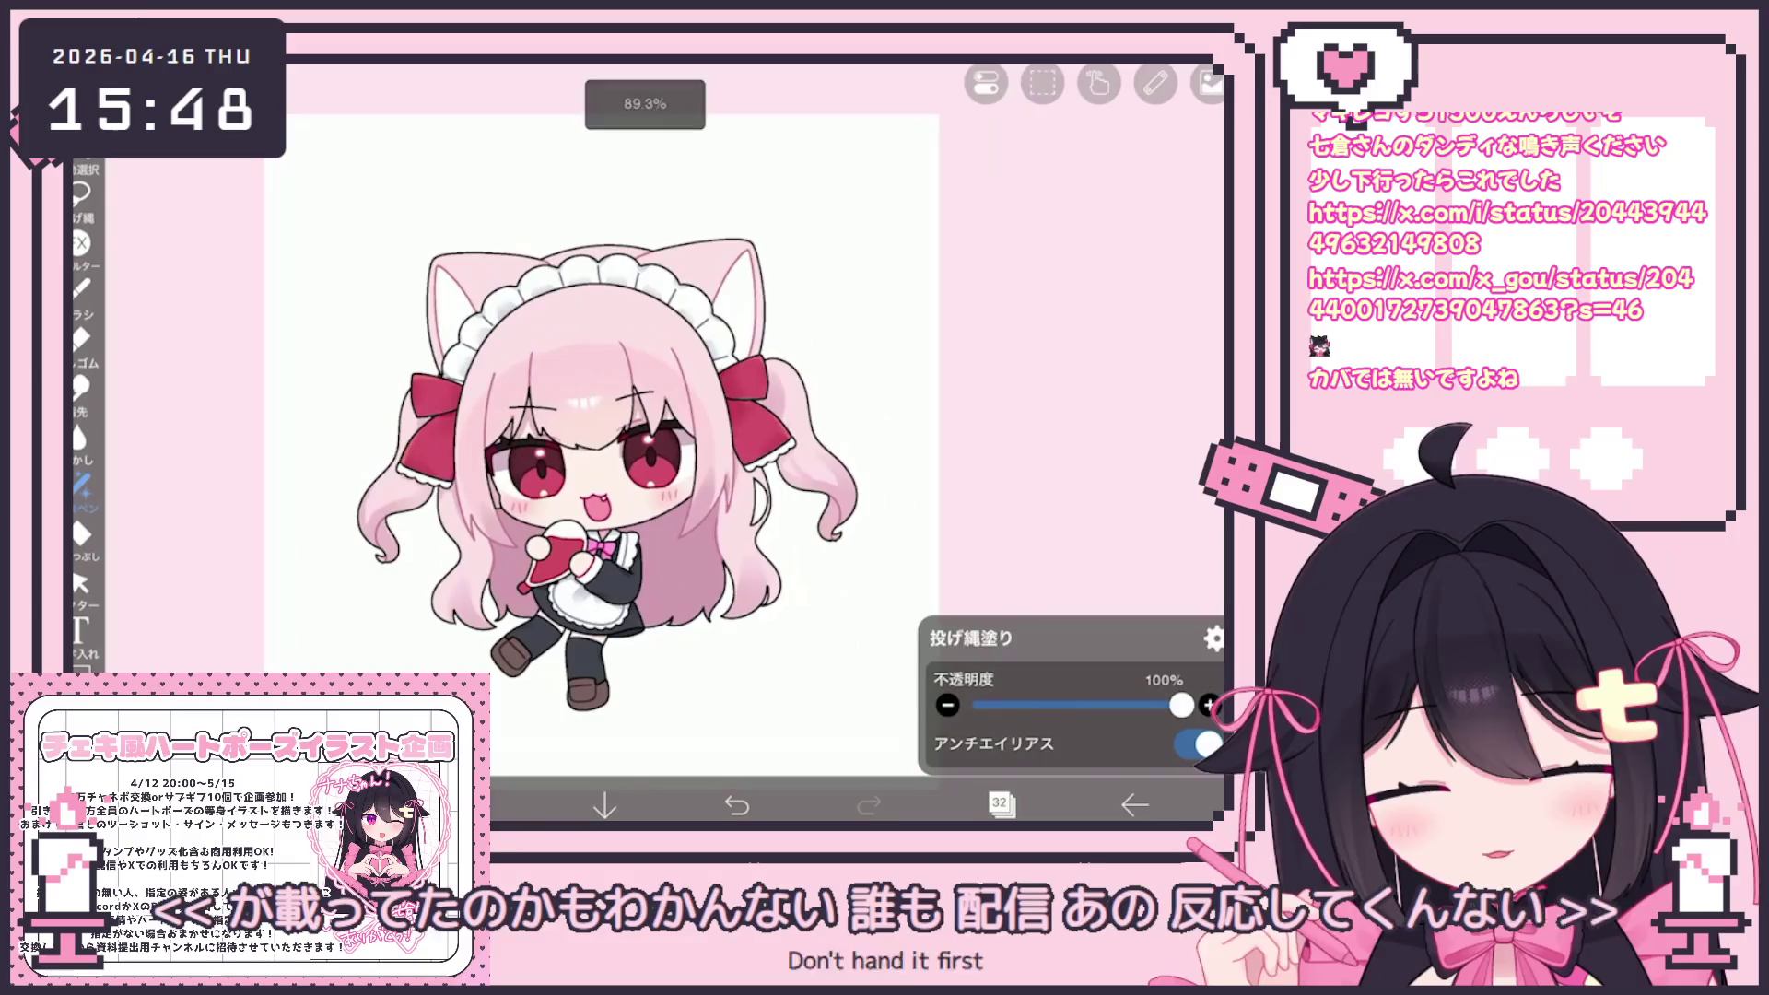
# Collapse the layer folder and check layers 57 and 51, which holds the pink bow
pyautogui.click(1032, 514)
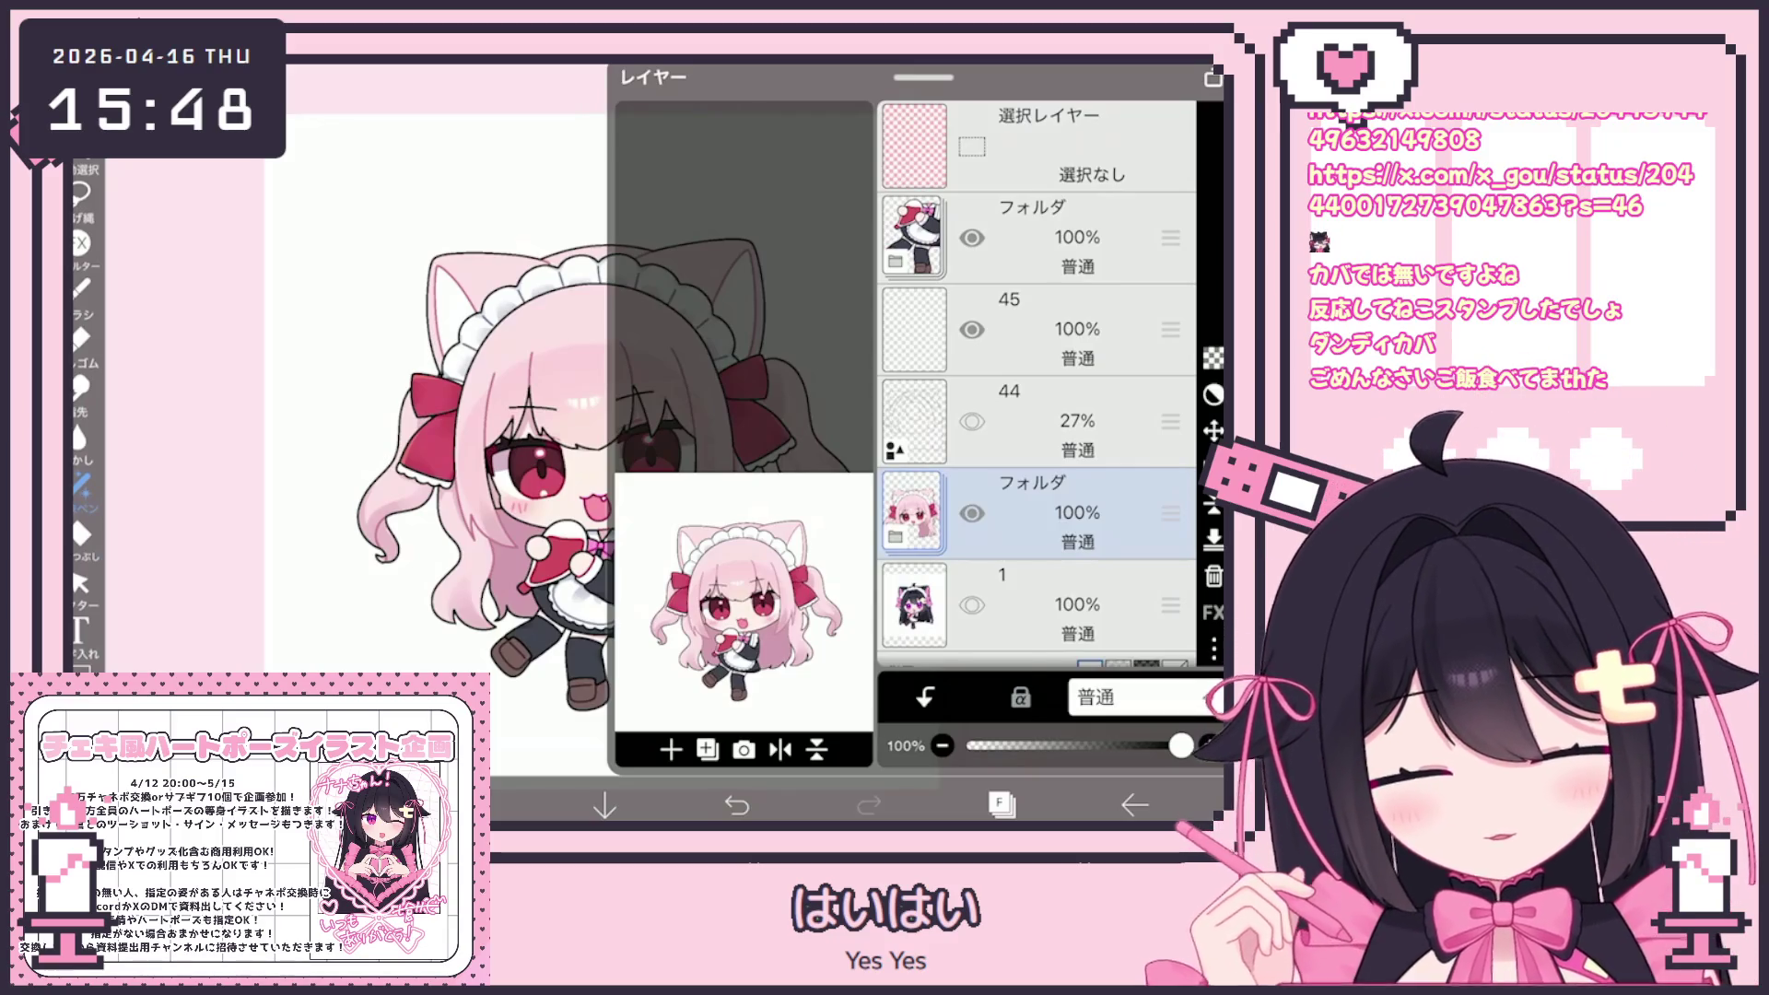
pyautogui.scroll(-10, 1037, 387)
pyautogui.click(1041, 459)
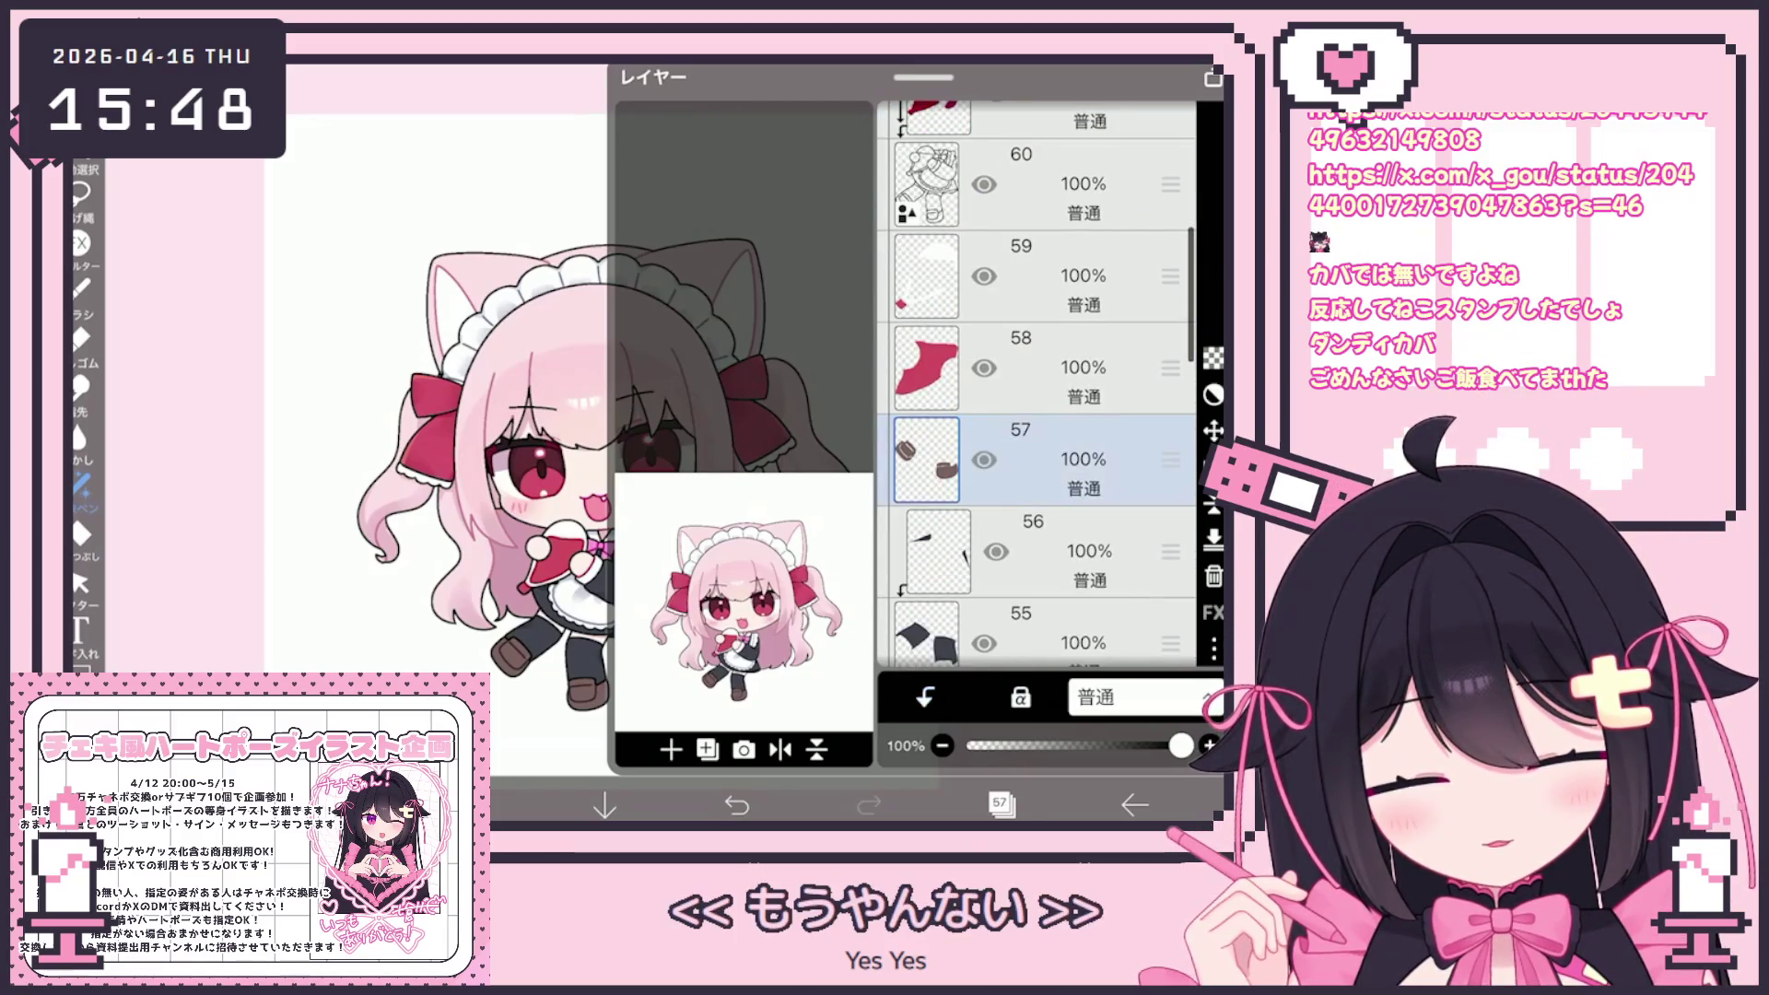
pyautogui.scroll(-6, 1036, 387)
pyautogui.click(1041, 454)
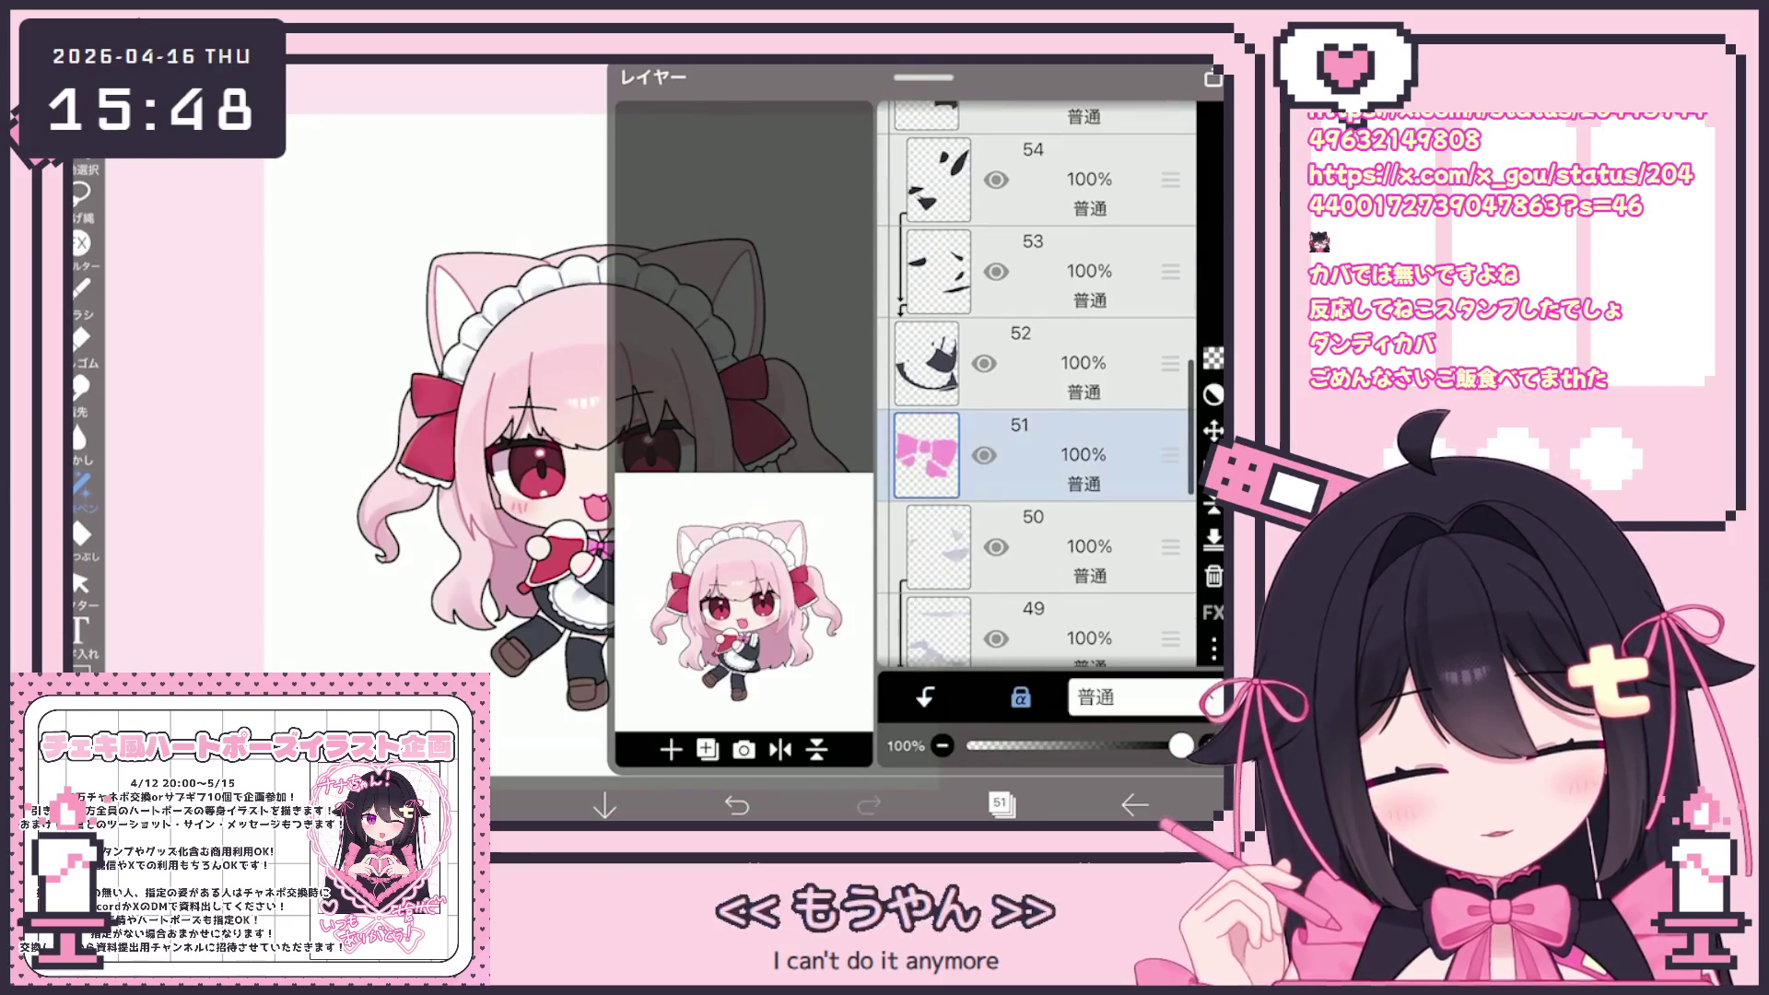
pyautogui.click(1000, 804)
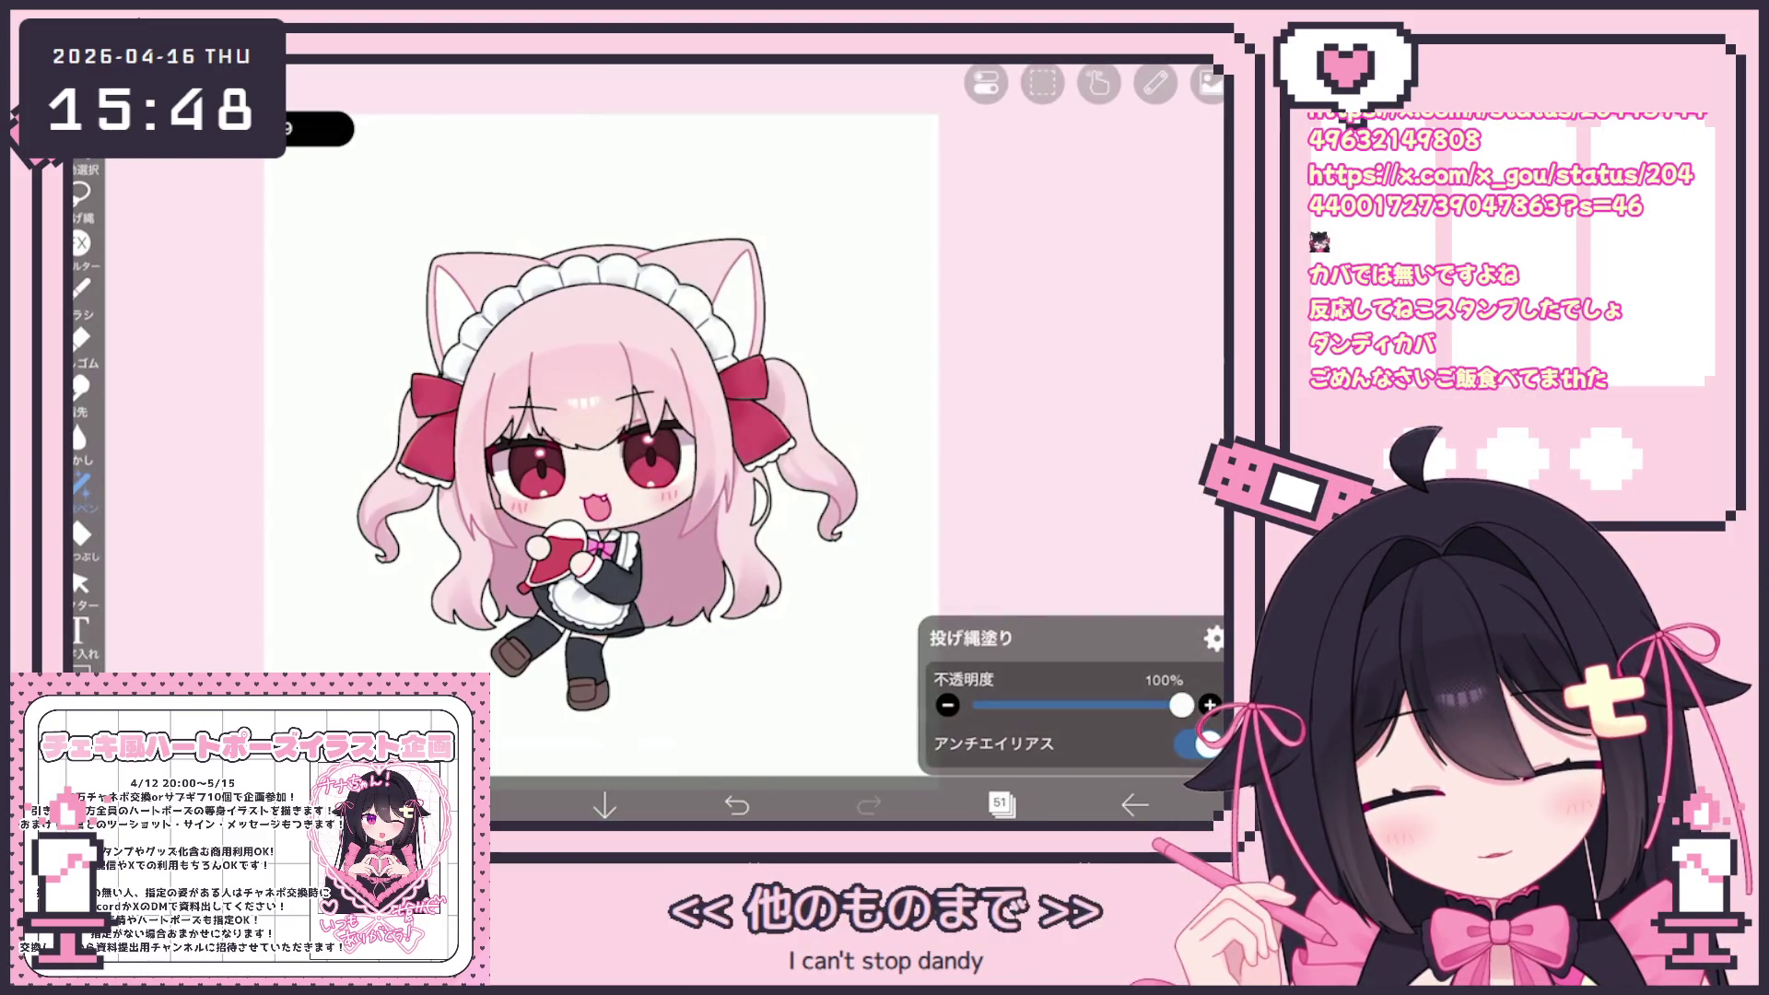
# Check layers 58 and 62 in the layer list against the canvas
pyautogui.click(1000, 804)
pyautogui.scroll(10, 1037, 387)
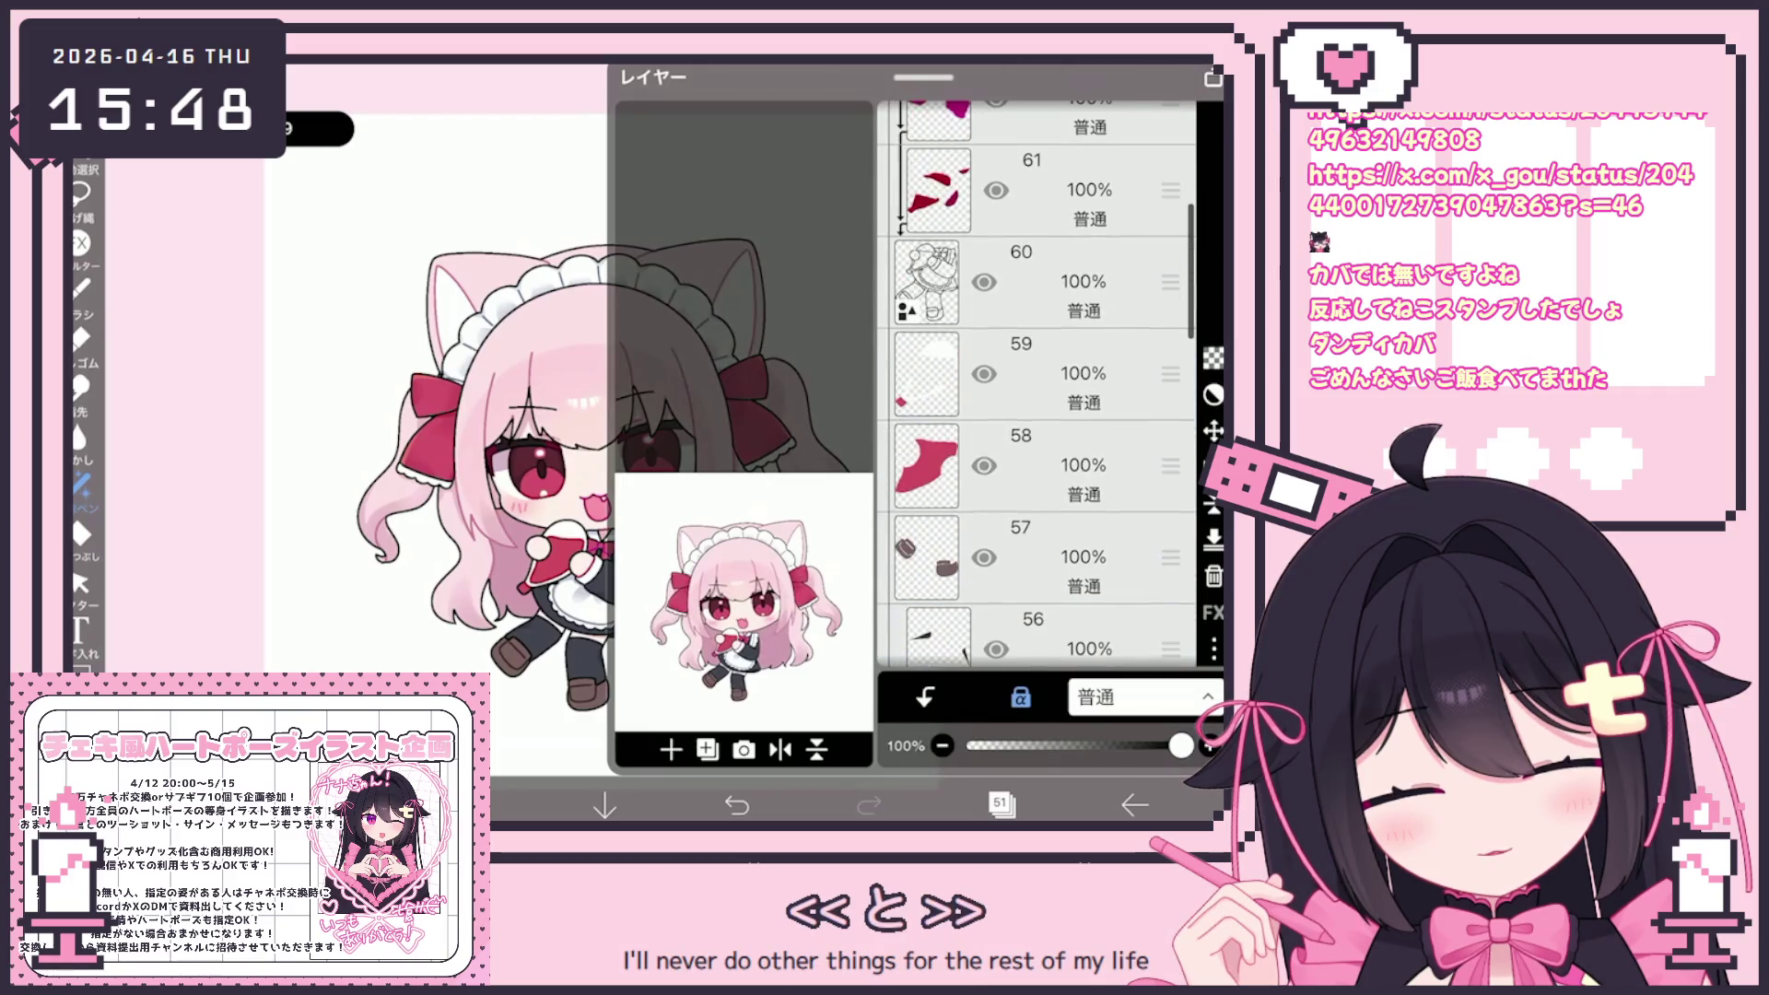
pyautogui.click(1041, 466)
pyautogui.scroll(3, 1037, 387)
pyautogui.click(1042, 406)
pyautogui.click(1000, 804)
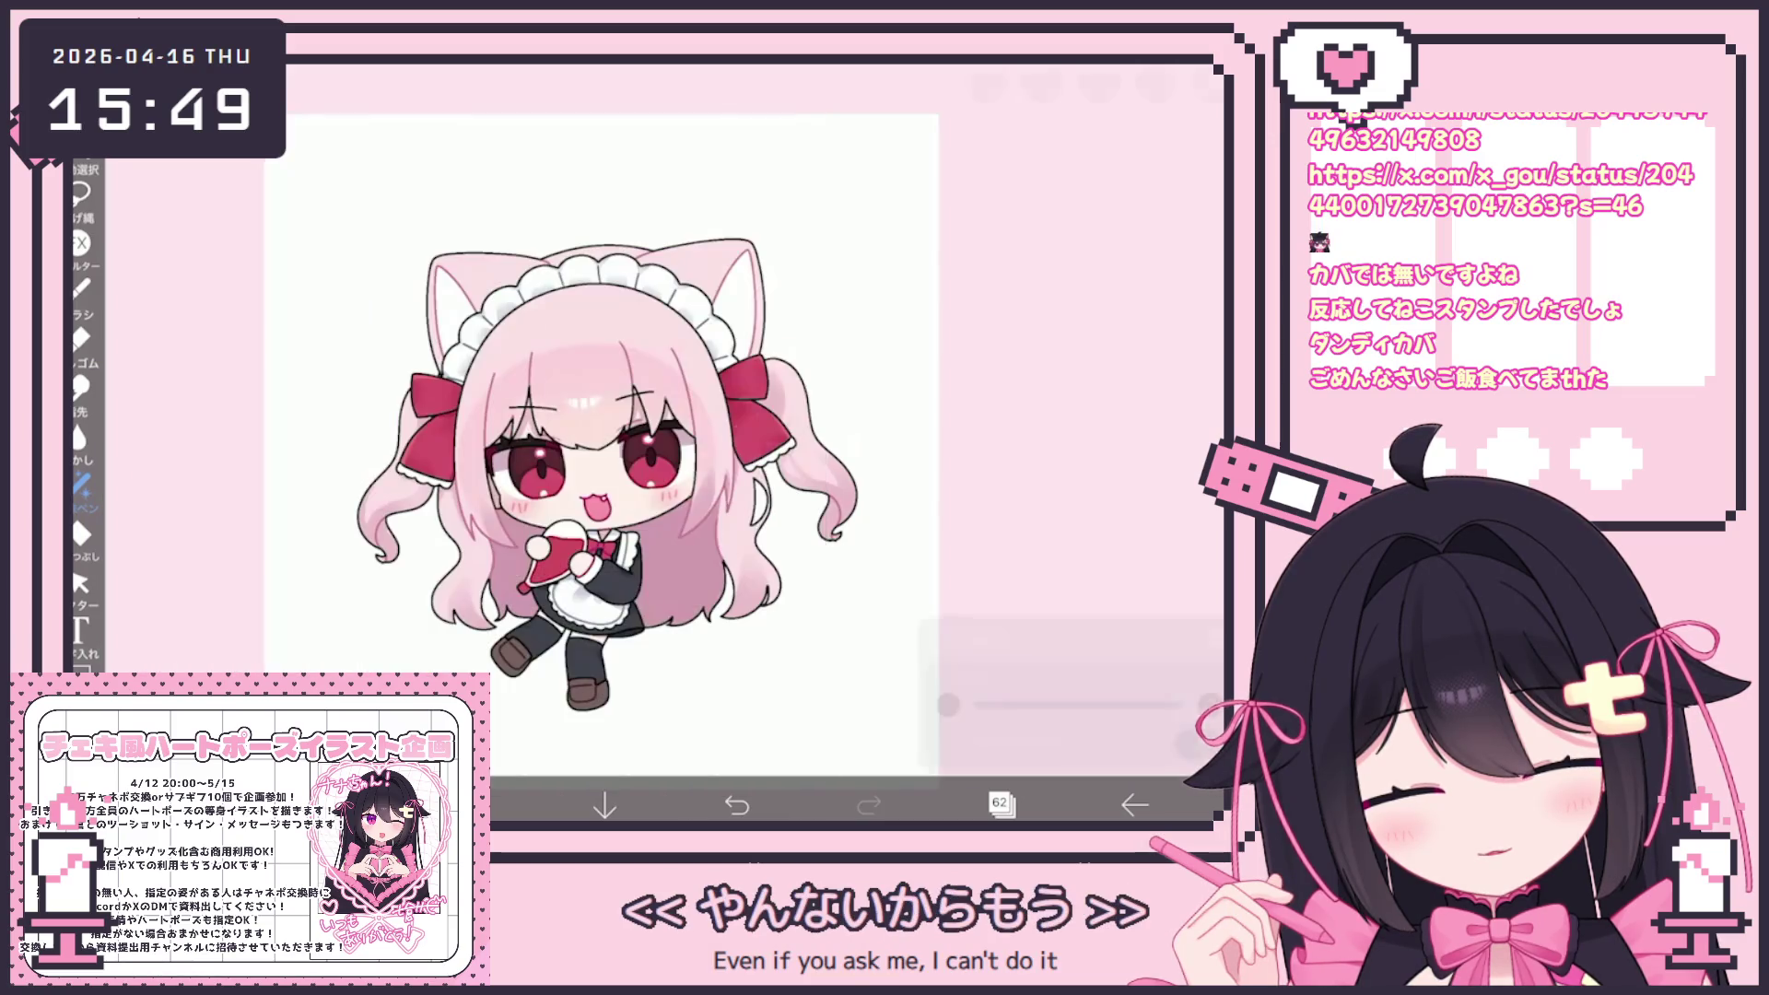
# Collapse the top folder, expand the second folder and select layer 35 inside it
pyautogui.click(1000, 805)
pyautogui.scroll(2, 1037, 387)
pyautogui.click(1042, 329)
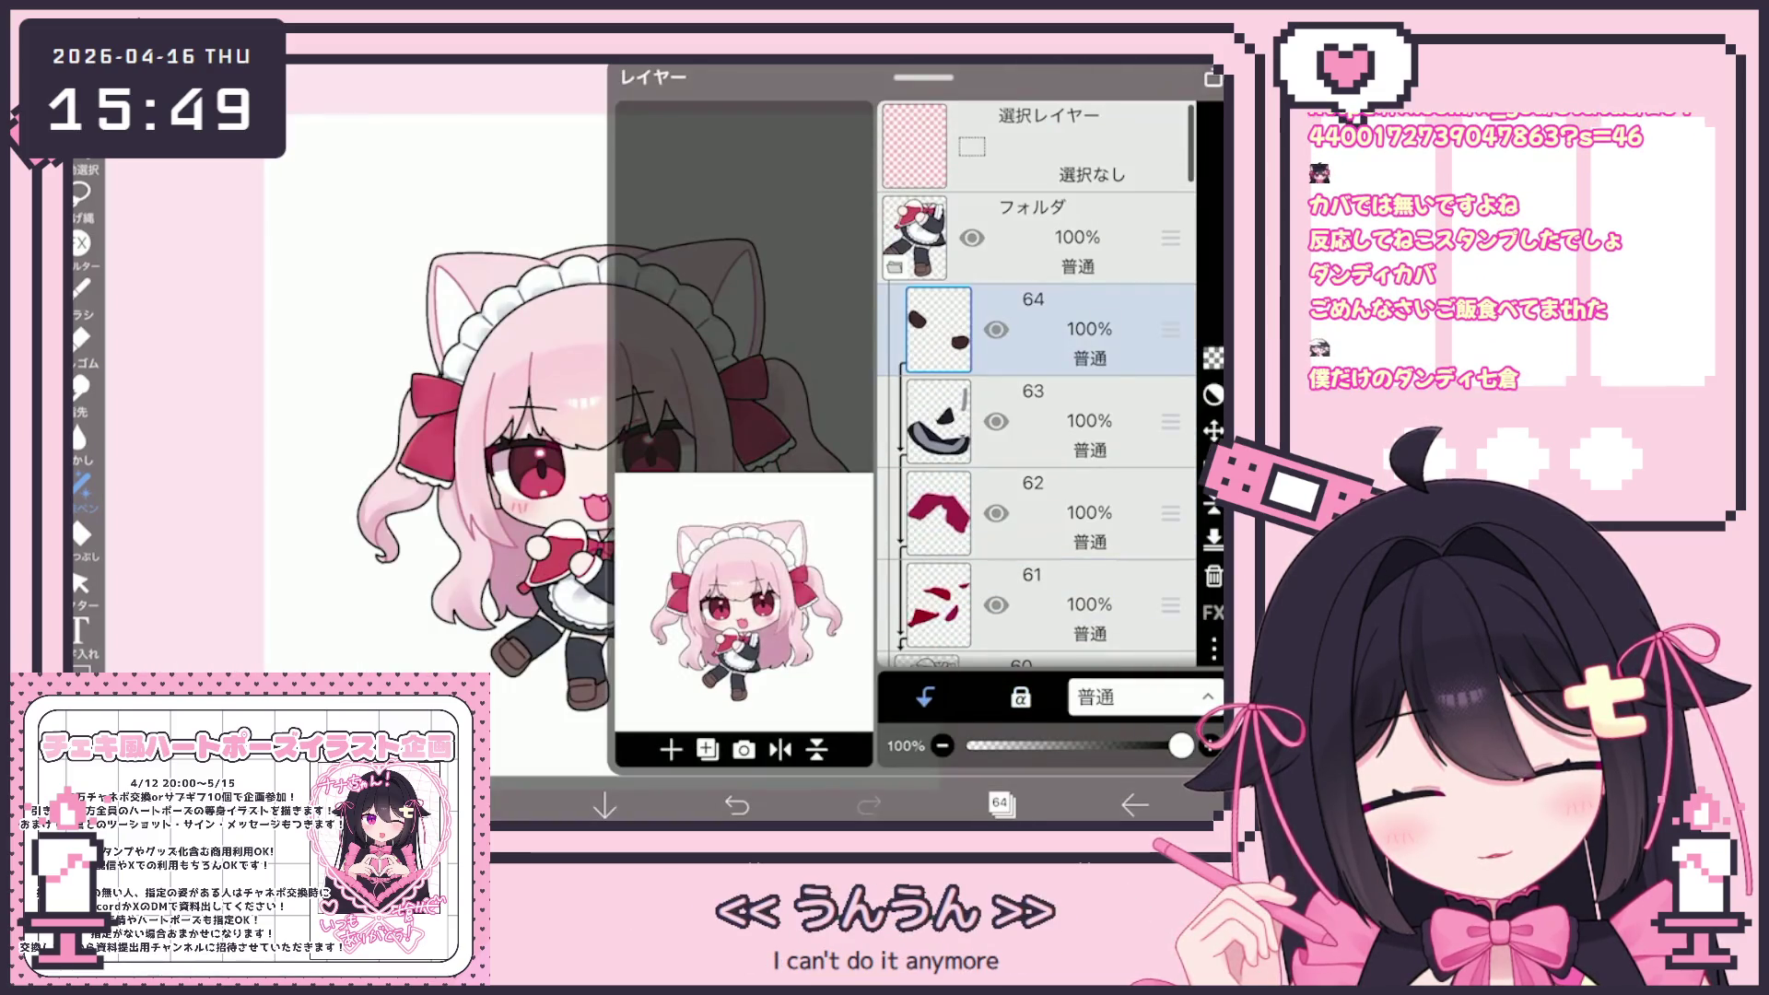
pyautogui.click(1042, 237)
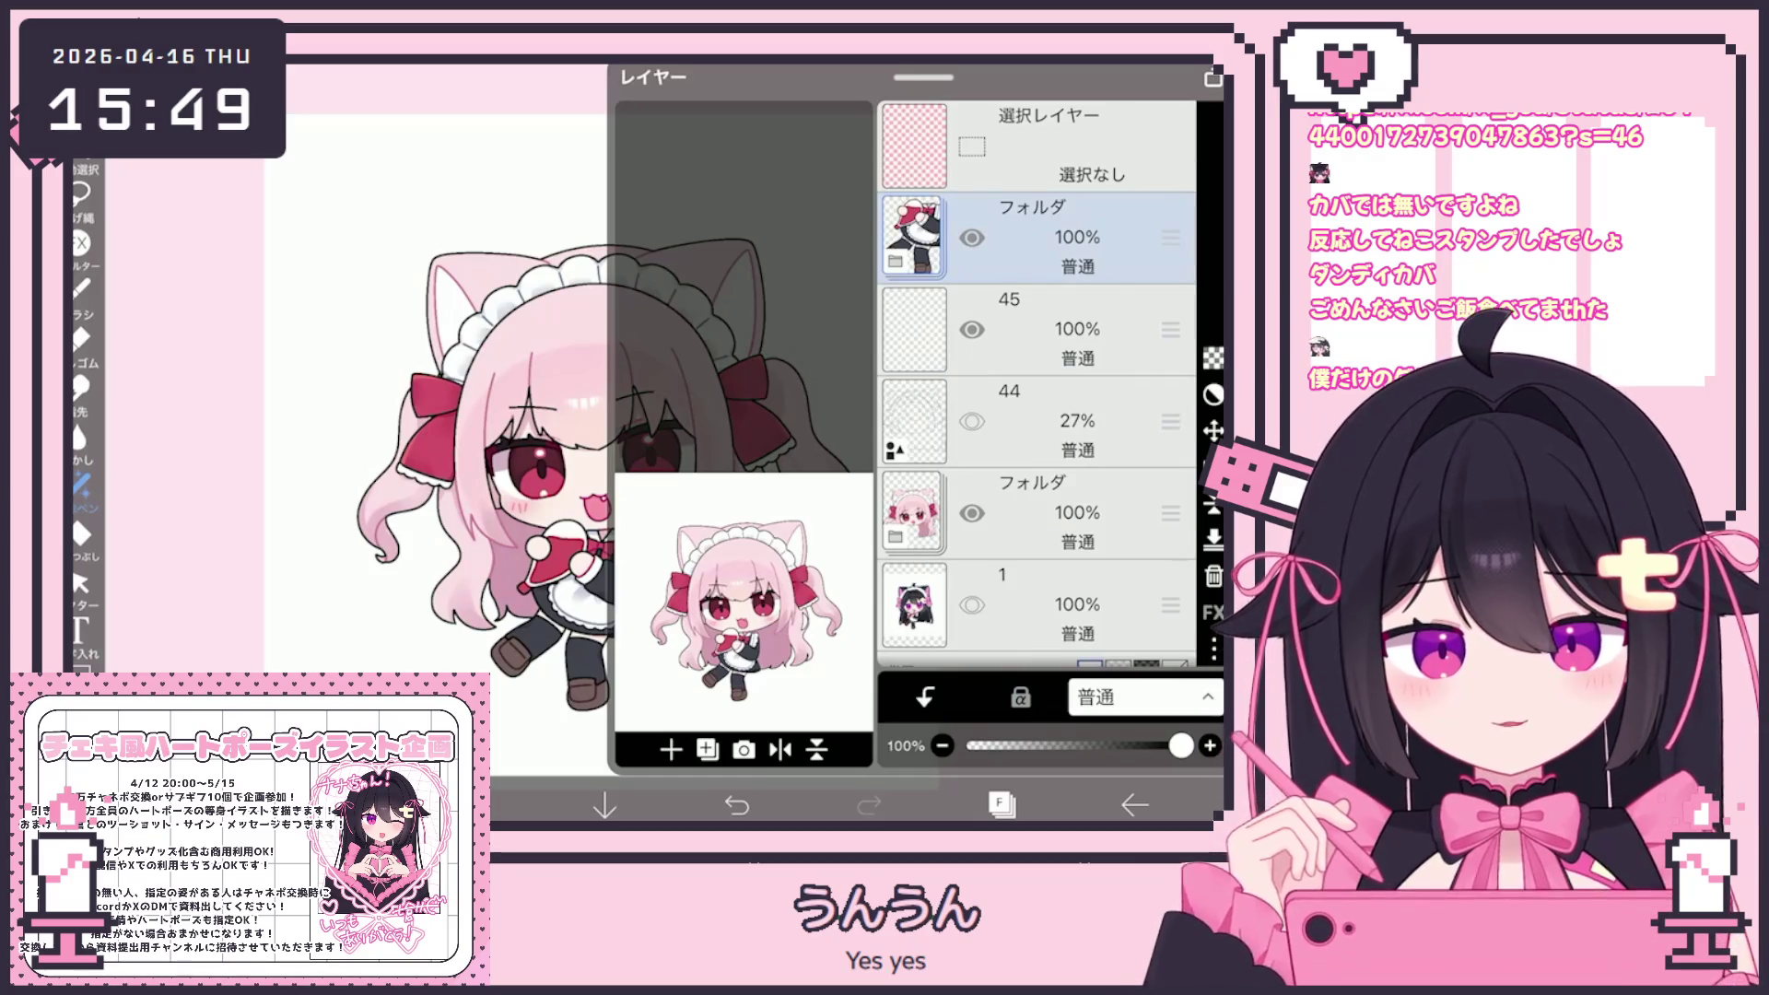
pyautogui.click(1041, 514)
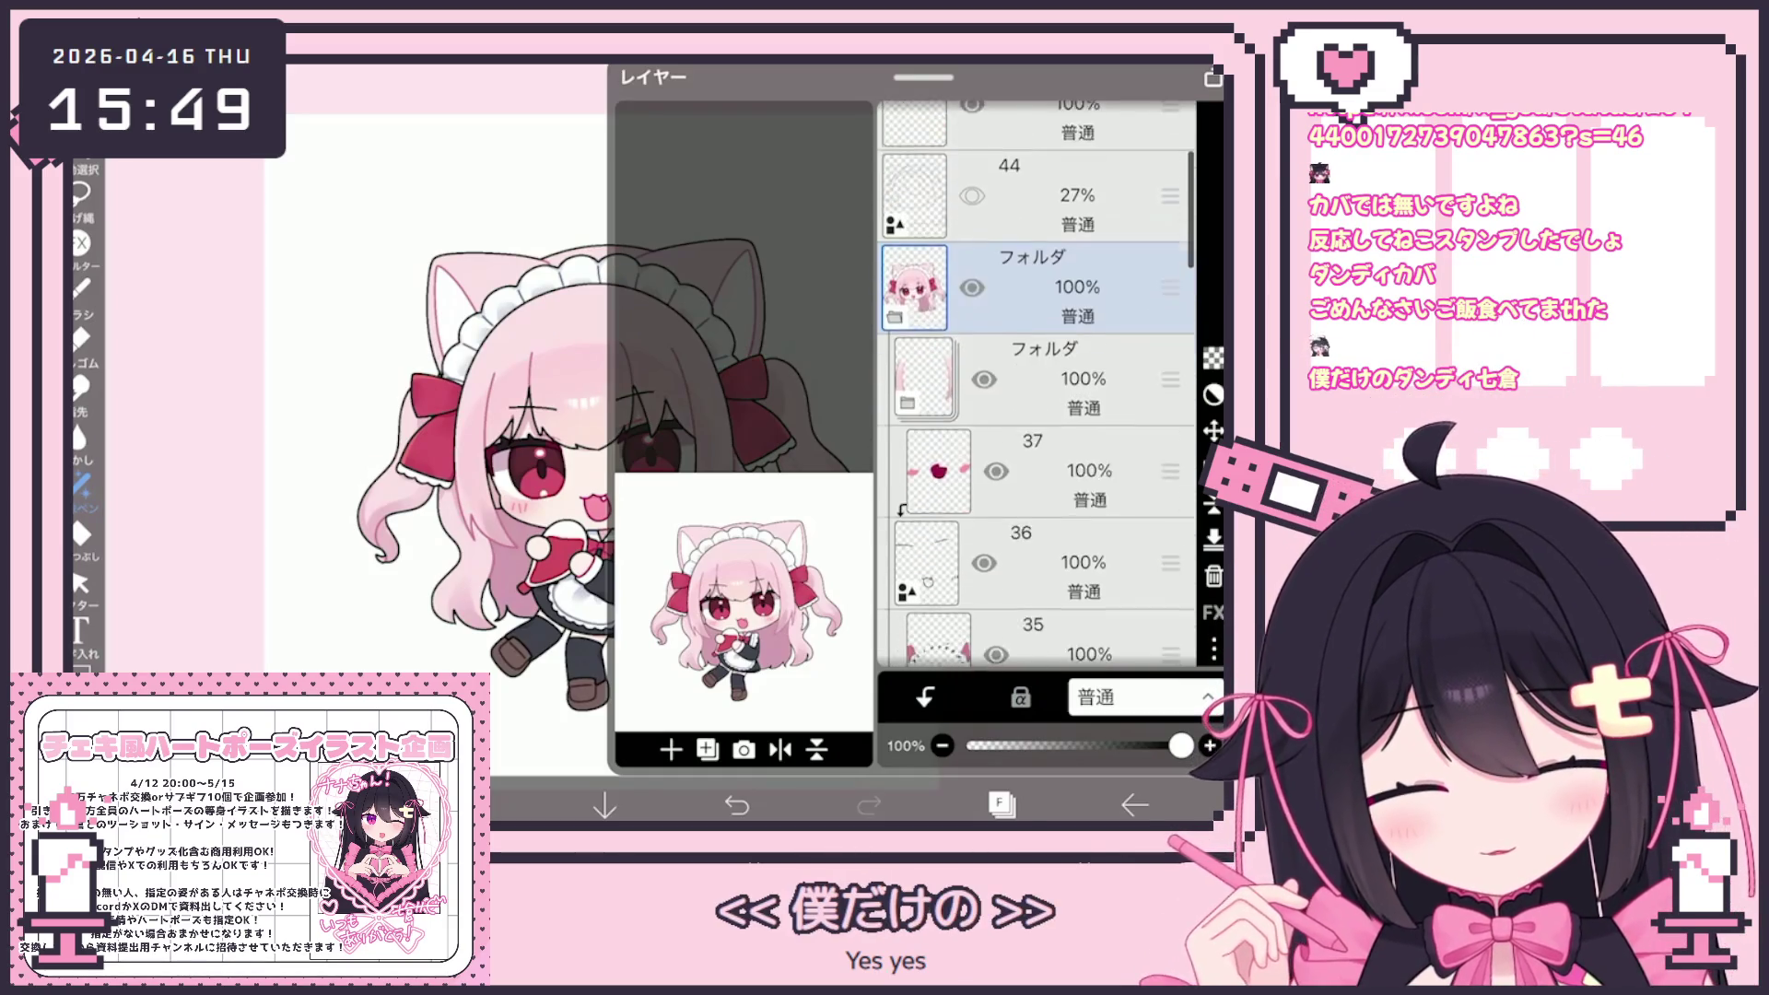
pyautogui.scroll(-3, 1037, 387)
pyautogui.click(1042, 367)
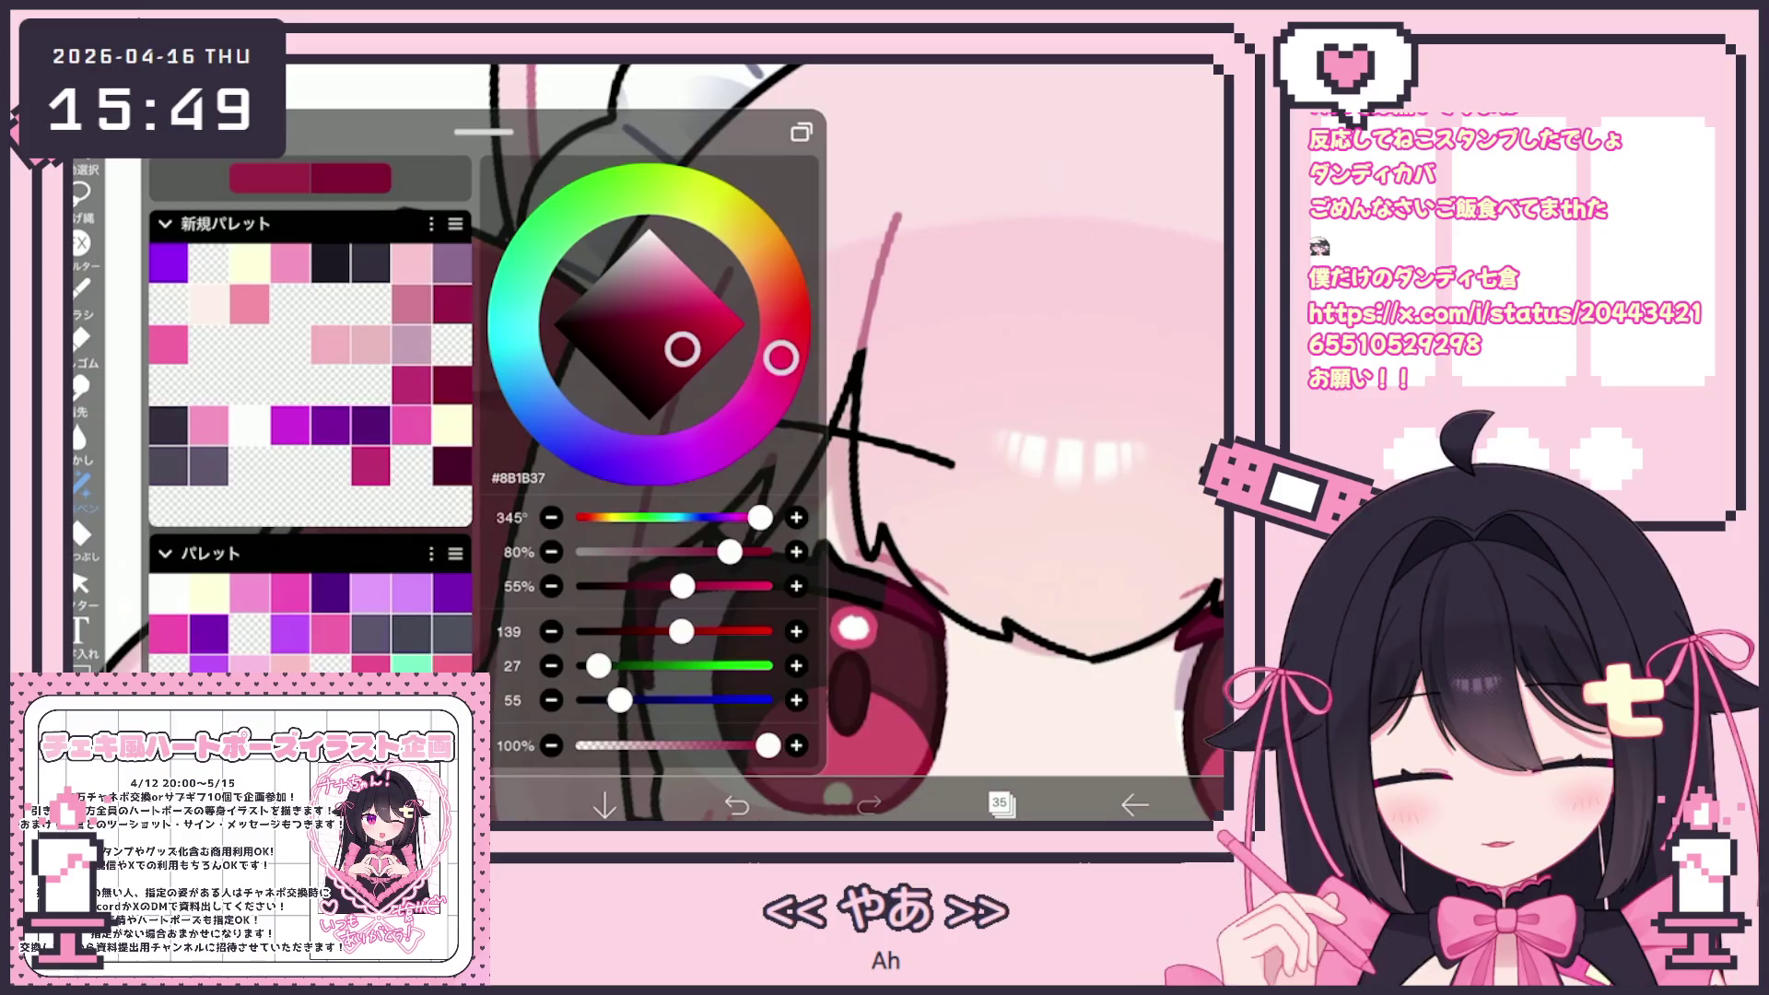
# Zoom in around the eye and back out to view the full character
pyautogui.scroll(3, 663, 442)
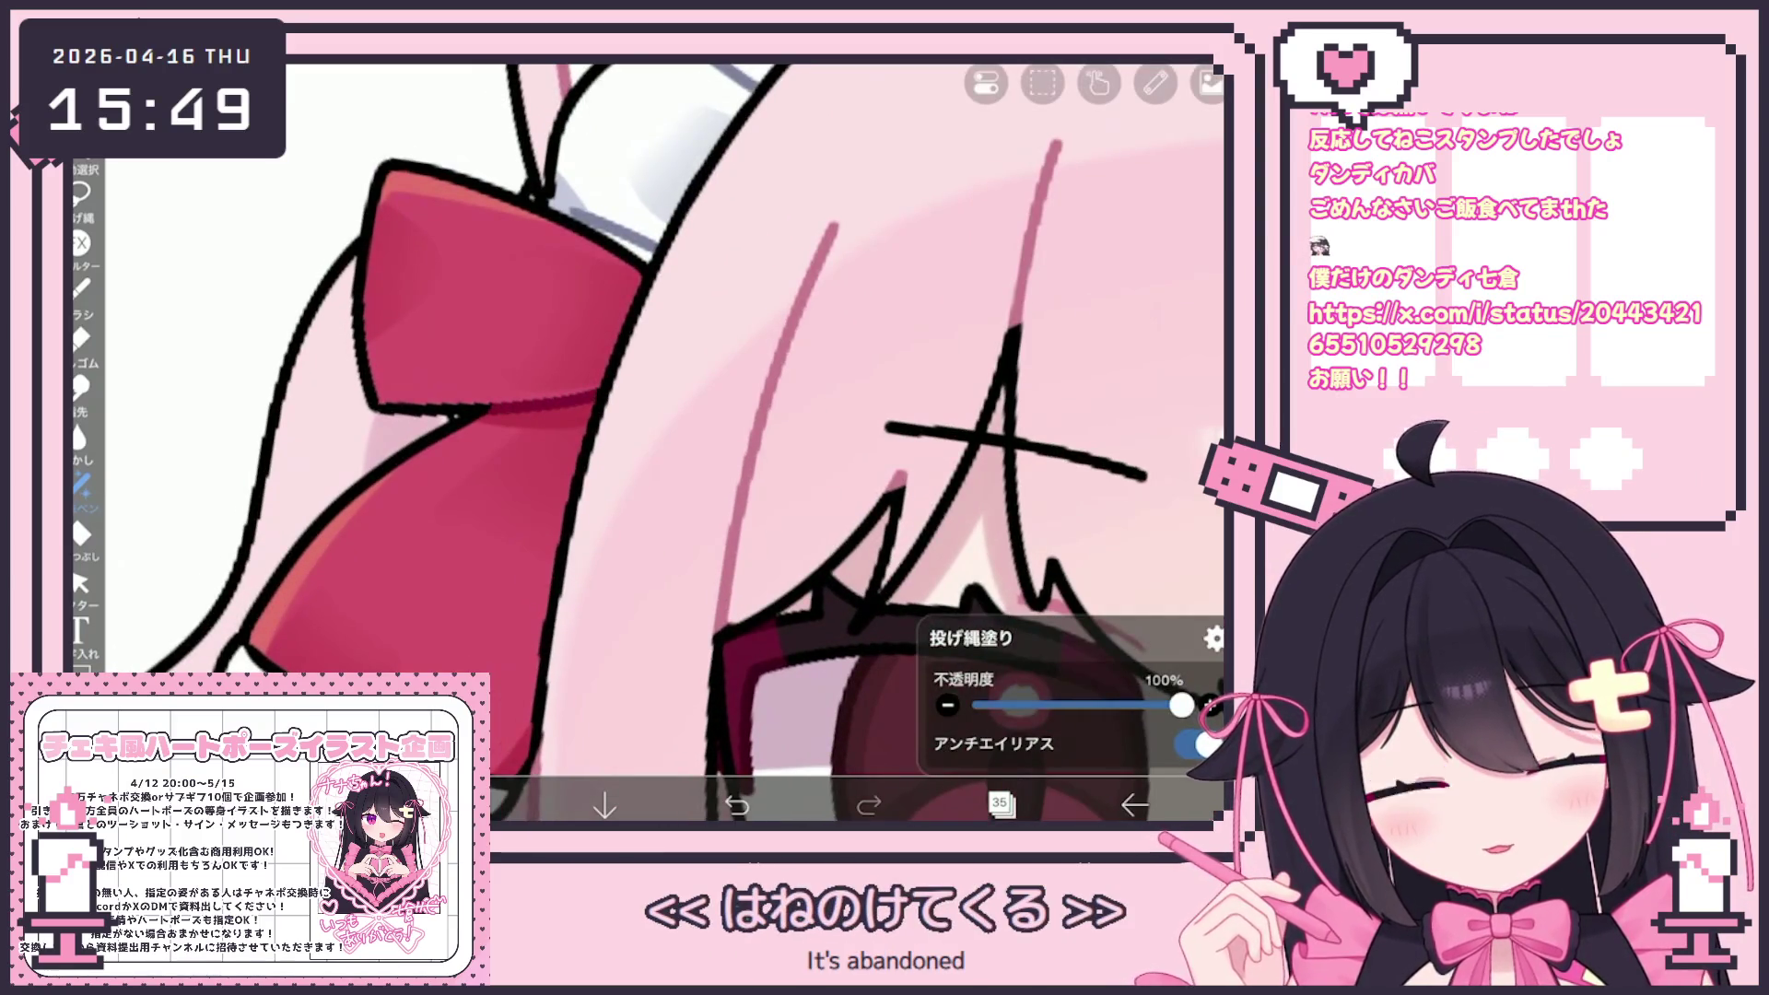
pyautogui.scroll(-3, 664, 442)
pyautogui.scroll(3, 664, 442)
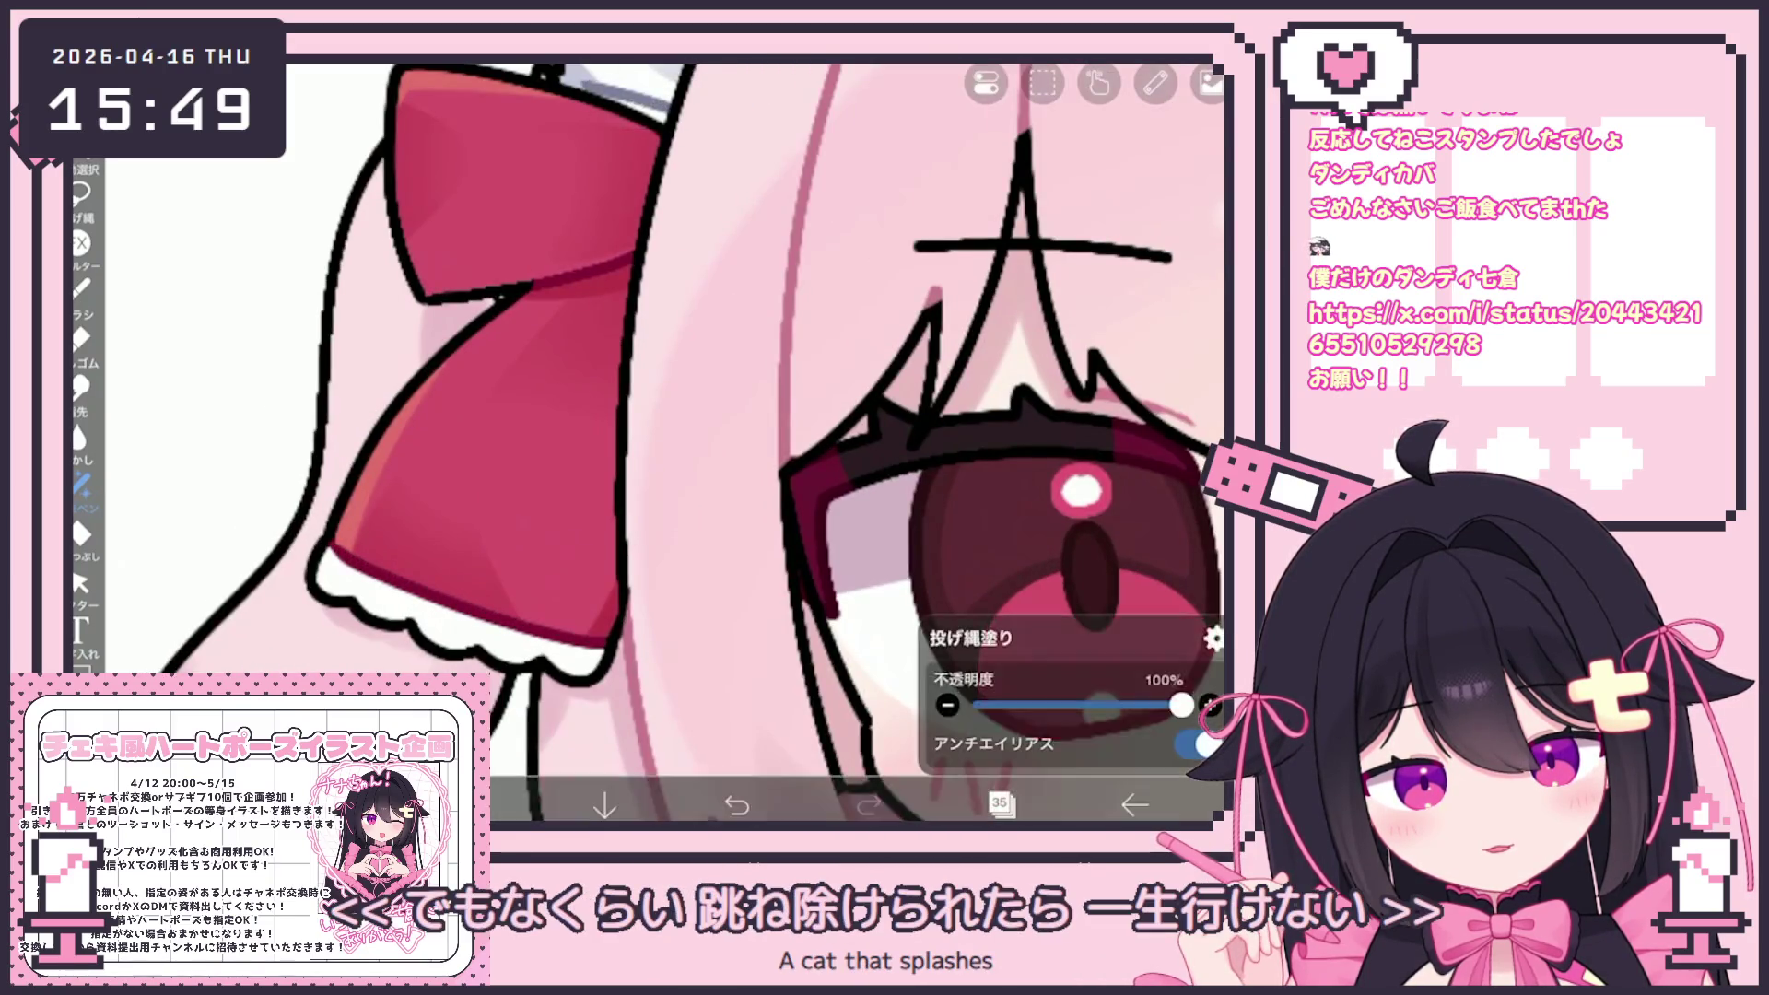
pyautogui.scroll(-3, 663, 442)
pyautogui.scroll(3, 664, 442)
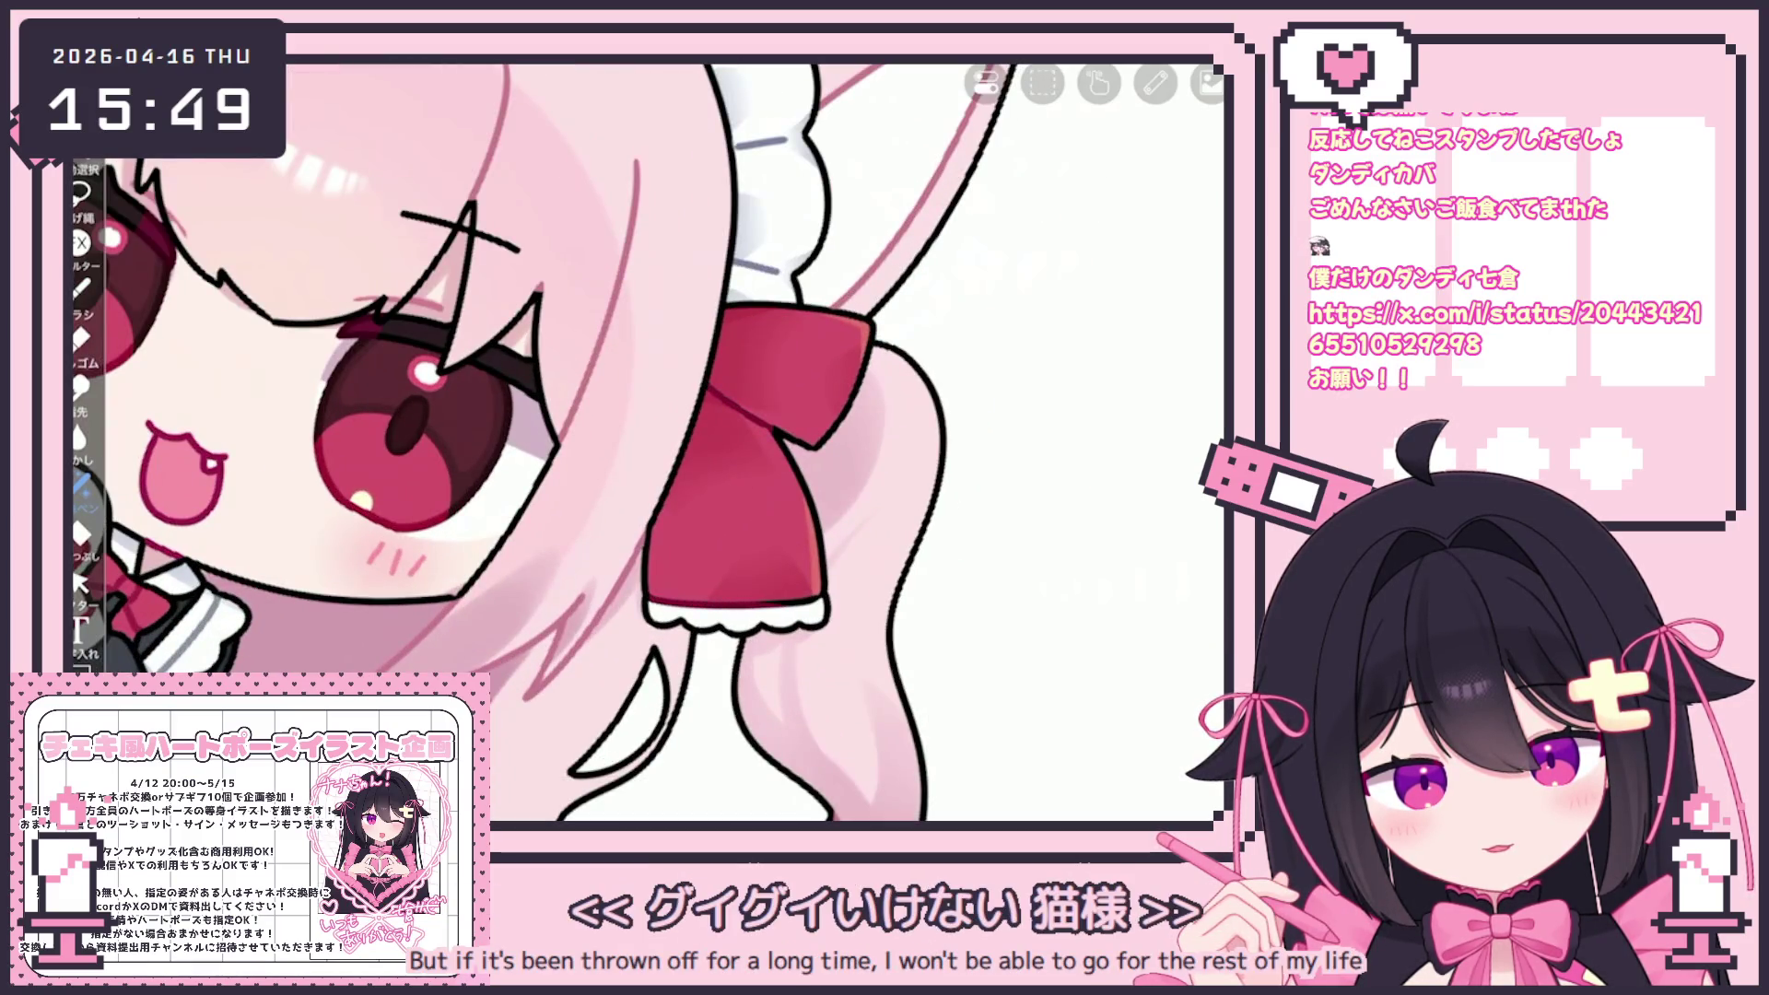
pyautogui.scroll(-5, 663, 442)
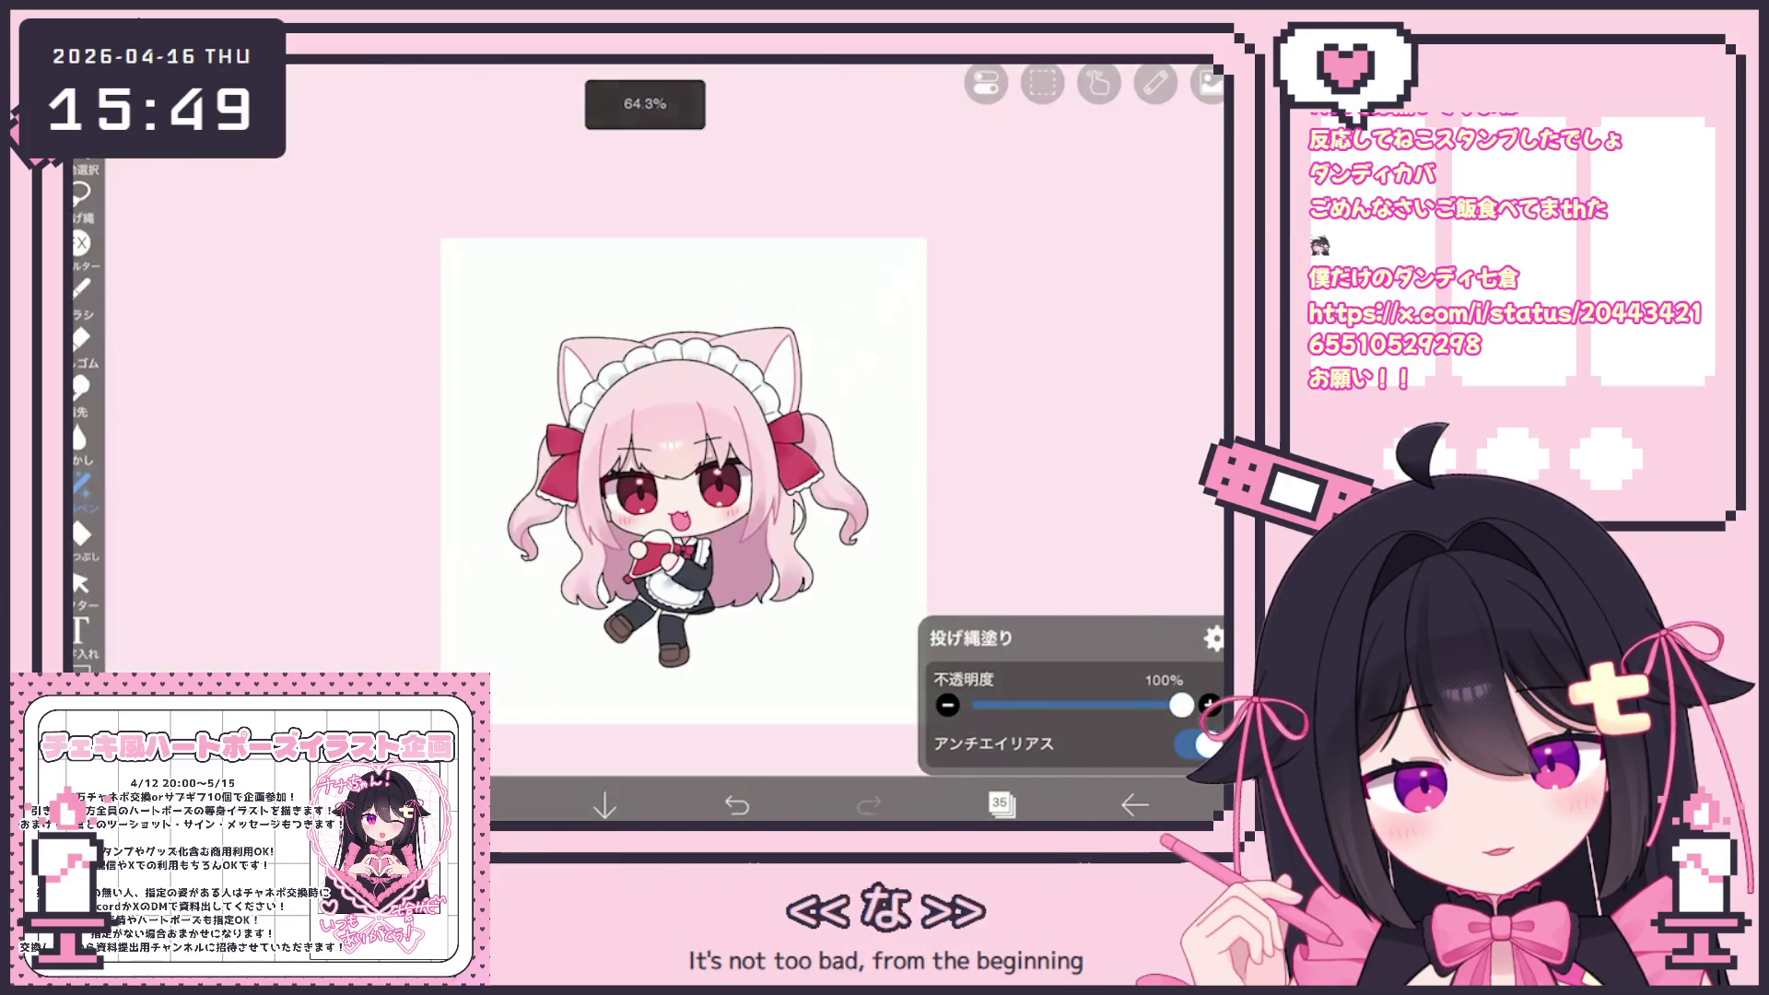
pyautogui.scroll(2, 658, 450)
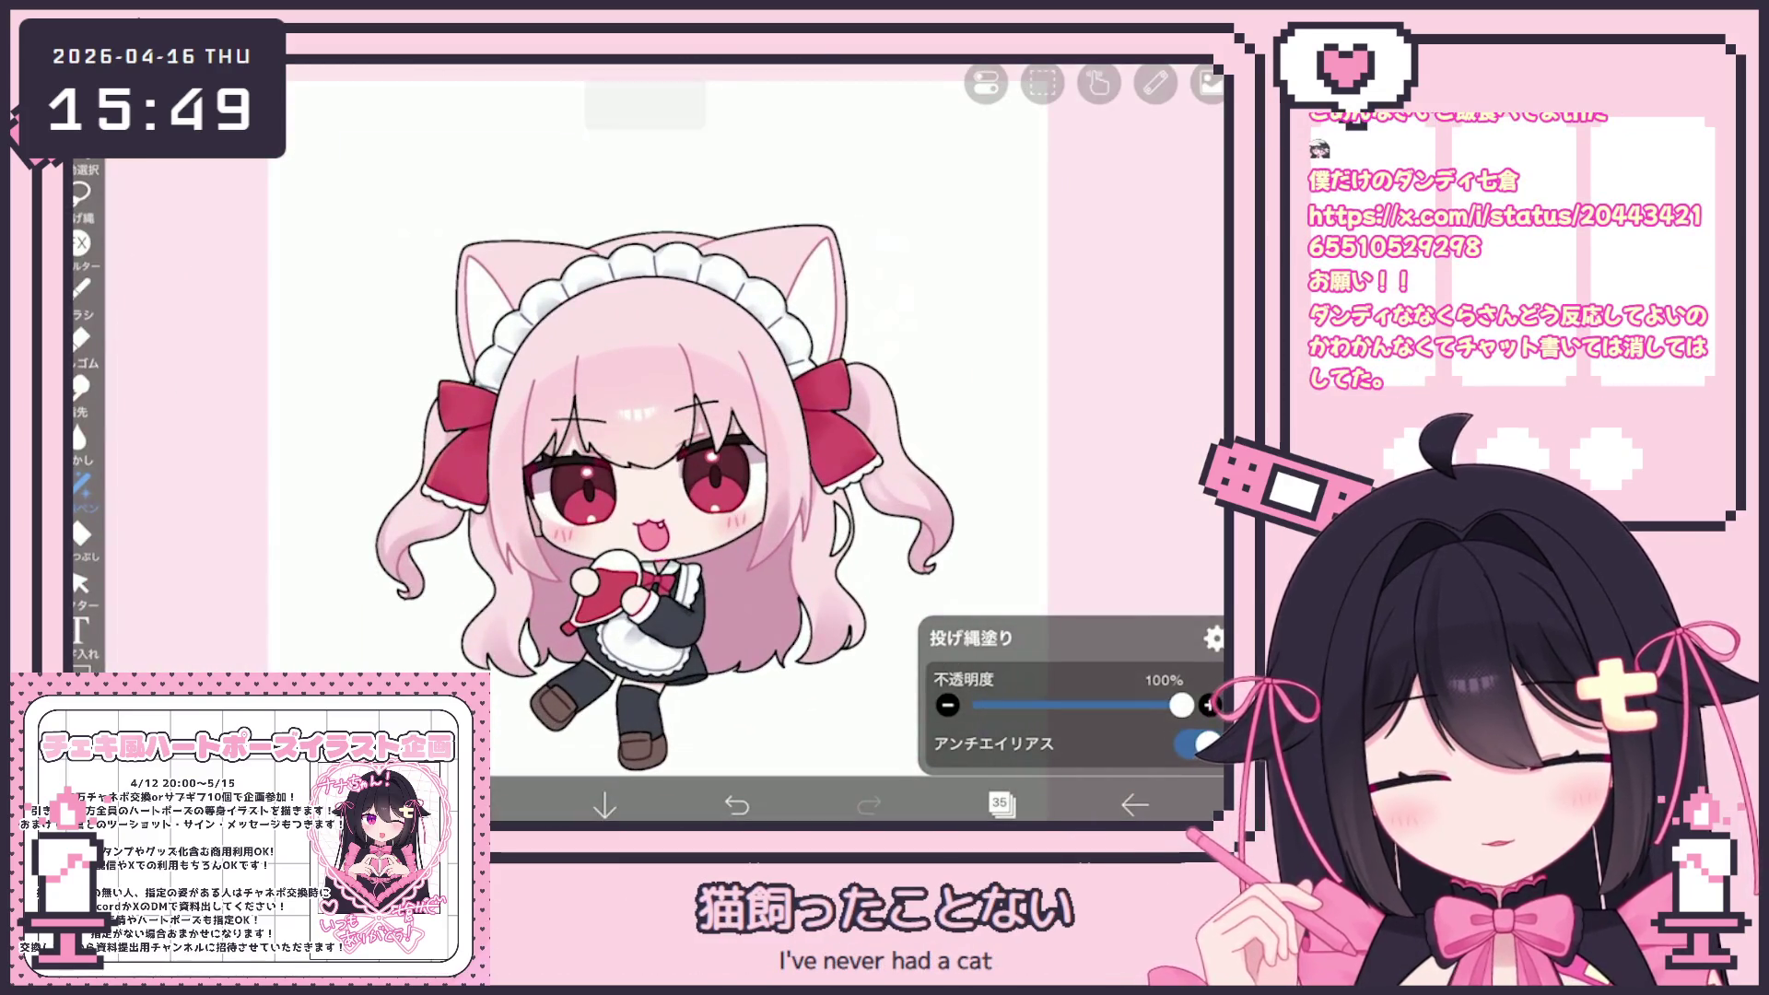
# Select layer 37, then expand the second layer folder and pick layer 43
pyautogui.click(1000, 803)
pyautogui.scroll(2, 1036, 382)
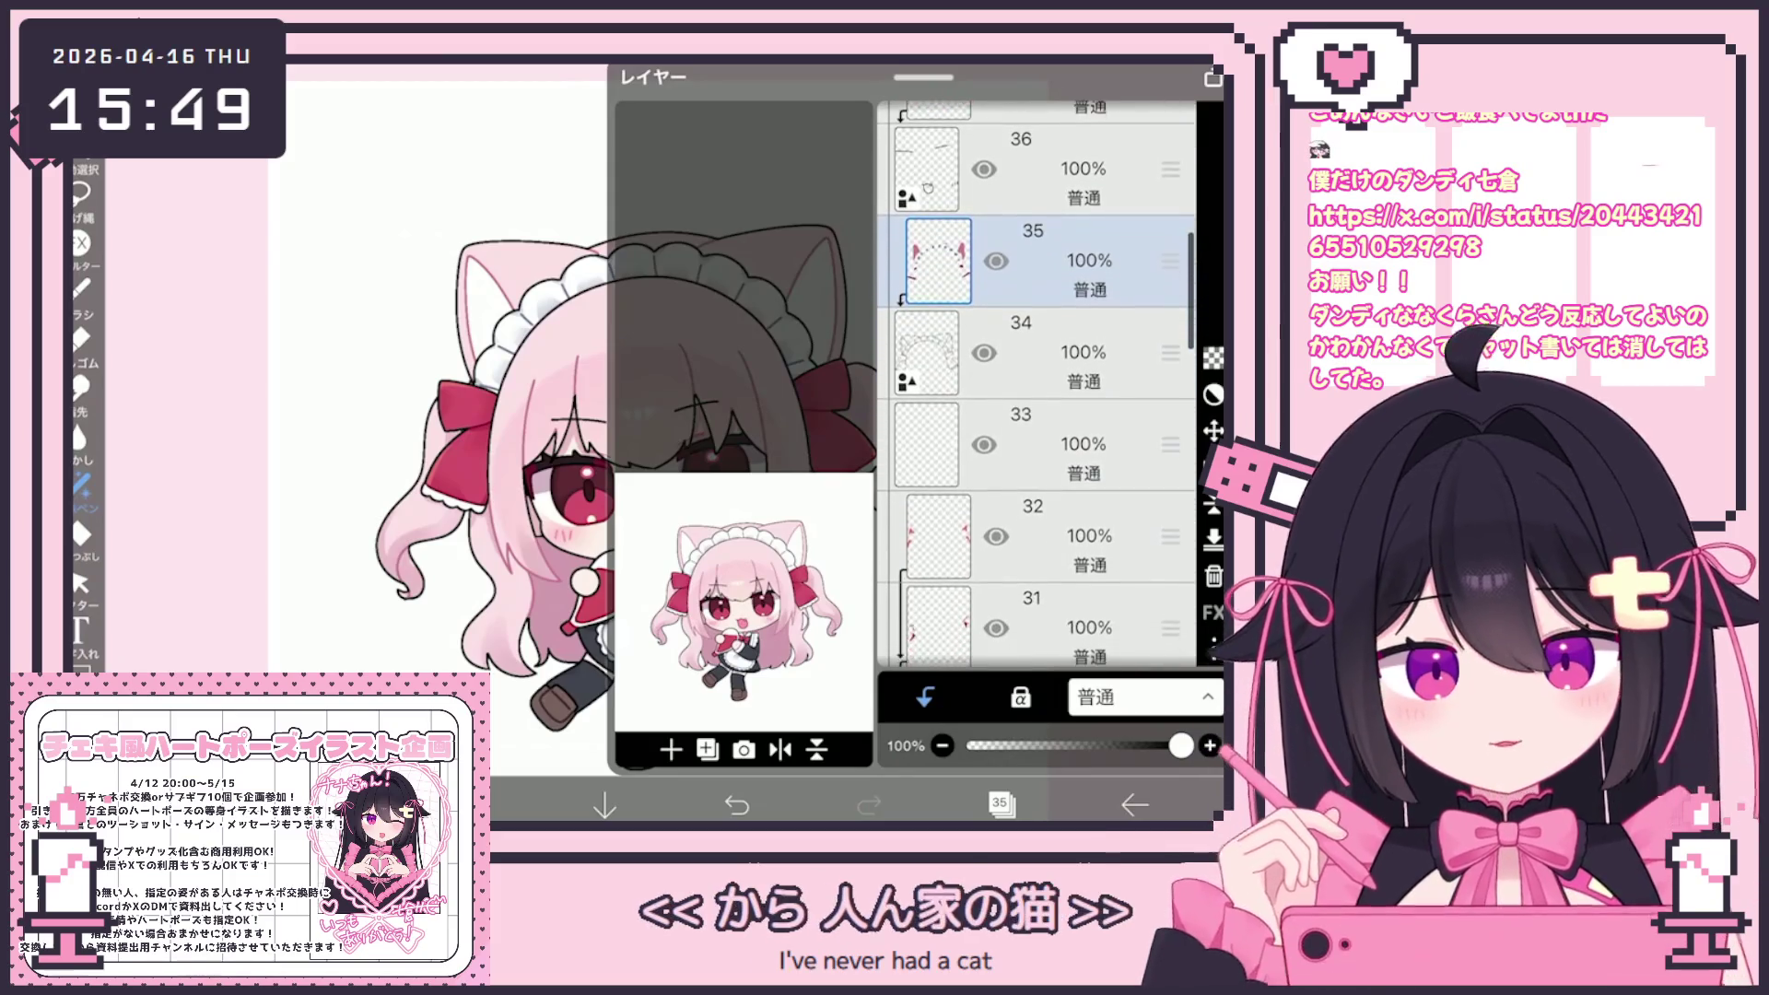
pyautogui.scroll(3, 1037, 383)
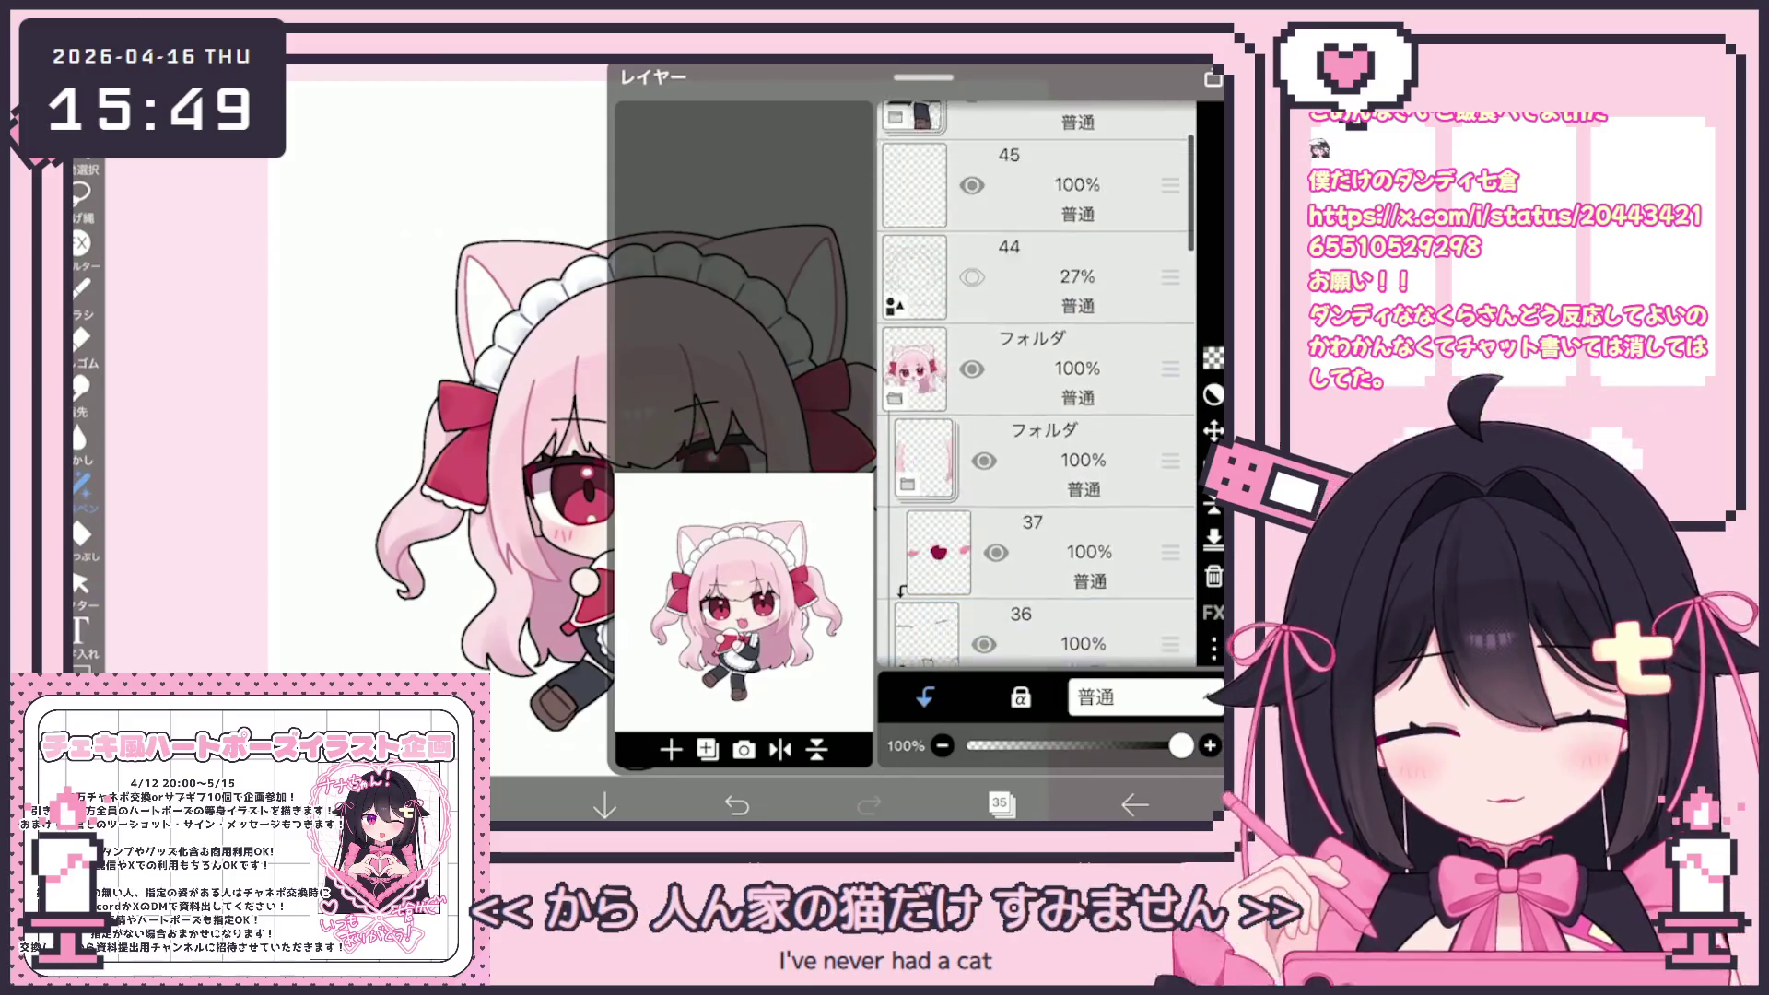
pyautogui.click(1060, 474)
pyautogui.click(1059, 382)
pyautogui.click(1059, 490)
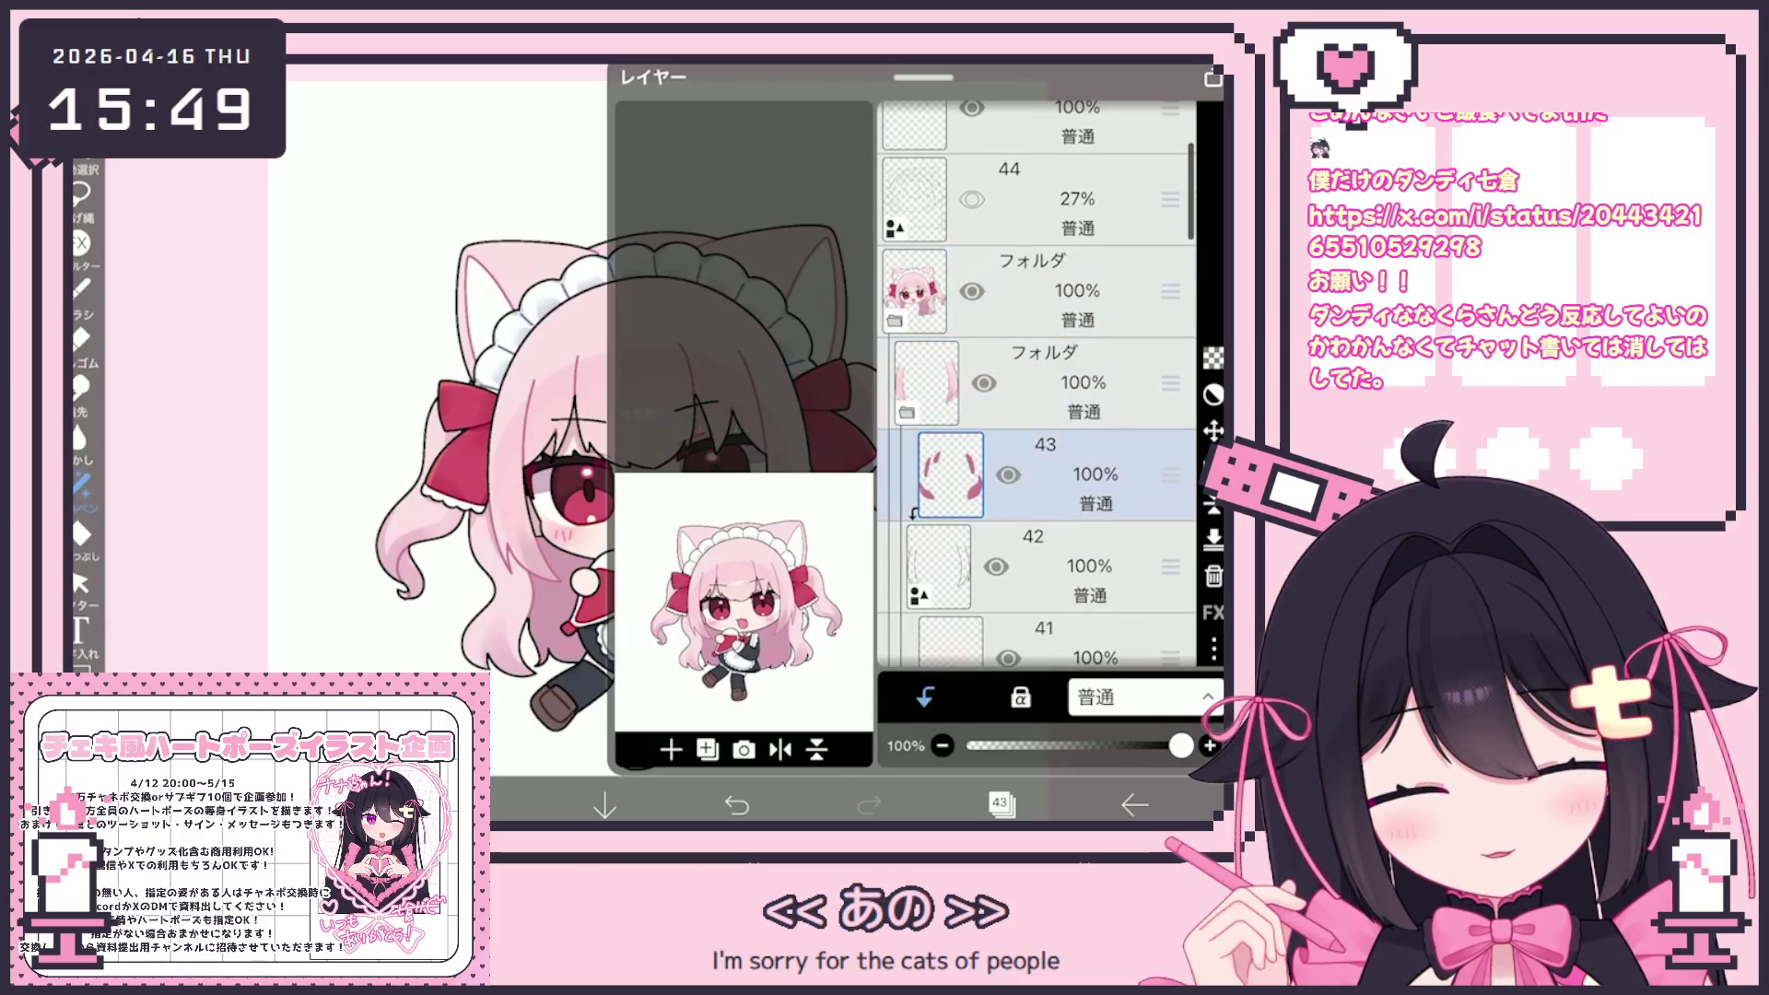
pyautogui.click(1001, 804)
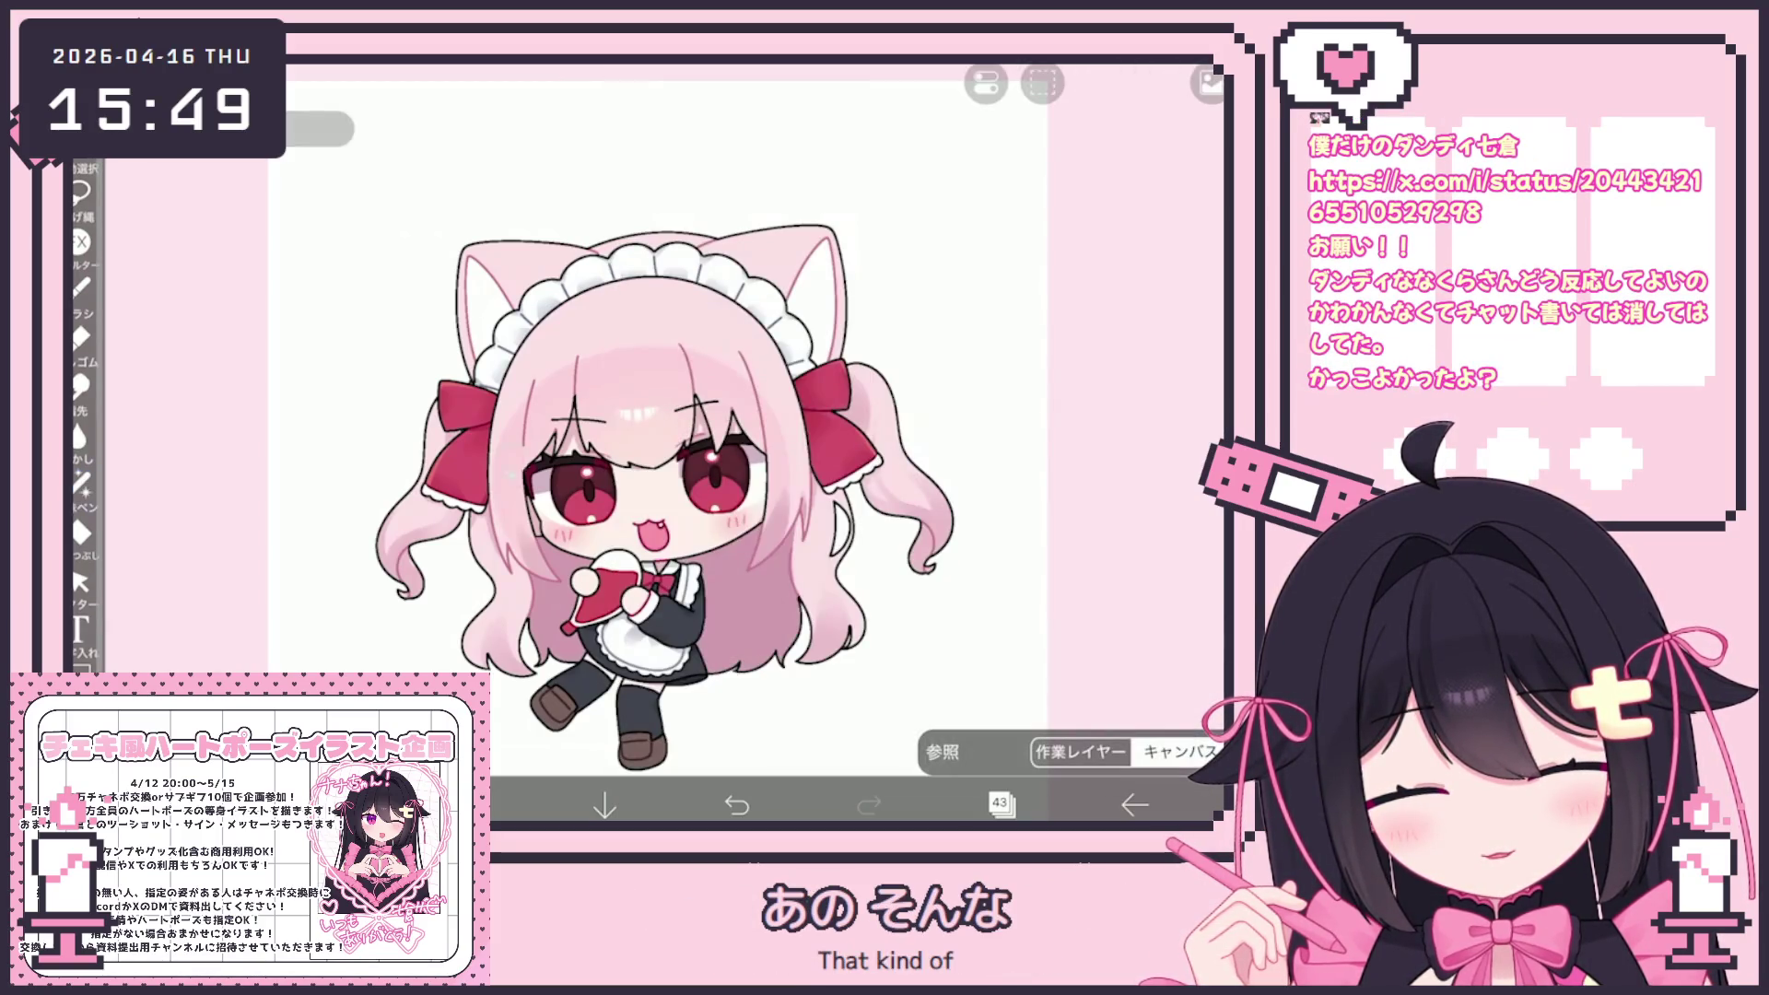
# Review the current dark red #8B1B37 in the colour settings without changing it
pyautogui.click(473, 804)
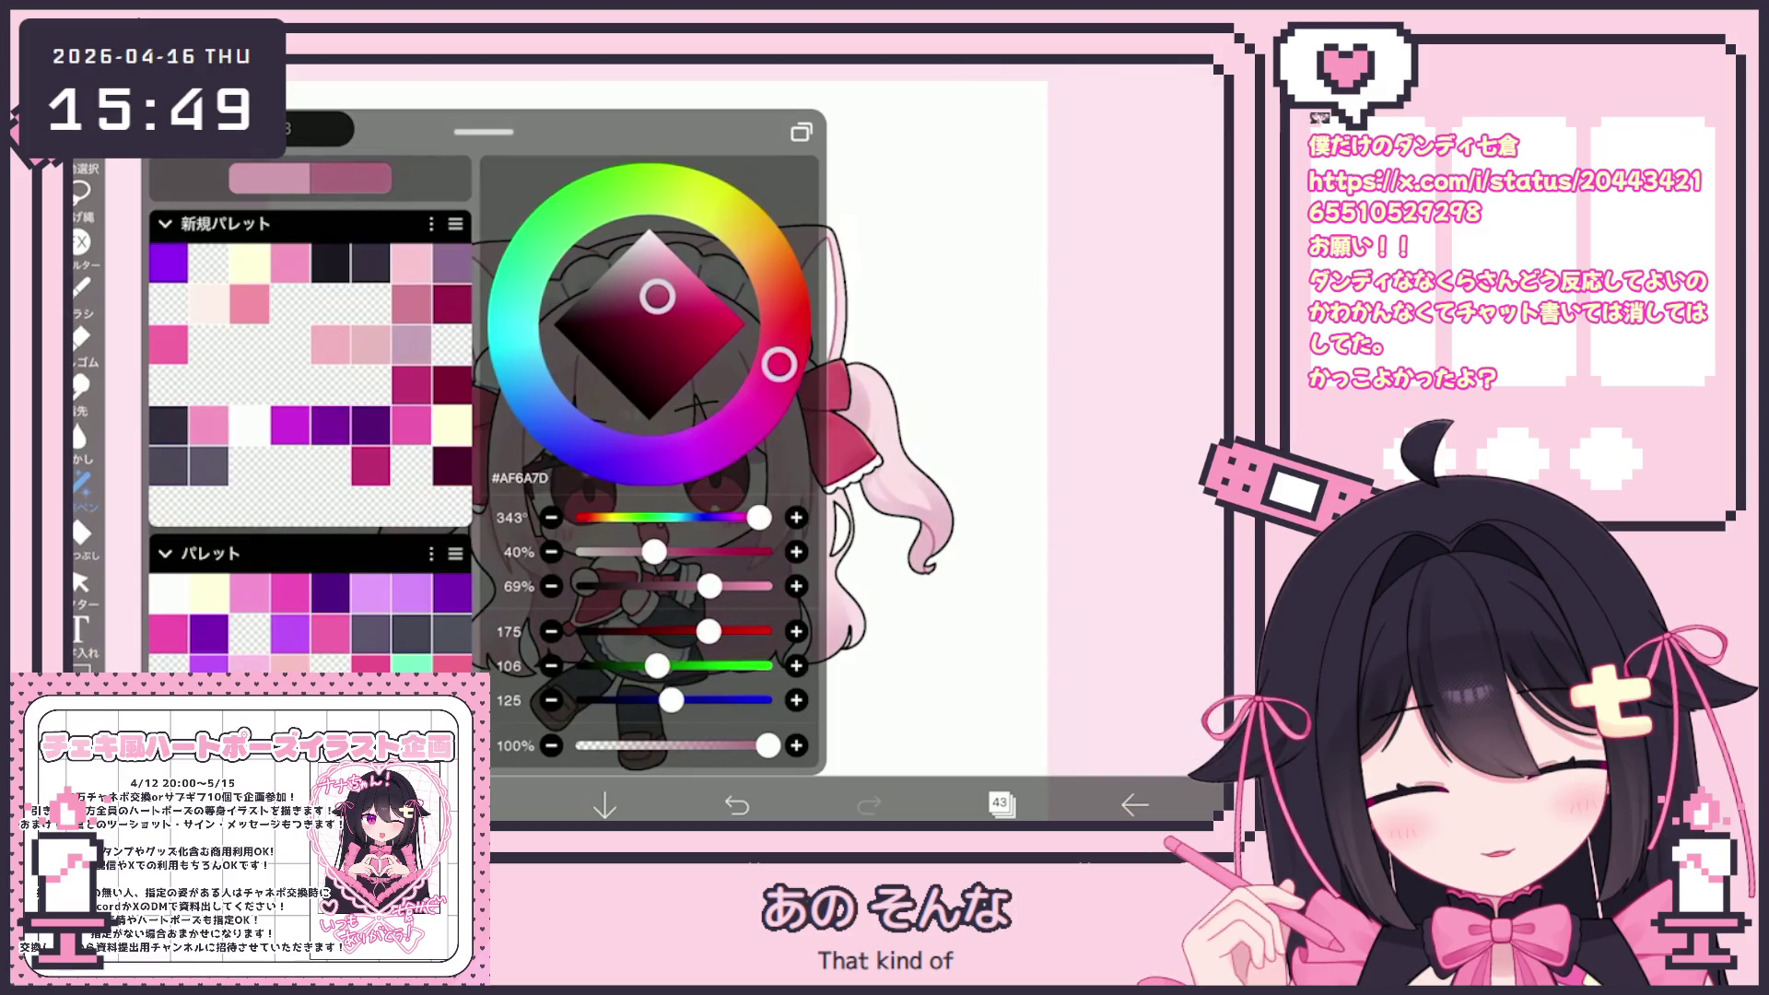
pyautogui.click(473, 804)
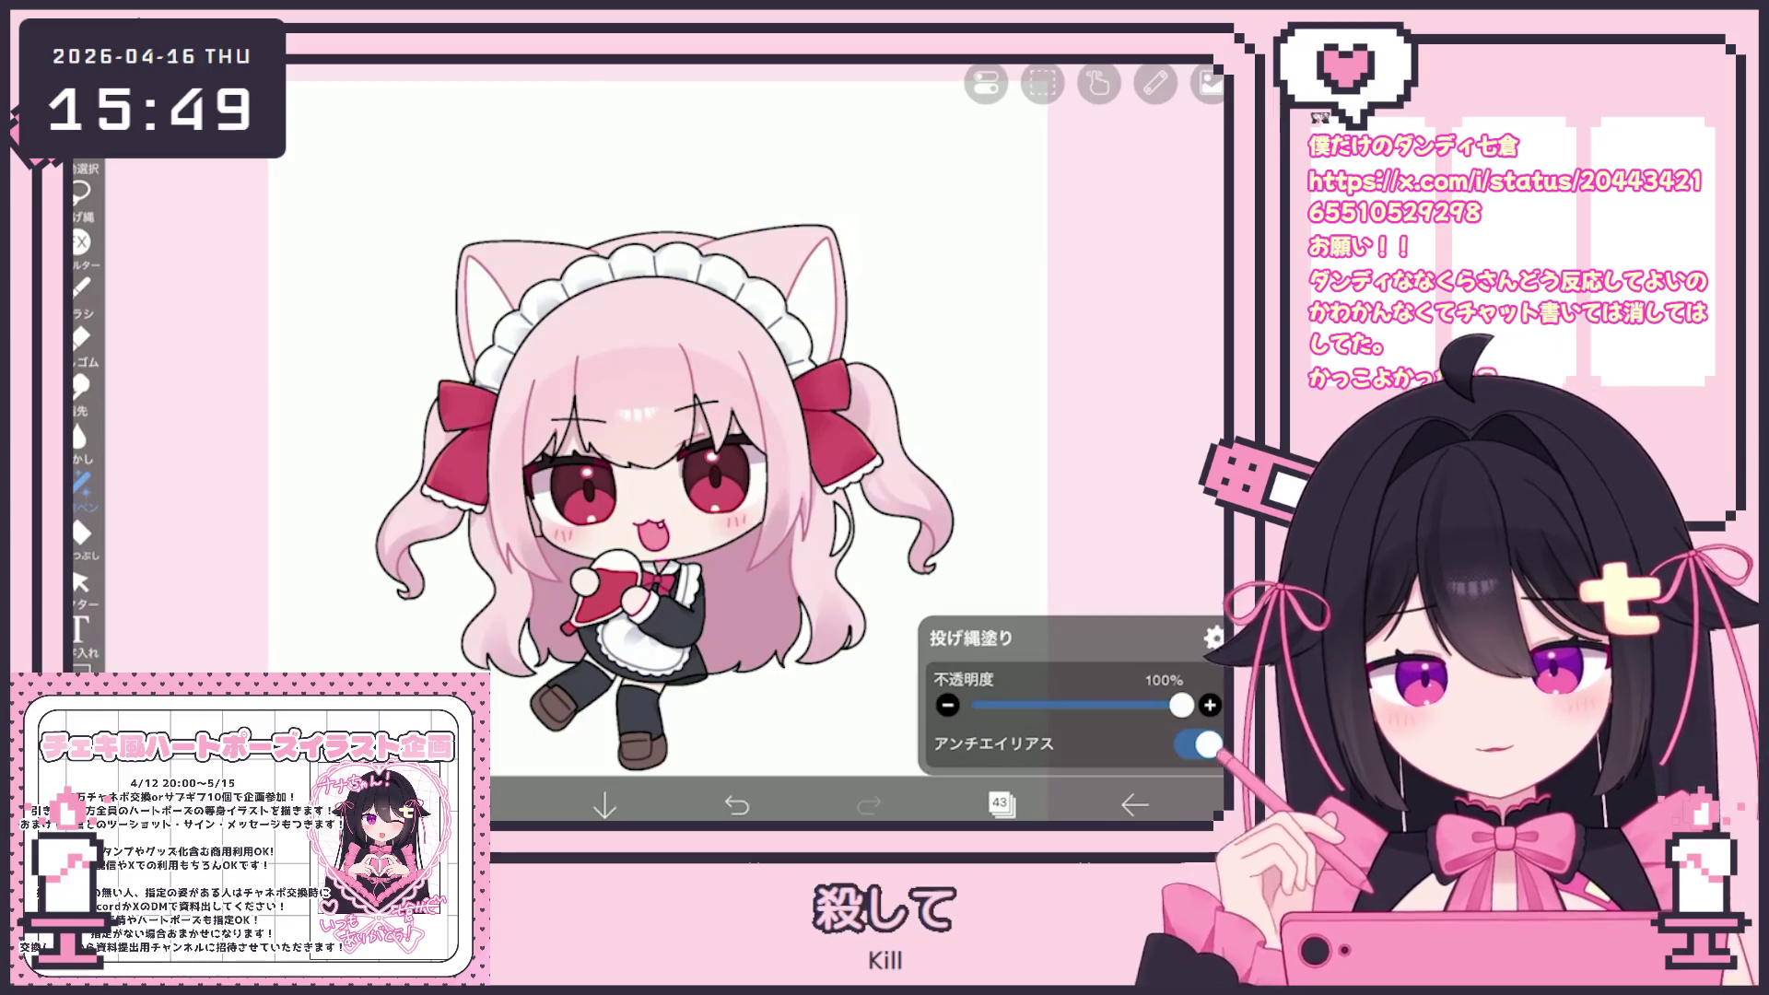
pyautogui.click(473, 803)
pyautogui.click(472, 803)
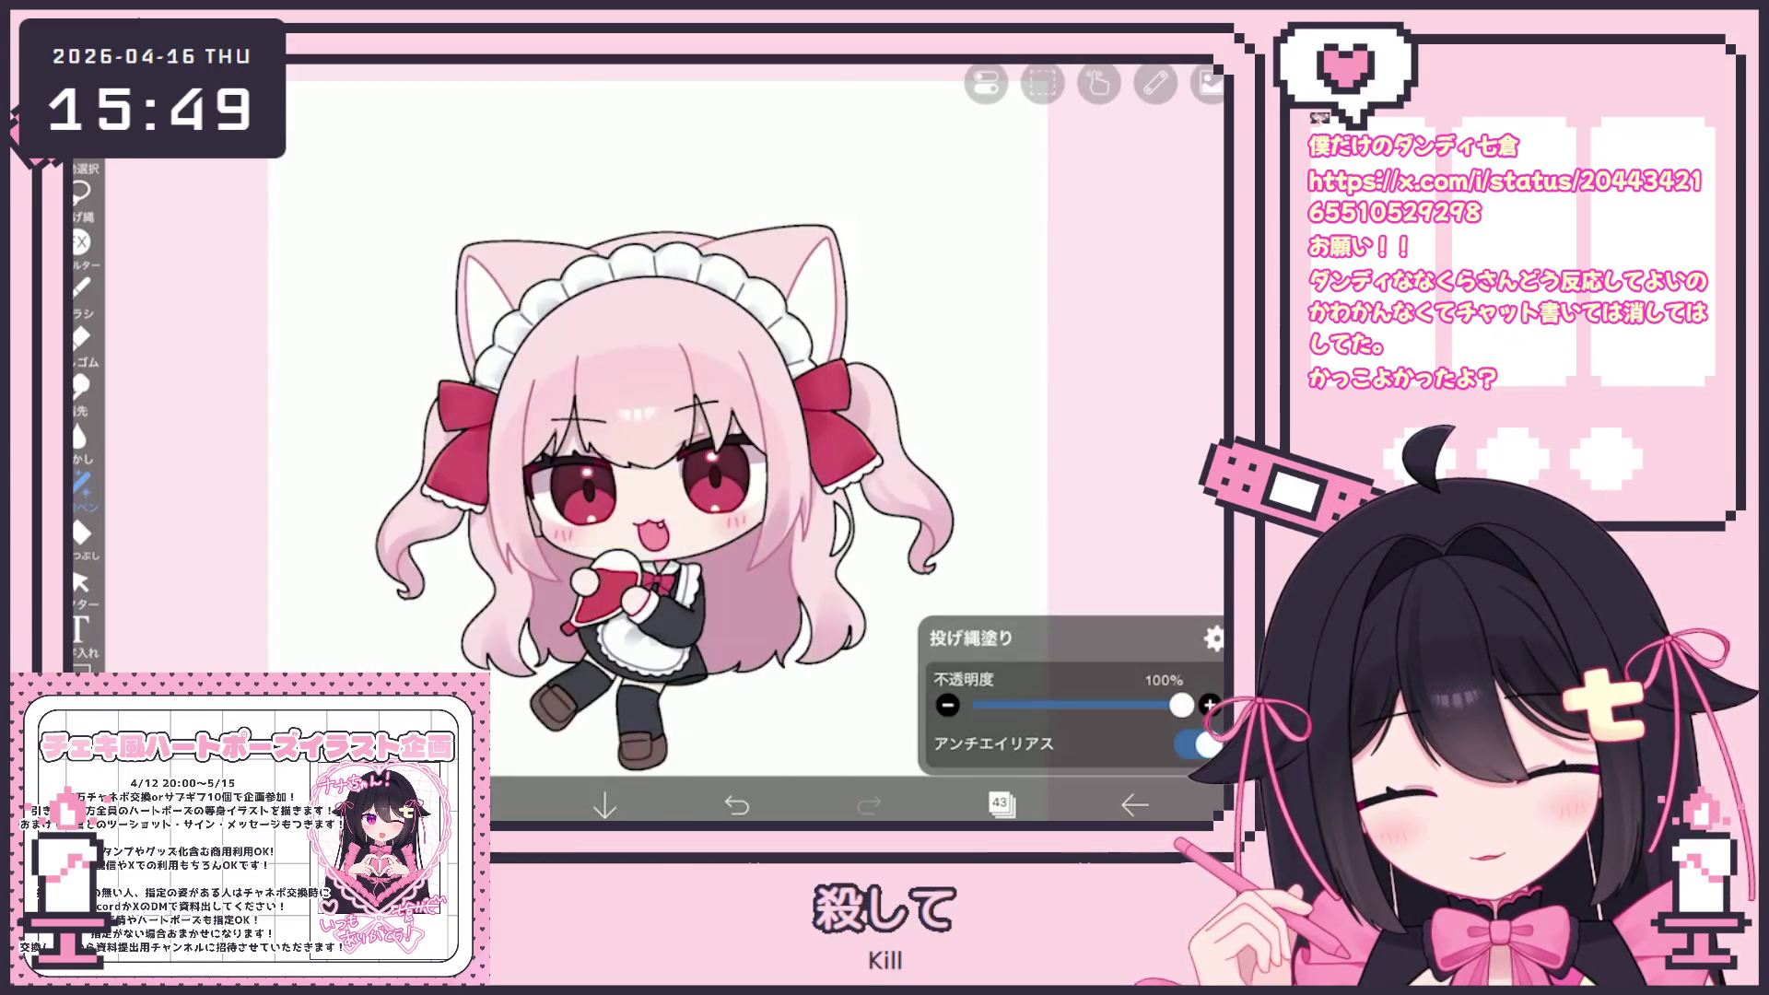
# Make layer 26 the working layer and return to the canvas
pyautogui.click(1000, 804)
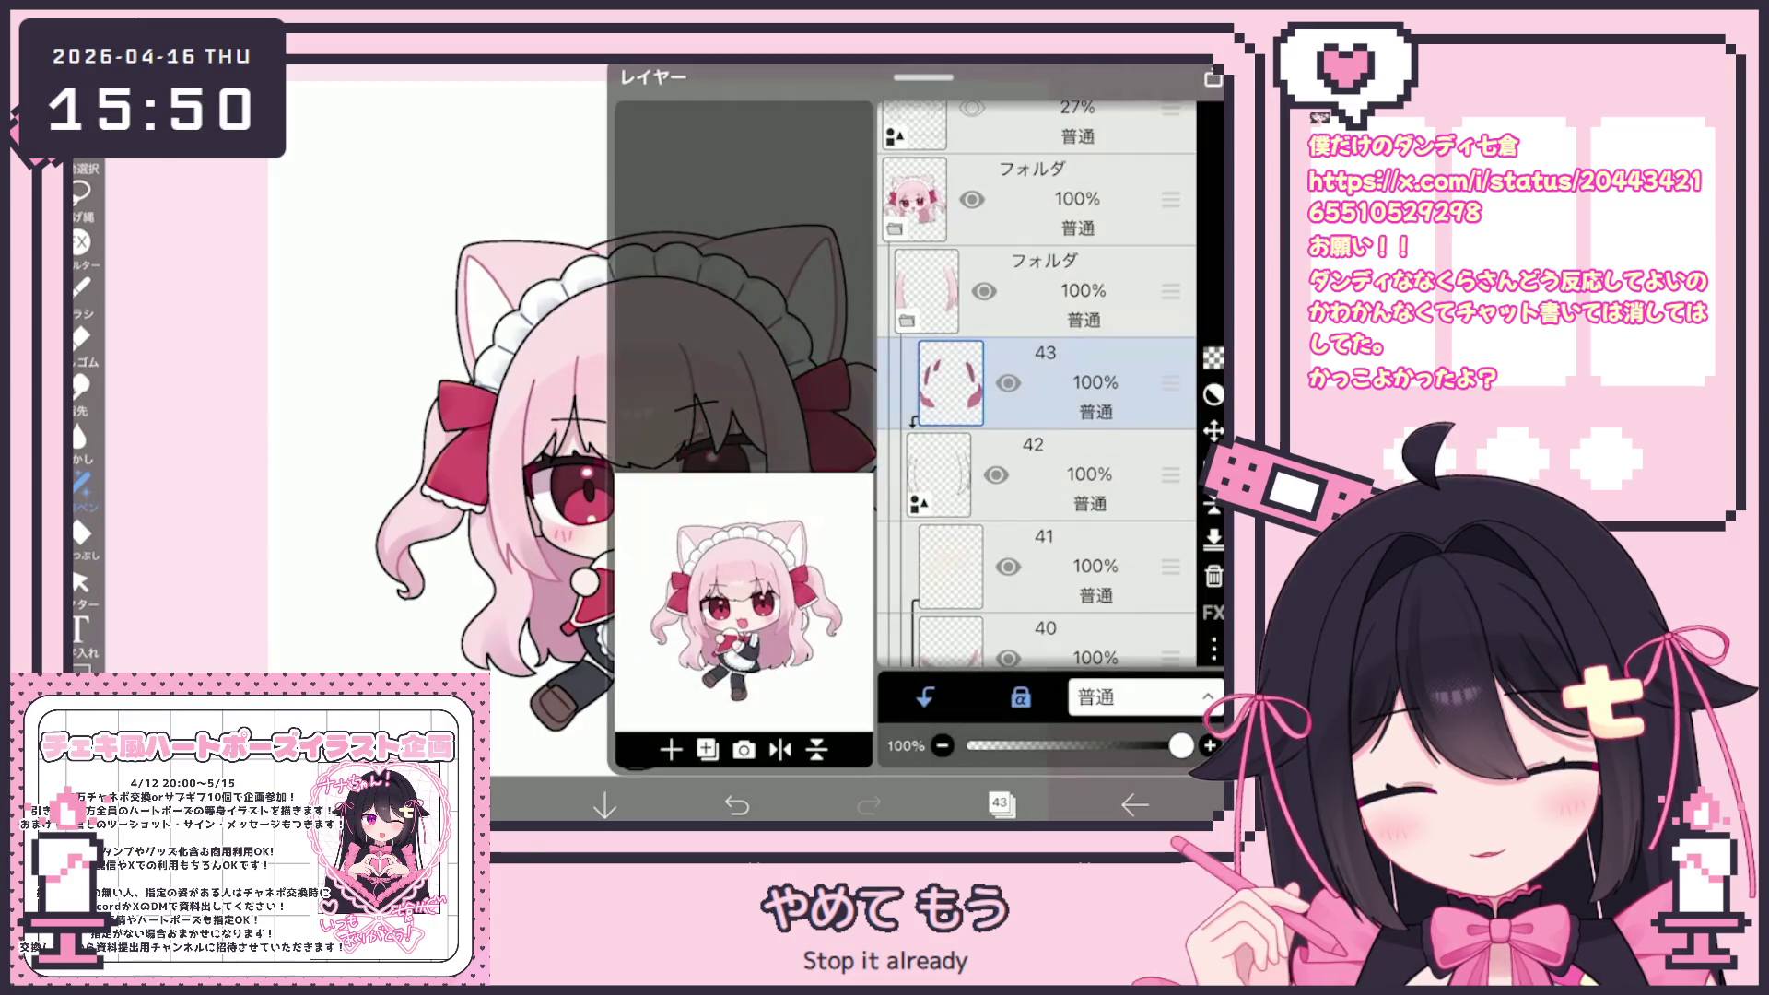
pyautogui.scroll(-10, 1037, 387)
pyautogui.scroll(-5, 1037, 384)
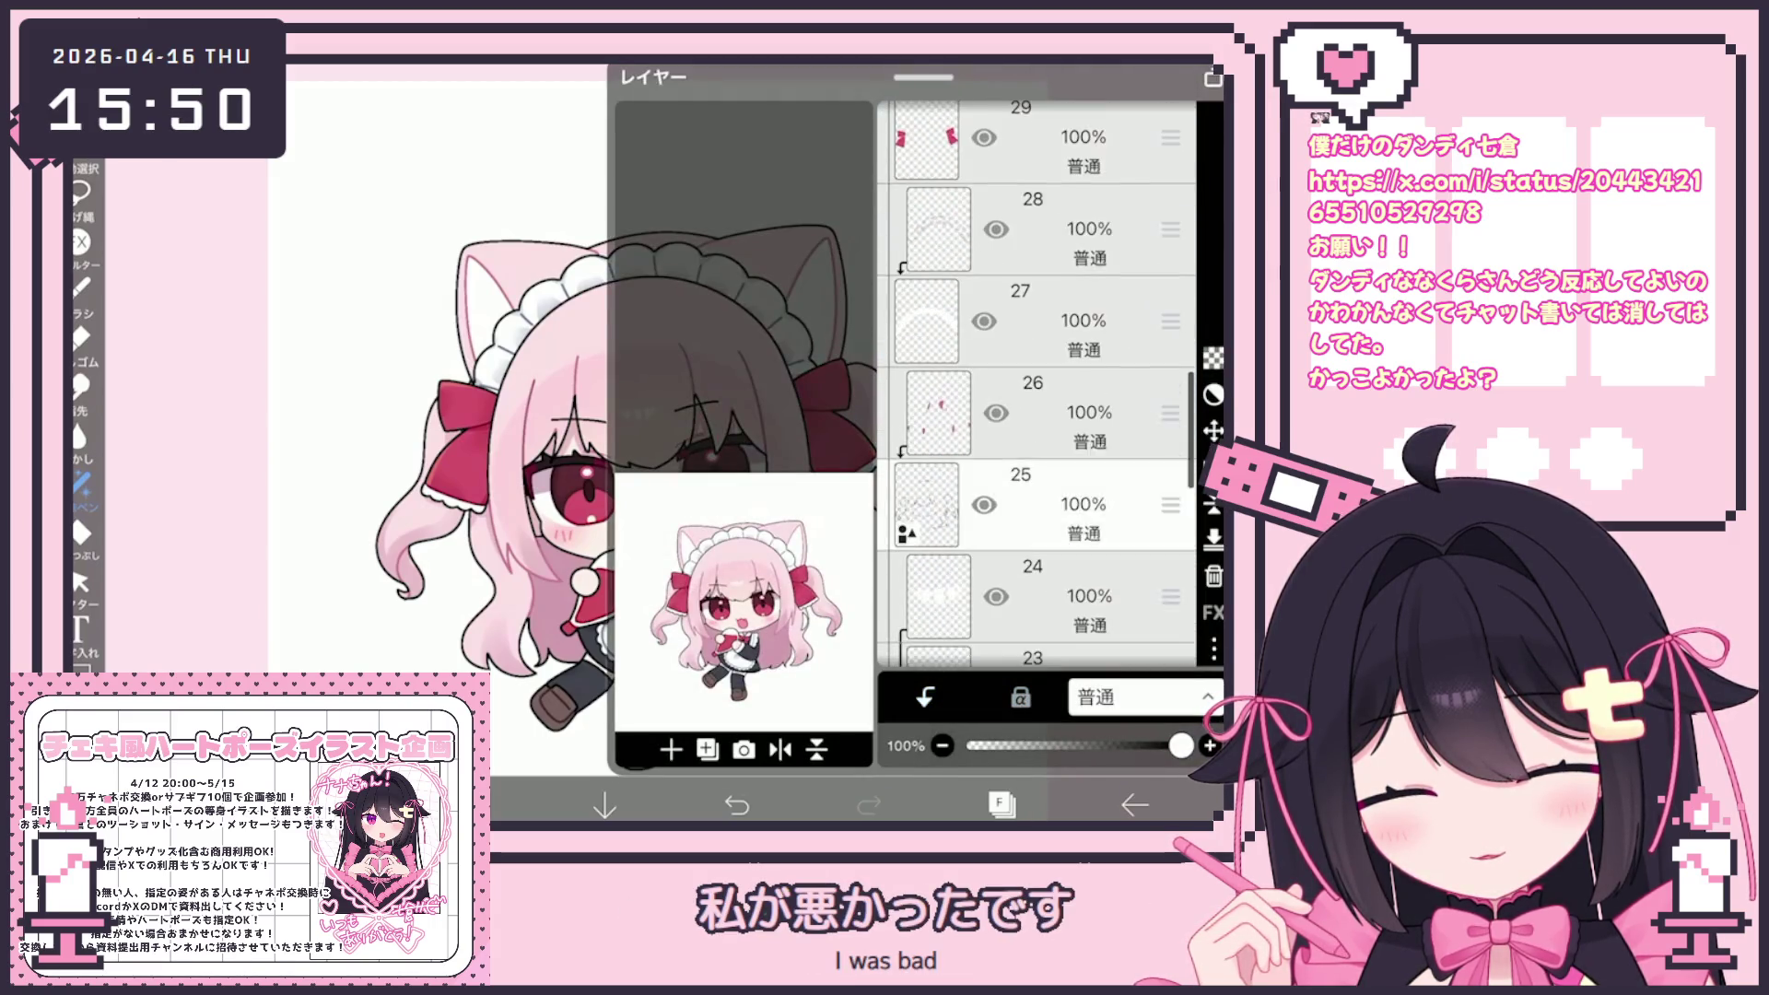
pyautogui.click(1060, 281)
pyautogui.click(1000, 805)
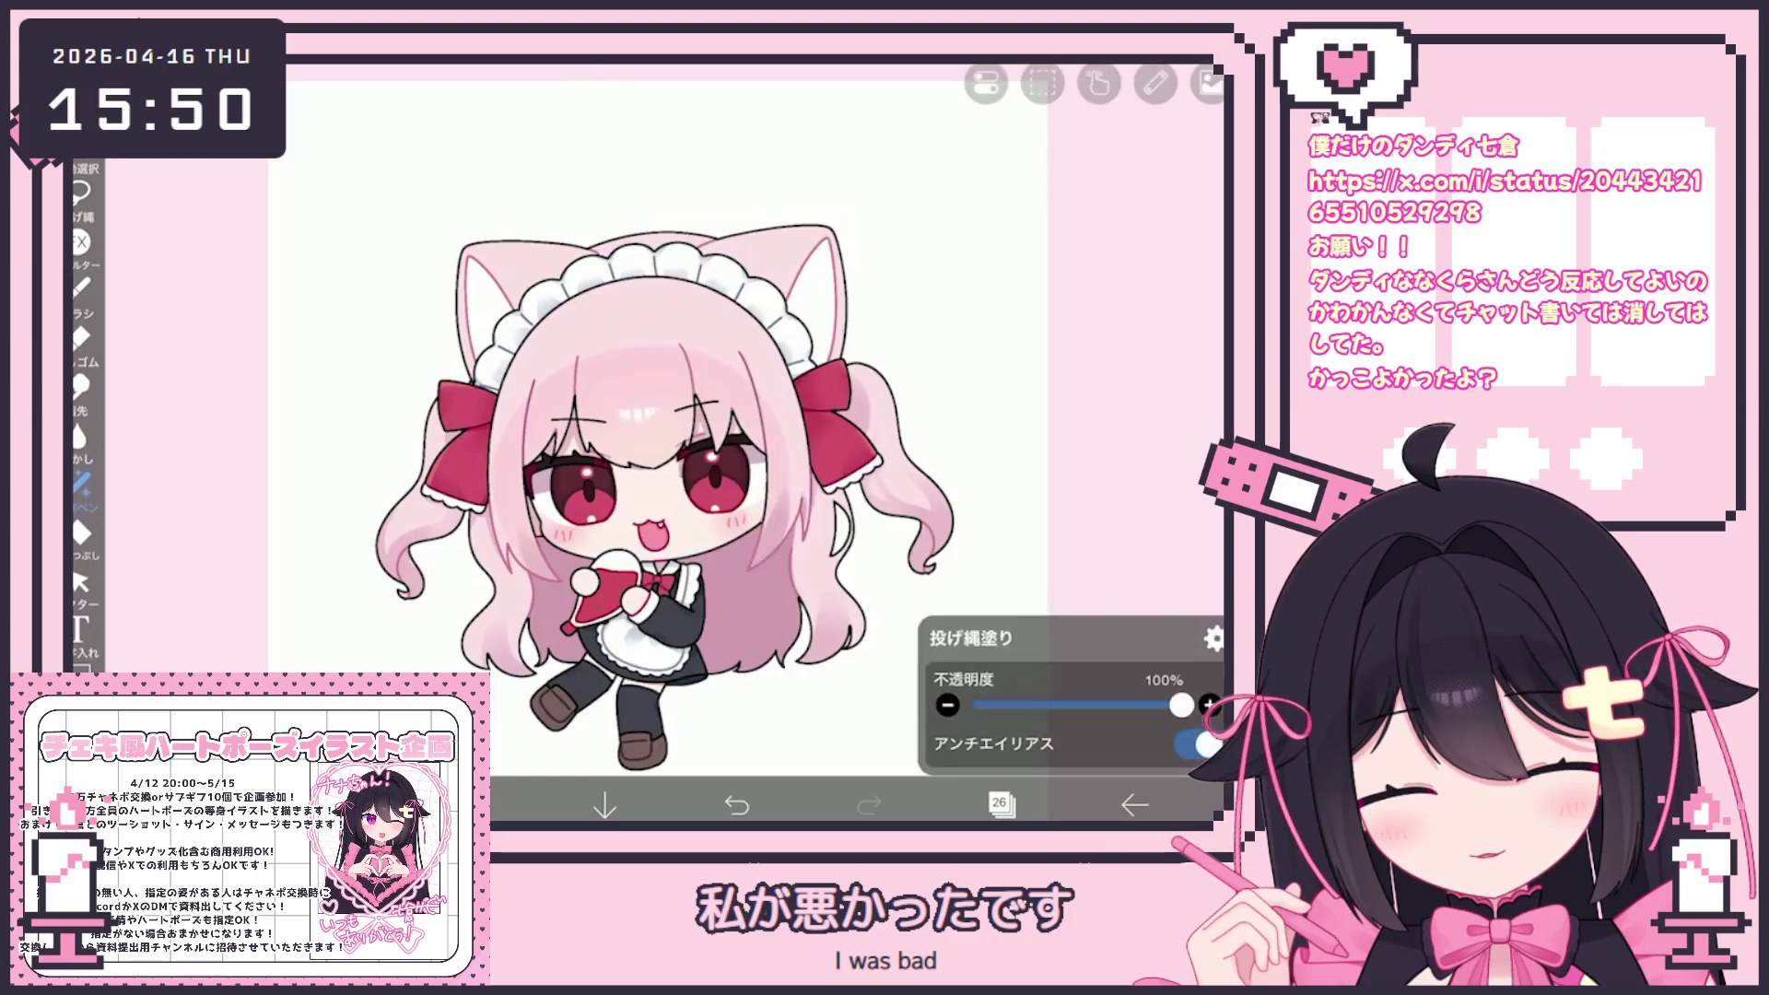
pyautogui.scroll(2, 645, 415)
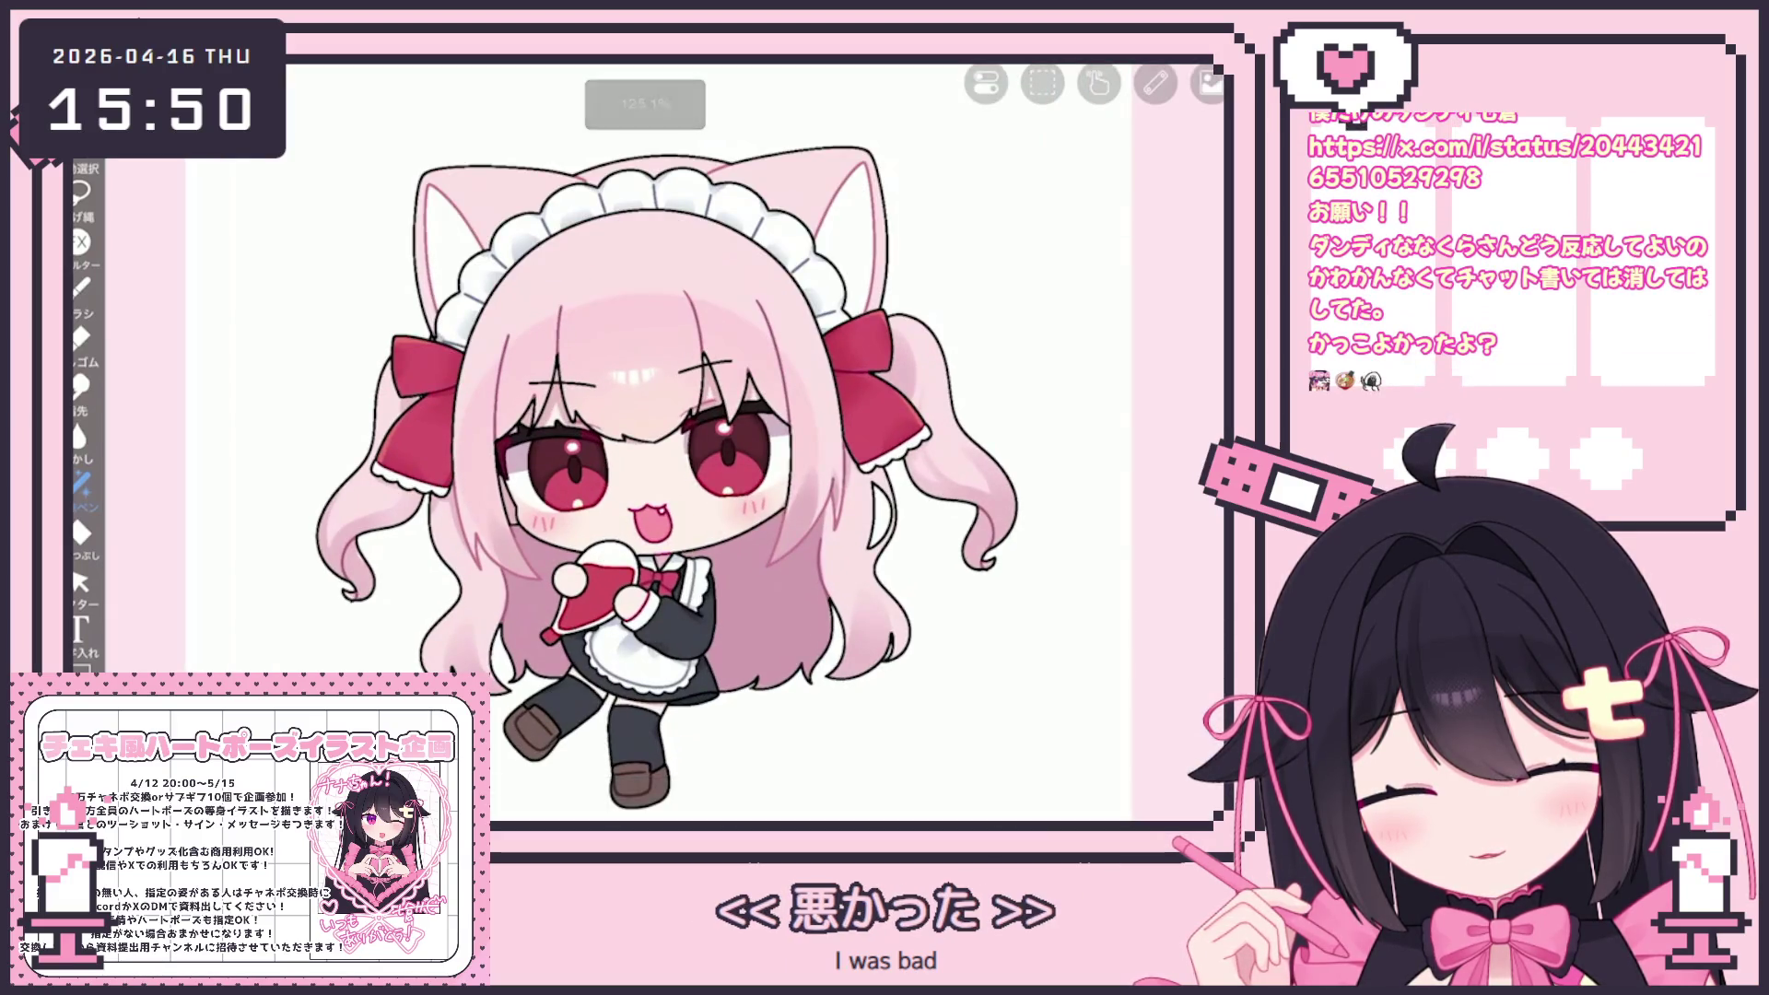
# Switch the working layer to layer 43
pyautogui.click(1000, 805)
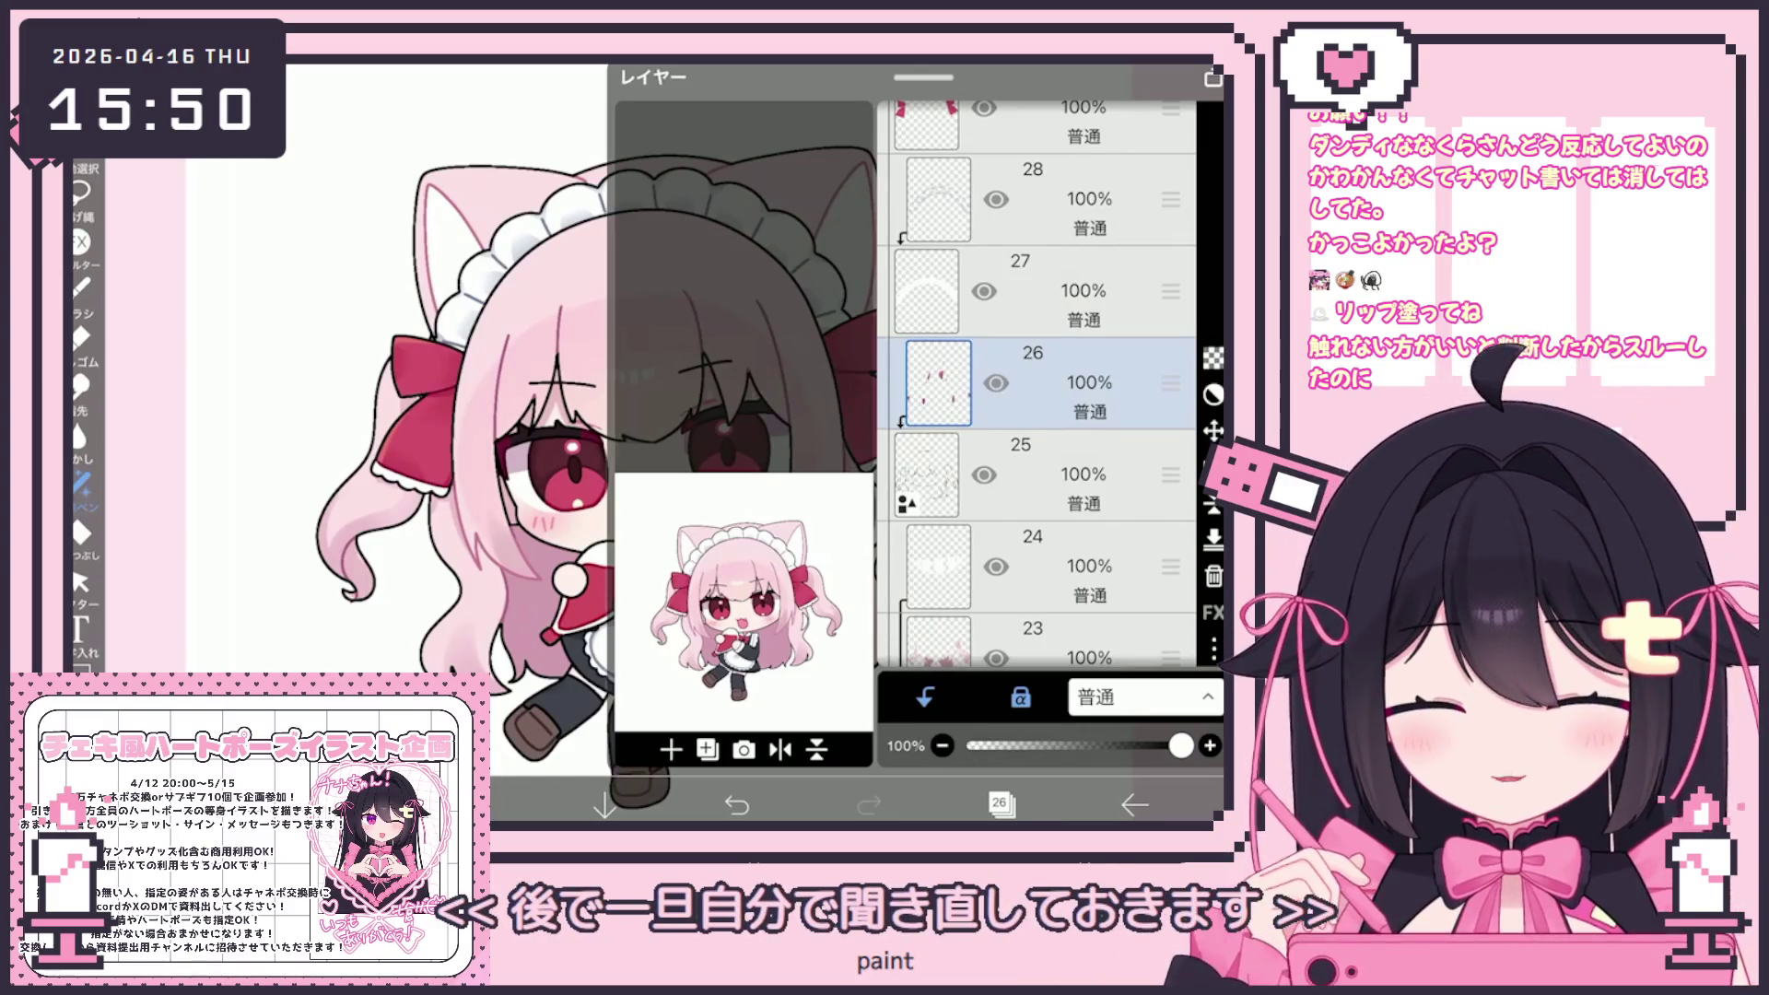
pyautogui.scroll(3, 1037, 383)
pyautogui.scroll(8, 1037, 383)
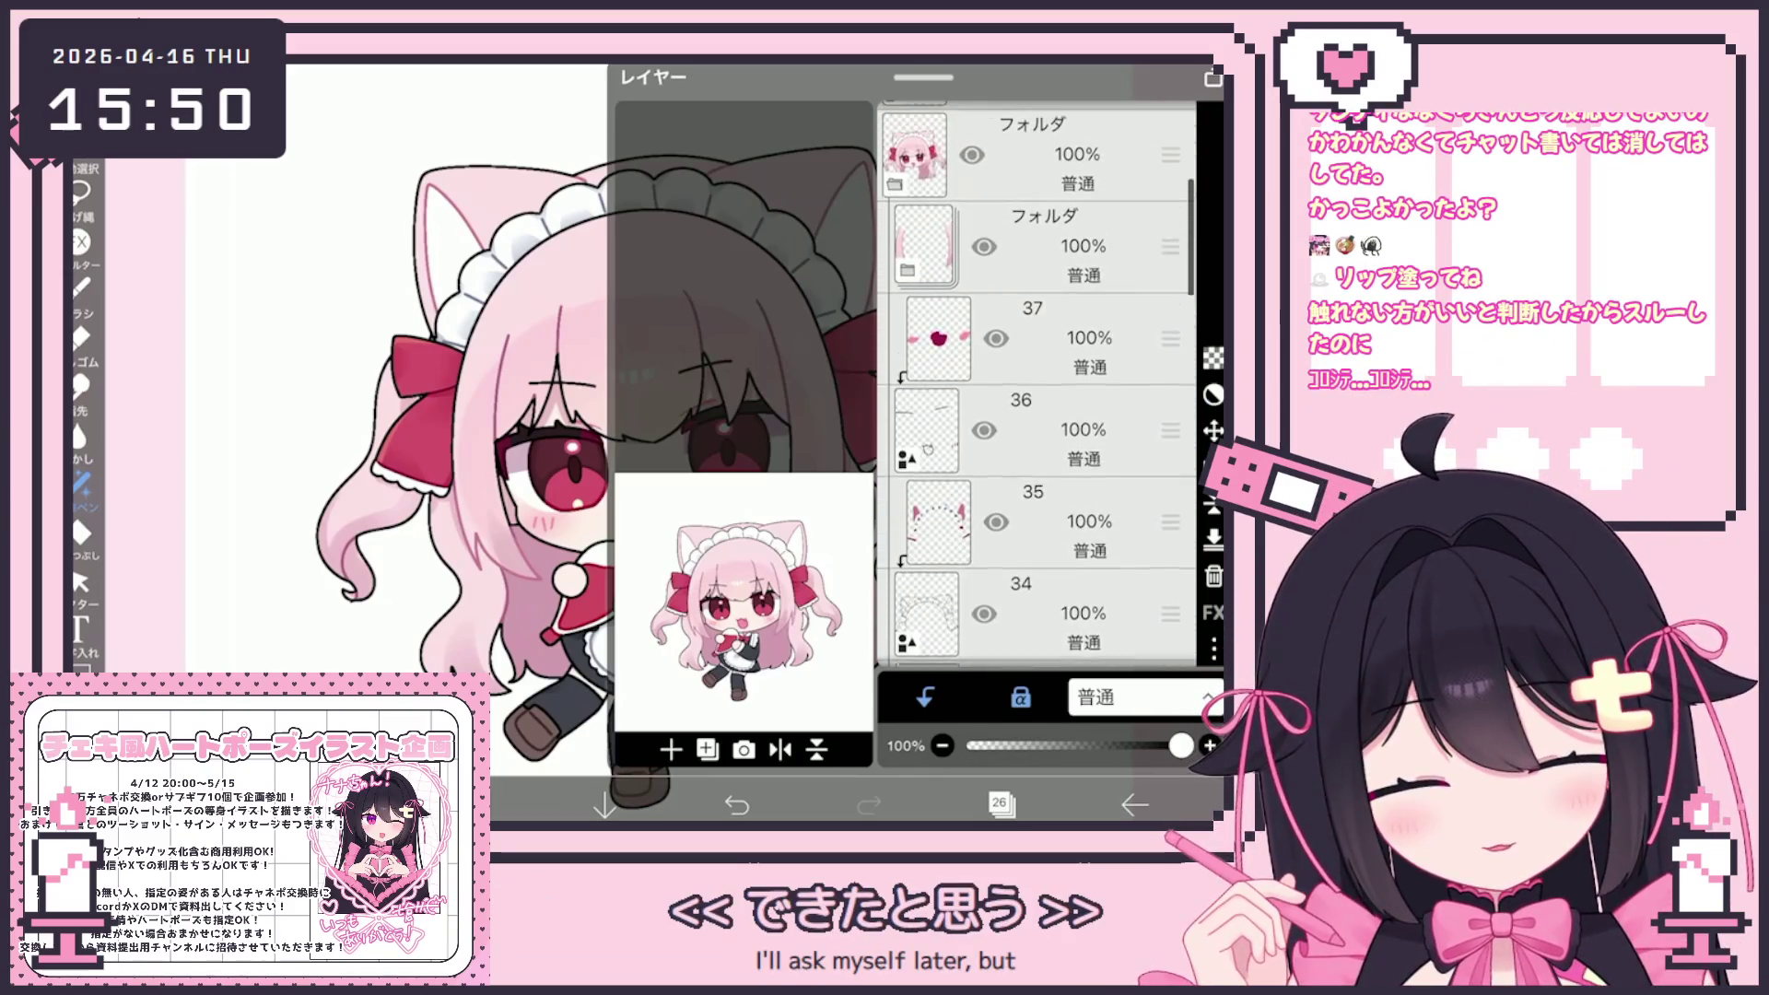
pyautogui.scroll(3, 1036, 382)
pyautogui.click(1046, 474)
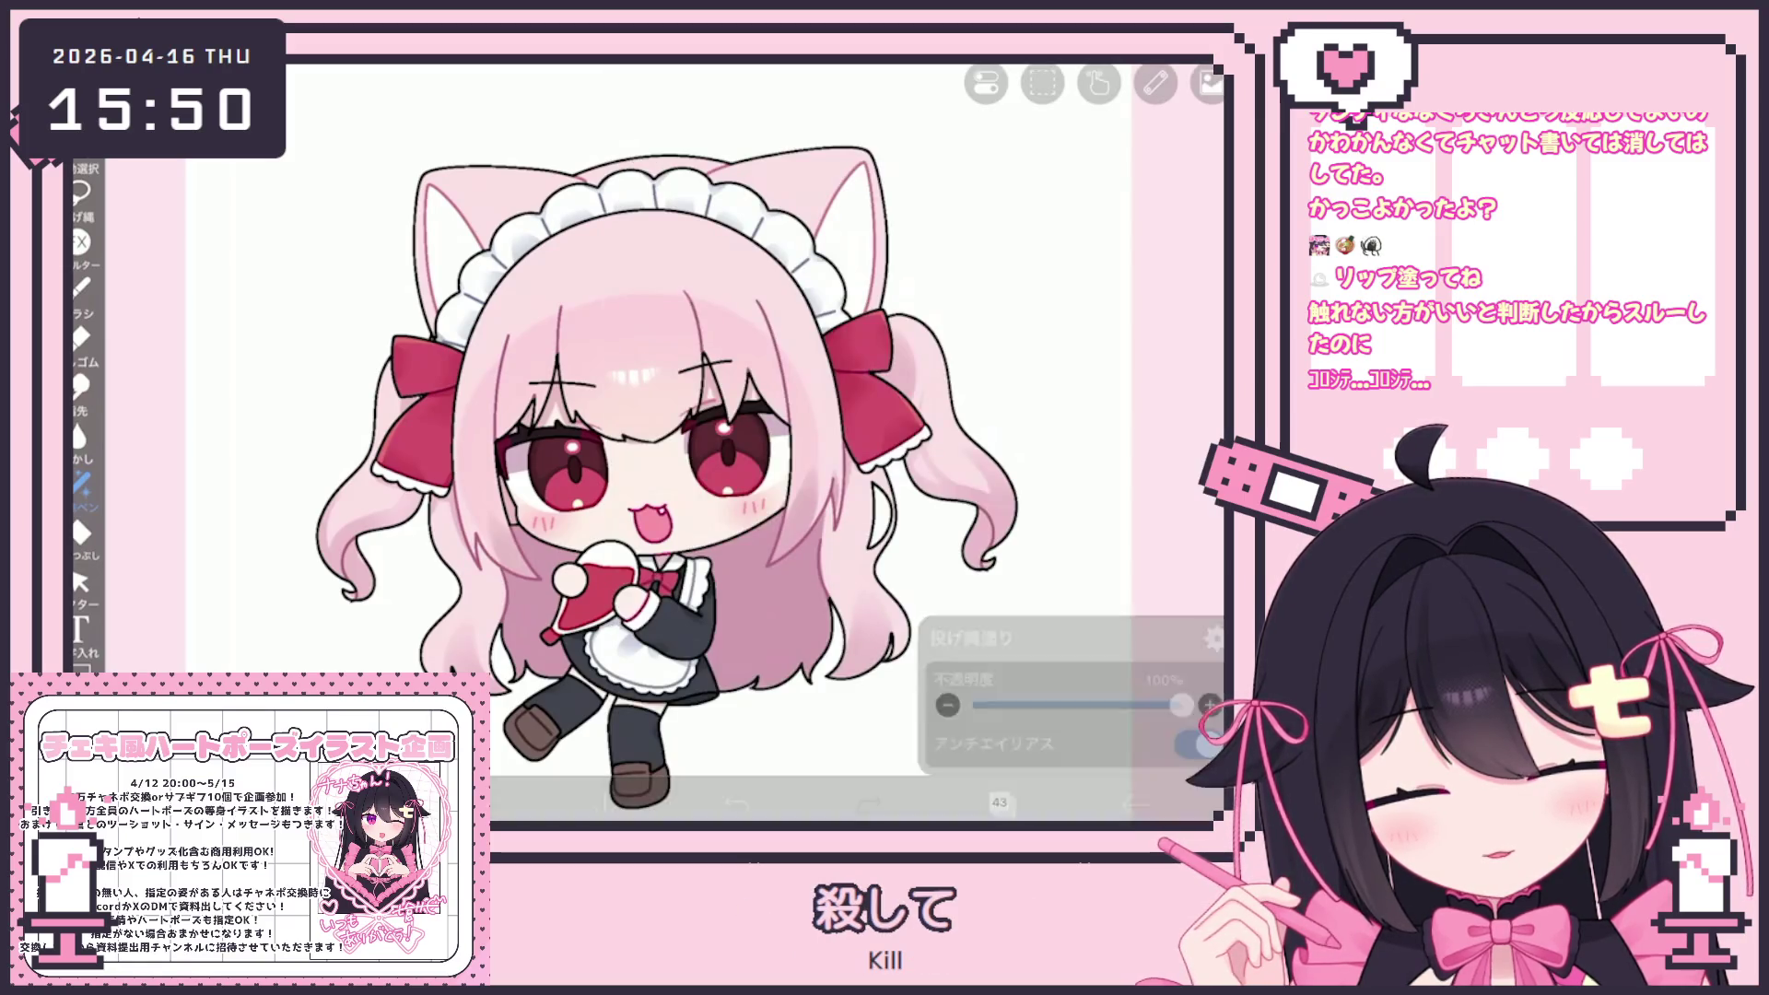
pyautogui.scroll(-2, 645, 461)
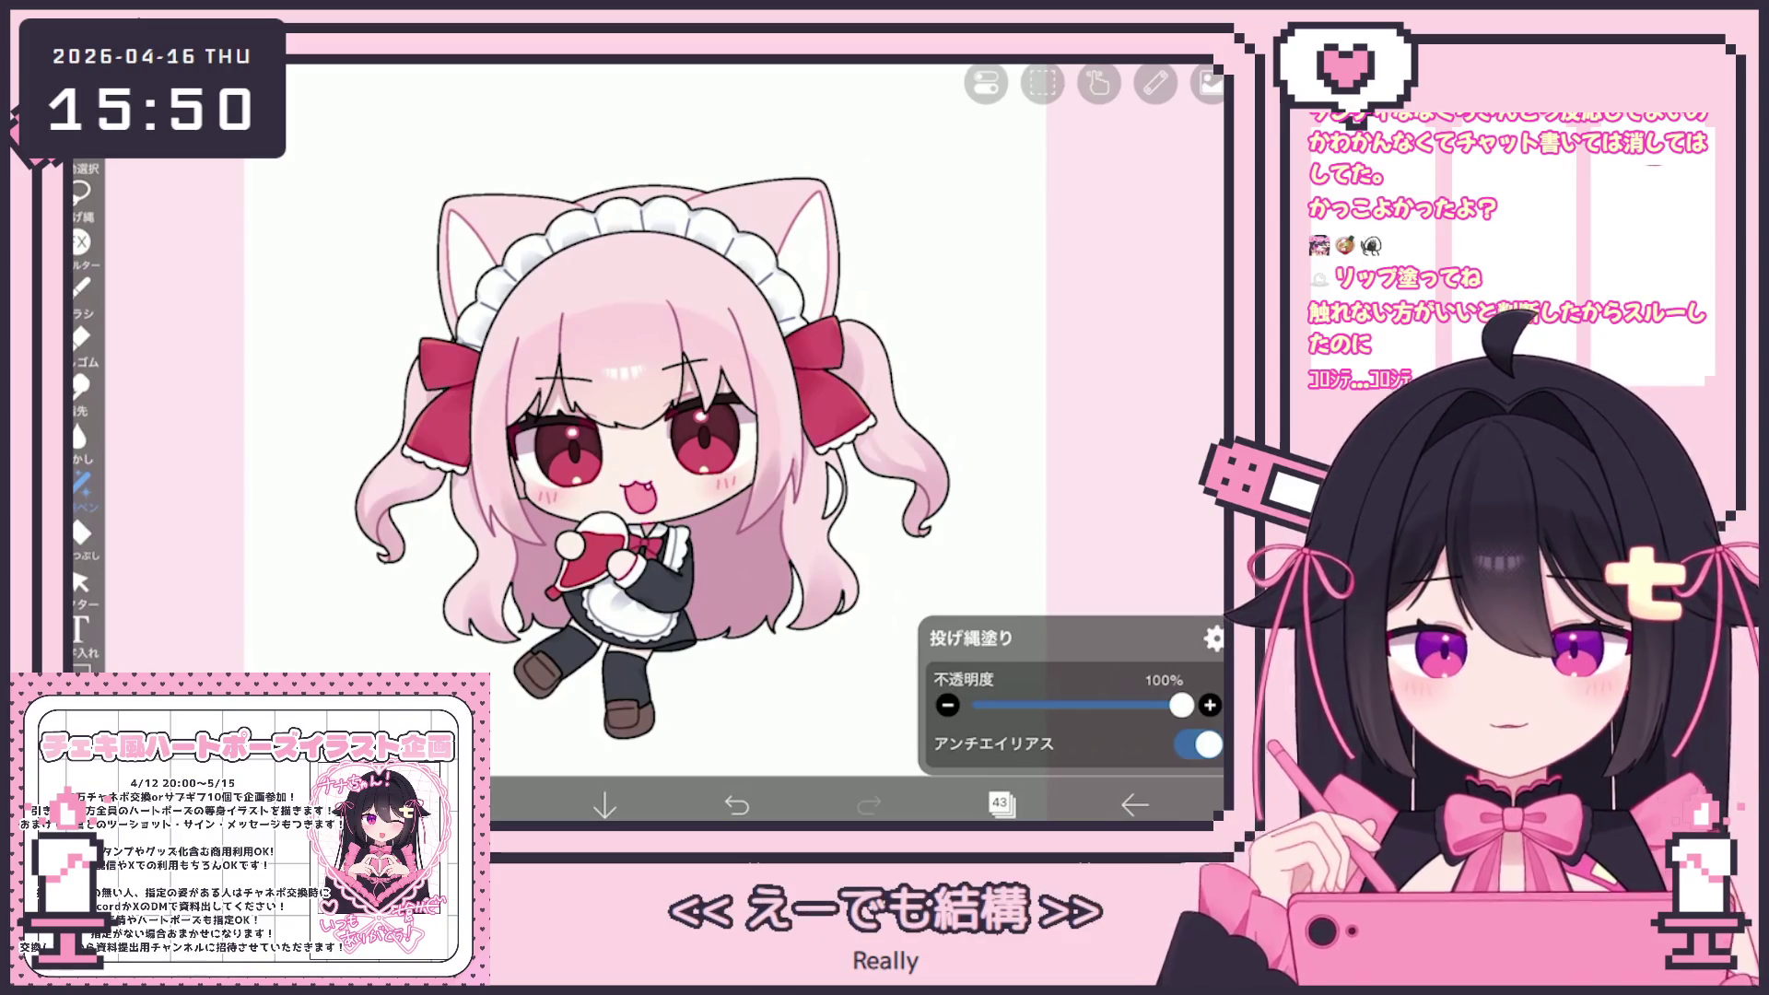
# Make layer 35 the working layer and zoom into the head and hair
pyautogui.click(1000, 804)
pyautogui.scroll(-5, 1037, 387)
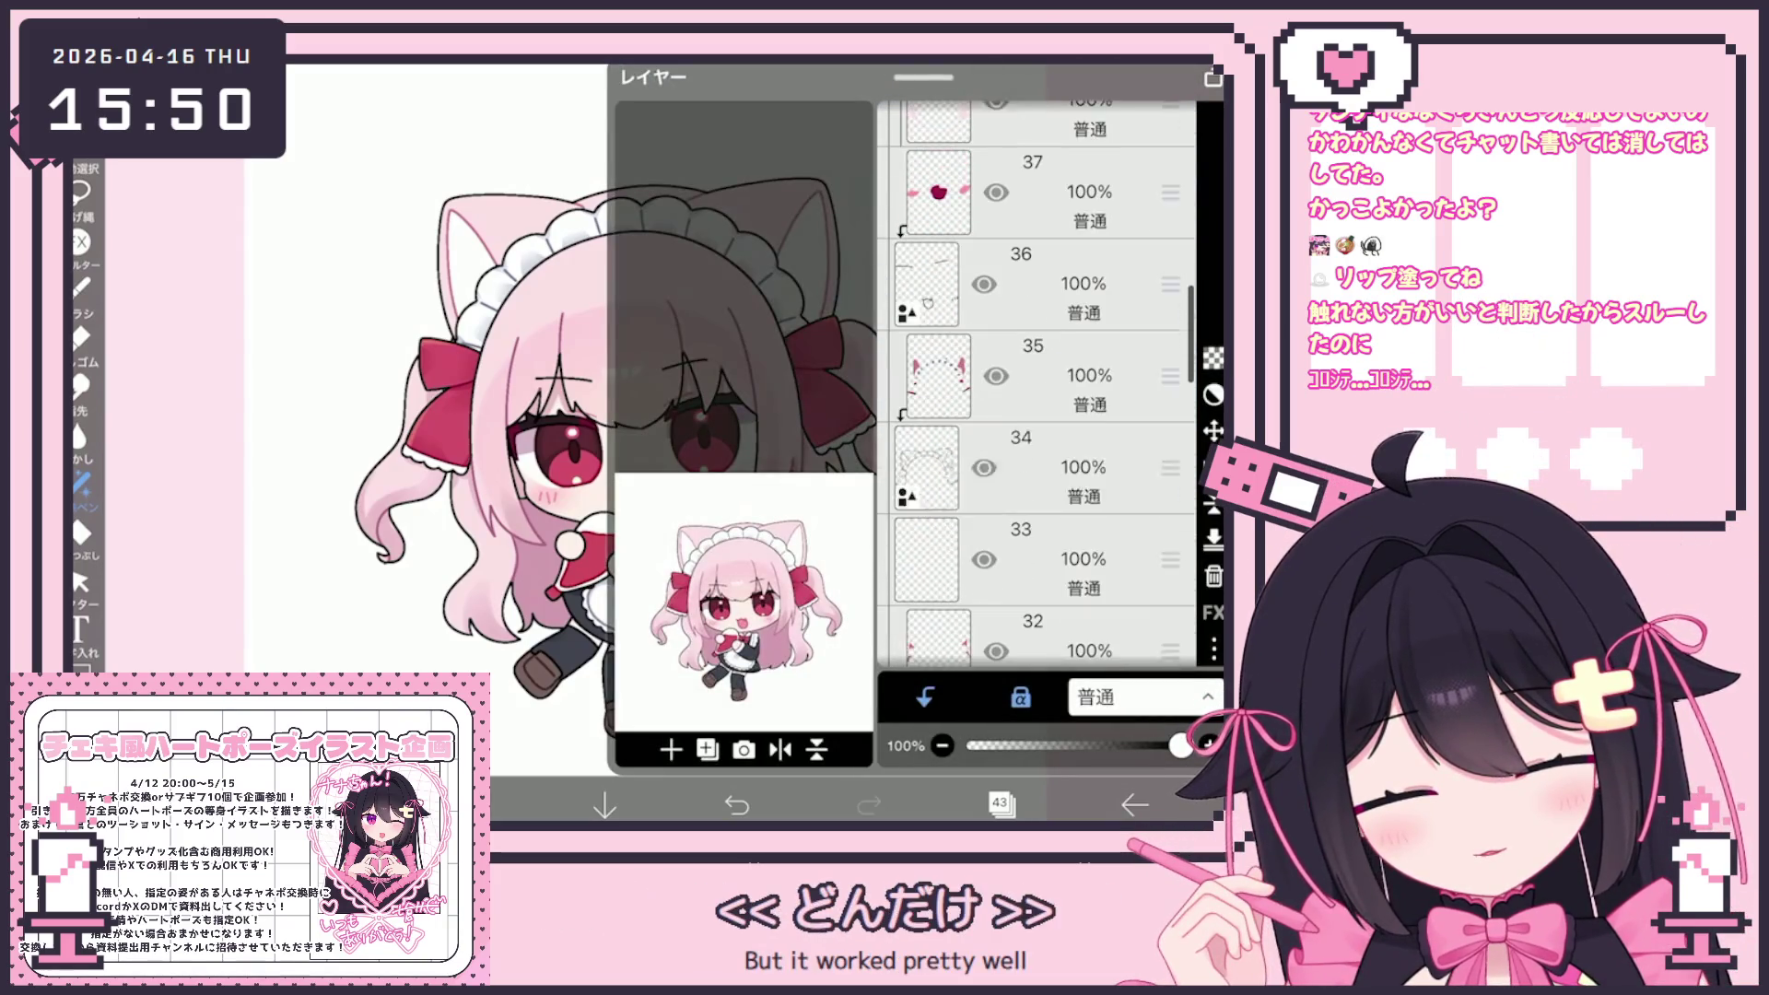
pyautogui.click(1059, 467)
pyautogui.click(1059, 368)
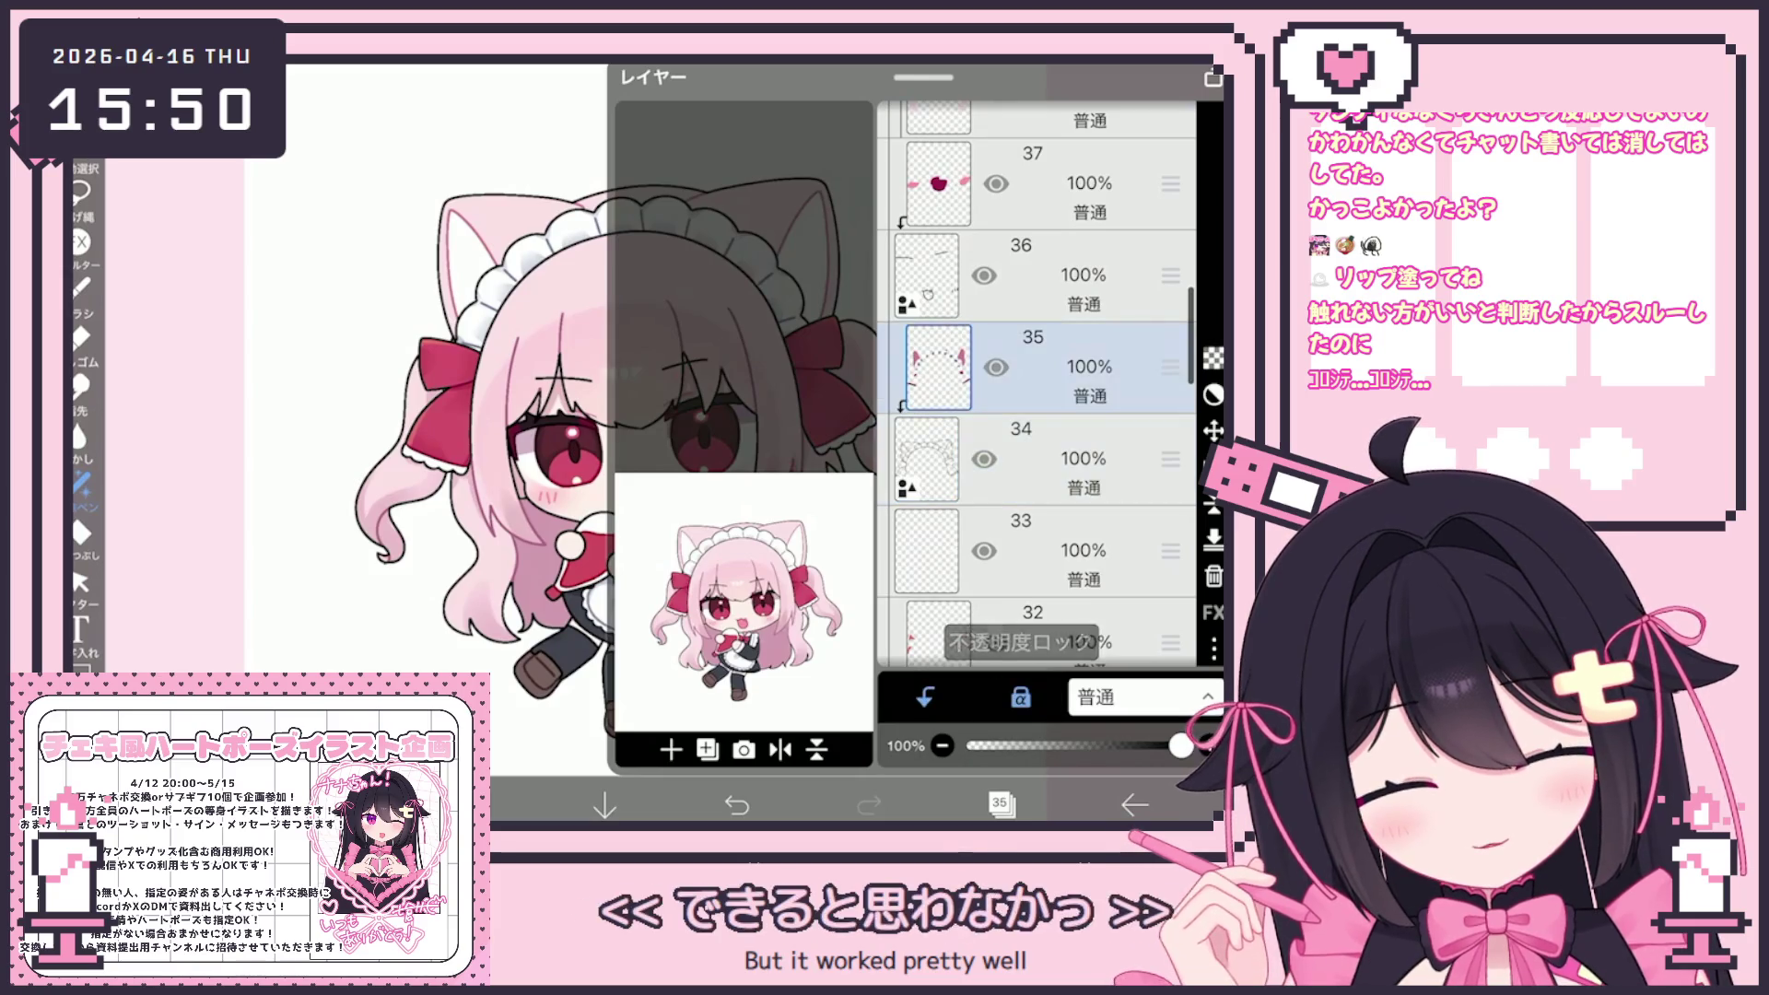
pyautogui.click(1000, 805)
pyautogui.scroll(5, 447, 219)
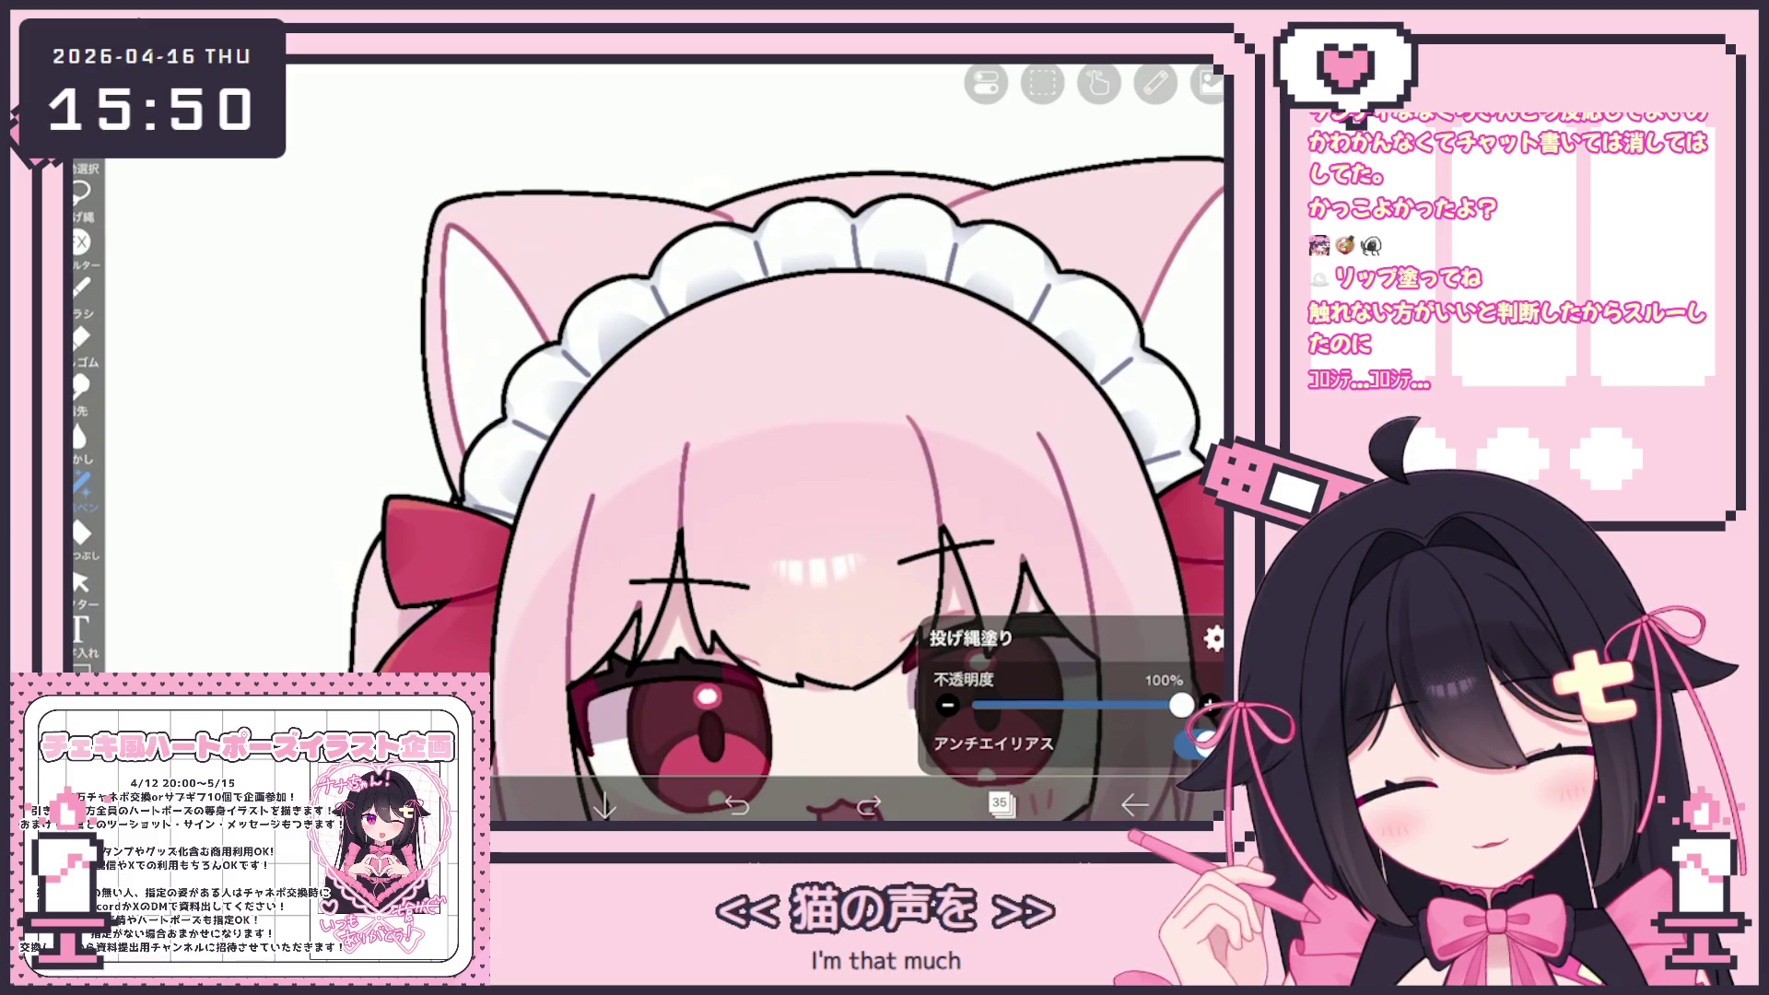
pyautogui.scroll(-5, 645, 442)
pyautogui.scroll(4, 414, 415)
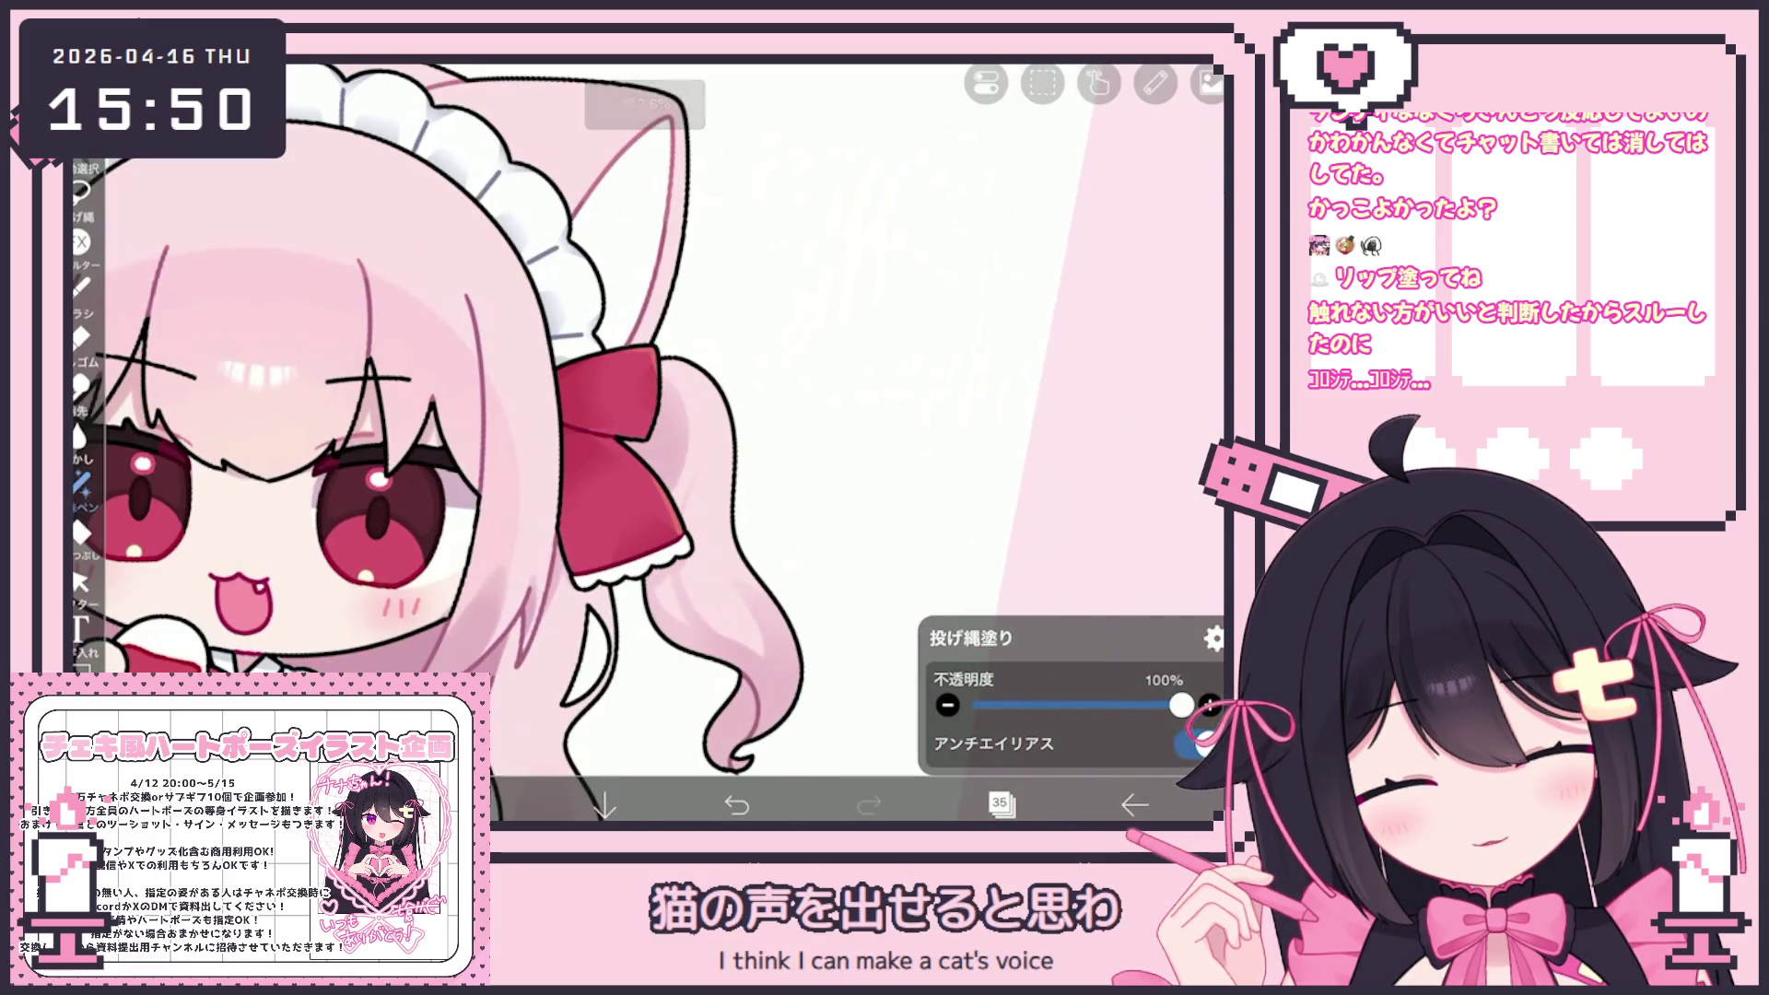
pyautogui.scroll(-3, 599, 442)
# Make layer 33 the working layer and switch to the Fill tool with its options
pyautogui.click(999, 805)
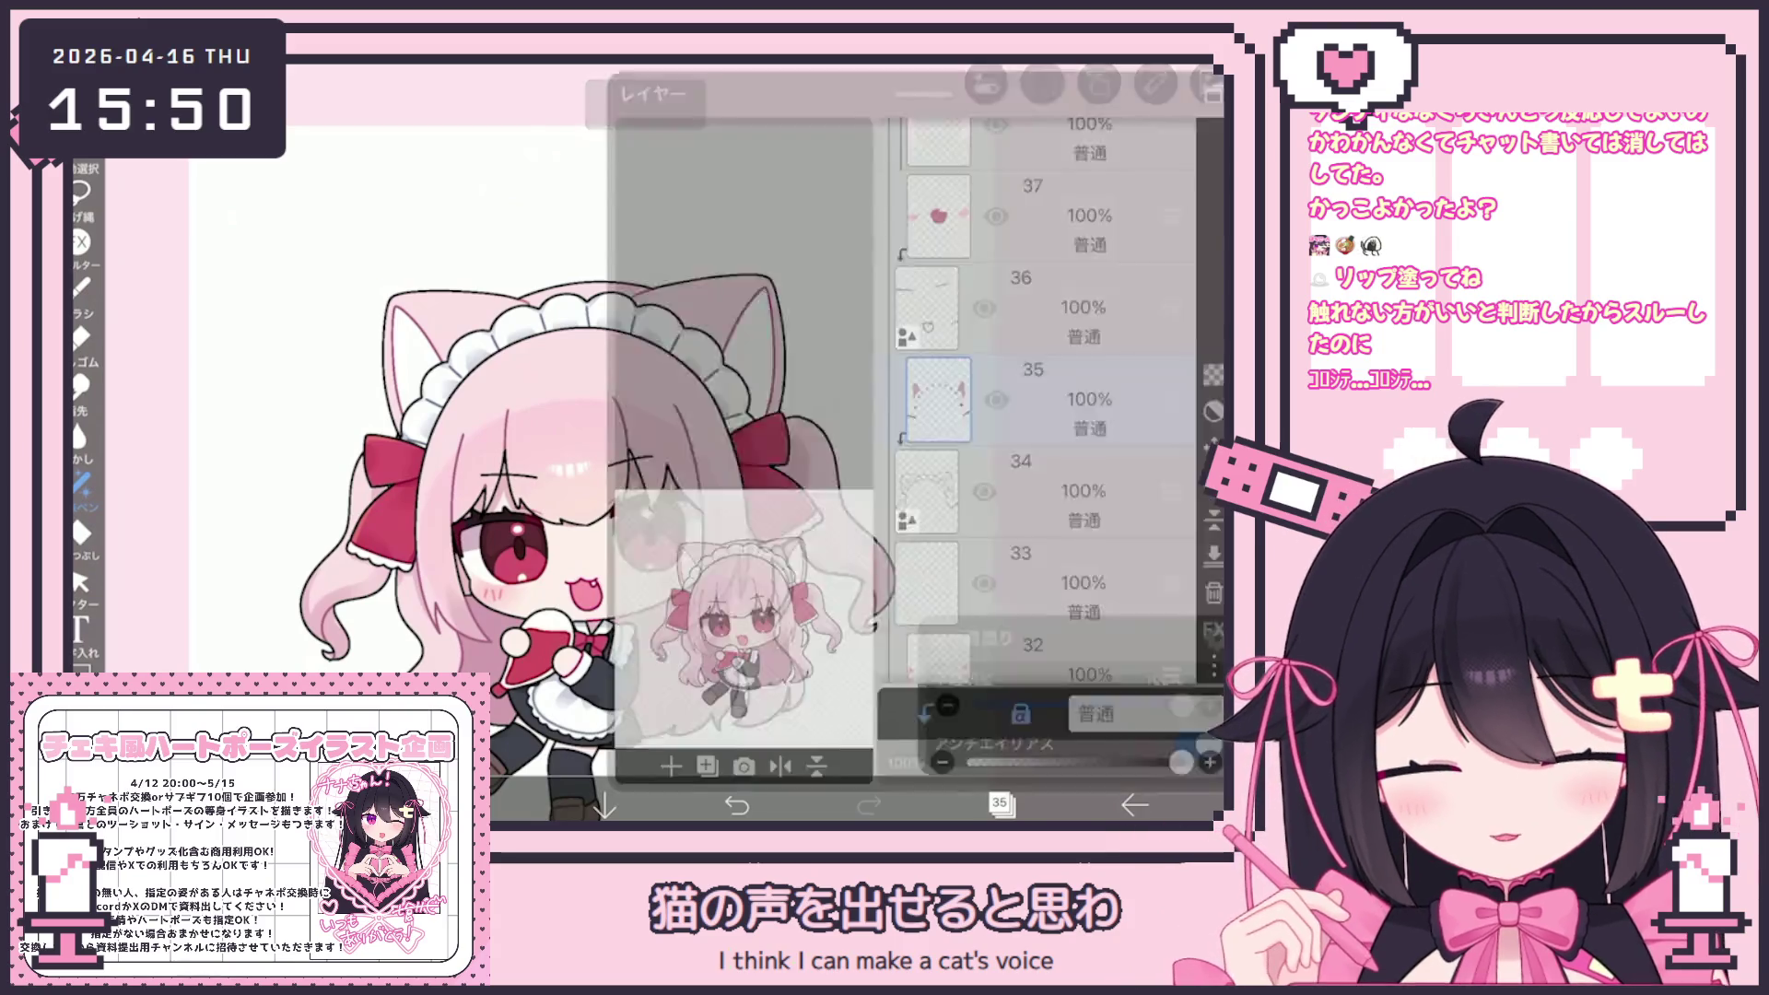
pyautogui.click(1059, 566)
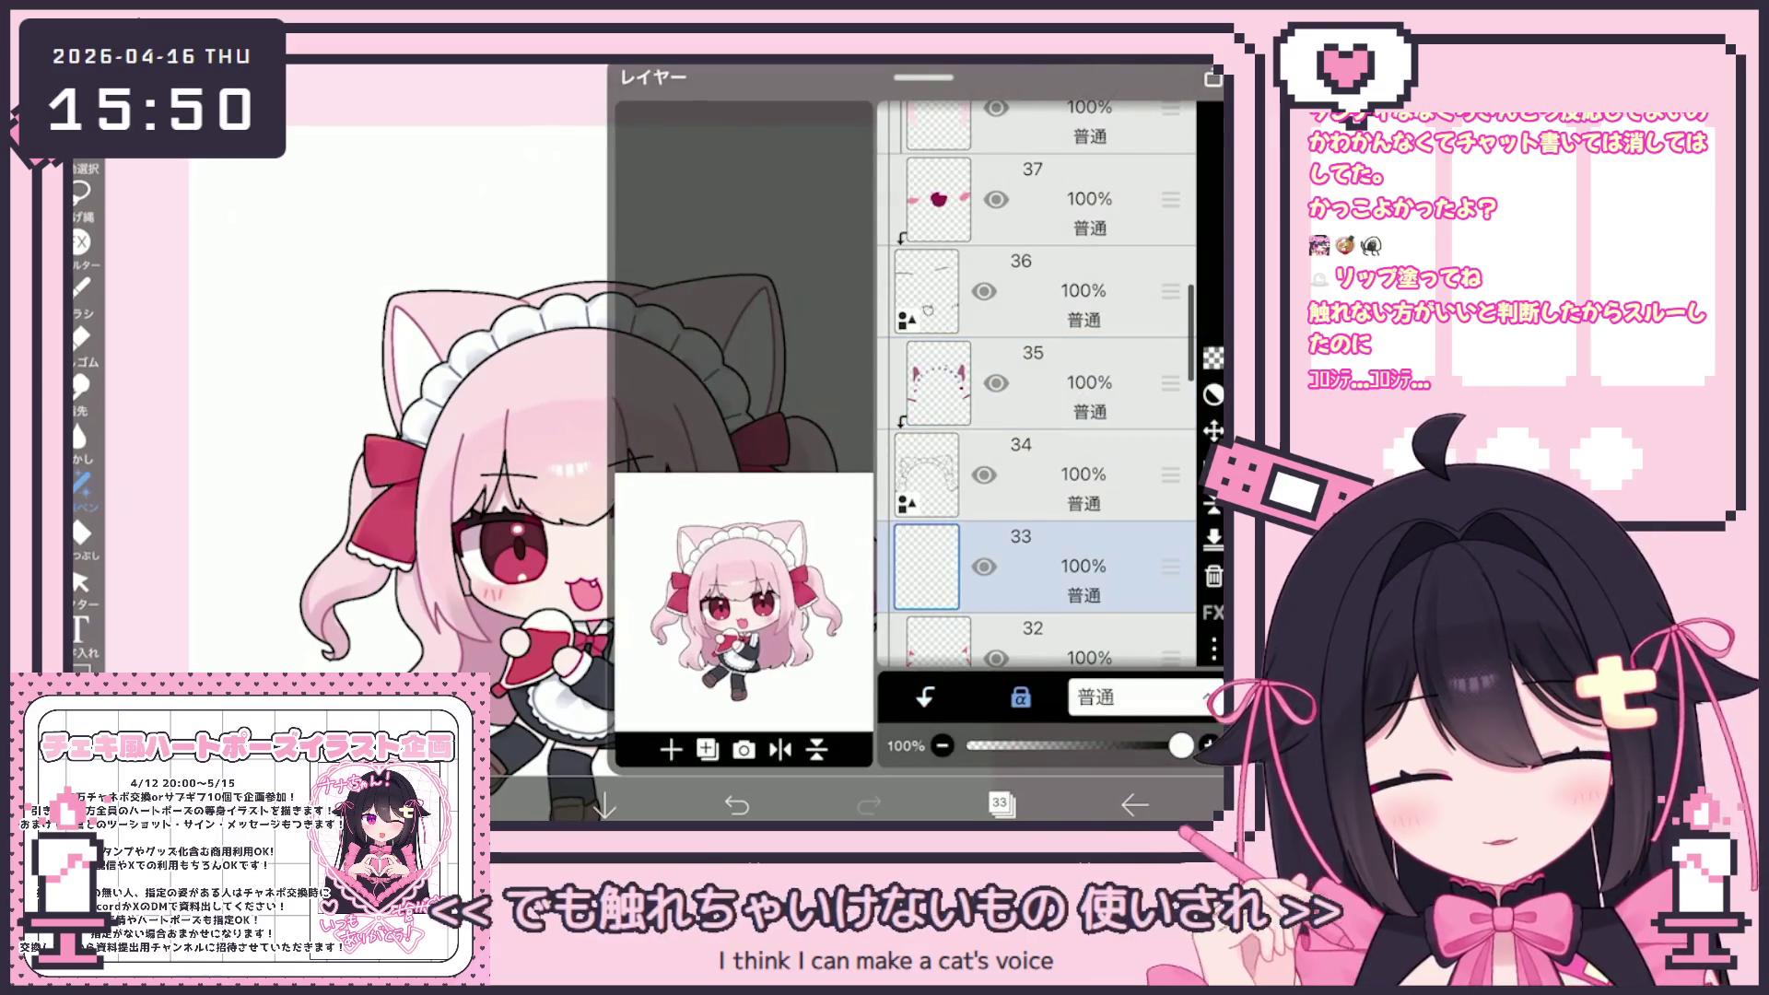
pyautogui.click(999, 805)
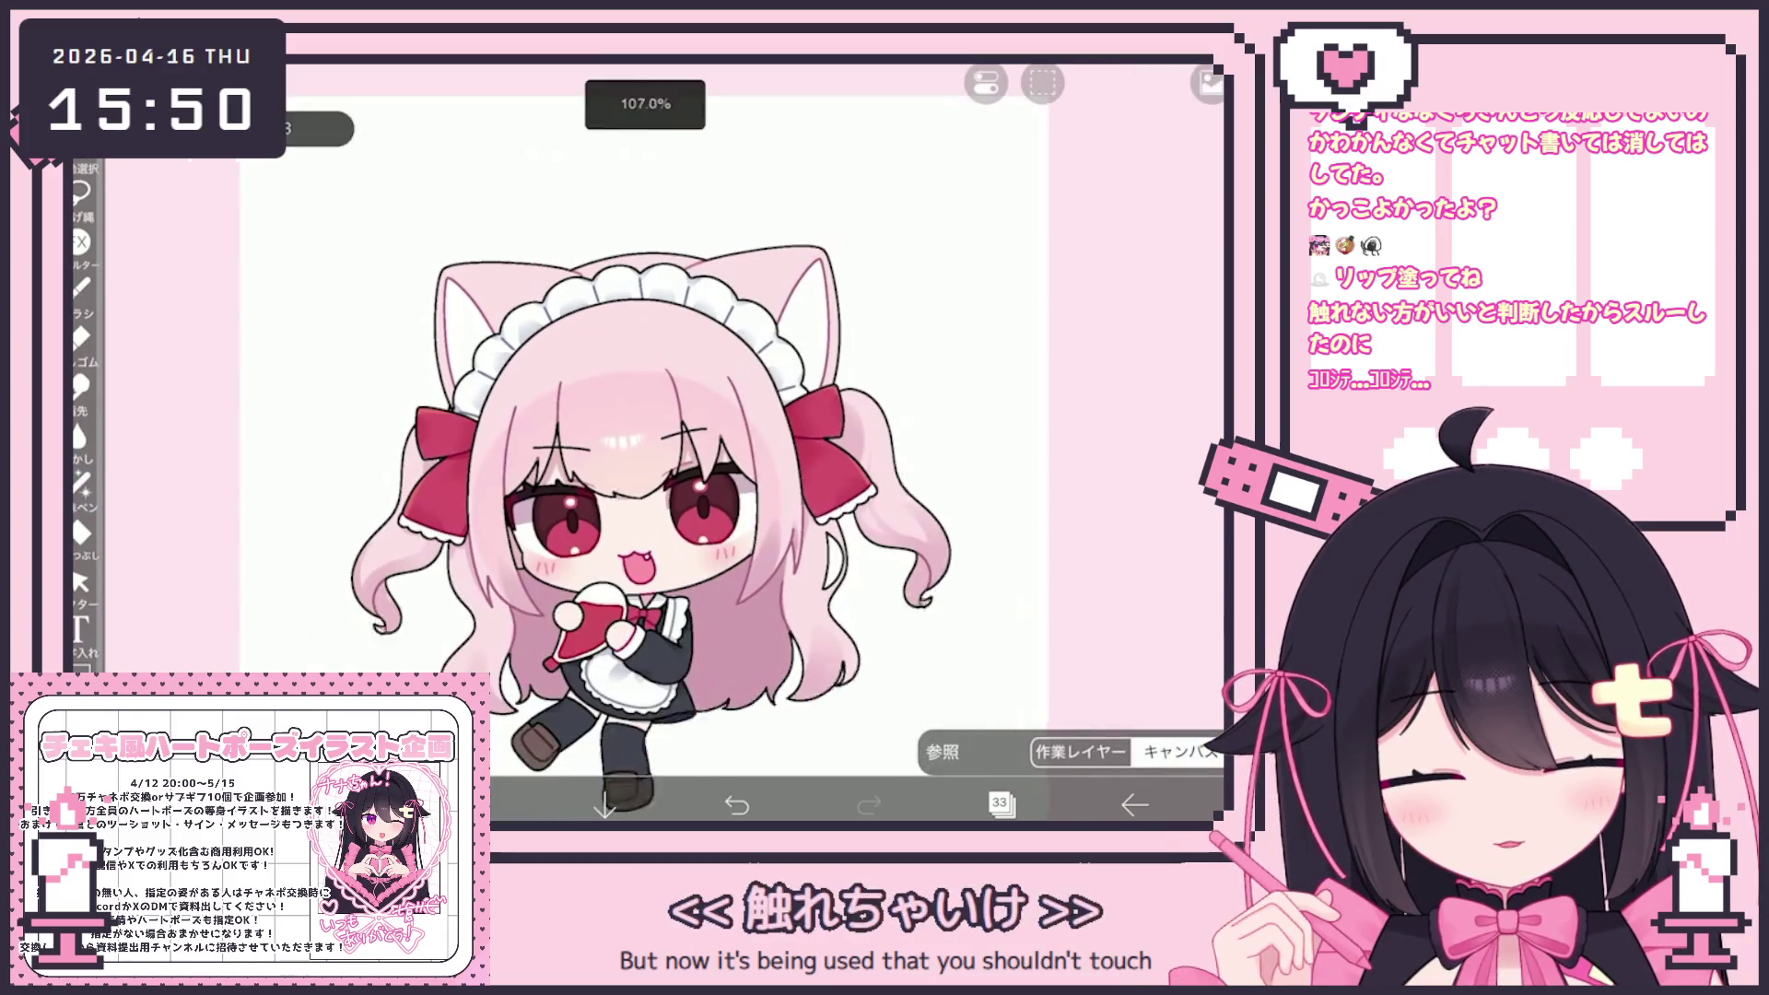
pyautogui.scroll(2, 682, 461)
pyautogui.click(473, 805)
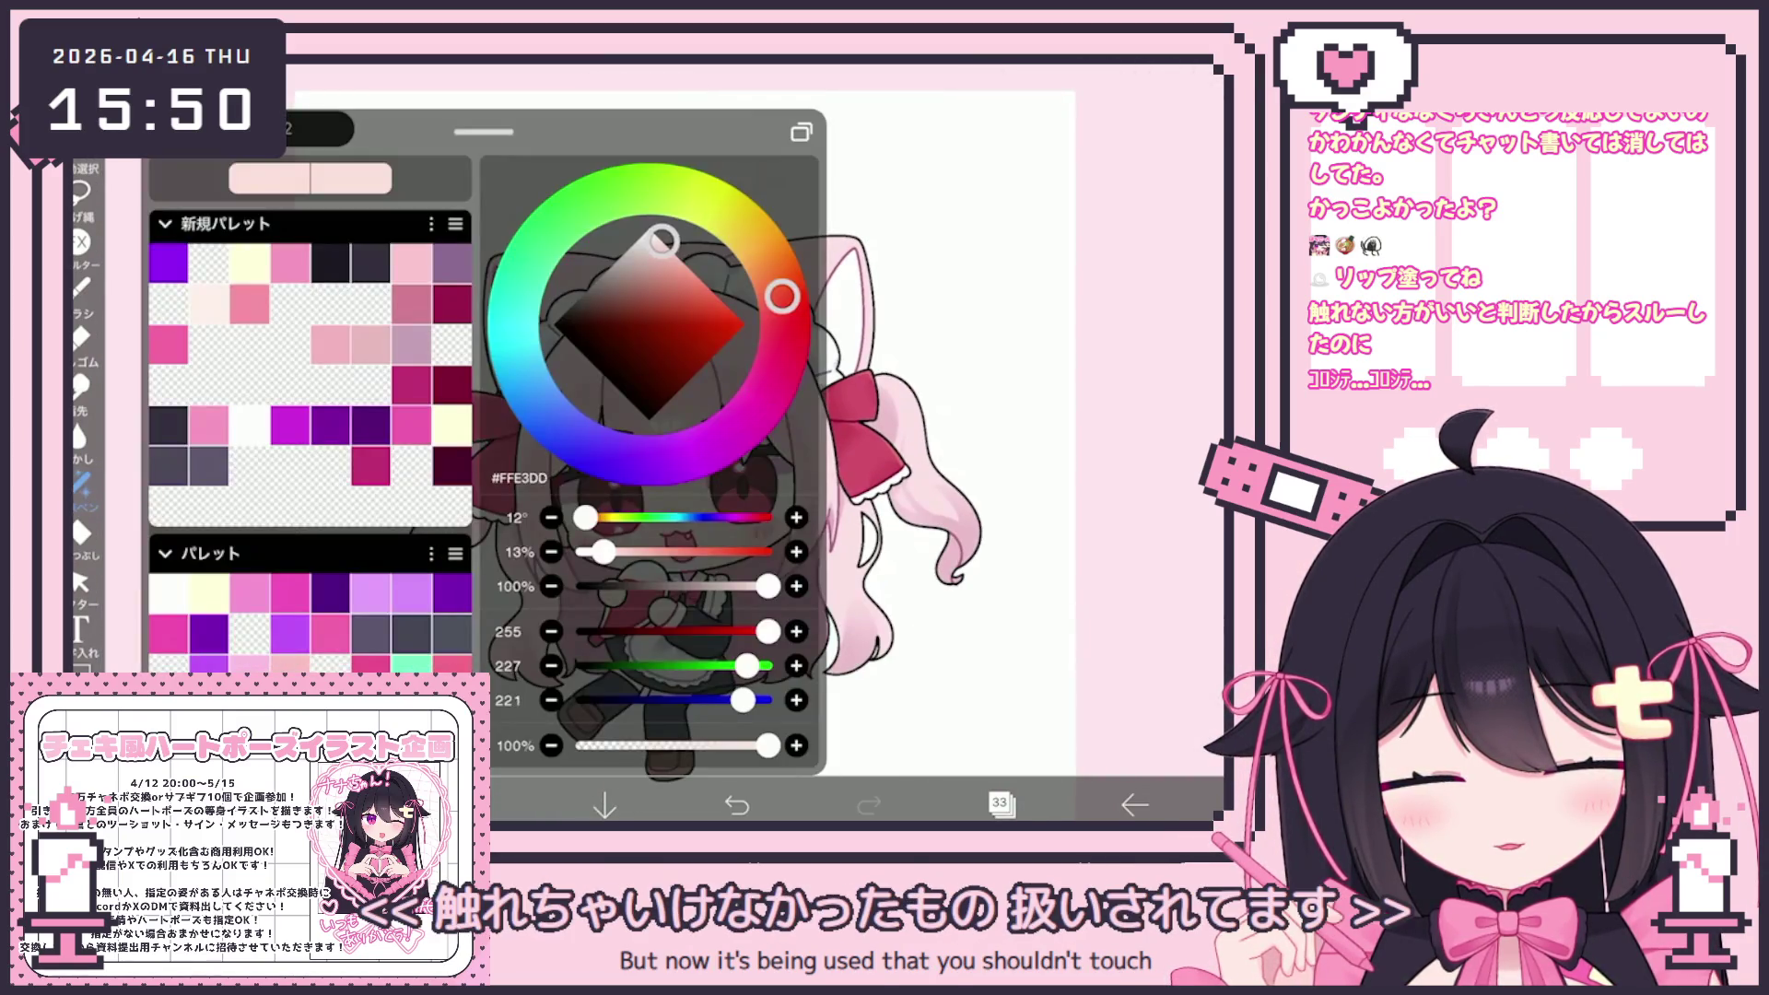
pyautogui.click(82, 532)
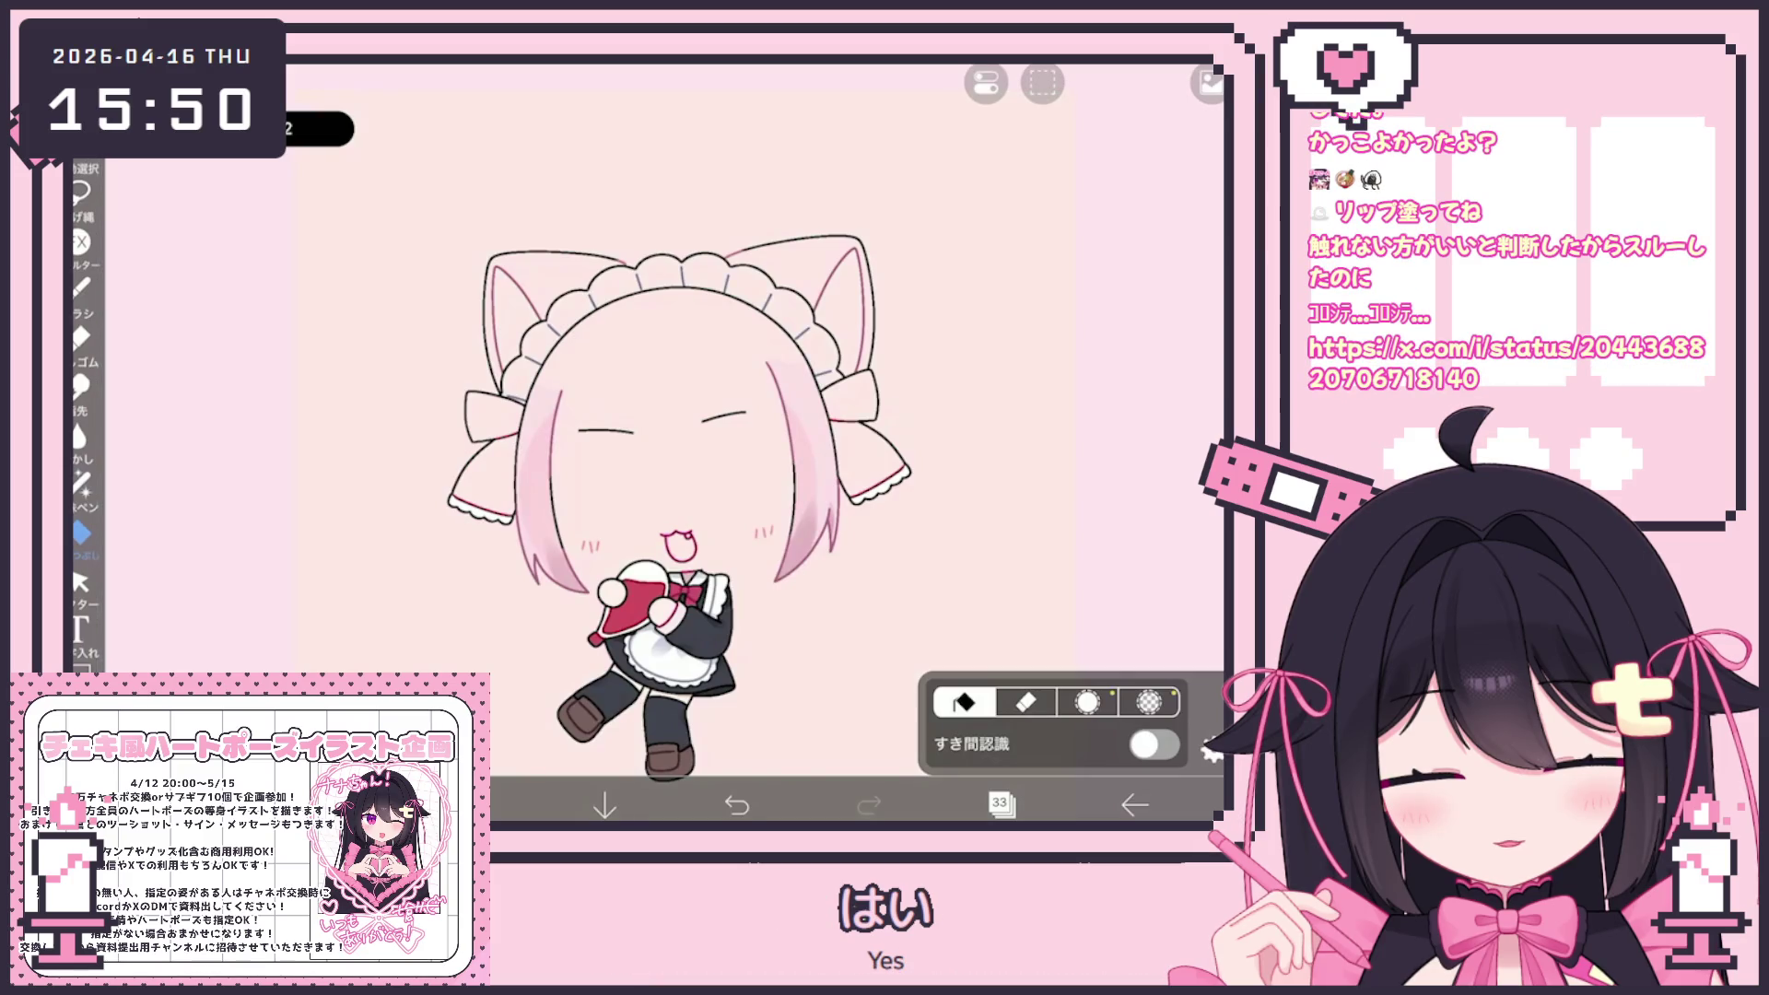
pyautogui.click(1211, 751)
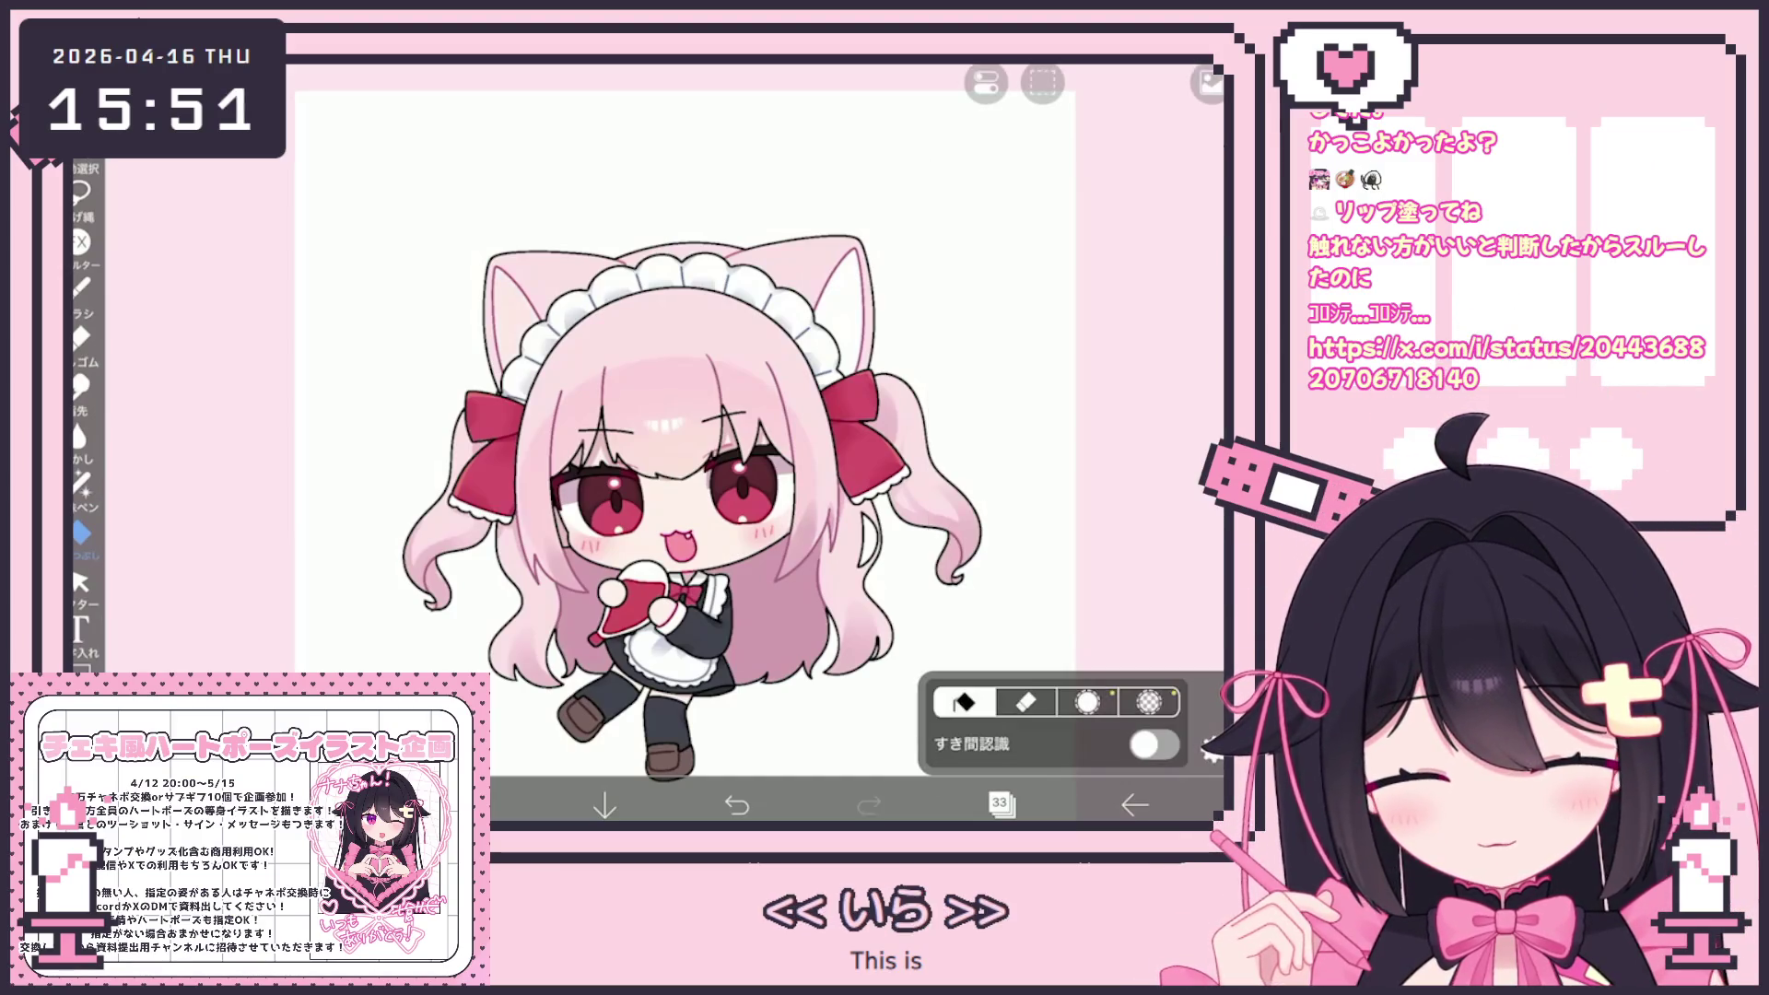
# Clear layer 33 and fill the inside of the left cat ear red
pyautogui.click(1001, 805)
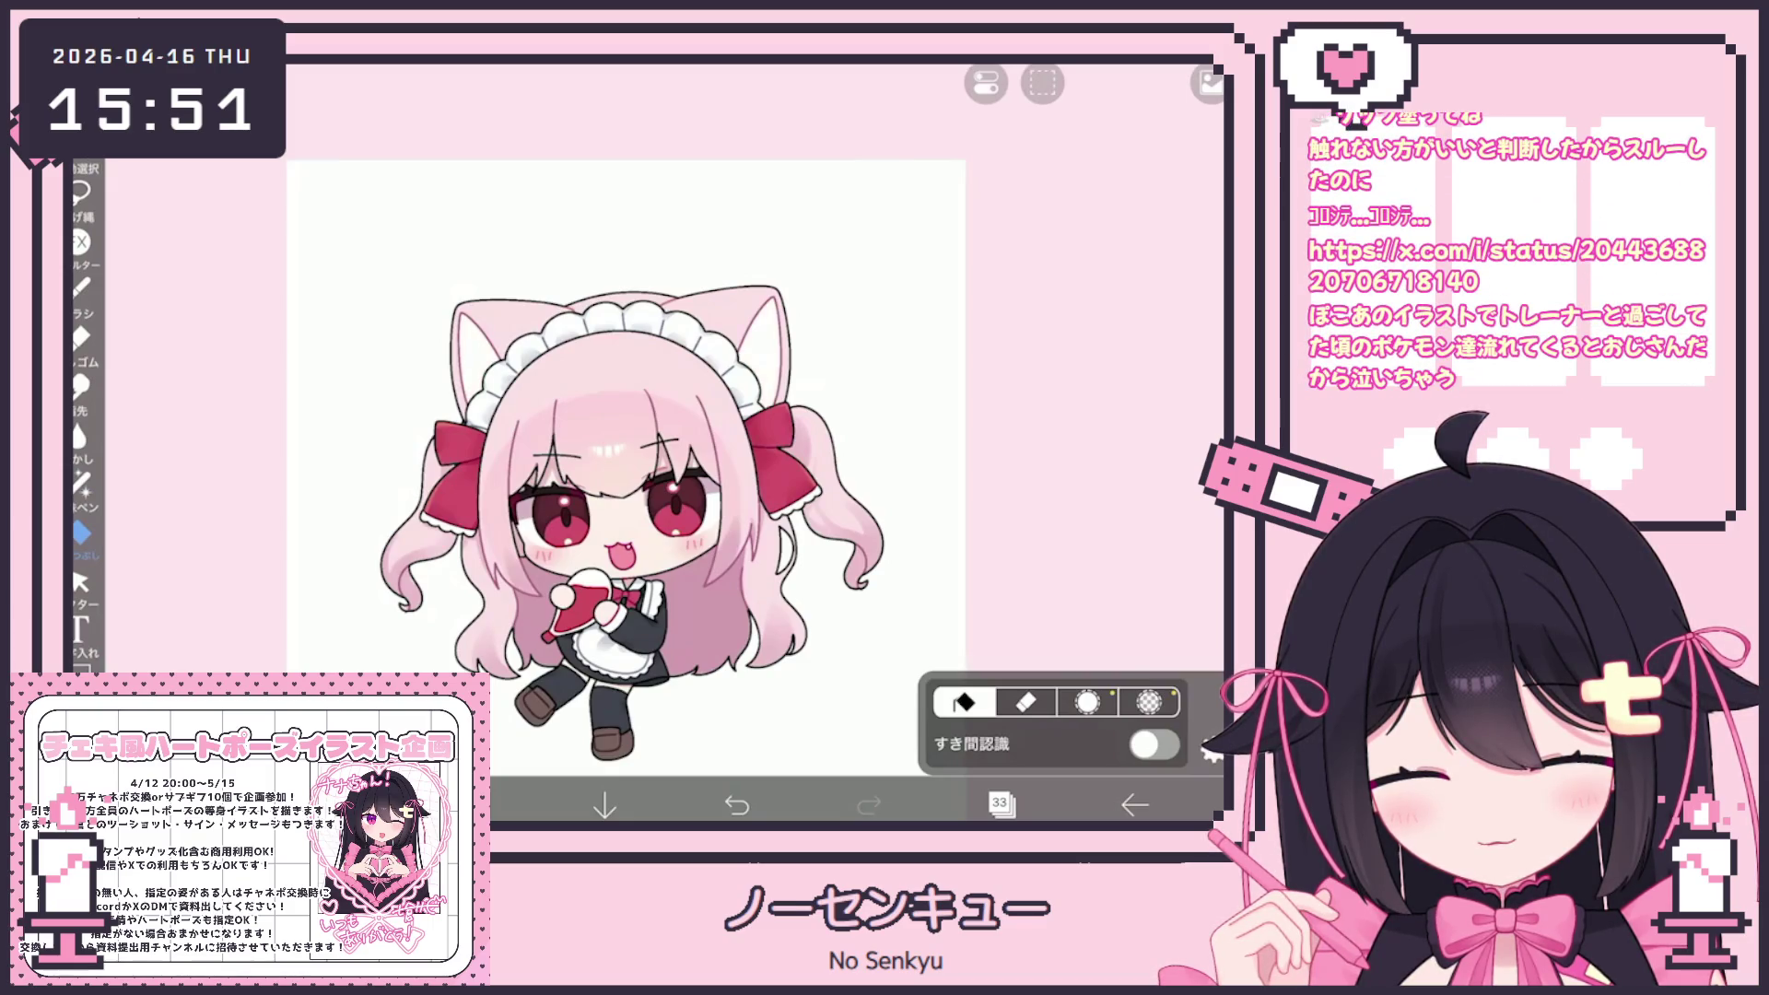
pyautogui.click(986, 83)
pyautogui.click(948, 276)
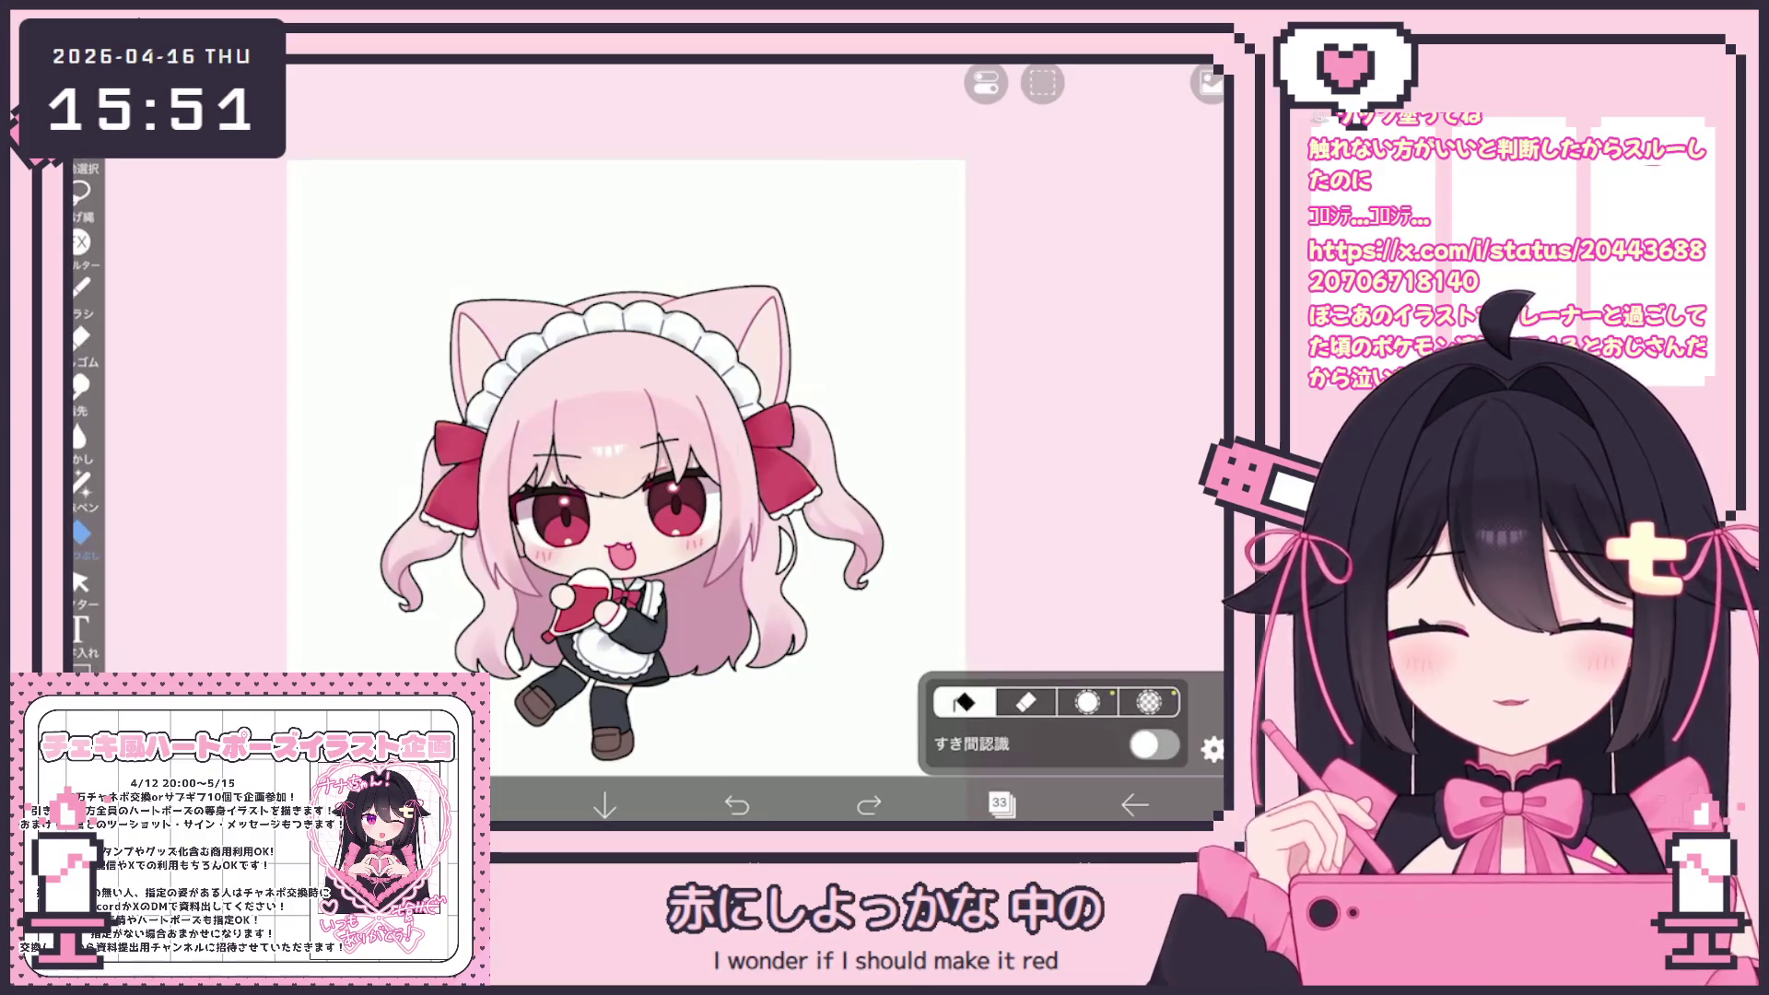
pyautogui.click(475, 343)
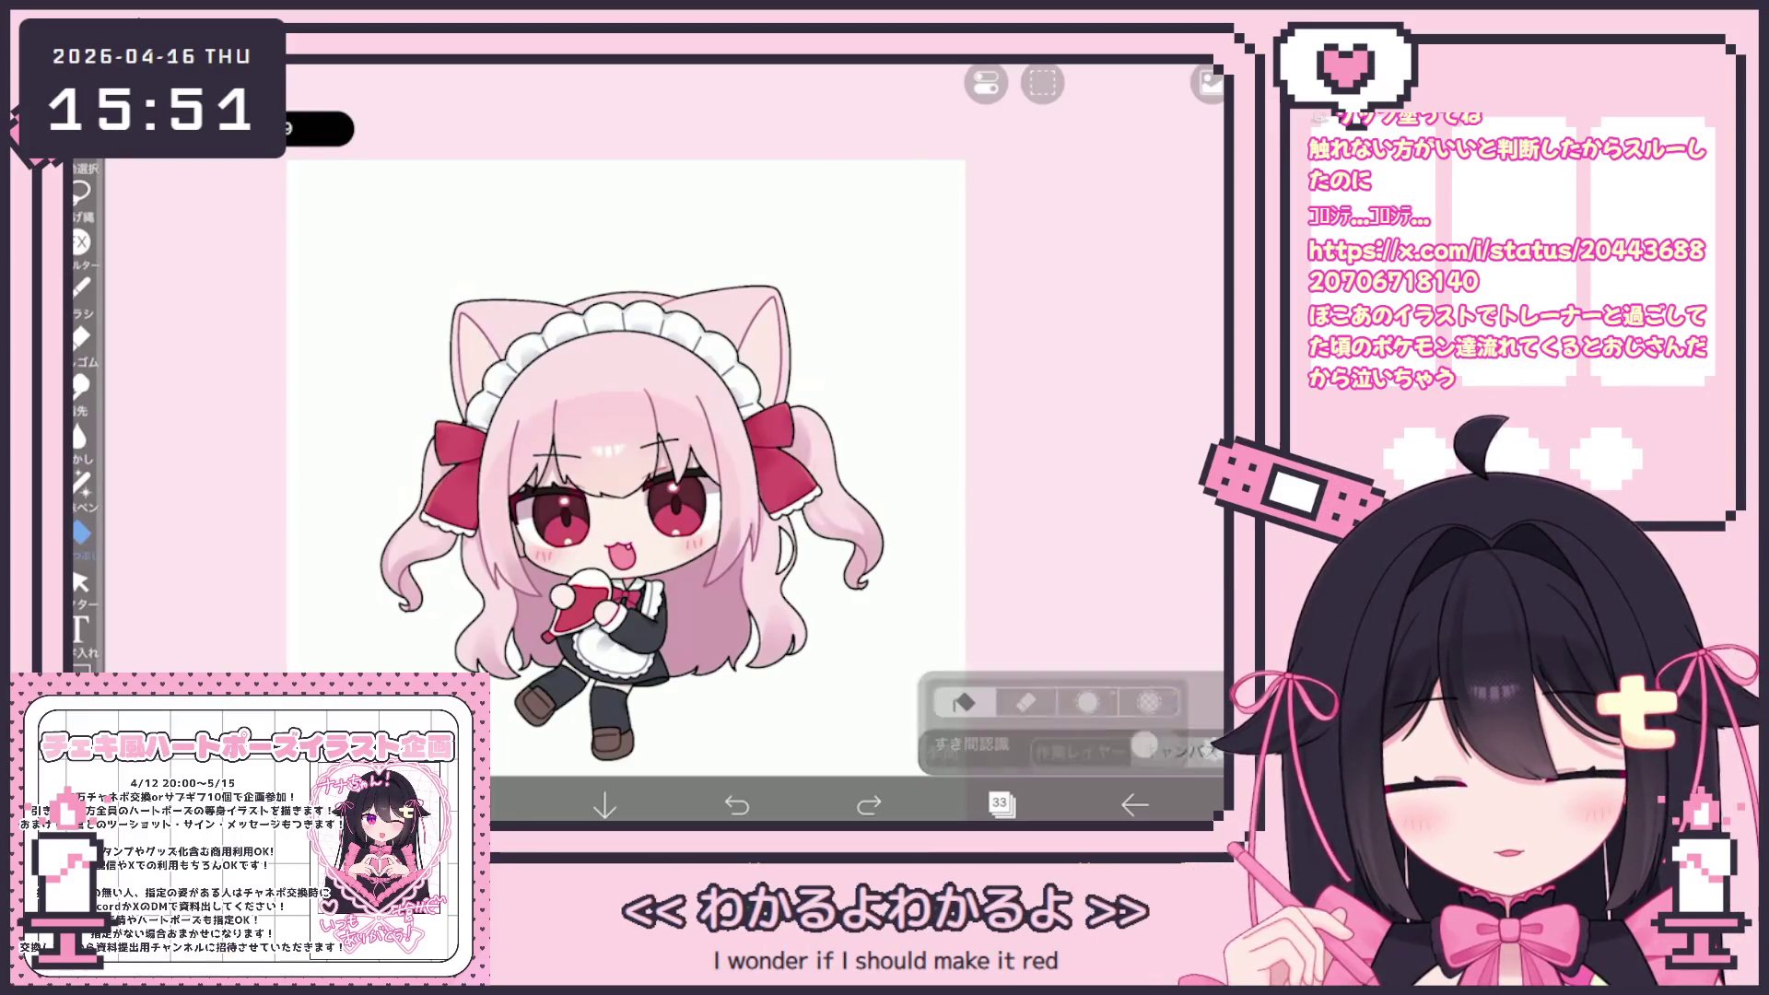
pyautogui.scroll(3, 627, 488)
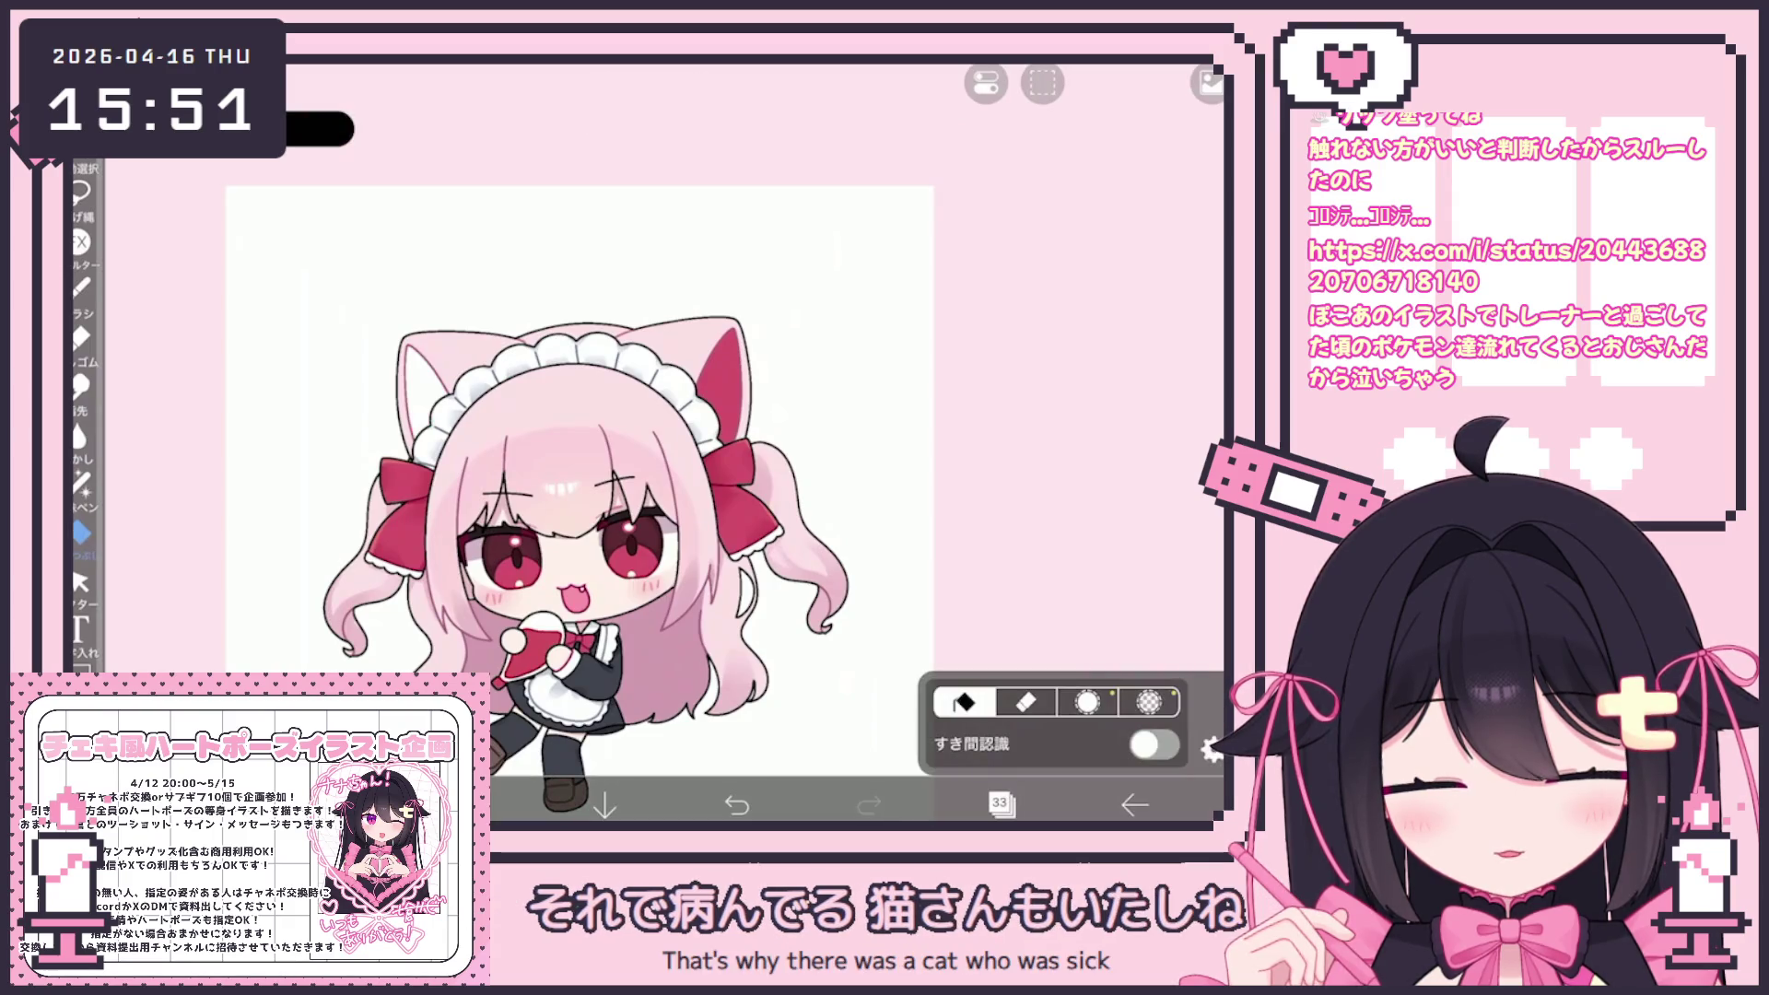
# Switch from the Fill tool to the Fade Watercolor (opaque) brush at 14.6 px
pyautogui.click(1001, 804)
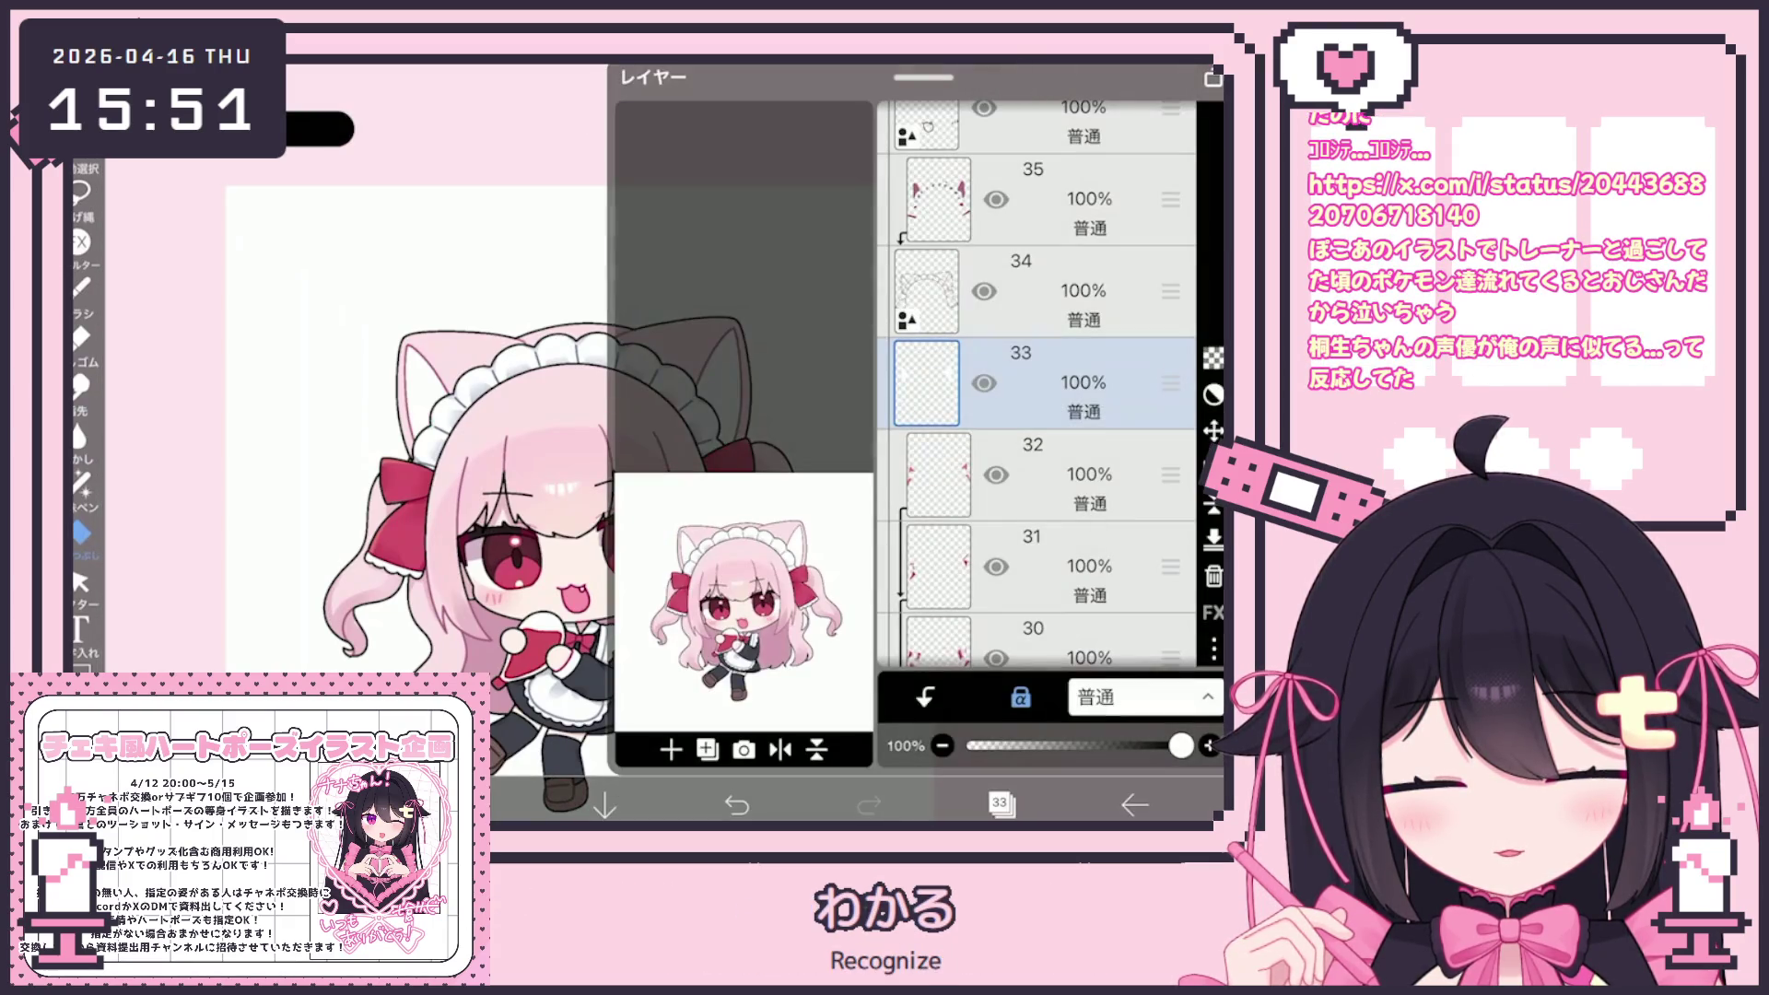
pyautogui.click(1002, 804)
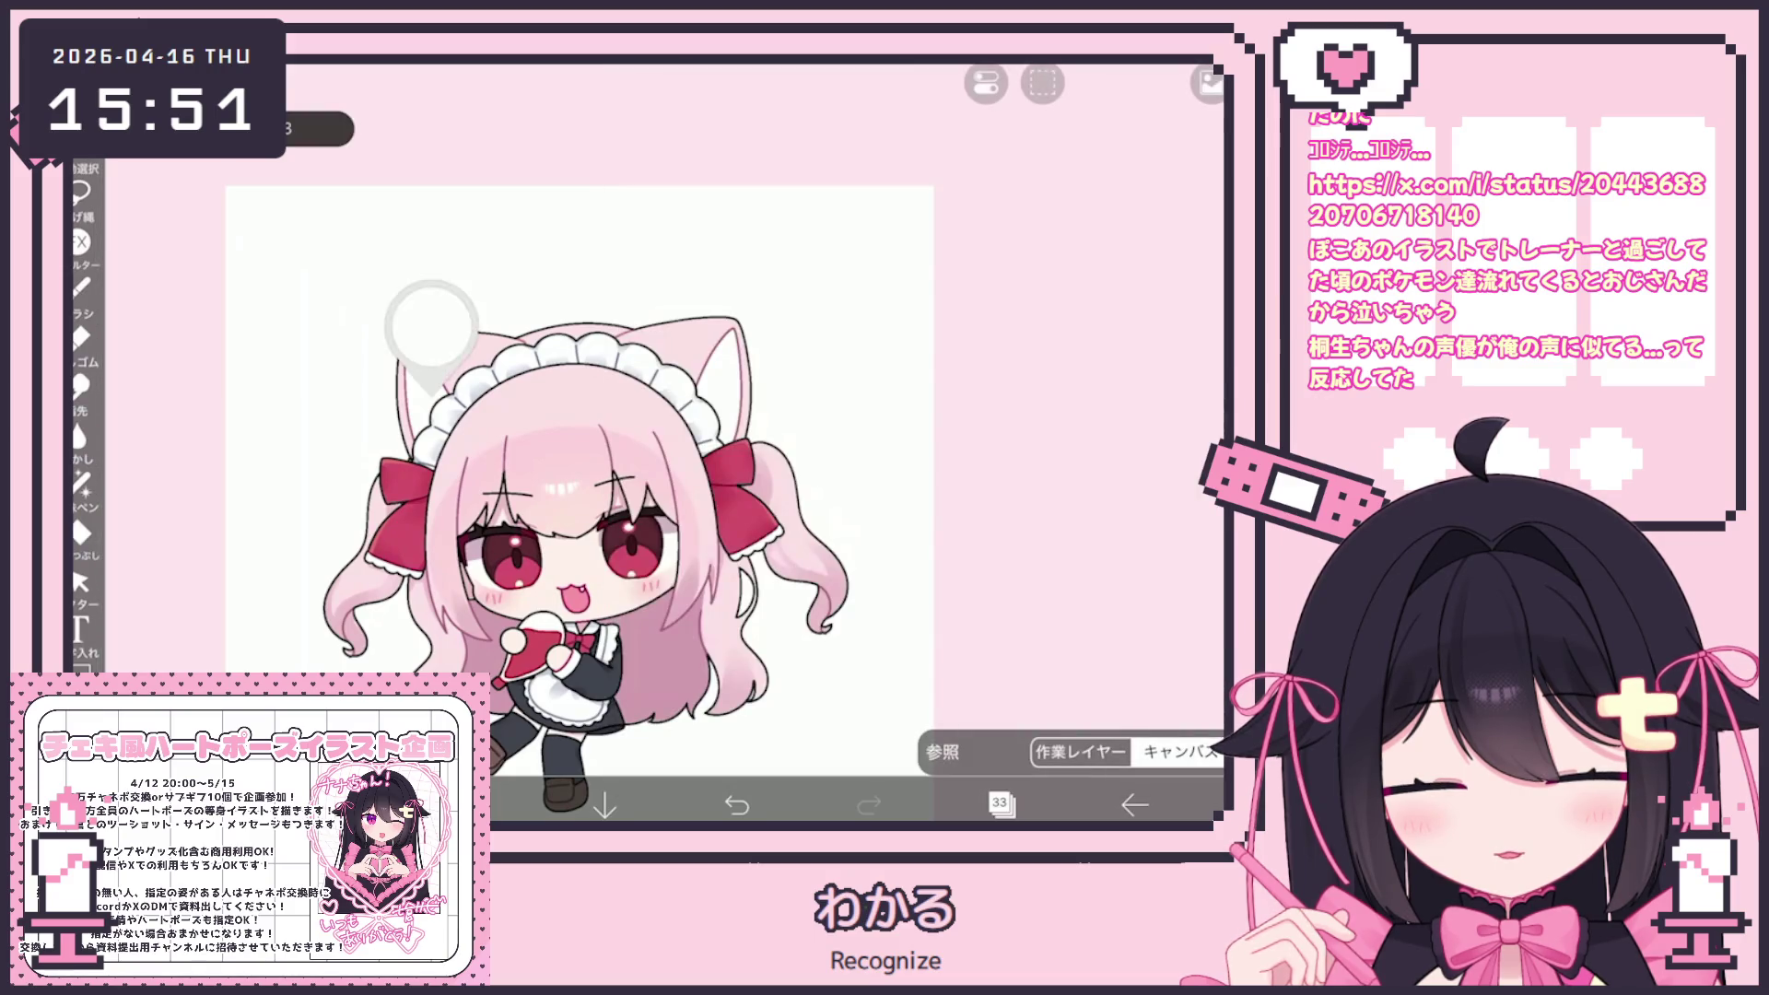
pyautogui.click(81, 533)
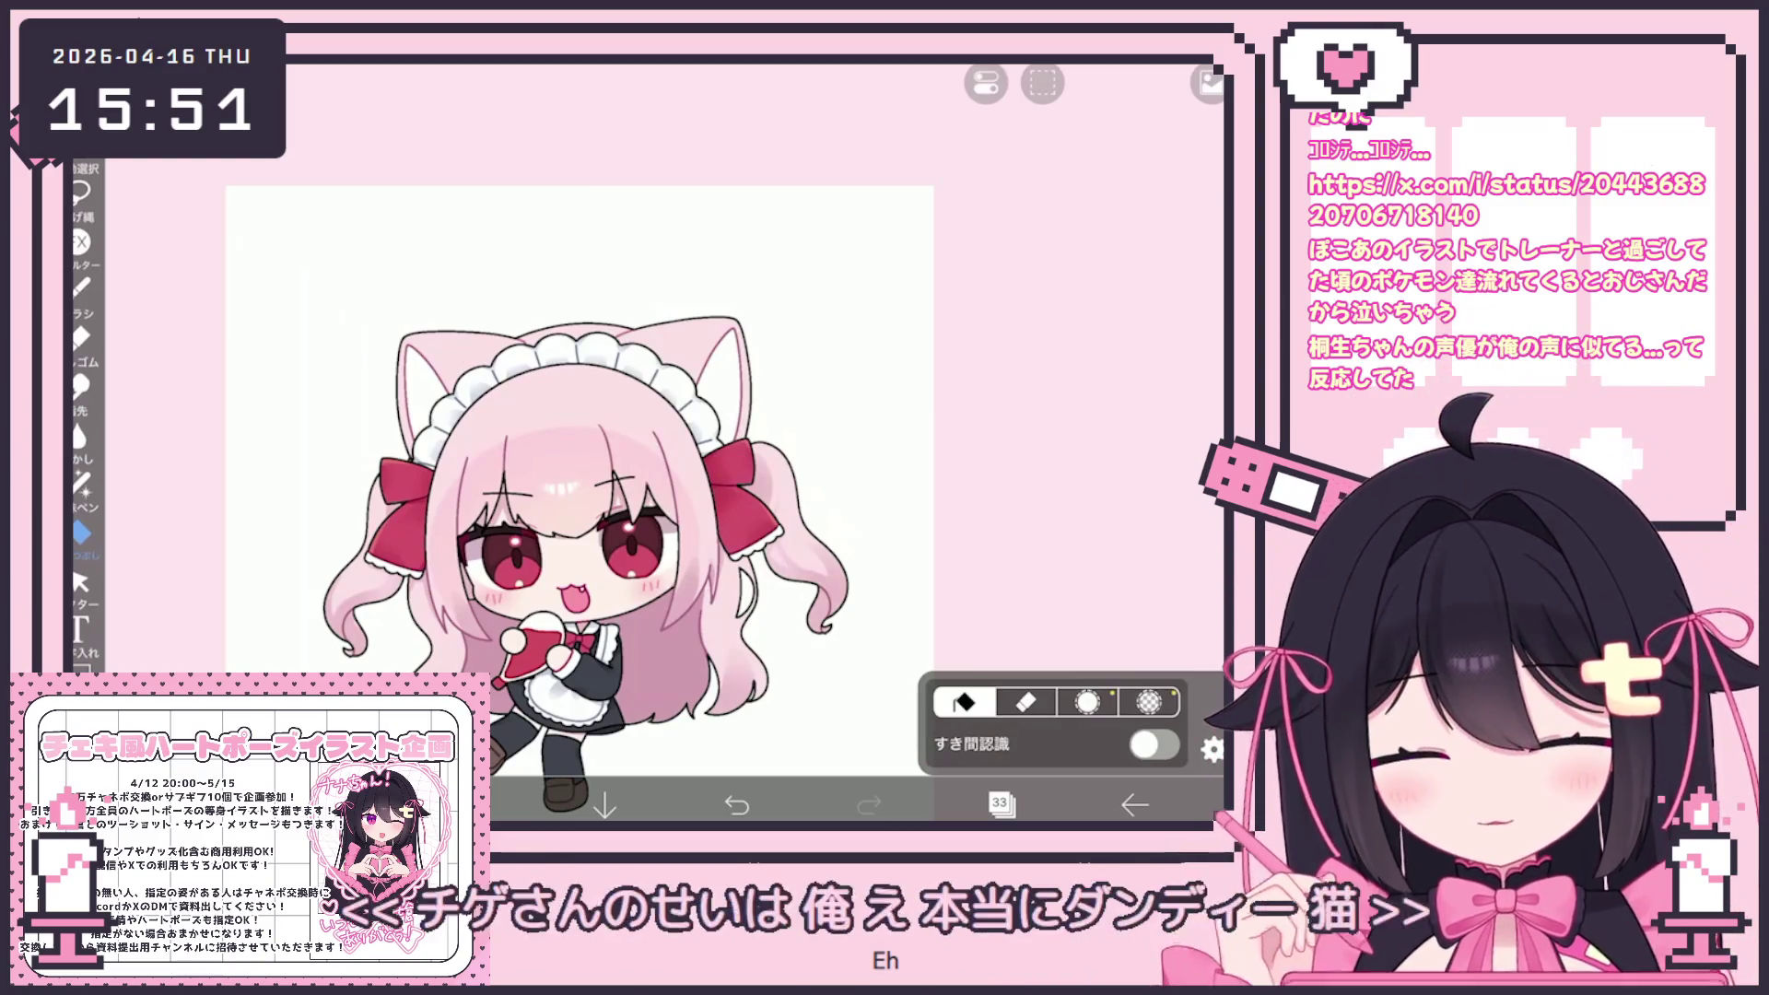
pyautogui.click(81, 287)
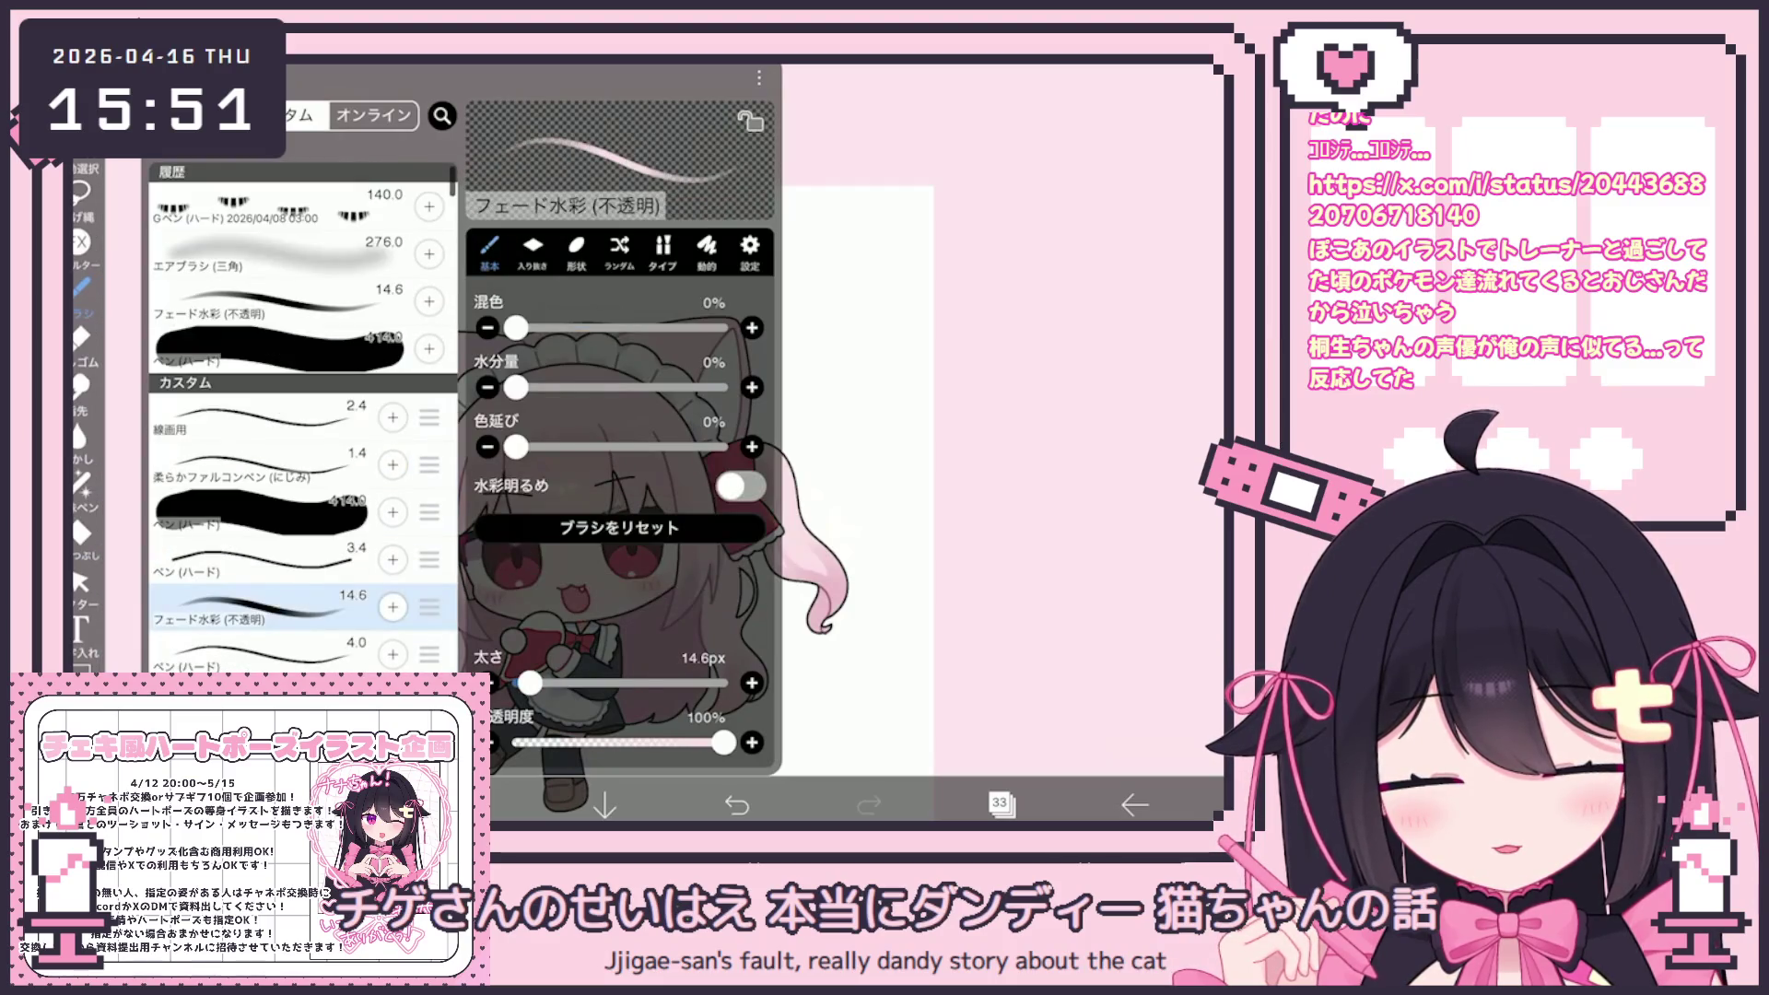
# Close the brush settings, nudge the canvas view down-right, and show the layer list
pyautogui.press('Escape')
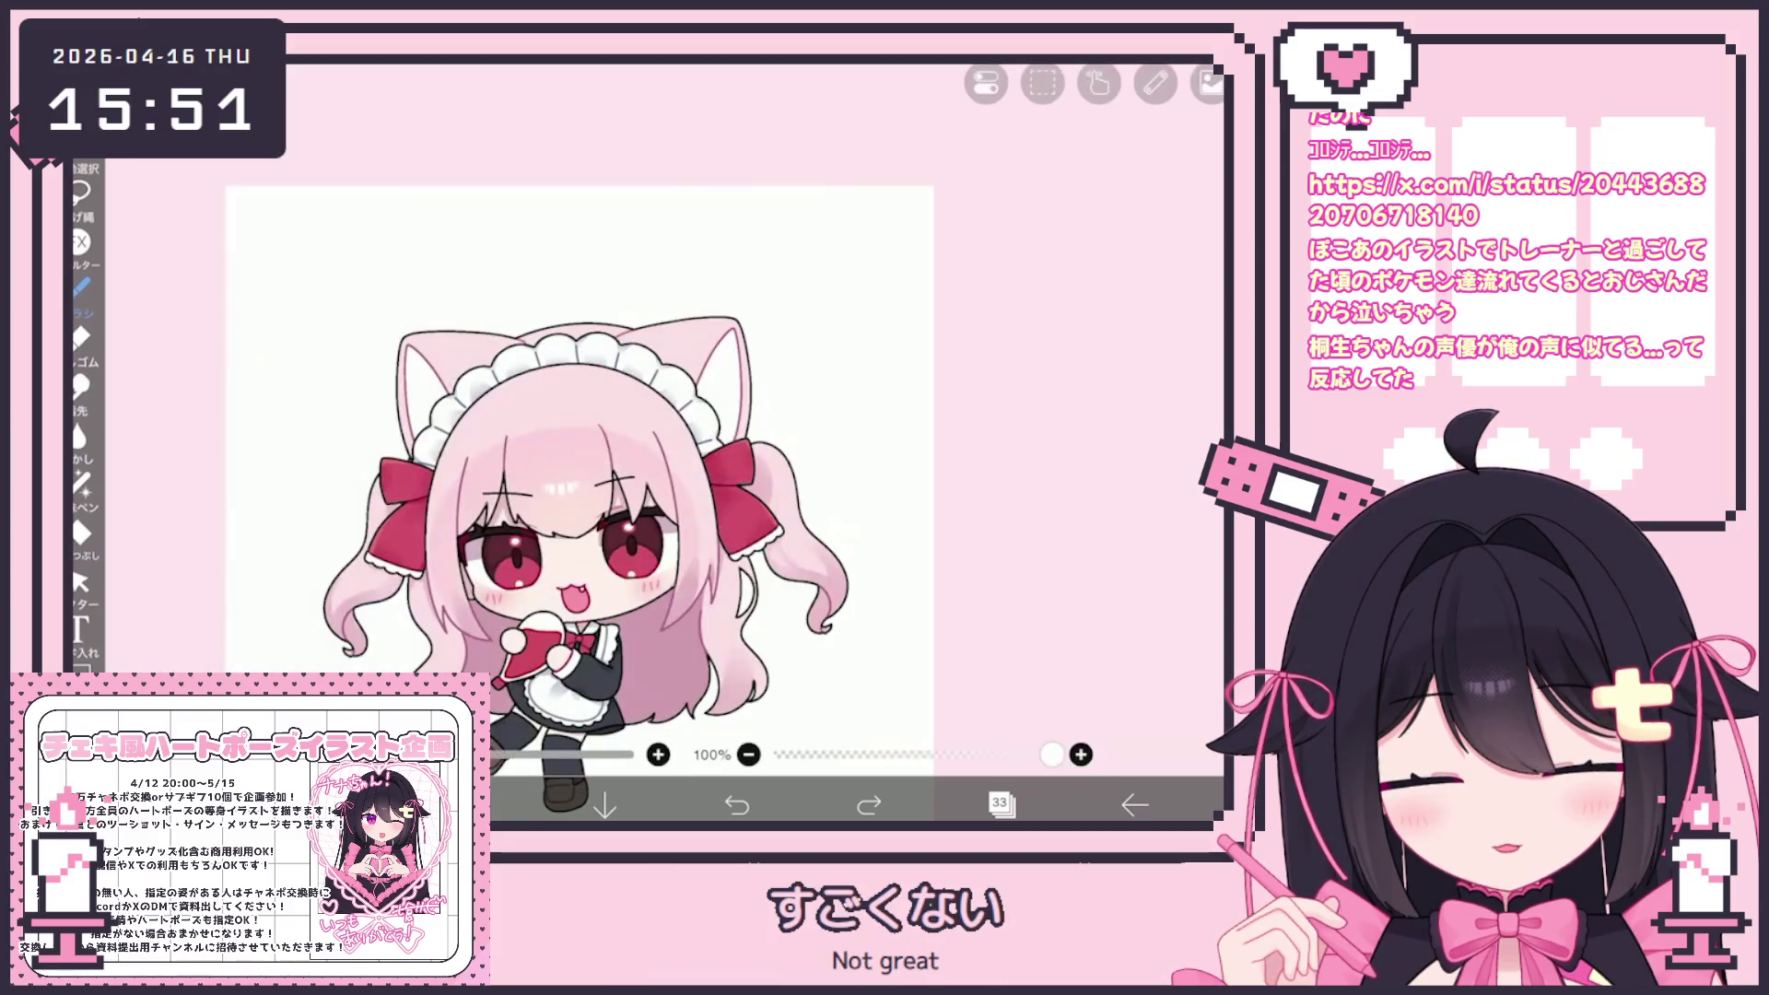
pyautogui.moveTo(580, 503); pyautogui.dragTo(596, 534)
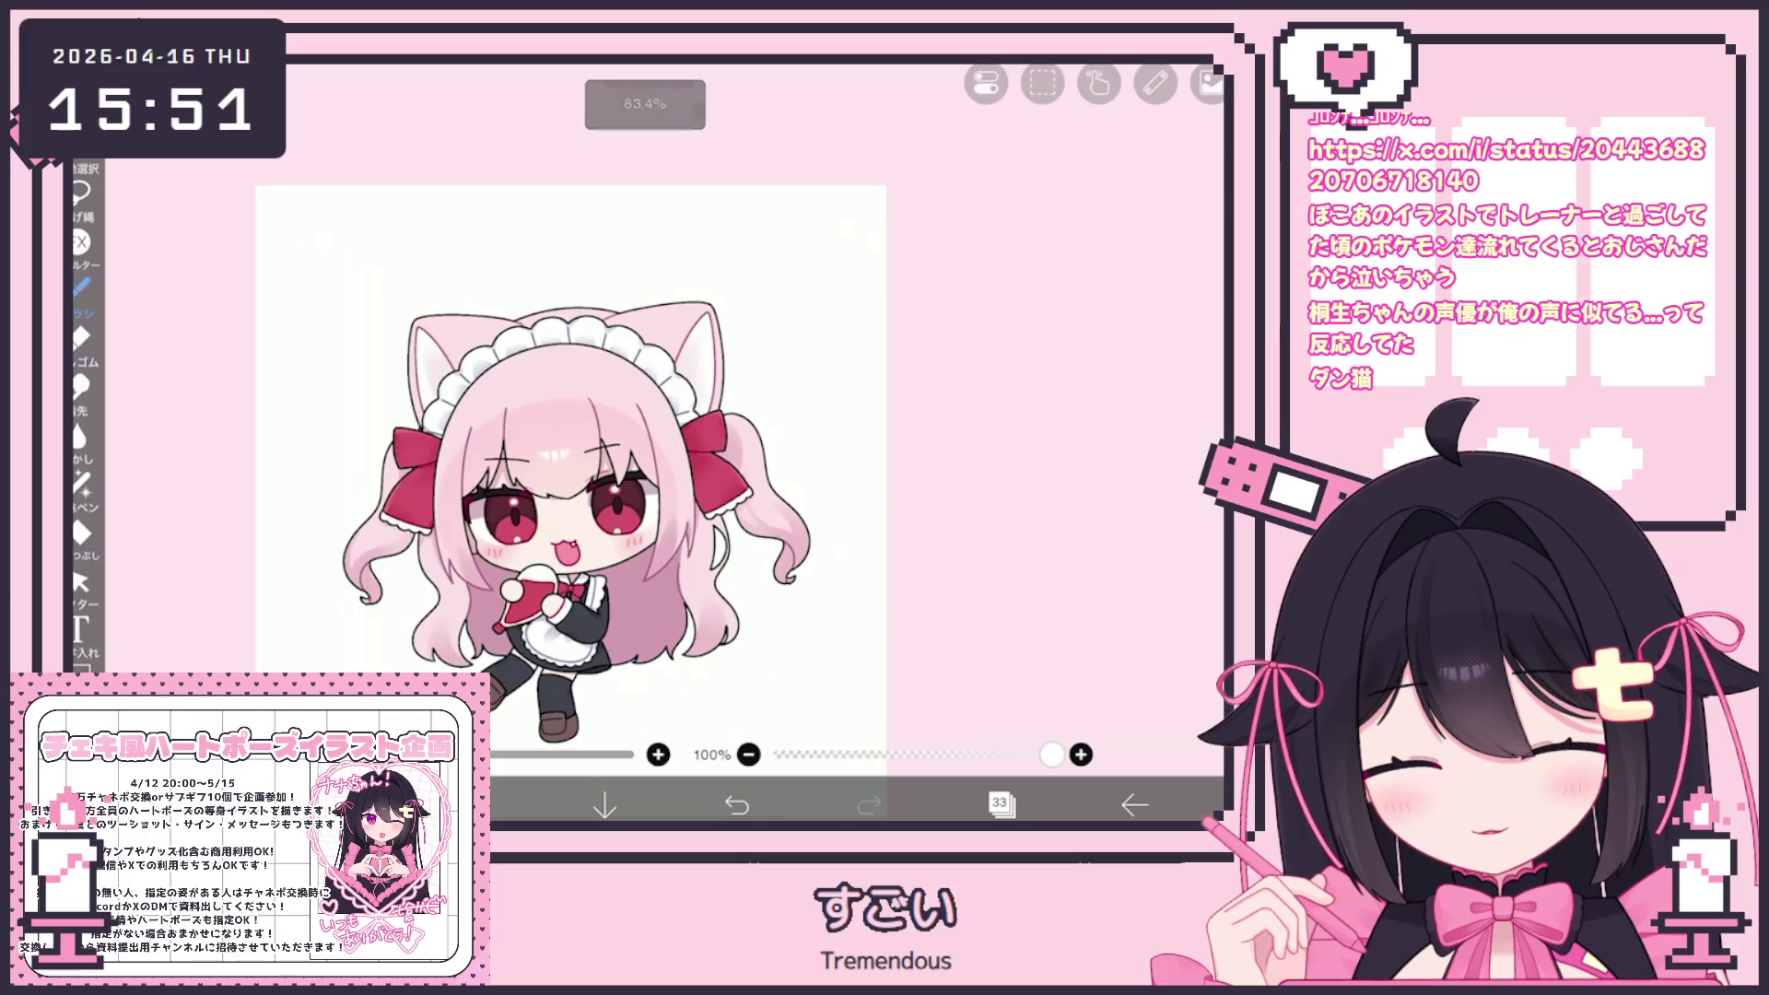
pyautogui.click(1000, 805)
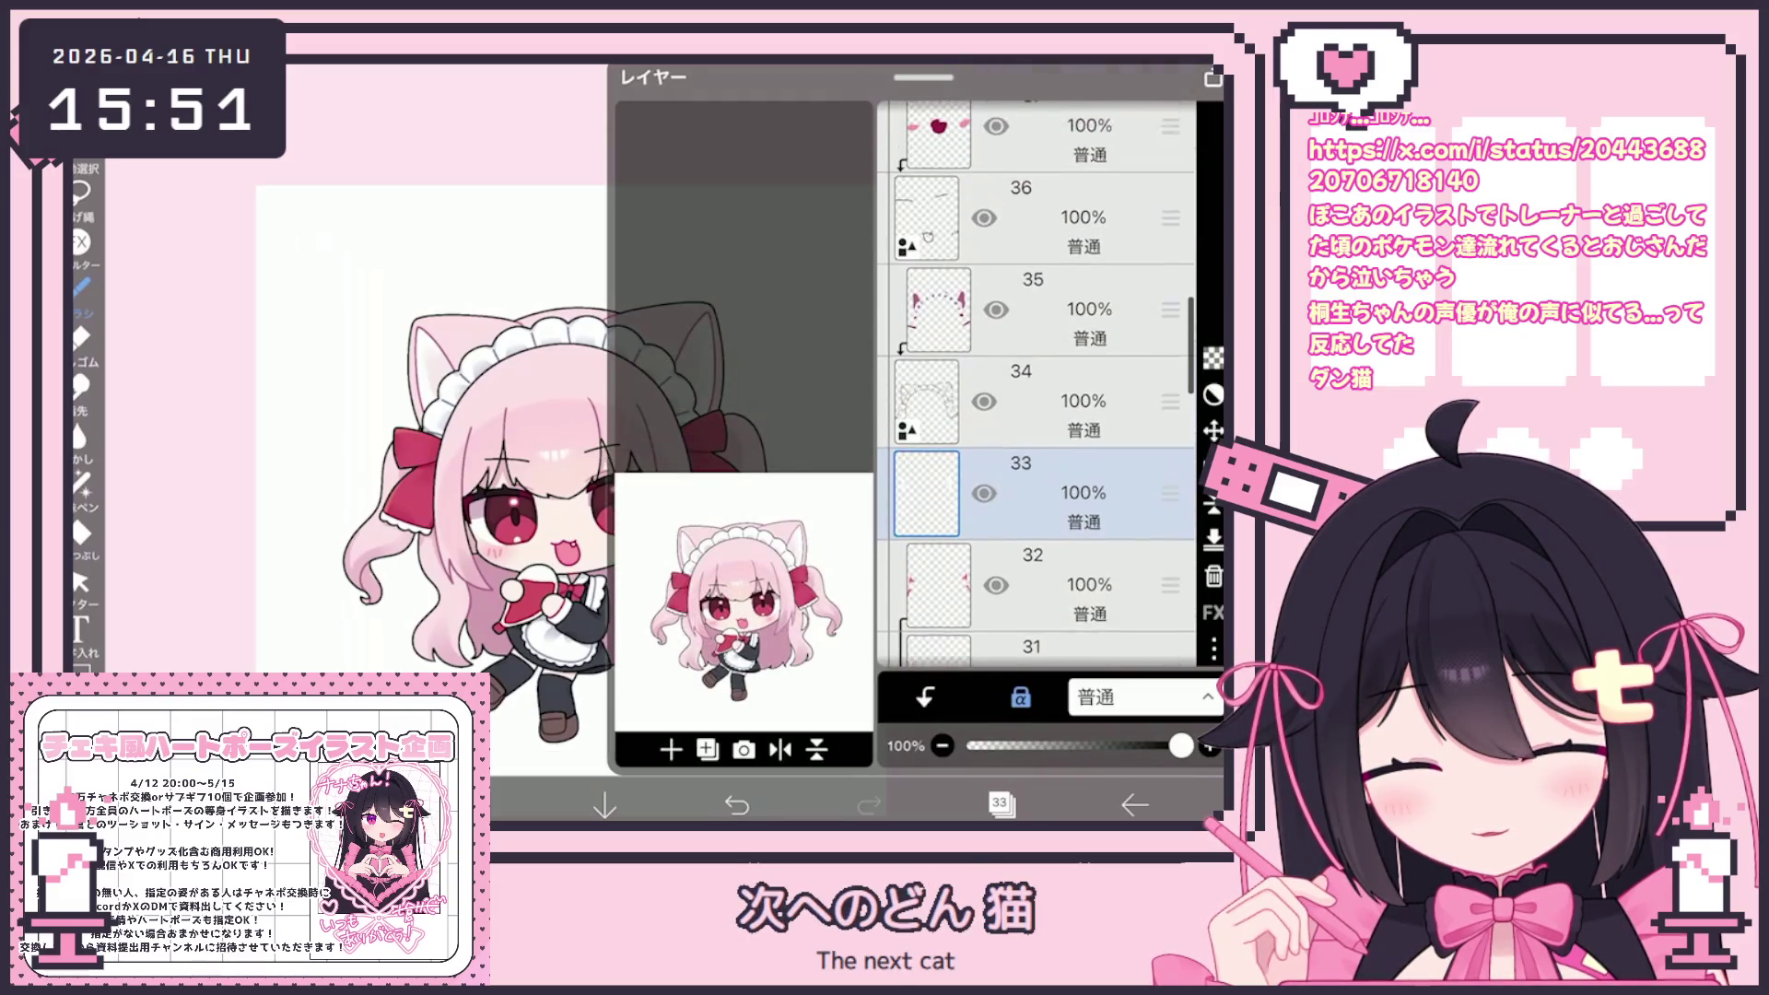
# Move layer 20 up between layers 30 and 29 and raise layer 44's opacity slightly
pyautogui.scroll(-10, 1037, 382)
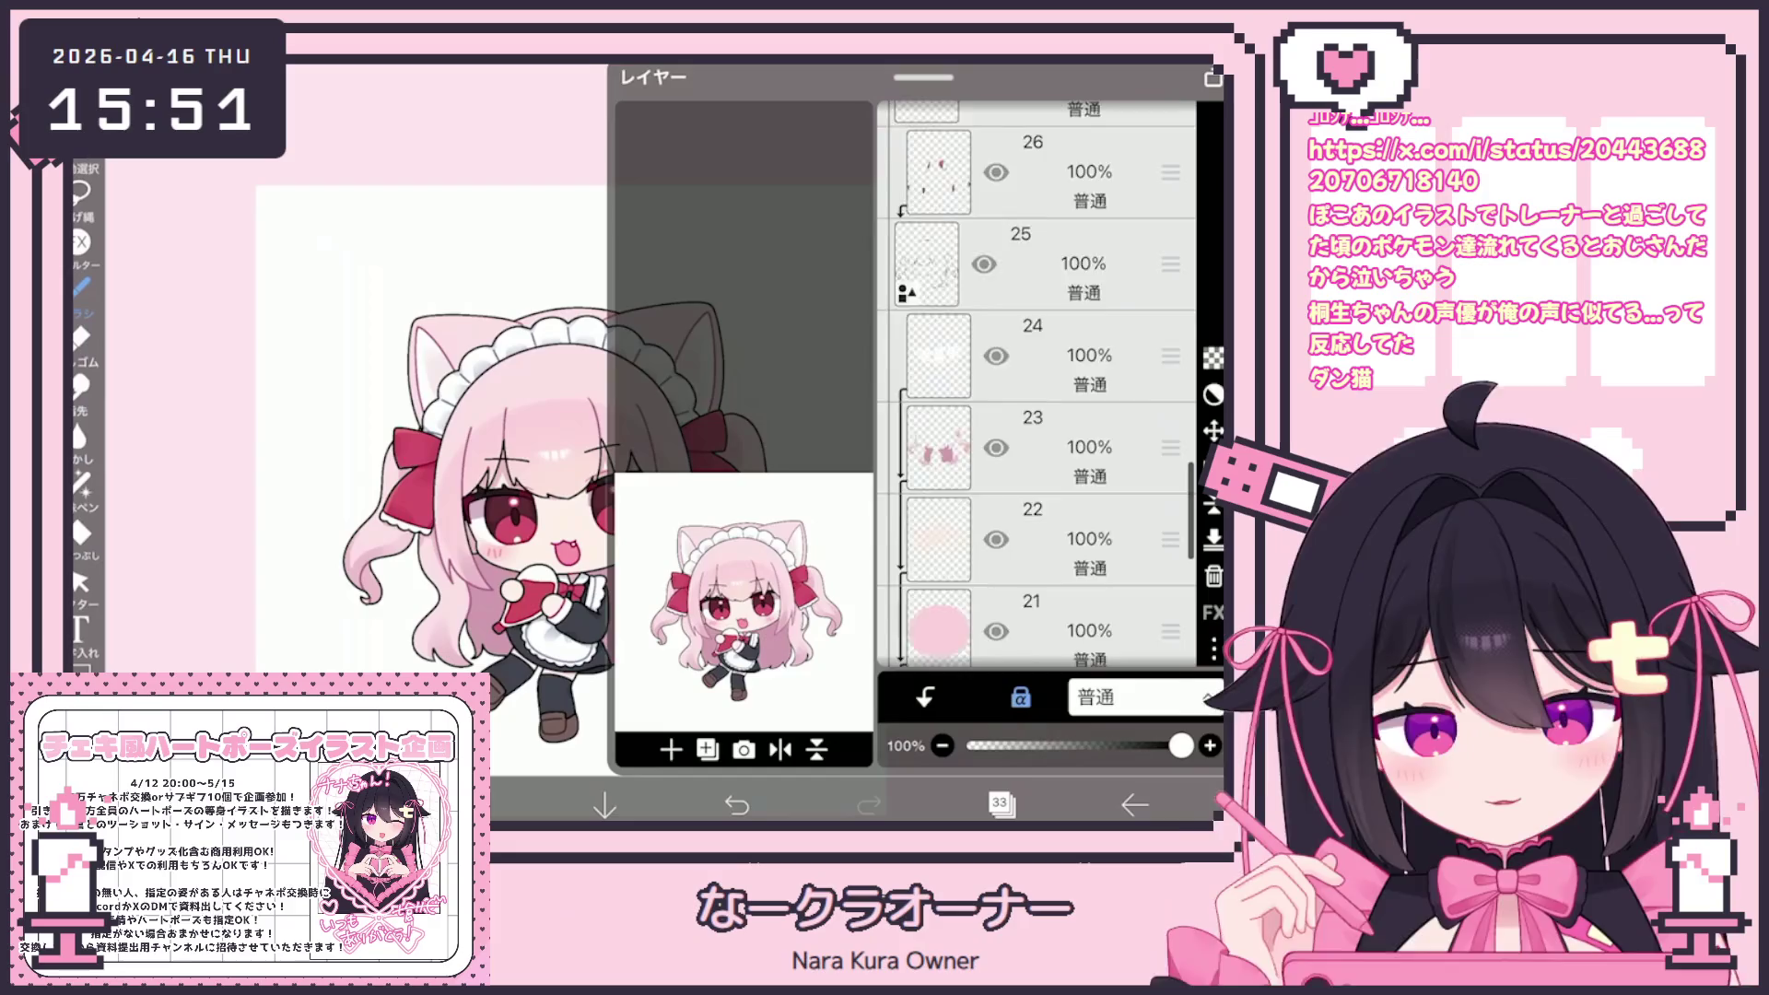
pyautogui.scroll(-3, 1037, 382)
pyautogui.click(1042, 368)
pyautogui.click(706, 749)
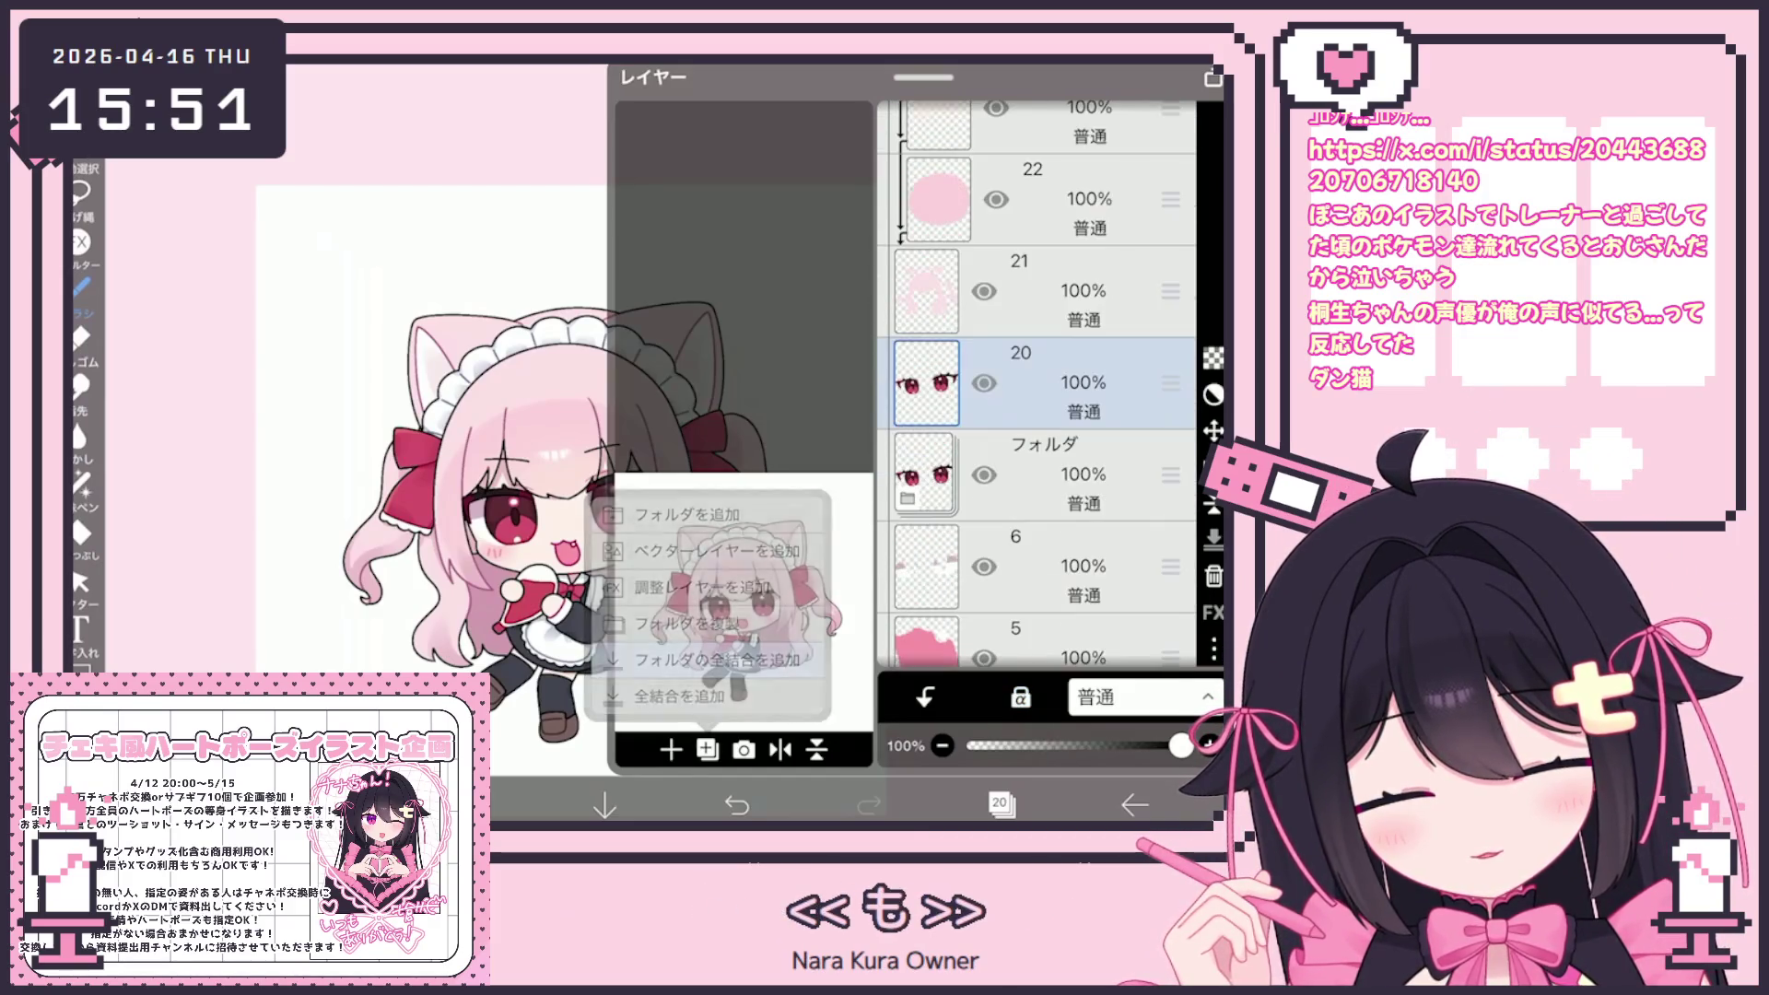
pyautogui.moveTo(1170, 383)
pyautogui.mouseDown()
pyautogui.moveTo(1170, 119)
pyautogui.moveTo(1170, 375)
pyautogui.moveTo(1171, 299)
pyautogui.mouseUp()
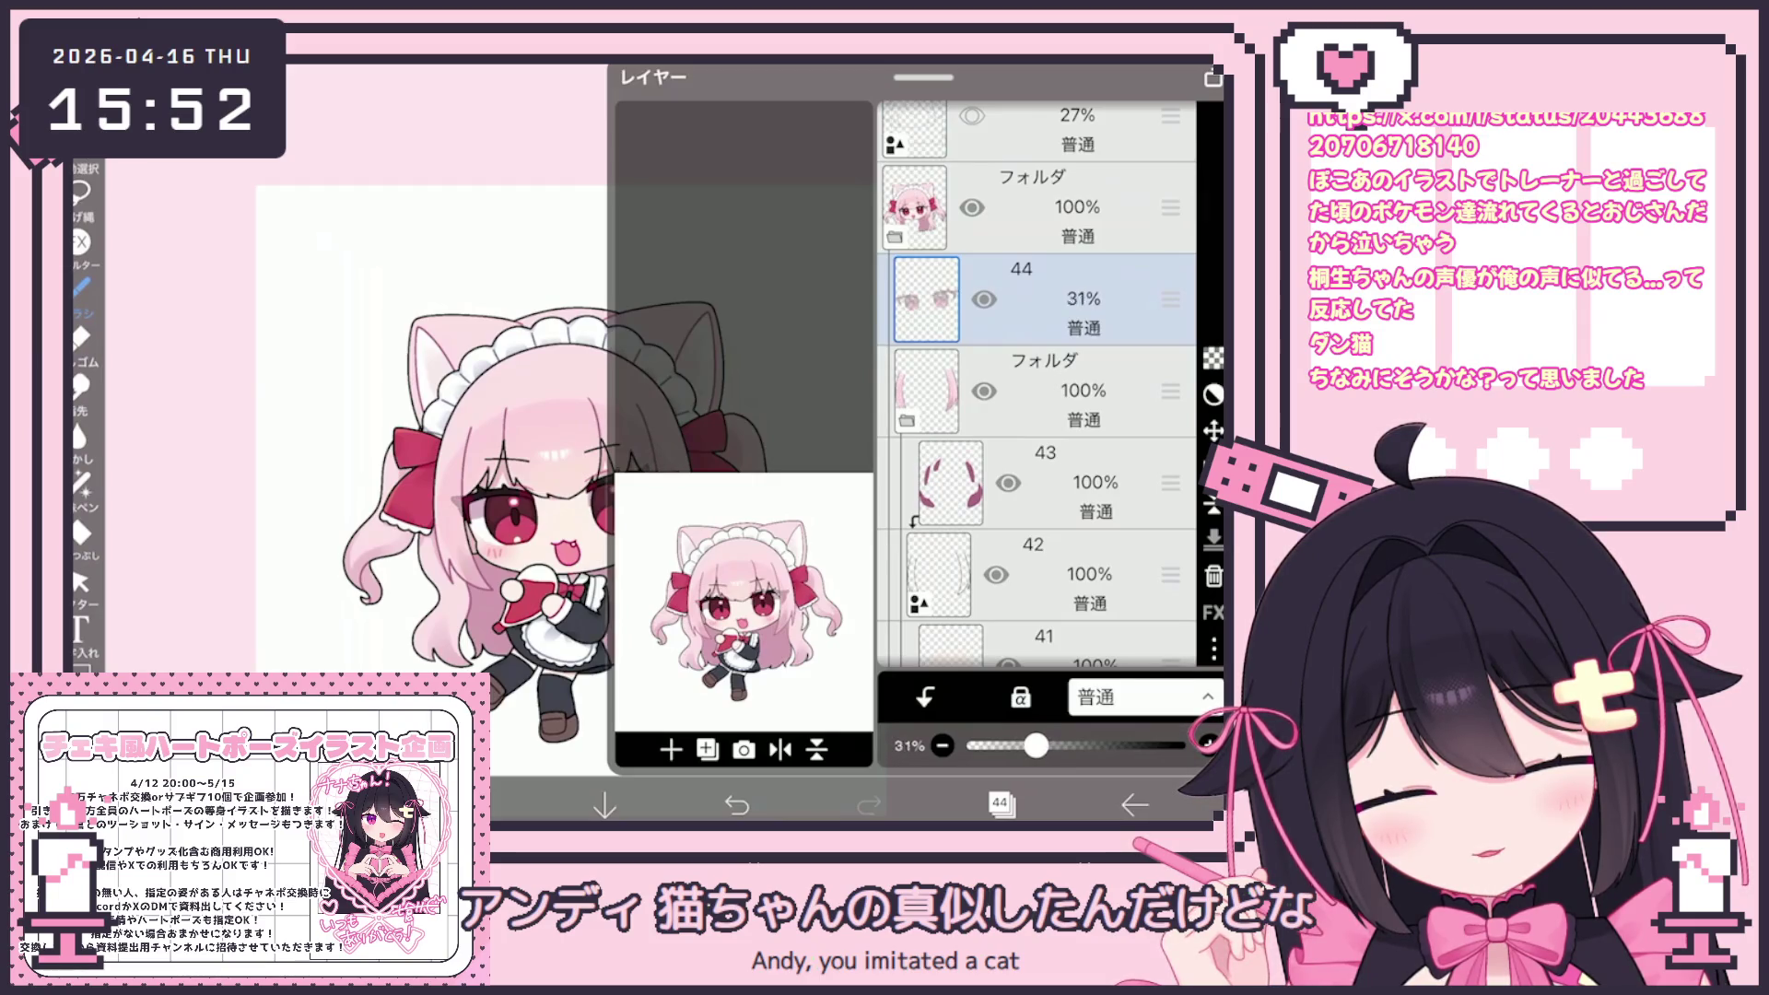
pyautogui.click(1210, 746)
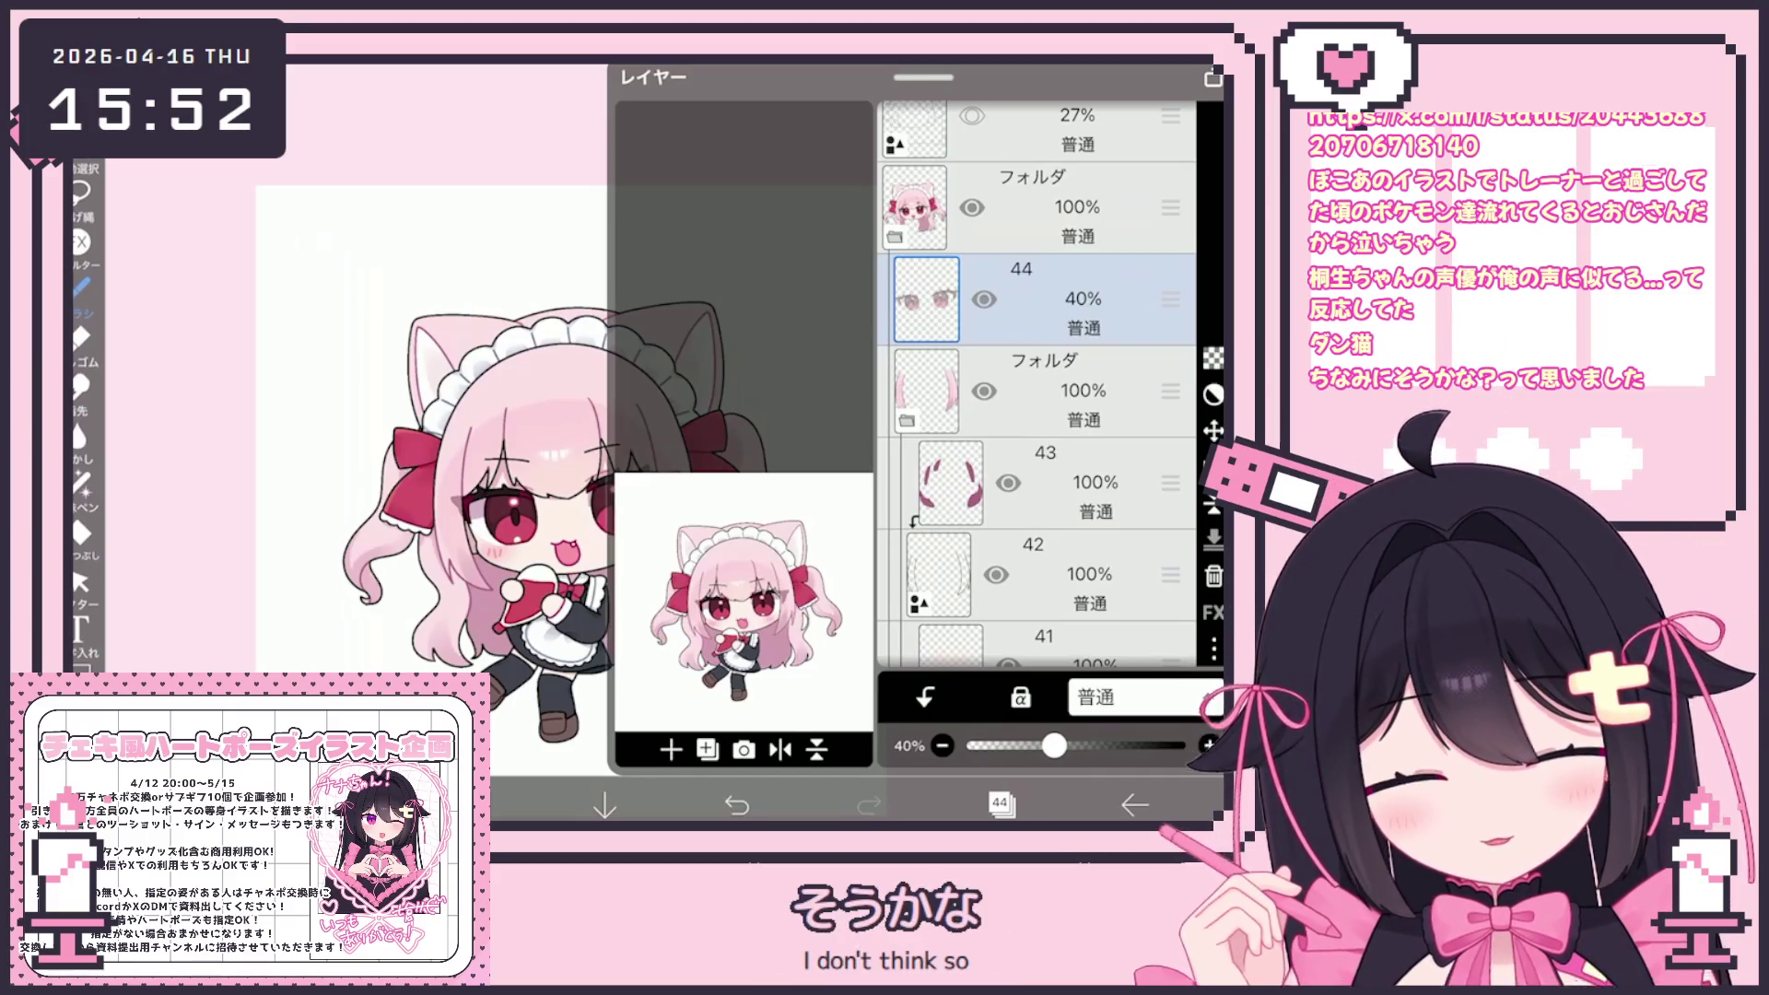
# Make layer 26 the working layer and scroll the list to show layers 33–37
pyautogui.click(1059, 392)
pyautogui.scroll(-5, 1037, 387)
pyautogui.click(1059, 433)
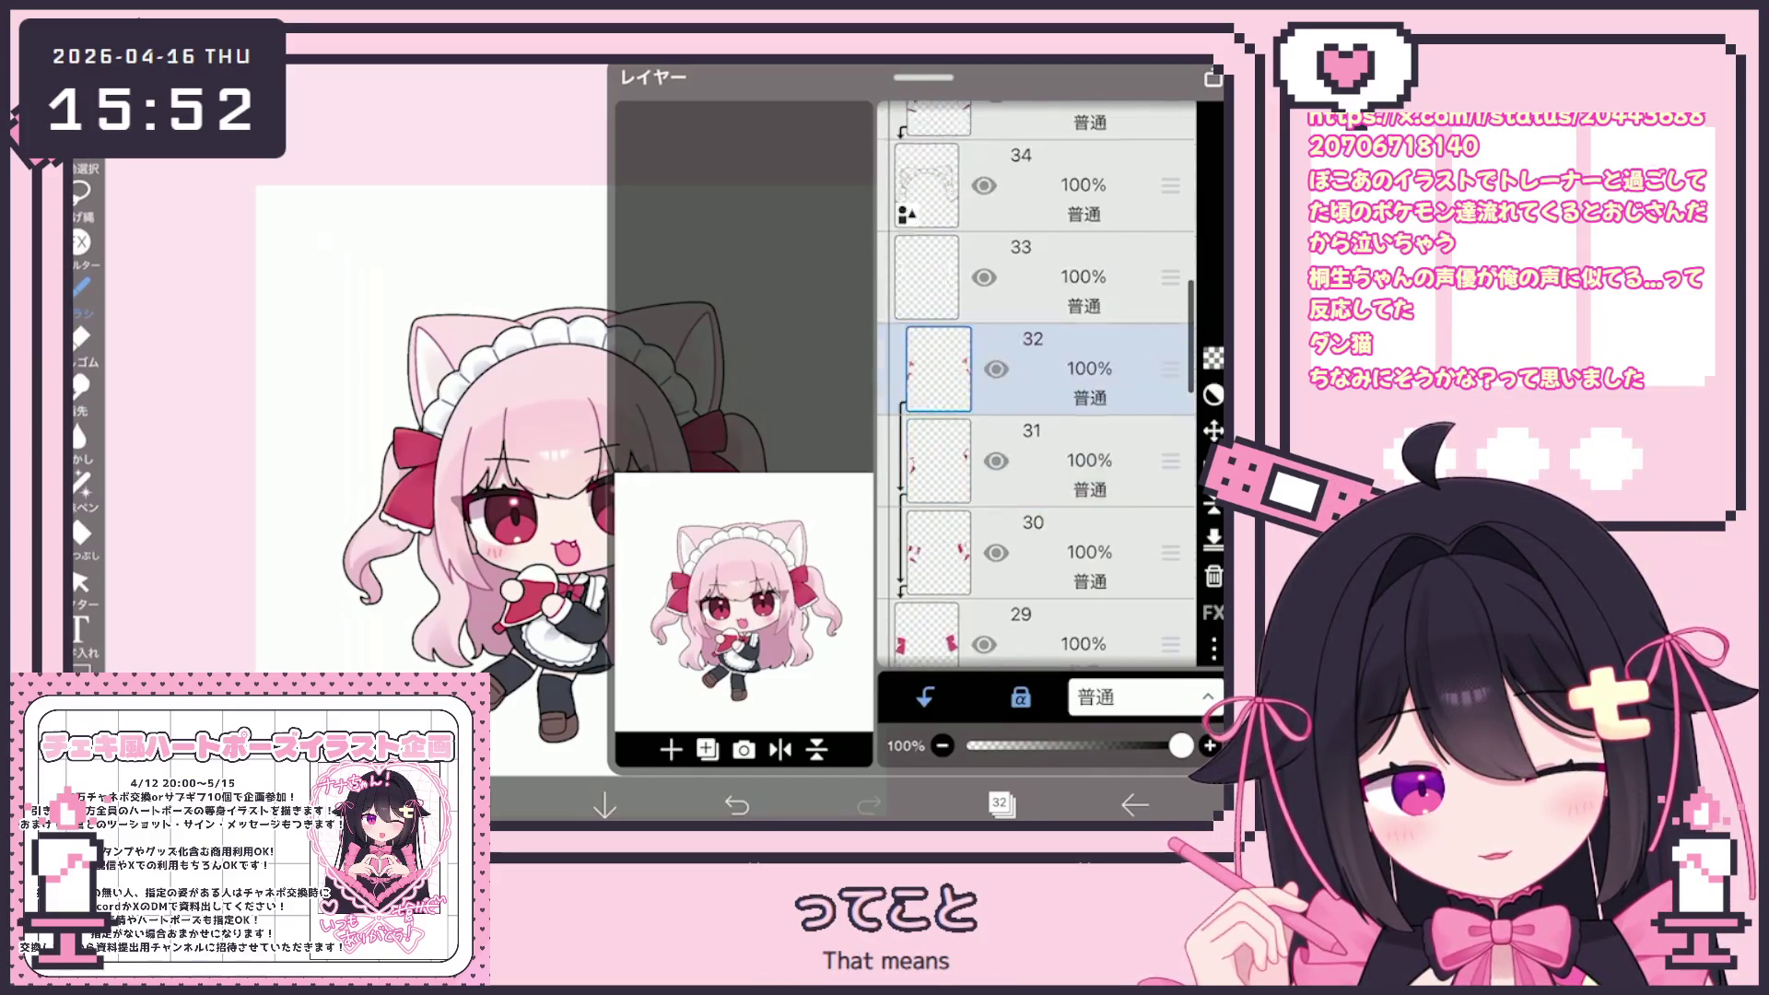
pyautogui.click(1060, 375)
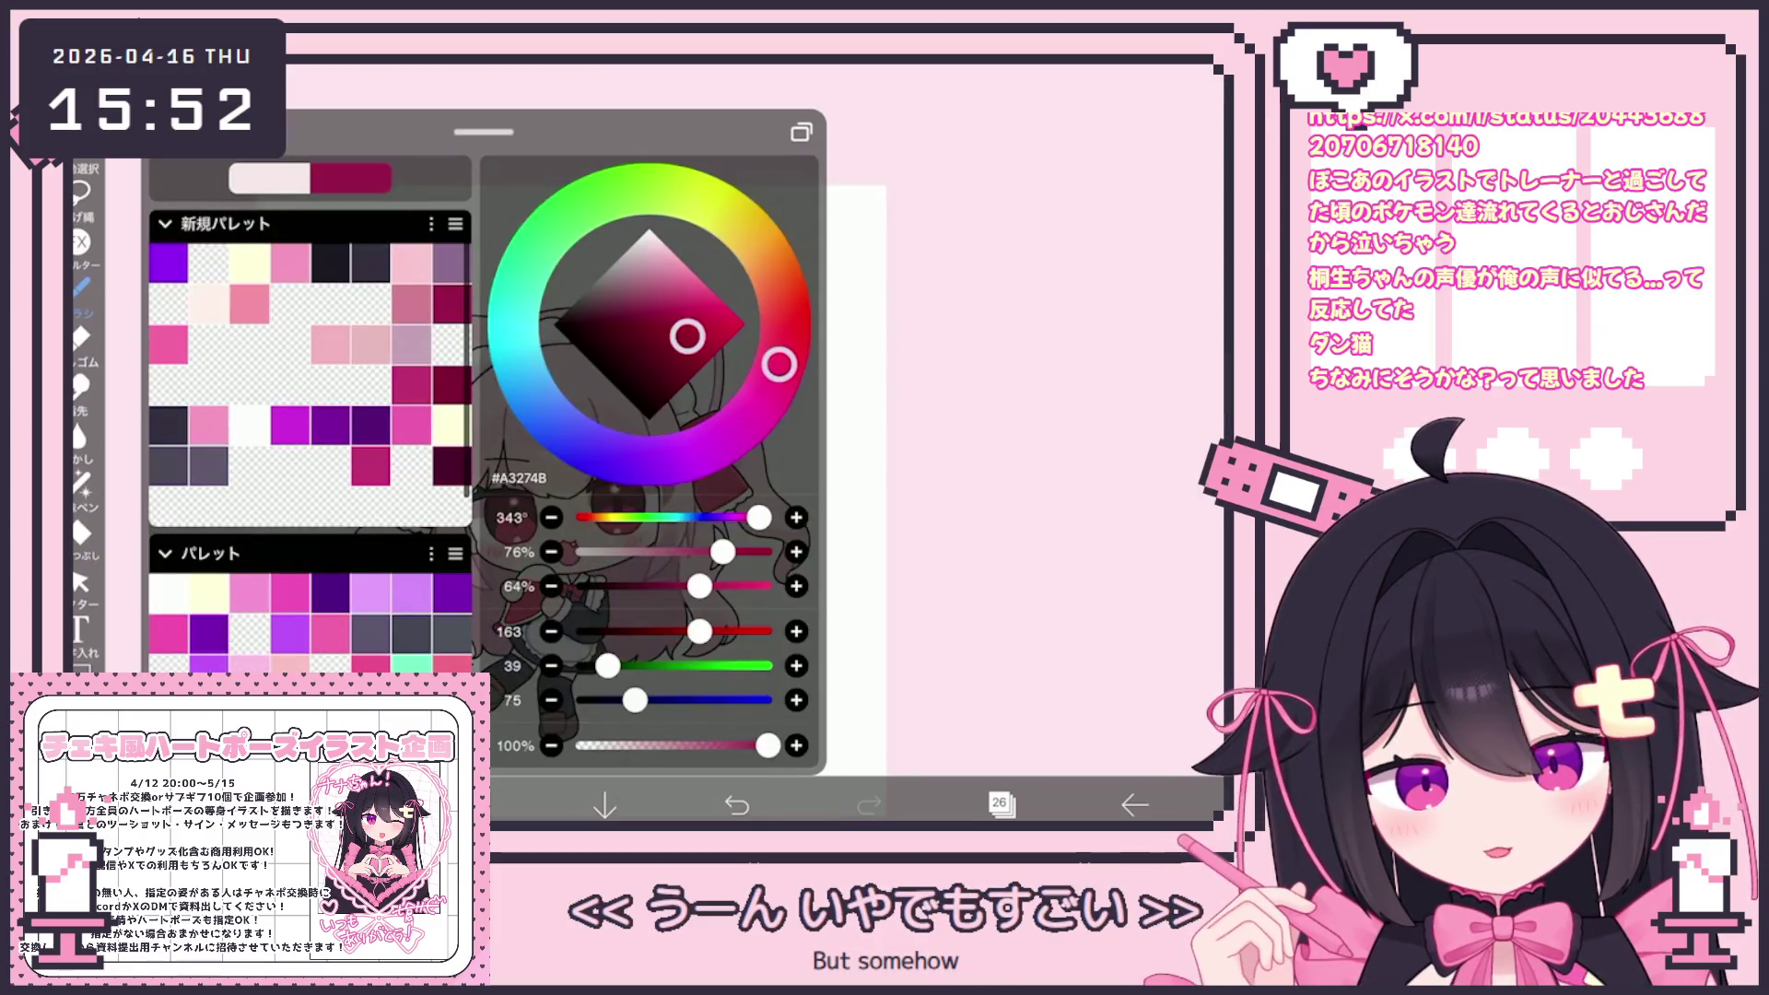
pyautogui.scroll(5, 645, 442)
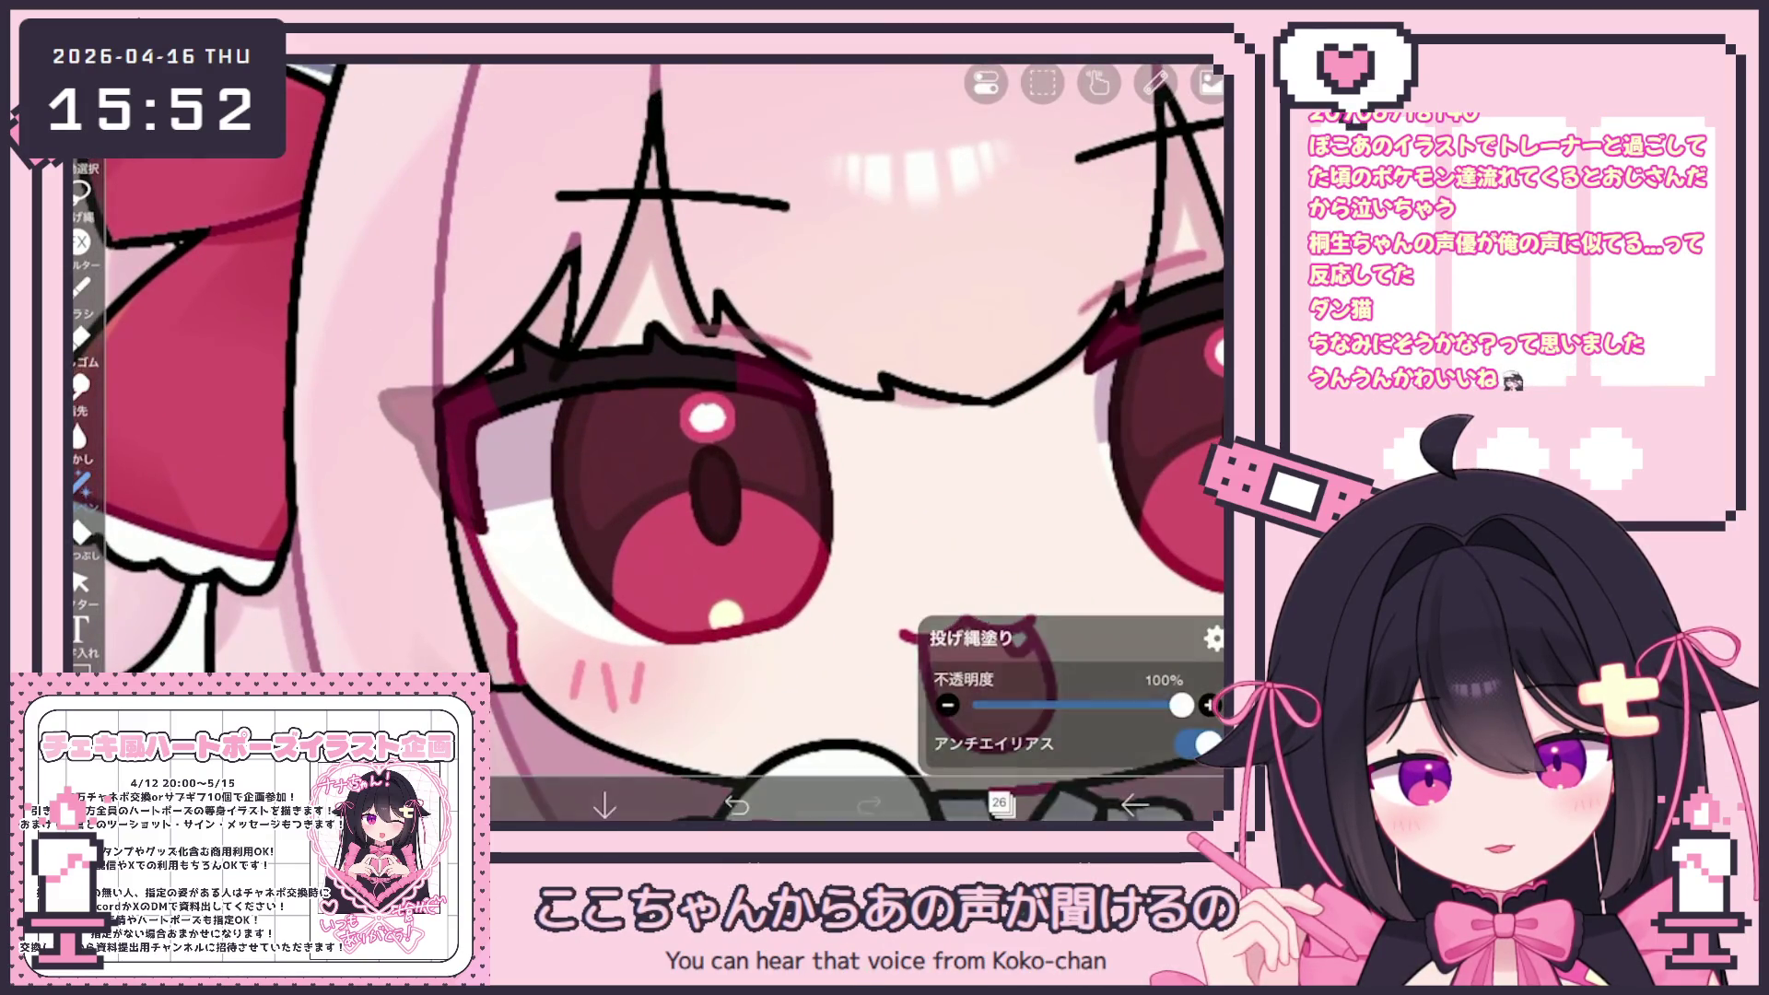
pyautogui.scroll(-5, 645, 442)
pyautogui.scroll(-5, 646, 442)
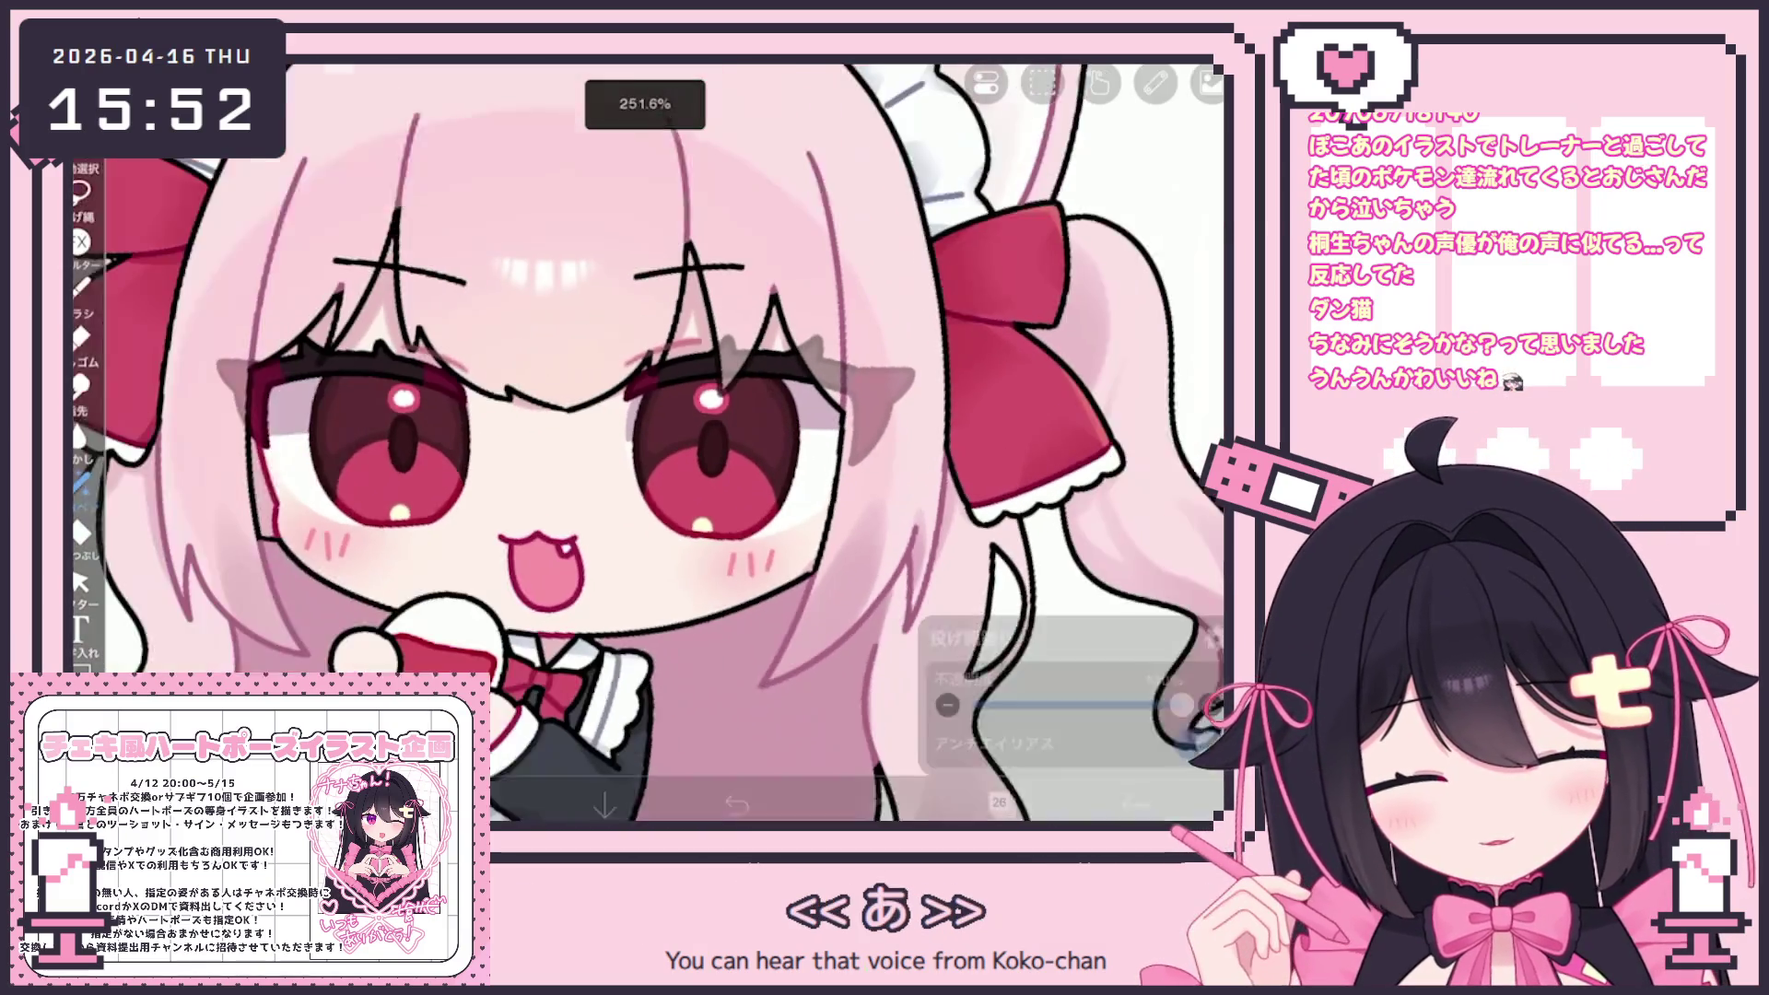
pyautogui.scroll(-3, 783, 460)
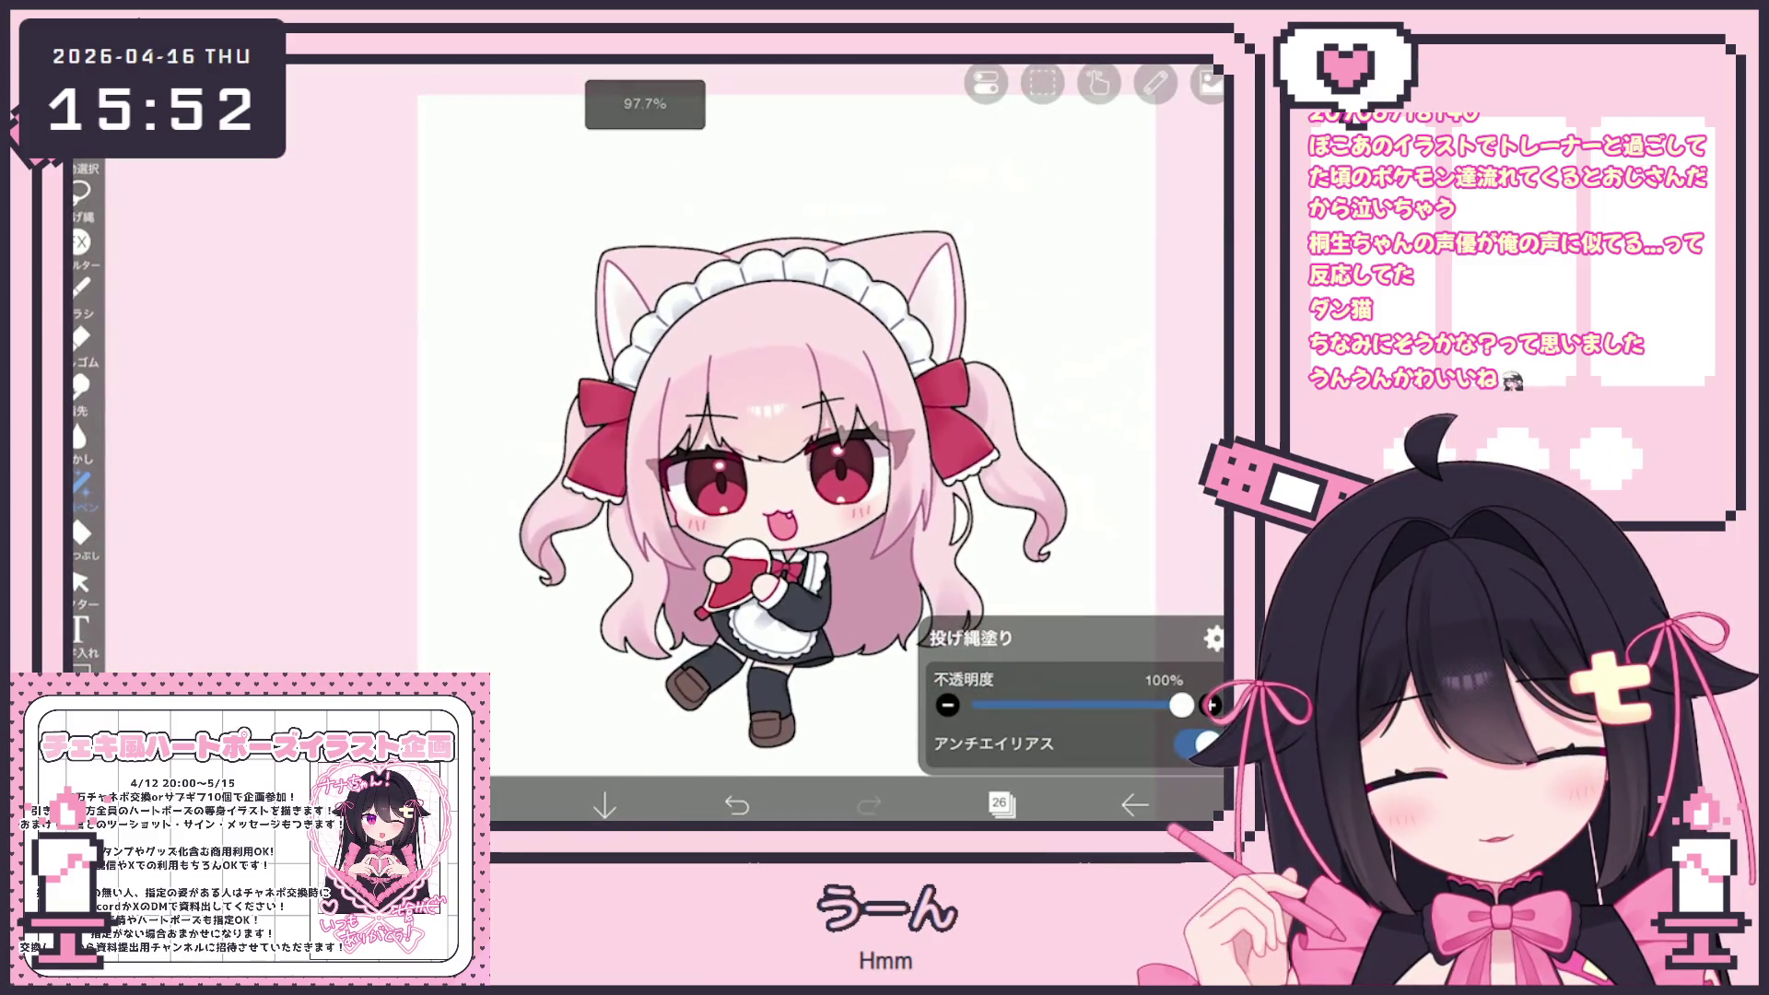
pyautogui.click(1000, 804)
pyautogui.scroll(10, 1037, 387)
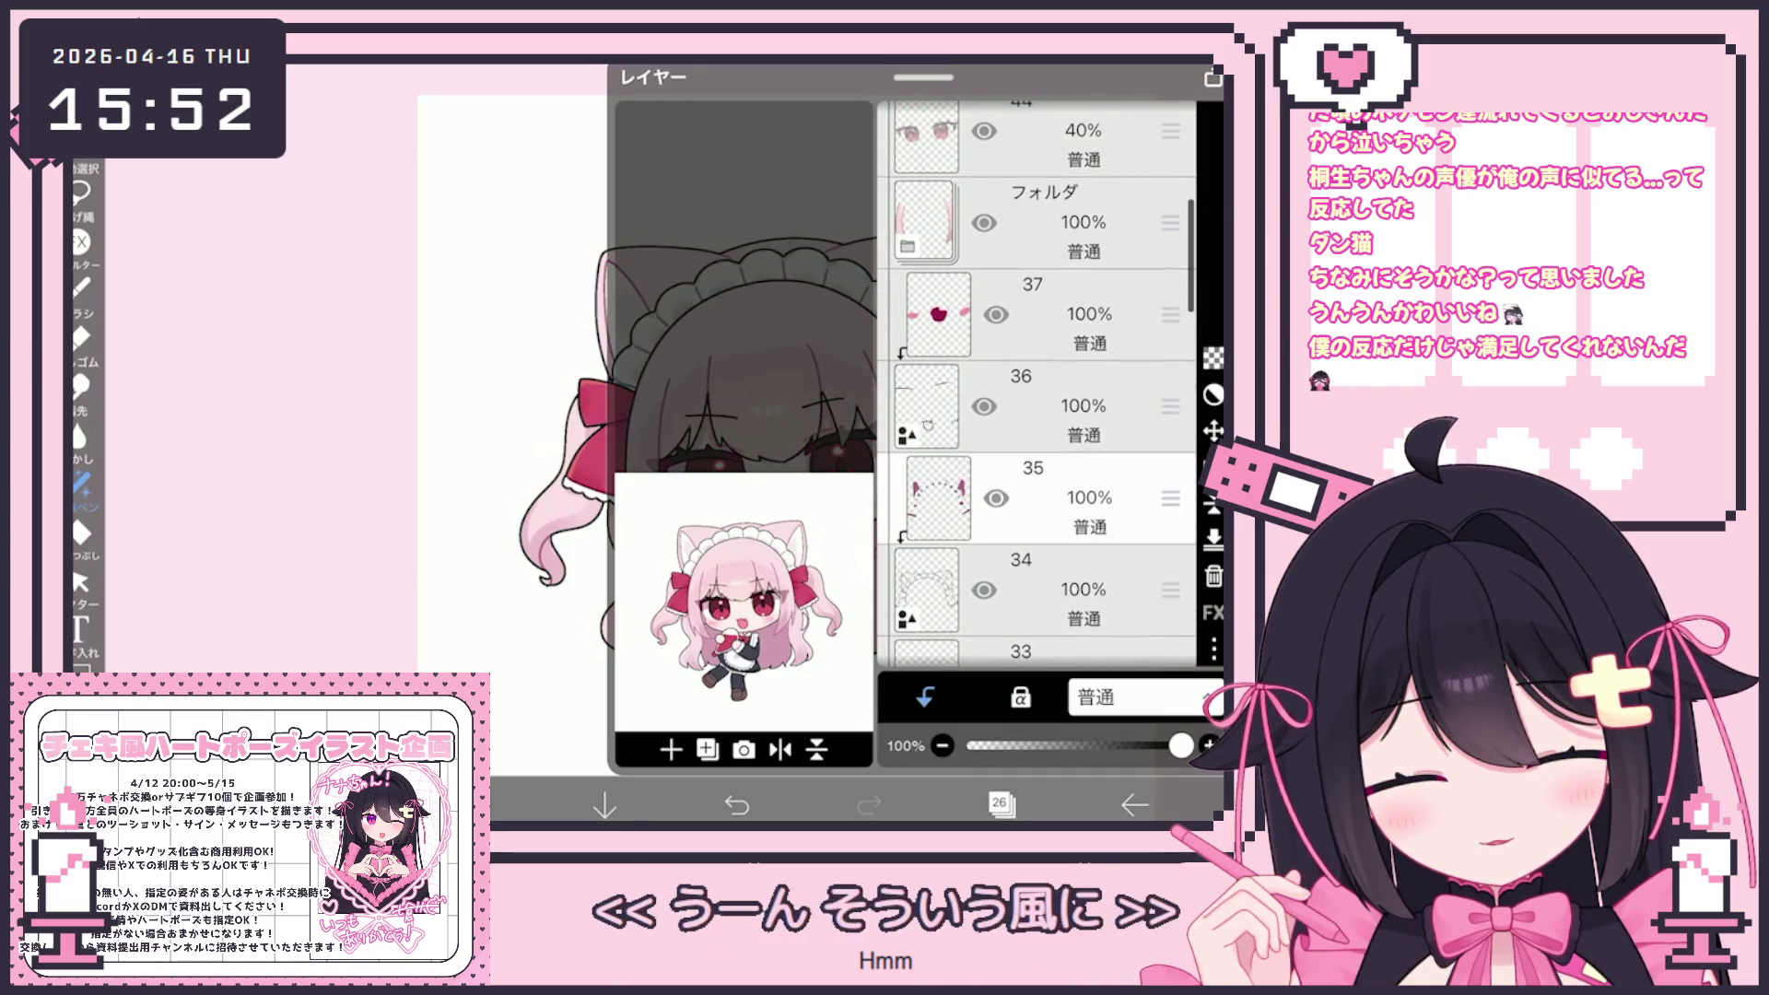
# Make layer 37 the working layer, switch to lasso fill, and zoom around the character
pyautogui.click(1032, 406)
pyautogui.click(1032, 313)
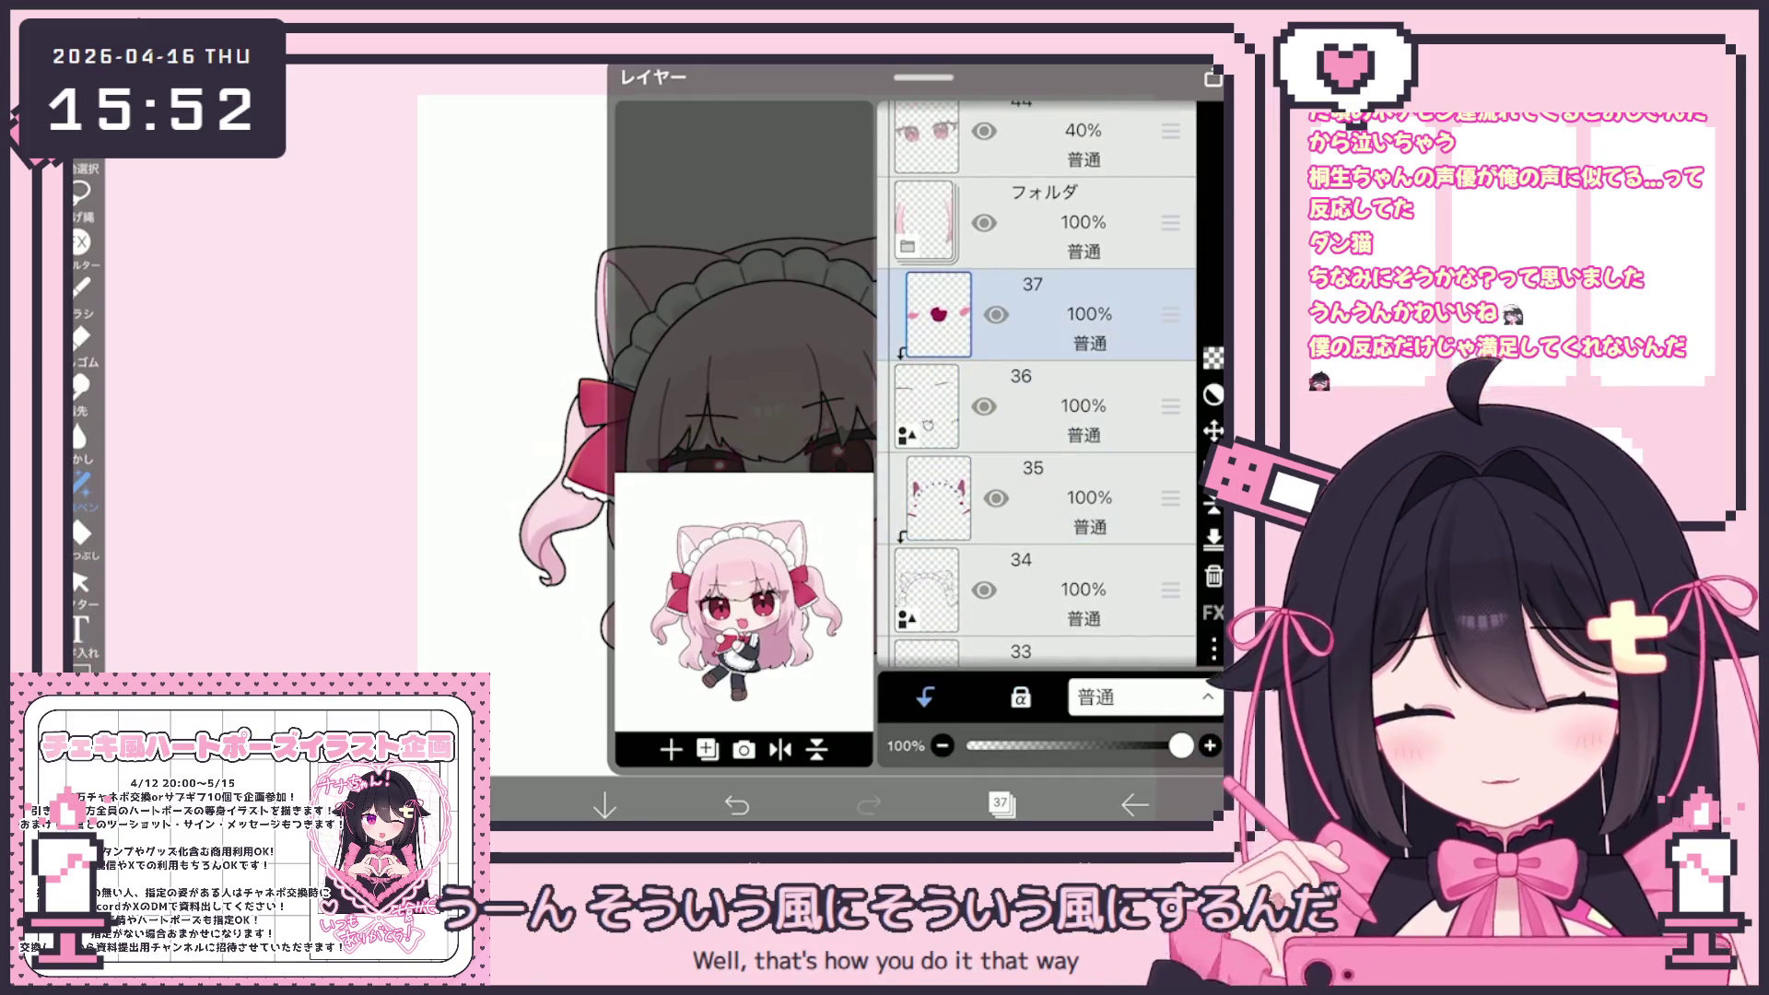
pyautogui.click(1000, 804)
pyautogui.scroll(5, 737, 415)
pyautogui.click(81, 192)
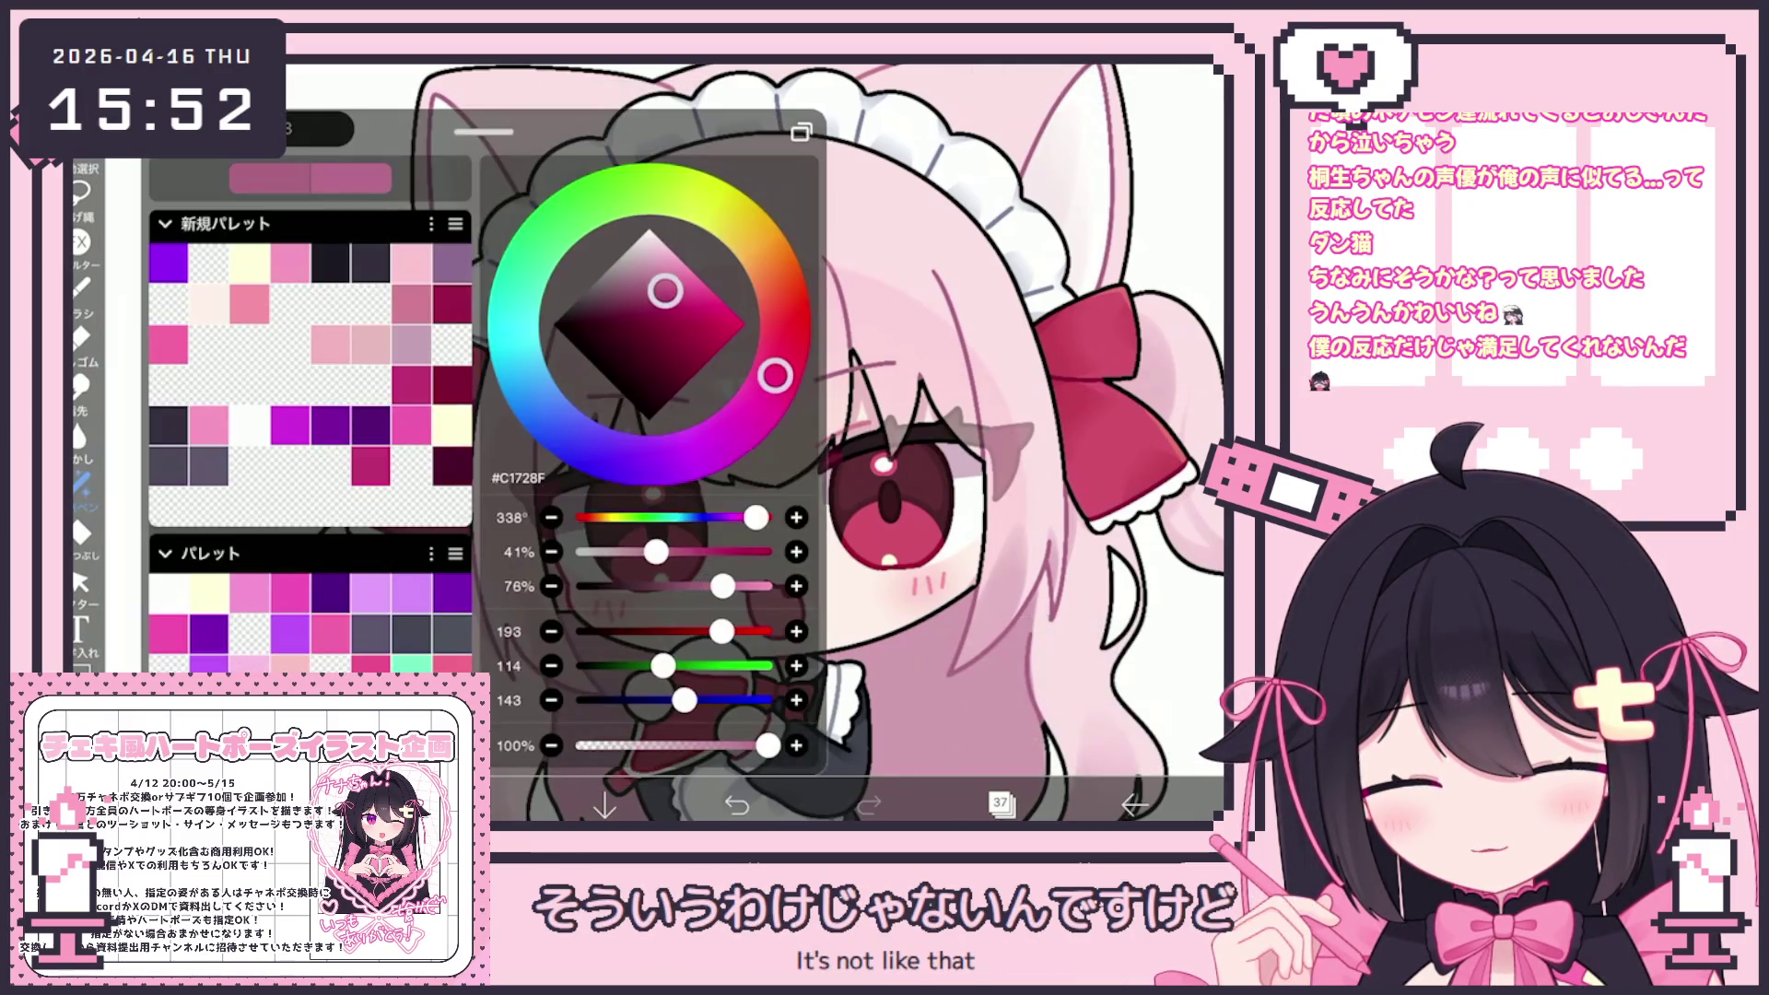
pyautogui.scroll(-5, 664, 443)
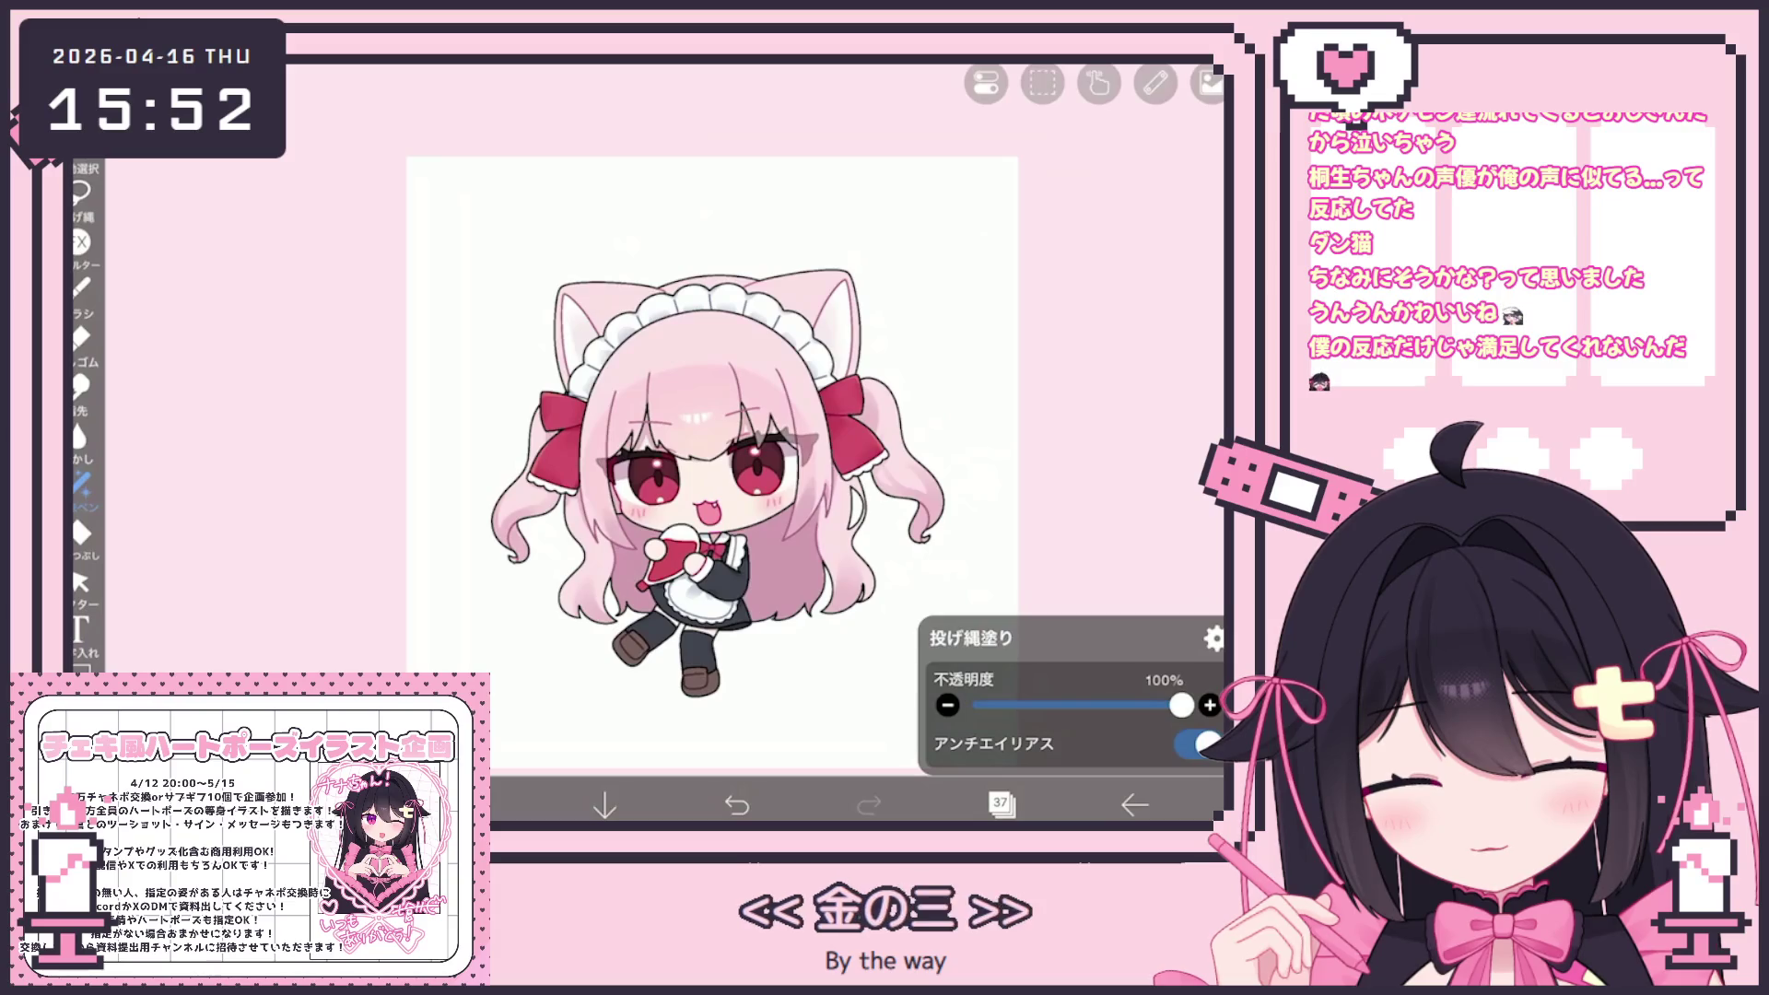
pyautogui.scroll(2, 682, 461)
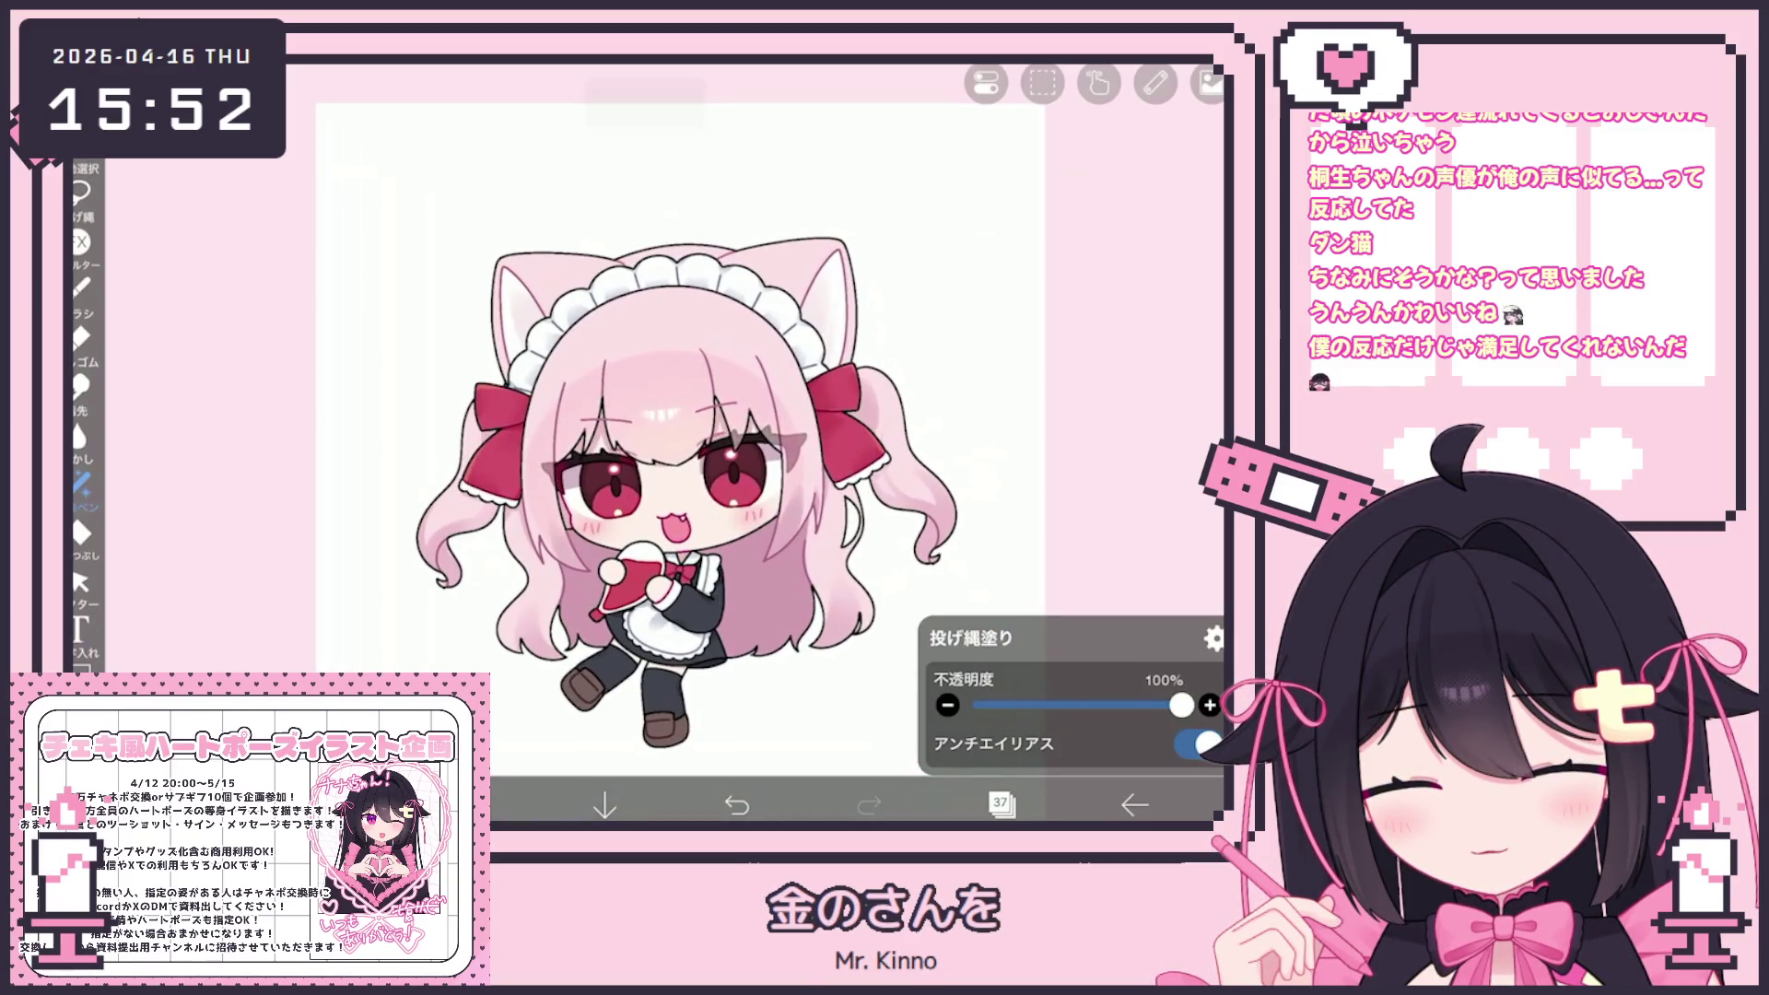
pyautogui.scroll(3, 645, 442)
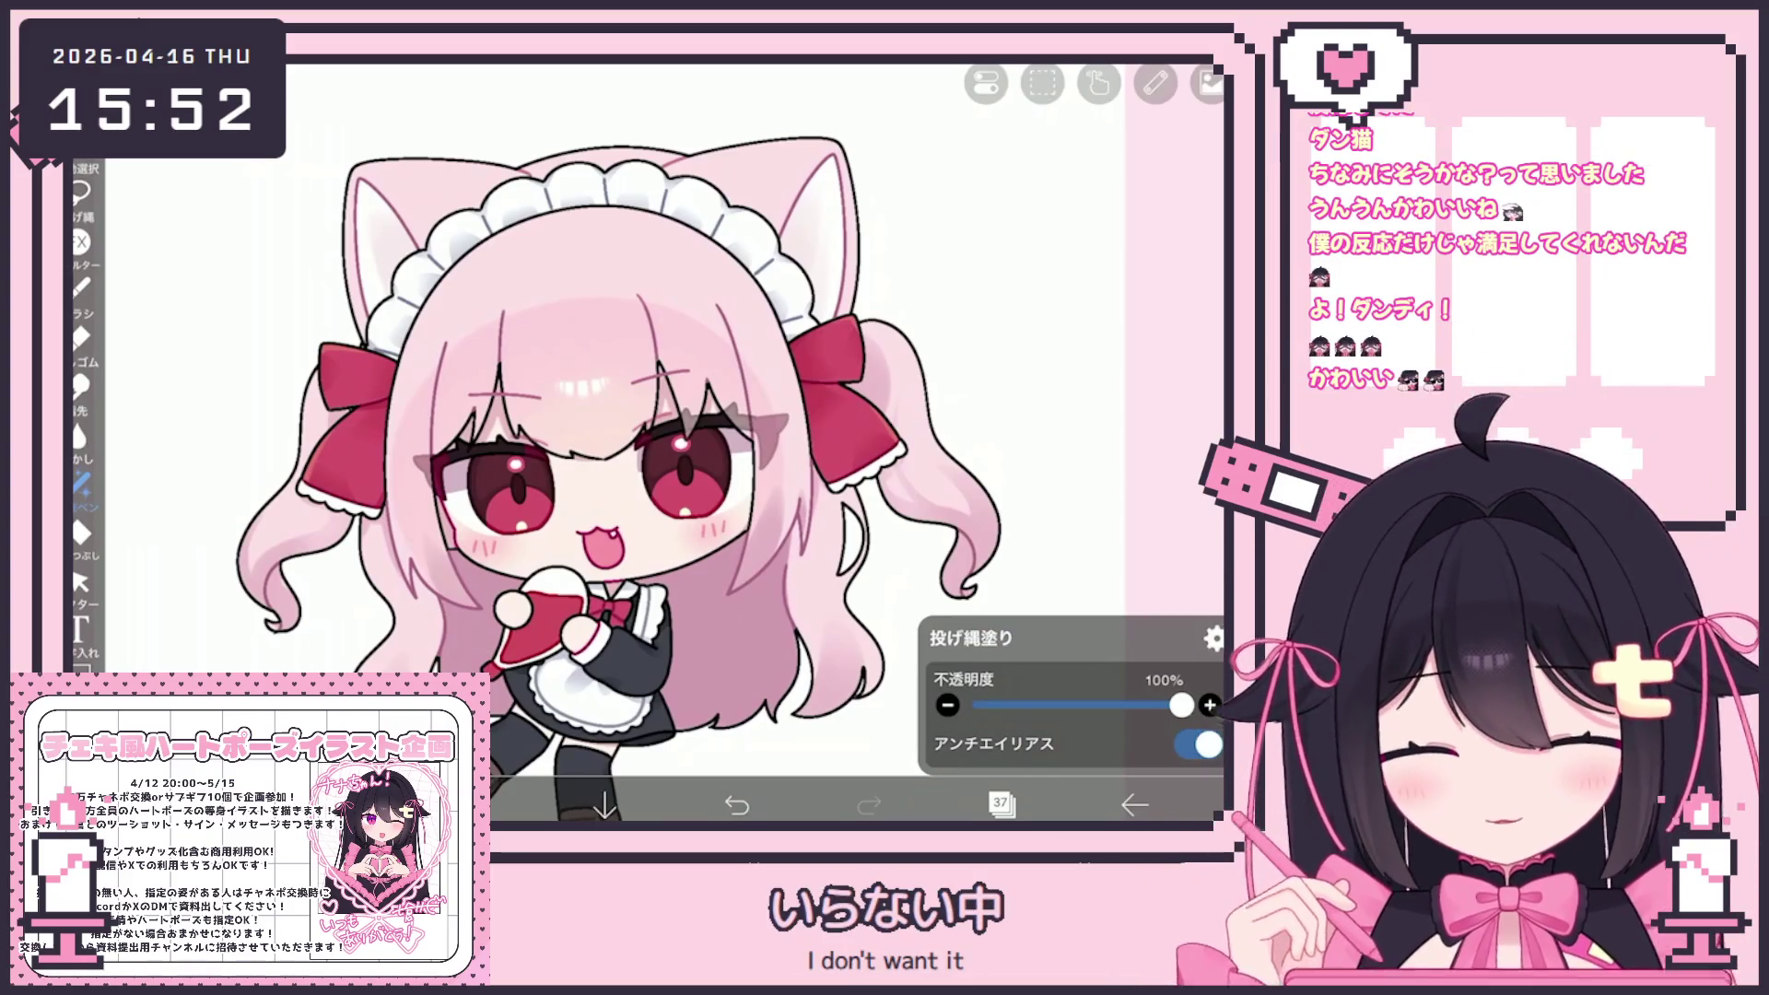
pyautogui.click(1000, 804)
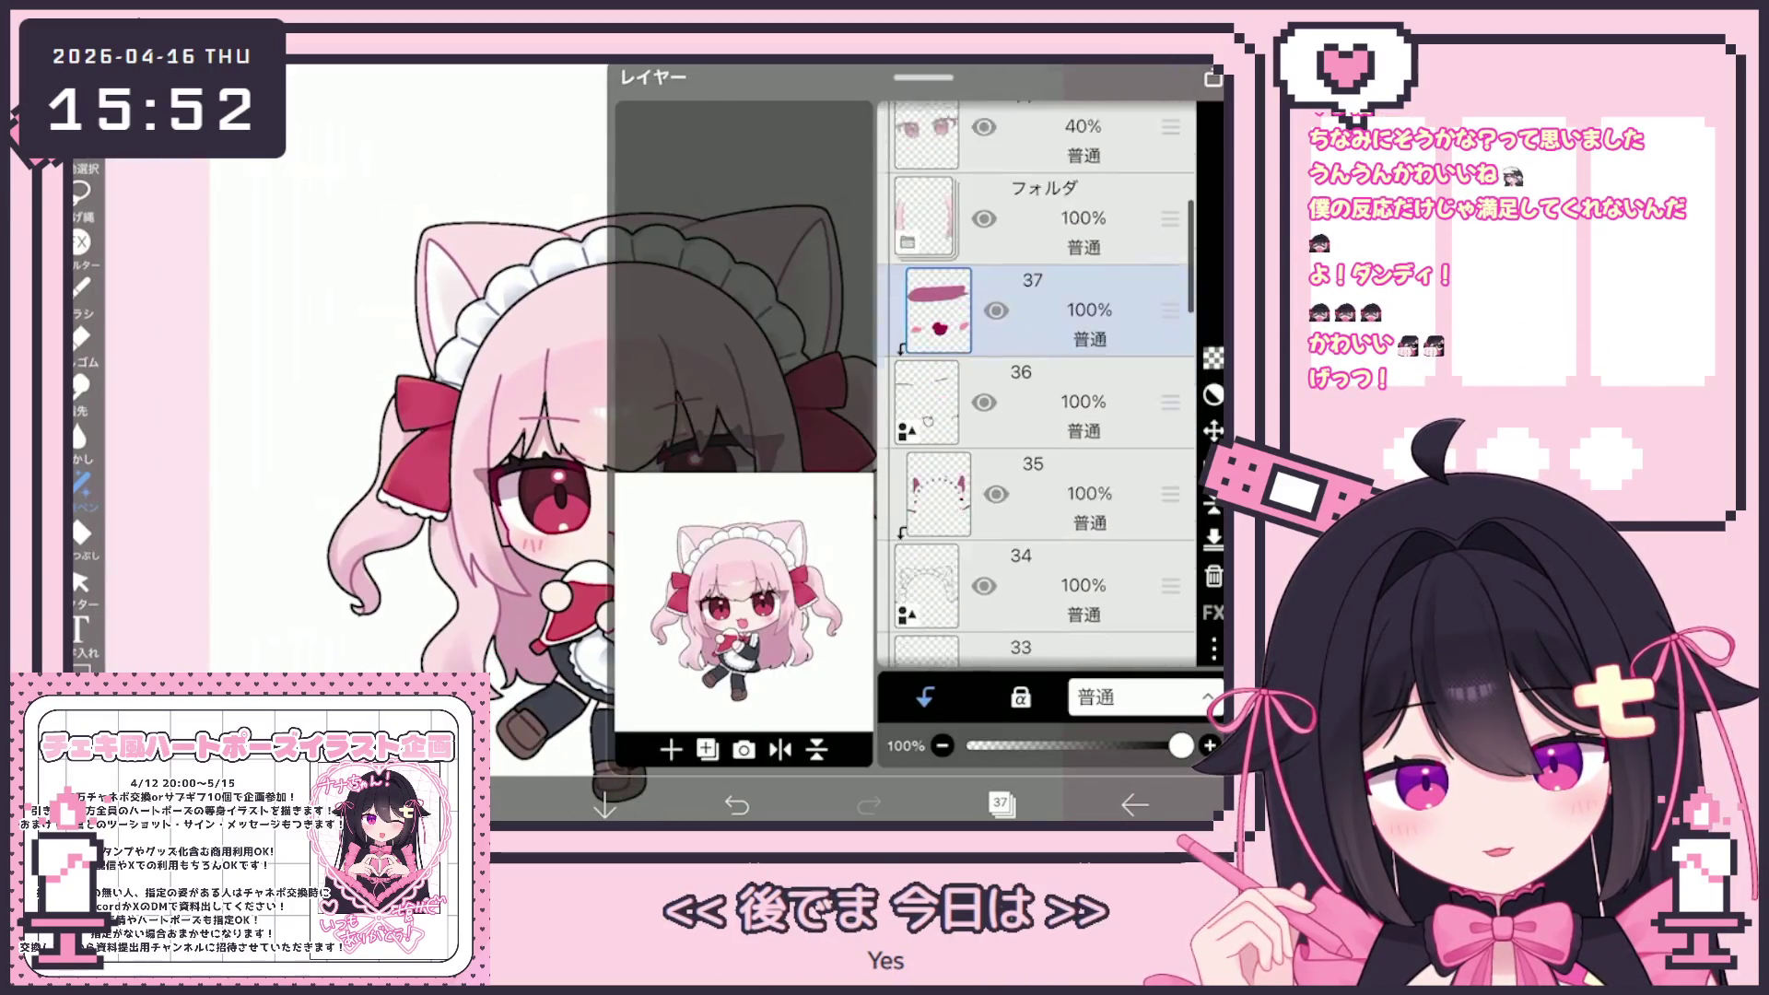
# Make layer 23 the working layer and choose the soft brush for shading
pyautogui.click(1060, 403)
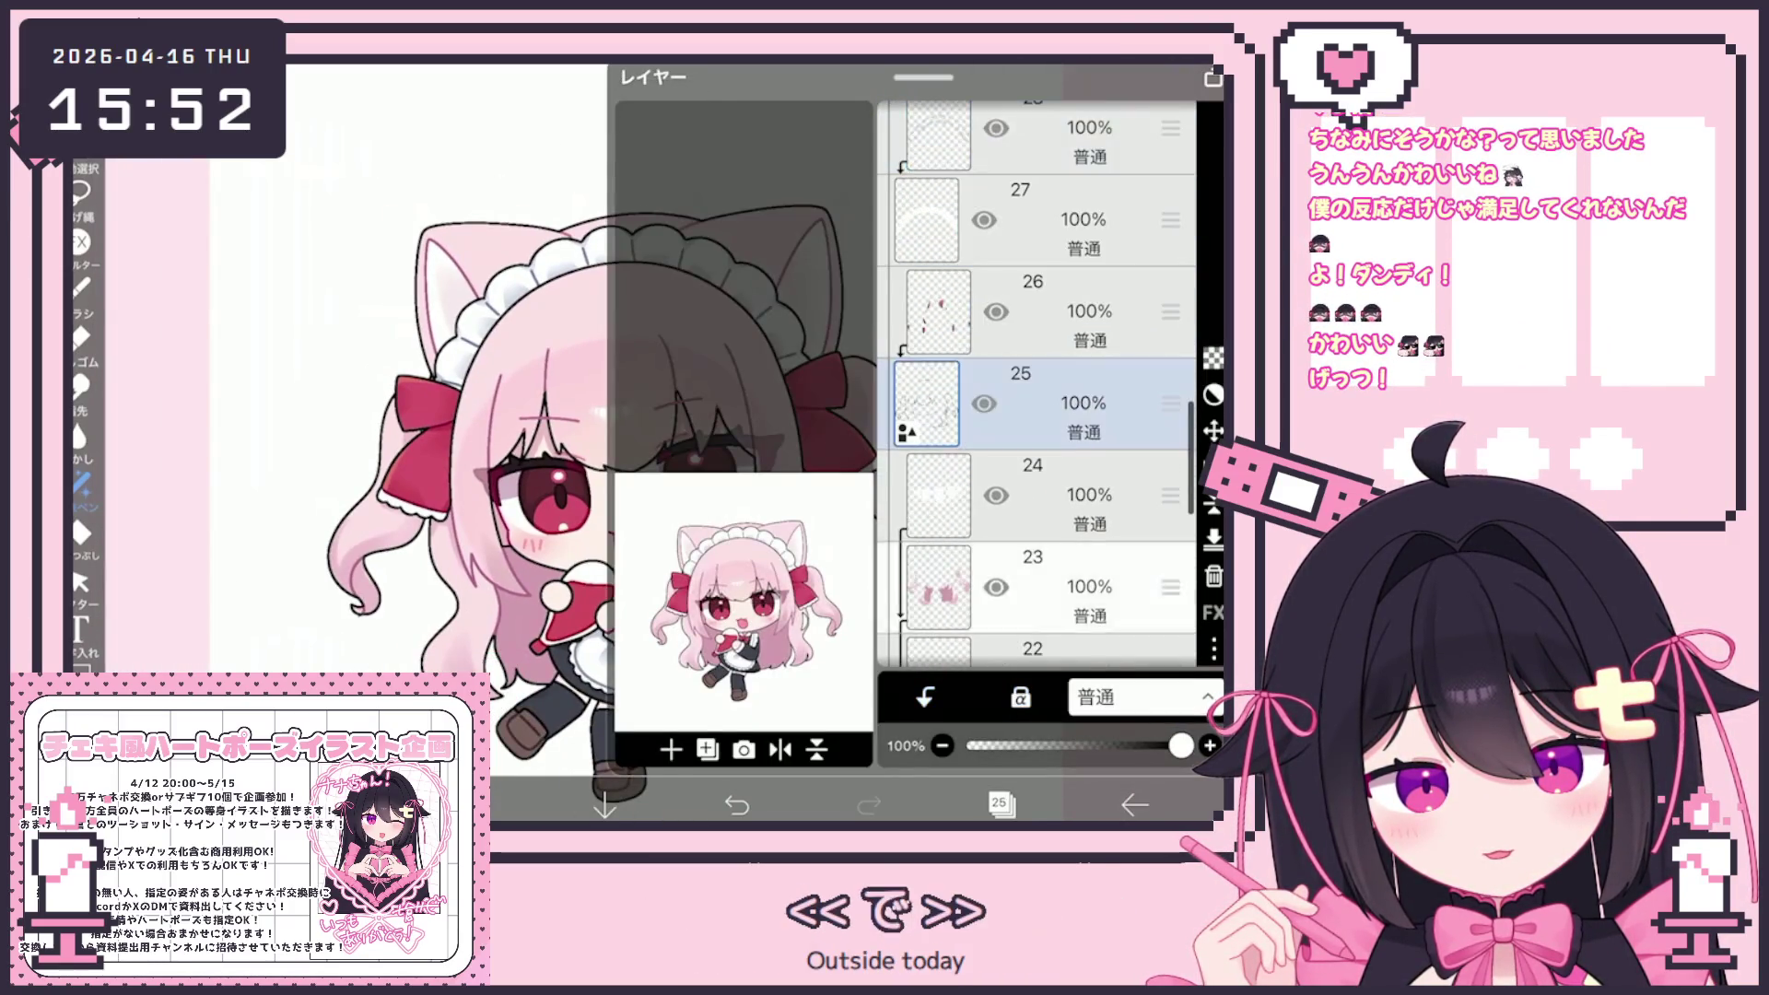
pyautogui.scroll(-2, 1037, 461)
pyautogui.click(1060, 456)
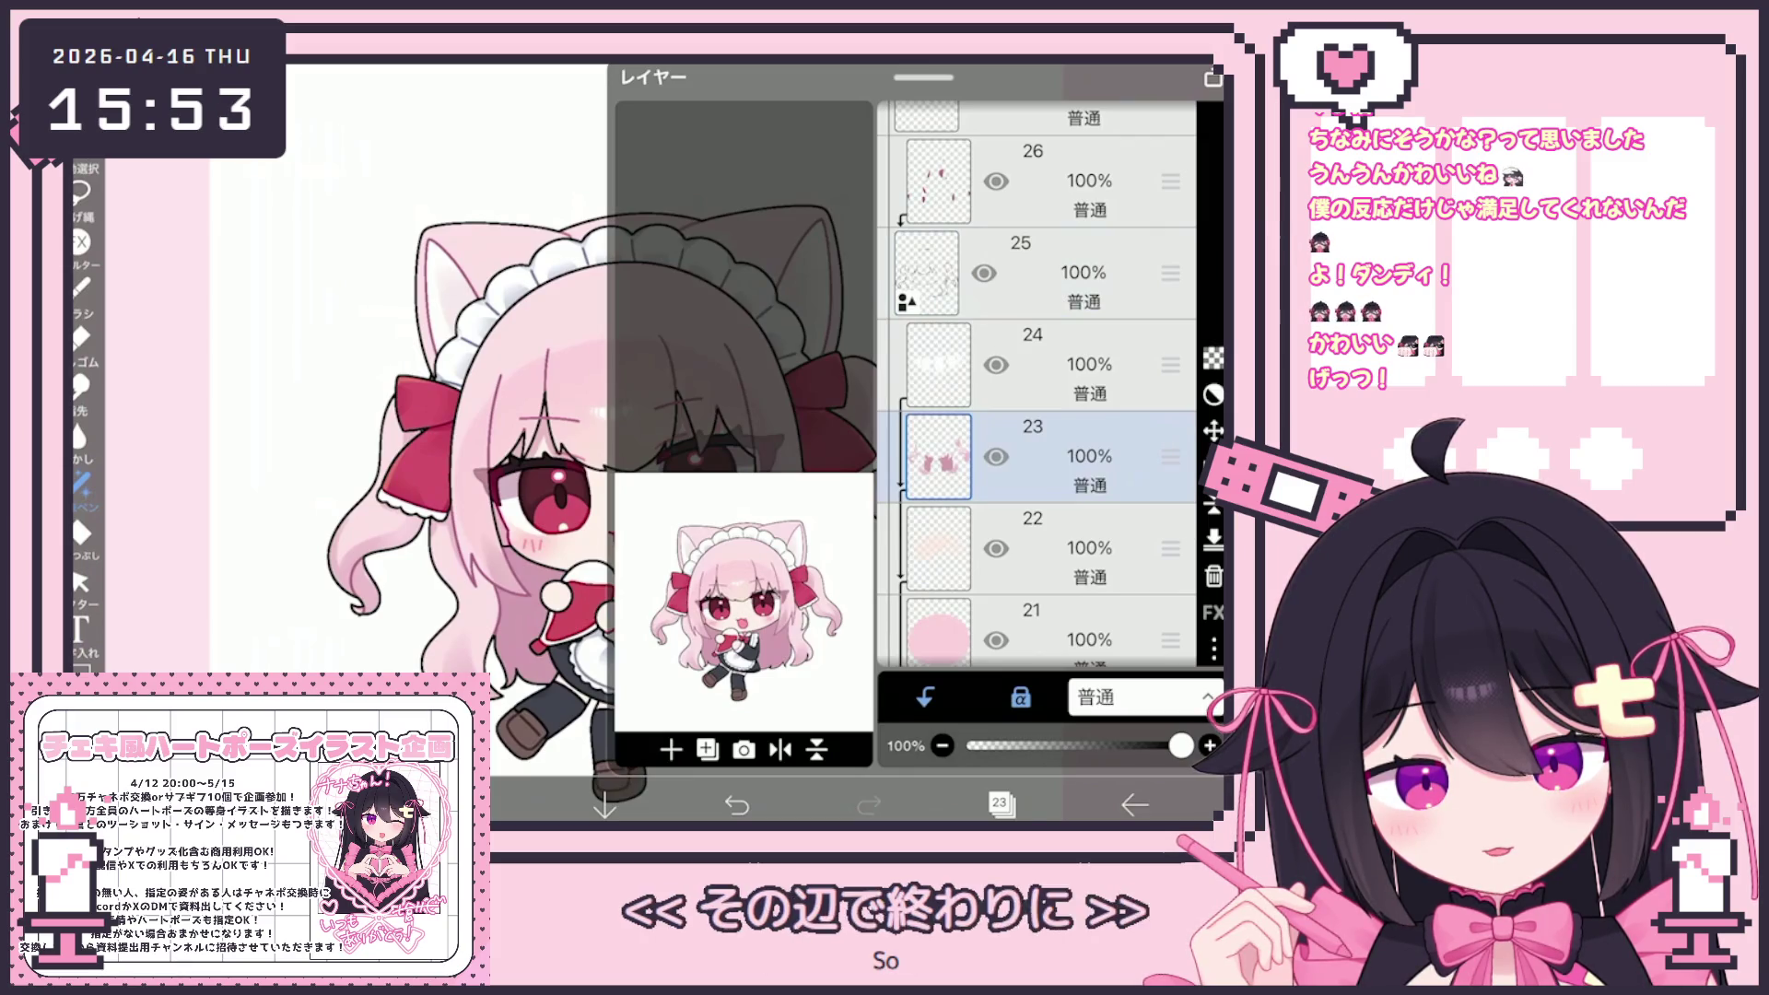
pyautogui.scroll(3, 1037, 384)
pyautogui.scroll(-6, 1037, 385)
pyautogui.scroll(3, 1037, 384)
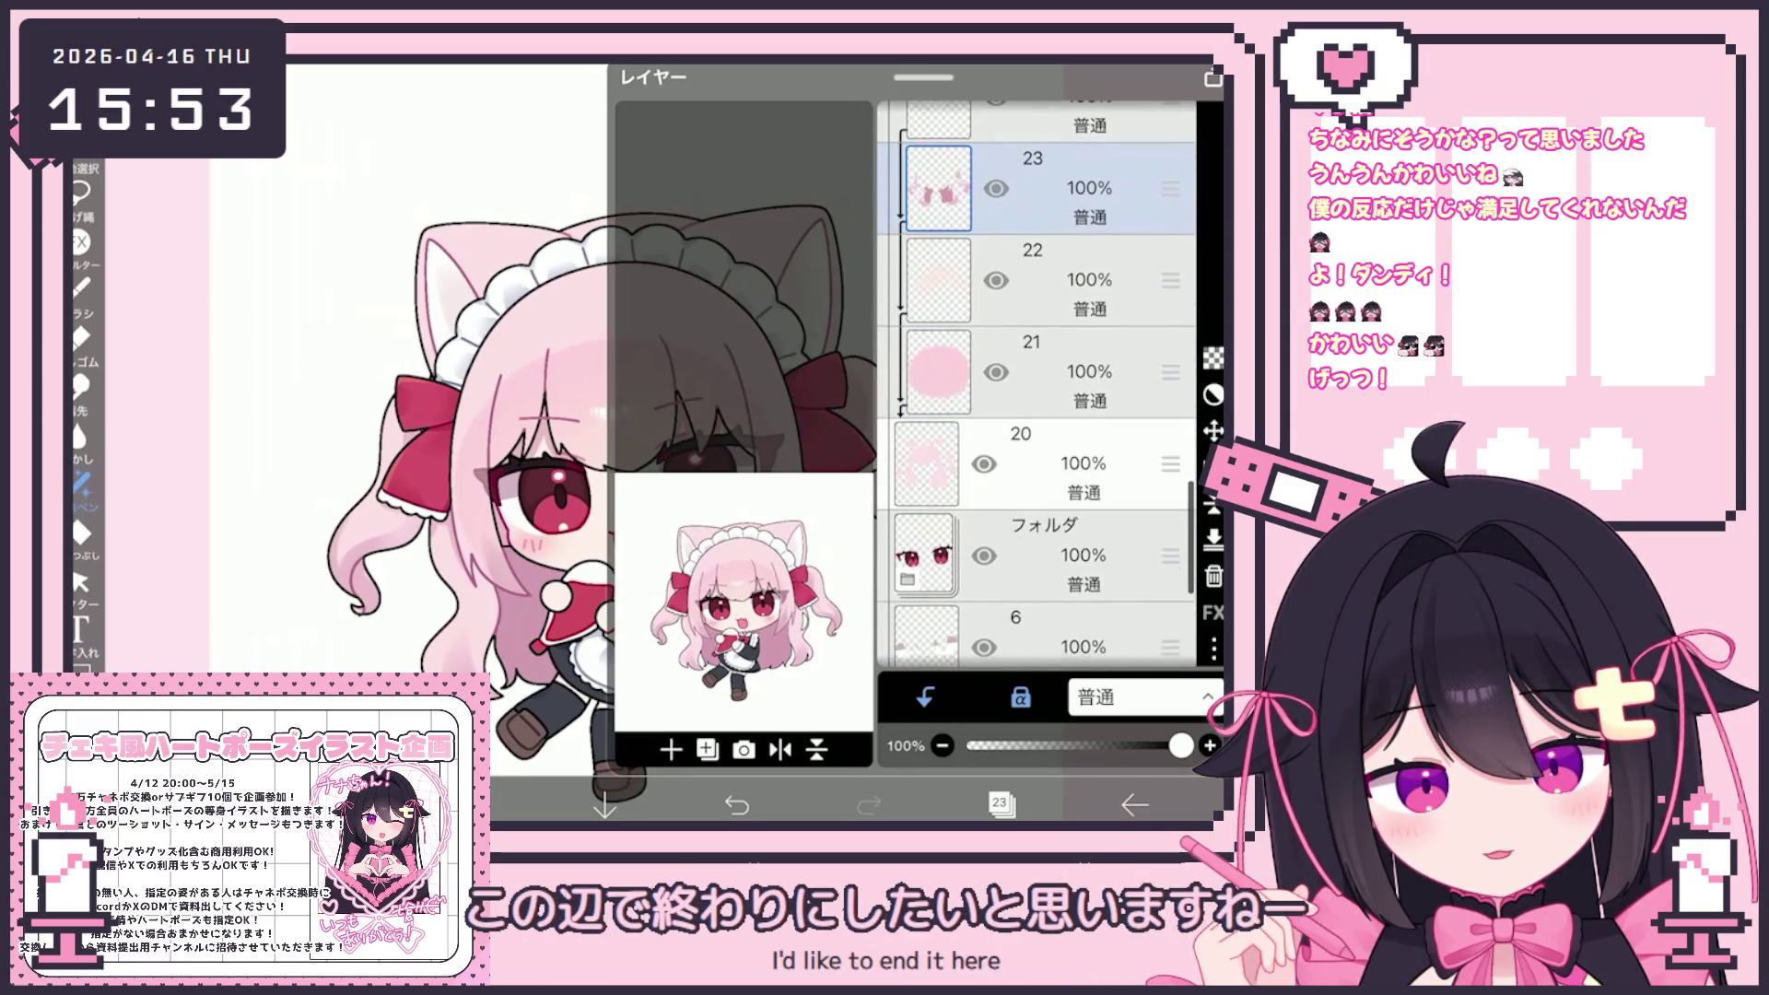
pyautogui.click(1000, 804)
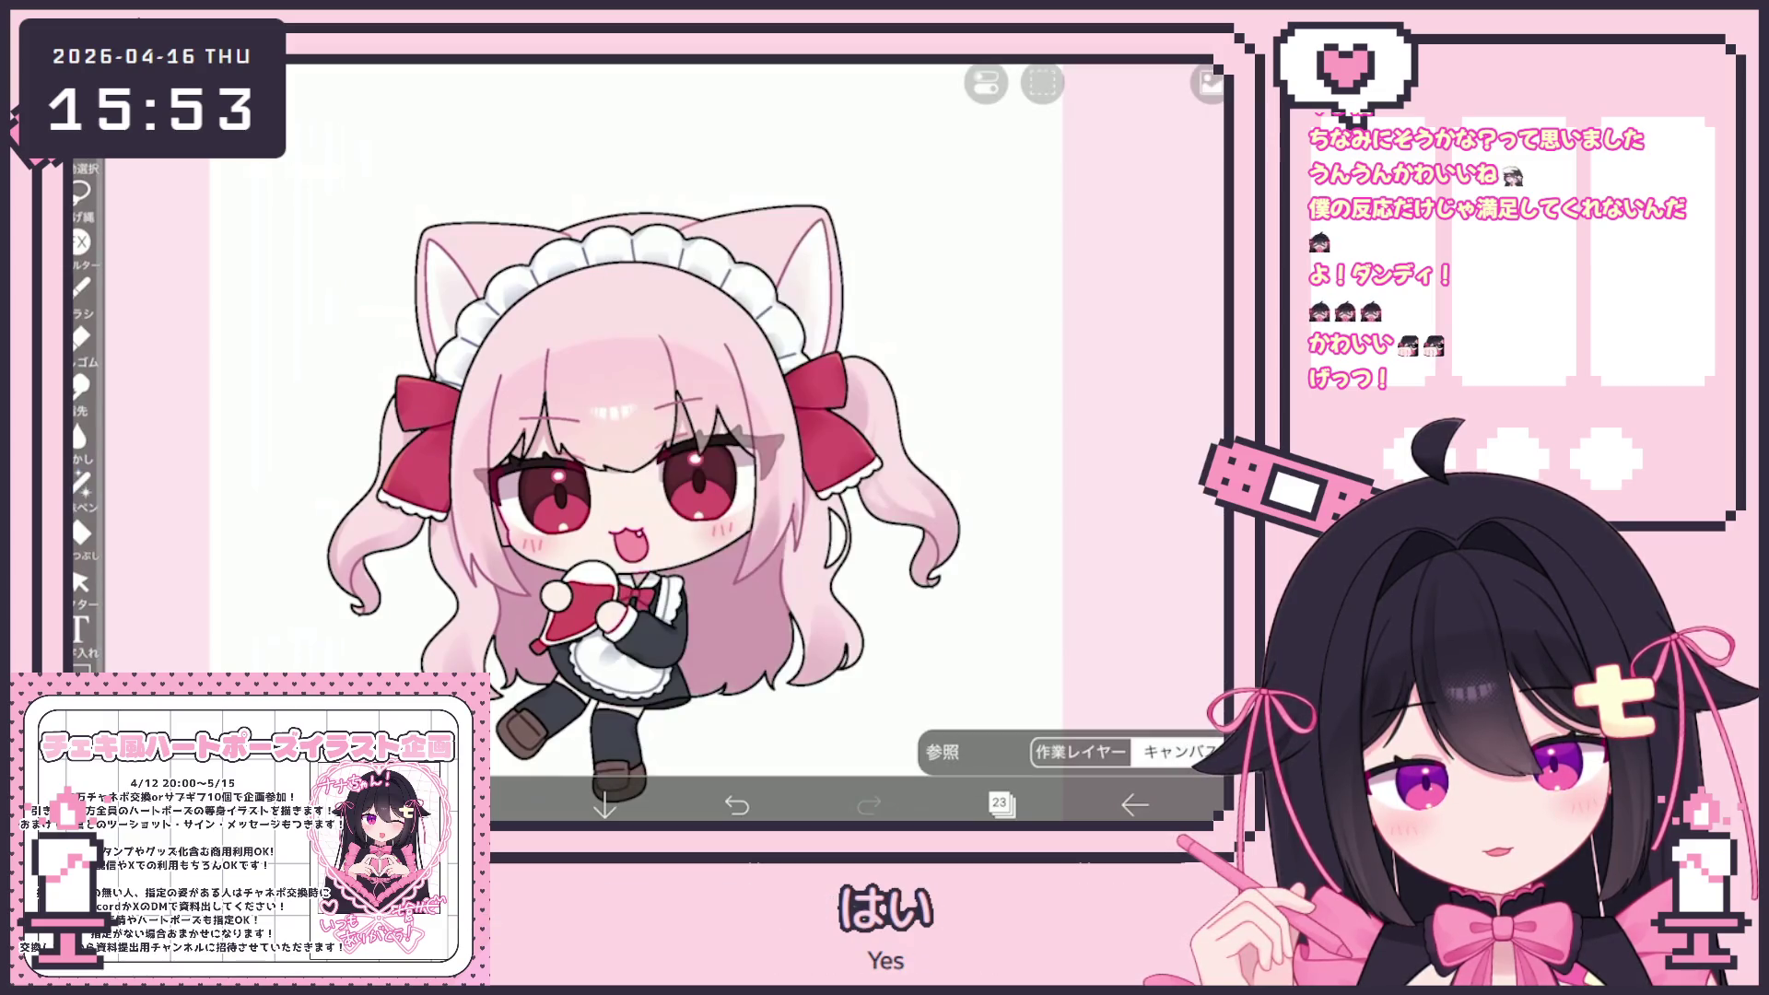
pyautogui.click(81, 481)
pyautogui.click(1000, 804)
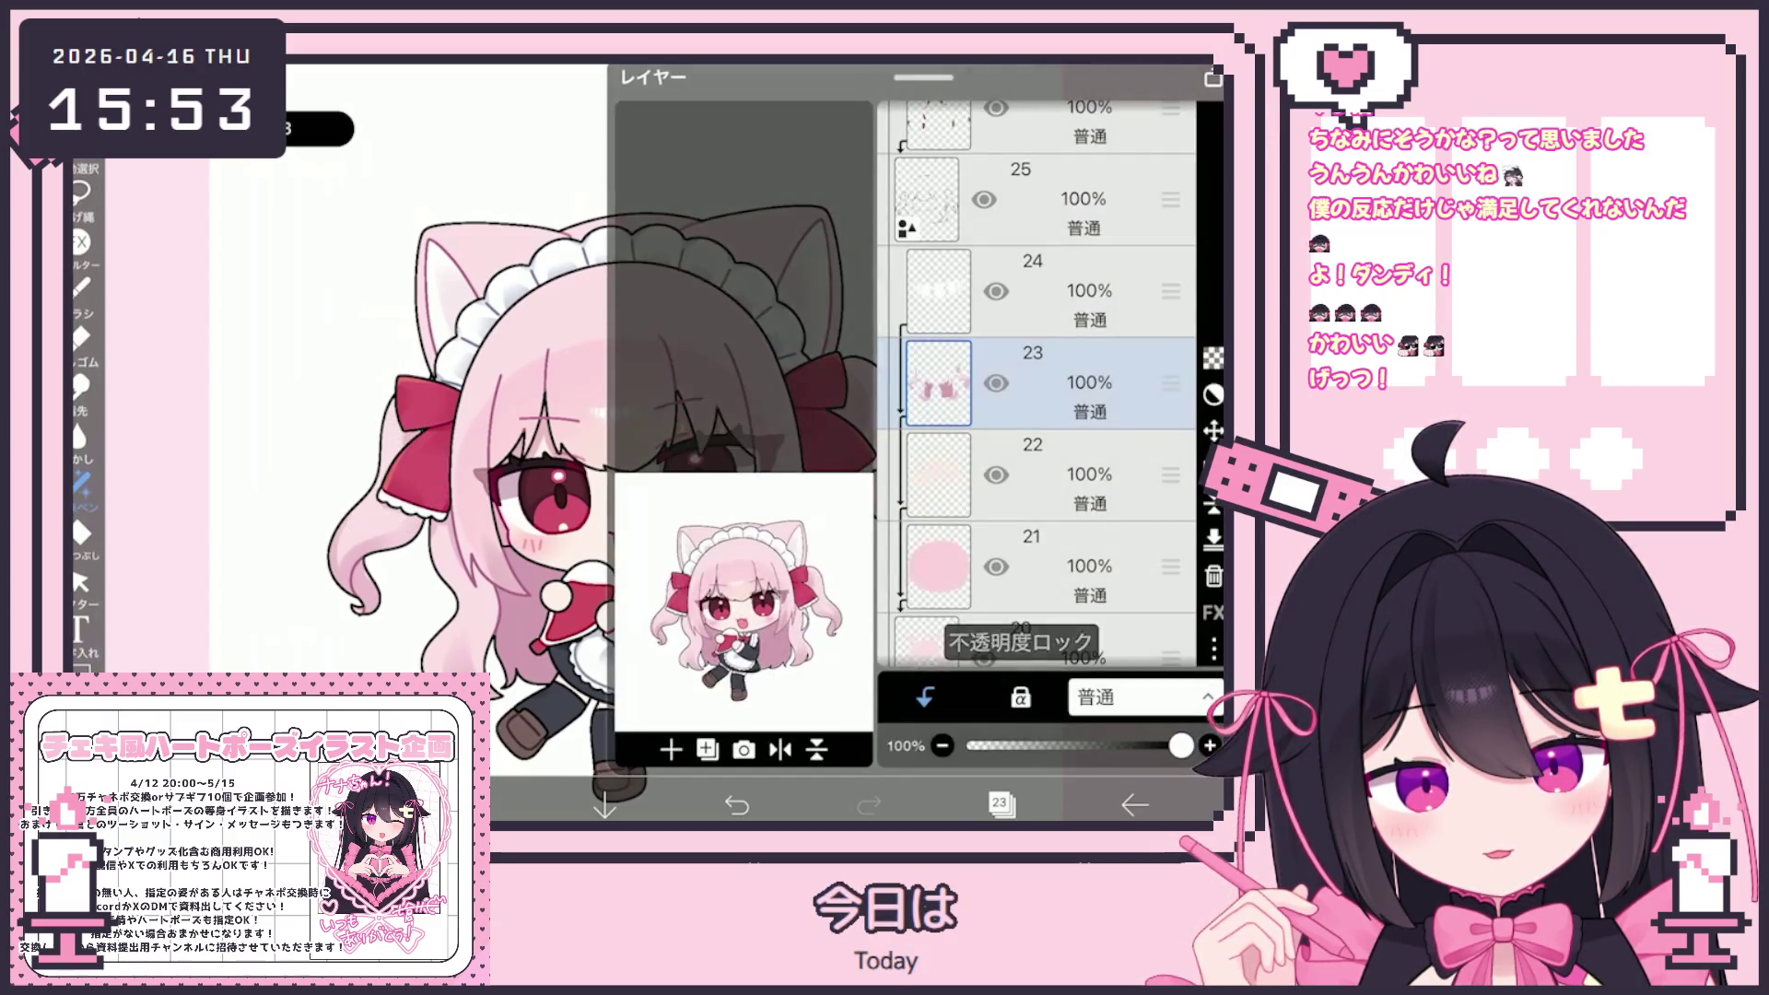
pyautogui.click(81, 288)
pyautogui.click(922, 415)
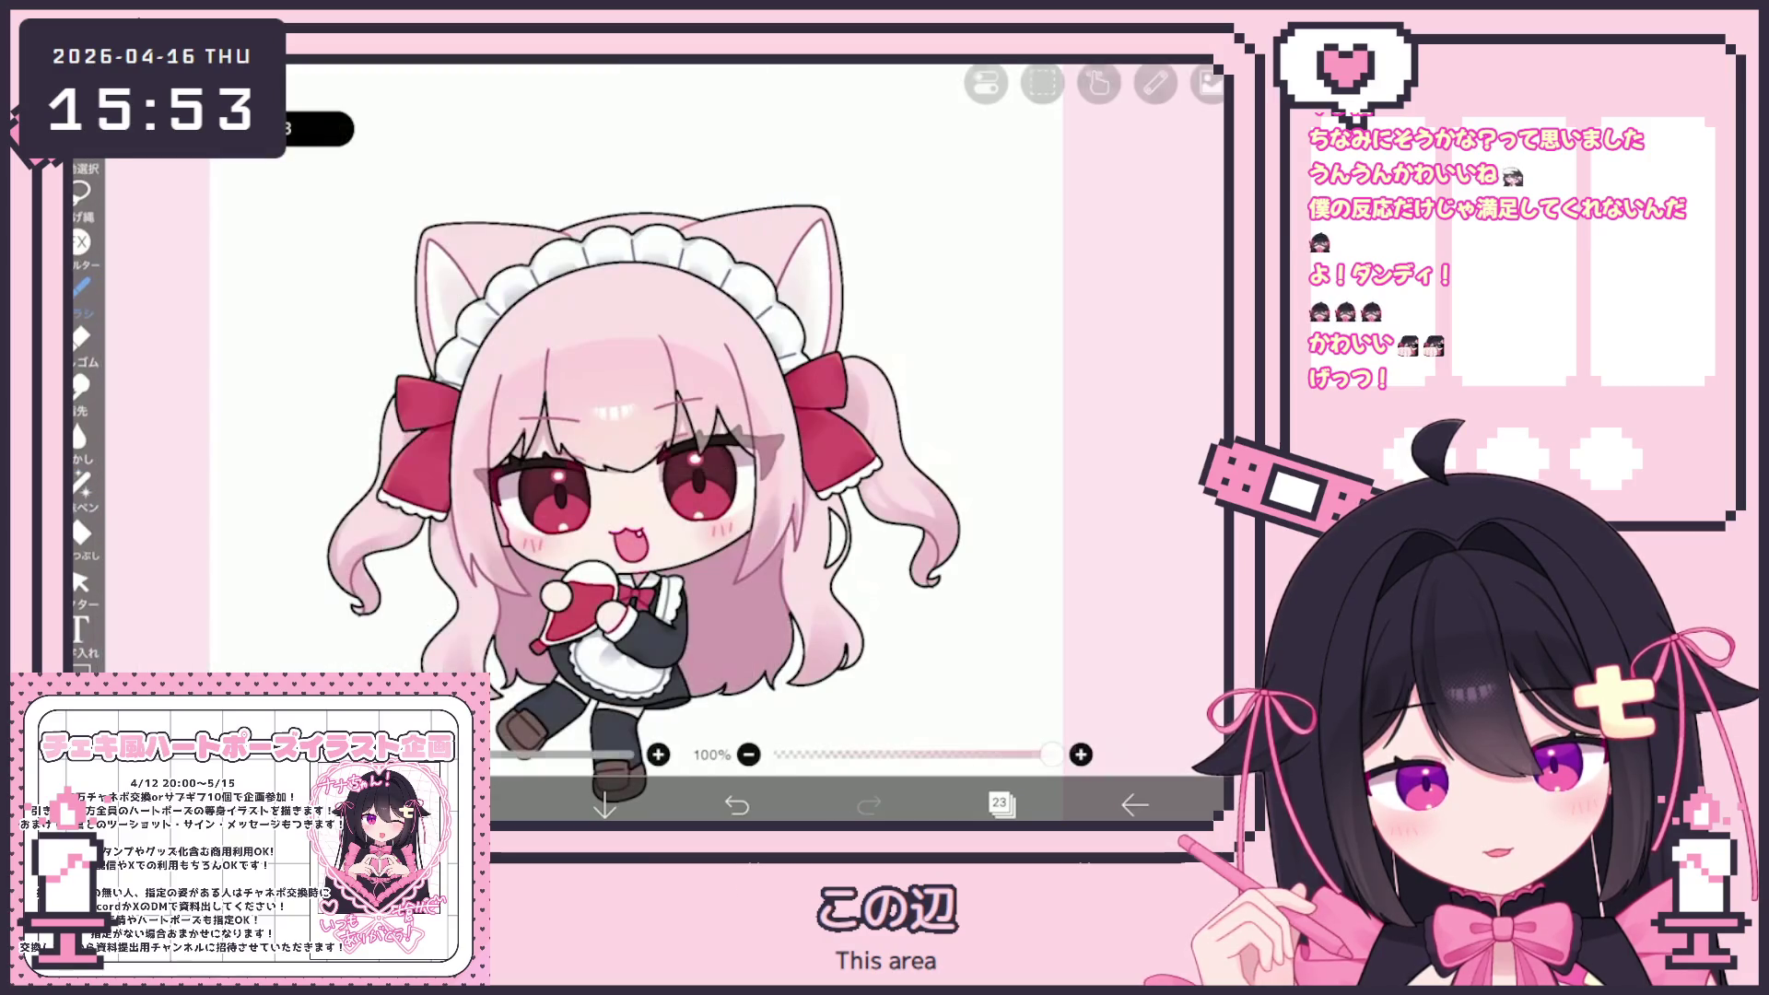
# Paint pink shading under the headband by the ear, undoing stray strokes
pyautogui.scroll(2, 654, 511)
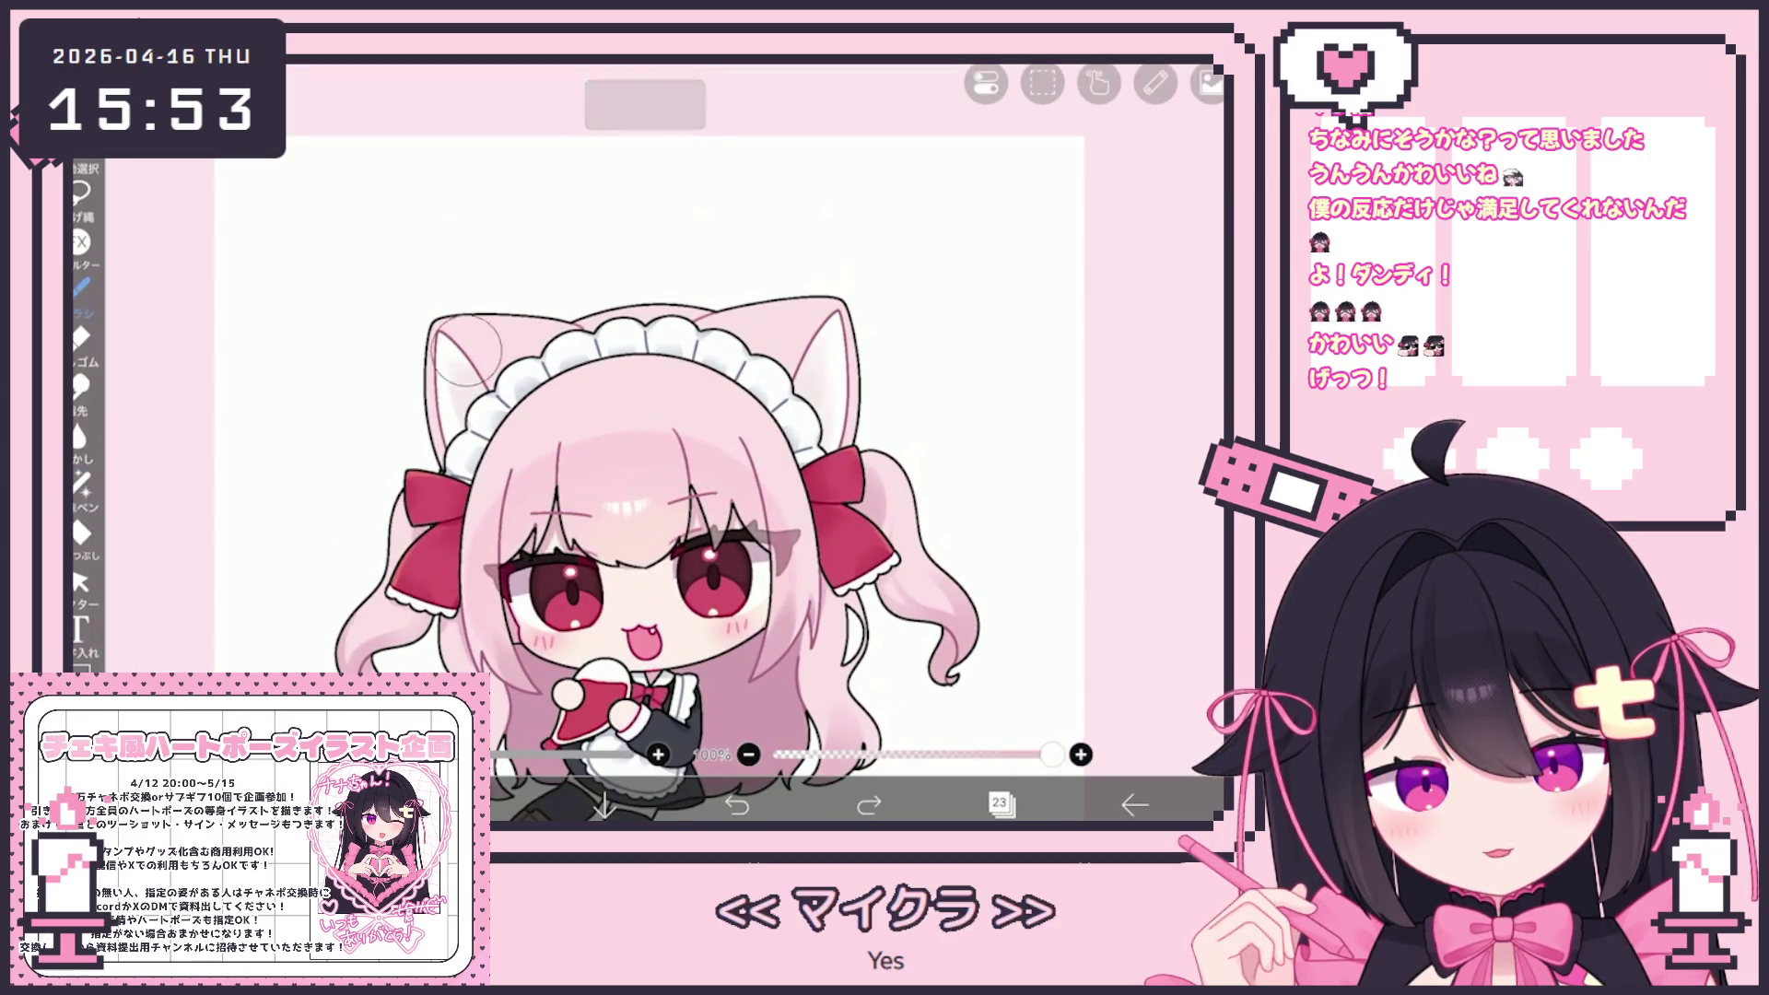
pyautogui.moveTo(765, 332); pyautogui.dragTo(802, 360)
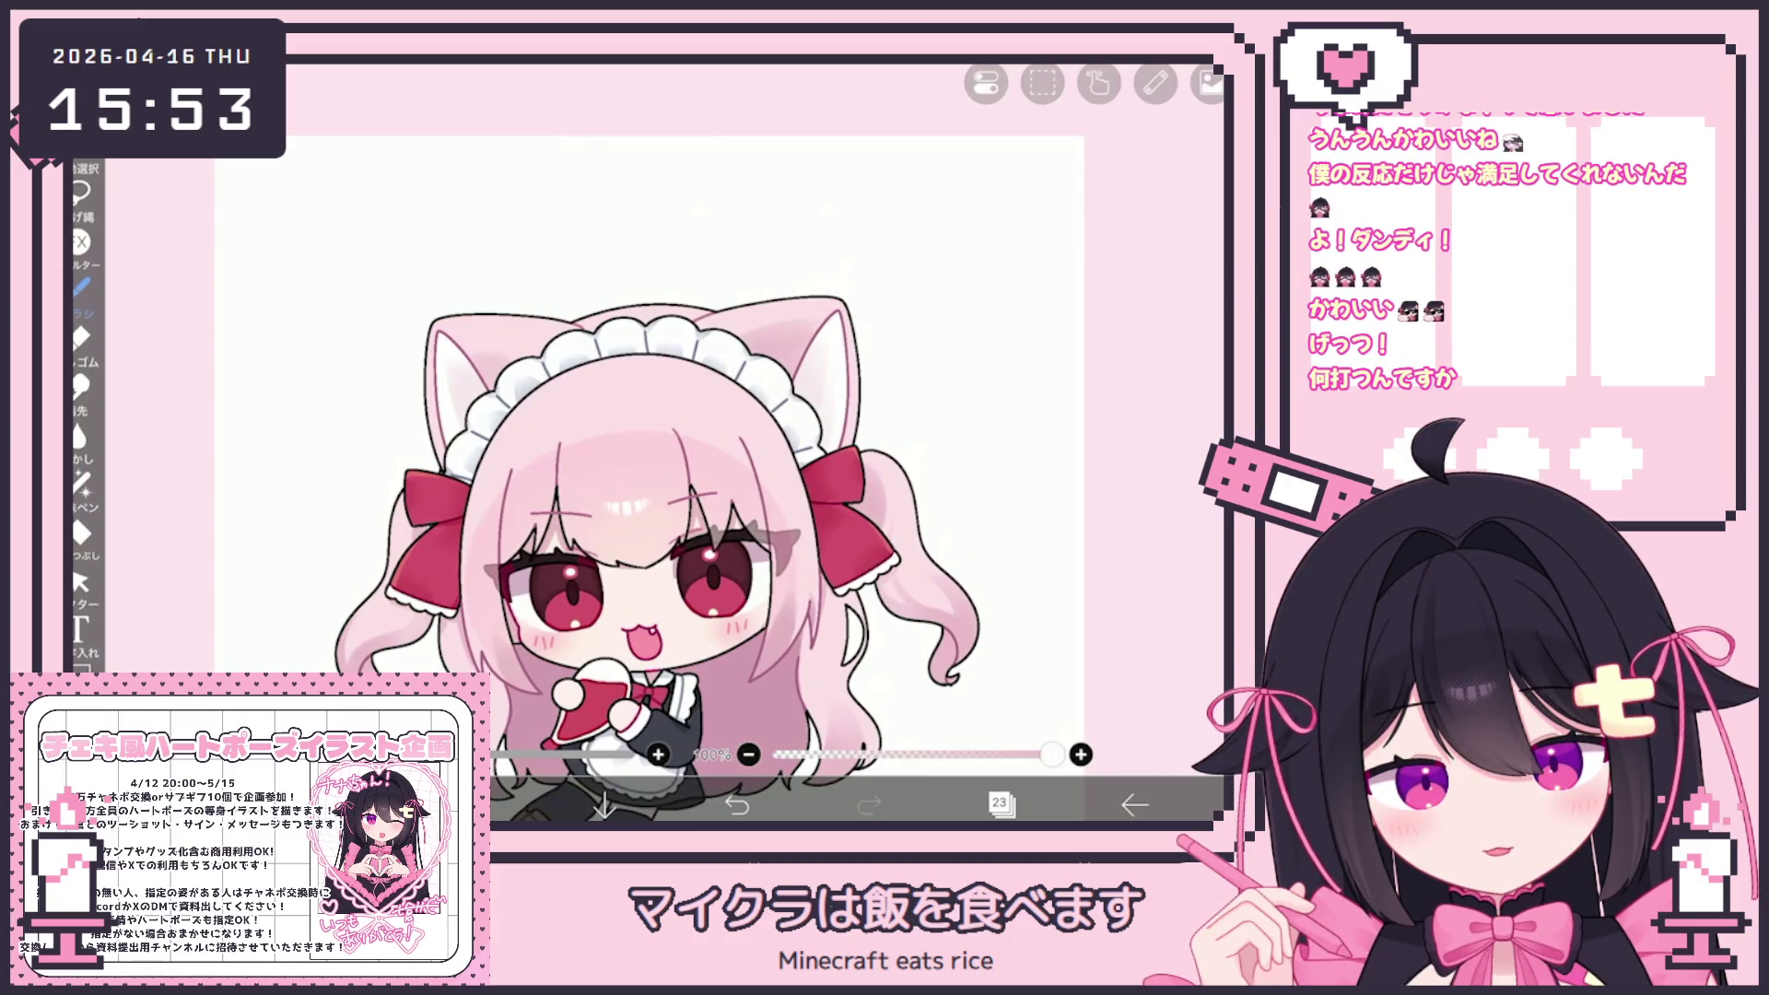
pyautogui.hotkey('ctrl', 'z')
pyautogui.moveTo(738, 313)
pyautogui.mouseDown()
pyautogui.moveTo(811, 378)
pyautogui.moveTo(779, 360)
pyautogui.mouseUp()
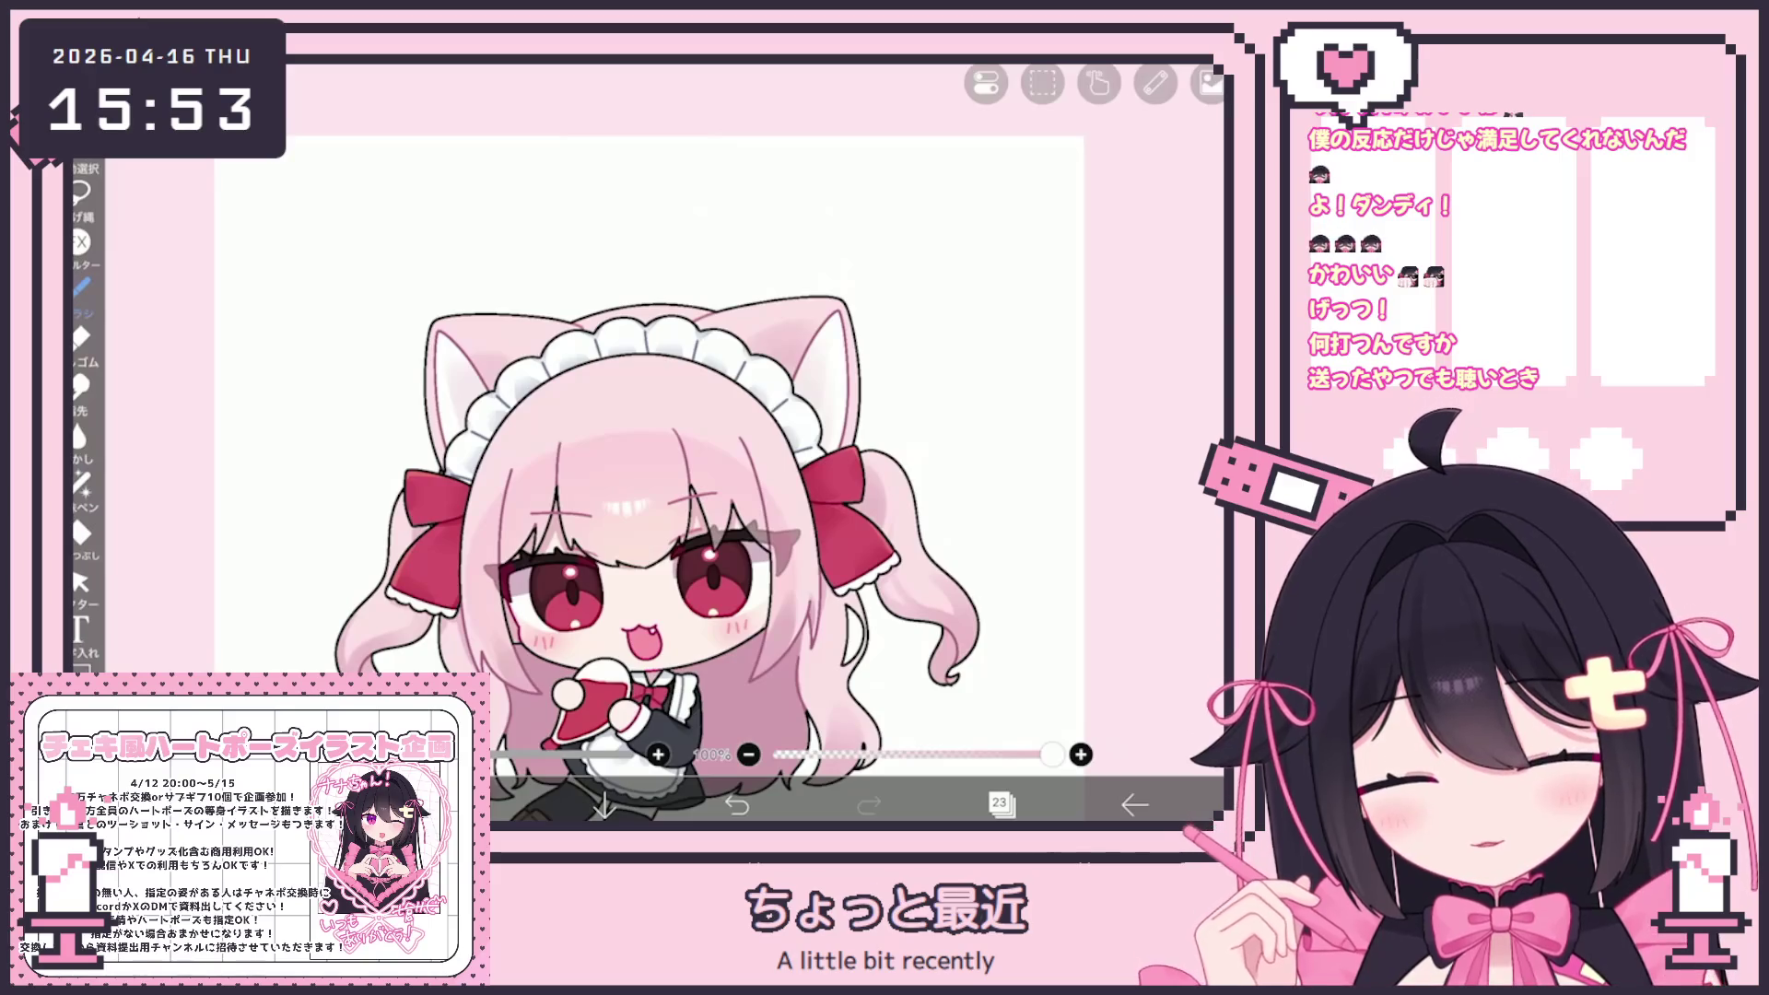
pyautogui.scroll(5, 645, 460)
pyautogui.click(737, 803)
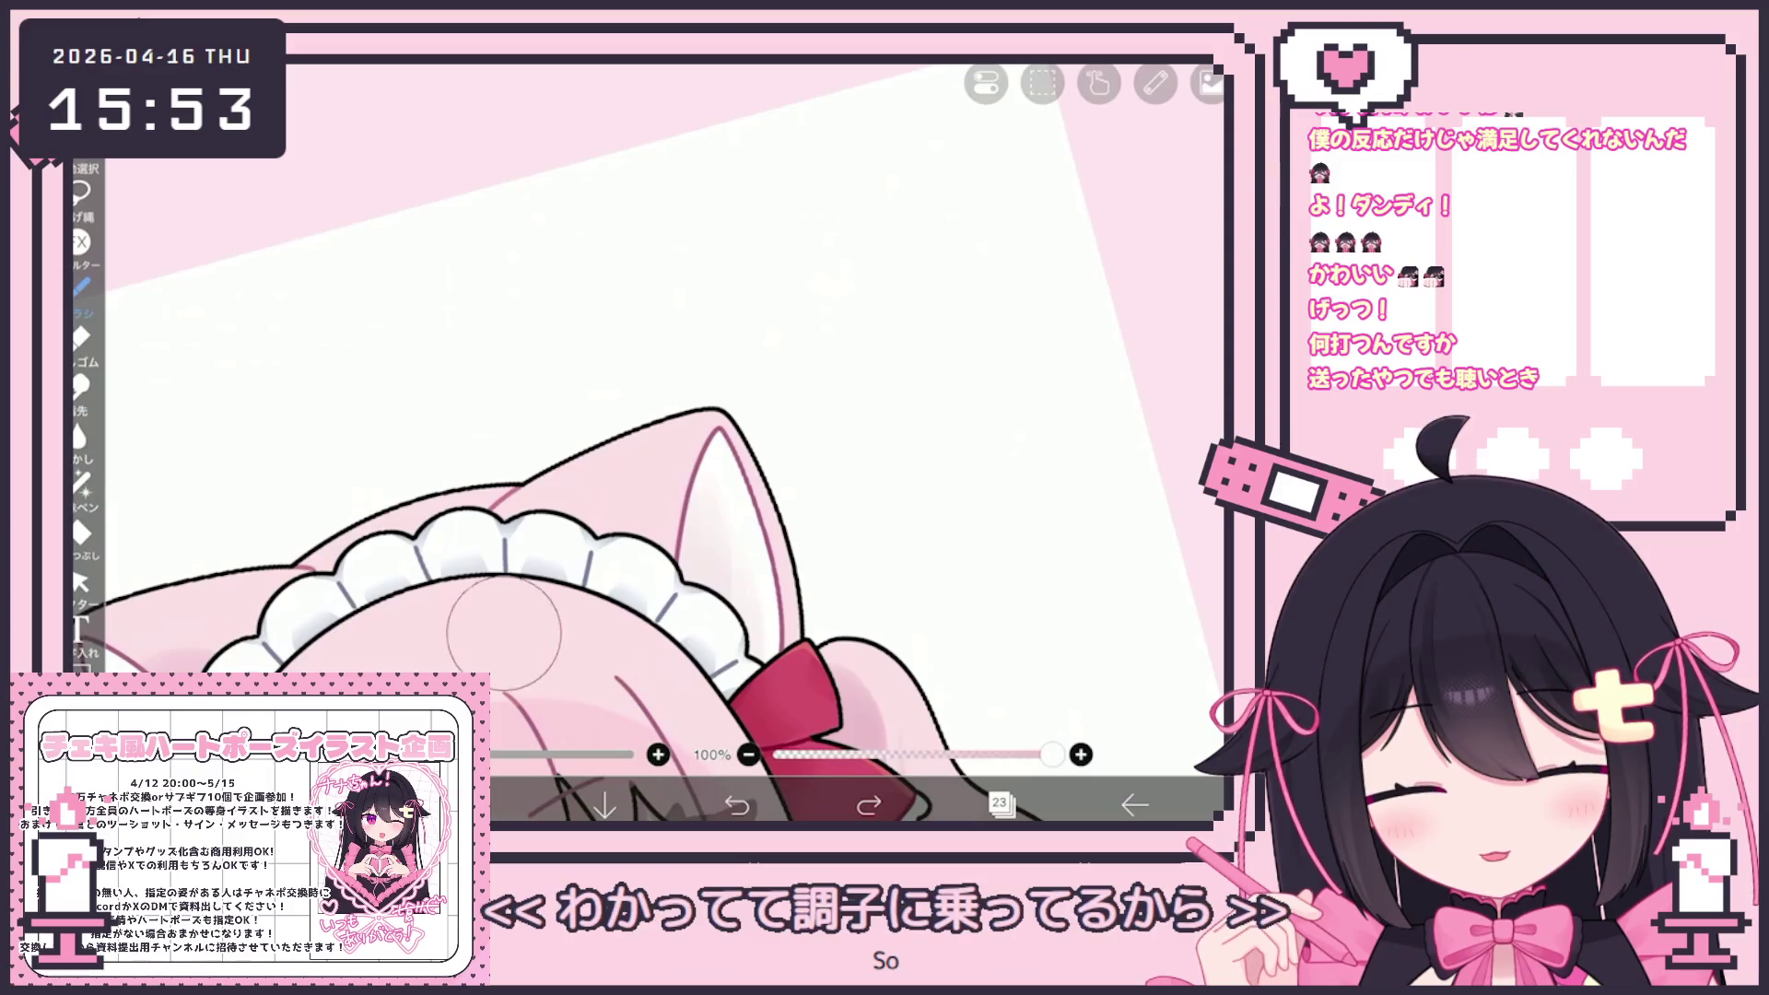
pyautogui.moveTo(645, 461)
pyautogui.mouseDown()
pyautogui.moveTo(590, 553)
pyautogui.moveTo(628, 627)
pyautogui.mouseUp()
# Tidy the shading with the eraser, then sample a pale pink from the artwork
pyautogui.press('e')
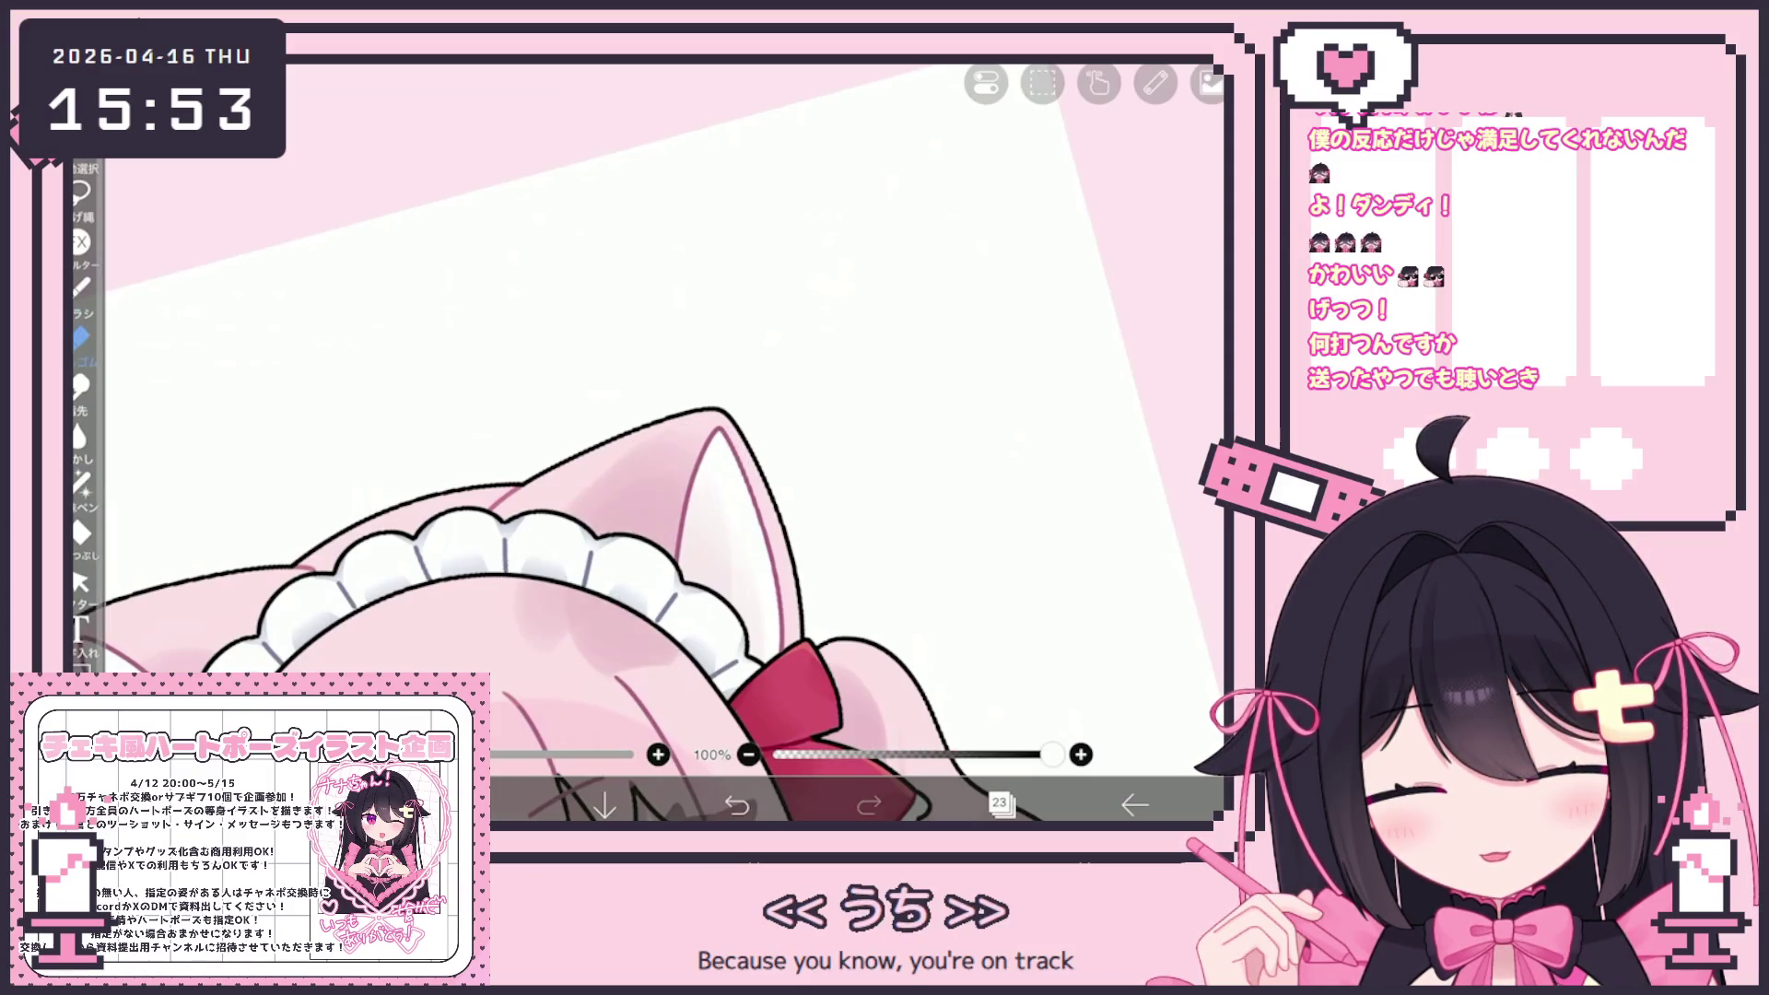
pyautogui.scroll(3, 553, 461)
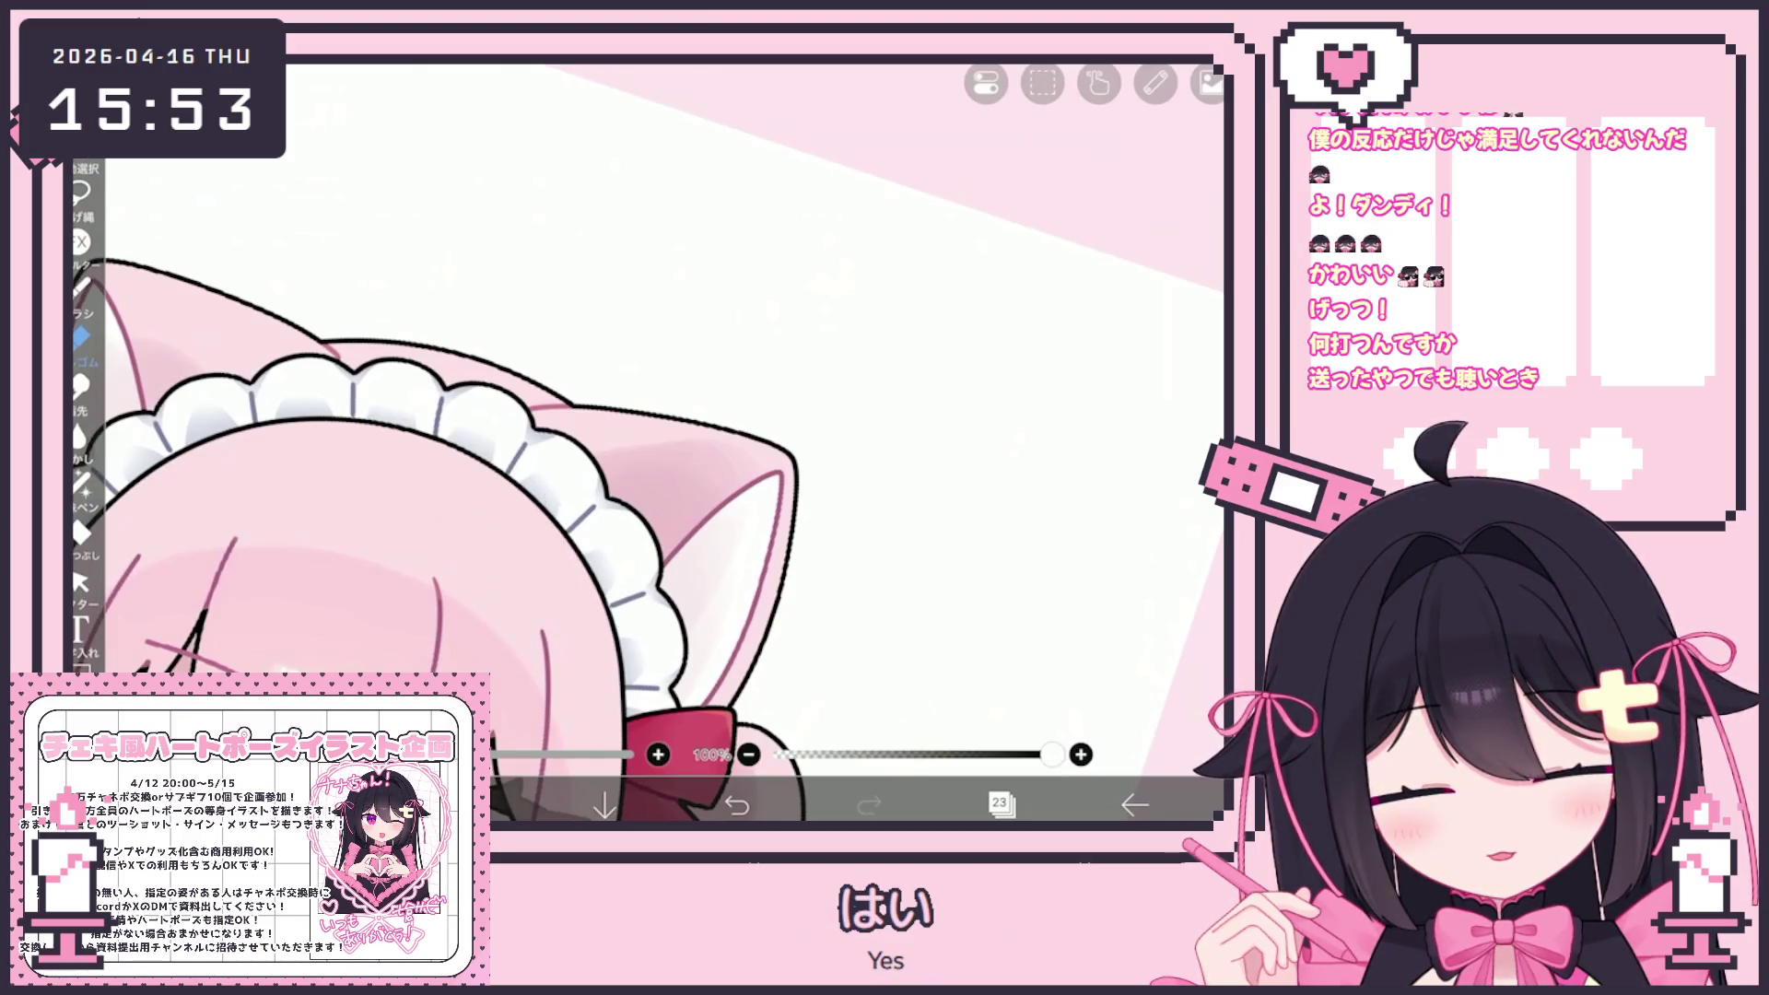
pyautogui.scroll(-5, 645, 443)
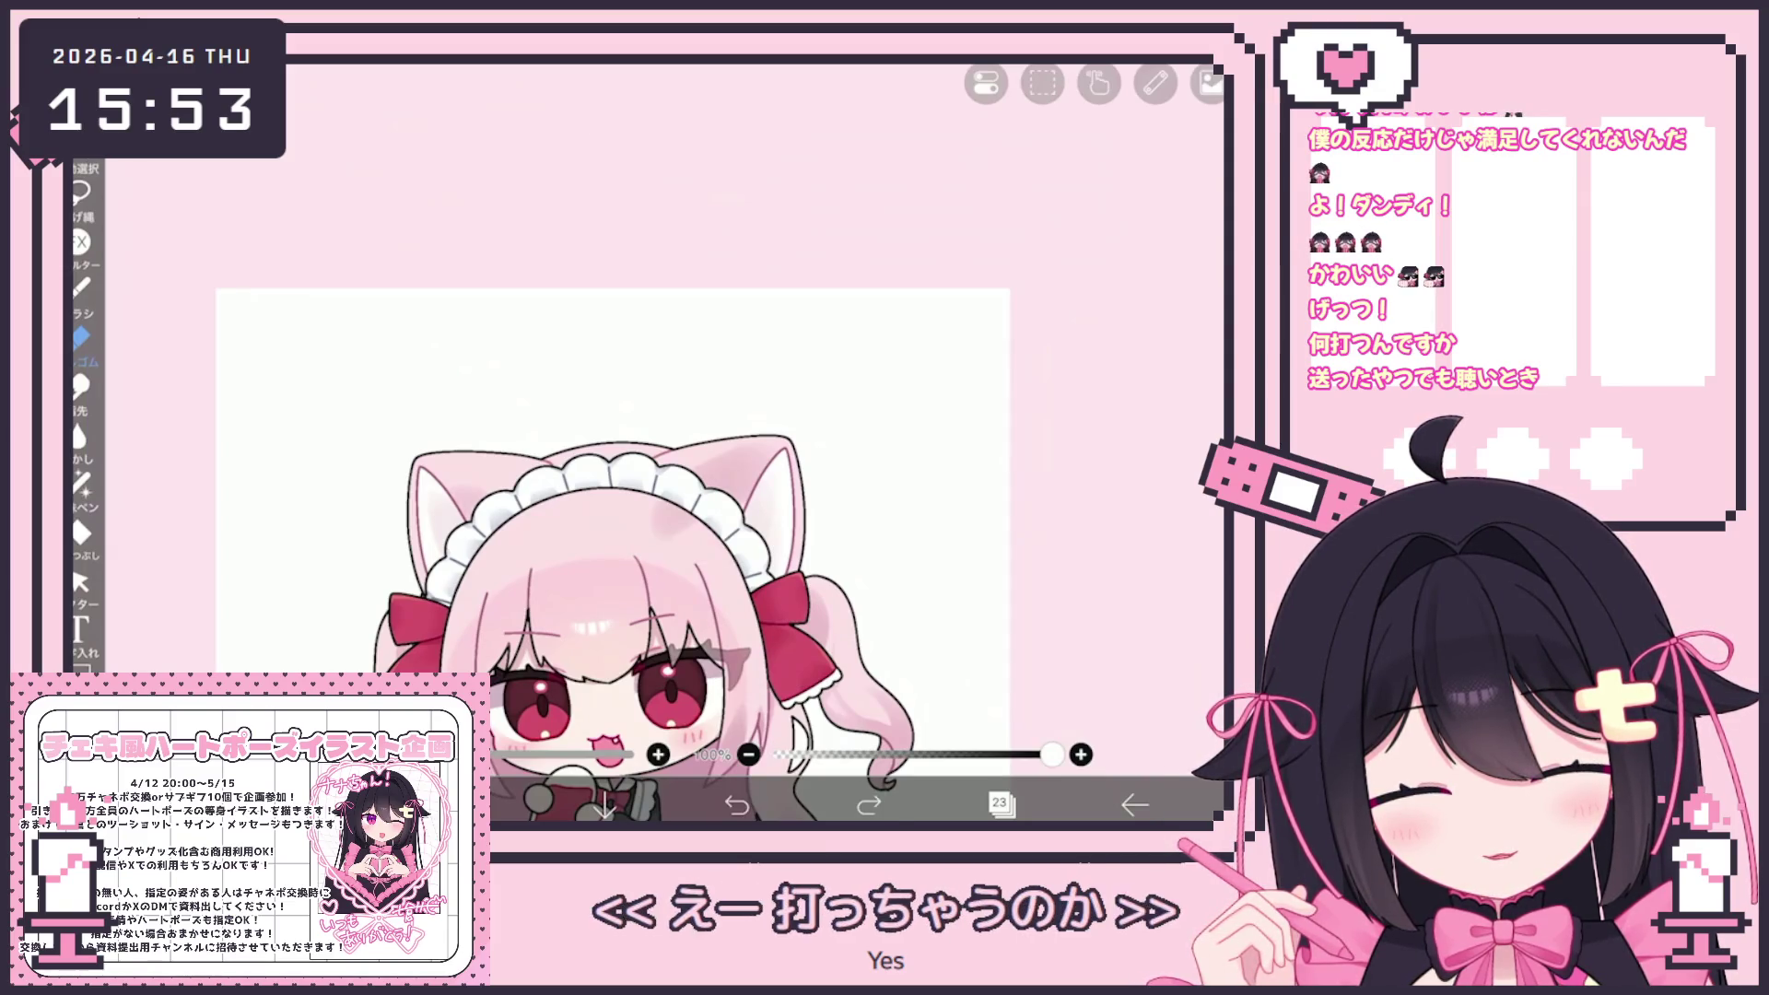
pyautogui.click(80, 288)
pyautogui.click(737, 804)
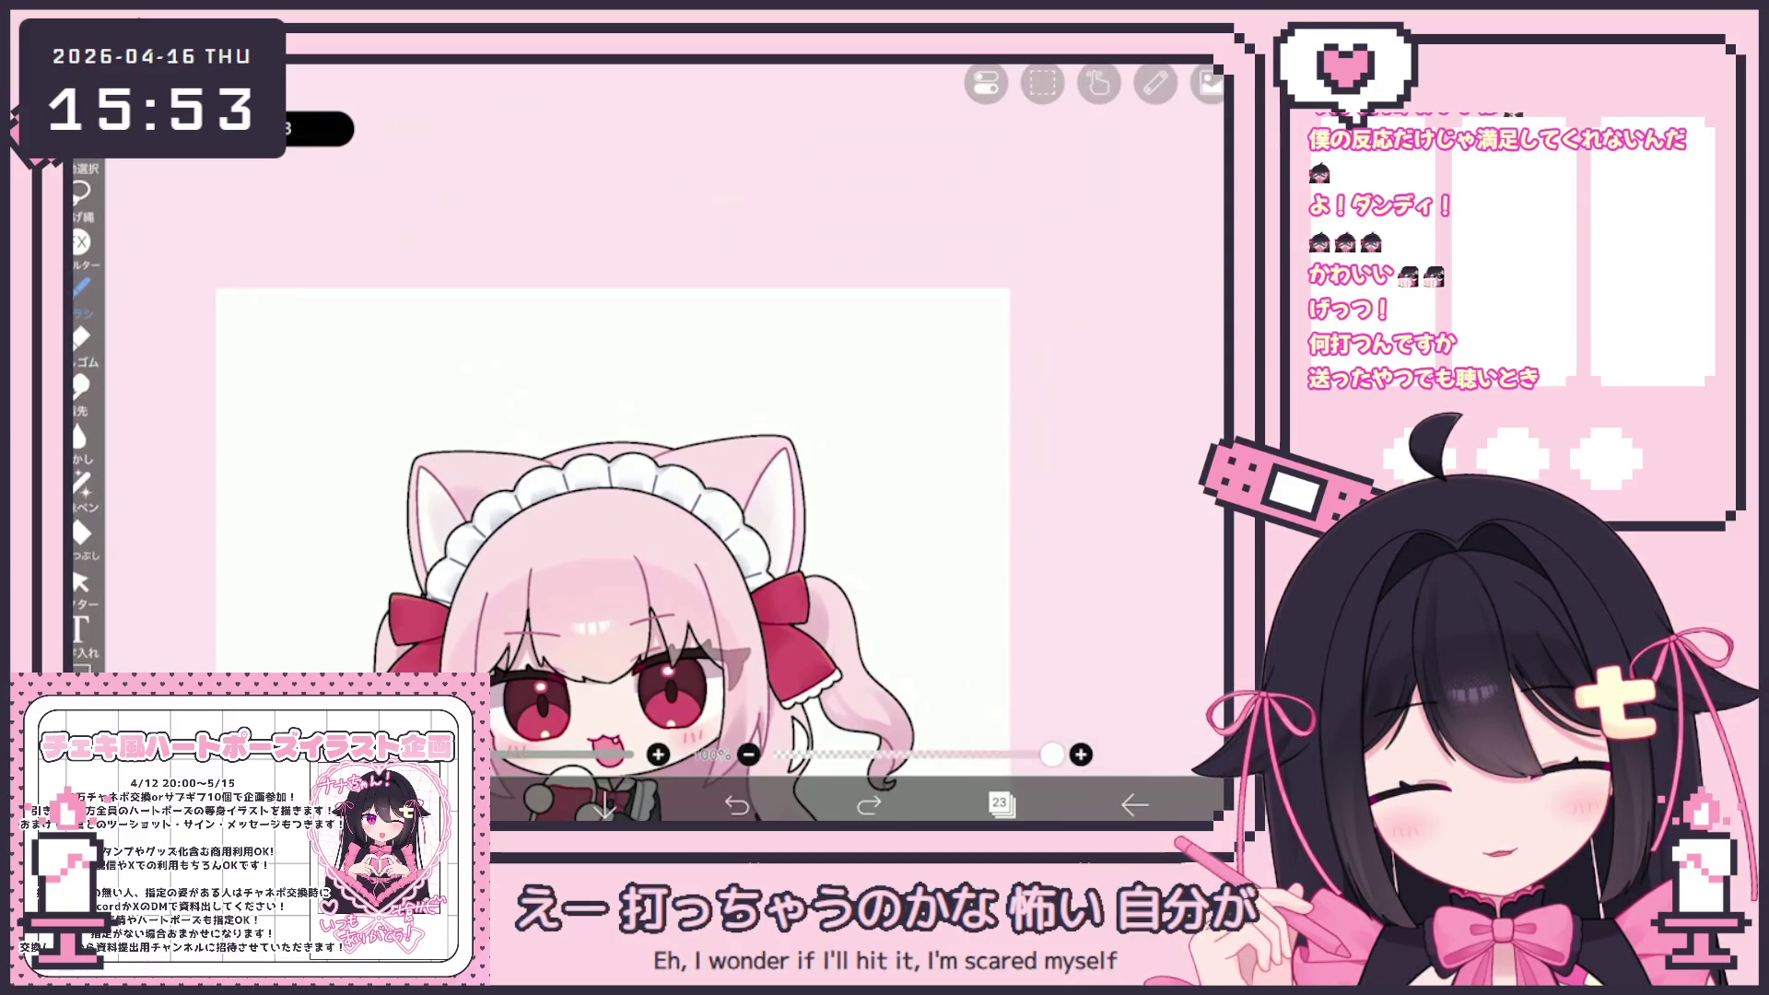
pyautogui.scroll(3, 793, 550)
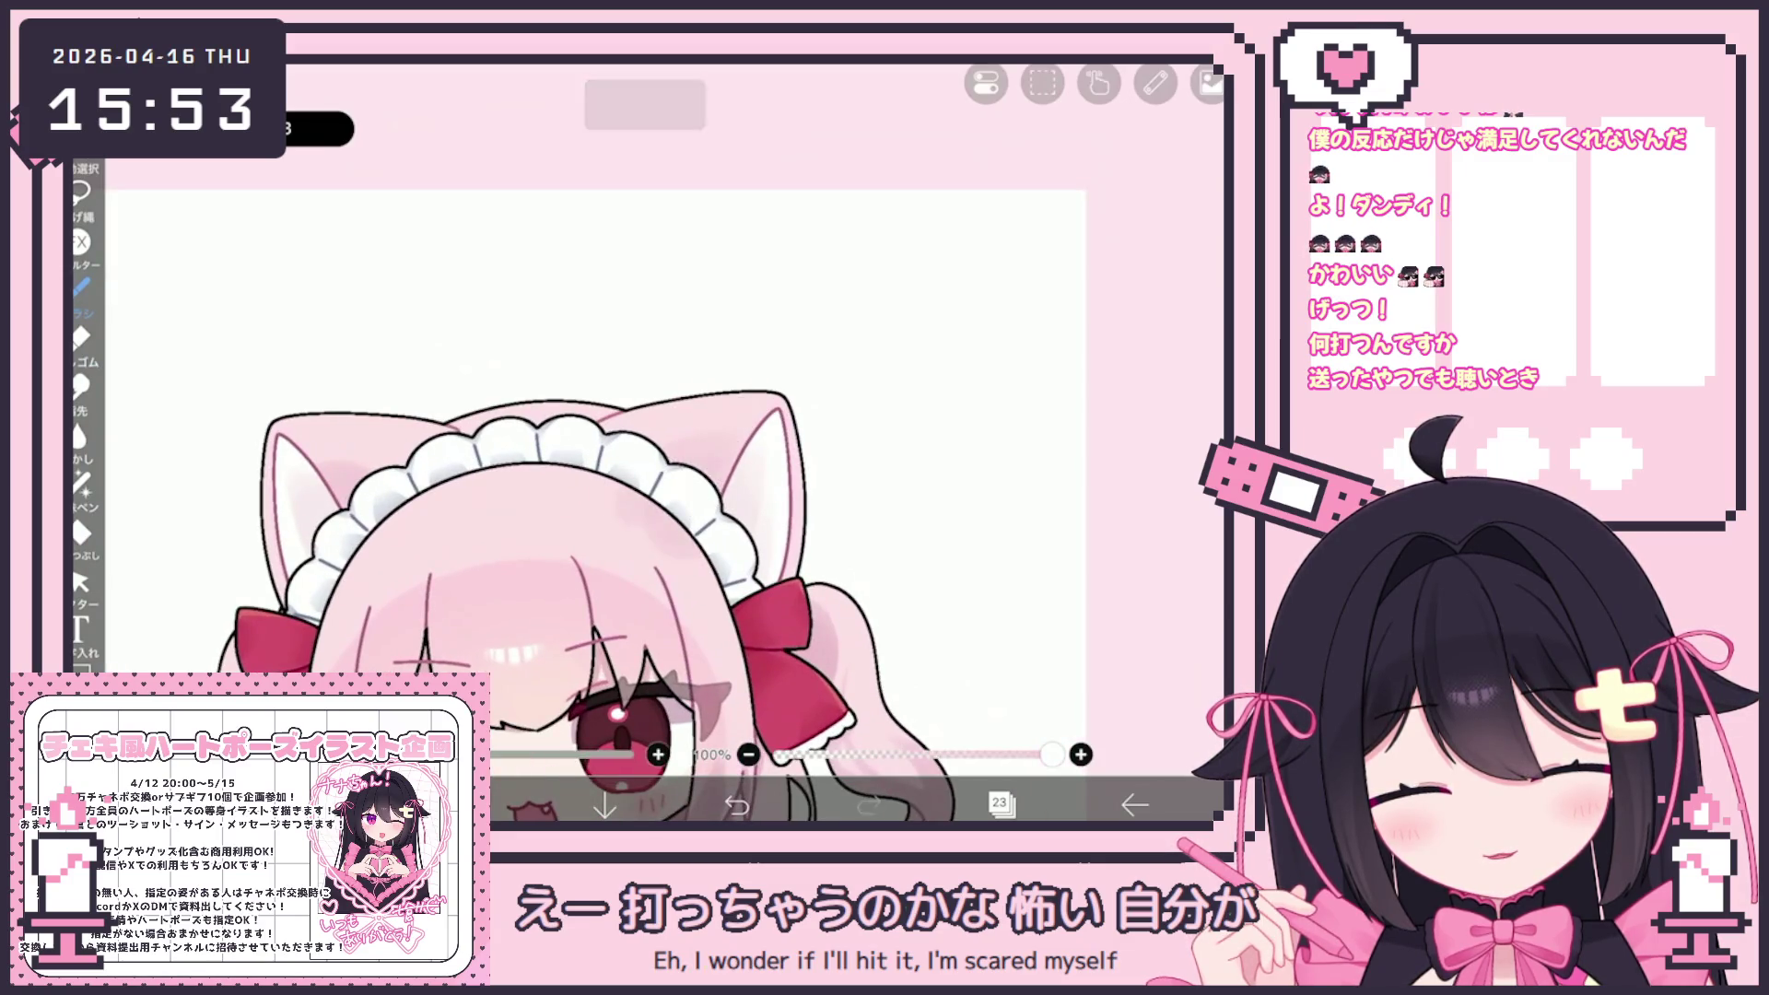
pyautogui.click(80, 338)
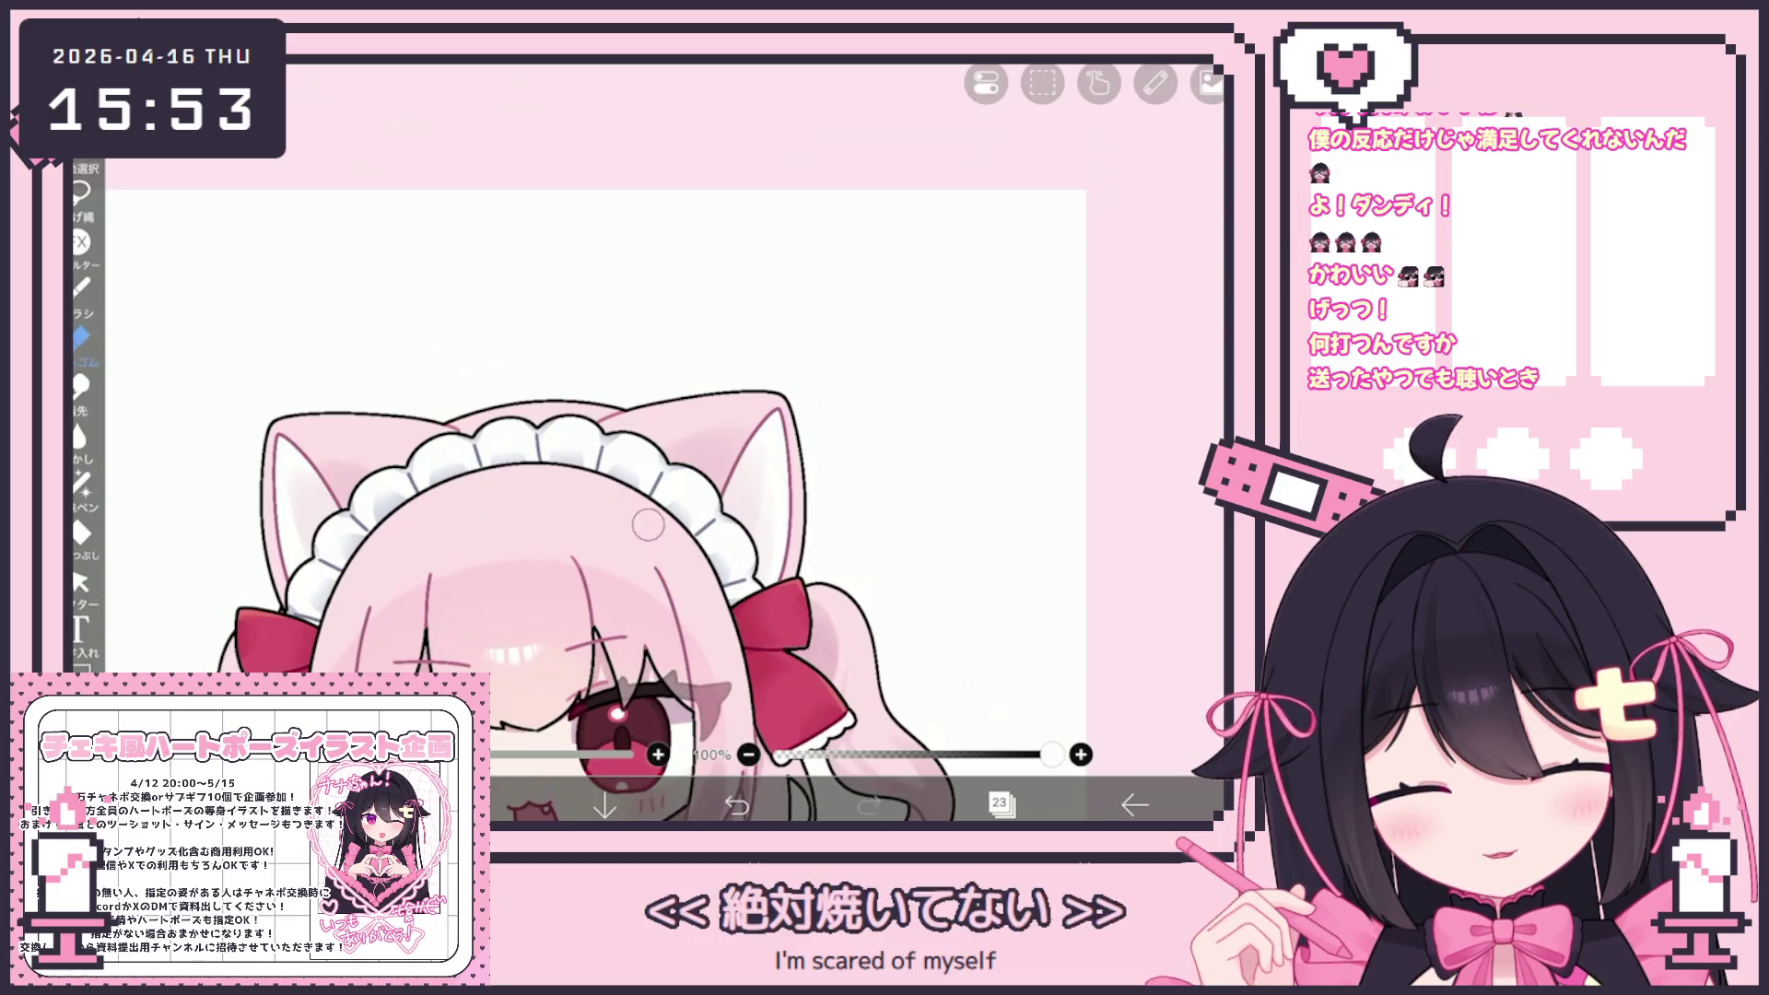
pyautogui.scroll(-3, 685, 556)
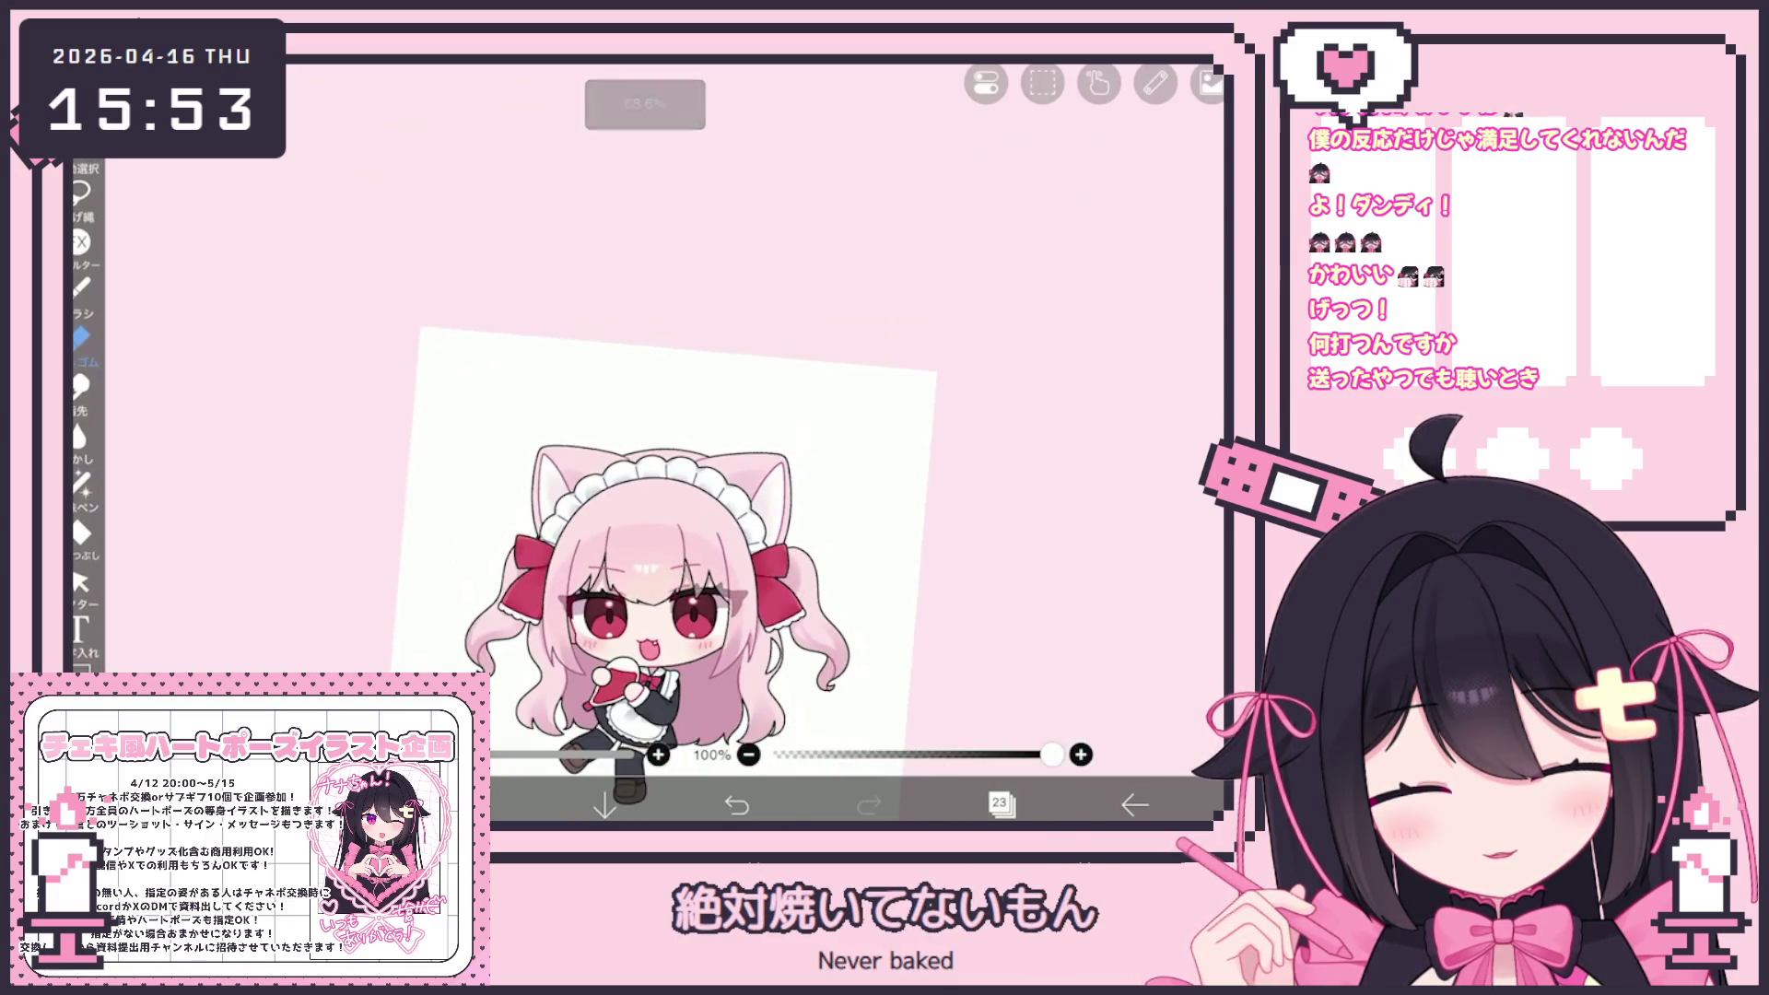
pyautogui.scroll(3, 599, 526)
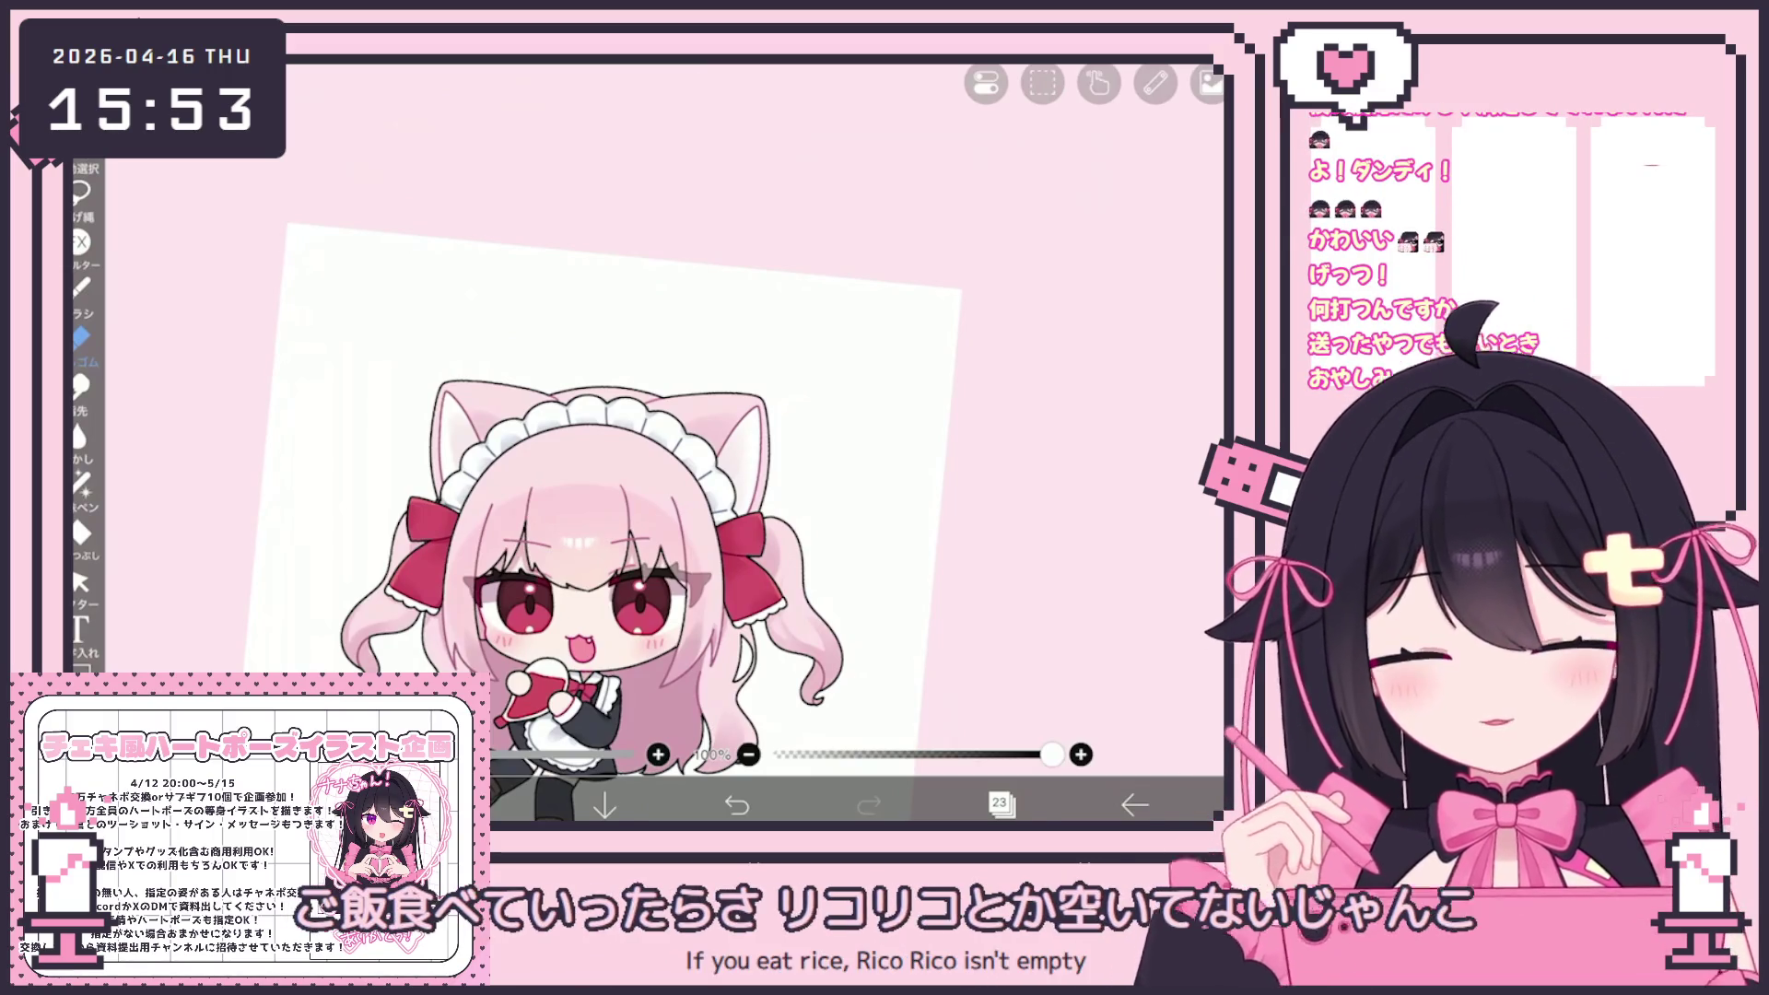
pyautogui.click(360, 650)
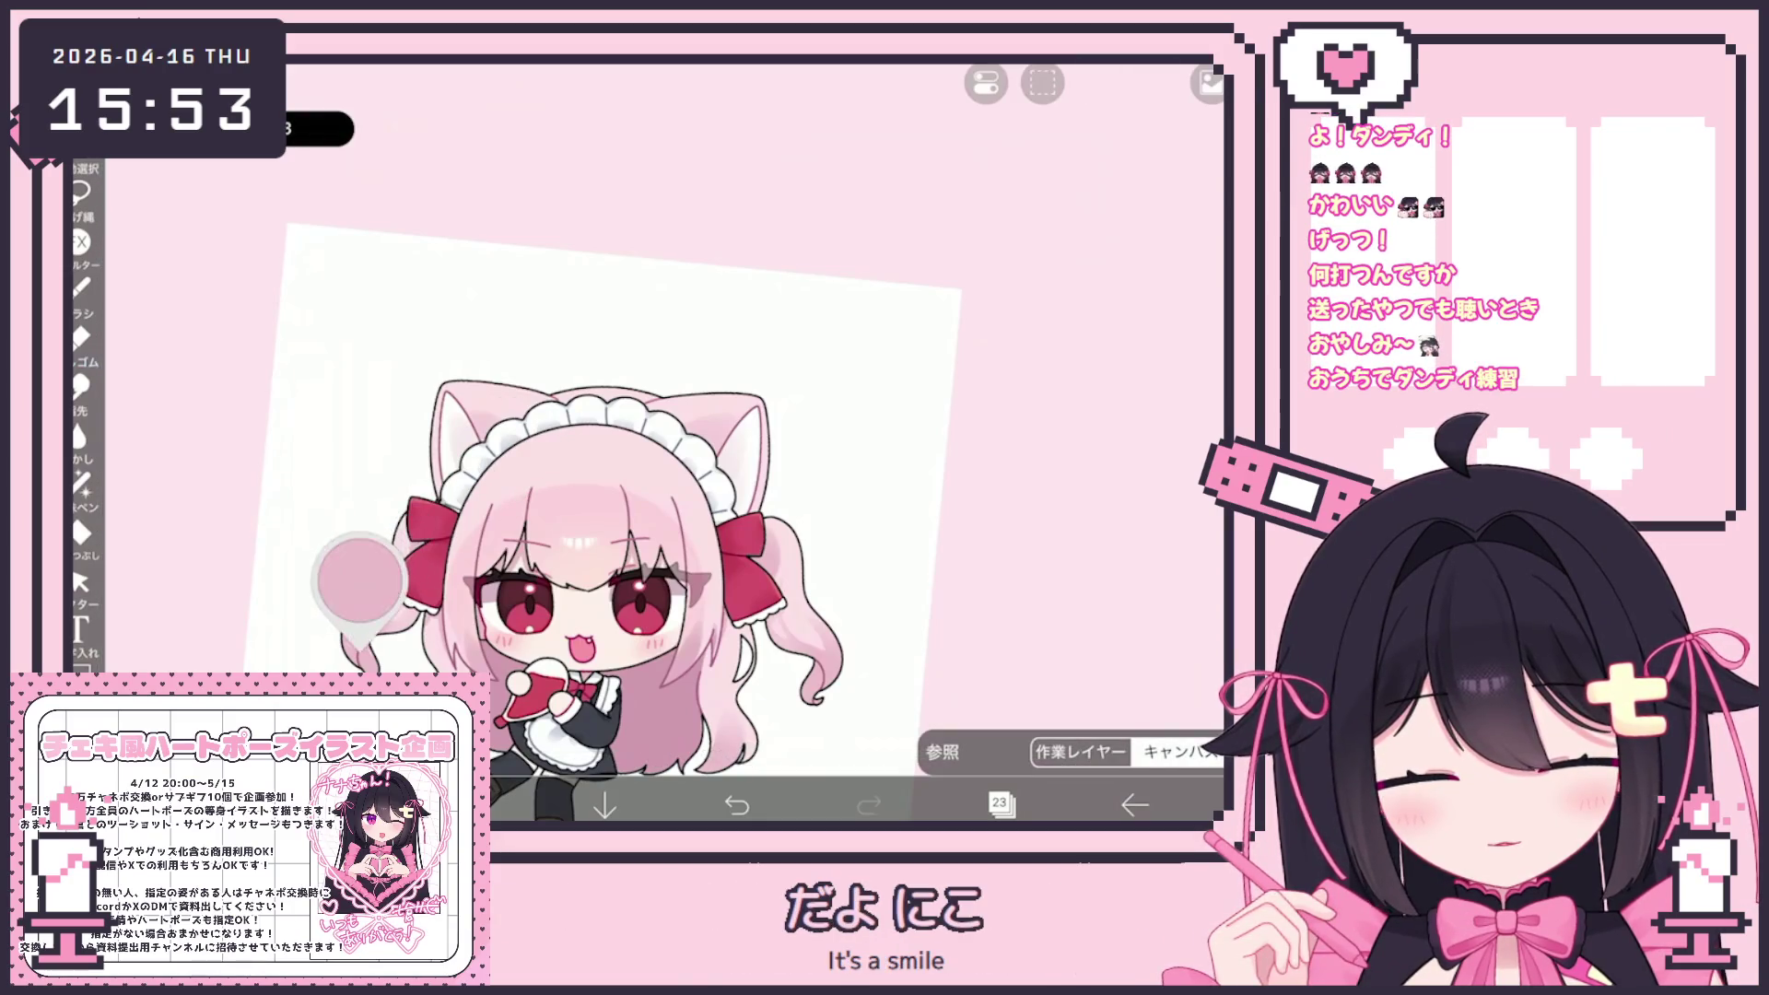
# Check the sampled pink colour and the brush settings, then look over the canvas
pyautogui.click(472, 805)
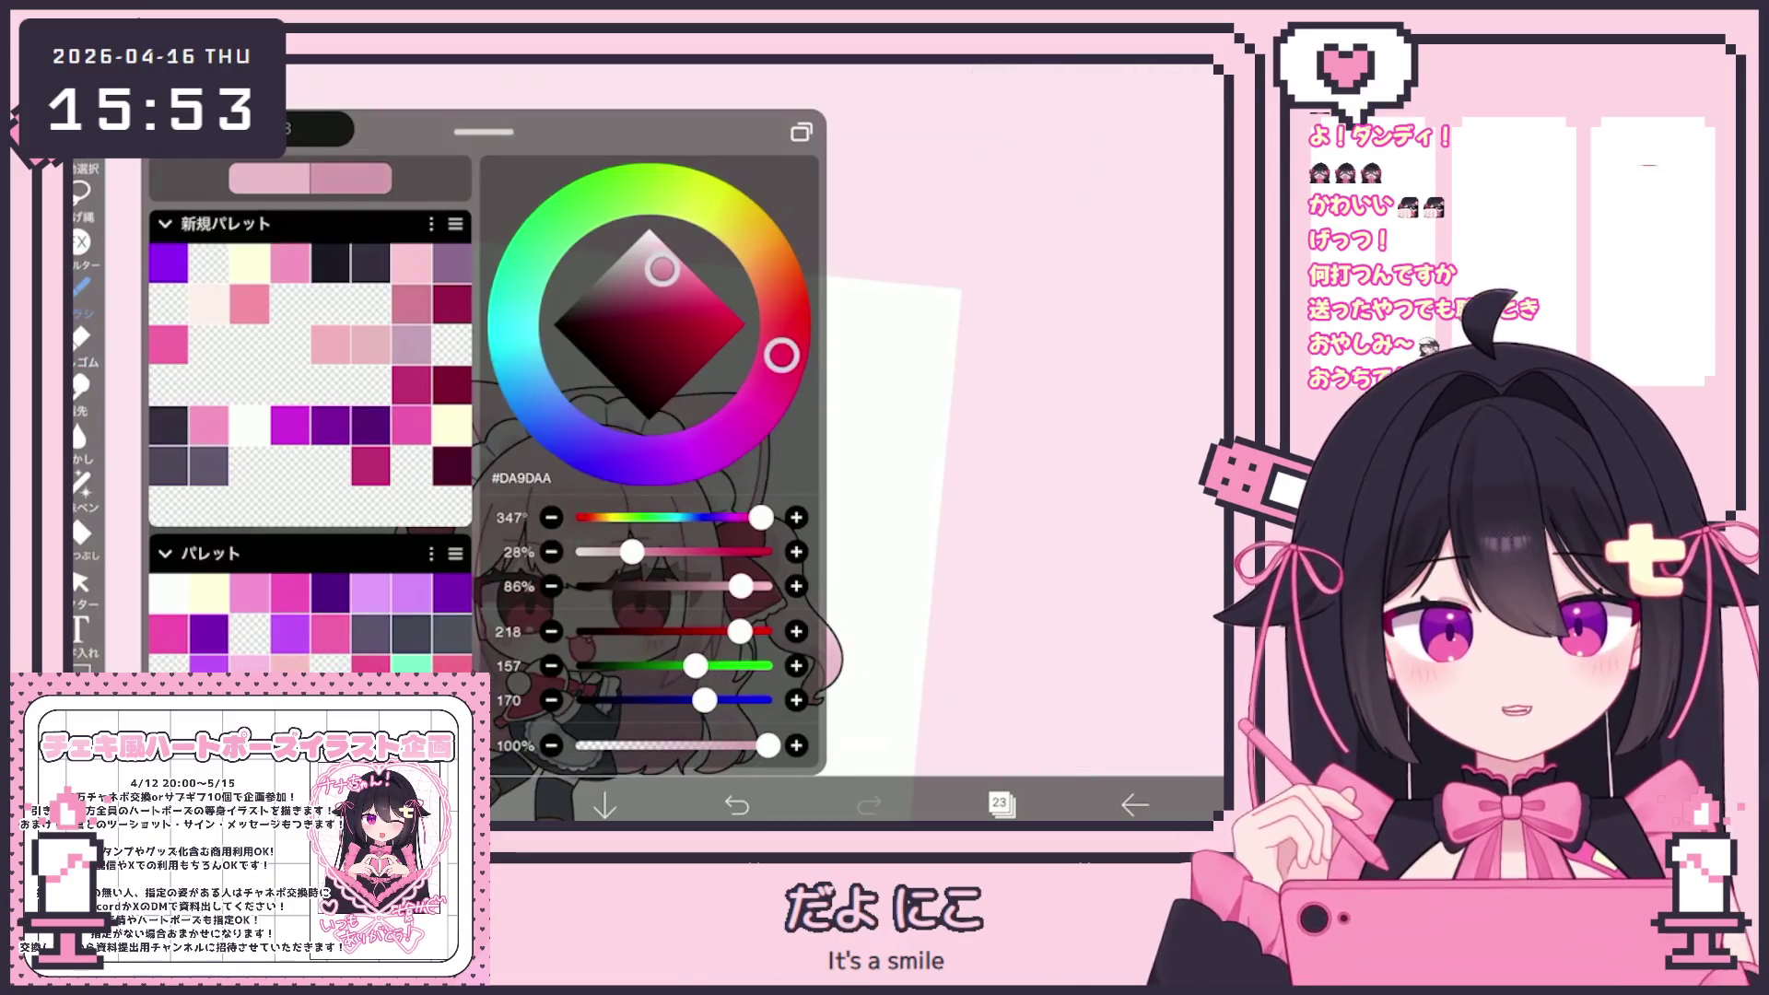
pyautogui.click(339, 805)
pyautogui.click(339, 805)
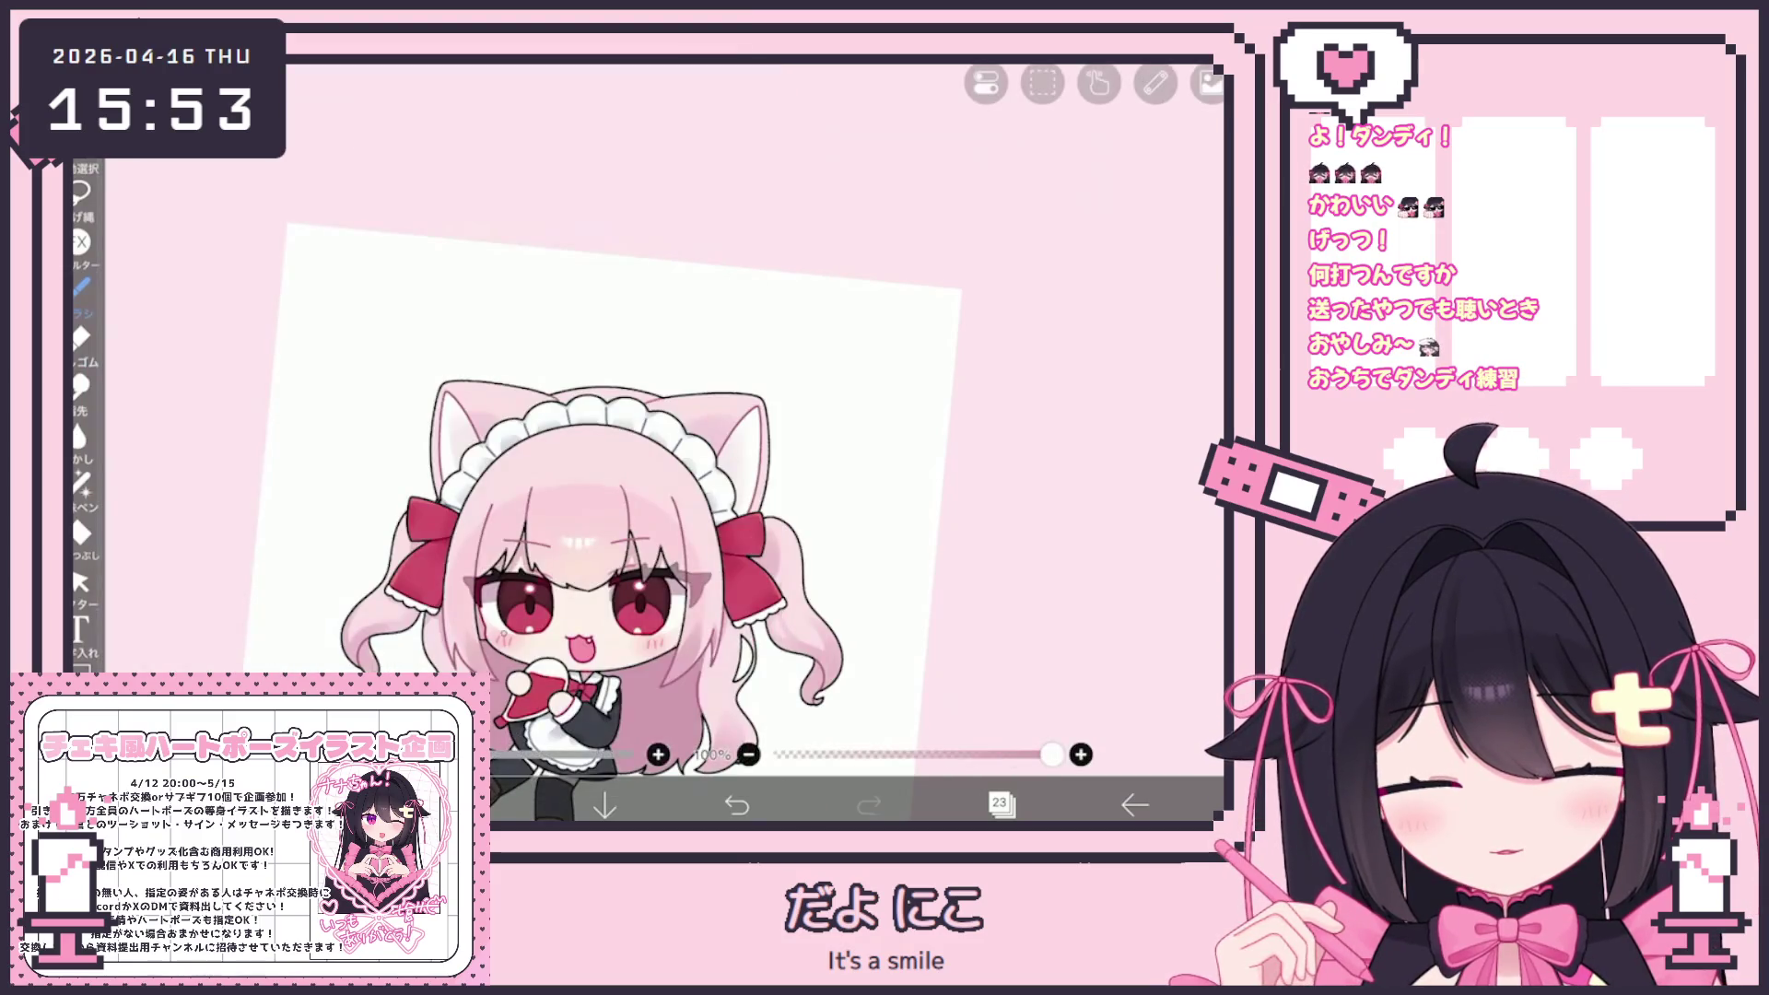
pyautogui.scroll(5, 602, 523)
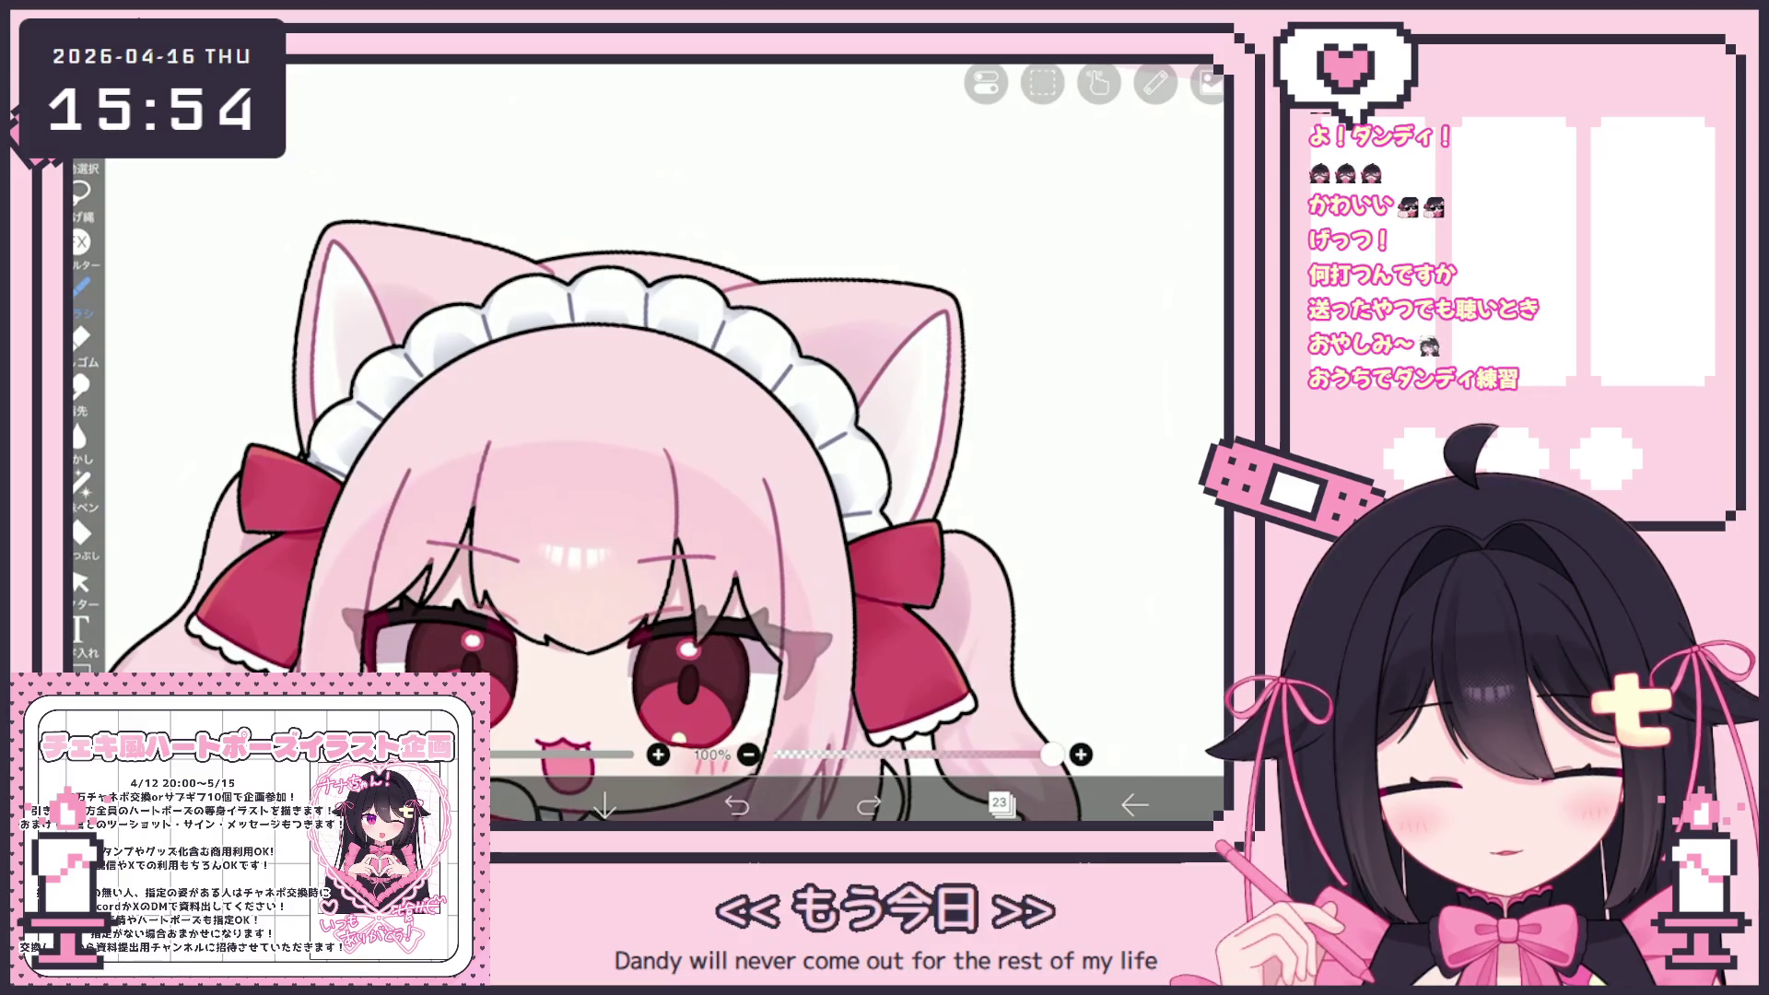
pyautogui.scroll(2, 646, 498)
pyautogui.scroll(1, 645, 498)
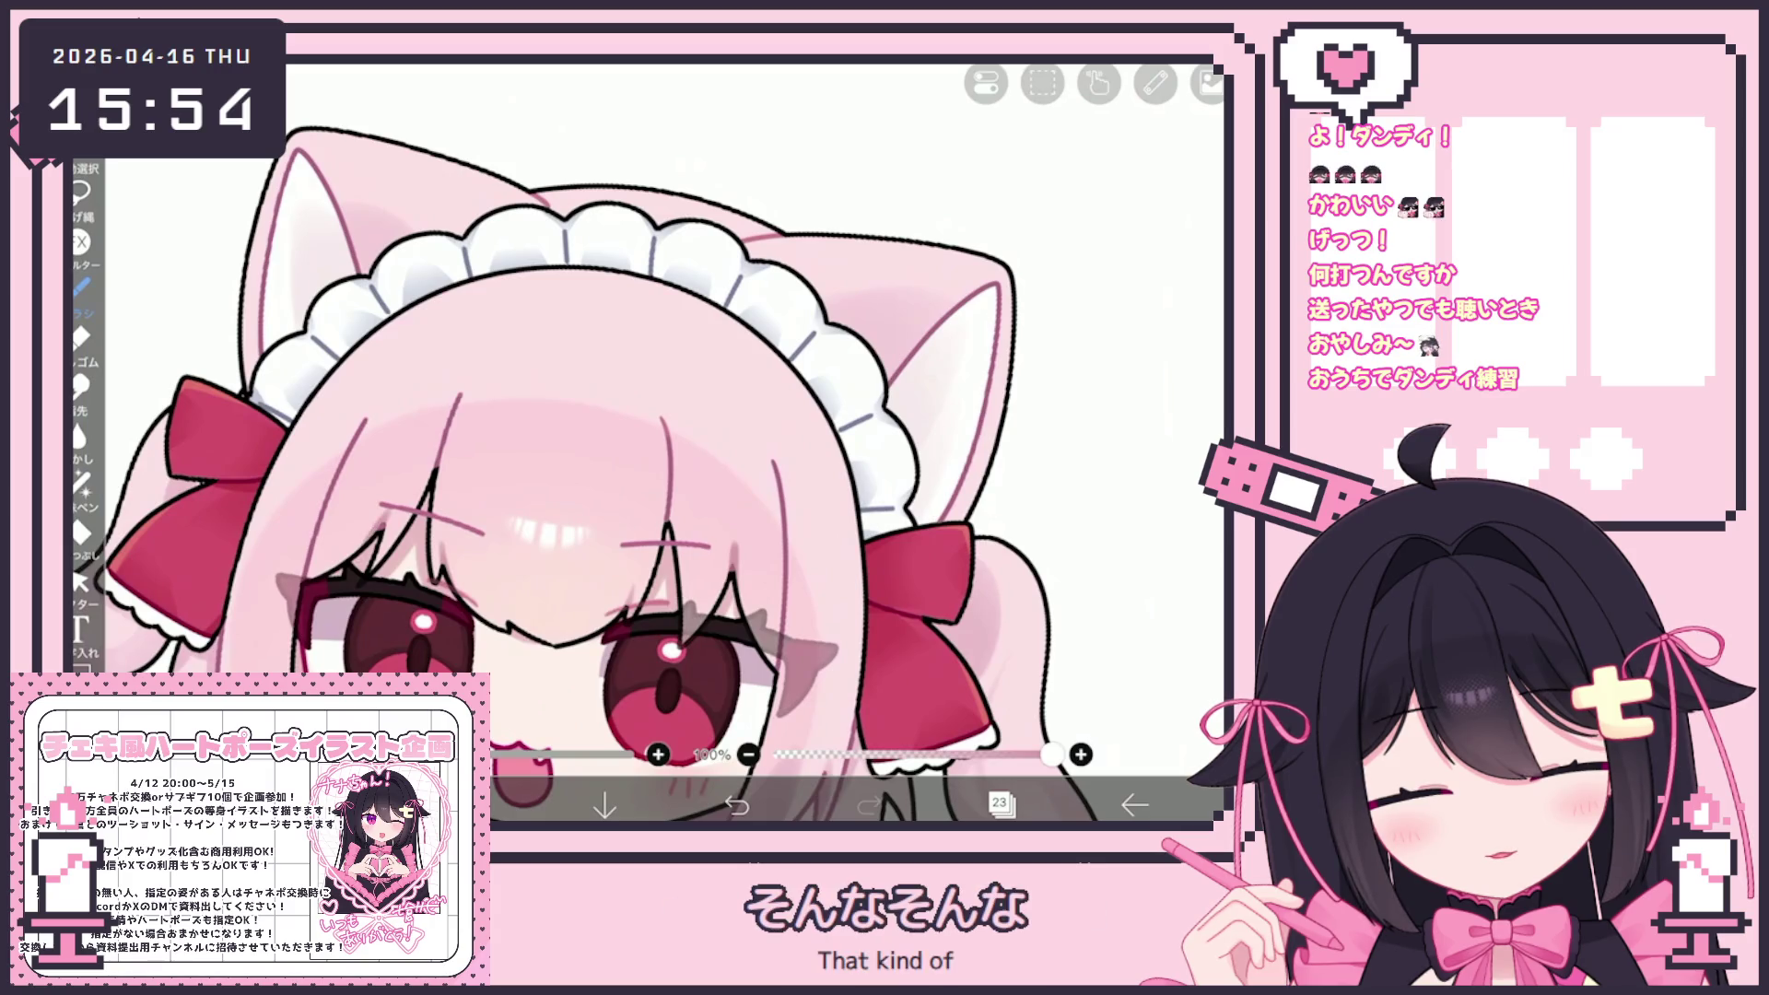
pyautogui.scroll(-3, 645, 442)
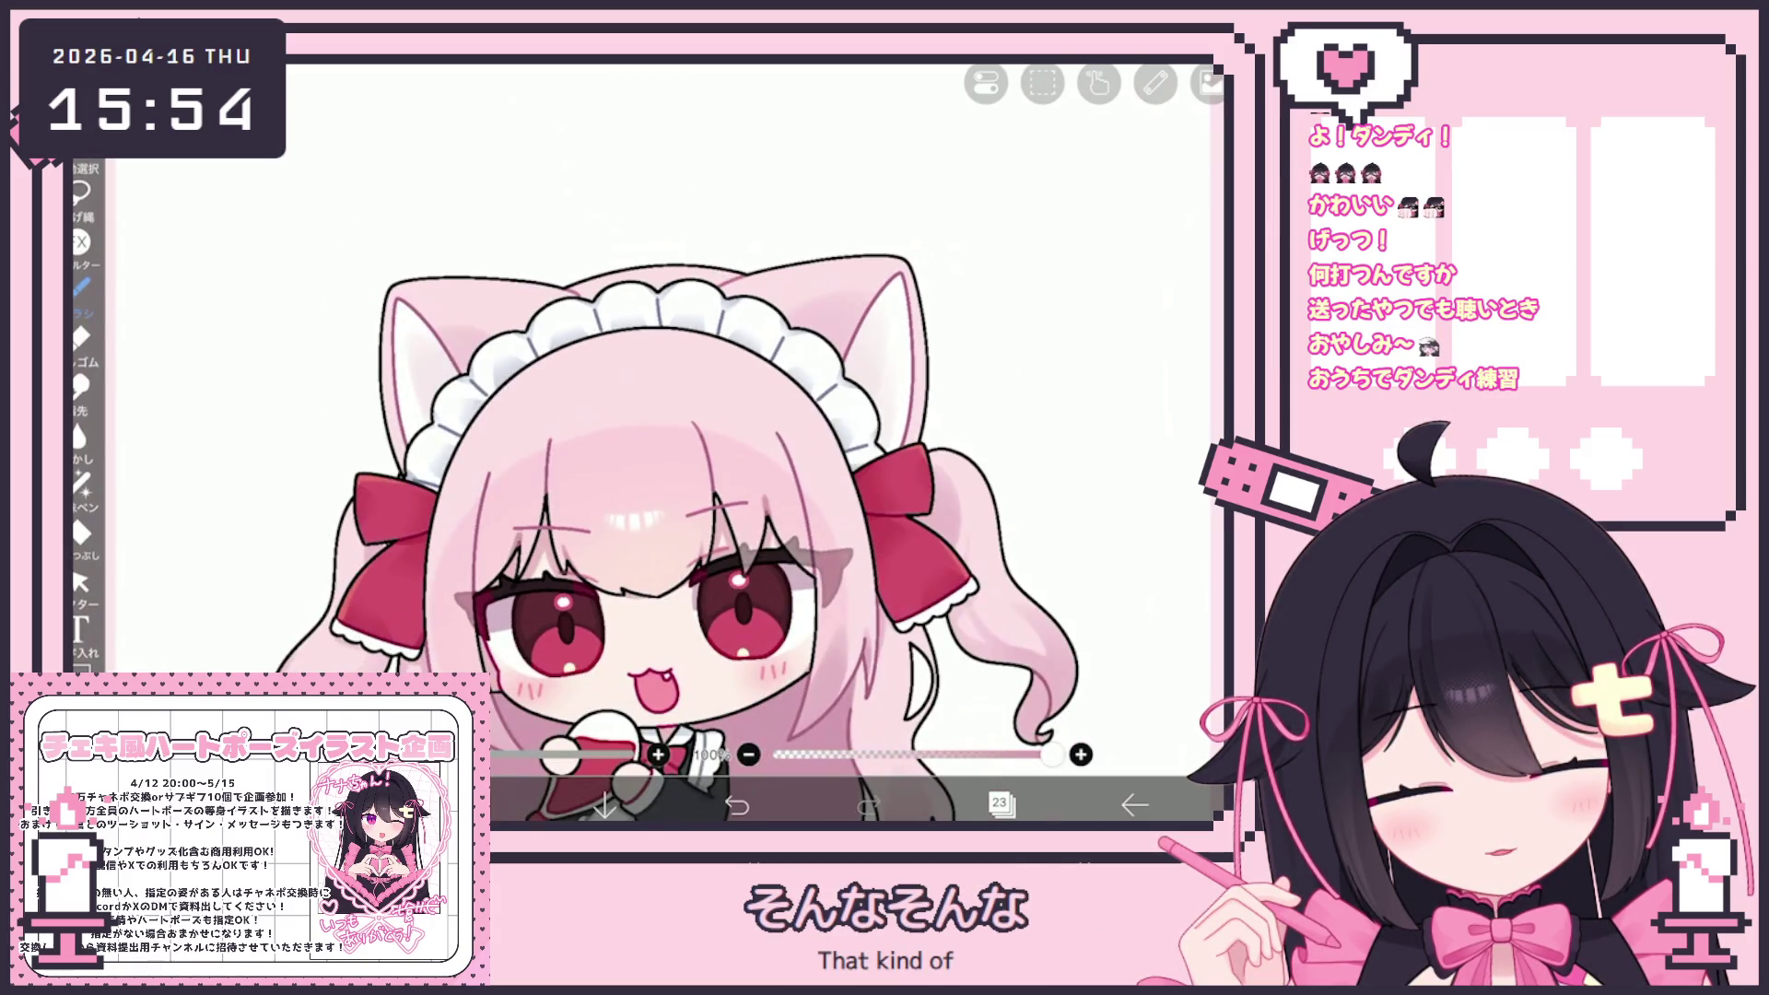
pyautogui.scroll(-2, 645, 442)
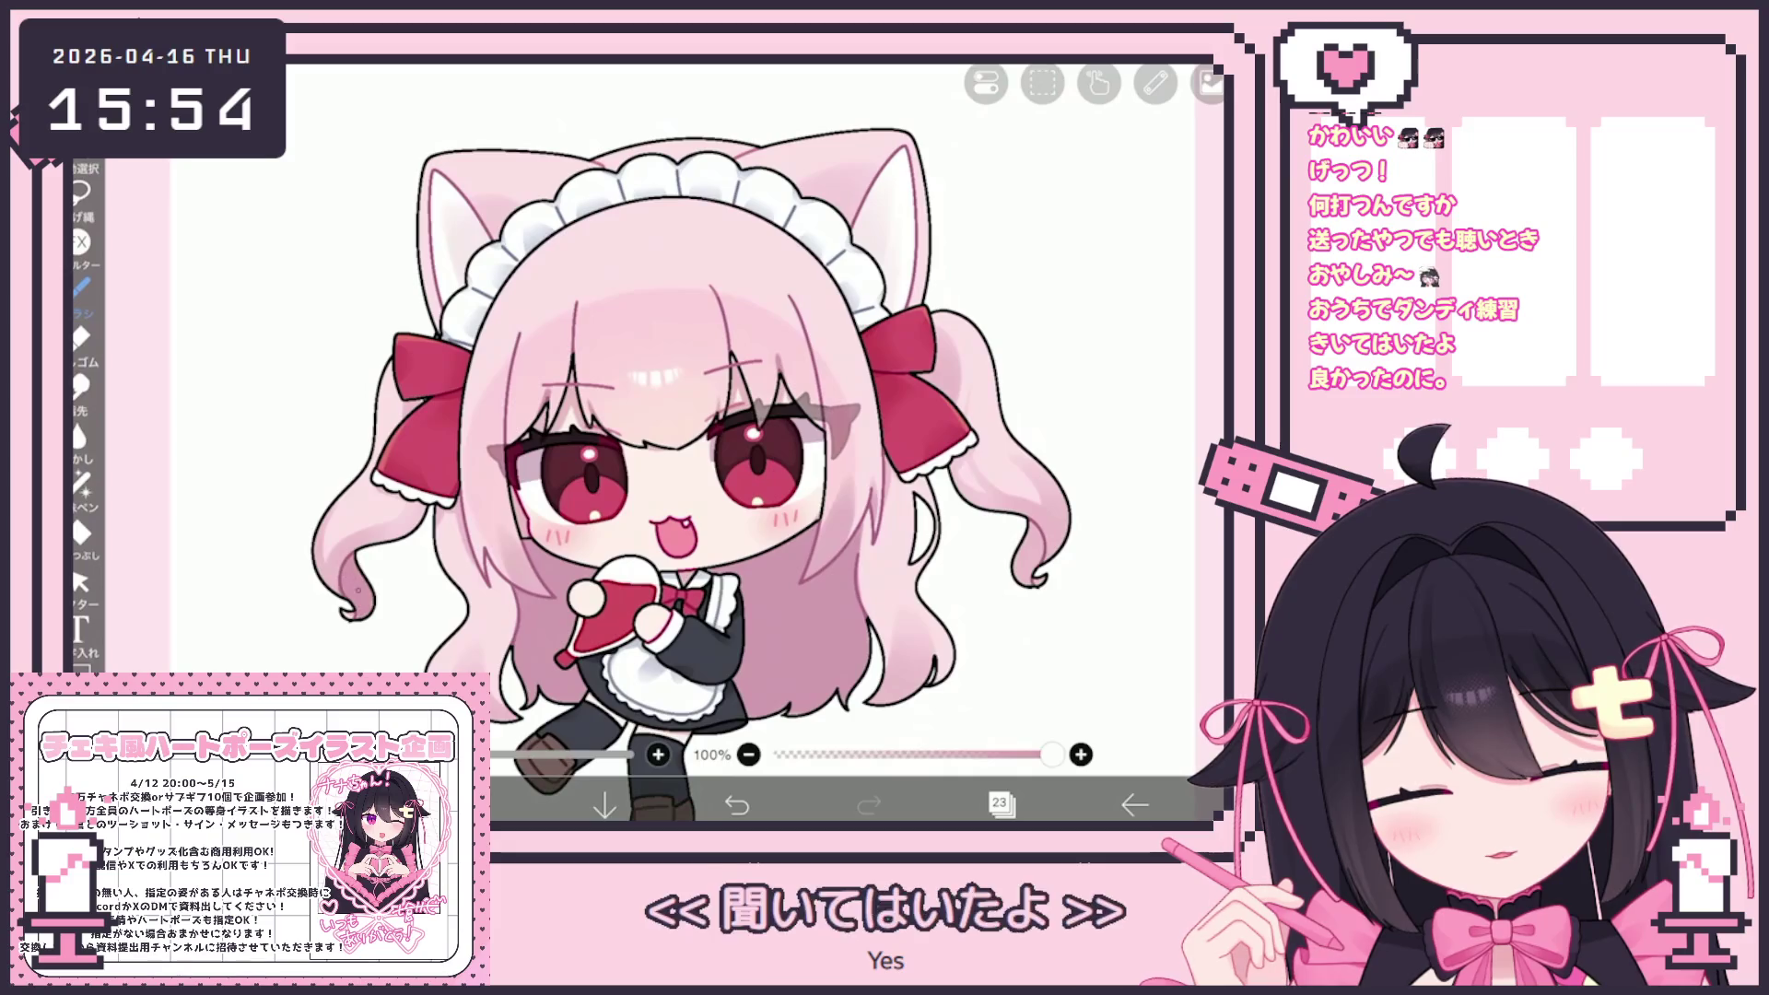
pyautogui.scroll(1, 645, 442)
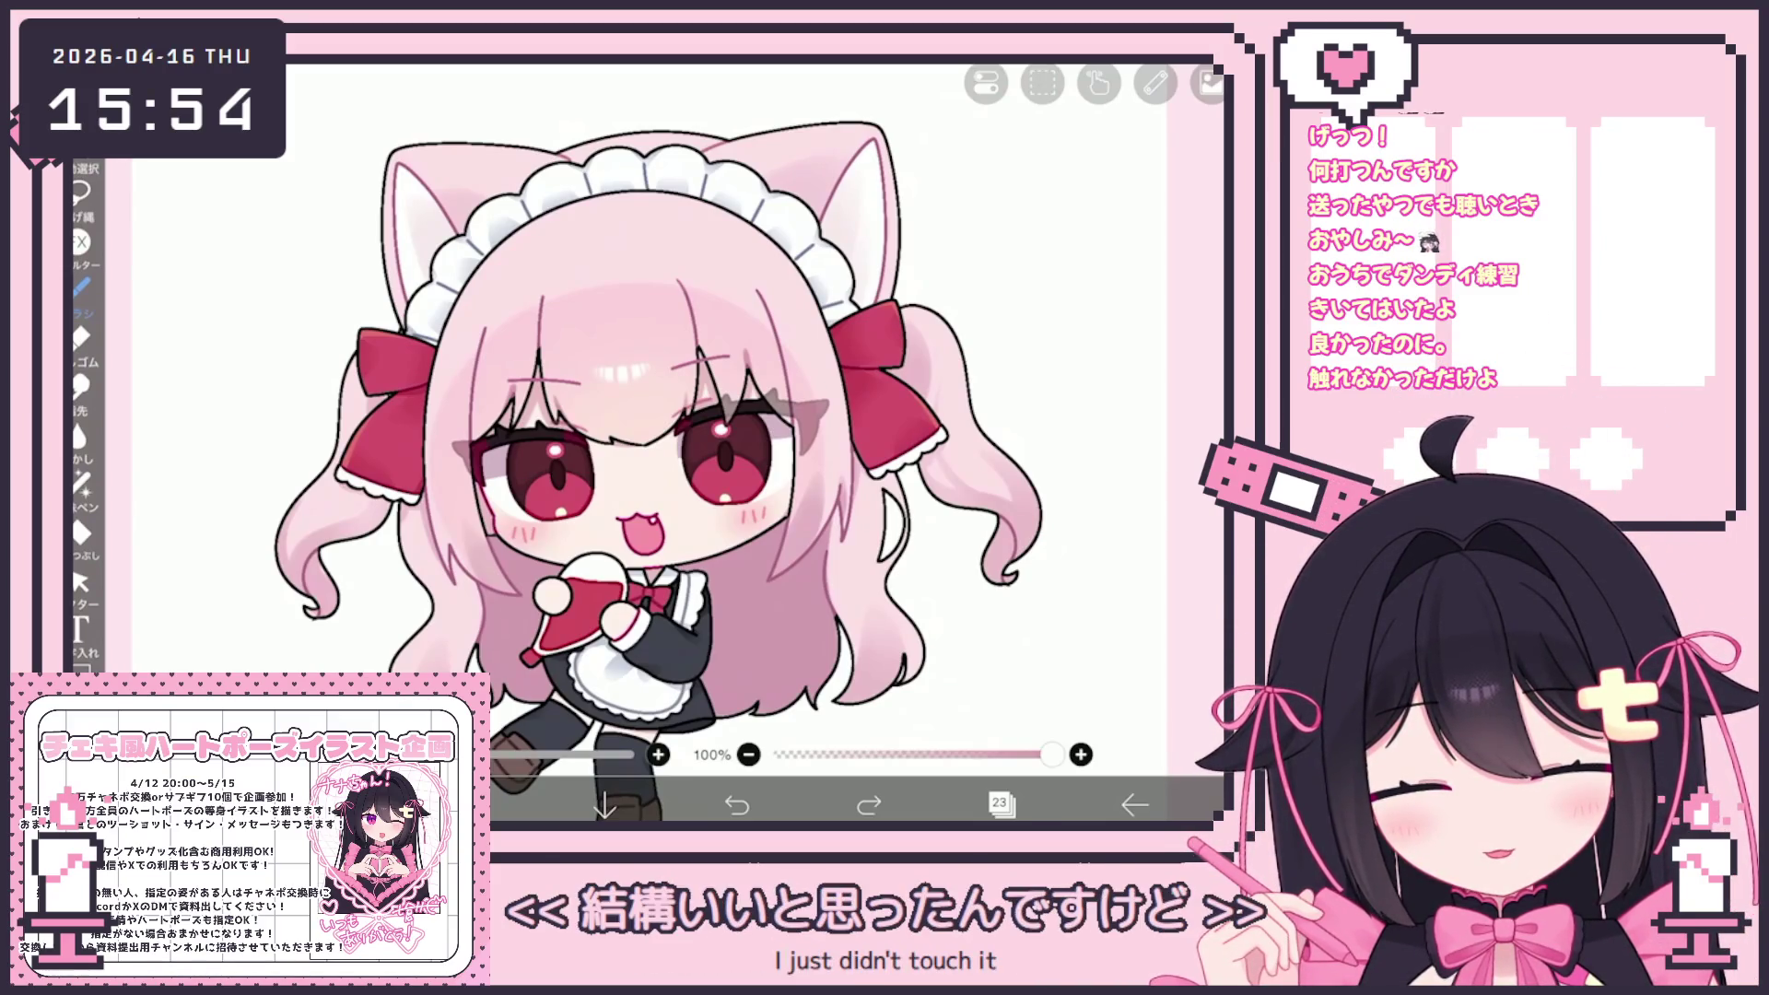
pyautogui.scroll(-2, 645, 443)
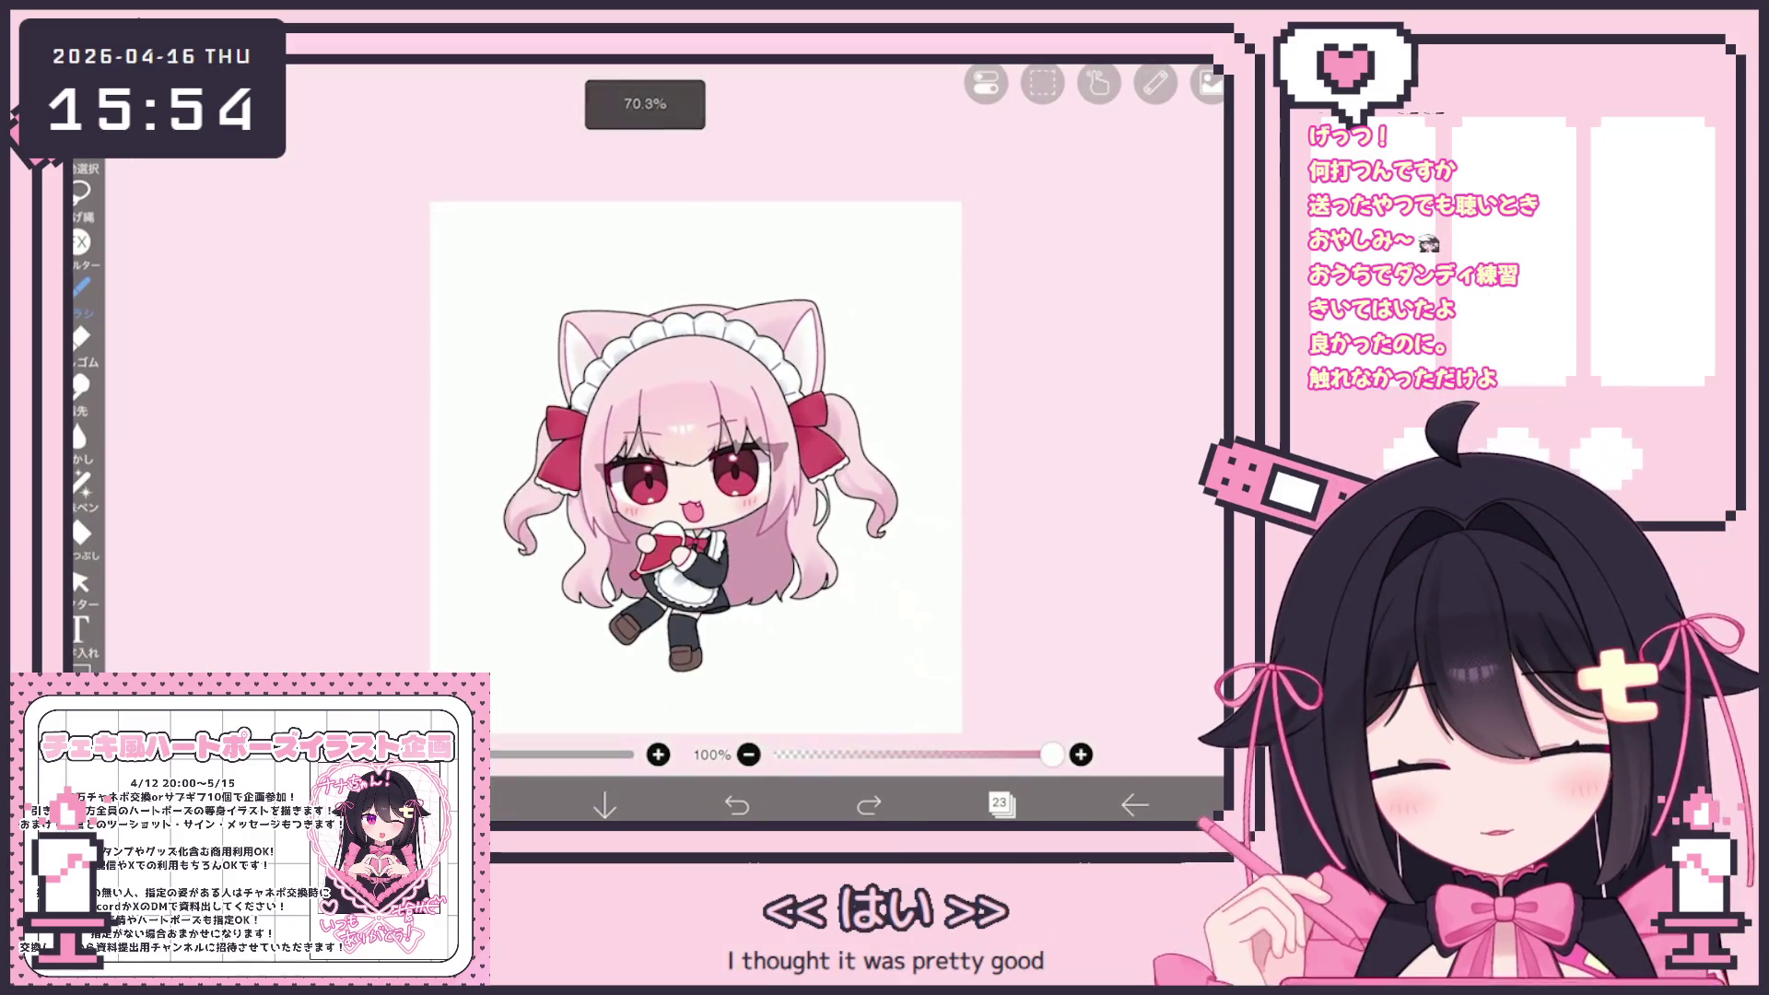
# Browse the layers, selecting the top folder, then layers 60, 56 and 57 in turn
pyautogui.click(1000, 804)
pyautogui.scroll(10, 1037, 387)
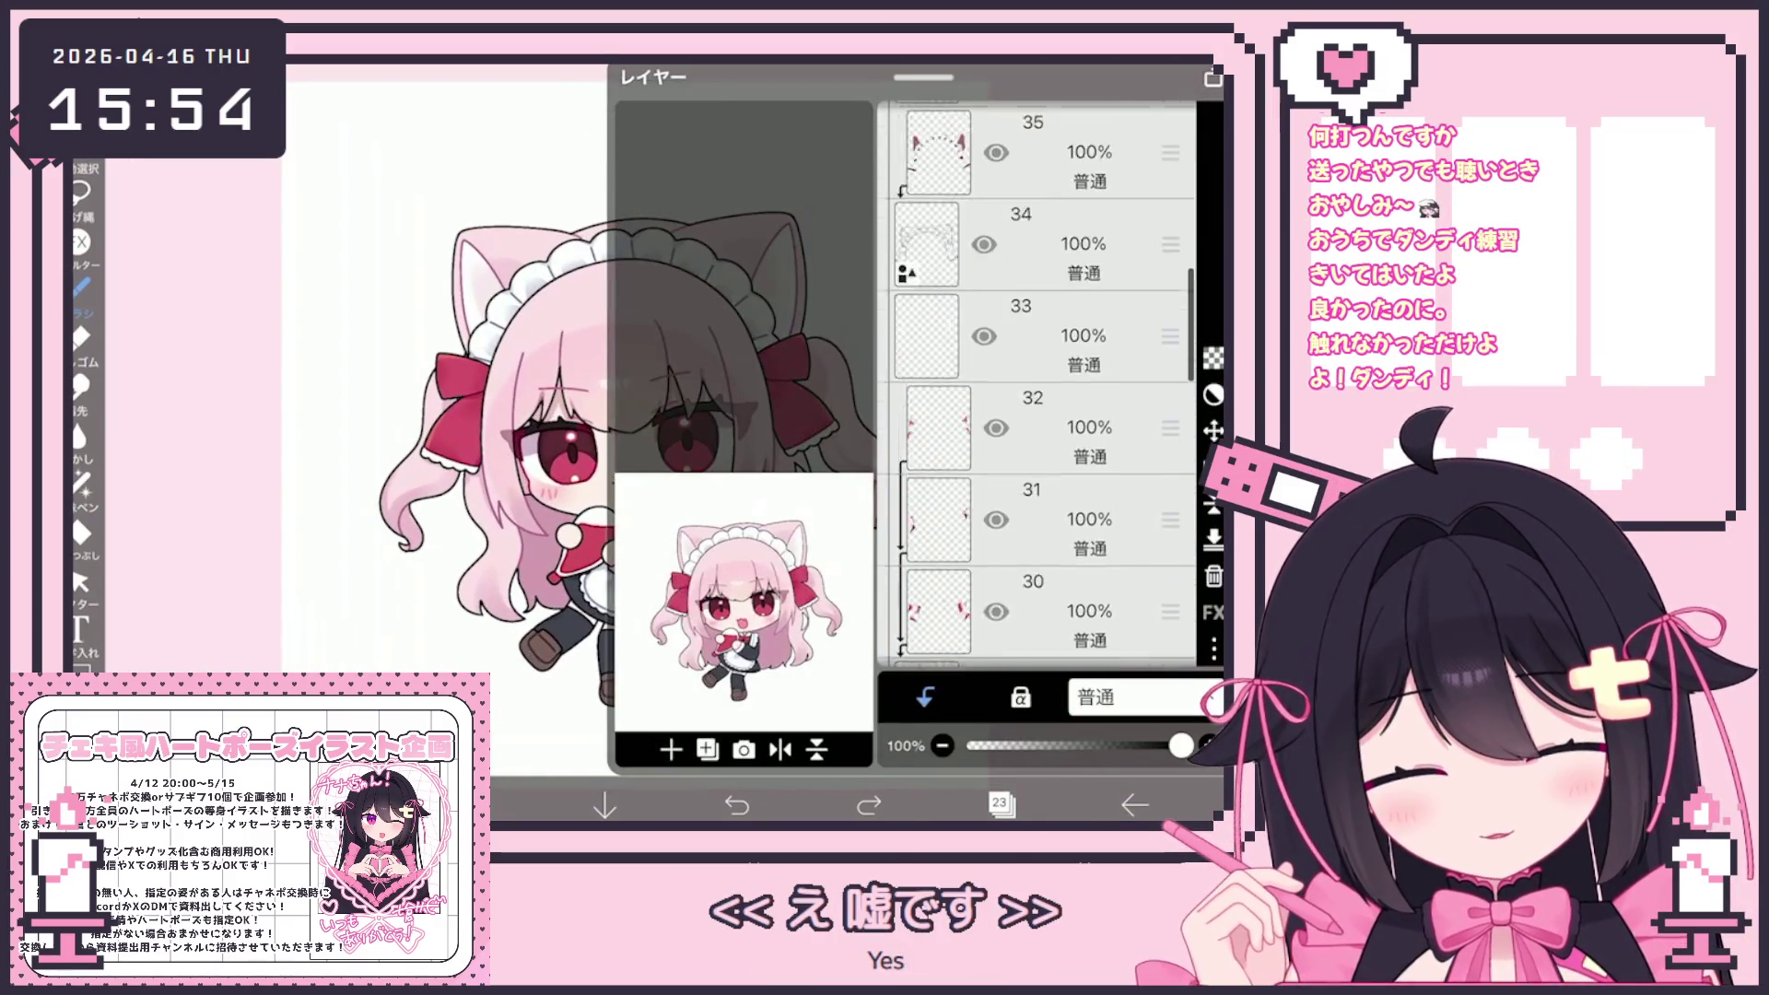
pyautogui.click(1059, 189)
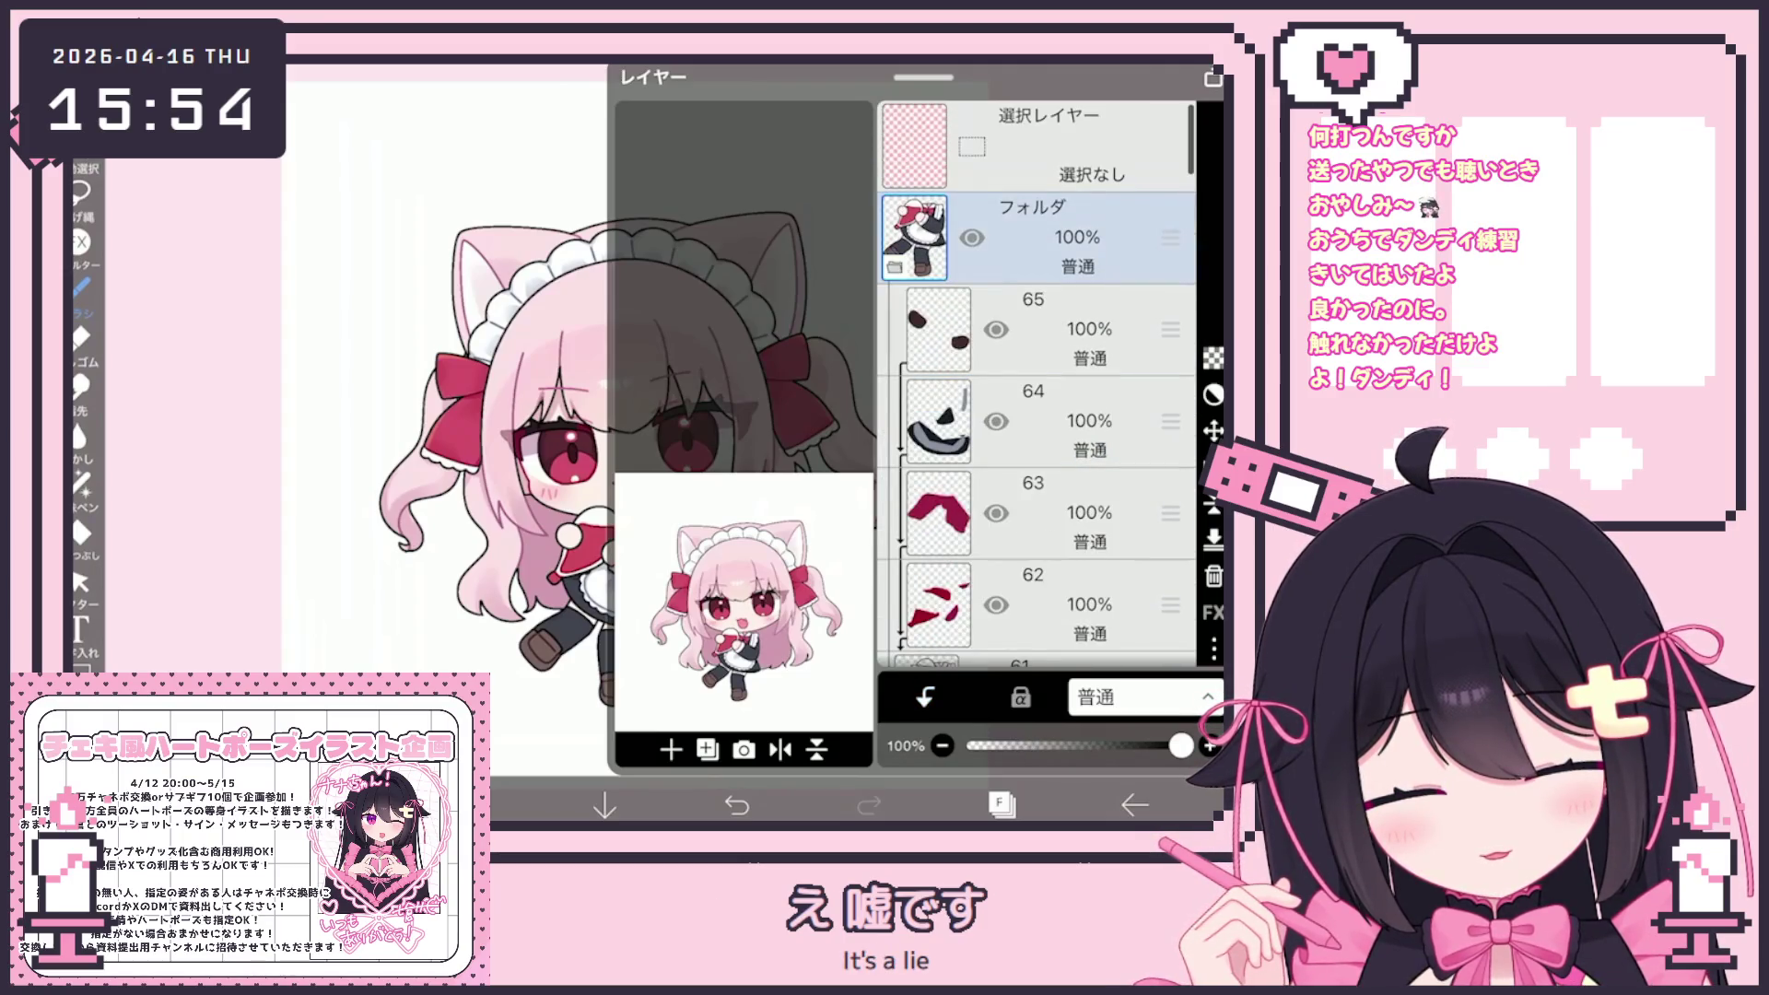
pyautogui.scroll(-3, 1037, 388)
pyautogui.click(1060, 532)
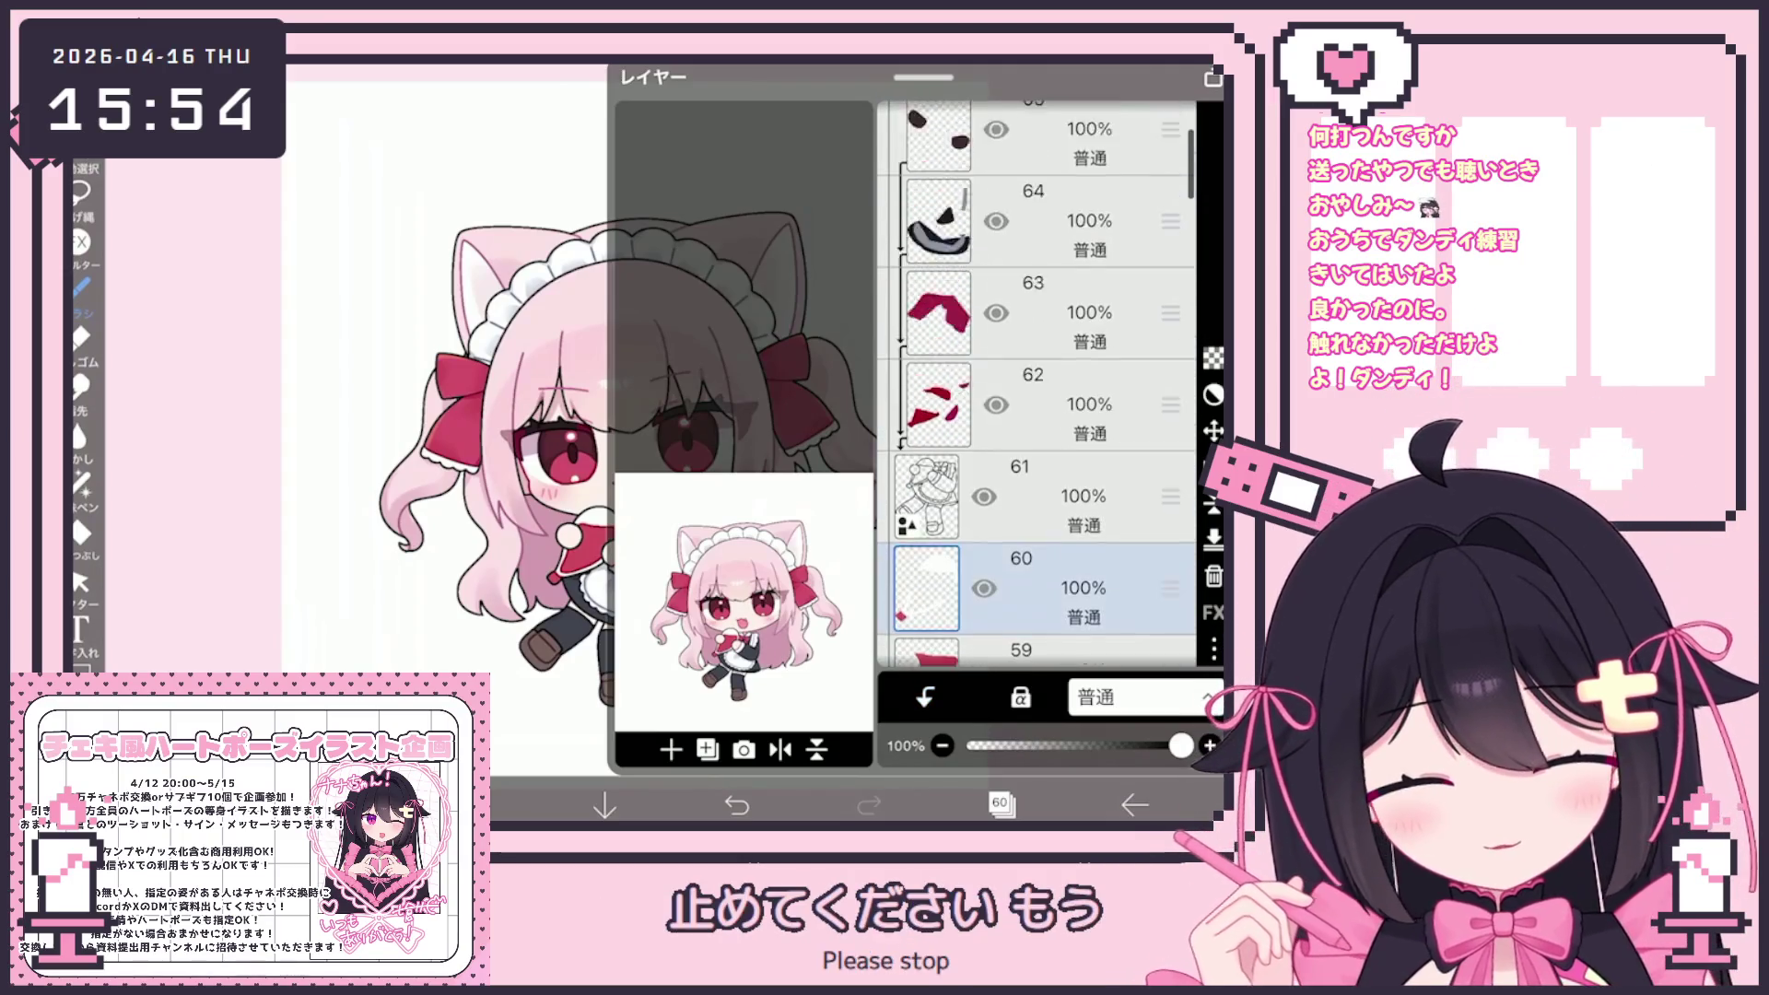
pyautogui.scroll(-5, 1037, 388)
pyautogui.click(1060, 341)
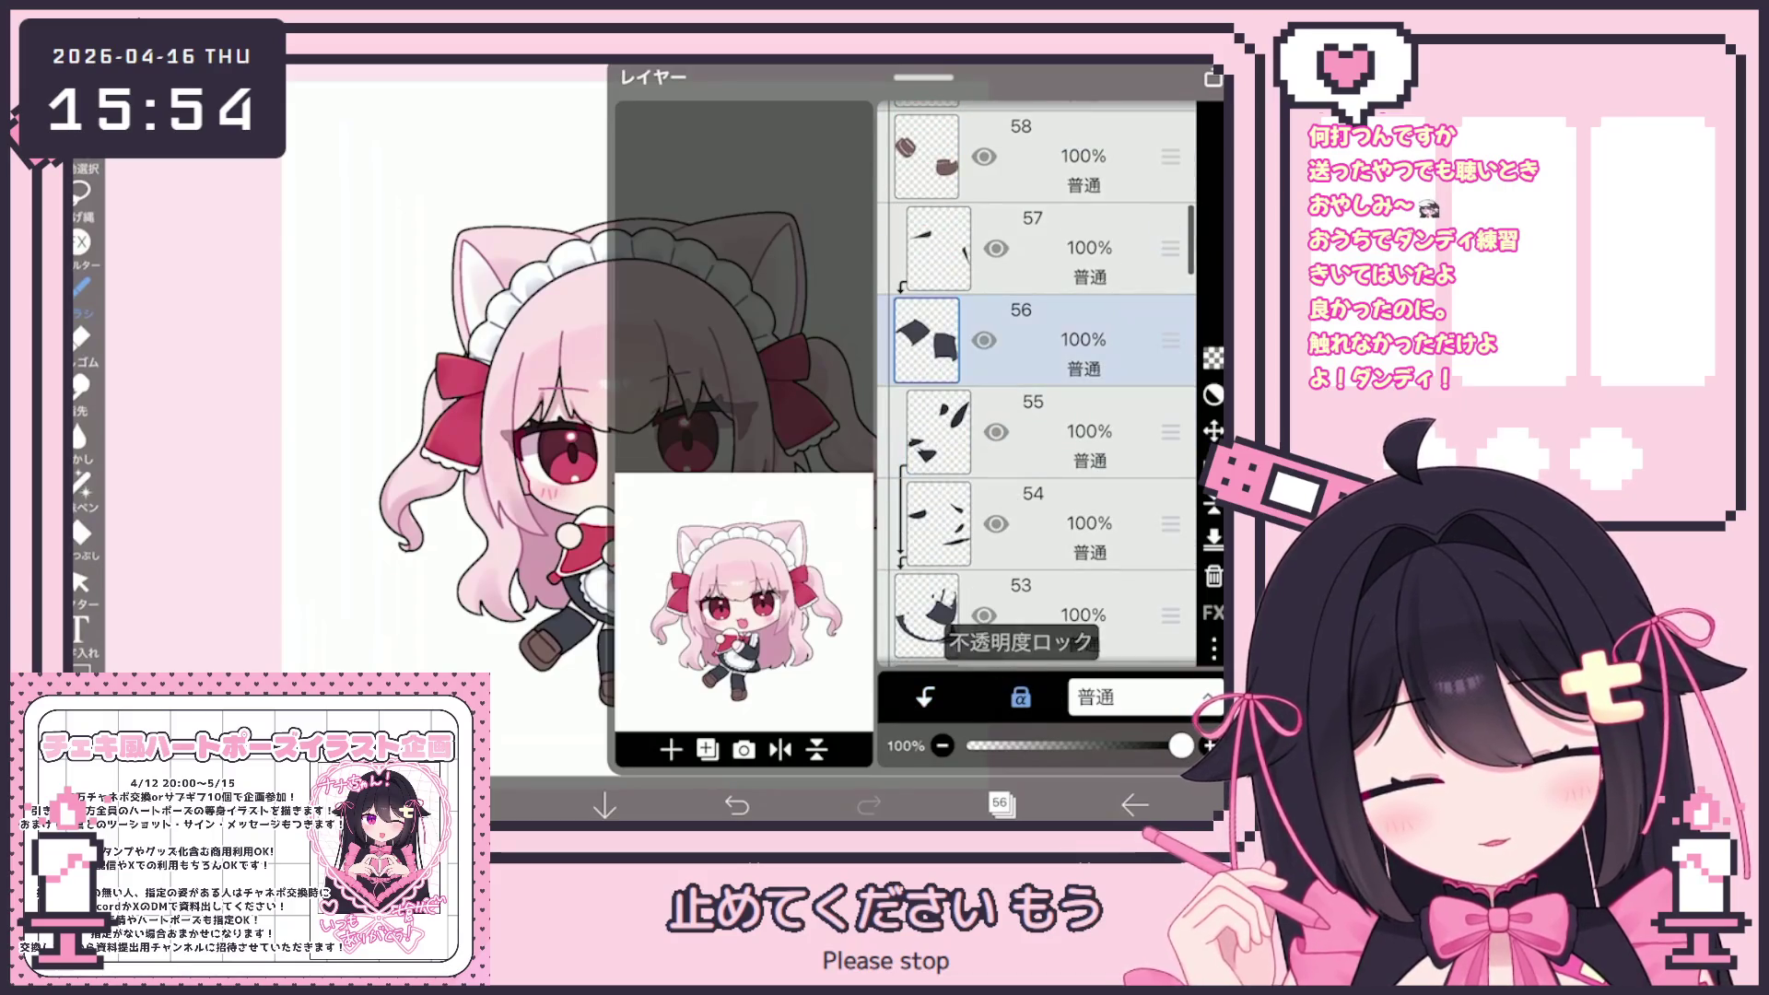
pyautogui.click(1000, 804)
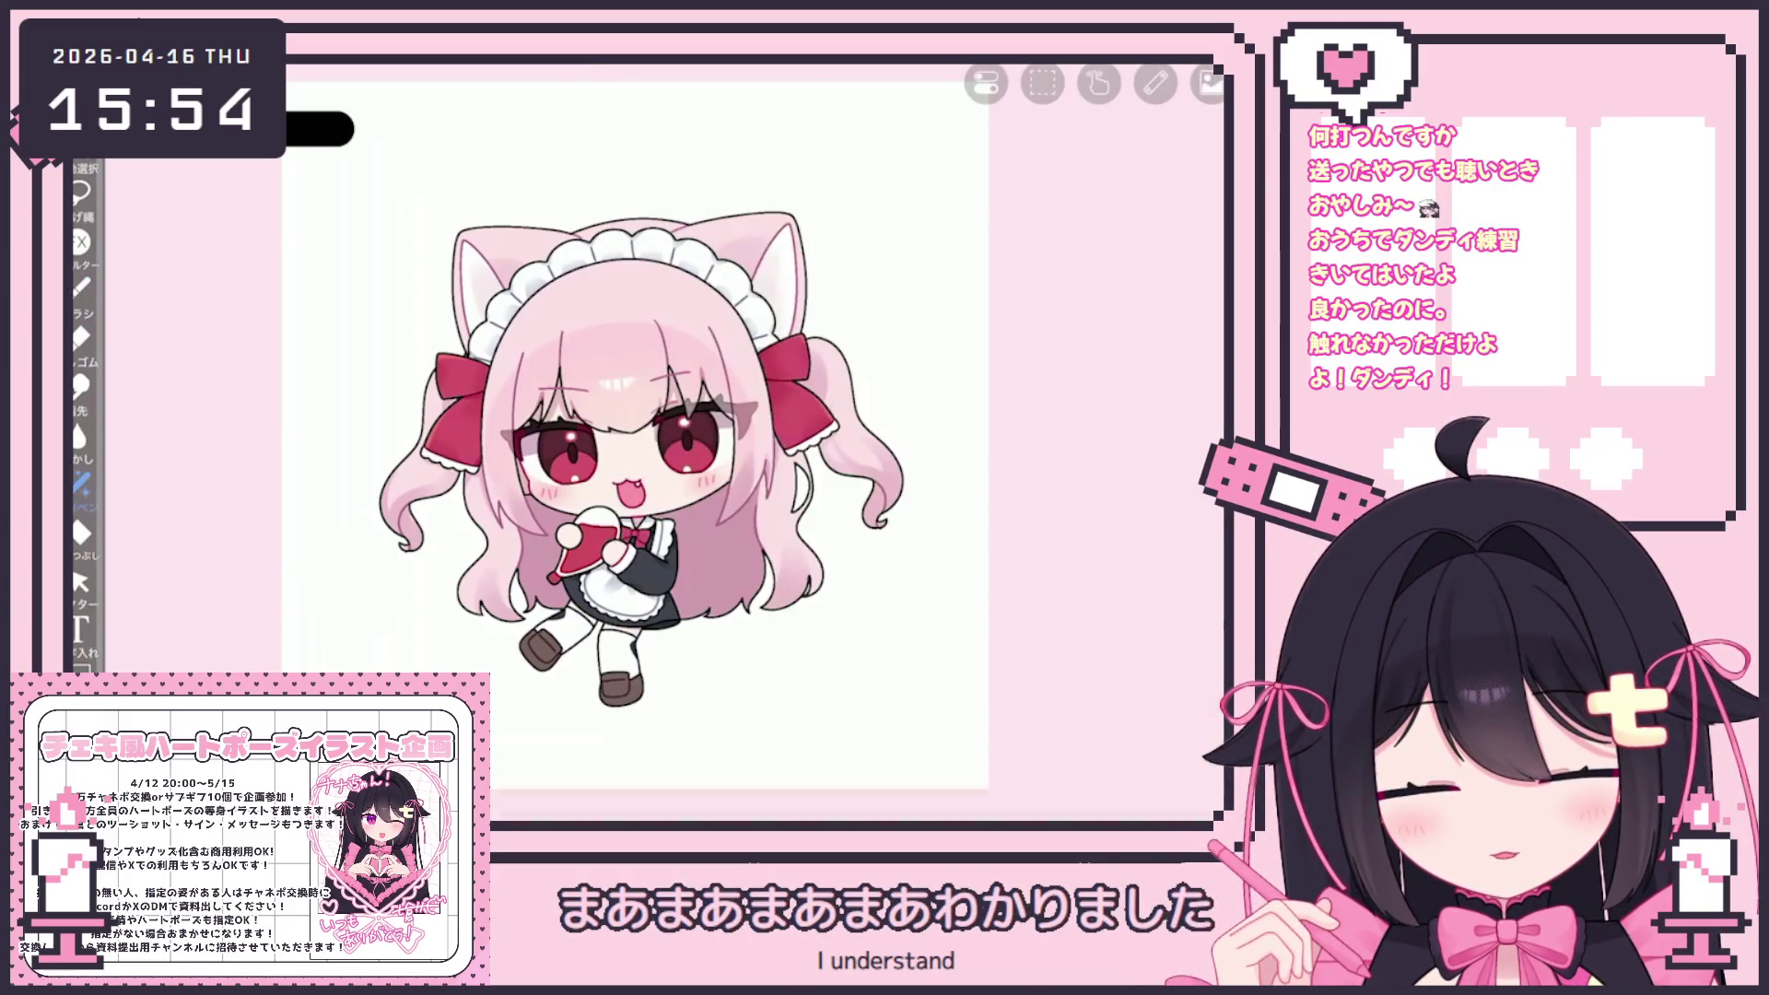
pyautogui.click(999, 804)
pyautogui.click(1060, 291)
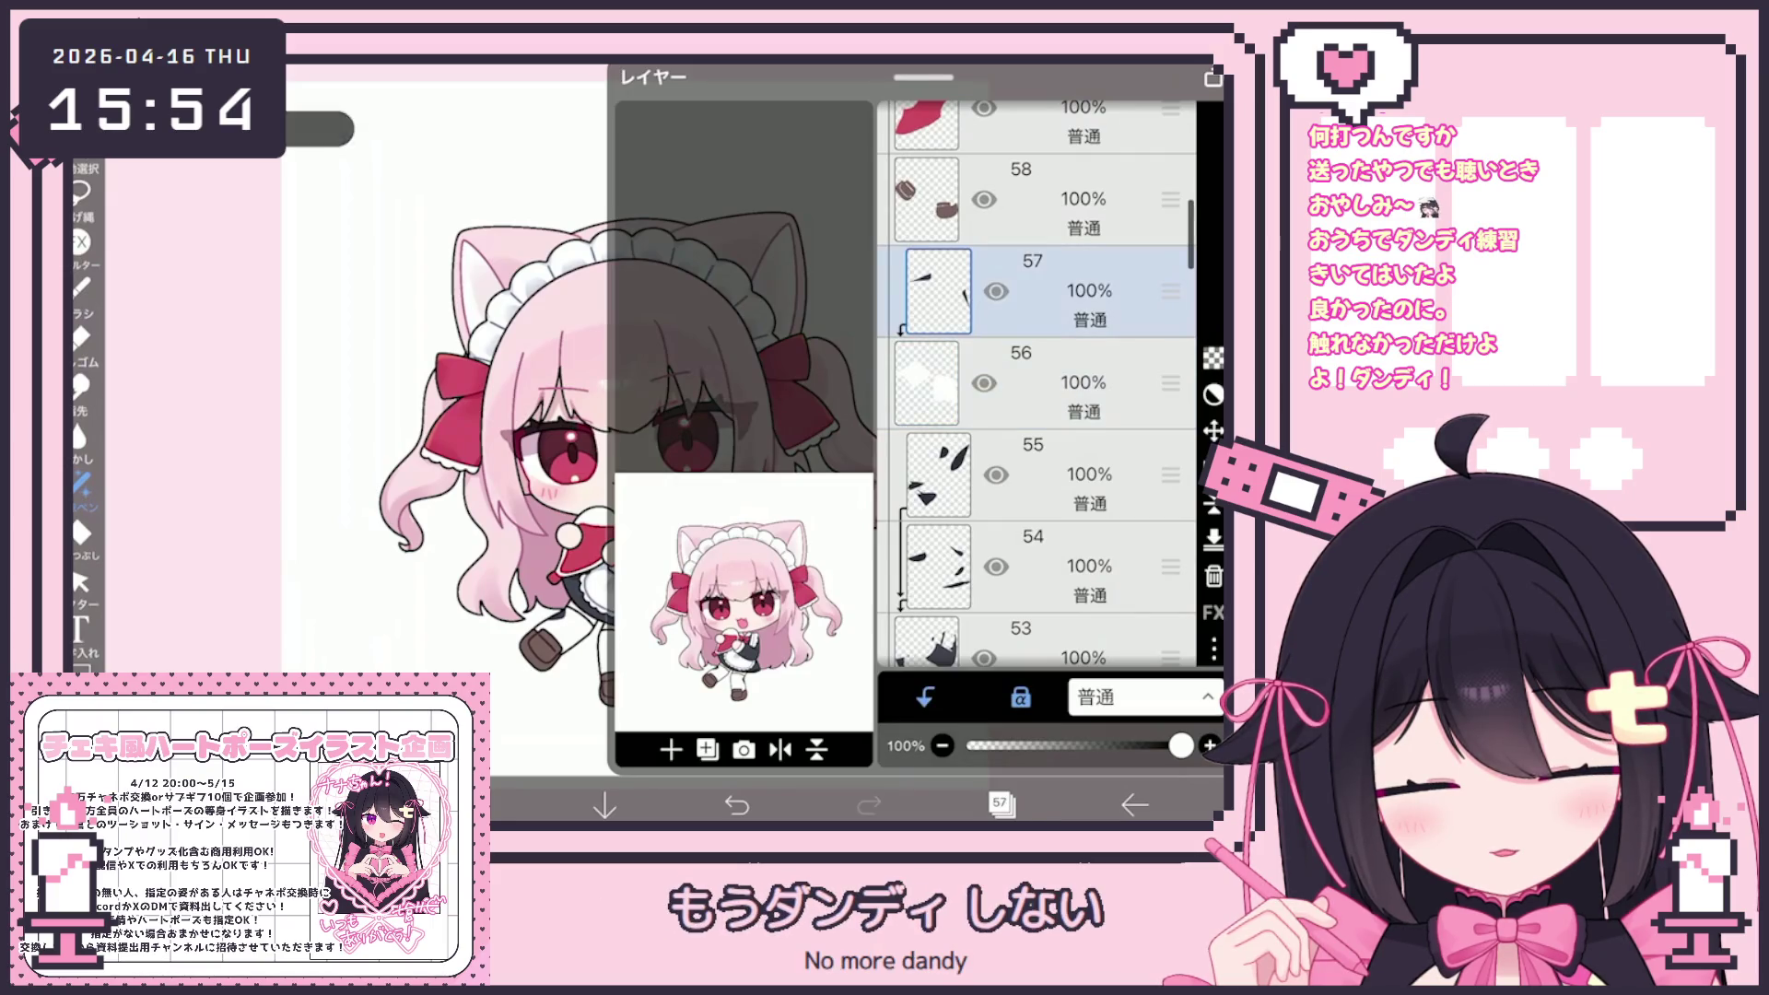
# Switch to Lasso Fill and select layer 59 with the red shape
pyautogui.click(1000, 805)
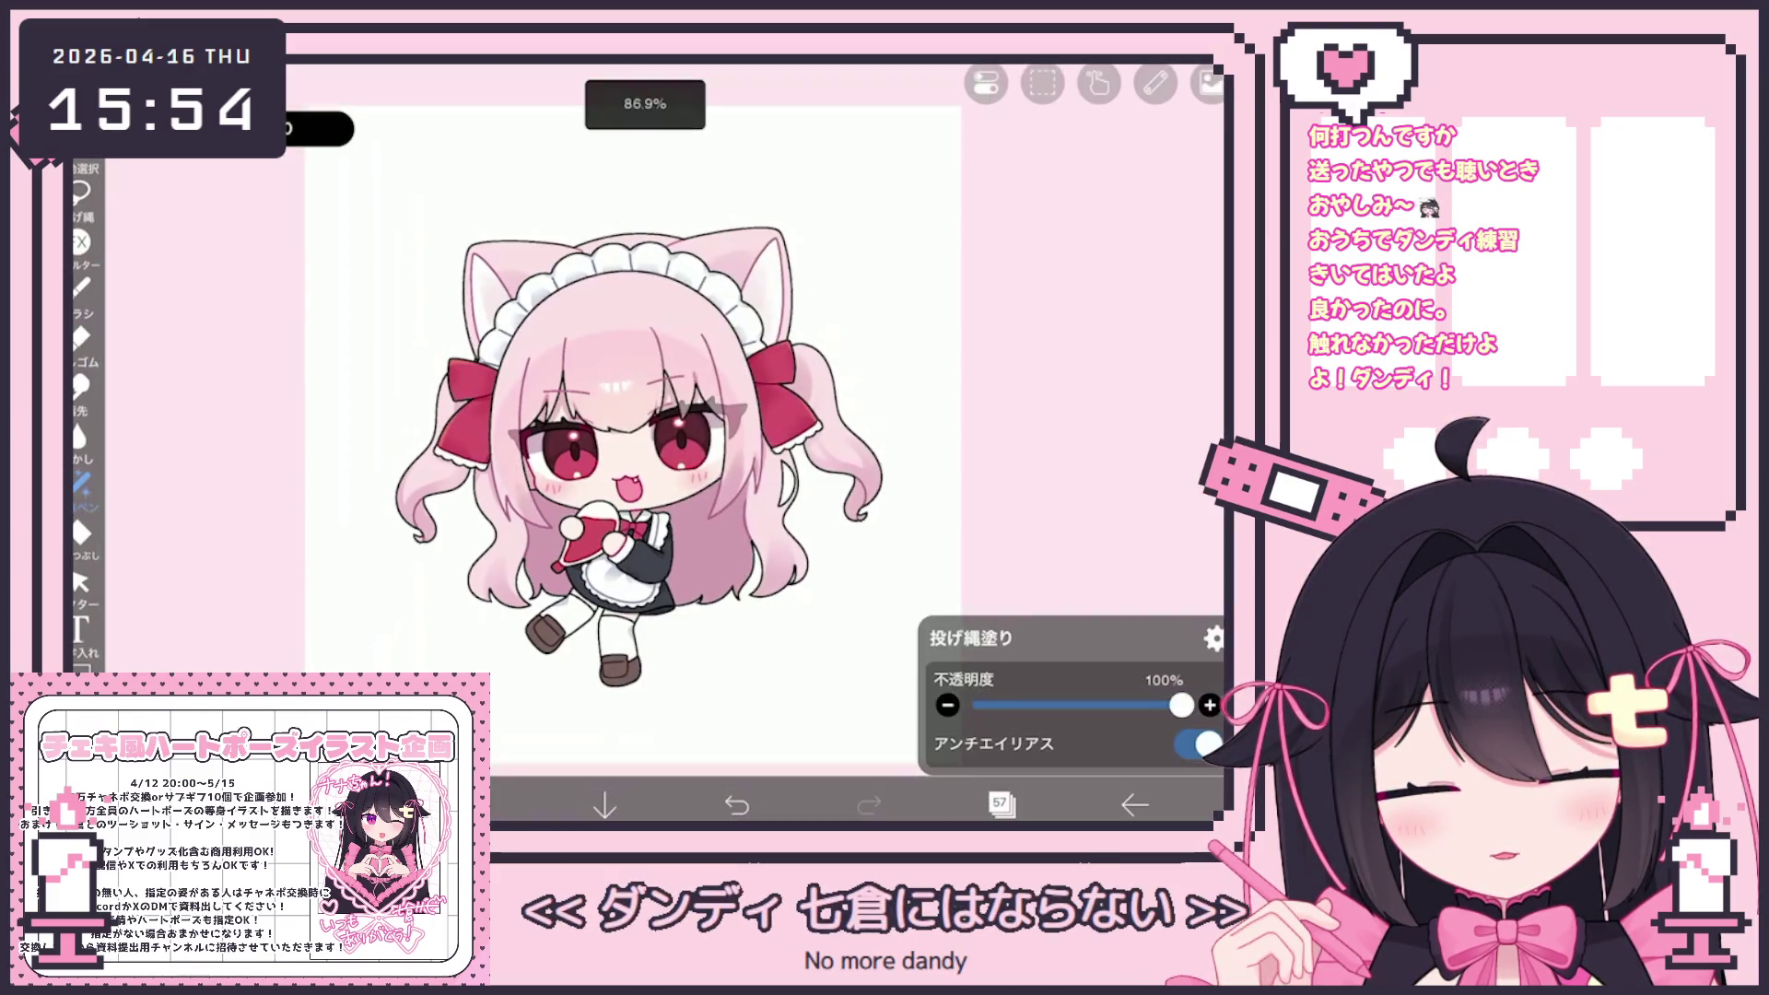
pyautogui.scroll(1, 627, 452)
pyautogui.click(1000, 805)
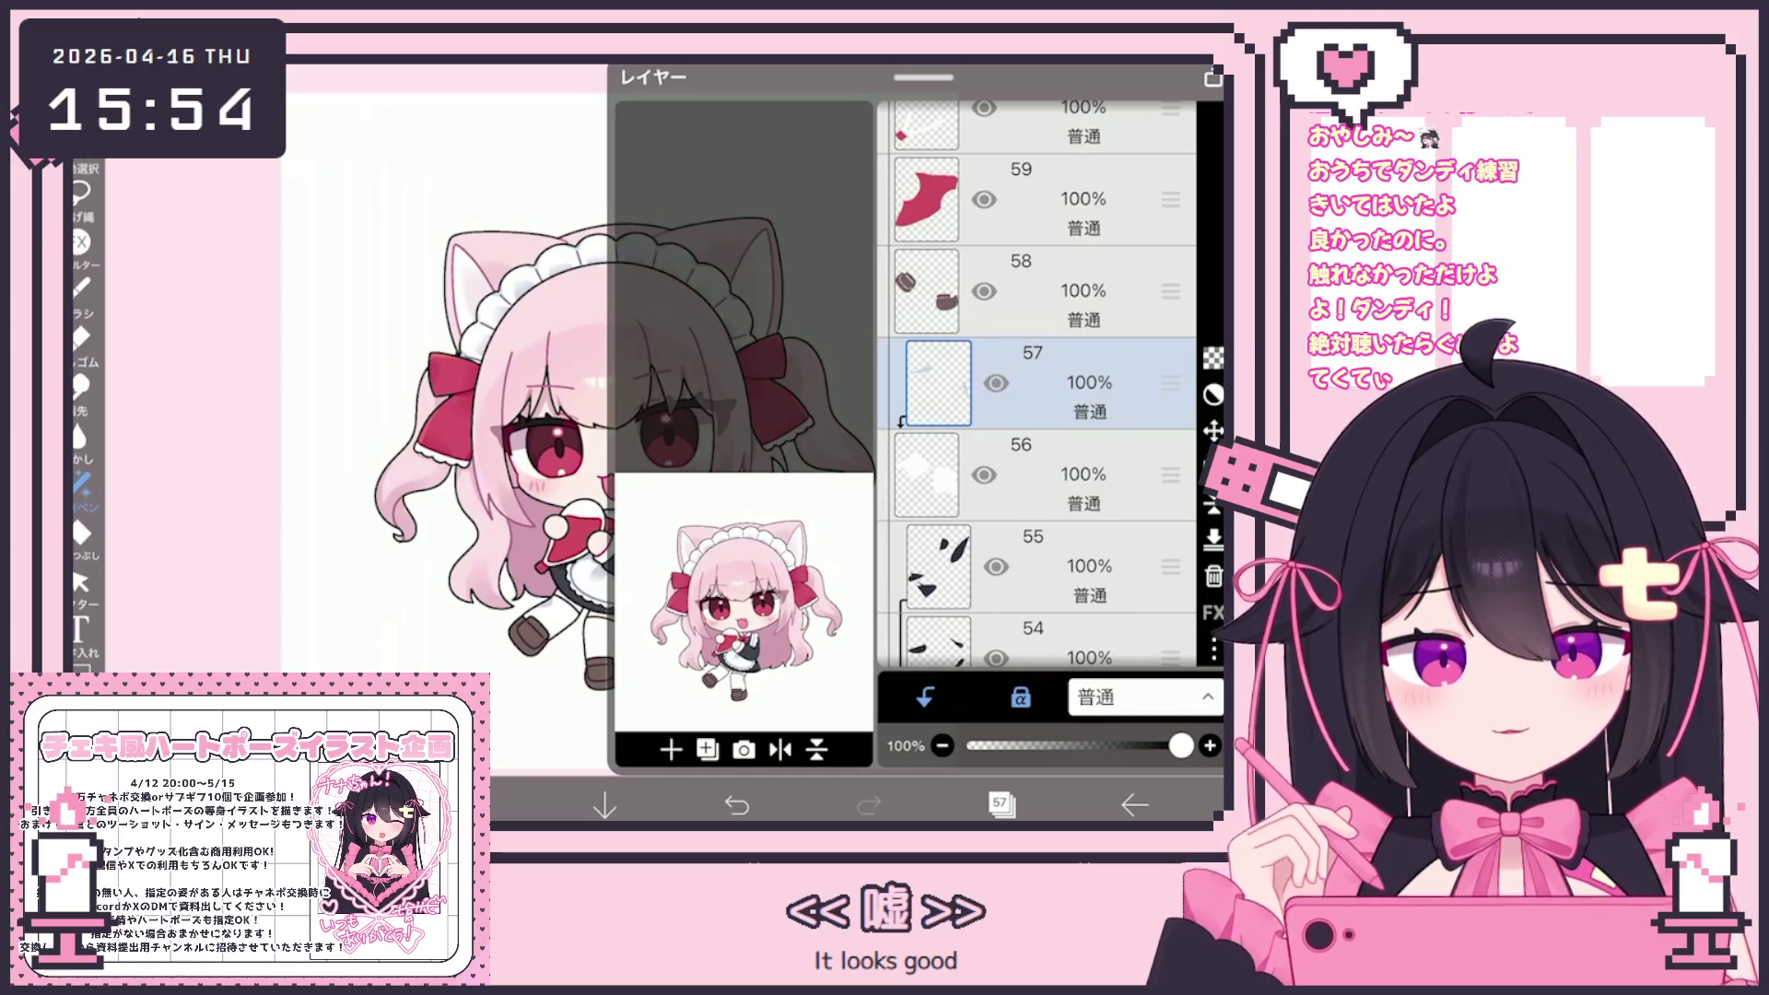
pyautogui.scroll(3, 1036, 384)
pyautogui.click(1041, 465)
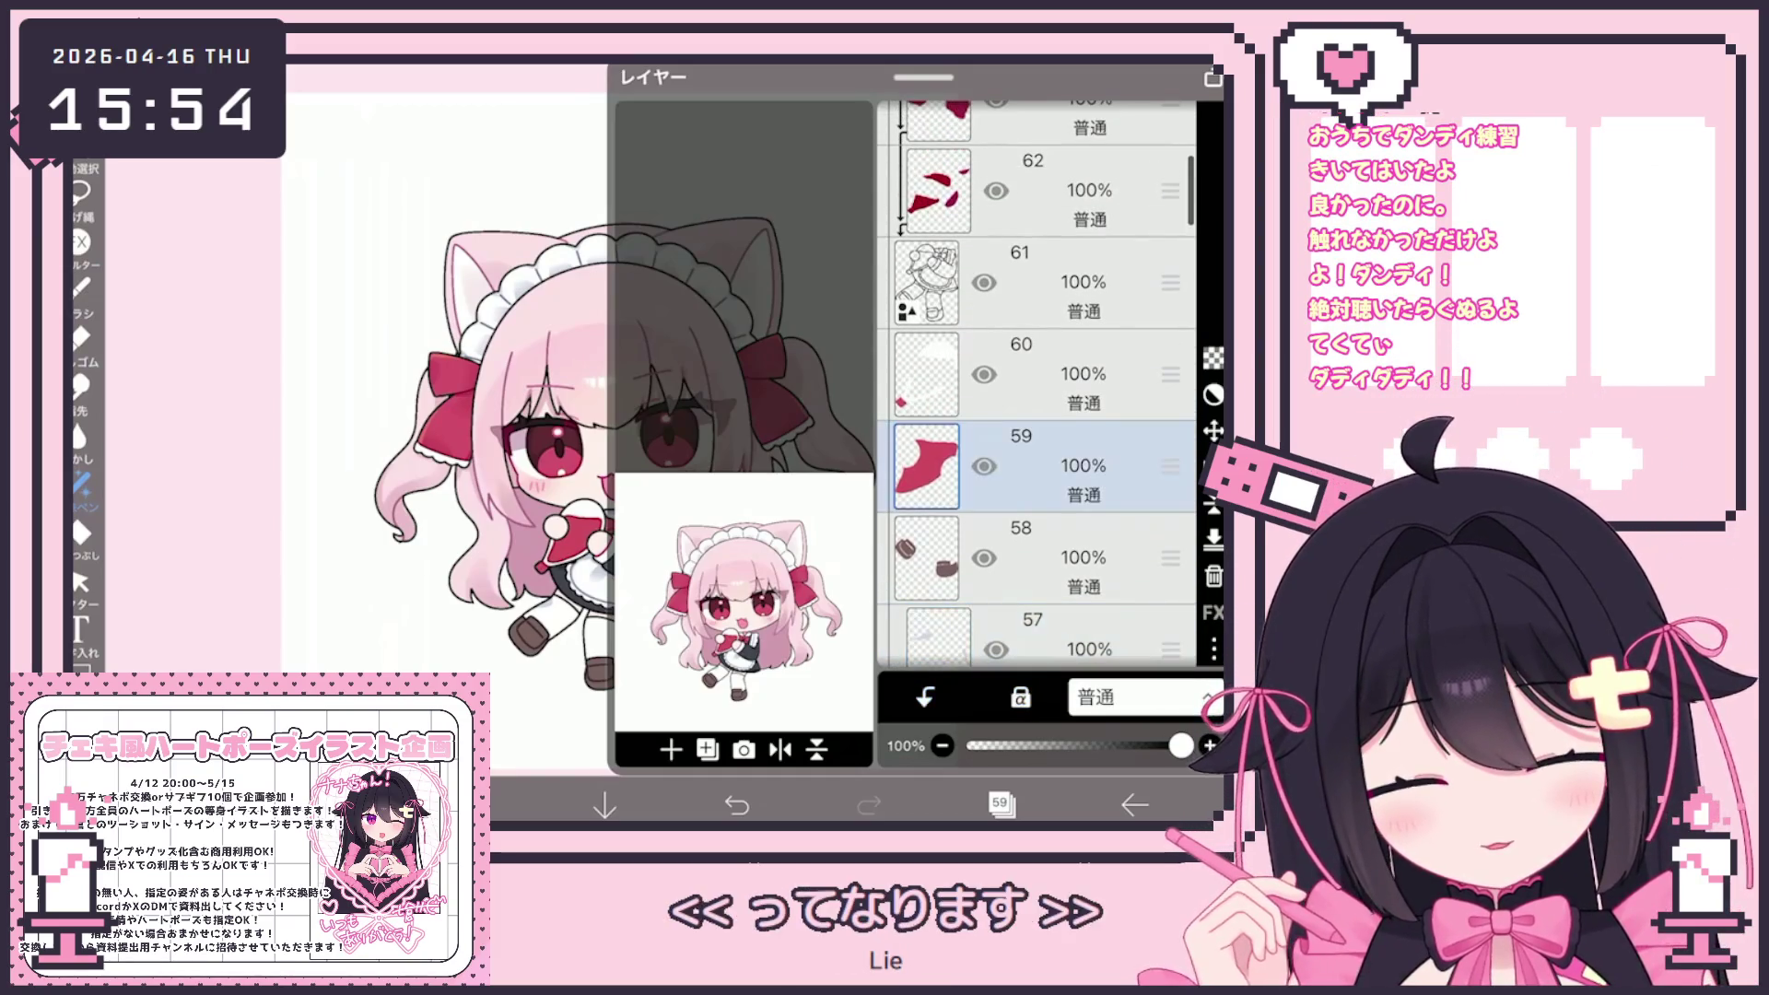
pyautogui.scroll(-7, 1037, 385)
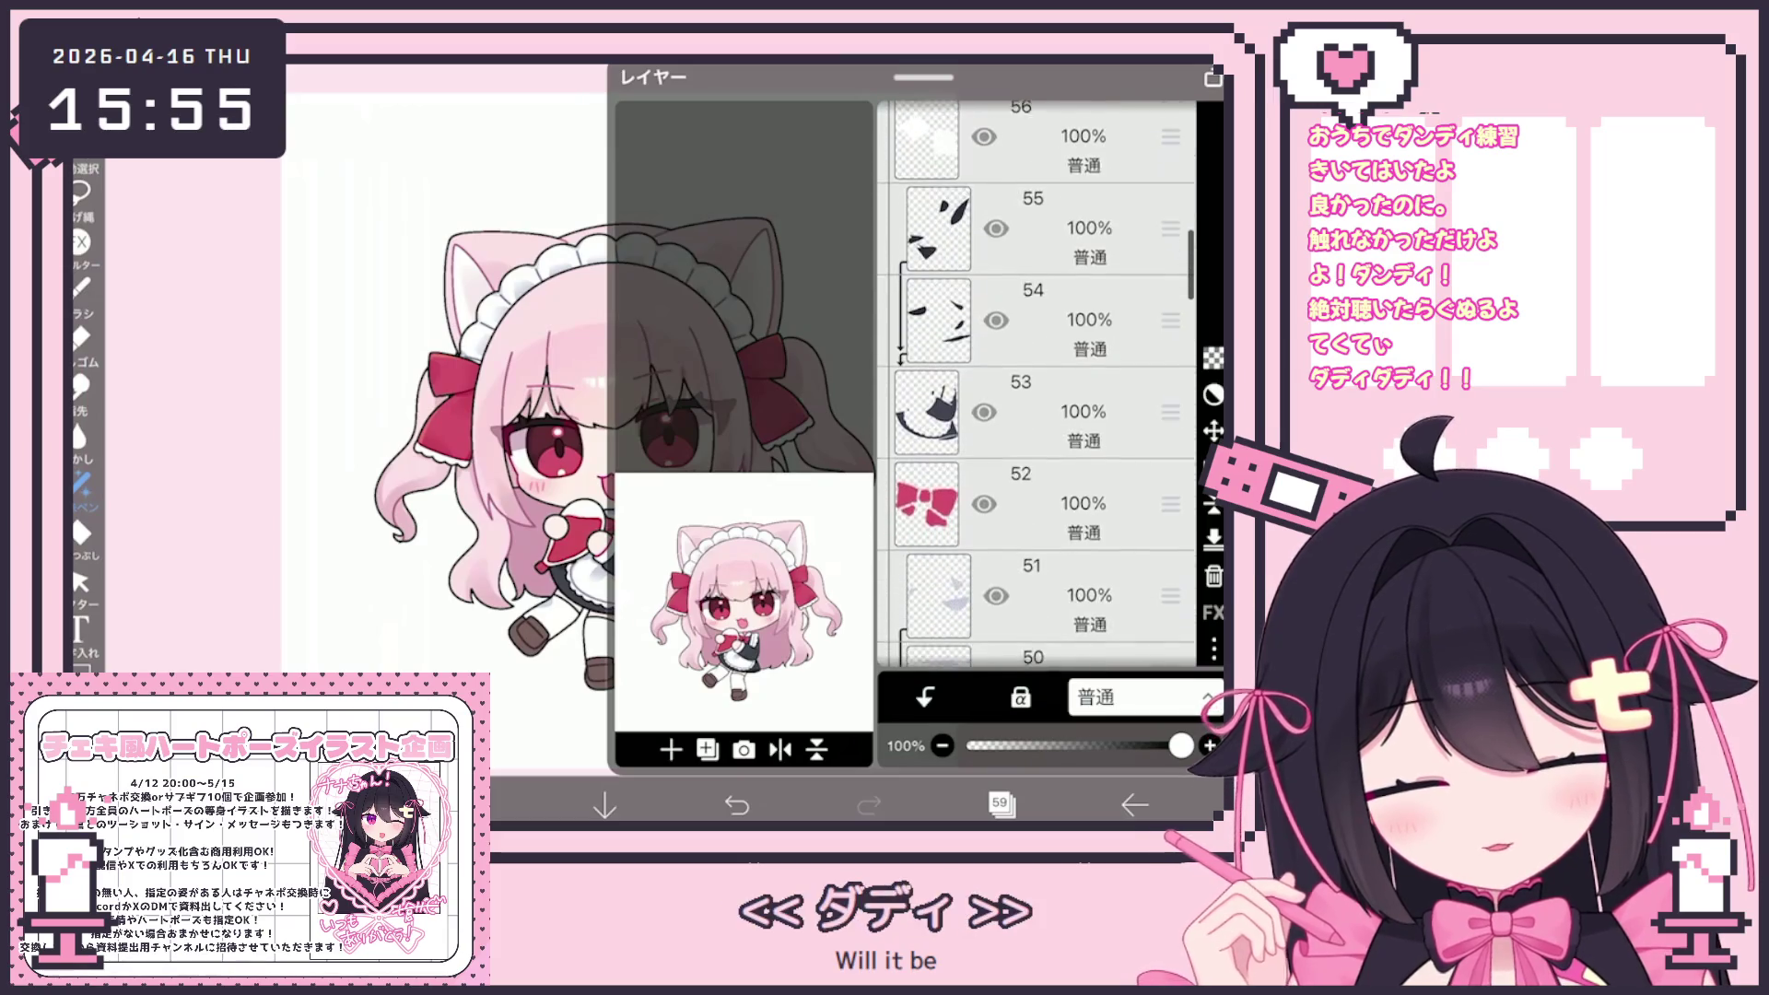
pyautogui.click(999, 803)
pyautogui.scroll(-3, 676, 494)
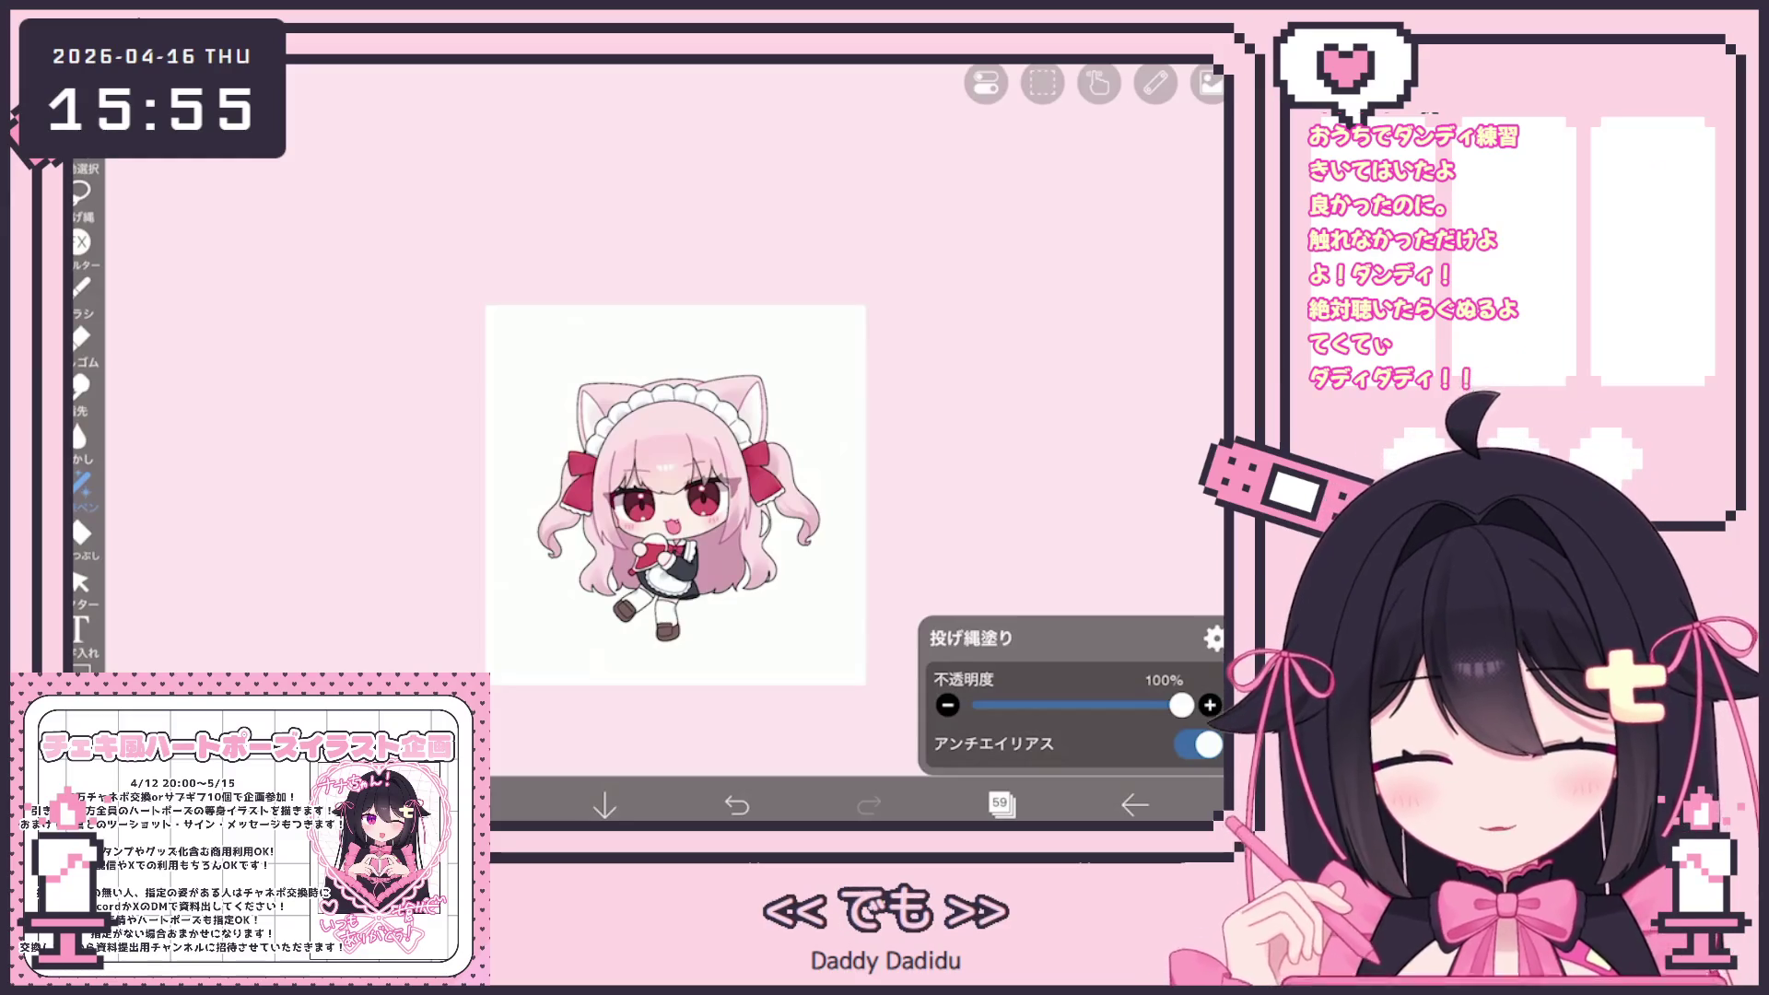
pyautogui.scroll(5, 749, 526)
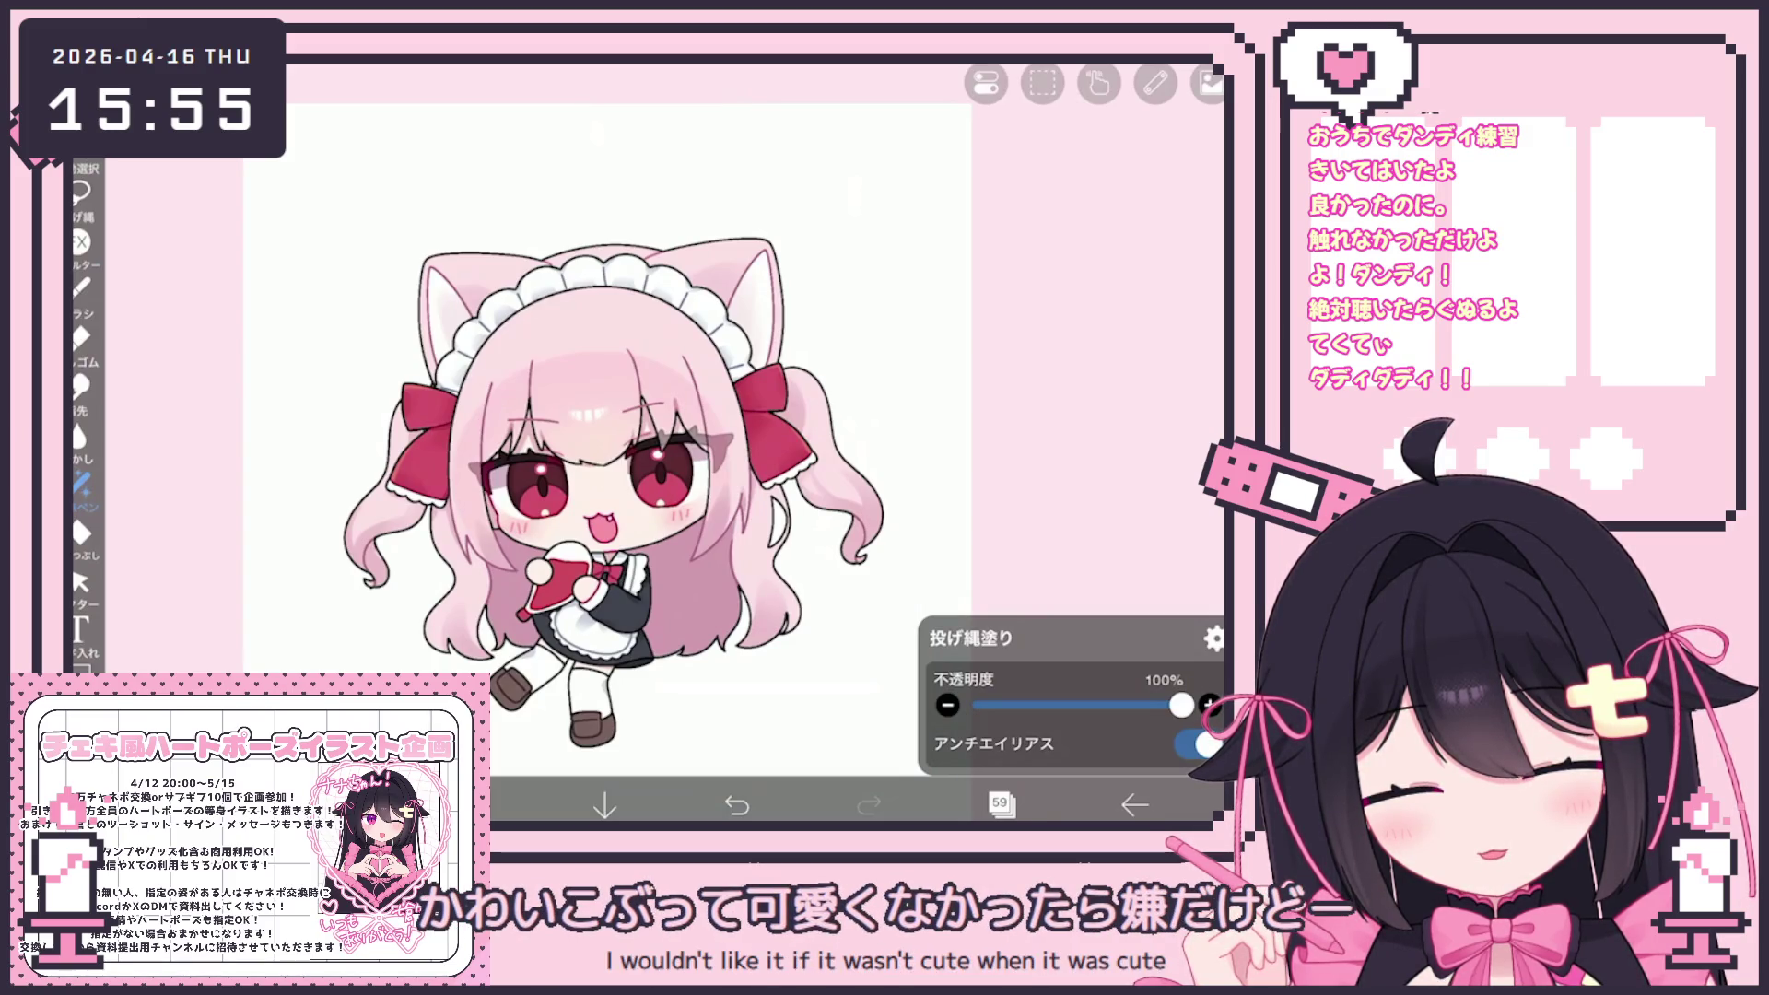
# Leave the canvas and save the maid cat girl to Photos with 画像を保存
pyautogui.scroll(-2, 603, 443)
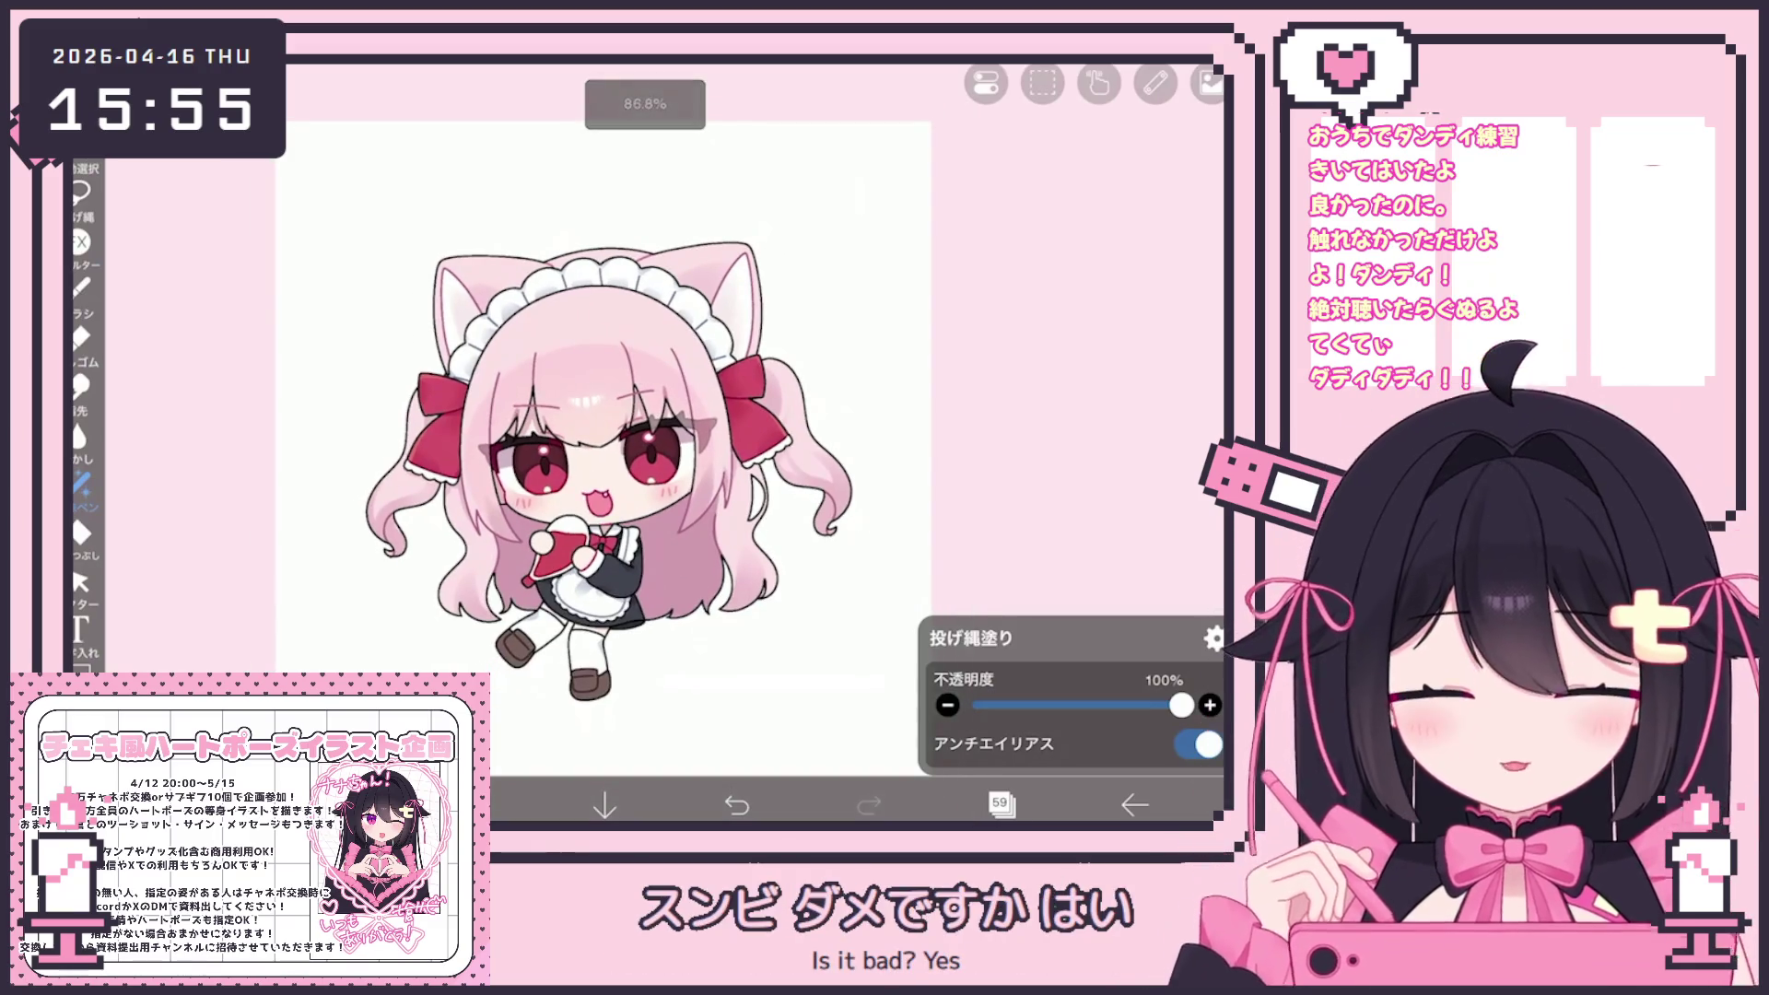
pyautogui.click(1134, 805)
pyautogui.click(1134, 805)
pyautogui.click(1134, 804)
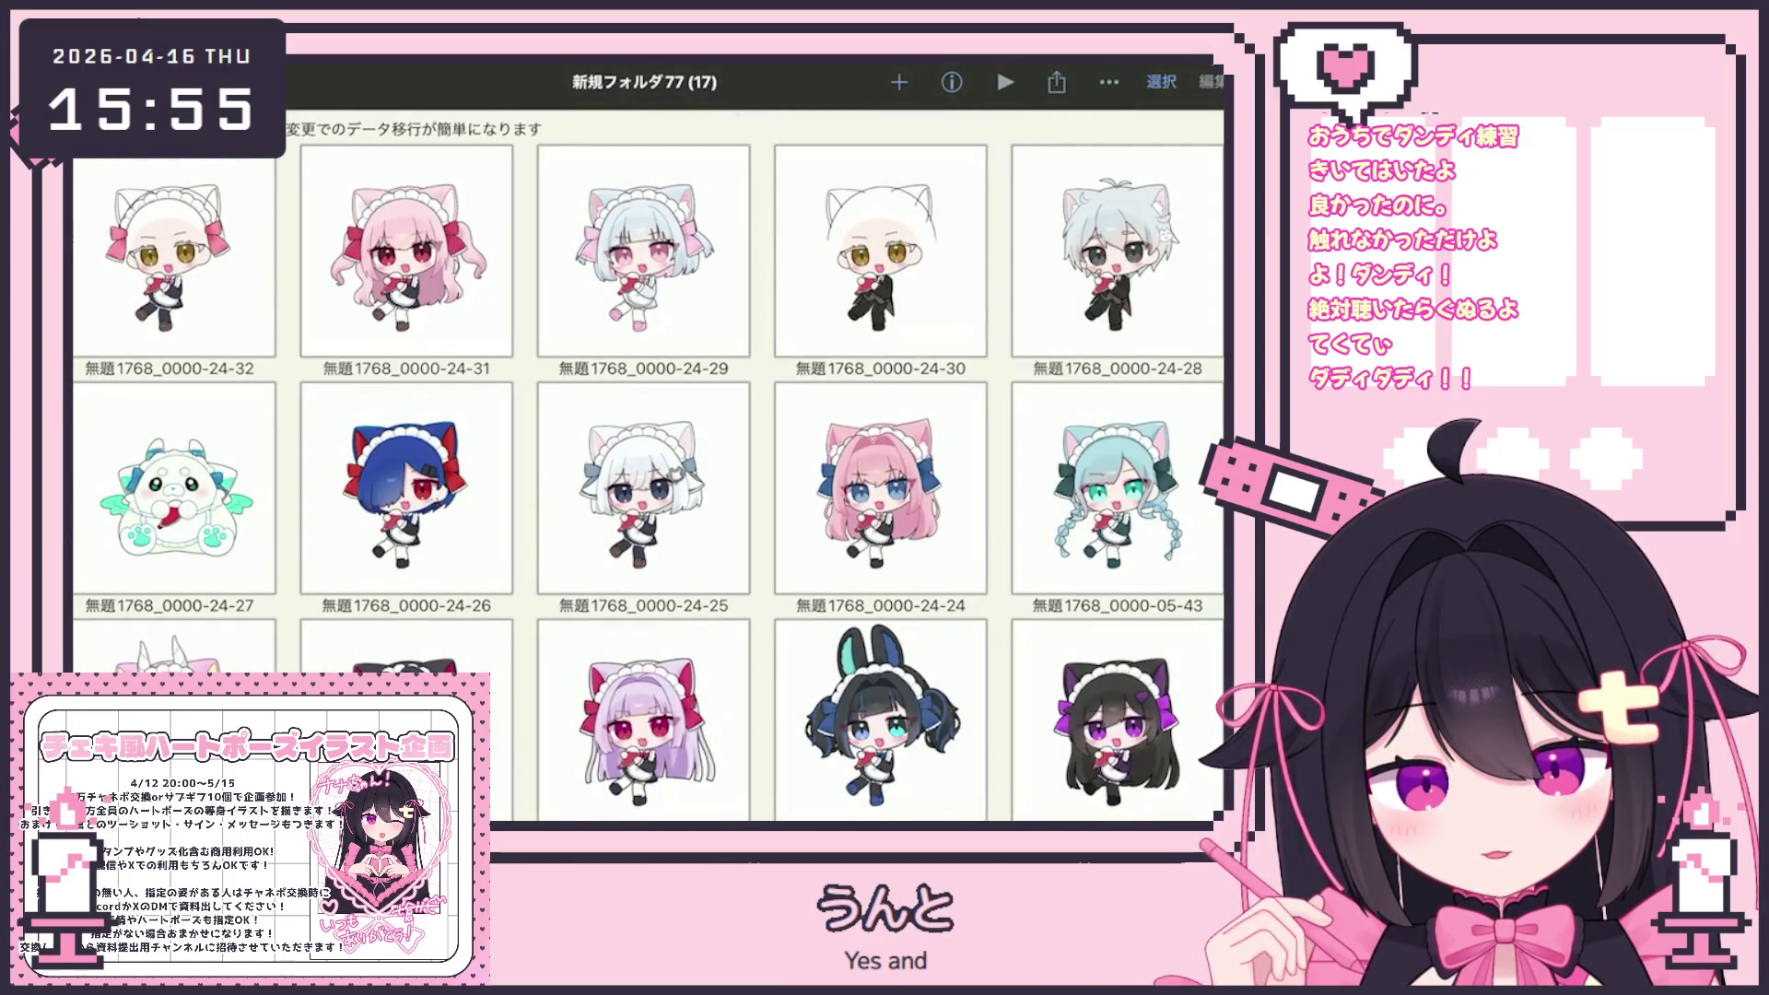
# Preview the white-haired 24-30 picture and the silver-haired cat boy picture
pyautogui.click(880, 249)
pyautogui.click(880, 277)
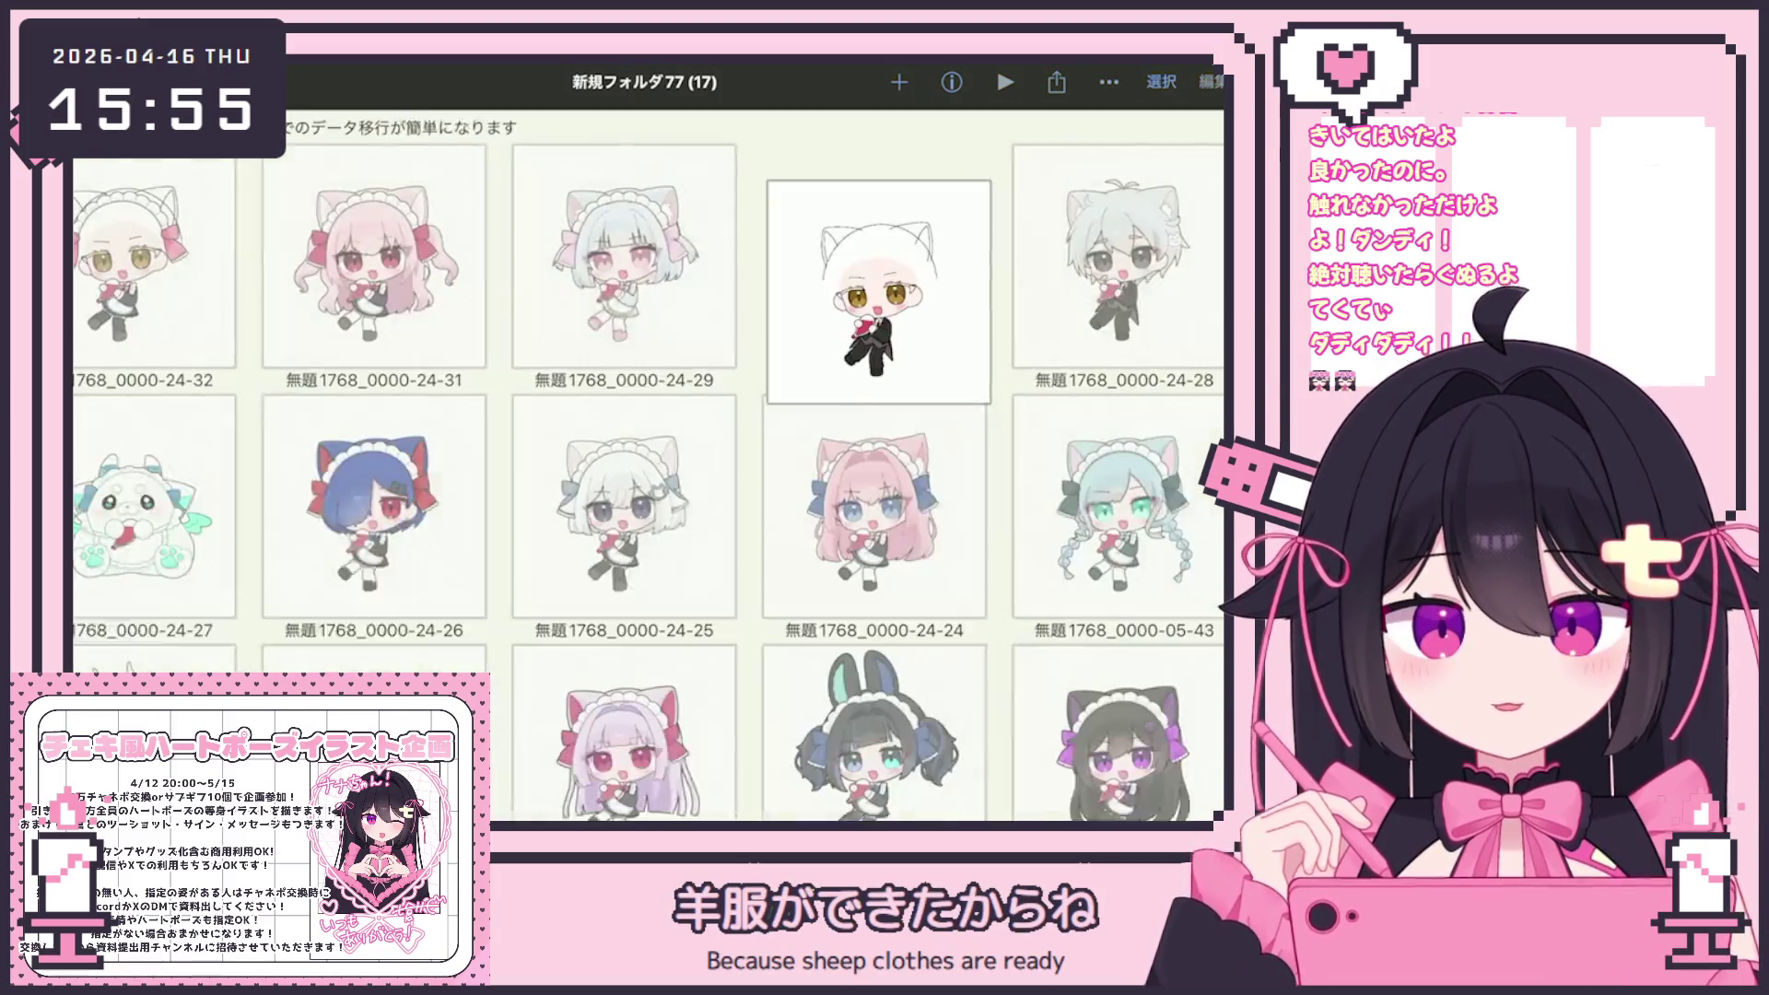
pyautogui.click(1120, 268)
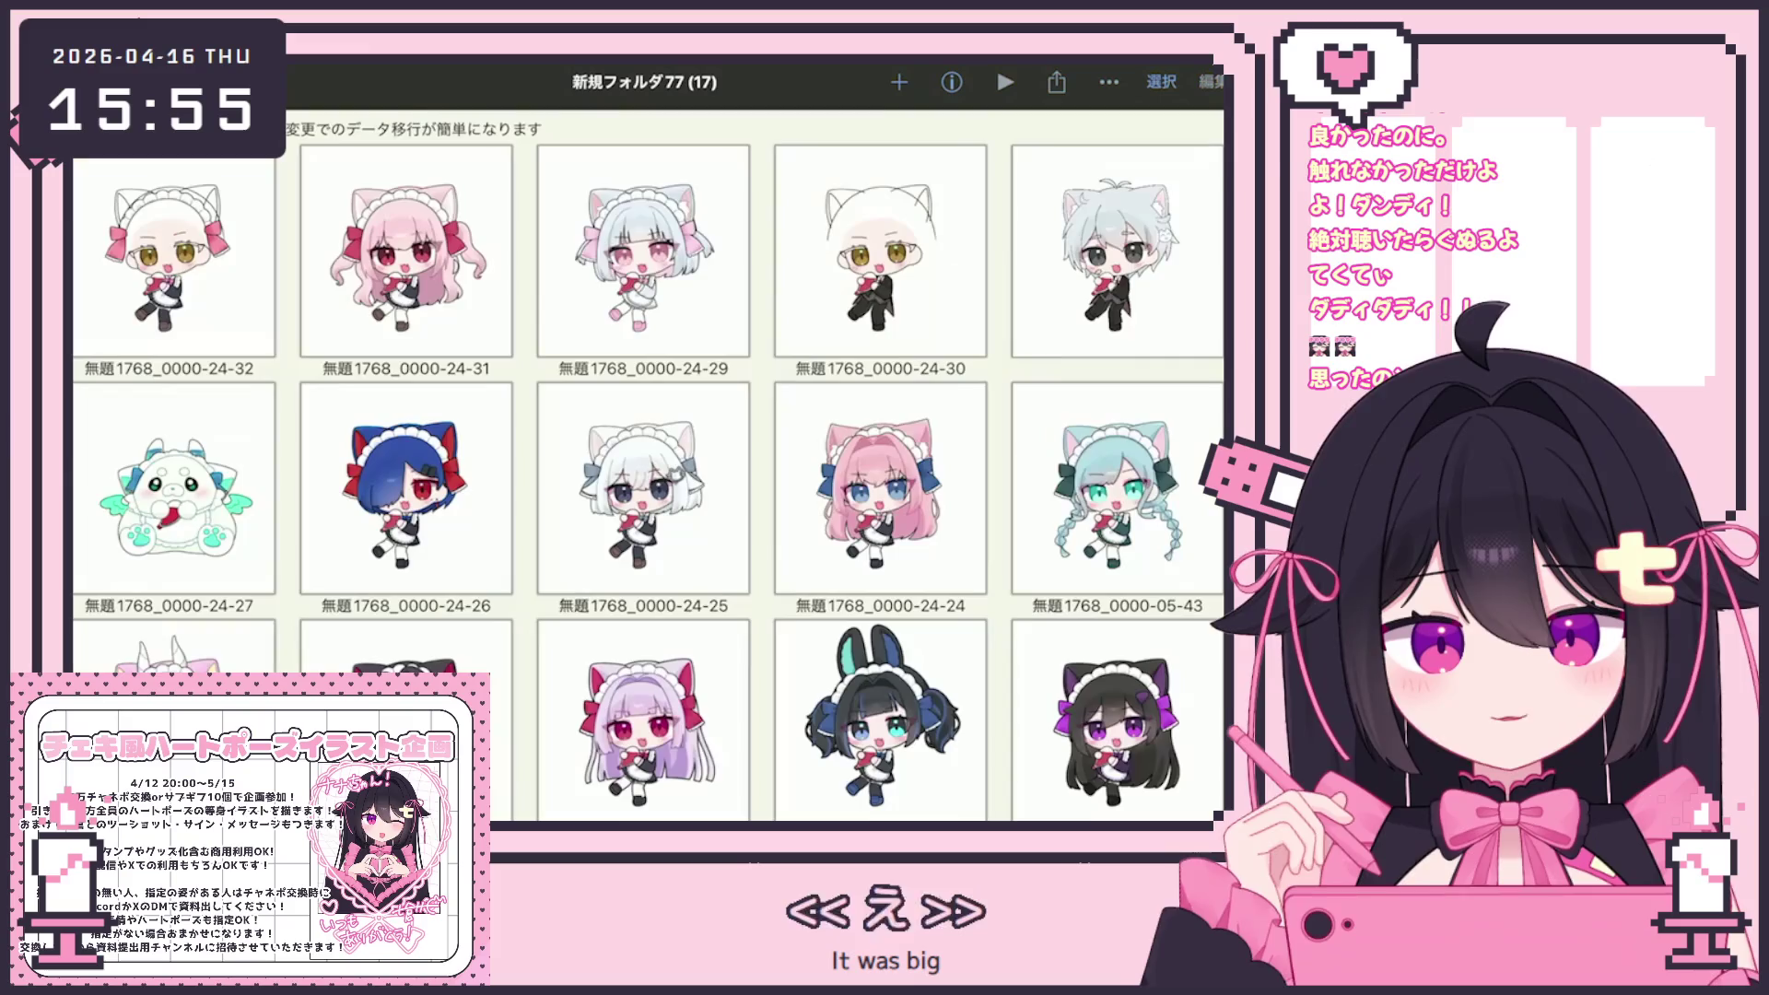
pyautogui.click(645, 442)
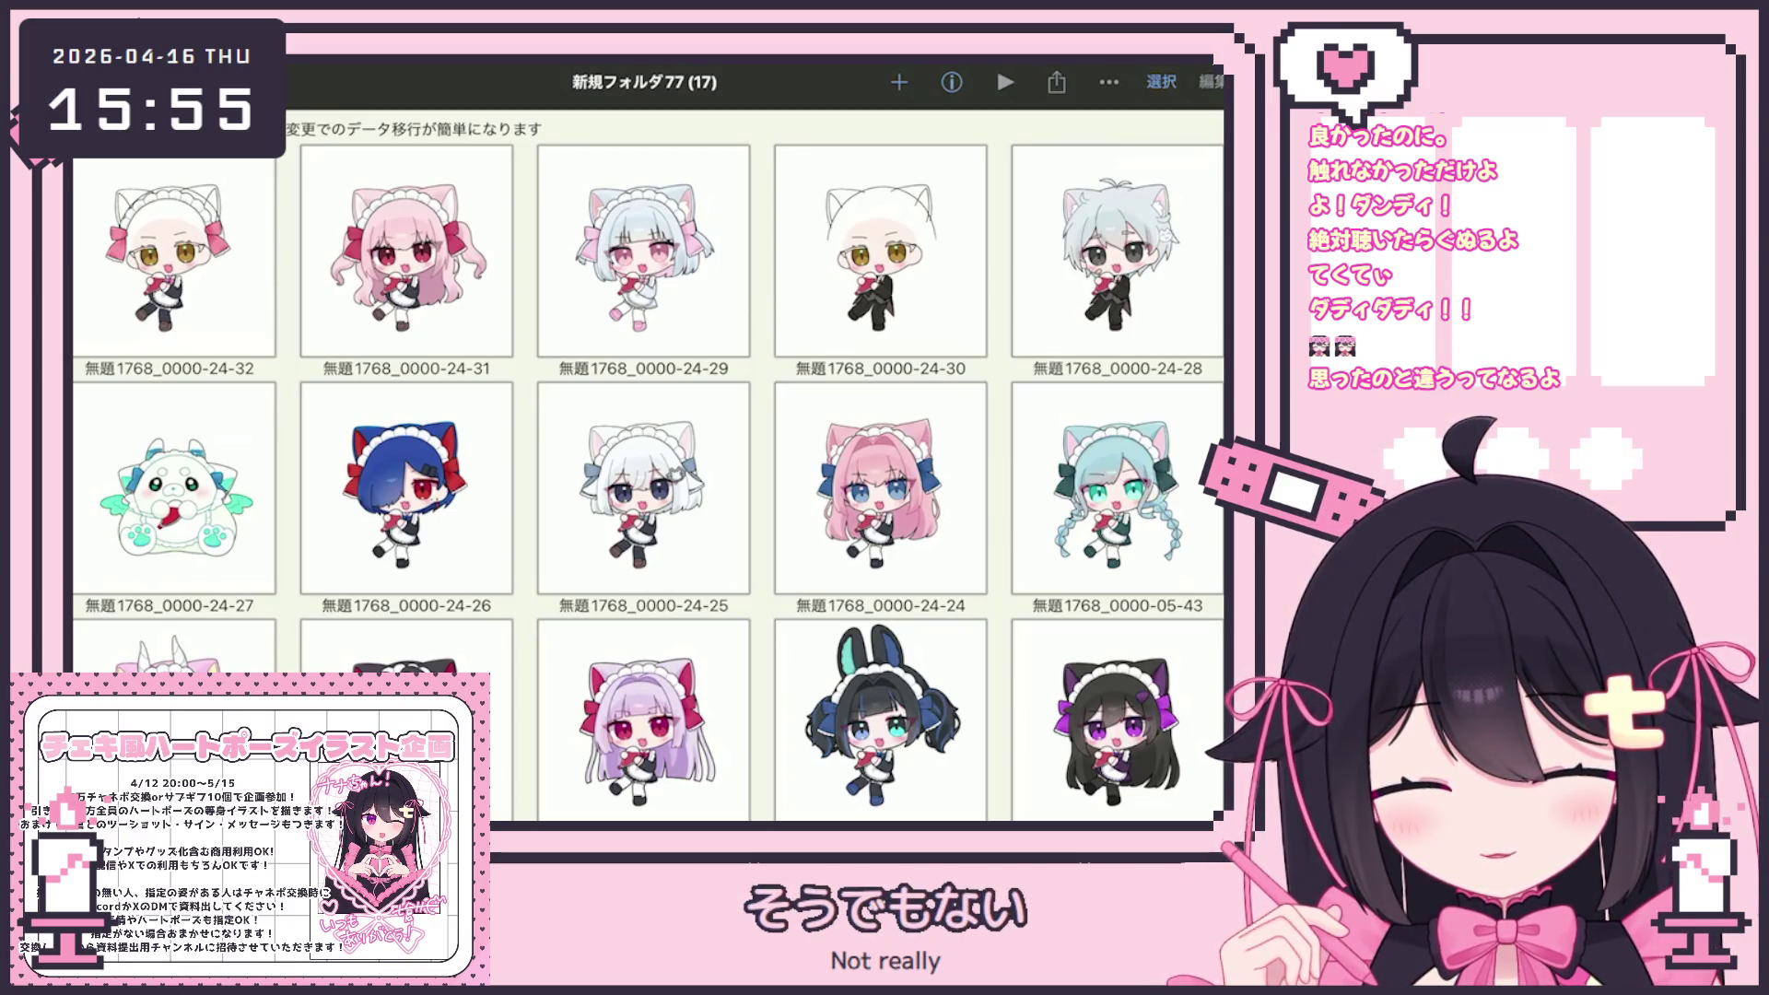
# View the pink-haired maid girl full size, then open the white fluffy mascot 24-27
pyautogui.click(644, 251)
pyautogui.moveTo(461, 442); pyautogui.dragTo(829, 442)
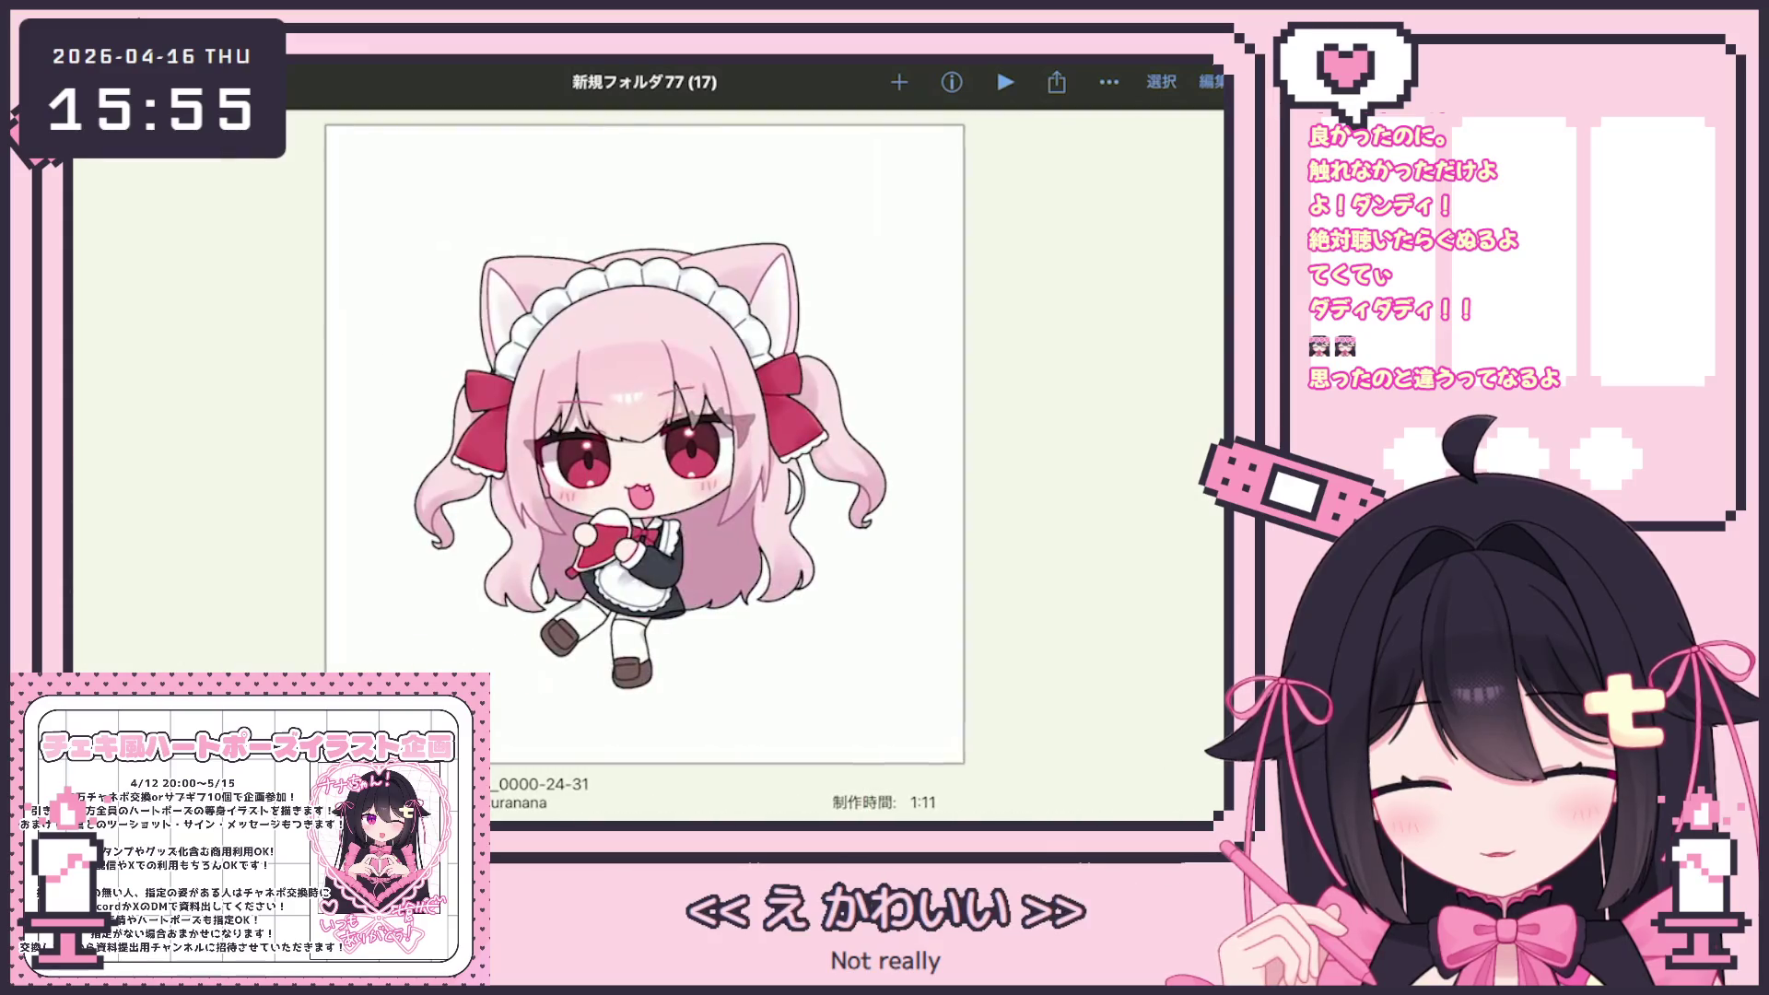
pyautogui.press('Escape')
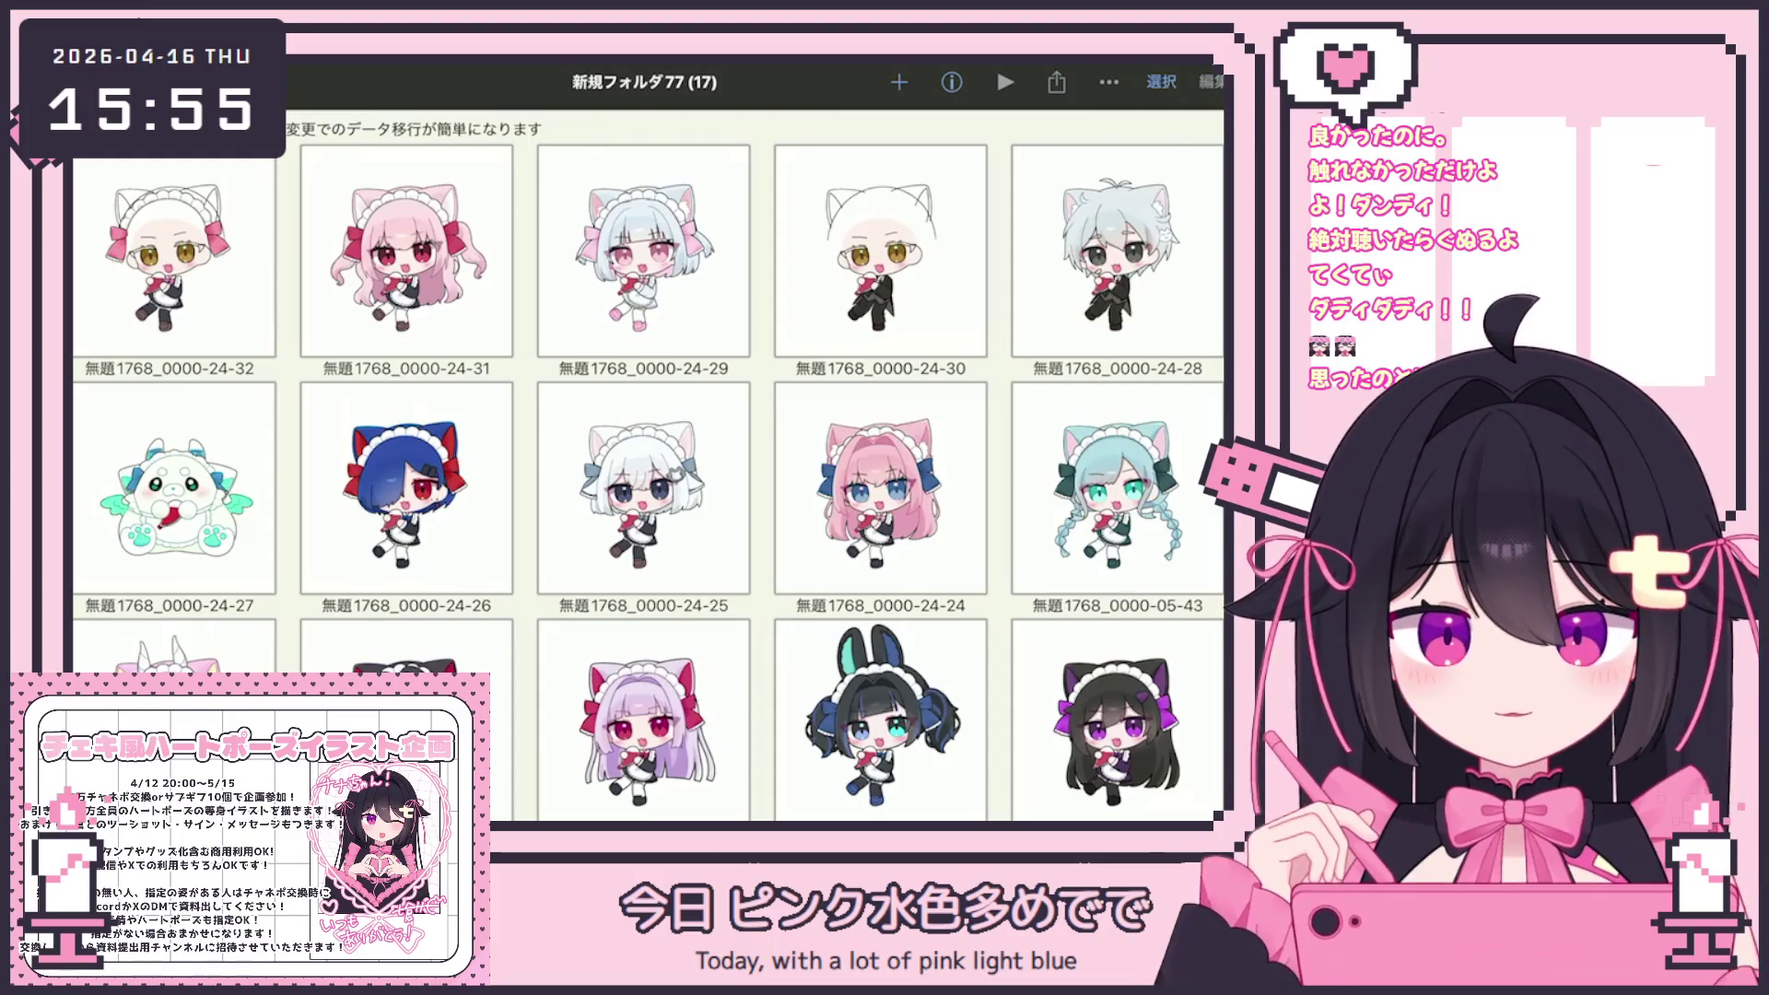
pyautogui.click(174, 488)
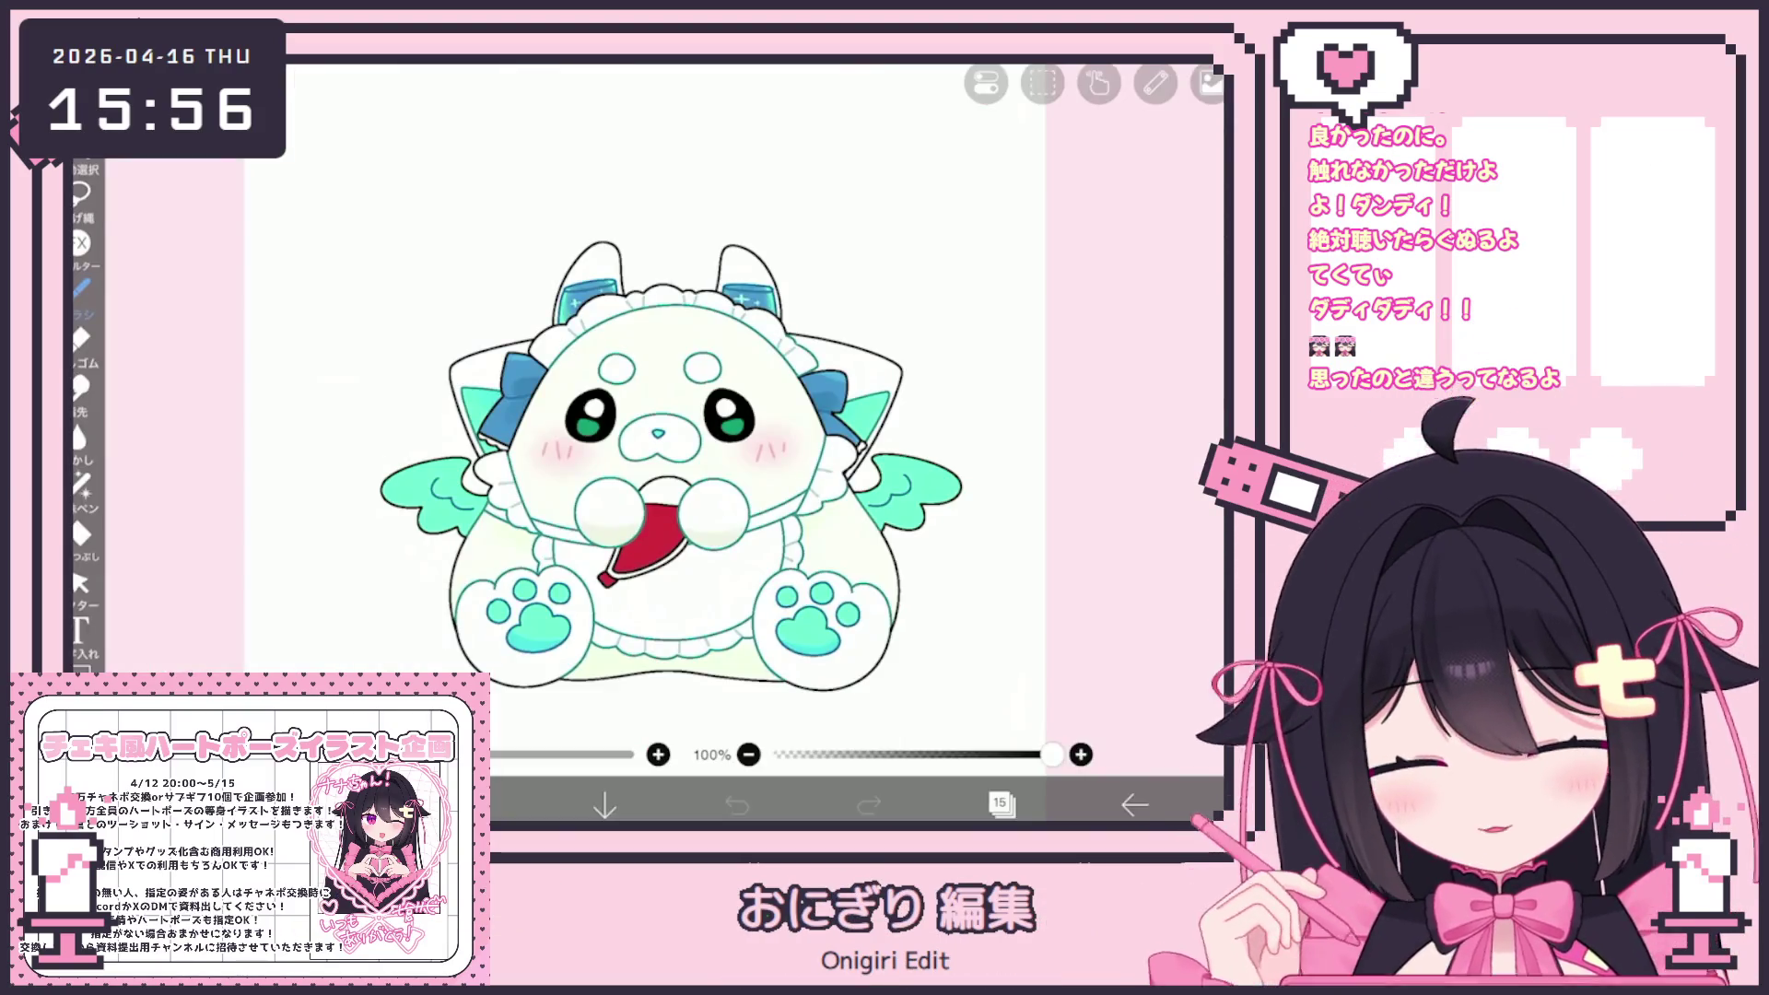
# Select eye layer 2 and scale the mascot's eyes to 105%
pyautogui.click(1000, 804)
pyautogui.scroll(5, 1037, 387)
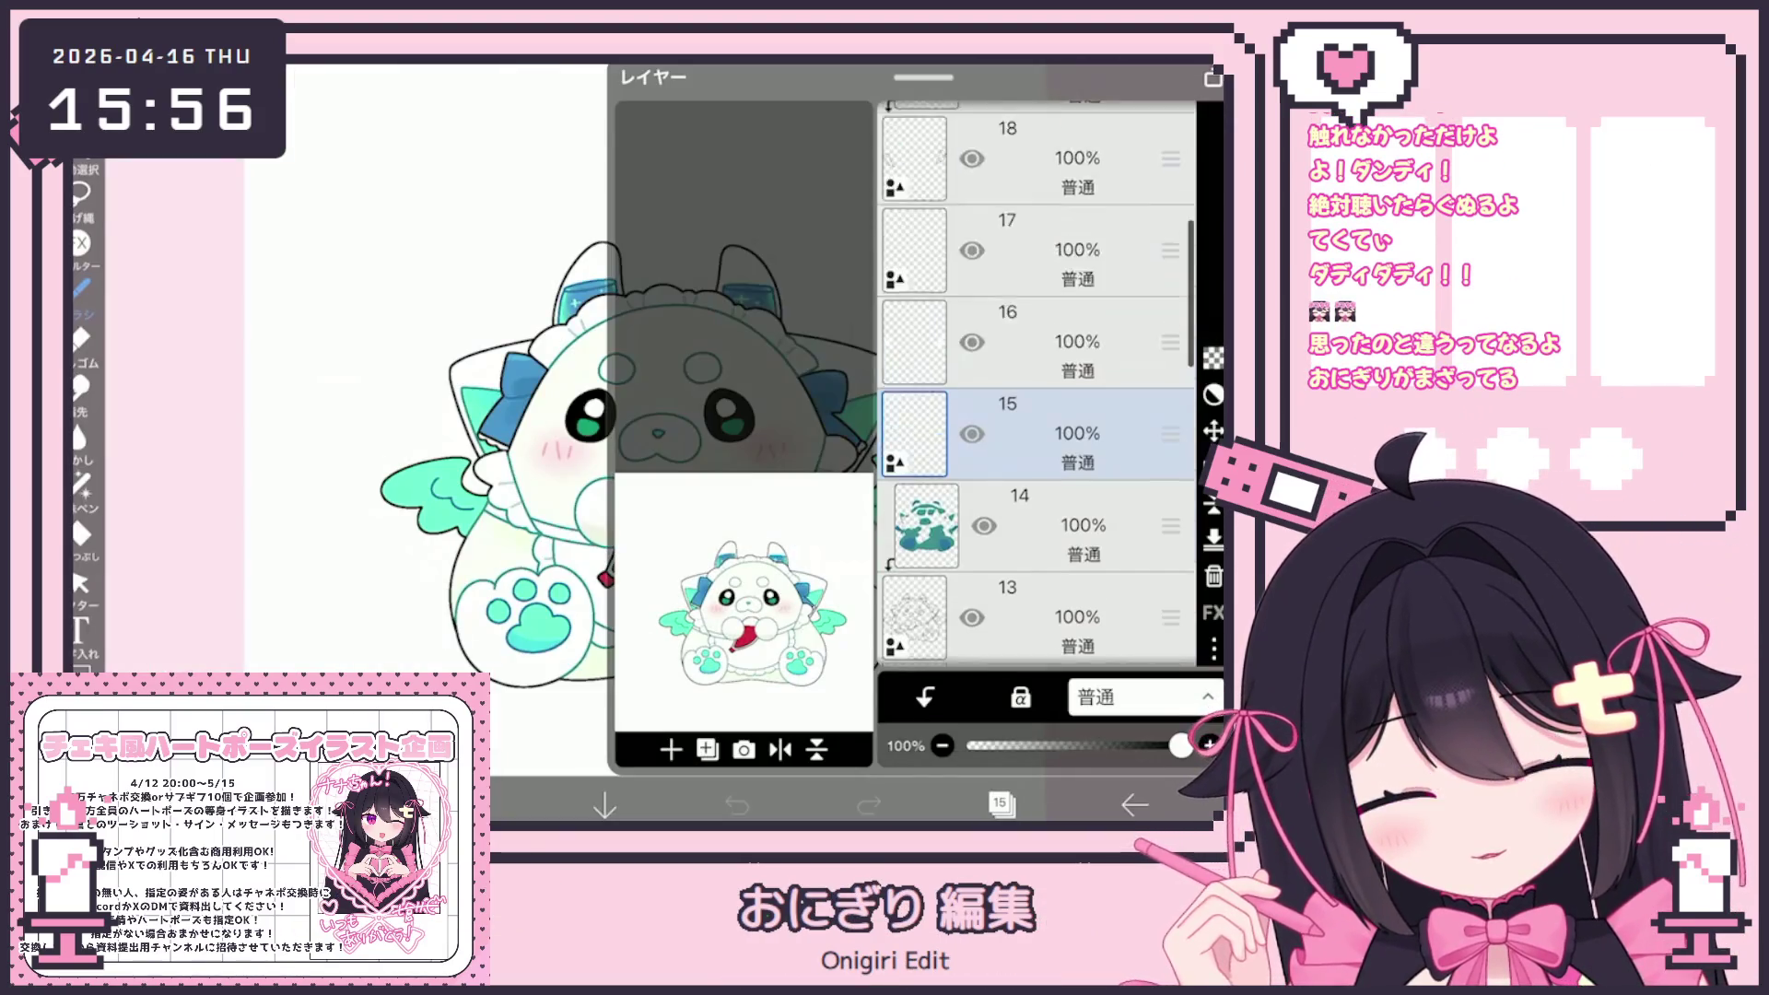
pyautogui.scroll(-15, 1036, 387)
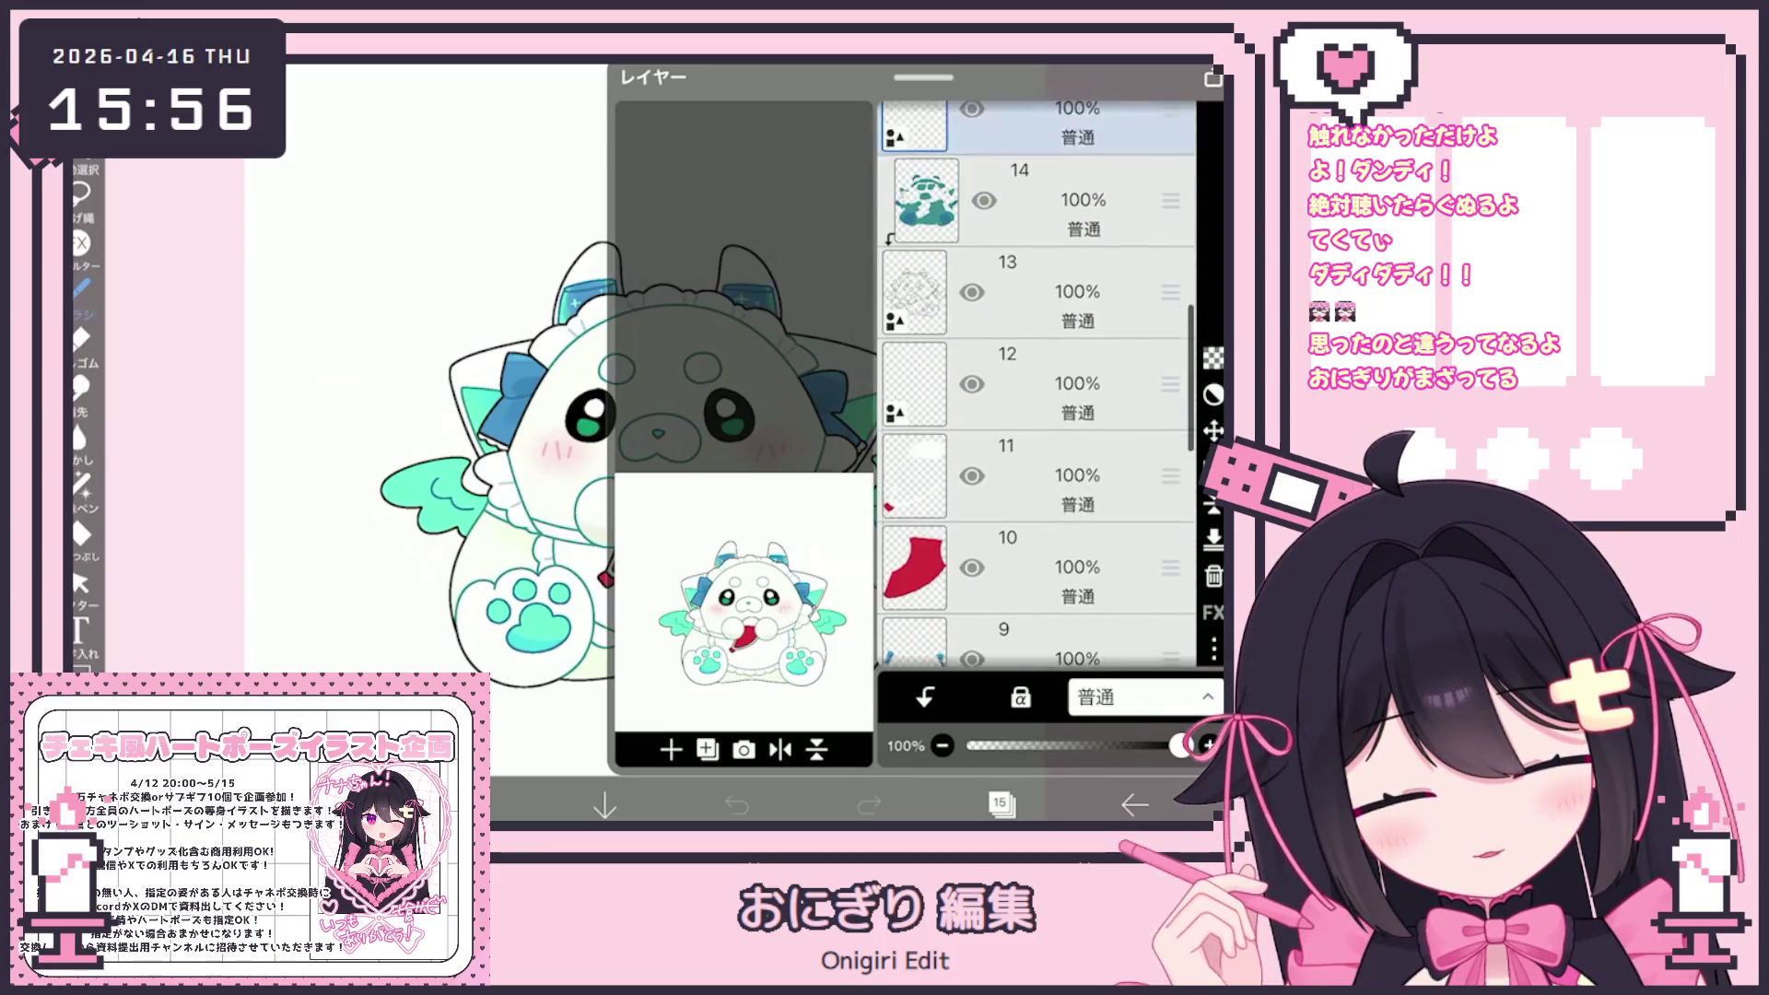
pyautogui.scroll(-3, 1036, 387)
pyautogui.click(1060, 485)
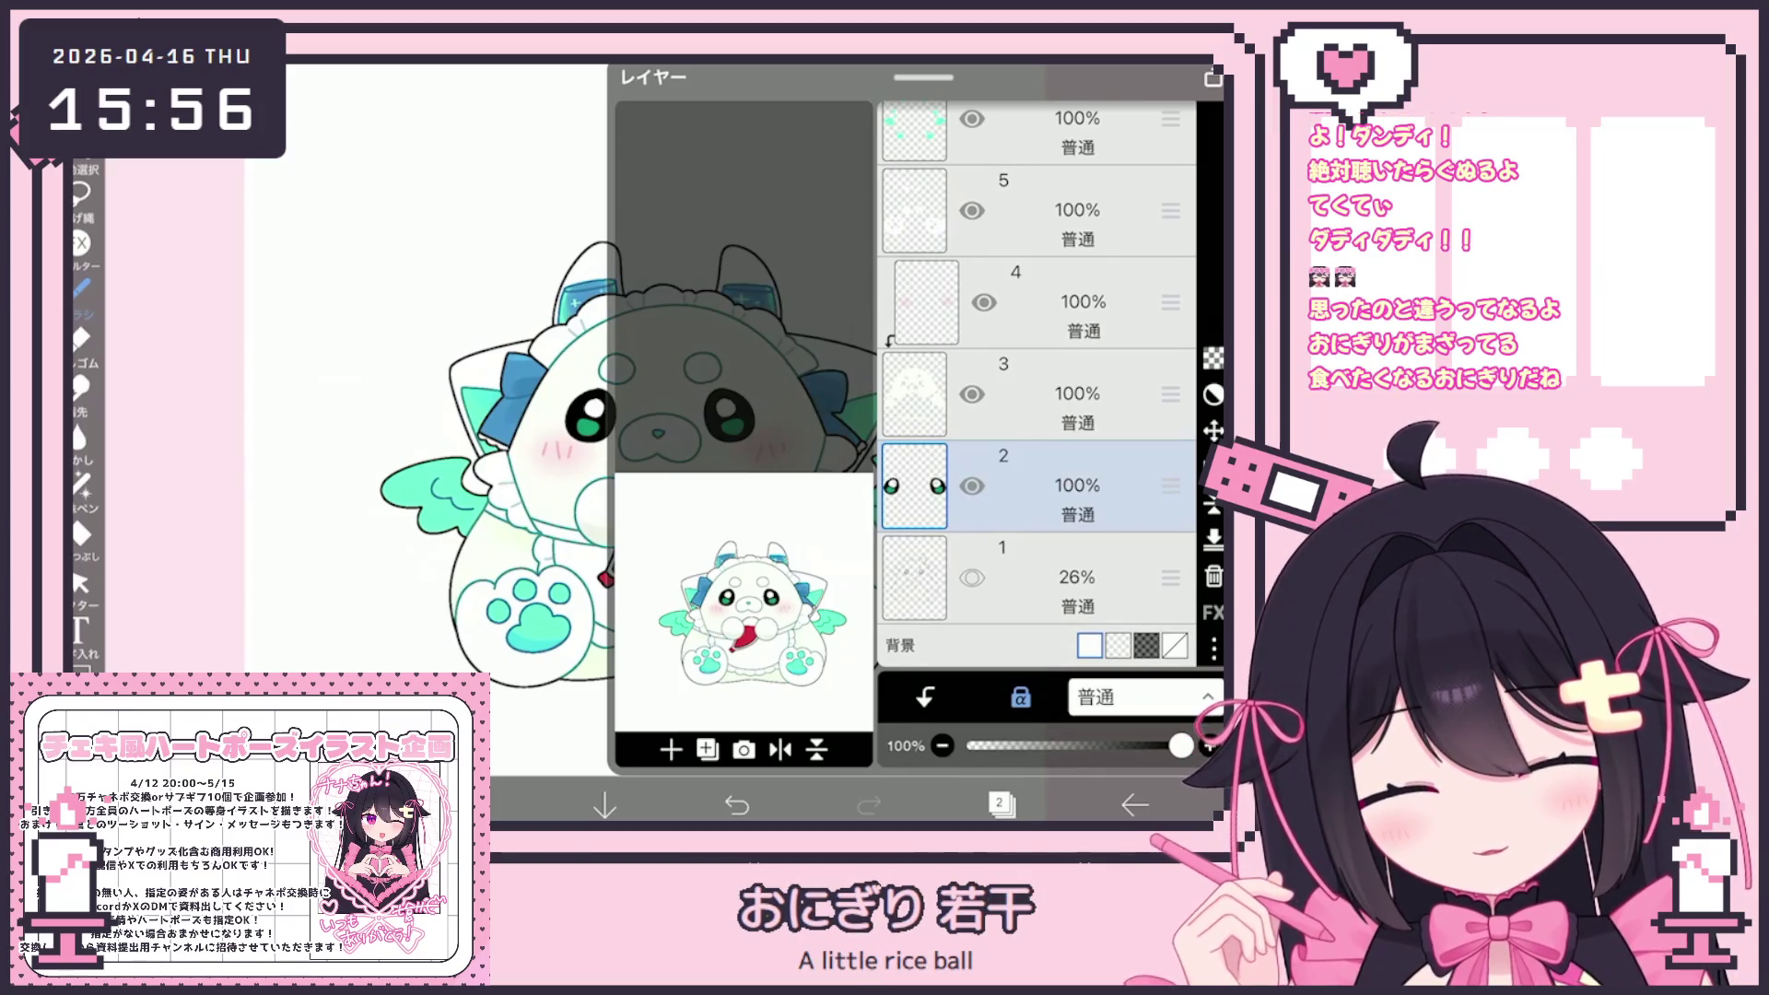
pyautogui.click(1212, 430)
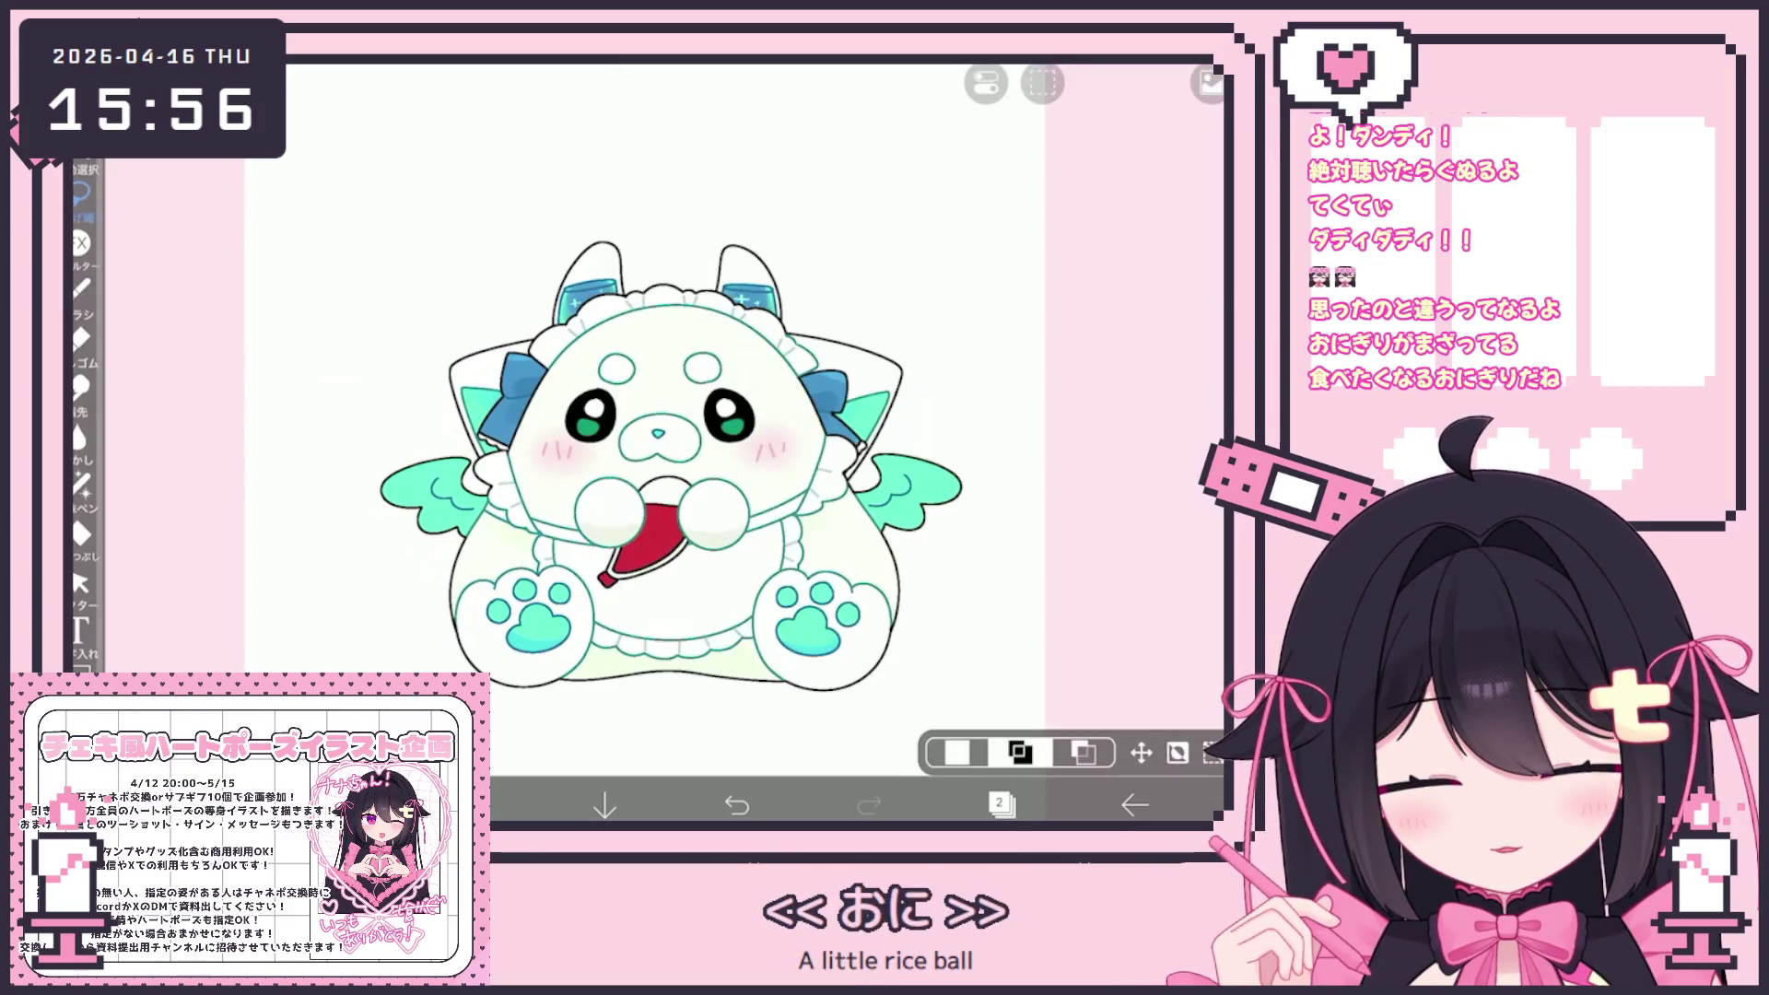
pyautogui.scroll(-2, 1032, 718)
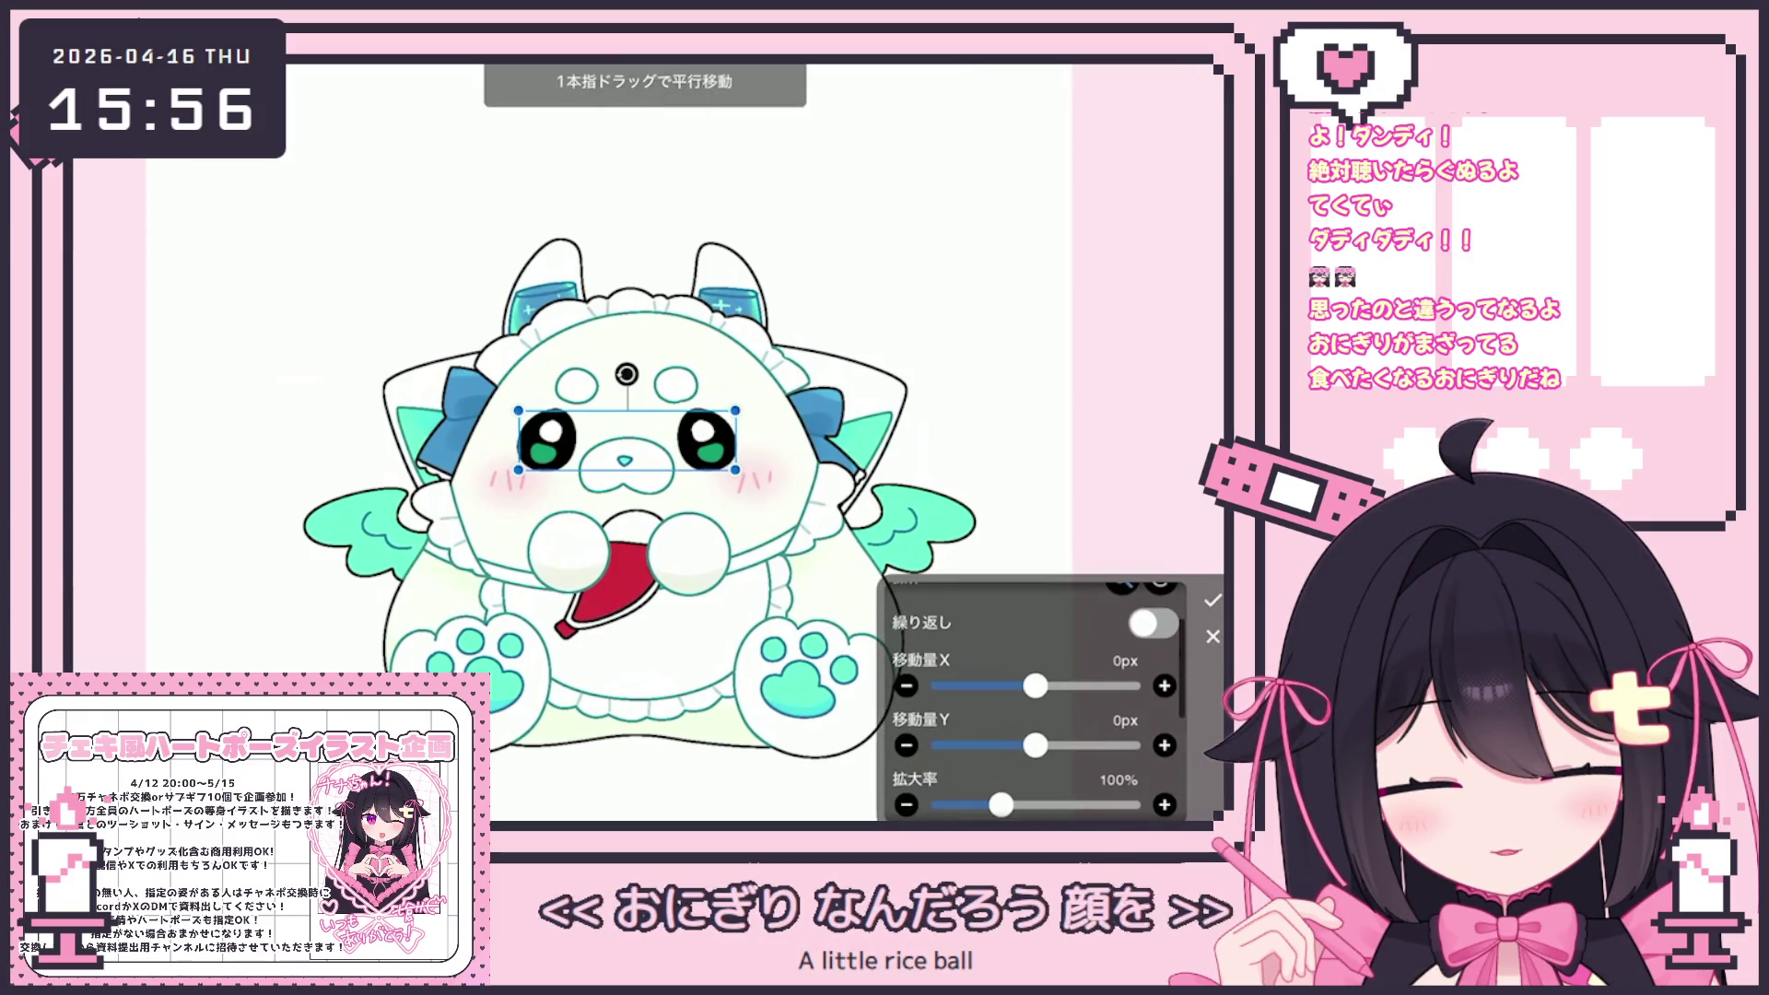
pyautogui.moveTo(995, 805); pyautogui.dragTo(1005, 804)
pyautogui.click(1213, 600)
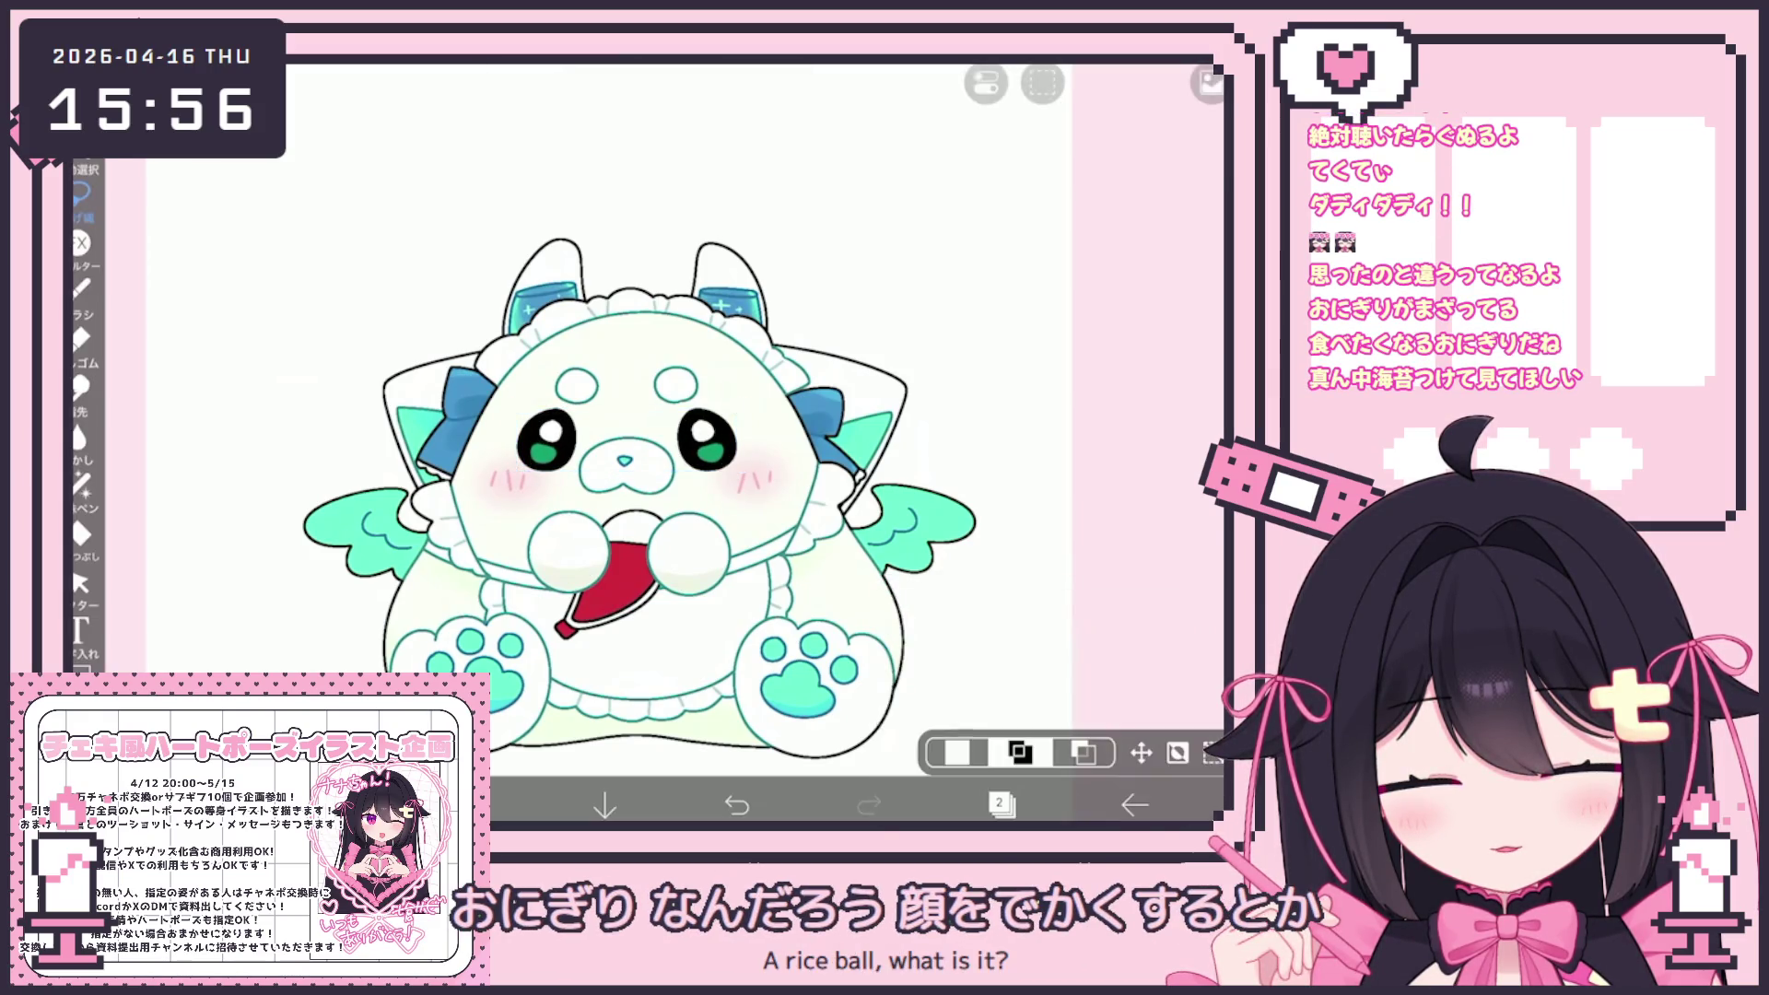
# Drag the eye layer up the stack between layers 14 and 13
pyautogui.click(999, 805)
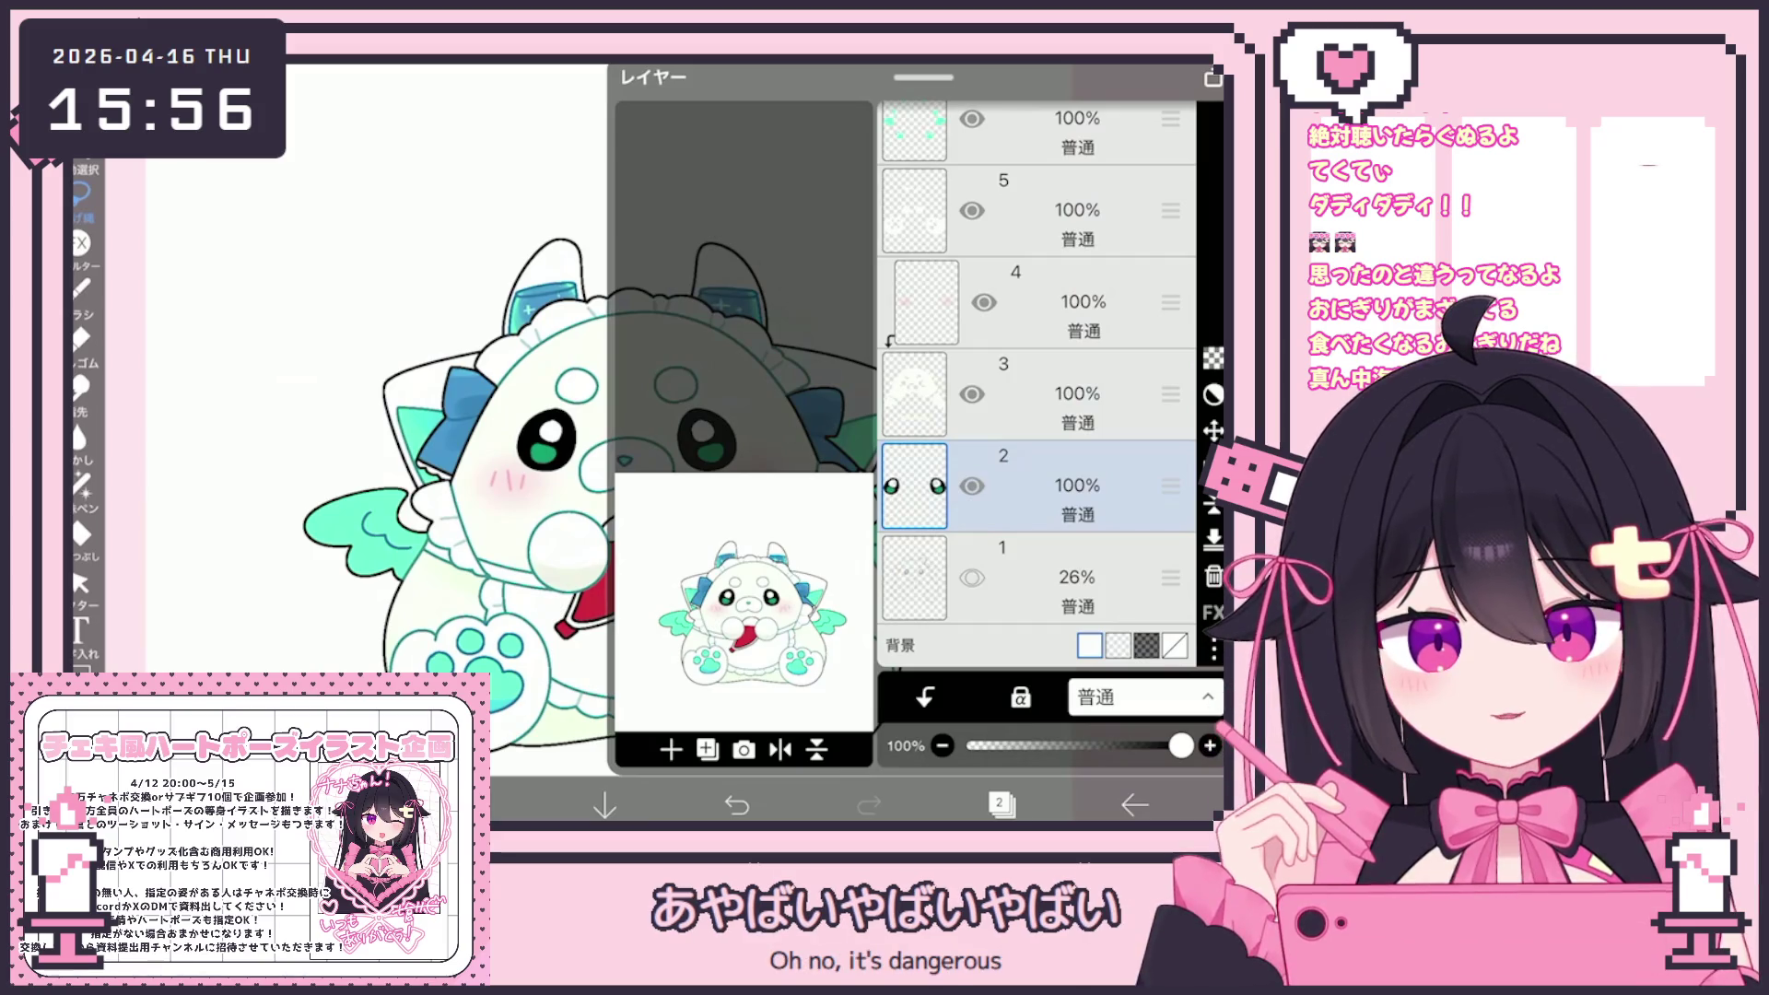
pyautogui.scroll(2, 1036, 387)
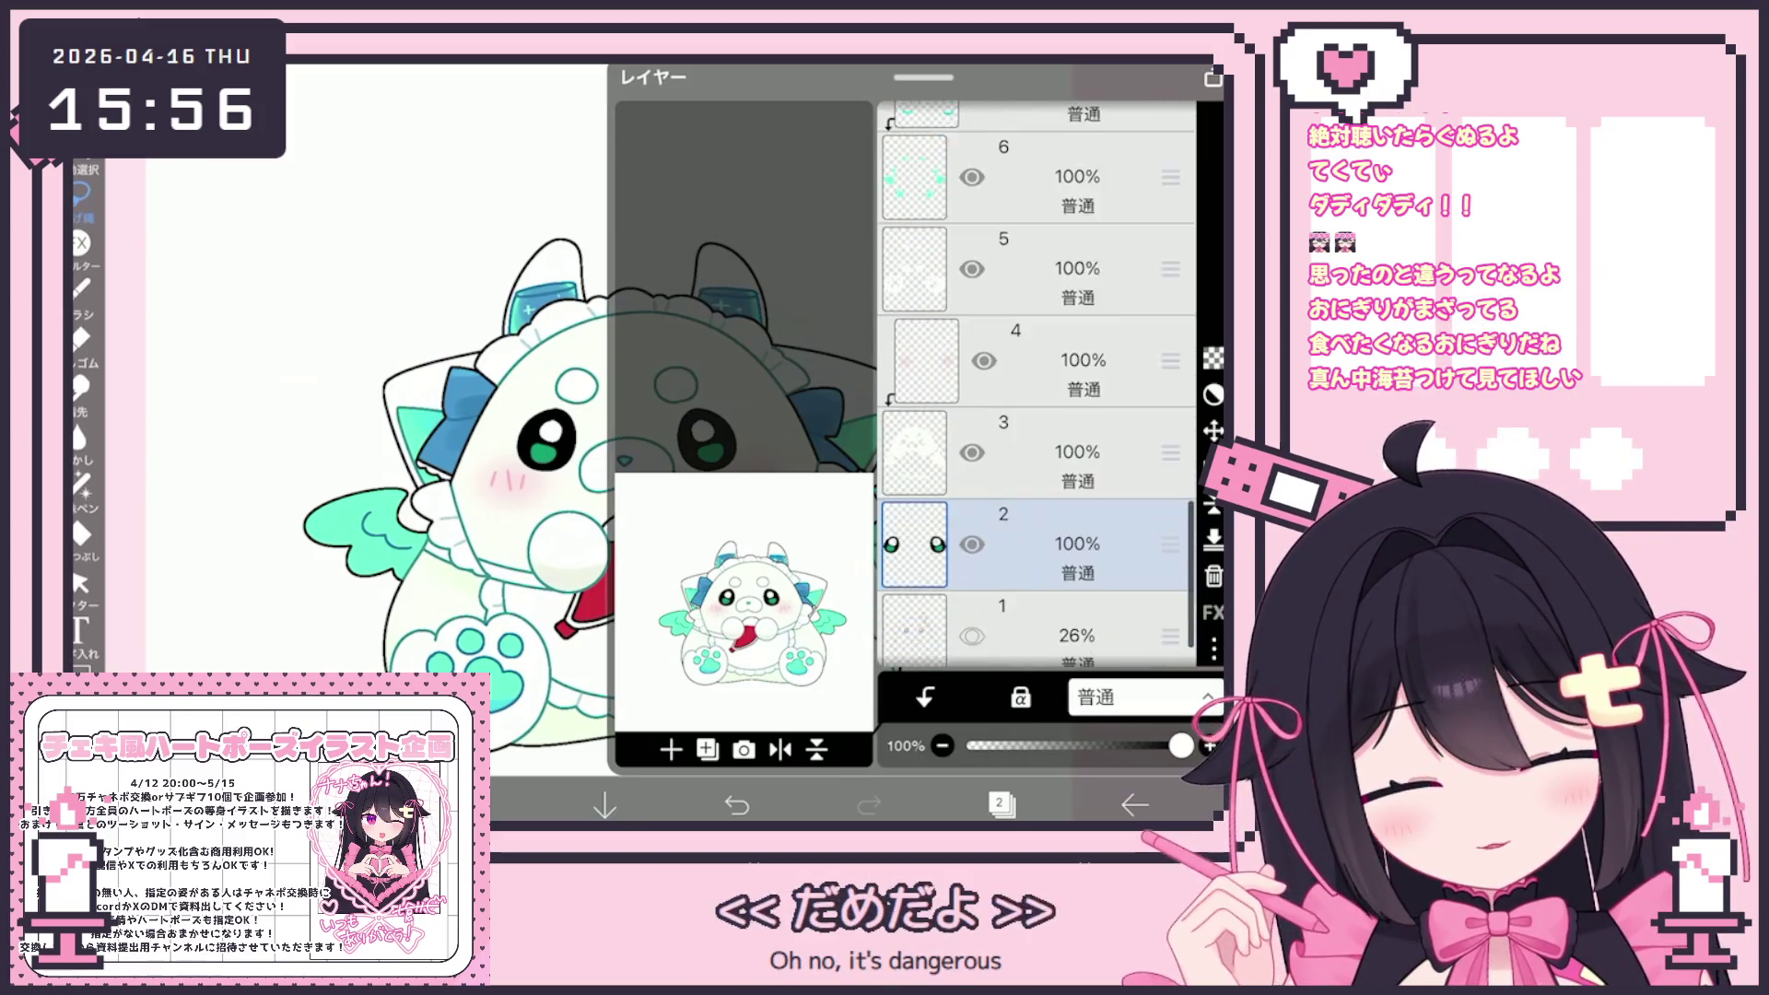
pyautogui.moveTo(1171, 543)
pyautogui.mouseDown()
pyautogui.moveTo(1170, 146)
pyautogui.moveTo(1170, 612)
pyautogui.moveTo(1170, 580)
pyautogui.mouseUp()
pyautogui.scroll(-3, 1036, 414)
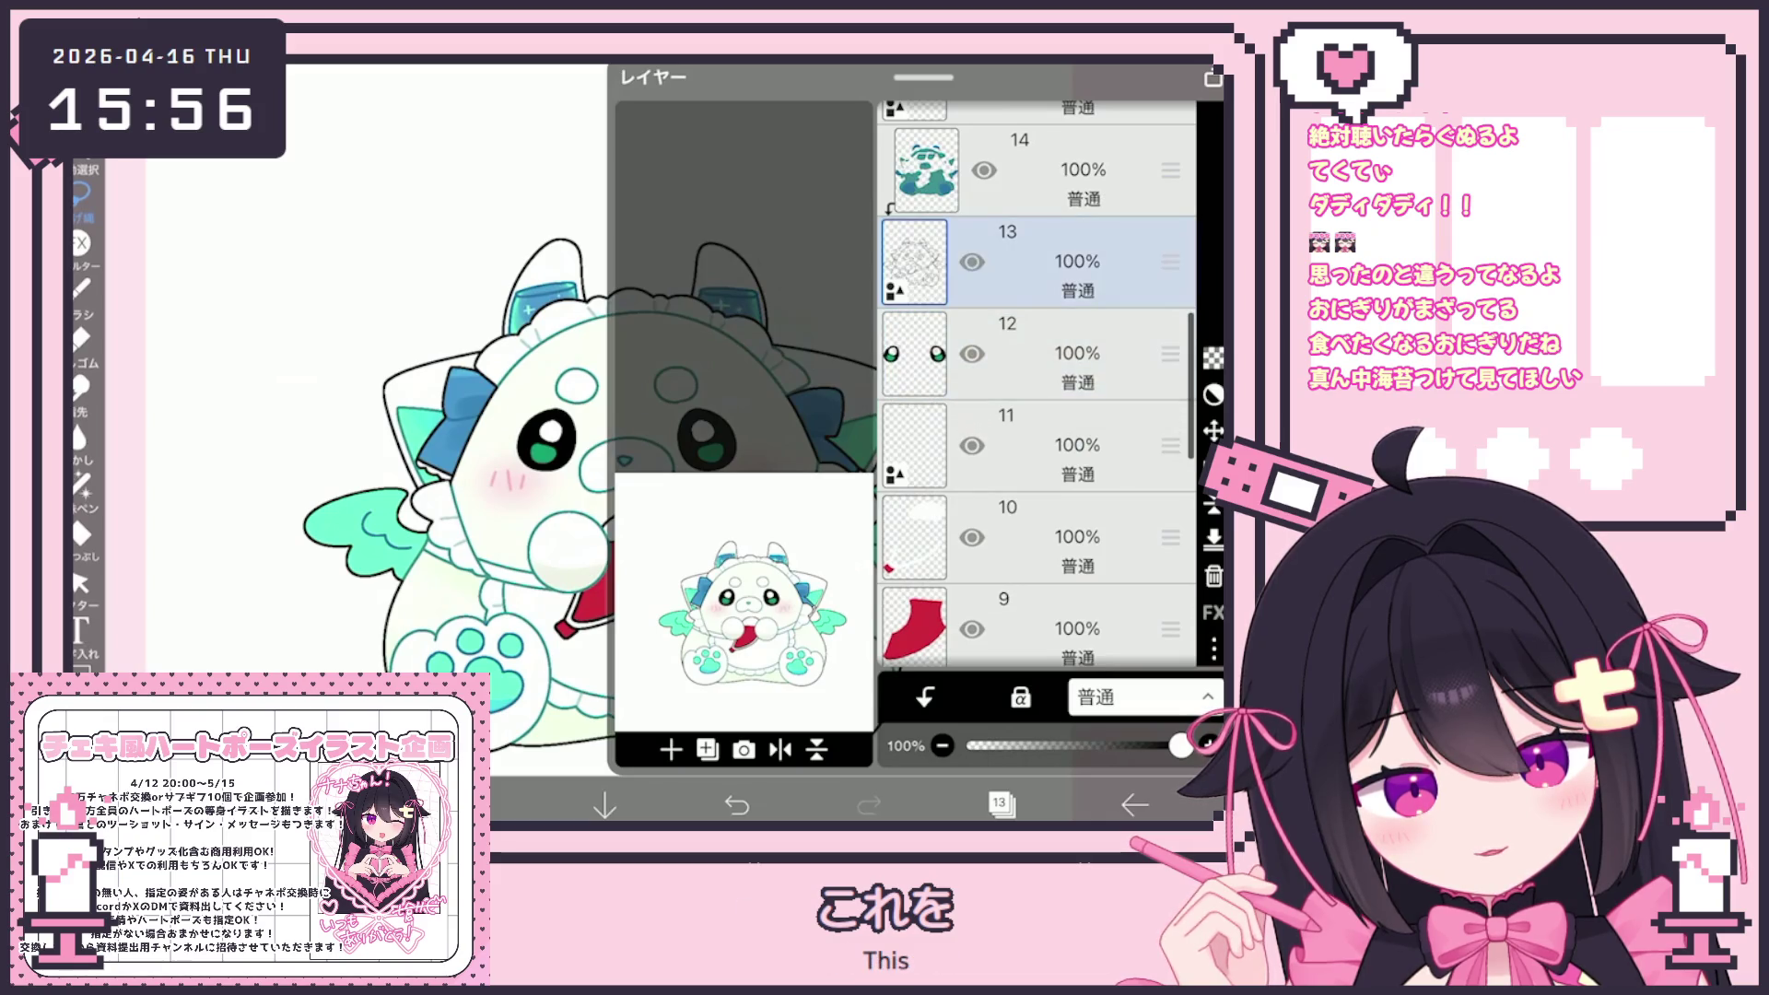
# Cut the eye selection and paste it onto a new layer
pyautogui.click(1002, 803)
pyautogui.click(546, 442)
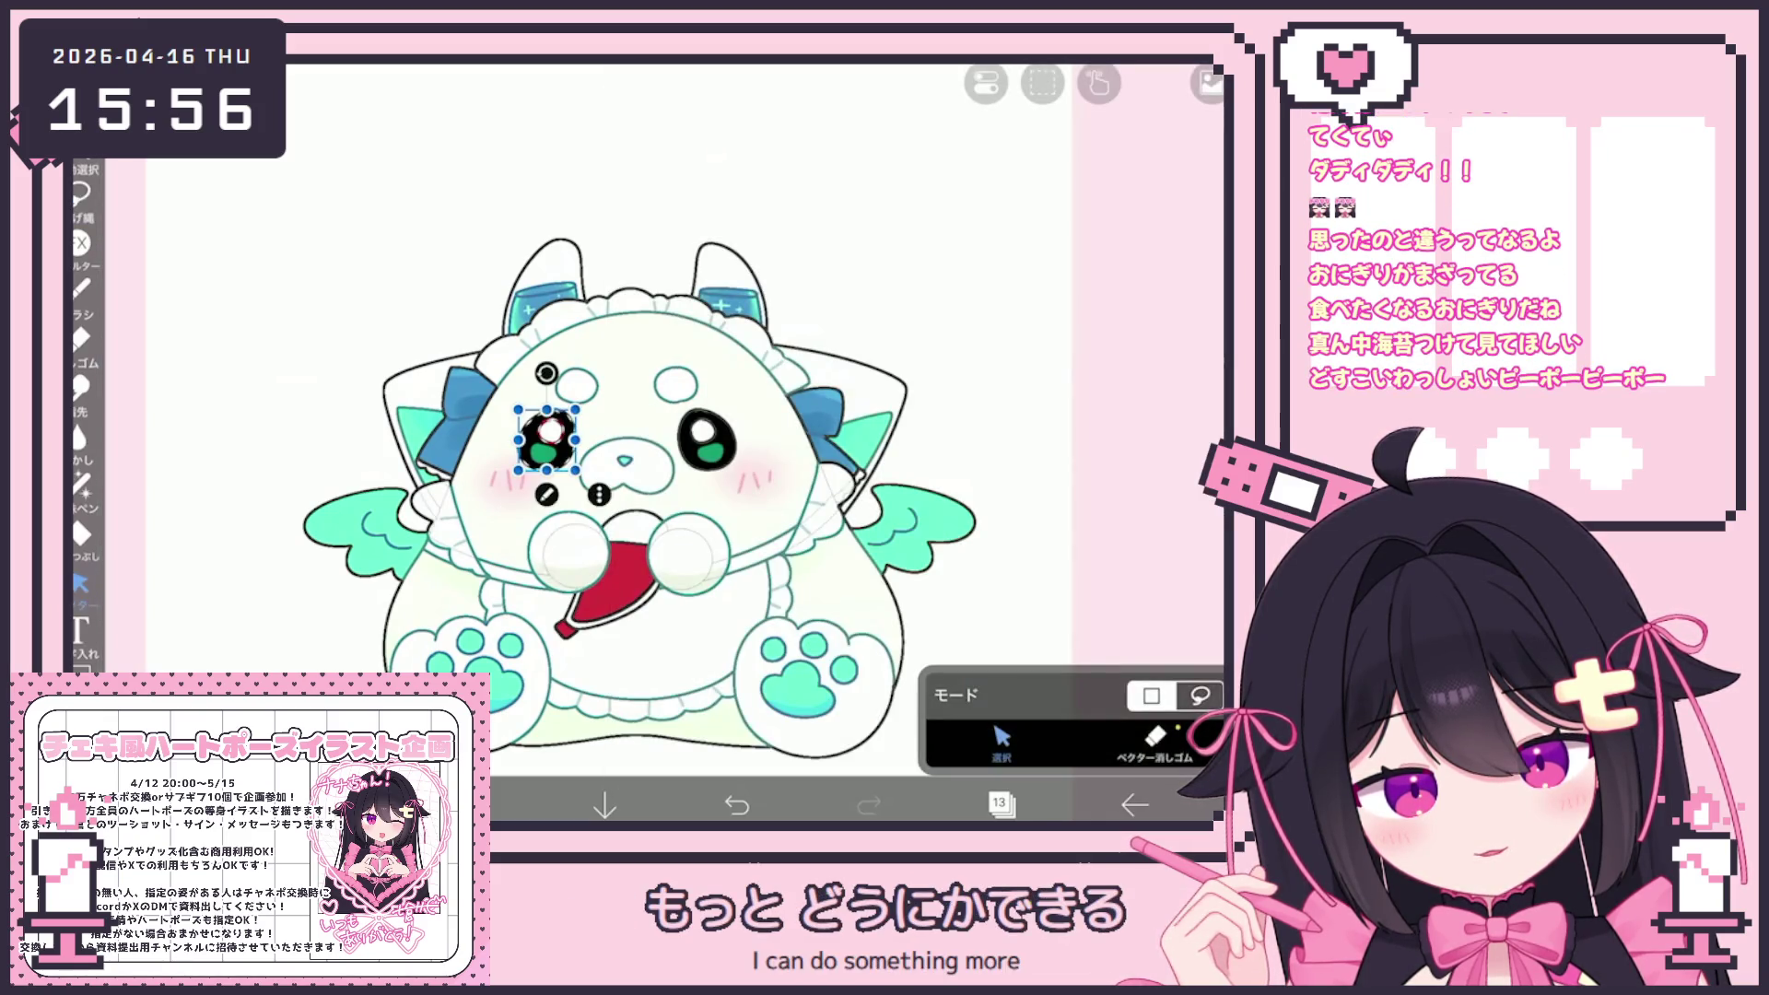
pyautogui.click(759, 495)
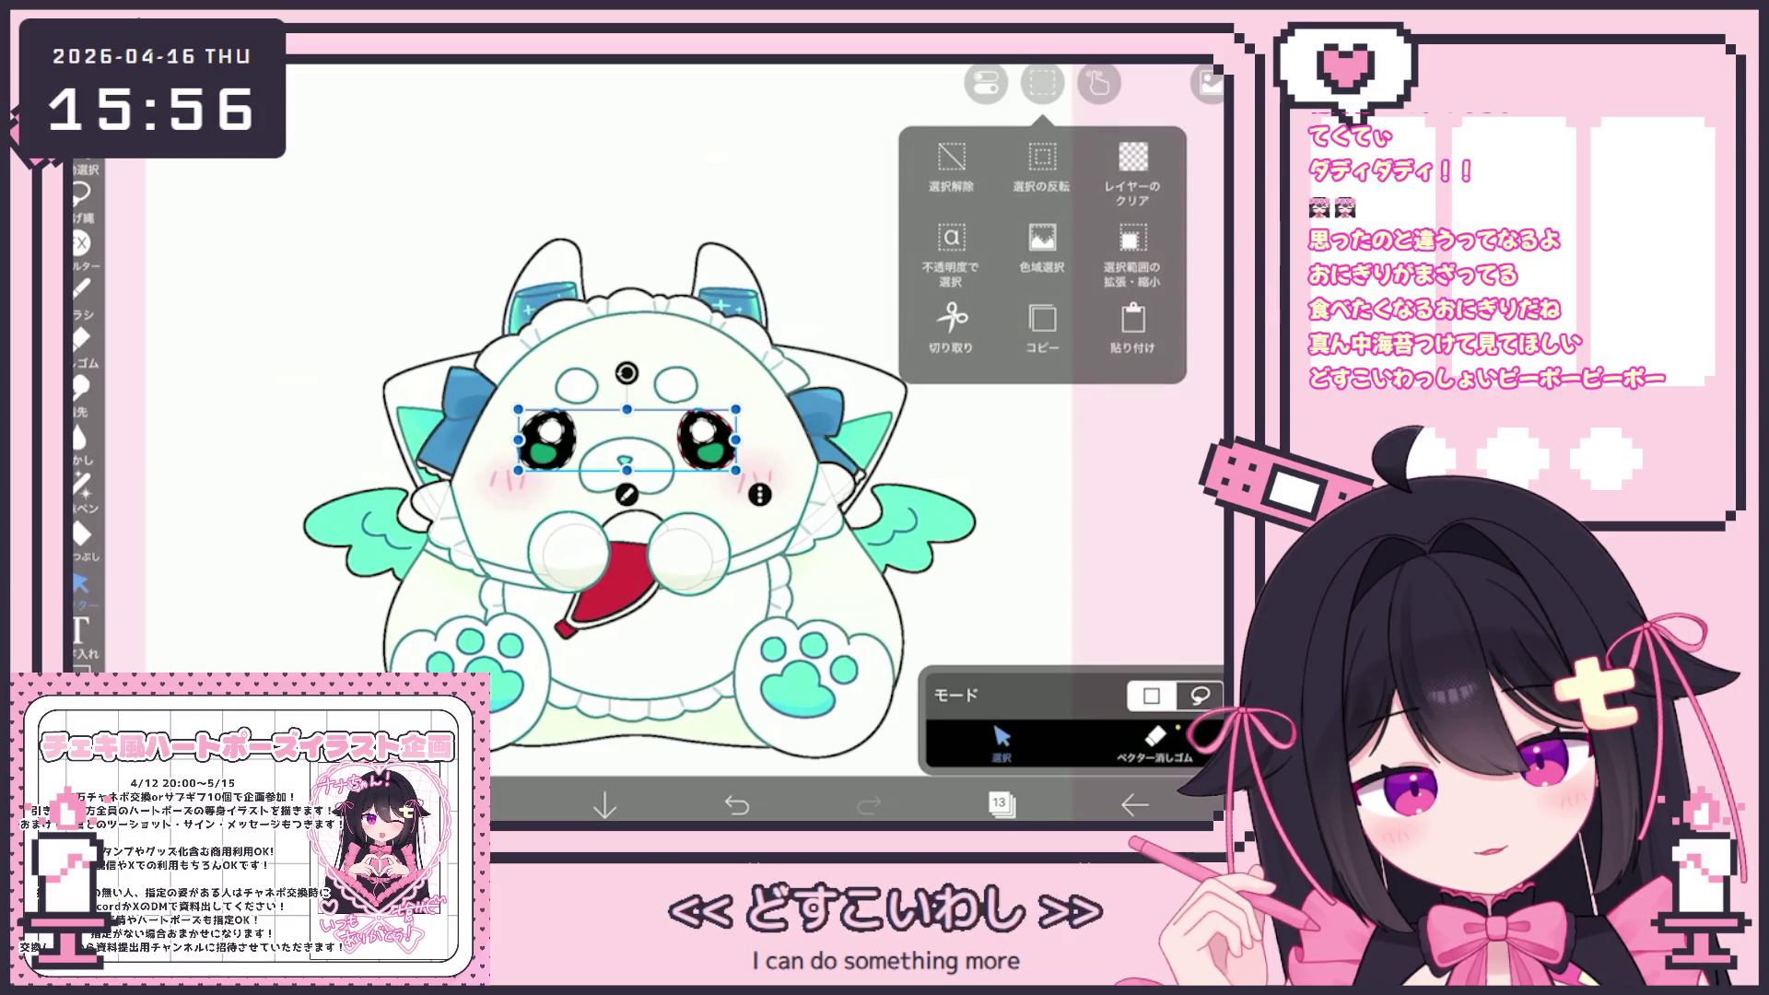
pyautogui.click(940, 170)
pyautogui.click(1002, 804)
pyautogui.click(1001, 804)
pyautogui.click(1043, 84)
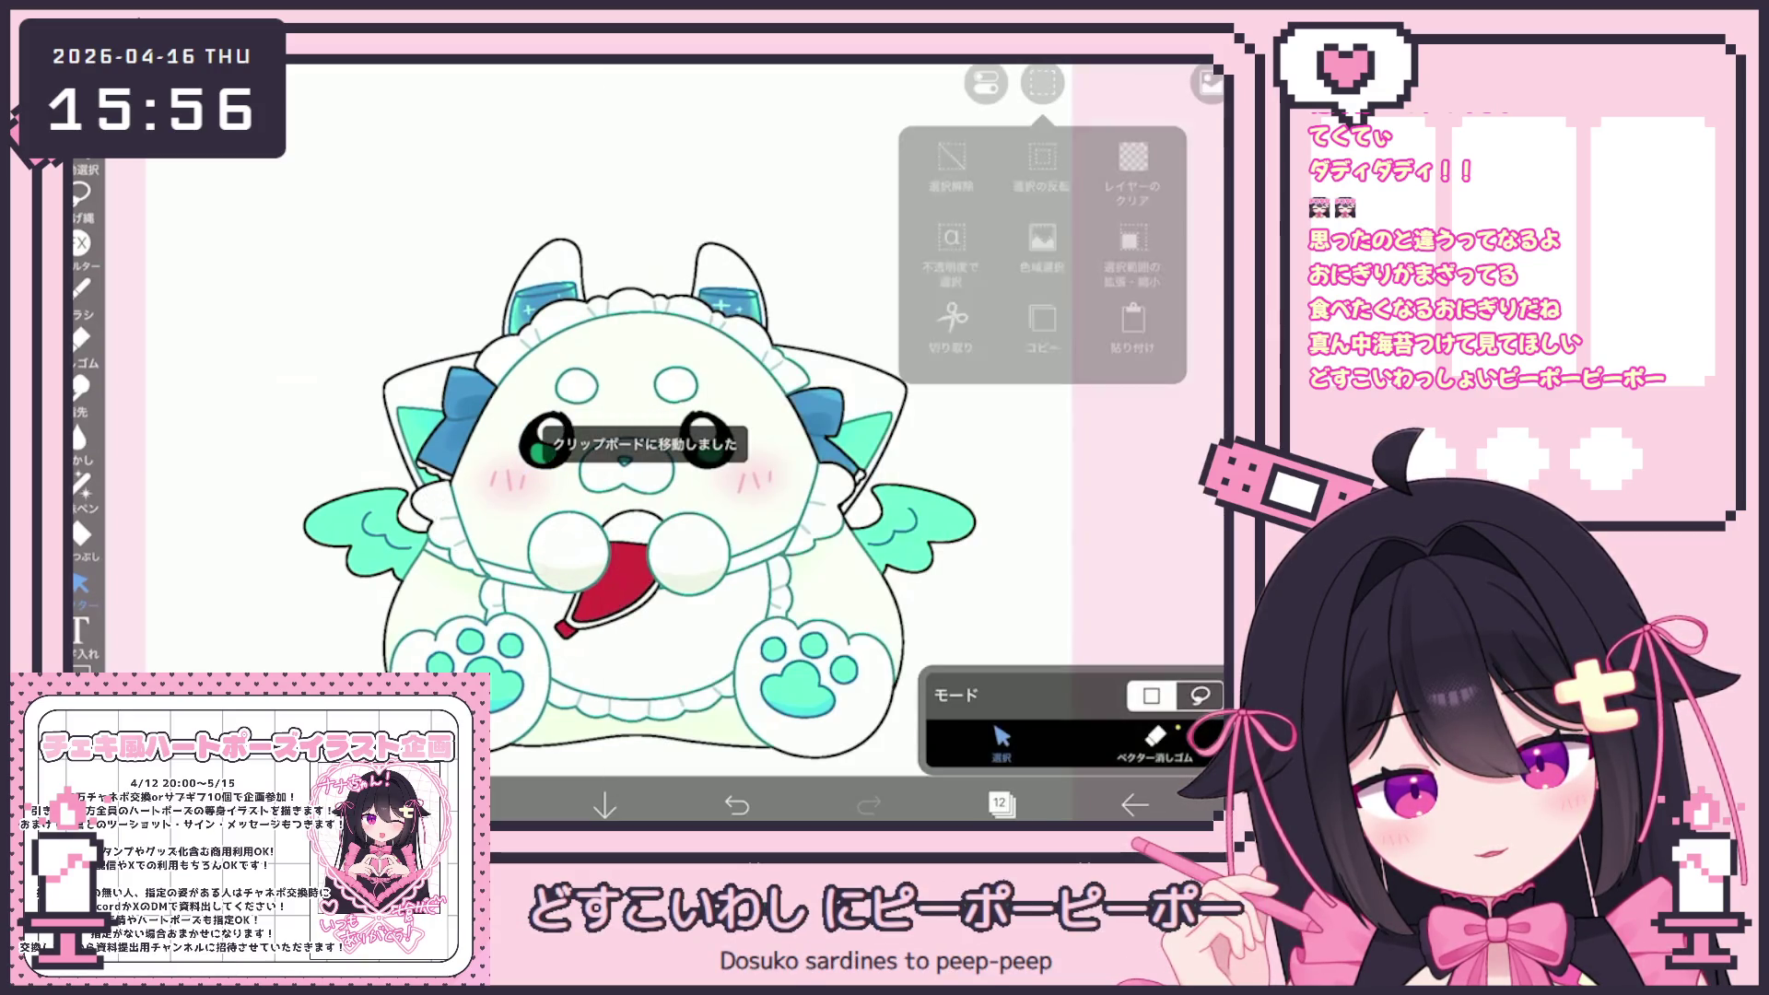
pyautogui.click(1035, 245)
# Add a new folder and move layer 12 into it with the eyes
pyautogui.click(1002, 804)
pyautogui.click(671, 749)
pyautogui.click(700, 541)
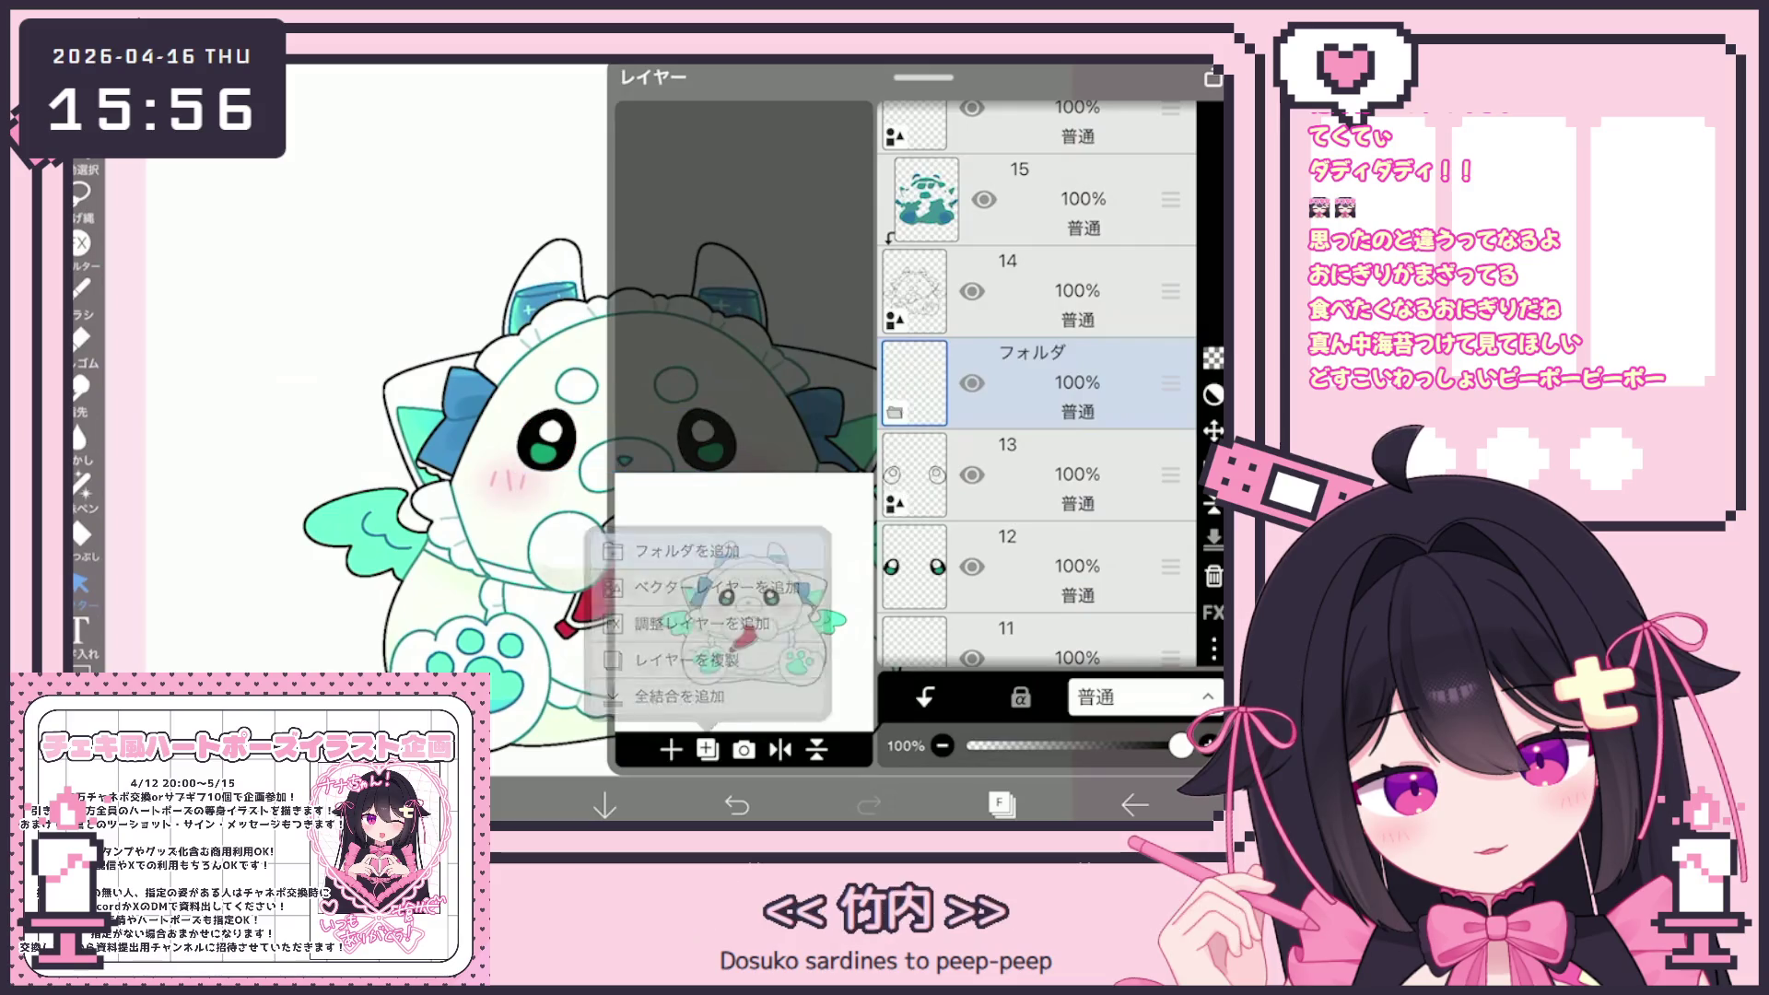
pyautogui.moveTo(1170, 510); pyautogui.dragTo(1171, 350)
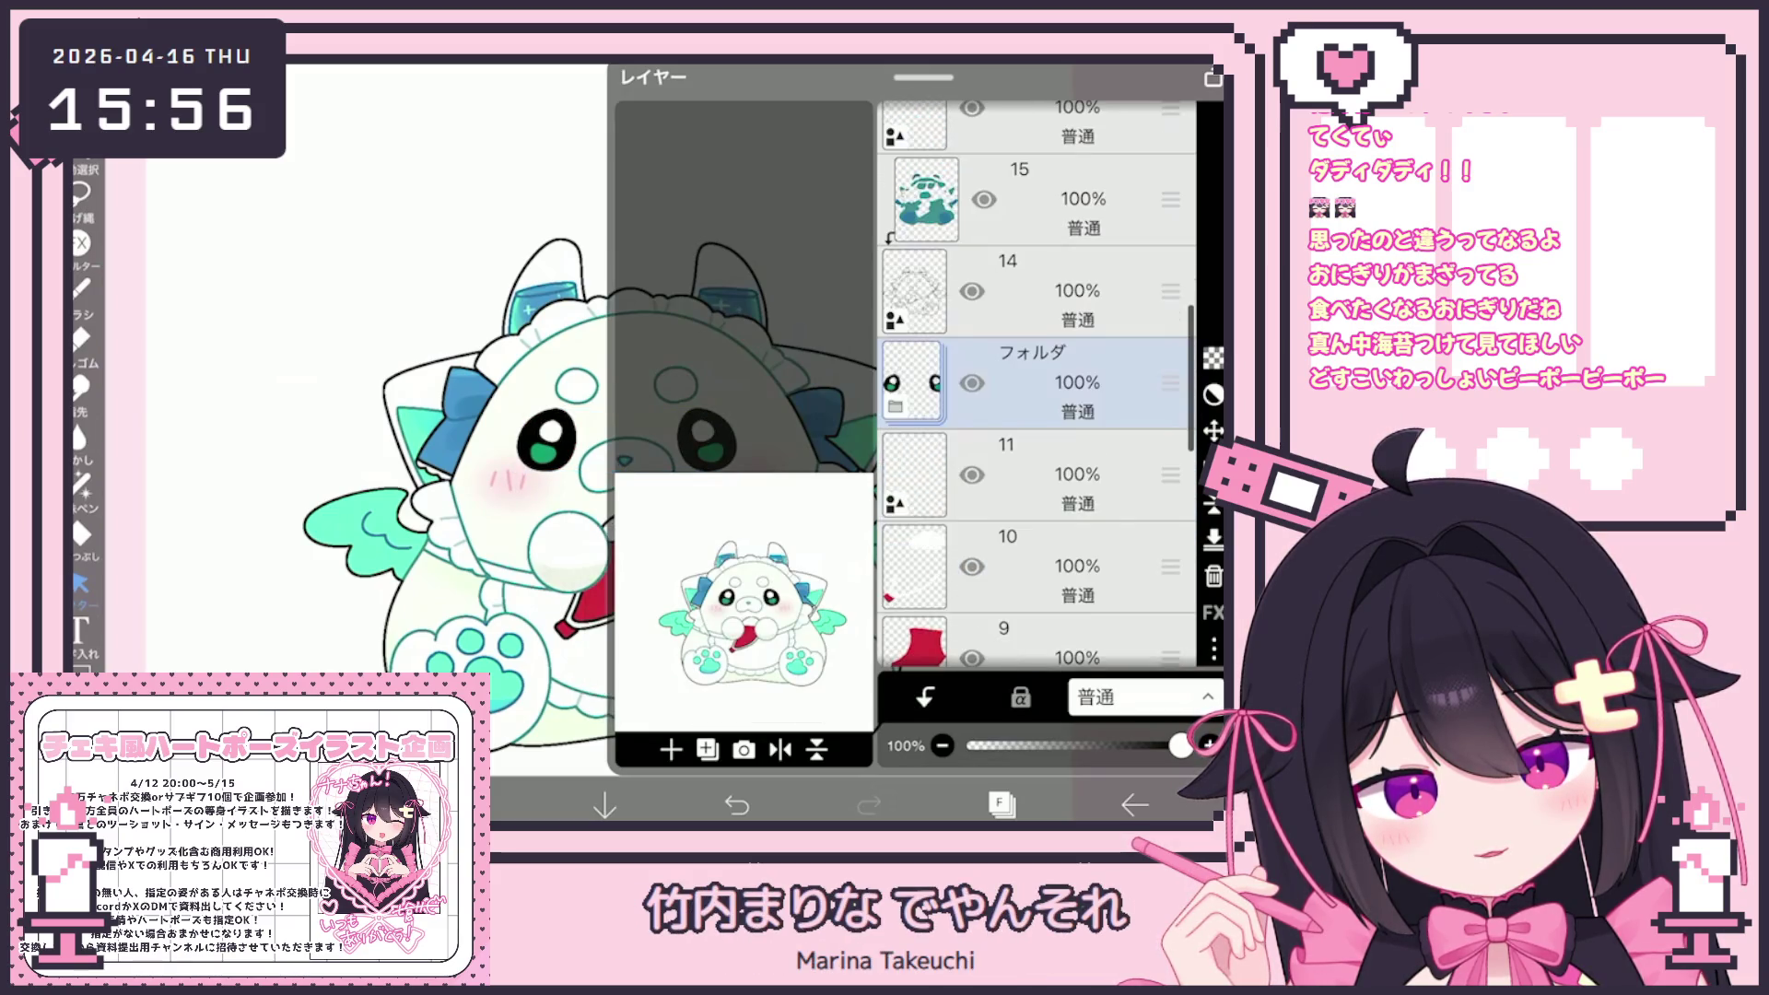
pyautogui.click(1001, 804)
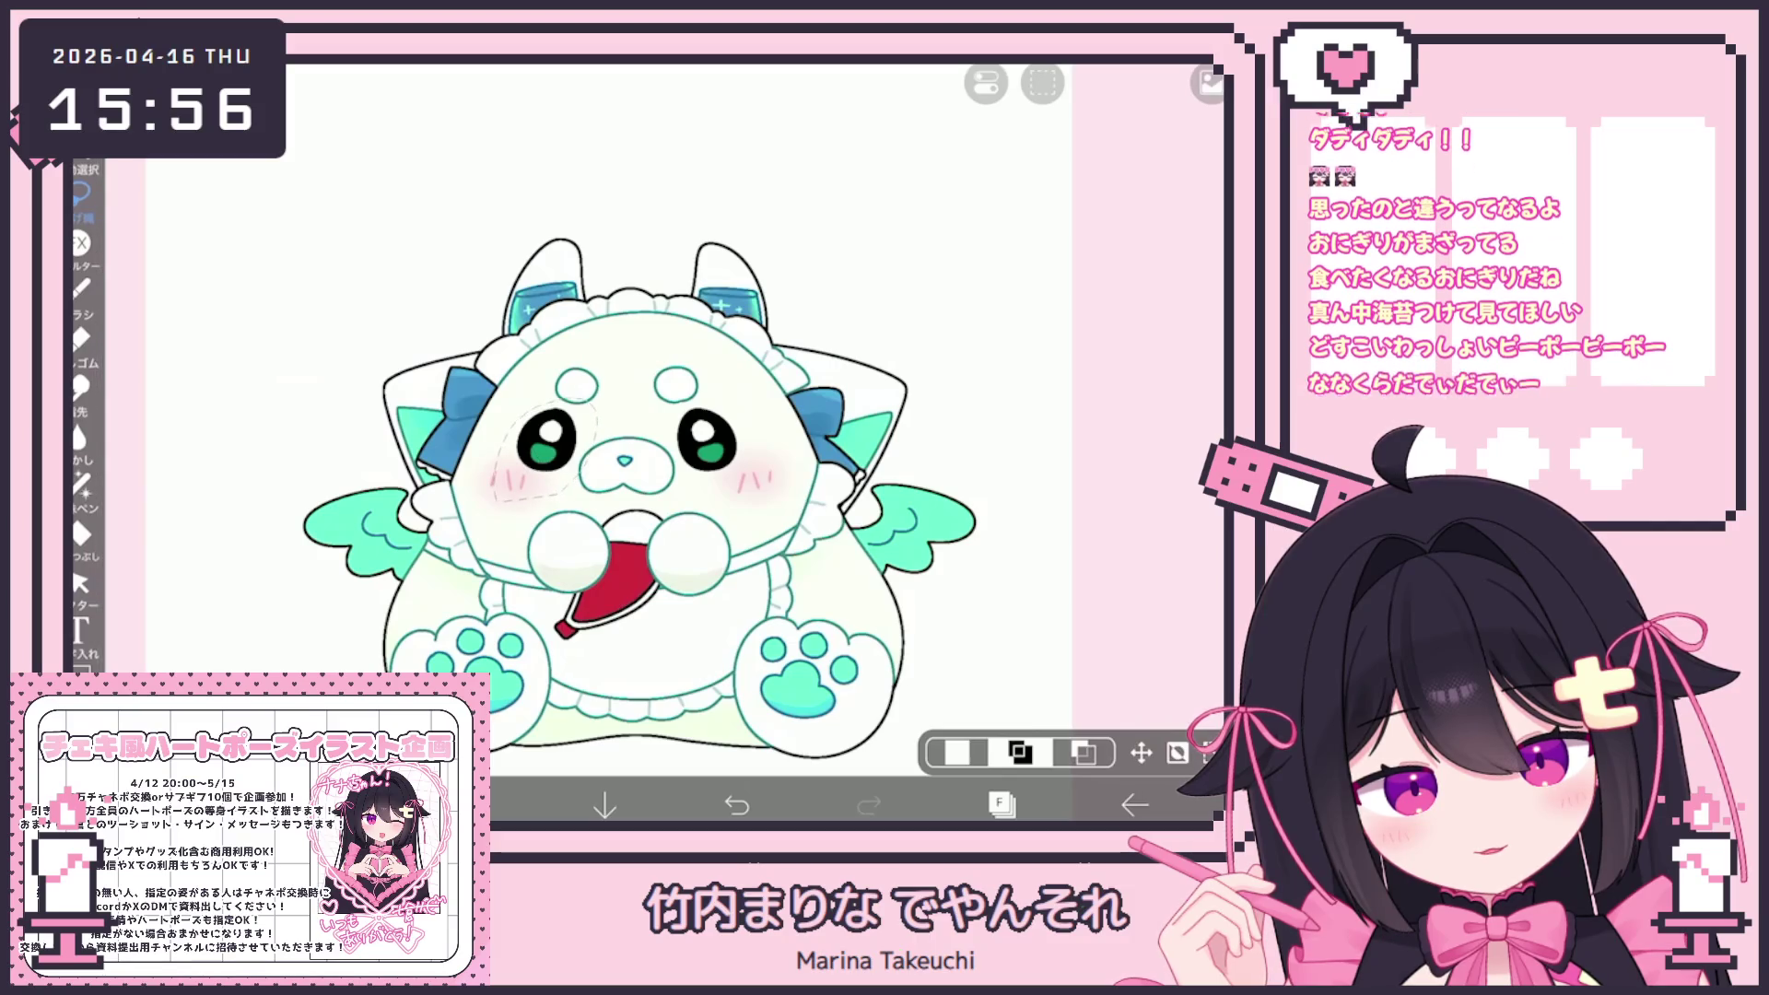
# Nudge the left eye slightly up and right, and undo the trial right-eye transform
pyautogui.click(1141, 752)
pyautogui.moveTo(538, 361); pyautogui.dragTo(535, 351)
pyautogui.click(1213, 600)
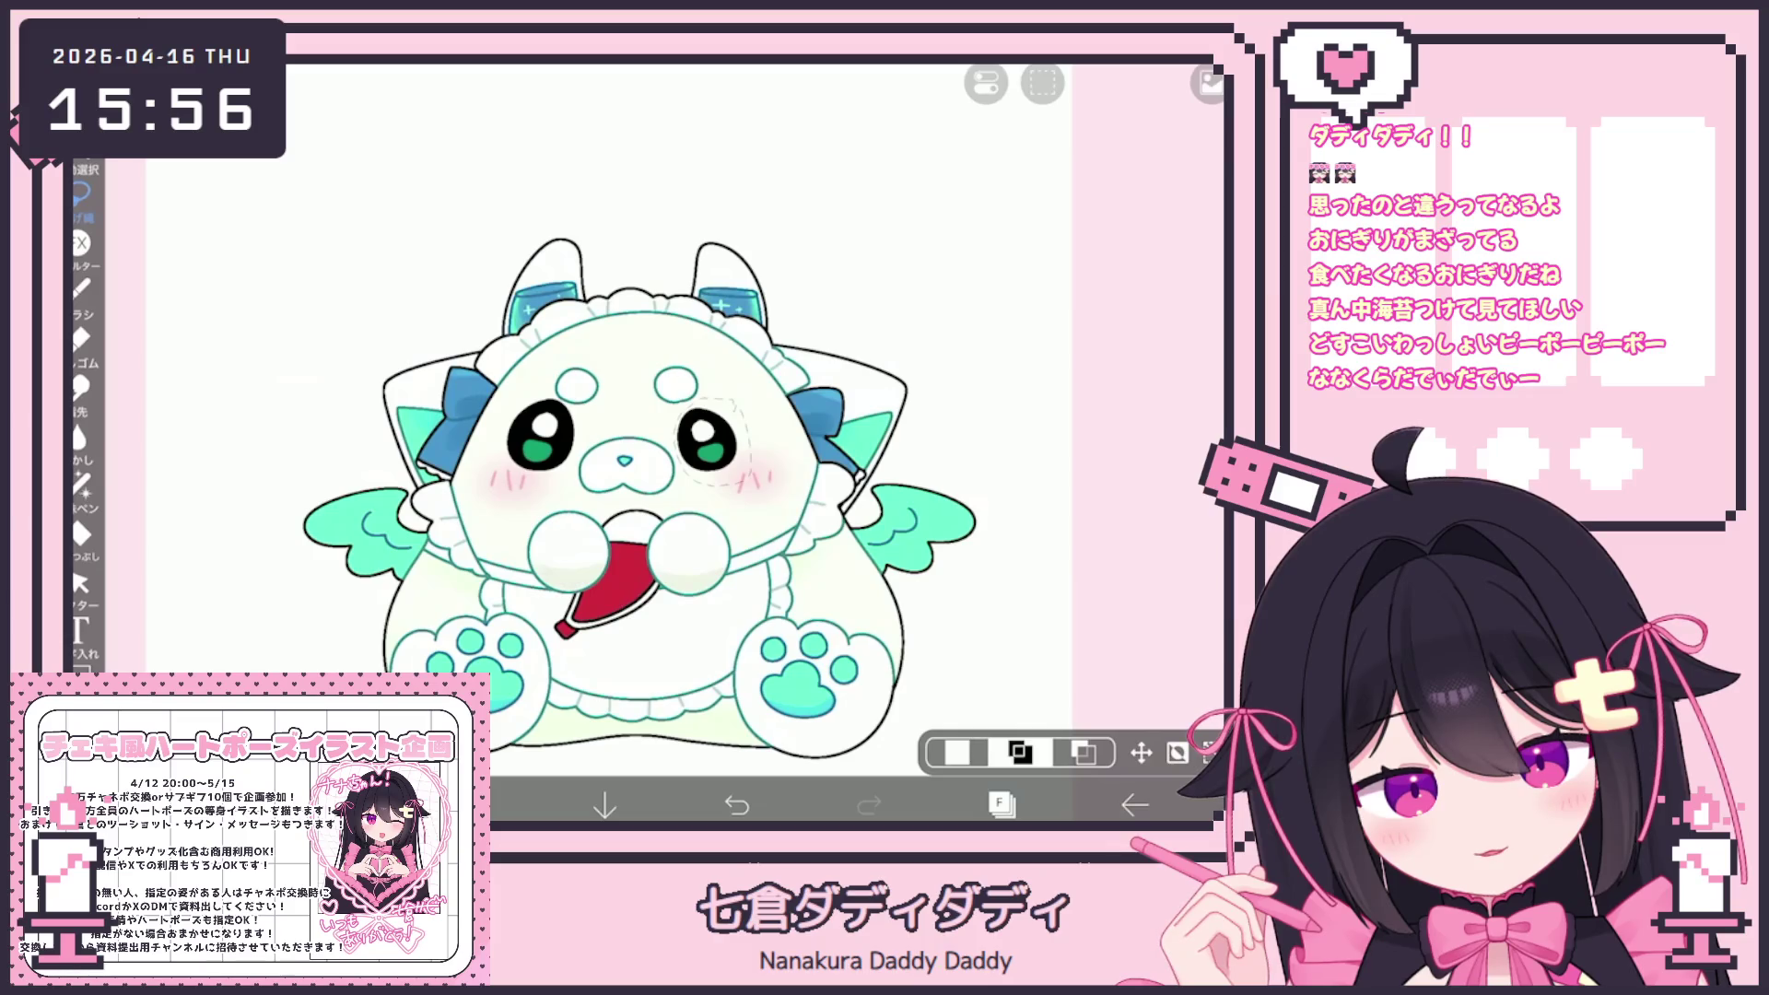
pyautogui.hotkey('ctrl', 'z')
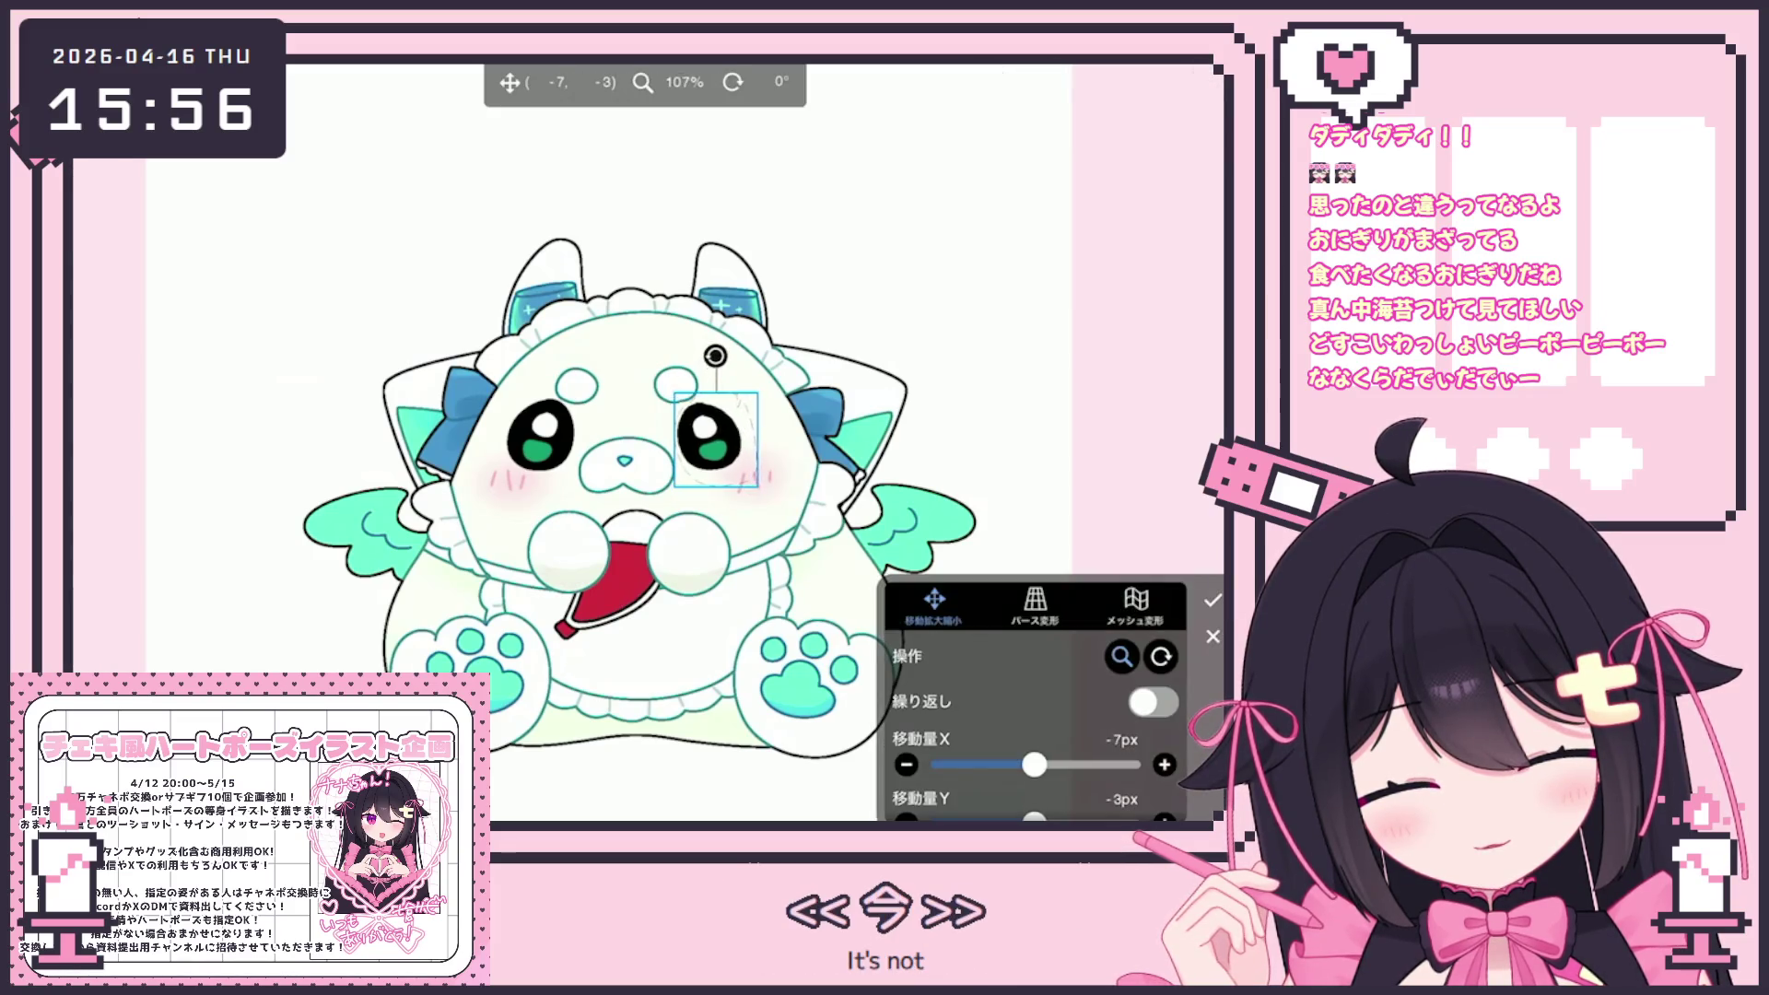
pyautogui.moveTo(715, 356); pyautogui.dragTo(726, 355)
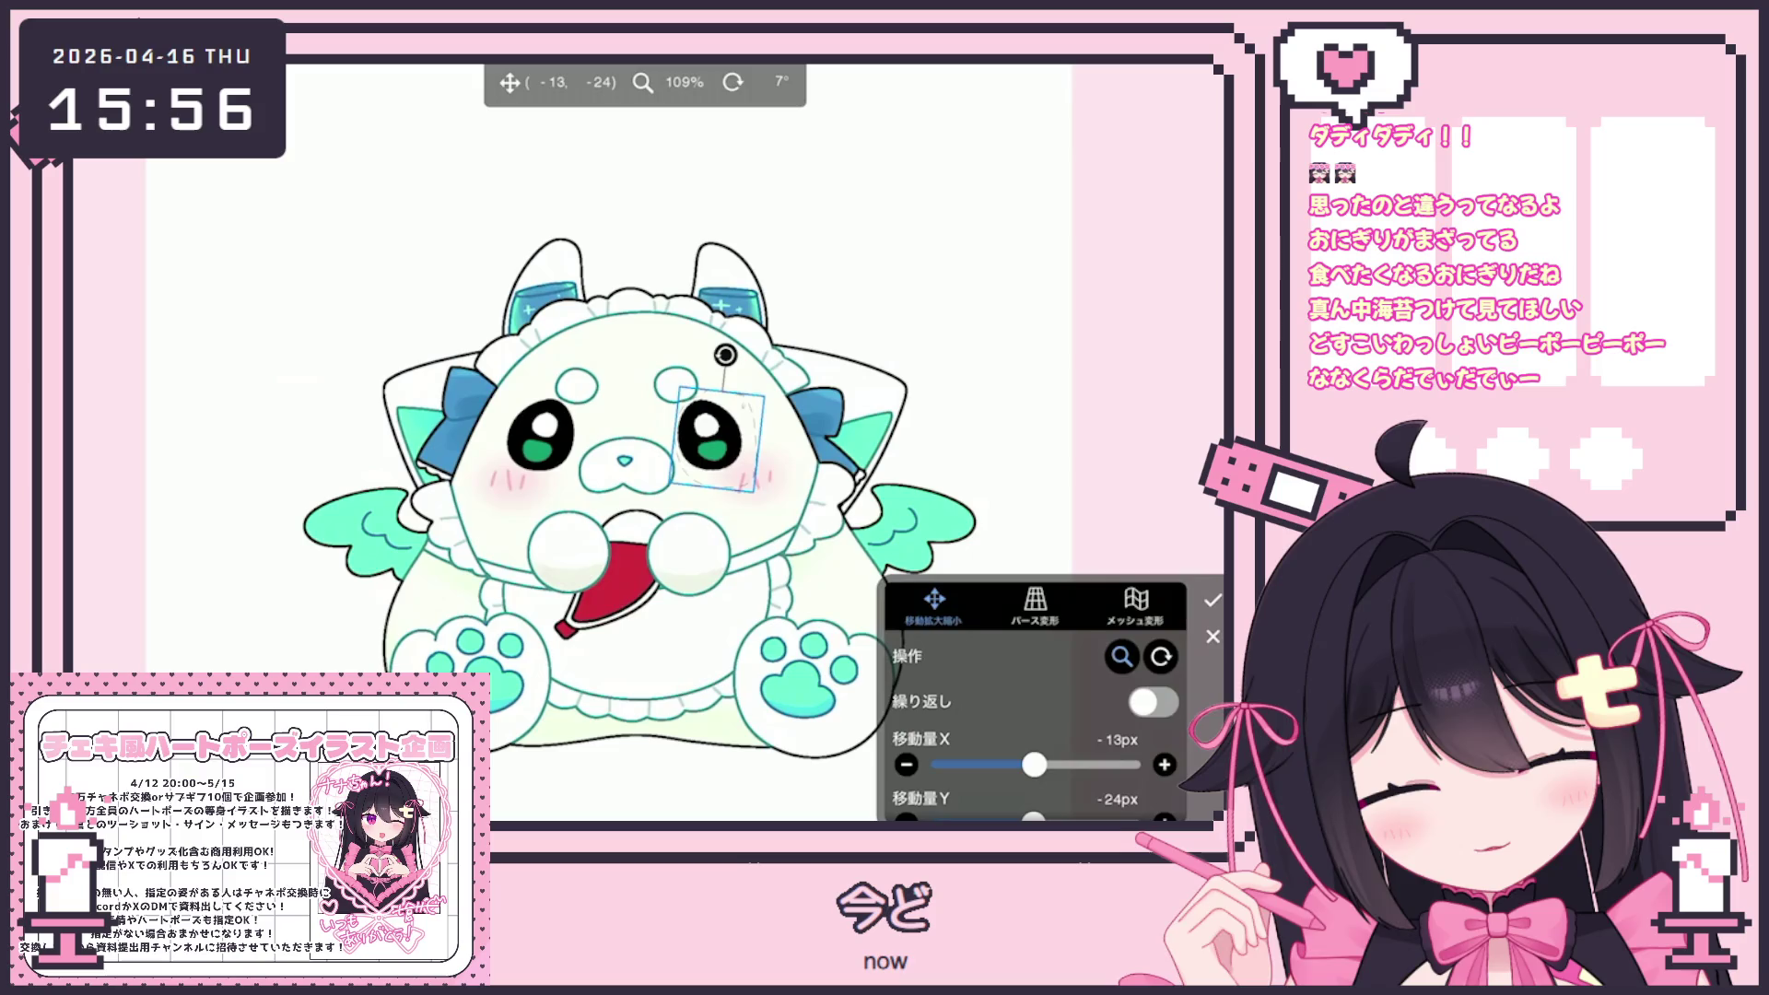
pyautogui.click(1213, 600)
pyautogui.scroll(-5, 714, 493)
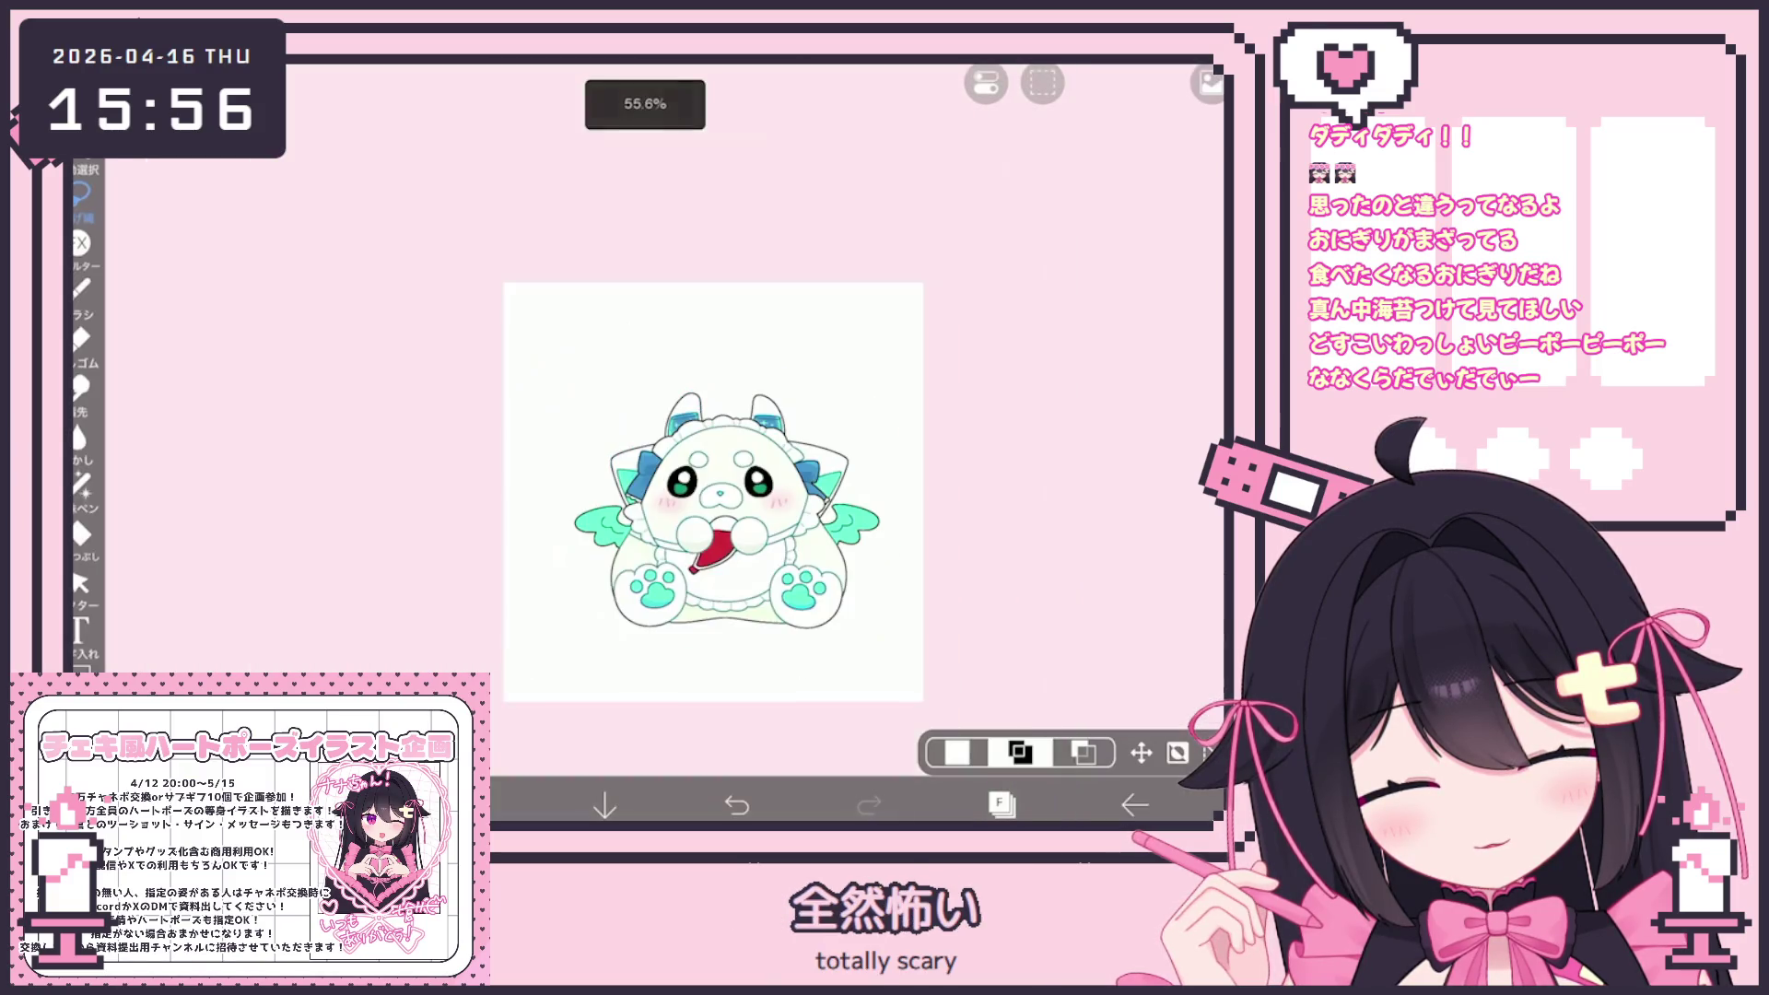
pyautogui.scroll(2, 714, 493)
pyautogui.click(738, 804)
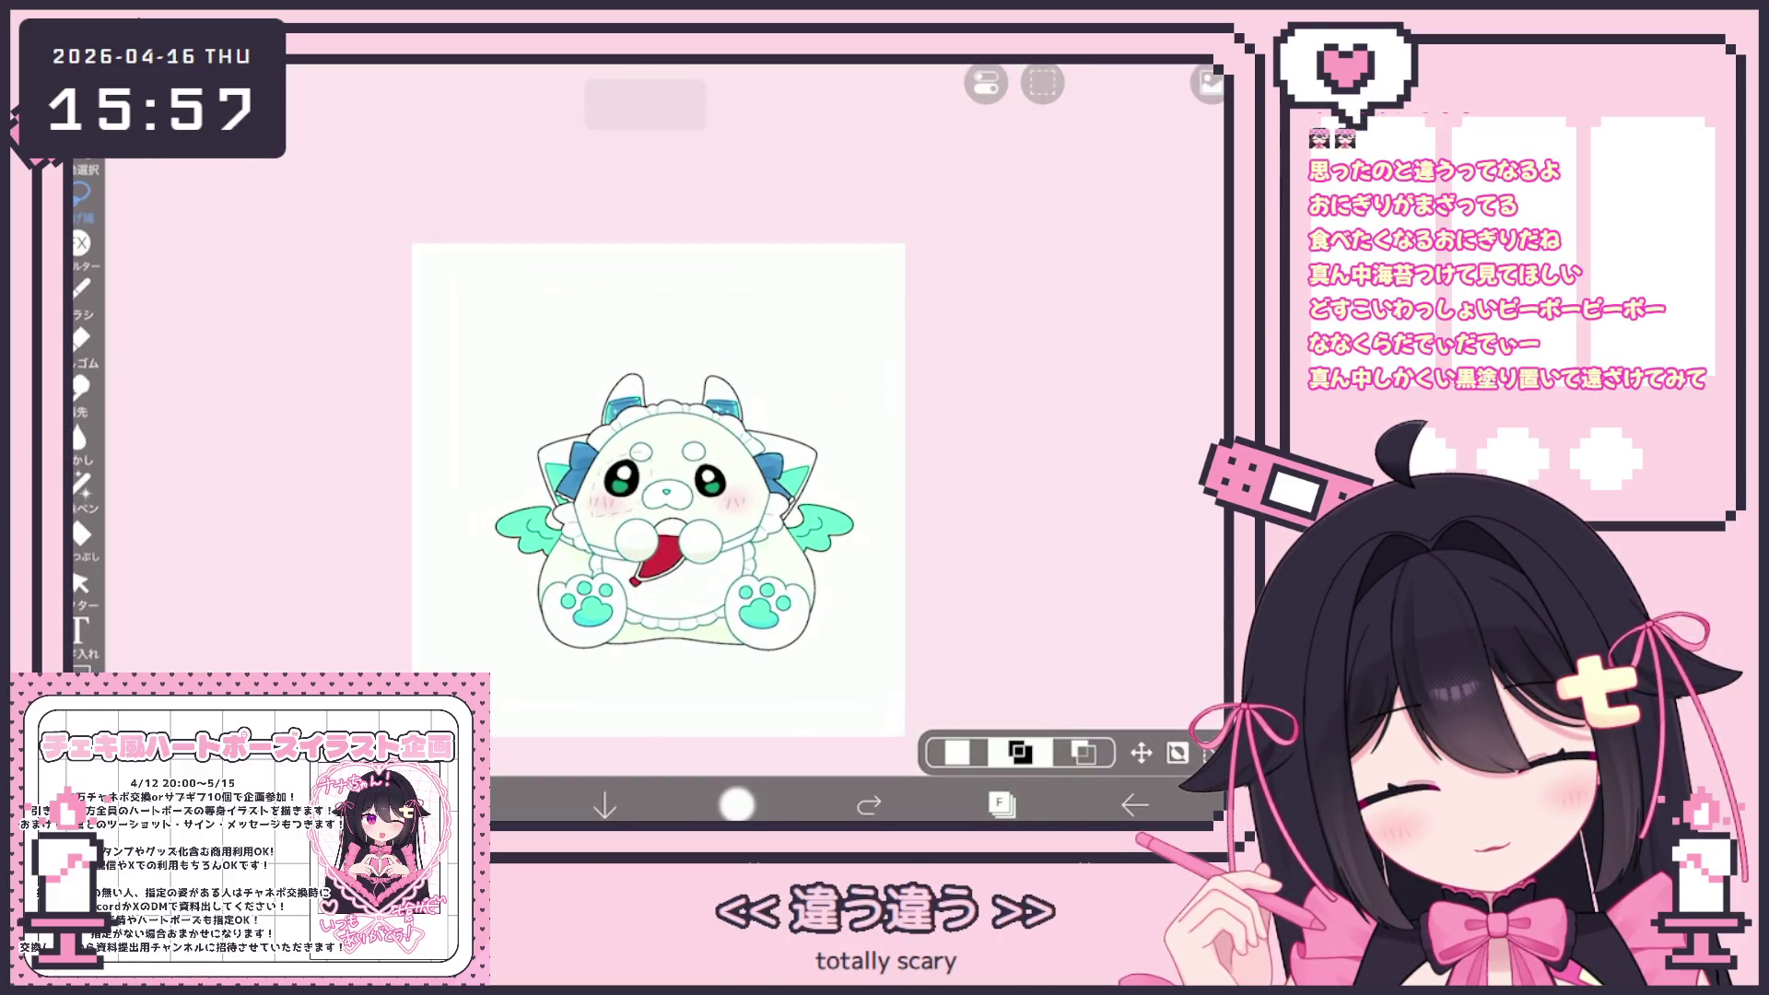
pyautogui.click(1001, 804)
# Add a flattened copy of all layers above layer 23 and set the distortion pen to bulge
pyautogui.scroll(5, 1036, 387)
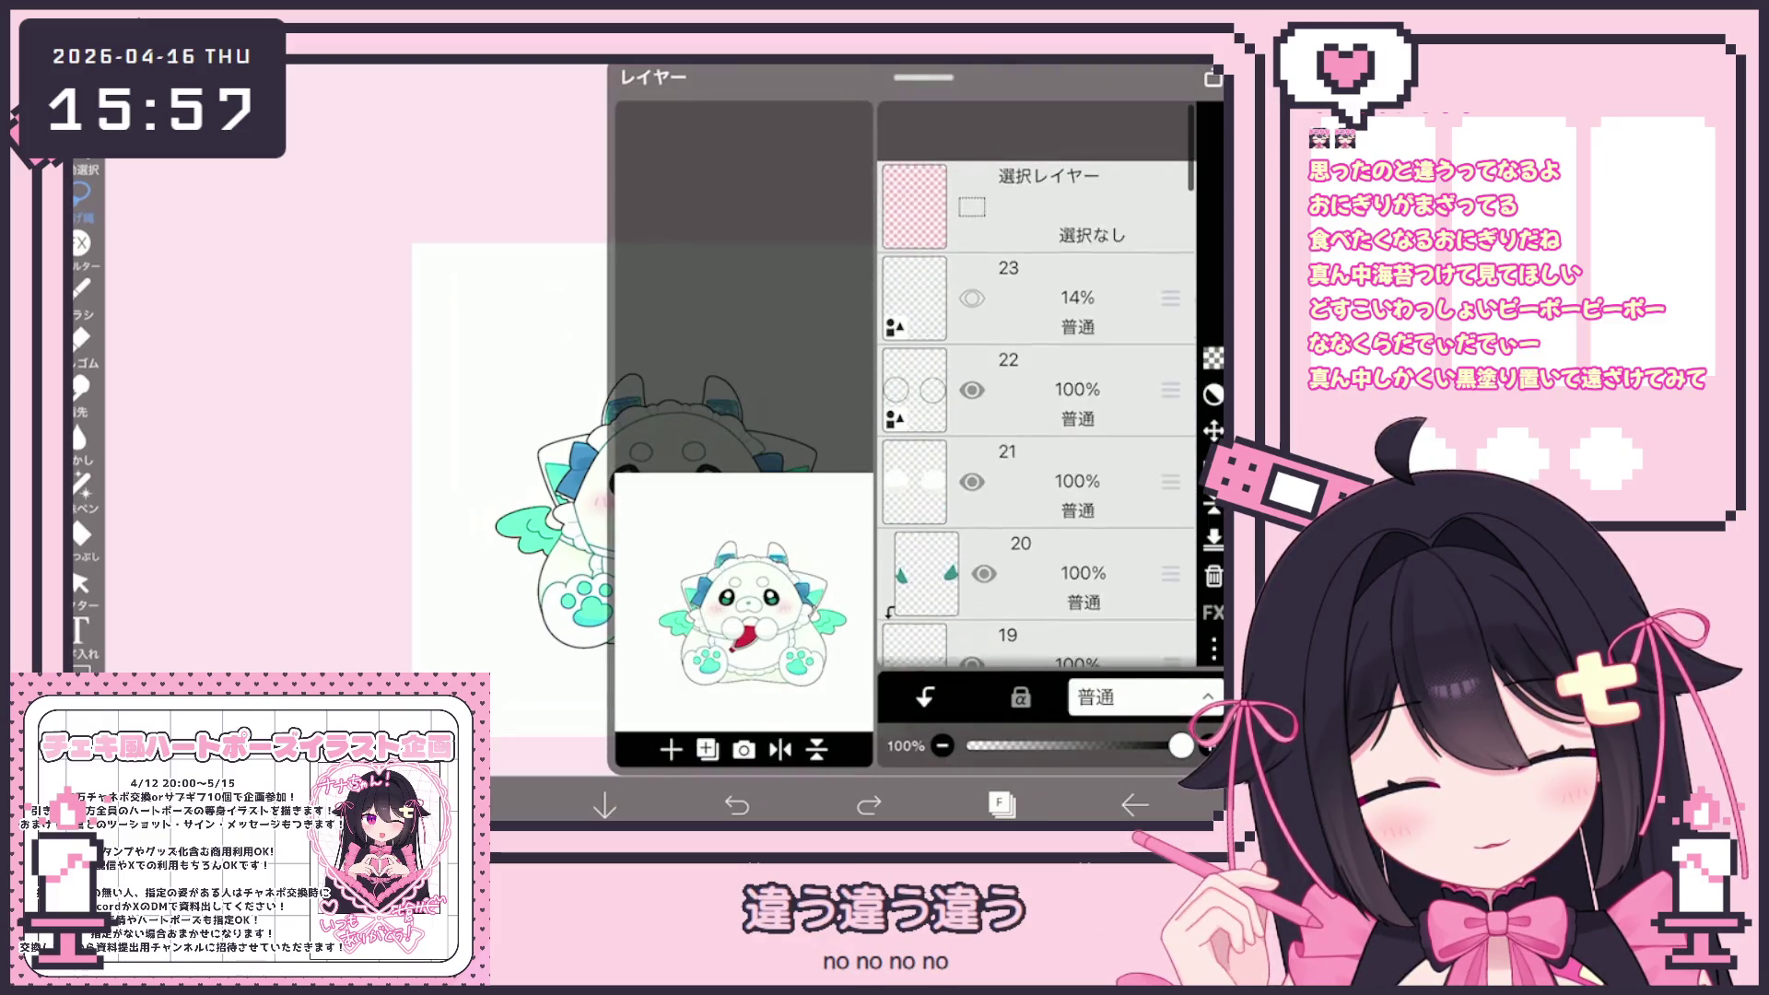
pyautogui.click(1042, 238)
pyautogui.click(707, 749)
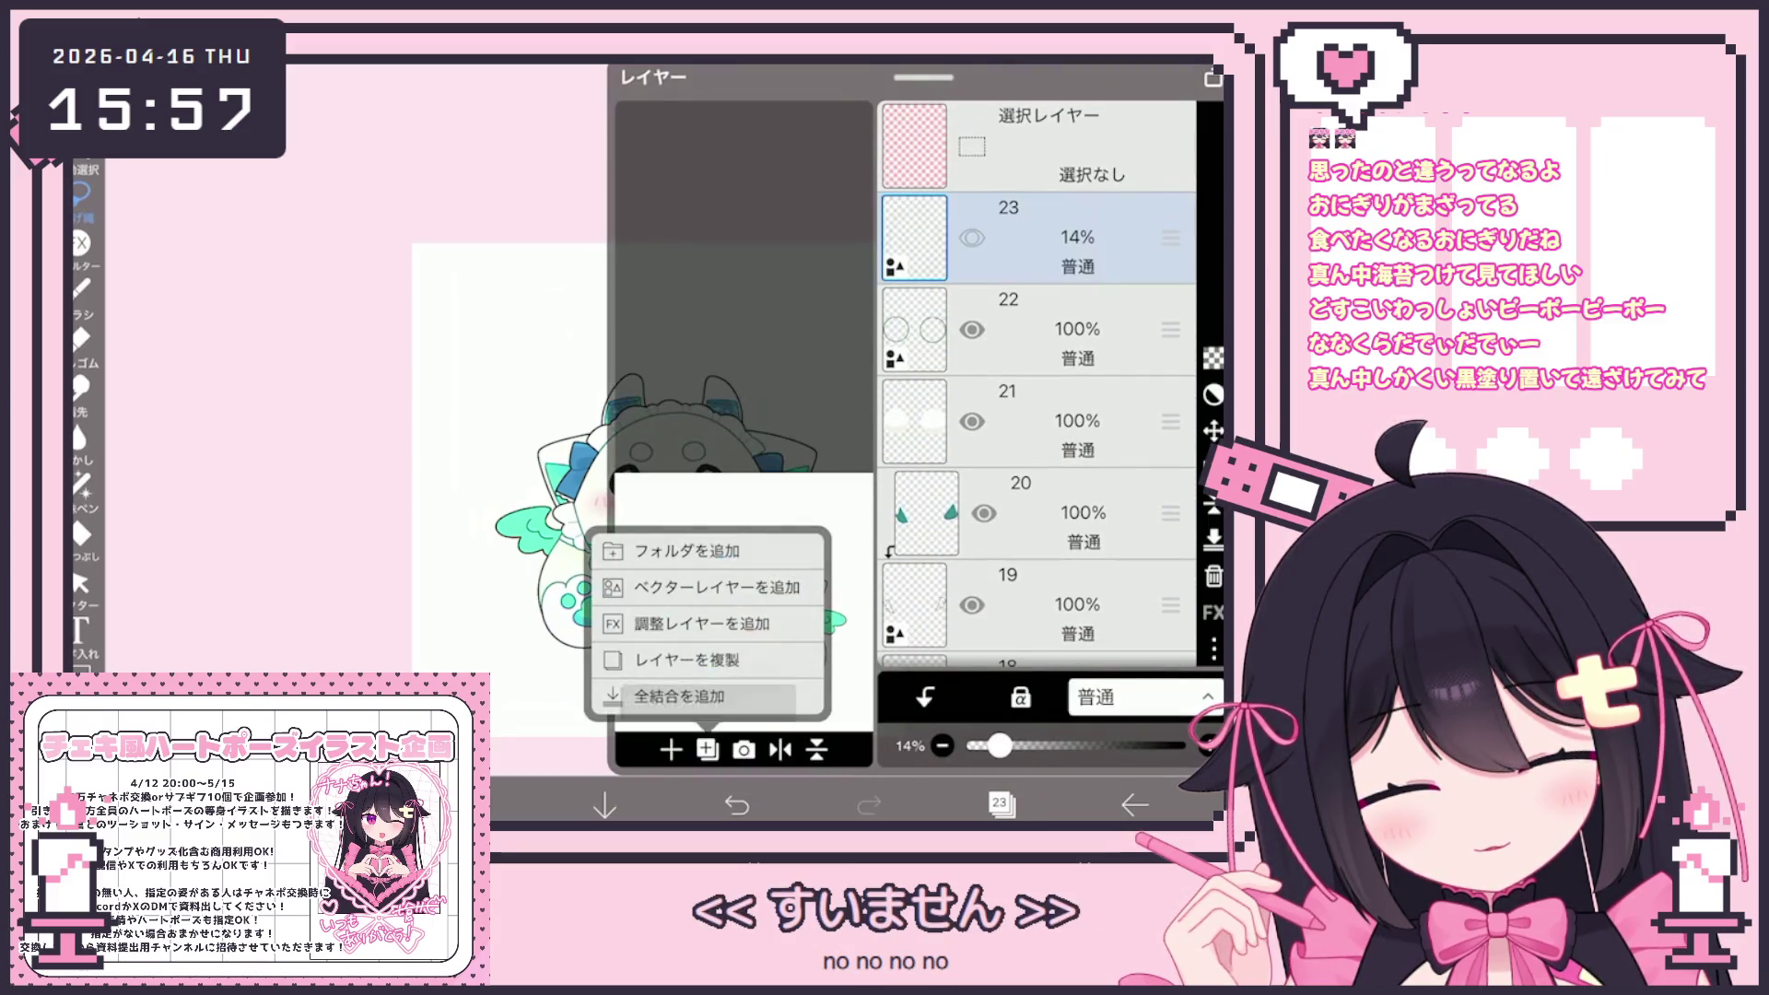
pyautogui.click(663, 624)
pyautogui.click(1000, 805)
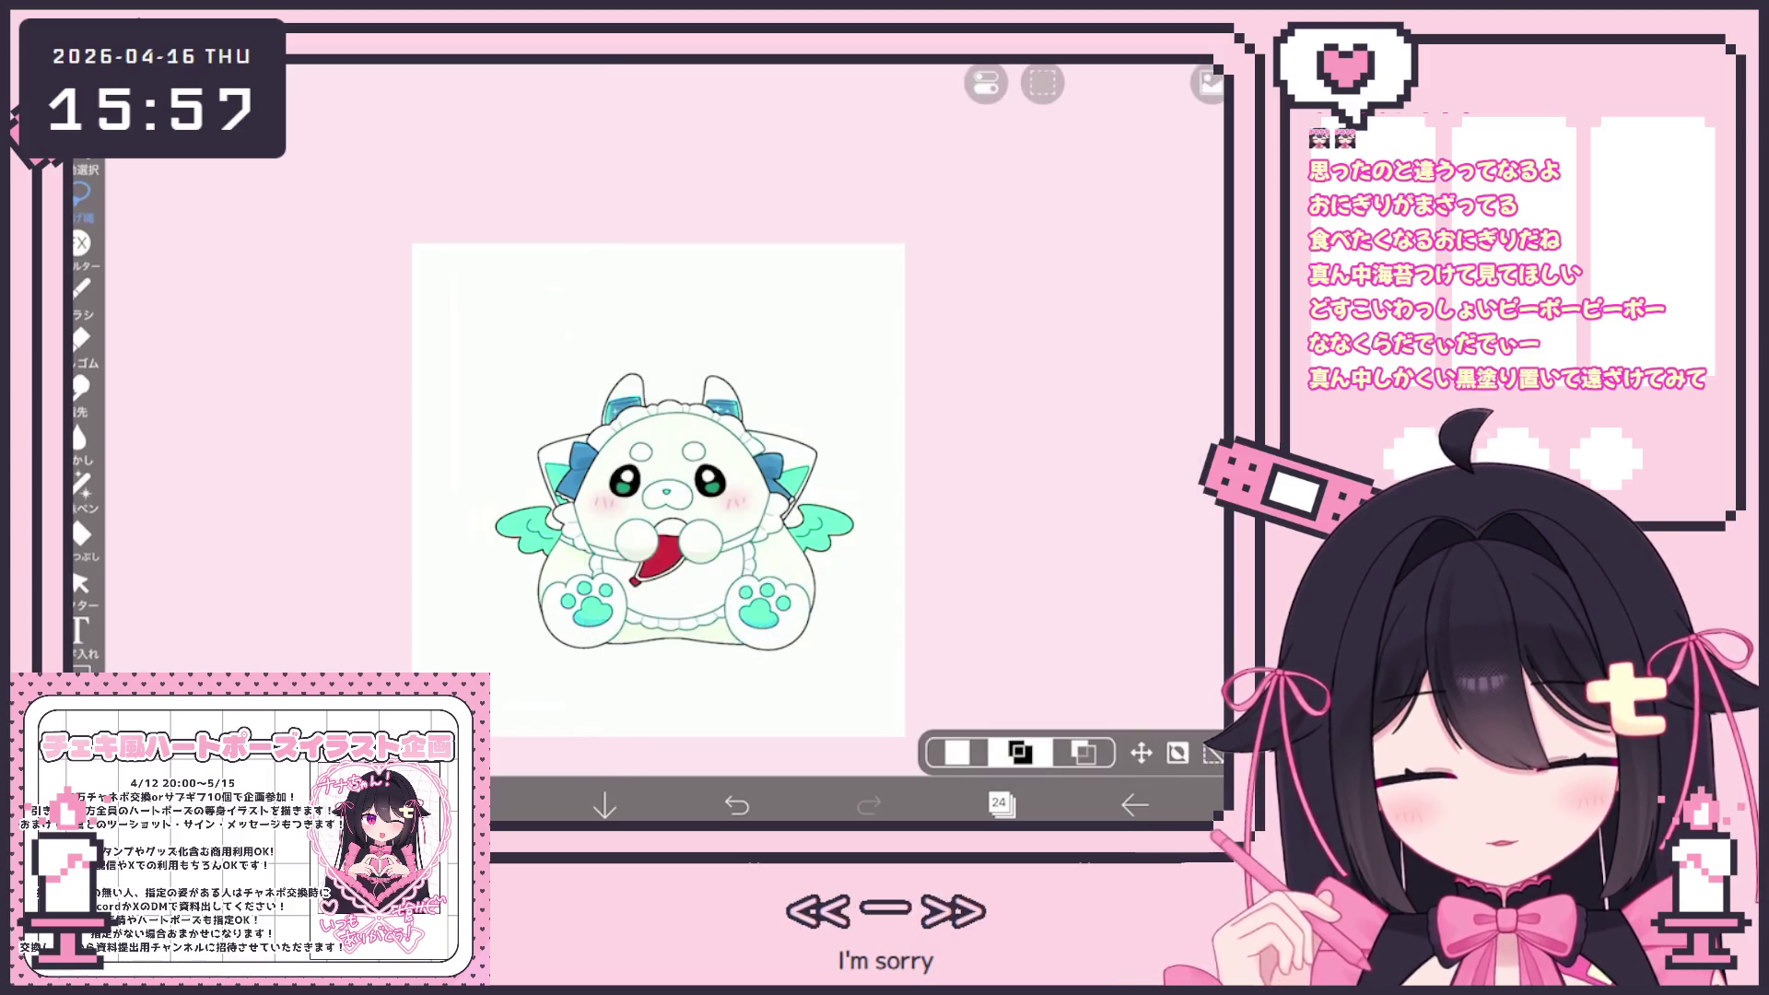
pyautogui.click(81, 483)
pyautogui.click(619, 691)
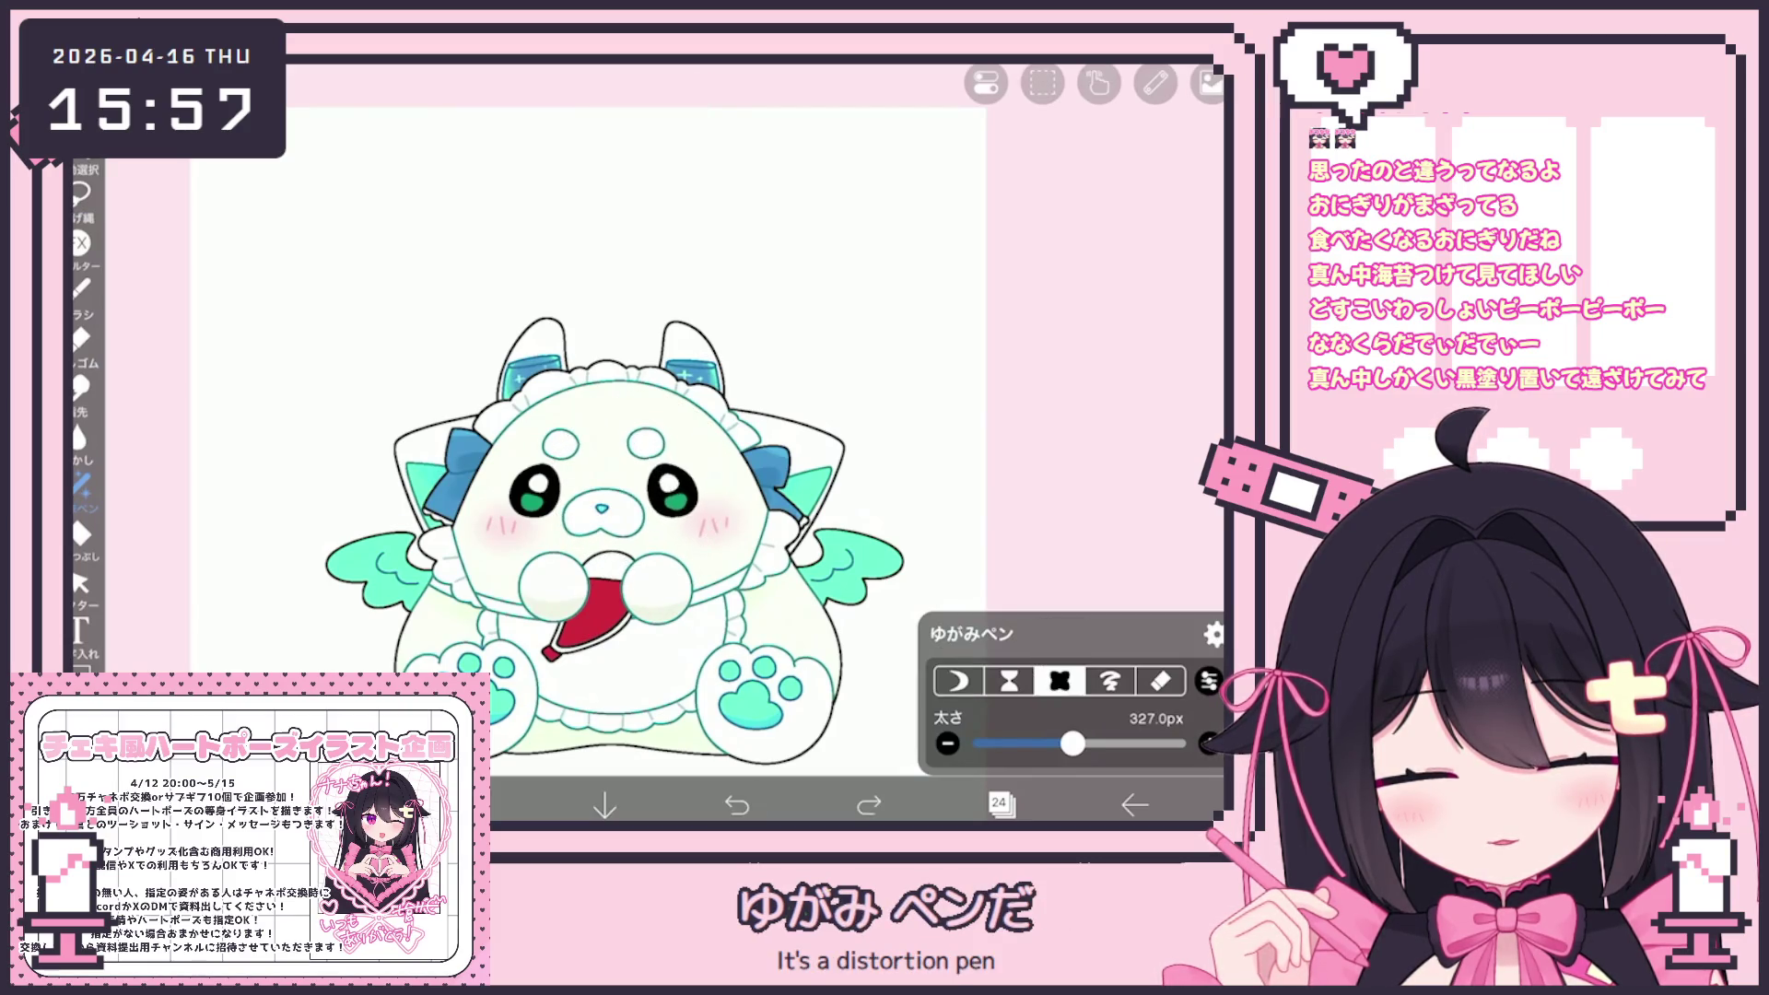
pyautogui.scroll(-3, 590, 443)
# Add an empty layer, merge it into layer 24, and return to the distortion pen
pyautogui.click(1000, 804)
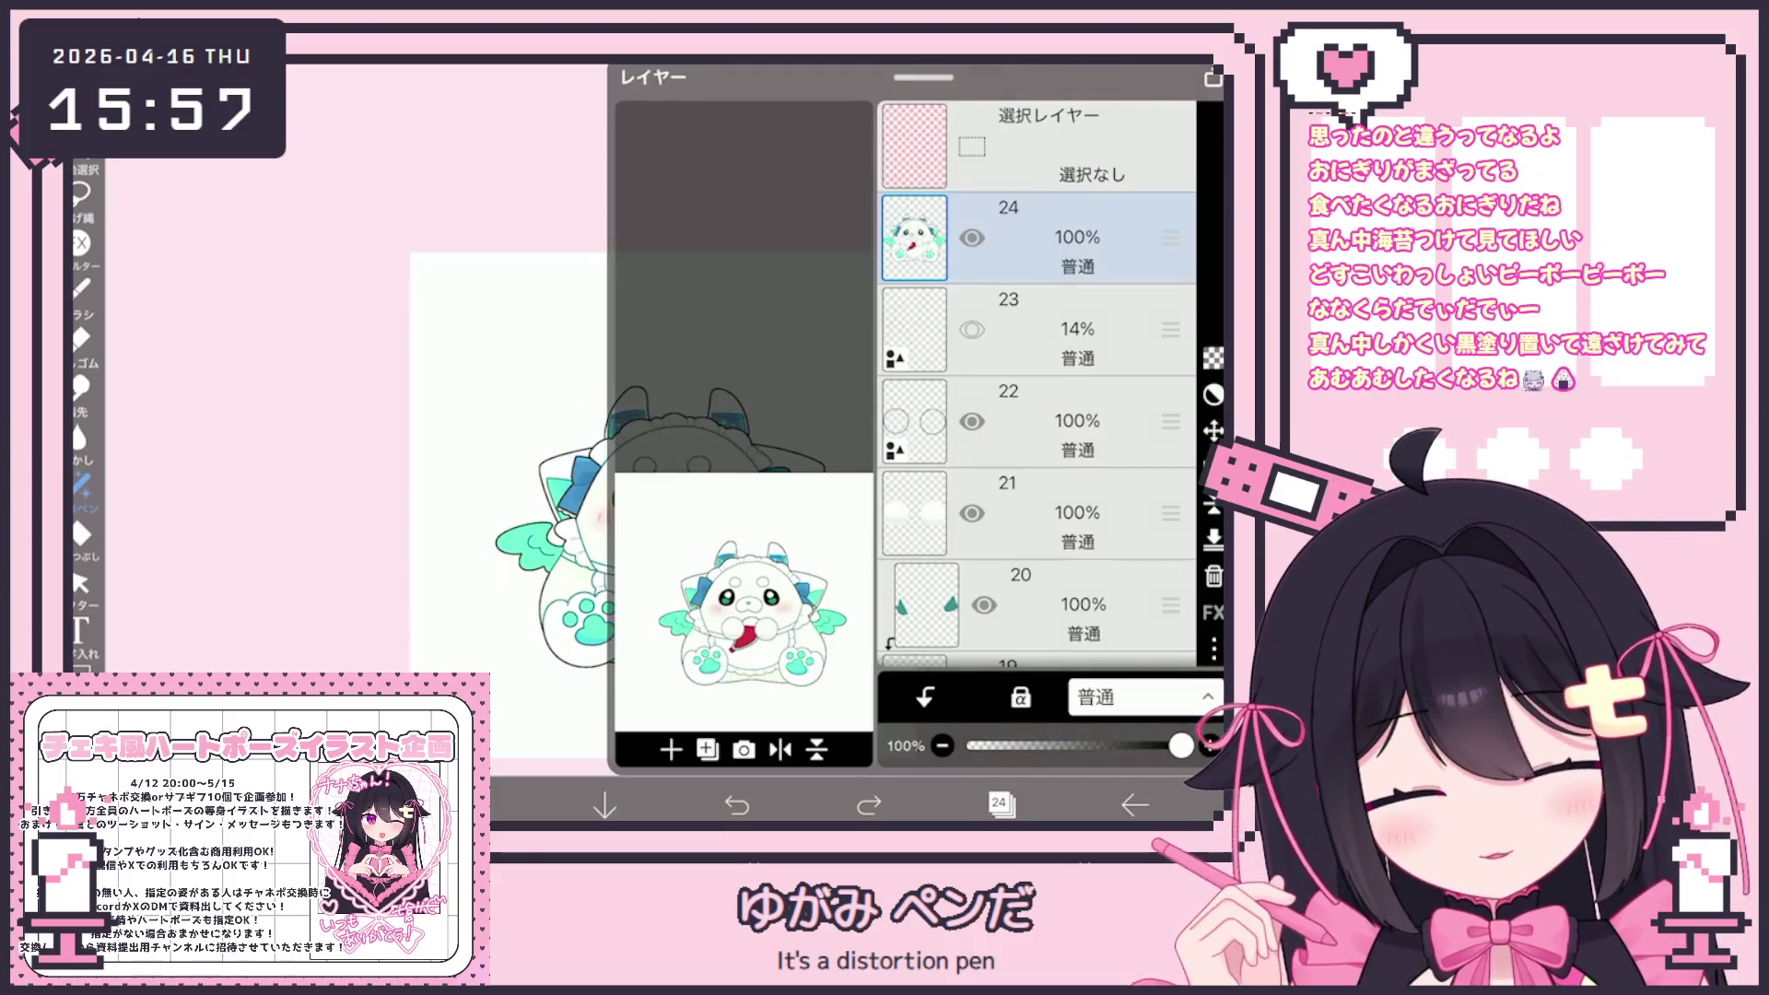
pyautogui.click(671, 749)
pyautogui.click(471, 804)
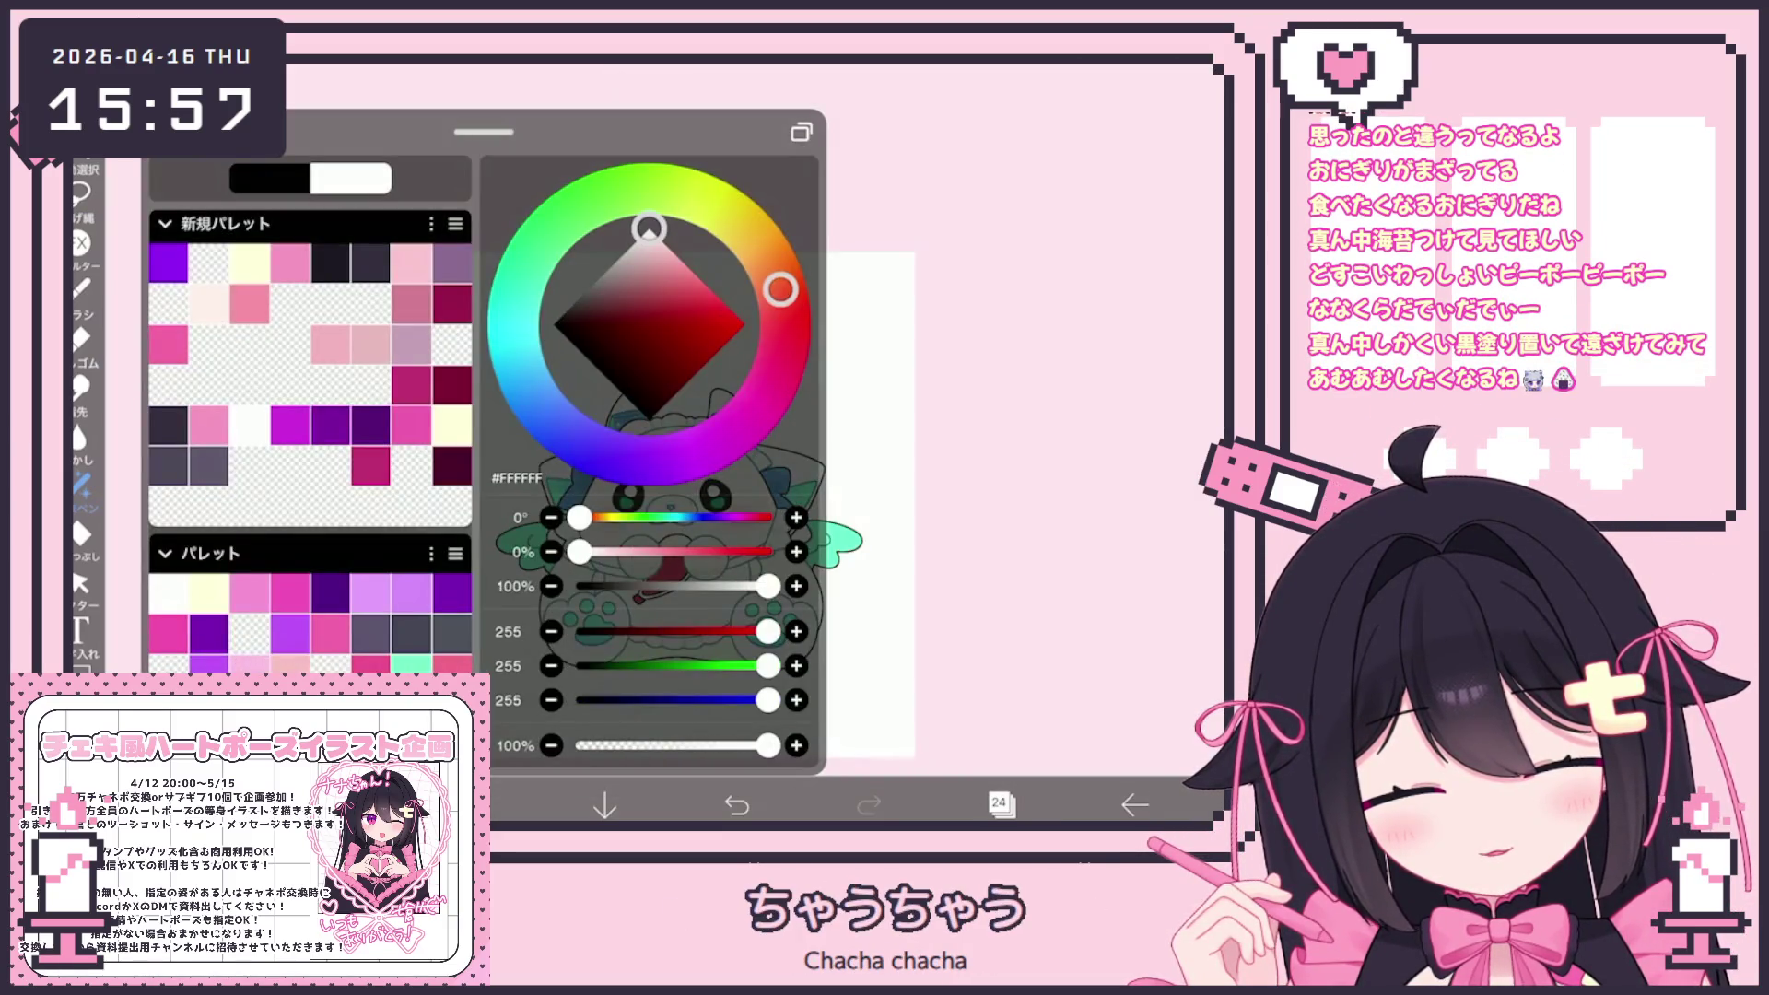
pyautogui.click(1050, 691)
pyautogui.click(1050, 692)
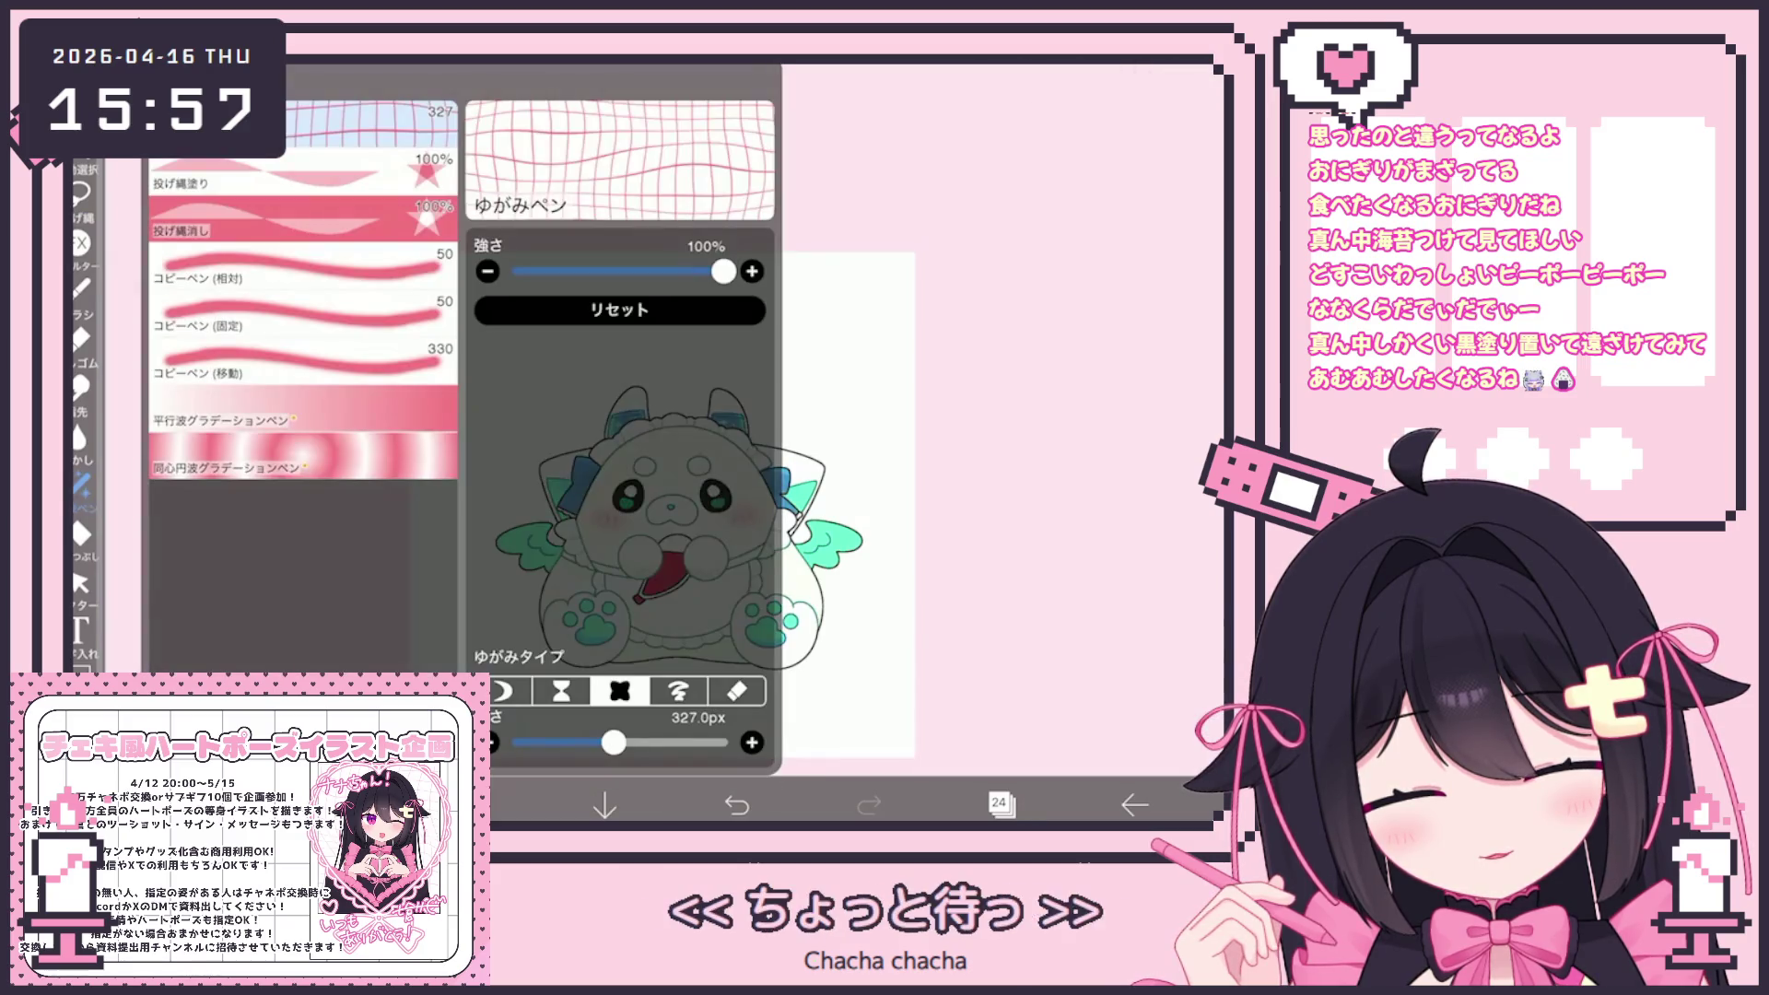
pyautogui.click(304, 180)
pyautogui.click(1014, 460)
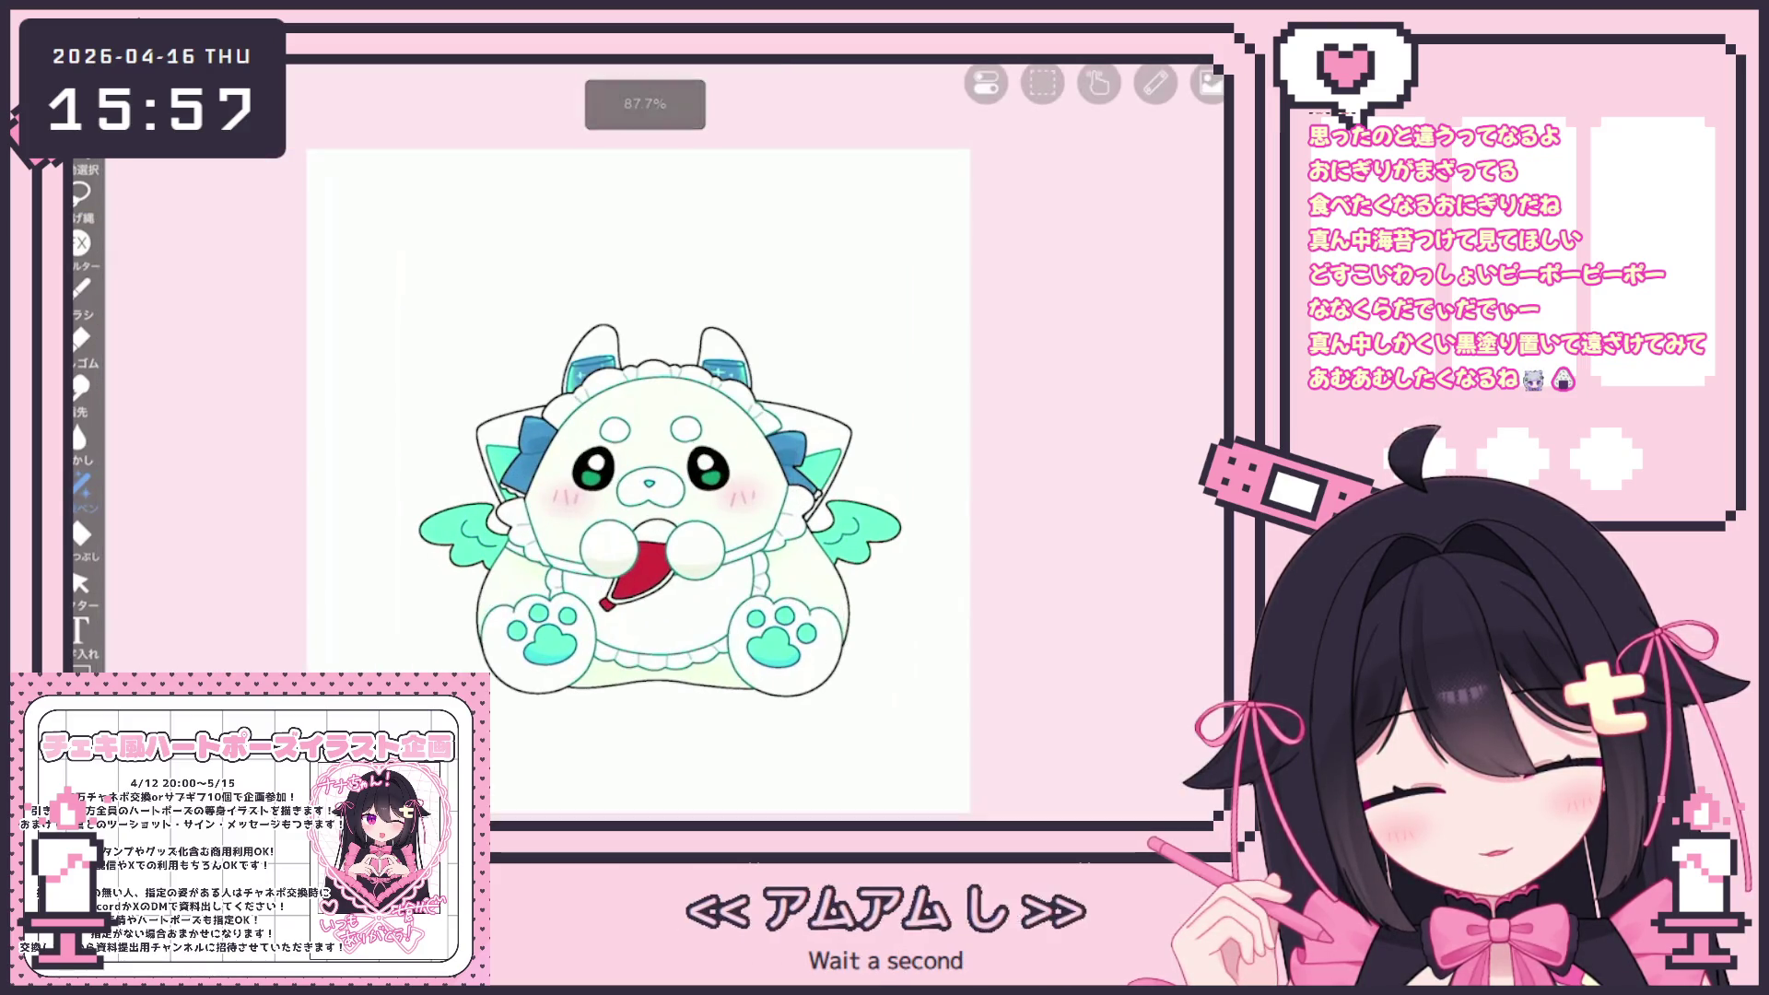
pyautogui.click(1000, 804)
pyautogui.click(1212, 505)
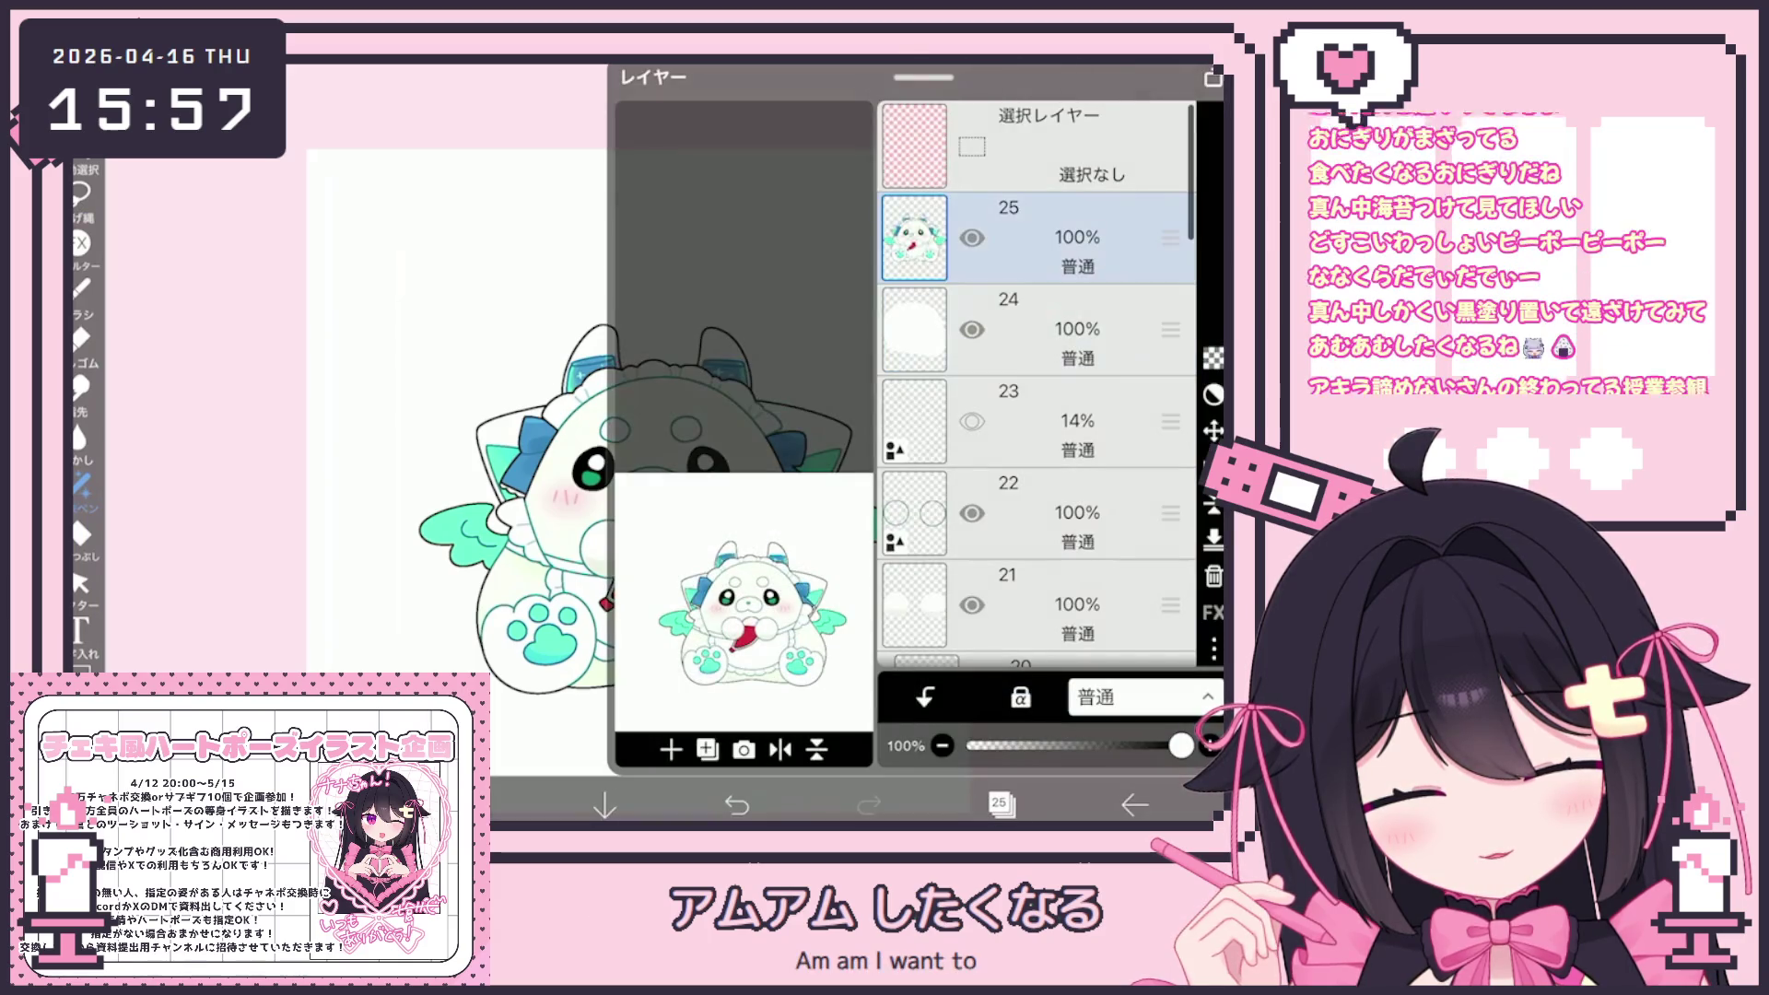
pyautogui.click(82, 484)
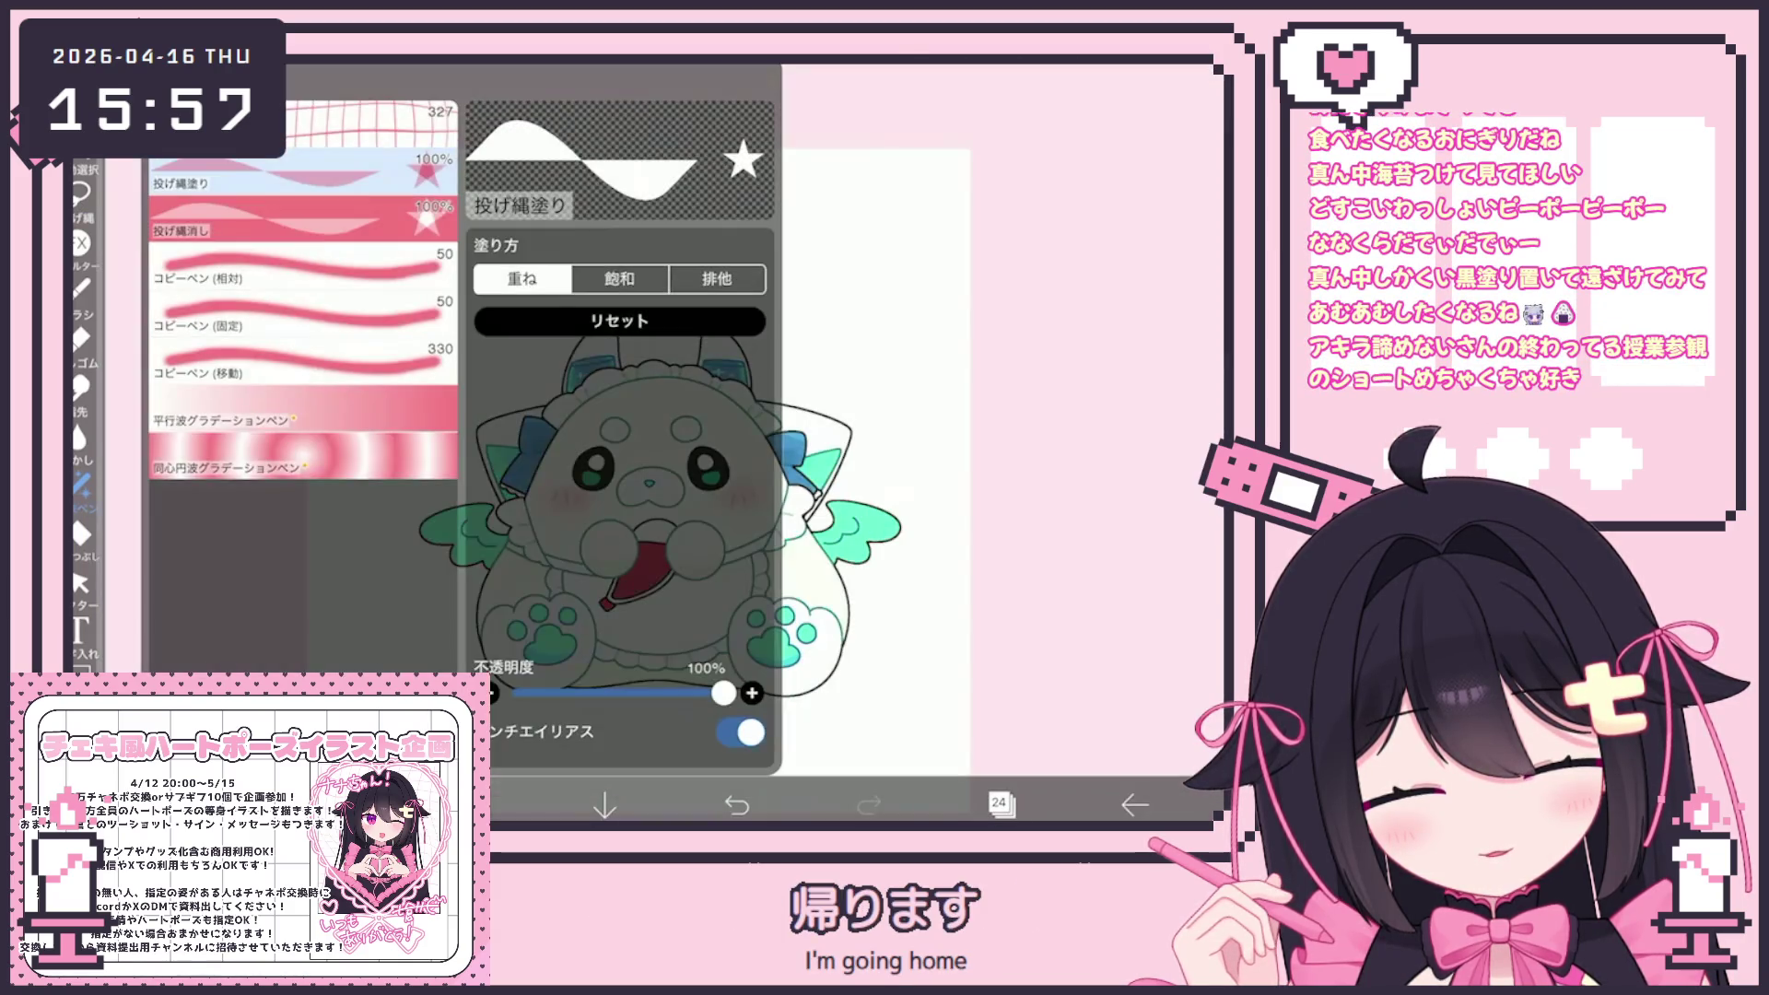
pyautogui.click(304, 125)
pyautogui.click(81, 484)
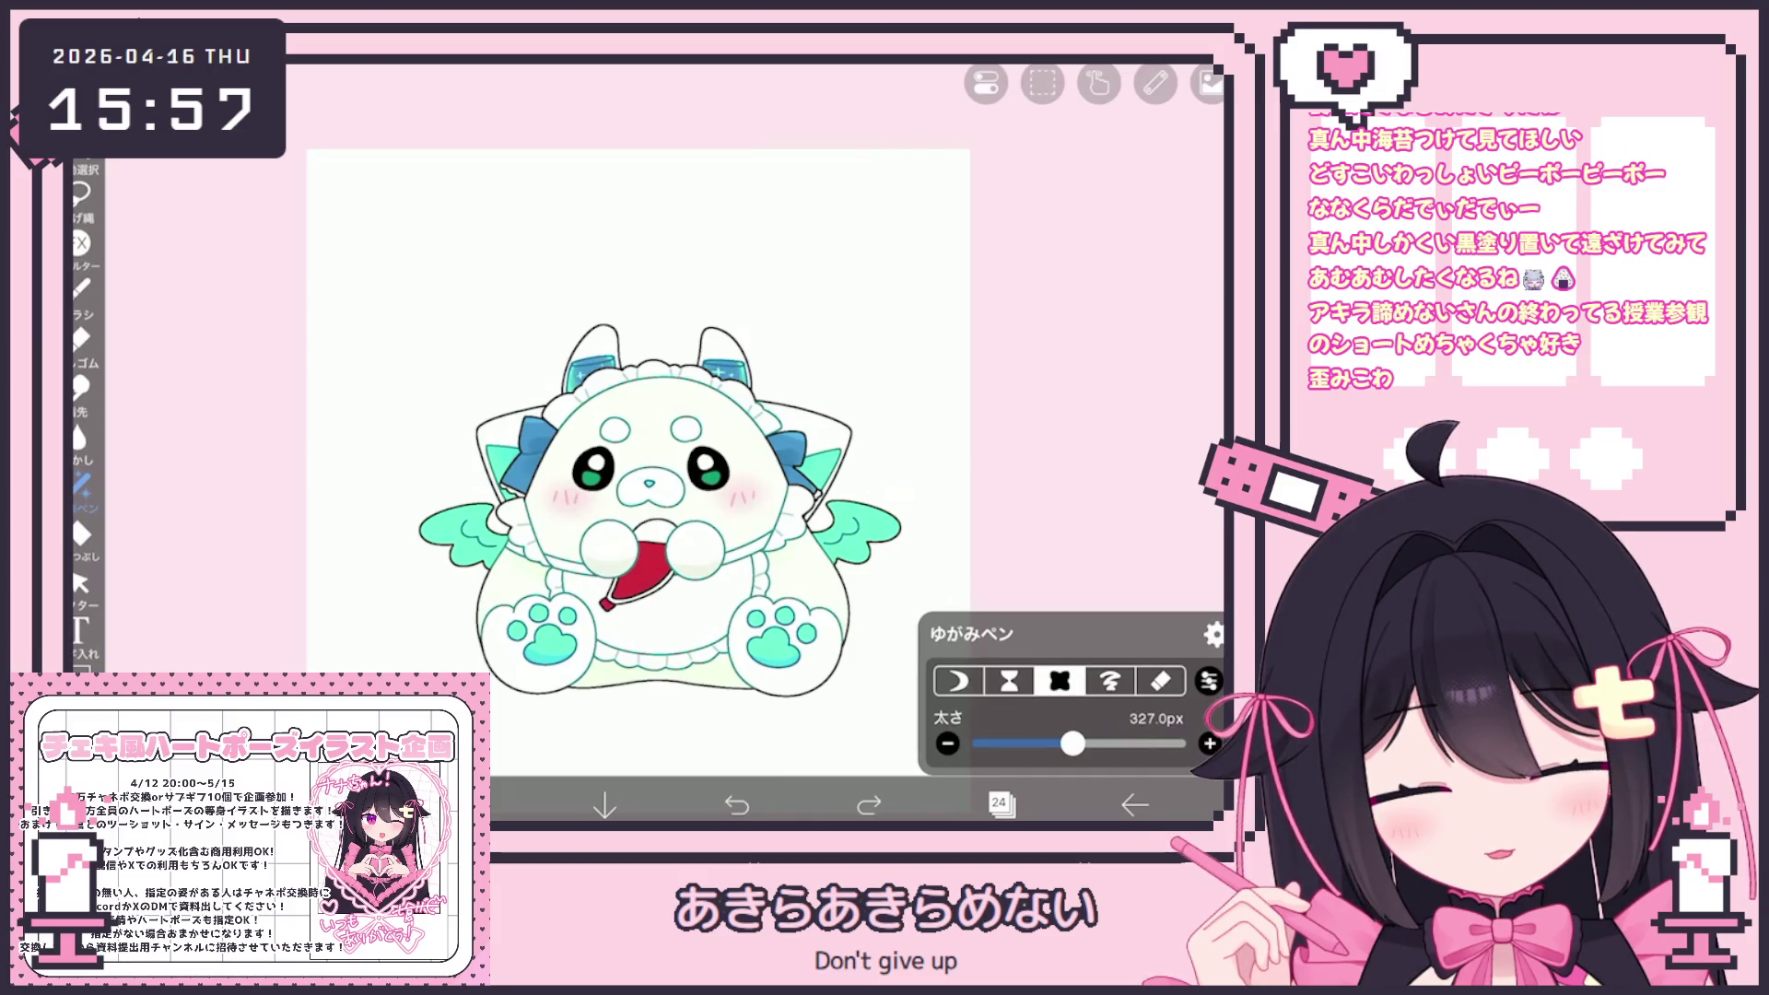
# Try several bulge strokes on the face and head, undoing the ones that look wrong
pyautogui.moveTo(657, 470); pyautogui.dragTo(657, 470)
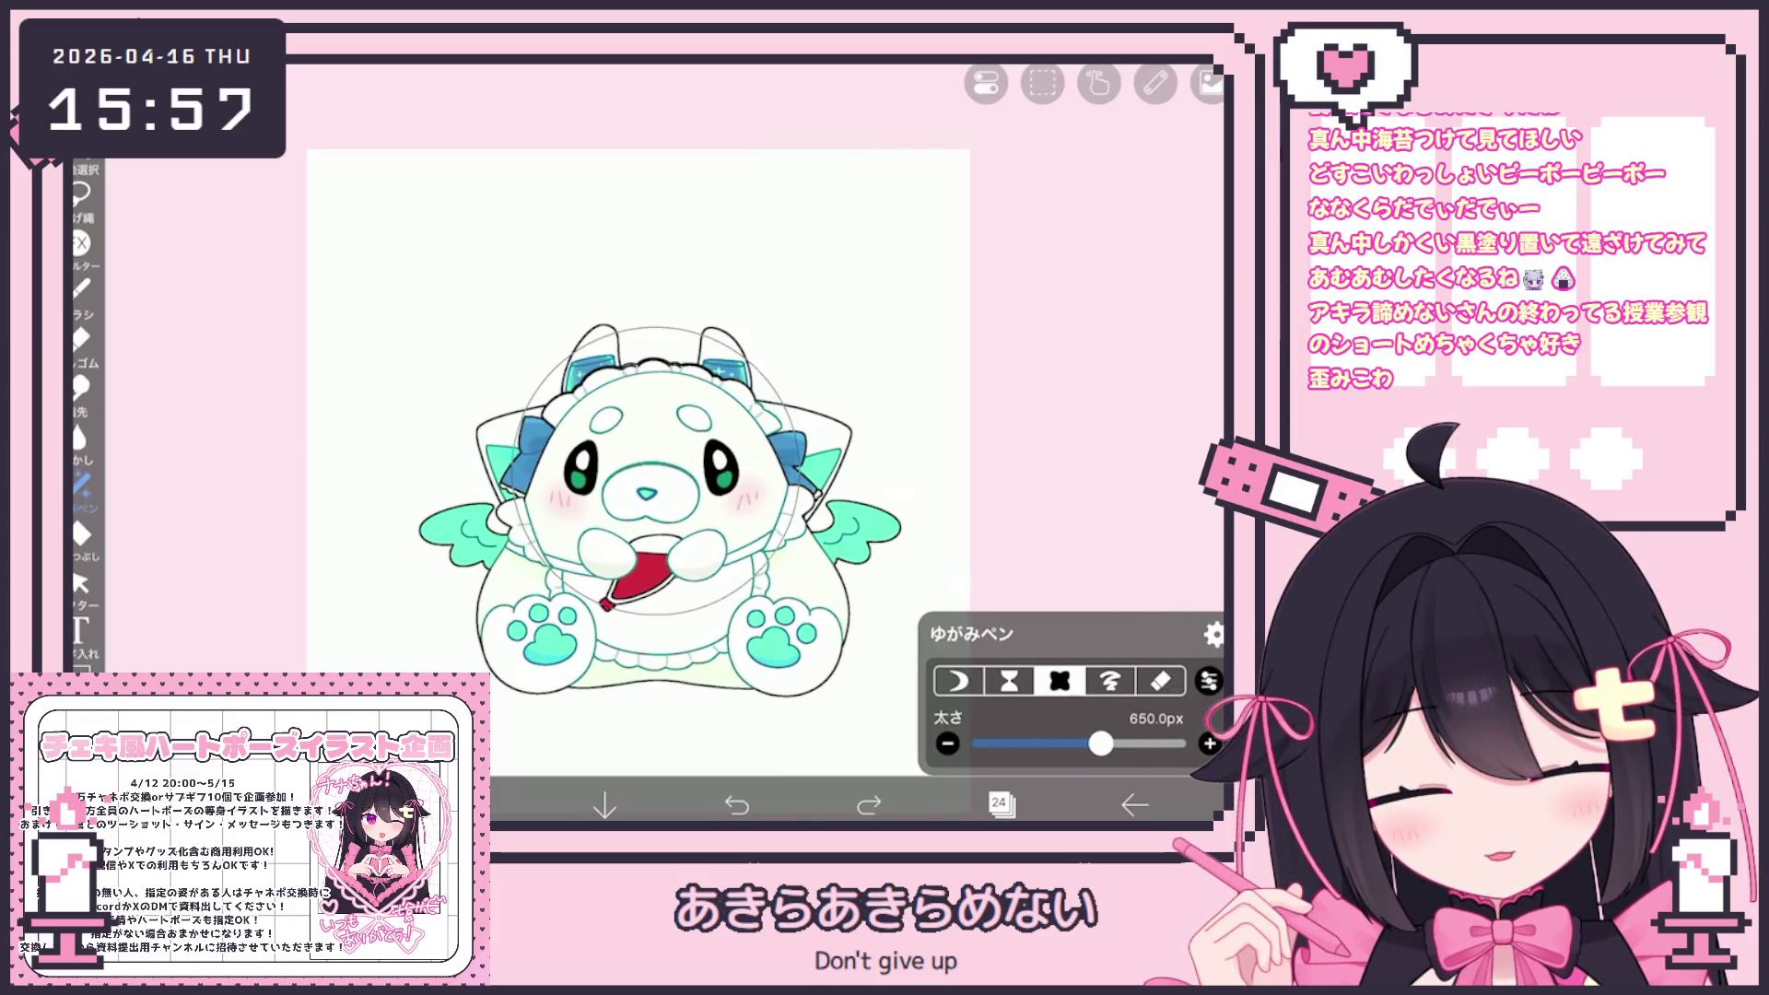
pyautogui.click(737, 805)
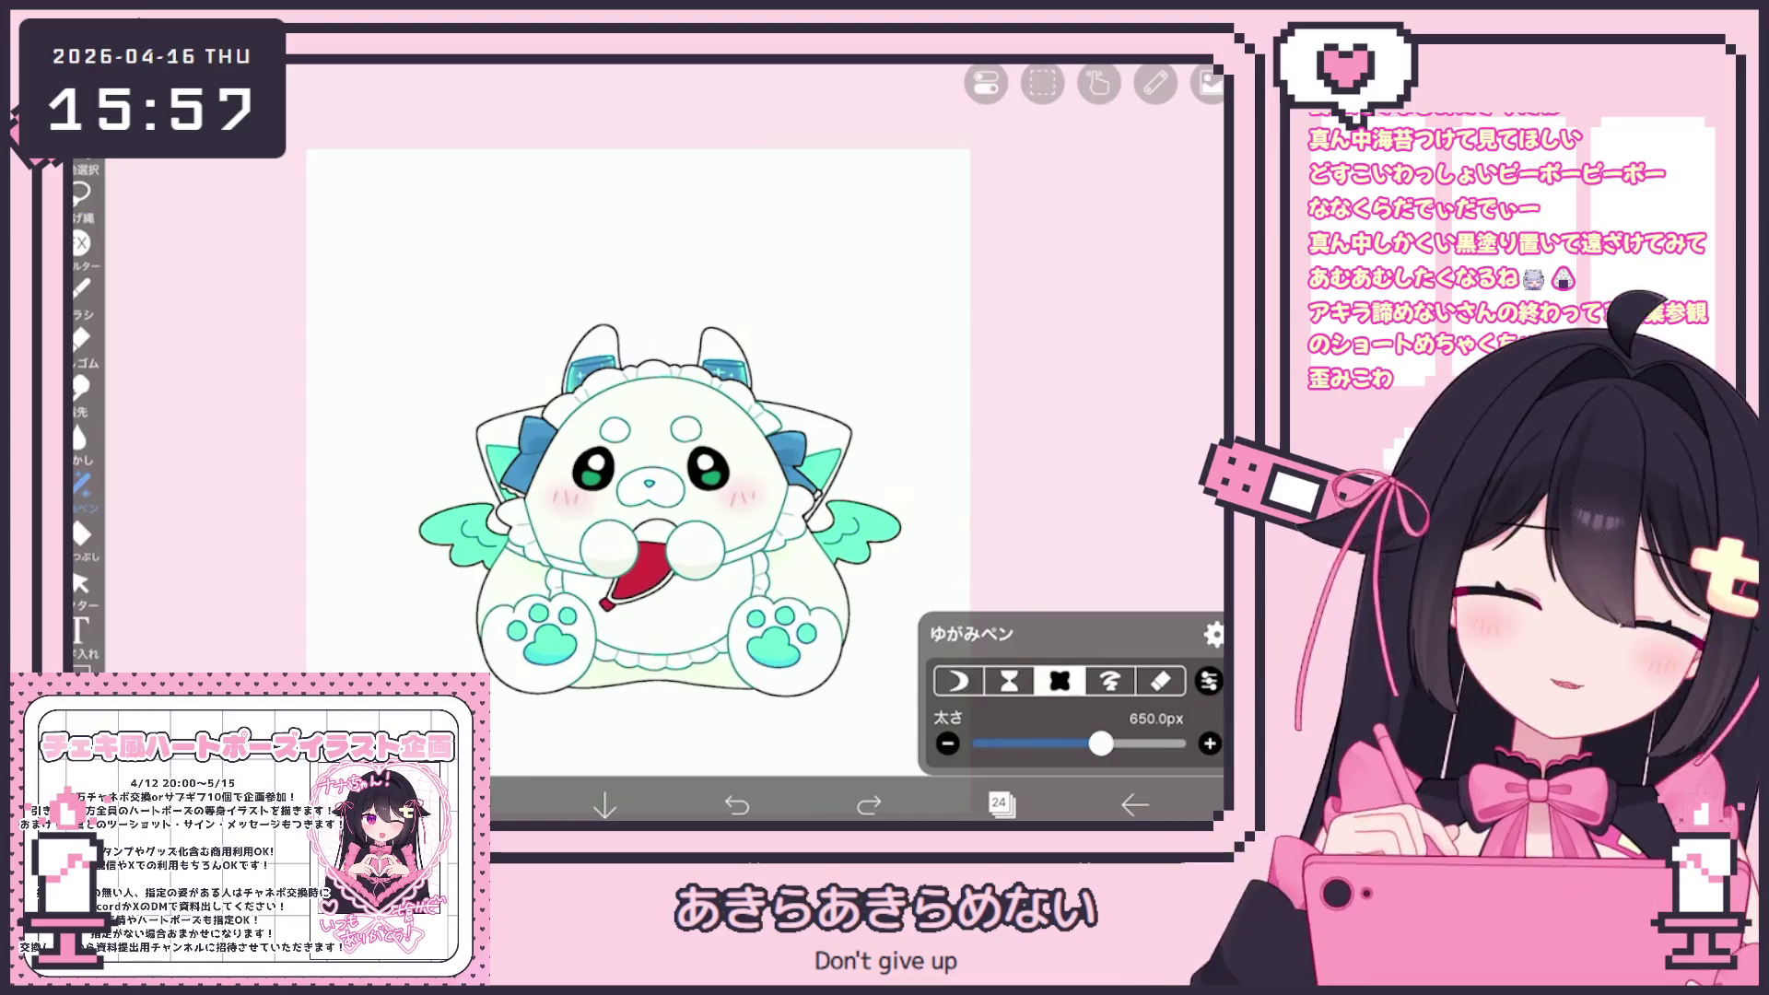
pyautogui.moveTo(753, 464); pyautogui.dragTo(753, 465)
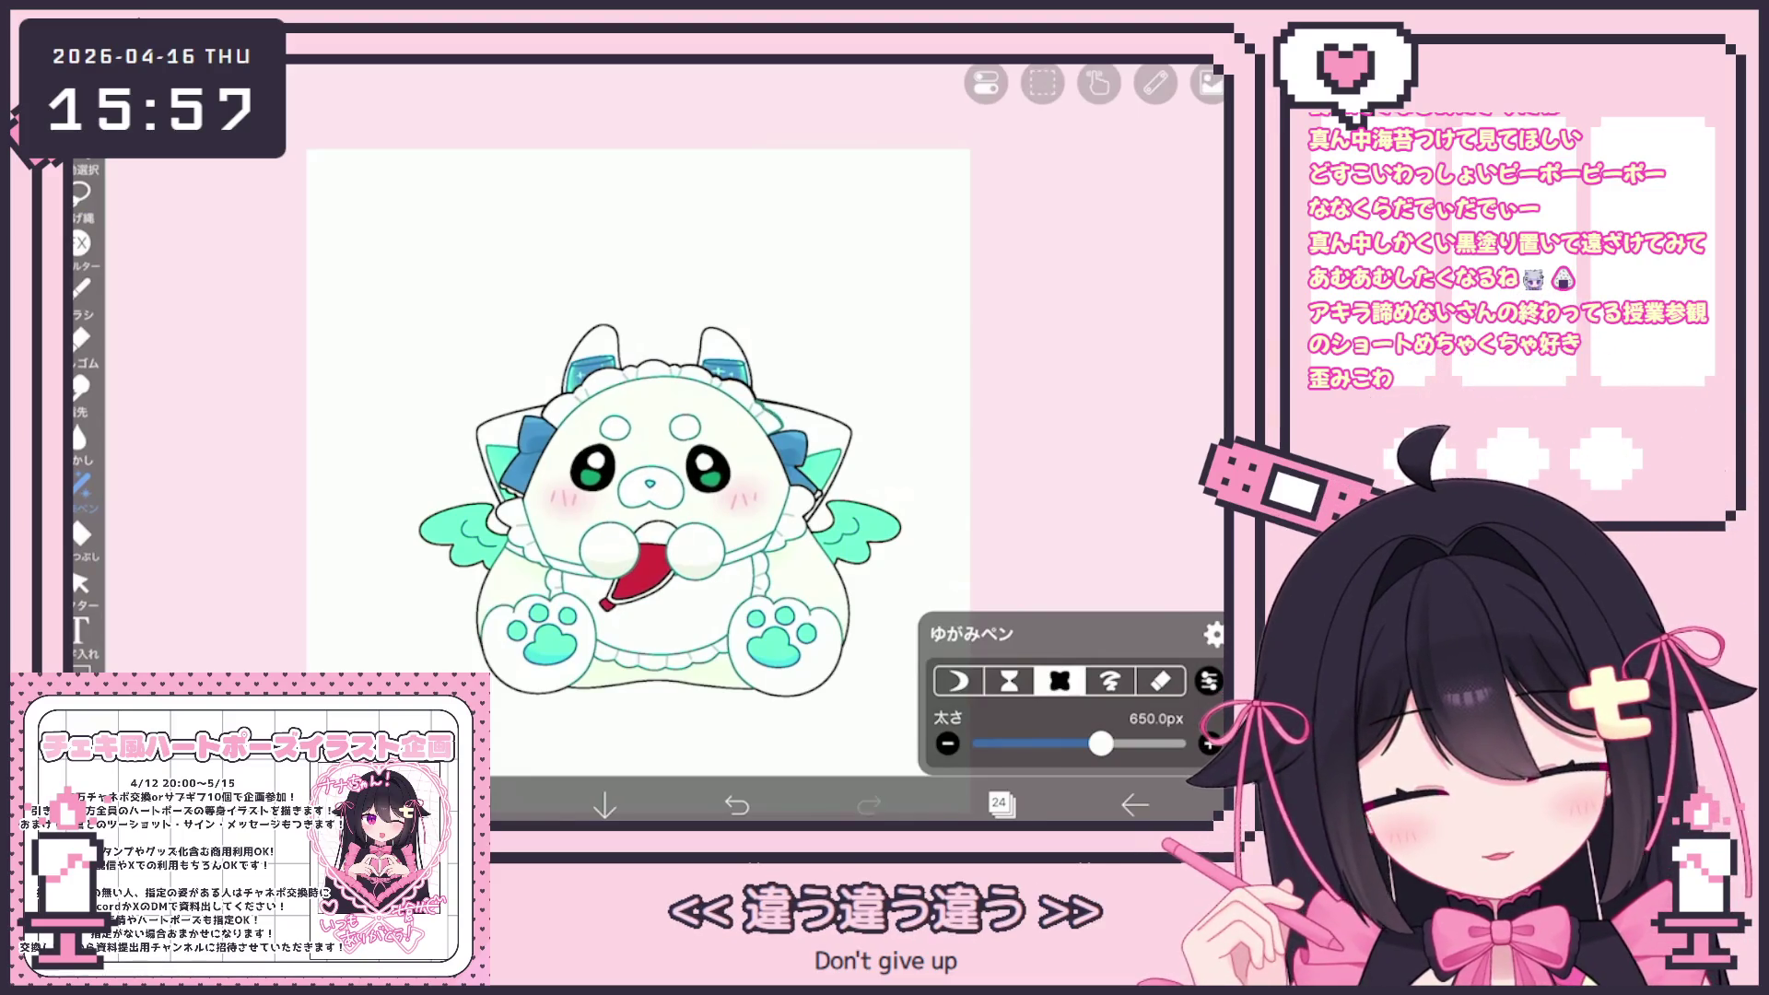
pyautogui.click(737, 804)
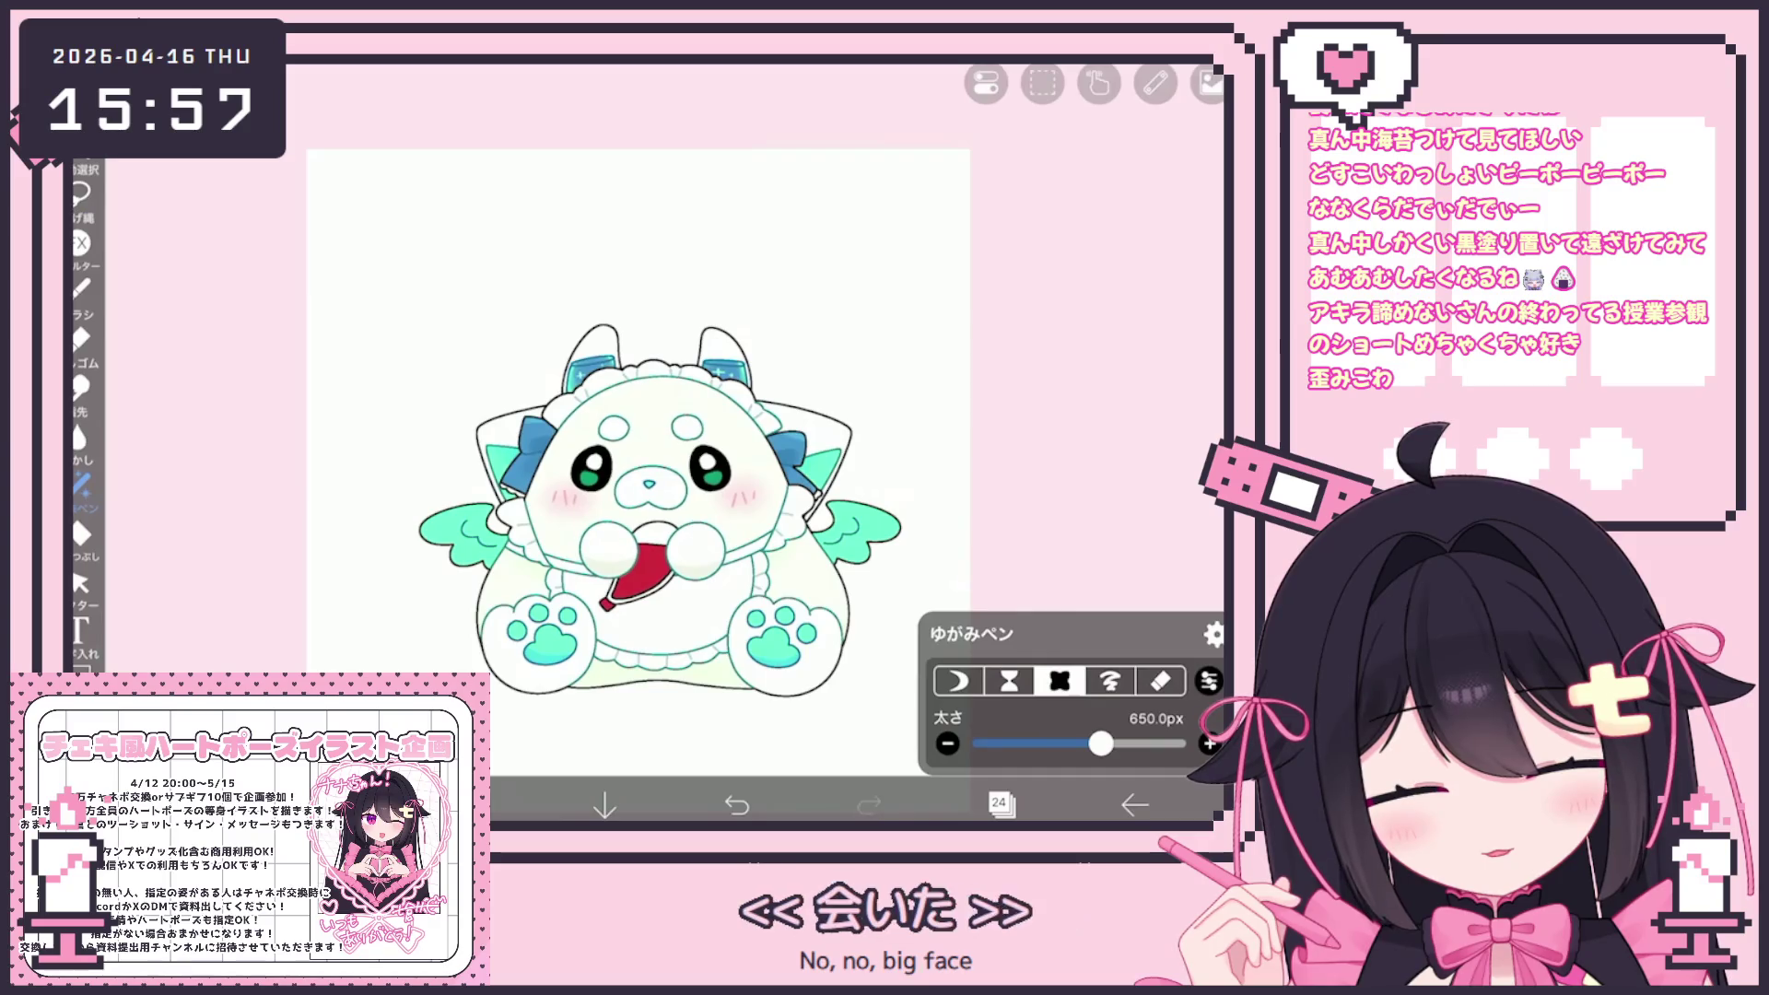
pyautogui.moveTo(636, 484); pyautogui.dragTo(654, 484)
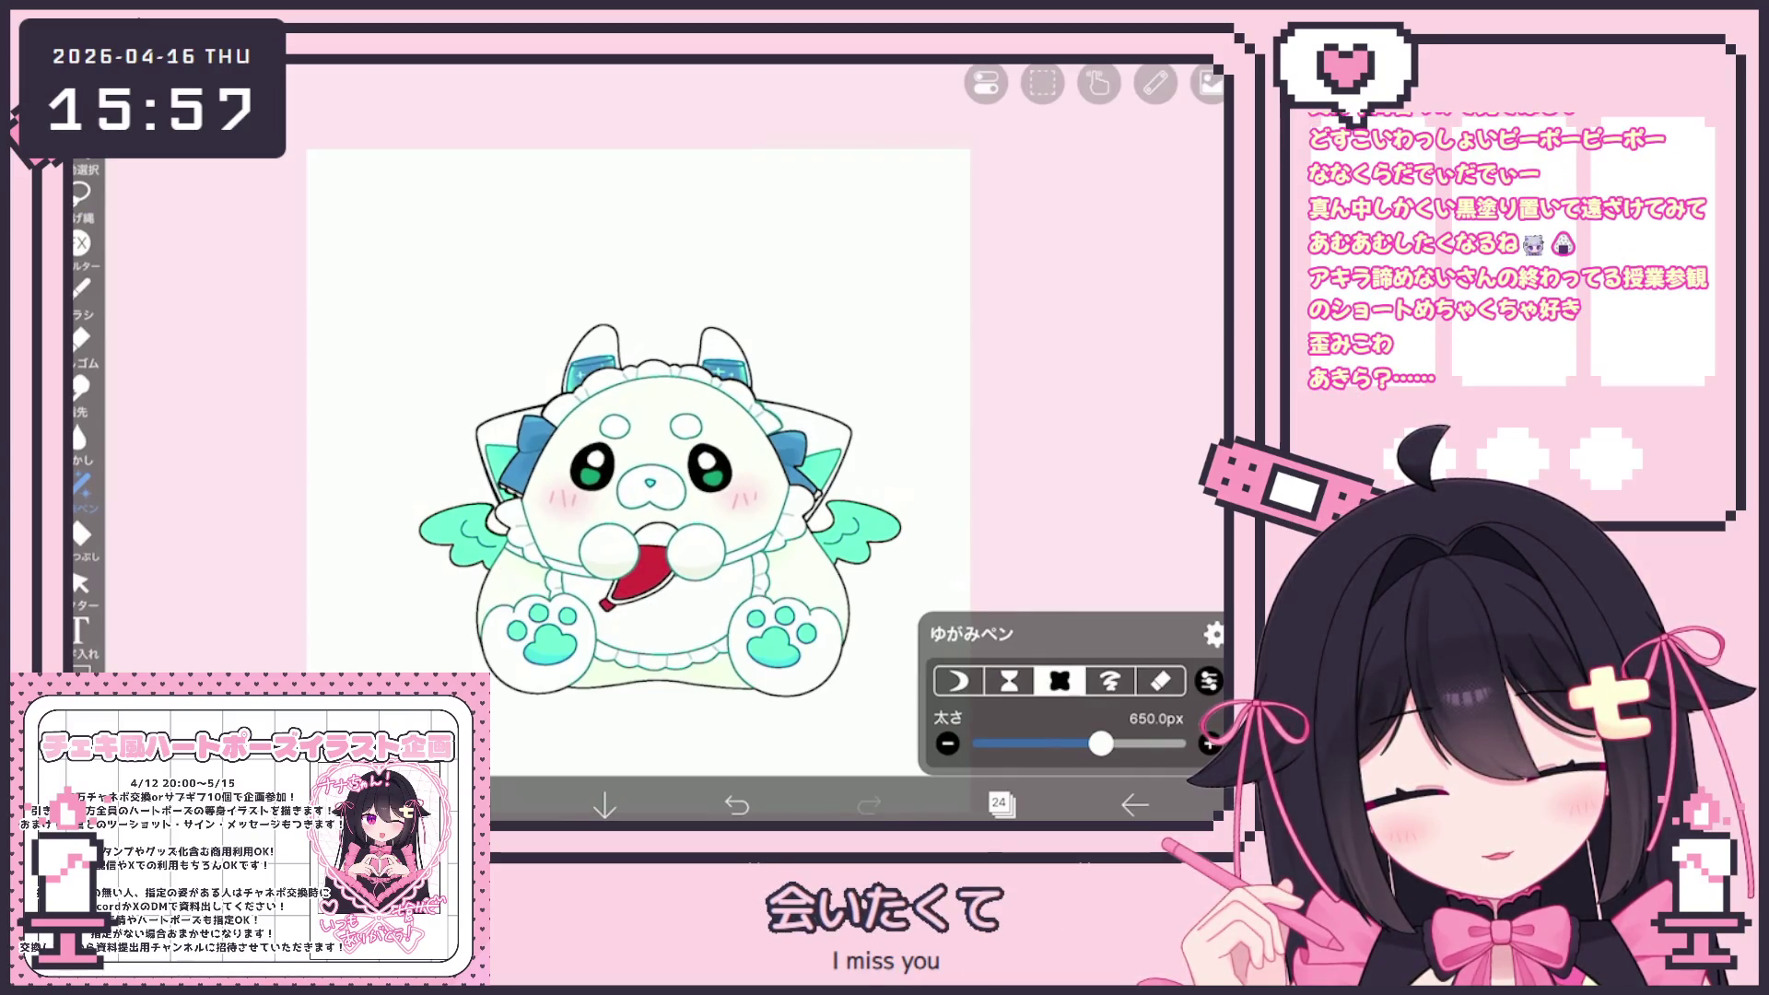
pyautogui.hotkey('ctrl', 'z')
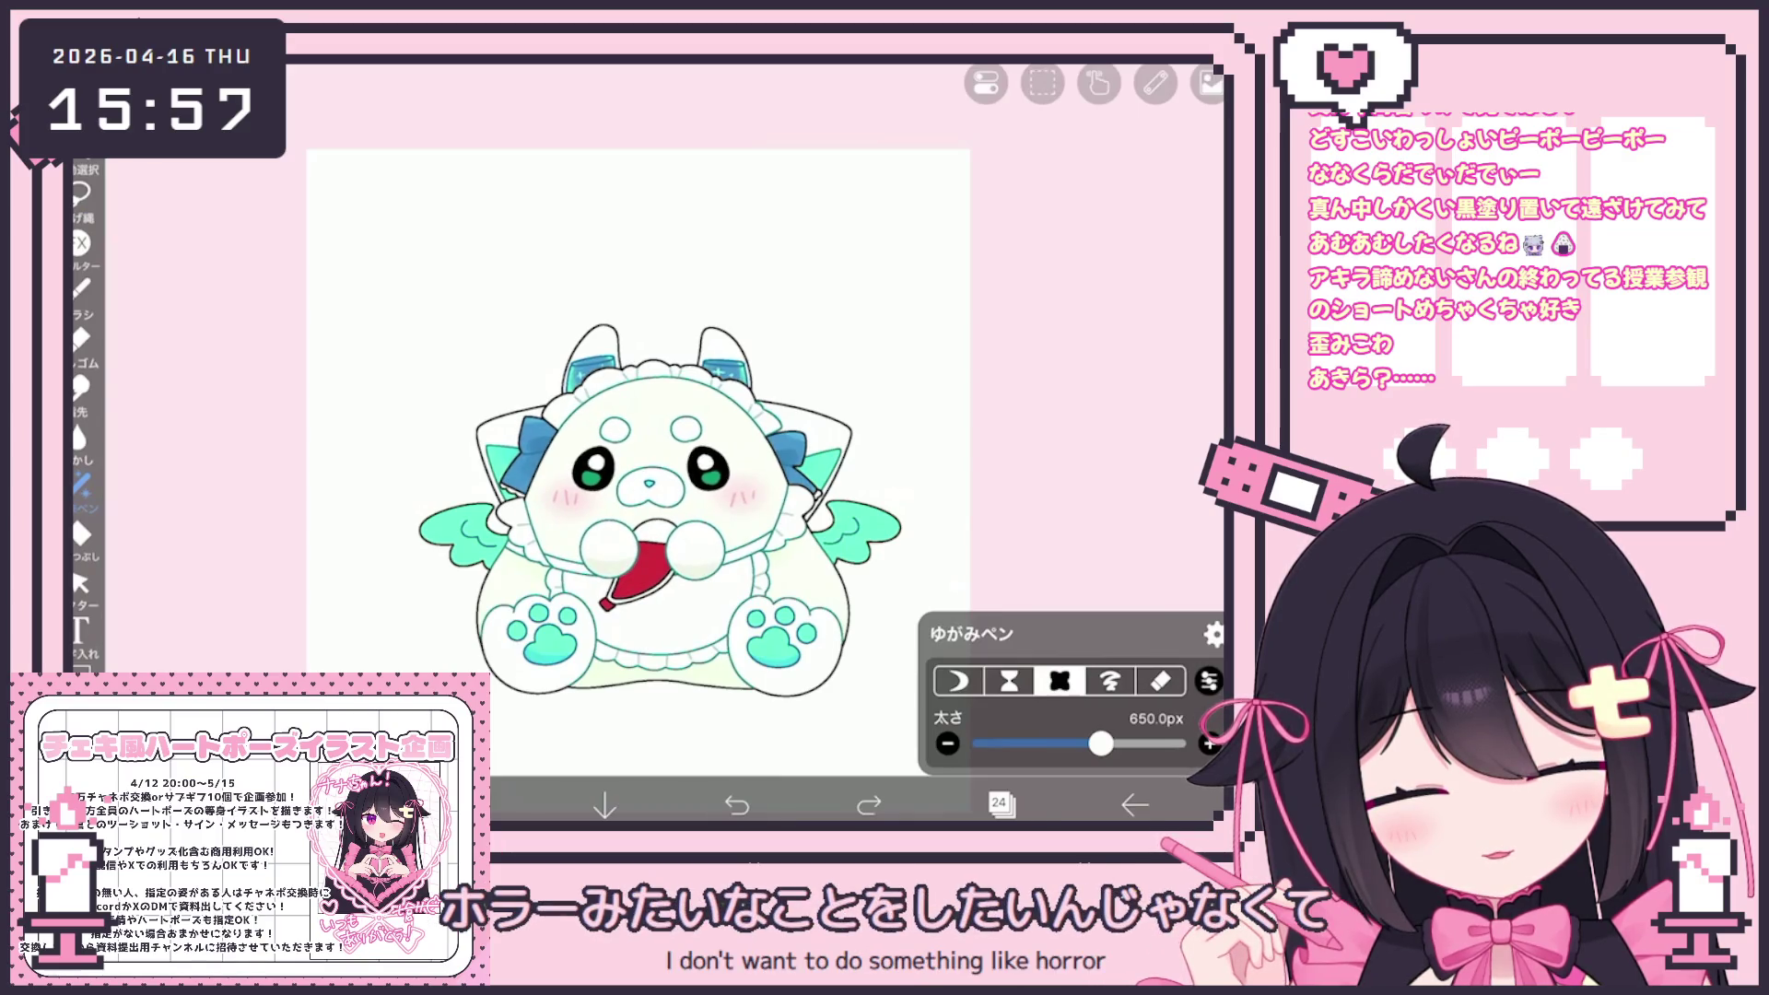
pyautogui.moveTo(645, 484); pyautogui.dragTo(651, 487)
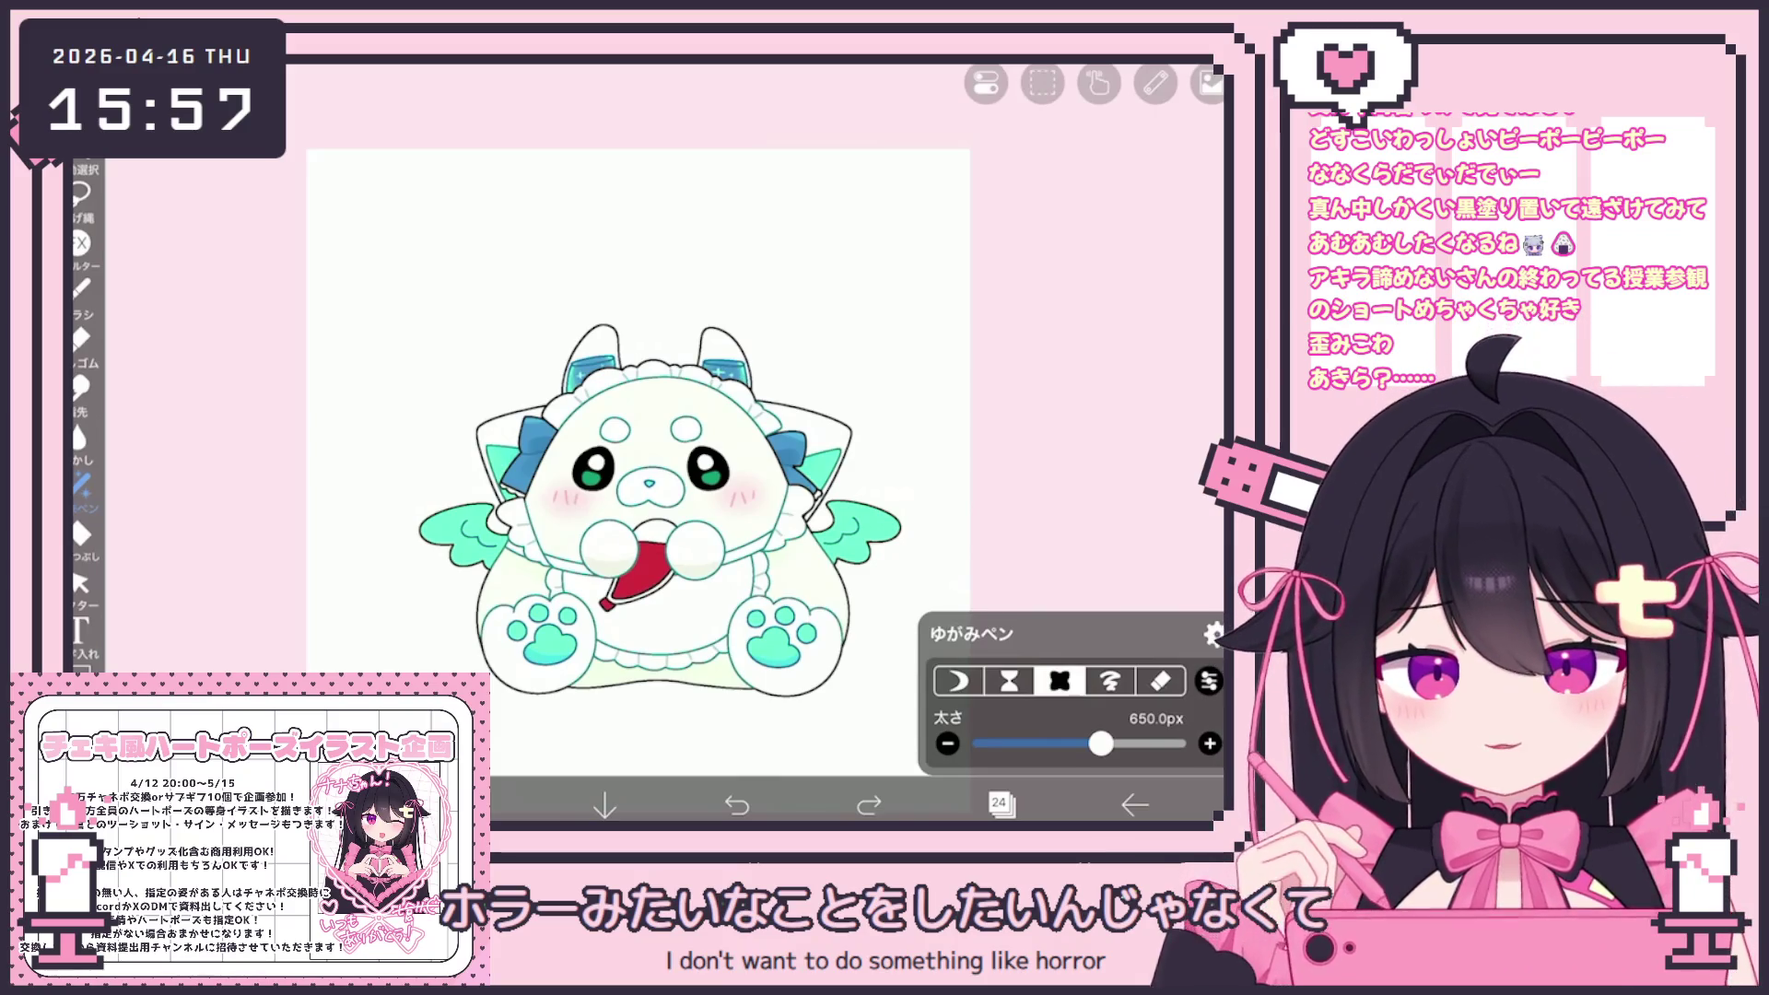
pyautogui.scroll(2, 608, 414)
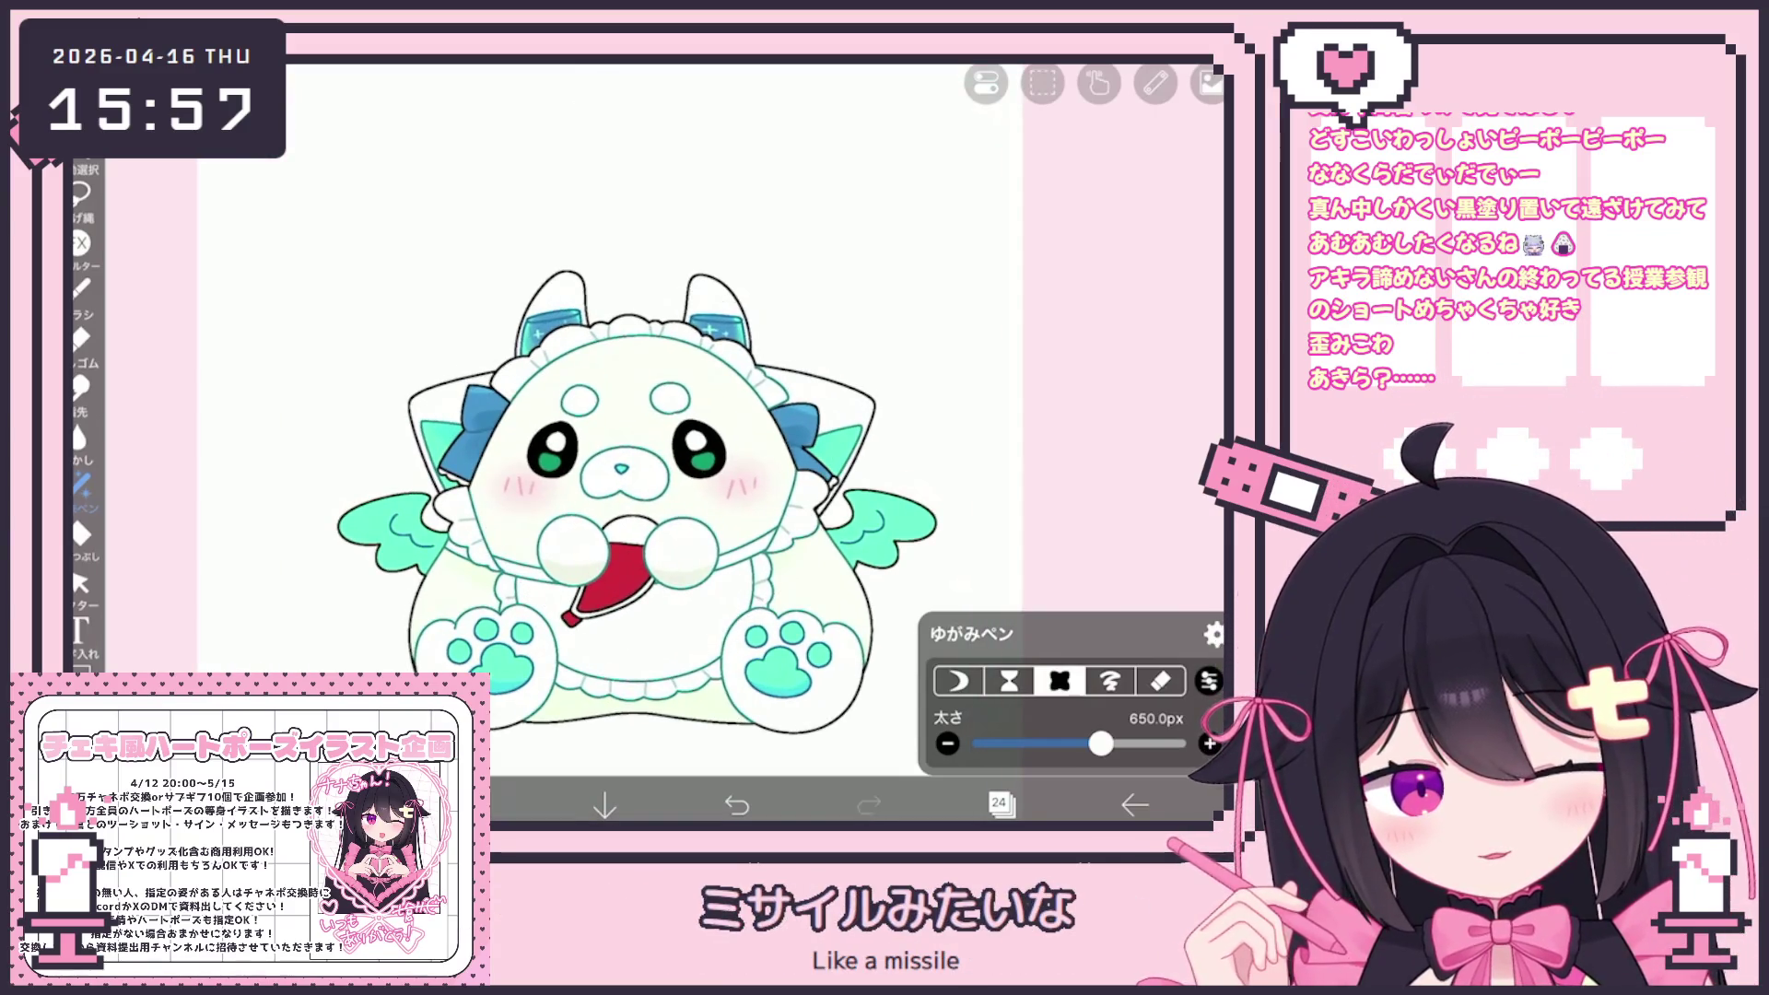
pyautogui.click(737, 804)
pyautogui.click(737, 805)
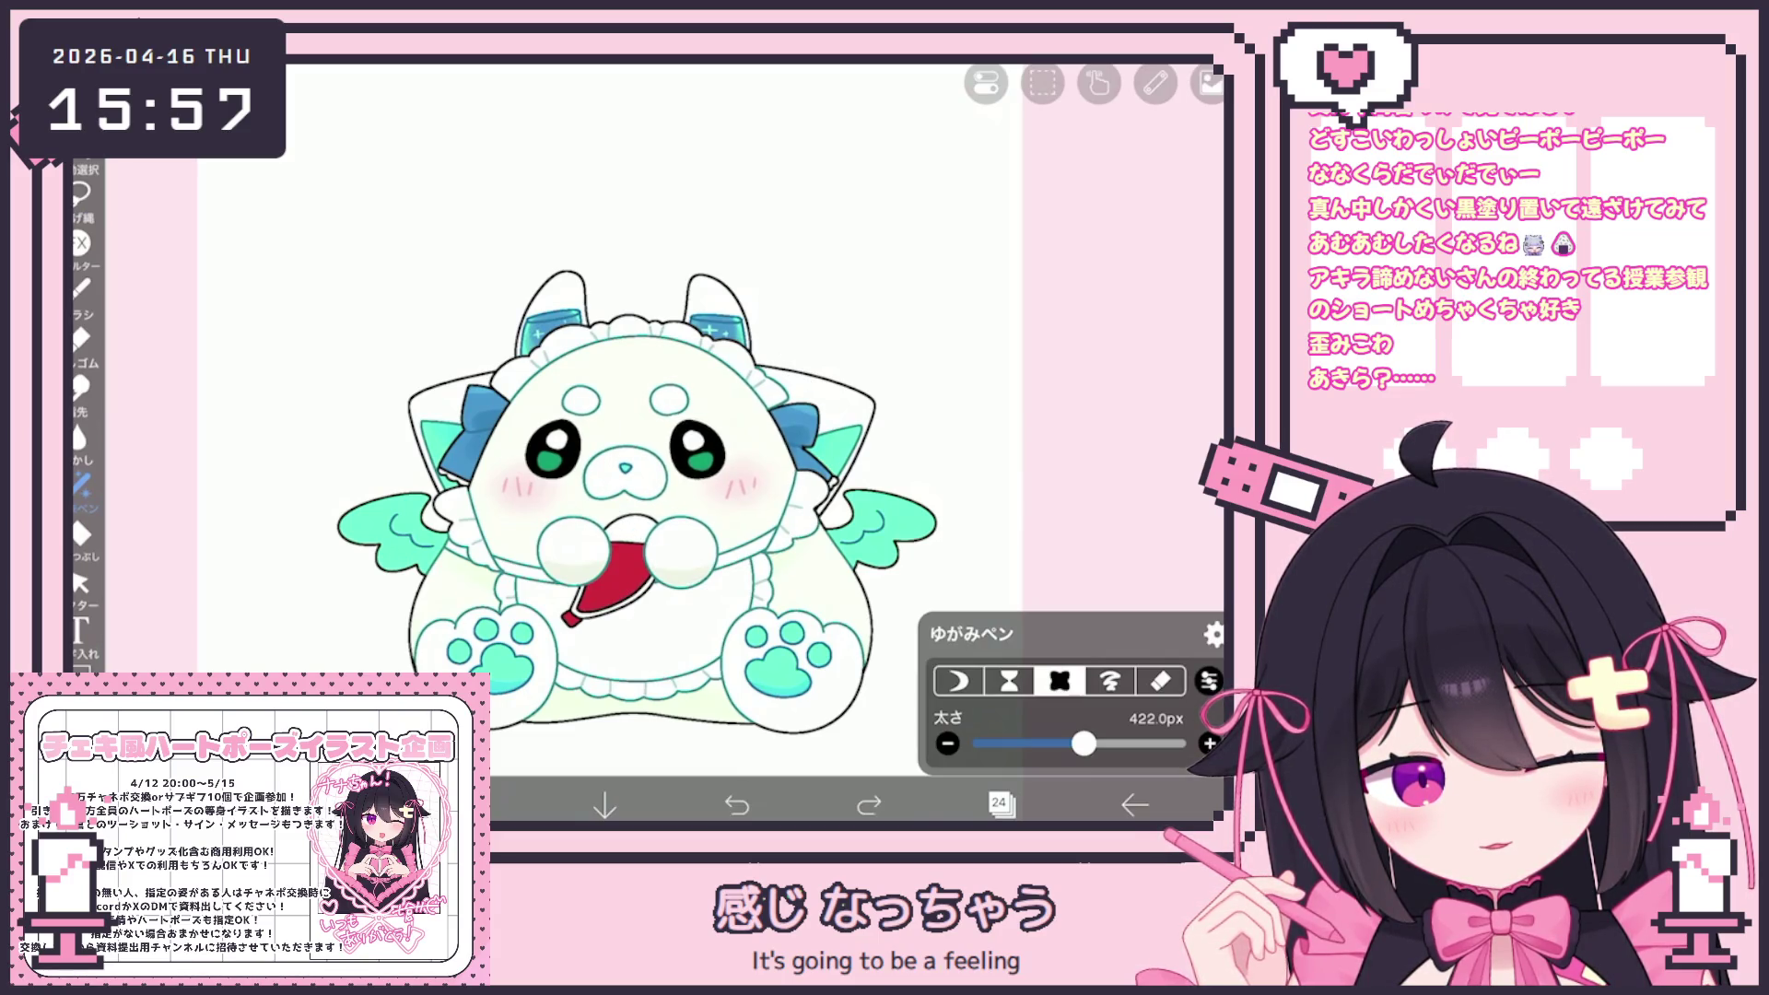
# Drag a fresh distortion stroke across the mascot's face
pyautogui.moveTo(793, 369); pyautogui.dragTo(751, 415)
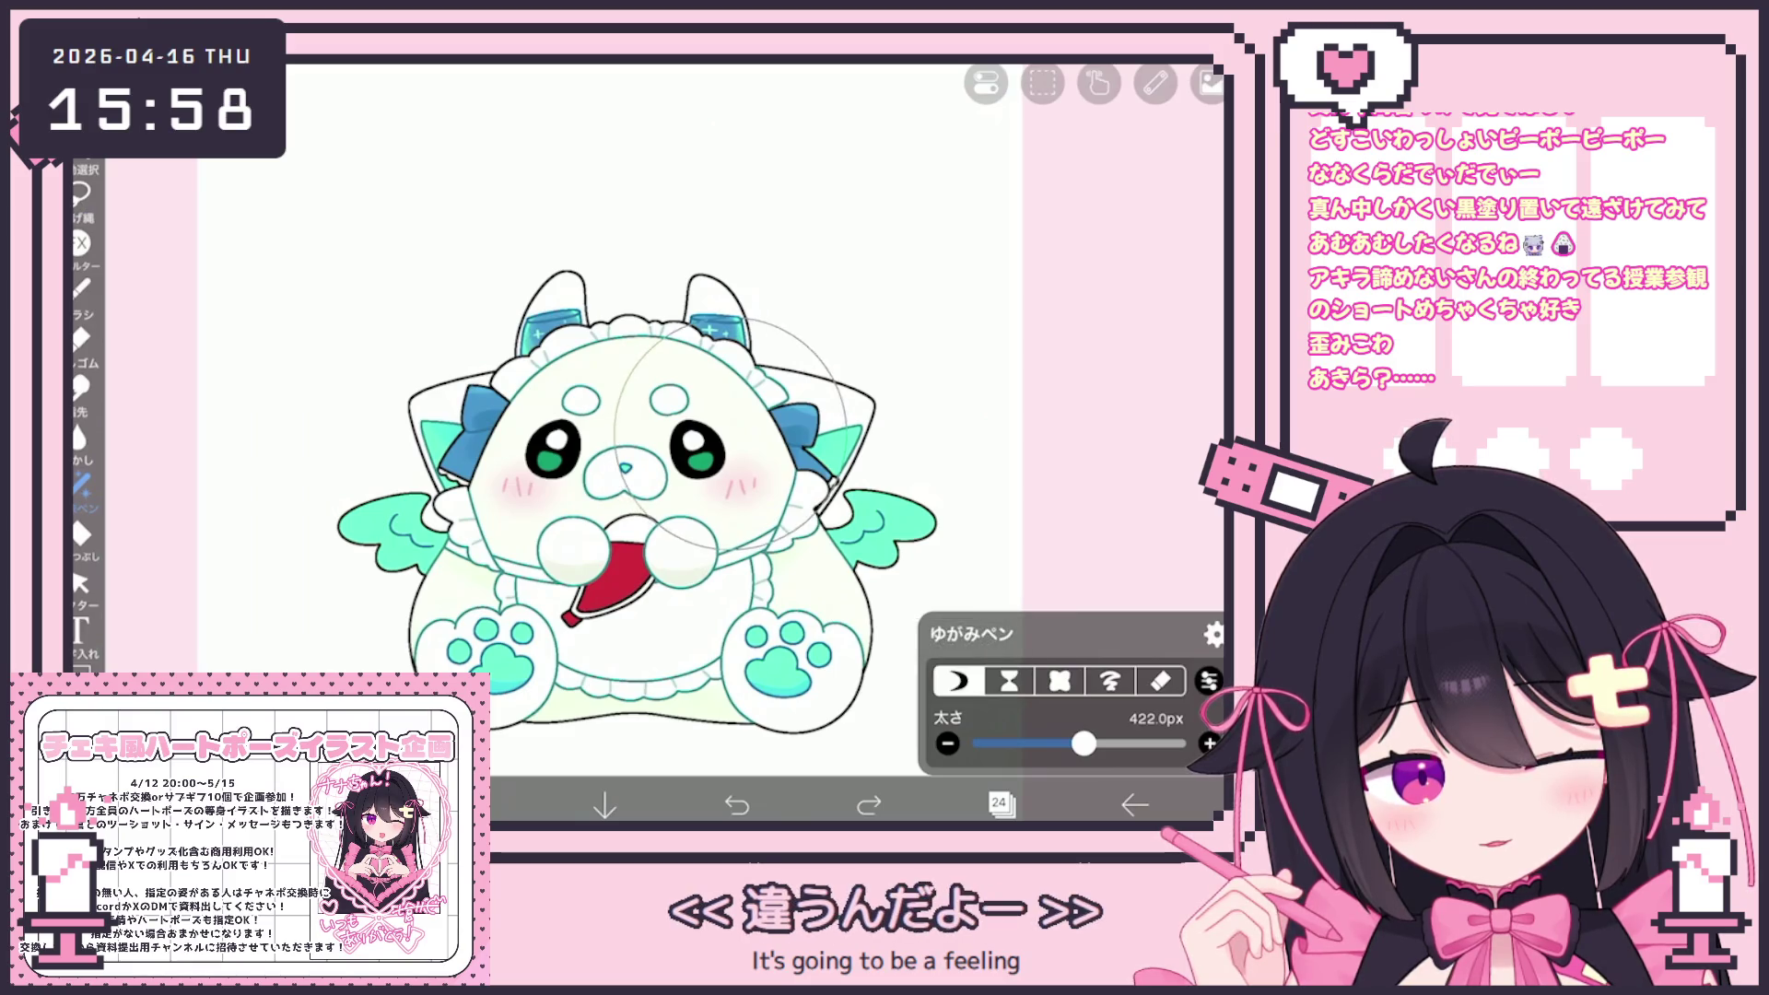
pyautogui.scroll(-3, 608, 396)
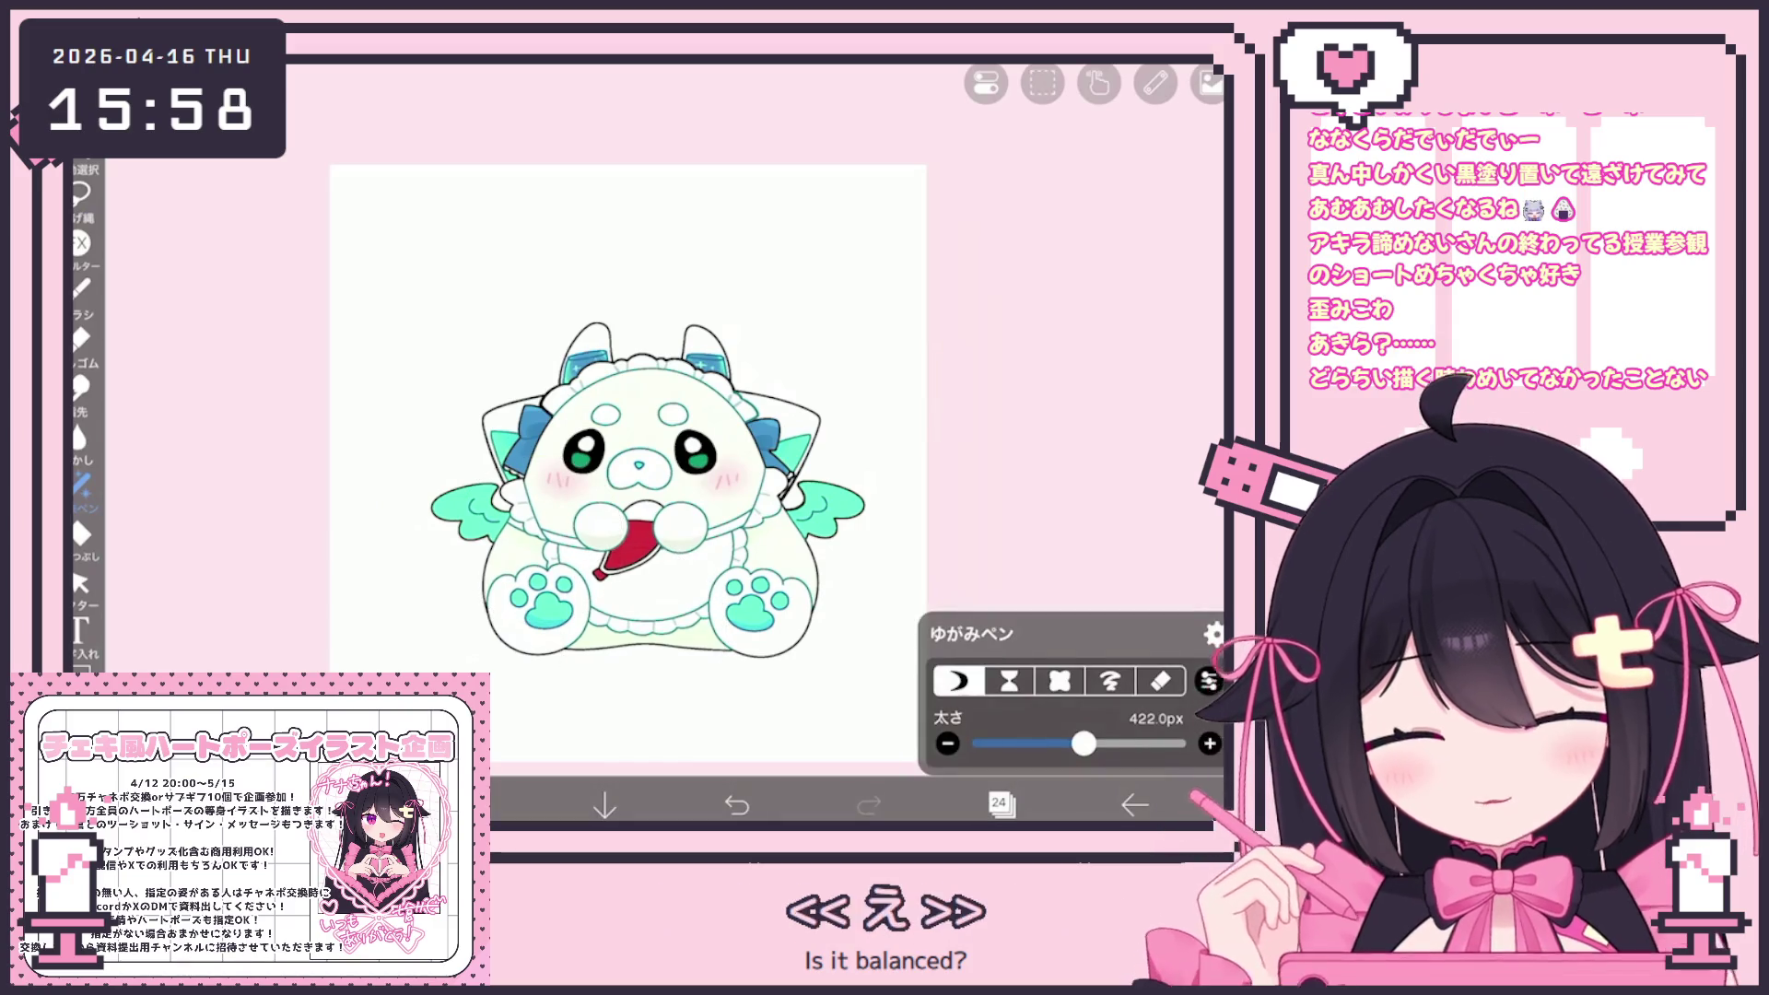
pyautogui.scroll(2, 645, 415)
# Set the distortion size to 303px, undo the last stroke, and warp near the right bow
pyautogui.moveTo(1083, 744); pyautogui.dragTo(1065, 744)
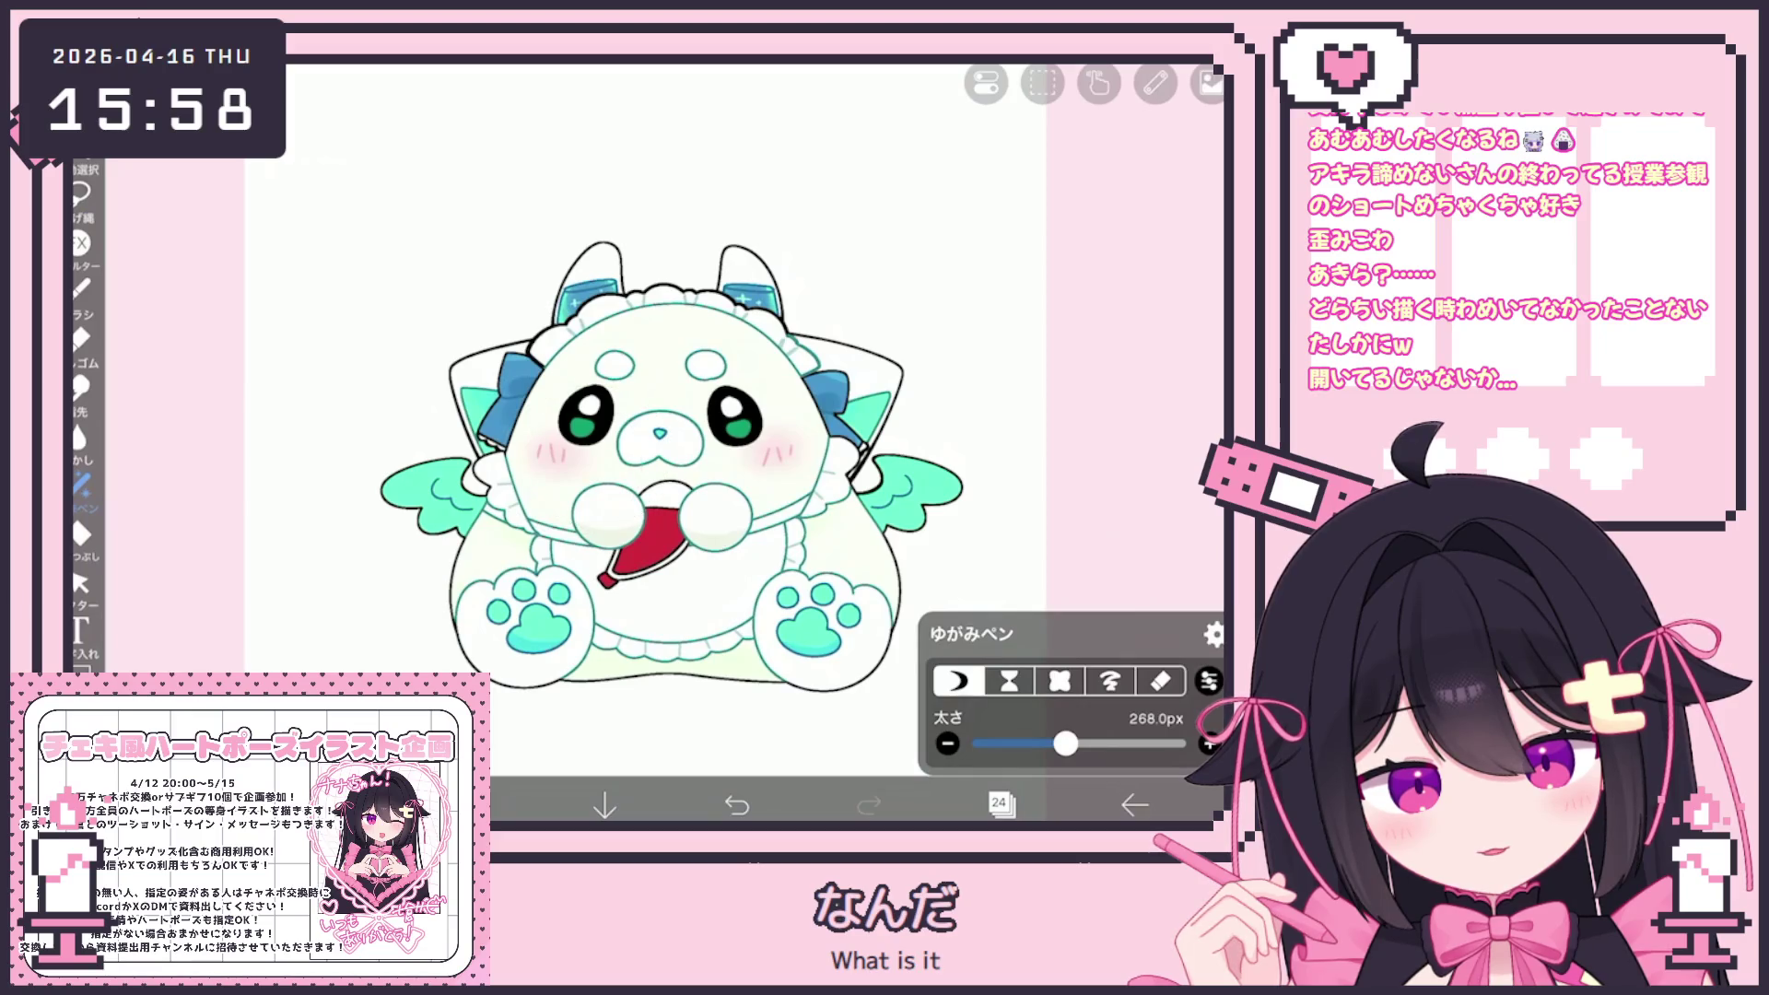
pyautogui.scroll(-3, 677, 442)
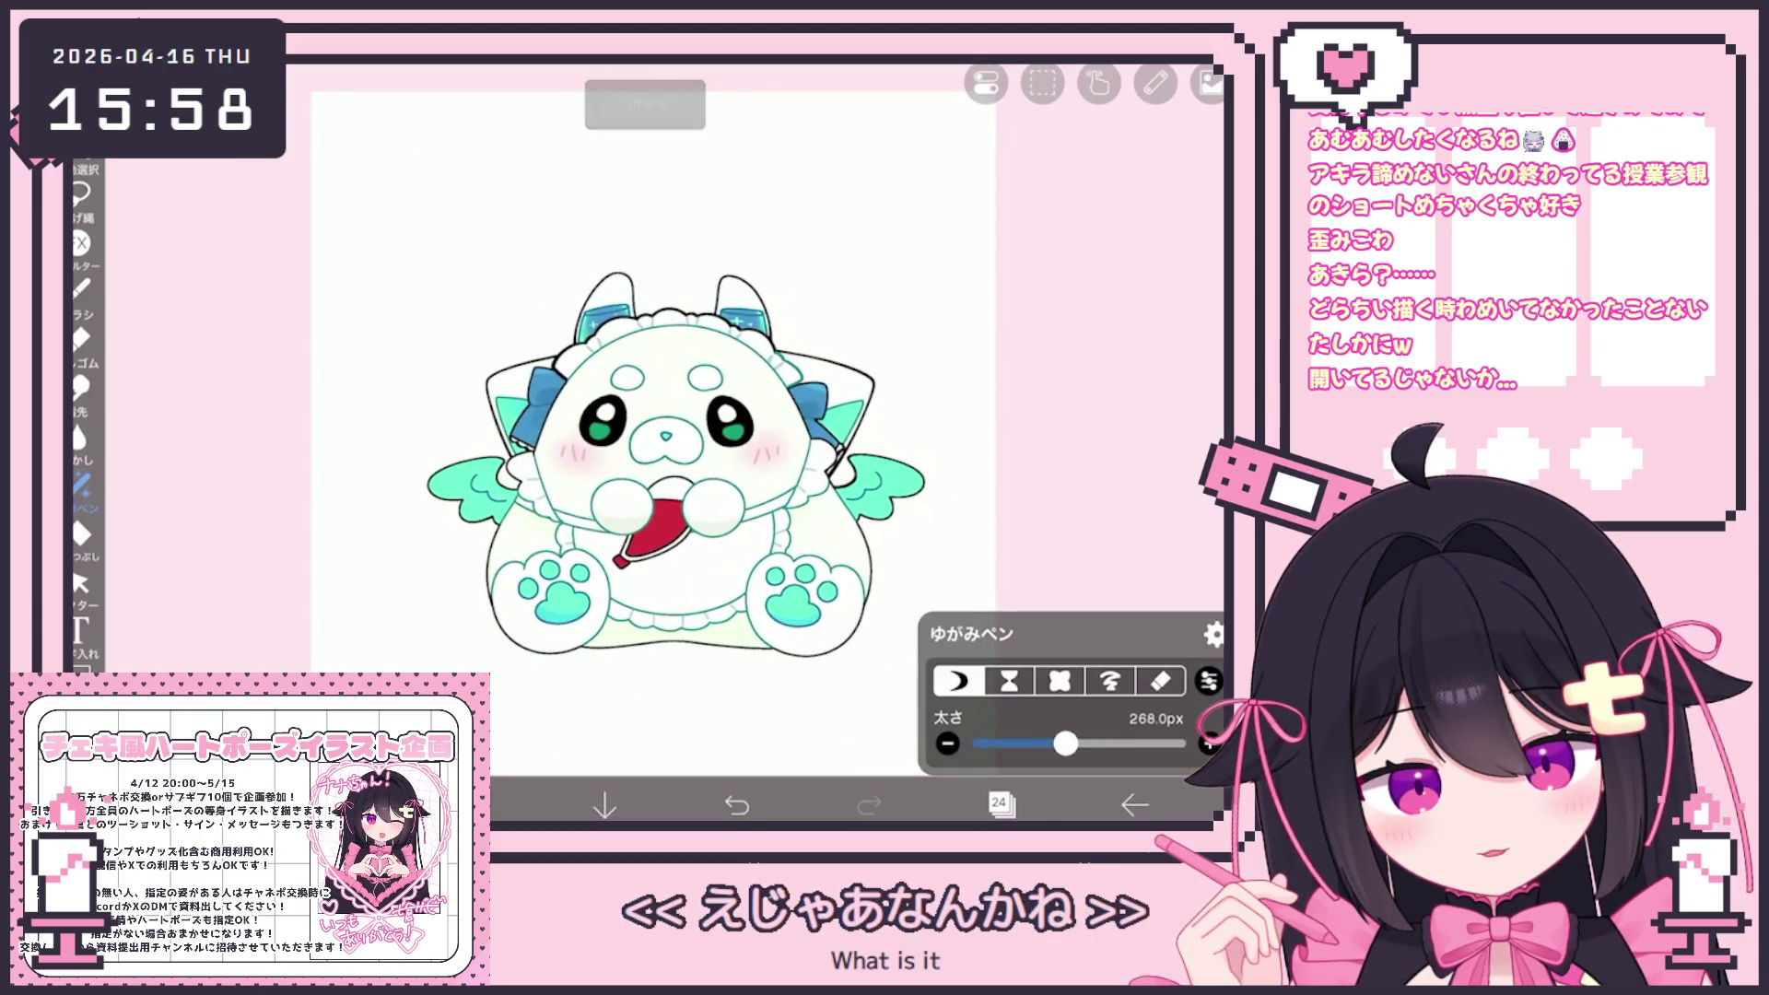
pyautogui.moveTo(1066, 744); pyautogui.dragTo(1070, 744)
pyautogui.click(737, 804)
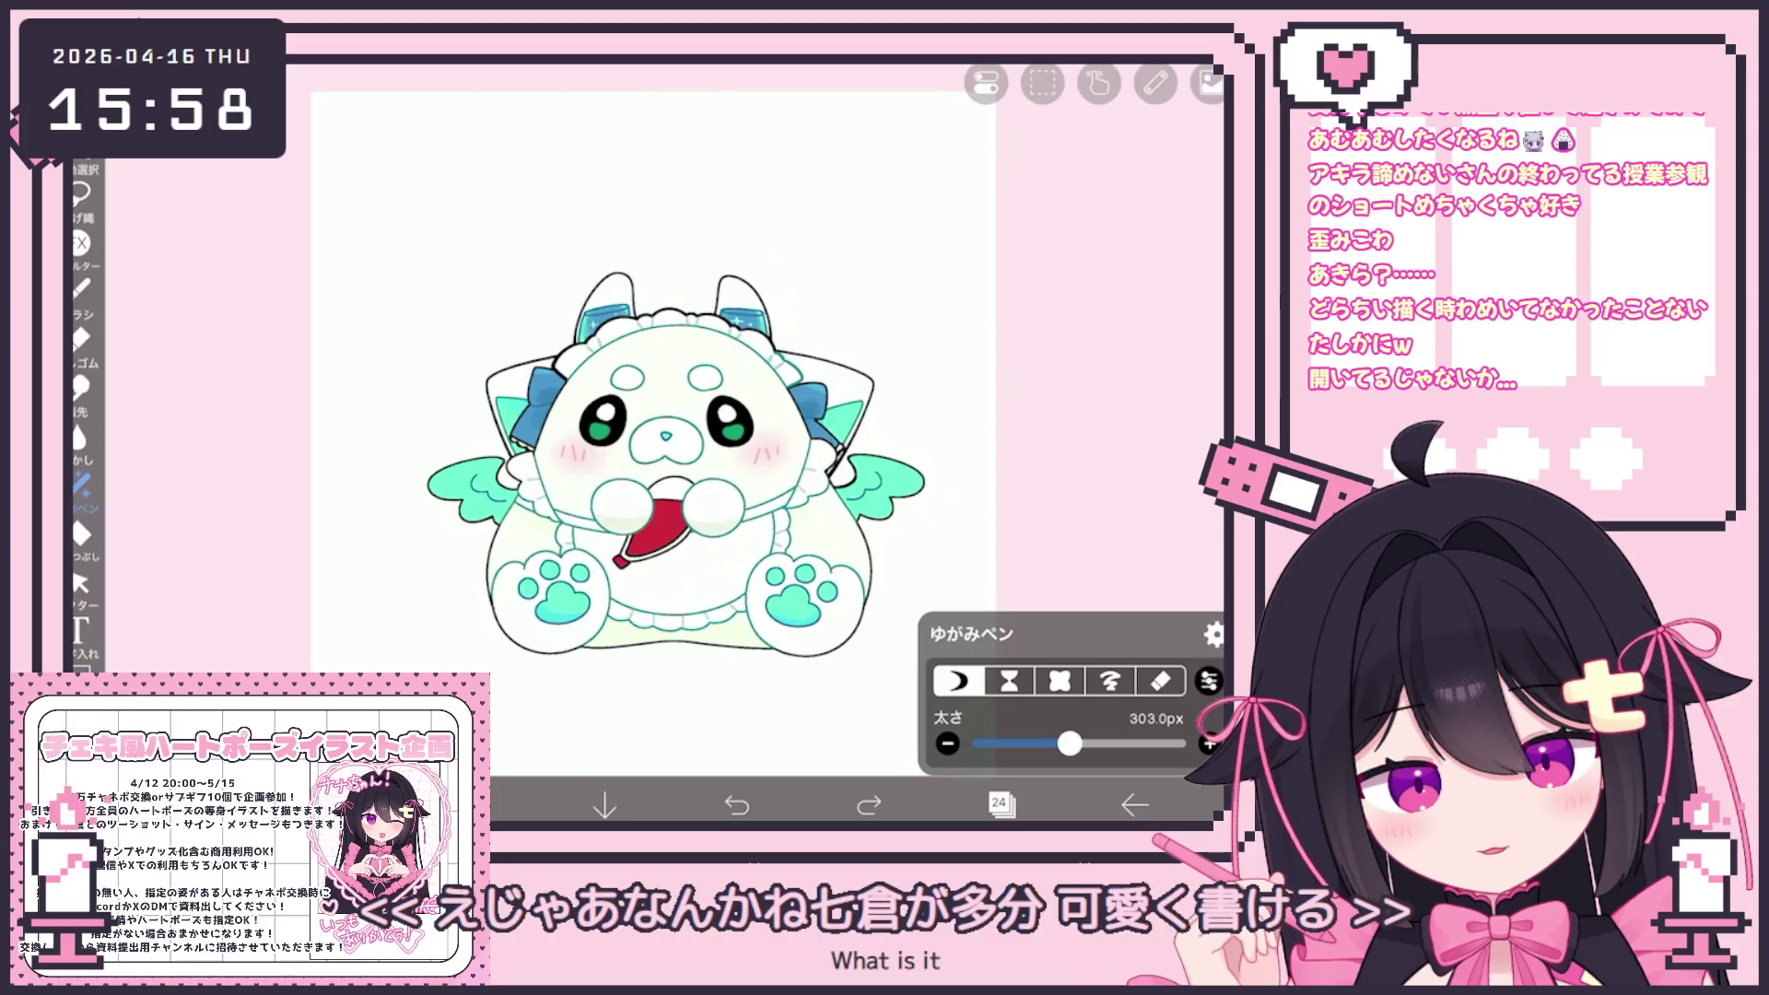
pyautogui.click(869, 805)
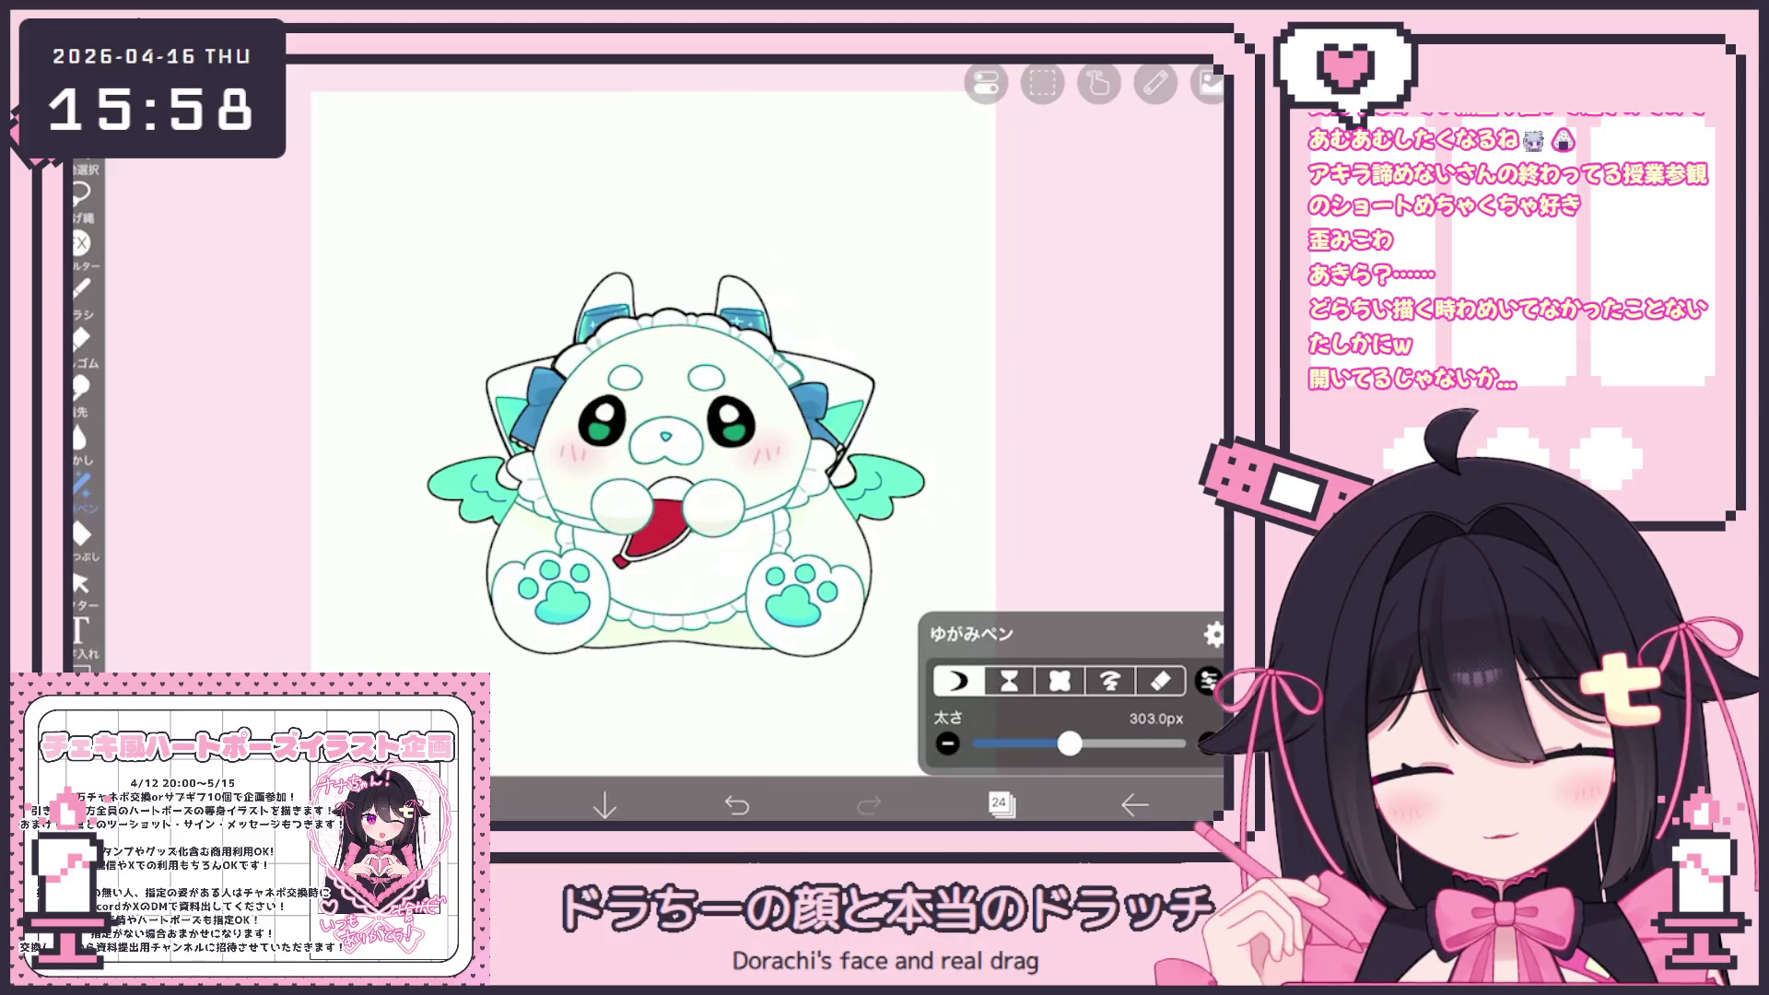
pyautogui.click(999, 804)
# Warp the face near the mouth, shrink the distortion pen to 184px, and open the layers
pyautogui.scroll(-2, 553, 415)
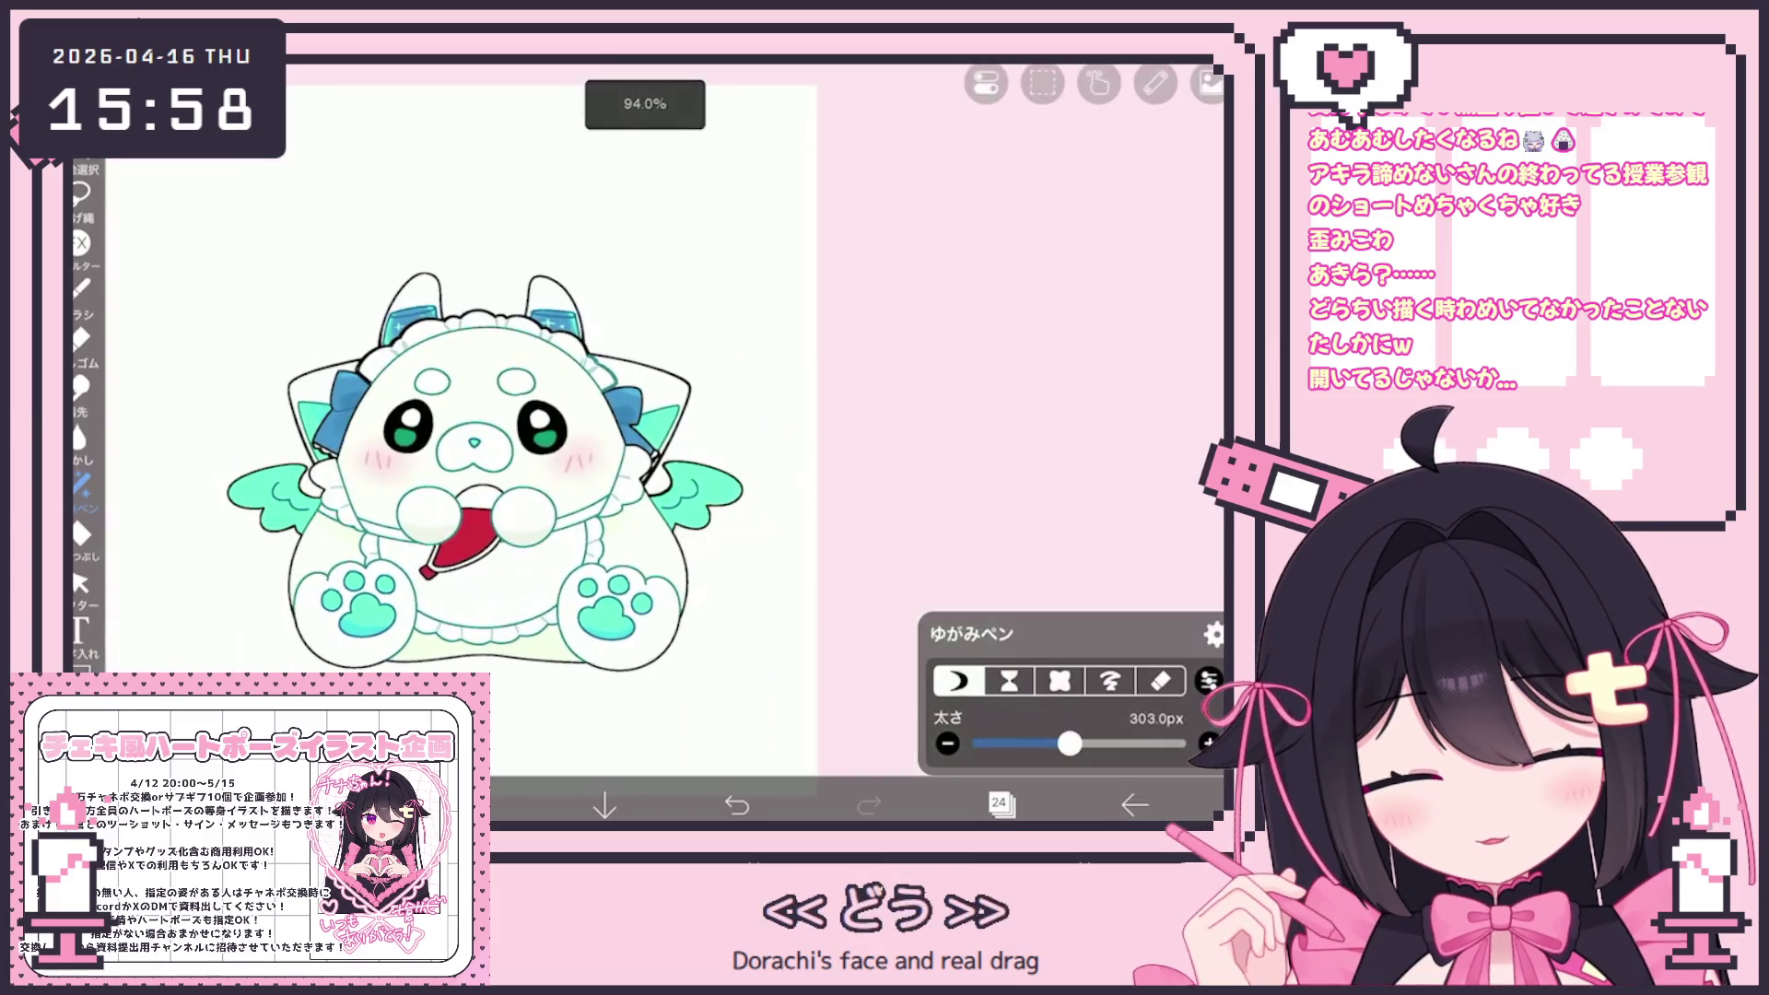
pyautogui.scroll(2, 479, 461)
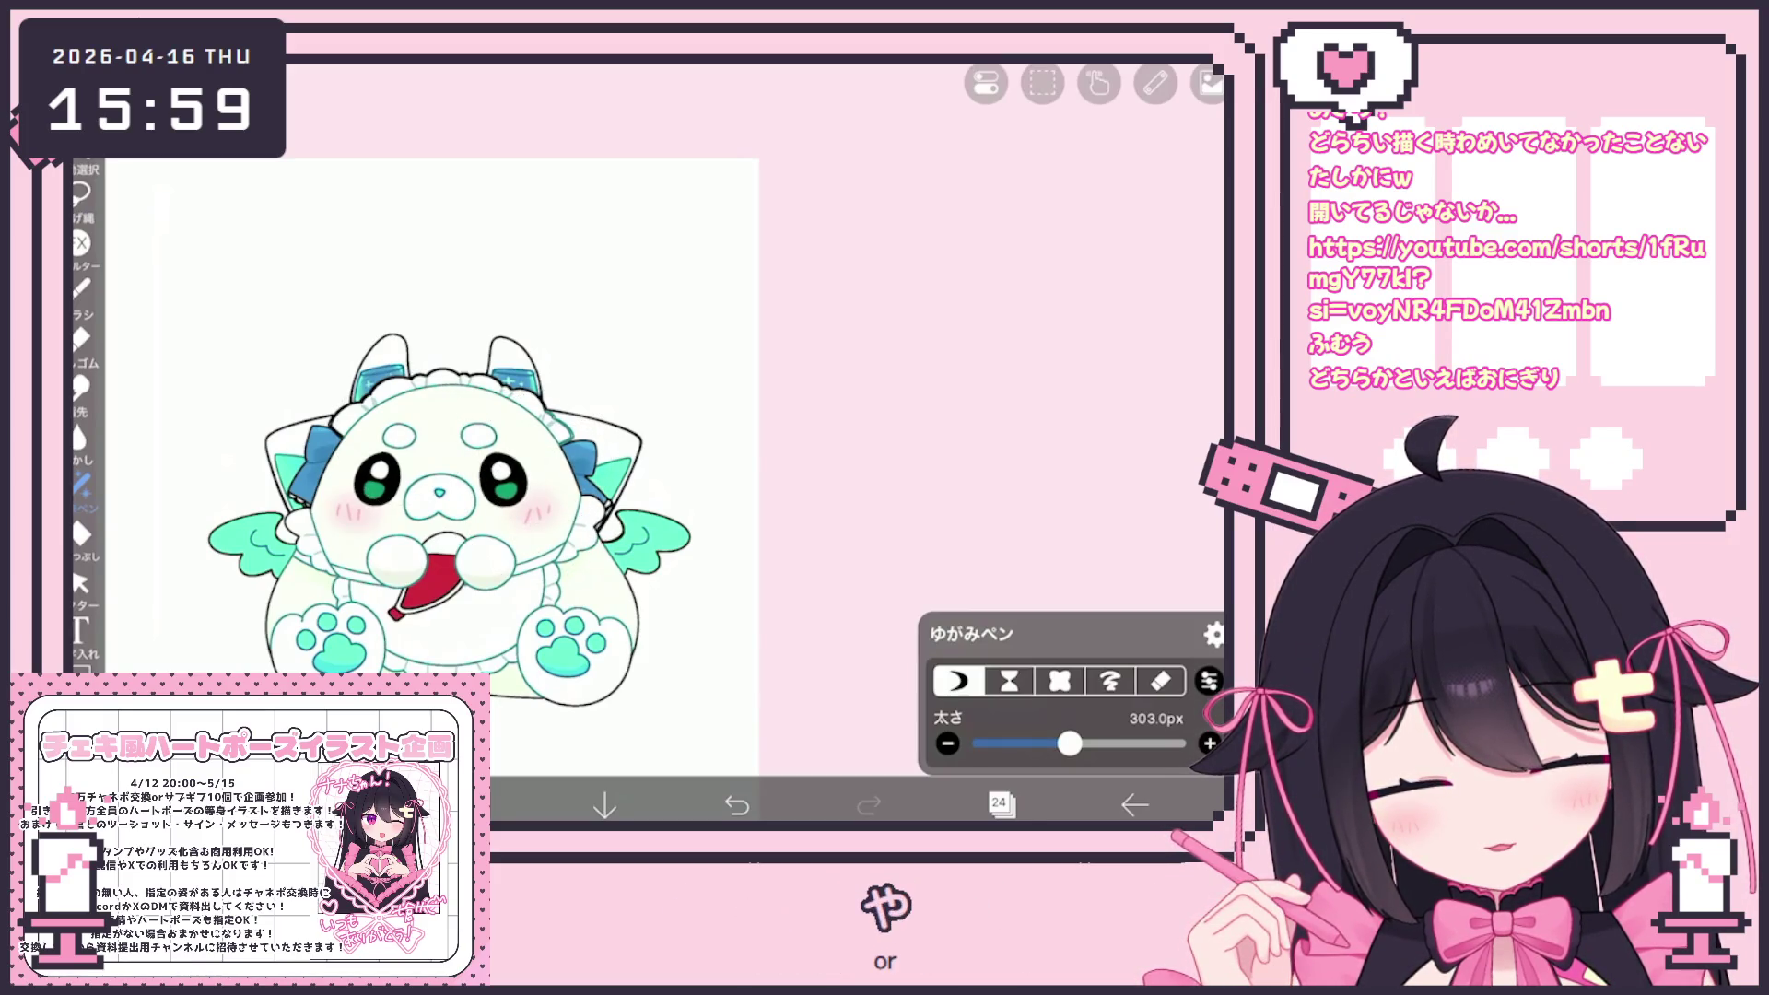
pyautogui.moveTo(368, 516); pyautogui.dragTo(442, 479)
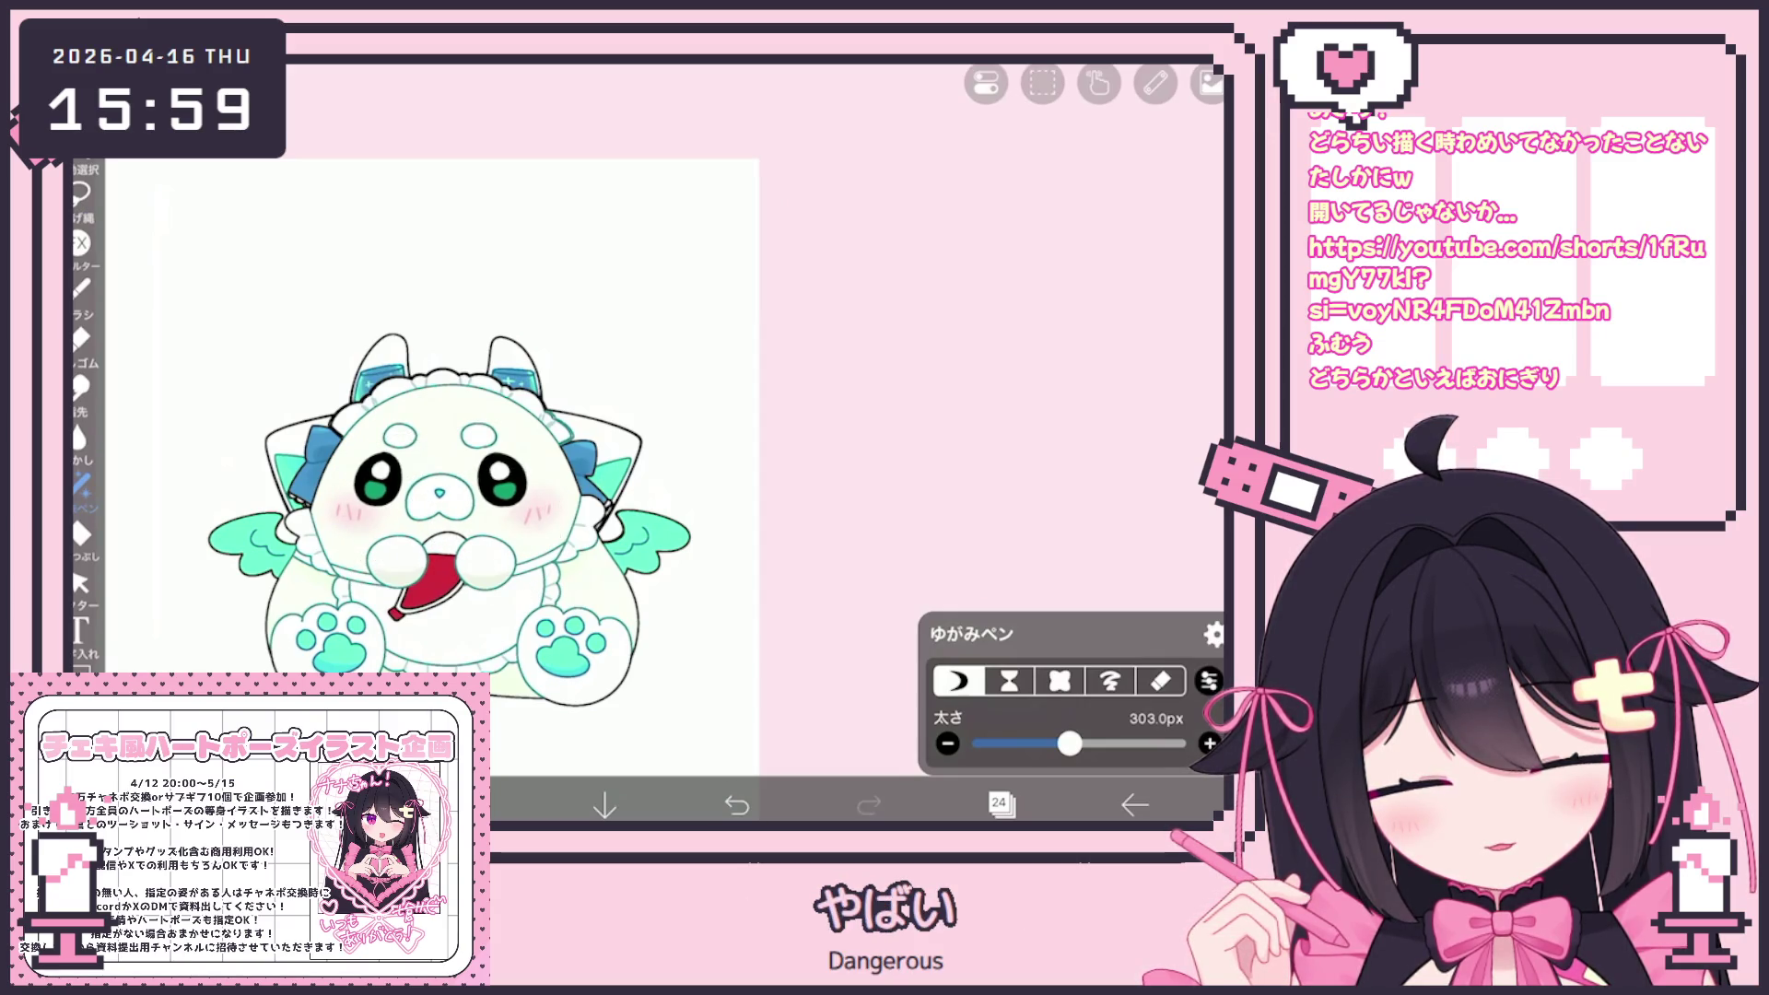
pyautogui.moveTo(1069, 744); pyautogui.dragTo(1051, 744)
pyautogui.scroll(3, 474, 479)
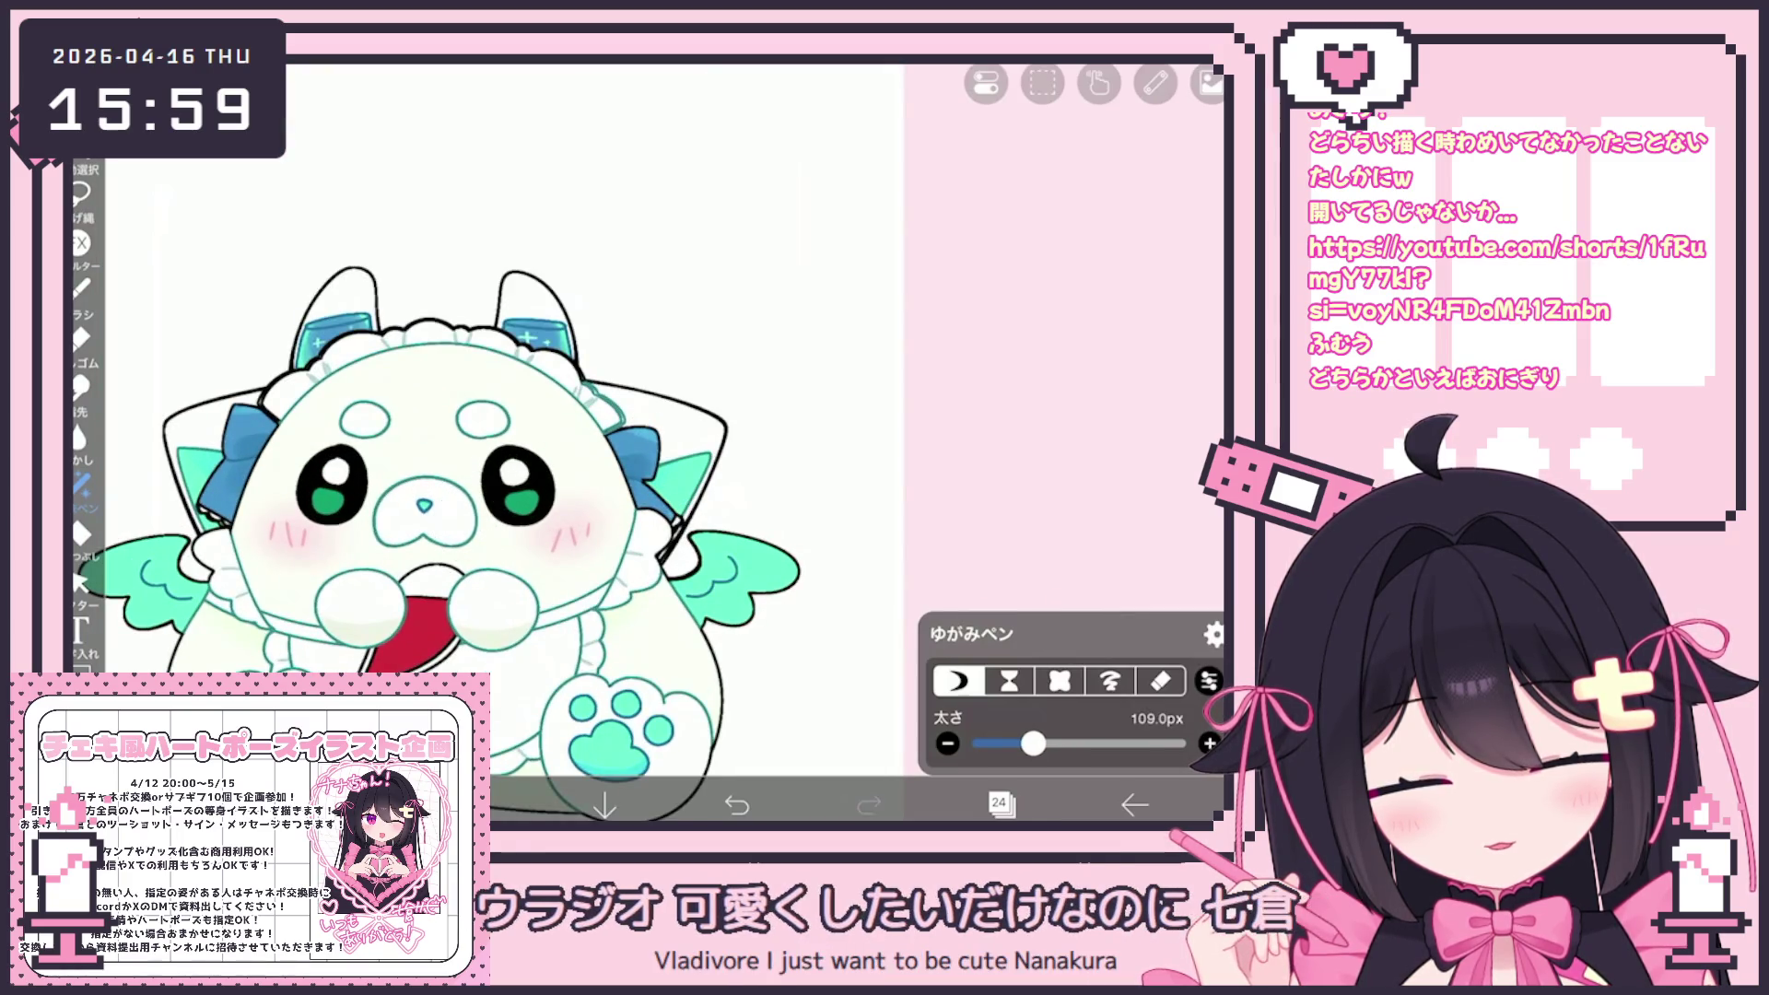
pyautogui.scroll(3, 290, 359)
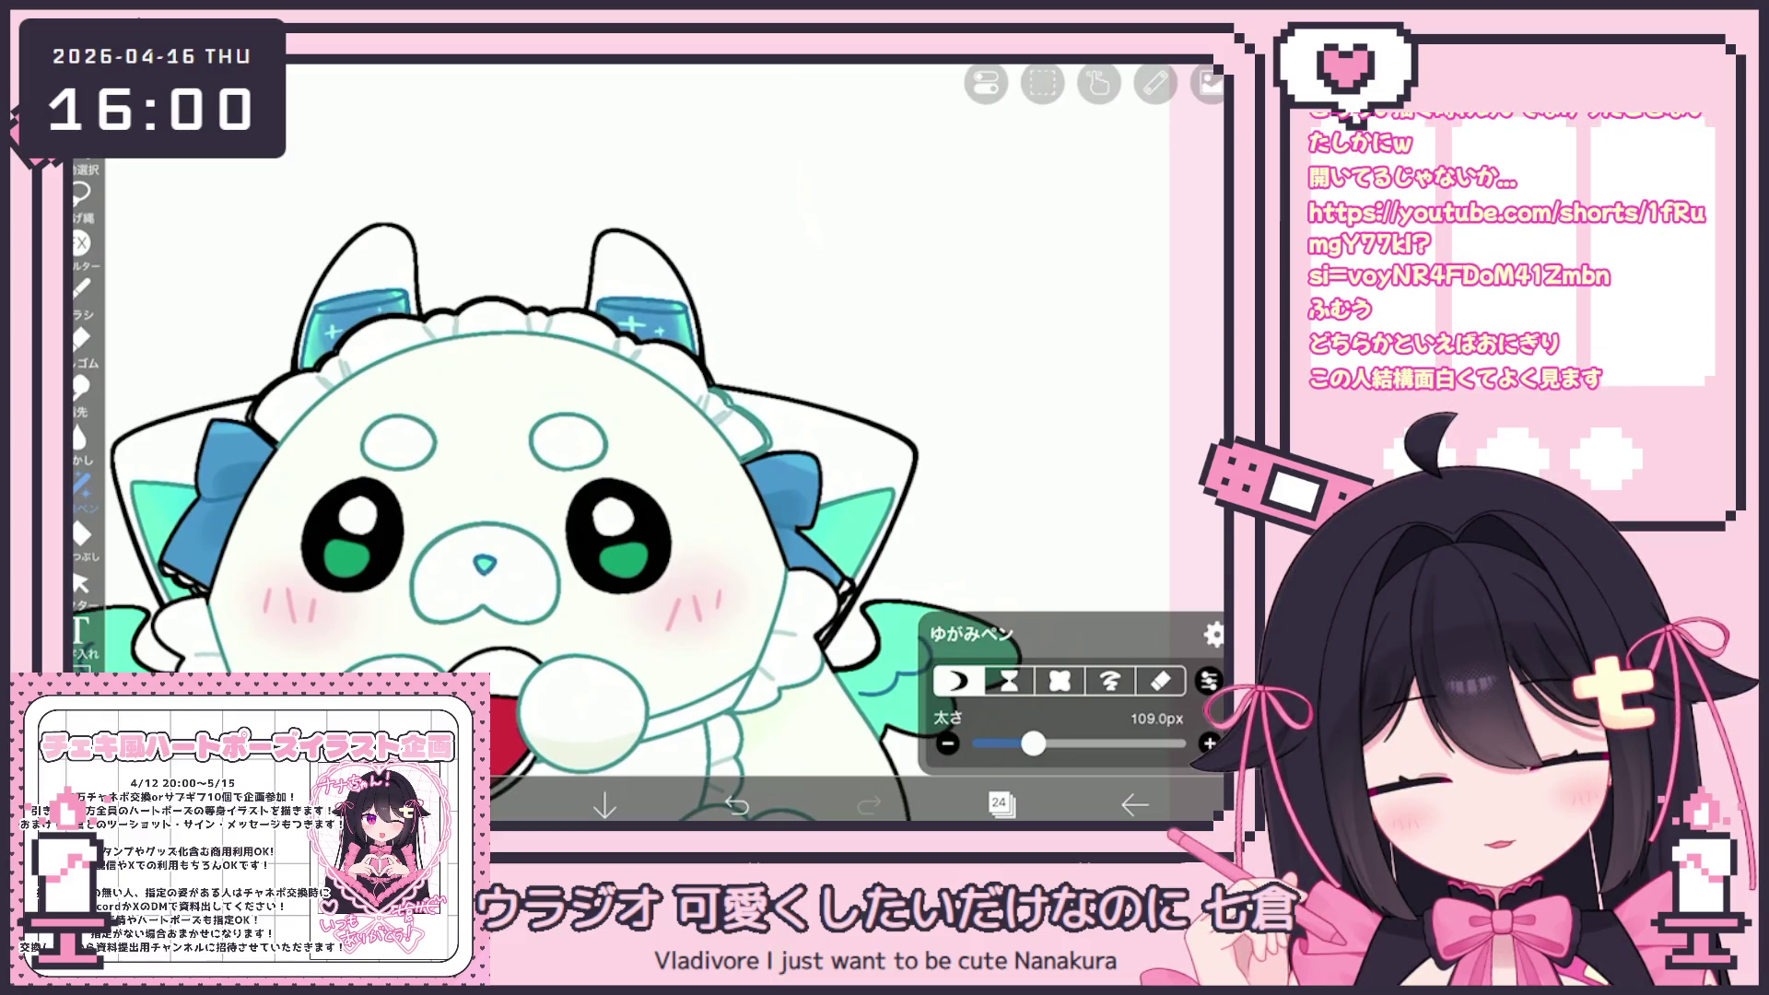
pyautogui.scroll(-5, 388, 458)
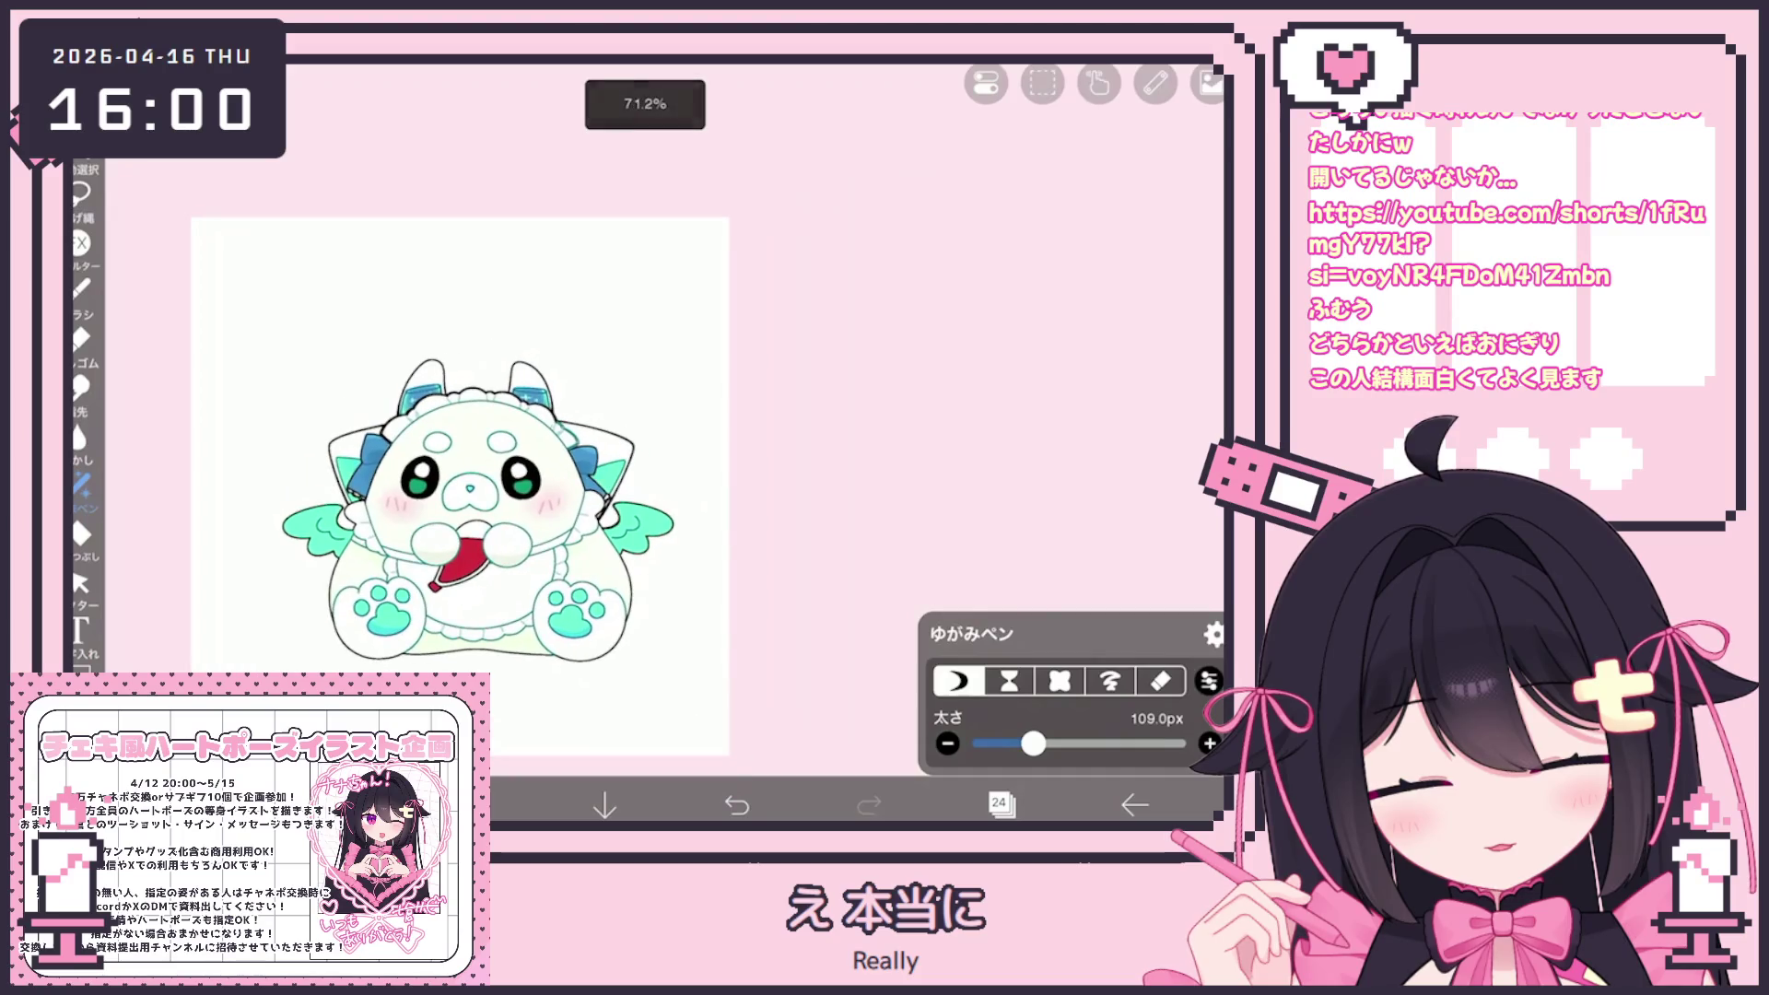
pyautogui.click(1000, 804)
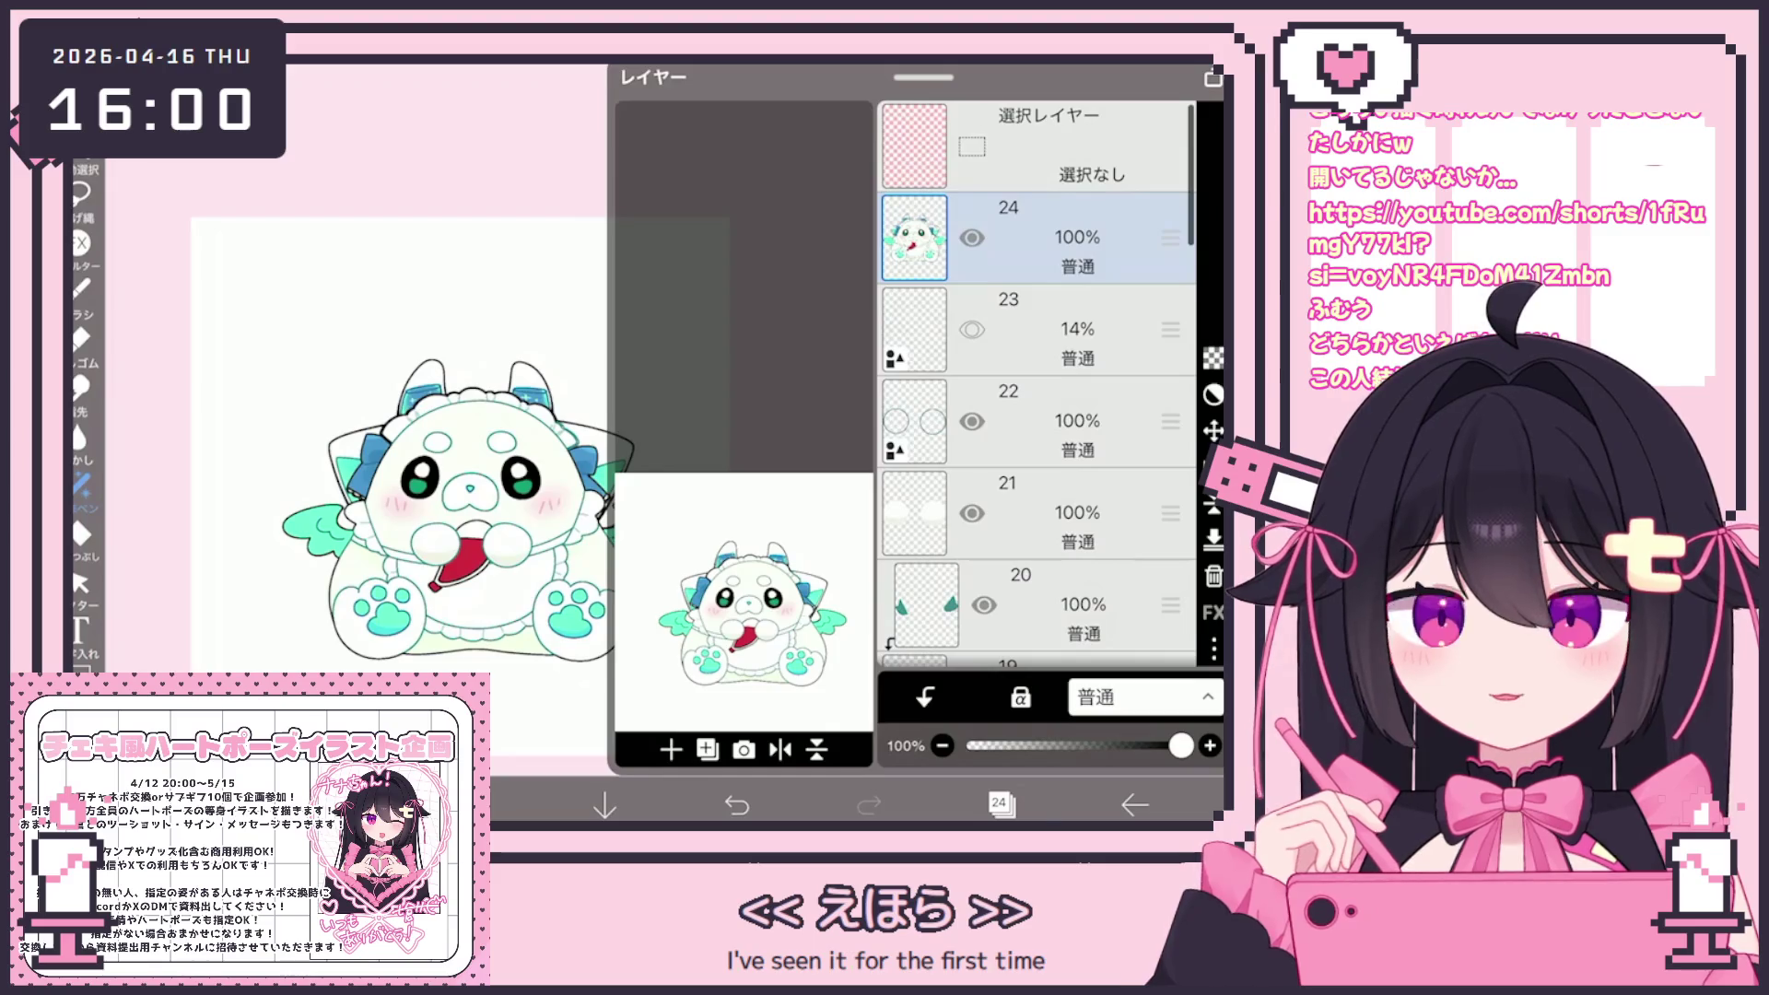
# Toggle layer 24's visibility several times to compare, leave it visible, and close the layers
pyautogui.click(972, 238)
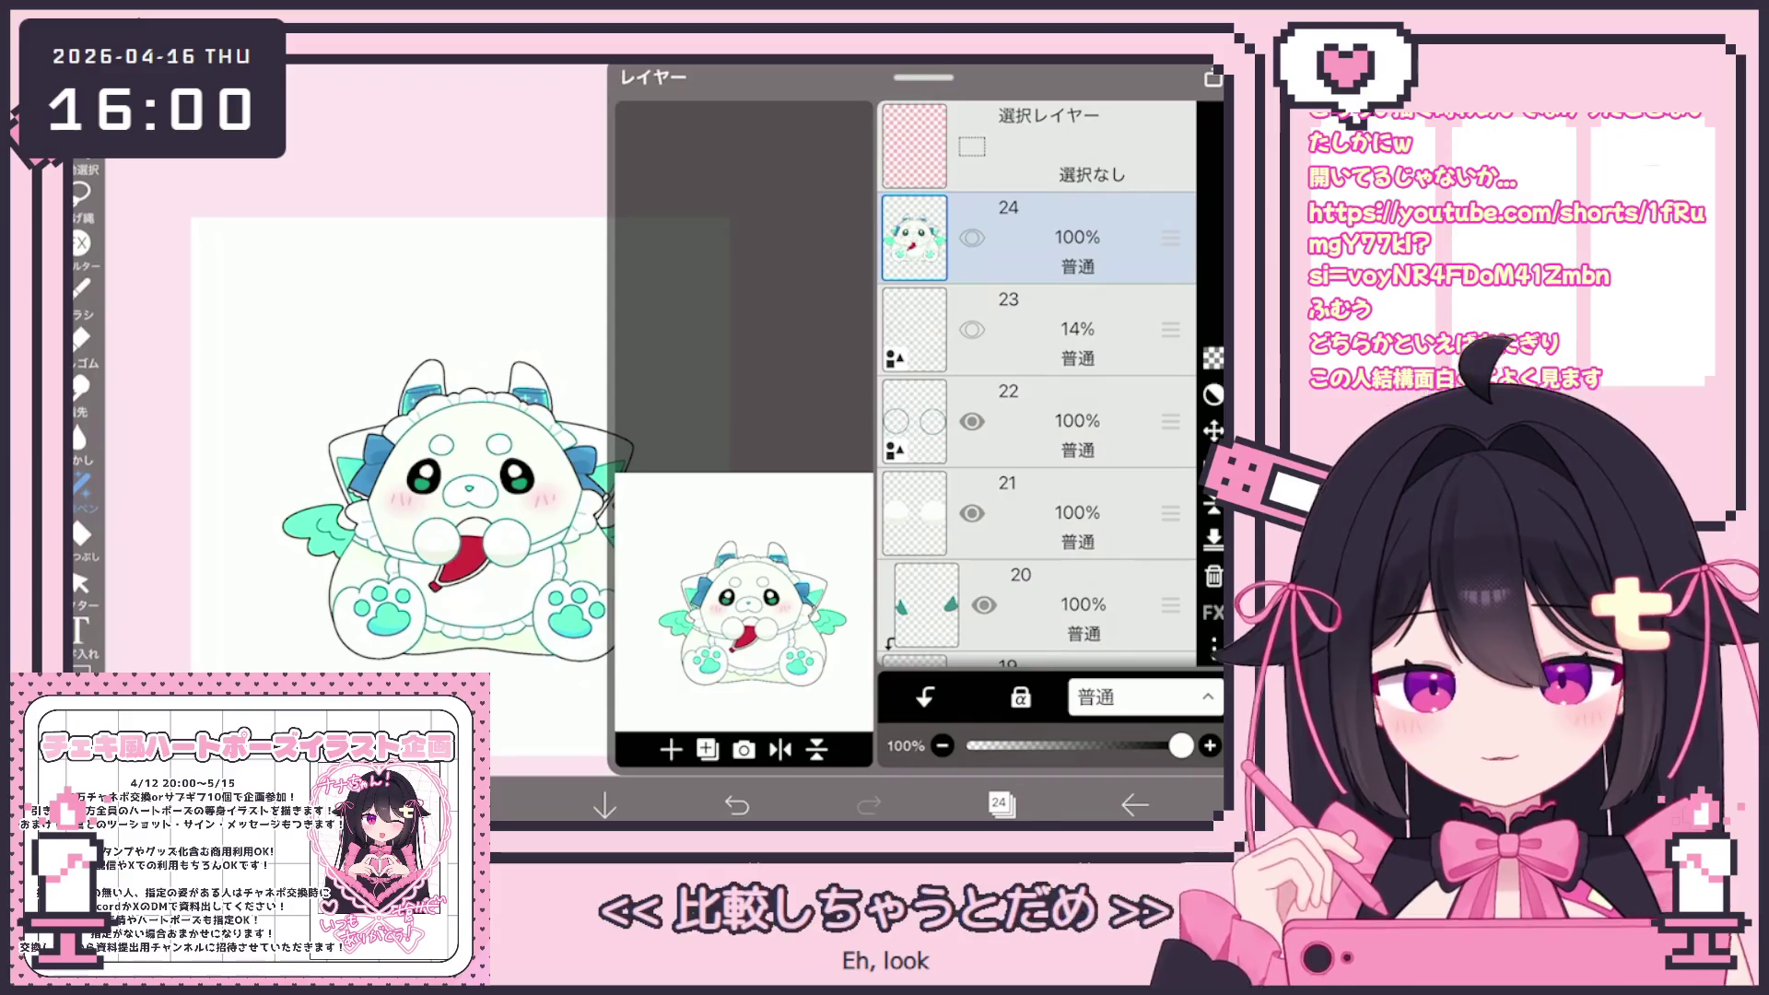
pyautogui.click(972, 238)
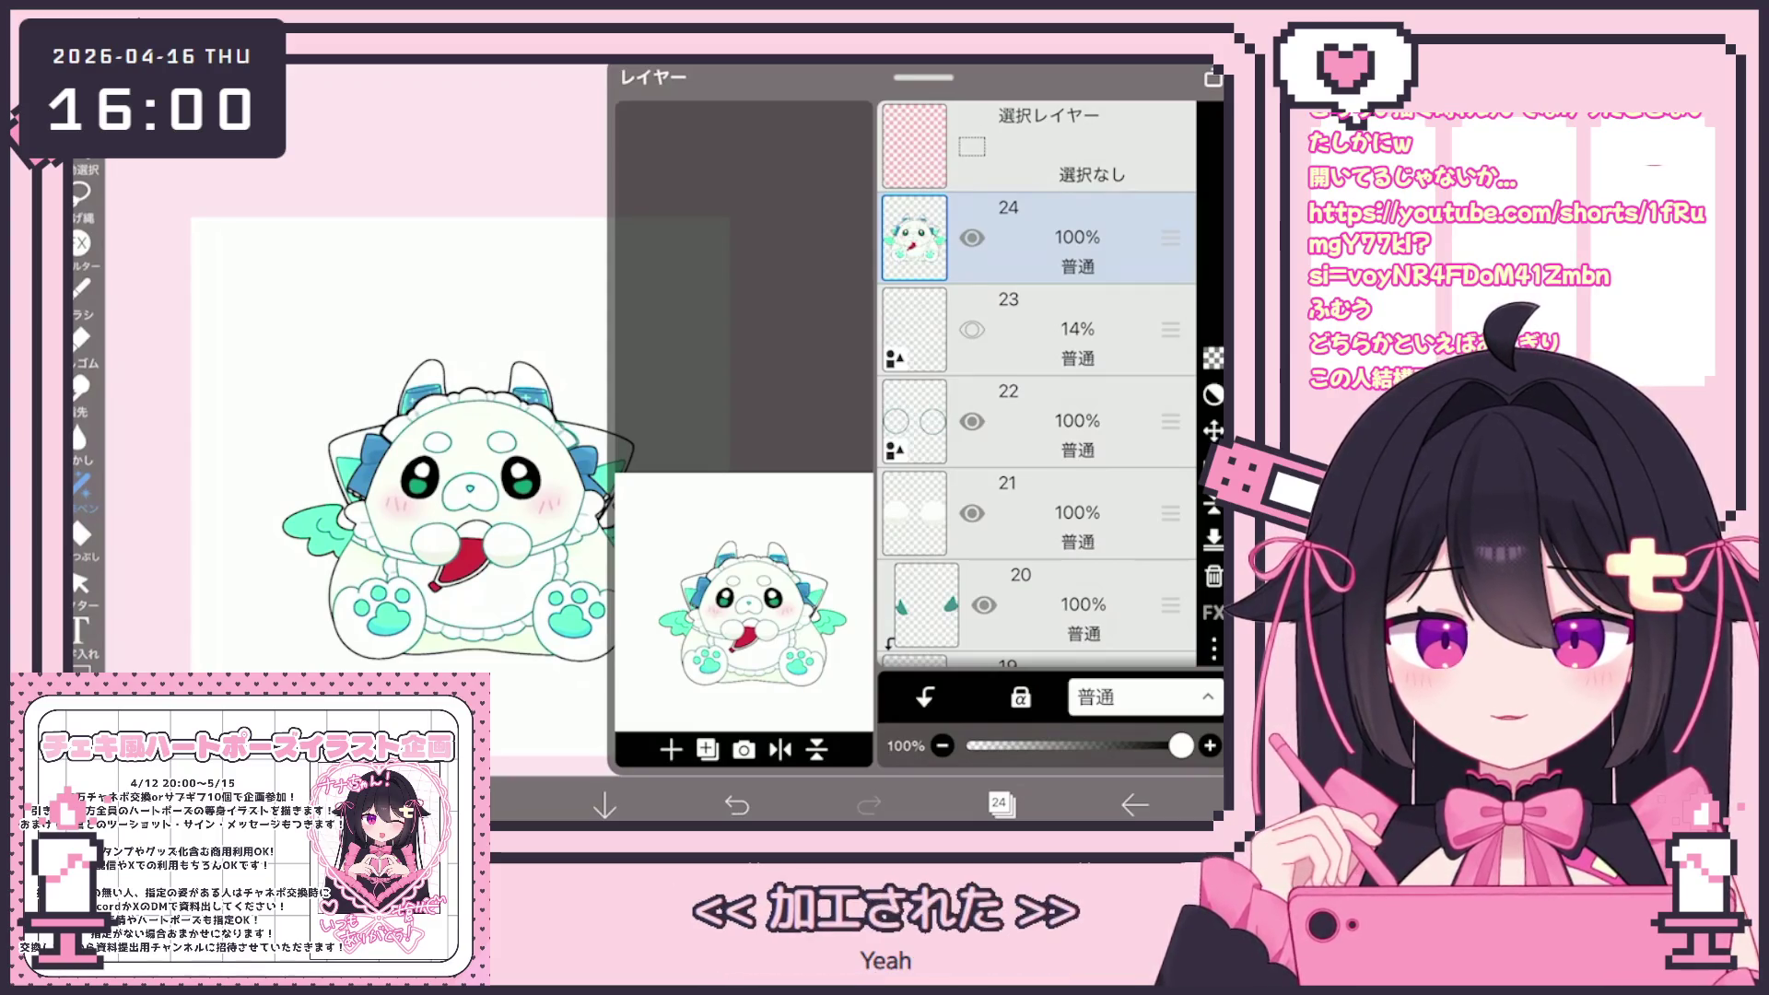
pyautogui.click(971, 237)
pyautogui.click(971, 238)
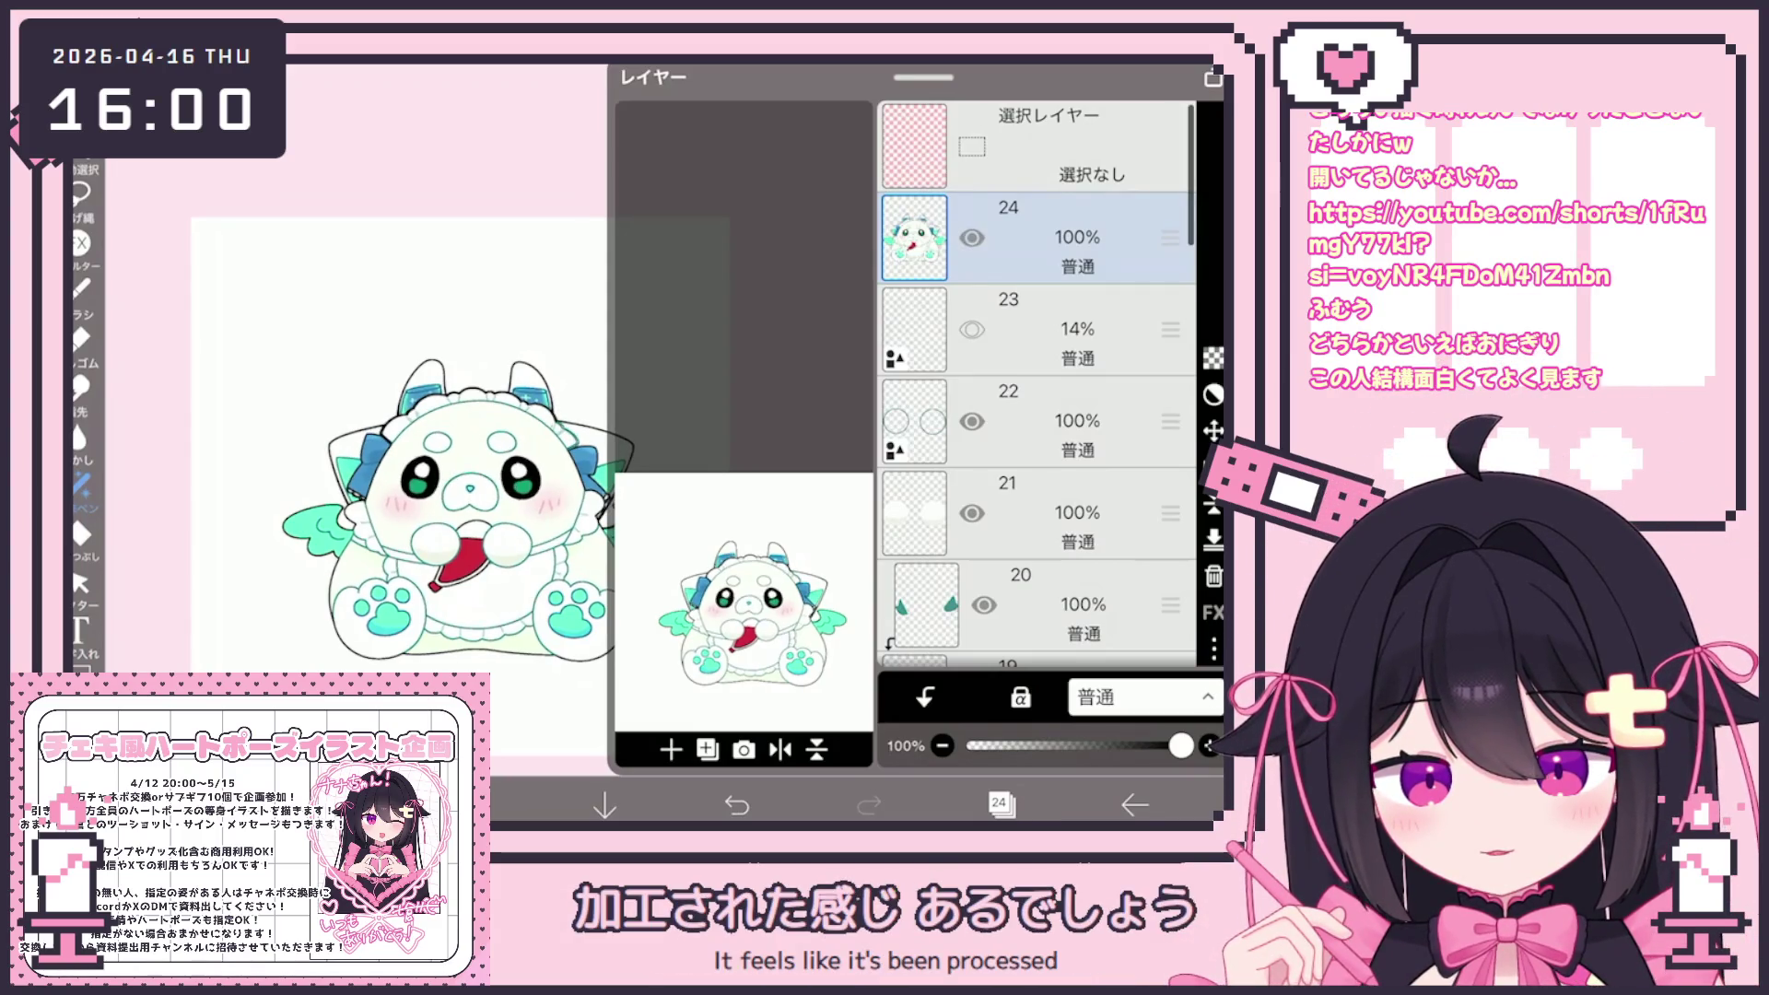
pyautogui.click(971, 238)
pyautogui.click(971, 238)
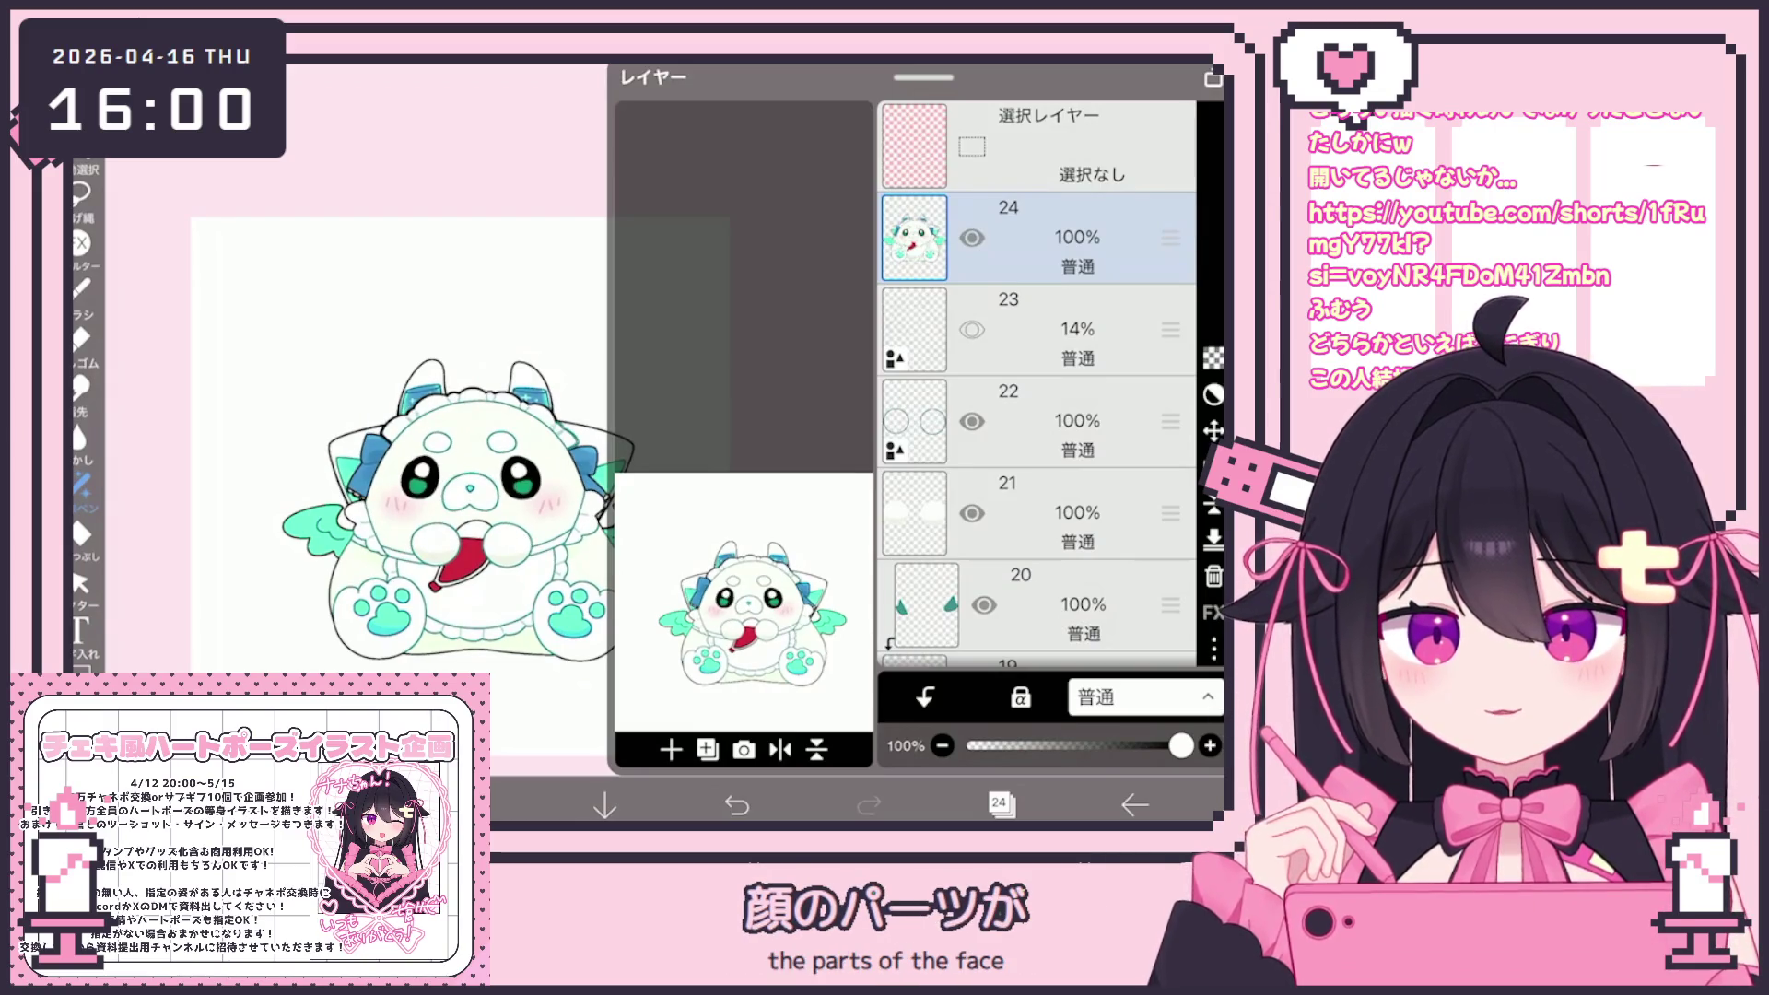
pyautogui.click(1000, 804)
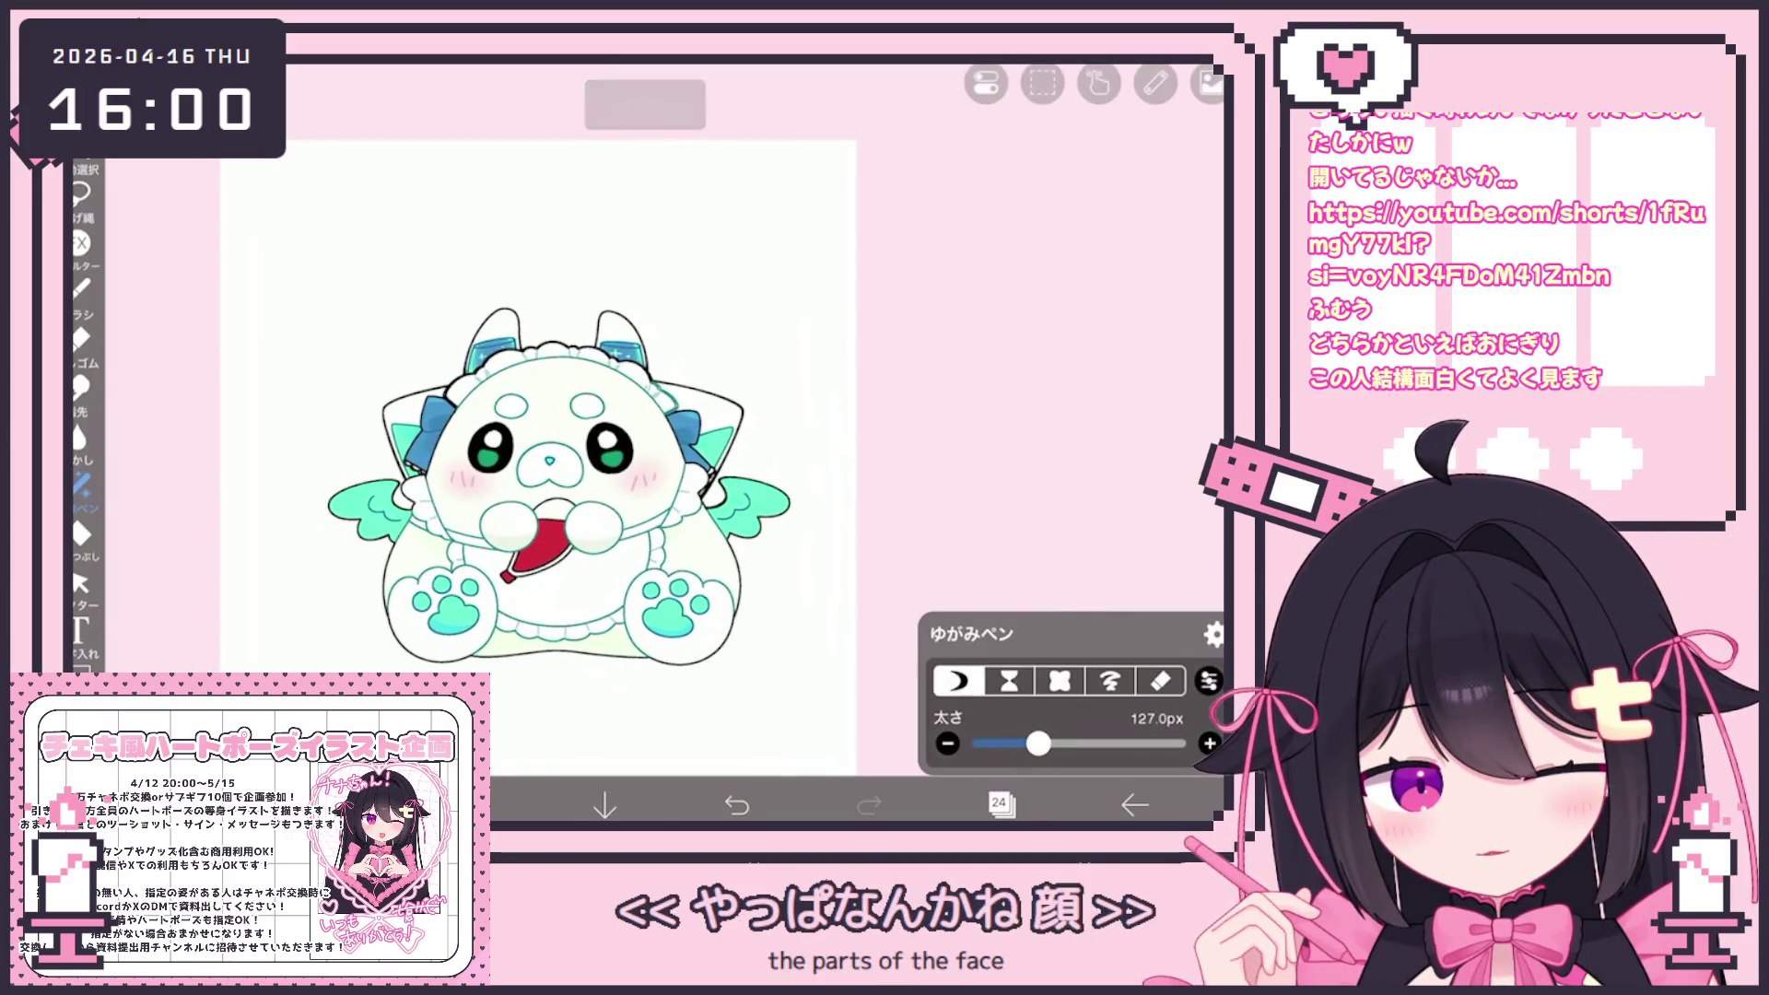
# Resize the distortion pen (127px, 226px, then 198px) and undo the distortion near the right eye
pyautogui.moveTo(1033, 744); pyautogui.dragTo(1074, 744)
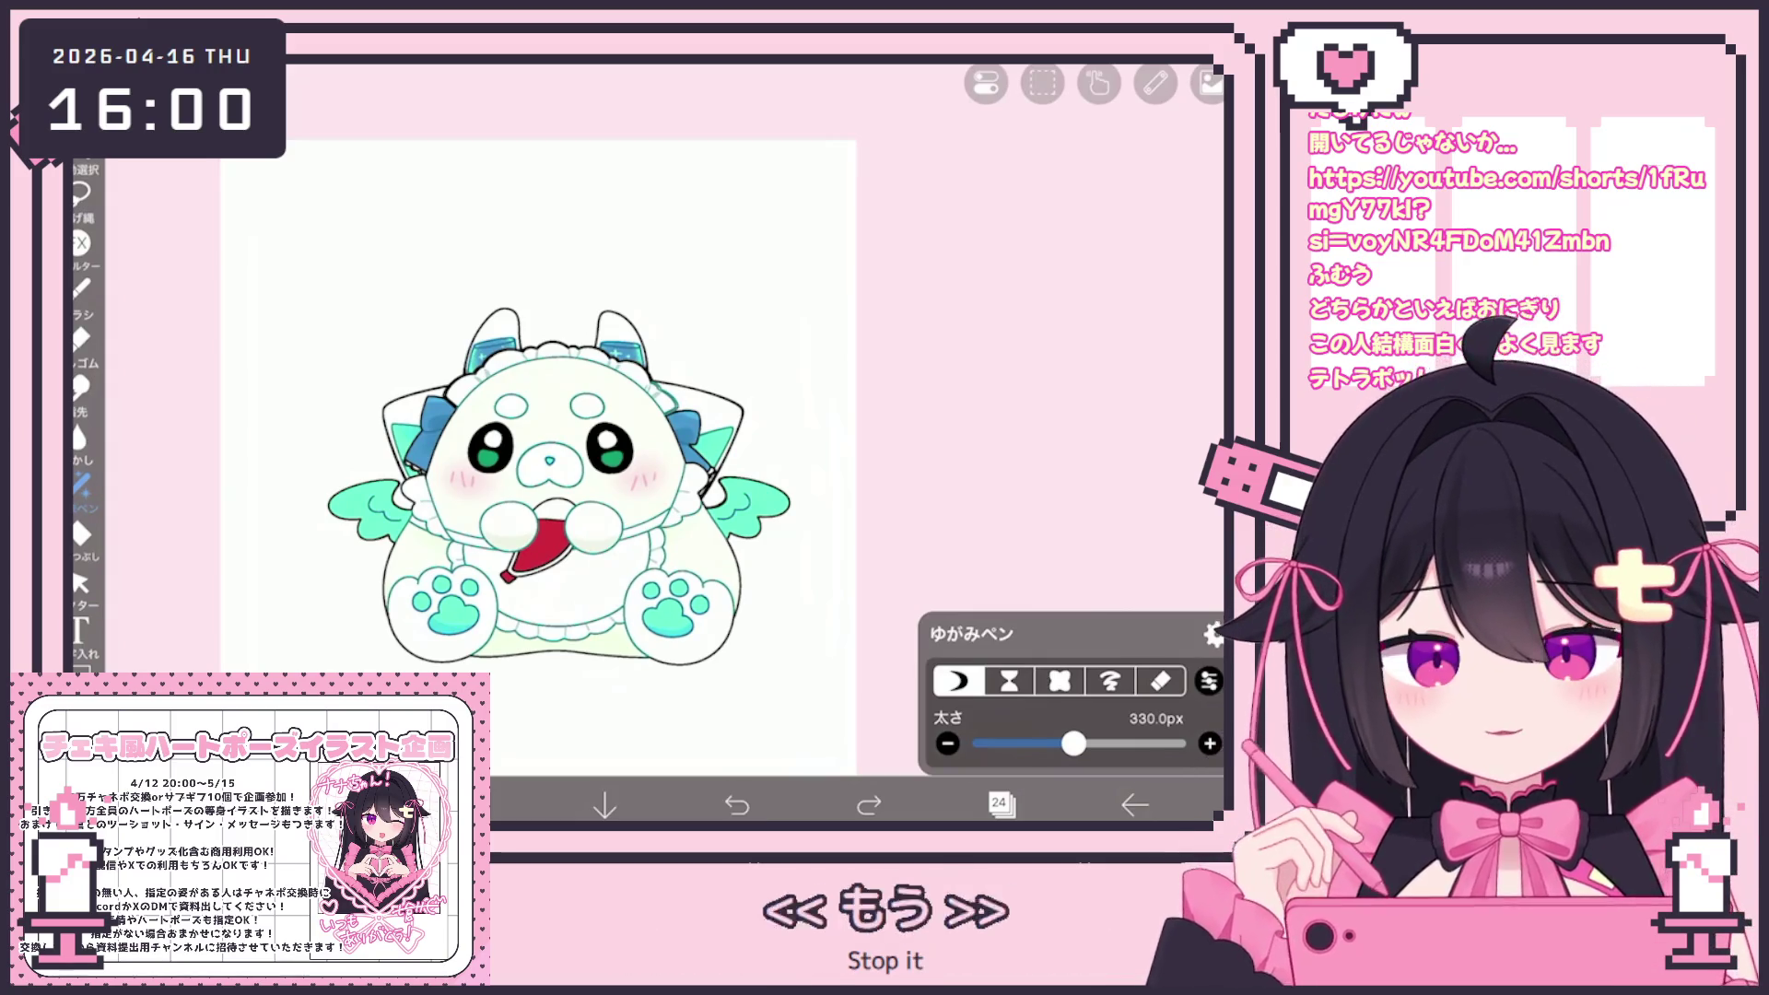
pyautogui.scroll(2, 553, 461)
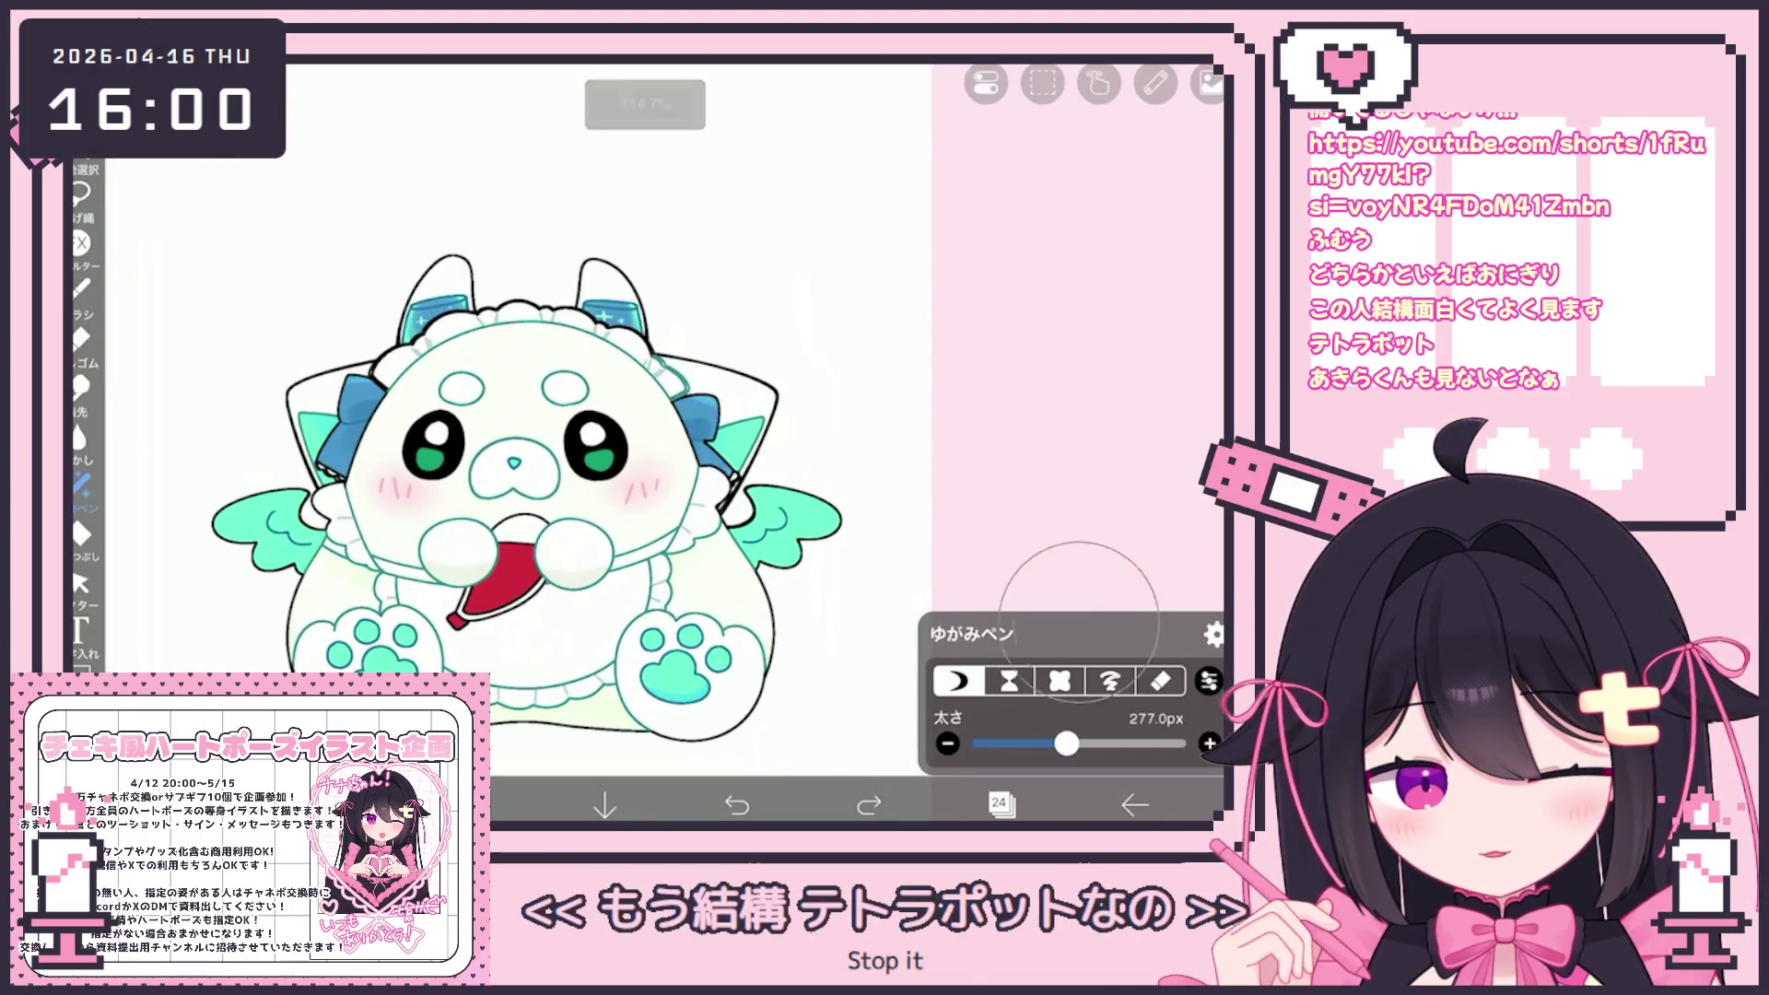
pyautogui.moveTo(1066, 744); pyautogui.dragTo(1051, 743)
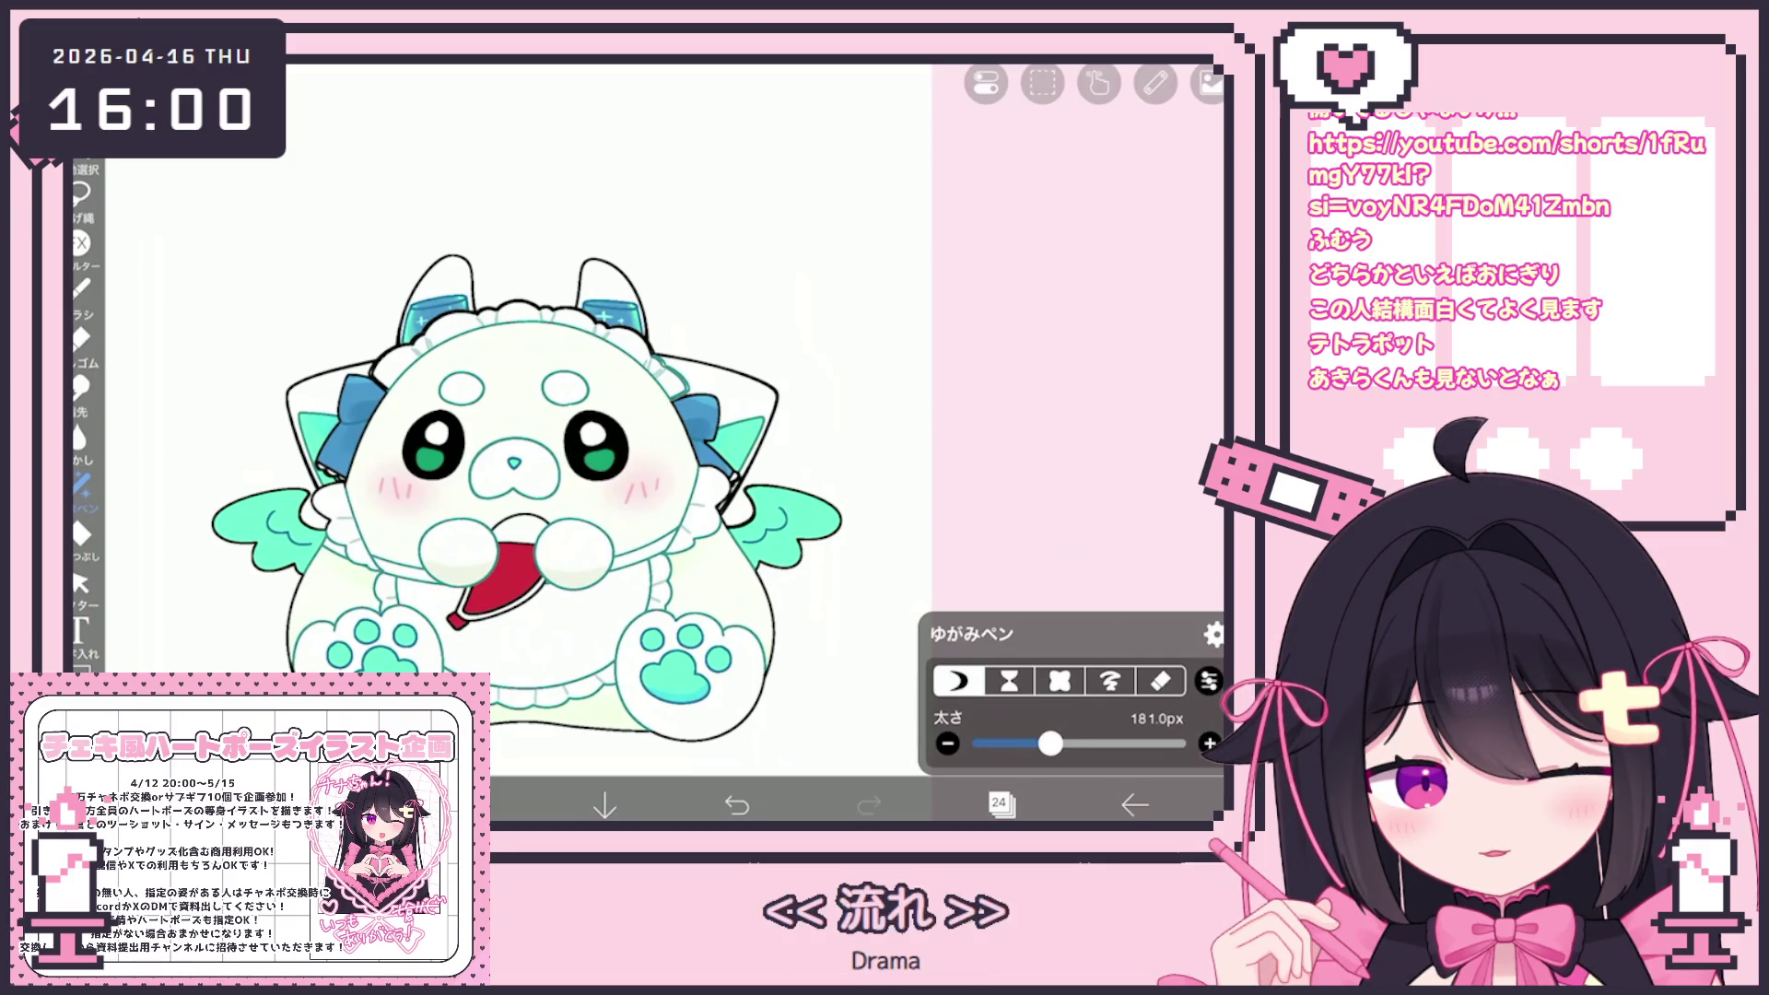
pyautogui.click(737, 805)
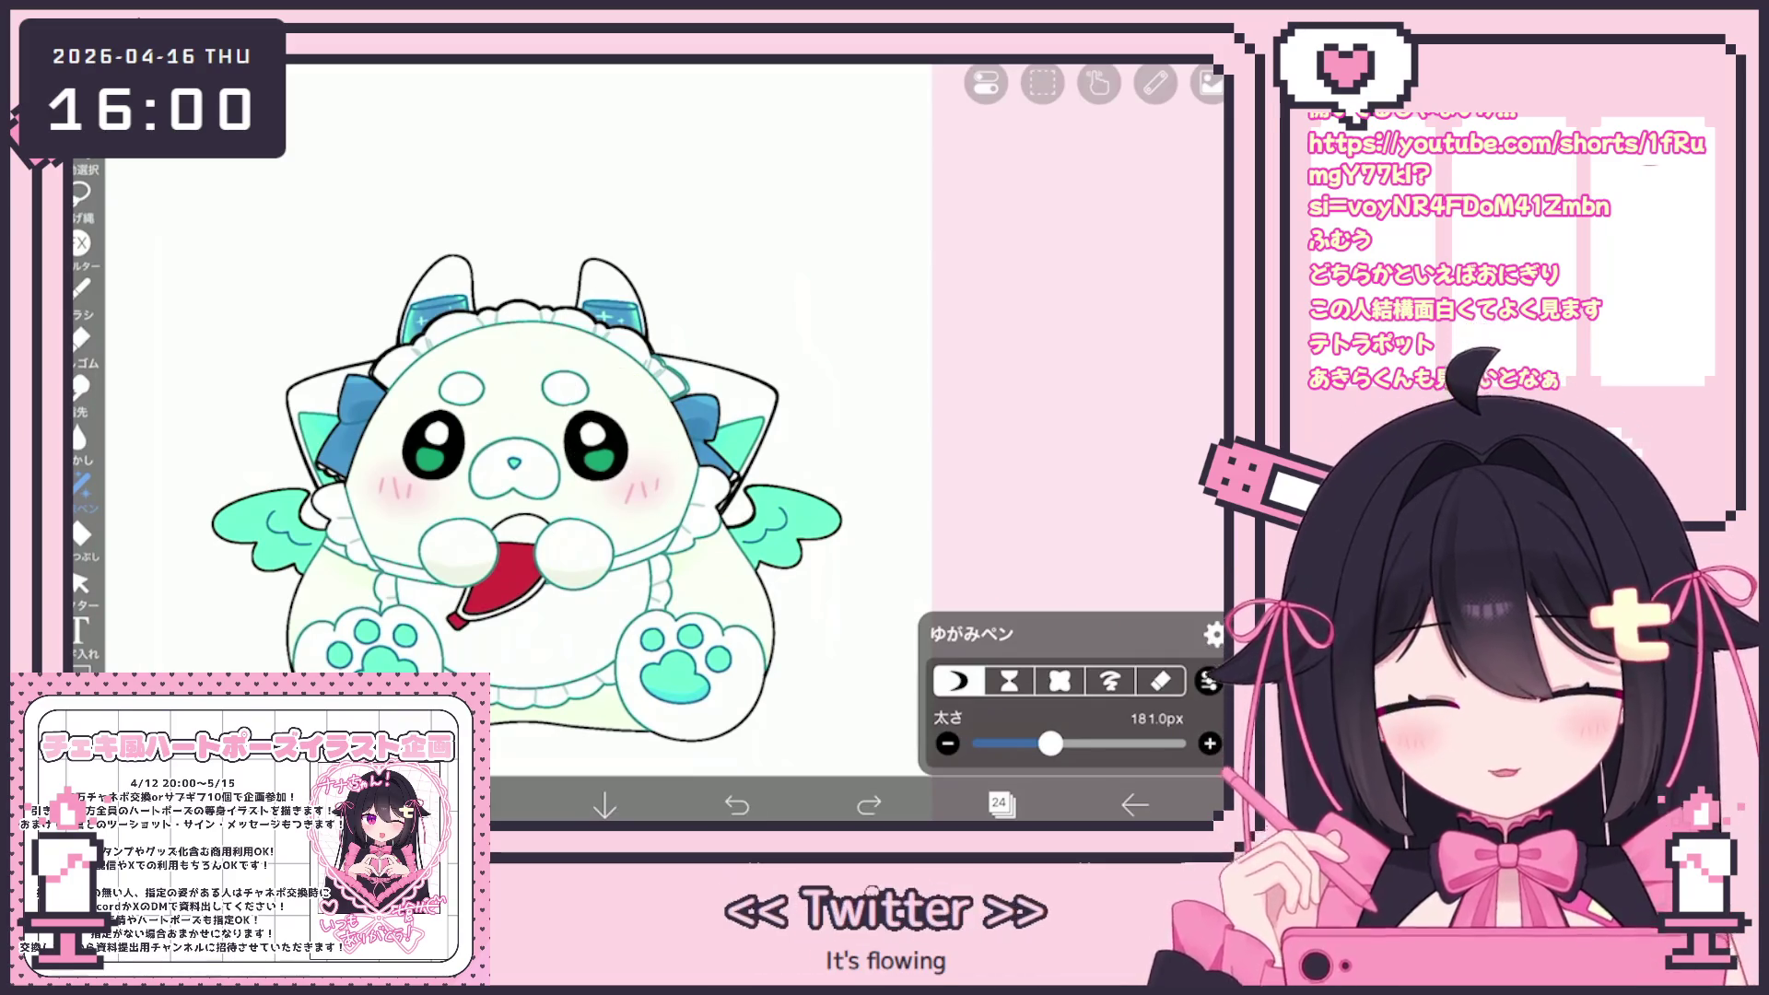
pyautogui.click(1000, 805)
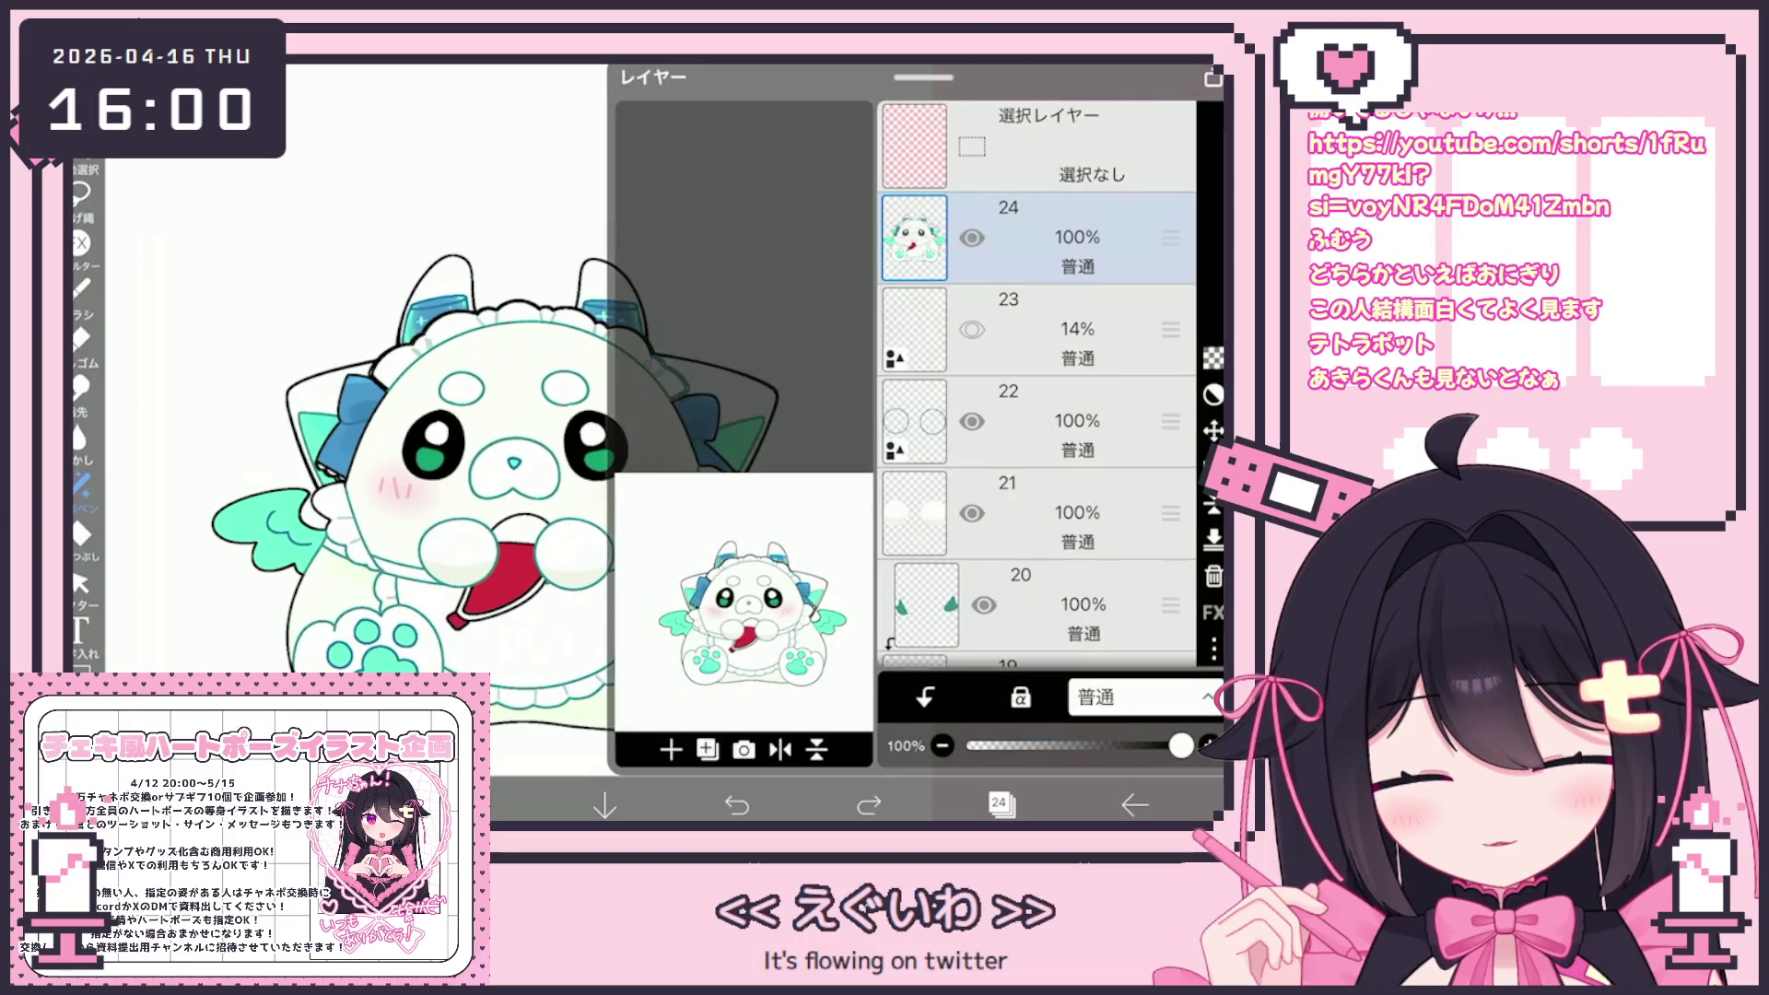
pyautogui.click(1000, 804)
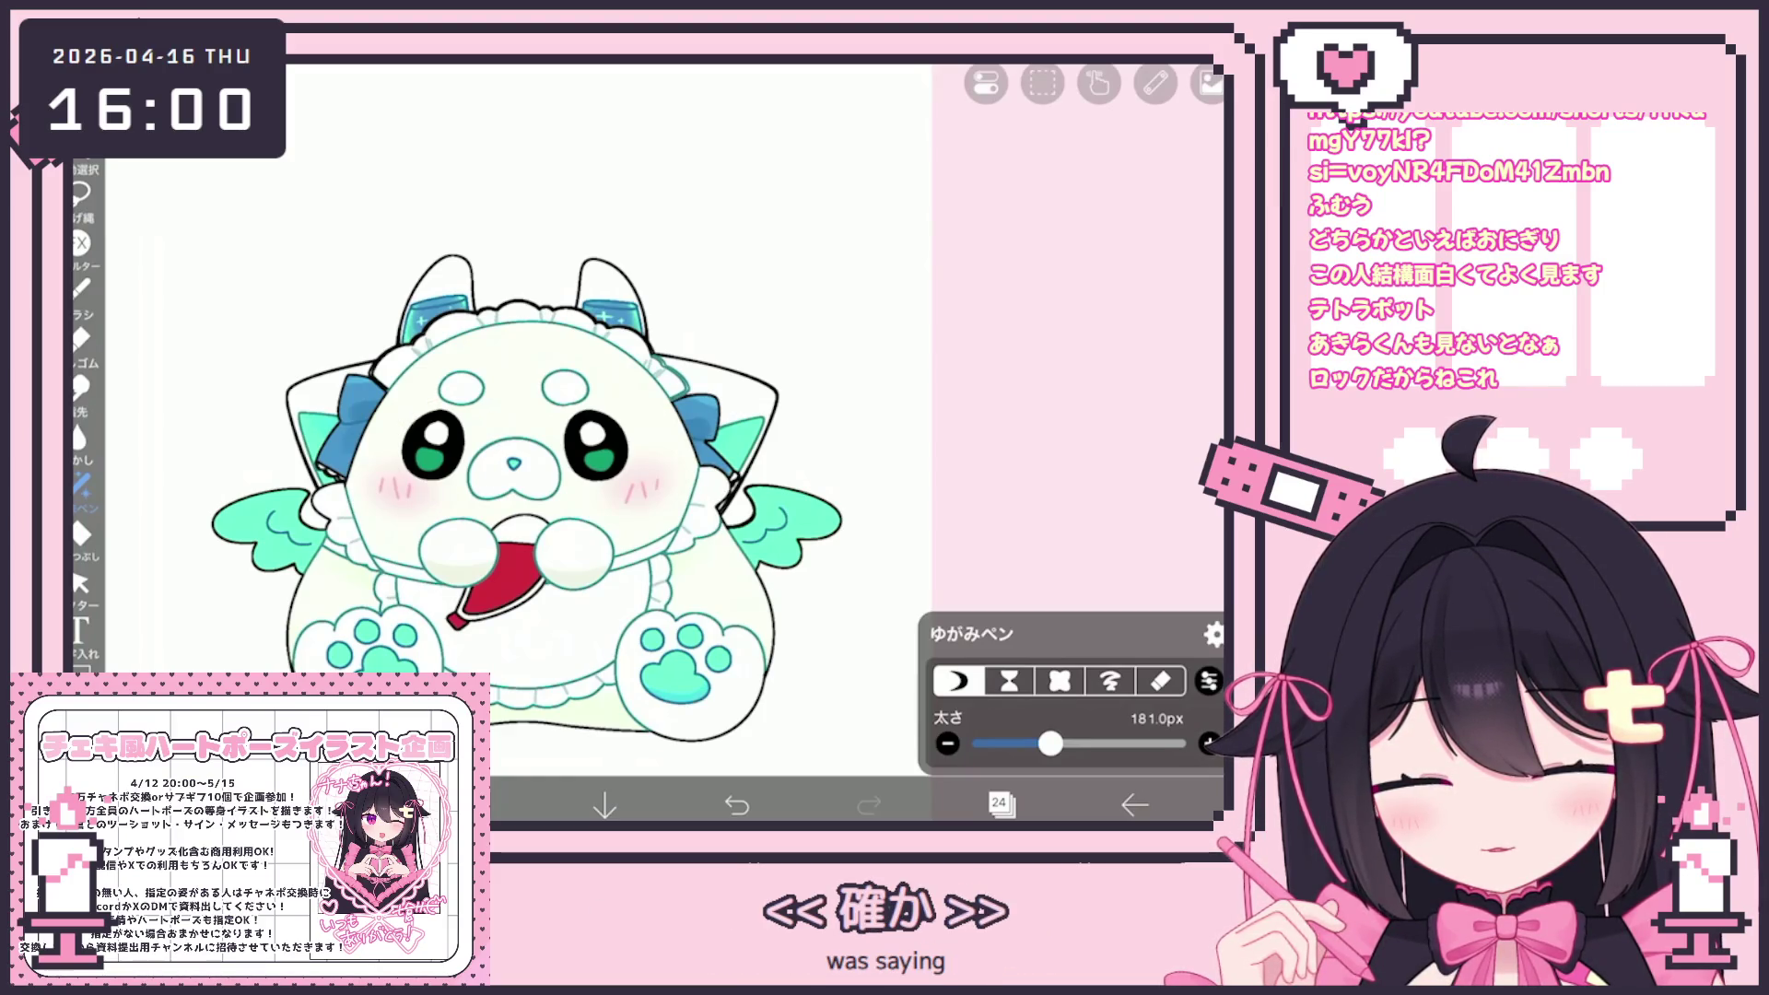
pyautogui.moveTo(1051, 744); pyautogui.dragTo(1053, 743)
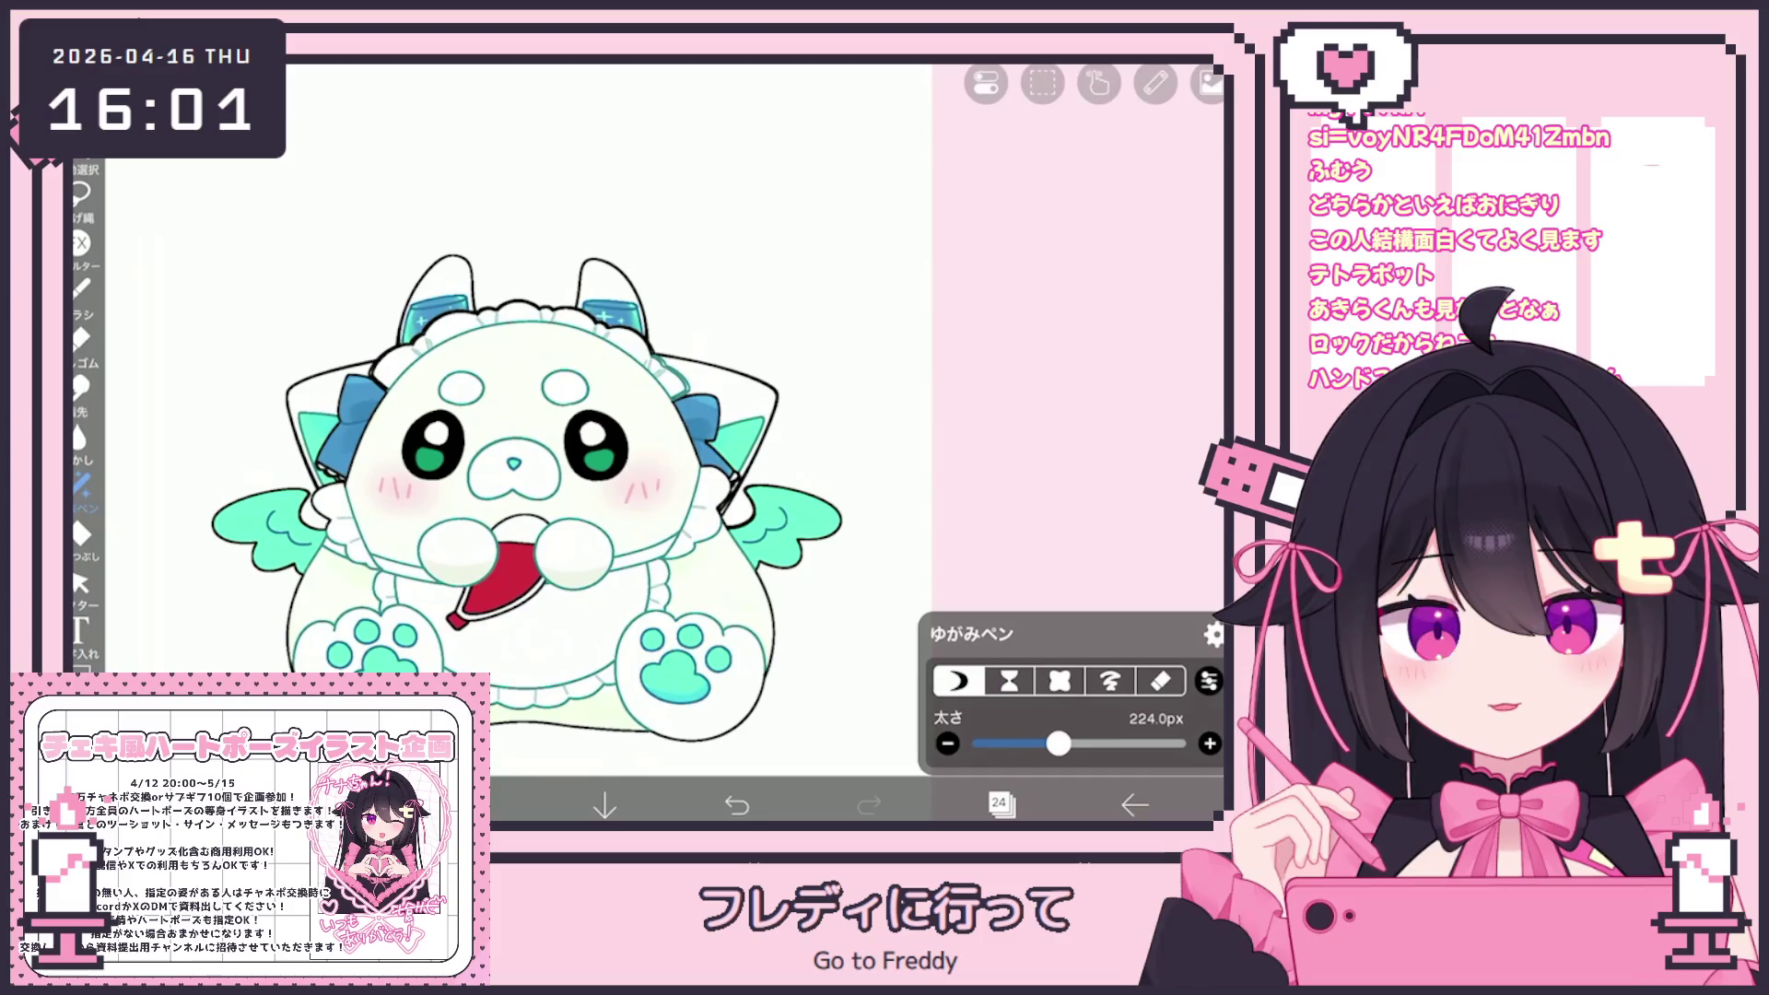
pyautogui.scroll(1, 553, 498)
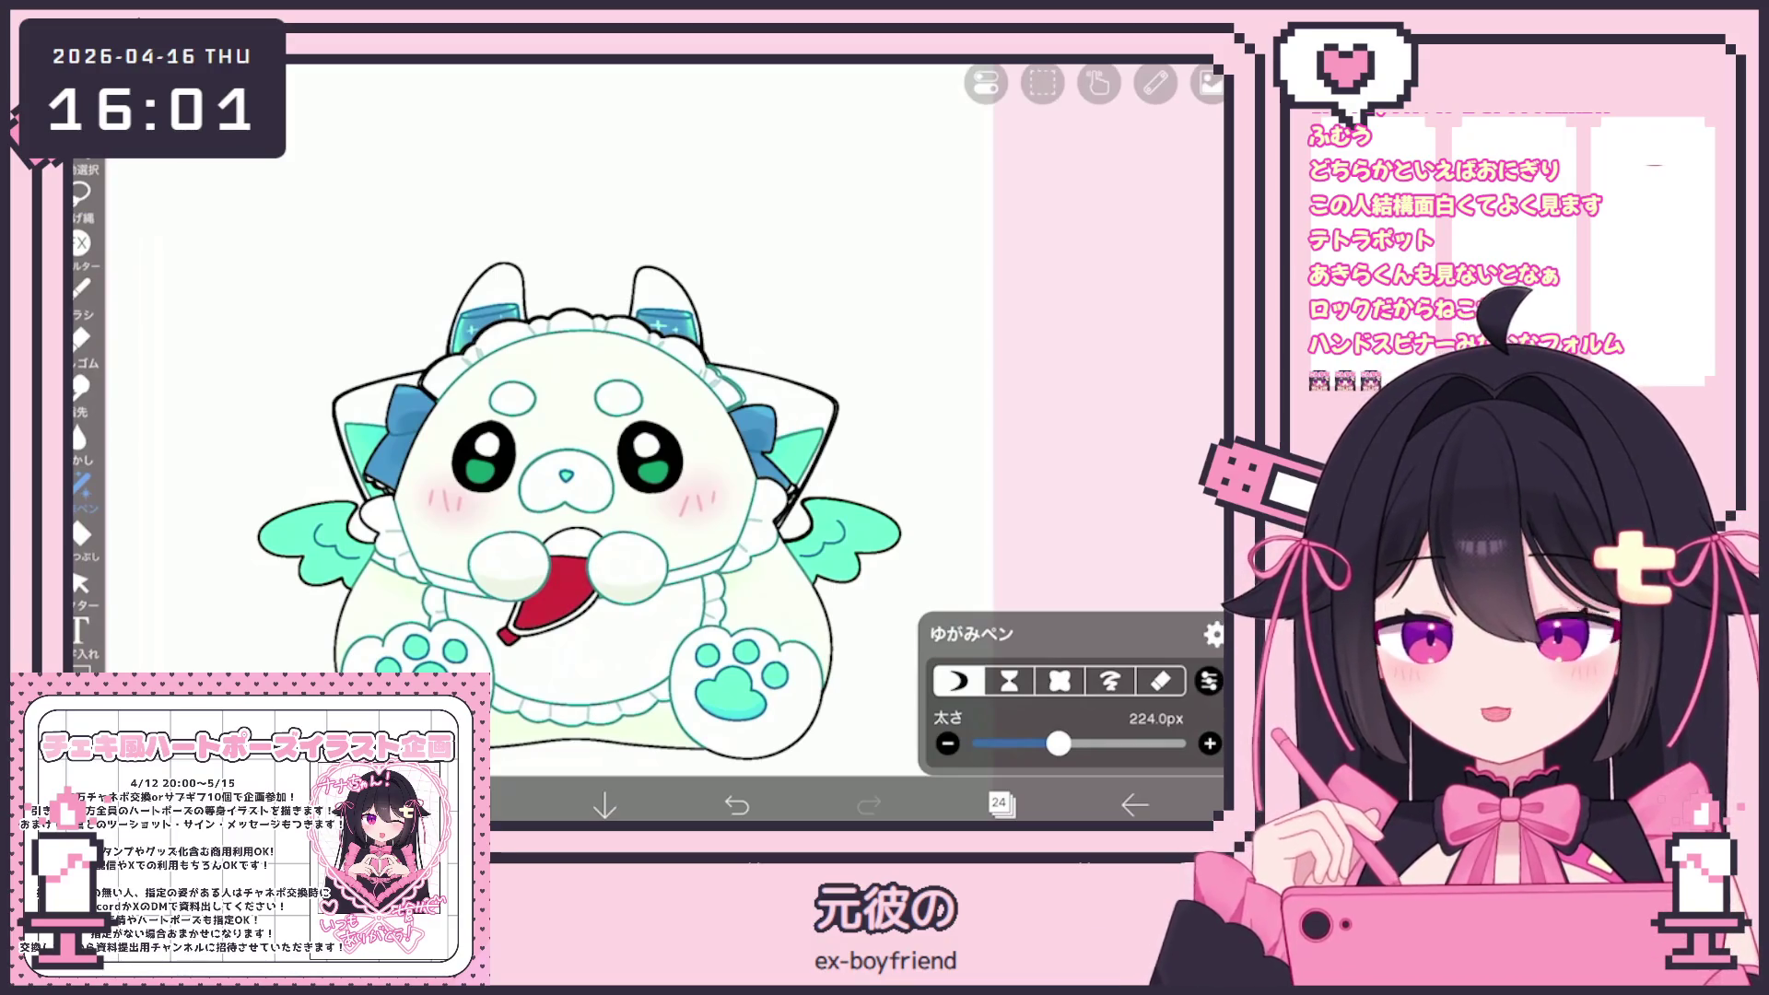
# Hide and show layer 24 a few times to compare it with the original underneath
pyautogui.click(1001, 805)
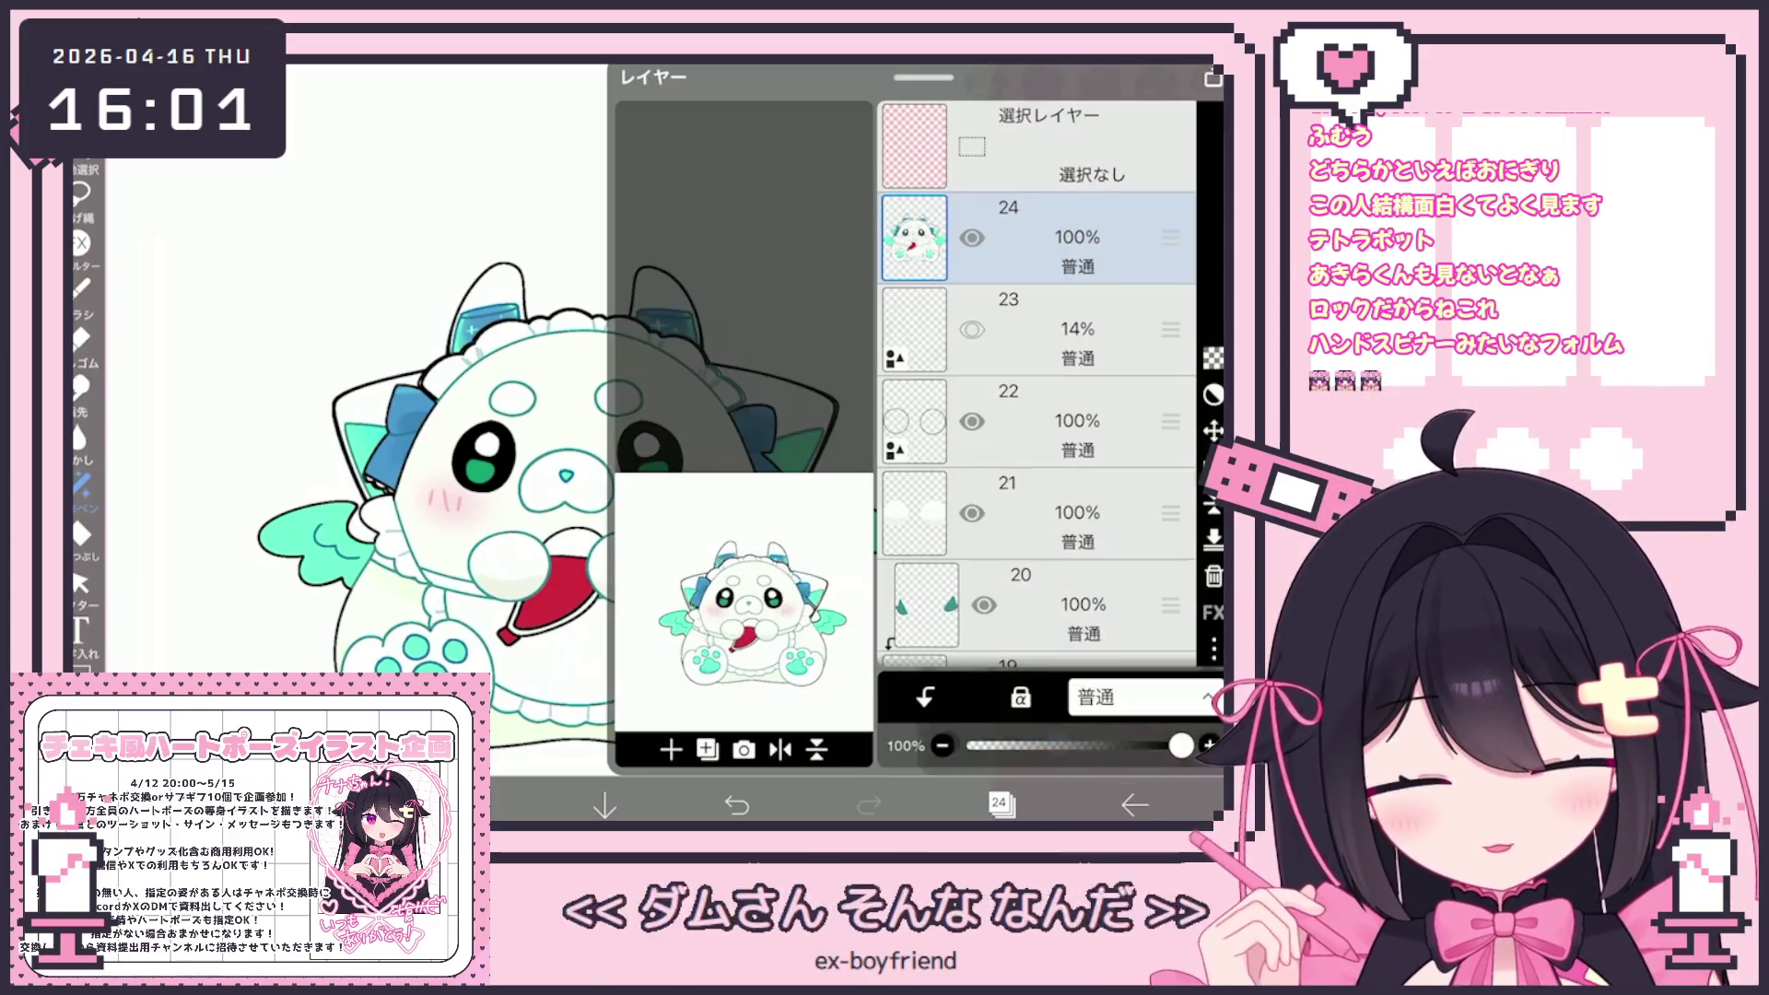
pyautogui.click(972, 238)
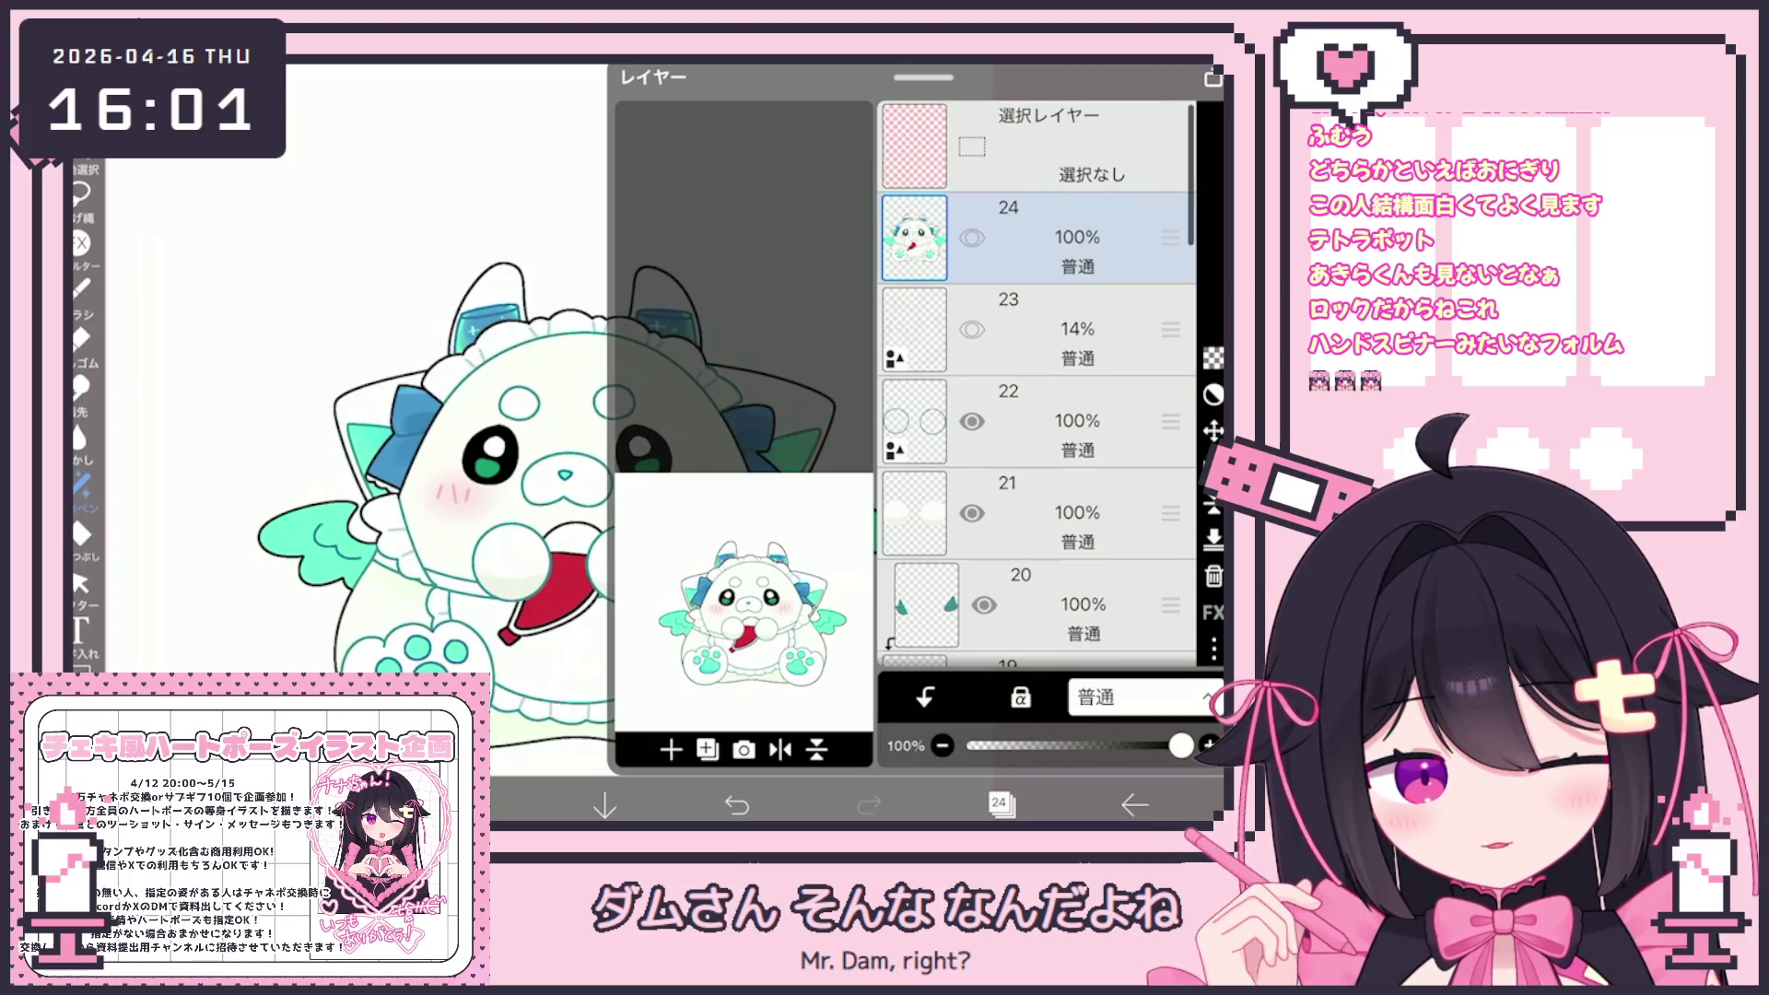
pyautogui.click(971, 238)
pyautogui.click(971, 238)
pyautogui.click(971, 237)
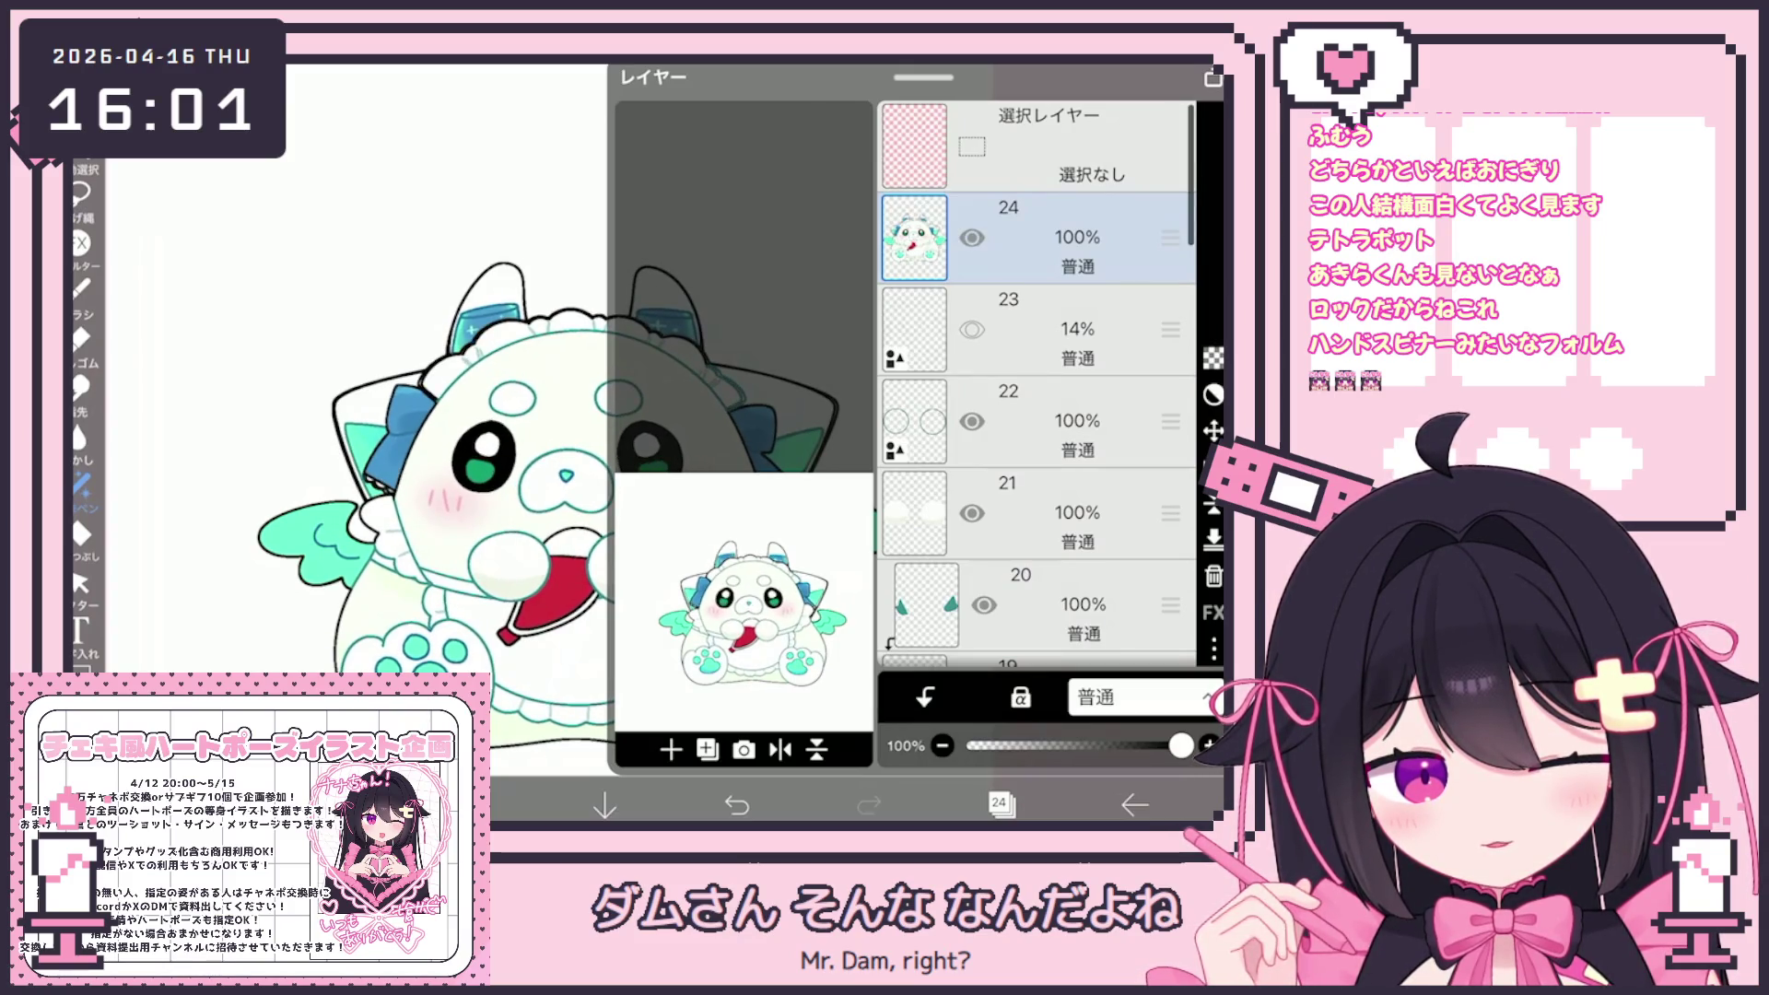
pyautogui.click(1001, 804)
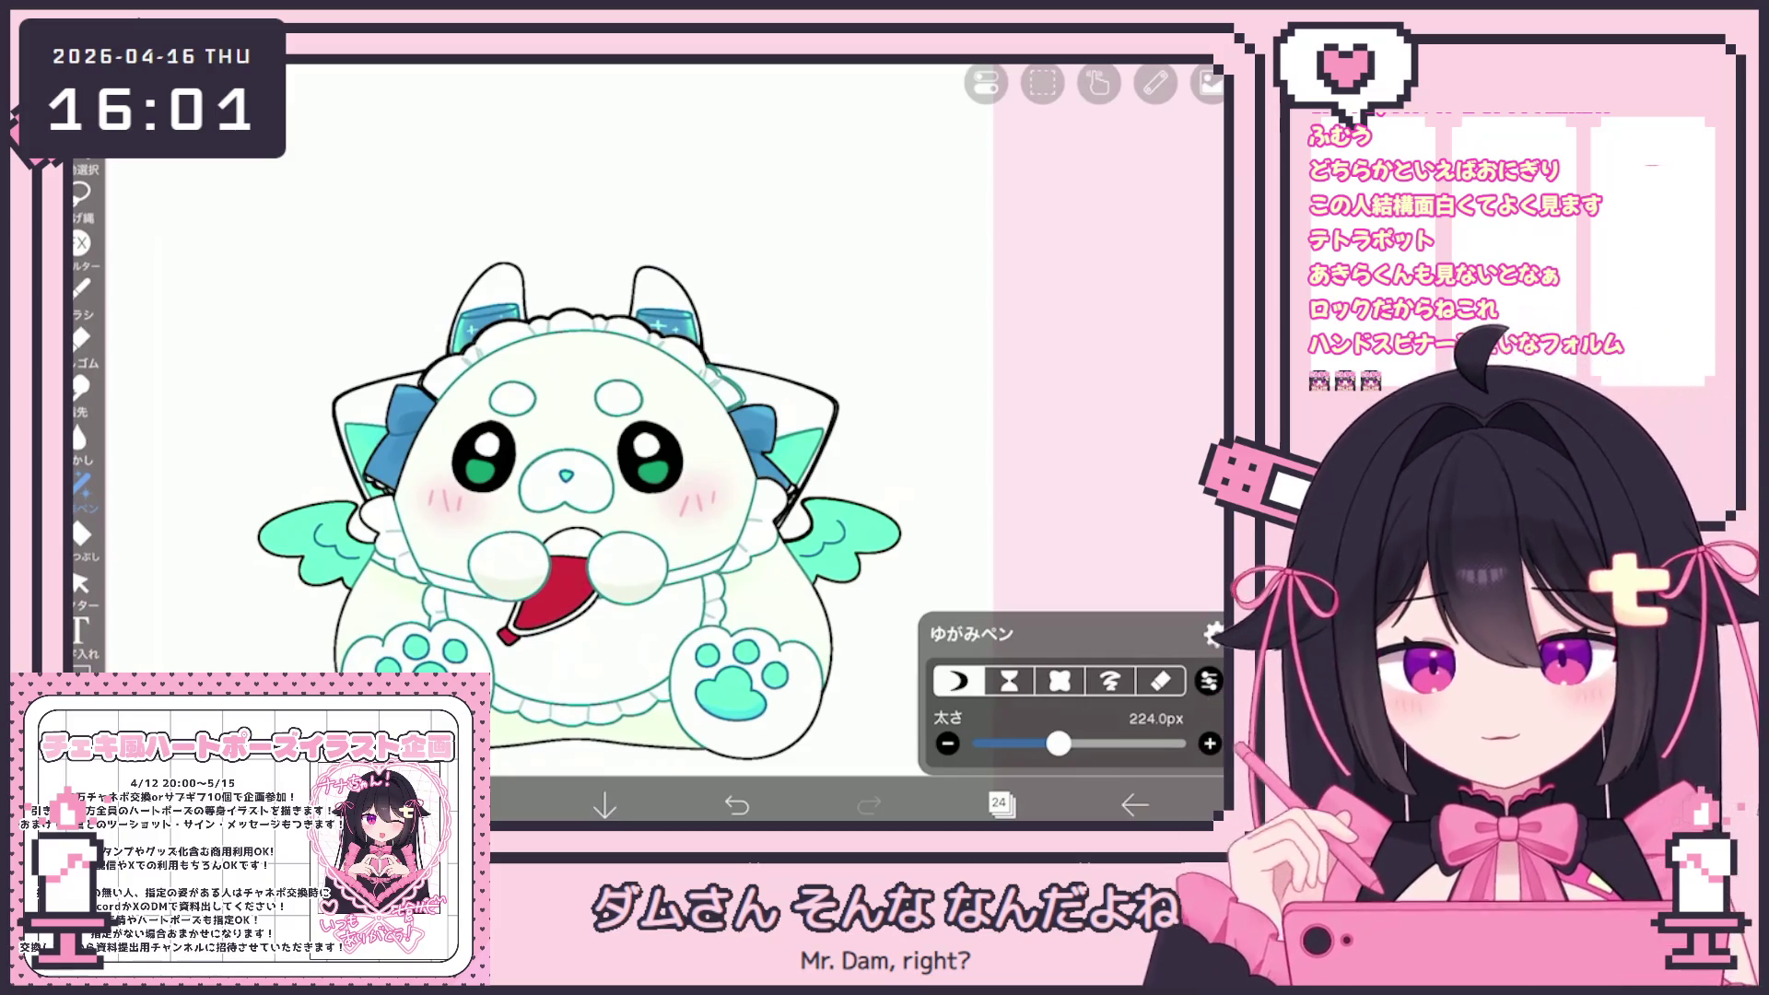
# Compare layer 24 on and off again, then return to the zoomed canvas with it visible
pyautogui.click(1001, 805)
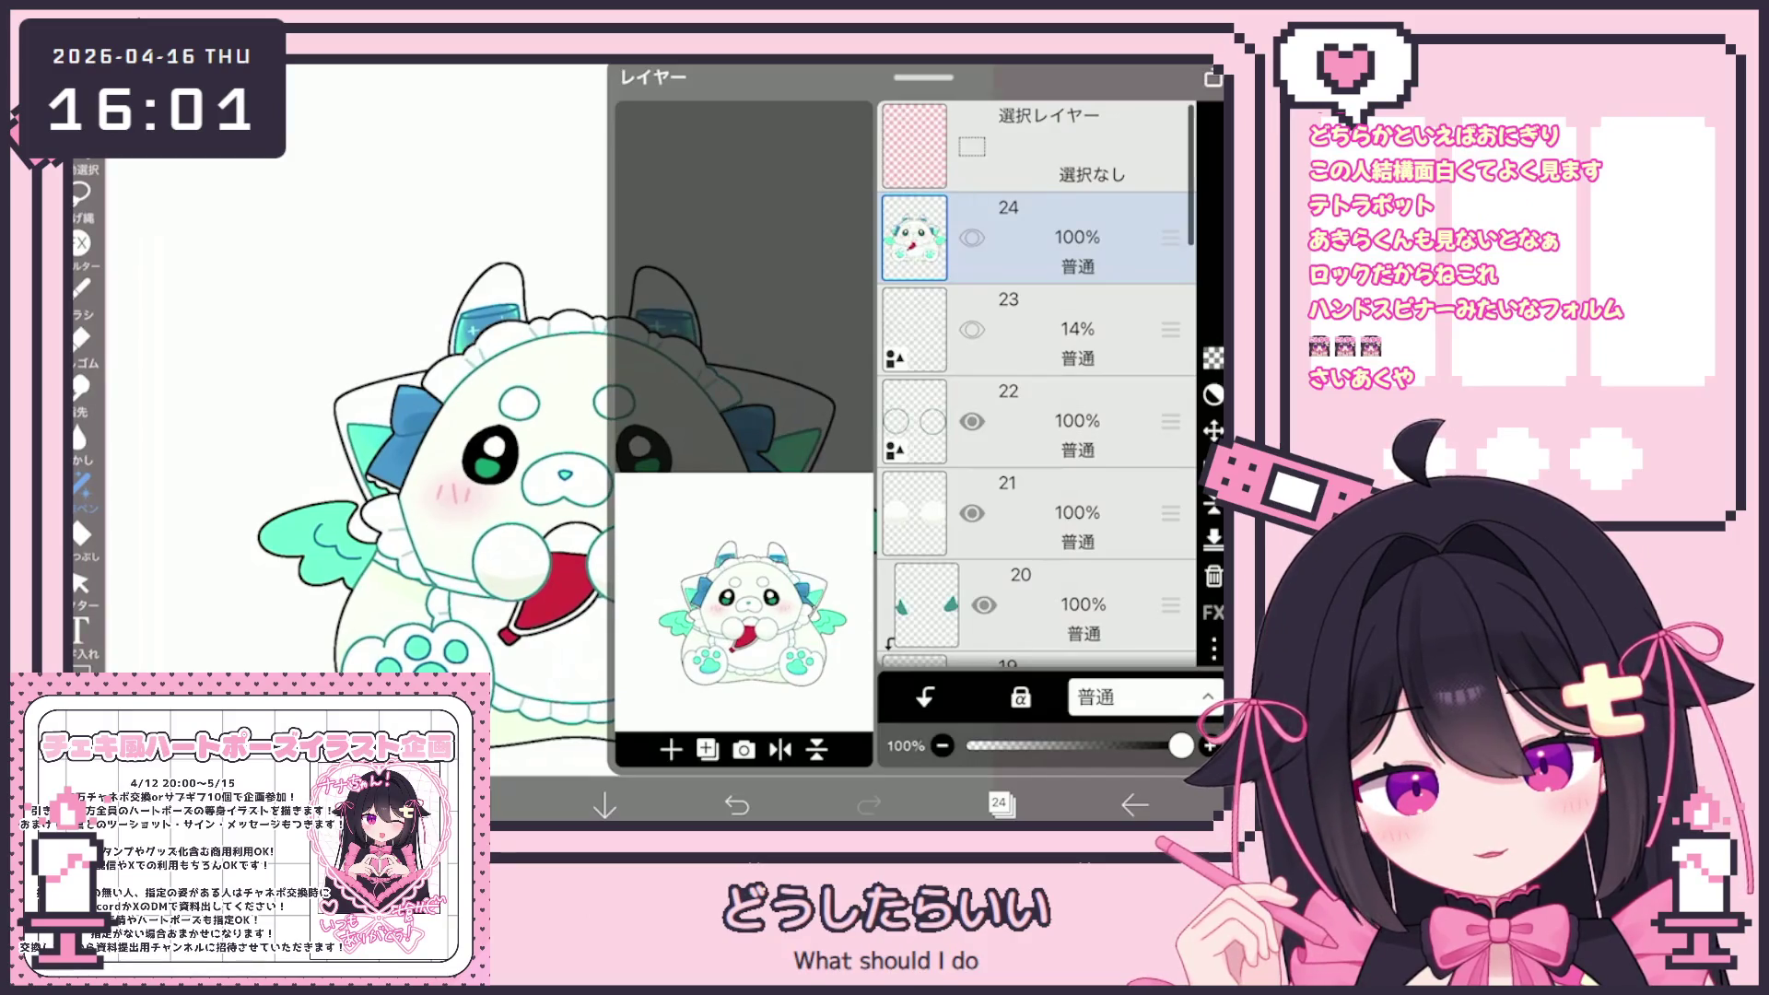
pyautogui.click(971, 238)
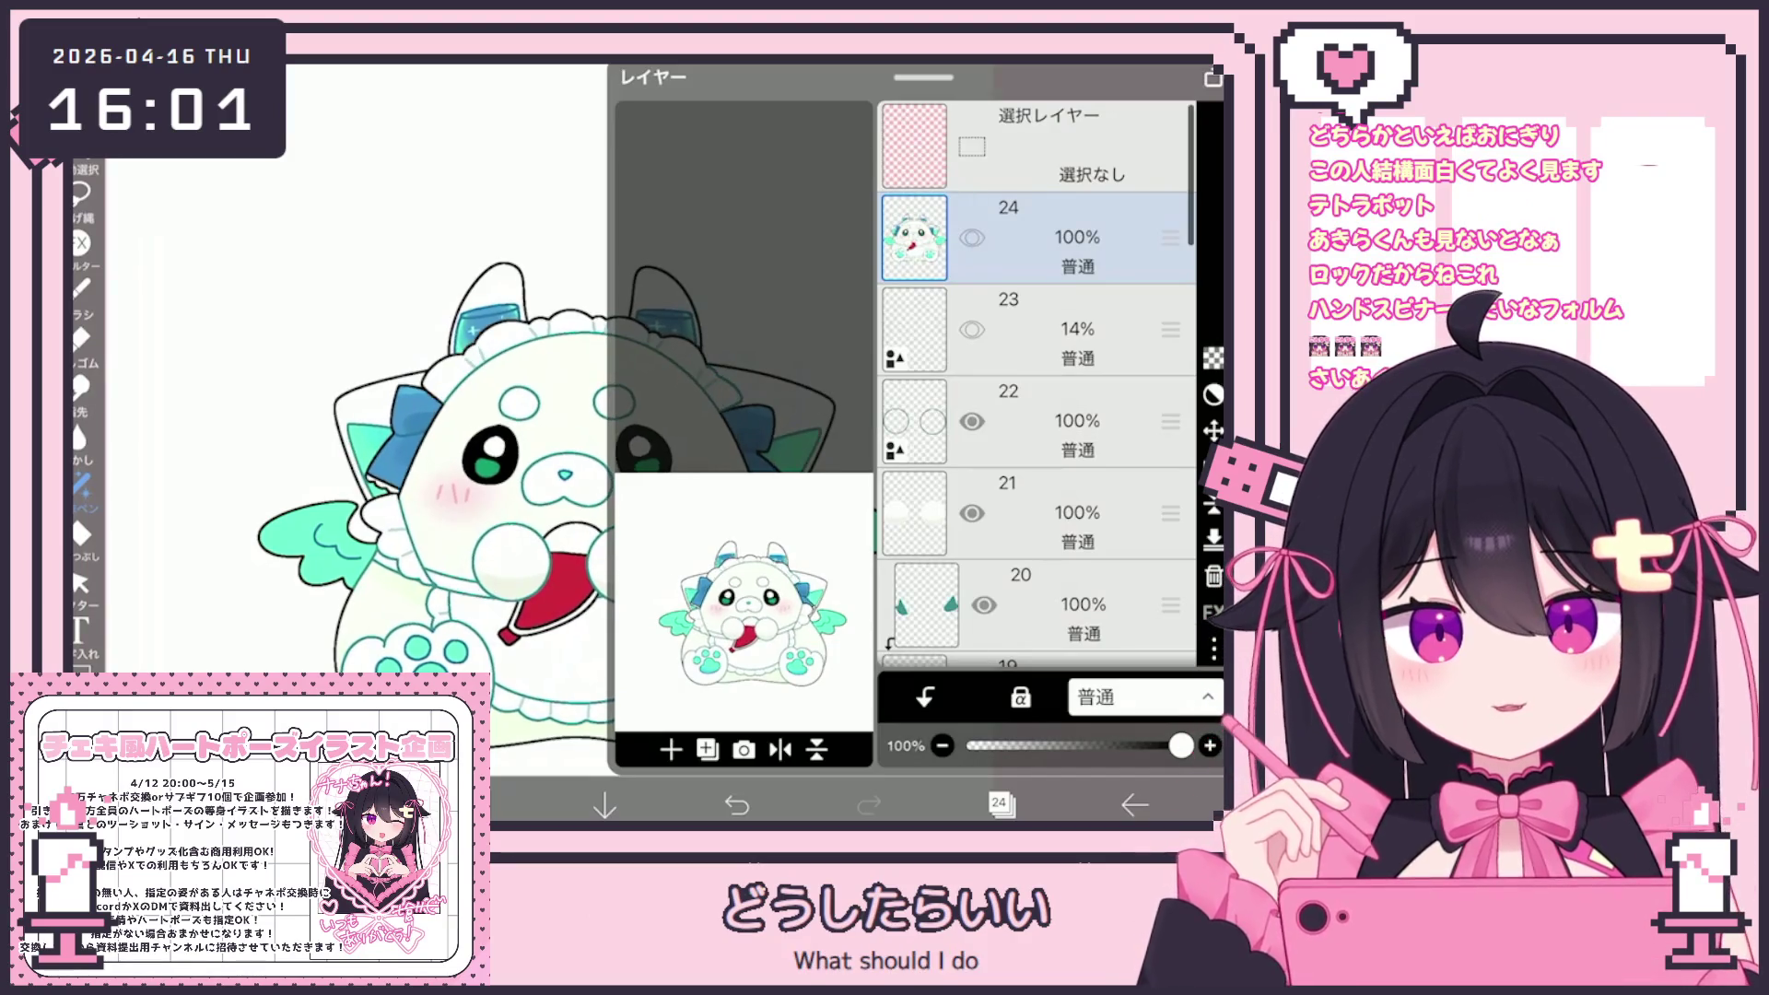
pyautogui.click(971, 237)
pyautogui.click(971, 238)
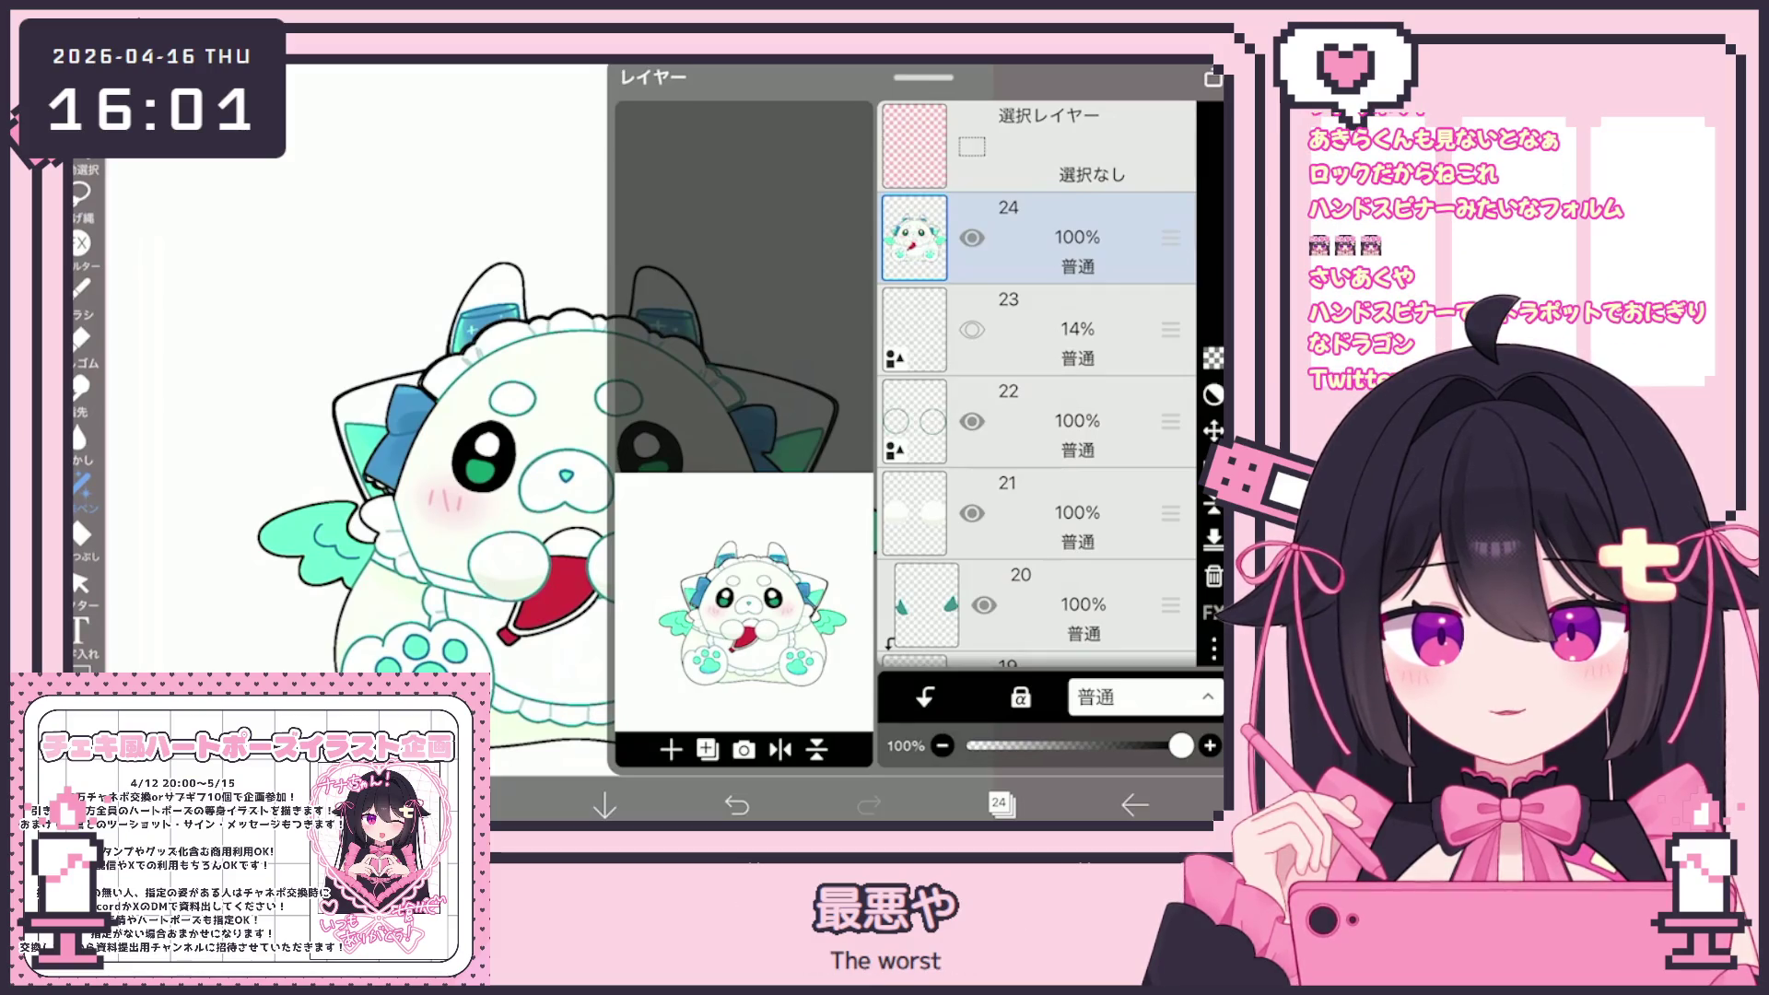
pyautogui.click(971, 237)
pyautogui.click(972, 238)
pyautogui.click(972, 238)
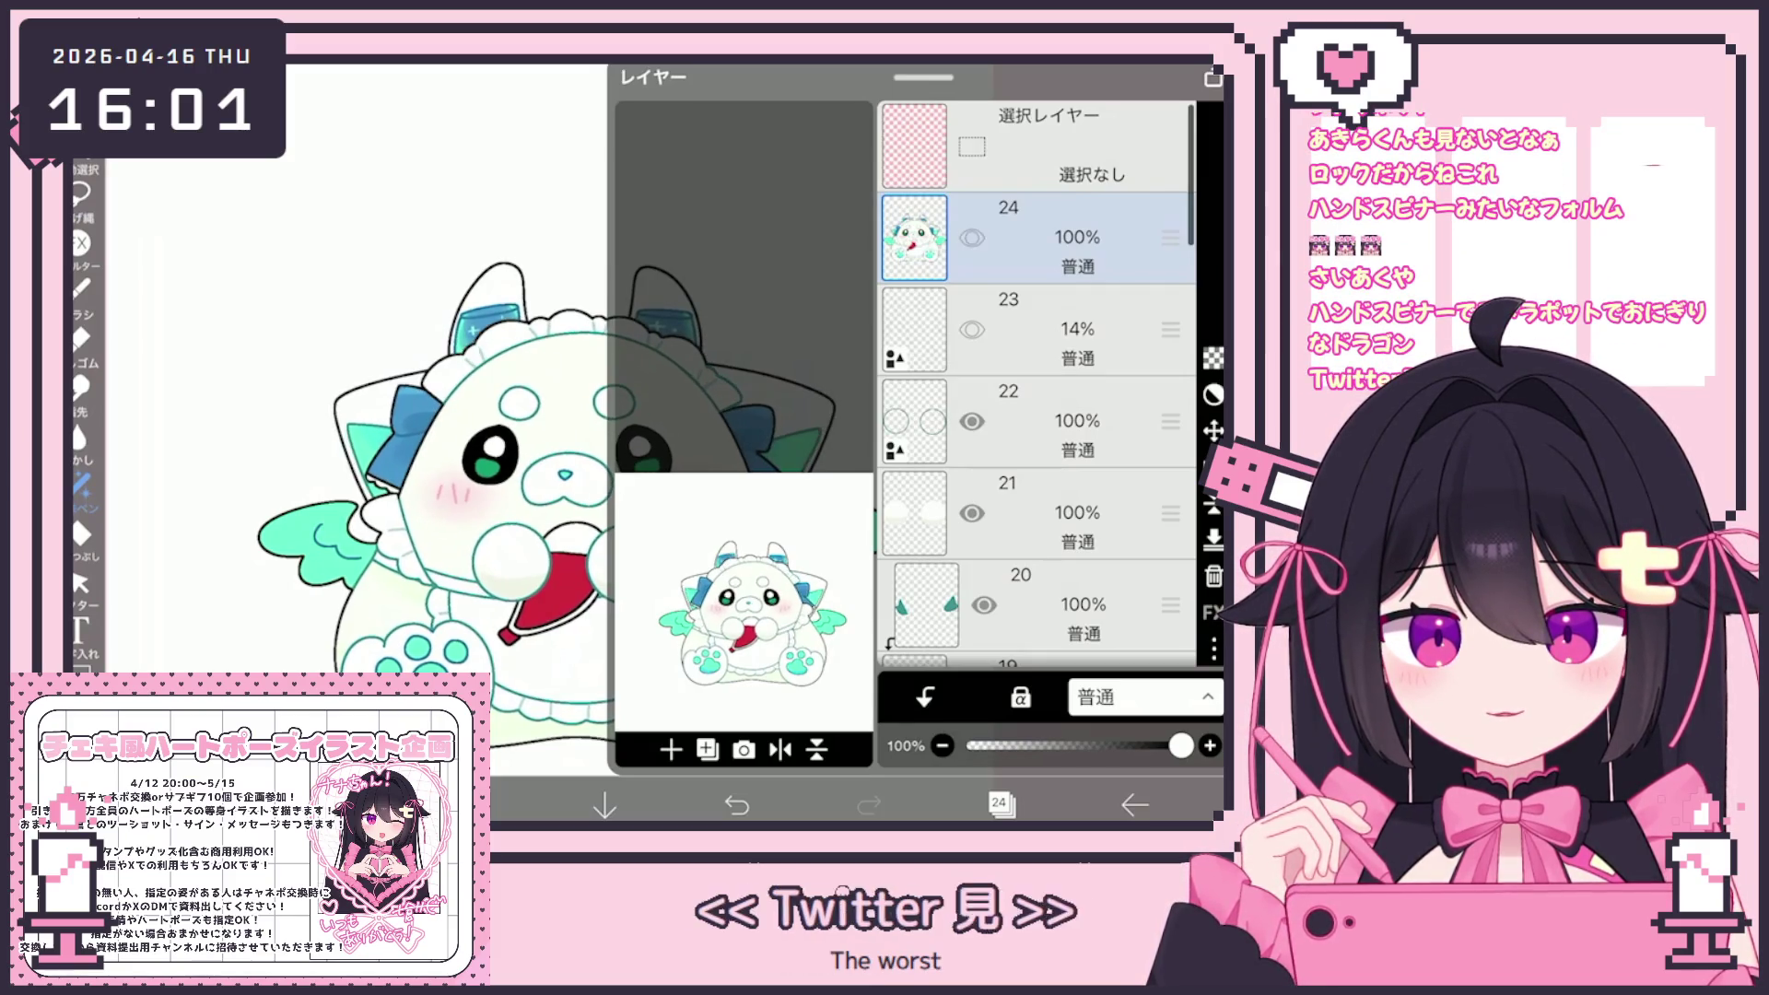
pyautogui.click(972, 238)
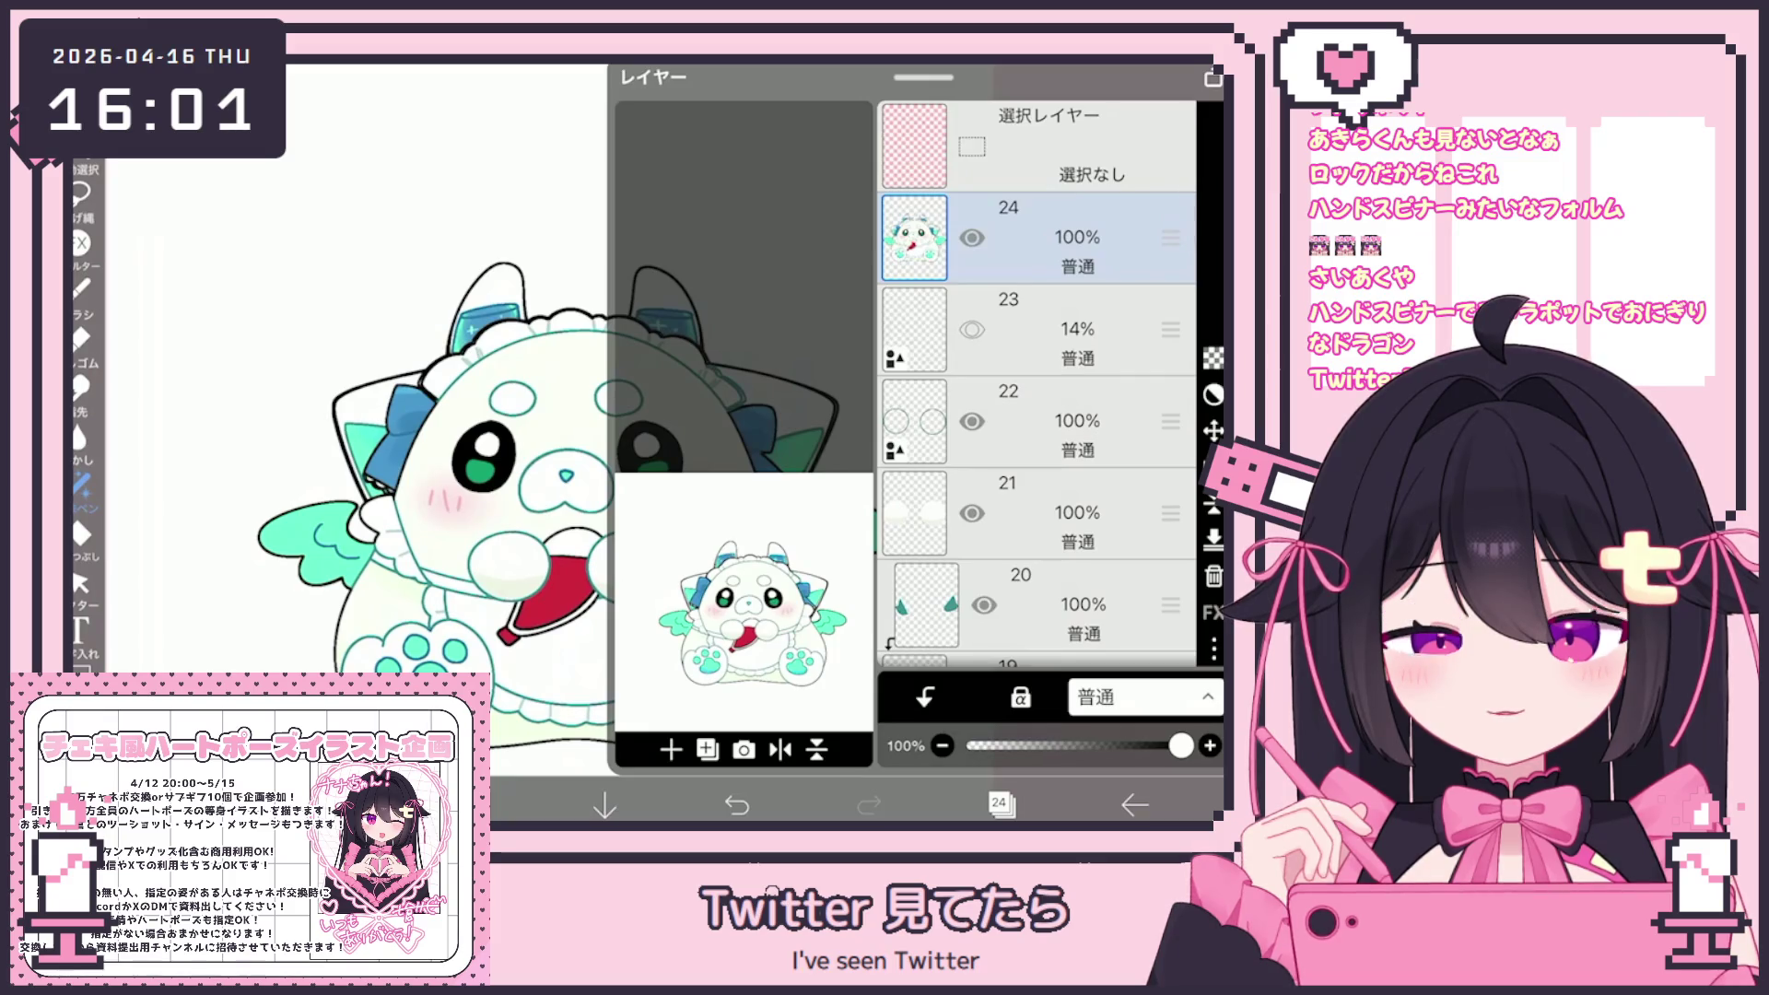
pyautogui.click(1000, 805)
pyautogui.scroll(-3, 645, 415)
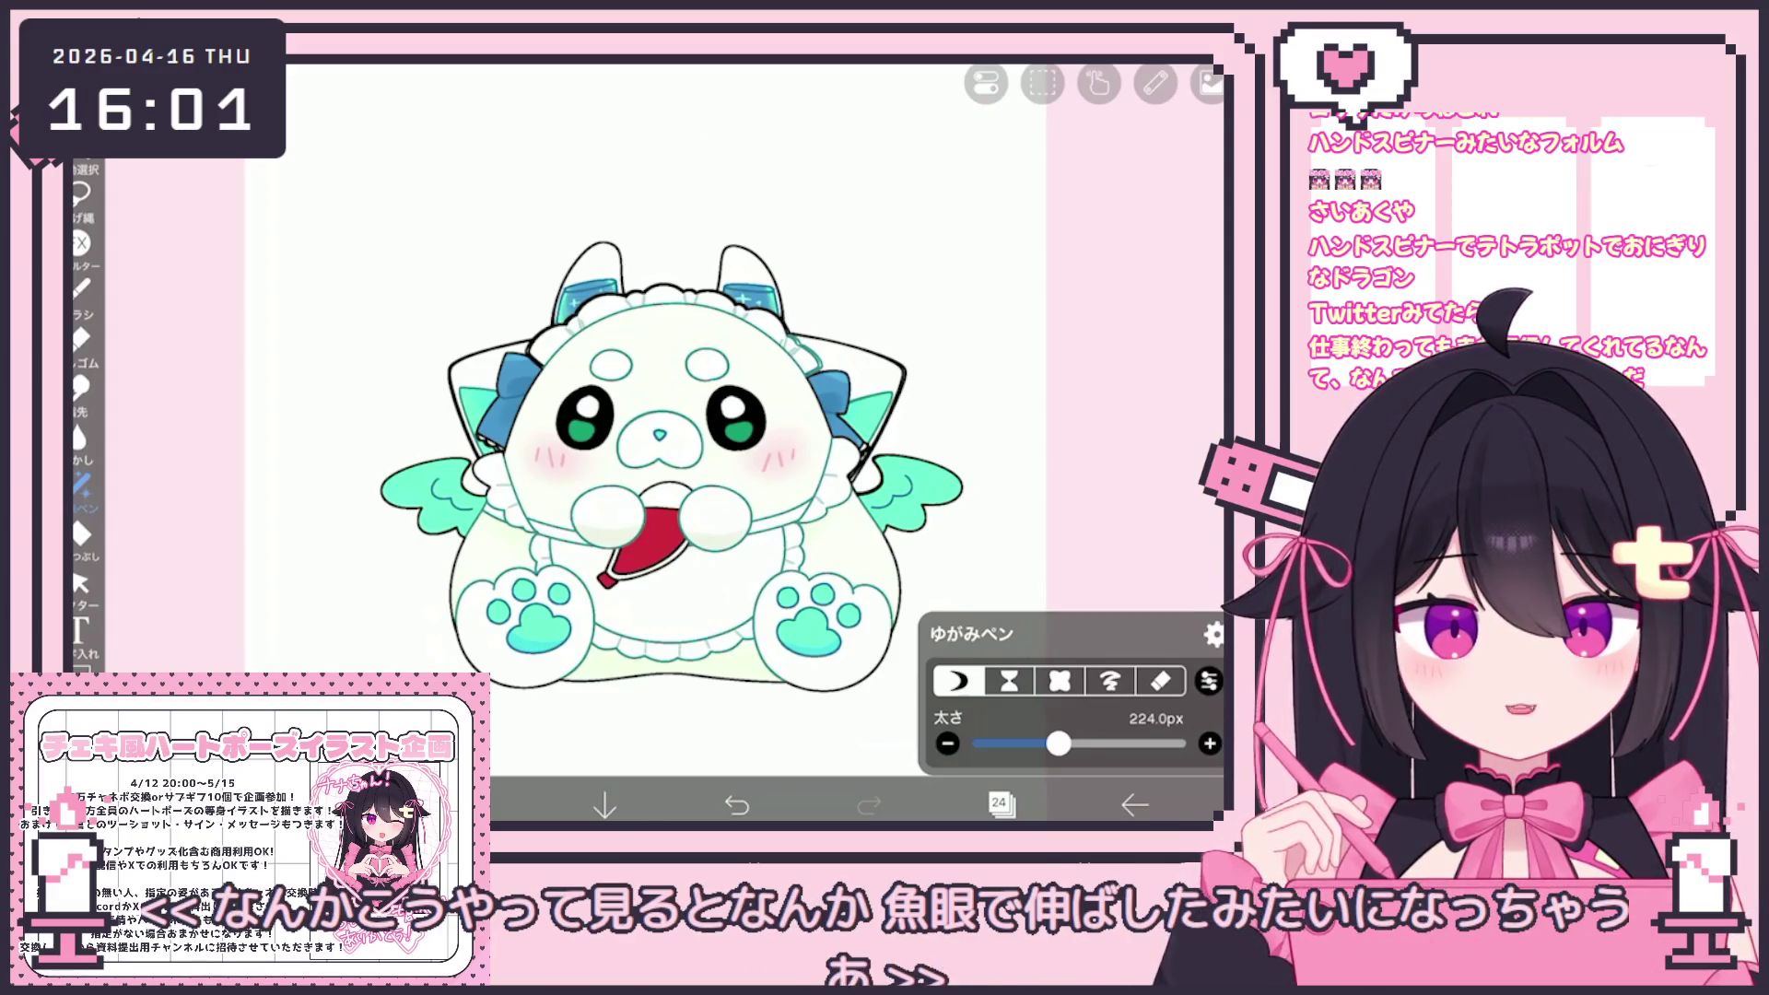
pyautogui.scroll(2, 645, 461)
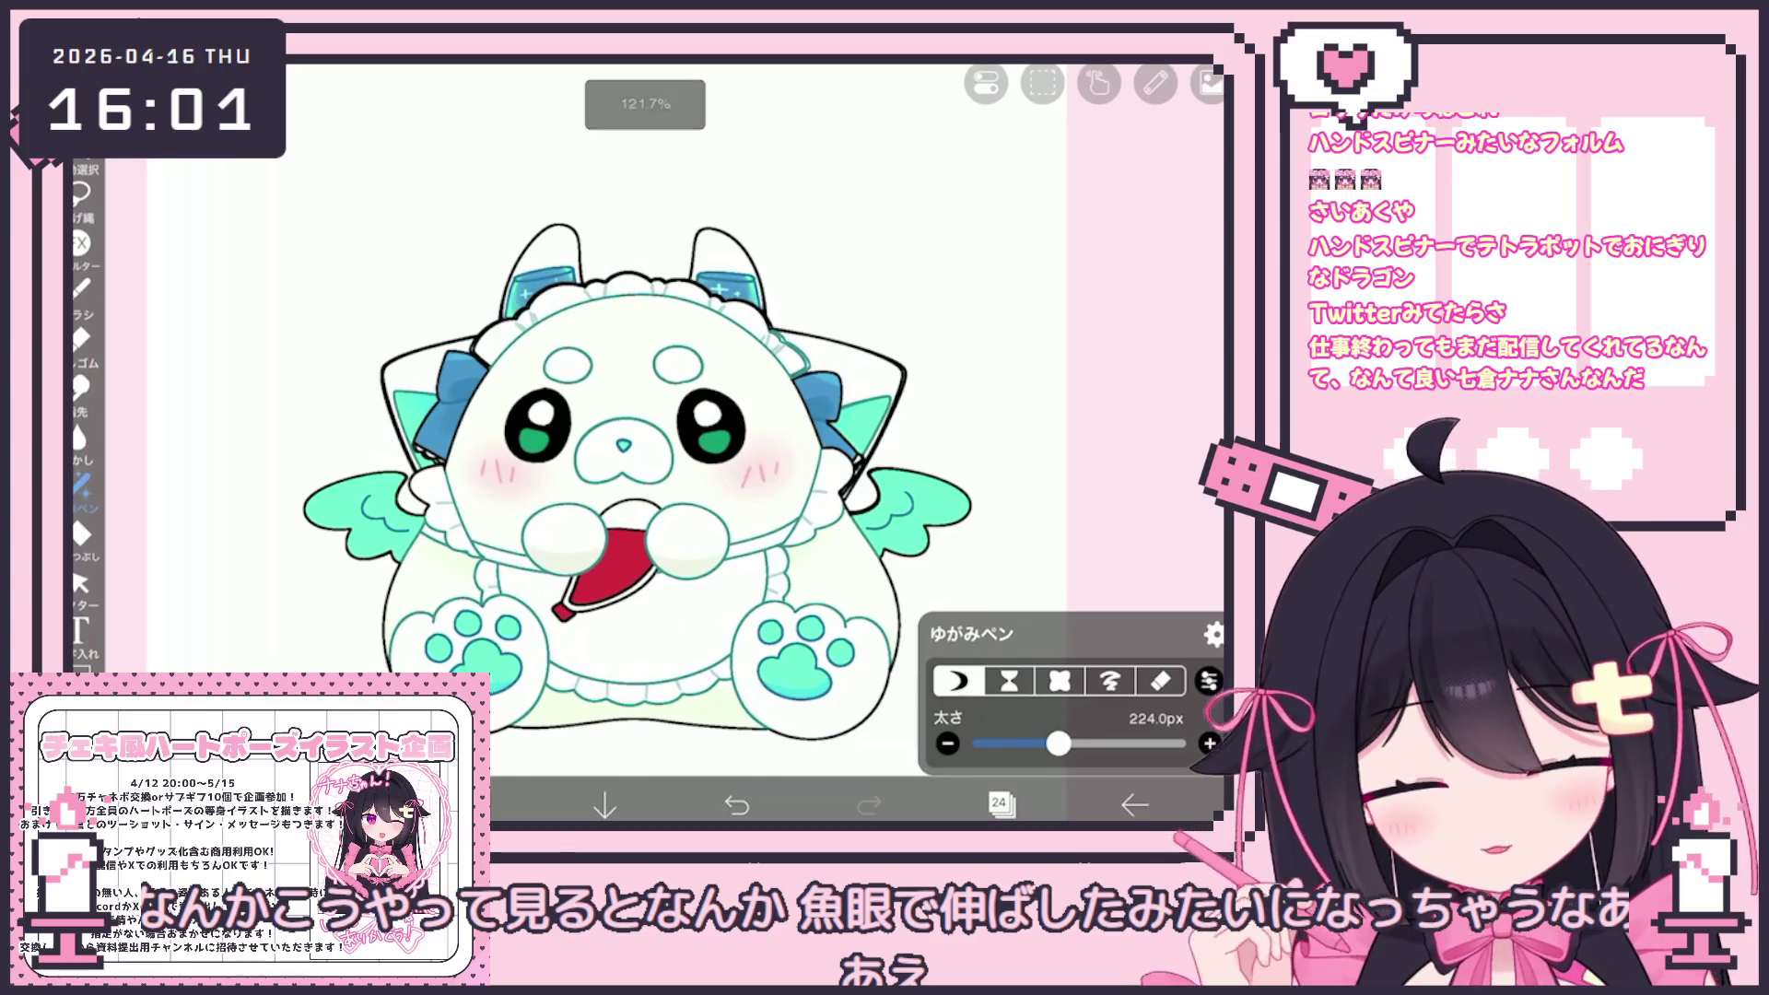
# Zoom the canvas and reopen the layer list showing layer 24 above layers 20–23
pyautogui.scroll(-2, 645, 443)
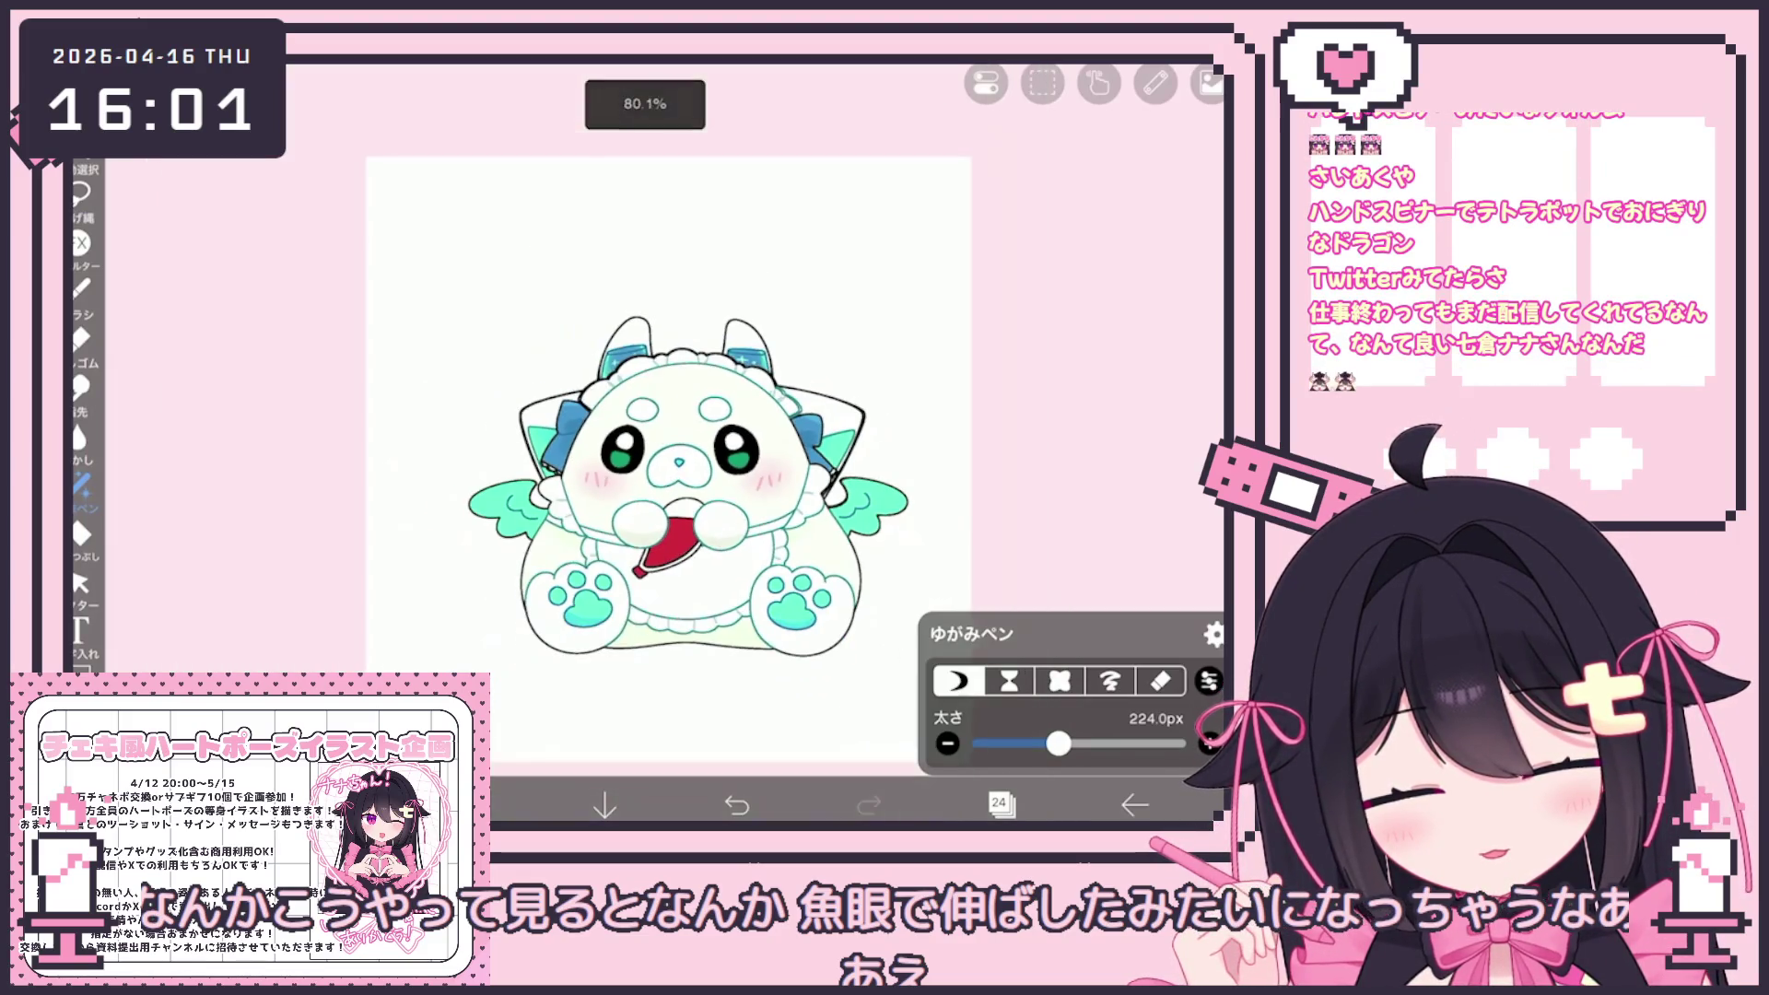
pyautogui.scroll(2, 664, 461)
pyautogui.click(1000, 804)
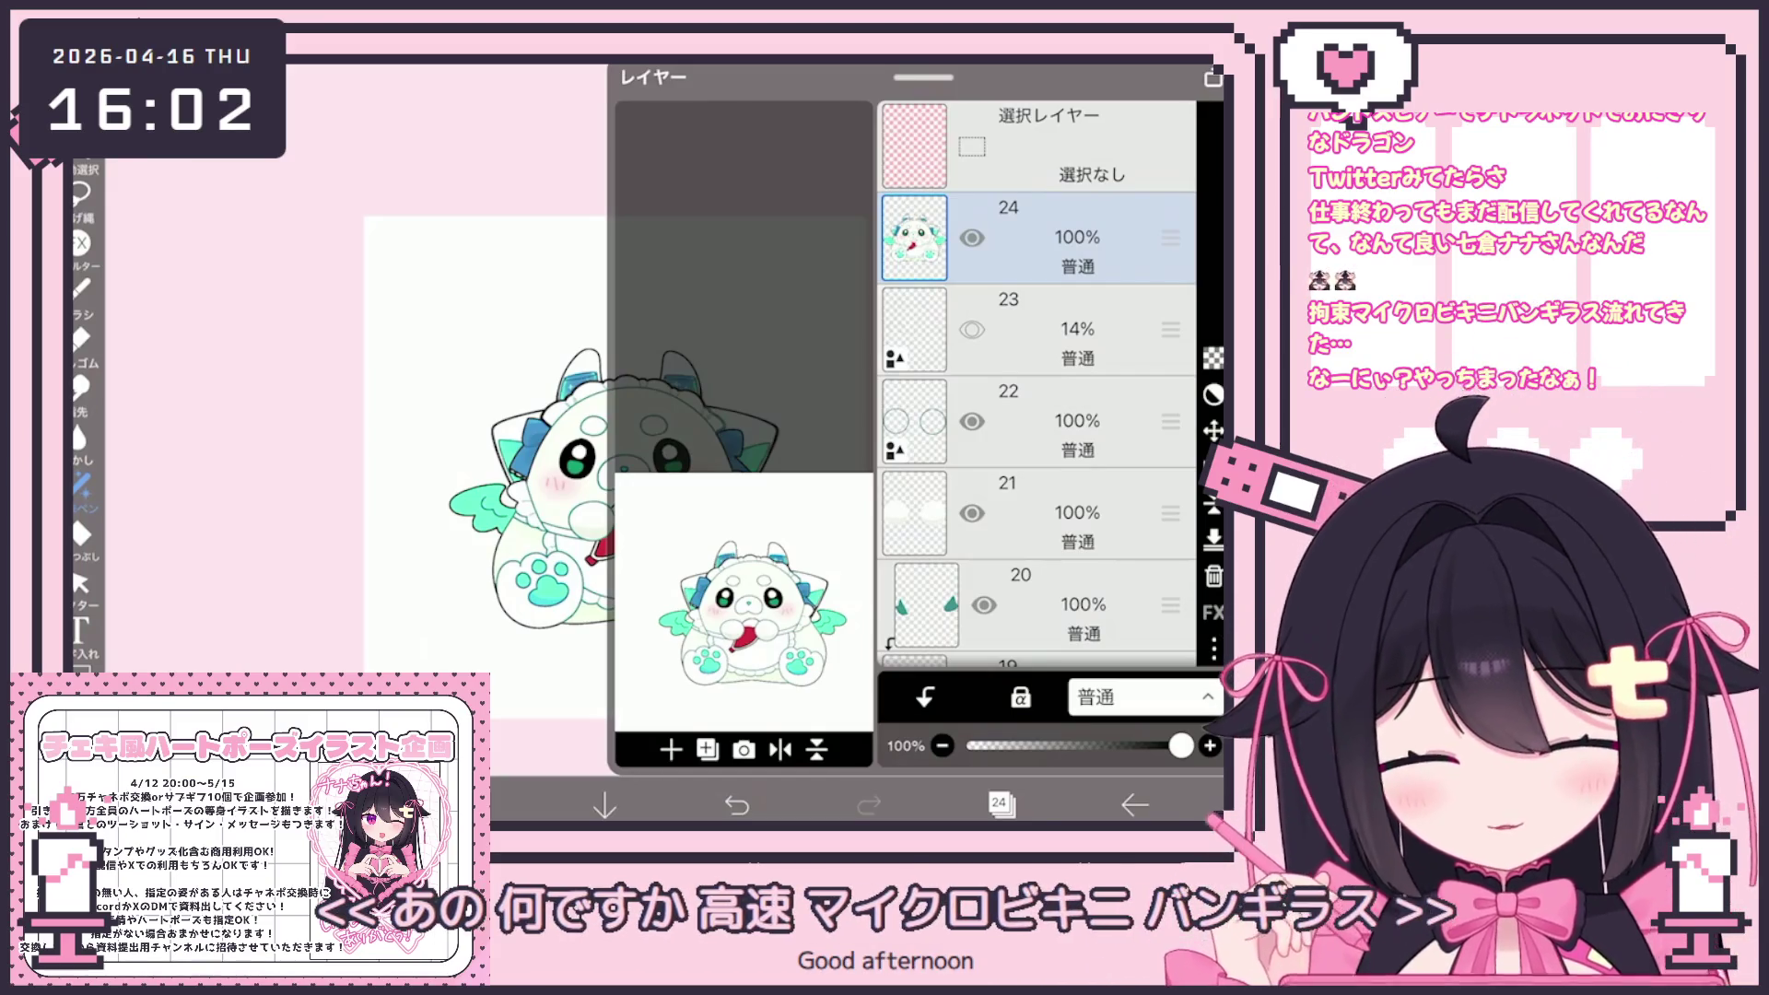
# Create a new folder above layer 23 and move layers 22 through 17 into it
pyautogui.click(1078, 329)
pyautogui.click(670, 749)
pyautogui.click(728, 556)
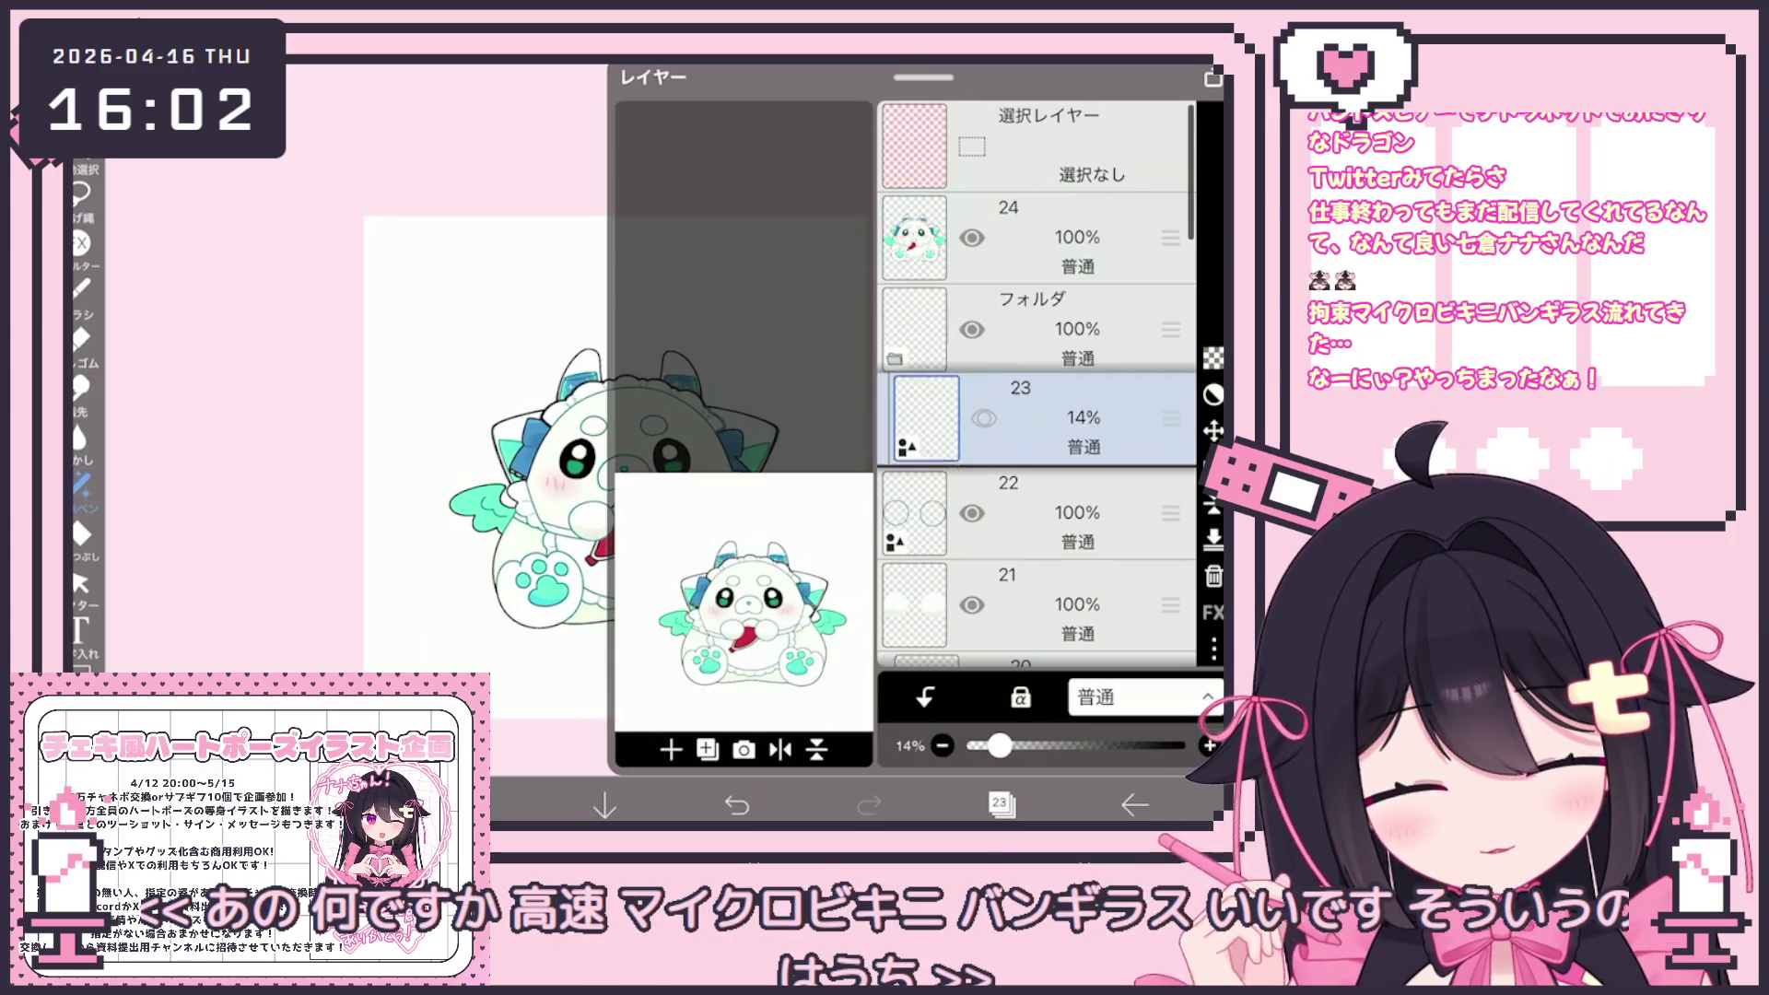
pyautogui.click(1078, 513)
pyautogui.click(1078, 604)
pyautogui.scroll(-2, 1037, 415)
pyautogui.click(1078, 491)
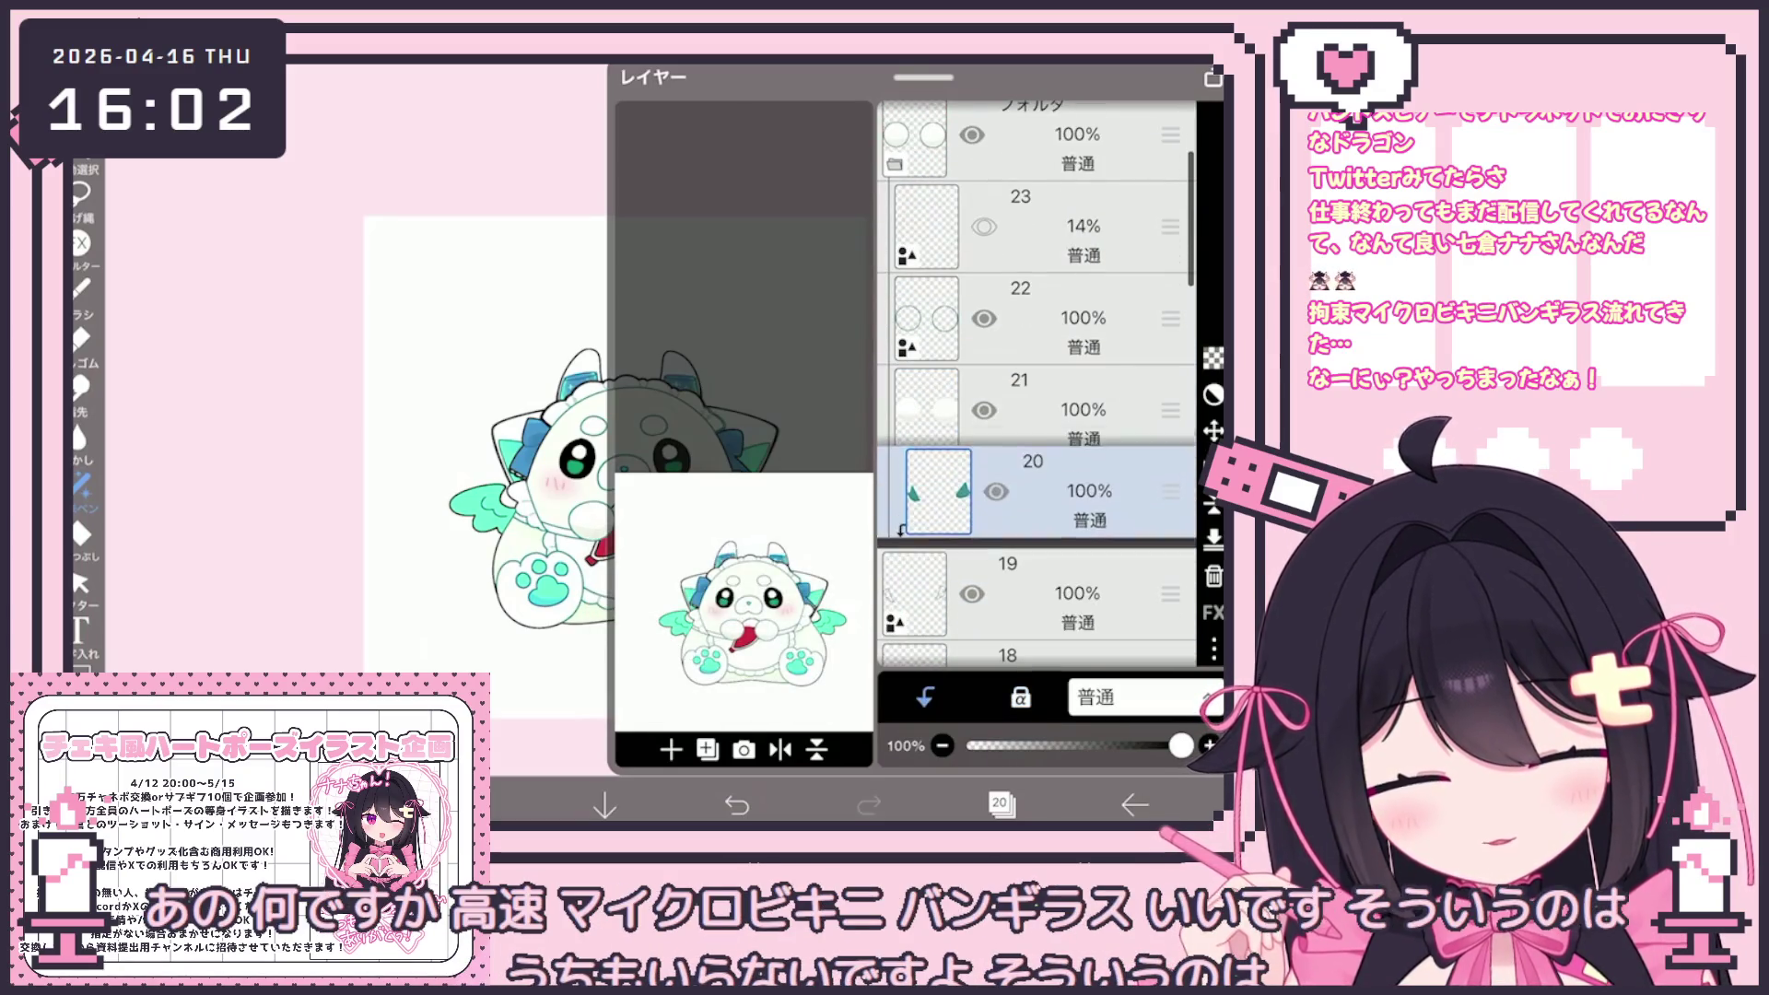
pyautogui.click(1078, 594)
pyautogui.scroll(-2, 1037, 415)
pyautogui.click(1079, 513)
pyautogui.click(1078, 590)
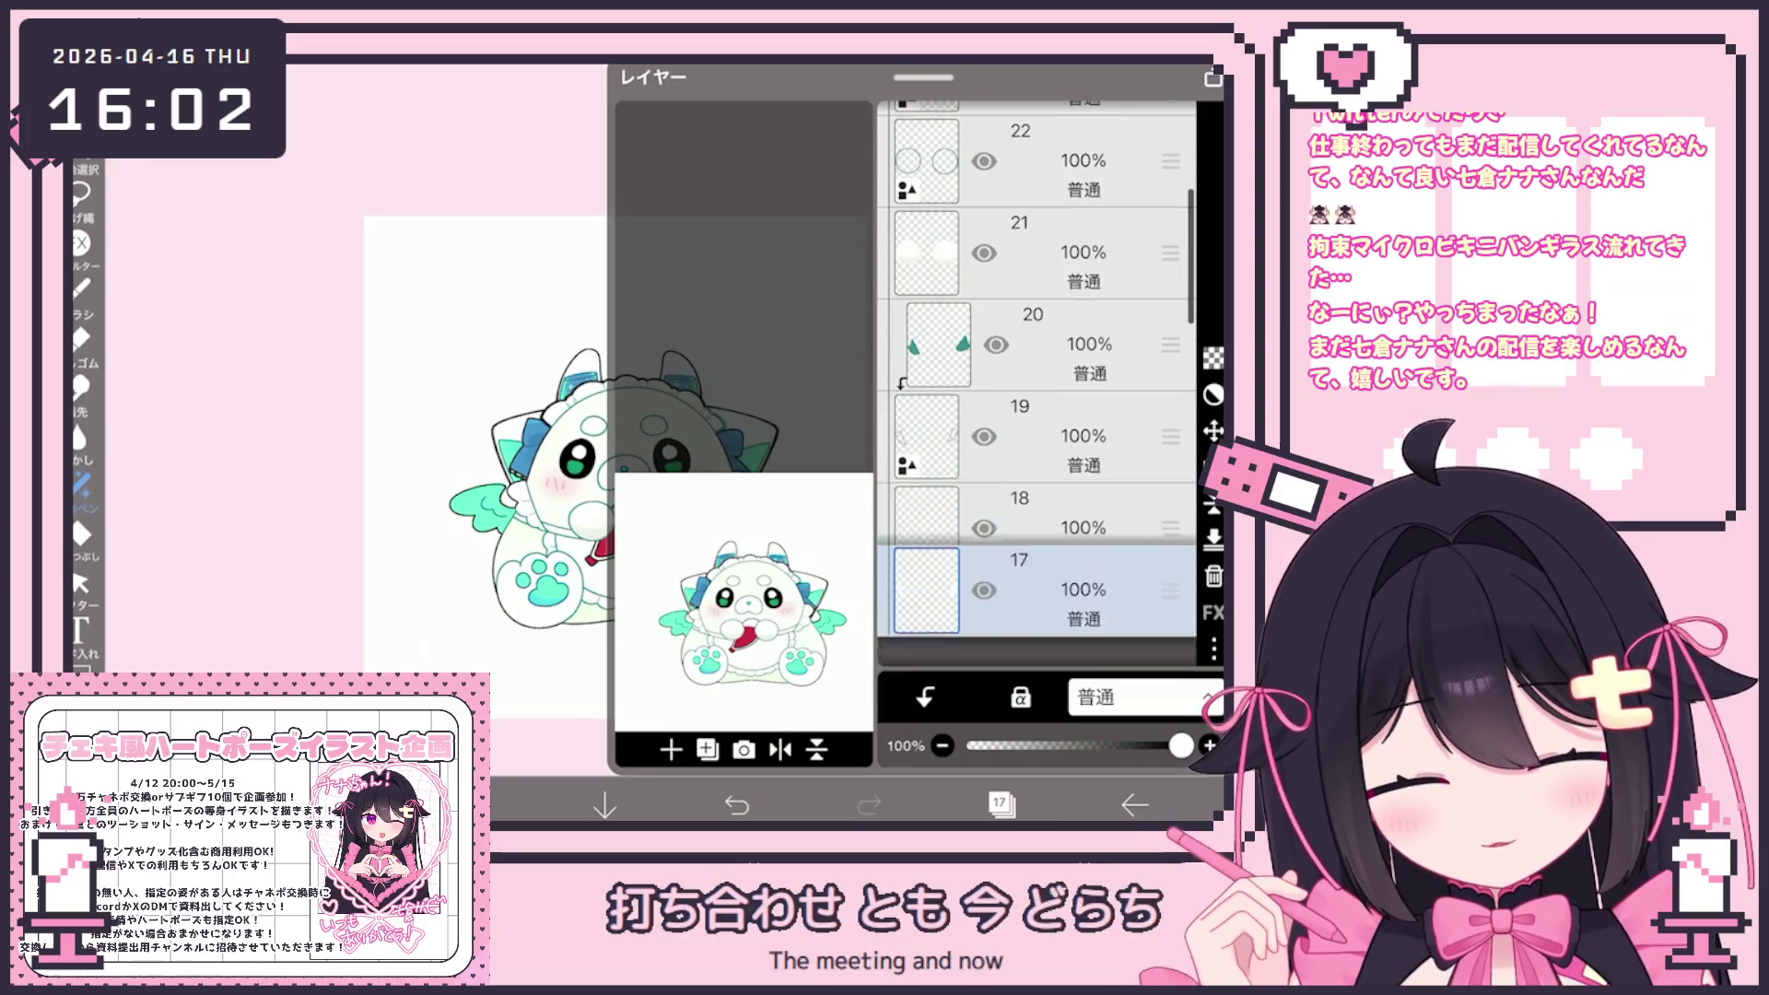
# Move layers 16, 15, 14, the face folder, and layers 11 down to 5 into the folder
pyautogui.scroll(-2, 1037, 415)
pyautogui.click(1078, 498)
pyautogui.scroll(-1, 1036, 415)
pyautogui.click(1078, 525)
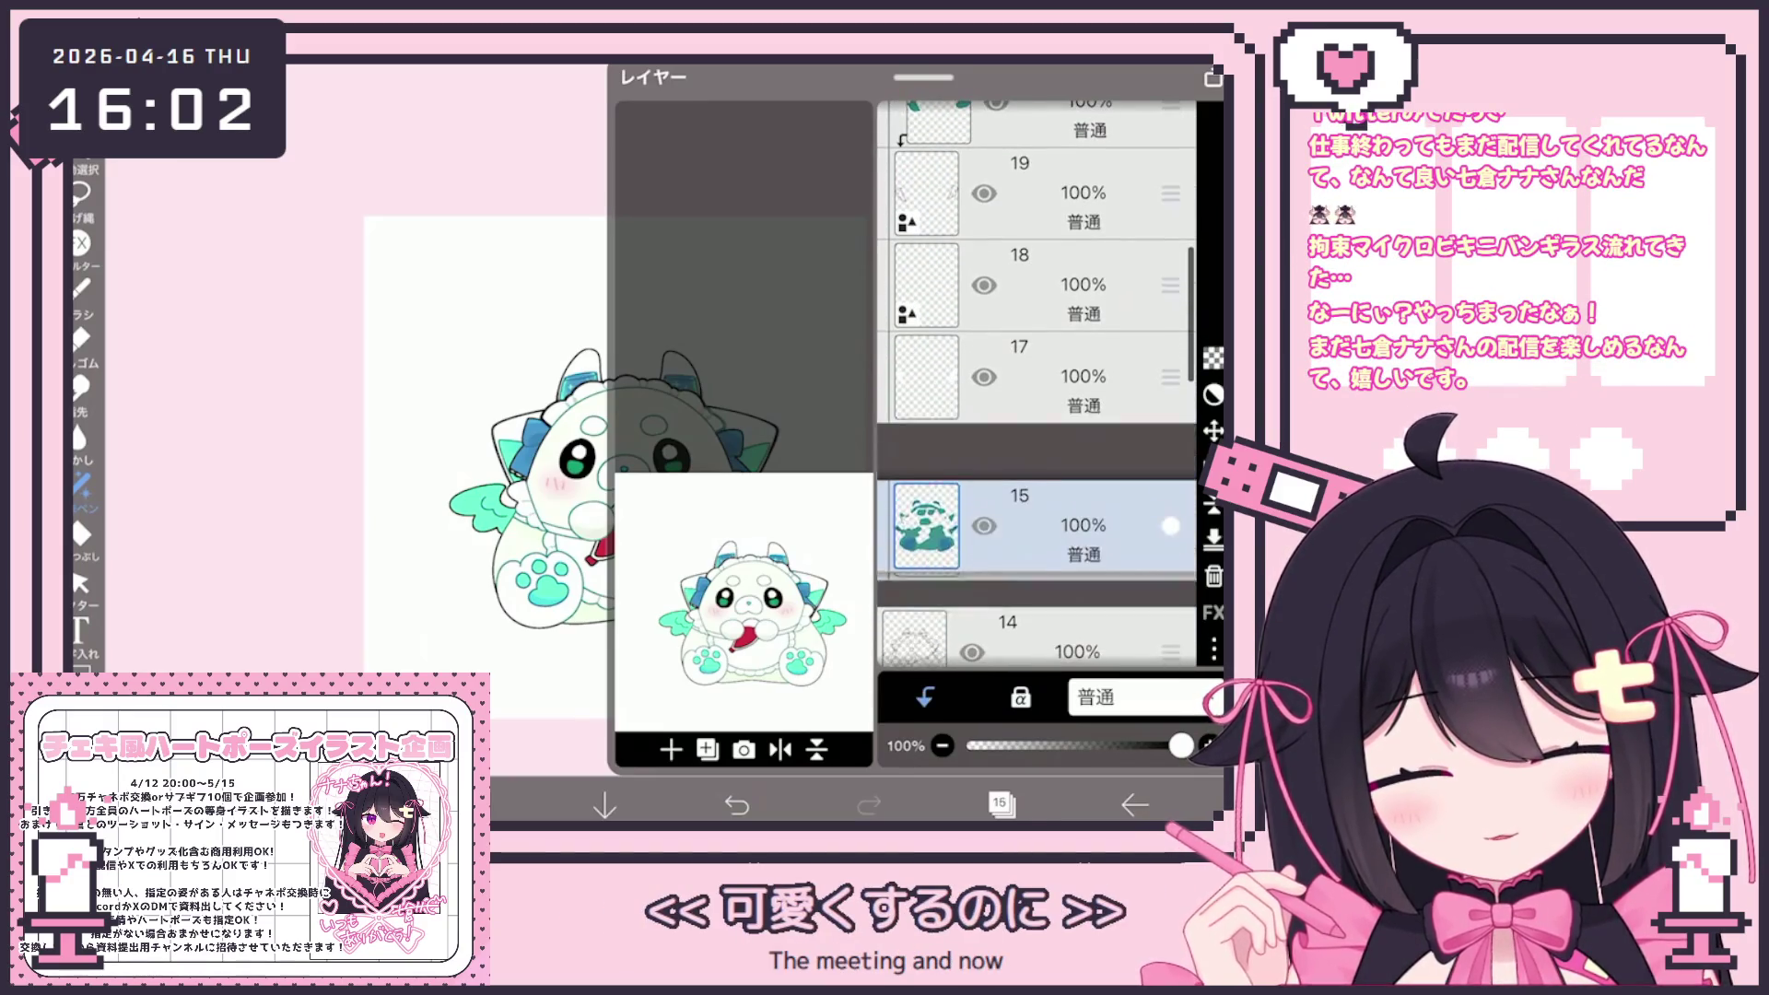
pyautogui.scroll(-1, 1037, 414)
pyautogui.click(1078, 484)
pyautogui.click(1078, 516)
pyautogui.scroll(-1, 1037, 415)
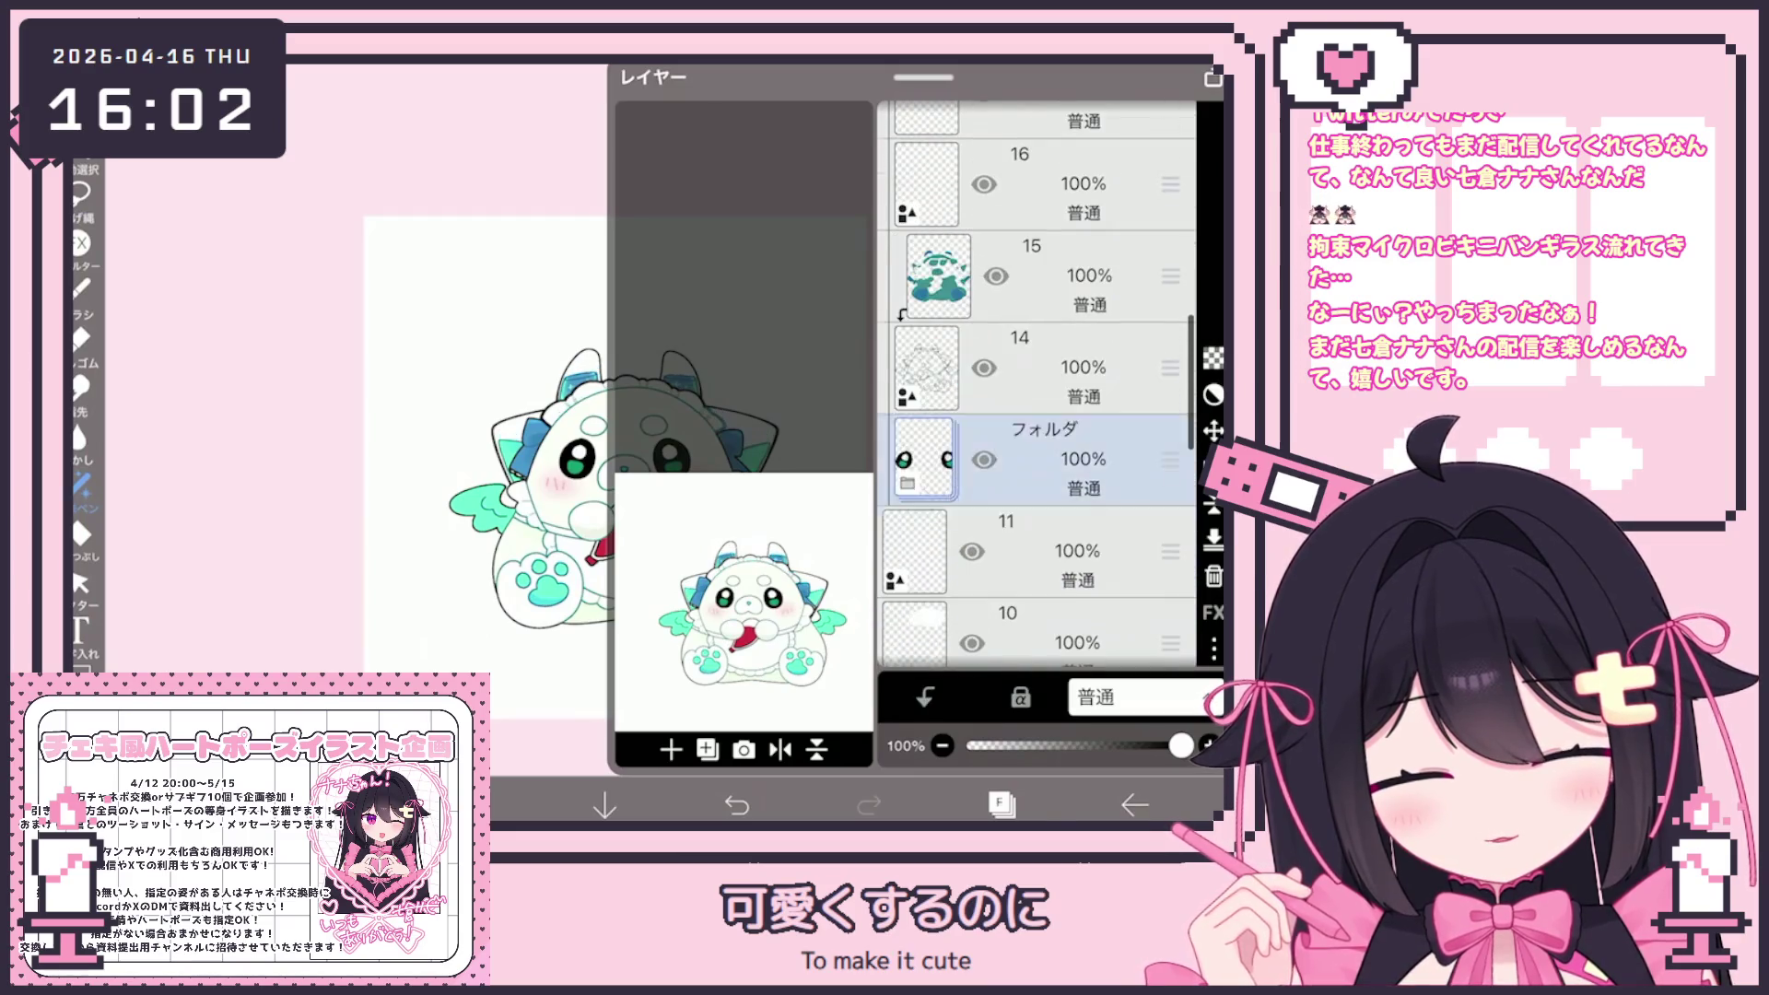
pyautogui.click(1078, 550)
pyautogui.scroll(-1, 1036, 414)
pyautogui.click(1078, 544)
pyautogui.scroll(-1, 1036, 415)
pyautogui.click(1078, 498)
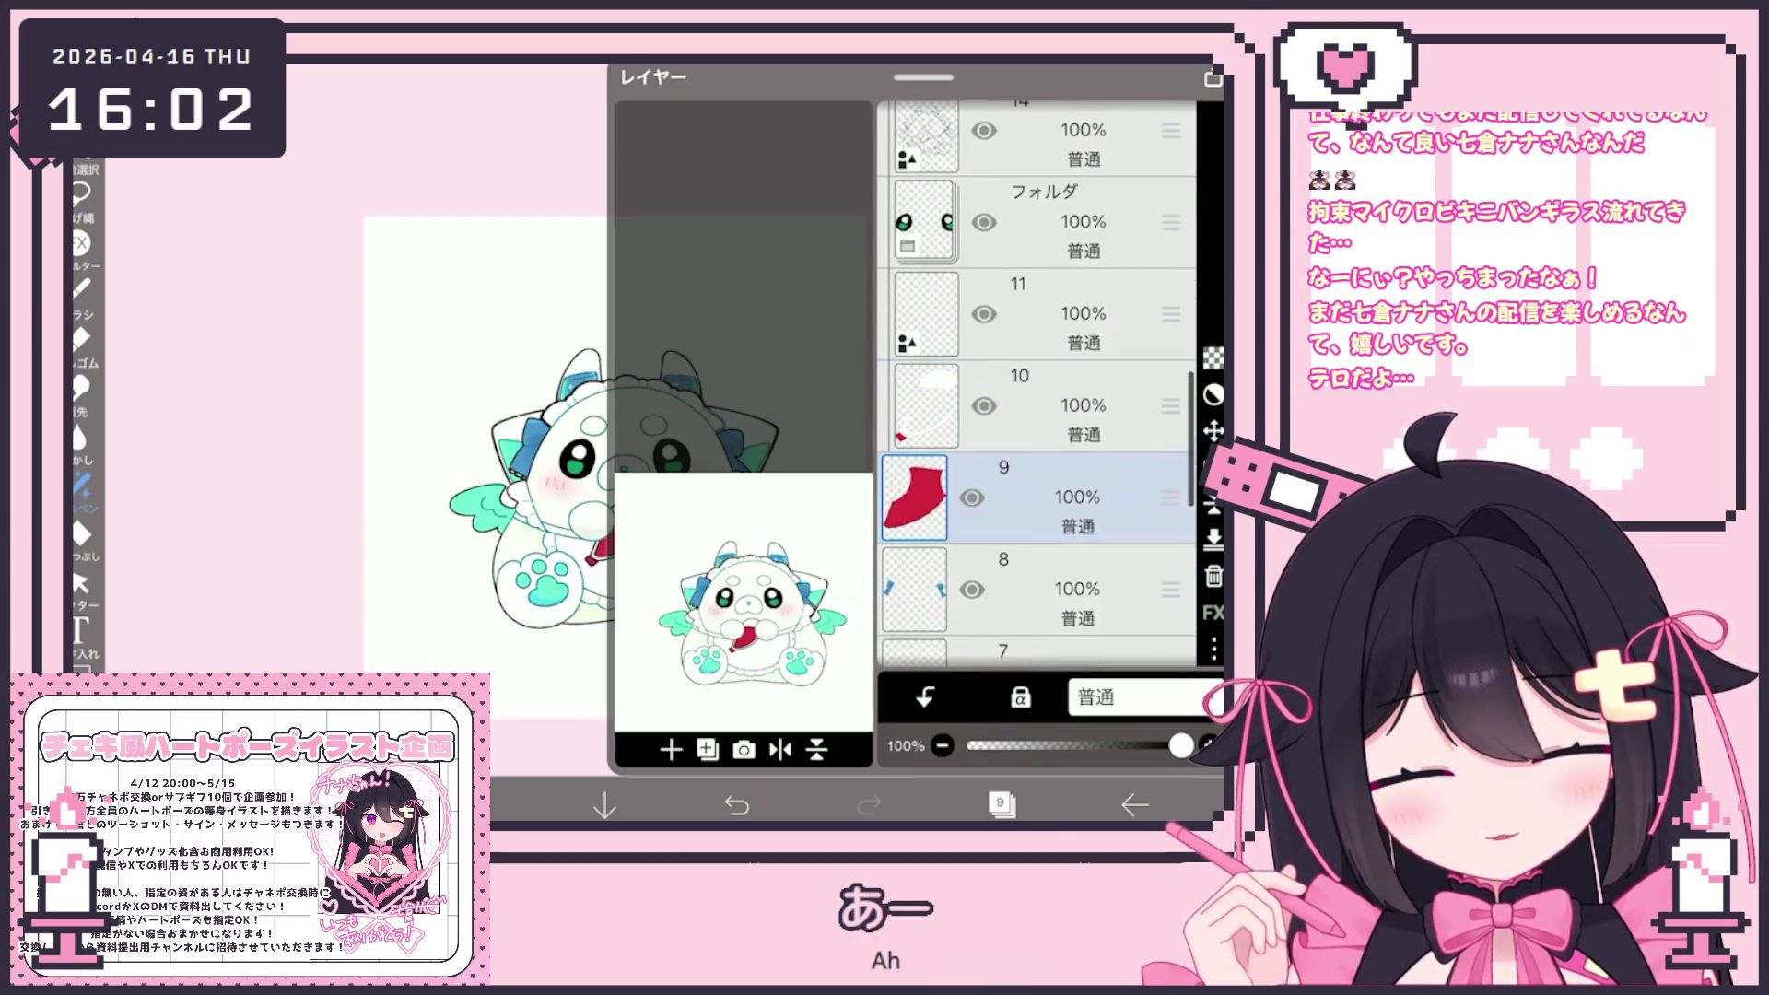
pyautogui.click(1078, 589)
pyautogui.scroll(-2, 1037, 415)
pyautogui.click(1078, 519)
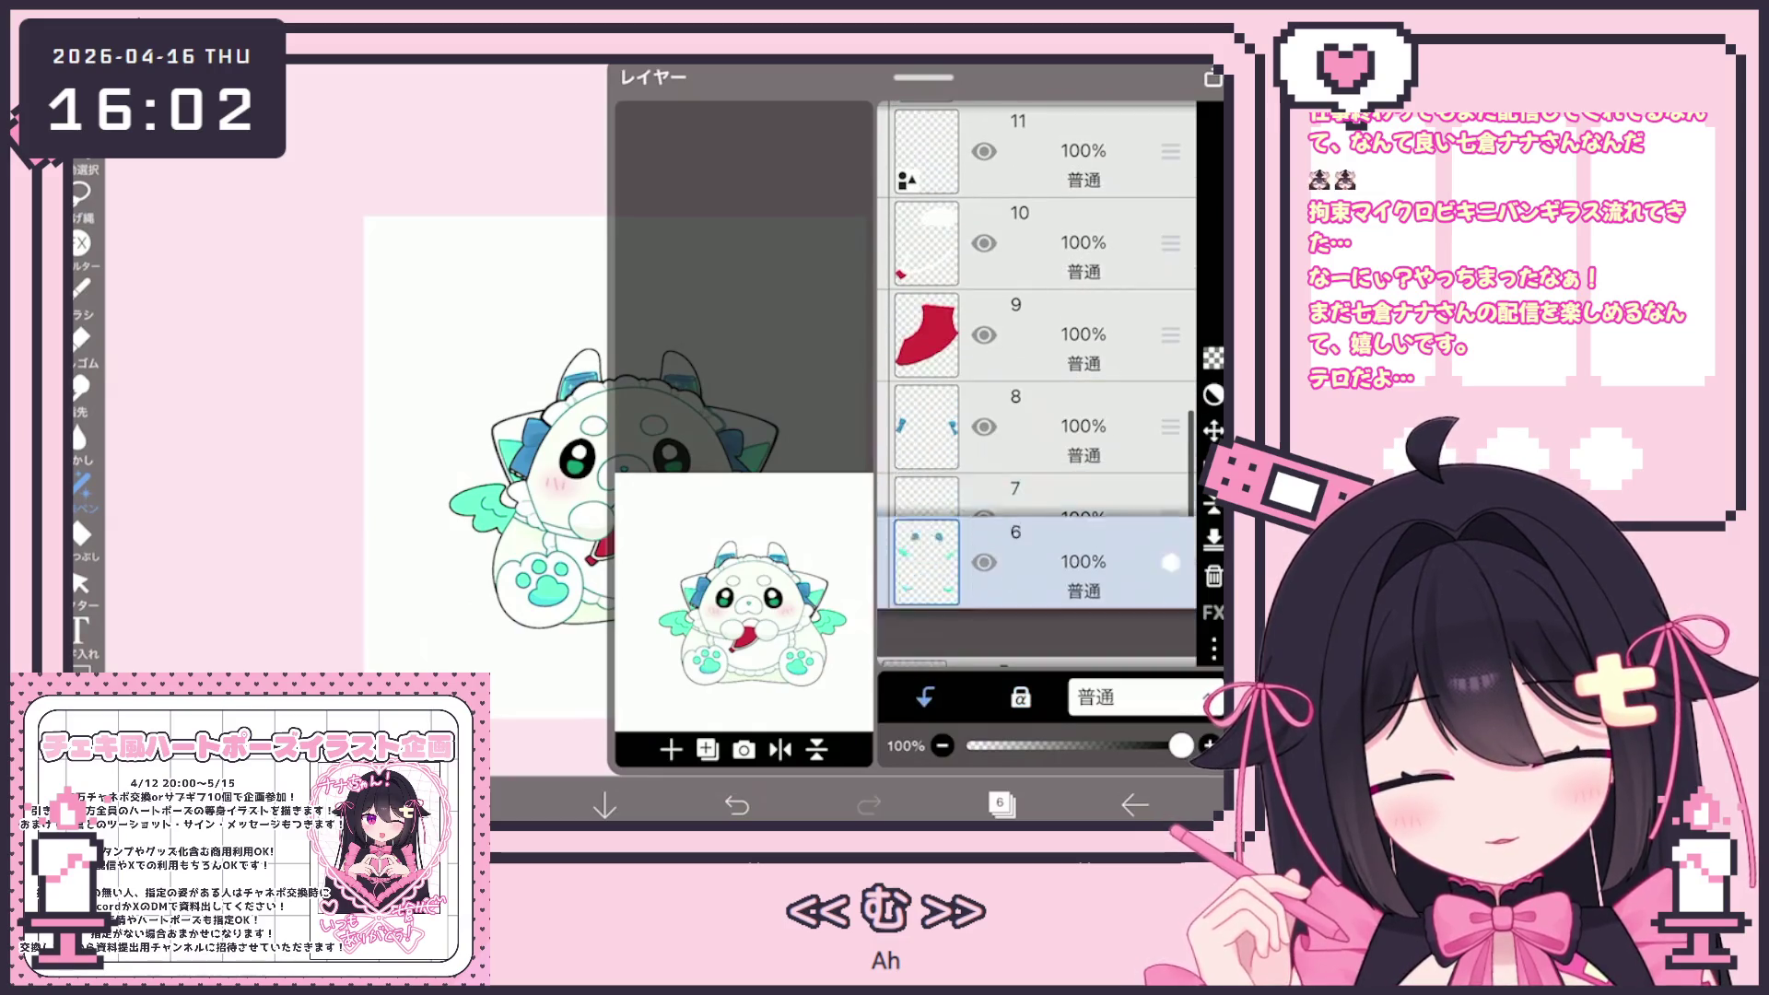
pyautogui.scroll(-1, 1036, 415)
pyautogui.click(1078, 465)
pyautogui.scroll(-1, 1037, 415)
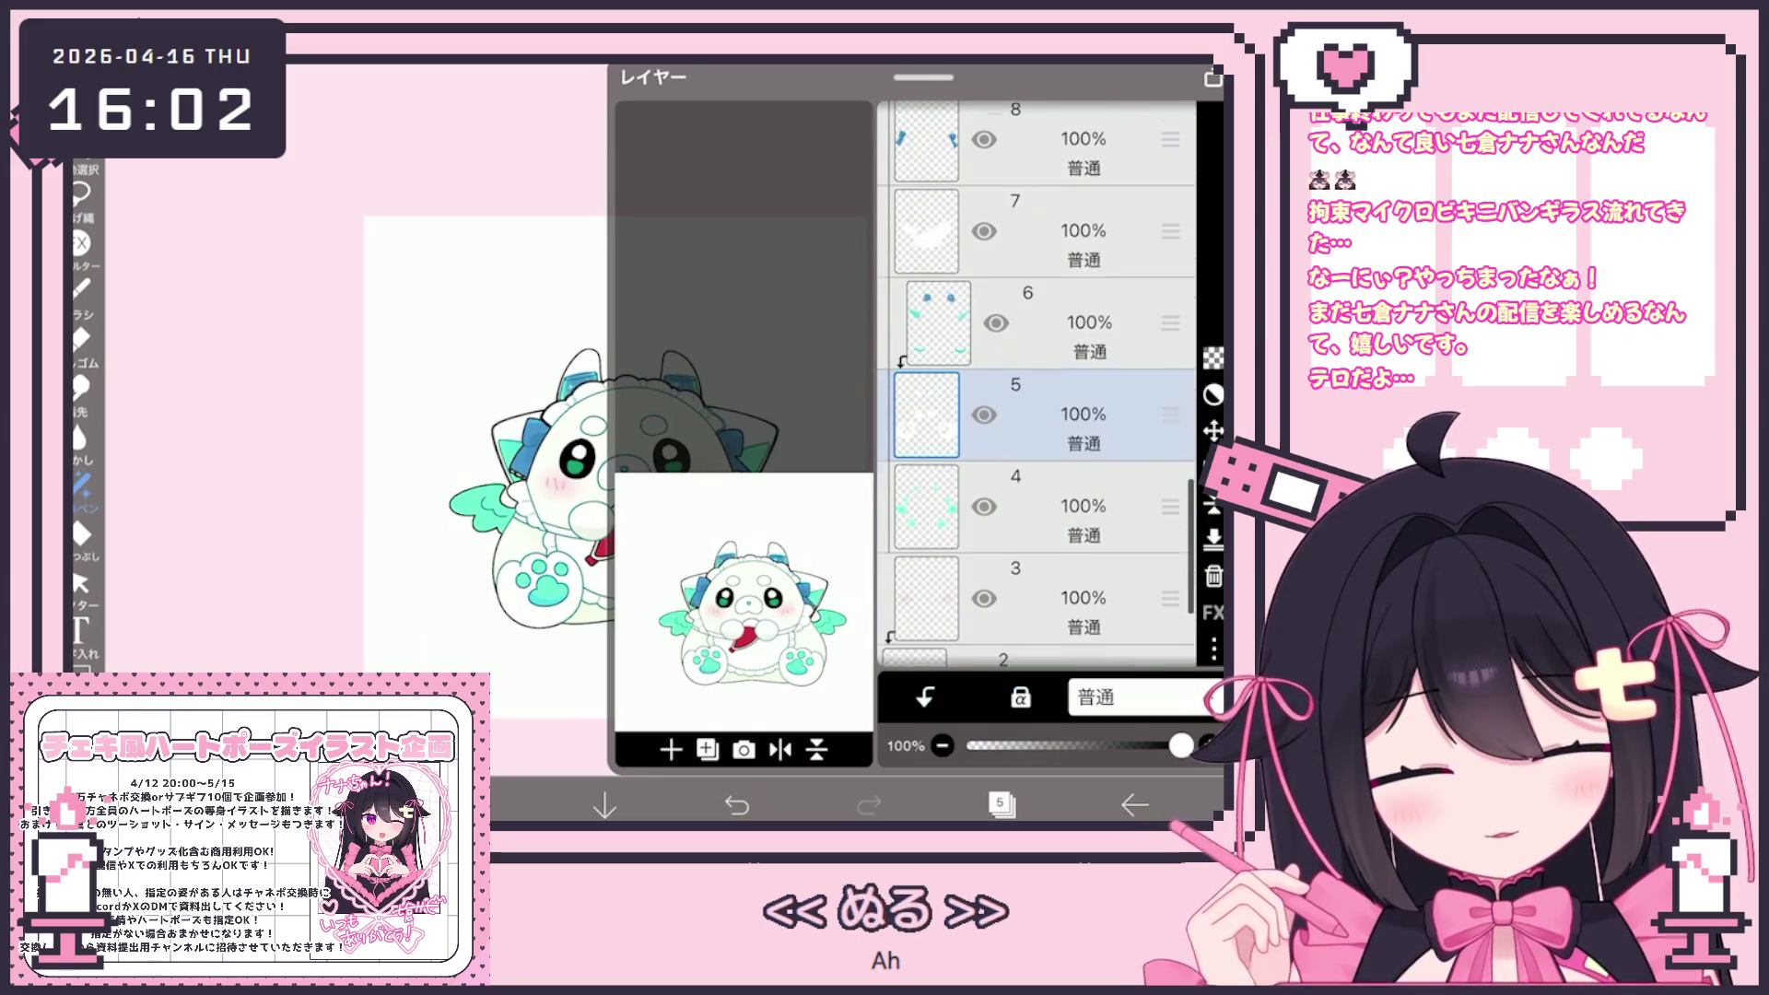
# Move the white layer down one place, add layers 3 and 2, then collapse the folder
pyautogui.moveTo(1170, 415); pyautogui.dragTo(1170, 465)
pyautogui.click(1078, 528)
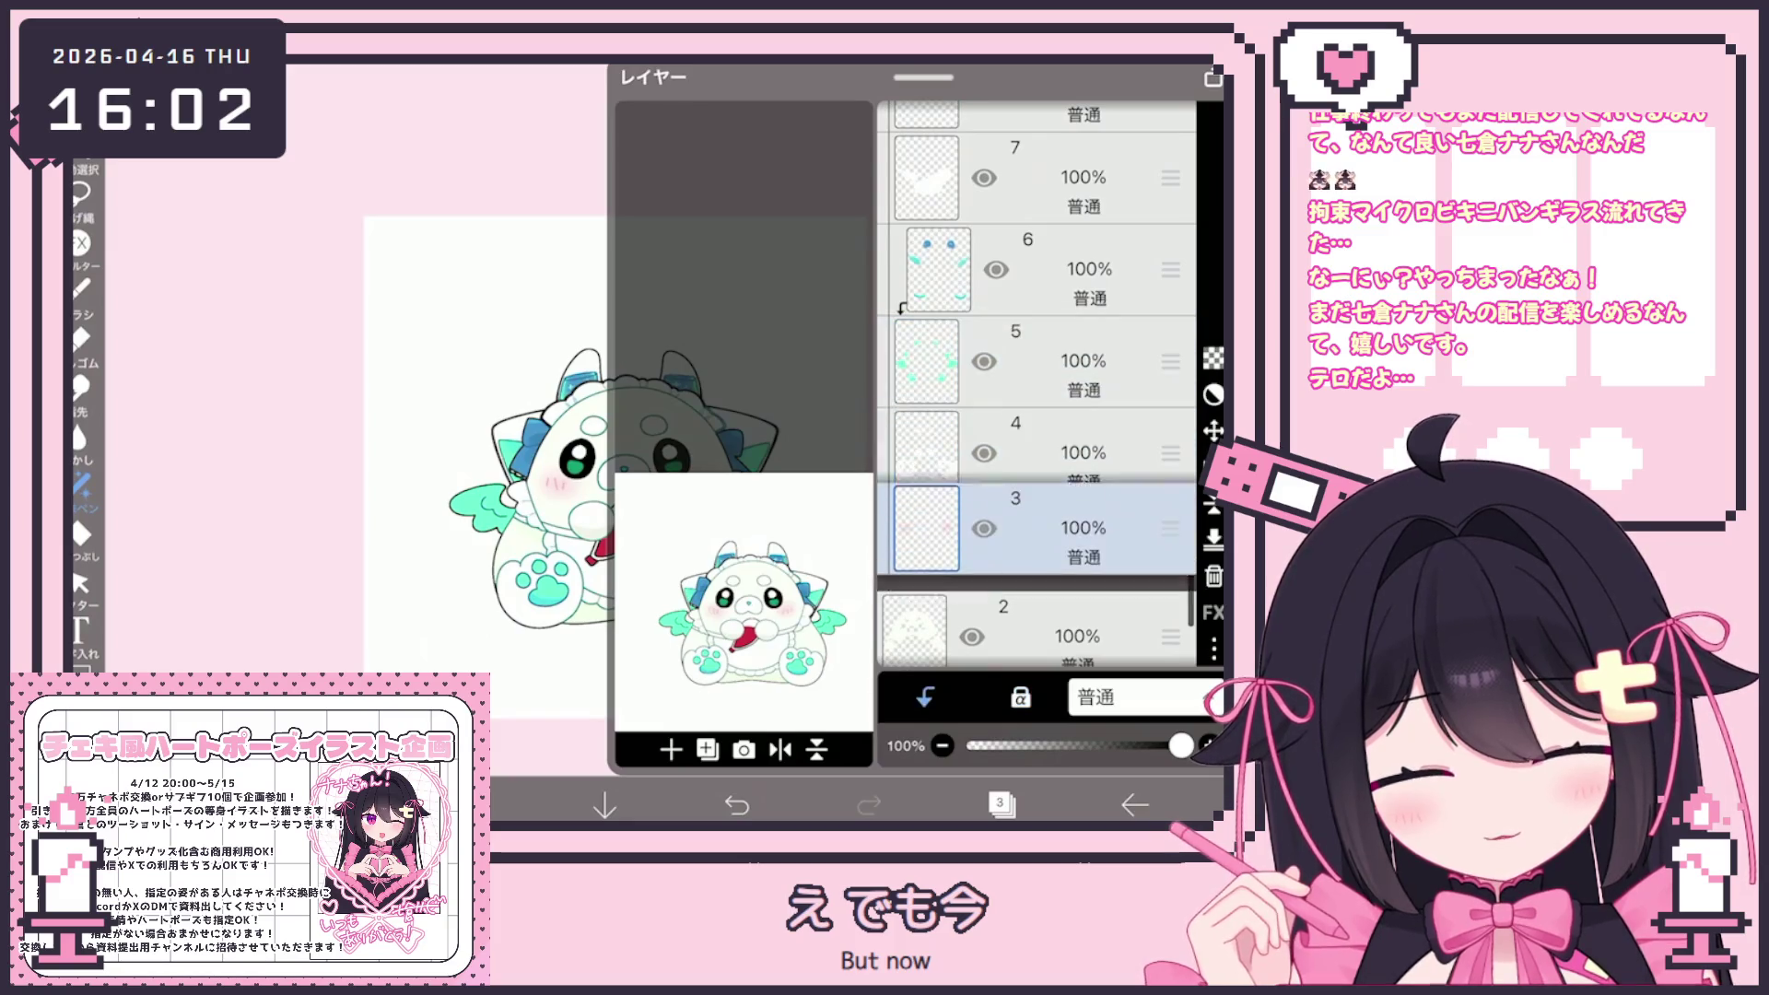
pyautogui.scroll(-1, 1037, 415)
pyautogui.click(1079, 516)
pyautogui.scroll(6, 1037, 415)
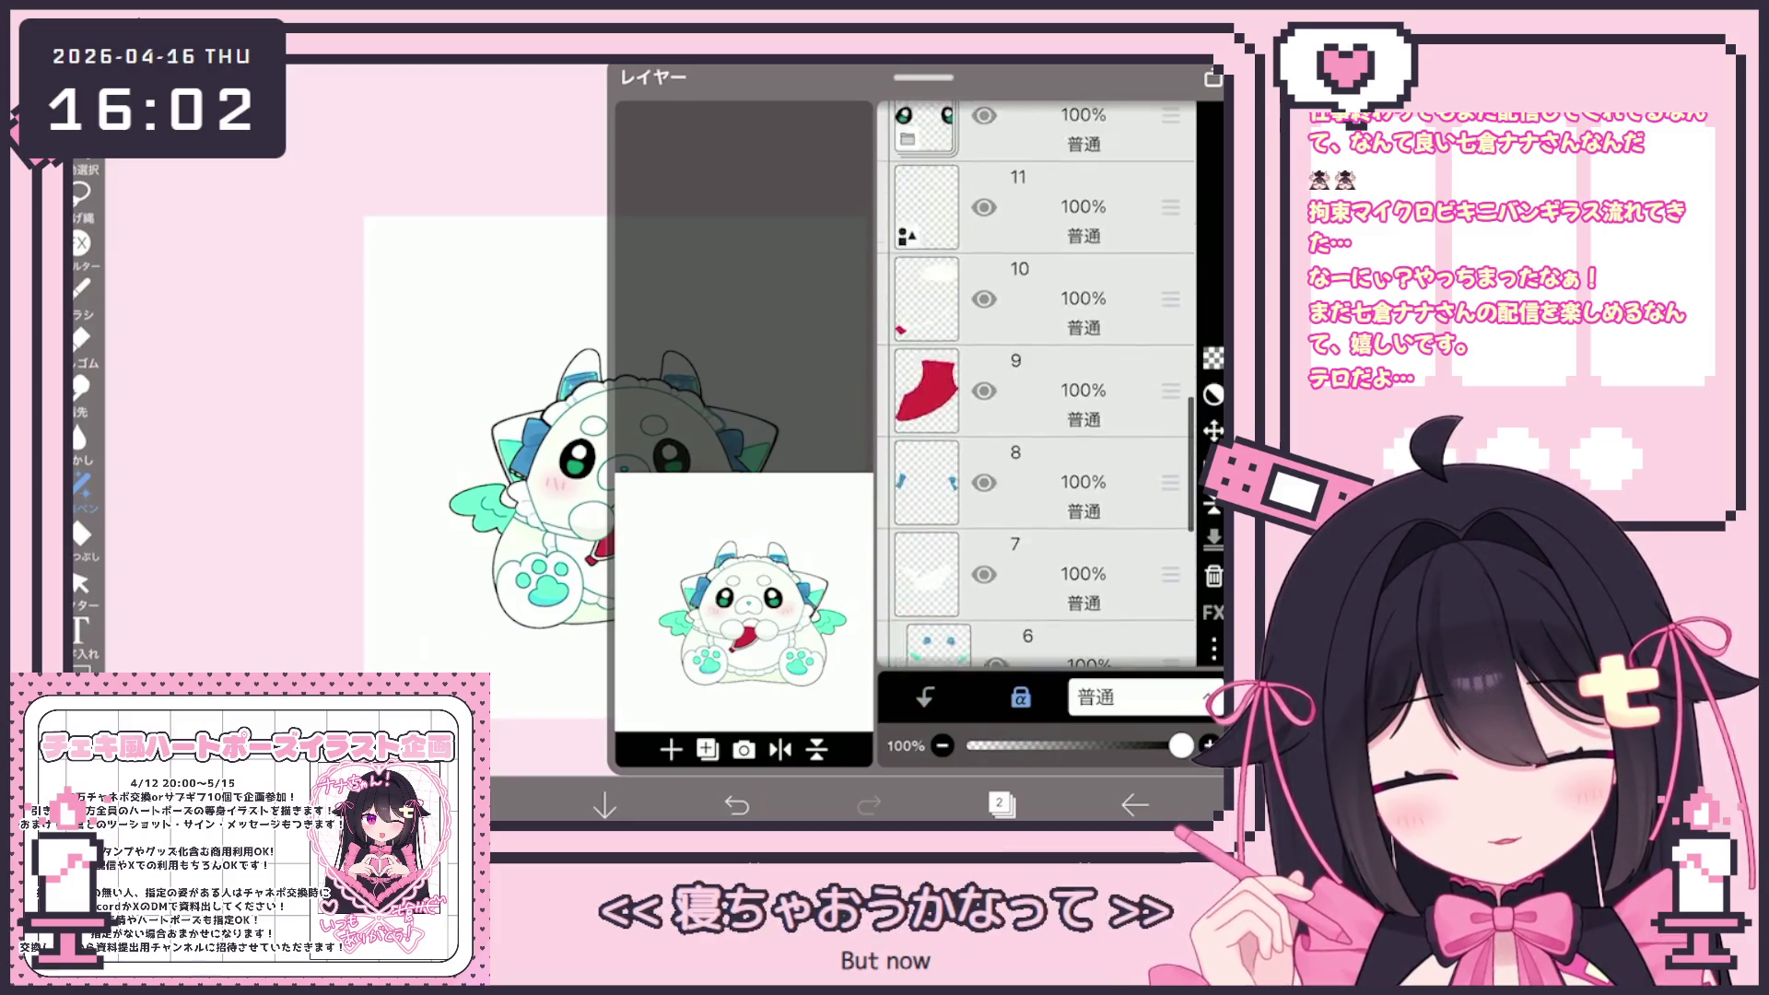
pyautogui.scroll(10, 1037, 414)
pyautogui.click(1078, 387)
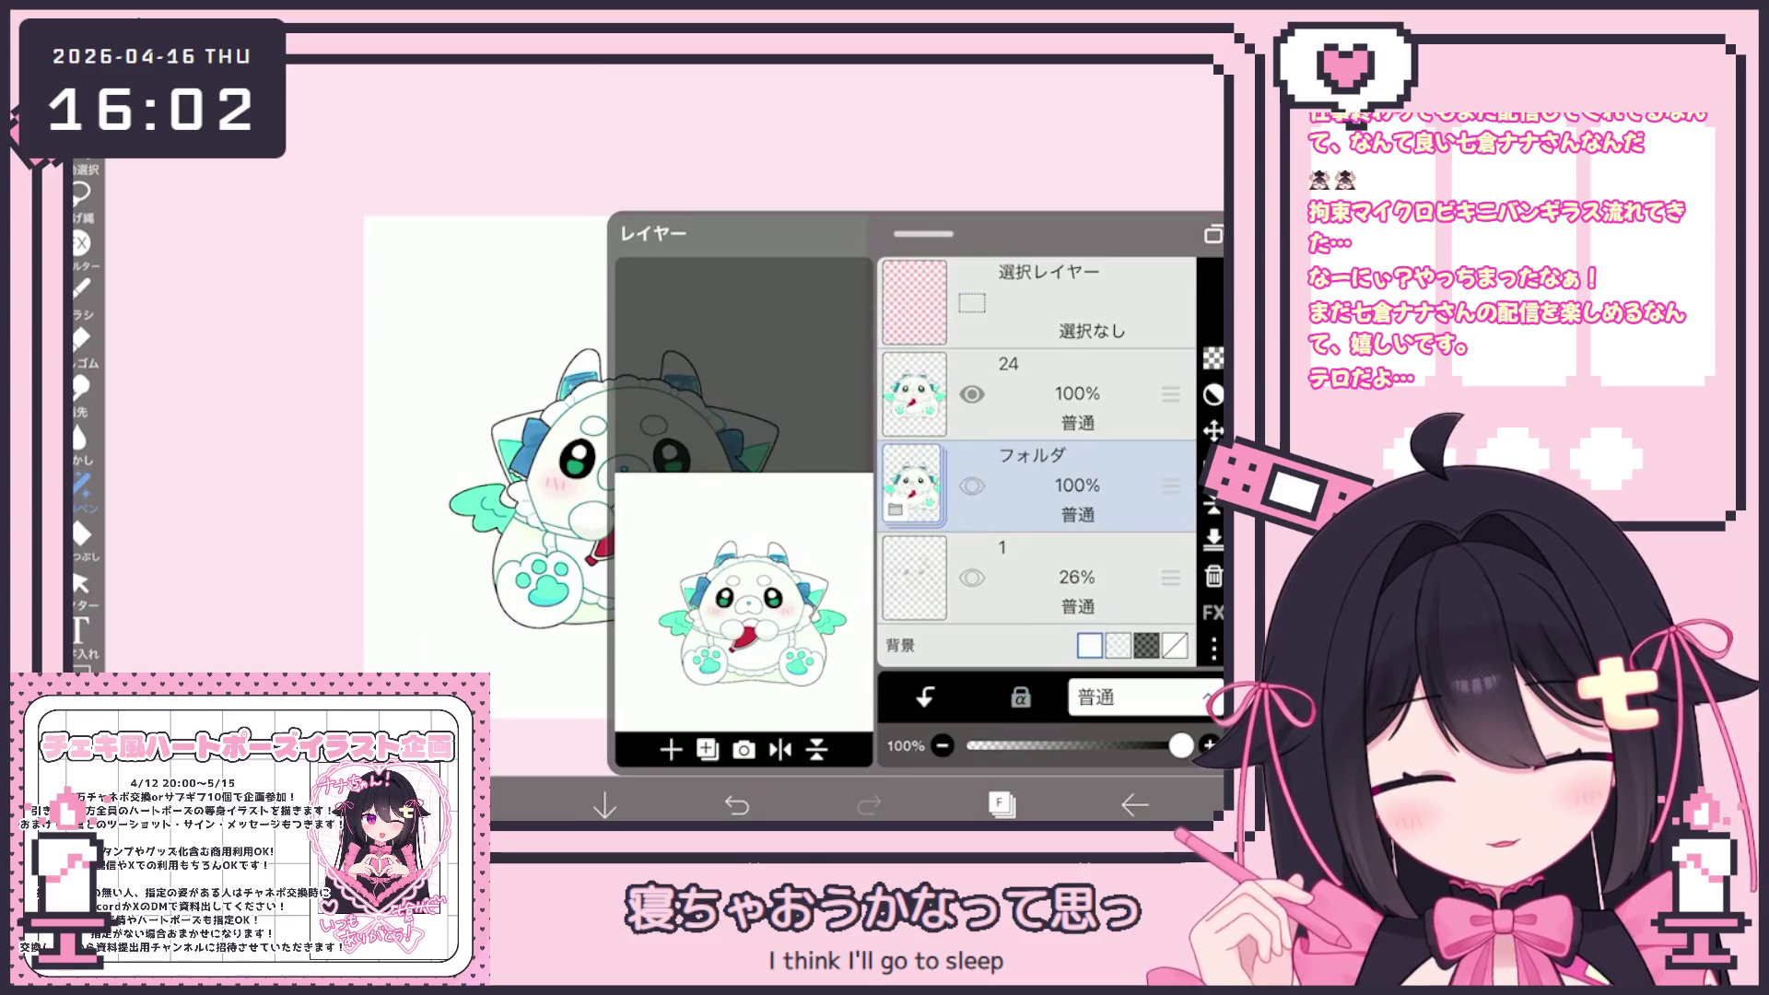
pyautogui.click(1002, 804)
pyautogui.scroll(3, 654, 451)
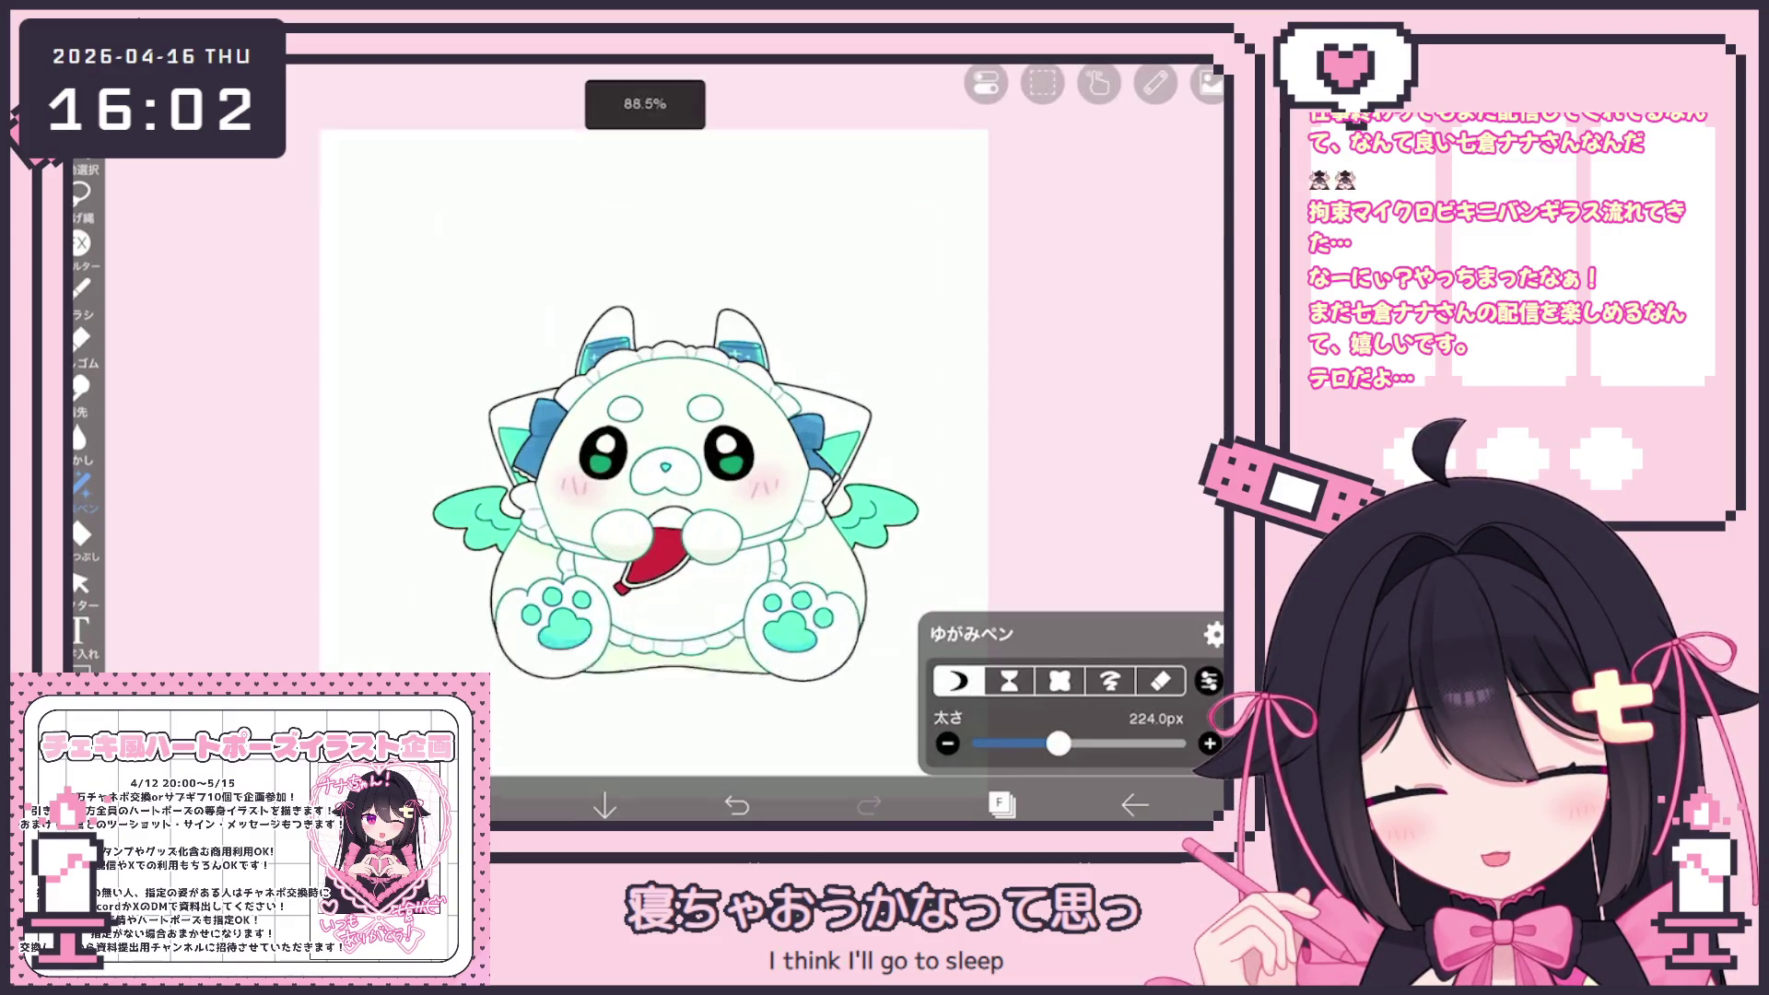
# Make layer 24 the working layer and return to the canvas
pyautogui.click(1002, 804)
pyautogui.click(1078, 387)
pyautogui.click(1002, 805)
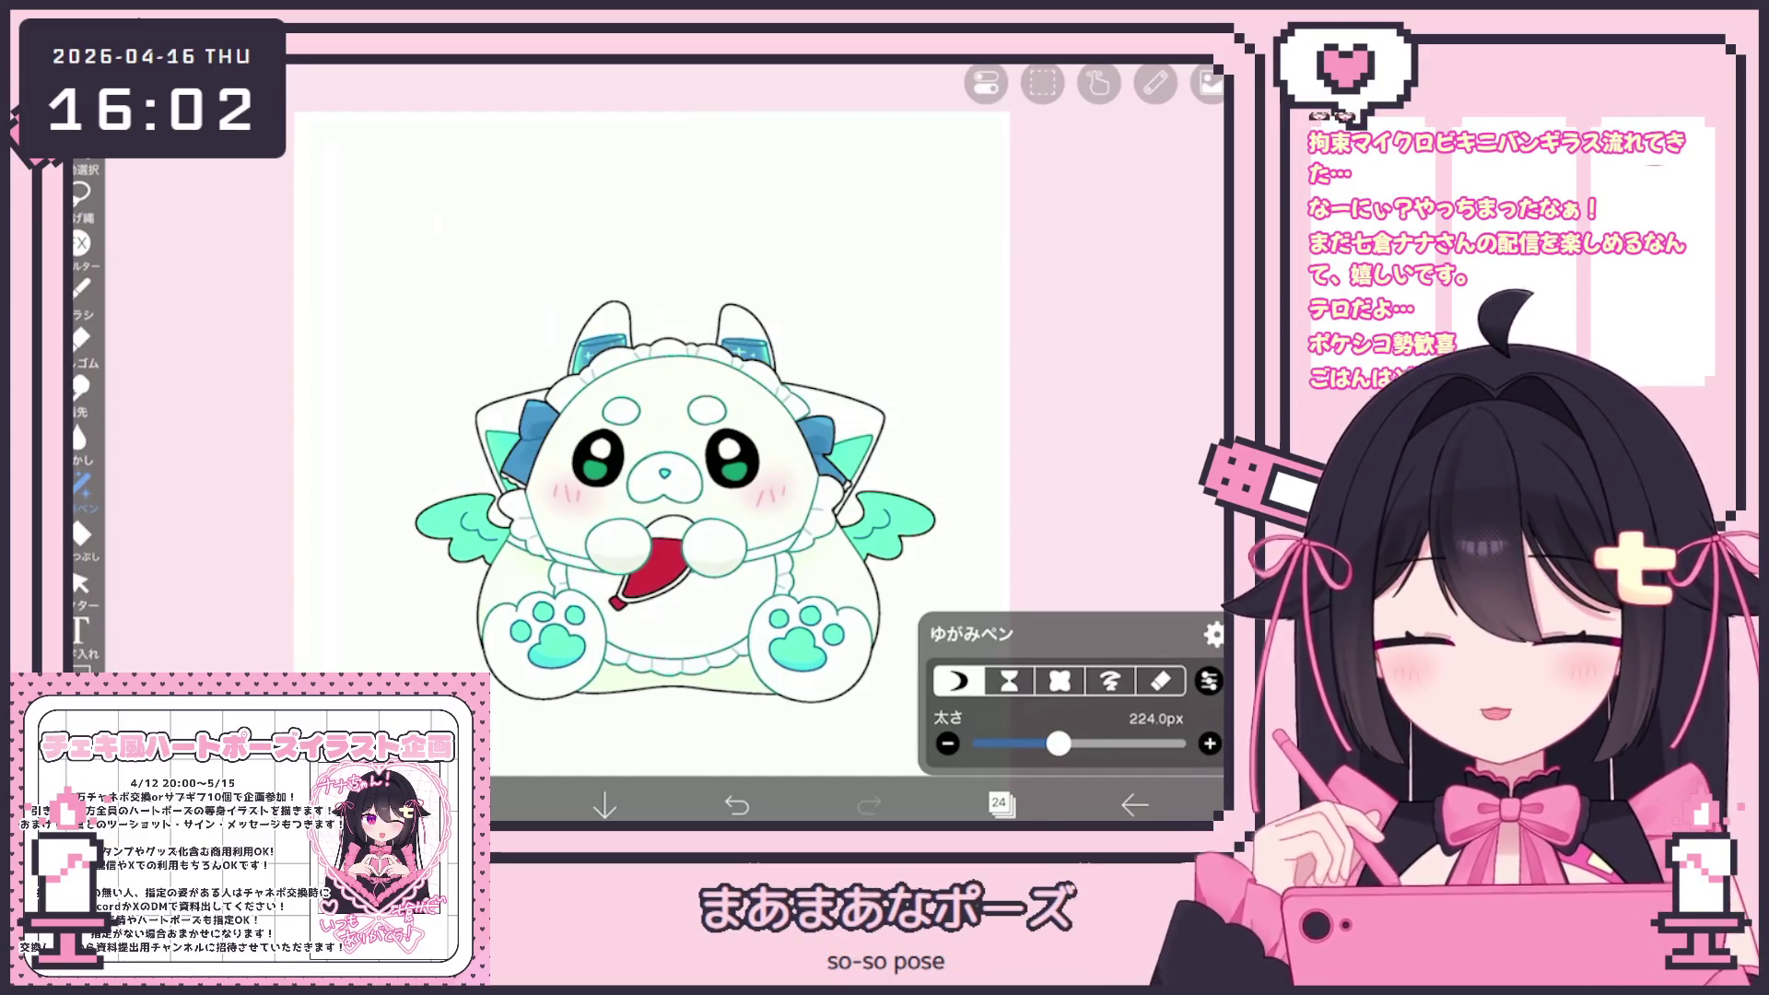
pyautogui.scroll(3, 758, 390)
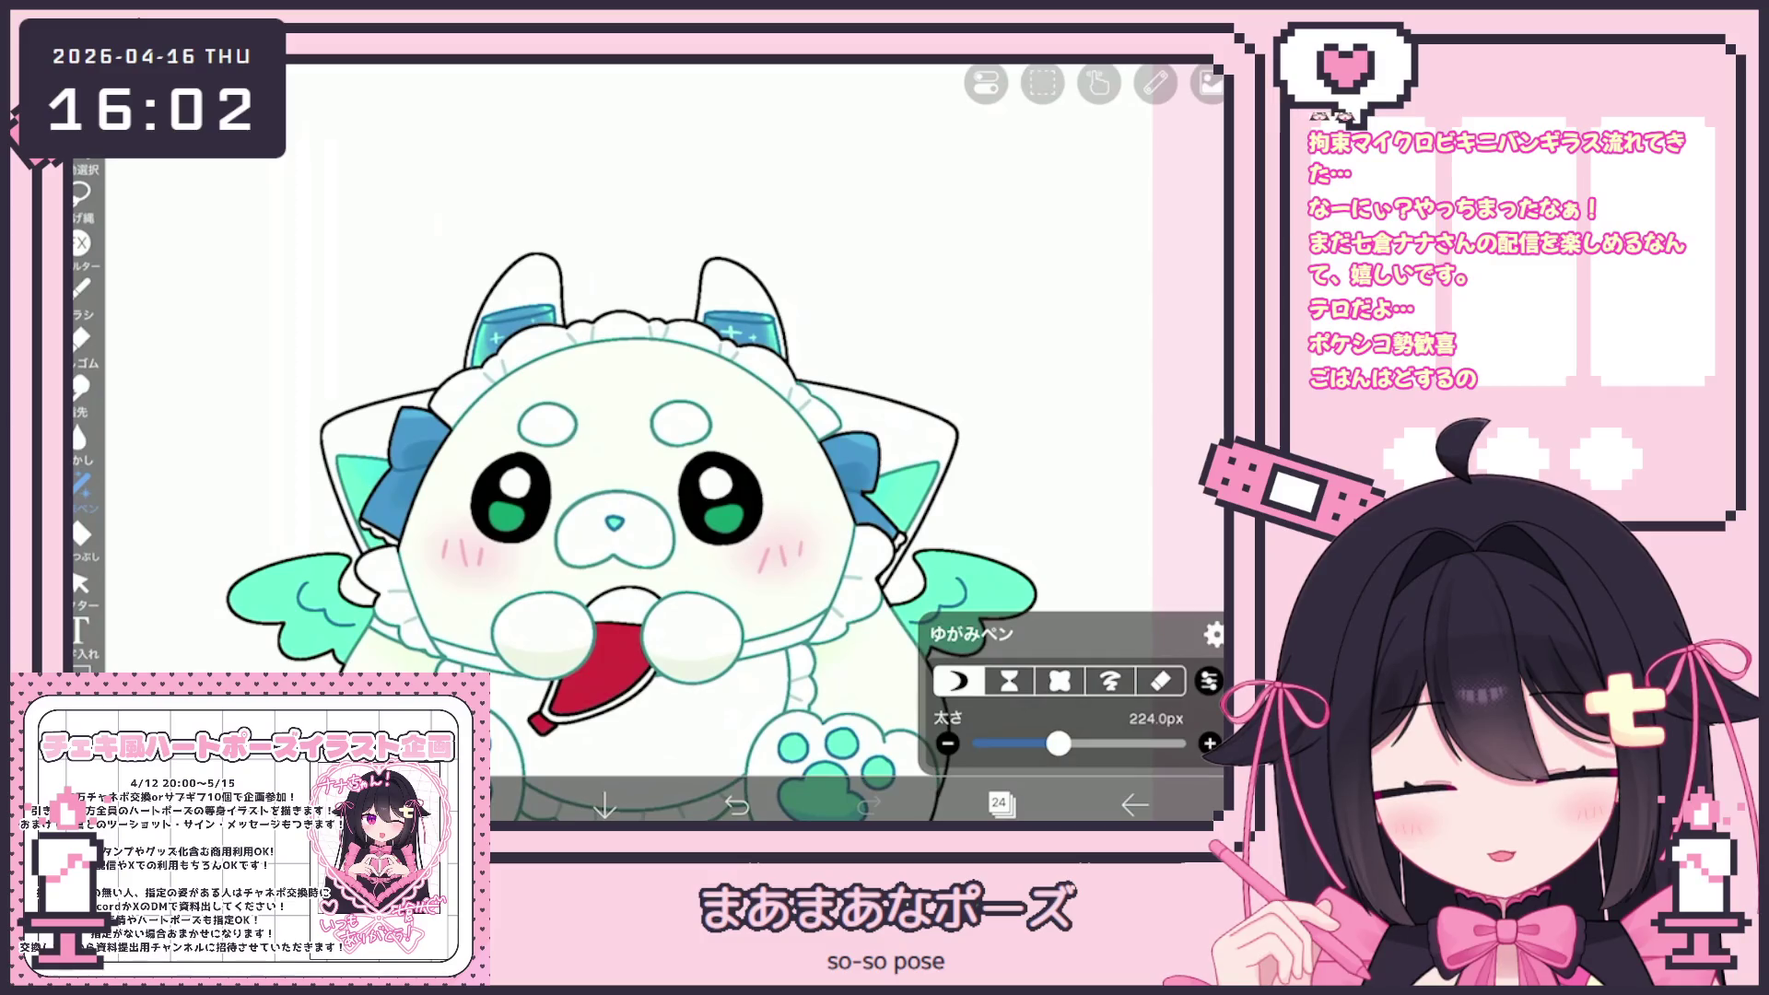
pyautogui.scroll(-3, 663, 443)
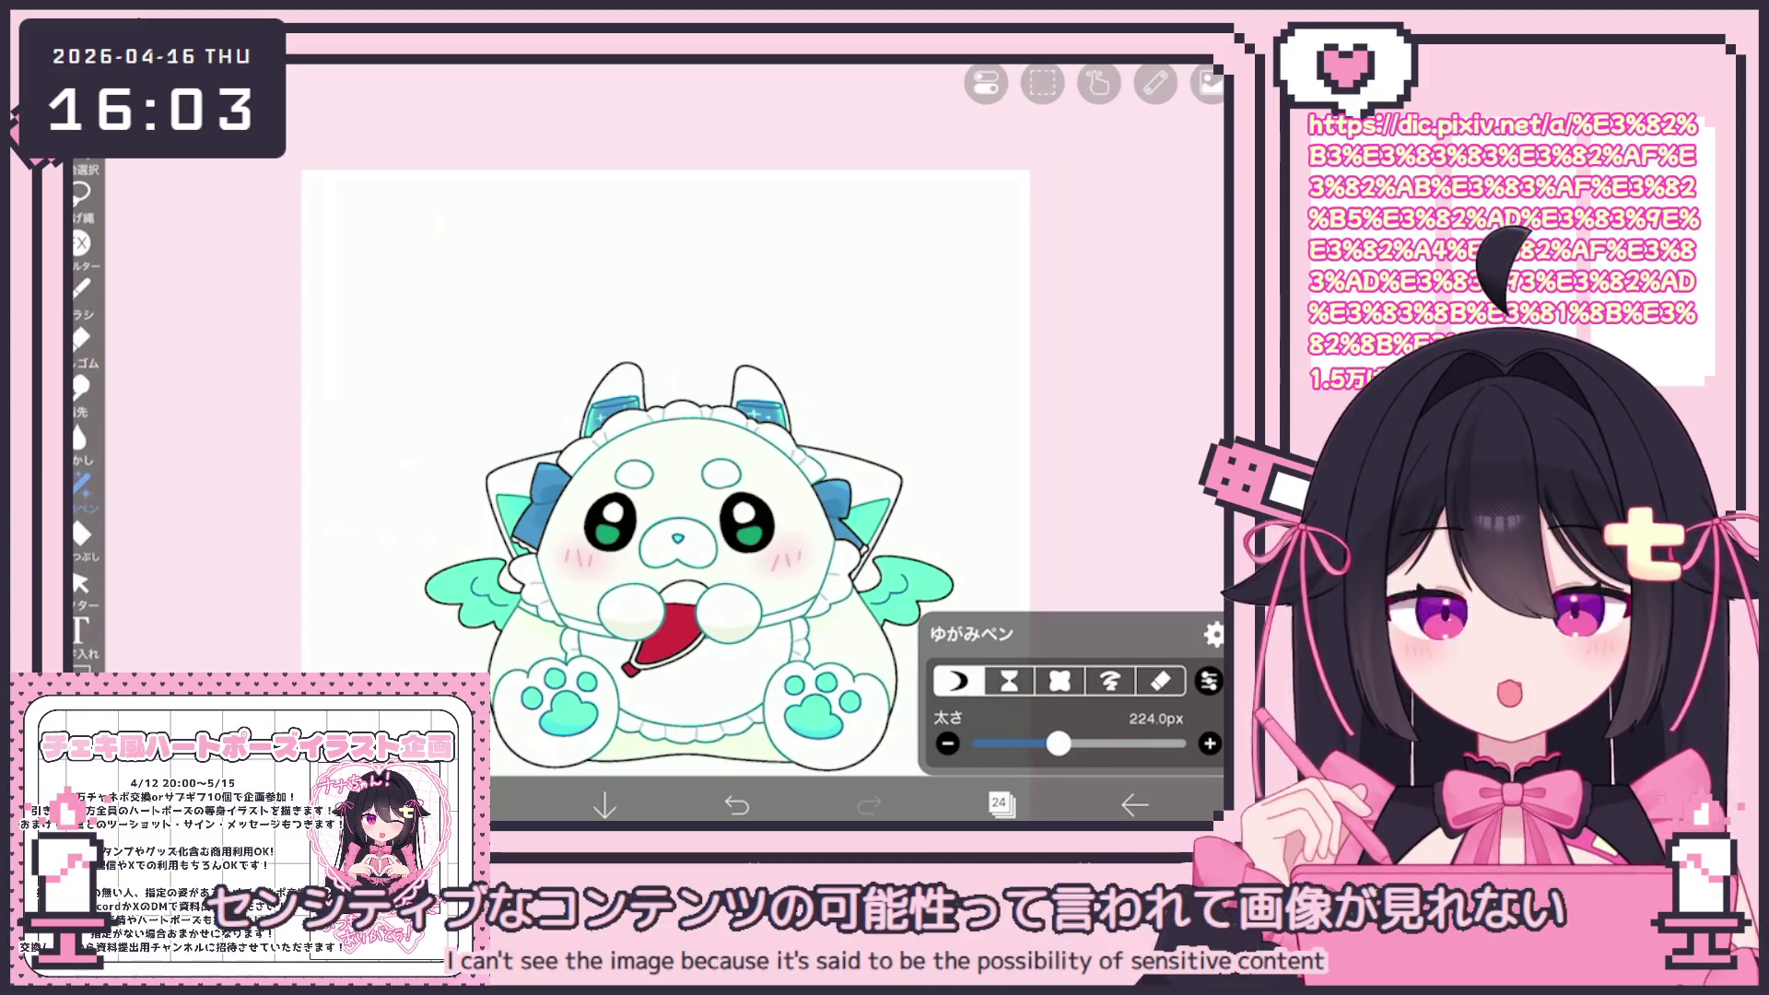
pyautogui.scroll(2, 664, 461)
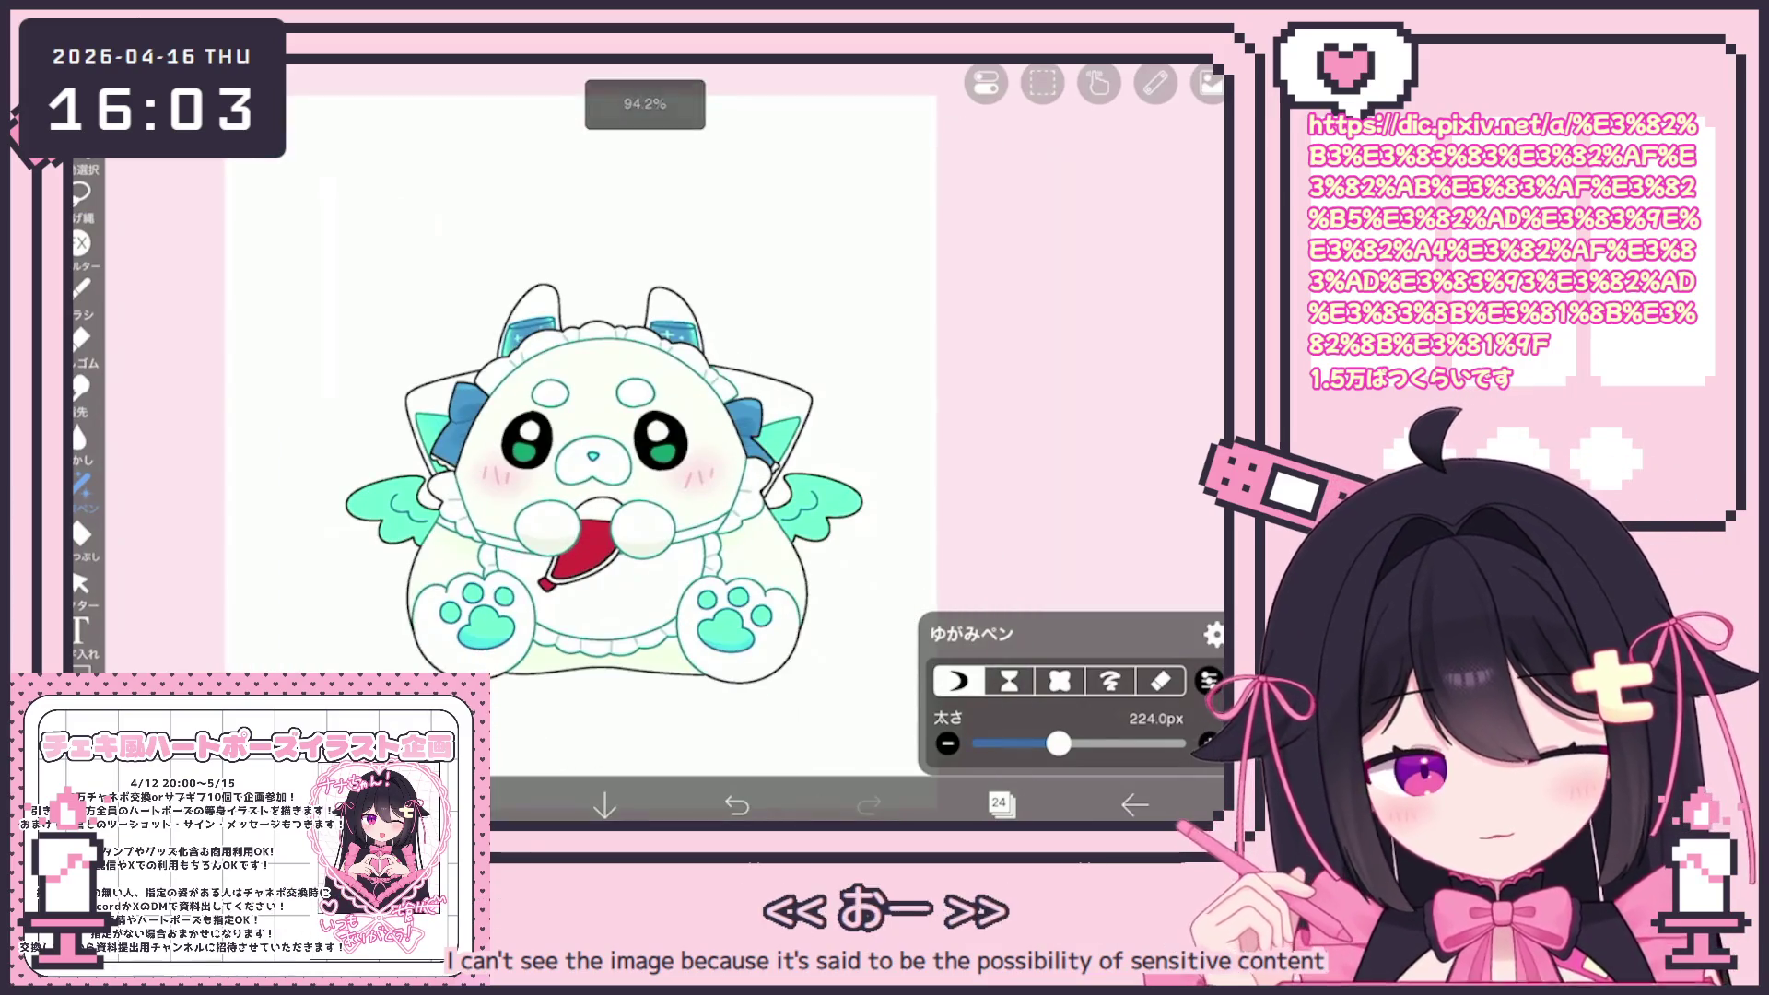
# Set the ゆがみペン distortion pen size to 126.0 px
pyautogui.click(1000, 804)
pyautogui.click(1000, 804)
pyautogui.scroll(3, 590, 415)
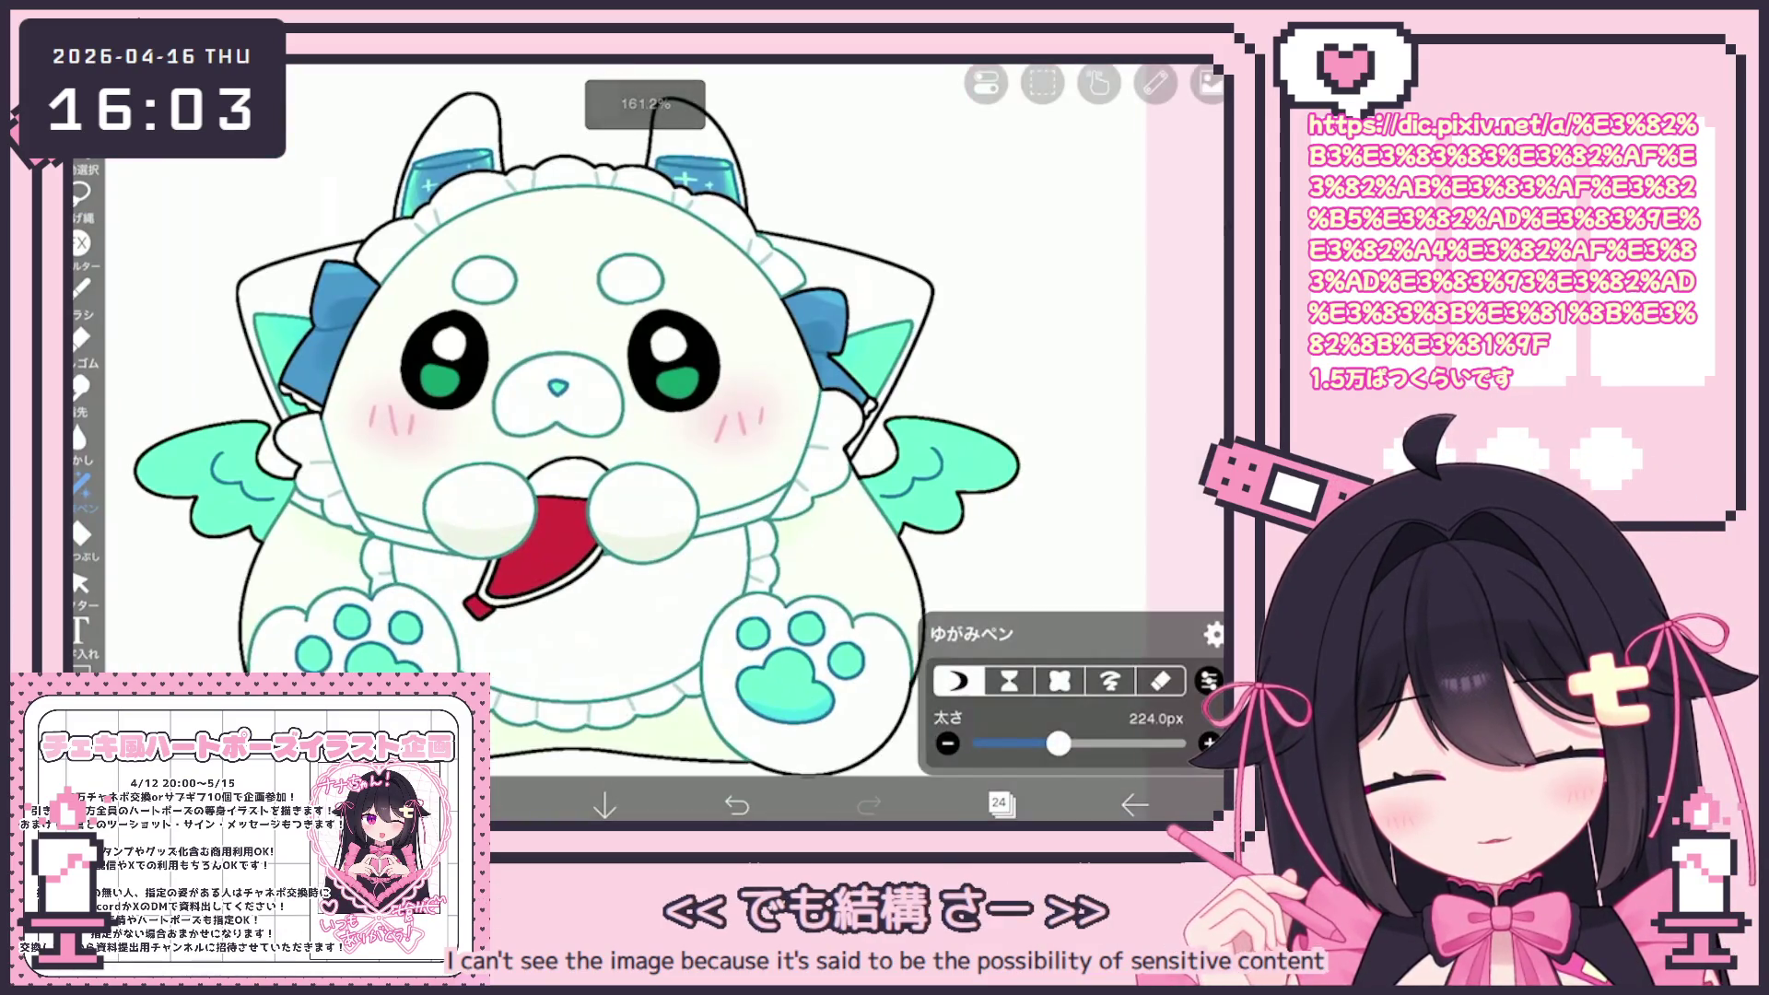
pyautogui.moveTo(1059, 744); pyautogui.dragTo(1037, 744)
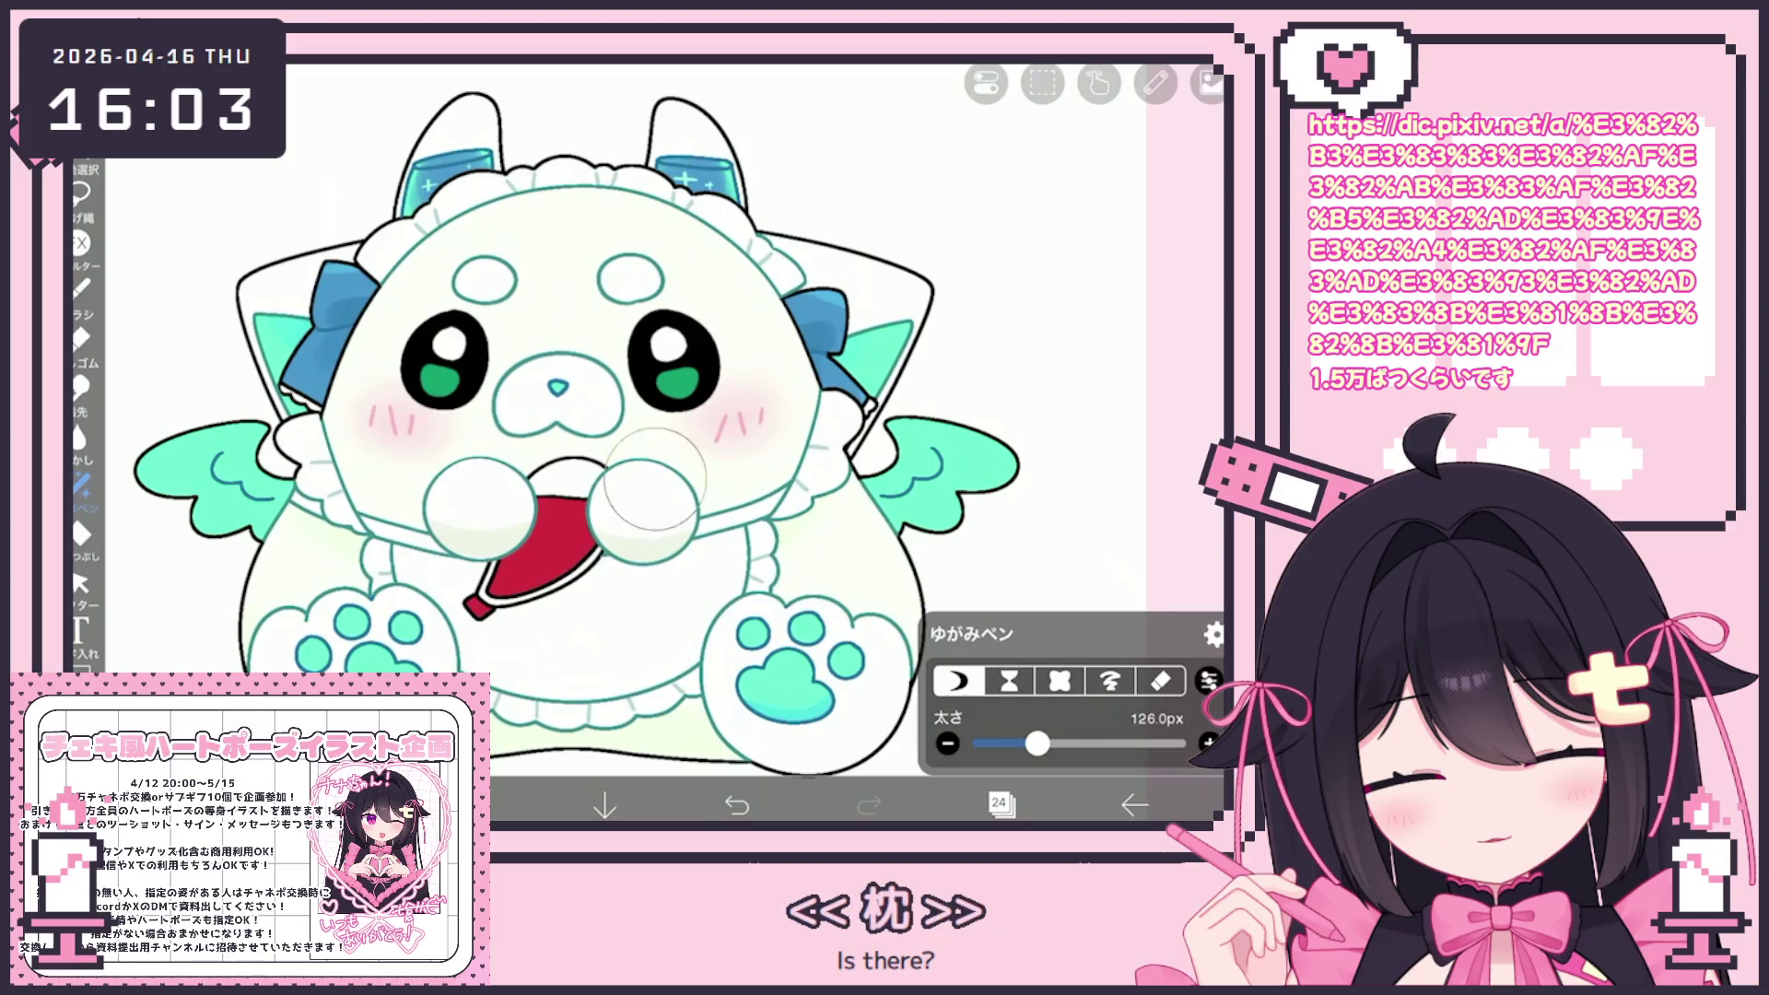
# Shrink the distortion pen to about 53 px while inspecting the mascot
pyautogui.scroll(-5, 599, 443)
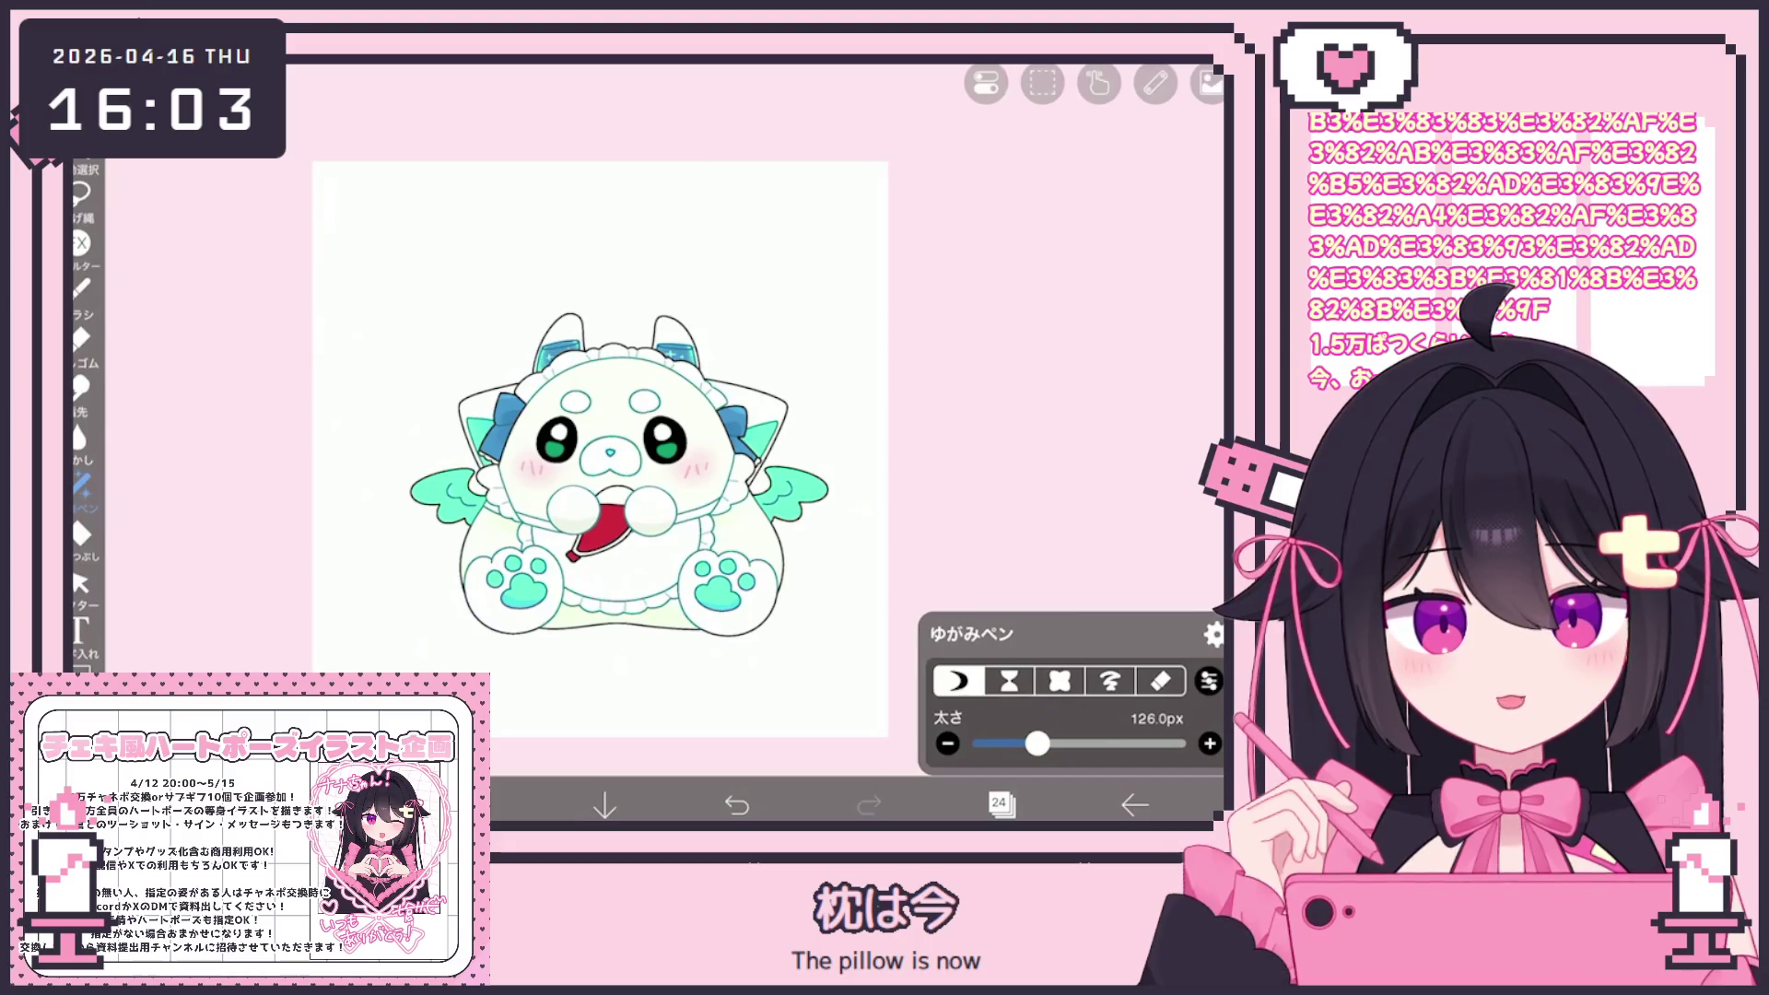
pyautogui.scroll(5, 599, 442)
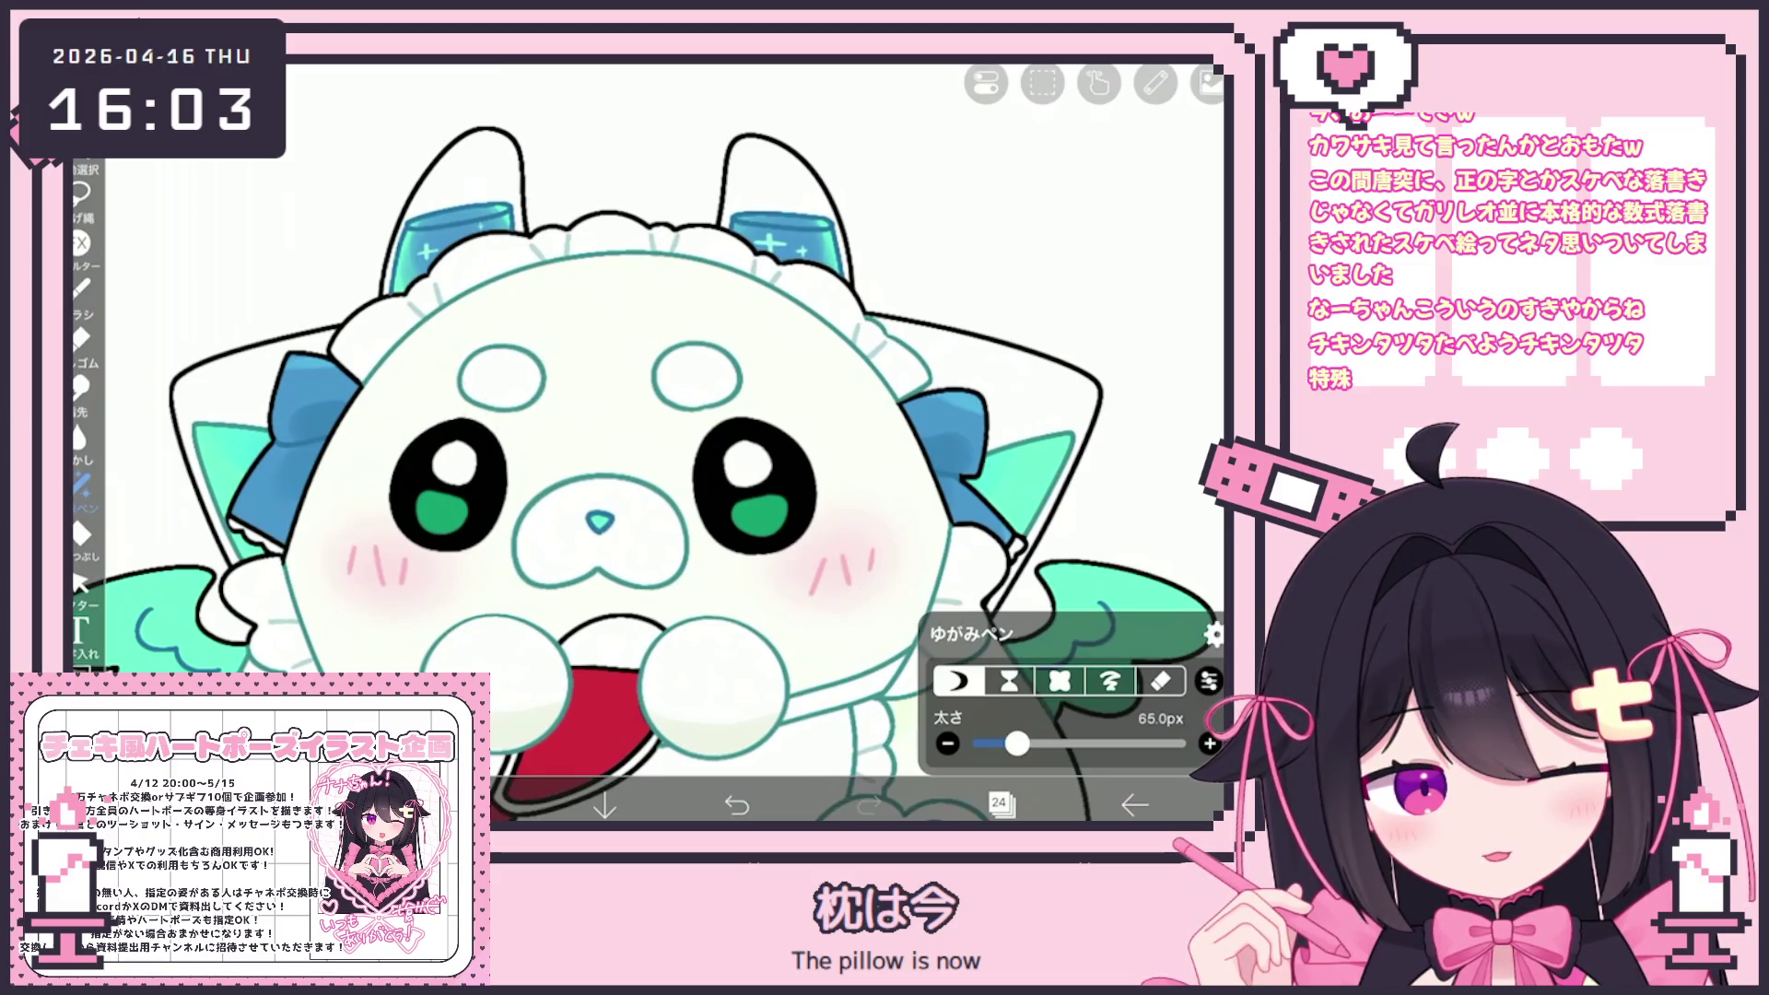
pyautogui.scroll(-3, 645, 442)
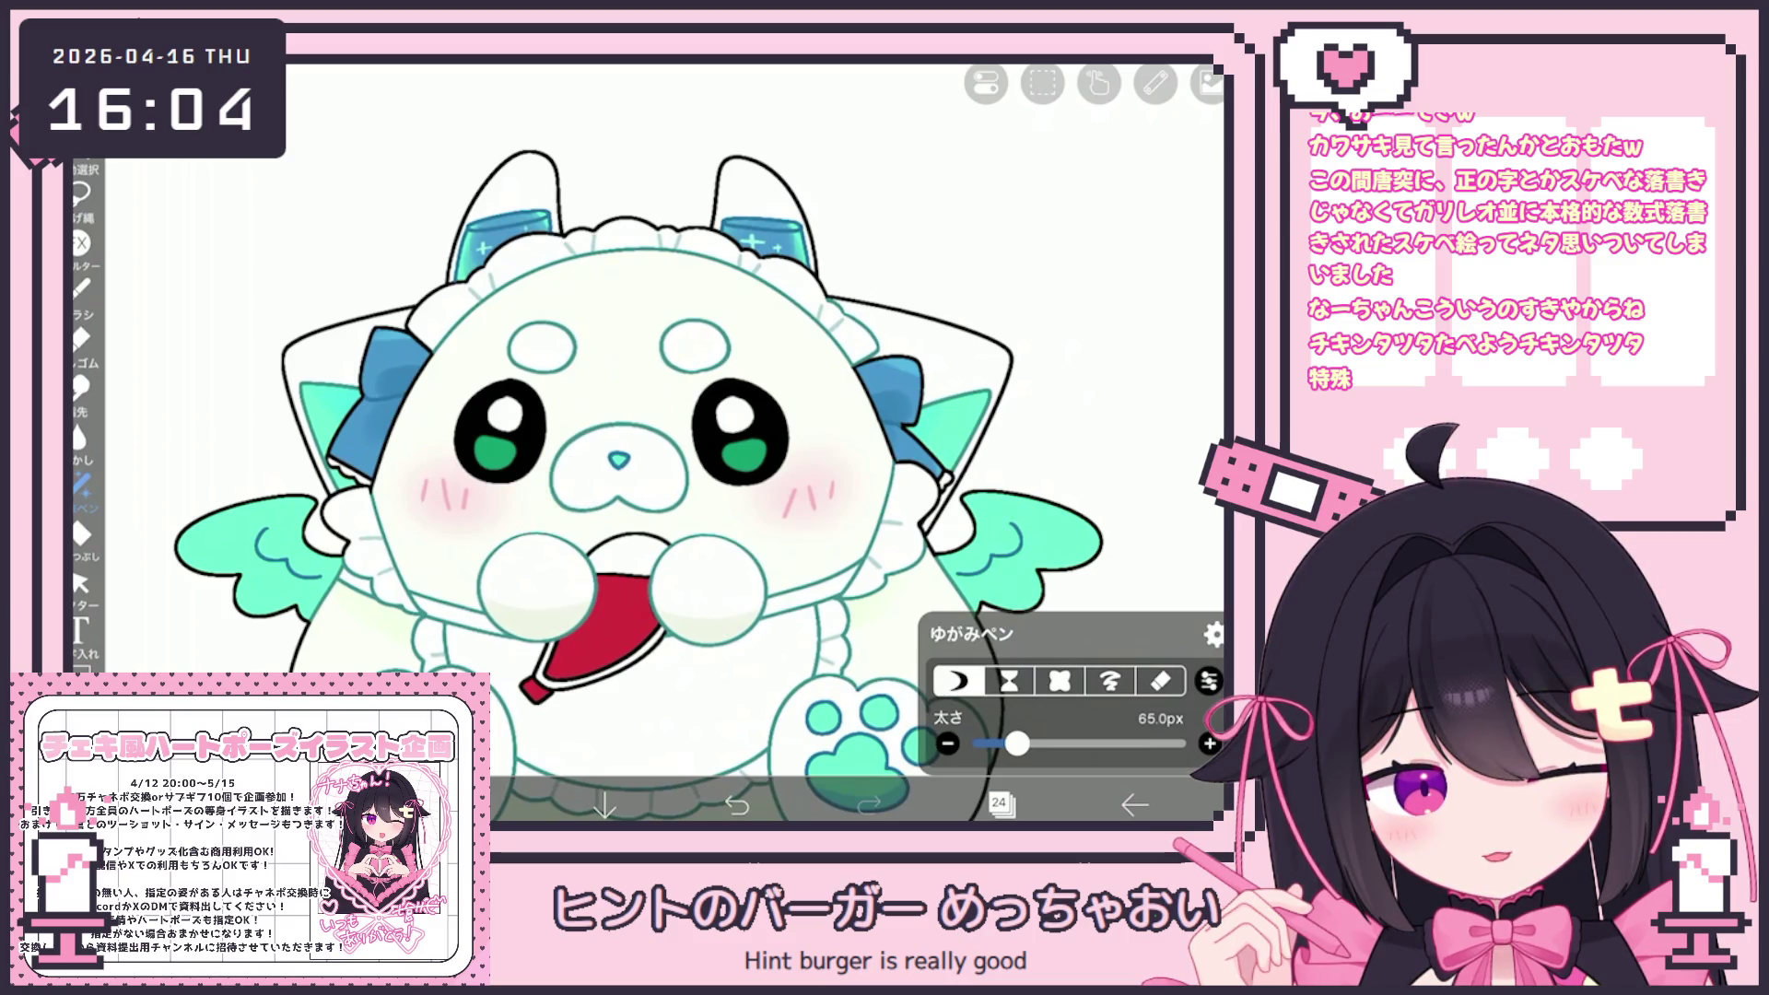
pyautogui.scroll(-3, 645, 442)
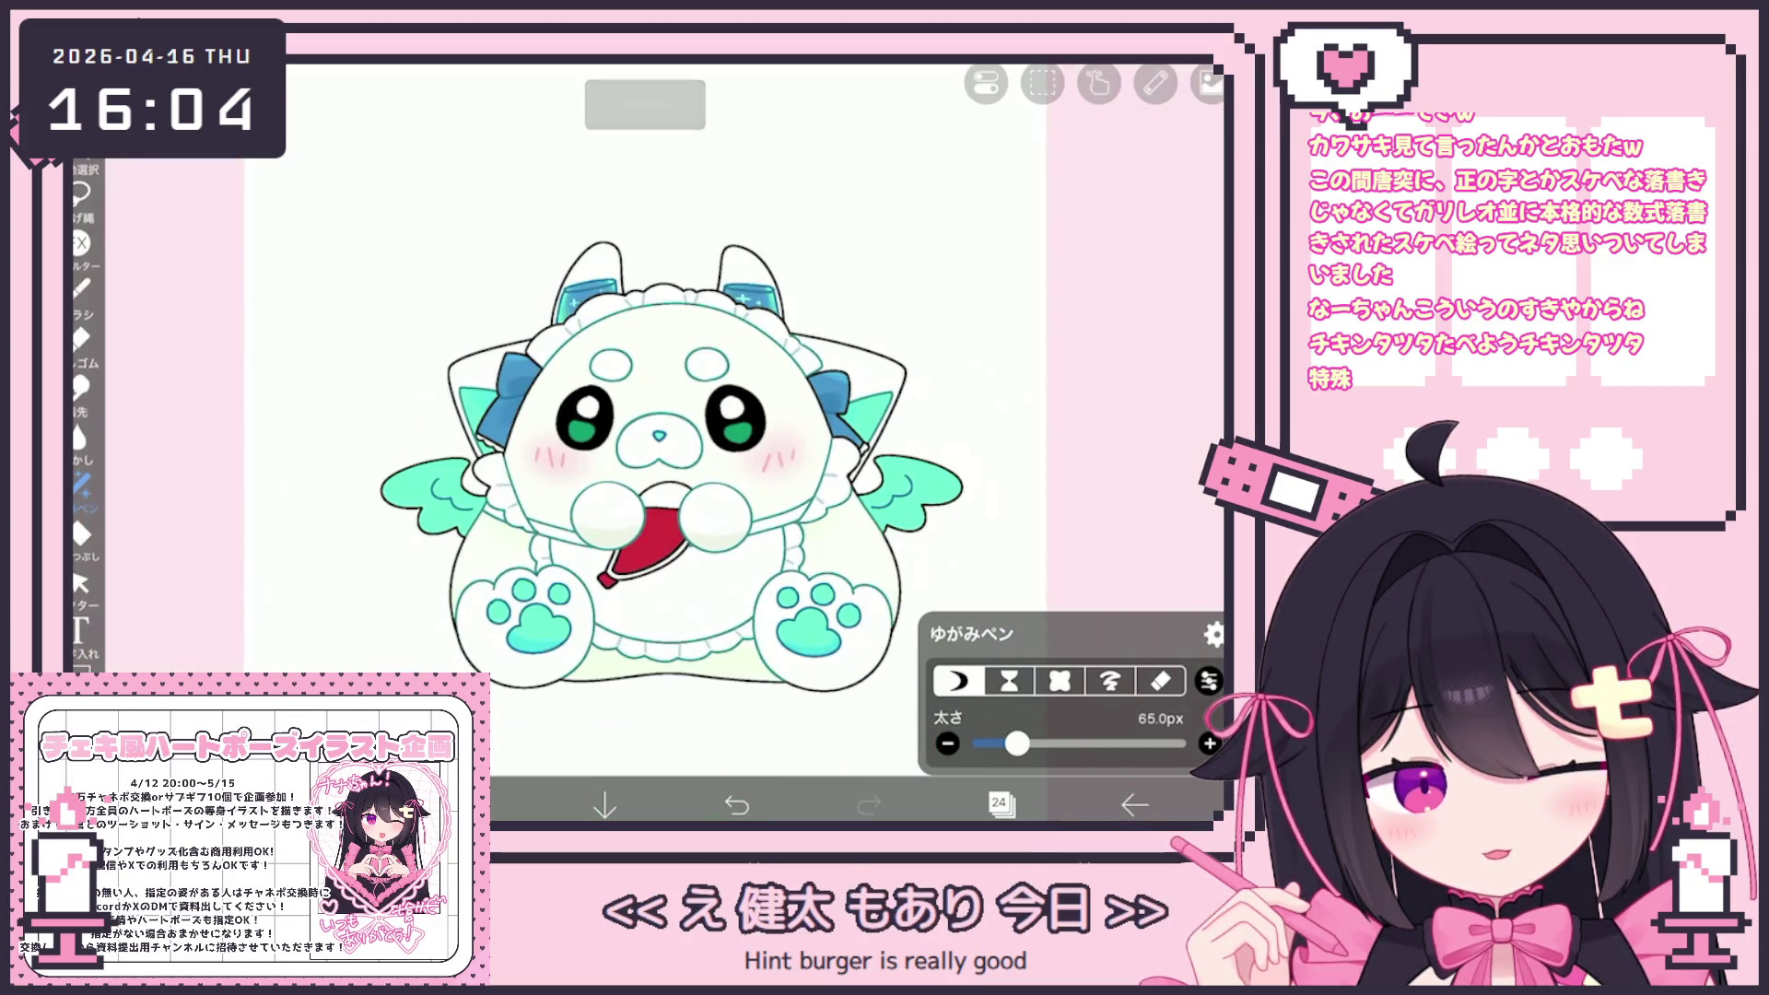
pyautogui.scroll(3, 763, 498)
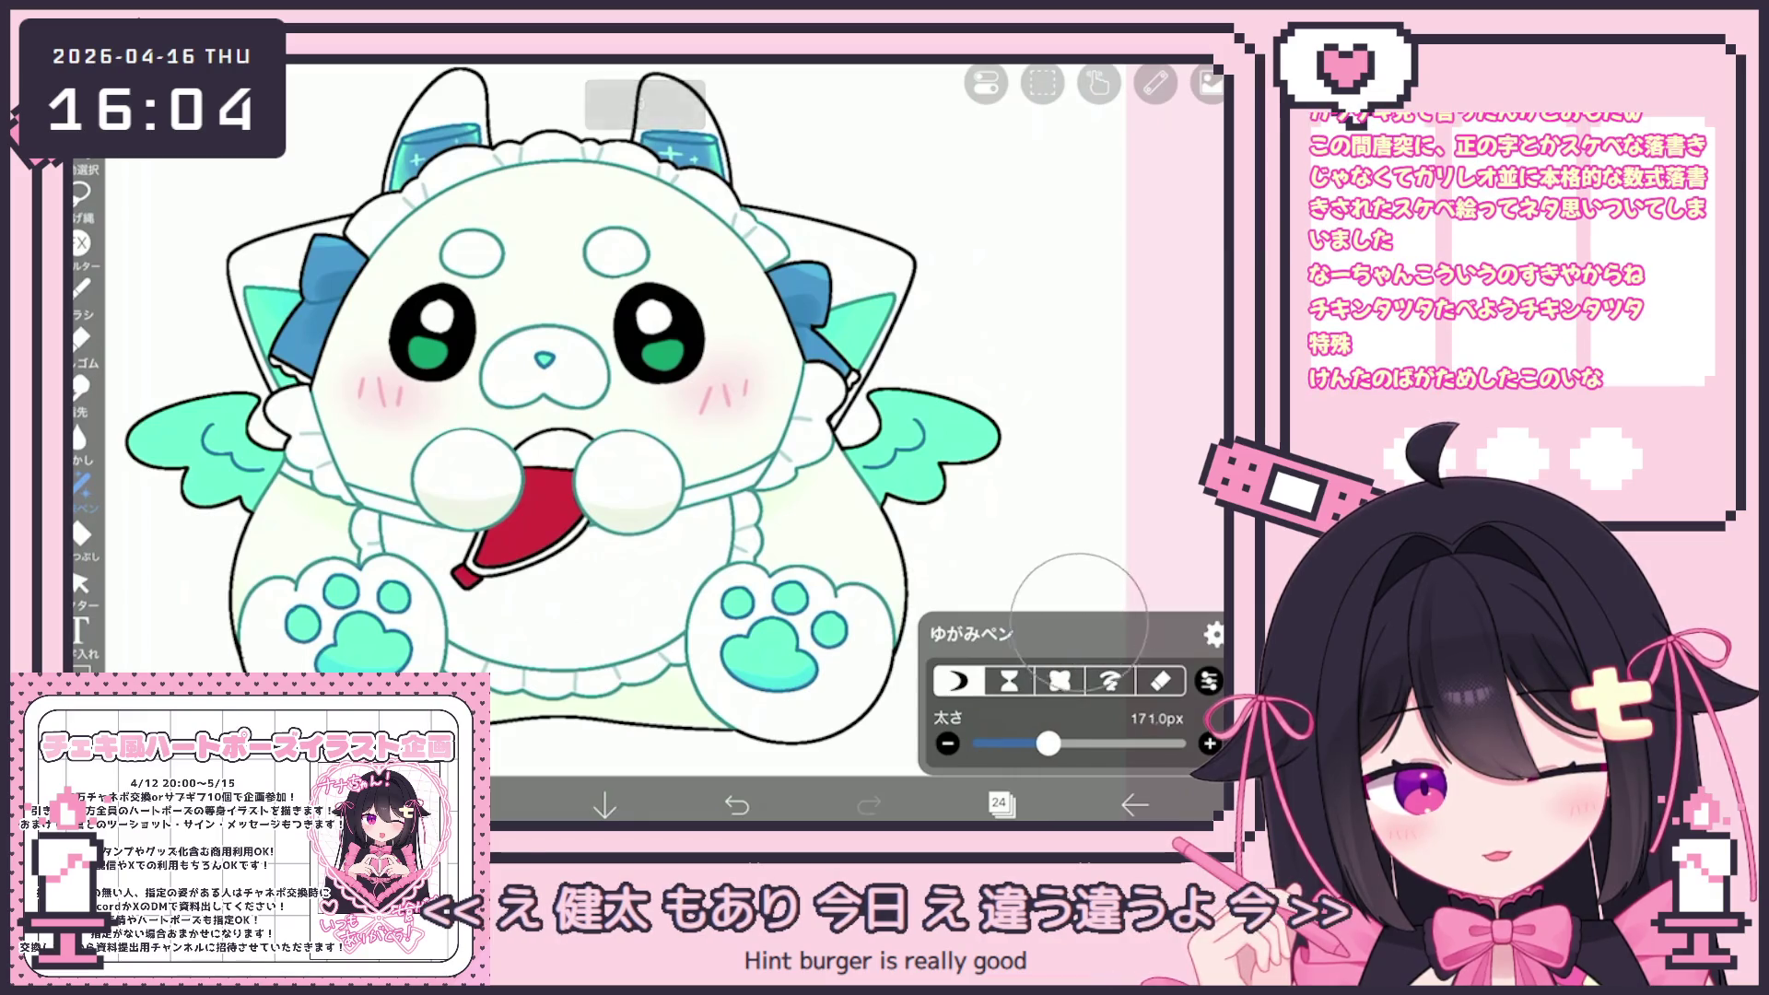
pyautogui.moveTo(1050, 744); pyautogui.dragTo(1012, 744)
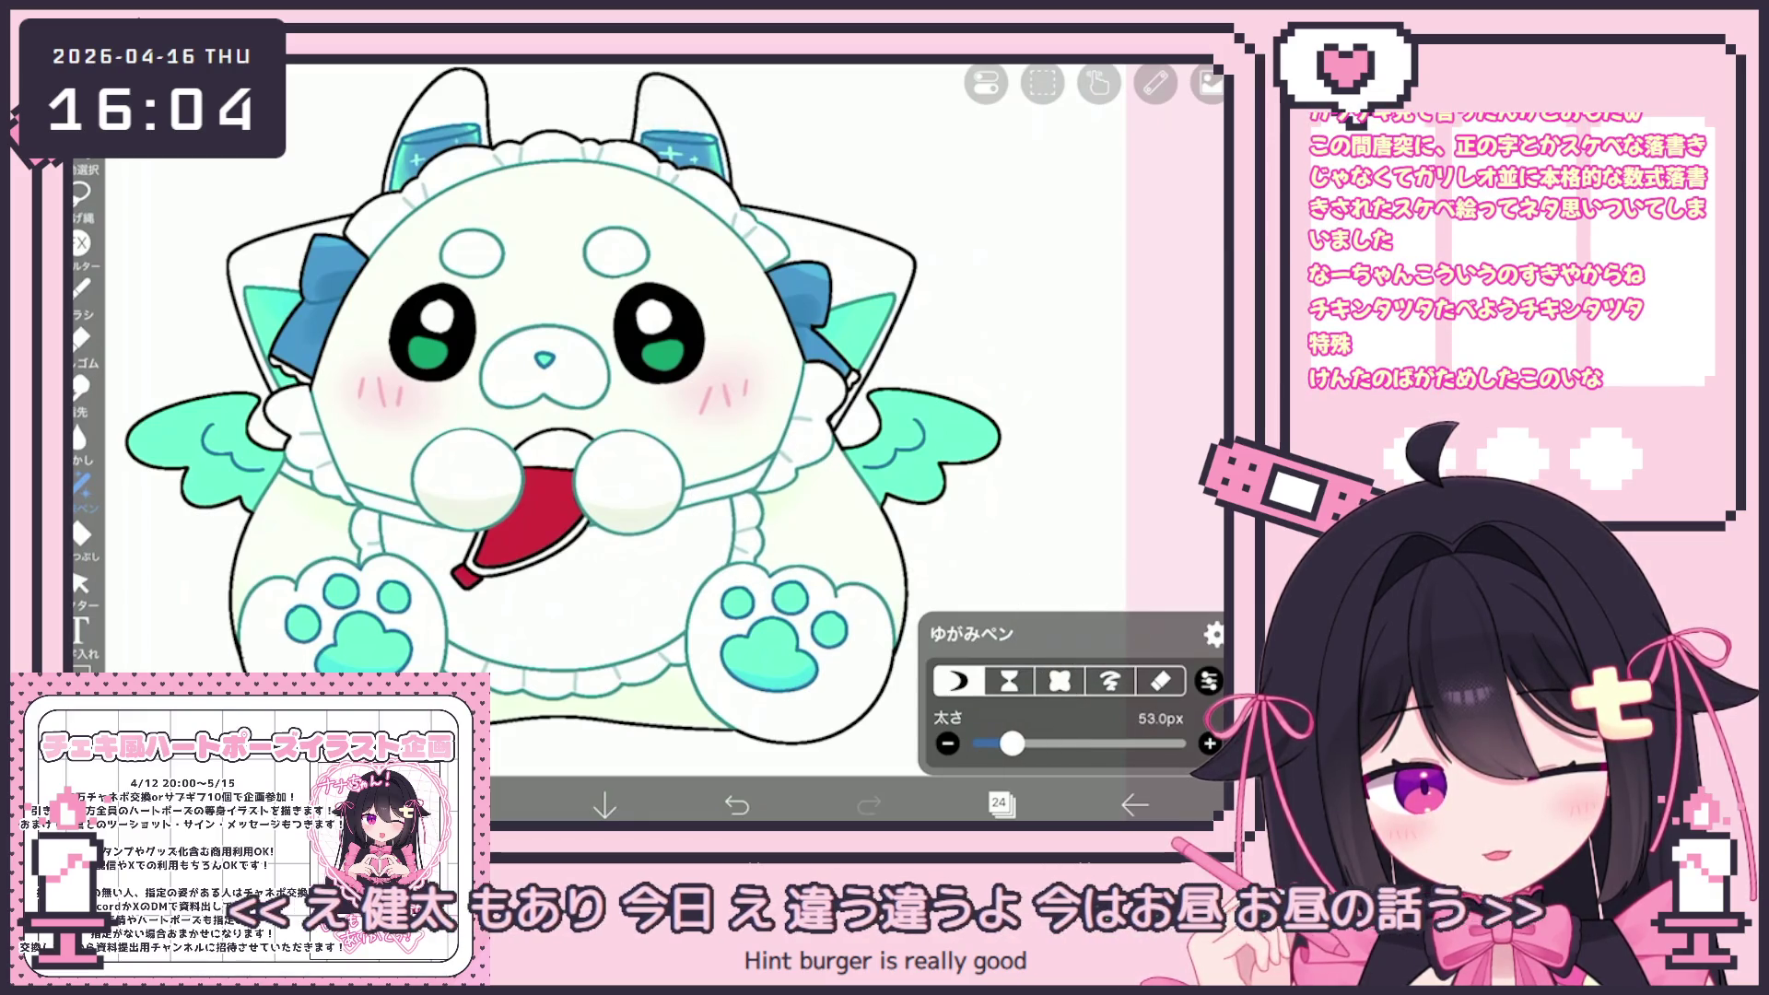
# Undo the last distortion stroke and reshape the outline near the right paw
pyautogui.click(738, 803)
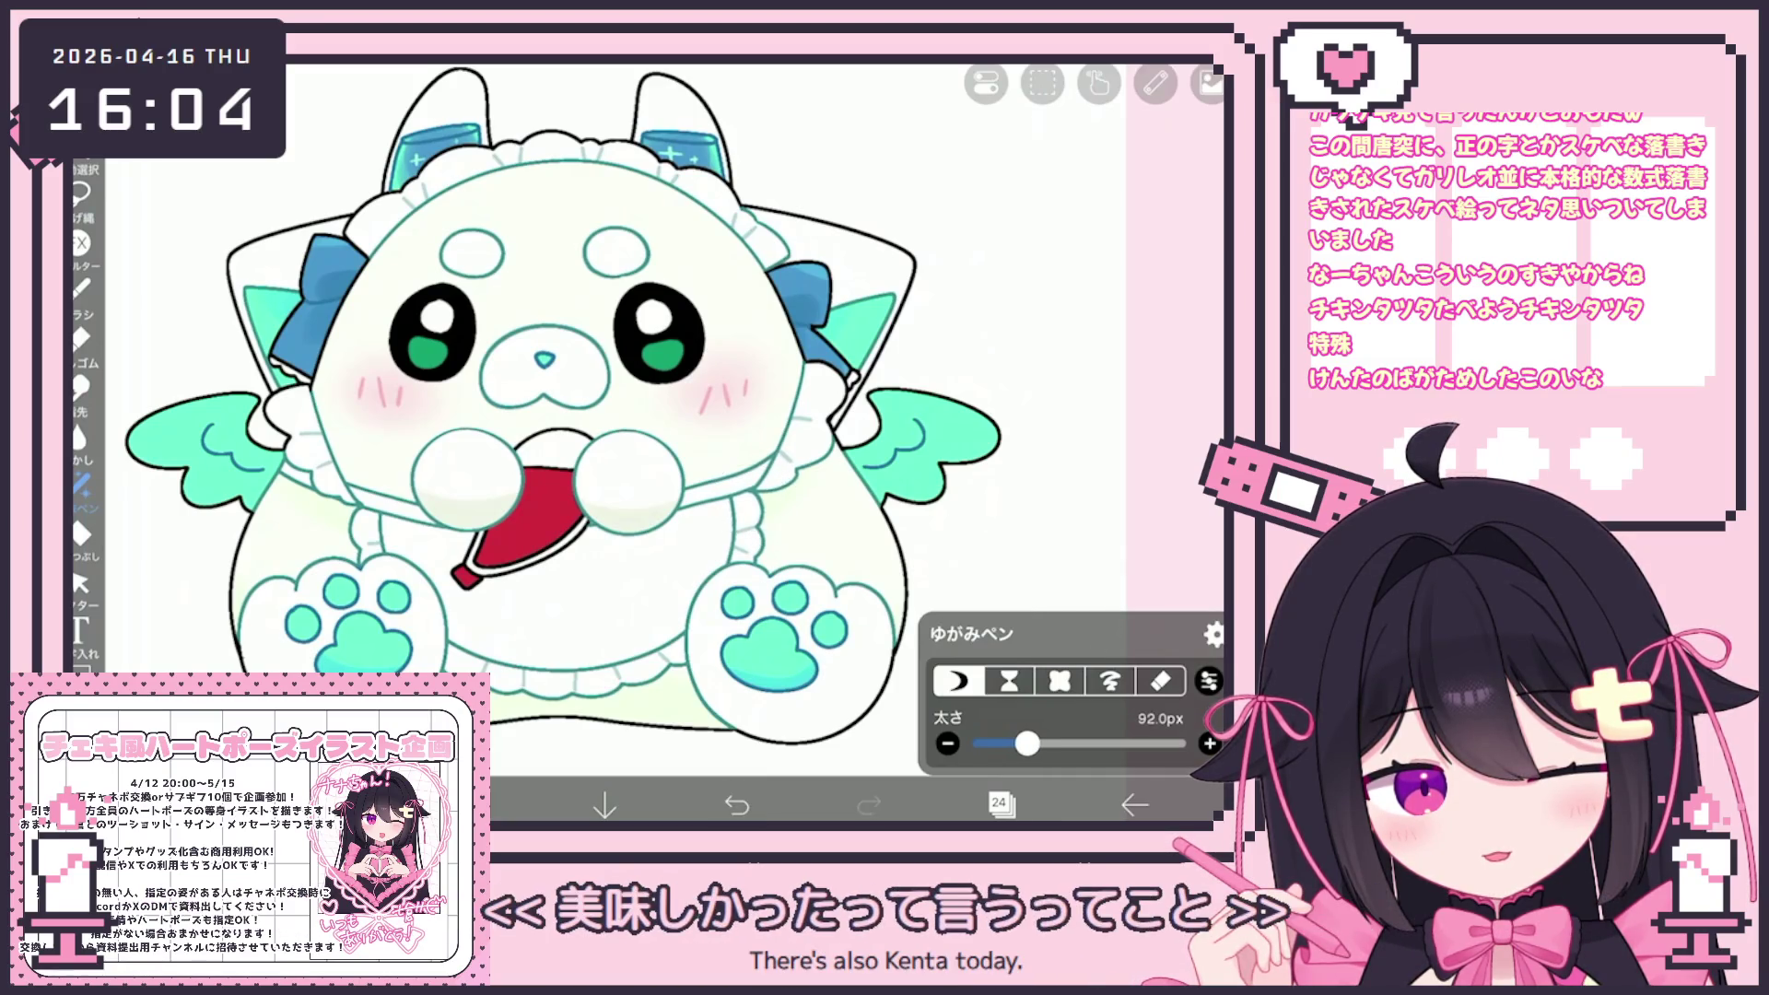
pyautogui.moveTo(705, 541); pyautogui.dragTo(699, 505)
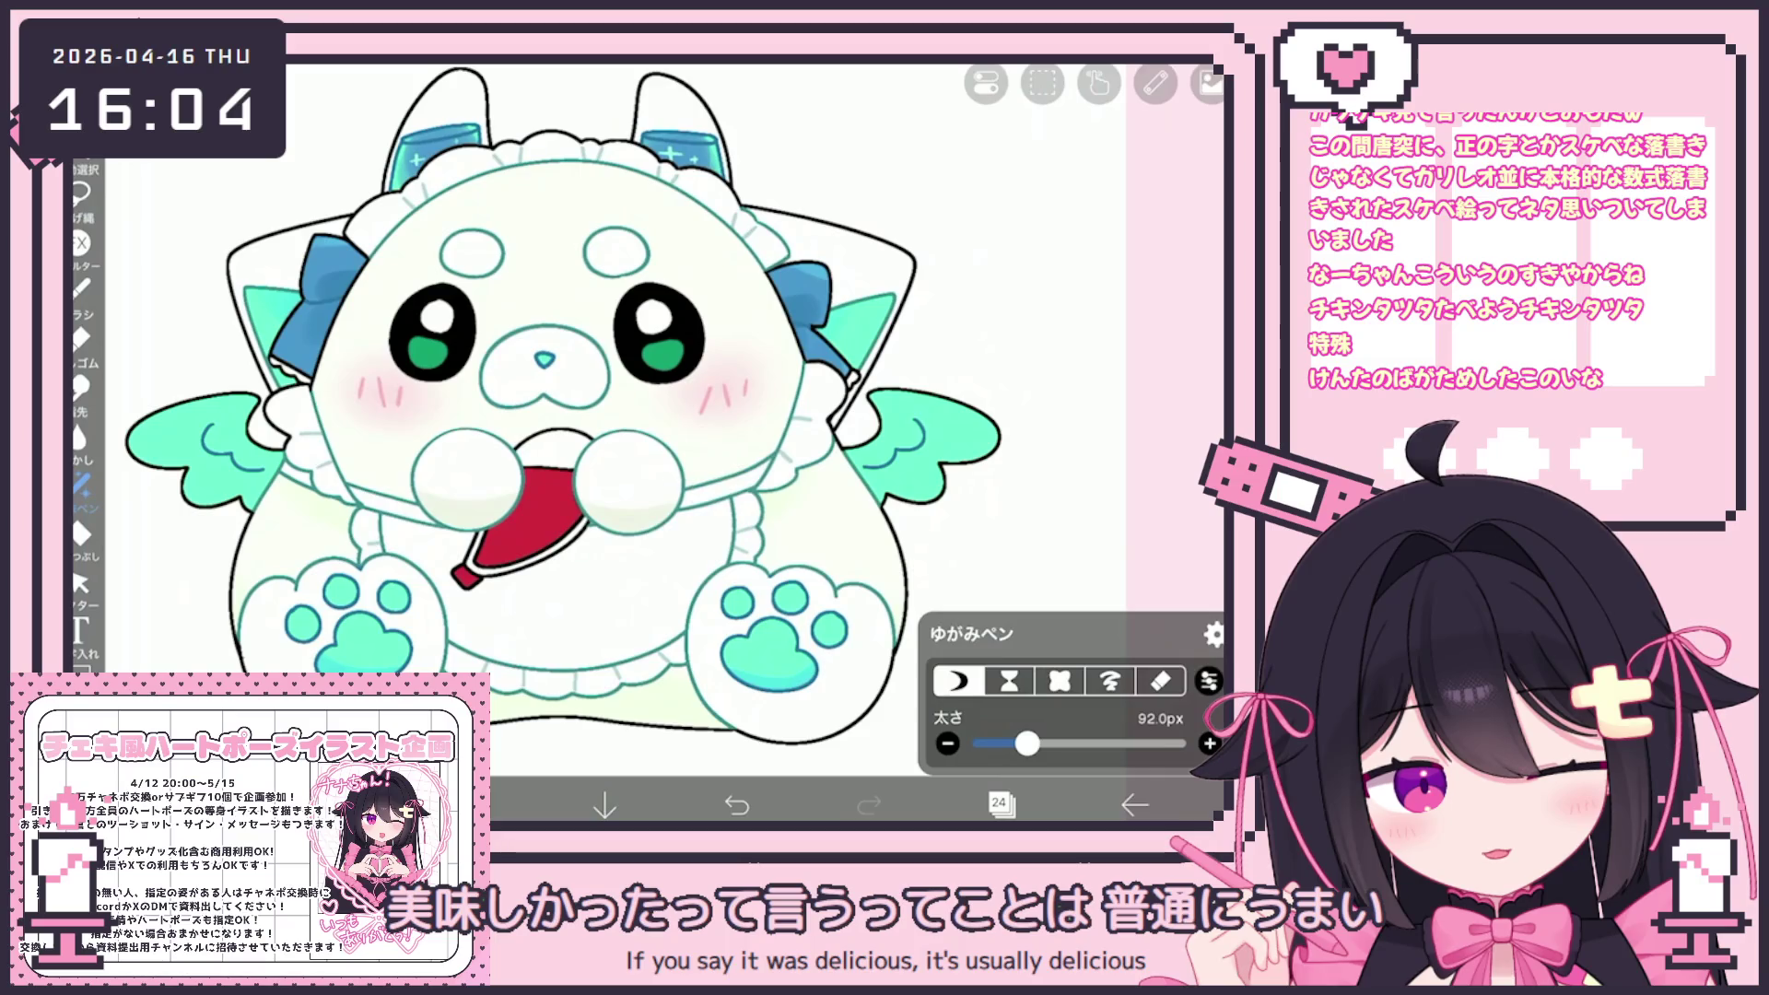
pyautogui.scroll(5, 820, 485)
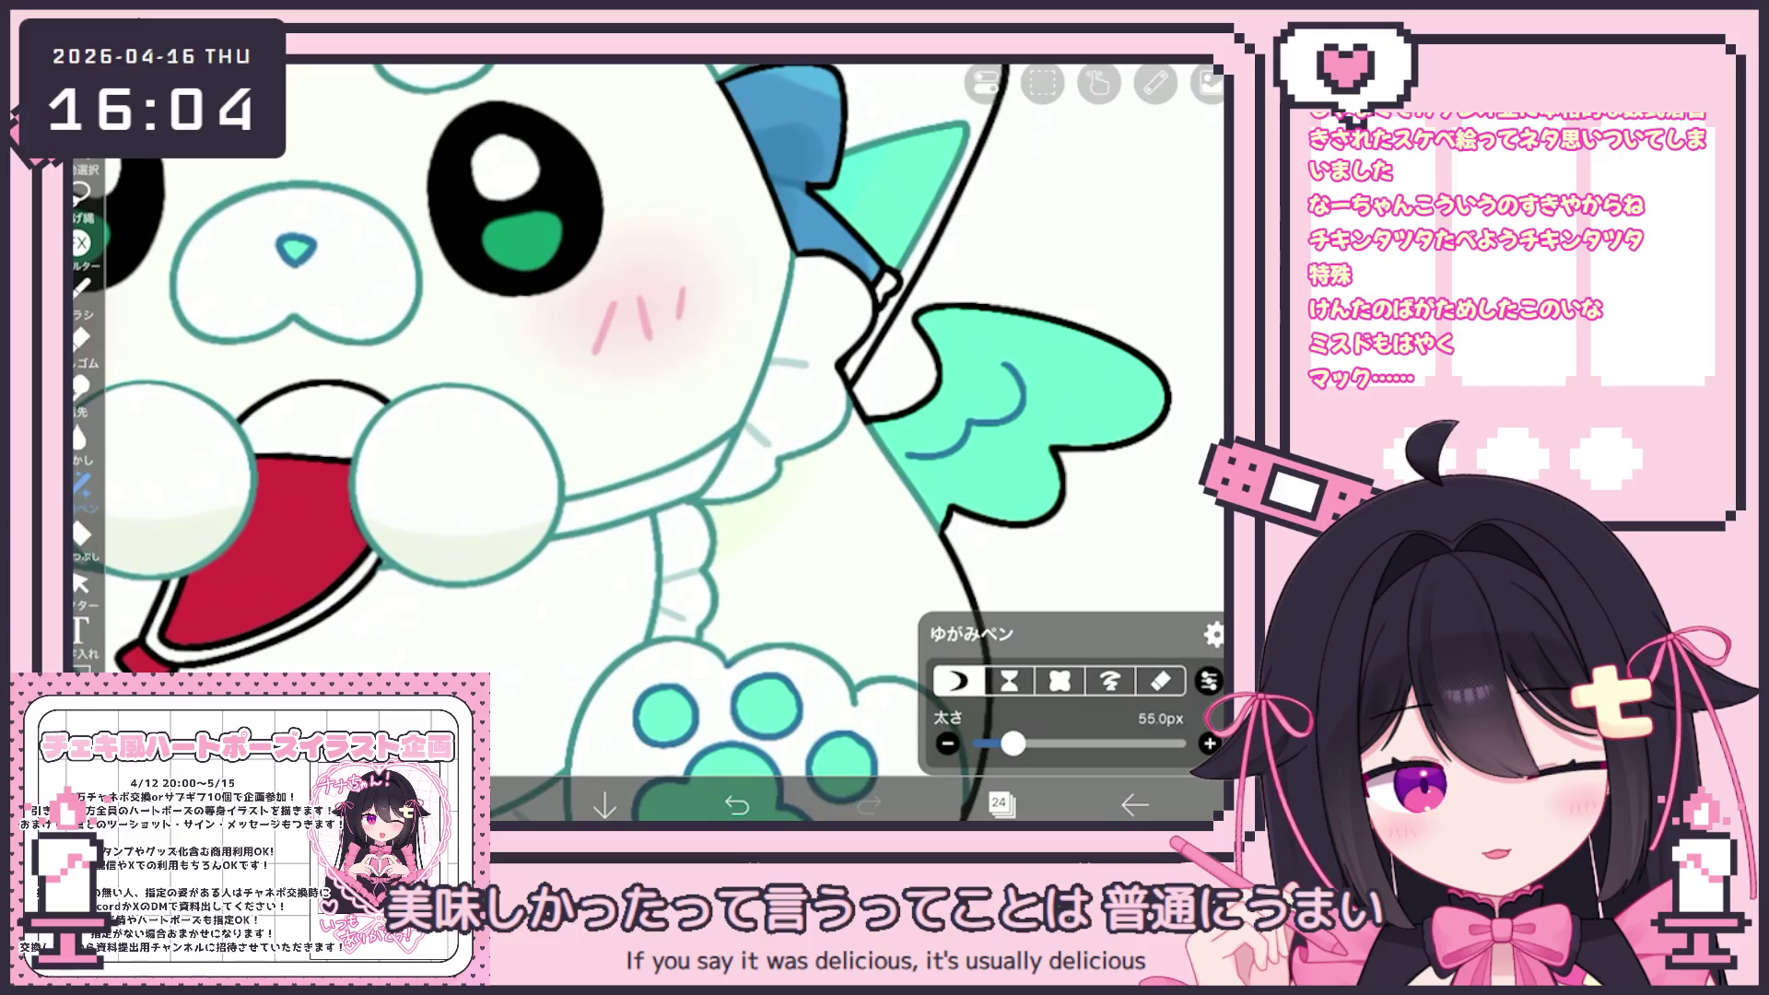
pyautogui.scroll(-3, 645, 433)
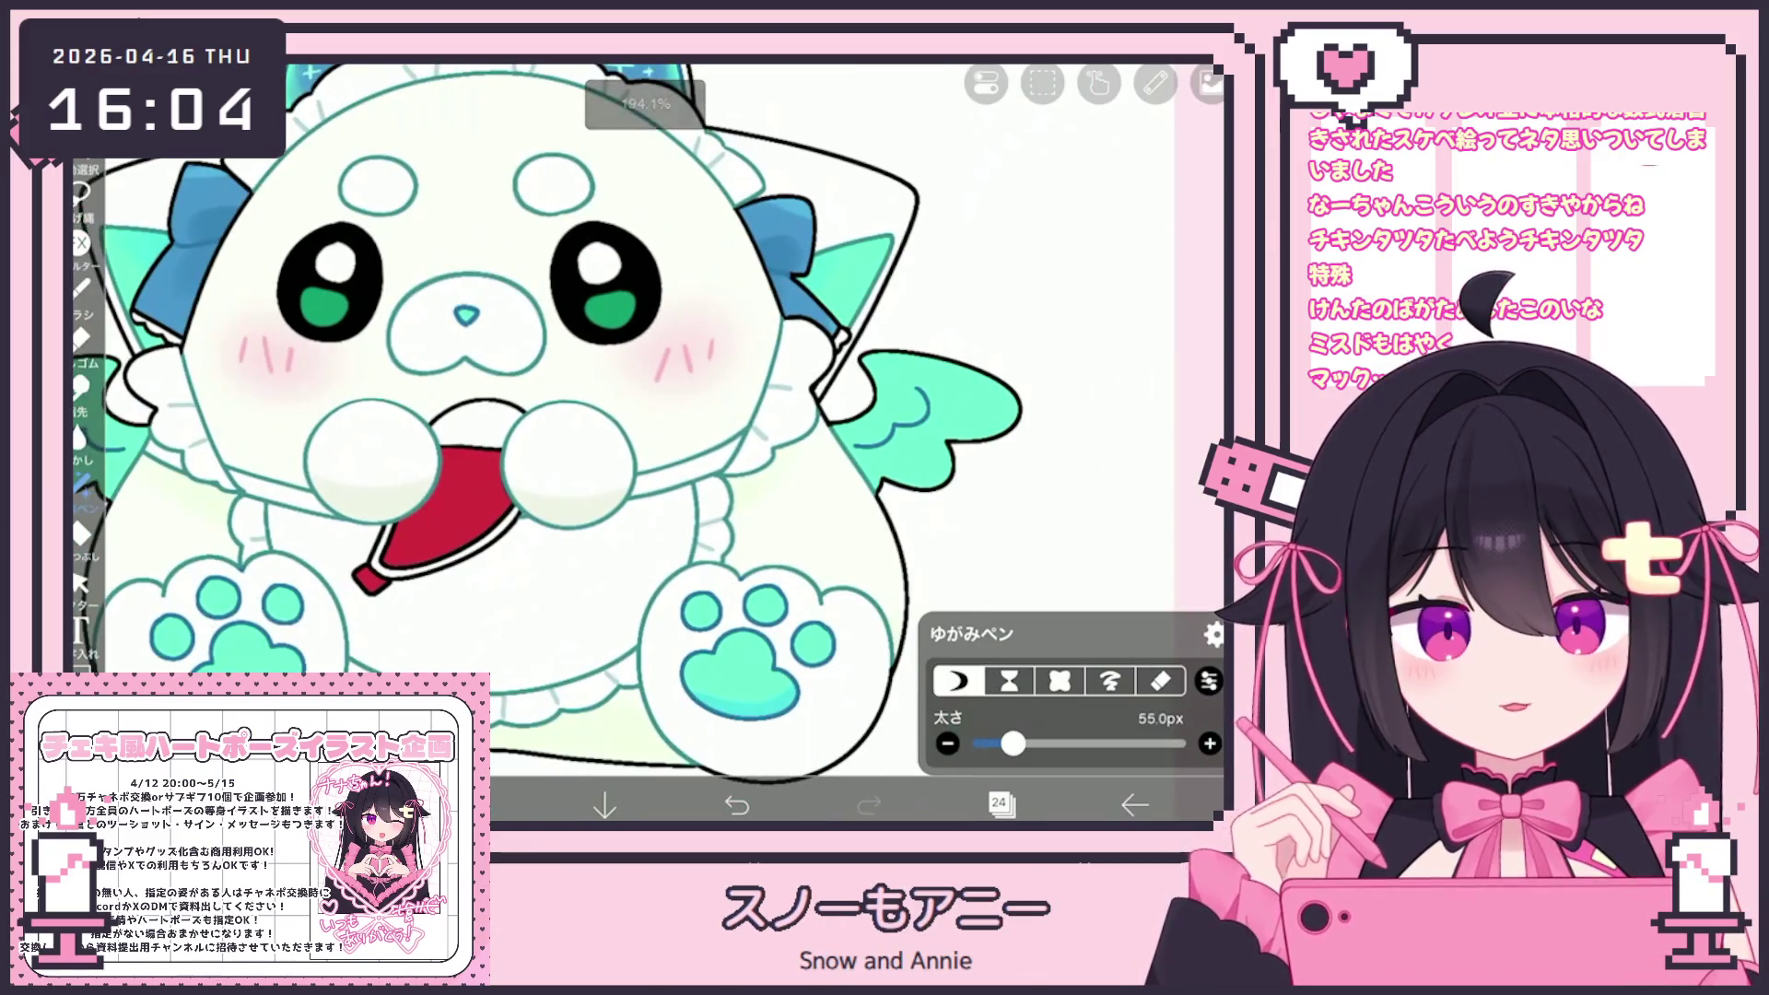
pyautogui.moveTo(1013, 744); pyautogui.dragTo(1028, 744)
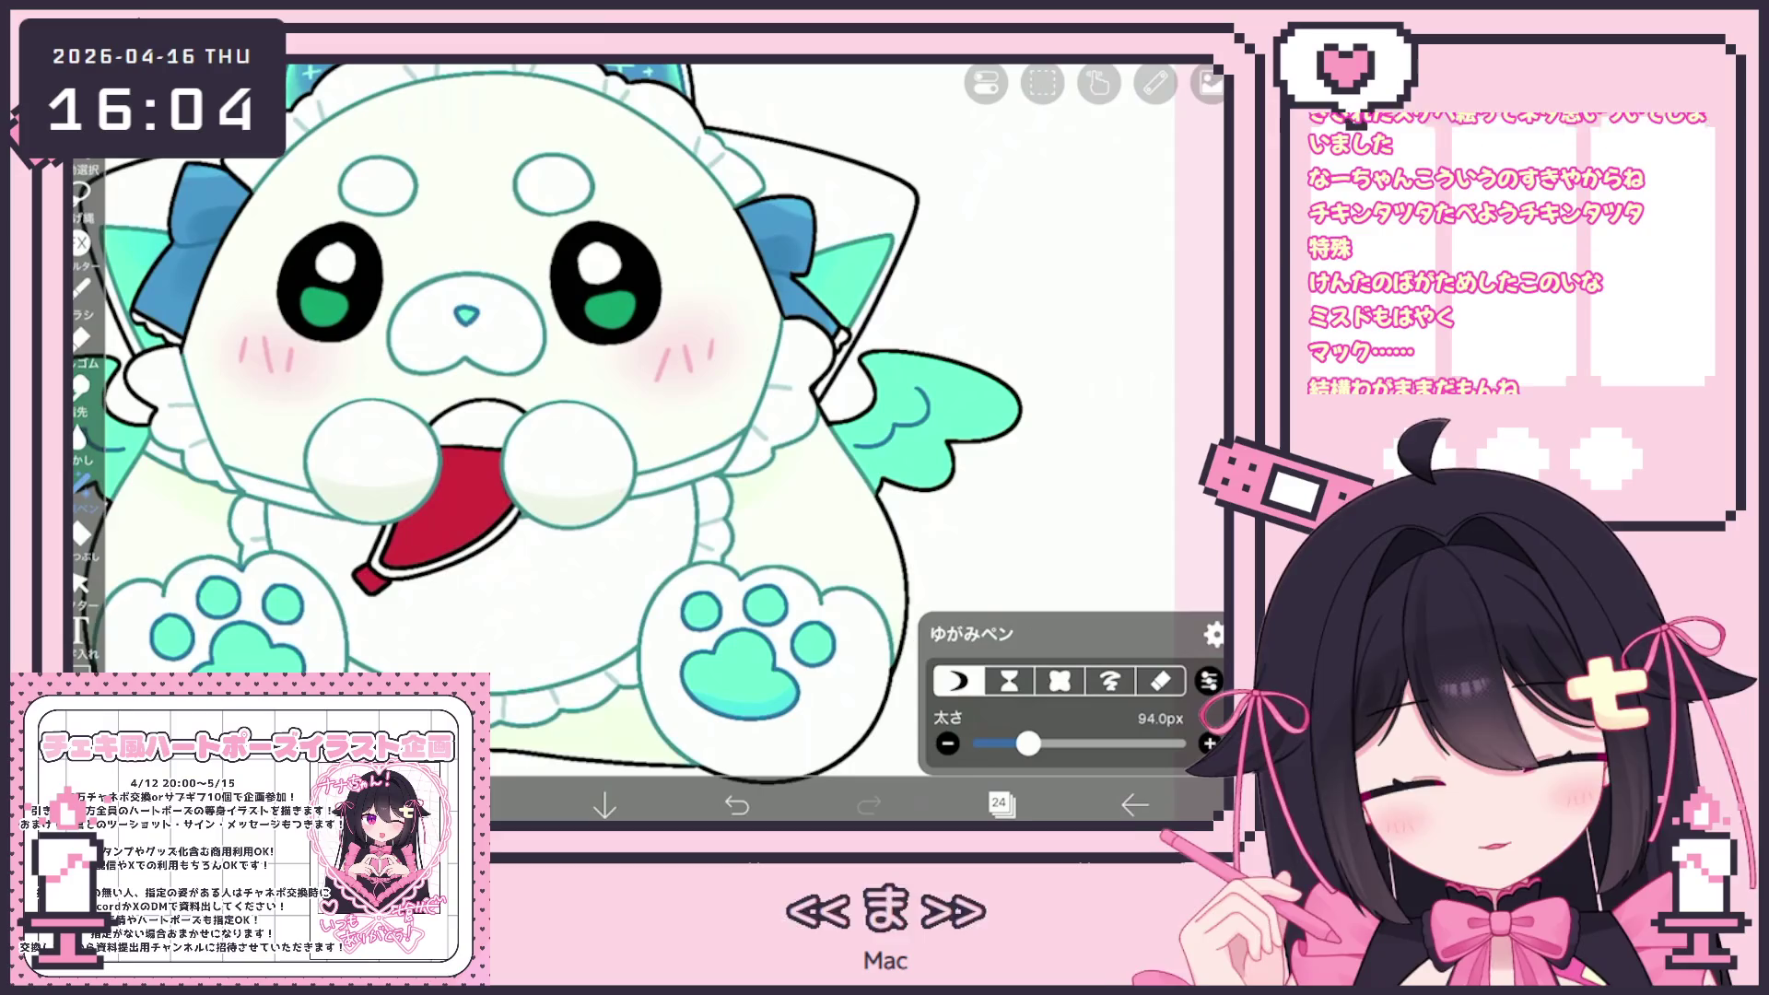
pyautogui.scroll(-4, 645, 433)
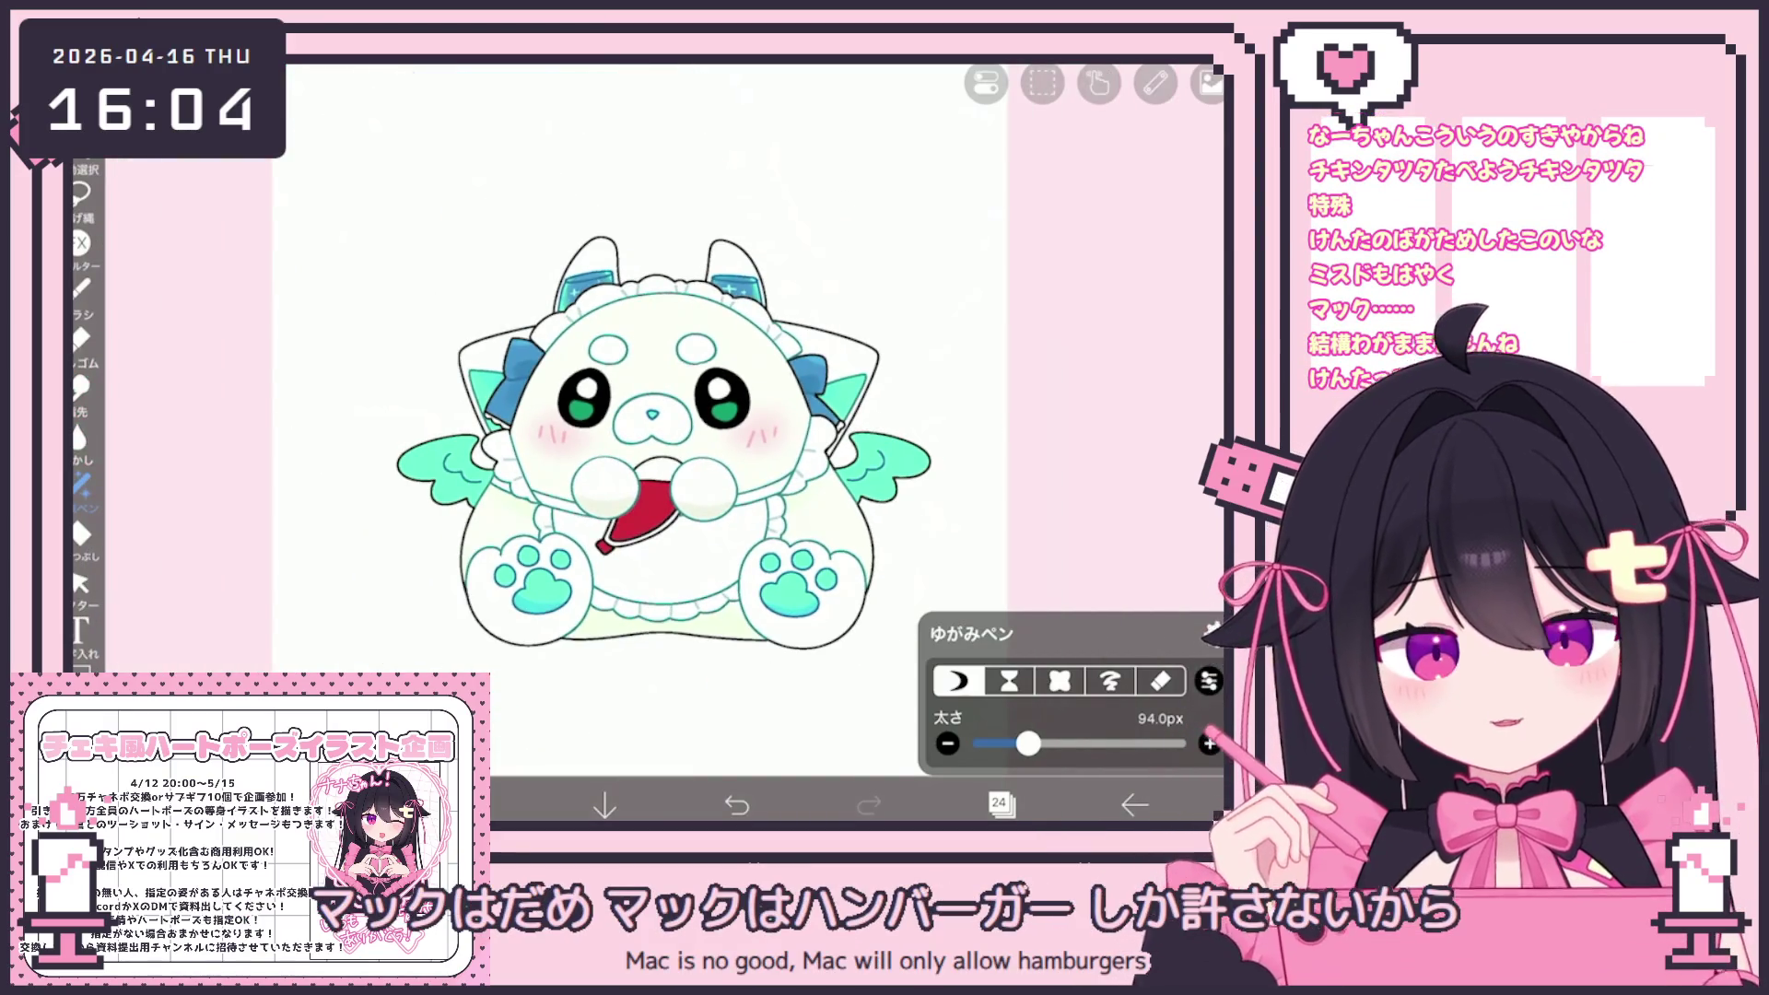
pyautogui.scroll(2, 672, 464)
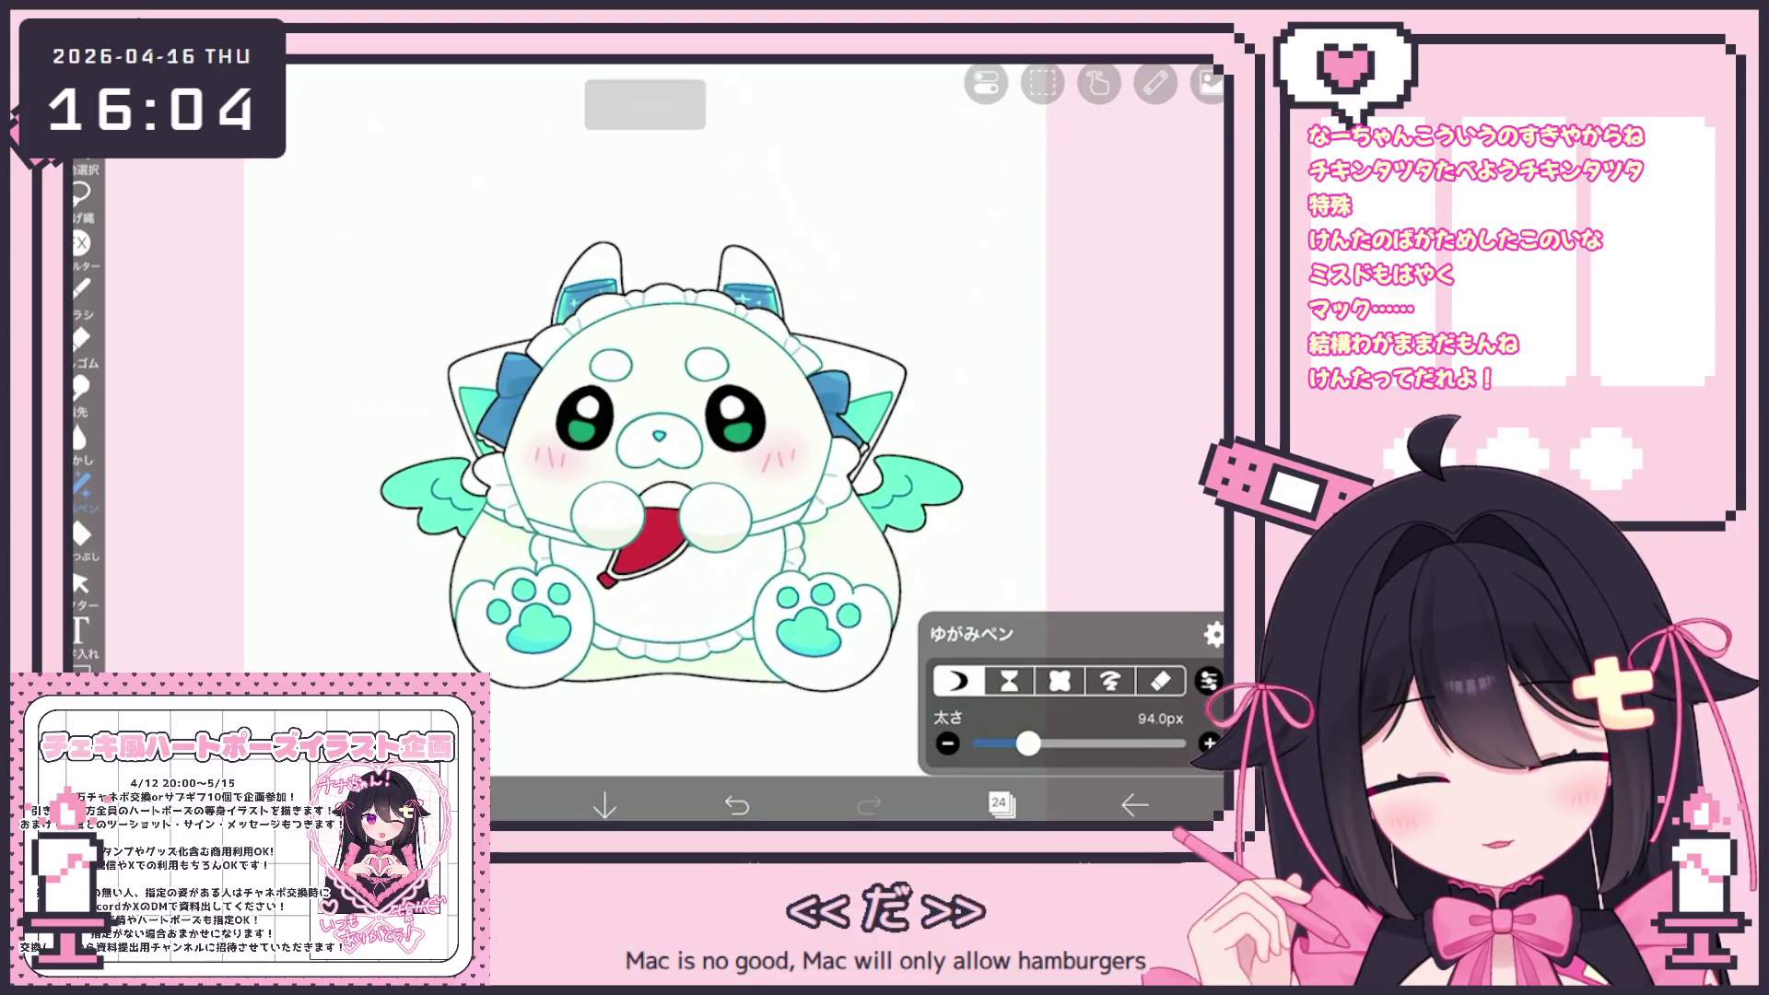
pyautogui.press(']')
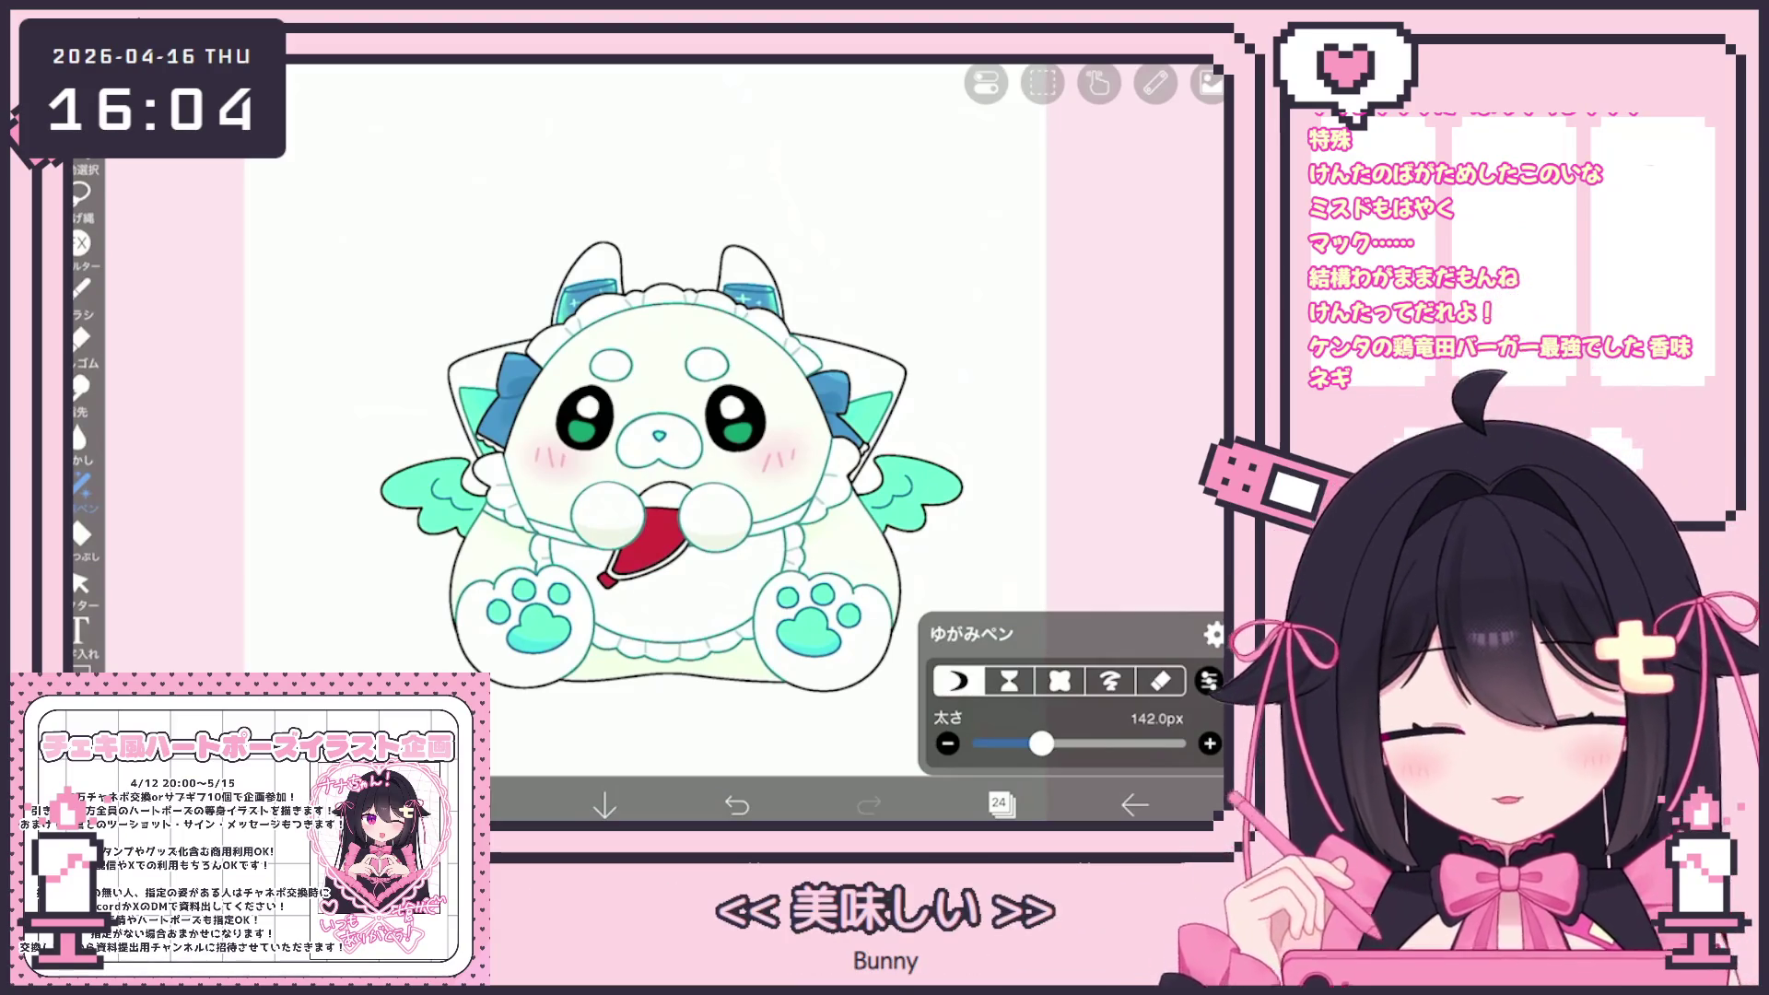
pyautogui.scroll(3, 738, 415)
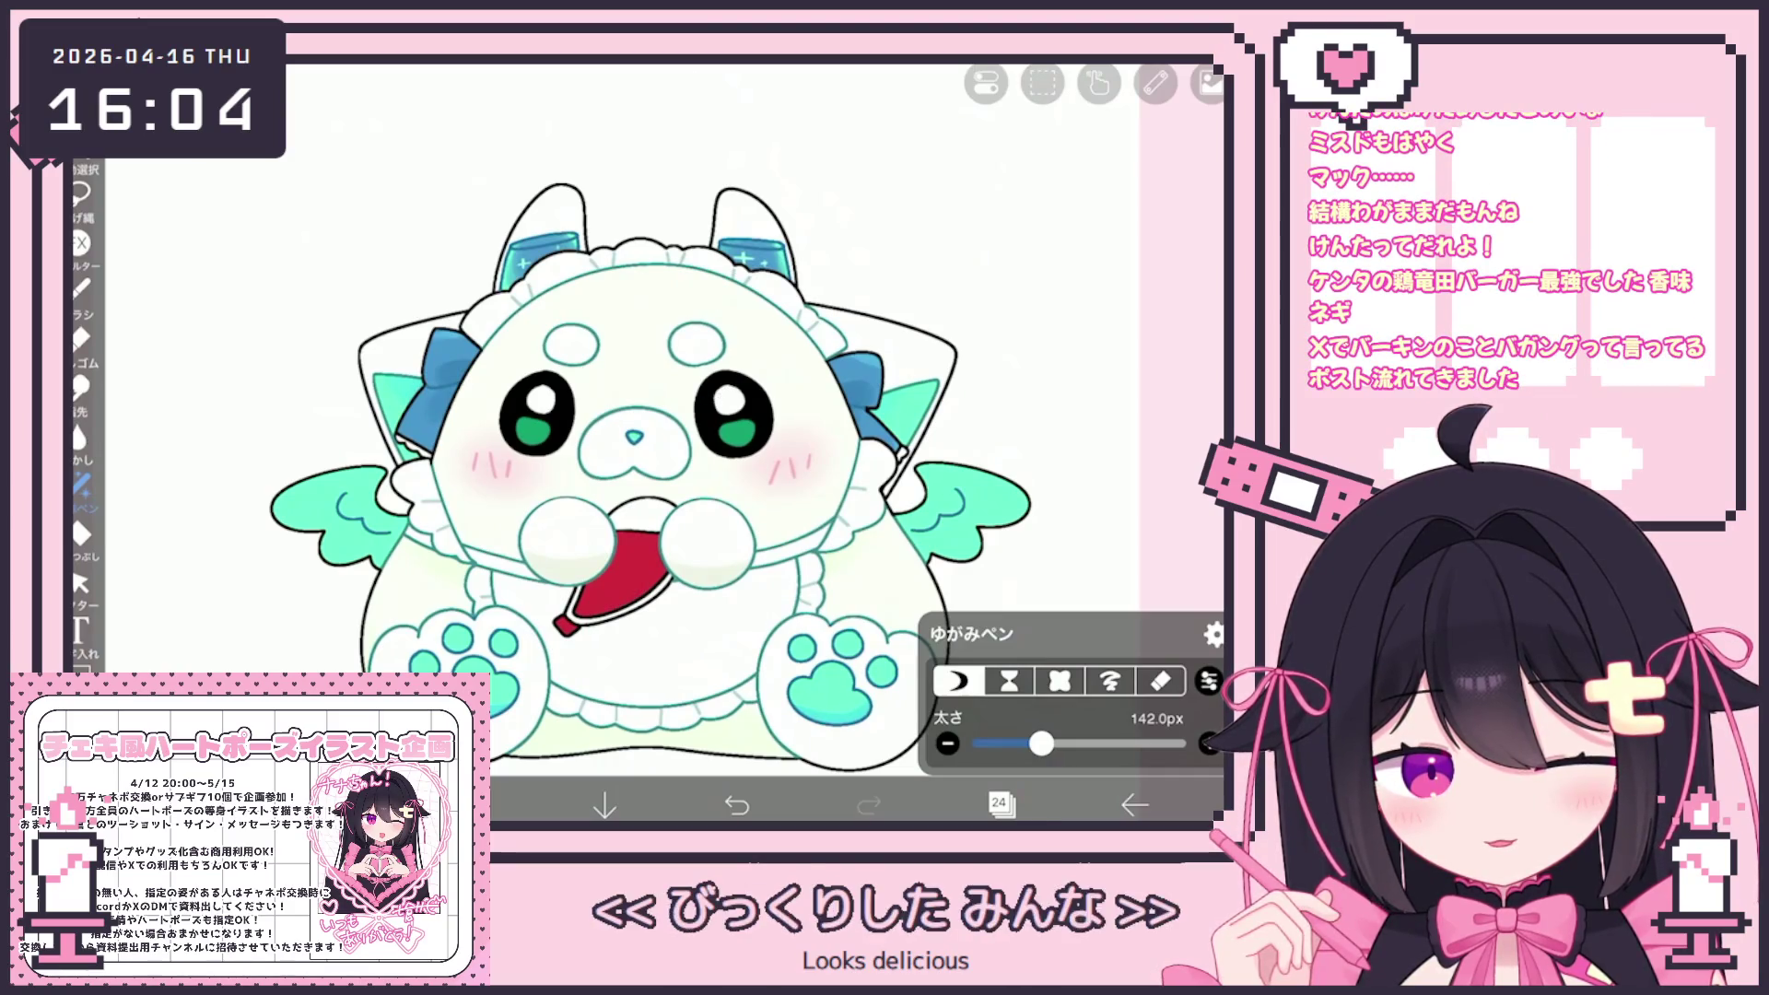
pyautogui.moveTo(1042, 744); pyautogui.dragTo(1027, 744)
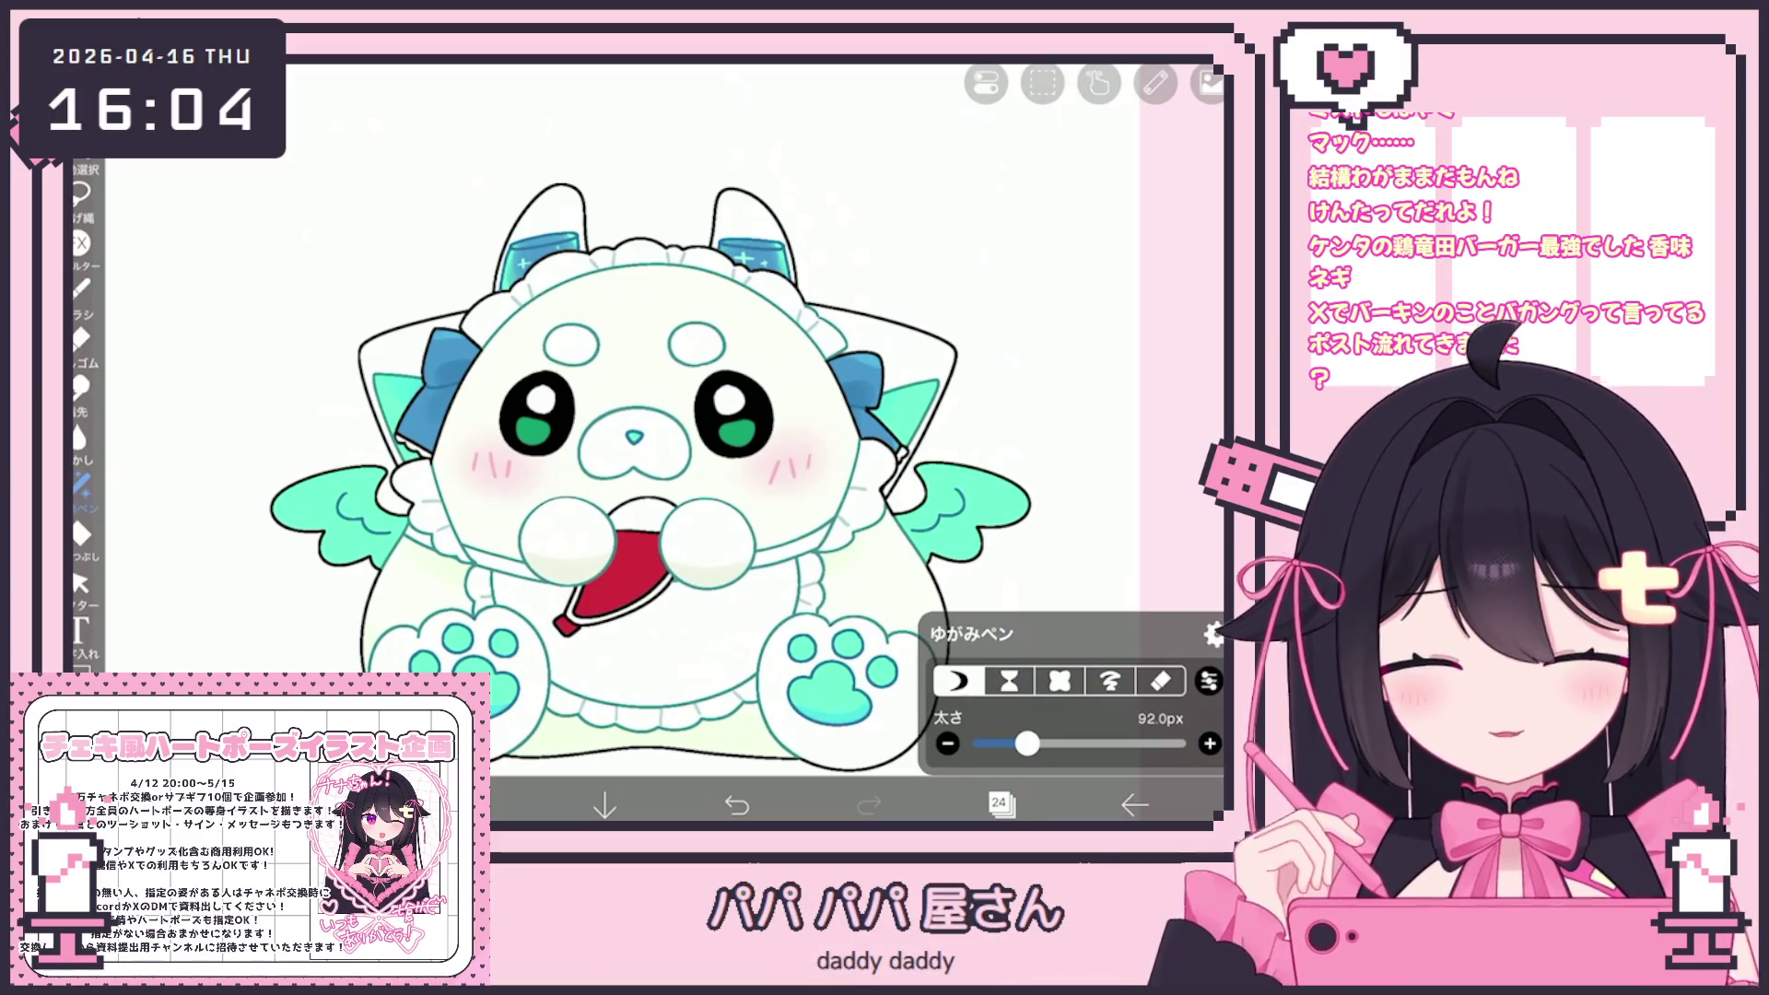
pyautogui.scroll(-5, 700, 415)
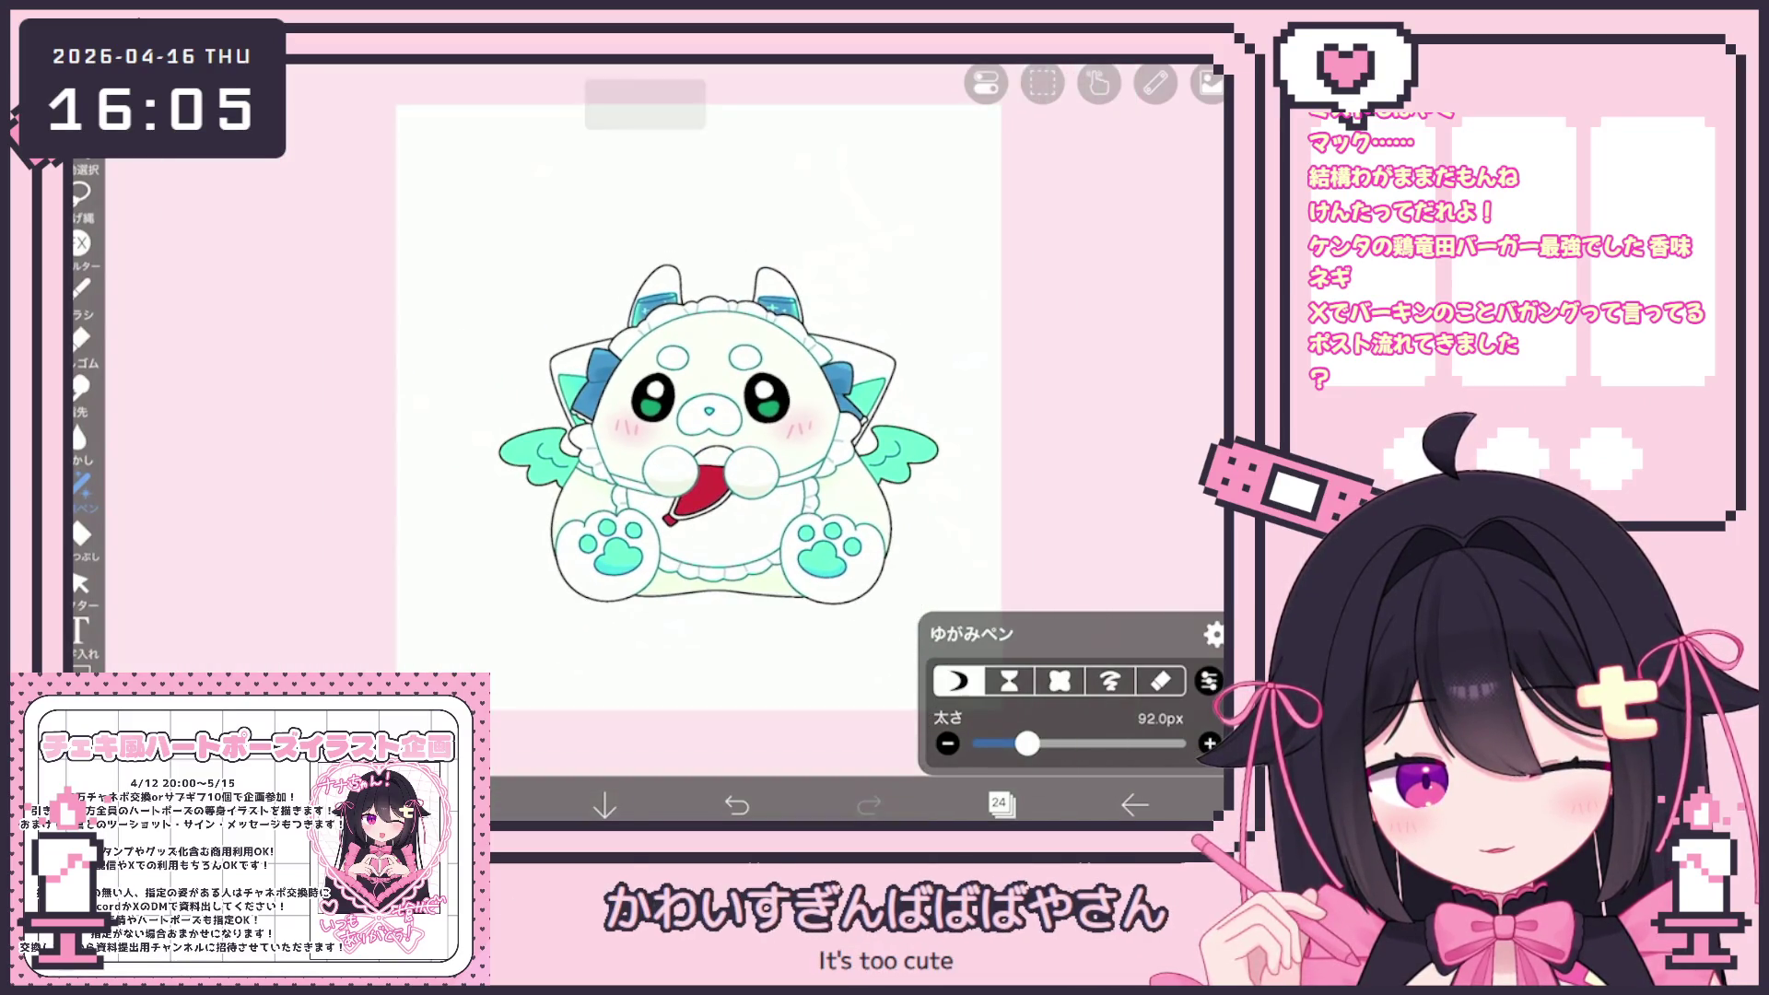
pyautogui.scroll(5, 722, 401)
# Set the distortion pen to 64 px, view the whole drawing, then enlarge it to 119 px
pyautogui.moveTo(1028, 744); pyautogui.dragTo(1029, 744)
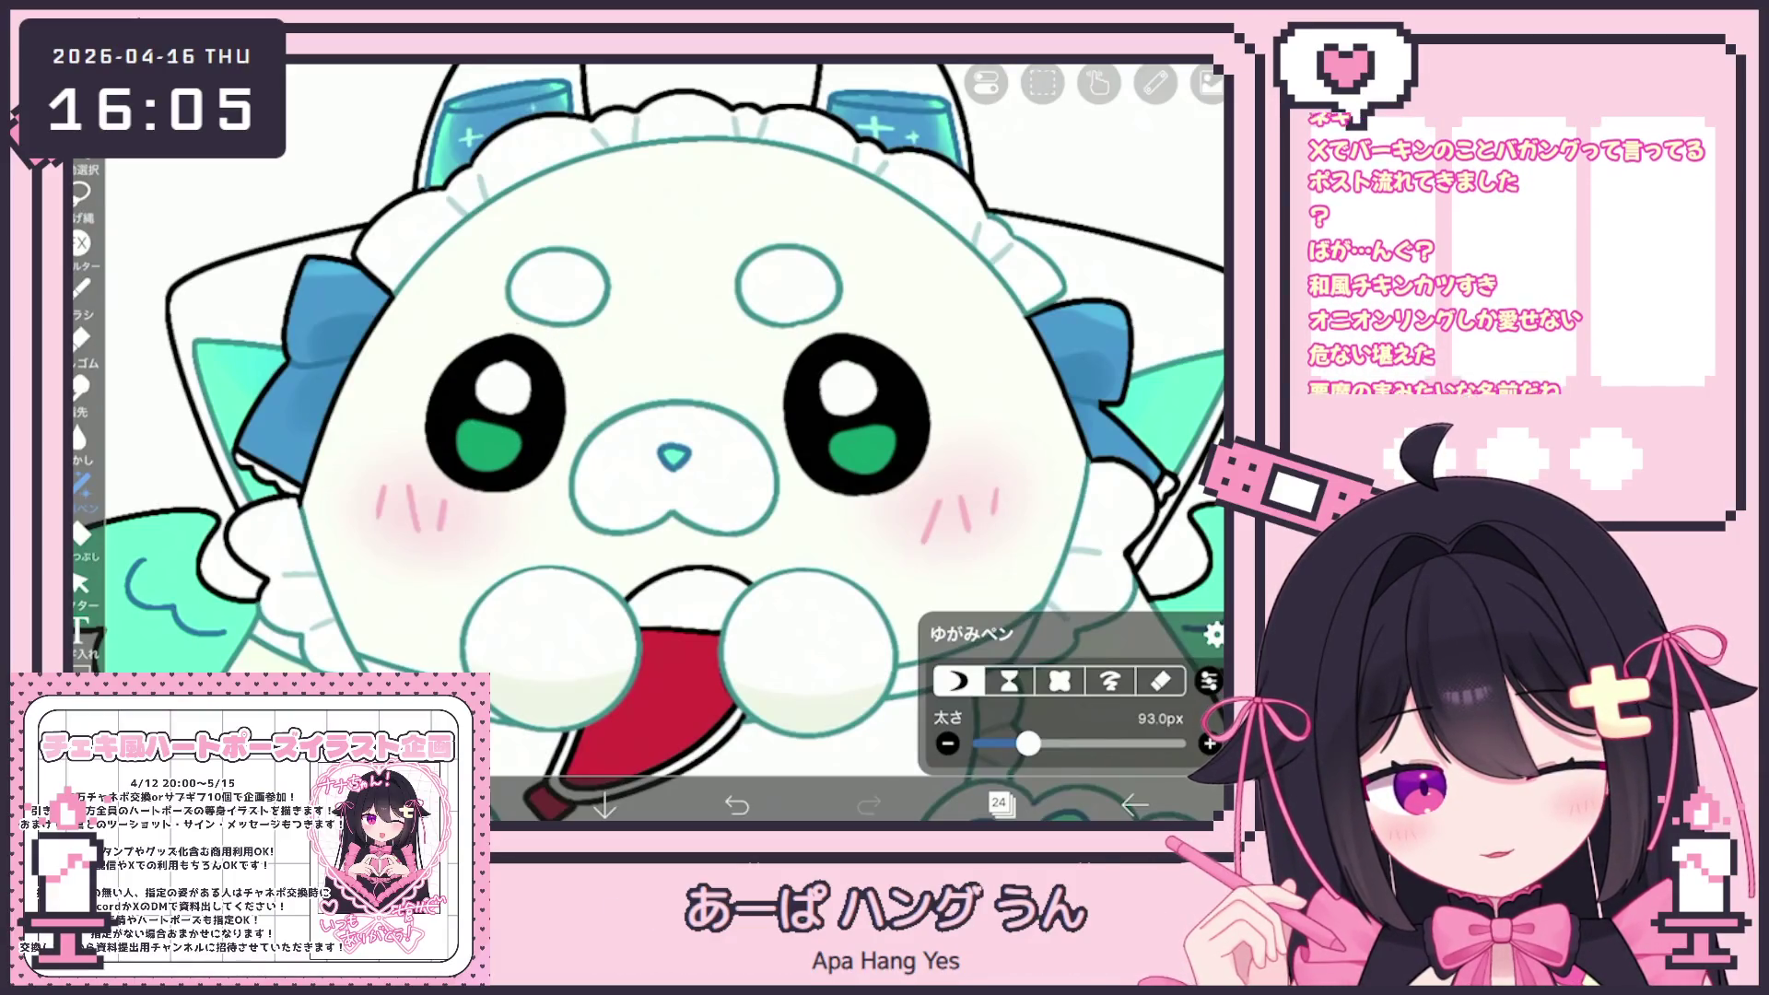
pyautogui.scroll(-5, 765, 443)
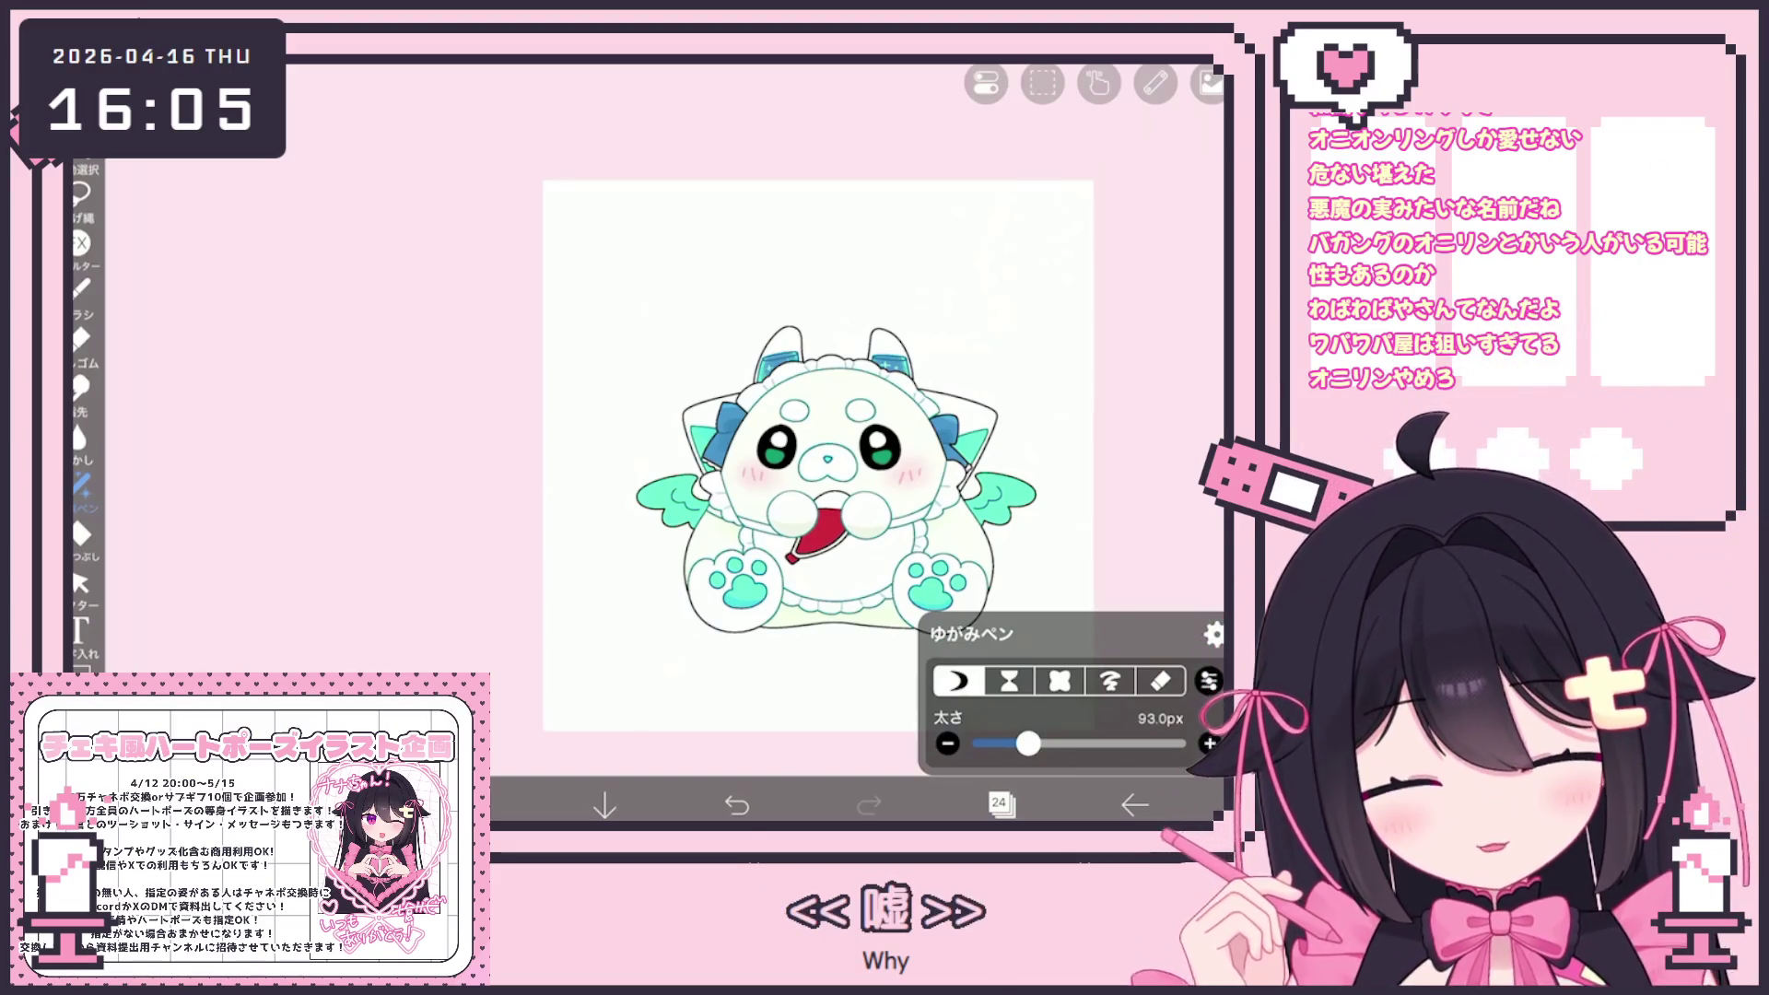
pyautogui.scroll(5, 939, 434)
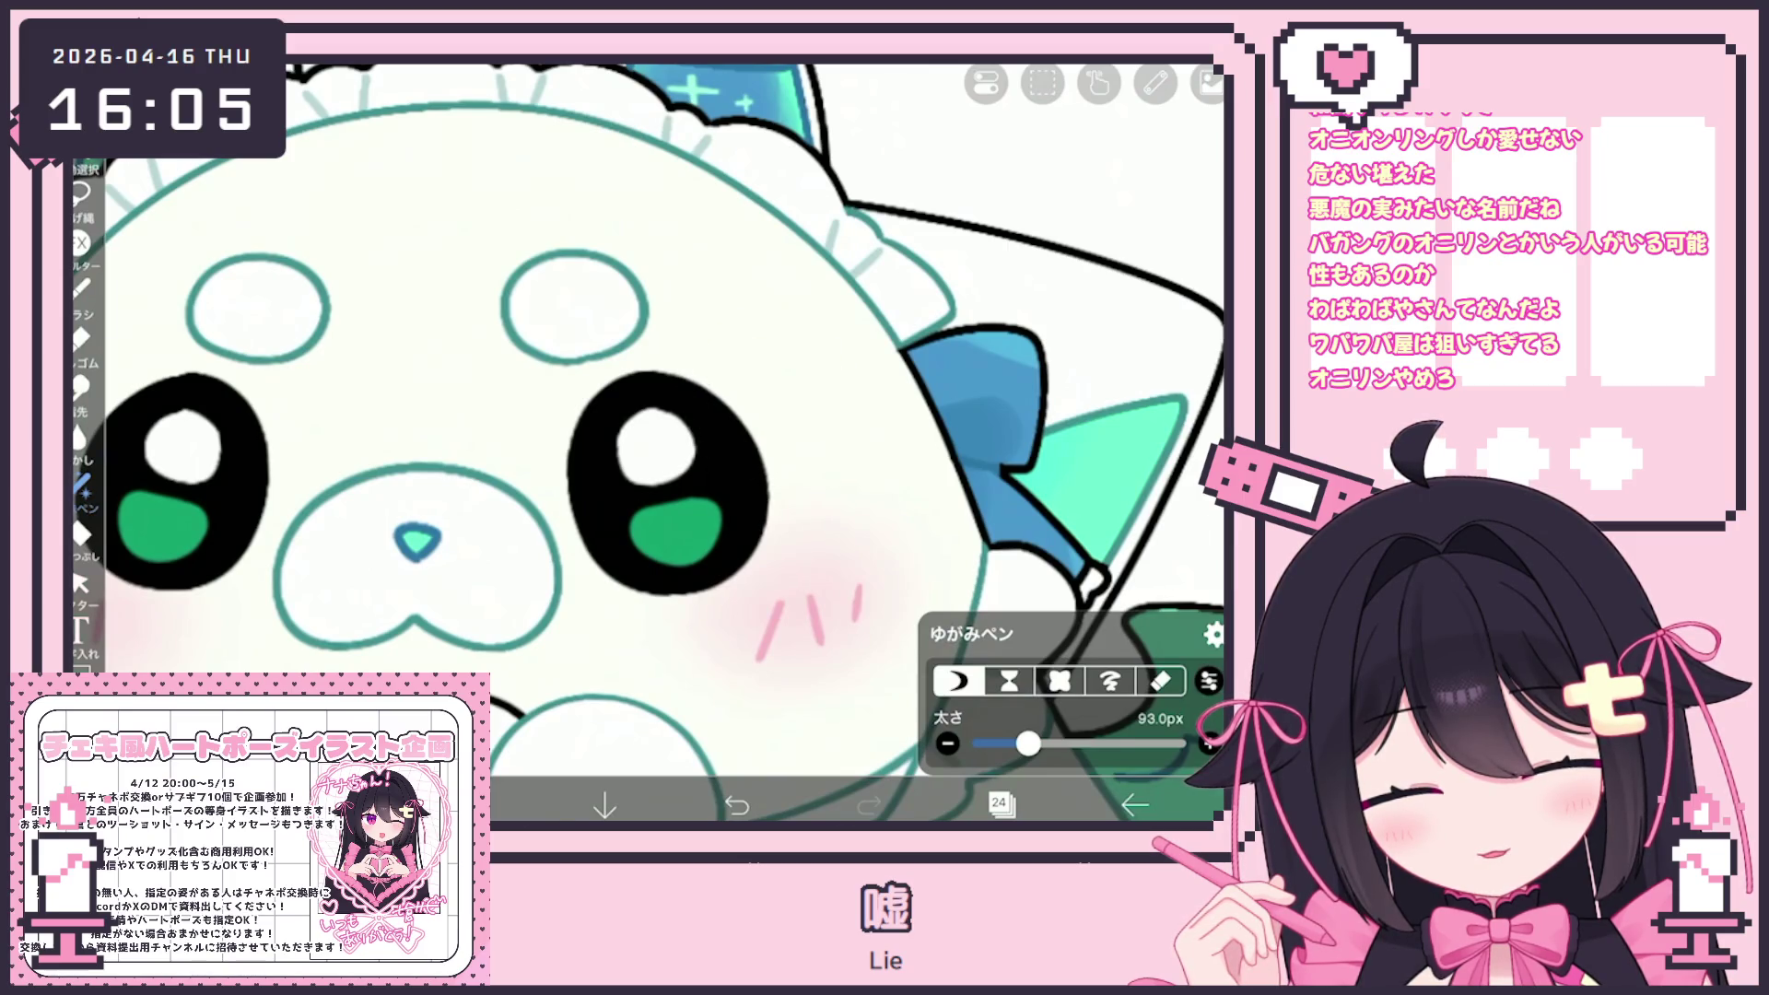
pyautogui.scroll(-5, 663, 433)
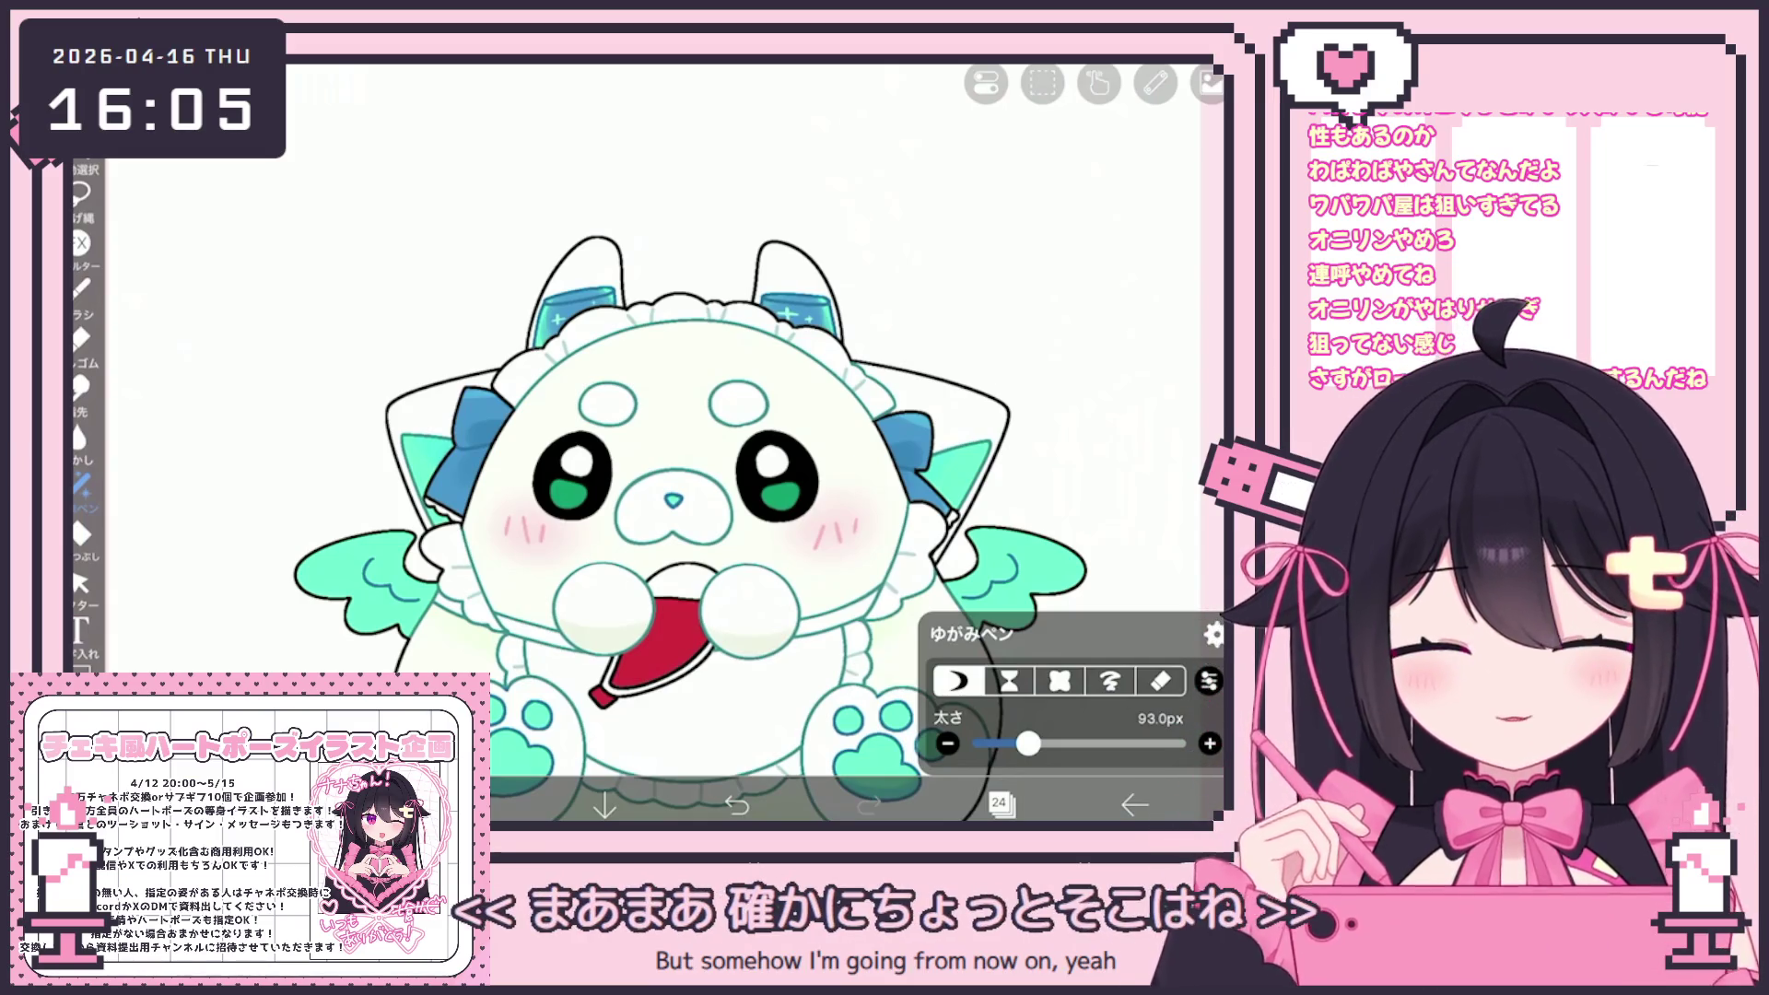
pyautogui.scroll(-3, 645, 461)
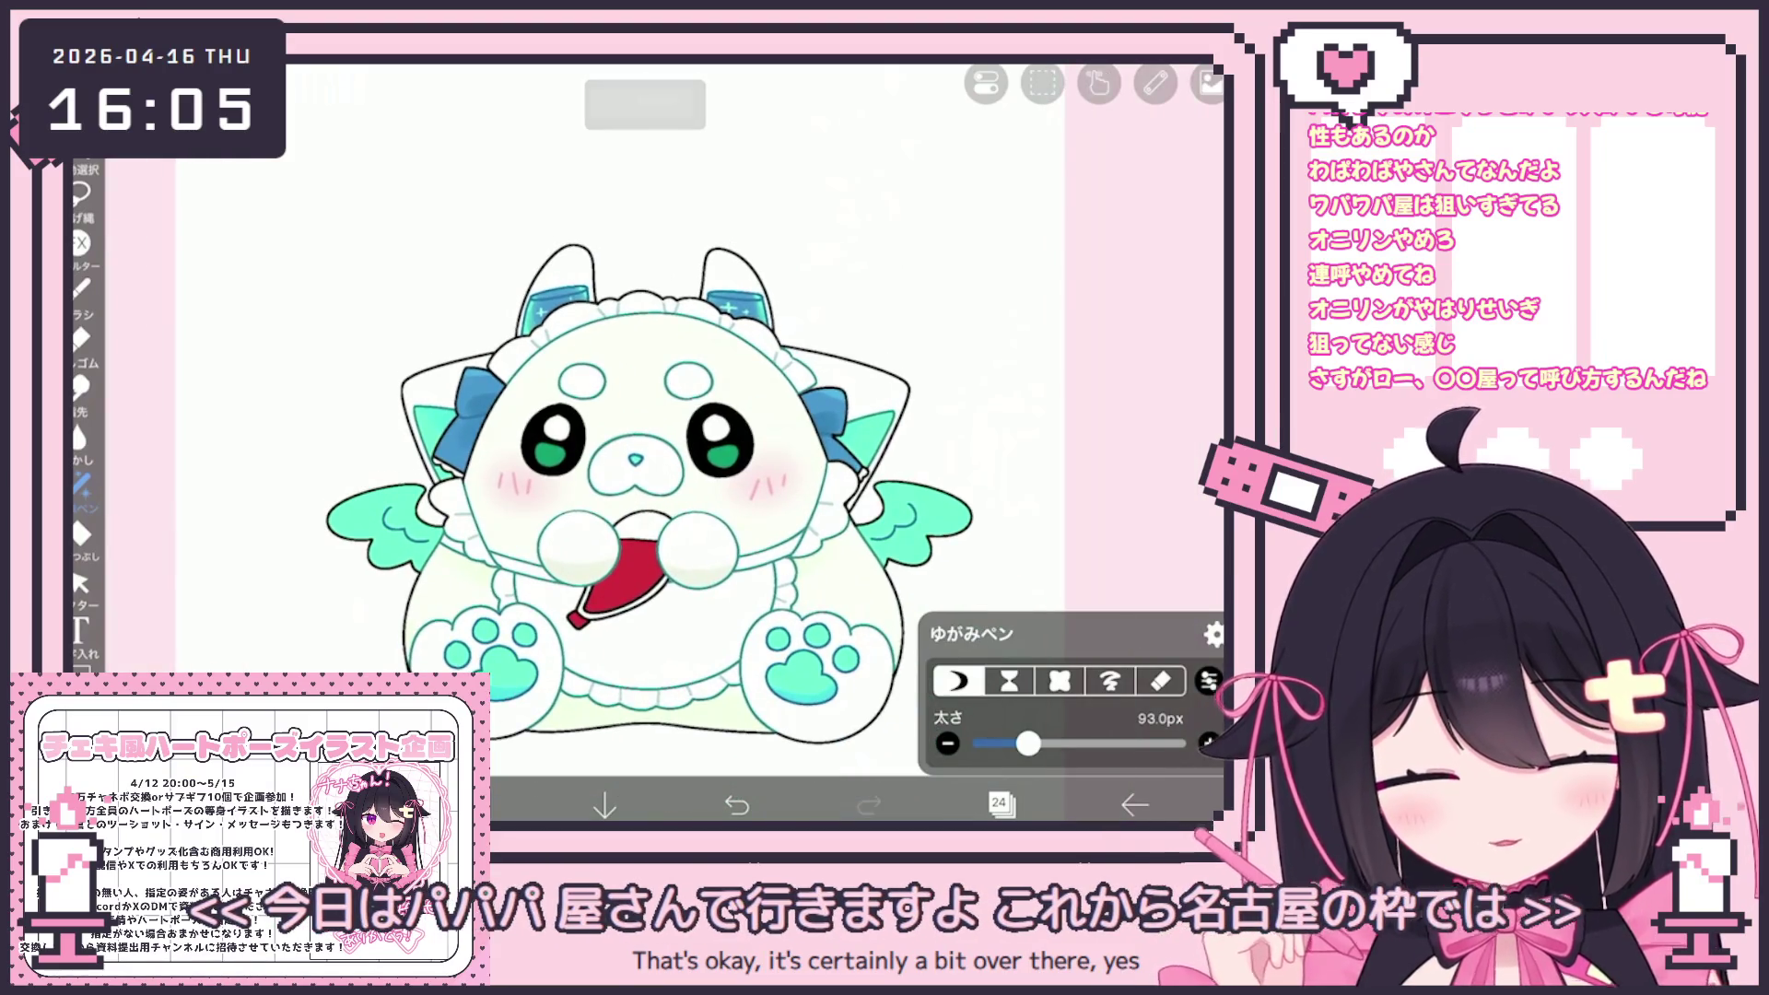
pyautogui.moveTo(1029, 744); pyautogui.dragTo(1048, 743)
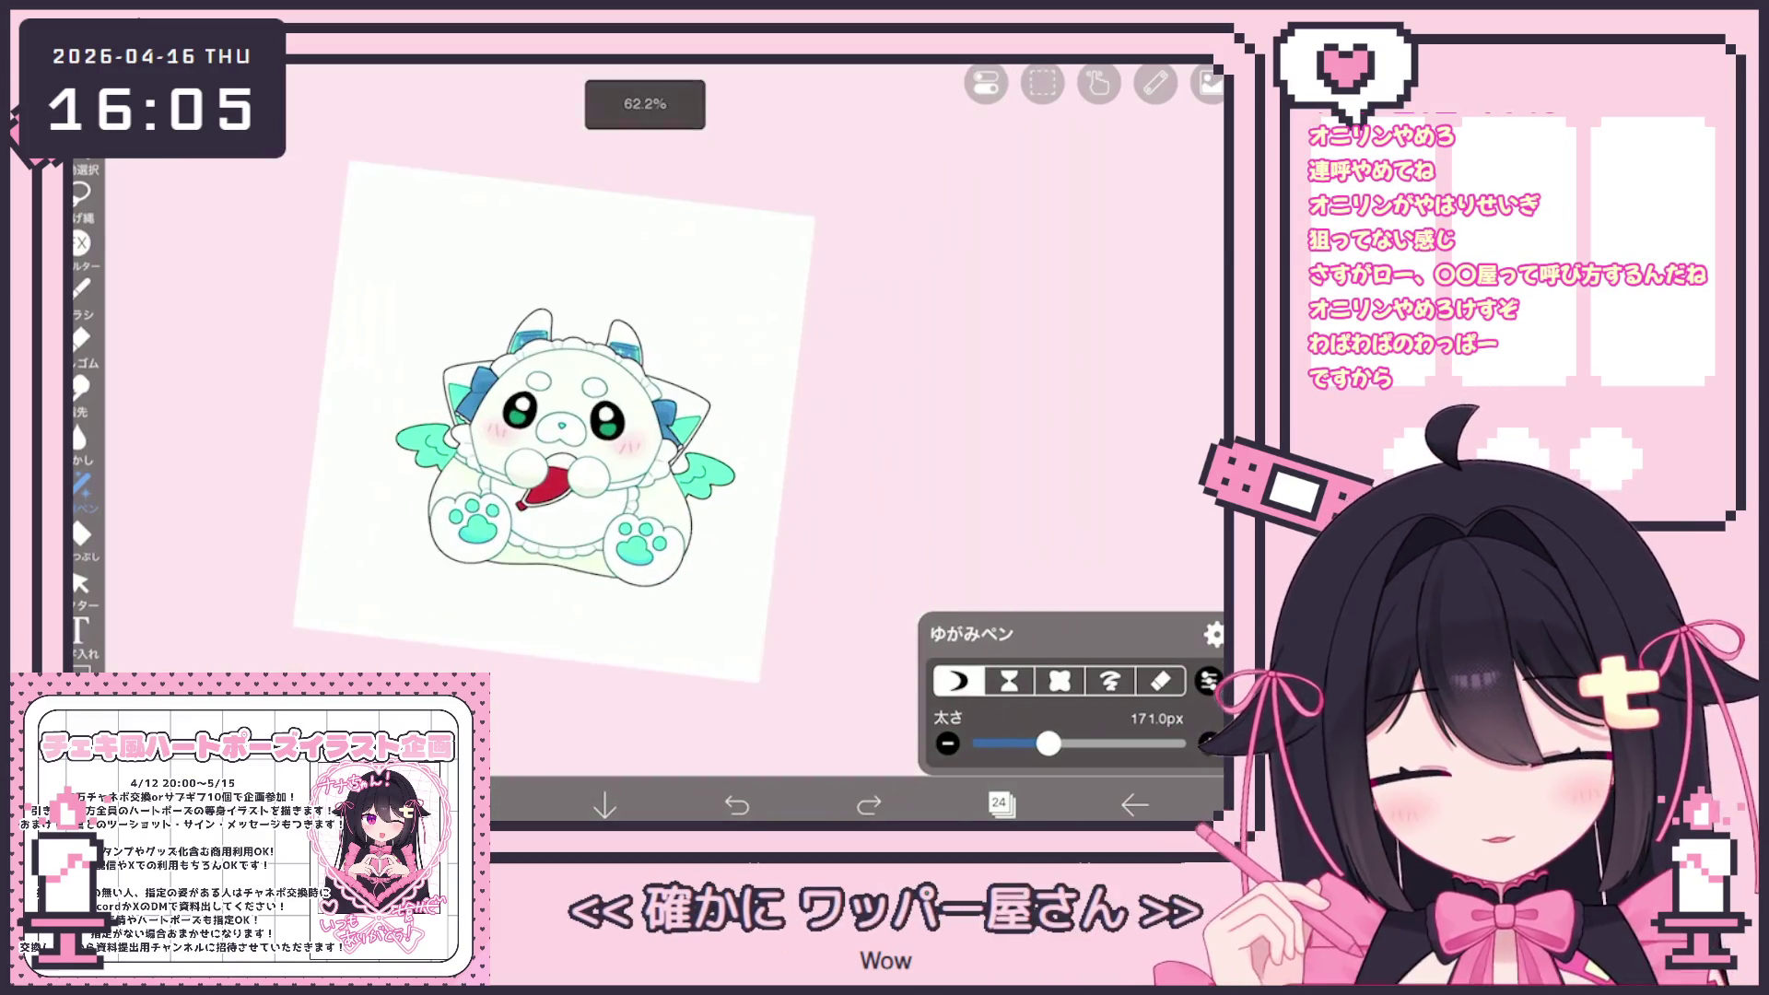
# Toggle layer 24 and the folder layer to compare before and after, then save to My Gallery
pyautogui.click(999, 804)
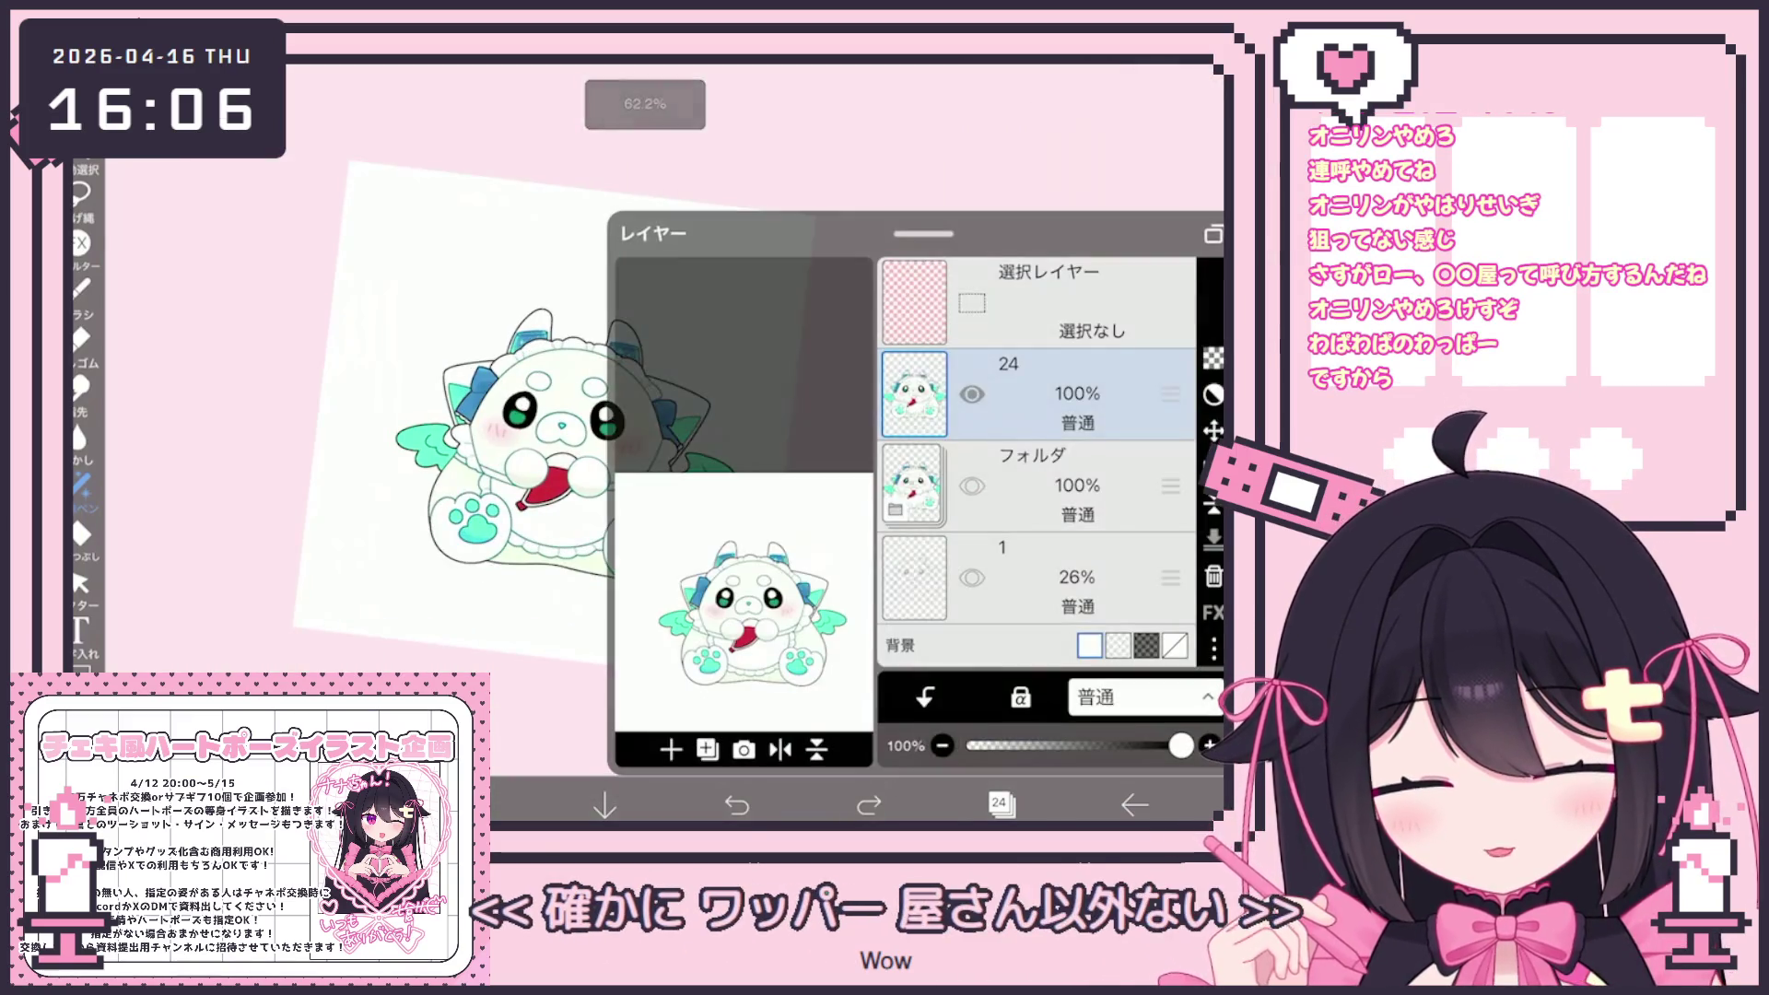
pyautogui.click(1000, 804)
pyautogui.click(1000, 805)
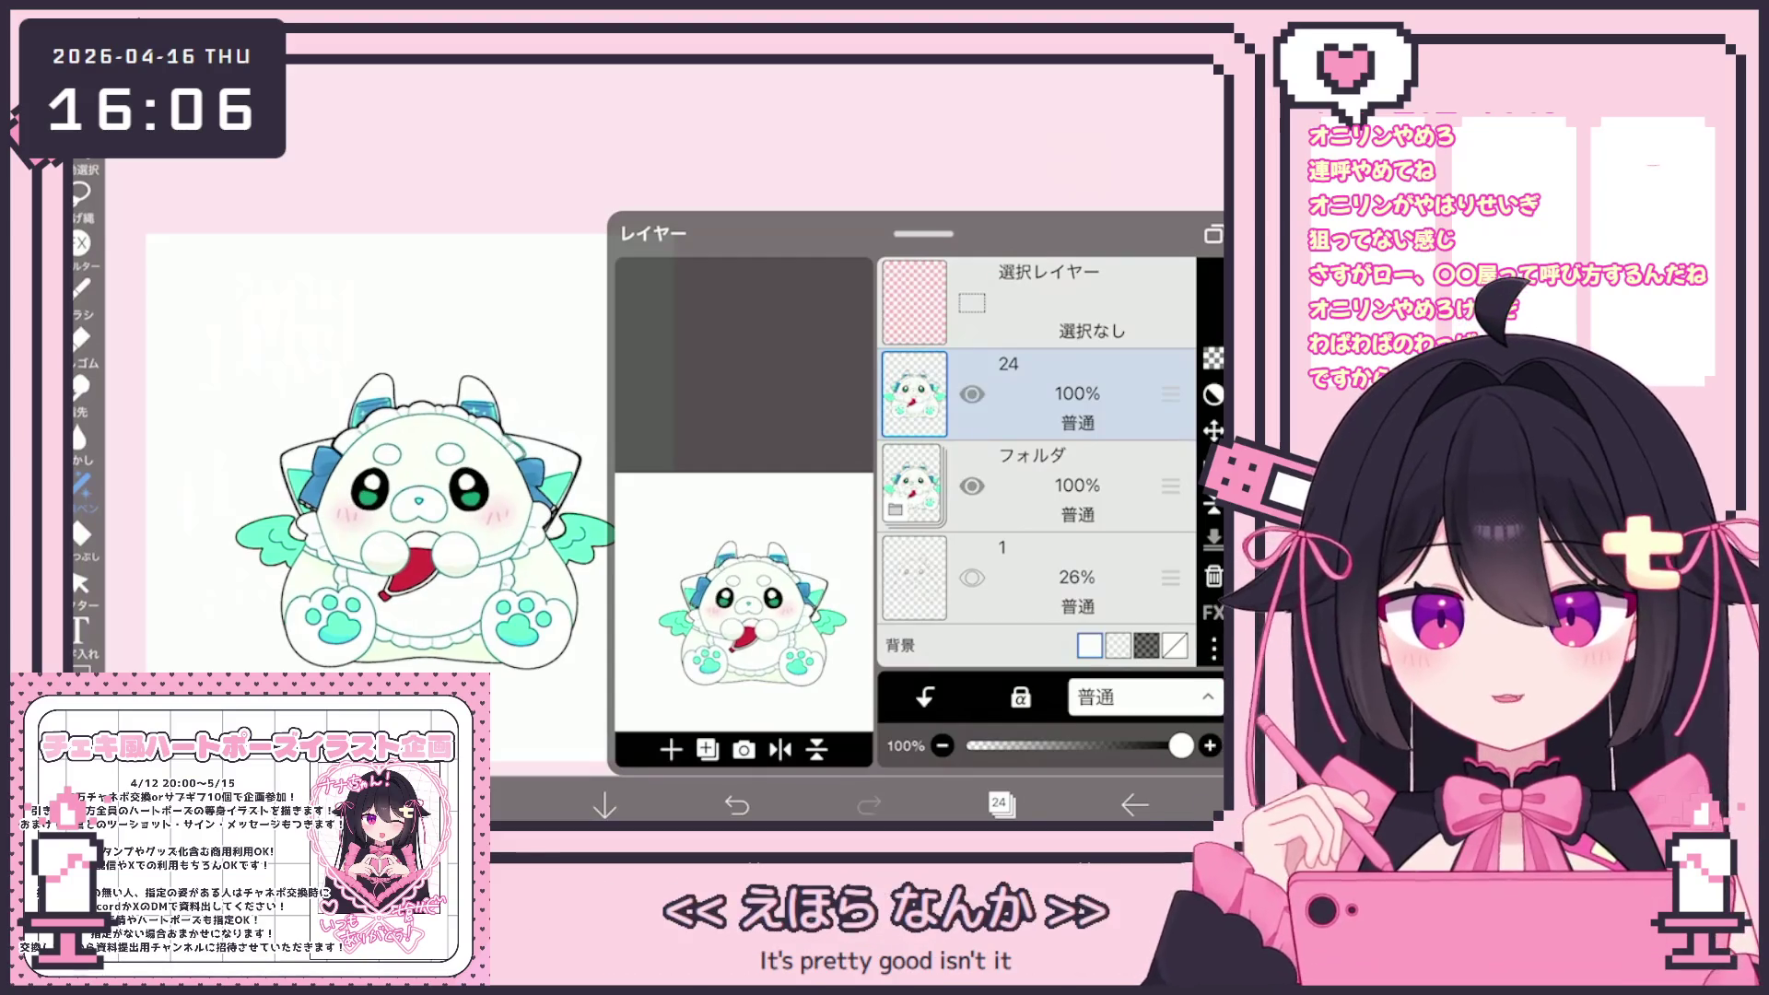
pyautogui.click(972, 393)
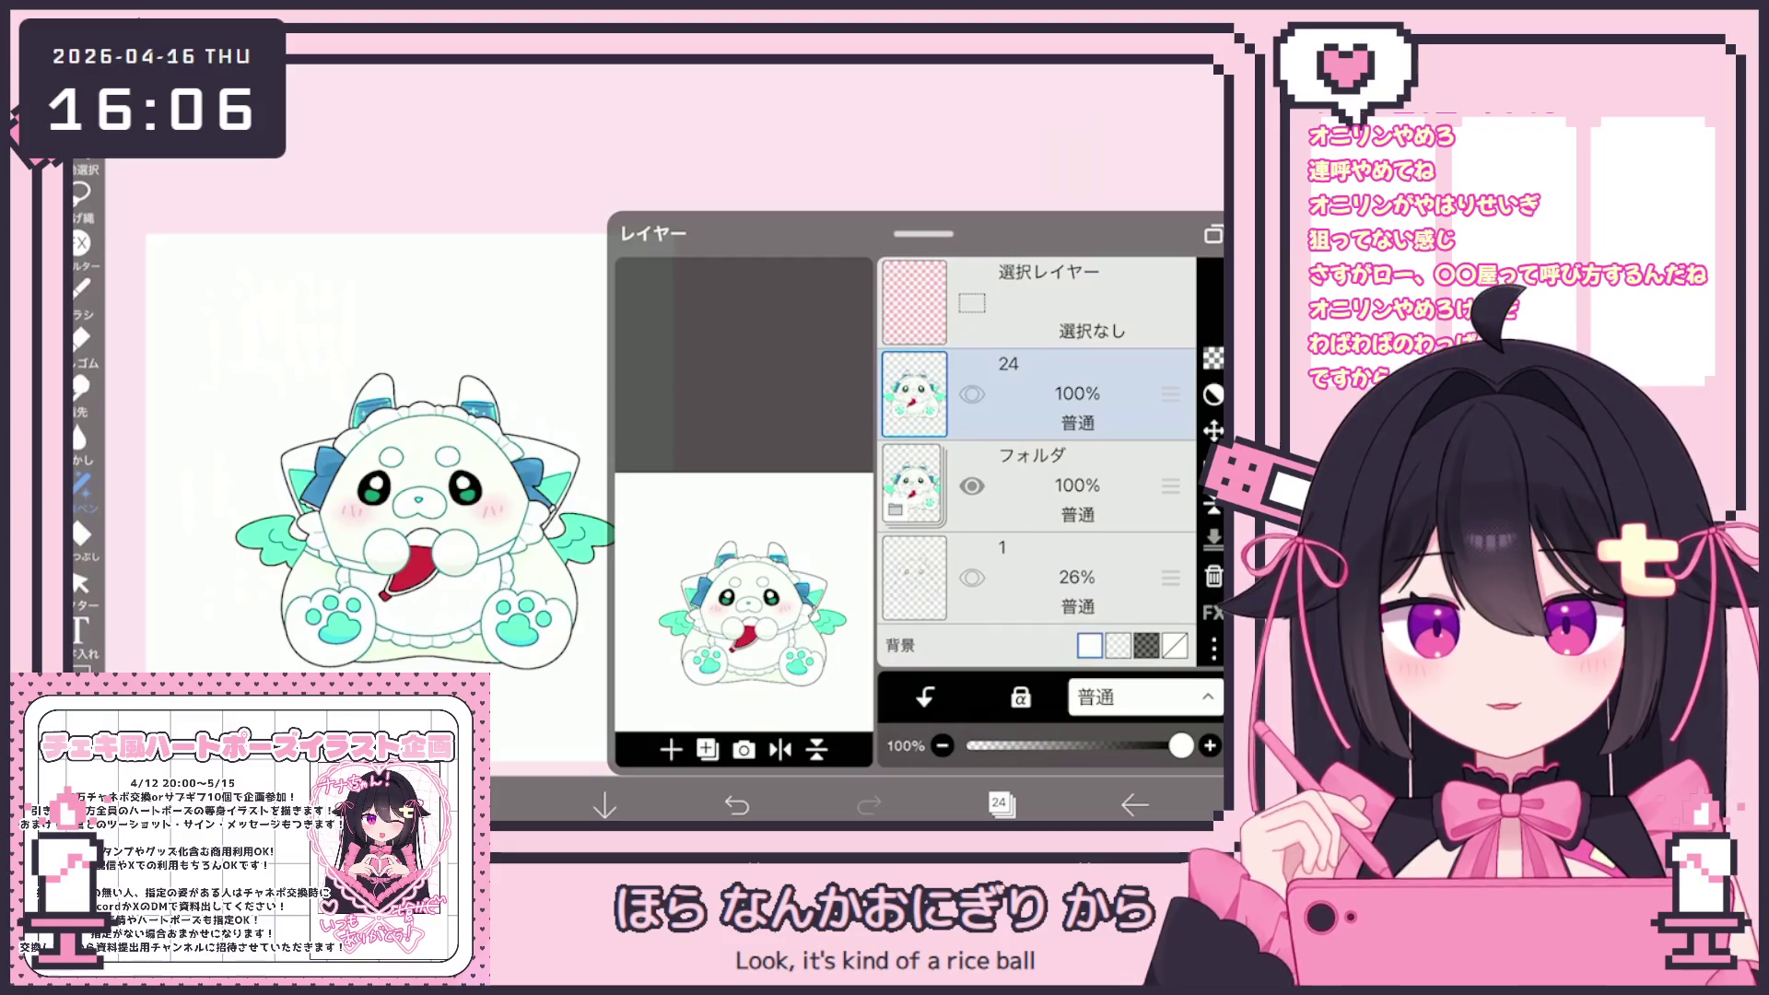
pyautogui.click(972, 394)
pyautogui.click(972, 485)
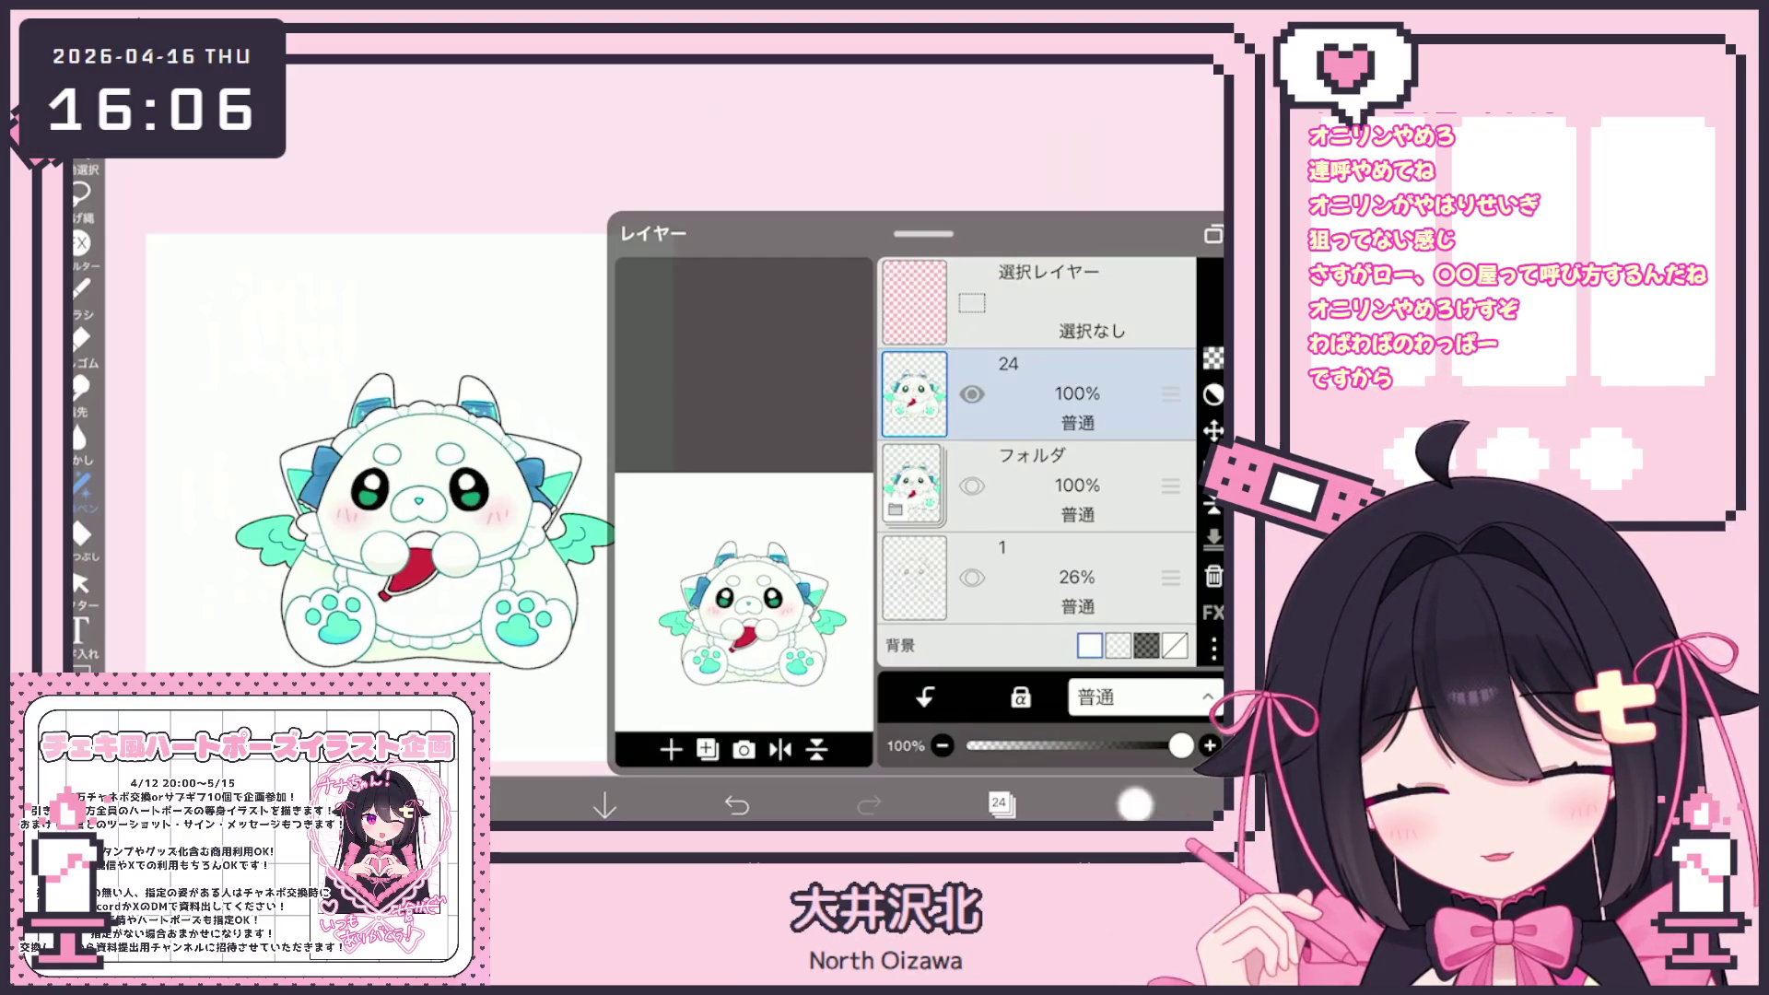
pyautogui.click(1207, 805)
pyautogui.click(1085, 730)
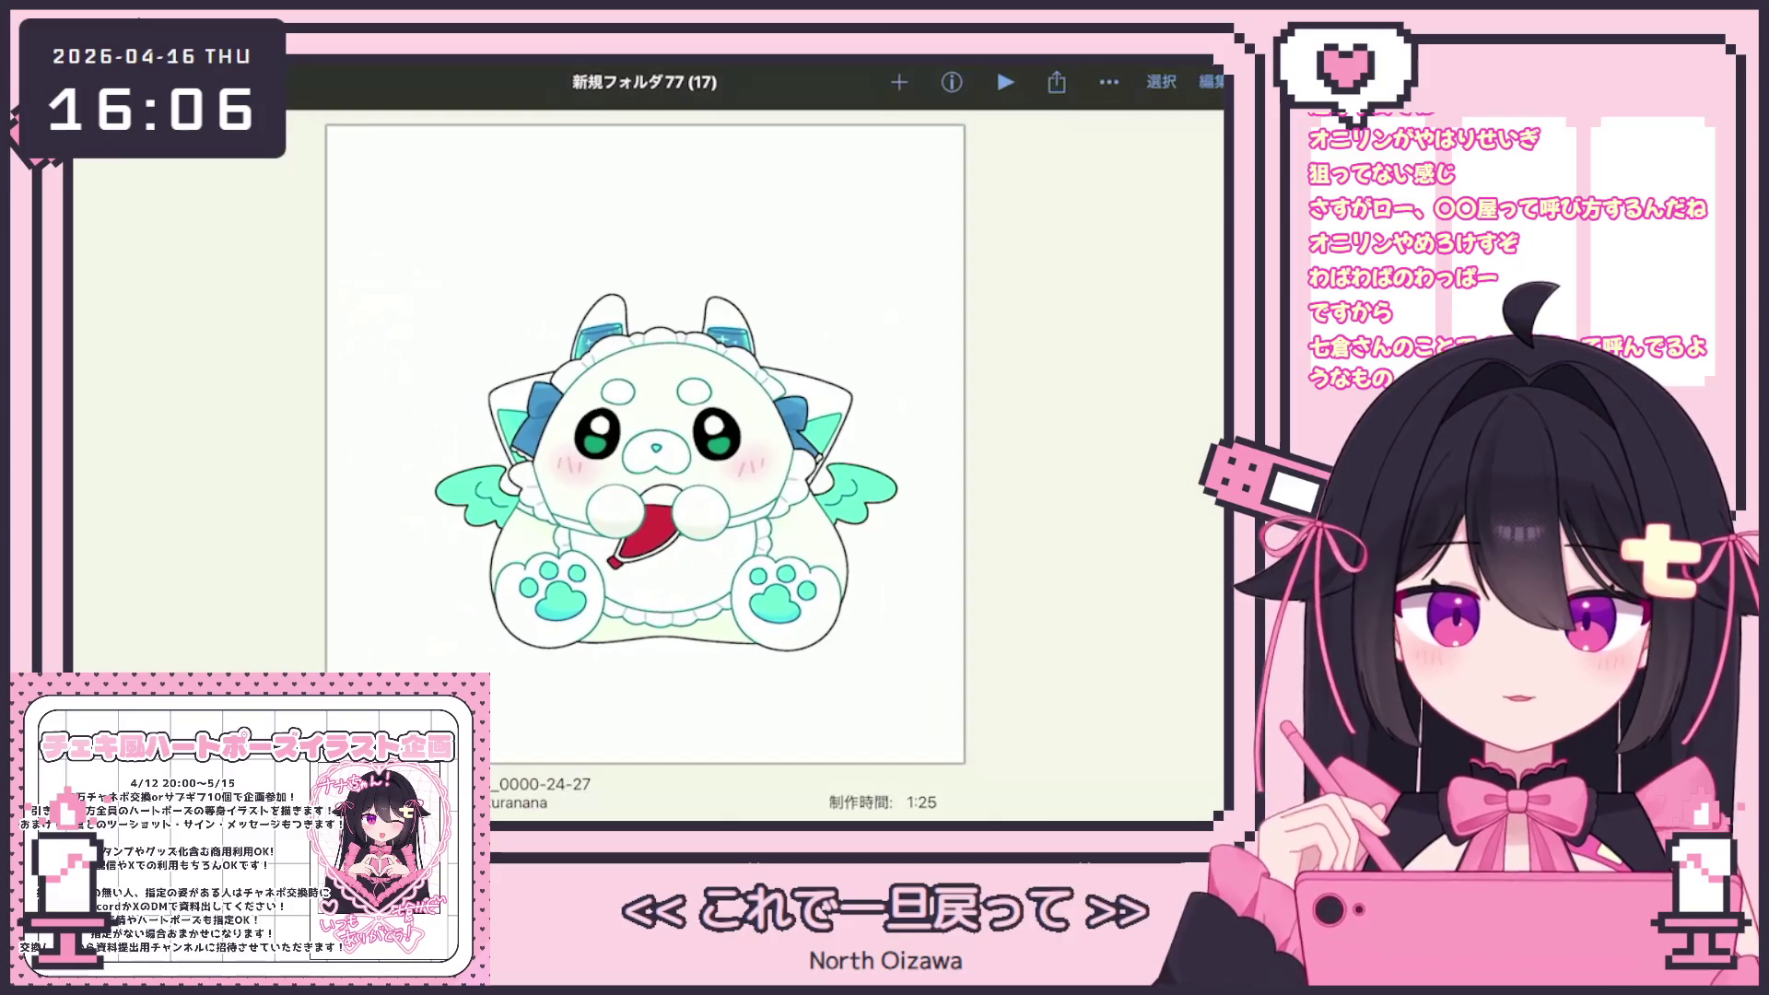
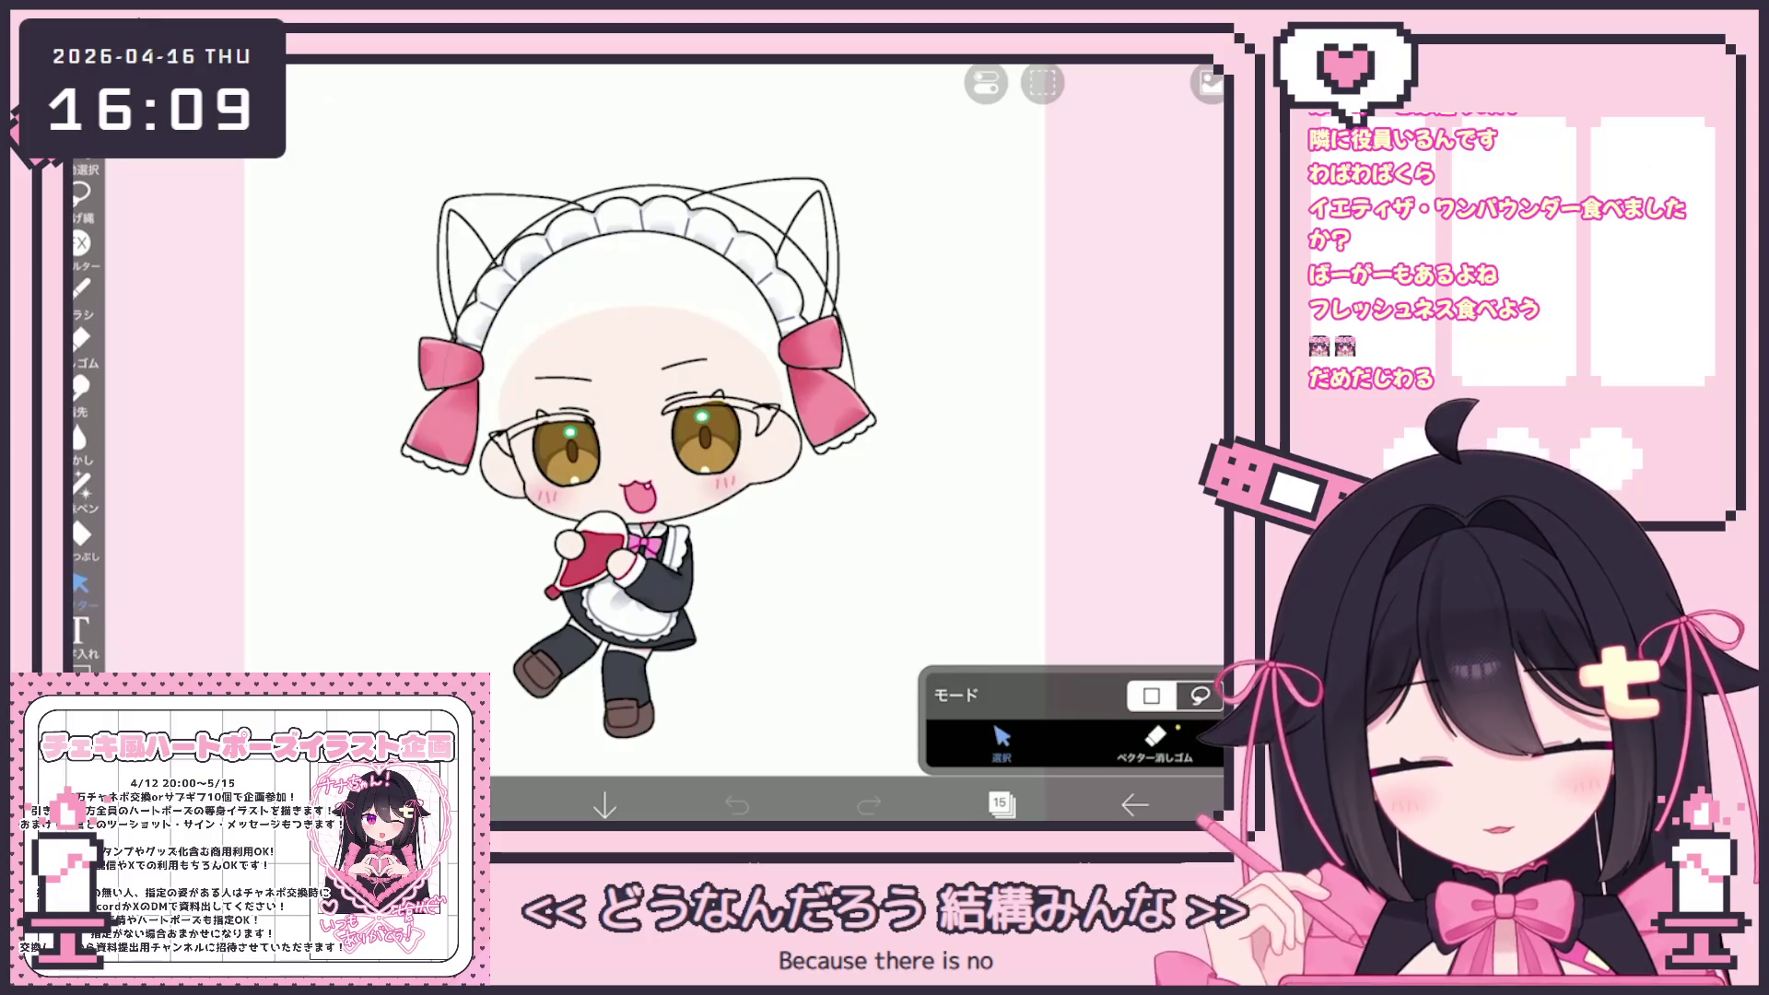
# Add vector layer 16 above layer 15 and zoom in on the maid's face
pyautogui.click(1000, 804)
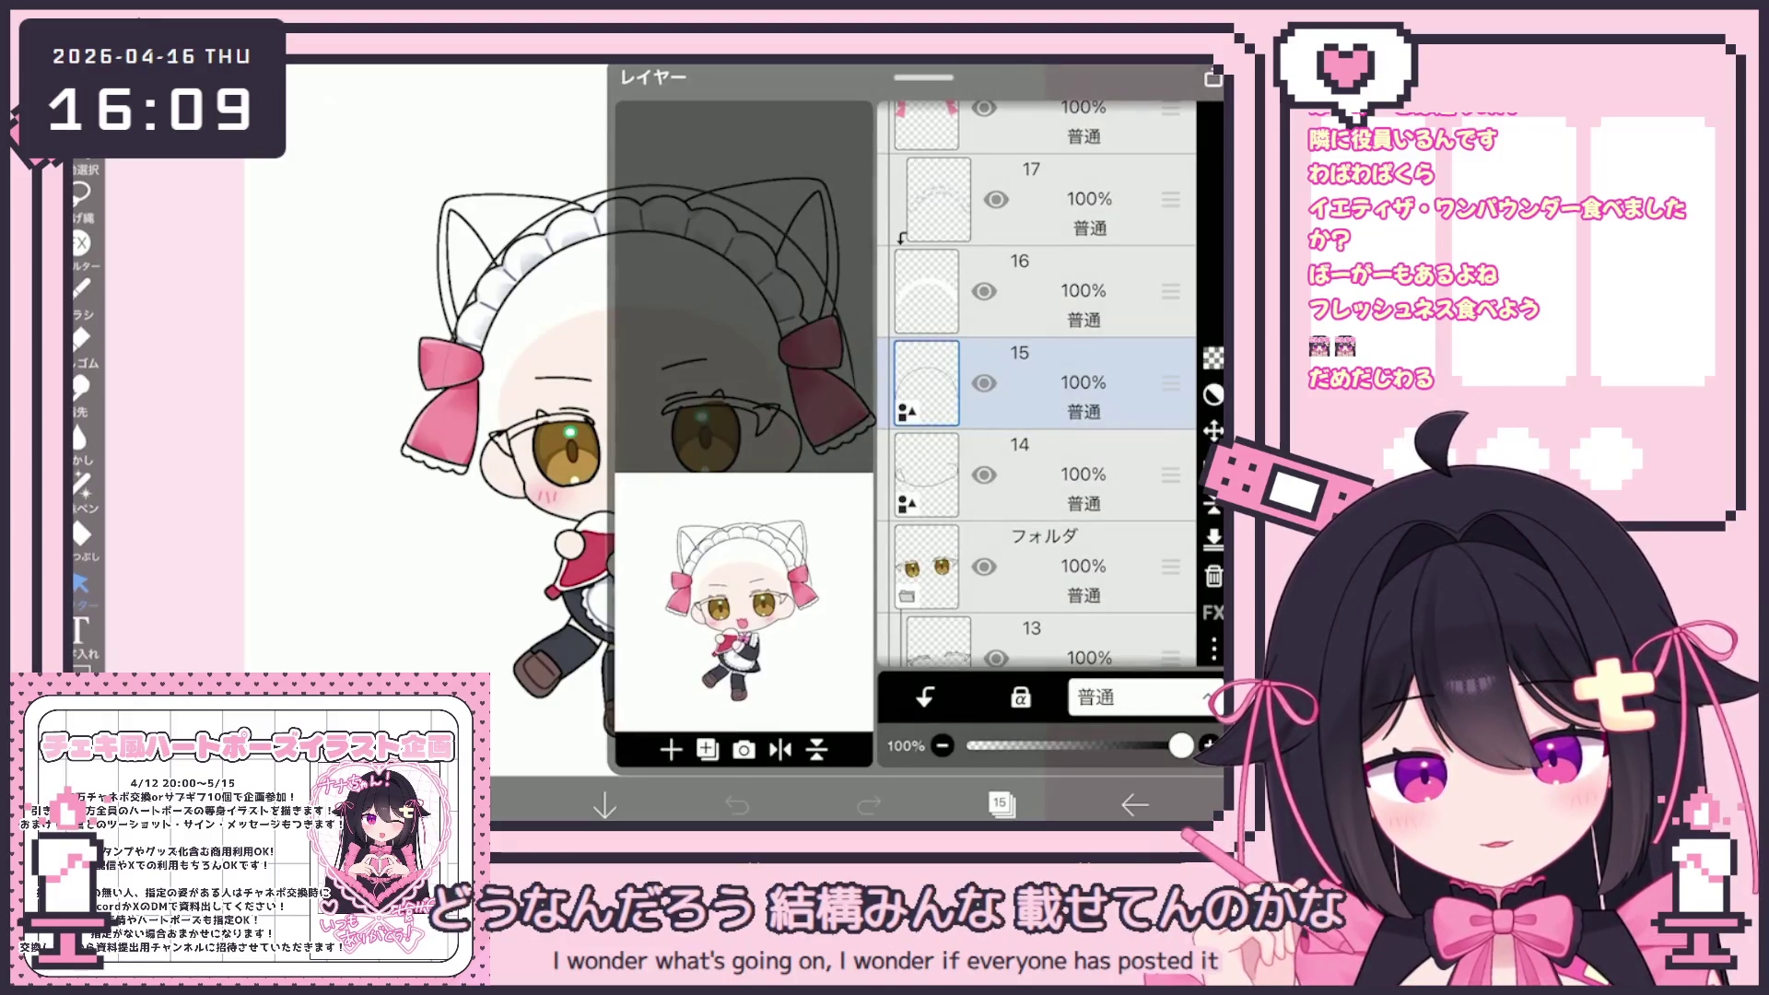
pyautogui.click(671, 749)
pyautogui.click(731, 585)
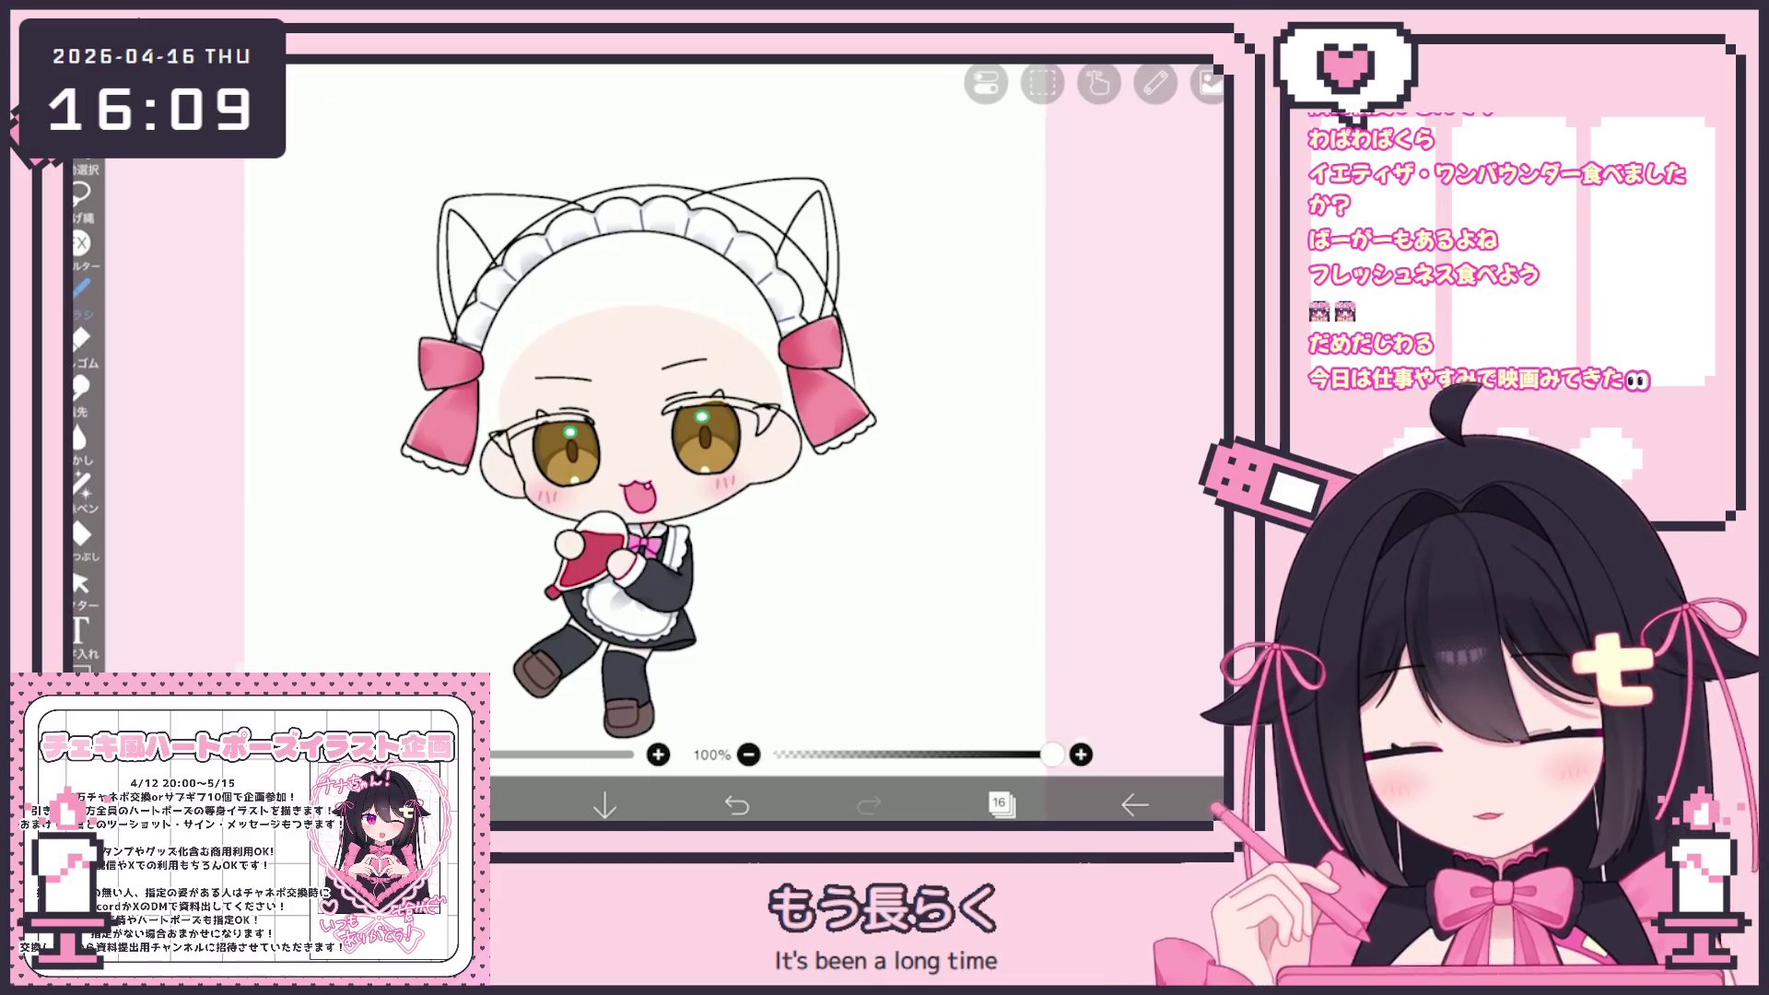
pyautogui.scroll(5, 688, 323)
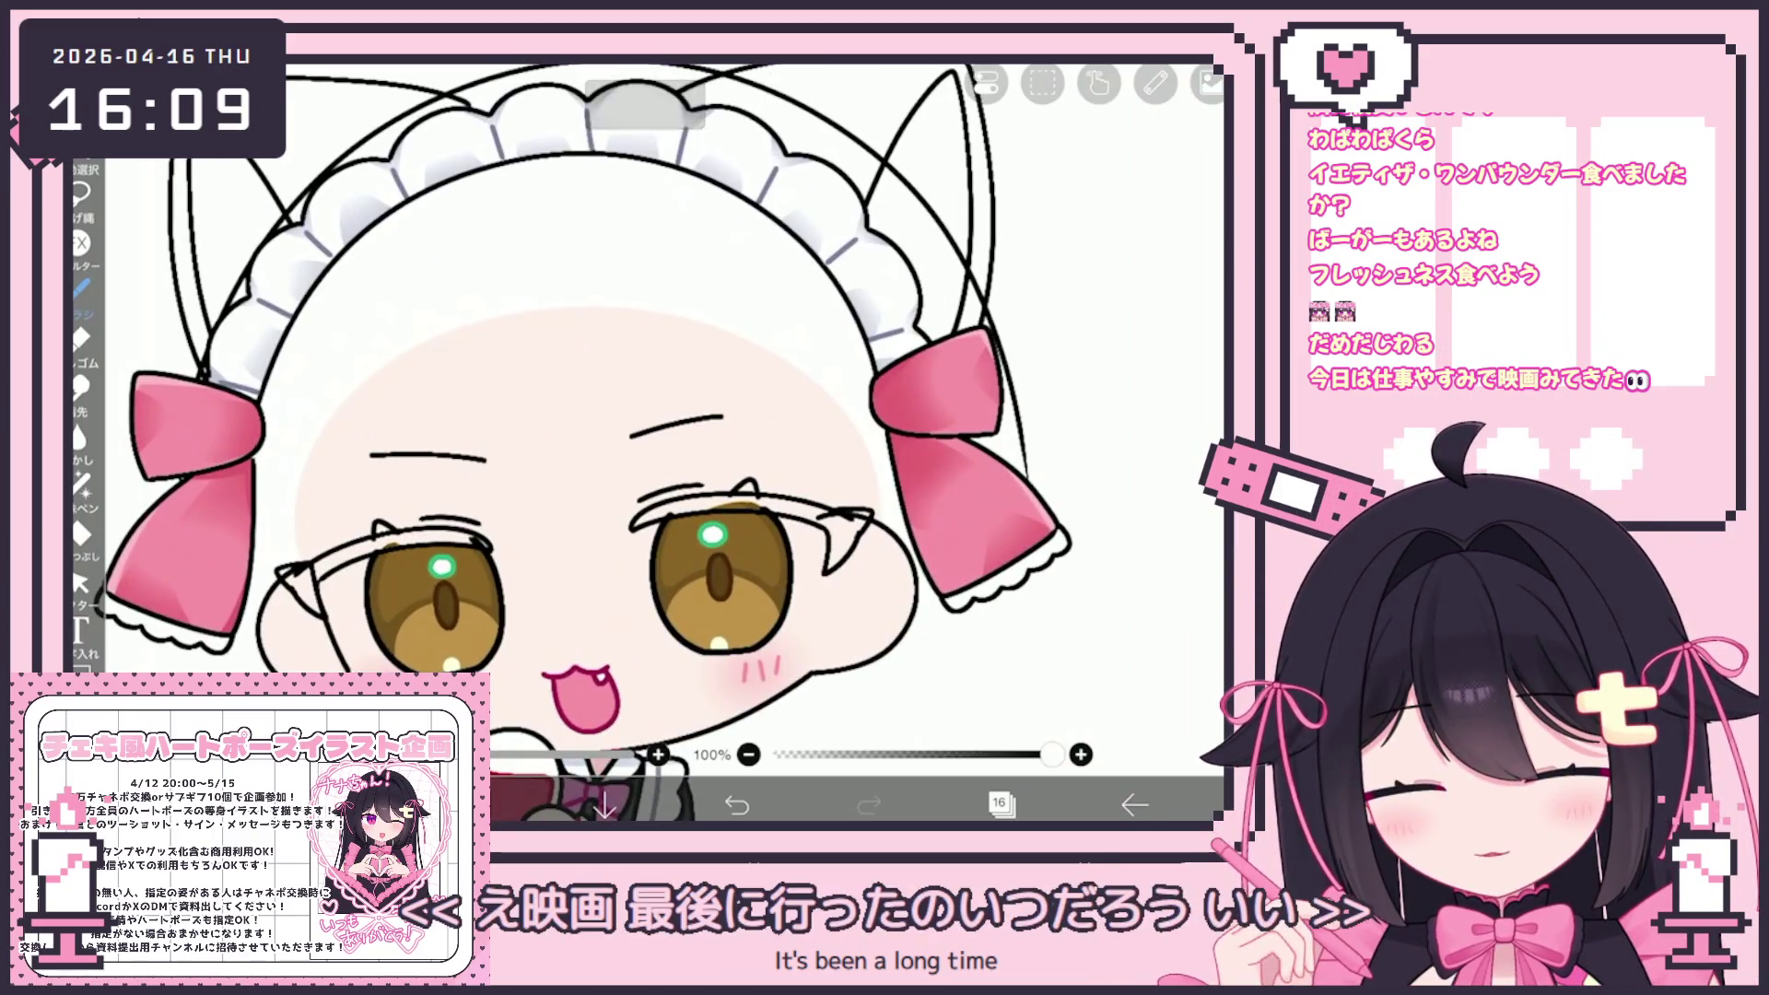
# Switch the brush to Pen (Hard)
pyautogui.click(81, 288)
pyautogui.click(81, 288)
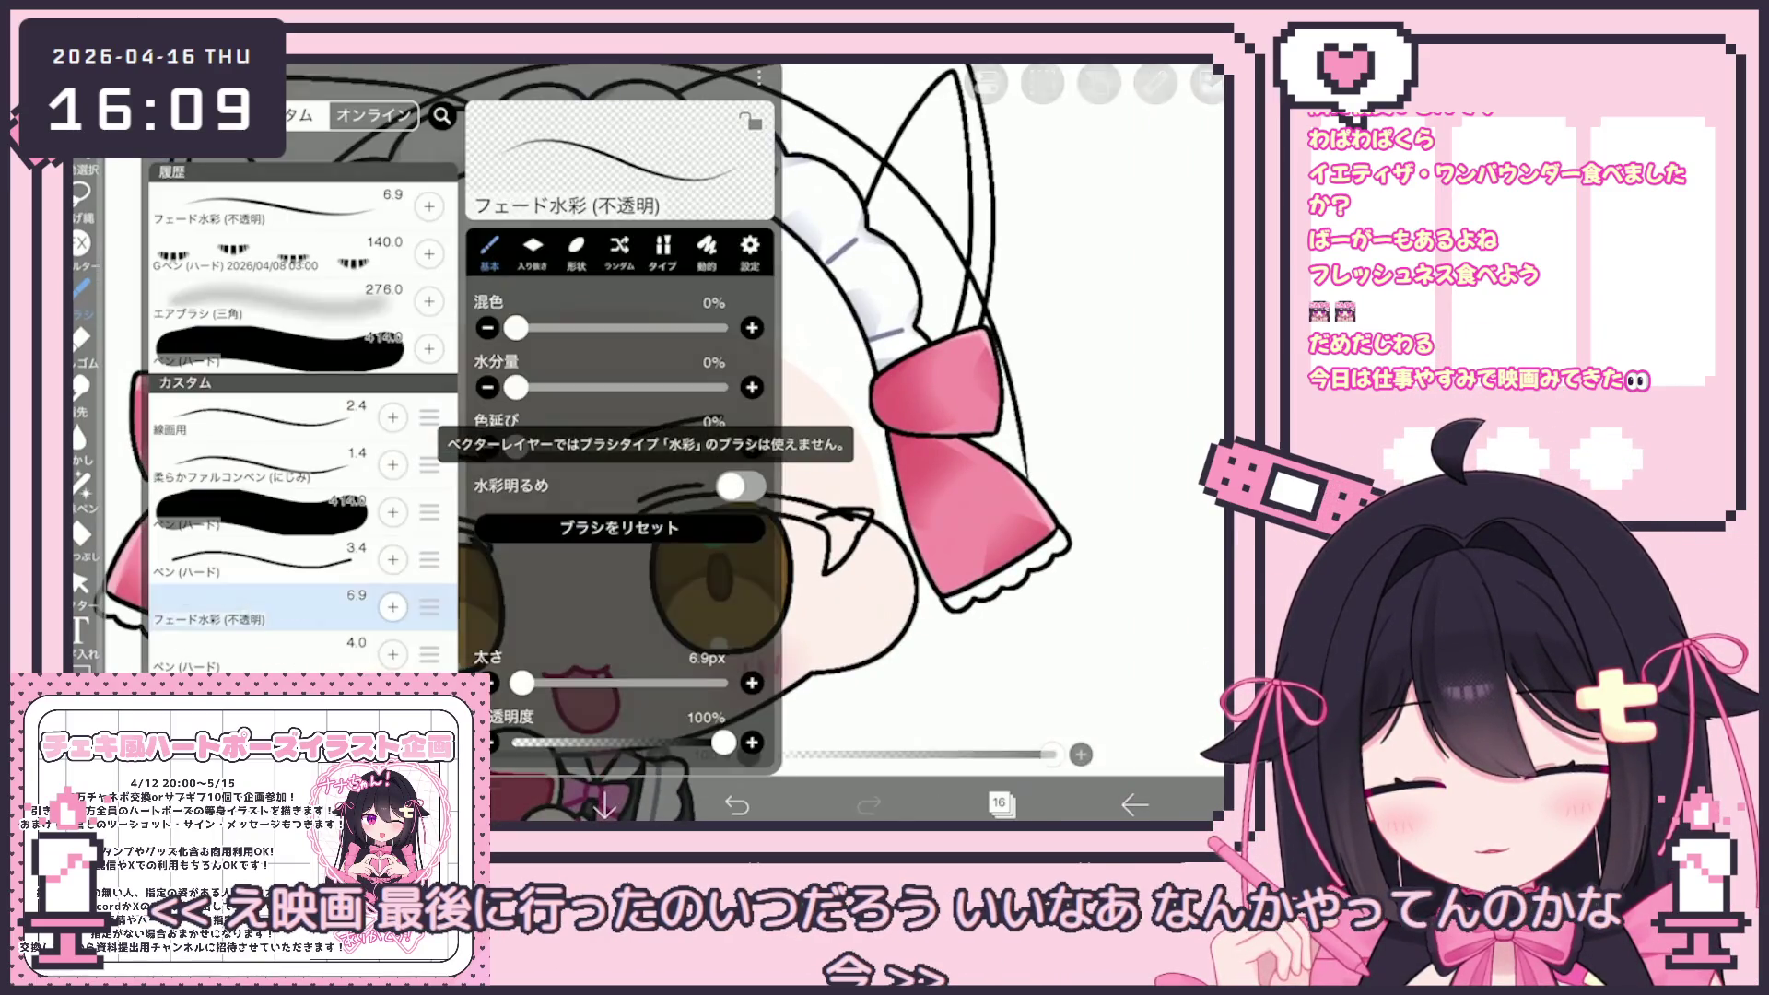
pyautogui.click(276, 562)
pyautogui.click(922, 460)
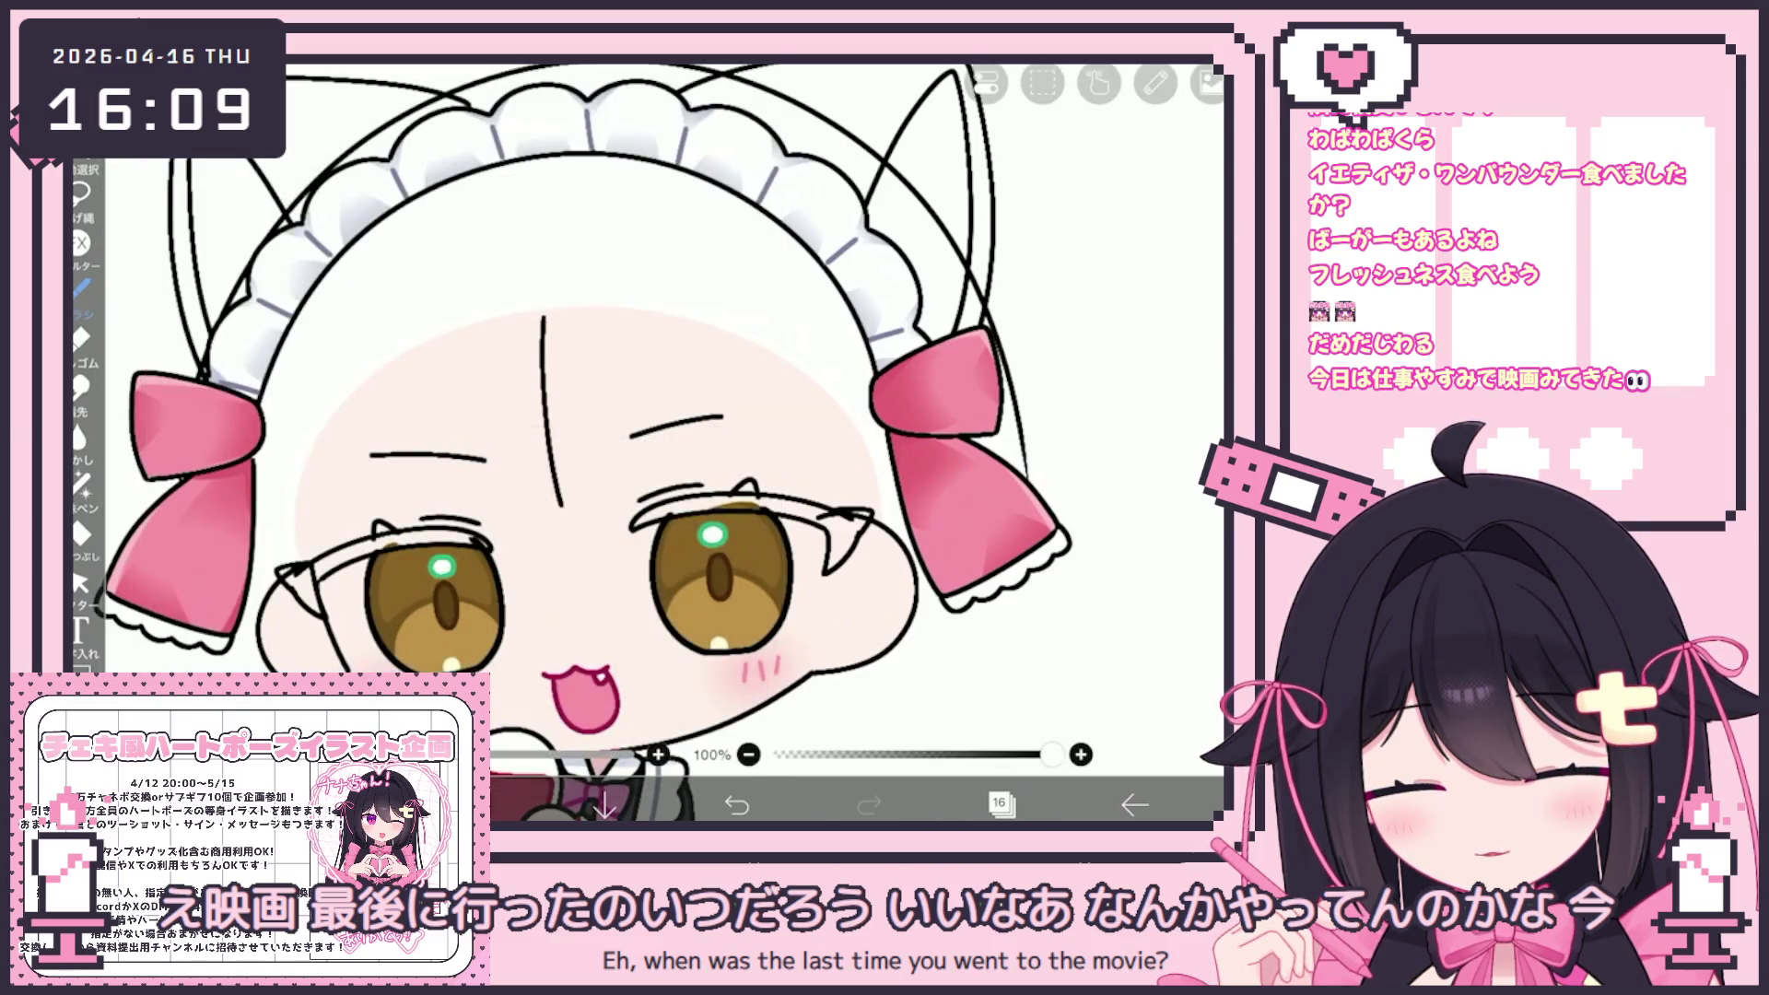
# Draw the bang strands across the forehead, redoing the stray strokes
pyautogui.moveTo(463, 329); pyautogui.dragTo(477, 498)
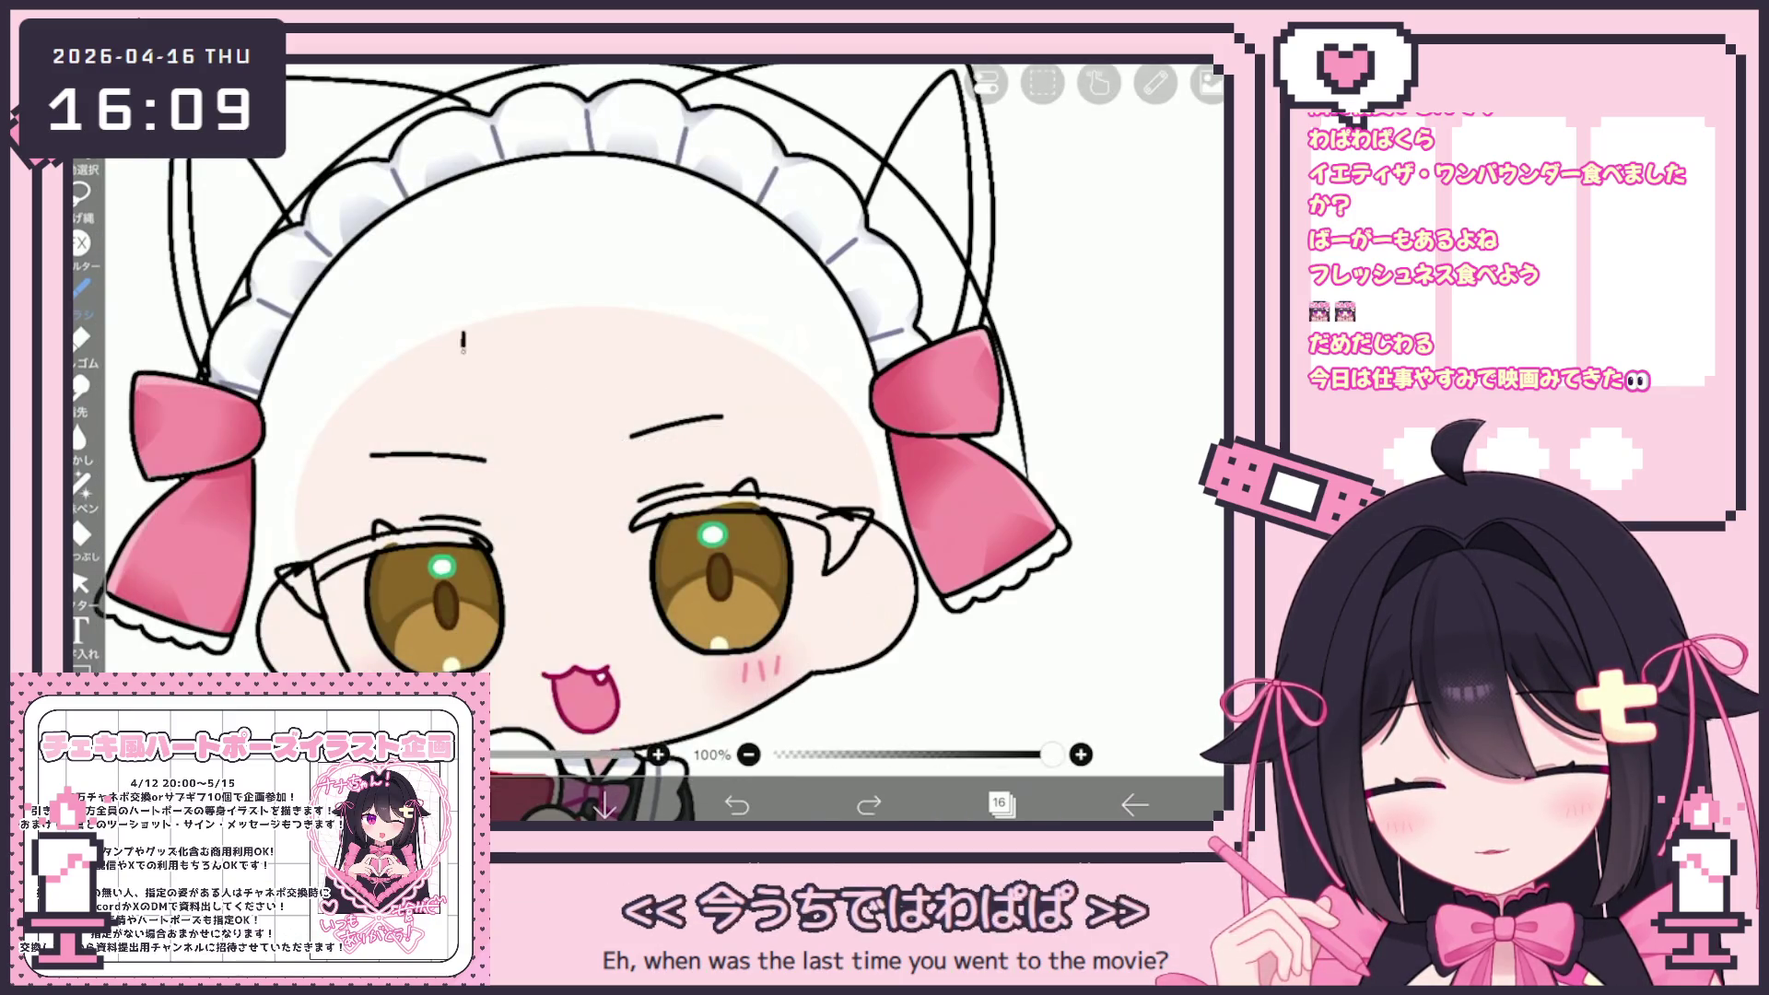
pyautogui.hotkey('ctrl', 'z')
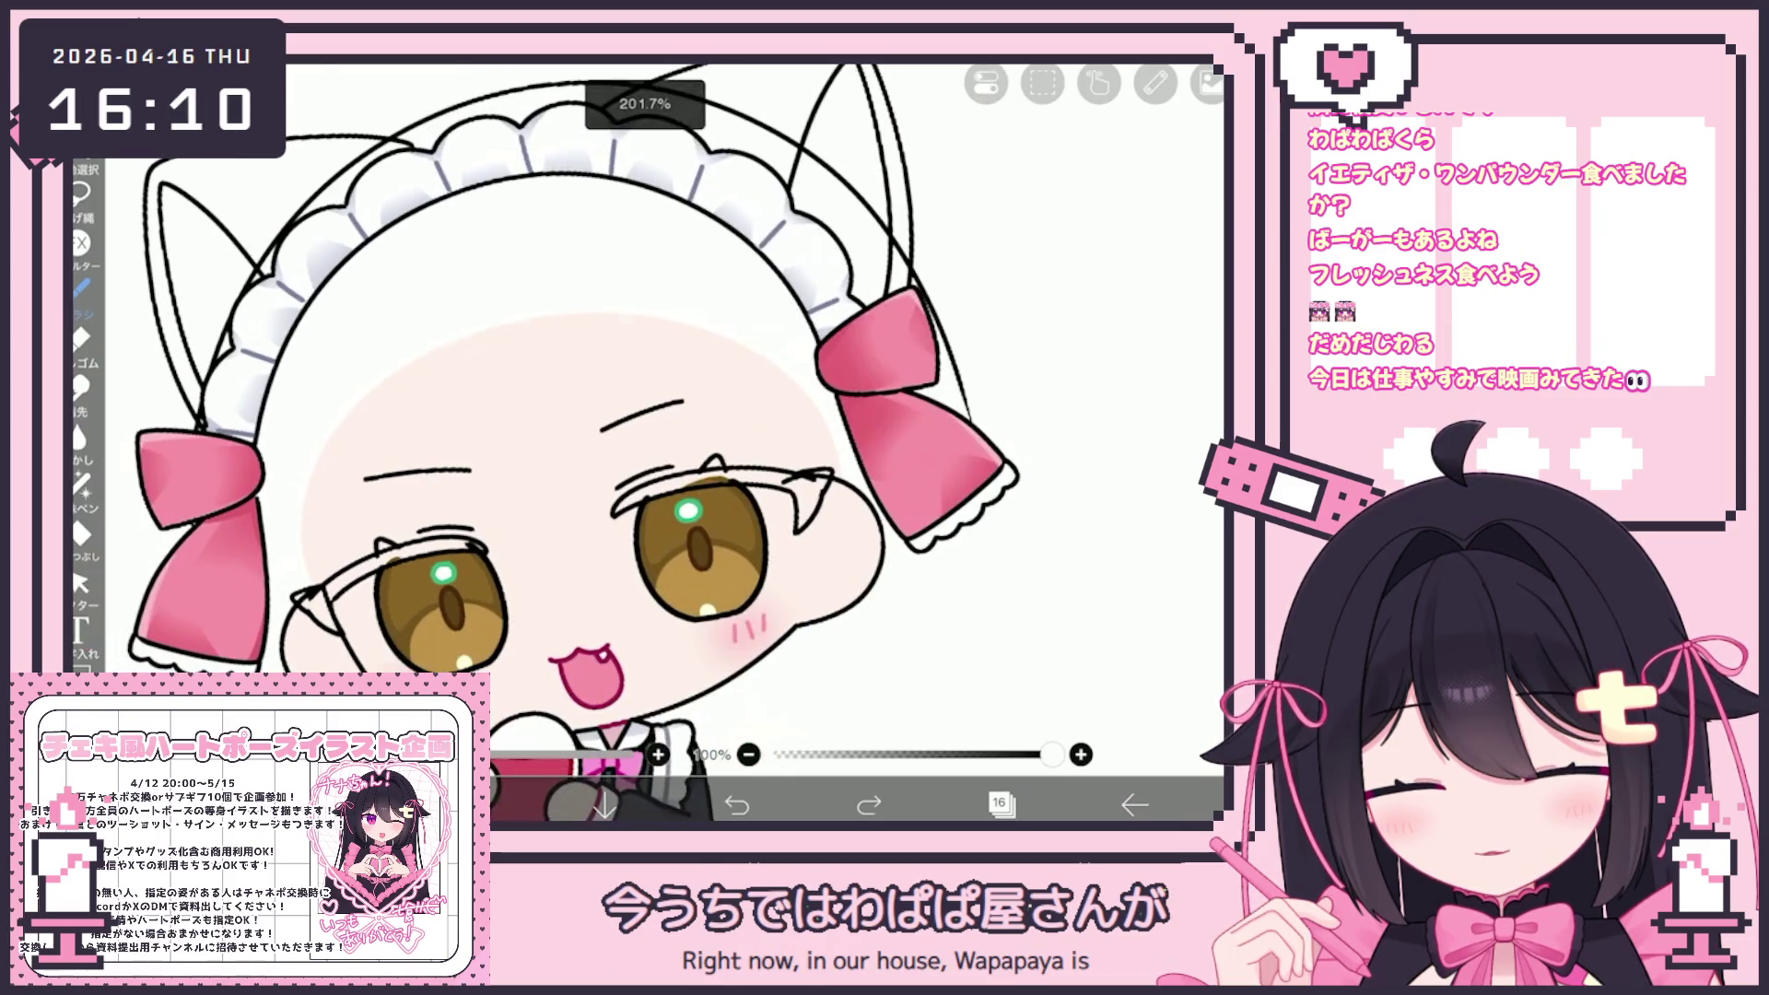
pyautogui.moveTo(647, 465); pyautogui.dragTo(396, 543)
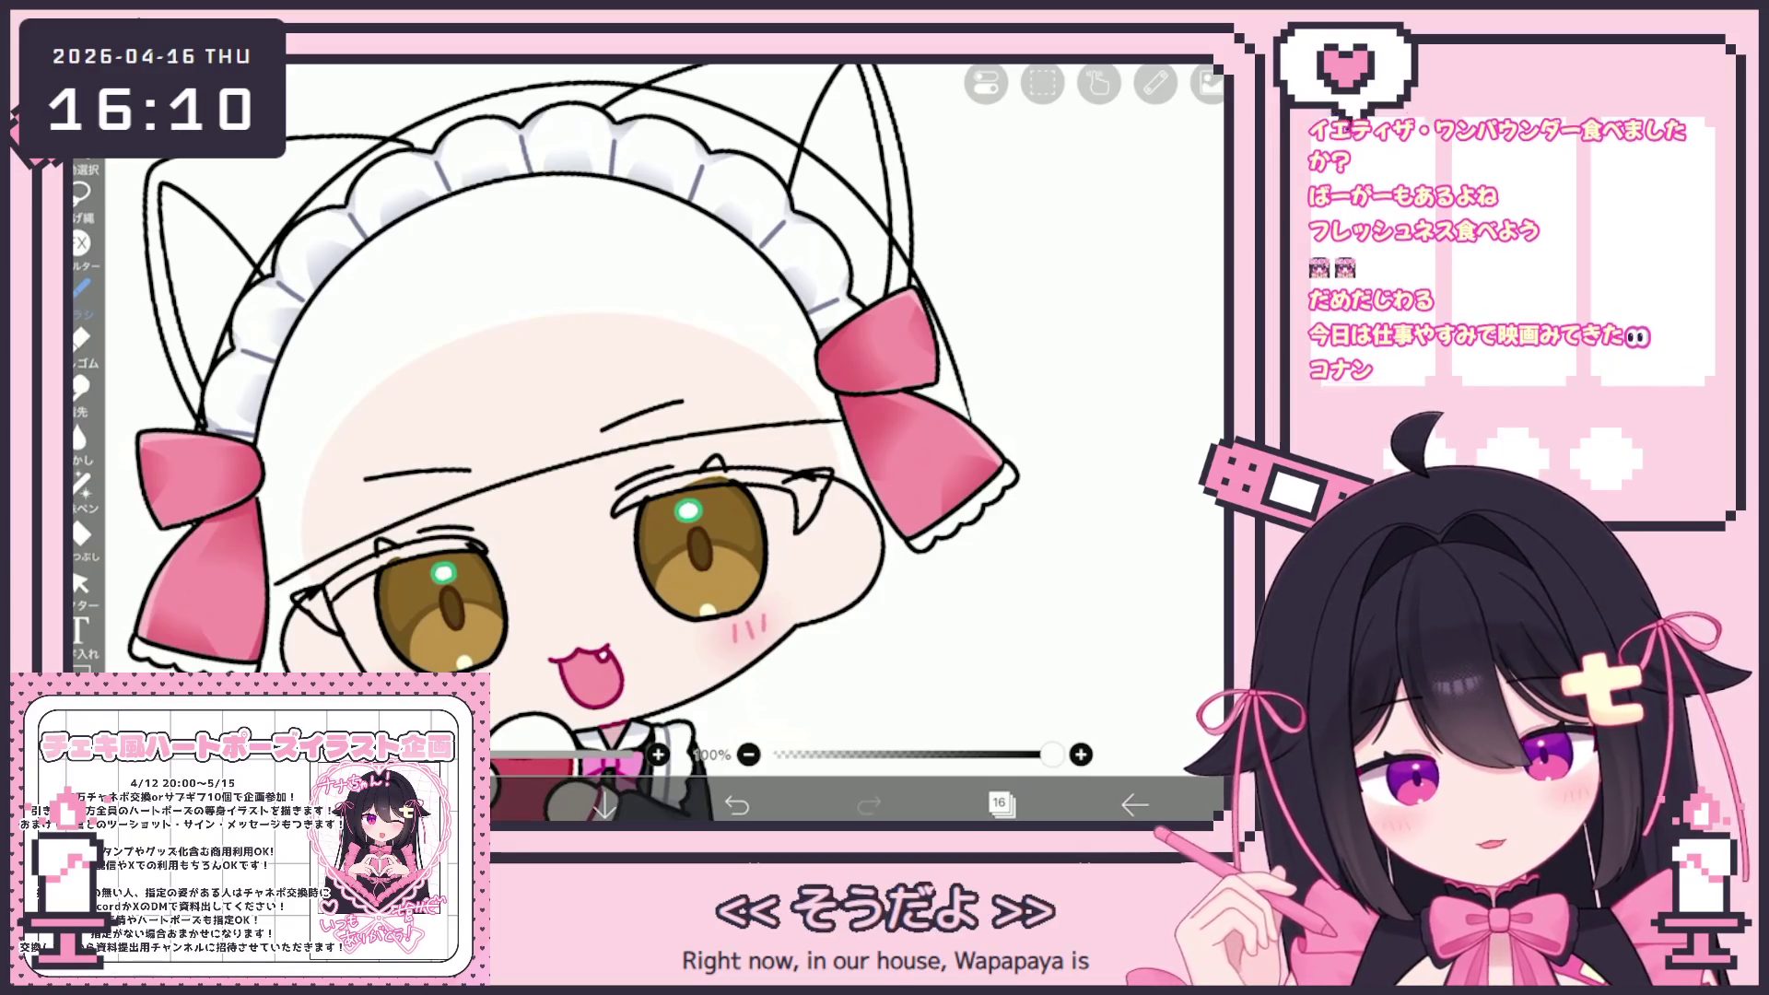
pyautogui.hotkey('ctrl', 'z')
pyautogui.moveTo(292, 589); pyautogui.dragTo(846, 430)
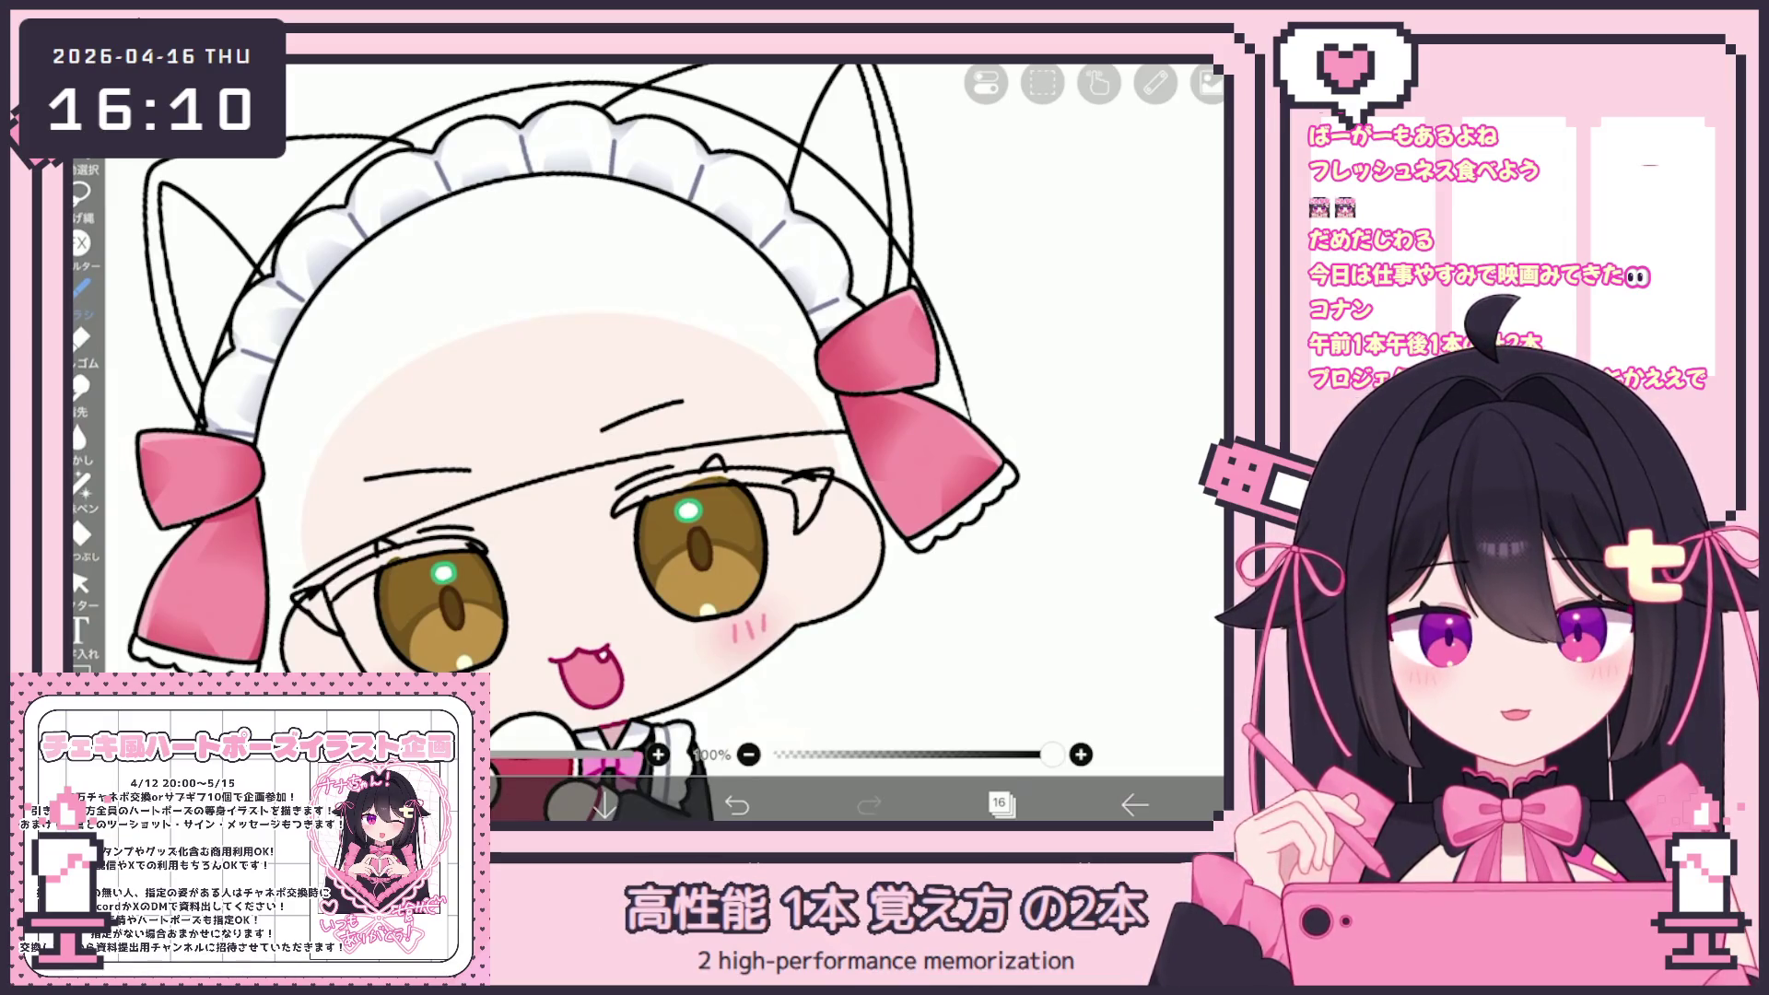
pyautogui.scroll(3, 581, 442)
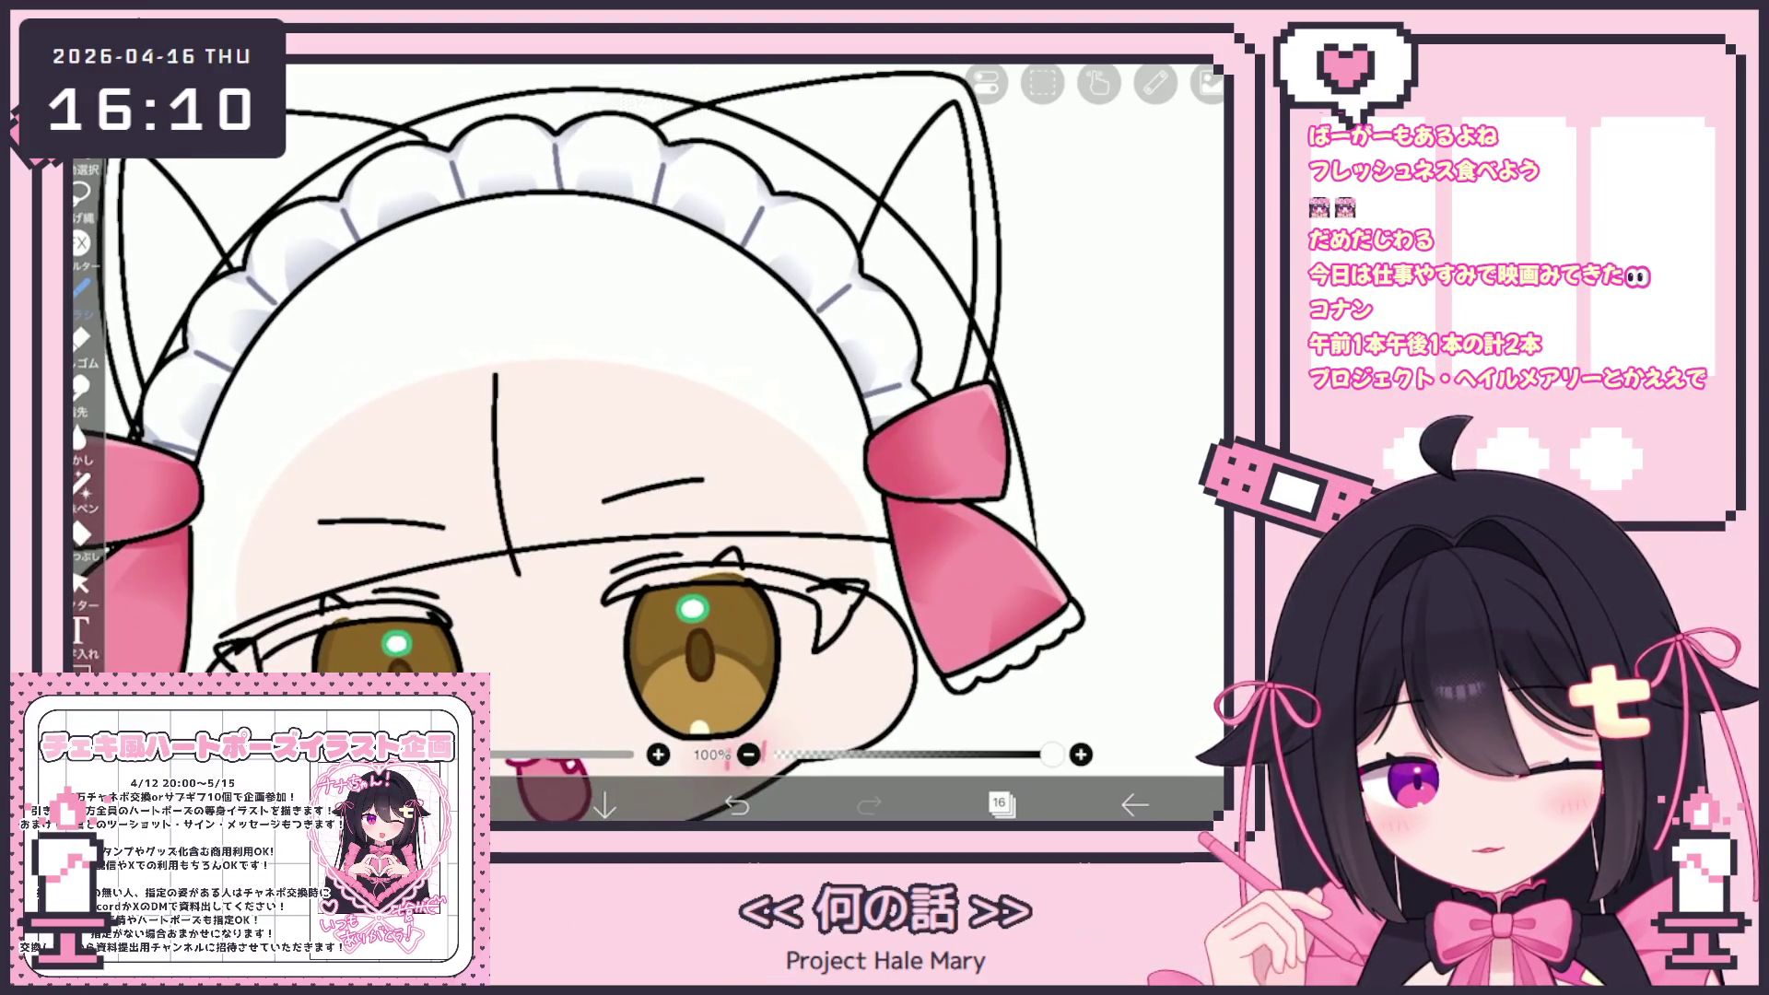
pyautogui.moveTo(449, 383); pyautogui.dragTo(479, 599)
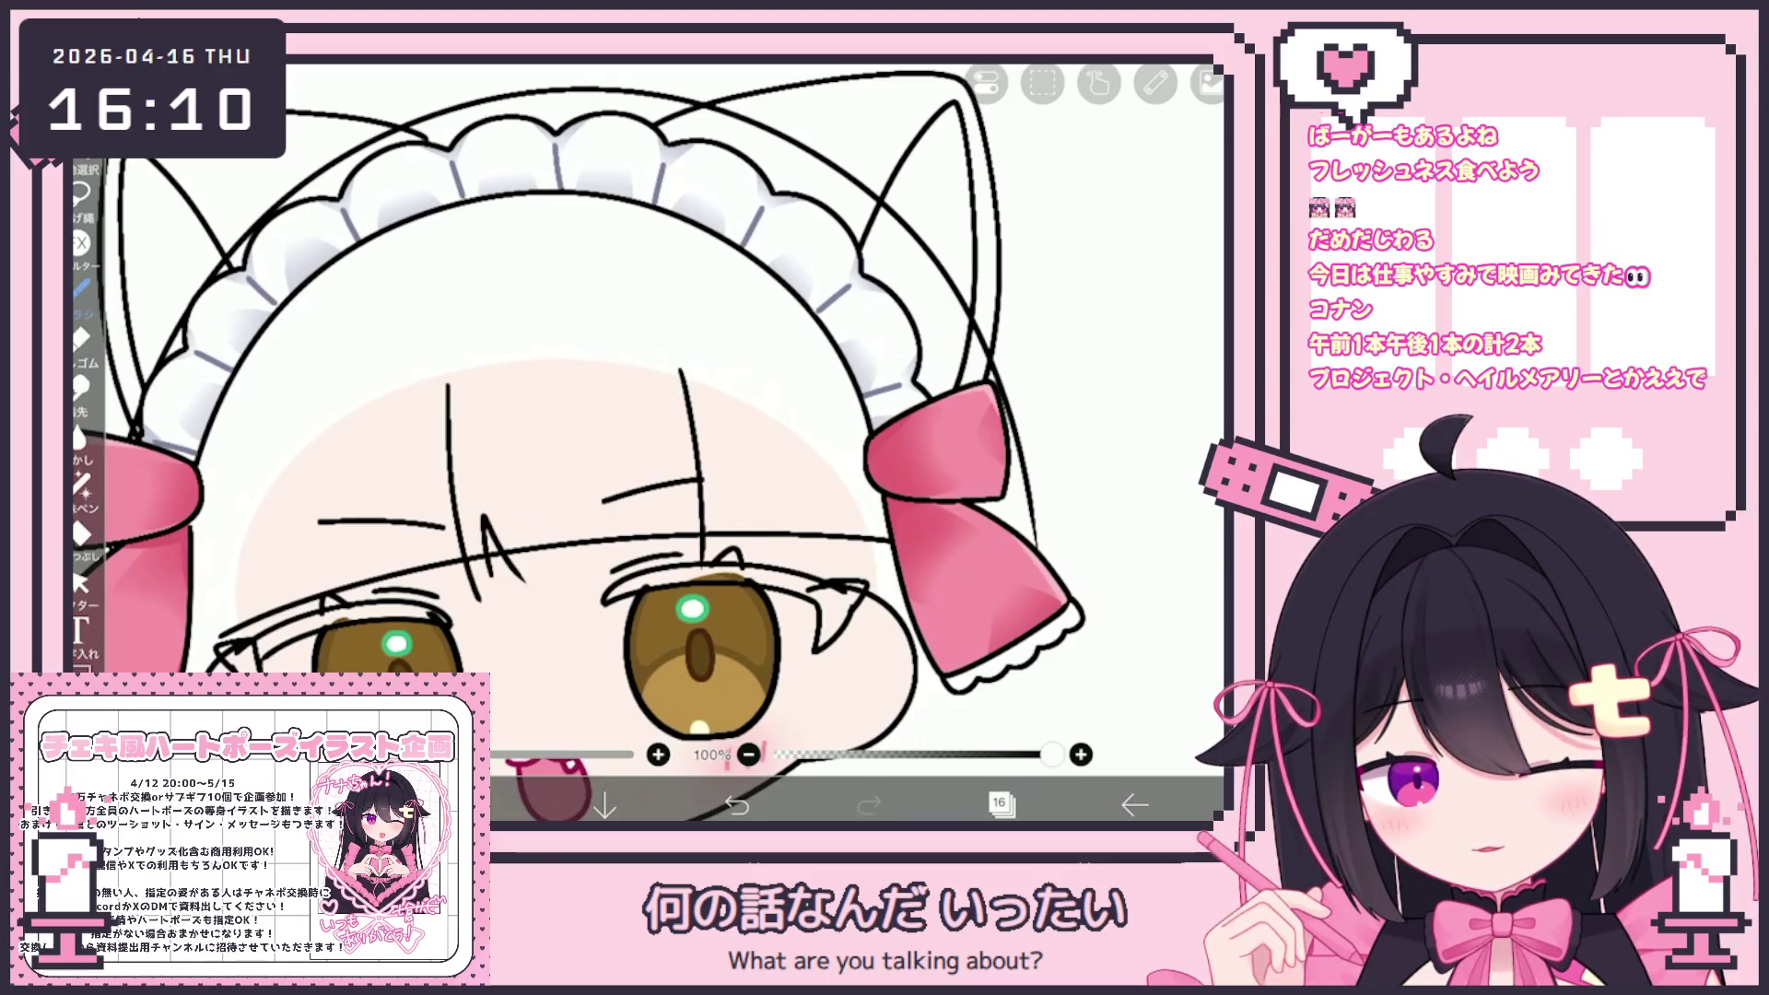
pyautogui.moveTo(742, 482); pyautogui.dragTo(755, 559)
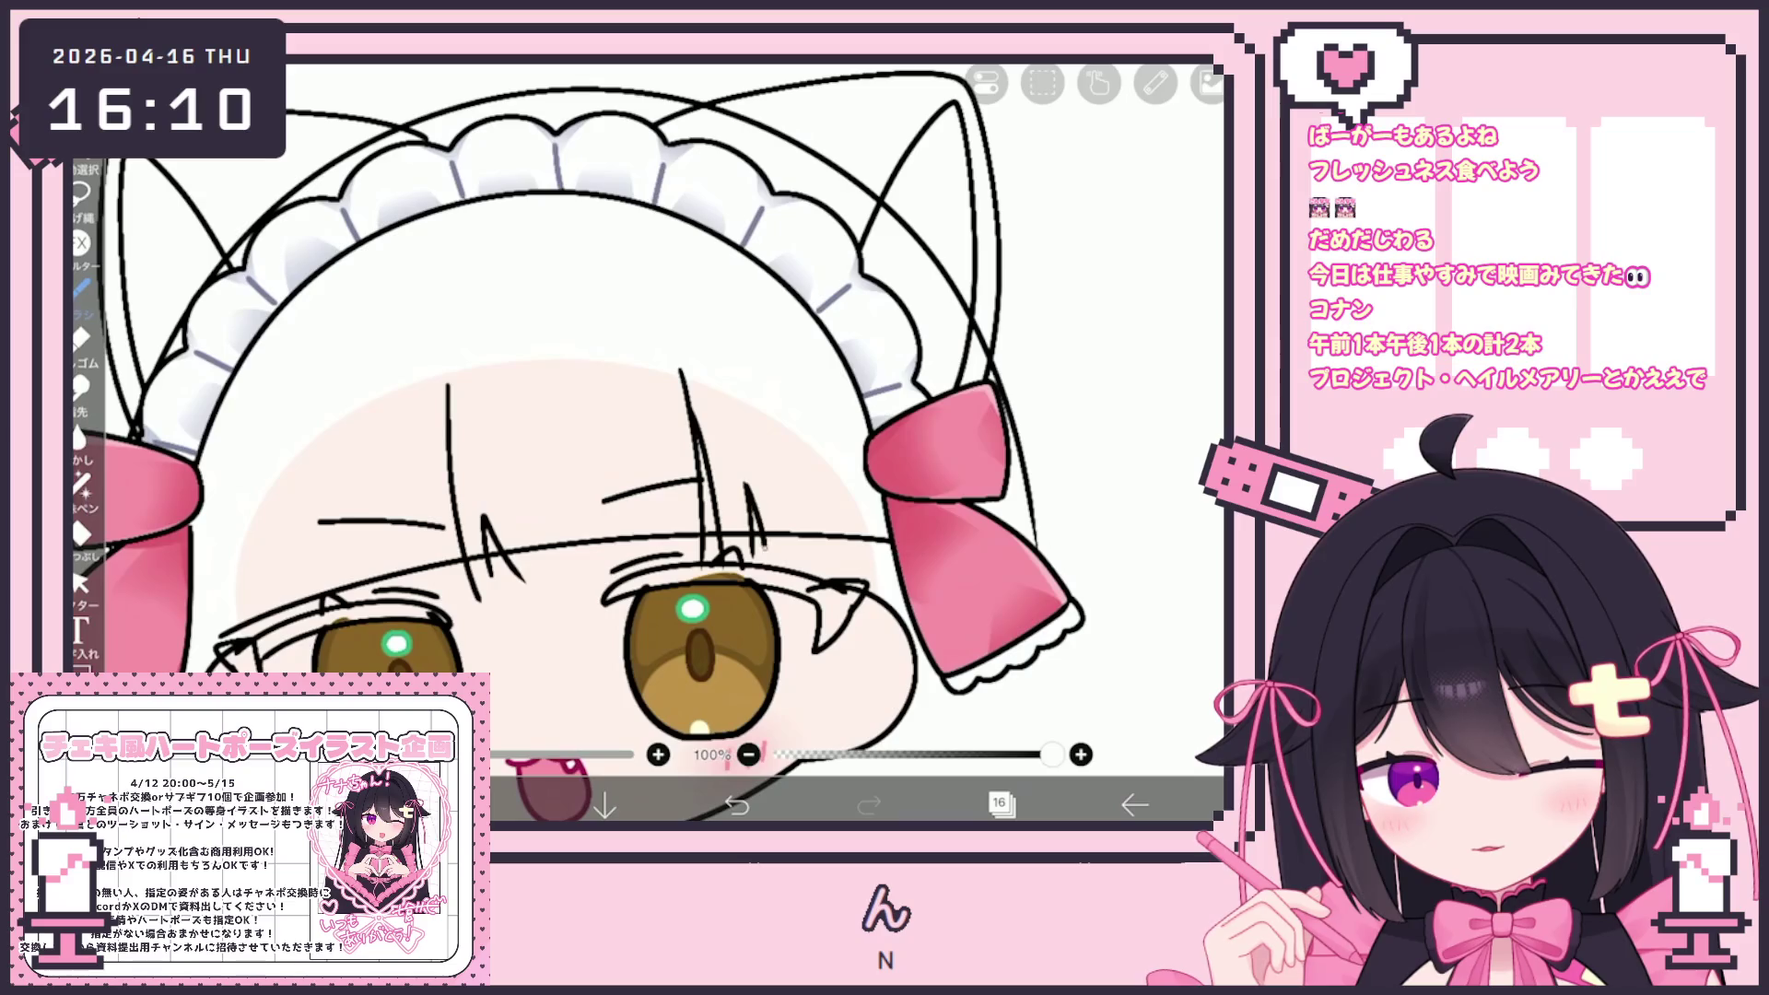
pyautogui.moveTo(813, 373); pyautogui.dragTo(847, 581)
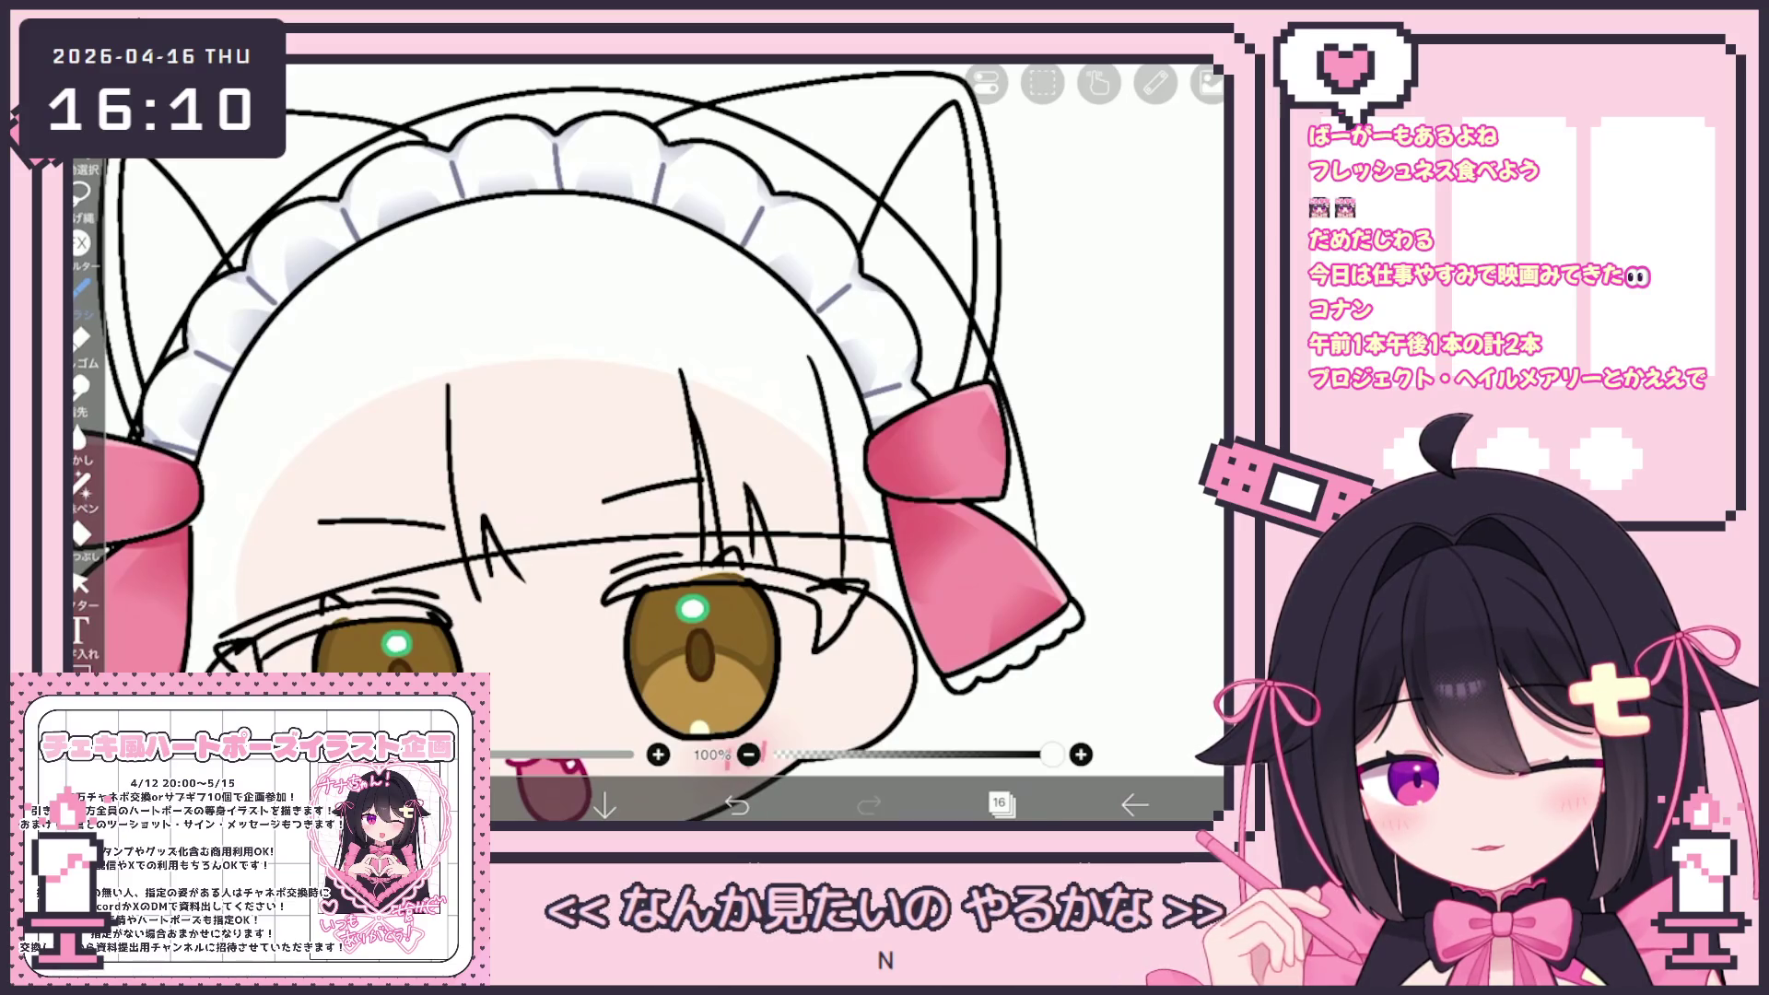
pyautogui.hotkey('ctrl', 'z')
pyautogui.moveTo(783, 347); pyautogui.dragTo(834, 573)
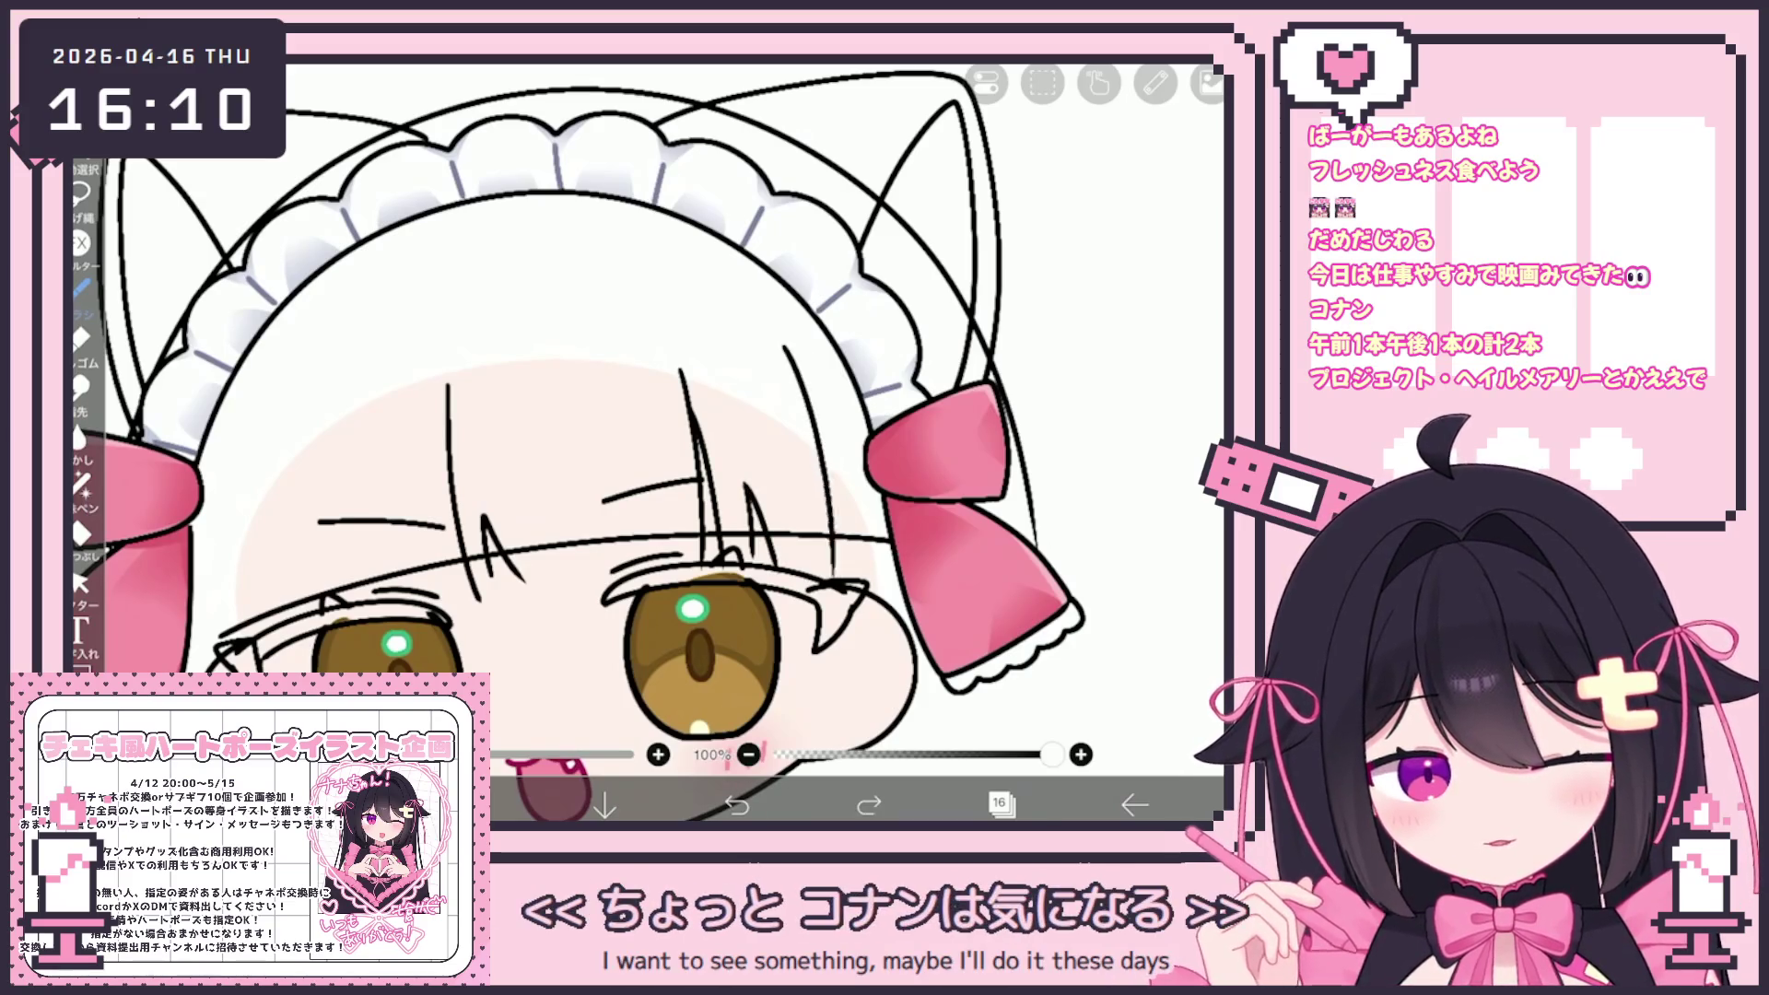
pyautogui.scroll(2, 645, 415)
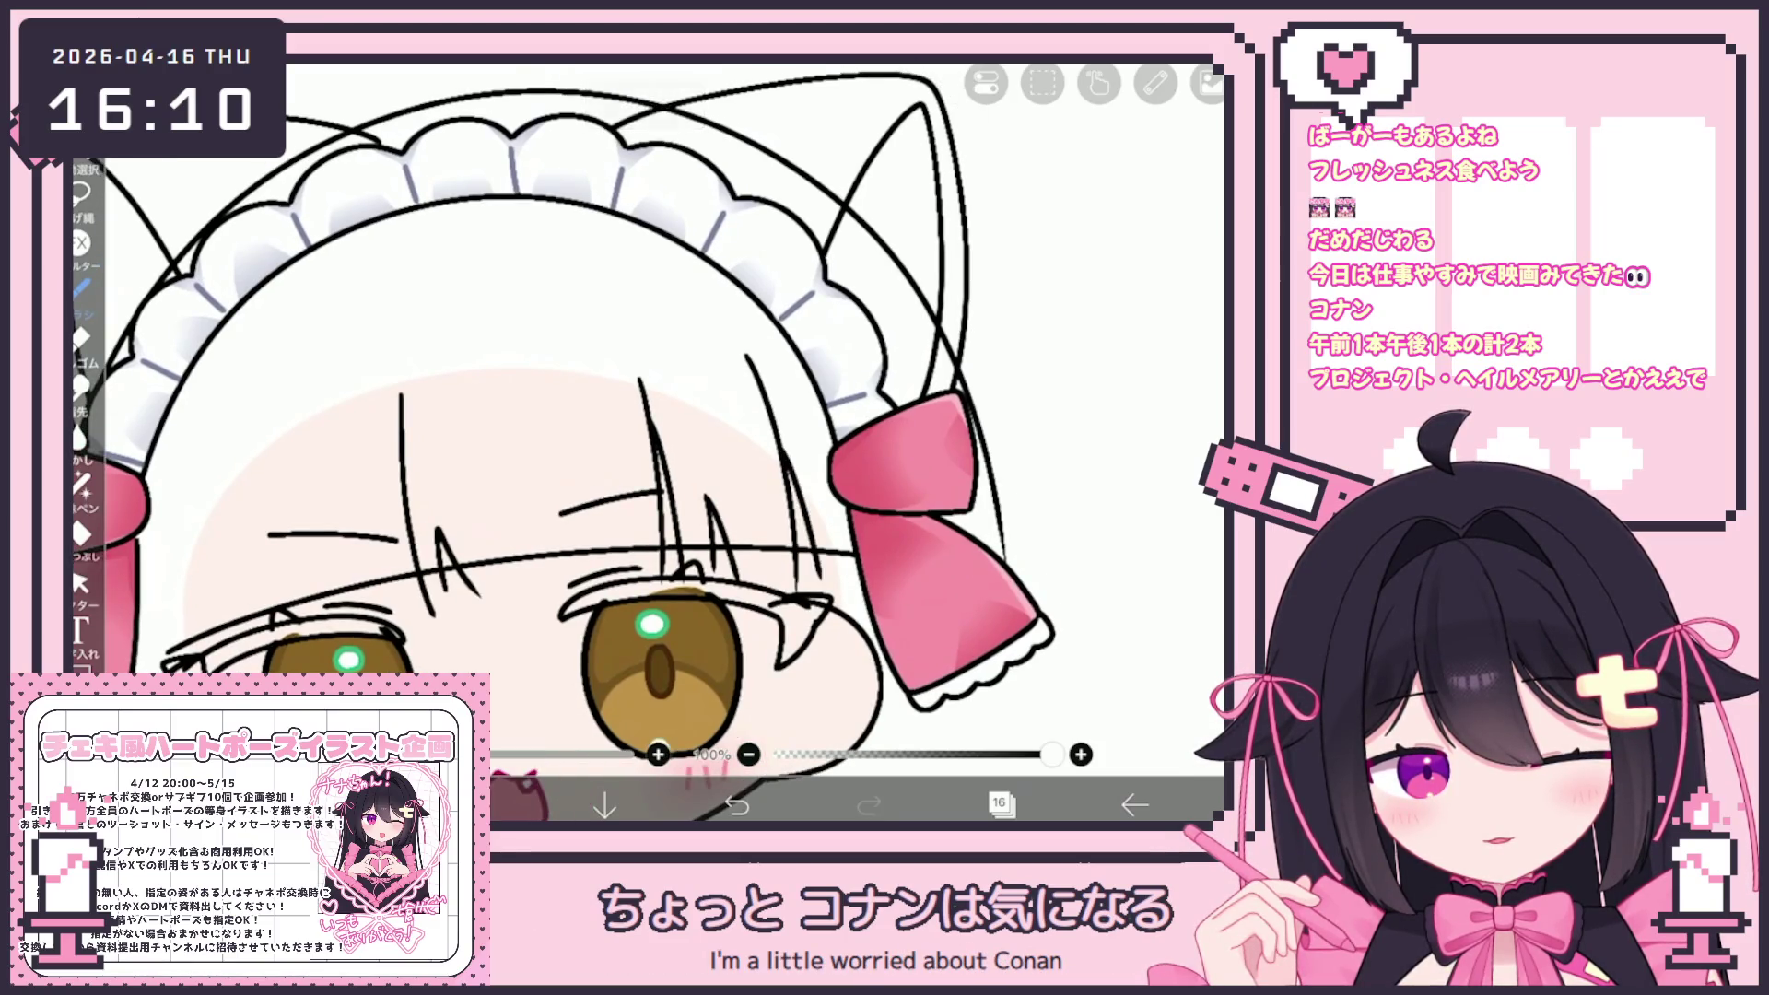
pyautogui.scroll(-1, 608, 442)
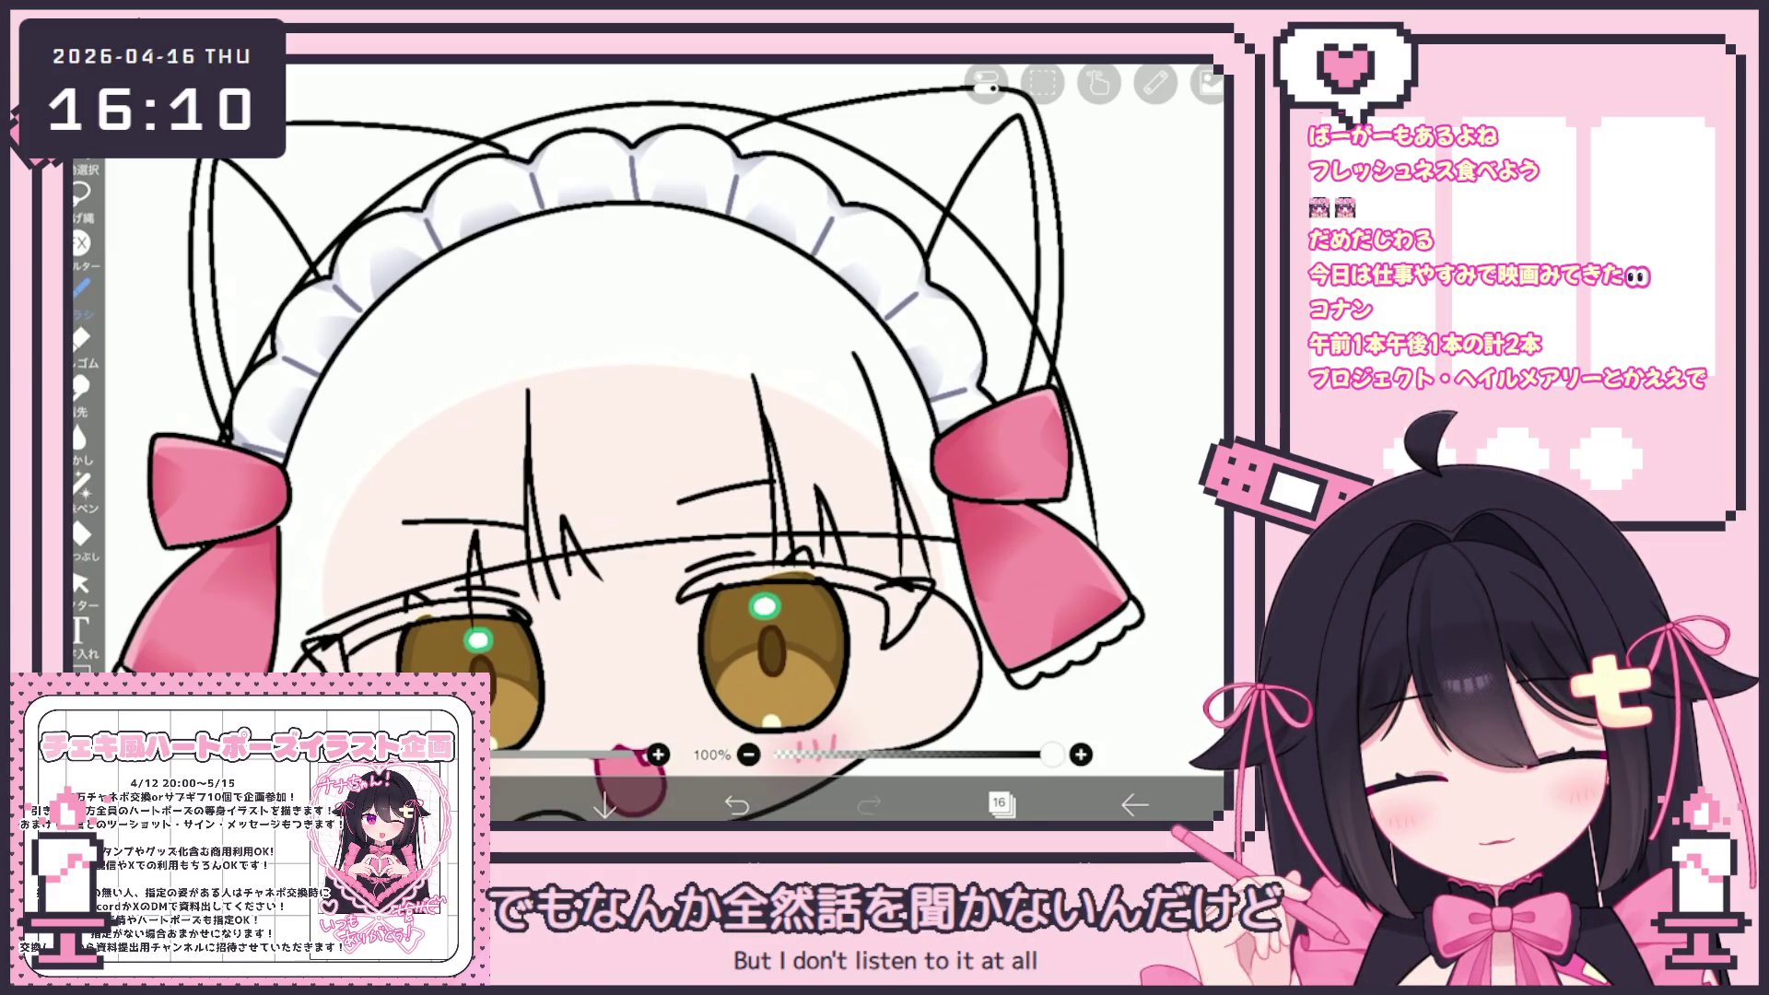
pyautogui.moveTo(356, 507); pyautogui.dragTo(351, 631)
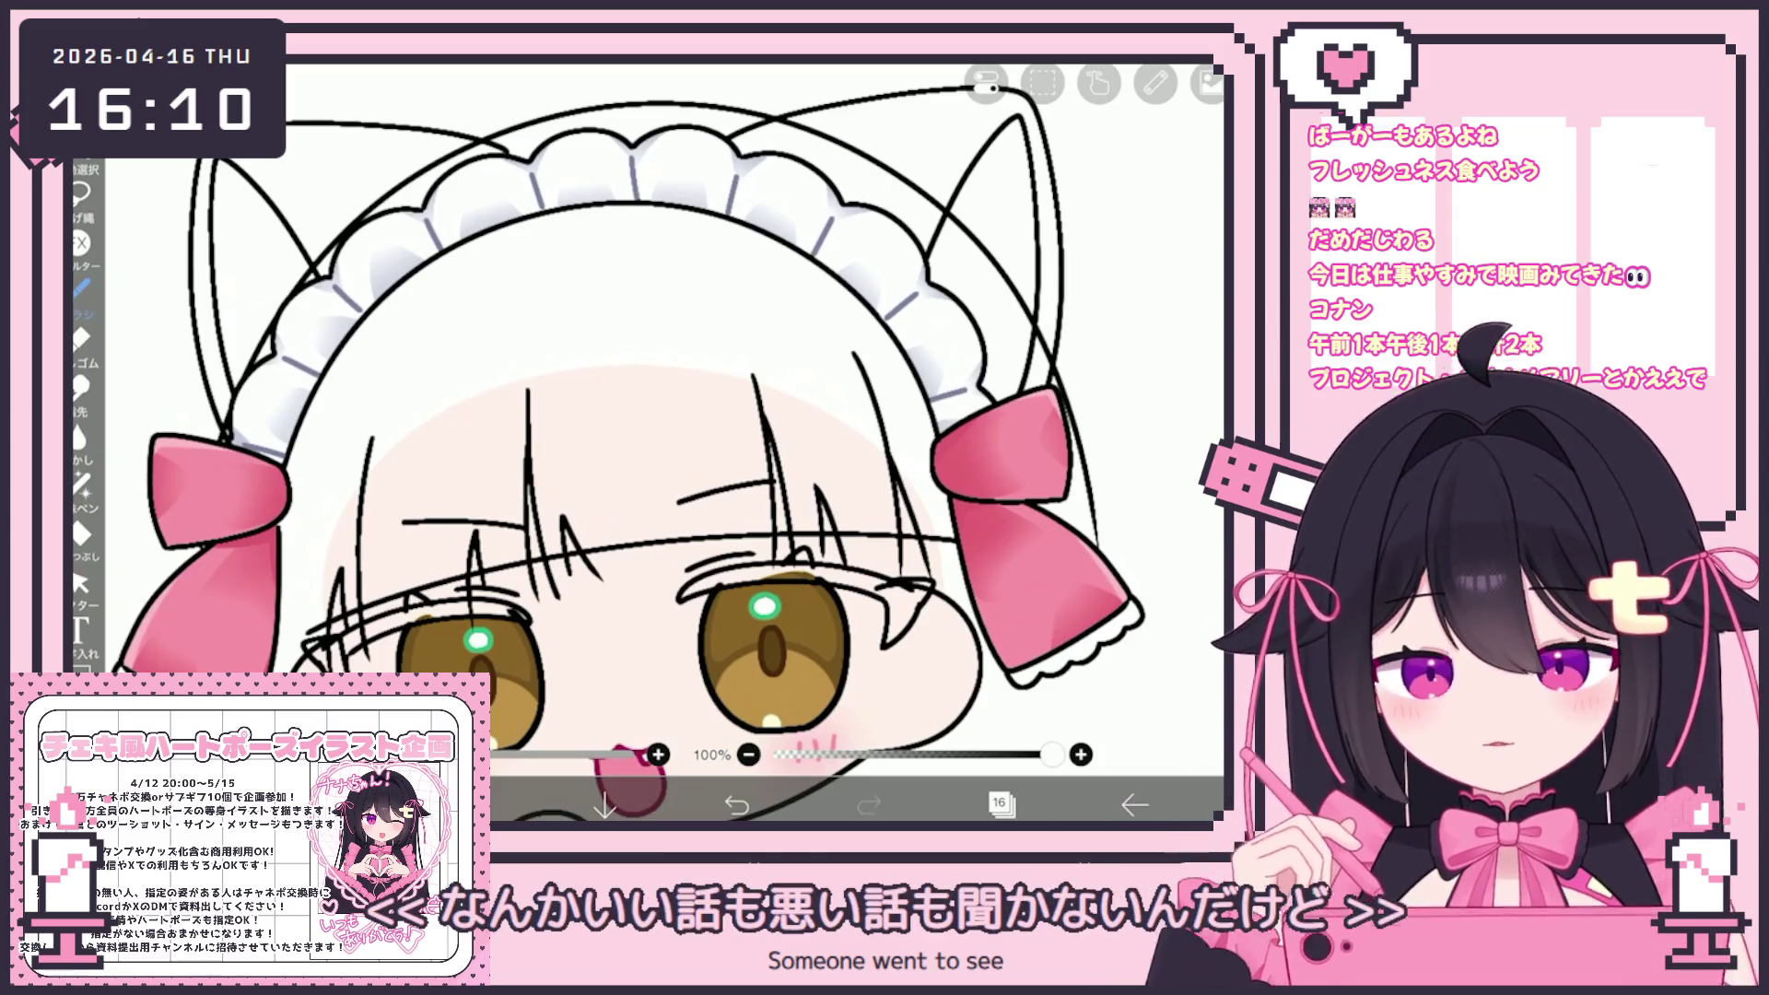
# Box-select the bangs strokes and rotate them about 2° clockwise
pyautogui.click(79, 582)
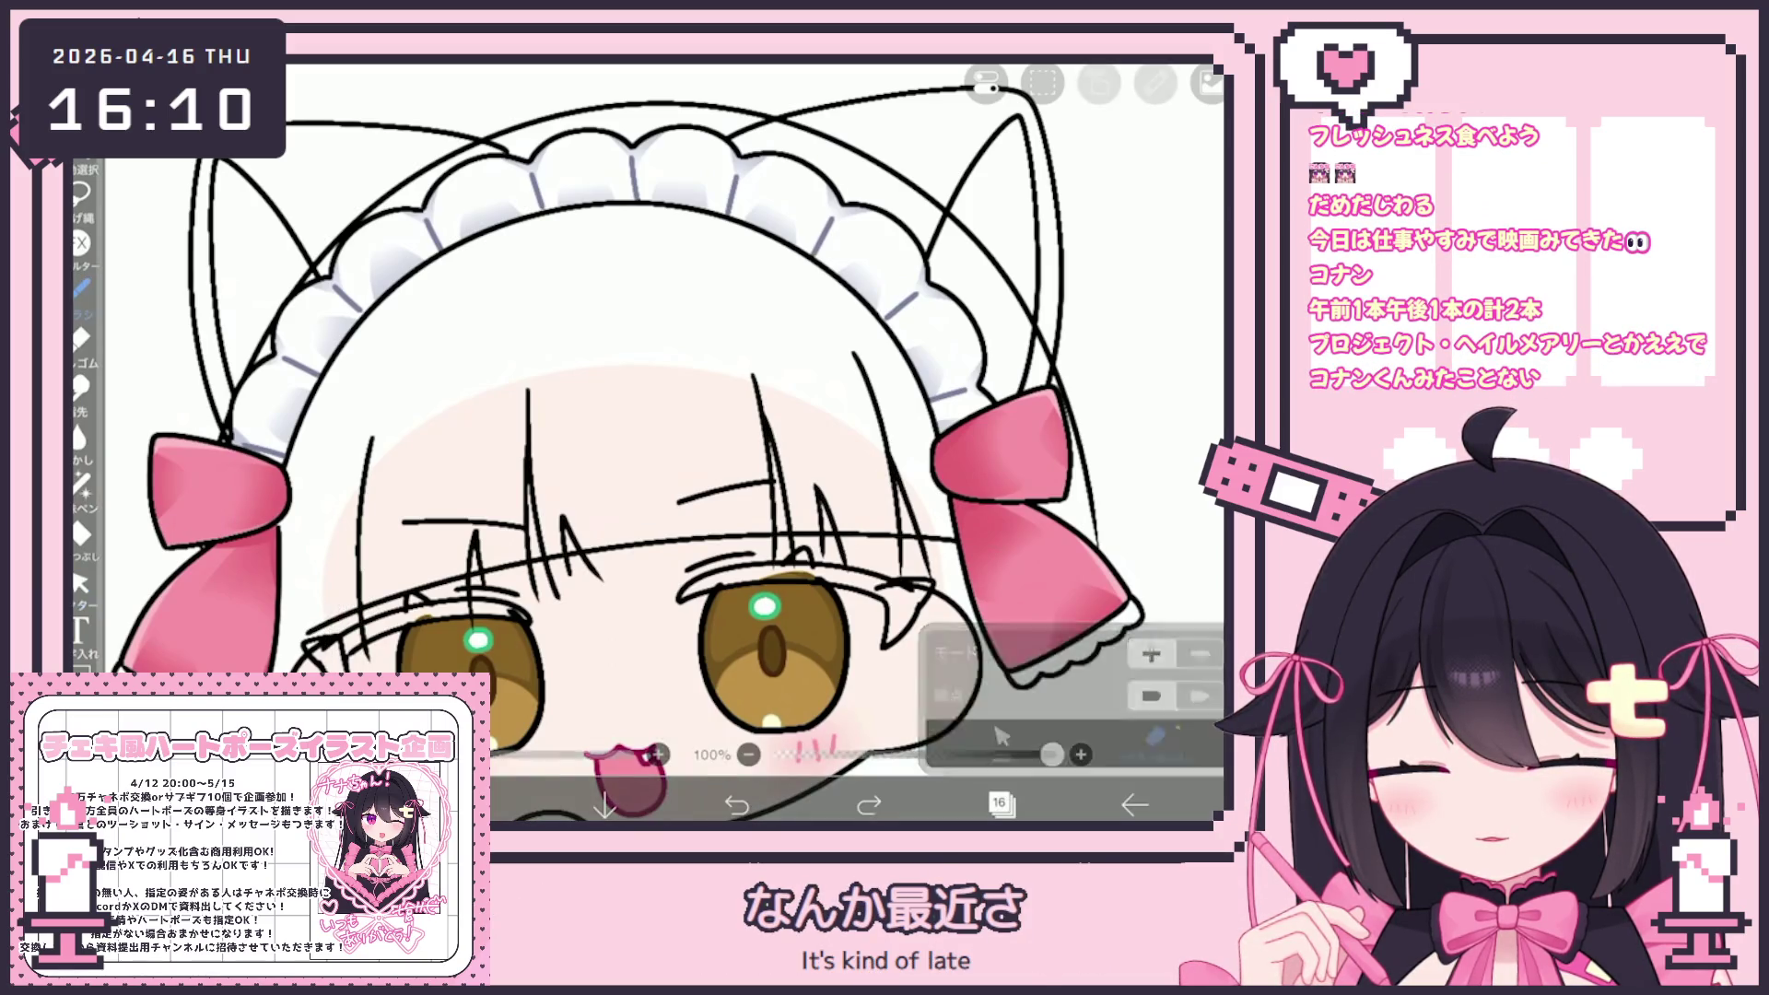
pyautogui.scroll(3, 664, 442)
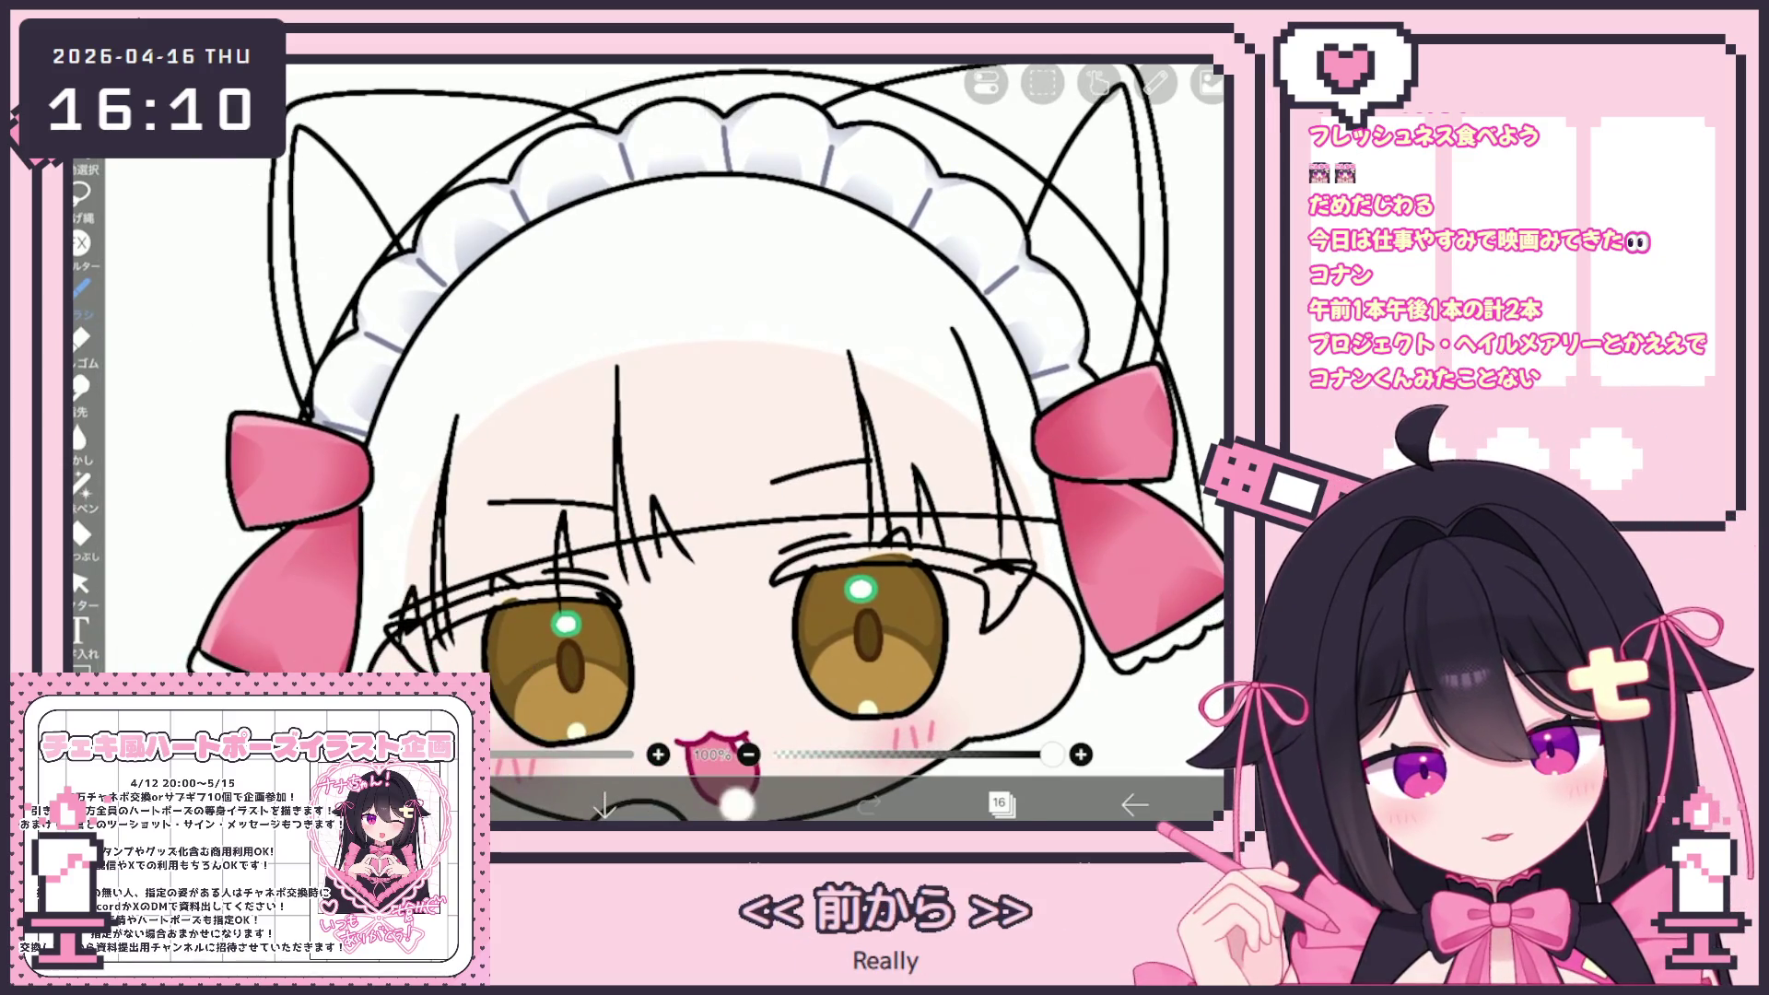
pyautogui.click(82, 583)
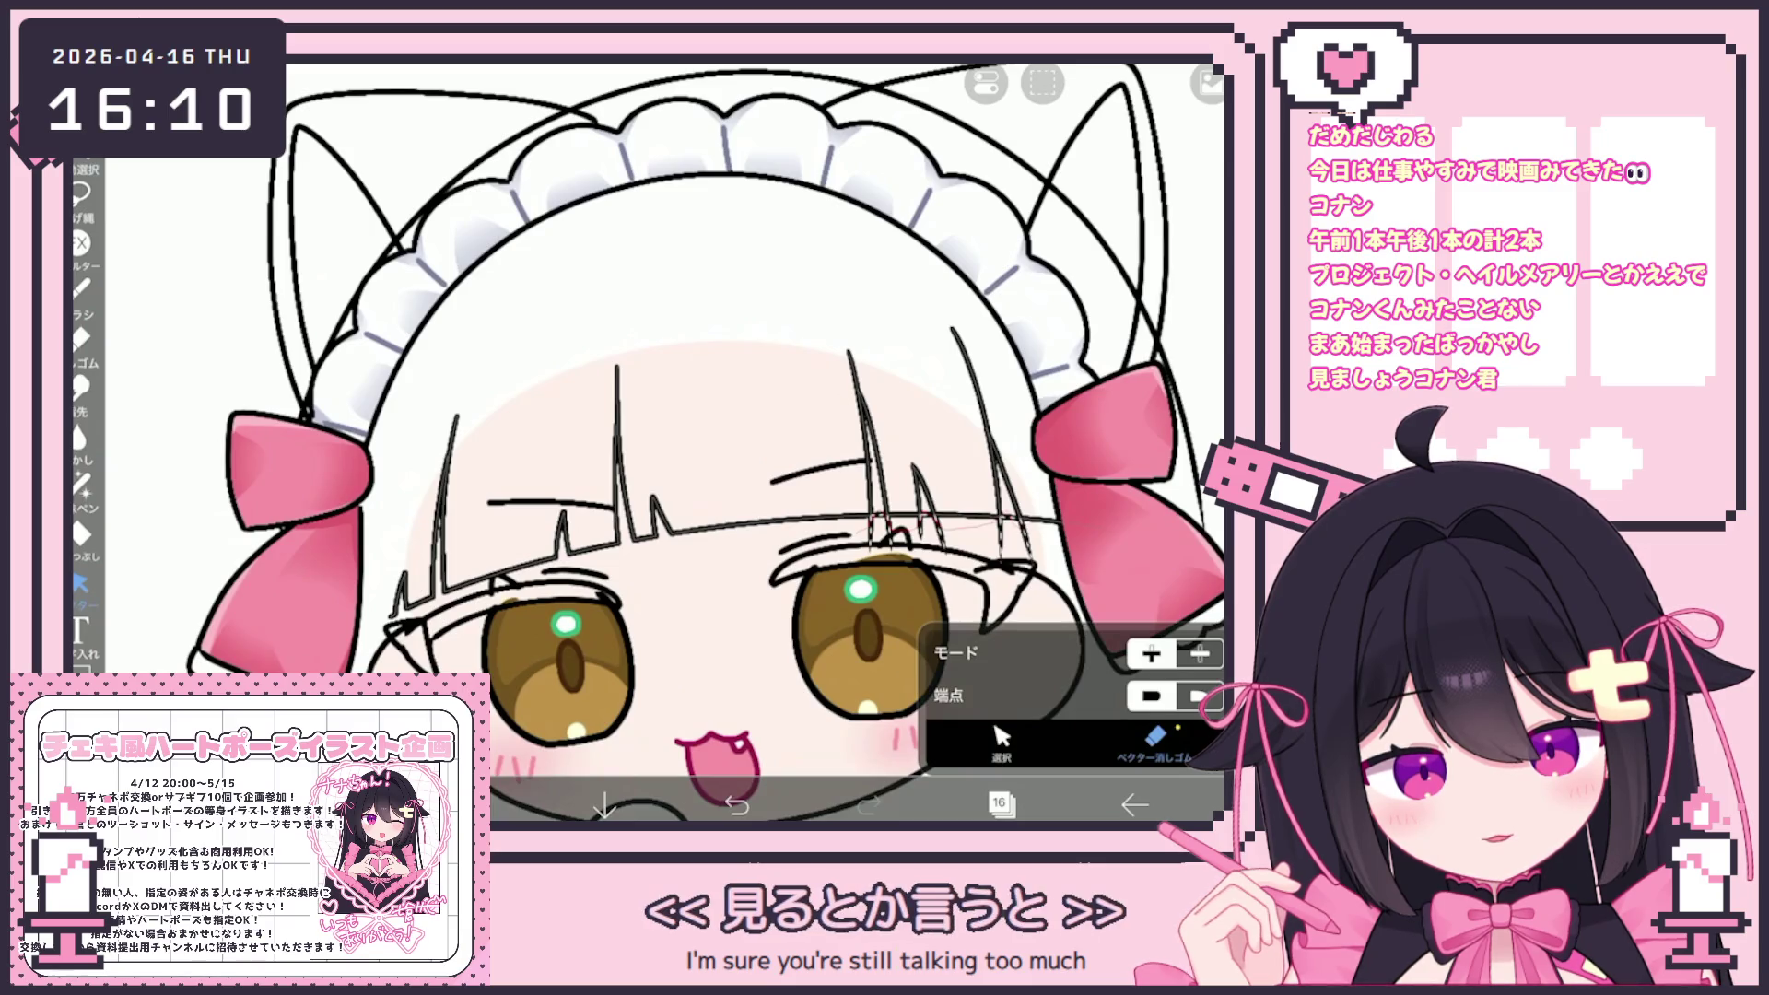
pyautogui.scroll(-3, 705, 443)
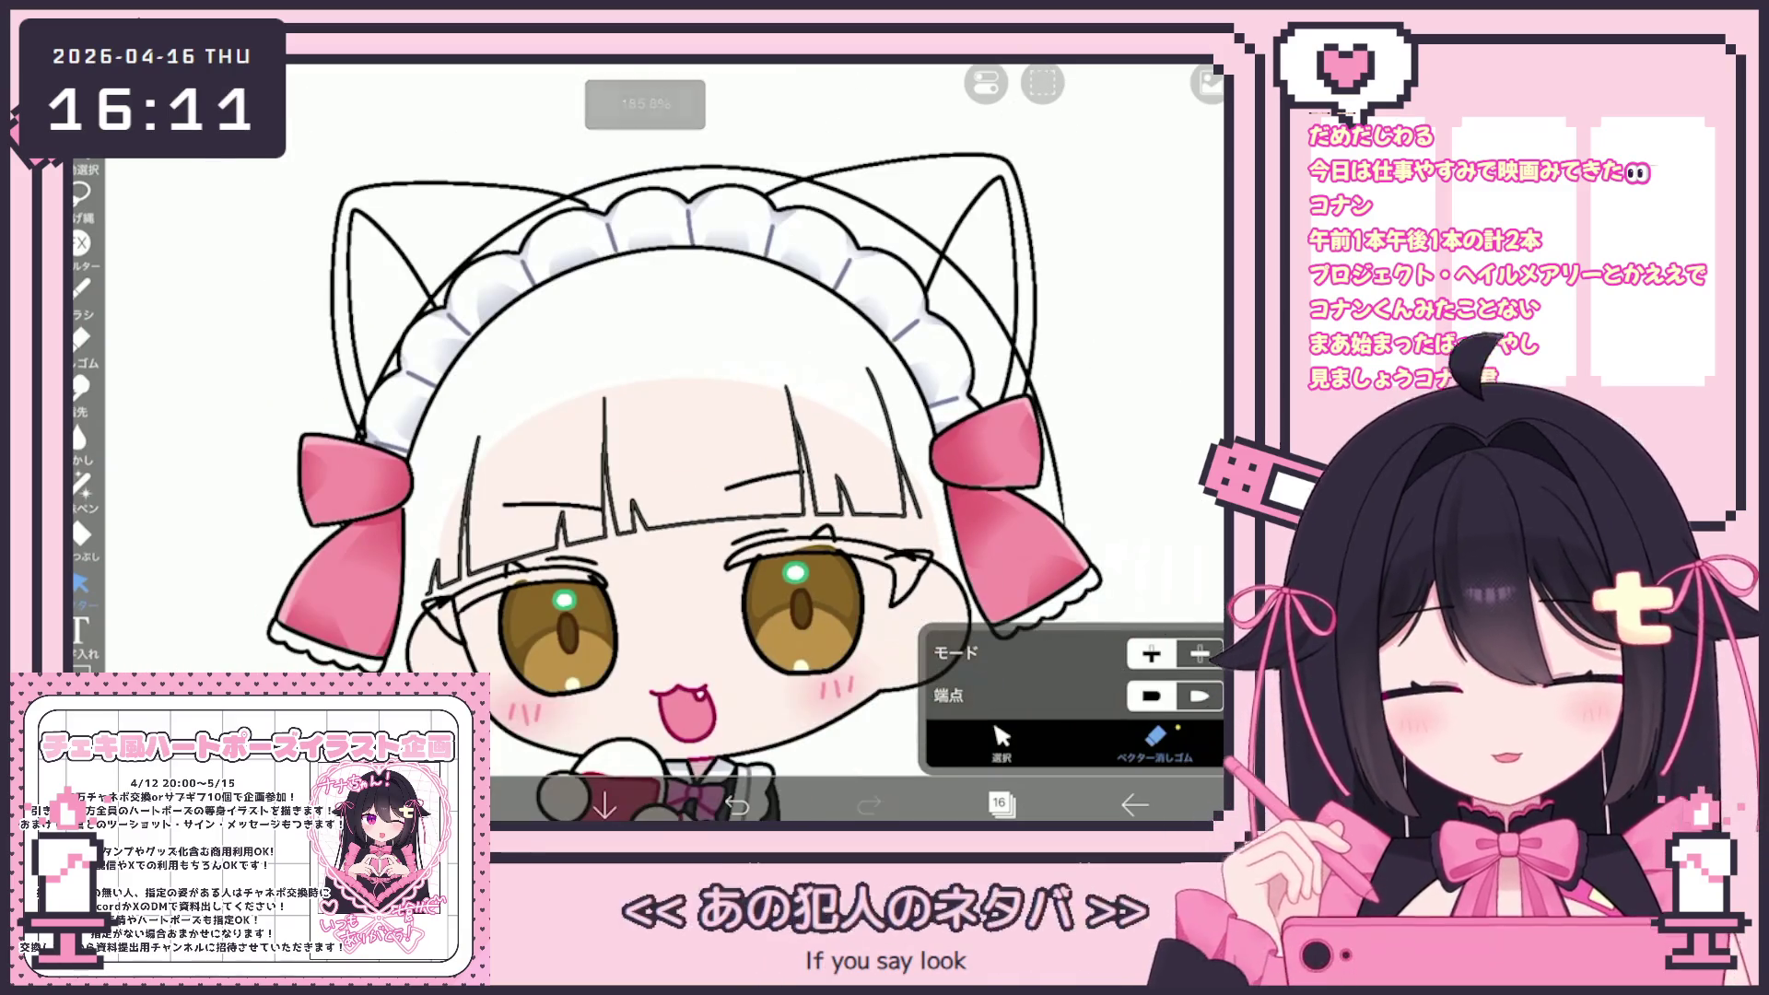
pyautogui.click(1000, 741)
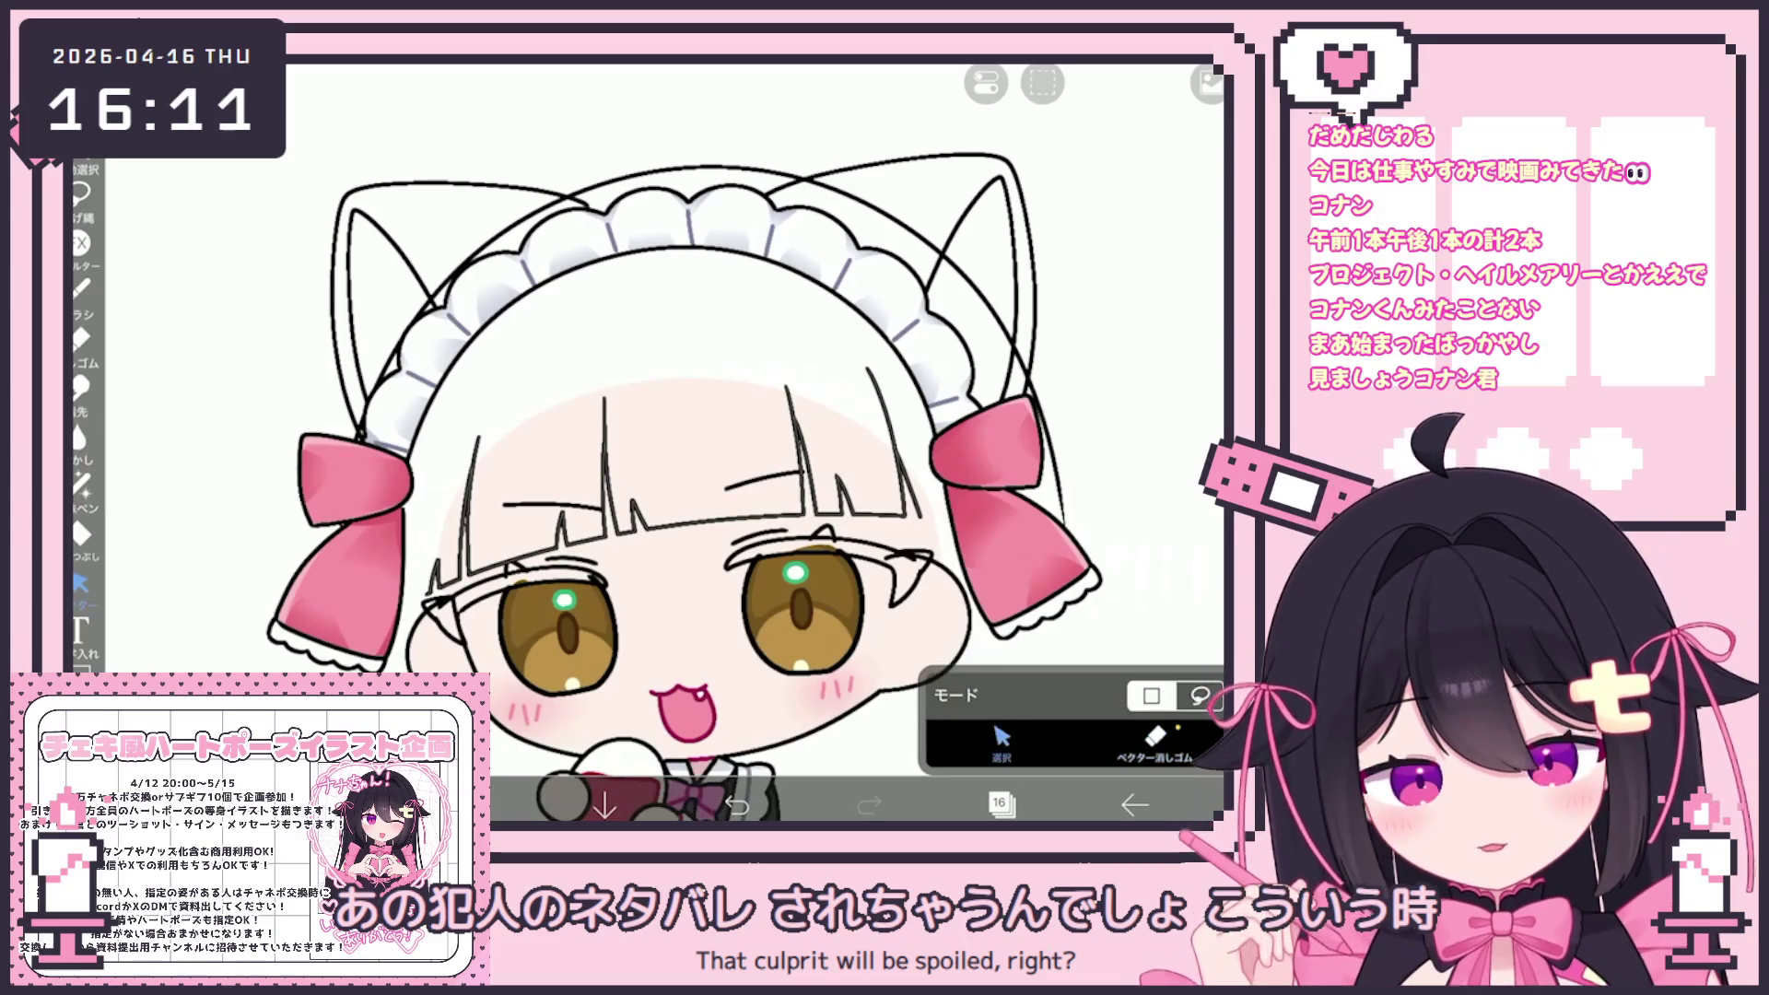
pyautogui.moveTo(411, 373); pyautogui.dragTo(912, 617)
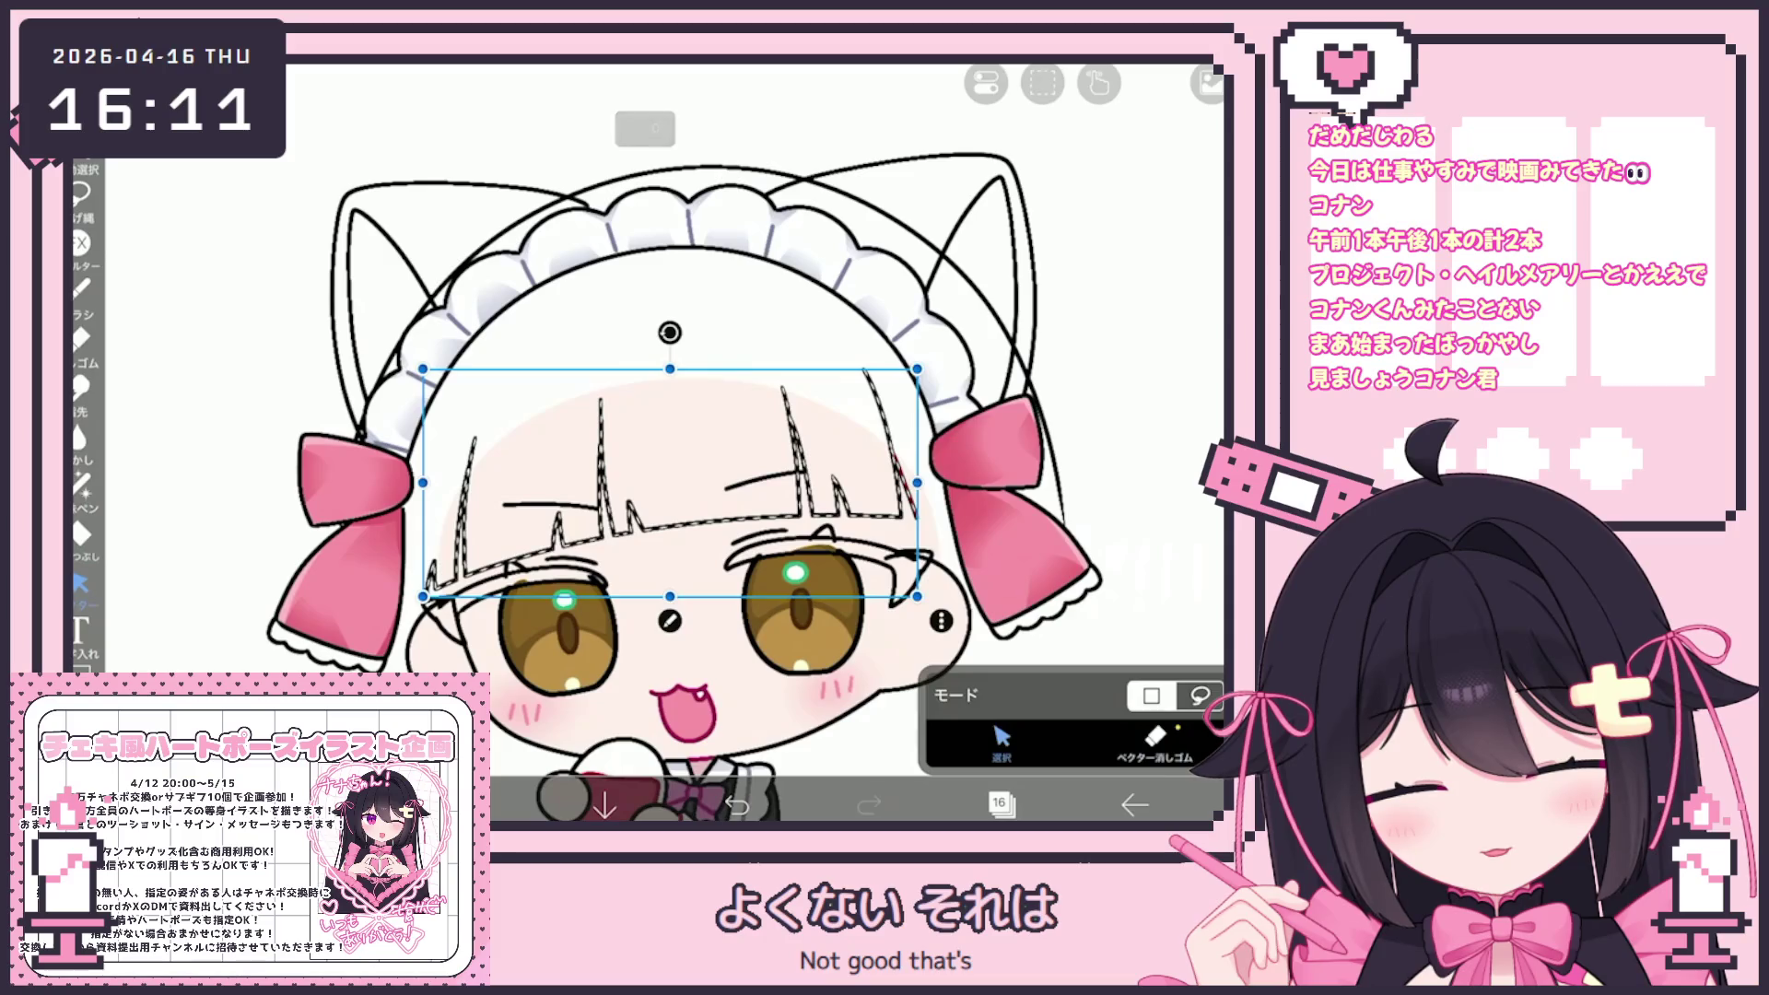
pyautogui.moveTo(670, 331); pyautogui.dragTo(673, 331)
pyautogui.press('Return')
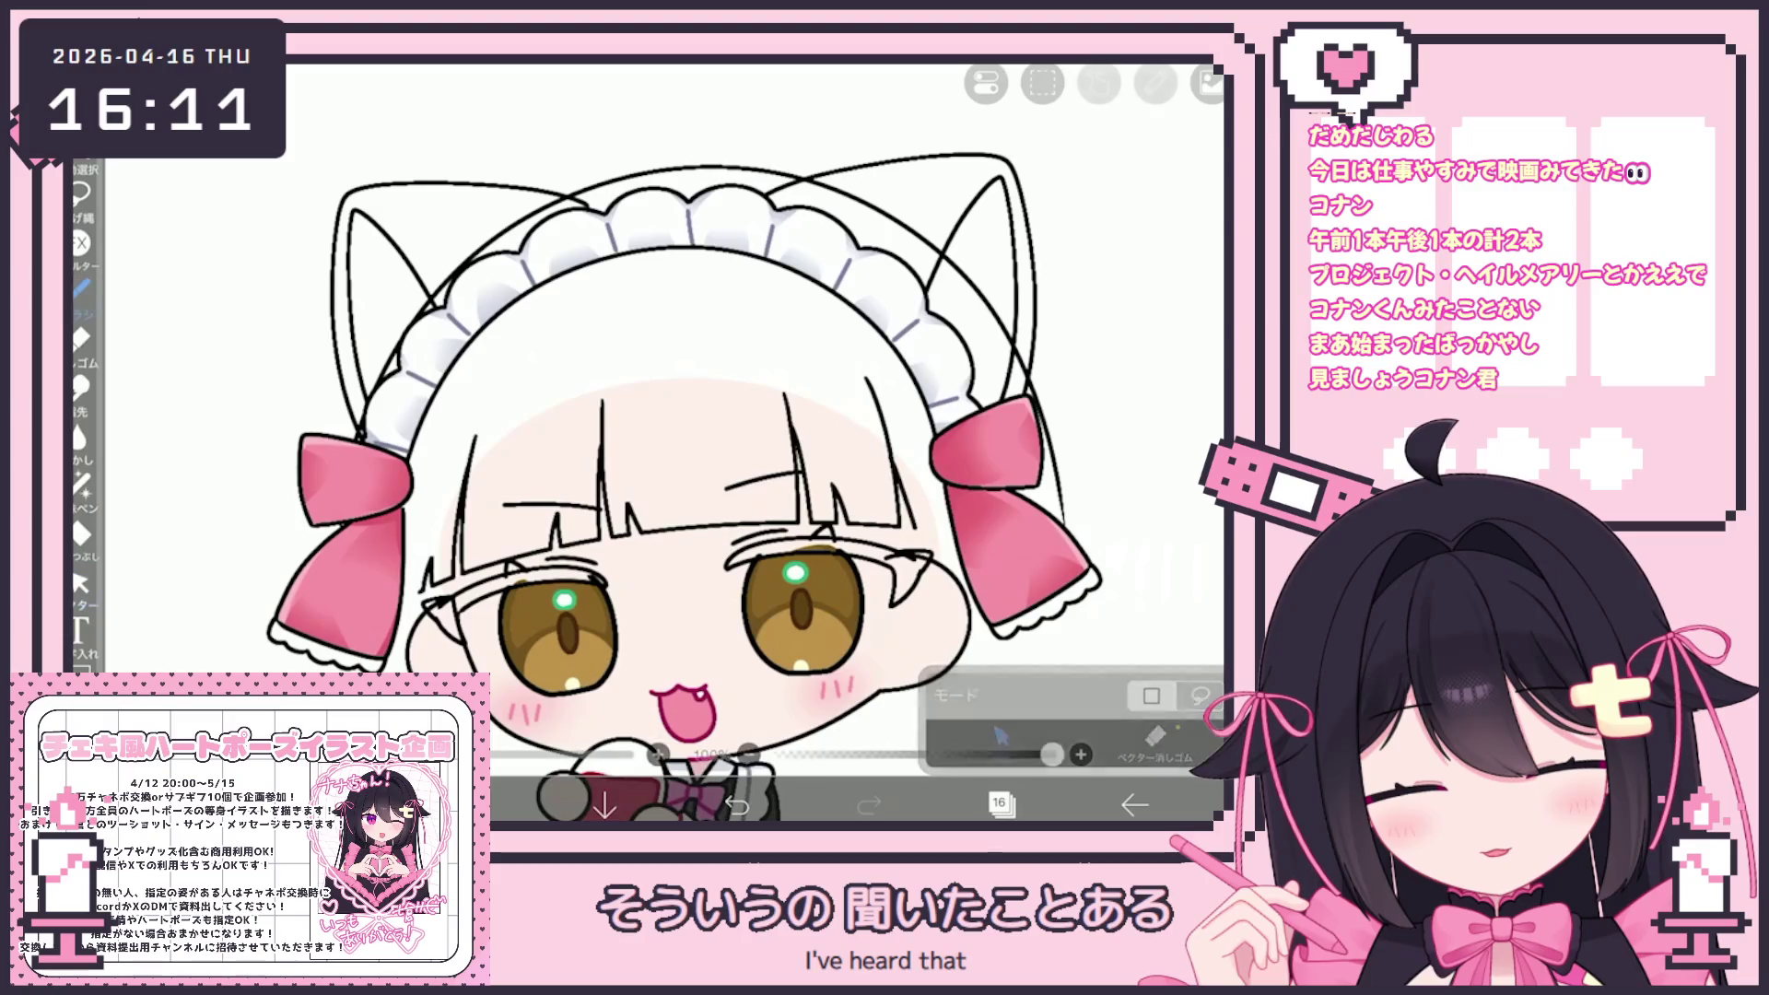
pyautogui.press('b')
pyautogui.scroll(2, 673, 414)
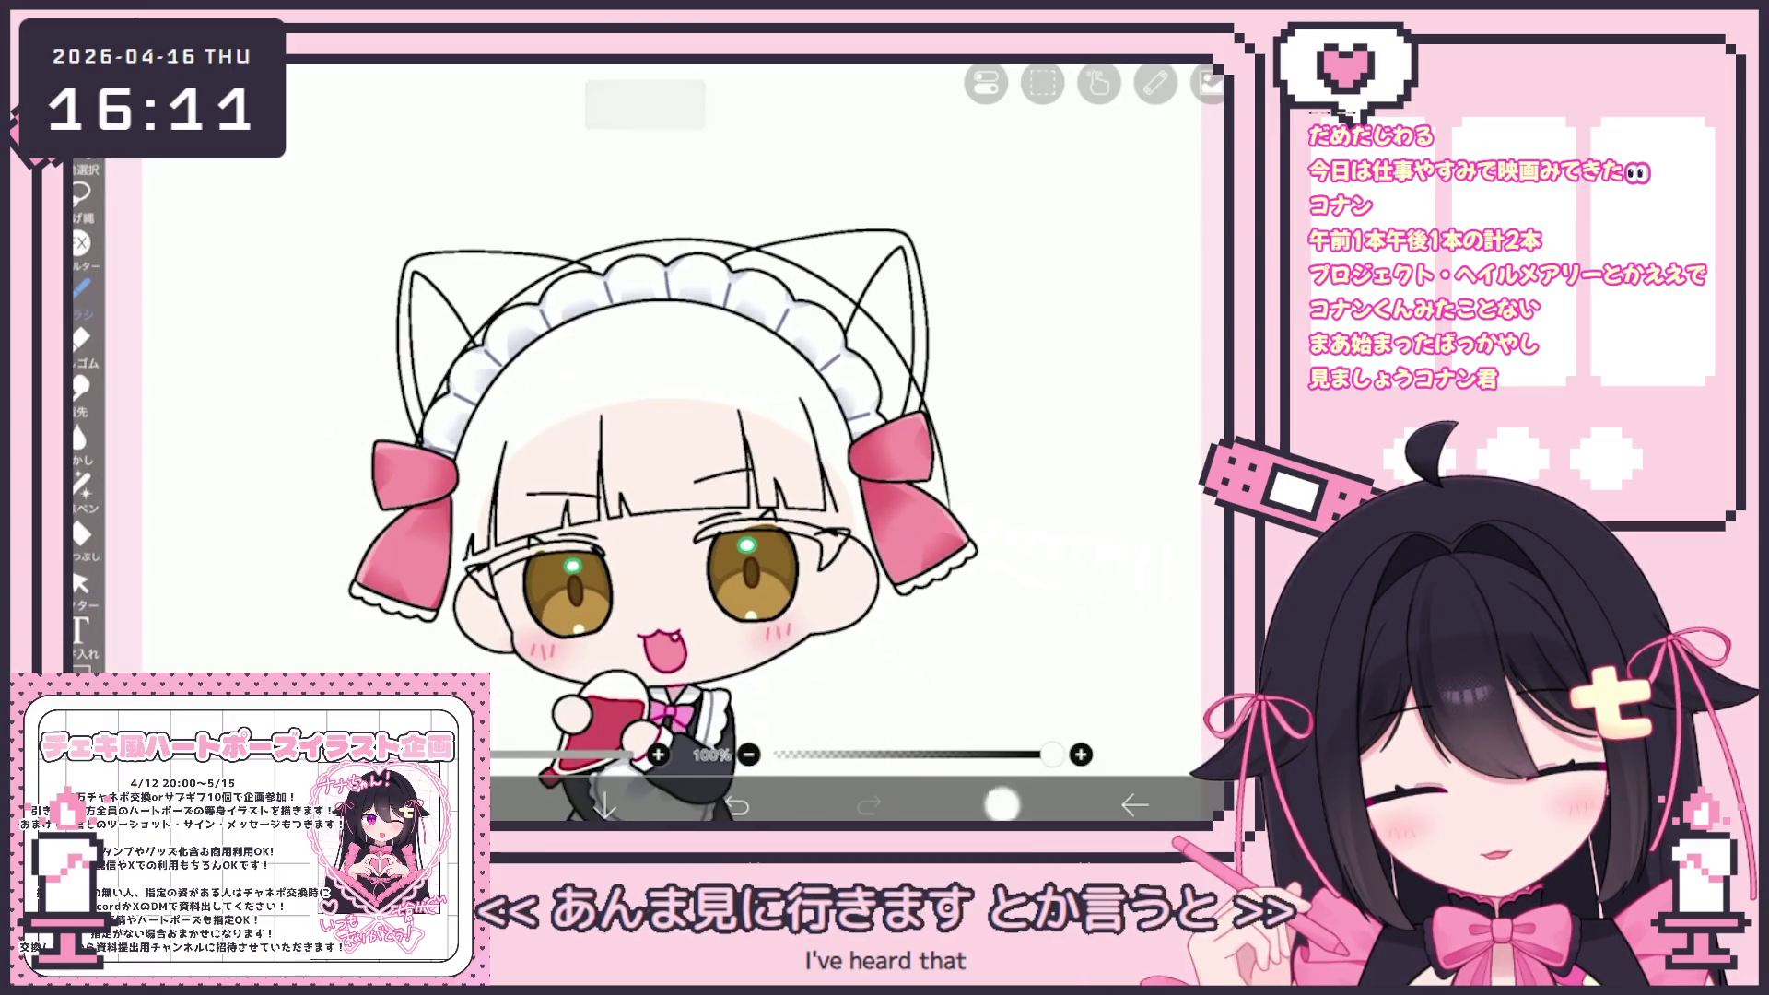
# Make clipped layer 26 the working layer
pyautogui.click(1000, 803)
pyautogui.scroll(10, 1036, 385)
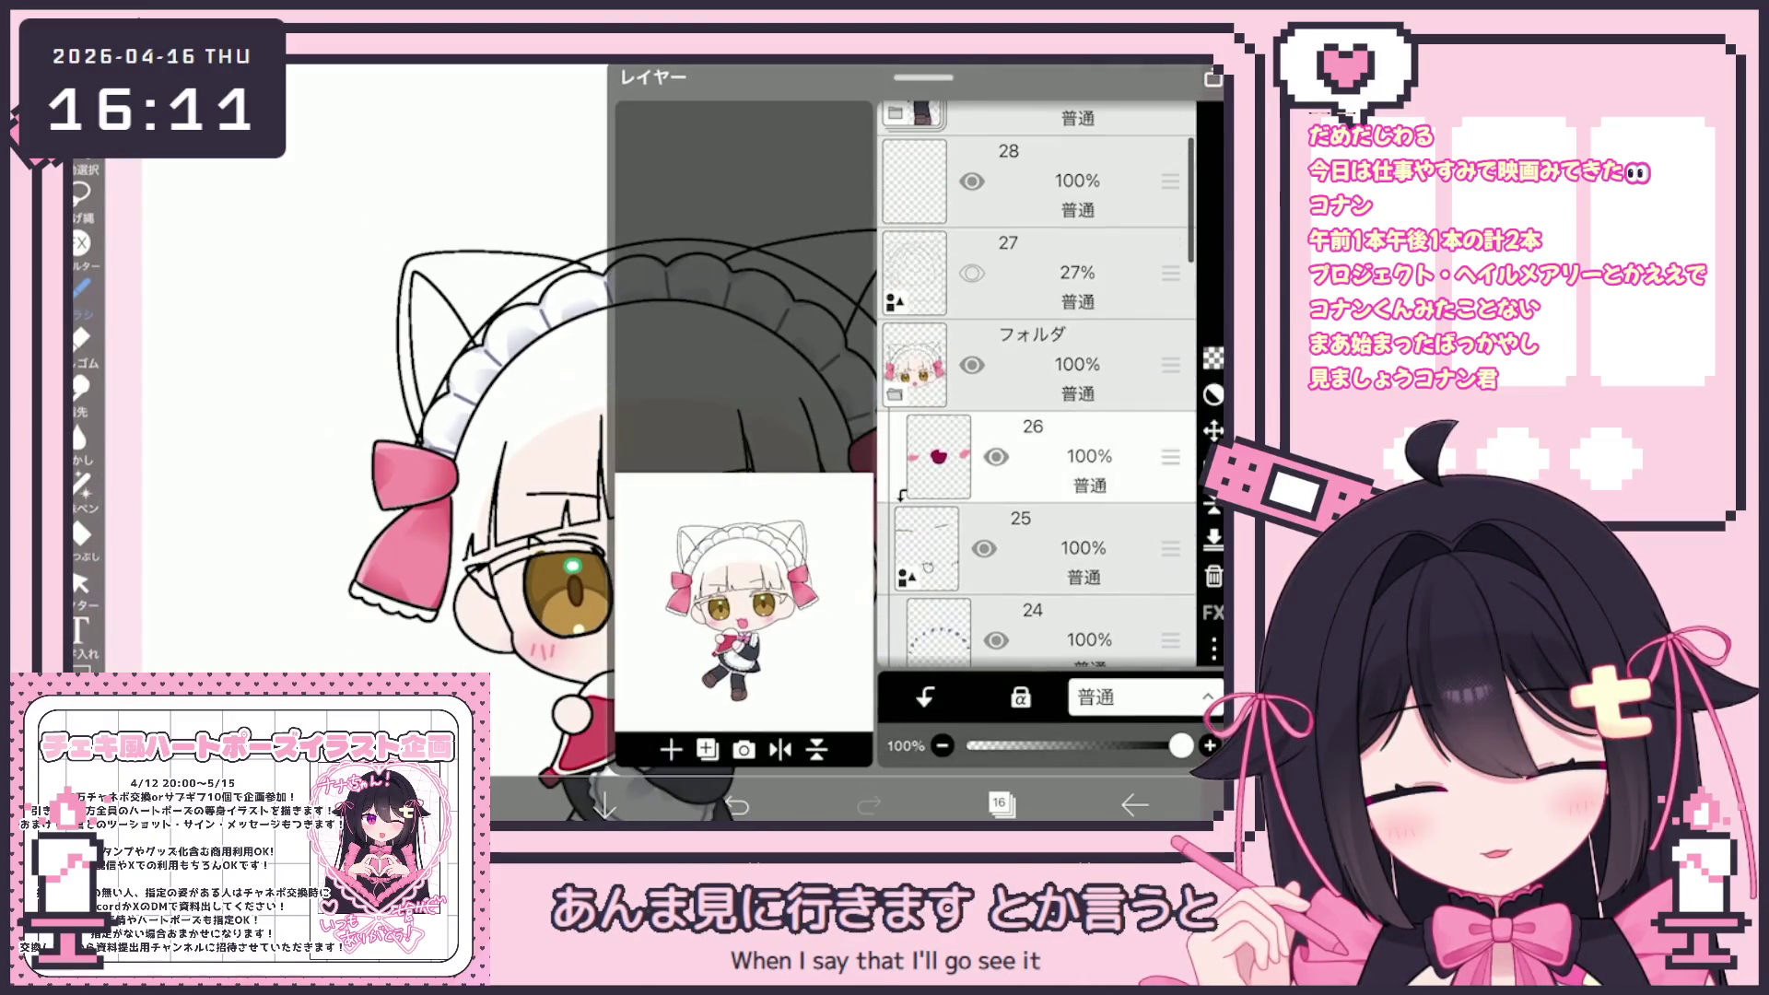
pyautogui.click(1032, 456)
pyautogui.click(1000, 804)
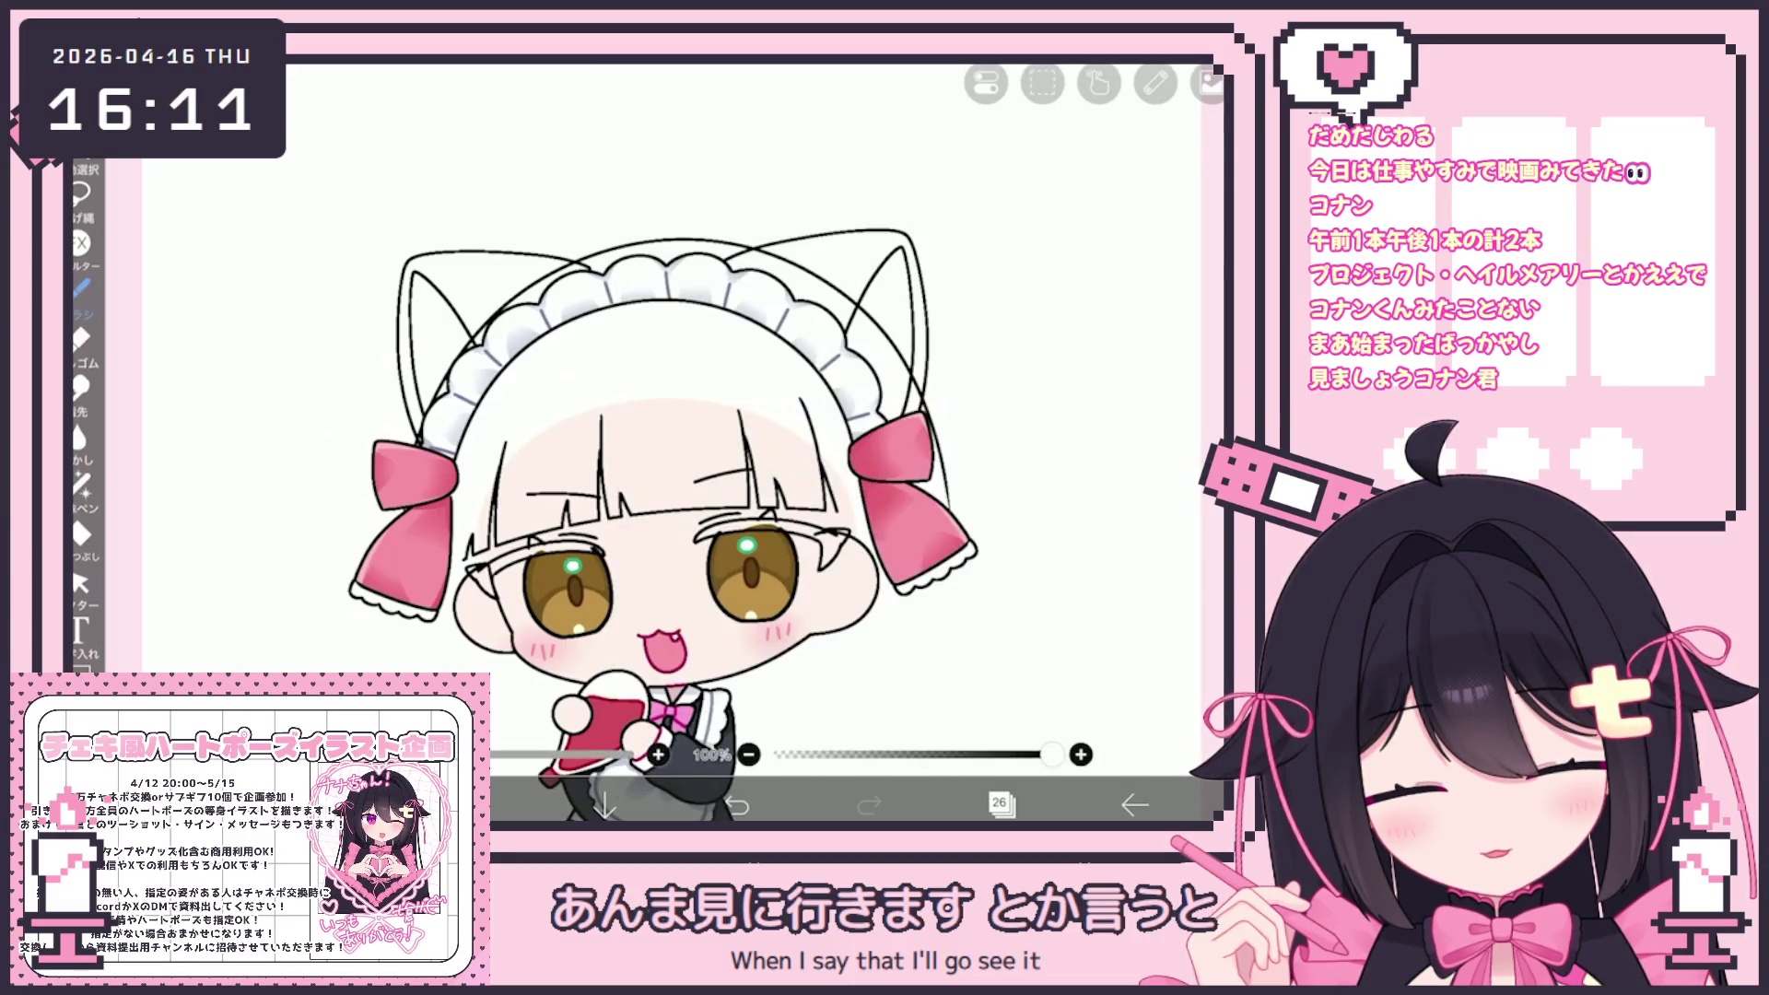
# Try a short pen stroke near the left cheek, then undo it
pyautogui.scroll(2, 646, 461)
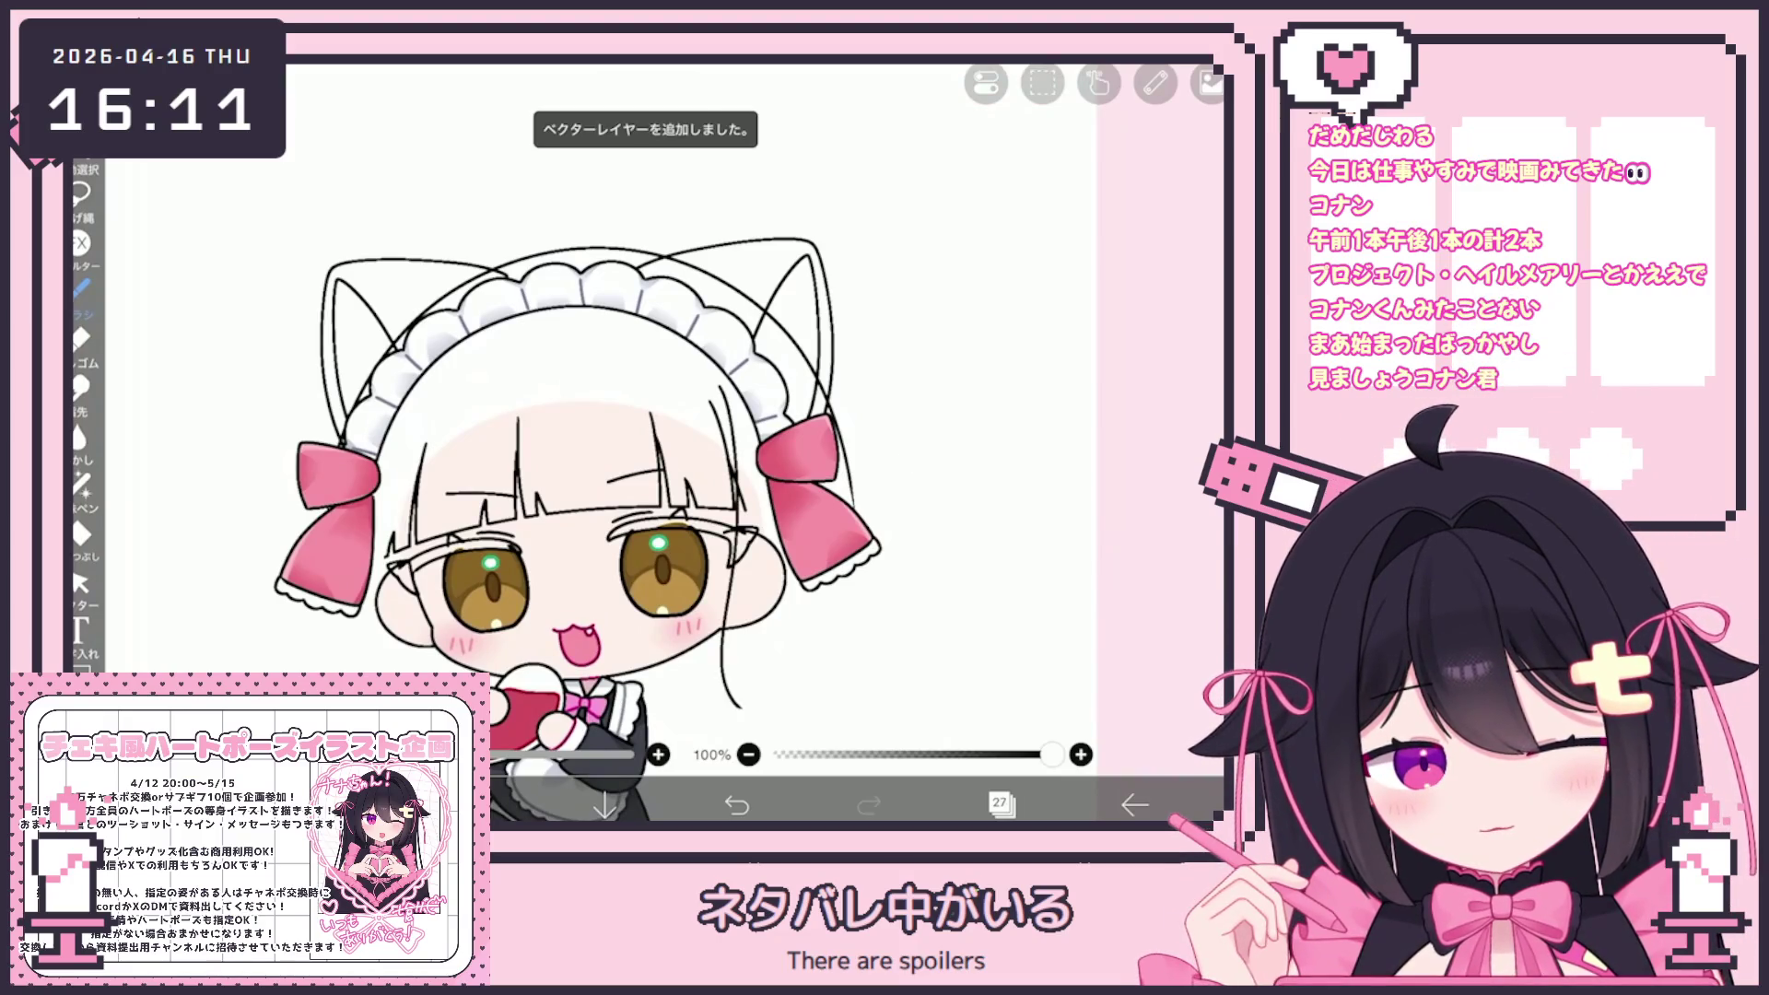
pyautogui.scroll(2, 553, 415)
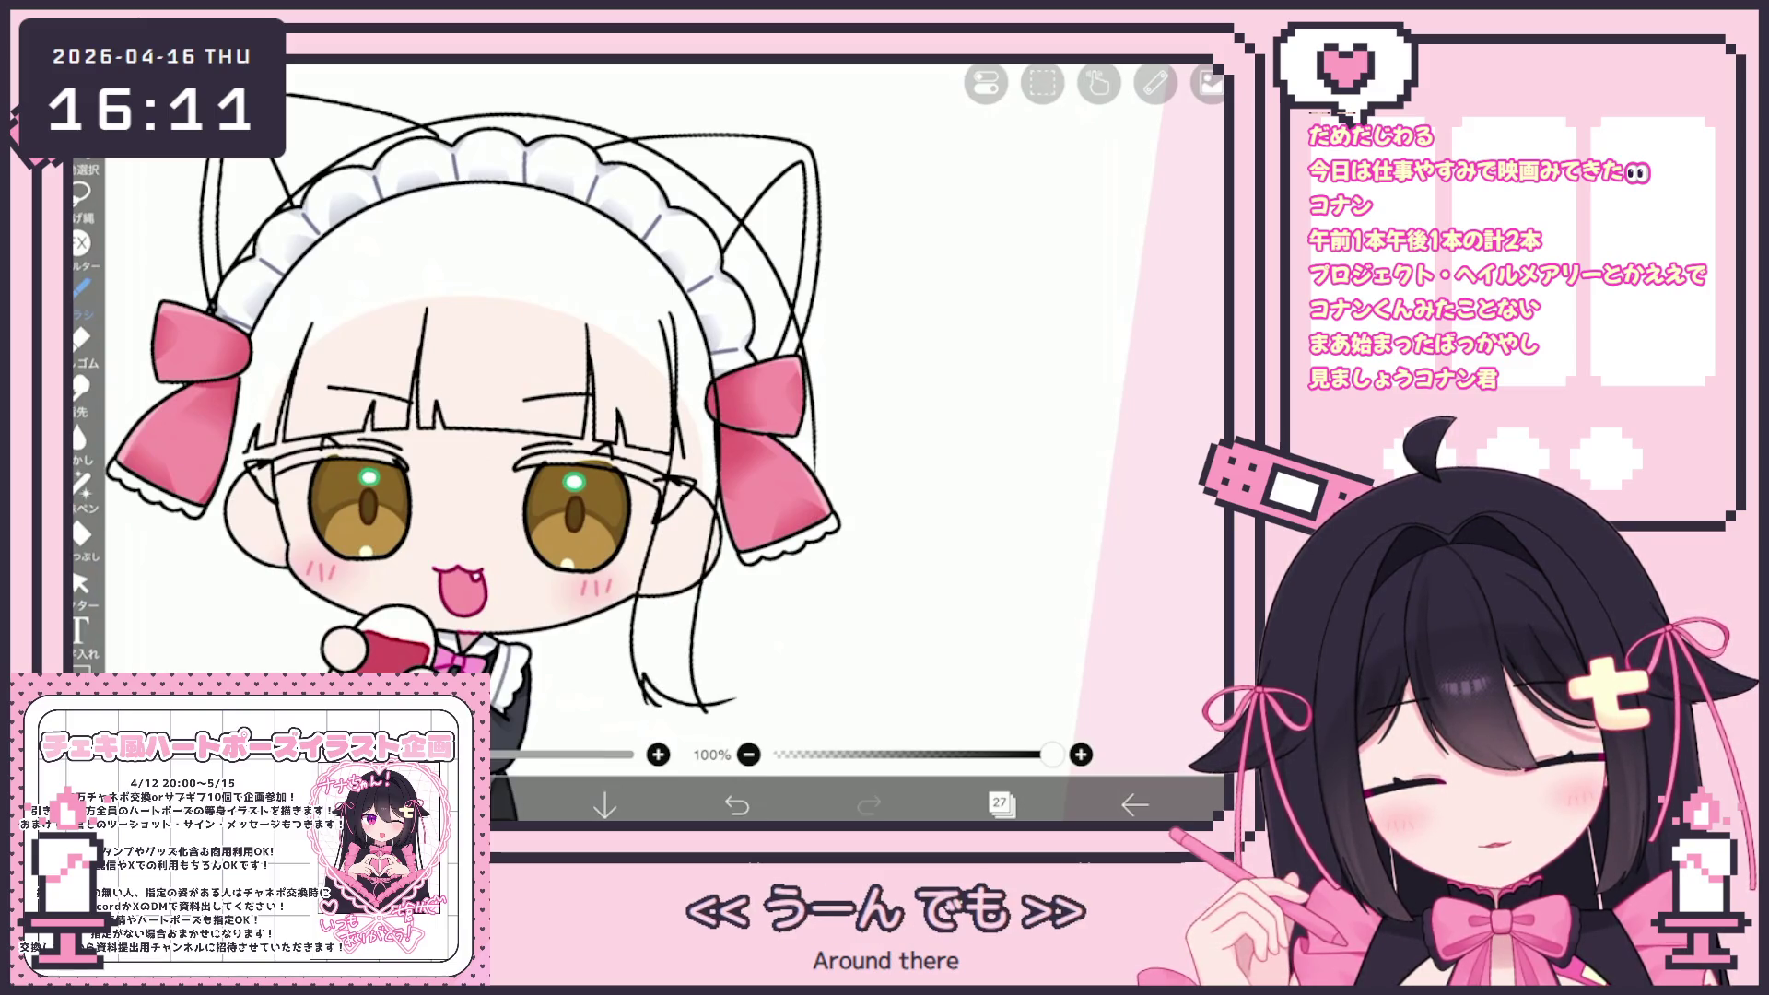
pyautogui.scroll(-2, 553, 415)
pyautogui.scroll(2, 461, 414)
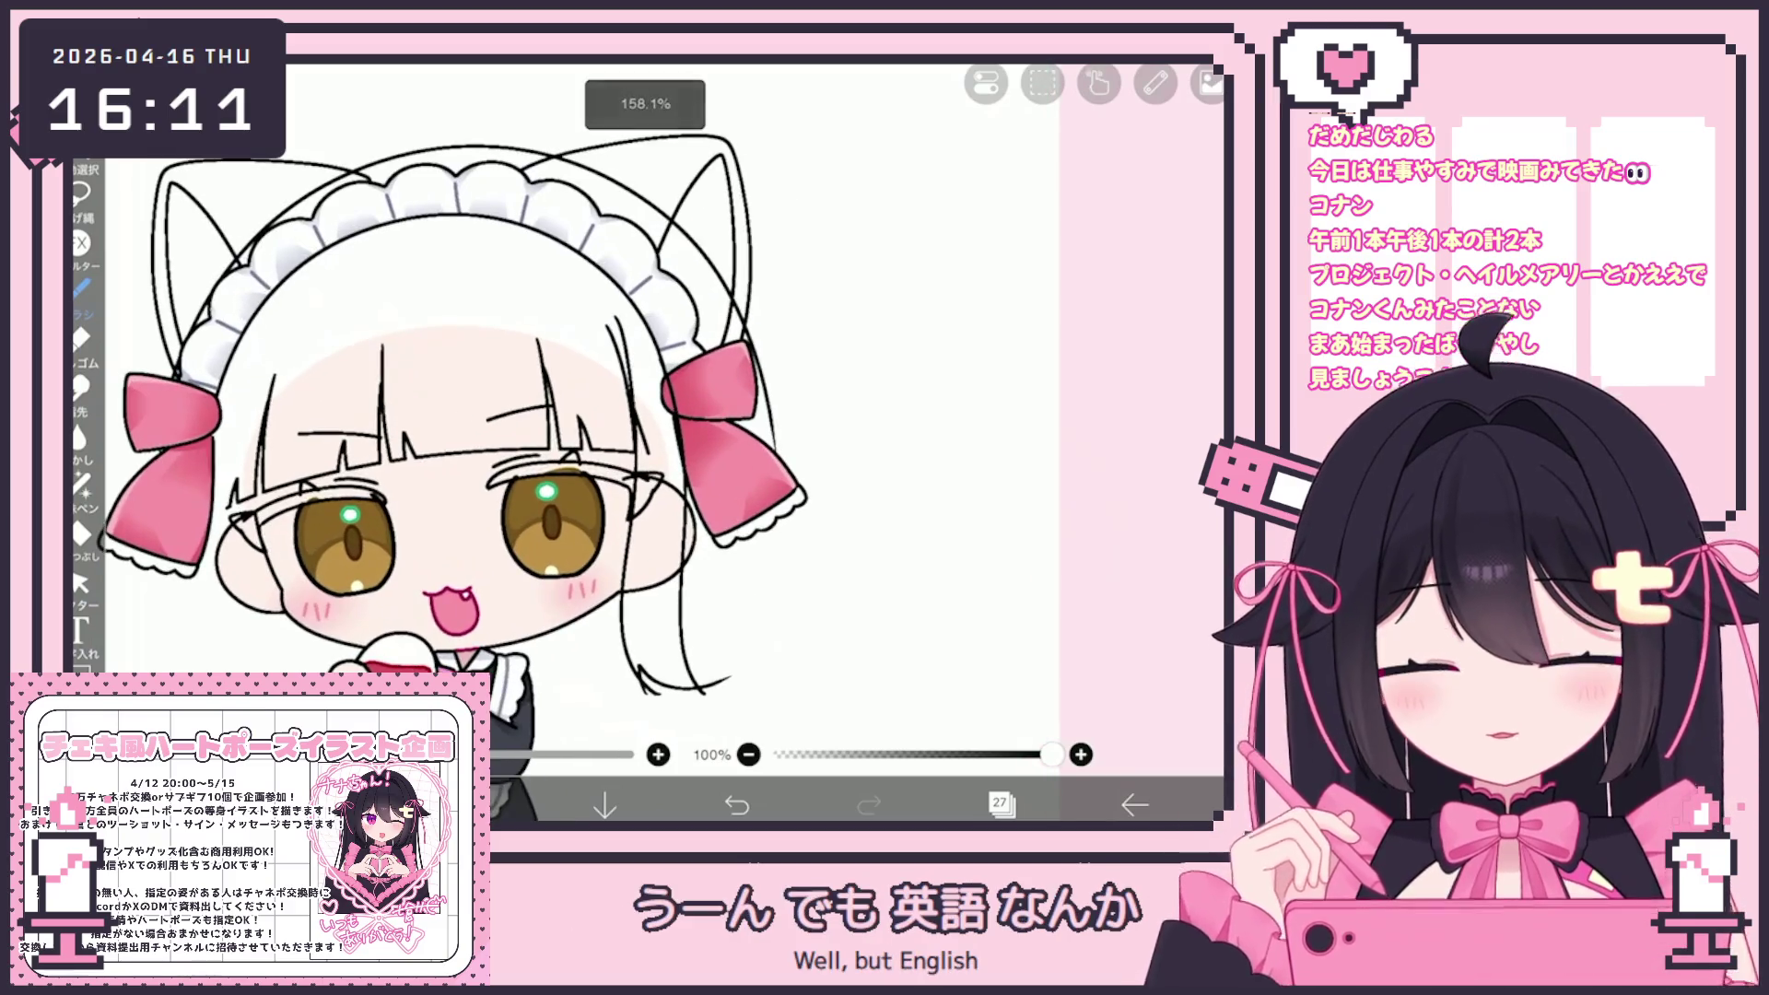
pyautogui.click(80, 583)
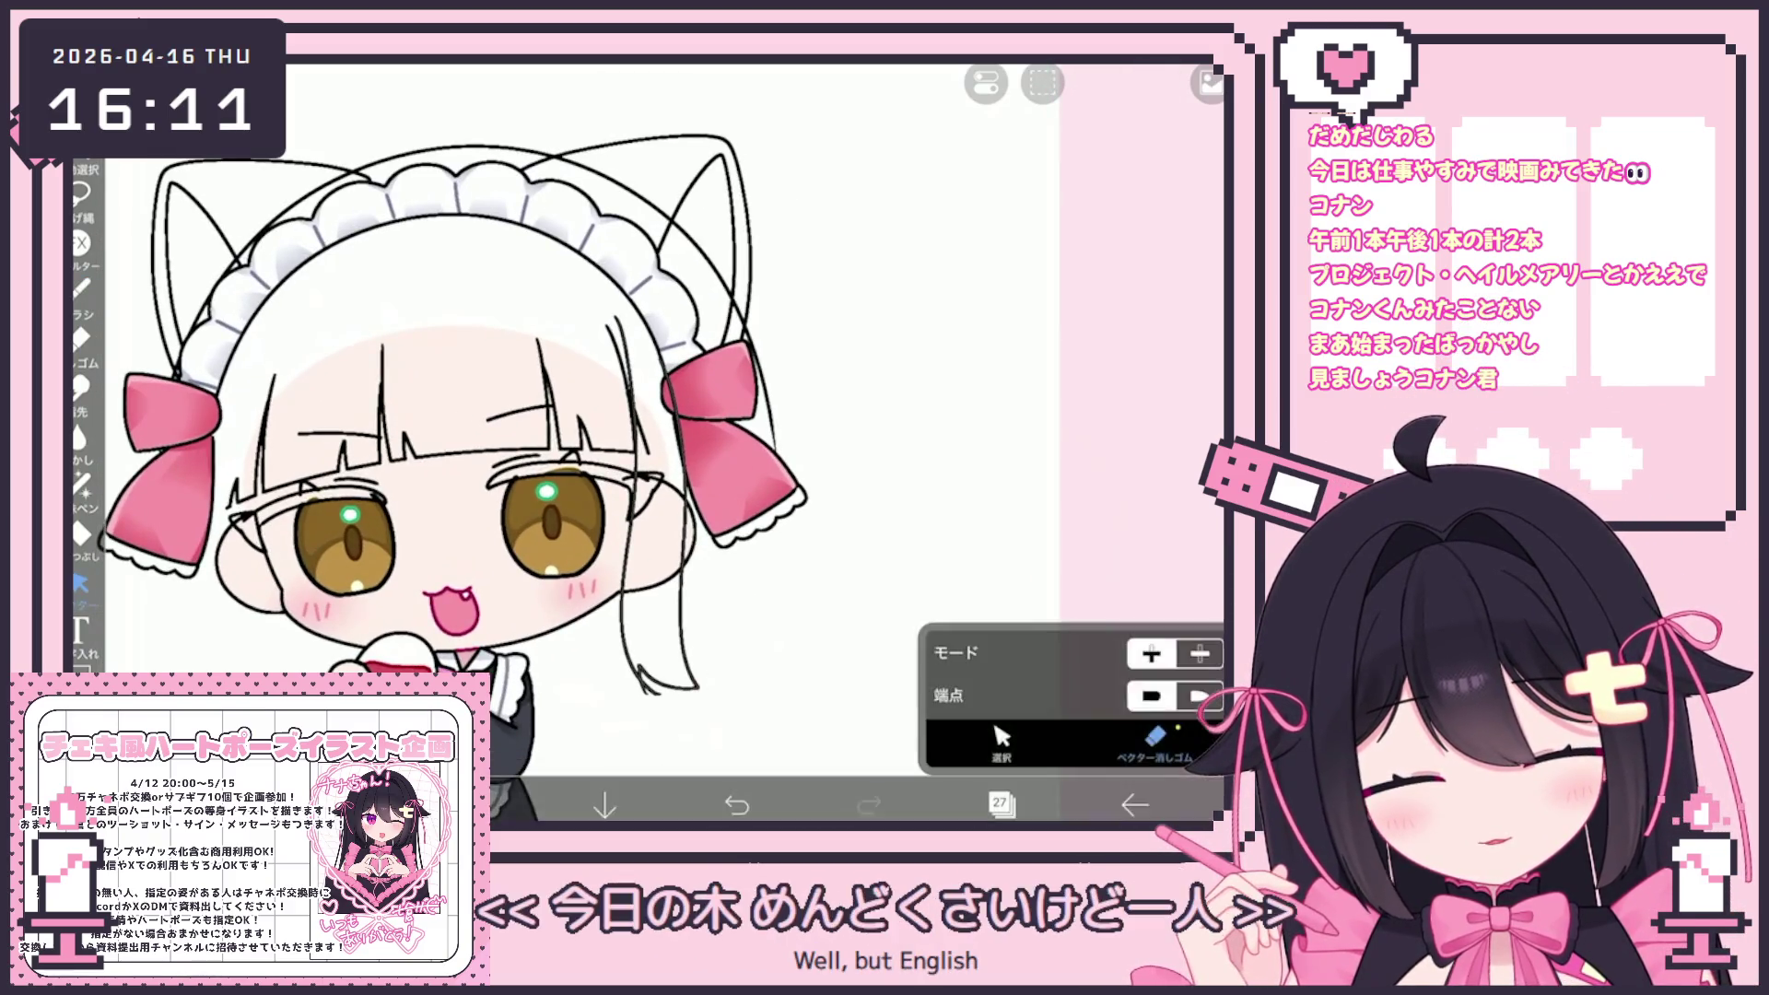
pyautogui.scroll(-3, 572, 443)
pyautogui.click(81, 289)
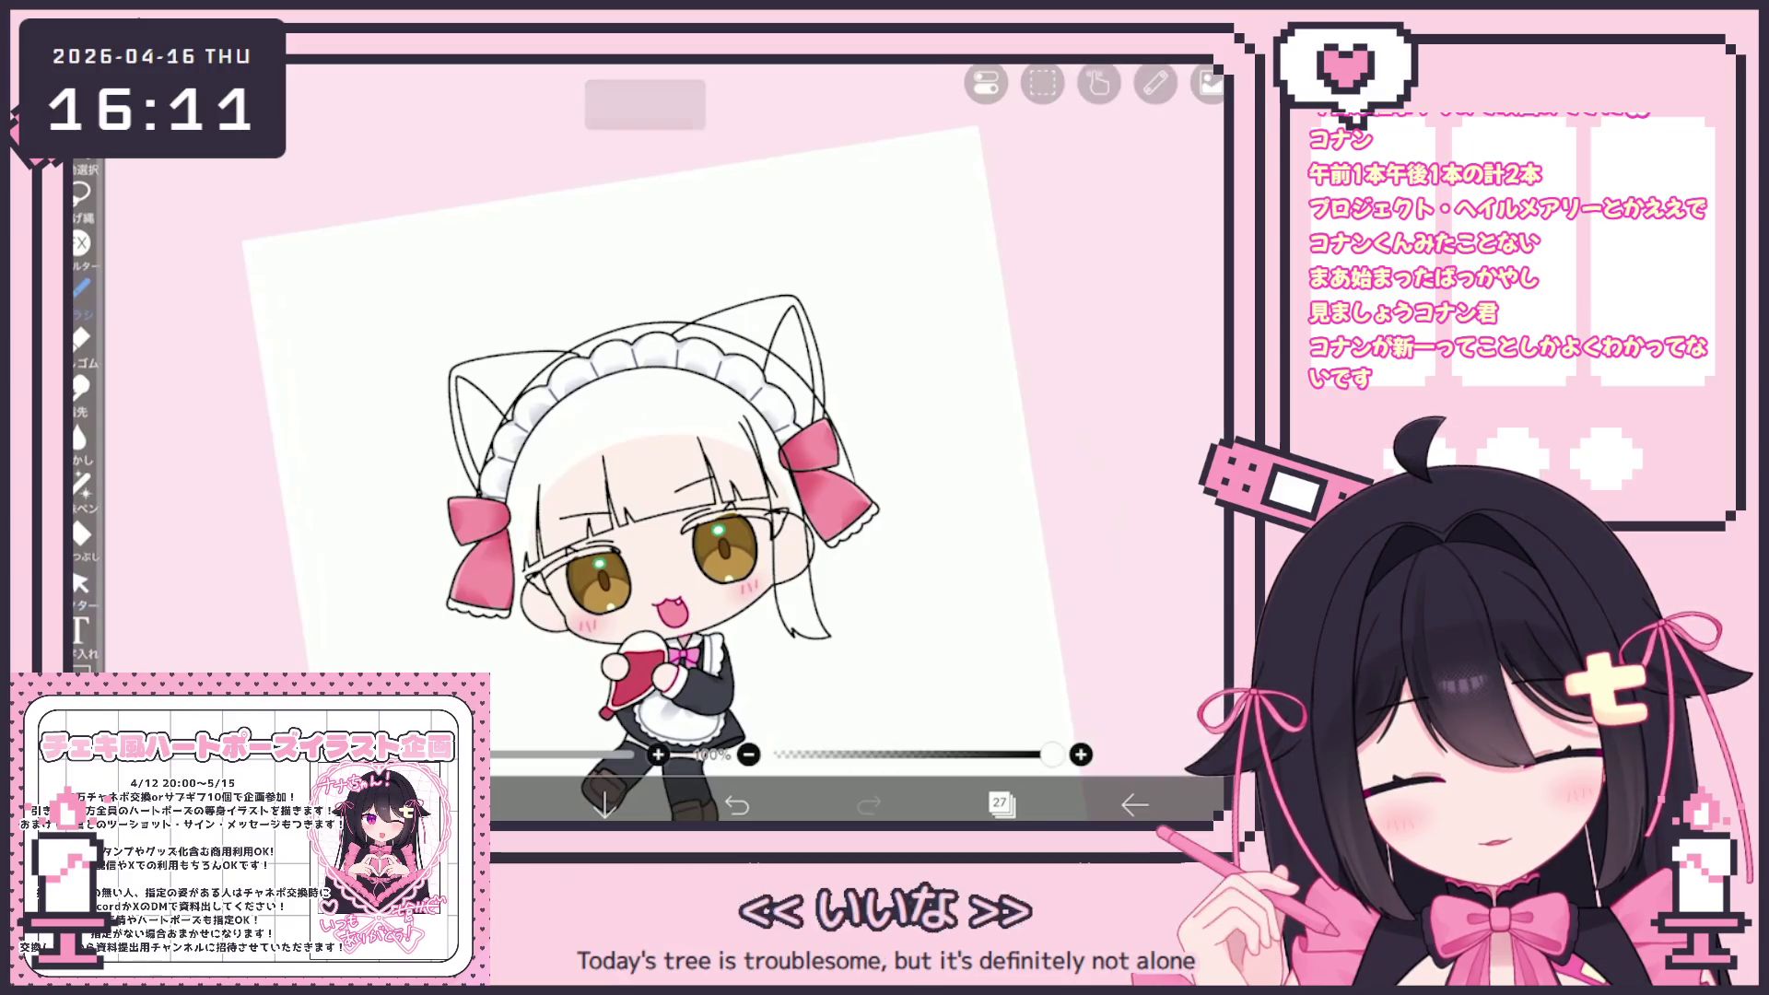
pyautogui.scroll(3, 645, 443)
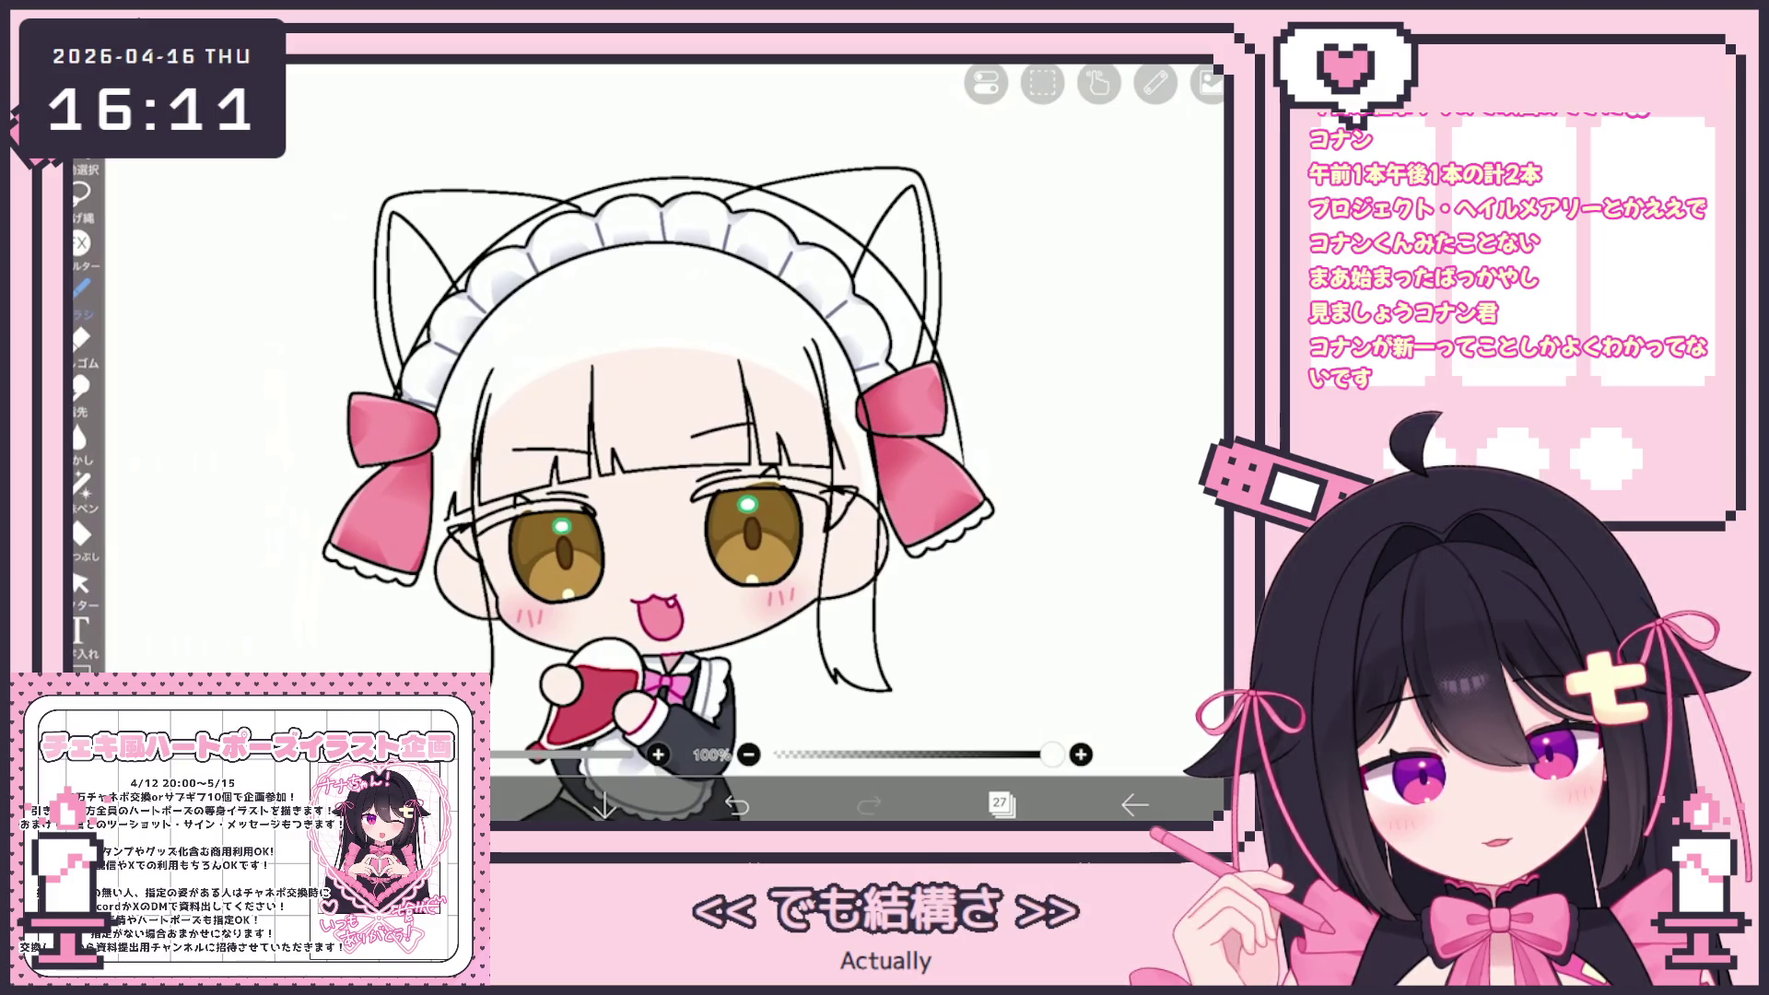
pyautogui.moveTo(431, 567); pyautogui.dragTo(437, 615)
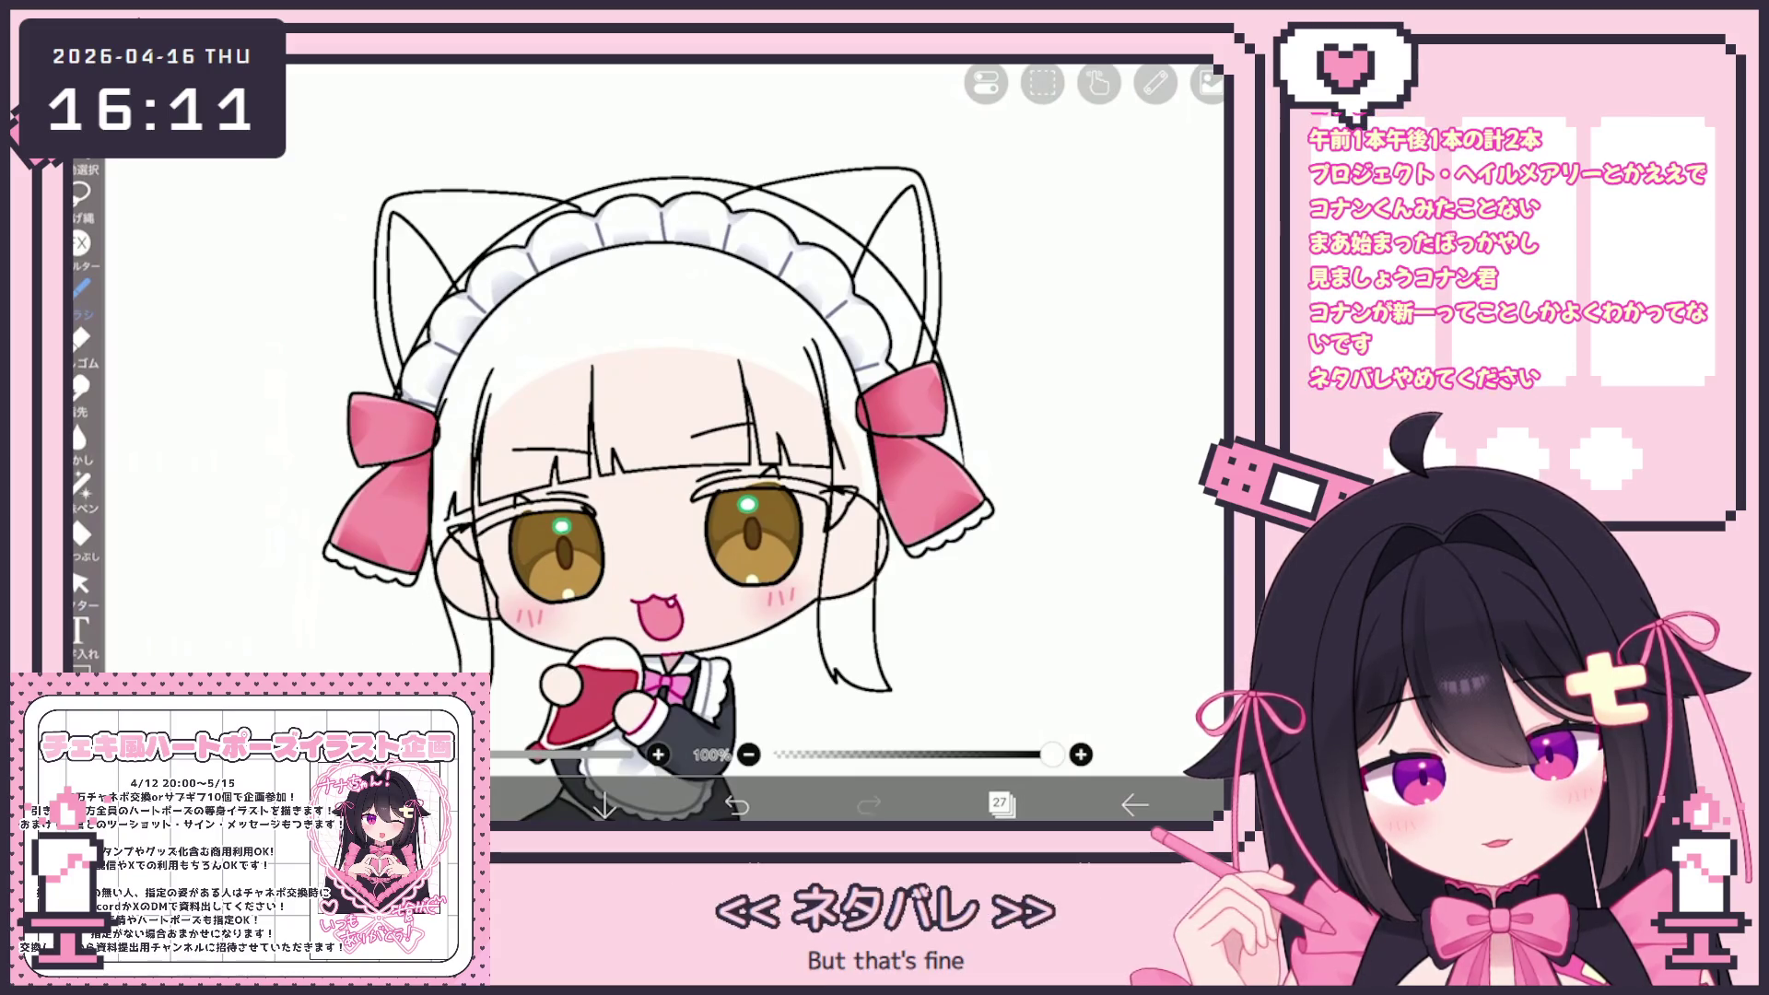
pyautogui.scroll(5, 714, 450)
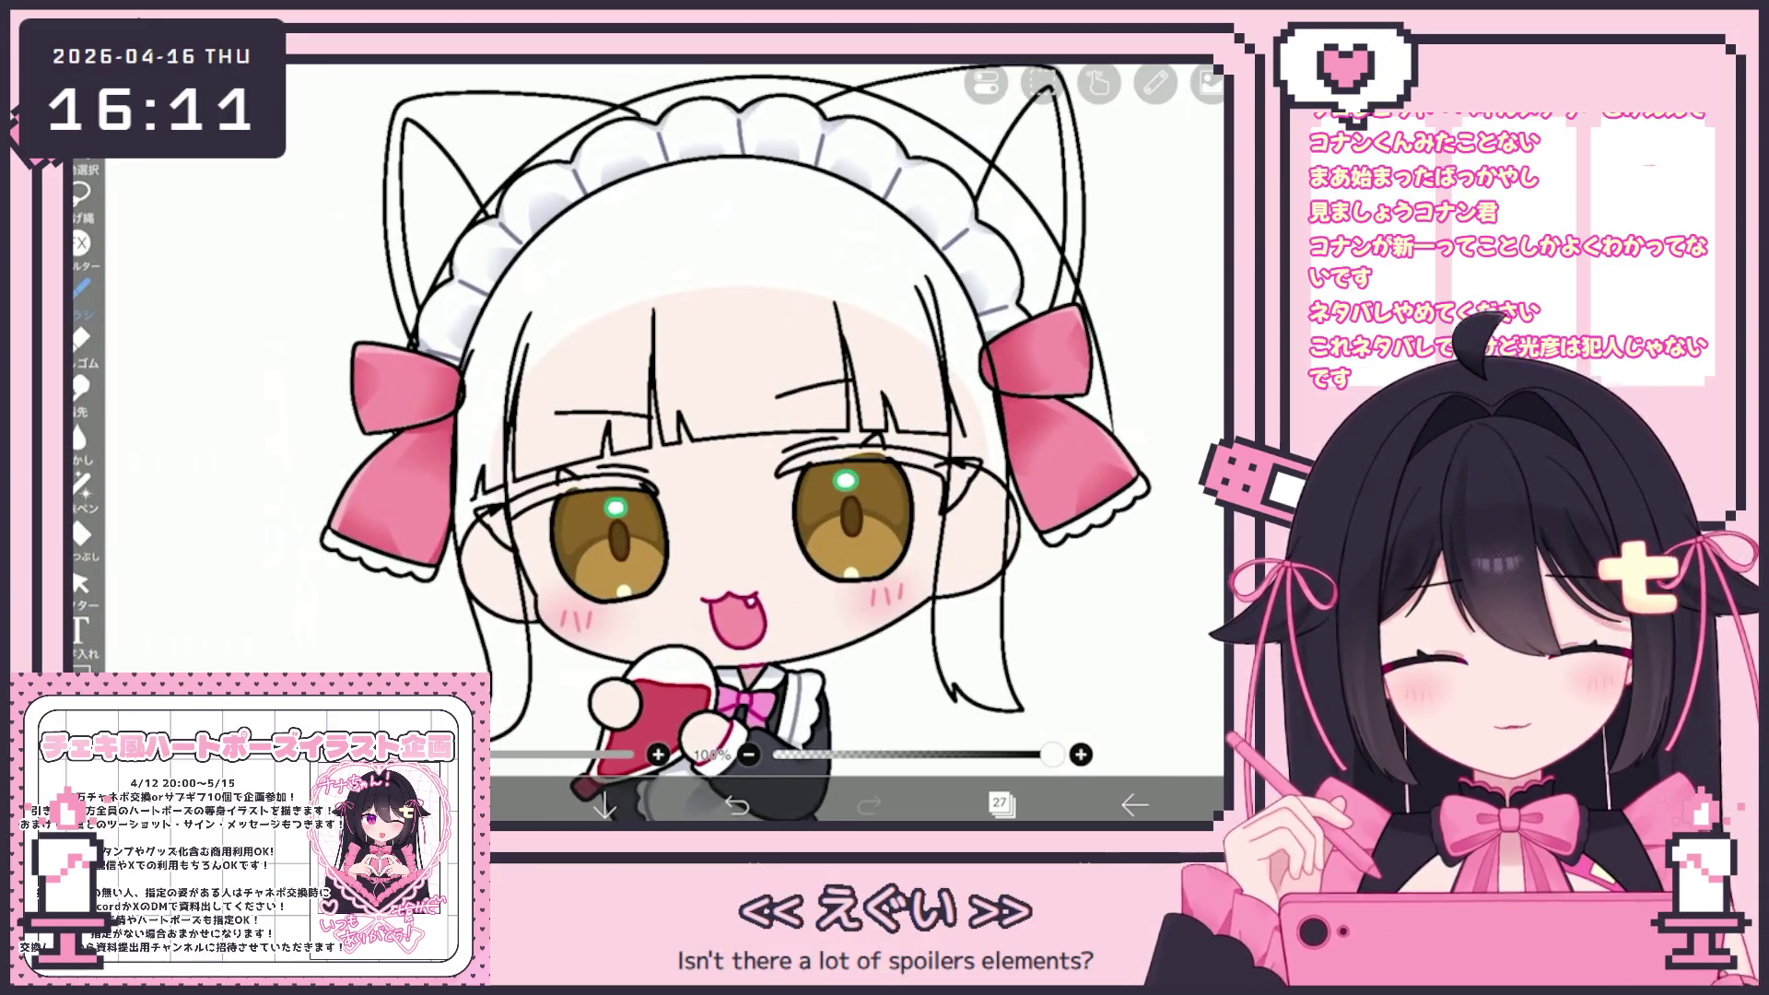
pyautogui.click(737, 804)
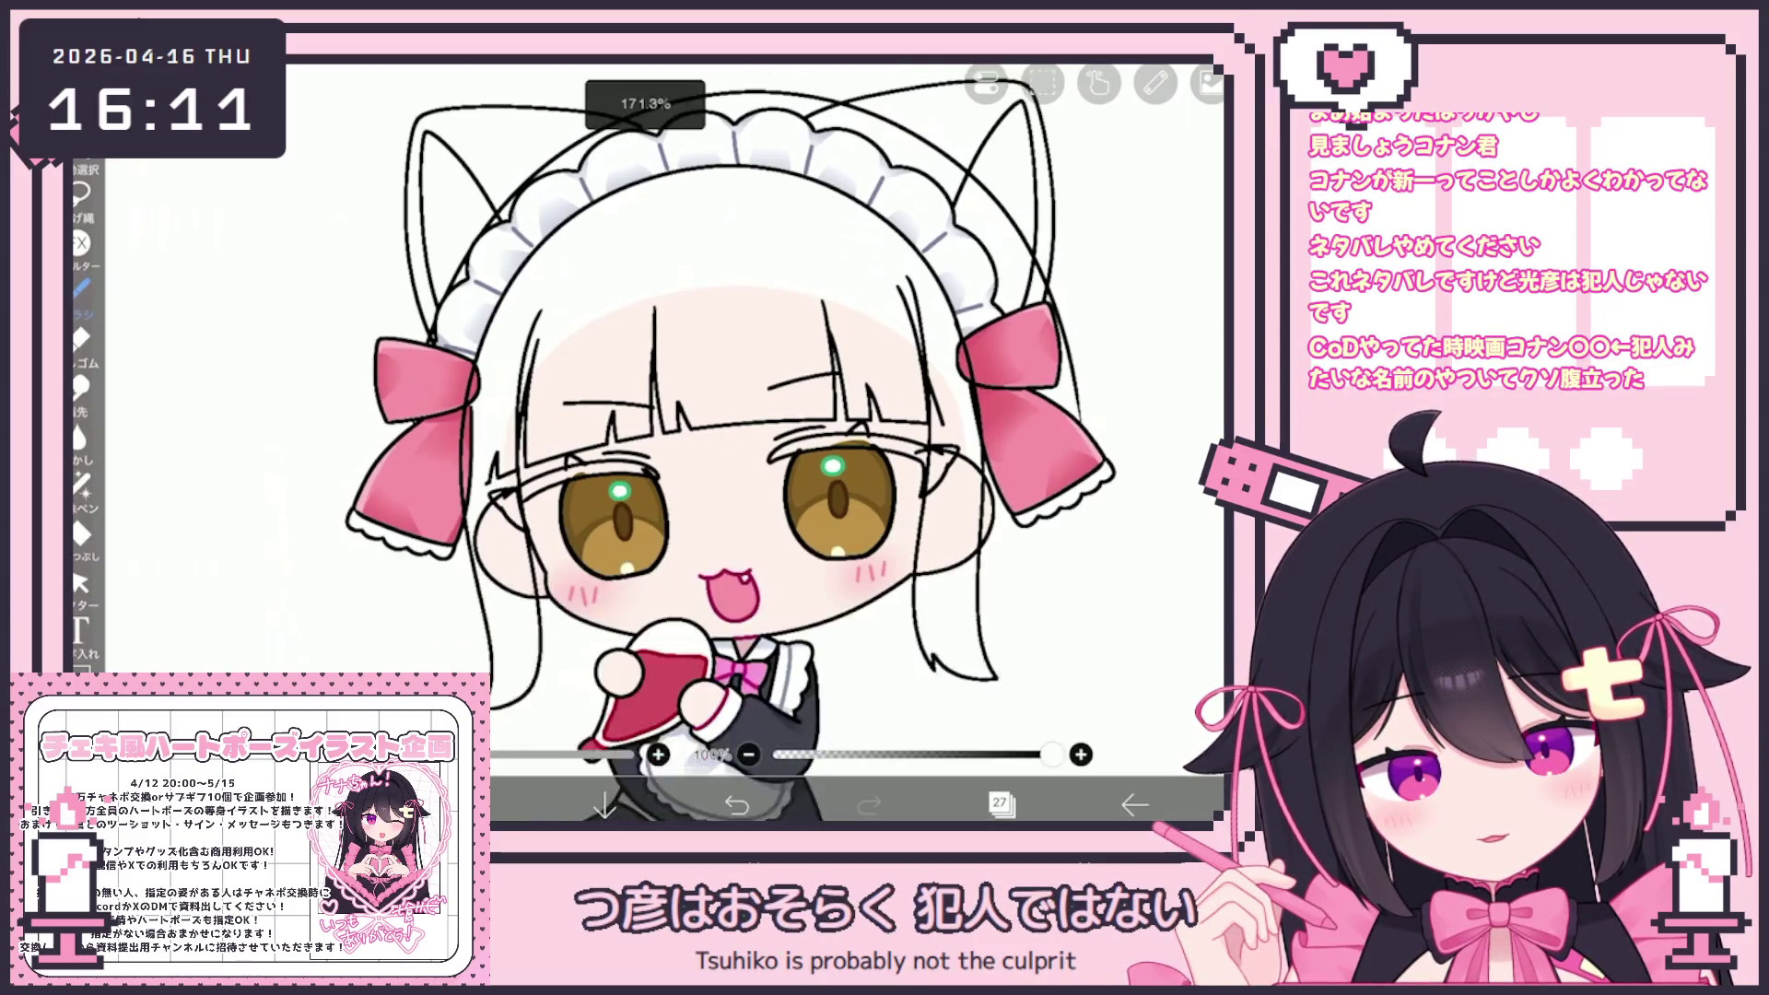
pyautogui.scroll(-2, 728, 443)
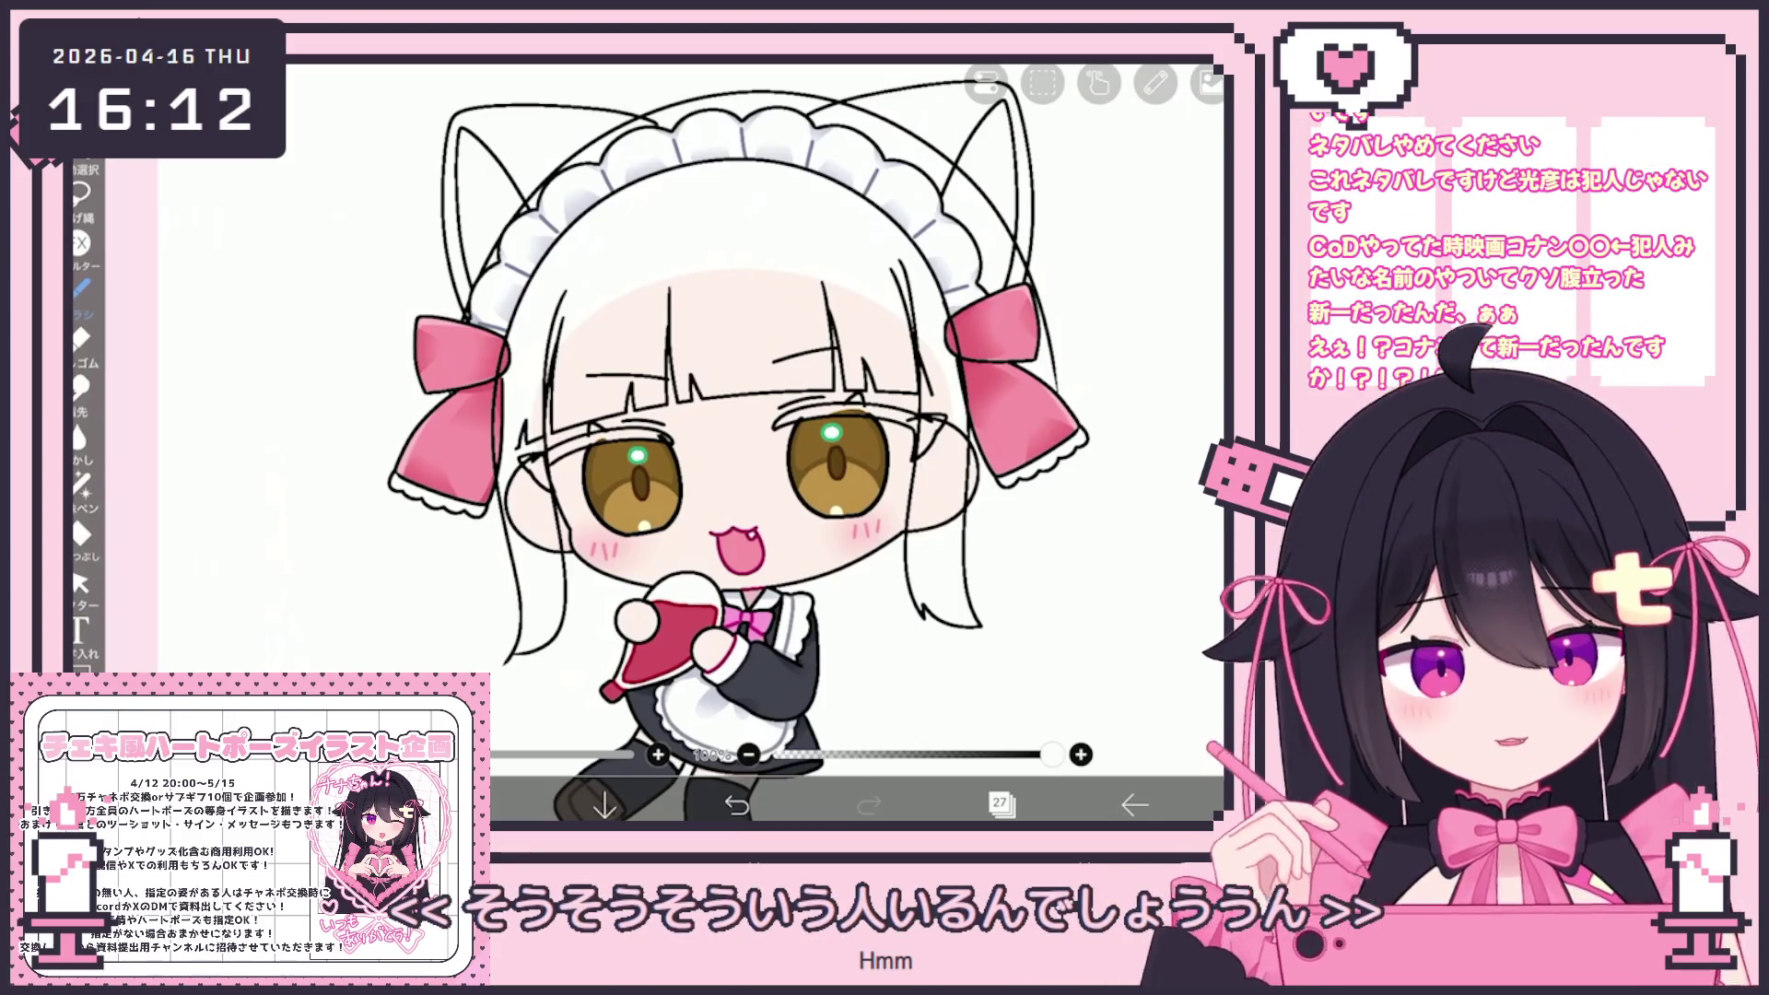
pyautogui.scroll(3, 741, 443)
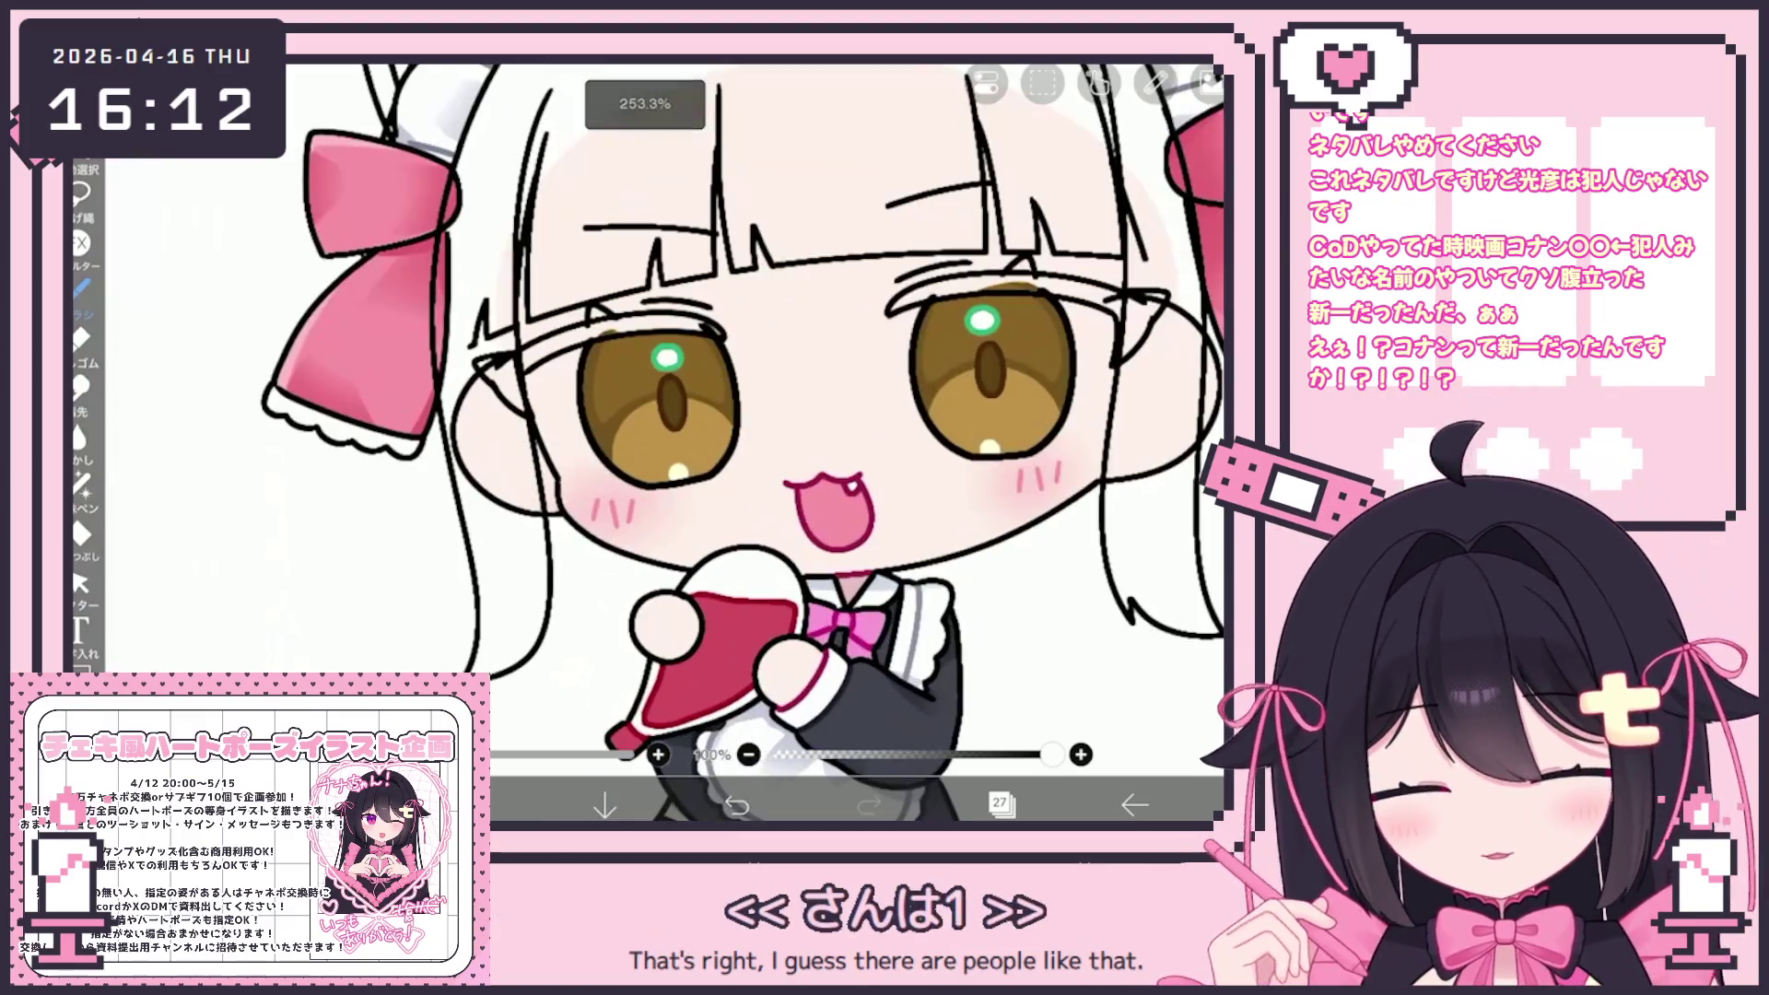
pyautogui.hotkey('ctrl', 'z')
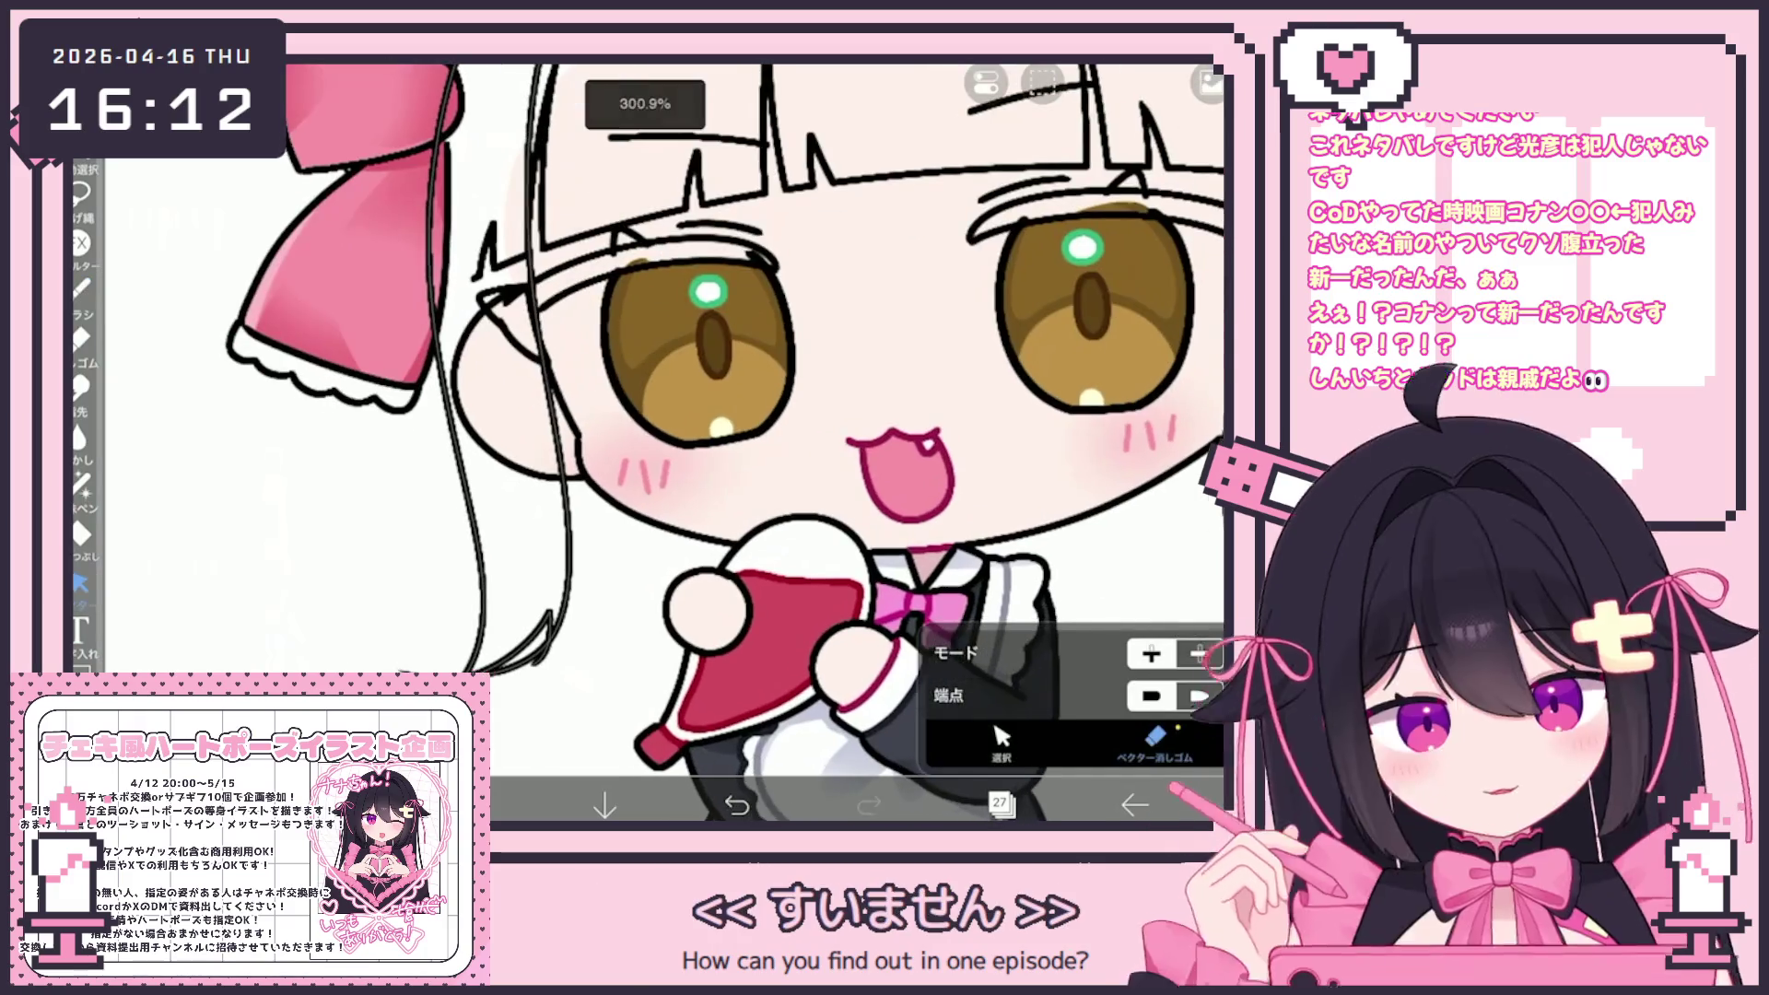
pyautogui.scroll(3, 741, 442)
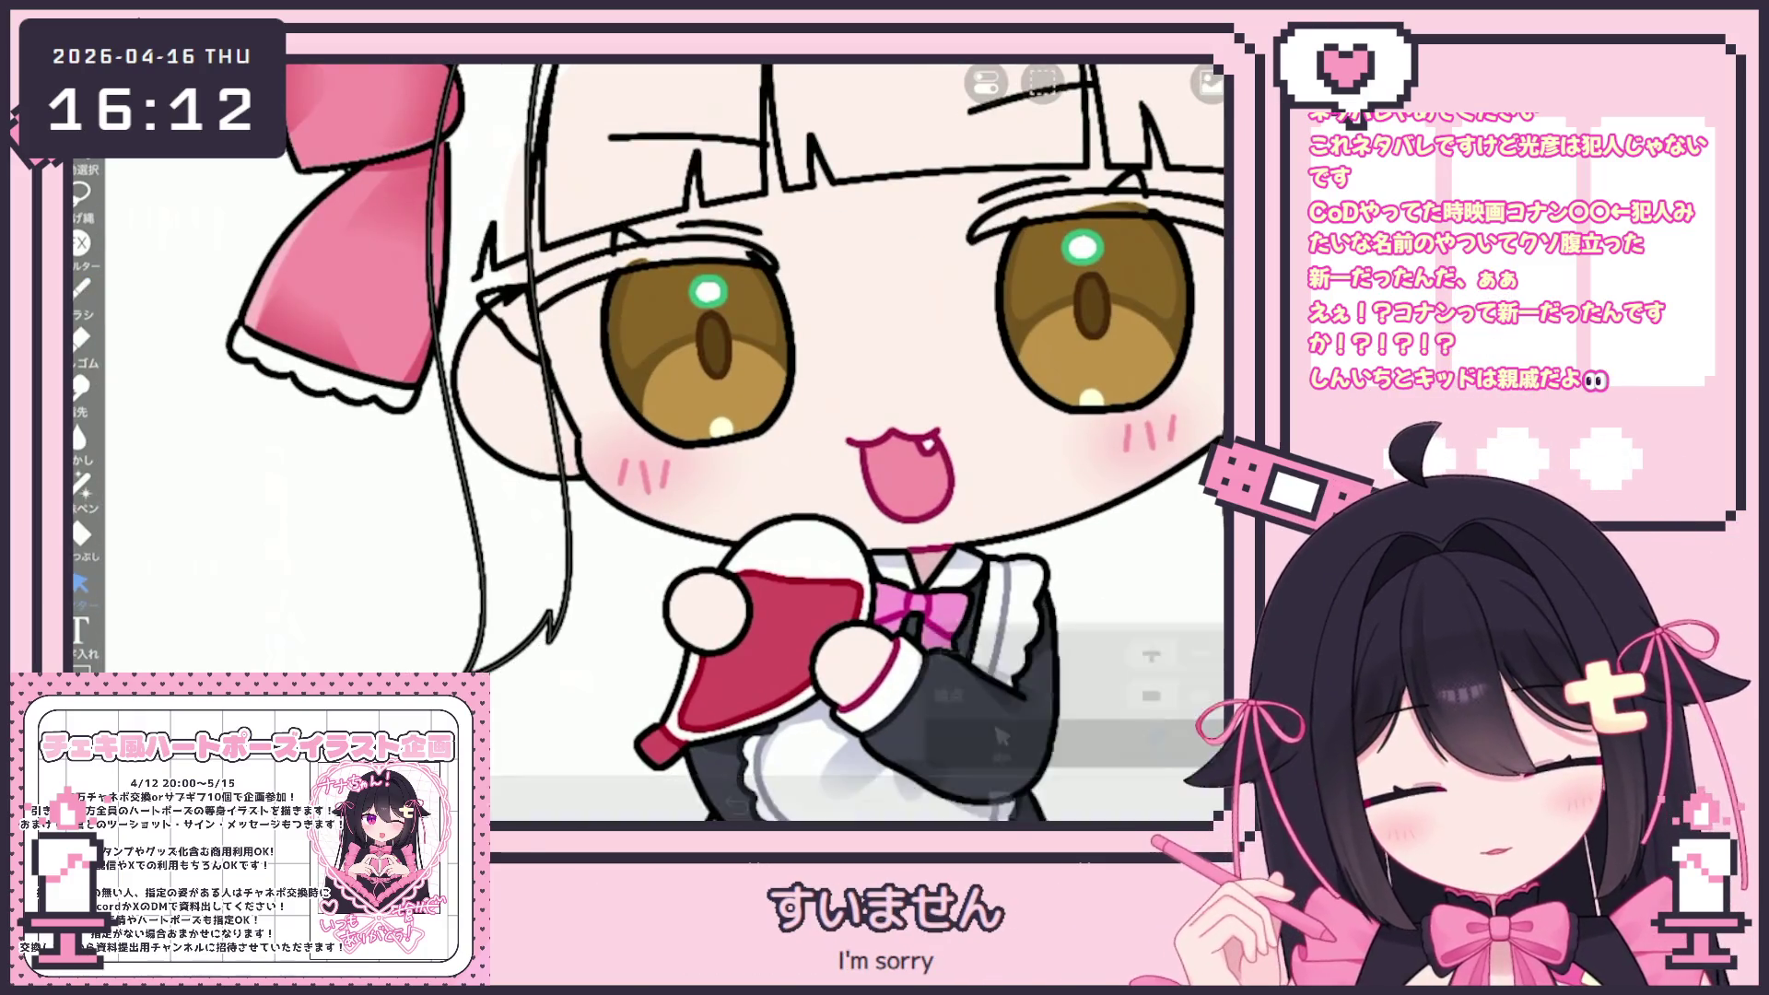
pyautogui.scroll(2, 719, 442)
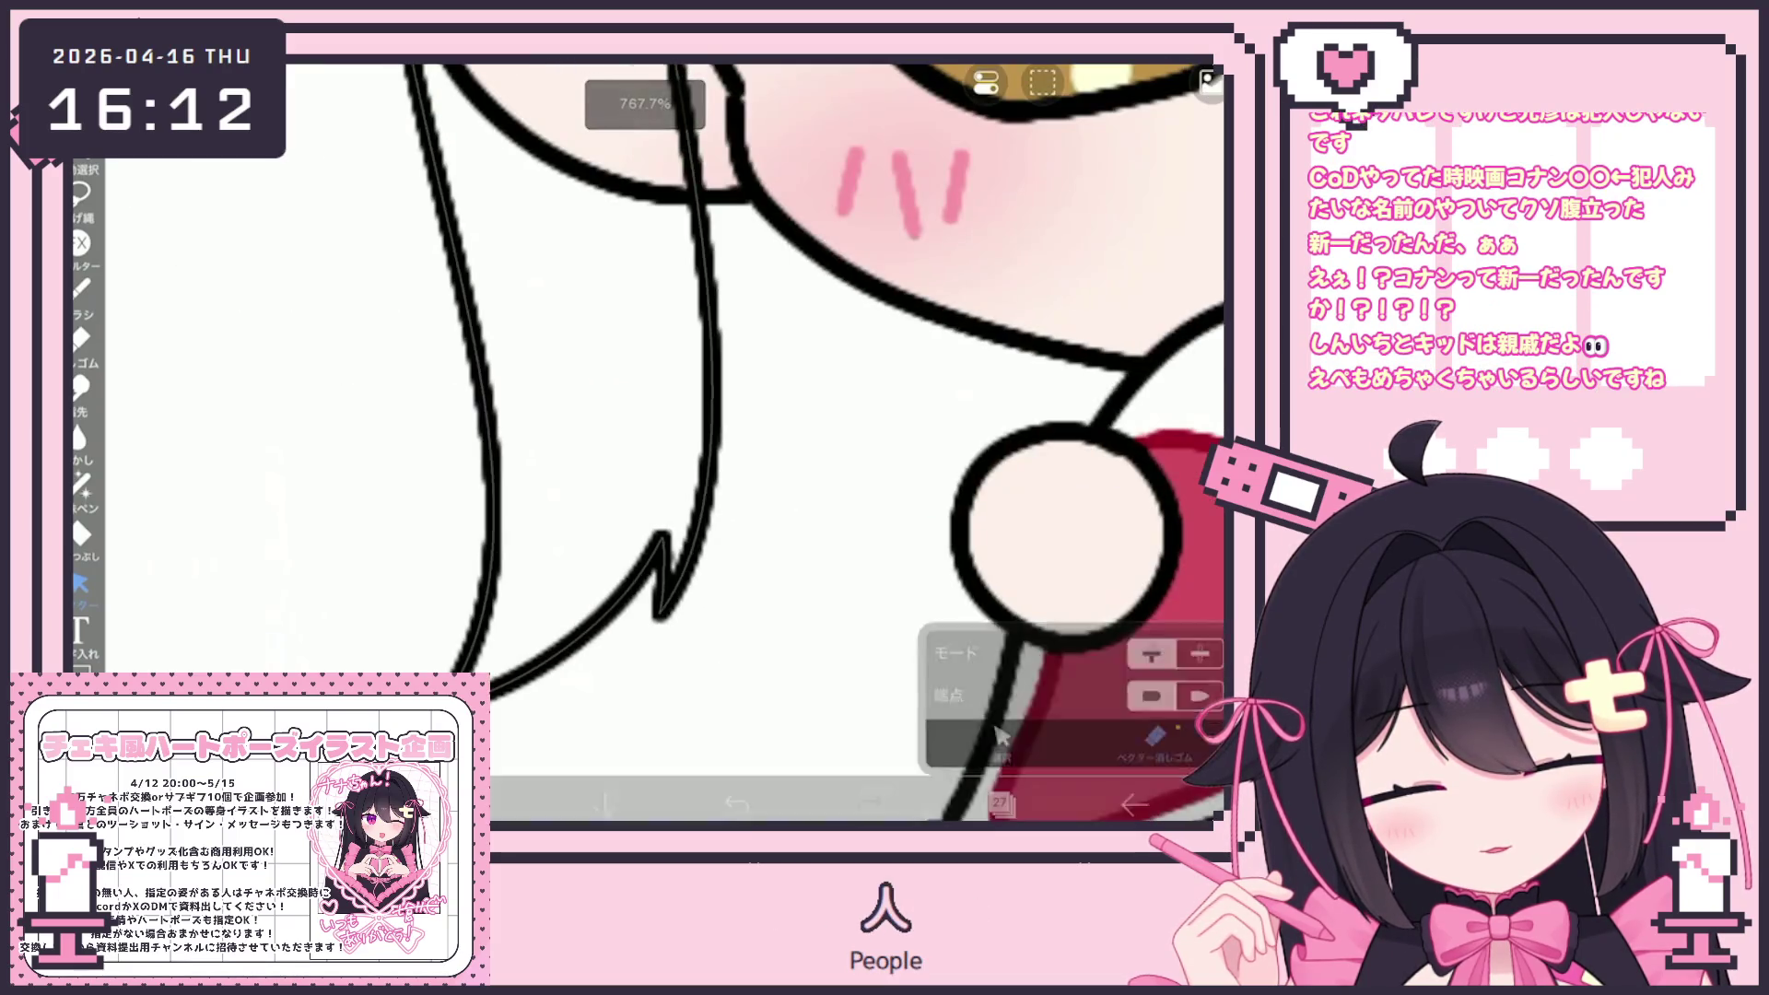
pyautogui.scroll(-5, 719, 442)
pyautogui.scroll(-3, 788, 442)
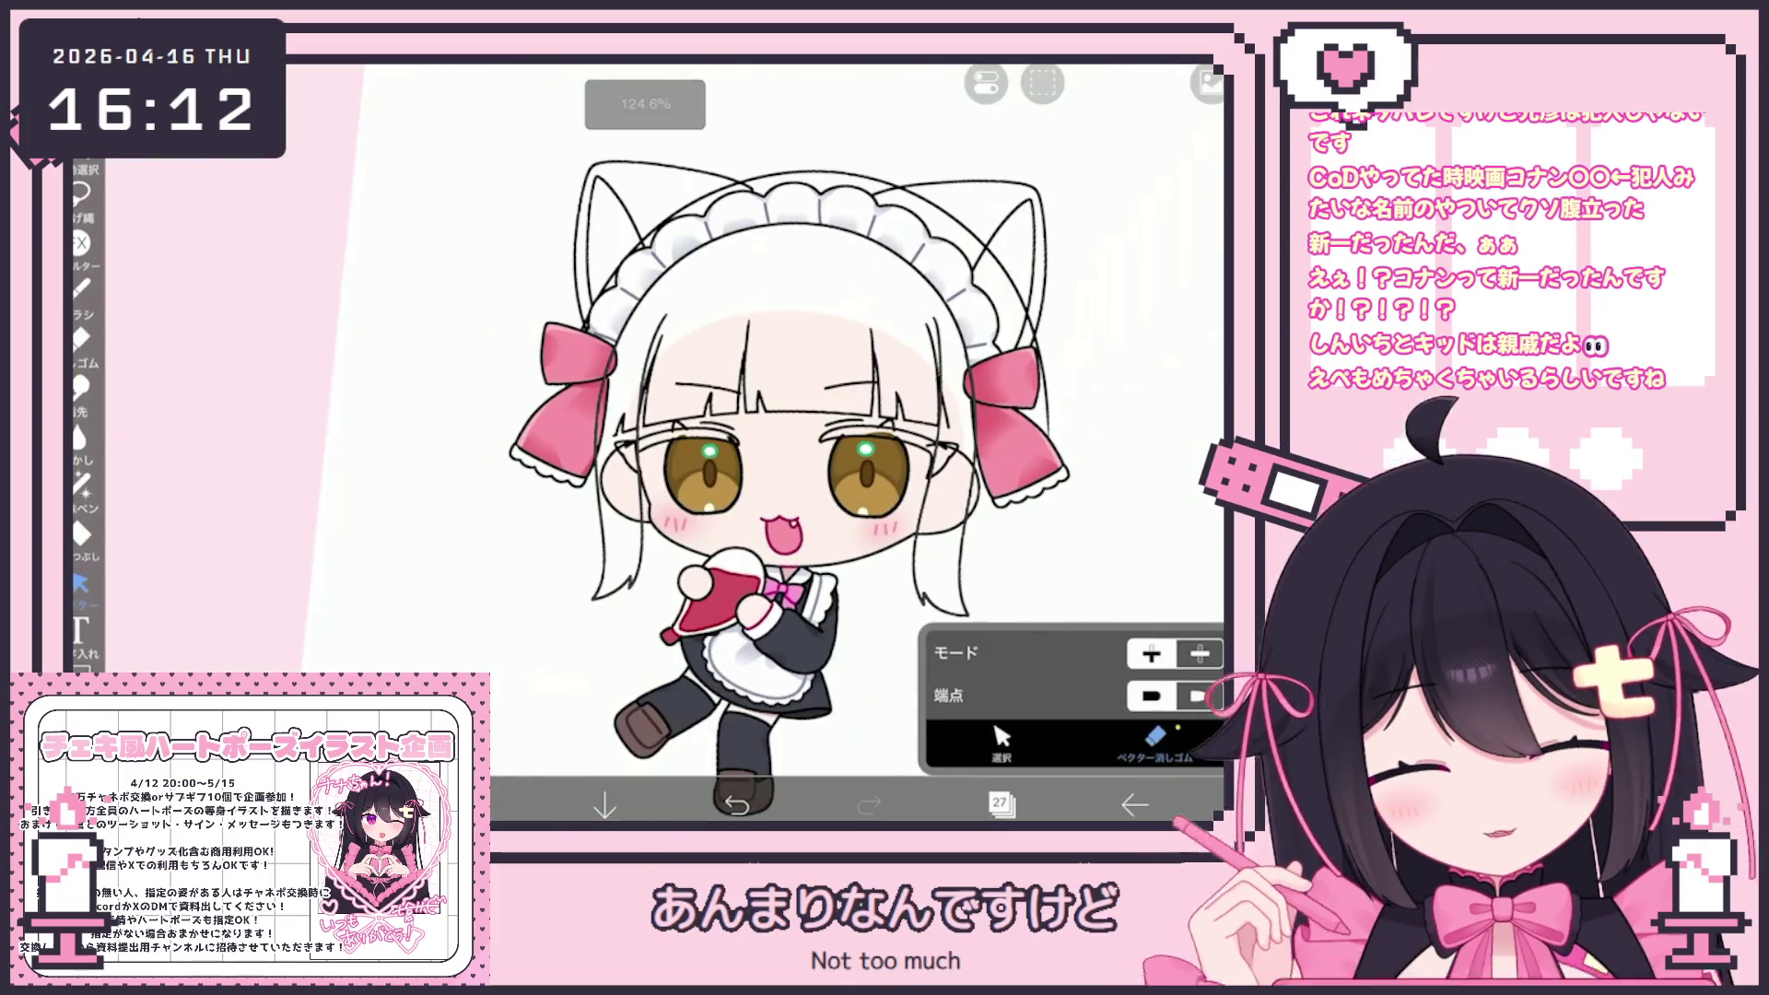
# Rotate the right side hair strand slightly counter-clockwise
pyautogui.press('m')
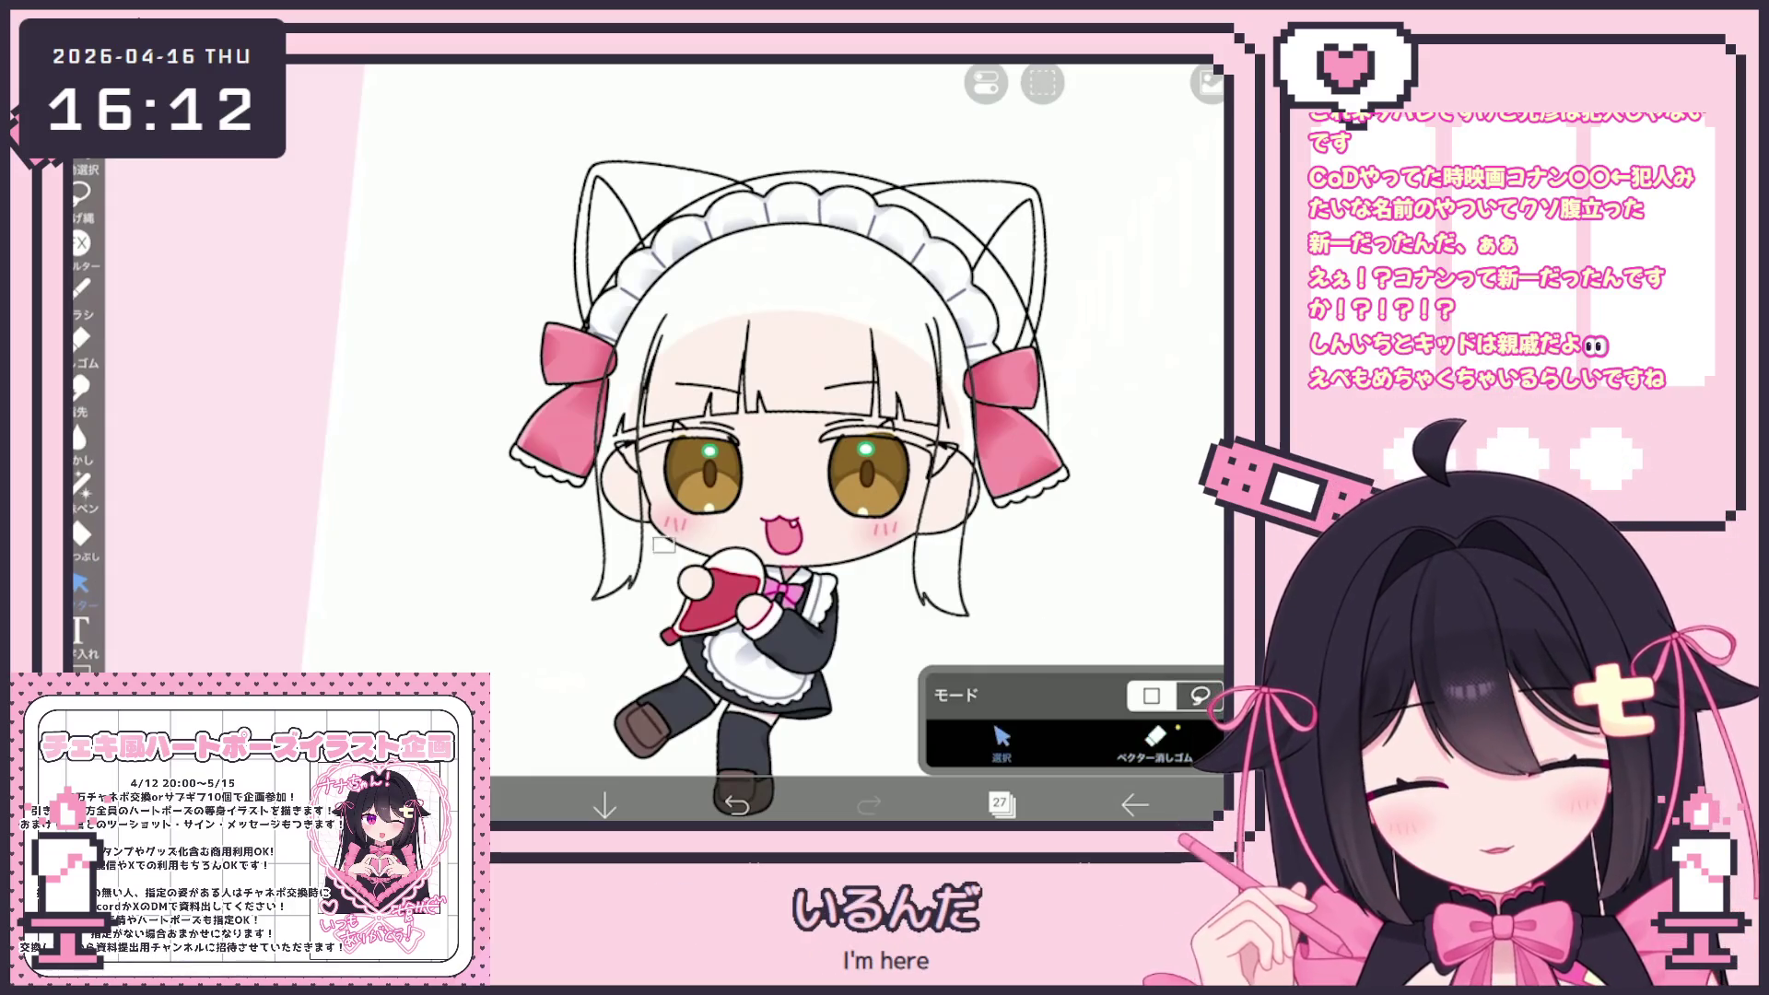
pyautogui.press('Escape')
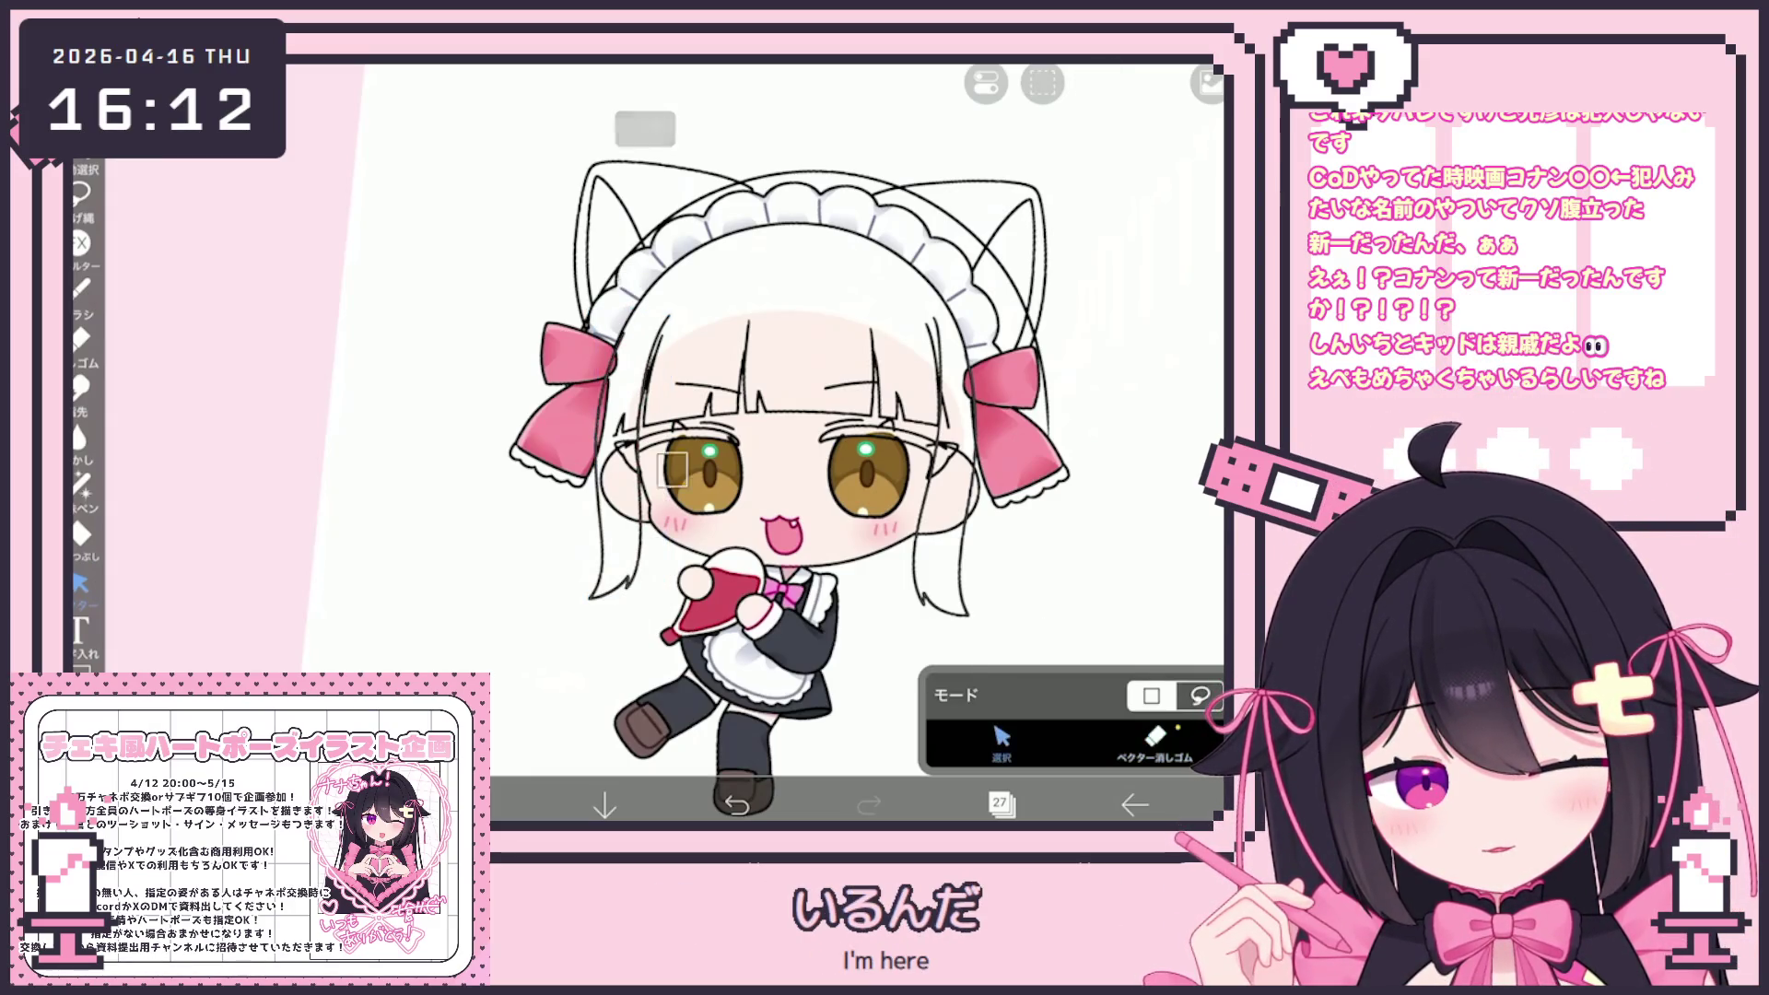
pyautogui.click(672, 469)
pyautogui.press('Escape')
pyautogui.scroll(-2, 788, 442)
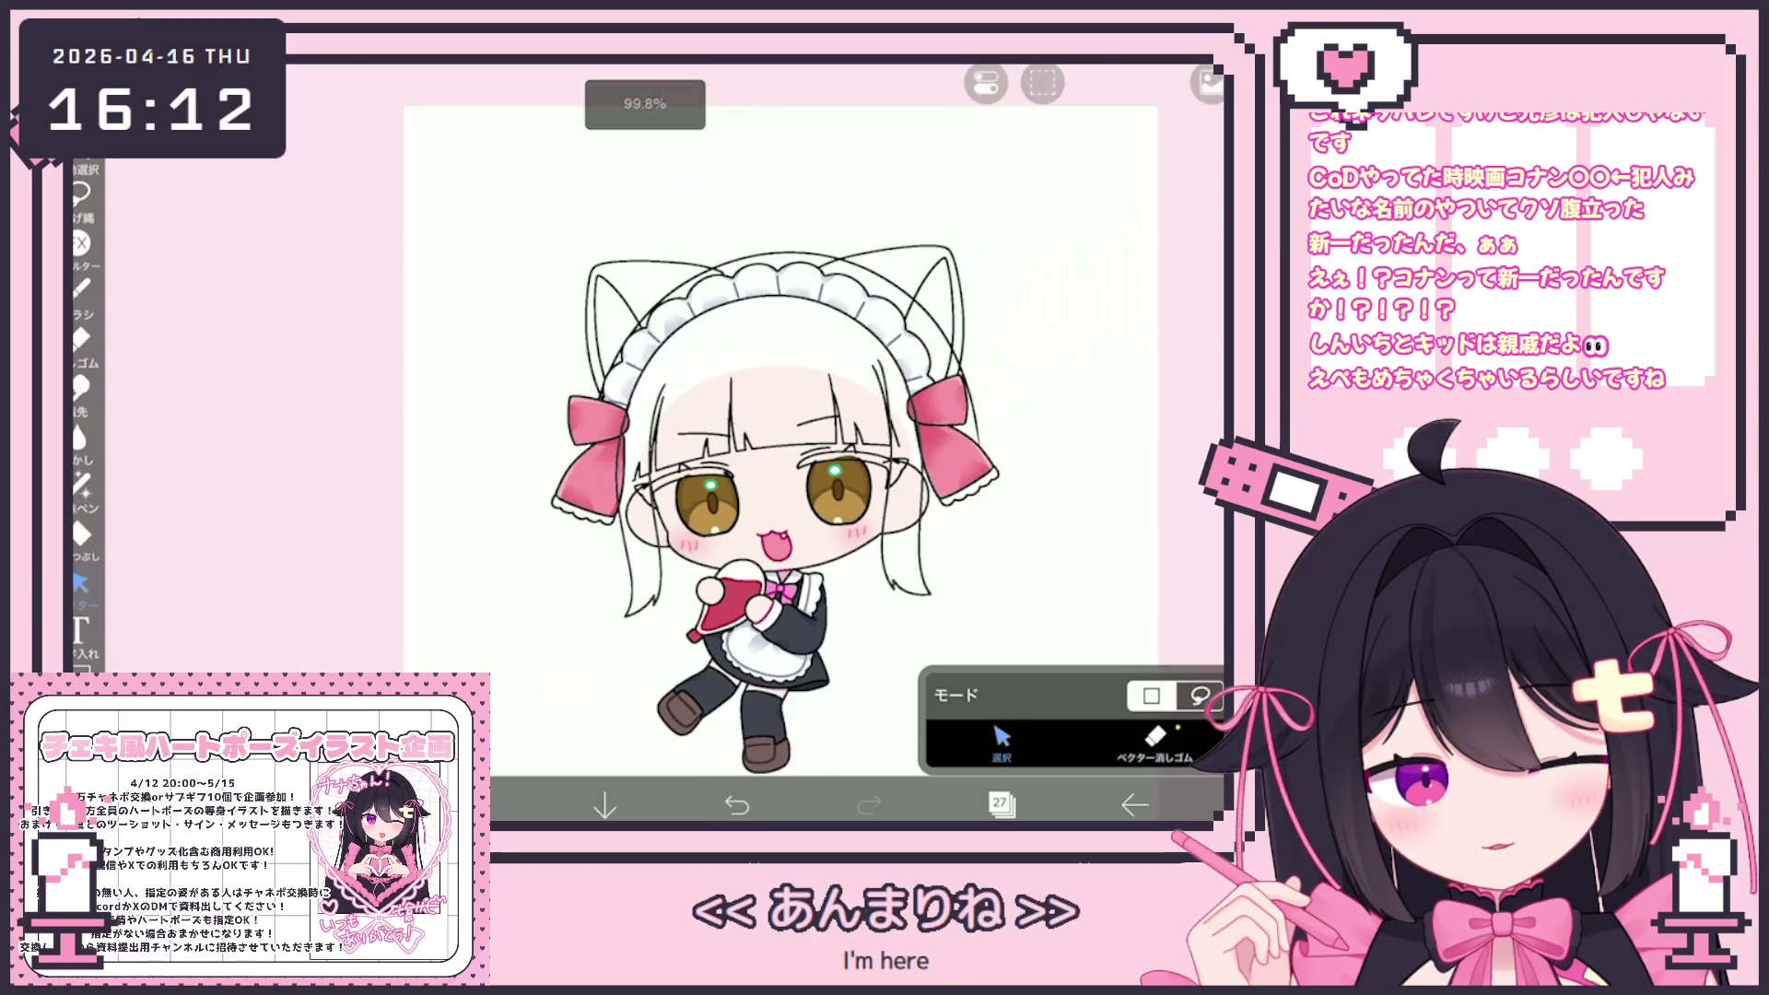
pyautogui.scroll(2, 685, 443)
pyautogui.click(834, 479)
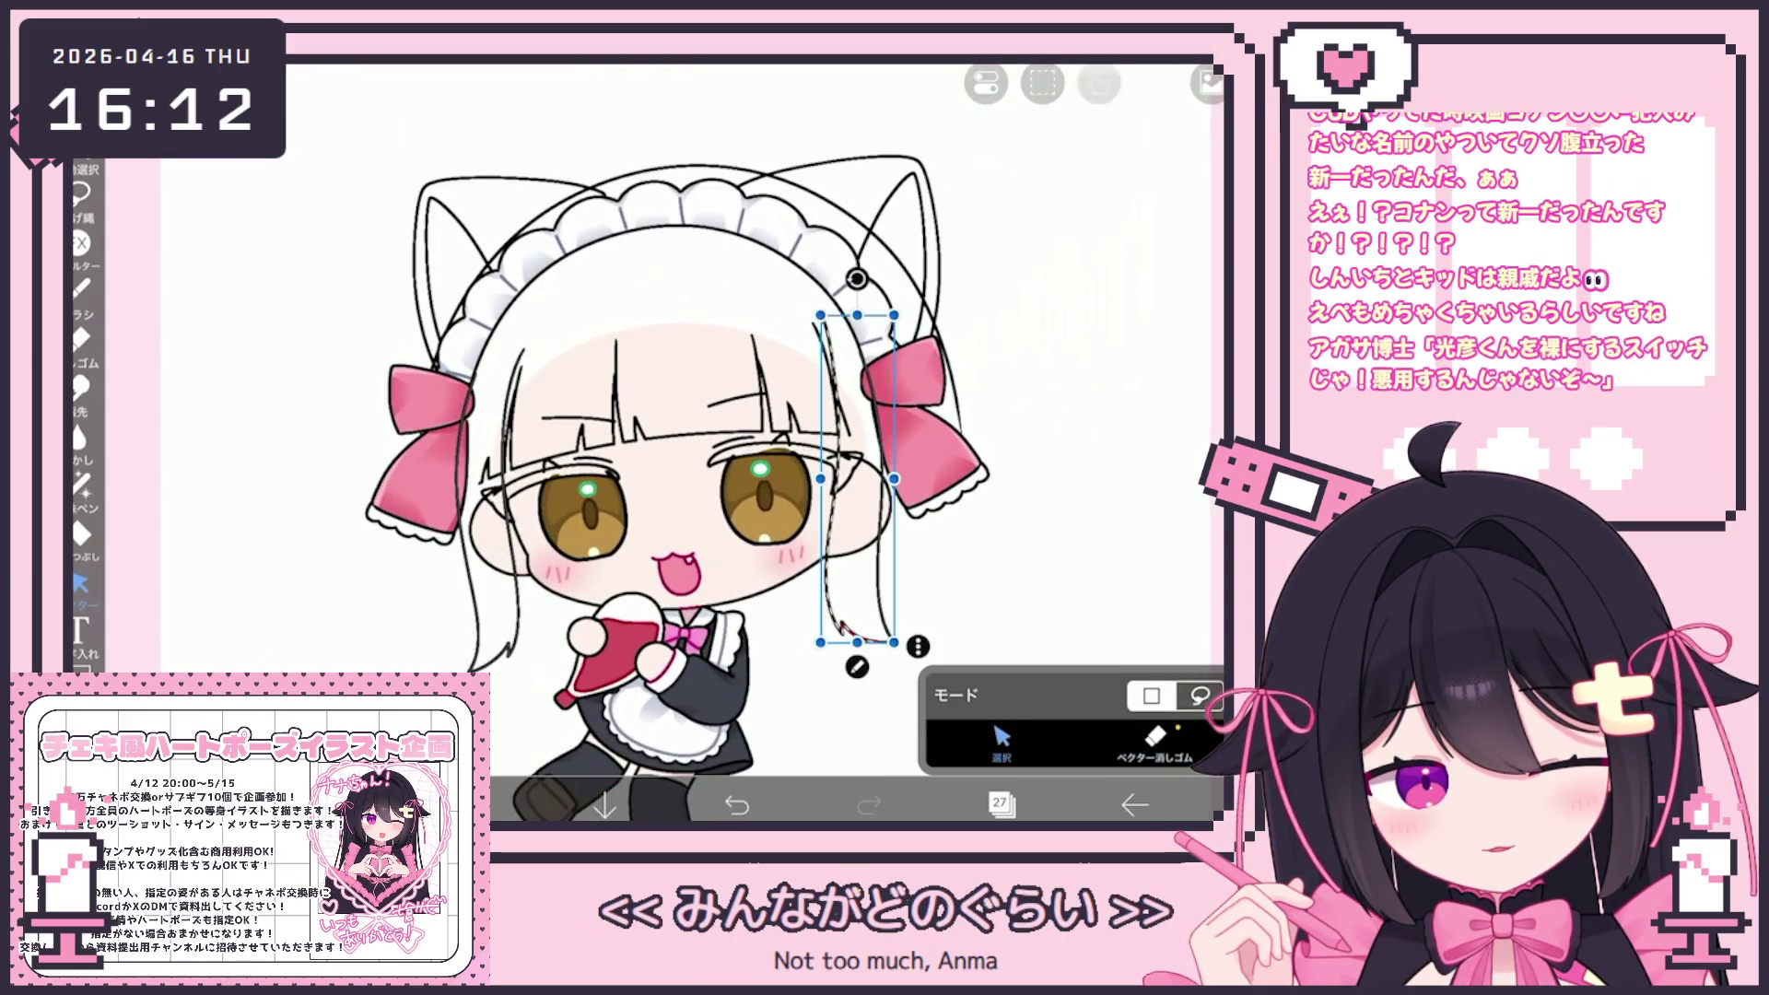
pyautogui.moveTo(857, 278); pyautogui.dragTo(839, 283)
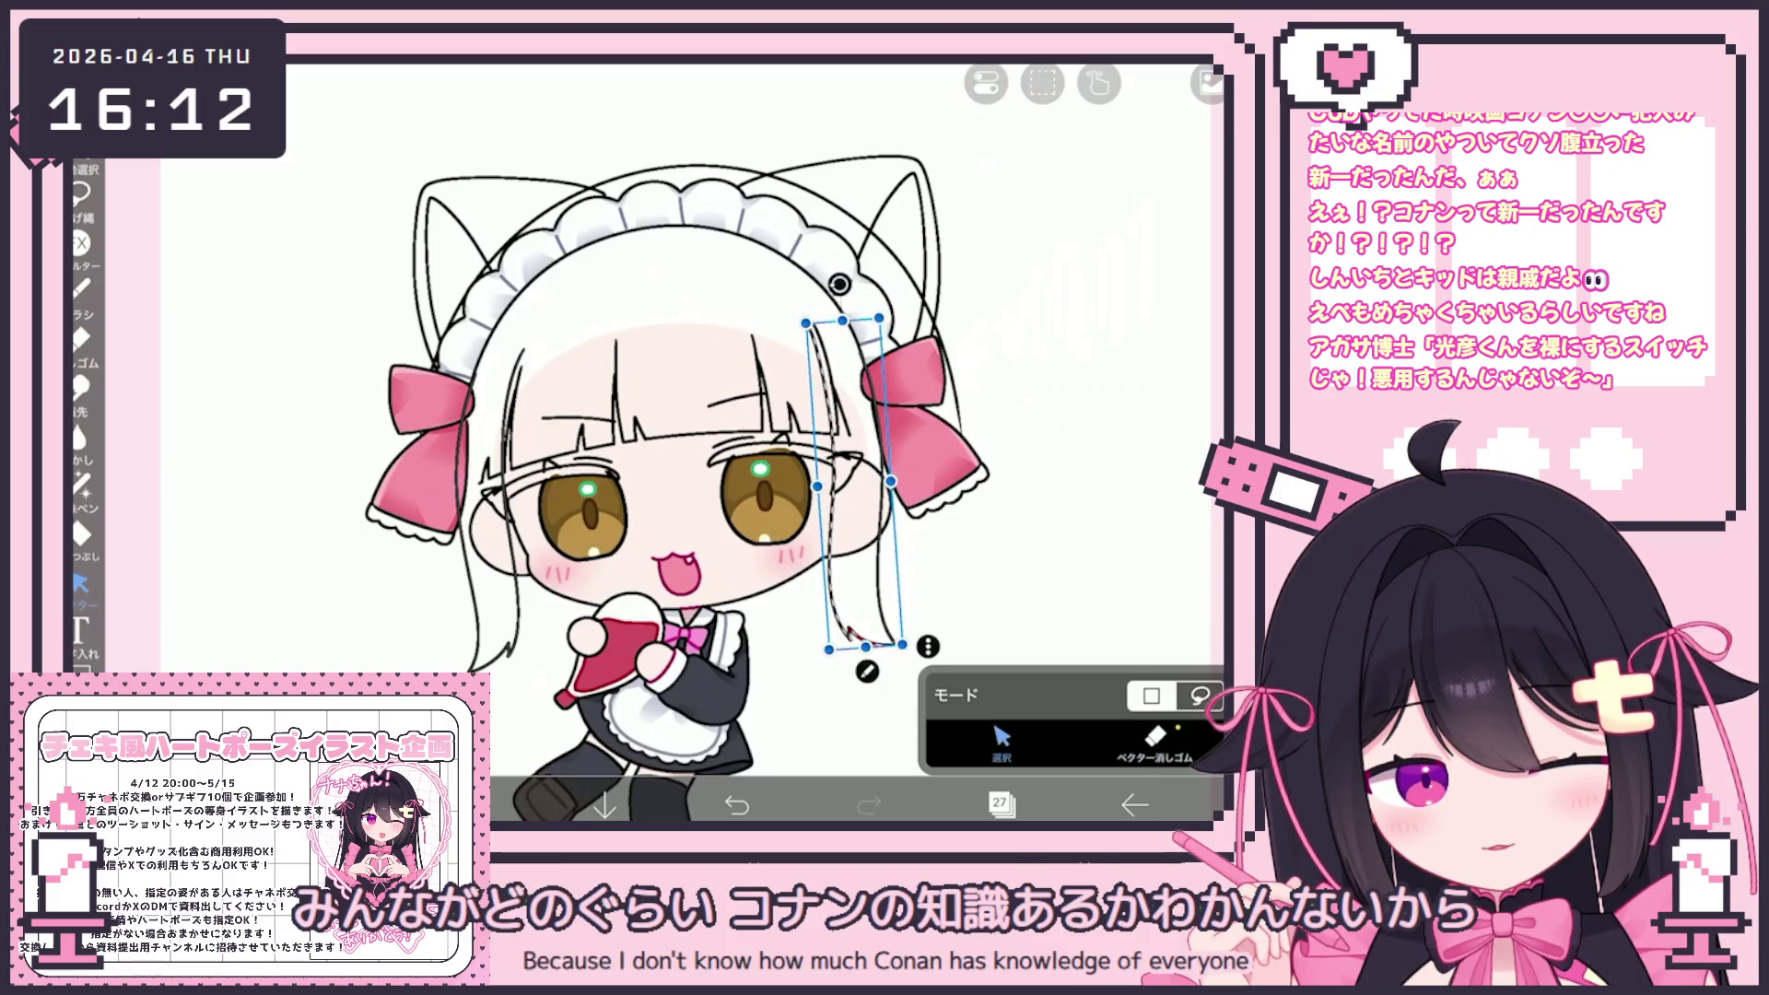
pyautogui.press('Escape')
pyautogui.scroll(2, 735, 636)
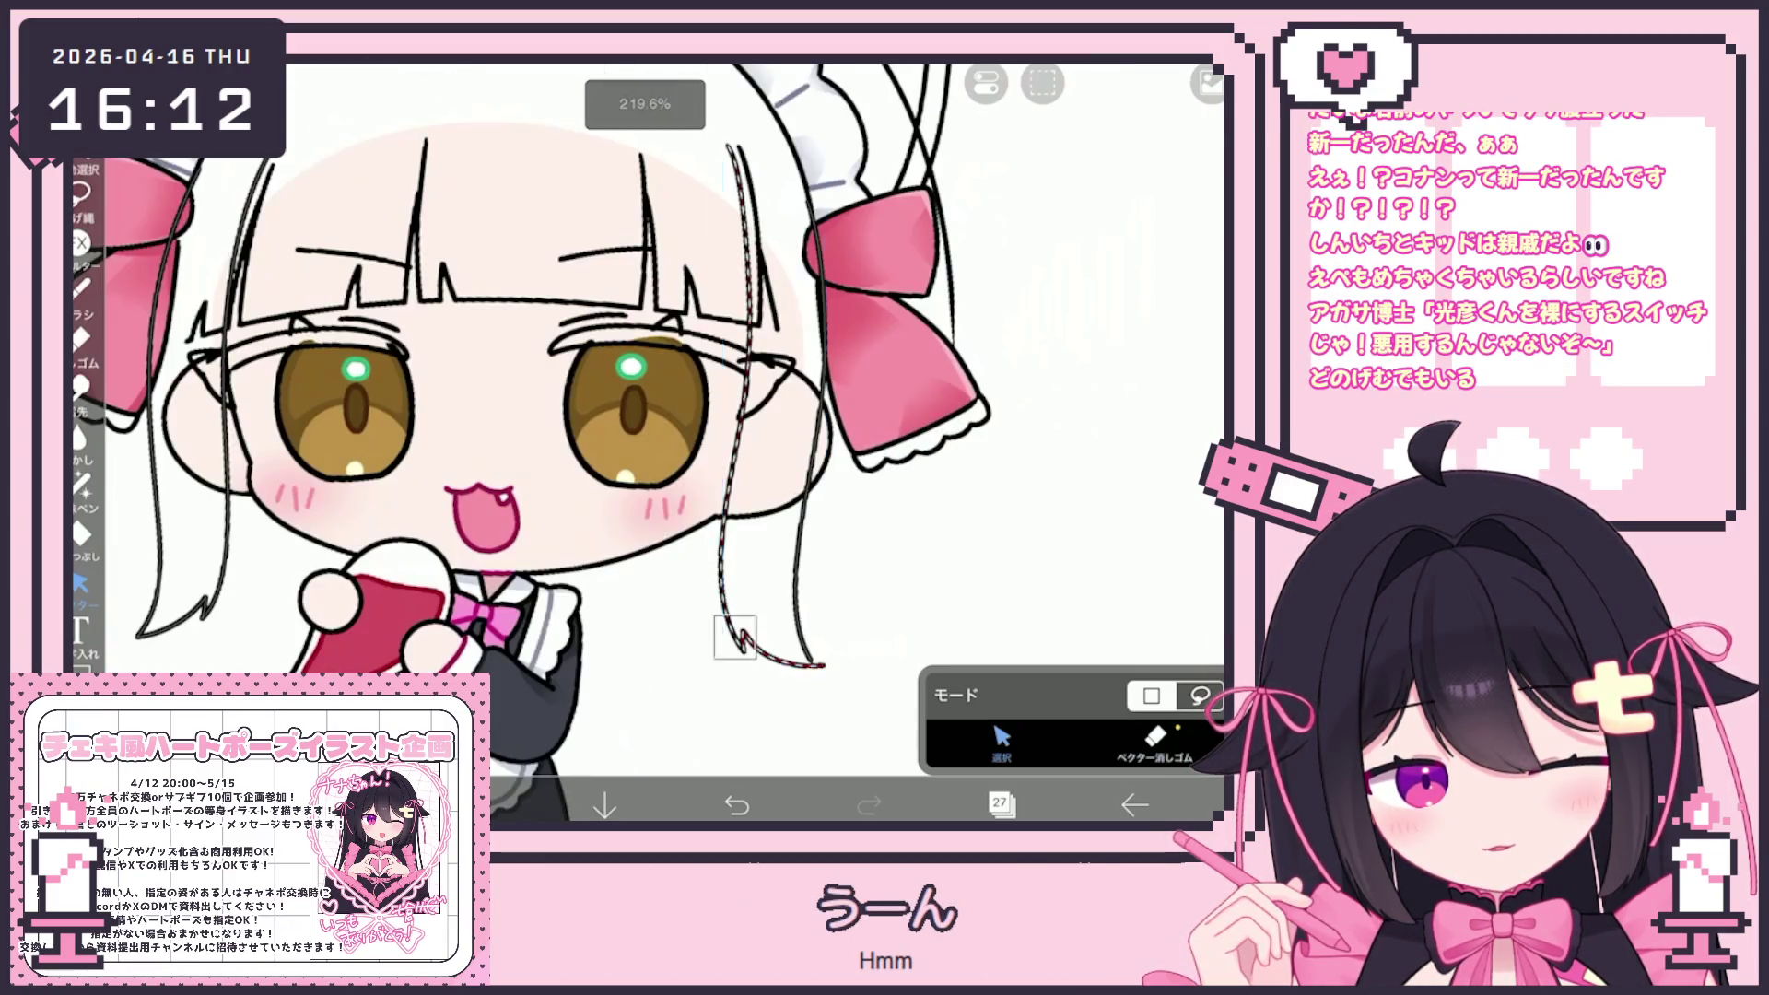
pyautogui.click(734, 636)
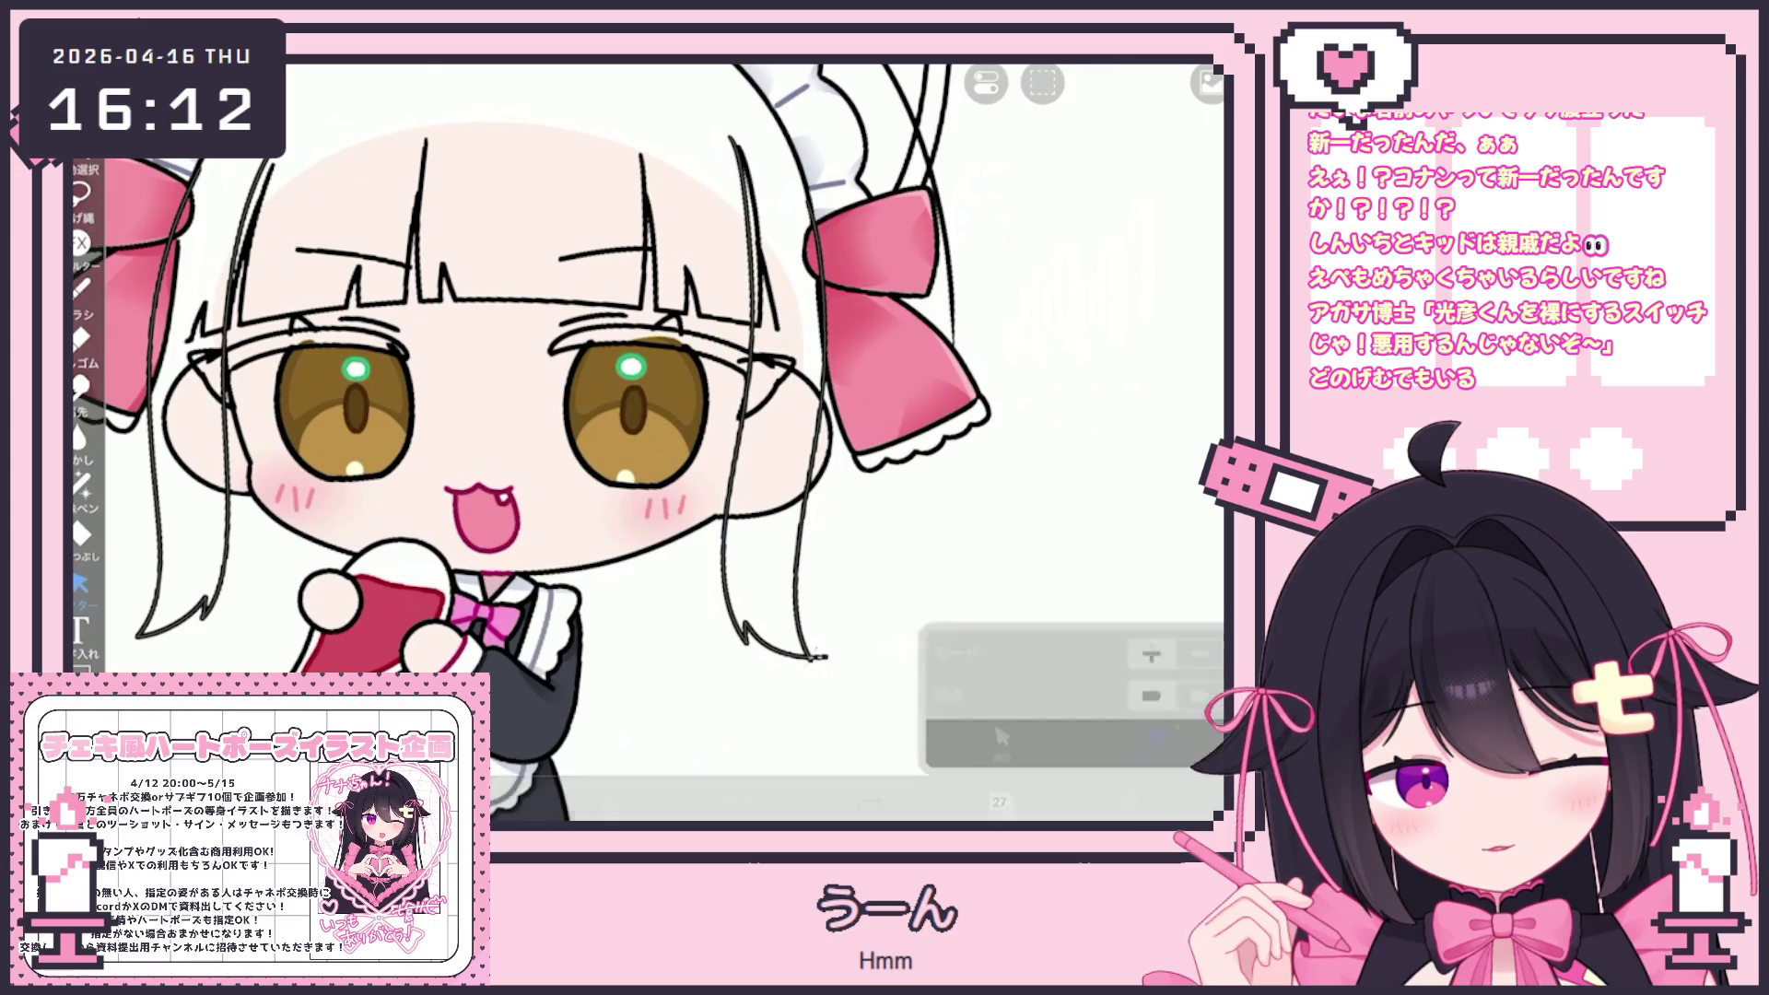
pyautogui.scroll(-3, 701, 461)
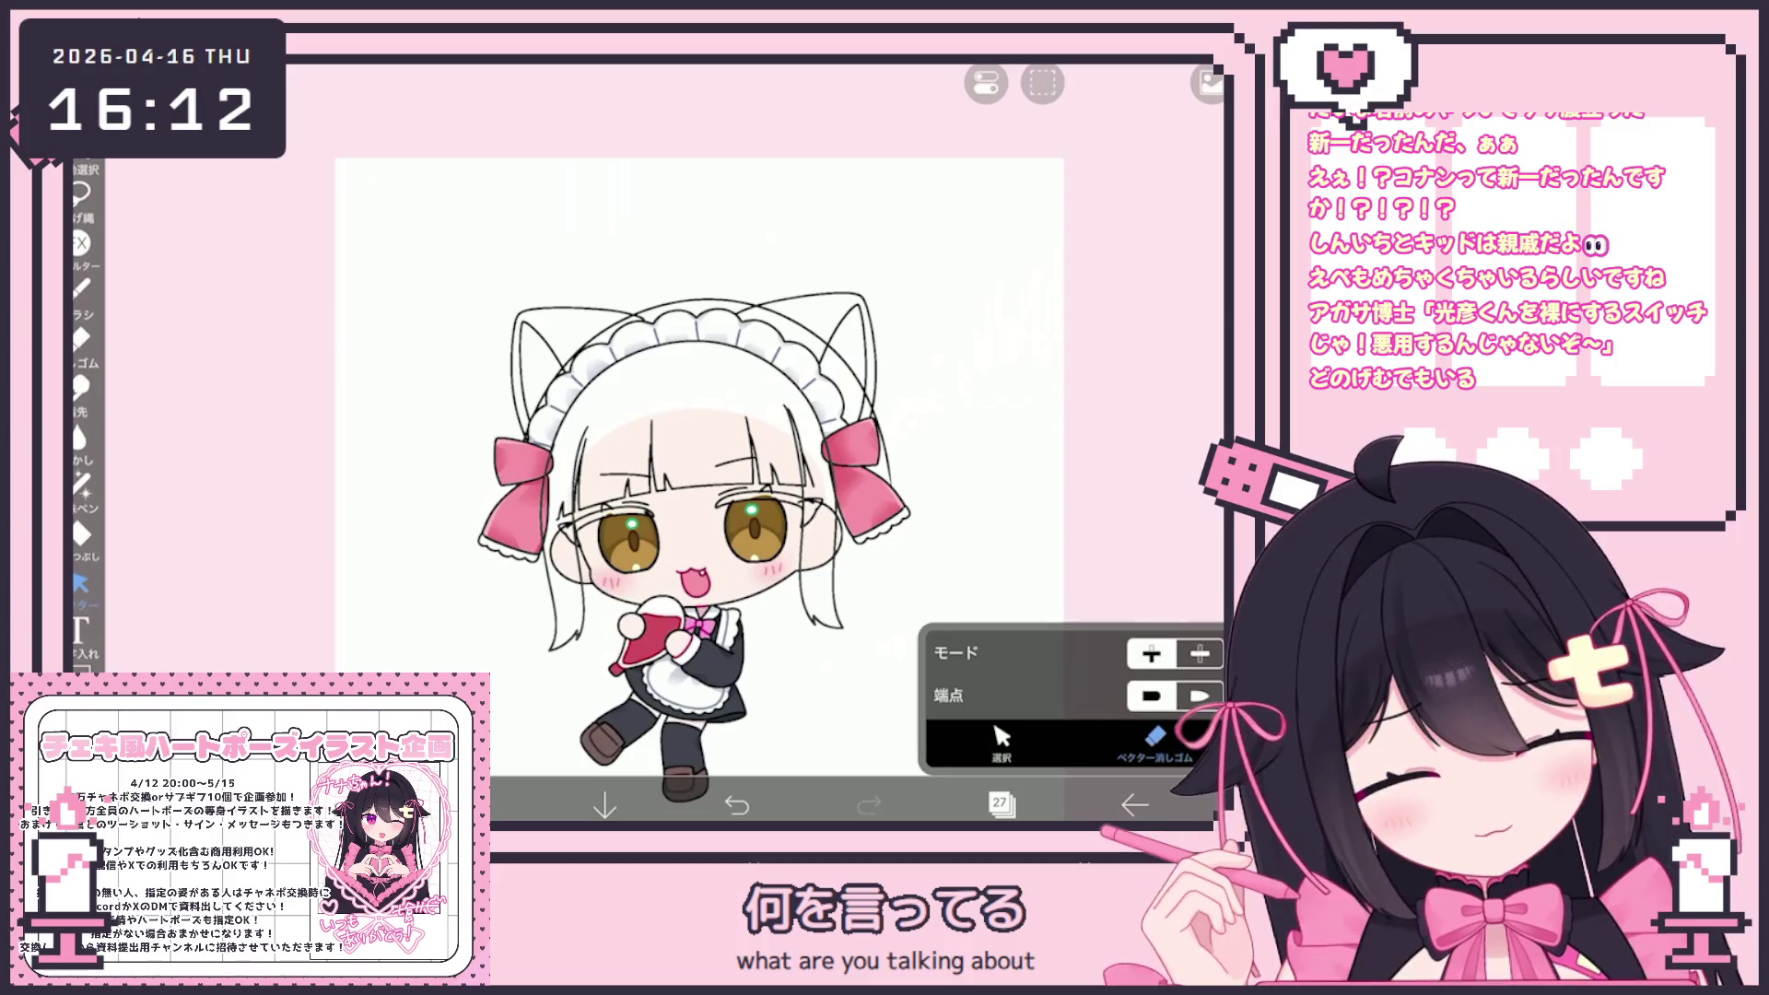
pyautogui.scroll(3, 702, 636)
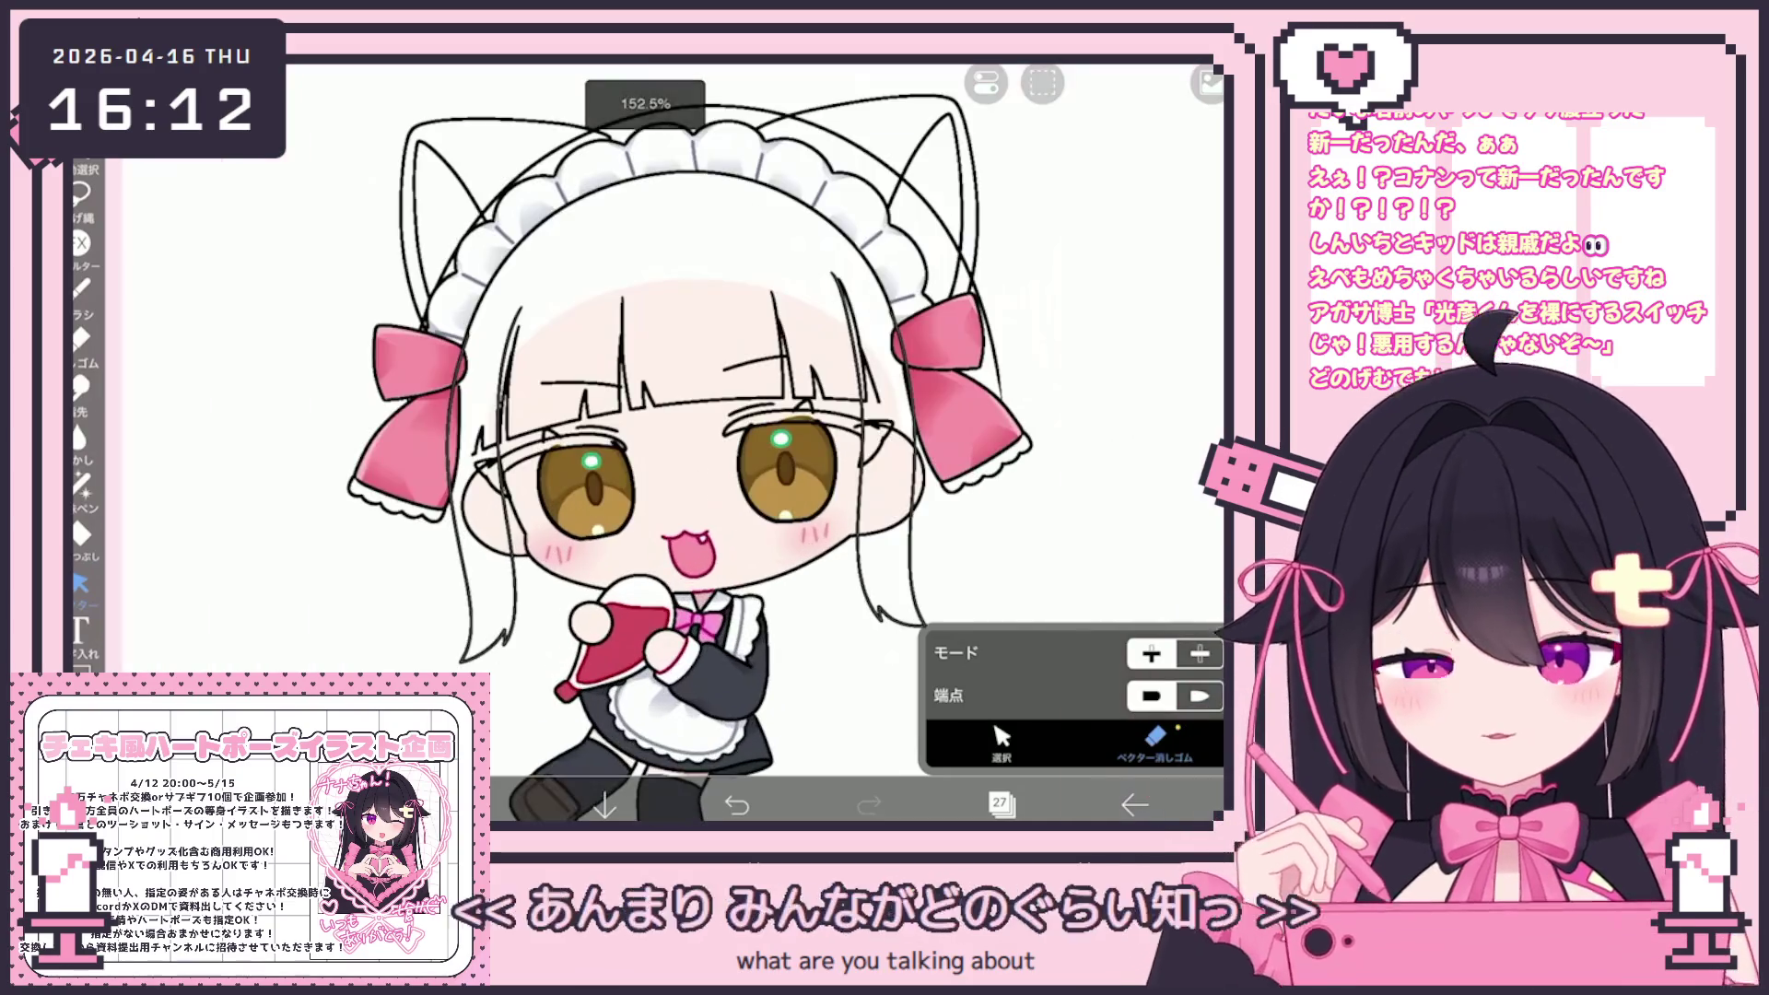
# Add a short stroke by the left cheek and box-select the hair strokes there for erasing
pyautogui.press('b')
pyautogui.scroll(3, 700, 442)
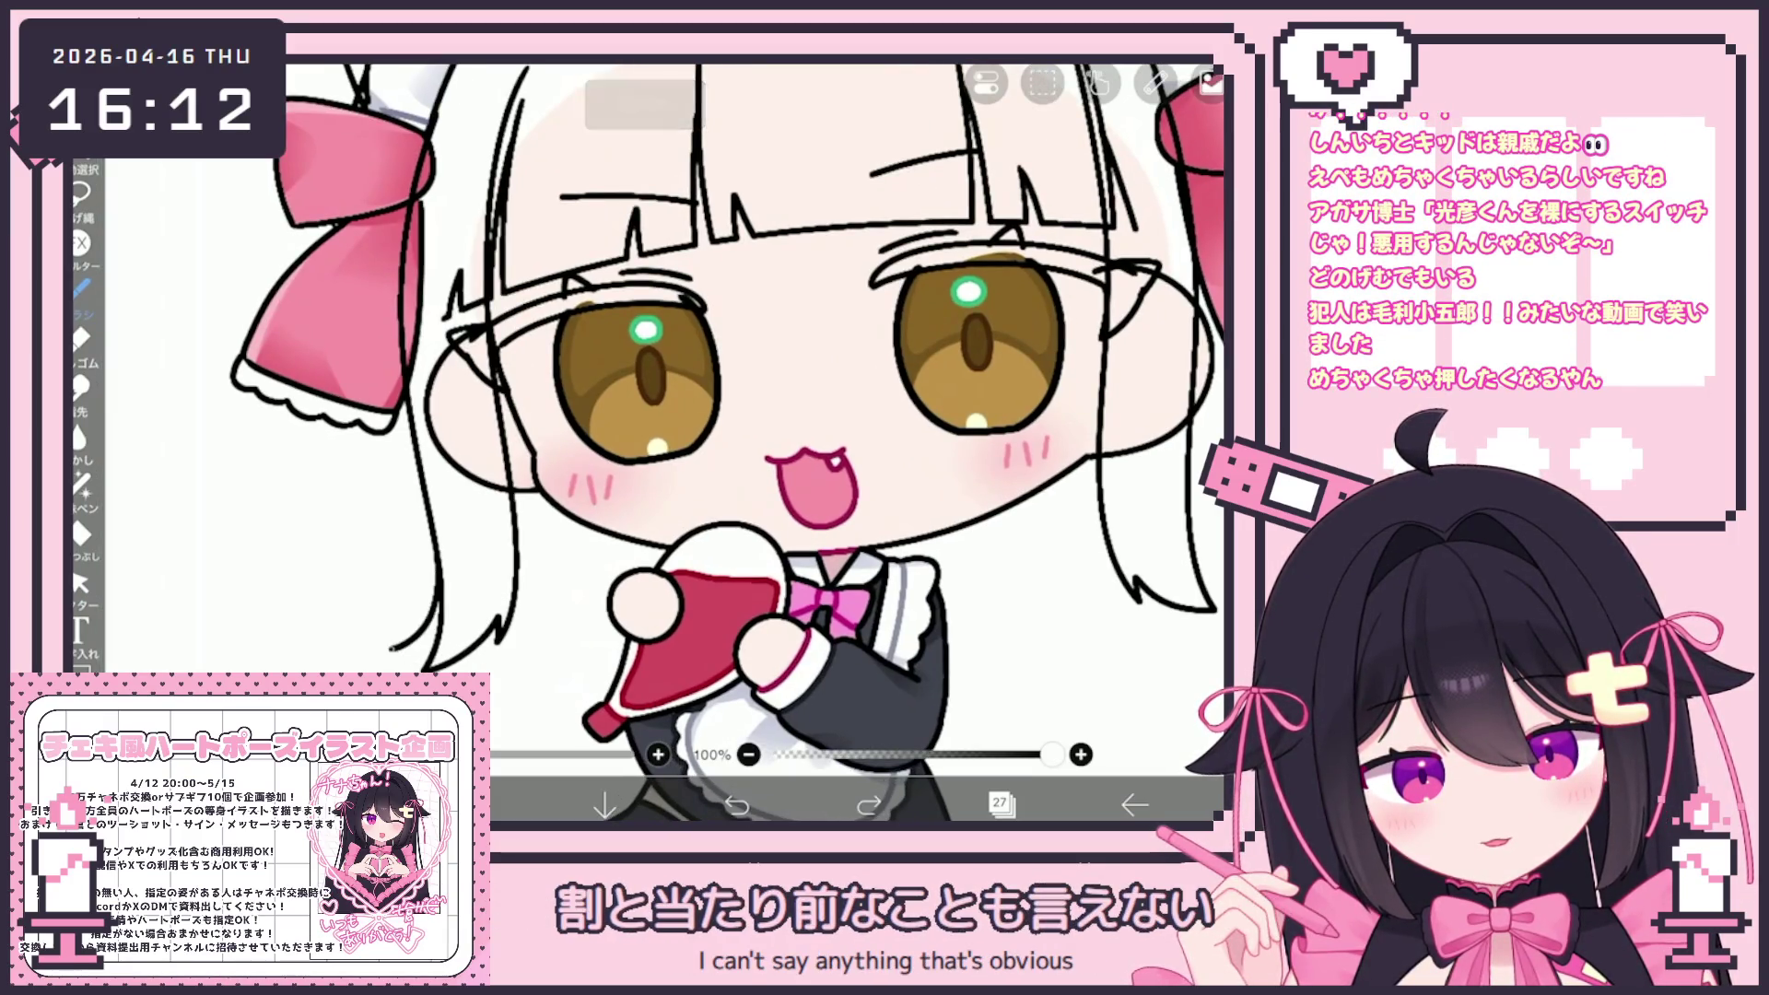
pyautogui.moveTo(465, 645); pyautogui.dragTo(493, 634)
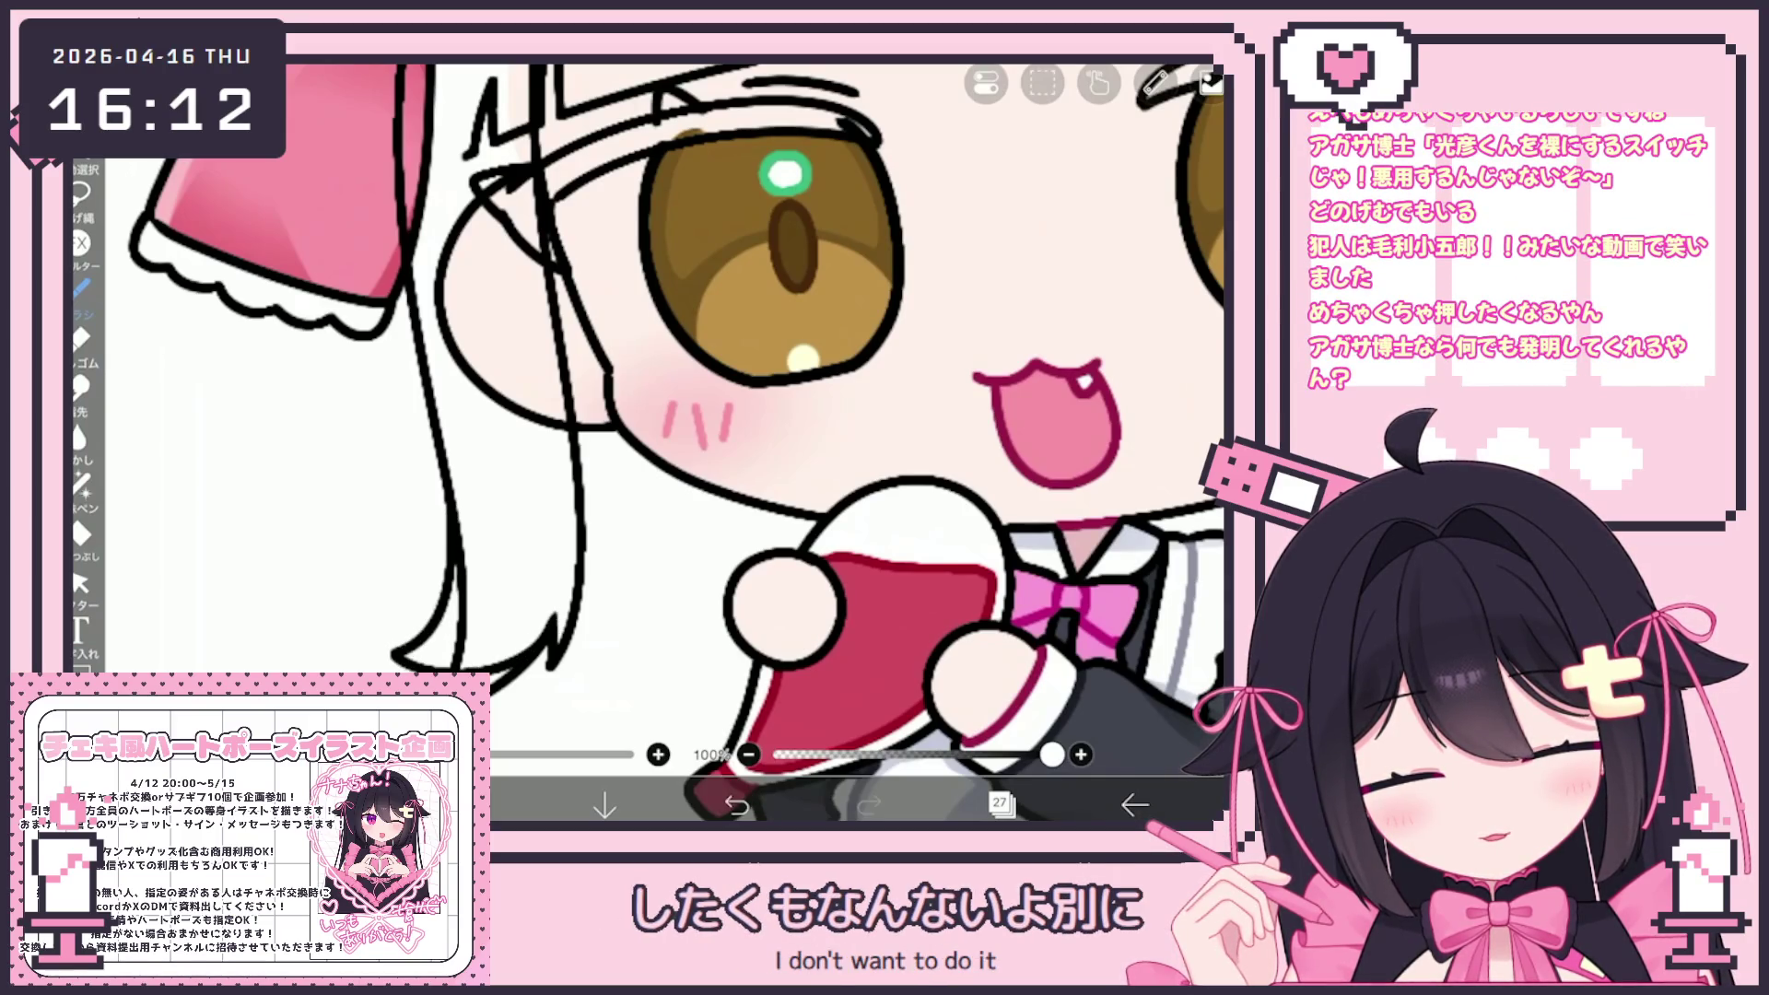
pyautogui.click(81, 582)
pyautogui.click(1002, 742)
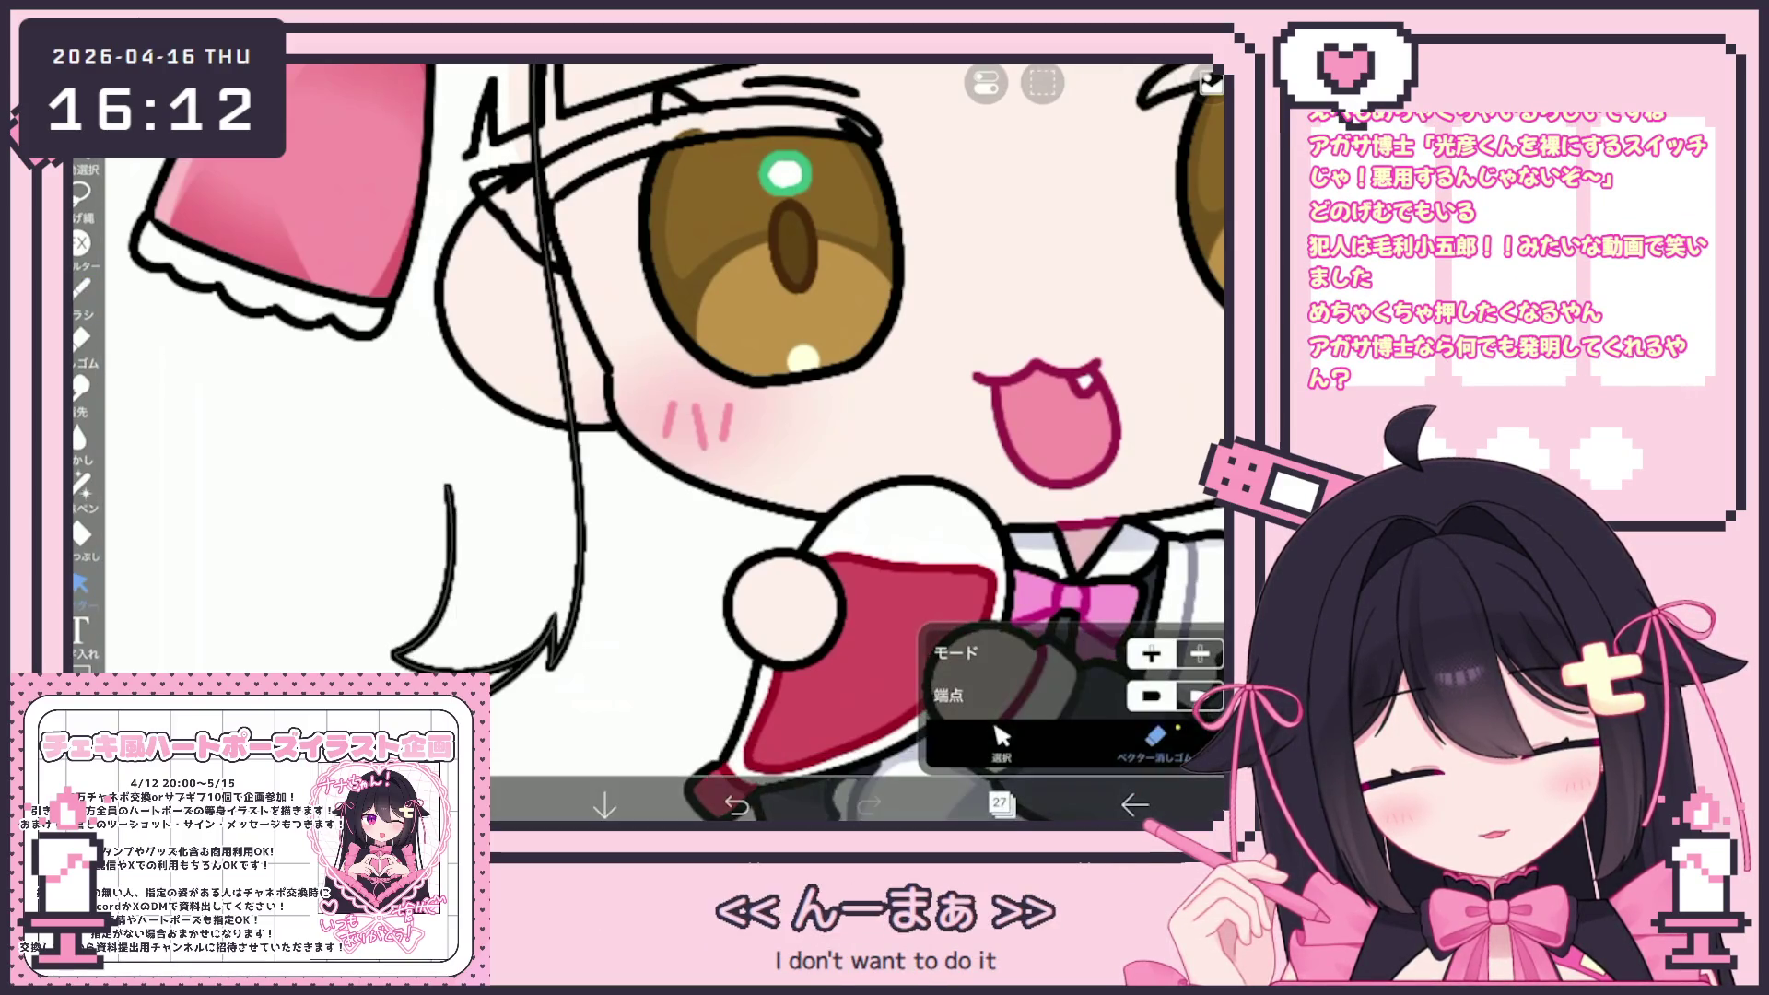
pyautogui.moveTo(396, 442); pyautogui.dragTo(564, 678)
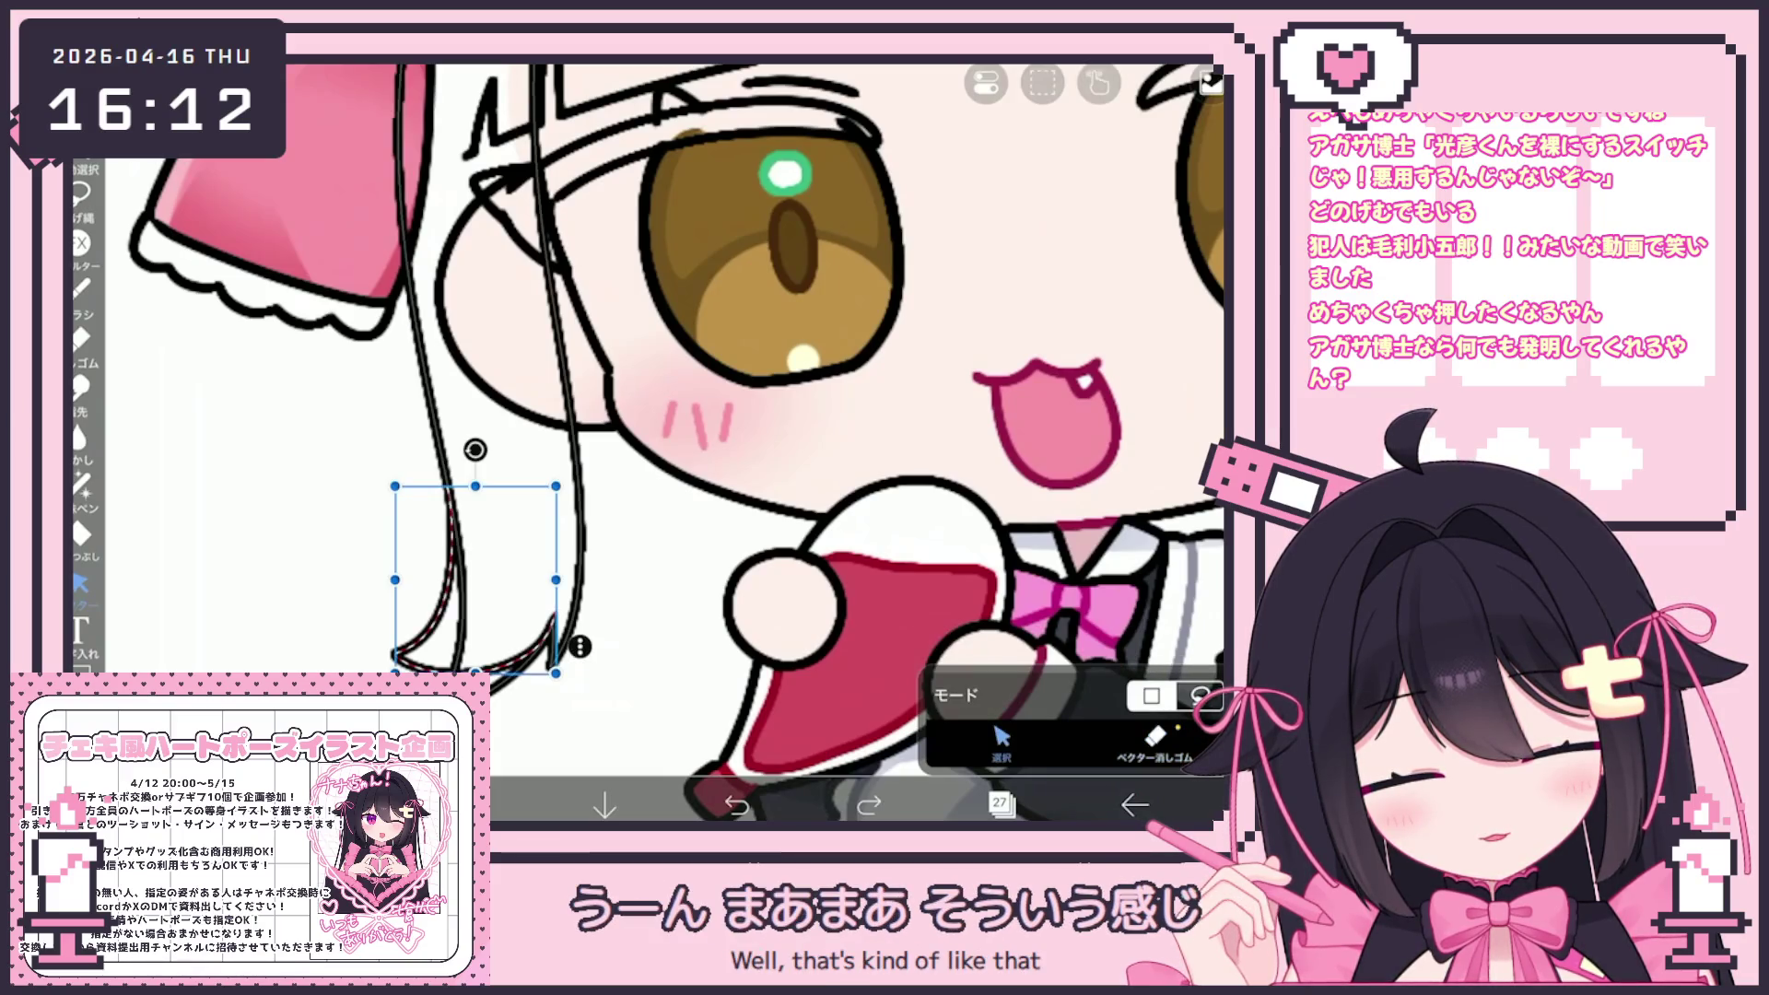
pyautogui.click(1154, 741)
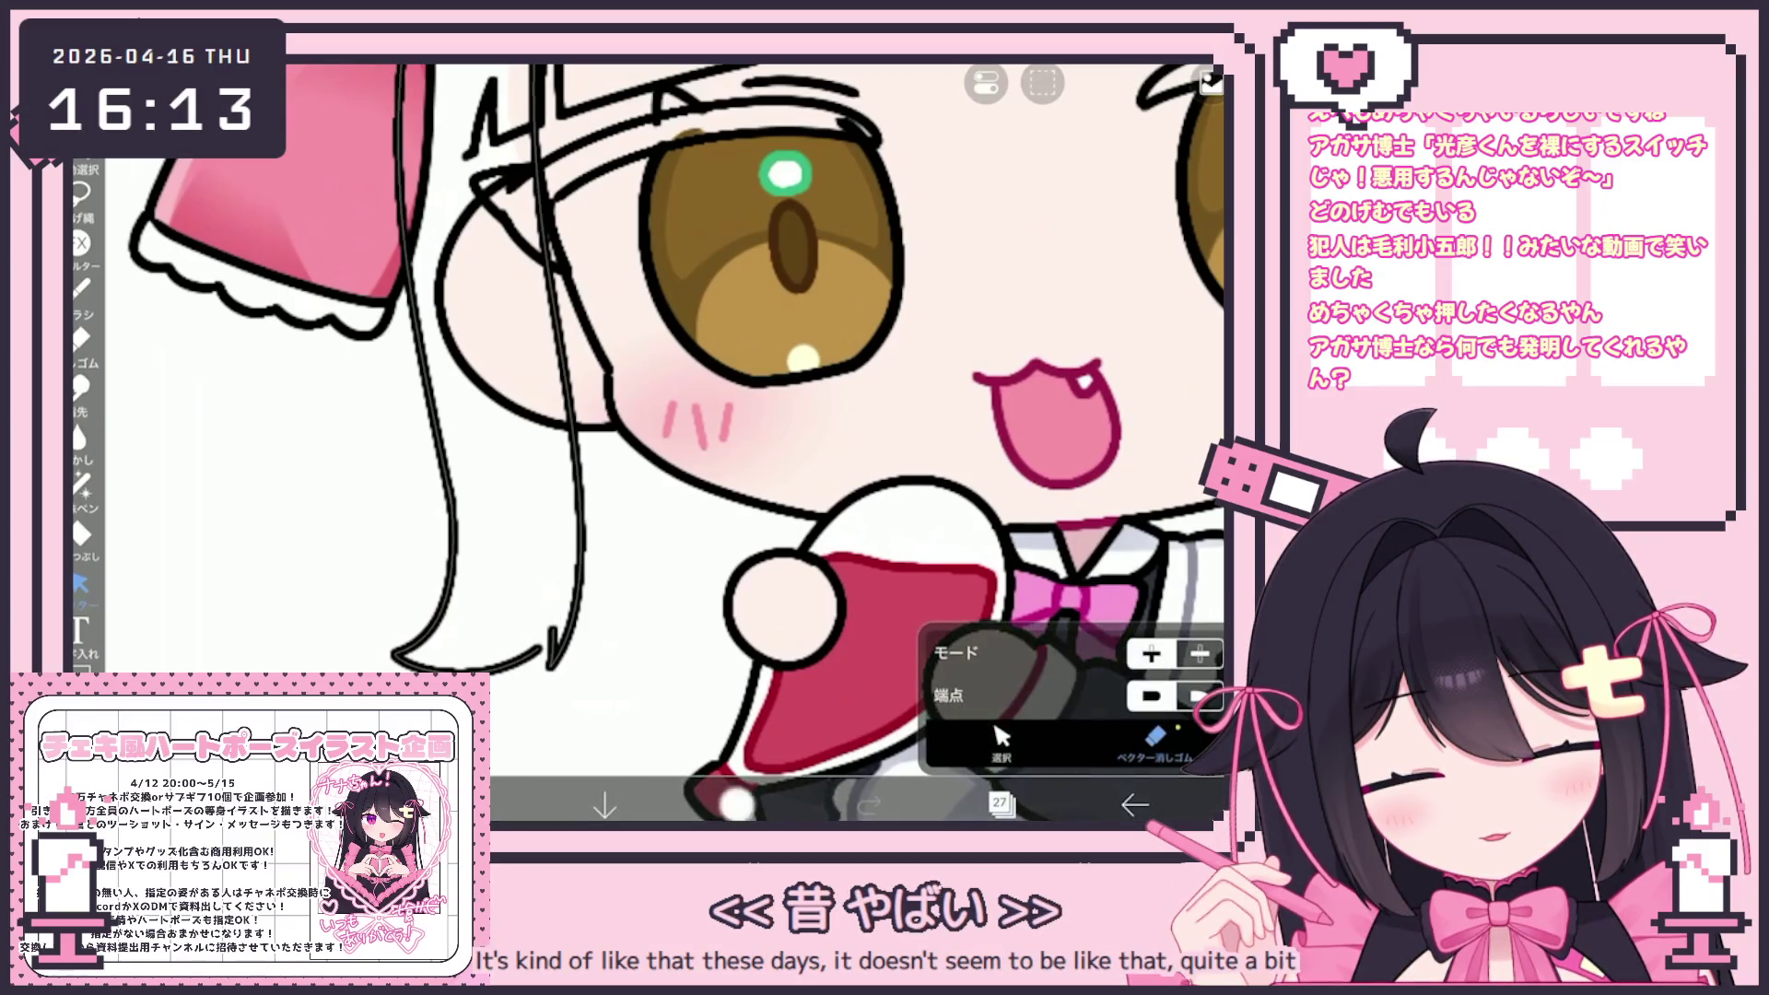
pyautogui.scroll(3, 556, 645)
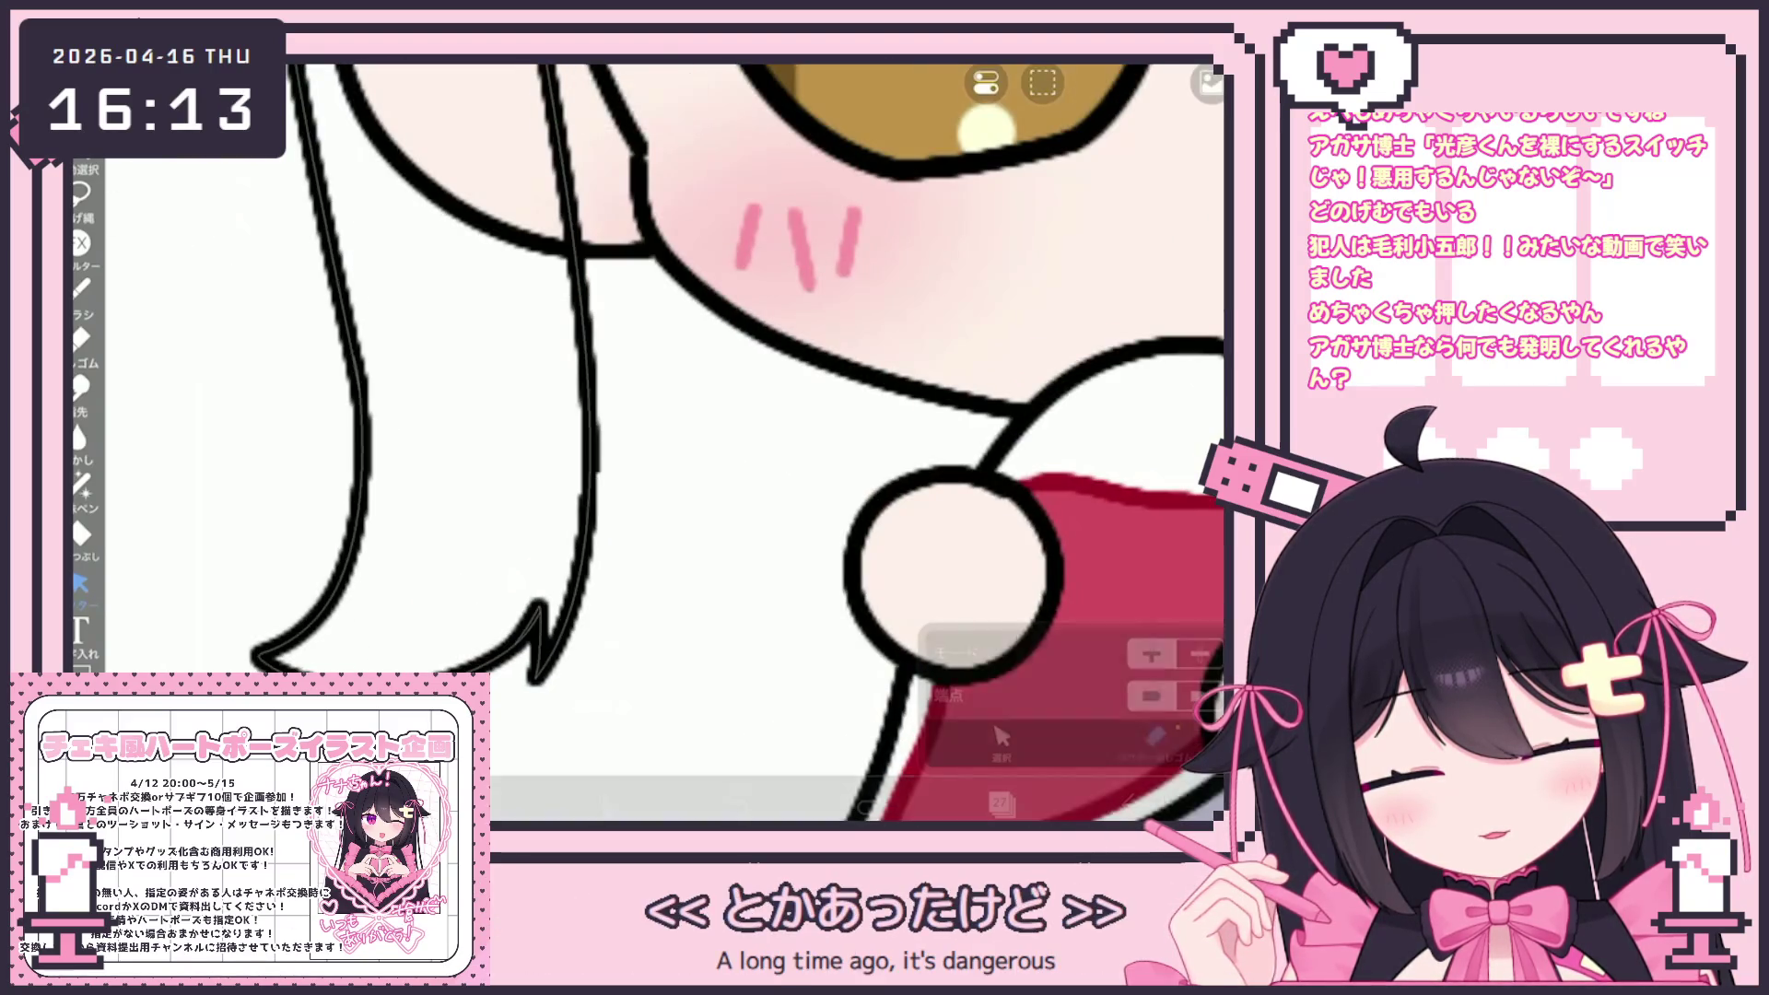
pyautogui.scroll(-5, 705, 443)
pyautogui.scroll(-3, 714, 443)
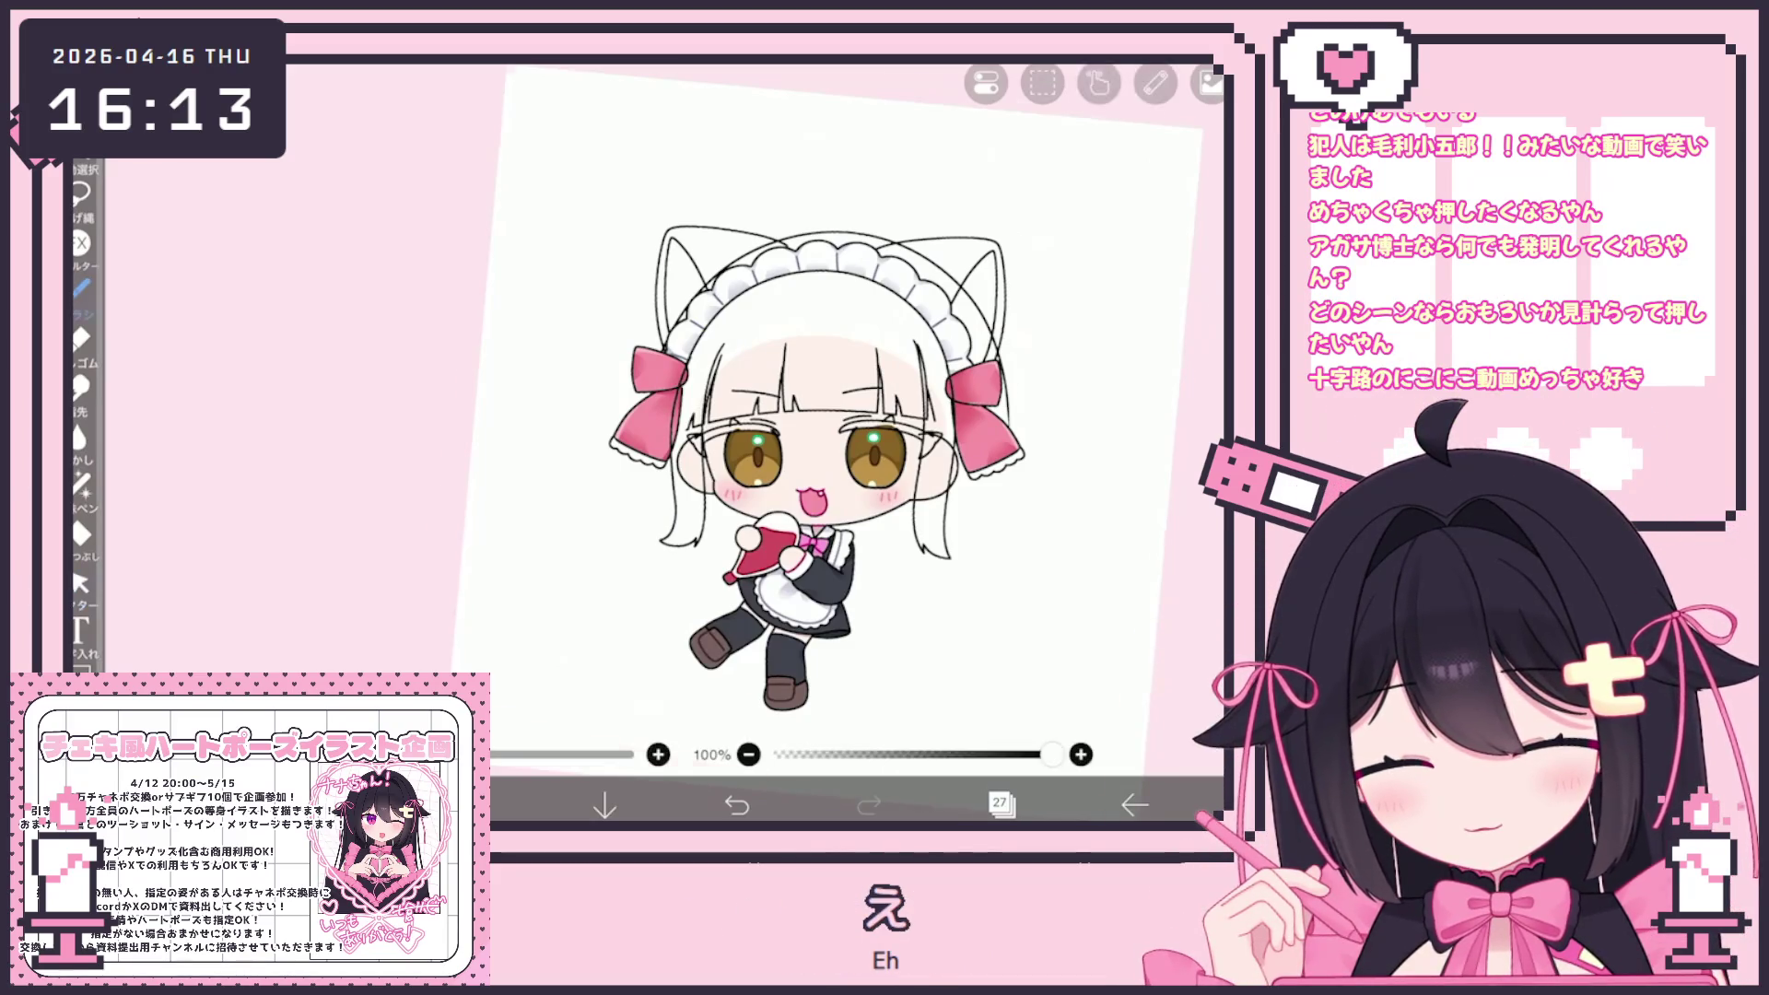
pyautogui.scroll(5, 784, 553)
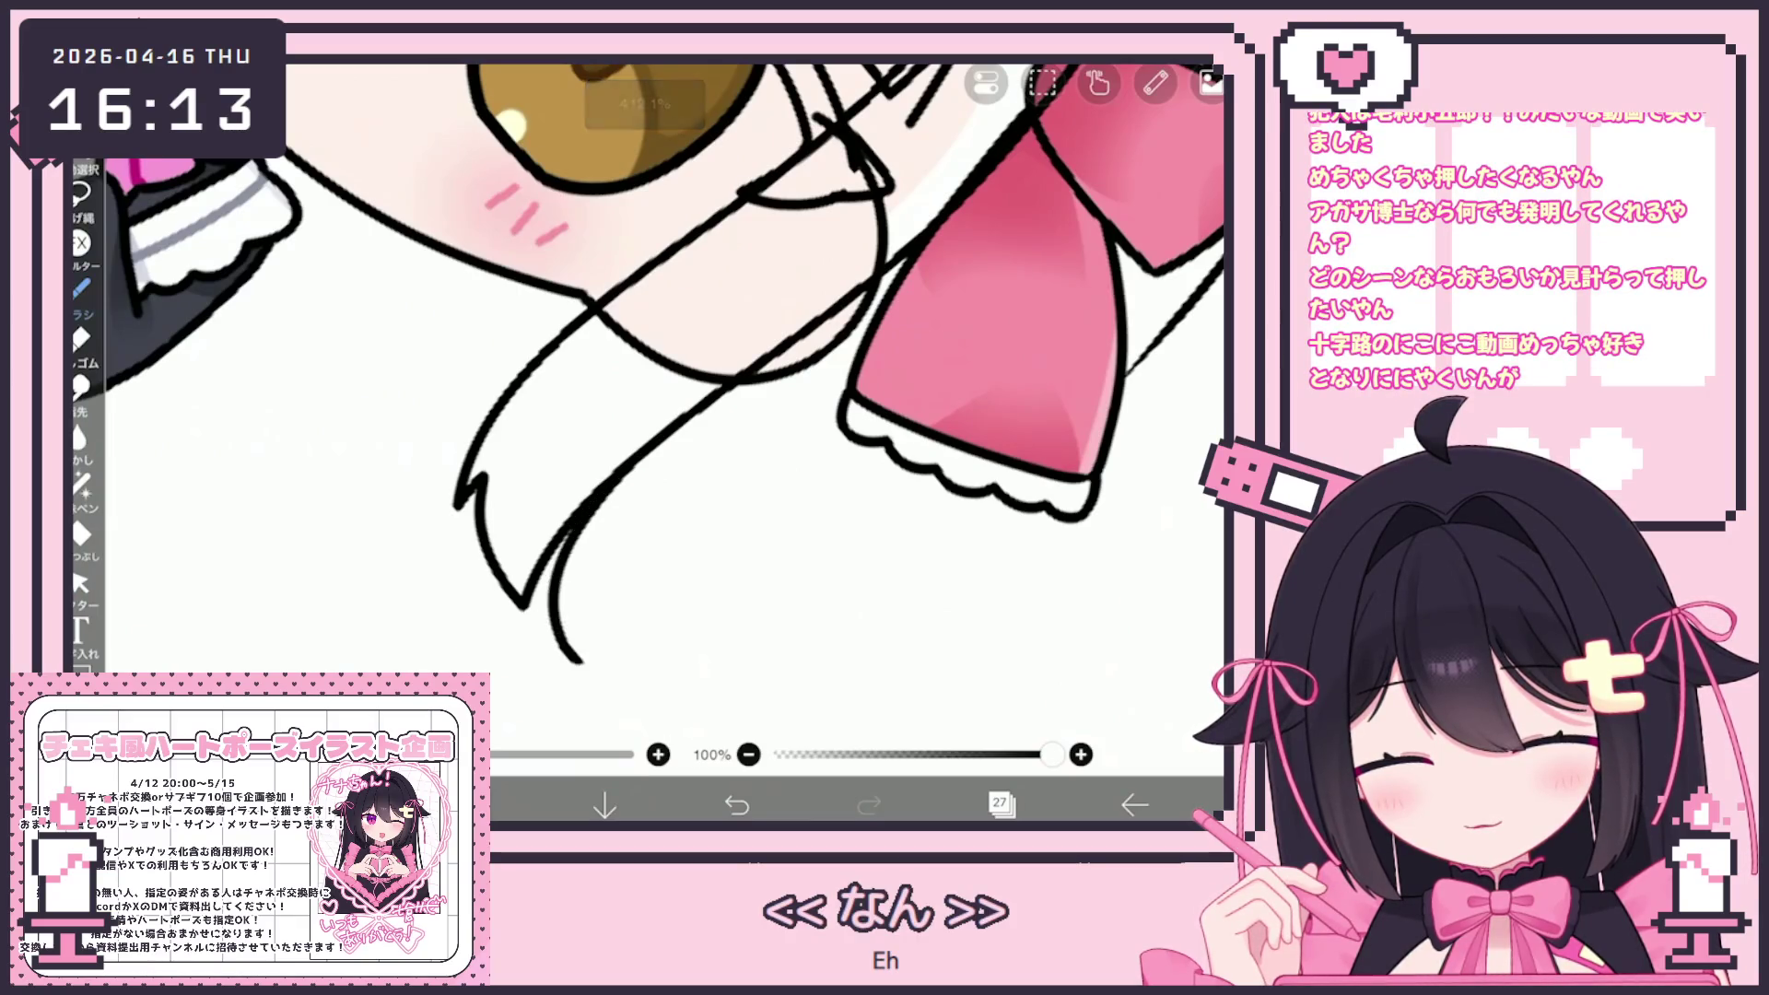
pyautogui.hotkey('ctrl', 'z')
pyautogui.scroll(1, 664, 415)
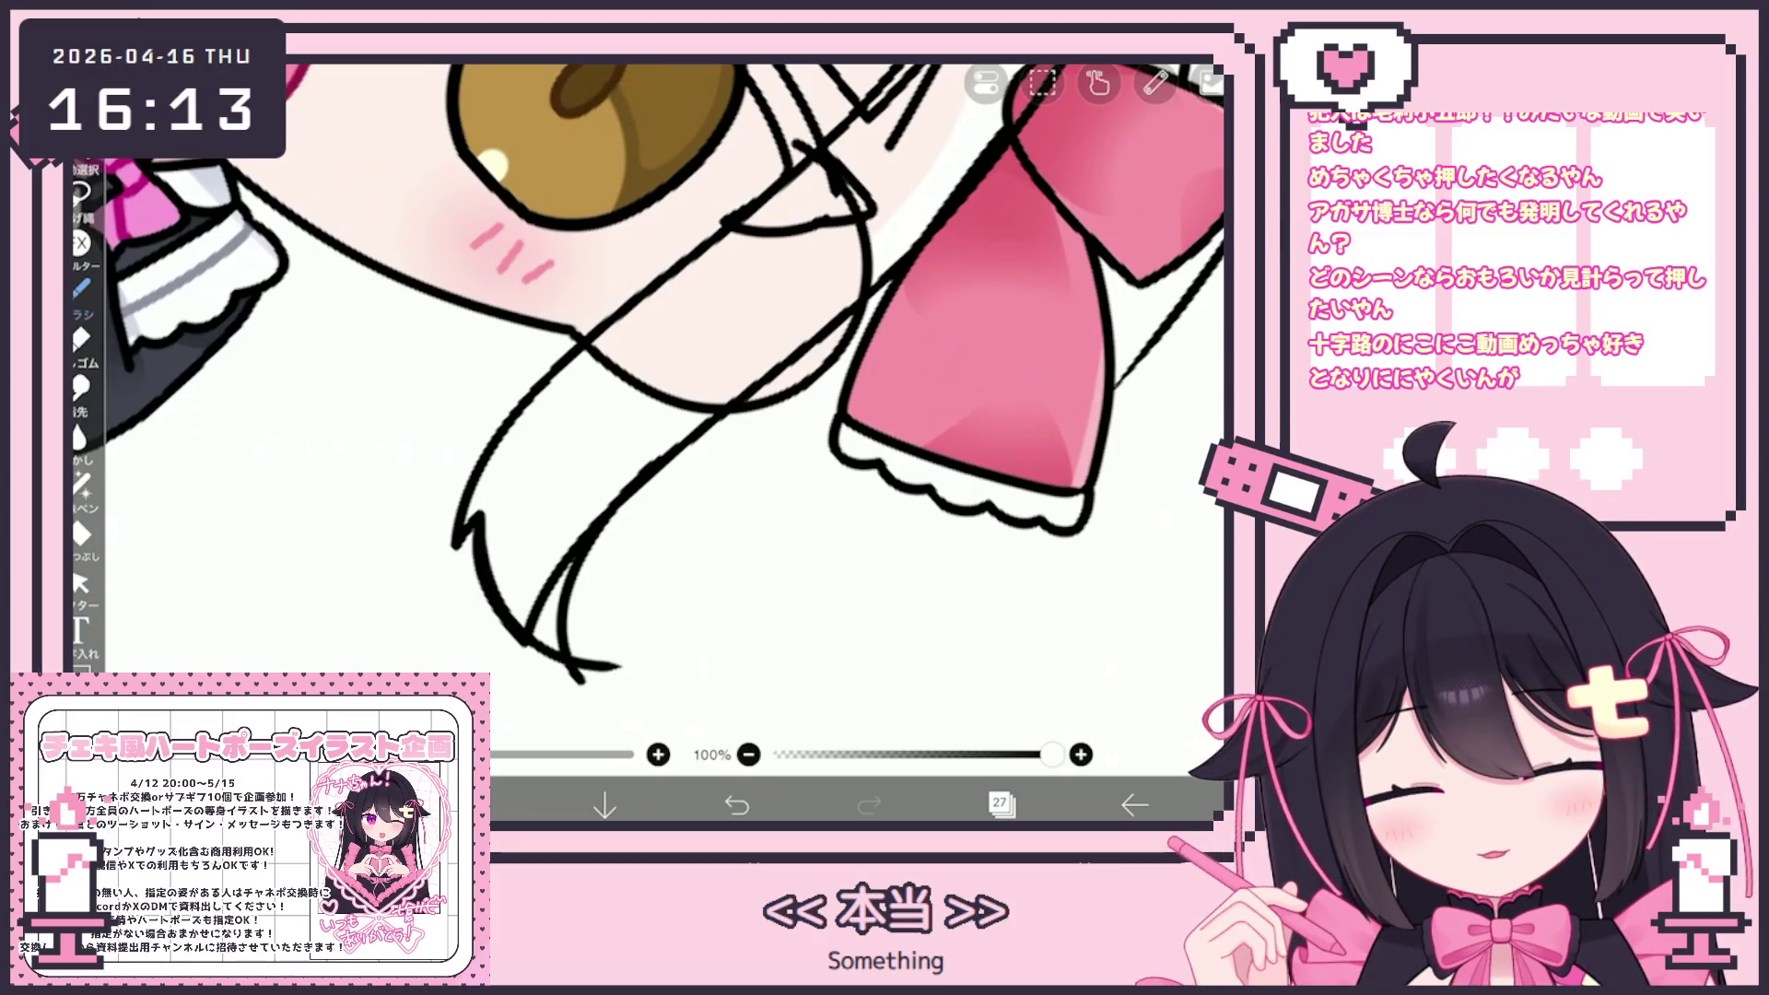
pyautogui.click(80, 583)
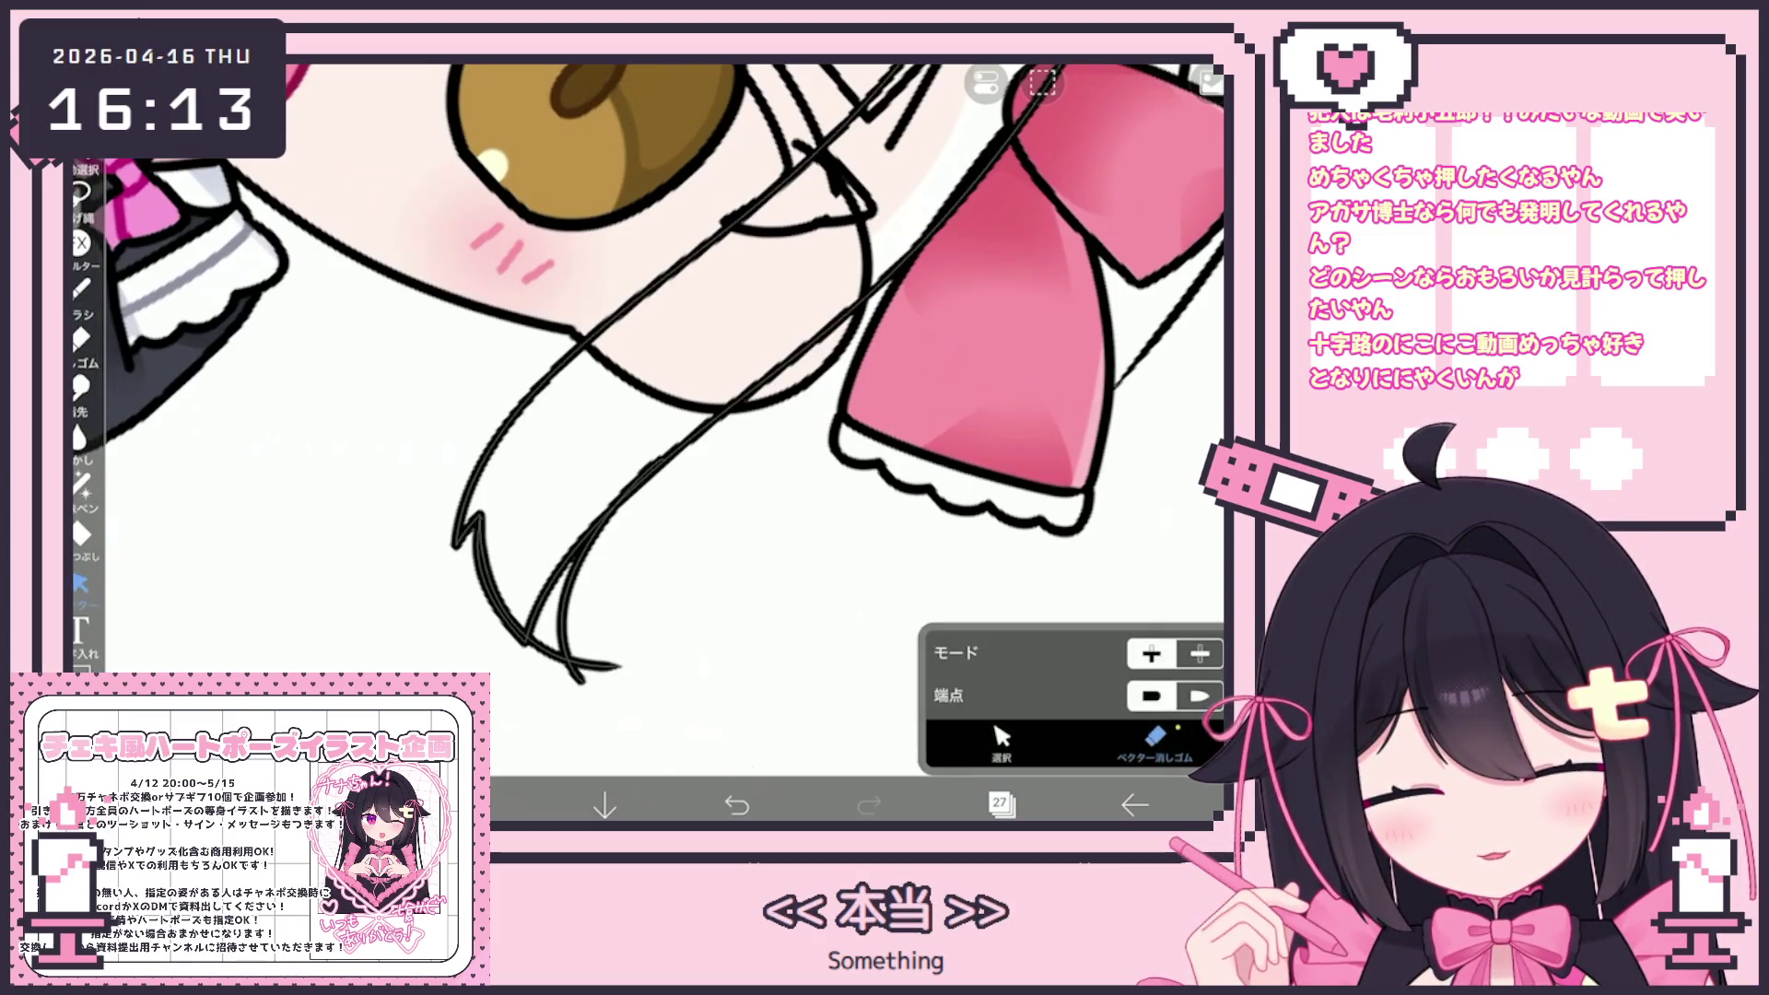
pyautogui.click(470, 530)
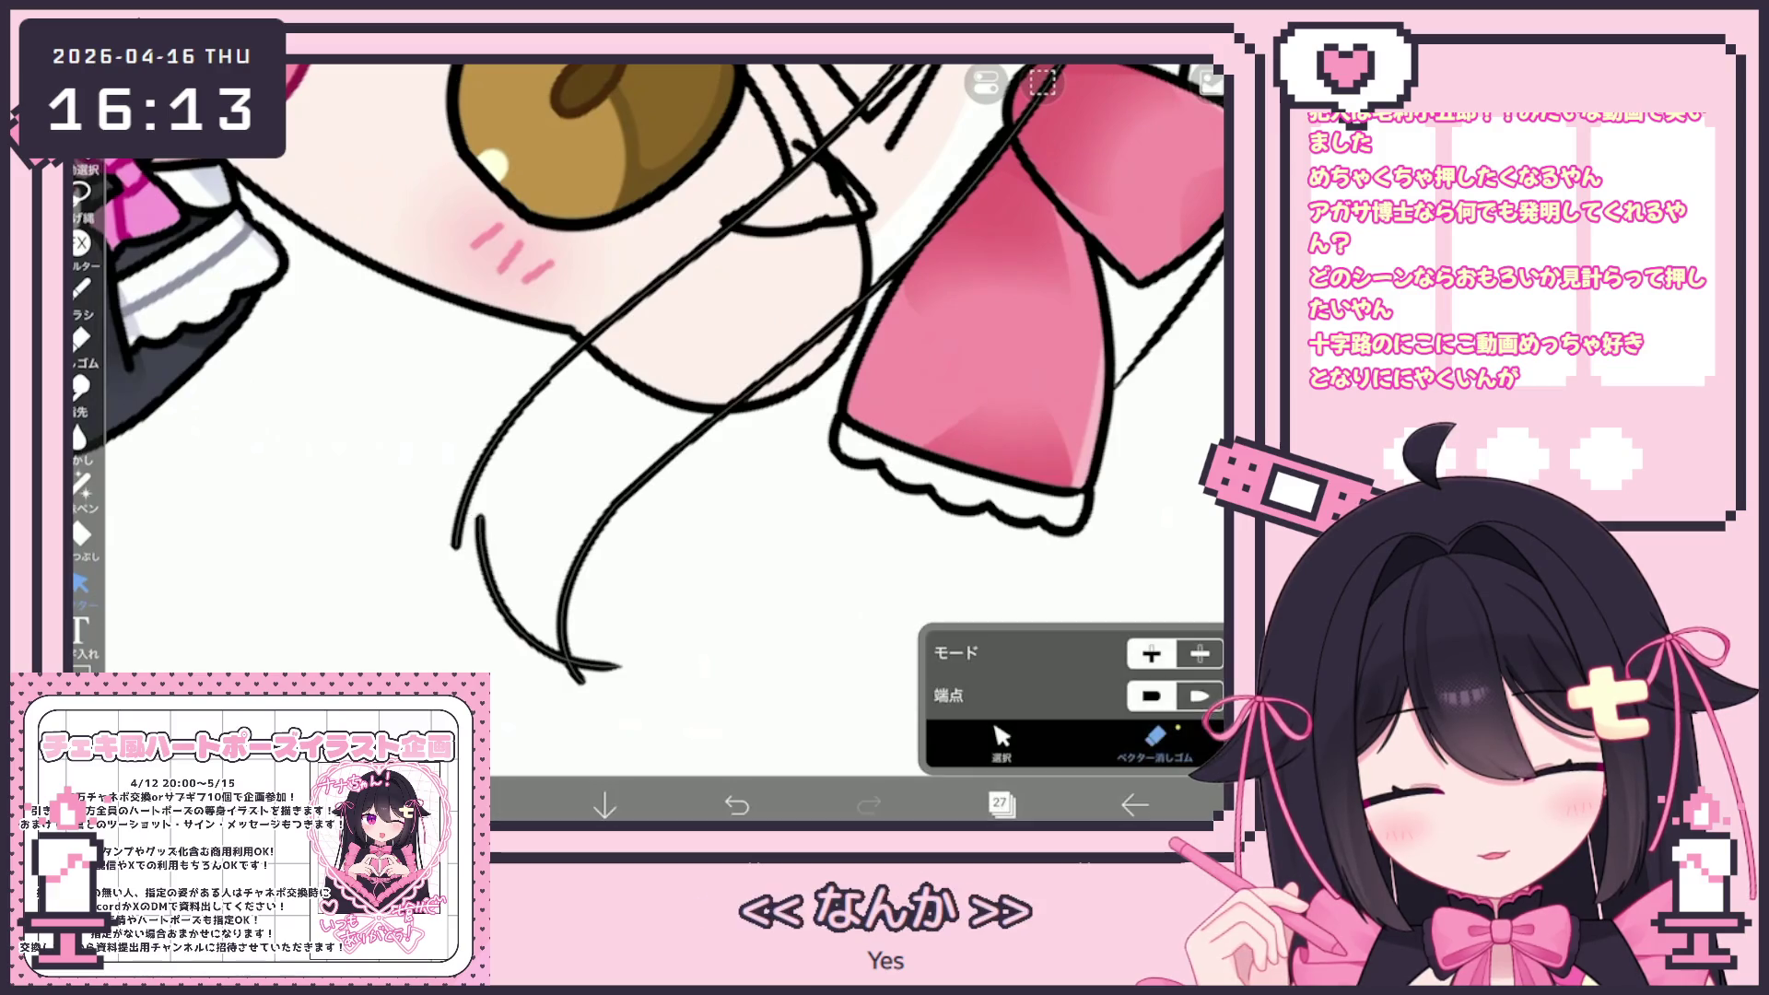
pyautogui.click(80, 288)
pyautogui.moveTo(468, 533); pyautogui.dragTo(477, 518)
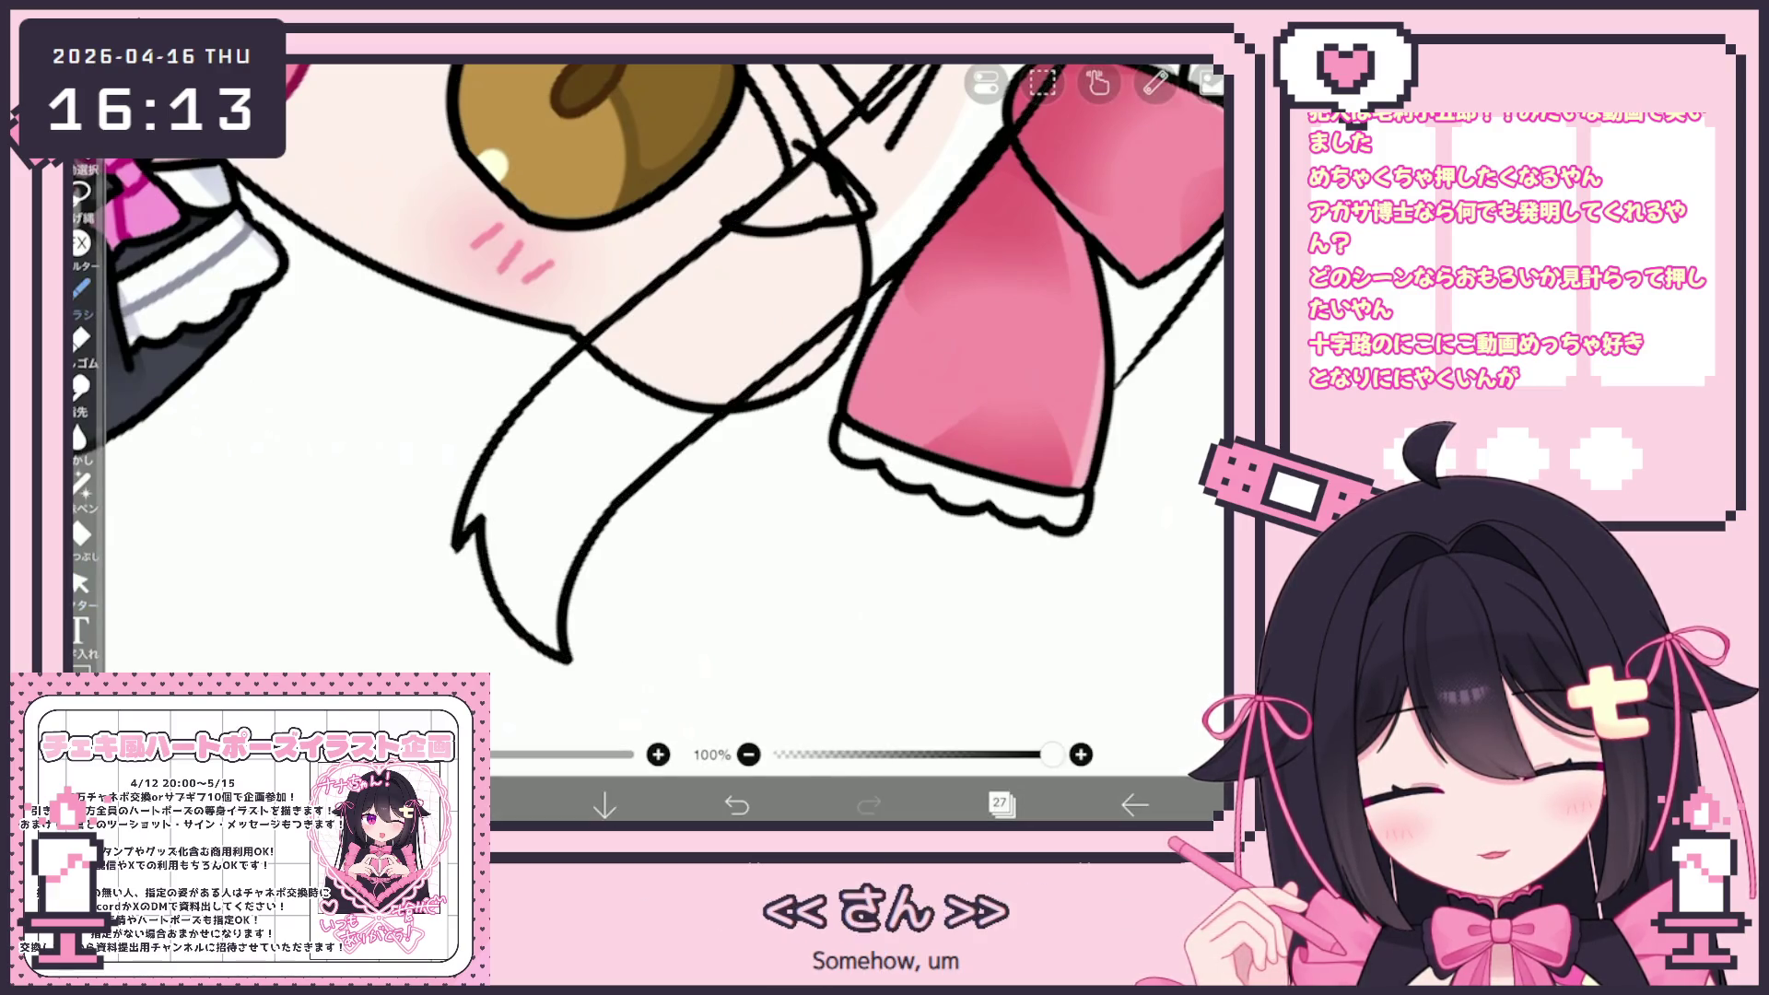
pyautogui.scroll(-3, 645, 369)
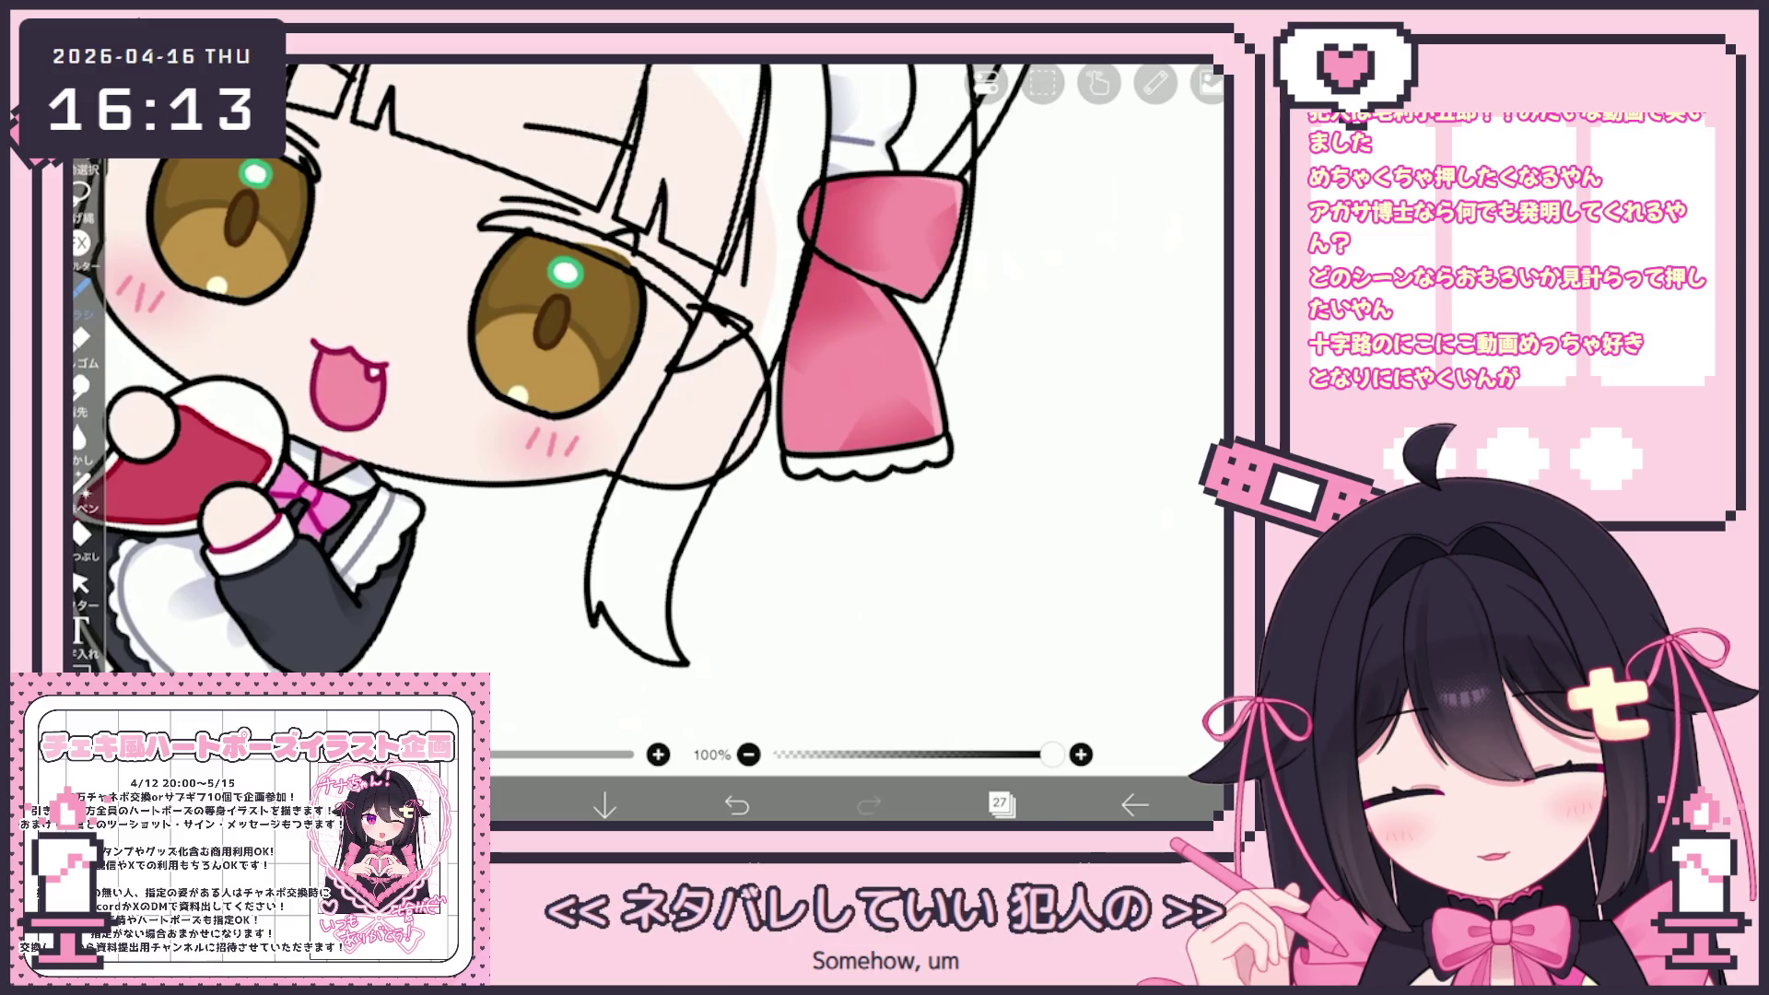
pyautogui.scroll(-3, 599, 415)
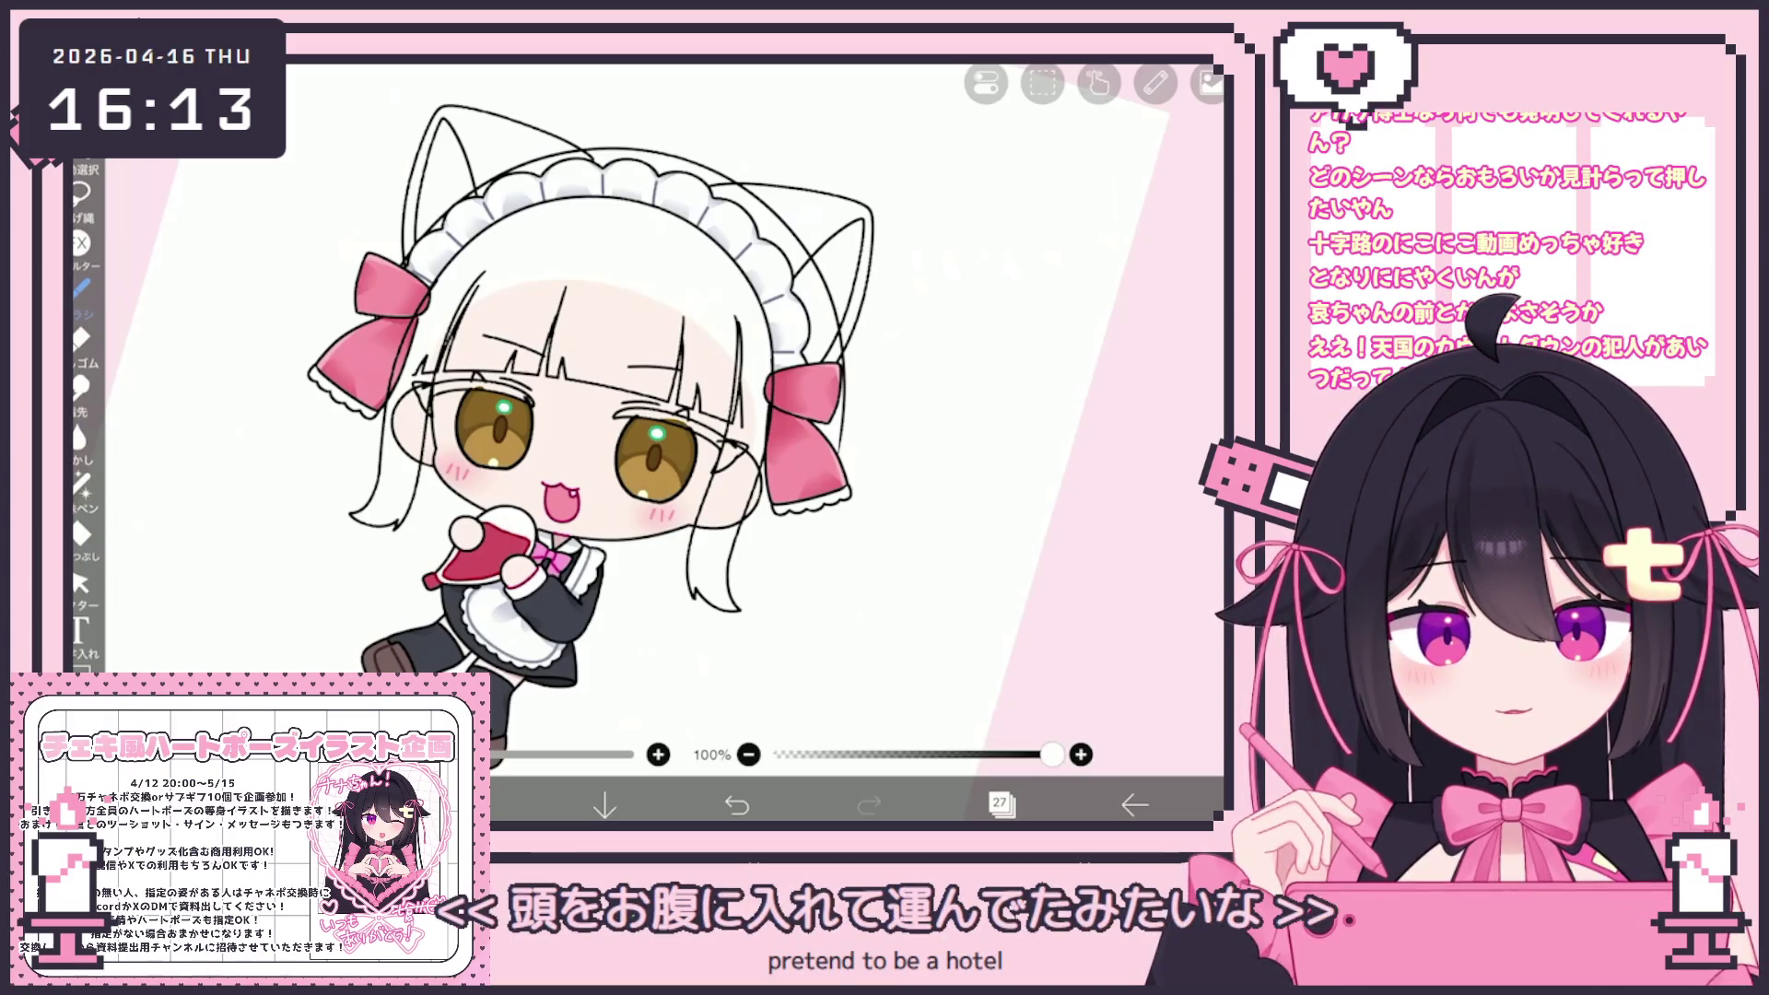
# Draw a long line through the hair beside the right bow
pyautogui.click(1000, 803)
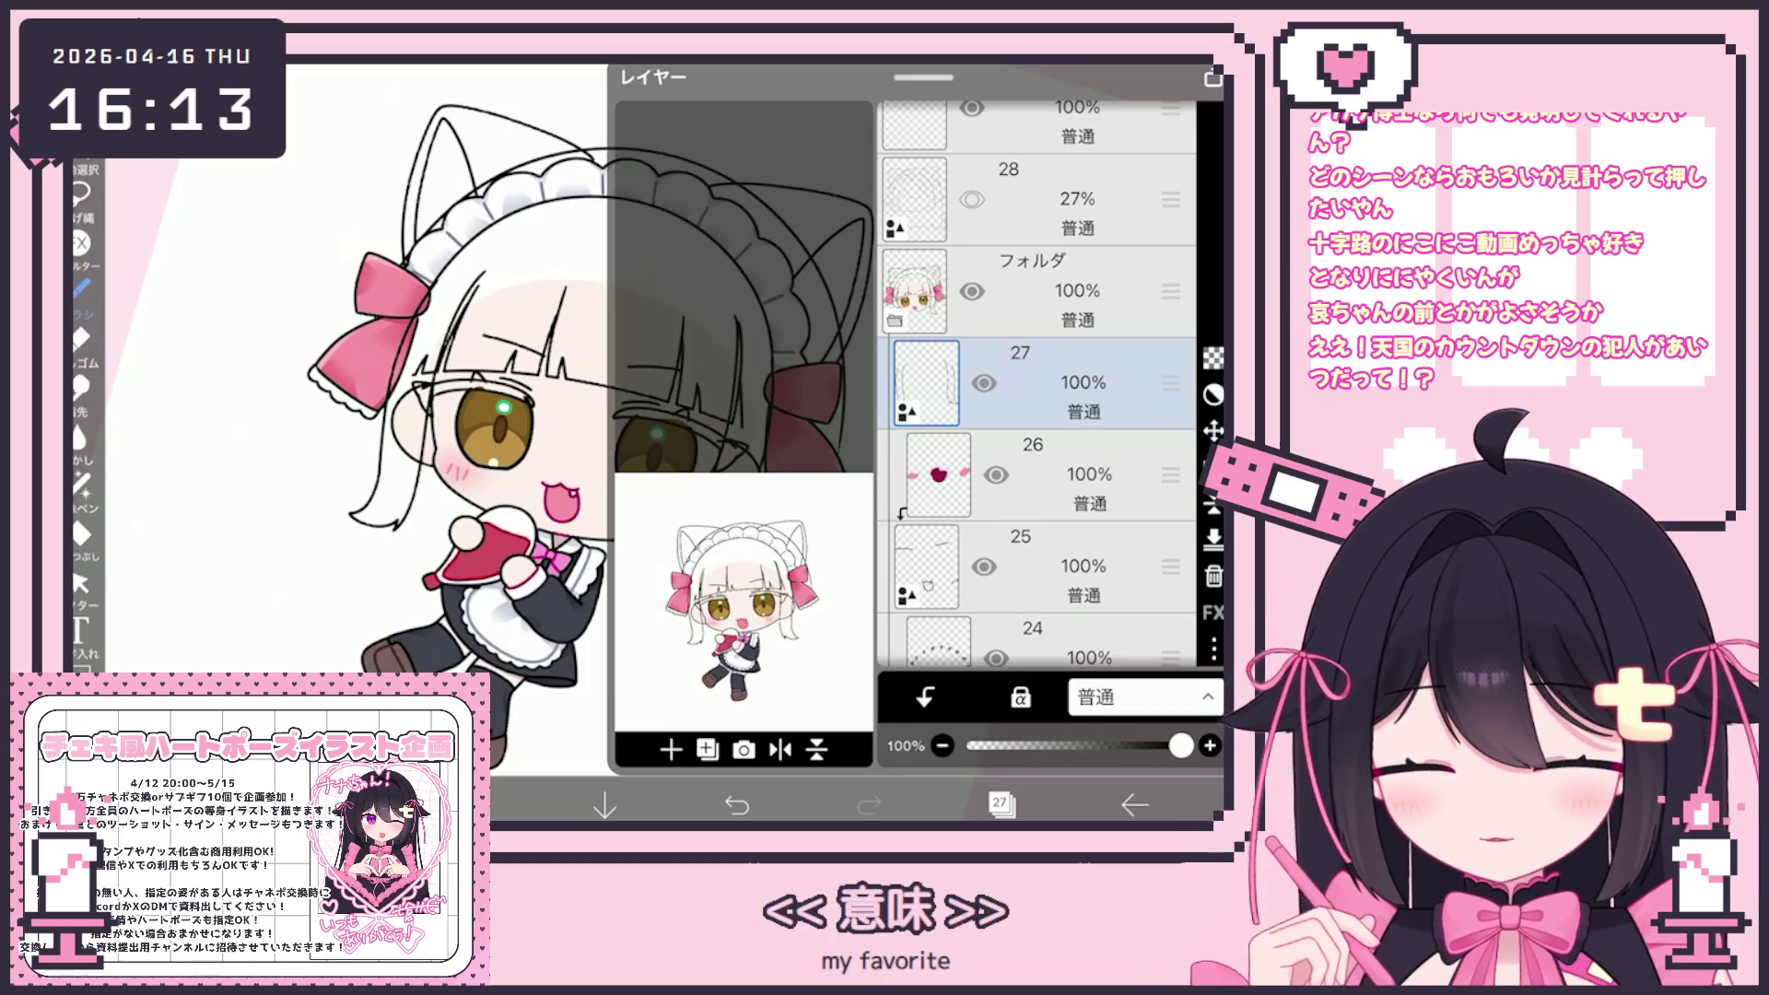
pyautogui.click(1000, 803)
pyautogui.scroll(5, 553, 415)
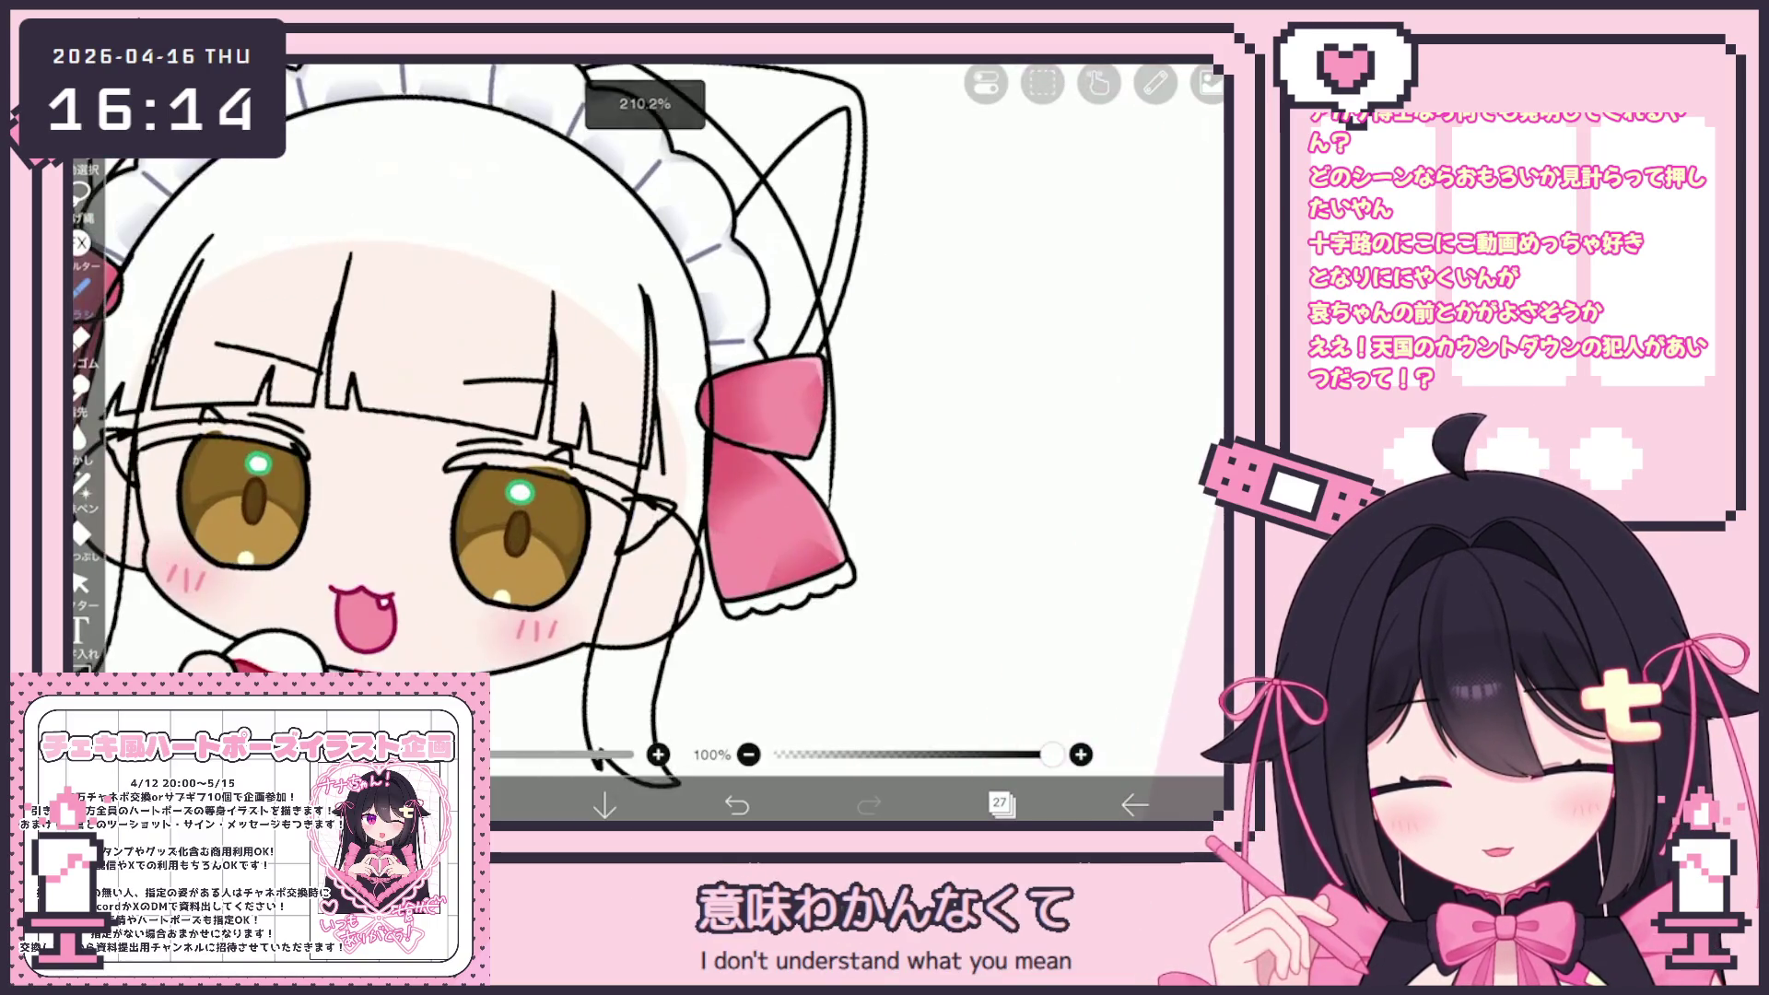
pyautogui.scroll(3, 830, 414)
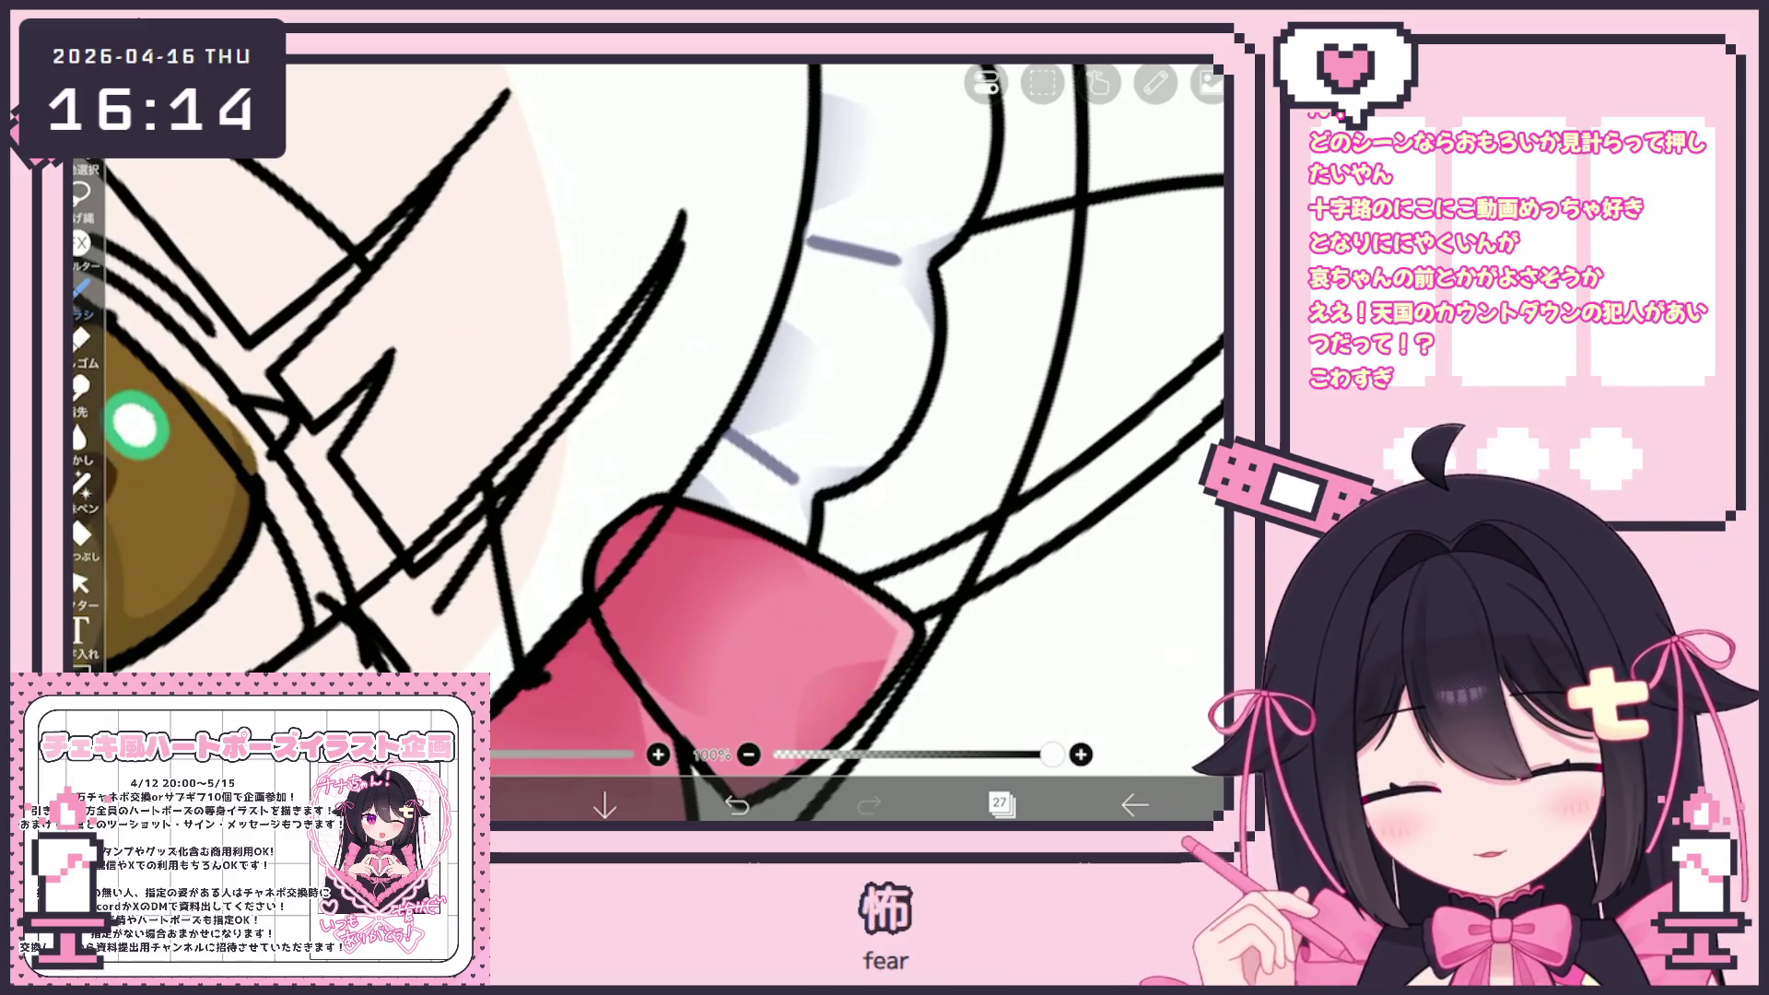
pyautogui.moveTo(506, 498); pyautogui.dragTo(539, 619)
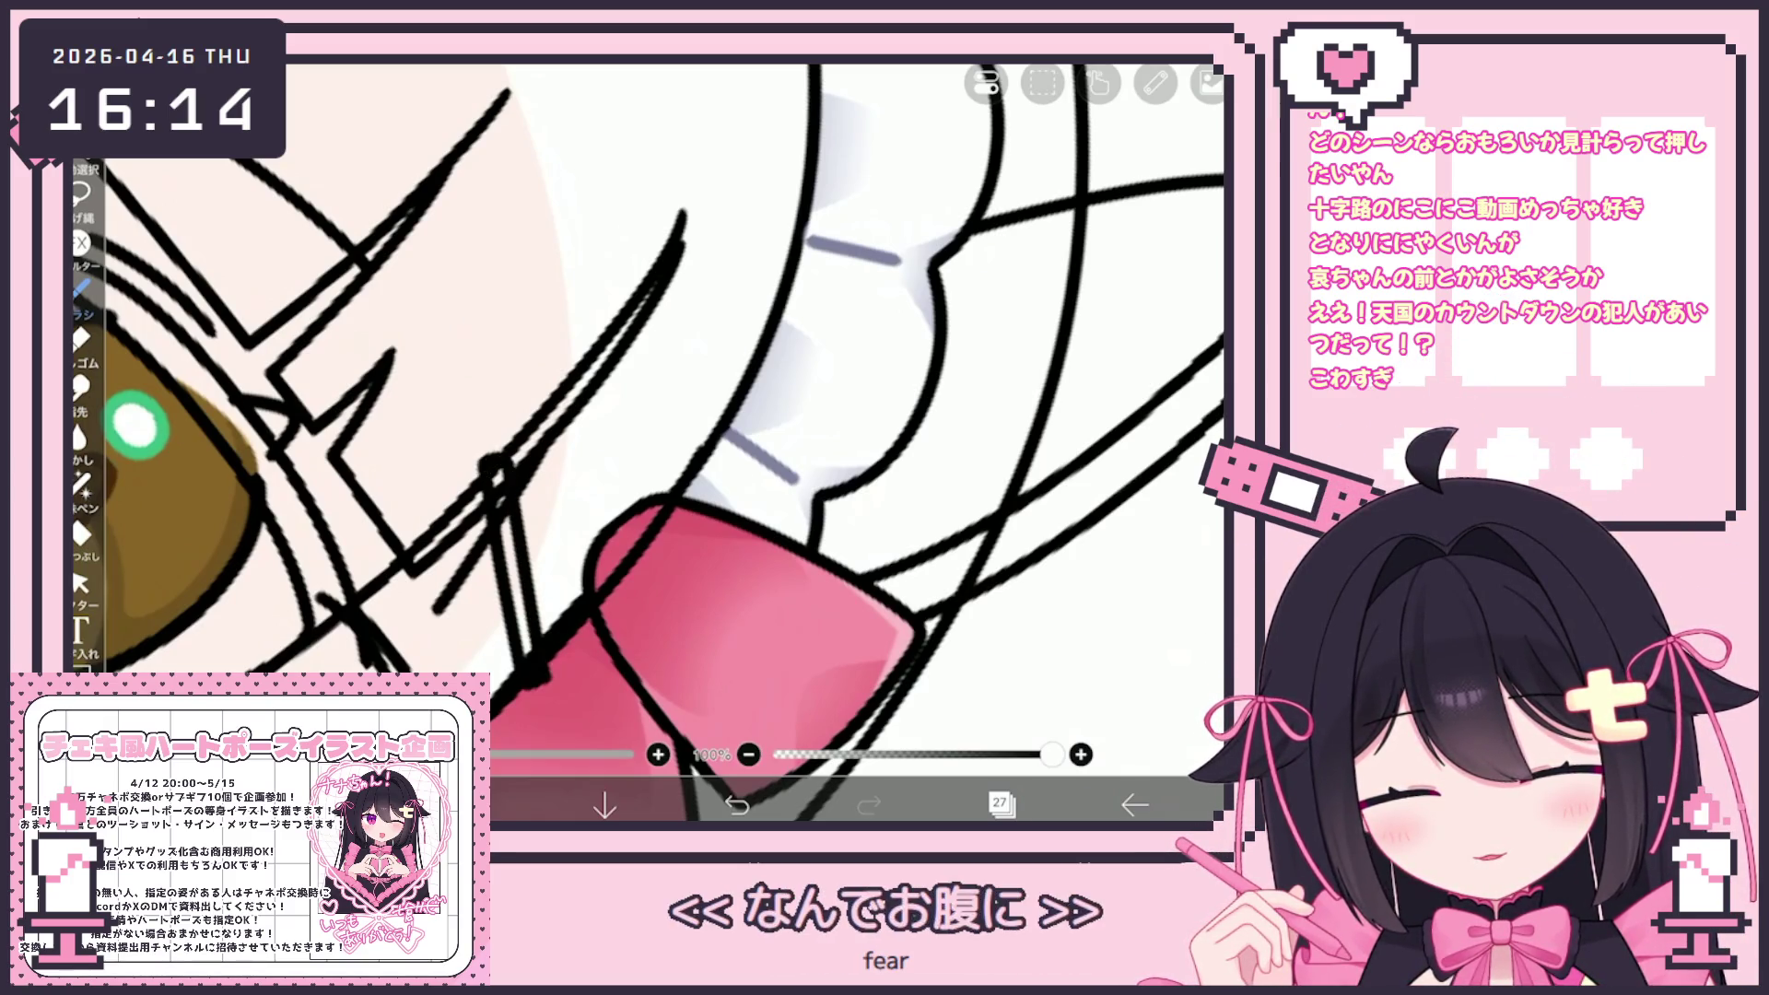
pyautogui.hotkey('ctrl', 'z')
pyautogui.moveTo(509, 470); pyautogui.dragTo(543, 661)
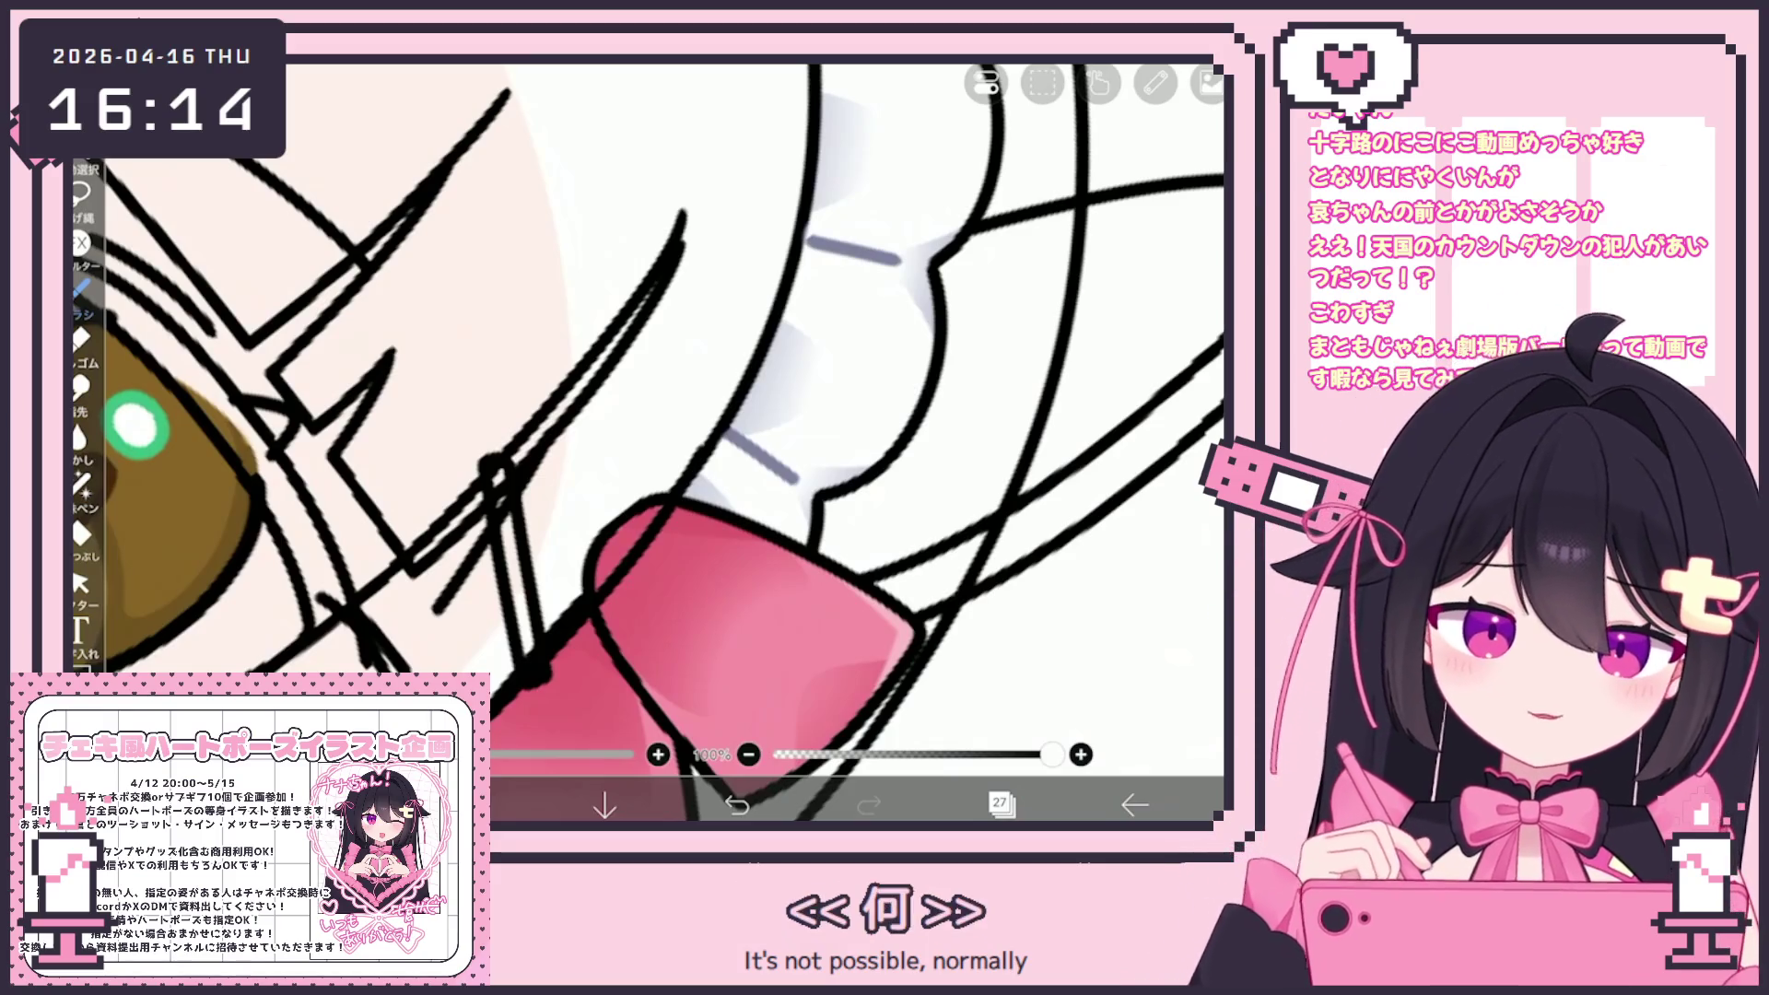
pyautogui.scroll(2, 645, 442)
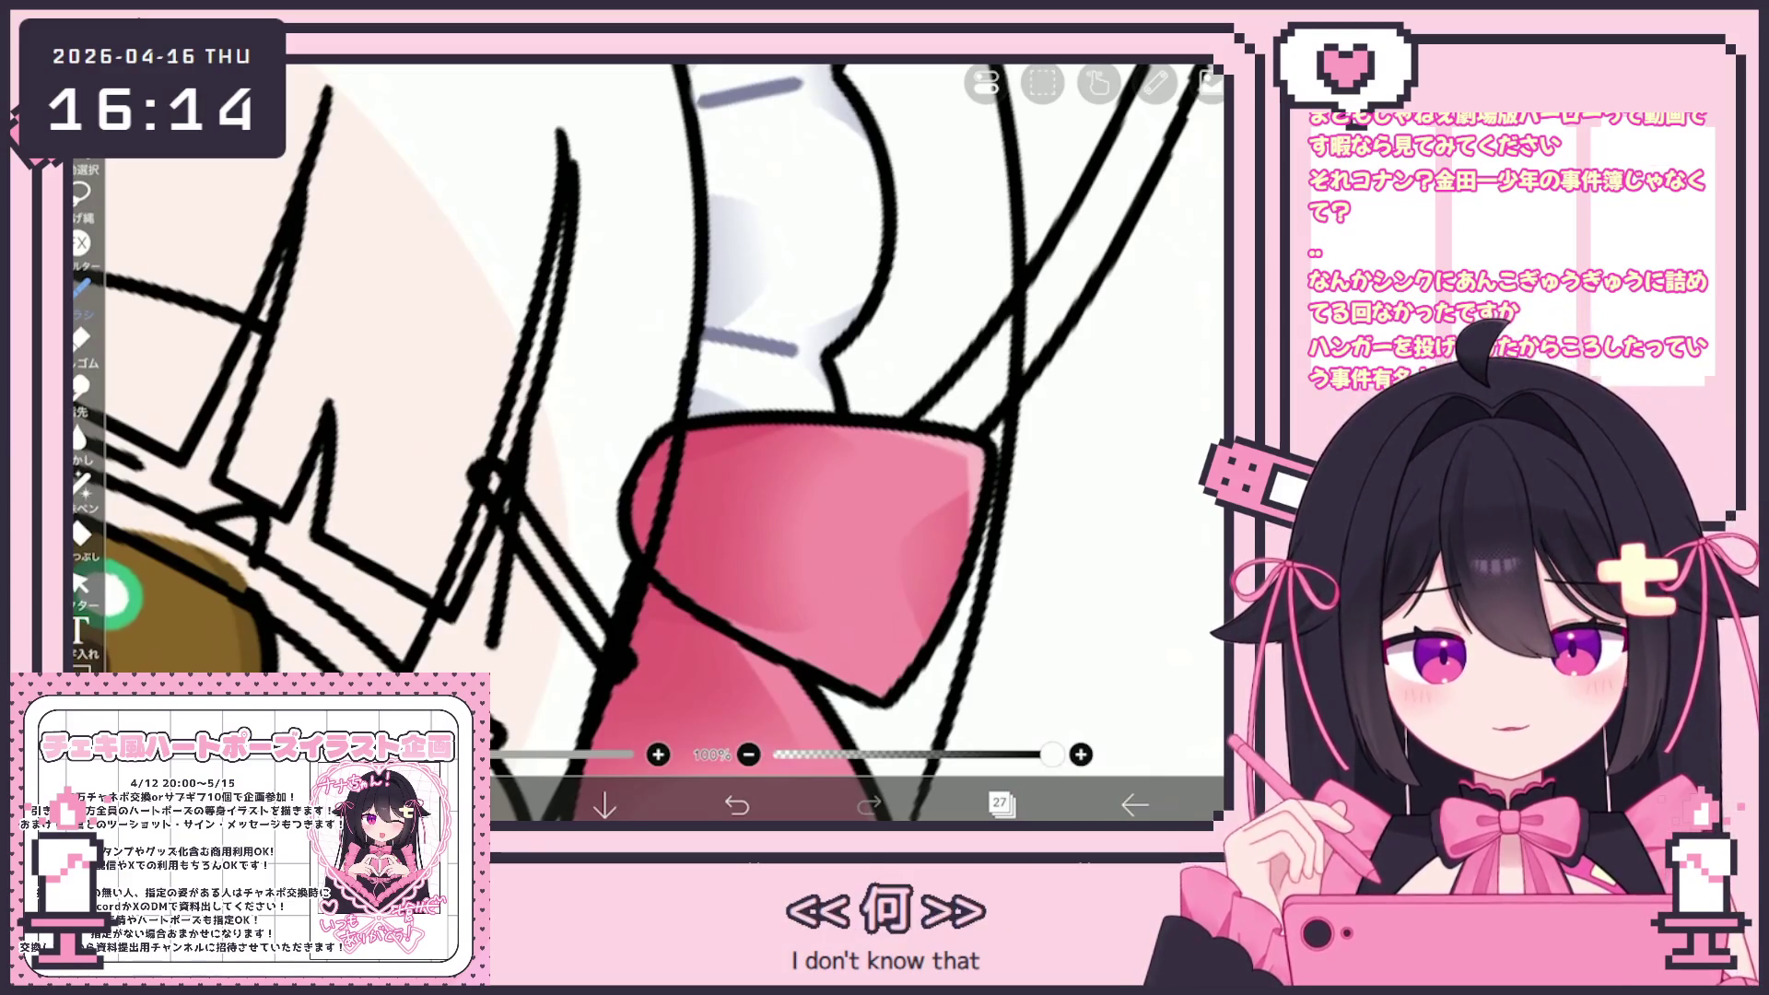
pyautogui.scroll(3, 645, 415)
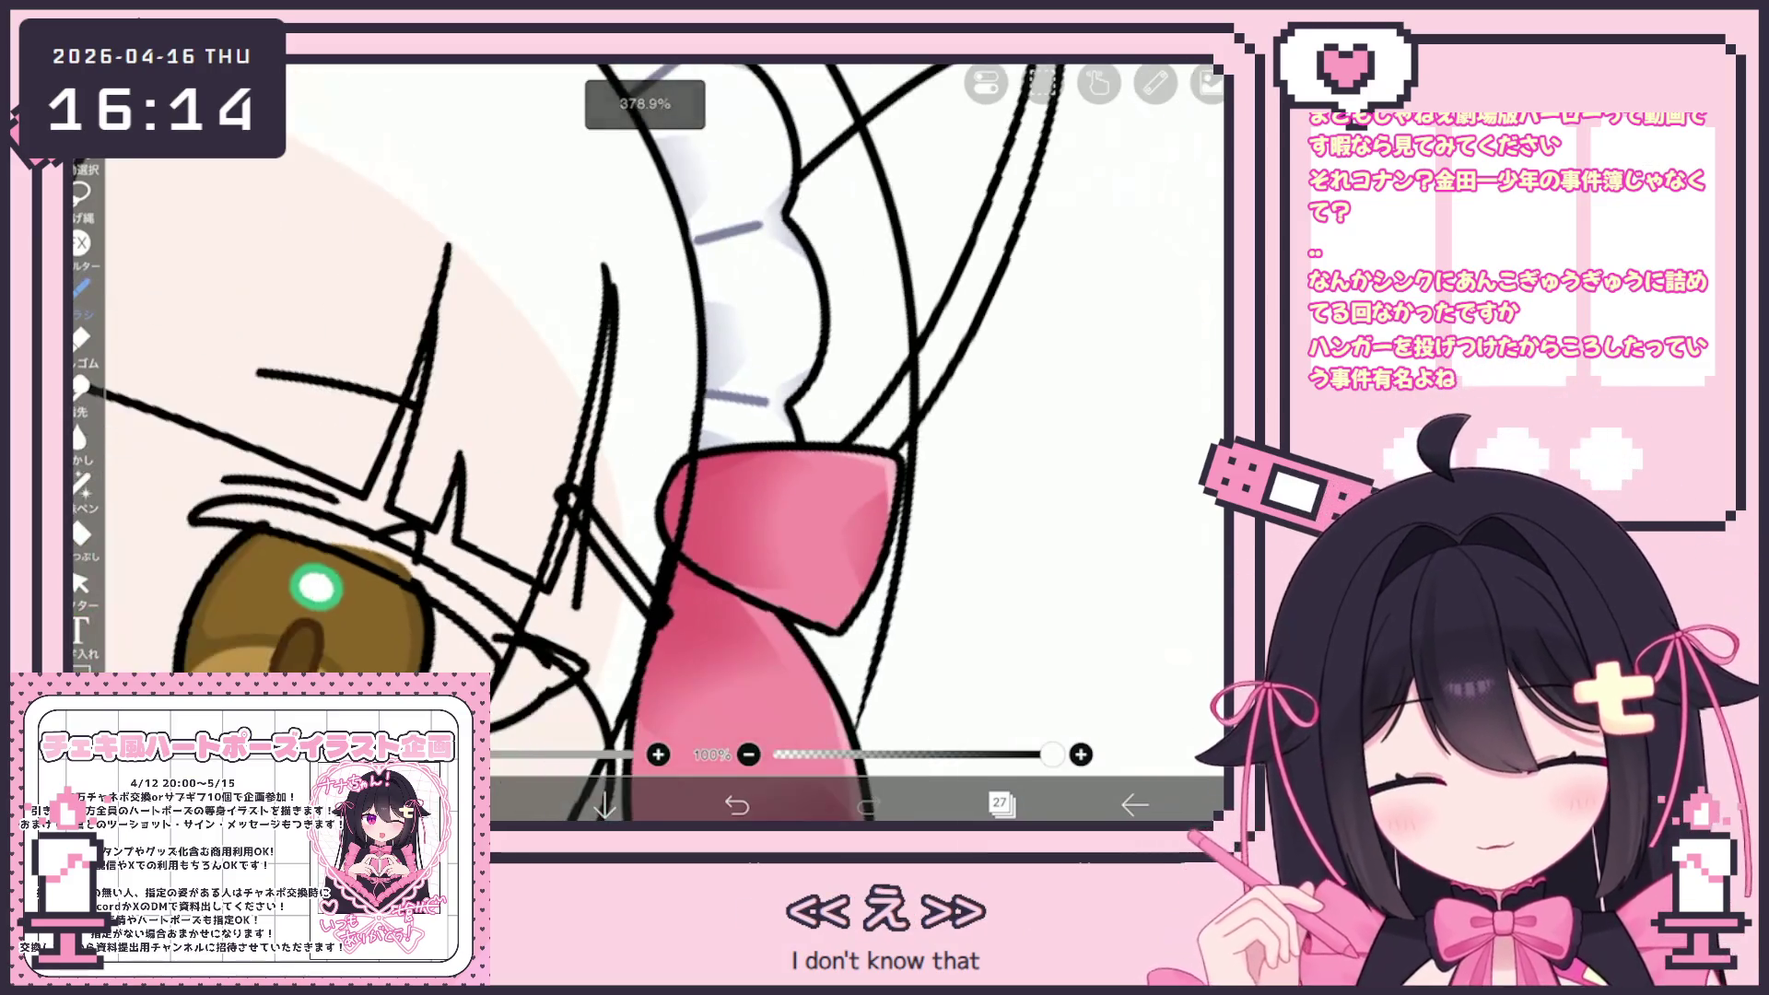
pyautogui.click(1000, 805)
pyautogui.click(1000, 805)
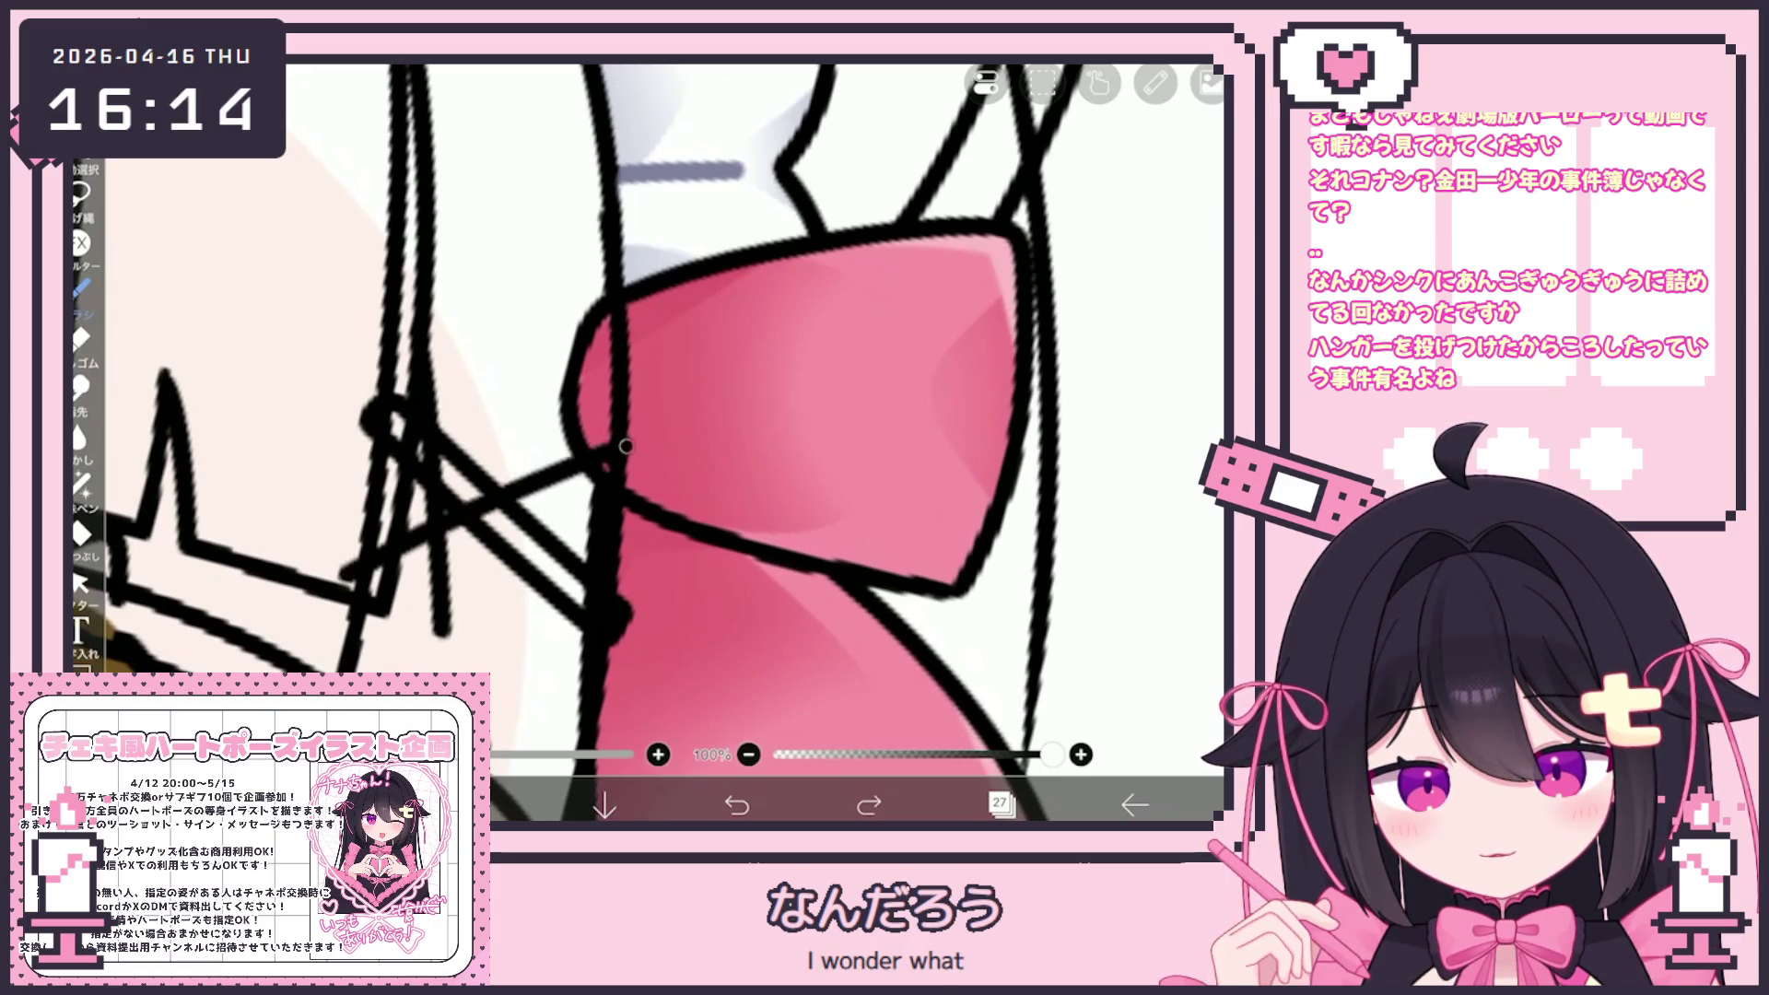
# Draw the two crossing bars of the X clip along the bow edge
pyautogui.moveTo(625, 446); pyautogui.dragTo(645, 440)
pyautogui.moveTo(337, 597)
pyautogui.mouseDown()
pyautogui.moveTo(356, 564)
pyautogui.moveTo(669, 458)
pyautogui.moveTo(643, 433)
pyautogui.mouseUp()
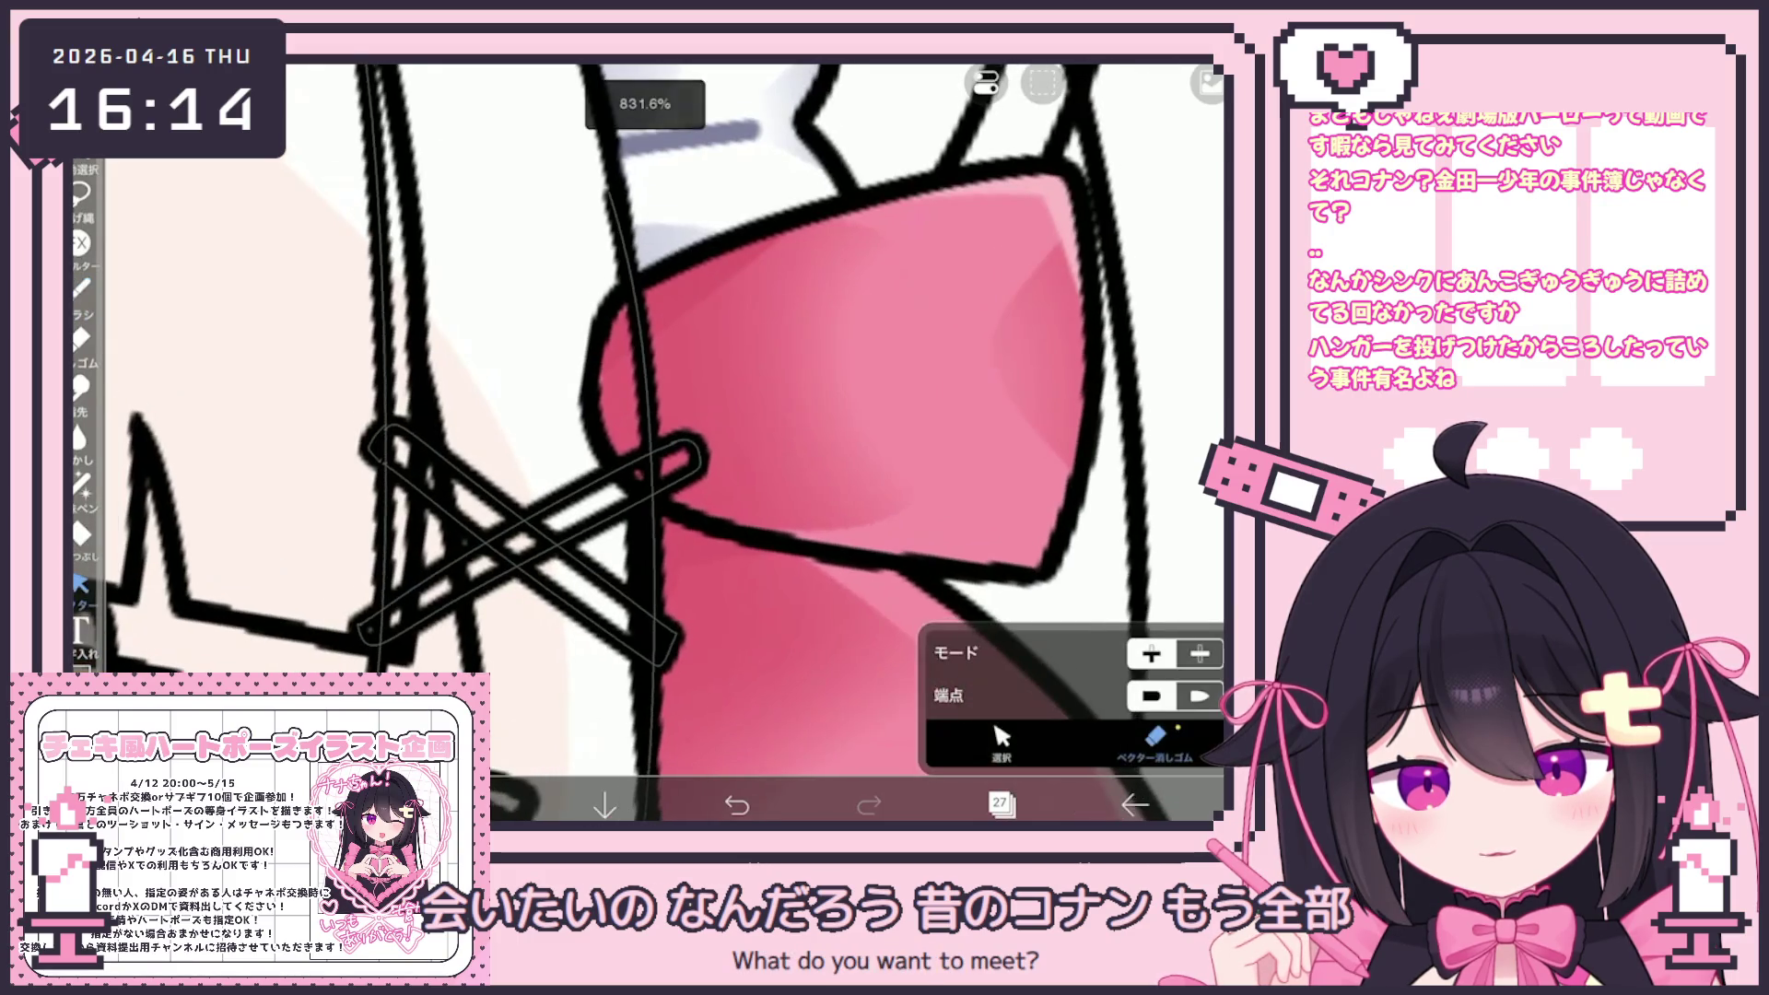
pyautogui.click(82, 584)
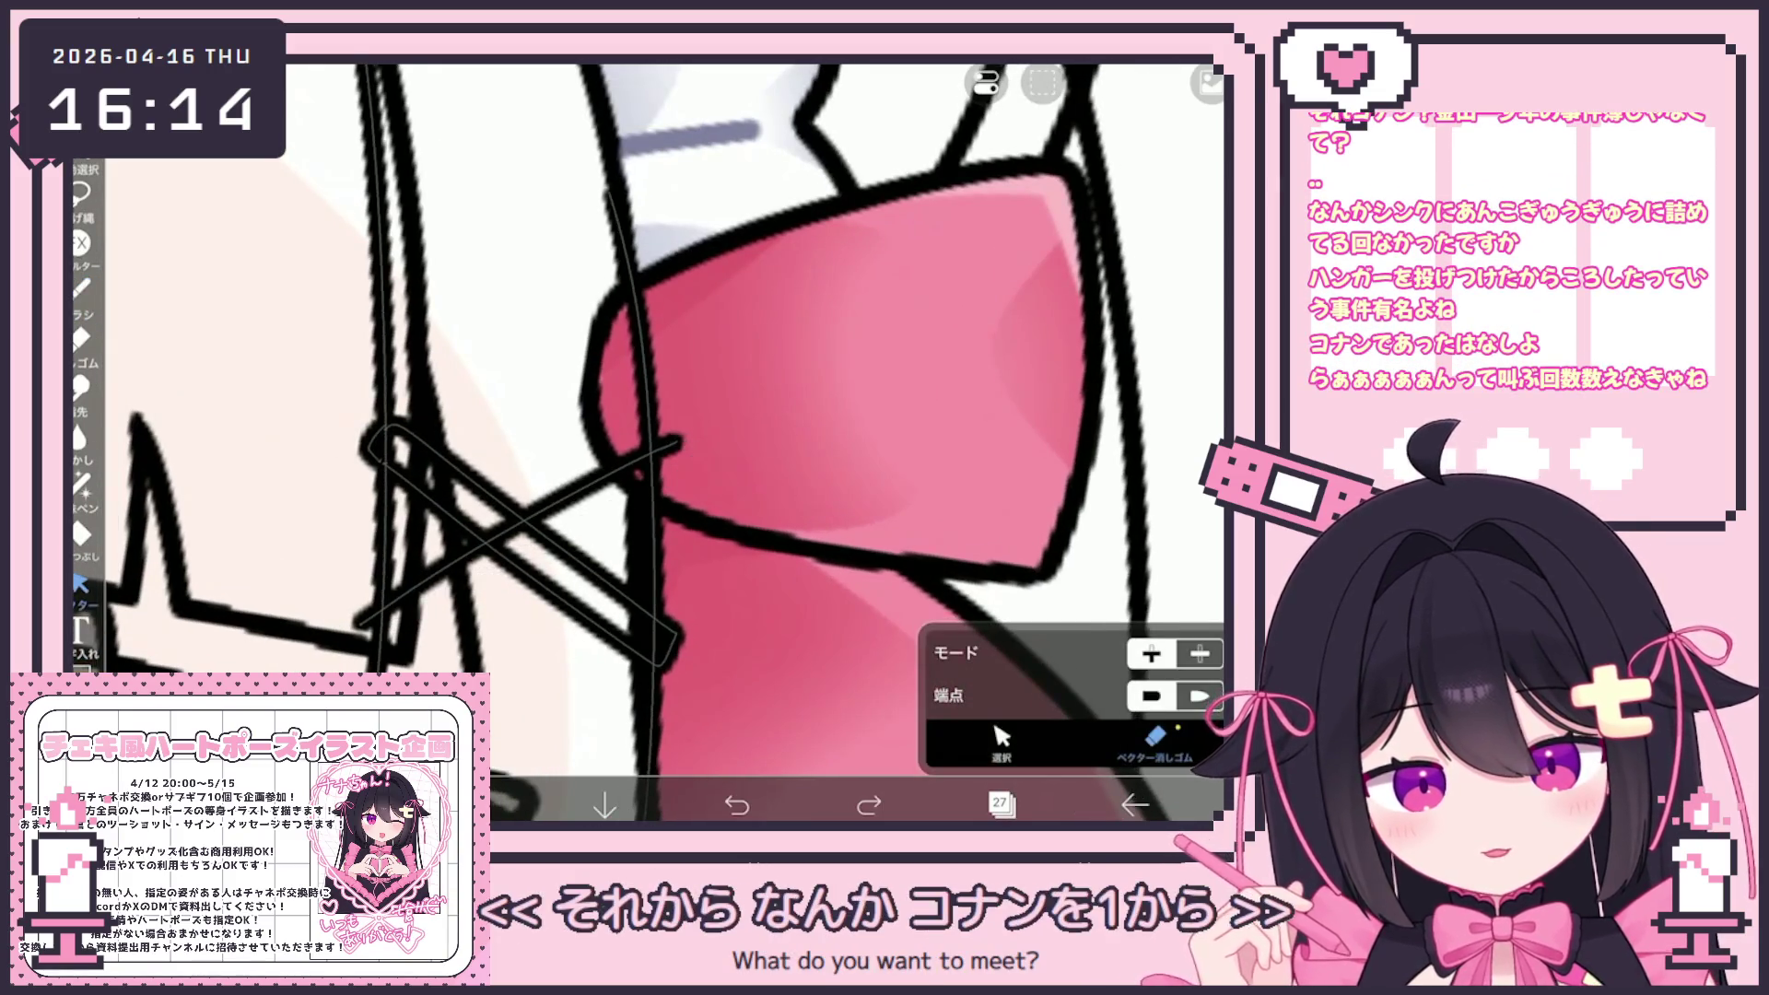
pyautogui.scroll(2, 645, 433)
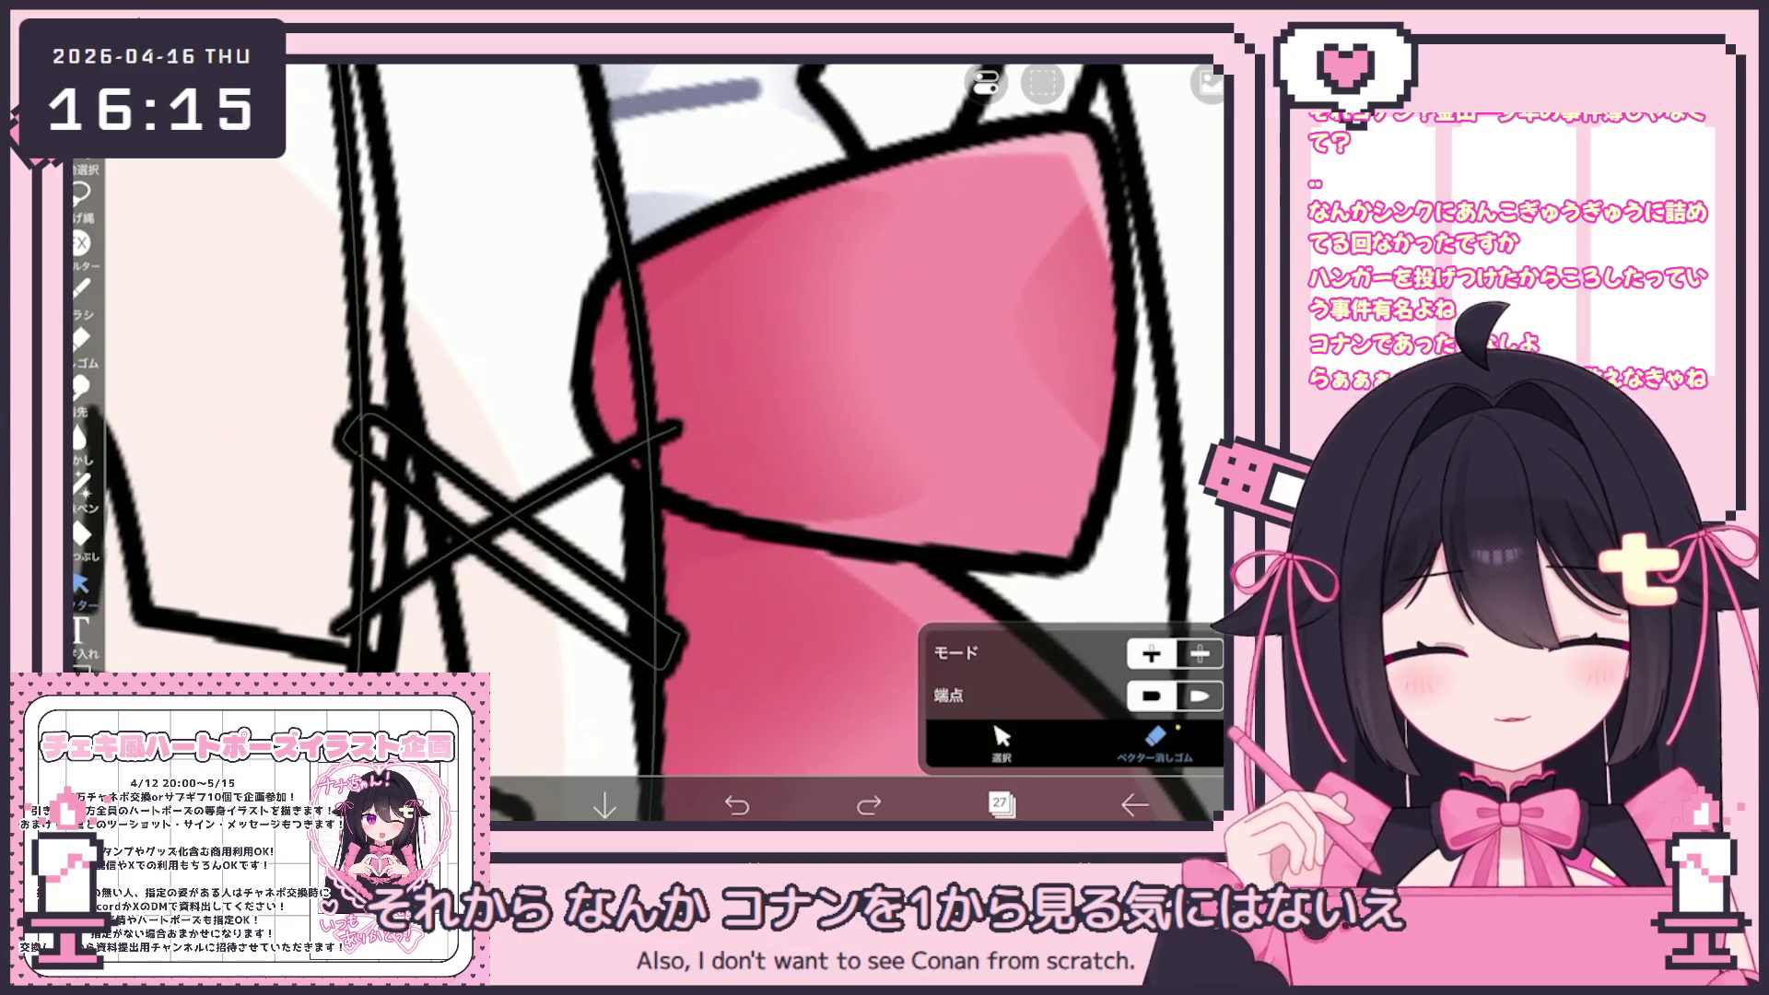
pyautogui.press('b')
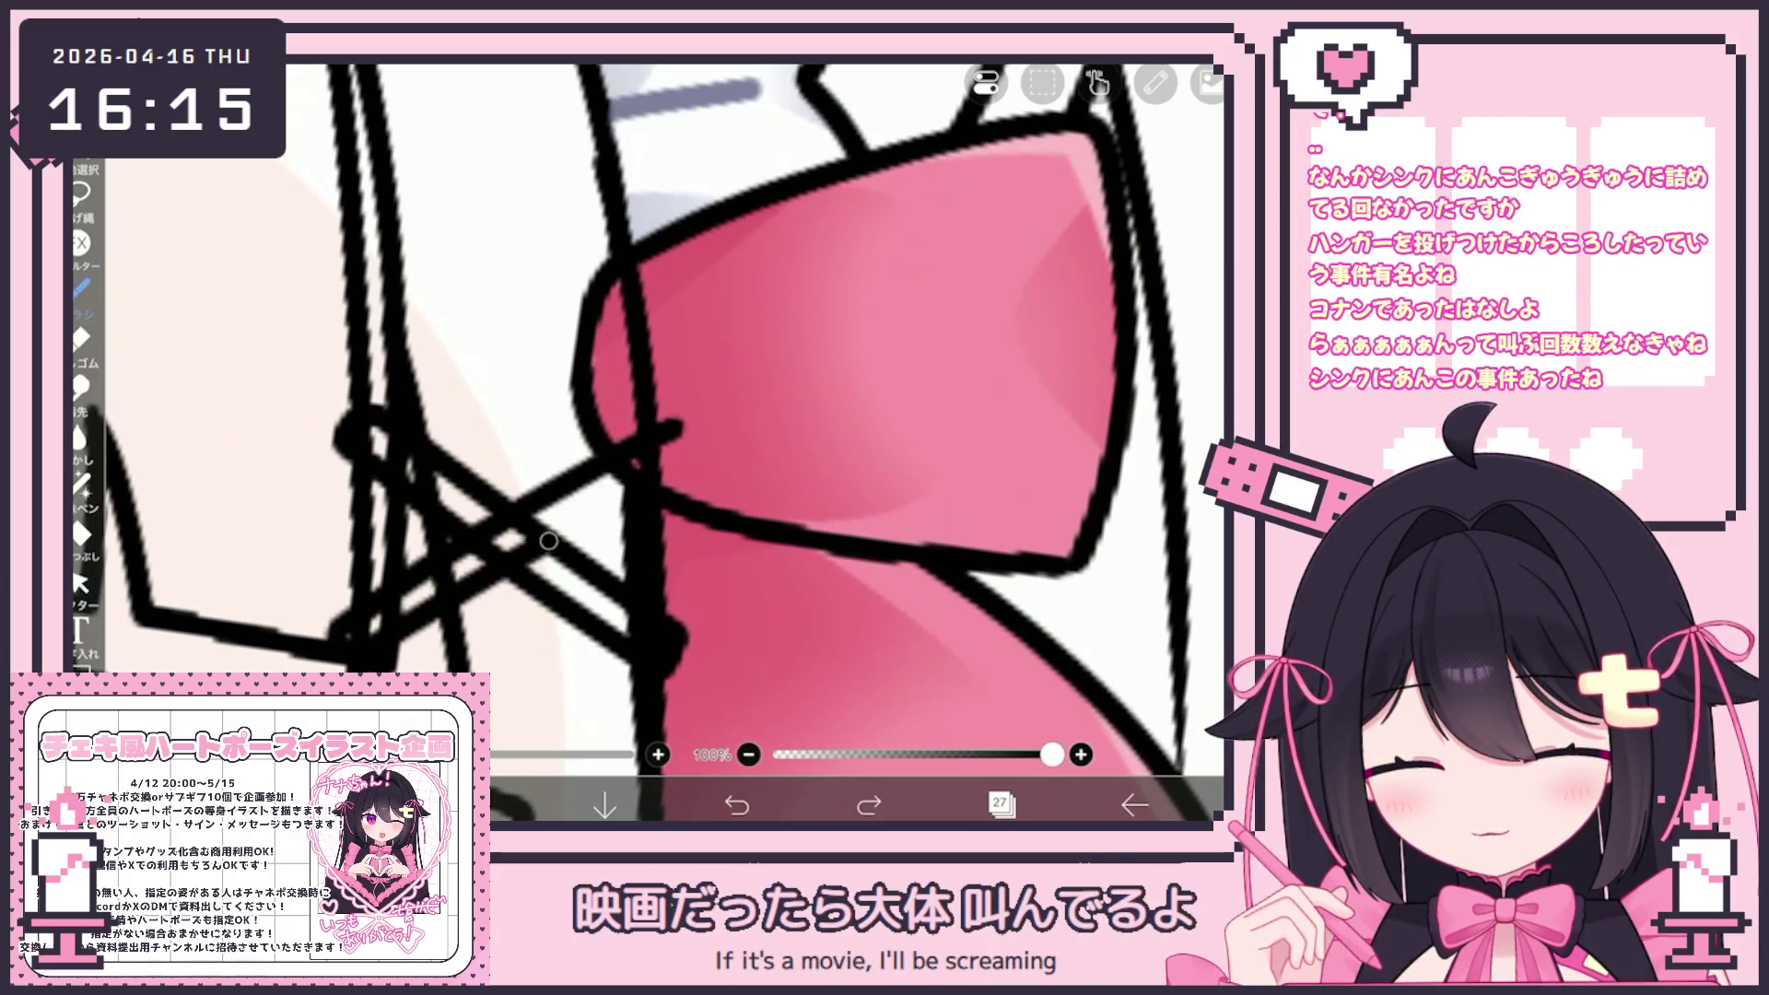
pyautogui.hotkey('ctrl', 'z')
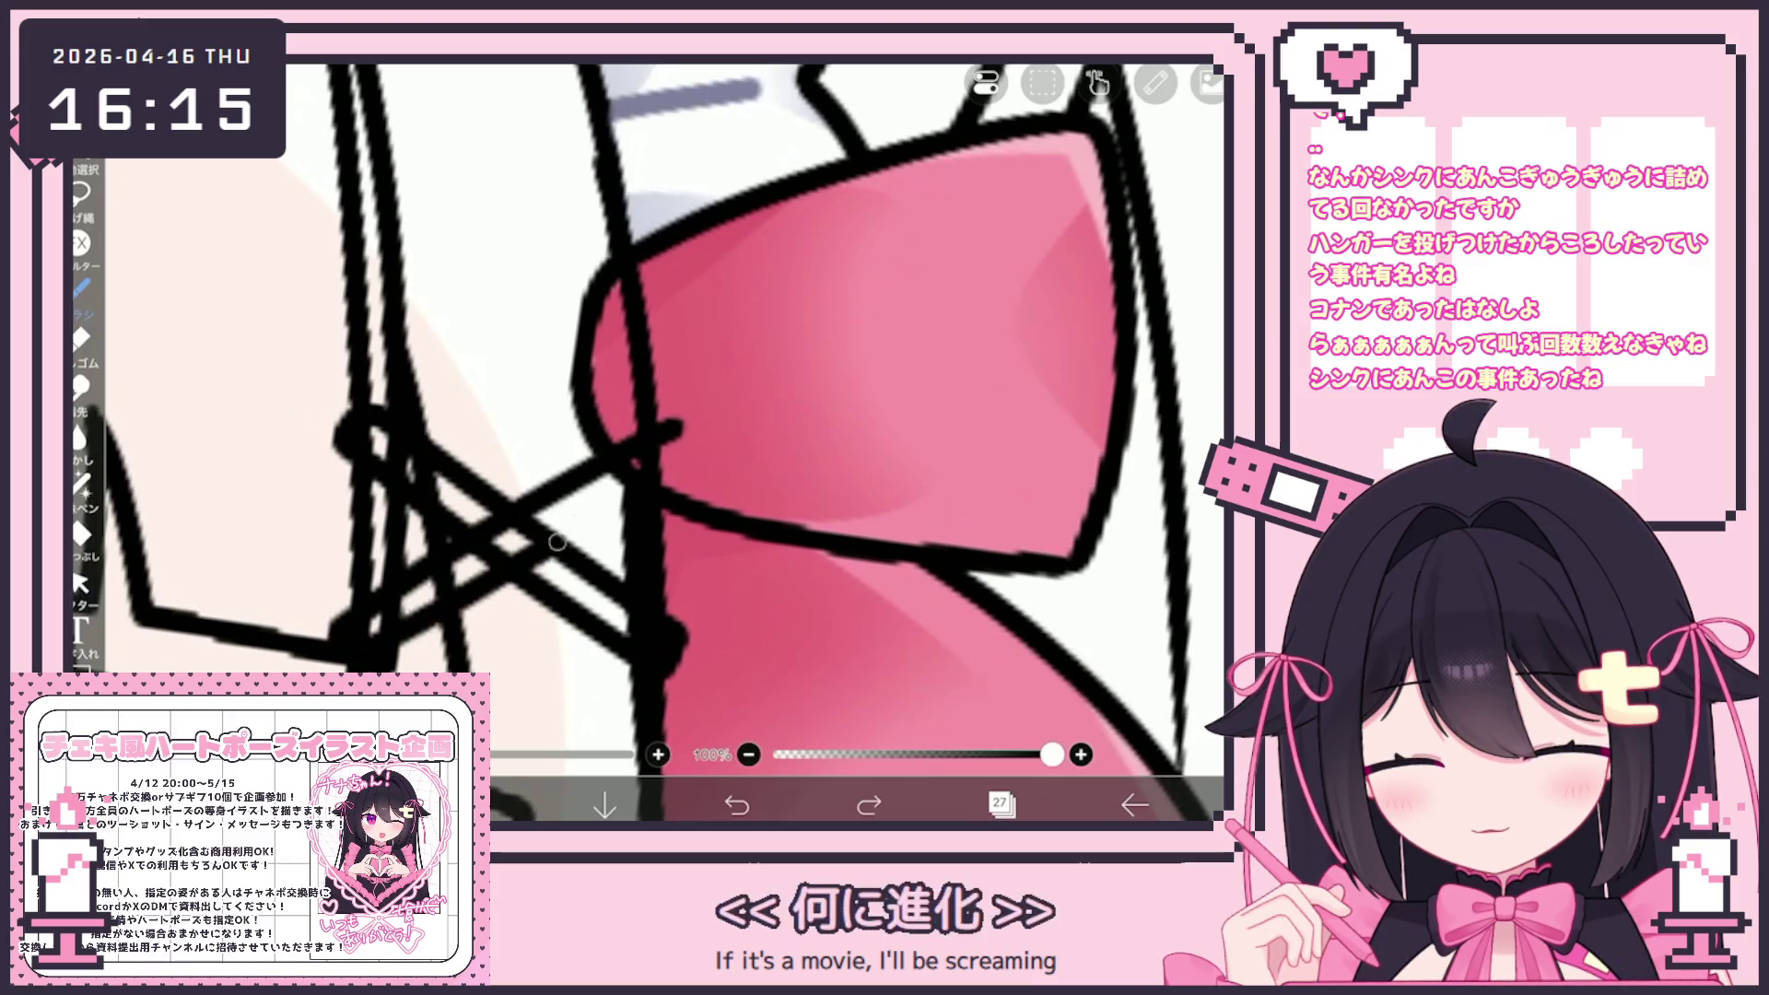
pyautogui.moveTo(557, 542); pyautogui.dragTo(691, 438)
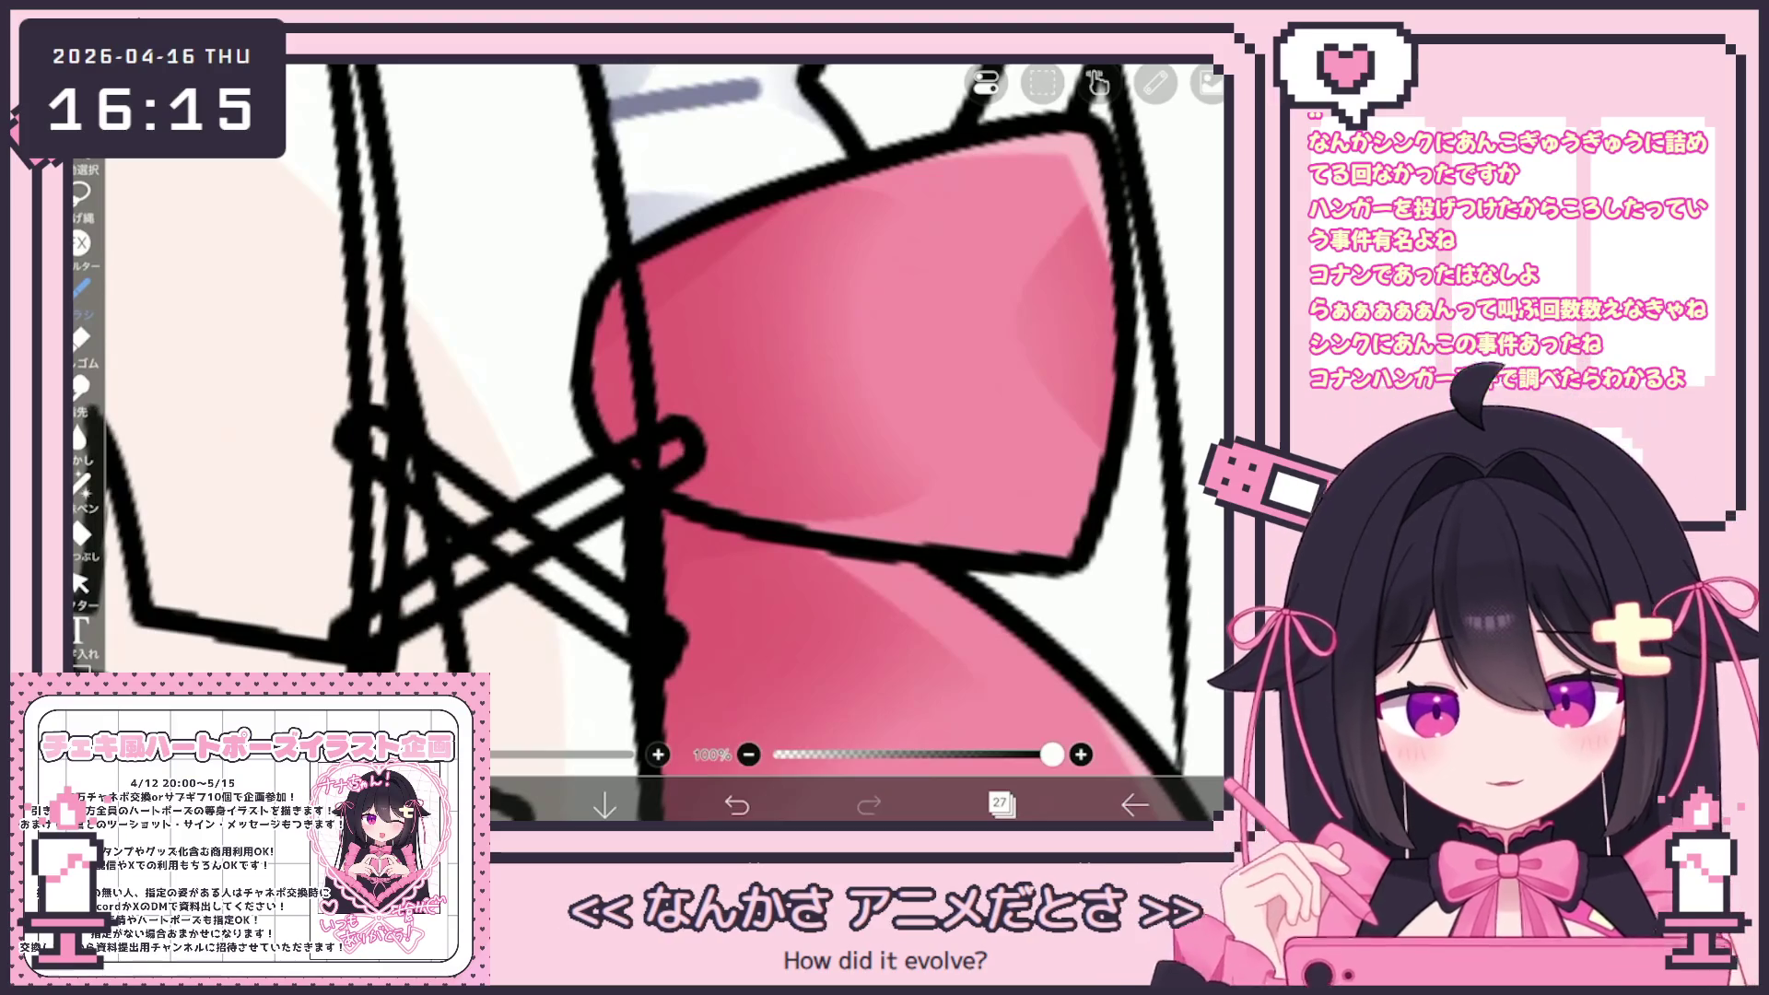
# Select the X strokes and erase the overlapping lines inside the X
pyautogui.click(80, 582)
pyautogui.moveTo(693, 490); pyautogui.dragTo(334, 658)
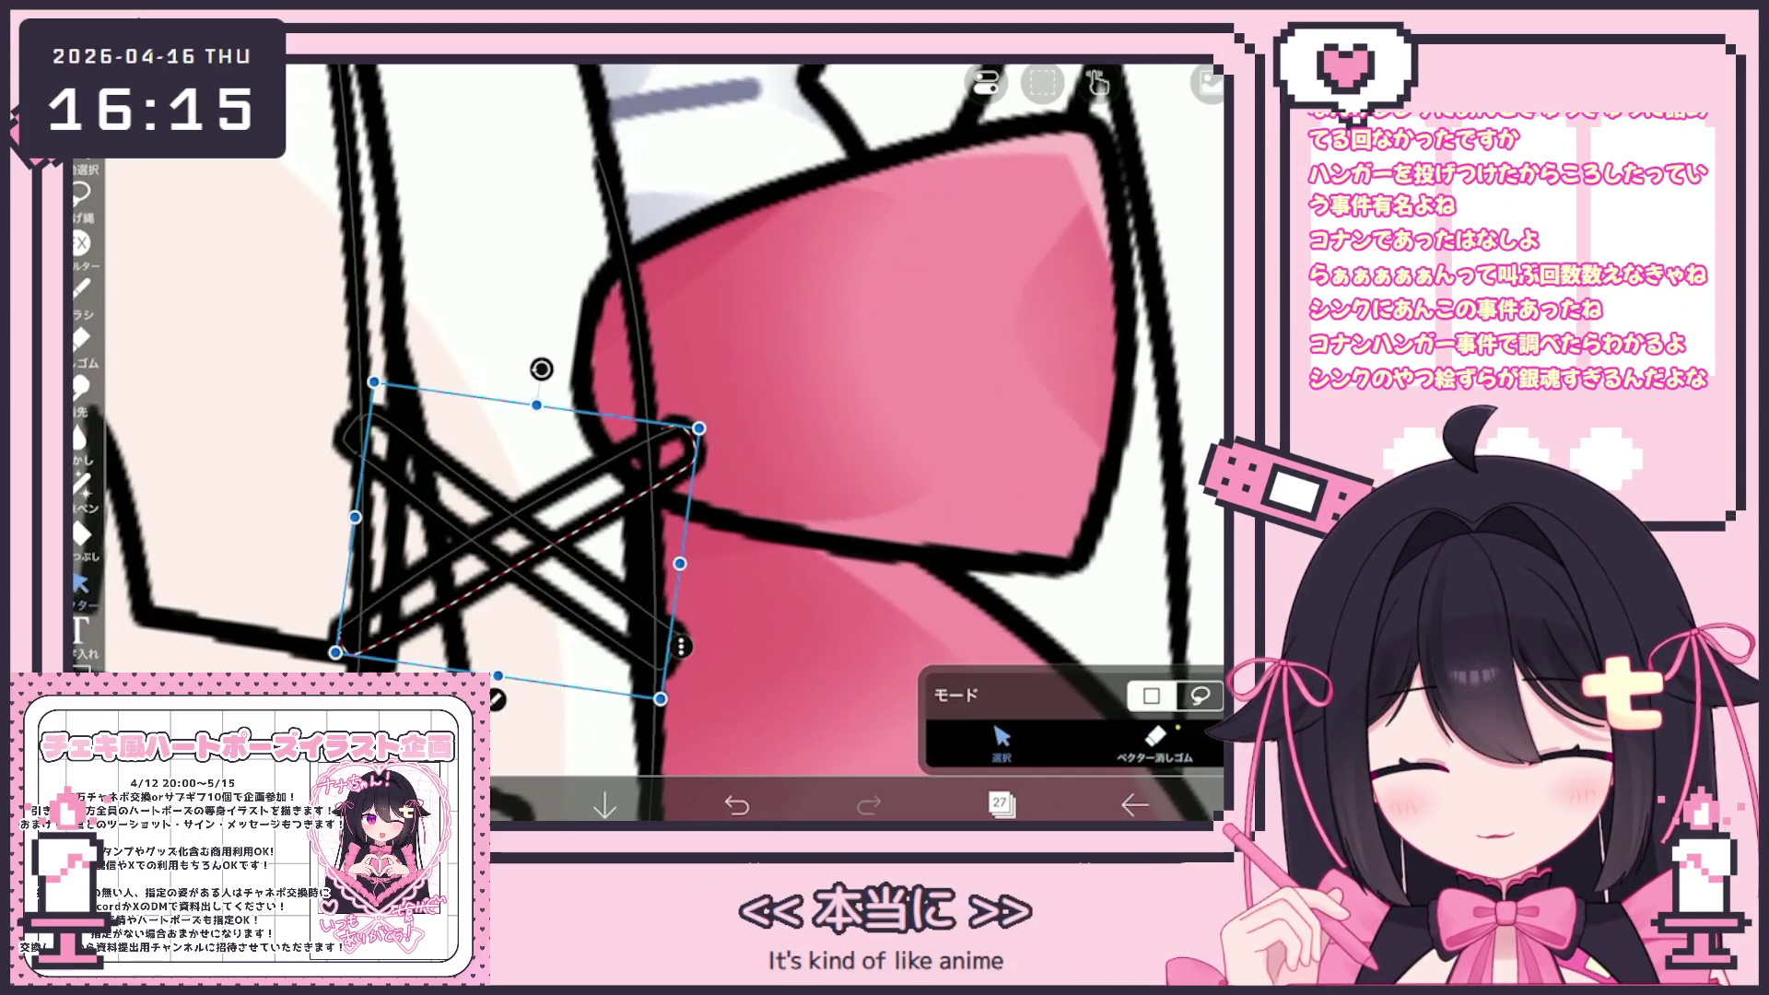
pyautogui.click(1155, 737)
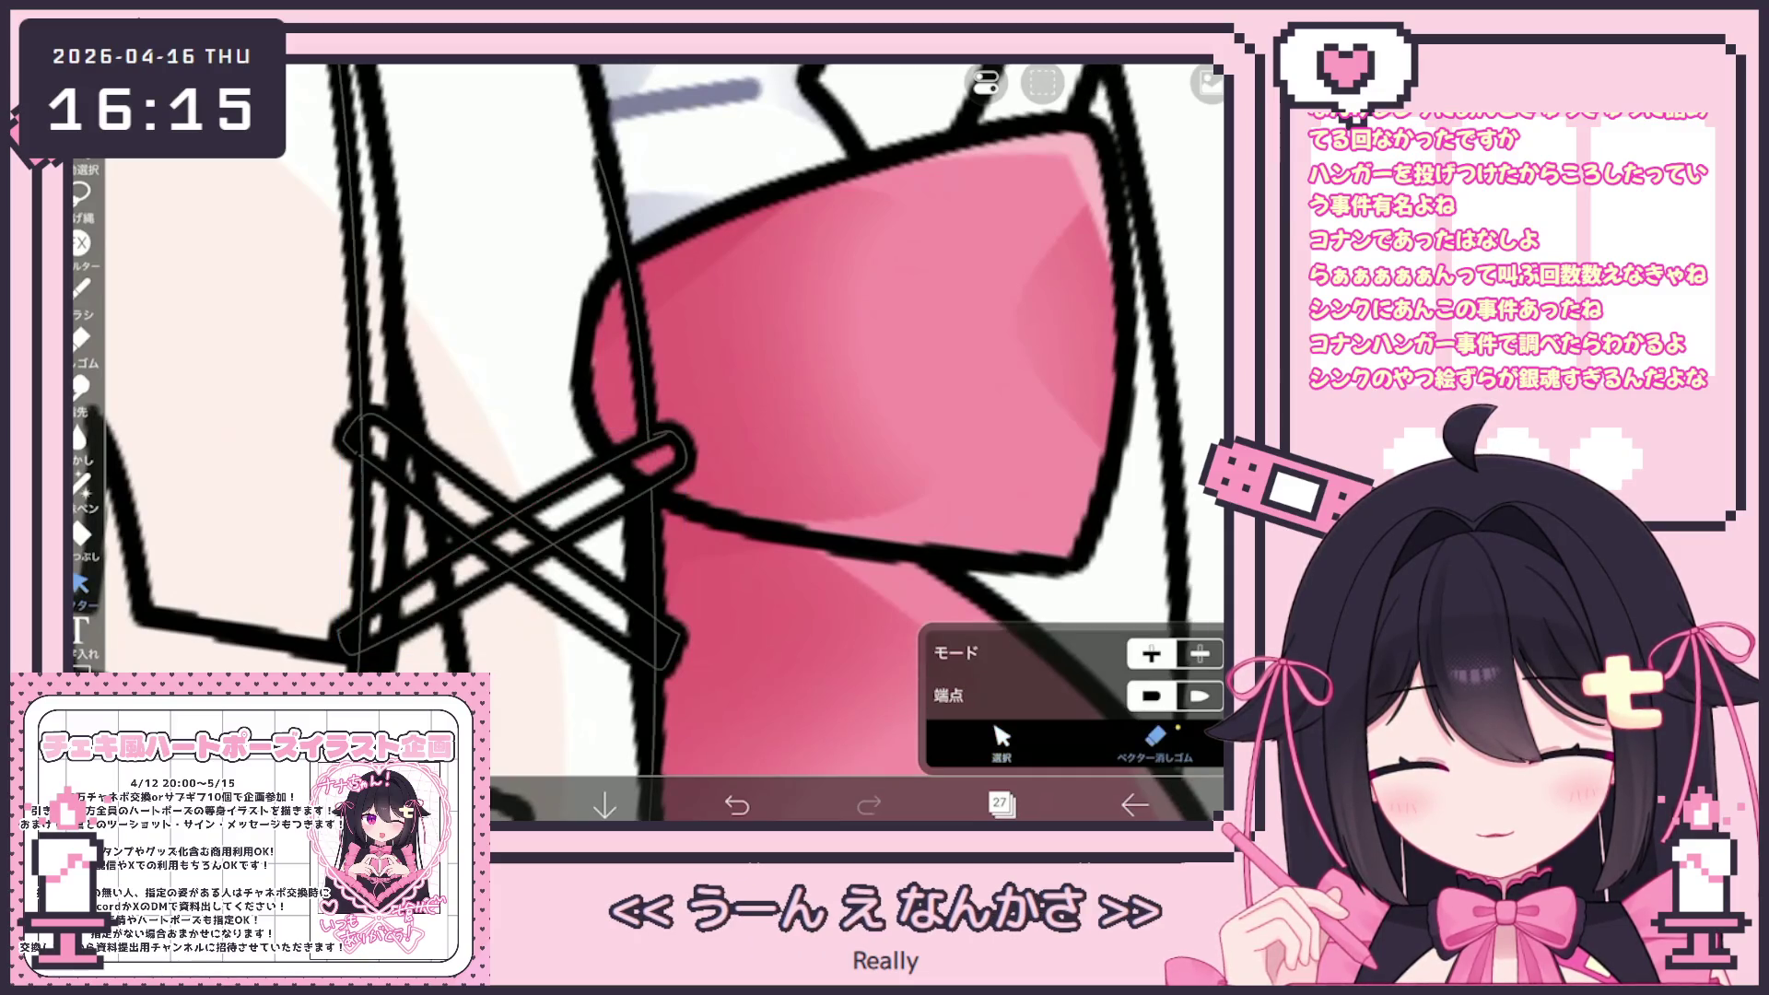
pyautogui.click(542, 537)
pyautogui.moveTo(489, 525); pyautogui.dragTo(534, 562)
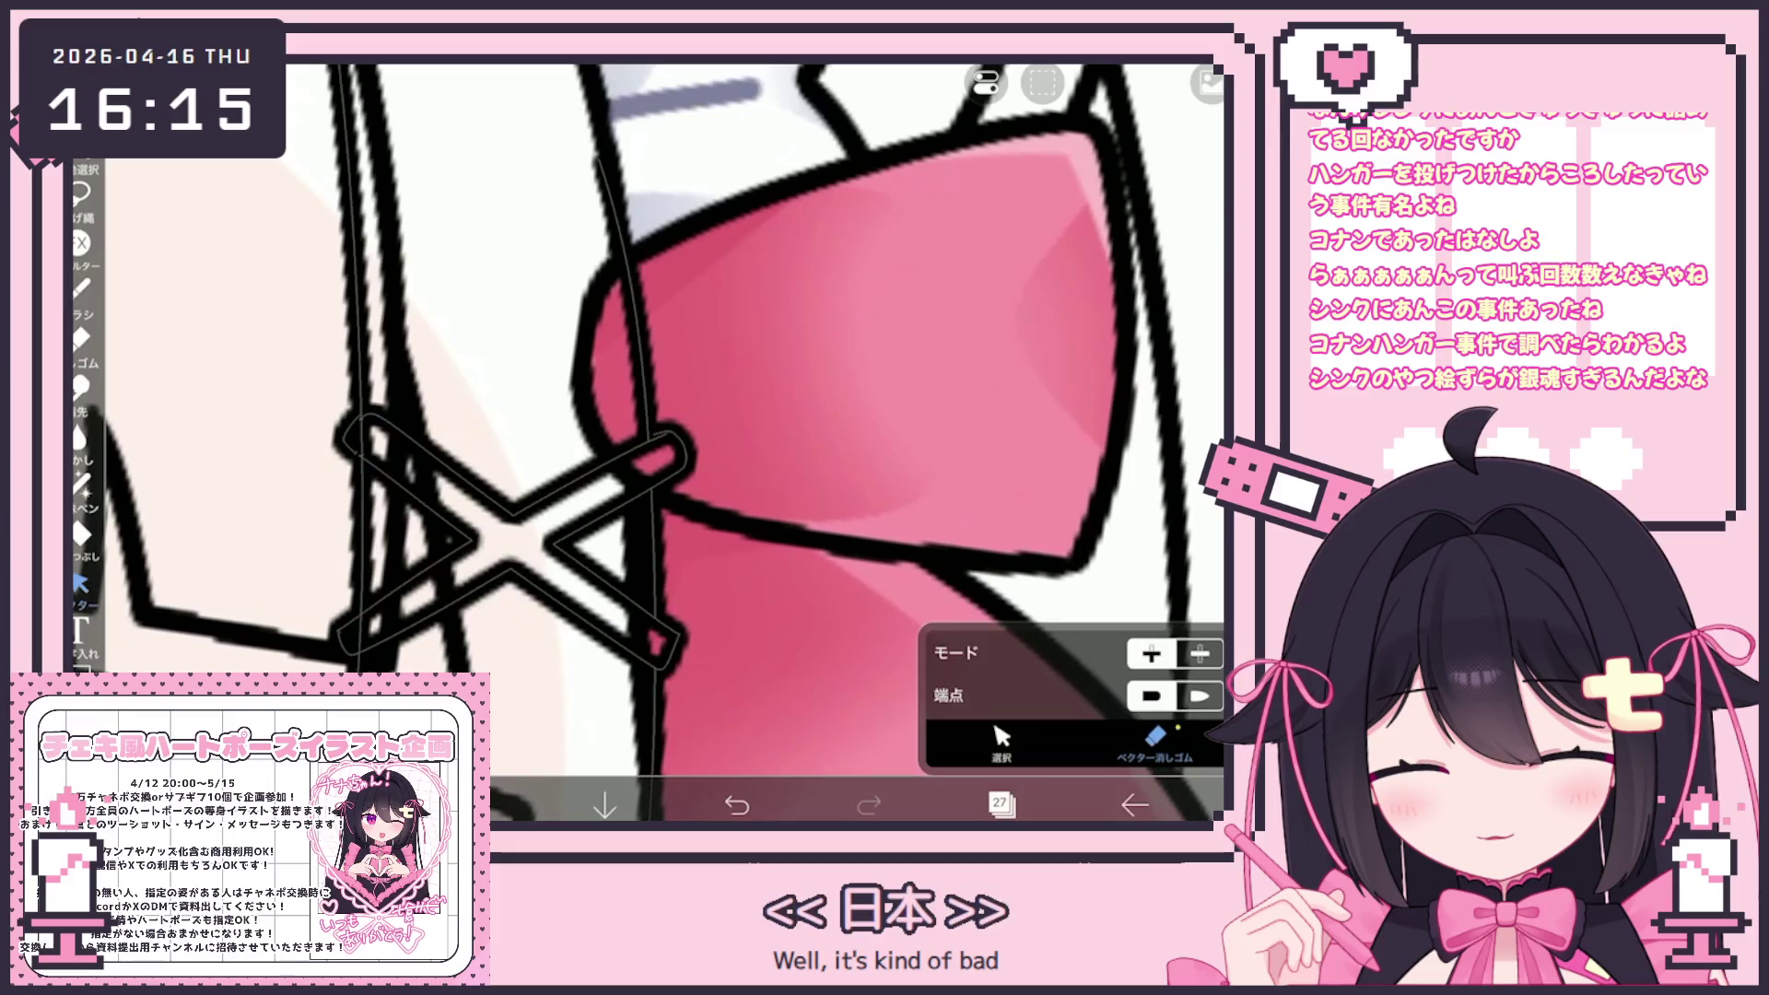
pyautogui.scroll(-5, 645, 443)
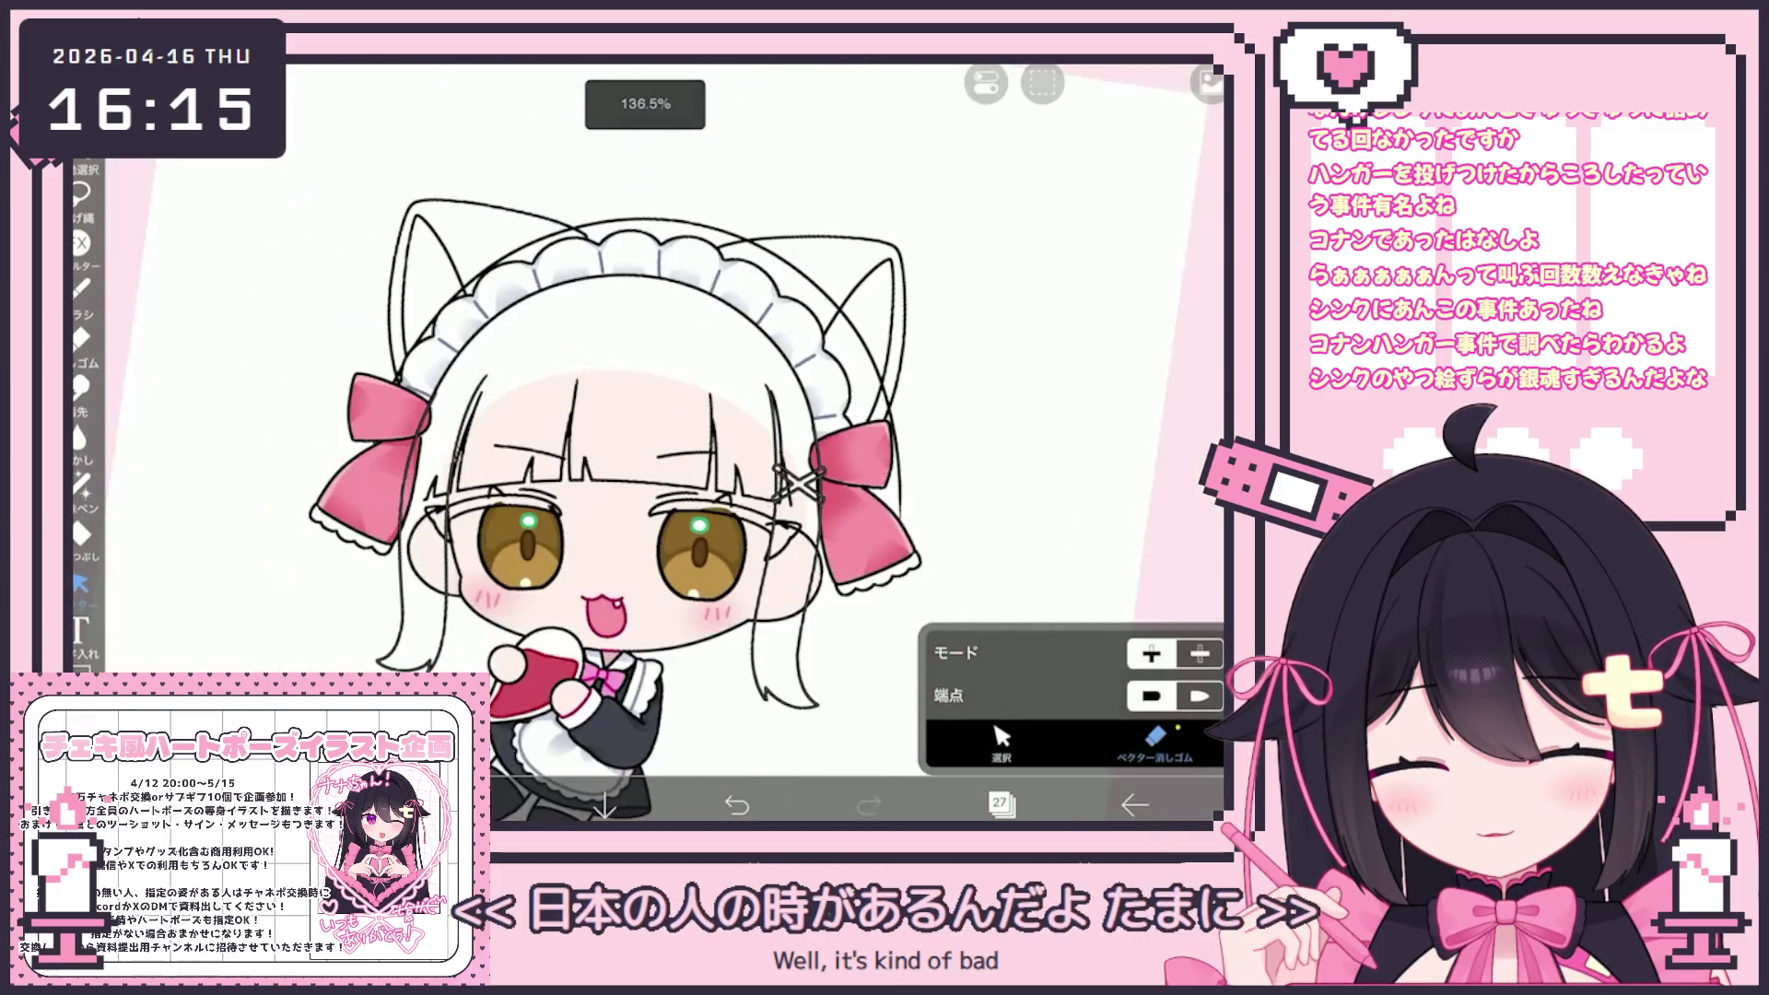
pyautogui.scroll(-3, 645, 443)
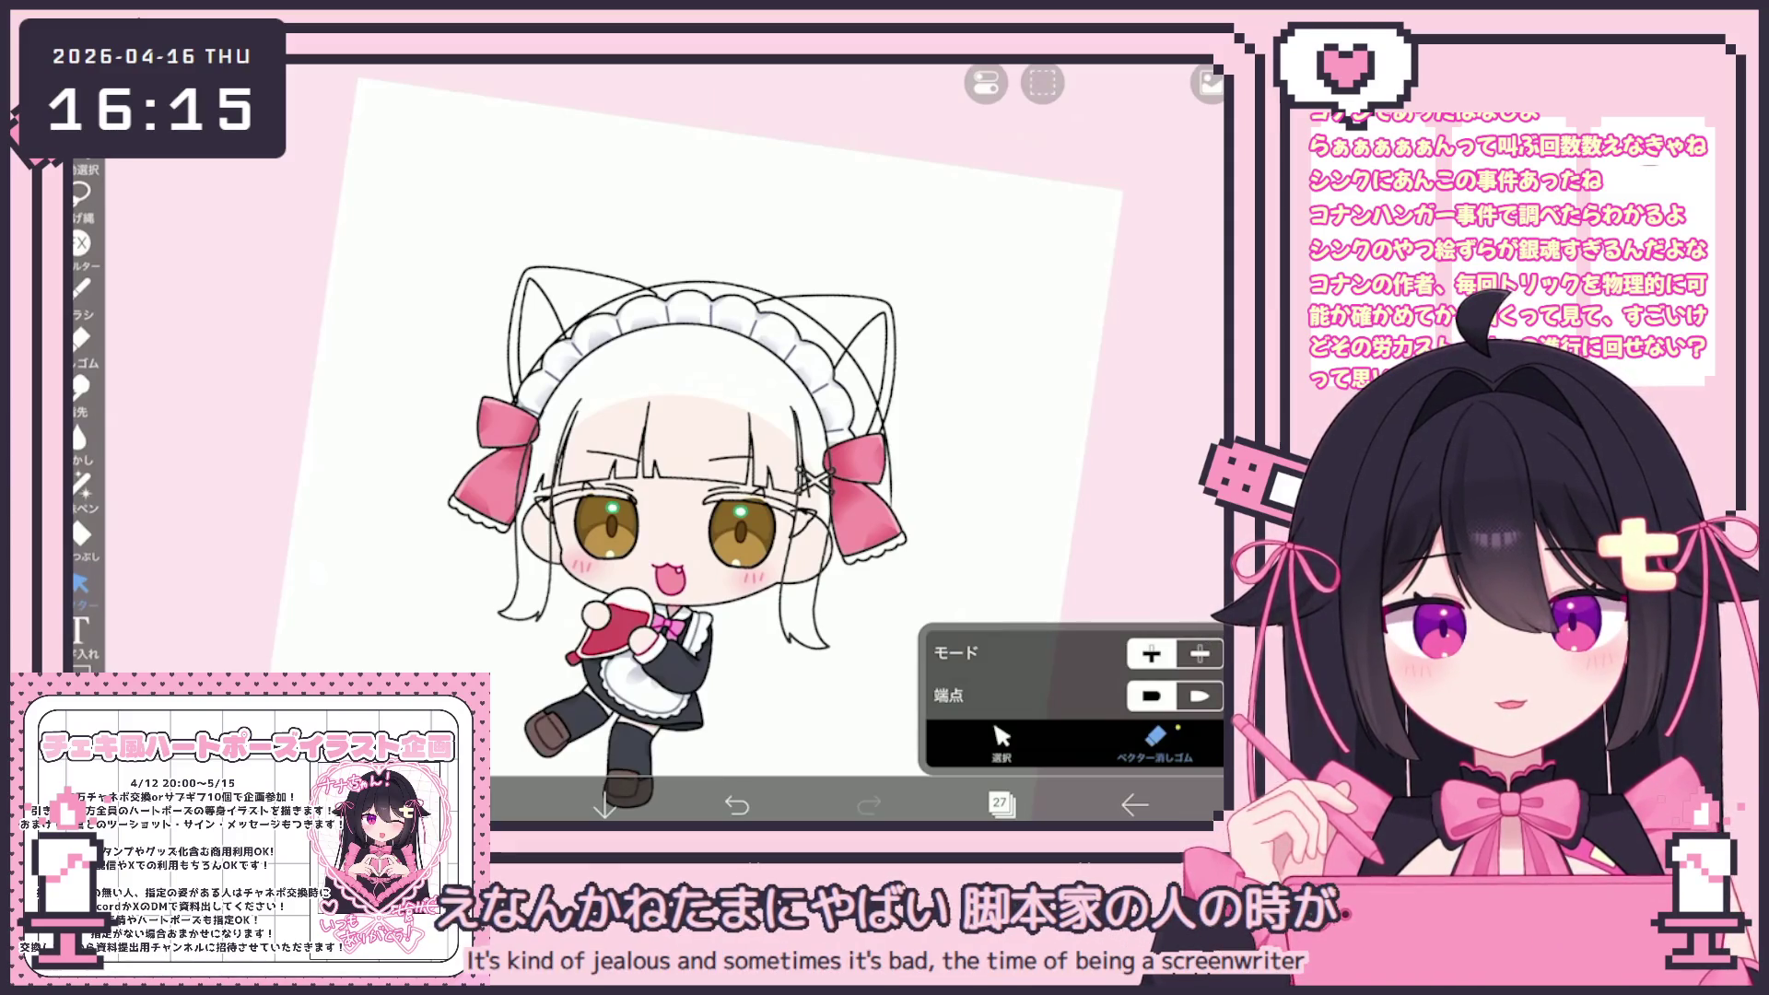
# On a new layer above layer 27, draw a round outline beside the bow
pyautogui.press('b')
pyautogui.scroll(5, 645, 442)
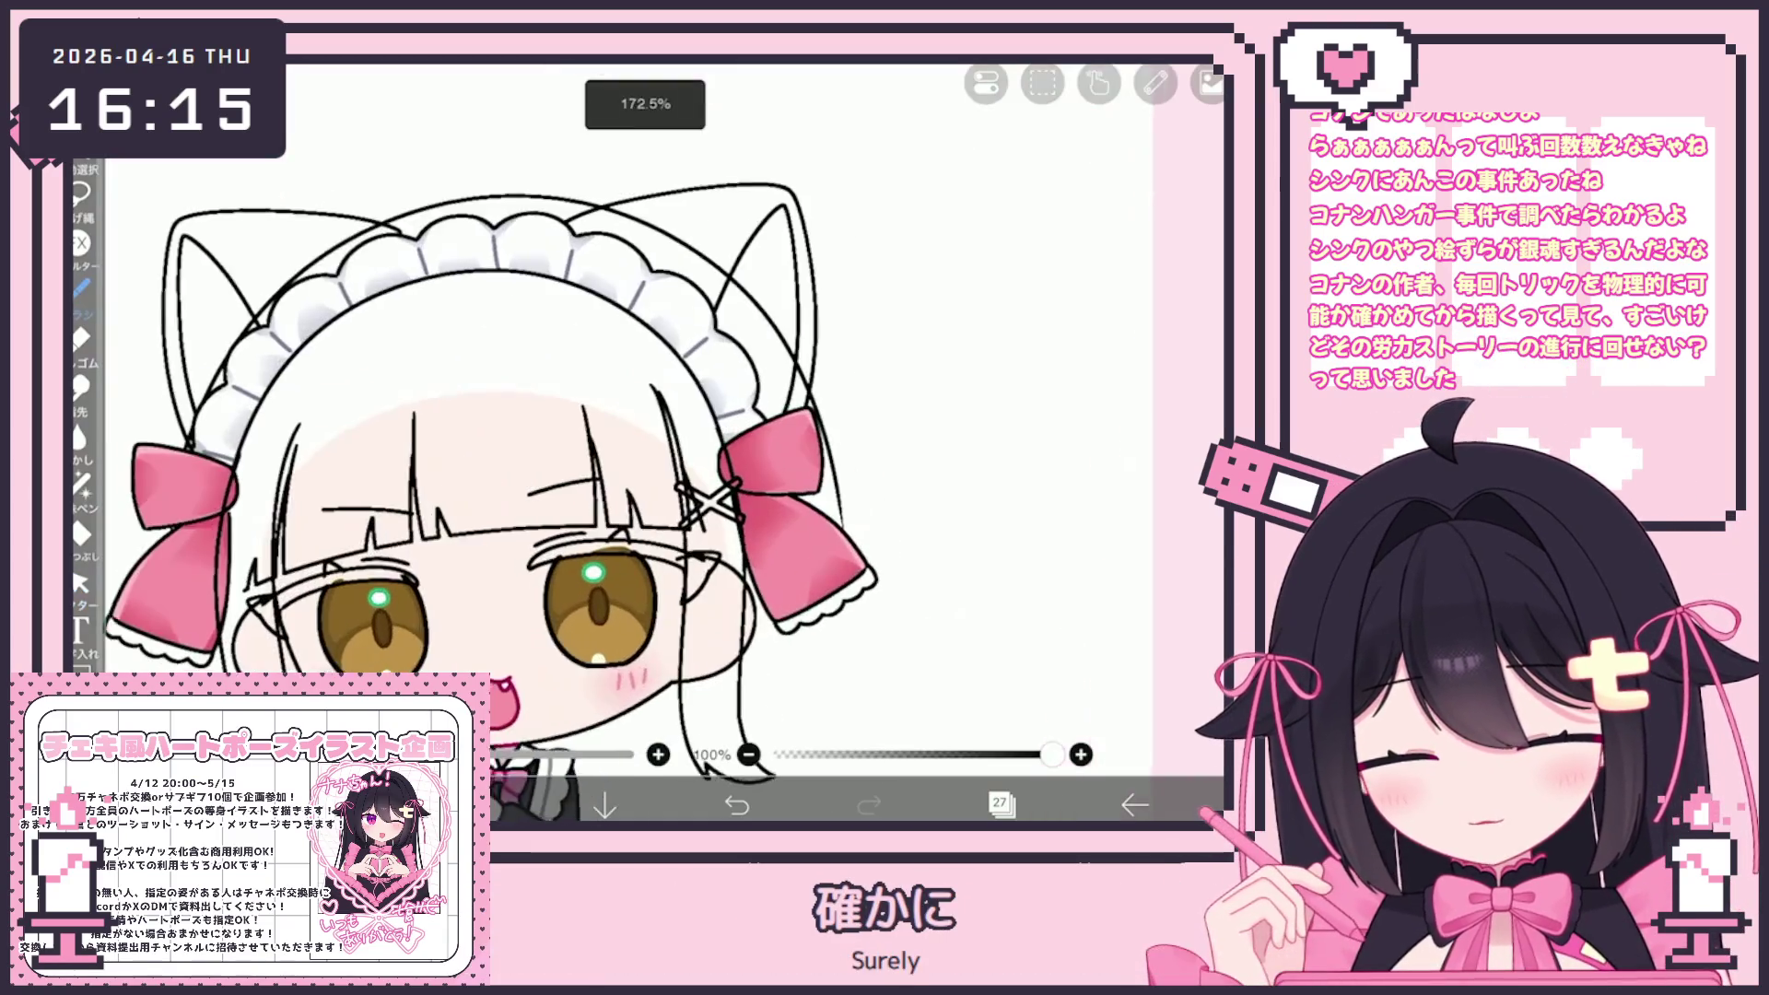
pyautogui.scroll(5, 645, 442)
pyautogui.click(1000, 805)
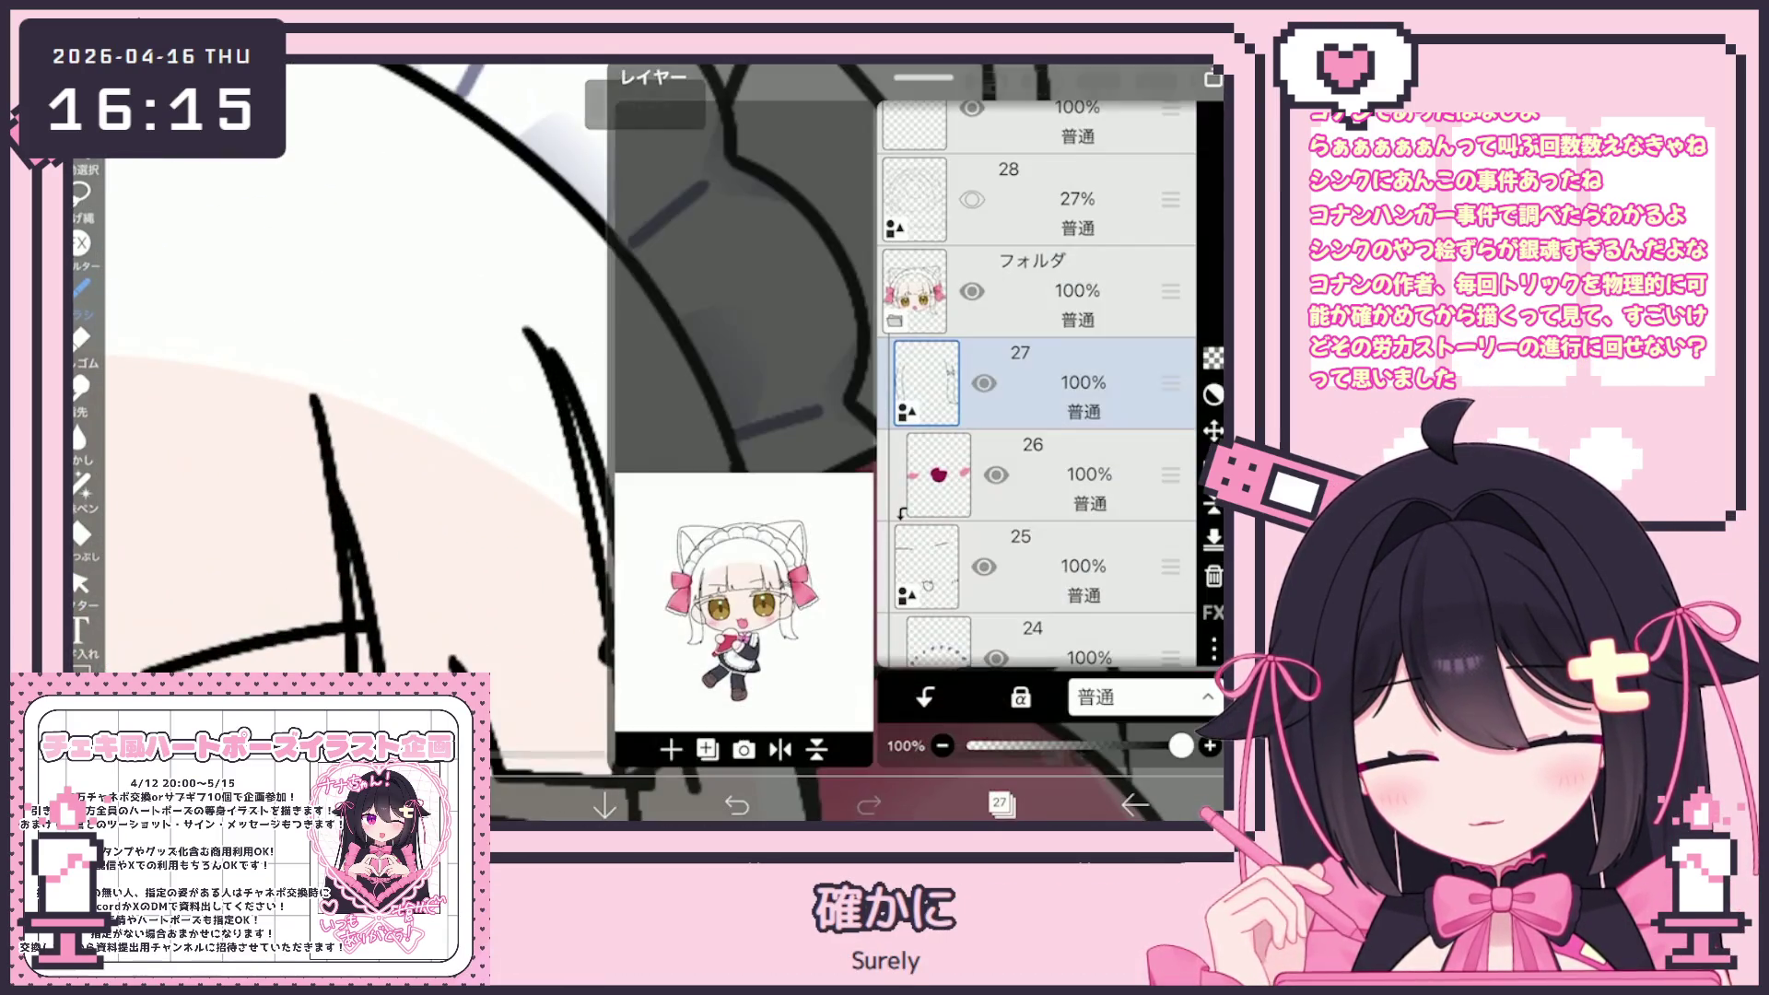
pyautogui.click(671, 750)
pyautogui.click(719, 627)
pyautogui.click(1000, 804)
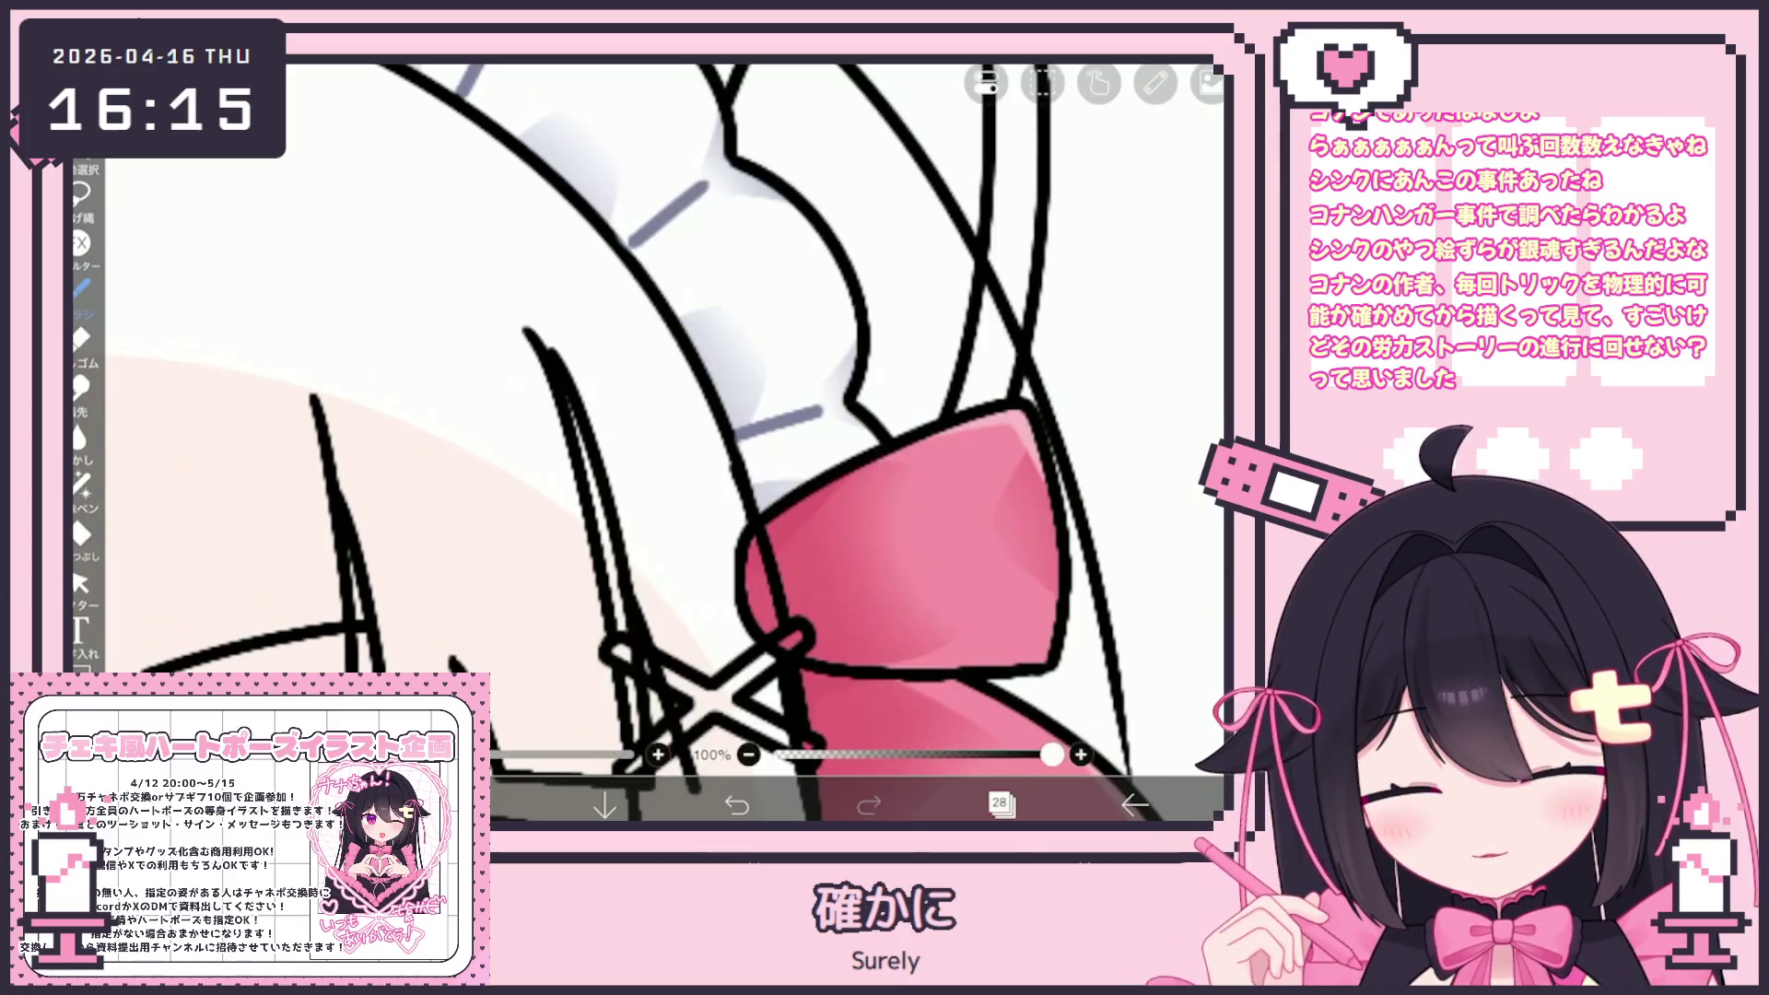
pyautogui.moveTo(531, 385)
pyautogui.mouseDown()
pyautogui.moveTo(406, 599)
pyautogui.moveTo(700, 573)
pyautogui.mouseUp()
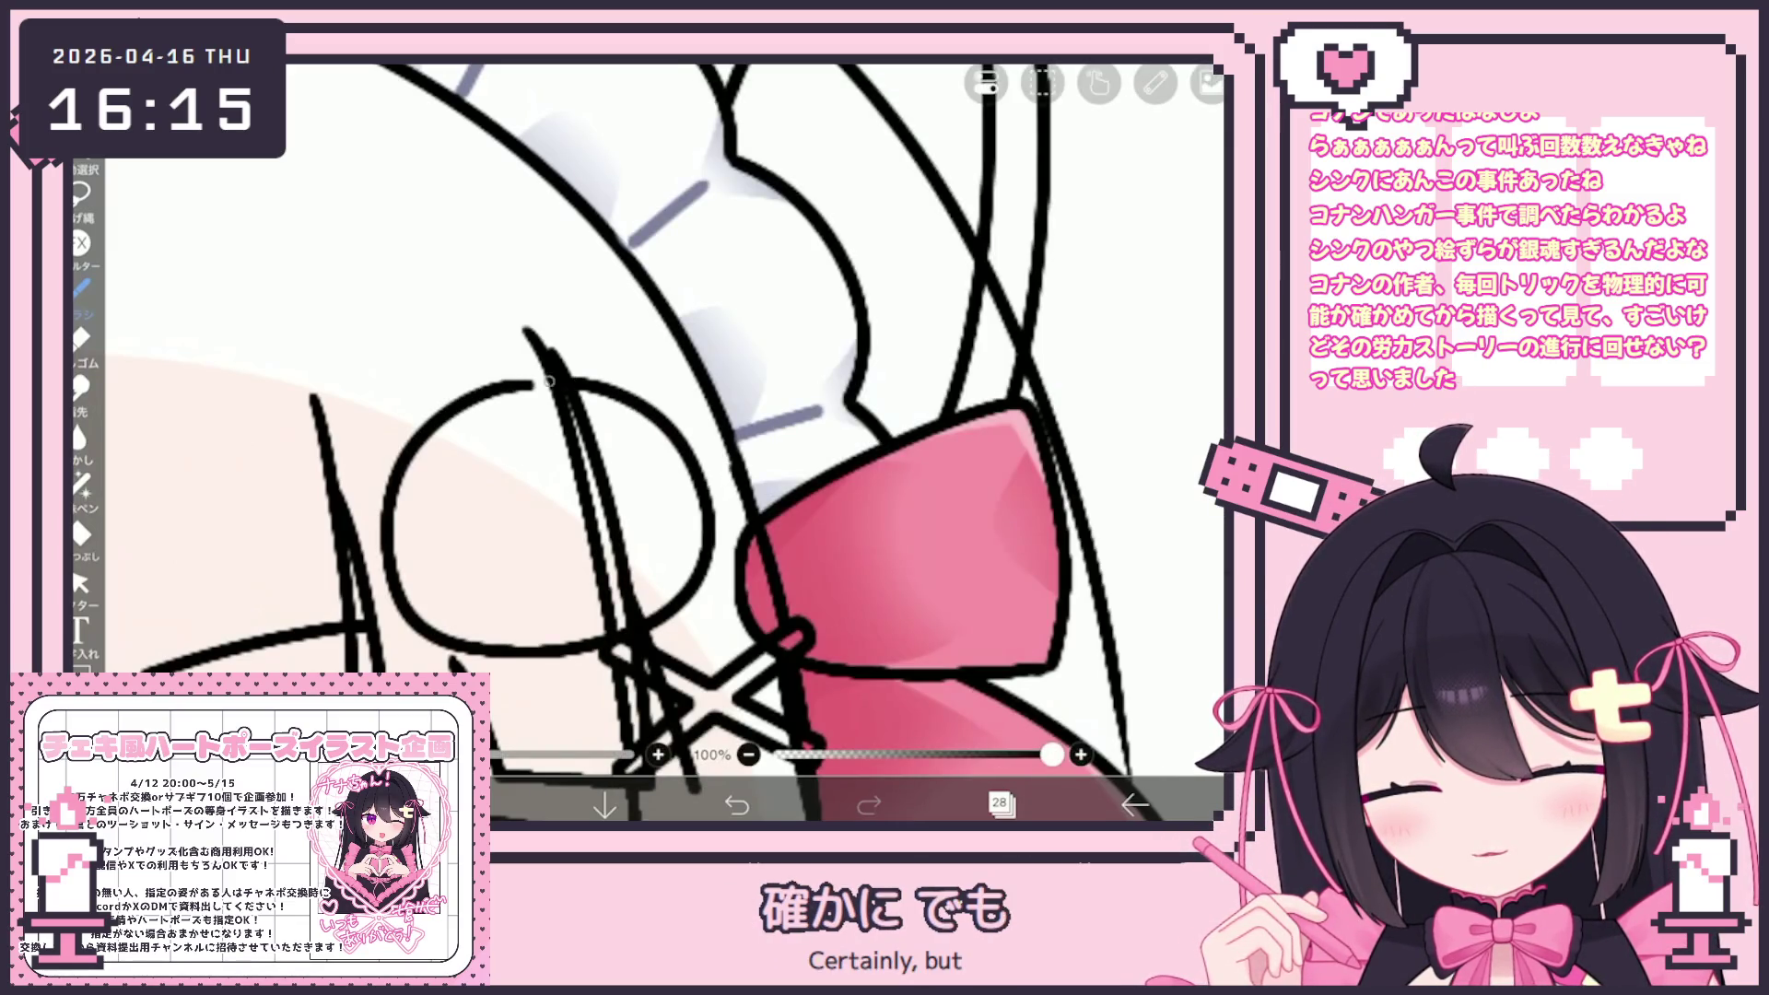
pyautogui.scroll(1, 530, 461)
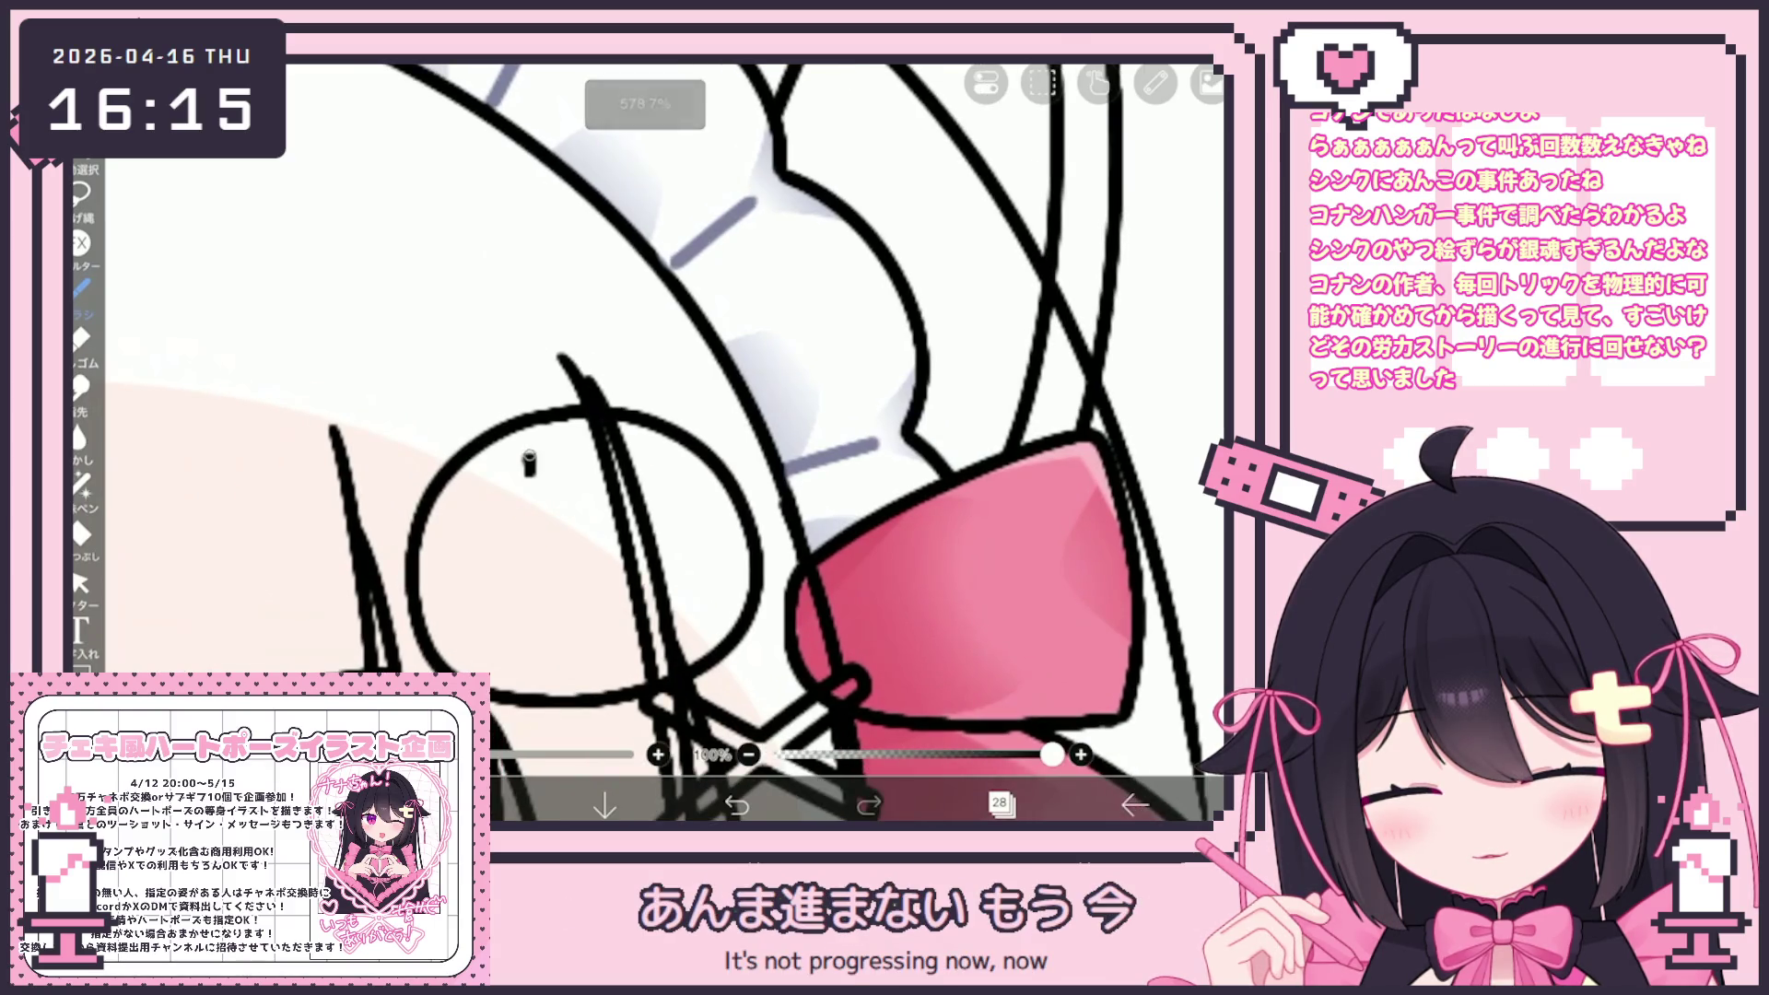
pyautogui.moveTo(530, 465); pyautogui.dragTo(489, 376)
pyautogui.hotkey('ctrl', 'z')
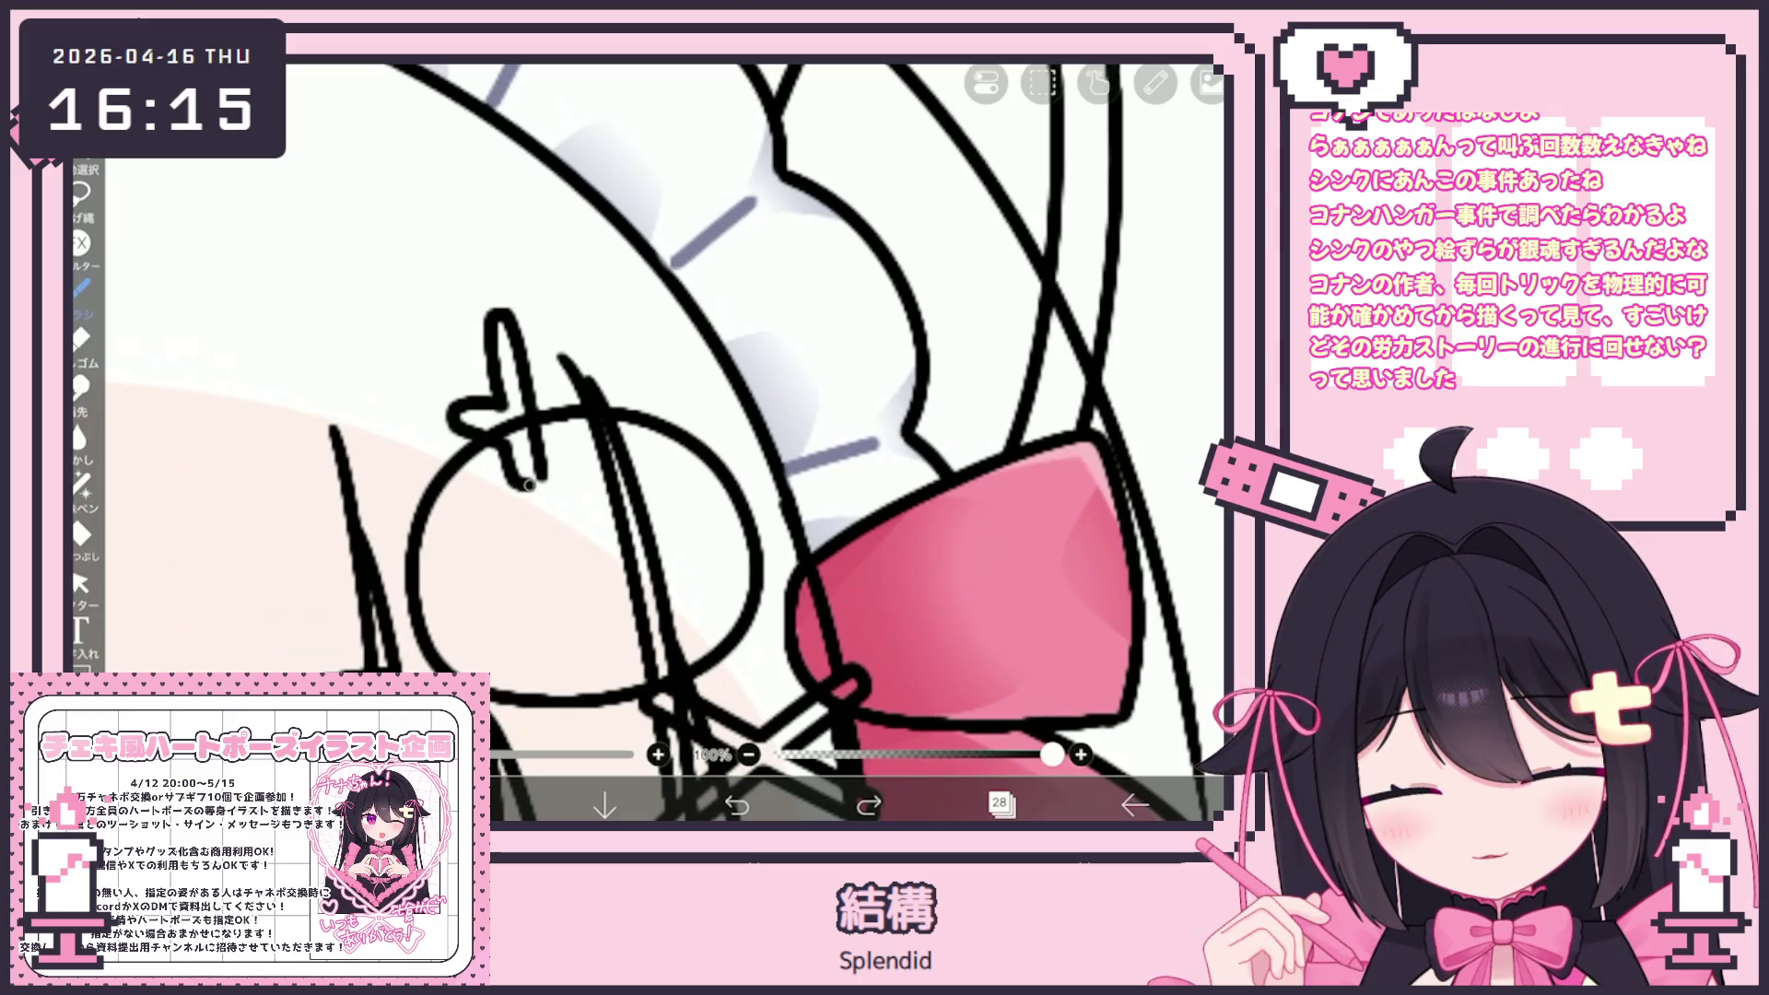
# Select the cross-shaped stroke on the circle and copy it
pyautogui.click(81, 583)
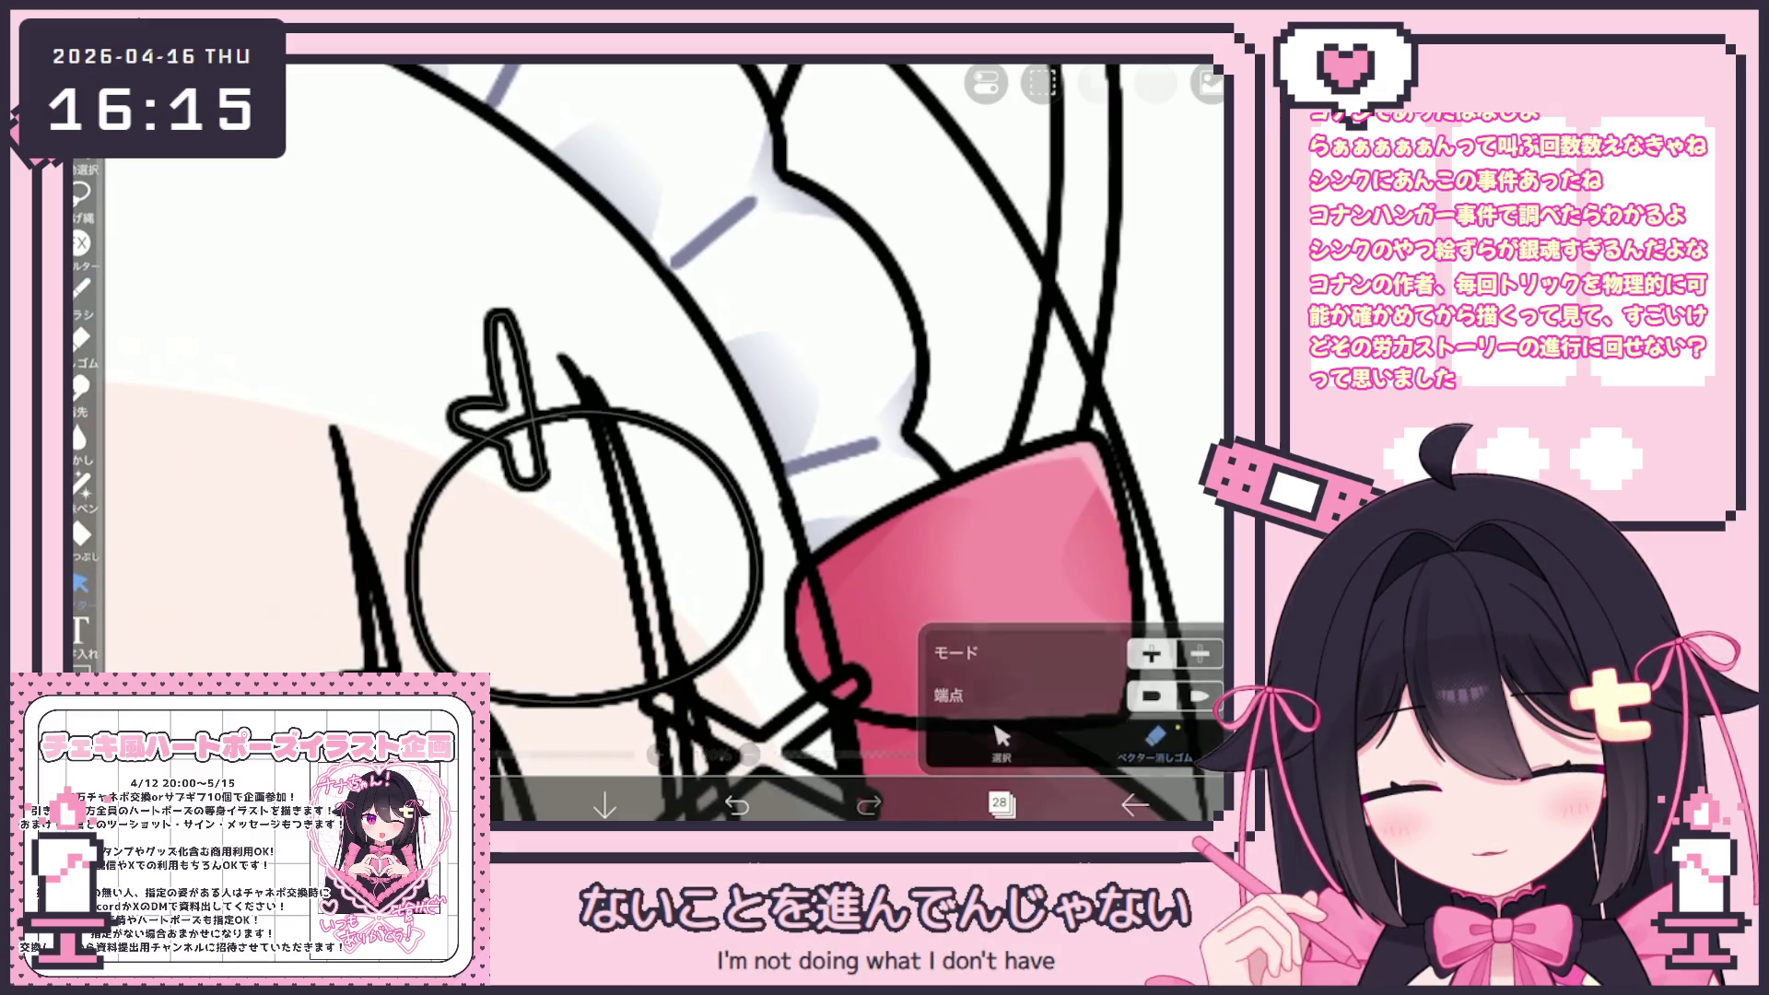
pyautogui.click(1001, 738)
pyautogui.click(502, 397)
pyautogui.click(1040, 82)
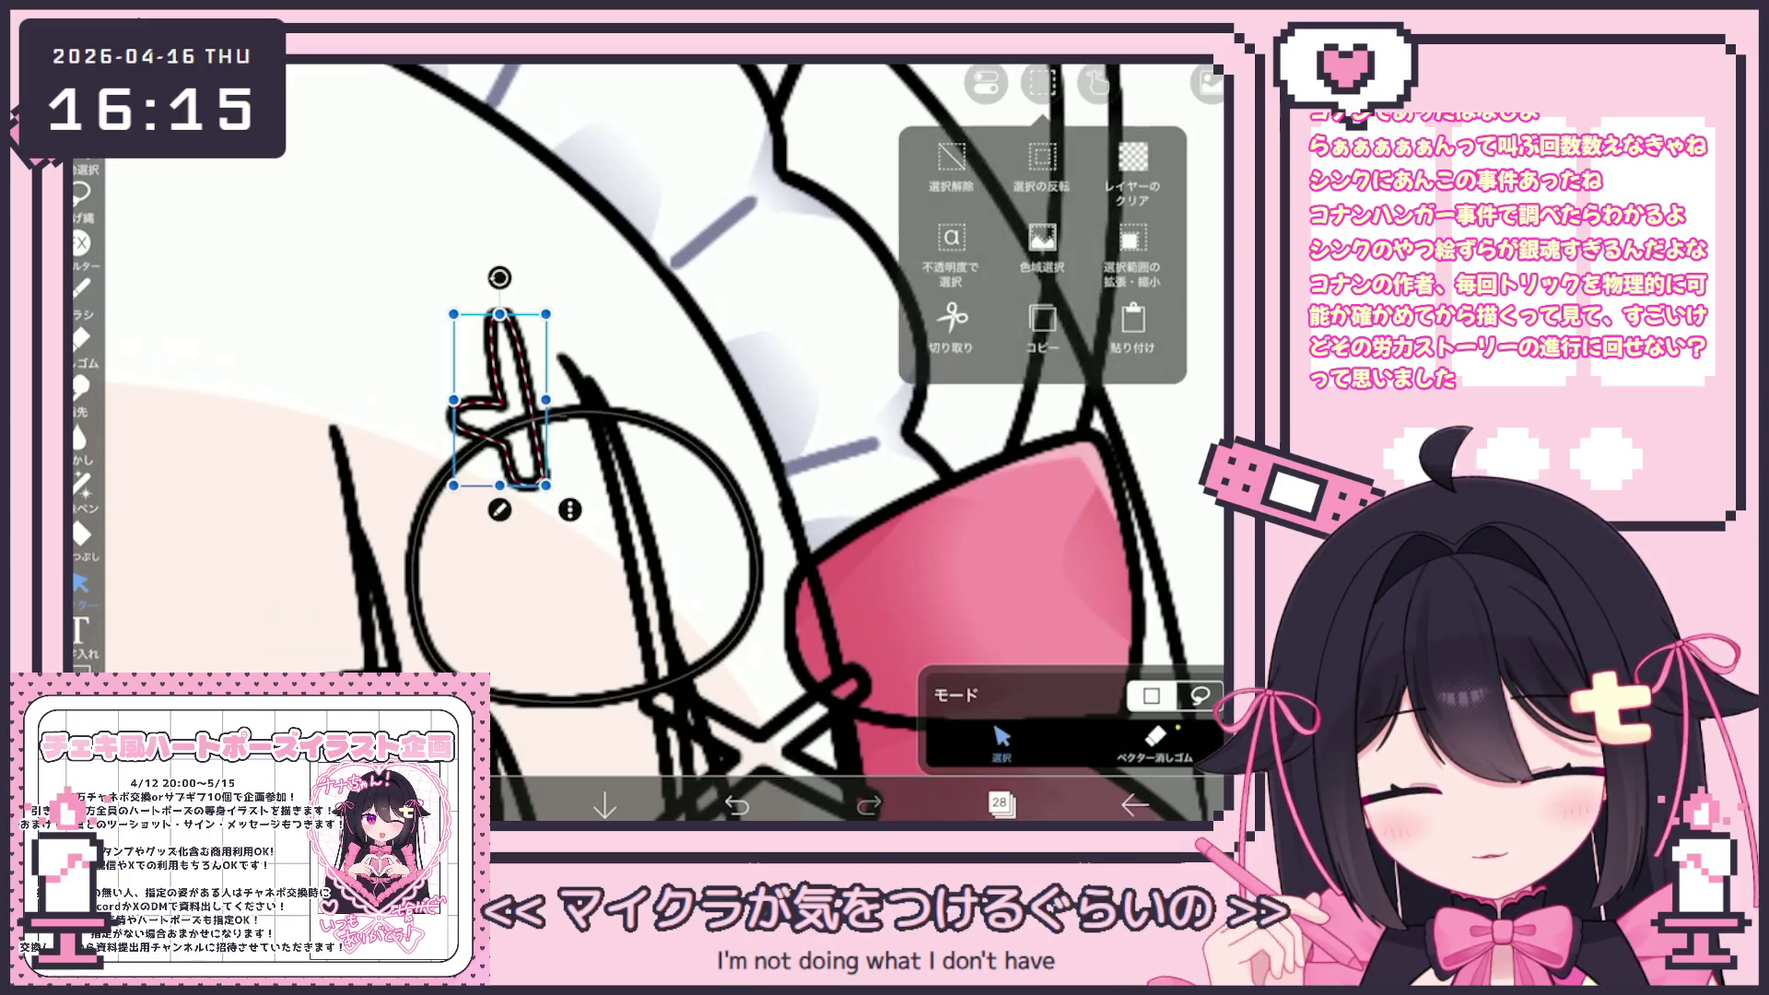
pyautogui.click(1042, 323)
# Paste the cross onto new layer 29, shift it right and tilt it counter-clockwise
pyautogui.click(1000, 805)
pyautogui.click(671, 749)
pyautogui.click(700, 689)
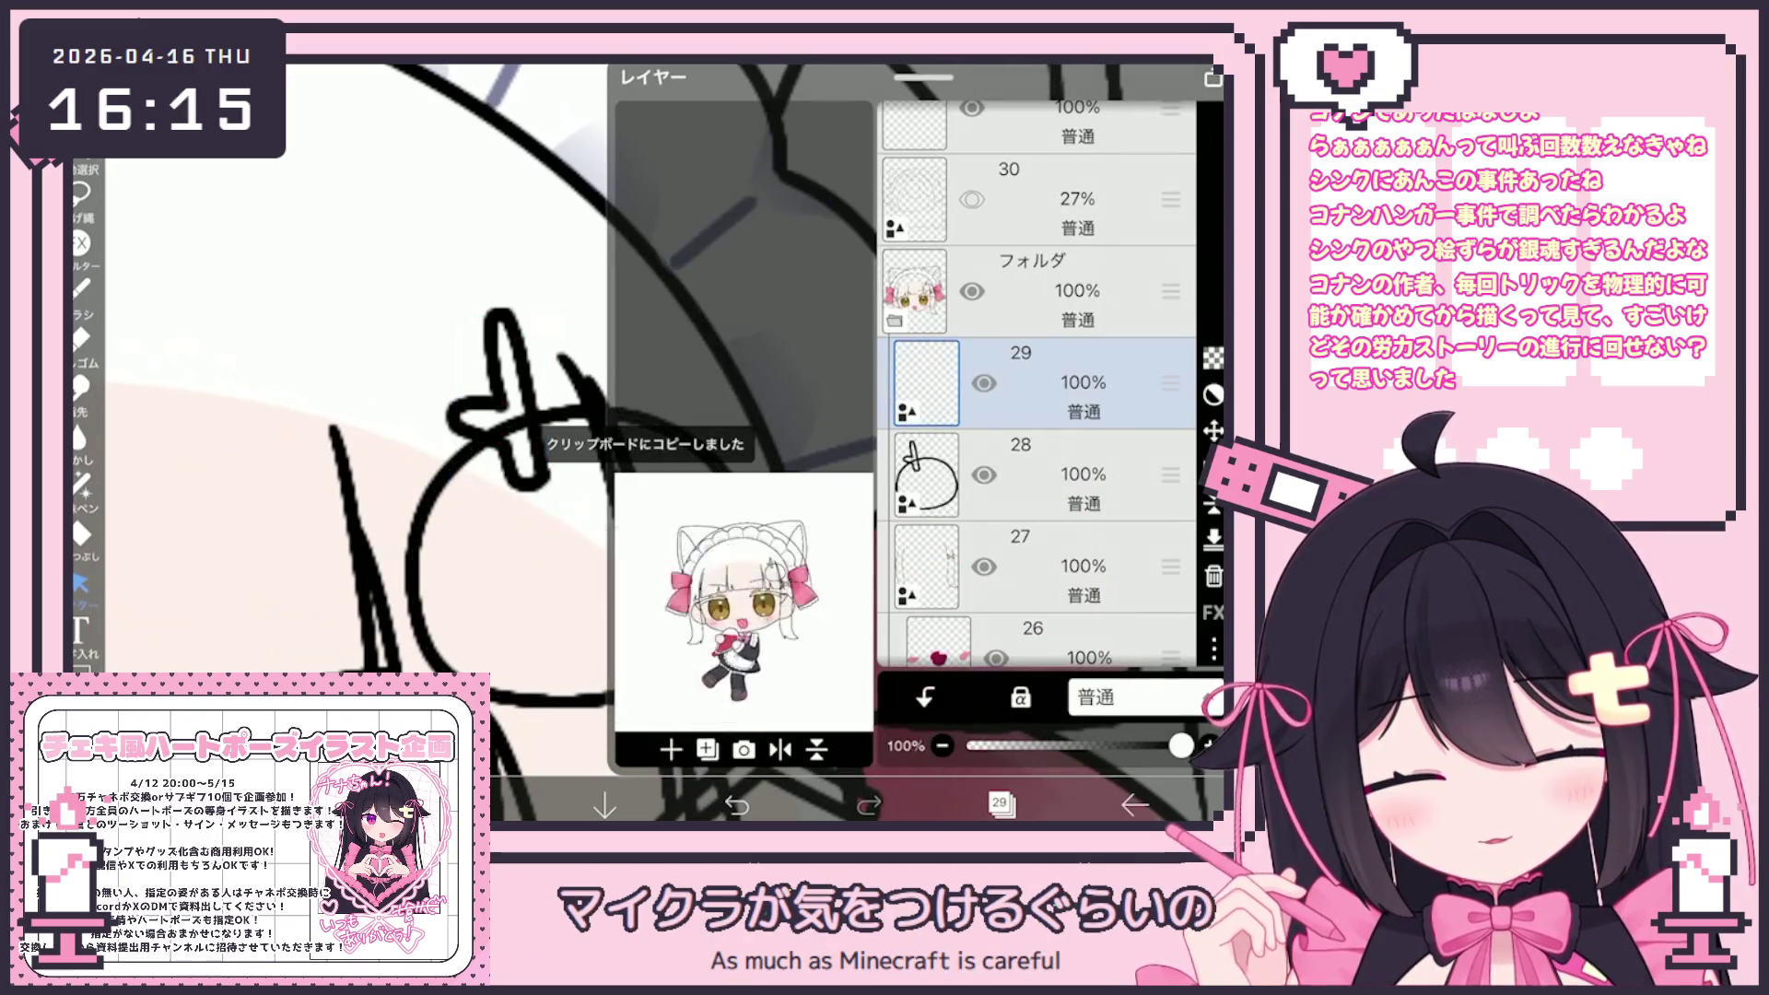
pyautogui.click(1000, 805)
pyautogui.click(1040, 83)
pyautogui.click(1115, 322)
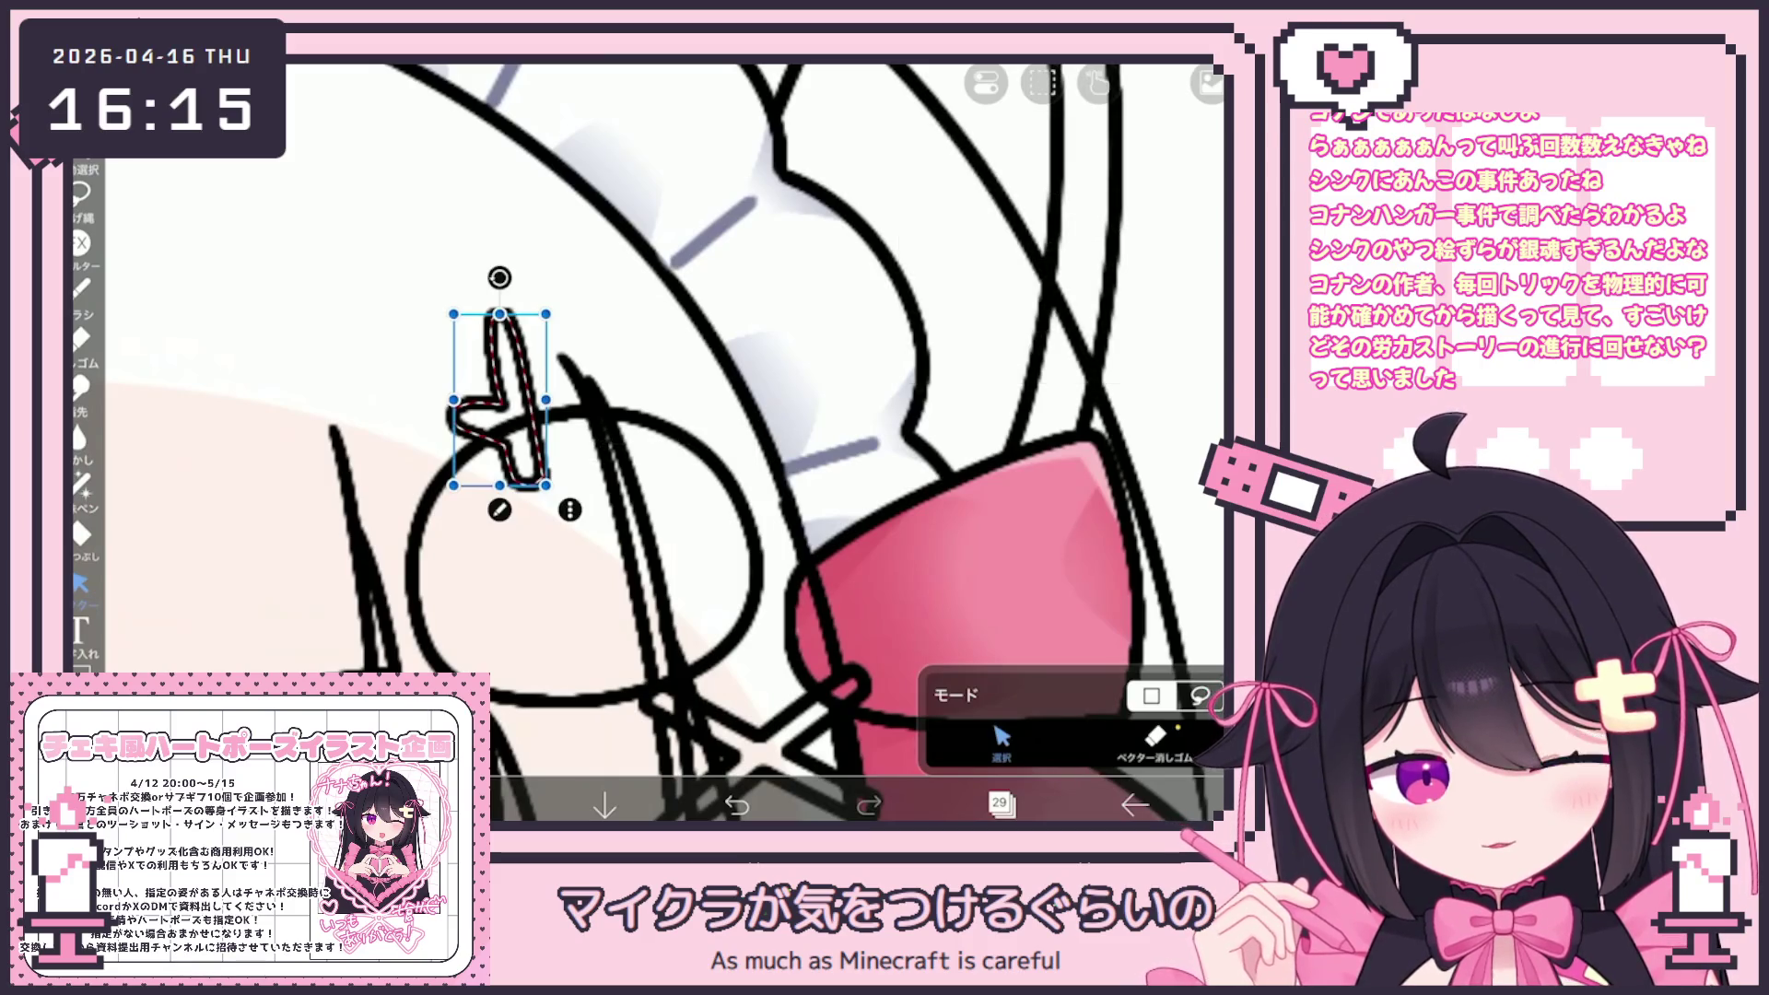
pyautogui.moveTo(571, 400); pyautogui.dragTo(626, 398)
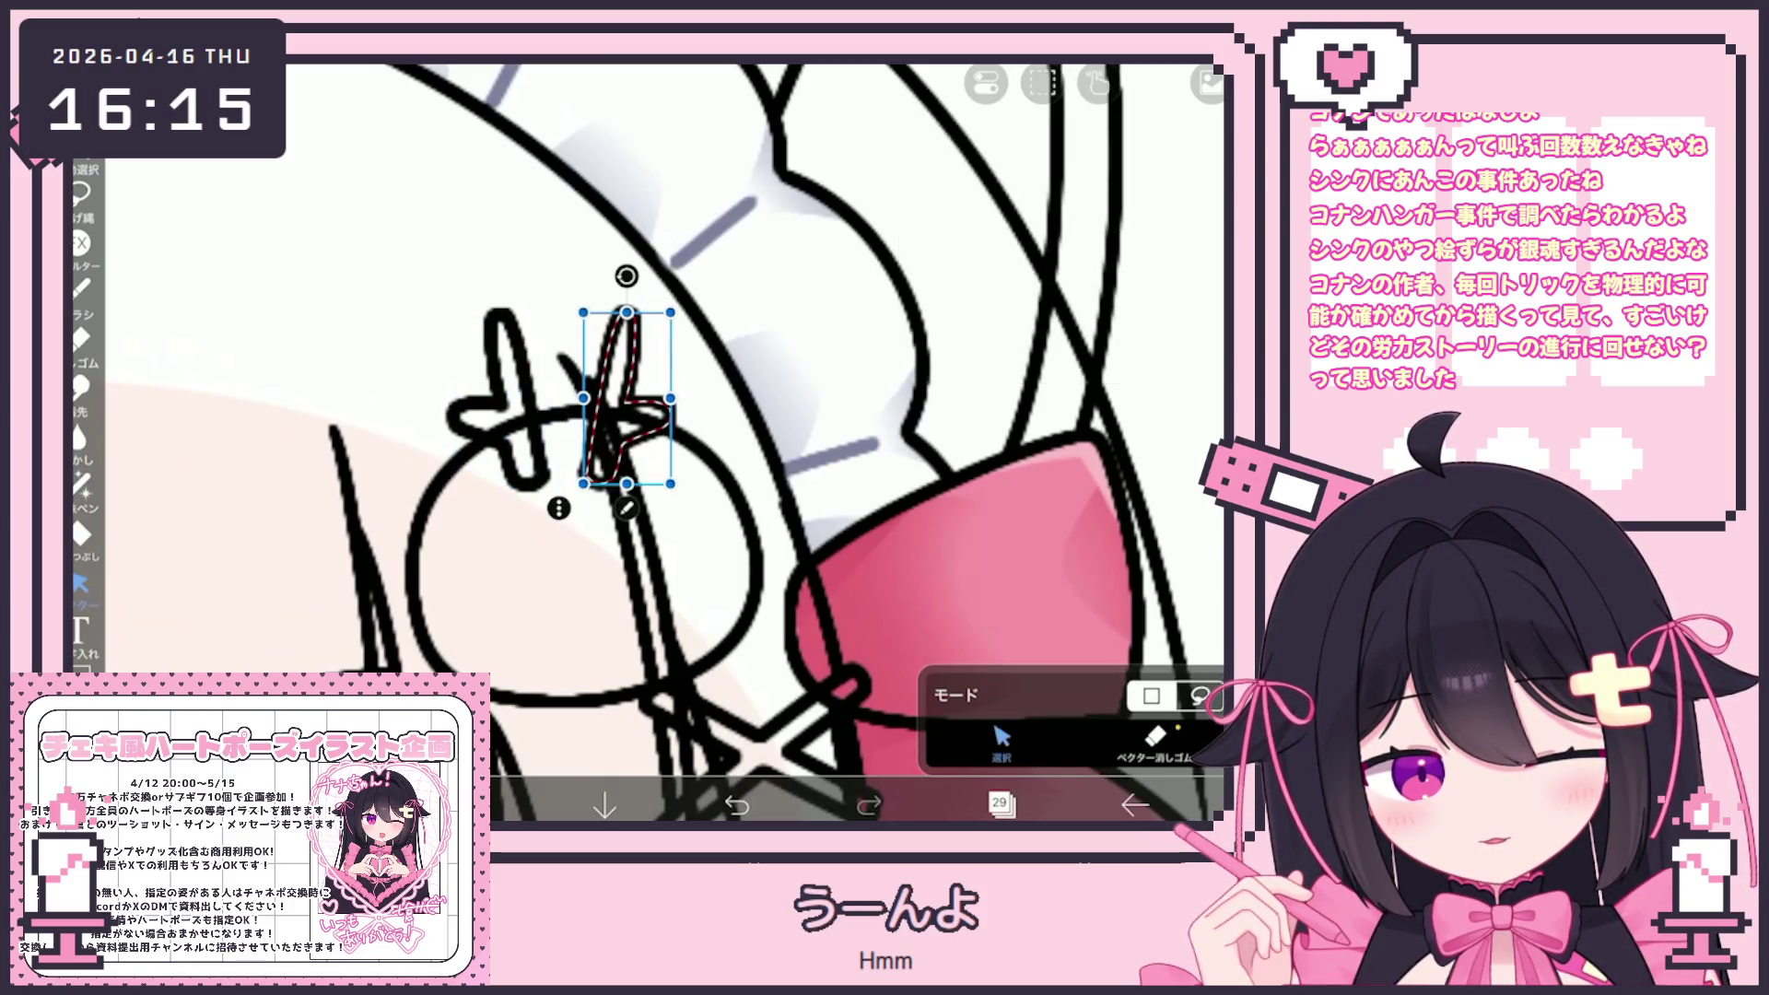
pyautogui.moveTo(626, 276); pyautogui.dragTo(590, 271)
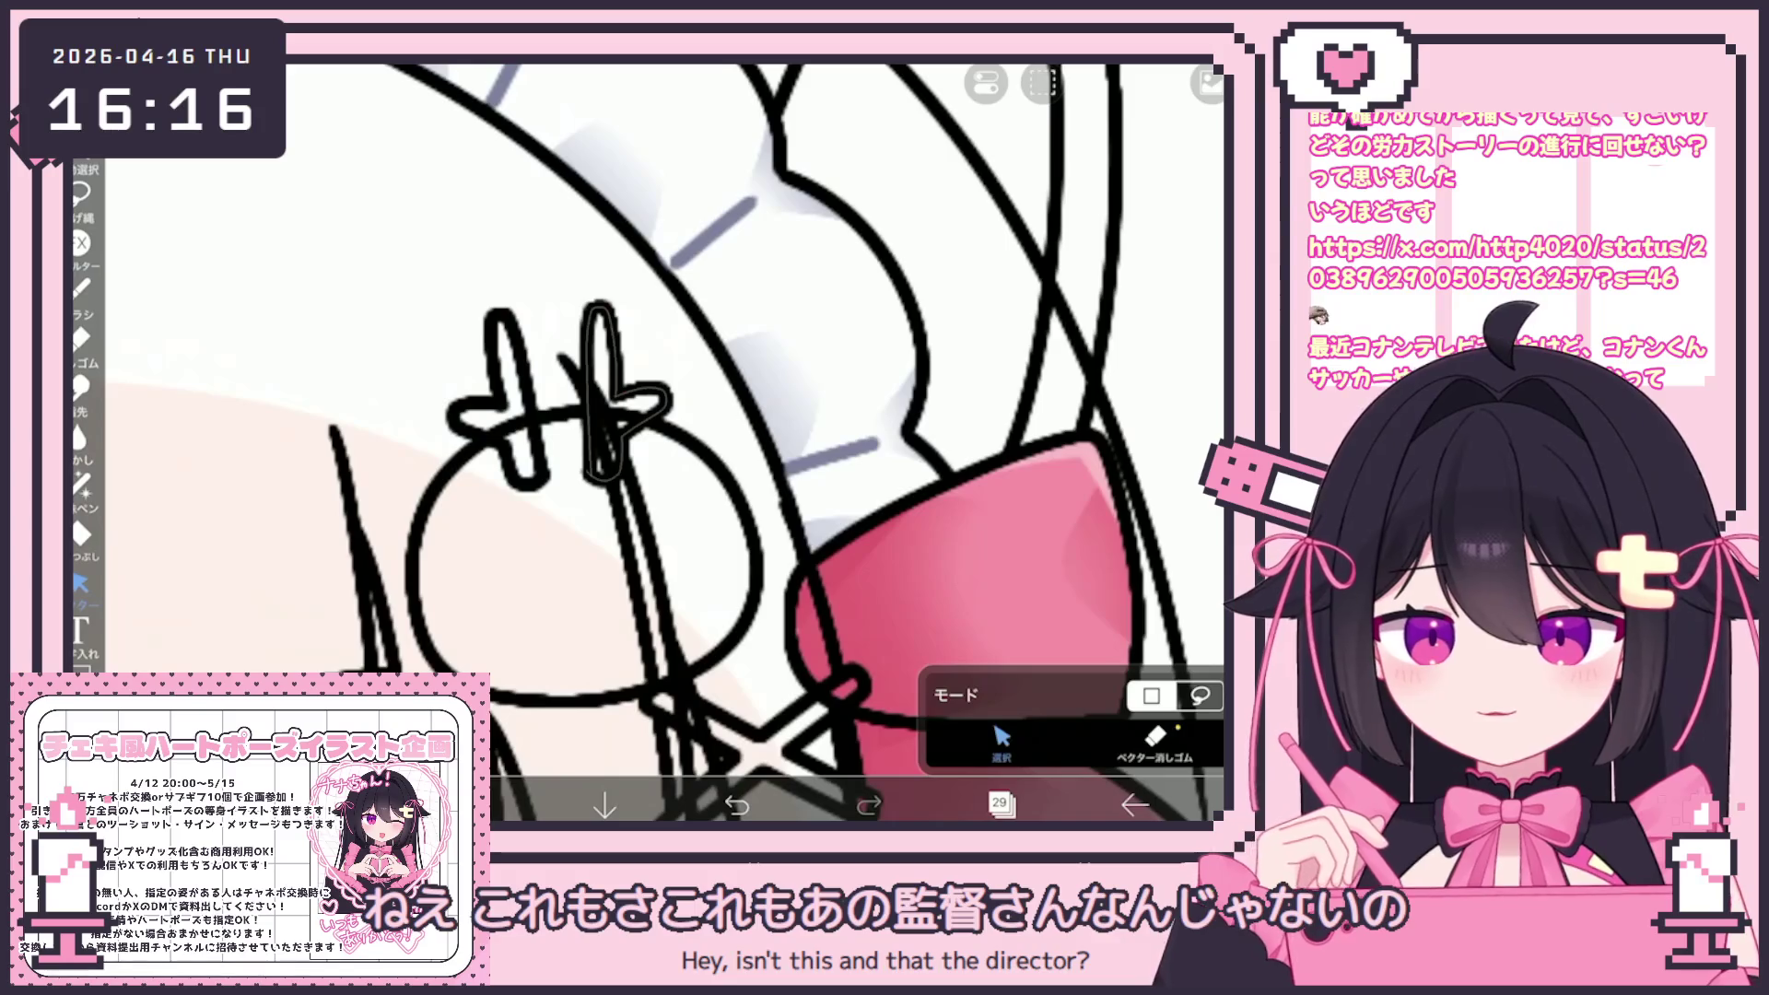
# On layer 28, draw ear loops on the left of the small round head, undoing a stray arc
pyautogui.click(999, 803)
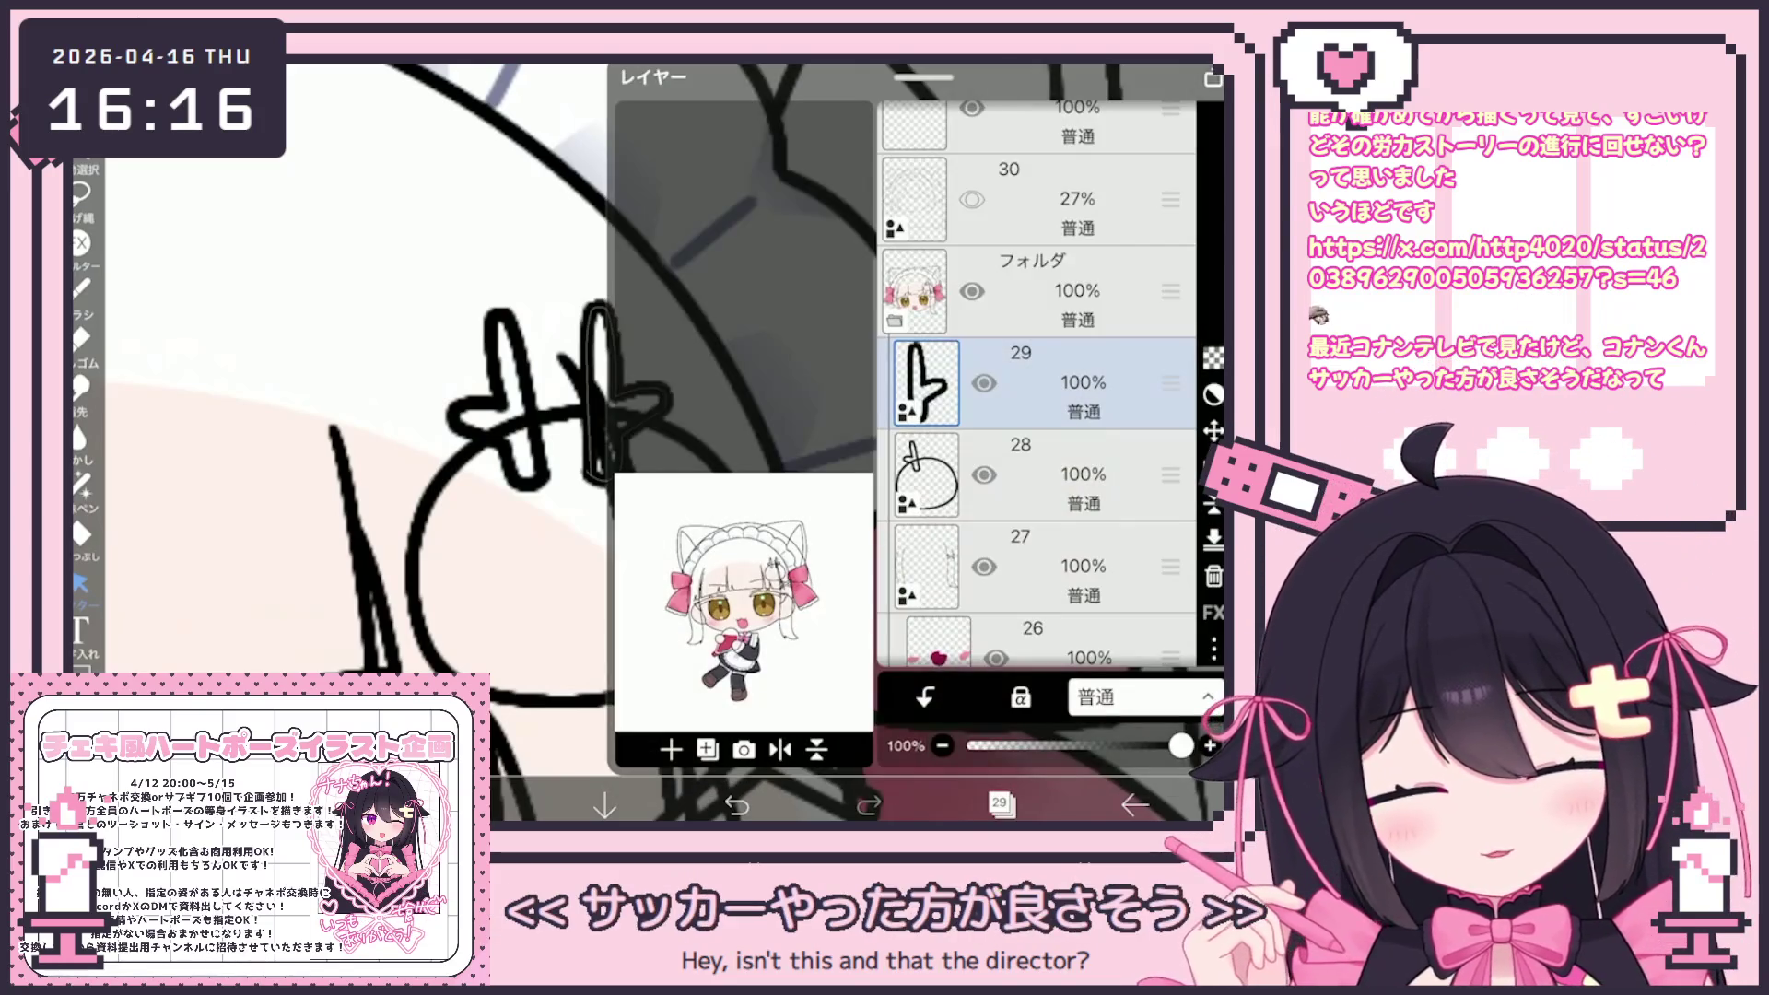
pyautogui.click(1060, 475)
pyautogui.click(999, 804)
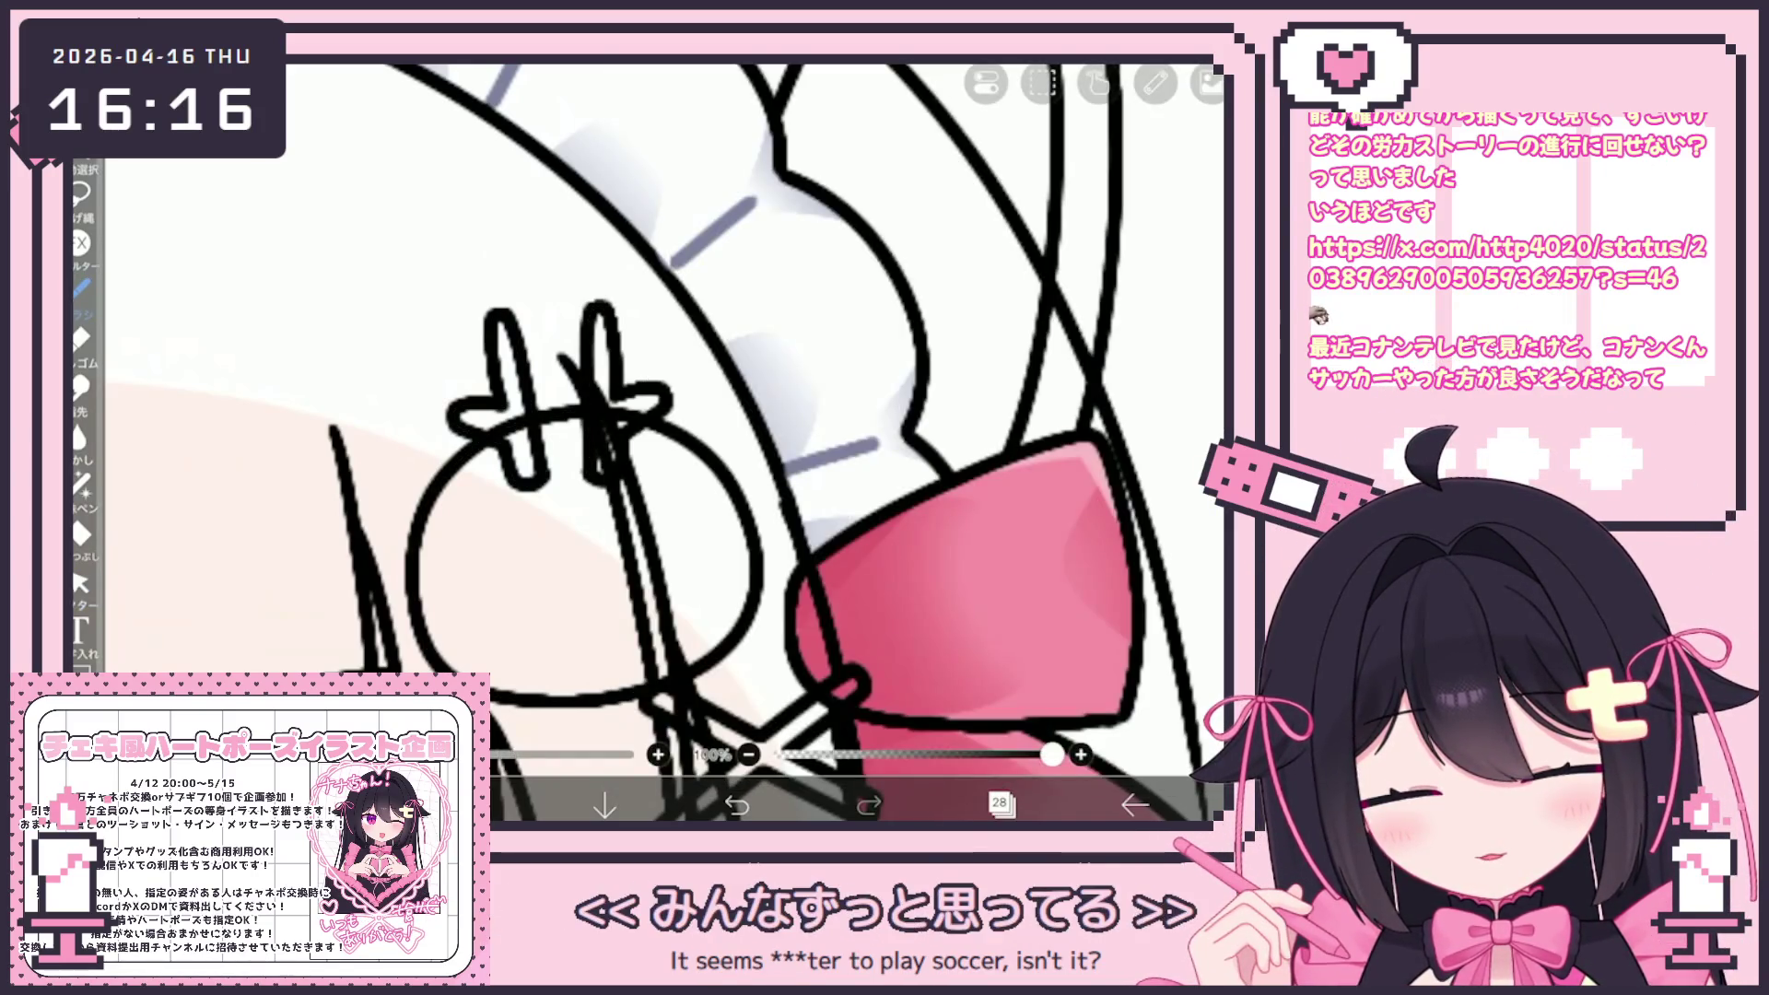
pyautogui.scroll(1, 295, 458)
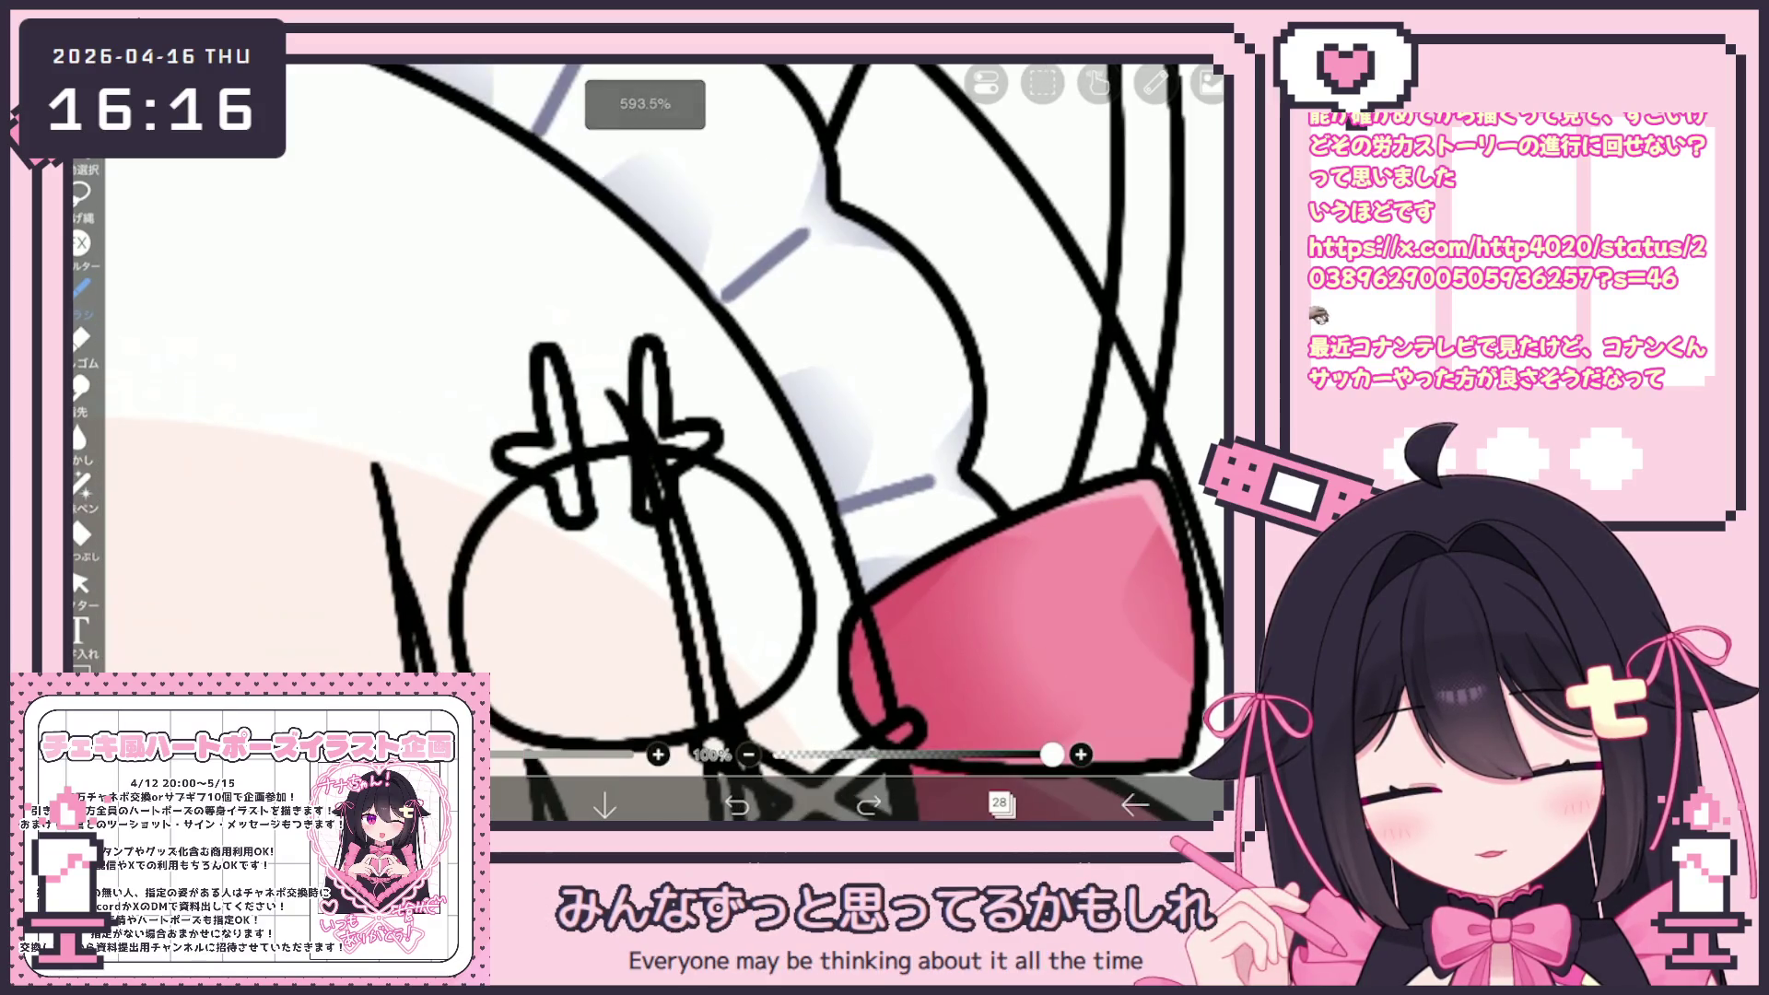
pyautogui.moveTo(498, 451); pyautogui.dragTo(456, 564)
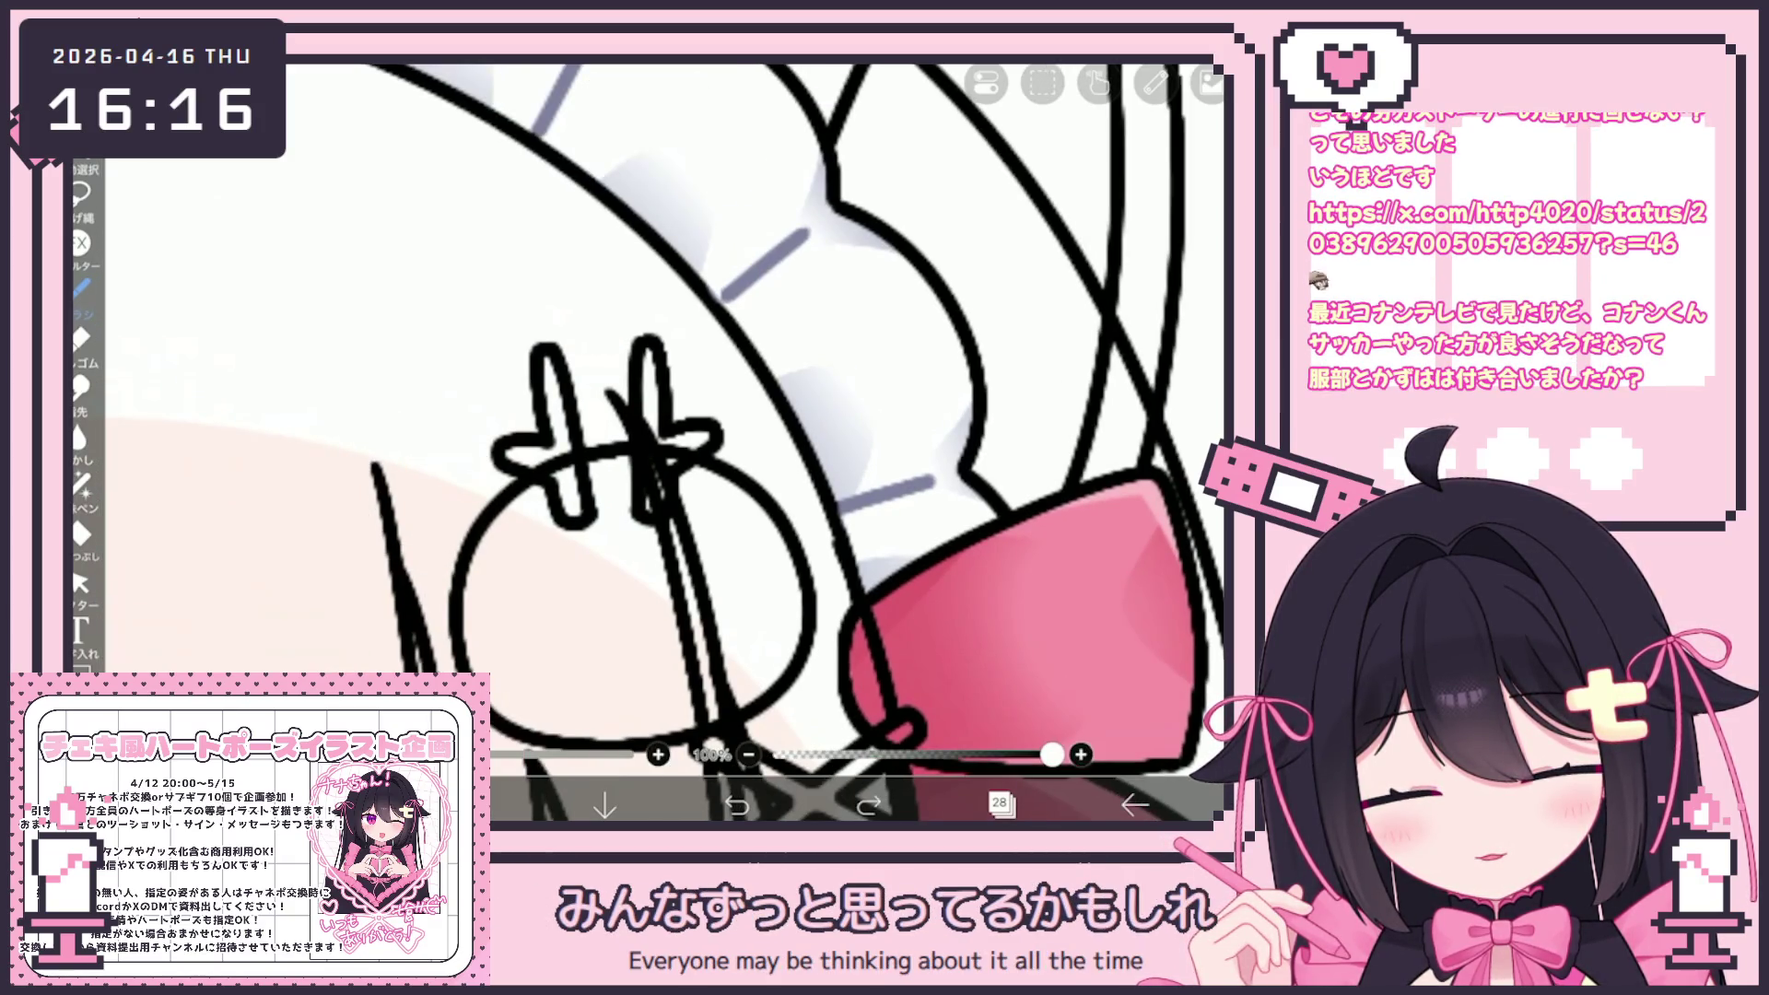
pyautogui.moveTo(456, 452); pyautogui.dragTo(406, 553)
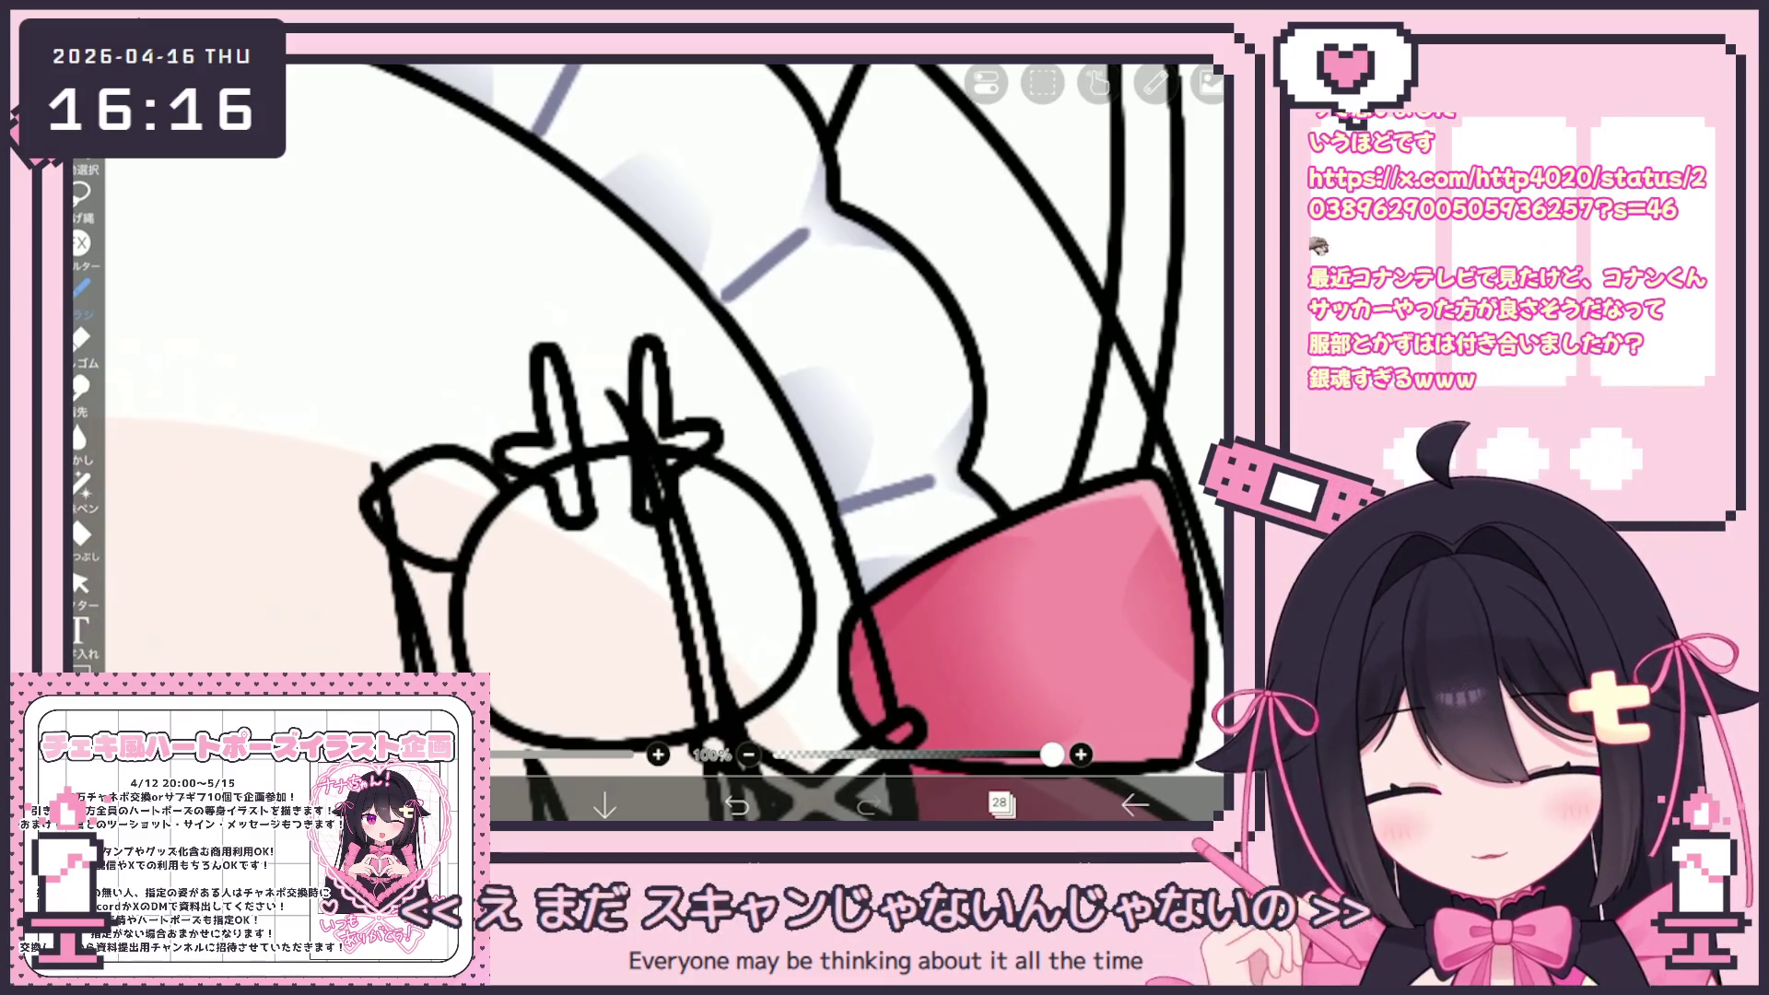
pyautogui.moveTo(725, 450); pyautogui.dragTo(858, 411)
pyautogui.hotkey('ctrl', 'z')
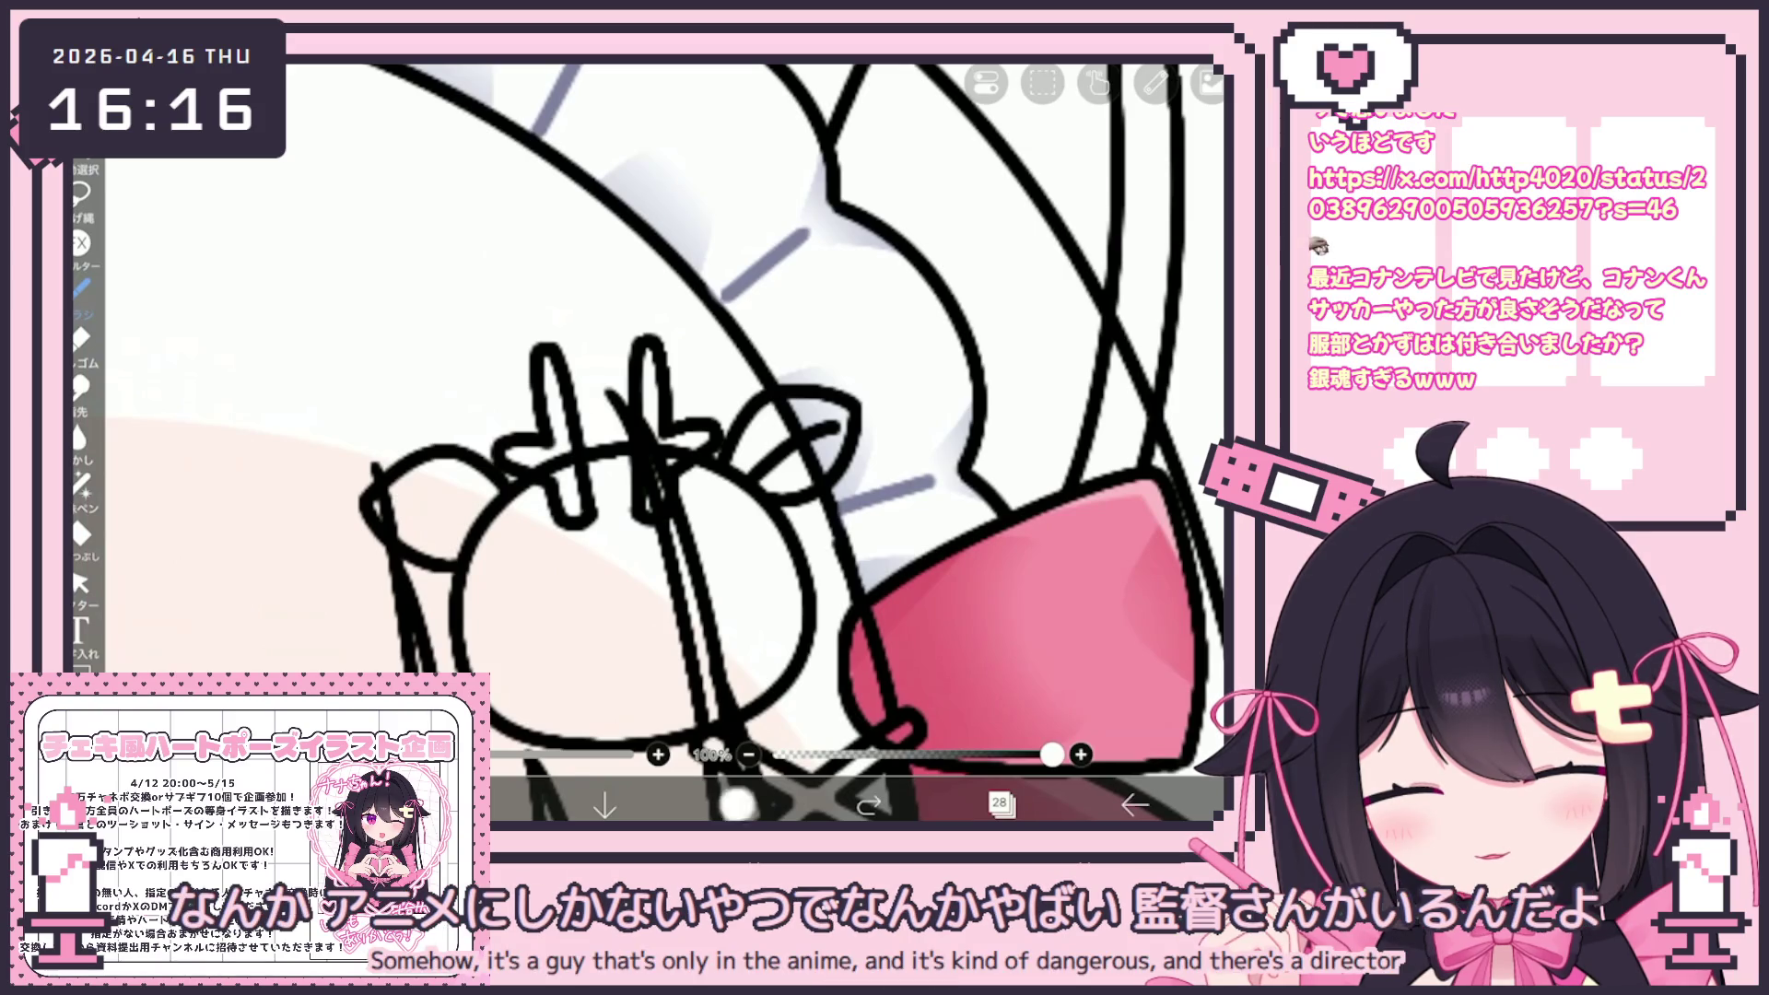
# Add short outline strokes around the small head and rotate the canvas to a comfortable angle
pyautogui.moveTo(742, 487); pyautogui.dragTo(793, 434)
pyautogui.scroll(3, 646, 442)
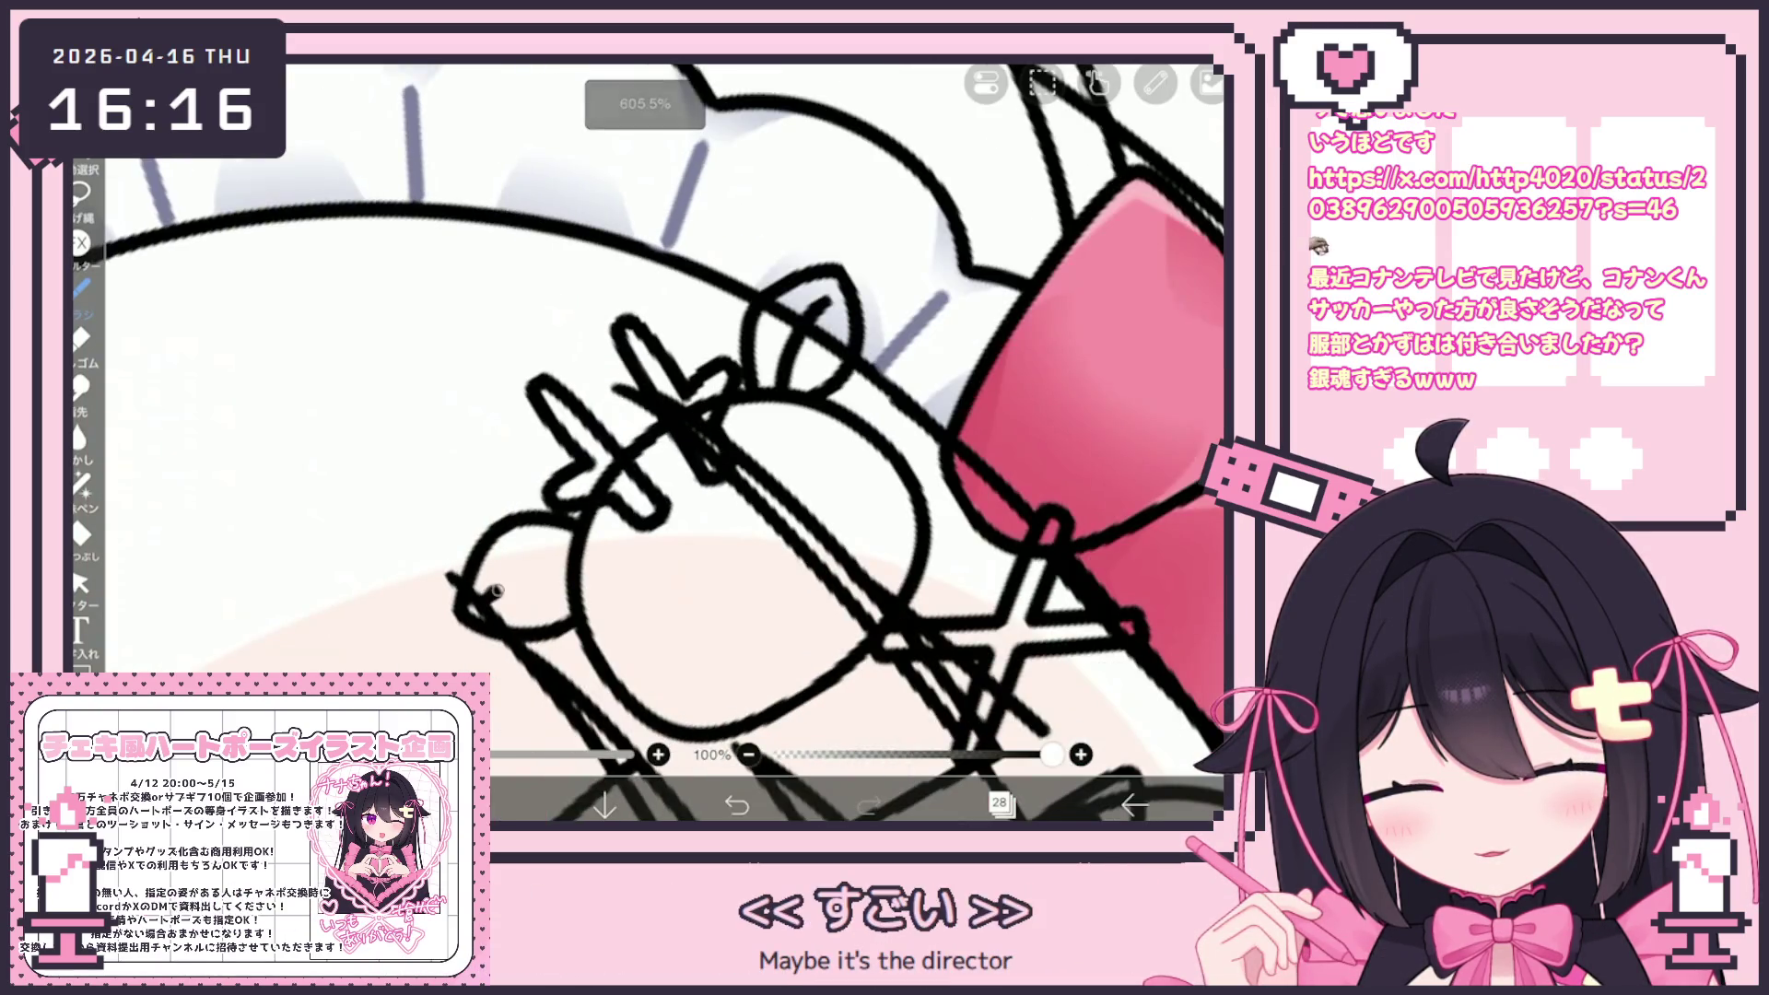
pyautogui.moveTo(496, 590); pyautogui.dragTo(576, 564)
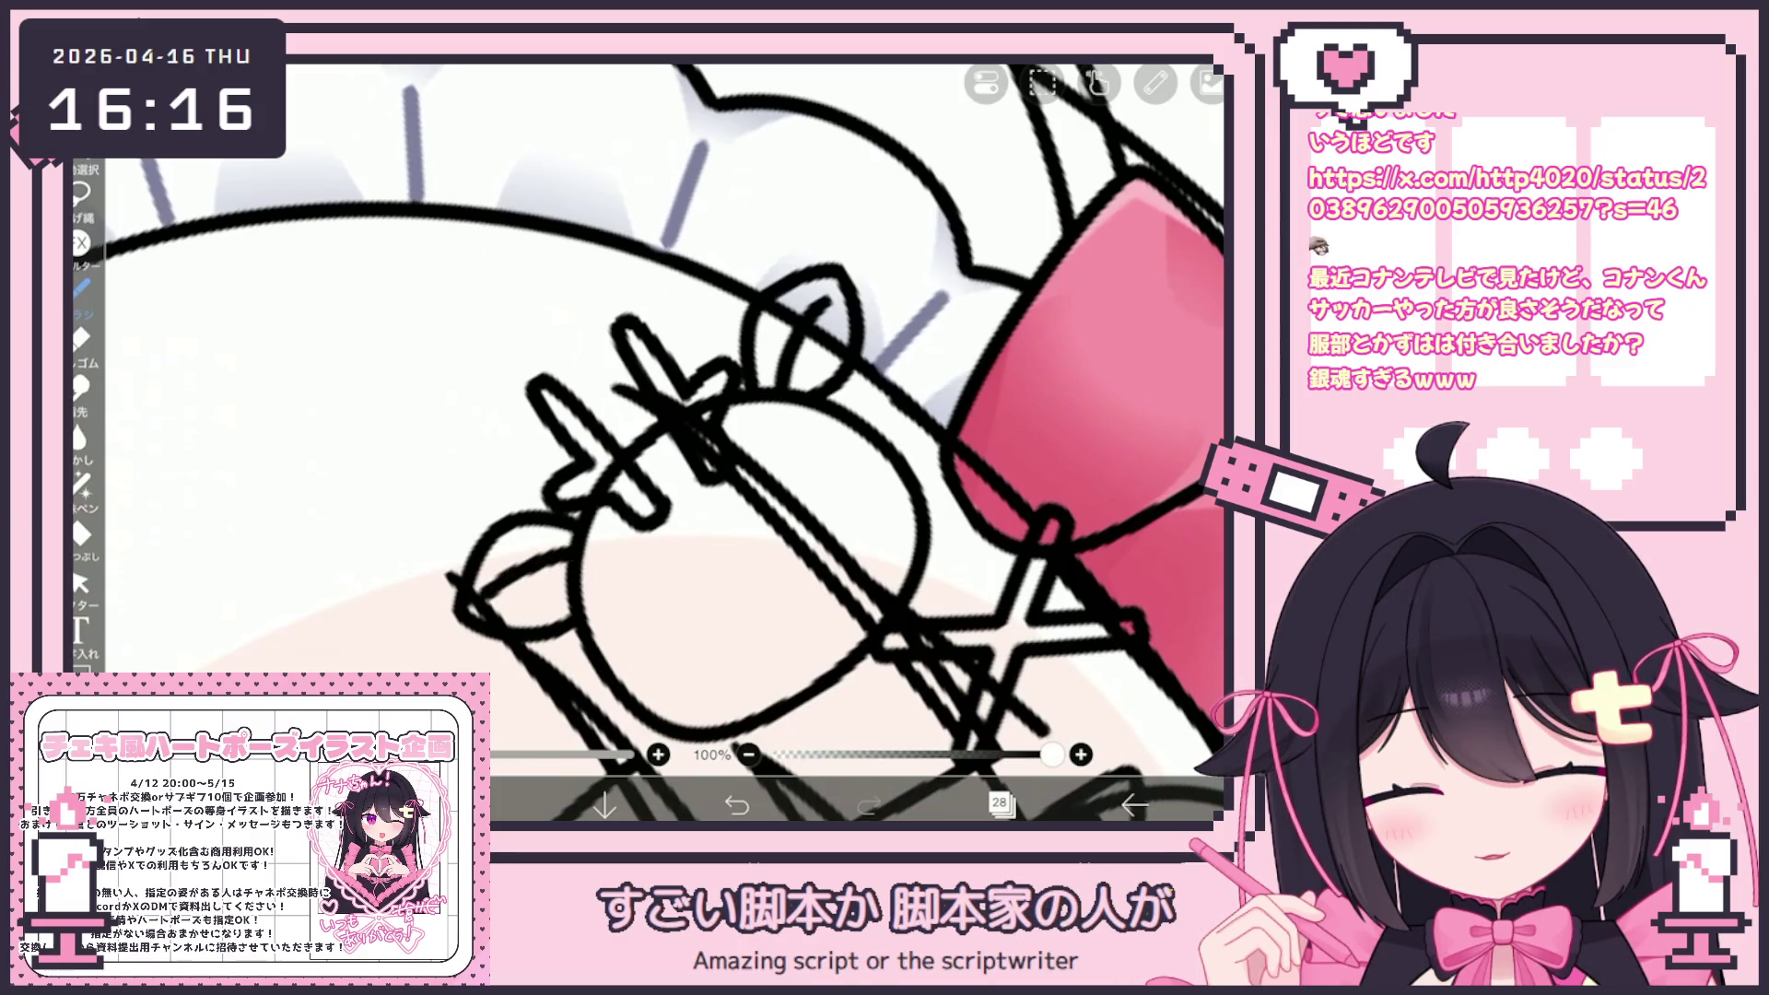
pyautogui.moveTo(747, 534); pyautogui.dragTo(756, 434)
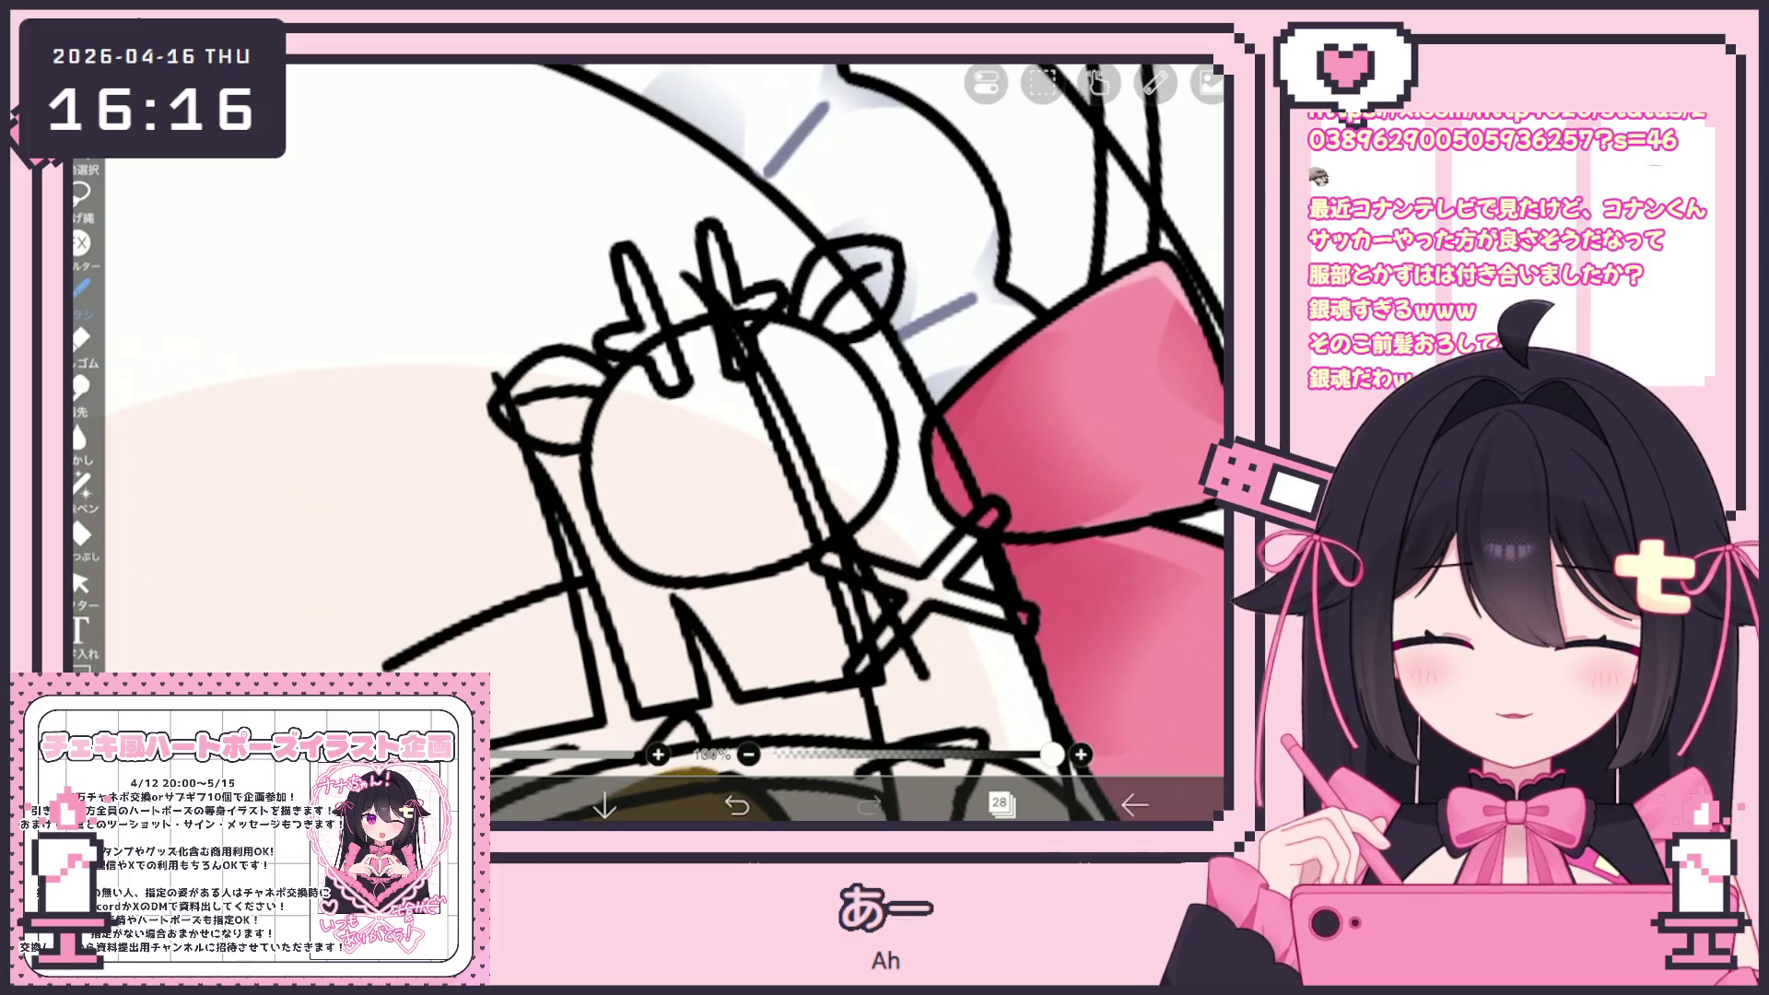
pyautogui.scroll(3, 663, 443)
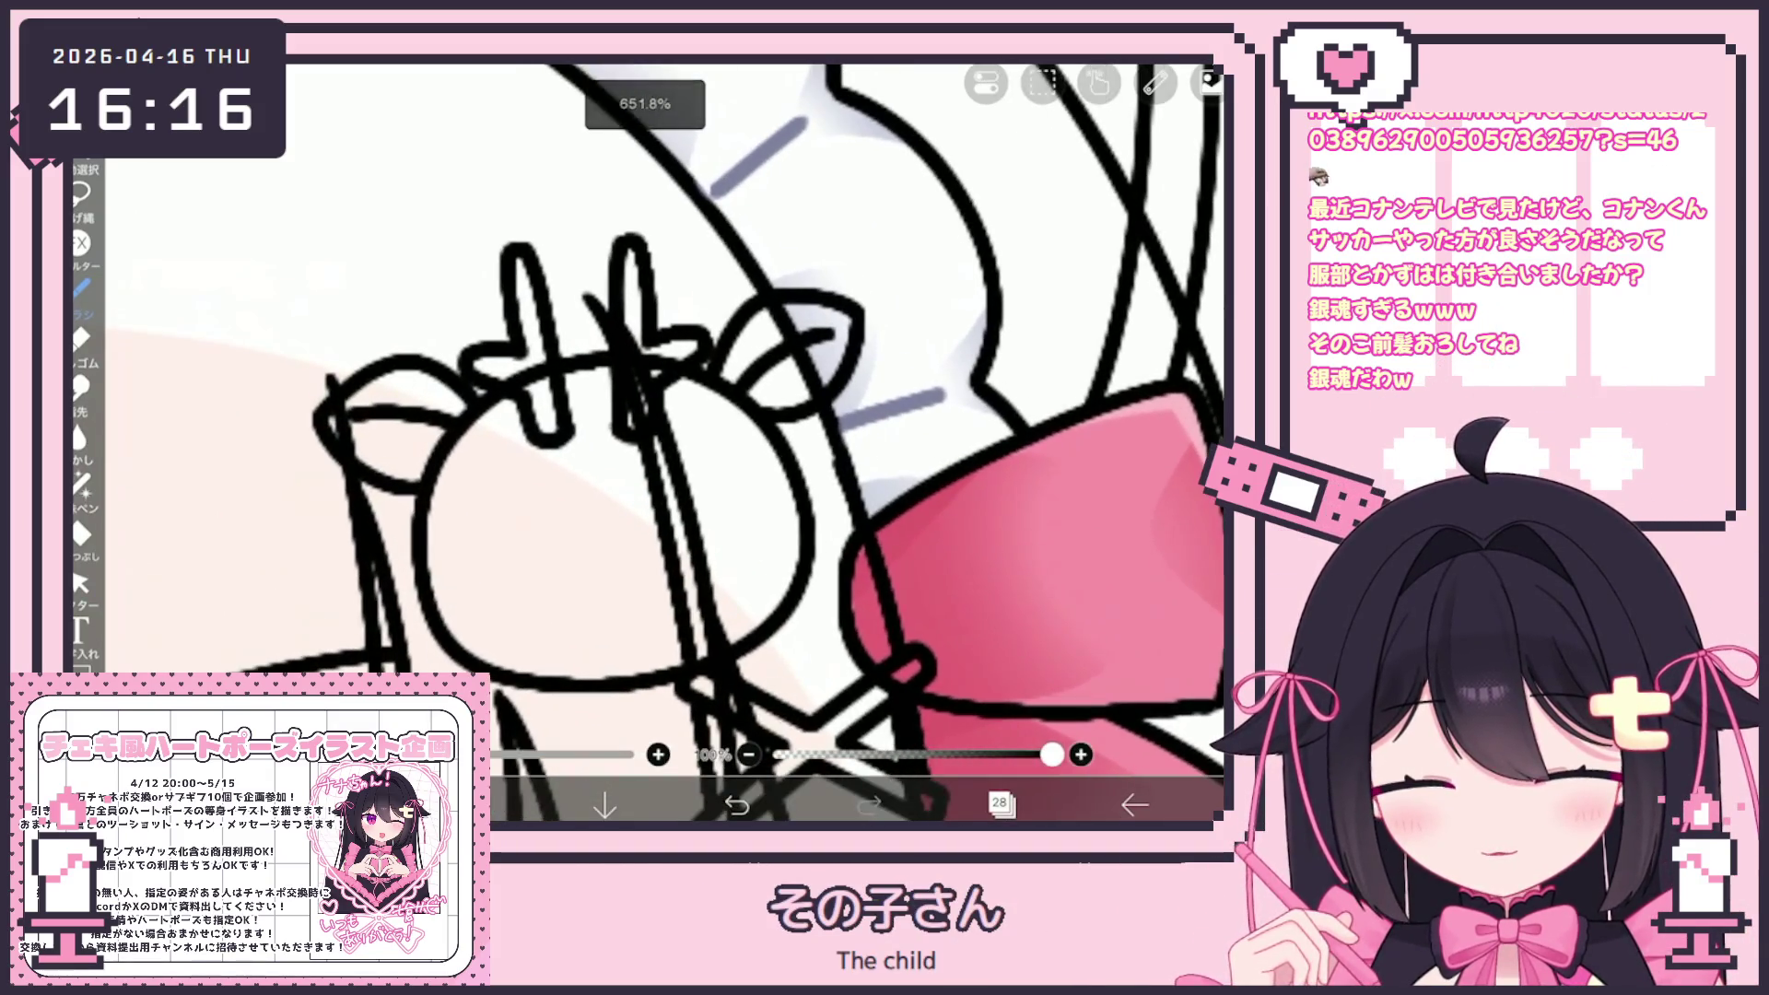
# Draw two ring-shaped eyes on the face, undoing the misdrawn attempts
pyautogui.moveTo(514, 506); pyautogui.dragTo(490, 513)
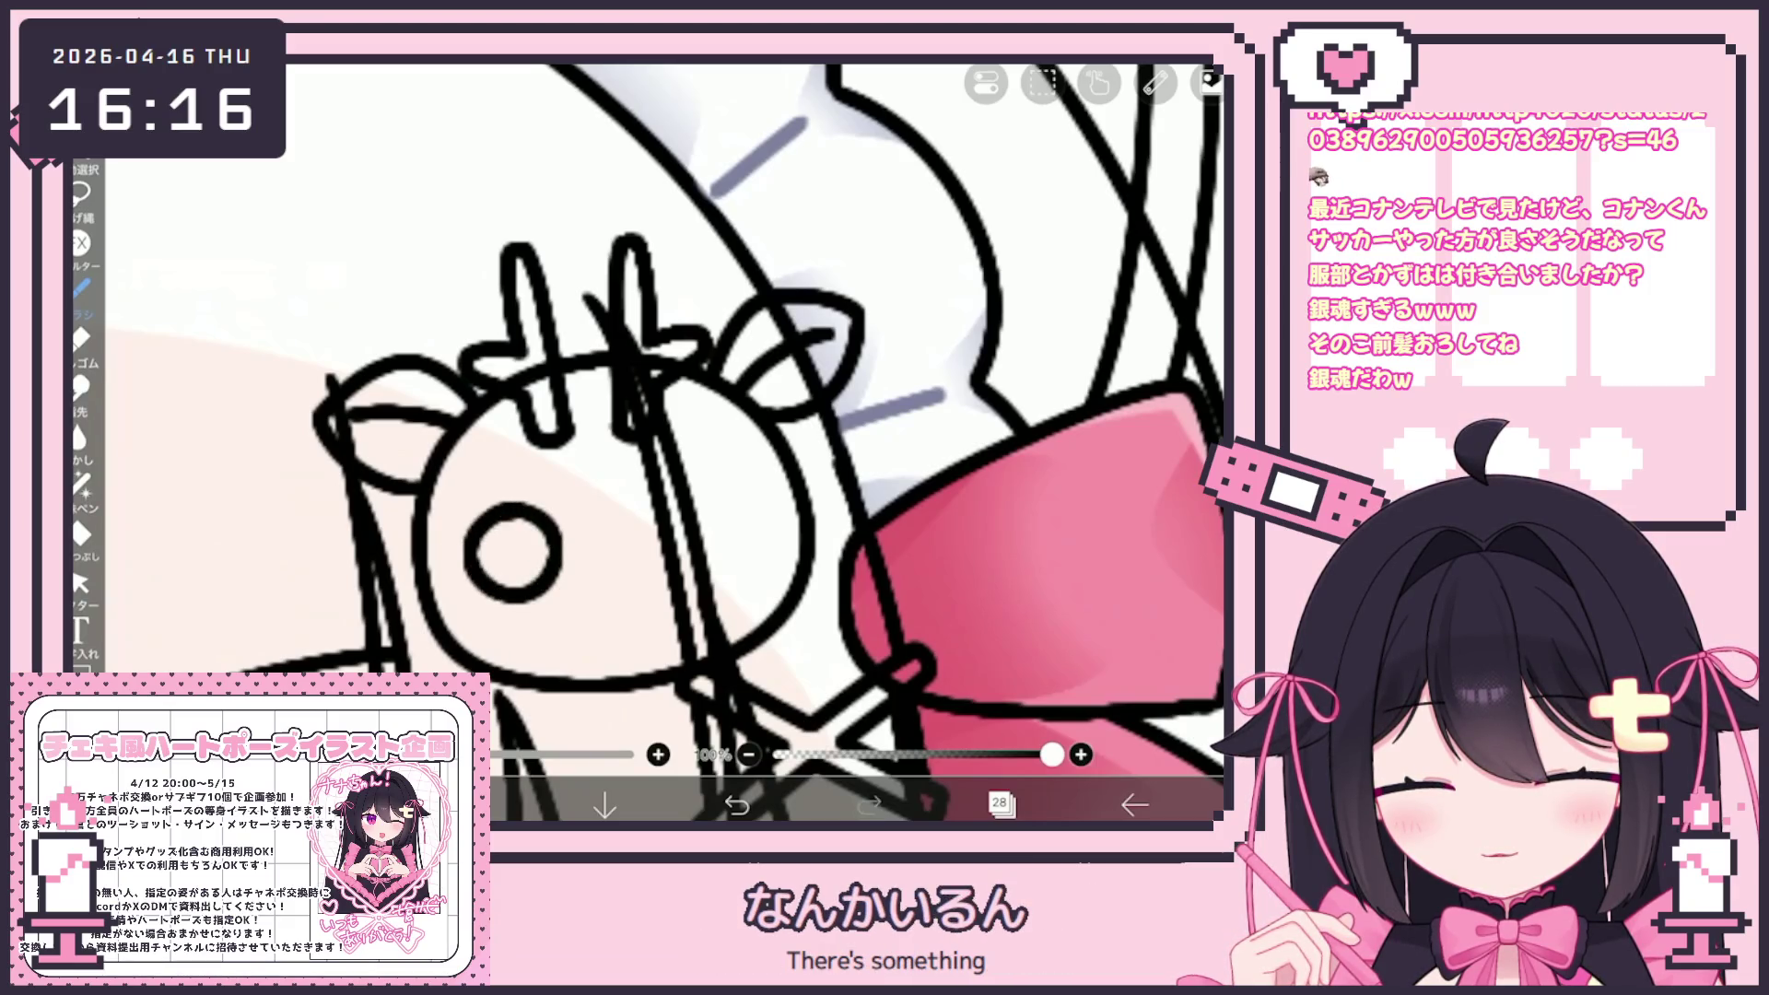
pyautogui.hotkey('ctrl', 'z')
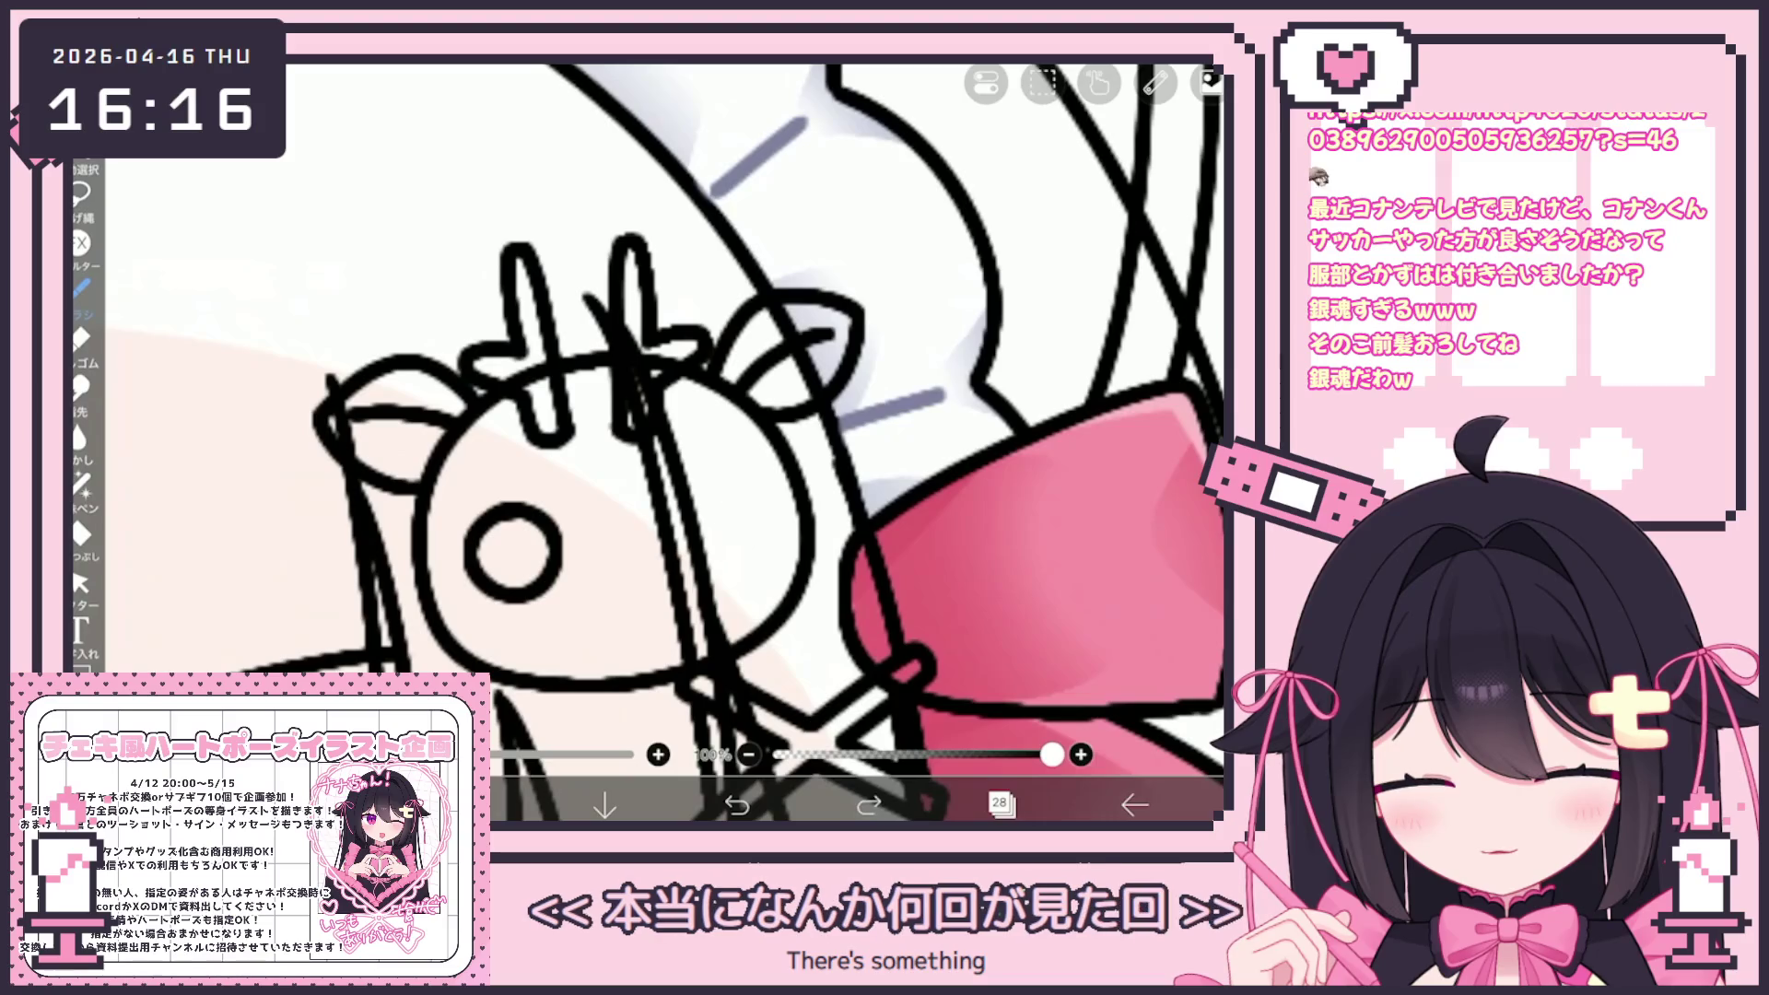
pyautogui.moveTo(677, 481)
pyautogui.mouseDown()
pyautogui.moveTo(659, 516)
pyautogui.moveTo(672, 557)
pyautogui.moveTo(728, 529)
pyautogui.moveTo(728, 572)
pyautogui.moveTo(737, 530)
pyautogui.moveTo(655, 539)
pyautogui.mouseUp()
pyautogui.hotkey('ctrl', 'z')
pyautogui.hotkey('ctrl', 'z')
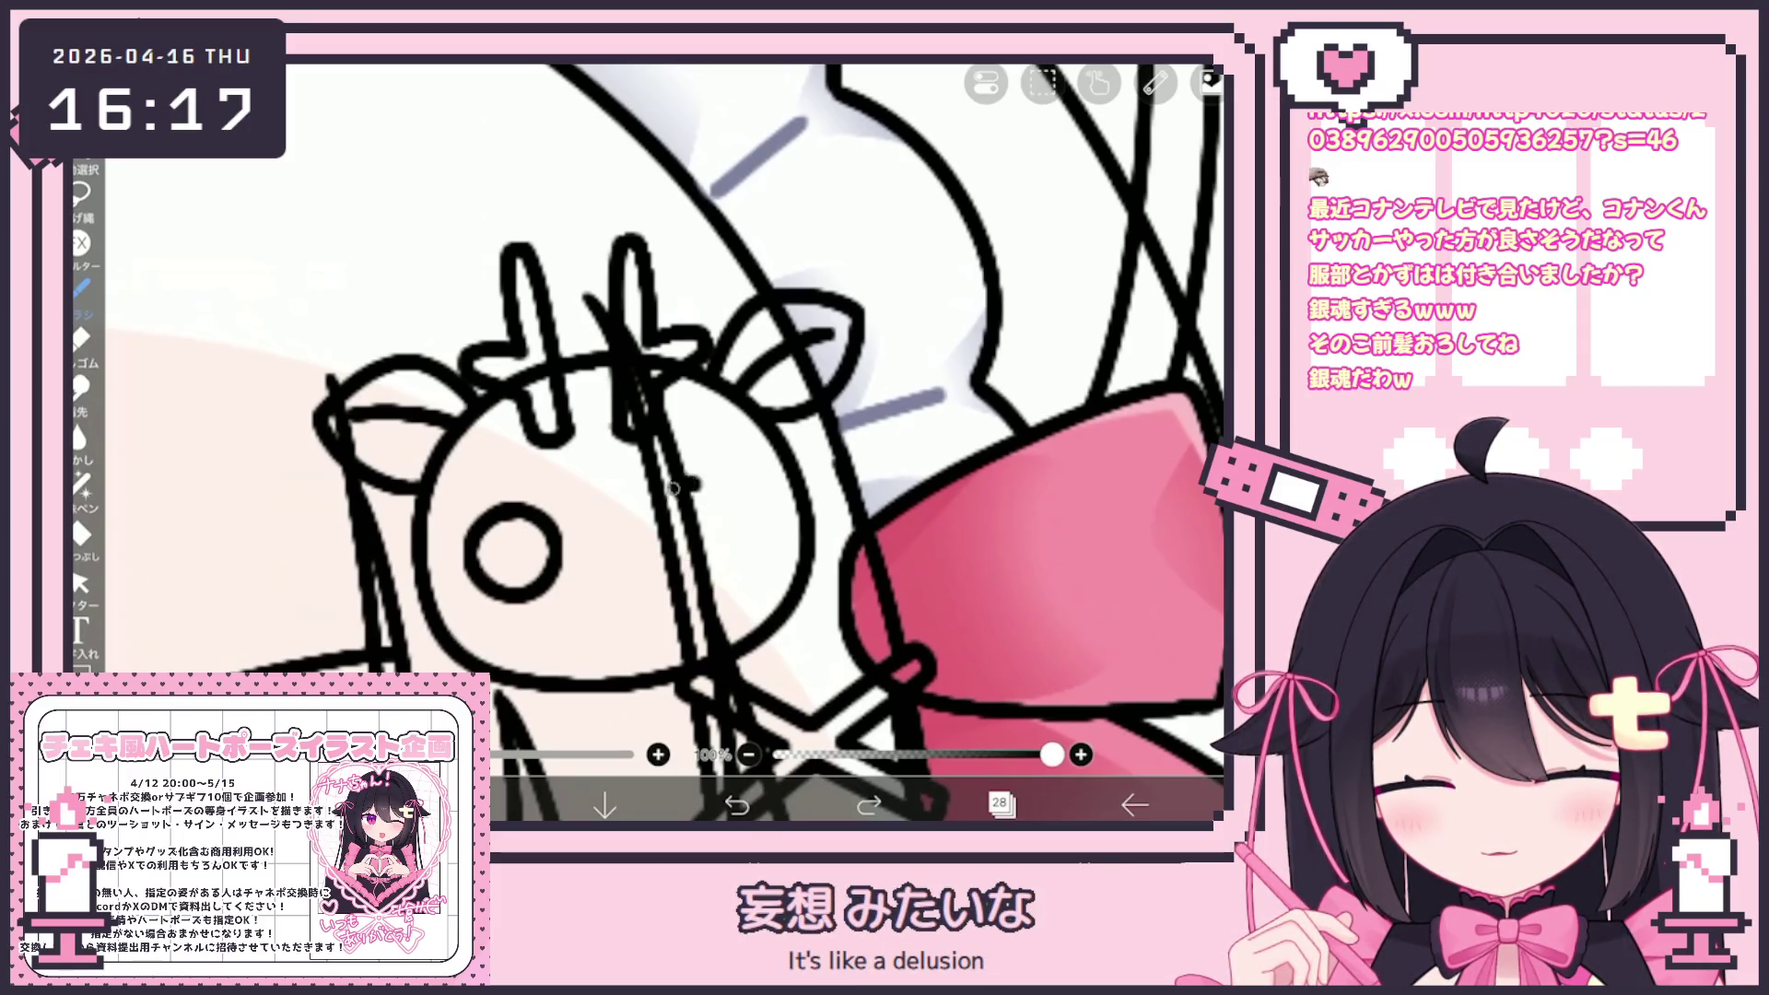
pyautogui.moveTo(673, 489)
pyautogui.mouseDown()
pyautogui.moveTo(733, 567)
pyautogui.moveTo(693, 482)
pyautogui.moveTo(711, 573)
pyautogui.mouseUp()
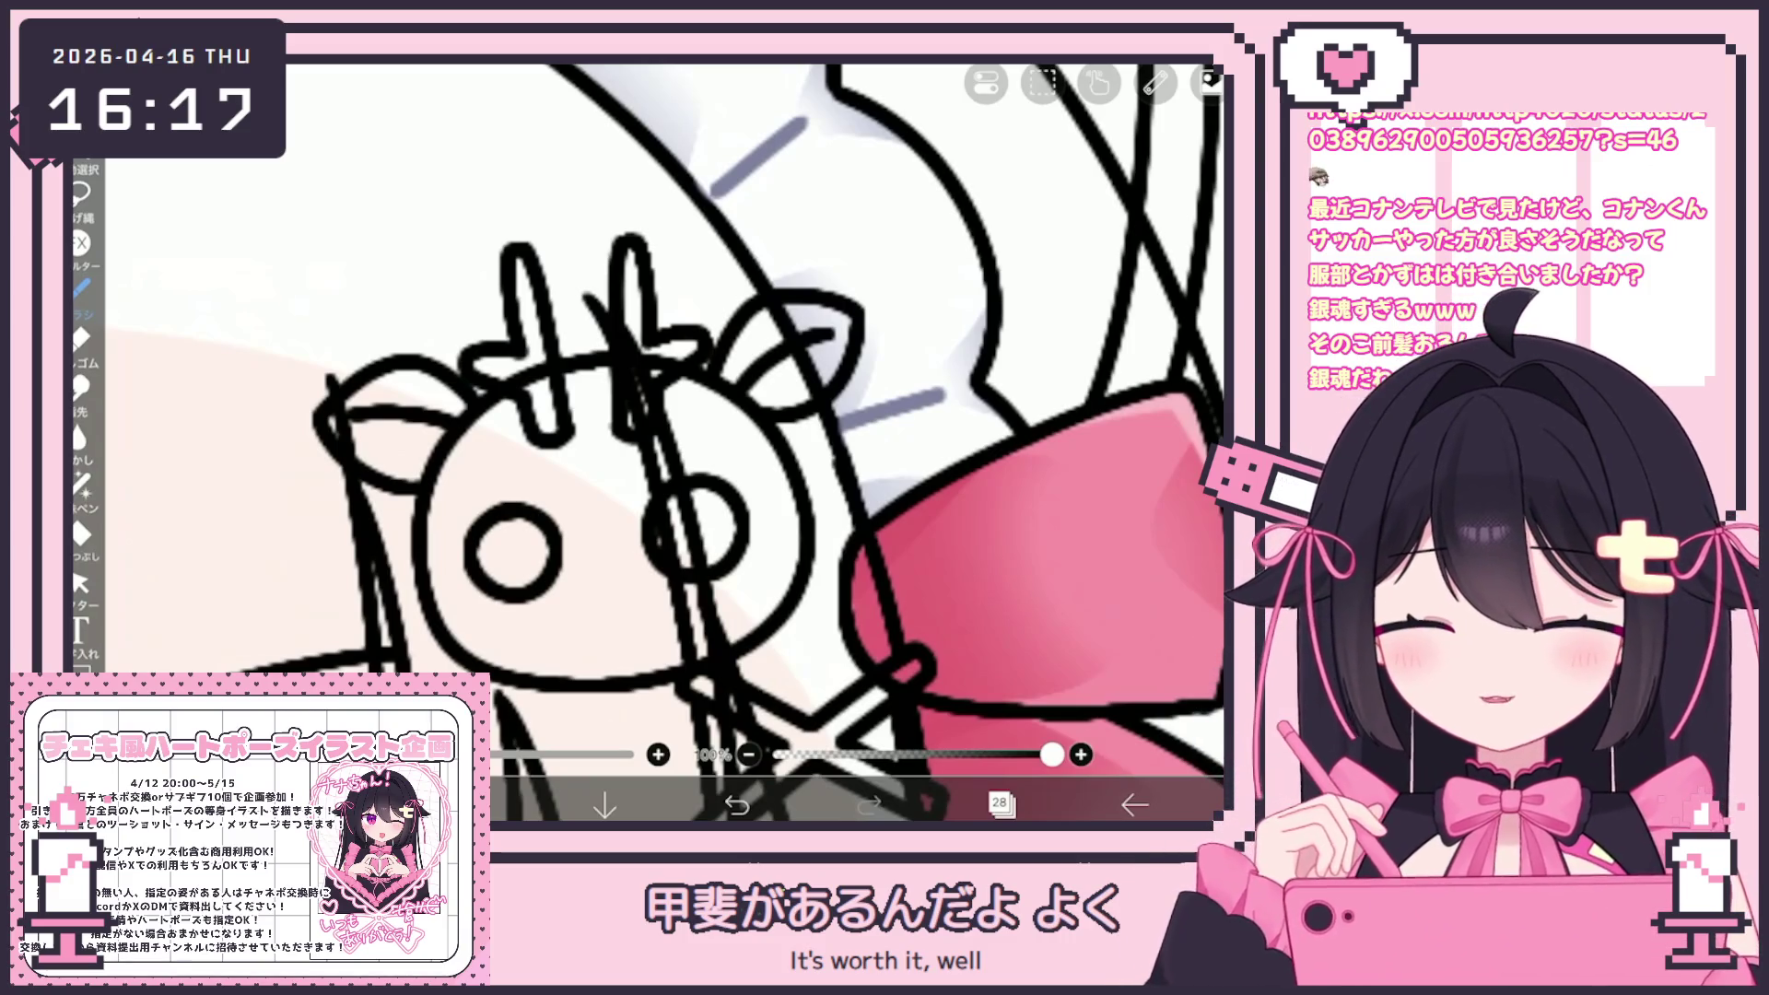
# Inspect the face outline and both eye circles with the vector stroke selection tool
pyautogui.click(80, 582)
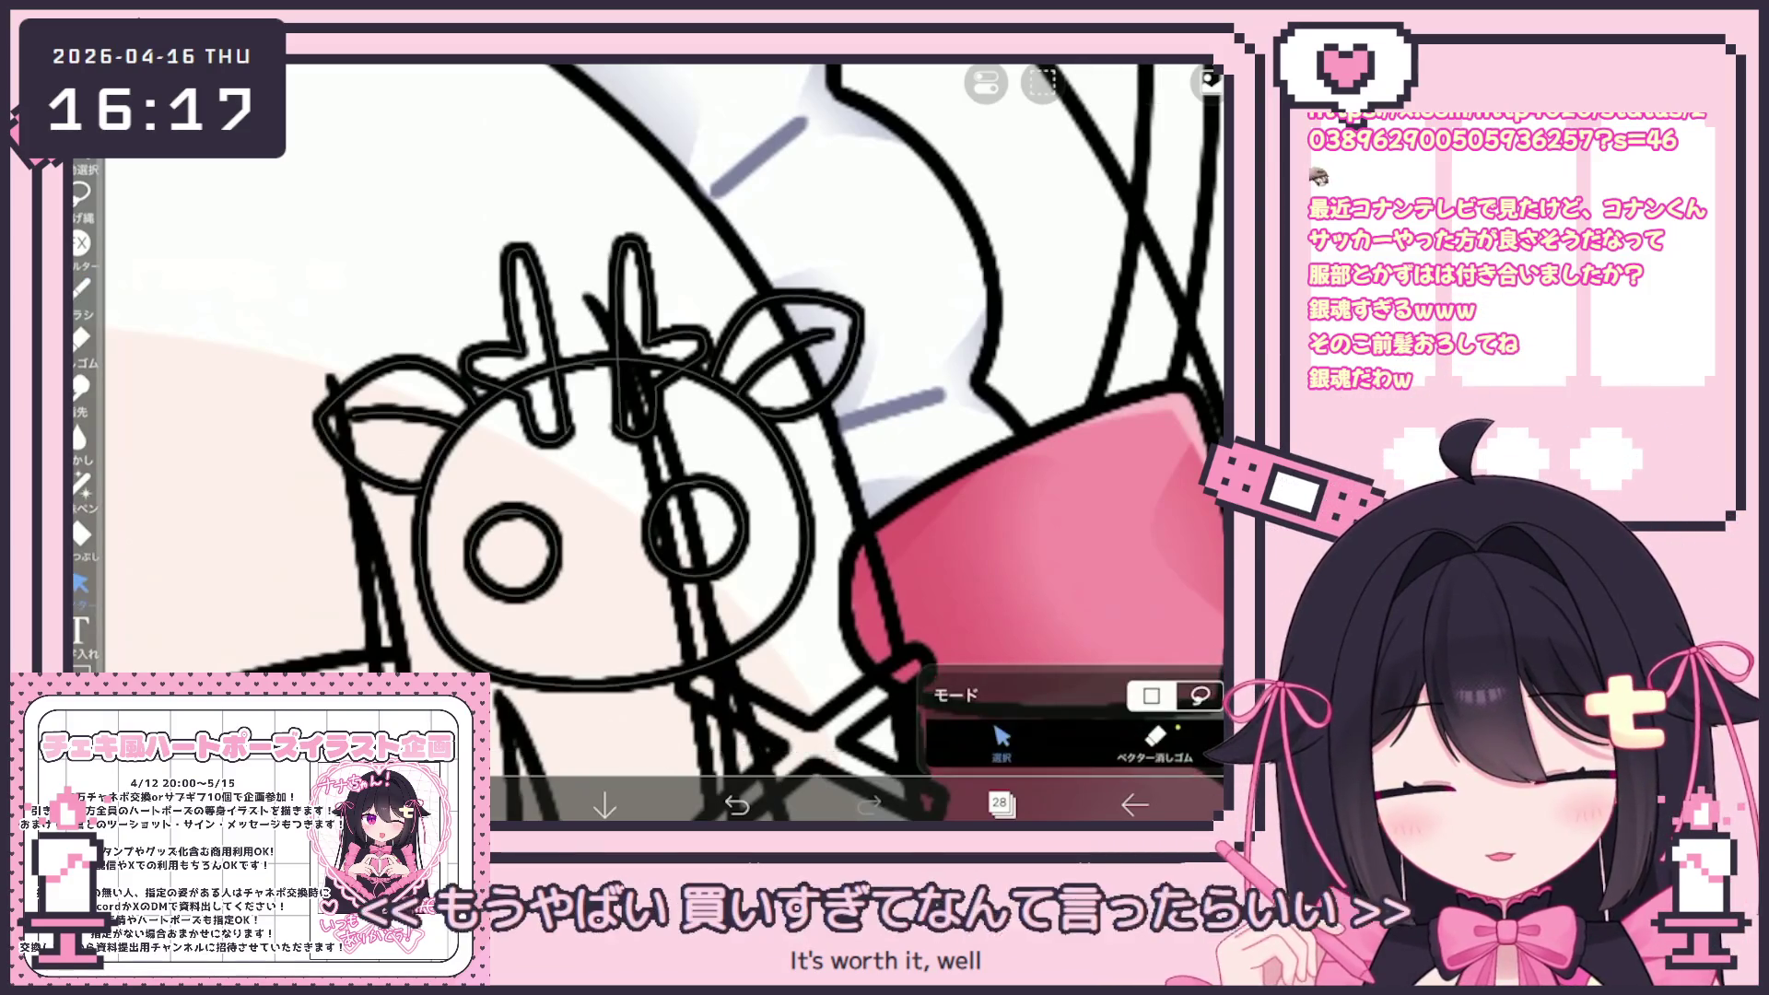
pyautogui.click(665, 528)
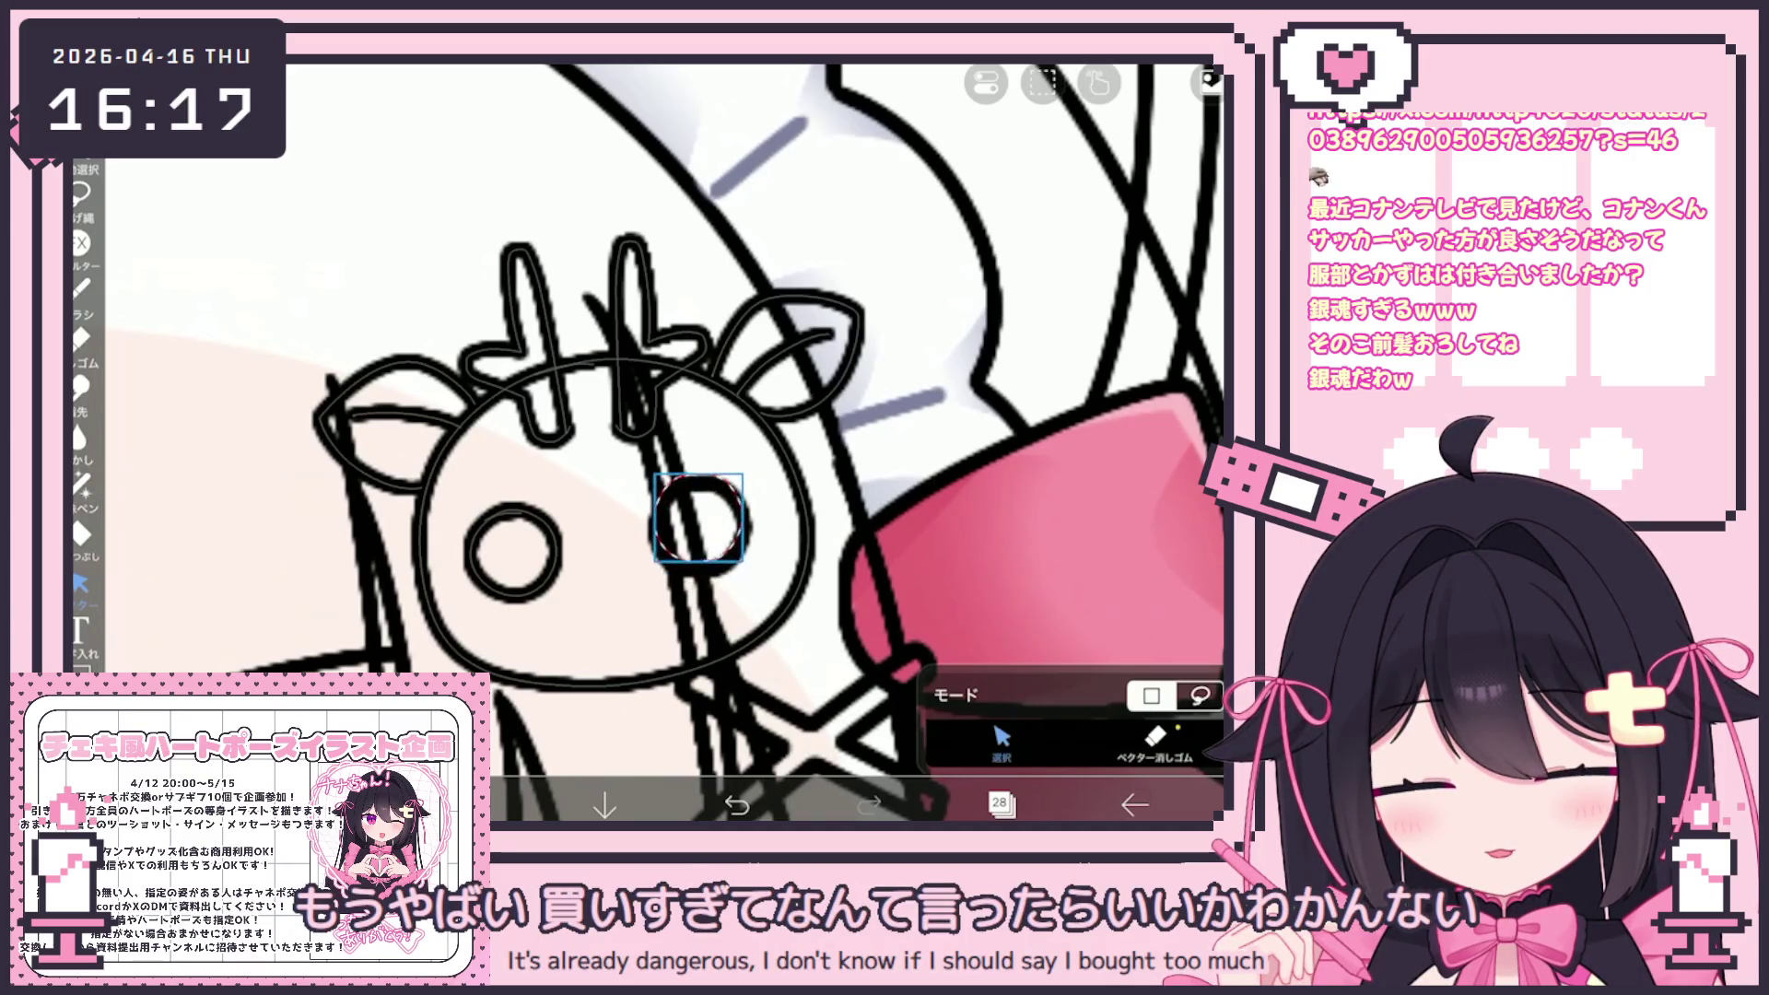
pyautogui.click(425, 516)
pyautogui.click(921, 230)
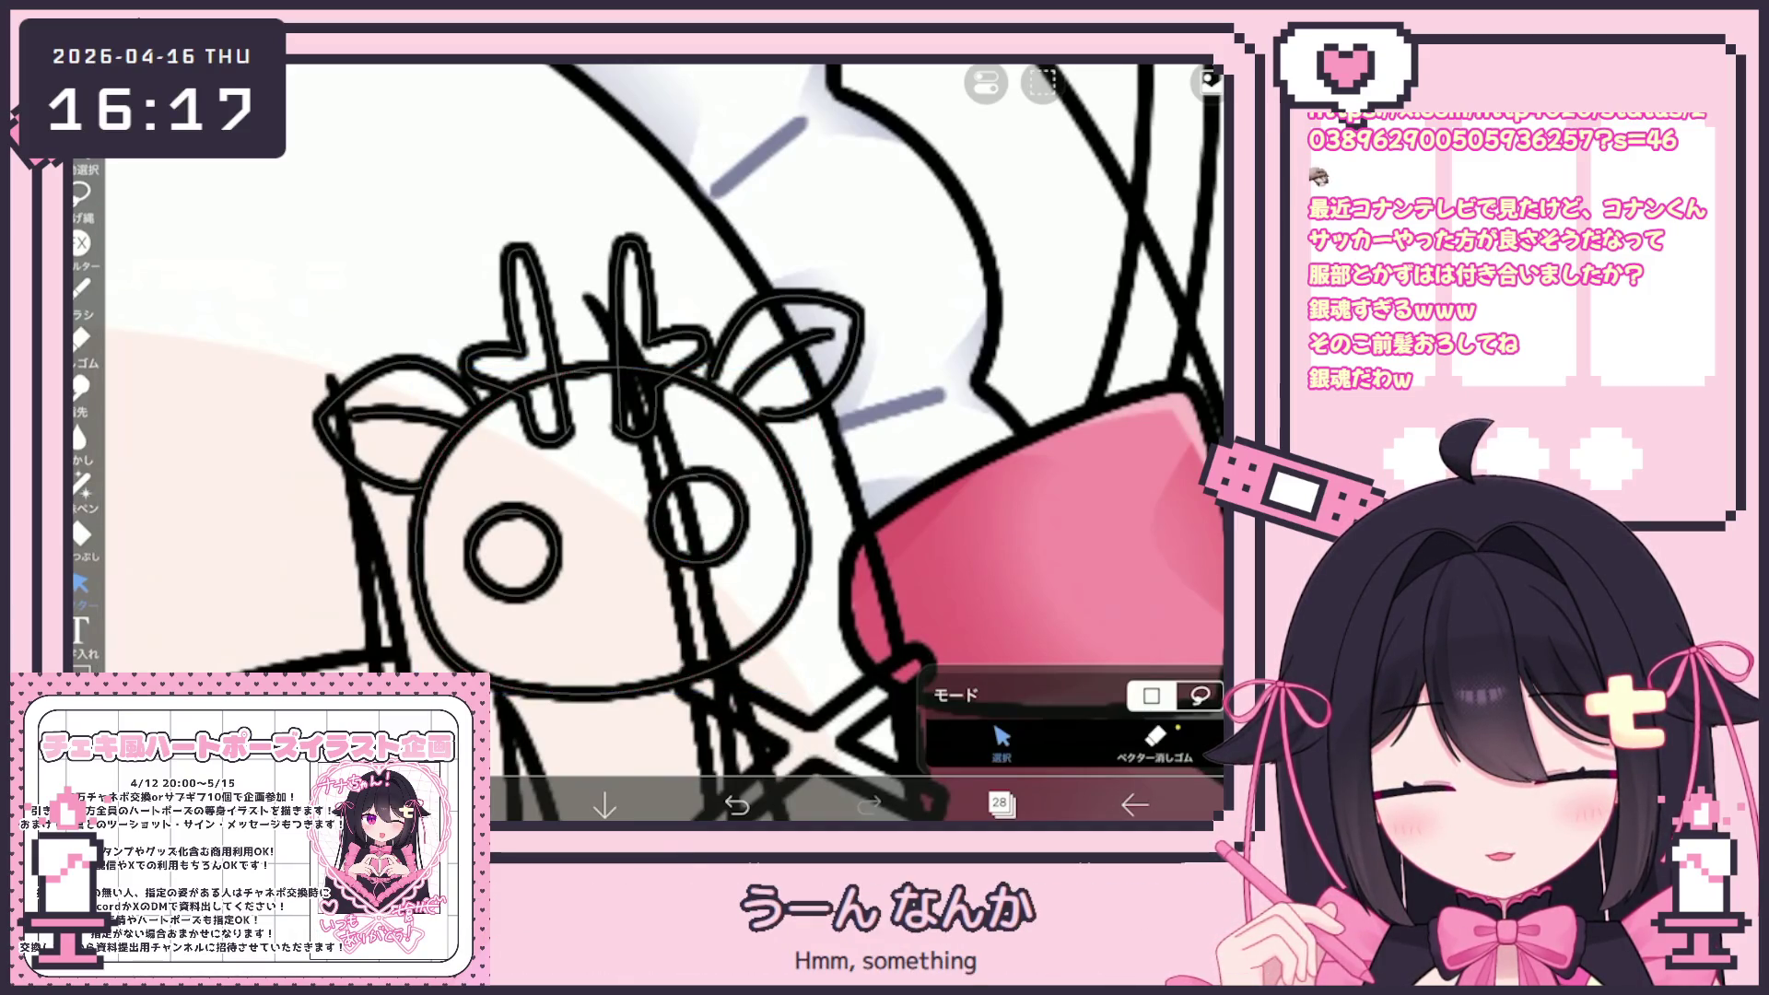
pyautogui.click(470, 551)
pyautogui.click(656, 516)
pyautogui.click(921, 230)
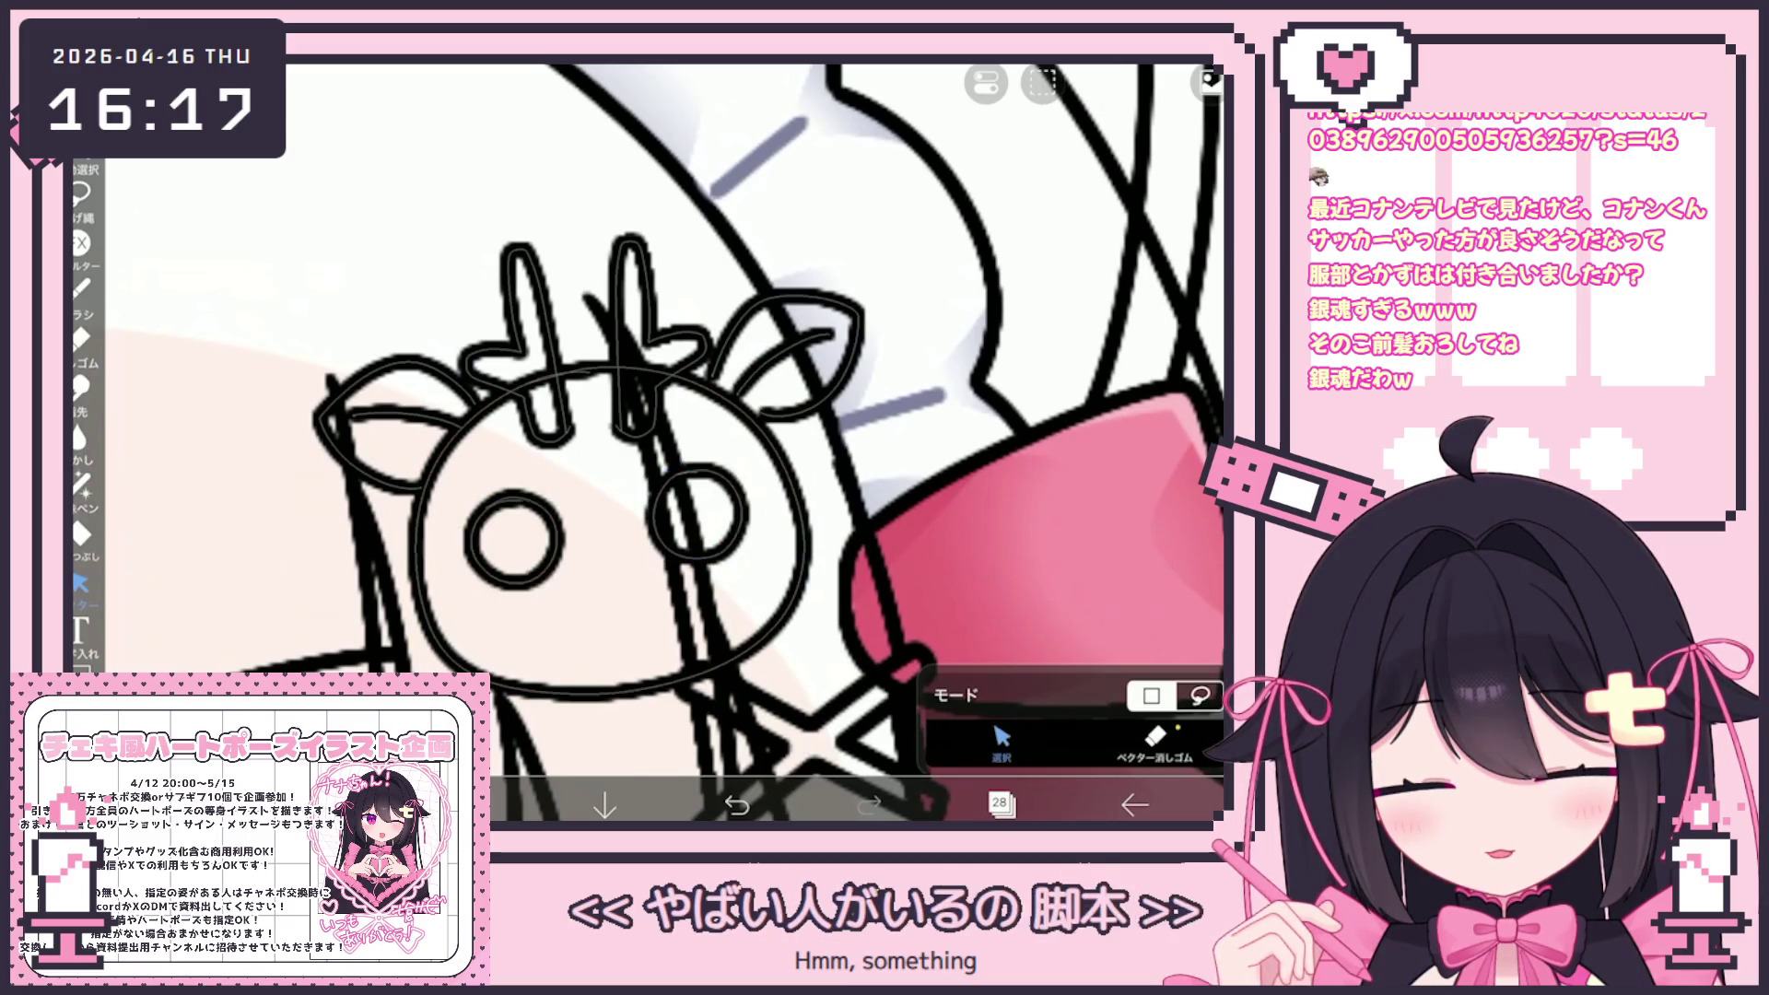
pyautogui.click(81, 287)
# Draw the pig snout with two nostrils and a small tooth, and thicken the right eye
pyautogui.scroll(2, 718, 636)
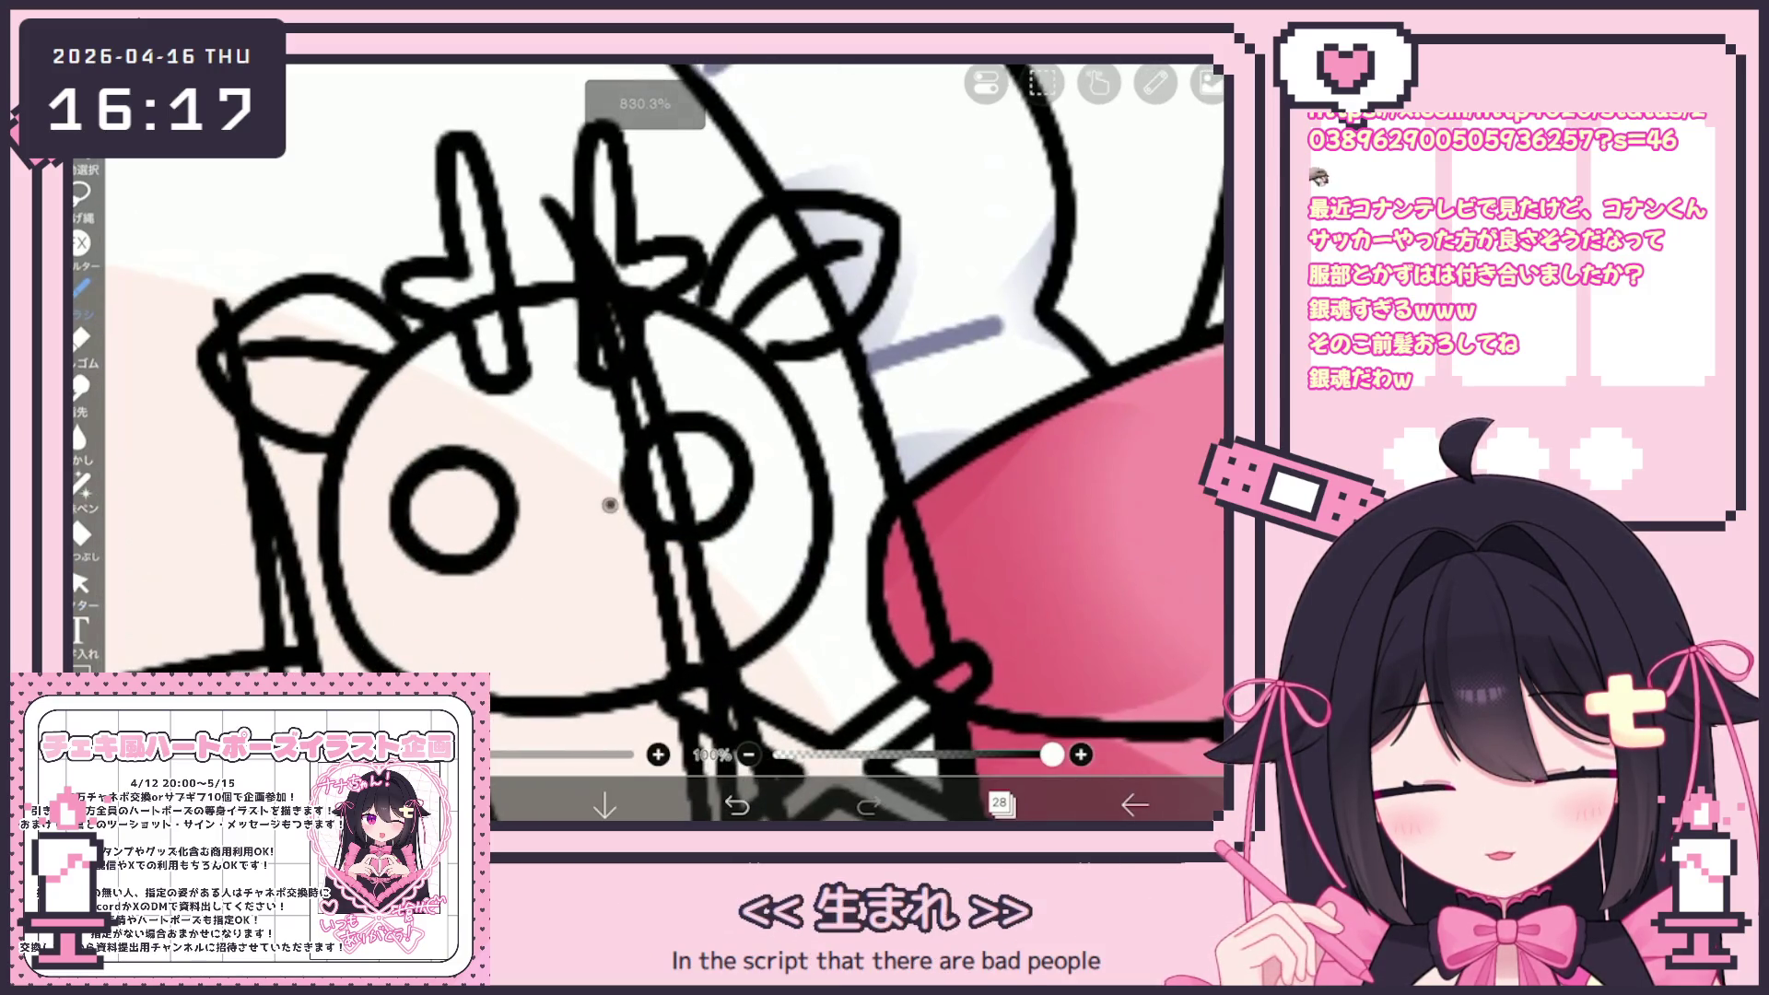
pyautogui.moveTo(645, 544); pyautogui.dragTo(516, 562)
pyautogui.moveTo(674, 599); pyautogui.dragTo(636, 516)
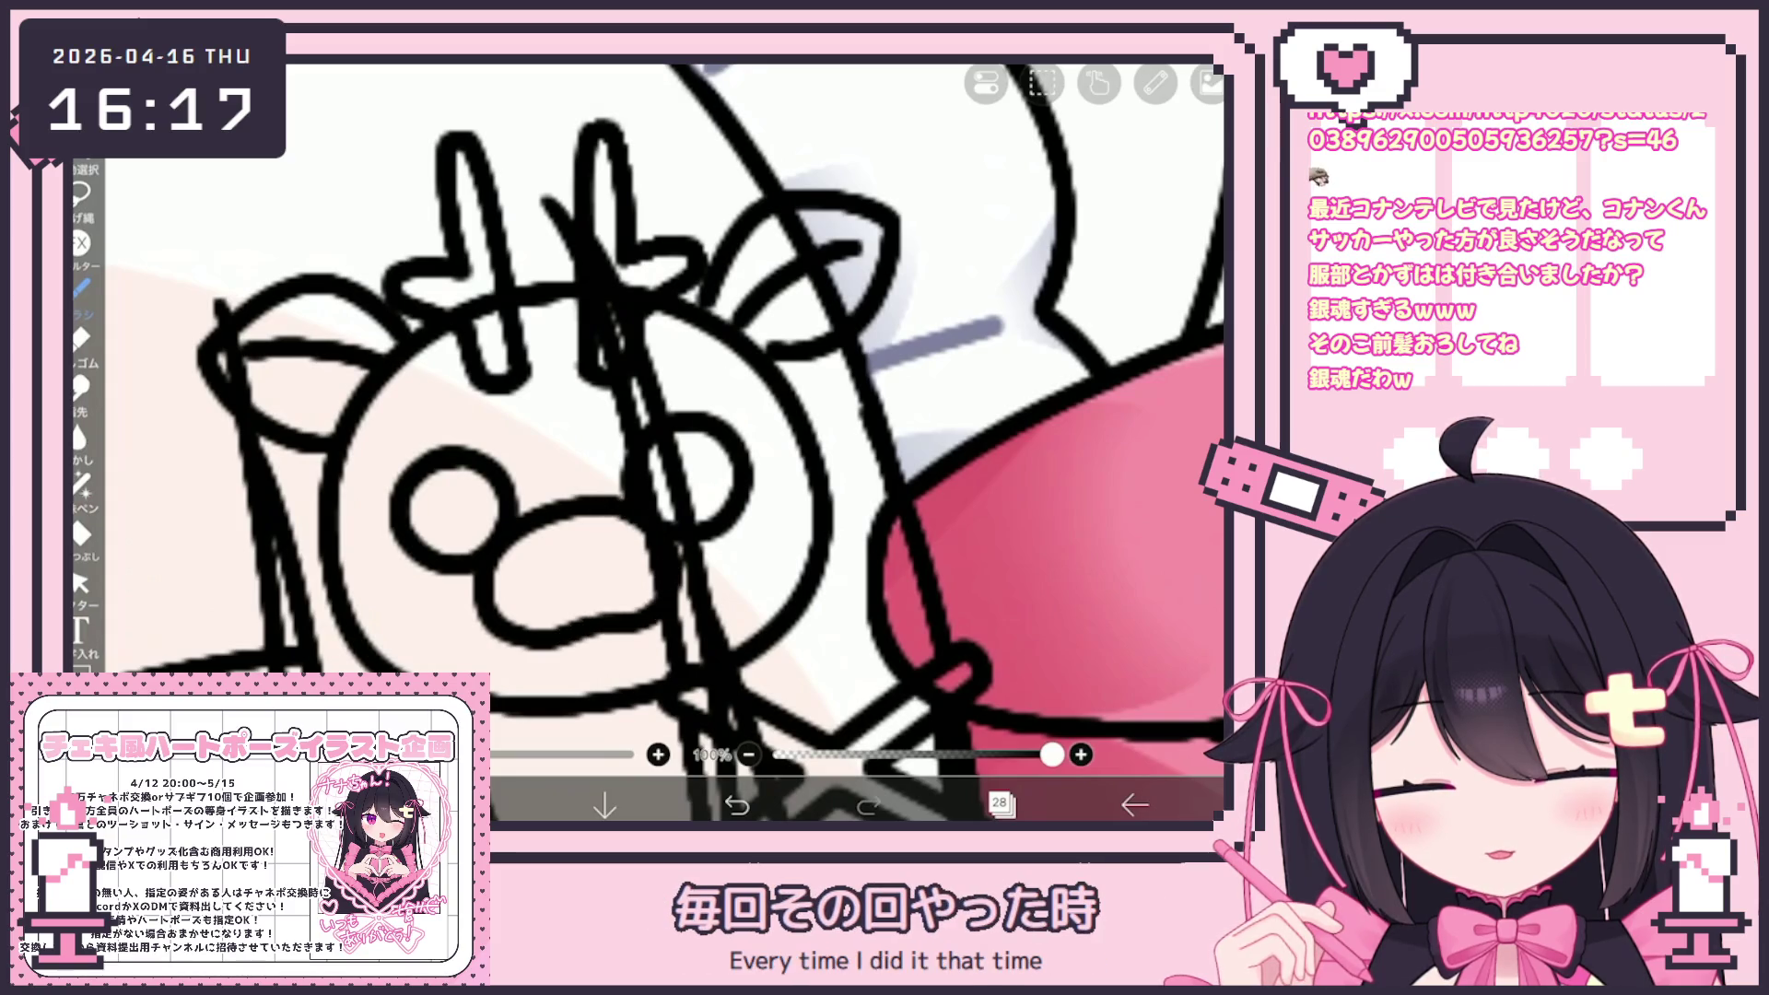
pyautogui.moveTo(546, 559); pyautogui.dragTo(601, 551)
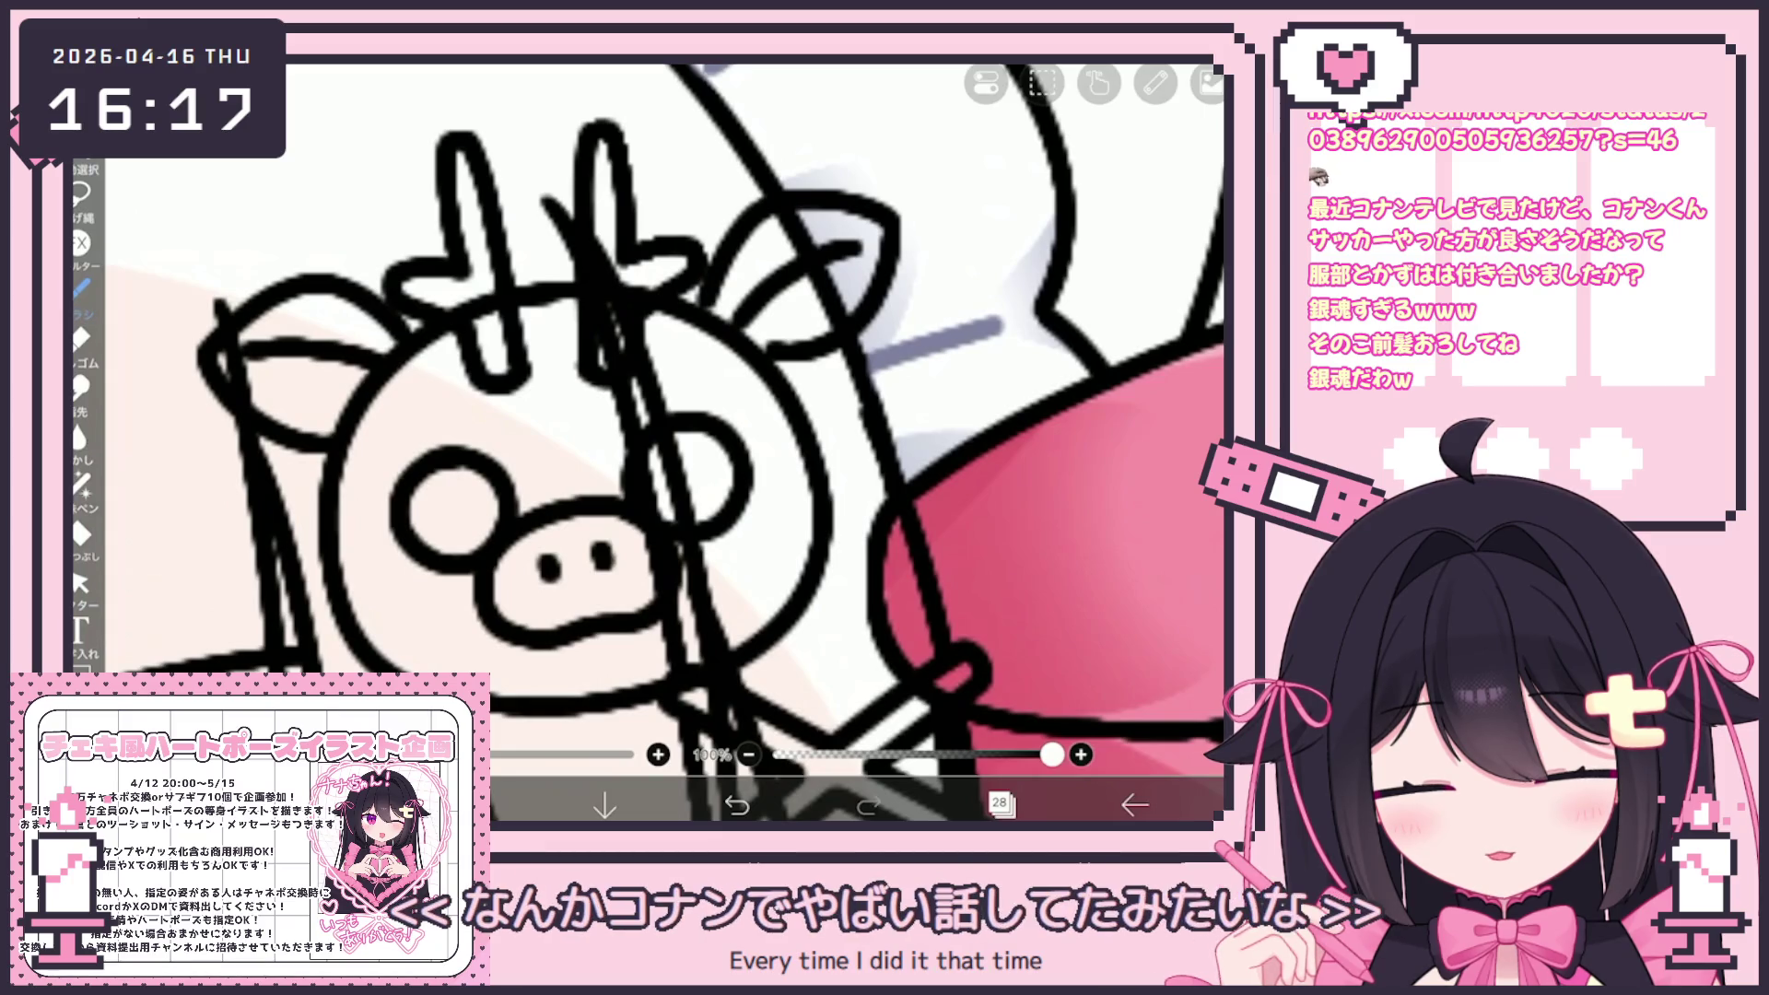
pyautogui.moveTo(542, 647); pyautogui.dragTo(553, 661)
pyautogui.hotkey('ctrl', 'z')
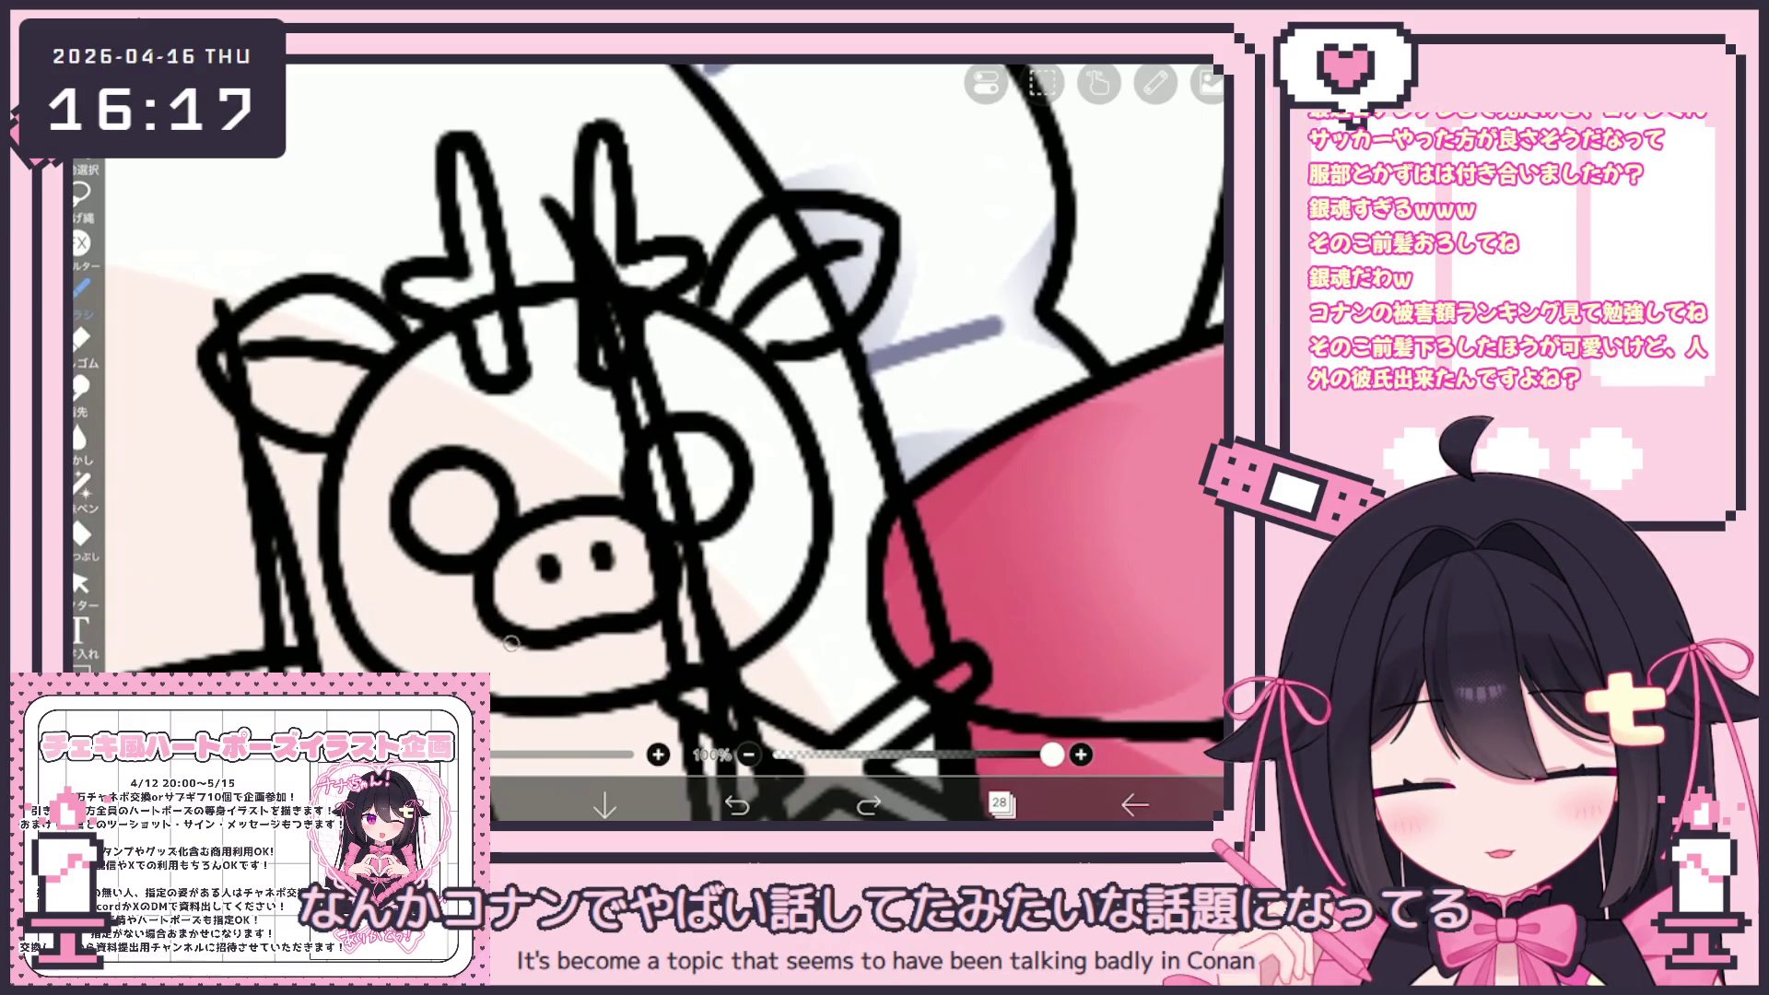
pyautogui.moveTo(525, 654); pyautogui.dragTo(558, 656)
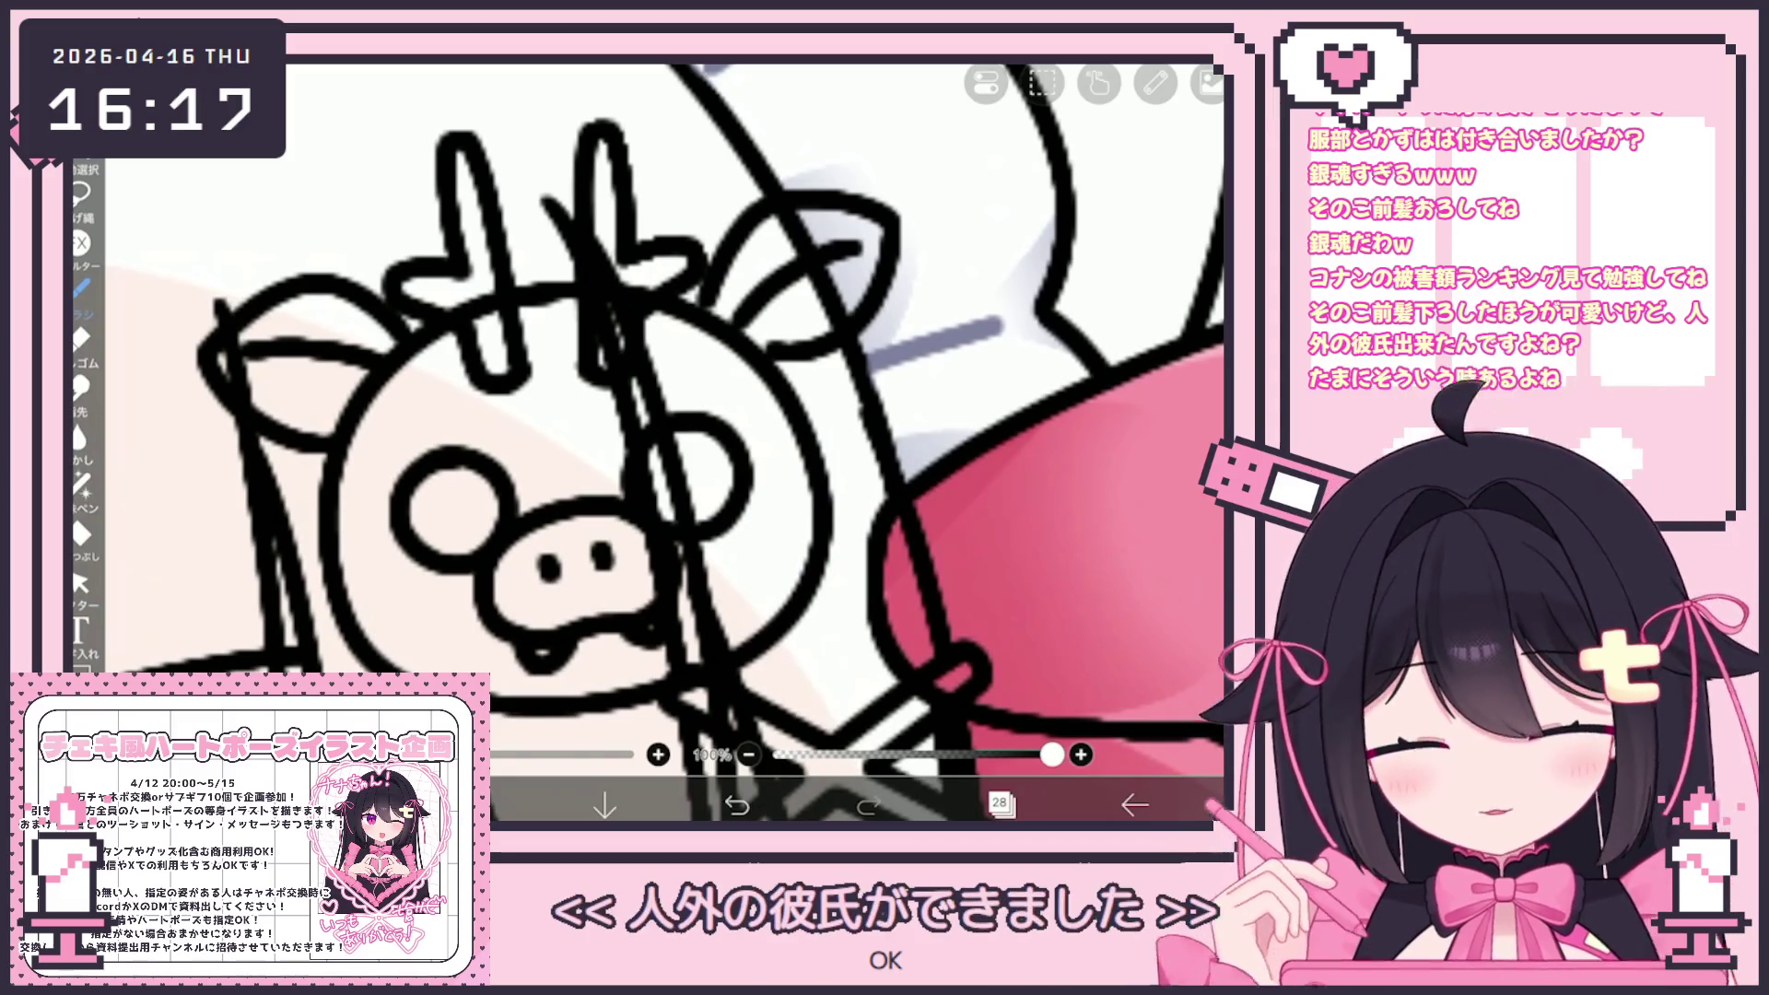
# Thicken the left and right eye outlines with extra bold strokes
pyautogui.moveTo(456, 461); pyautogui.dragTo(442, 532)
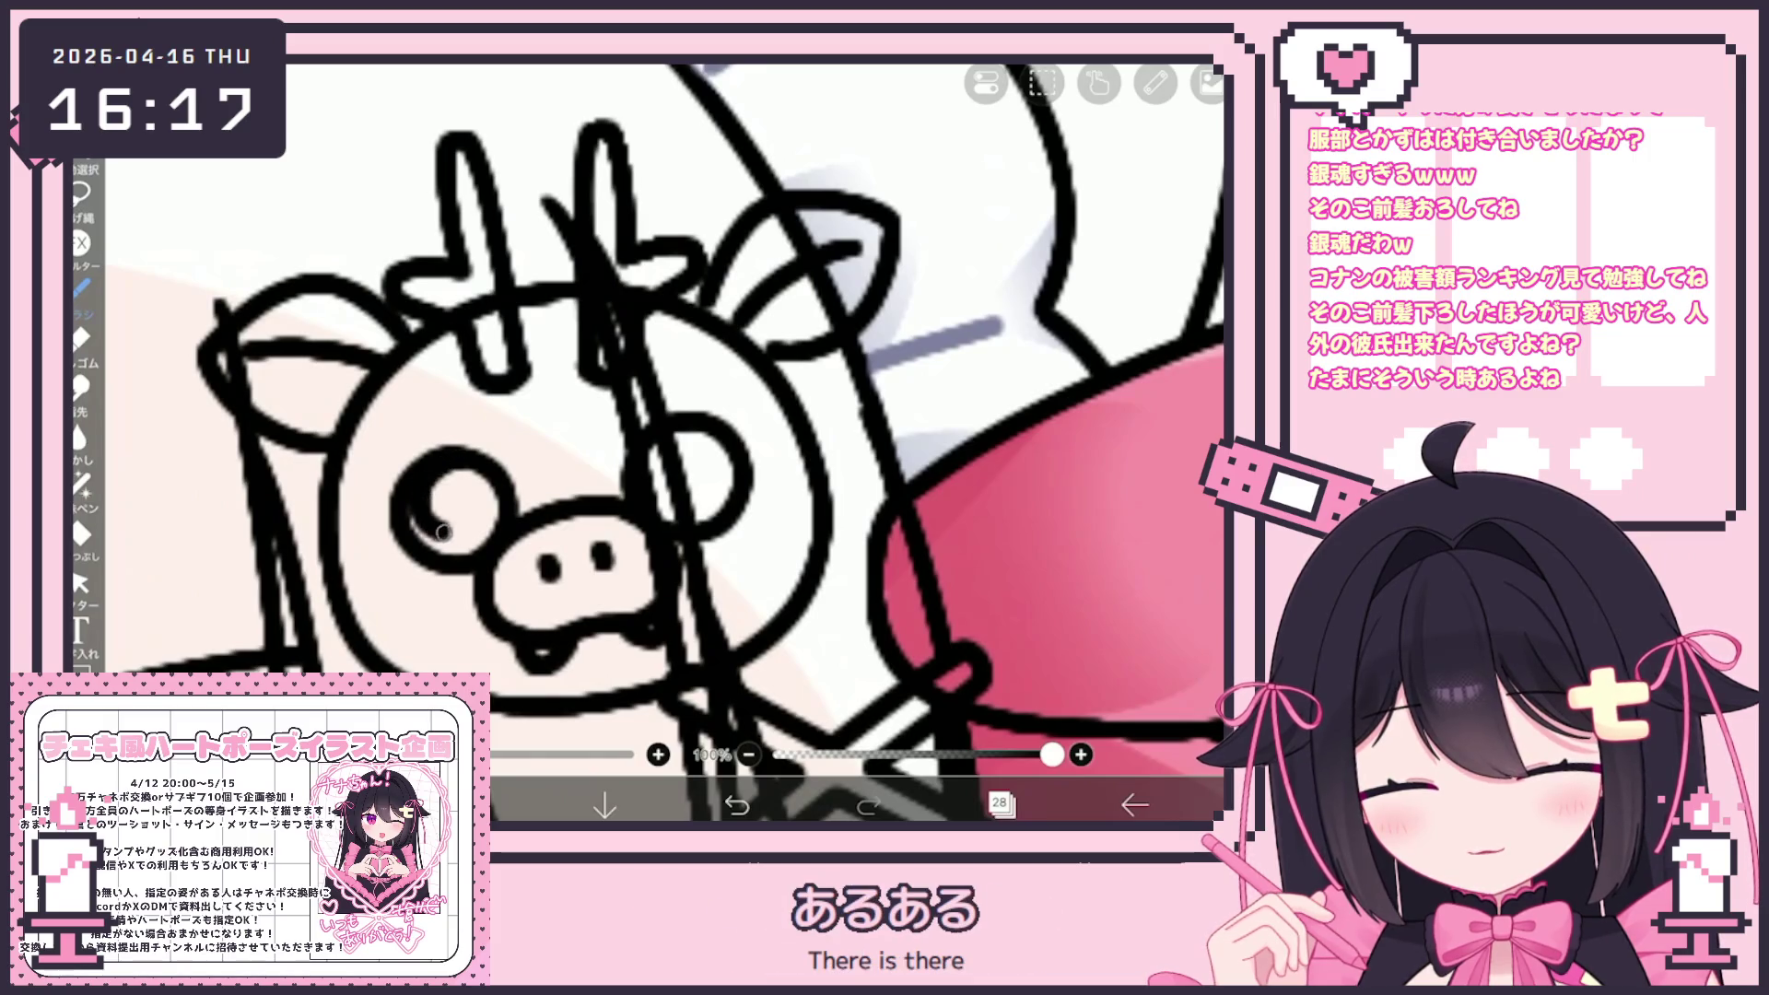
pyautogui.moveTo(655, 433)
pyautogui.mouseDown()
pyautogui.moveTo(693, 446)
pyautogui.moveTo(728, 507)
pyautogui.mouseUp()
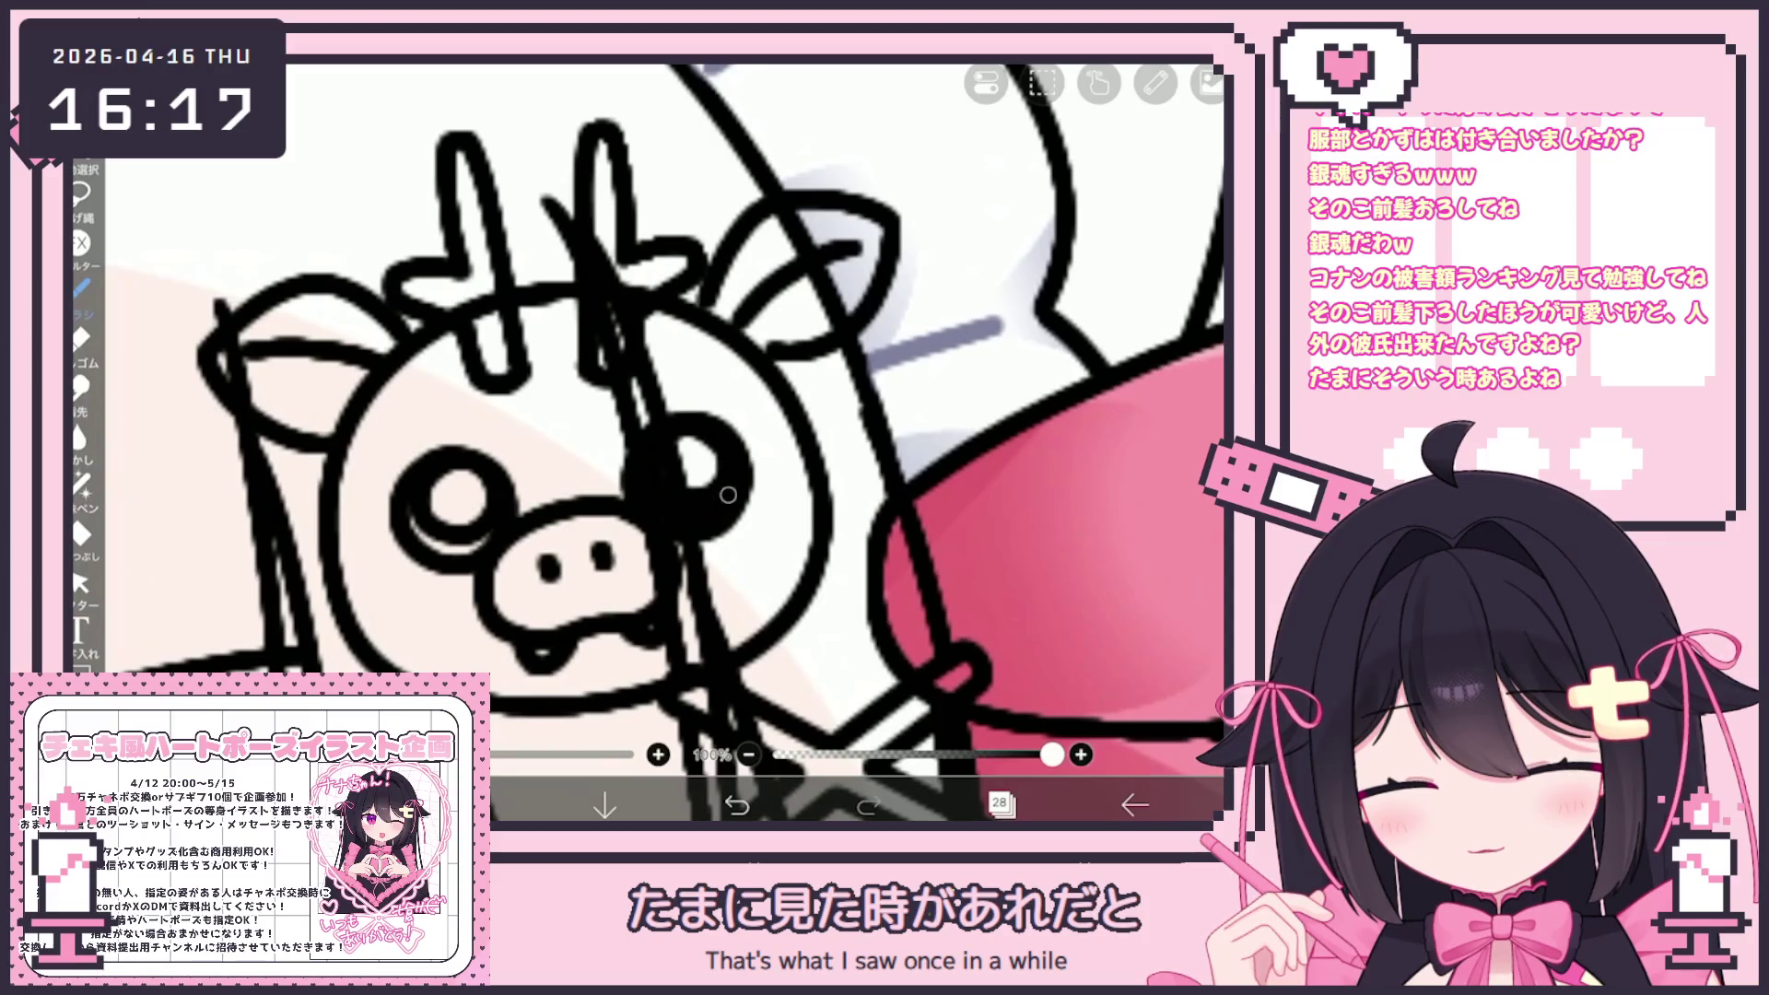
pyautogui.moveTo(405, 508)
pyautogui.mouseDown()
pyautogui.moveTo(417, 544)
pyautogui.moveTo(489, 553)
pyautogui.mouseUp()
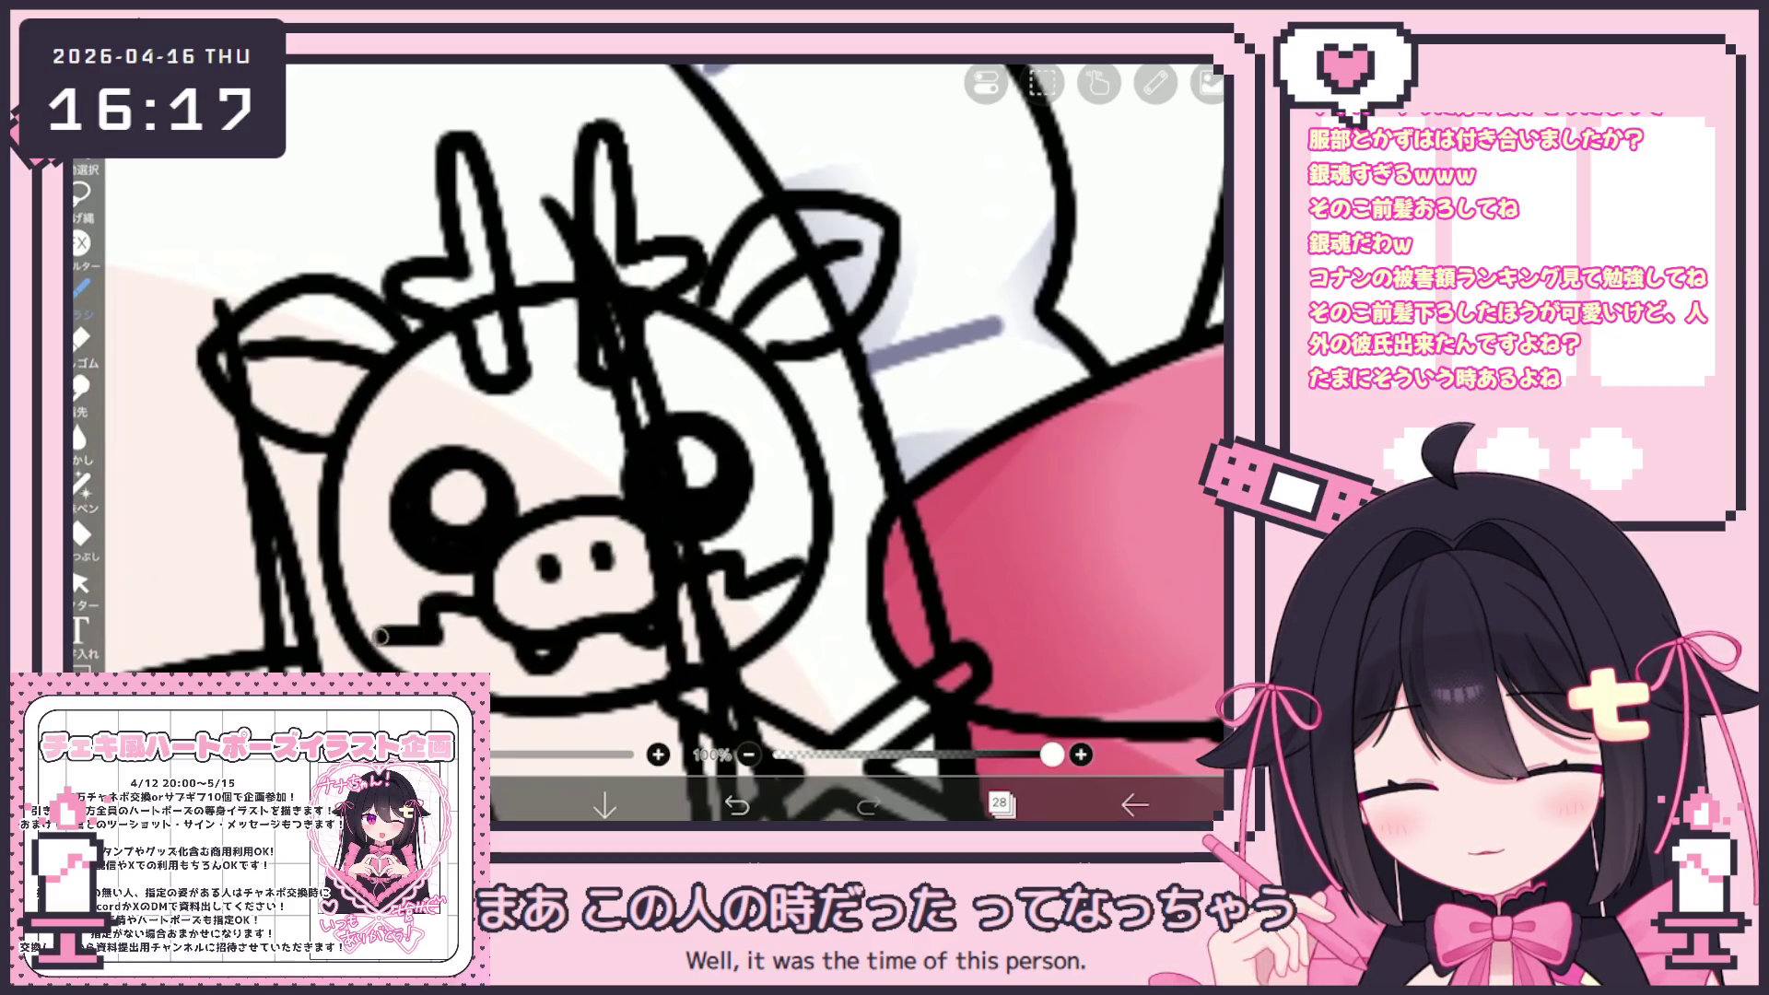
pyautogui.scroll(-5, 645, 443)
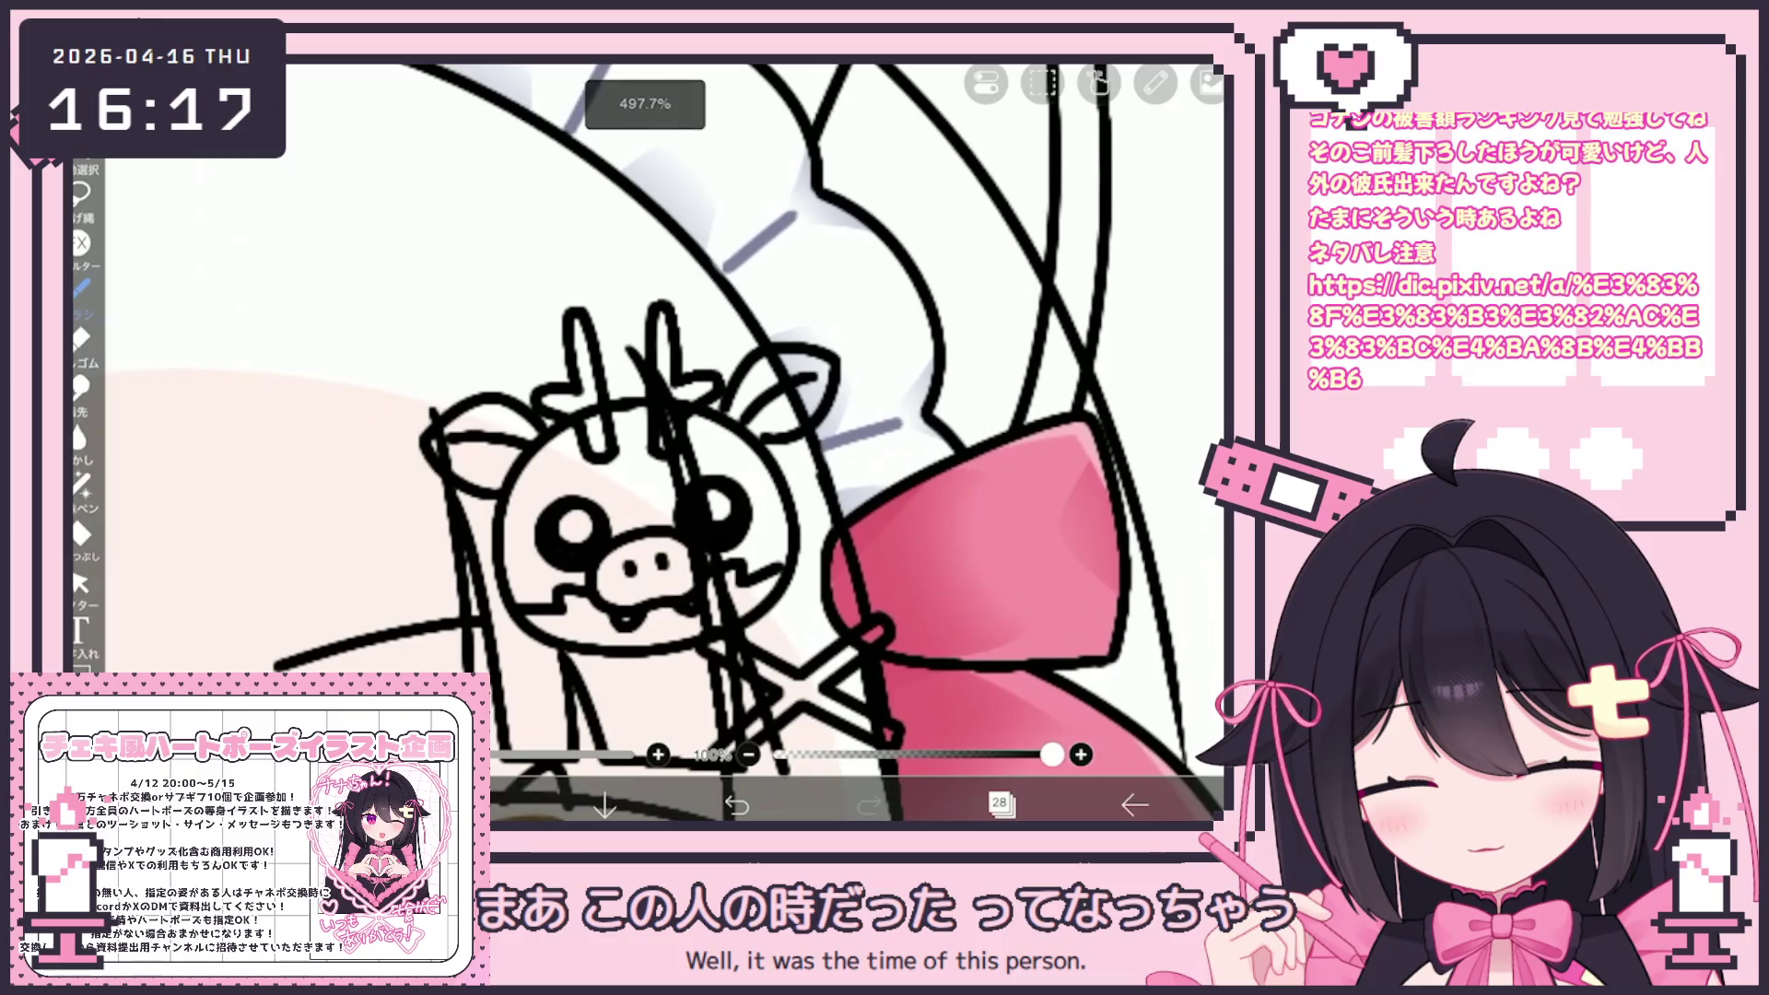
# Undo the last stroke on the pig's left eye
pyautogui.click(737, 805)
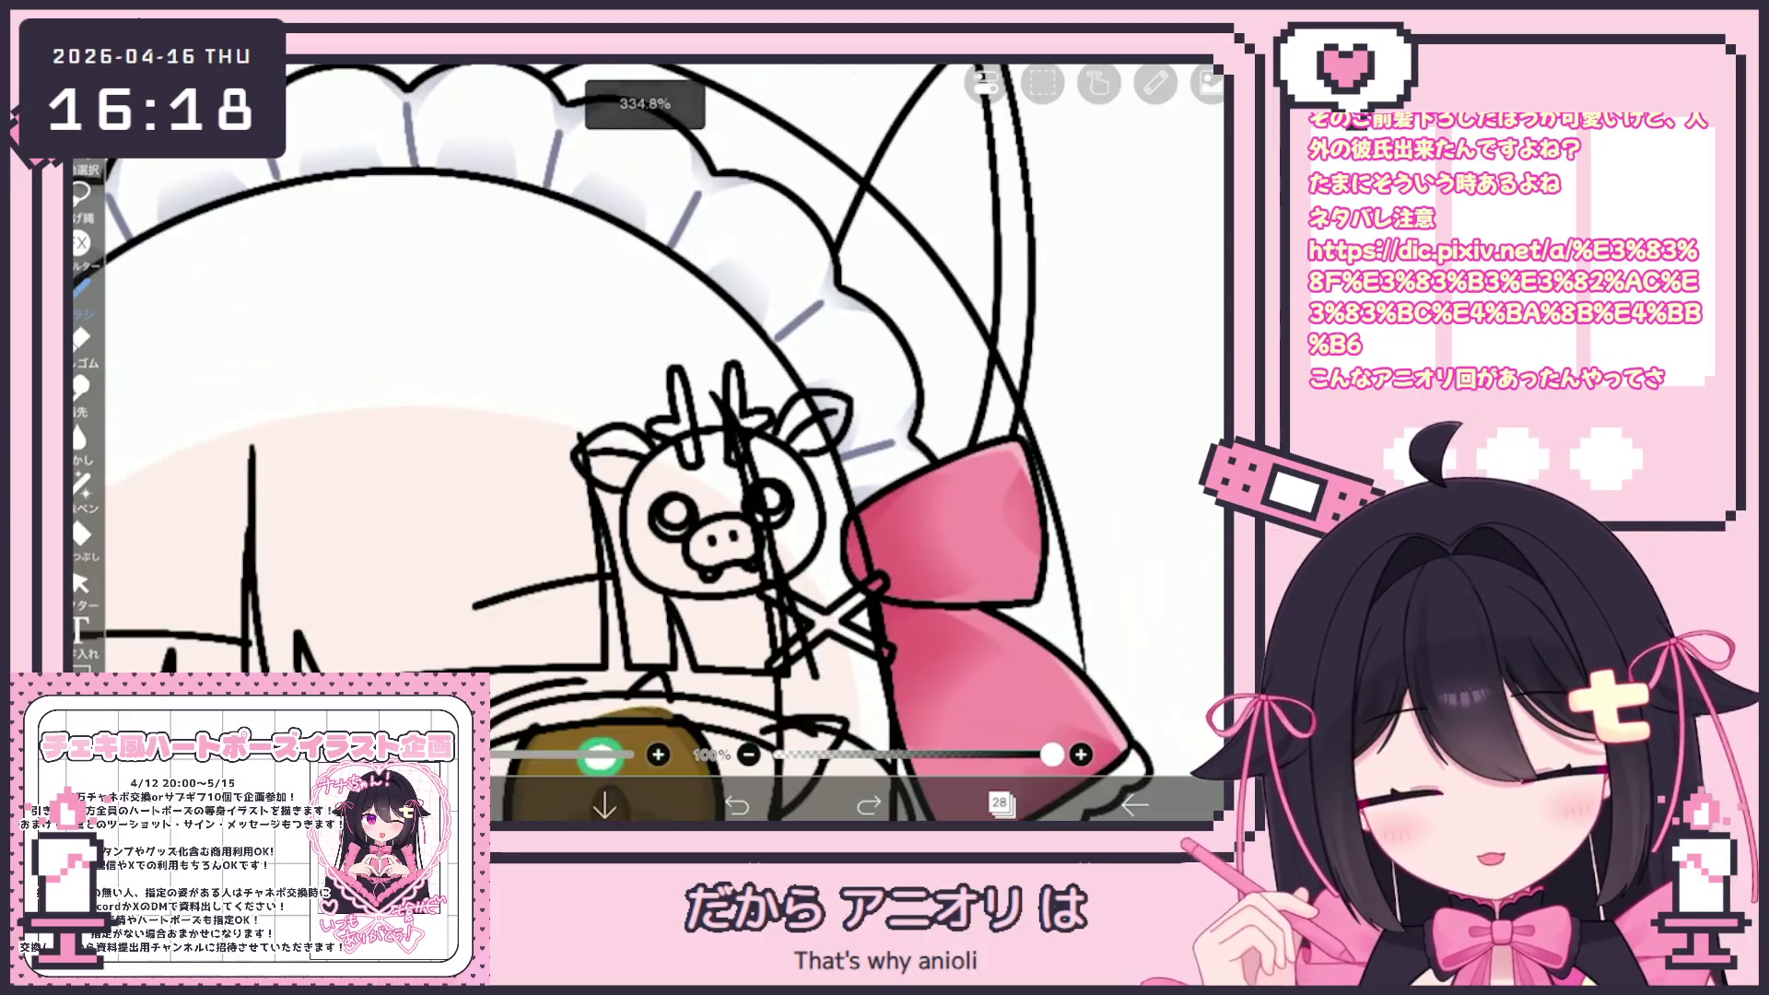
# Check the layer list, then nudge and slightly tilt the pig's right ear stroke
pyautogui.scroll(-5, 645, 442)
pyautogui.click(1000, 805)
pyautogui.click(1000, 804)
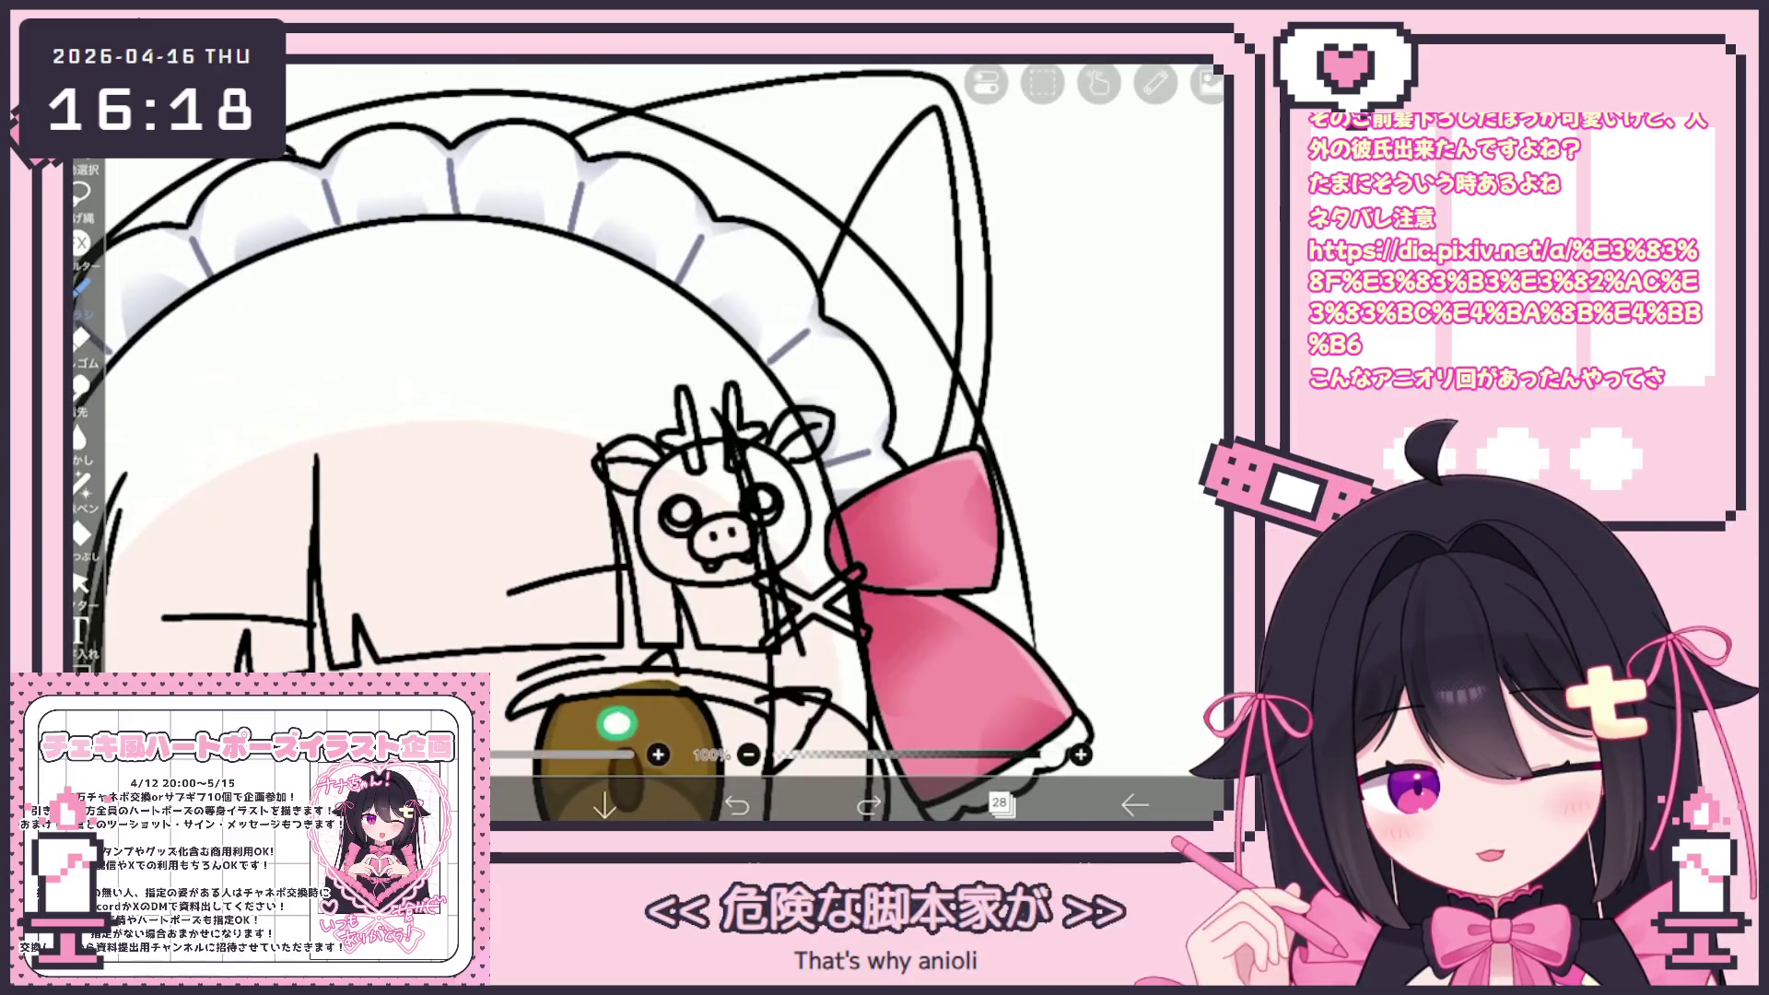
pyautogui.scroll(5, 645, 442)
pyautogui.click(80, 583)
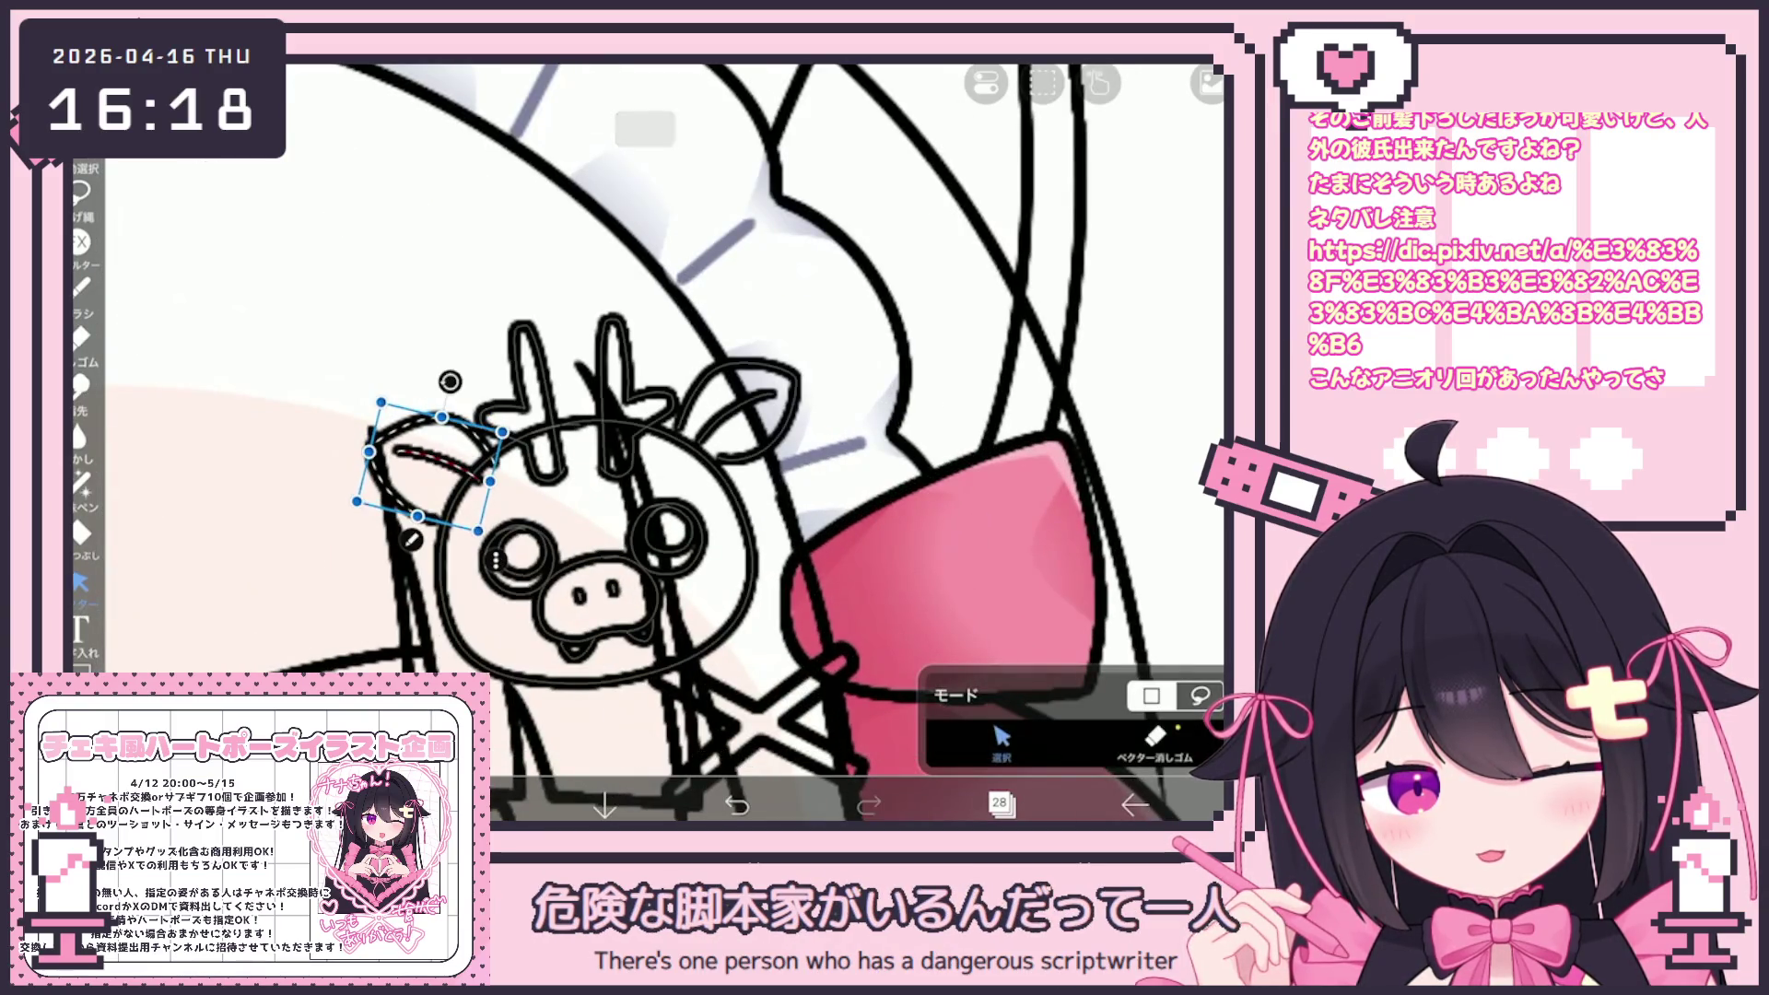
pyautogui.click(737, 411)
pyautogui.moveTo(737, 411); pyautogui.dragTo(728, 420)
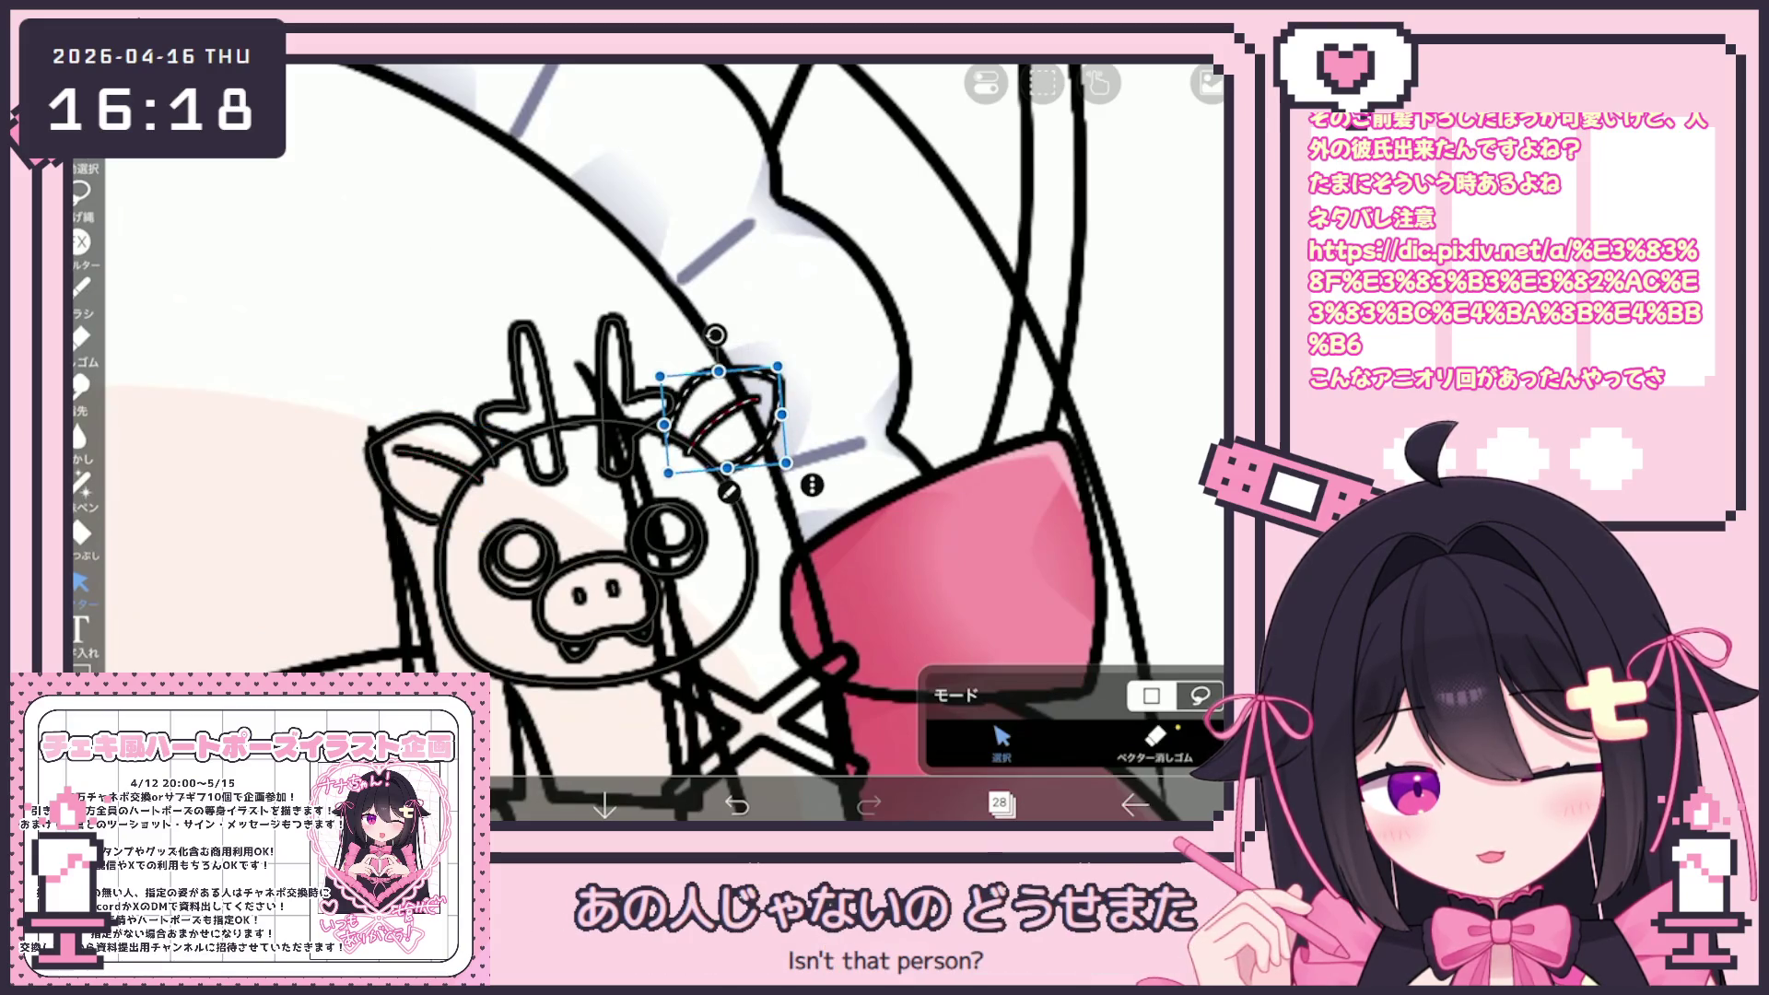
pyautogui.moveTo(727, 328); pyautogui.dragTo(720, 335)
pyautogui.click(921, 230)
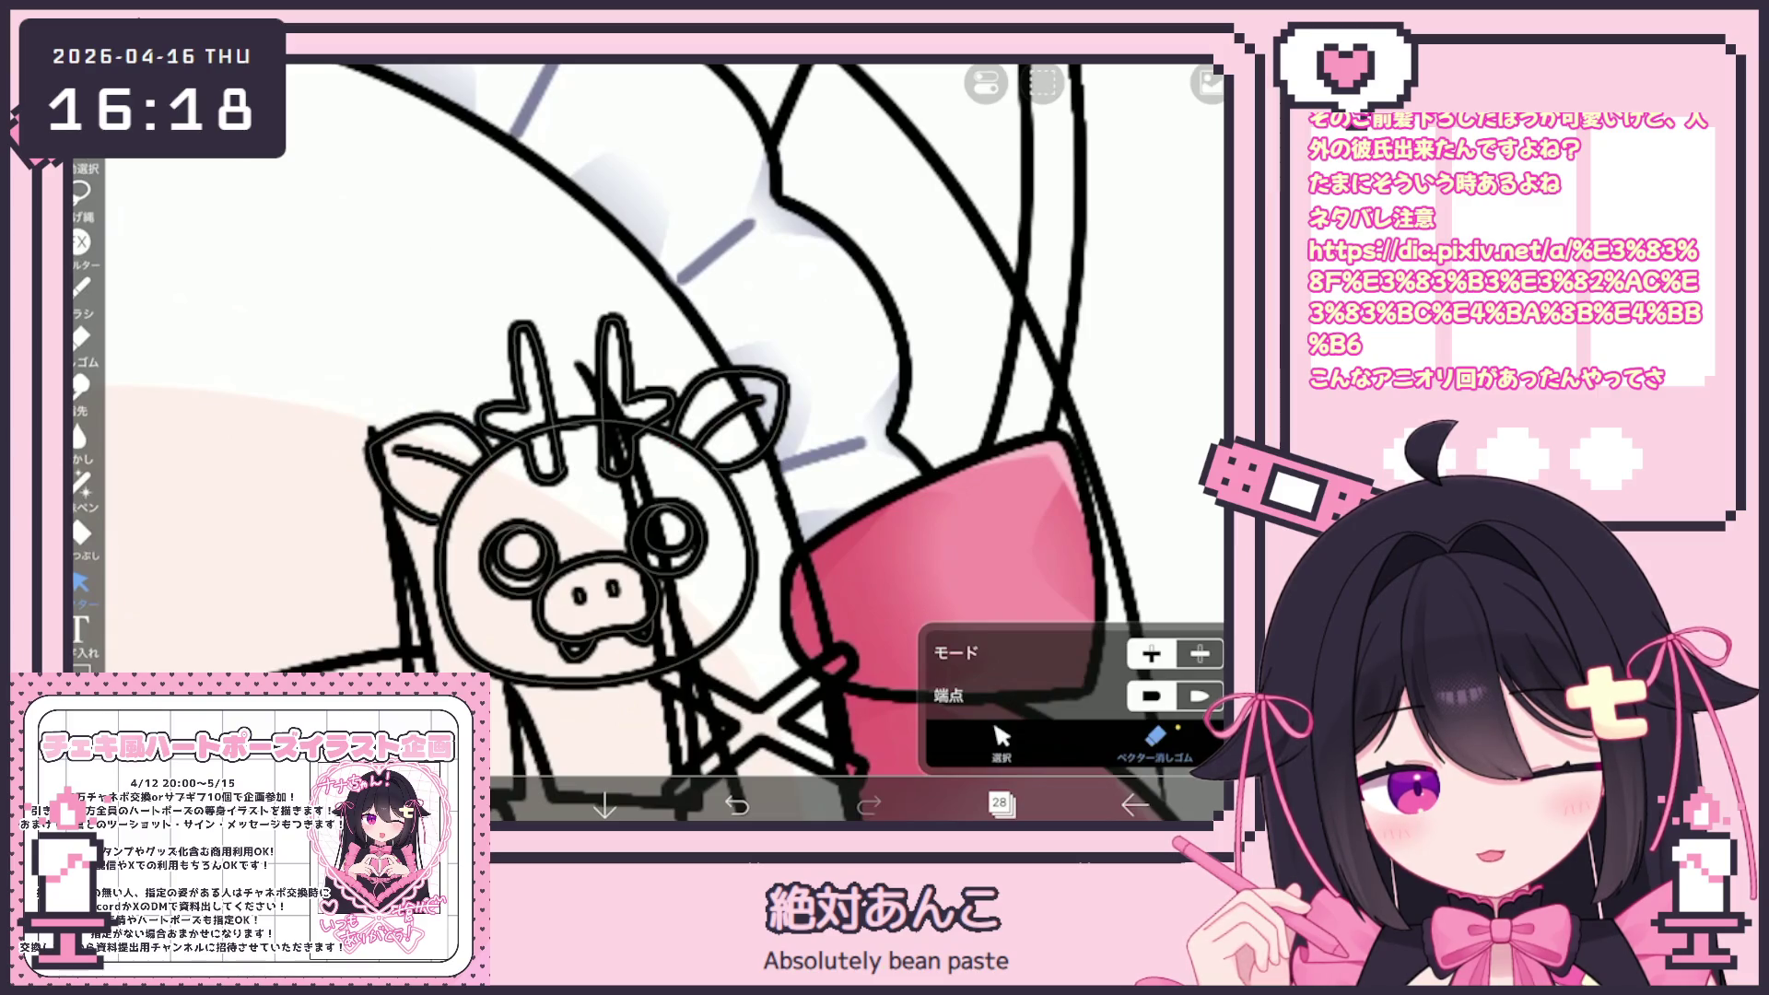
# Select the pig's right eye stroke, then its left eye stroke
pyautogui.scroll(-1, 700, 442)
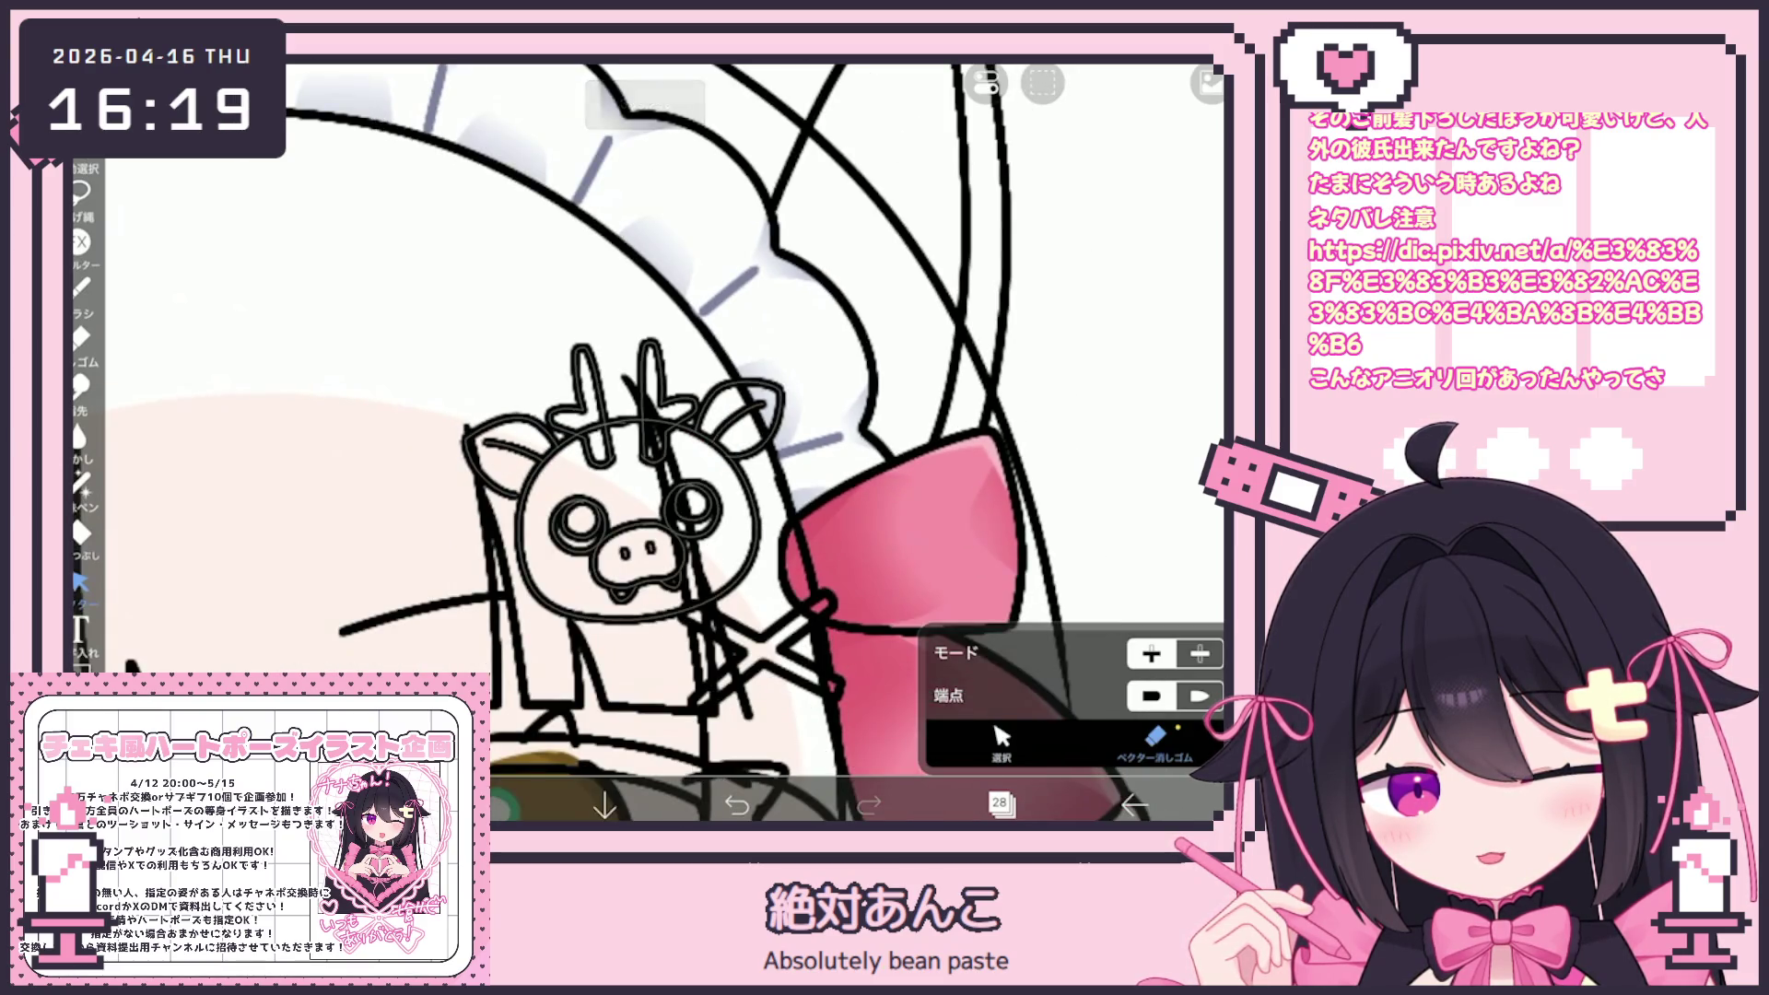
pyautogui.click(1002, 741)
pyautogui.click(691, 507)
pyautogui.scroll(3, 746, 516)
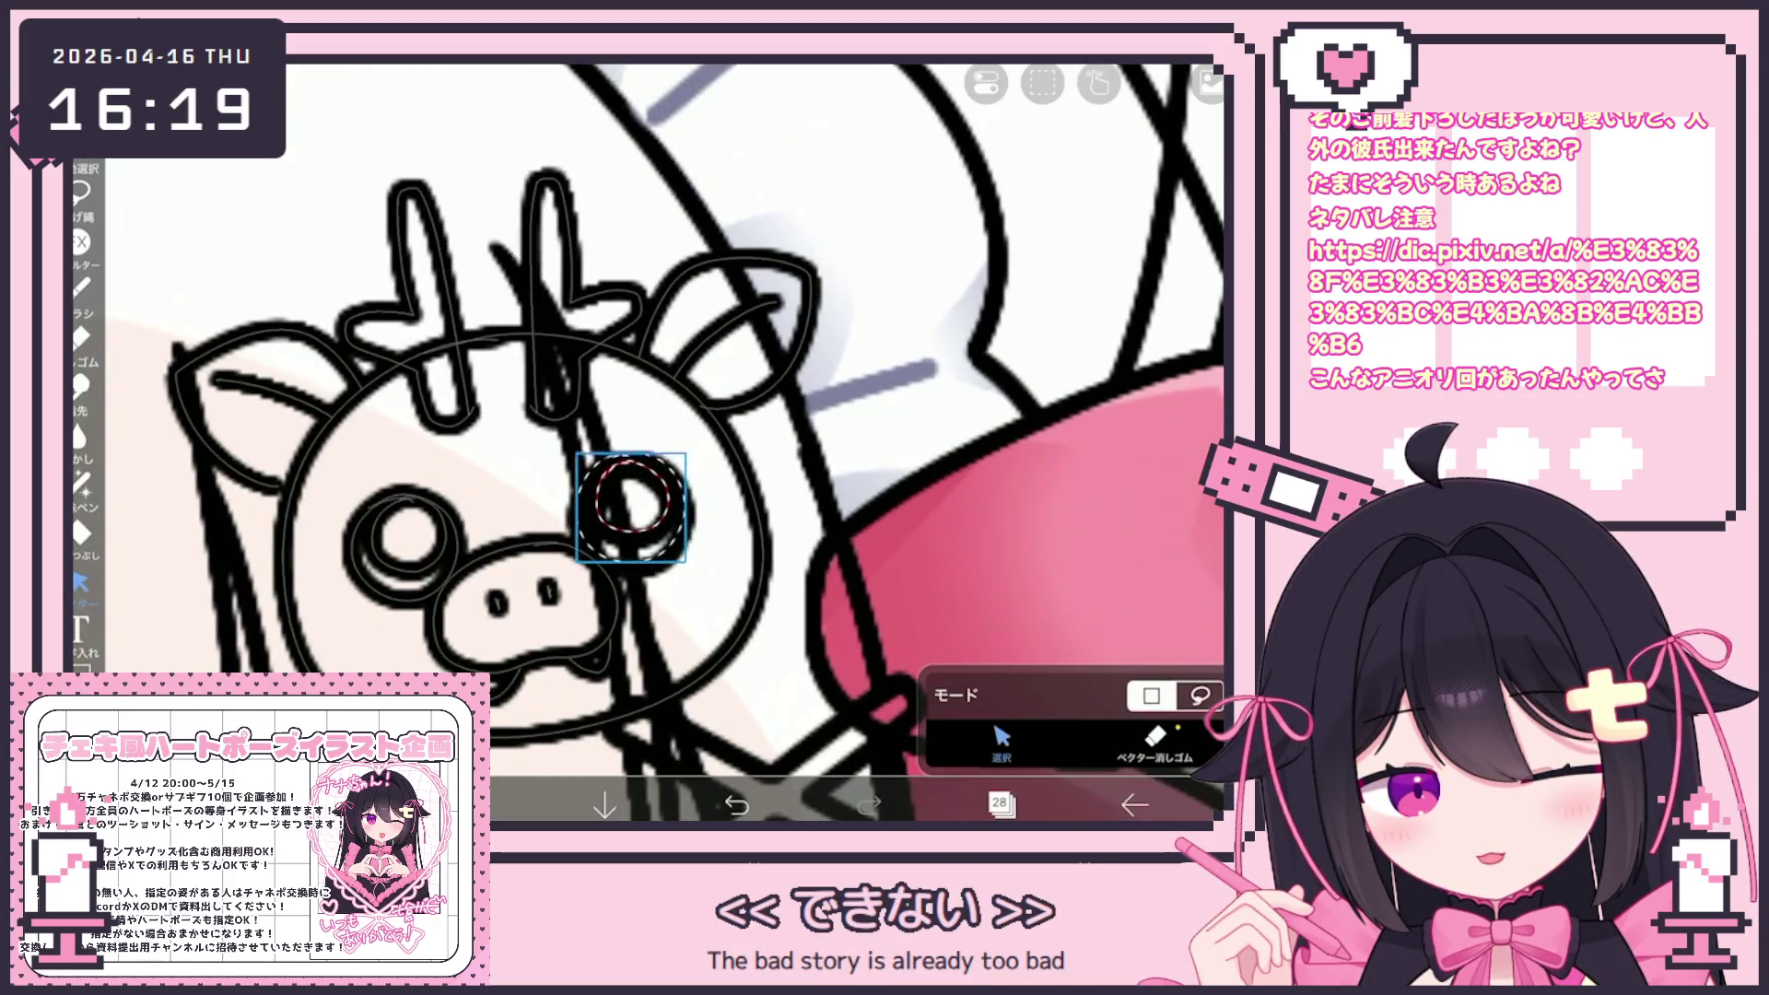
pyautogui.click(401, 539)
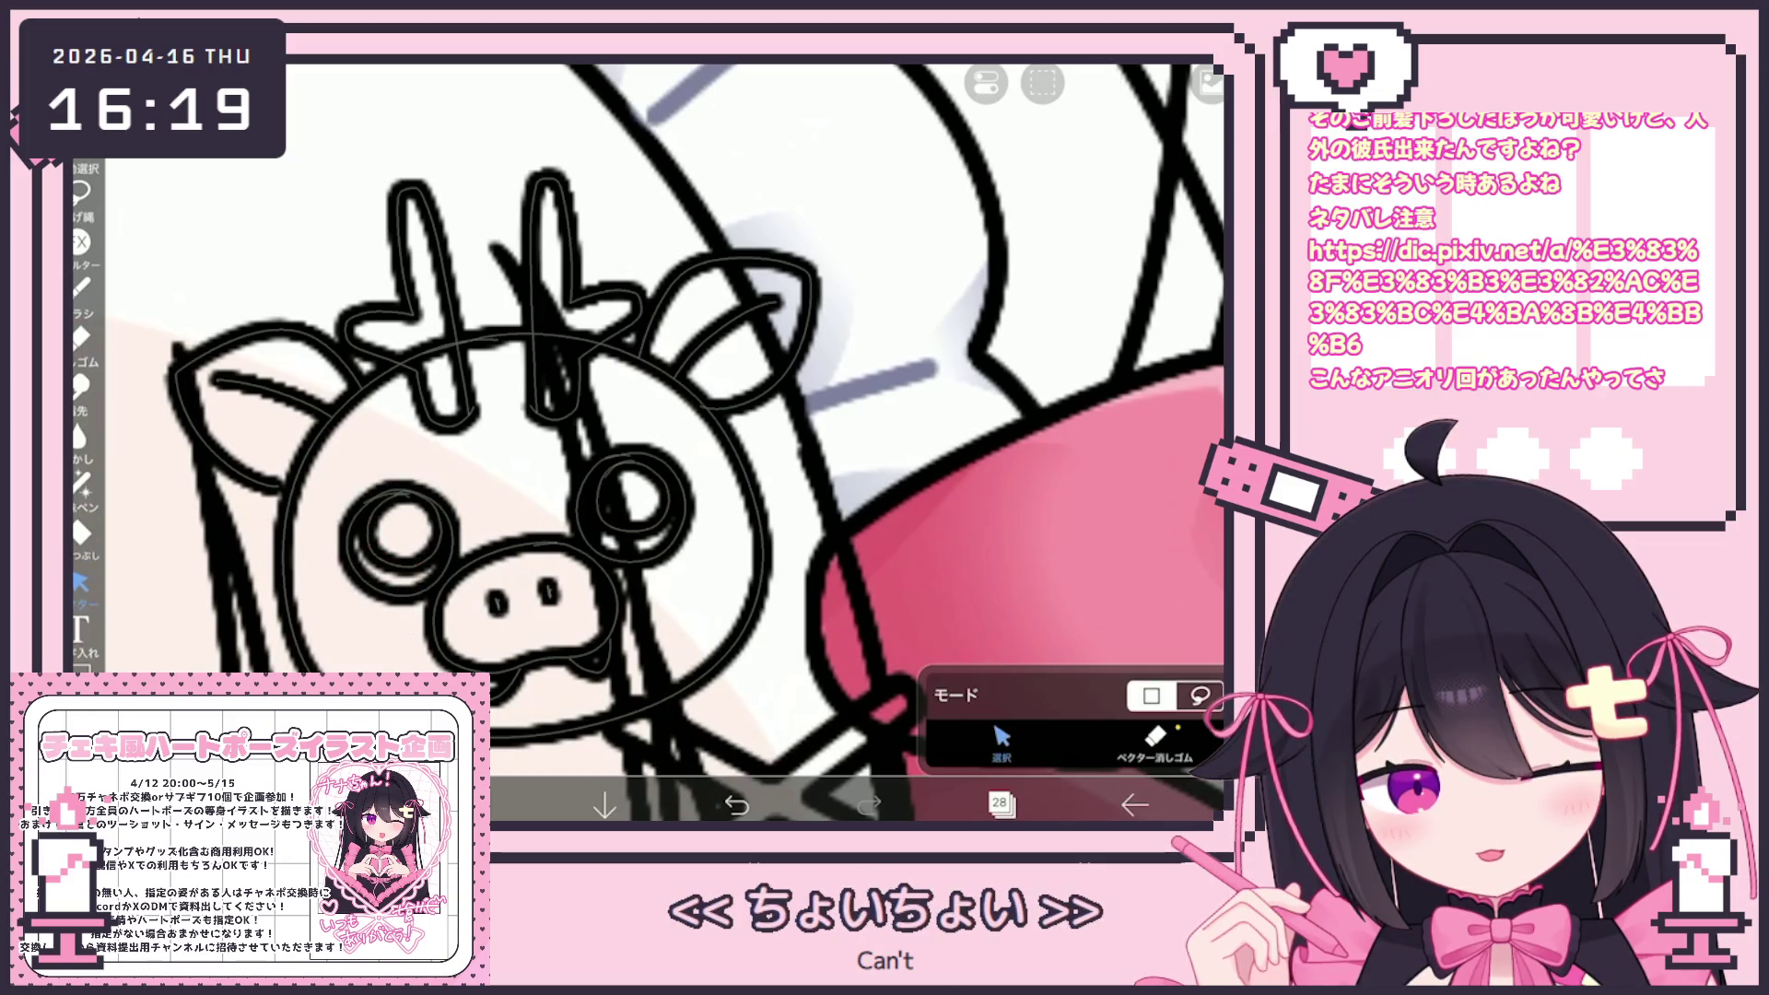
# Ink a small wavy cheek line to the left of the snout
pyautogui.click(81, 288)
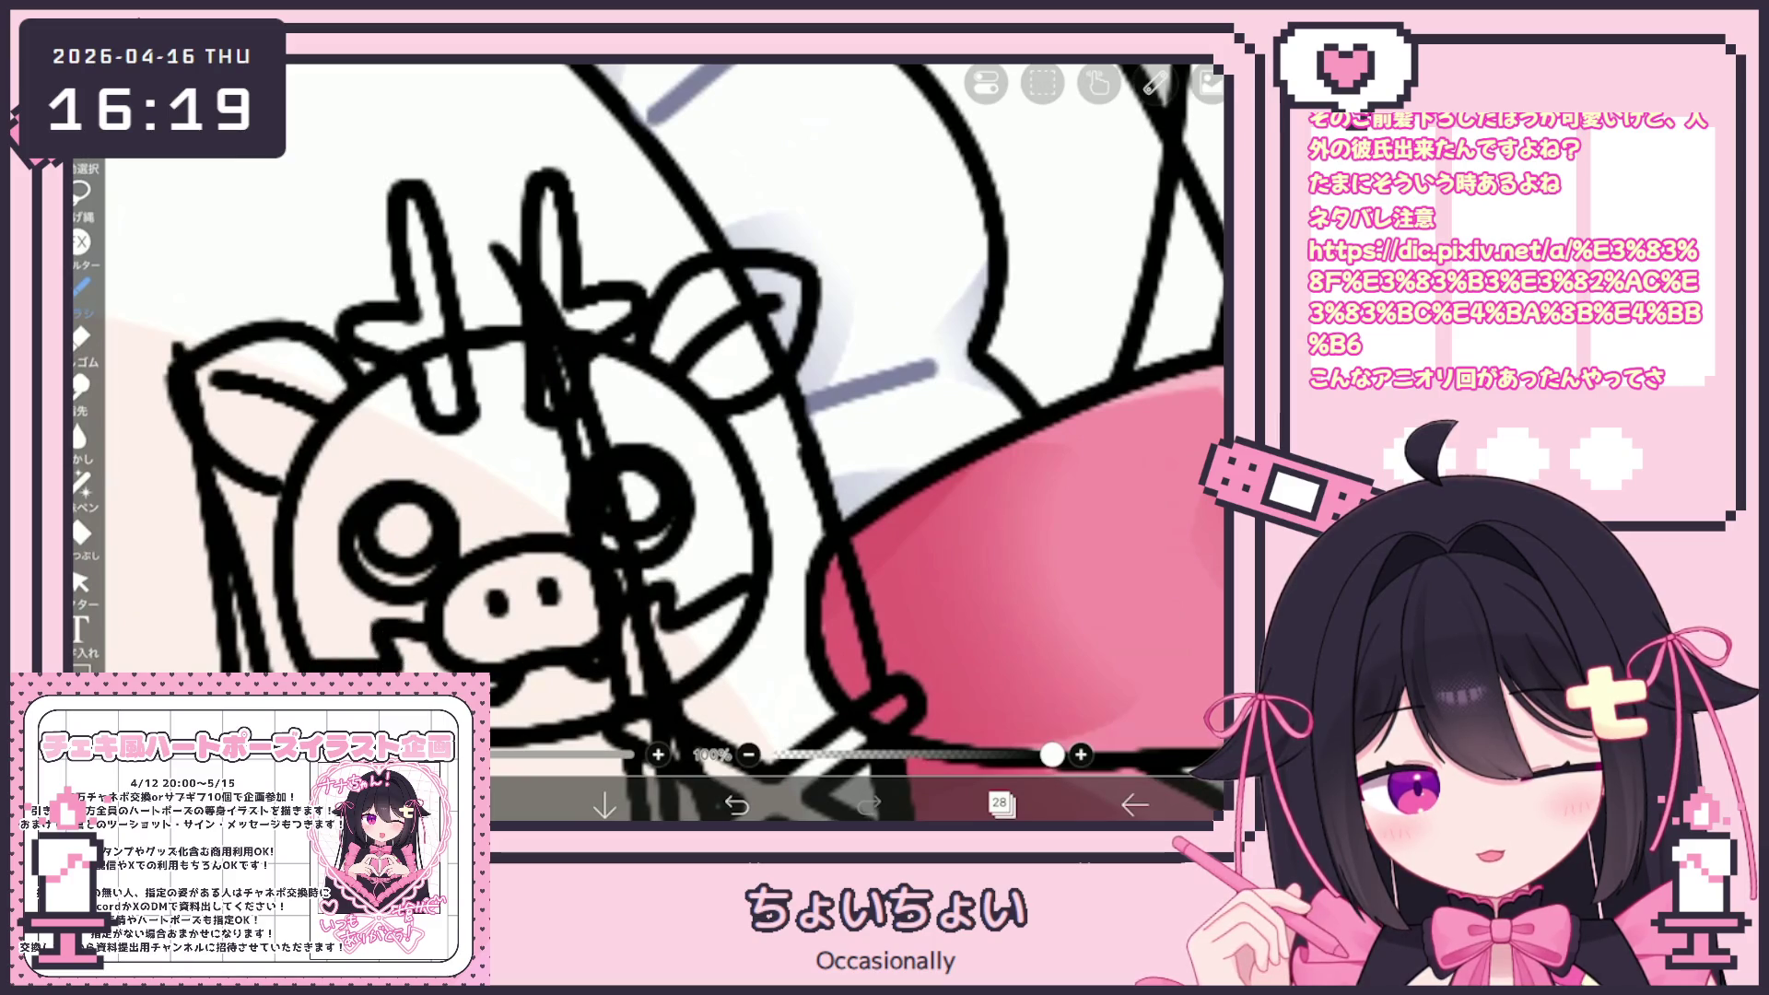
pyautogui.moveTo(433, 631); pyautogui.dragTo(318, 659)
pyautogui.scroll(-3, 645, 442)
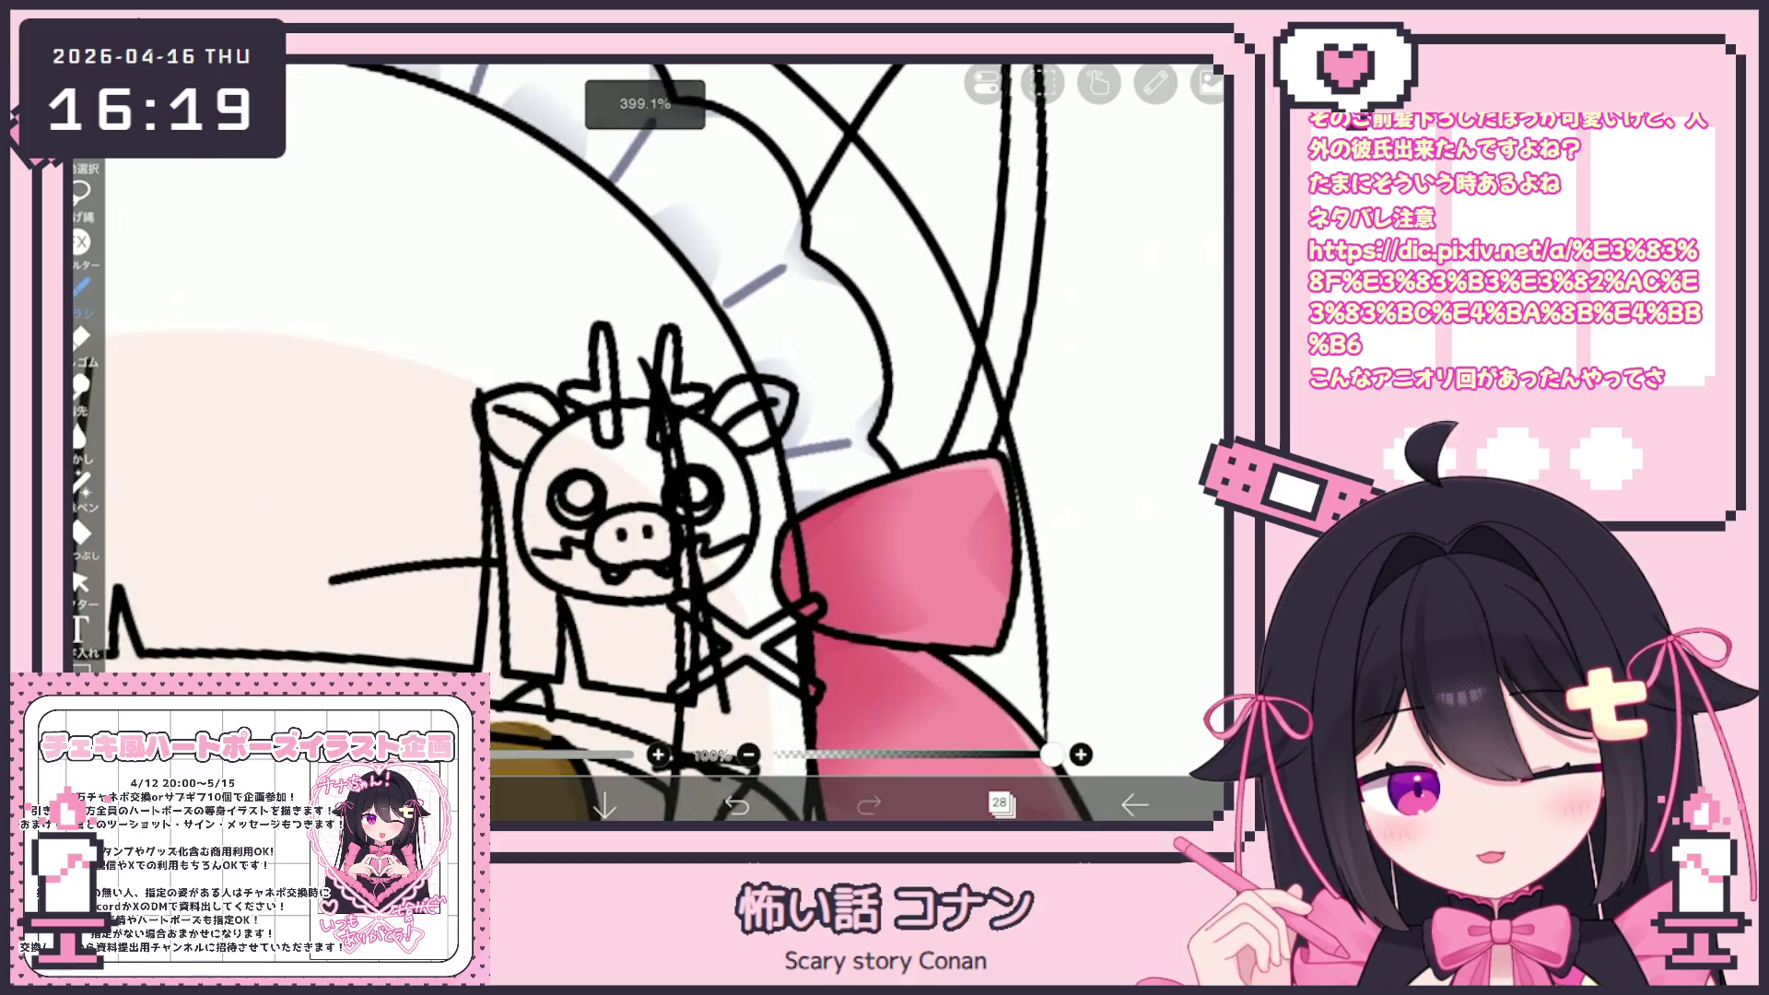
pyautogui.scroll(2, 645, 442)
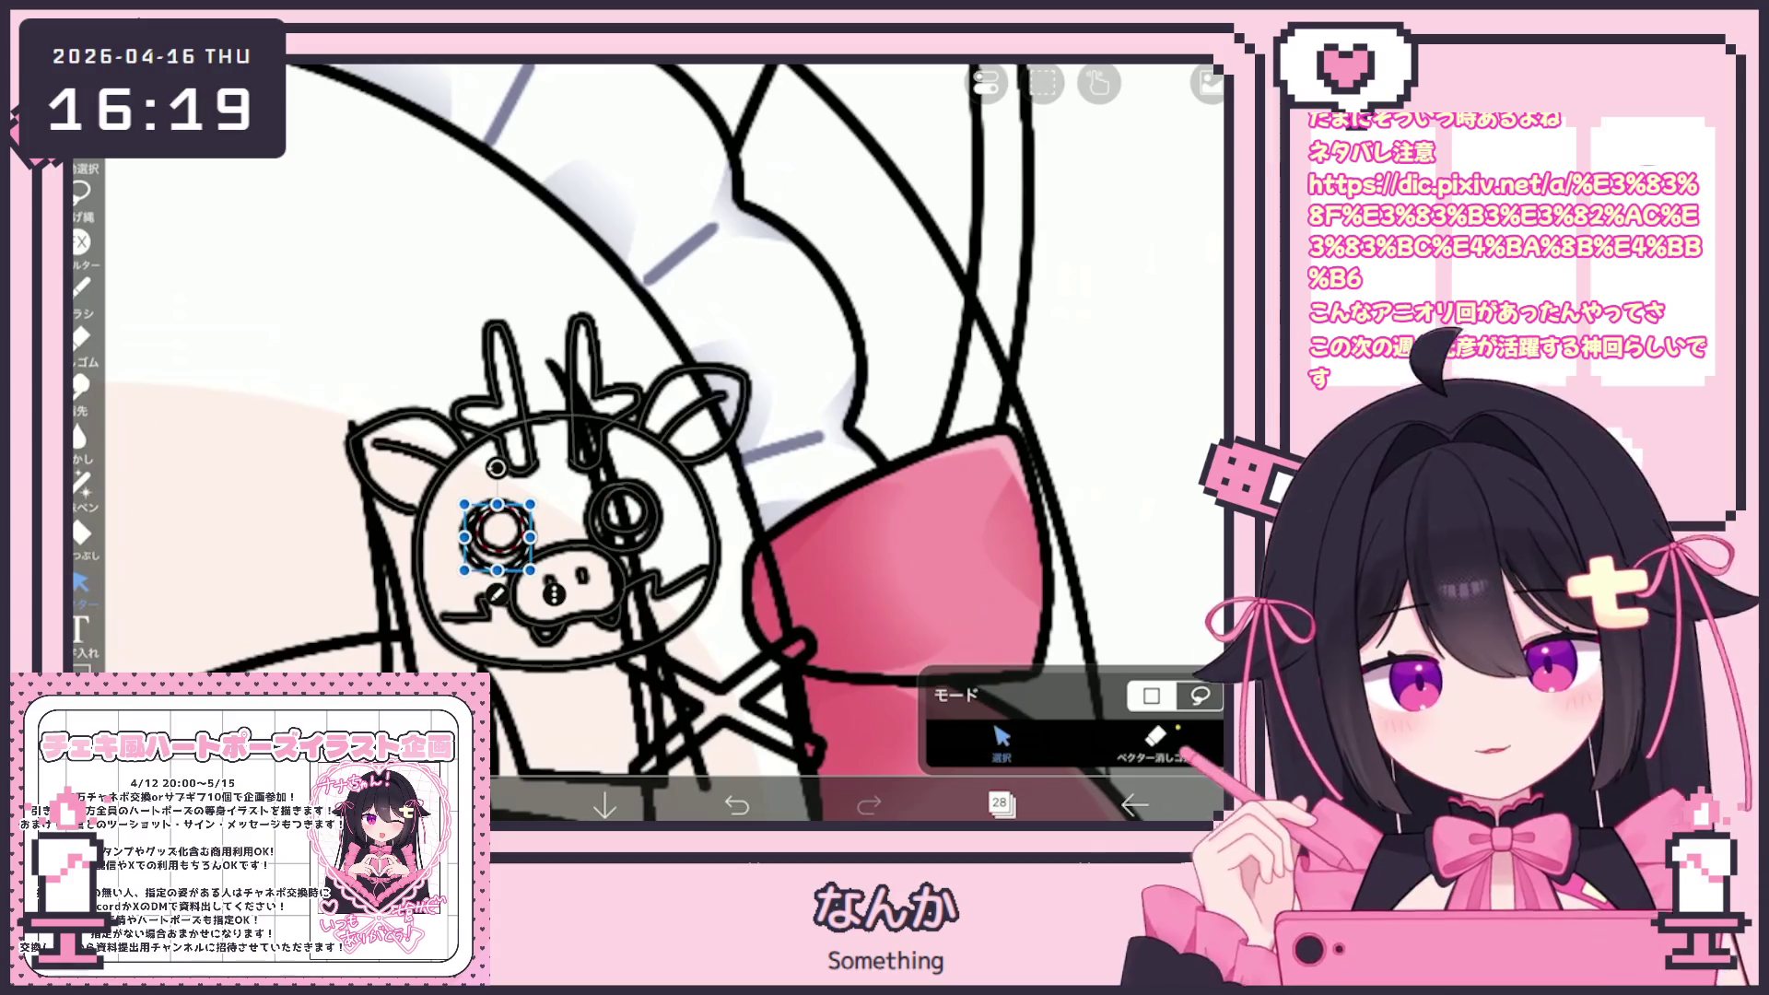
# Clear the selection, then pick the pig's eye stroke with vector selection
pyautogui.press('Escape')
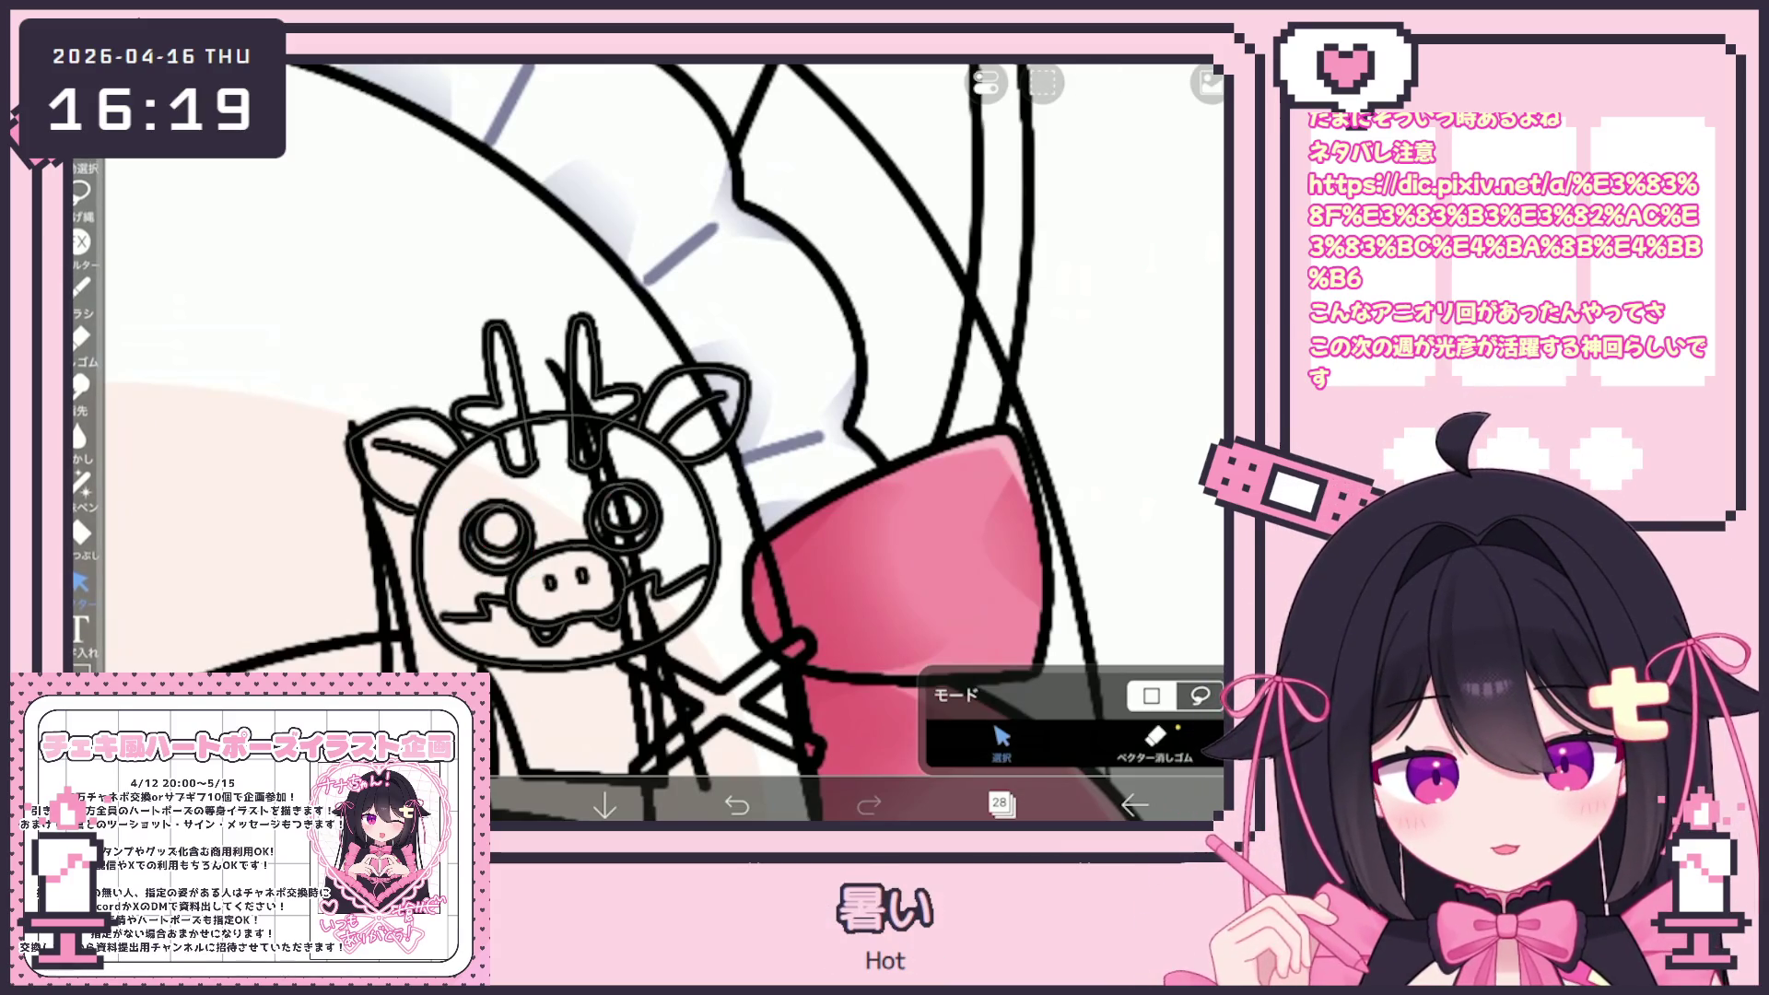
pyautogui.press('b')
pyautogui.scroll(2, 645, 443)
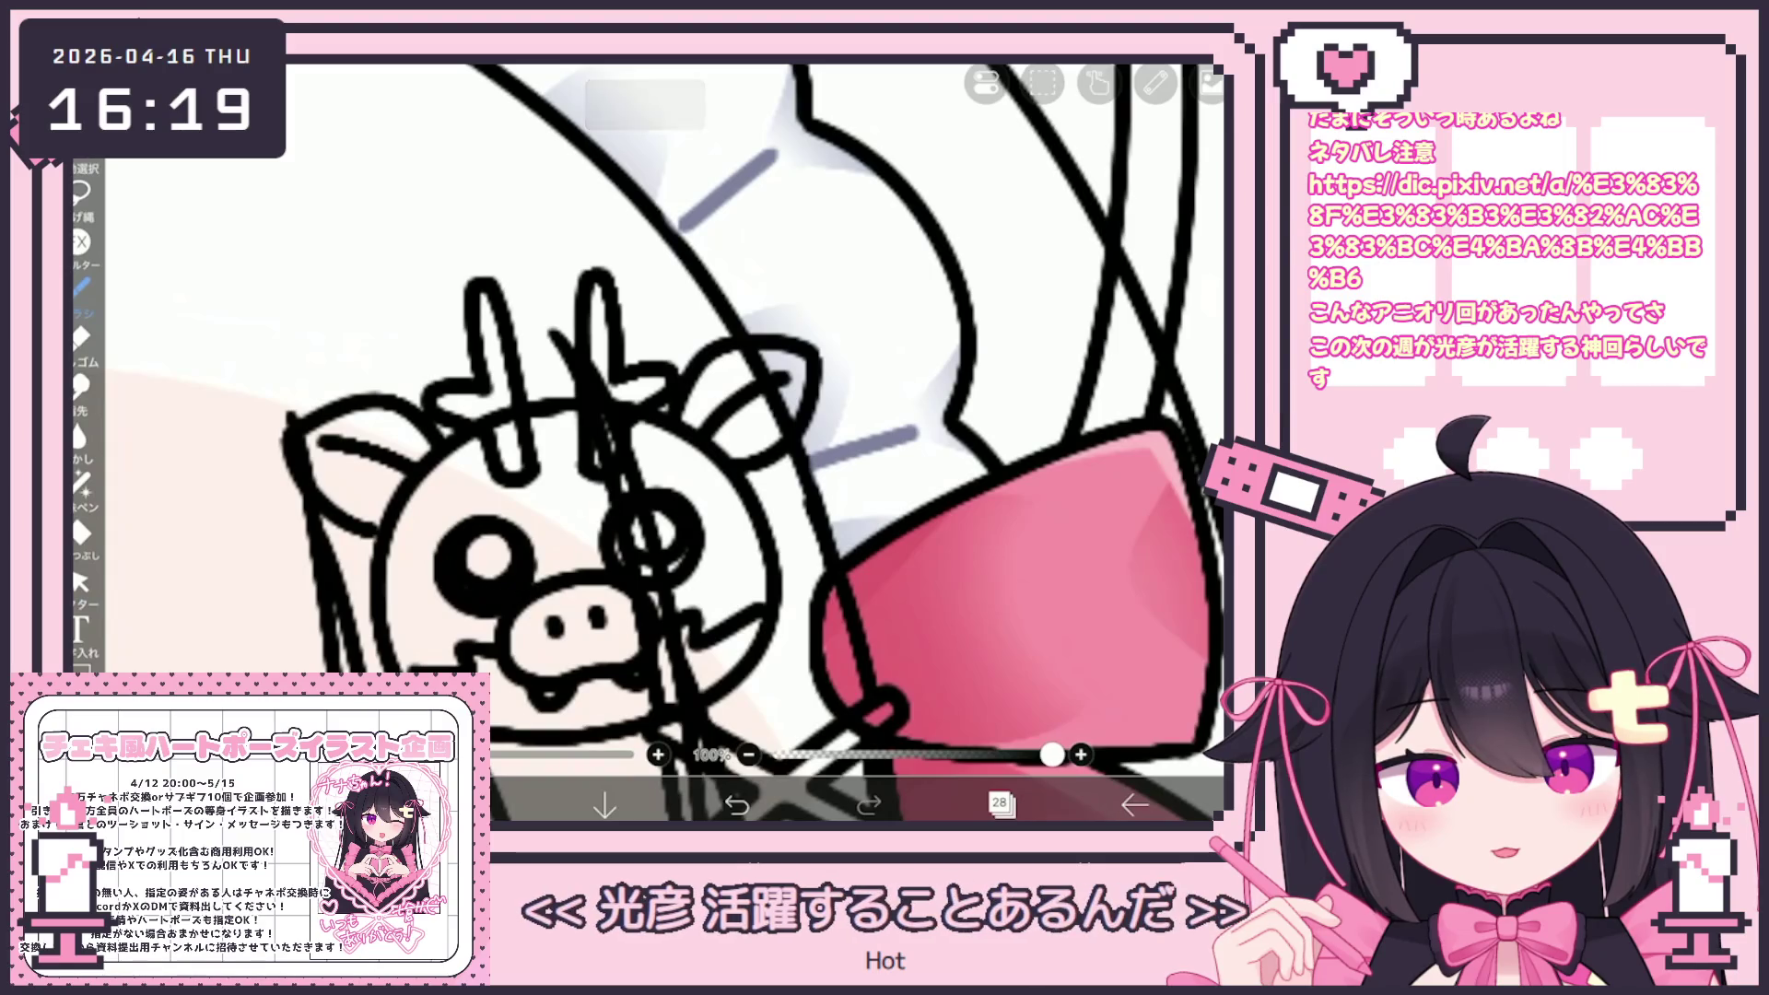
pyautogui.press('v')
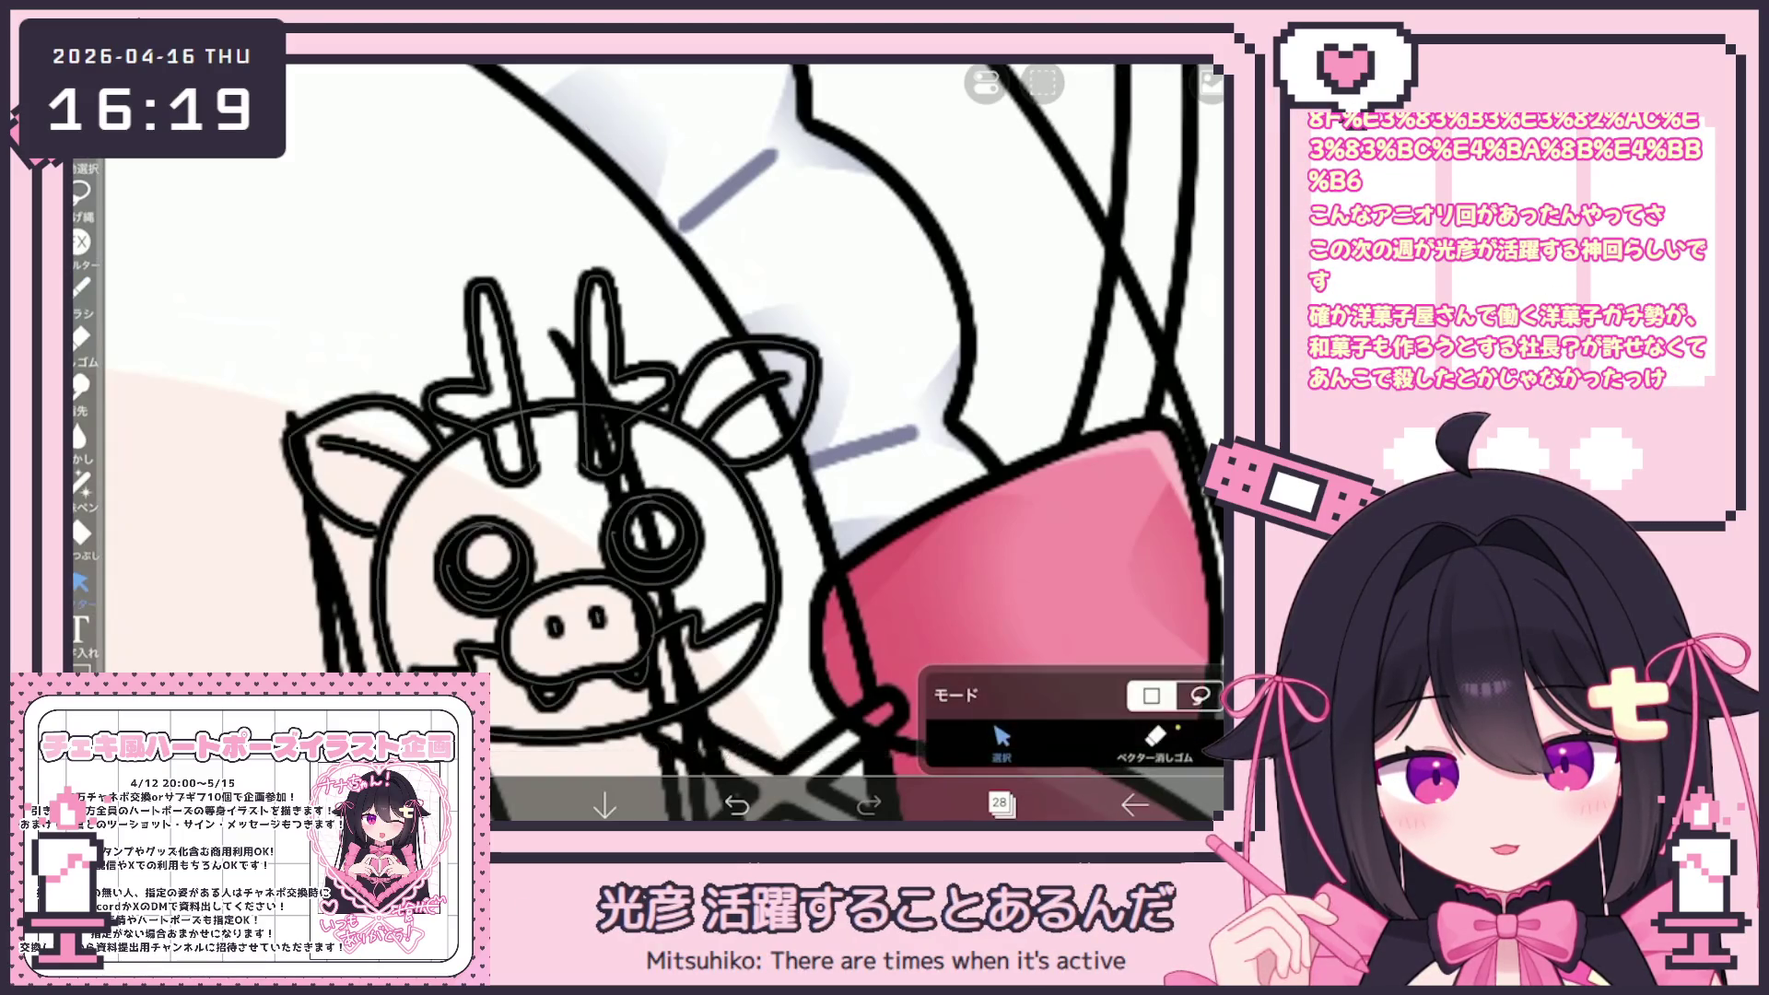
pyautogui.click(652, 531)
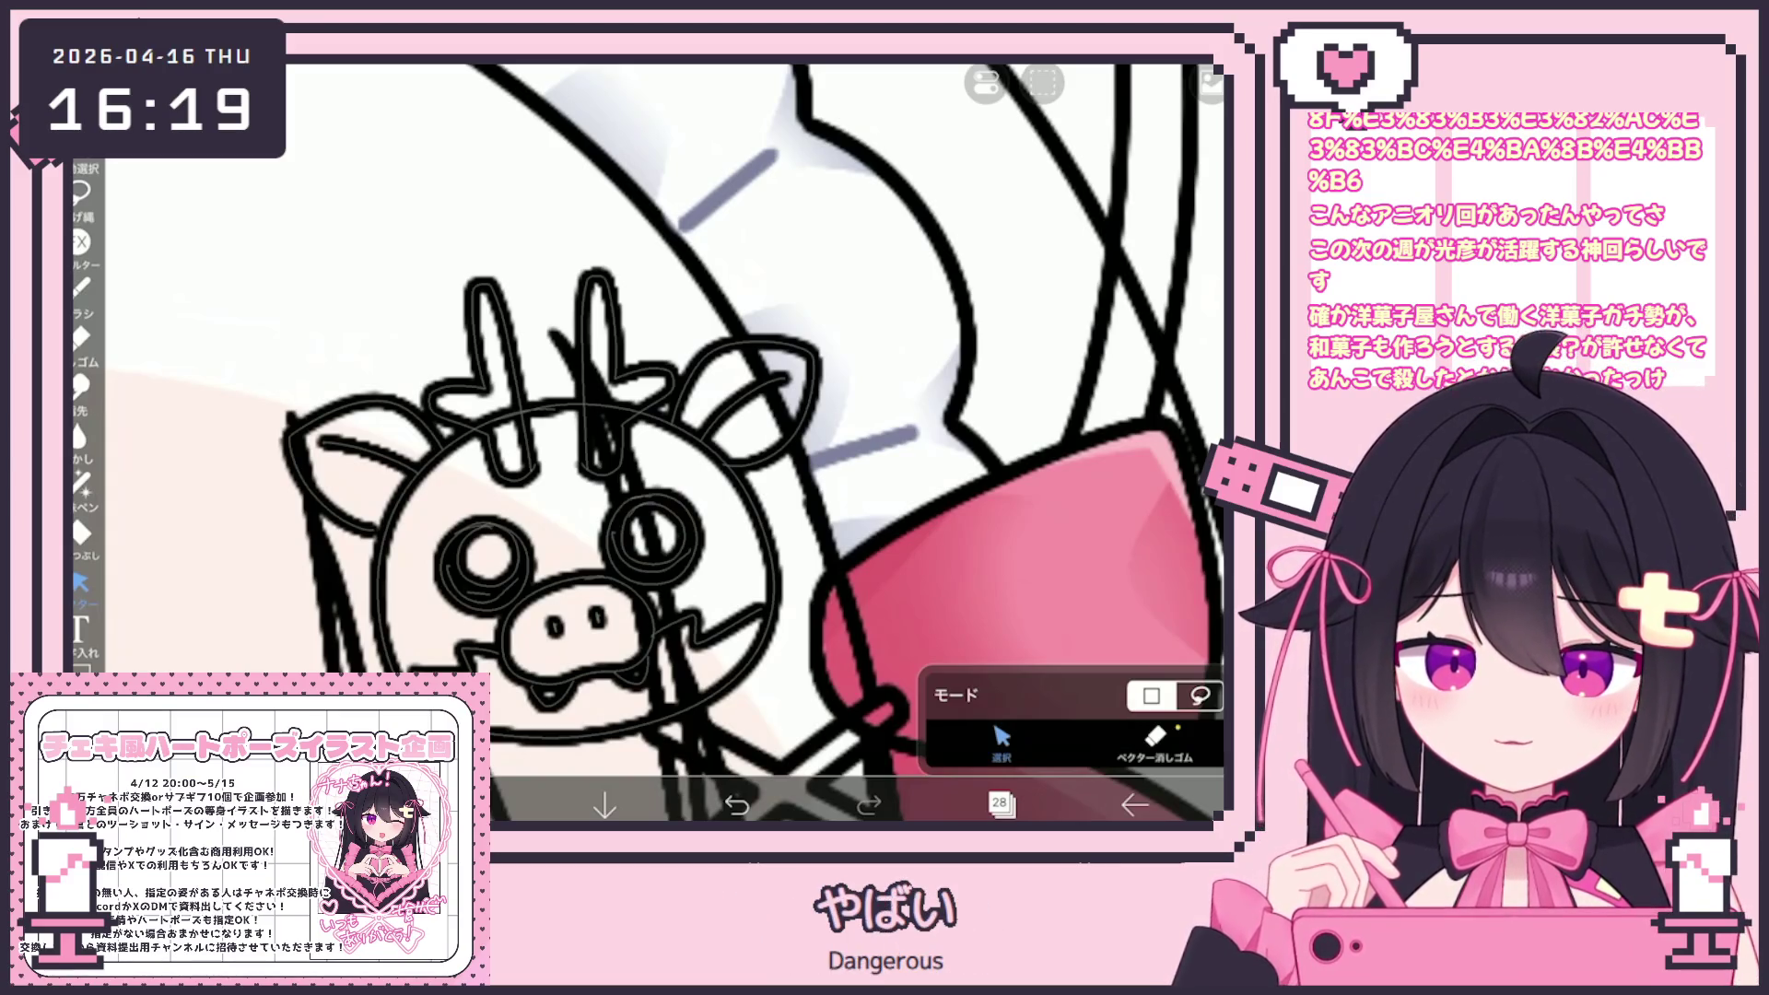
# Confirm layer 28 is active and choose the 投げ縄塗り lasso fill brush
pyautogui.click(999, 805)
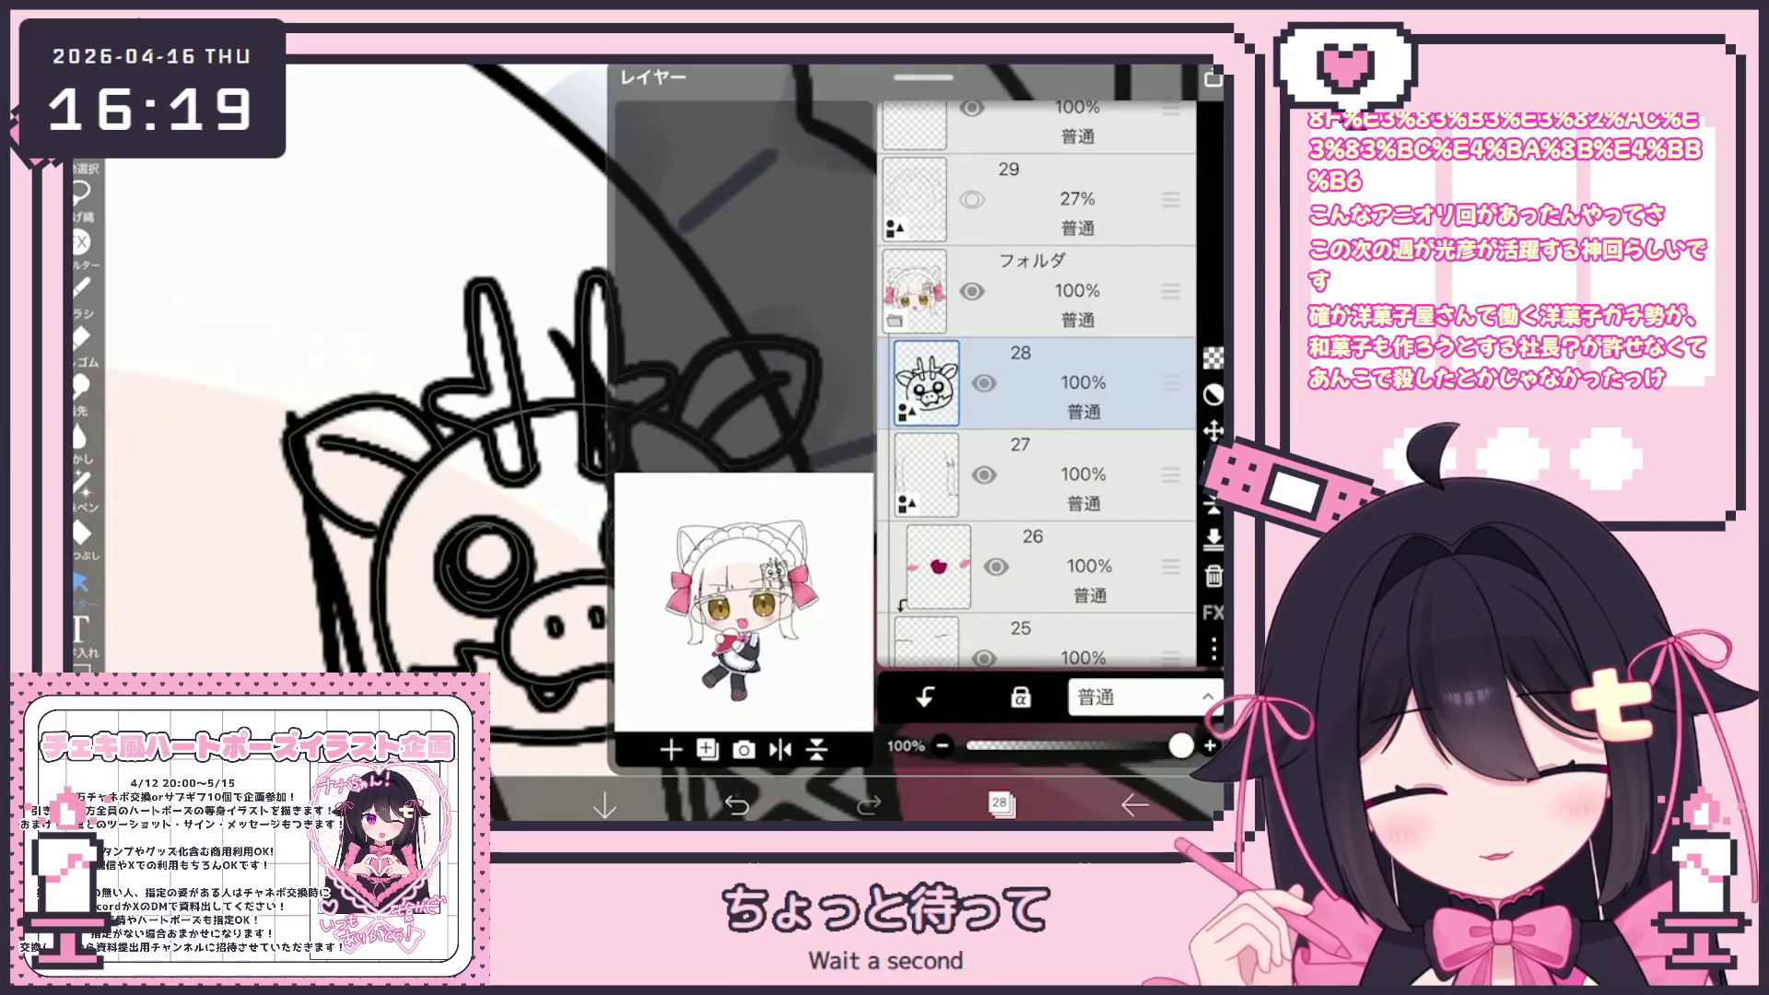
pyautogui.click(999, 804)
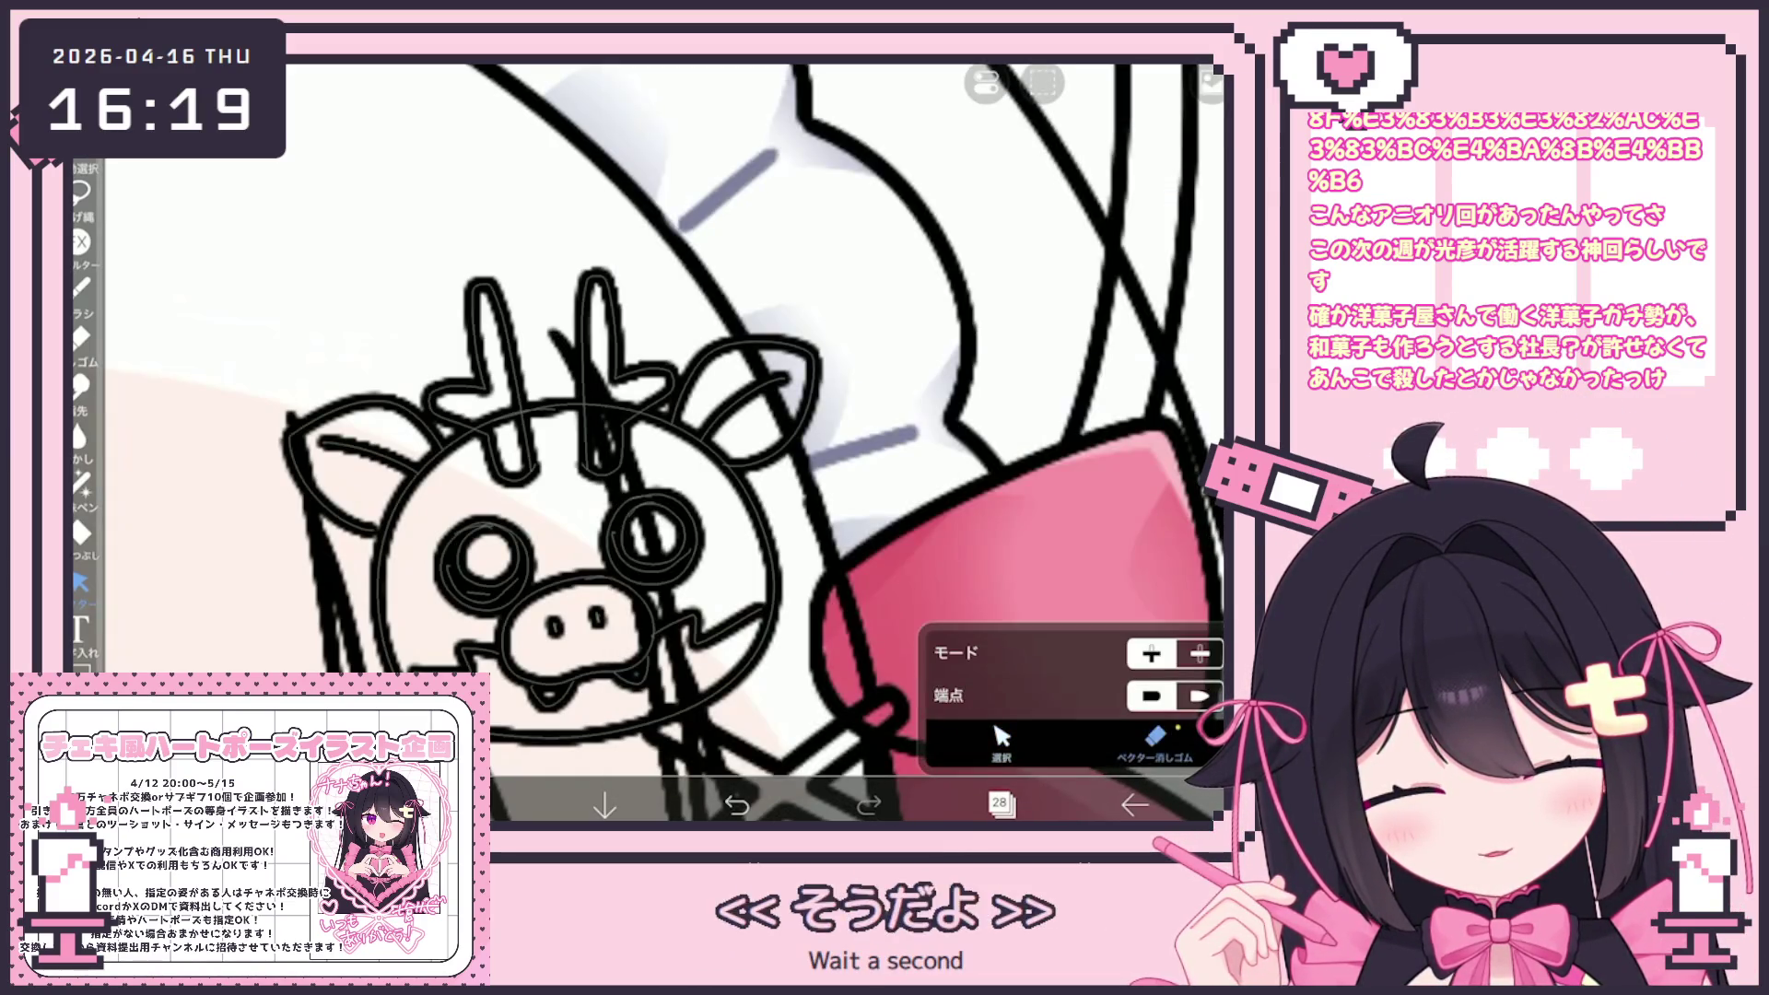
pyautogui.scroll(2, 645, 443)
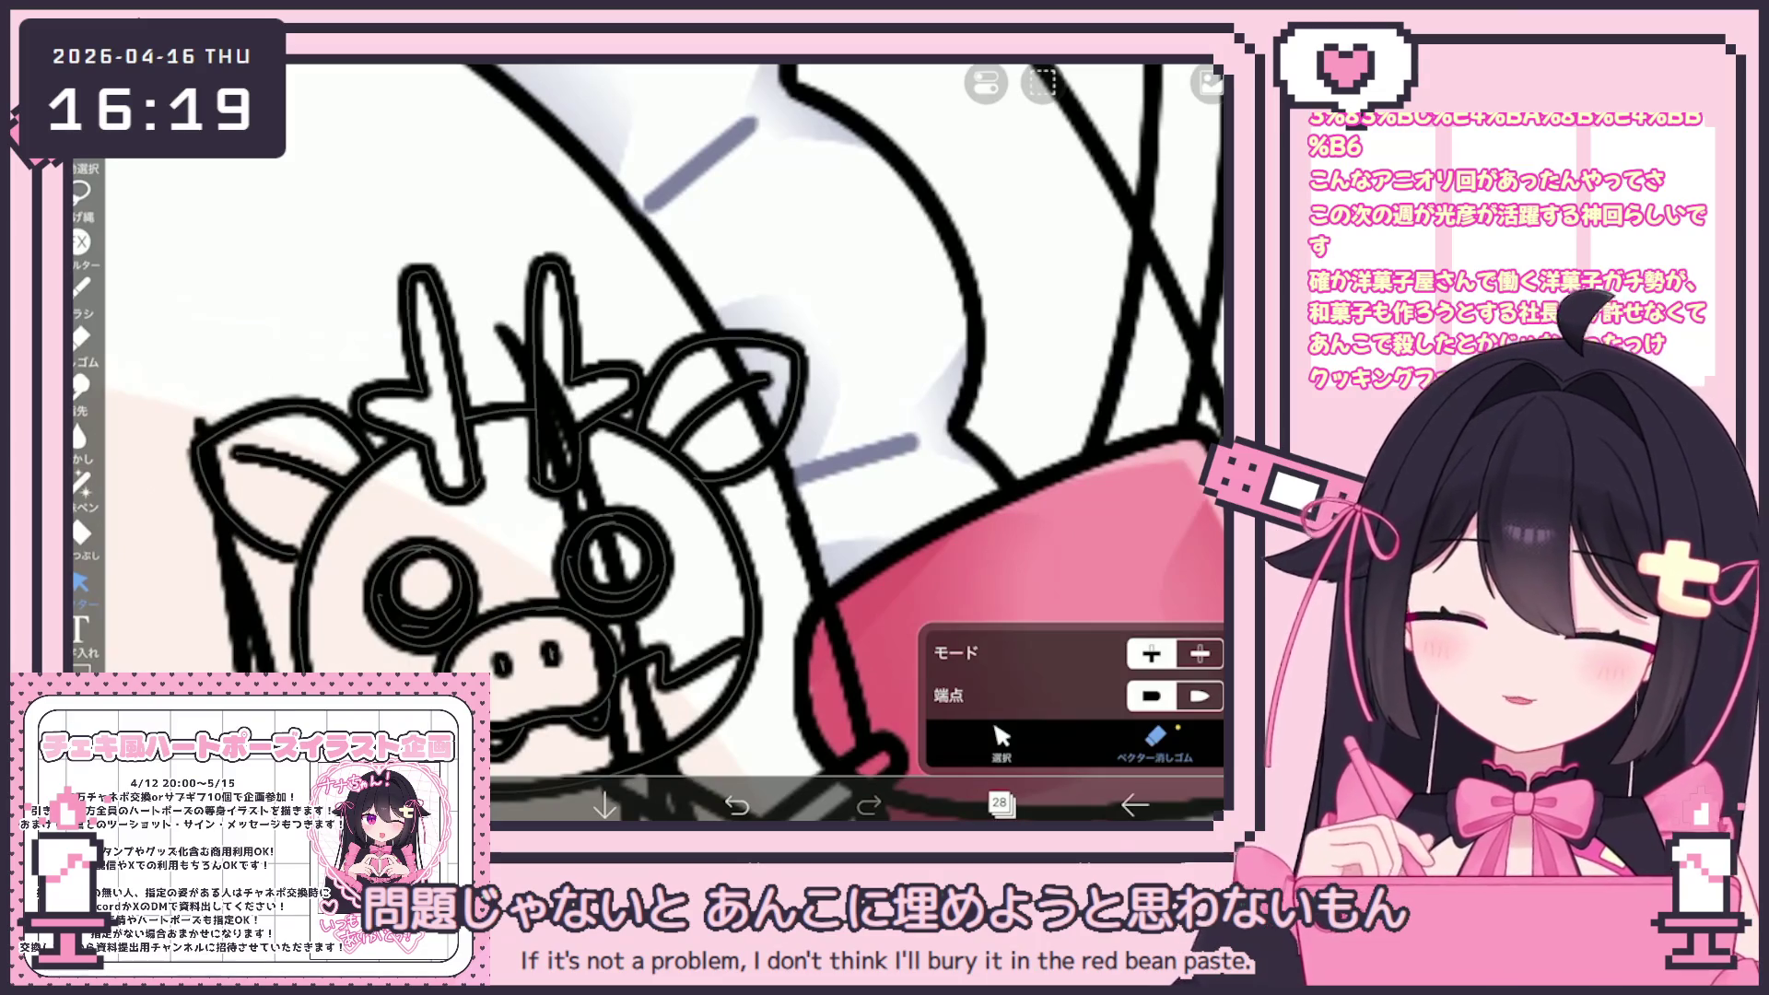
pyautogui.click(1000, 804)
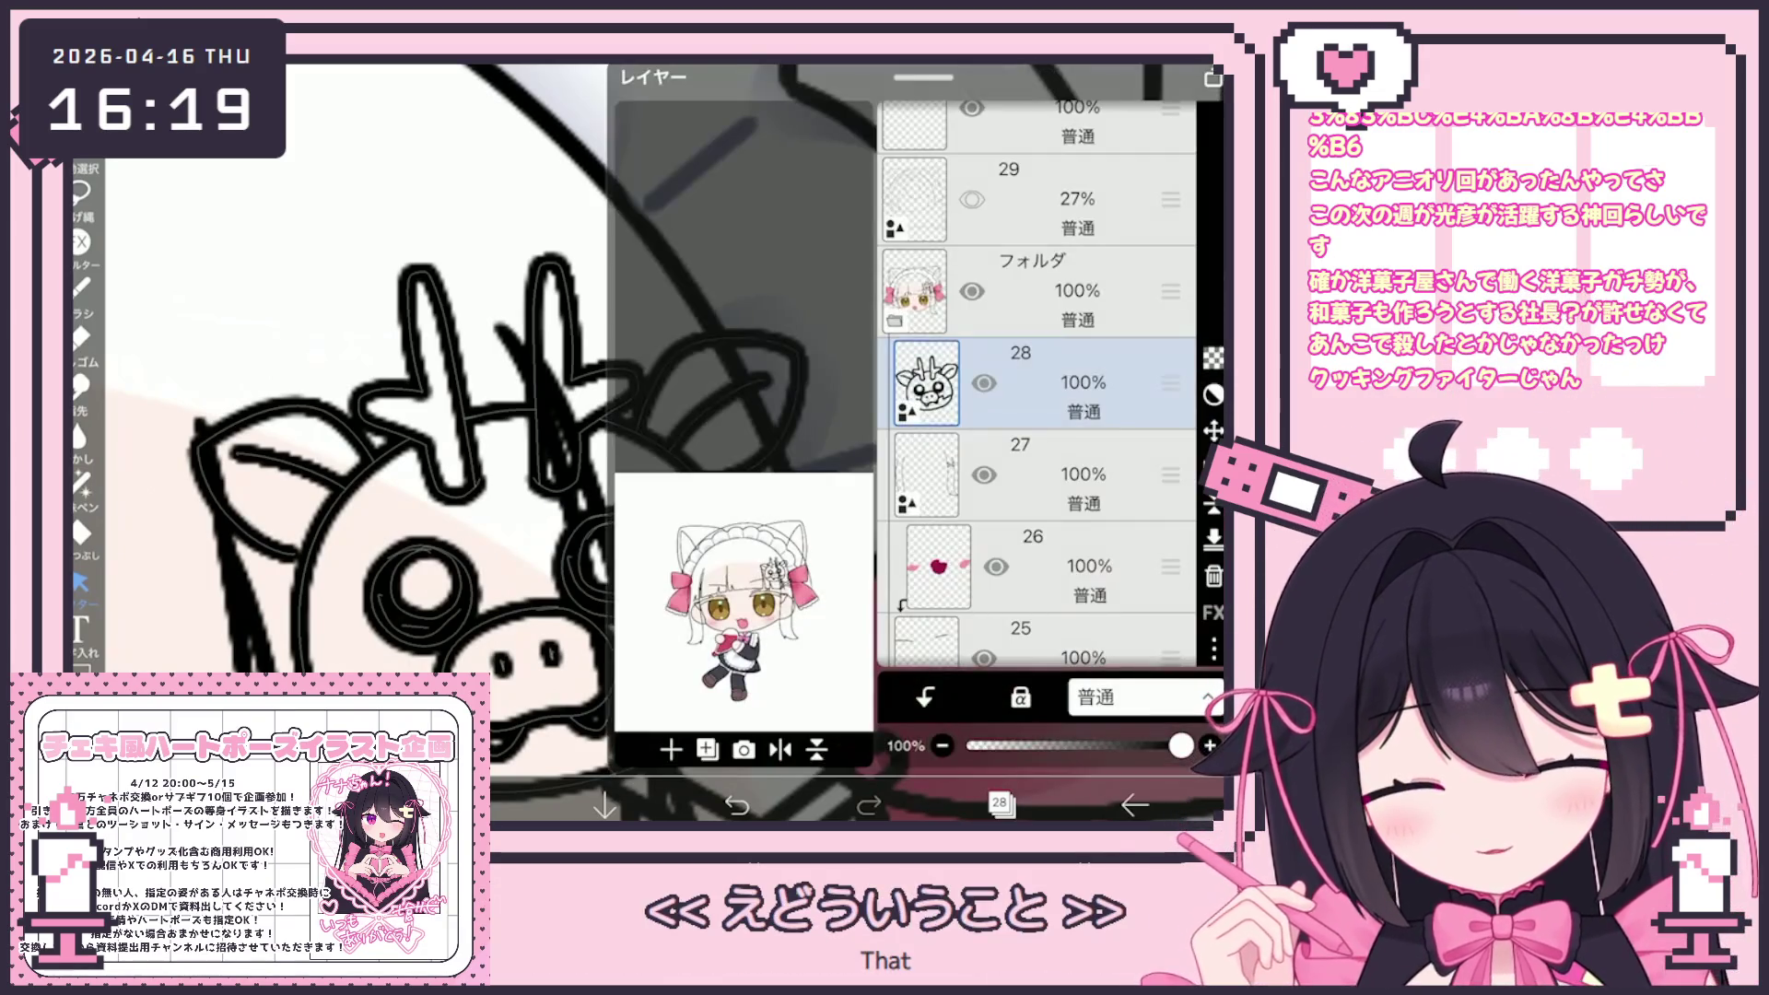
pyautogui.click(1041, 475)
pyautogui.click(1042, 383)
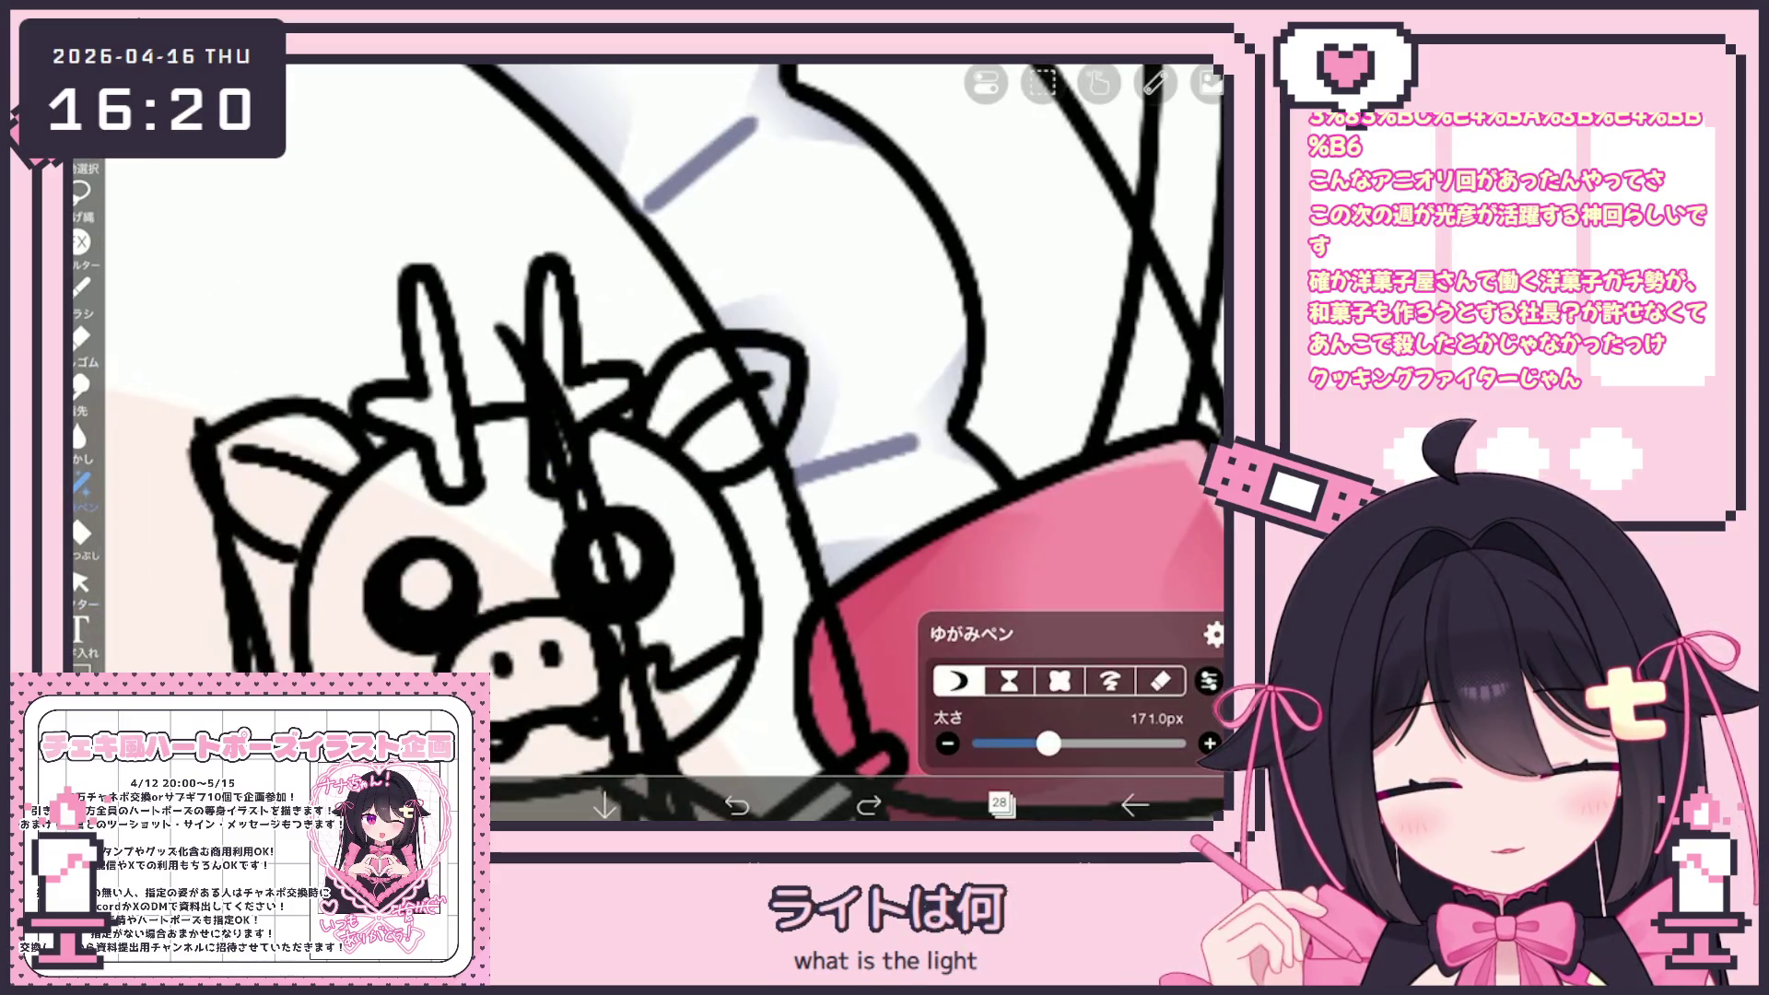
pyautogui.click(971, 634)
pyautogui.click(276, 175)
# Close the brush list, zoom out to view the whole figure, then zoom back to the pig
pyautogui.click(968, 369)
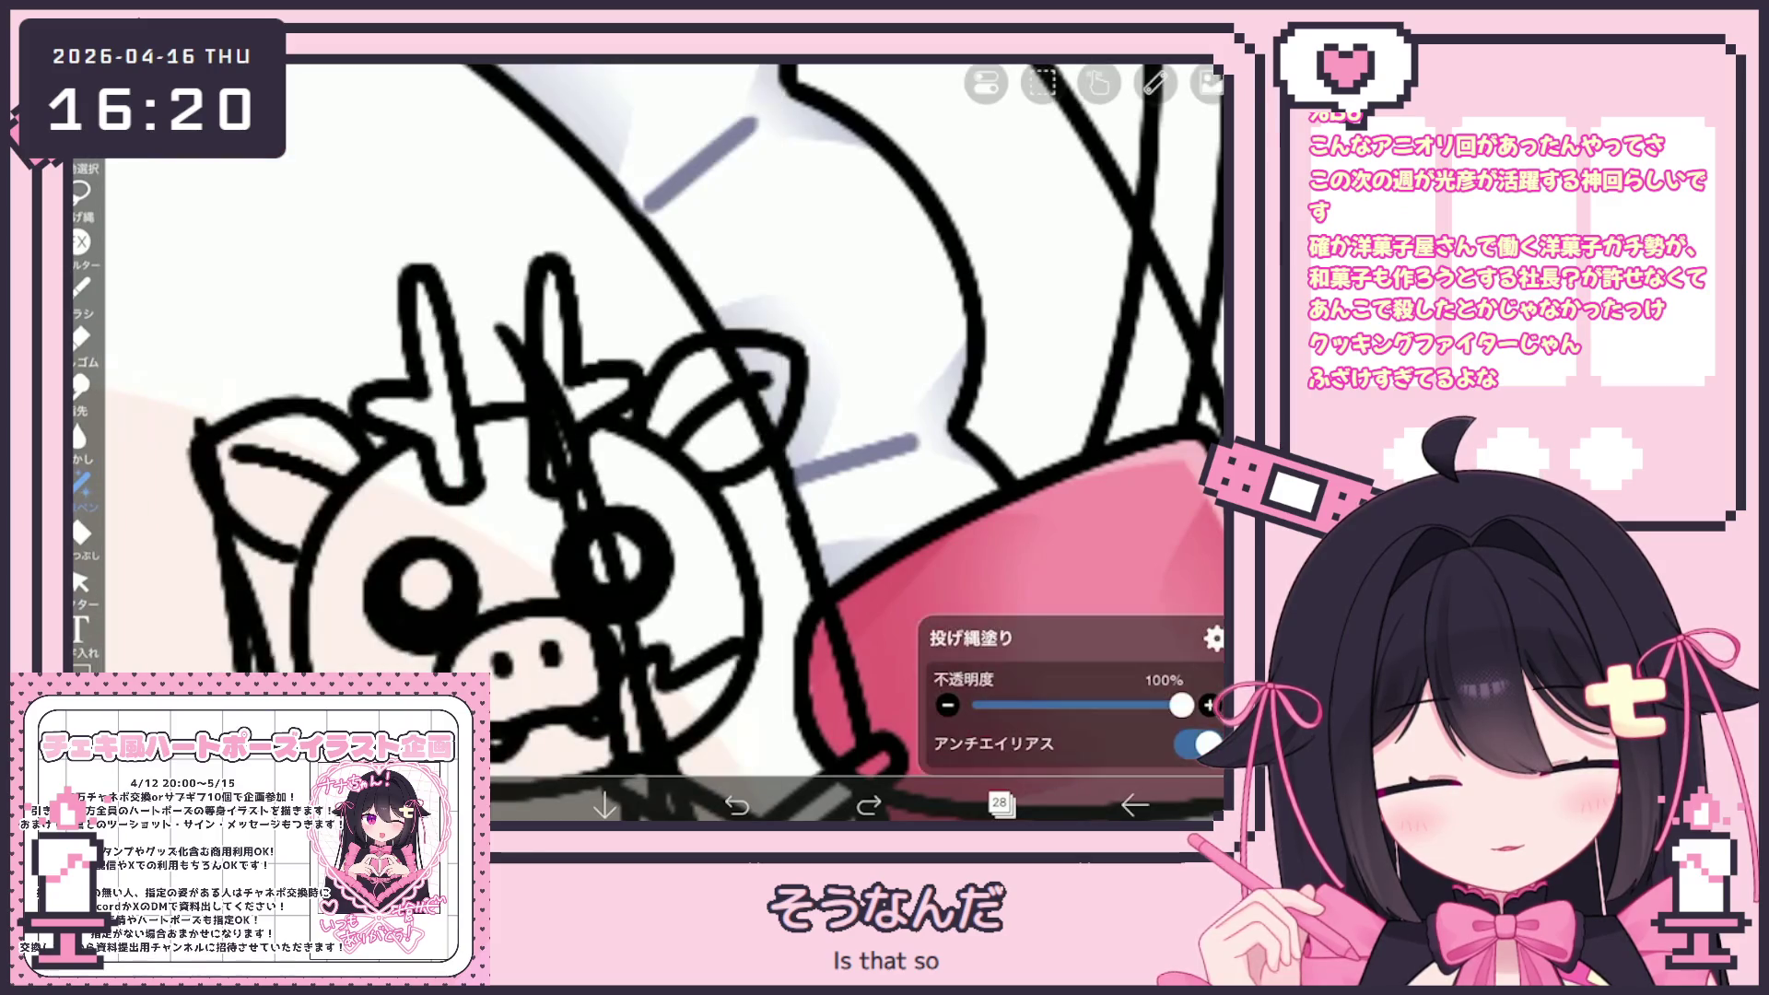
pyautogui.scroll(-3, 663, 442)
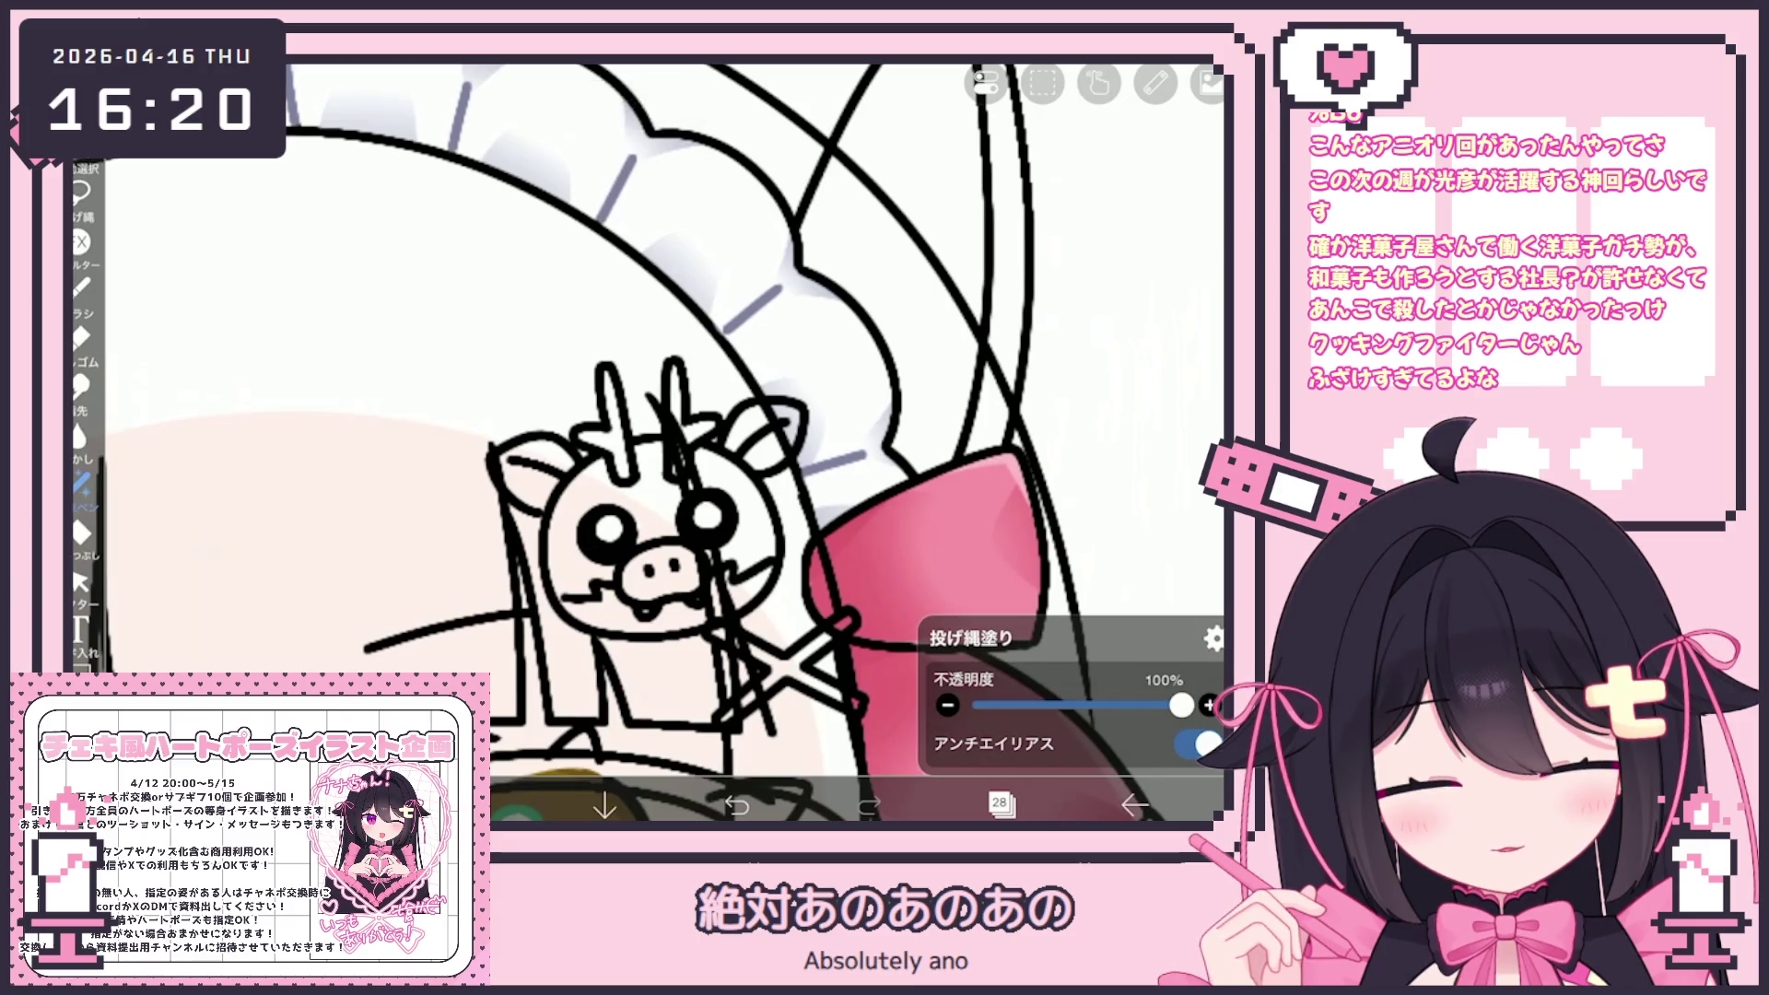
pyautogui.scroll(-5, 663, 442)
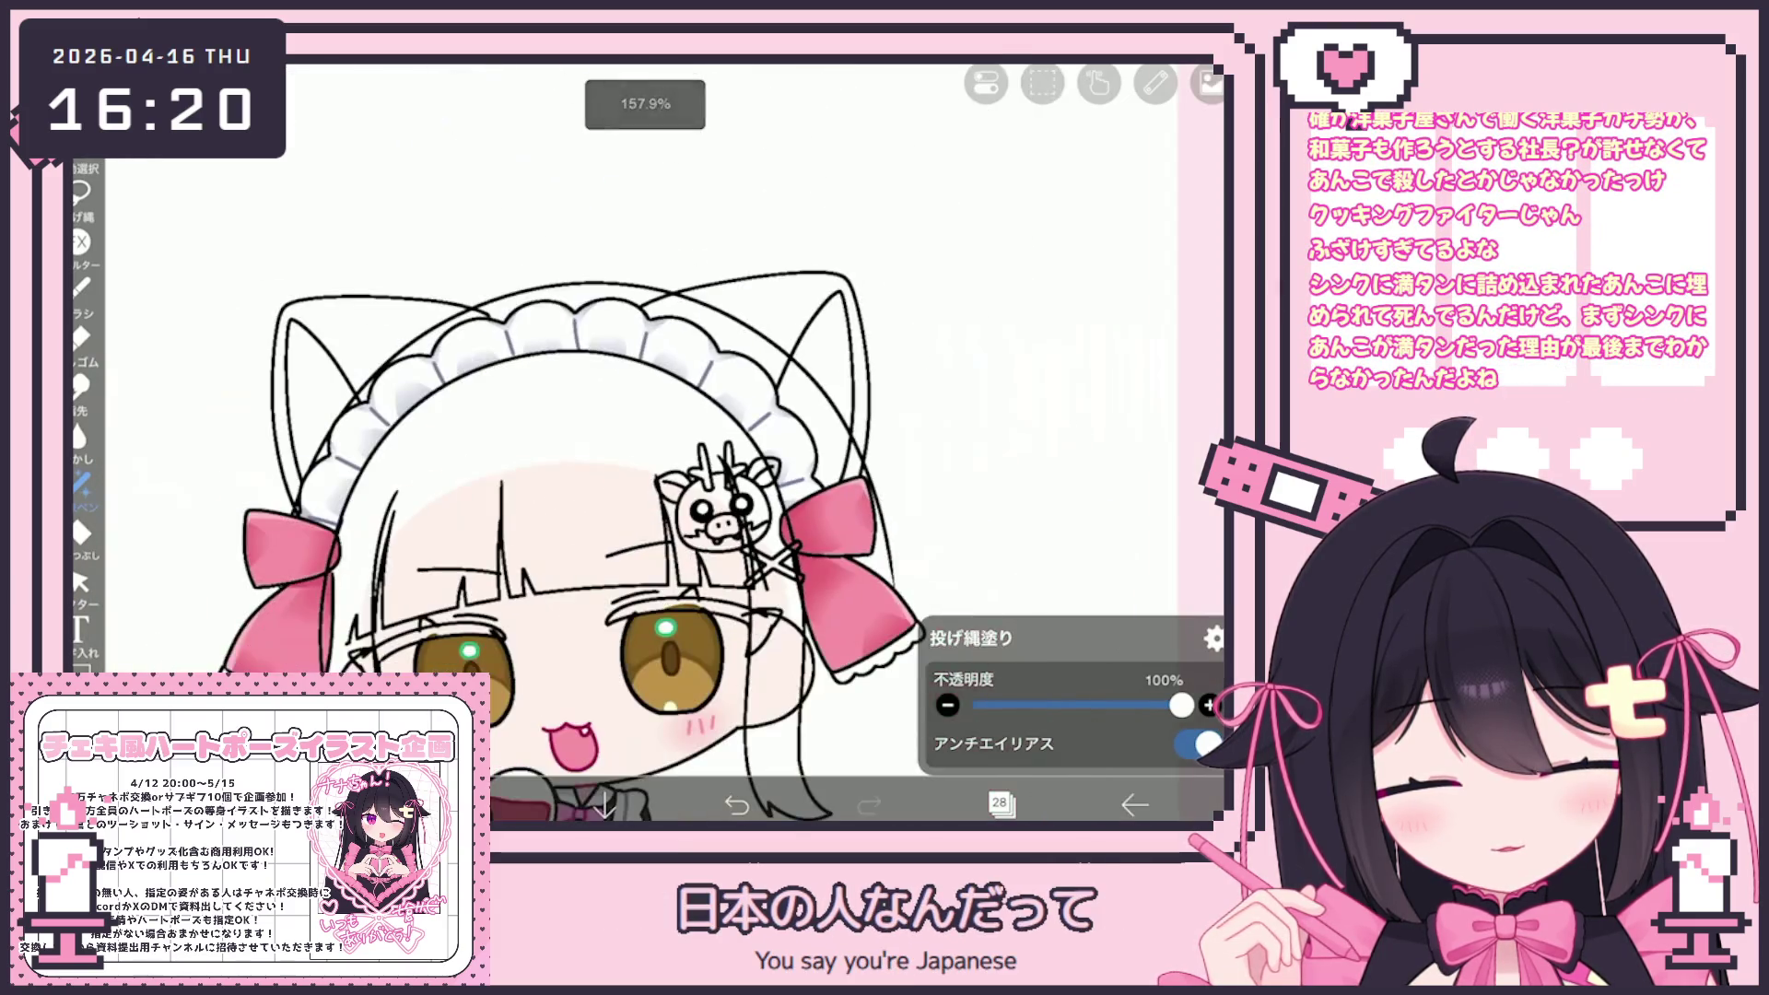
pyautogui.scroll(-3, 663, 443)
pyautogui.scroll(6, 664, 442)
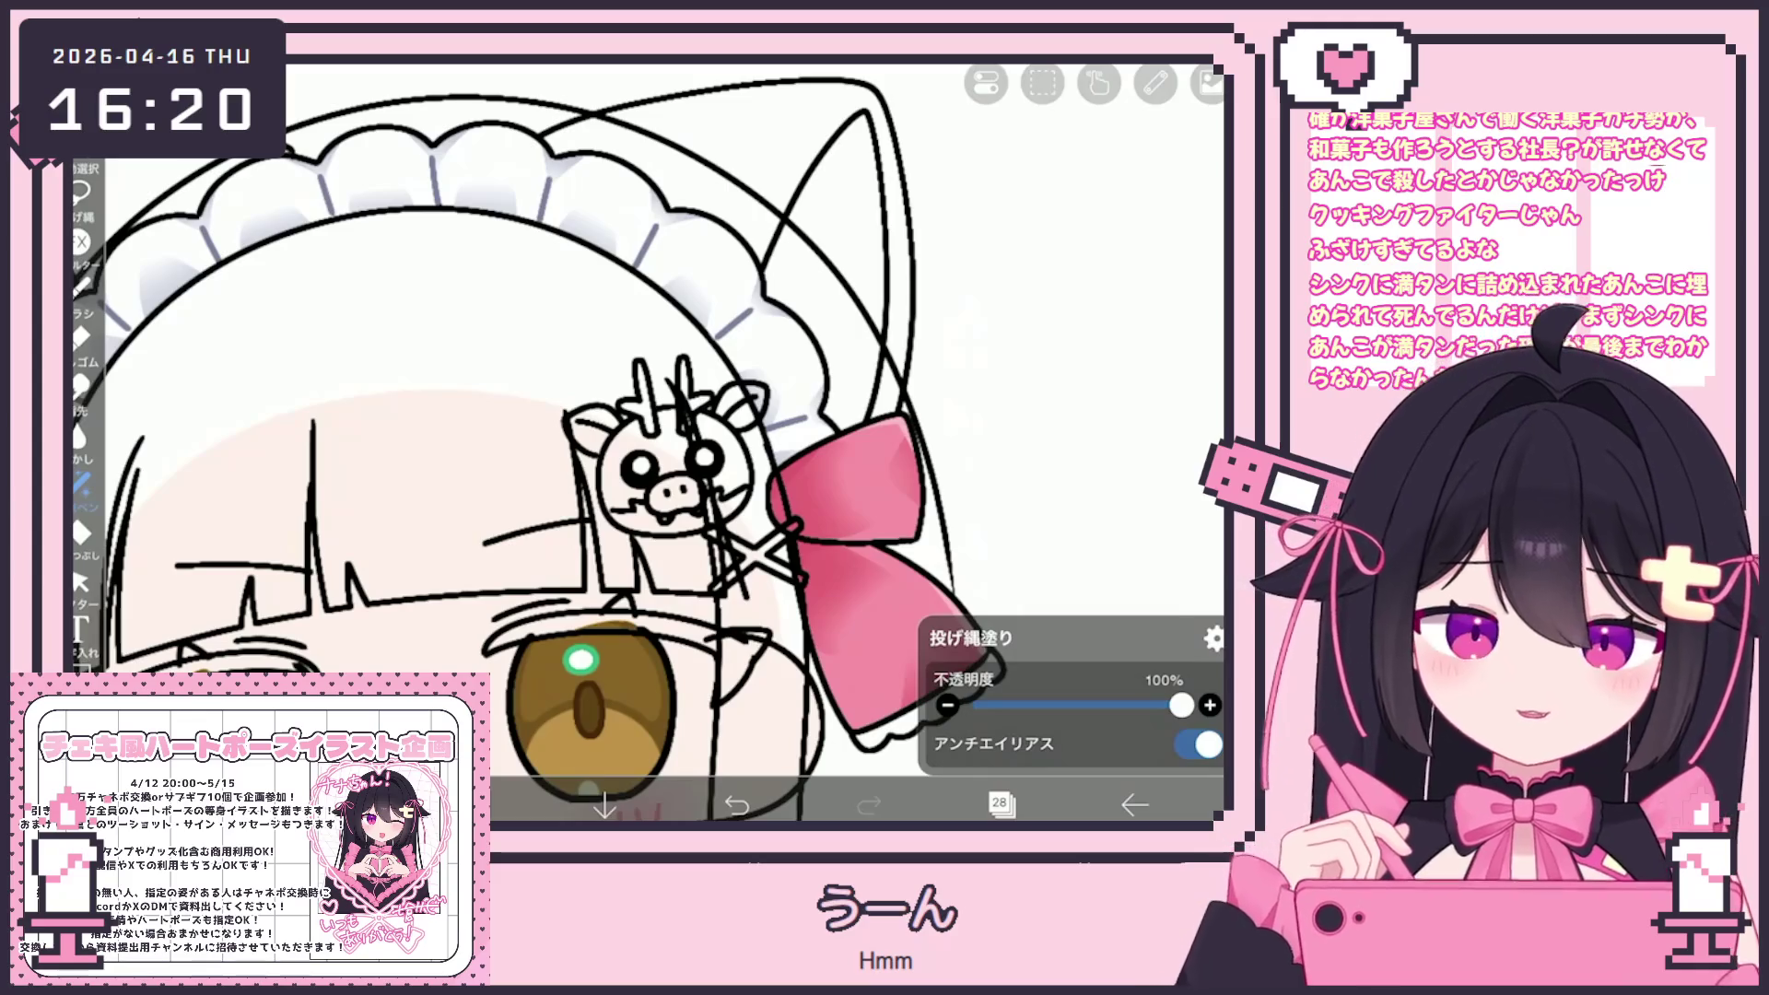
pyautogui.press('b')
pyautogui.scroll(5, 678, 469)
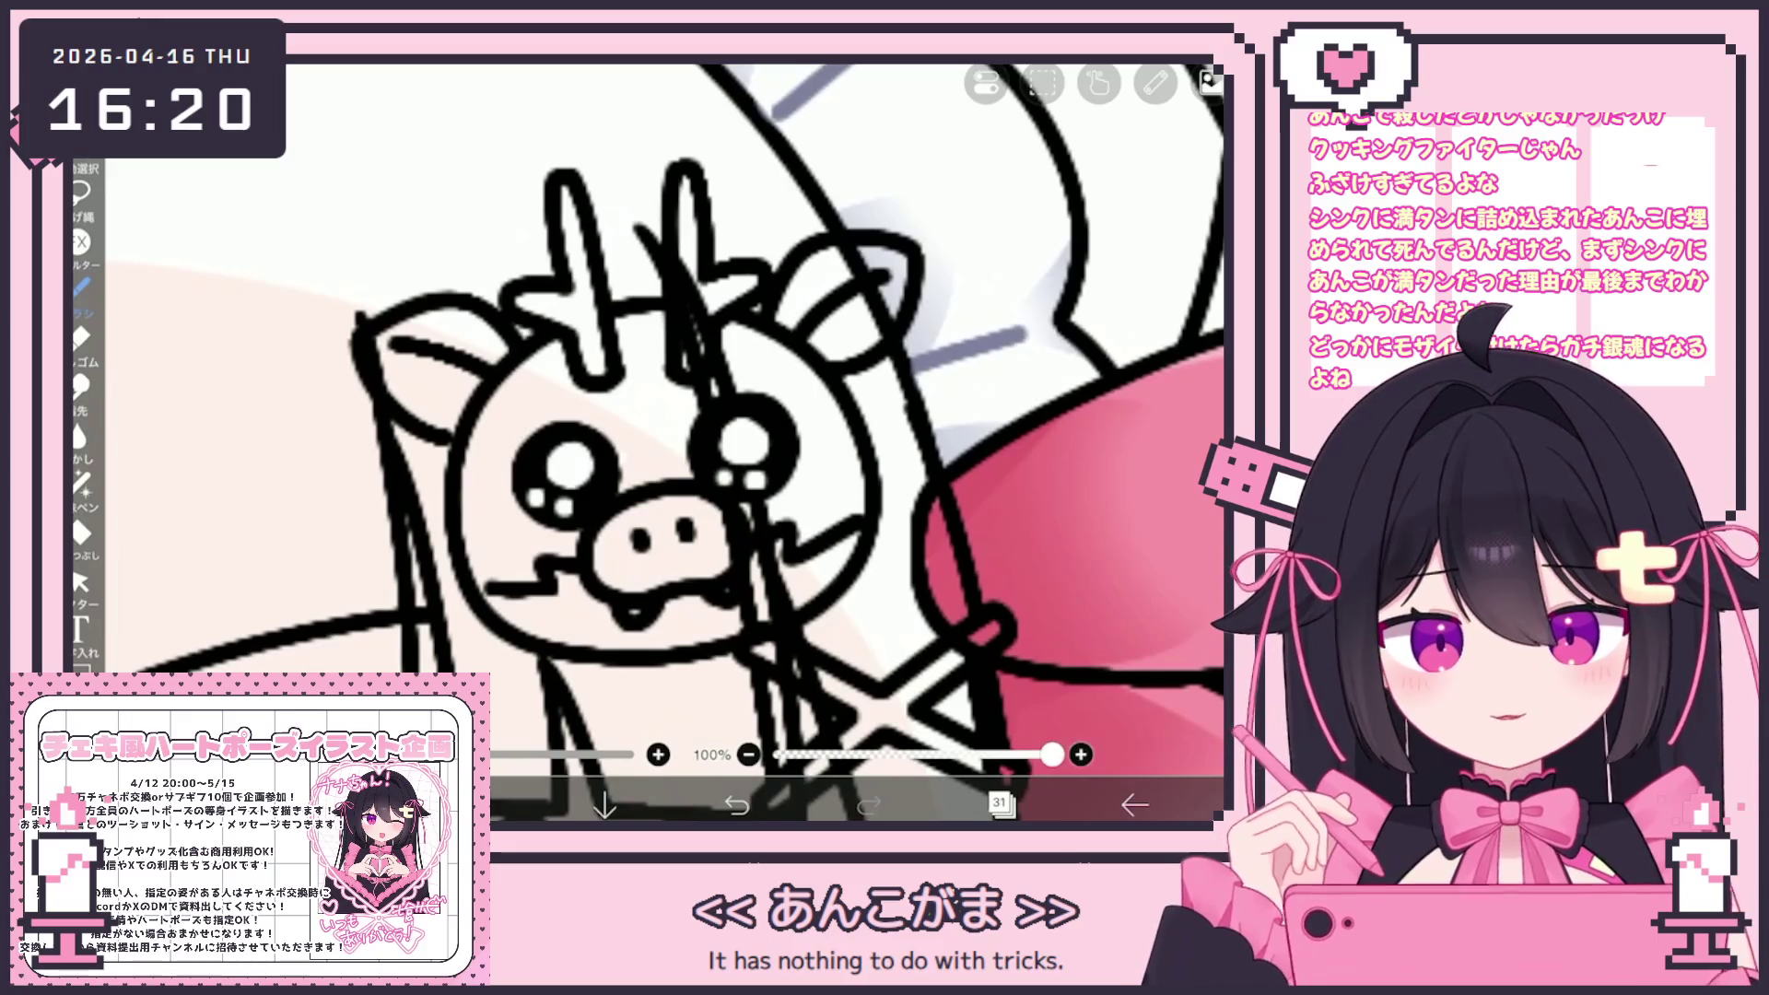
pyautogui.scroll(-3, 663, 443)
# Delete layer 30 and make layer 28 the active layer
pyautogui.click(1000, 804)
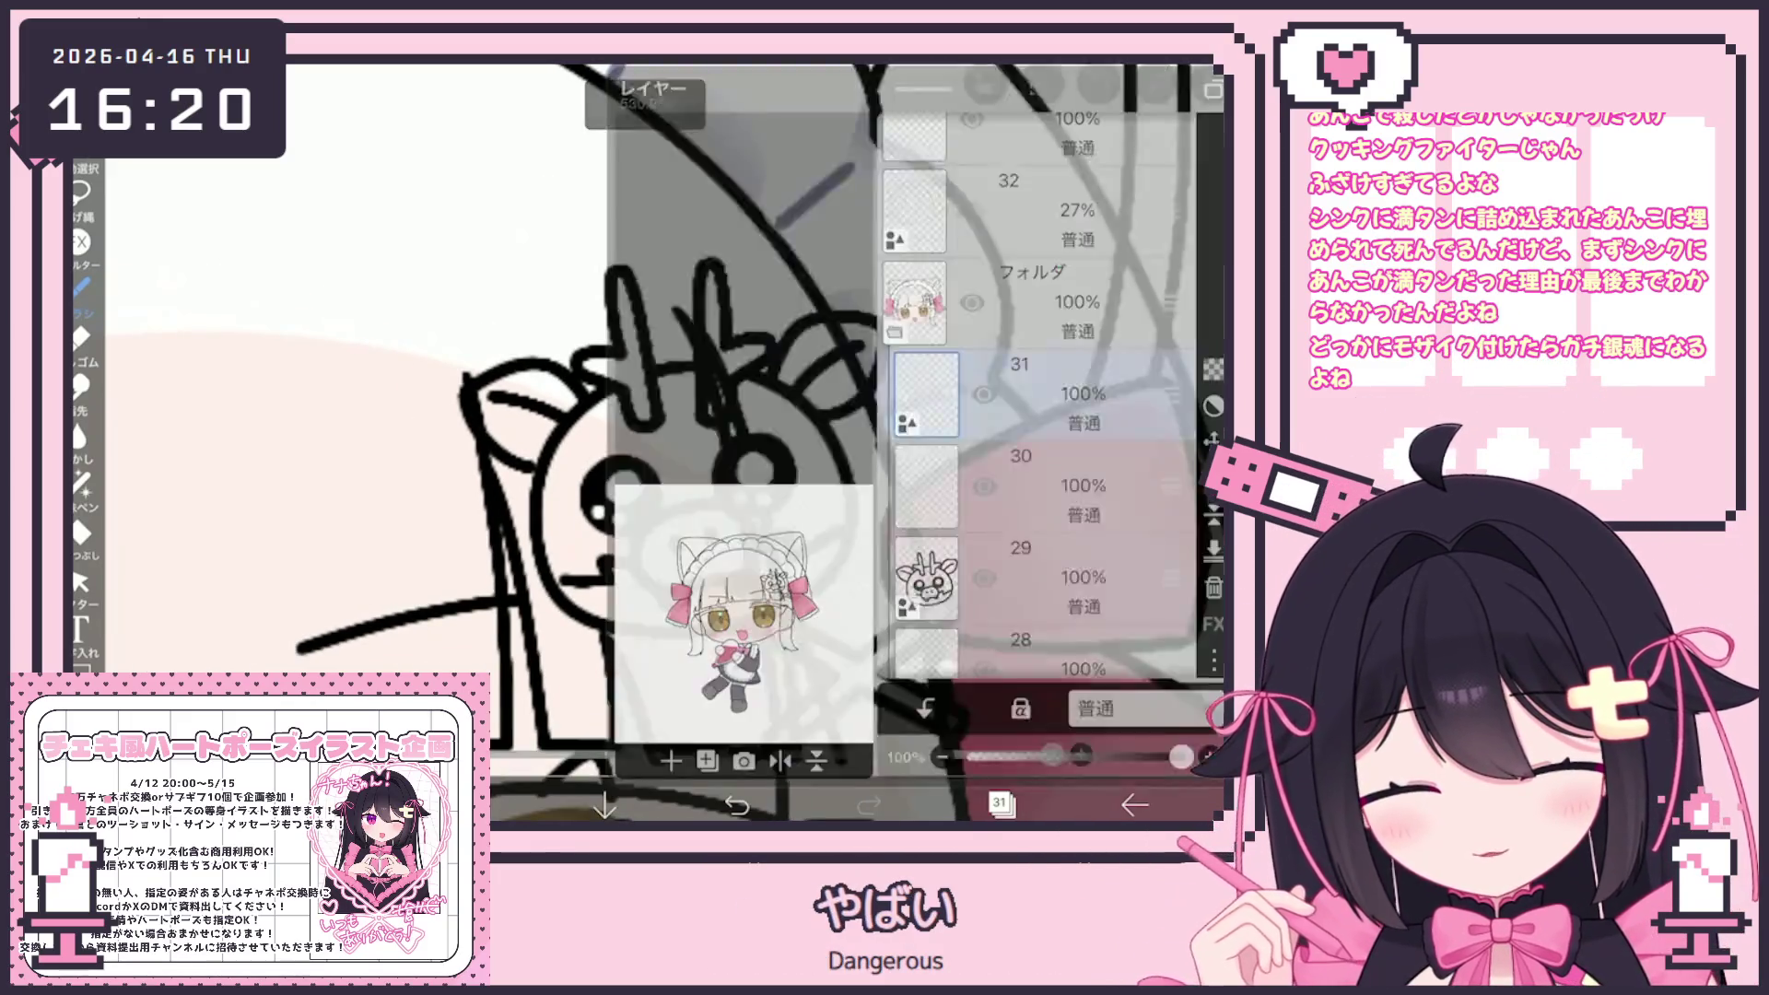
pyautogui.click(926, 475)
pyautogui.click(1214, 576)
pyautogui.click(926, 475)
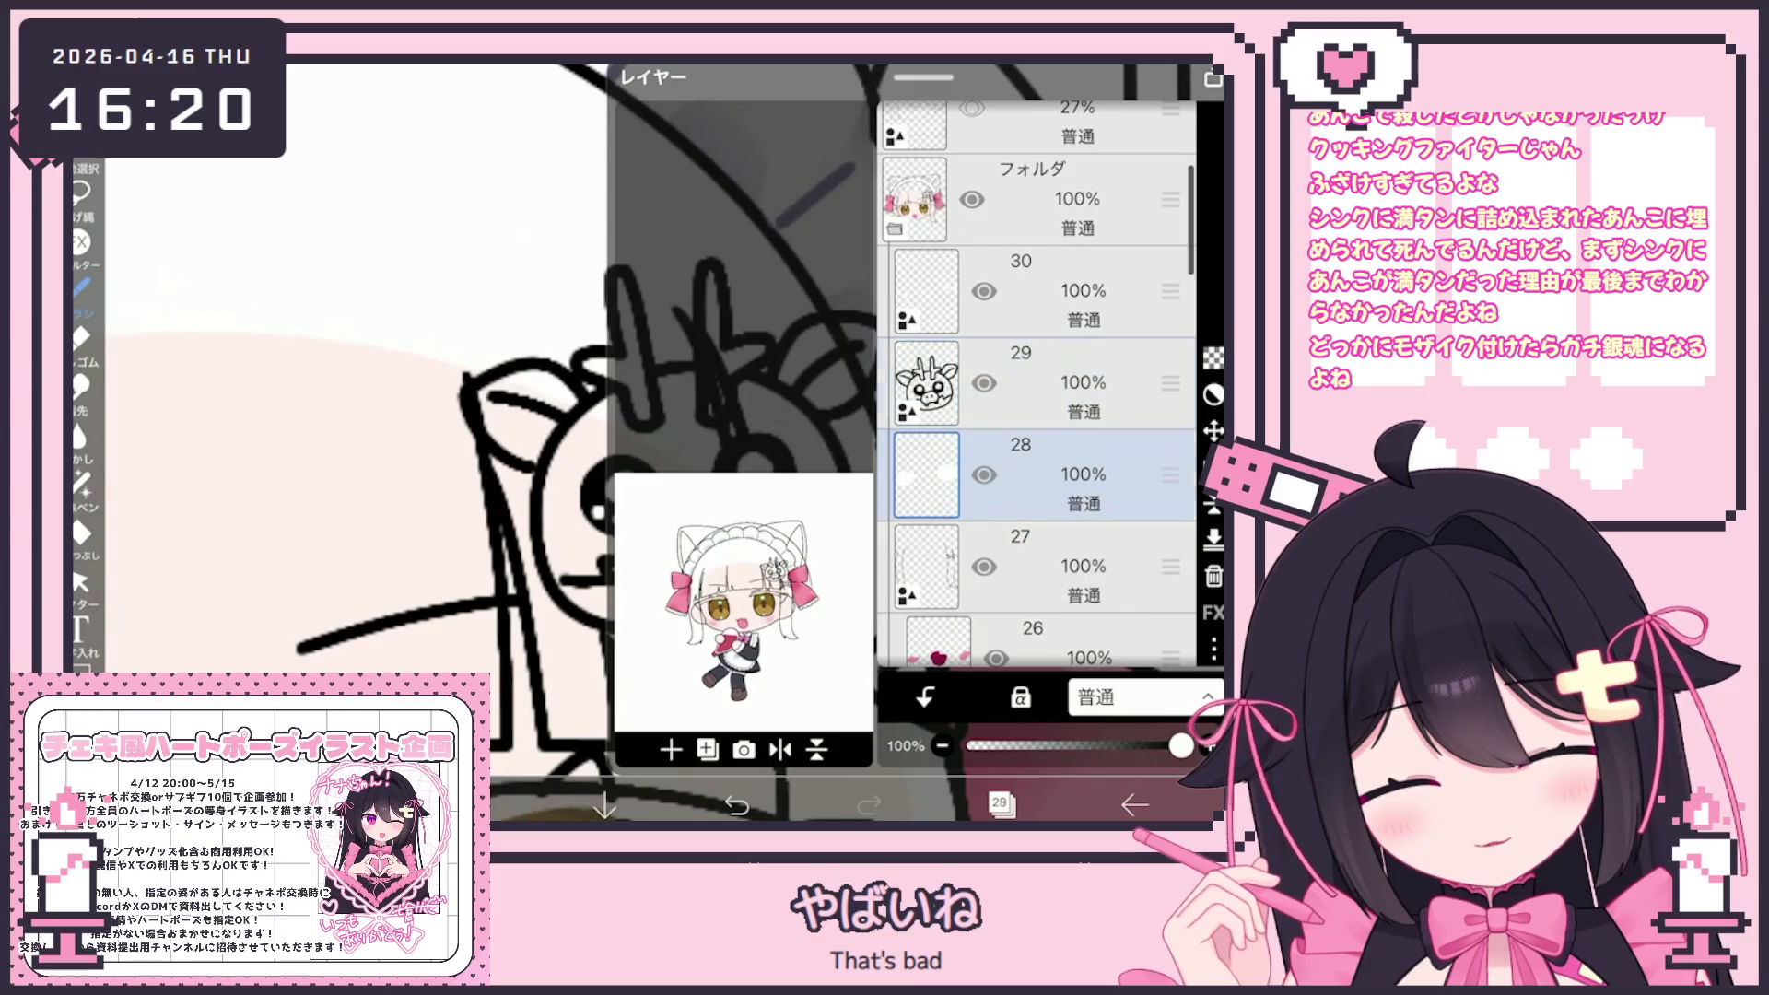
pyautogui.click(1000, 805)
# Bucket-fill the pig's face, mouth gap and right ear light green
pyautogui.click(470, 805)
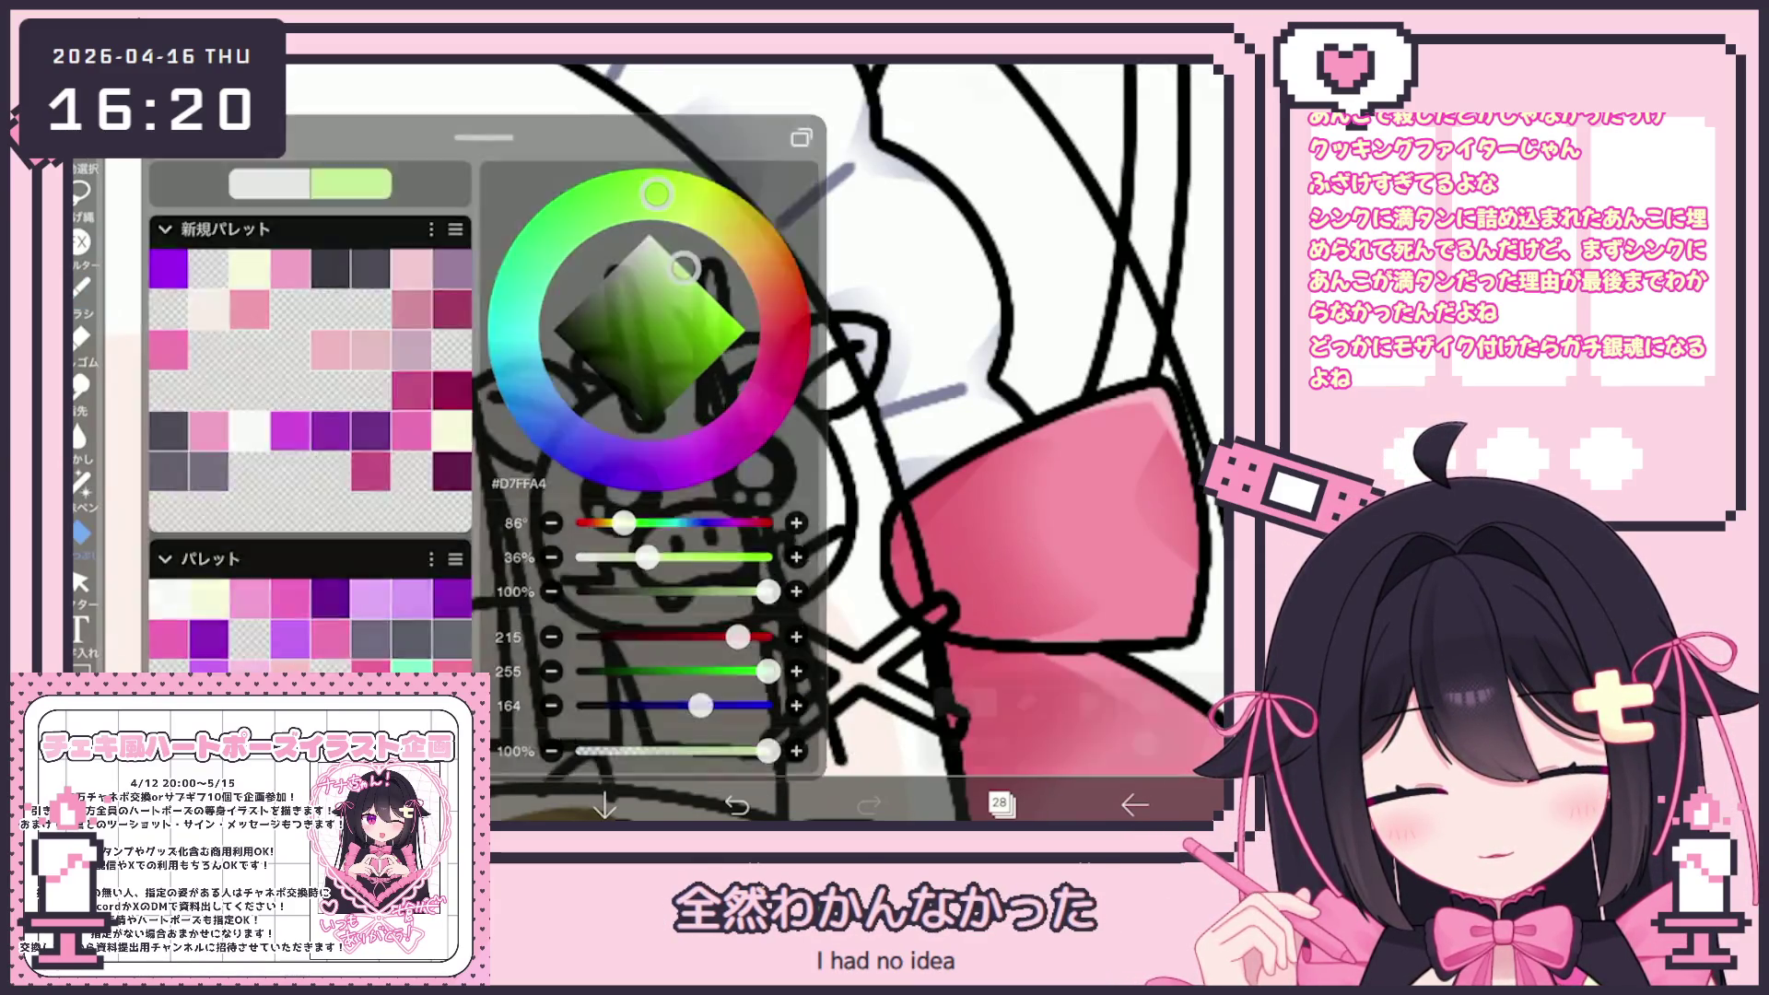
pyautogui.click(81, 532)
pyautogui.click(645, 433)
pyautogui.click(793, 414)
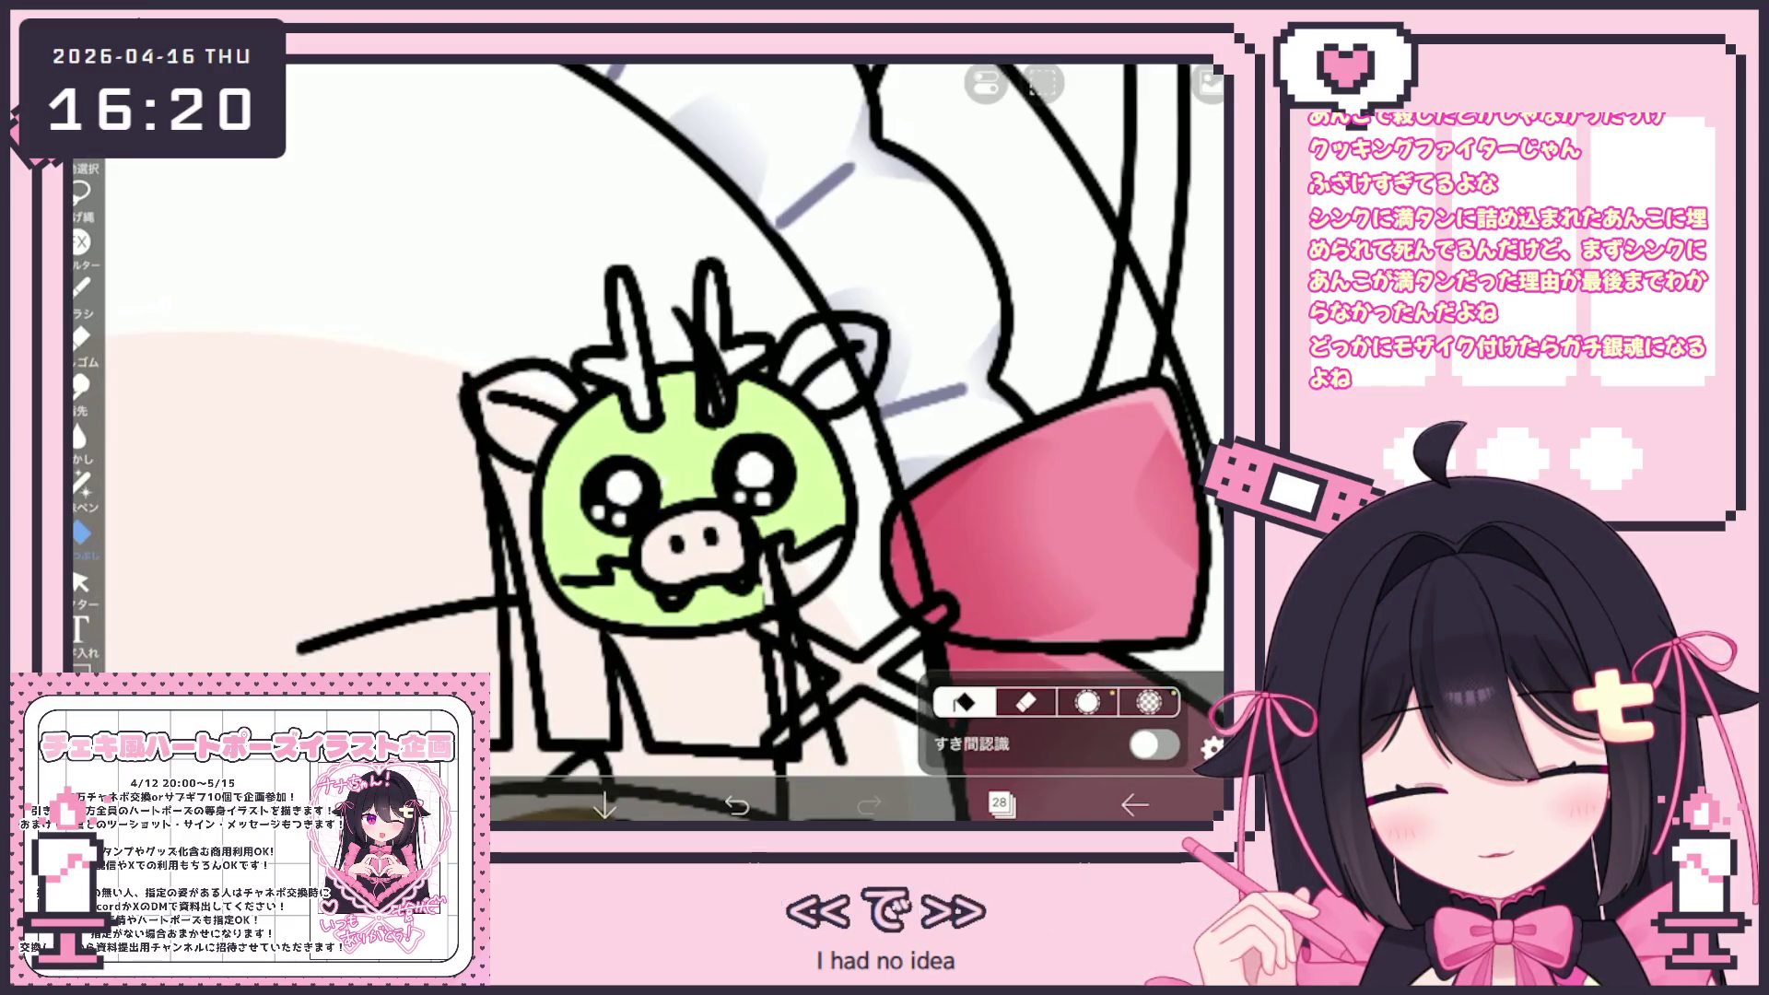
pyautogui.click(818, 561)
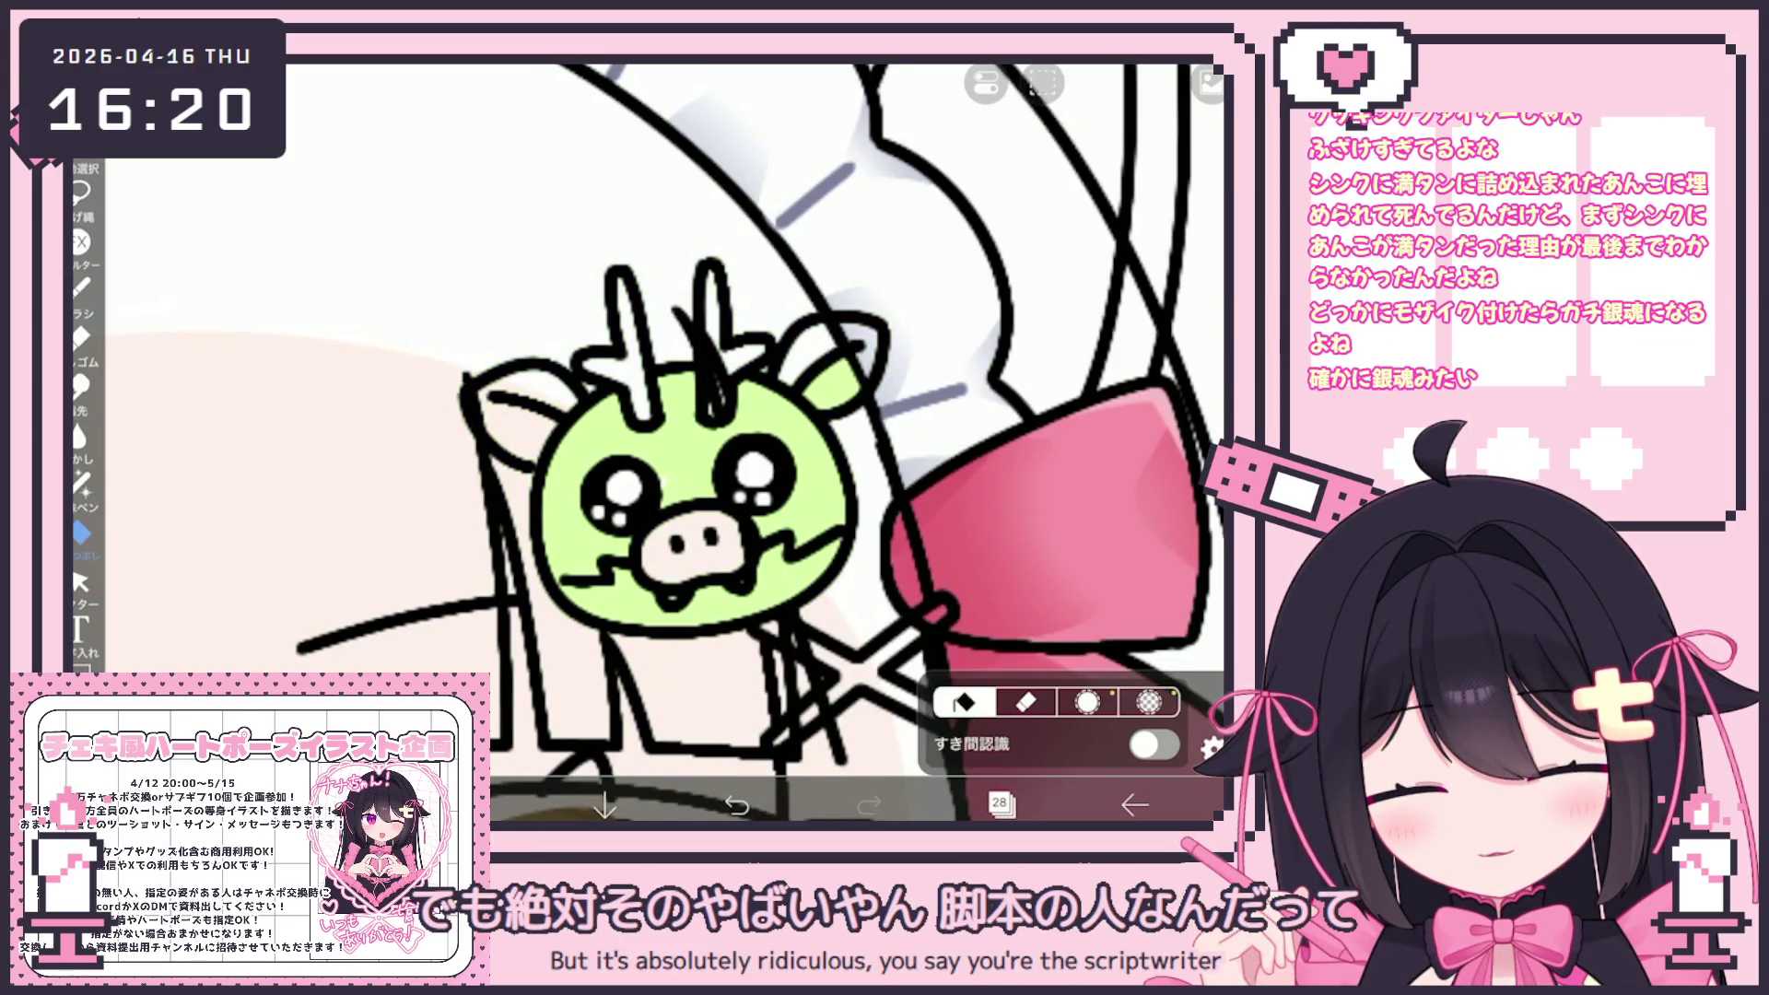
pyautogui.click(855, 355)
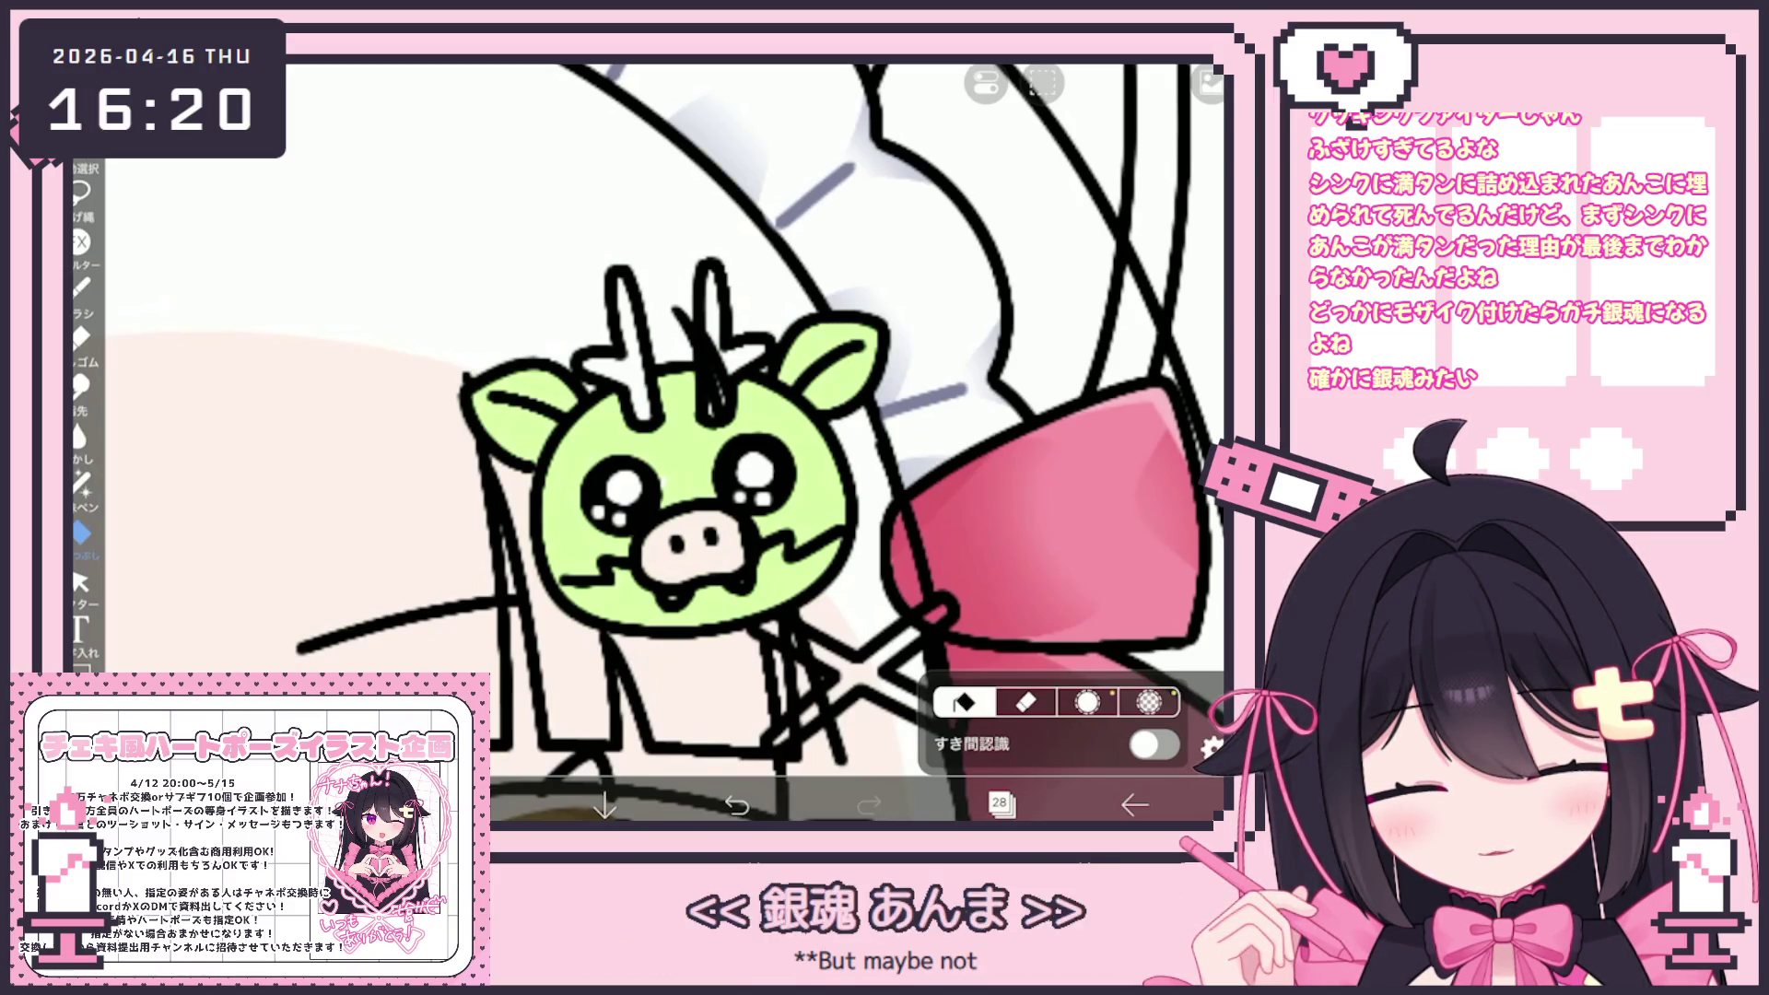
# Lasso-fill the head top and both horns dark brown #5E4D49
pyautogui.click(82, 481)
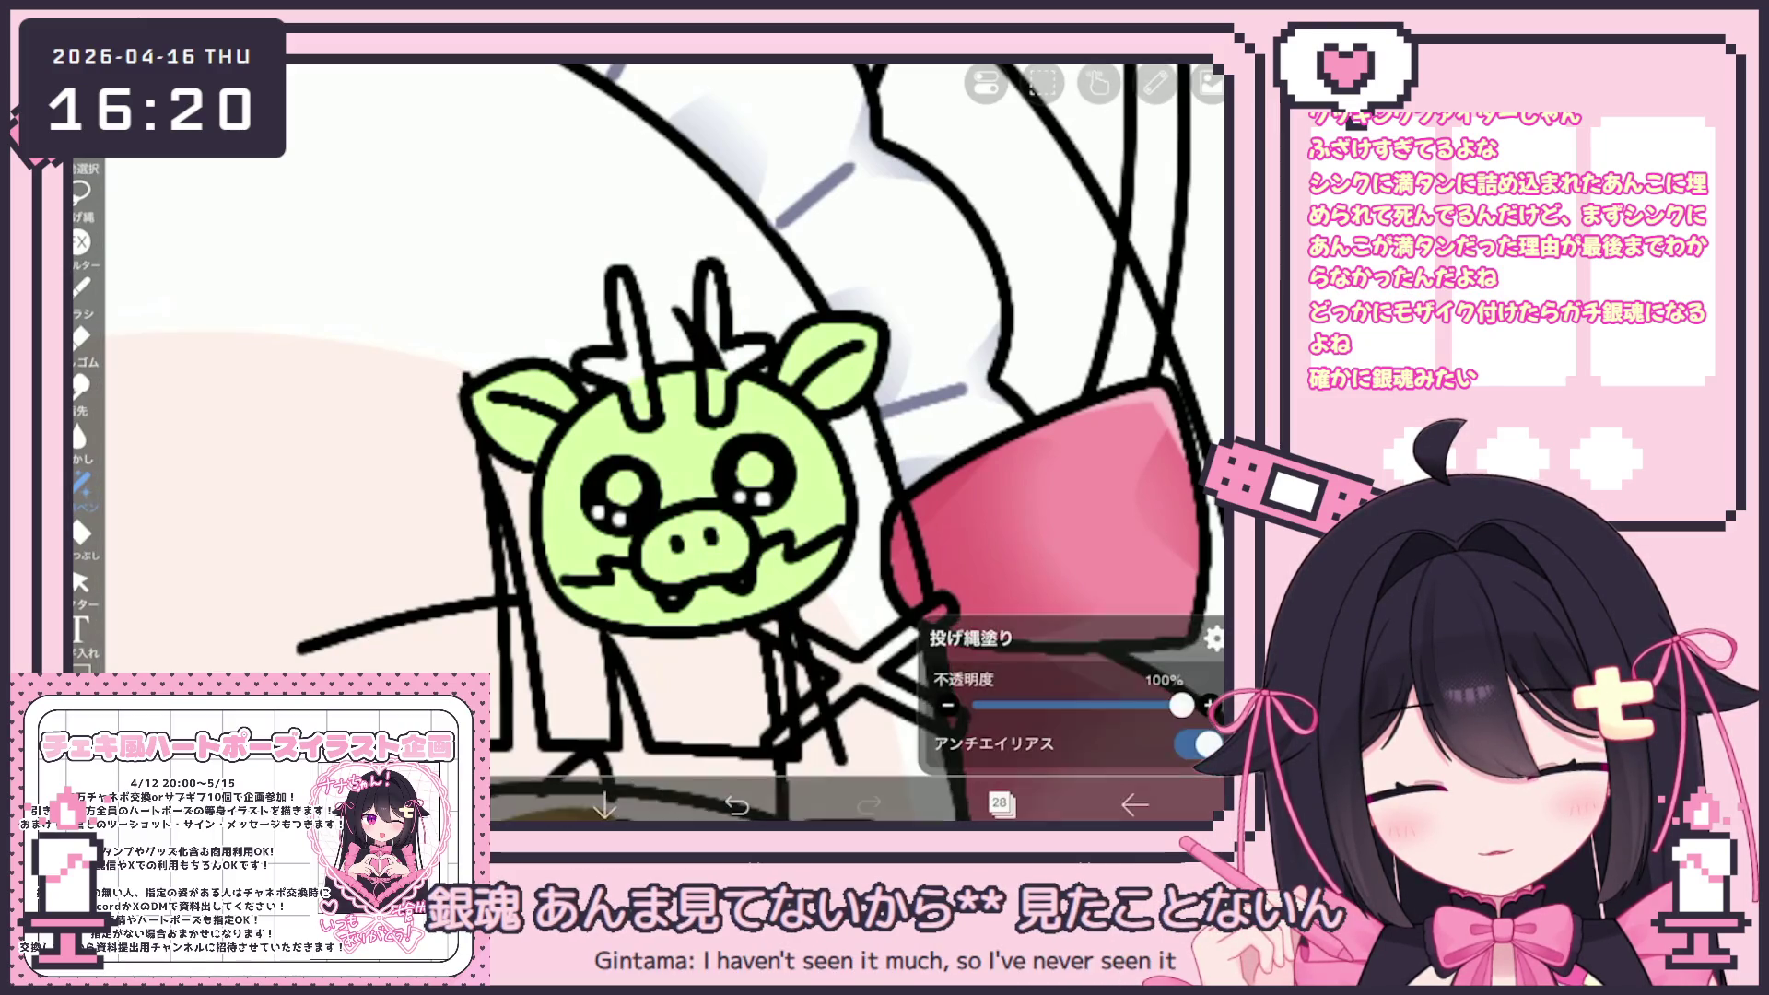
pyautogui.click(480, 804)
pyautogui.click(350, 177)
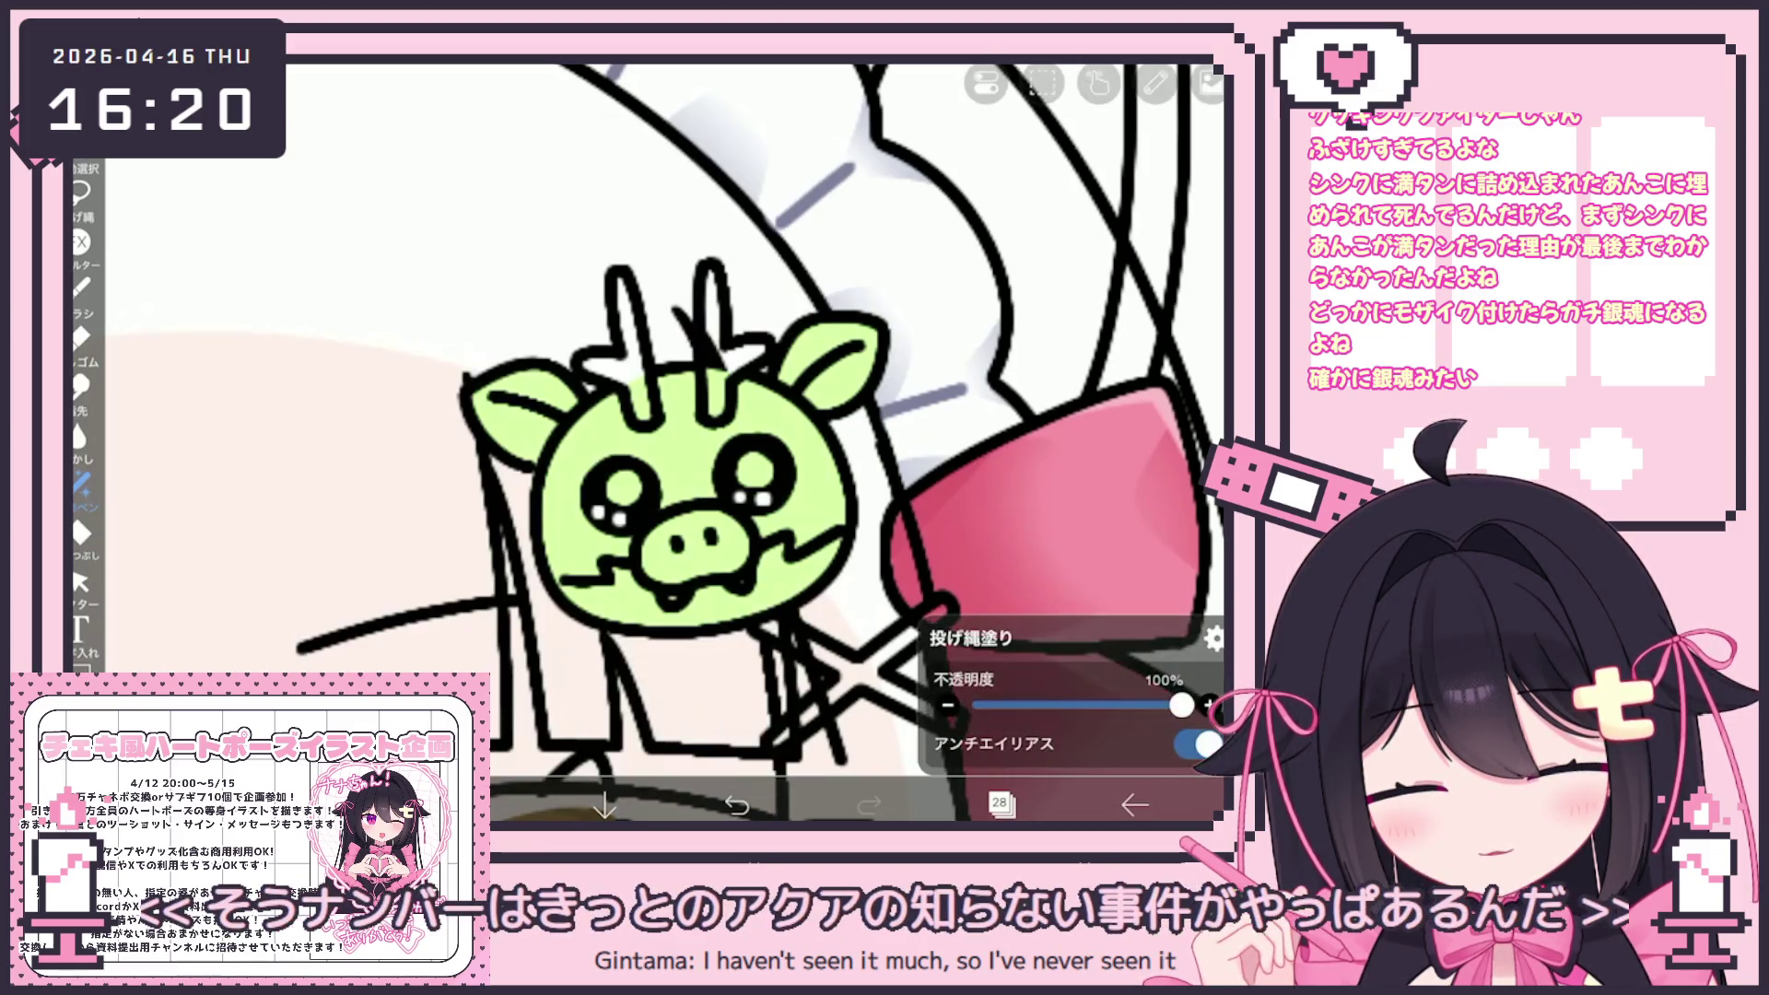
pyautogui.moveTo(585, 369); pyautogui.dragTo(645, 357)
pyautogui.moveTo(620, 276); pyautogui.dragTo(636, 343)
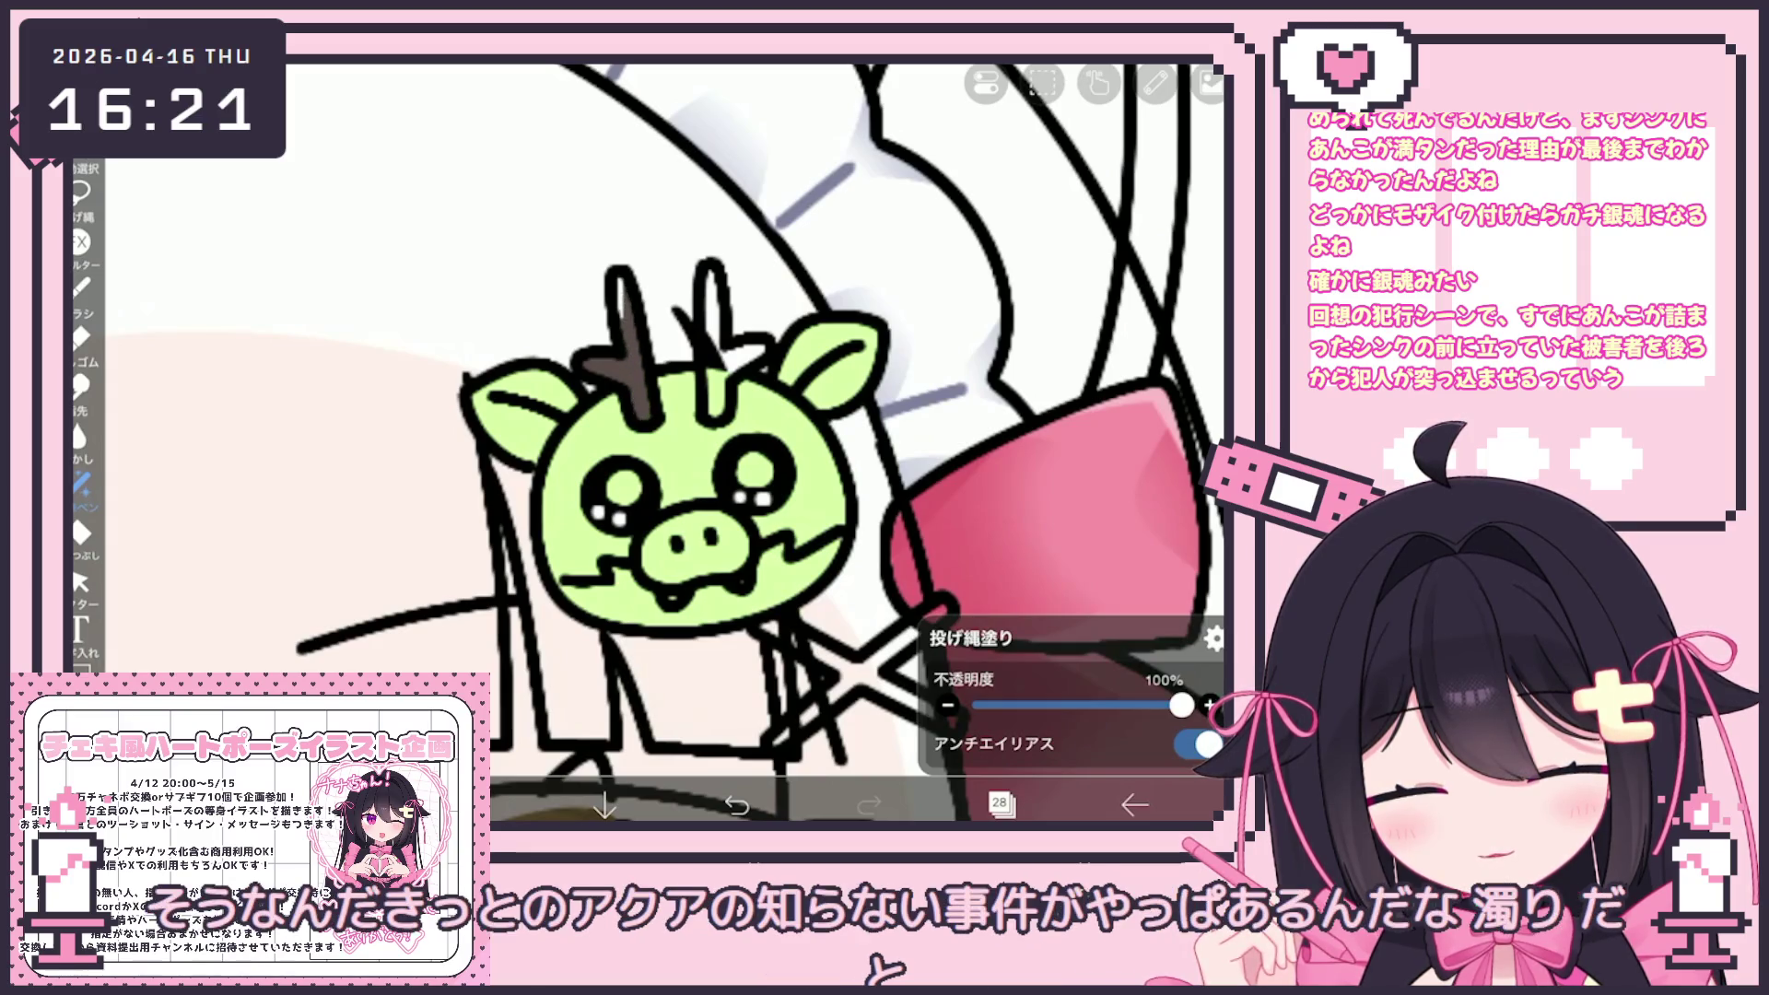
pyautogui.moveTo(705, 272); pyautogui.dragTo(724, 415)
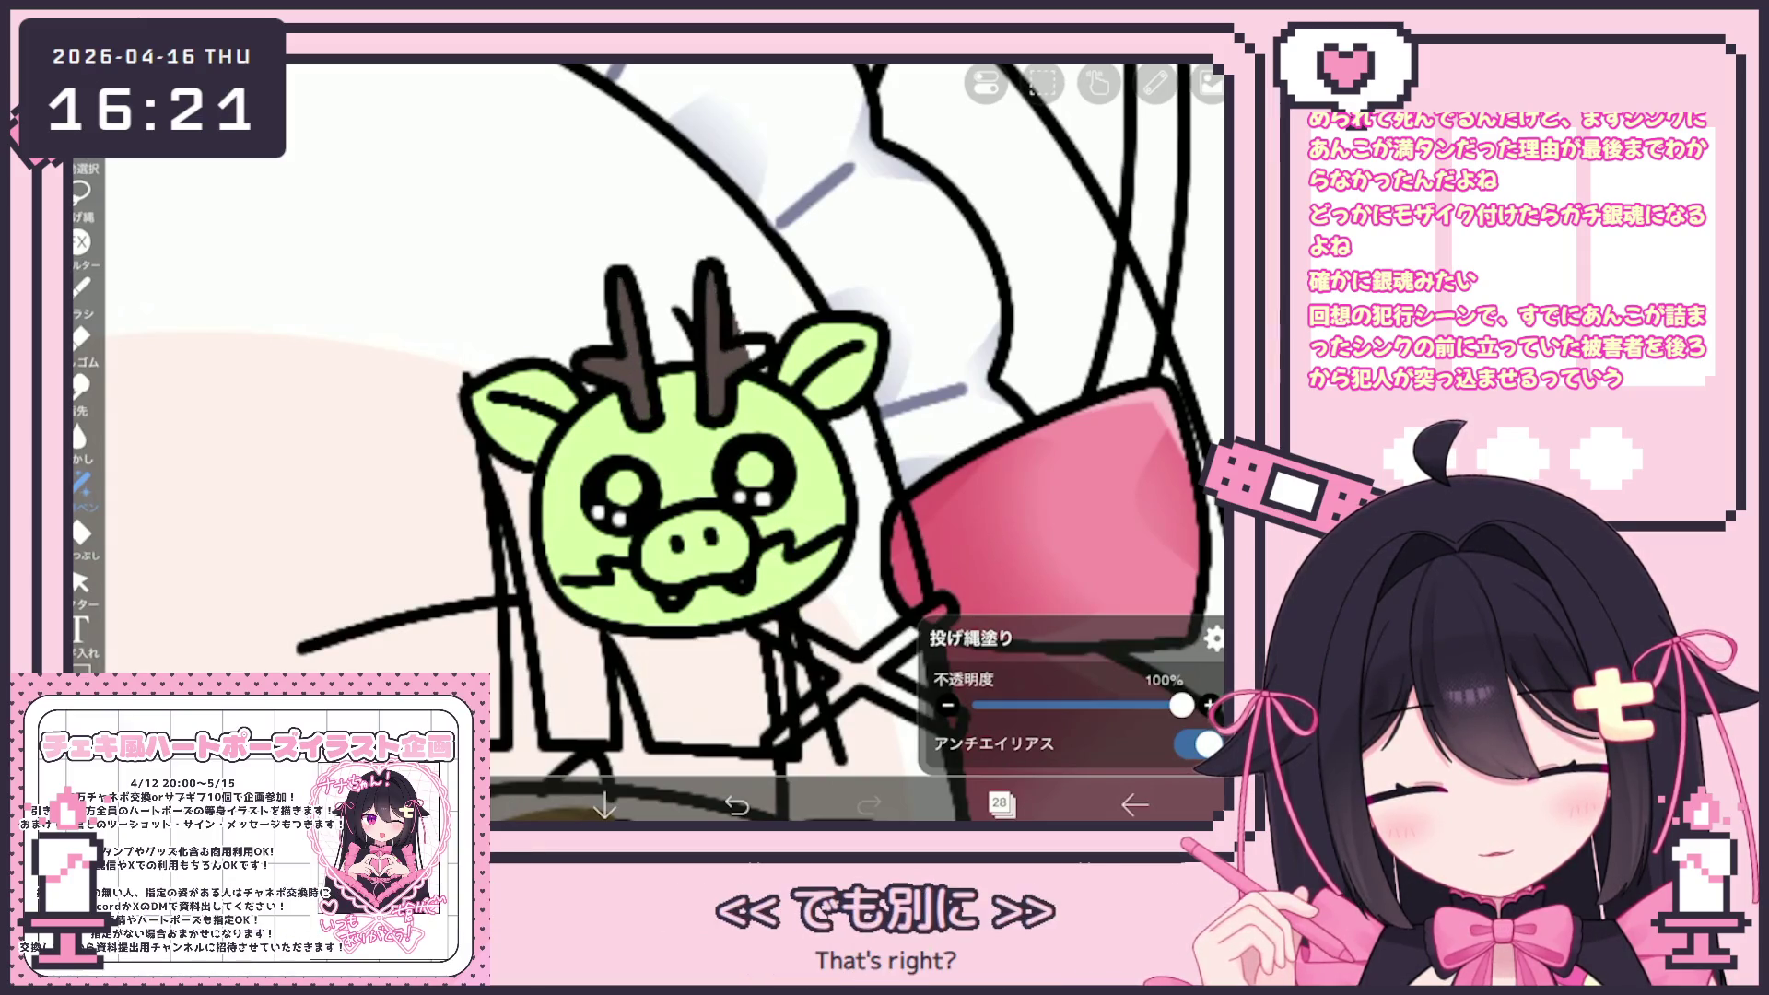
pyautogui.moveTo(728, 343); pyautogui.dragTo(756, 287)
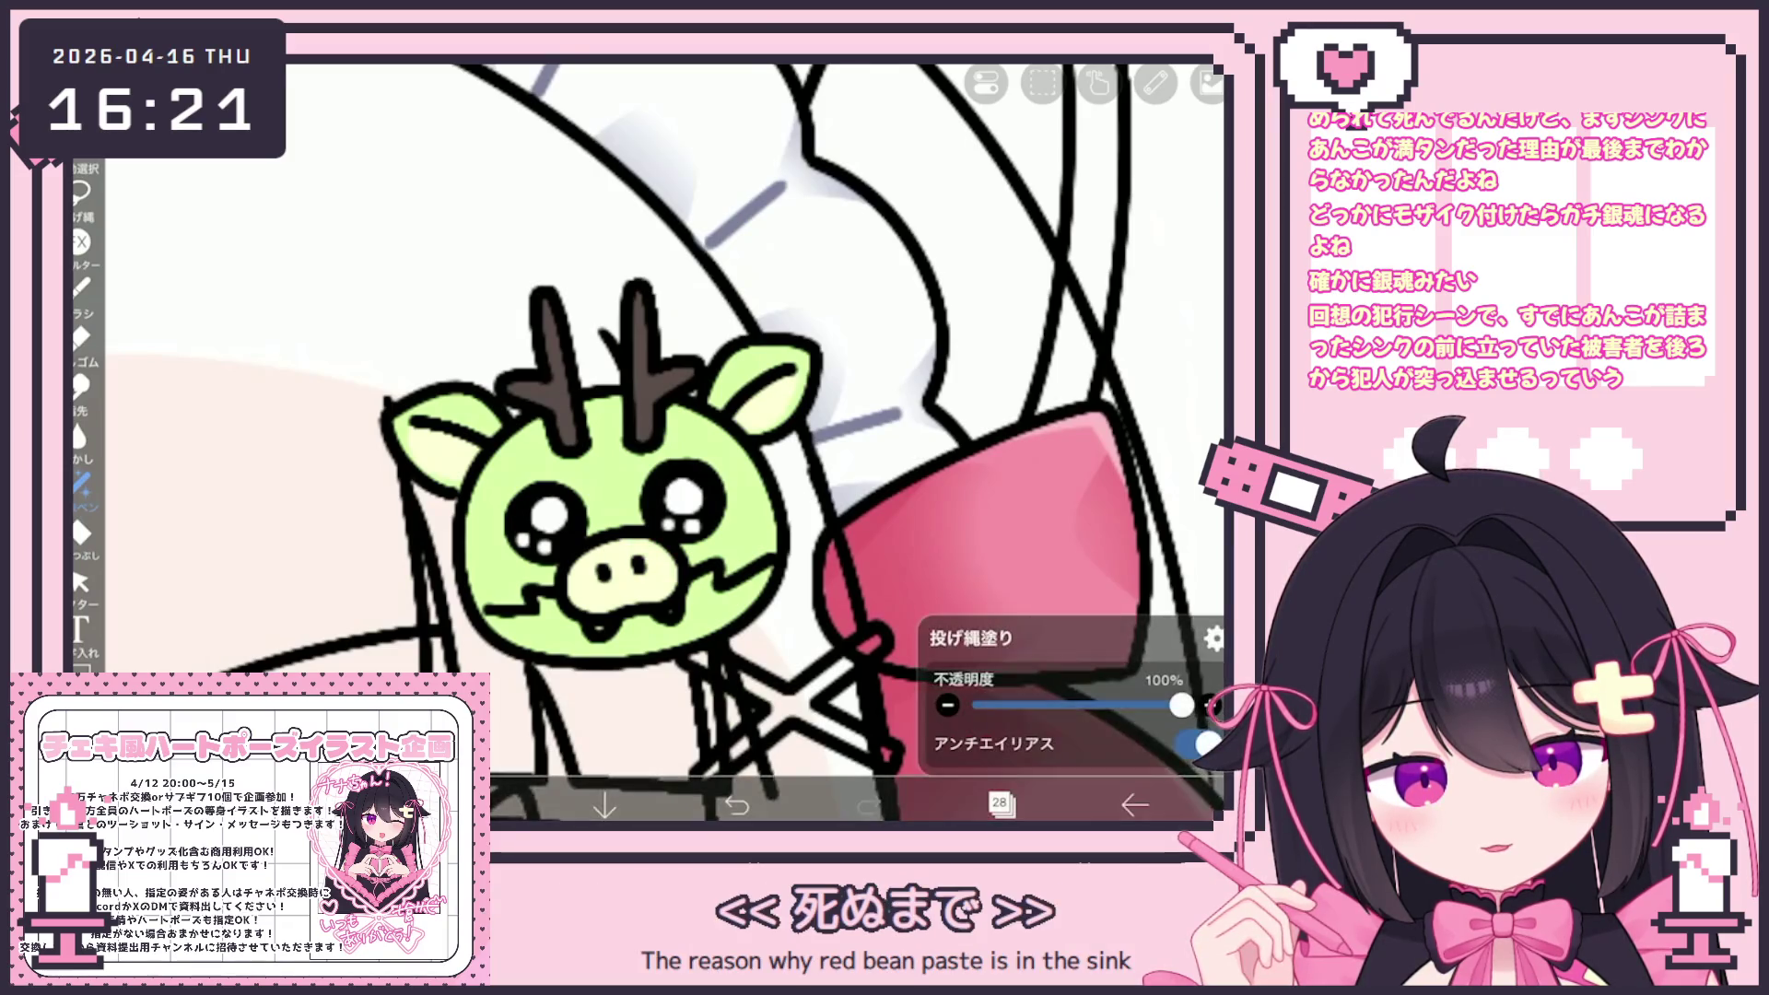
# Switch to the lineart layer 29
pyautogui.scroll(-5, 645, 443)
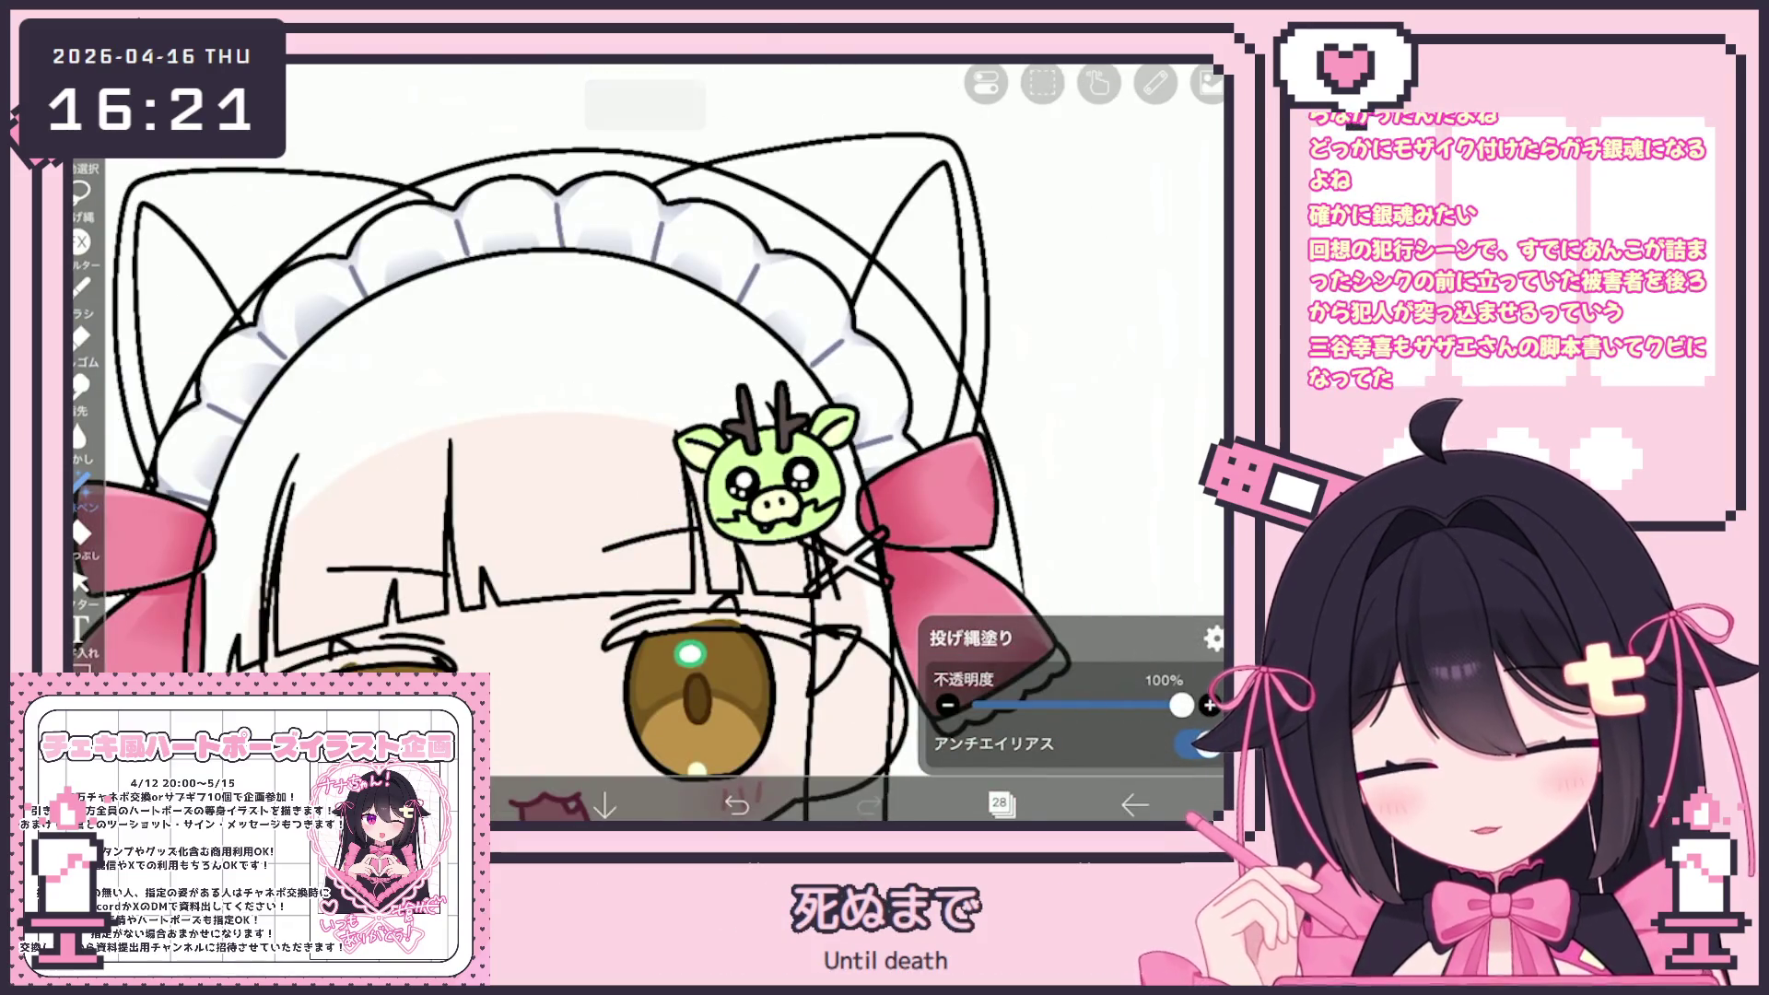
pyautogui.click(999, 804)
pyautogui.click(1082, 290)
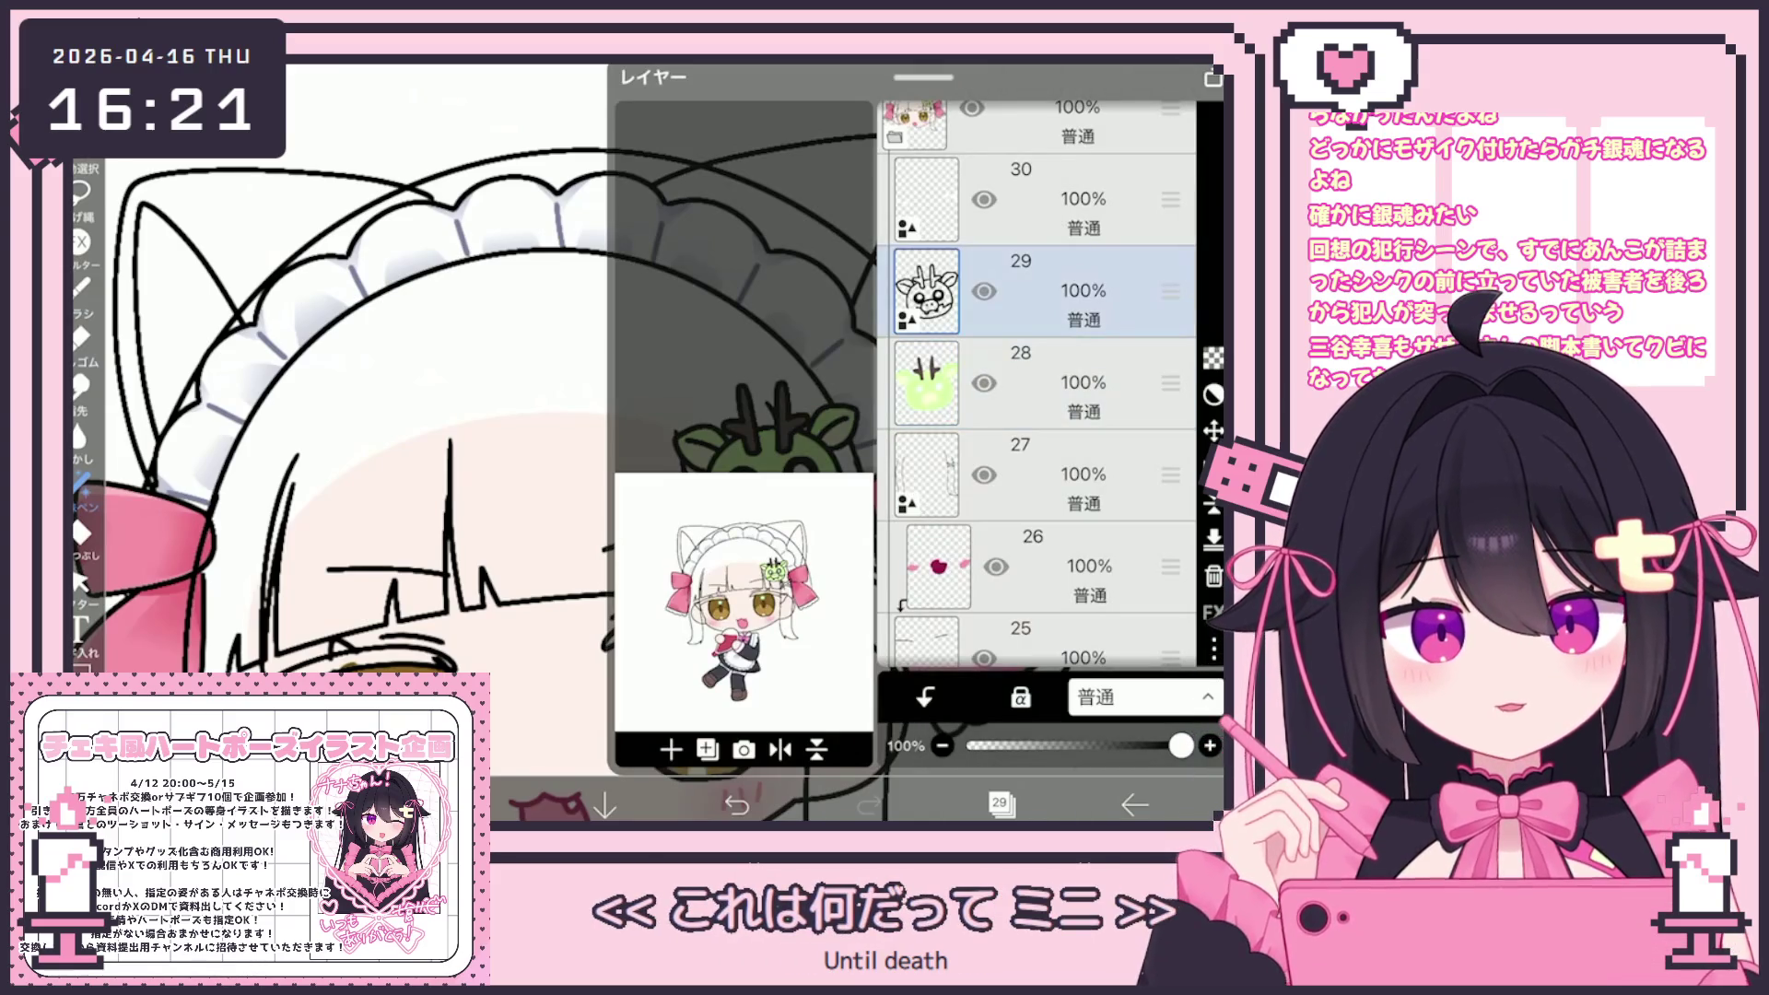
pyautogui.click(1000, 804)
pyautogui.scroll(5, 645, 442)
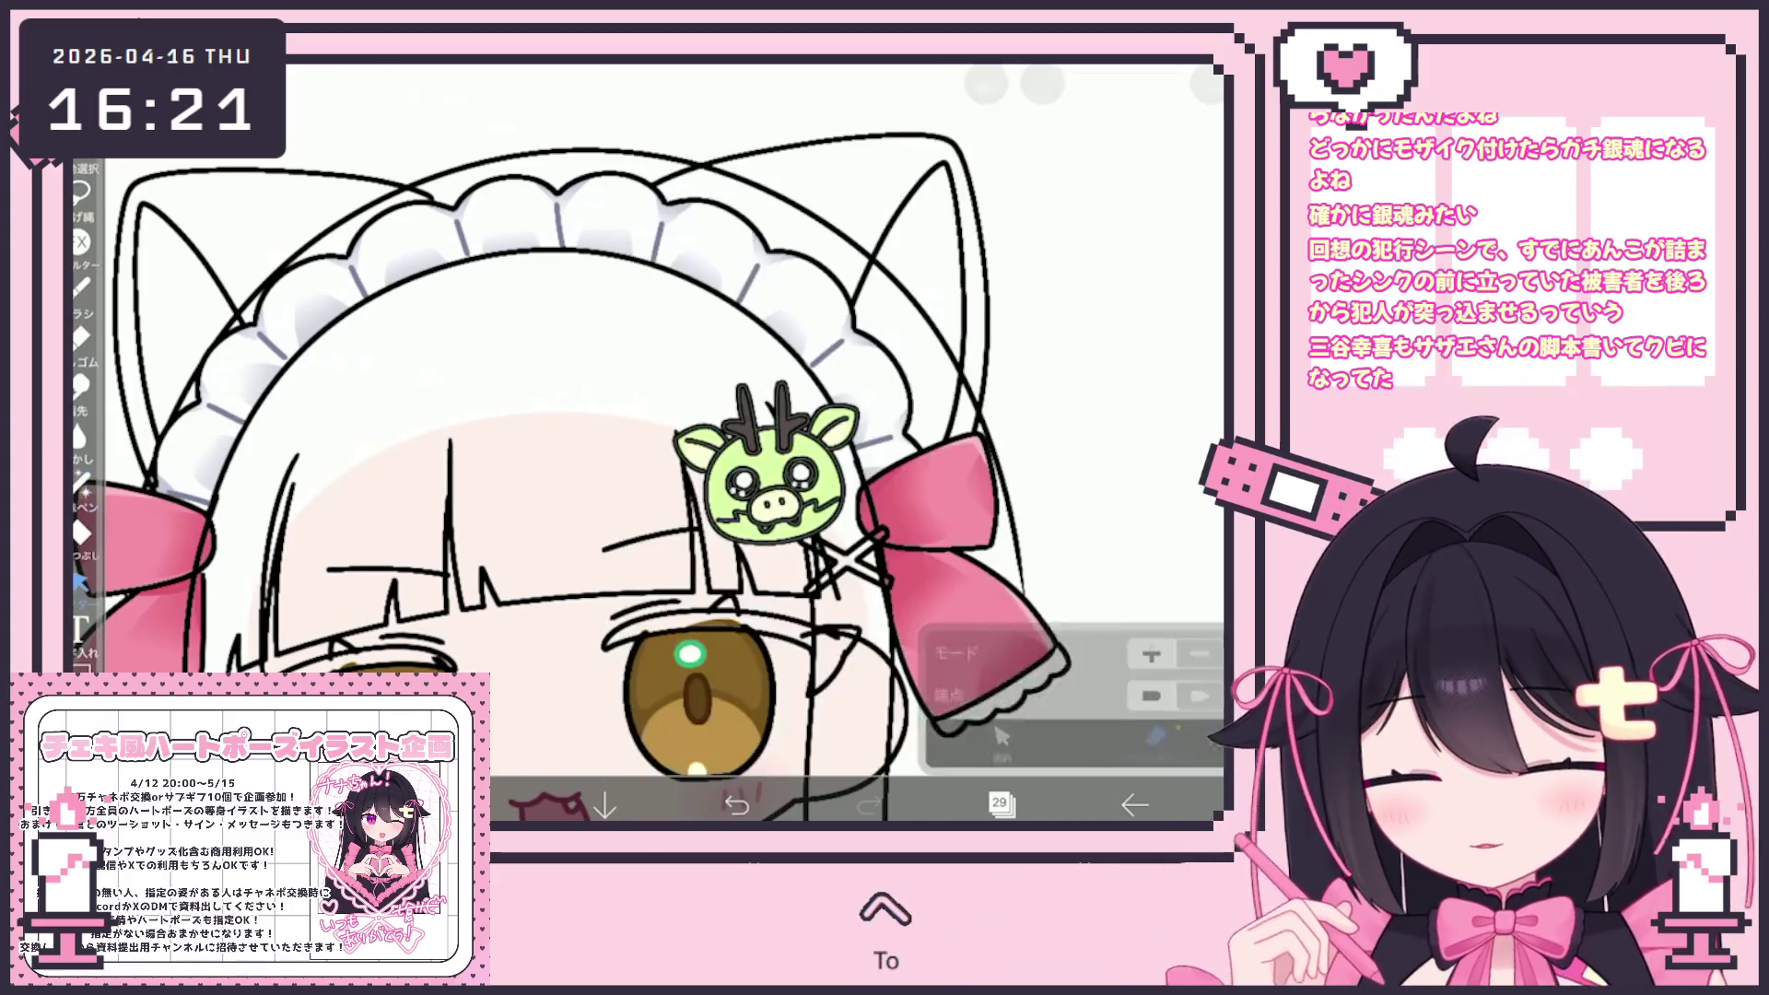
# Select the left eye circle and enlarge it slightly with its handle
pyautogui.click(1002, 738)
pyautogui.scroll(3, 599, 442)
pyautogui.click(602, 491)
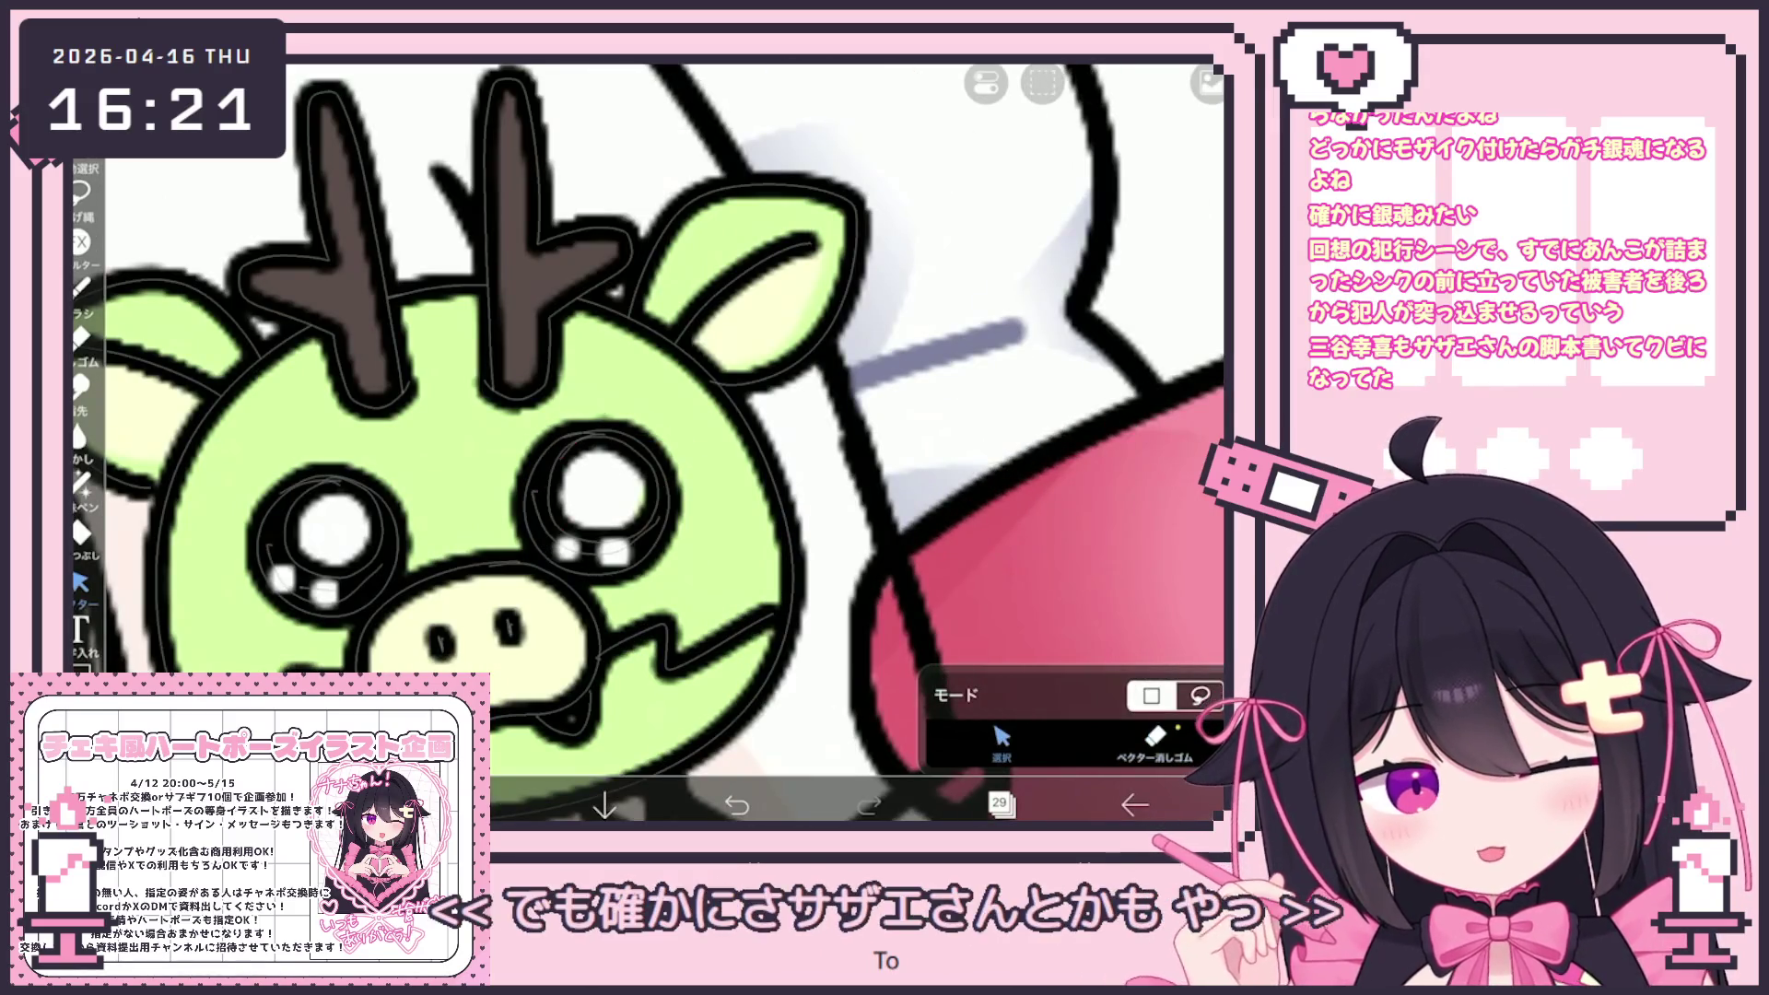
pyautogui.click(334, 527)
pyautogui.moveTo(285, 527); pyautogui.dragTo(279, 527)
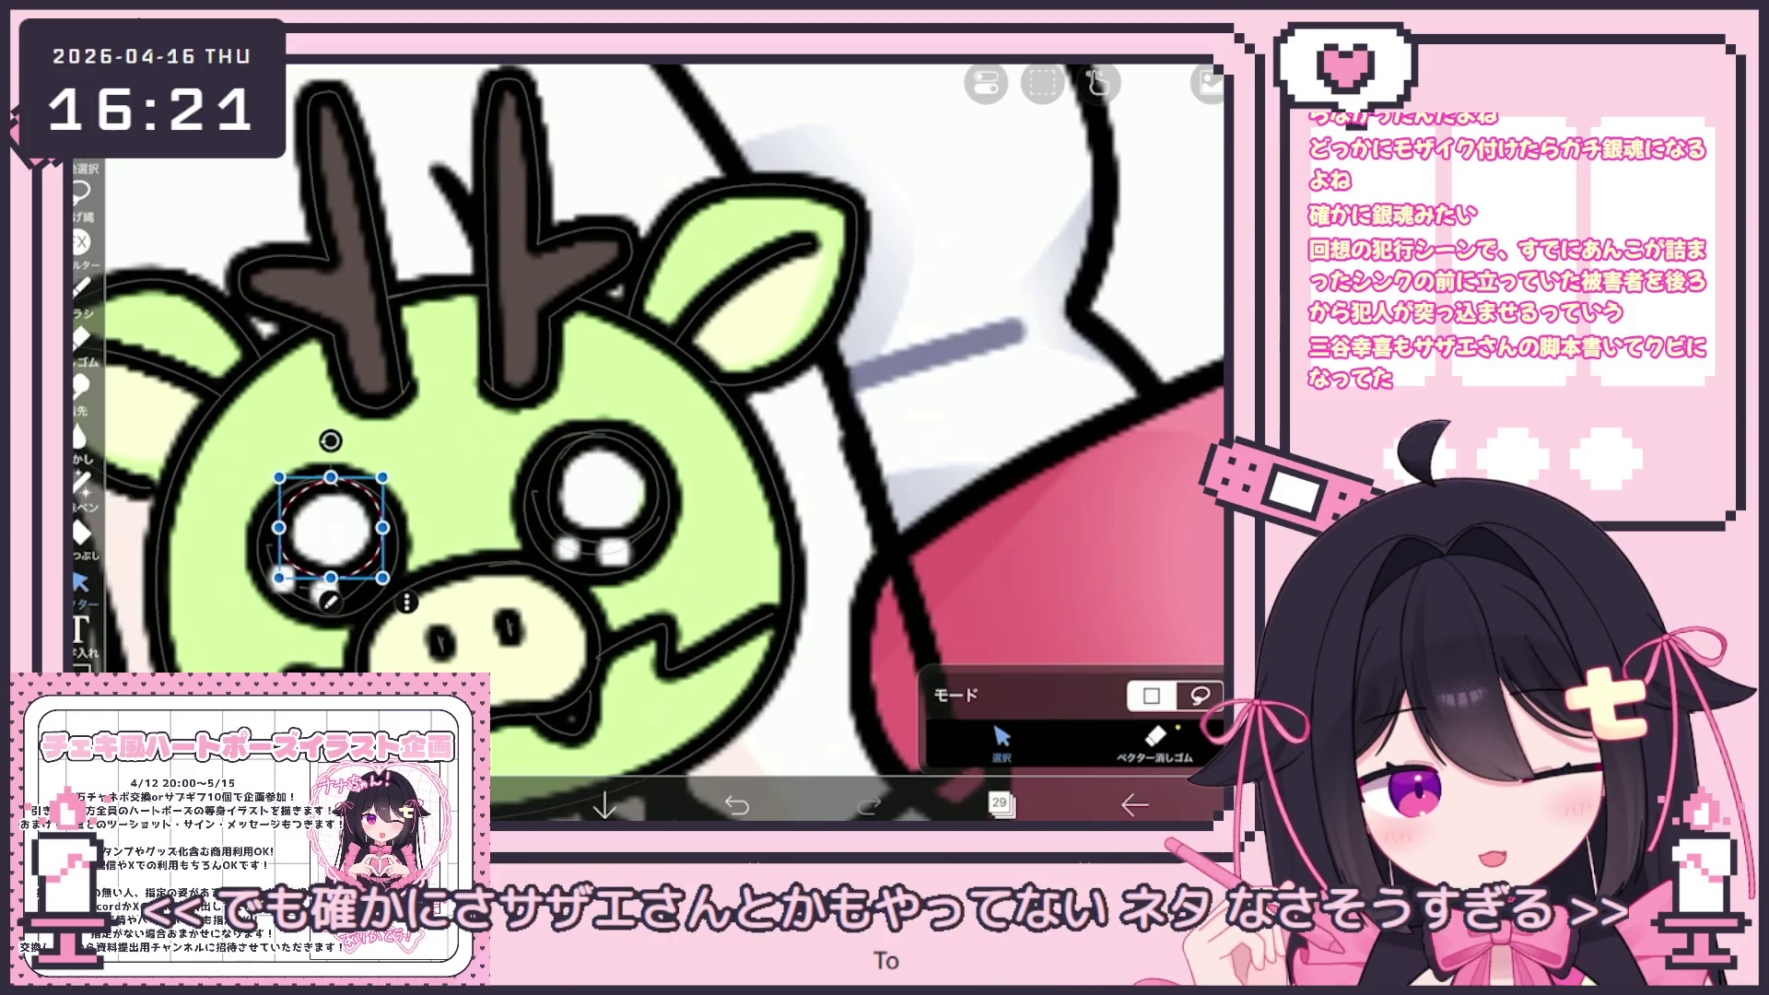
pyautogui.click(81, 287)
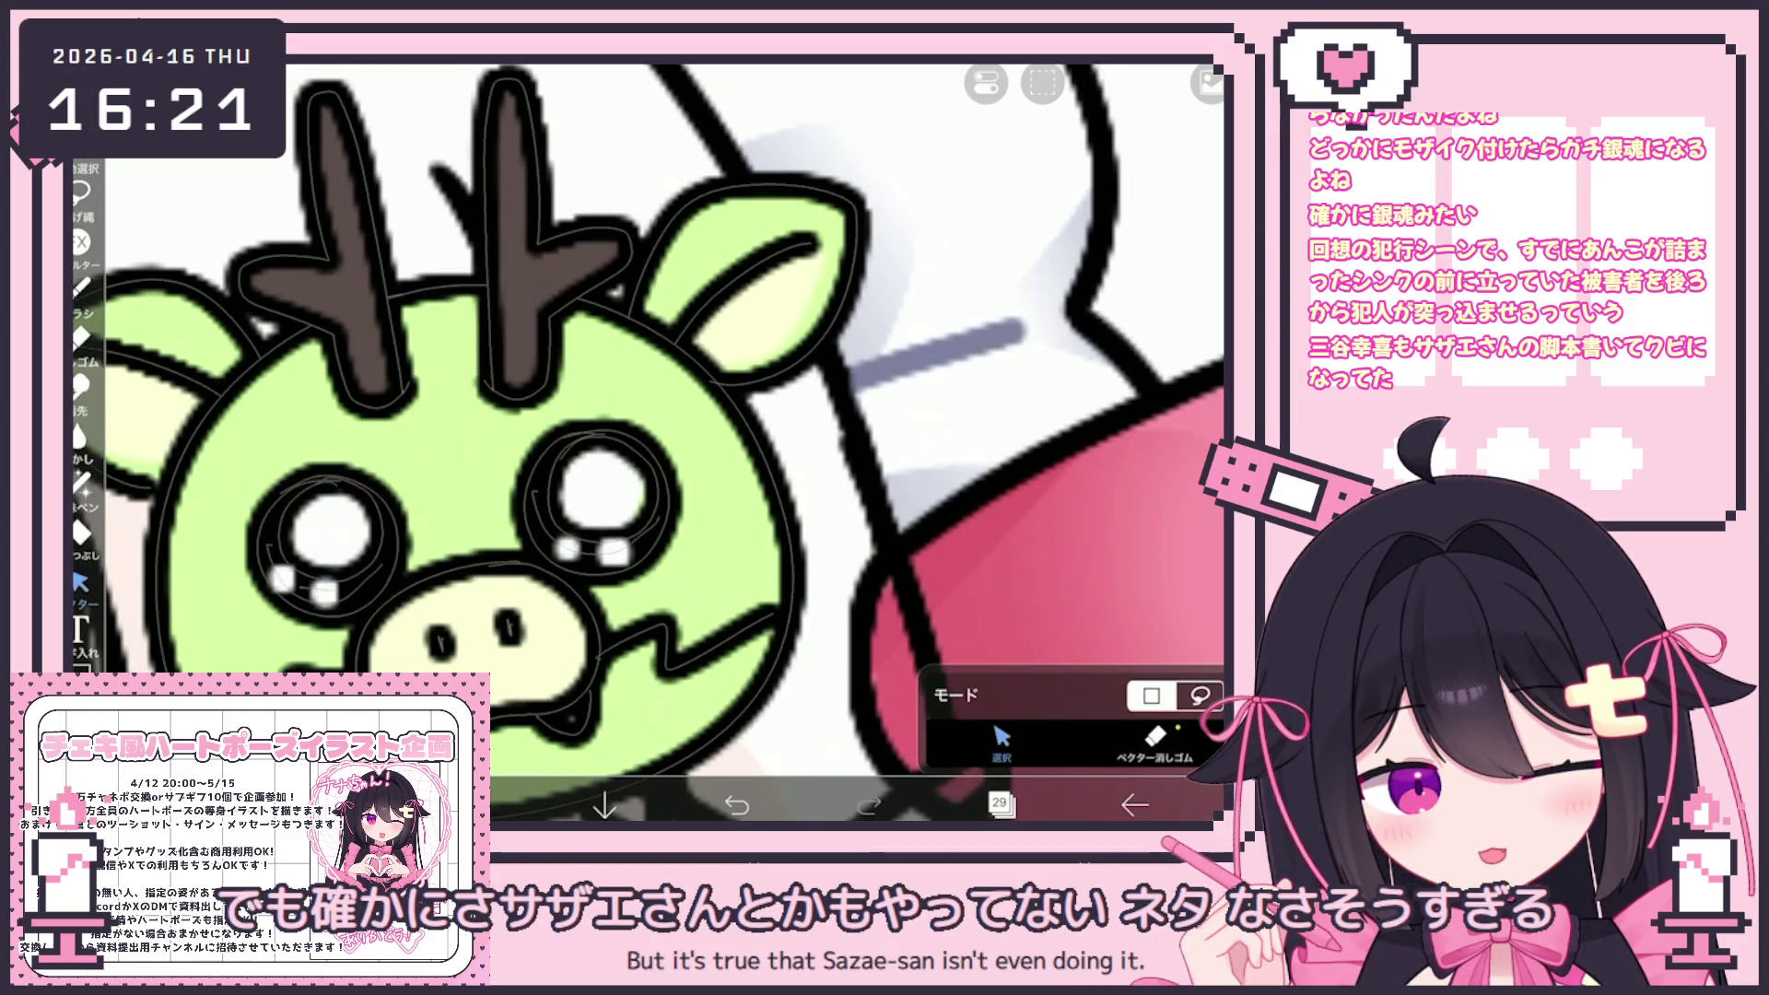
pyautogui.scroll(-5, 645, 443)
pyautogui.scroll(-5, 645, 442)
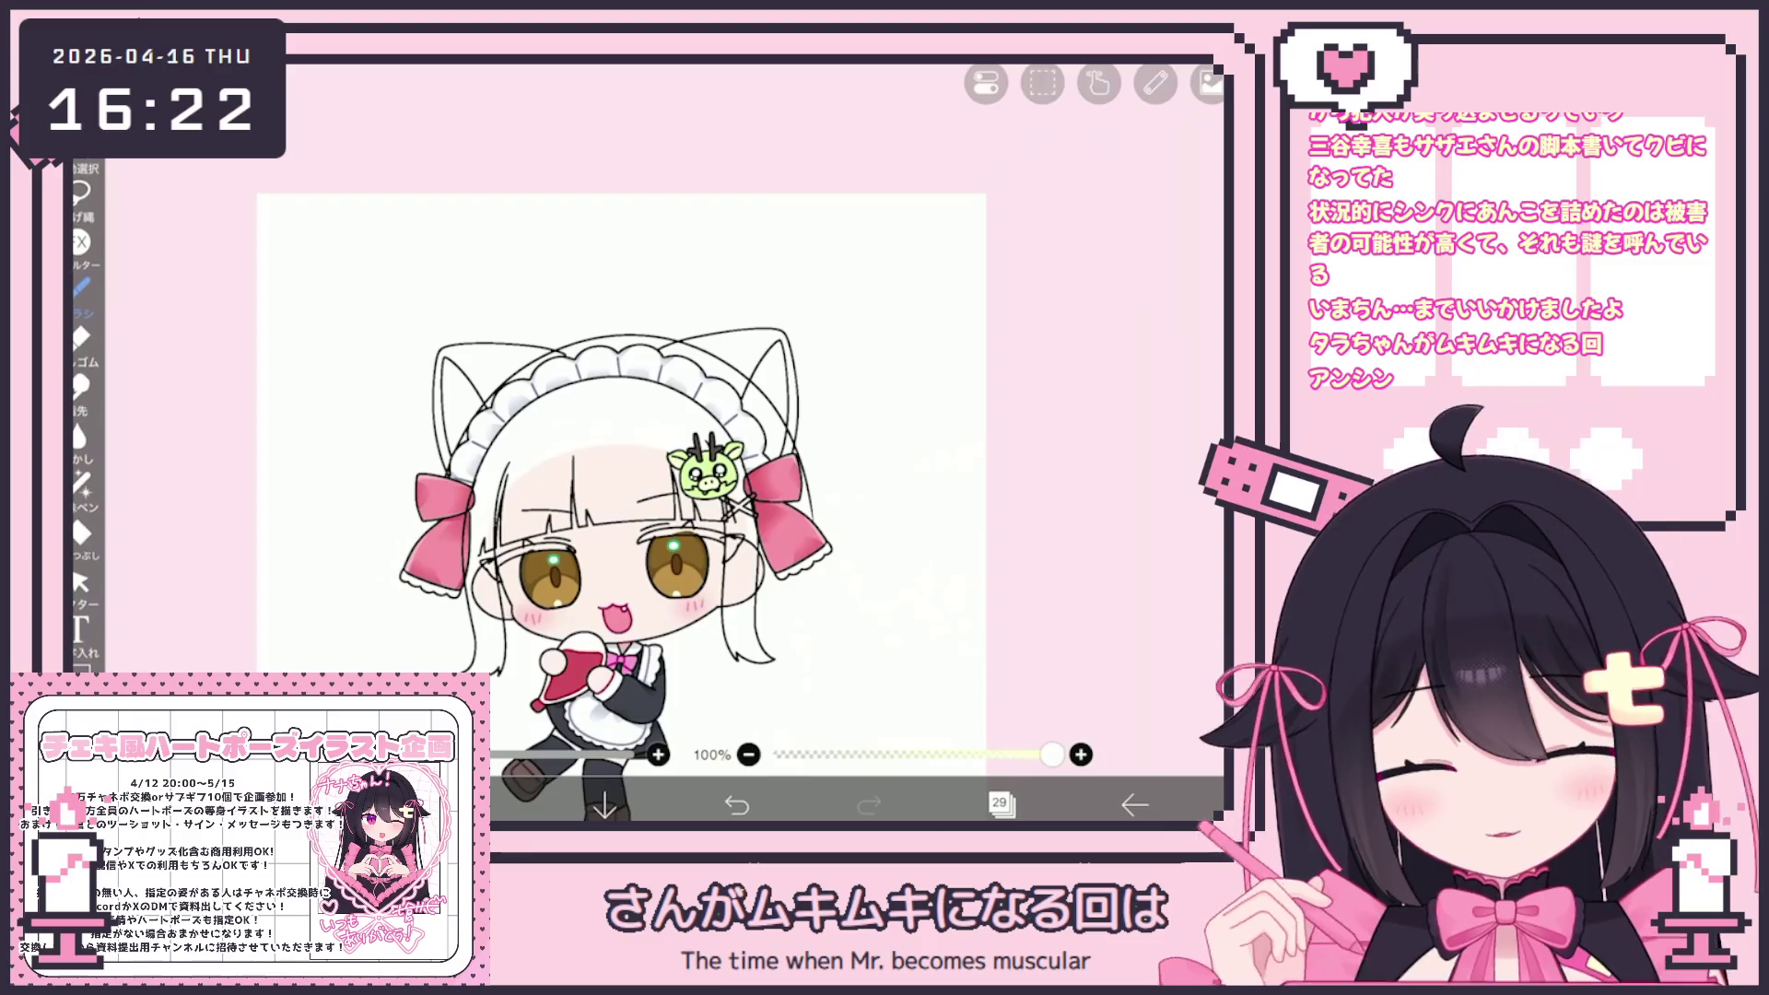
# Switch to layer 30 and delete the accidentally added vector layer
pyautogui.click(1000, 804)
pyautogui.scroll(2, 1036, 387)
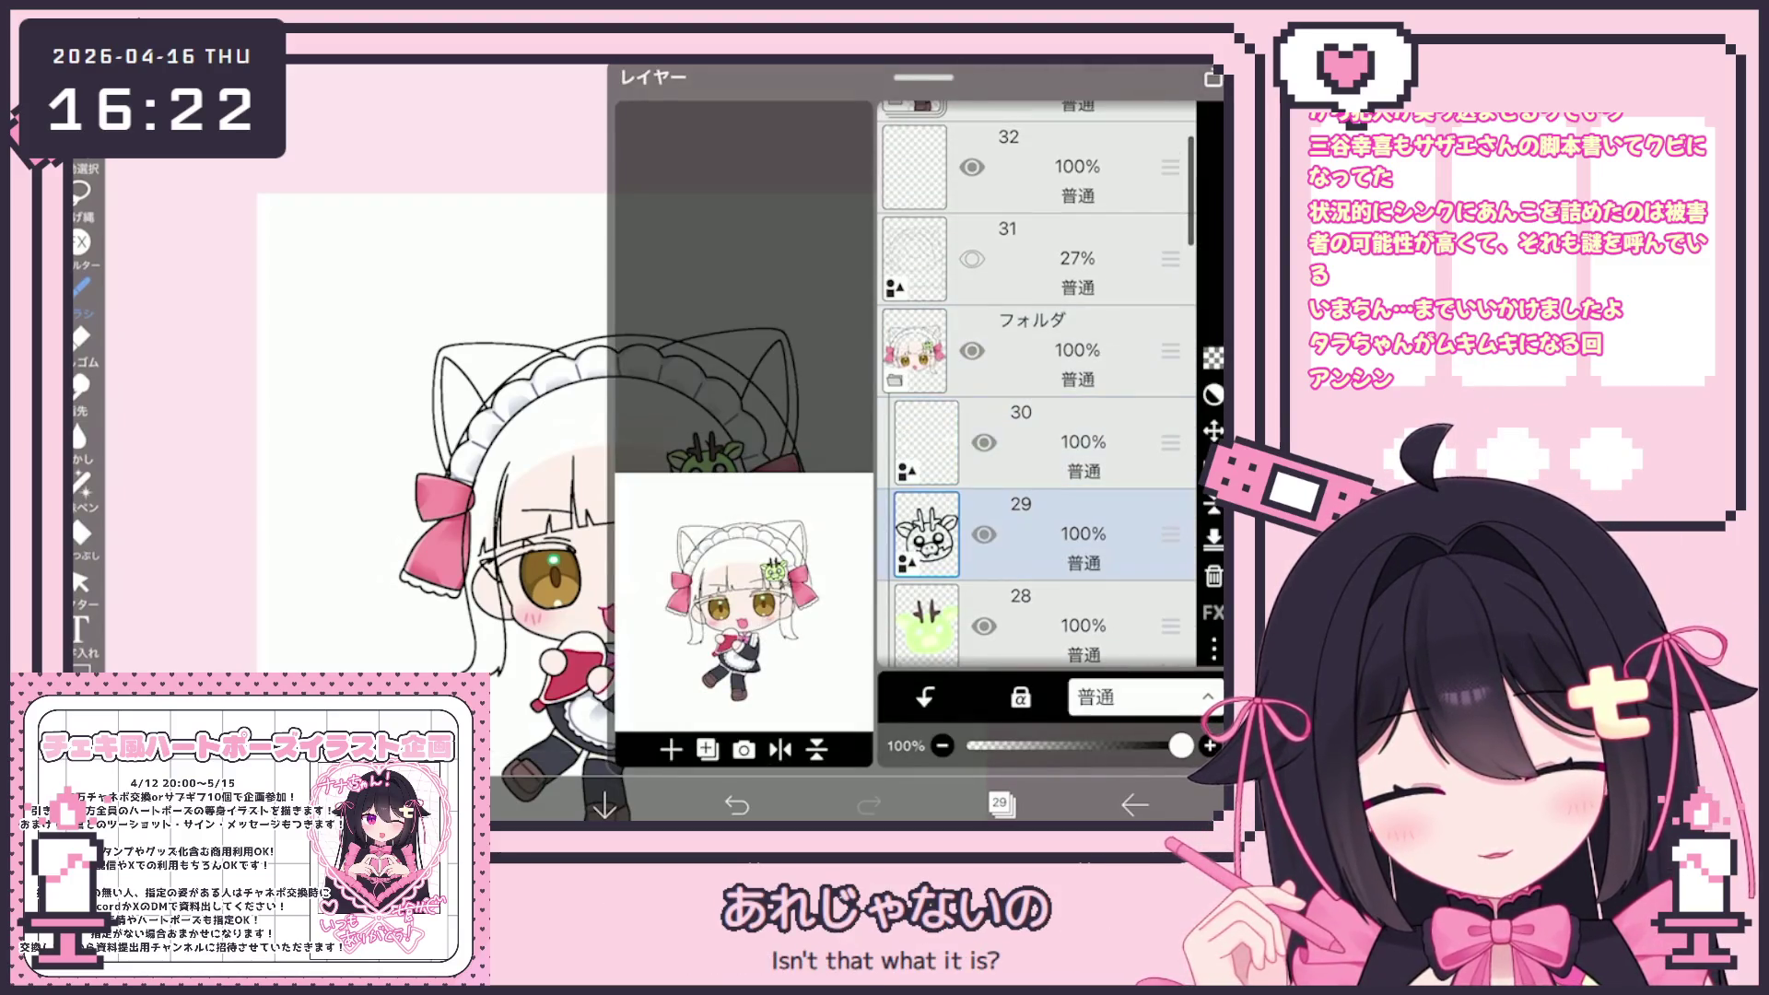
pyautogui.click(1060, 442)
pyautogui.click(999, 804)
pyautogui.scroll(5, 645, 442)
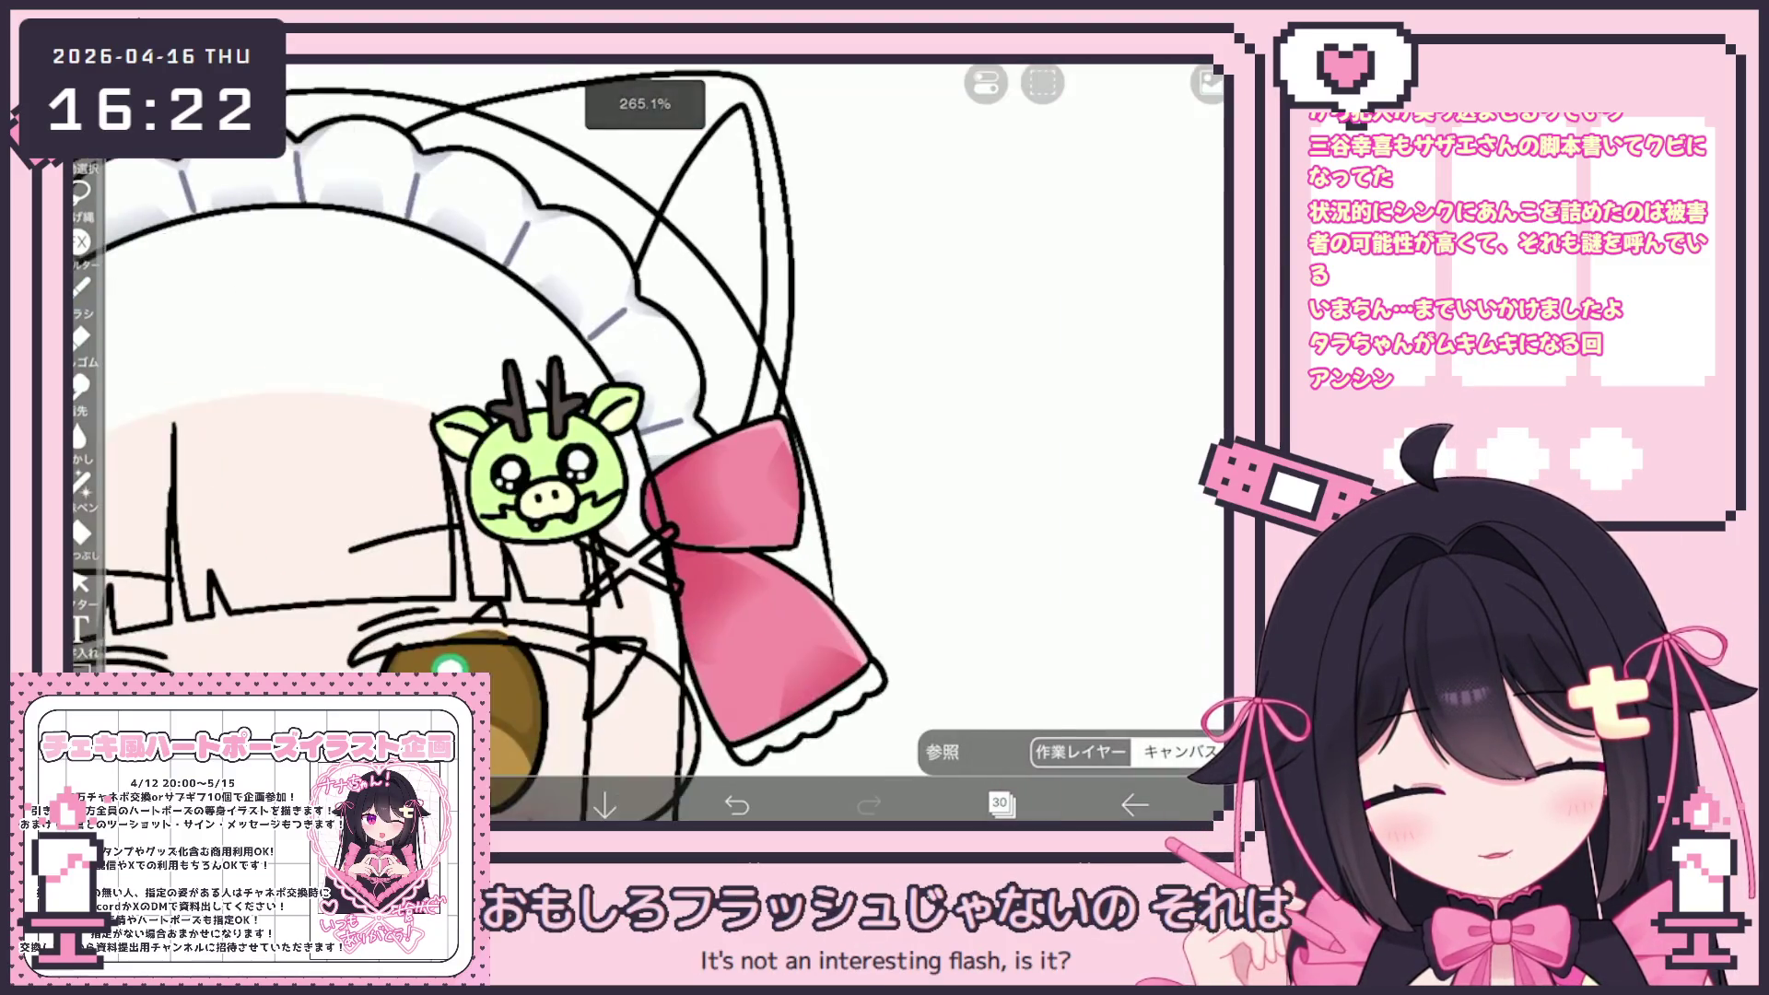
pyautogui.scroll(3, 645, 443)
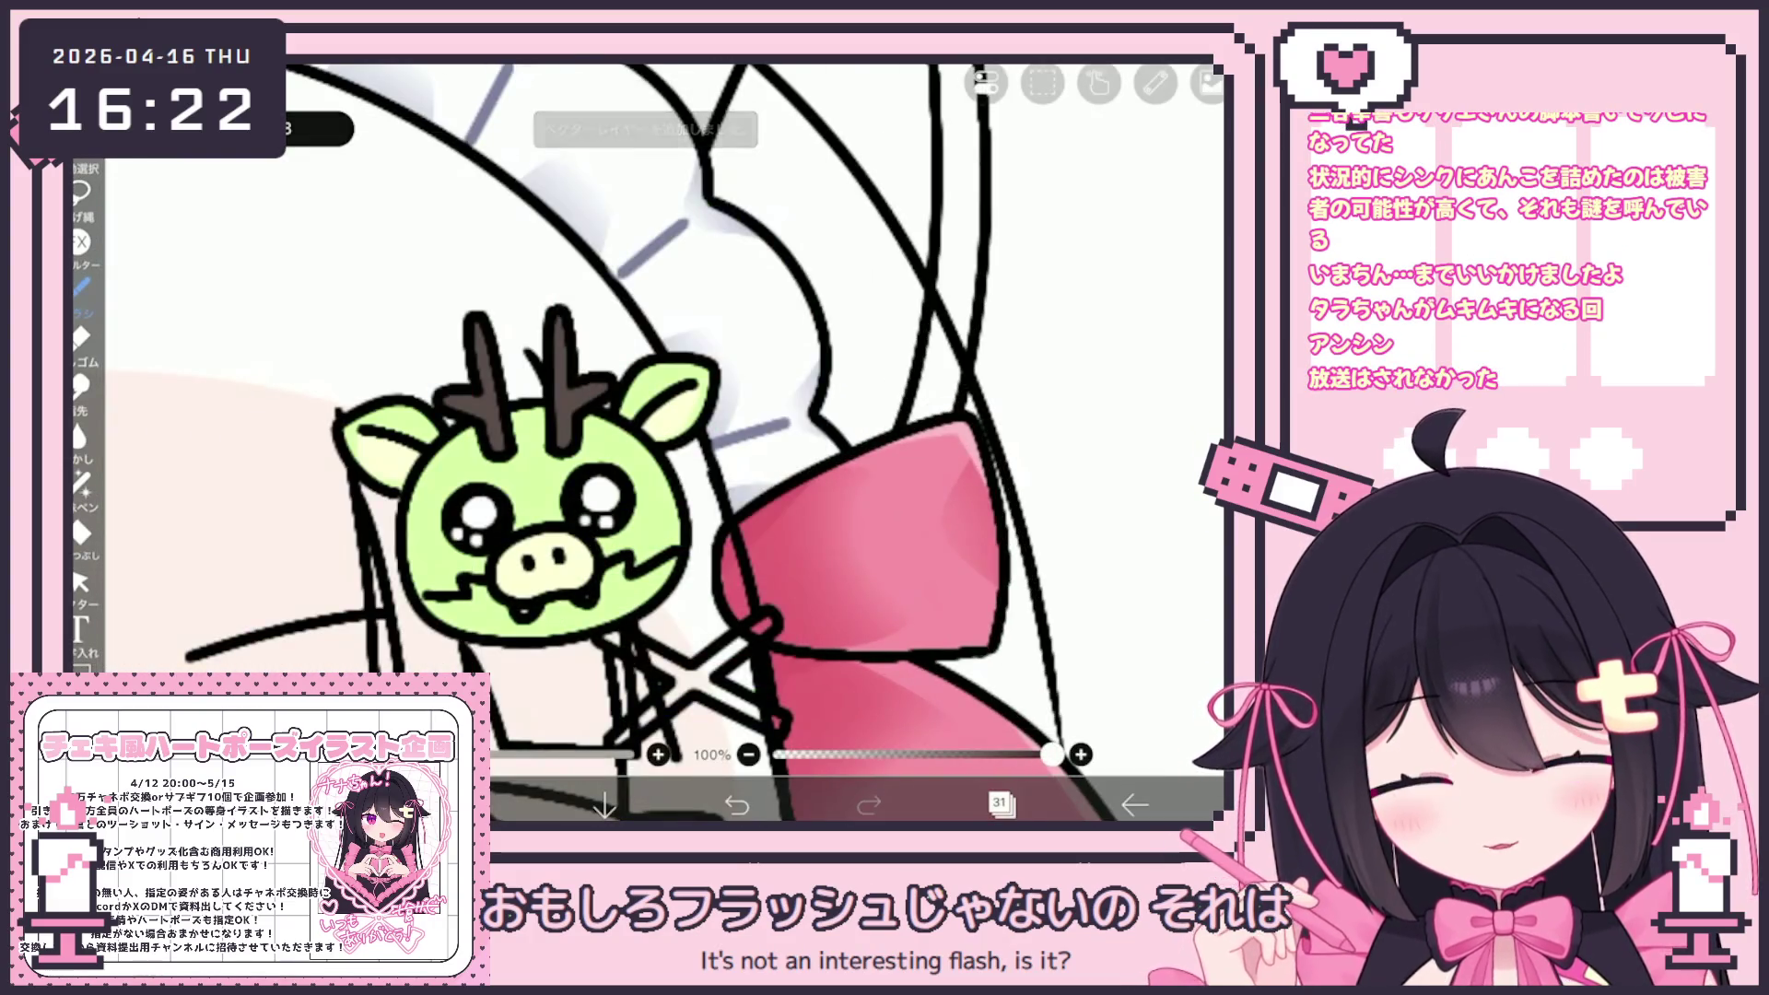
pyautogui.click(1000, 804)
pyautogui.click(1213, 576)
# Lasso-fill the three fang areas under the mouth green
pyautogui.click(1000, 803)
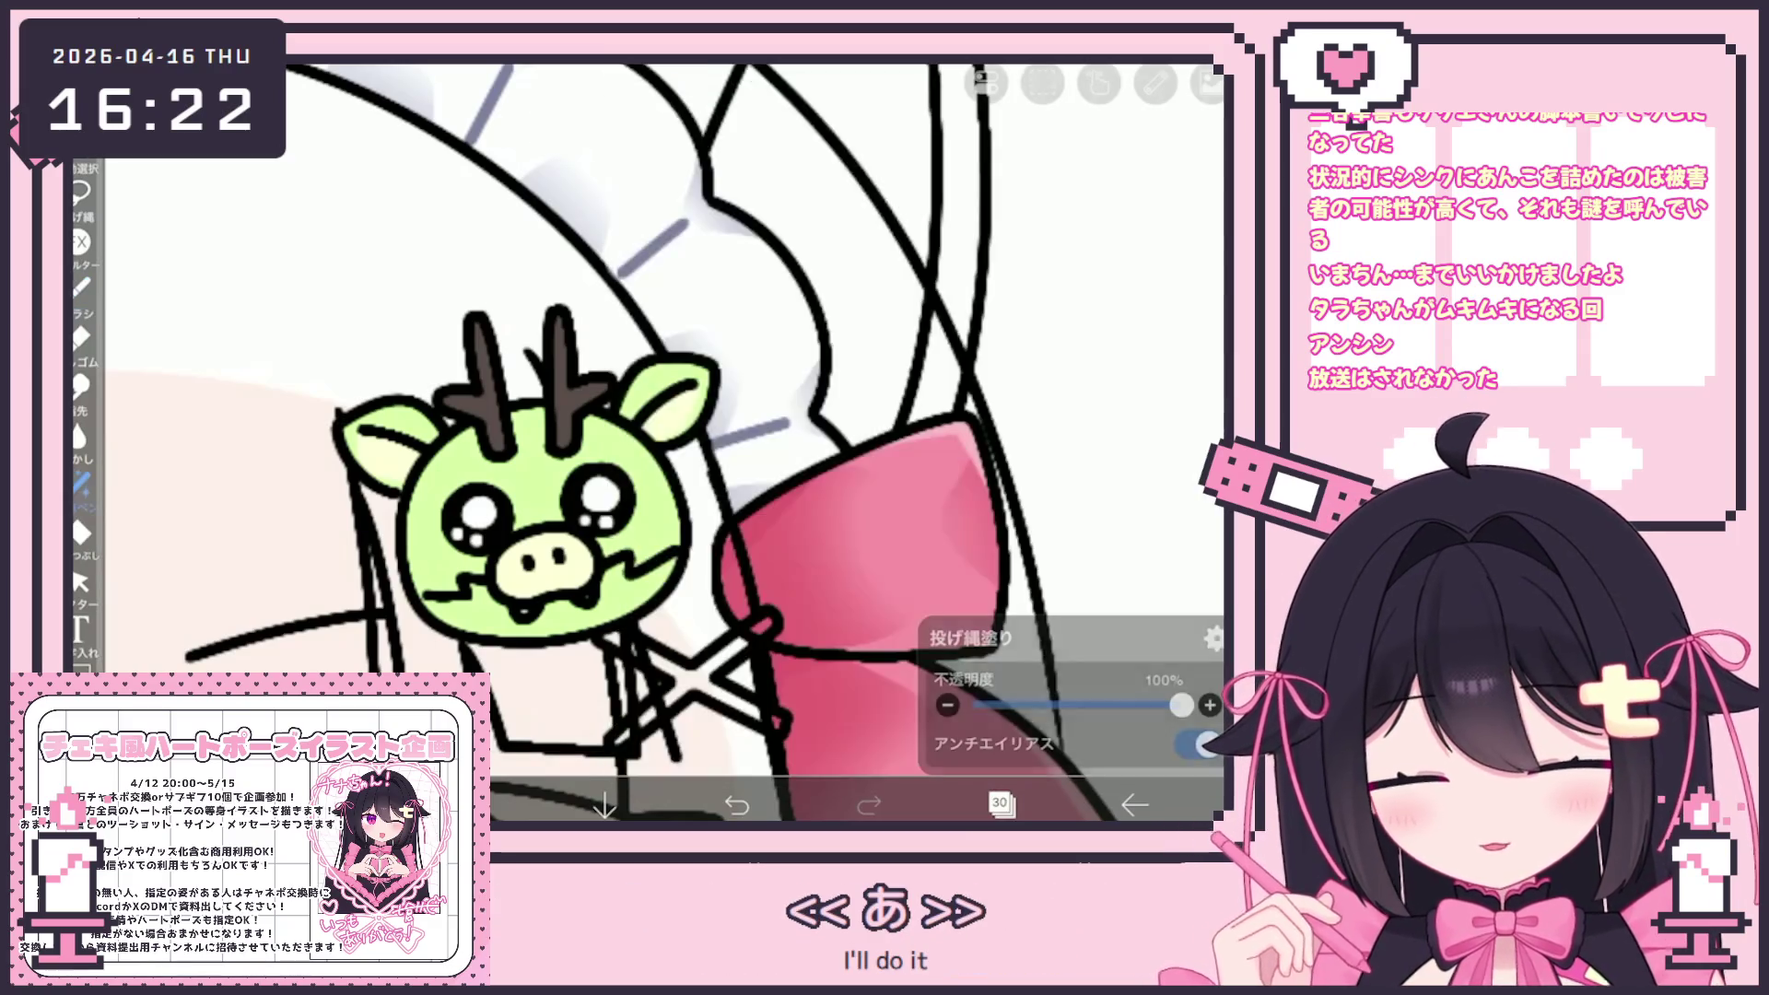
pyautogui.scroll(2, 645, 442)
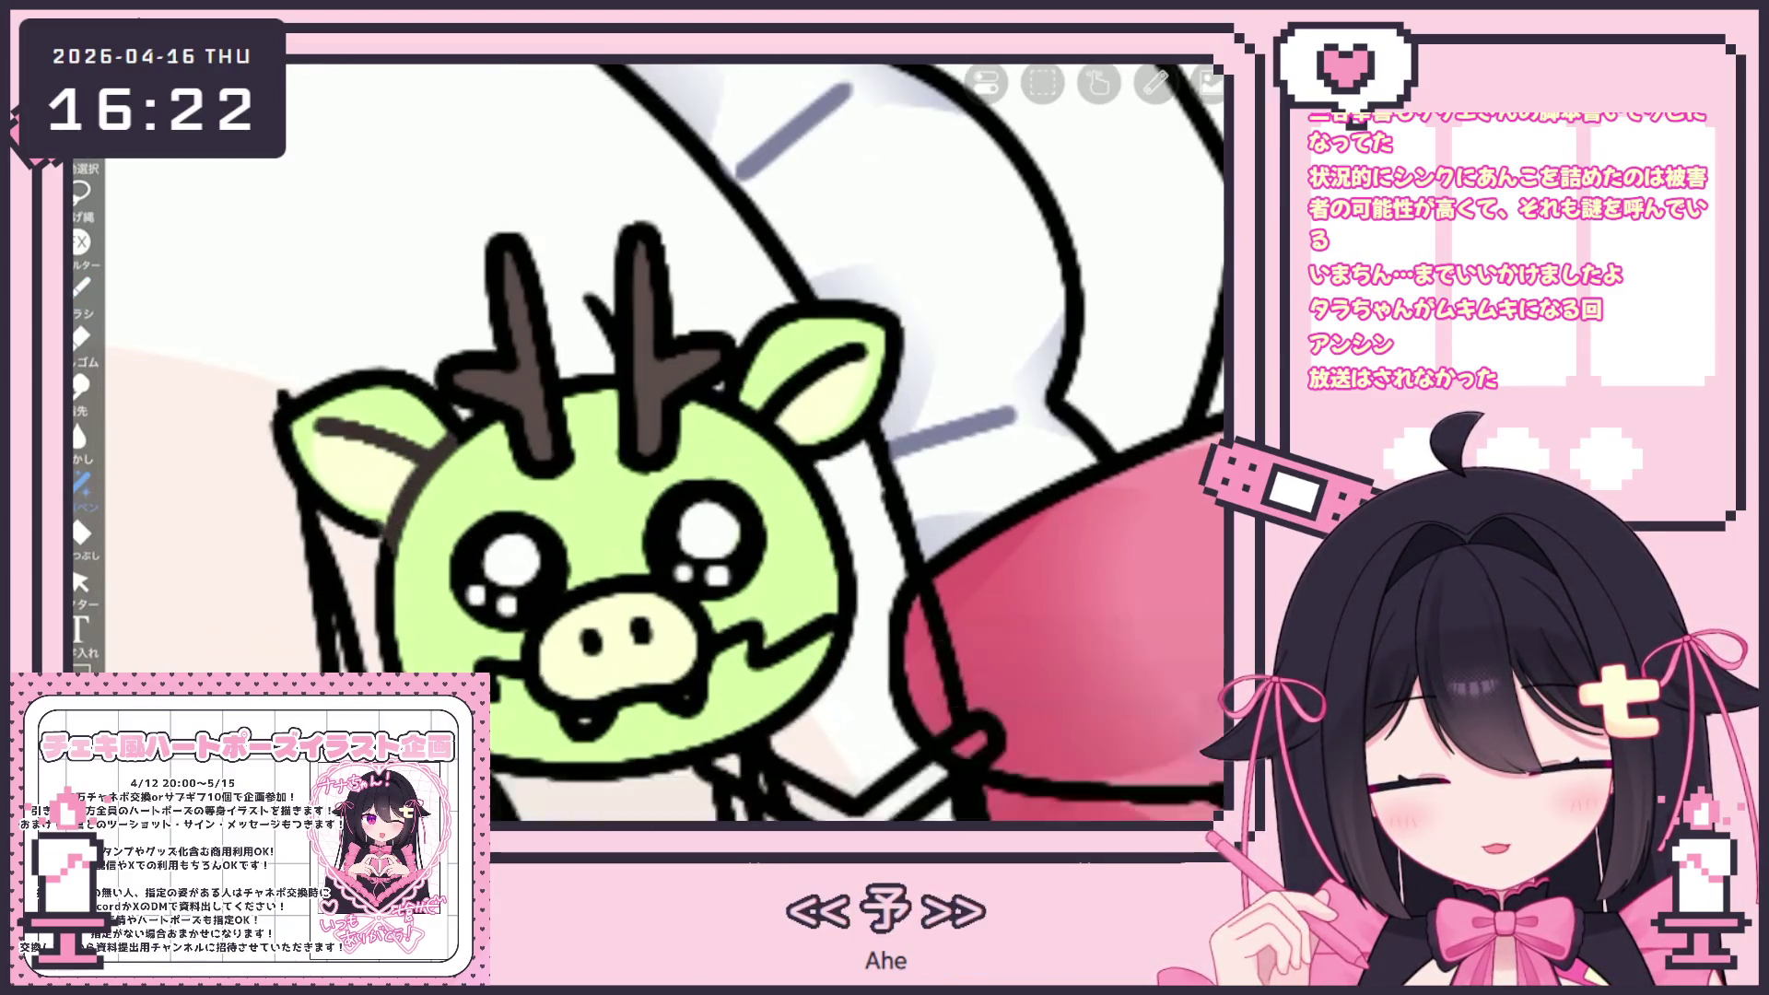
pyautogui.scroll(-3, 650, 442)
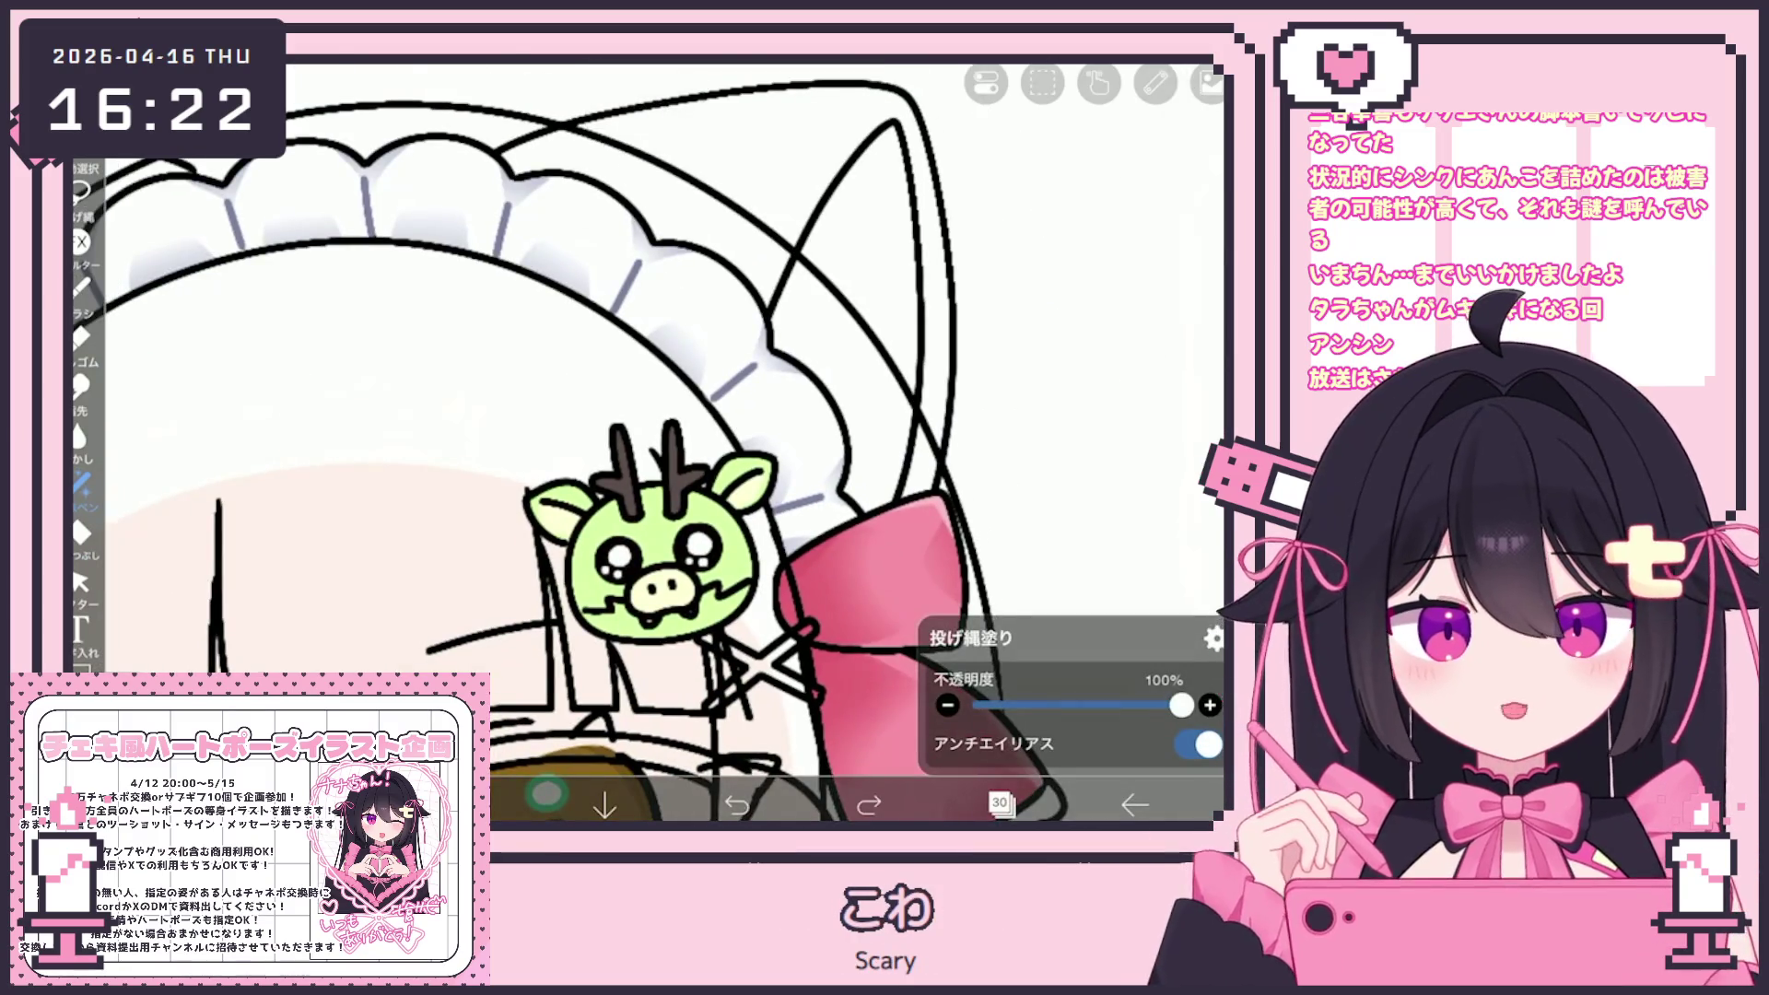
pyautogui.scroll(3, 680, 544)
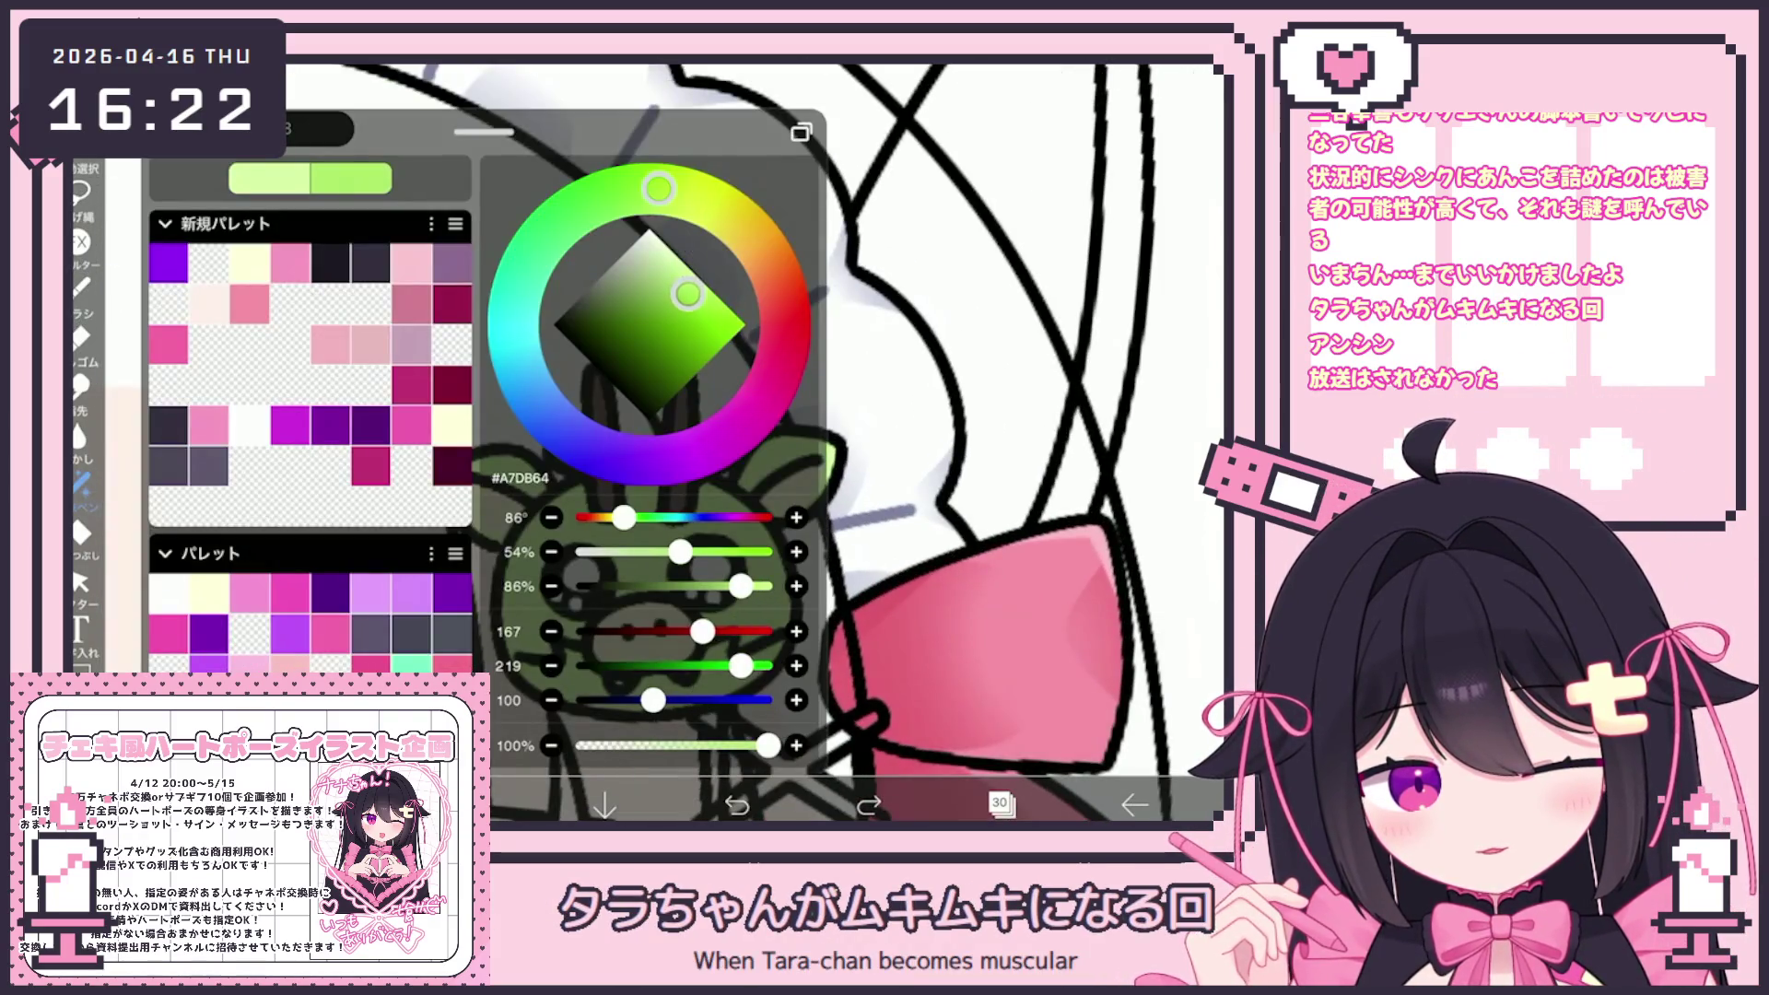
pyautogui.scroll(3, 755, 443)
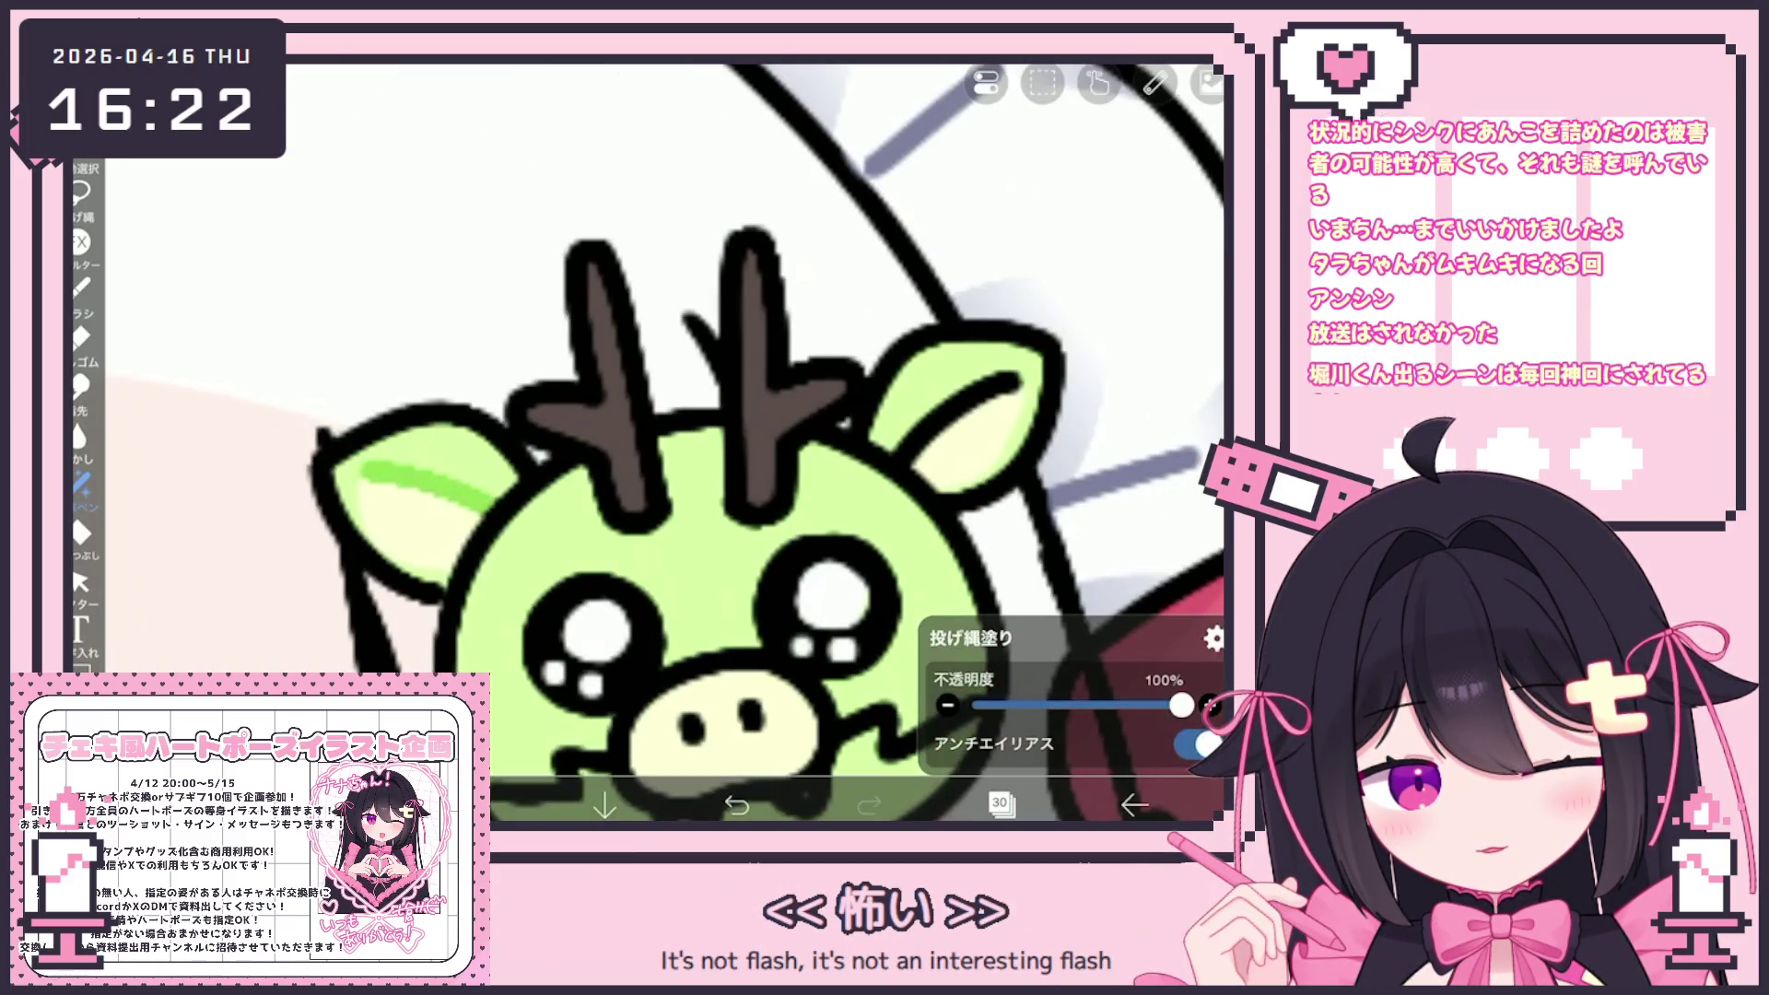
pyautogui.scroll(-2, 701, 461)
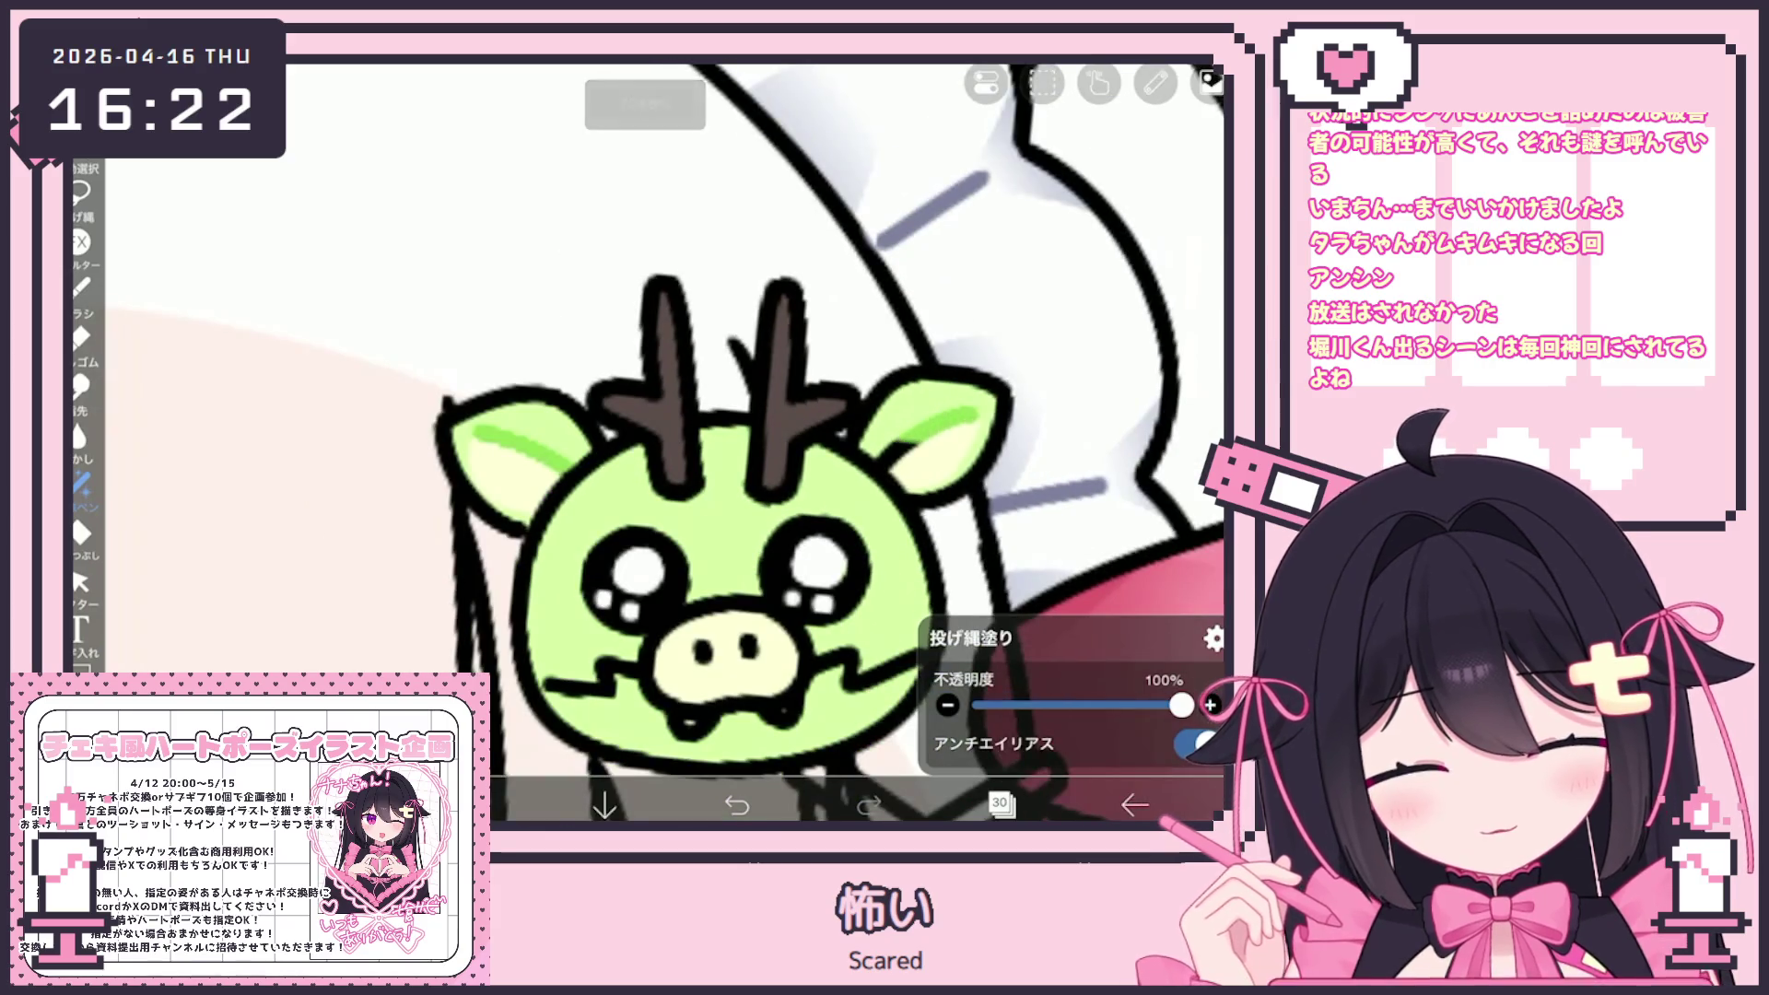
pyautogui.scroll(3, 645, 442)
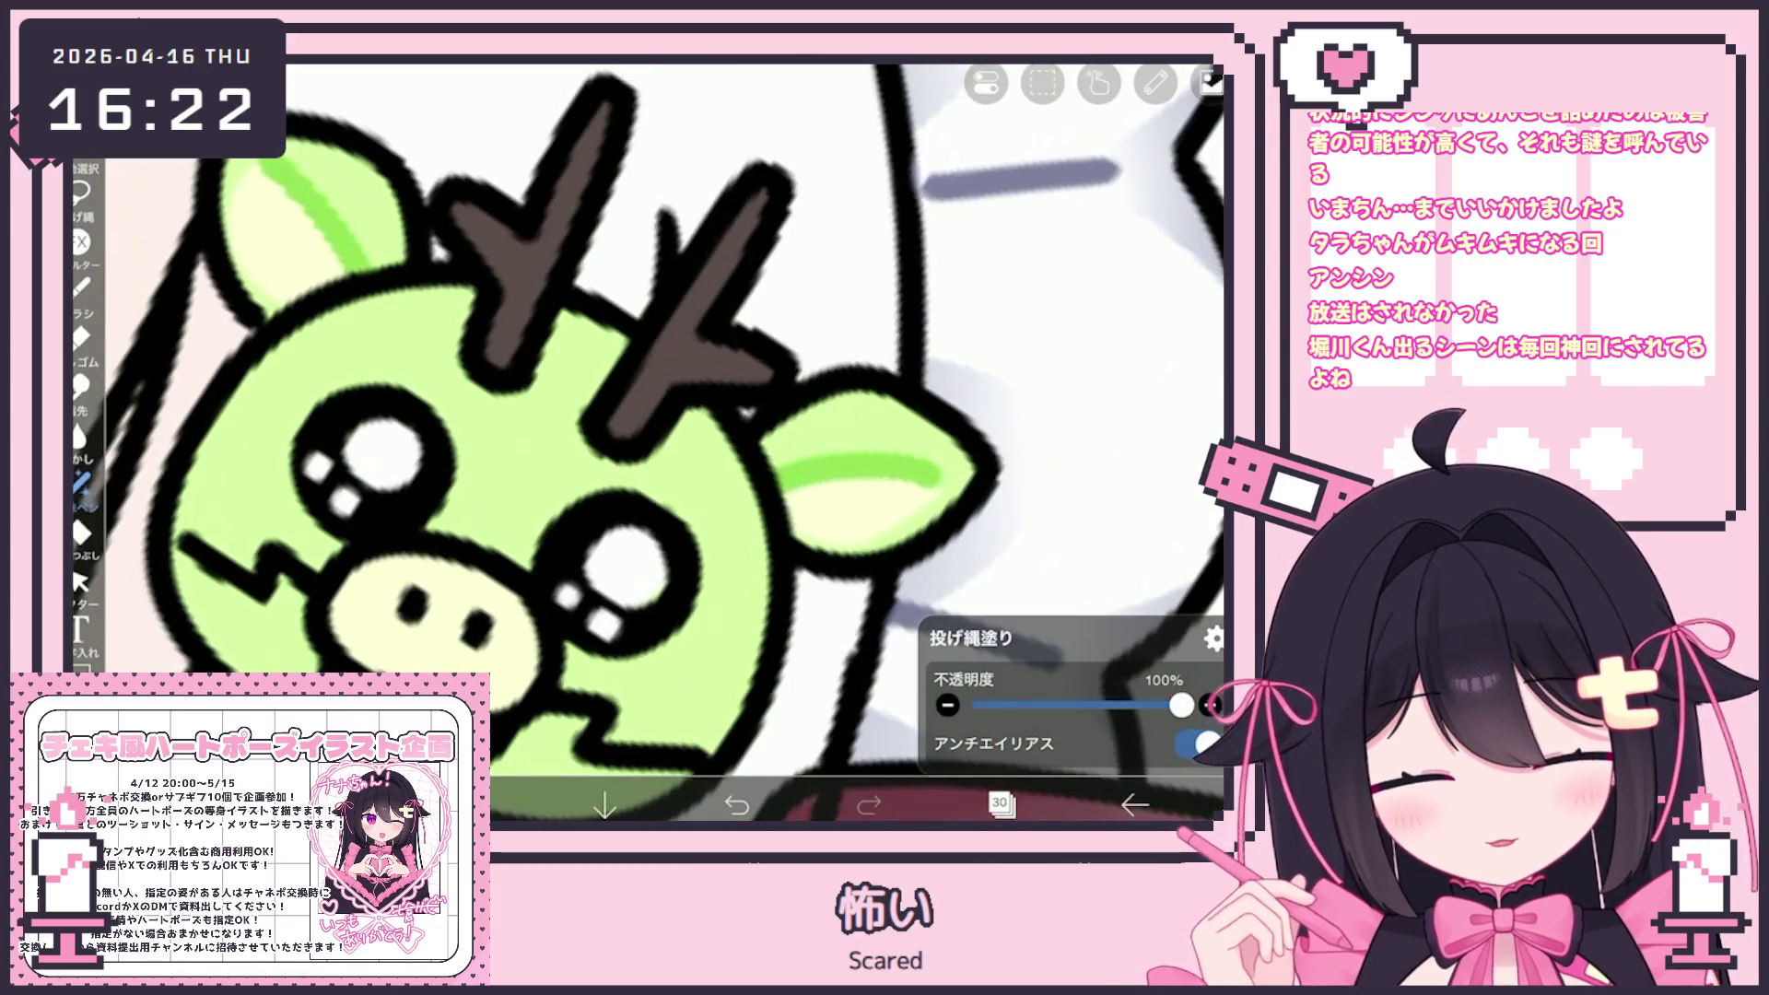
pyautogui.scroll(-3, 646, 443)
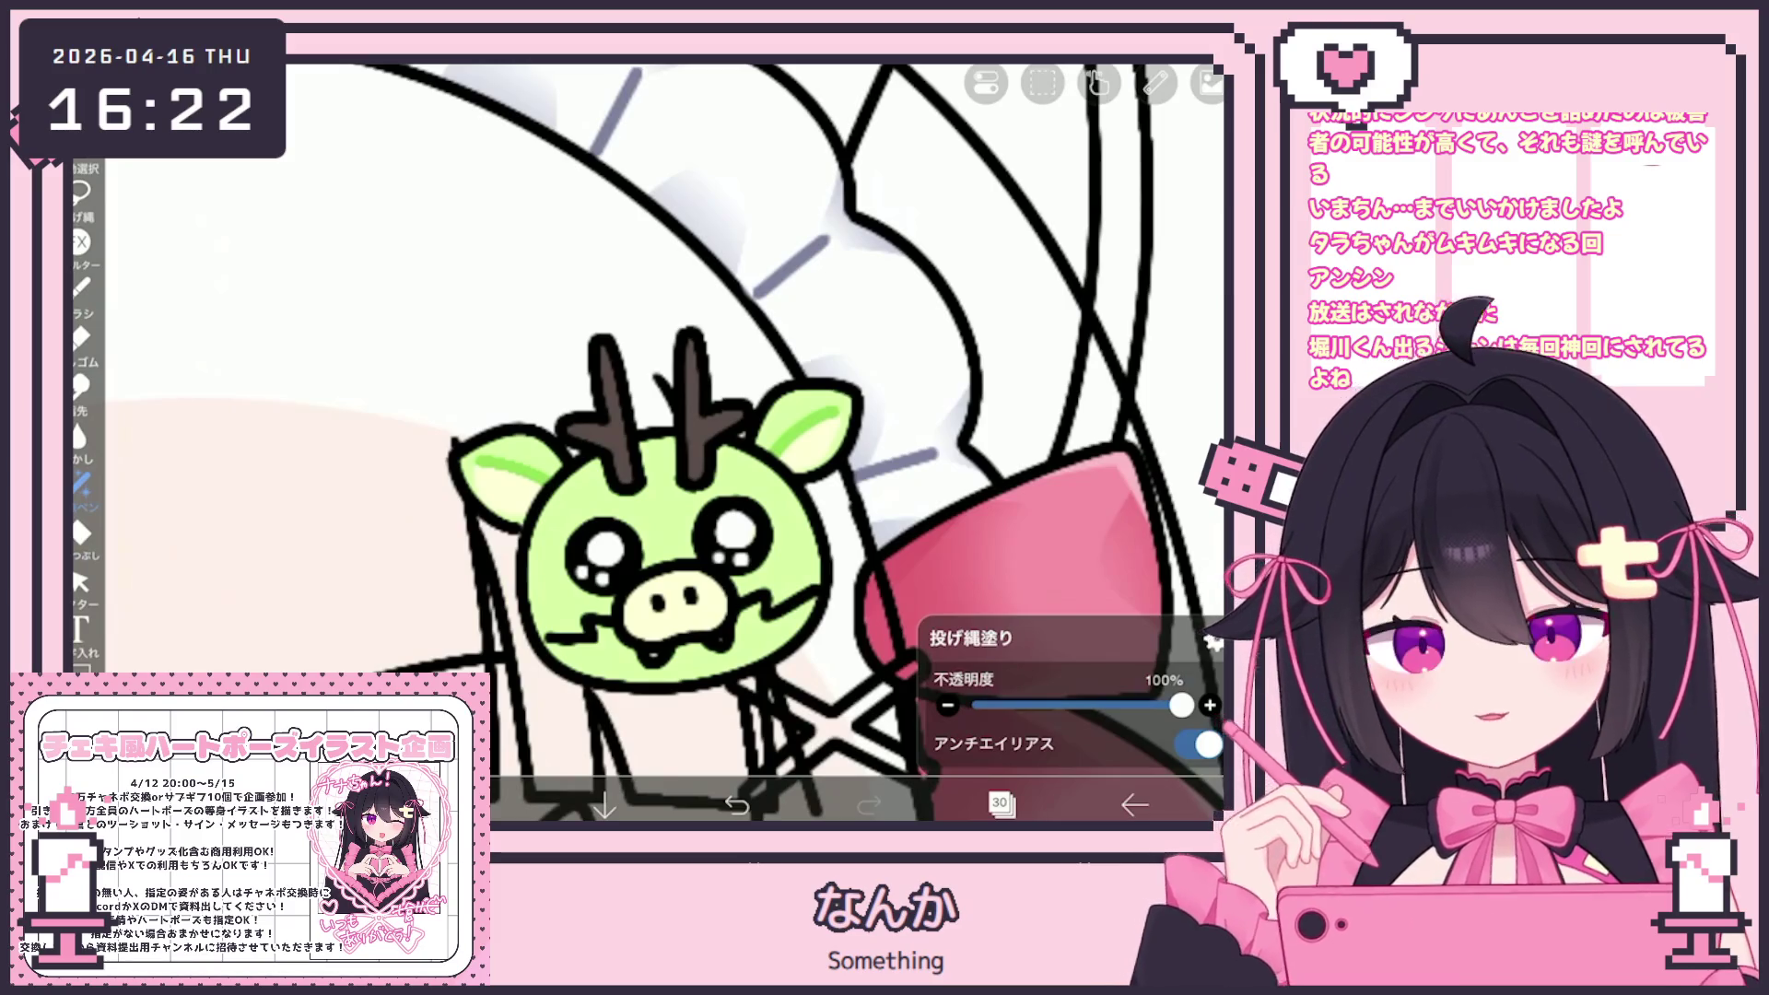
pyautogui.scroll(2, 645, 442)
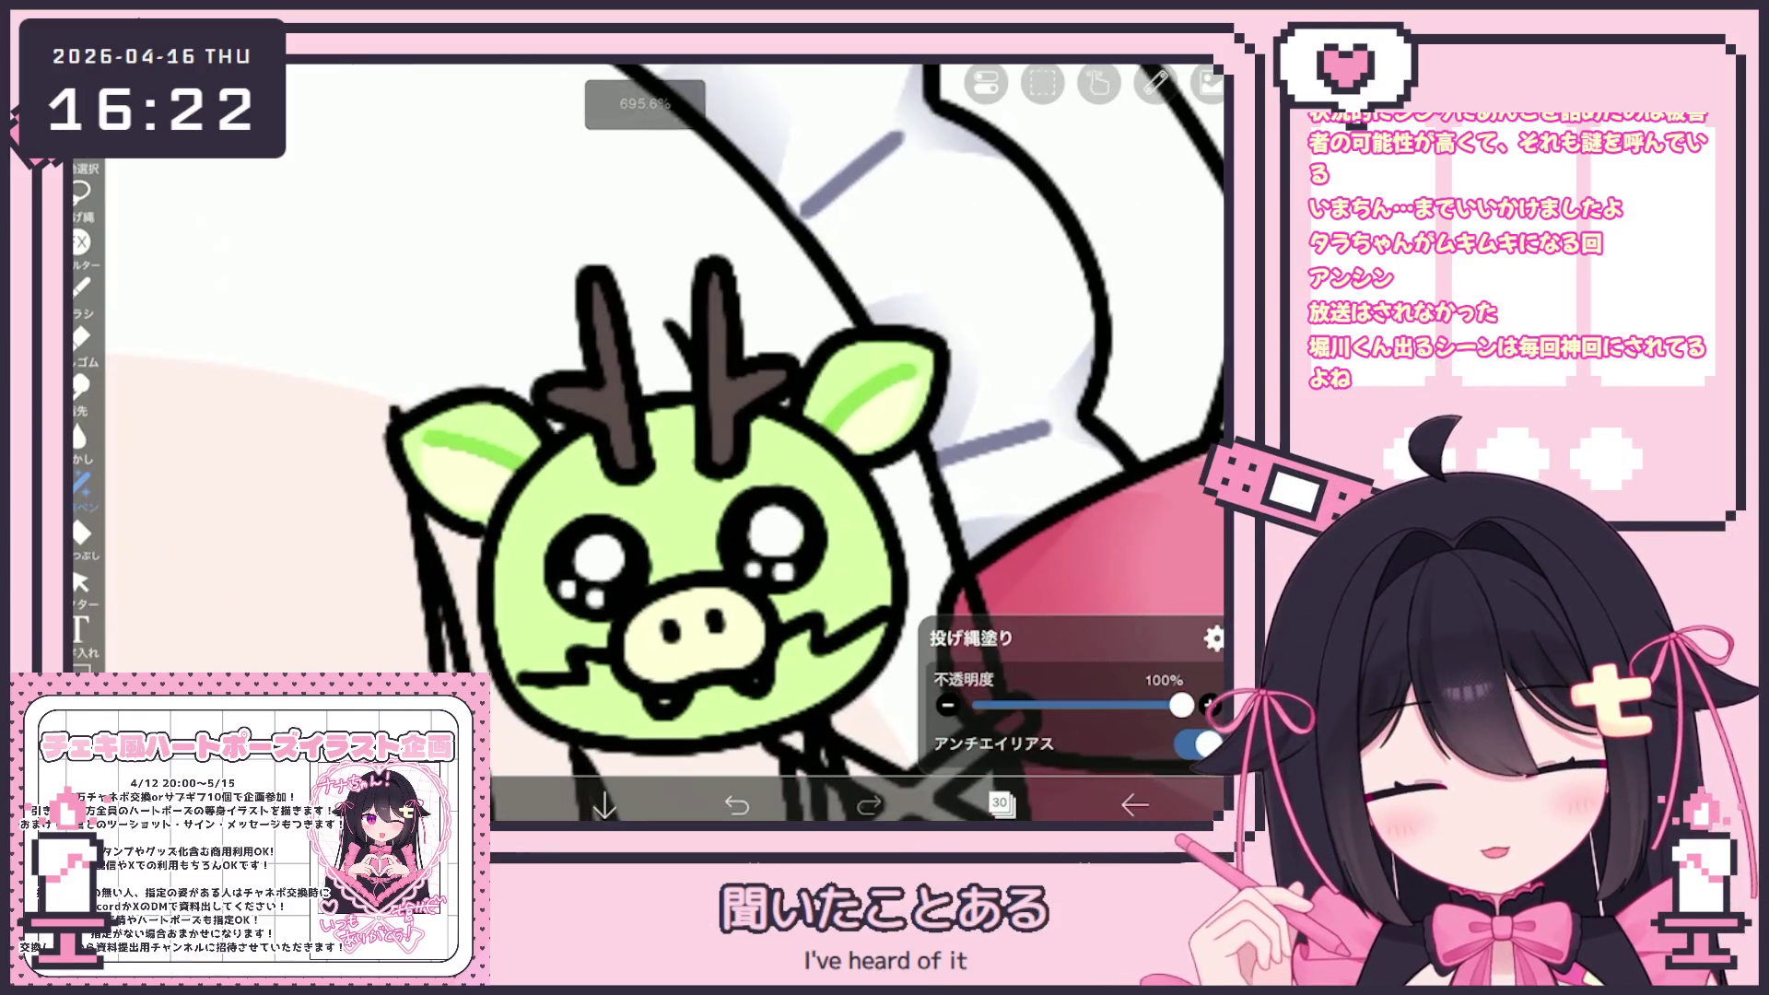
pyautogui.scroll(1, 645, 443)
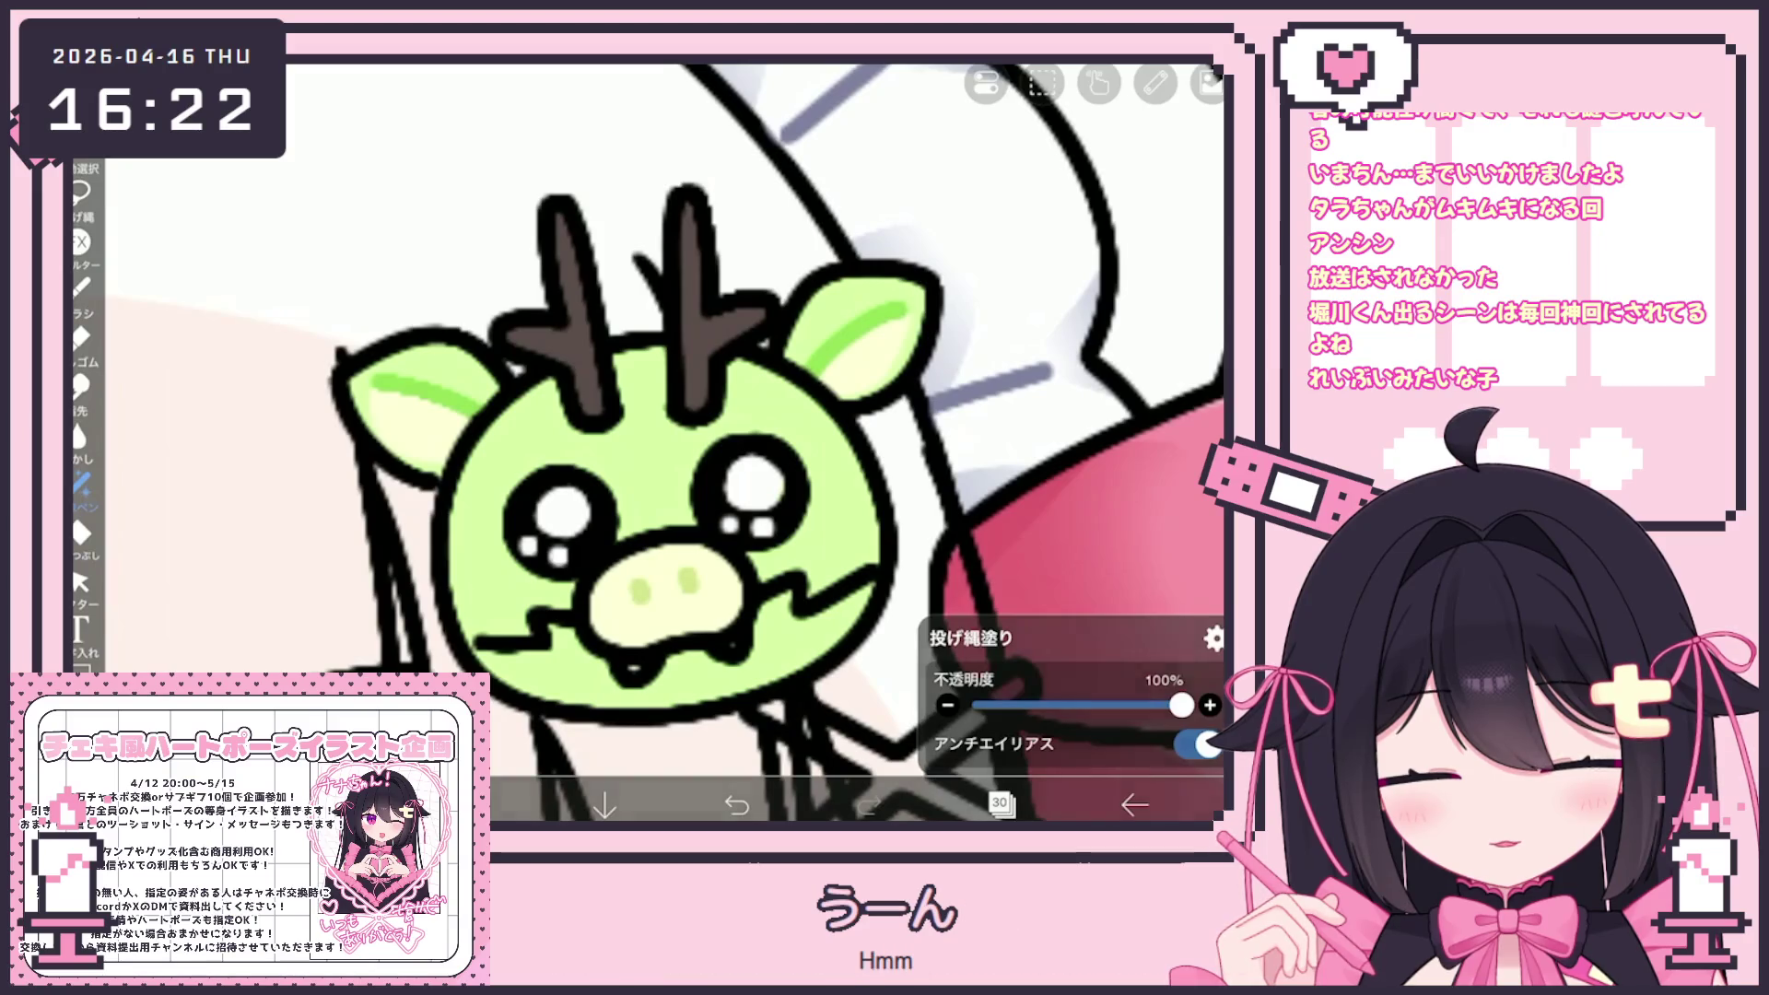
pyautogui.moveTo(610, 653); pyautogui.dragTo(650, 680)
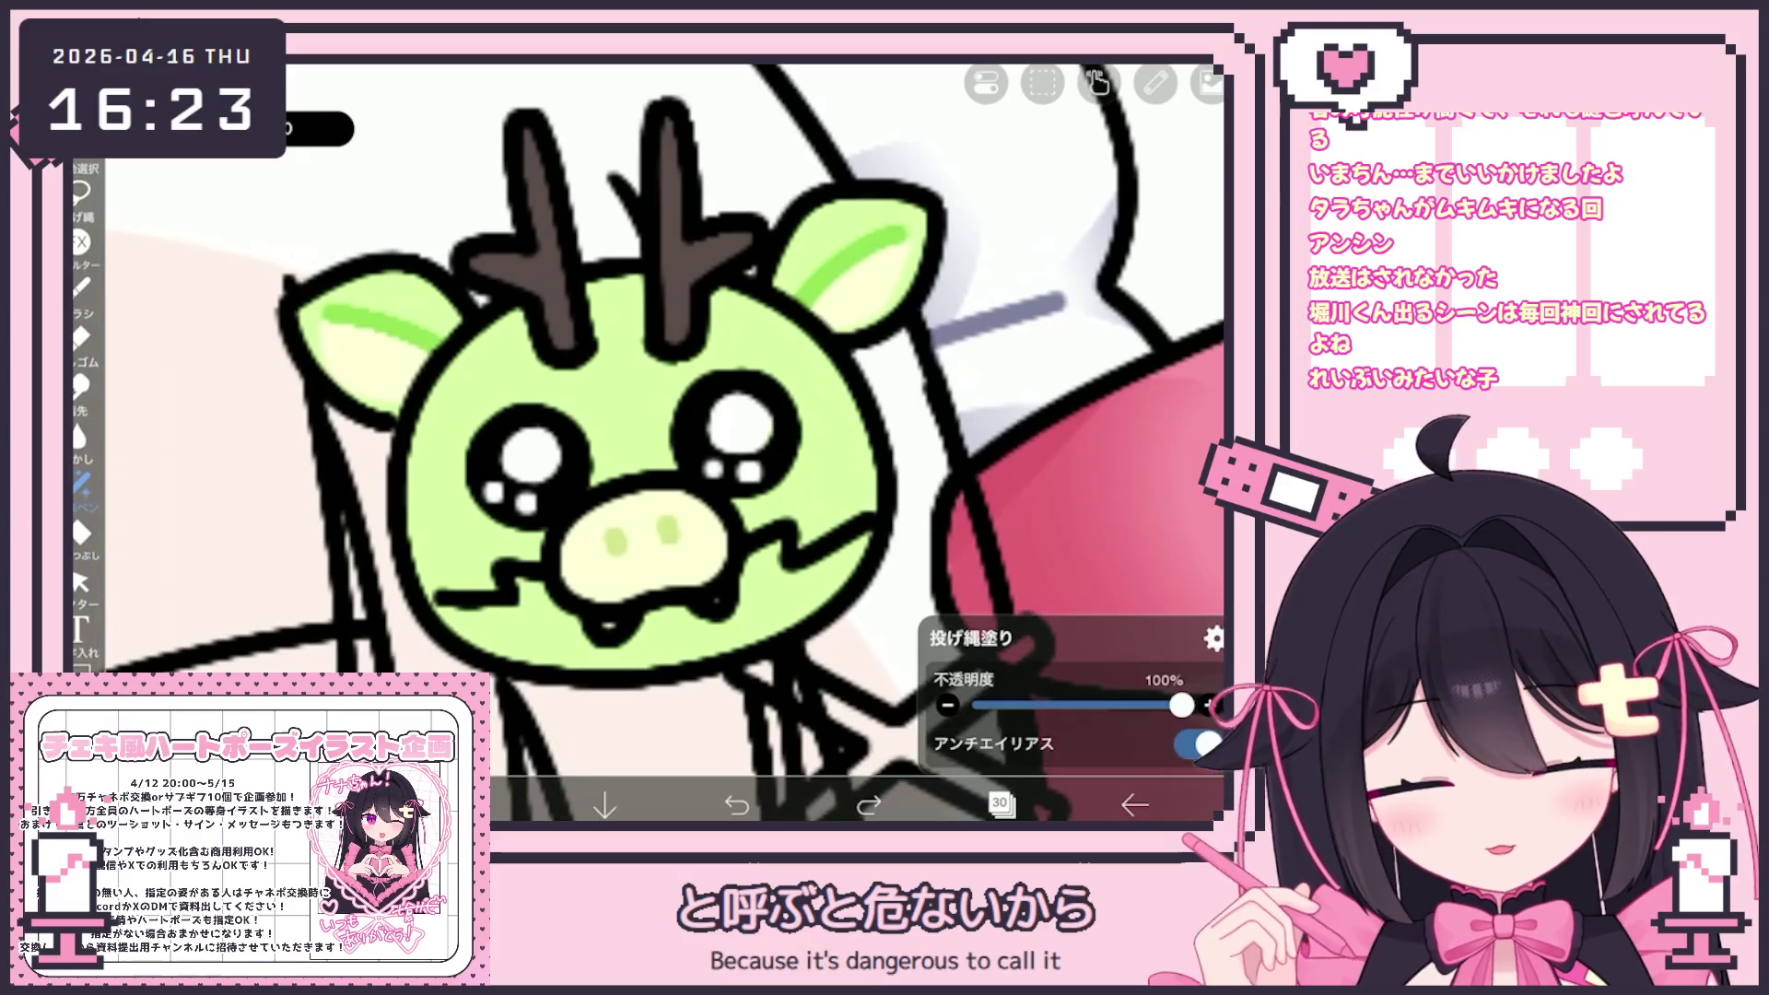
pyautogui.moveTo(583, 619); pyautogui.dragTo(634, 647)
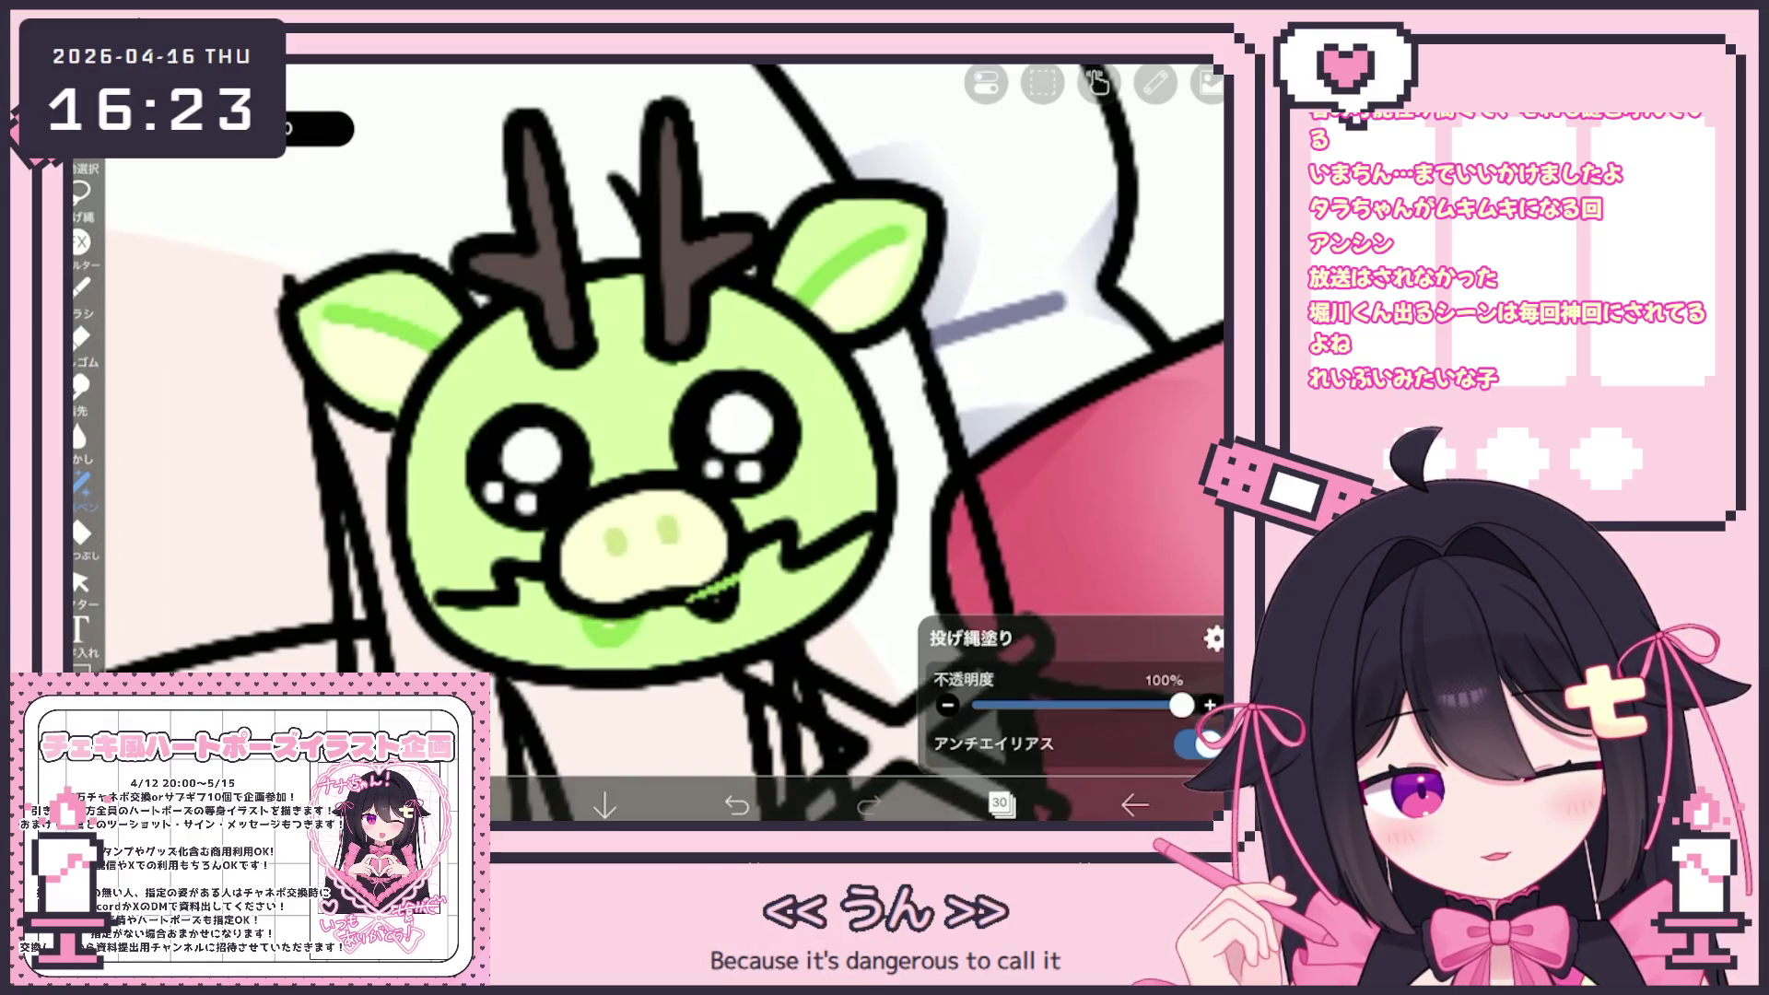
pyautogui.moveTo(699, 589); pyautogui.dragTo(737, 619)
pyautogui.scroll(1, 645, 443)
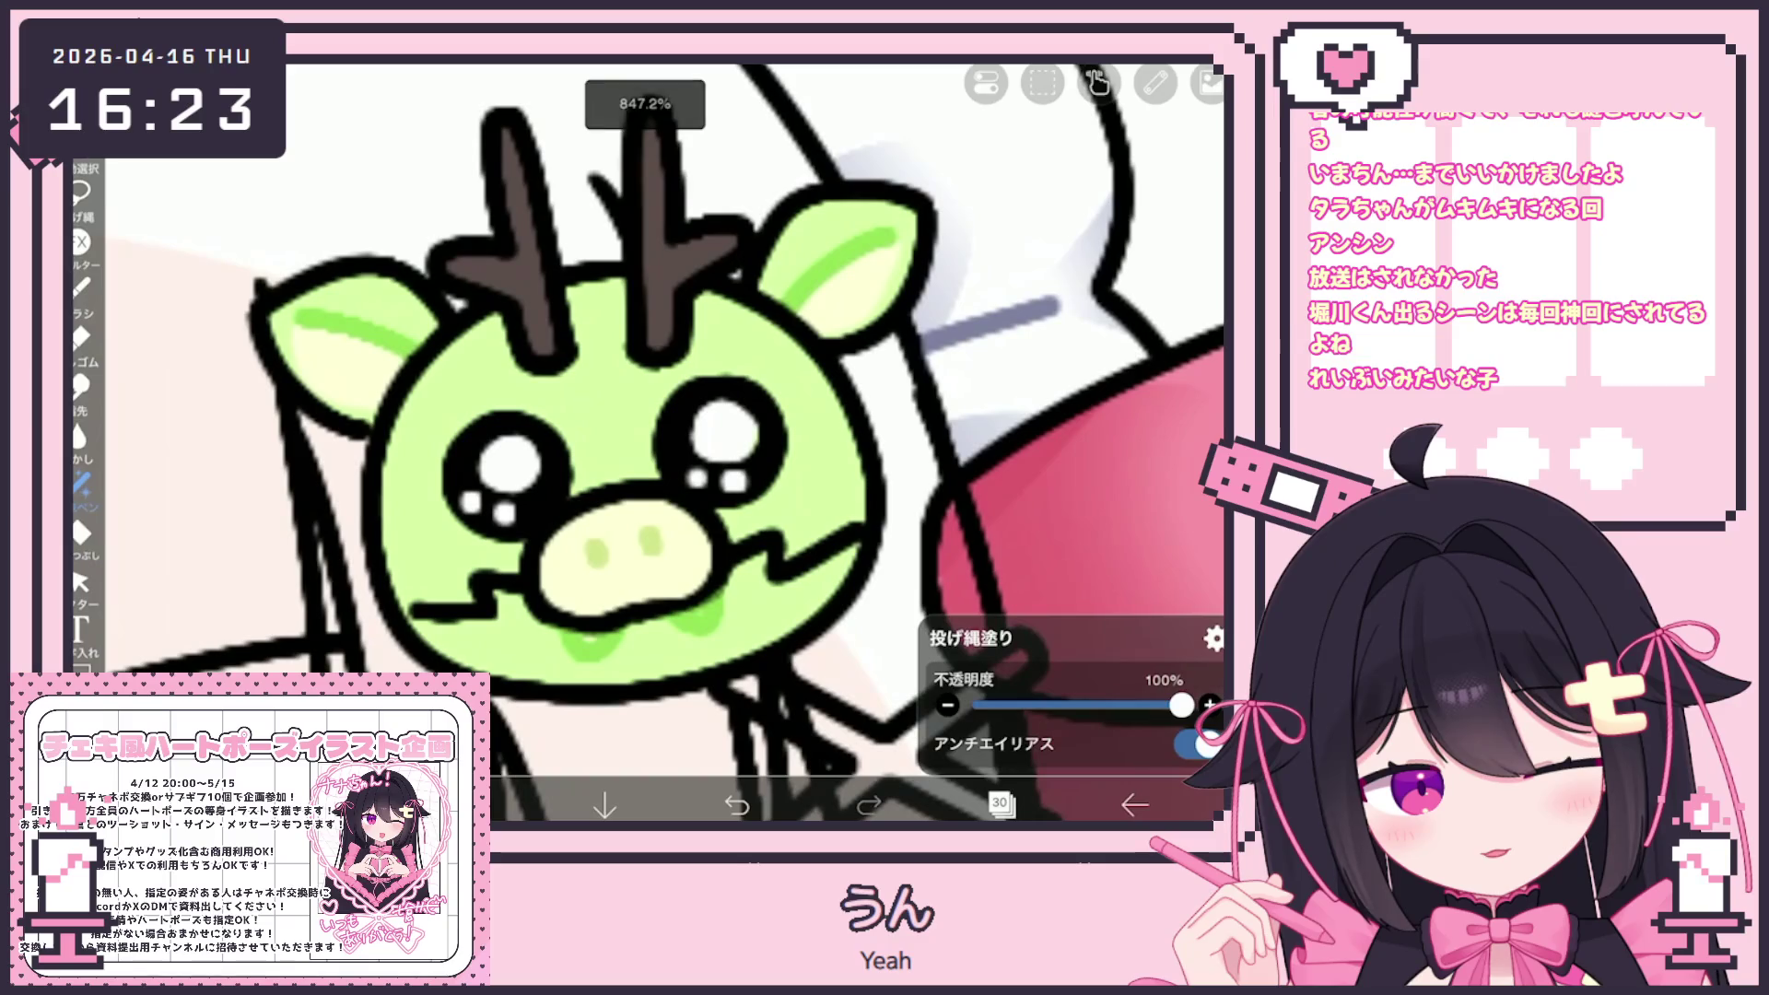
# Finish the right fang in green and lasso a small dark mouth under the snout
pyautogui.moveTo(666, 598)
pyautogui.mouseDown()
pyautogui.moveTo(723, 608)
pyautogui.moveTo(687, 638)
pyautogui.moveTo(728, 608)
pyautogui.moveTo(687, 632)
pyautogui.mouseUp()
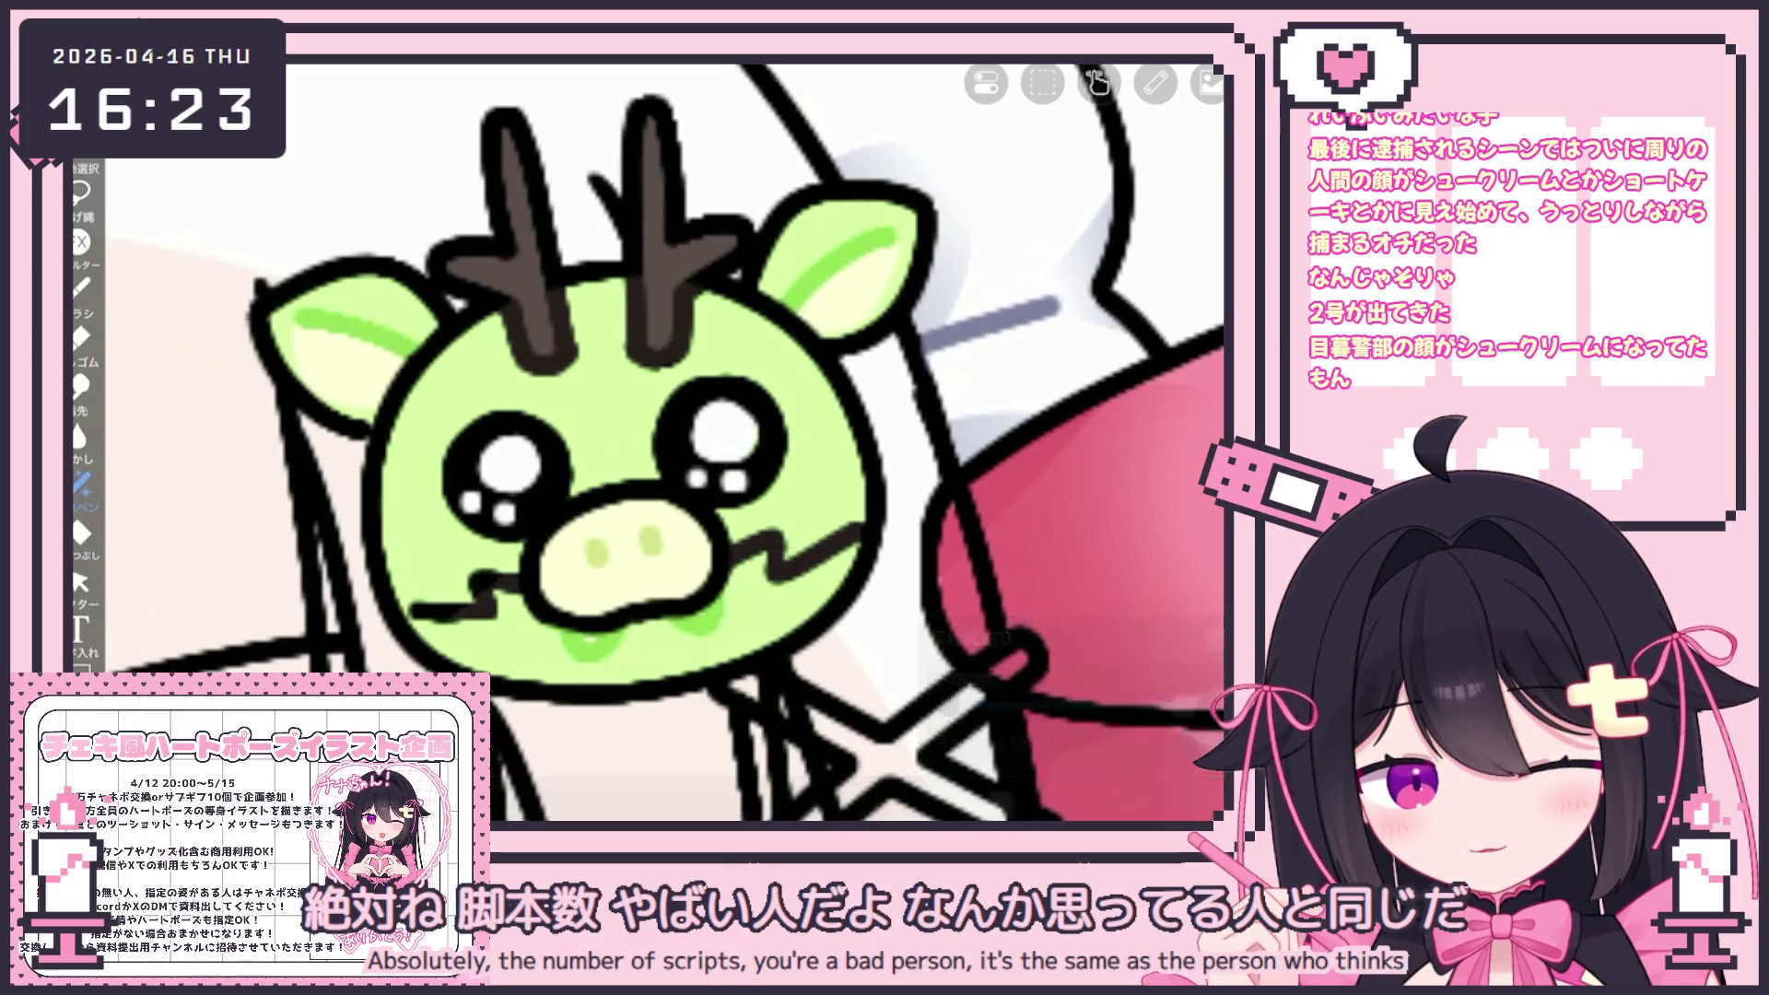
pyautogui.scroll(-5, 645, 442)
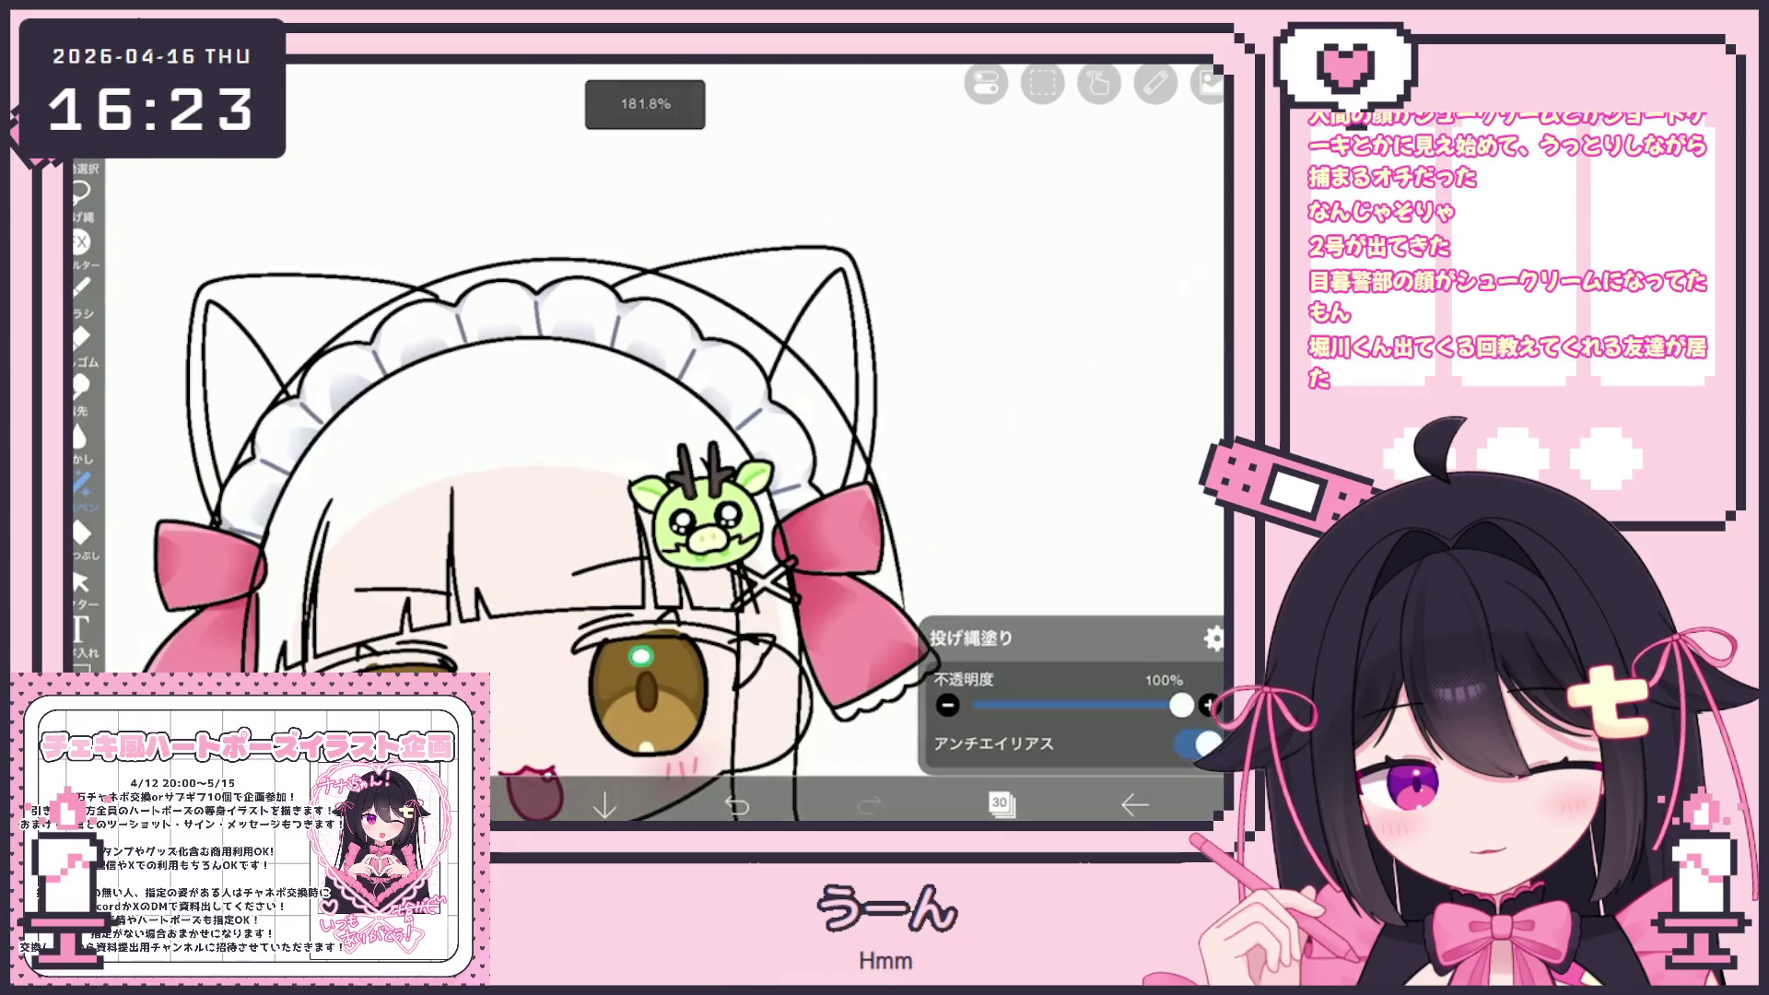
pyautogui.scroll(5, 700, 516)
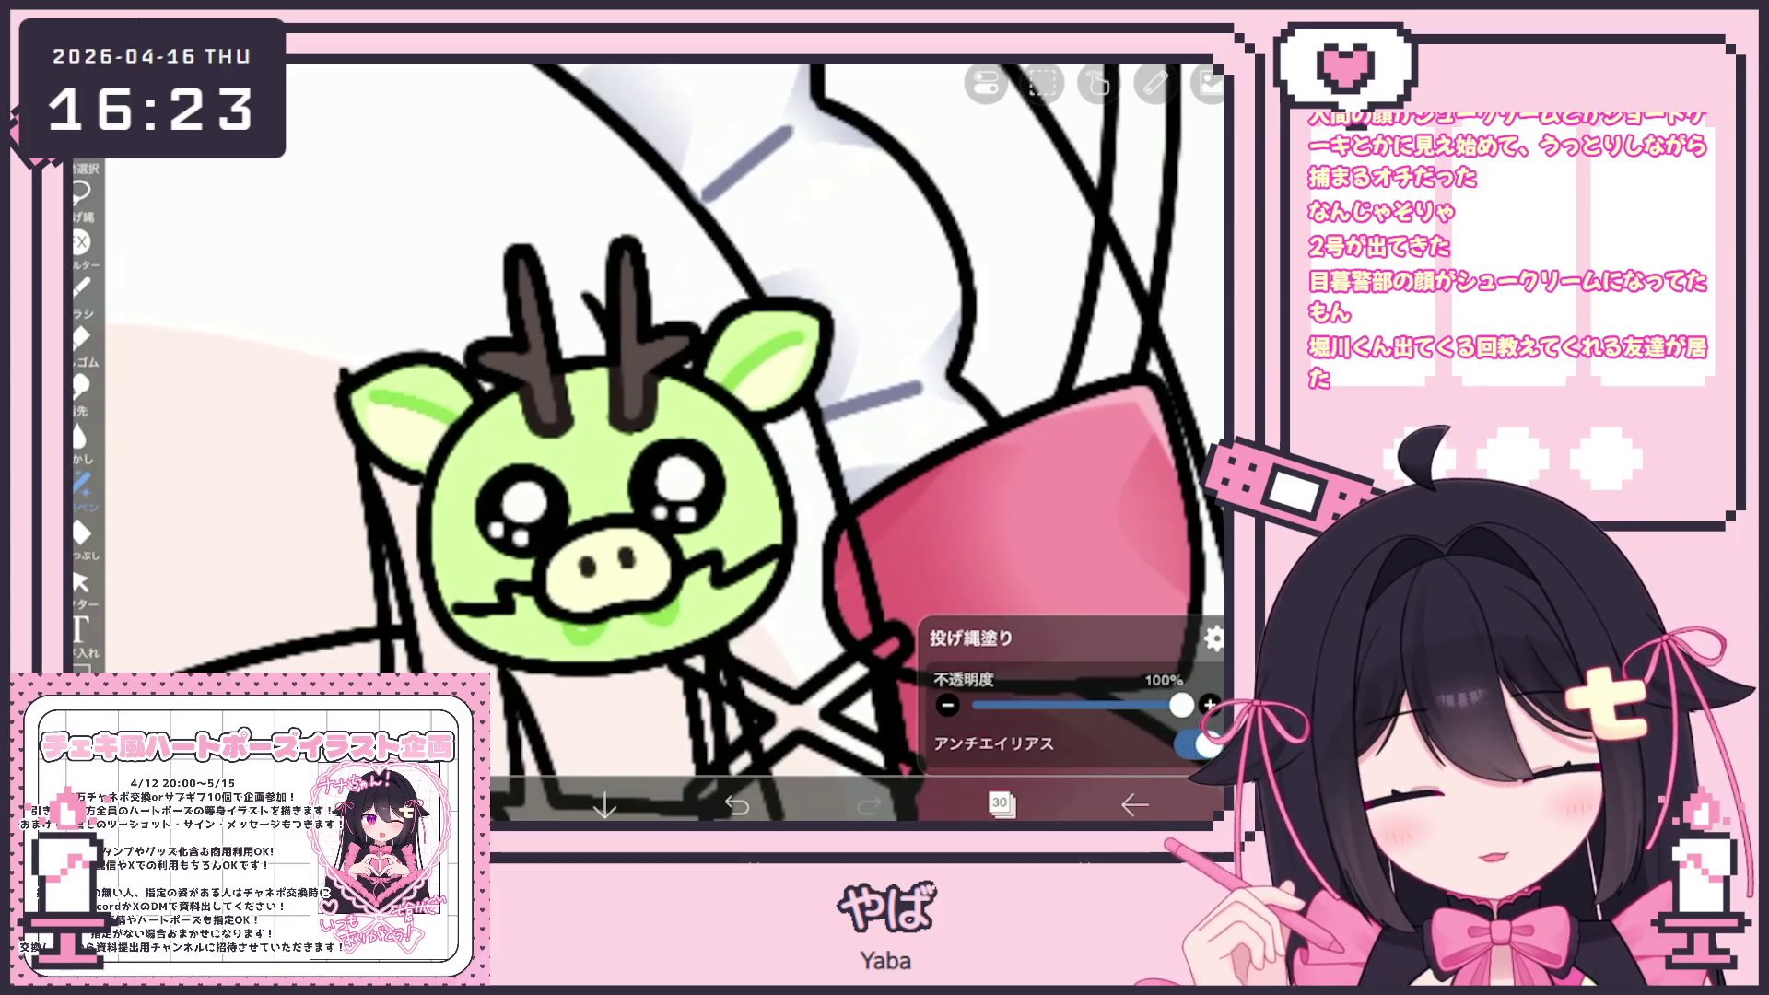
pyautogui.moveTo(564, 623); pyautogui.dragTo(677, 620)
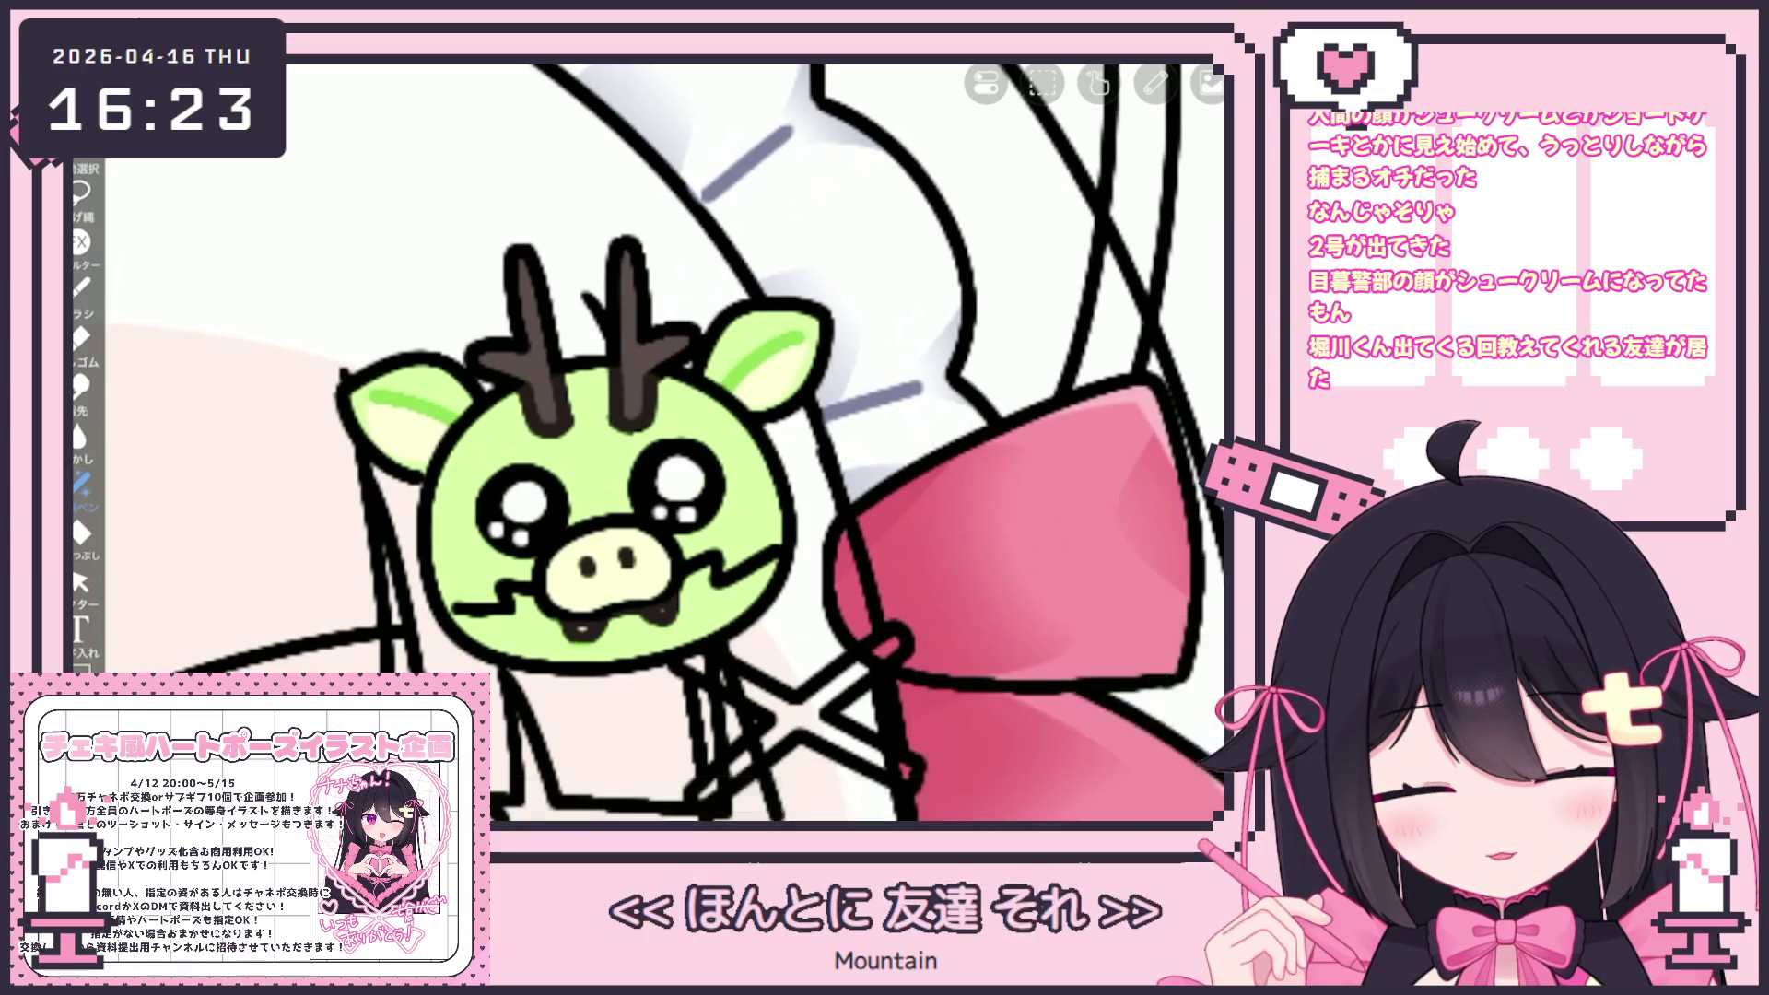
pyautogui.scroll(-5, 645, 442)
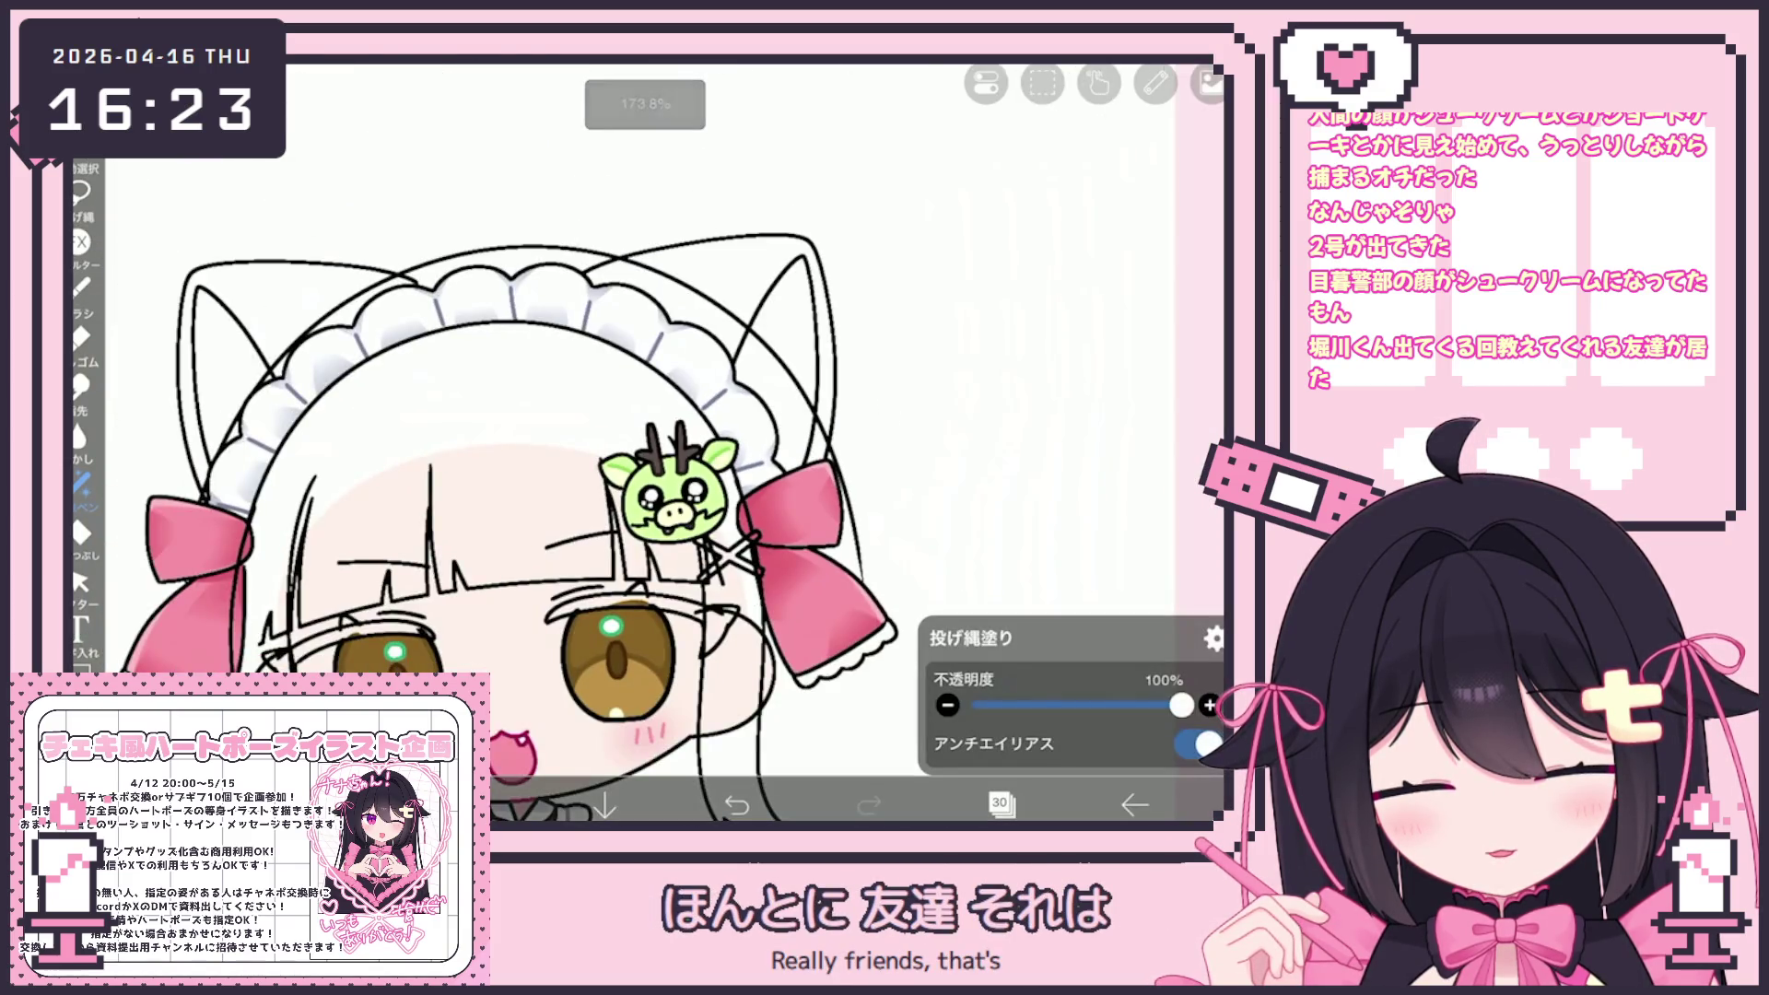
pyautogui.scroll(5, 673, 497)
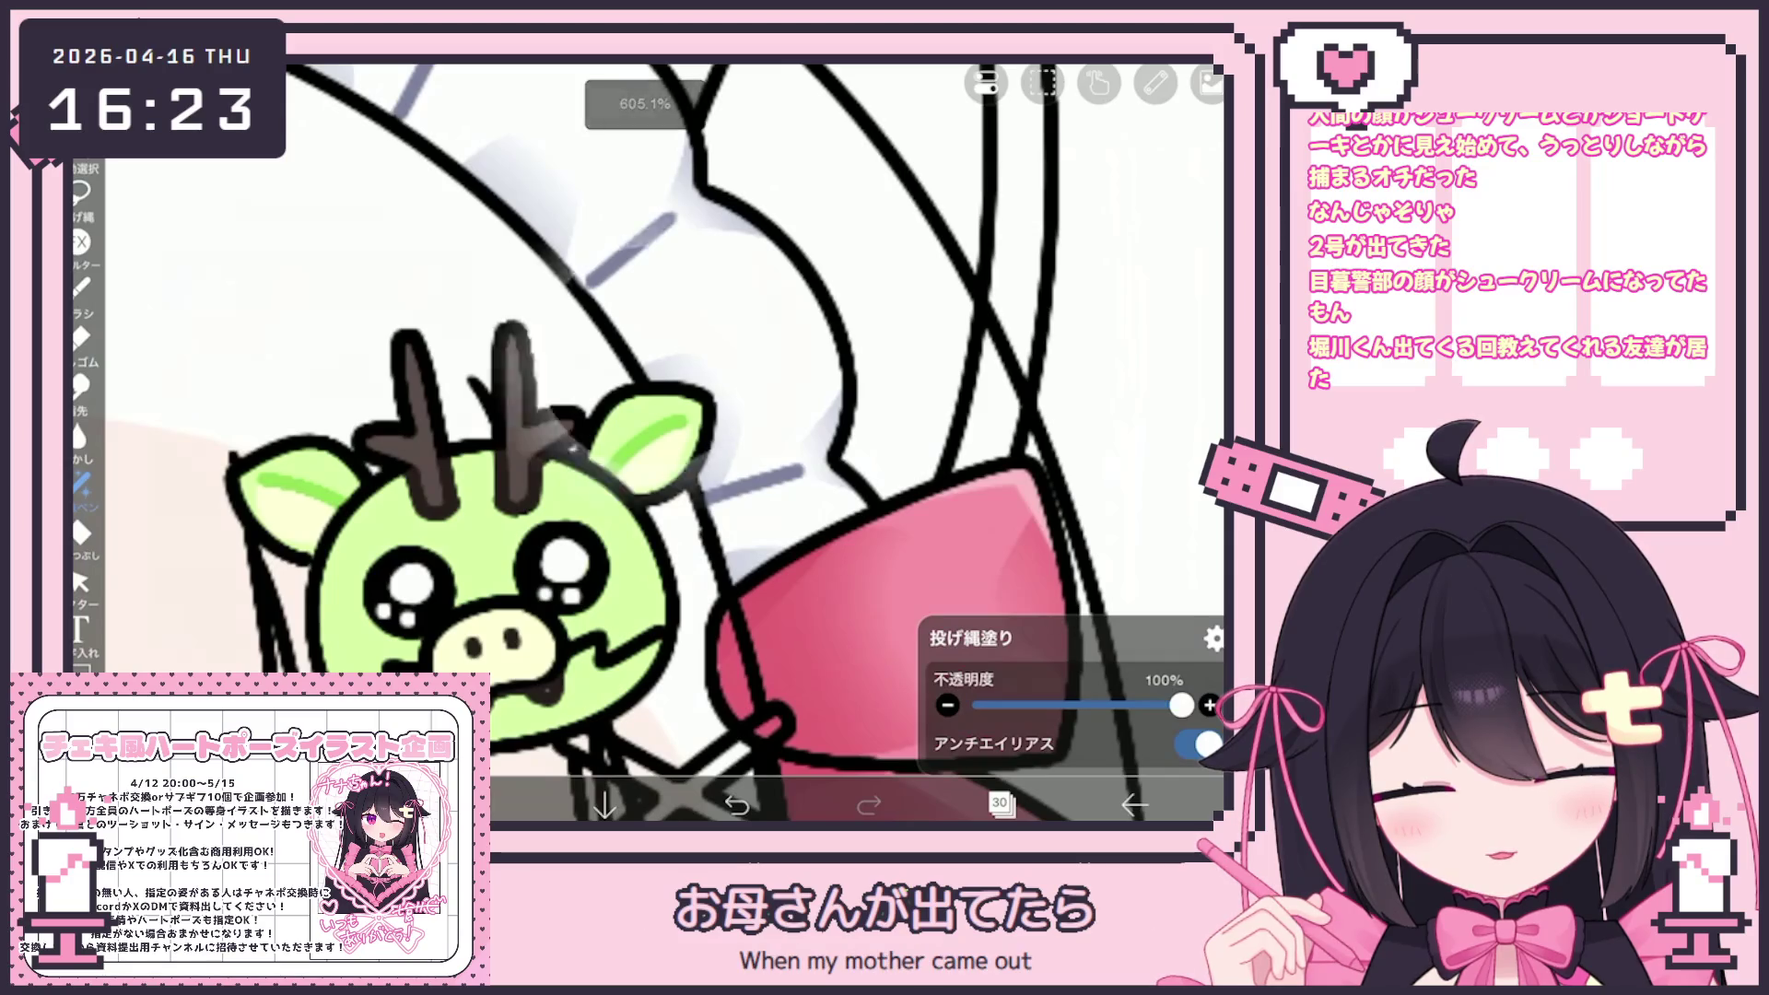
# Apply the chosen dark colour to the inner-ear stroke
pyautogui.click(1013, 369)
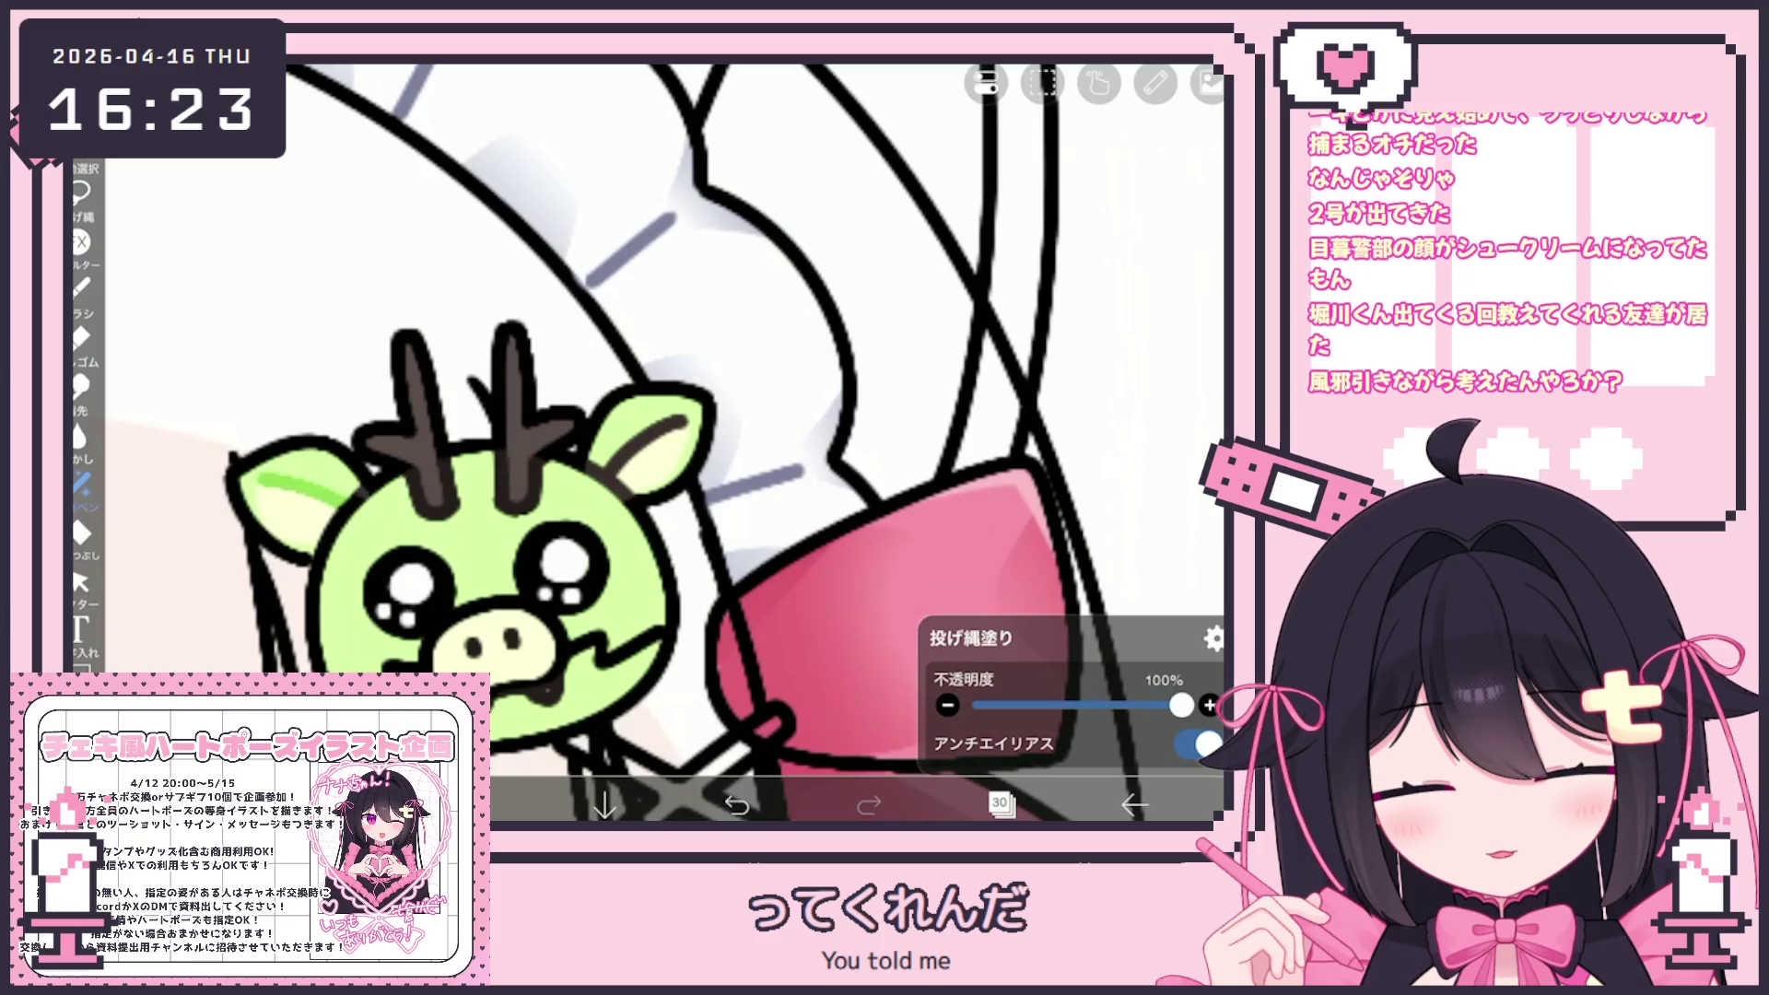
pyautogui.moveTo(260, 479); pyautogui.dragTo(314, 496)
pyautogui.scroll(-5, 645, 443)
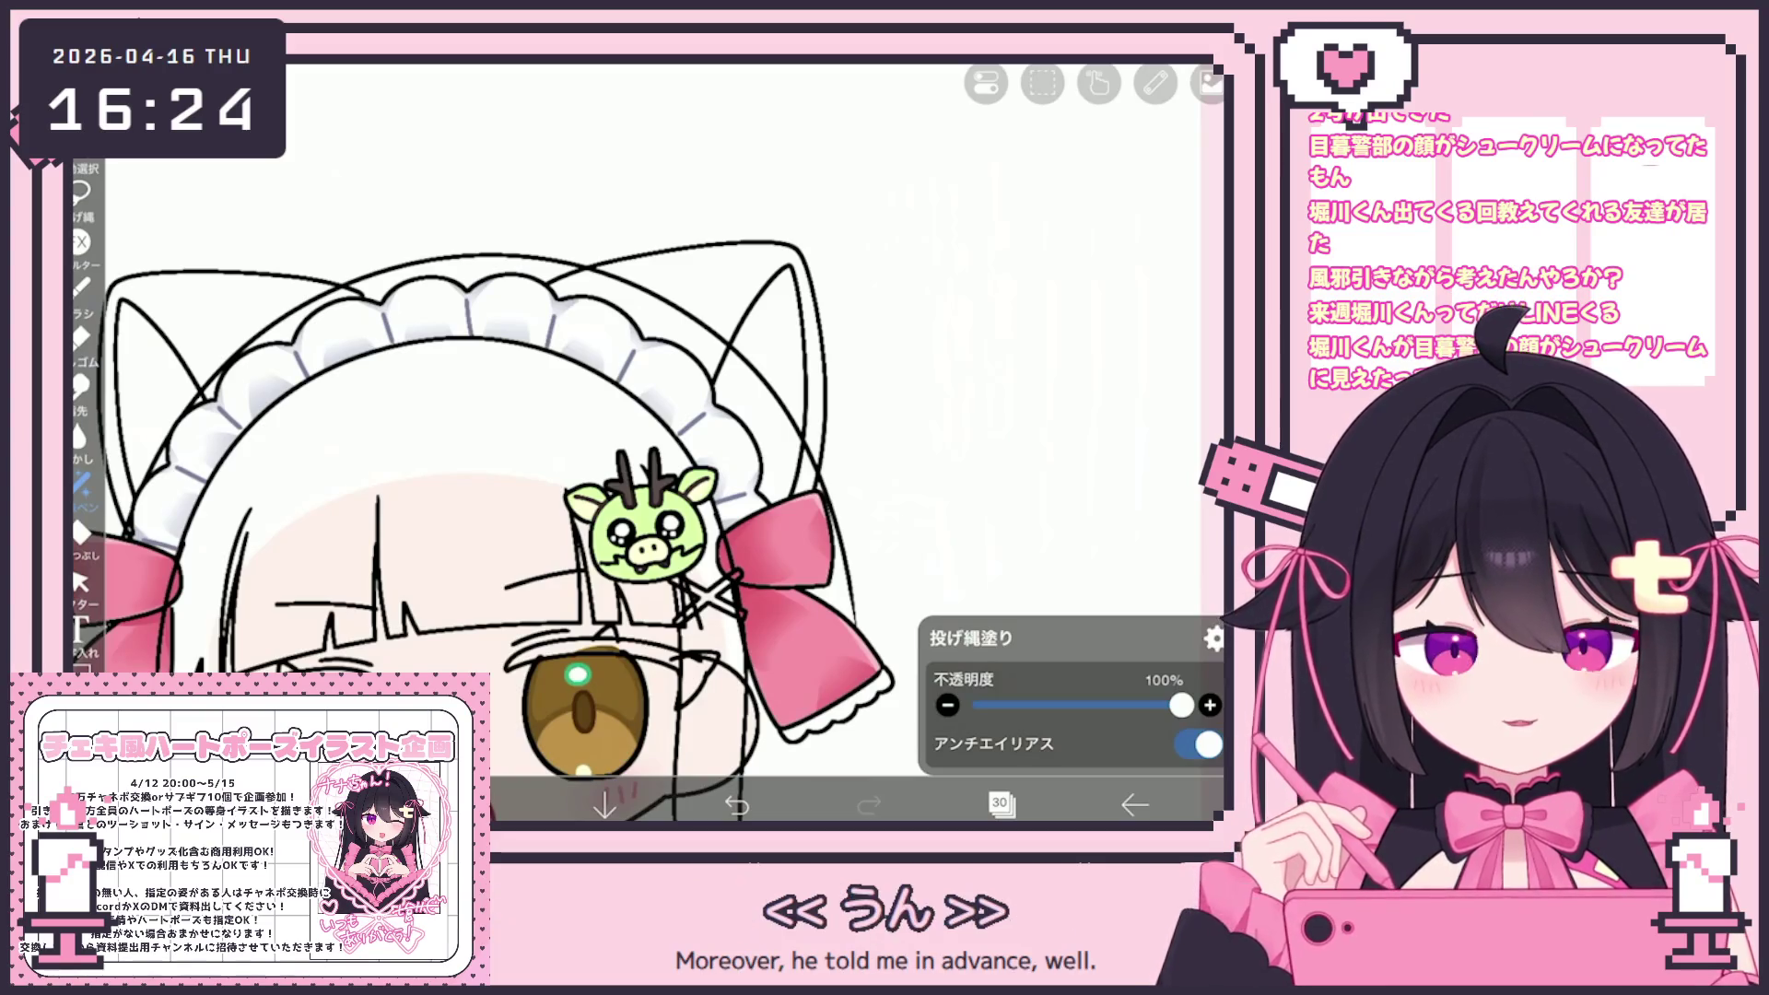
pyautogui.scroll(-5, 645, 443)
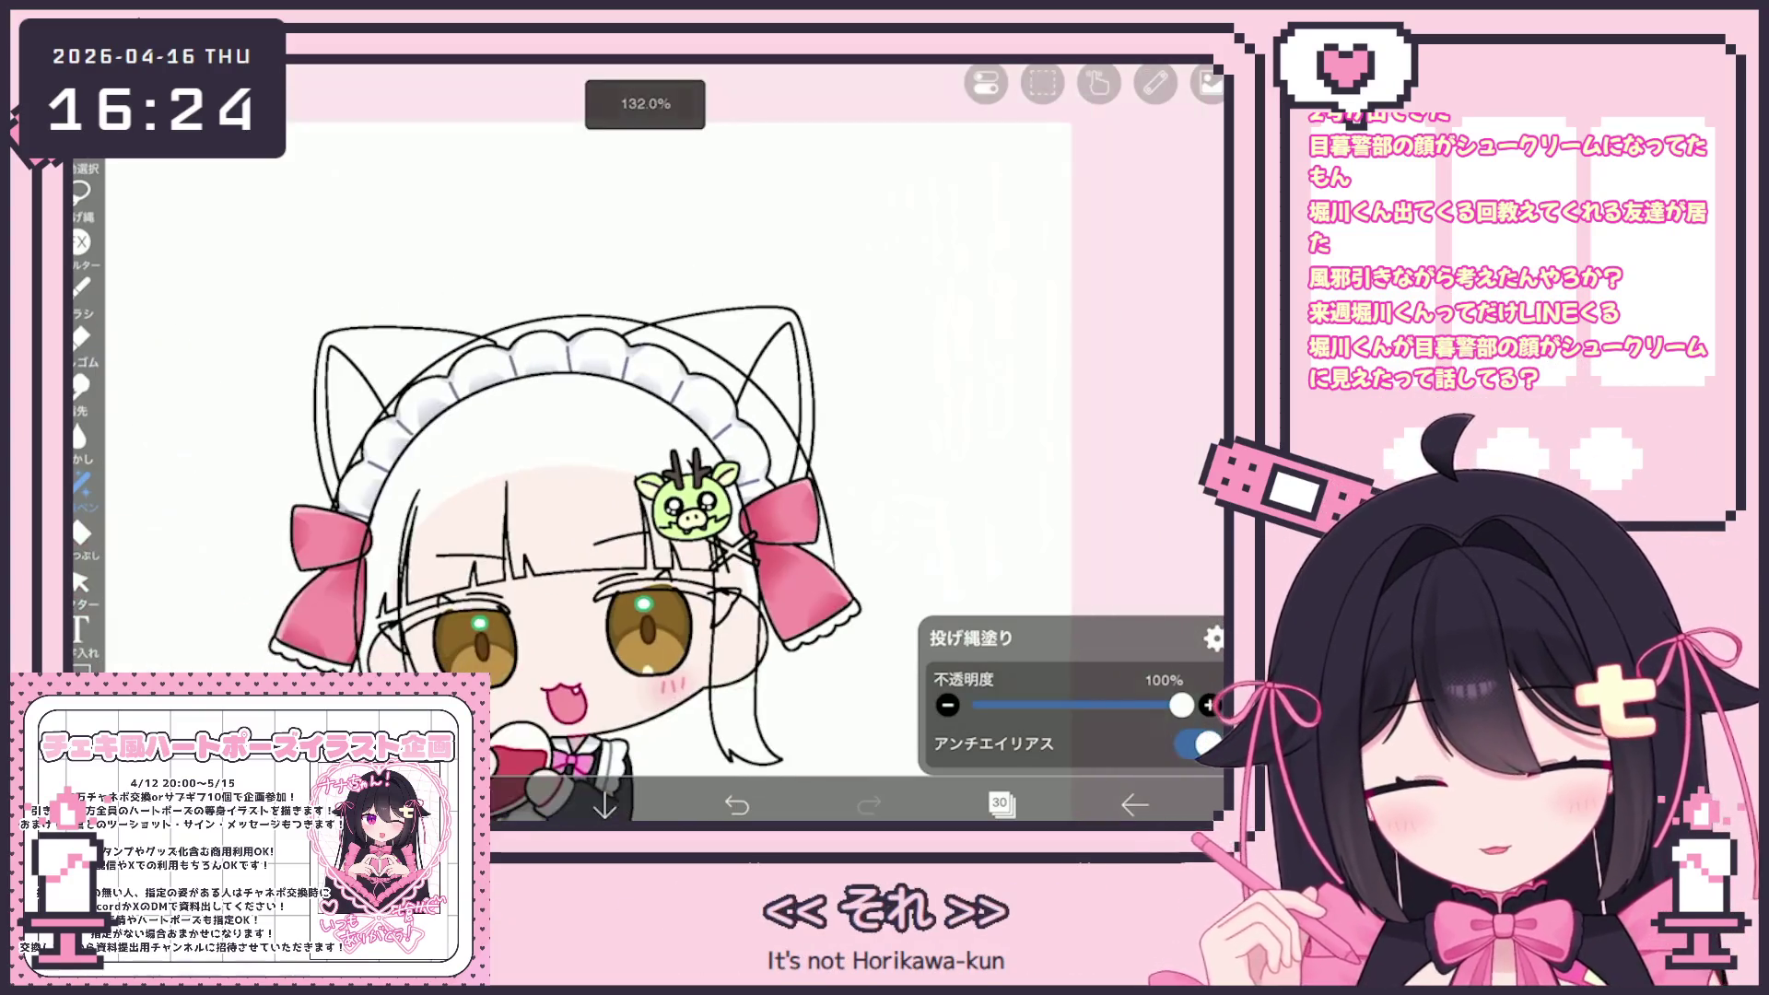
pyautogui.click(1000, 804)
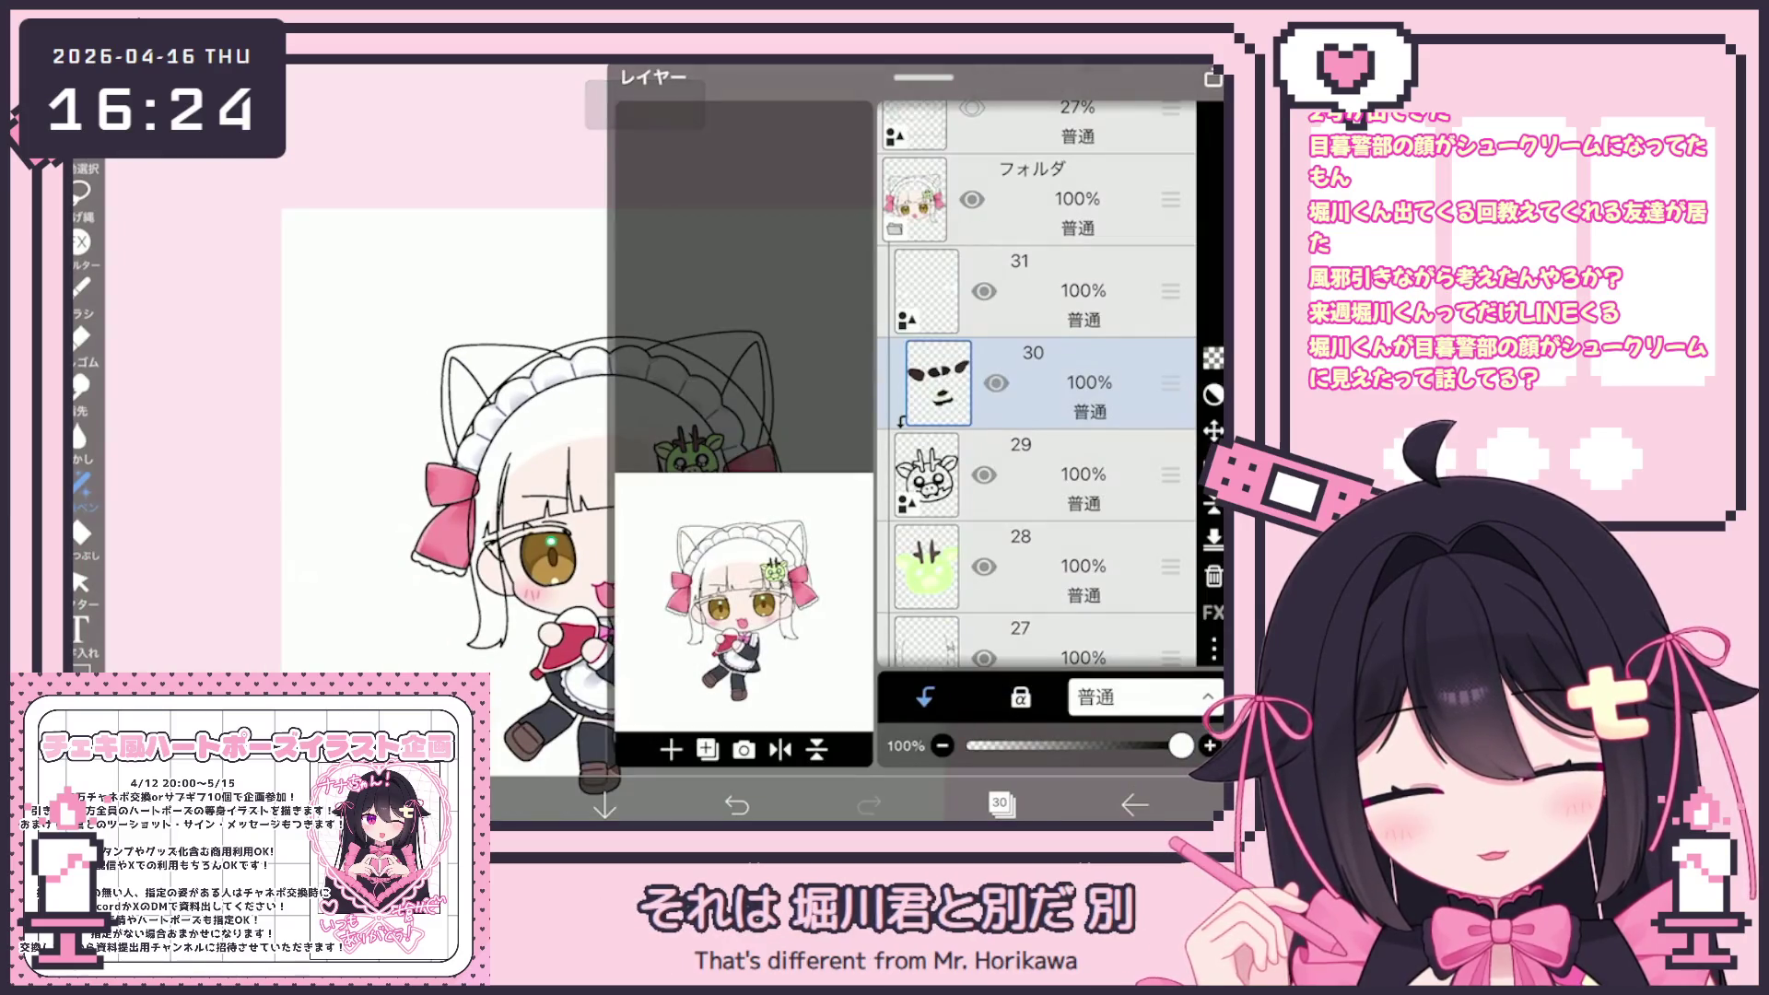
# Add a new folder, move dragon layer 31 into it, and expand it to show layers 28–30
pyautogui.click(670, 750)
pyautogui.click(701, 562)
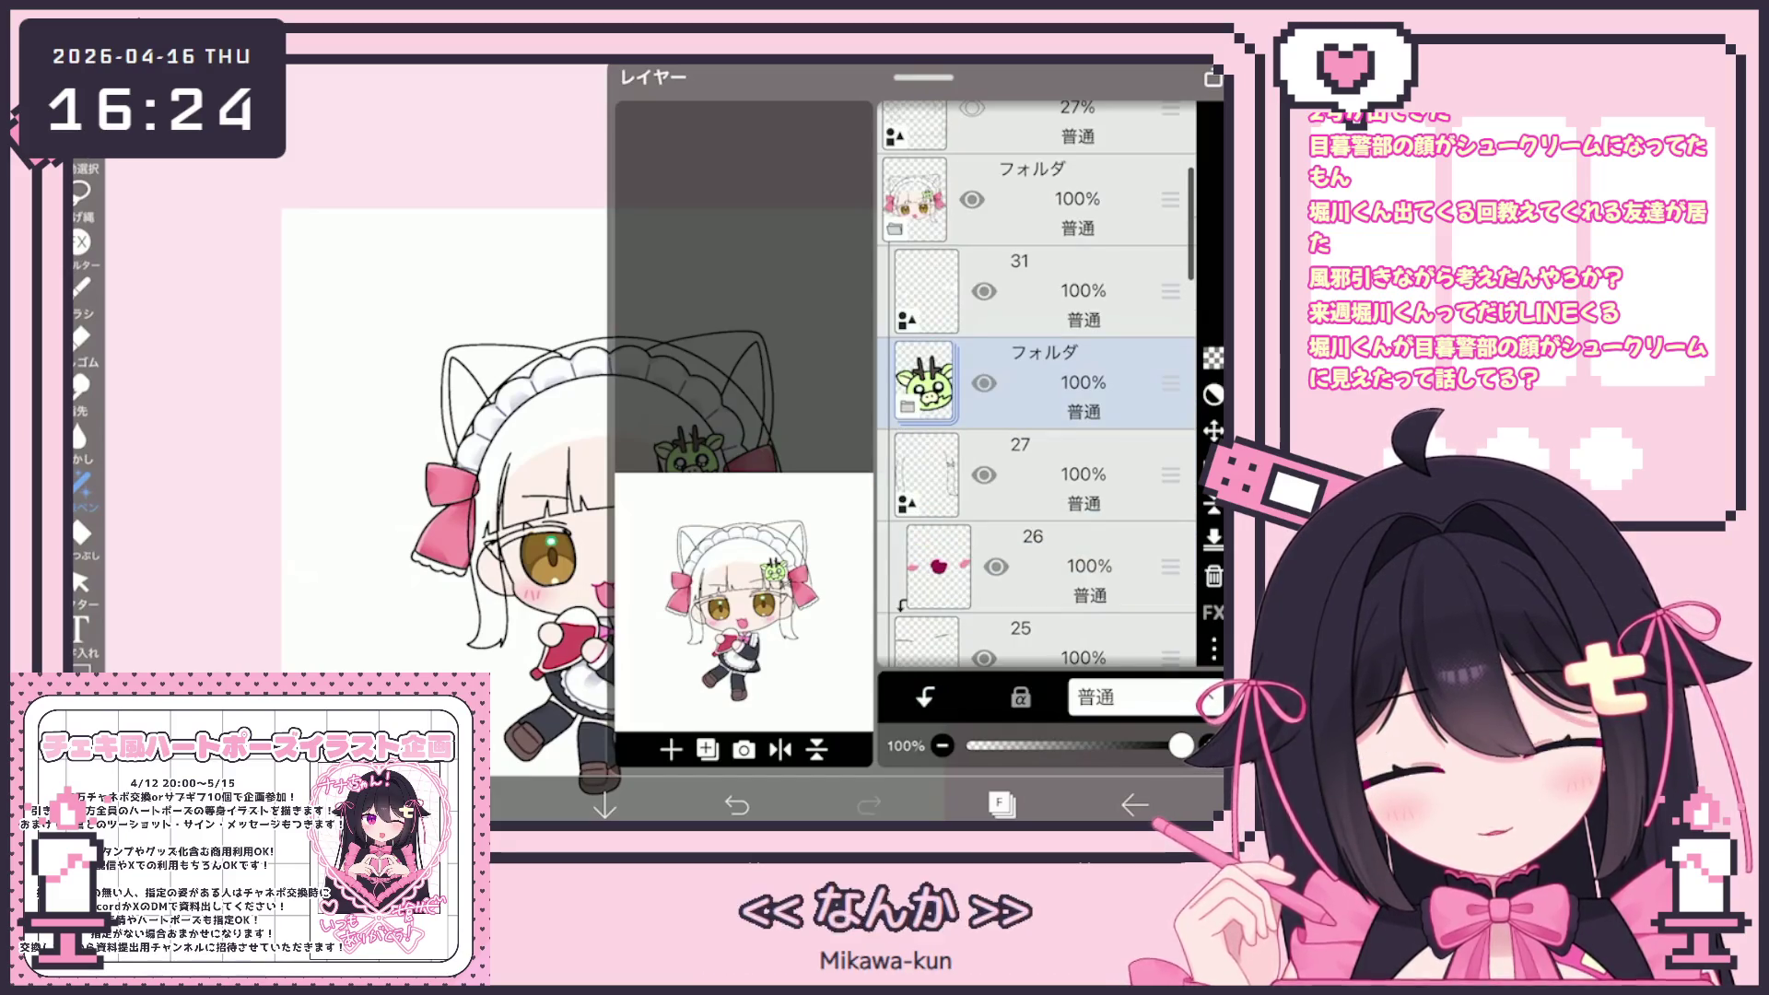
pyautogui.scroll(3, 1037, 382)
pyautogui.click(1060, 392)
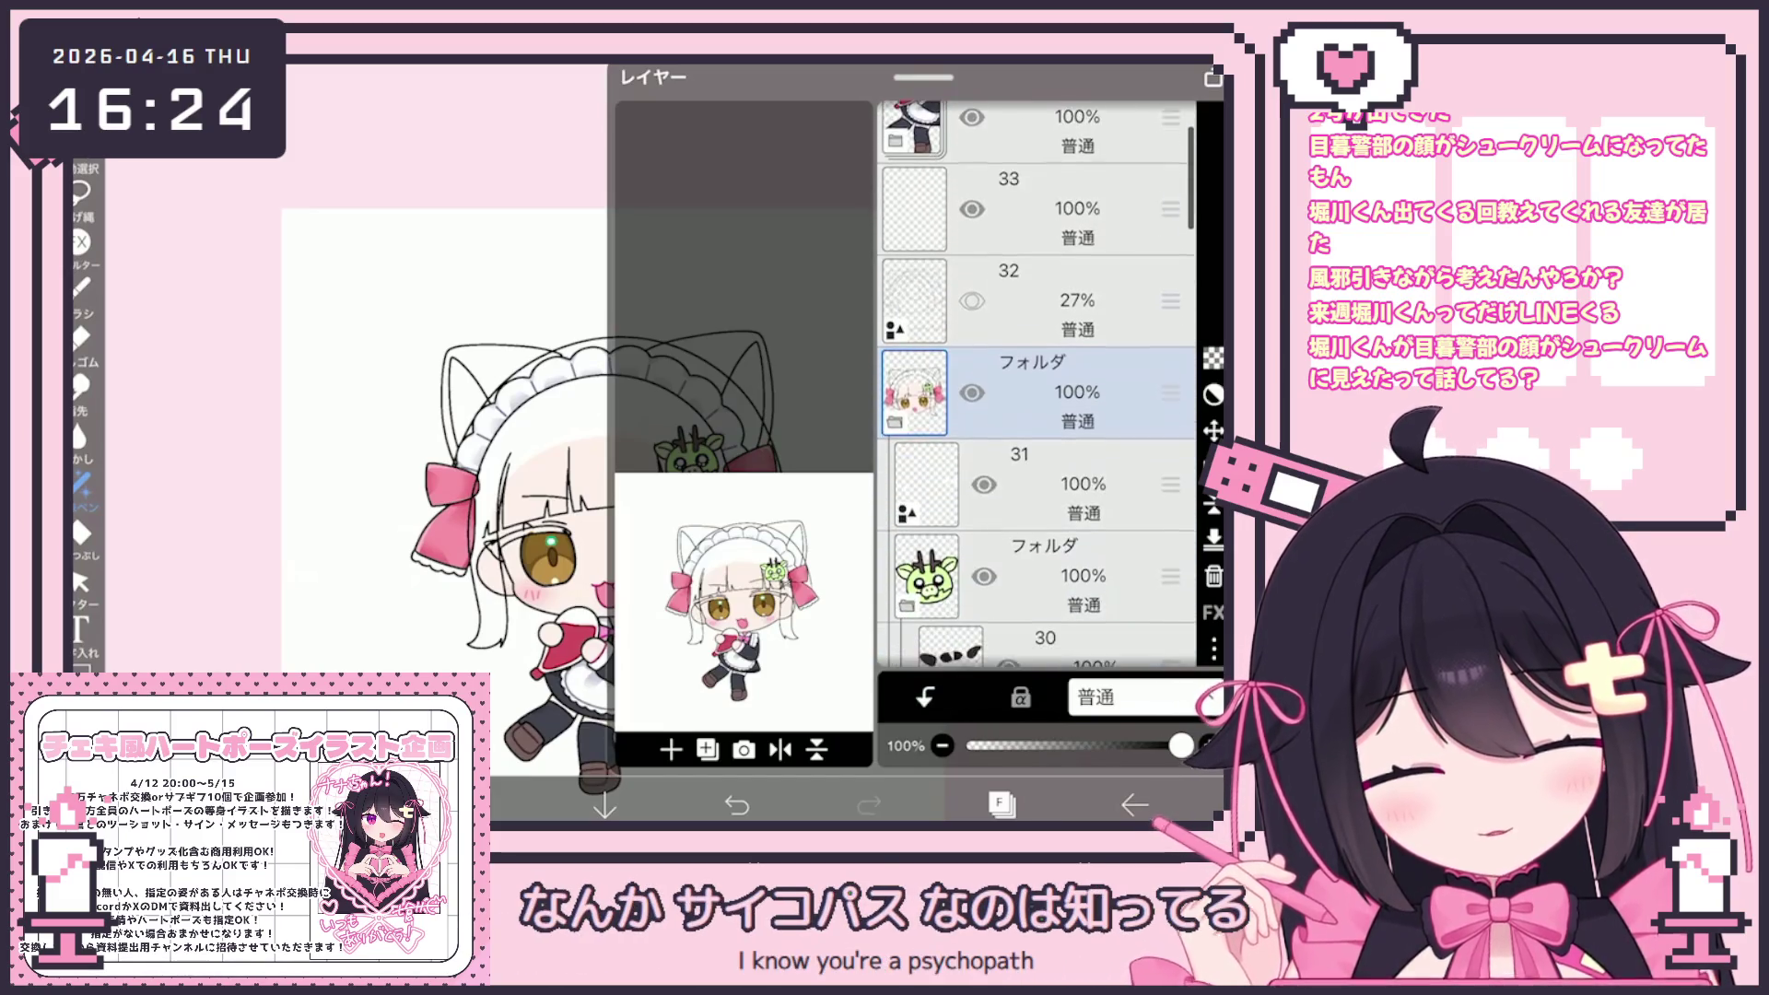
pyautogui.moveTo(1171, 397)
pyautogui.mouseDown()
pyautogui.moveTo(1170, 507)
pyautogui.moveTo(1041, 382)
pyautogui.mouseUp()
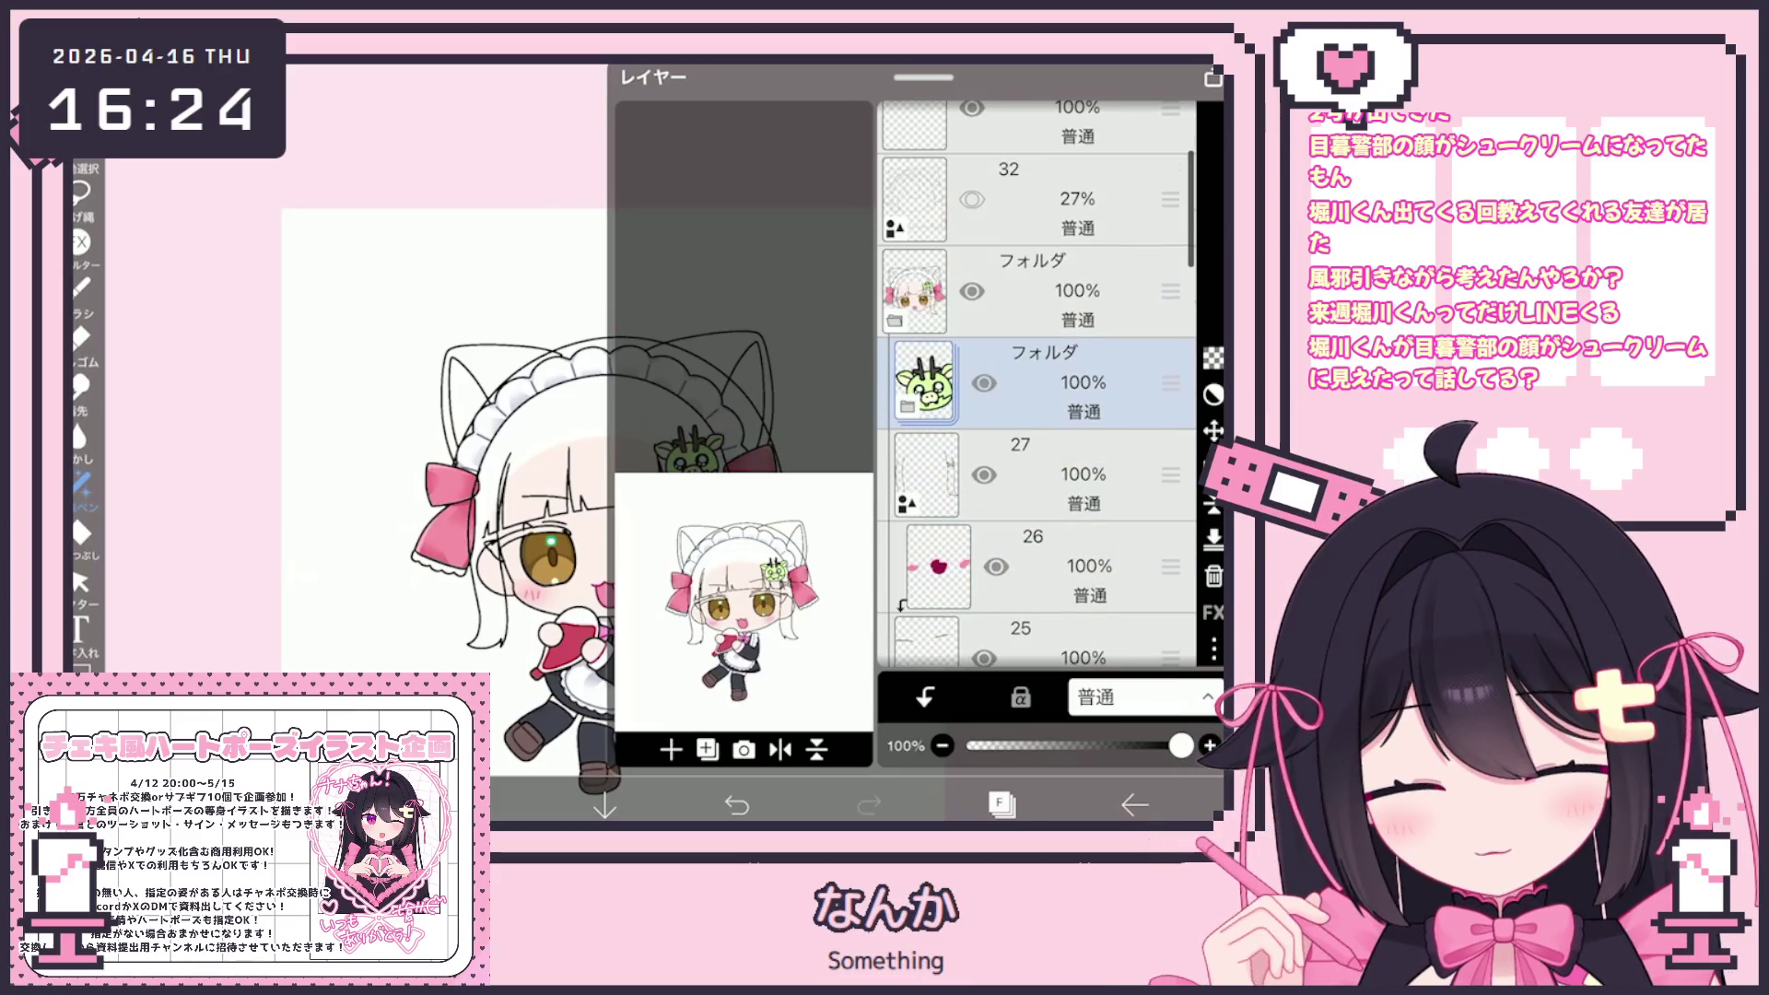
pyautogui.click(924, 383)
pyautogui.click(1060, 567)
pyautogui.scroll(-2, 1037, 382)
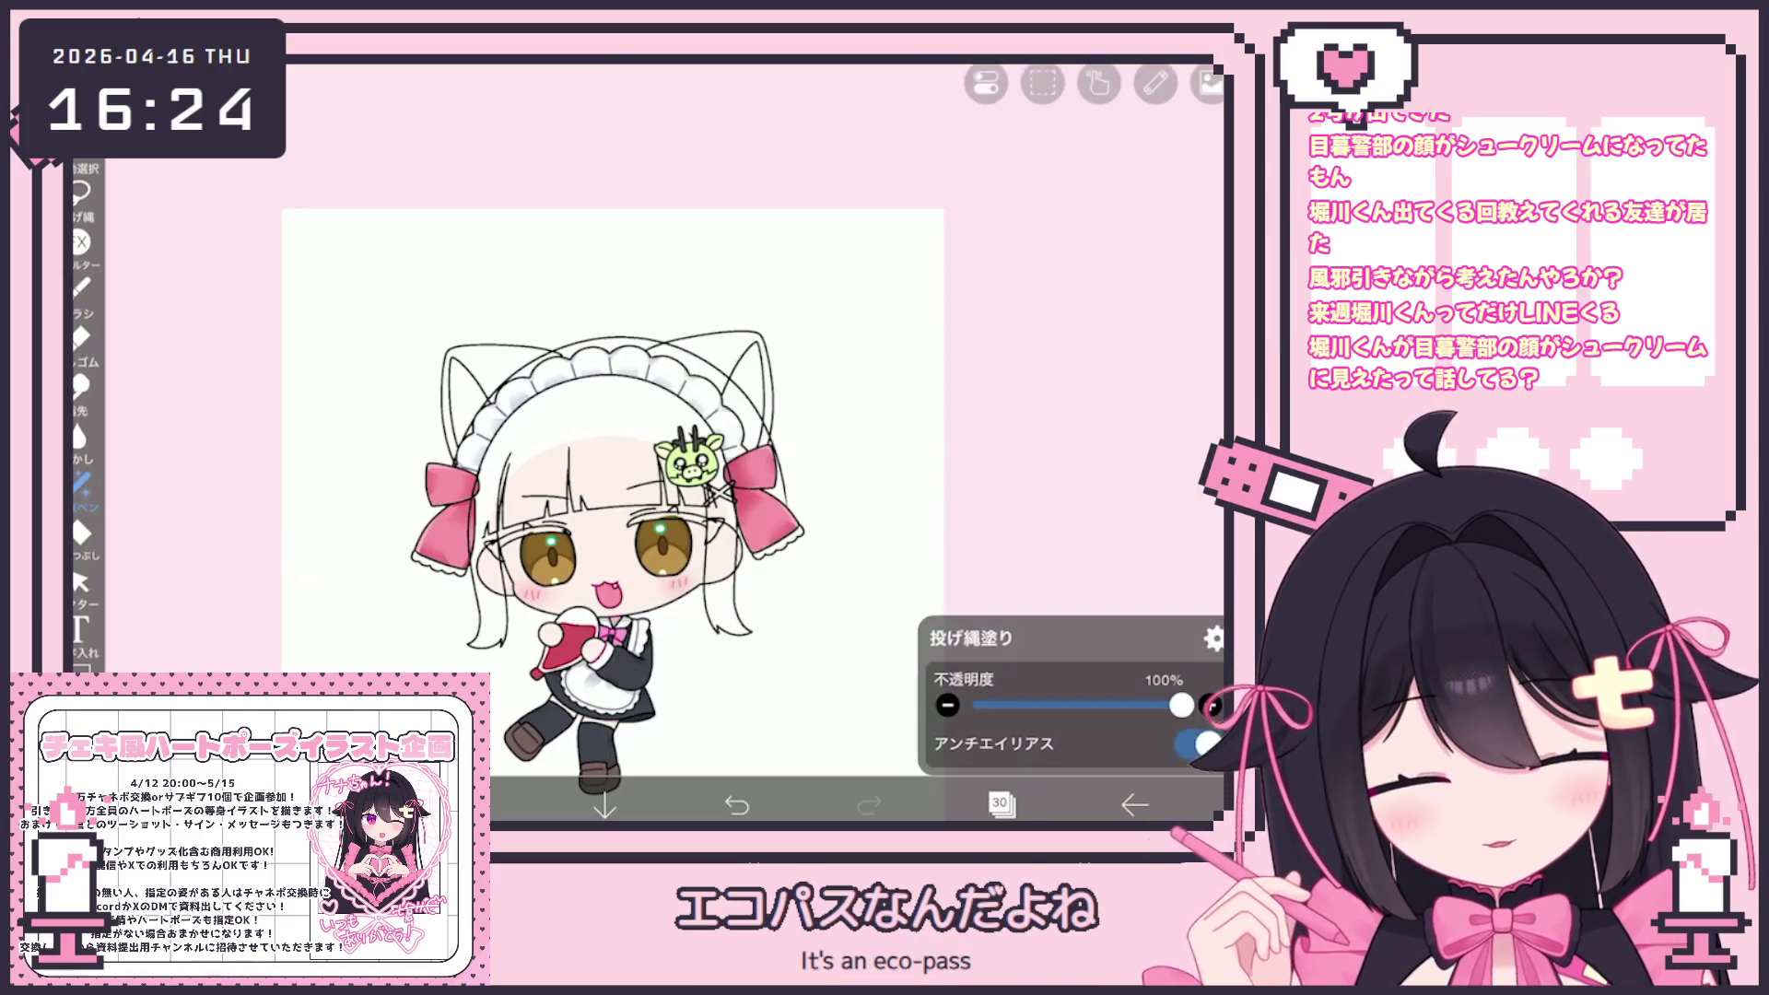
pyautogui.click(1060, 567)
pyautogui.click(1059, 474)
# Check layer 28, pick pale grey (#D5D5D5) and switch to lasso fill for the patch beside the charm
pyautogui.click(473, 804)
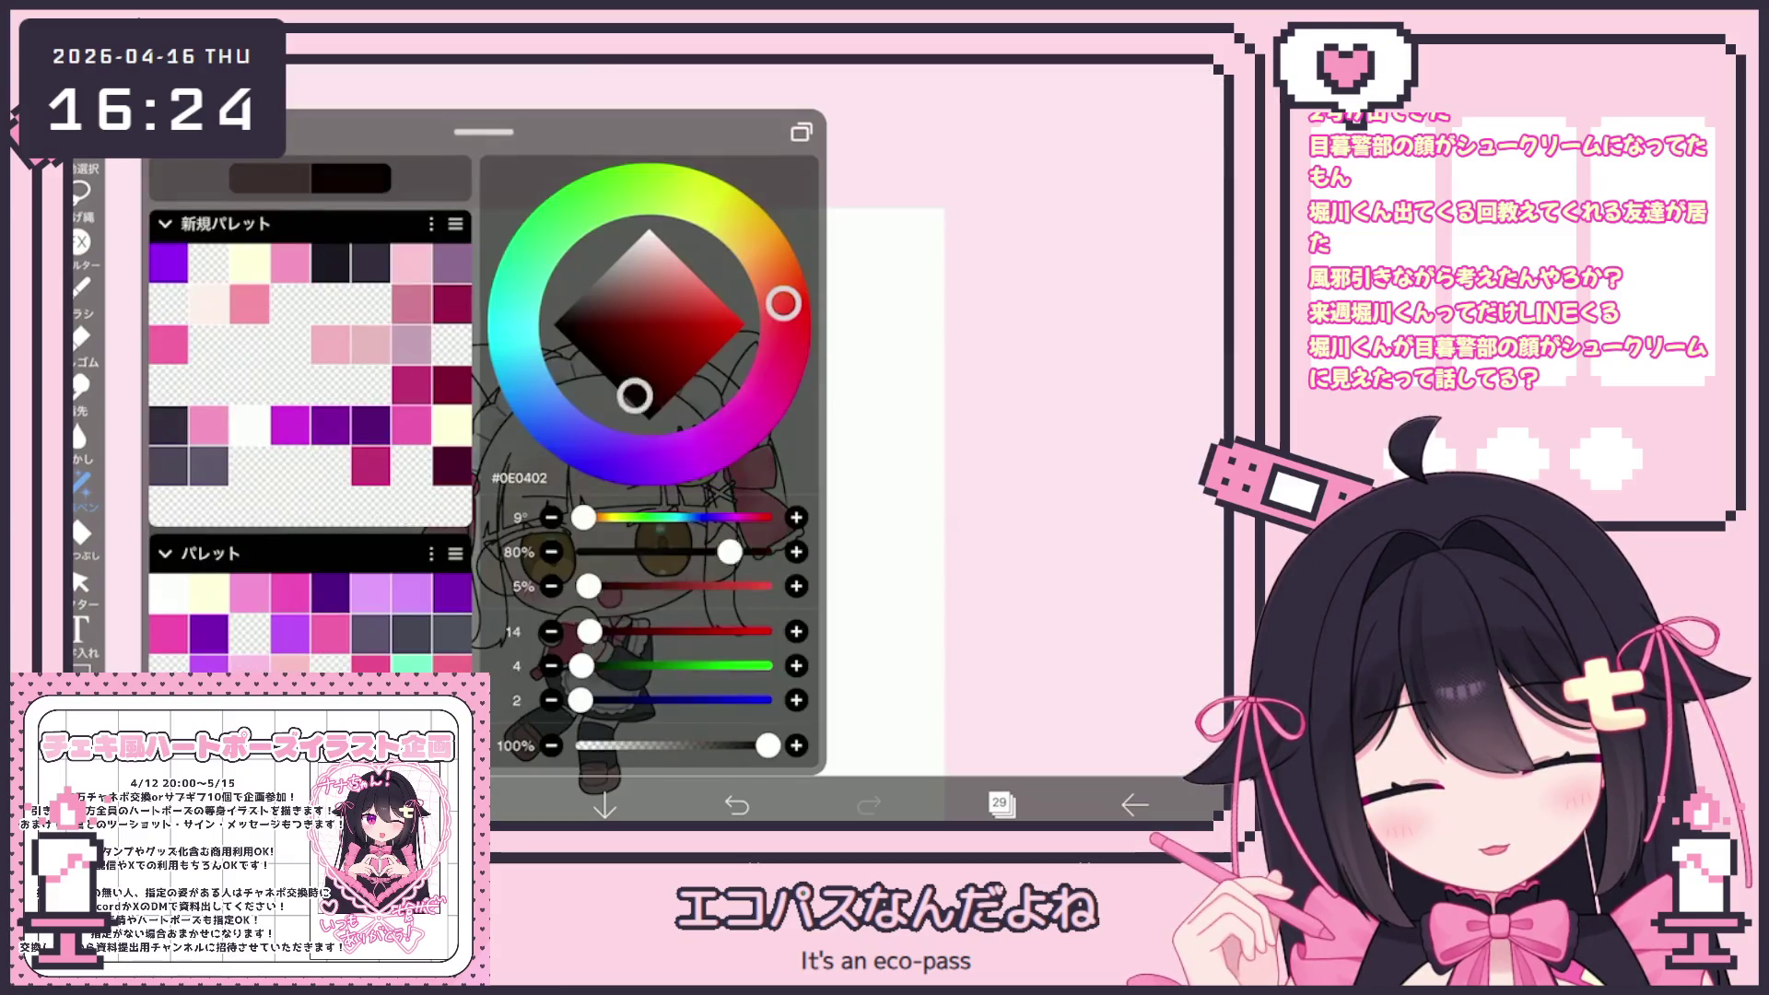
pyautogui.scroll(10, 468, 485)
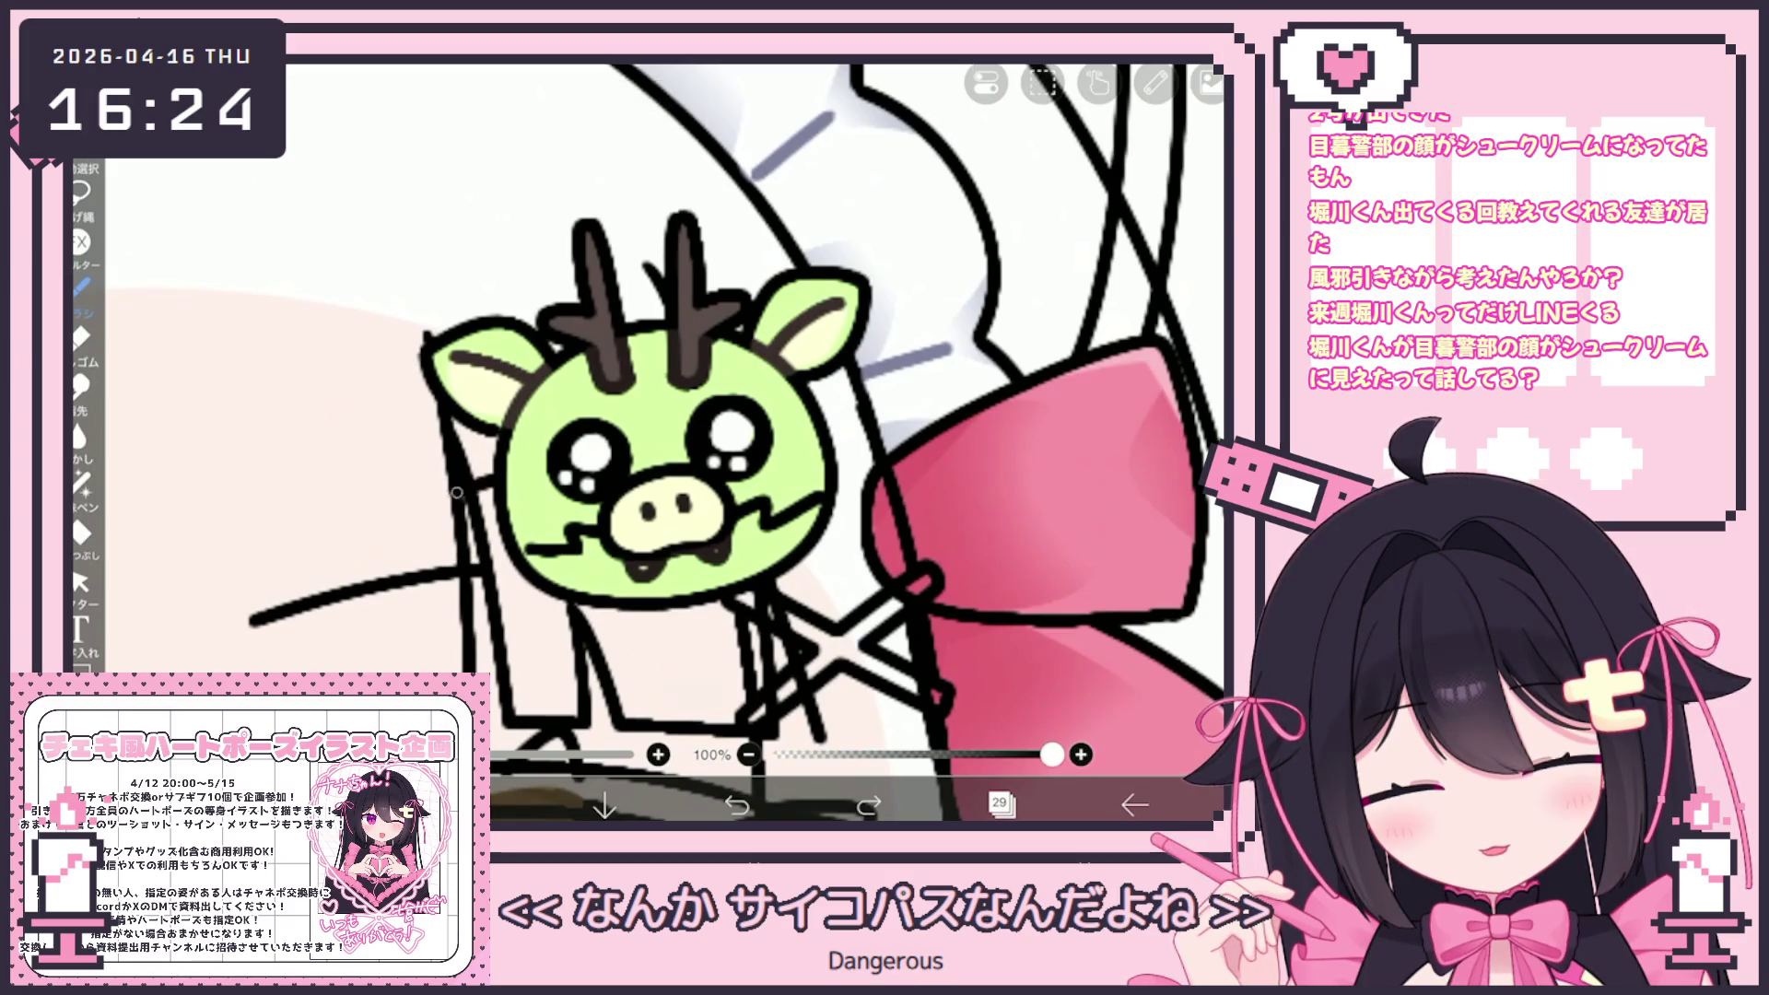
pyautogui.click(1000, 804)
pyautogui.click(1000, 804)
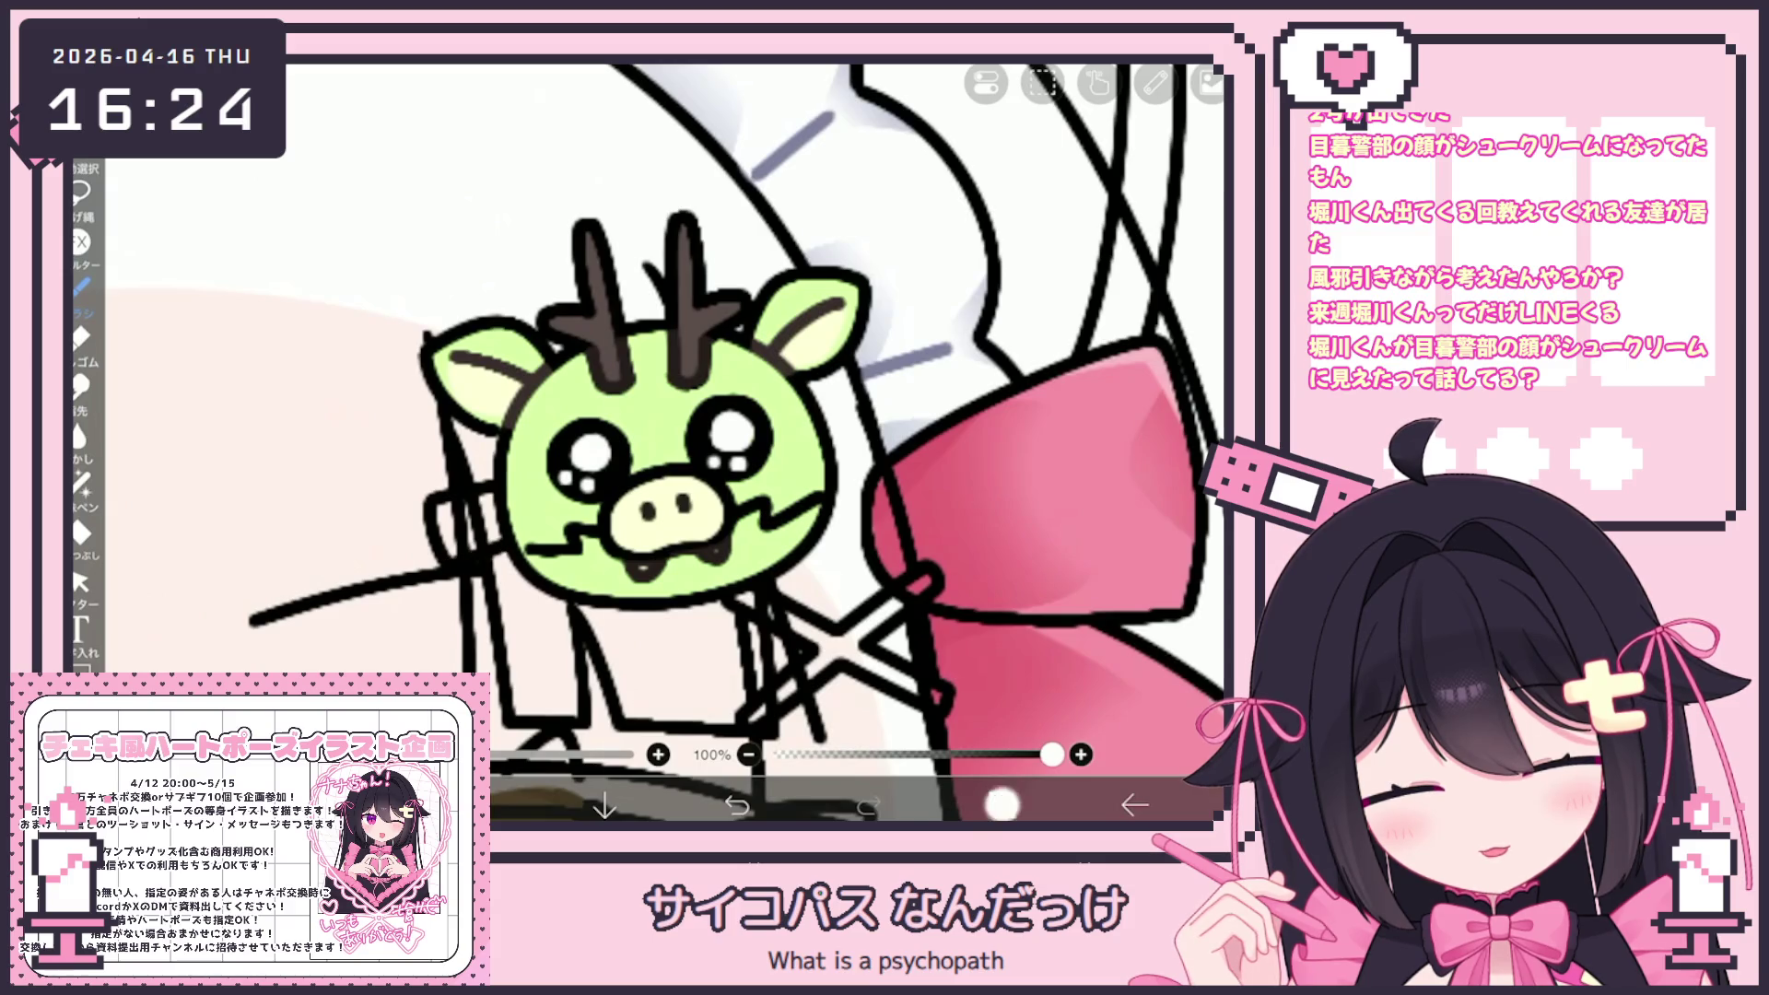
pyautogui.click(1002, 805)
pyautogui.click(1000, 804)
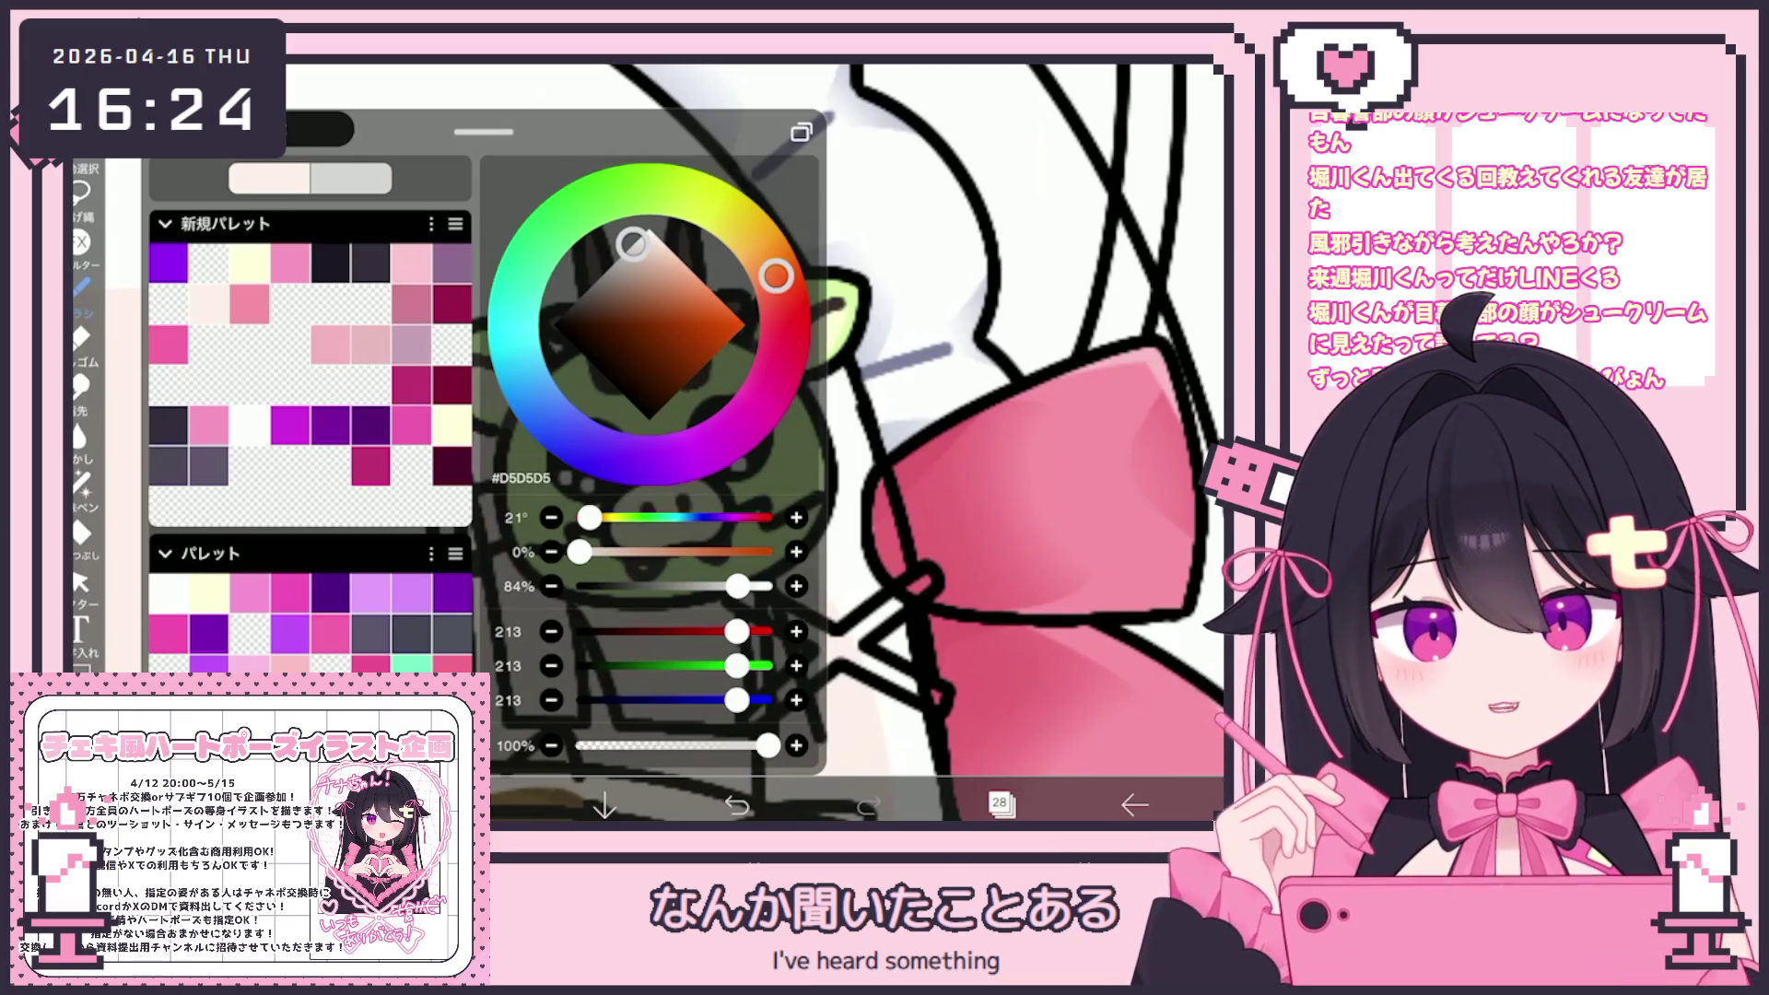
pyautogui.click(81, 481)
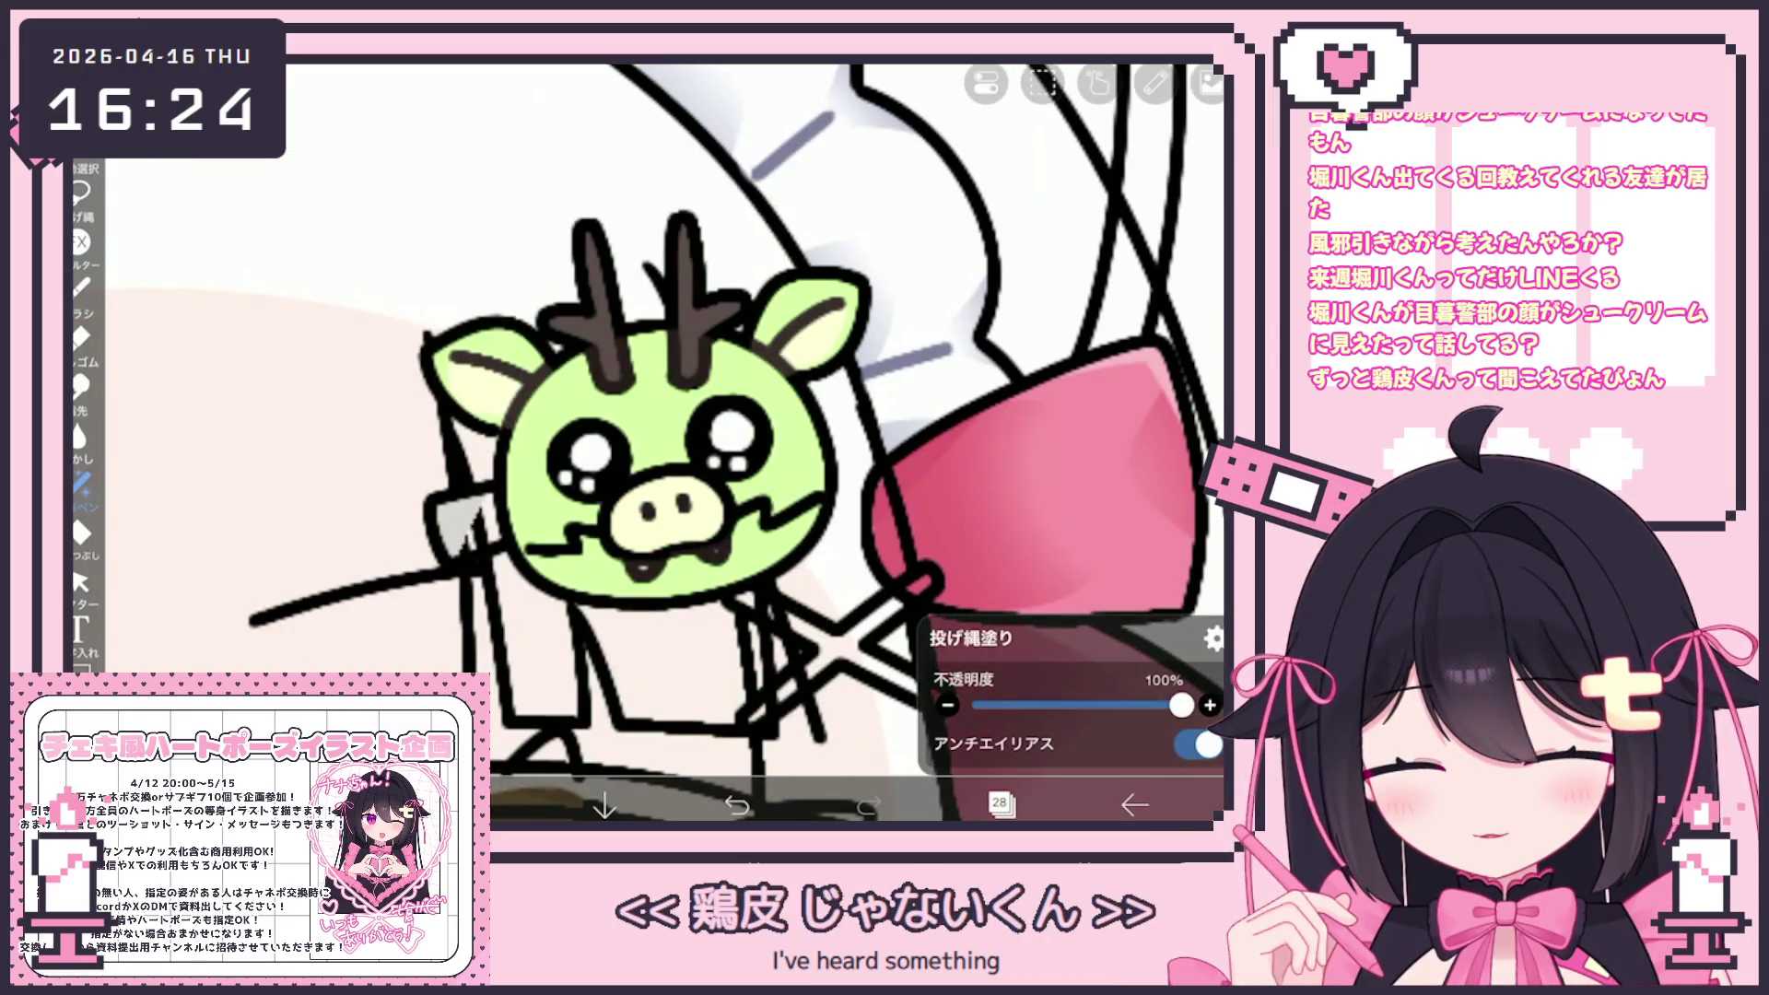
pyautogui.scroll(-5, 645, 443)
# Rotate the green dragon folder about 6° with Transform and confirm
pyautogui.click(1002, 805)
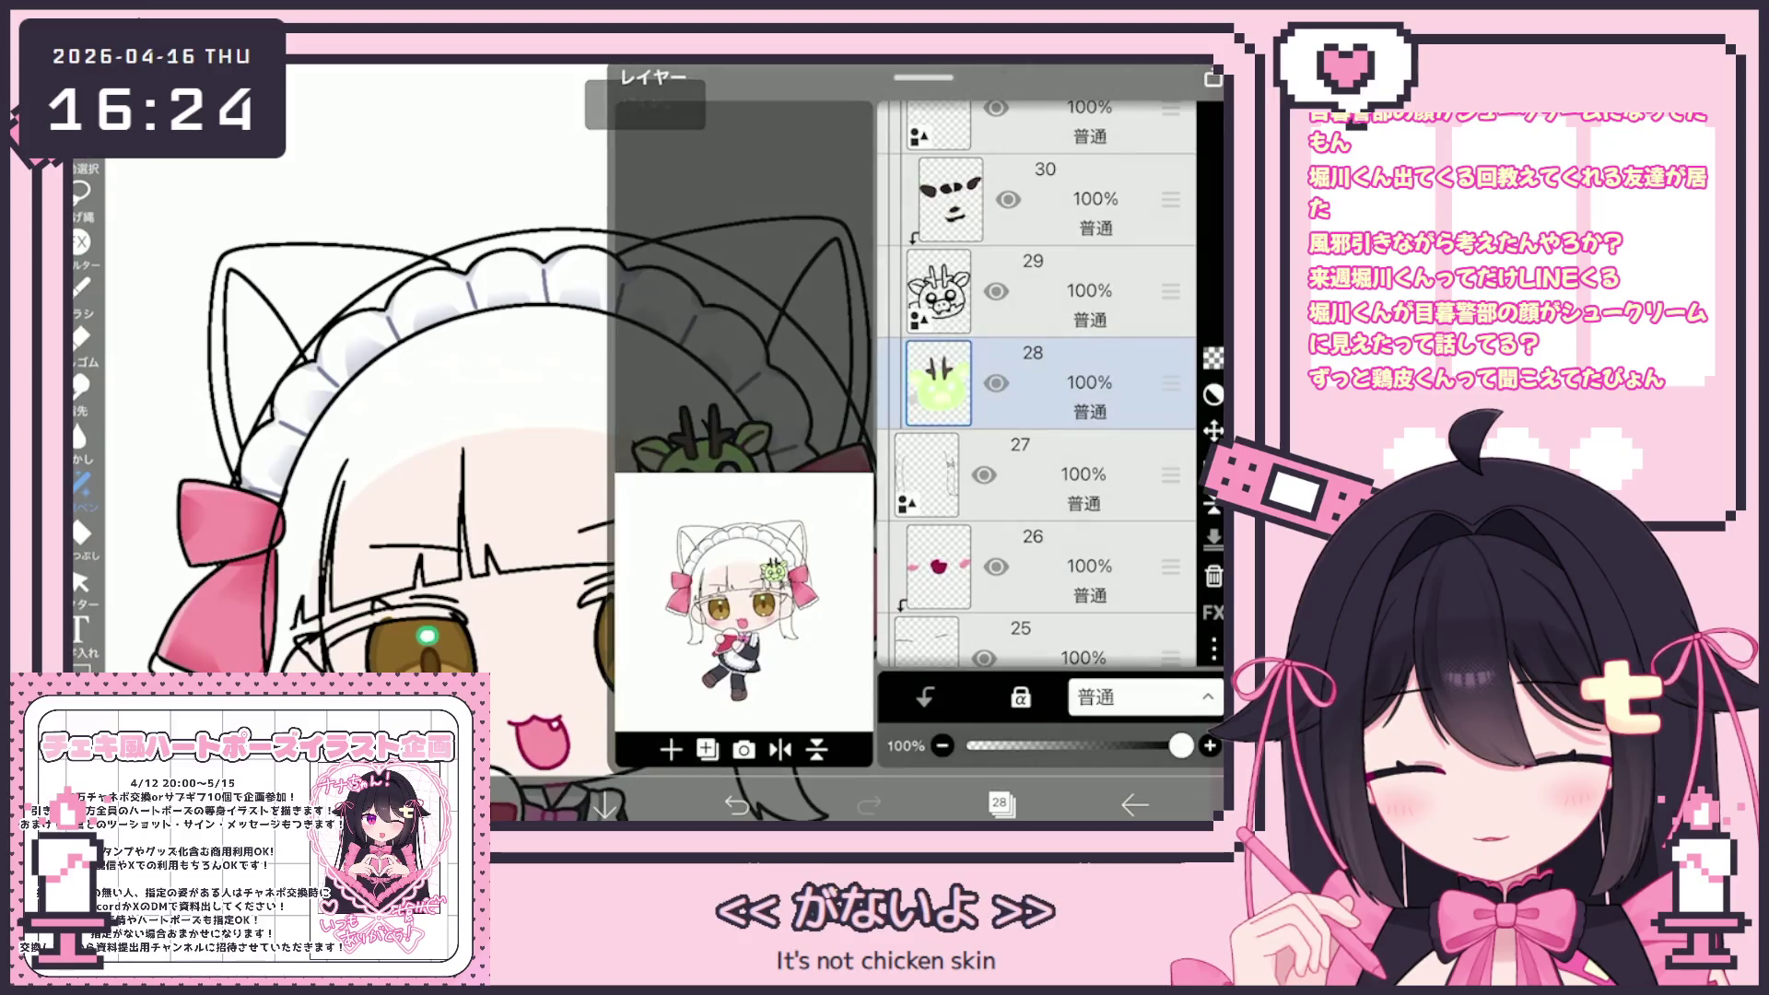
pyautogui.click(999, 805)
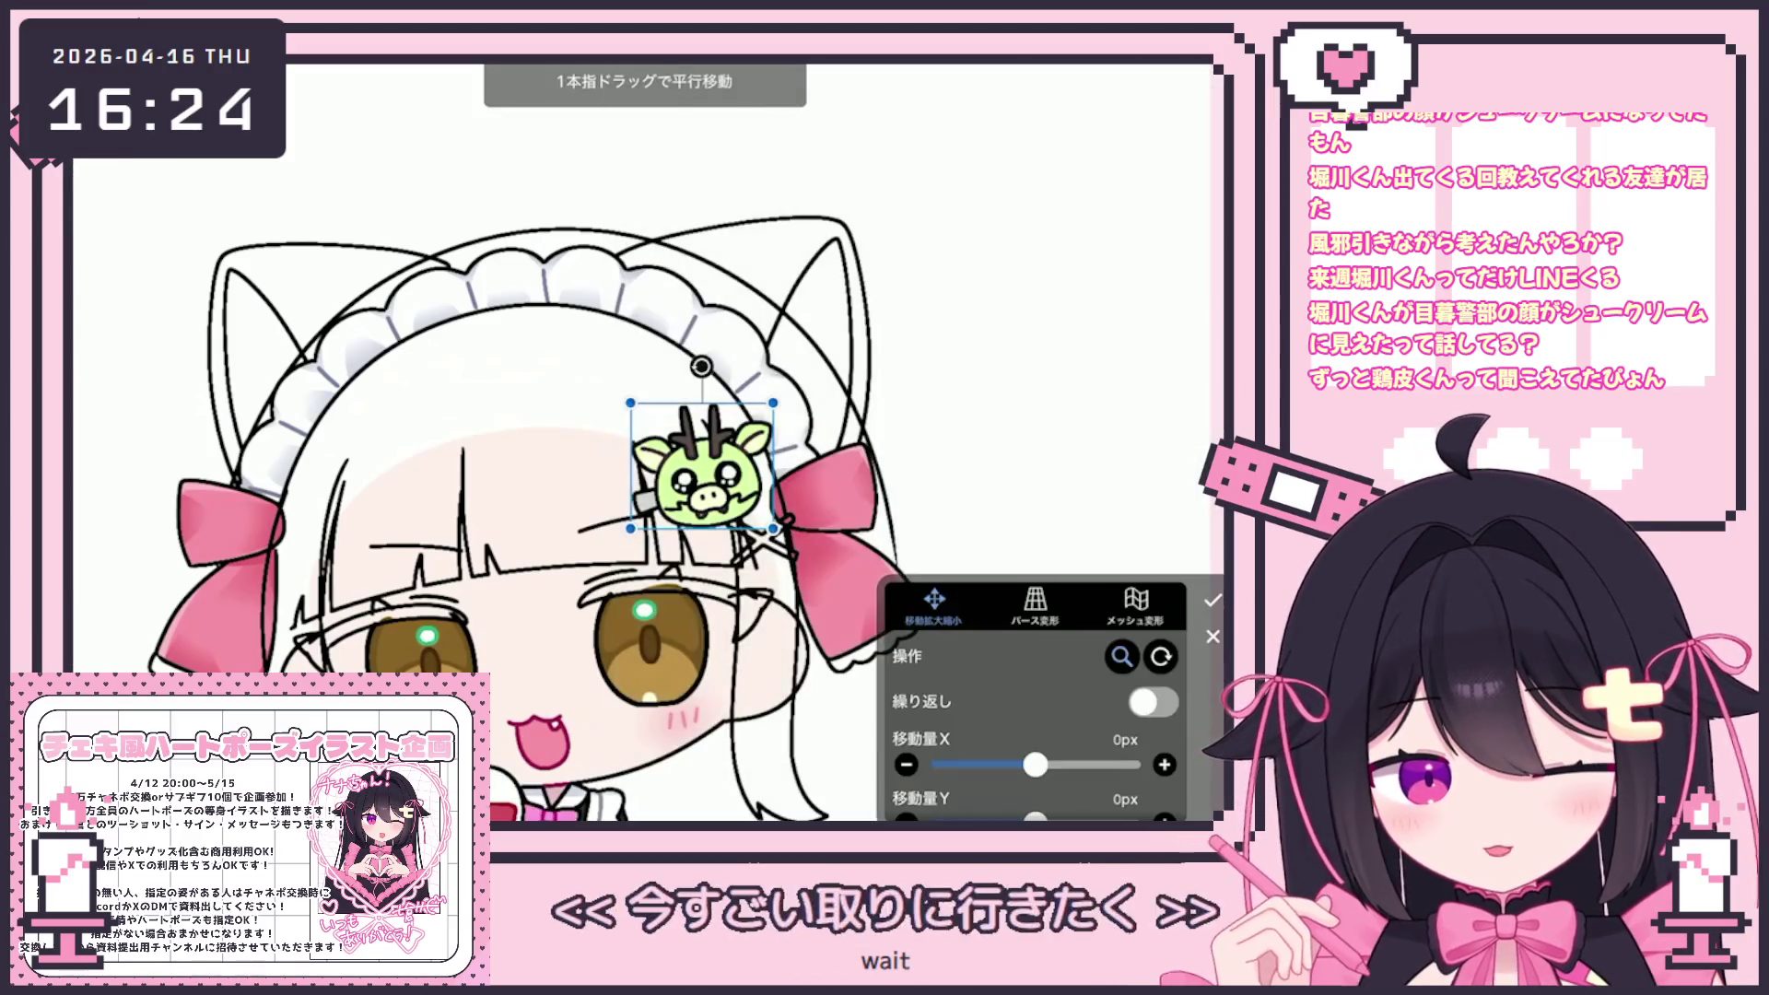
pyautogui.click(1213, 600)
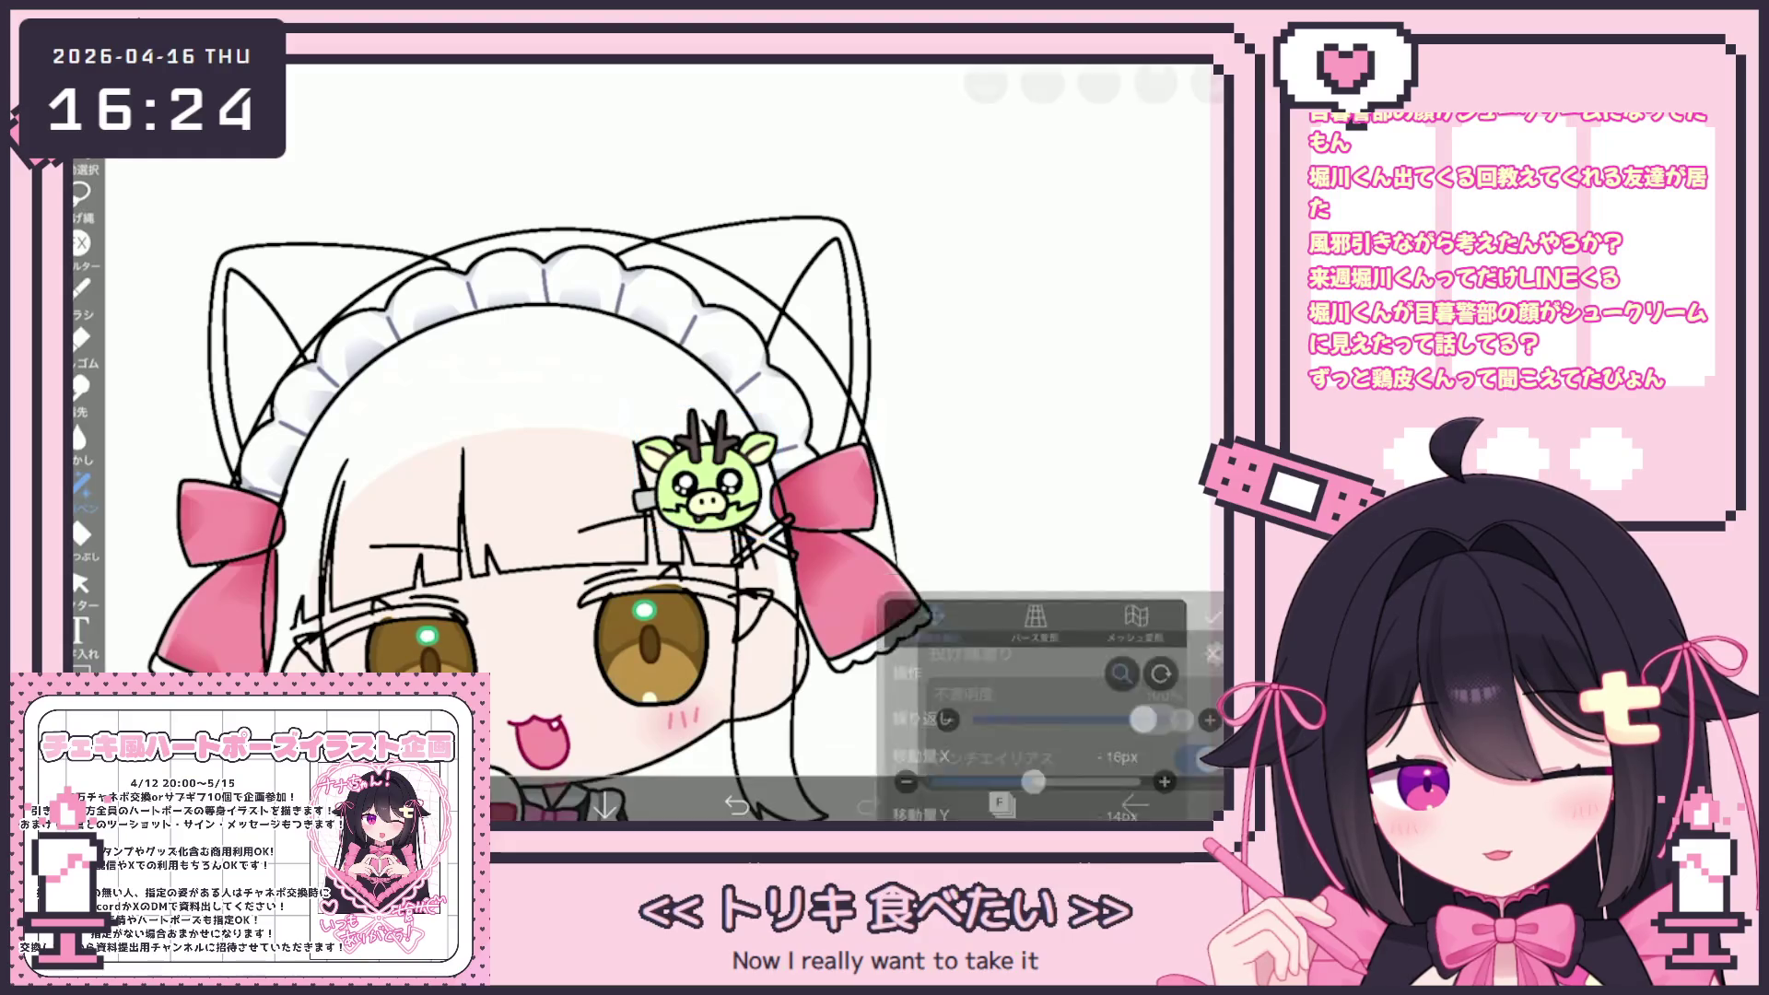
pyautogui.scroll(-3, 645, 443)
# Select layer 15 in the Layers panel and switch to the brush
pyautogui.click(1002, 804)
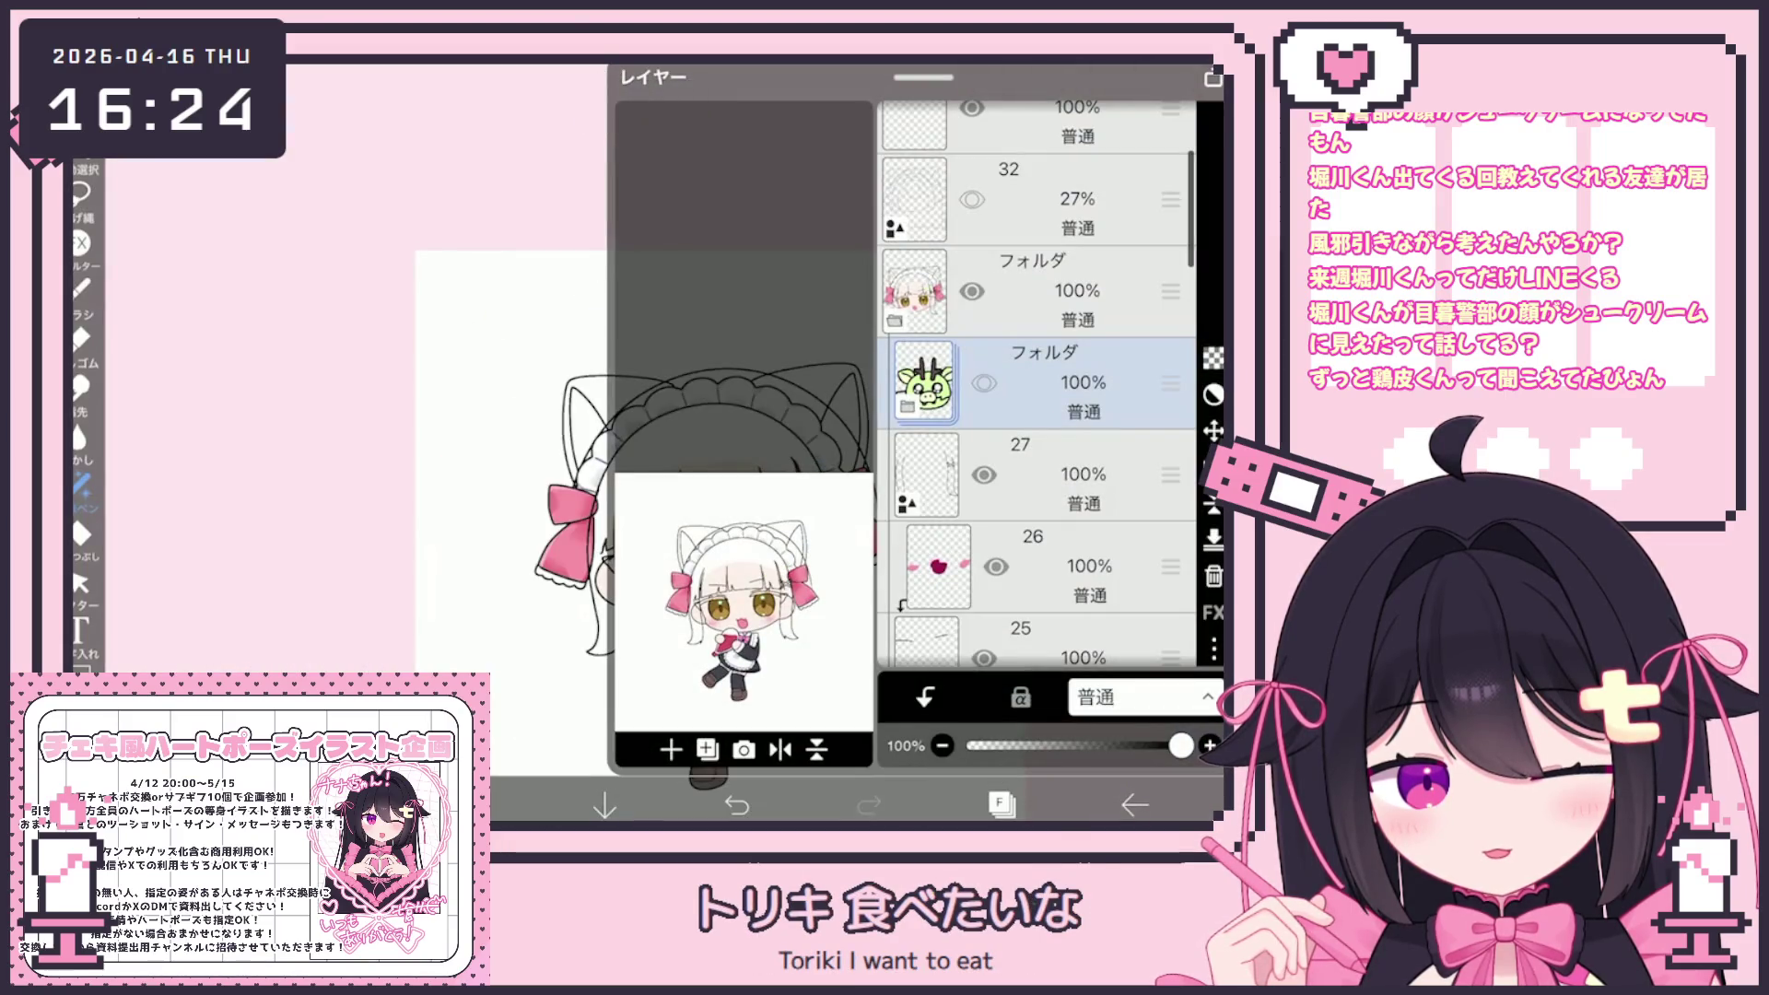
pyautogui.click(1041, 475)
pyautogui.press('Down')
pyautogui.press('Down')
pyautogui.press('Down')
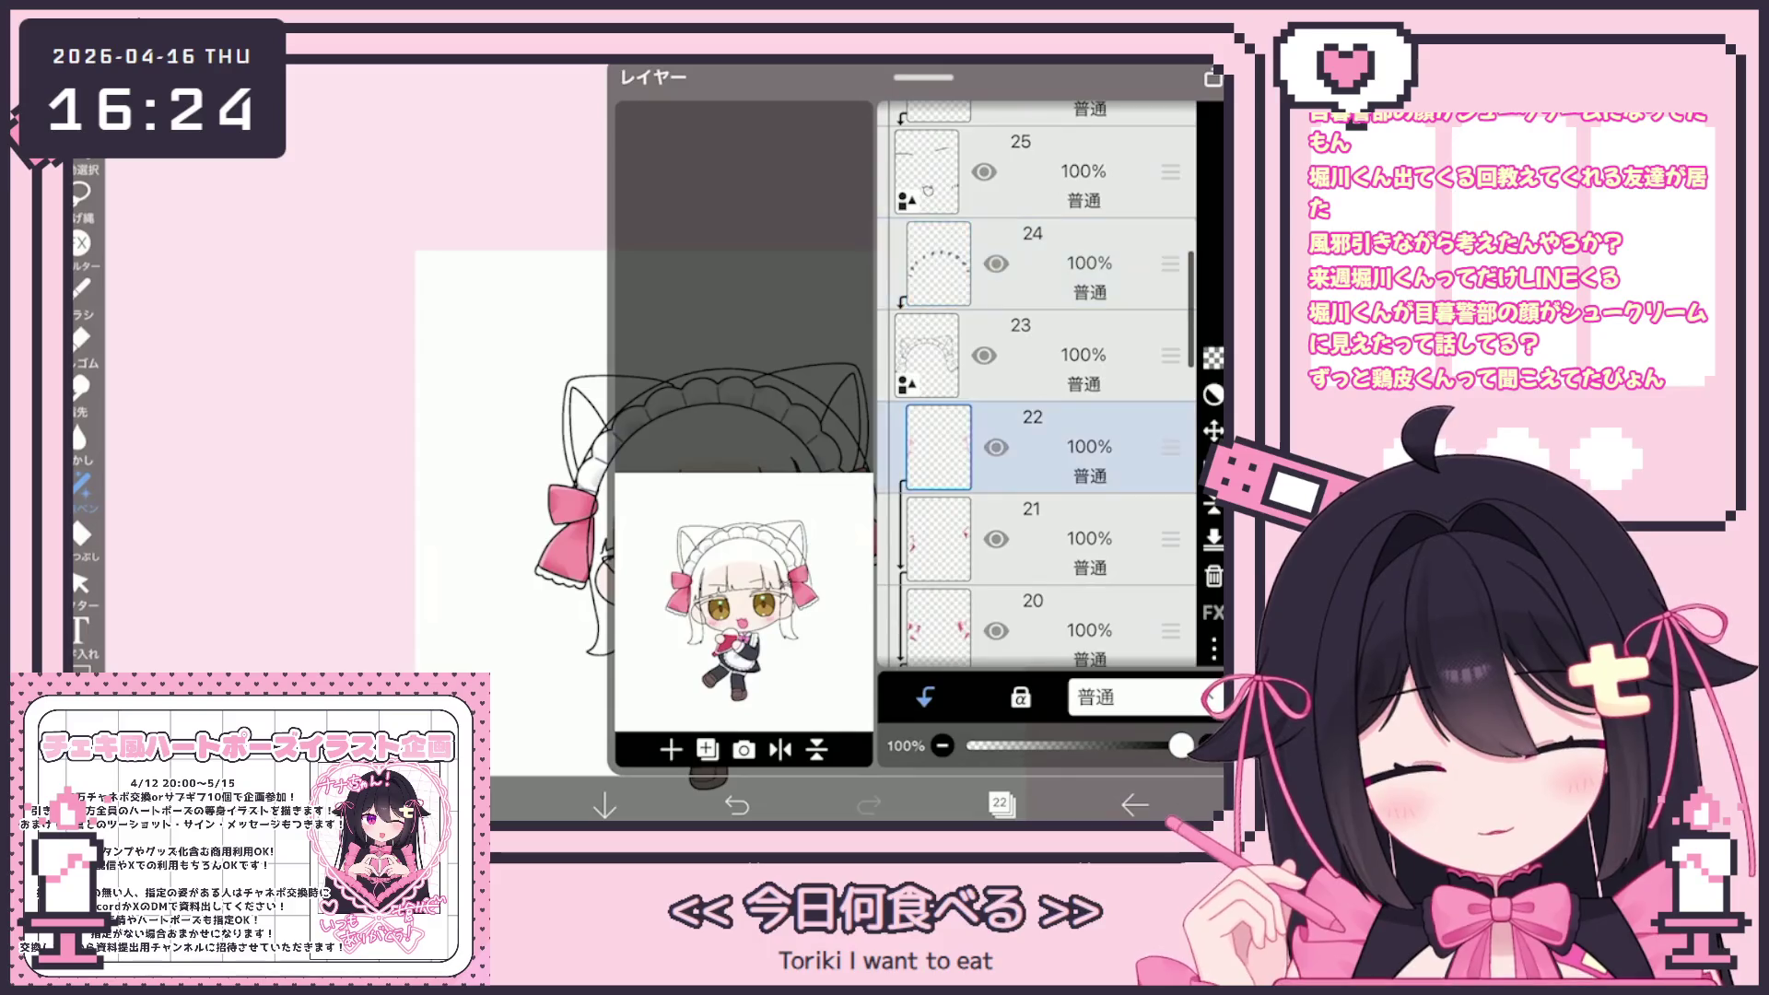
pyautogui.press('Down')
pyautogui.press('Down')
pyautogui.press('Down')
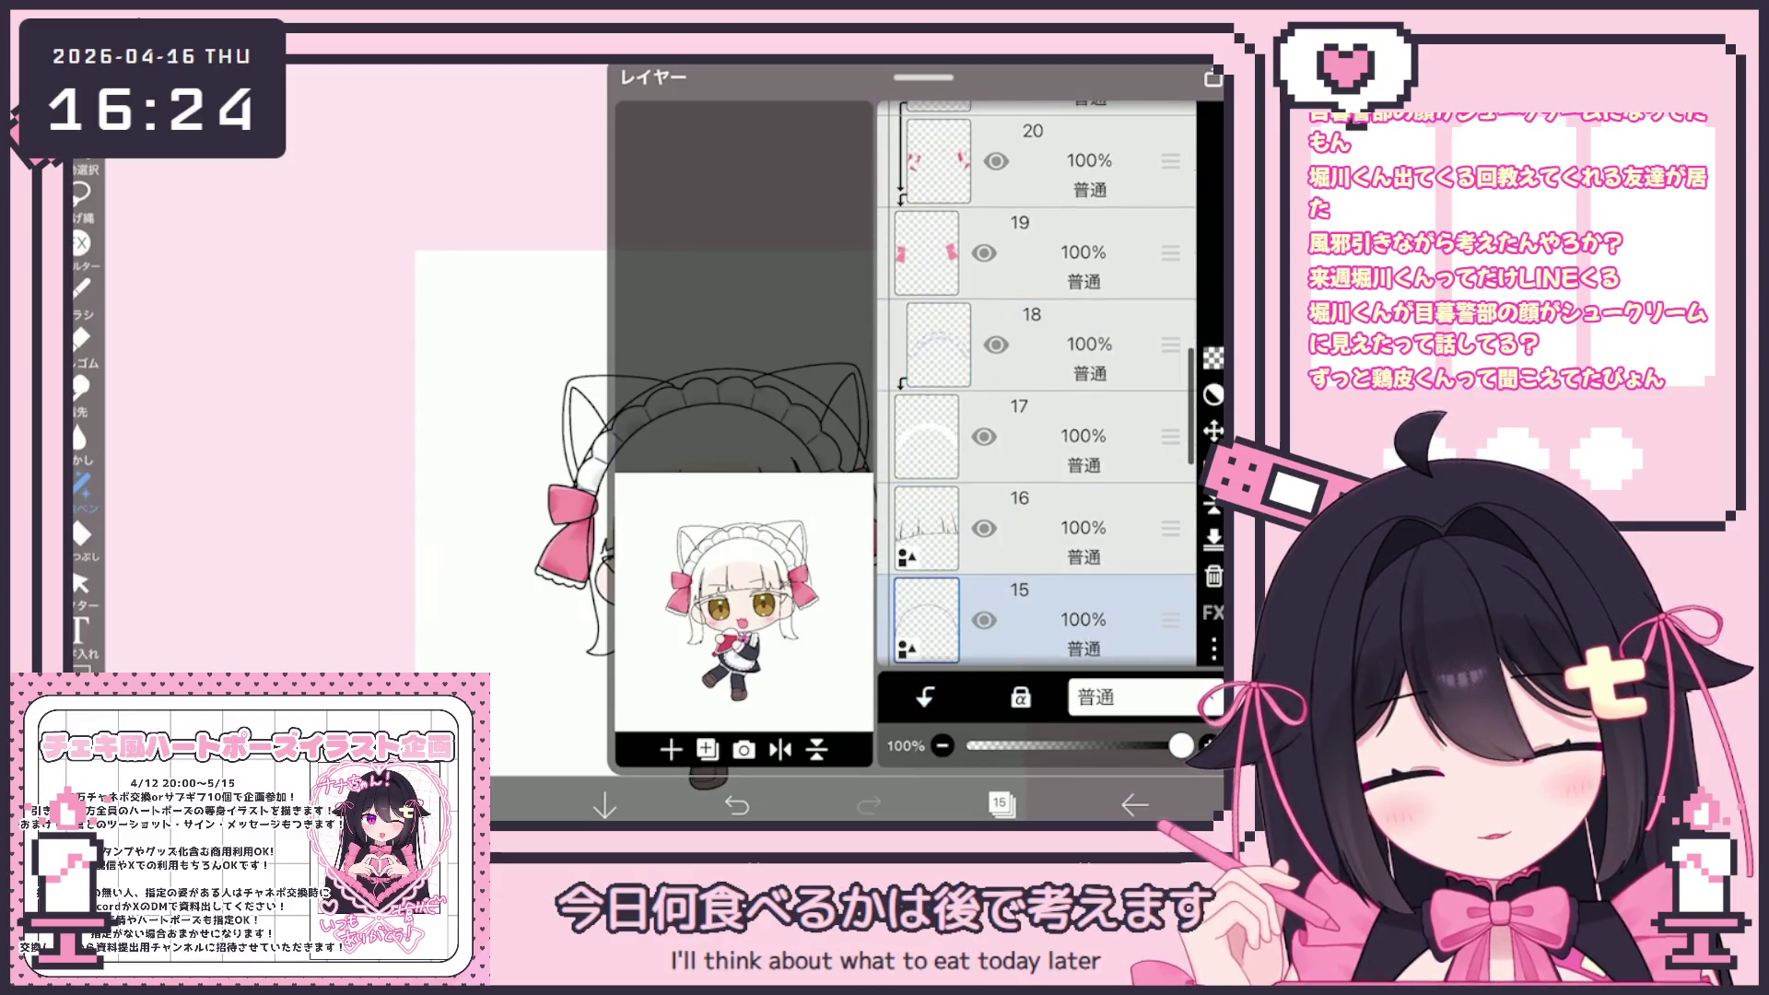
pyautogui.press('c')
pyautogui.press('b')
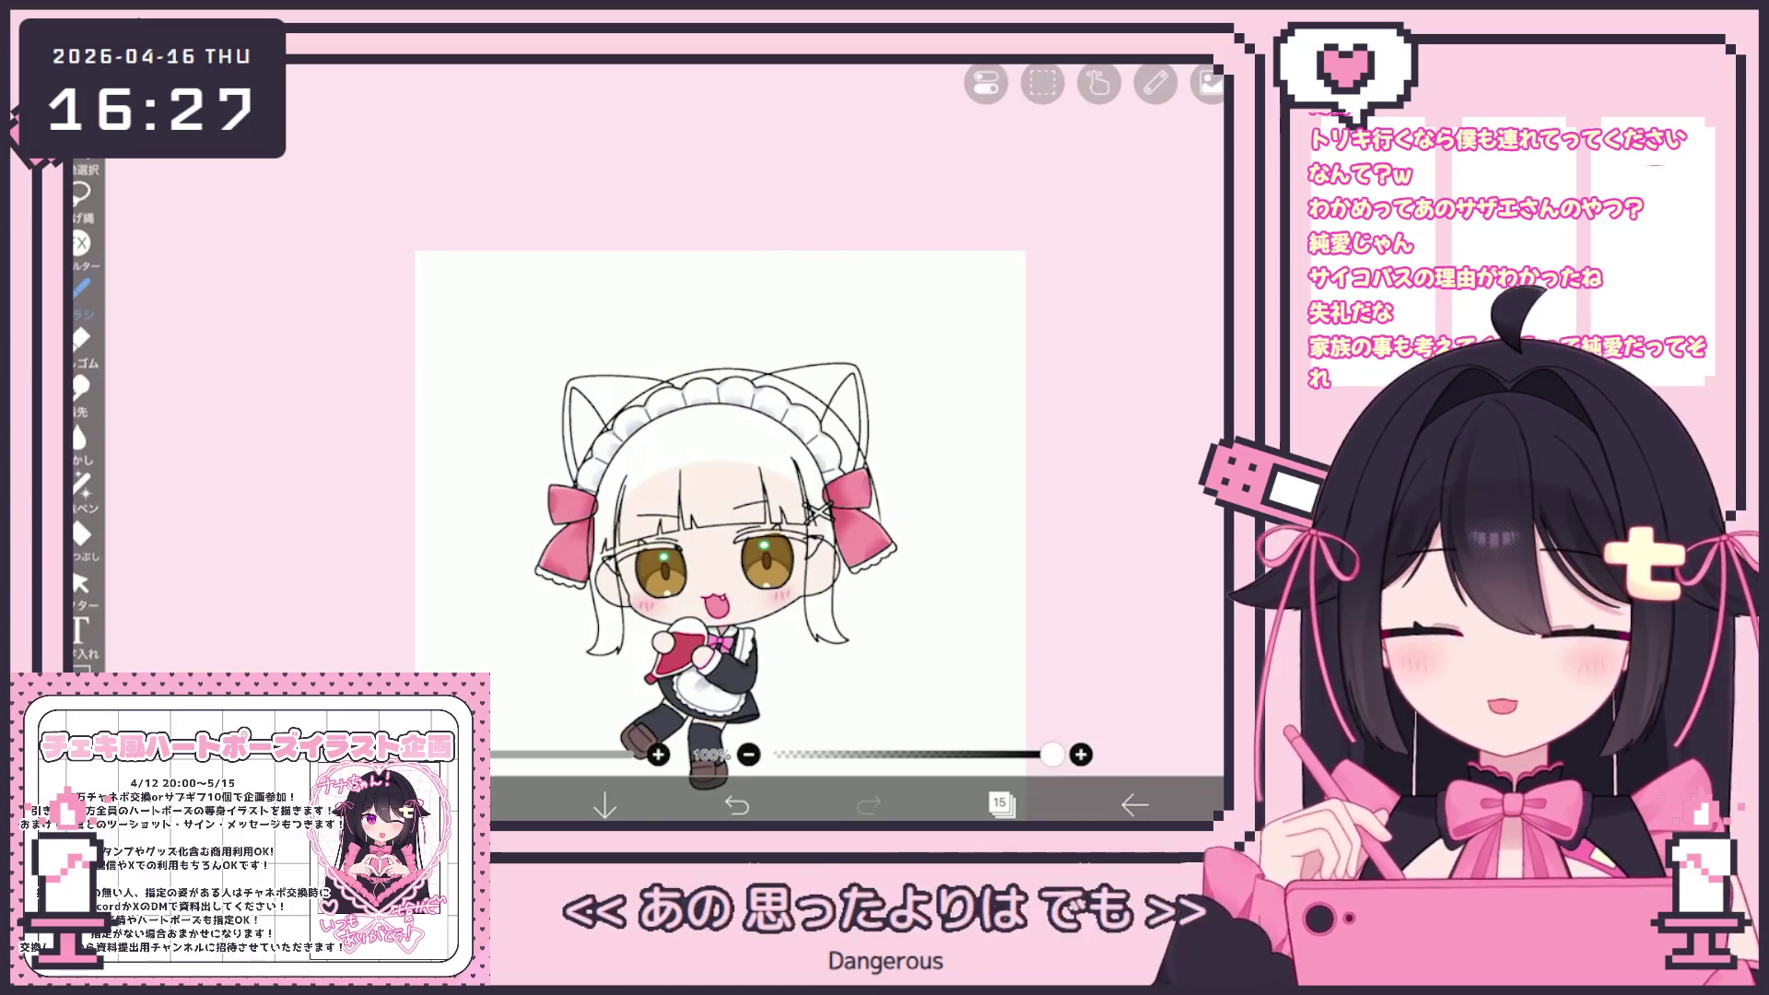
# Zoom in and draw a long hair strand down the right side, then undo it
pyautogui.click(1002, 804)
pyautogui.click(1001, 805)
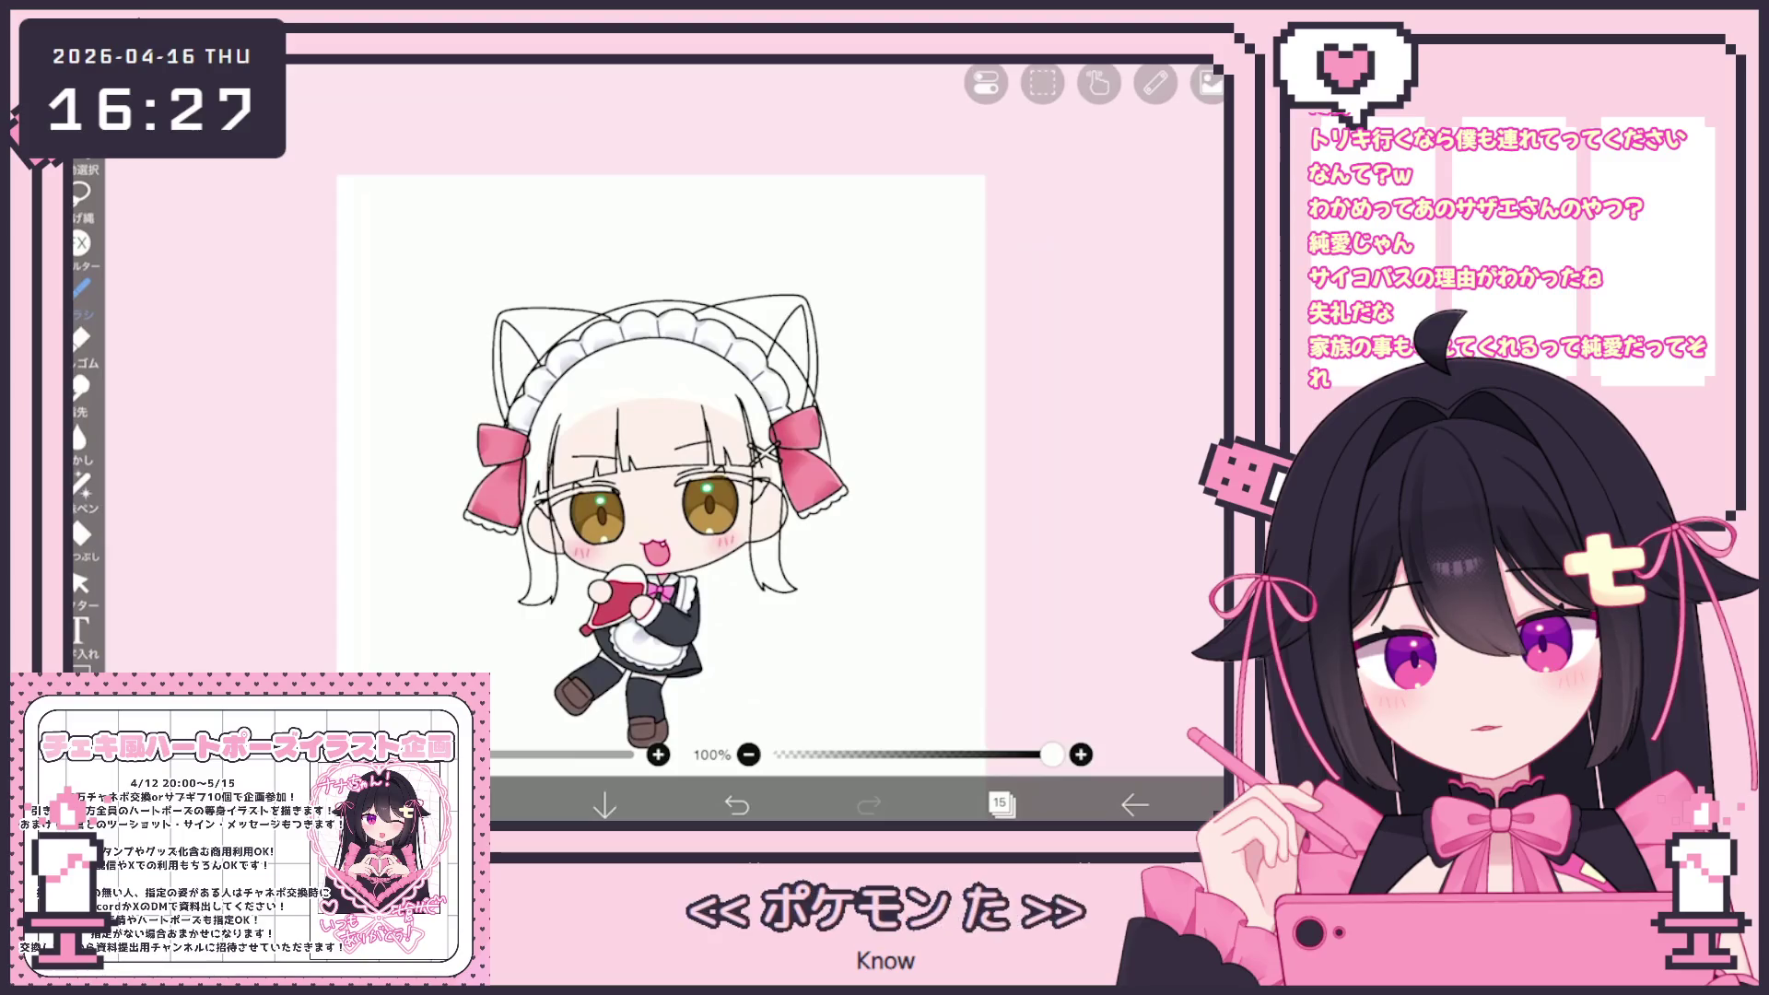
pyautogui.scroll(2, 547, 407)
pyautogui.scroll(2, 415, 387)
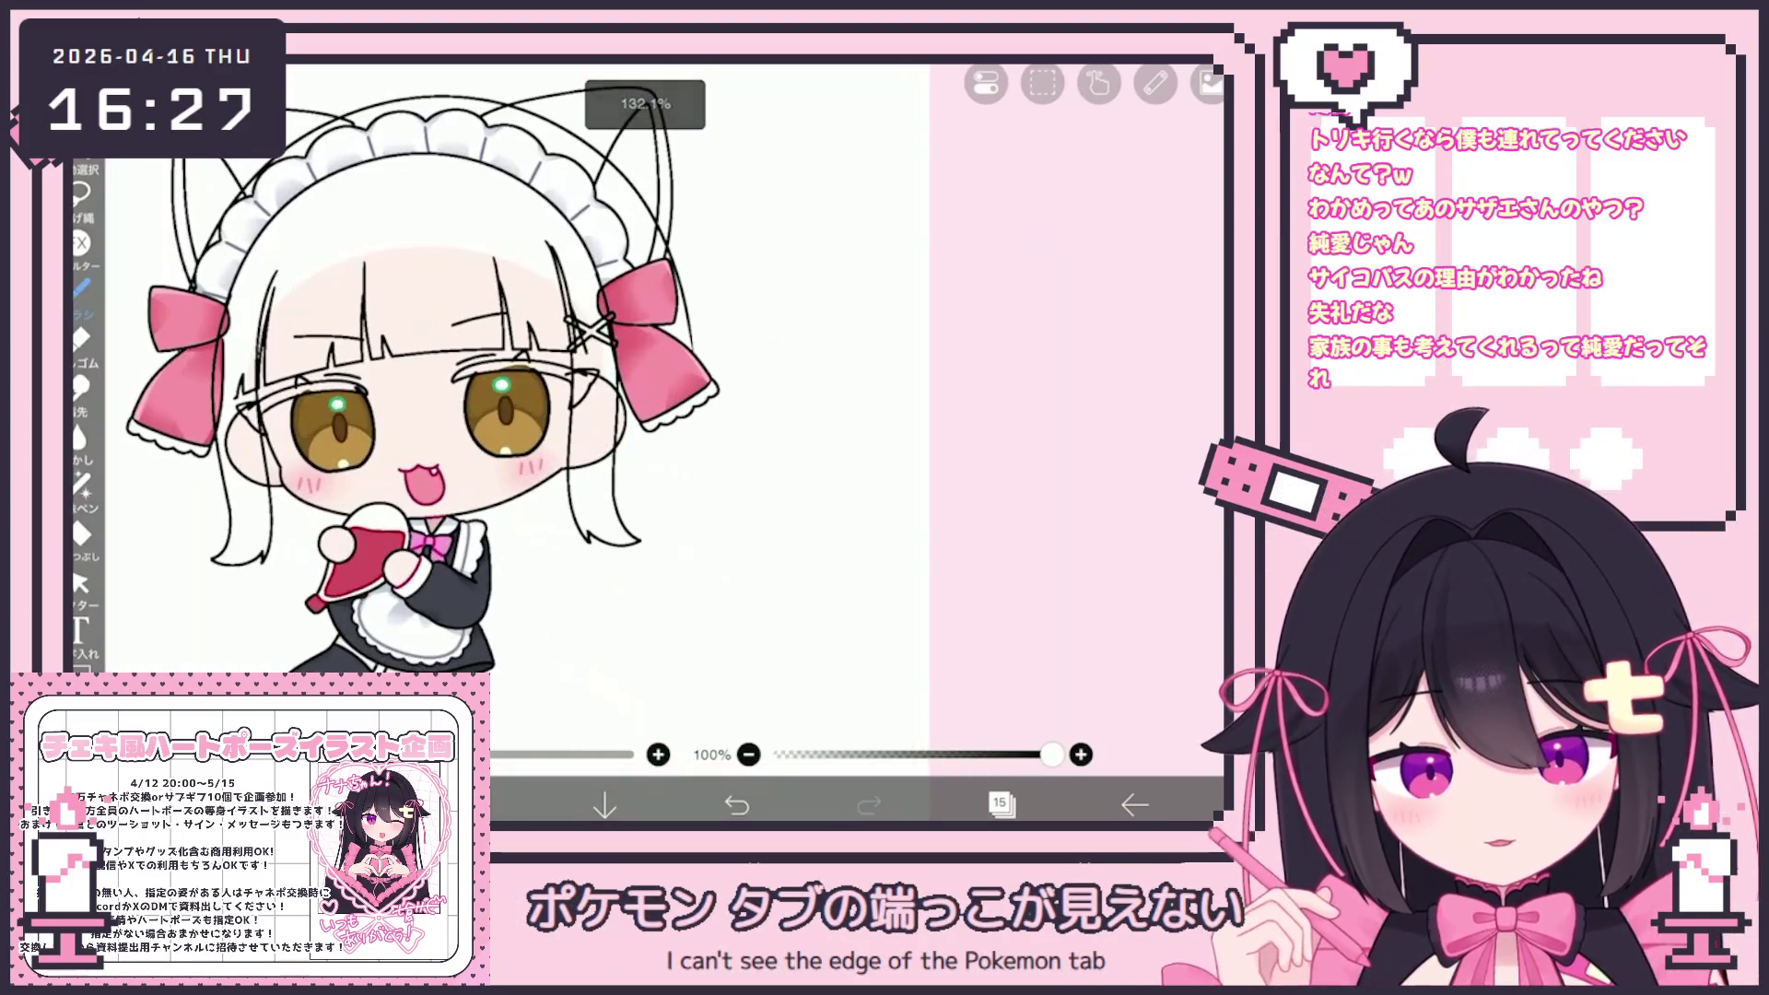
pyautogui.moveTo(685, 417); pyautogui.dragTo(717, 604)
pyautogui.moveTo(689, 396); pyautogui.dragTo(717, 604)
pyautogui.scroll(2, 415, 369)
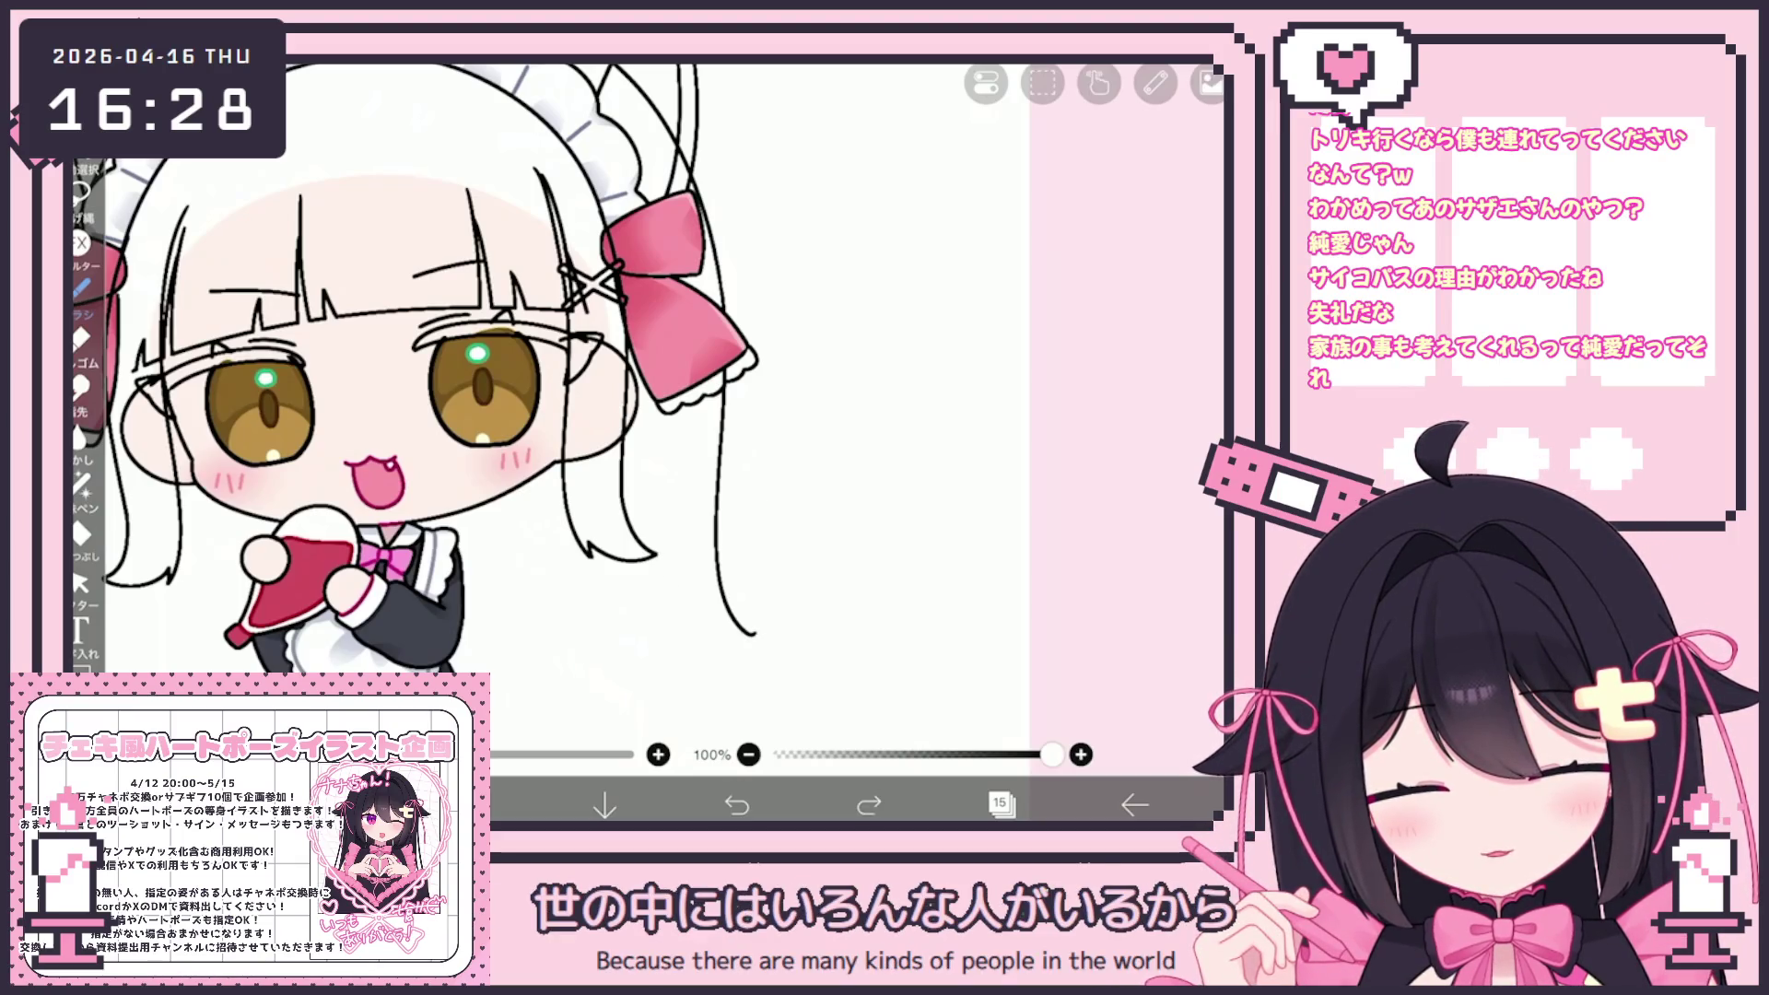
pyautogui.hotkey('ctrl', 'z')
pyautogui.hotkey('ctrl', 'shift', 'z')
pyautogui.hotkey('ctrl', 'z')
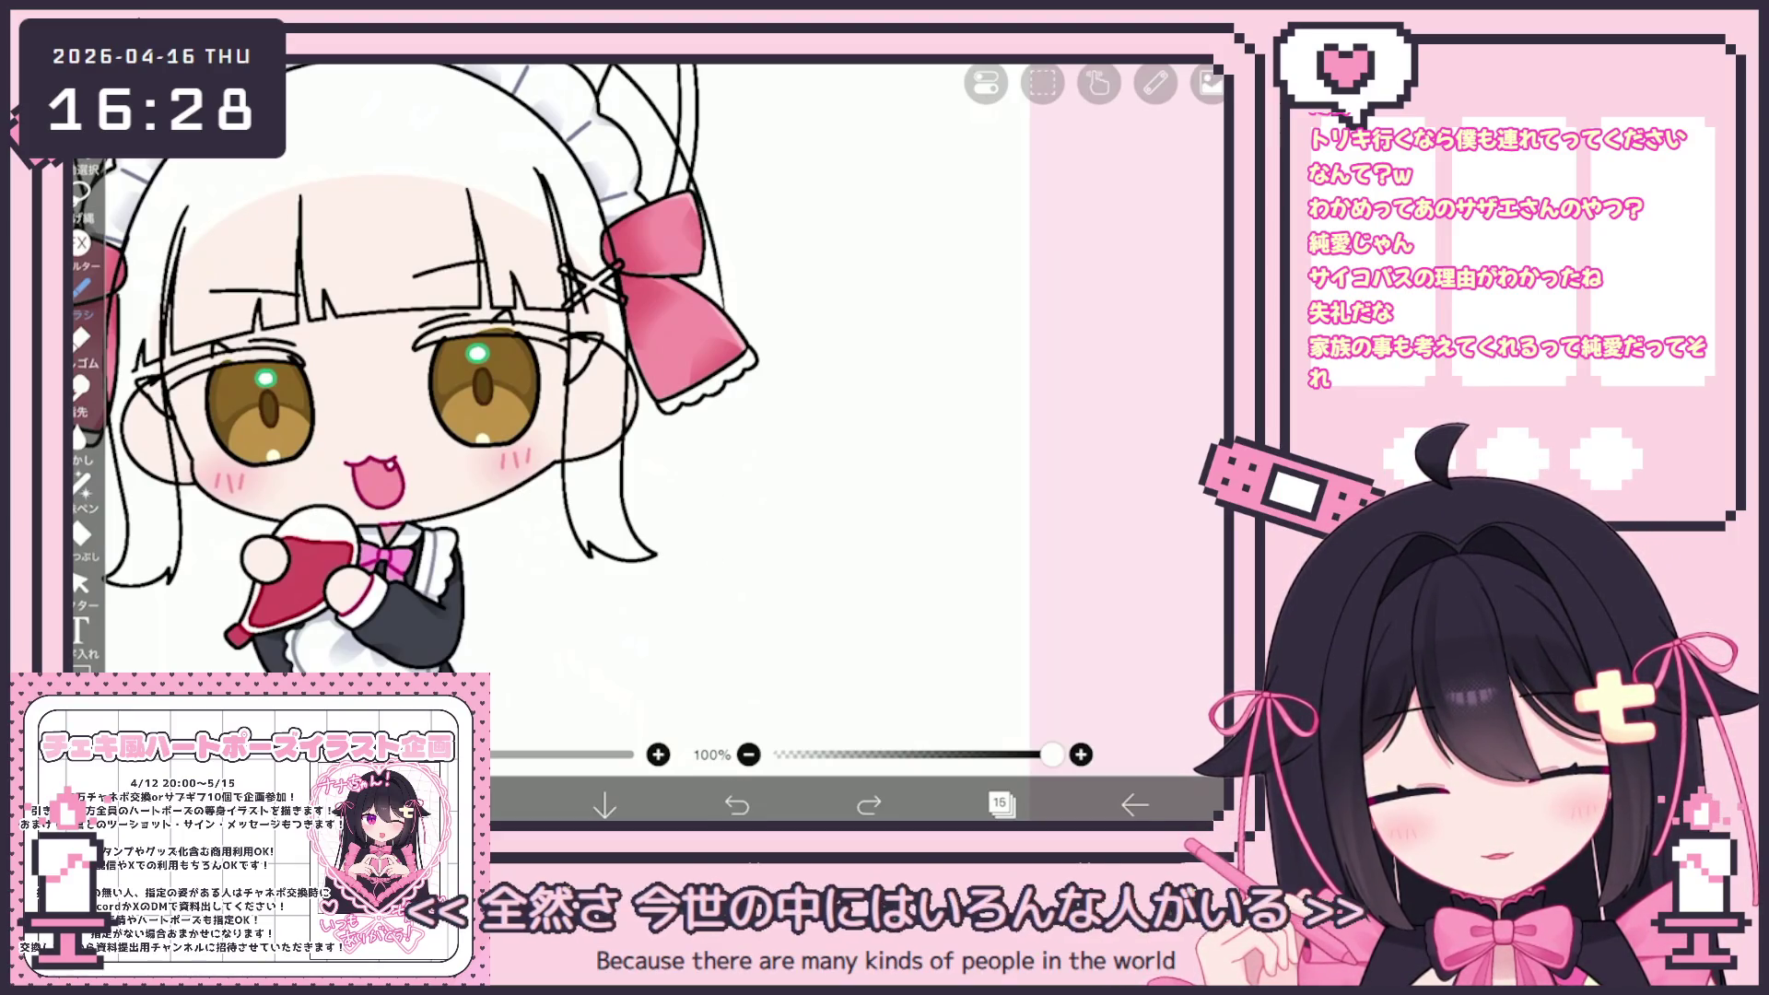
# Redraw the long right strand slightly further left and touch up its lower end
pyautogui.moveTo(728, 369); pyautogui.dragTo(740, 646)
pyautogui.moveTo(673, 508); pyautogui.dragTo(737, 650)
pyautogui.click(736, 804)
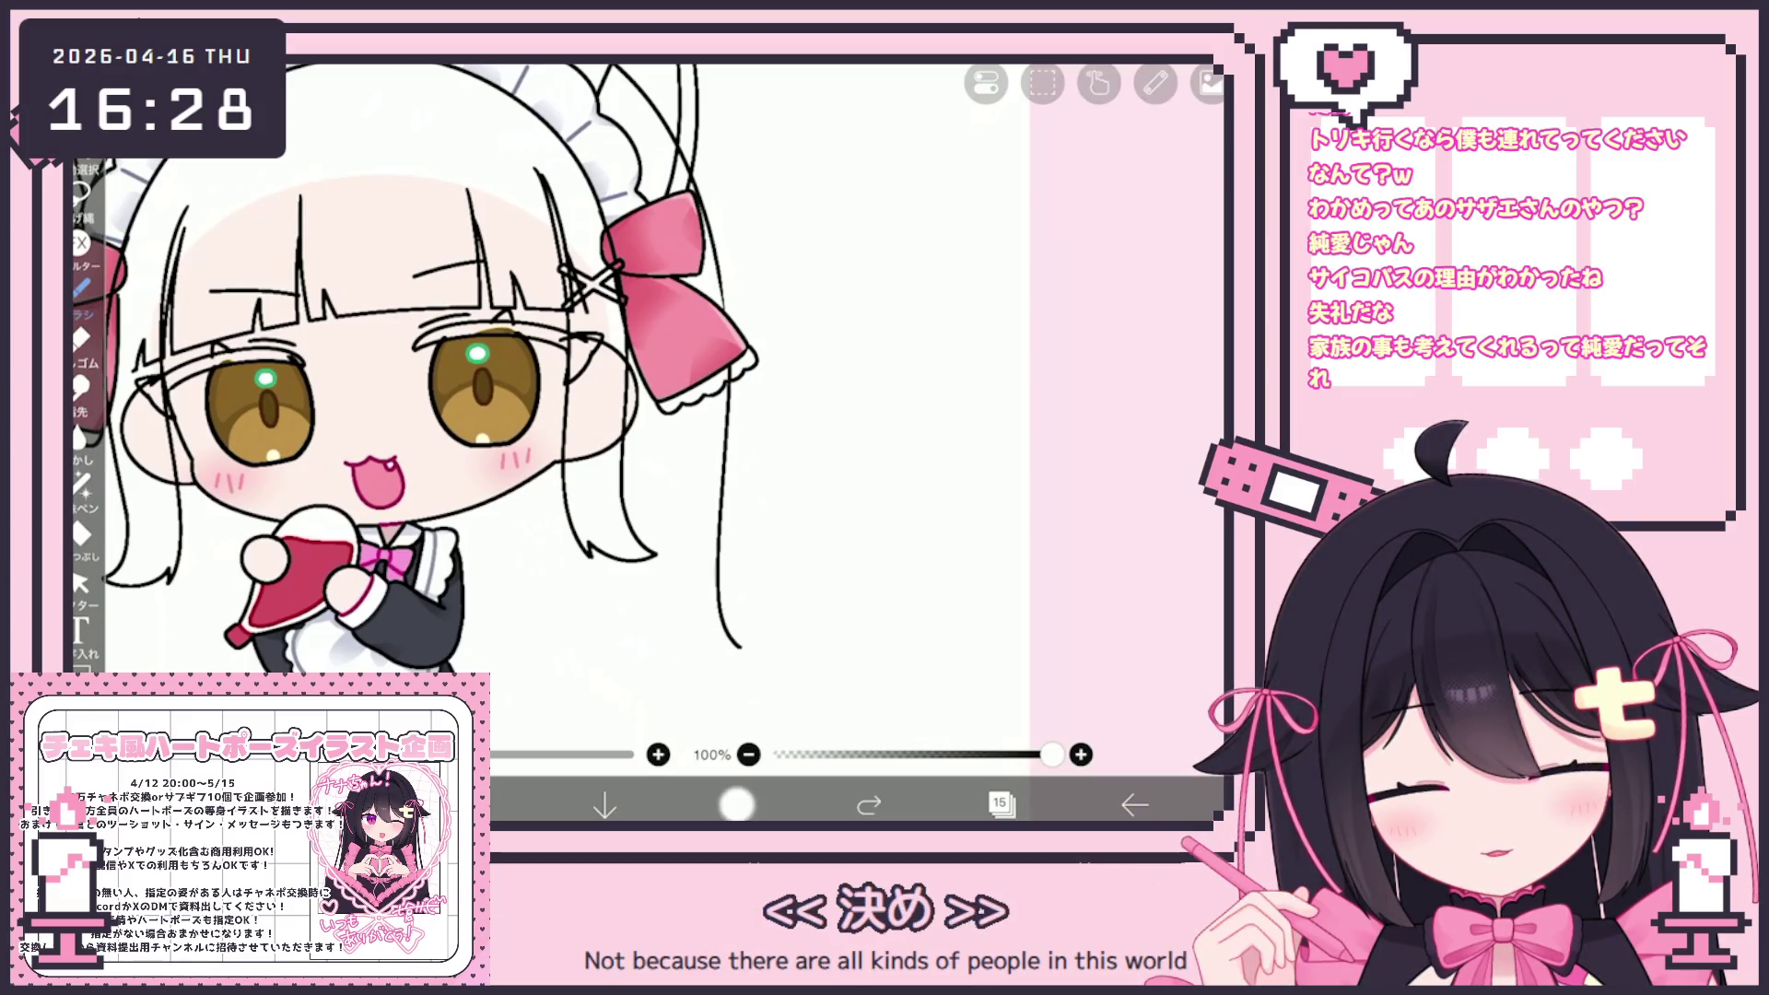
pyautogui.click(737, 805)
pyautogui.moveTo(712, 369); pyautogui.dragTo(706, 648)
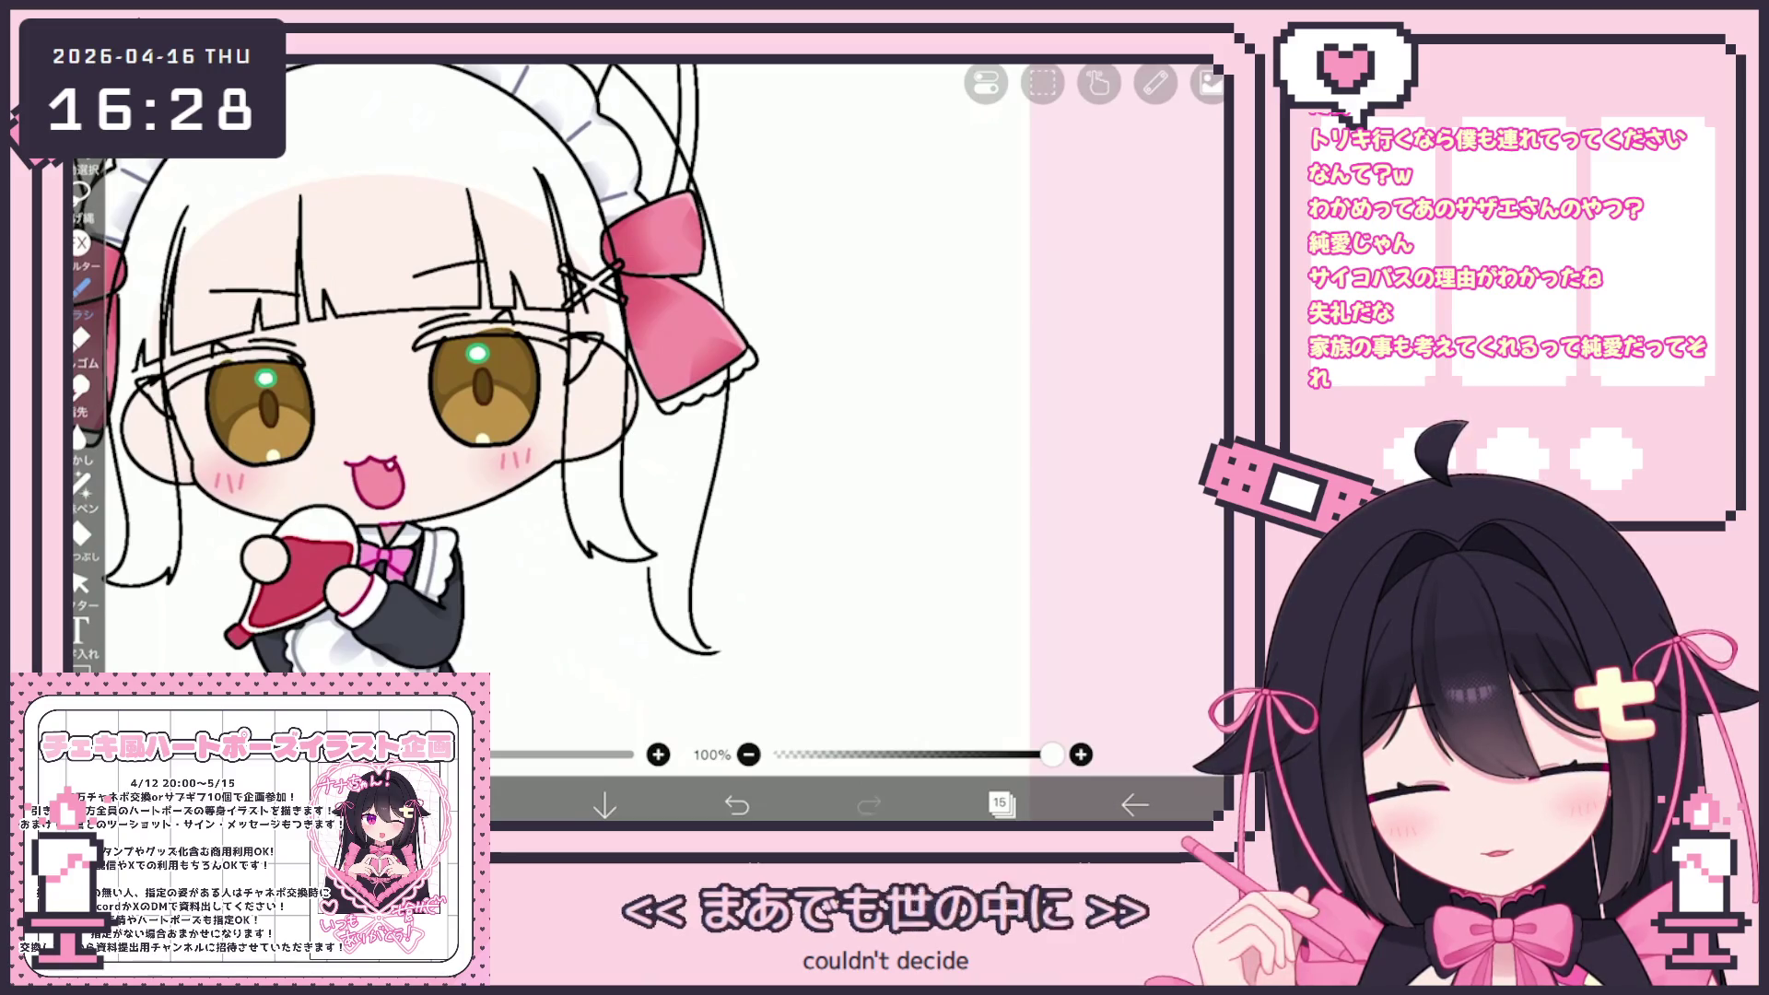
pyautogui.moveTo(687, 571); pyautogui.dragTo(723, 635)
pyautogui.scroll(-5, 567, 461)
# Undo and redo the latest strokes until the right hair strand looks right
pyautogui.hotkey('ctrl', 'z')
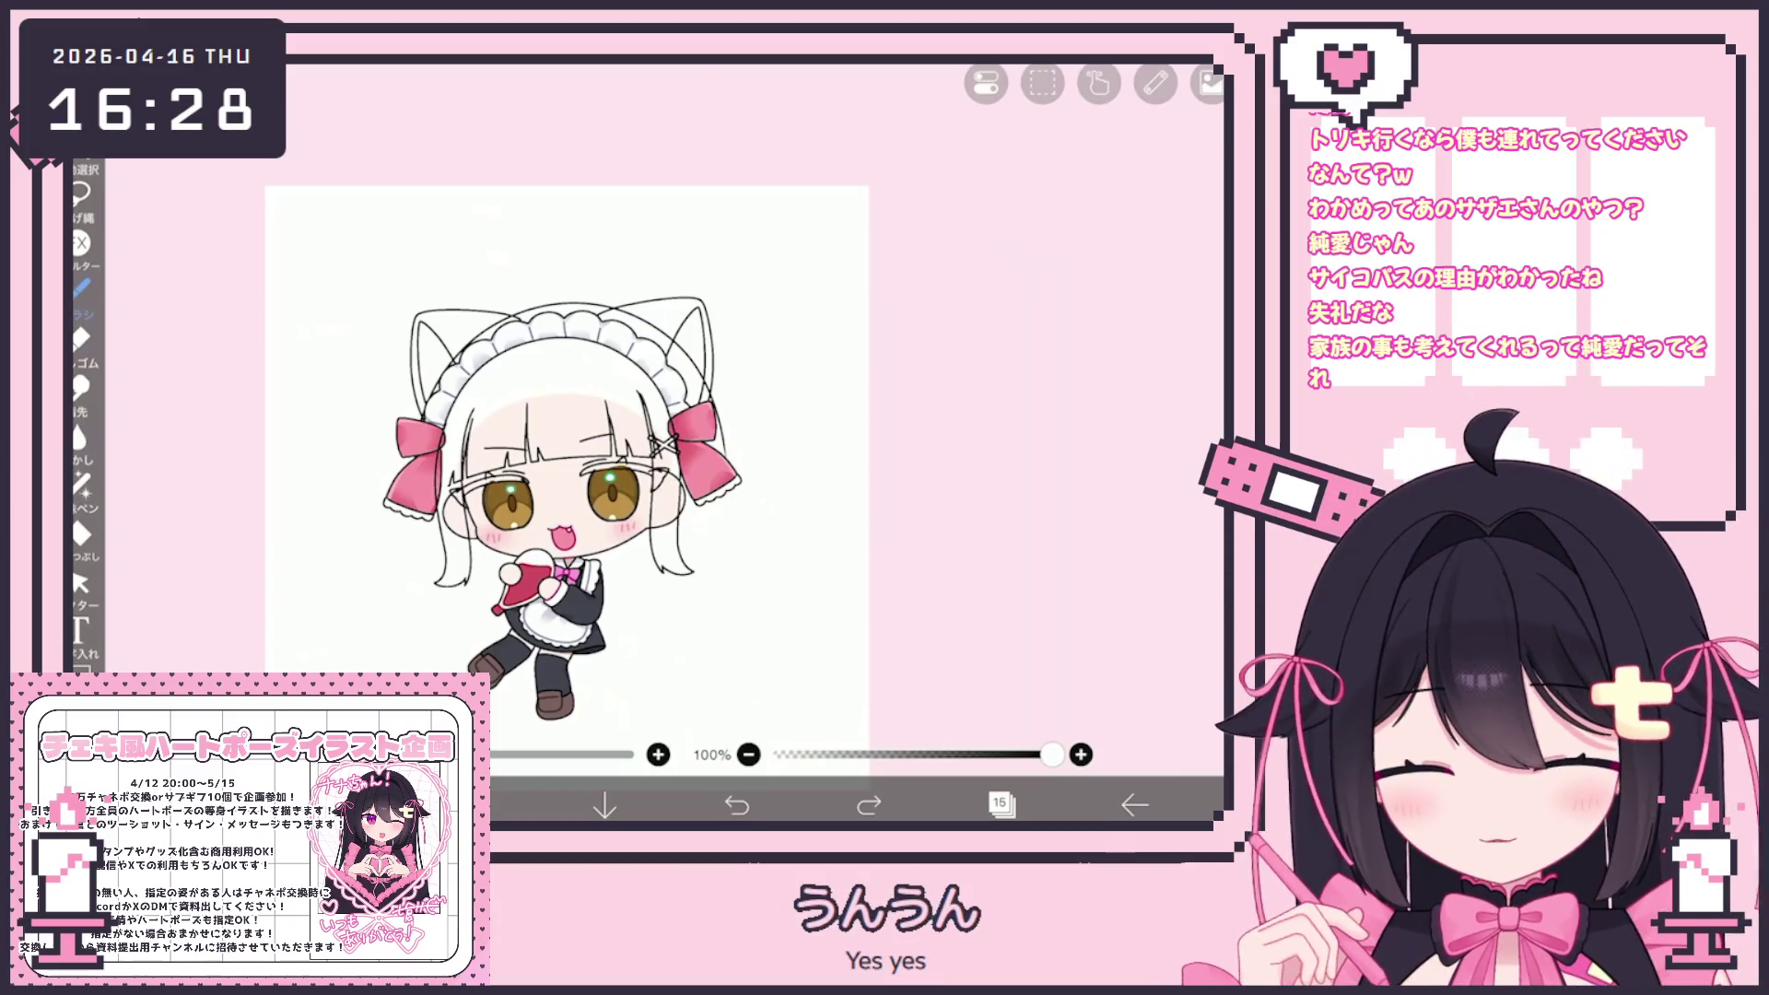
pyautogui.scroll(2, 567, 414)
pyautogui.hotkey('ctrl', 'y')
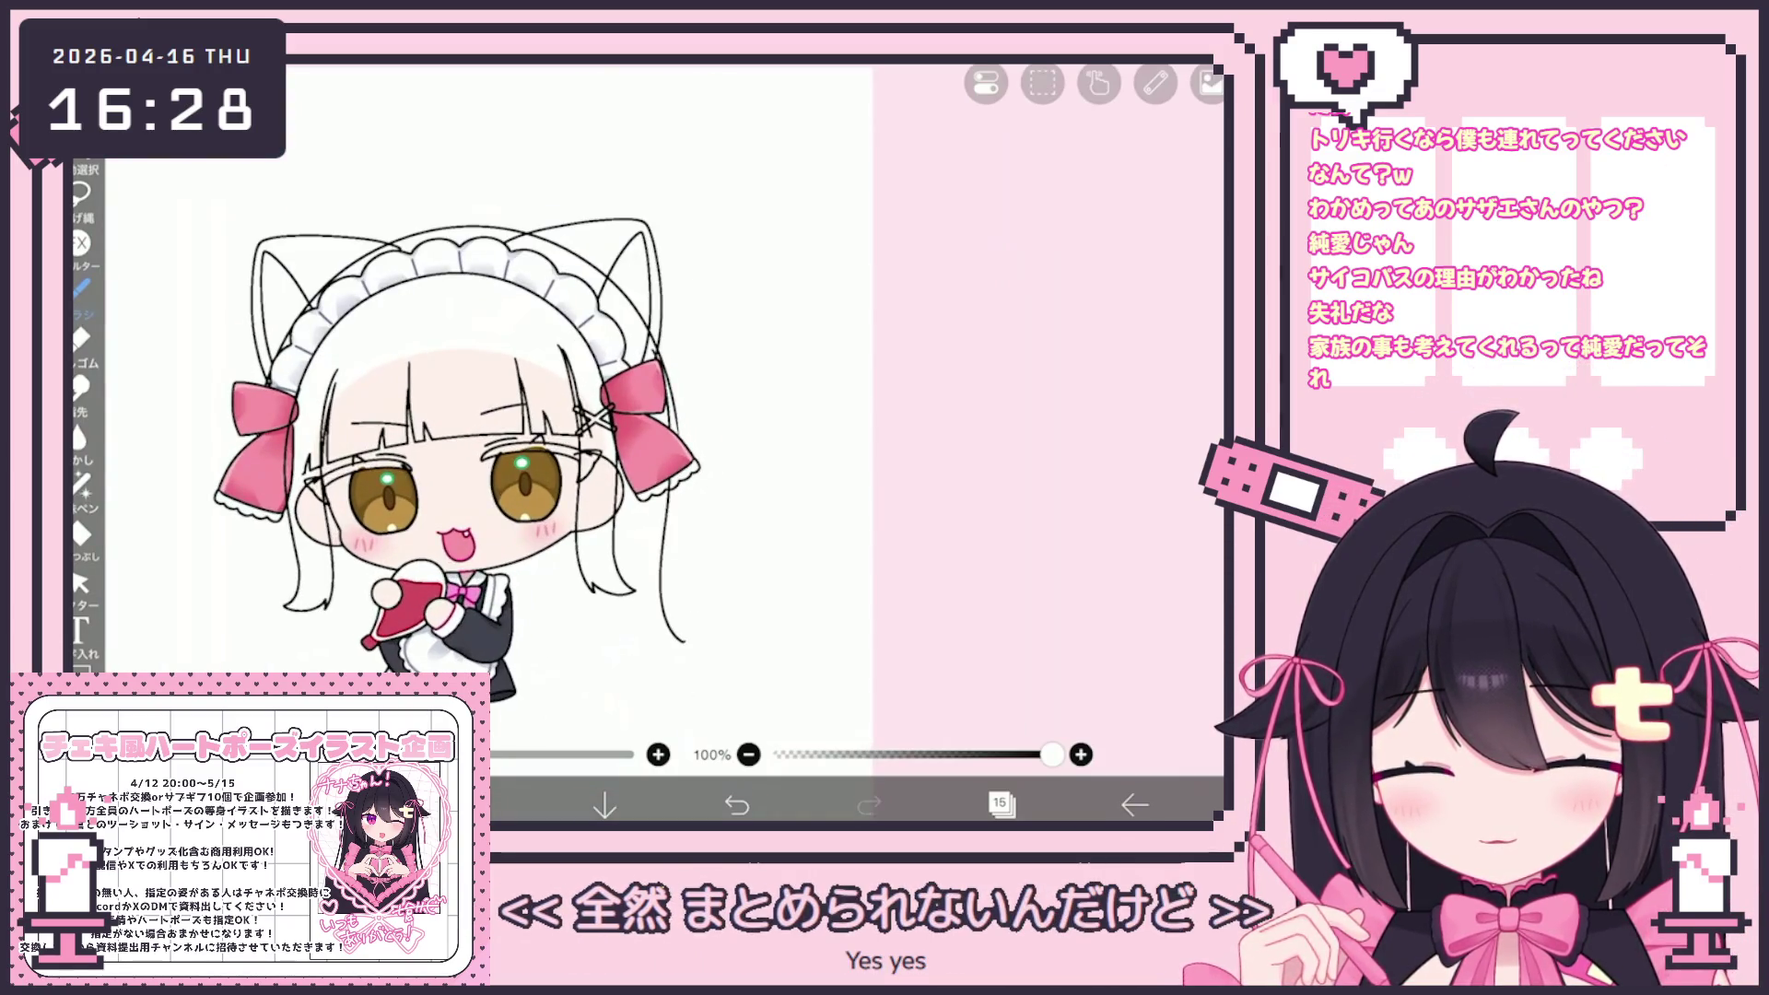
pyautogui.scroll(2, 633, 553)
pyautogui.hotkey('ctrl', 'z')
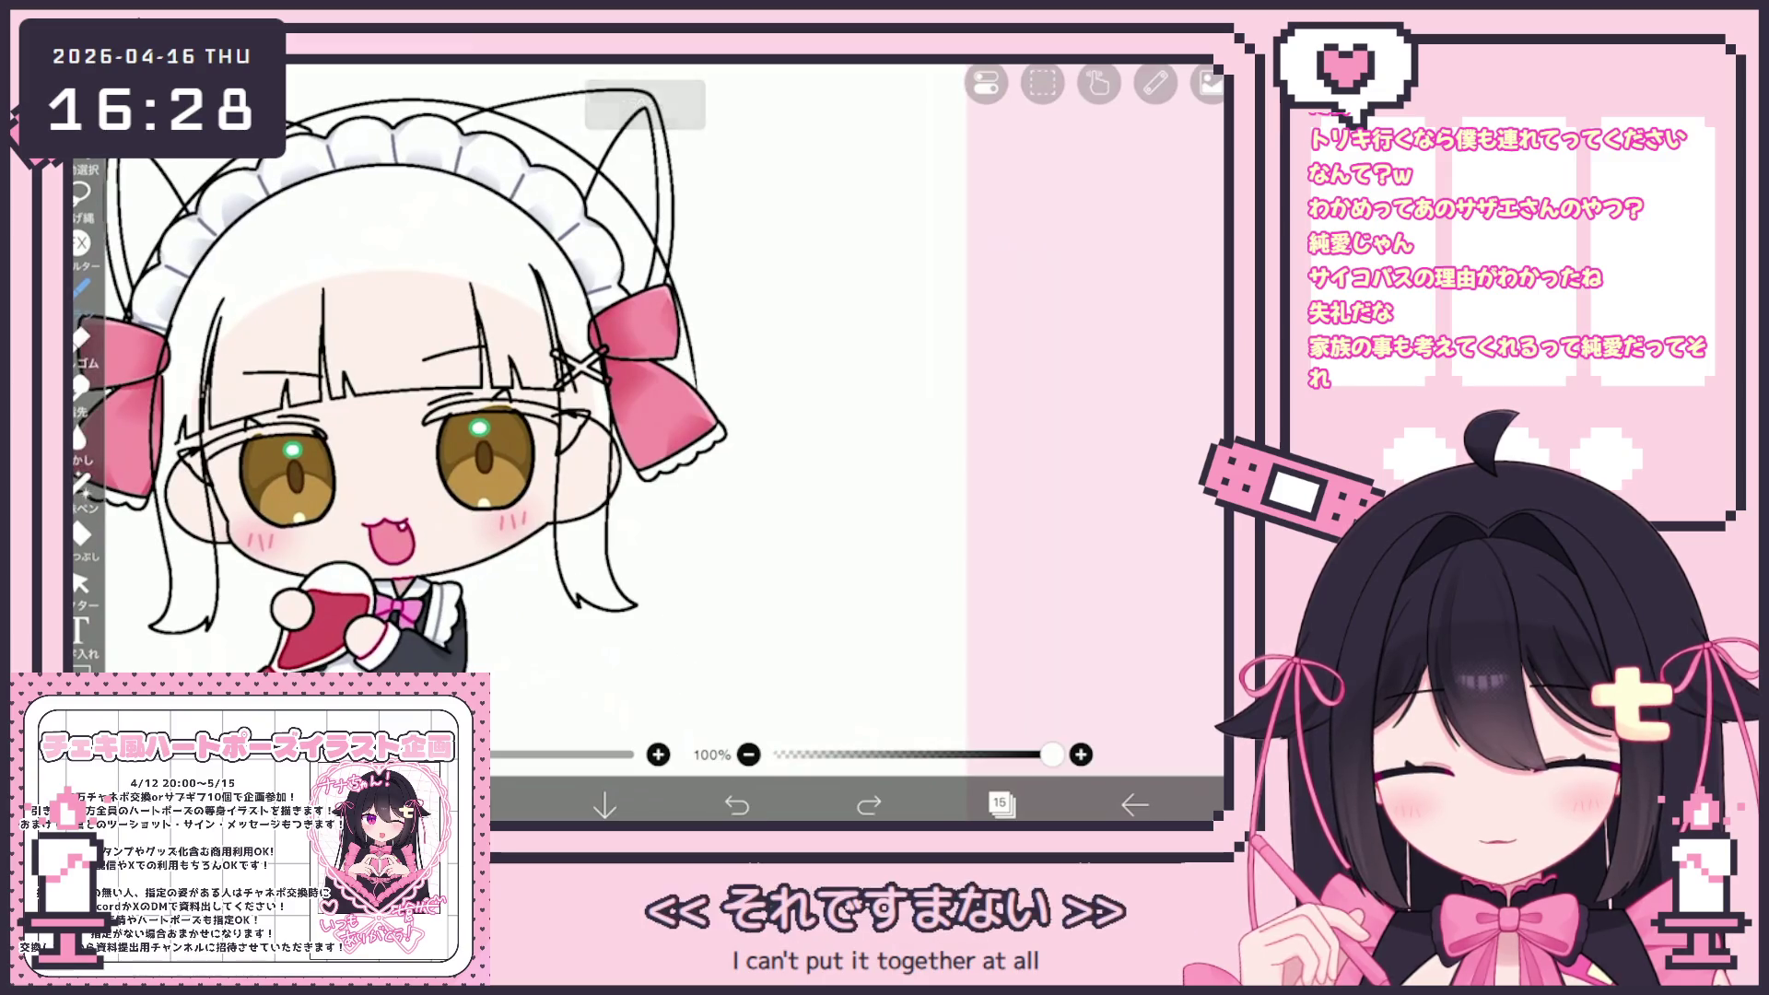
pyautogui.hotkey('ctrl', 'y')
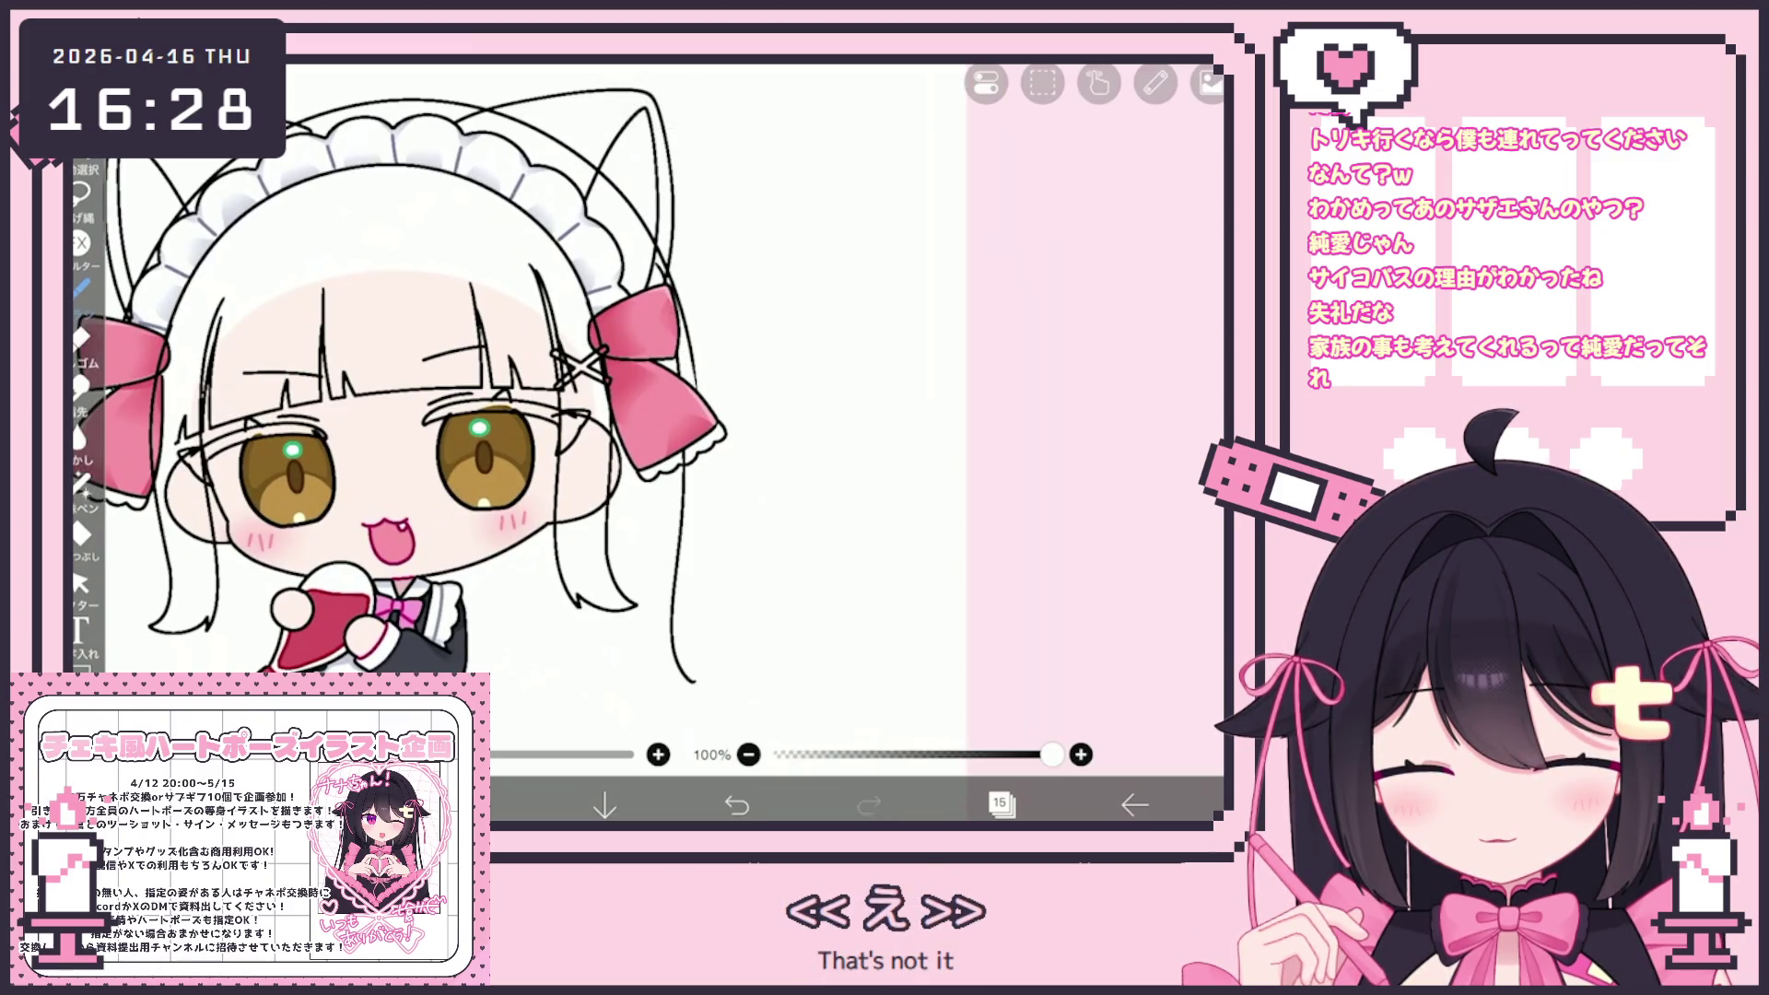
pyautogui.hotkey('ctrl', 'y')
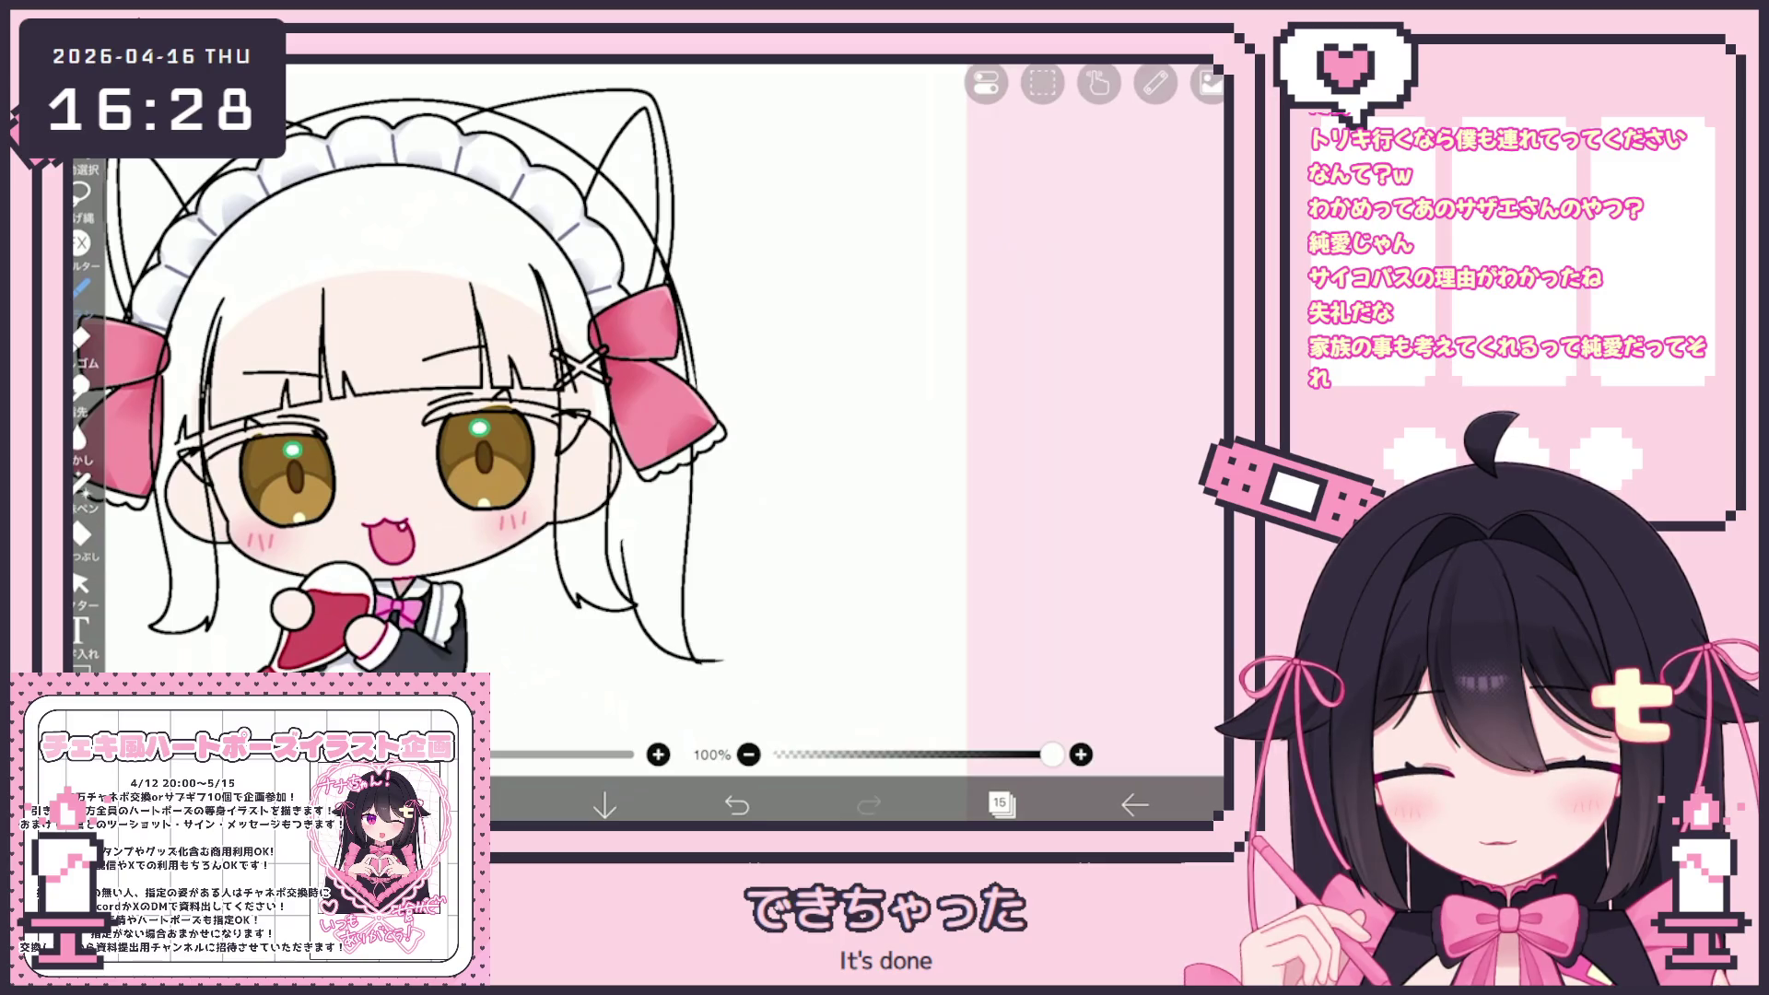
pyautogui.hotkey('ctrl', 'y')
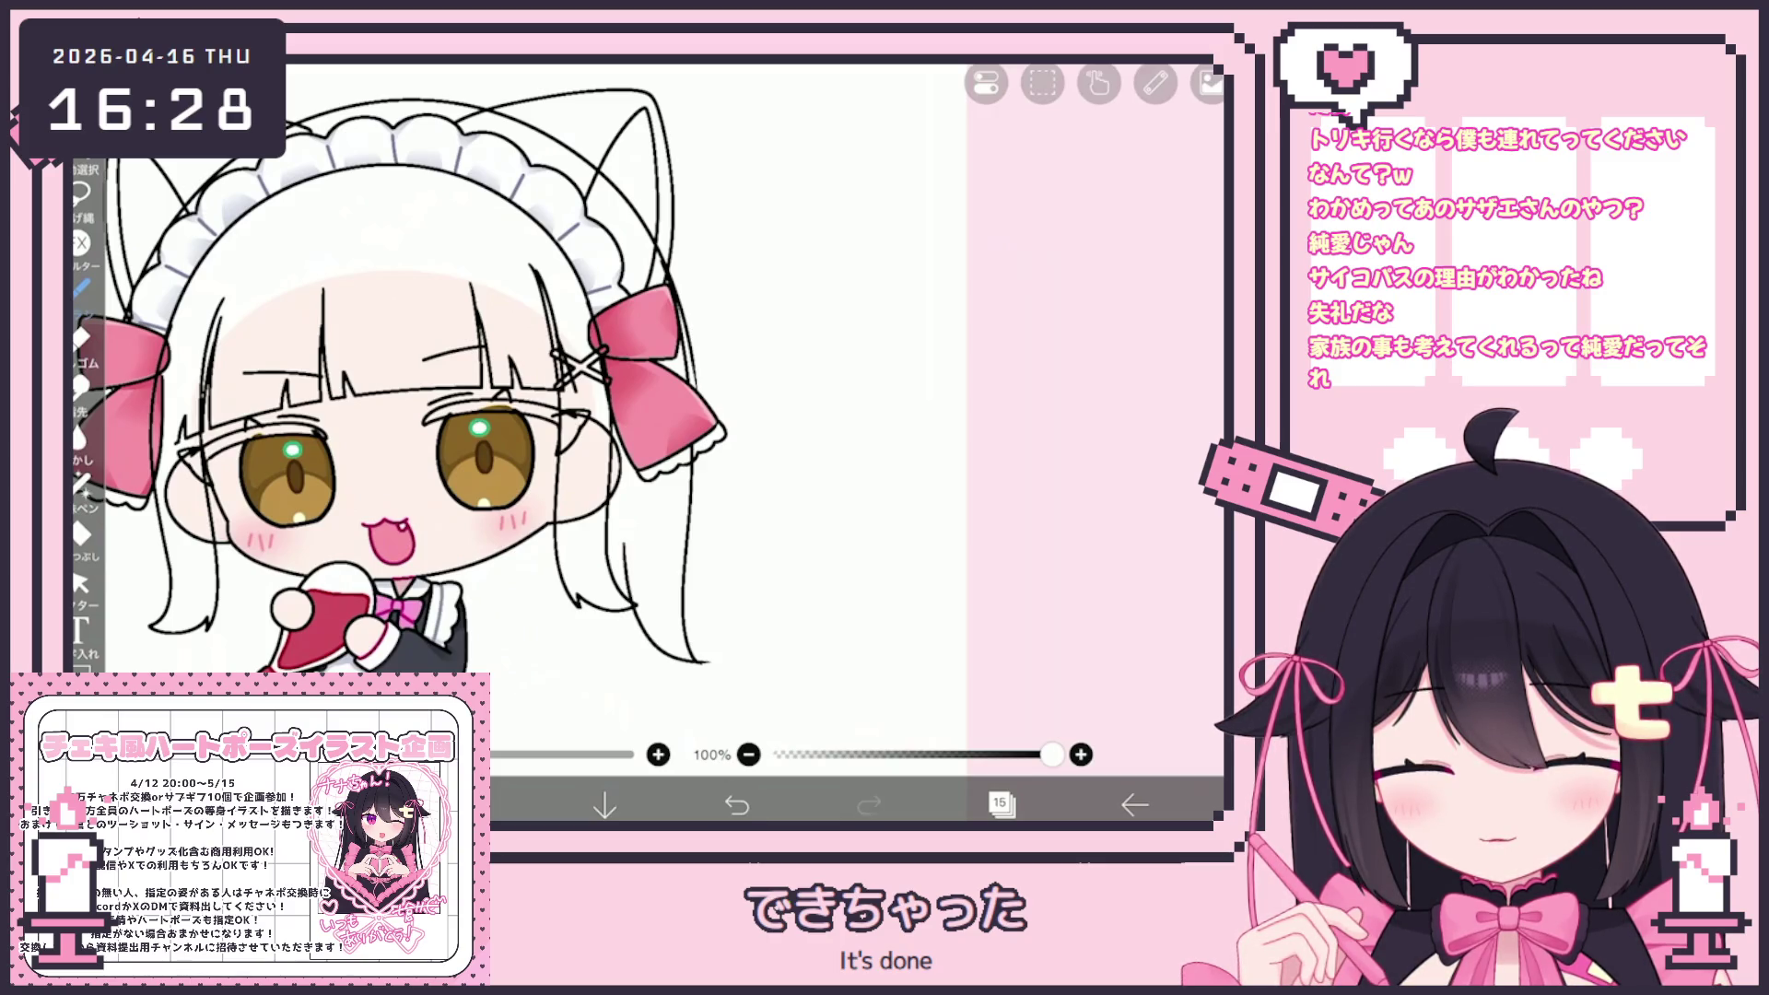
pyautogui.scroll(3, 405, 387)
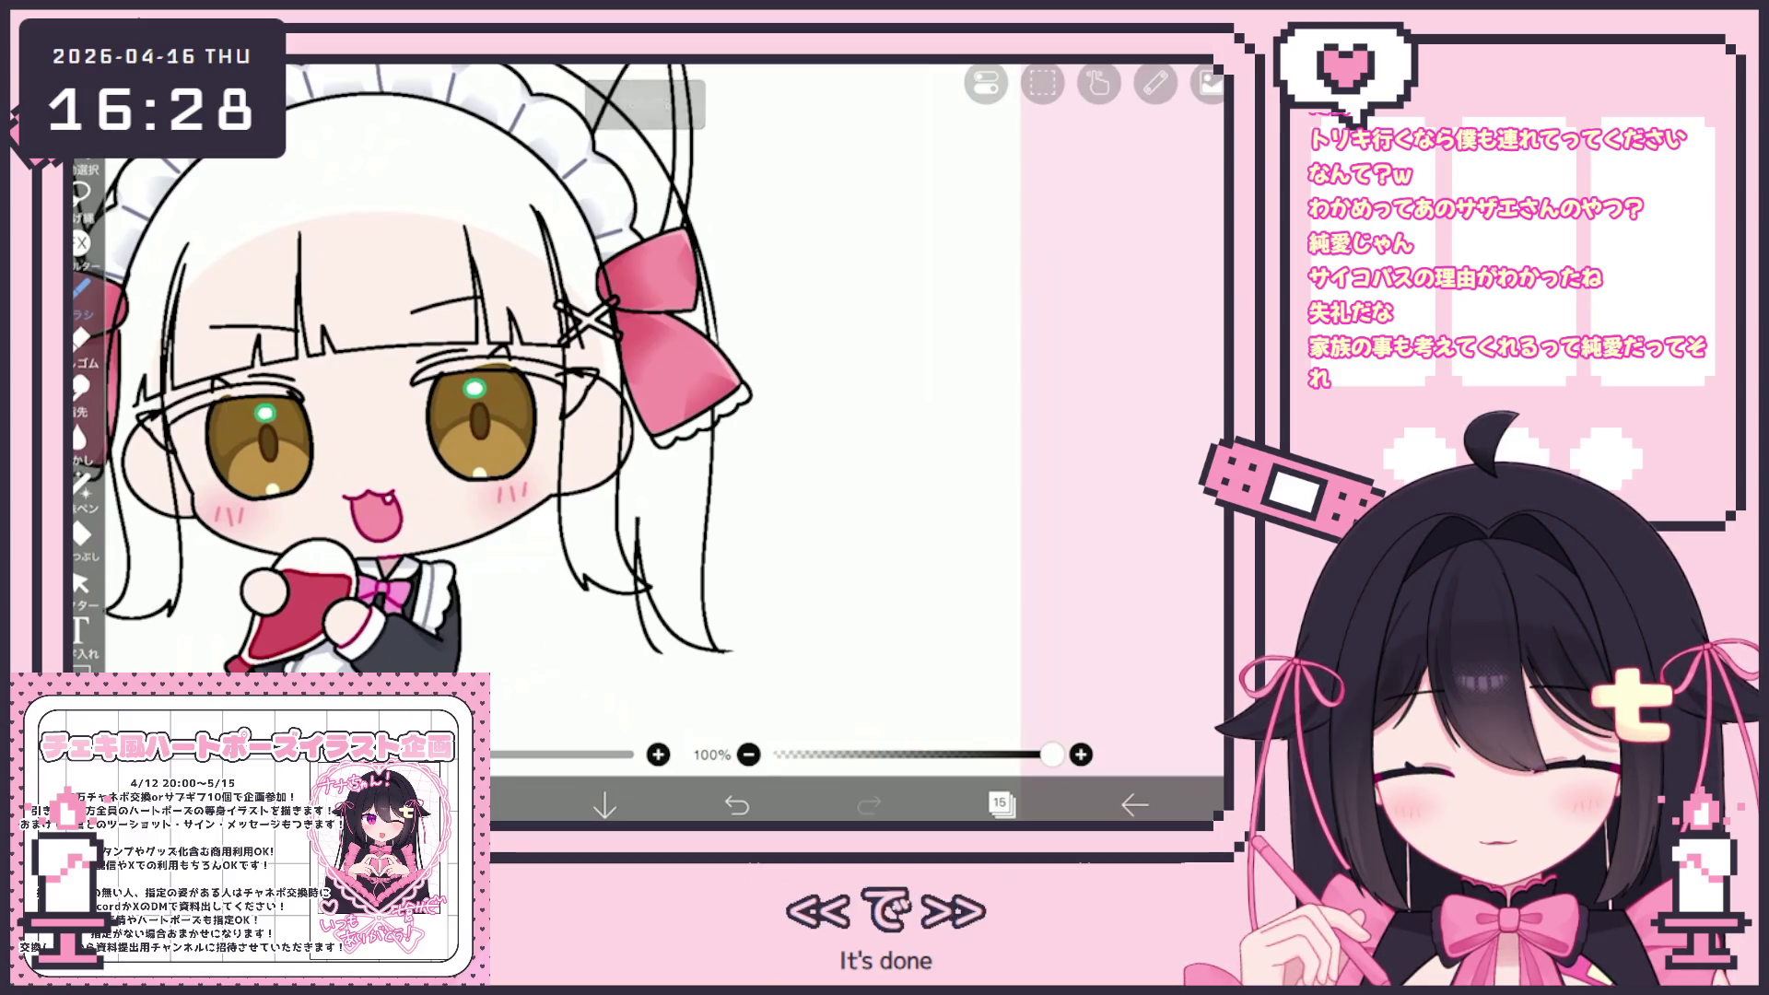
# Extend the bottom line of the right hair in two strokes, then undo the last curve
pyautogui.hotkey('ctrl', 'z')
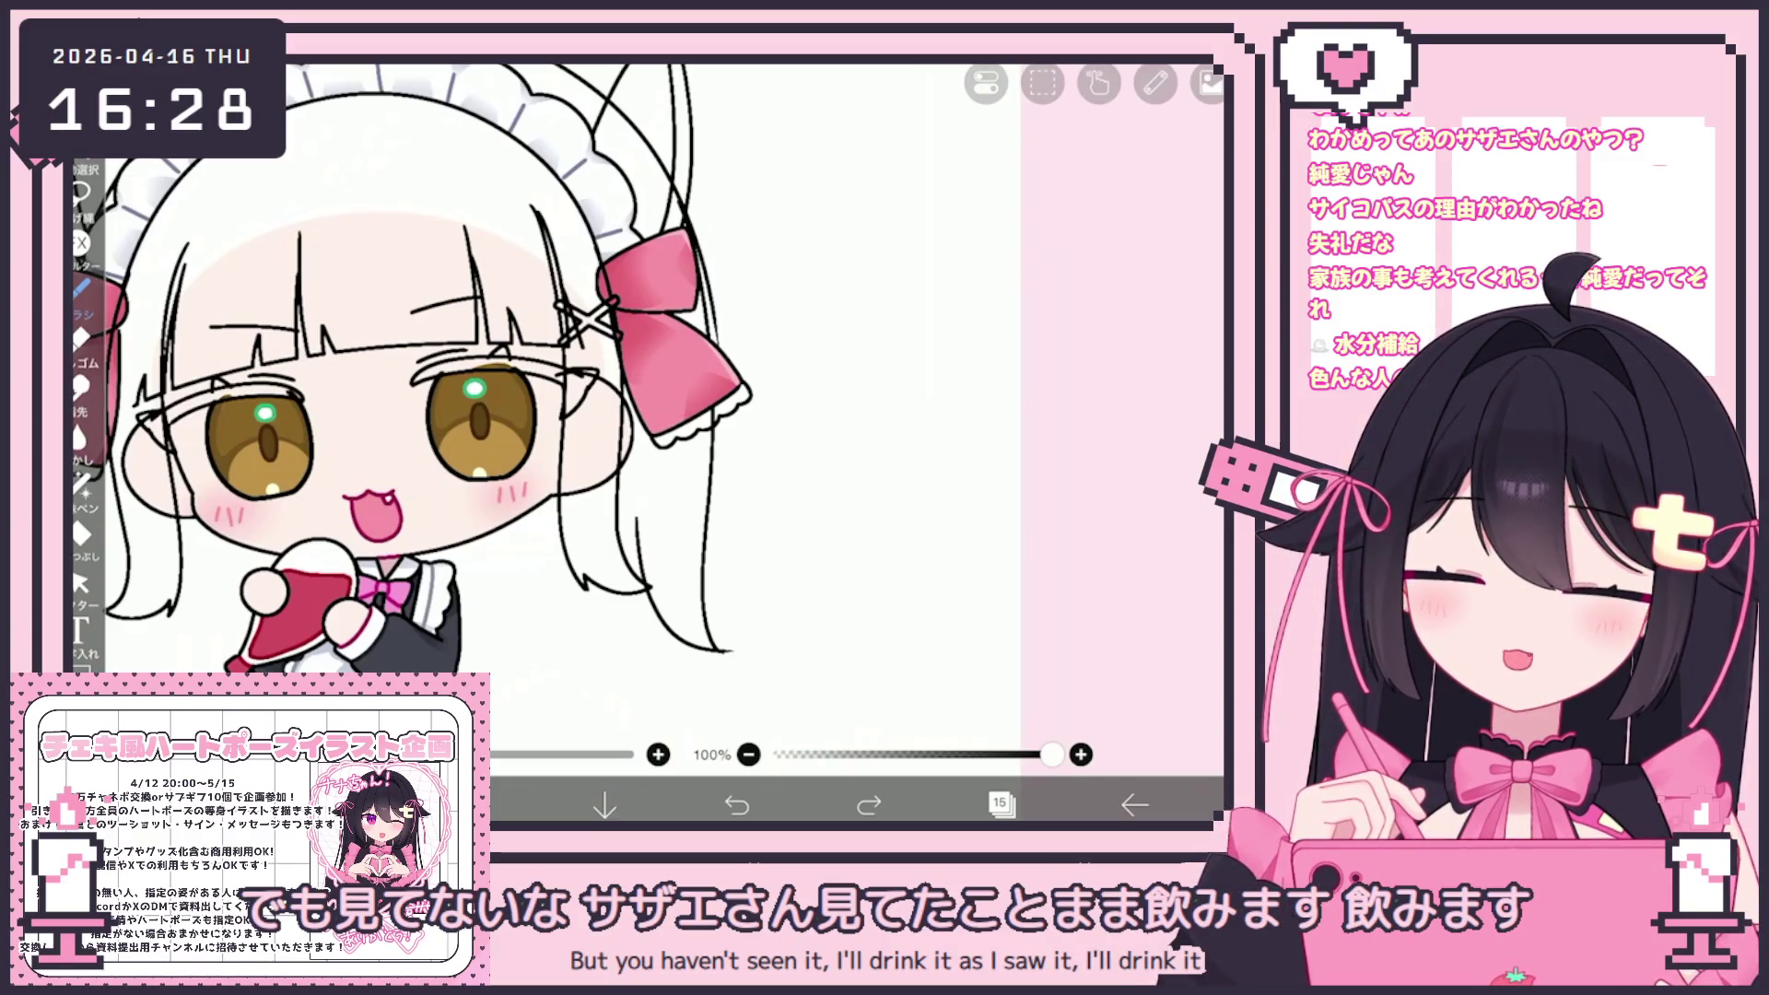
pyautogui.scroll(2, 825, 668)
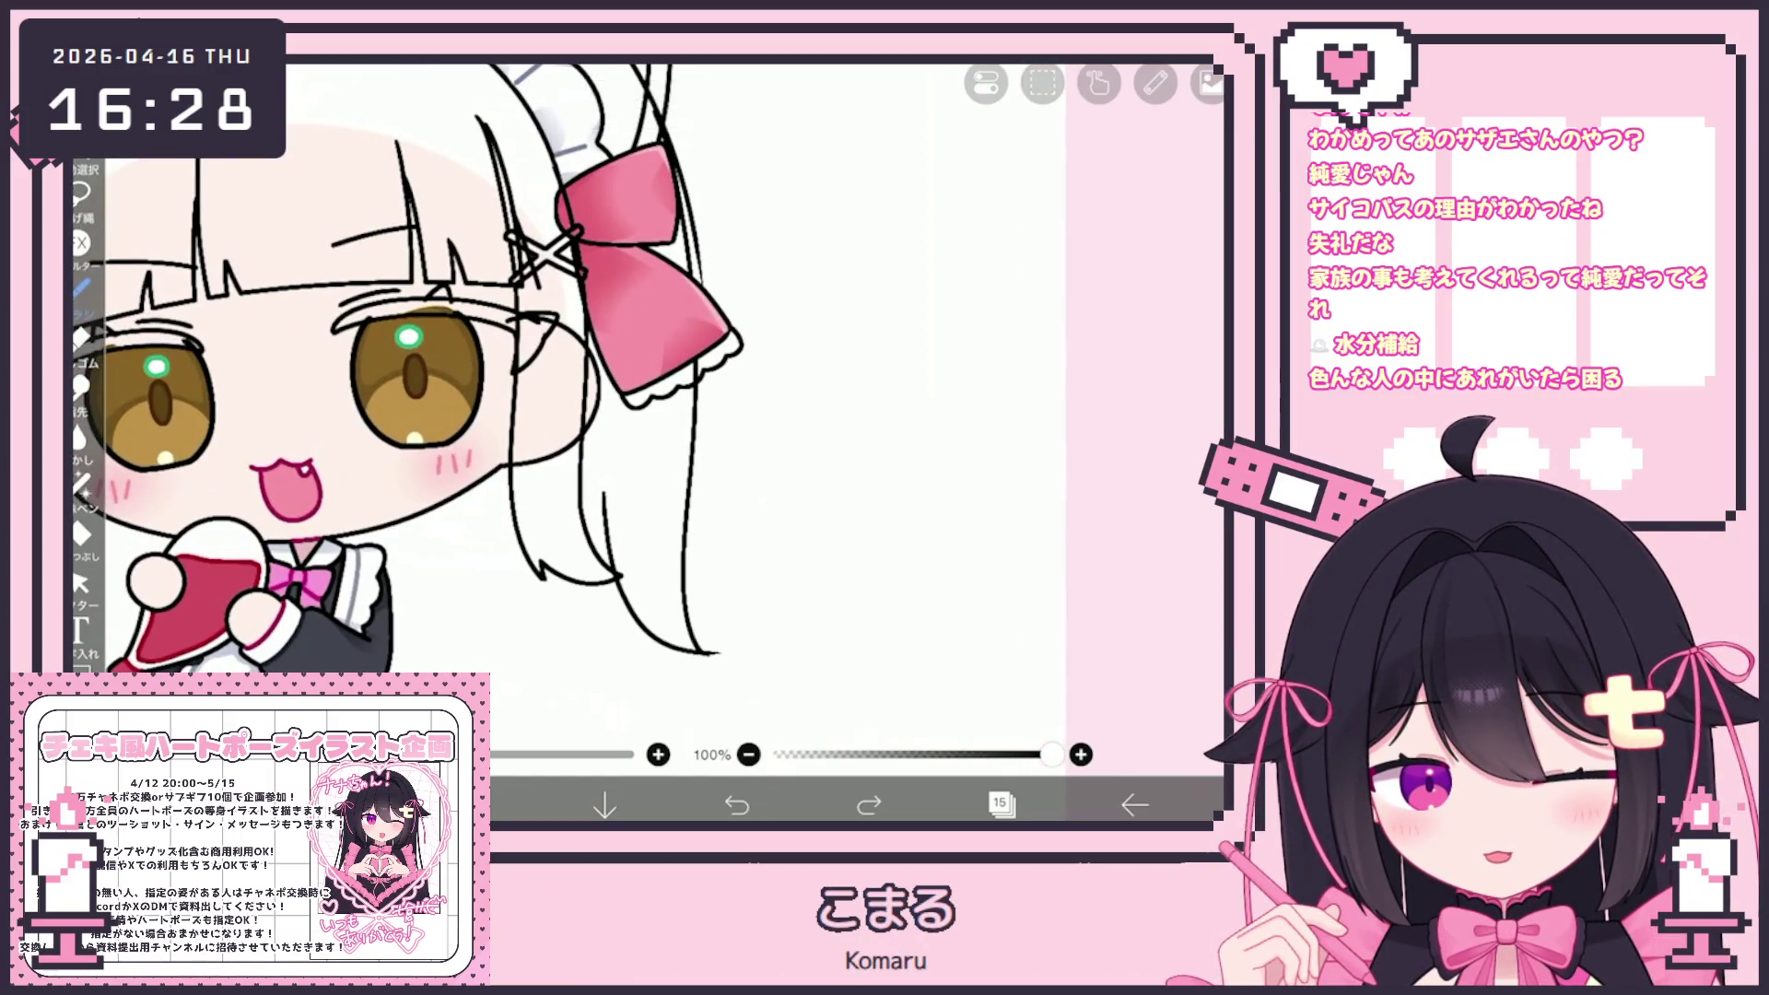
pyautogui.moveTo(525, 691); pyautogui.dragTo(597, 685)
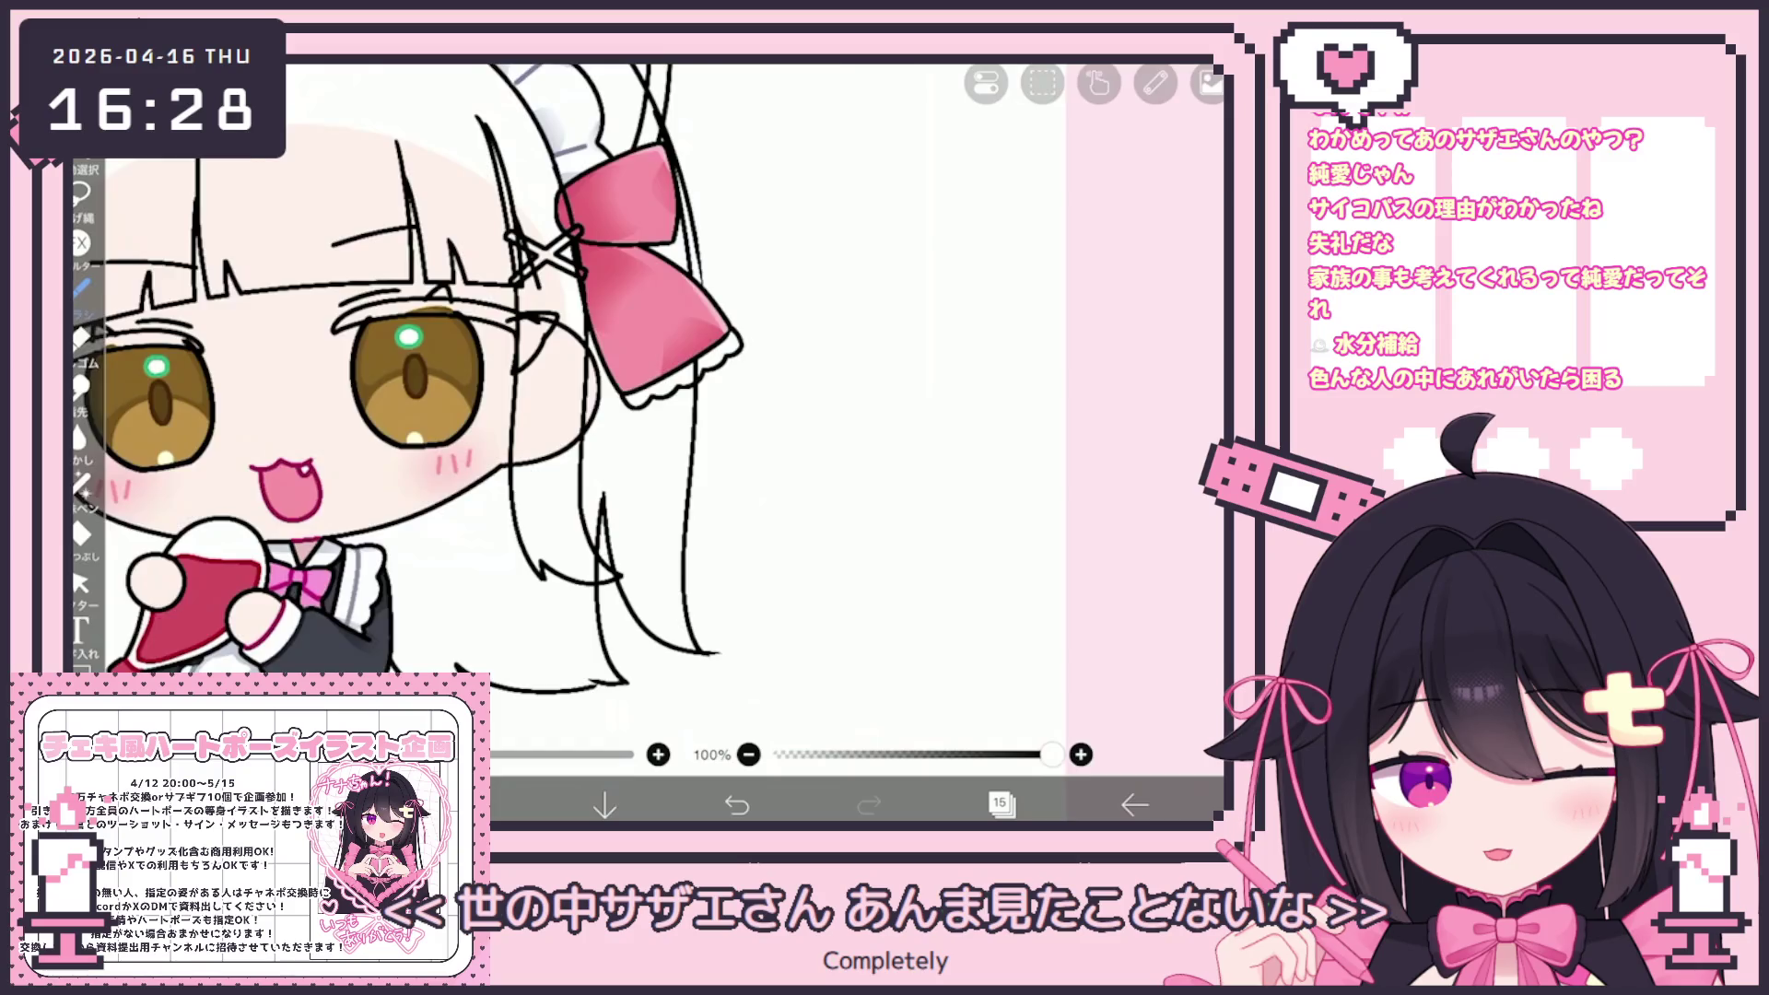
pyautogui.scroll(5, 645, 415)
pyautogui.scroll(-5, 645, 415)
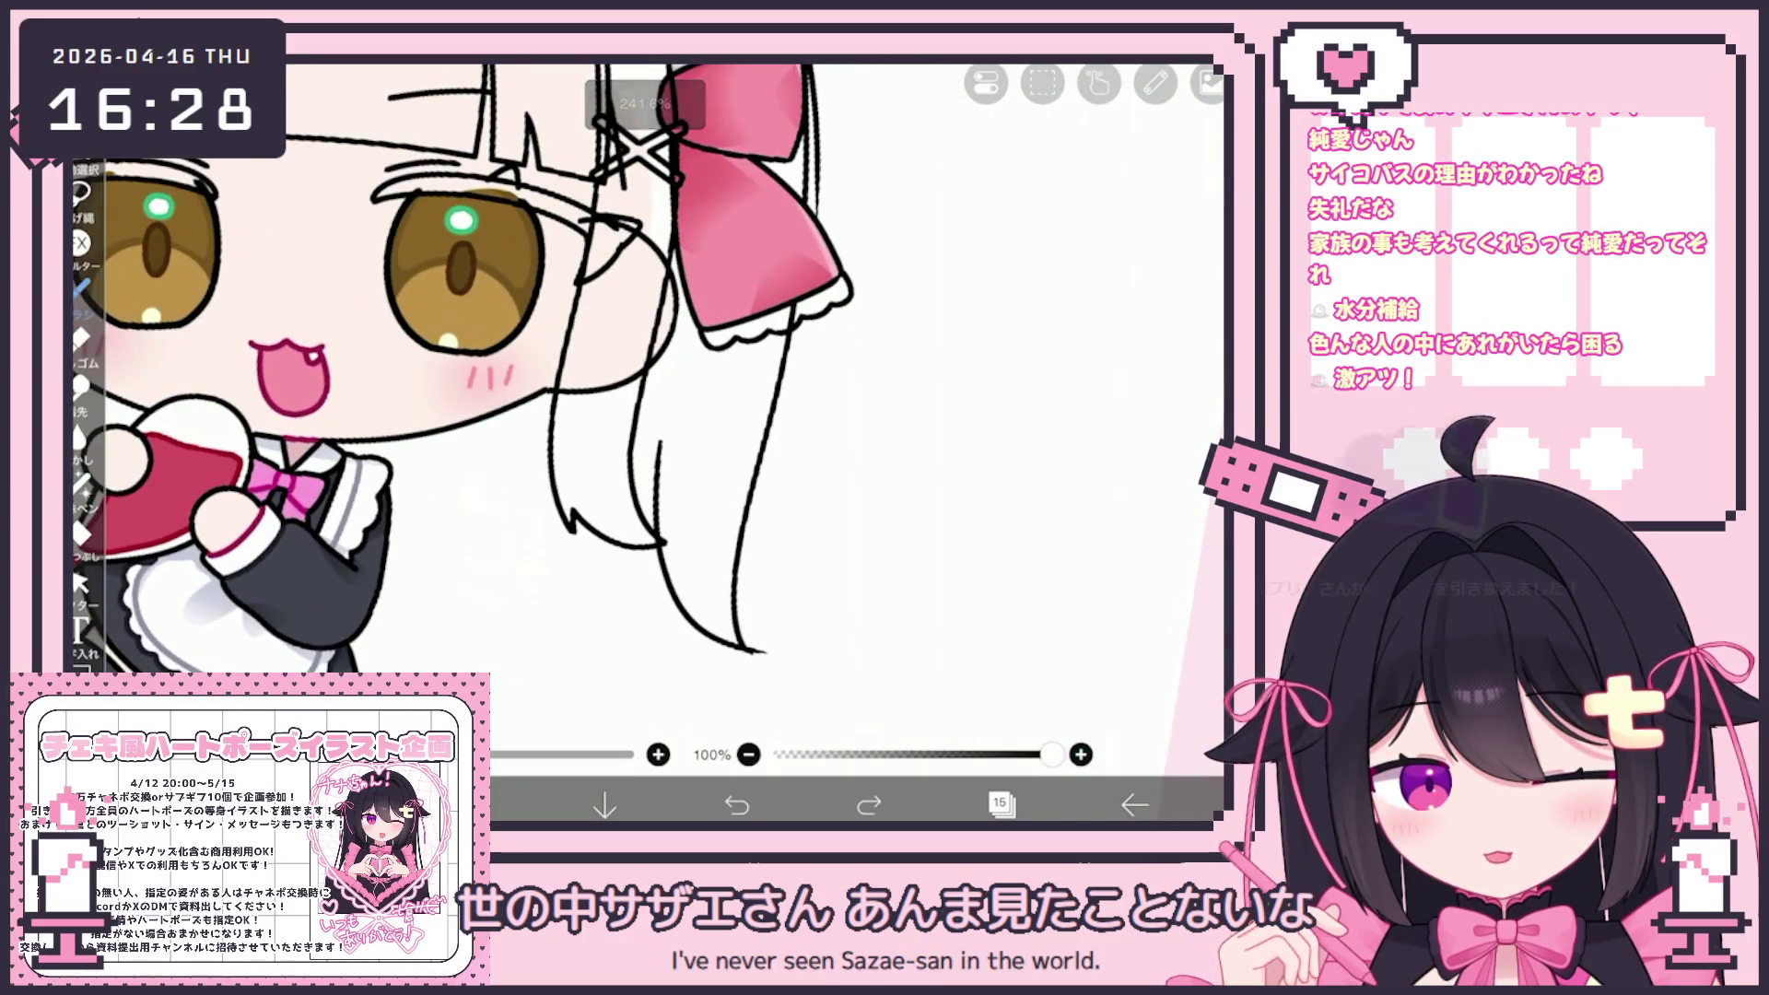
pyautogui.moveTo(617, 667); pyautogui.dragTo(665, 666)
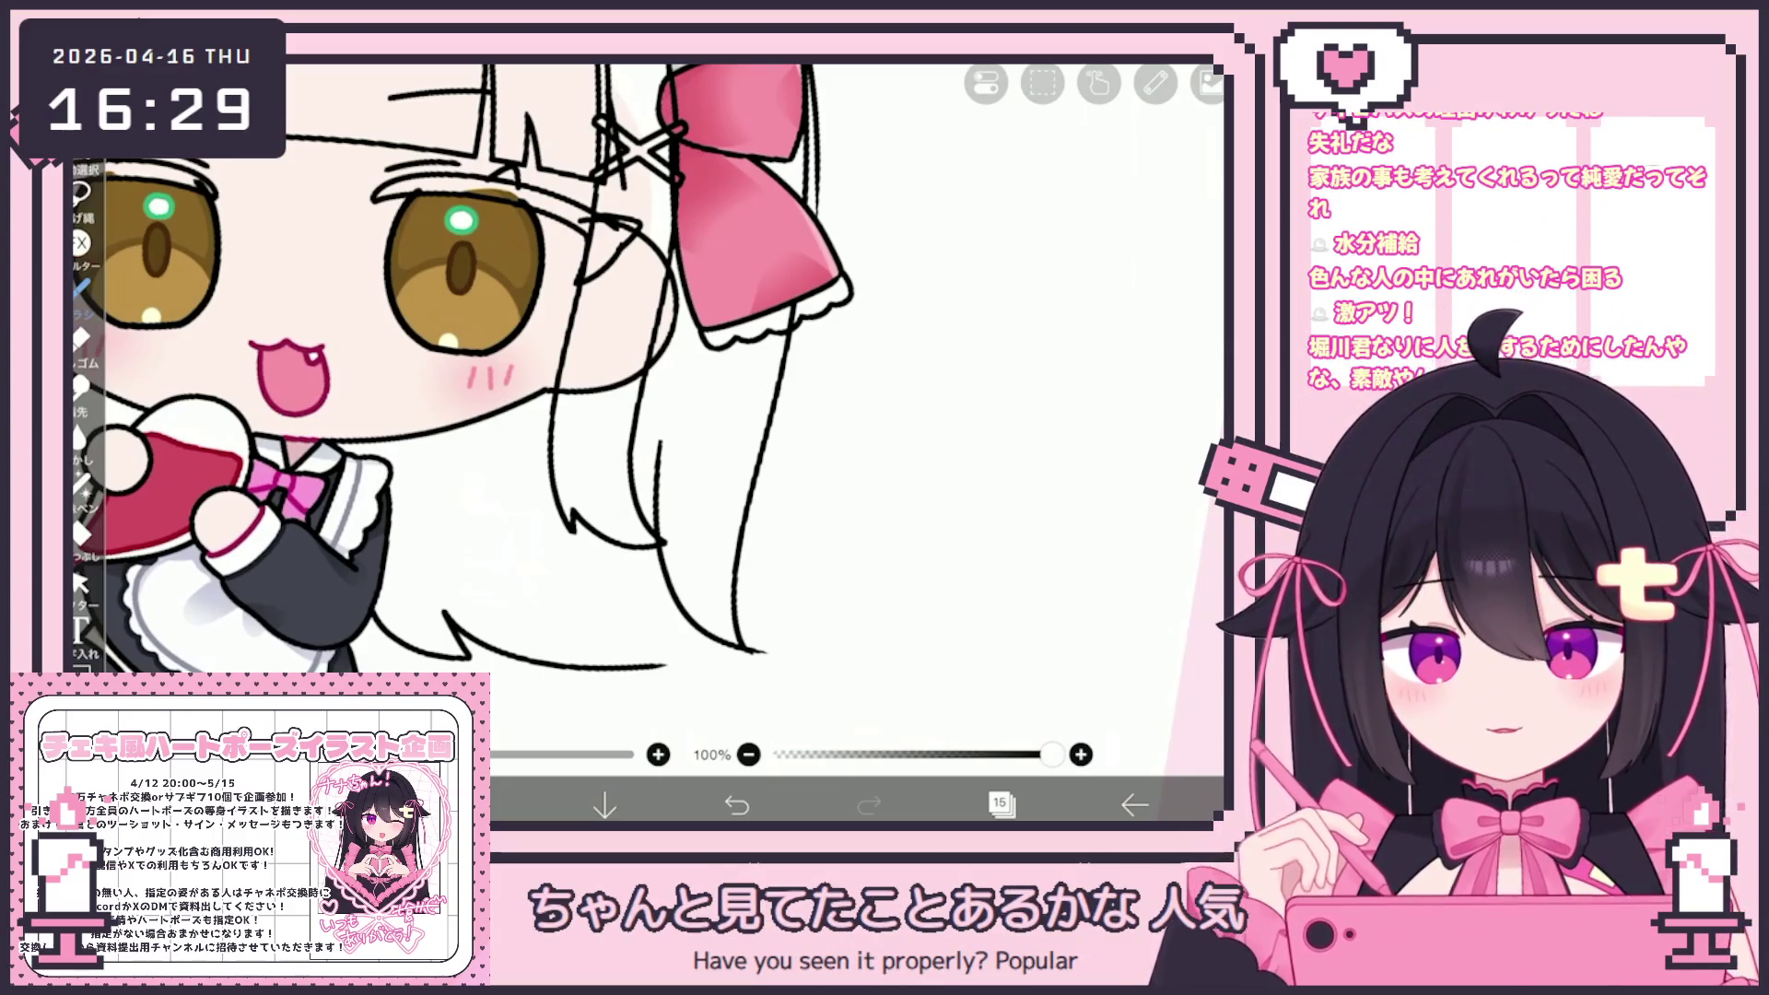
pyautogui.scroll(2, 460, 369)
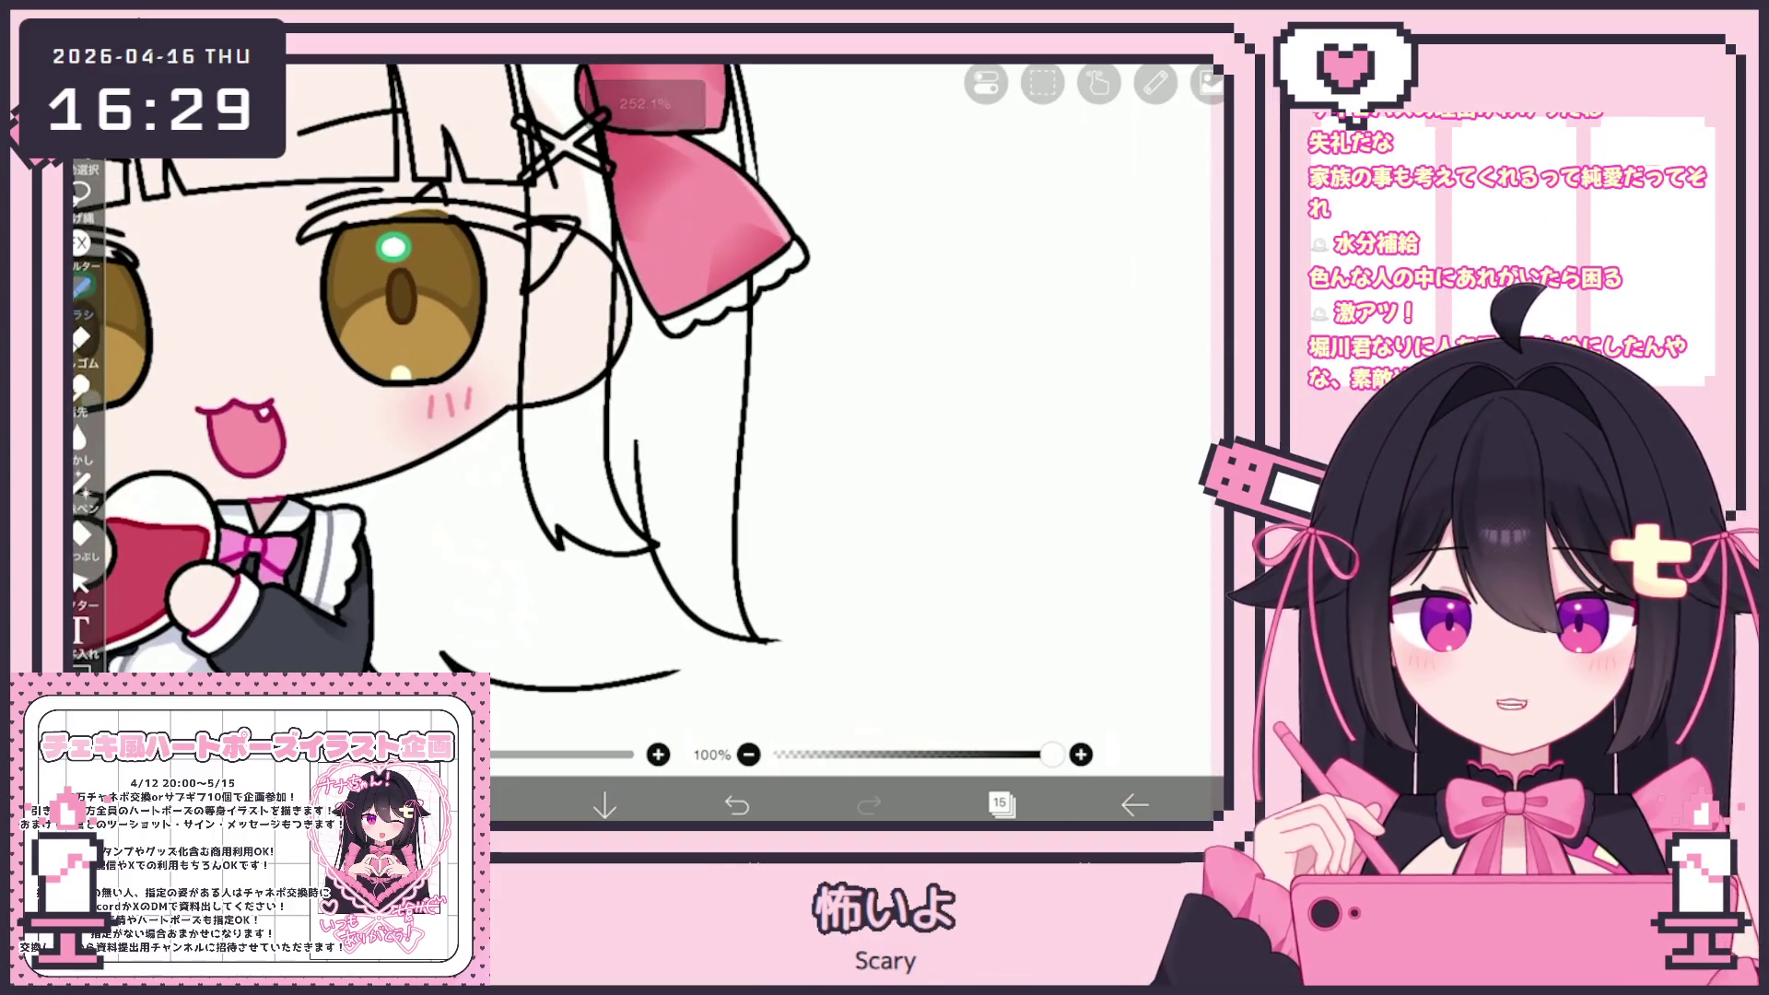
pyautogui.hotkey('ctrl', 'z')
# Redraw the lower hair ends as shorter strokes, discarding unsatisfying attempts with undo
pyautogui.moveTo(489, 702); pyautogui.dragTo(617, 709)
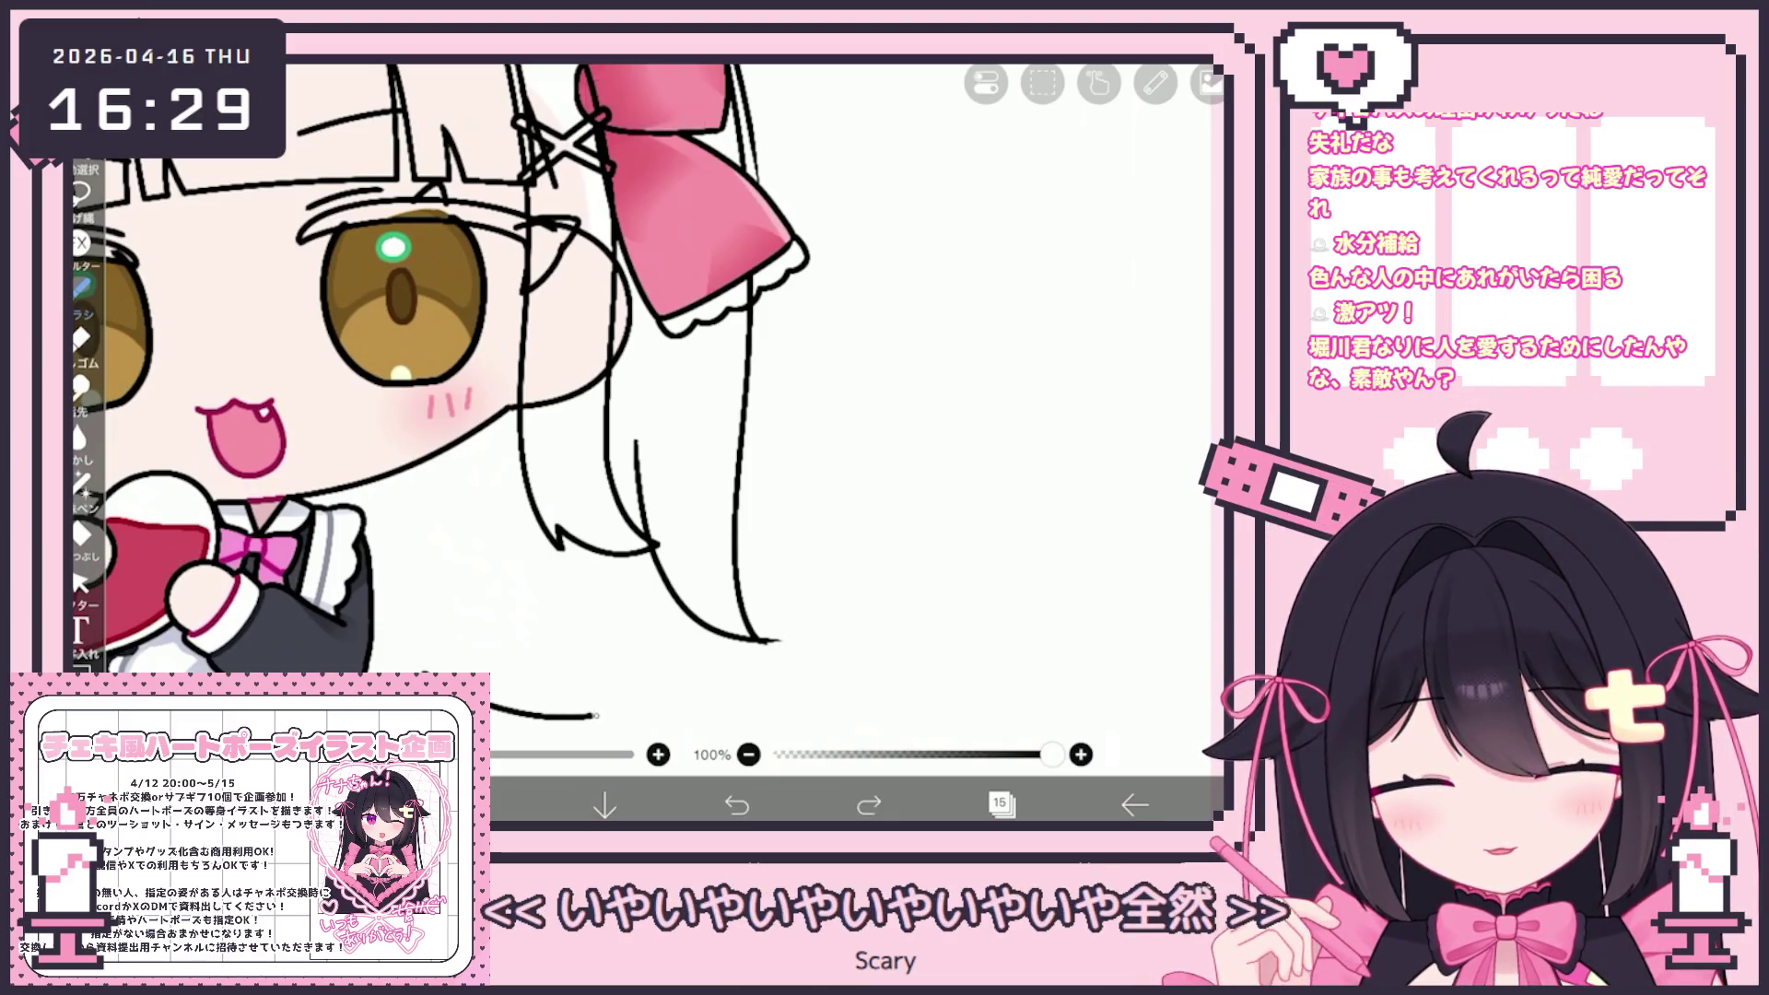
pyautogui.moveTo(608, 501); pyautogui.dragTo(613, 714)
pyautogui.scroll(-3, 553, 387)
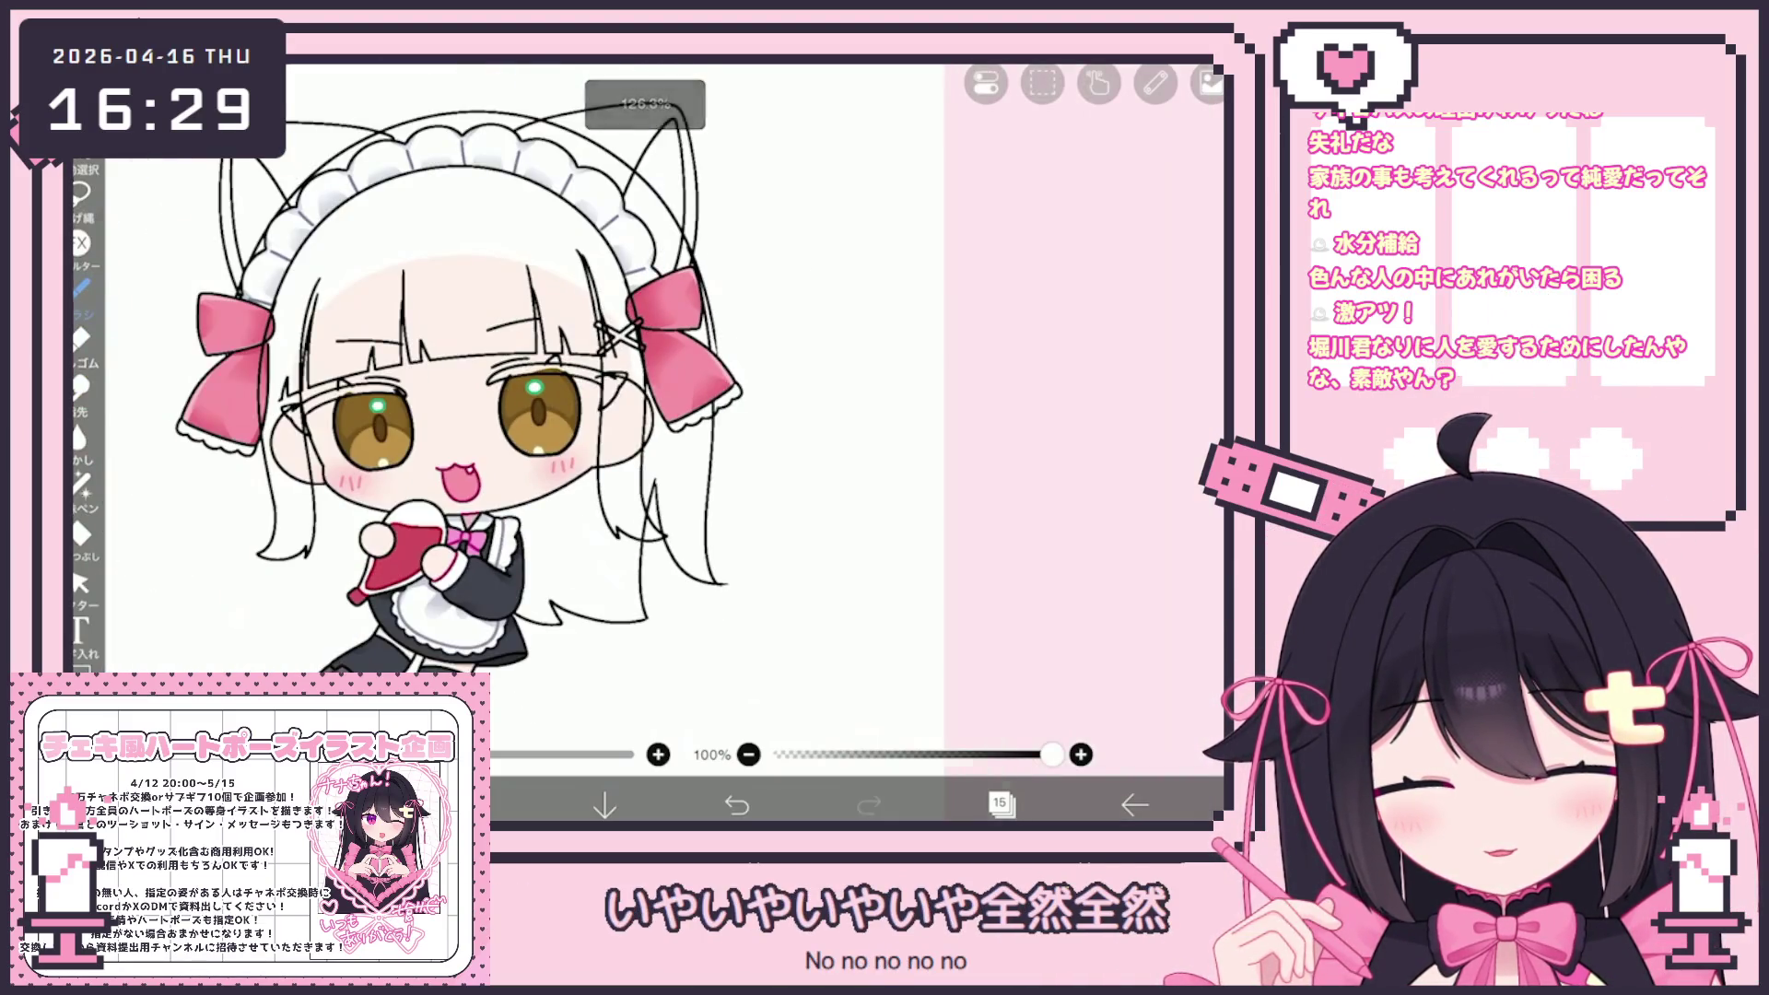
pyautogui.click(736, 804)
pyautogui.moveTo(559, 643)
pyautogui.mouseDown()
pyautogui.moveTo(611, 635)
pyautogui.moveTo(465, 631)
pyautogui.mouseUp()
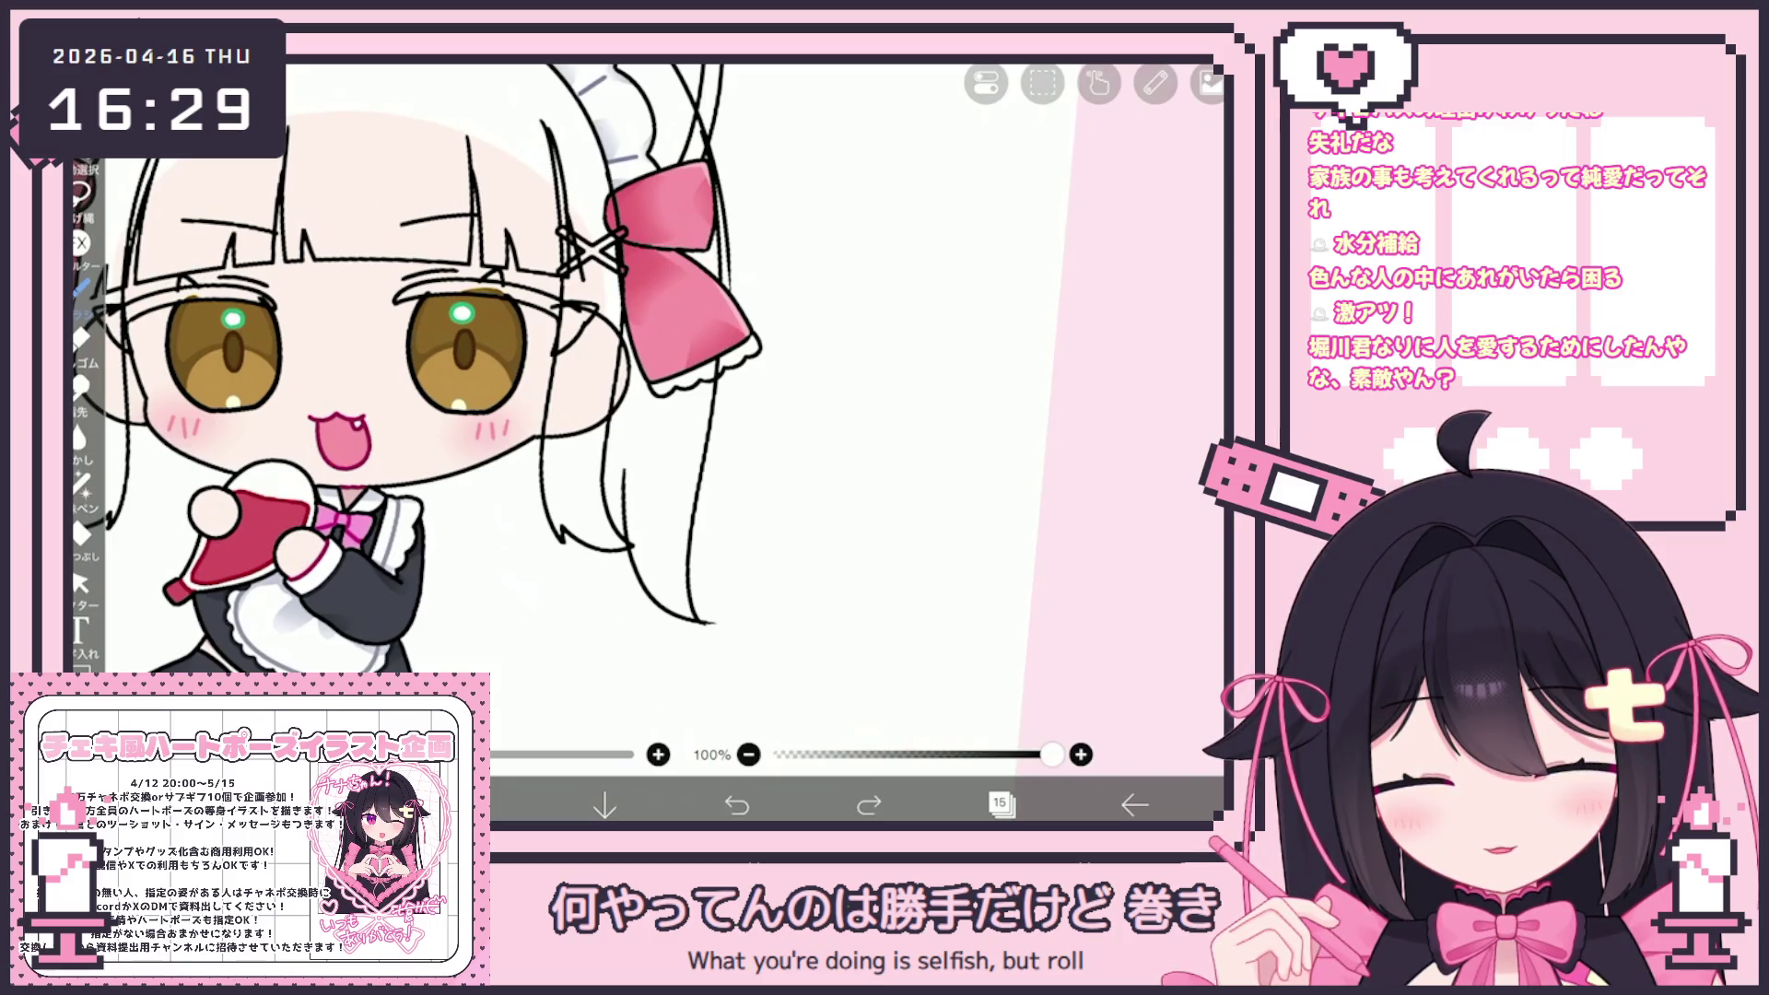
pyautogui.scroll(1, 419, 368)
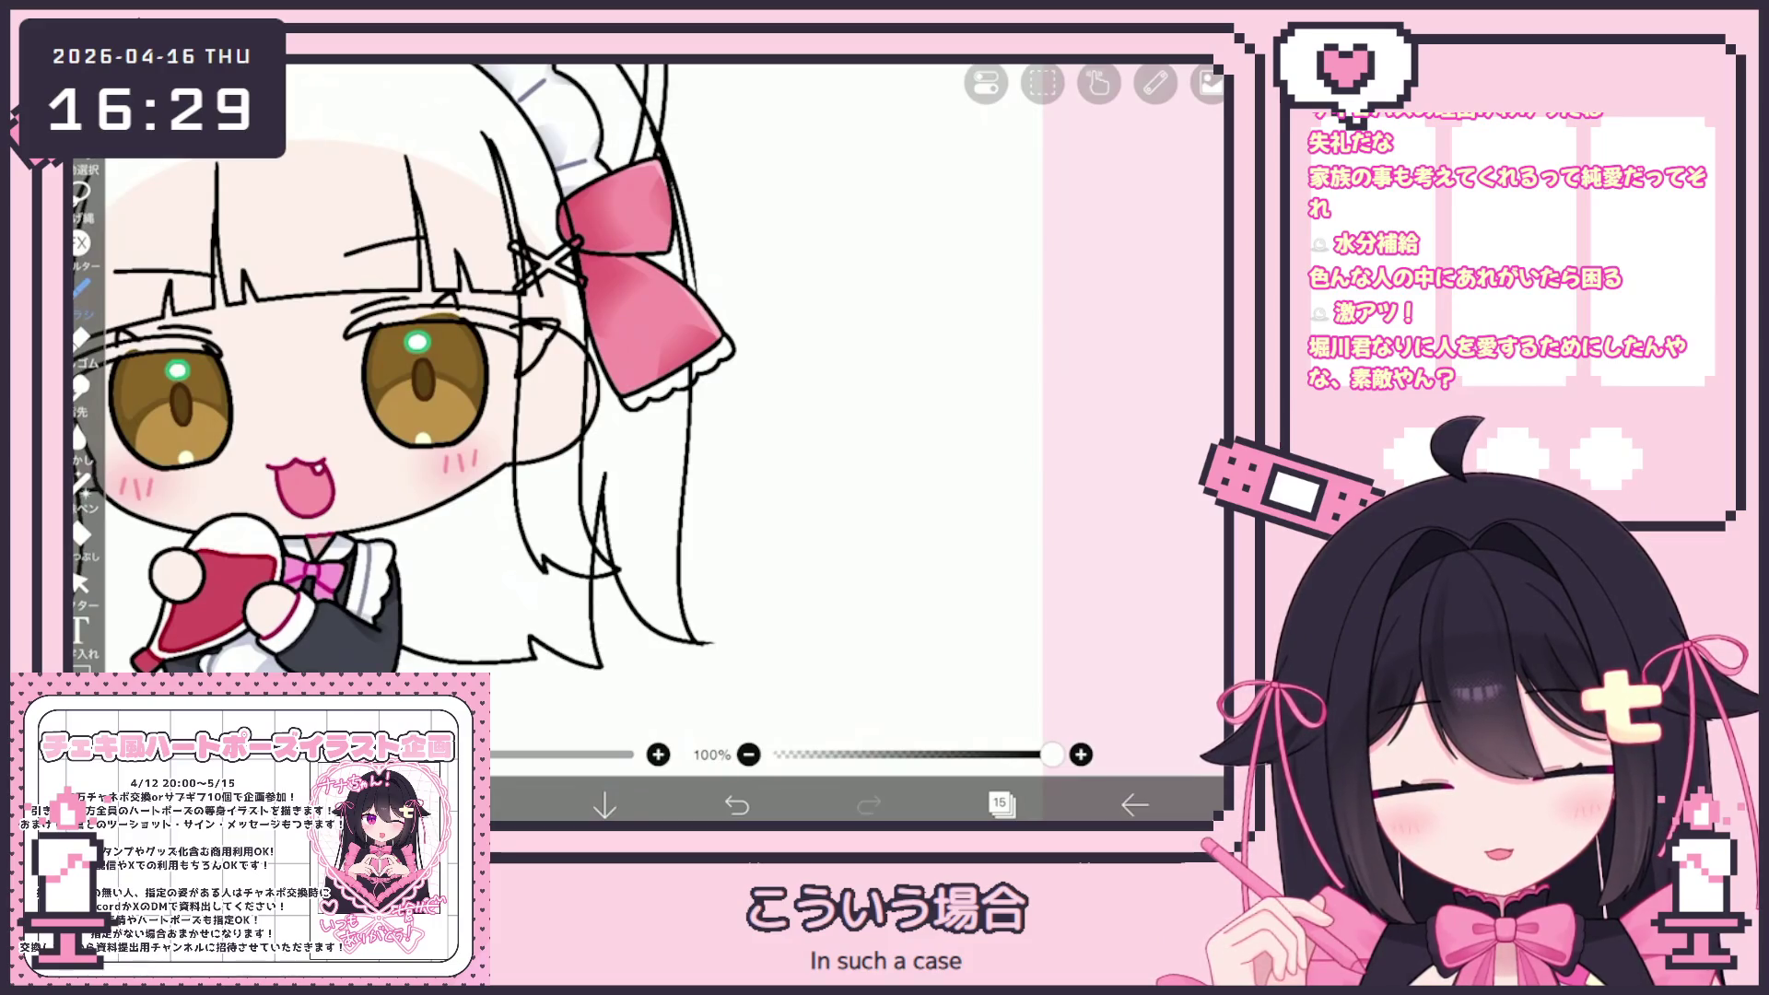
pyautogui.click(737, 804)
pyautogui.moveTo(402, 645)
pyautogui.mouseDown()
pyautogui.moveTo(468, 673)
pyautogui.moveTo(586, 678)
pyautogui.mouseUp()
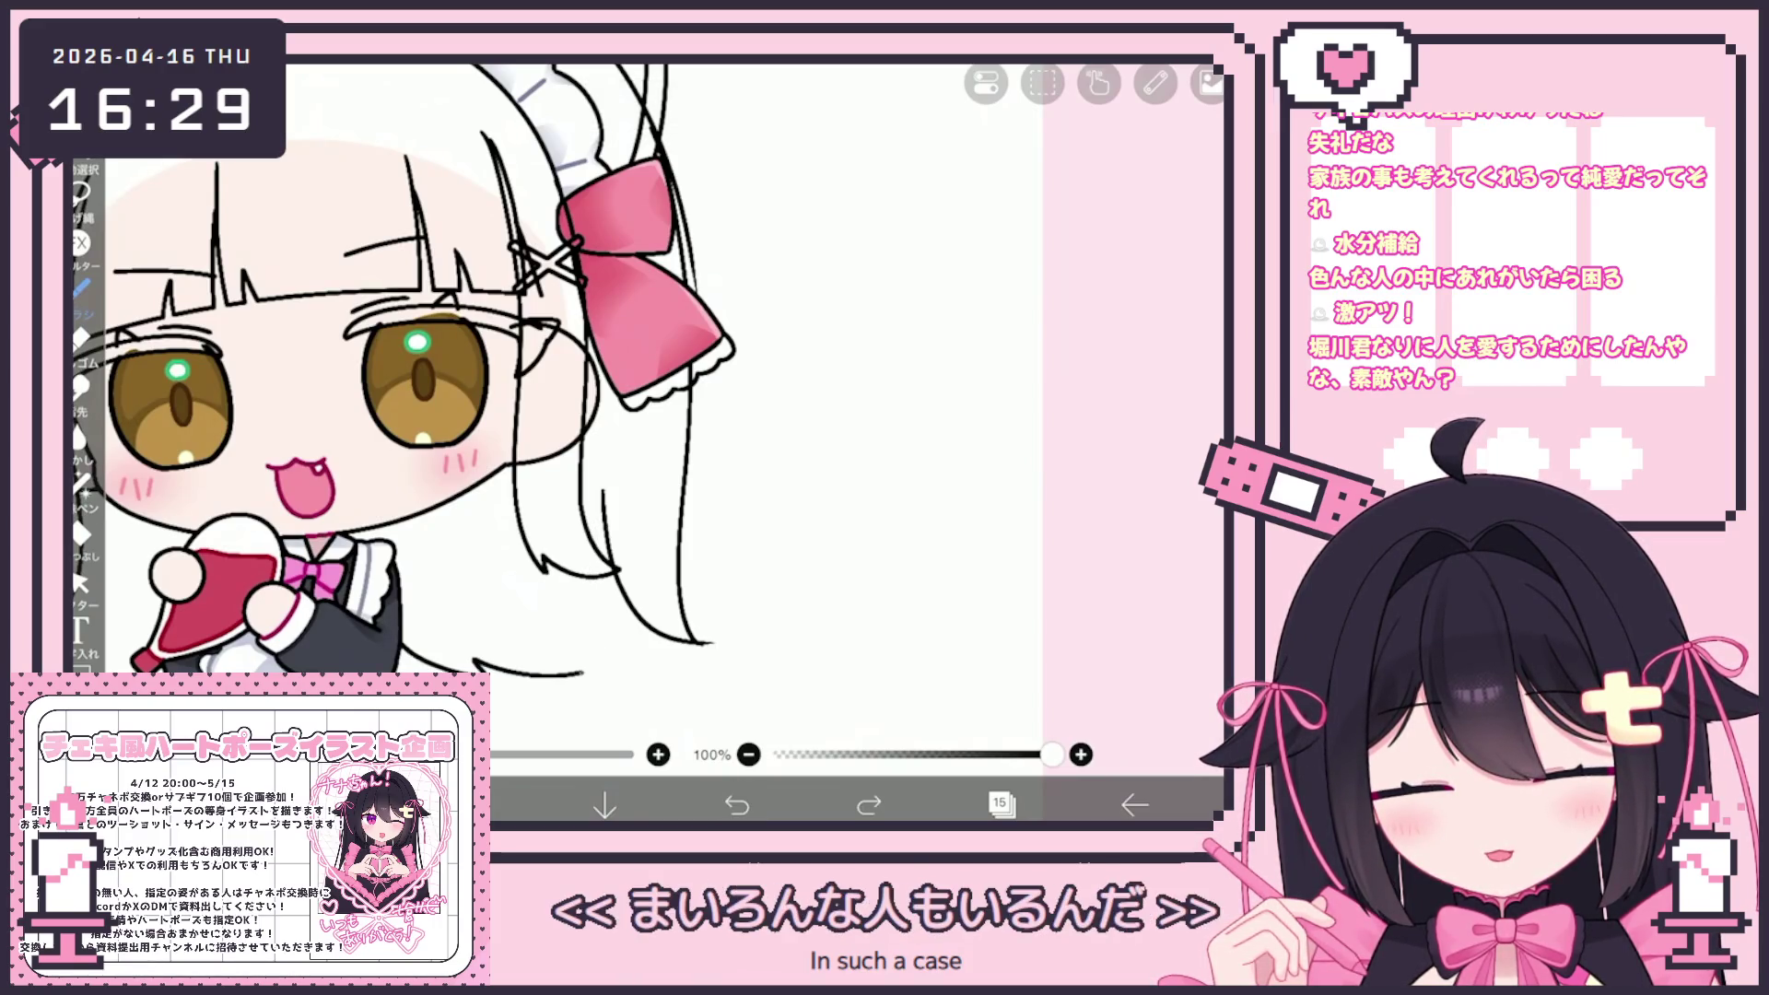
pyautogui.moveTo(566, 489); pyautogui.dragTo(564, 544)
pyautogui.scroll(-5, 553, 405)
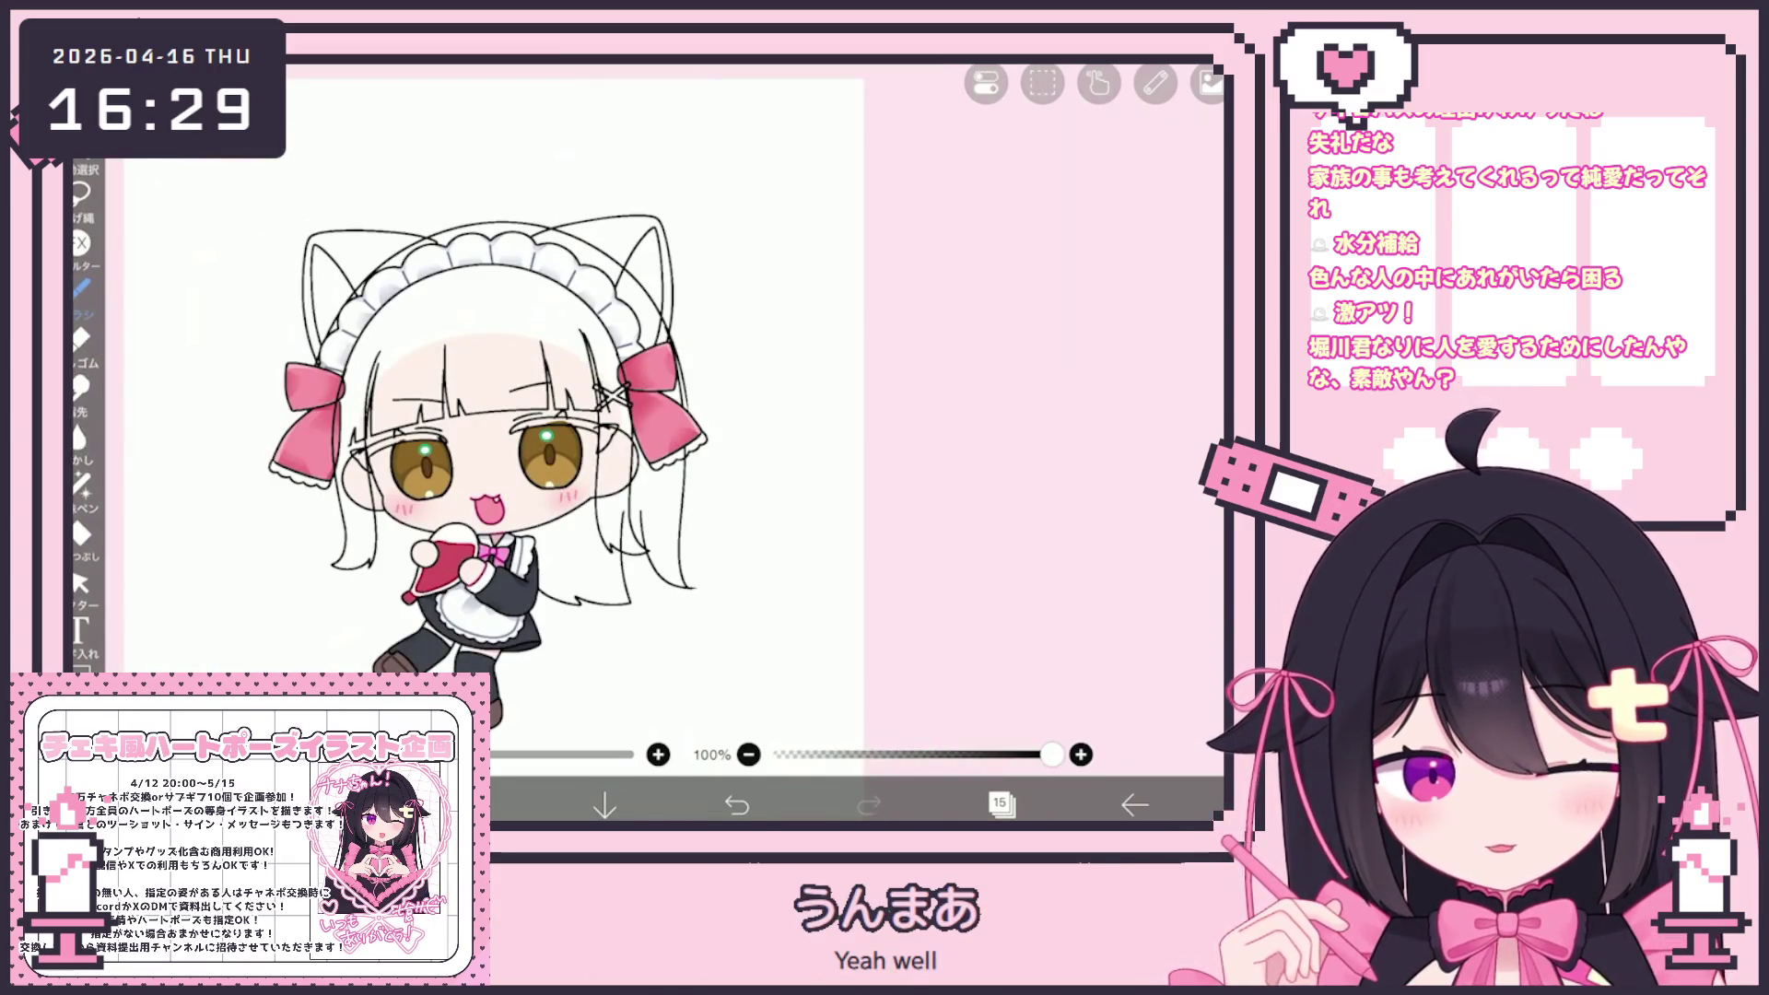
pyautogui.scroll(5, 679, 503)
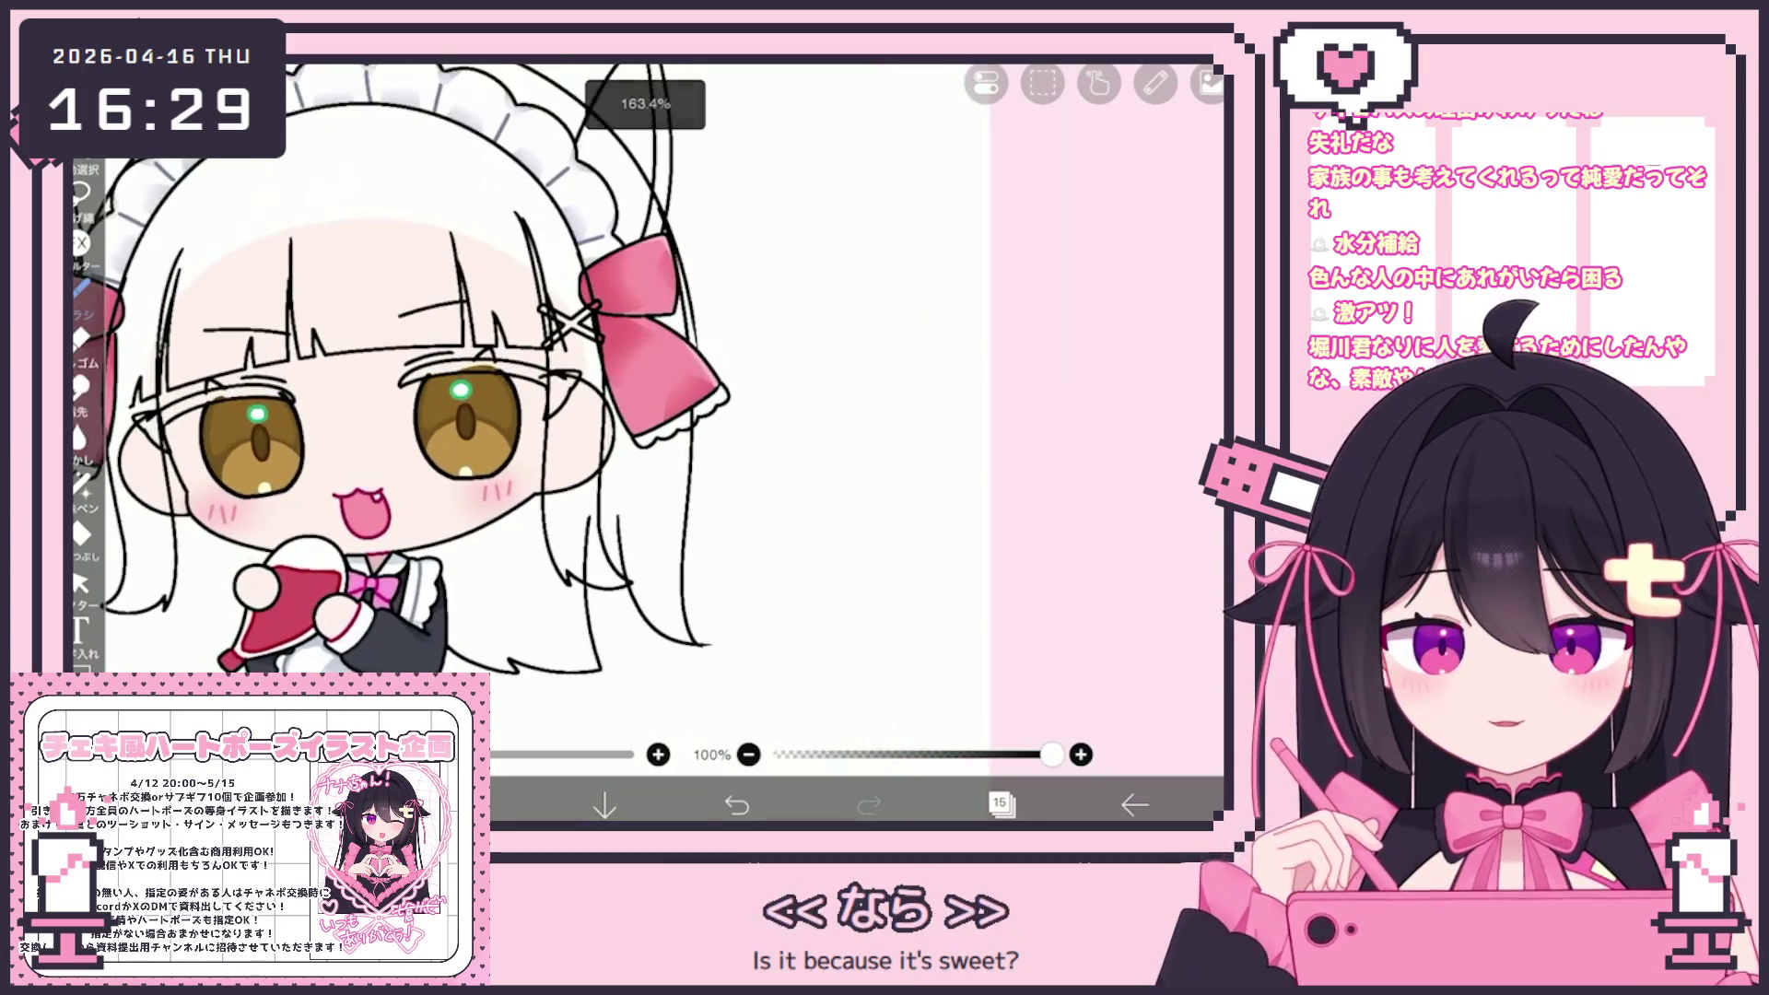
pyautogui.scroll(2, 553, 415)
# Select and delete the right hair strokes with vector Select, then undo to restore them
pyautogui.click(80, 583)
pyautogui.click(651, 649)
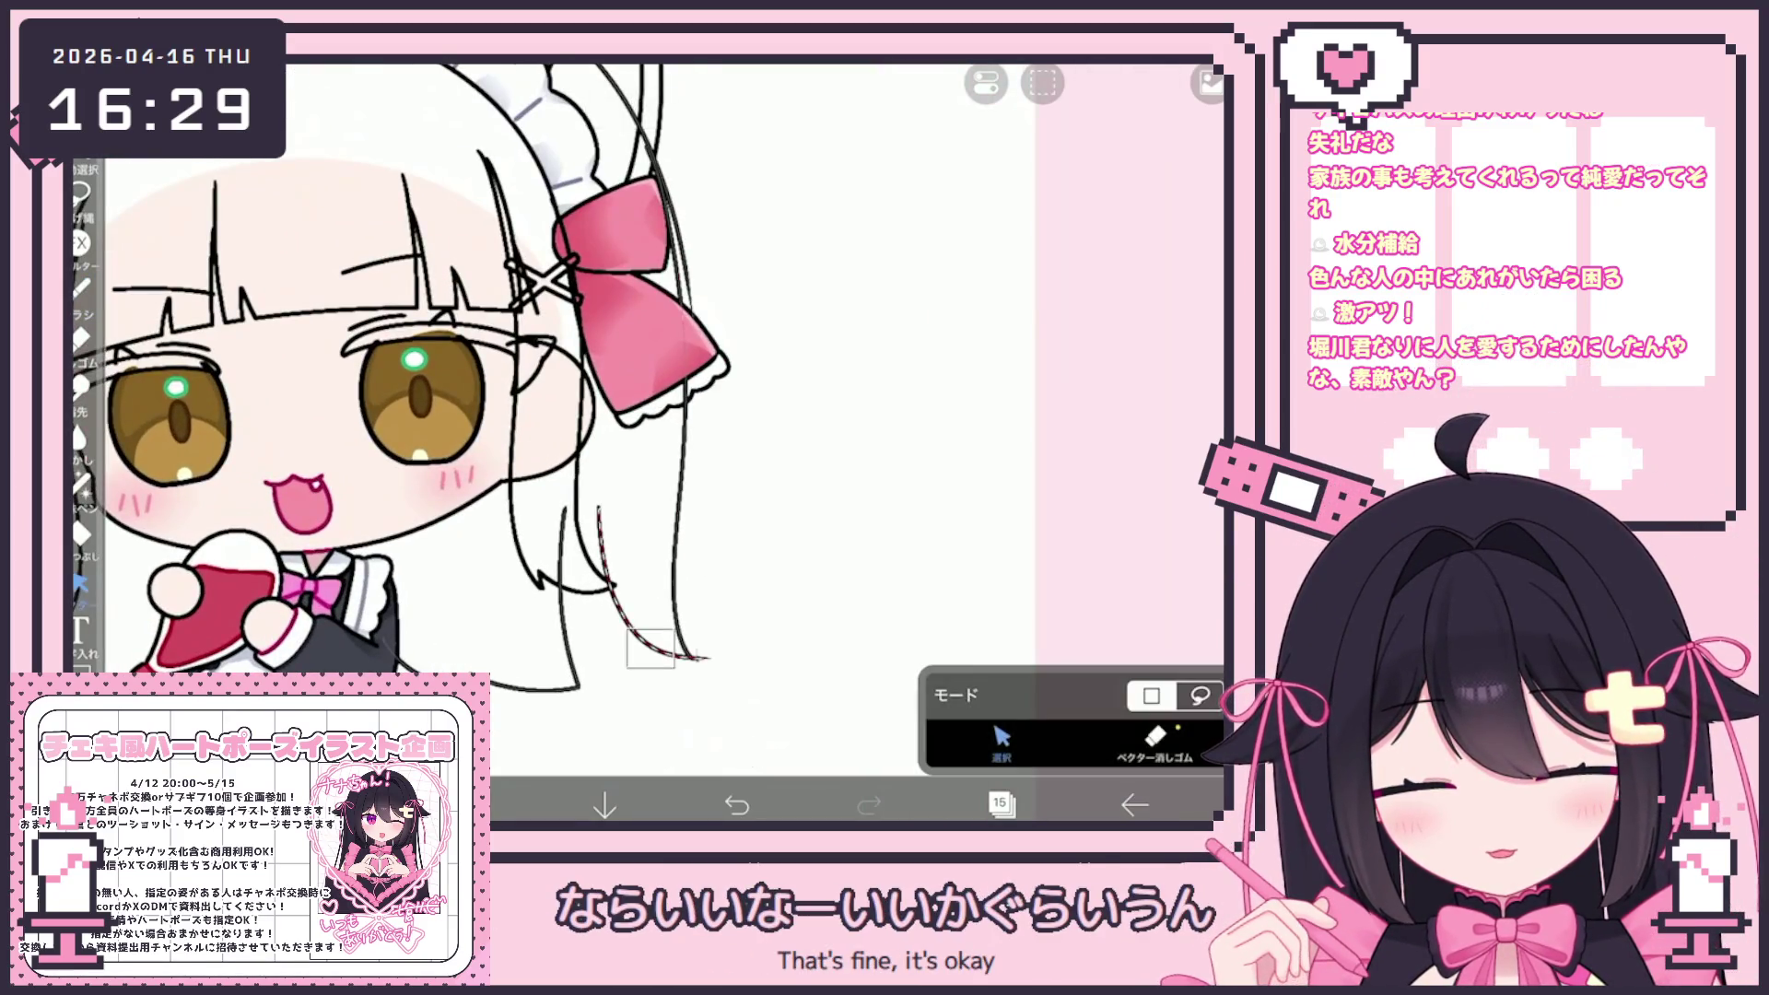
pyautogui.press('Delete')
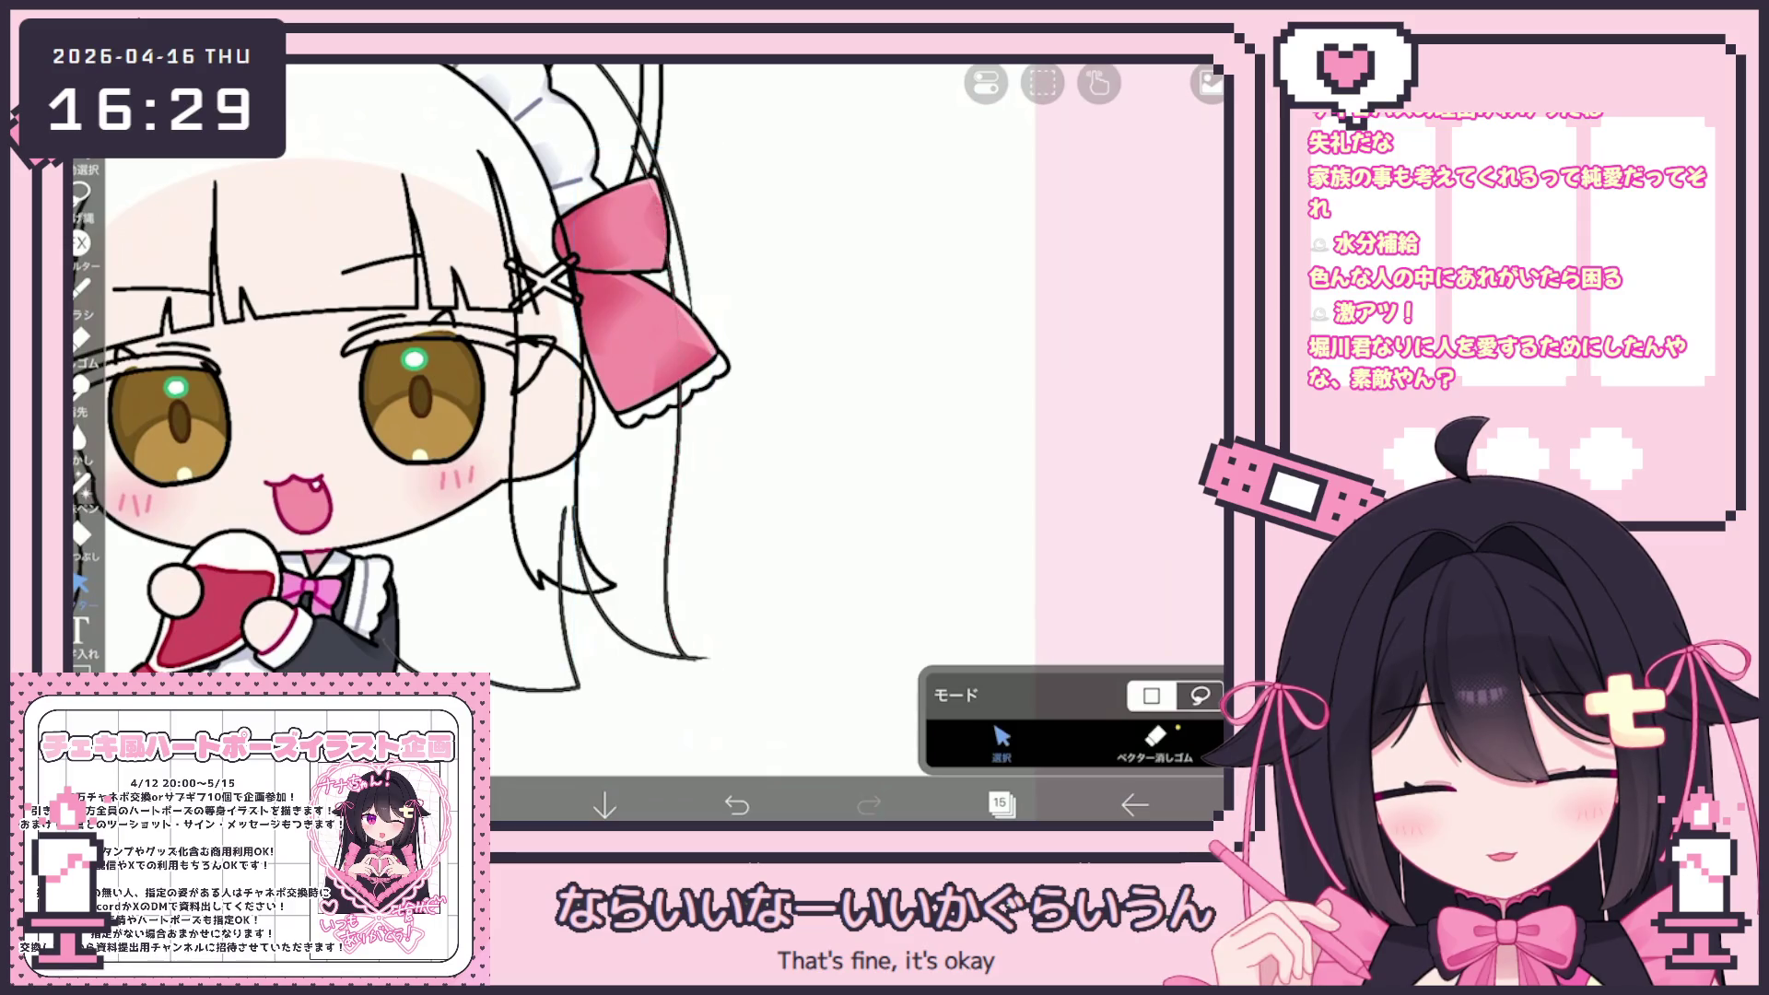
pyautogui.hotkey('ctrl', 'z')
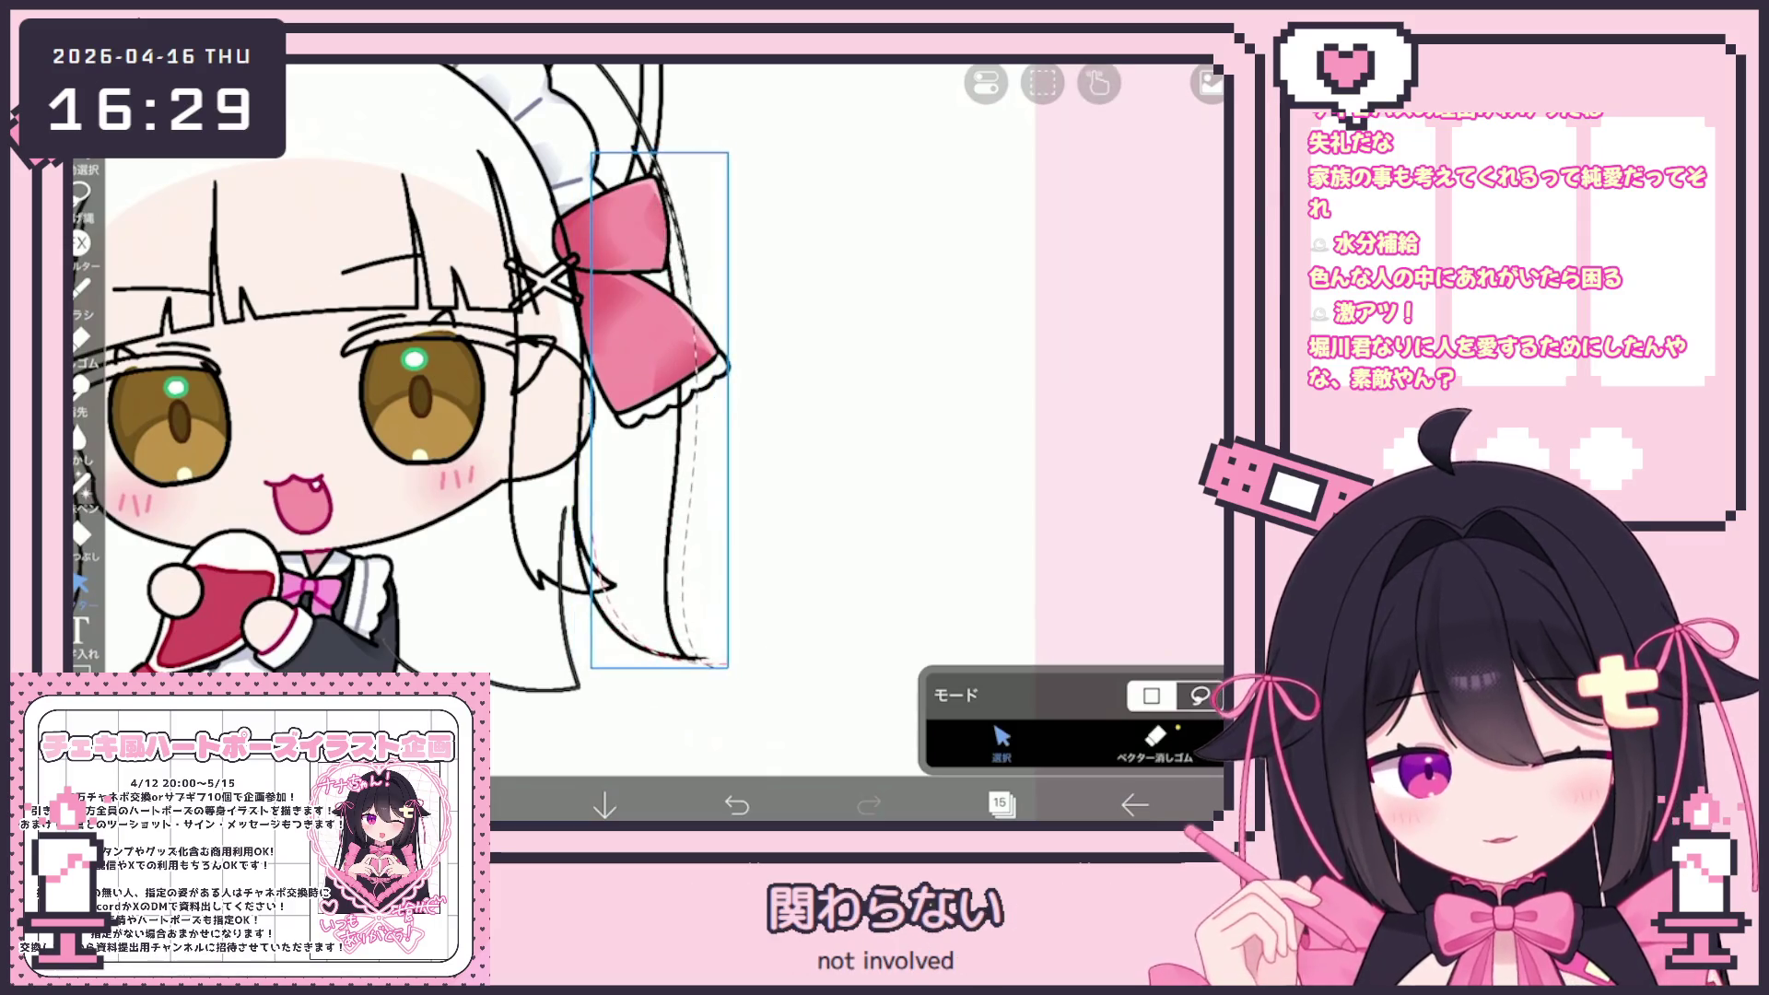
pyautogui.scroll(-5, 558, 472)
pyautogui.hotkey('ctrl', 'z')
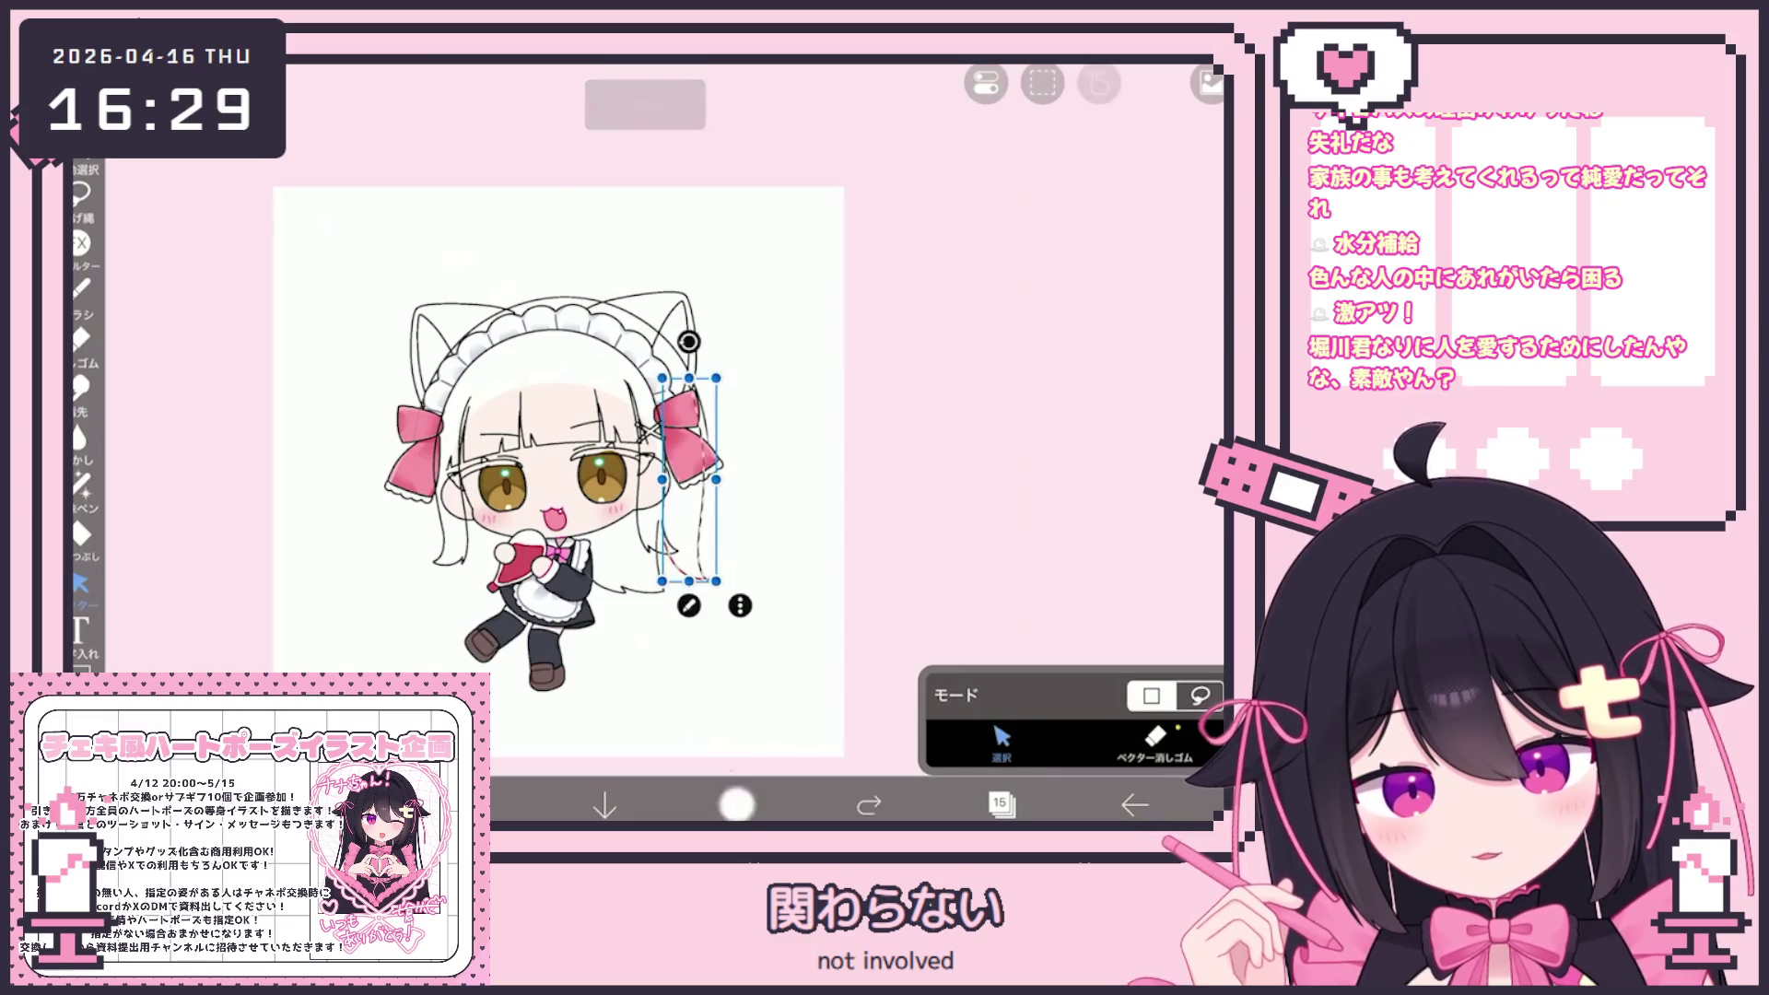
pyautogui.scroll(5, 692, 537)
# Draw a new strand on the right side of the hair with the pen
pyautogui.press('b')
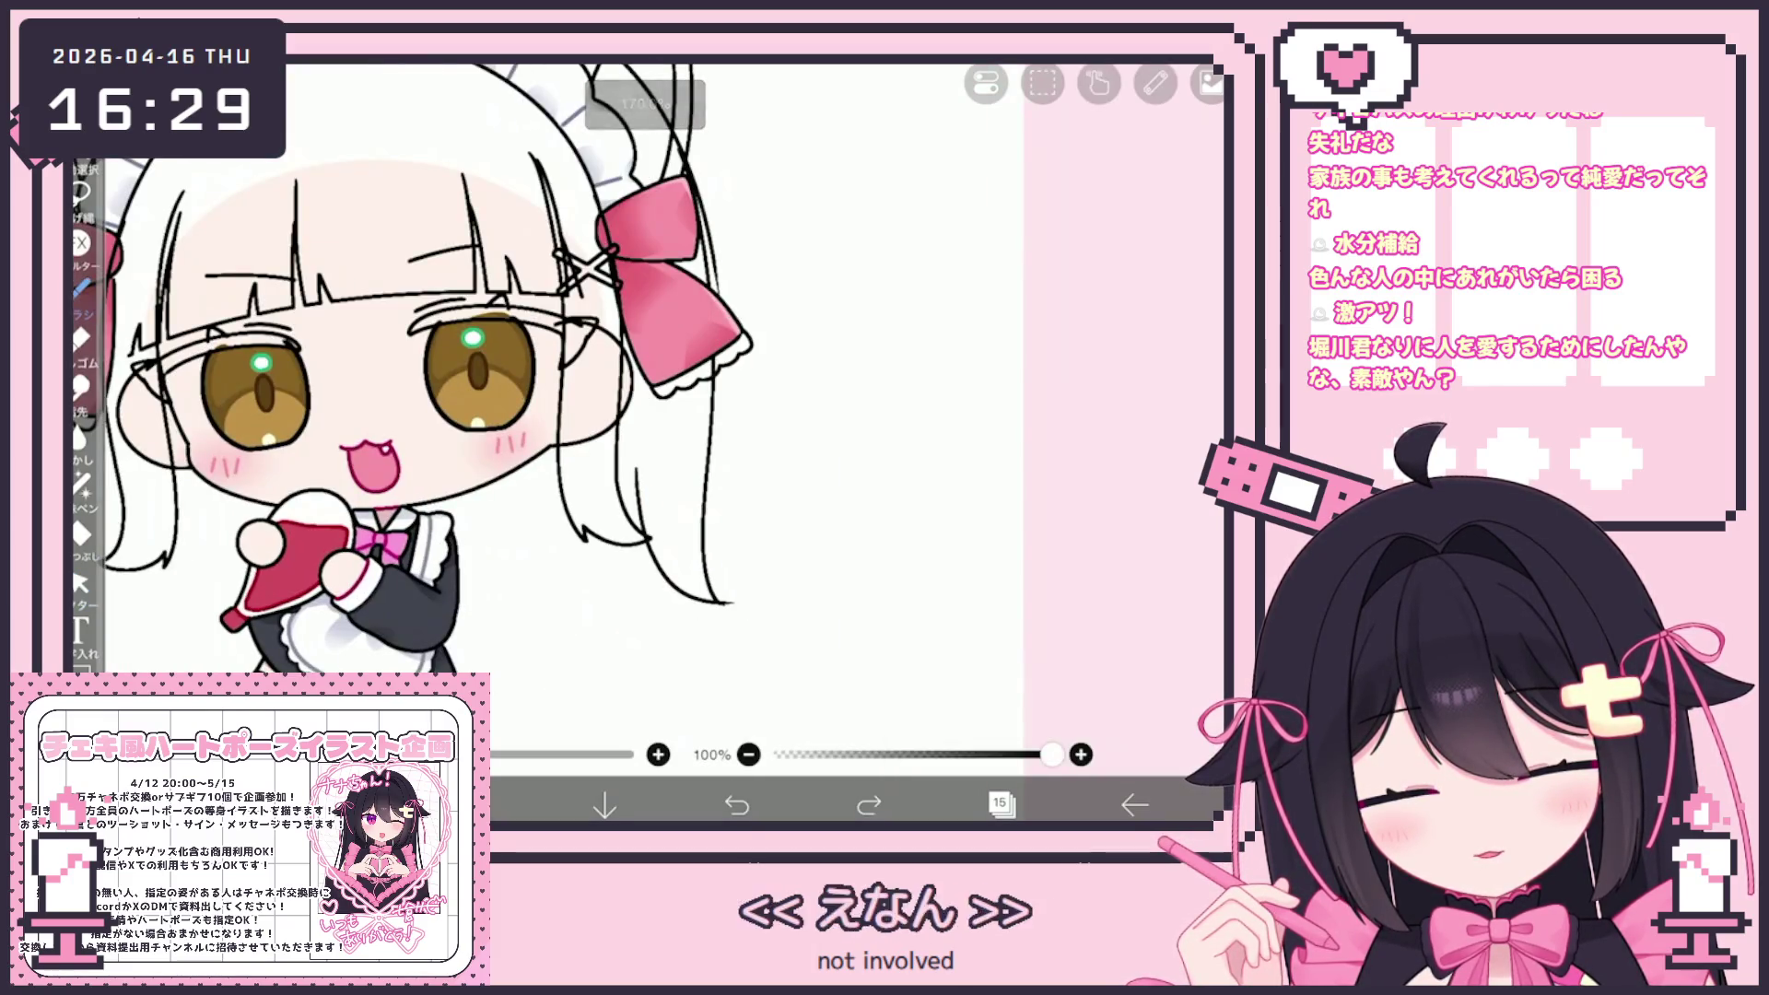
pyautogui.moveTo(635, 516); pyautogui.dragTo(597, 614)
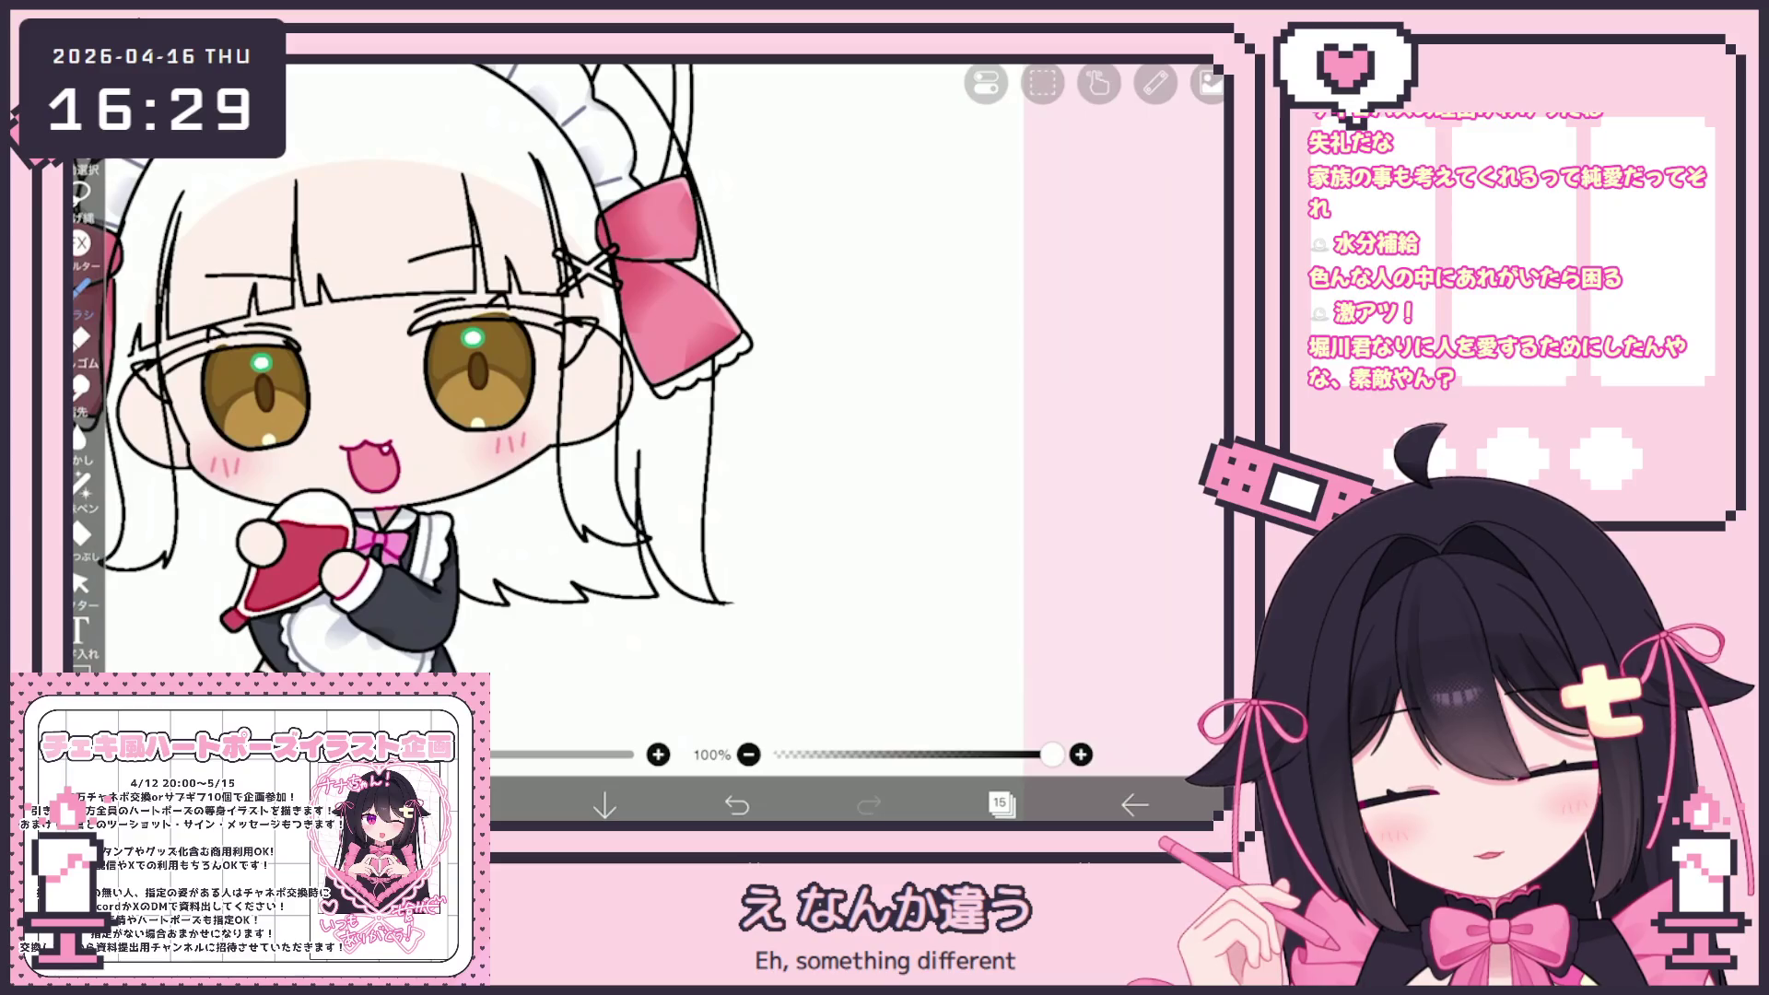
pyautogui.scroll(-1, 549, 408)
# Erase the stray tail off the right hair line with the Vector Eraser
pyautogui.press('v')
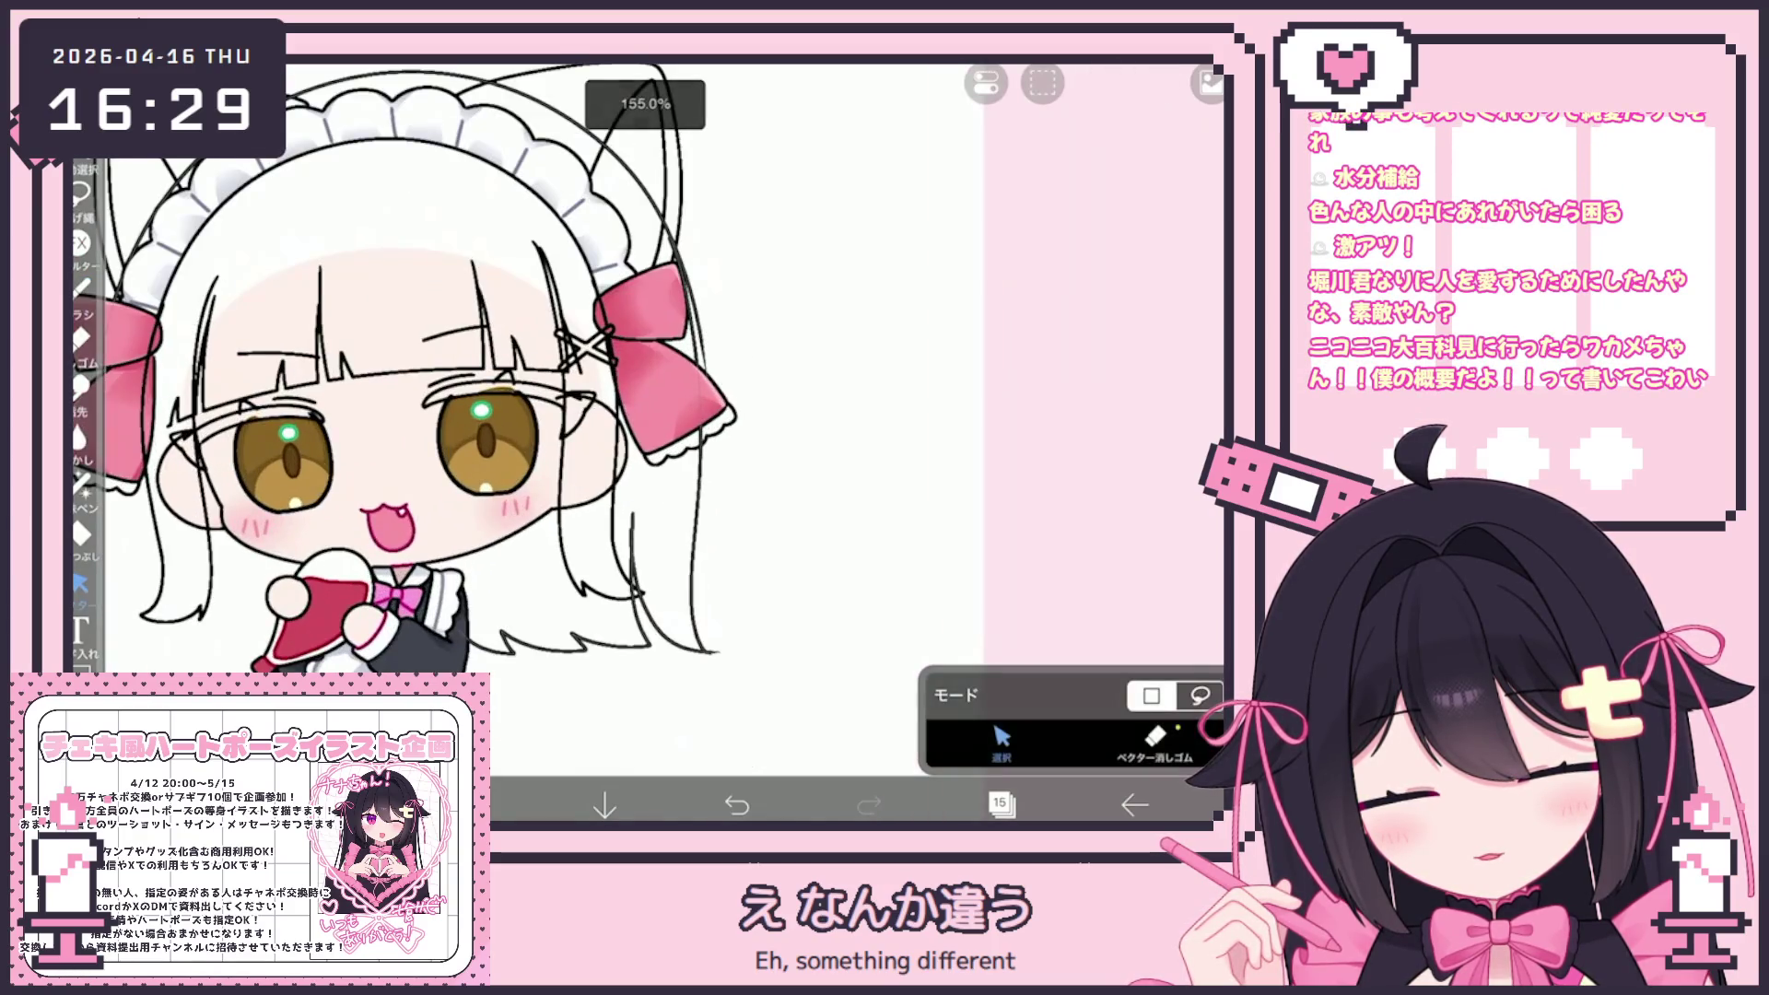
pyautogui.press('e')
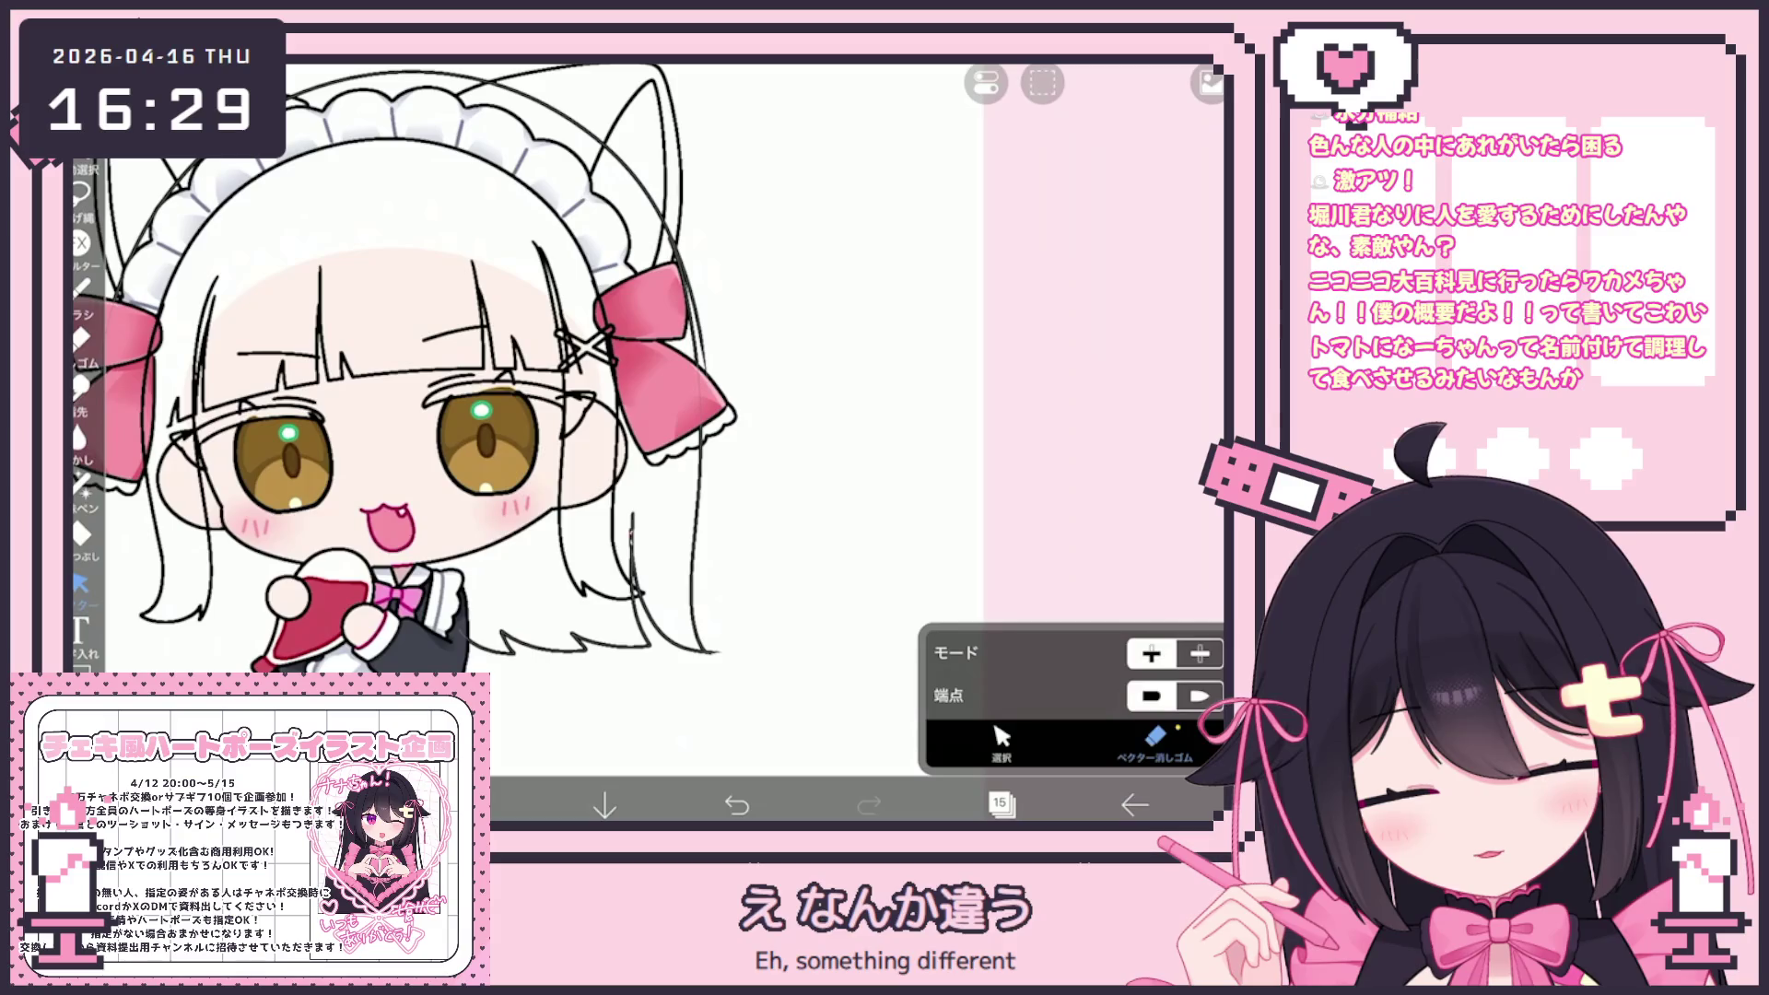
pyautogui.click(715, 653)
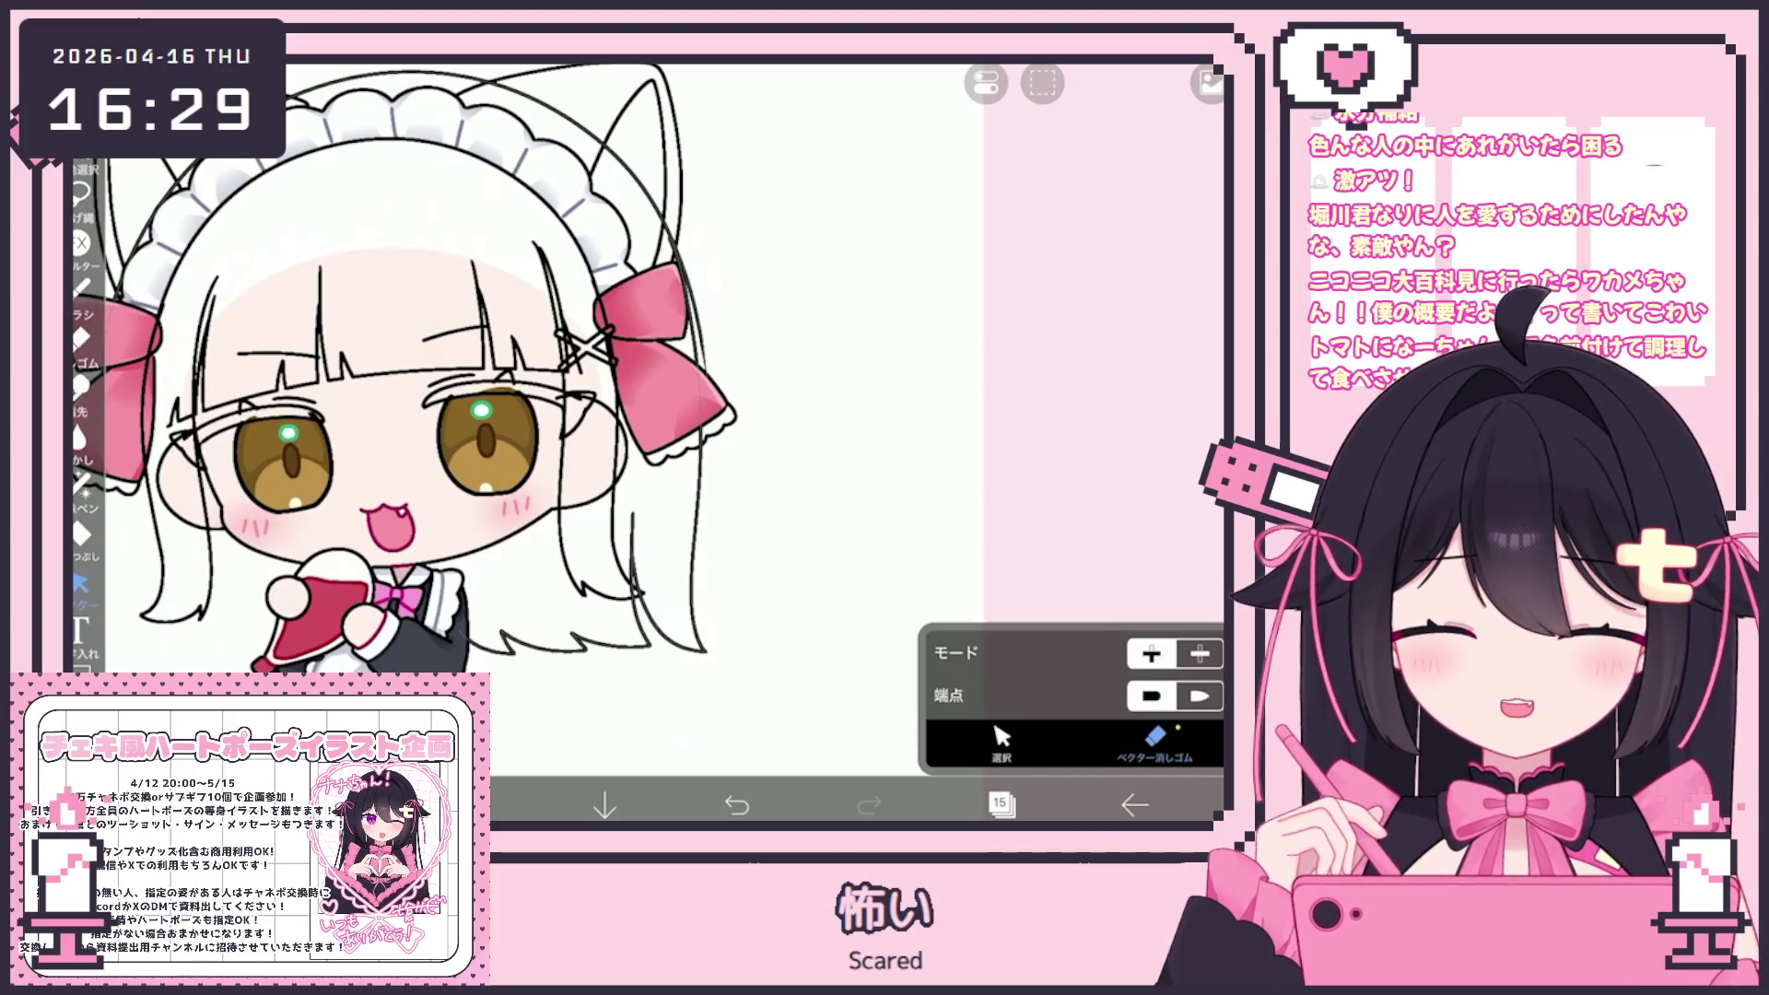
pyautogui.scroll(2, 406, 396)
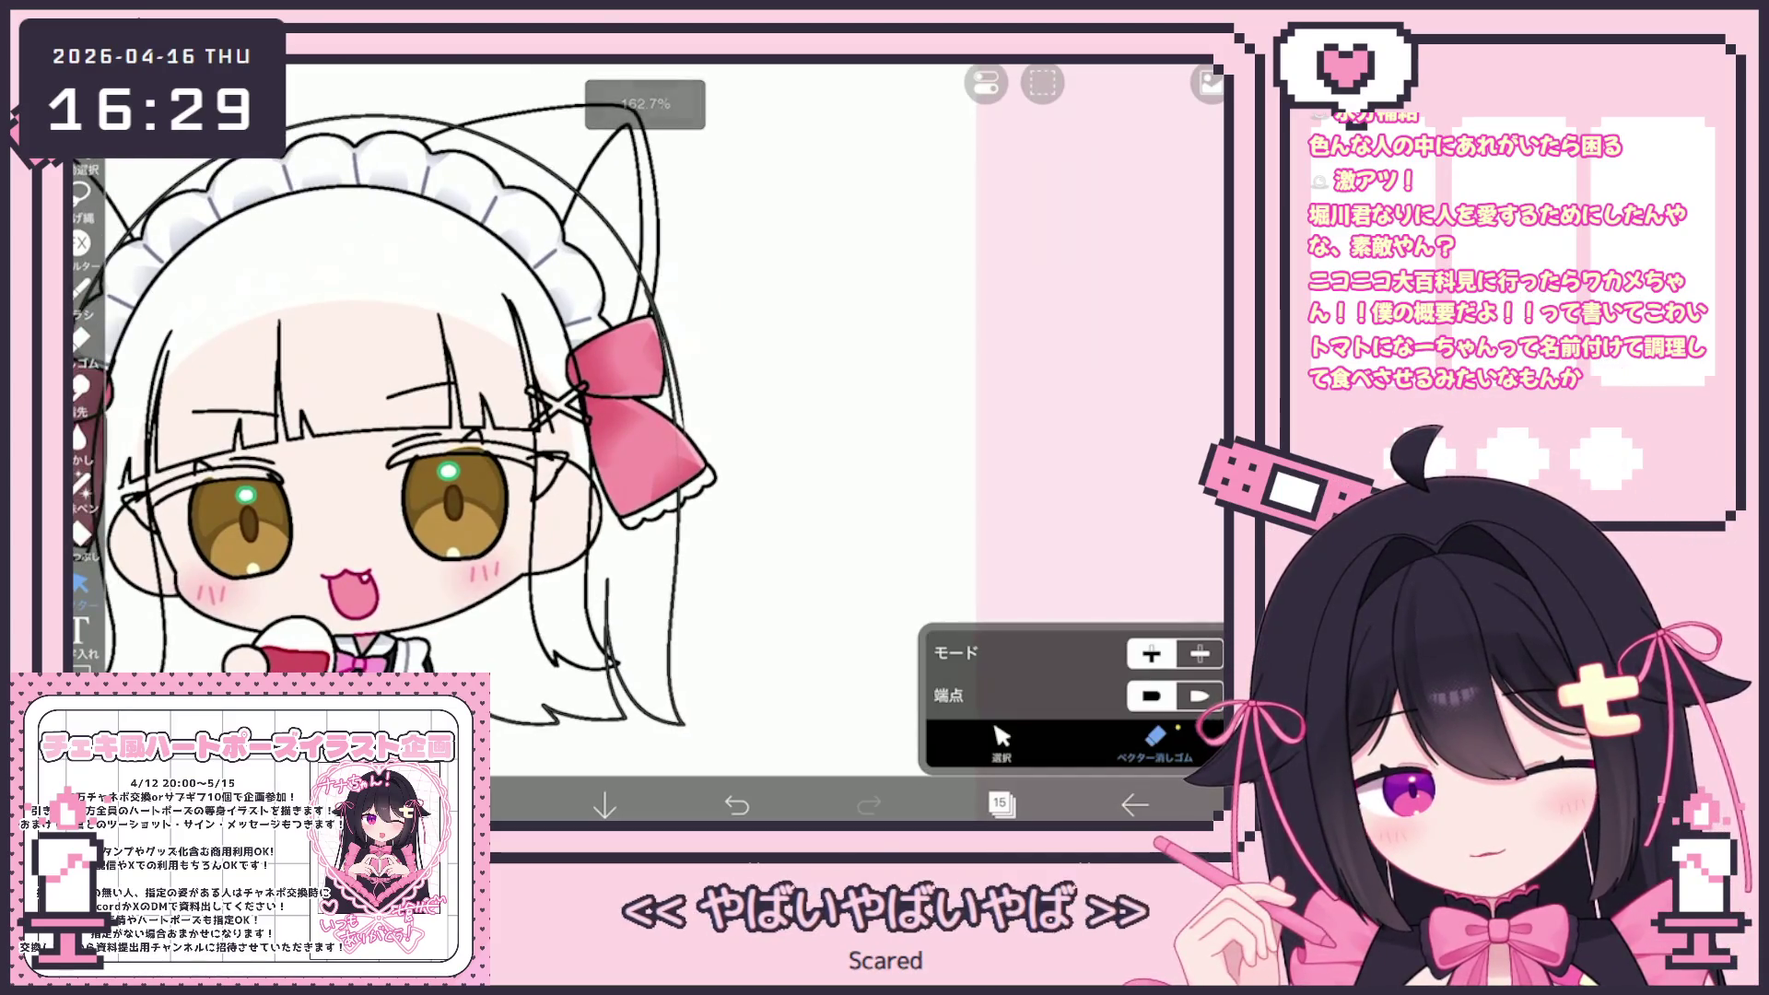
pyautogui.click(1002, 737)
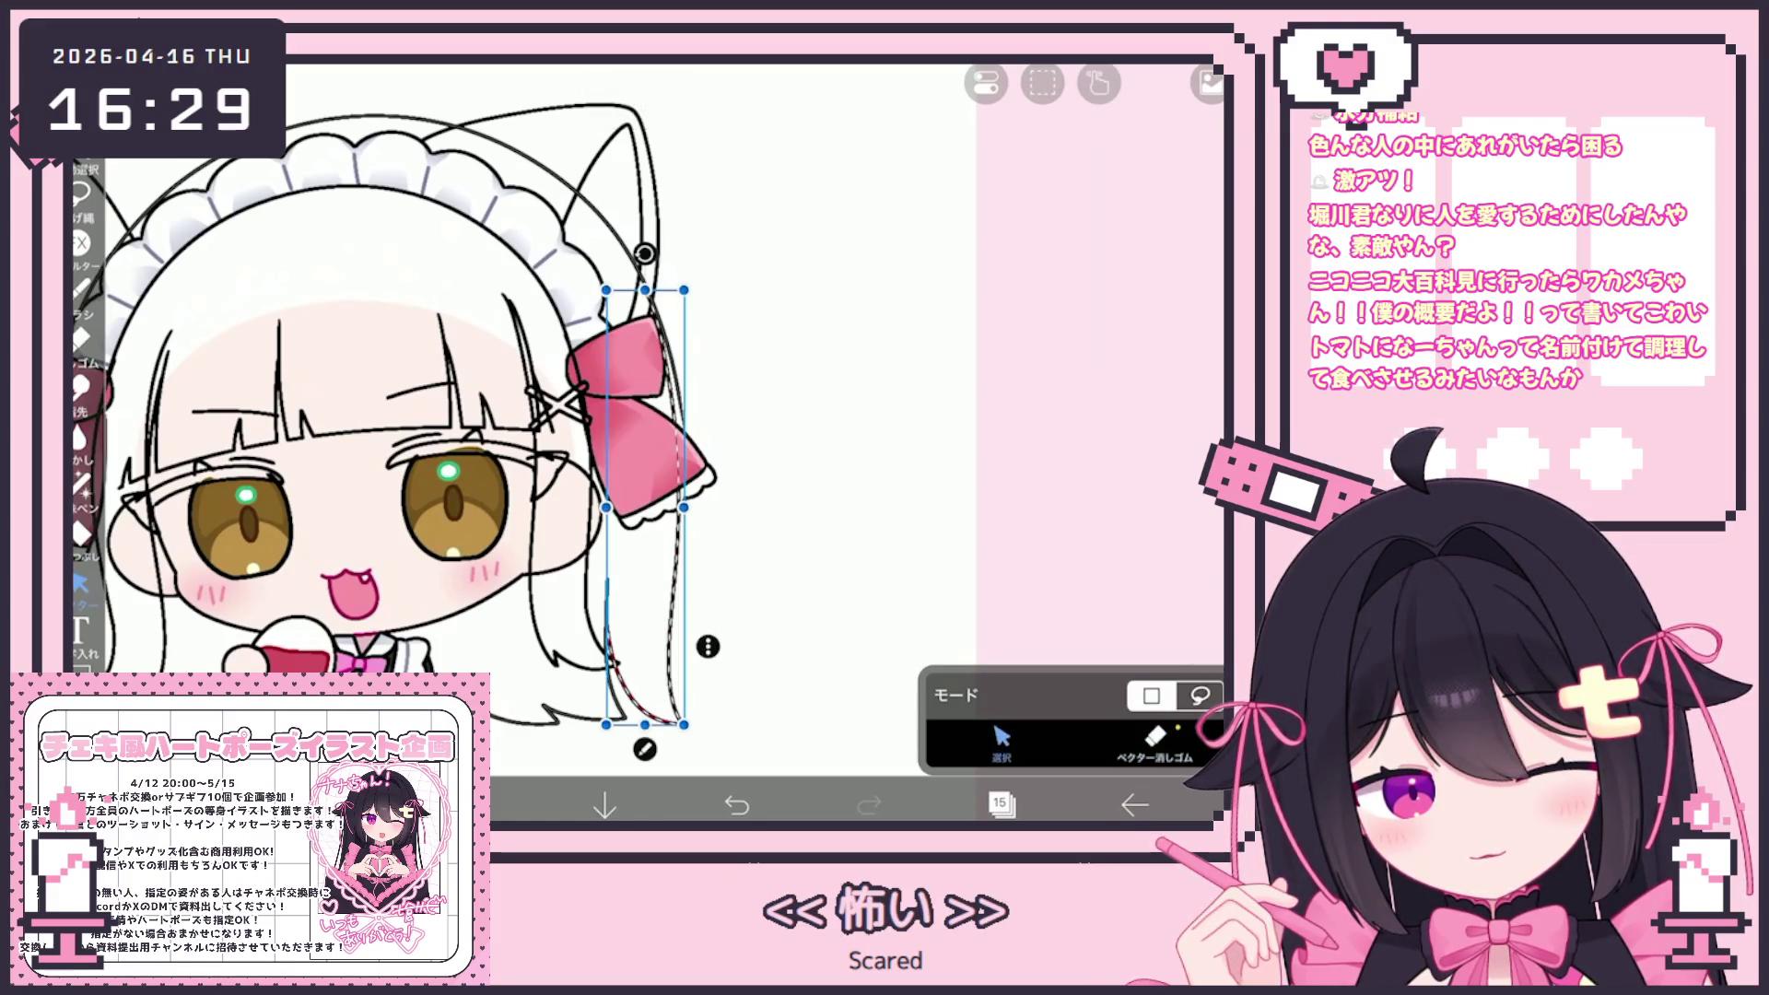
pyautogui.click(1155, 737)
pyautogui.scroll(3, 553, 415)
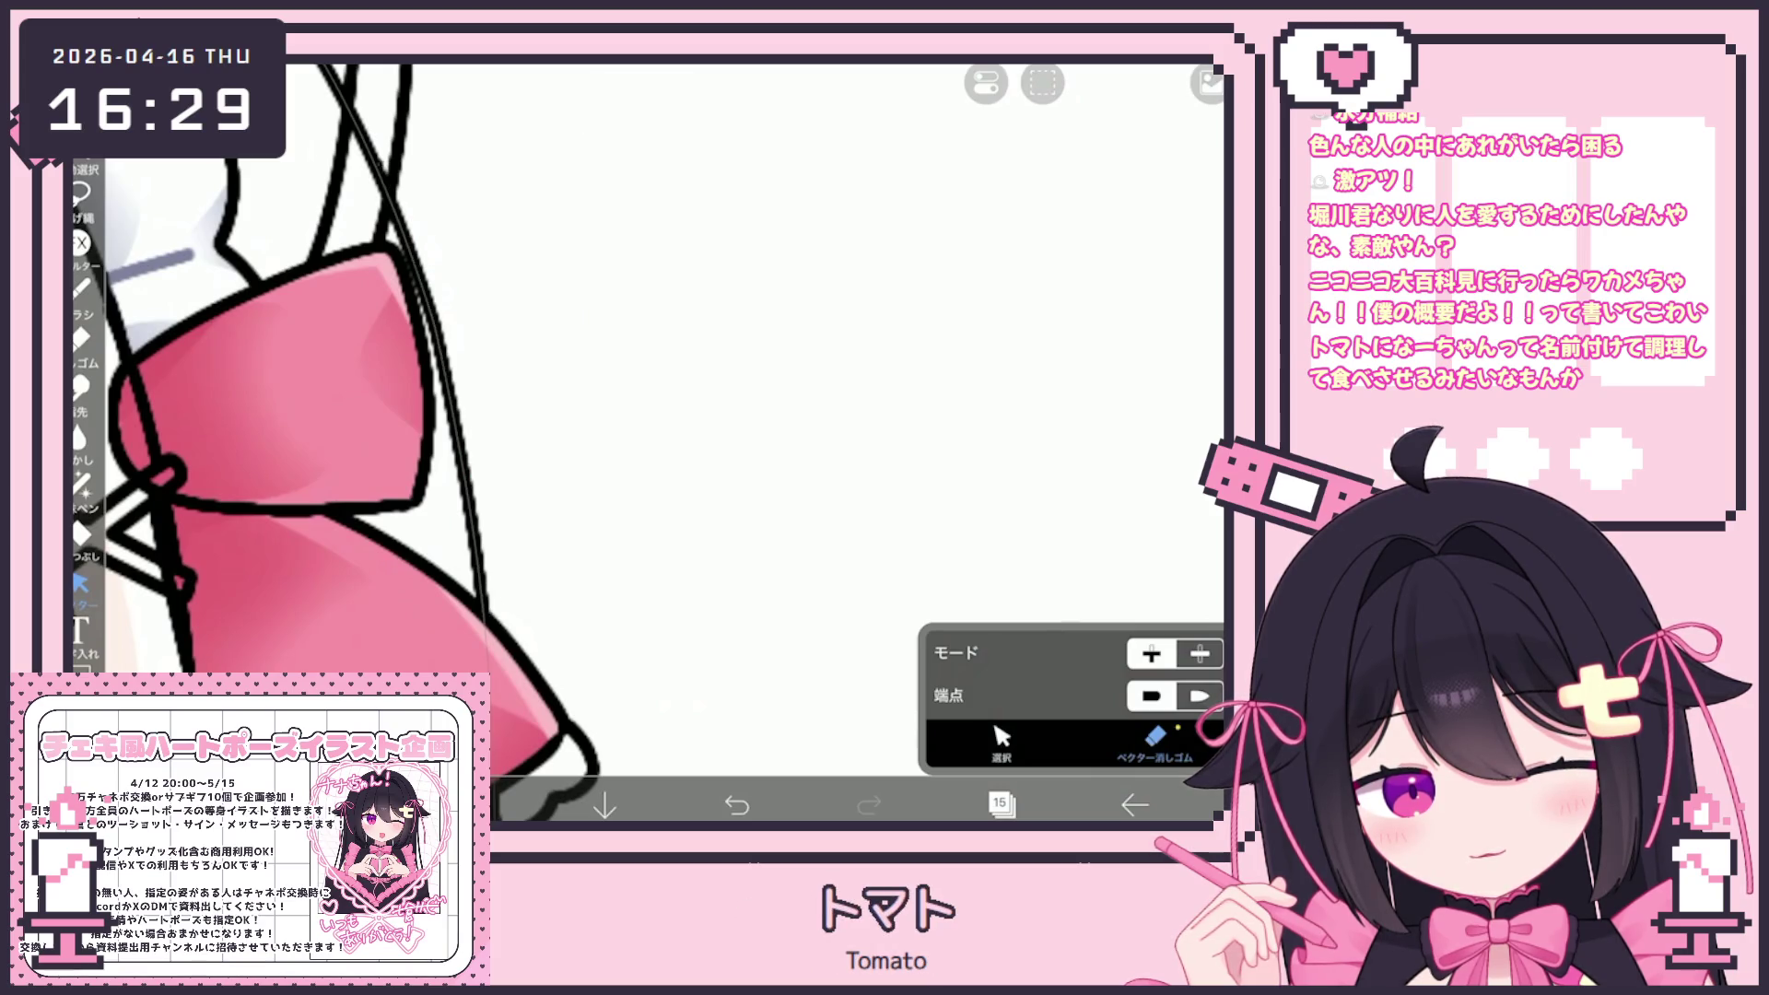
pyautogui.scroll(-5, 645, 415)
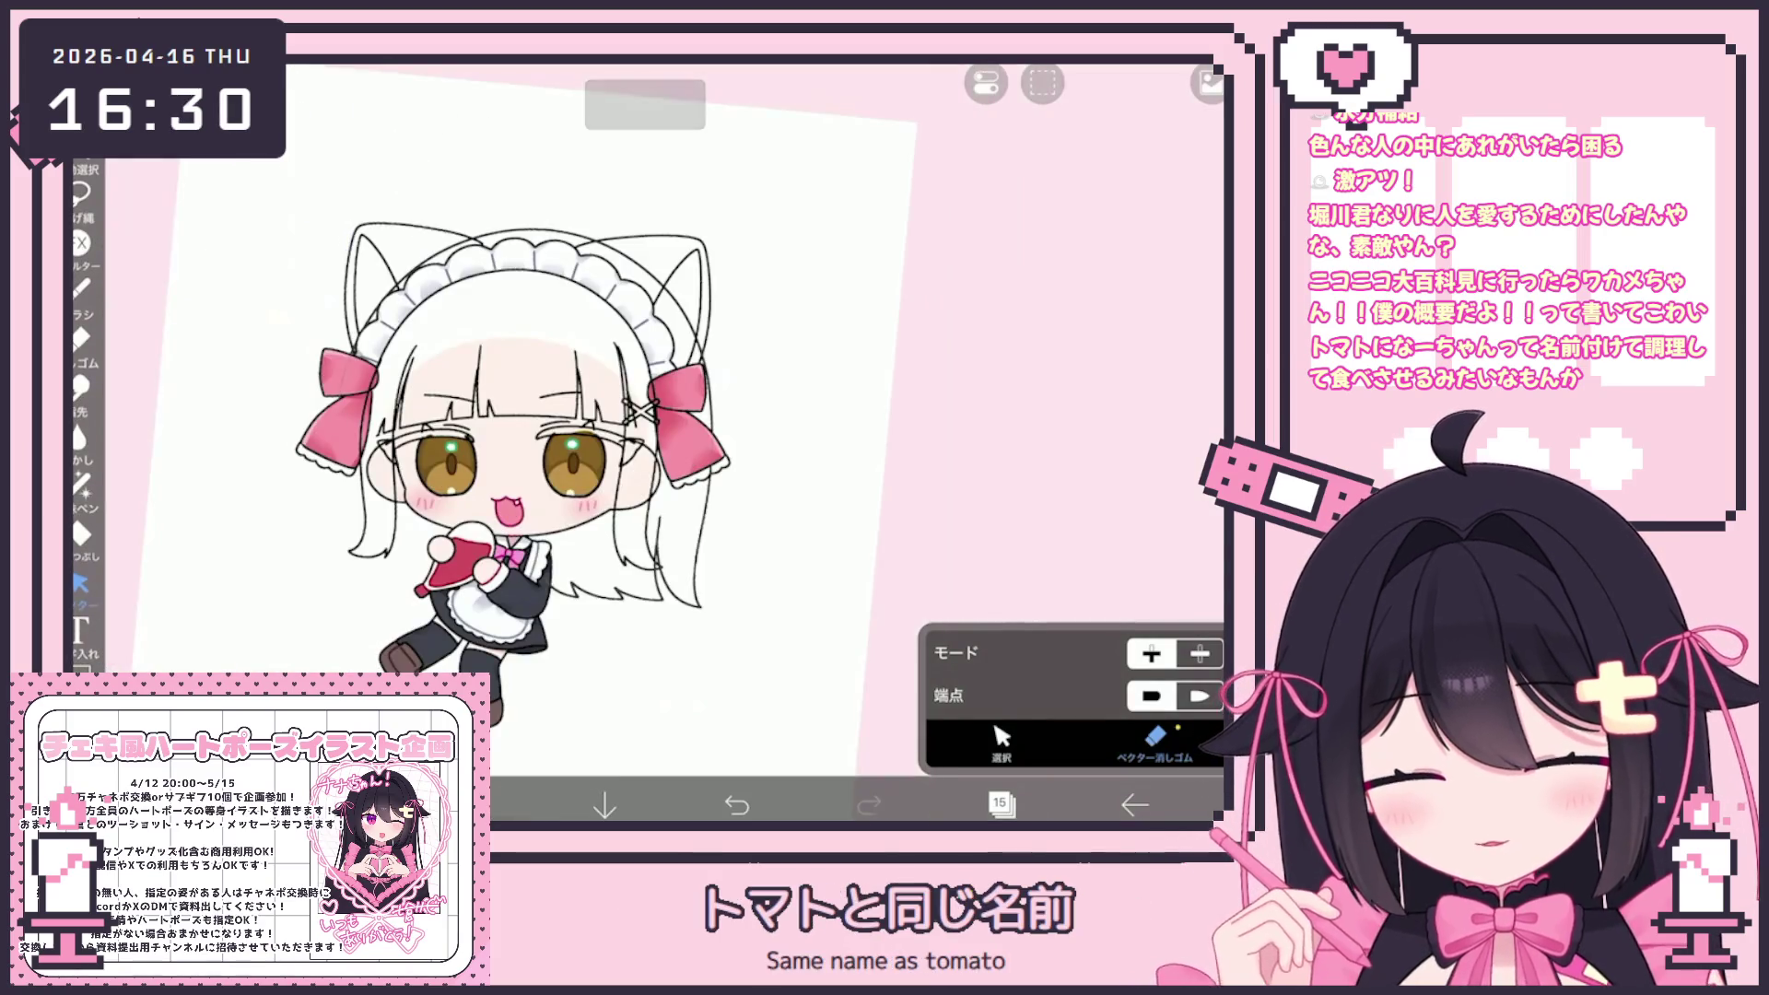
# Return to the pen, try a small stroke on the left hair, then undo it
pyautogui.click(81, 288)
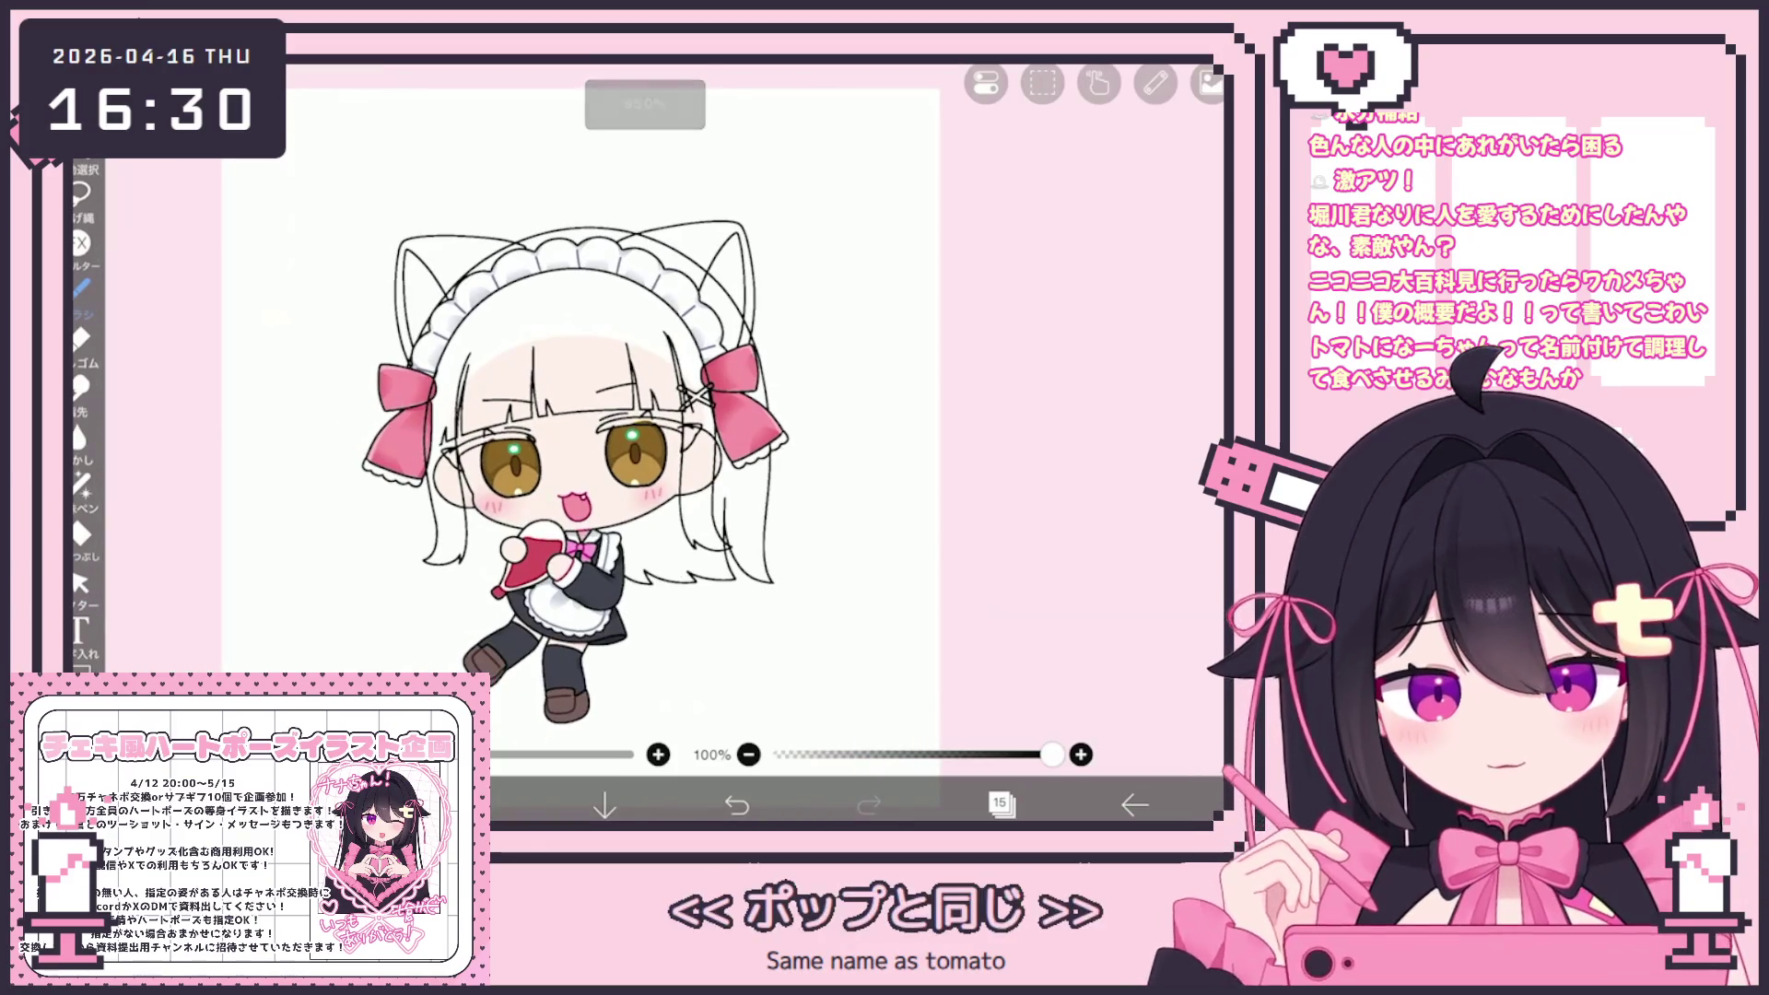
pyautogui.scroll(5, 589, 415)
pyautogui.scroll(-5, 590, 414)
pyautogui.scroll(5, 589, 415)
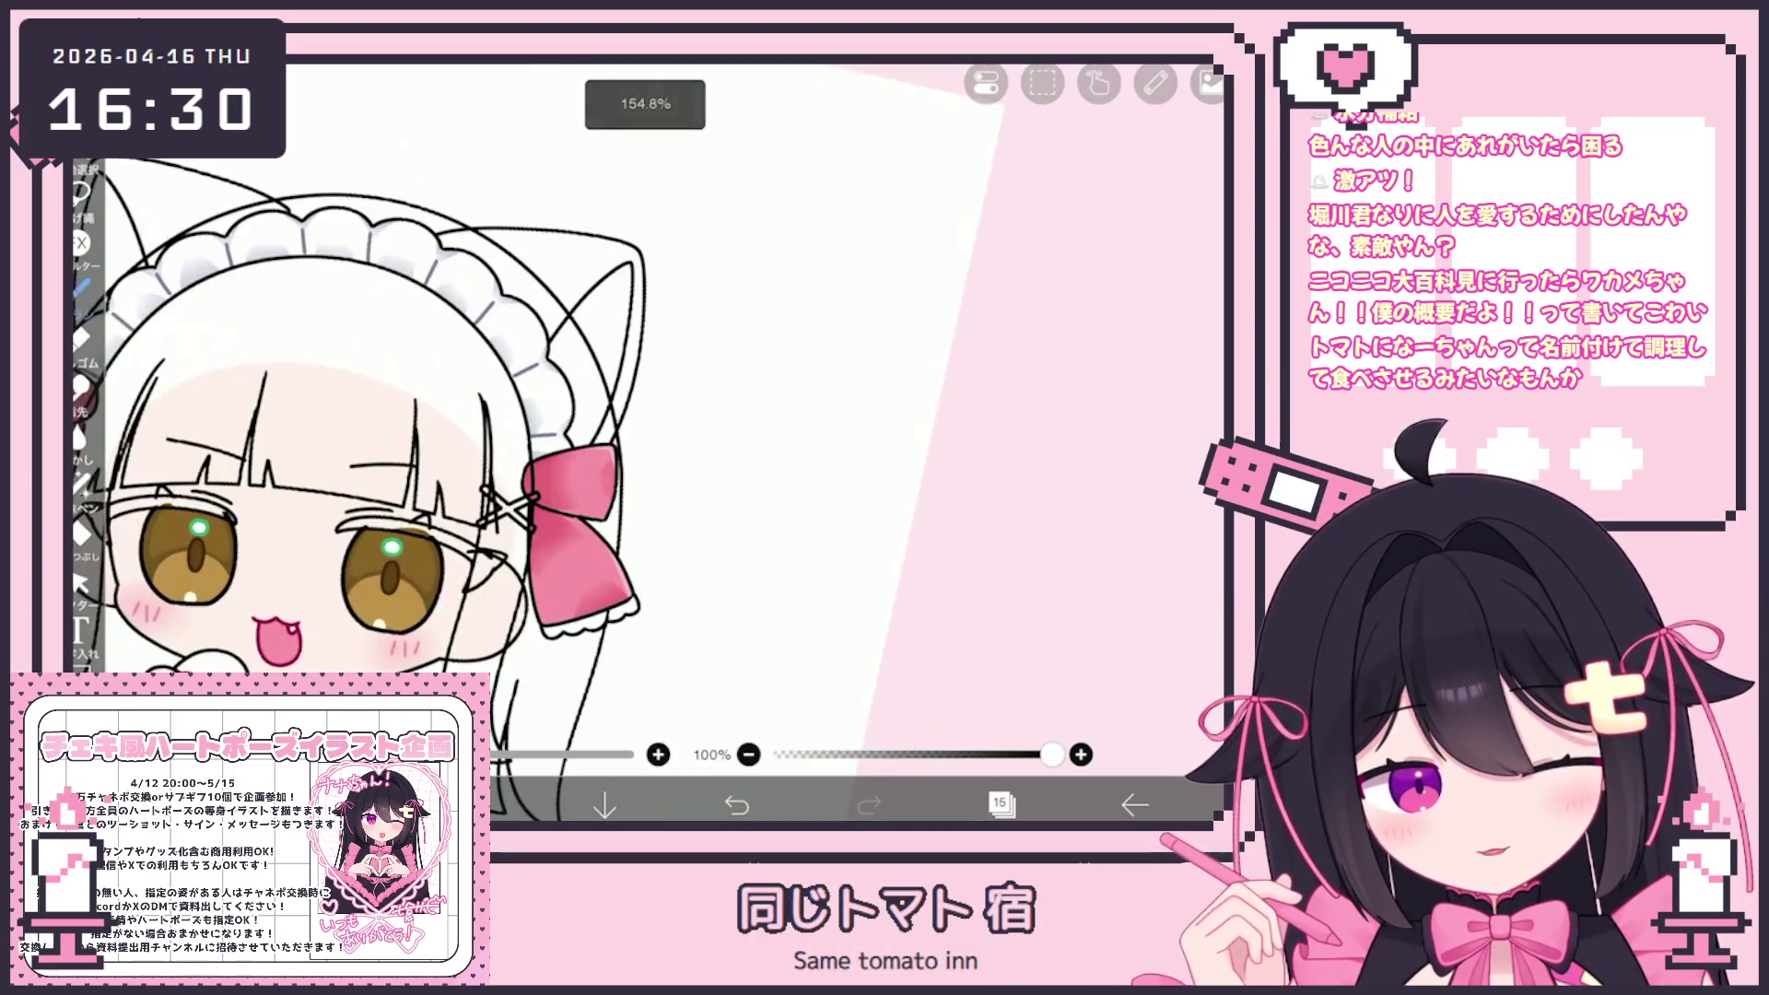
pyautogui.scroll(-3, 590, 415)
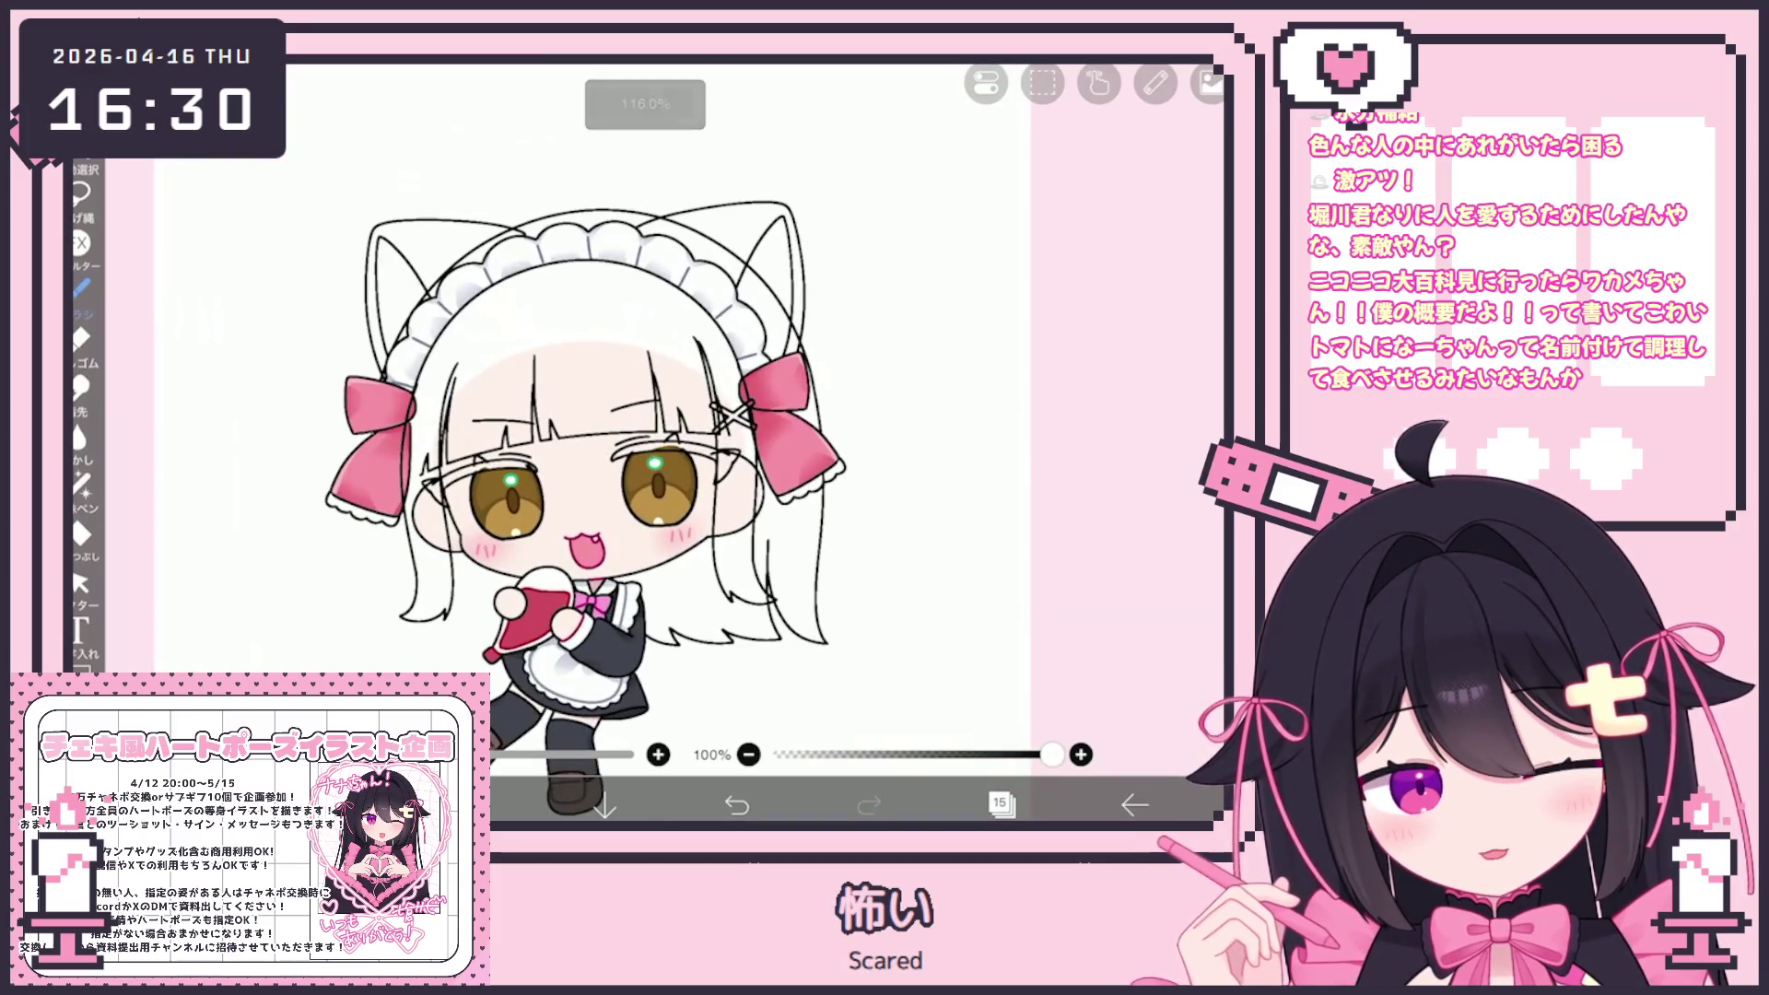
pyautogui.scroll(2, 590, 414)
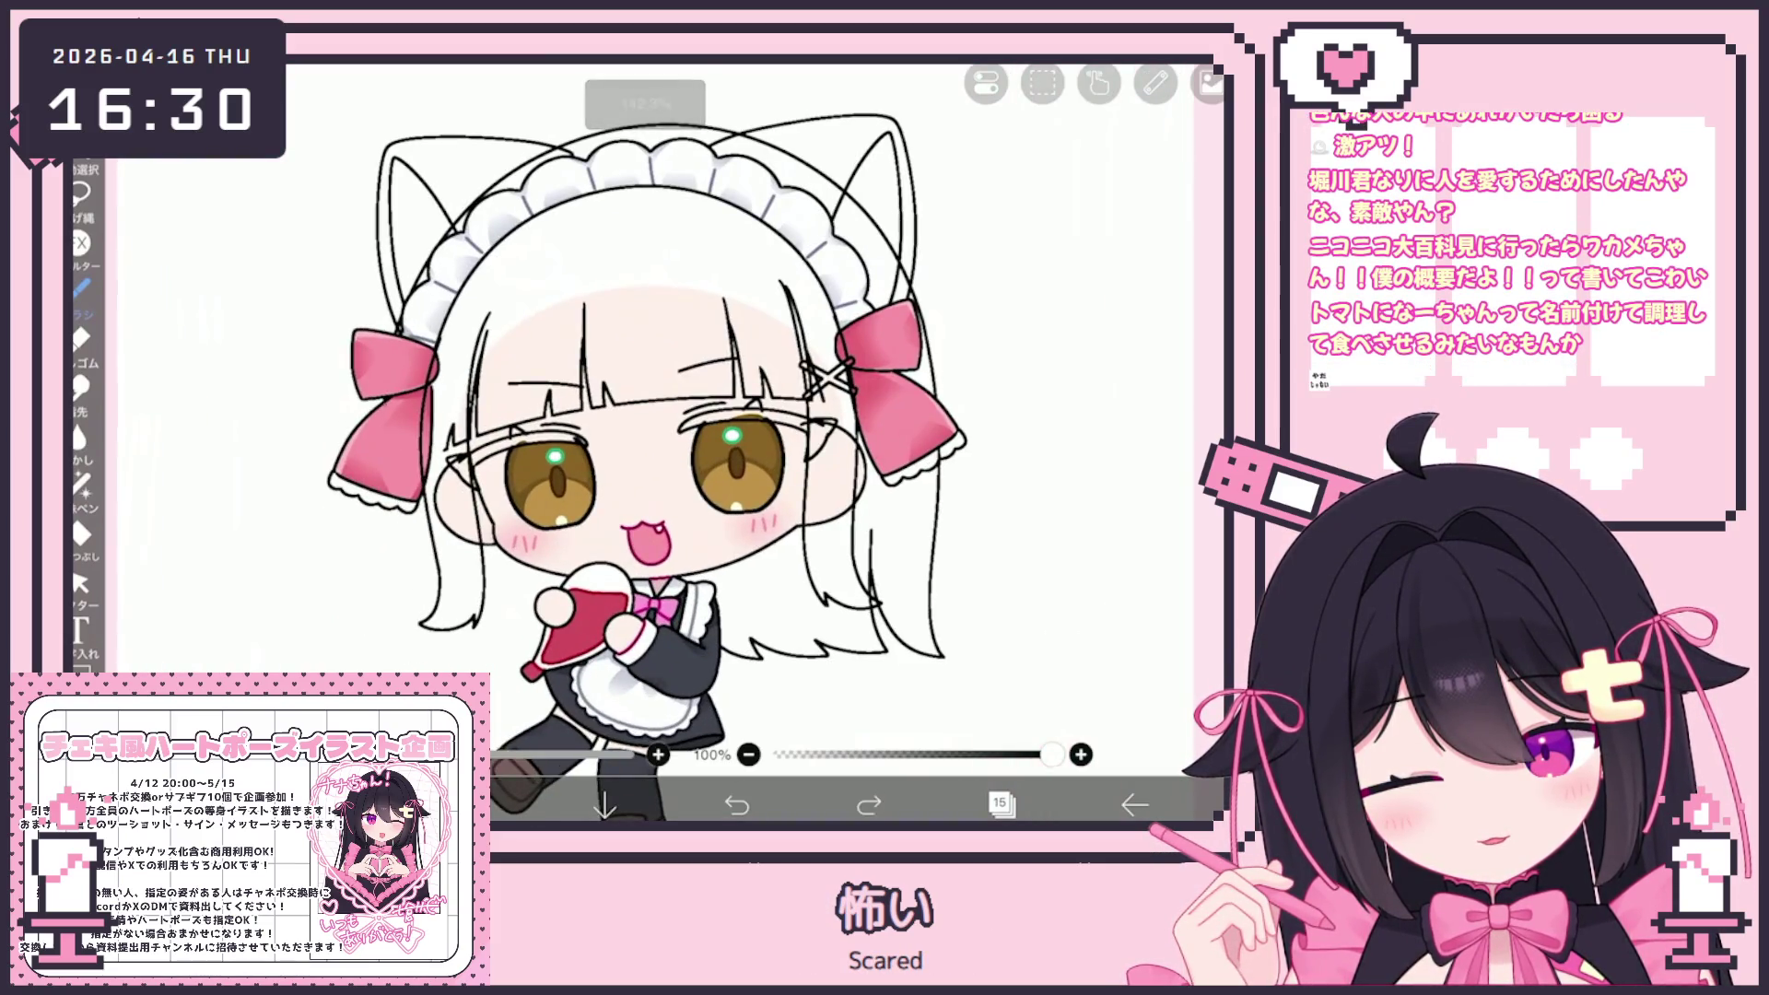
pyautogui.moveTo(404, 499); pyautogui.dragTo(405, 553)
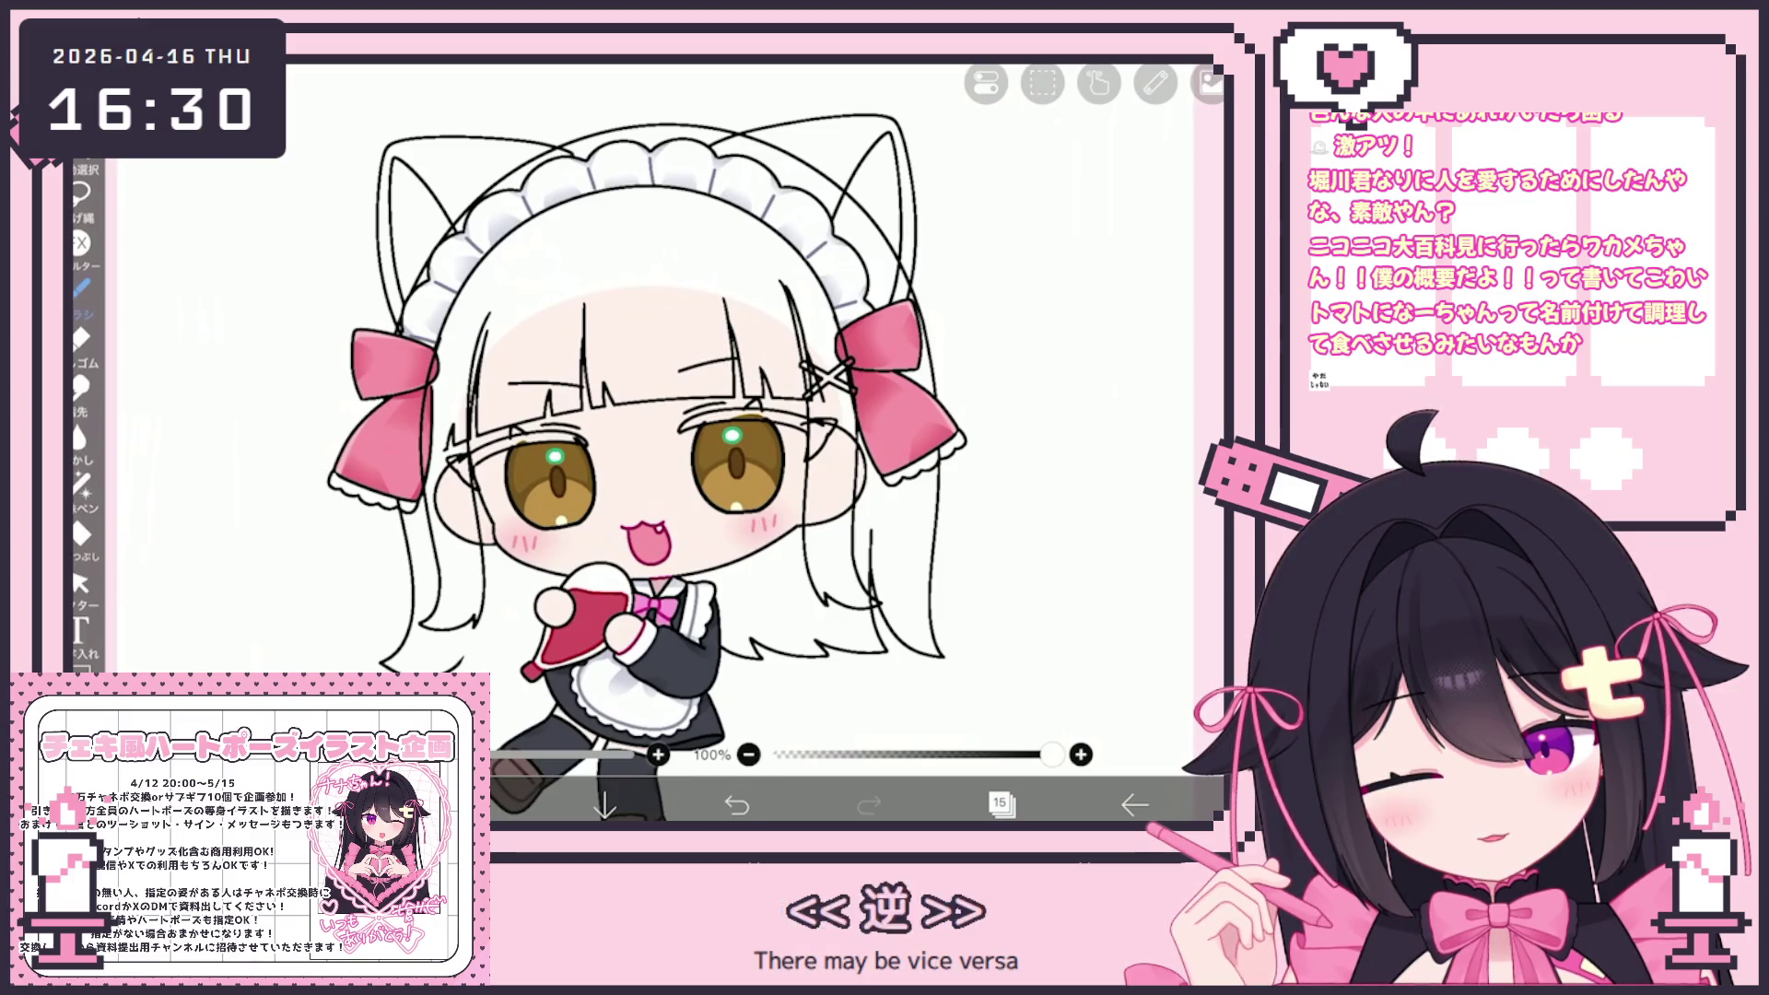
pyautogui.hotkey('ctrl', 'z')
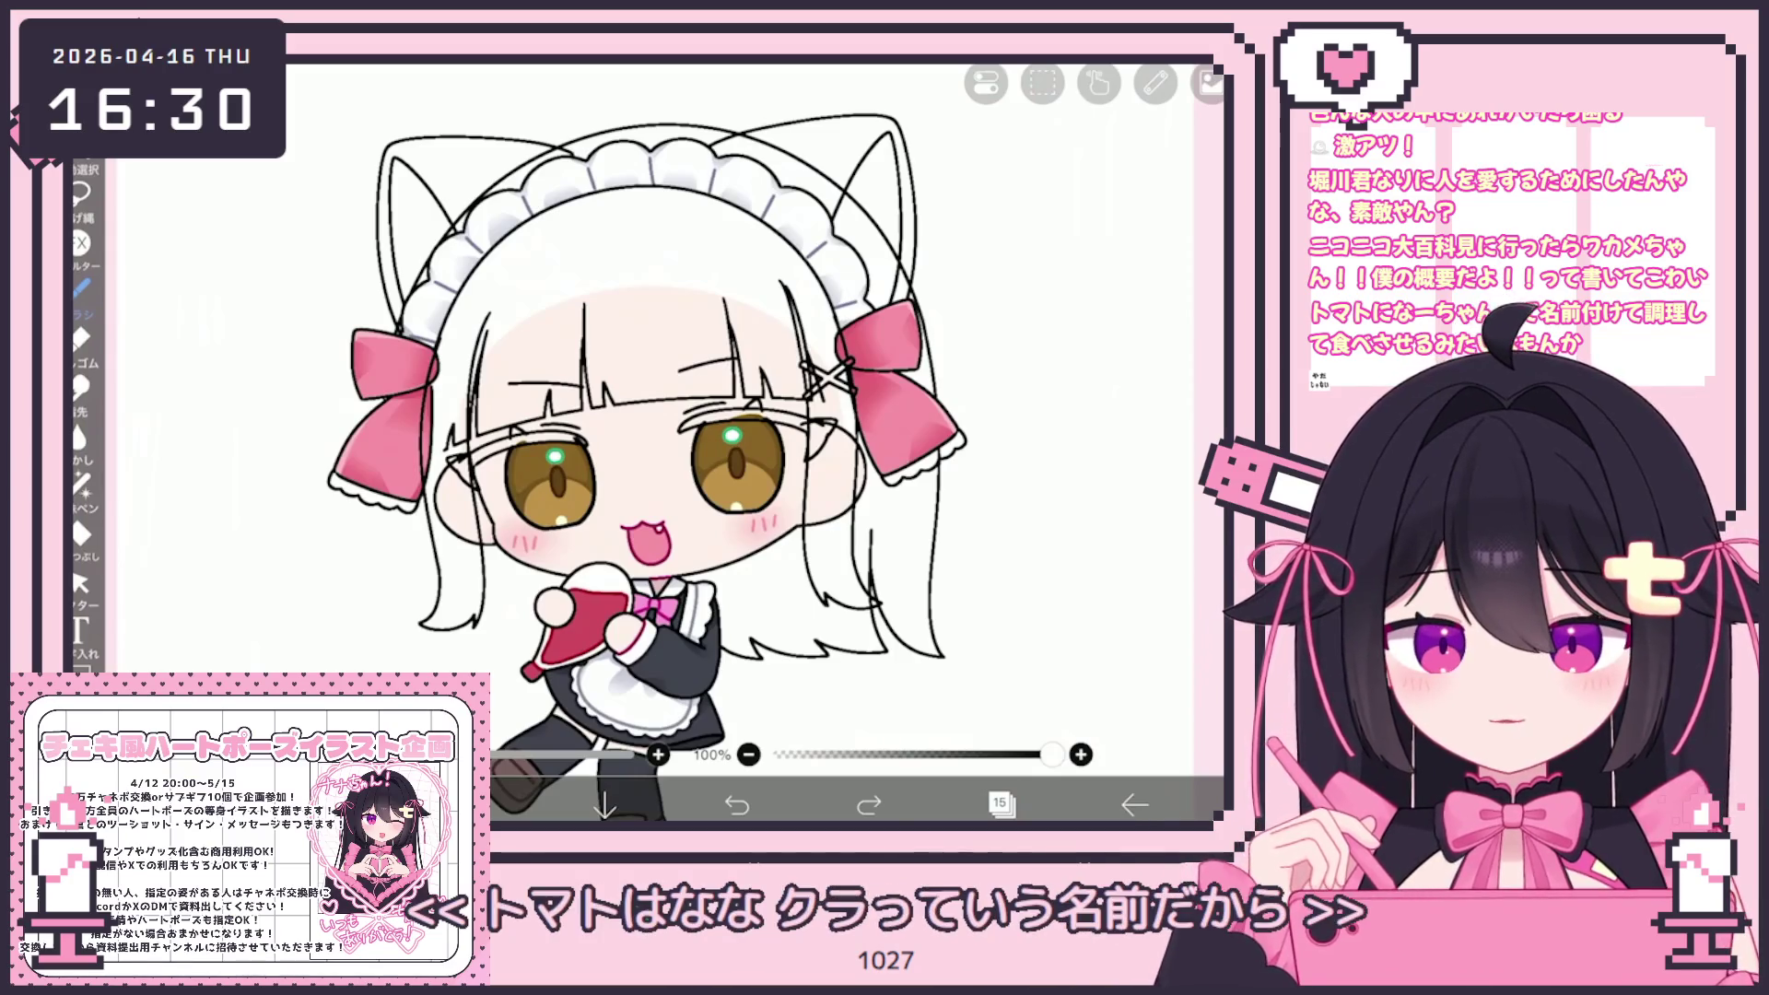
# Undo several recent left-hair strokes, redoing the last small one
pyautogui.scroll(2, 656, 442)
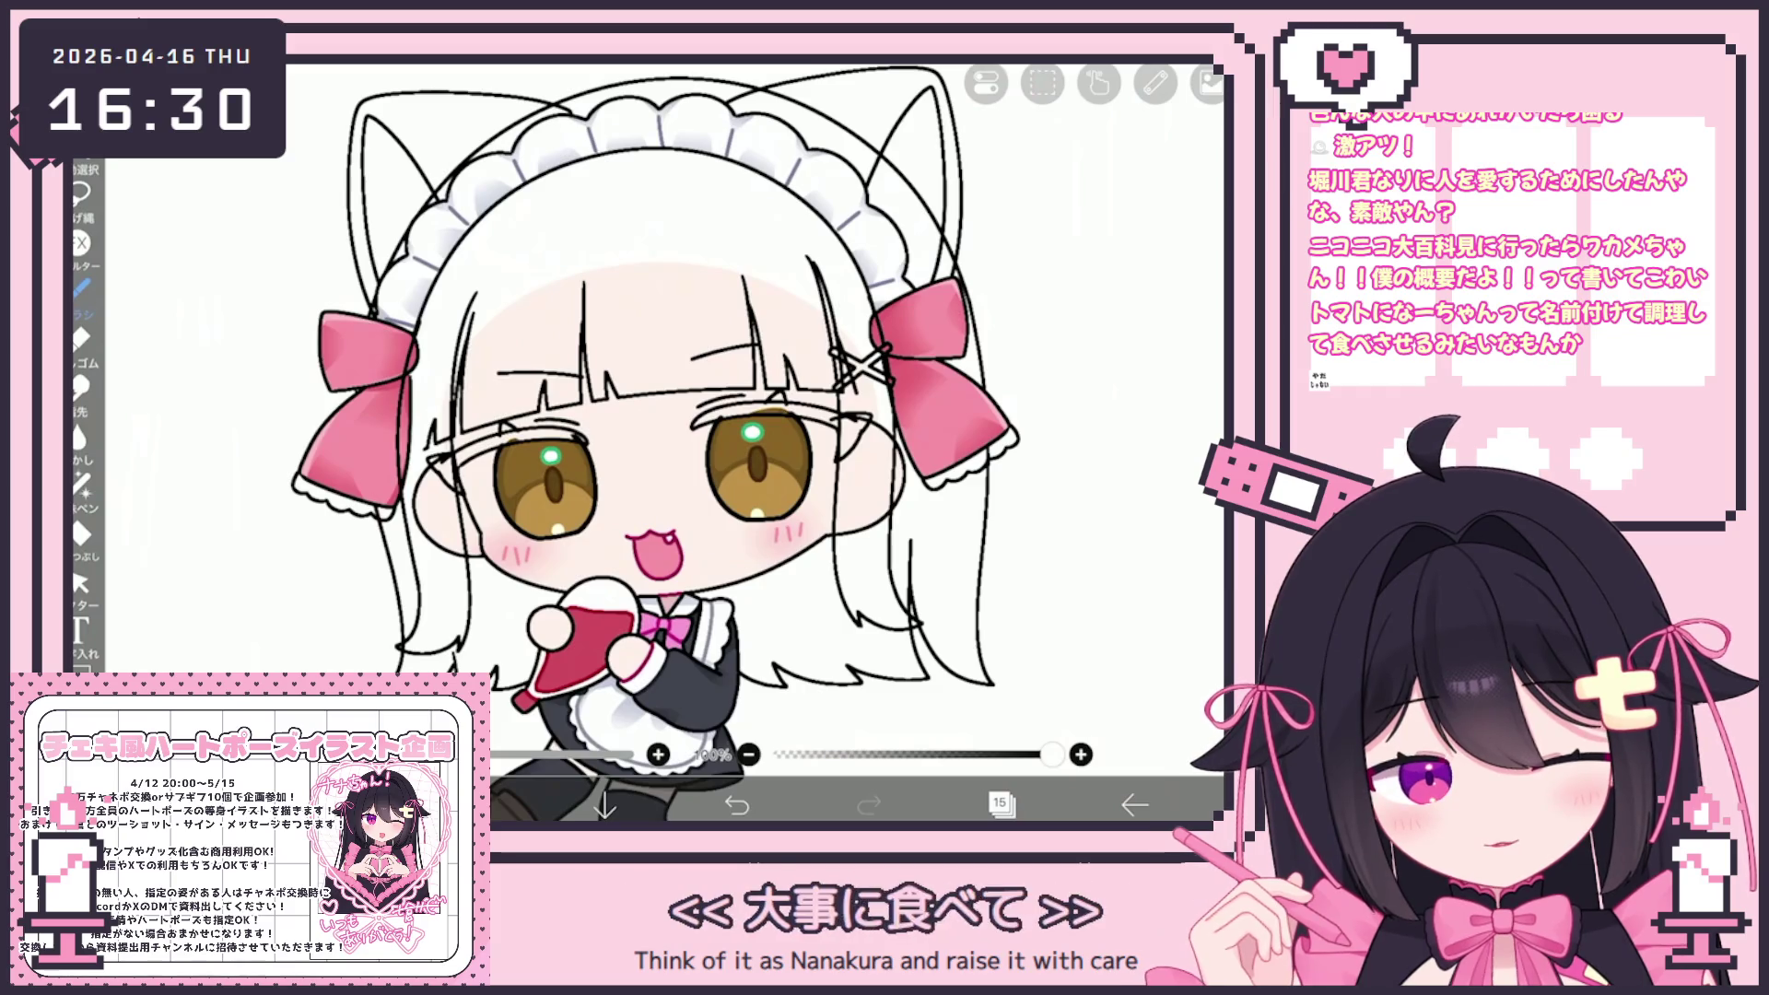
pyautogui.hotkey('ctrl', 'z')
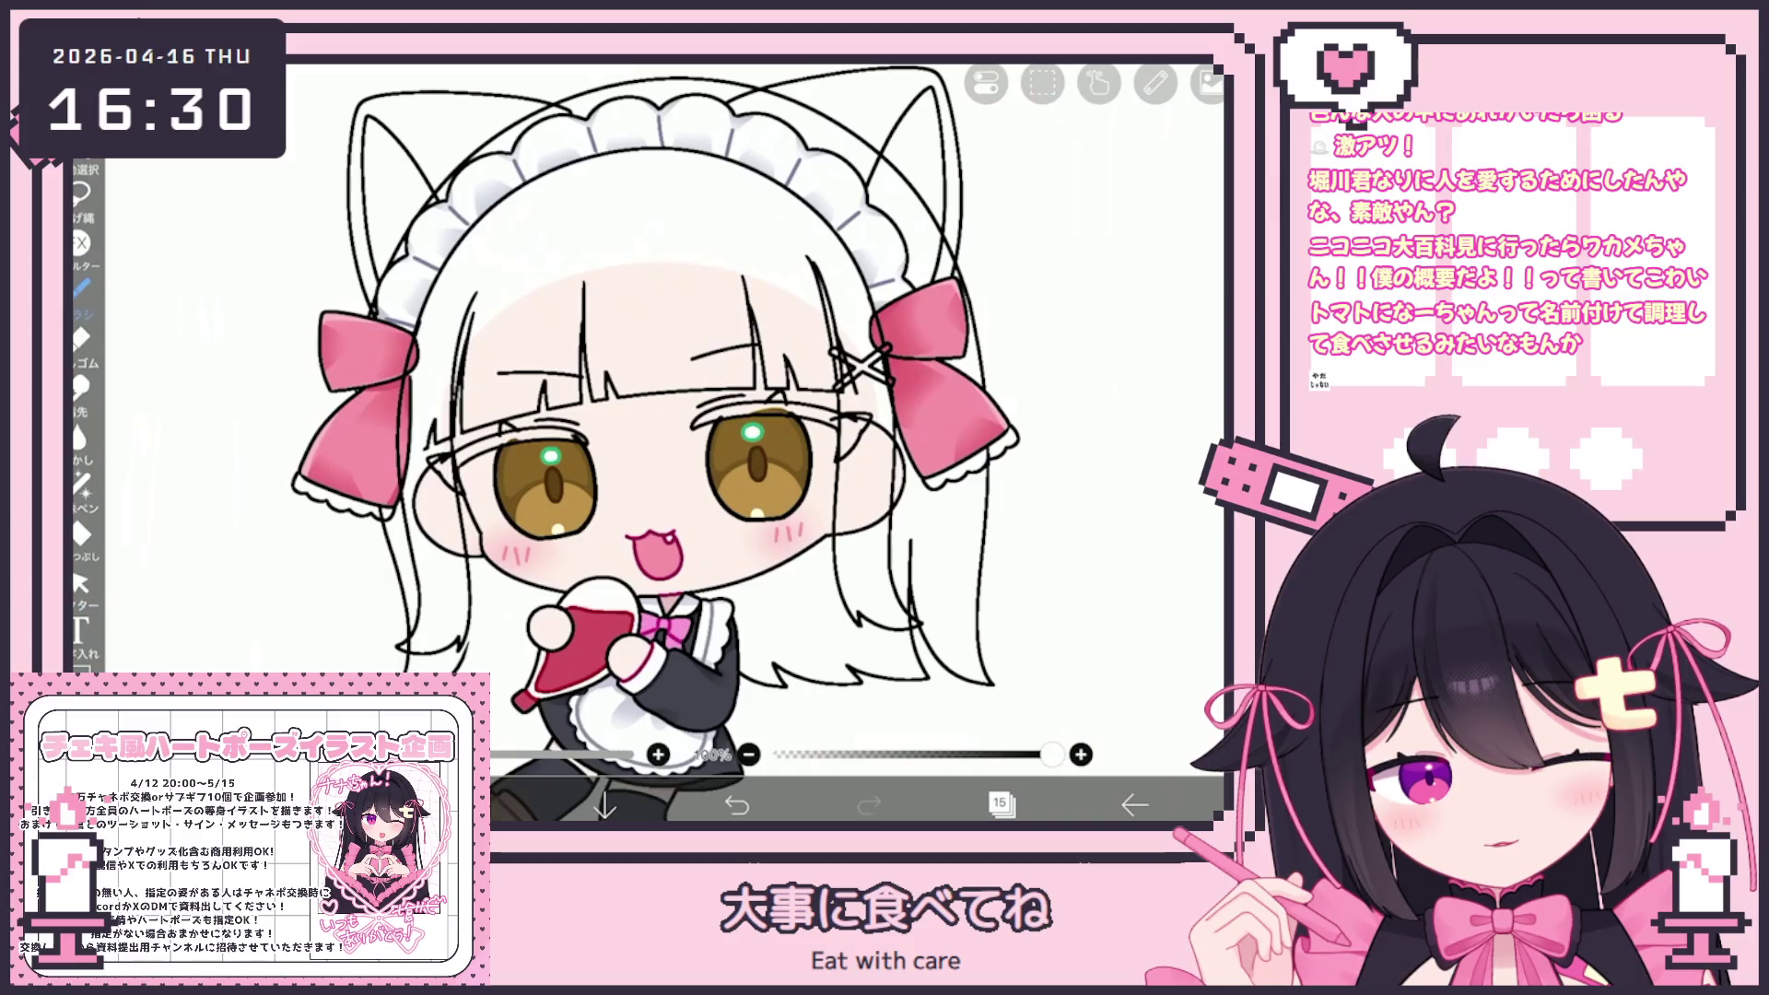
pyautogui.hotkey('ctrl', 'z')
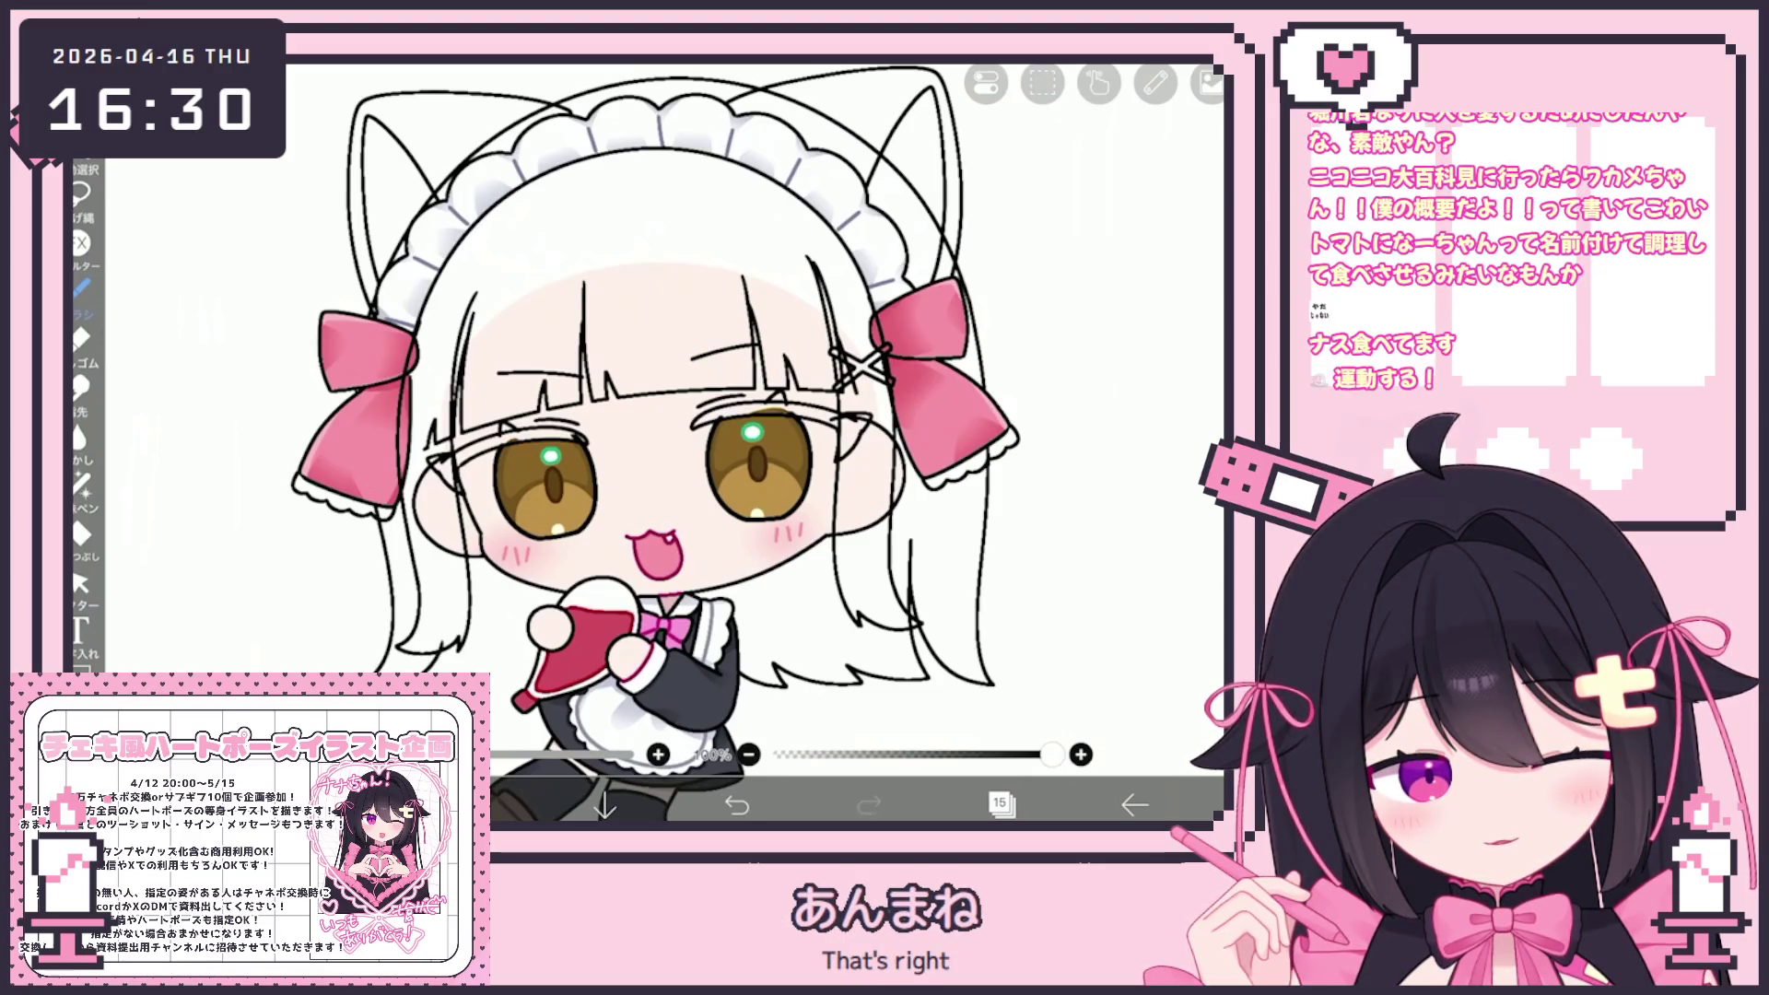
pyautogui.scroll(-3, 682, 442)
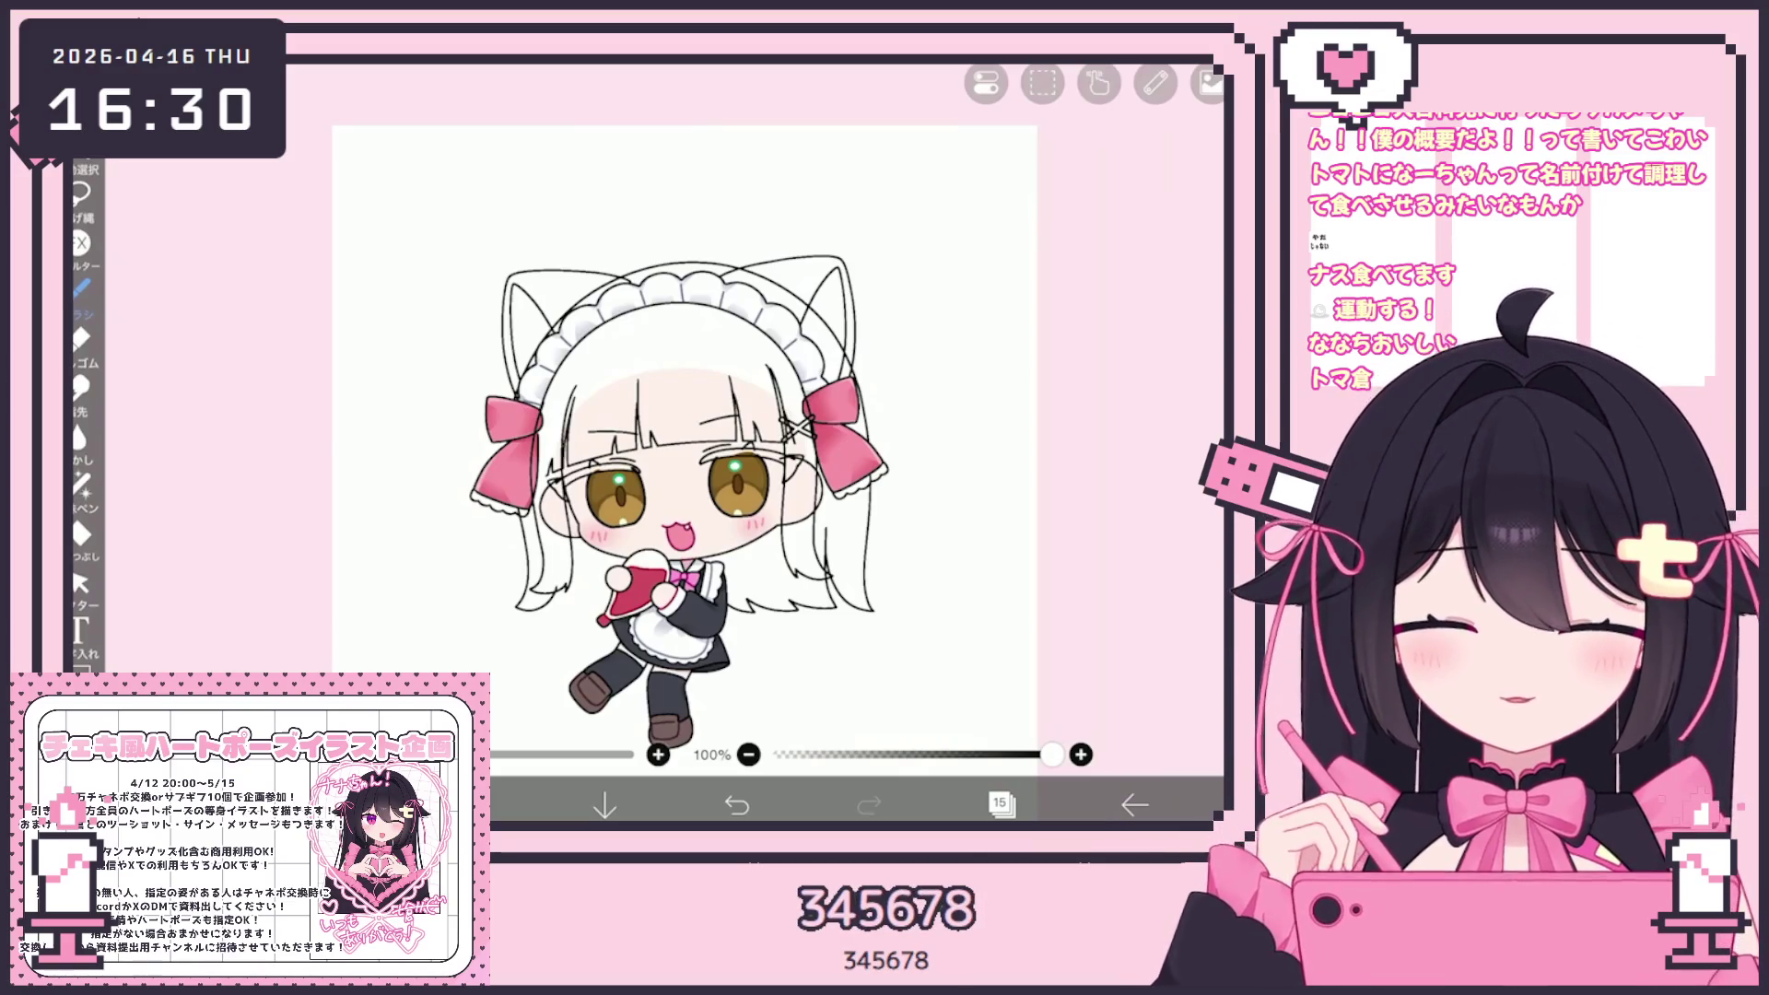
pyautogui.scroll(3, 661, 456)
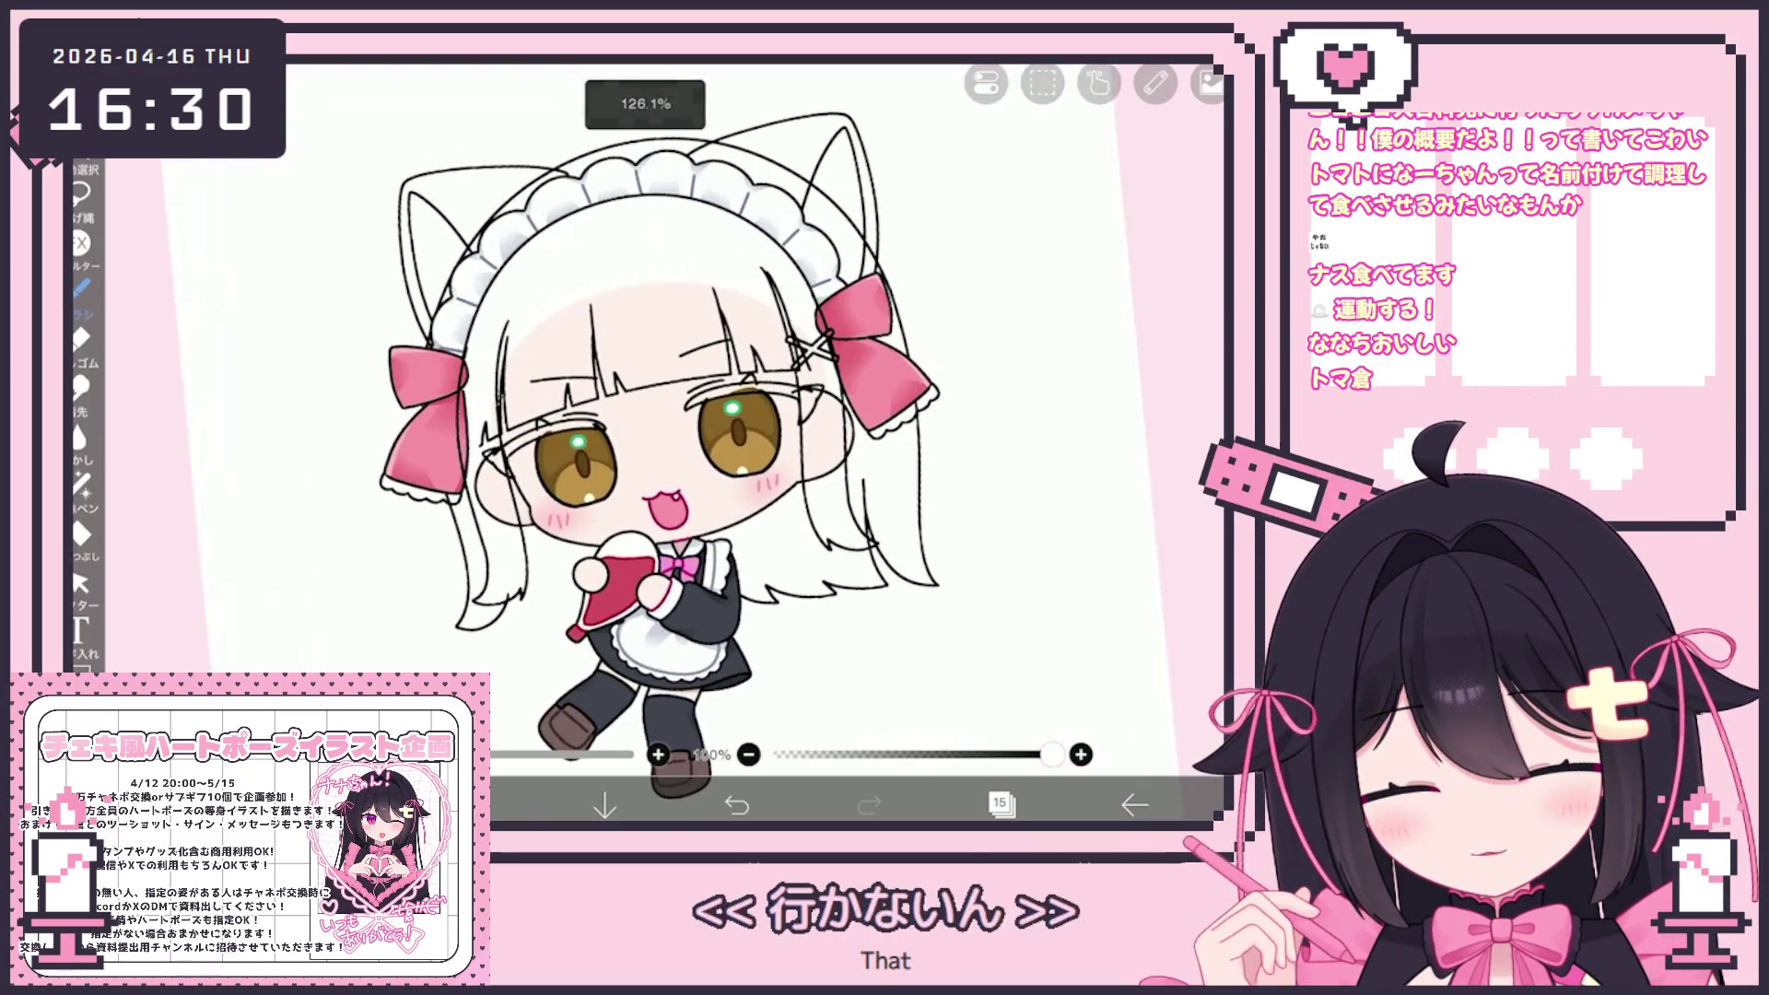
pyautogui.hotkey('ctrl', 'z')
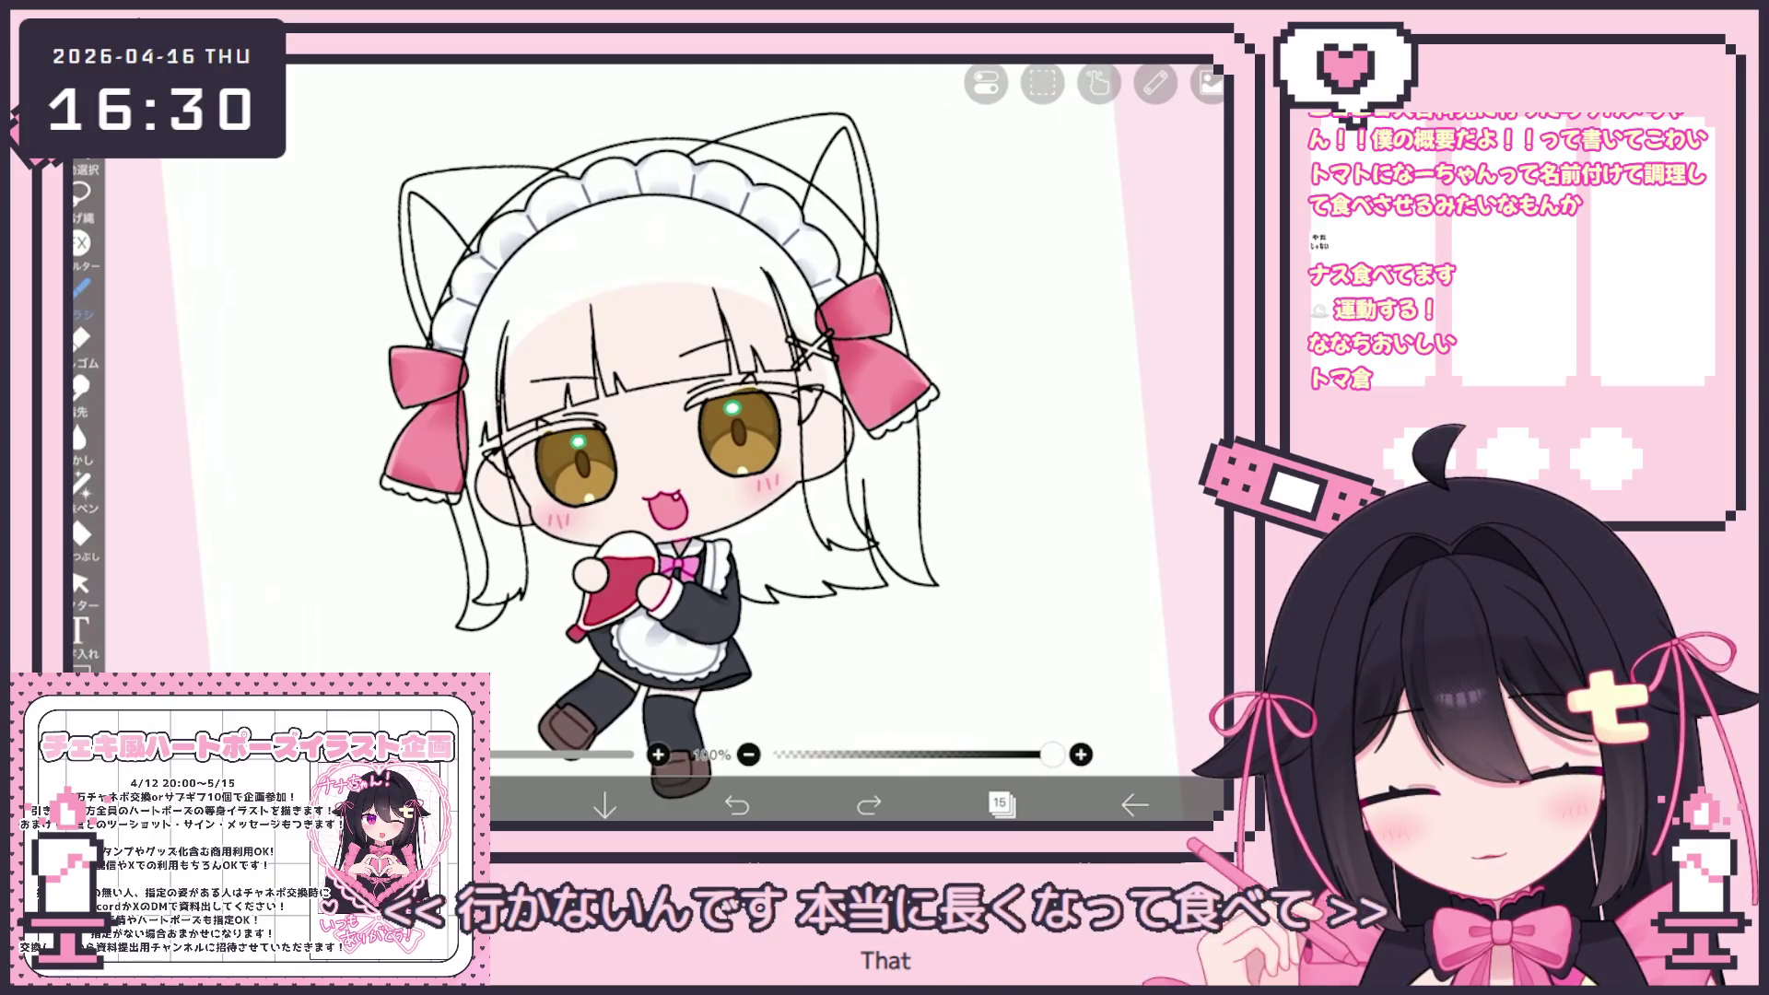
pyautogui.scroll(-3, 661, 442)
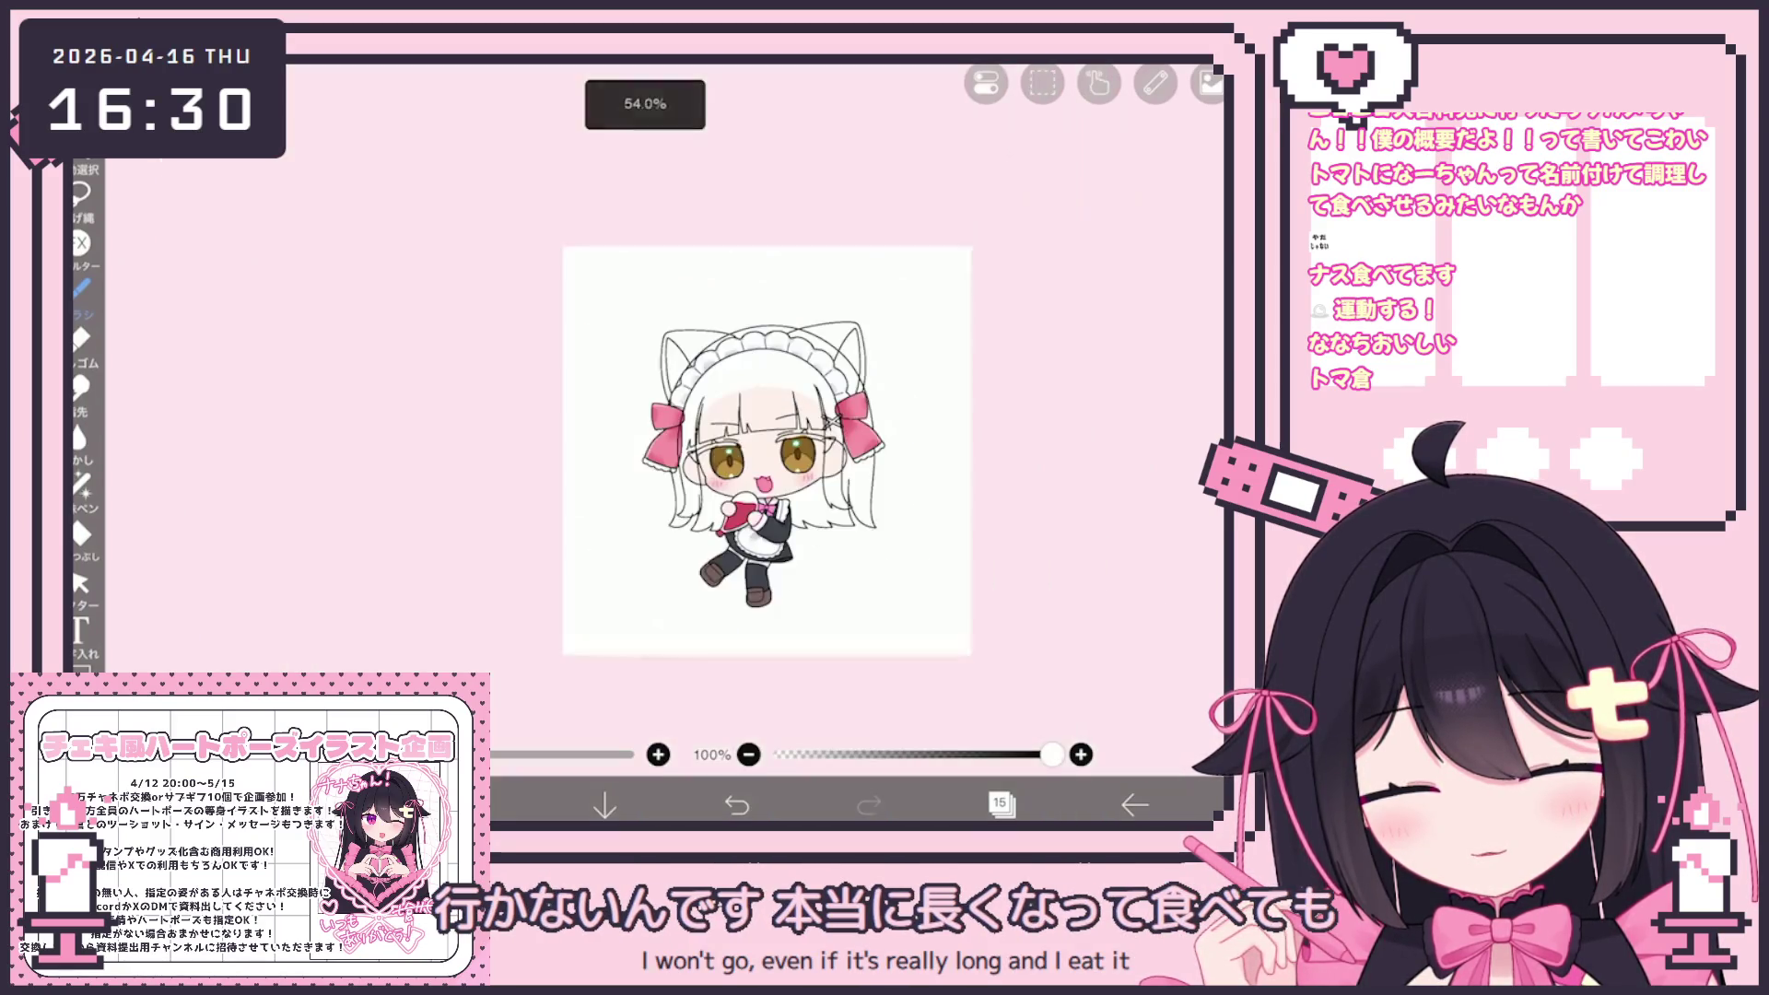
pyautogui.scroll(5, 661, 442)
pyautogui.hotkey('ctrl', 'z')
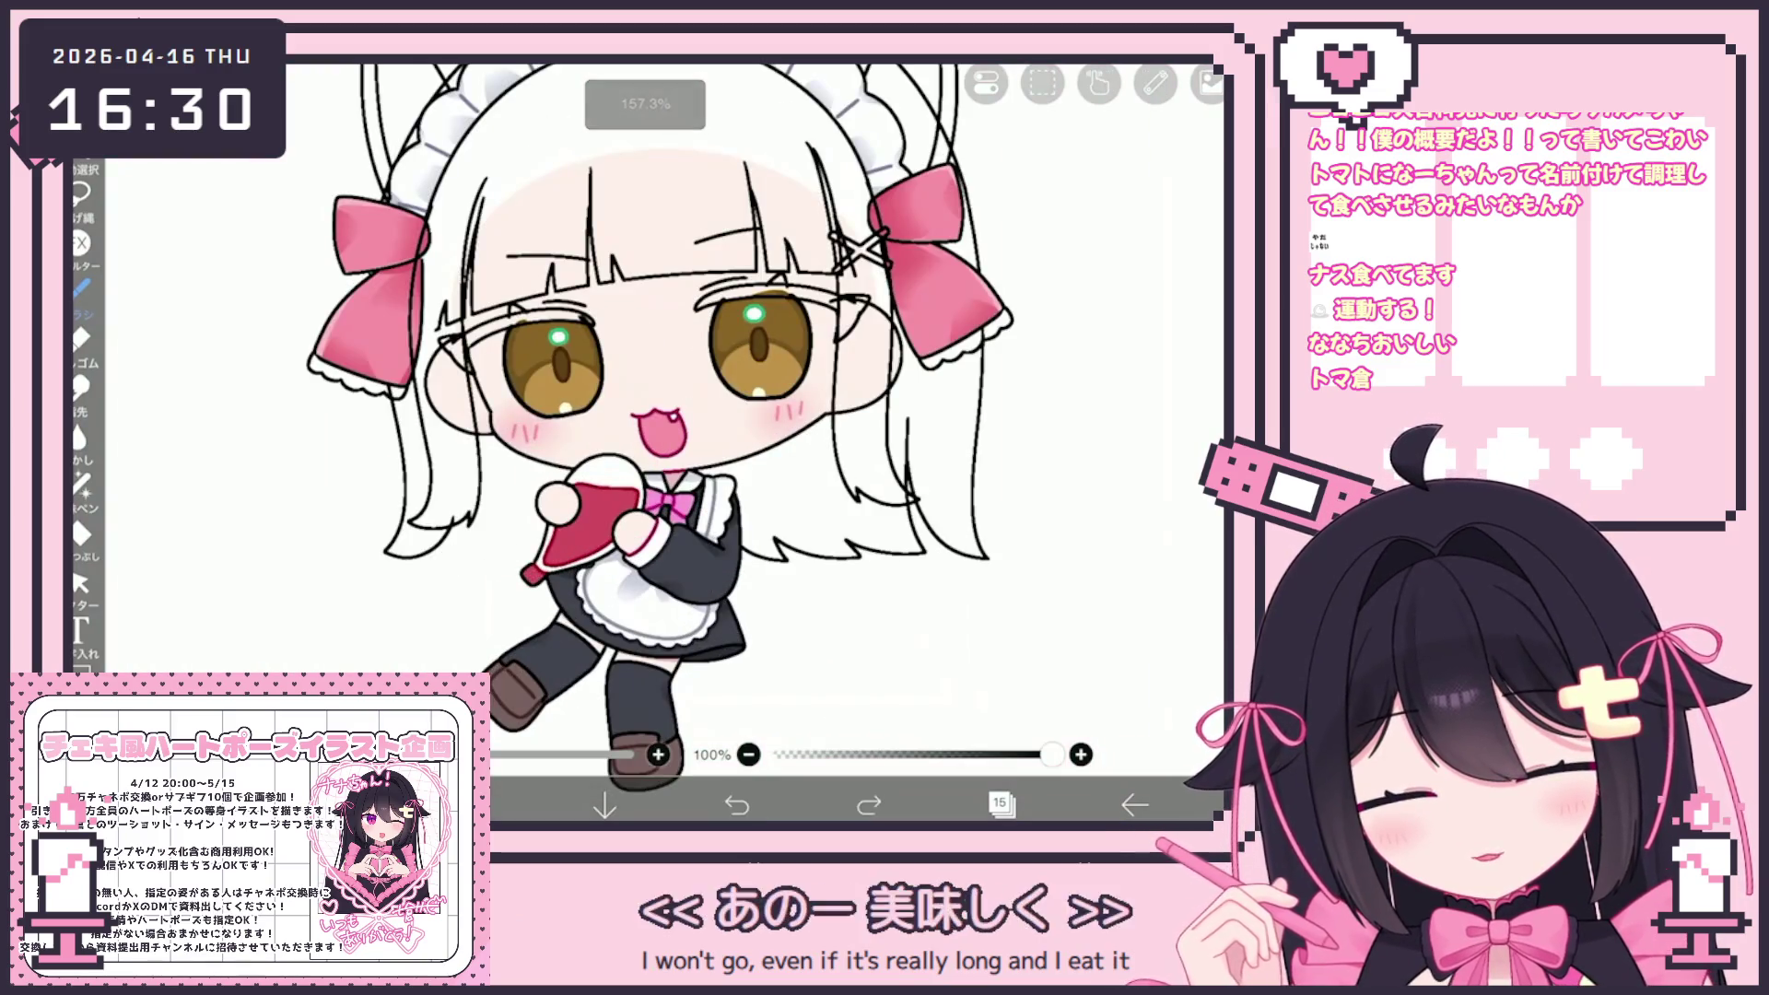
pyautogui.hotkey('ctrl', 'y')
pyautogui.scroll(-5, 711, 464)
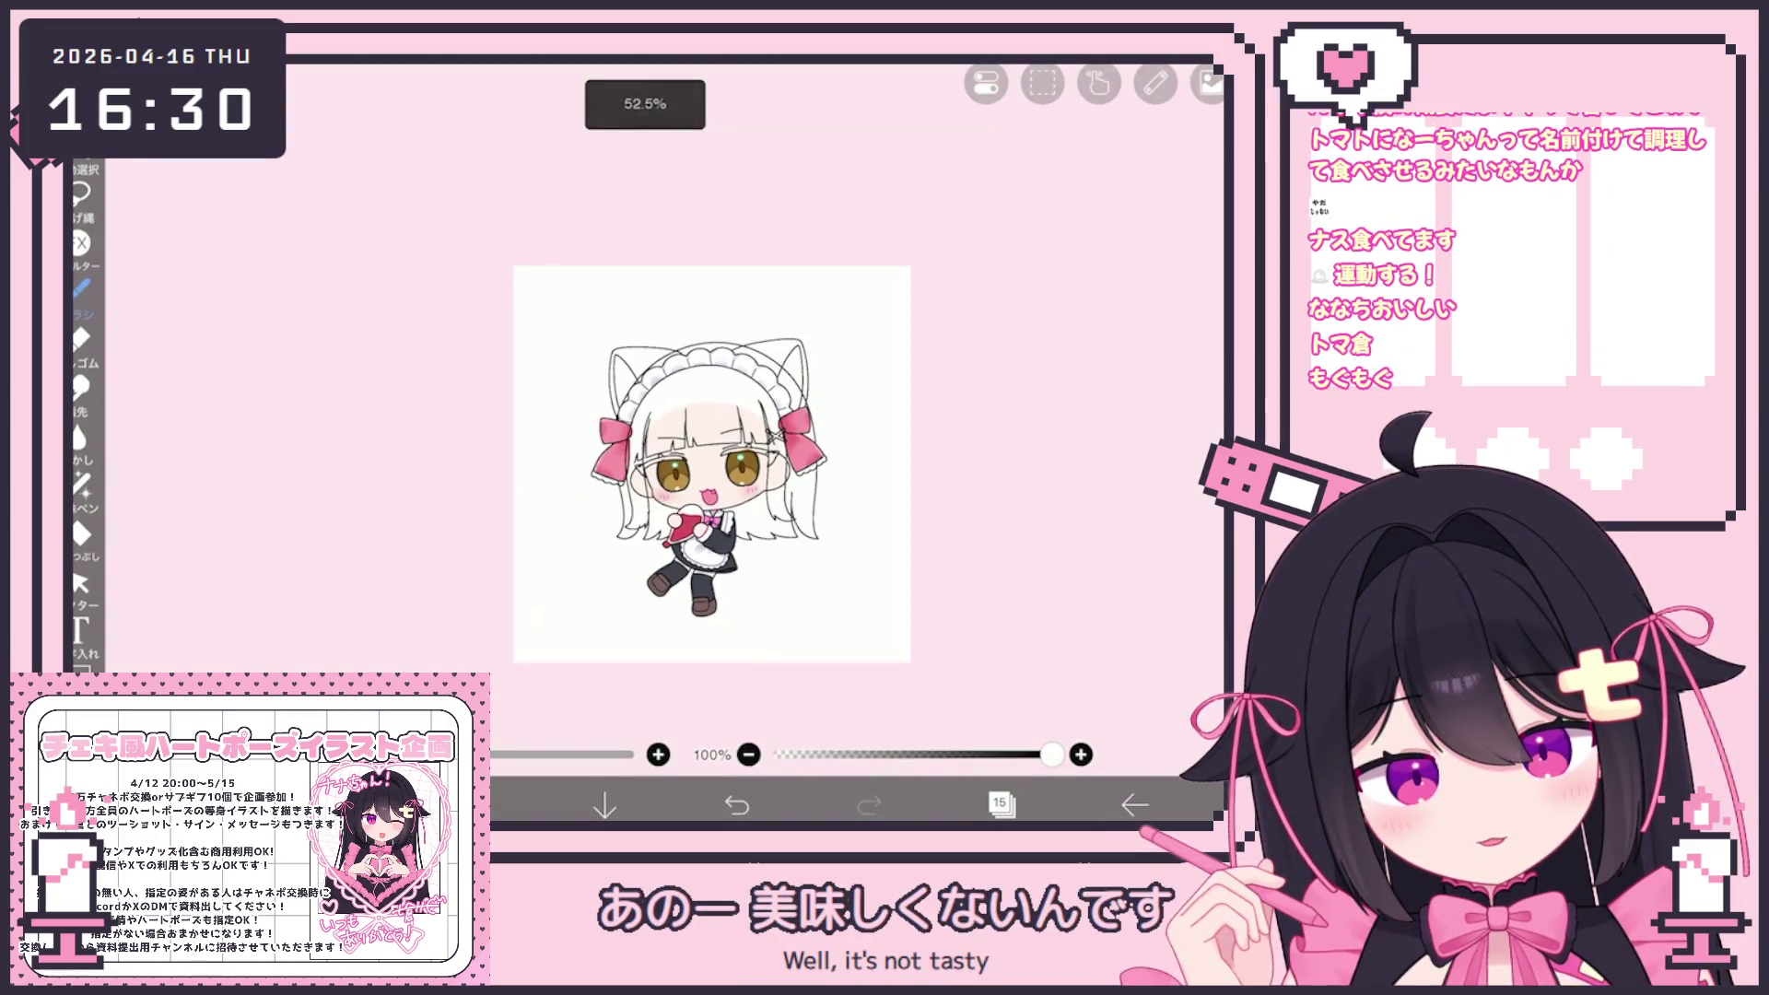
pyautogui.scroll(2, 711, 443)
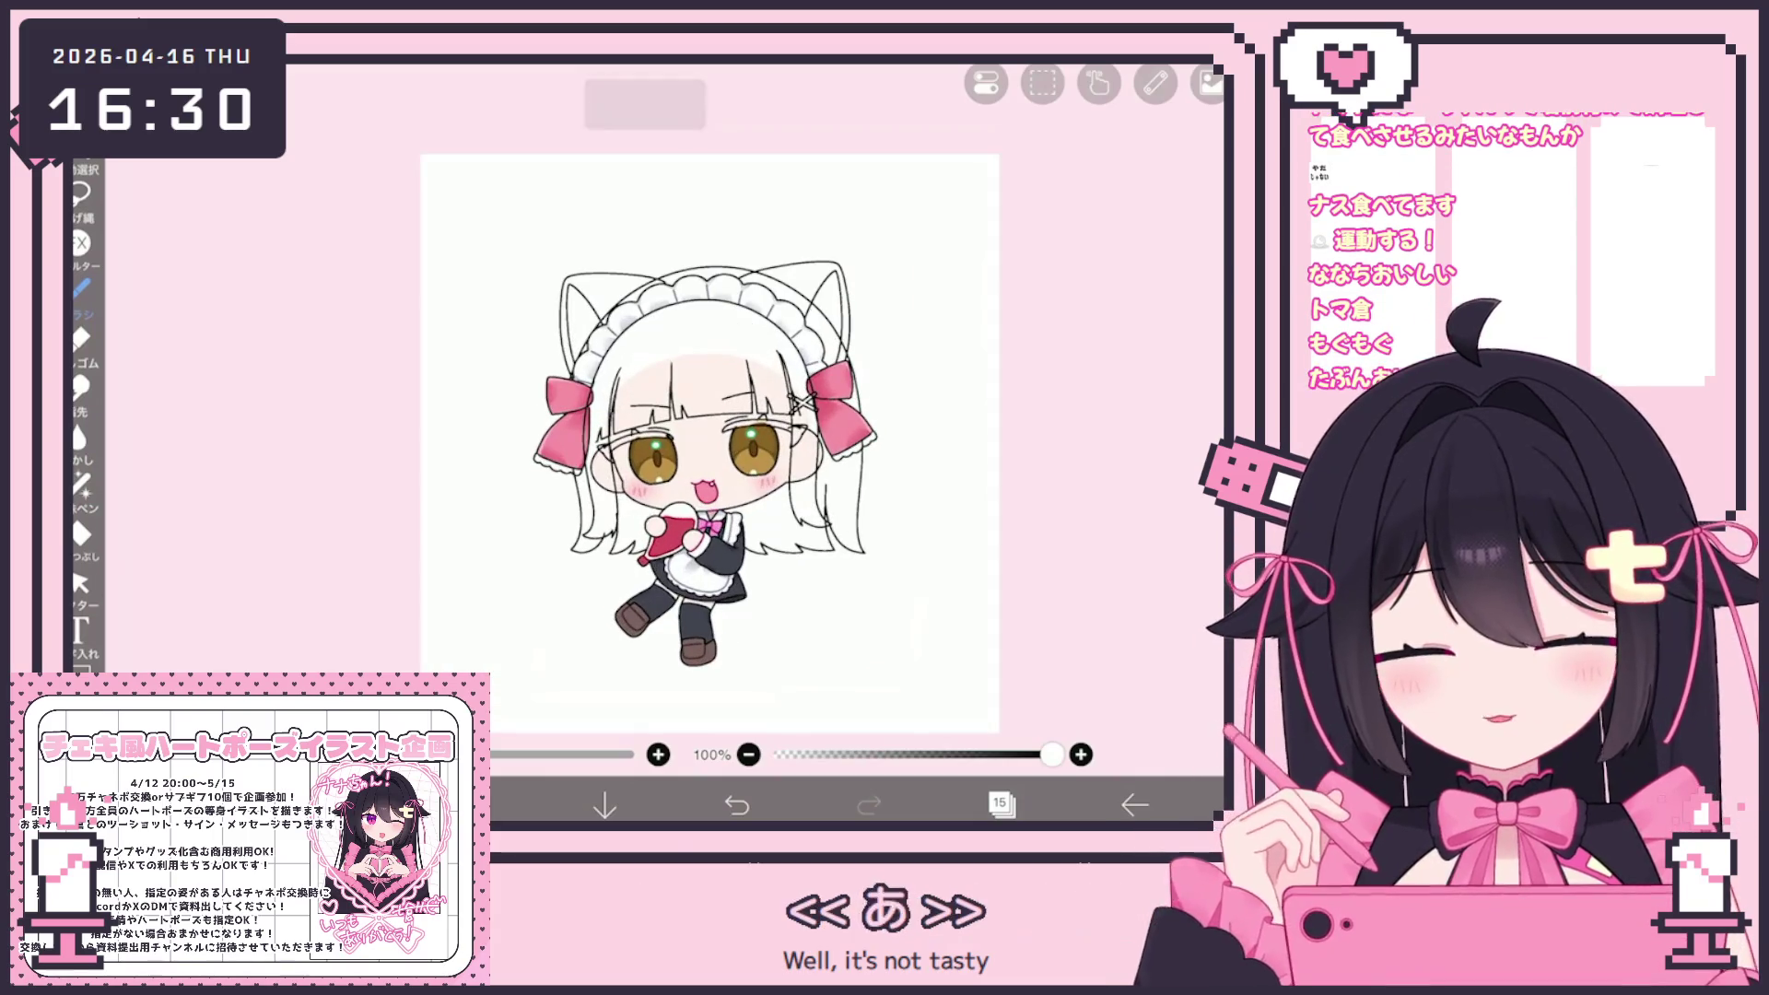
pyautogui.scroll(3, 728, 443)
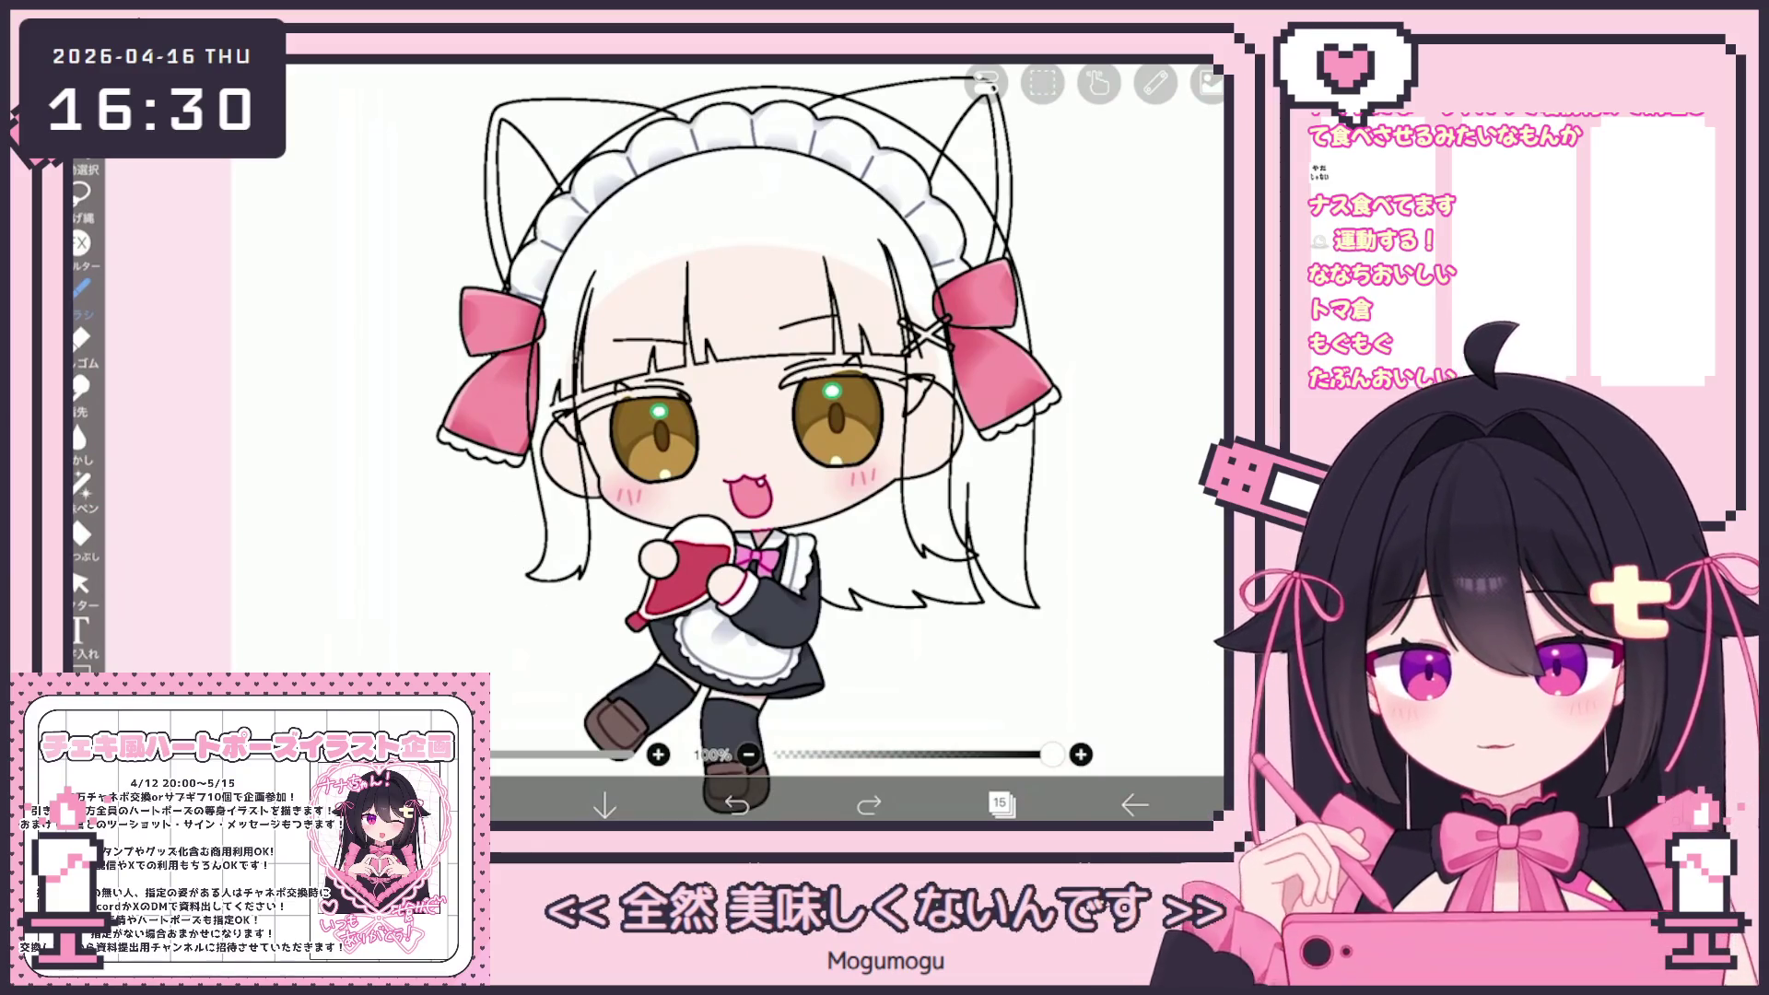
# Draw a short line at the hair tip, then undo it
pyautogui.moveTo(512, 579); pyautogui.dragTo(493, 595)
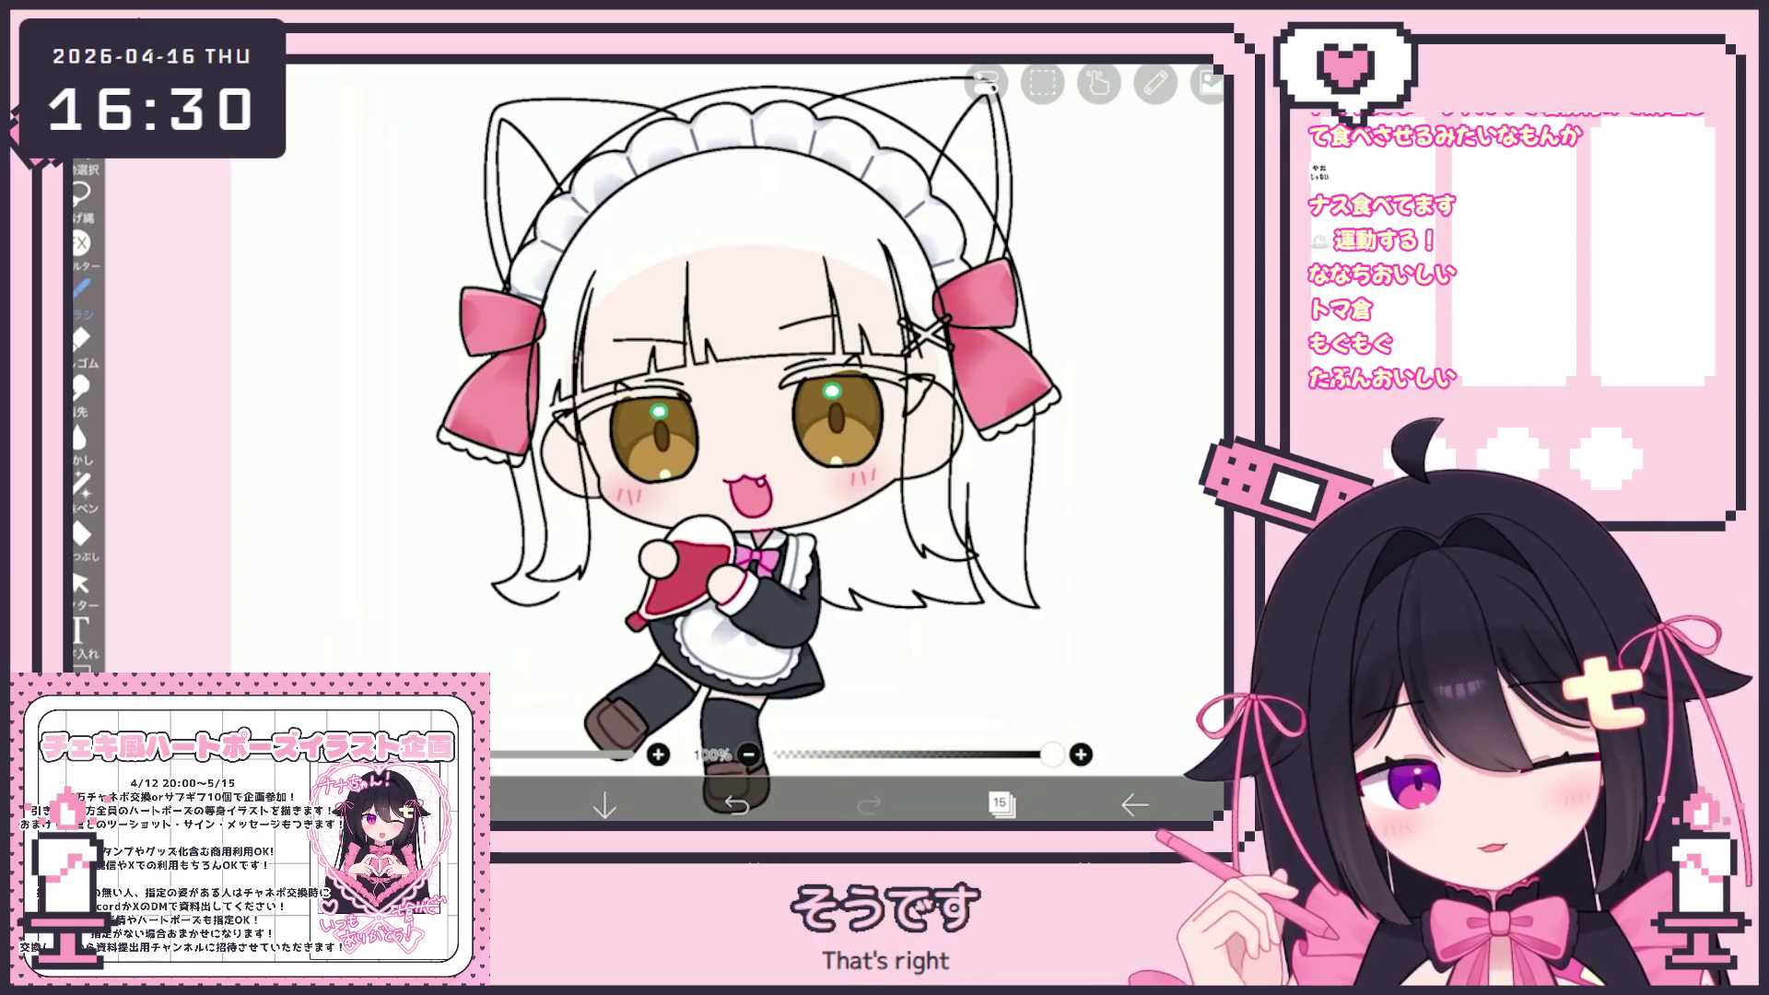
pyautogui.hotkey('ctrl', 'z')
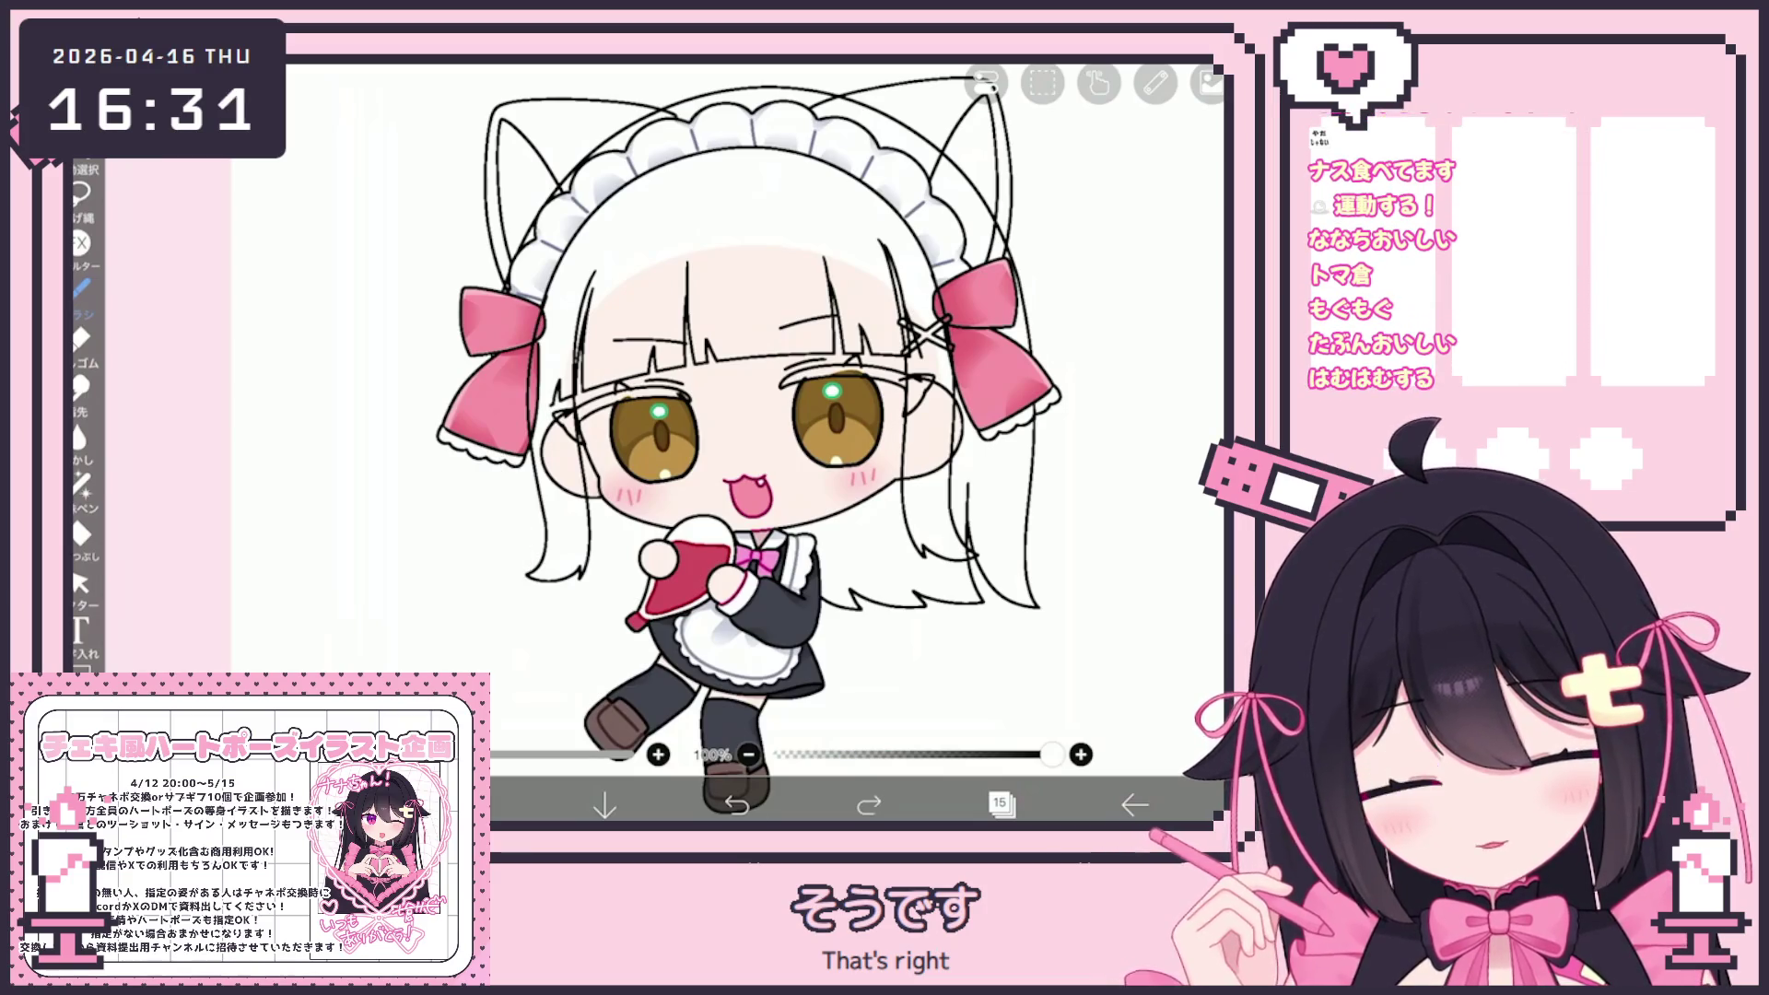
pyautogui.scroll(2, 581, 516)
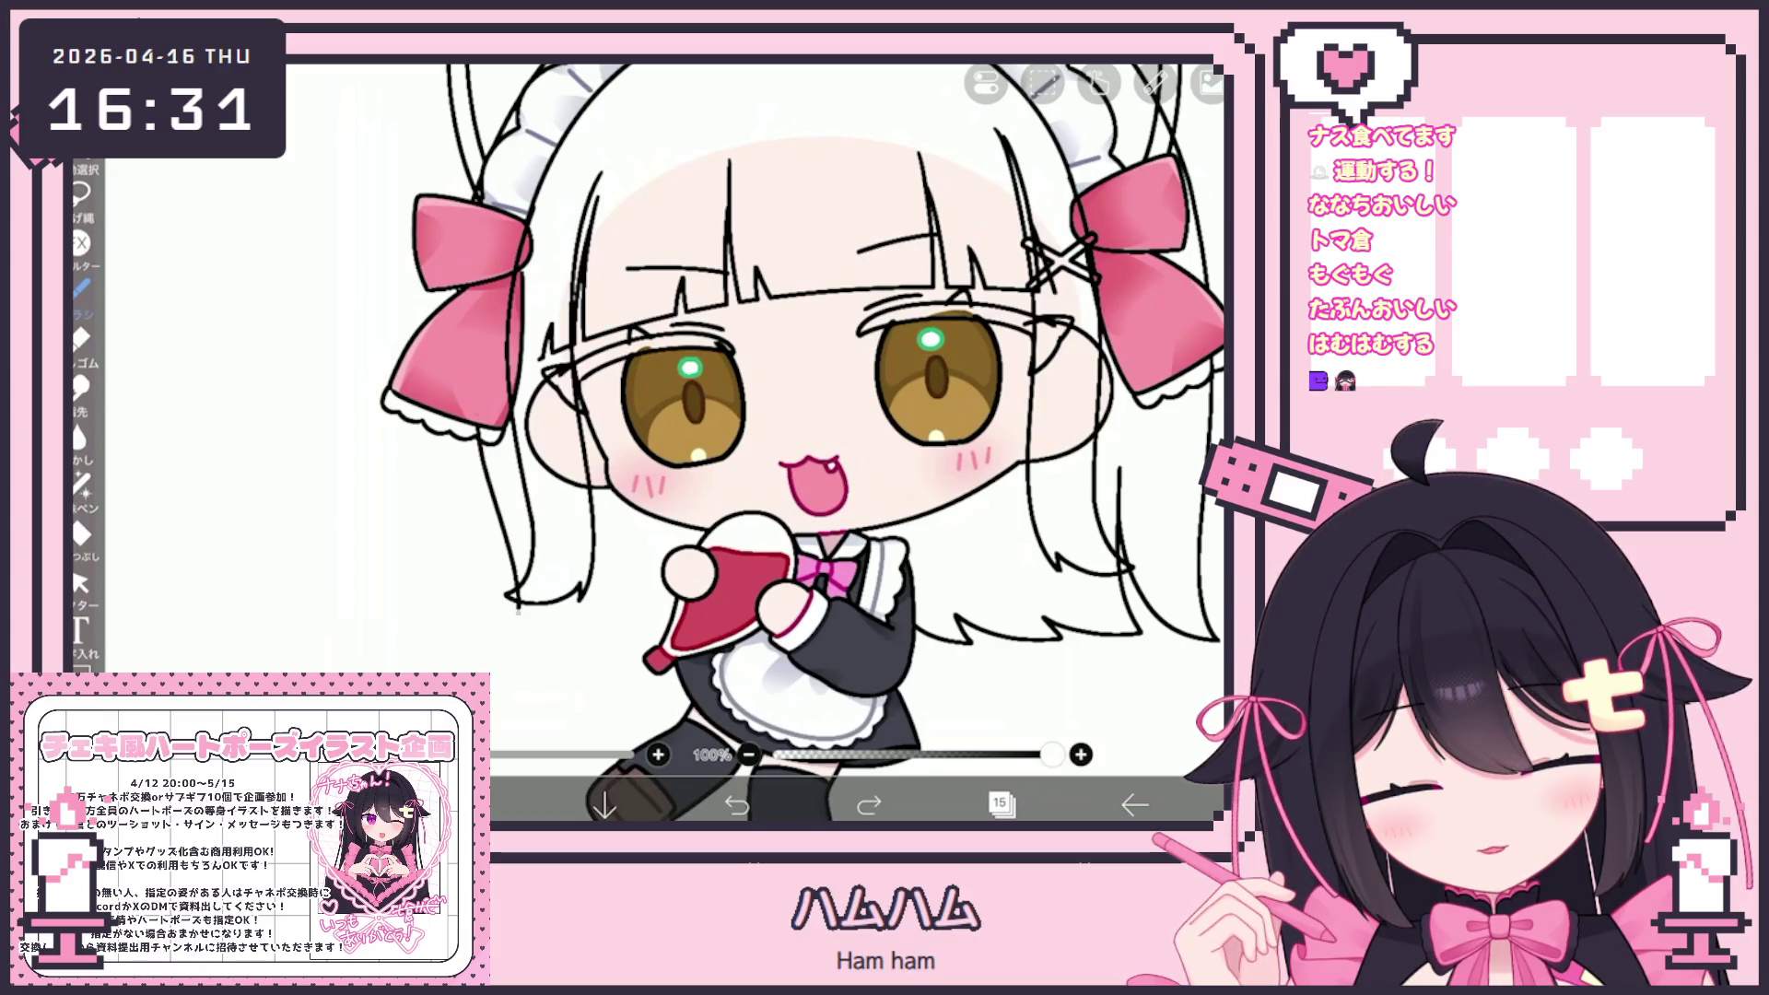
# Draw a short test stroke at the left hair tip and undo it
pyautogui.moveTo(503, 610); pyautogui.dragTo(557, 653)
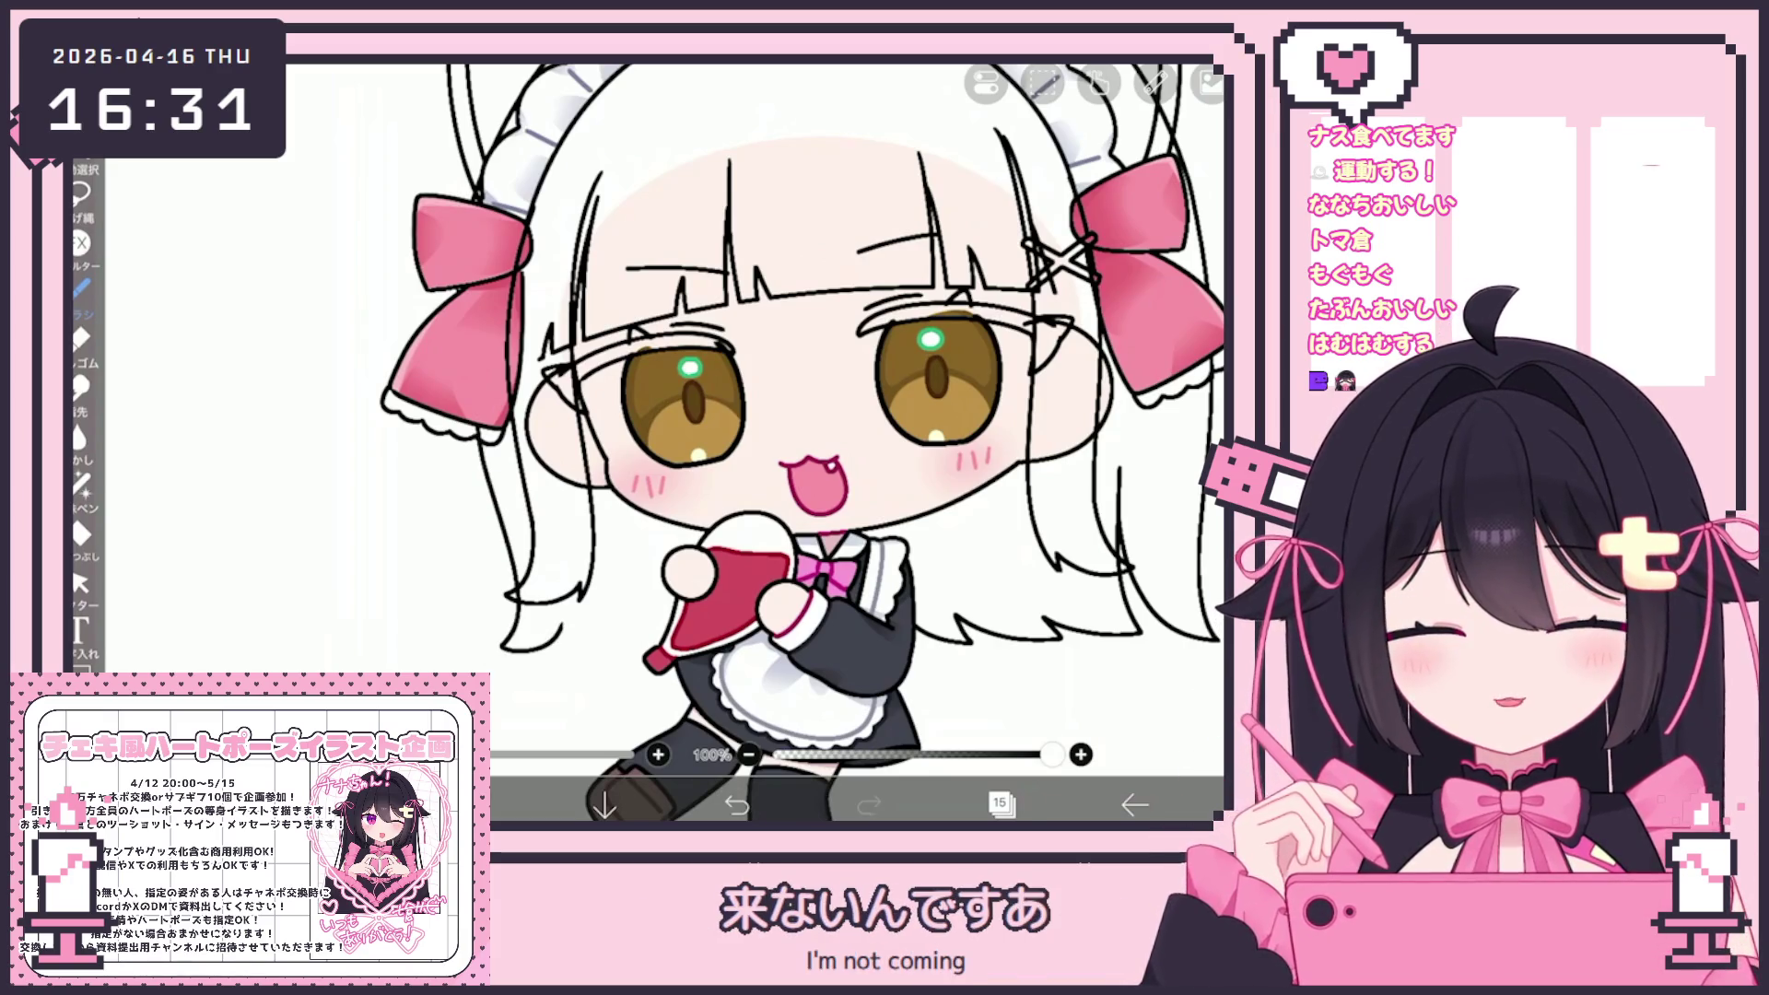
pyautogui.click(736, 804)
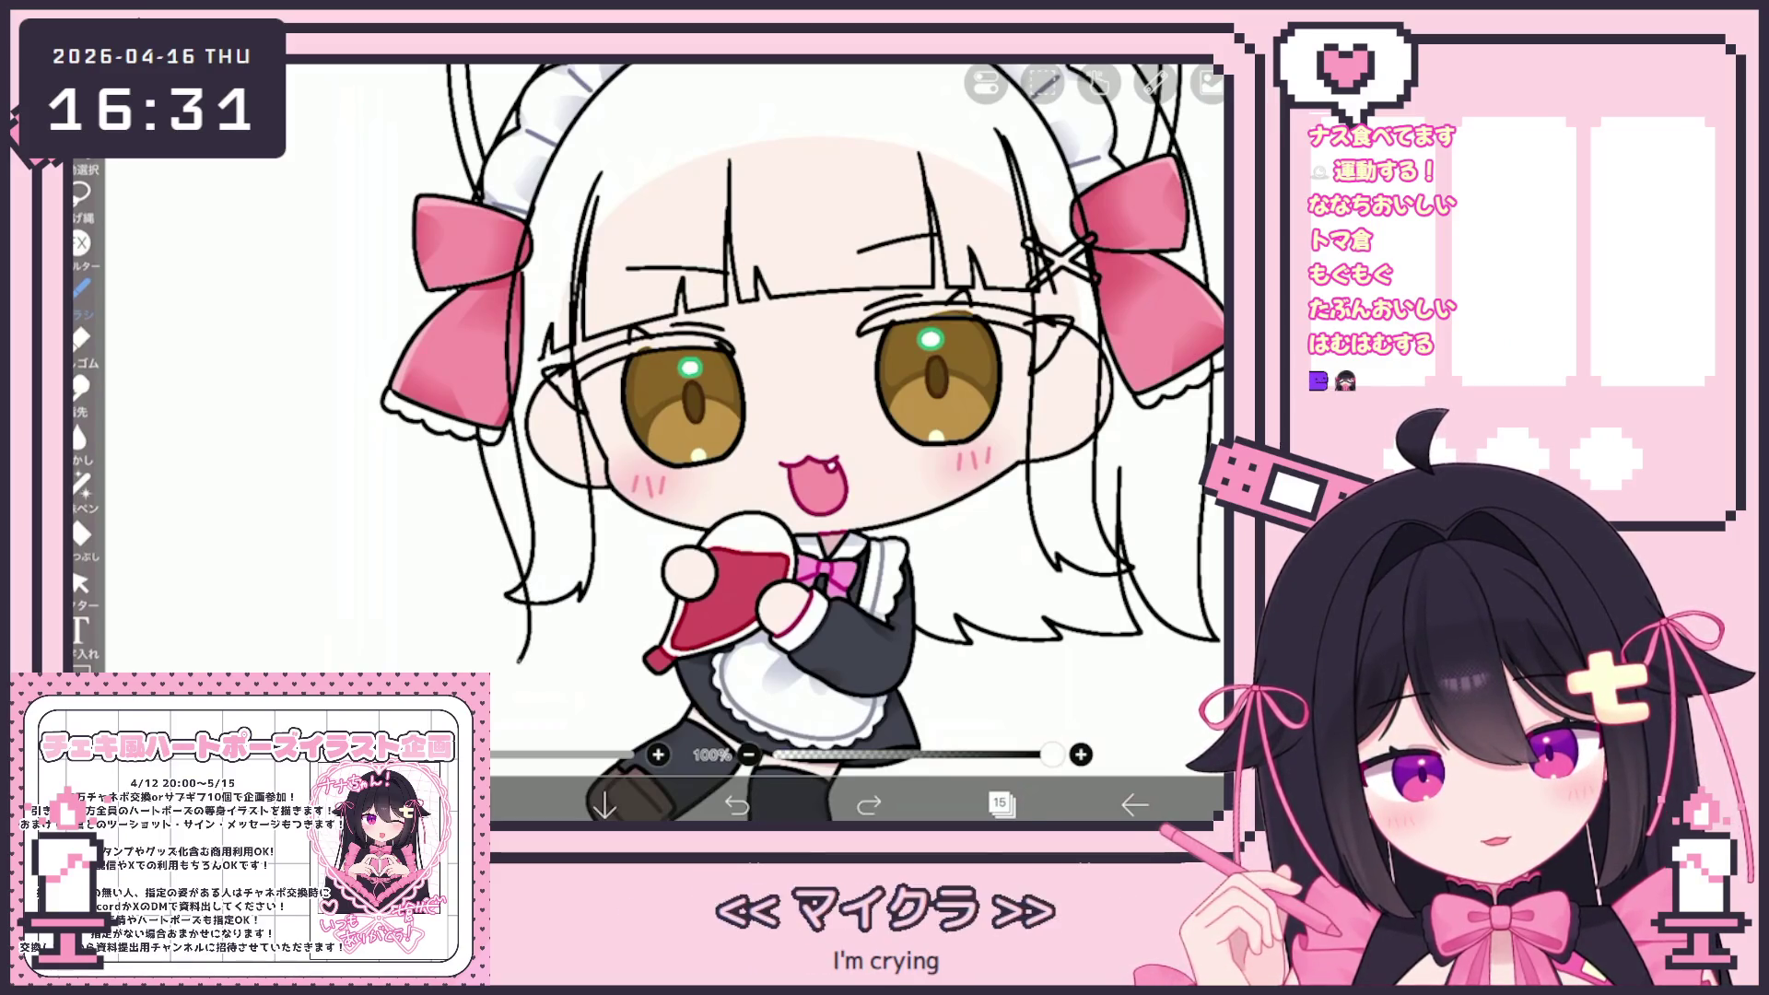
pyautogui.scroll(-5, 661, 443)
pyautogui.scroll(5, 701, 443)
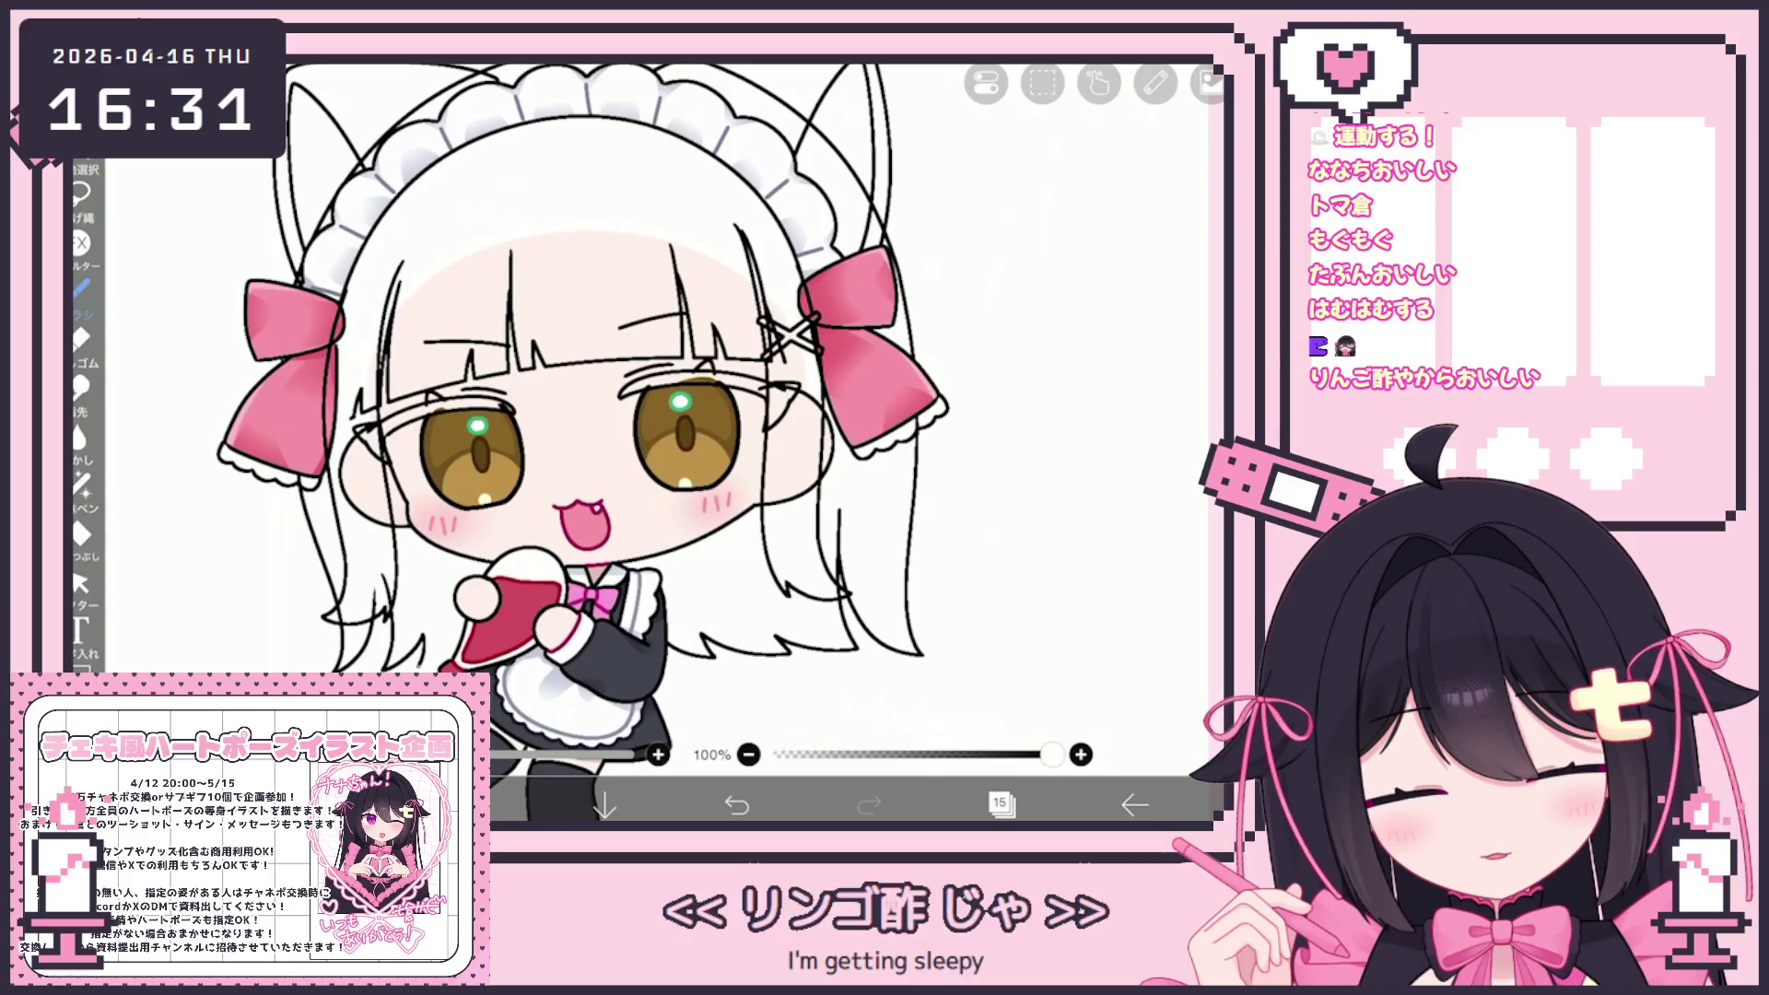
pyautogui.hotkey('ctrl', 'z')
pyautogui.hotkey('ctrl', 'y')
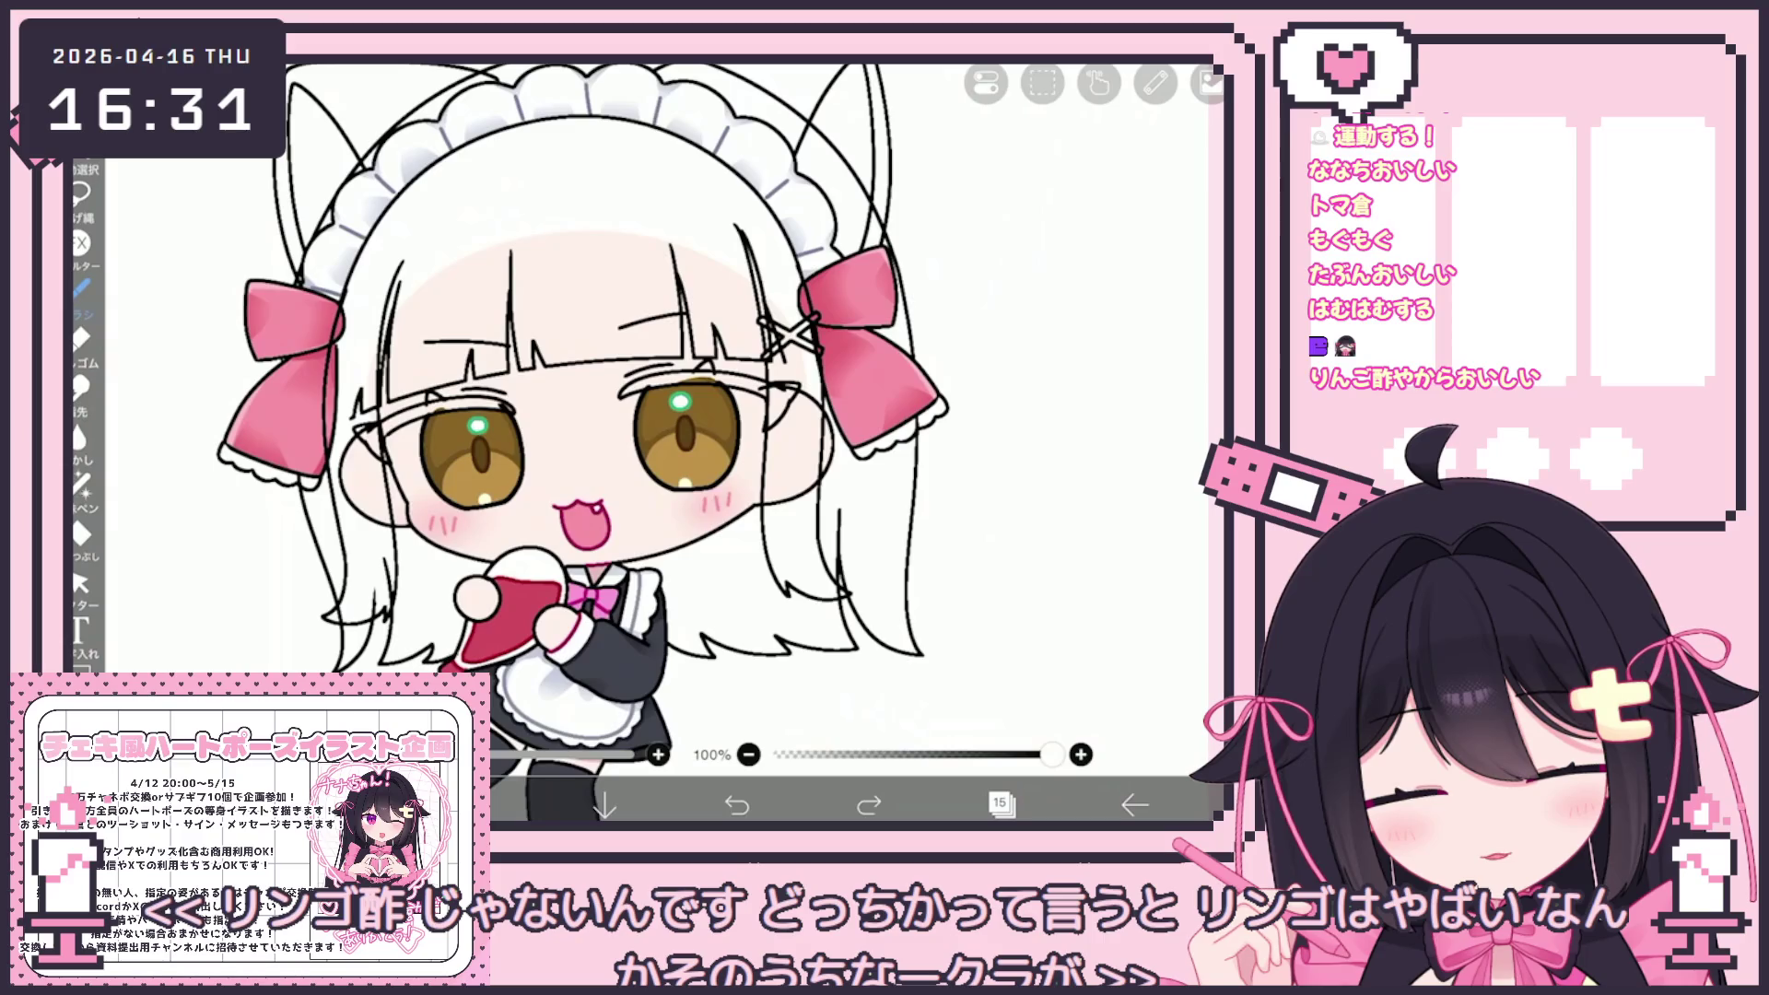
pyautogui.scroll(-5, 706, 442)
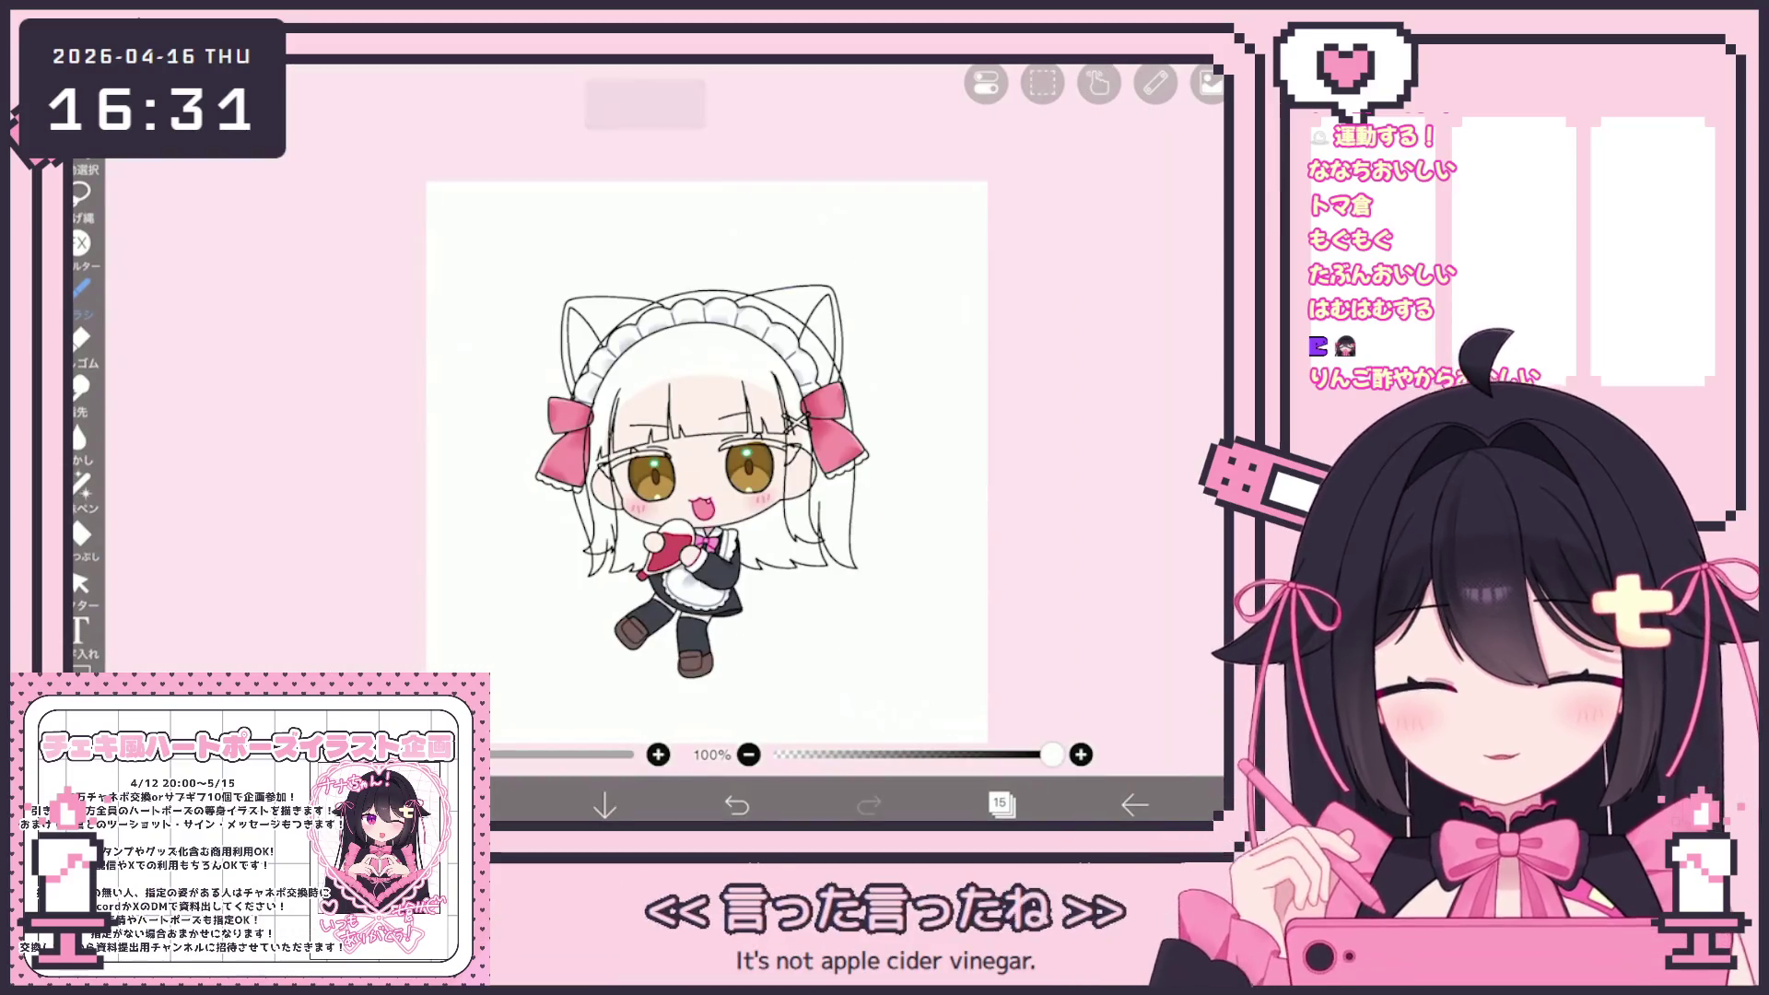
pyautogui.hotkey('ctrl', 'z')
pyautogui.scroll(5, 707, 442)
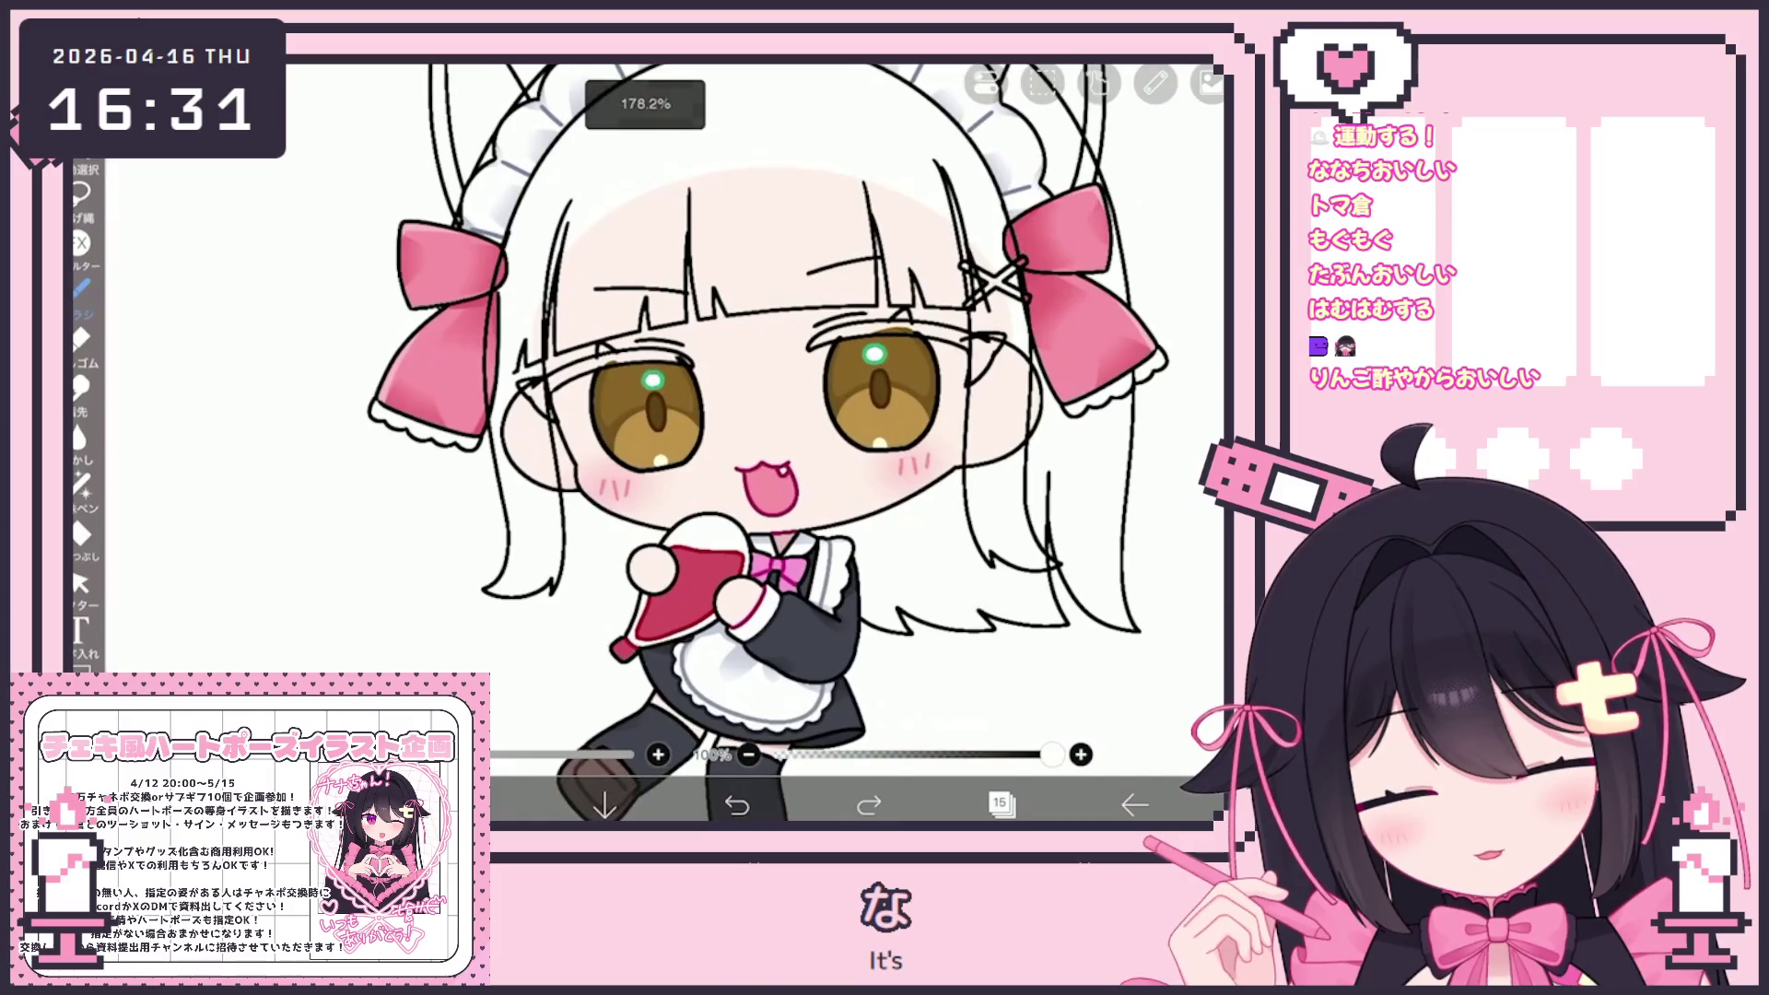
# Undo the three remaining lower-left hair strokes to restore the cleaner lineart
pyautogui.hotkey('ctrl', 'z')
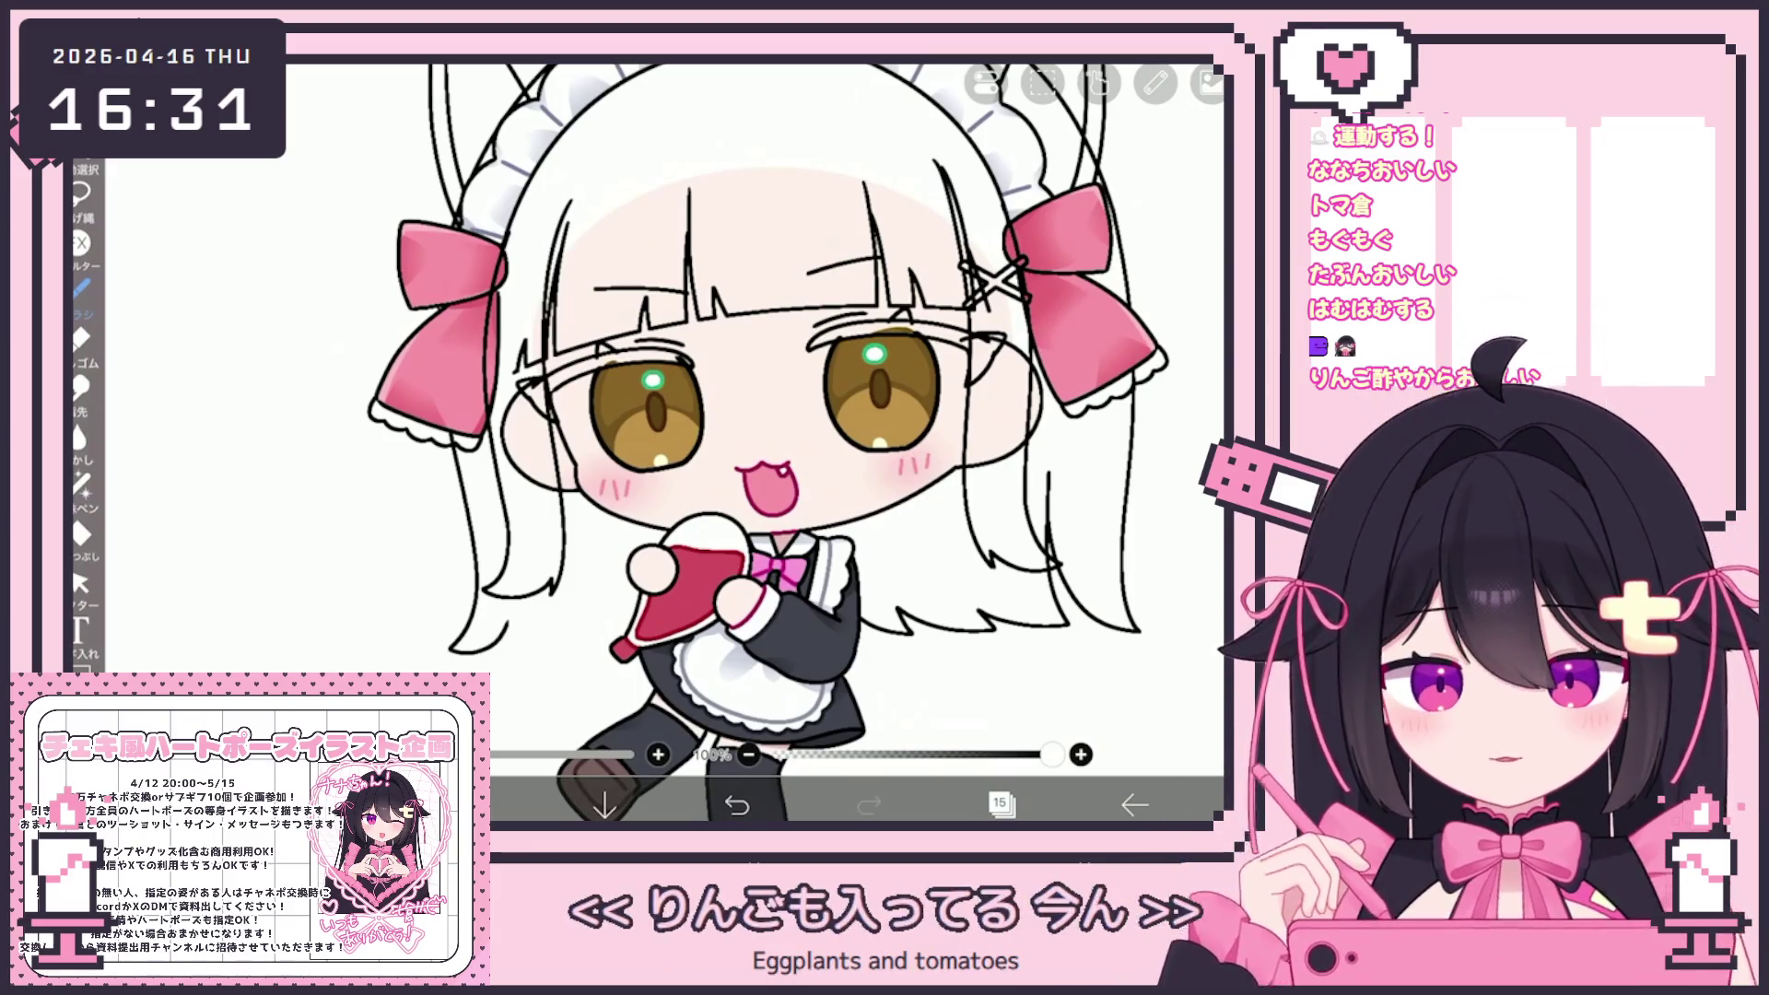
pyautogui.hotkey('ctrl', 'z')
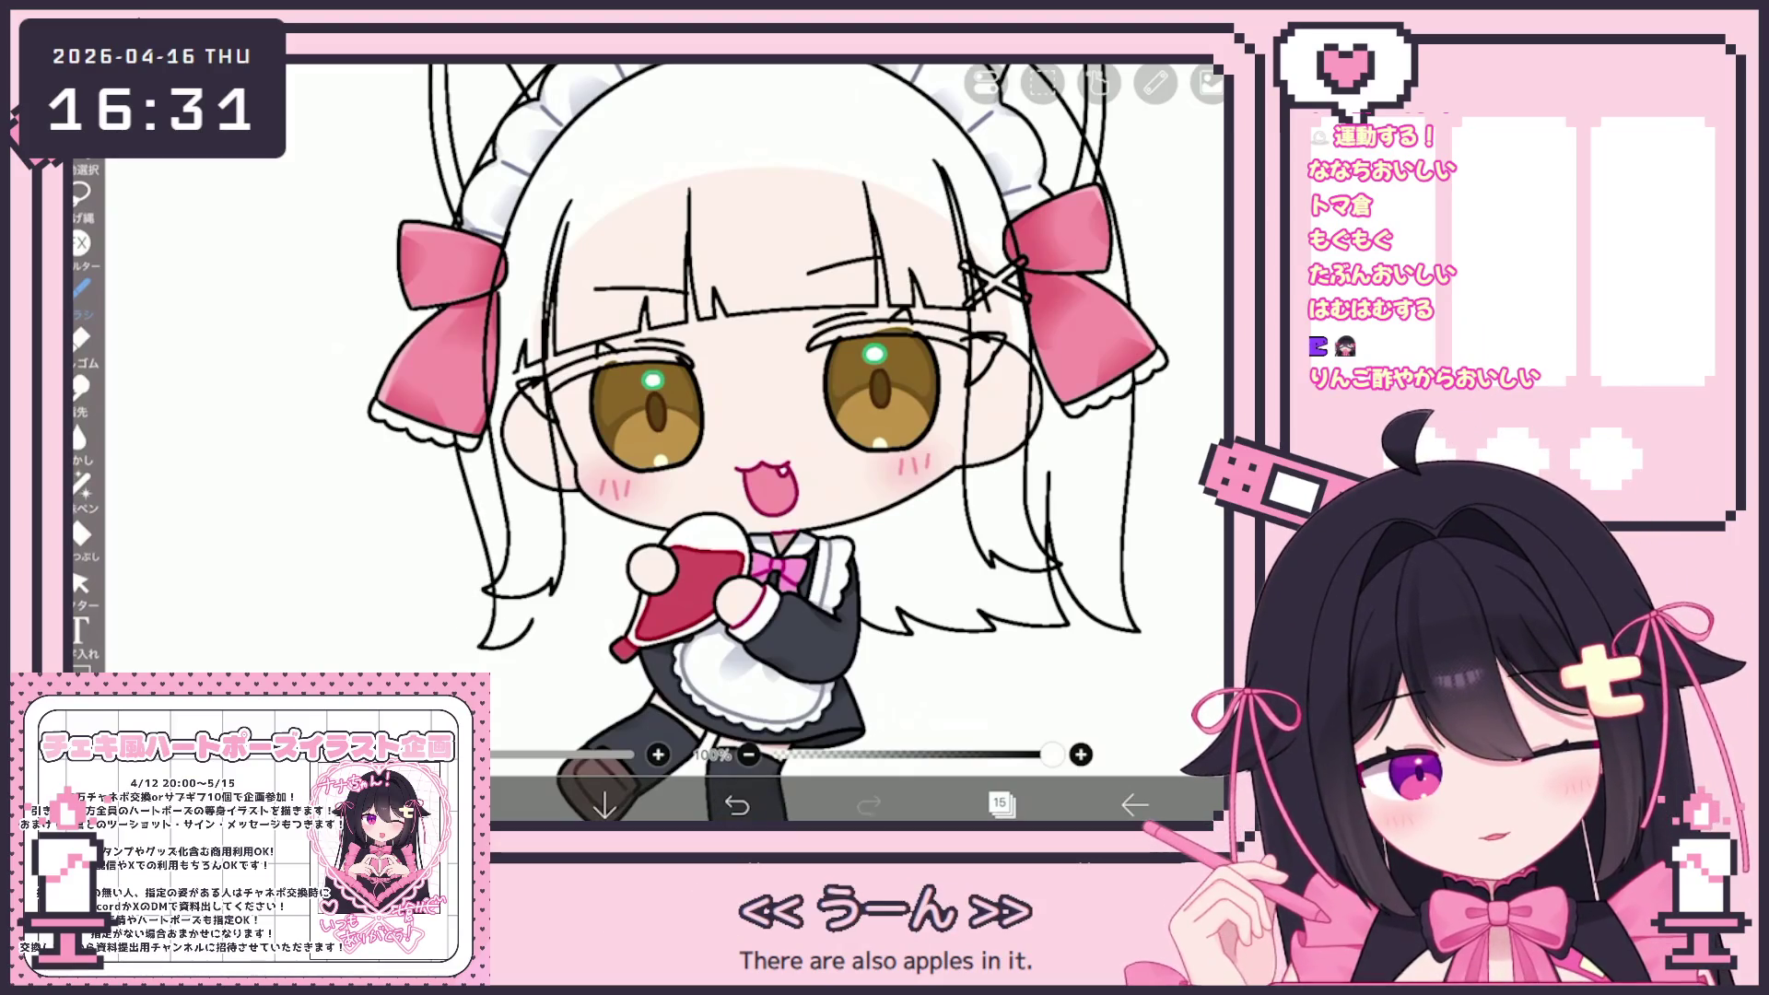
pyautogui.hotkey('ctrl', 'z')
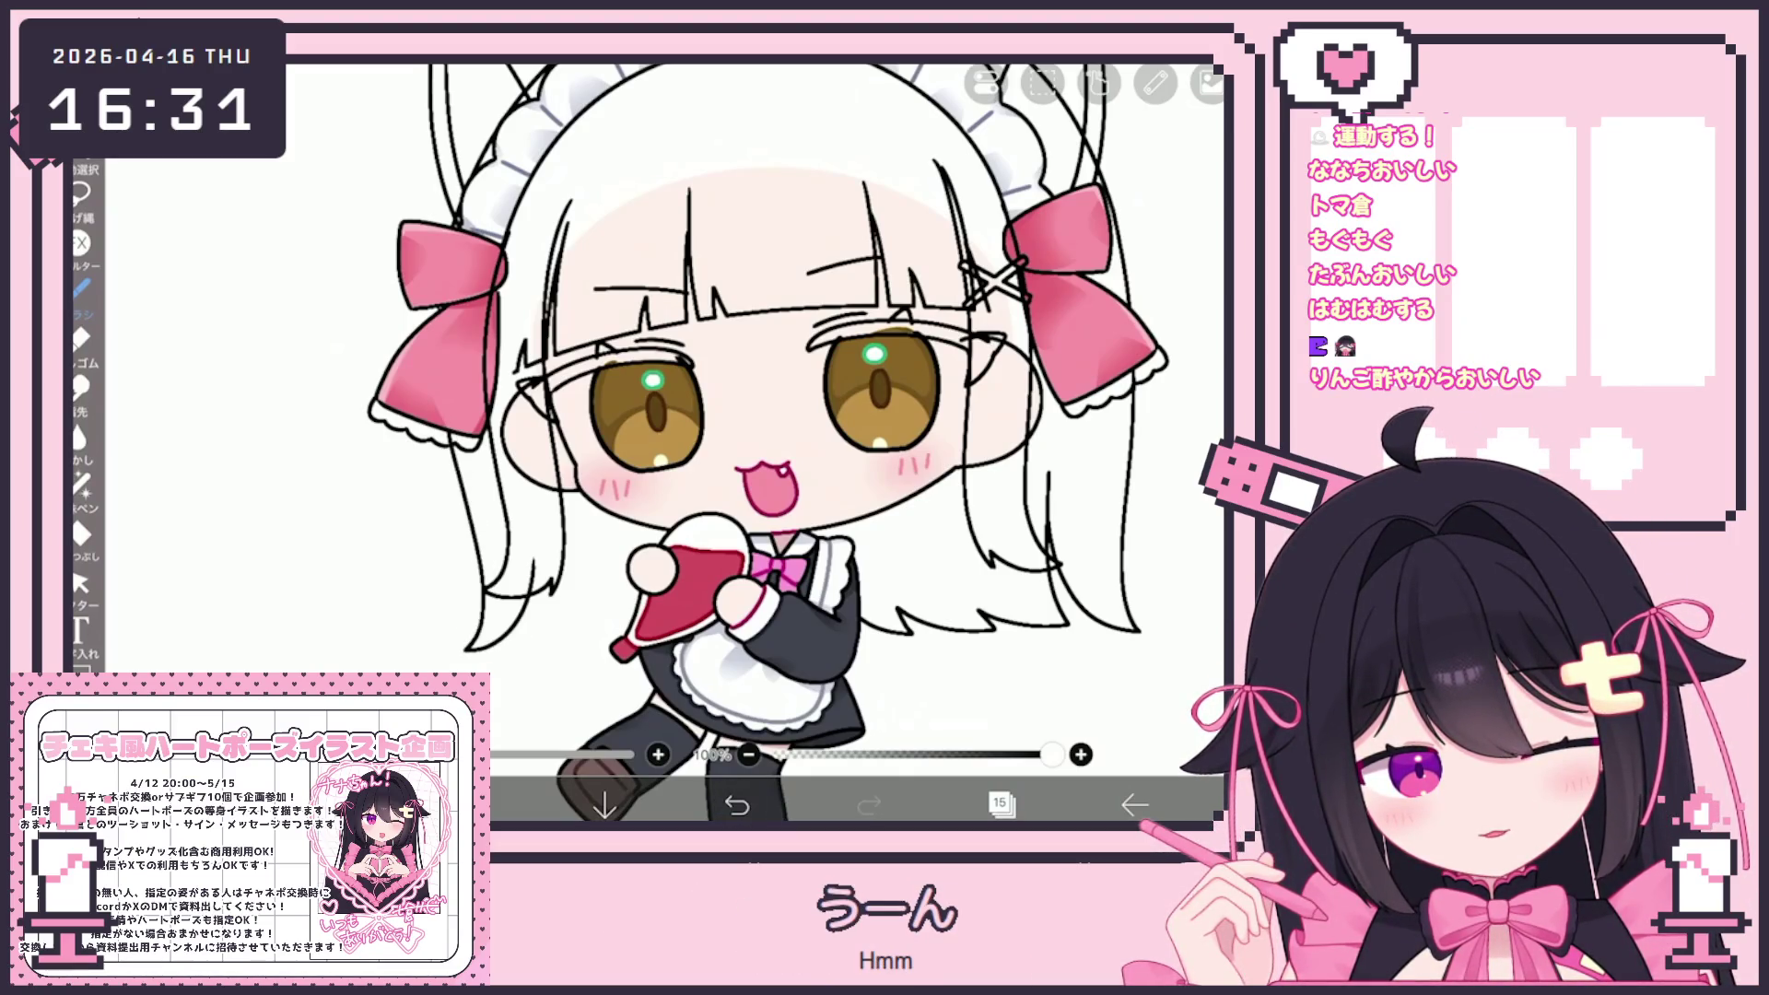
pyautogui.scroll(-5, 682, 424)
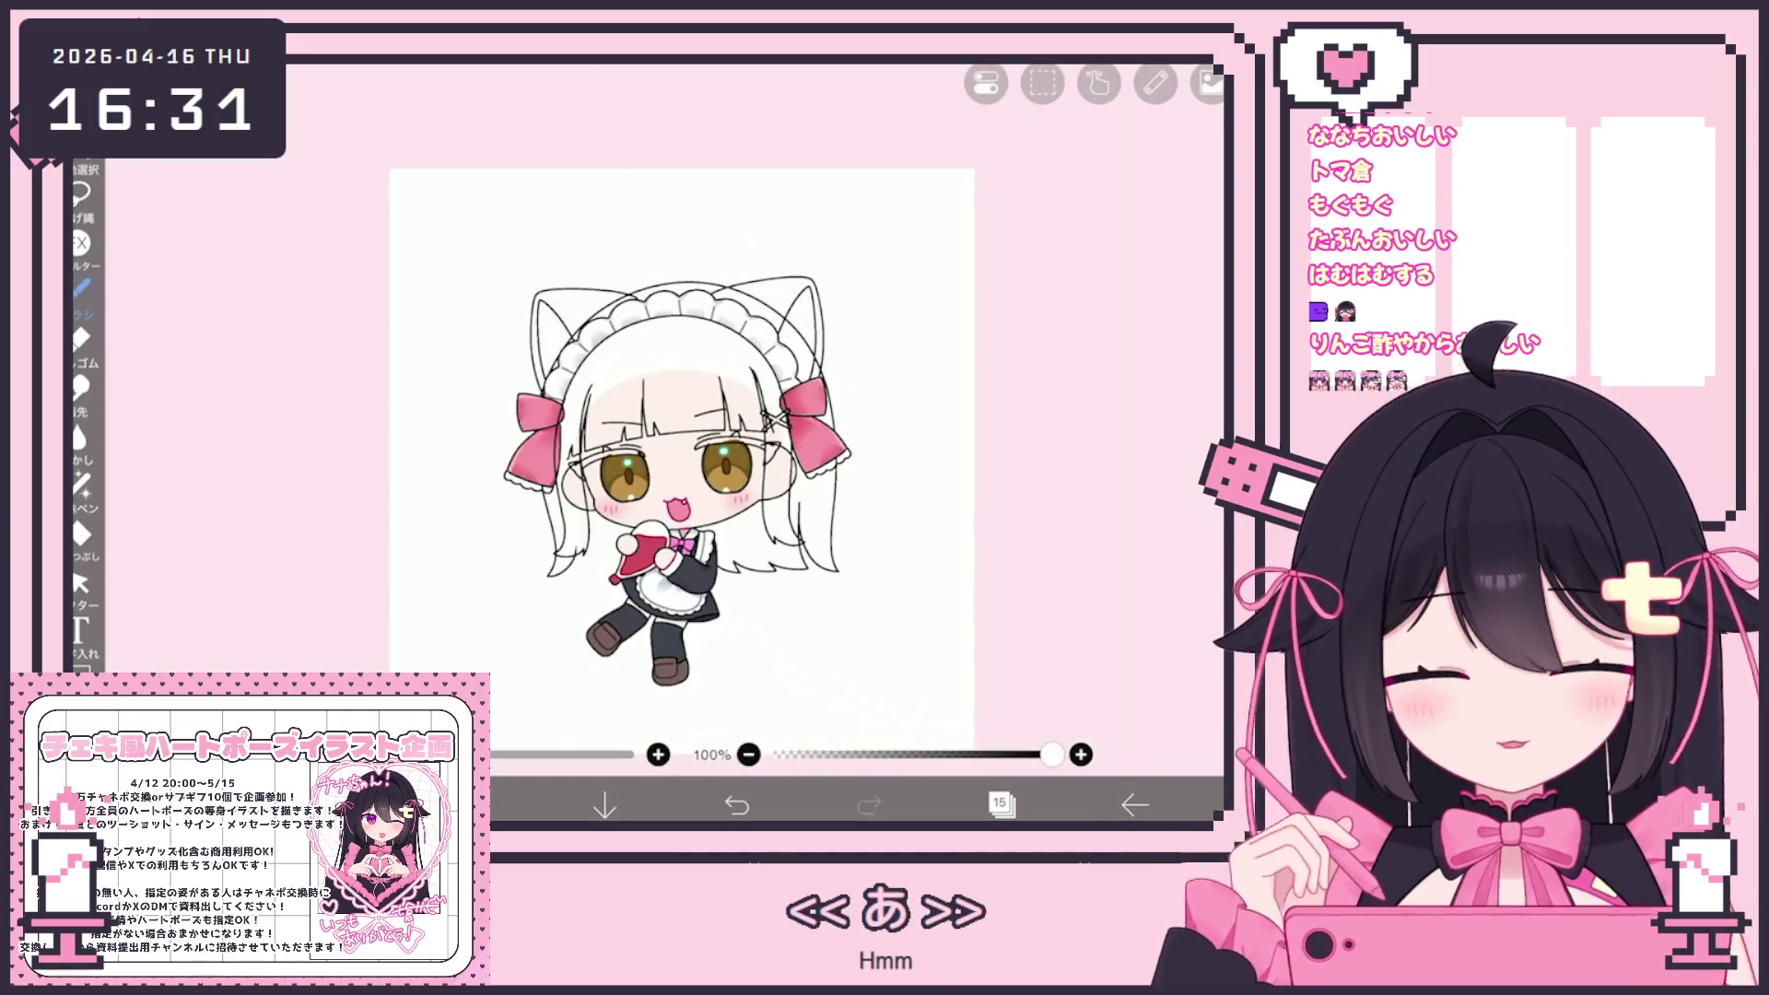
pyautogui.scroll(5, 678, 433)
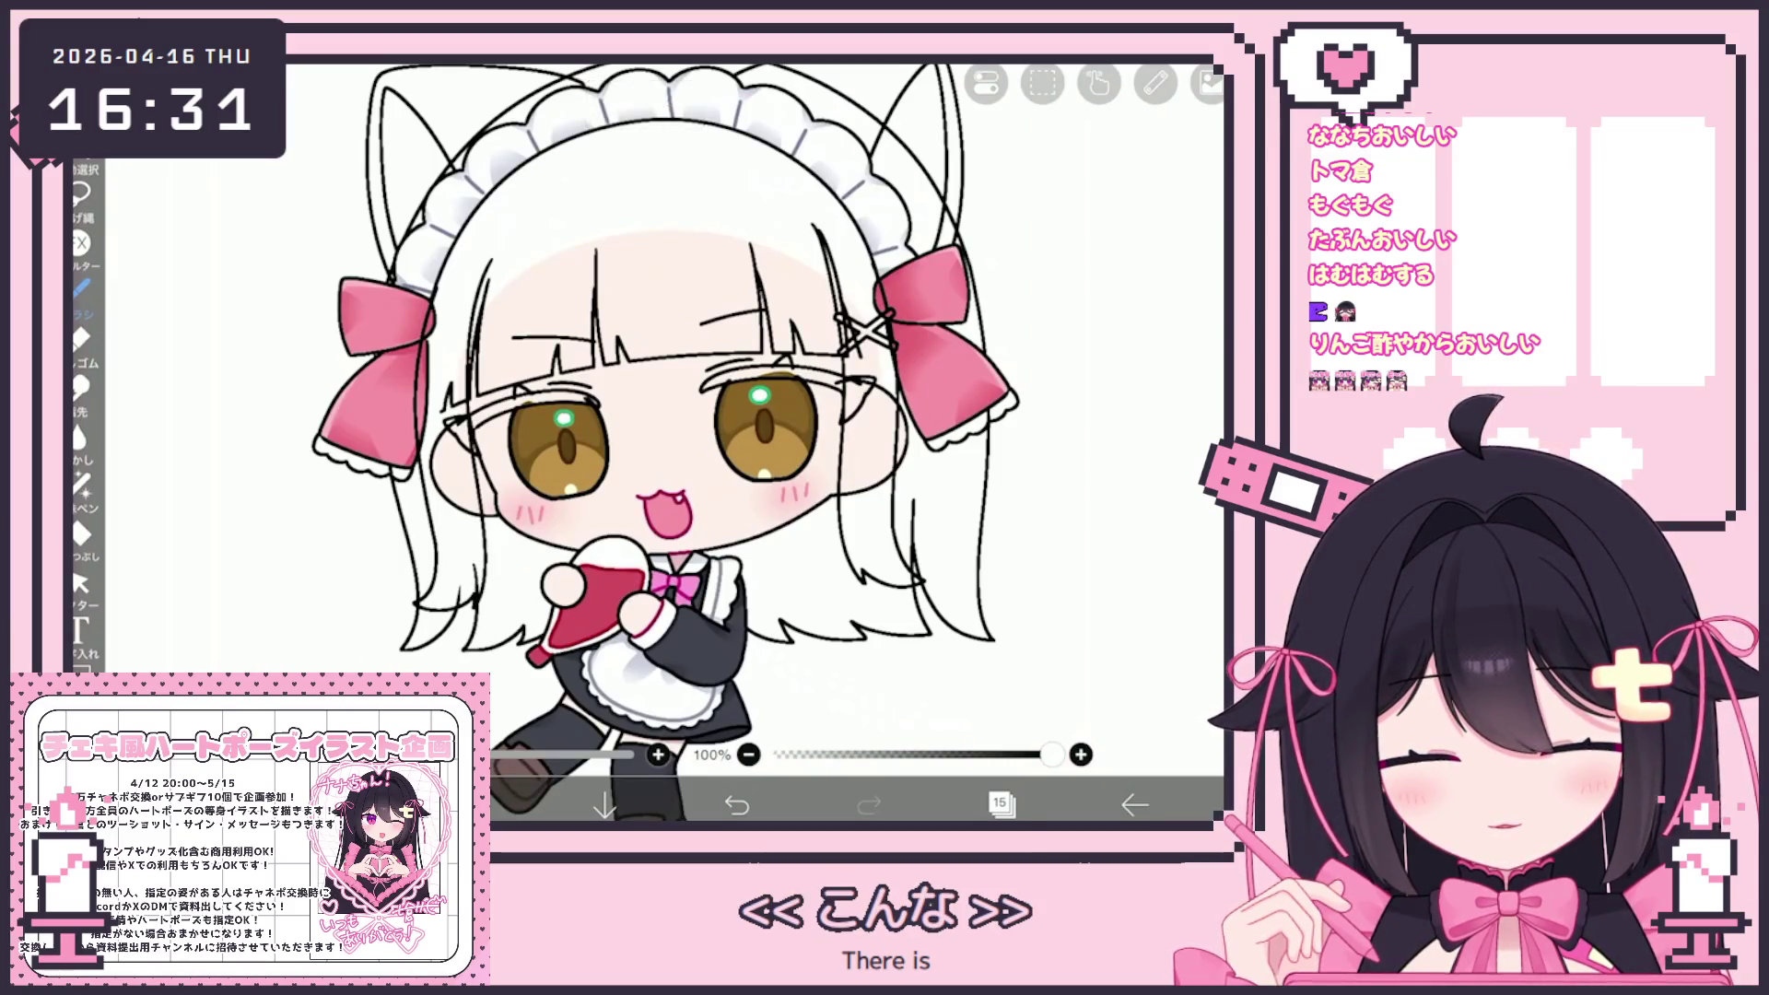
pyautogui.scroll(-5, 678, 507)
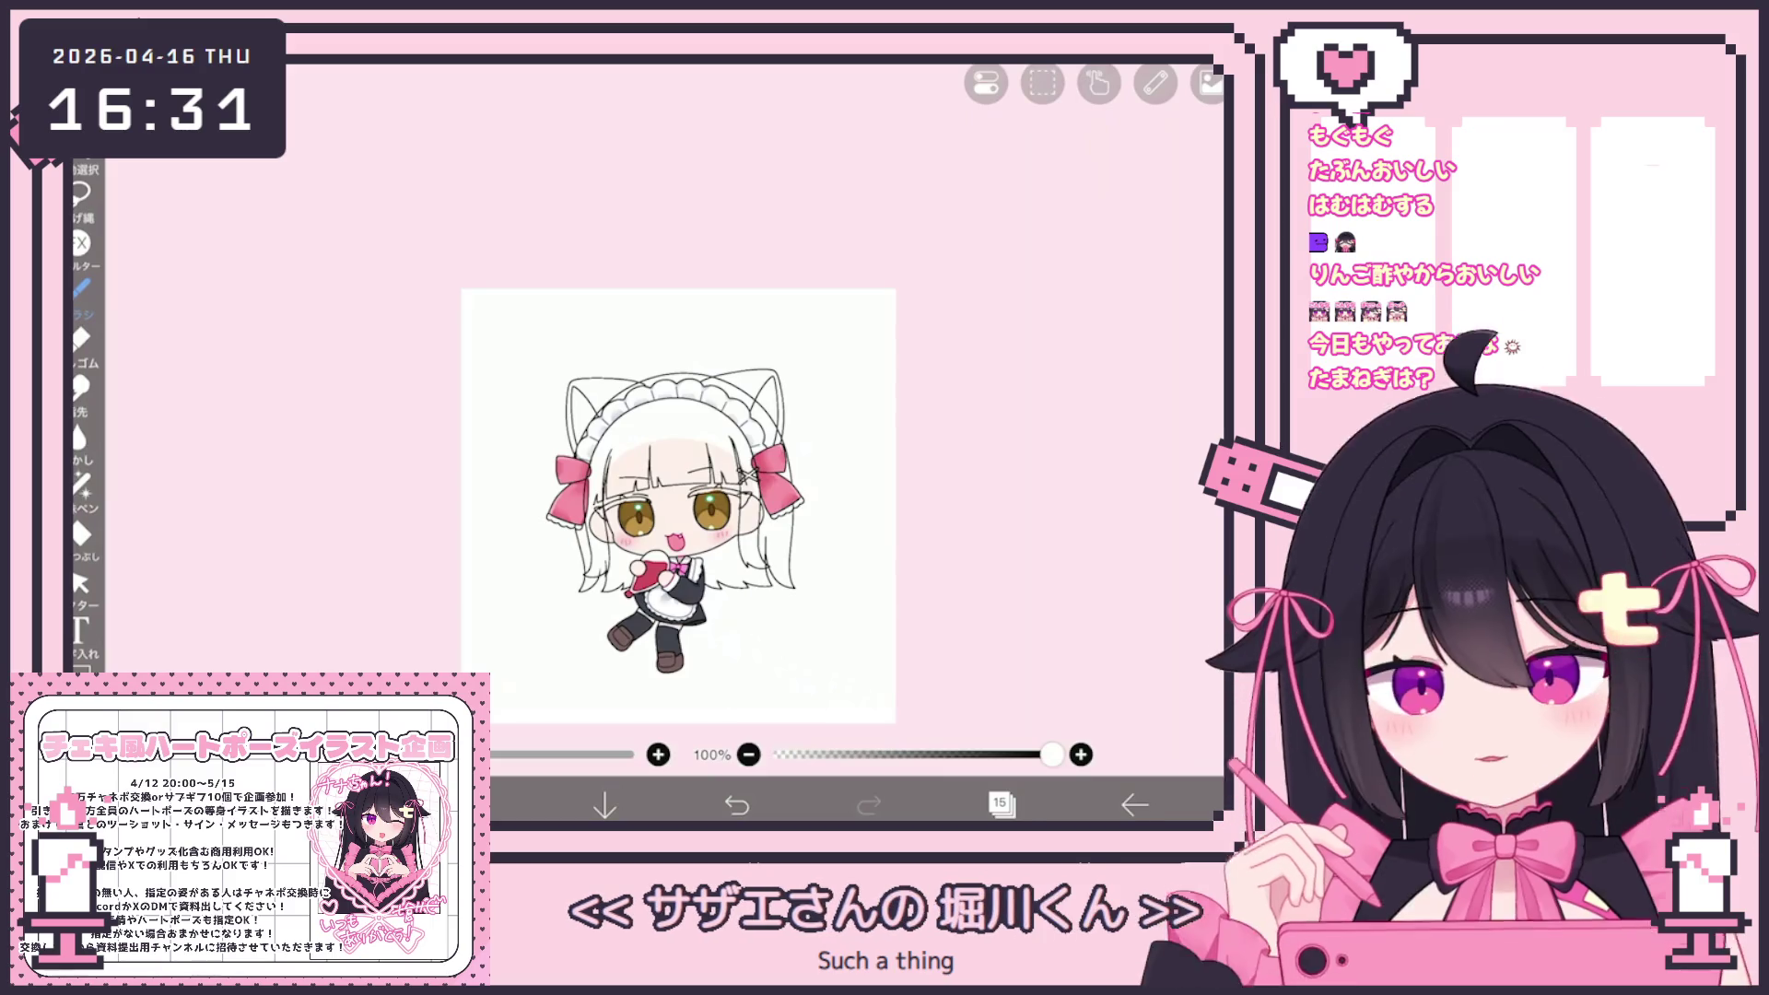
pyautogui.scroll(2, 691, 472)
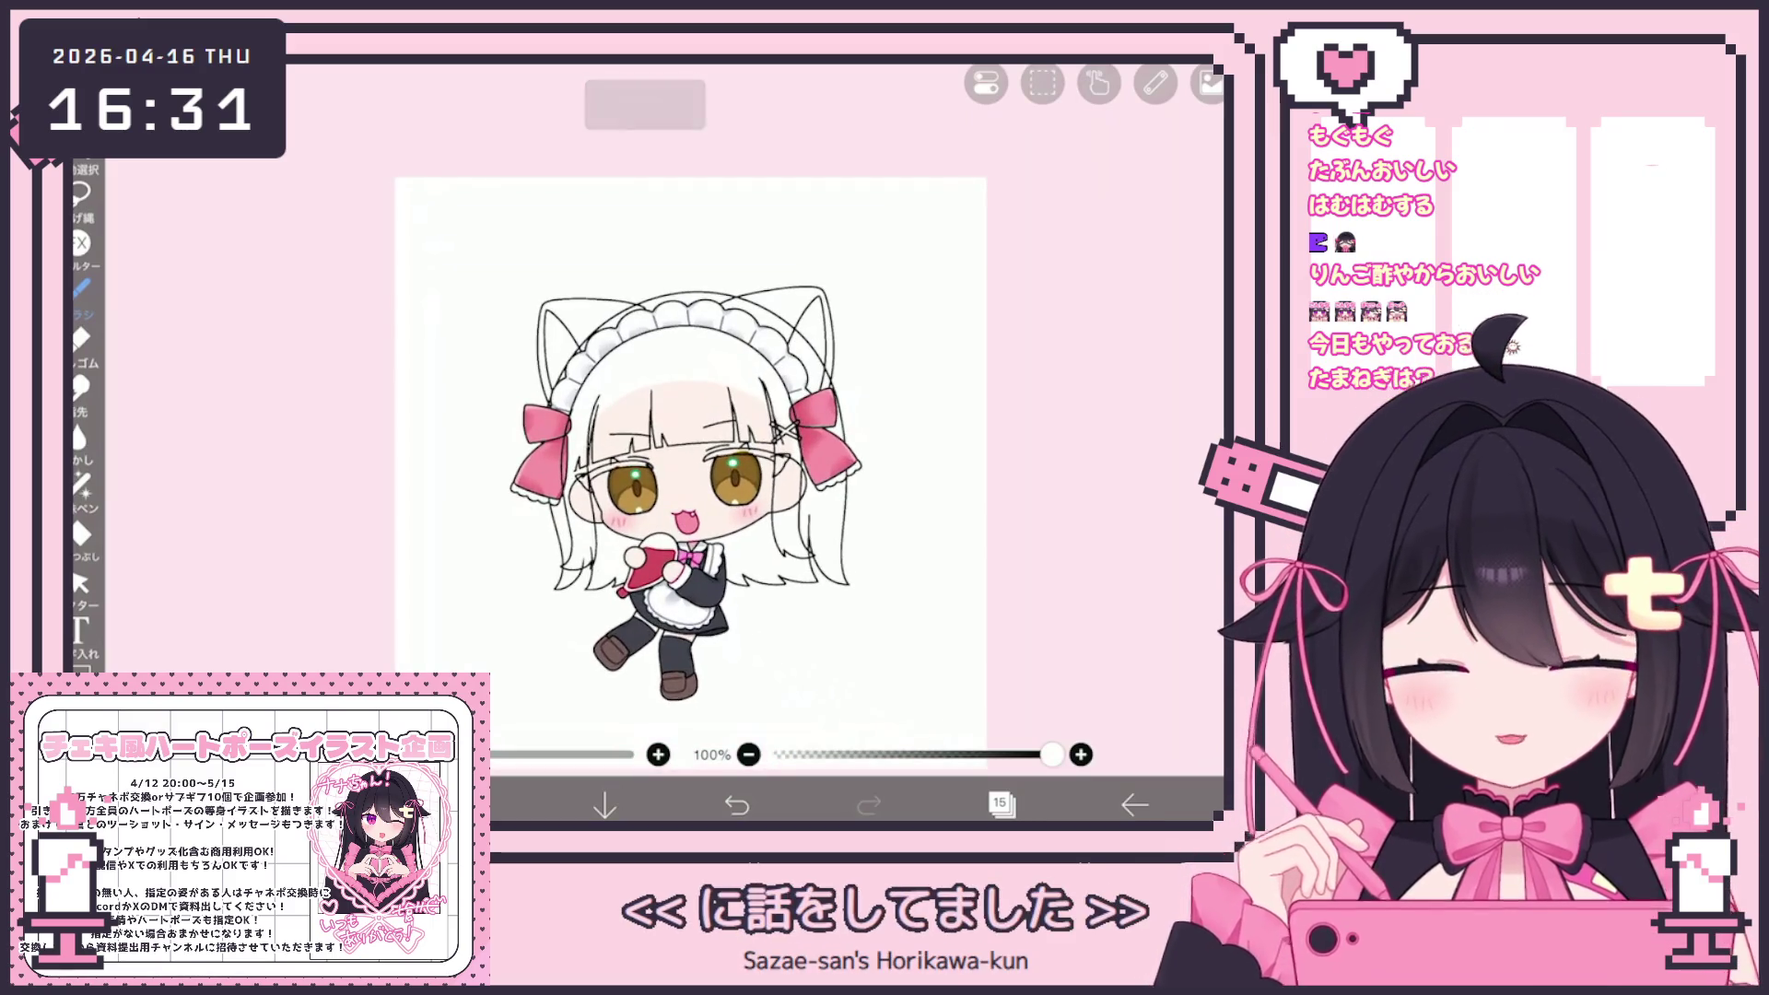
pyautogui.scroll(5, 614, 558)
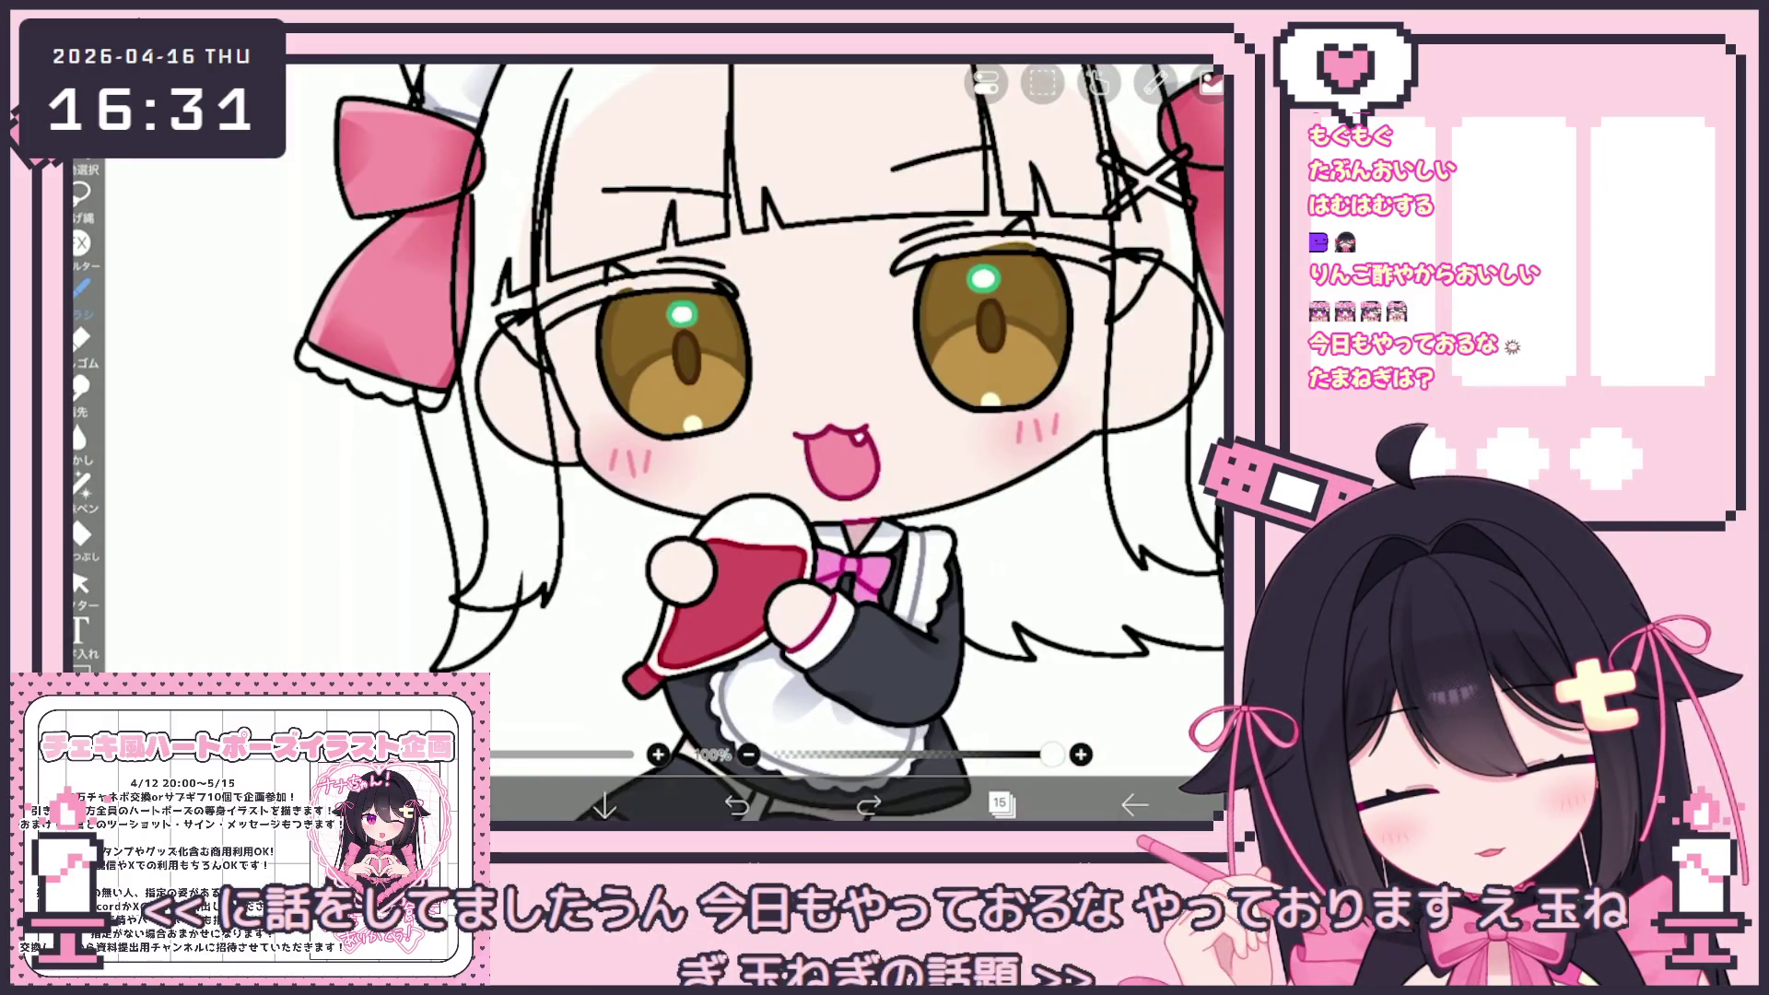
pyautogui.scroll(-6, 774, 433)
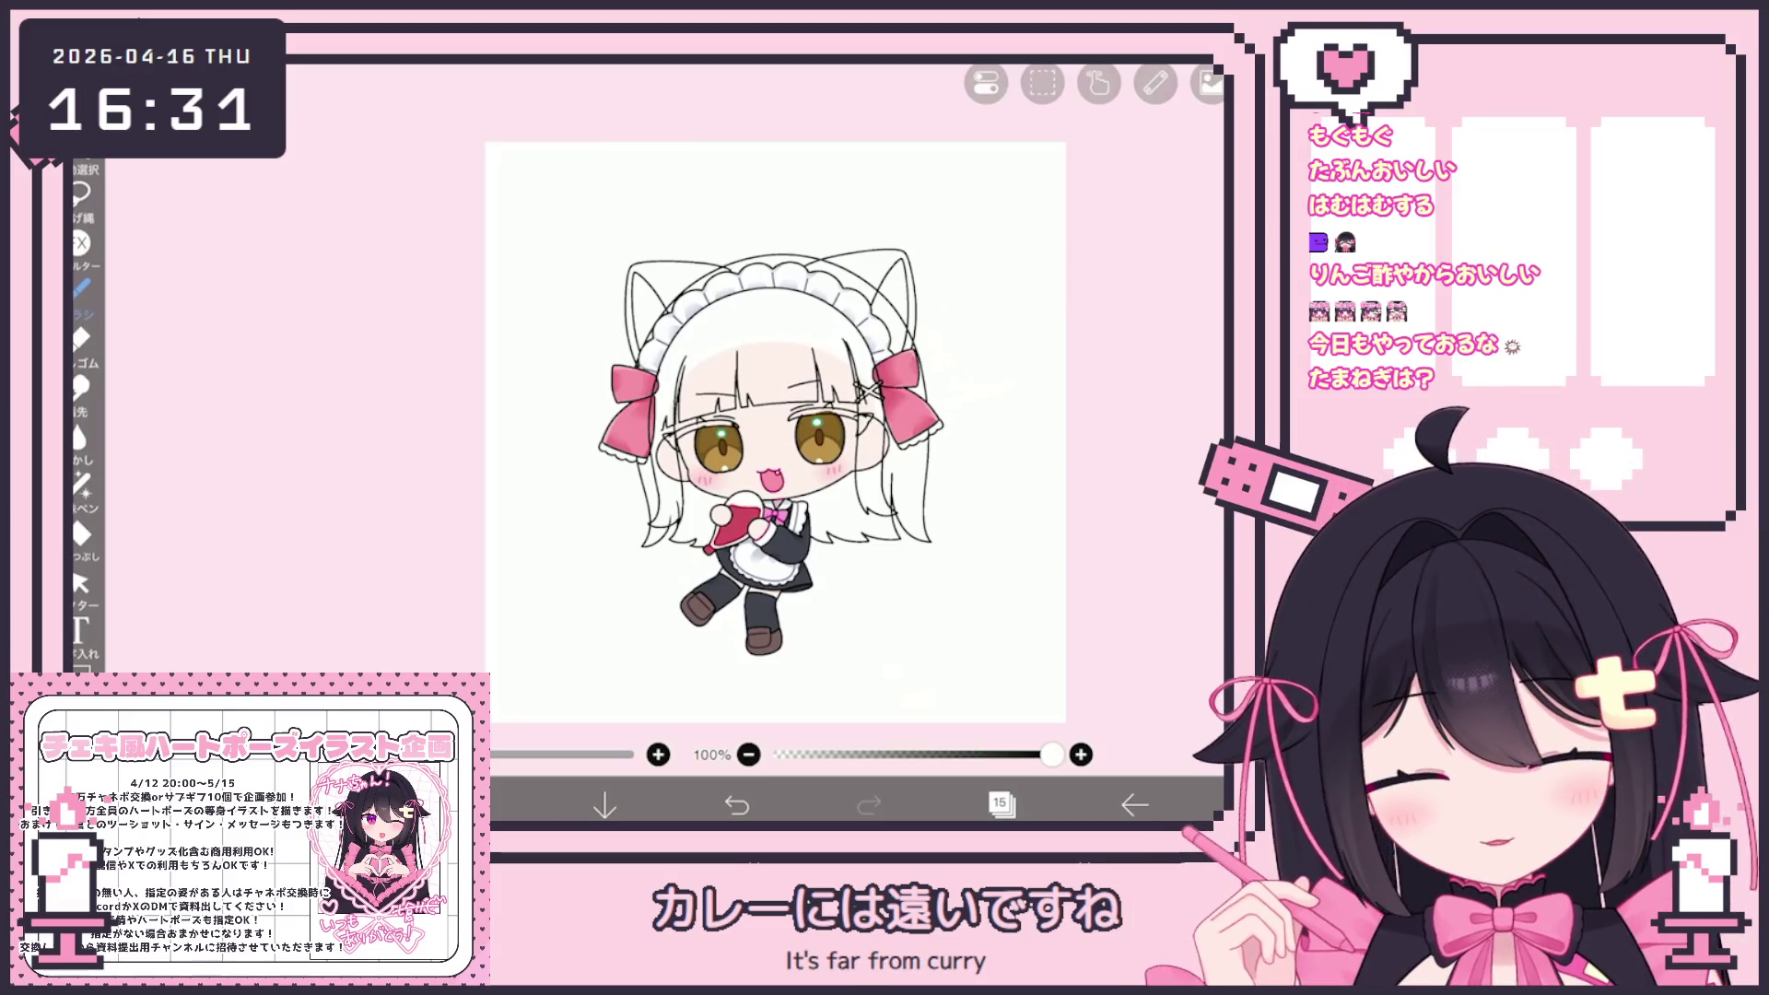
pyautogui.scroll(5, 774, 433)
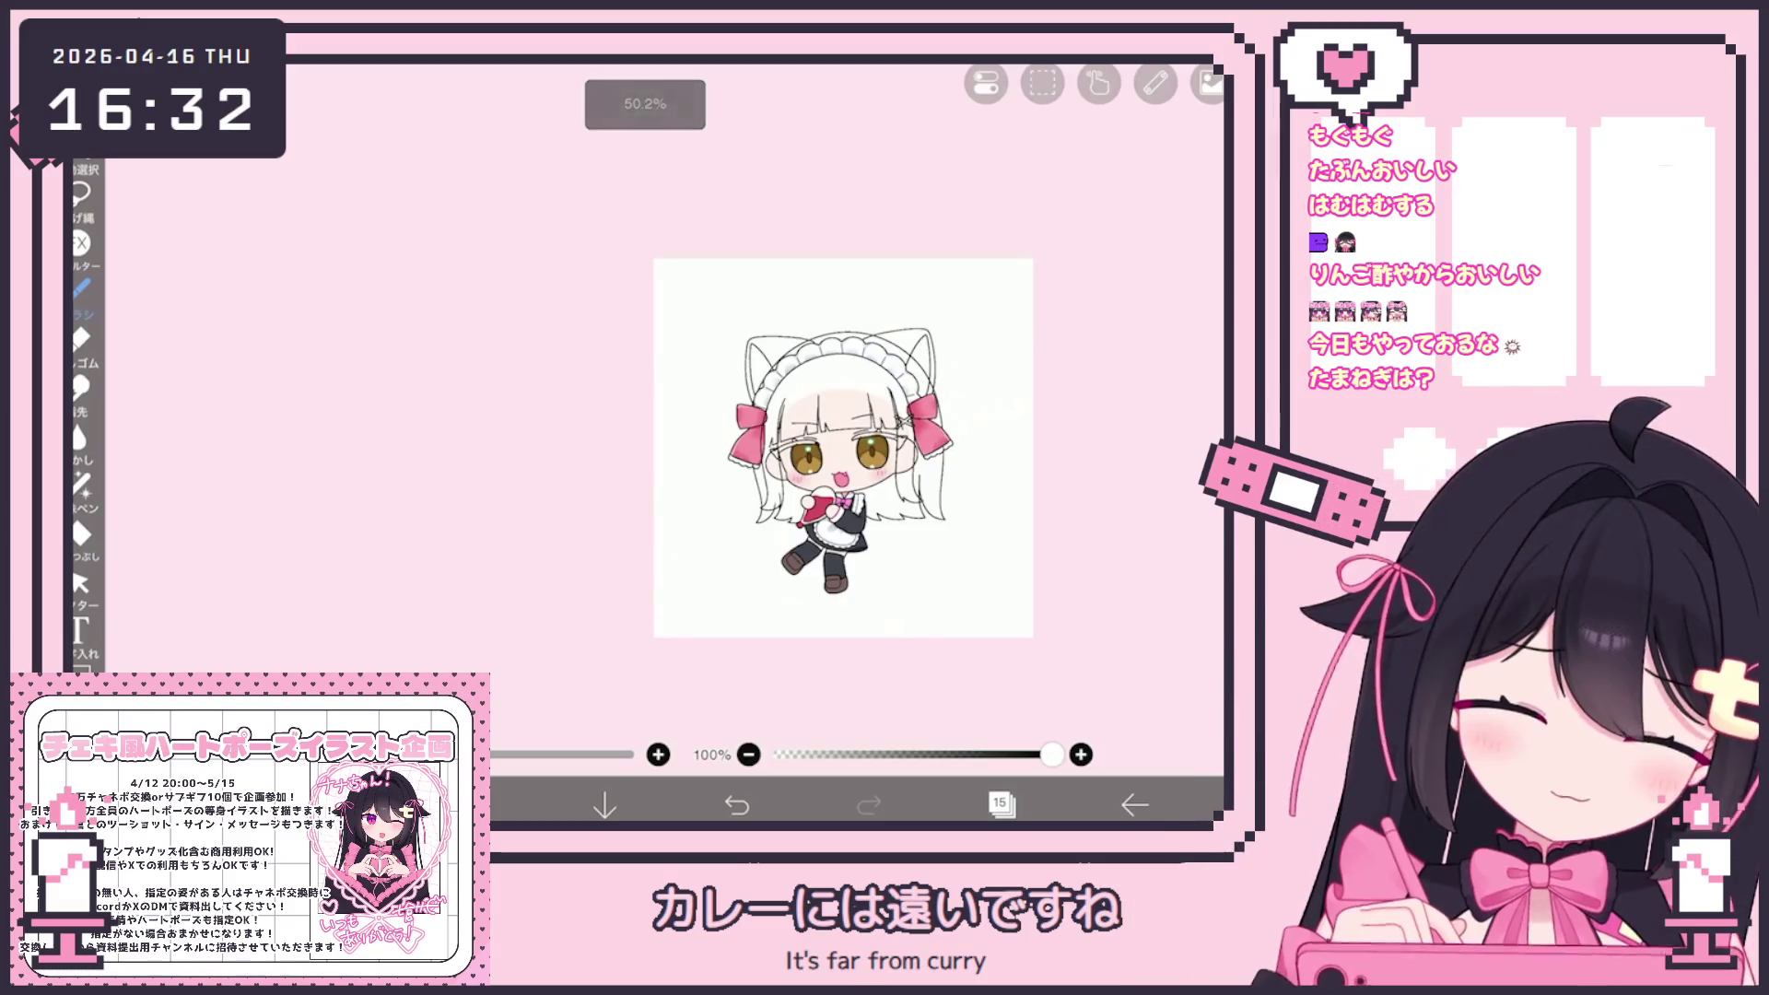
pyautogui.scroll(5, 580, 523)
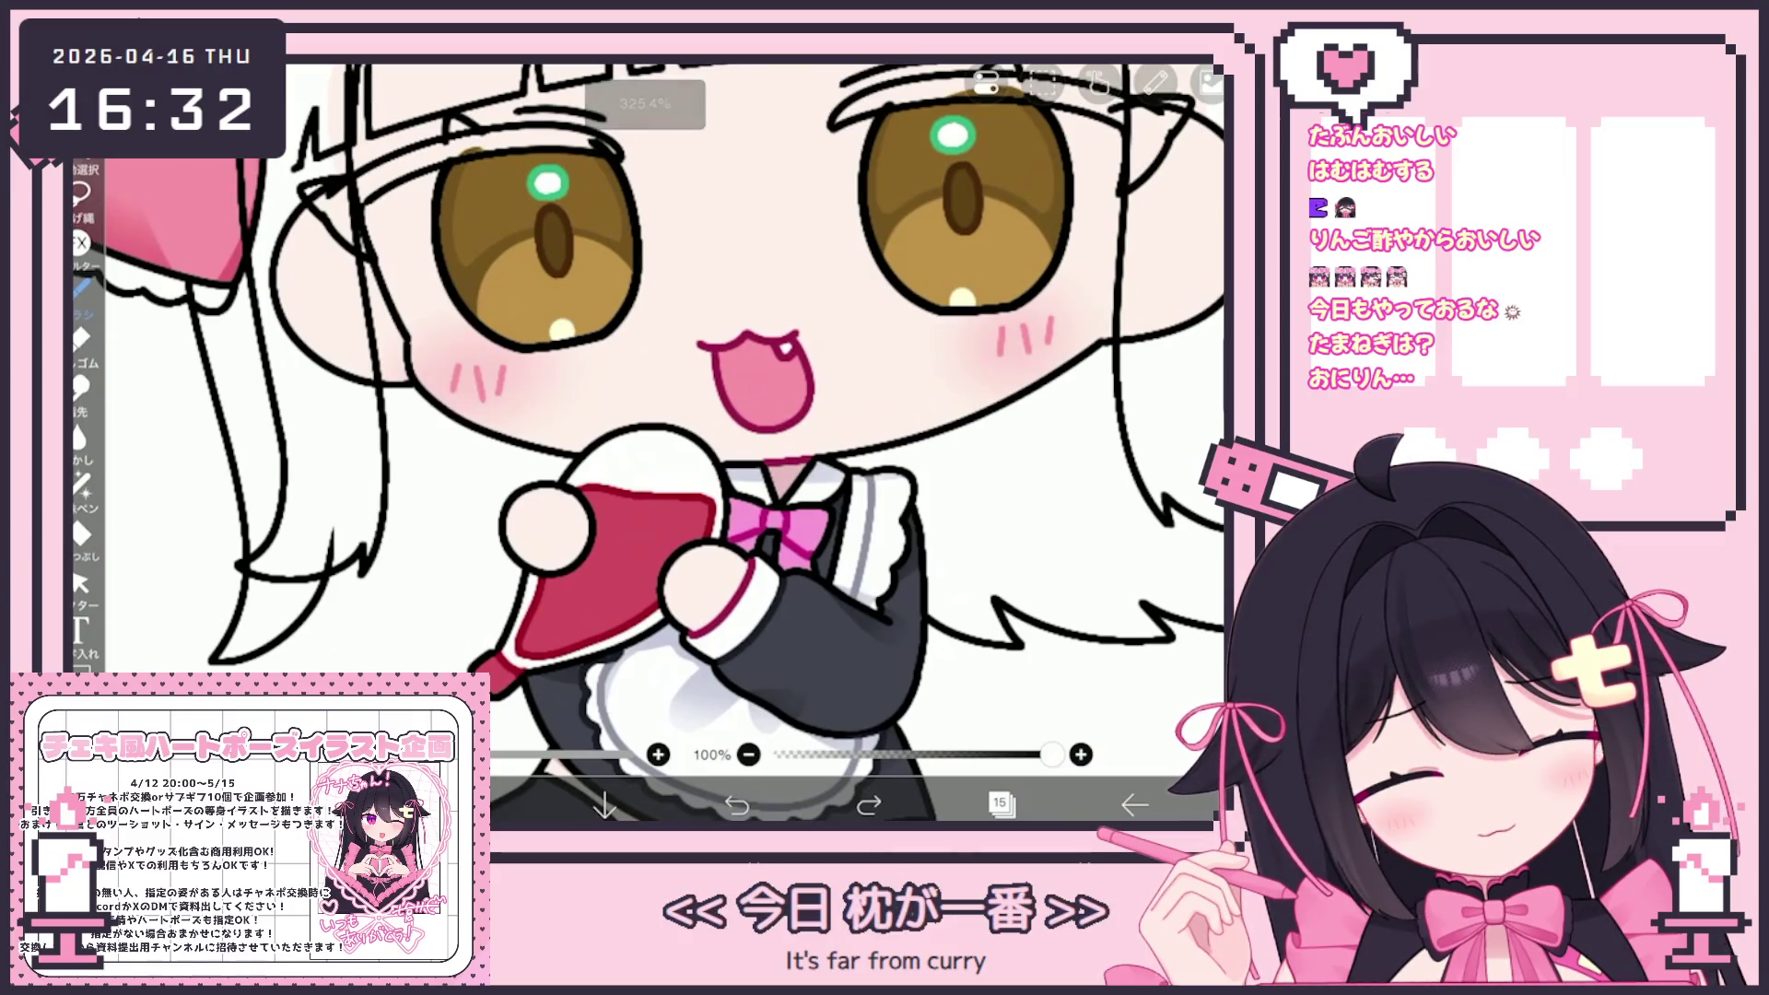
pyautogui.scroll(-1, 645, 443)
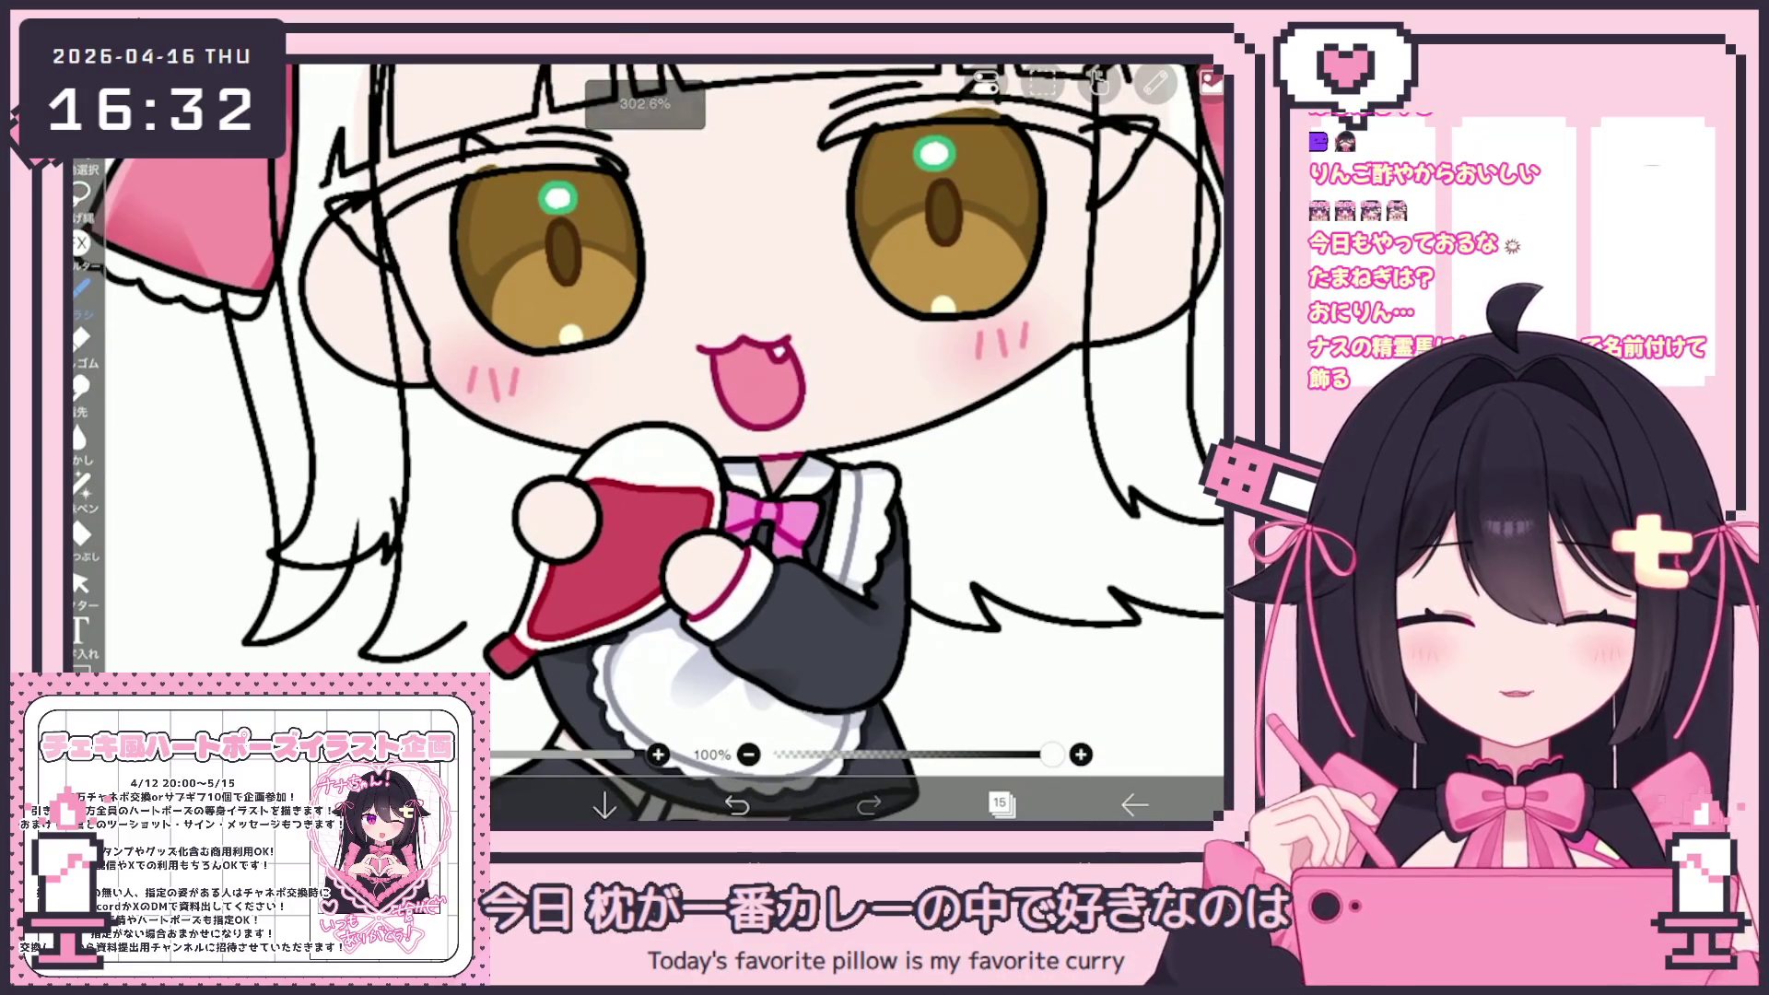
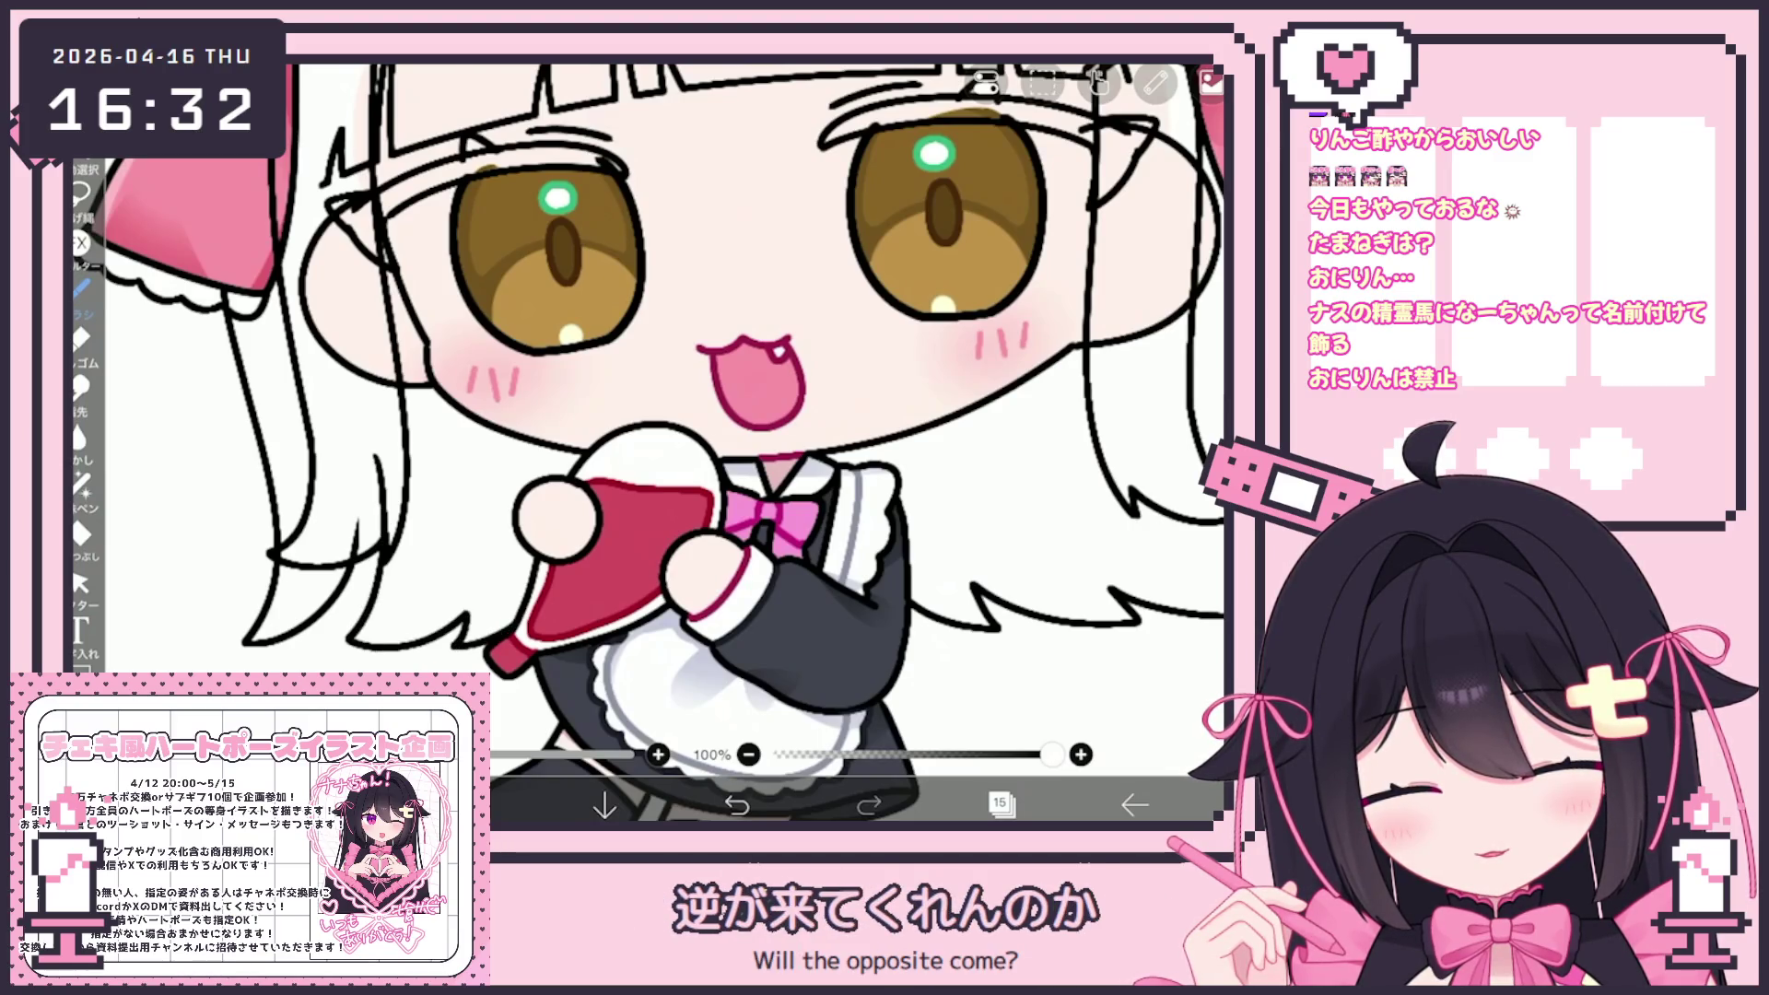
# Zoom out and switch between the vector editing tool and the brush
pyautogui.scroll(-3, 645, 443)
pyautogui.click(80, 582)
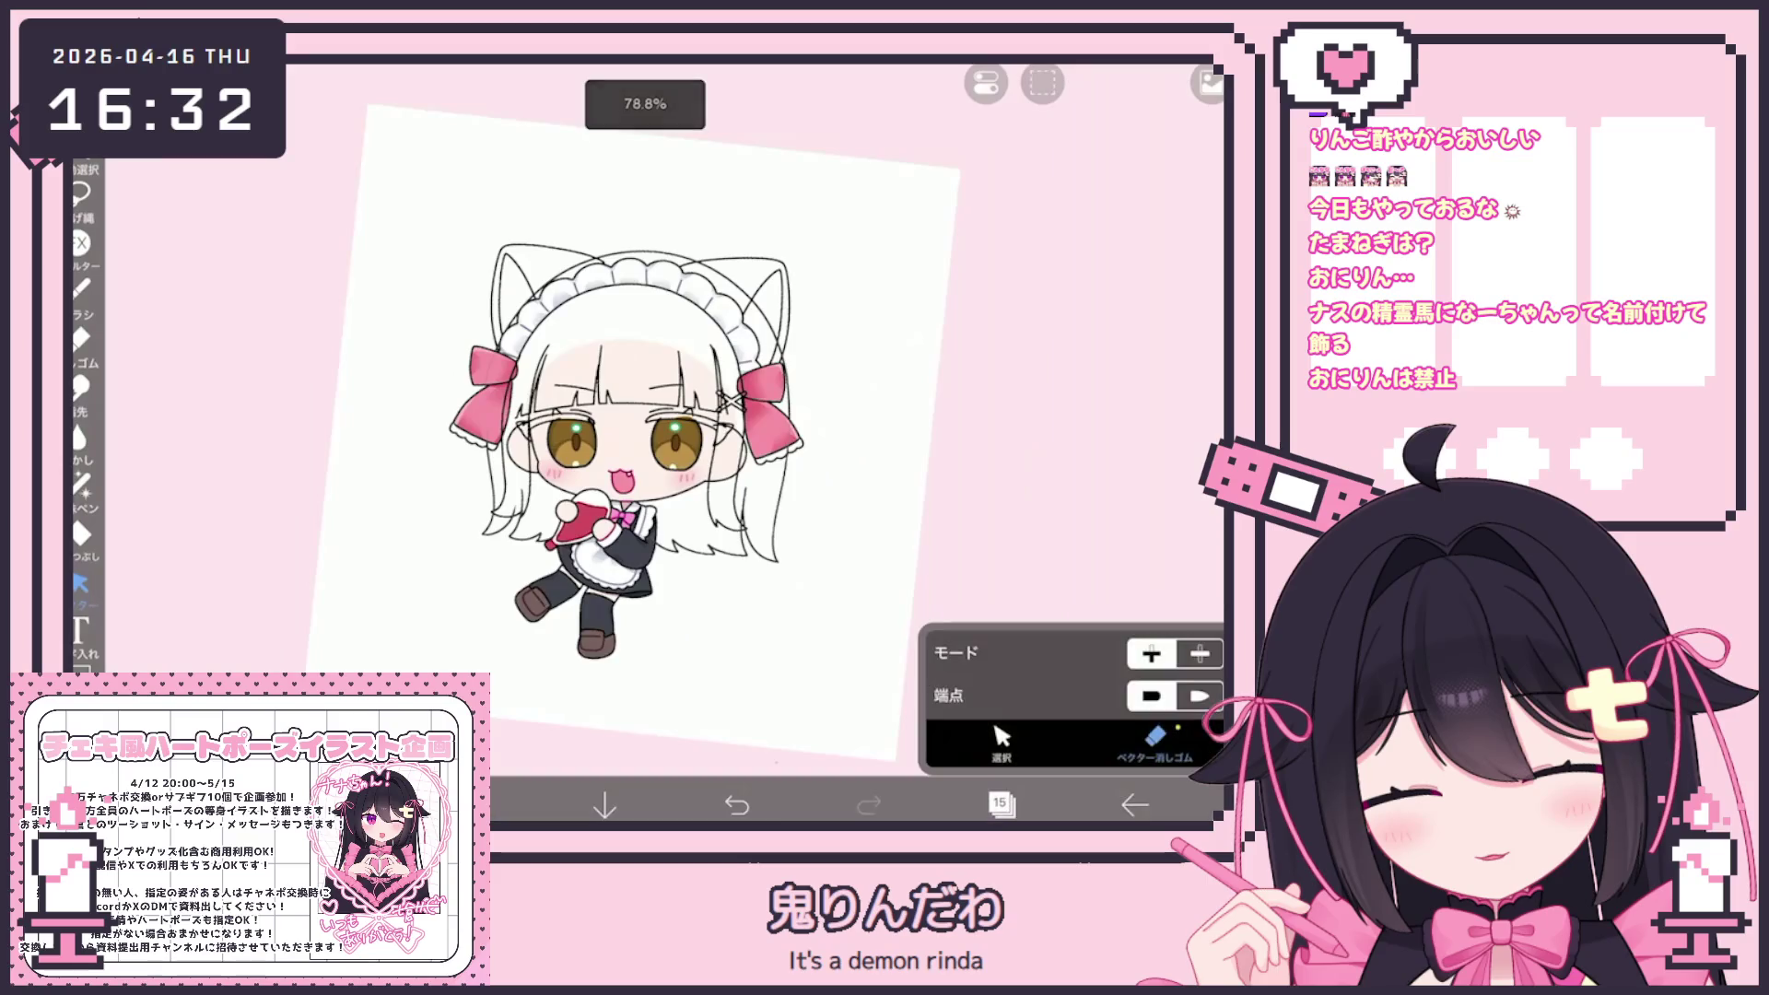
pyautogui.scroll(-2, 645, 442)
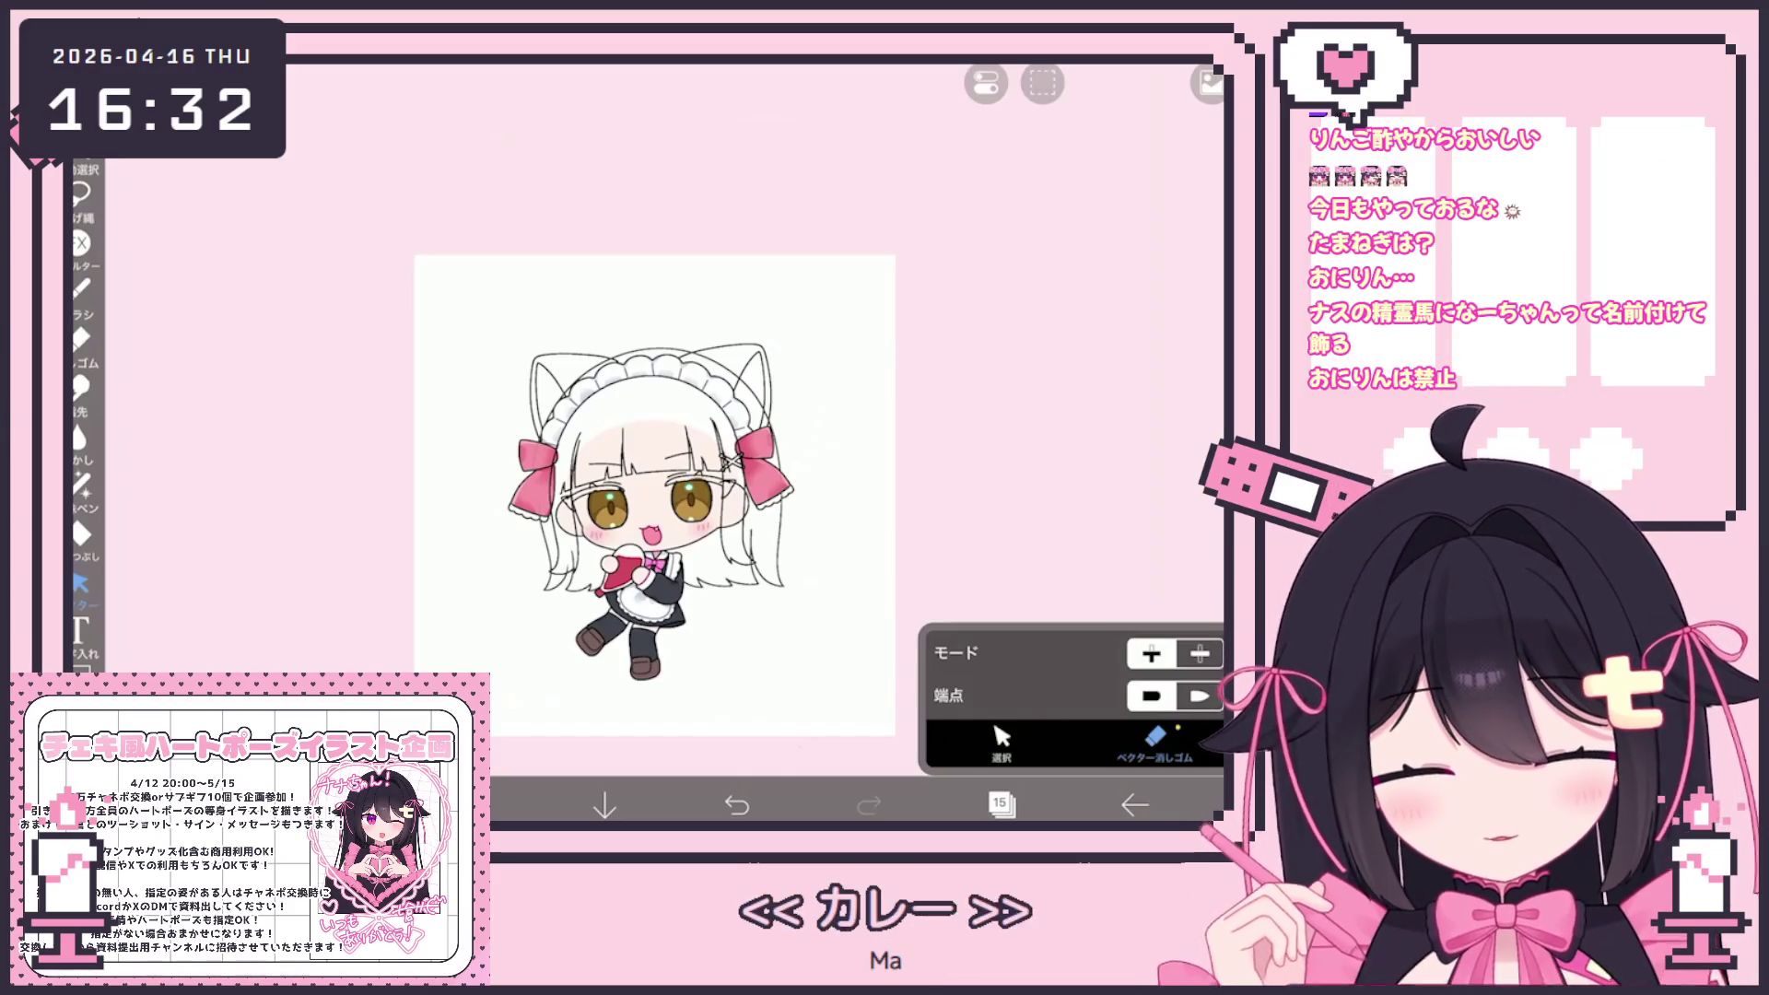
pyautogui.click(81, 287)
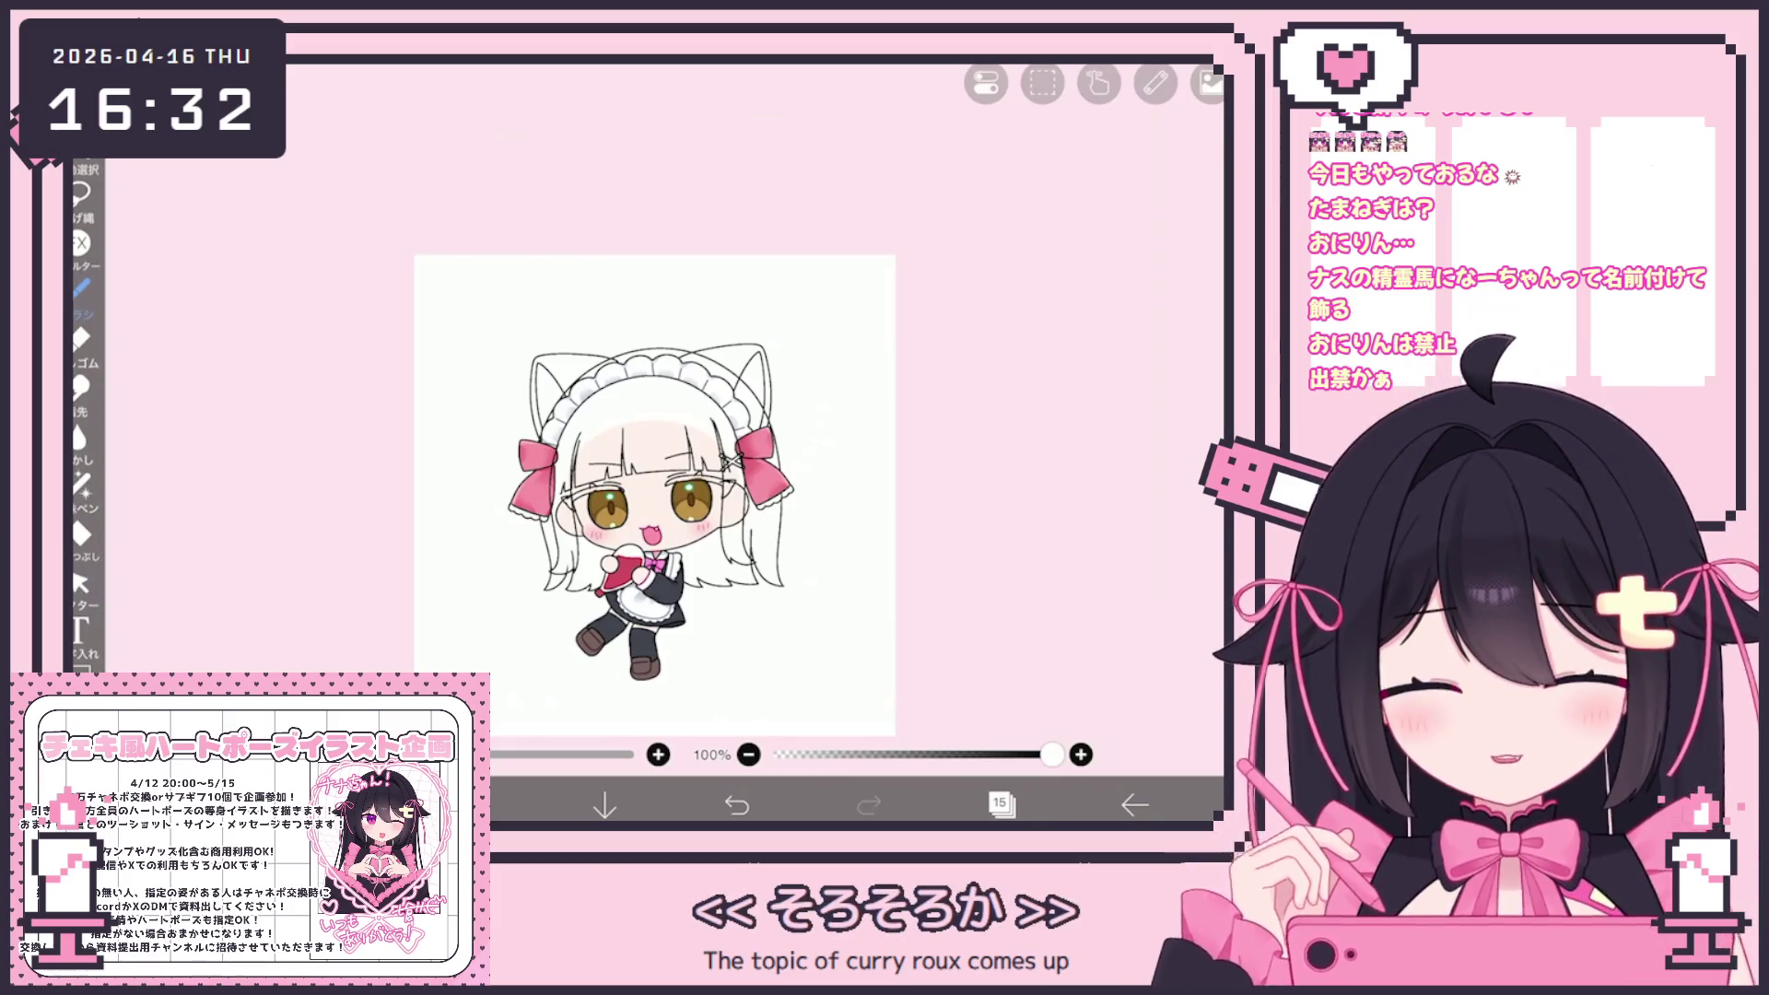
pyautogui.click(82, 582)
# Lasso the right-side hair strands and bring up the layer list
pyautogui.scroll(5, 792, 553)
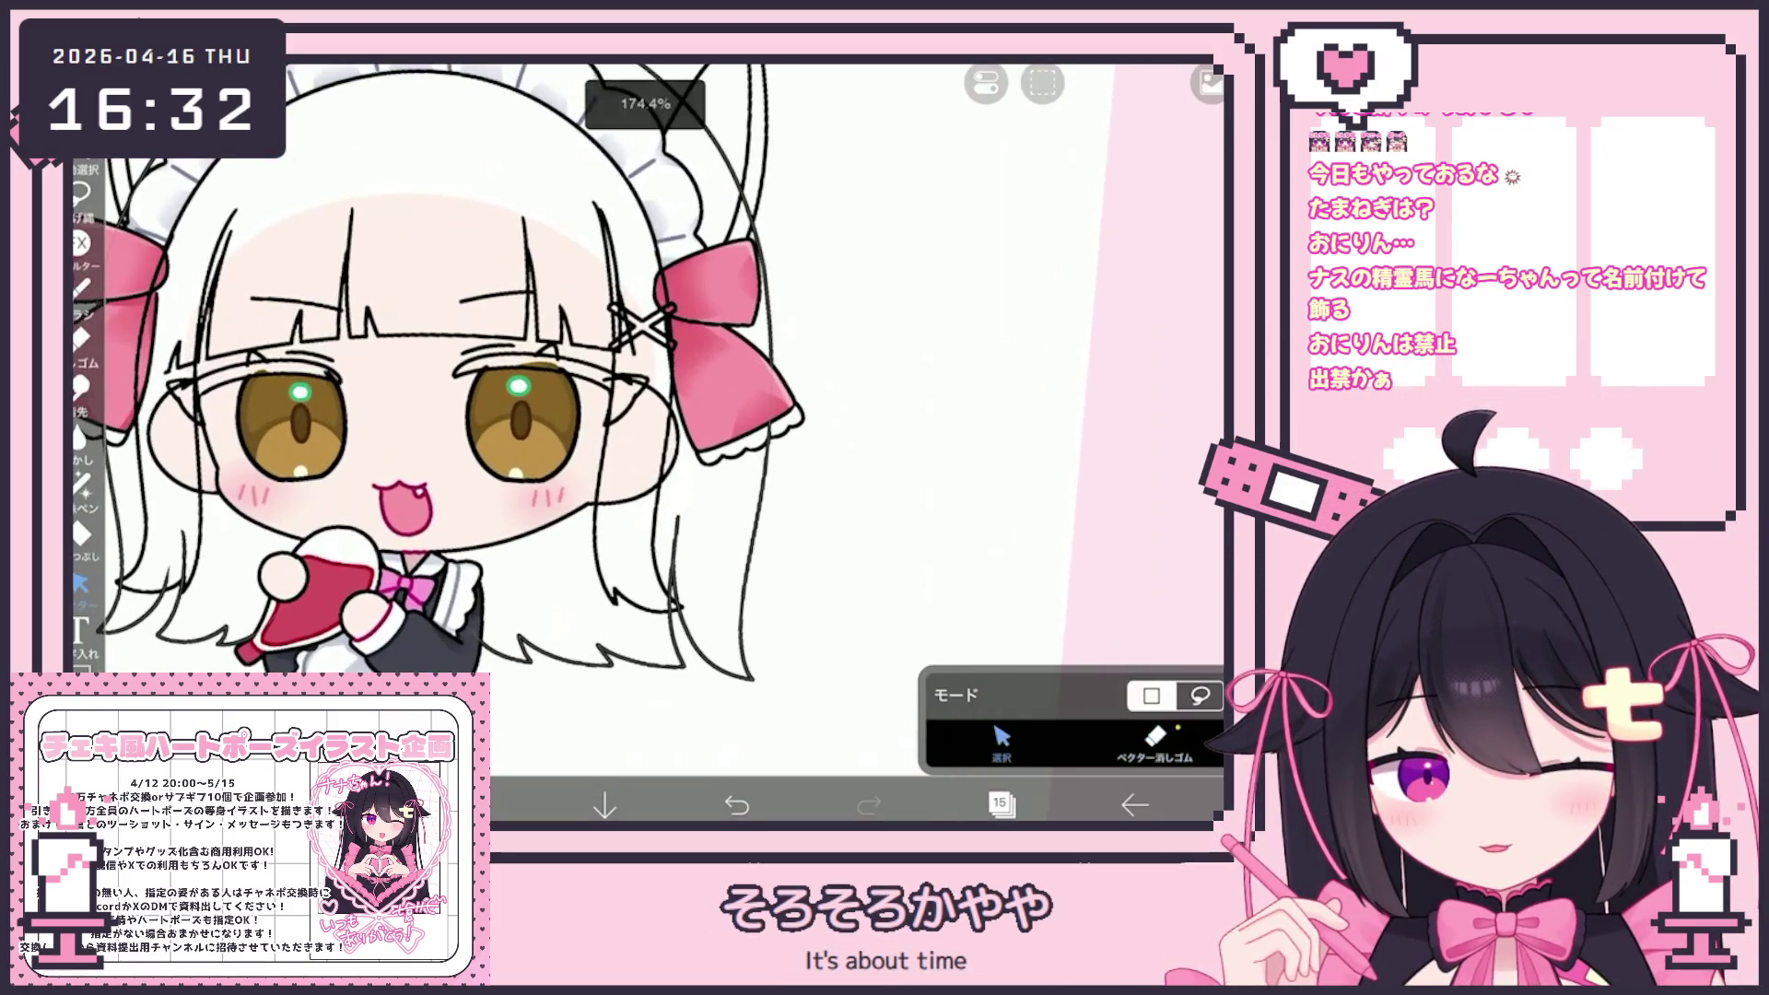
pyautogui.moveTo(788, 711); pyautogui.dragTo(666, 414)
pyautogui.scroll(-5, 663, 442)
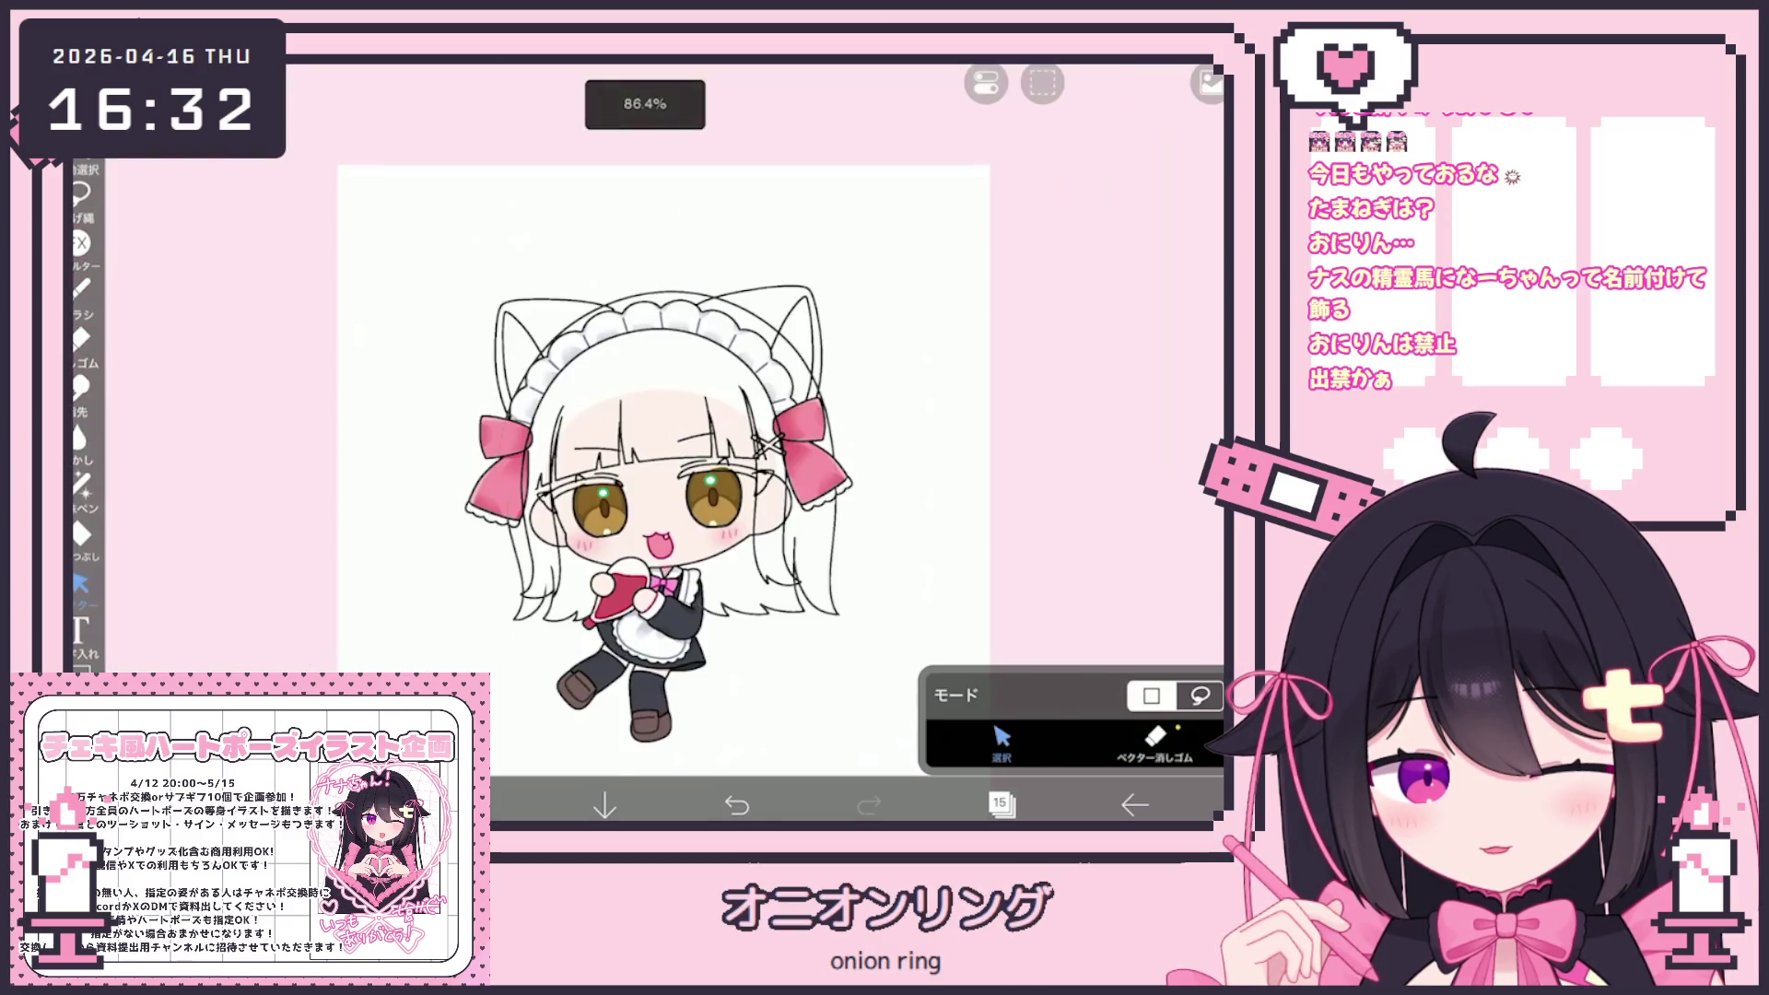
pyautogui.click(999, 804)
# Select layer 13 and add a new layer above it
pyautogui.scroll(-2, 1036, 387)
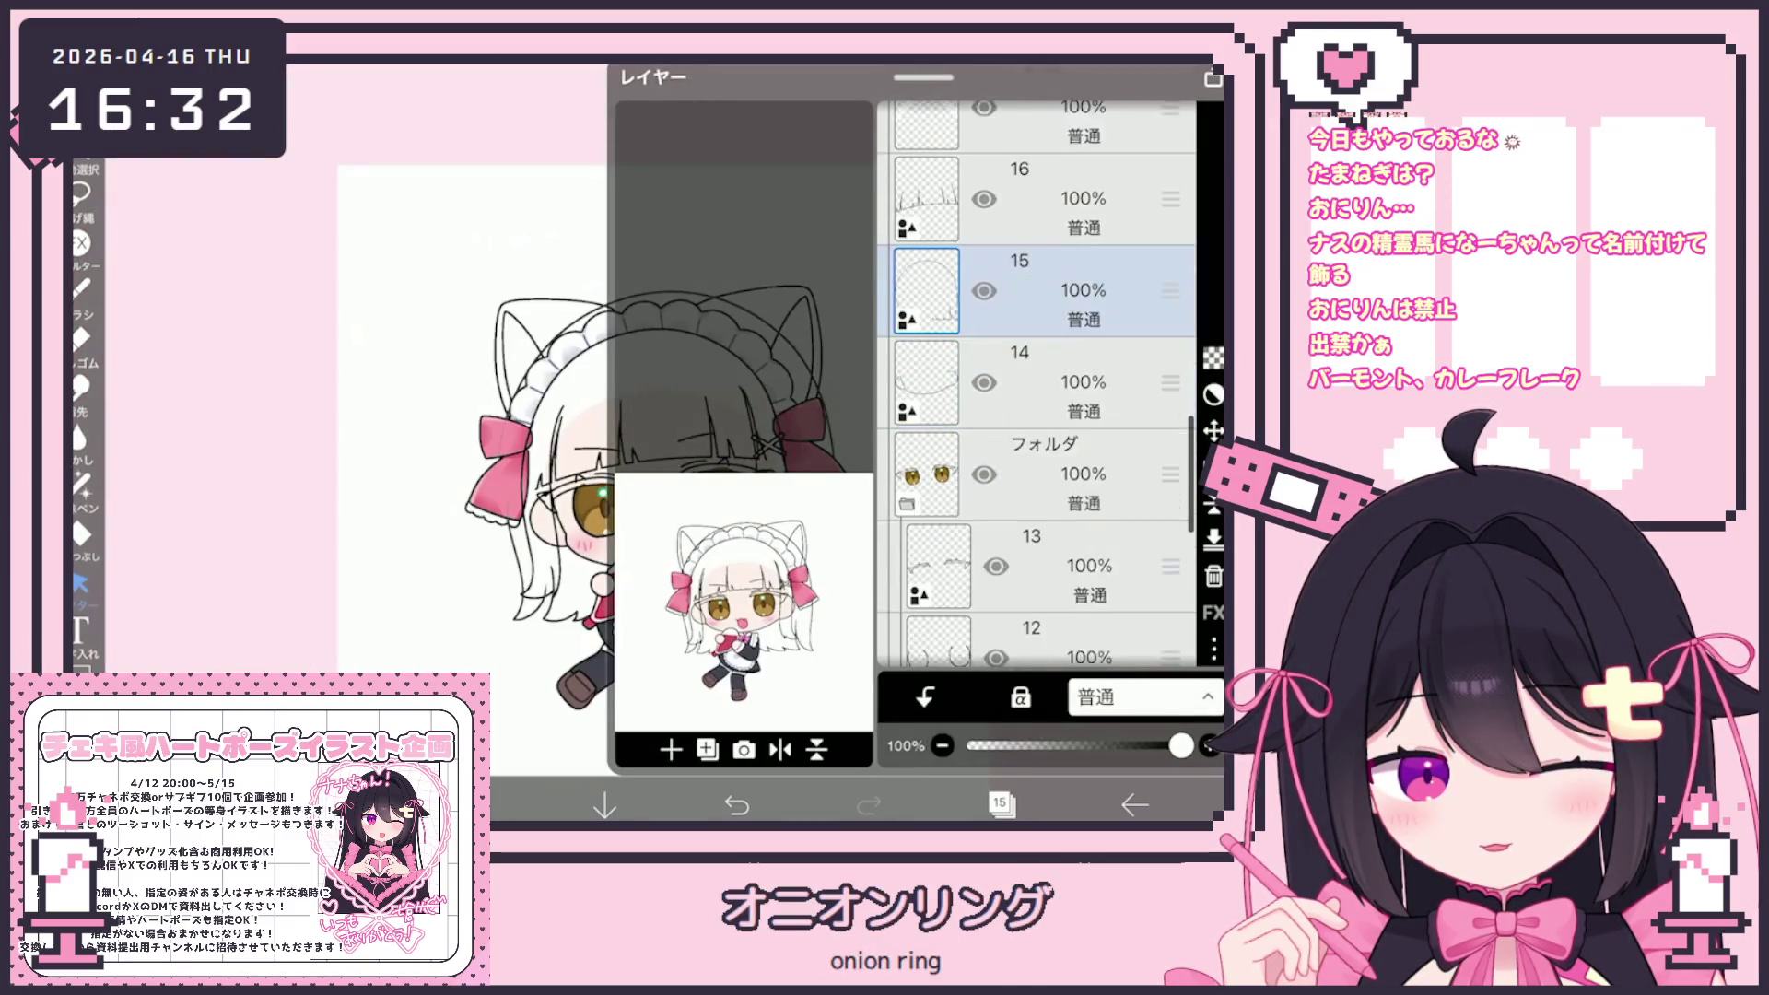
pyautogui.click(1032, 541)
pyautogui.click(671, 749)
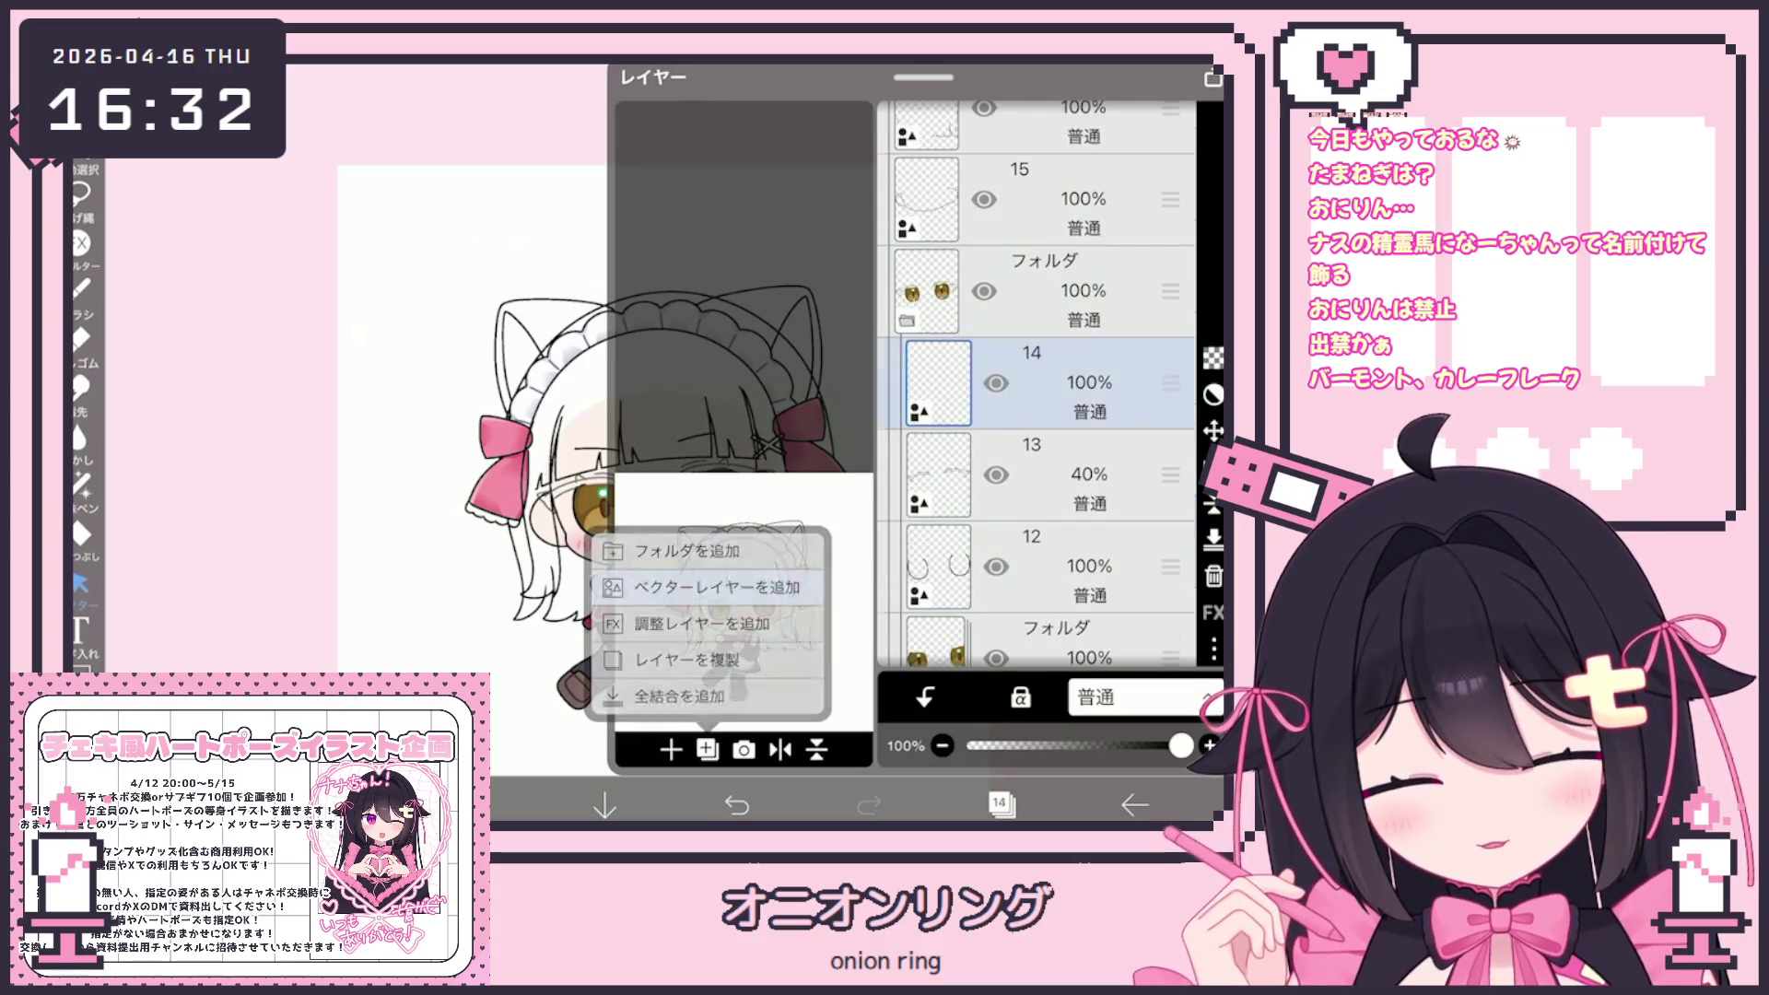
pyautogui.click(1000, 804)
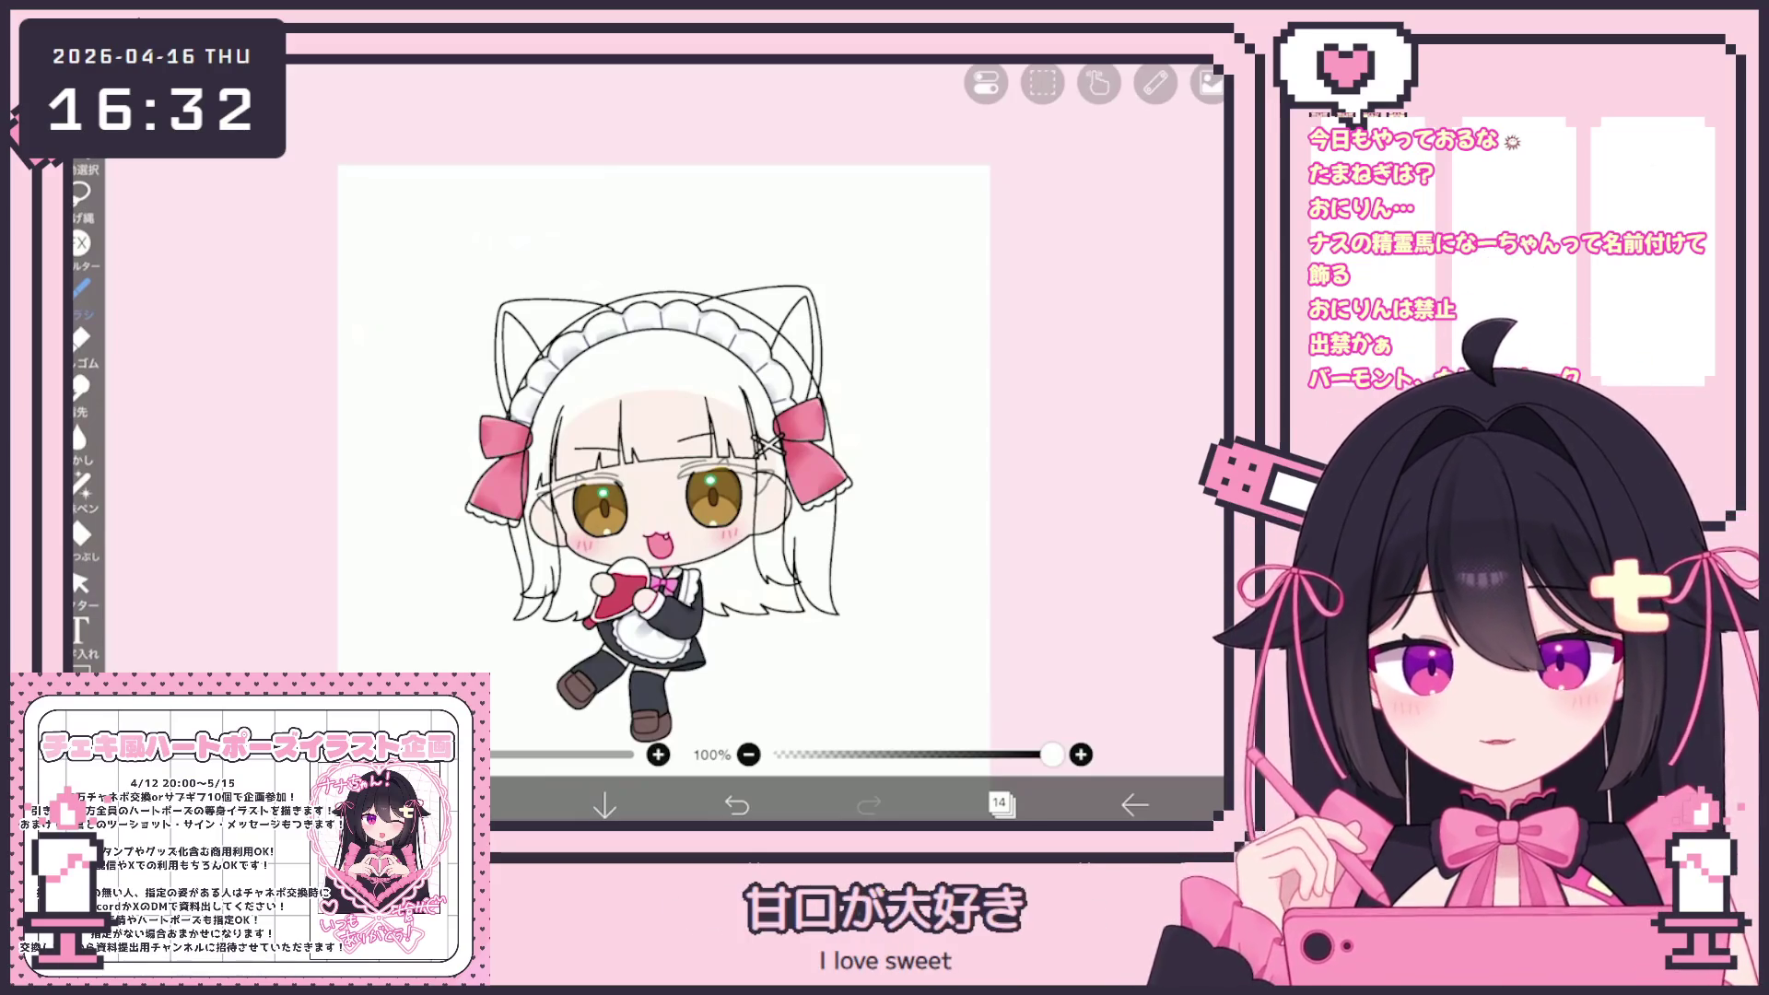
# Zoom into the right eye and erase the stray line tail beside it with the vector eraser
pyautogui.scroll(10, 749, 463)
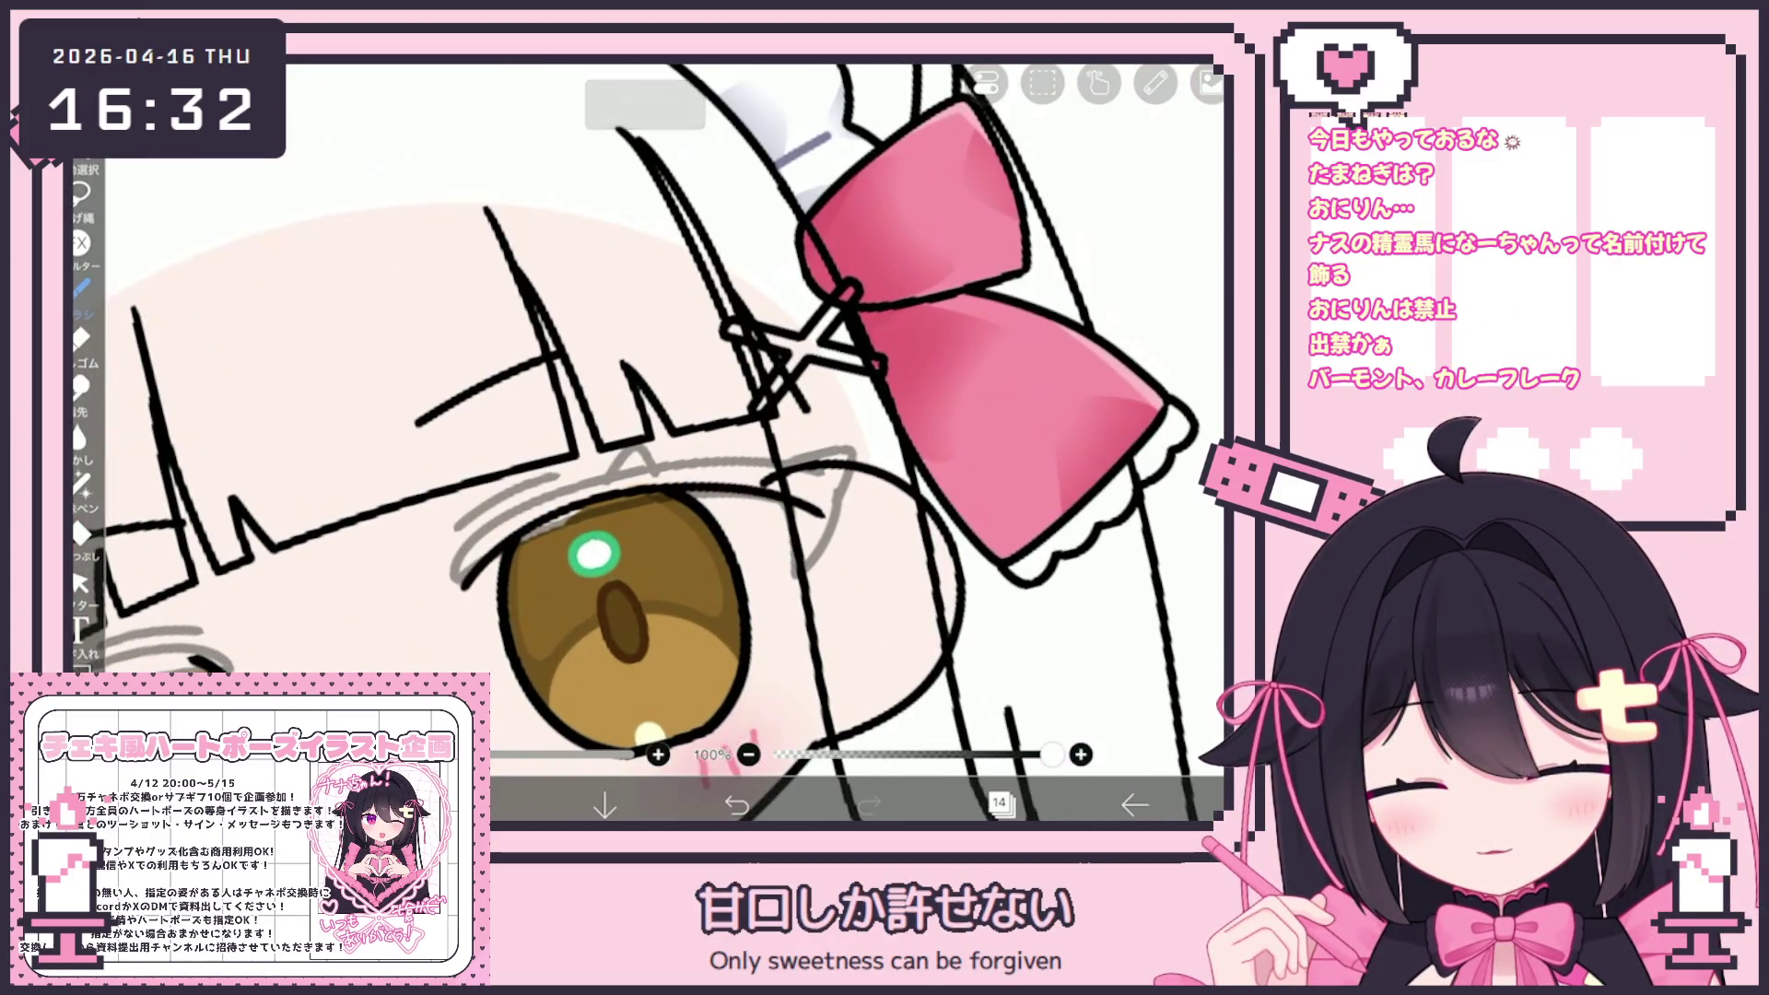
pyautogui.scroll(3, 686, 438)
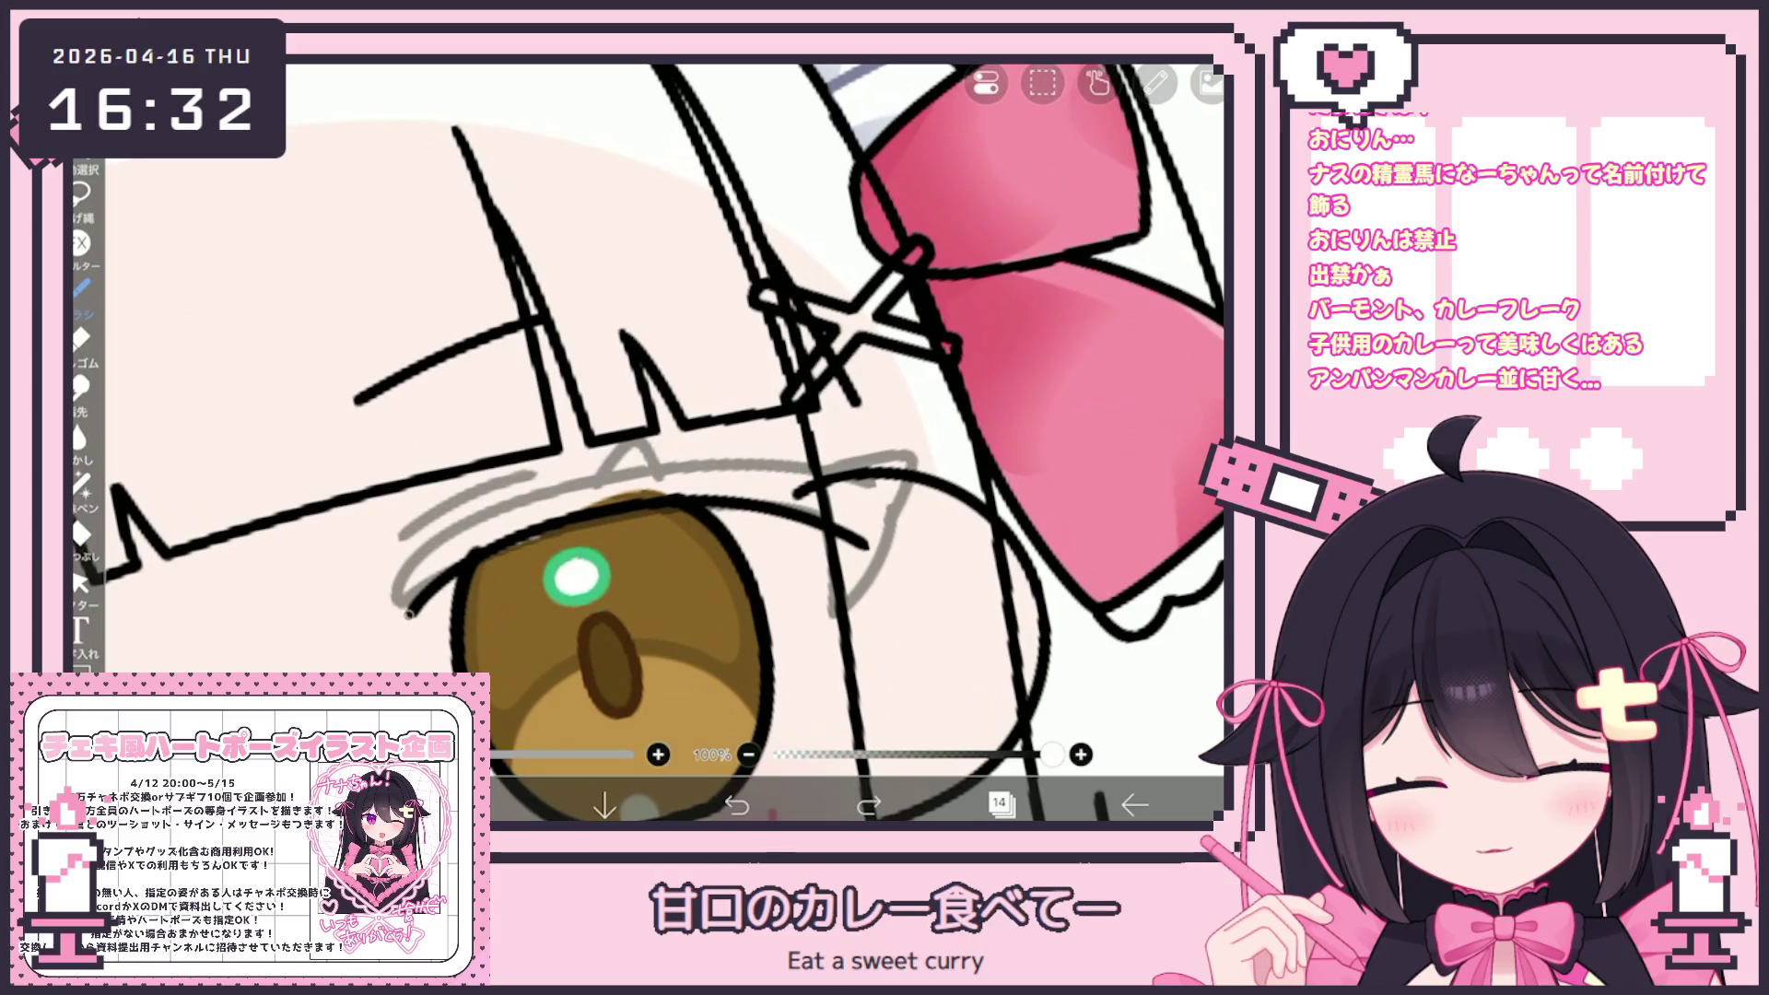
pyautogui.scroll(2, 767, 456)
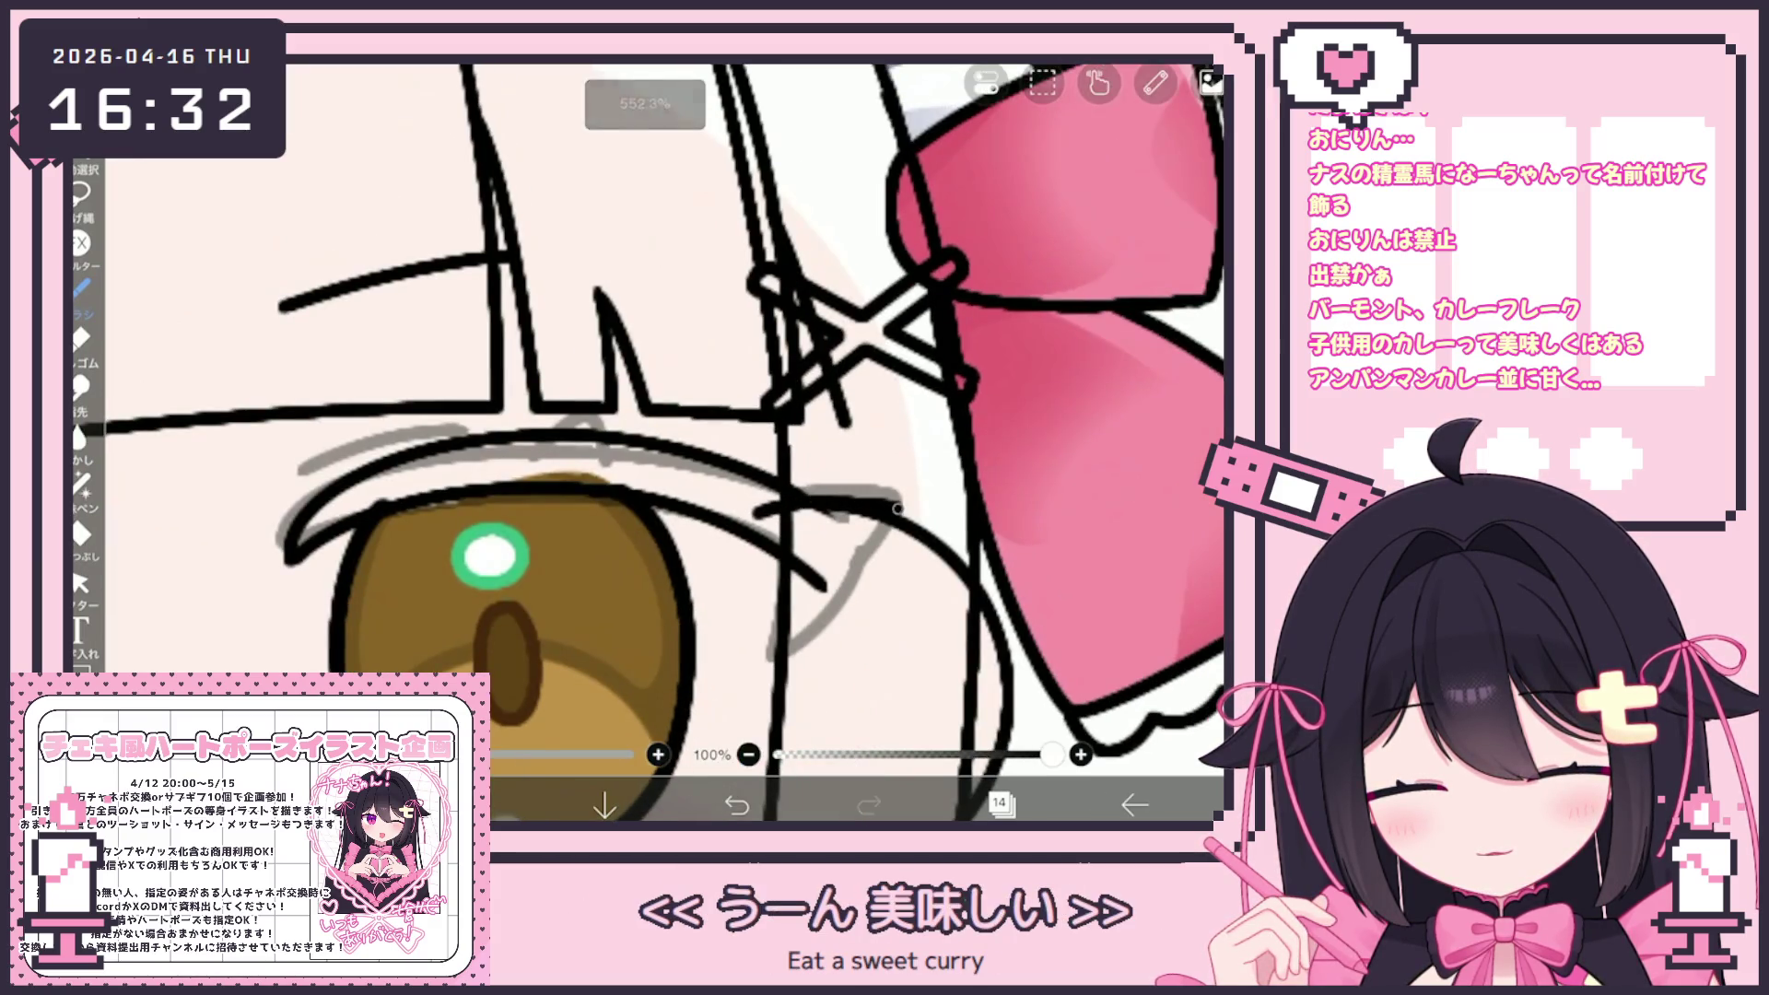
pyautogui.scroll(2, 889, 544)
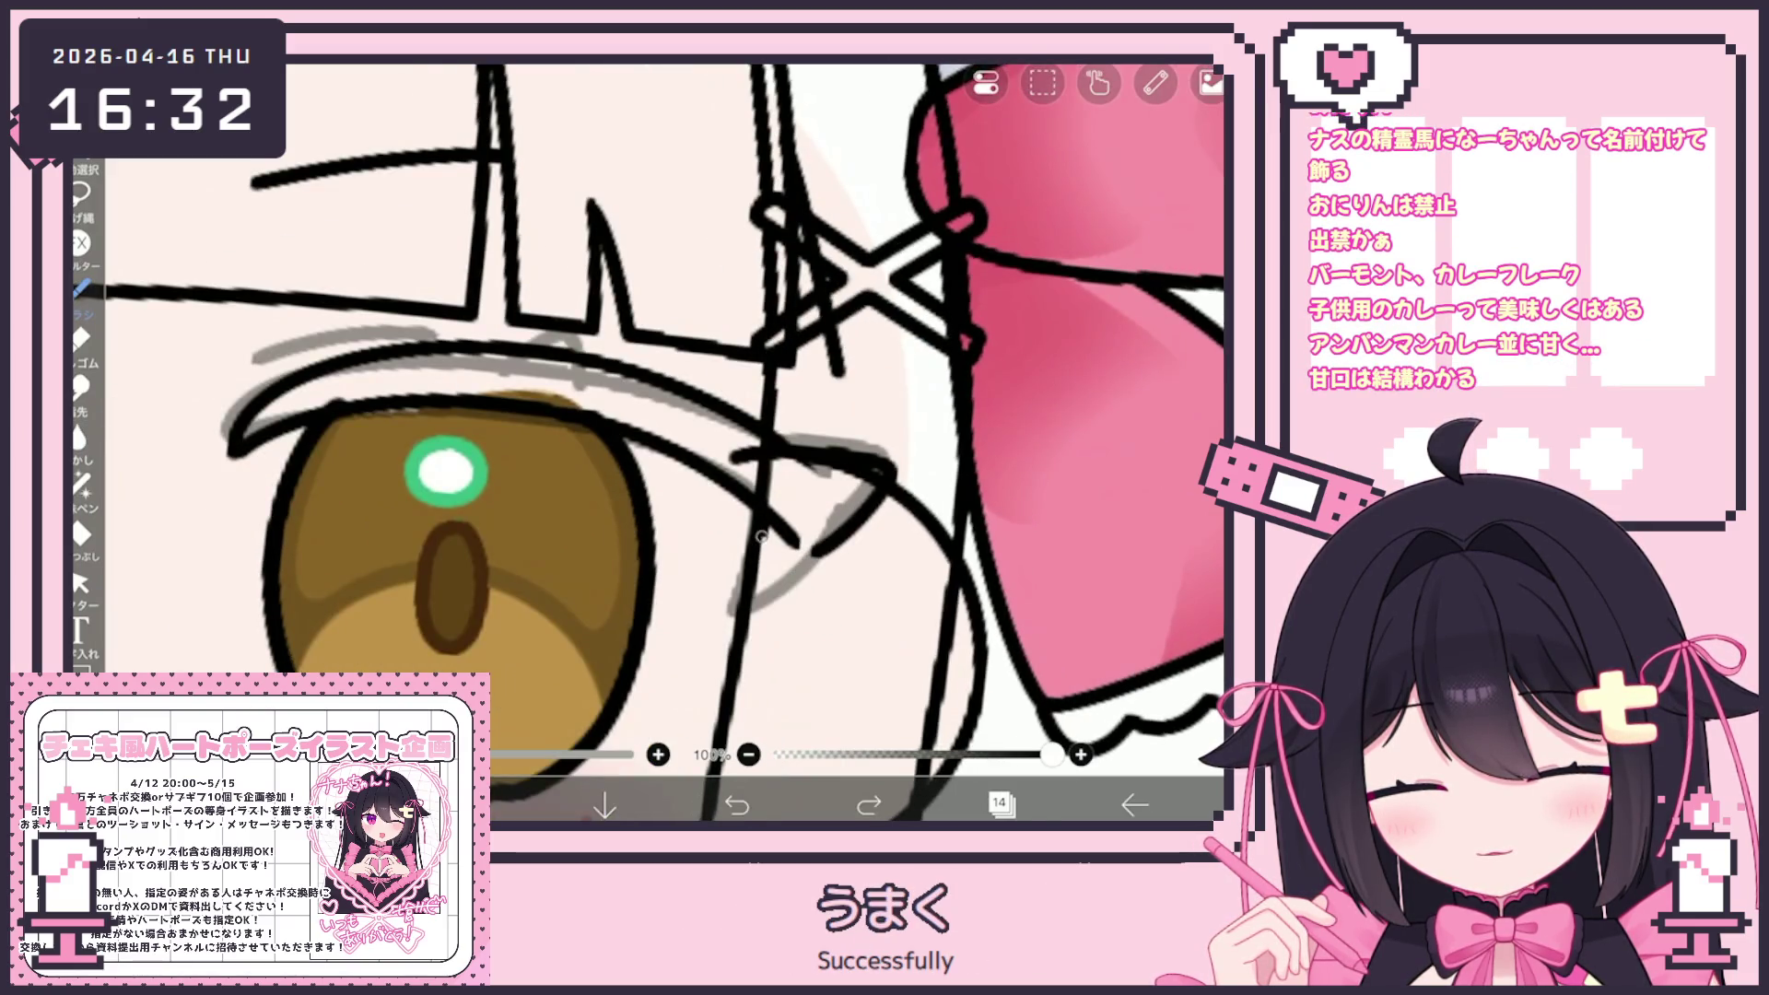
pyautogui.scroll(-2, 650, 442)
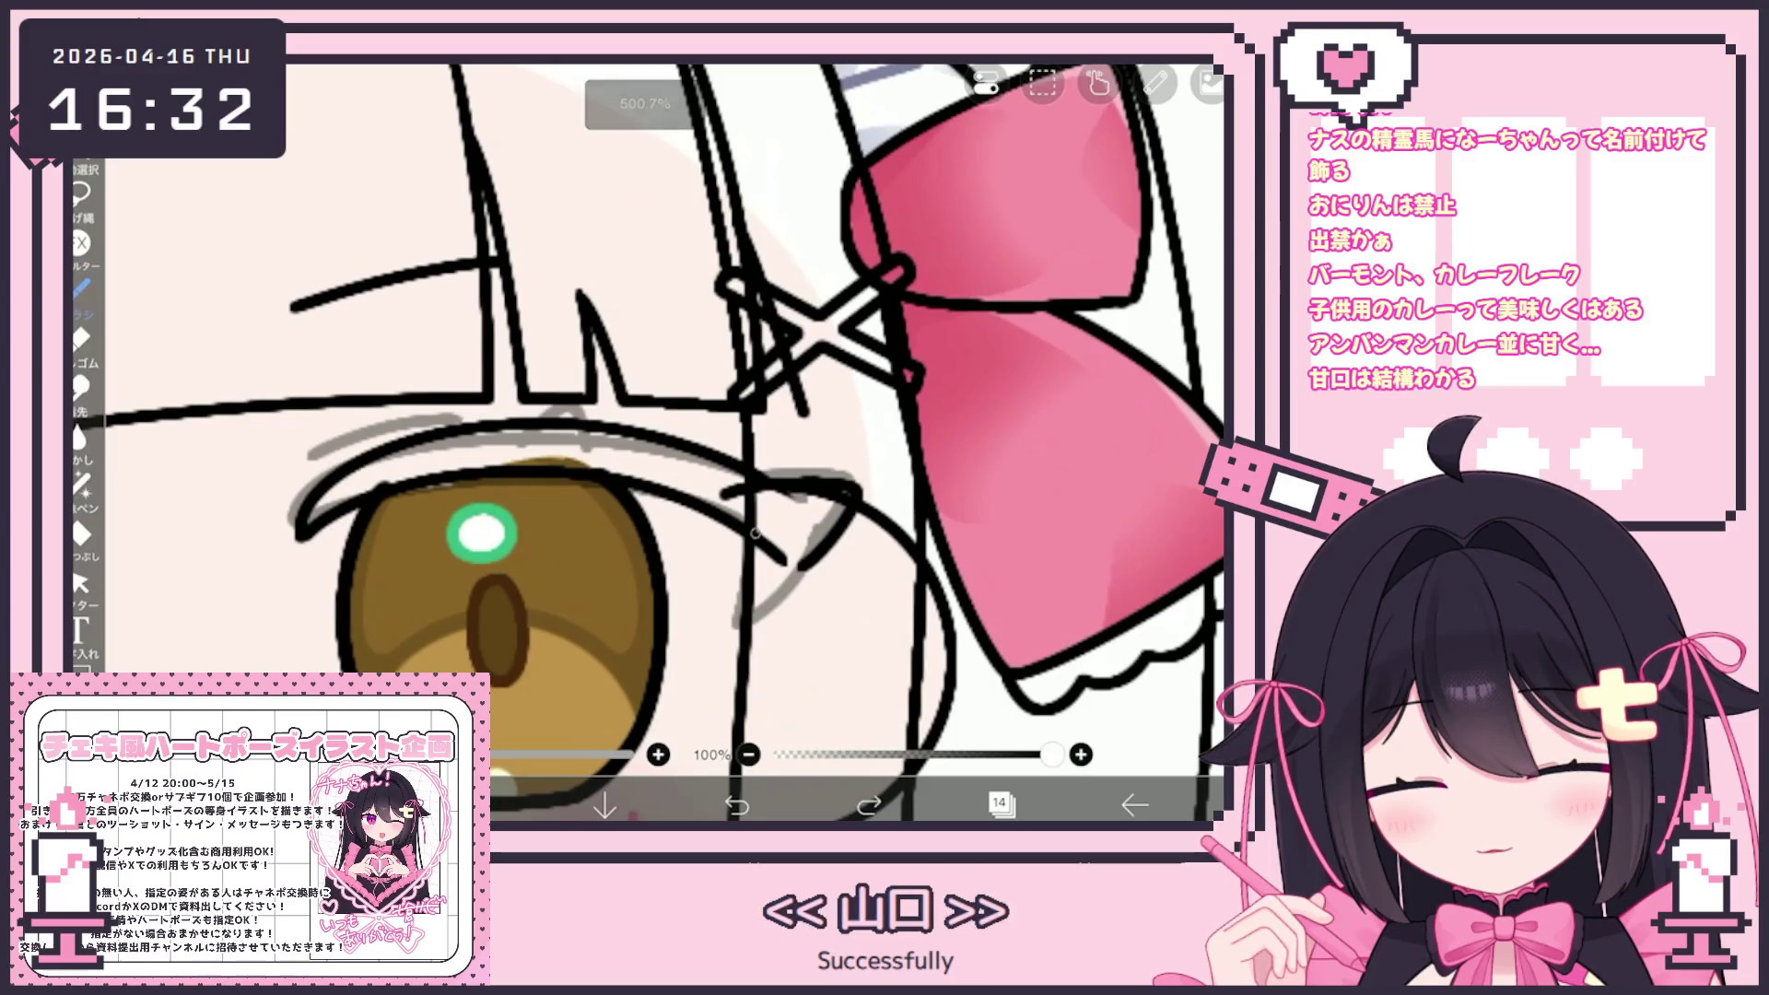
pyautogui.click(80, 584)
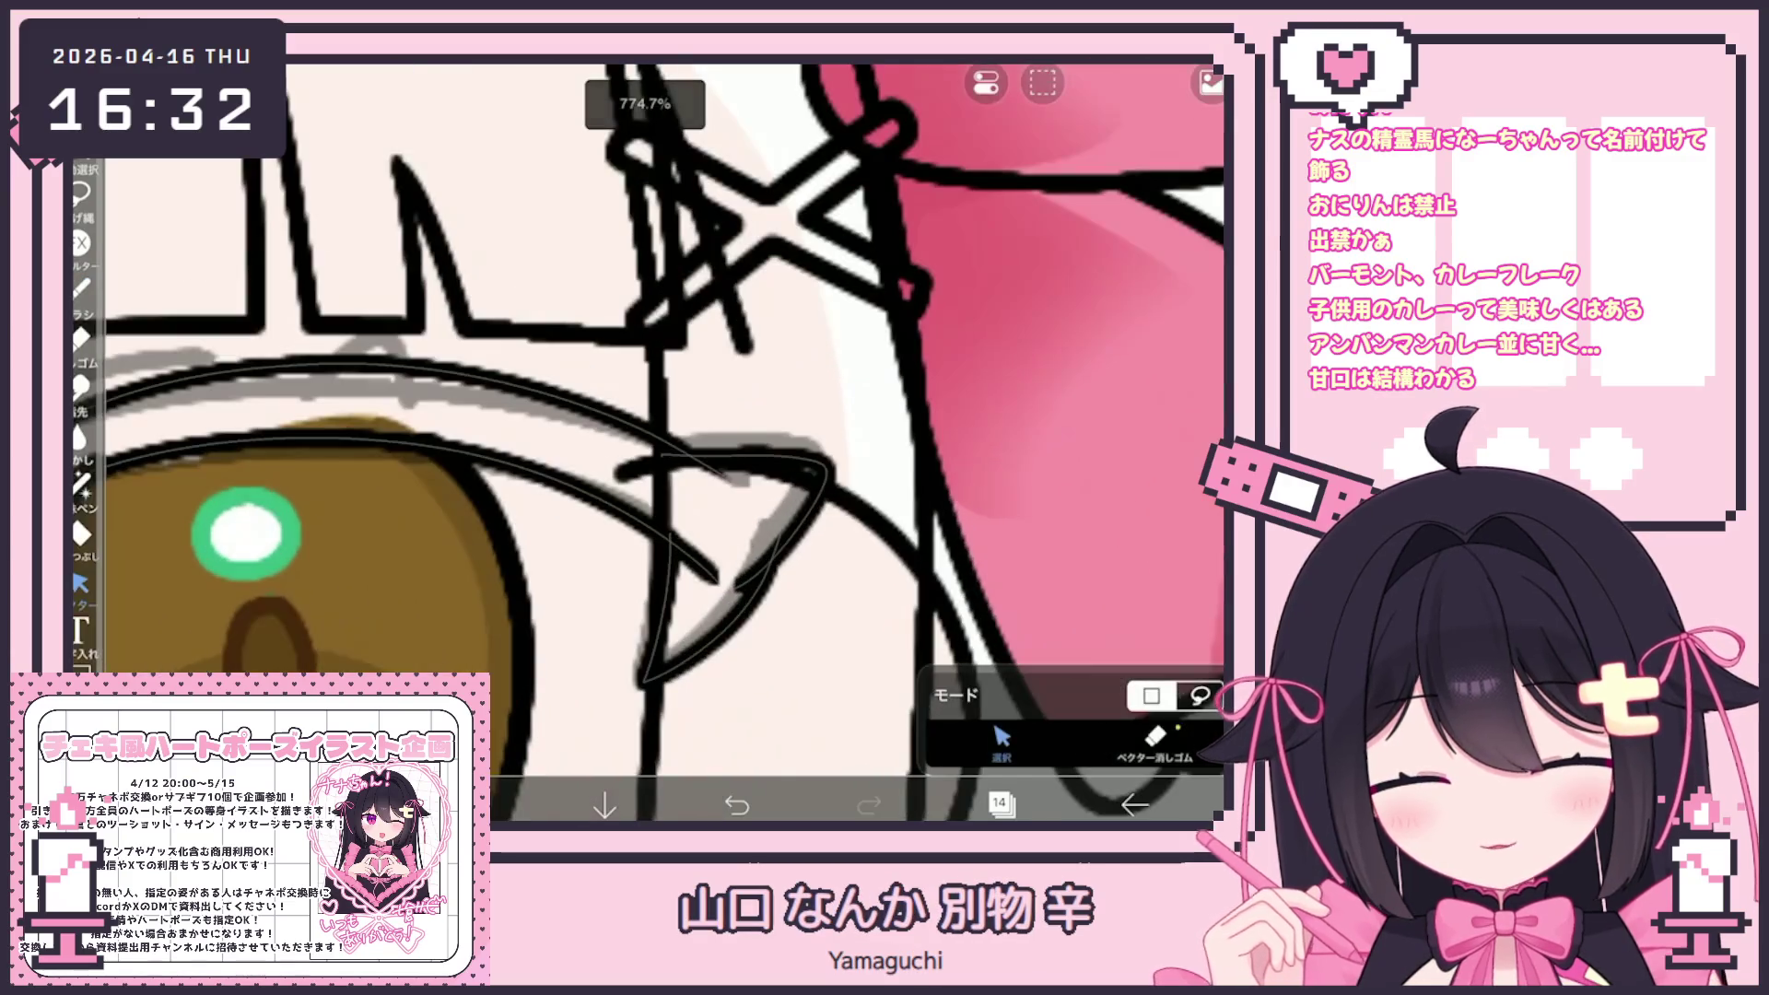
pyautogui.scroll(2, 650, 442)
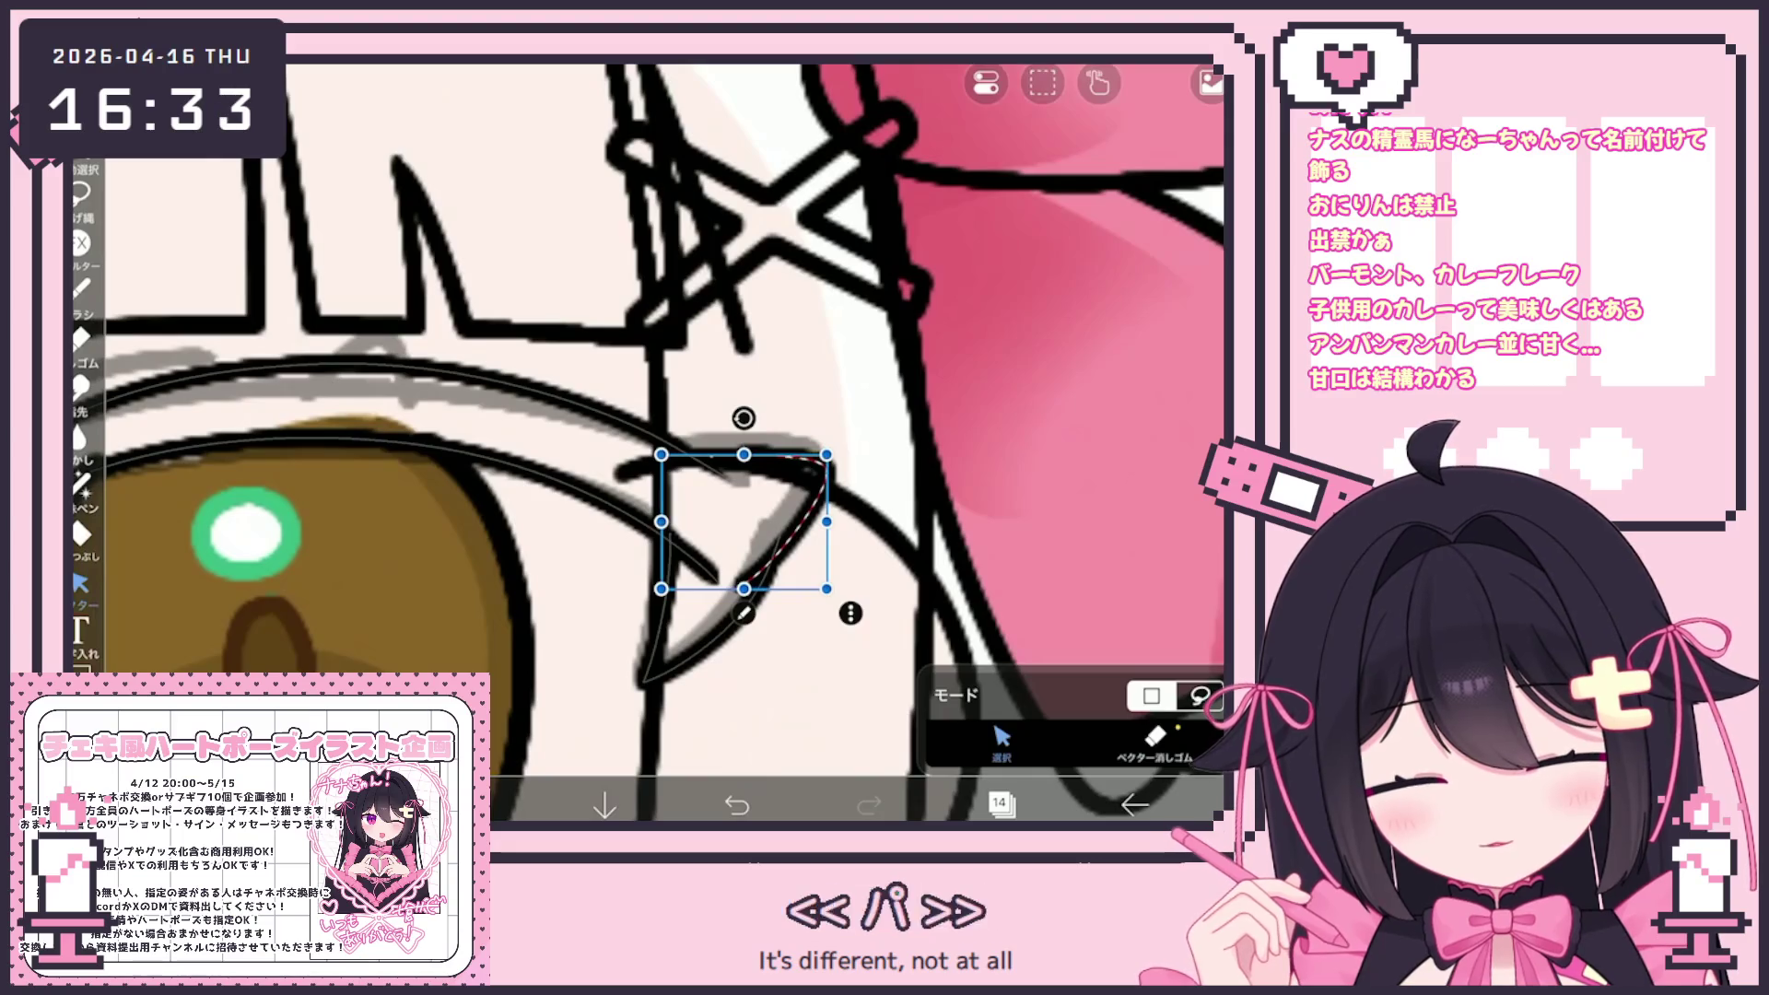
pyautogui.click(1154, 737)
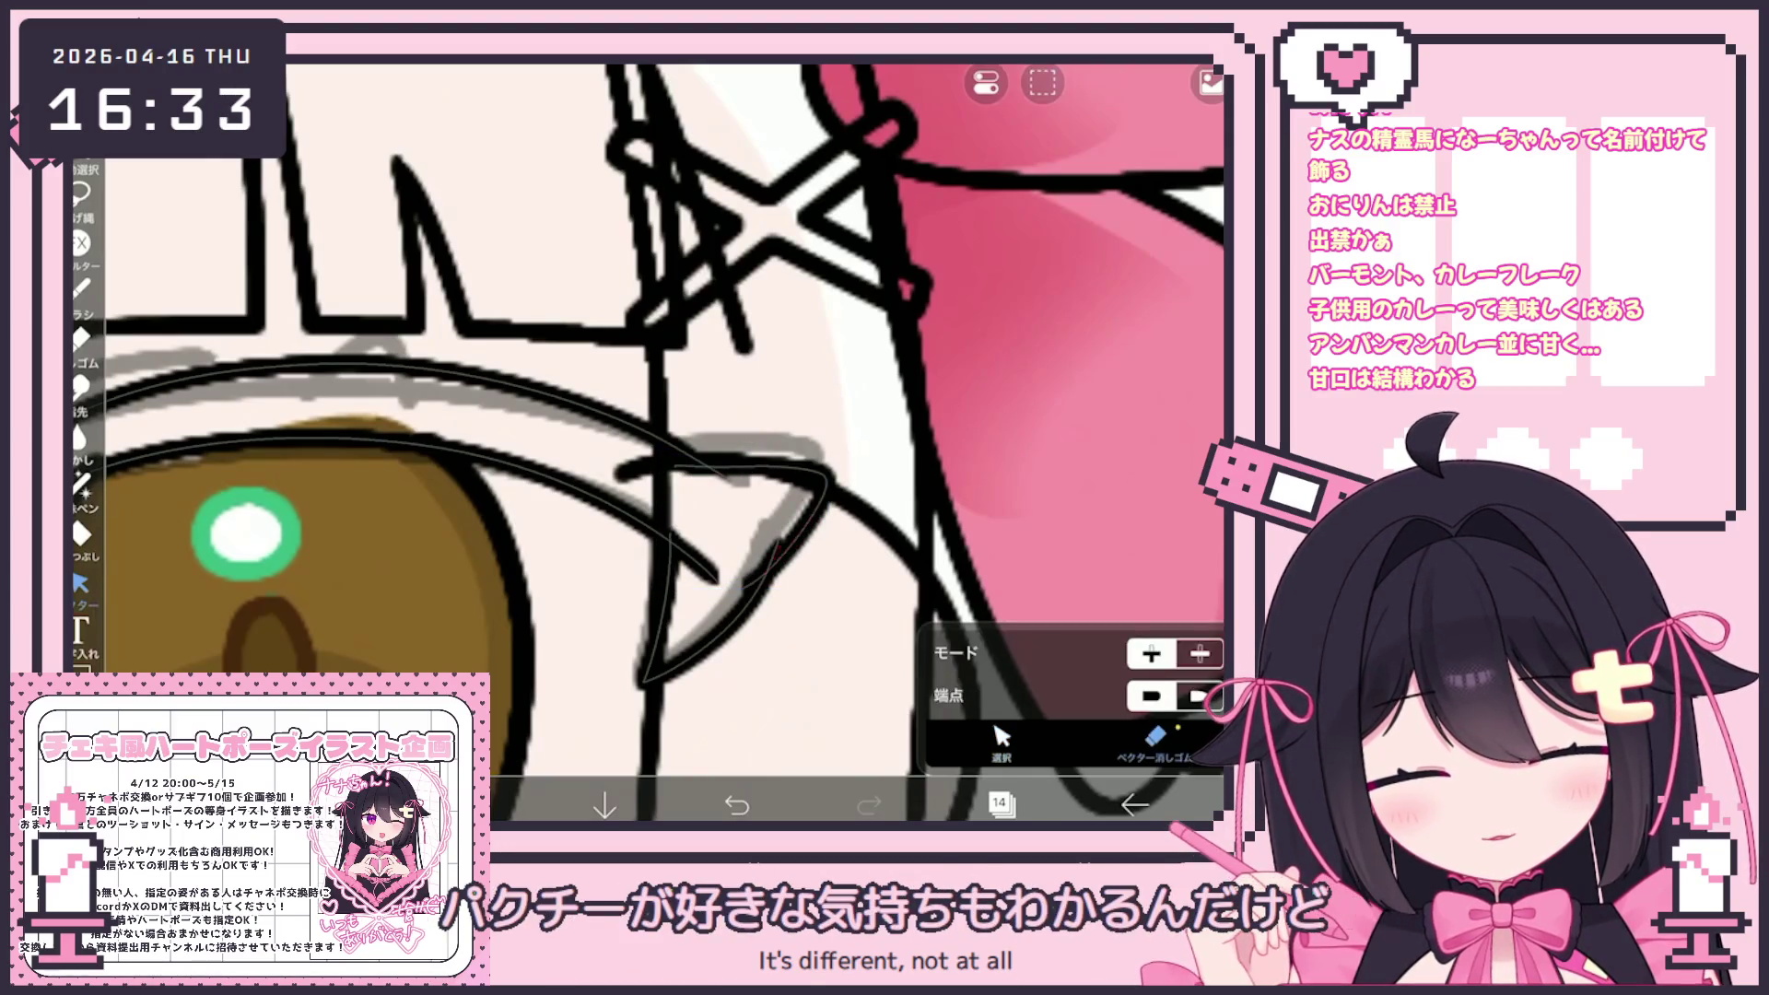
pyautogui.click(700, 564)
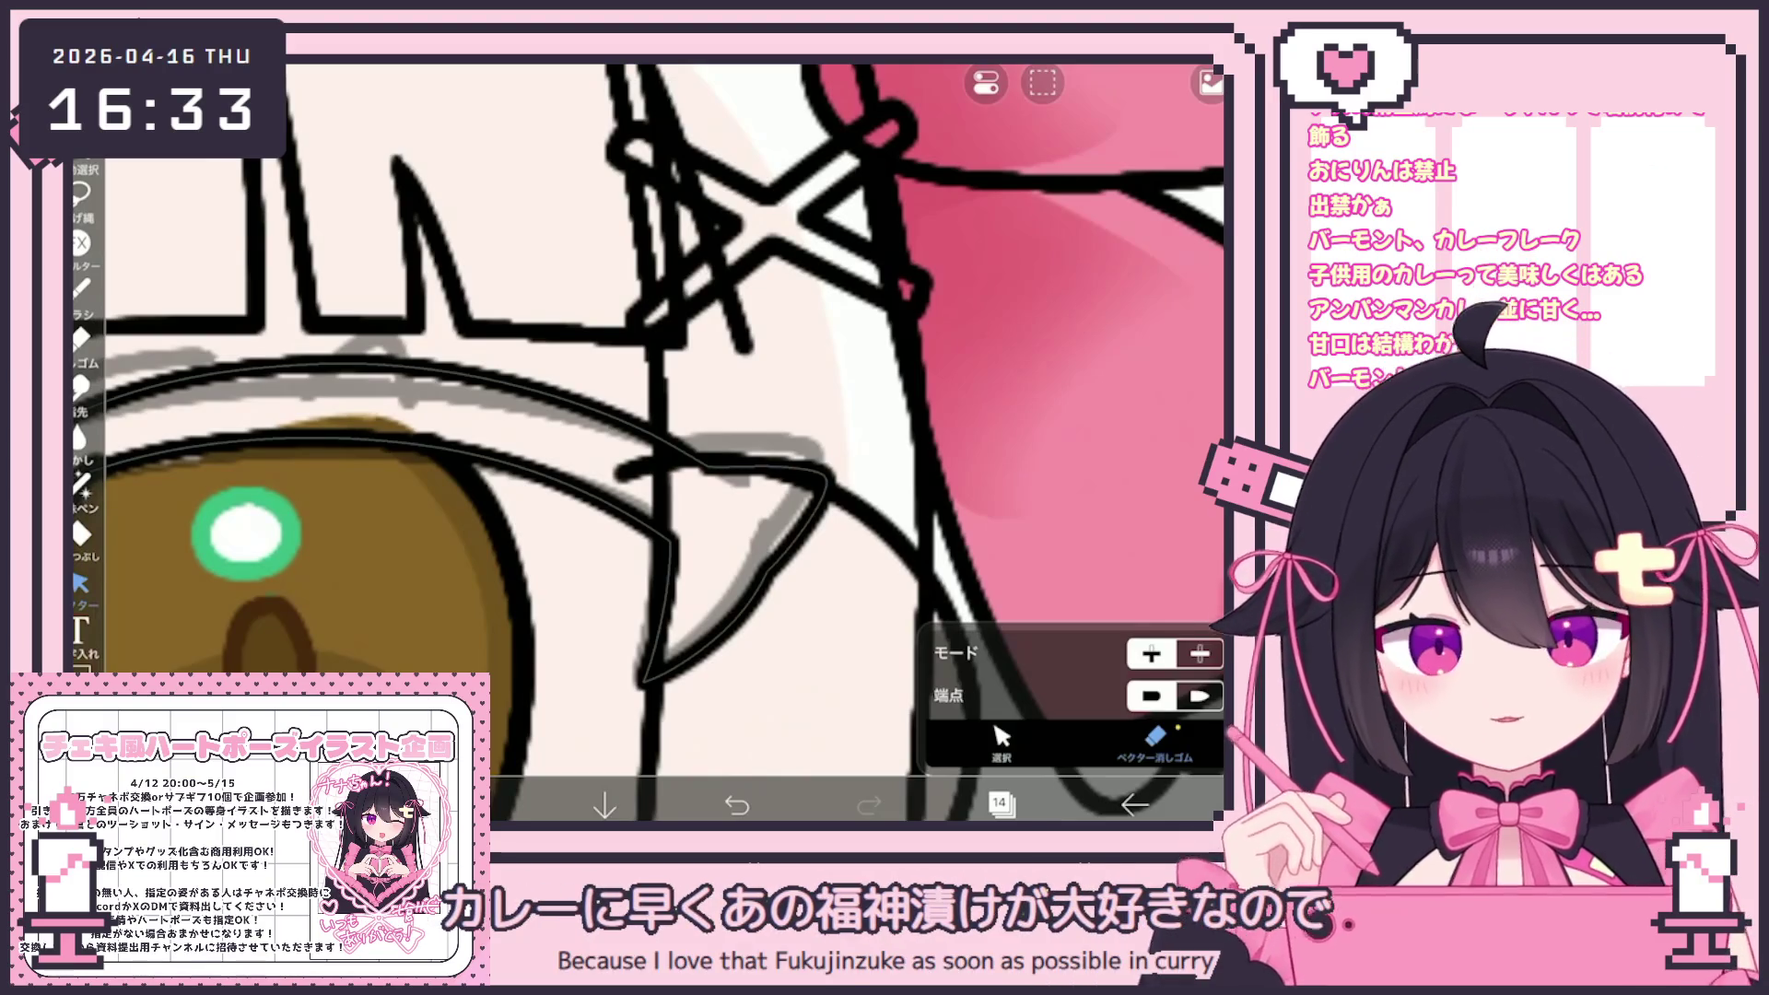
# Return to the brush and undo the curved stroke above the eye
pyautogui.click(81, 285)
pyautogui.scroll(-3, 664, 433)
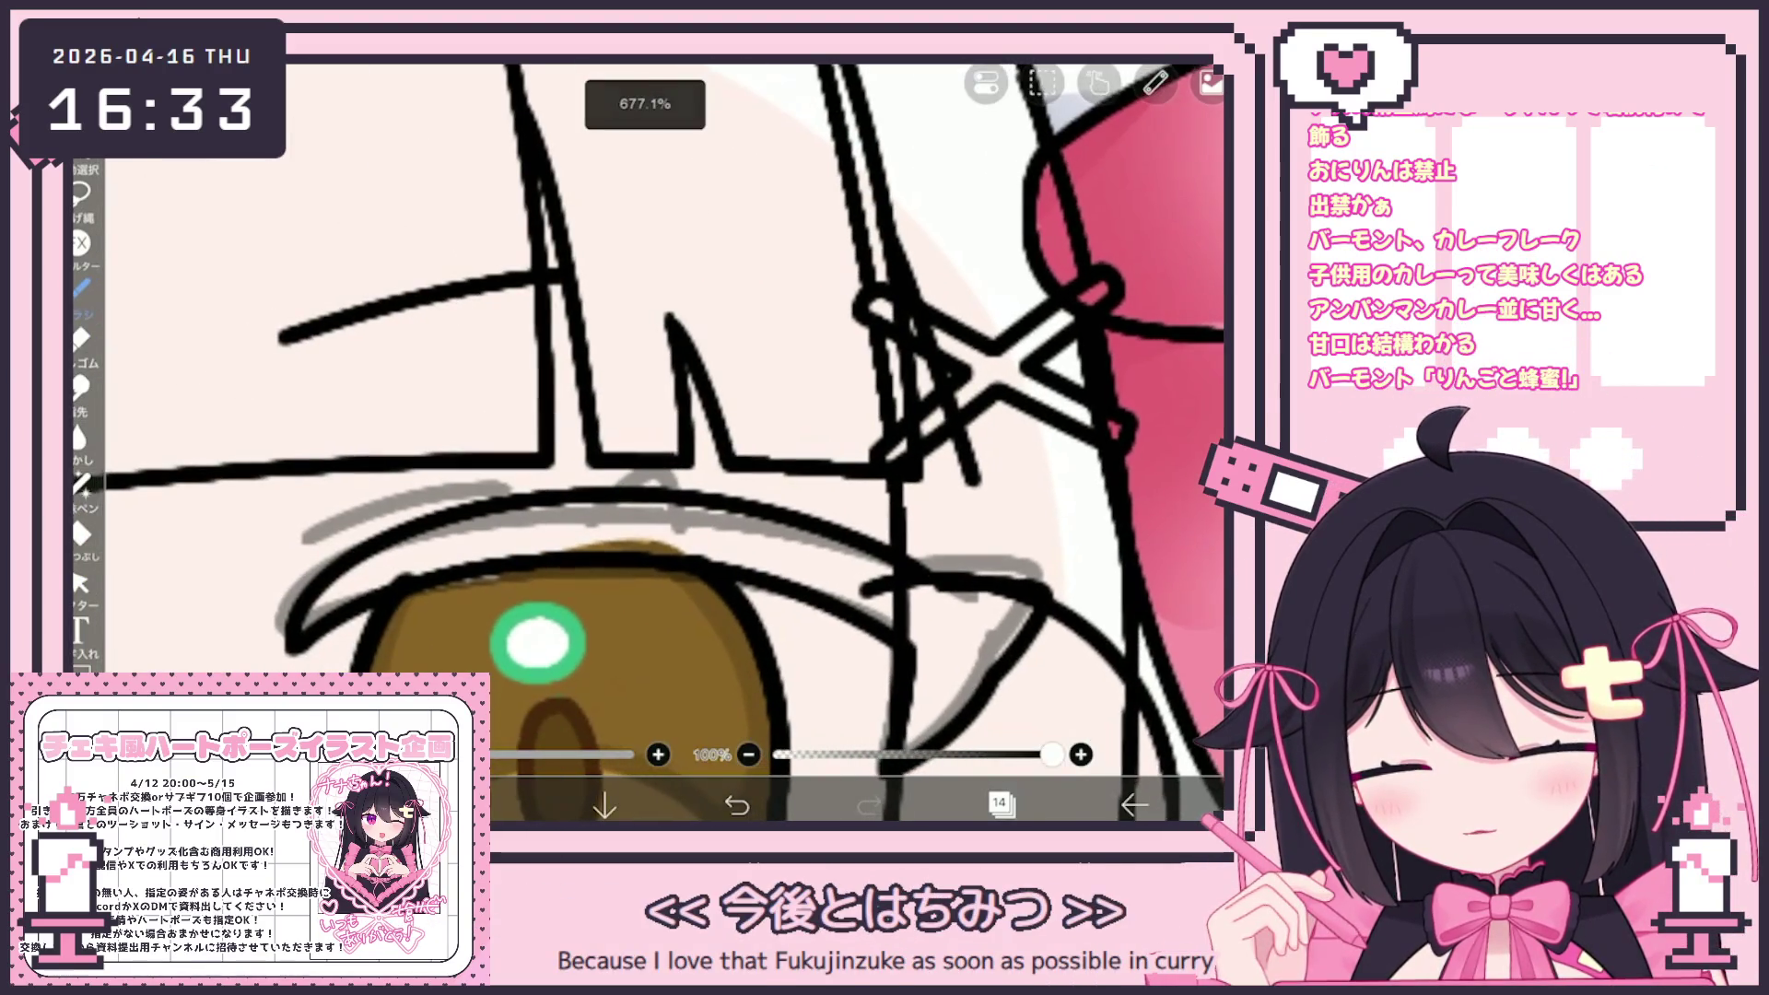
pyautogui.scroll(1, 664, 433)
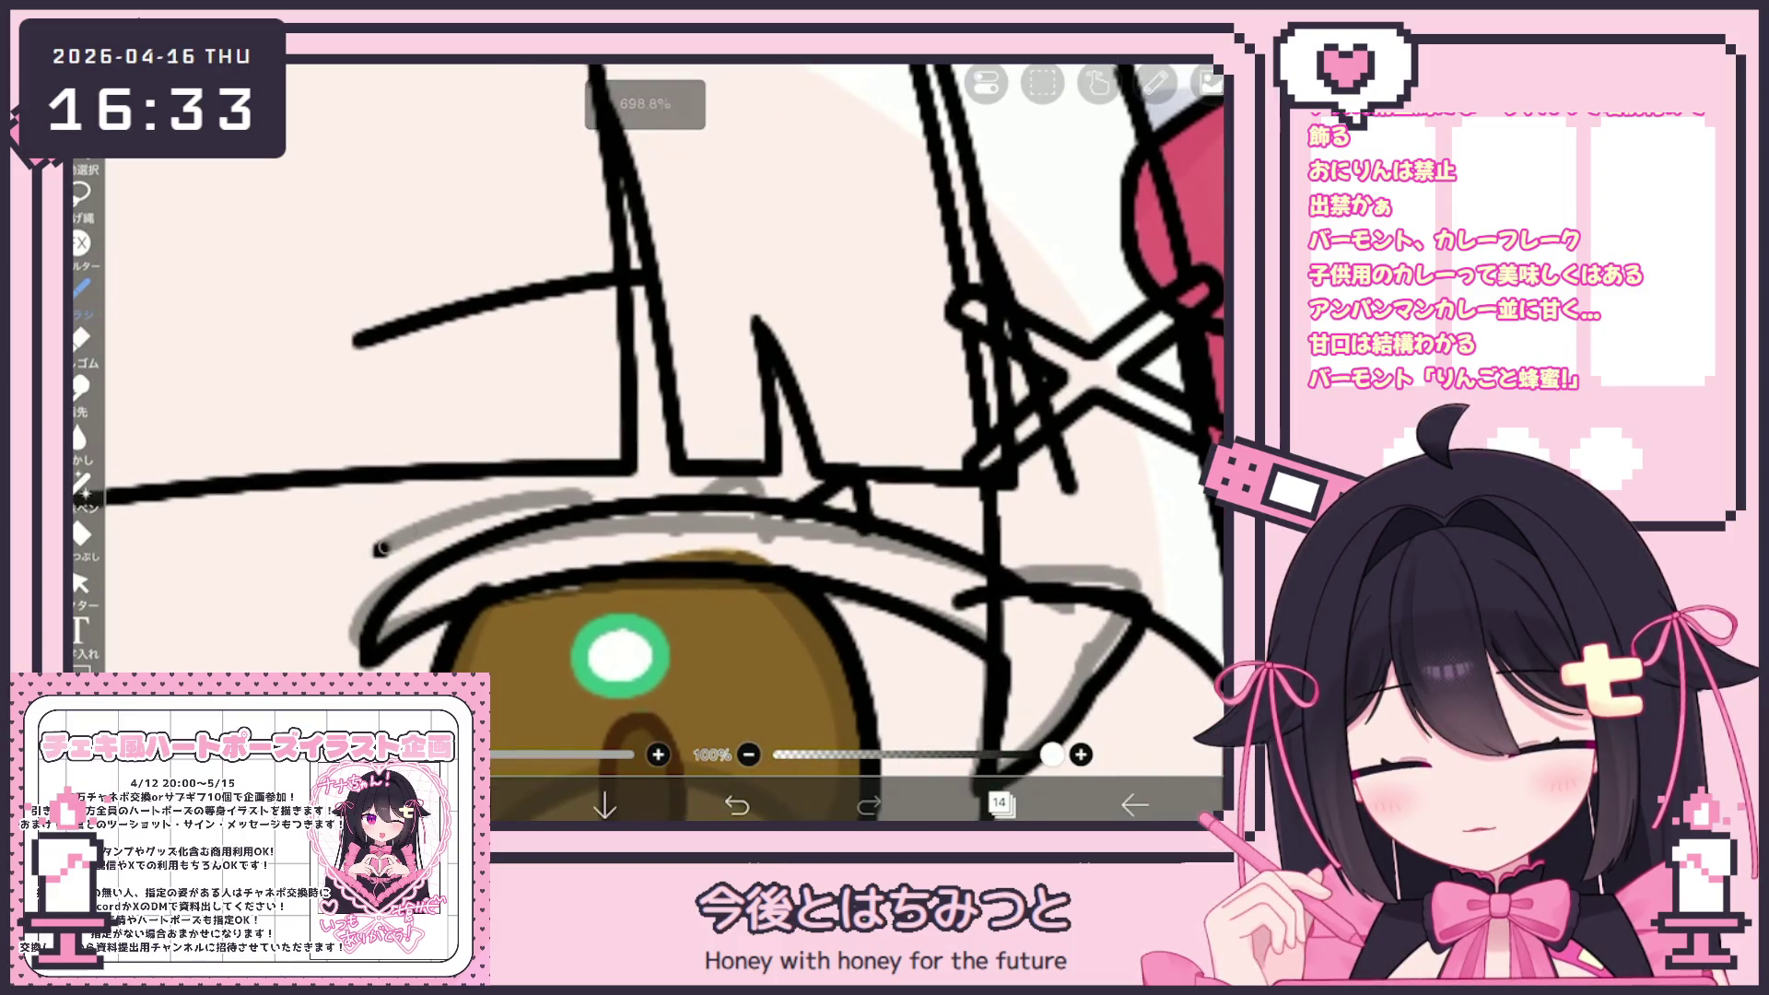
pyautogui.scroll(2, 664, 433)
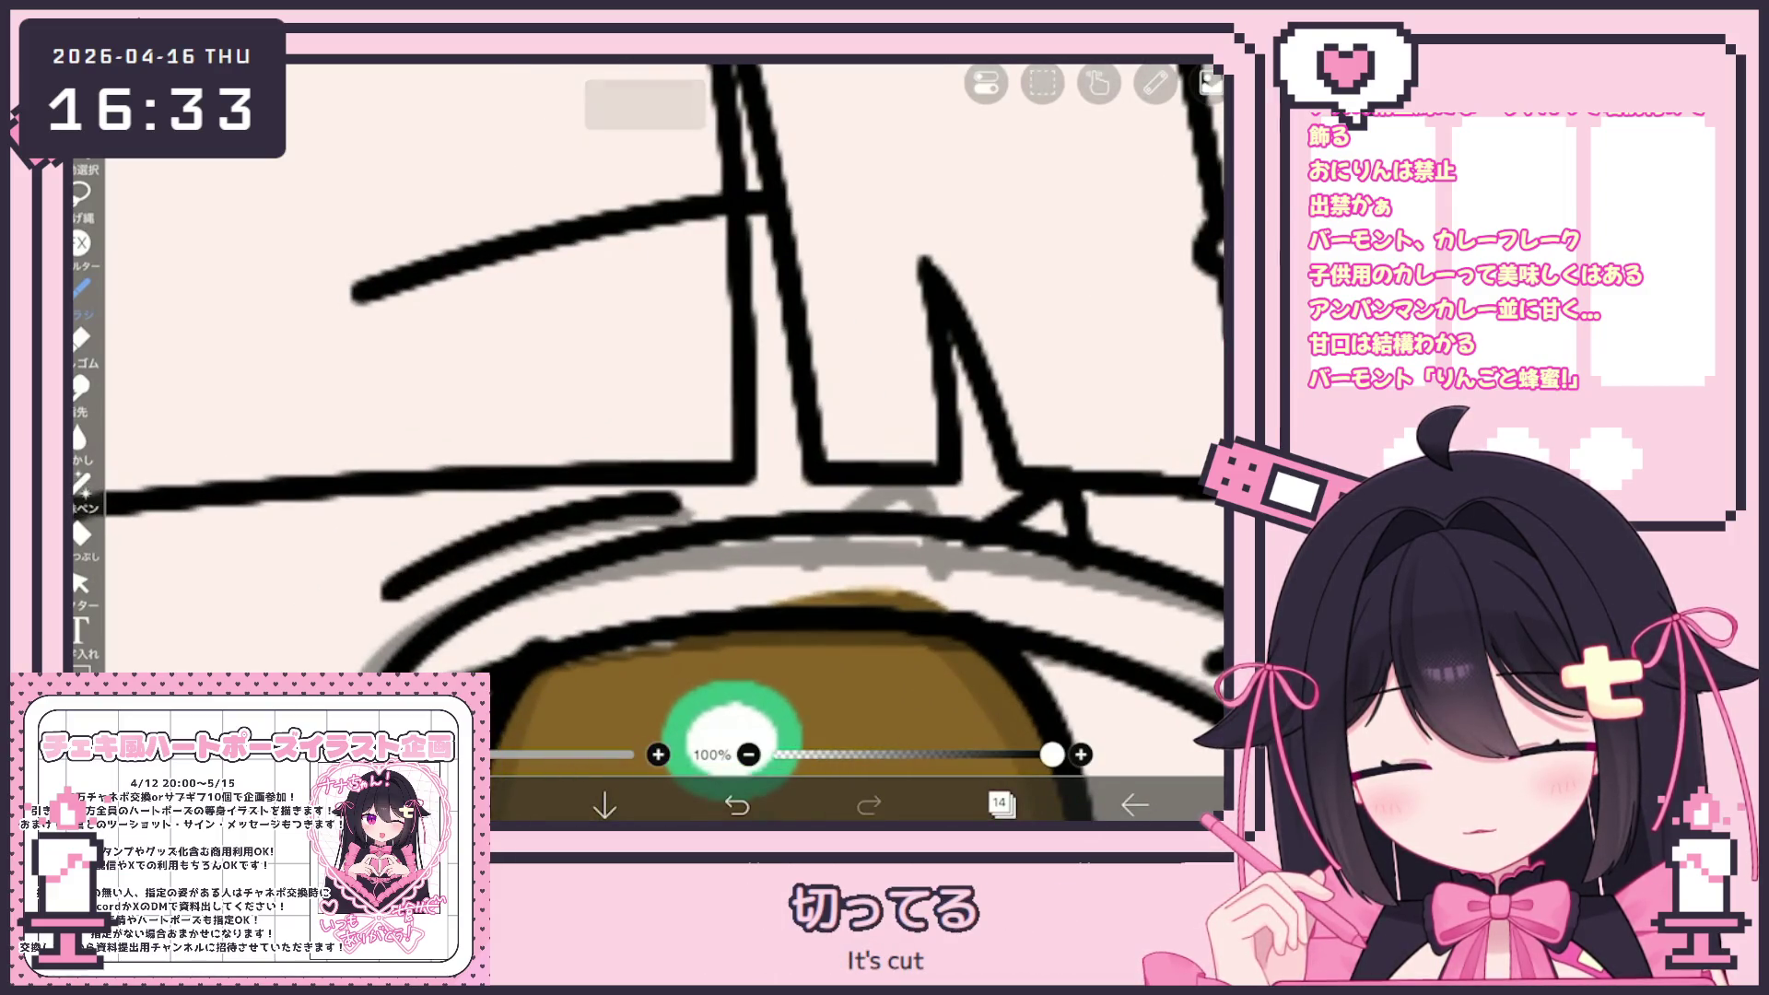
pyautogui.hotkey('ctrl', 'z')
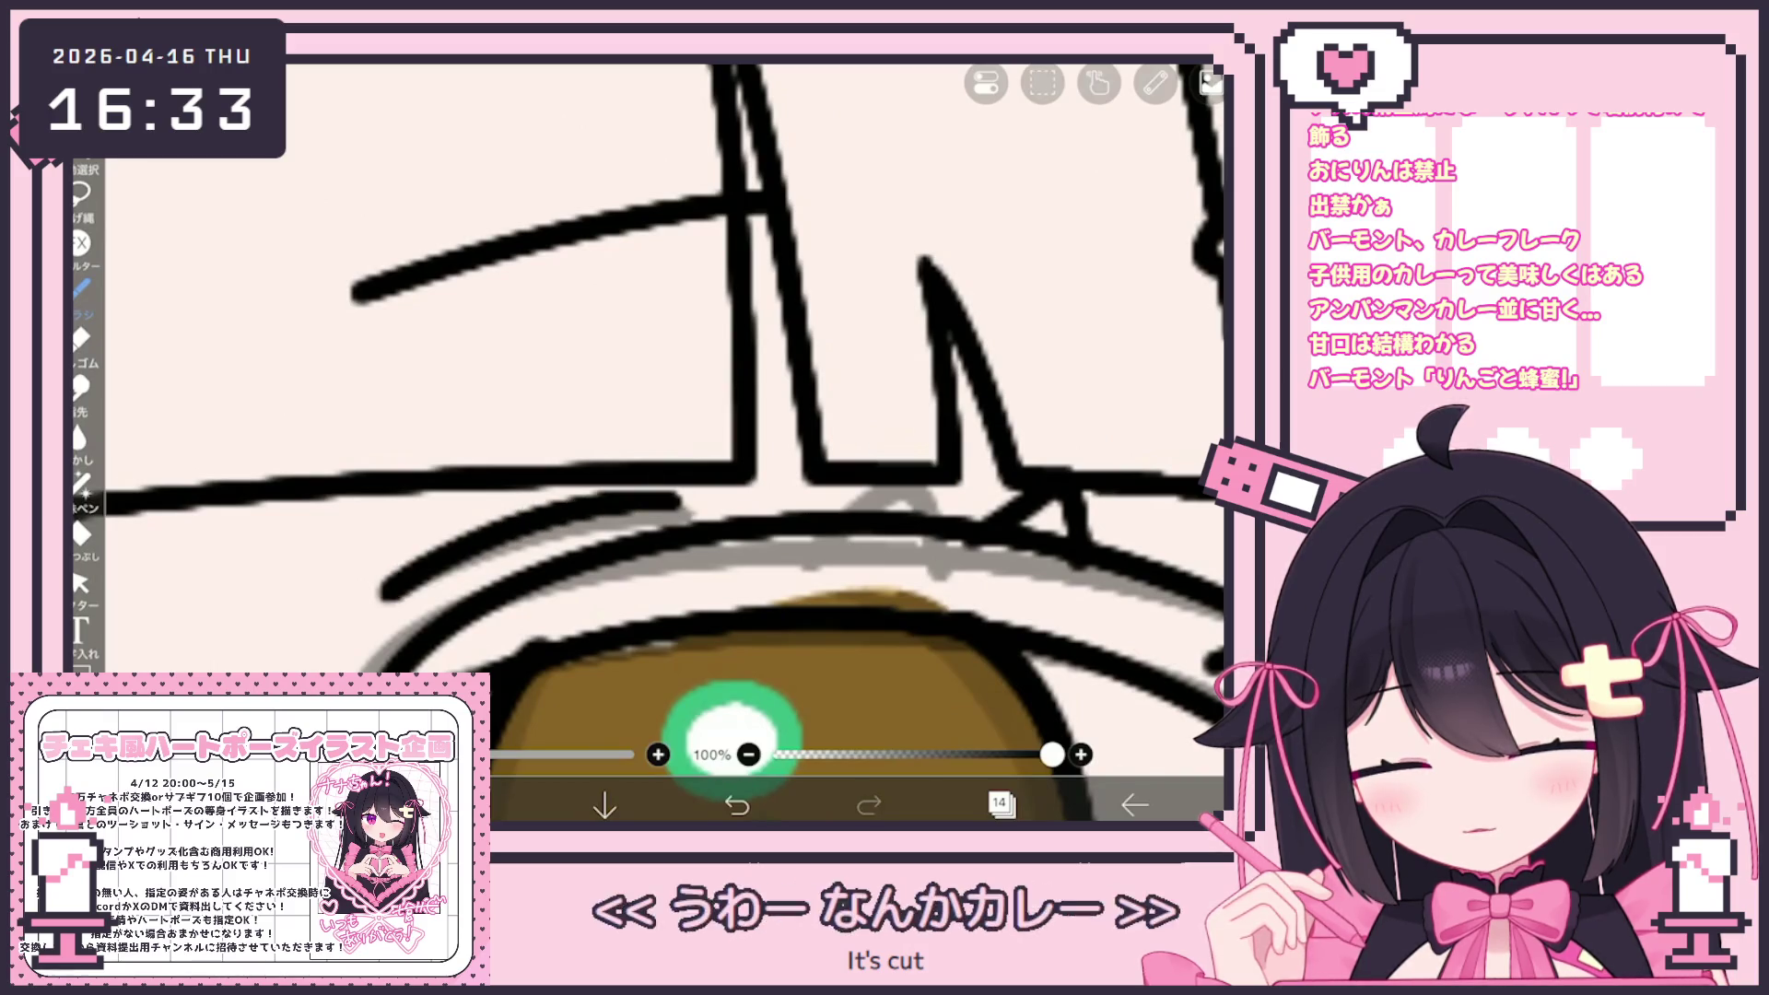
# Select the eyelid stroke above the eye with the vector selection tool, then show the layers
pyautogui.scroll(-5, 663, 442)
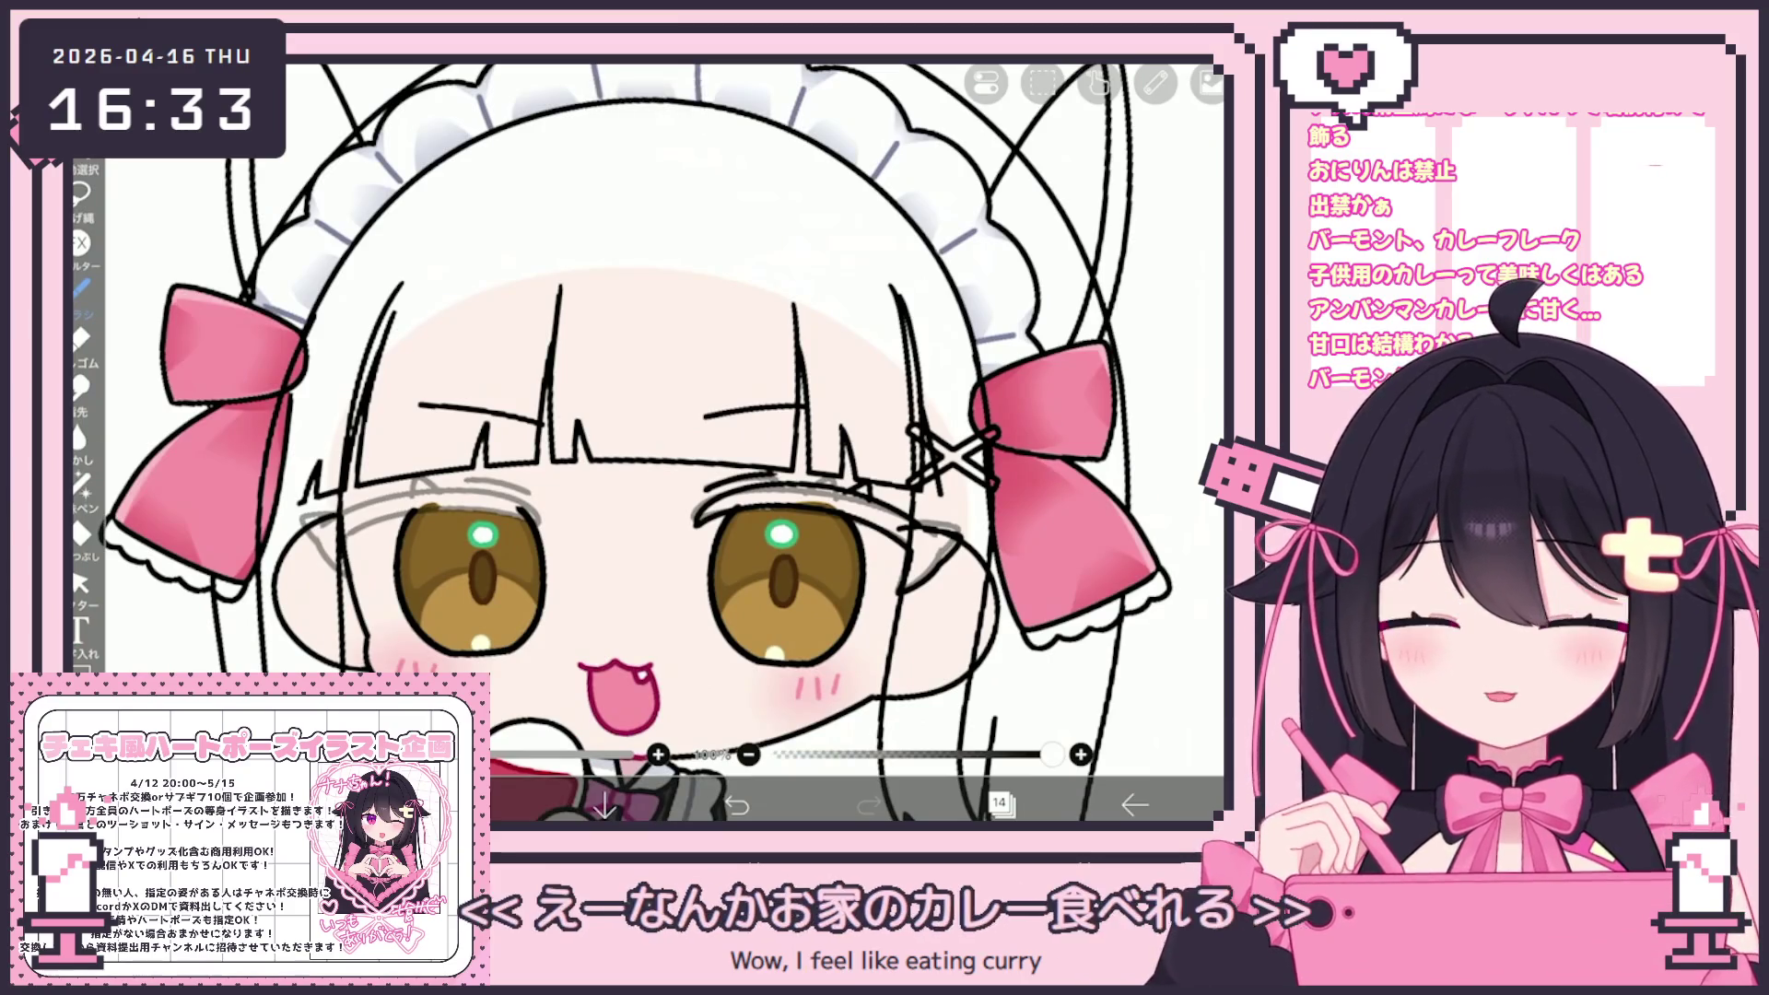
pyautogui.scroll(5, 736, 476)
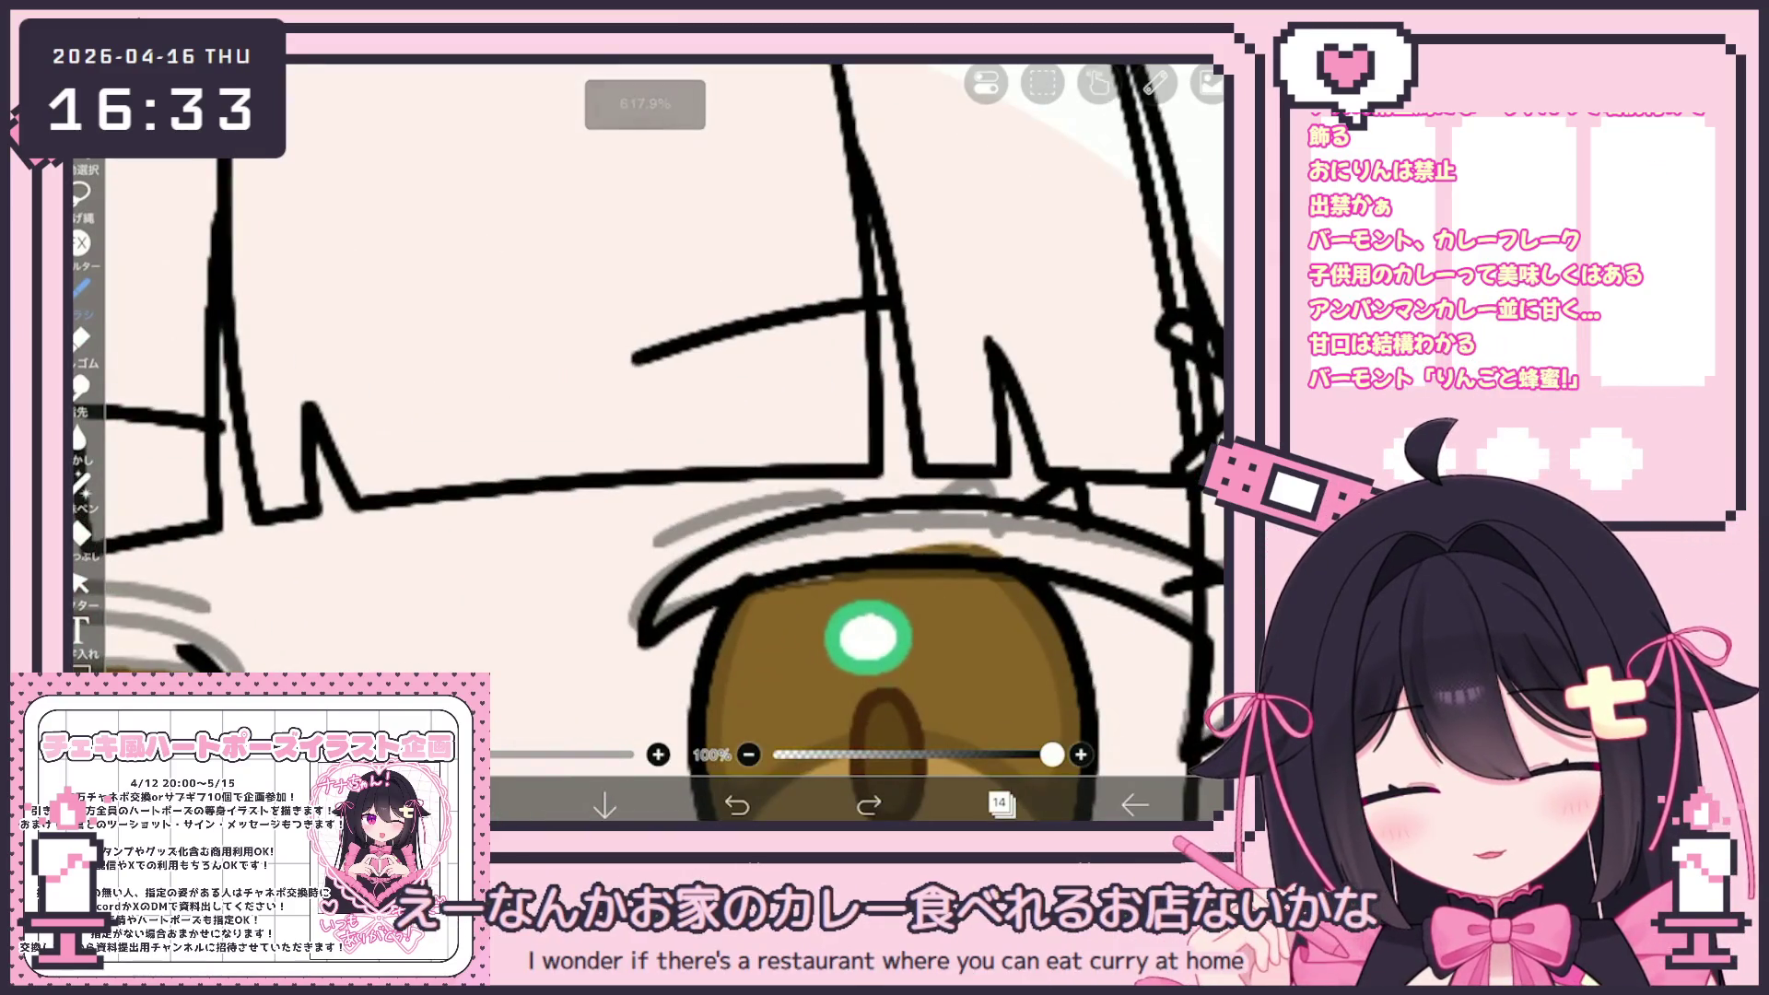
pyautogui.scroll(2, 664, 442)
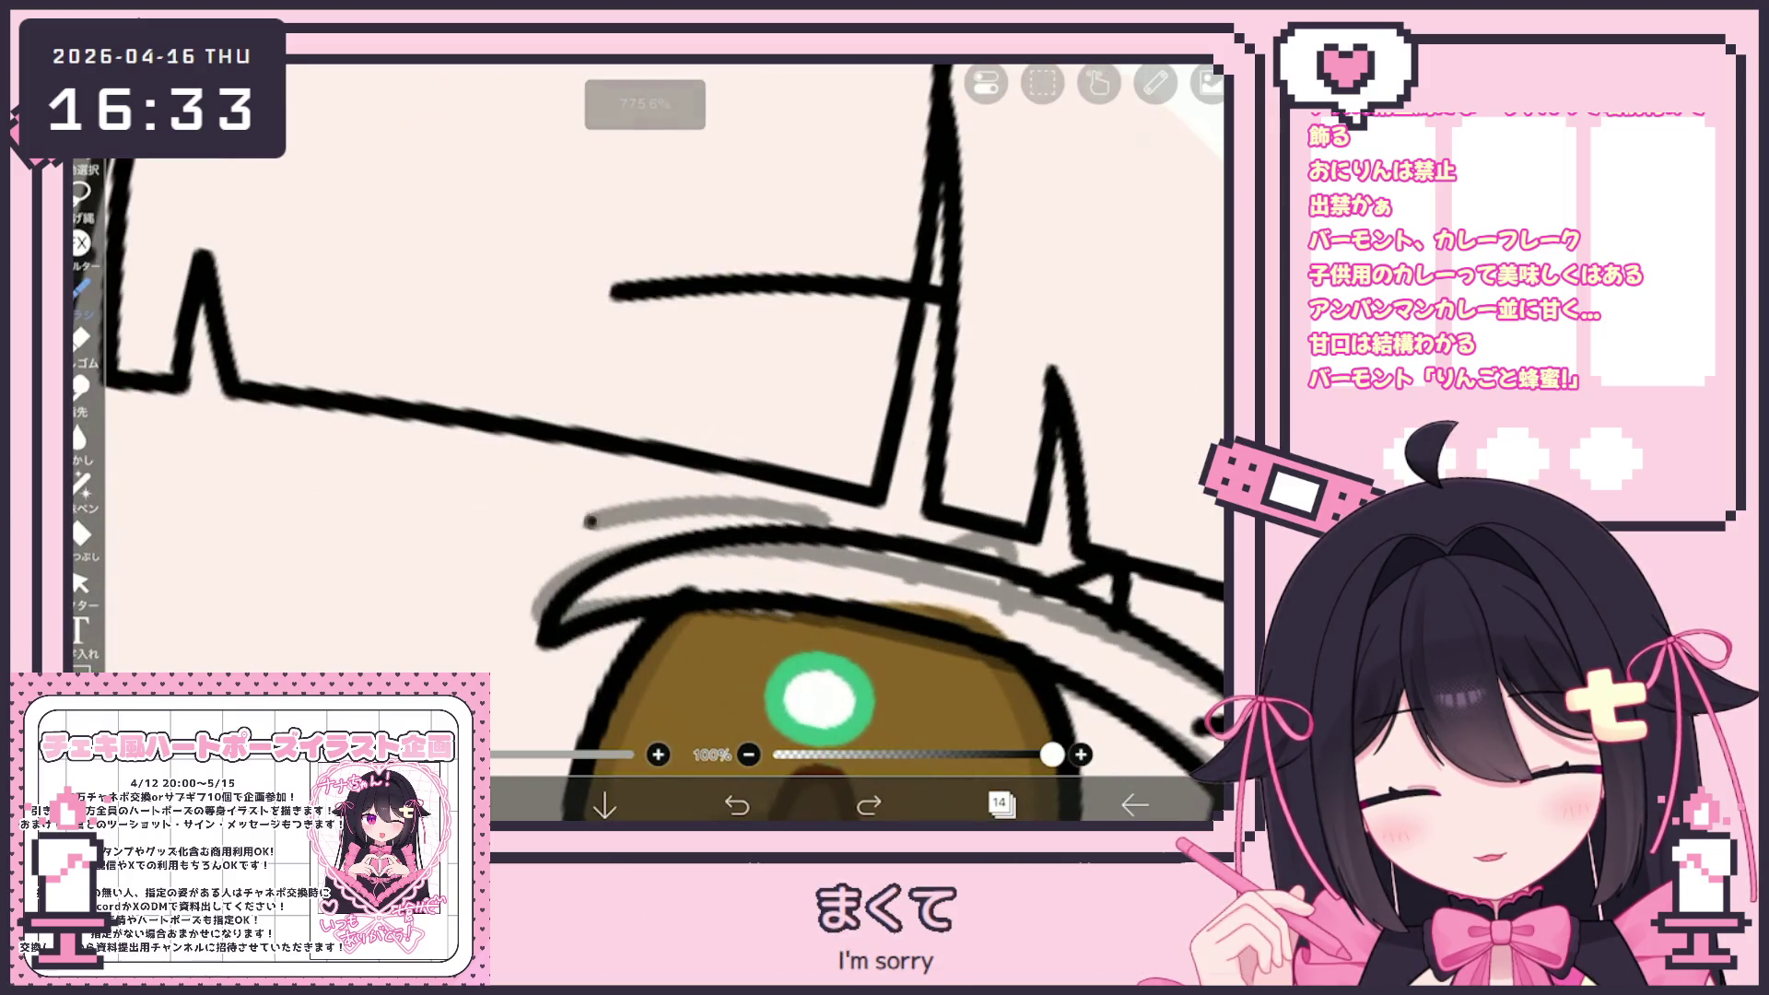
pyautogui.scroll(-1, 663, 443)
pyautogui.click(80, 582)
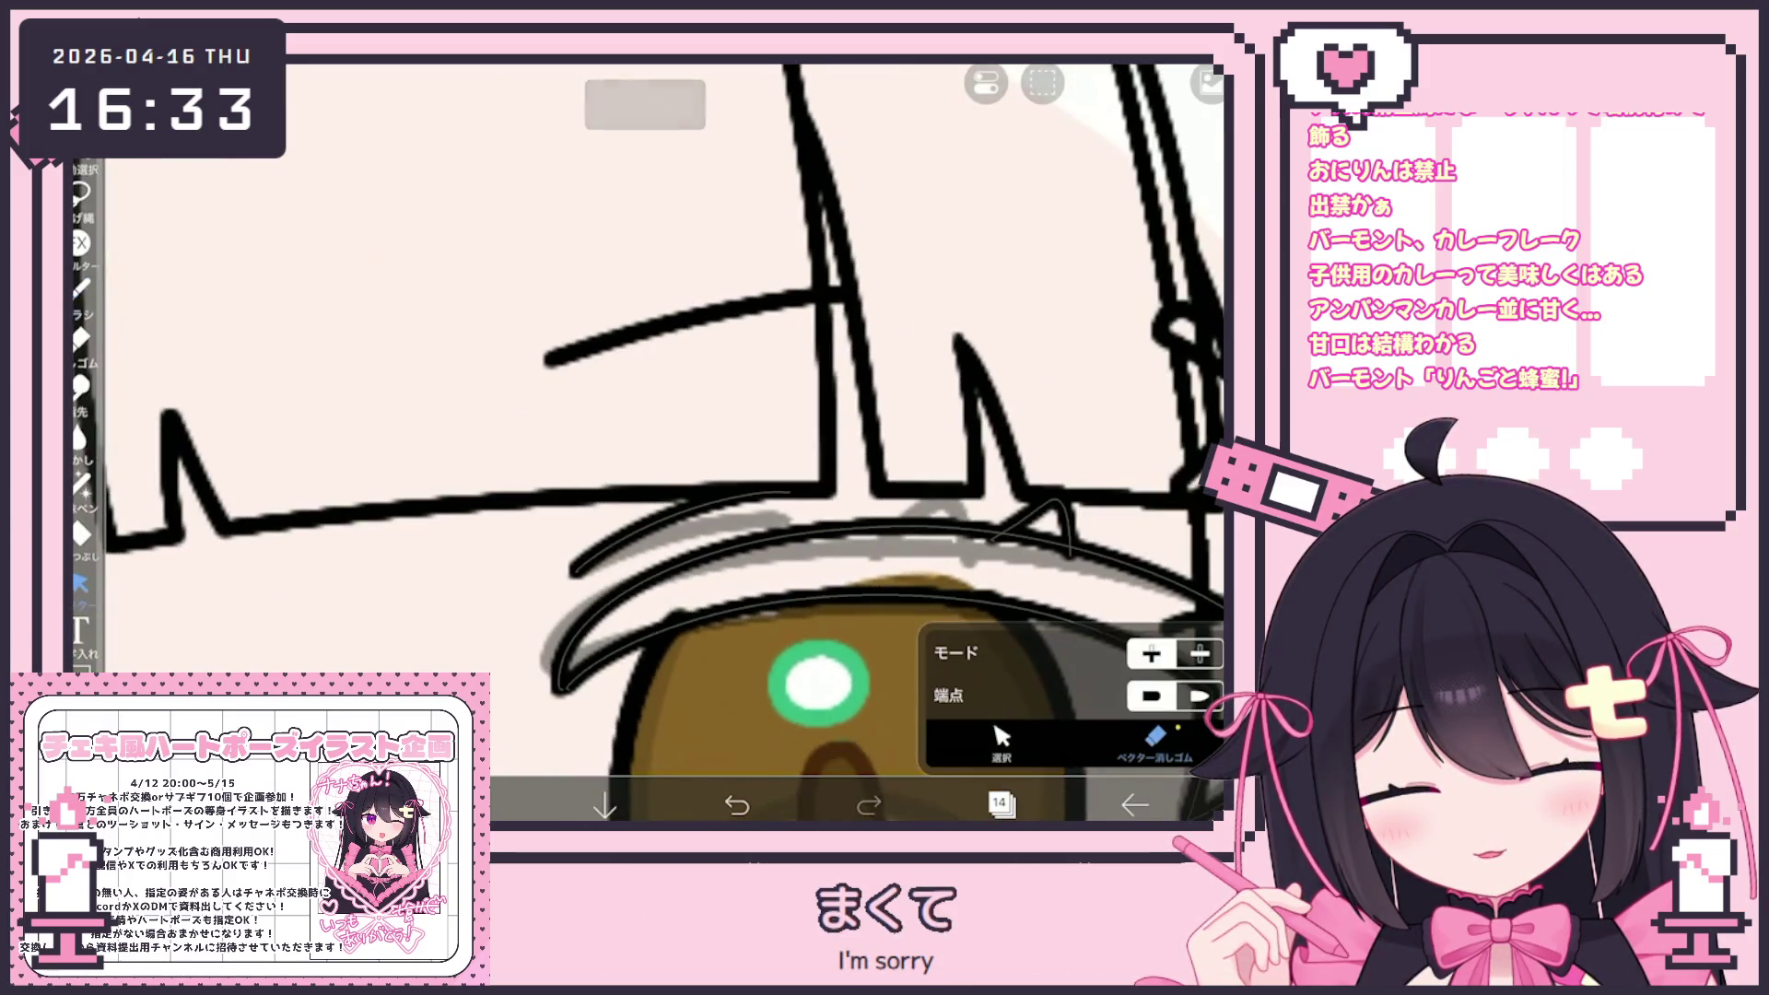
pyautogui.click(1001, 737)
pyautogui.click(681, 535)
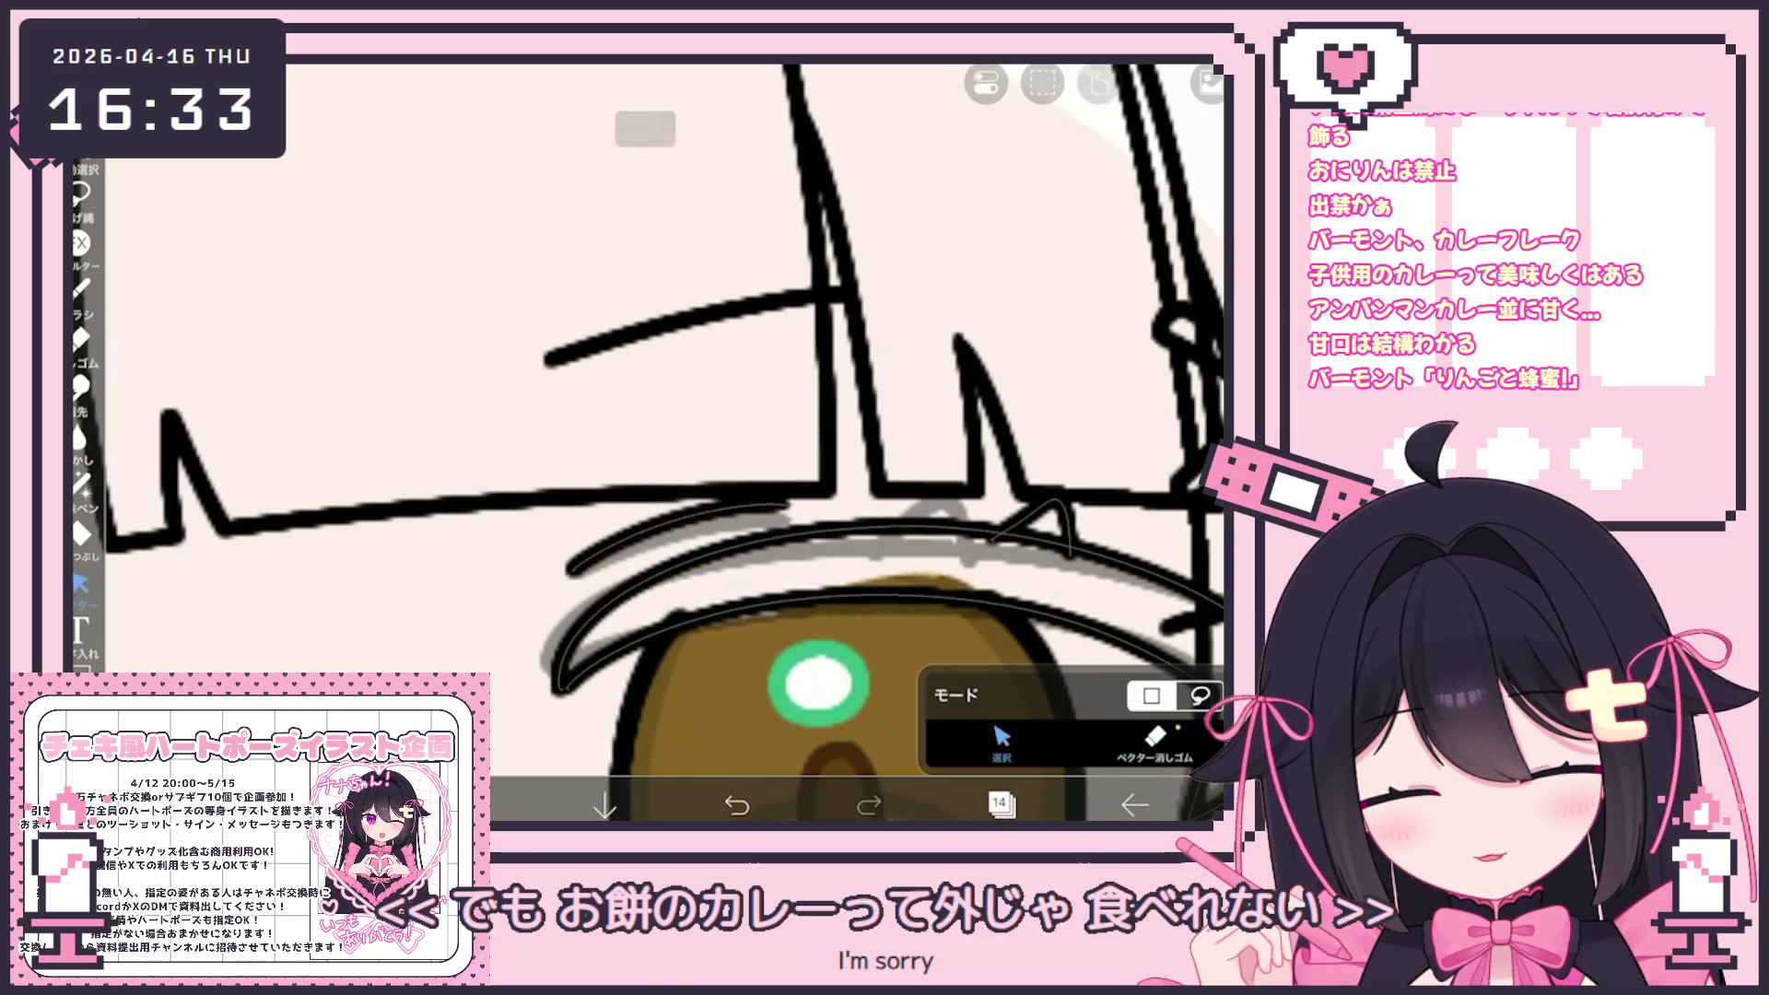
pyautogui.scroll(-5, 663, 443)
pyautogui.click(1000, 805)
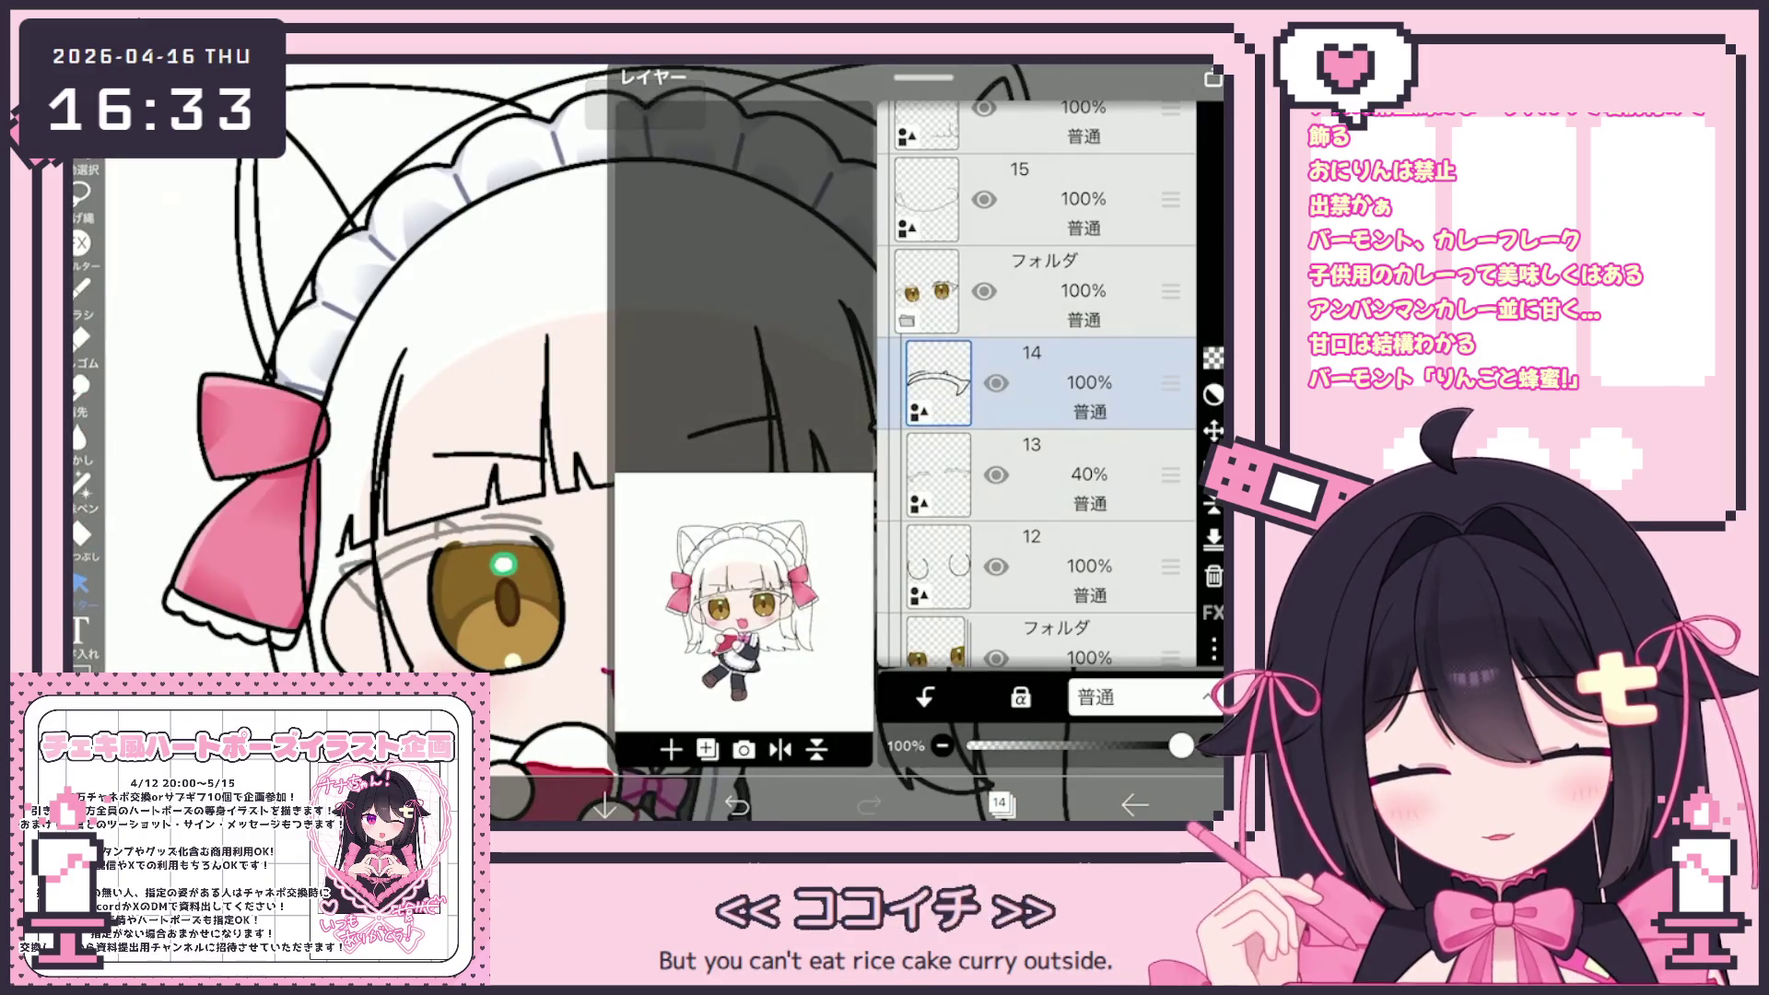
# Add a new layer above layer 14
pyautogui.click(671, 750)
pyautogui.click(700, 584)
pyautogui.click(999, 805)
# Select the left eye's upper eyelid strokes and rotate them flatter along the eye
pyautogui.scroll(5, 700, 442)
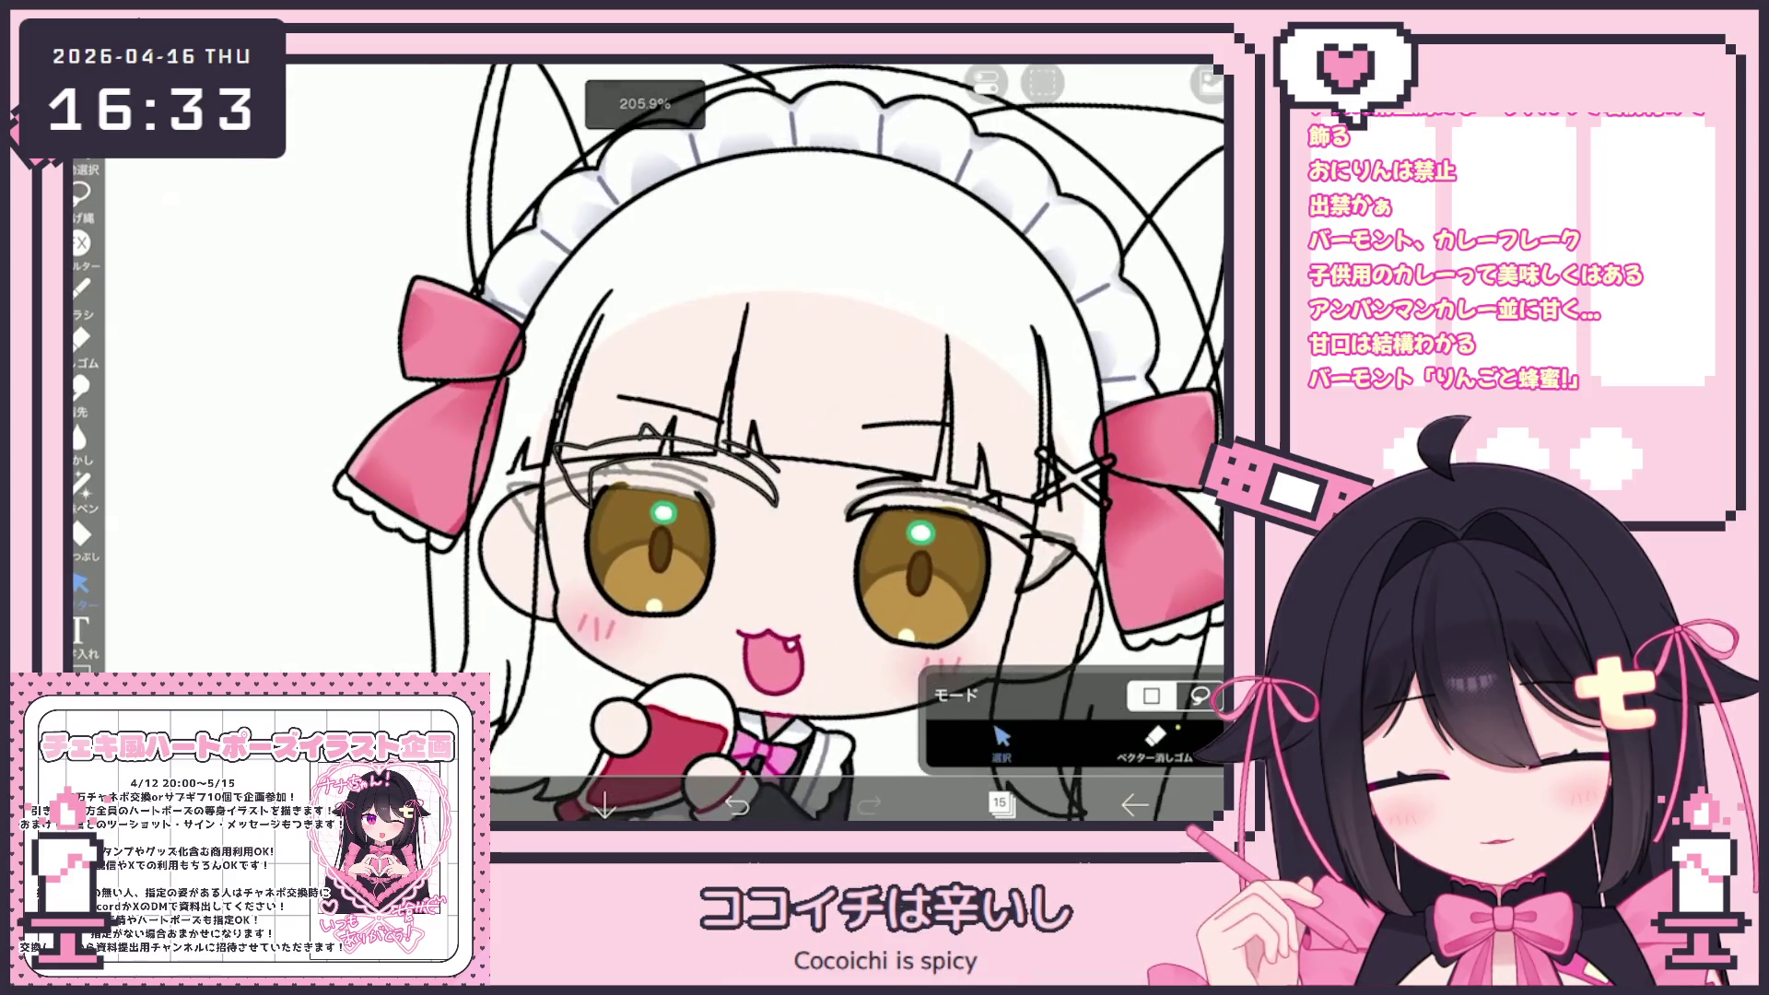
pyautogui.click(636, 470)
pyautogui.click(553, 489)
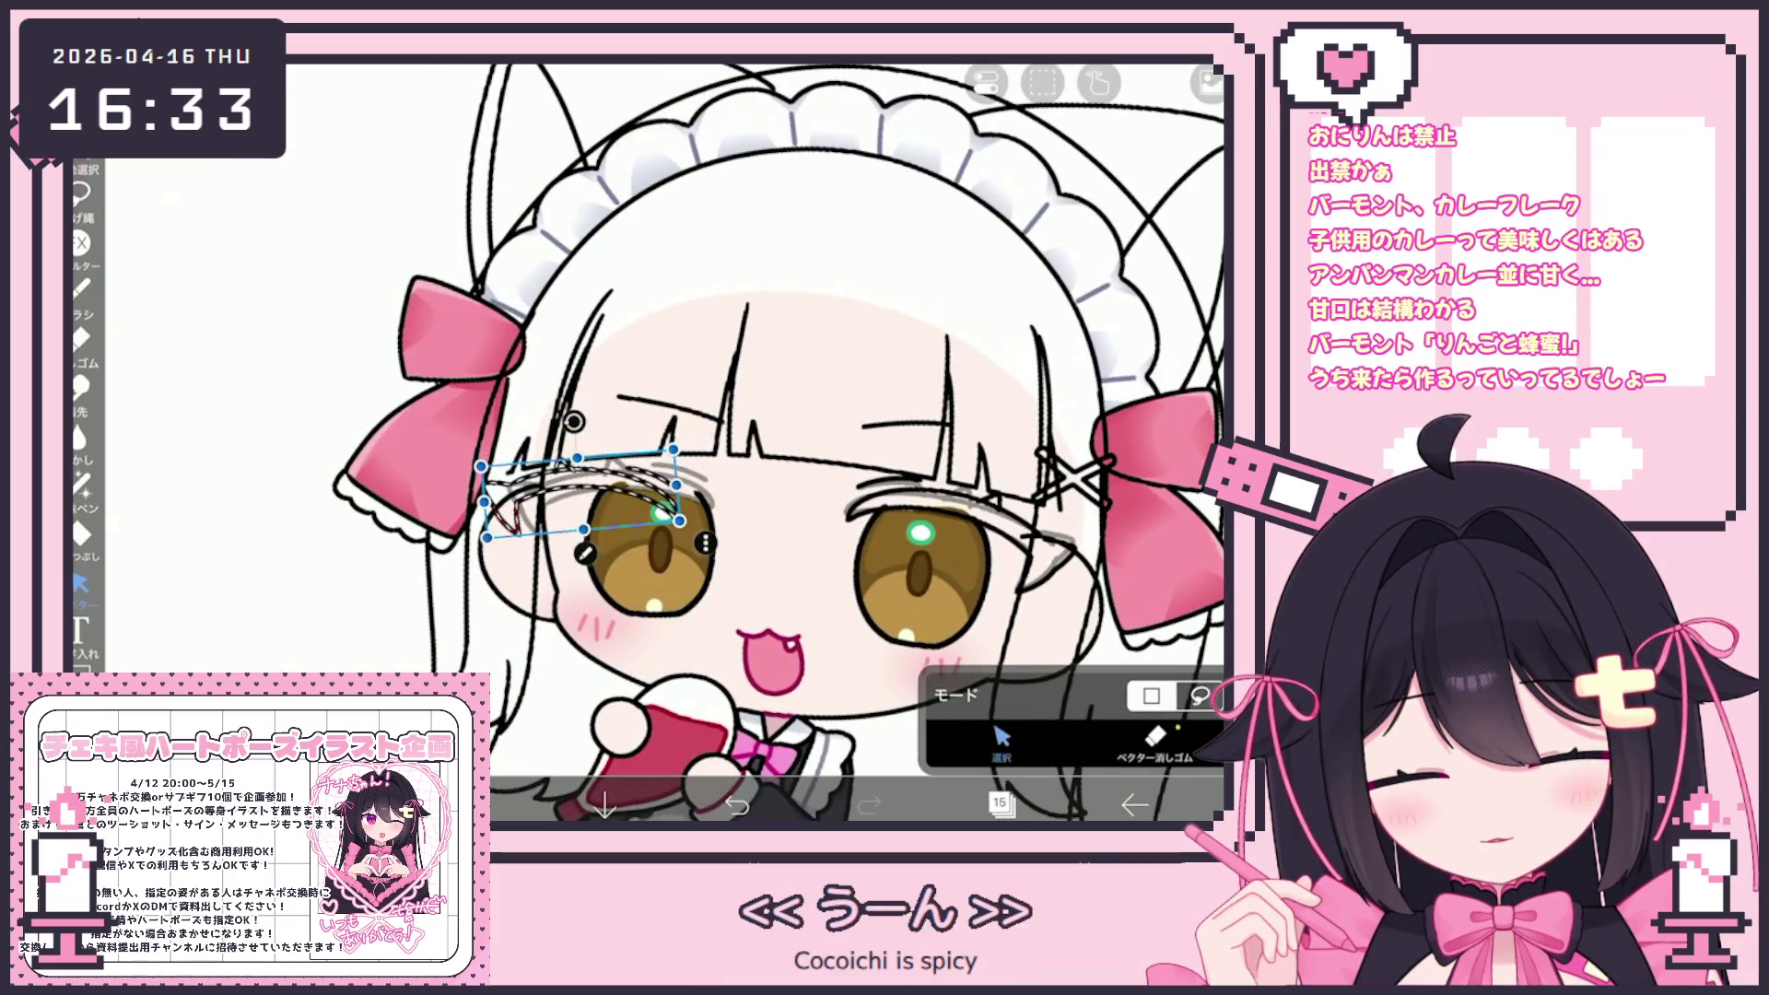
pyautogui.scroll(3, 645, 442)
pyautogui.moveTo(525, 375); pyautogui.dragTo(511, 368)
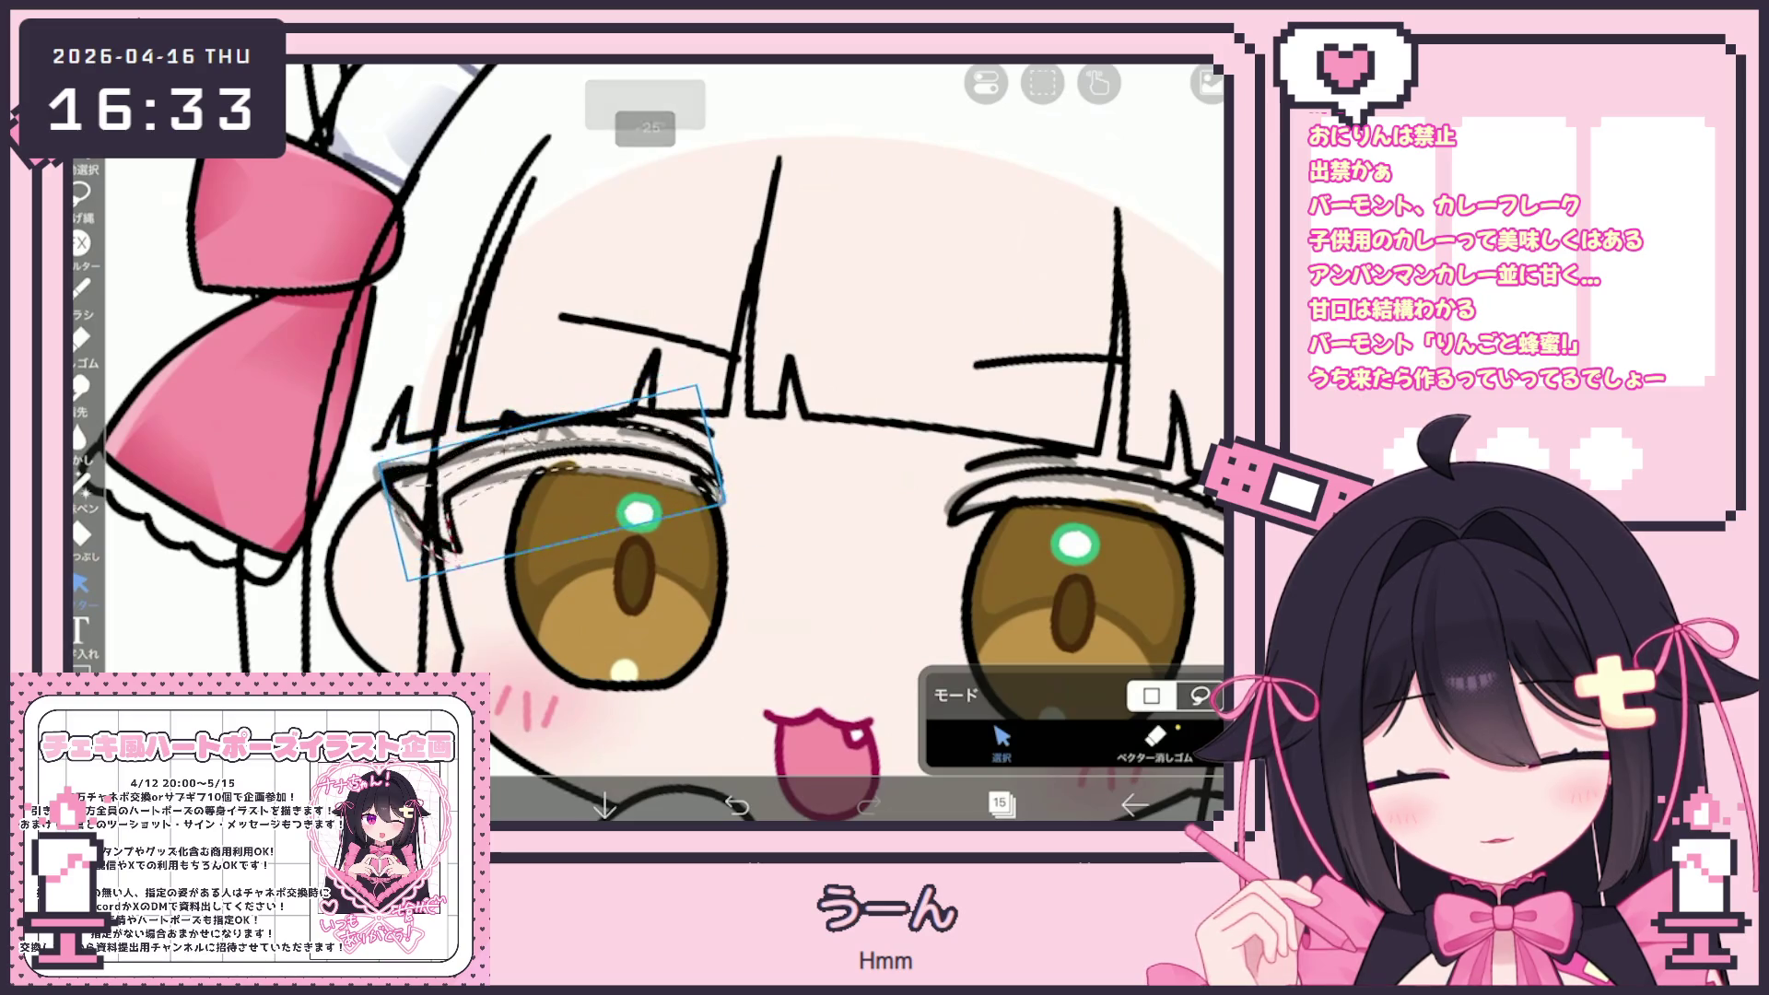
pyautogui.moveTo(553, 489); pyautogui.dragTo(553, 466)
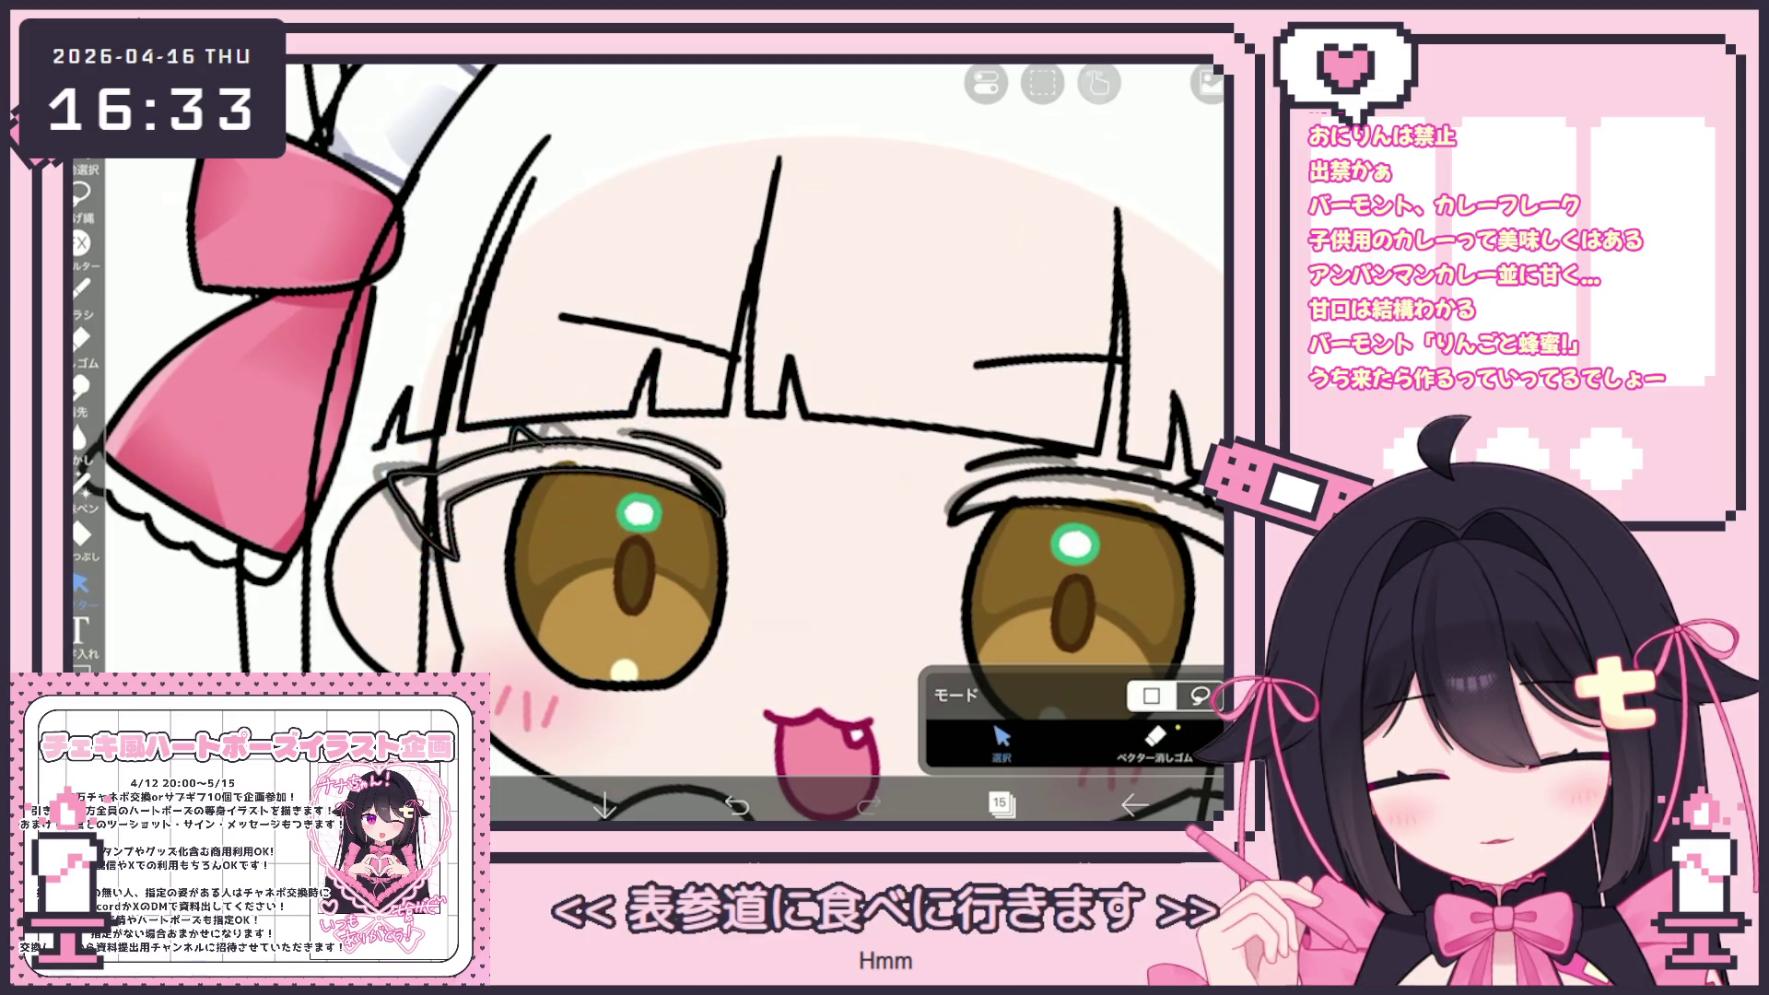
# Switch to layer 14 and reopen the layer list
pyautogui.scroll(-5, 774, 442)
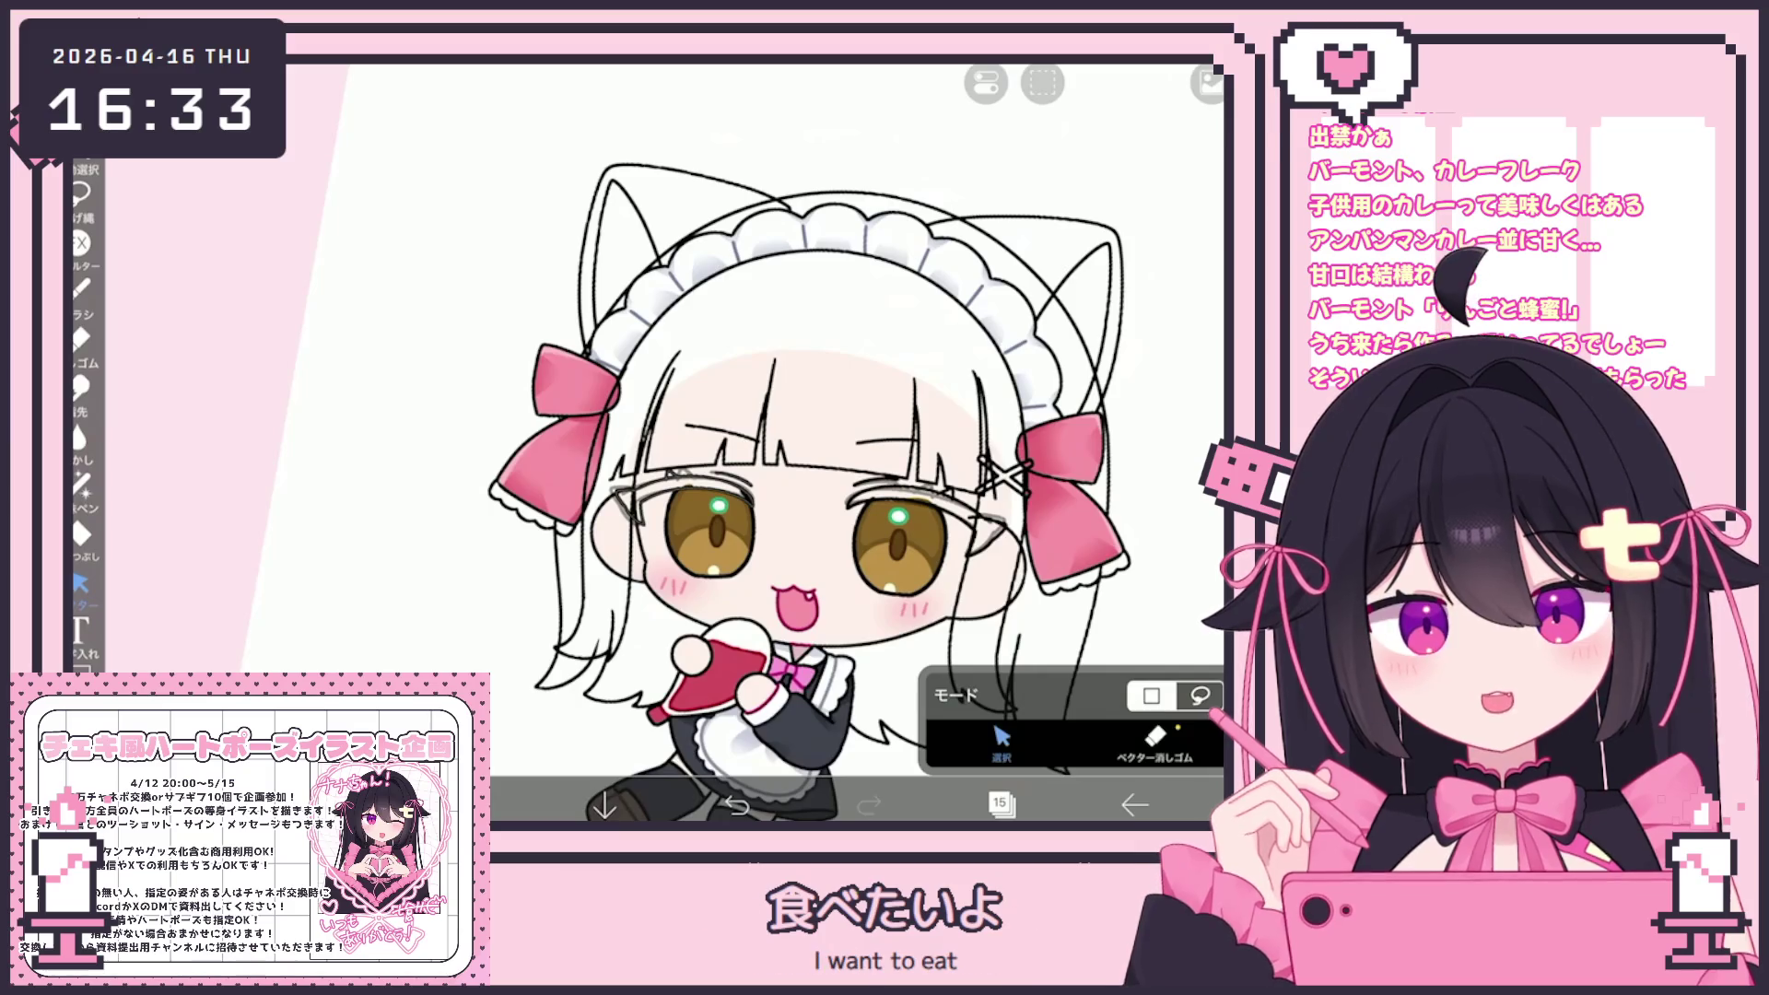
pyautogui.scroll(5, 917, 461)
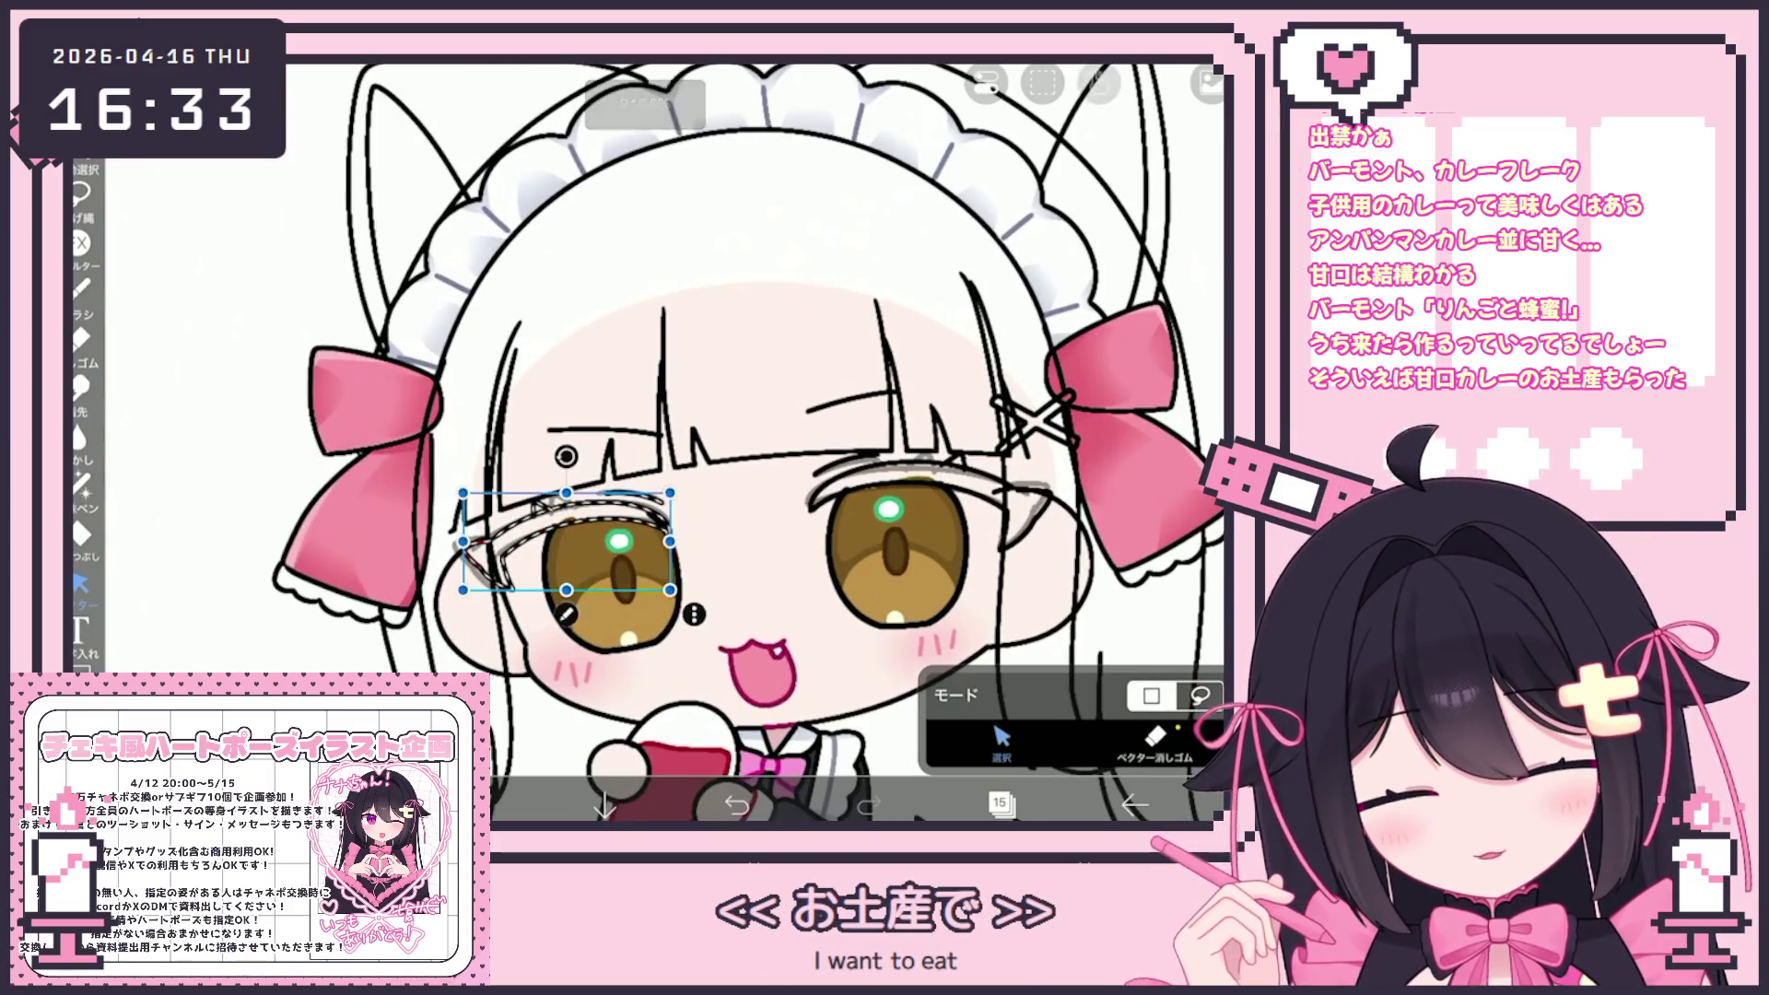
pyautogui.scroll(5, 553, 516)
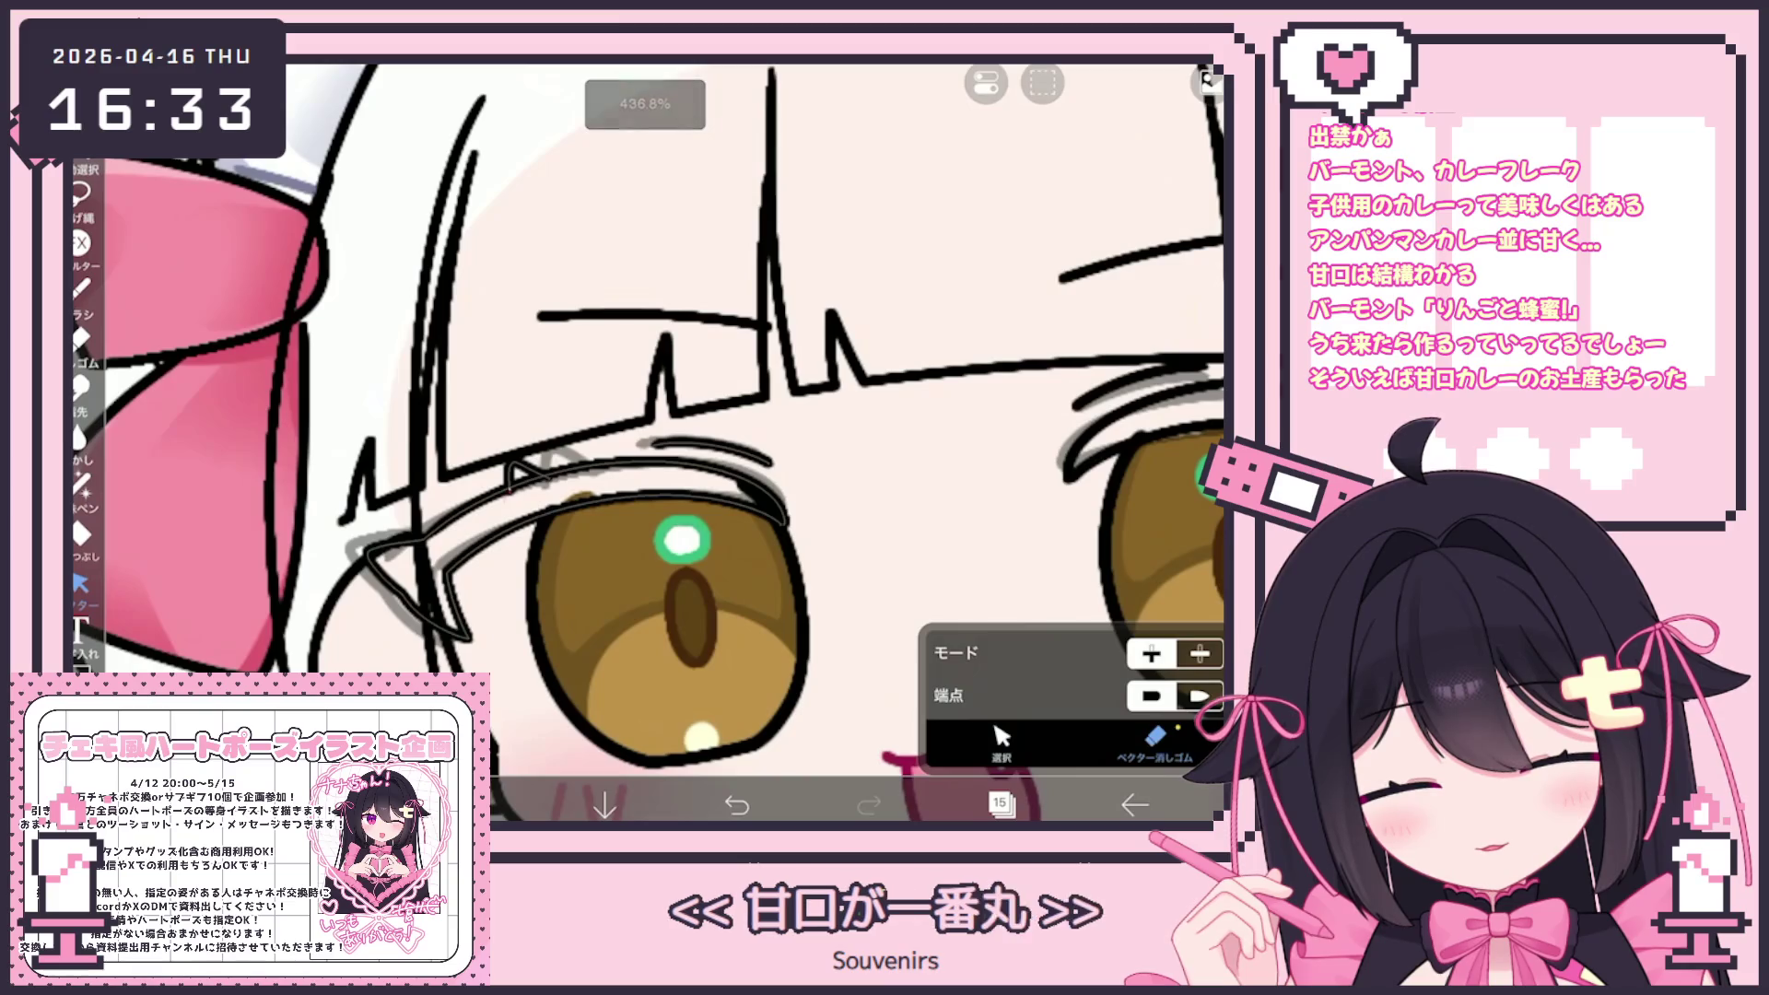
pyautogui.scroll(-5, 737, 442)
pyautogui.click(1000, 804)
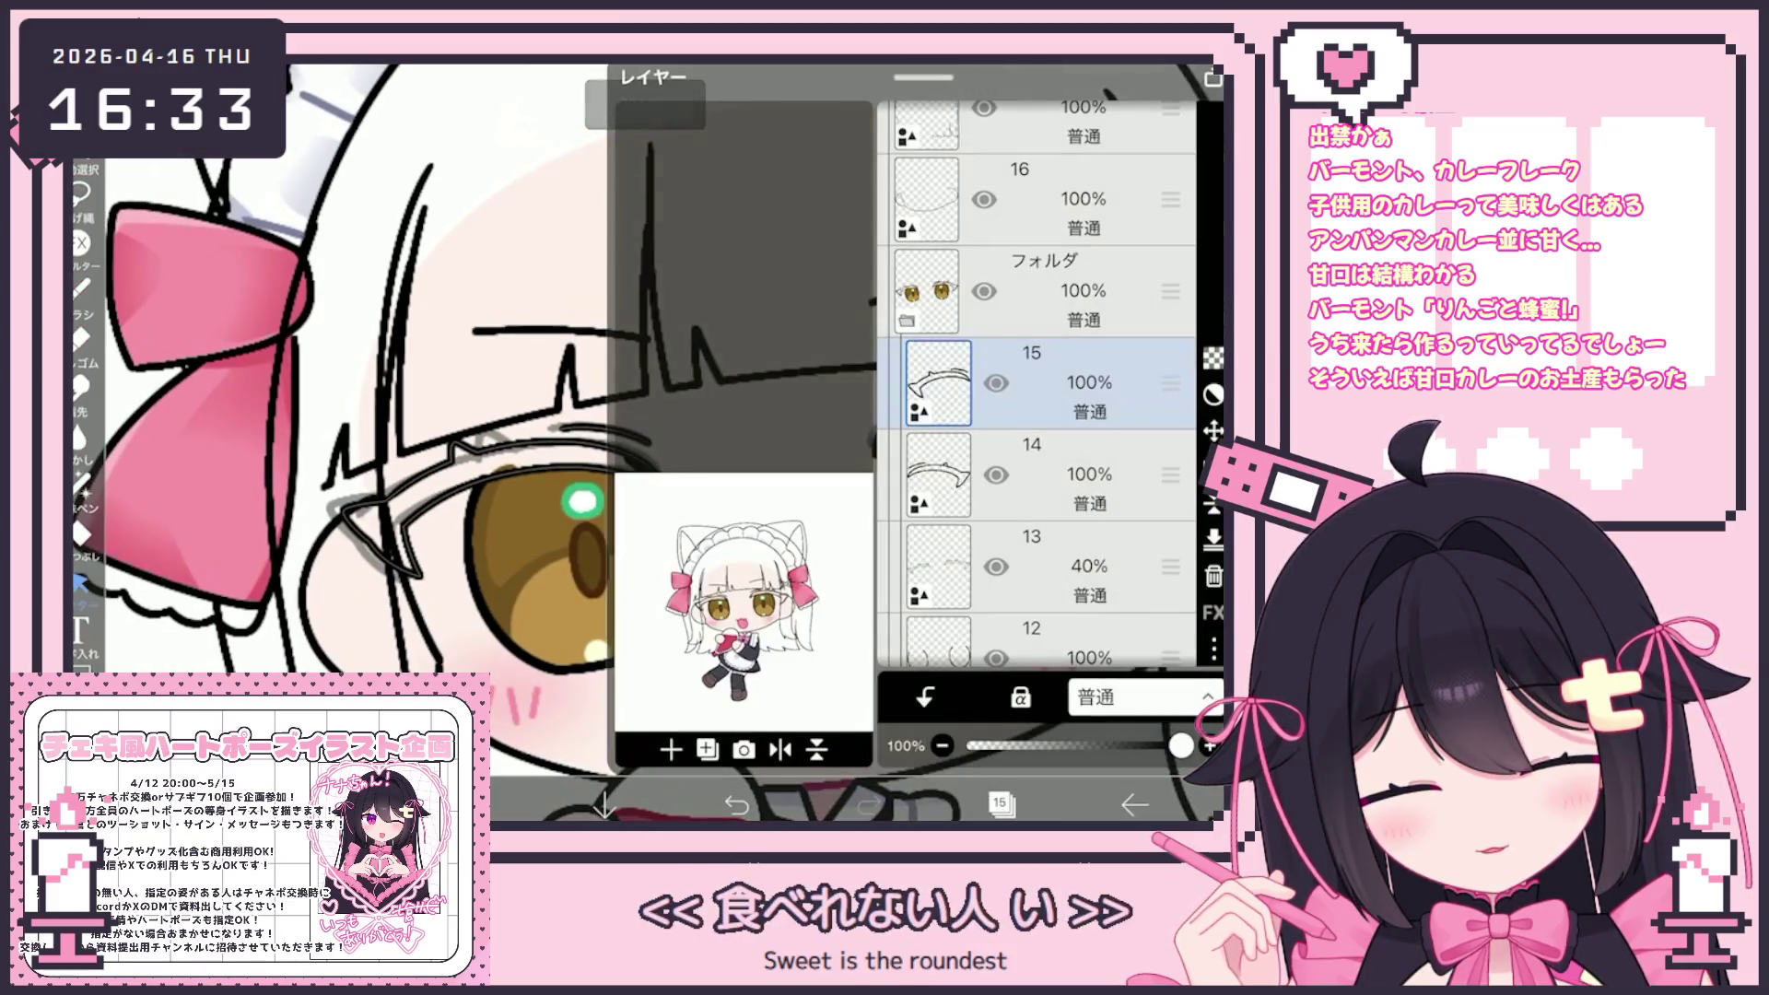
pyautogui.click(1000, 804)
pyautogui.scroll(5, 571, 516)
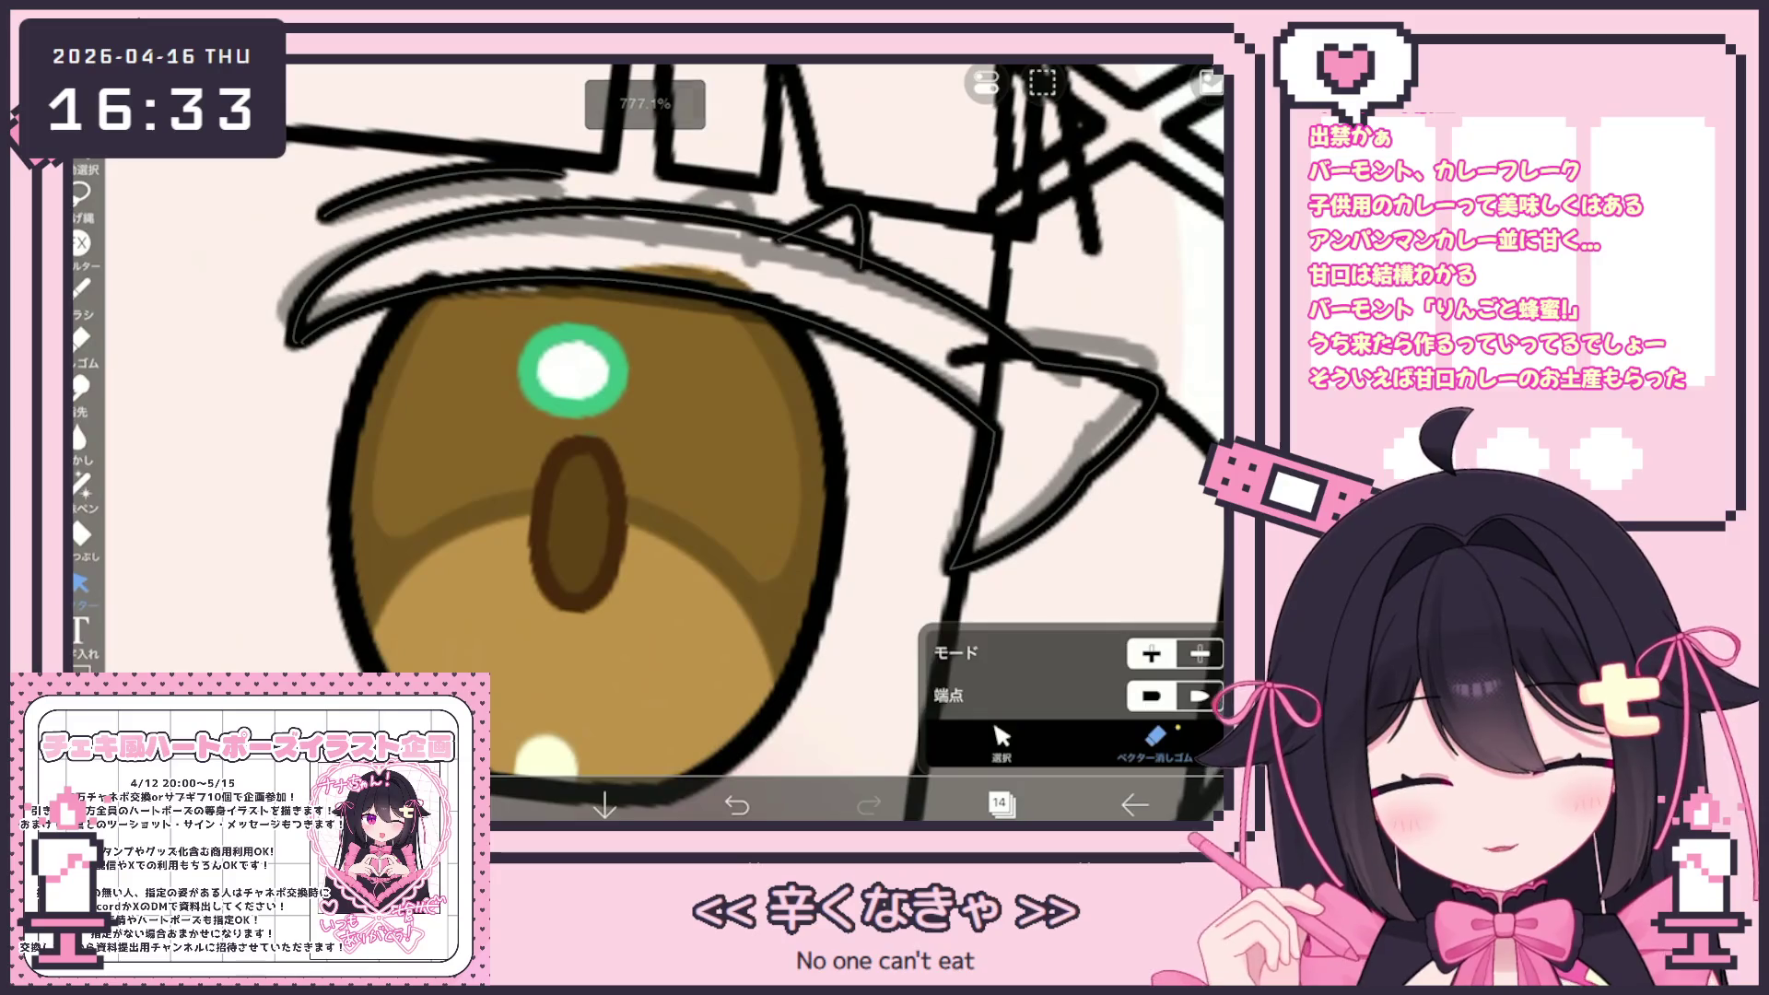
pyautogui.scroll(-5, 645, 443)
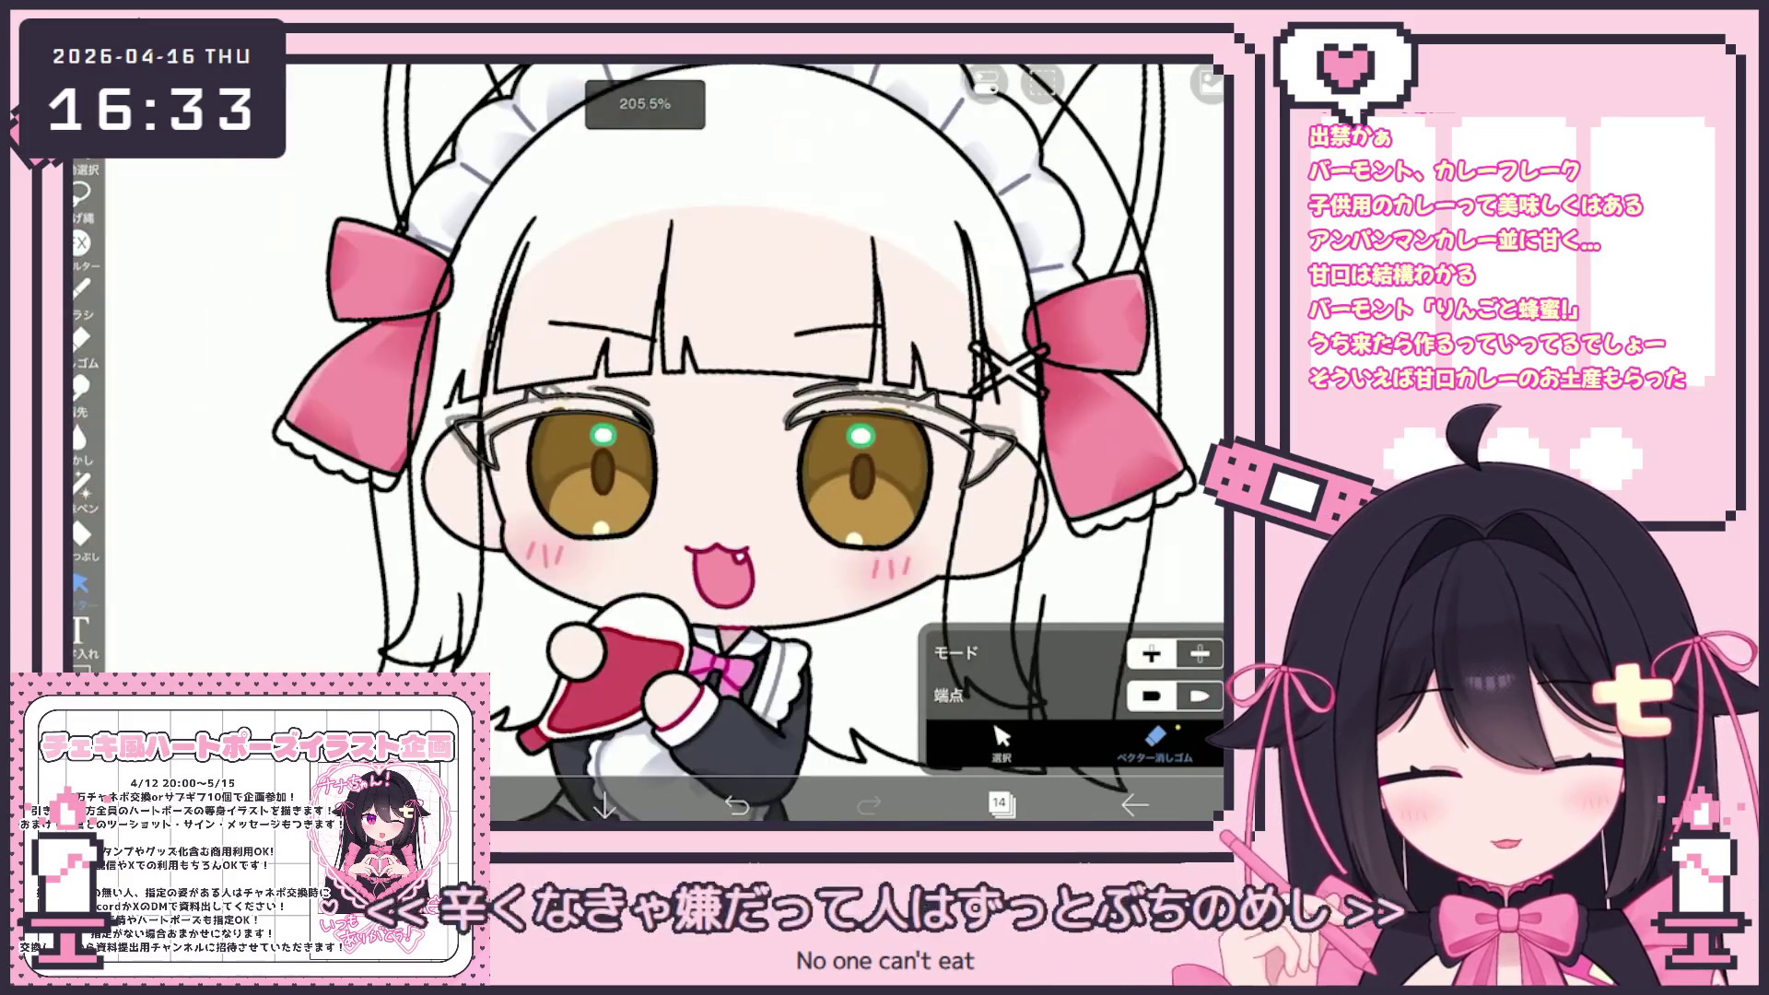
pyautogui.click(1000, 803)
# On layer 13, lighten the near-black colour and bucket-fill the left upper eyelash
pyautogui.click(1032, 475)
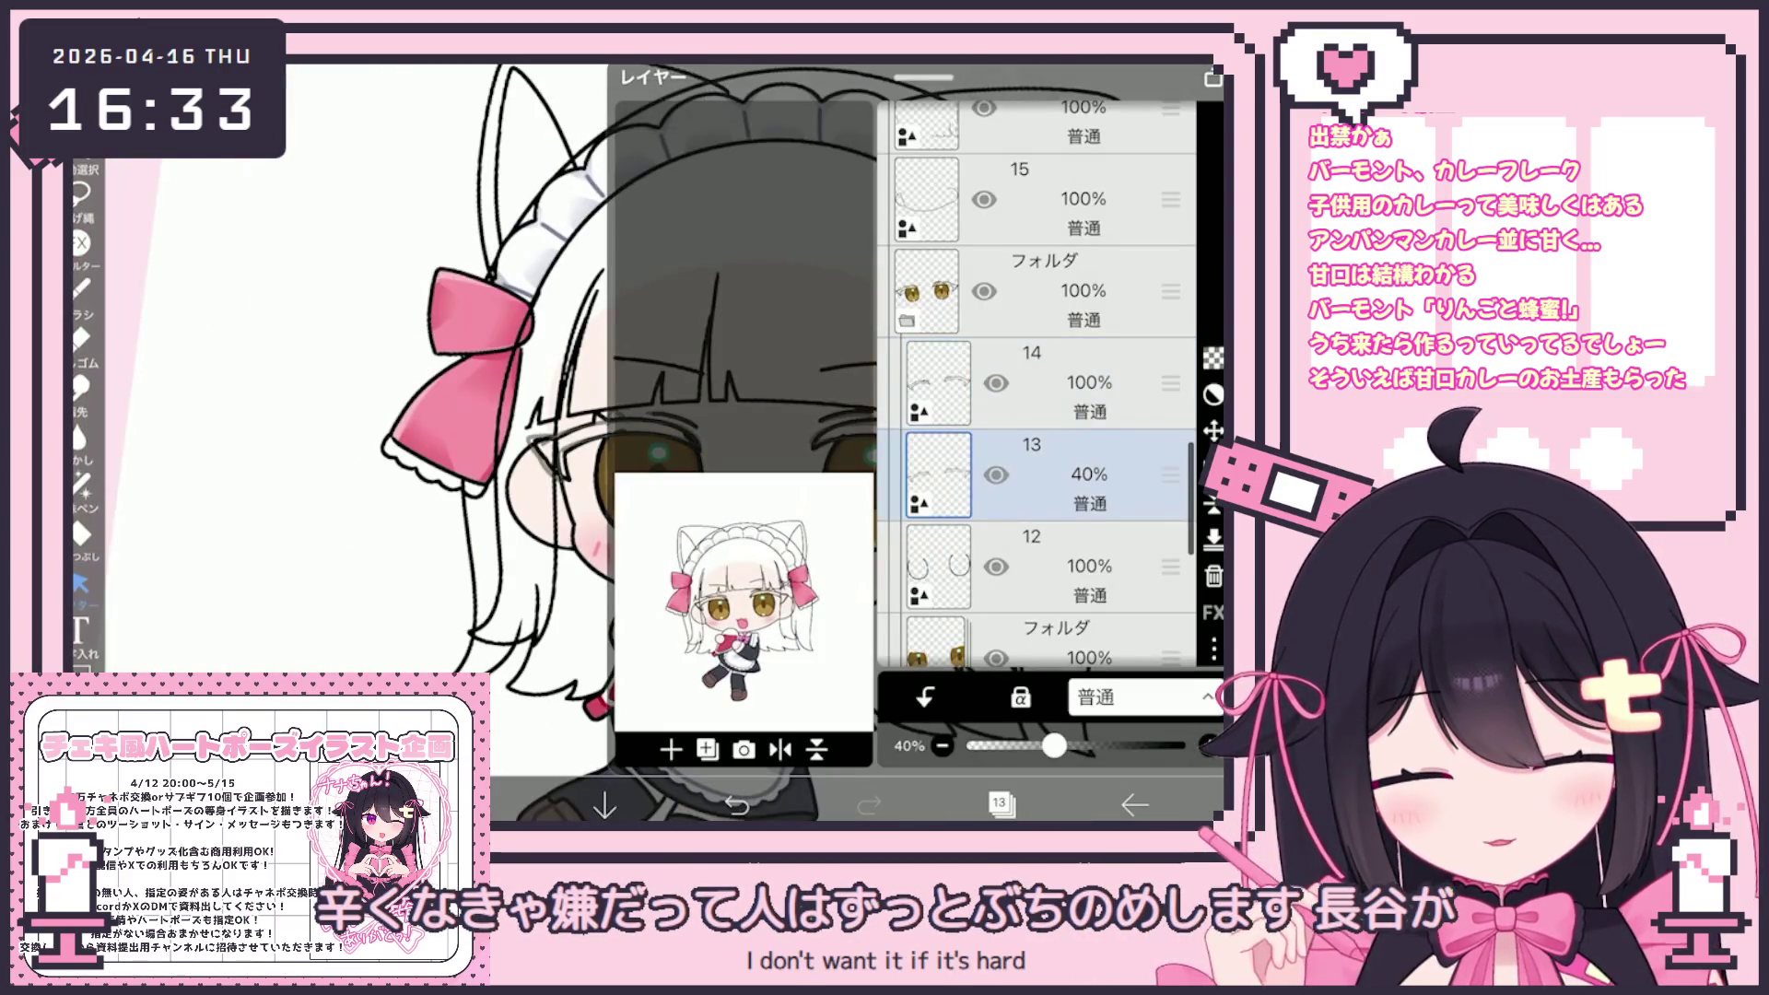
pyautogui.click(999, 803)
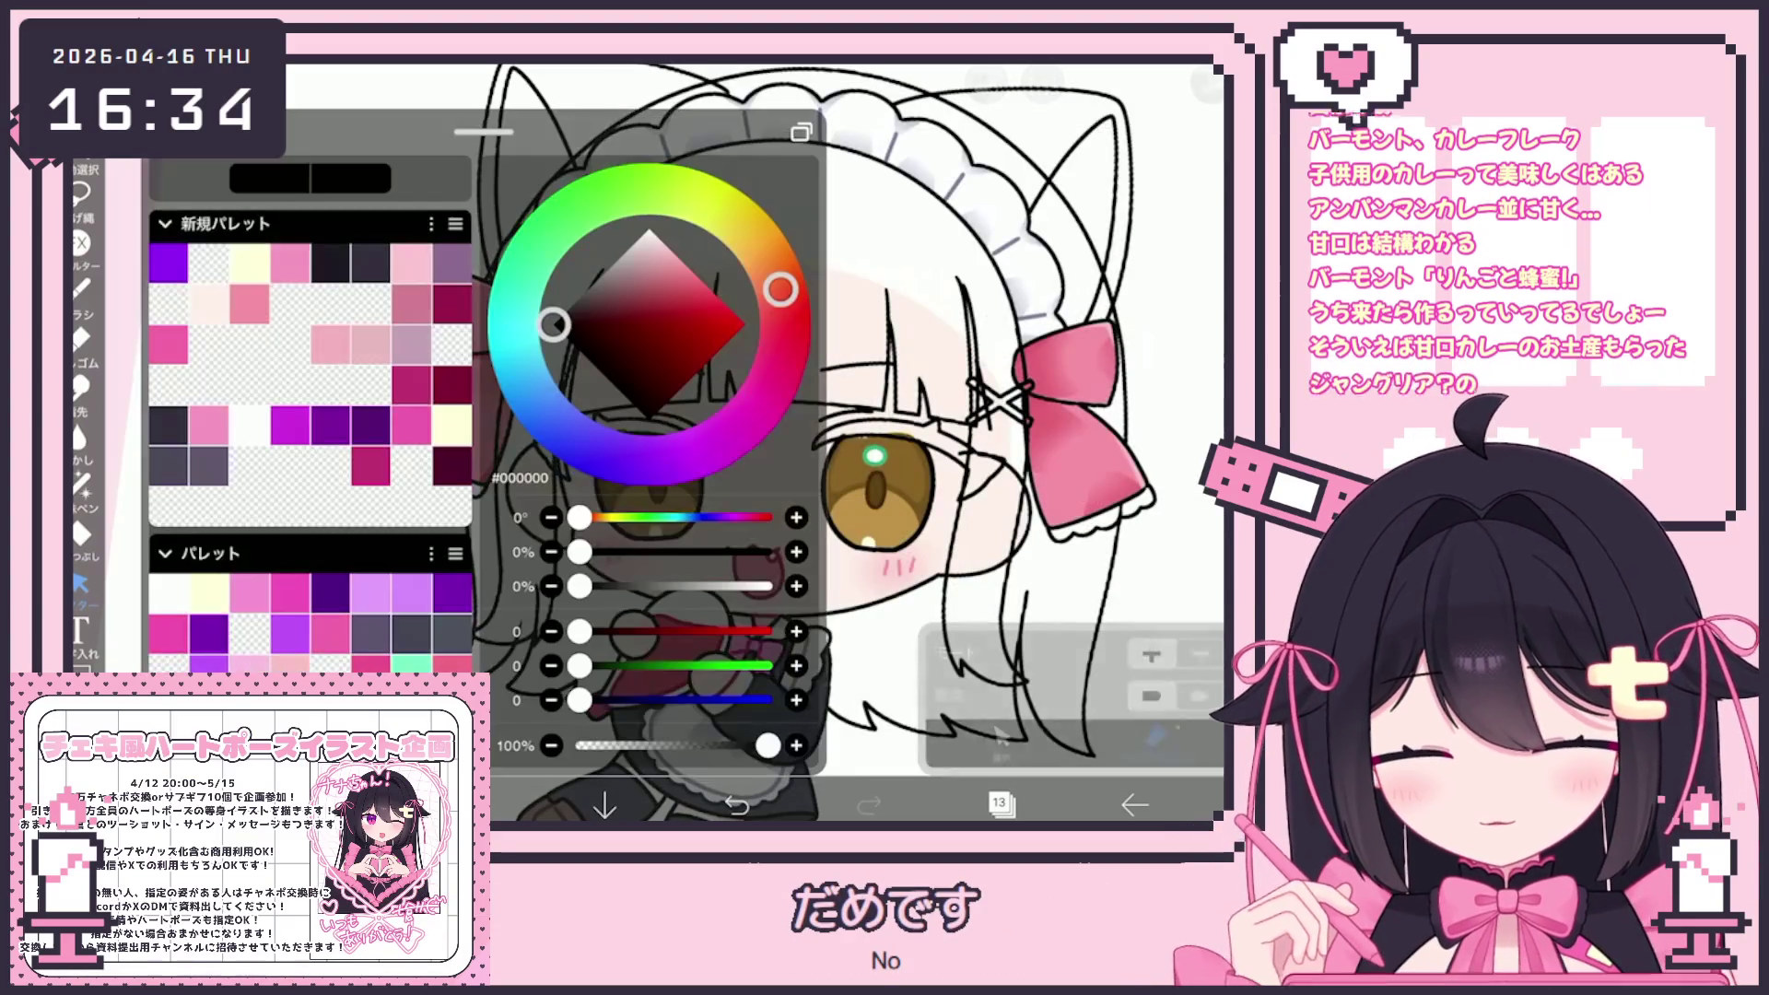
pyautogui.click(579, 320)
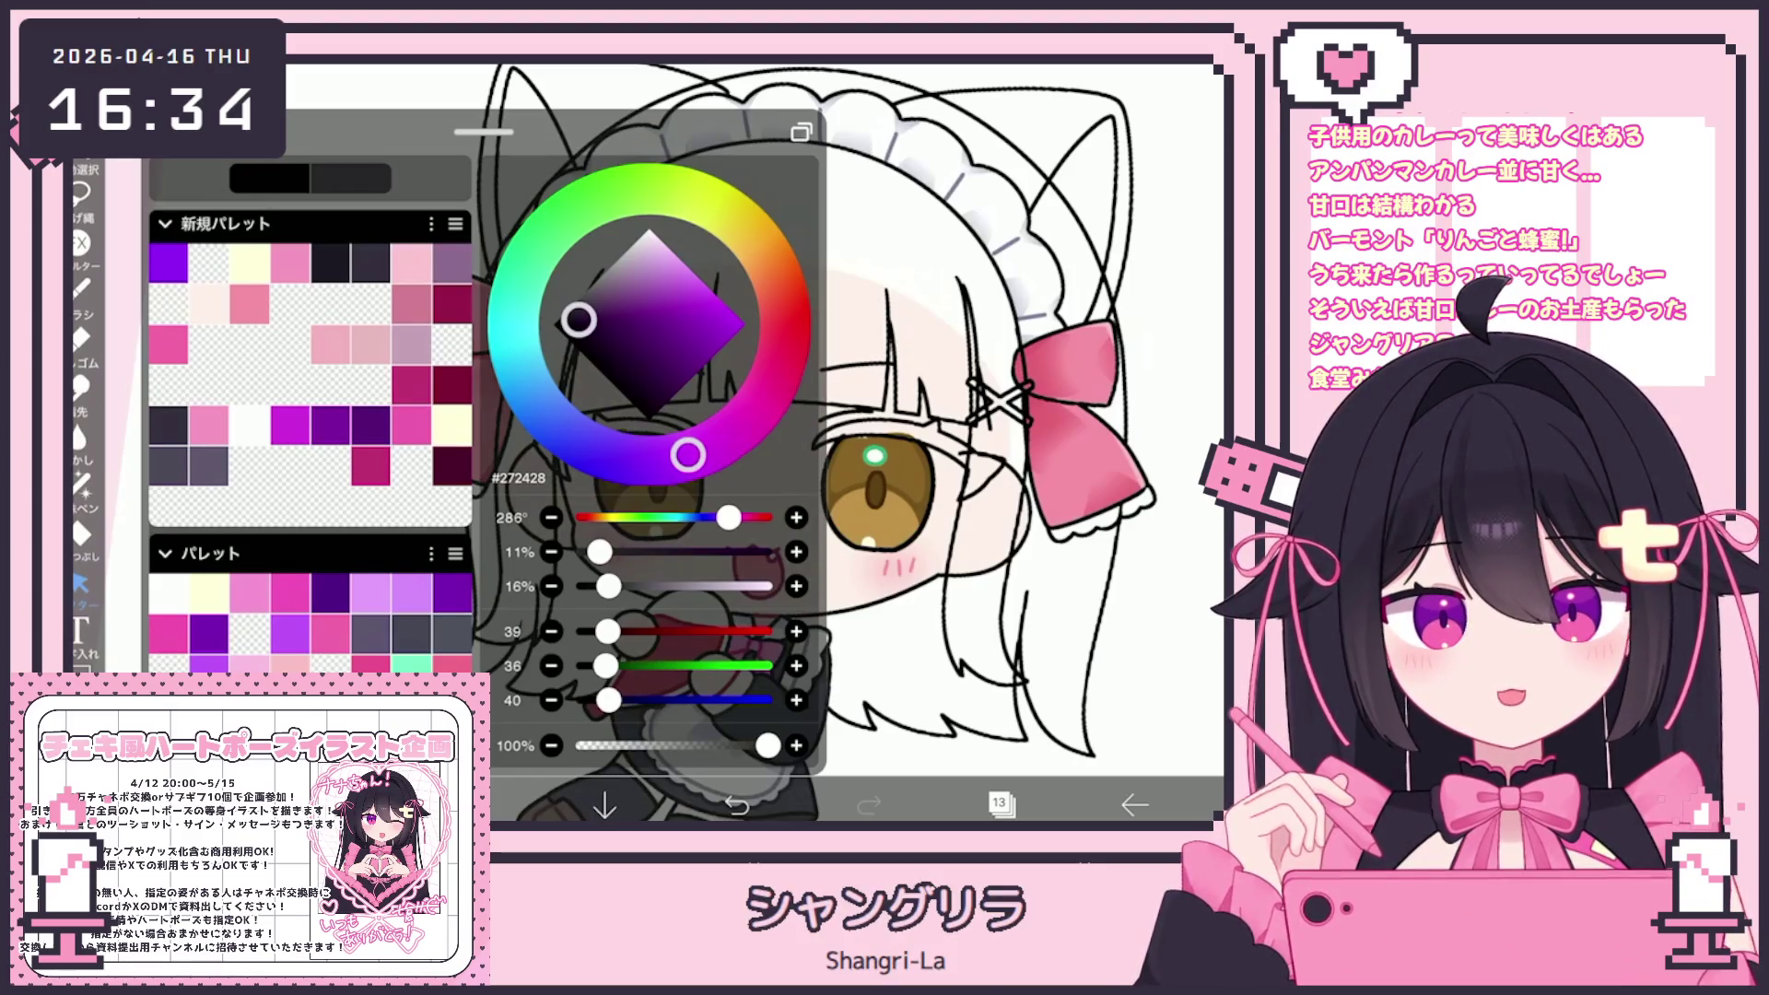
pyautogui.click(81, 535)
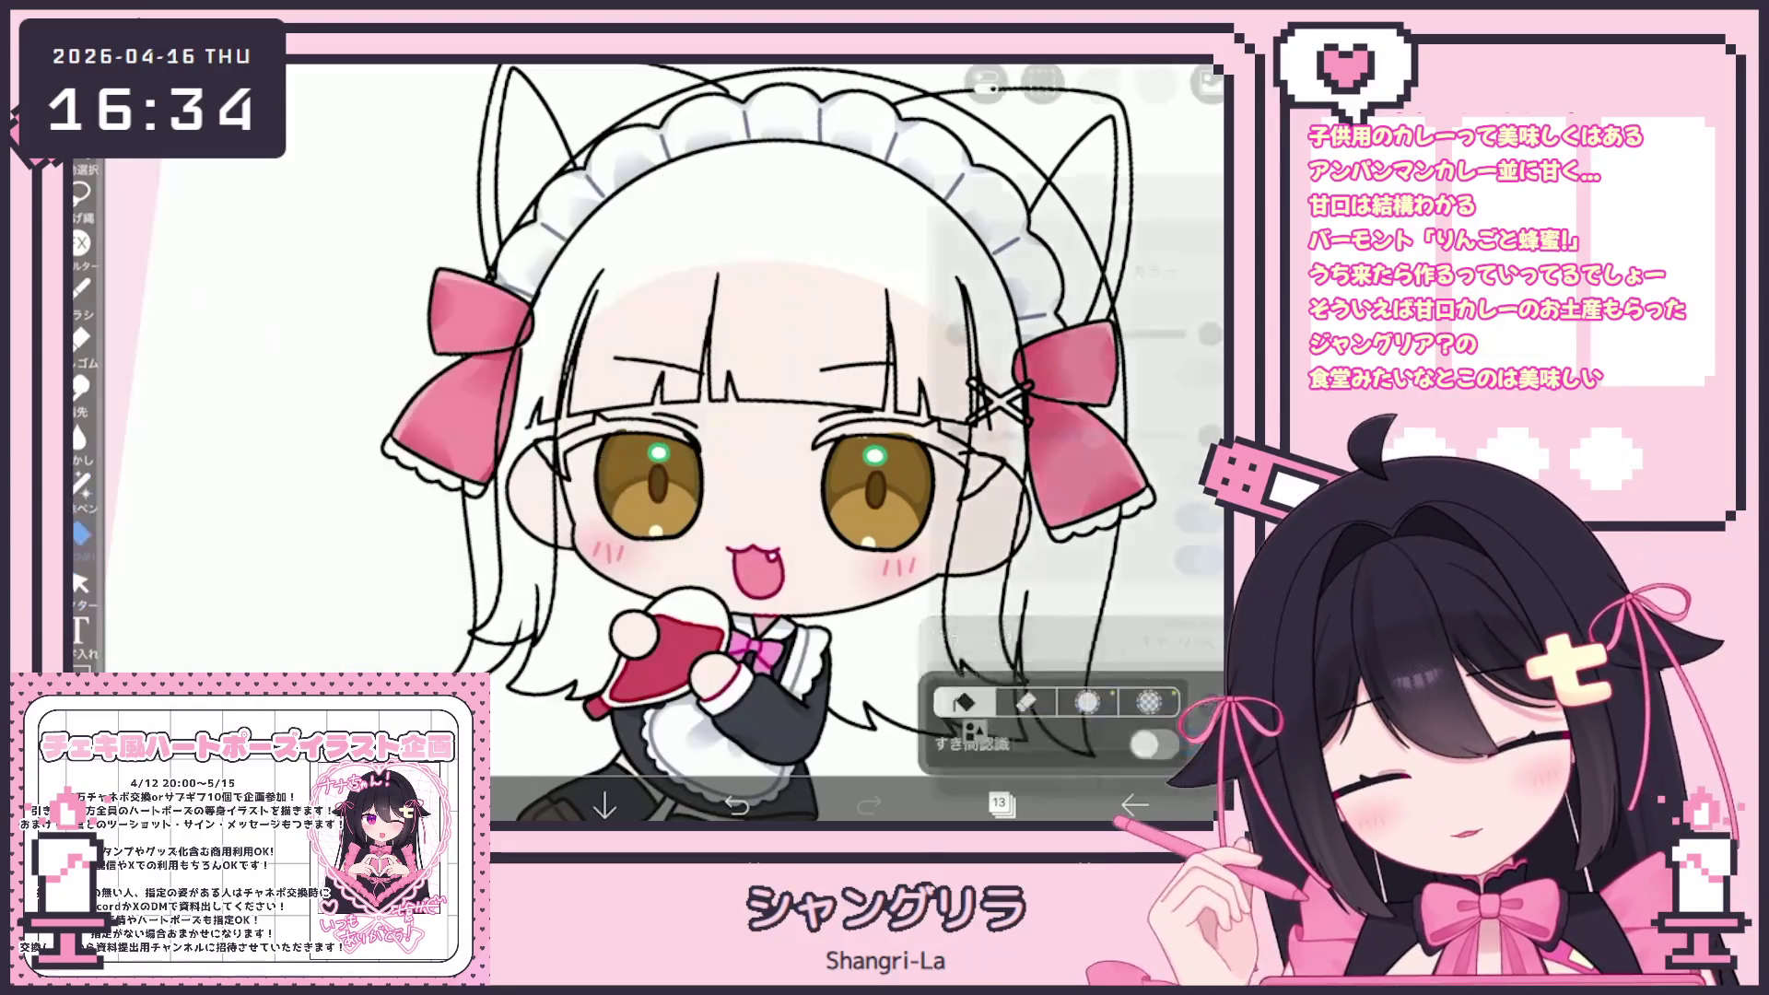
pyautogui.scroll(-3, 1083, 350)
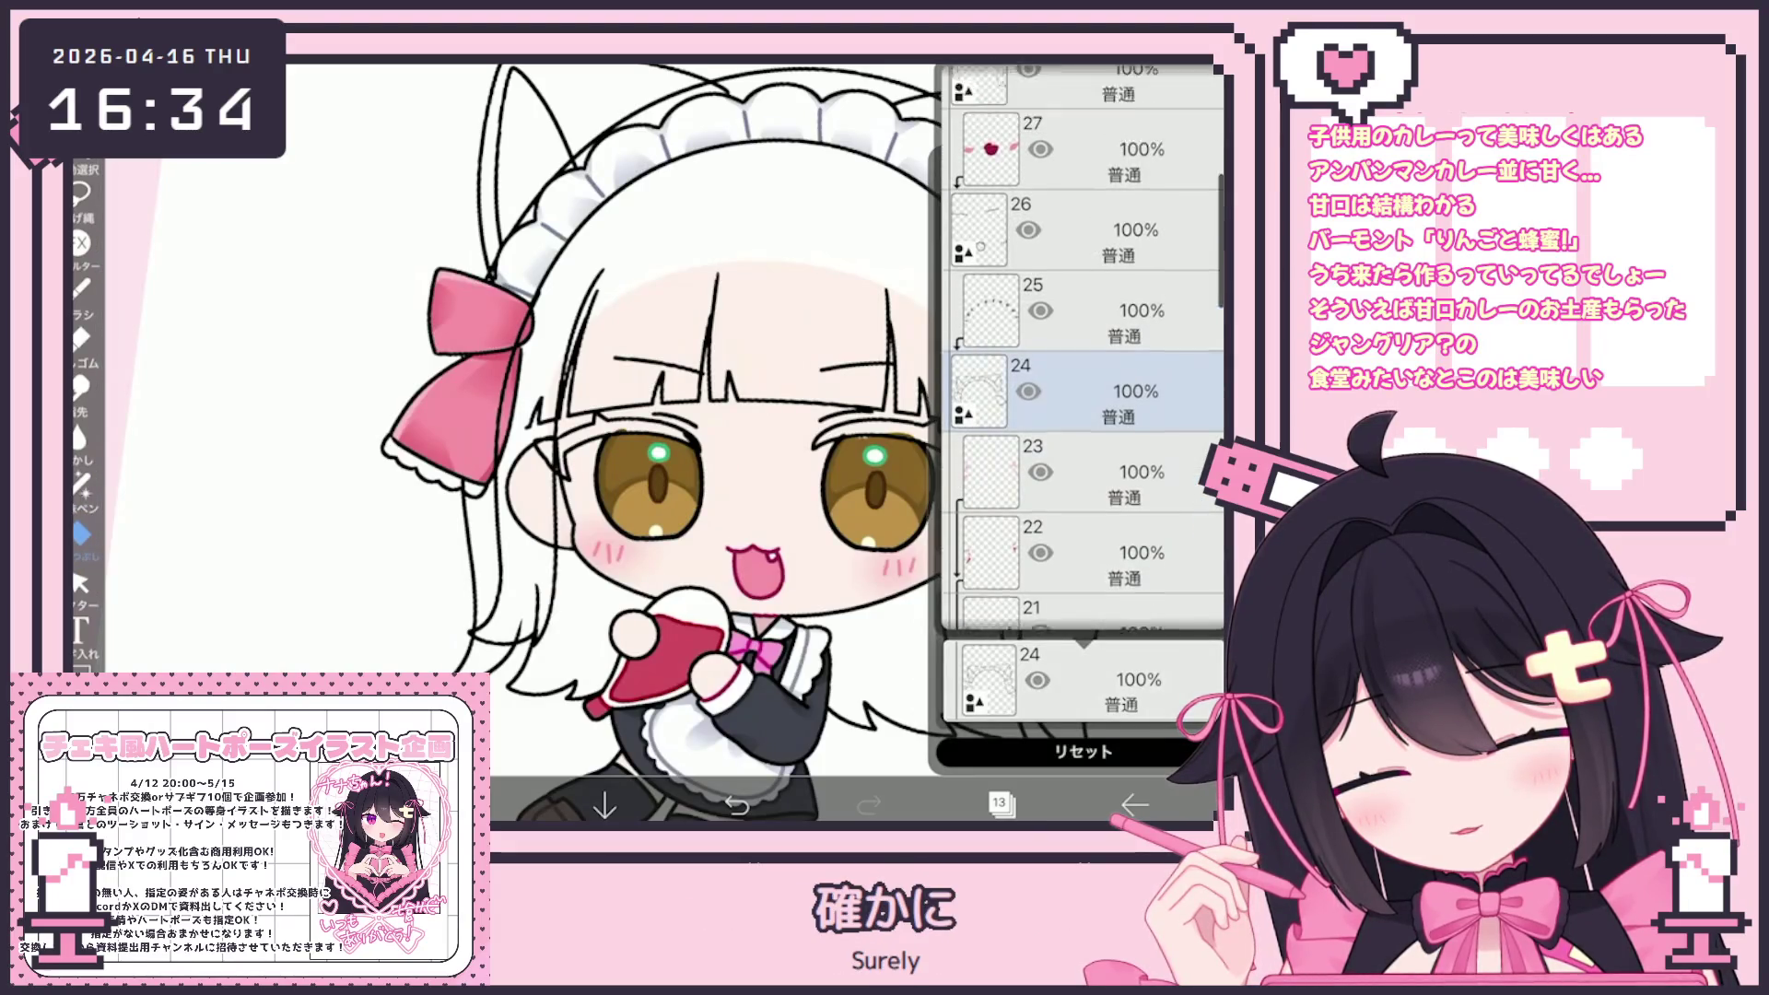
pyautogui.scroll(-3, 1082, 350)
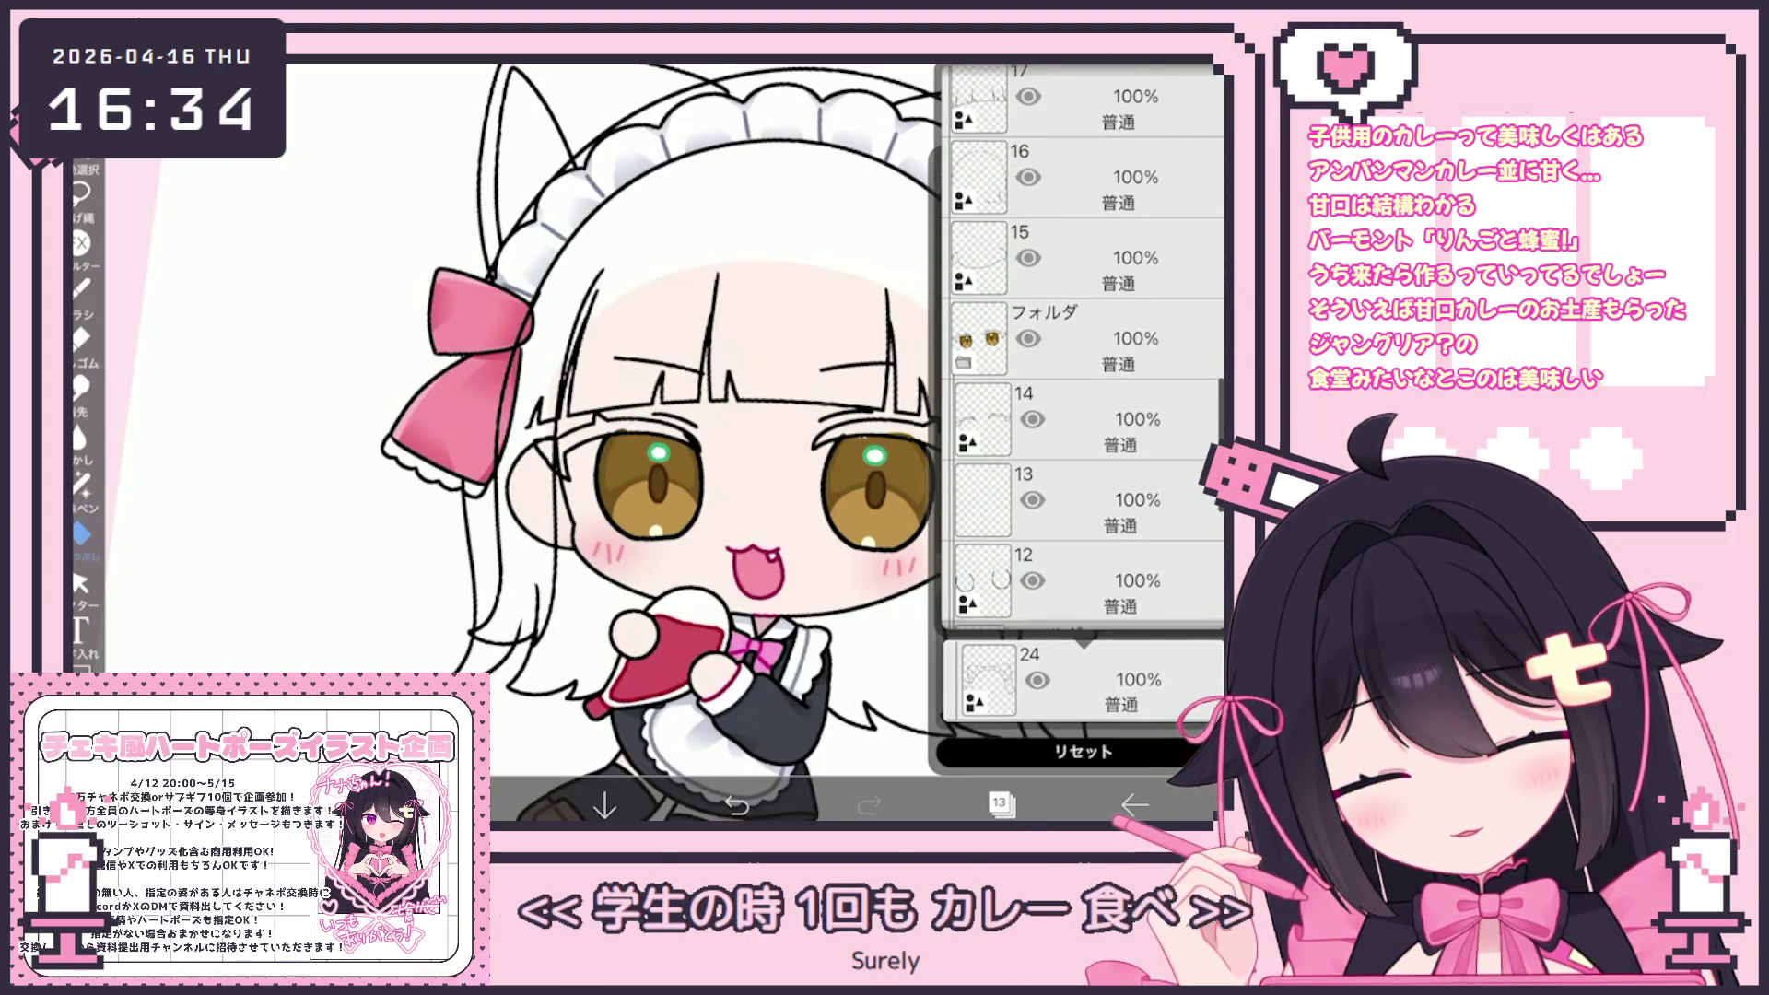
pyautogui.click(599, 433)
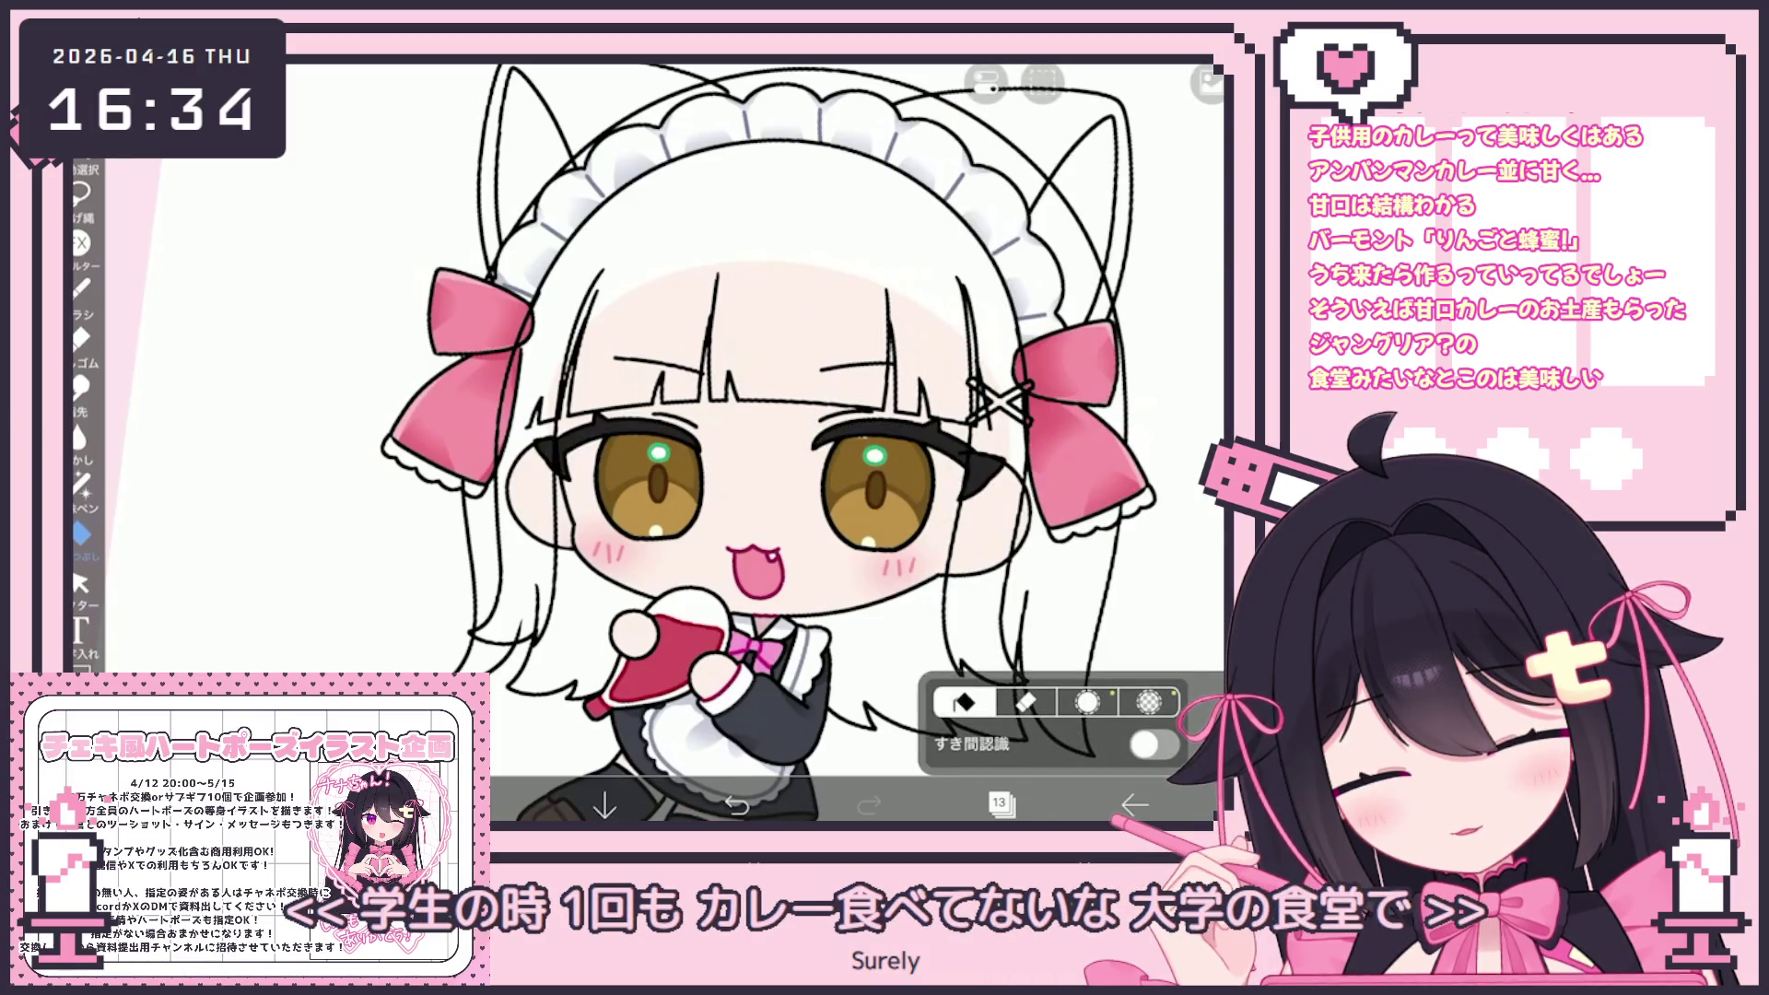
# Change the colour to a deep magenta and switch to lasso fill for the lash tips
pyautogui.click(998, 805)
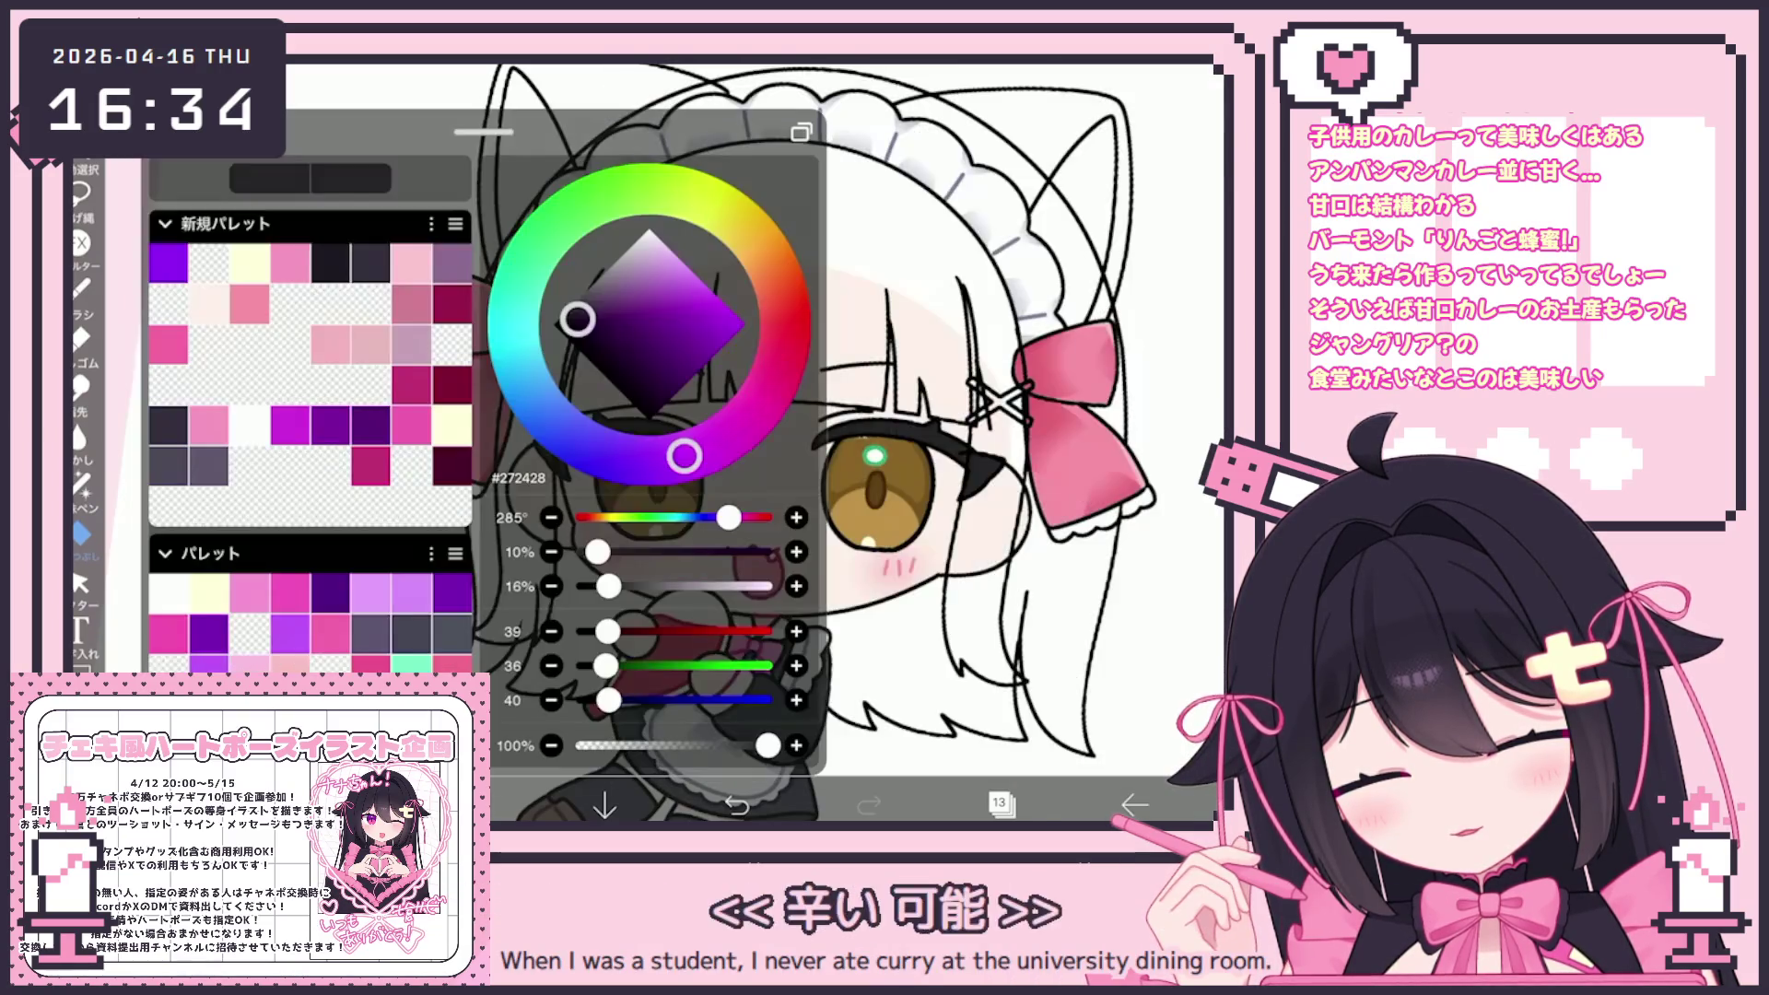
pyautogui.click(617, 329)
pyautogui.click(747, 418)
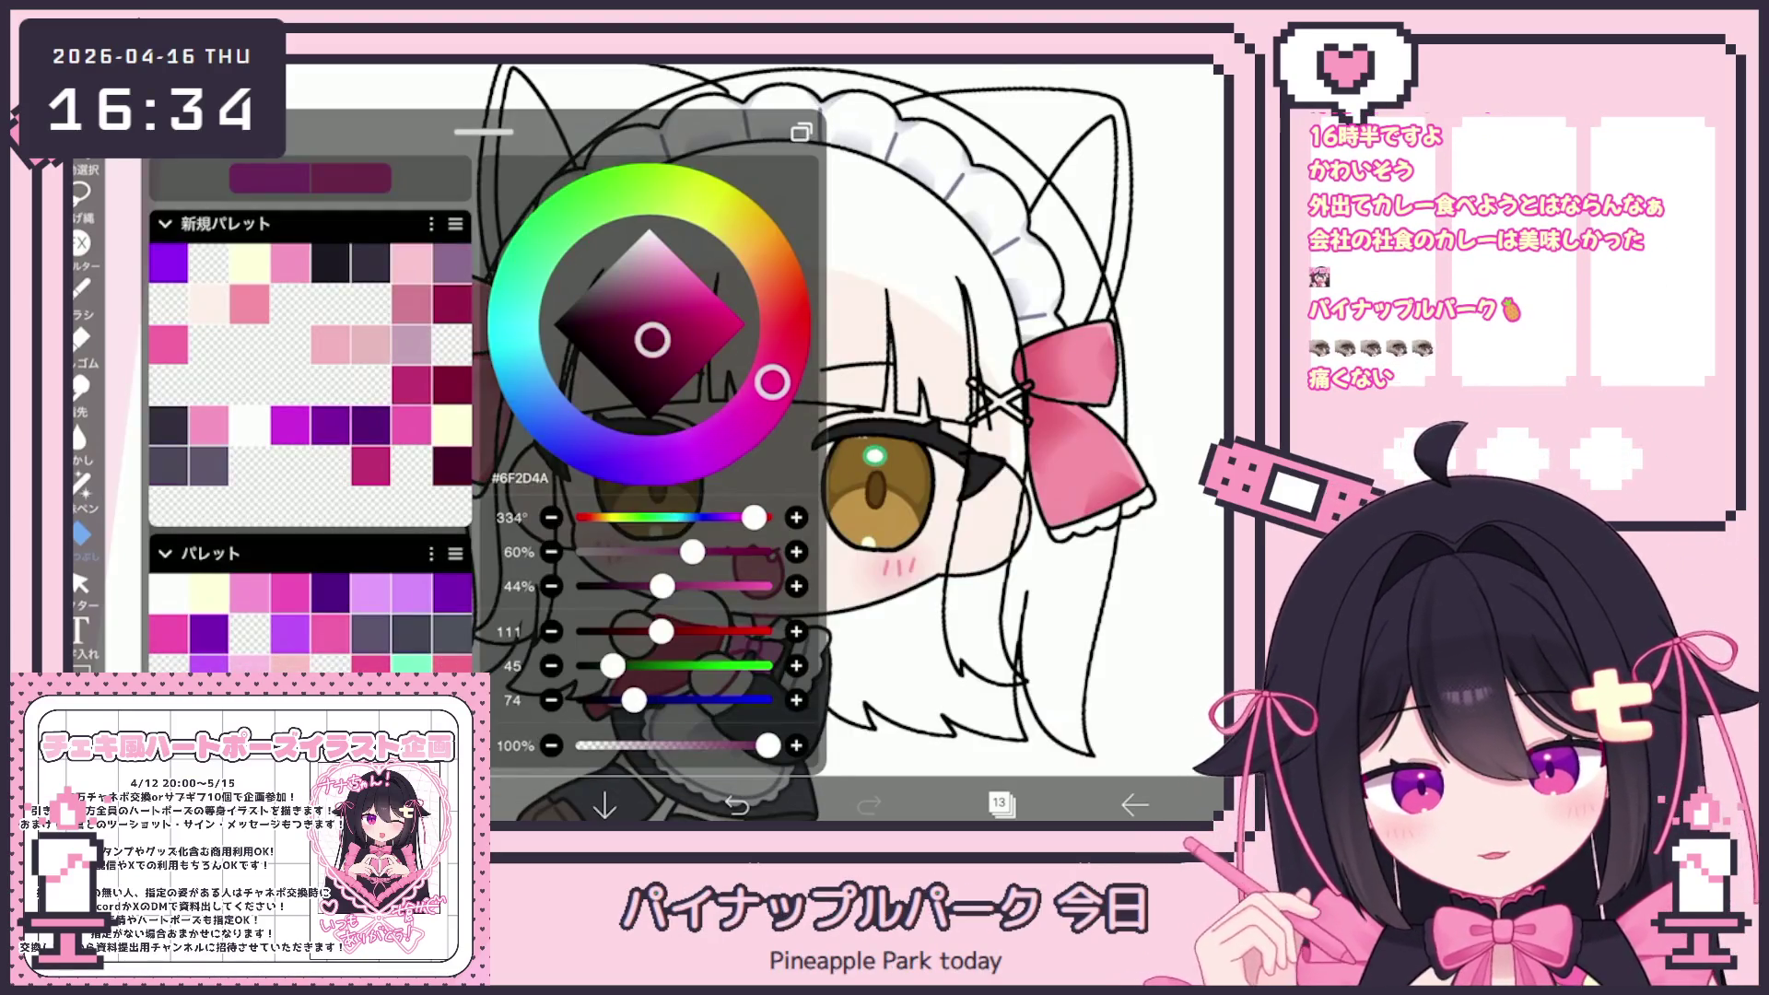
pyautogui.click(81, 484)
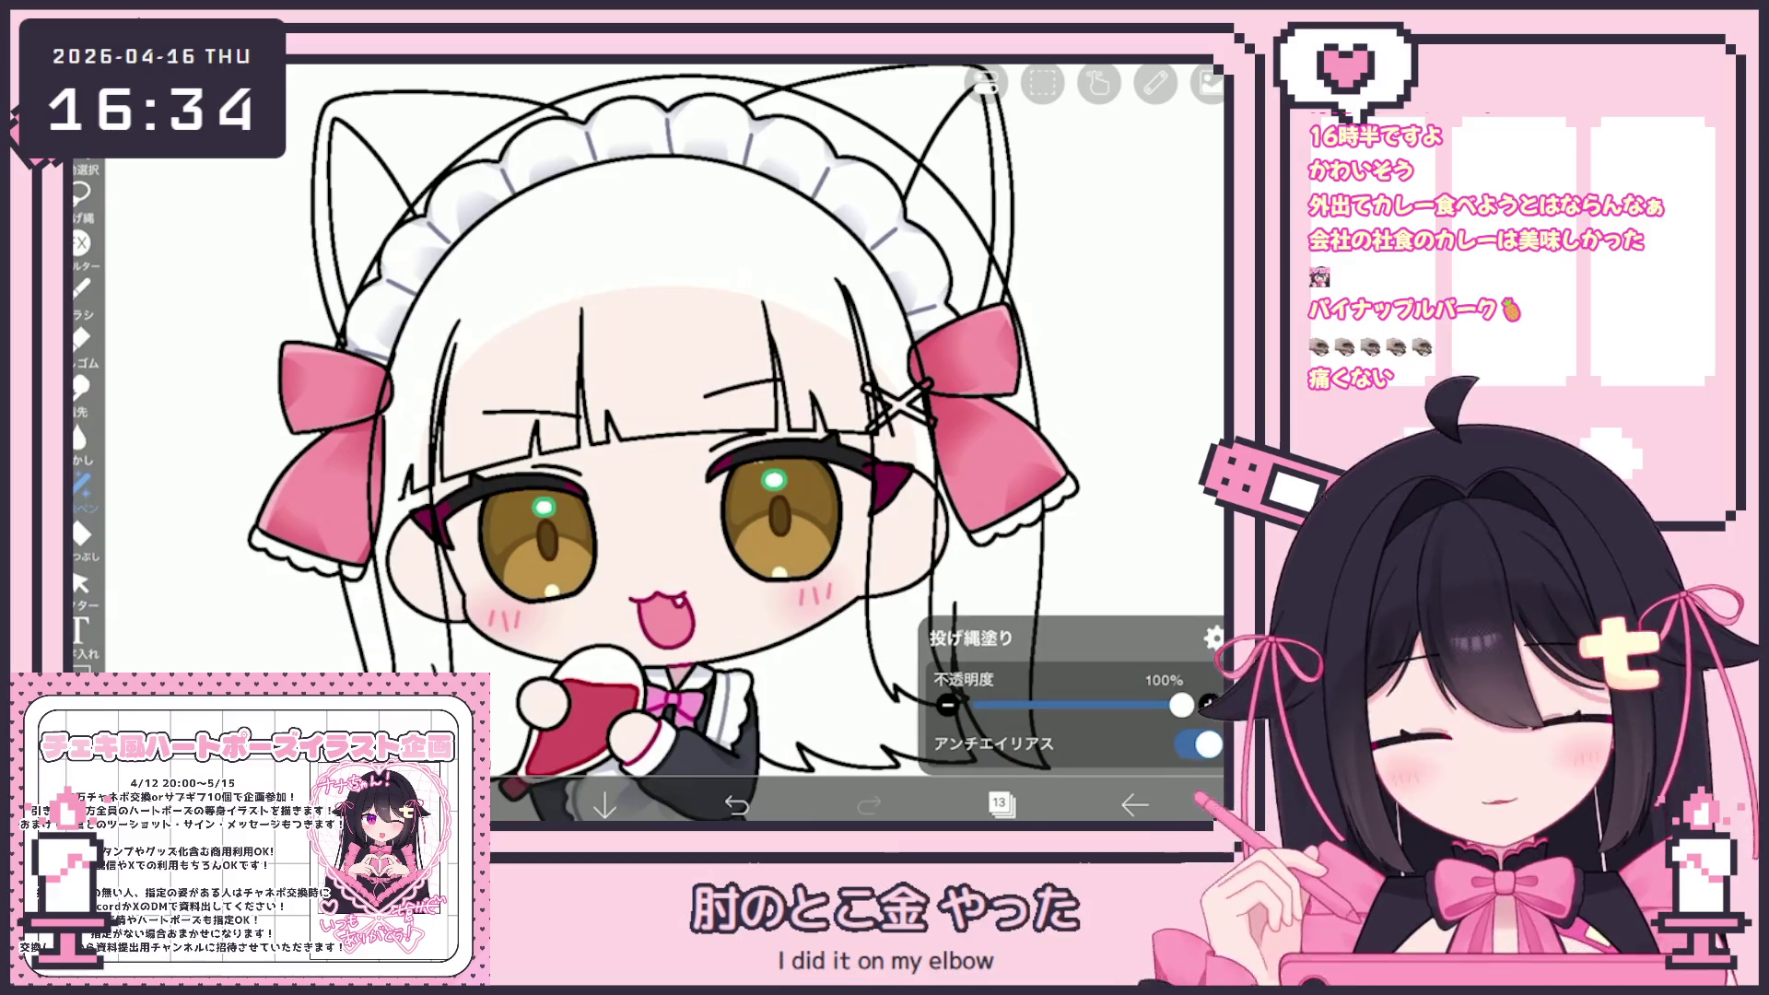
# Make layer 5 the working layer and reopen the layer list
pyautogui.scroll(-5, 1037, 382)
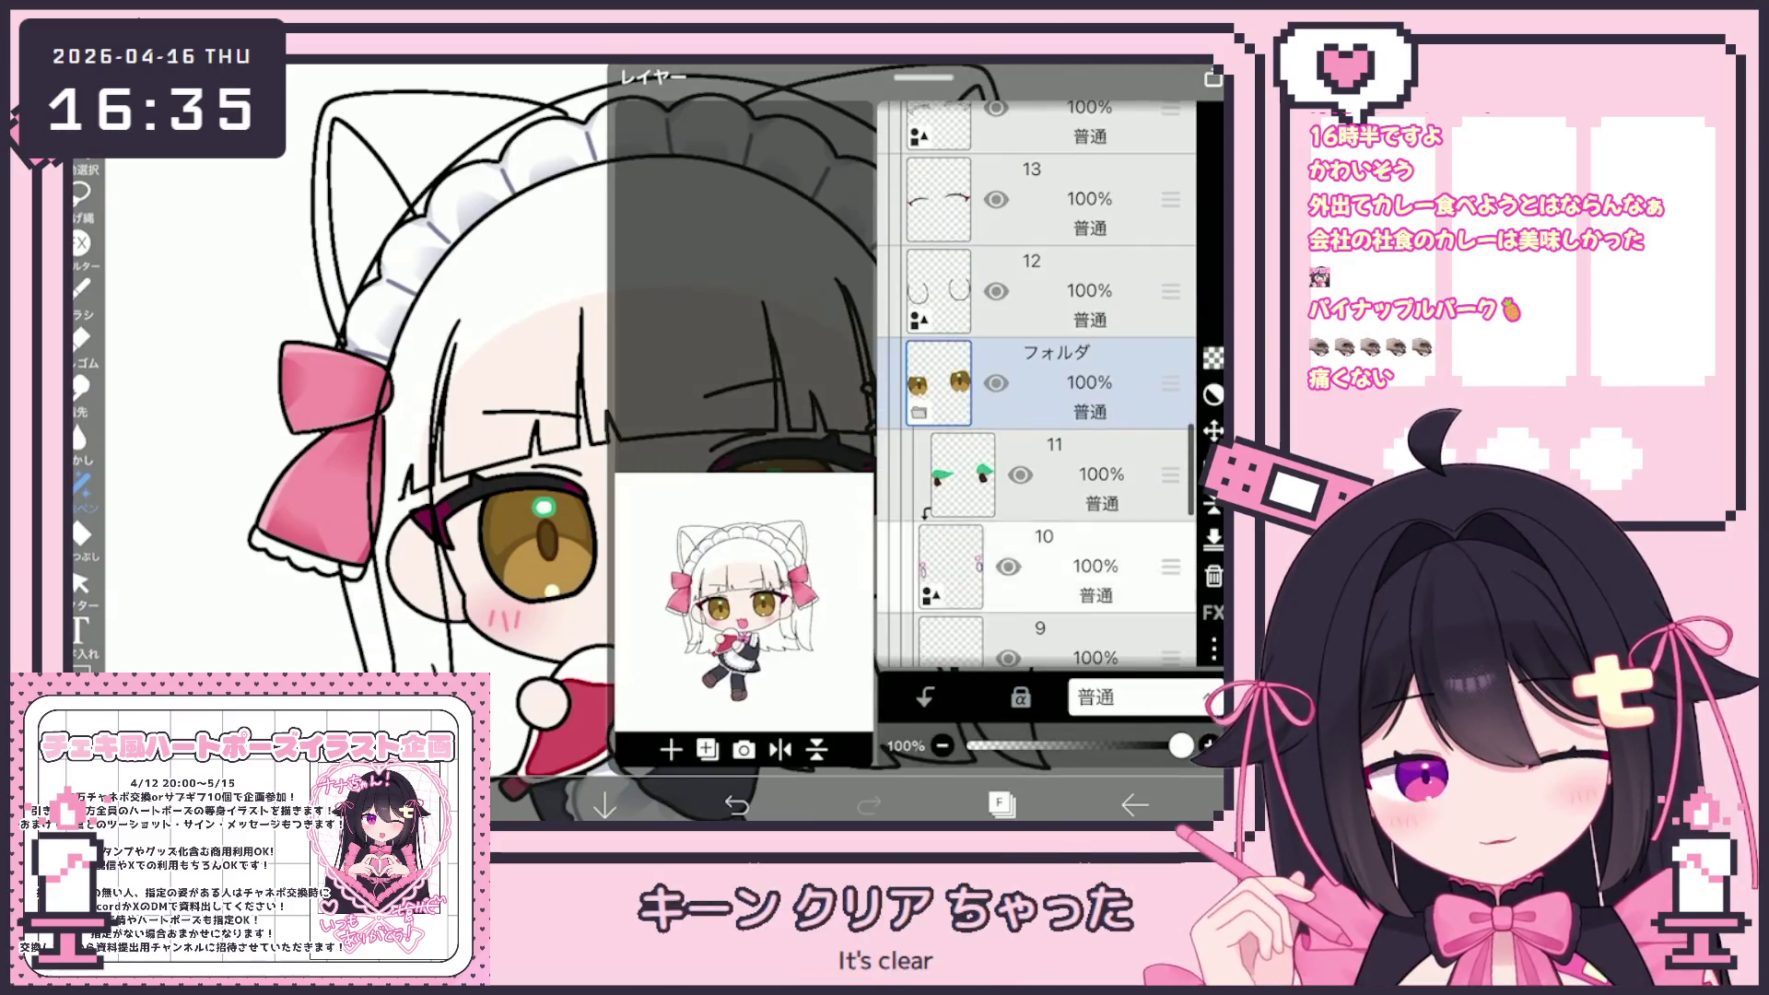
pyautogui.click(950, 539)
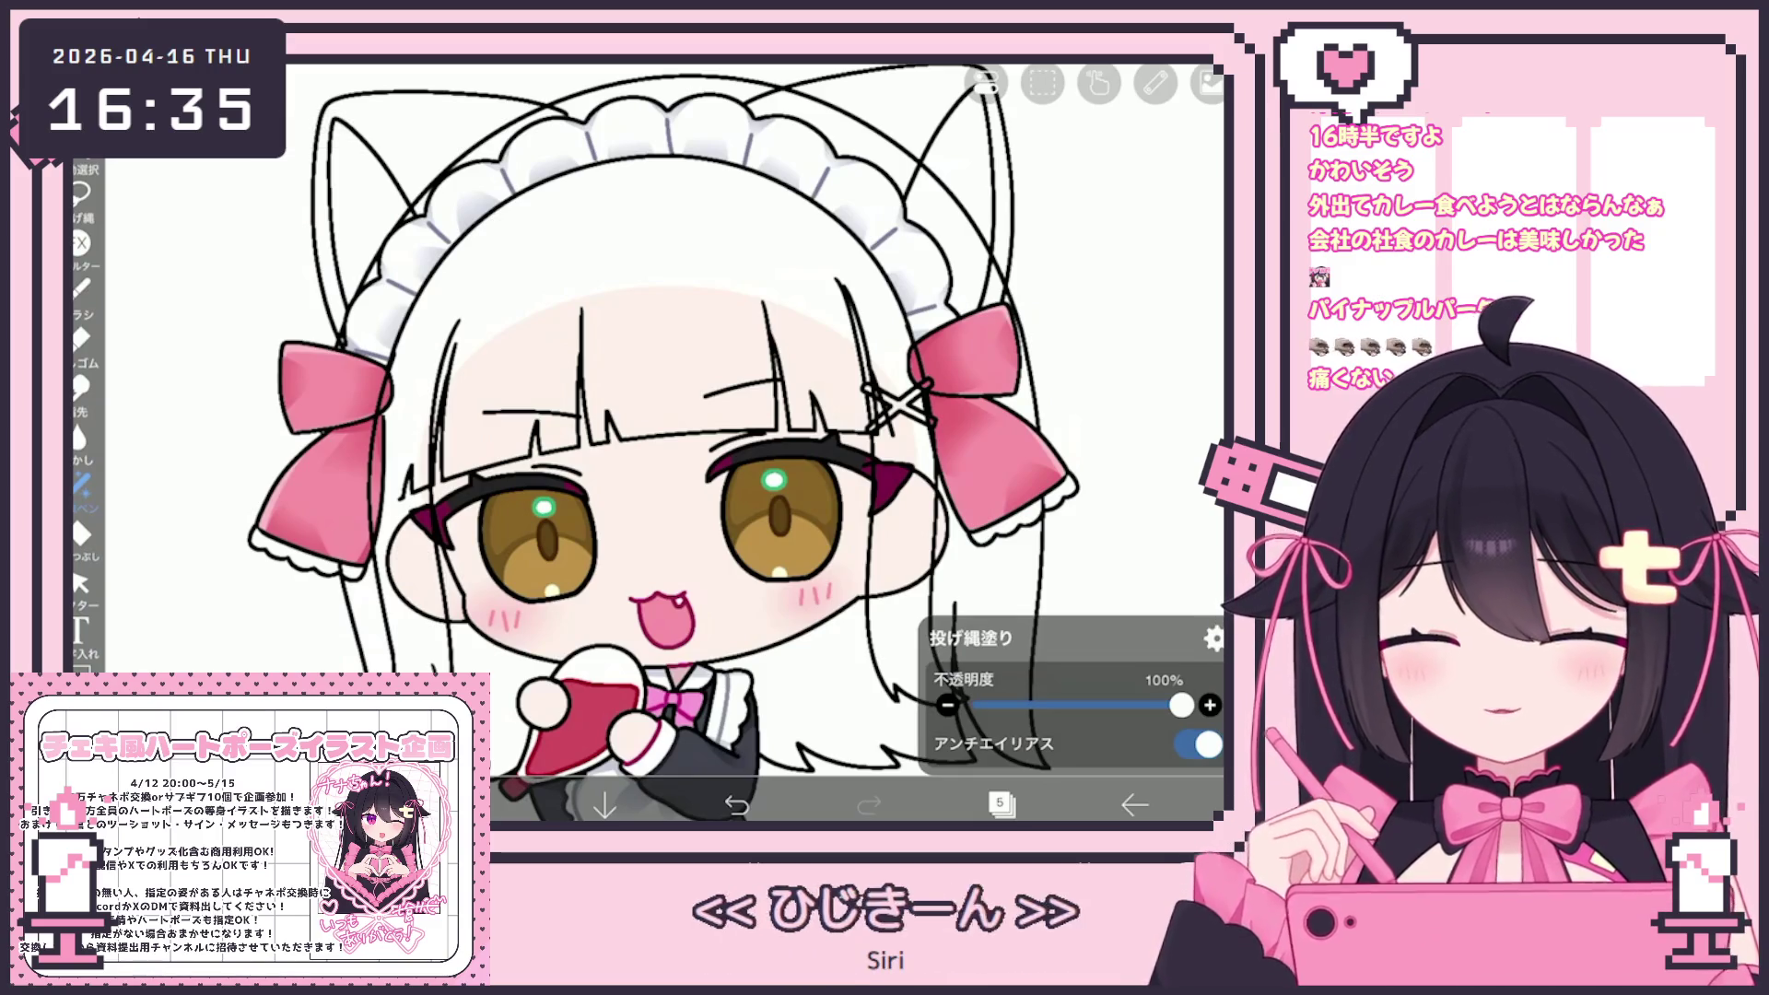
pyautogui.scroll(2, 866, 553)
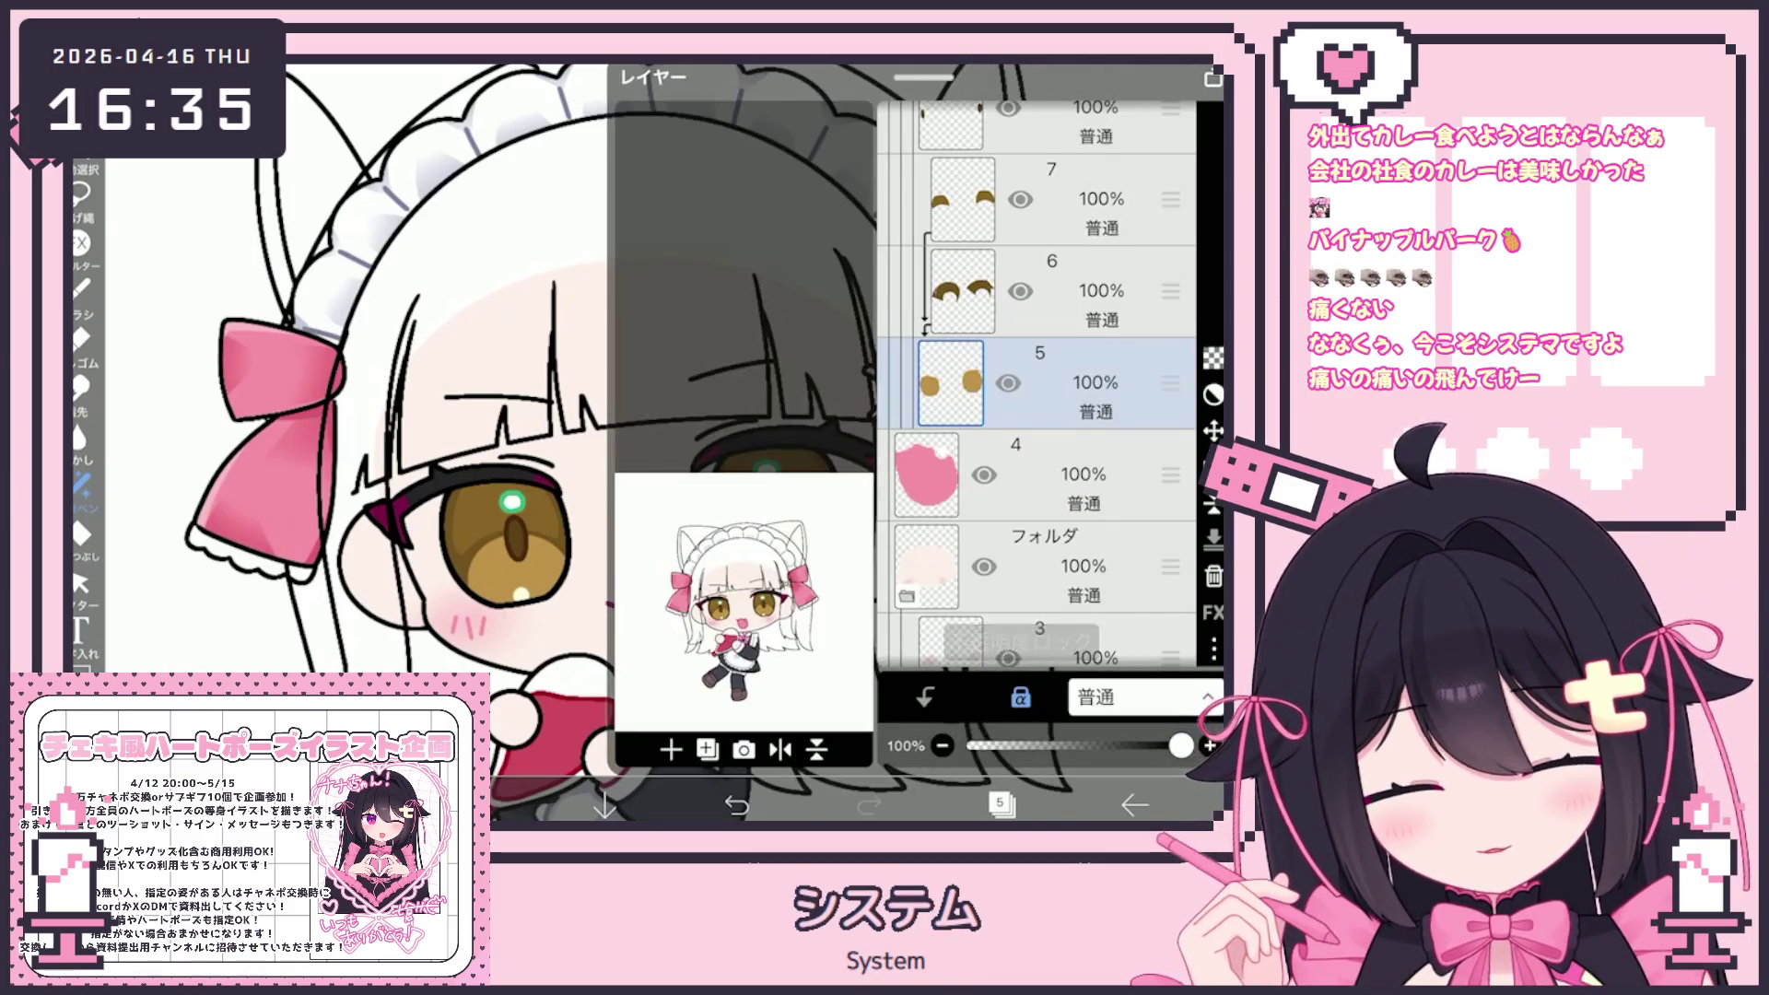
pyautogui.click(1000, 805)
pyautogui.scroll(5, 1037, 387)
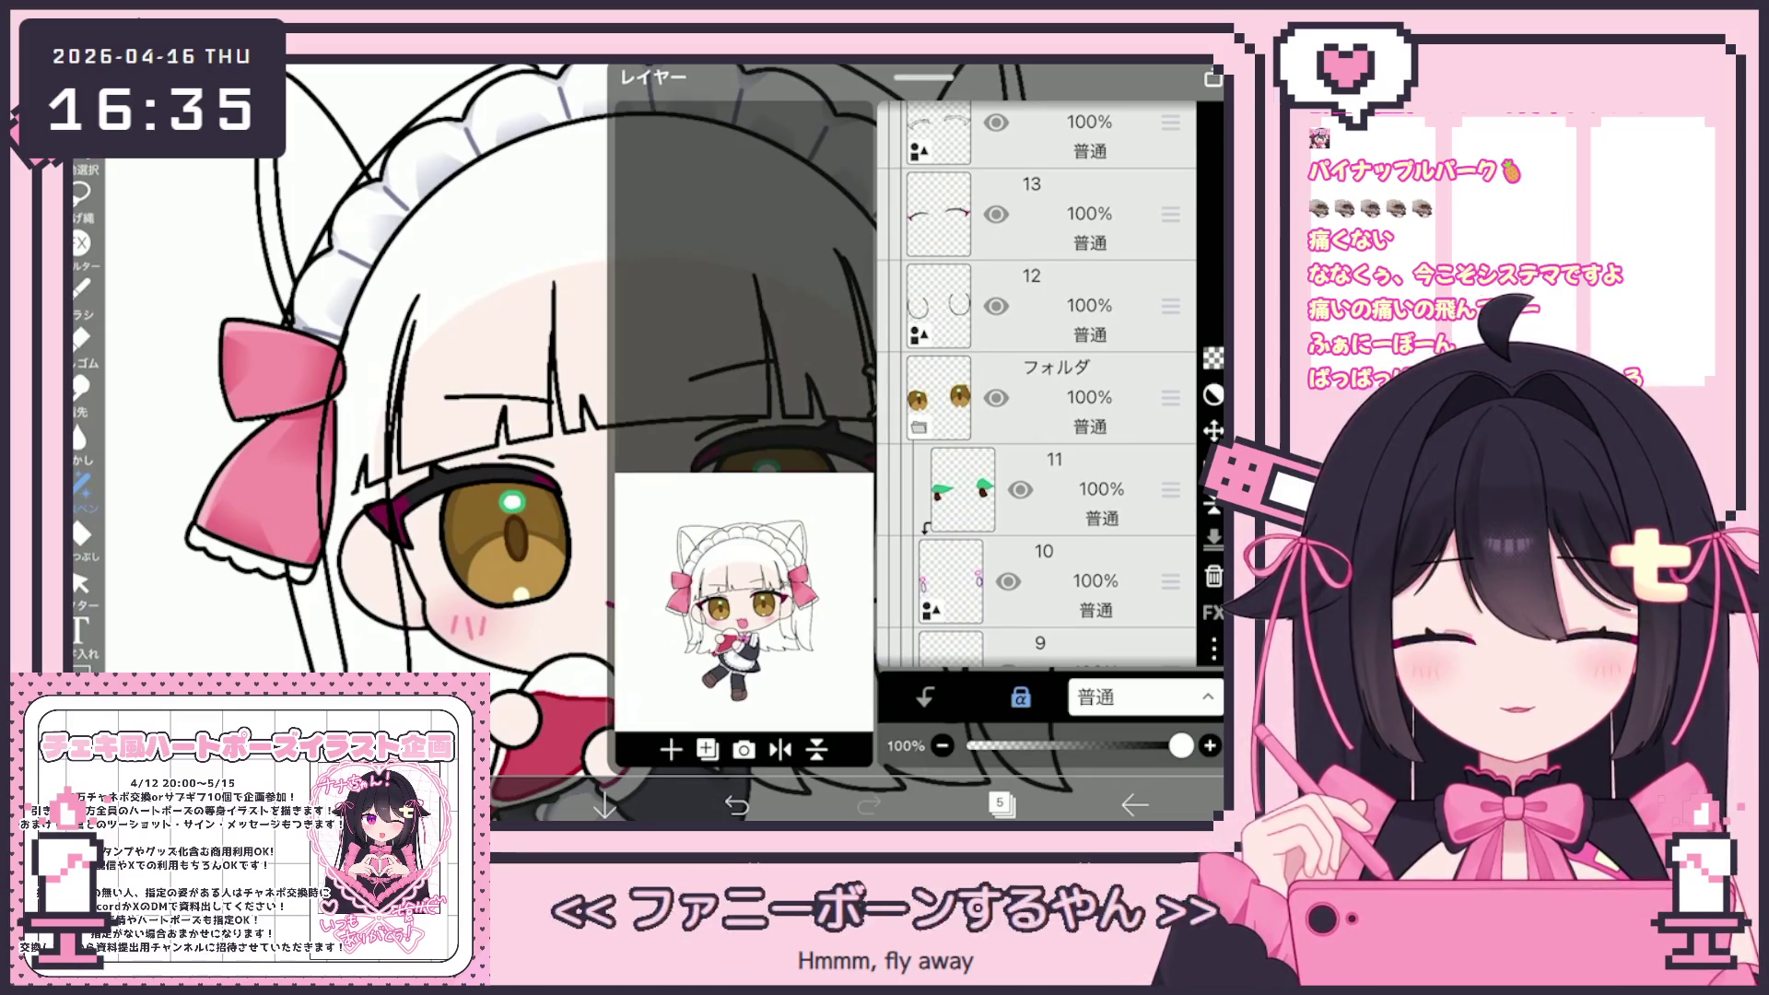
pyautogui.scroll(-5, 1037, 387)
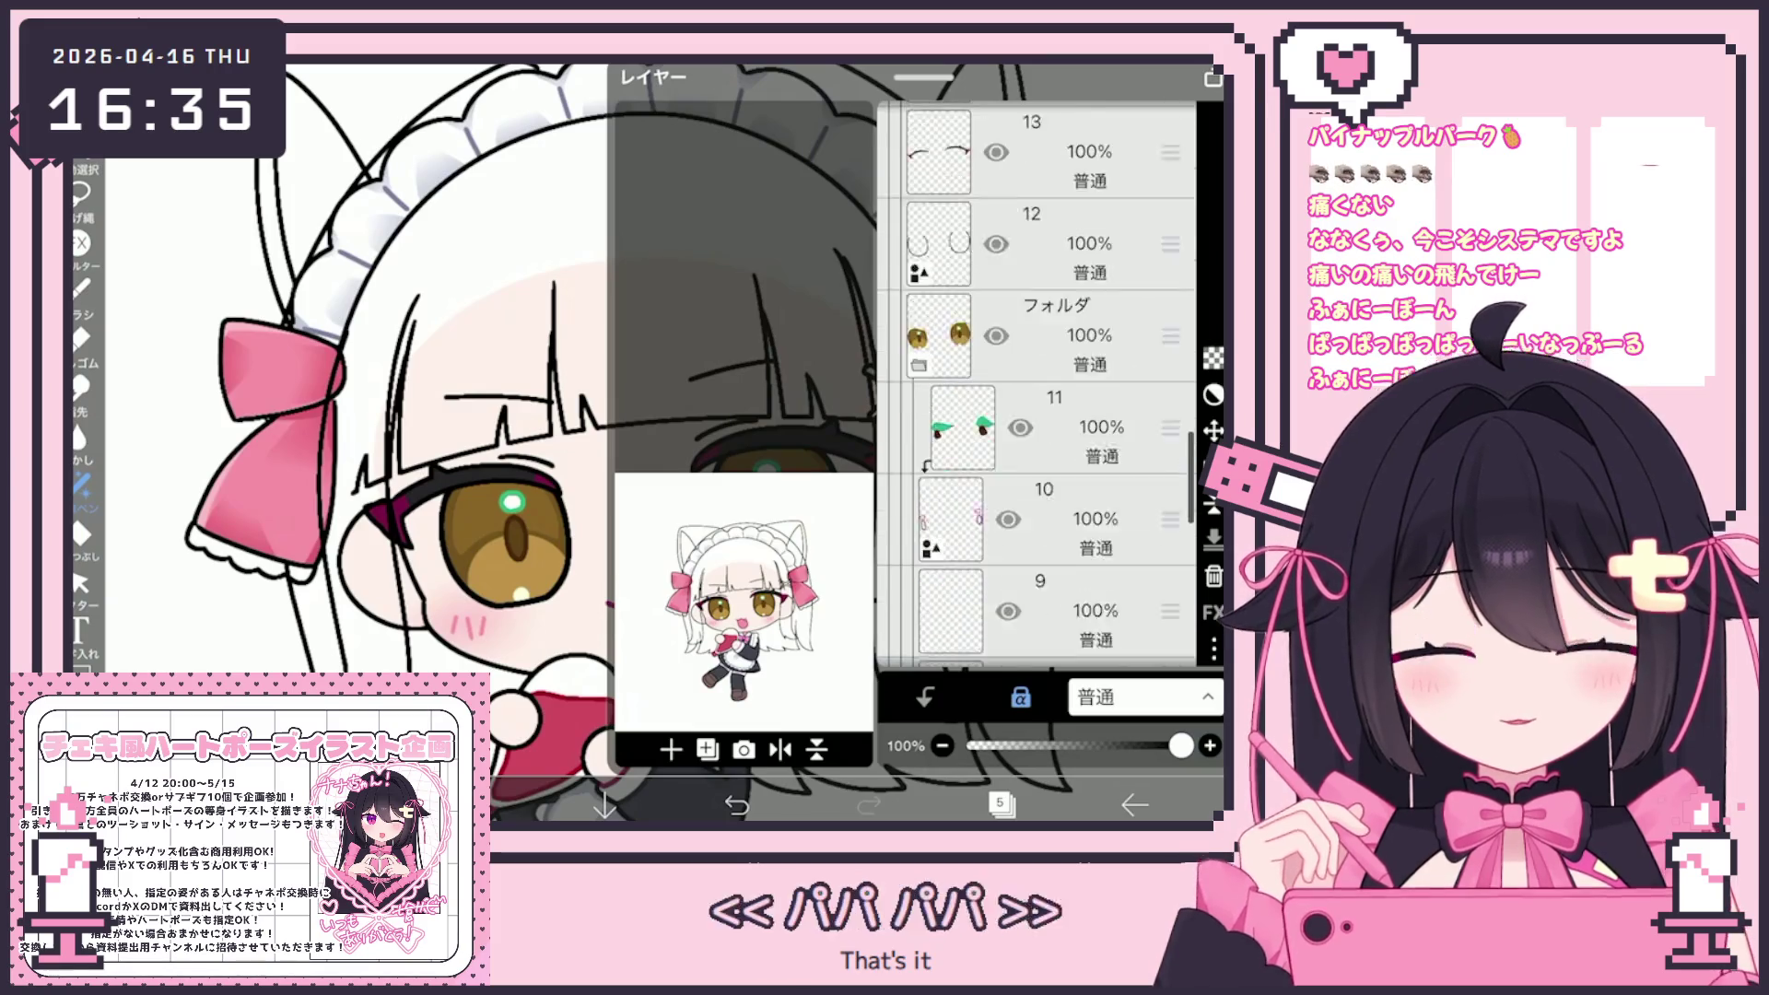
# Adjust the drawing colour to a pale light pink in the colour picker
pyautogui.click(1000, 803)
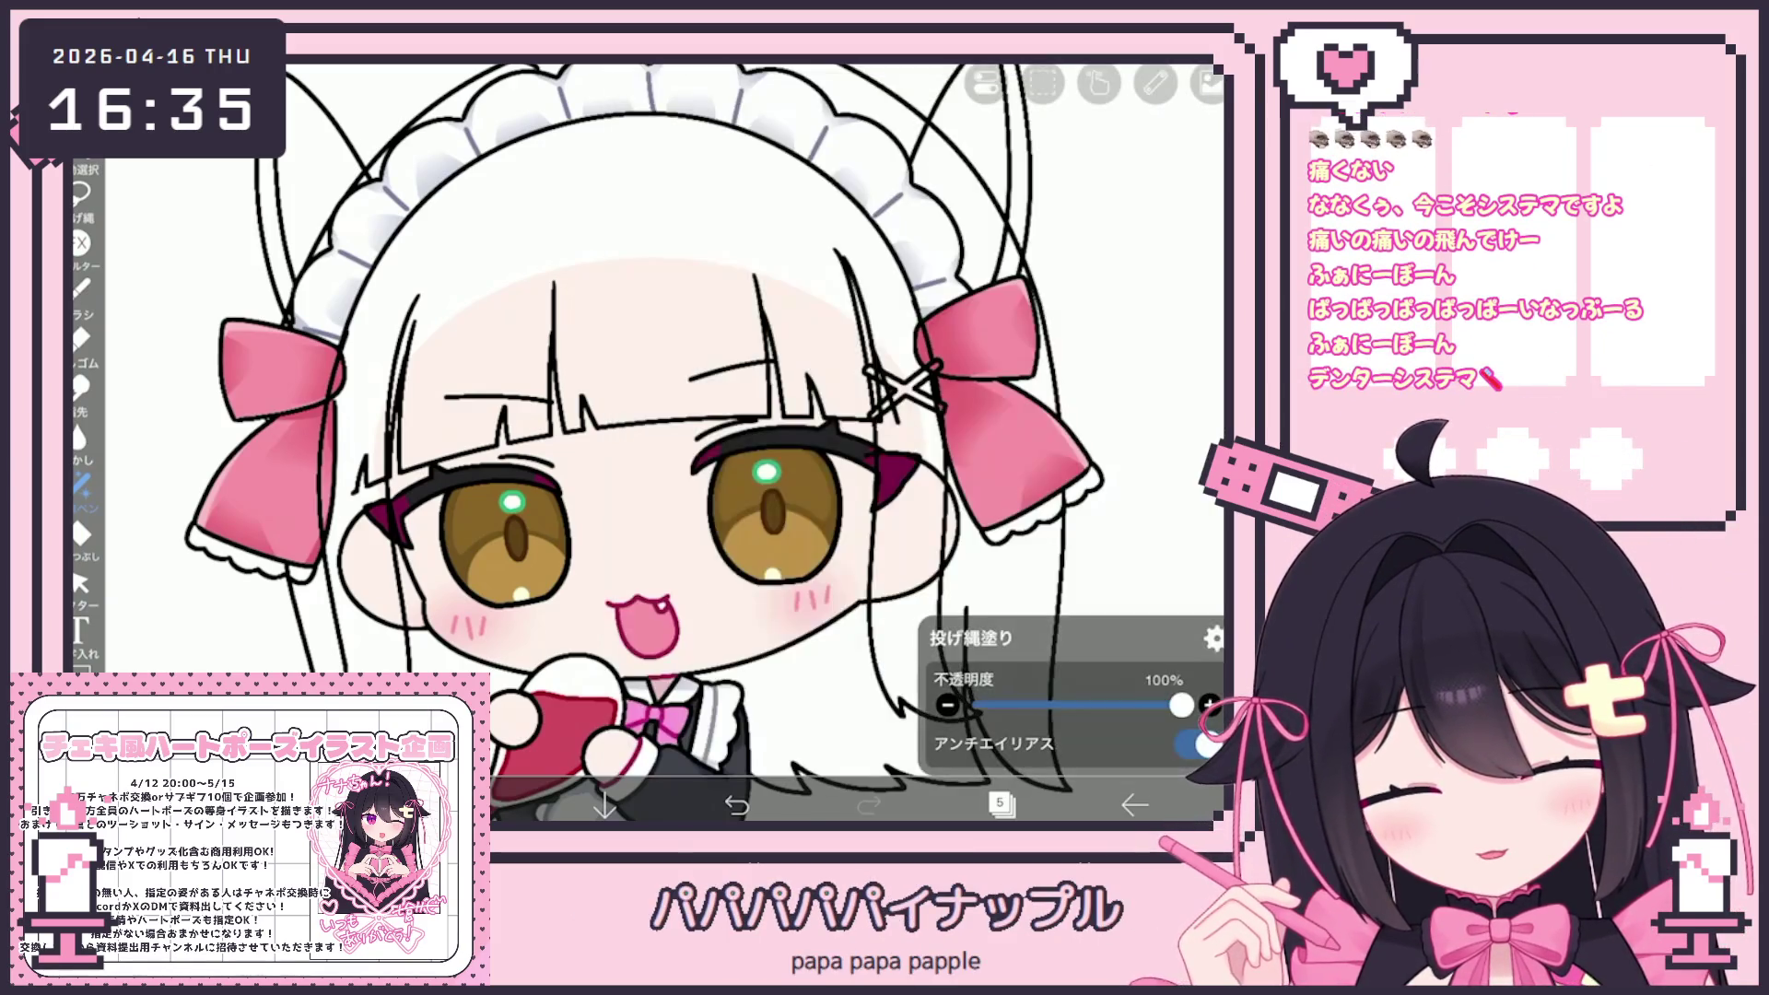
pyautogui.click(690, 313)
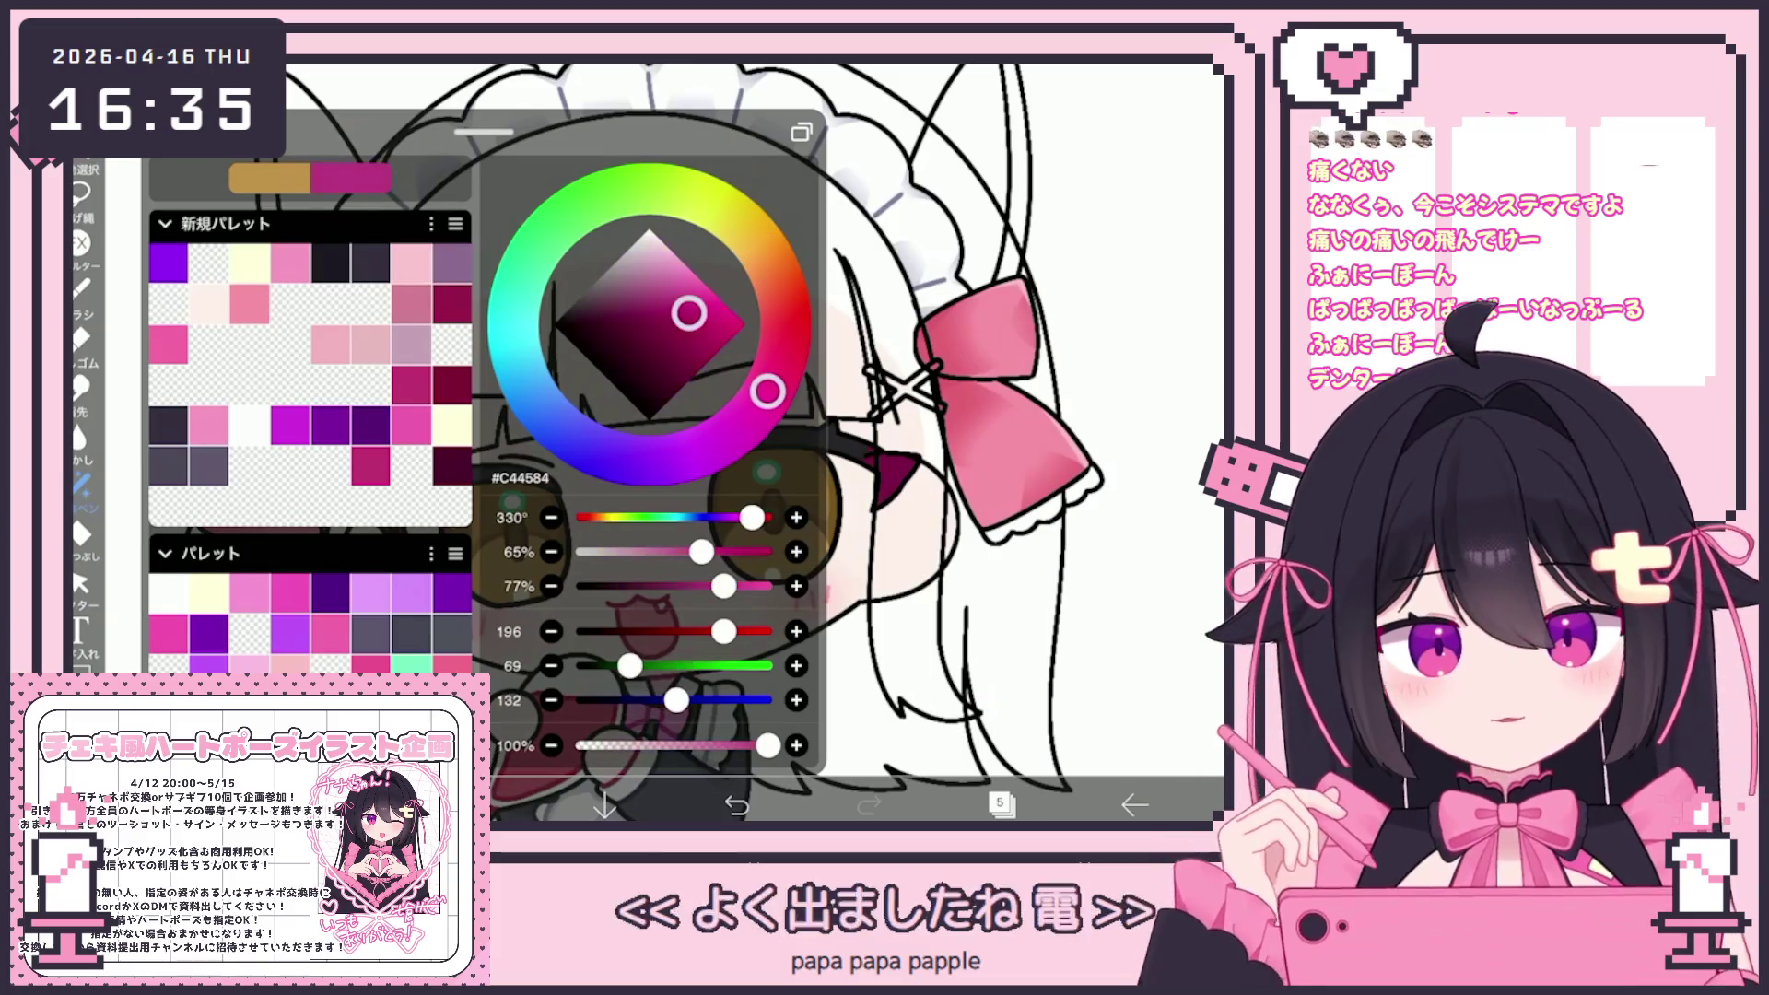
pyautogui.moveTo(690, 313); pyautogui.dragTo(684, 265)
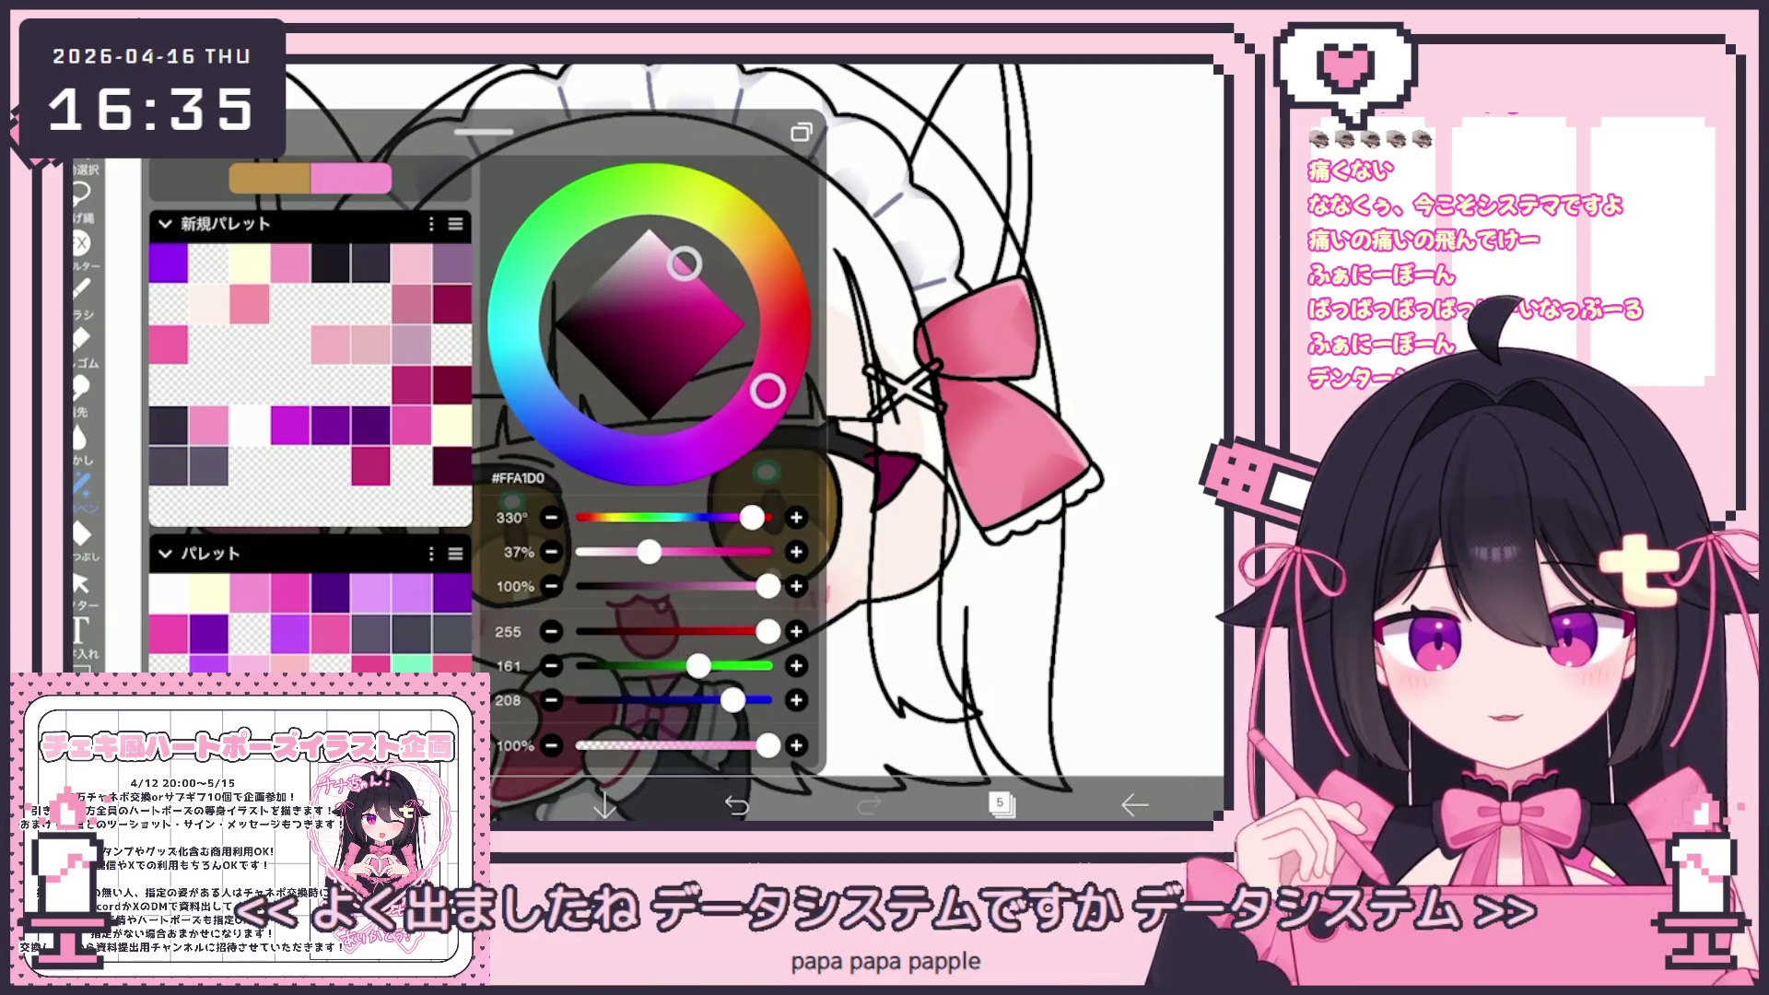
pyautogui.moveTo(768, 391); pyautogui.dragTo(764, 398)
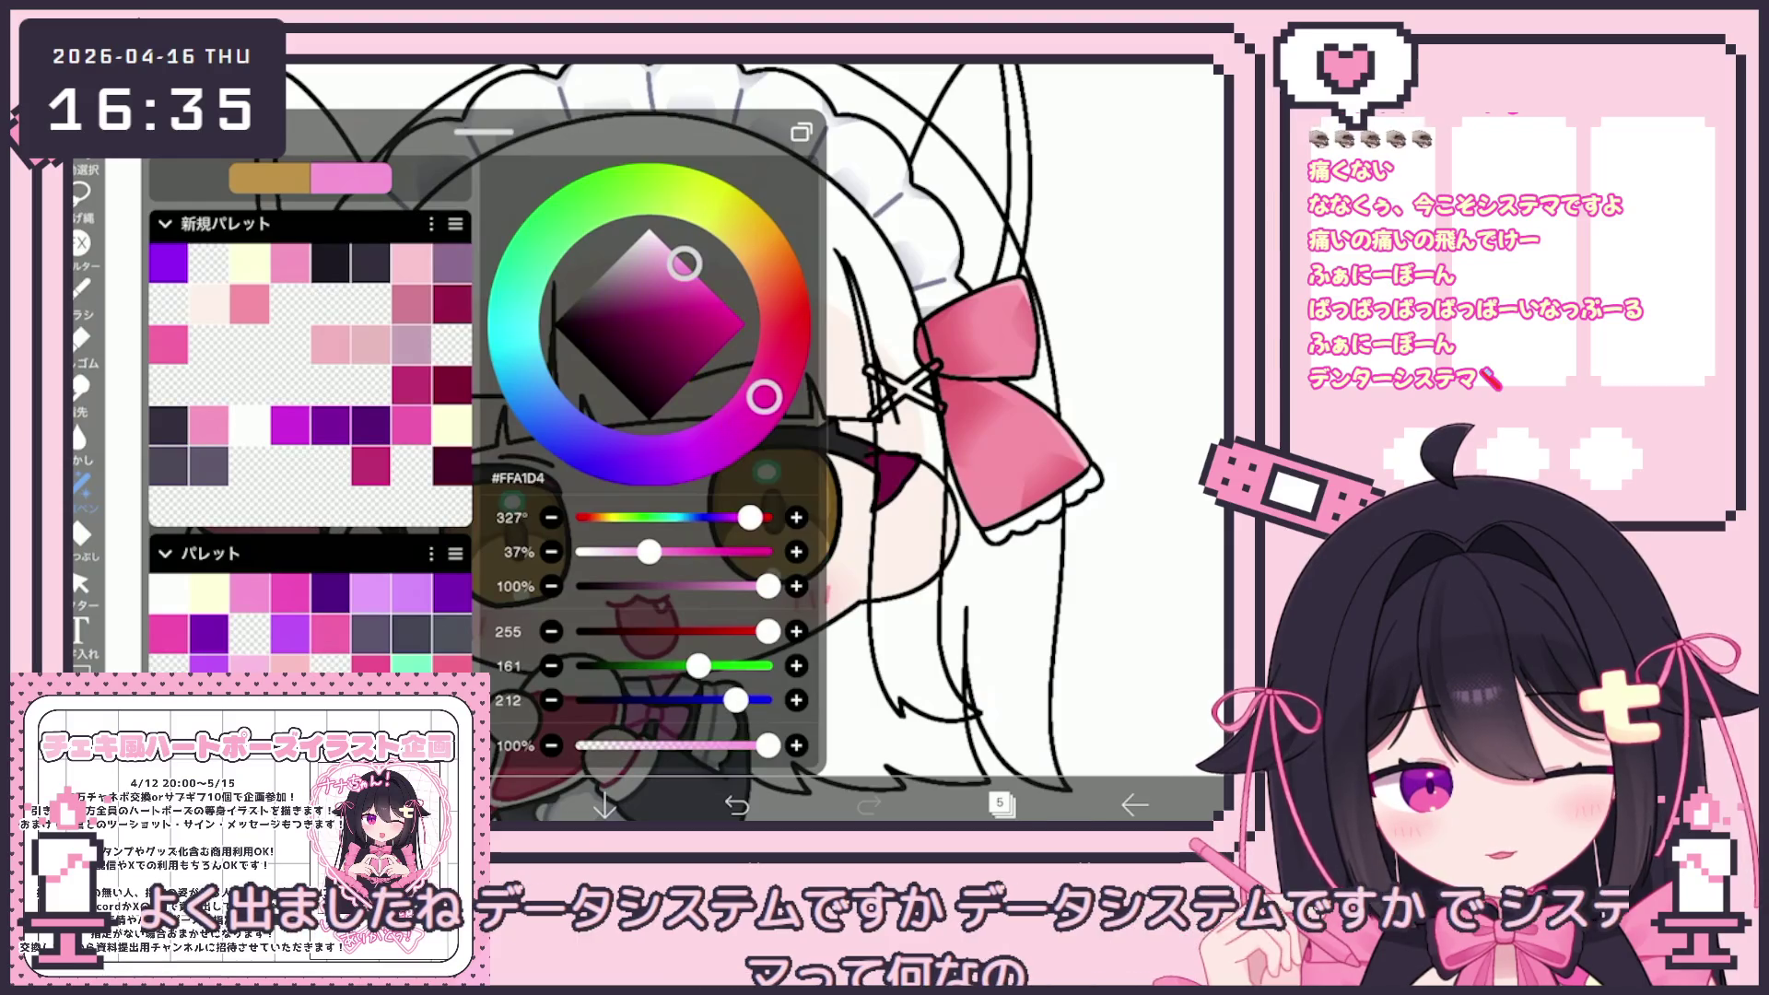
pyautogui.moveTo(683, 265); pyautogui.dragTo(672, 251)
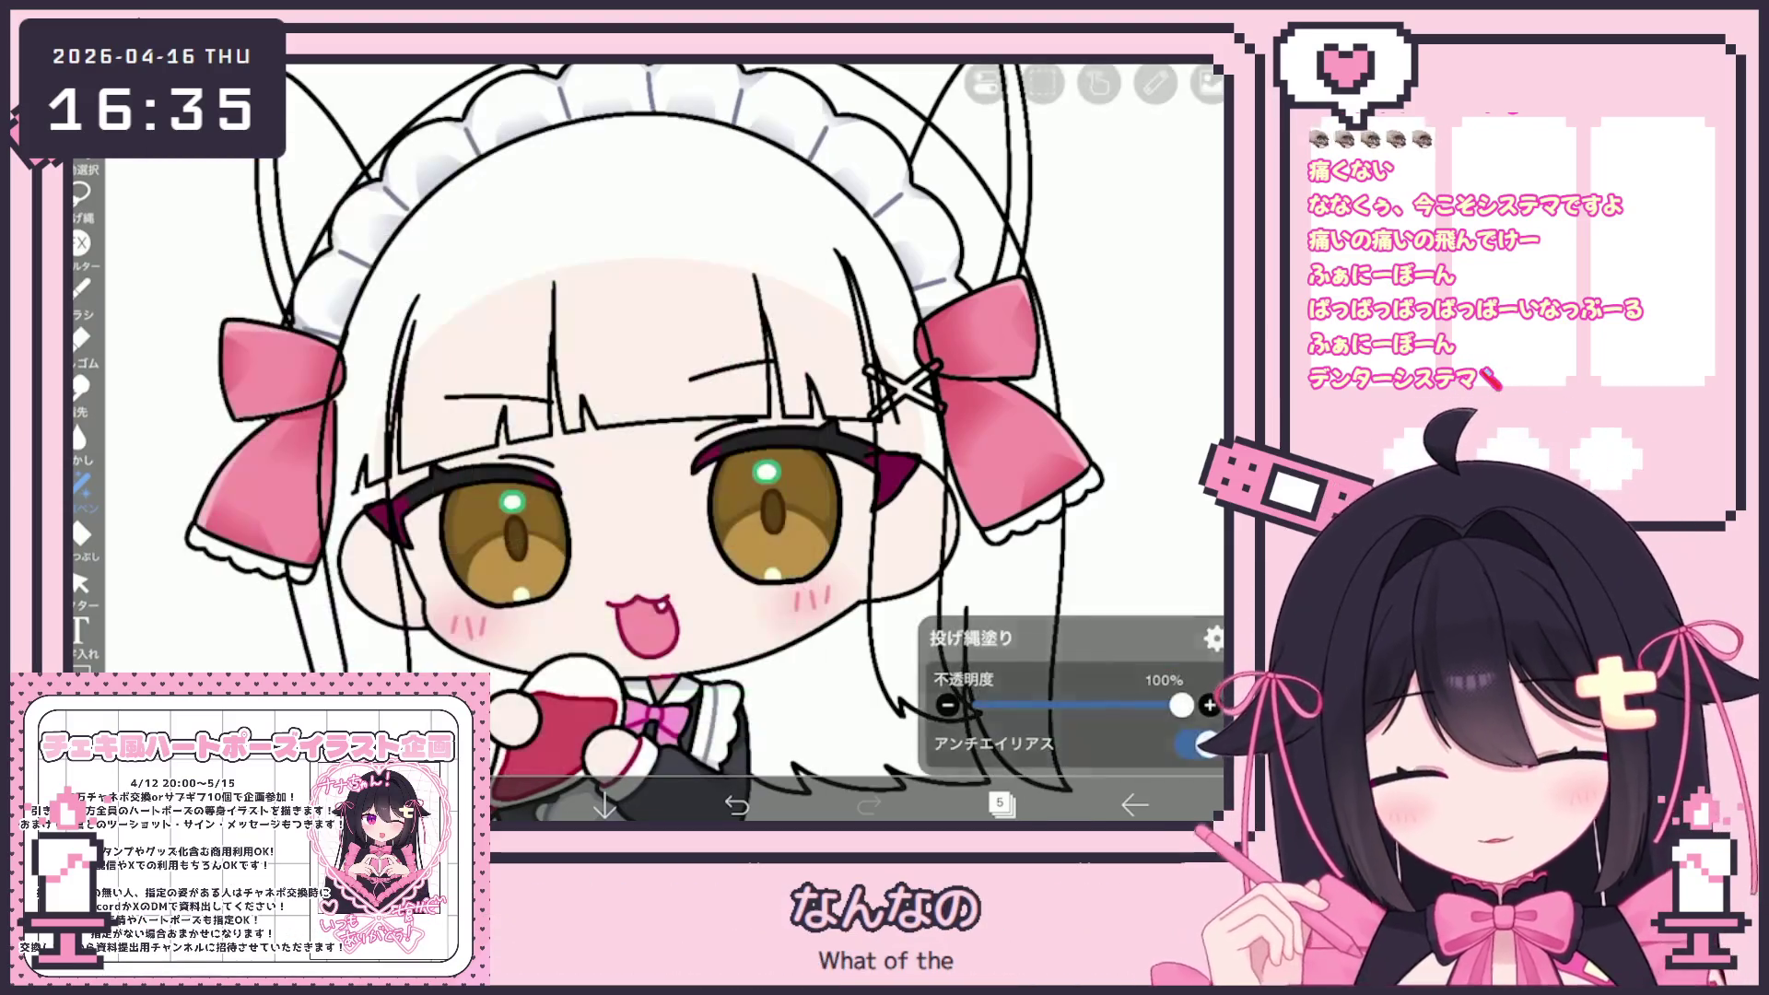
pyautogui.click(510, 814)
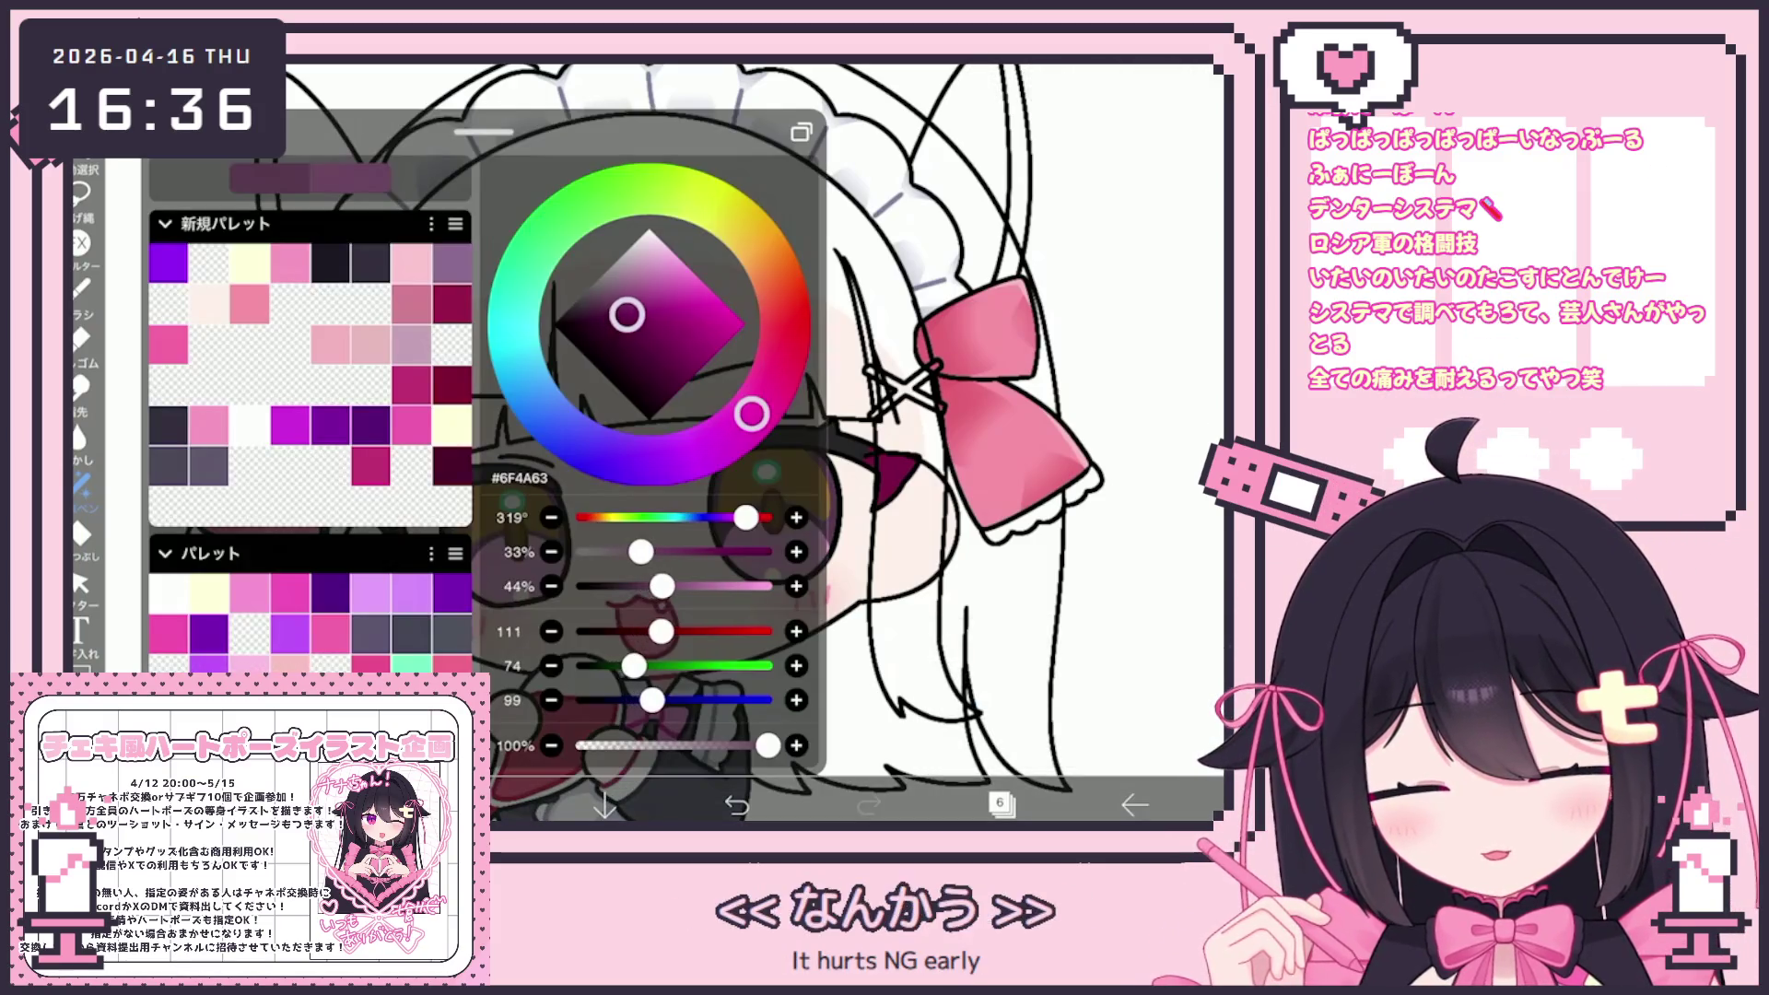
# Move to eye-detail layer 11 and darken the purple to #44283A
pyautogui.click(999, 803)
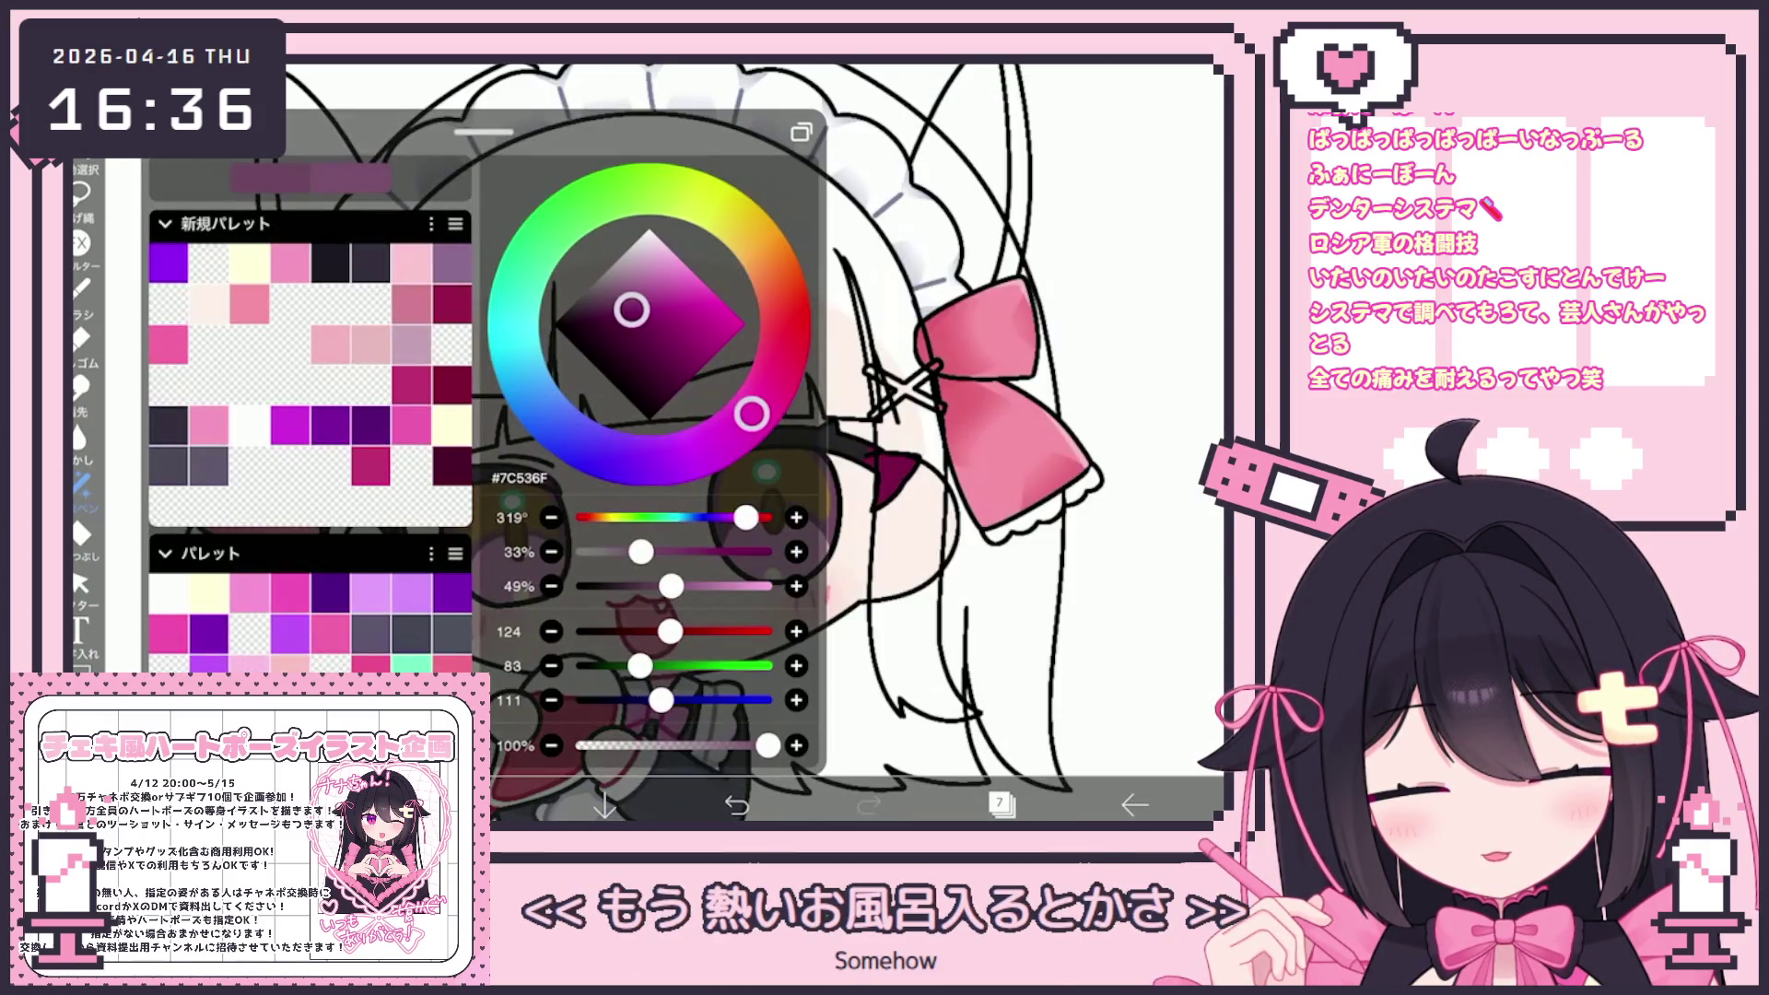
pyautogui.click(1000, 804)
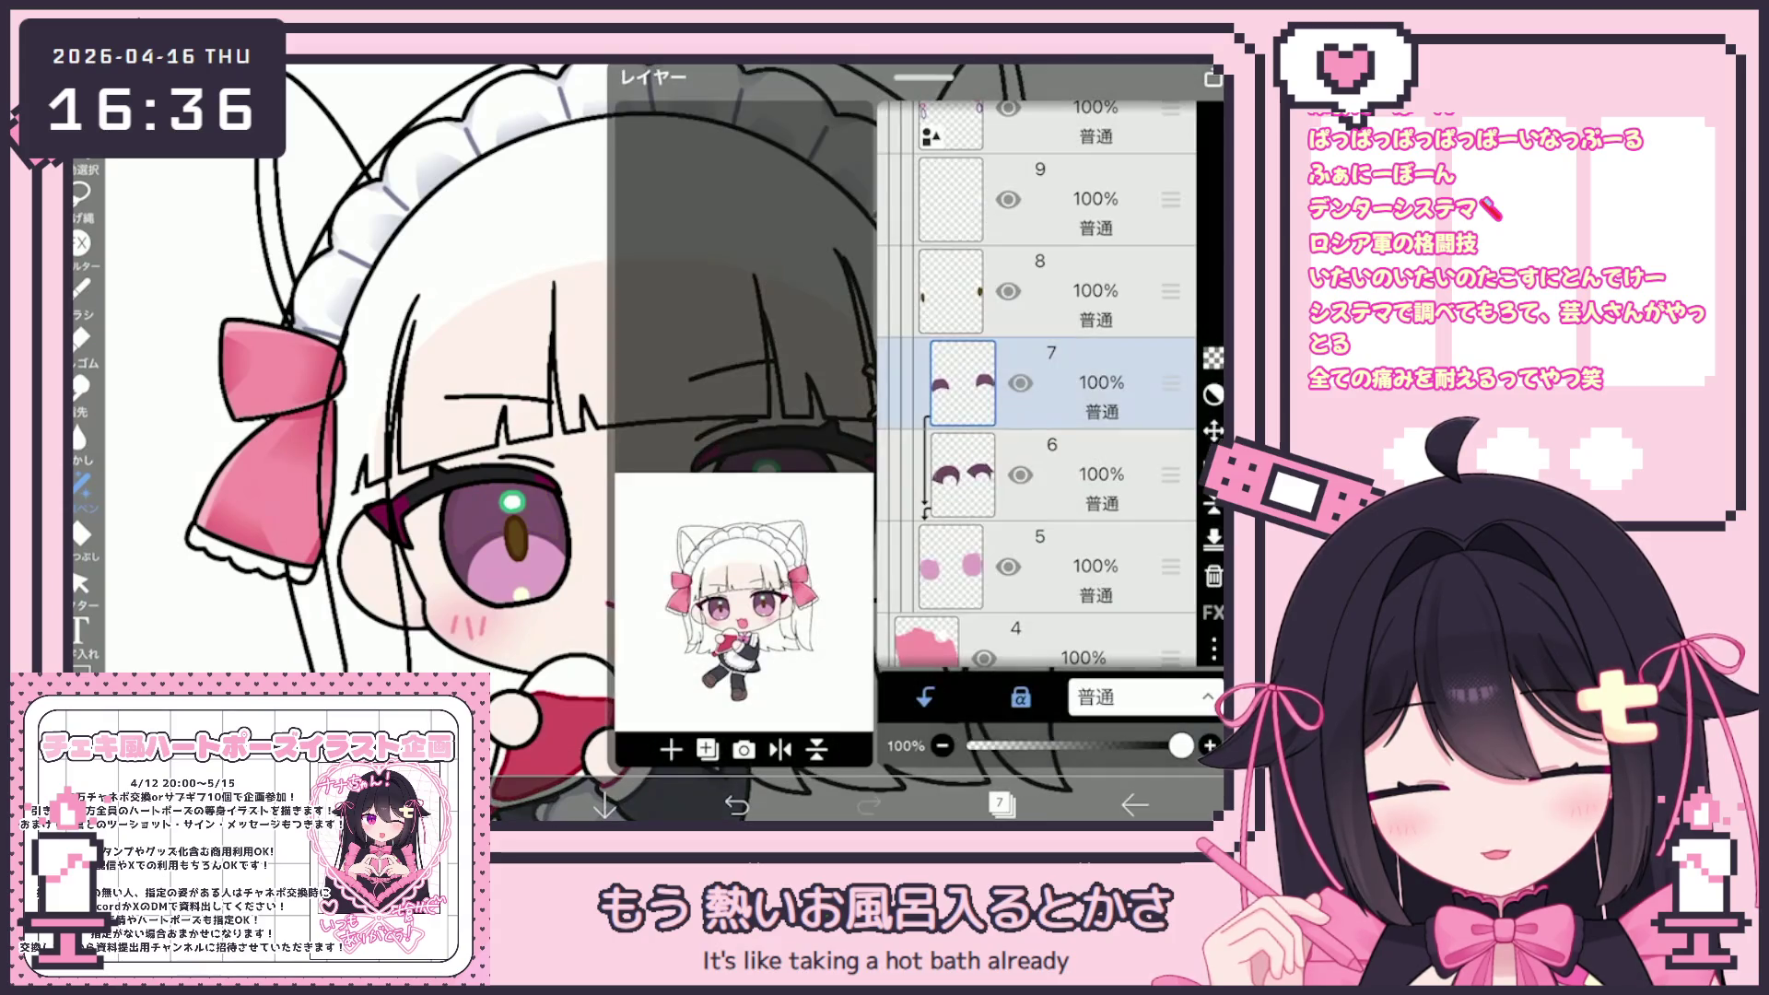
pyautogui.click(1041, 291)
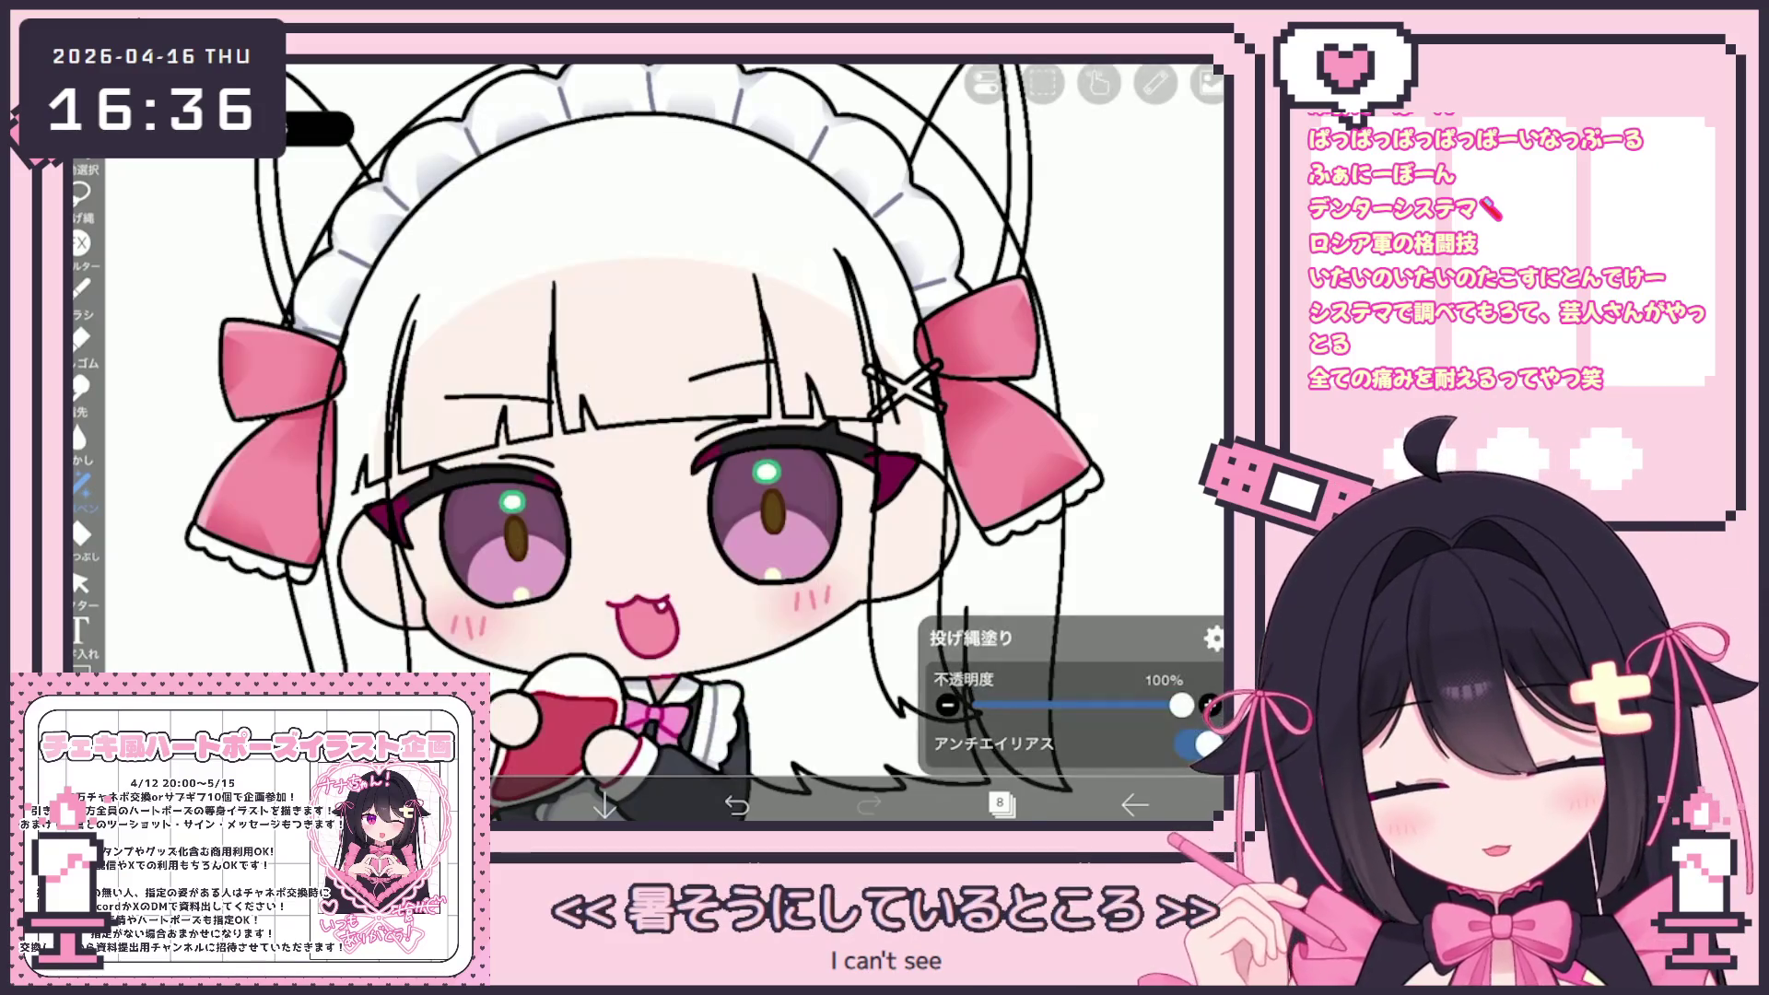
pyautogui.click(1003, 804)
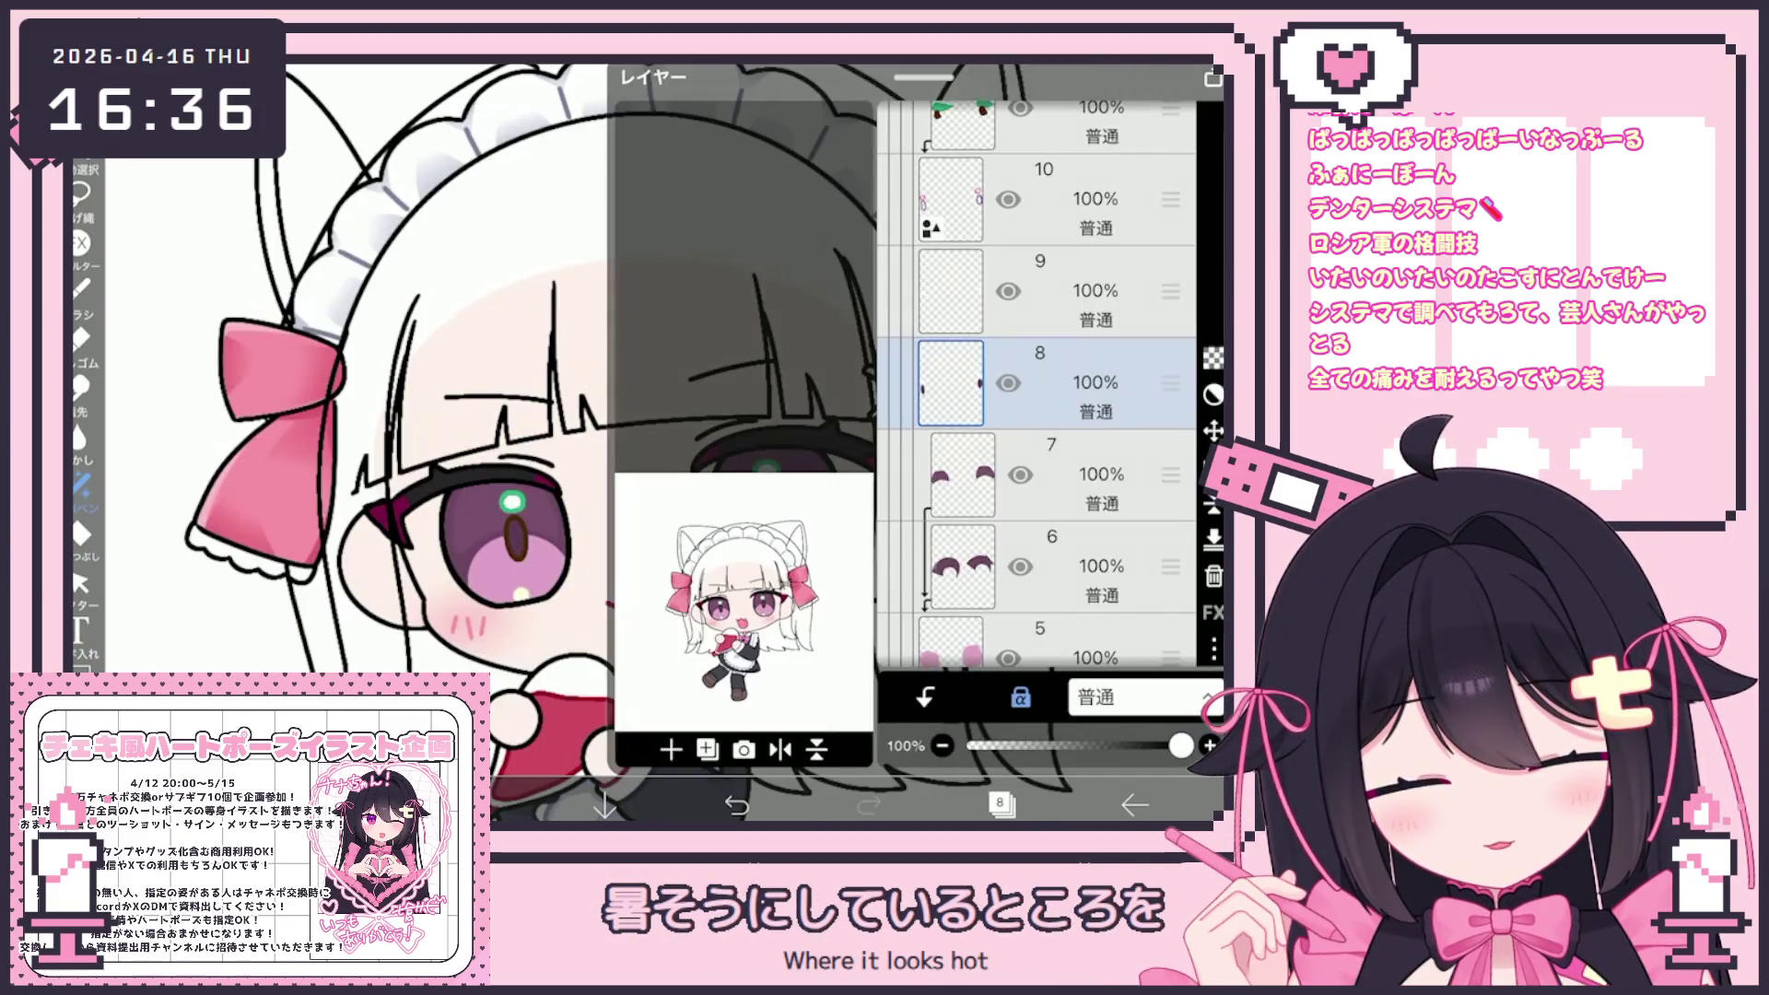
pyautogui.scroll(2, 1041, 369)
pyautogui.moveTo(625, 322); pyautogui.dragTo(619, 338)
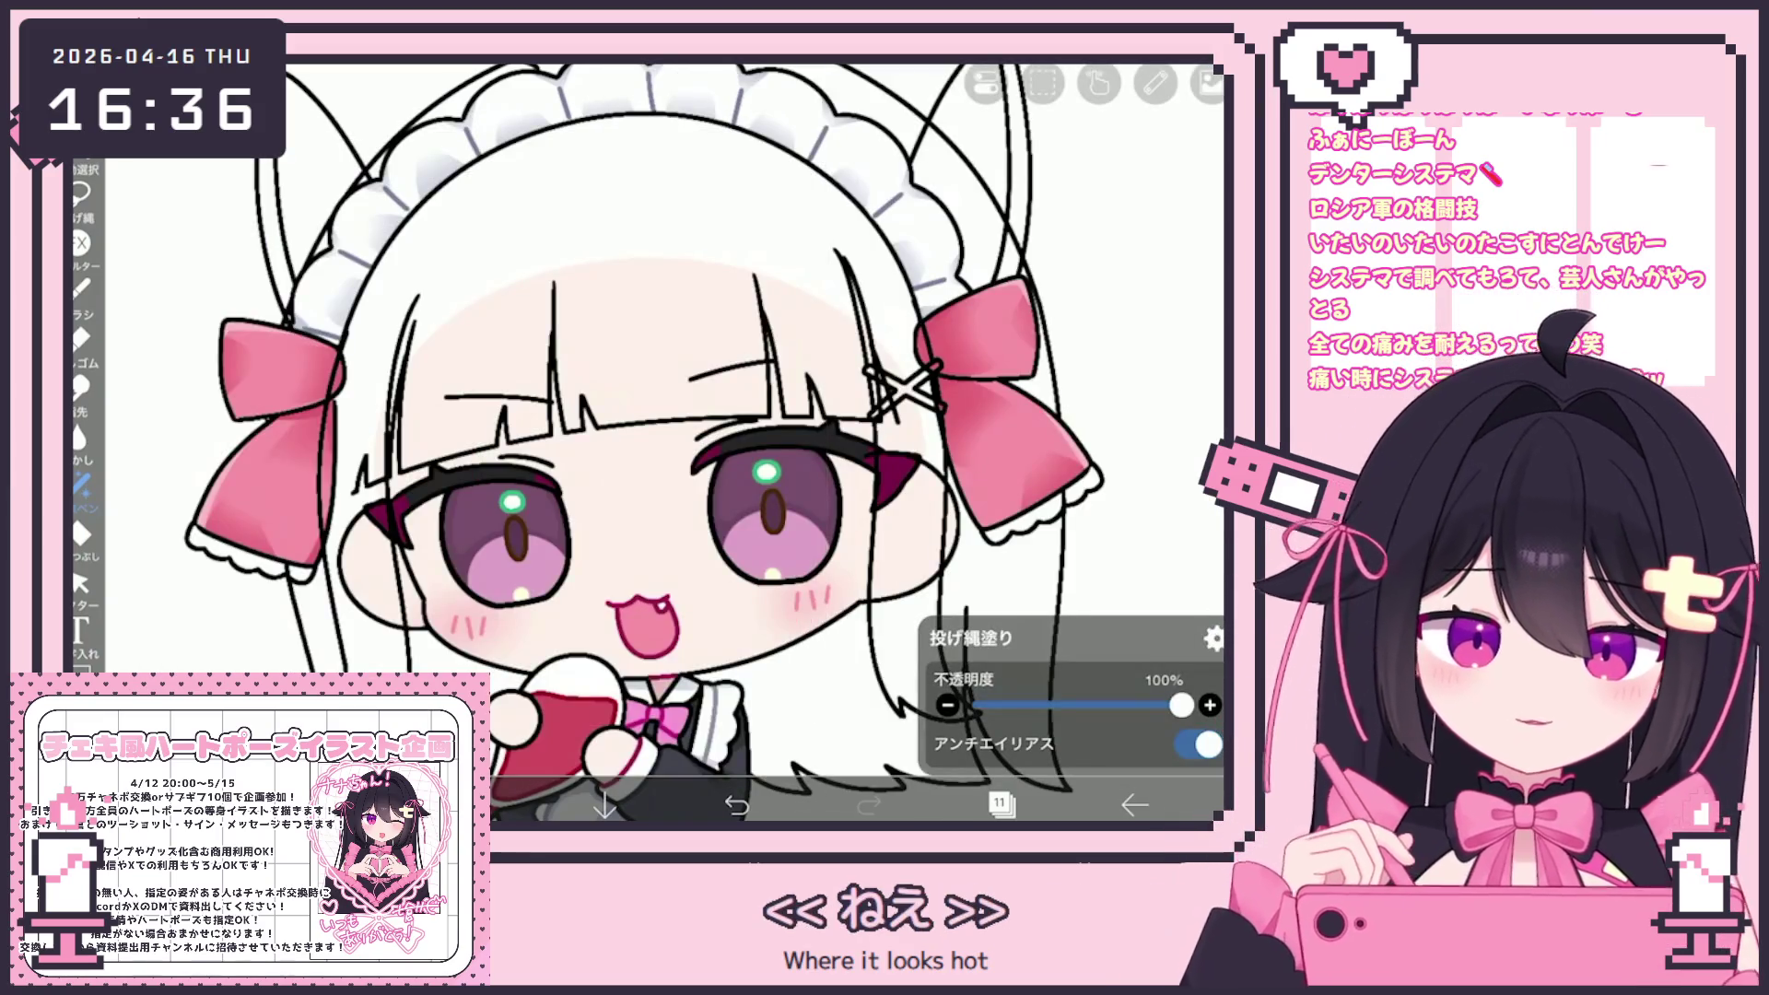
# Lasso-fill the pupil dark purple and recolour both eyes' highlight rings pink-white
pyautogui.scroll(5, 675, 487)
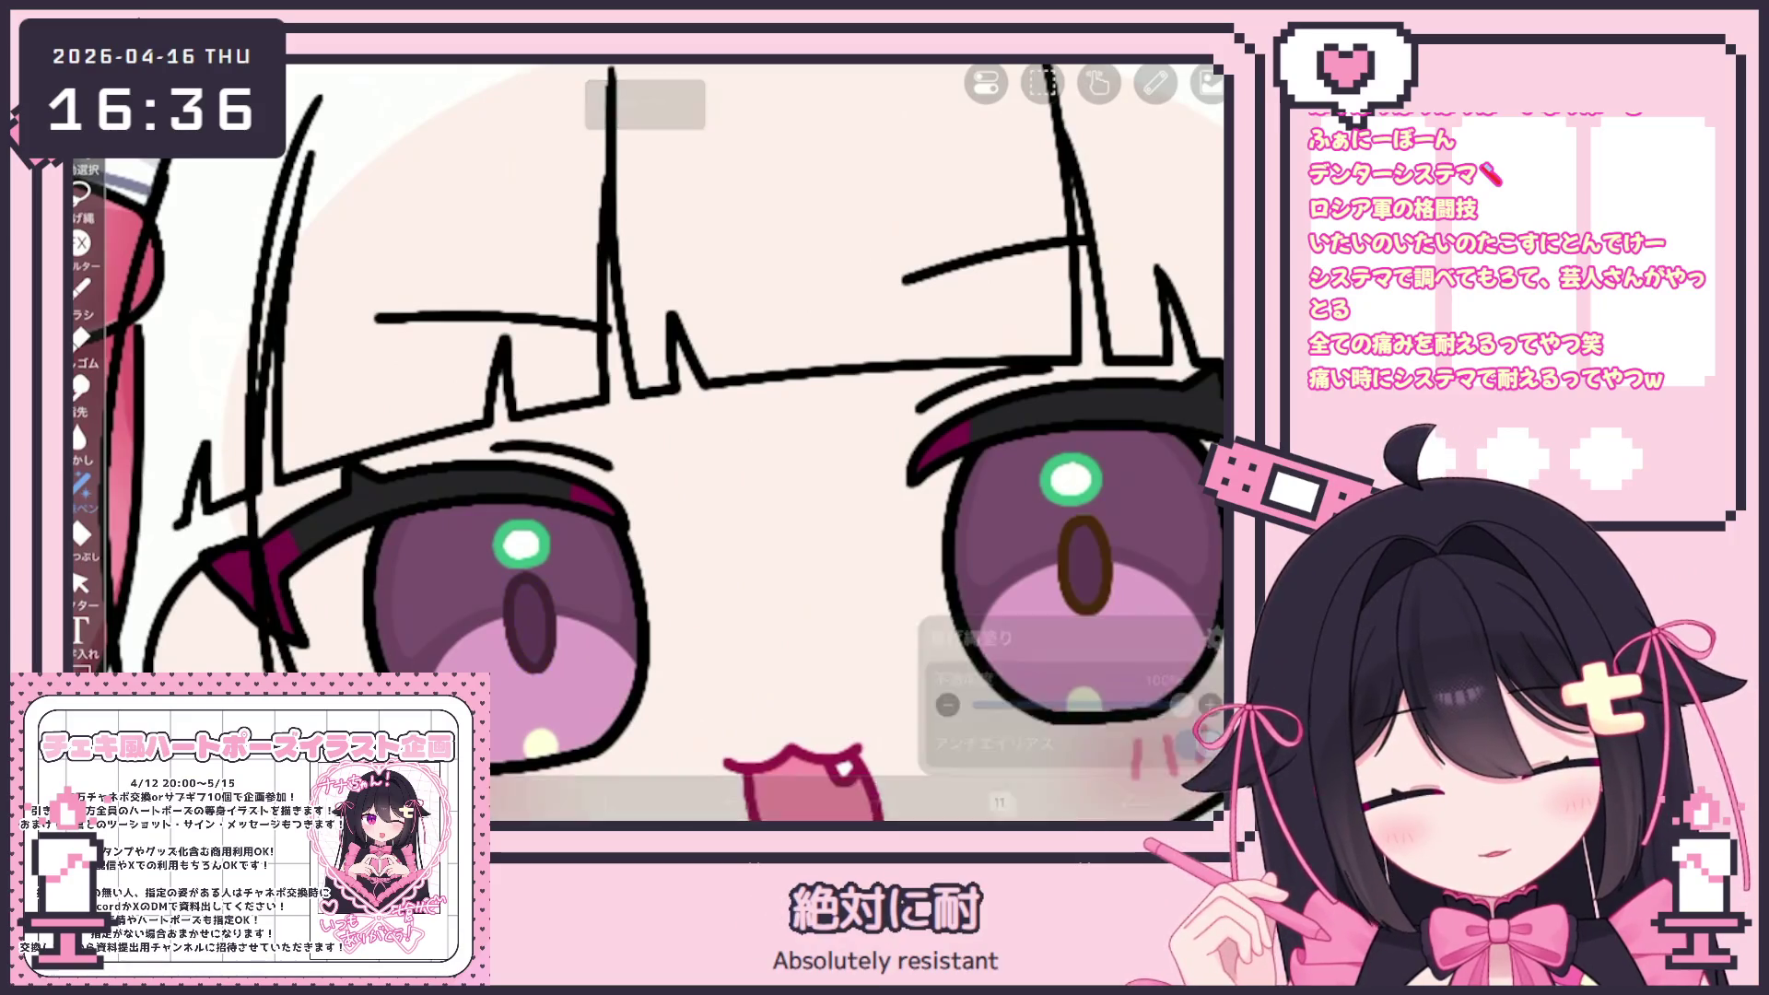
pyautogui.moveTo(908, 493); pyautogui.dragTo(903, 497)
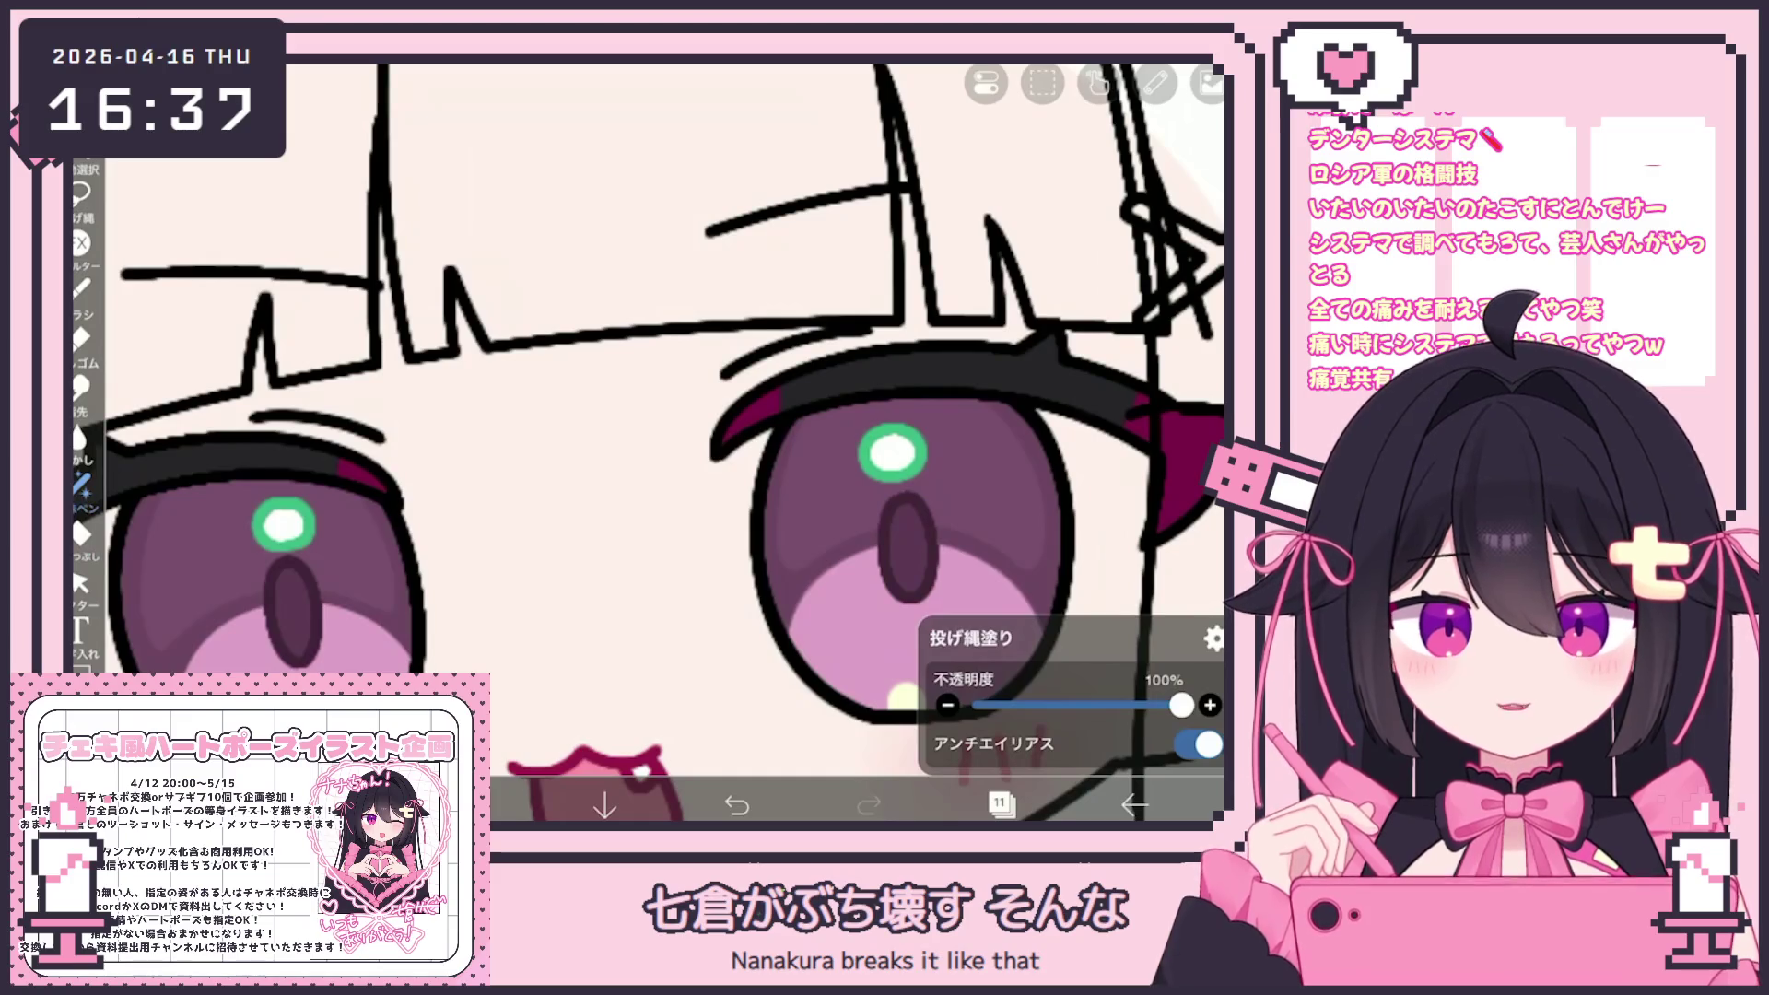
pyautogui.moveTo(866, 433); pyautogui.dragTo(871, 466)
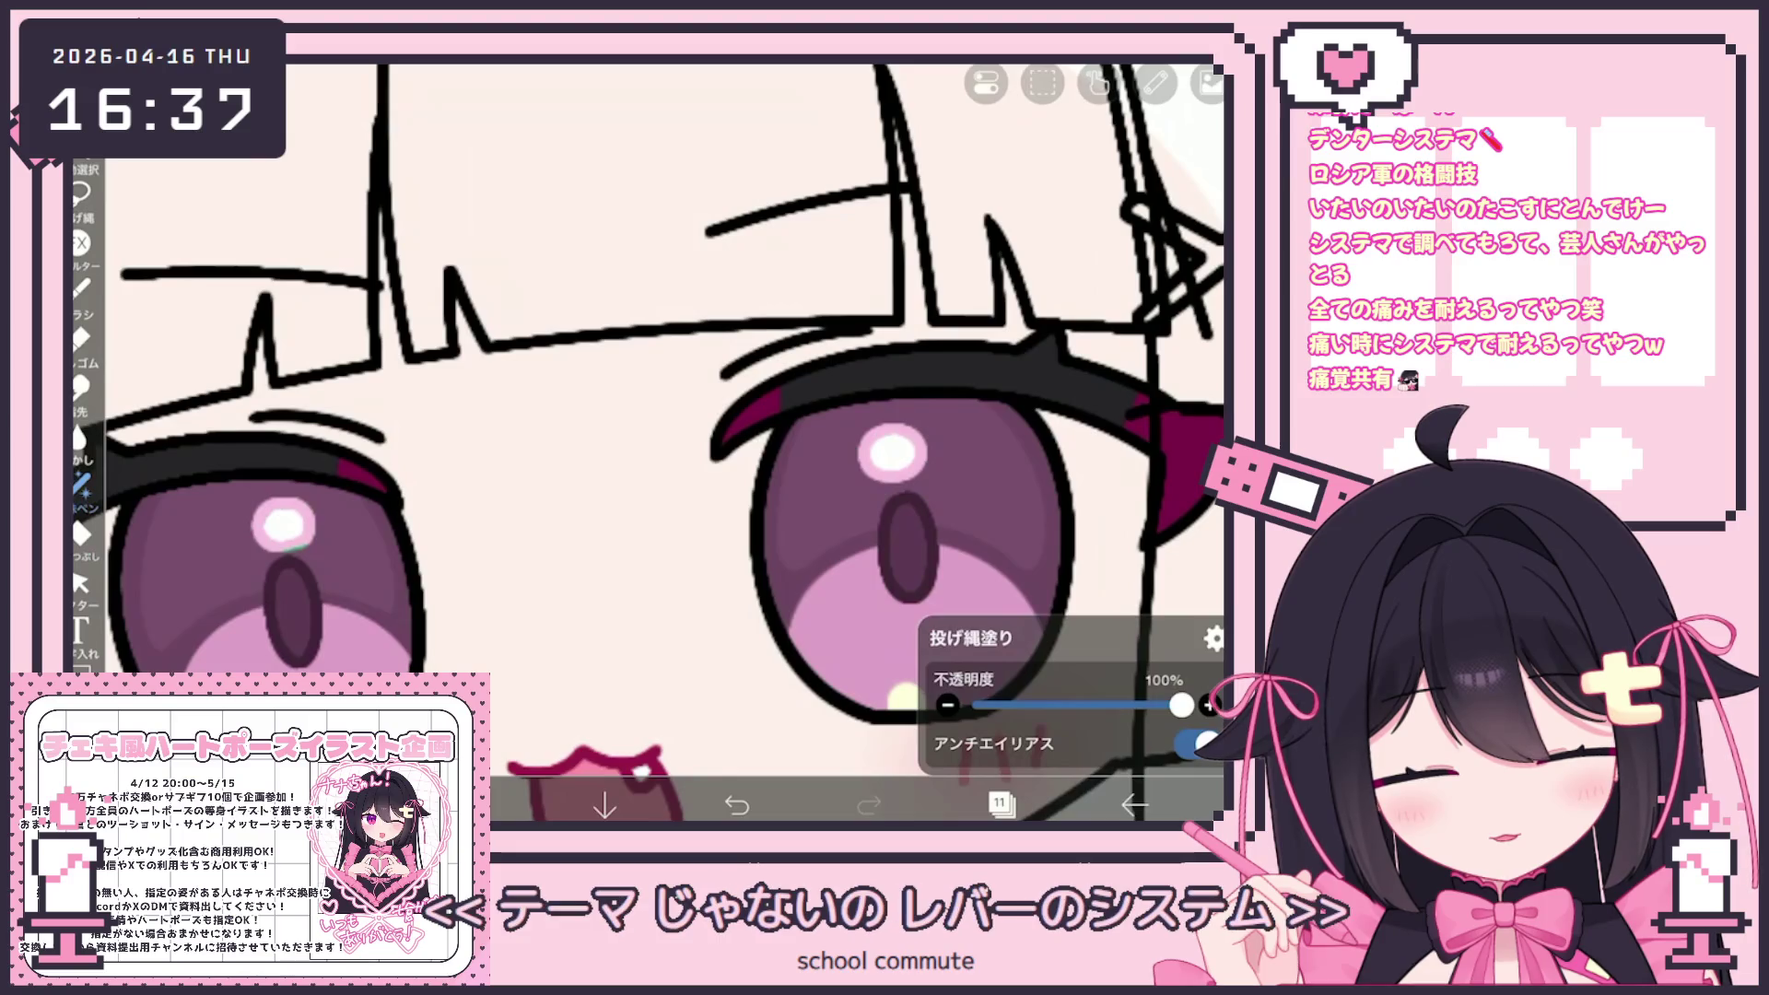
pyautogui.moveTo(263, 507); pyautogui.dragTo(276, 546)
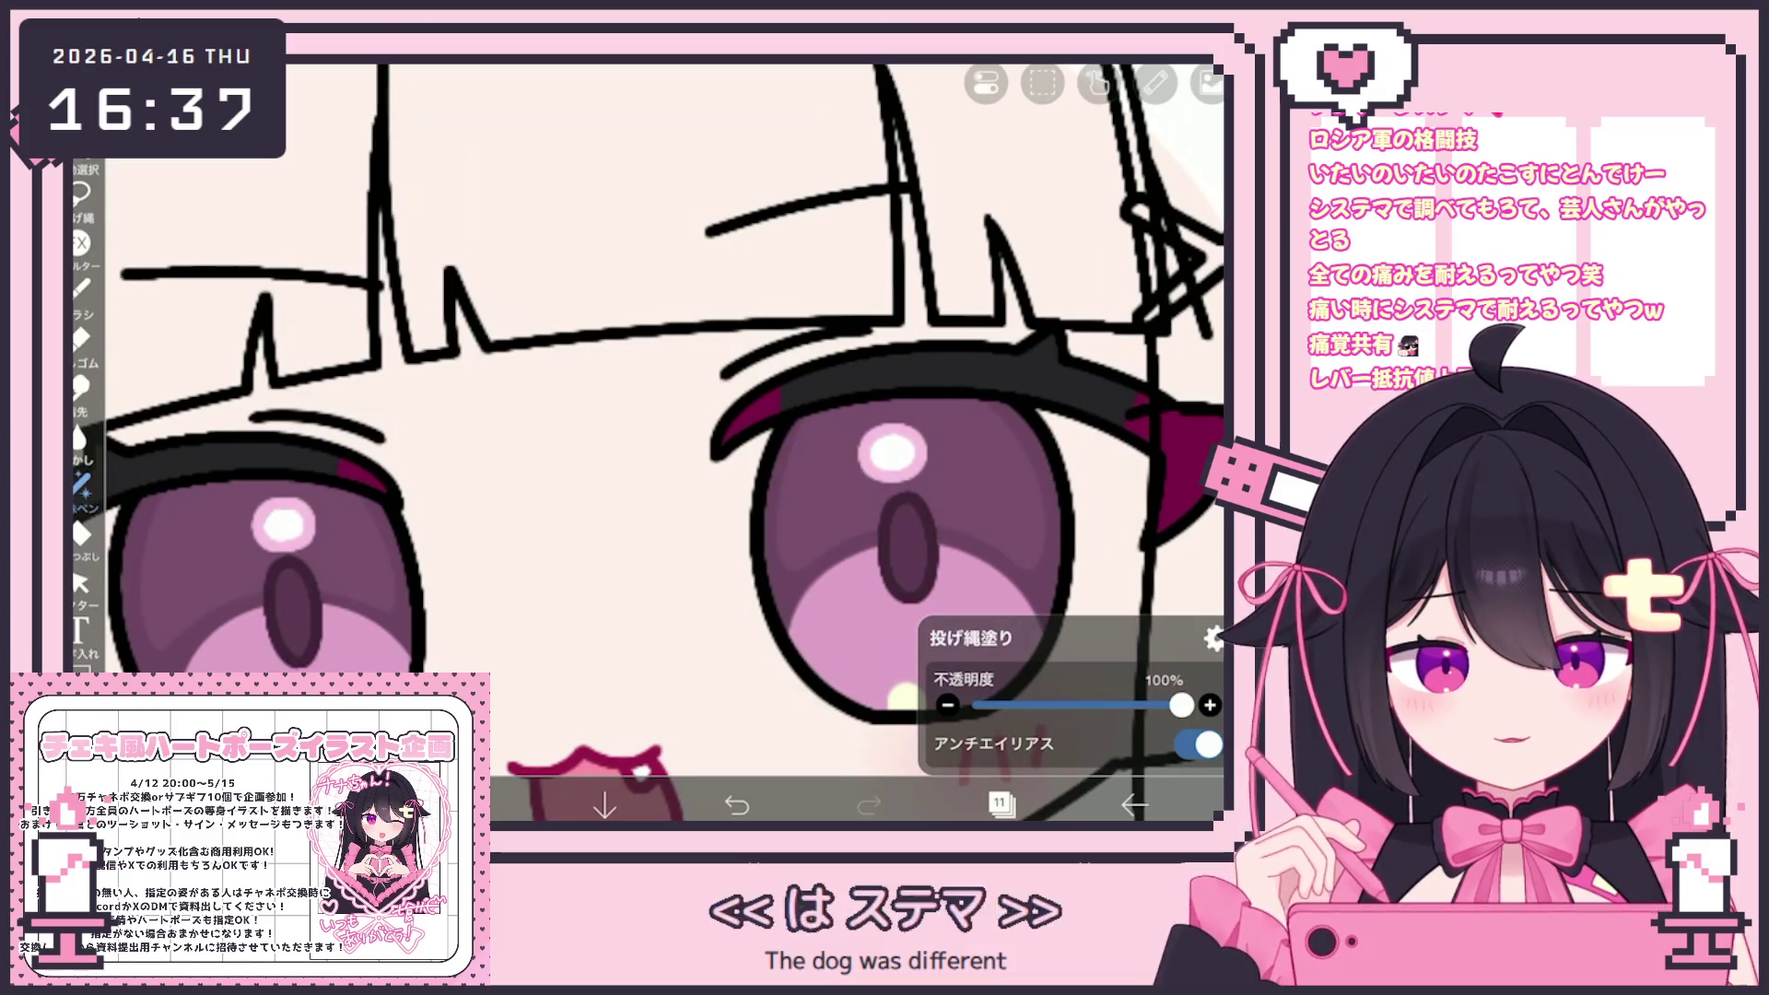
# Add layer 15 above layer 14 and check the colour settings
pyautogui.click(999, 804)
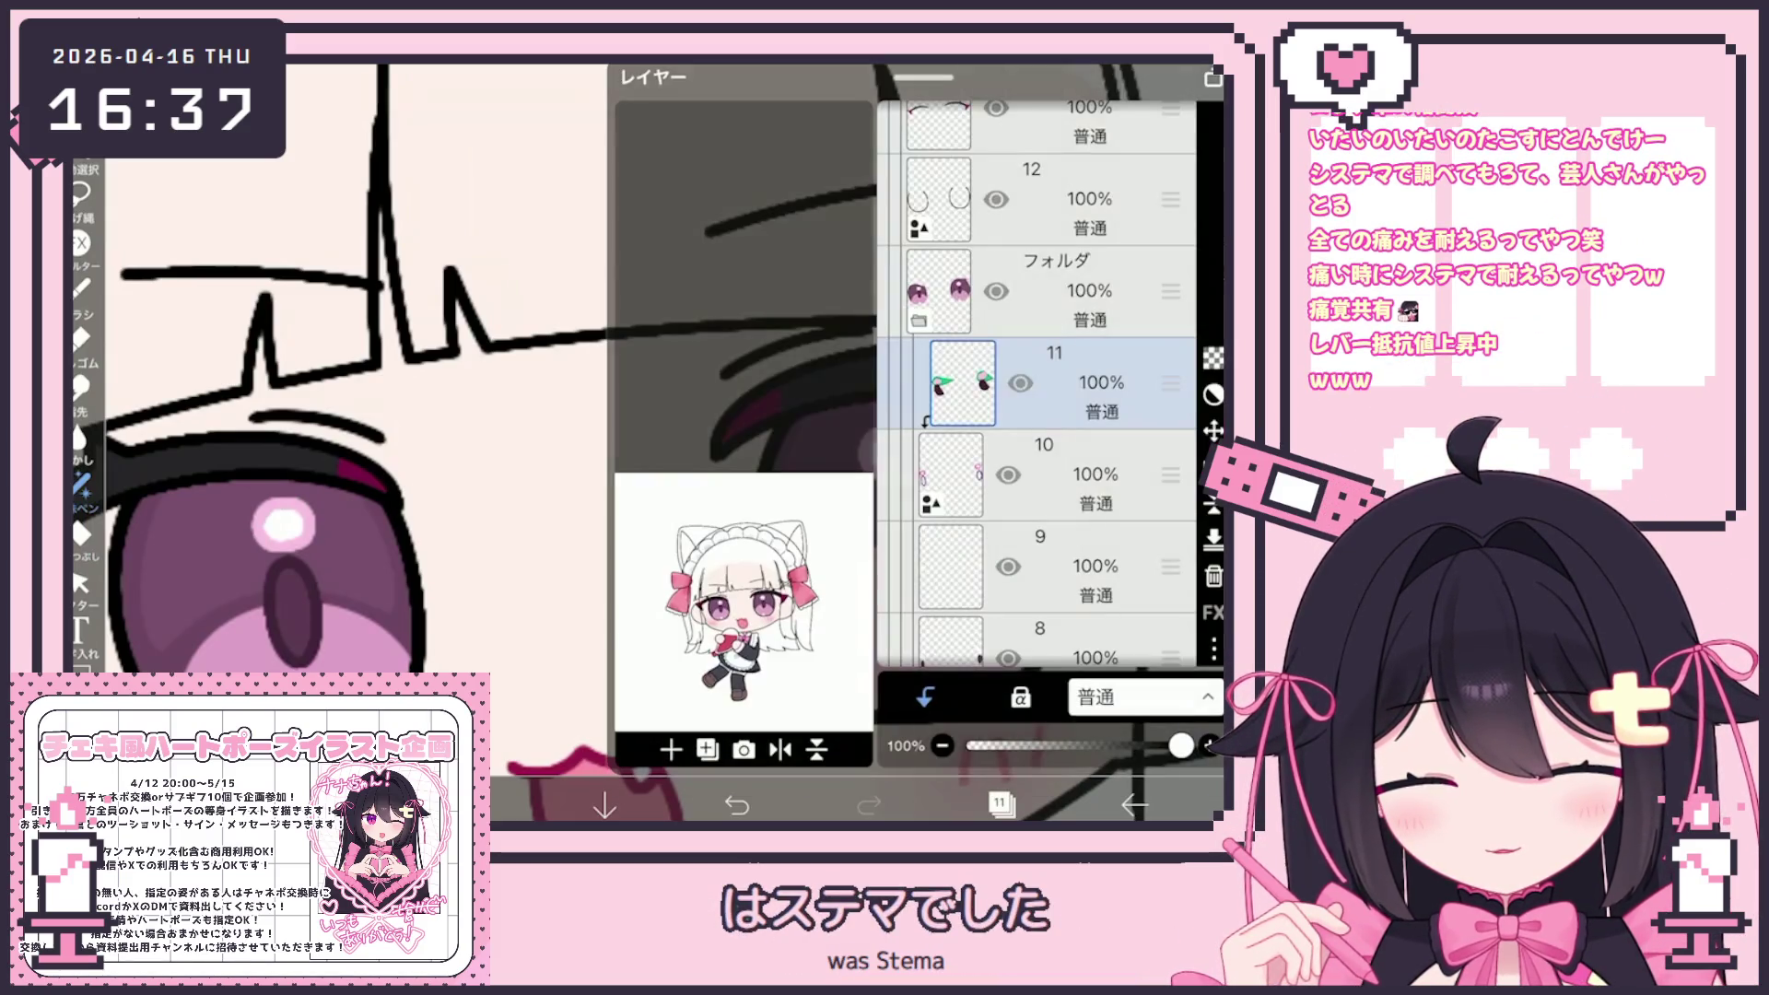
pyautogui.scroll(3, 1037, 387)
pyautogui.click(1032, 276)
pyautogui.click(671, 749)
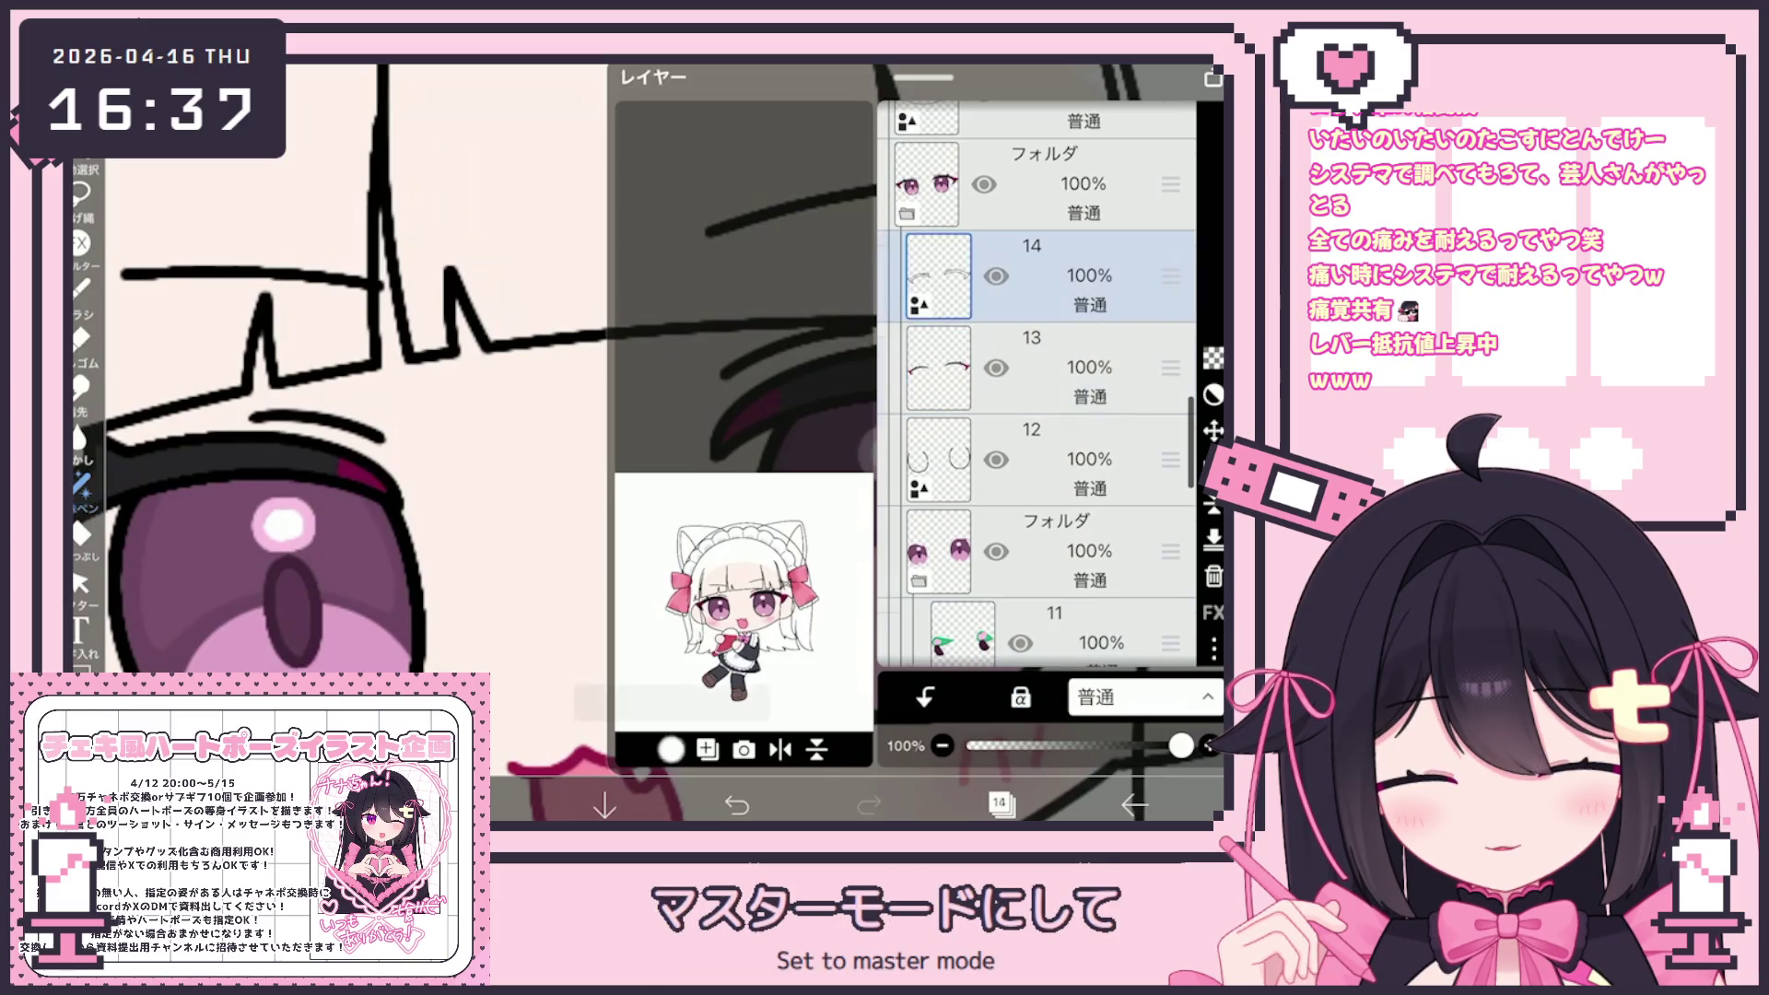
pyautogui.click(999, 804)
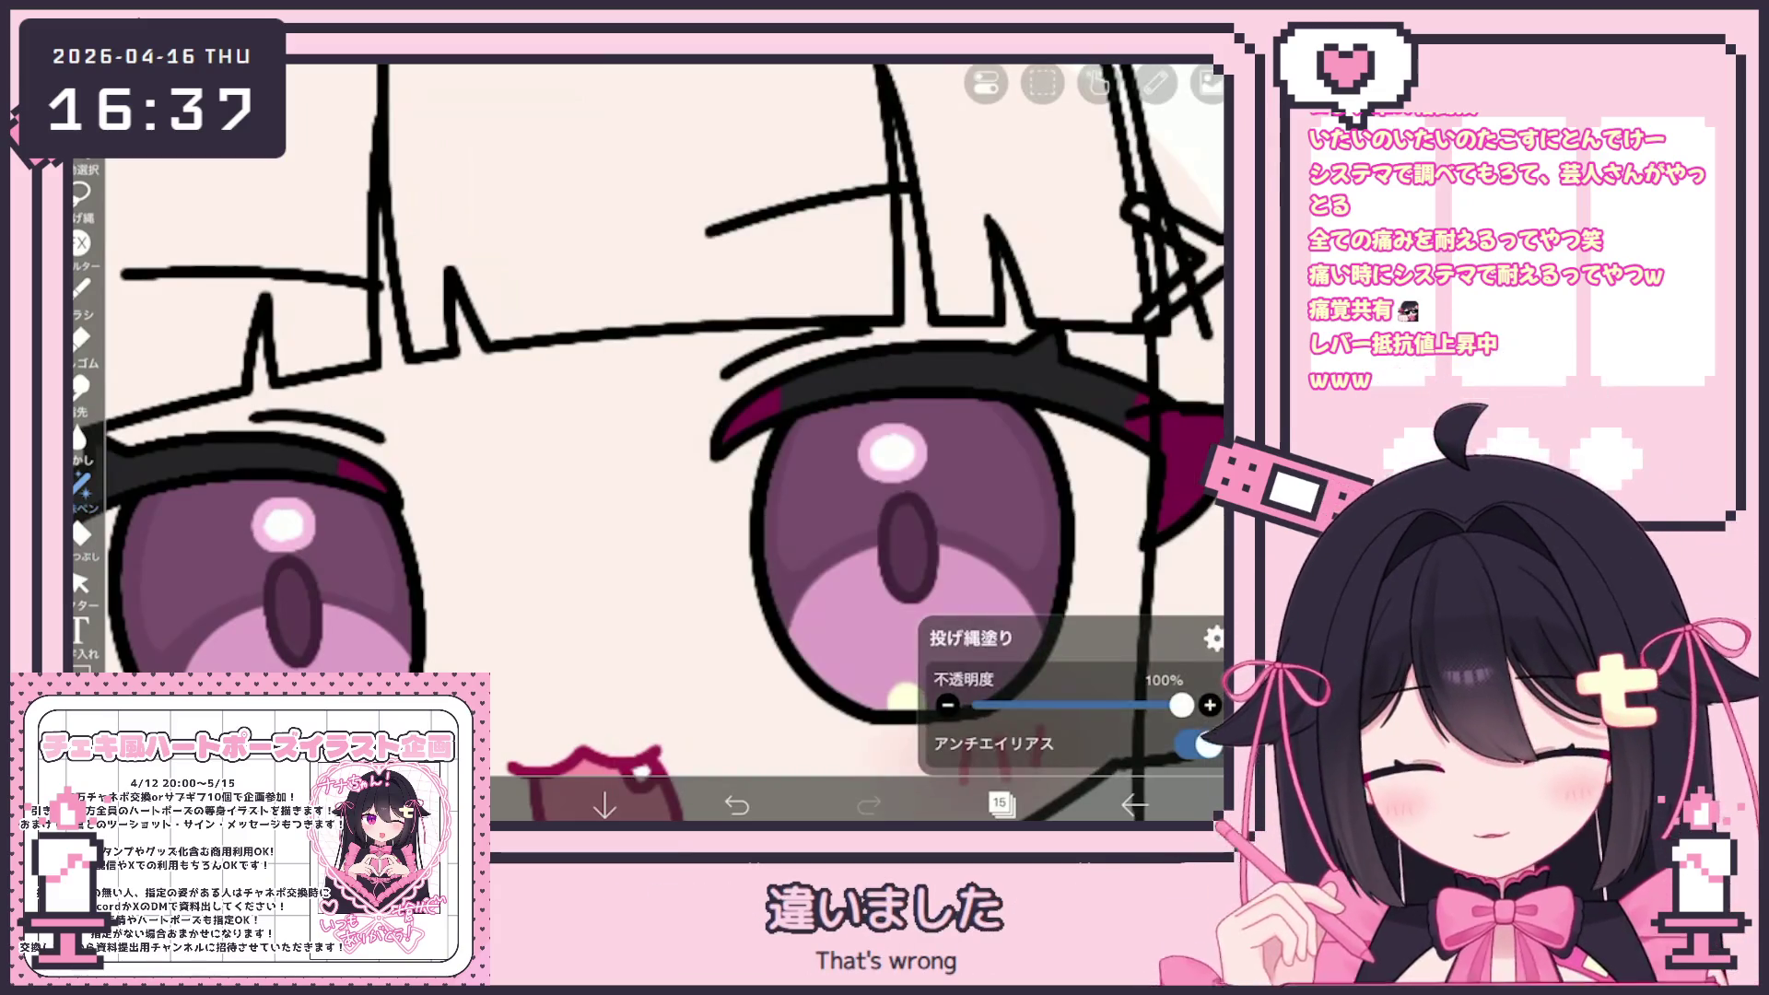
pyautogui.click(473, 803)
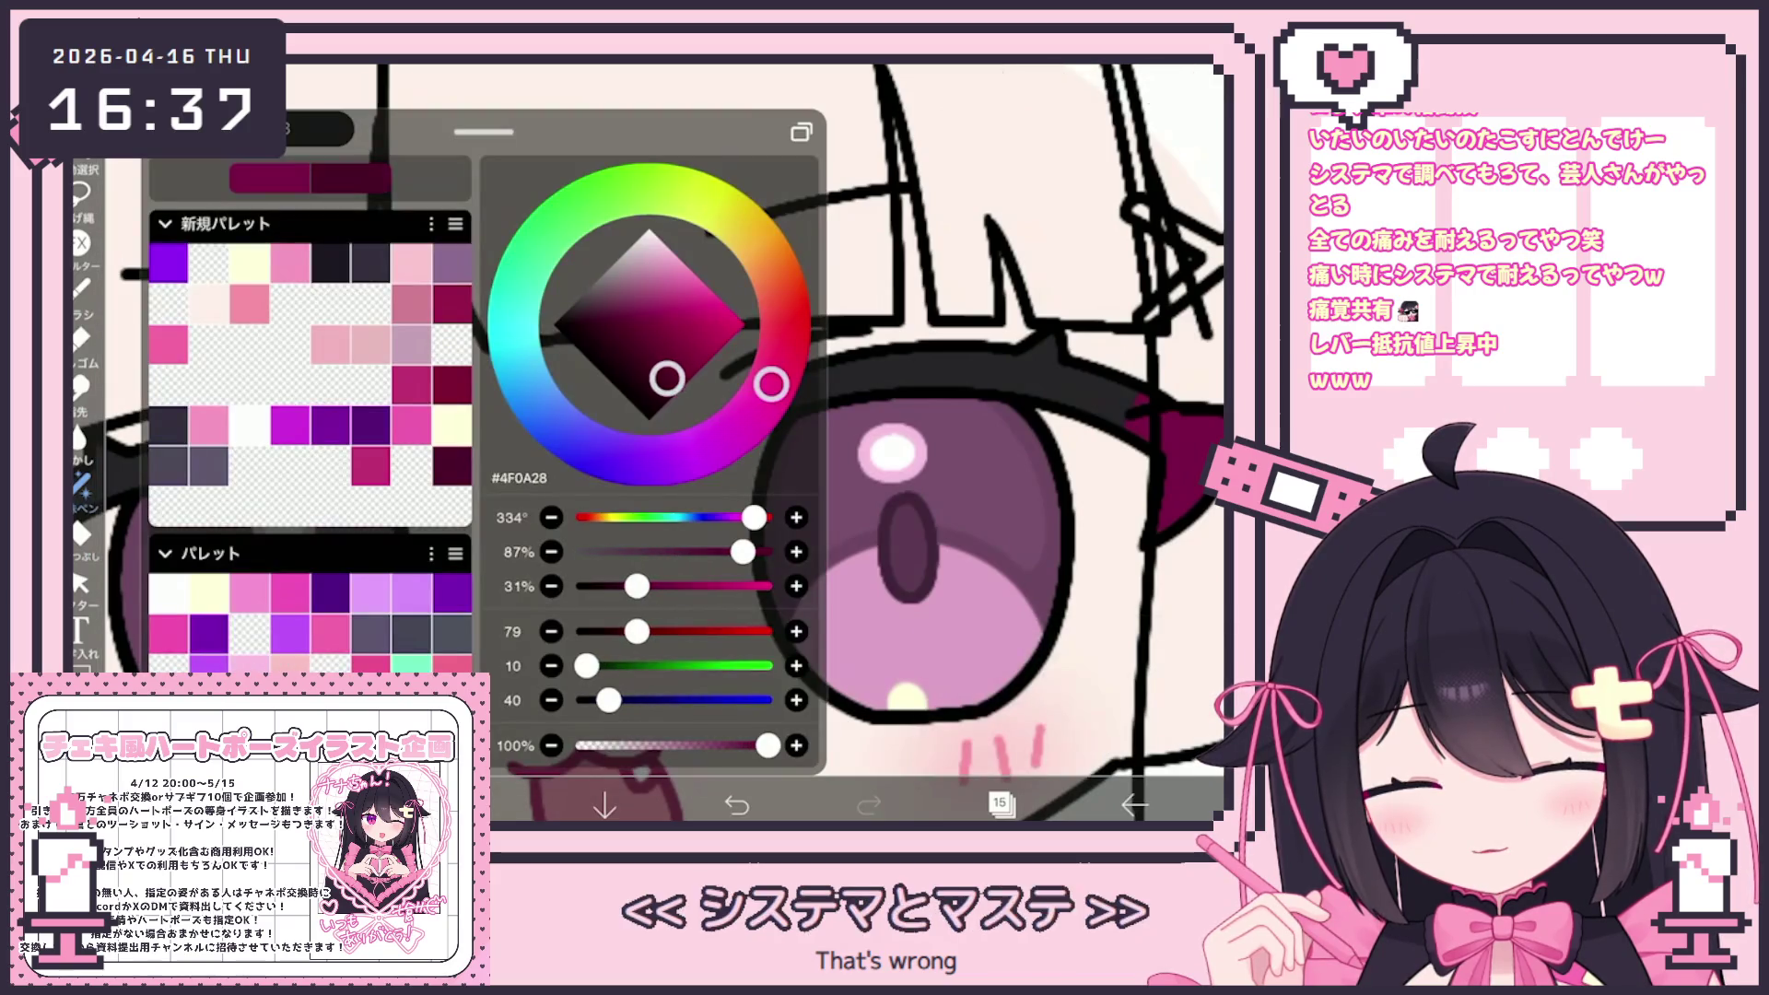
pyautogui.click(472, 803)
pyautogui.scroll(2, 645, 443)
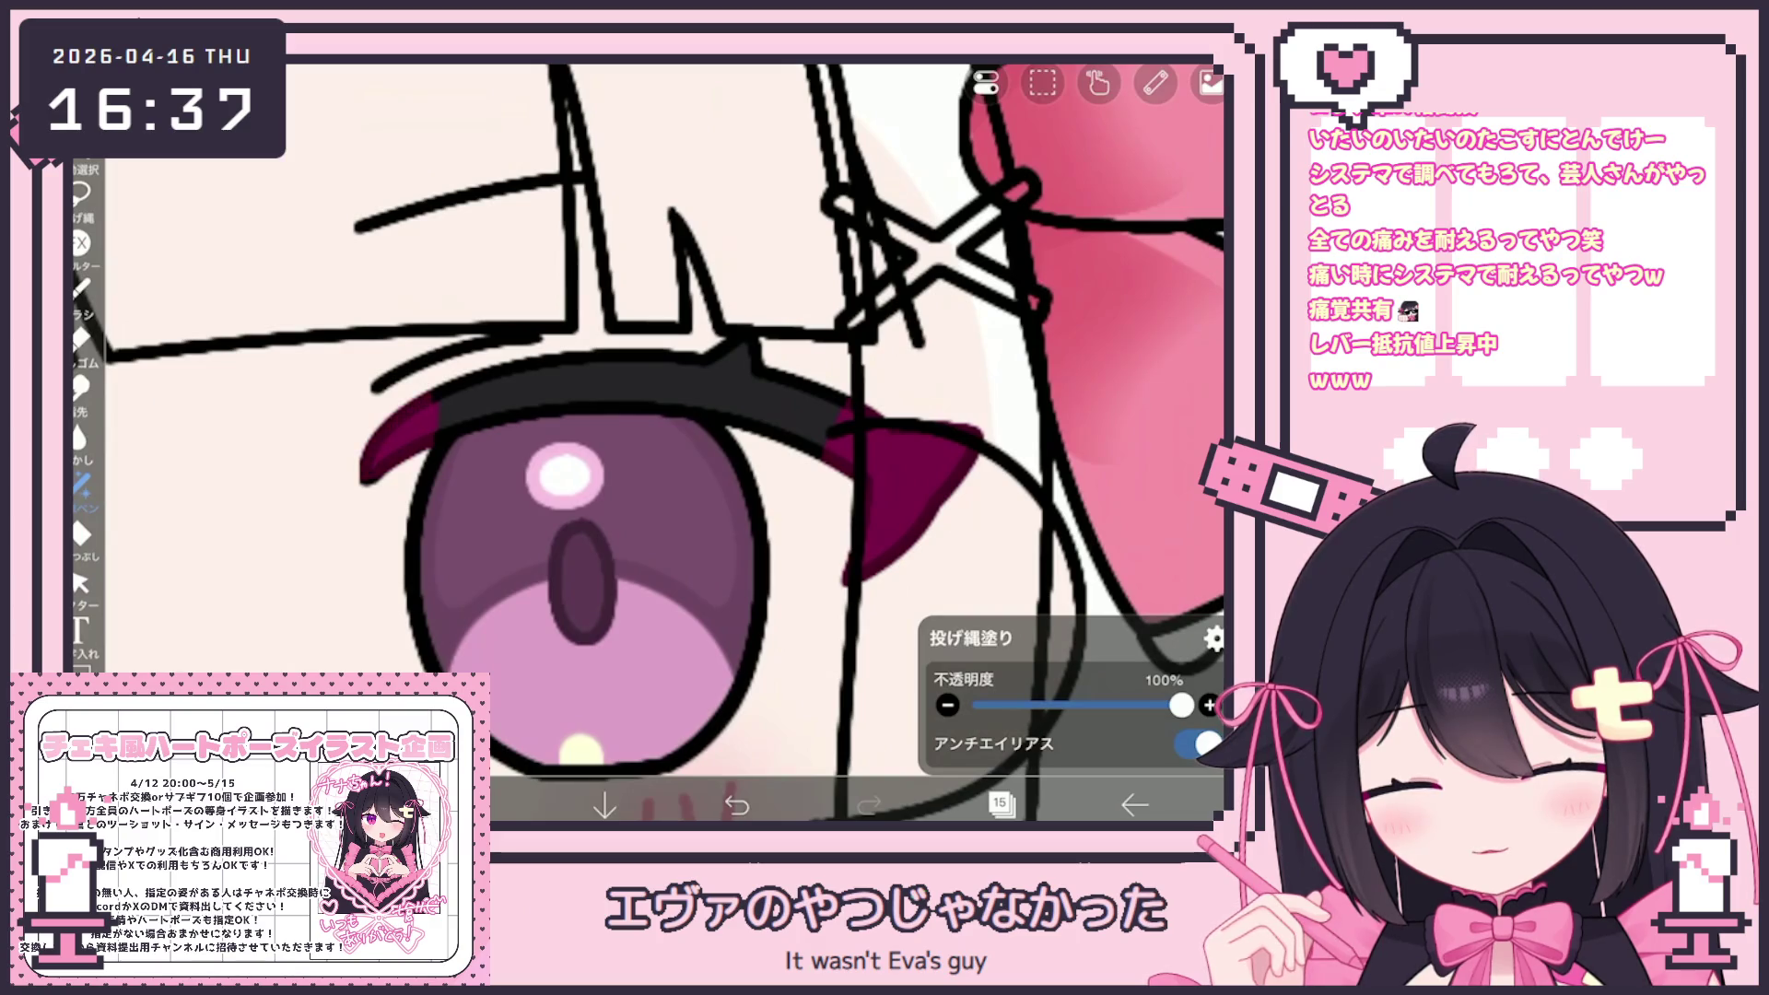
pyautogui.scroll(-3, 645, 442)
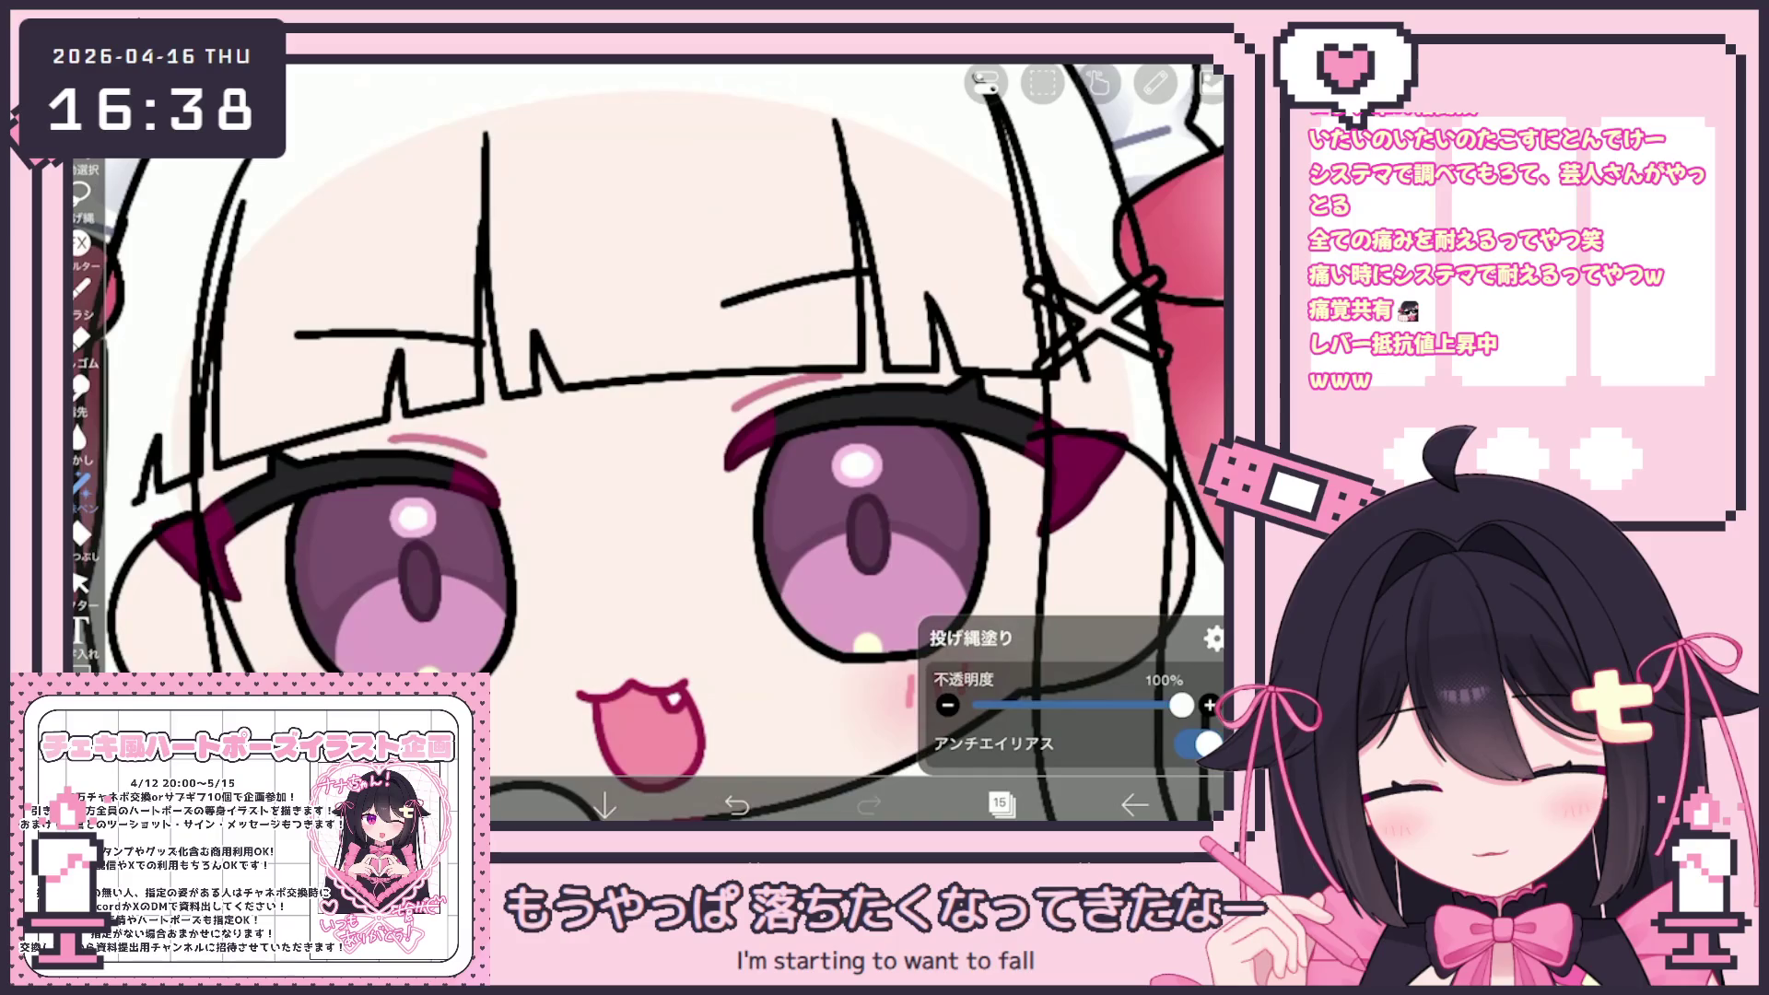
# Make layer 13 current and sample a colour from the left eye
pyautogui.click(1000, 804)
pyautogui.click(938, 376)
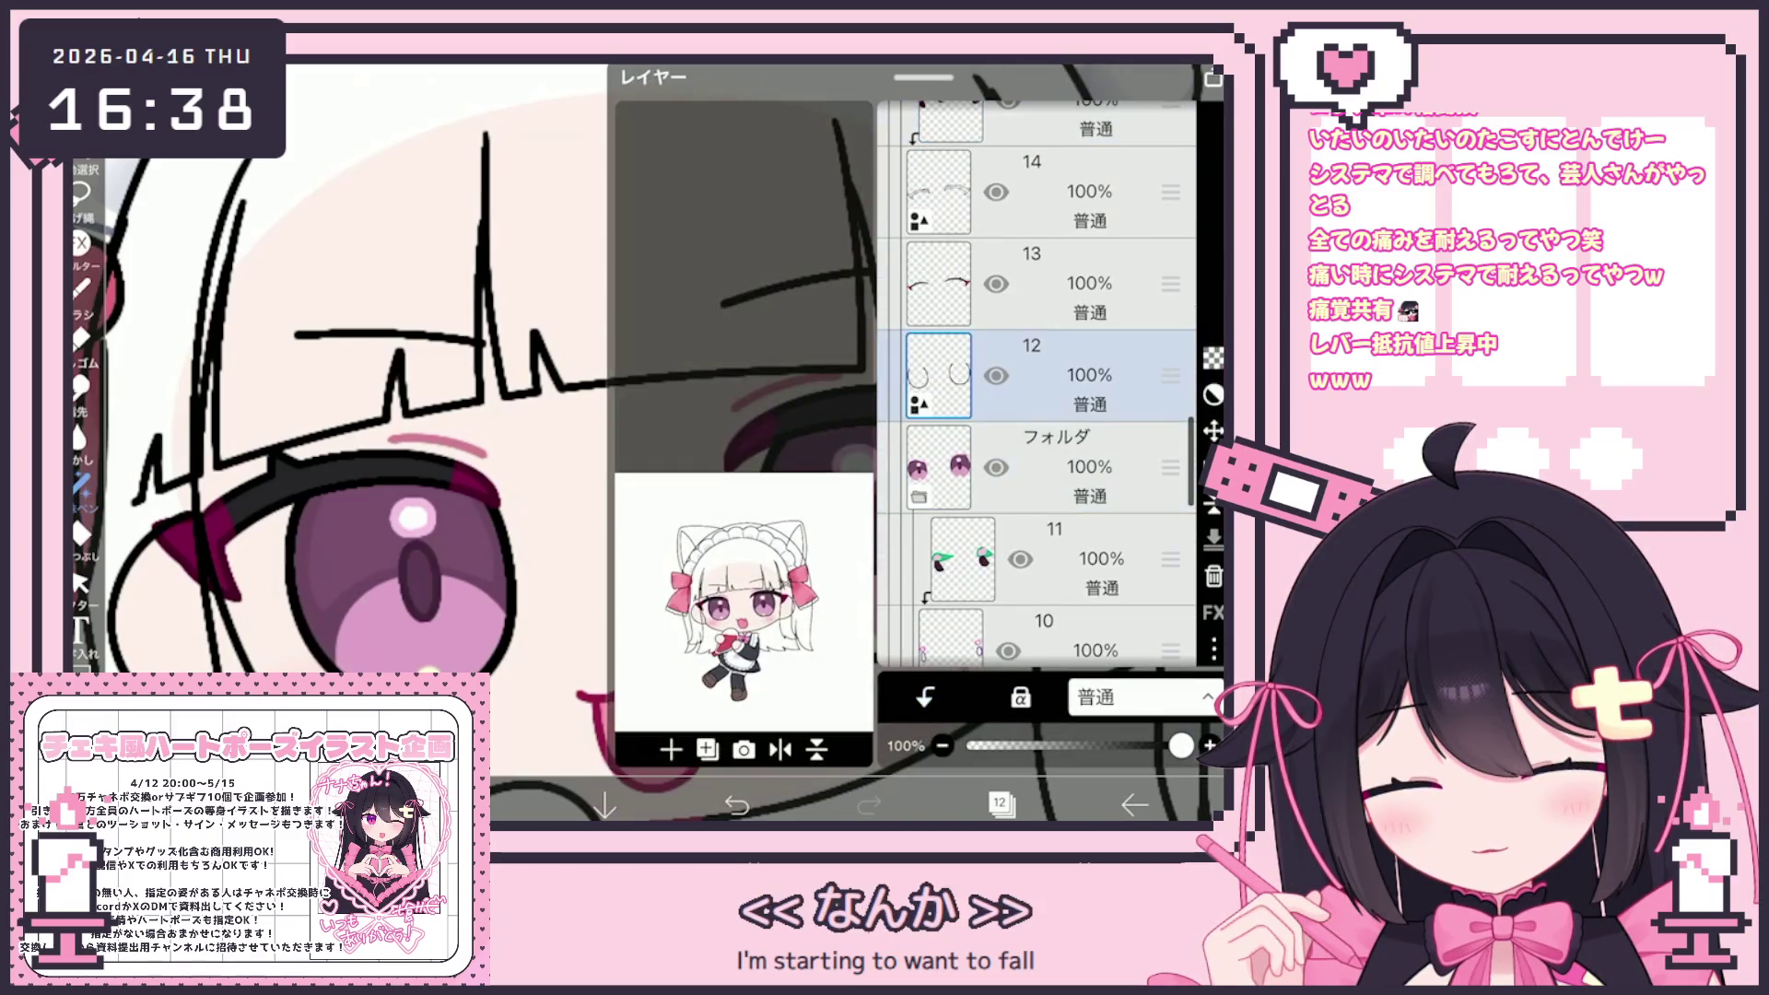
pyautogui.click(938, 283)
pyautogui.click(1000, 803)
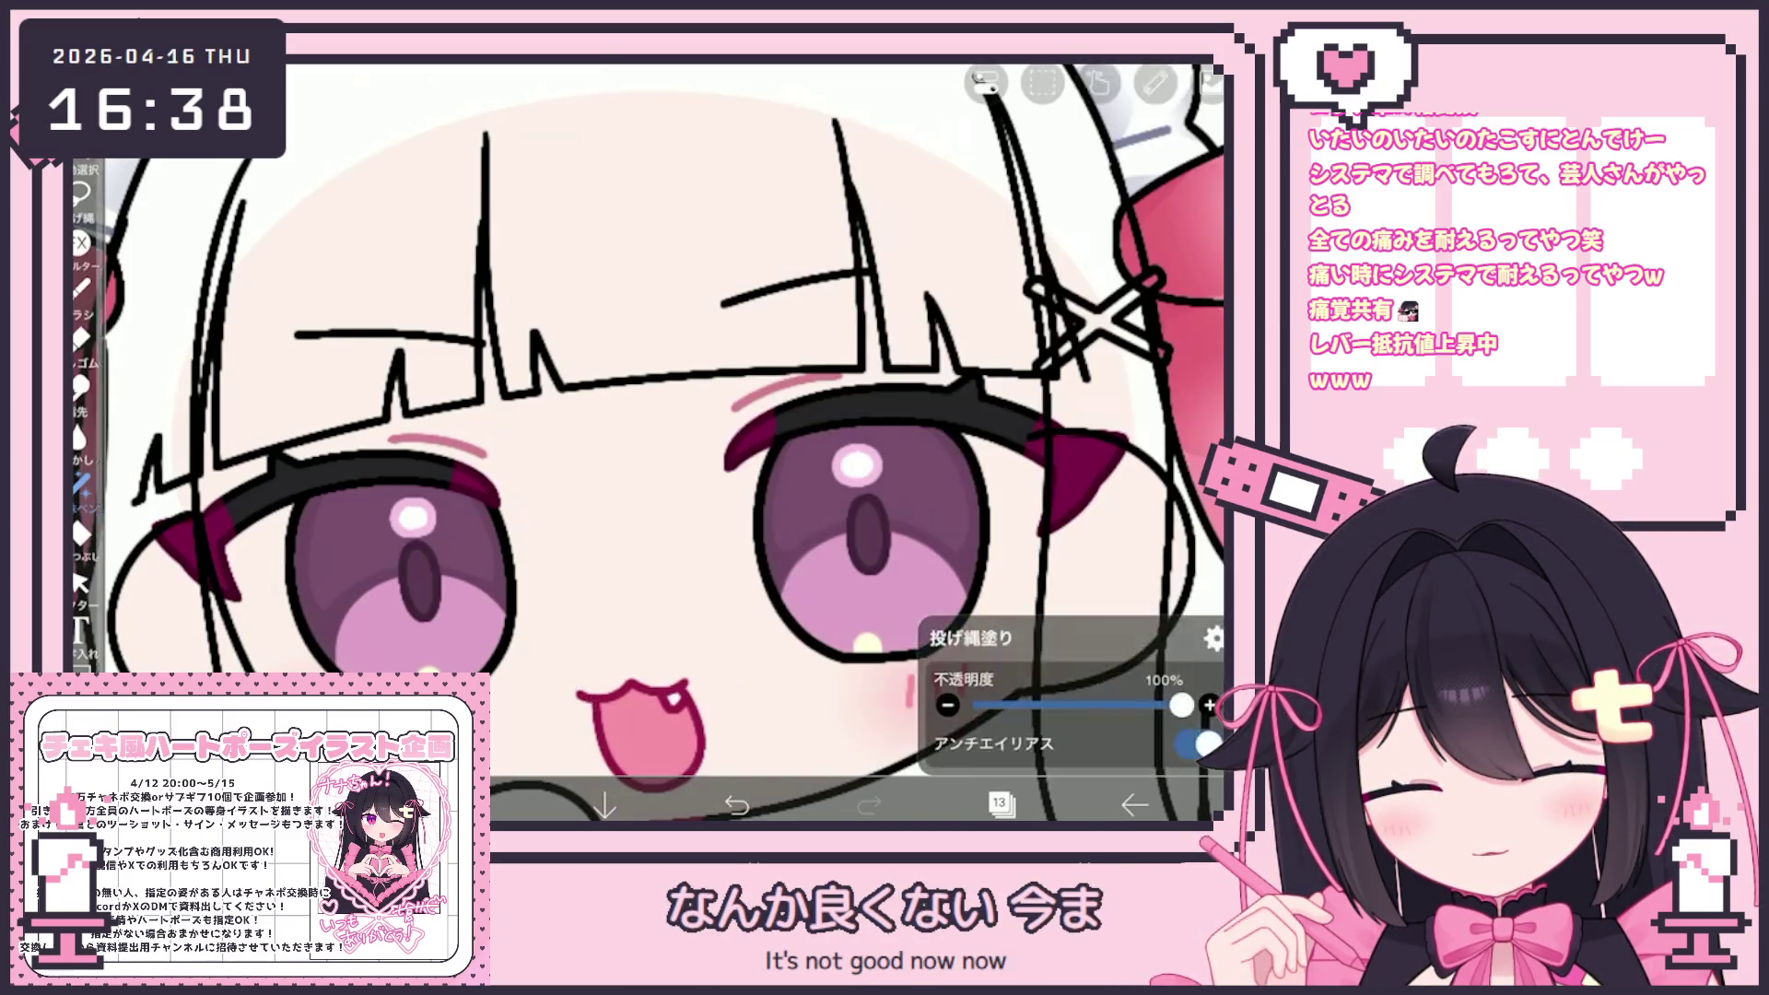
pyautogui.click(403, 587)
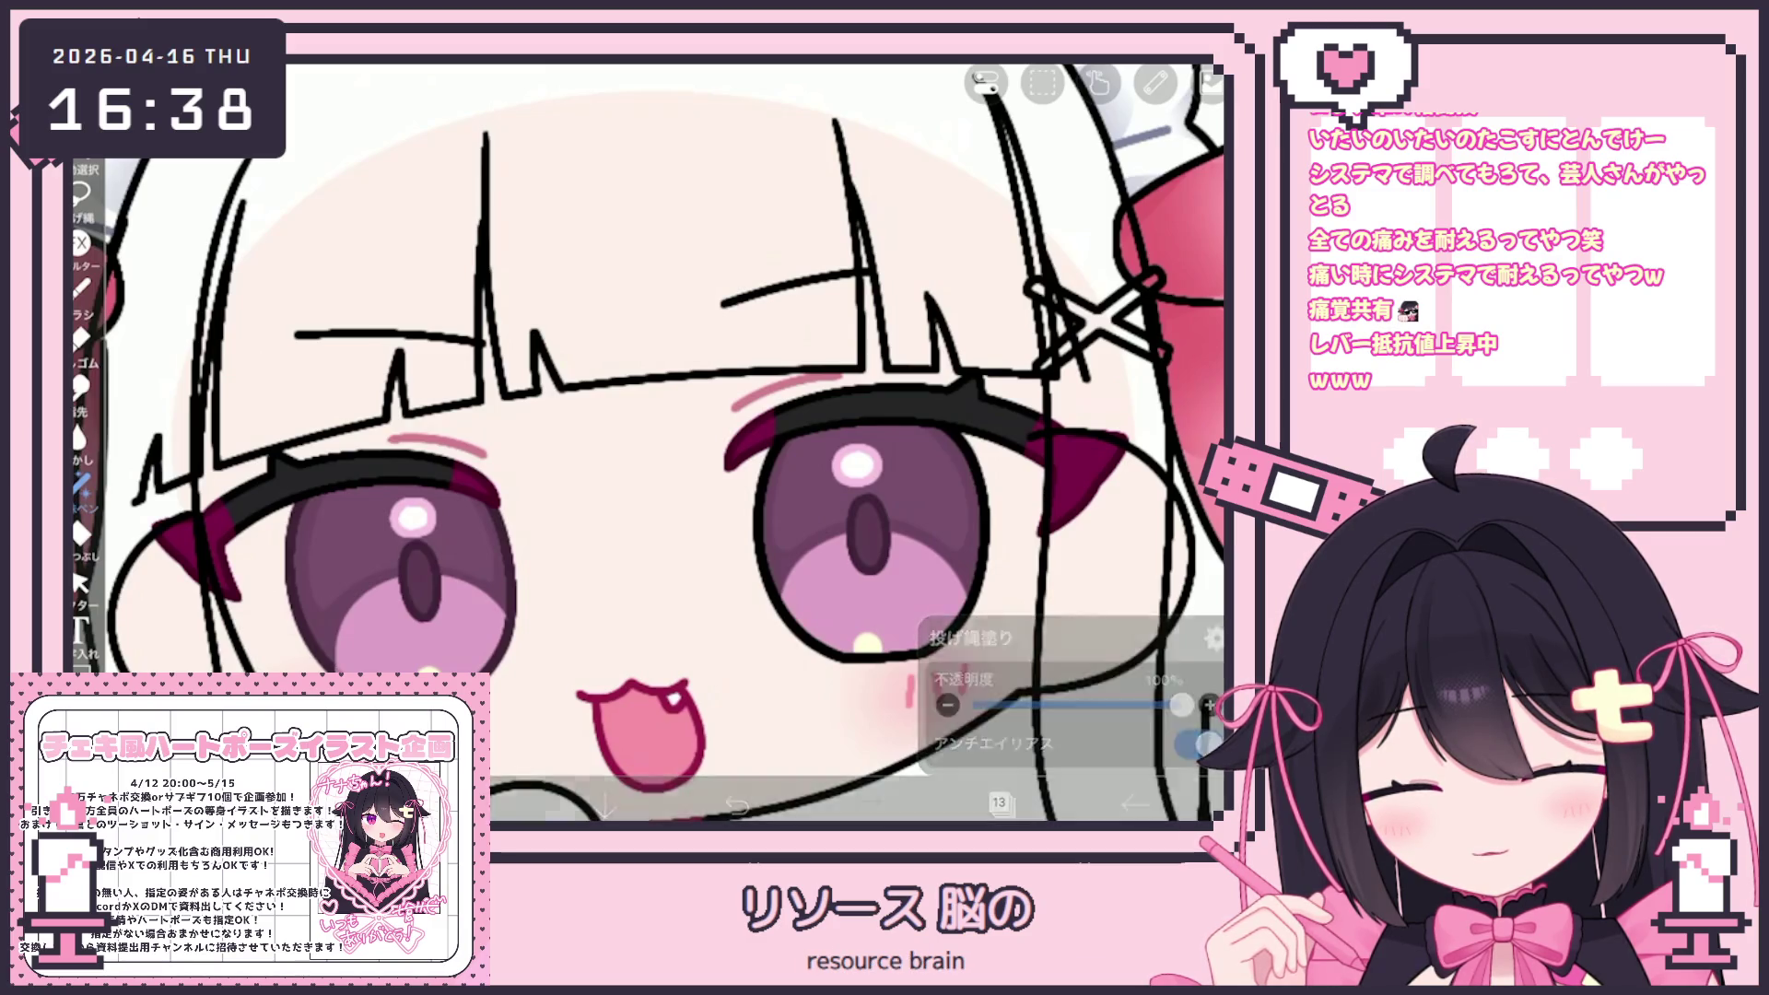
pyautogui.hscroll(3, 645, 443)
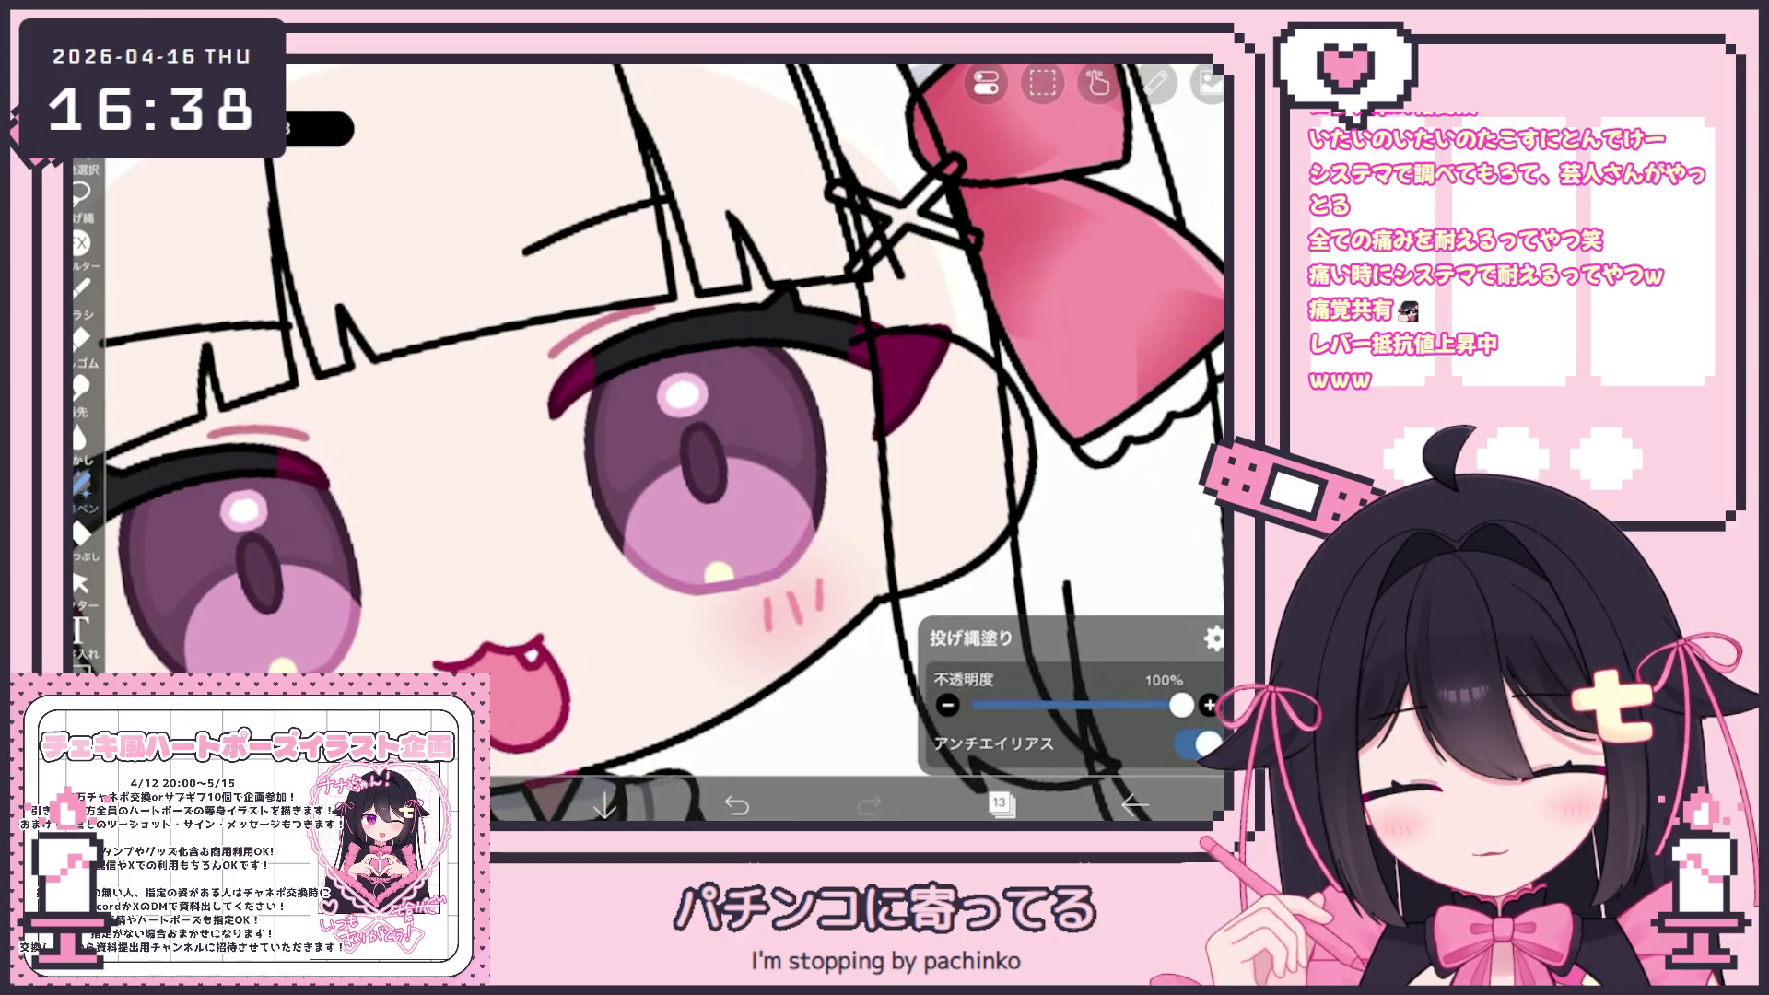
pyautogui.scroll(-5, 646, 443)
pyautogui.click(1002, 805)
# Lasso the right eye in the eye folder and shift it up by (-1,-6) px
pyautogui.click(1023, 375)
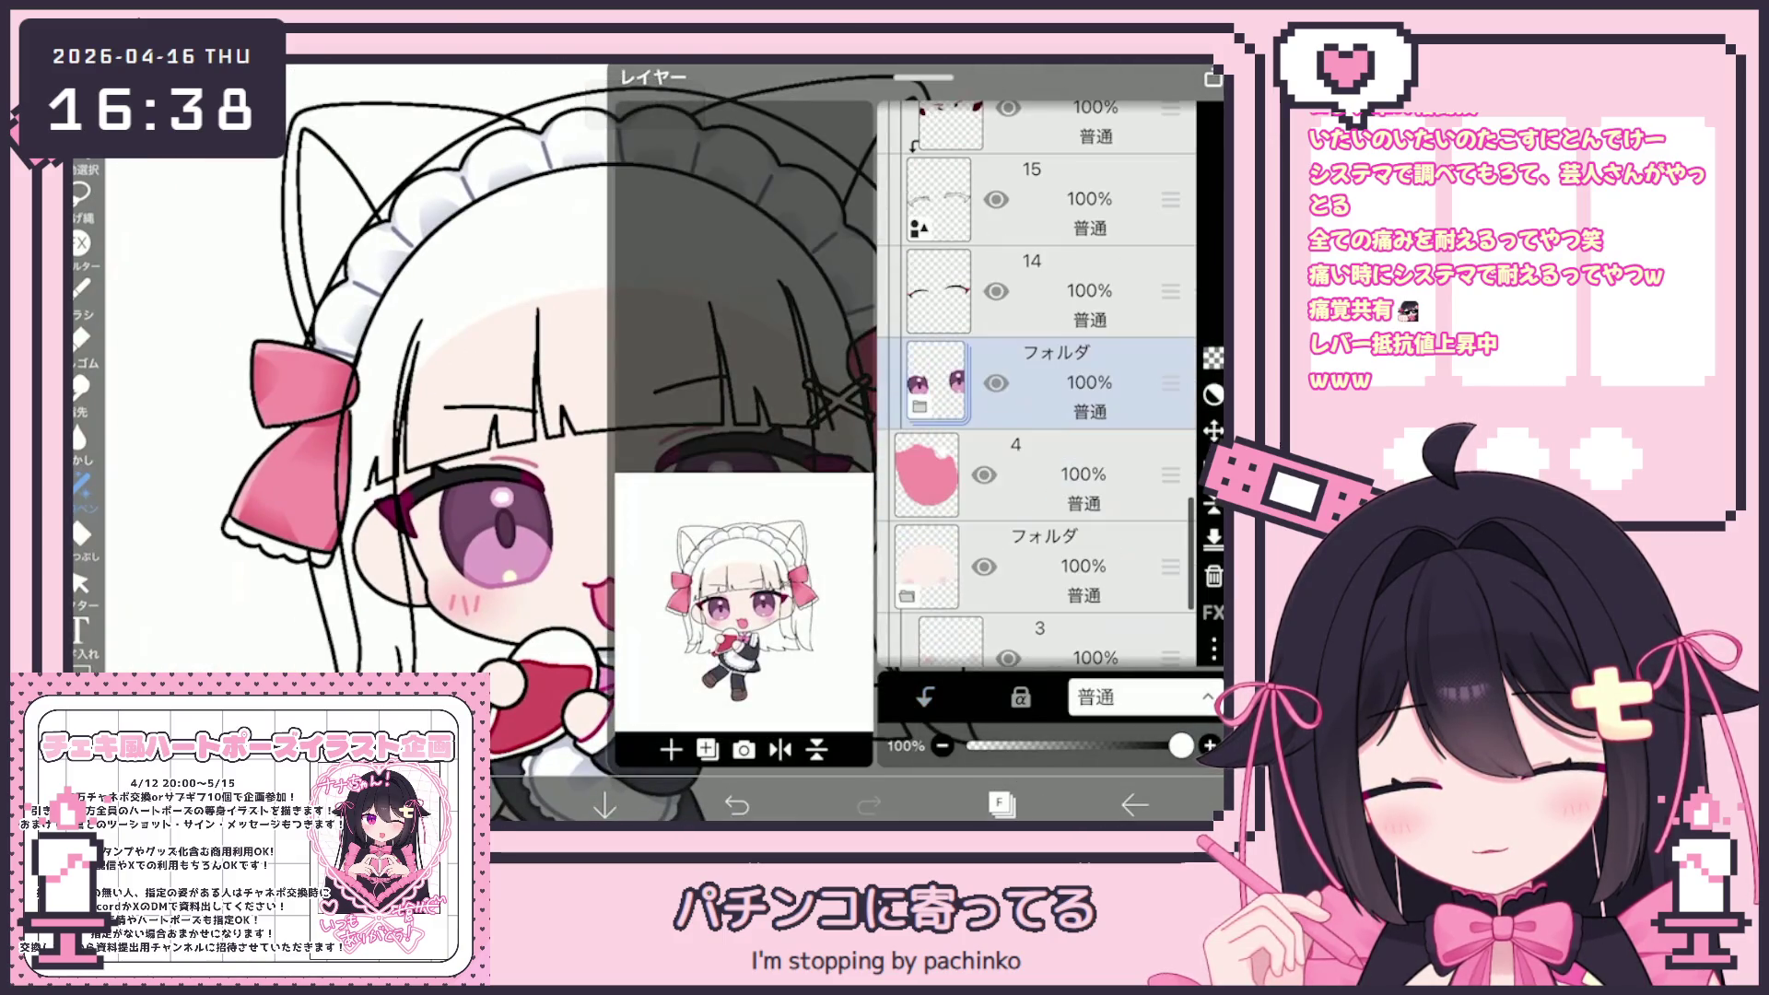
pyautogui.click(1002, 804)
pyautogui.moveTo(701, 391); pyautogui.dragTo(636, 433)
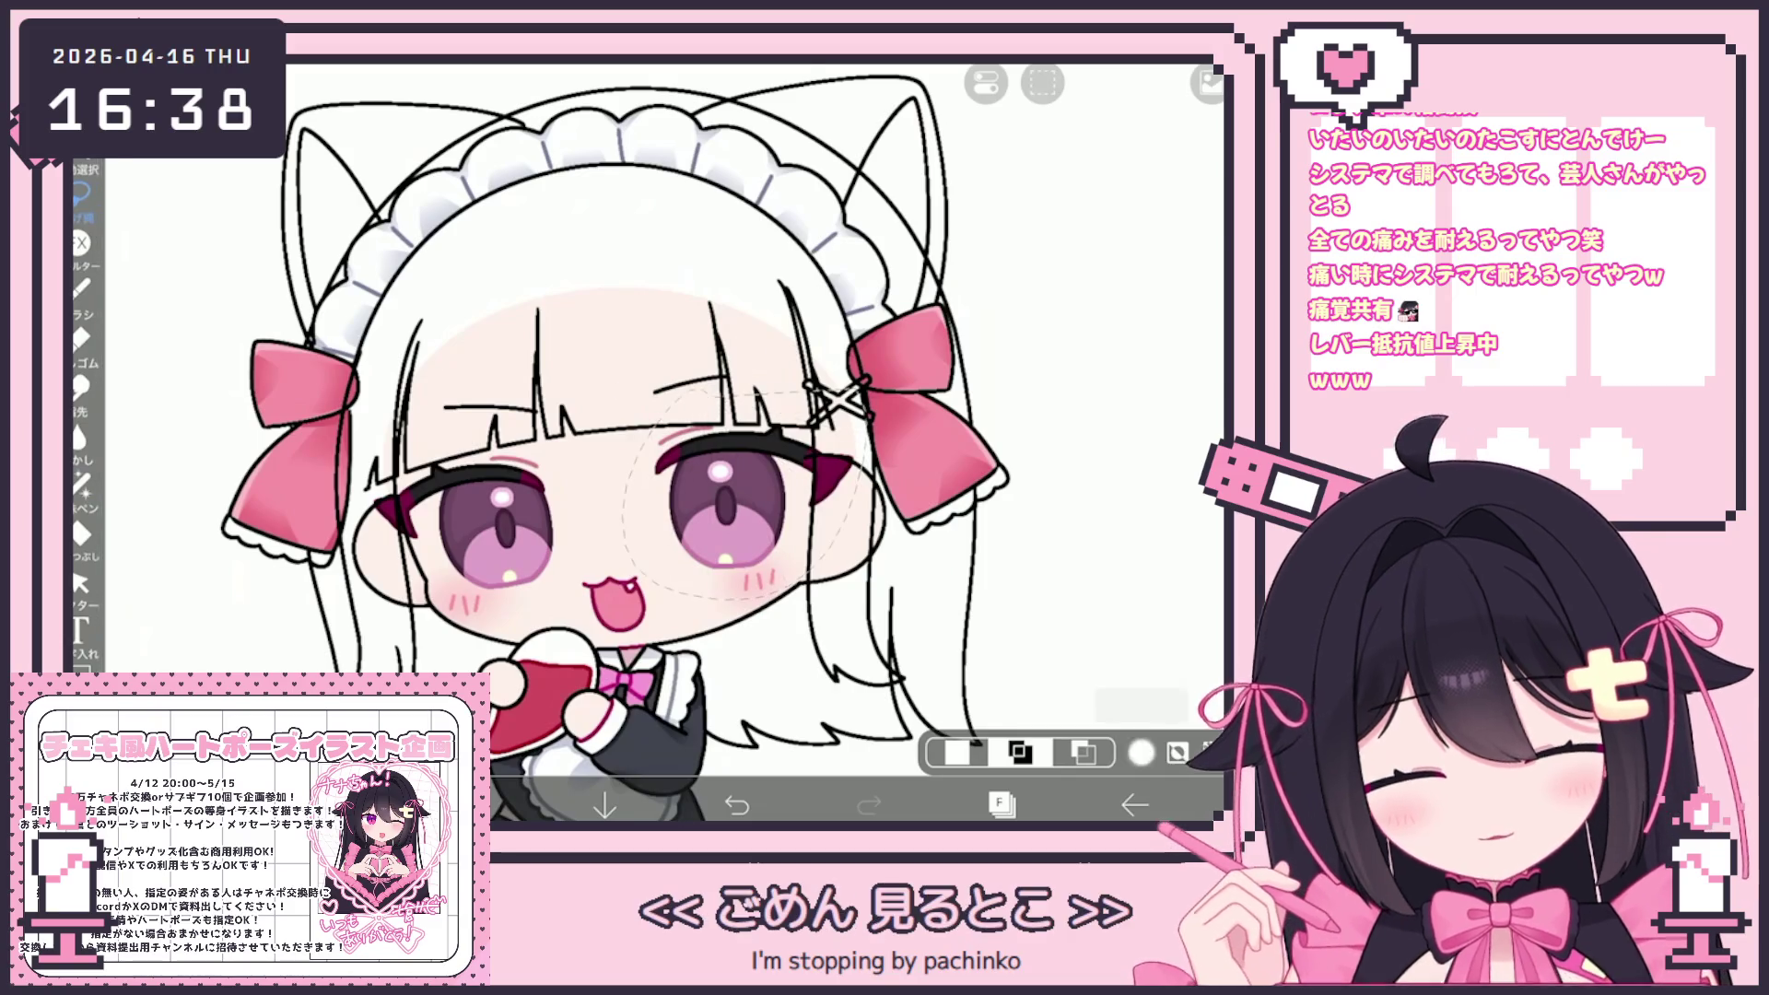
pyautogui.click(1177, 752)
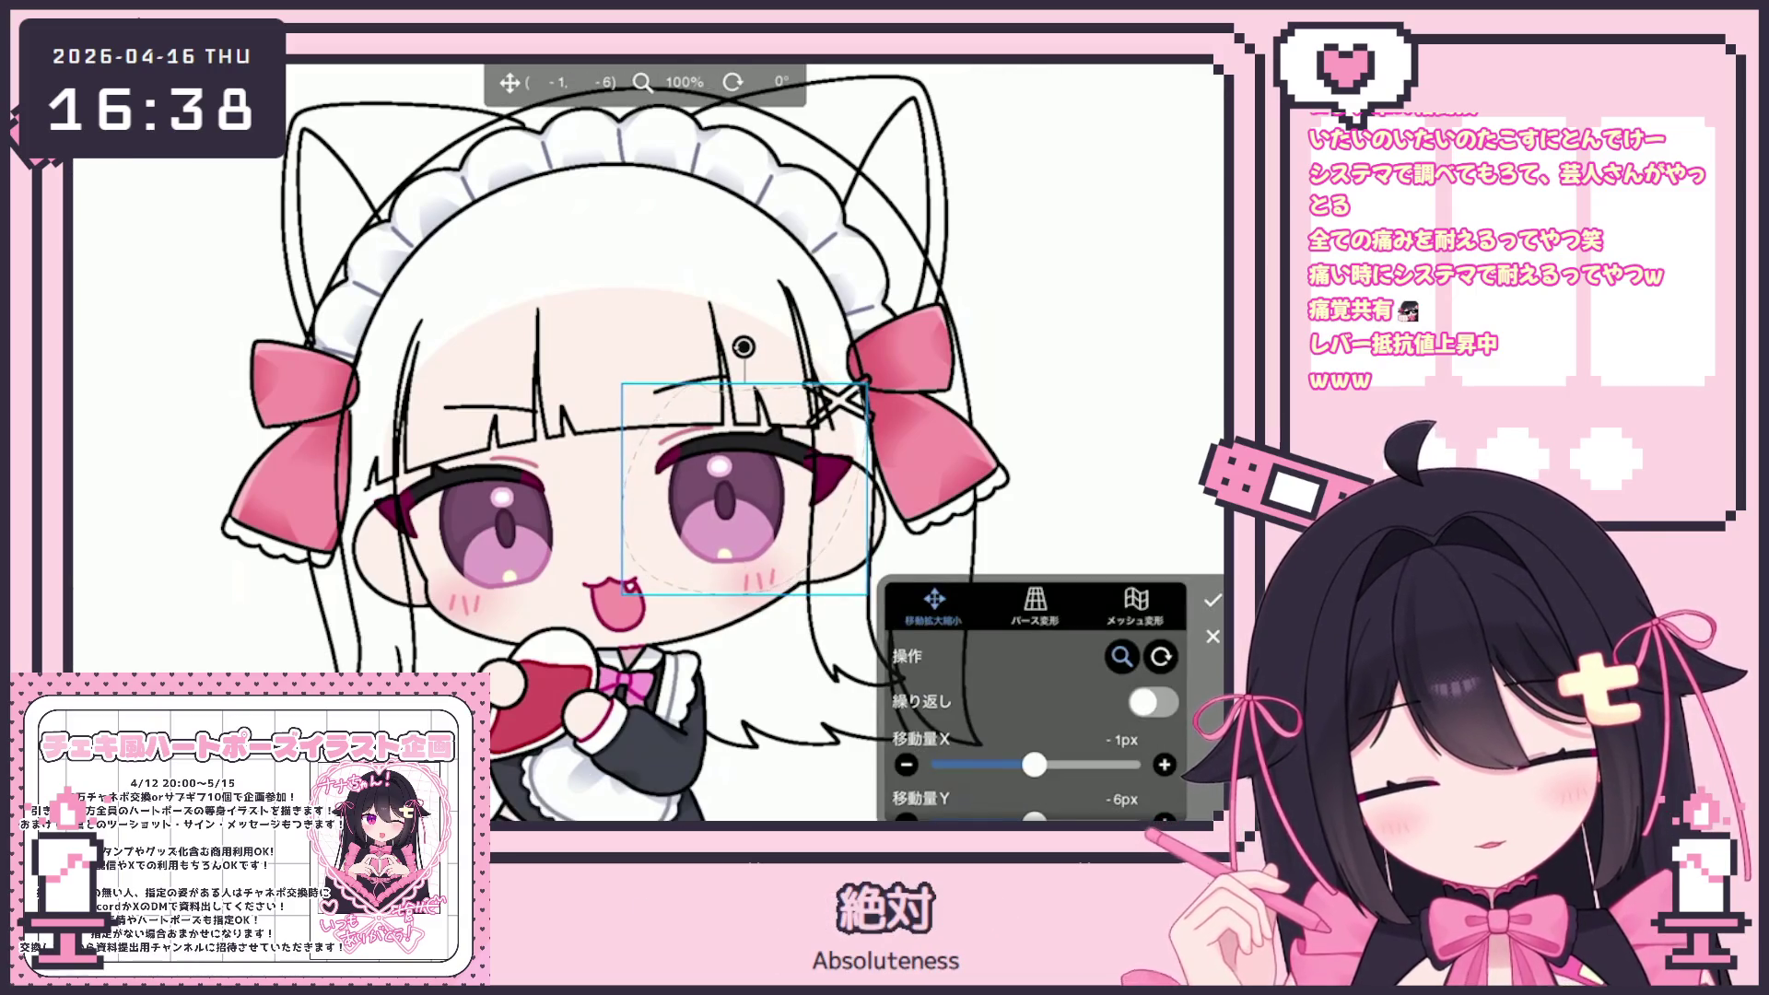
pyautogui.click(1212, 600)
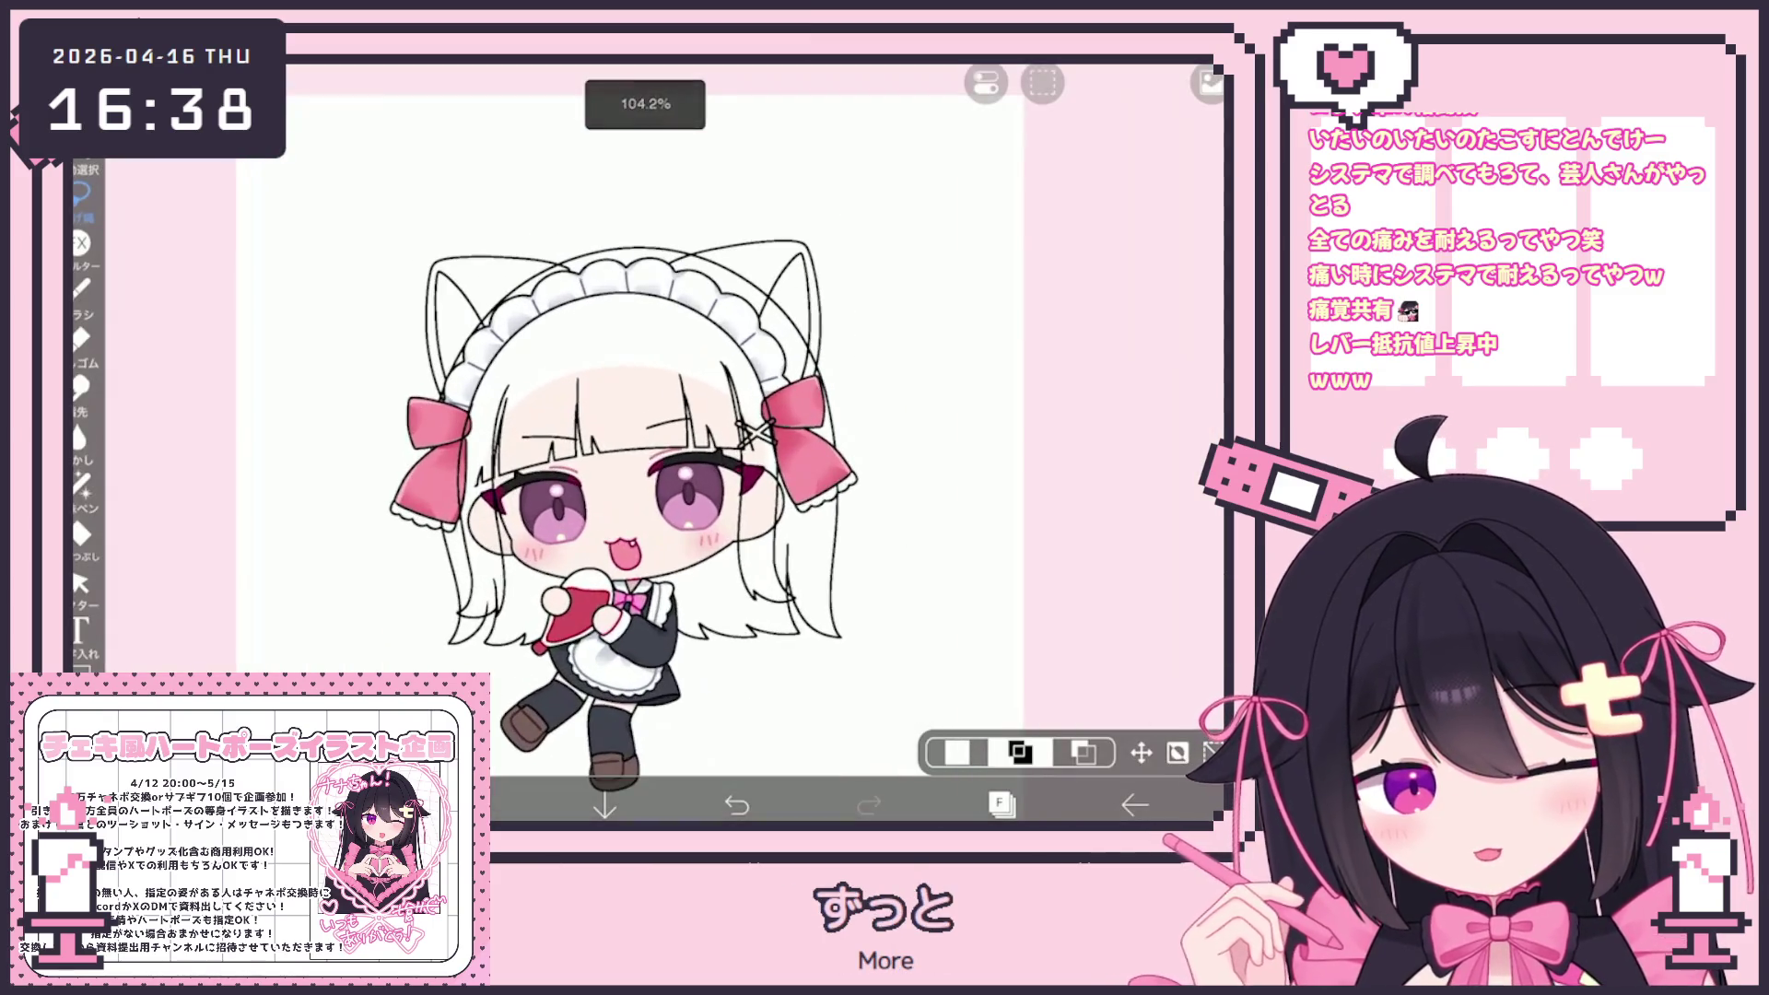
# Make sketch layer 17 current and clear the active selection
pyautogui.click(1002, 805)
pyautogui.scroll(3, 1037, 384)
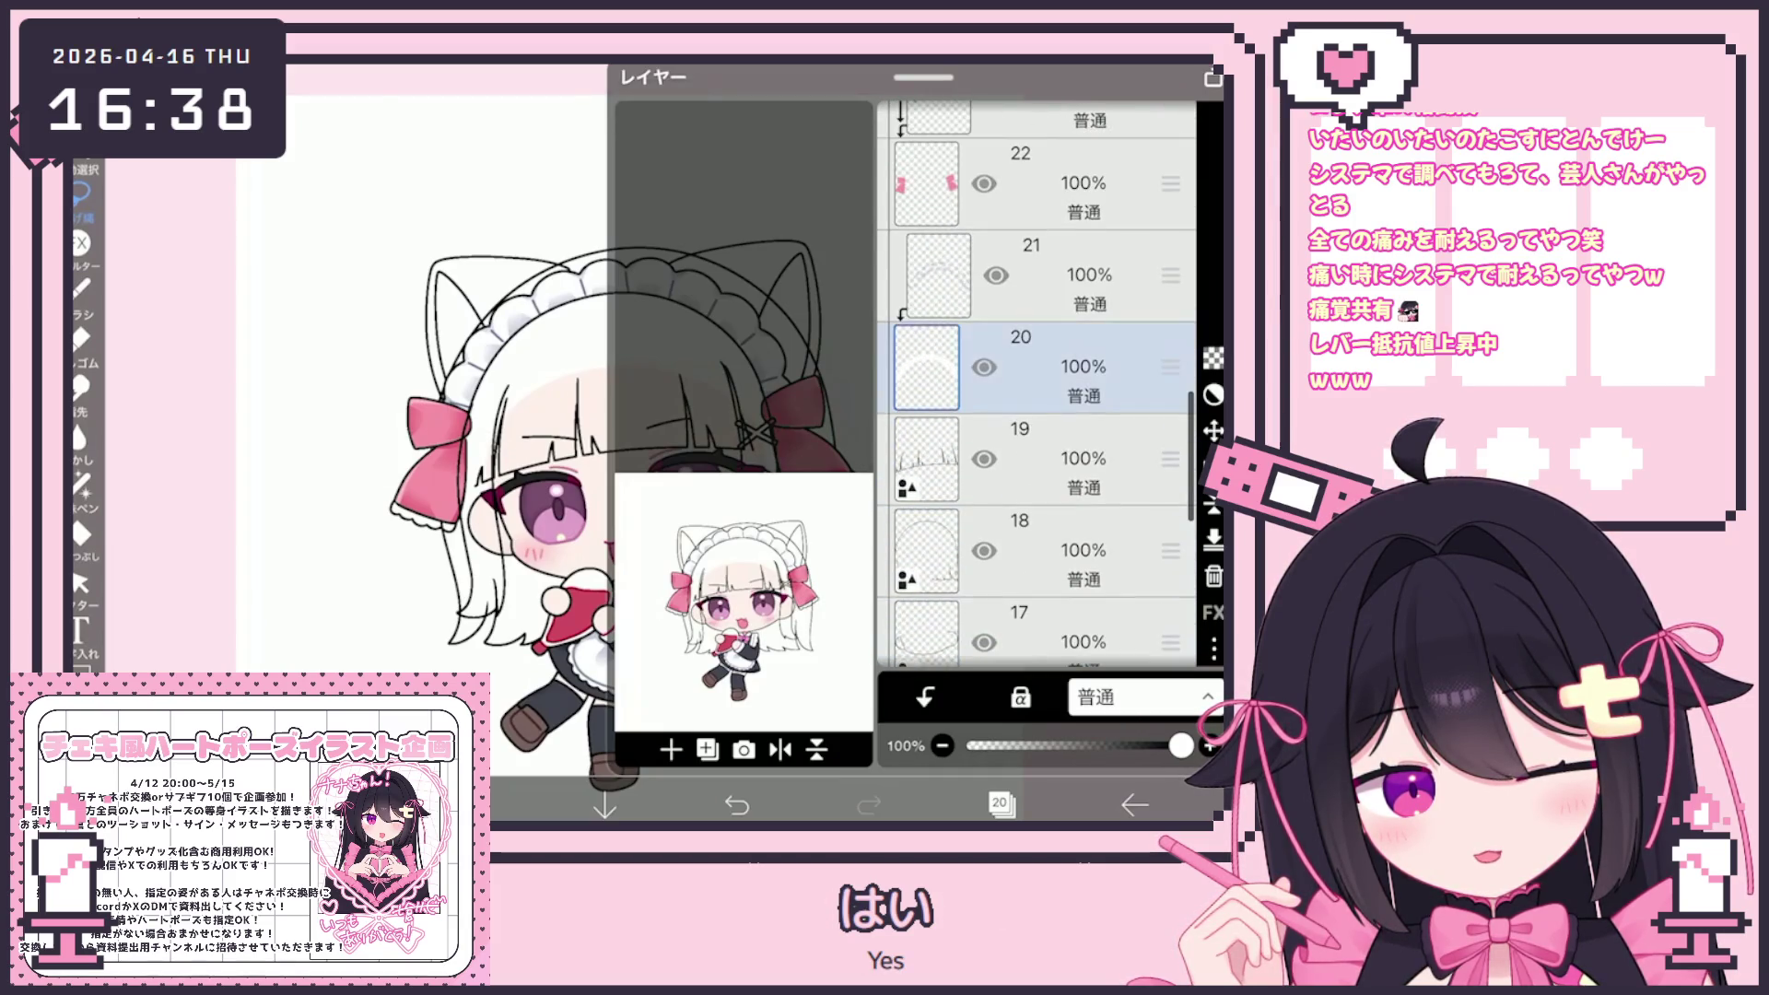
pyautogui.click(1041, 378)
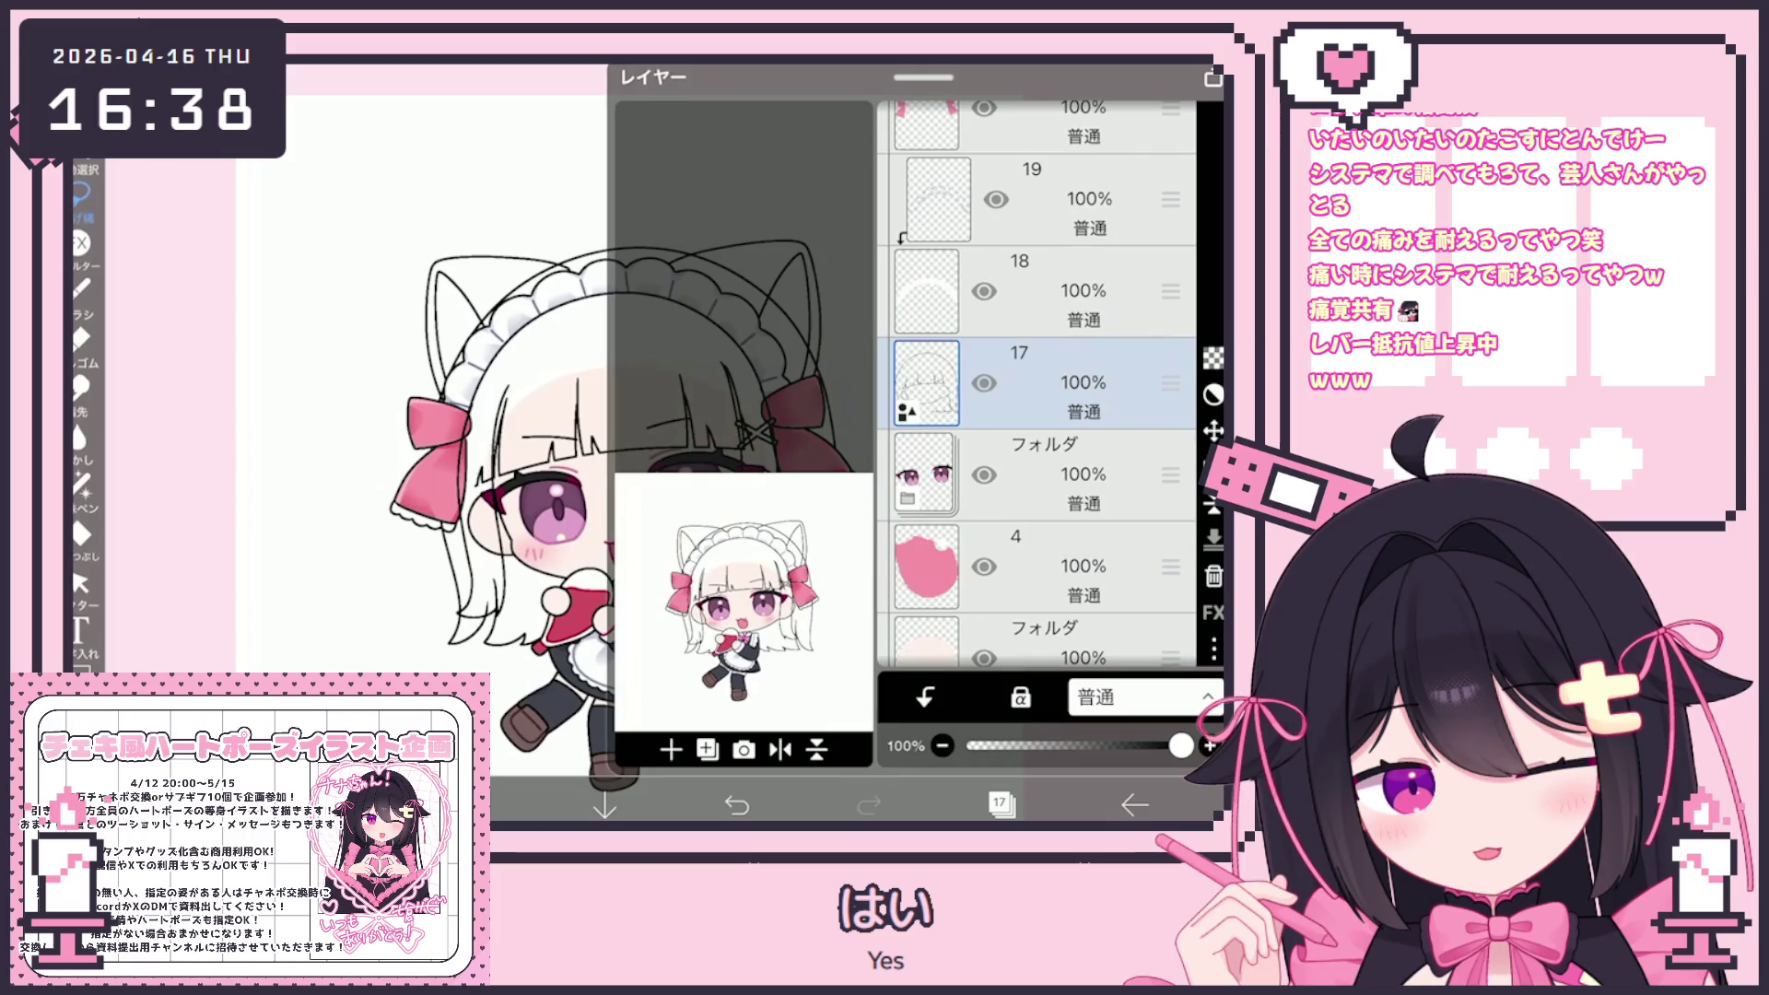
pyautogui.click(80, 582)
pyautogui.scroll(3, 553, 415)
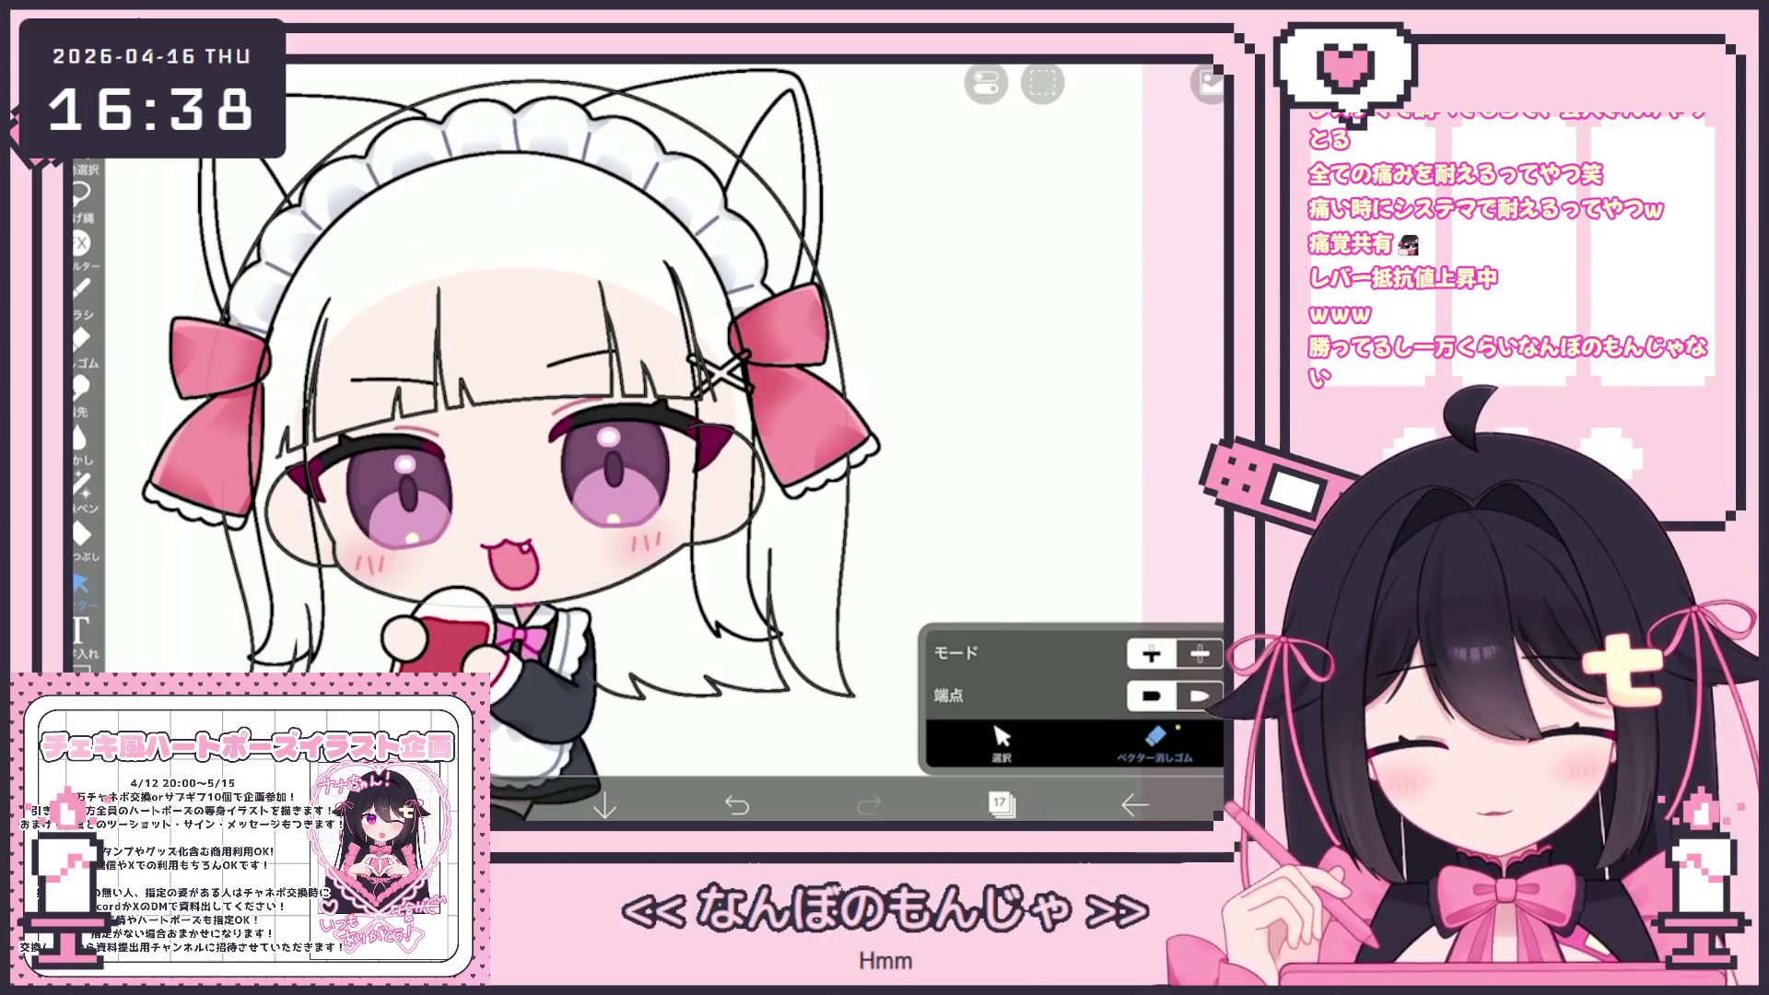
pyautogui.click(80, 192)
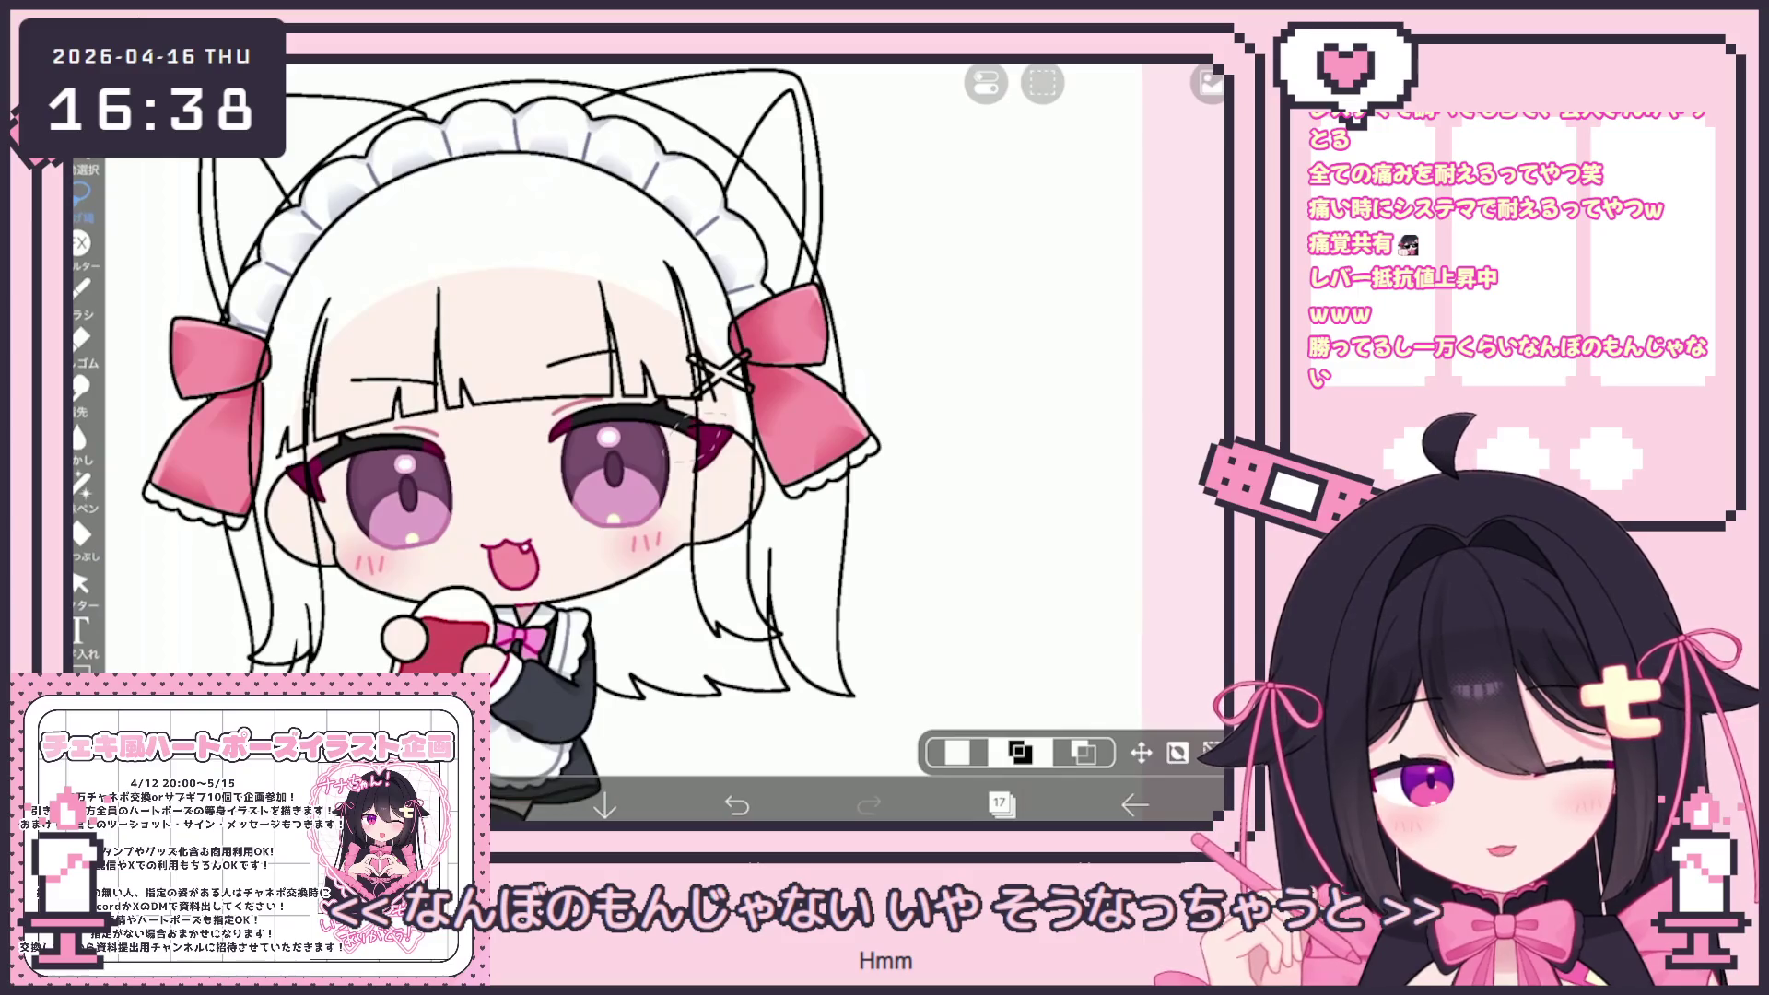
pyautogui.click(1042, 83)
pyautogui.click(1137, 237)
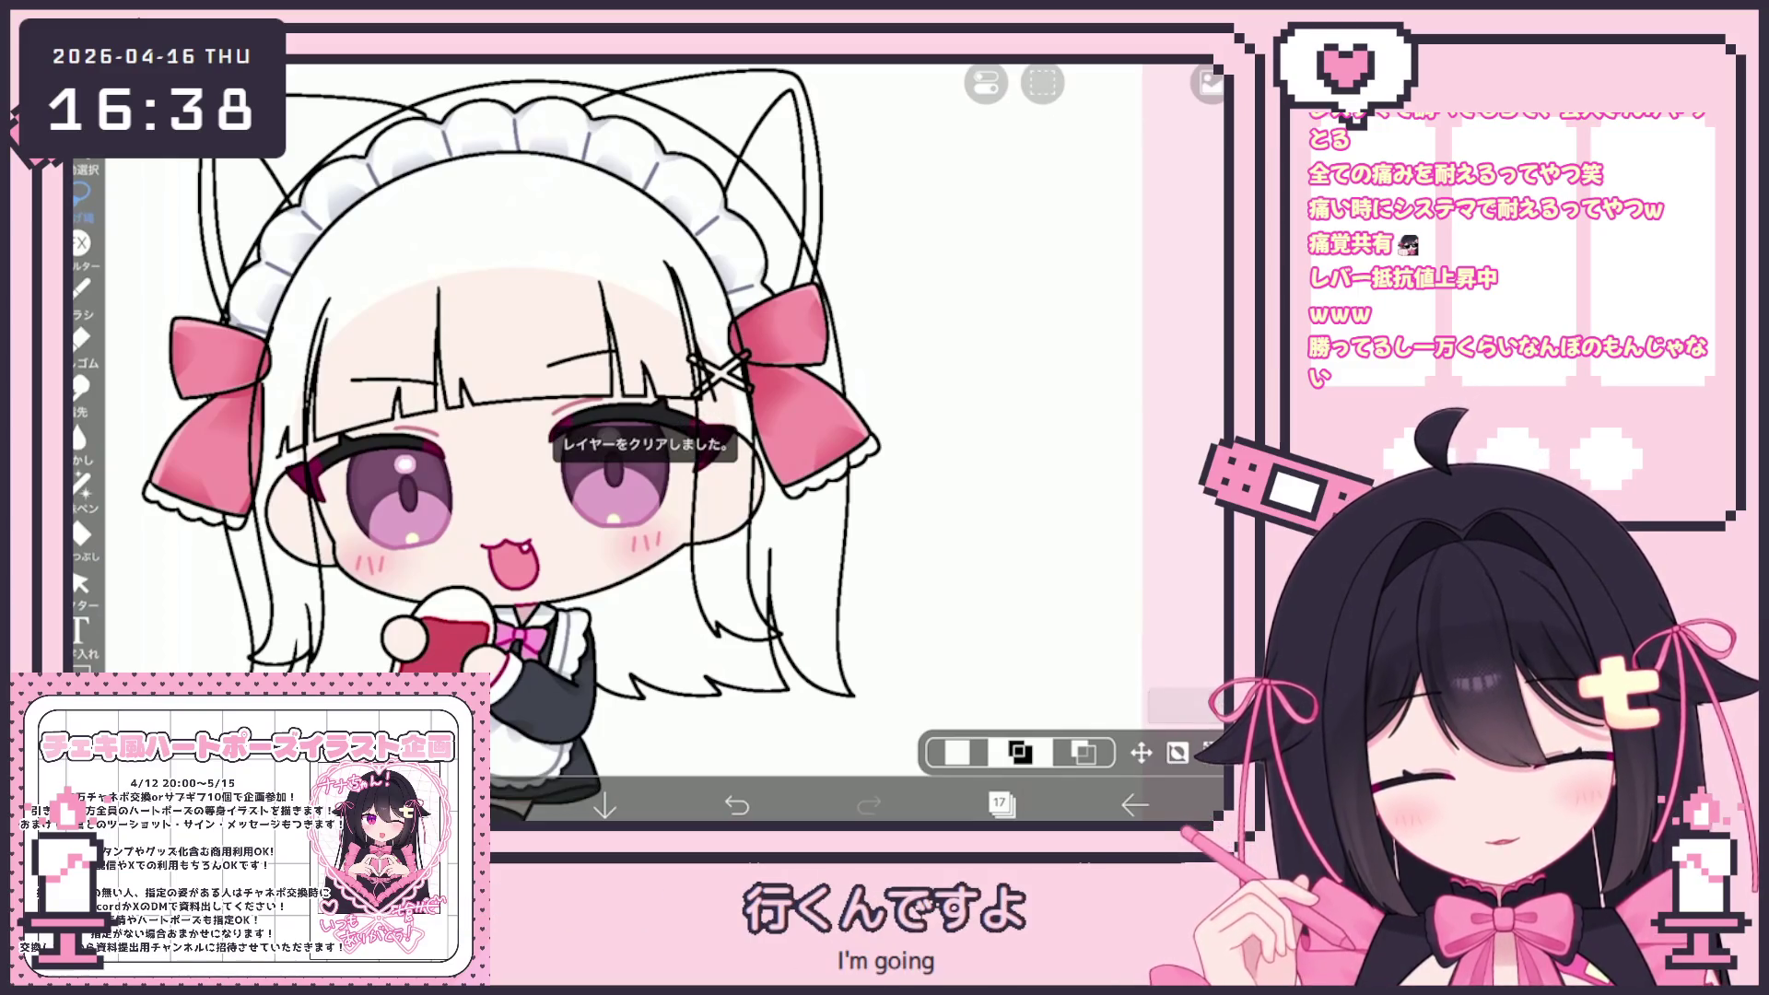
pyautogui.click(999, 804)
# Add an empty layer and move it below the sketch layer
pyautogui.click(671, 749)
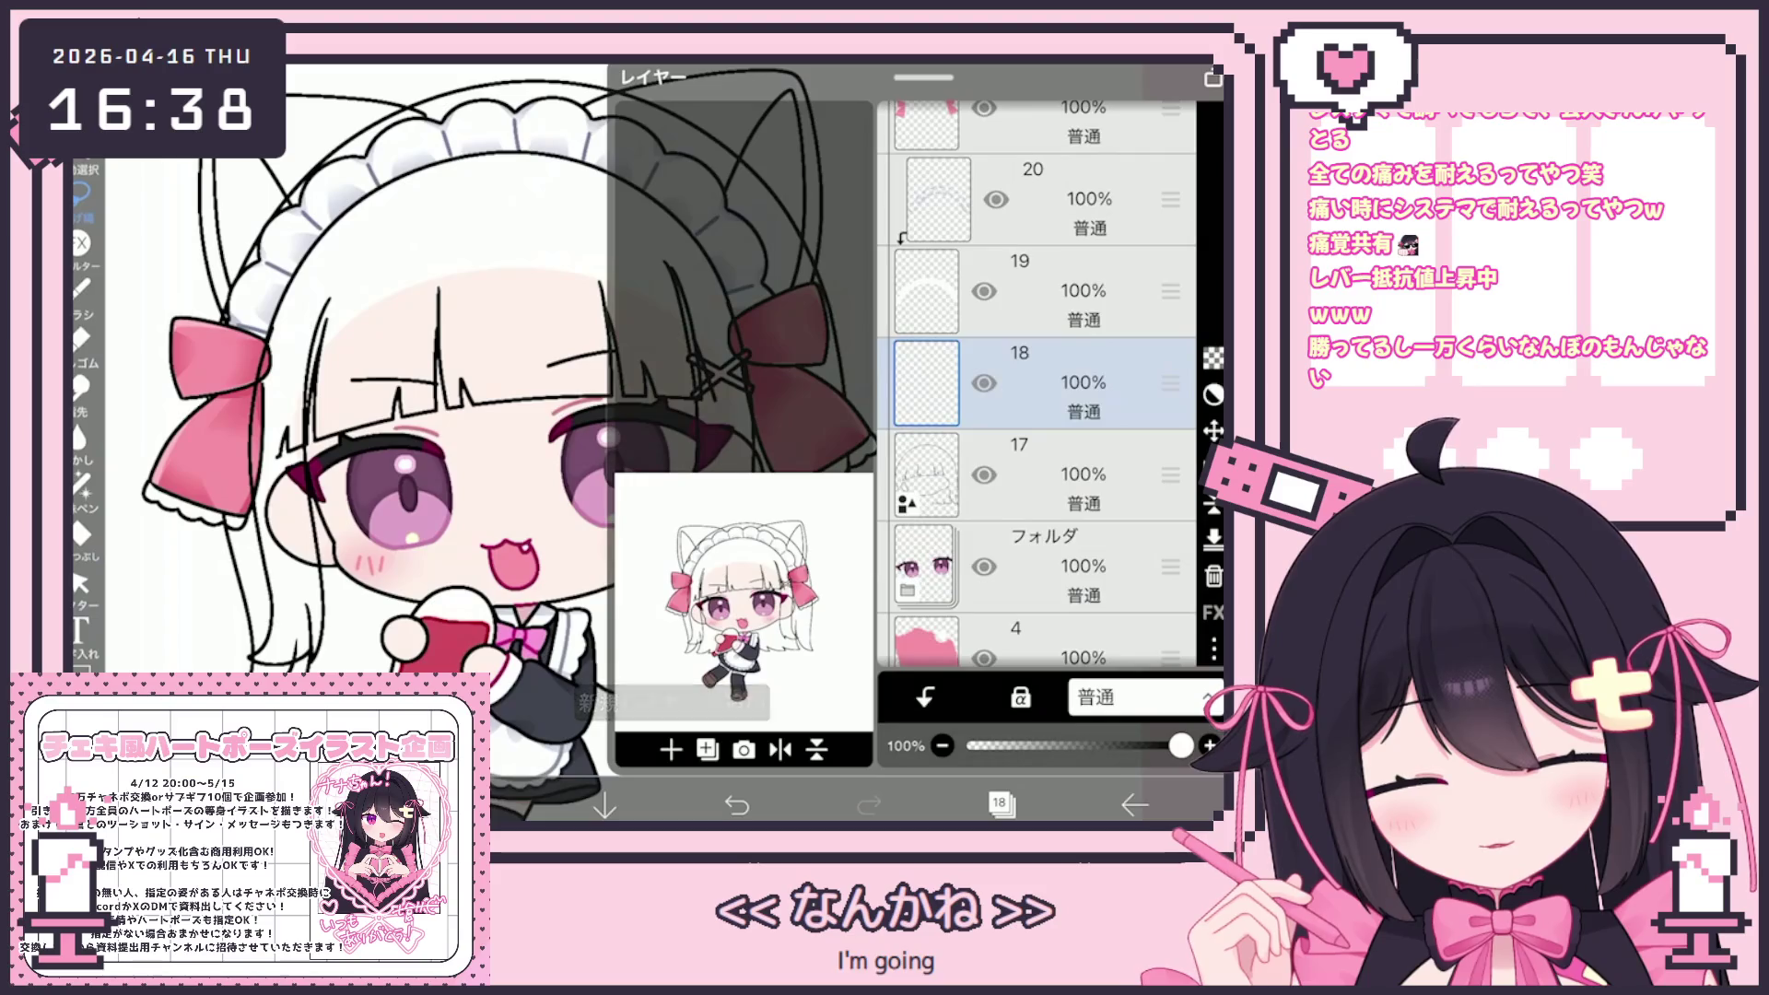
pyautogui.moveTo(1171, 436); pyautogui.dragTo(1171, 634)
pyautogui.click(472, 804)
# Bucket-fill the hair, left hair, bangs and the gap by the right bow in very light pale yellow
pyautogui.click(249, 262)
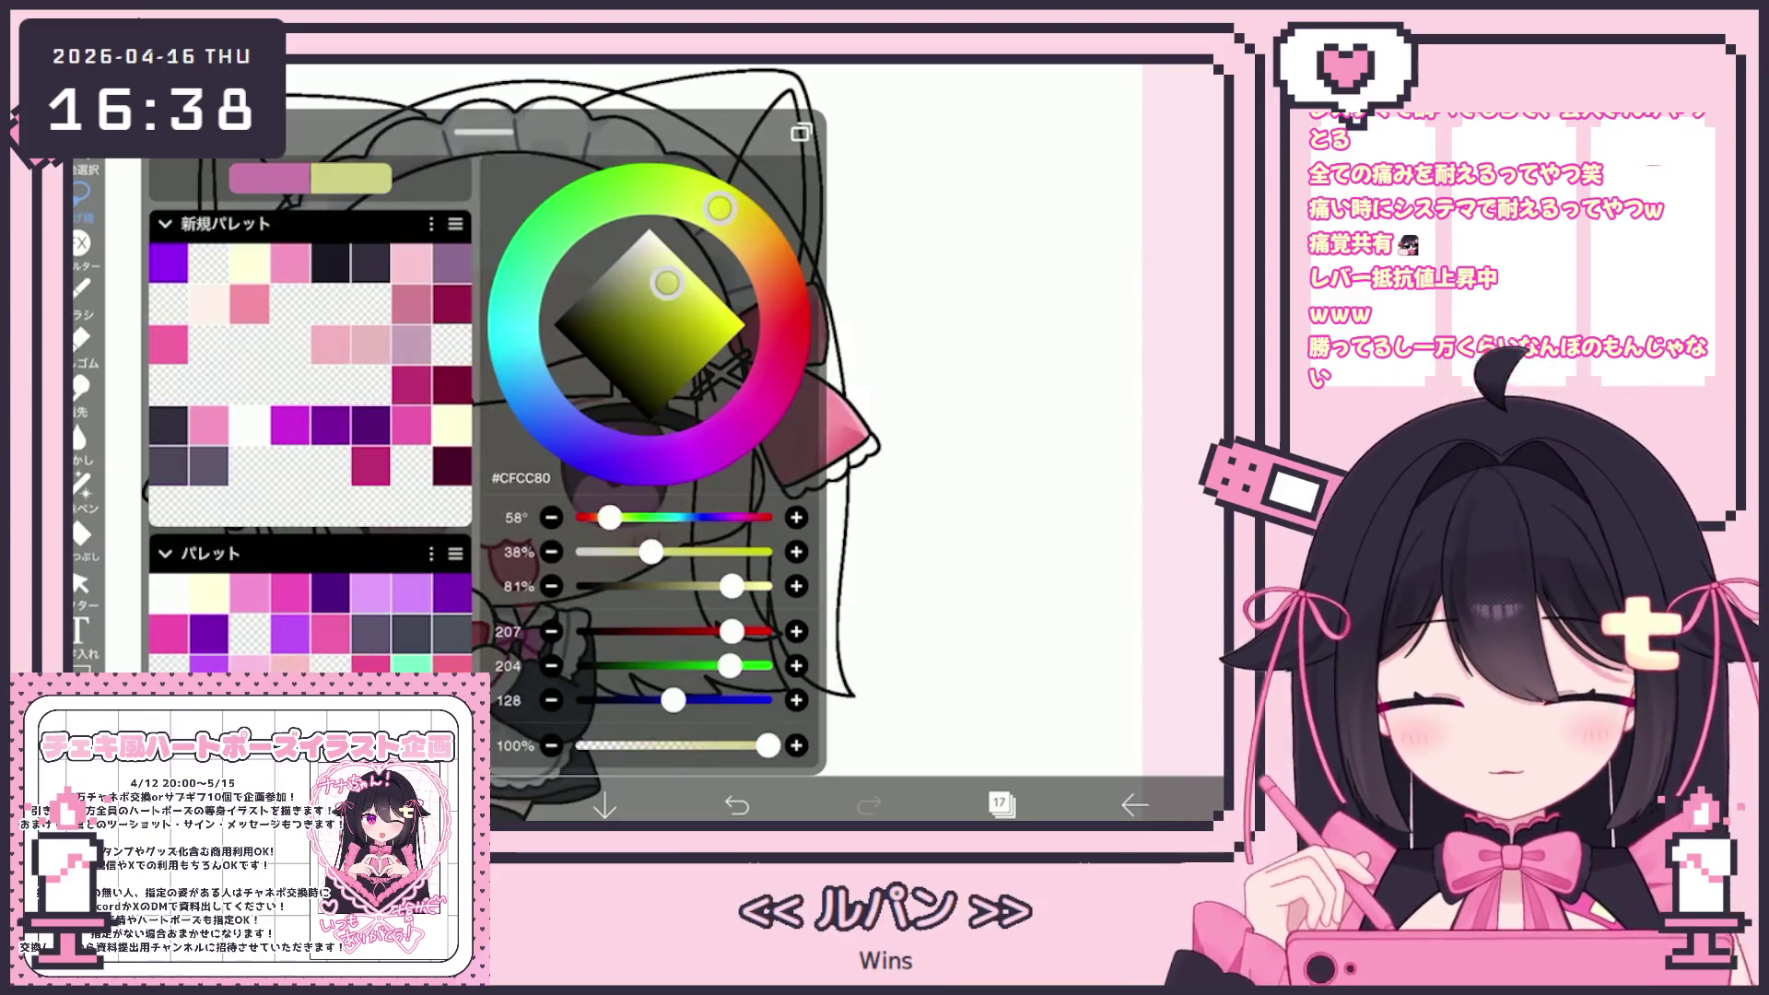
pyautogui.moveTo(673, 250); pyautogui.dragTo(662, 242)
pyautogui.click(81, 532)
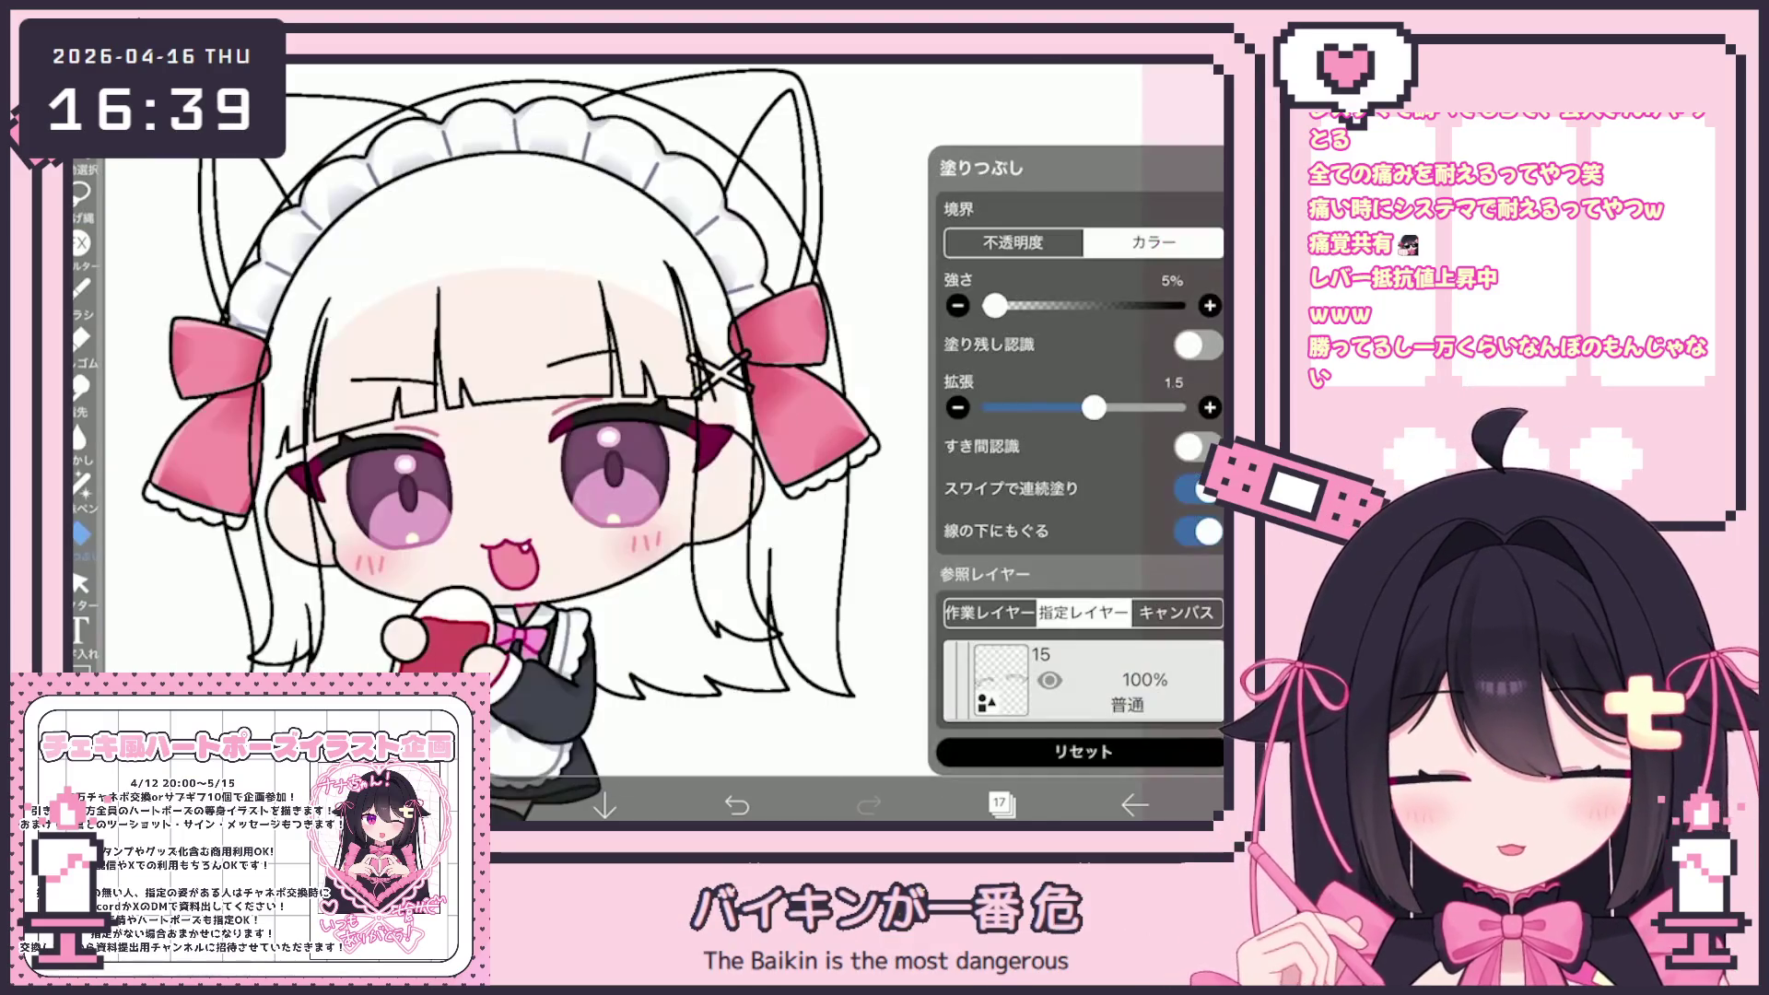
pyautogui.click(701, 636)
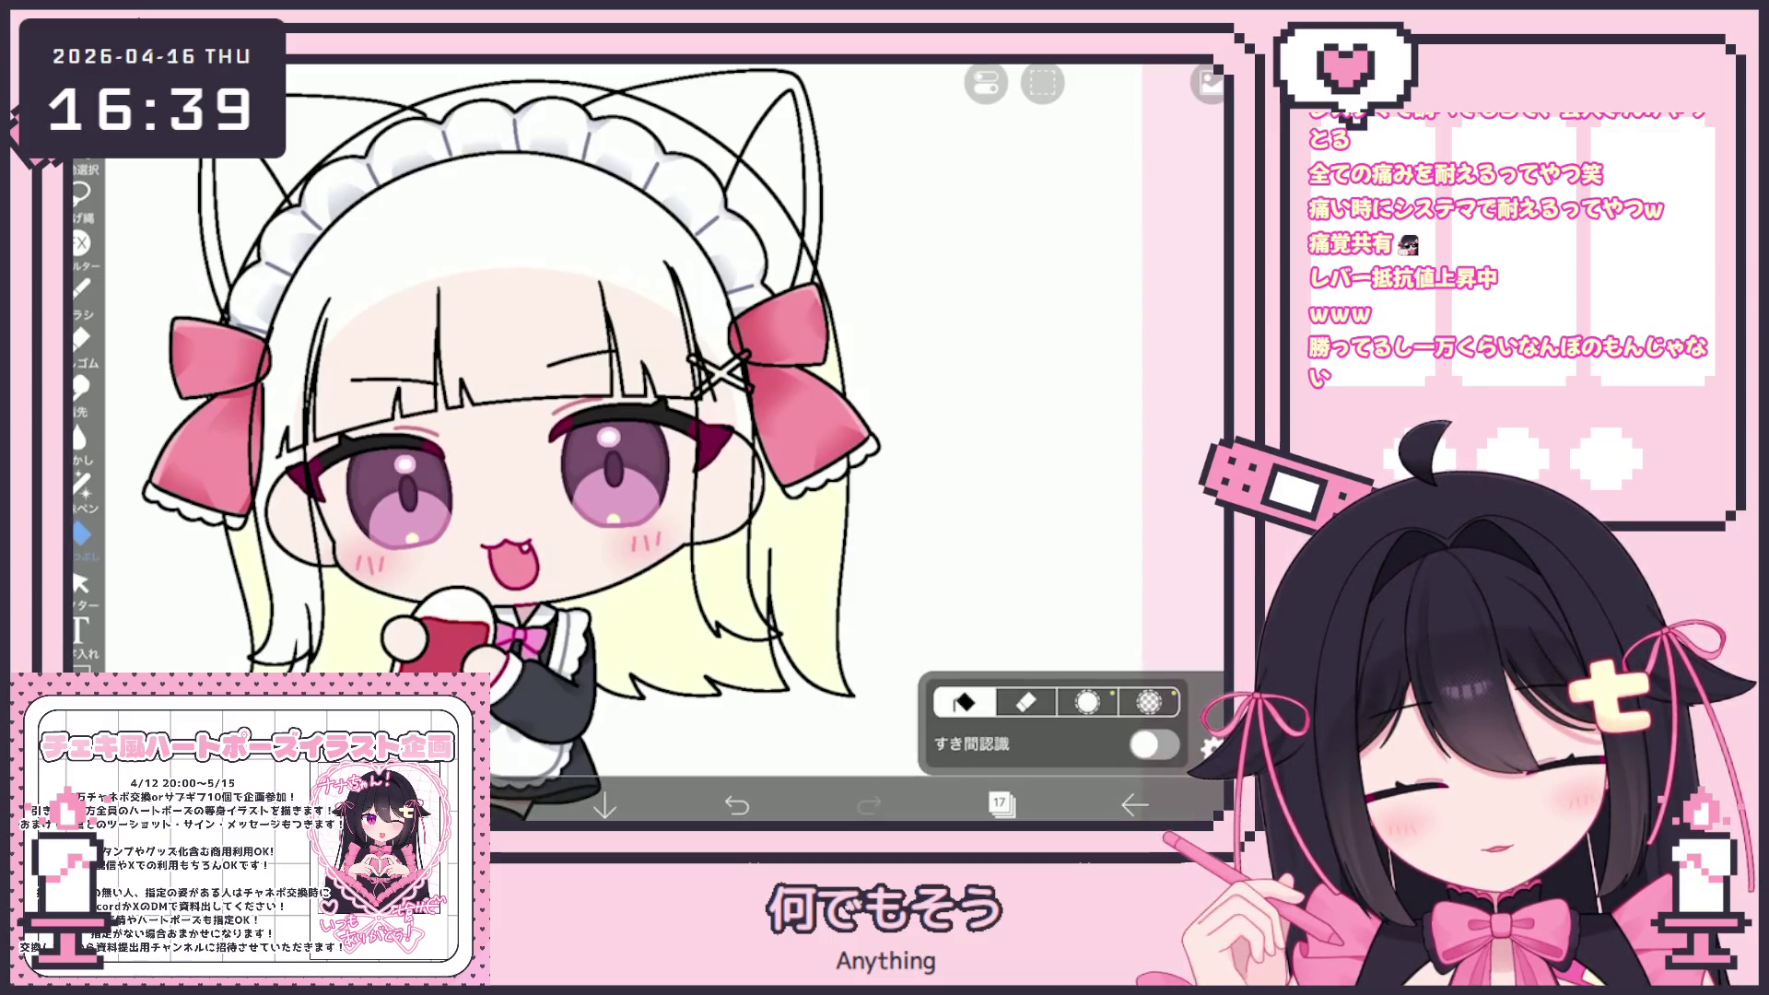
pyautogui.click(230, 276)
pyautogui.click(479, 350)
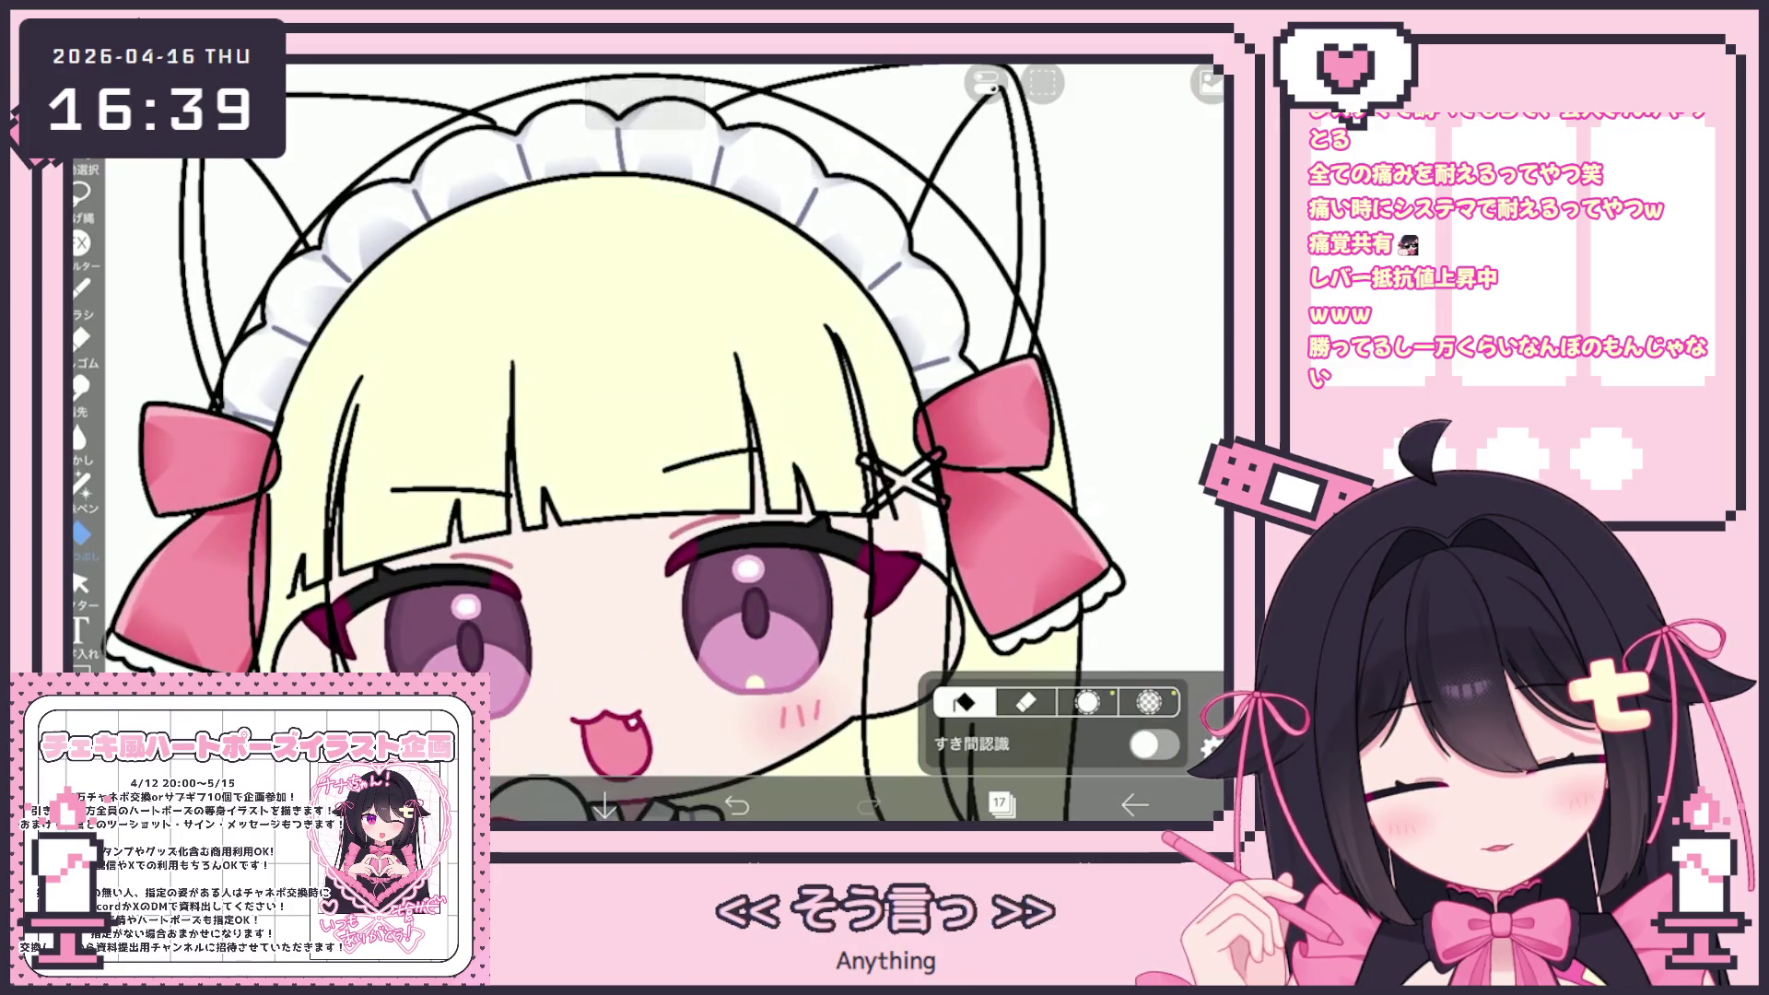
pyautogui.scroll(5, 719, 369)
pyautogui.scroll(1, 719, 369)
pyautogui.click(751, 583)
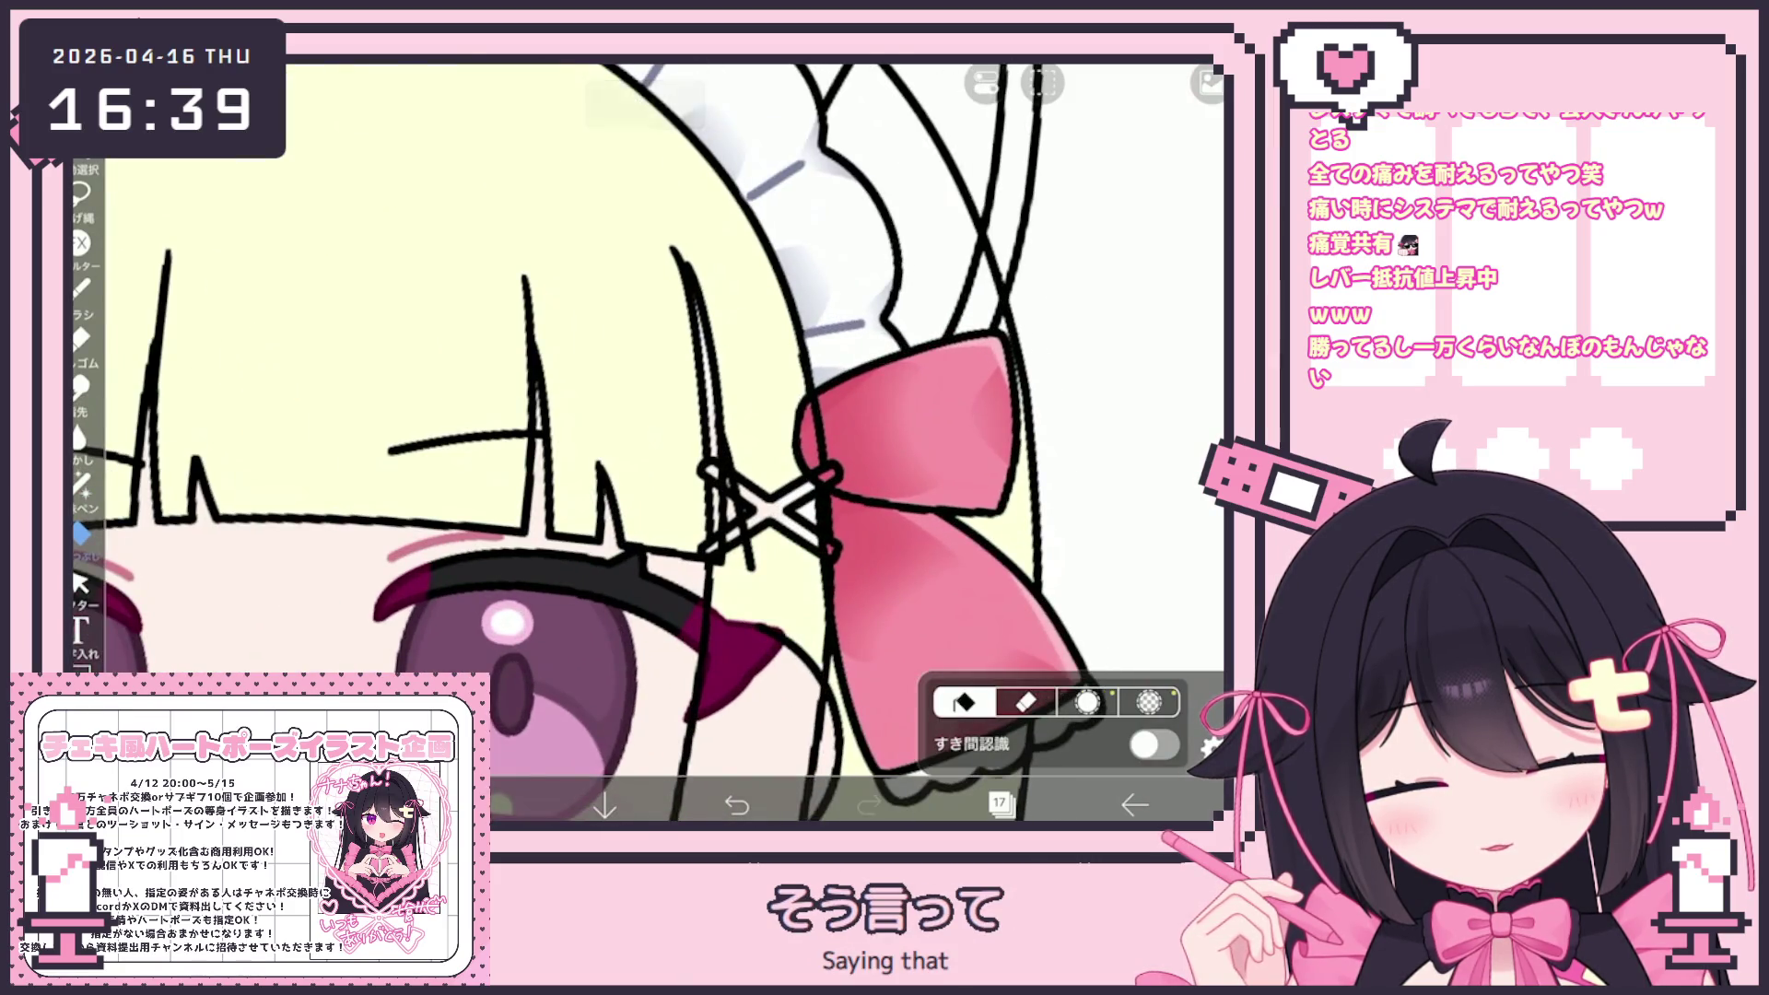
# Toggle between lasso fill and area fill, then bring up the layers to select layer 18
pyautogui.hscroll(5, 645, 414)
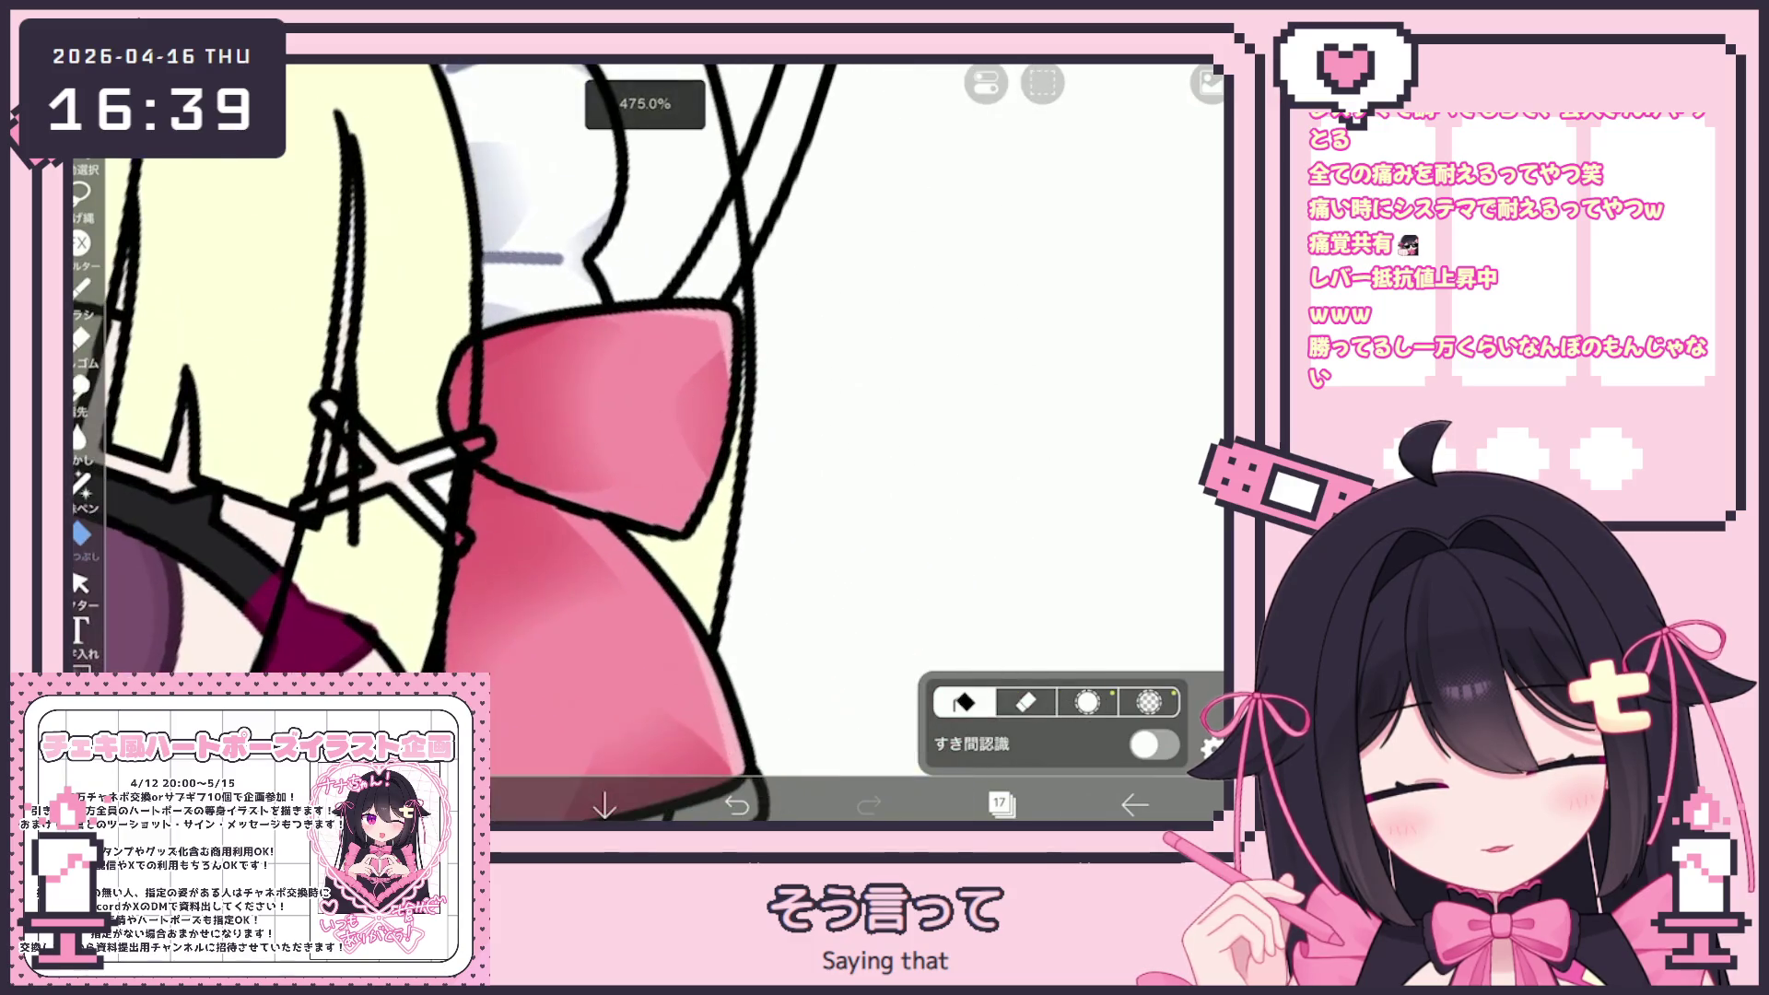
pyautogui.click(81, 483)
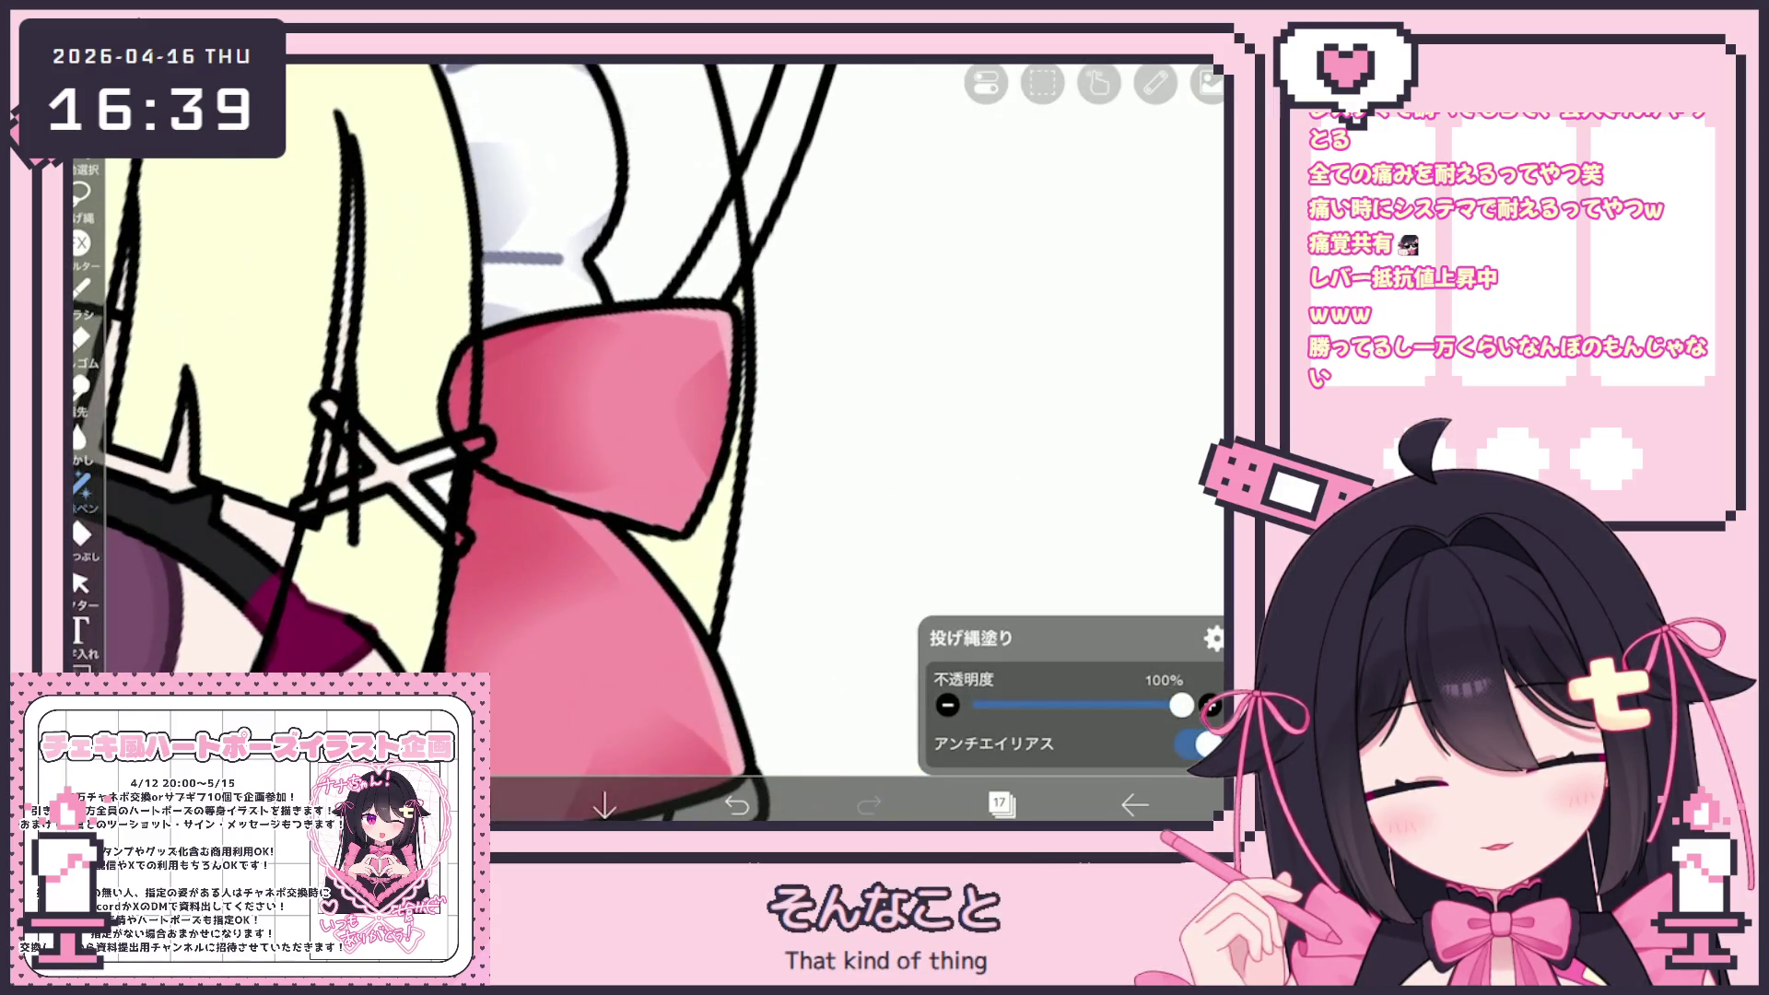
pyautogui.scroll(-8, 645, 443)
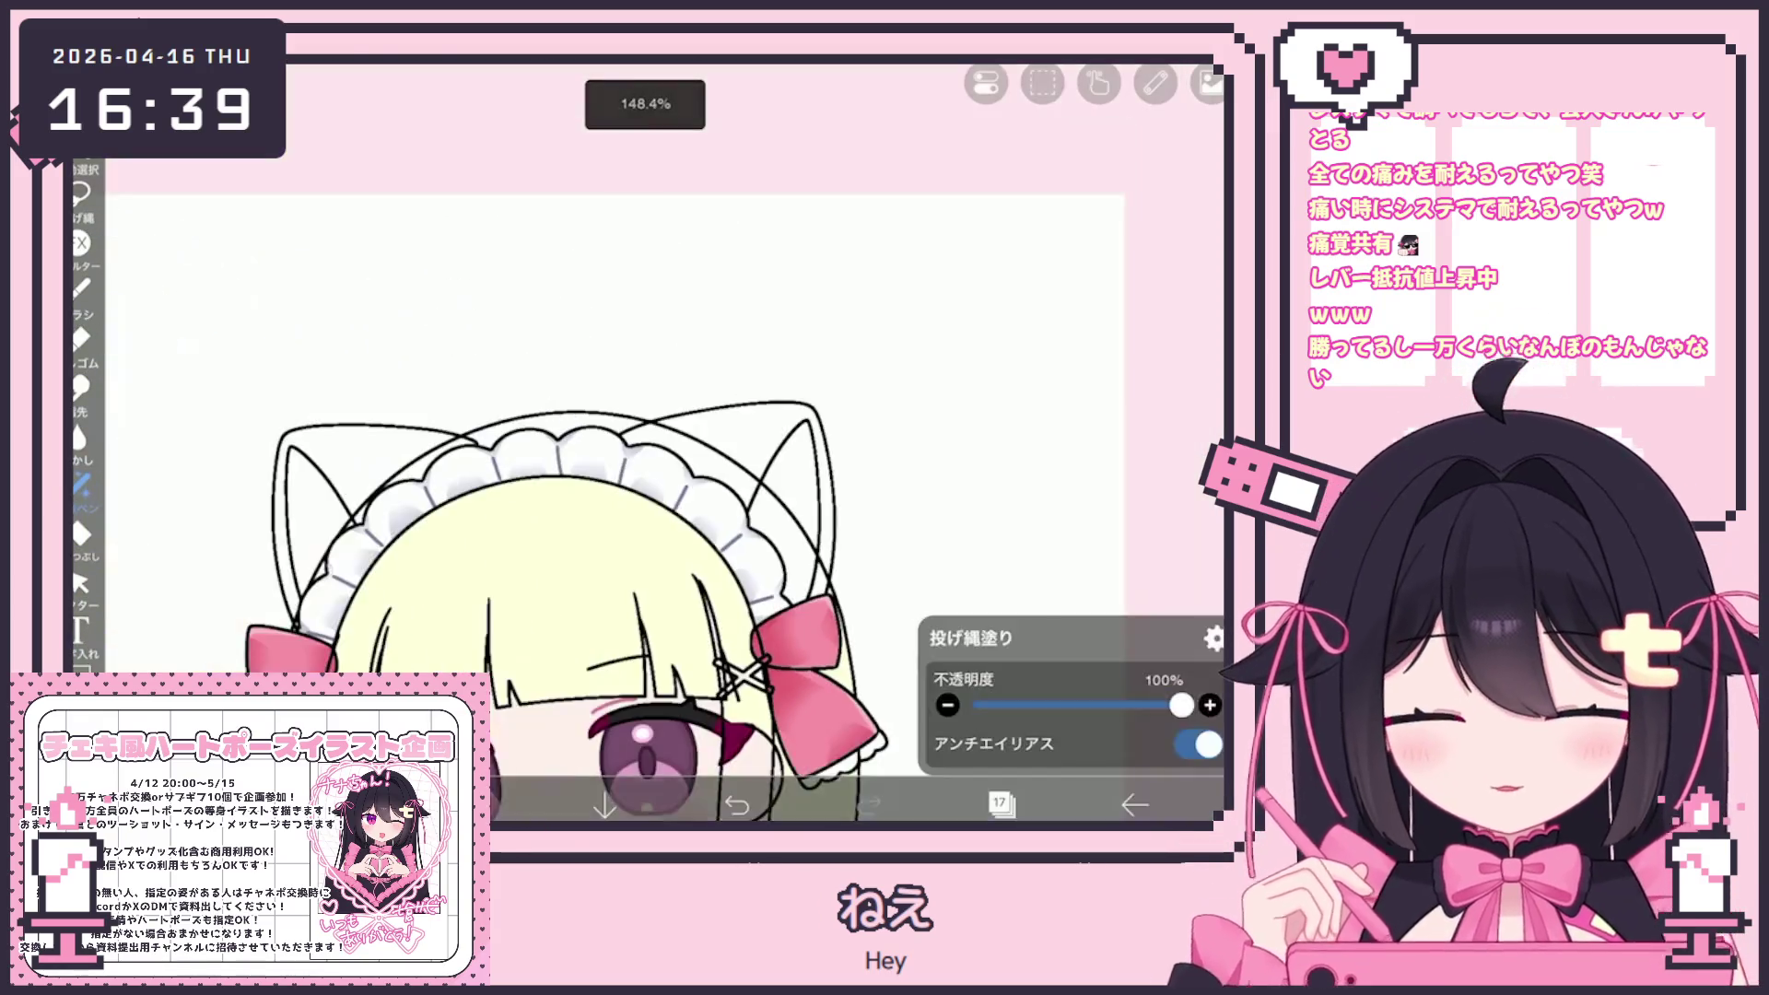
pyautogui.scroll(-2, 608, 507)
pyautogui.click(82, 533)
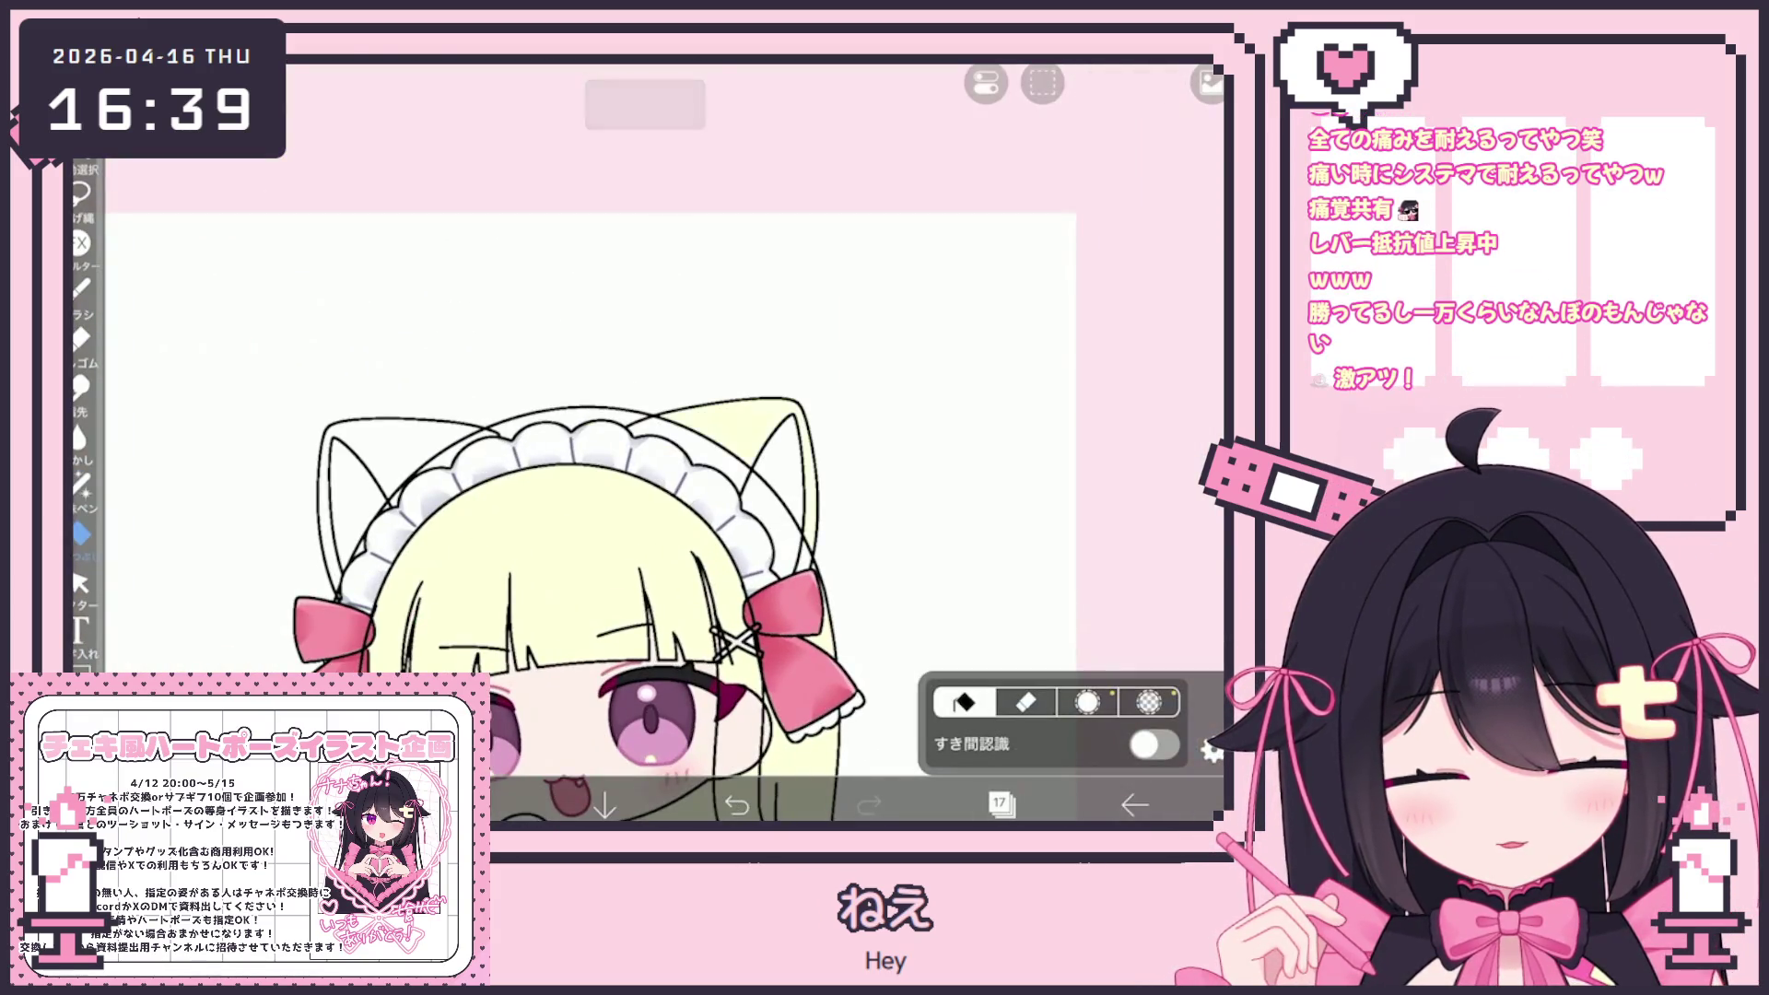
pyautogui.click(1000, 805)
# On layer 18, lasso around both cat ears and clear the selected area
pyautogui.click(1042, 291)
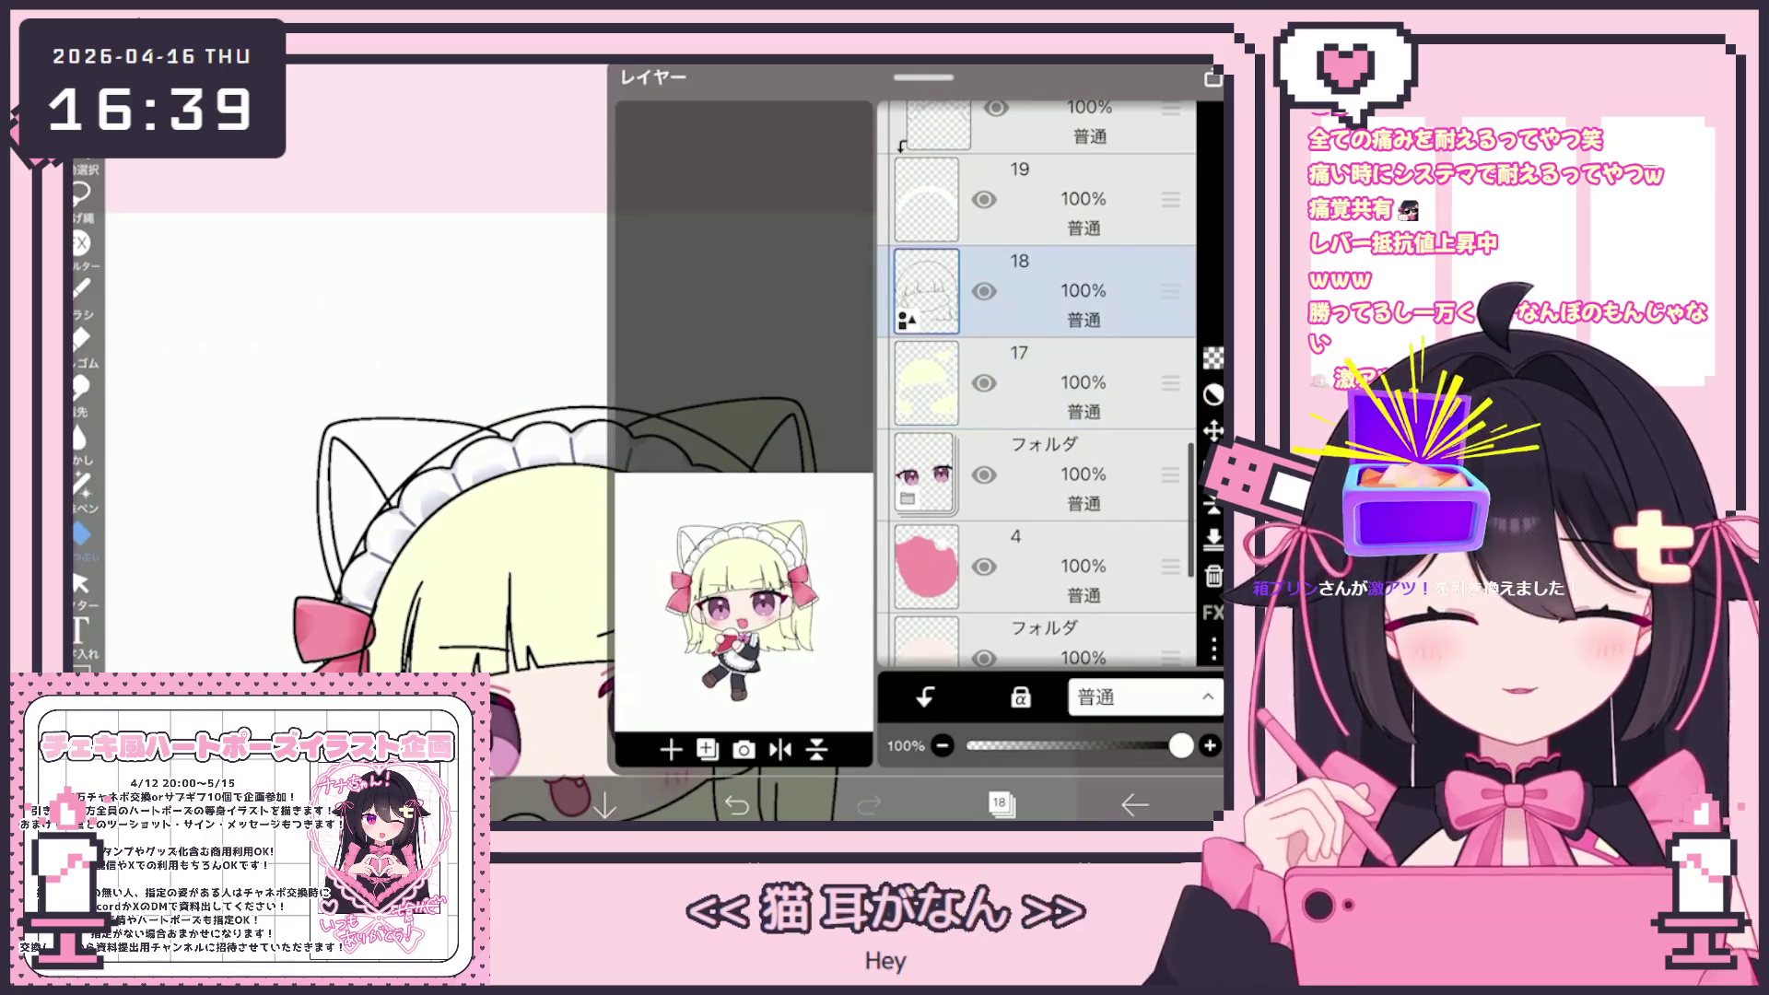
pyautogui.click(81, 194)
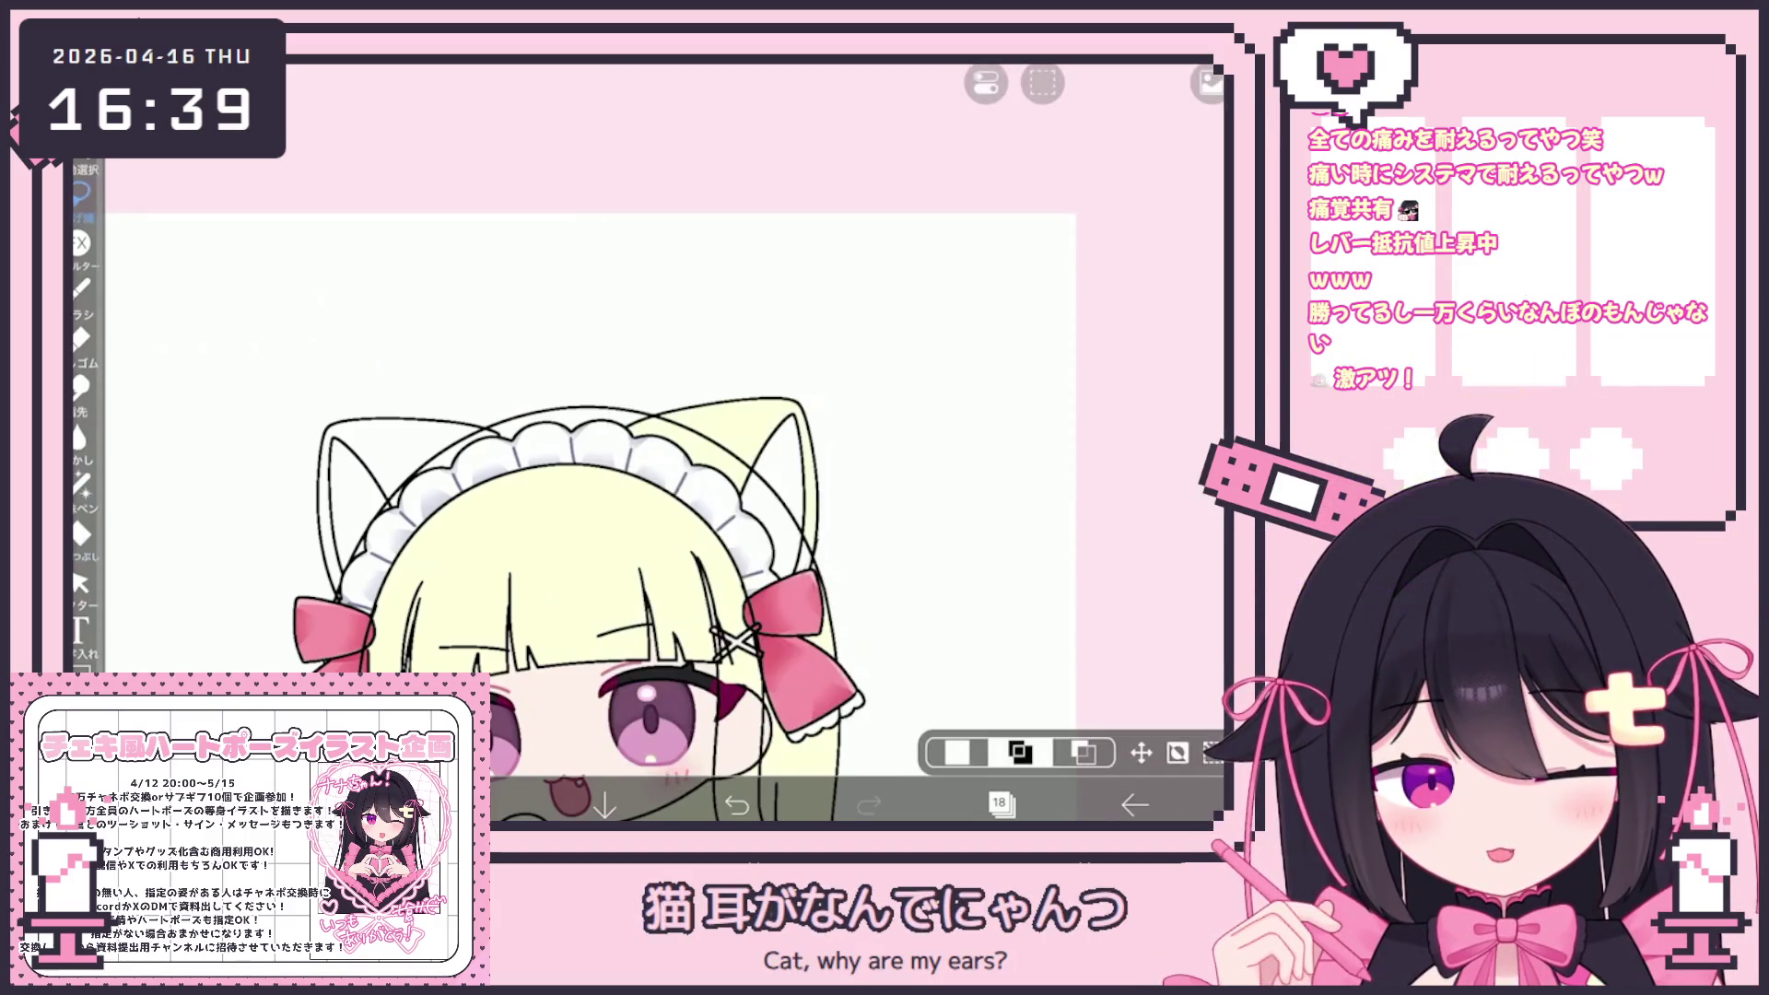
pyautogui.moveTo(650, 410)
pyautogui.mouseDown()
pyautogui.moveTo(728, 392)
pyautogui.moveTo(792, 516)
pyautogui.moveTo(664, 516)
pyautogui.mouseUp()
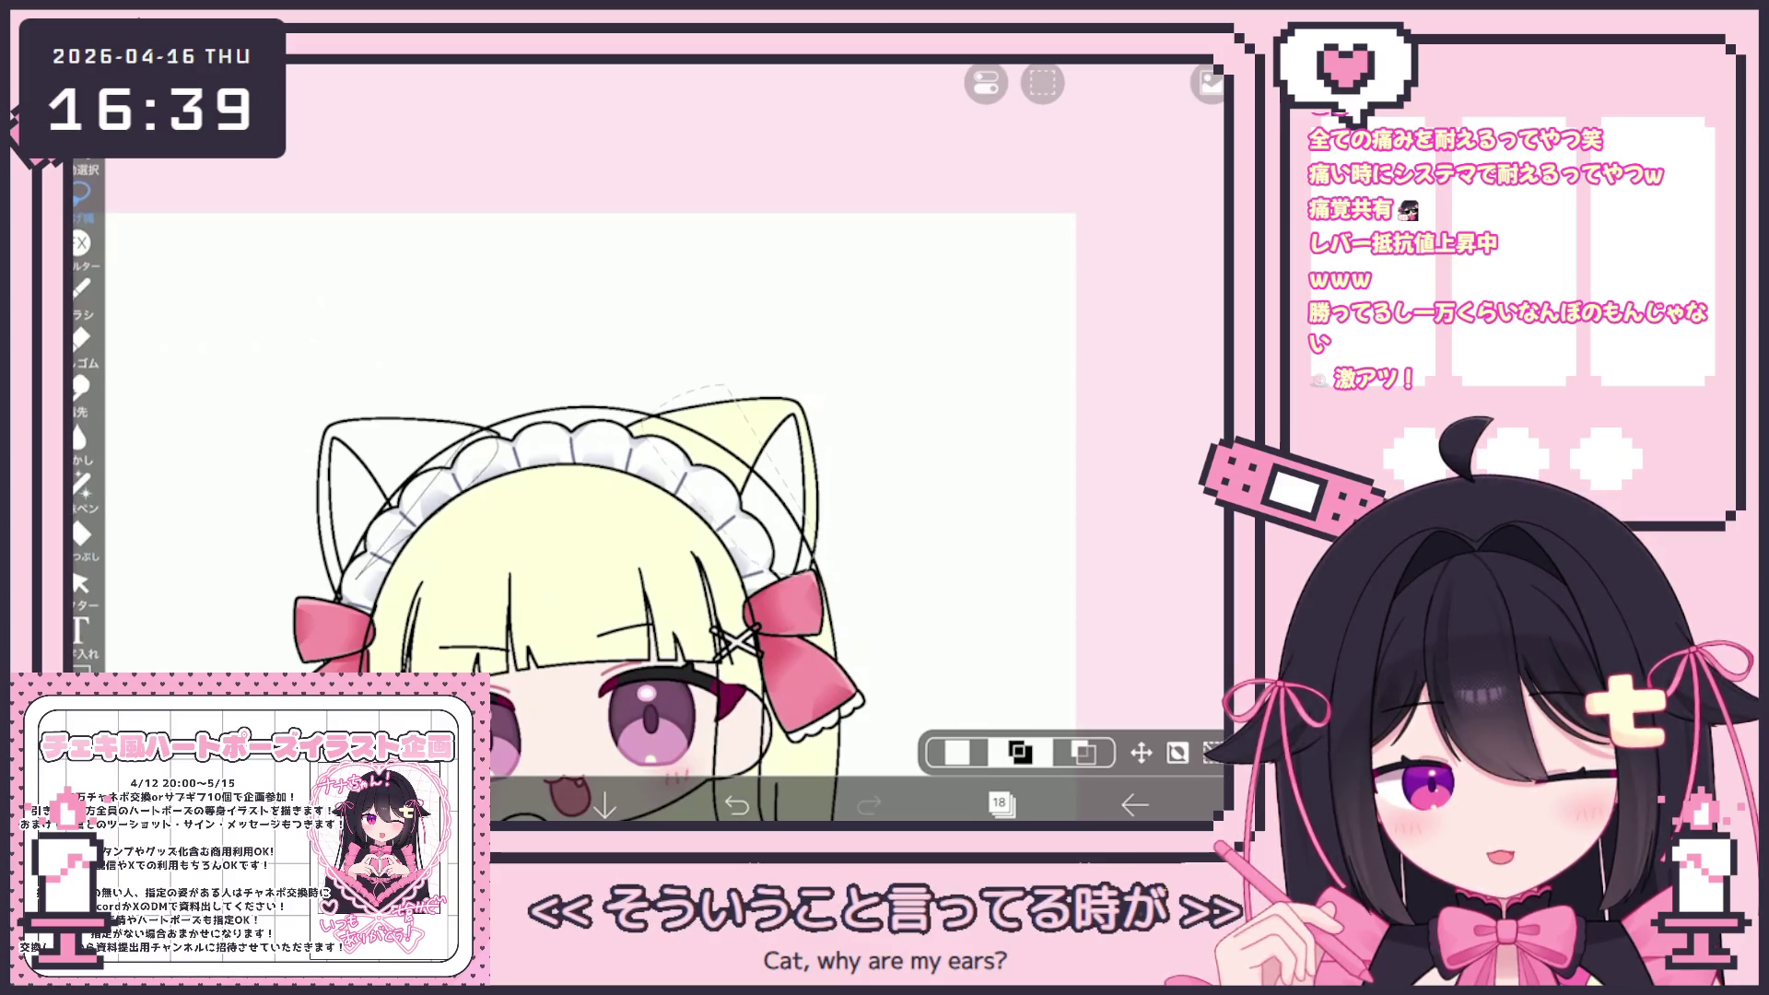
pyautogui.moveTo(419, 392); pyautogui.dragTo(460, 590)
pyautogui.click(1043, 83)
pyautogui.click(940, 175)
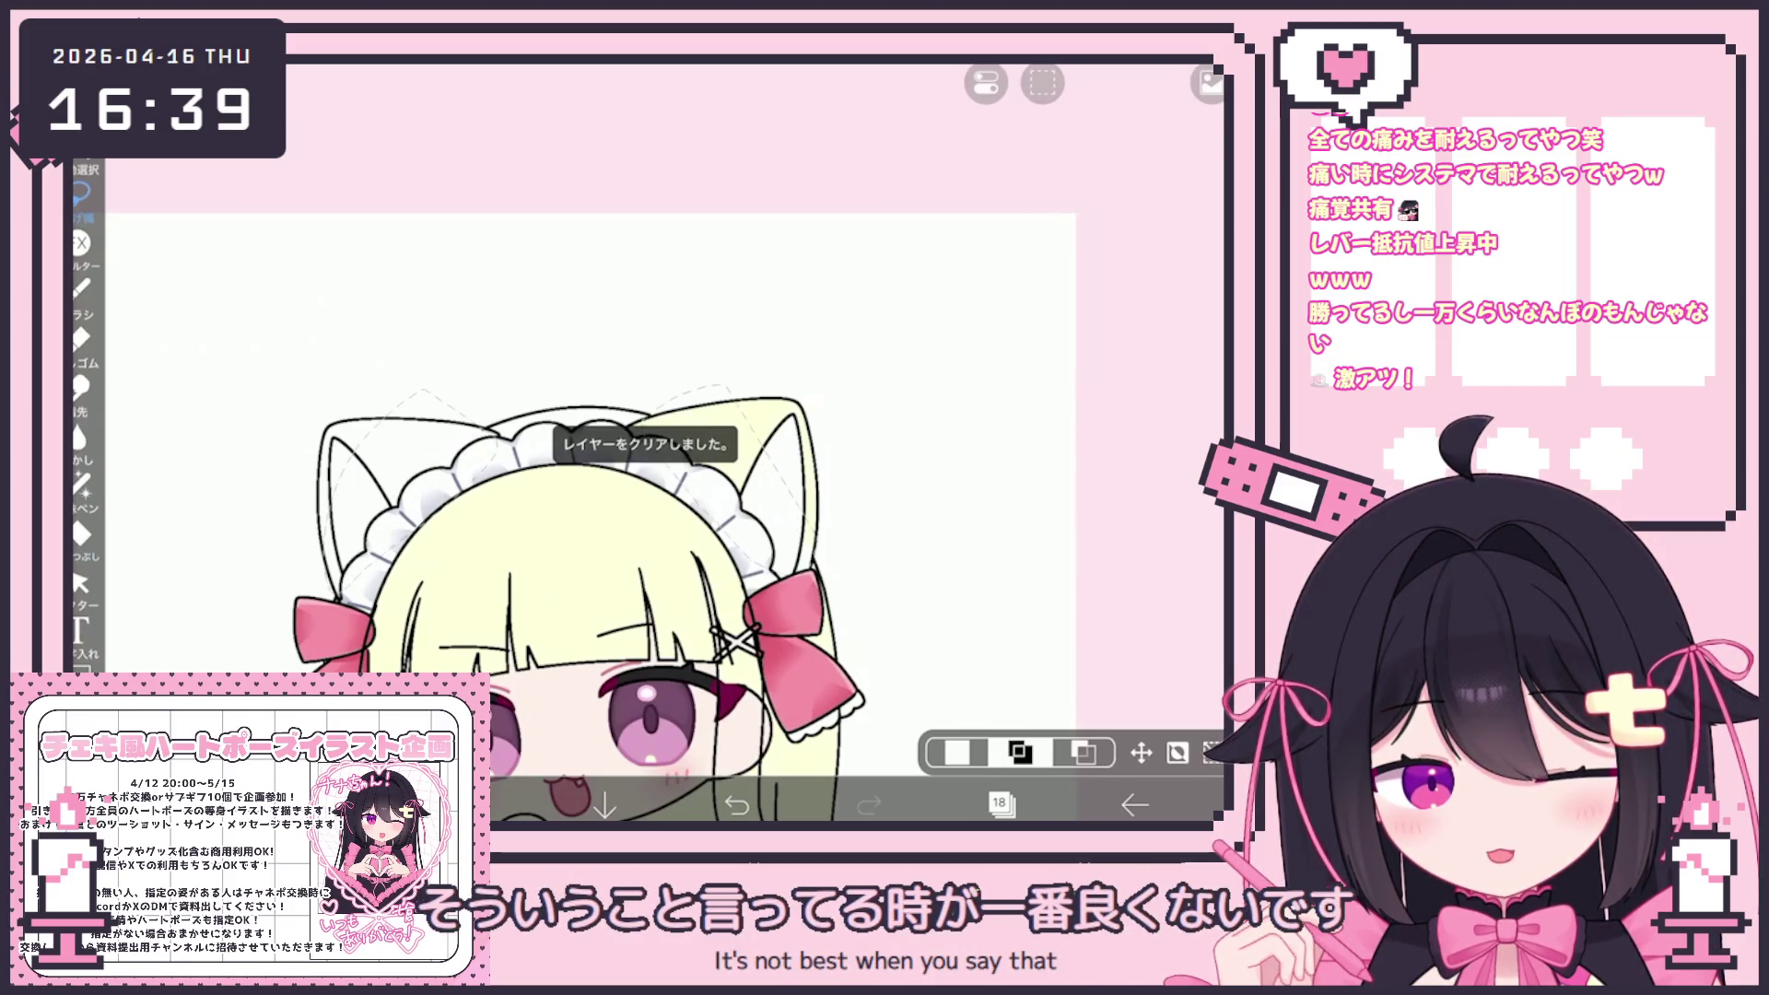
# Switch to the Pen (Hard) brush at 4.0px for sketching
pyautogui.click(1000, 805)
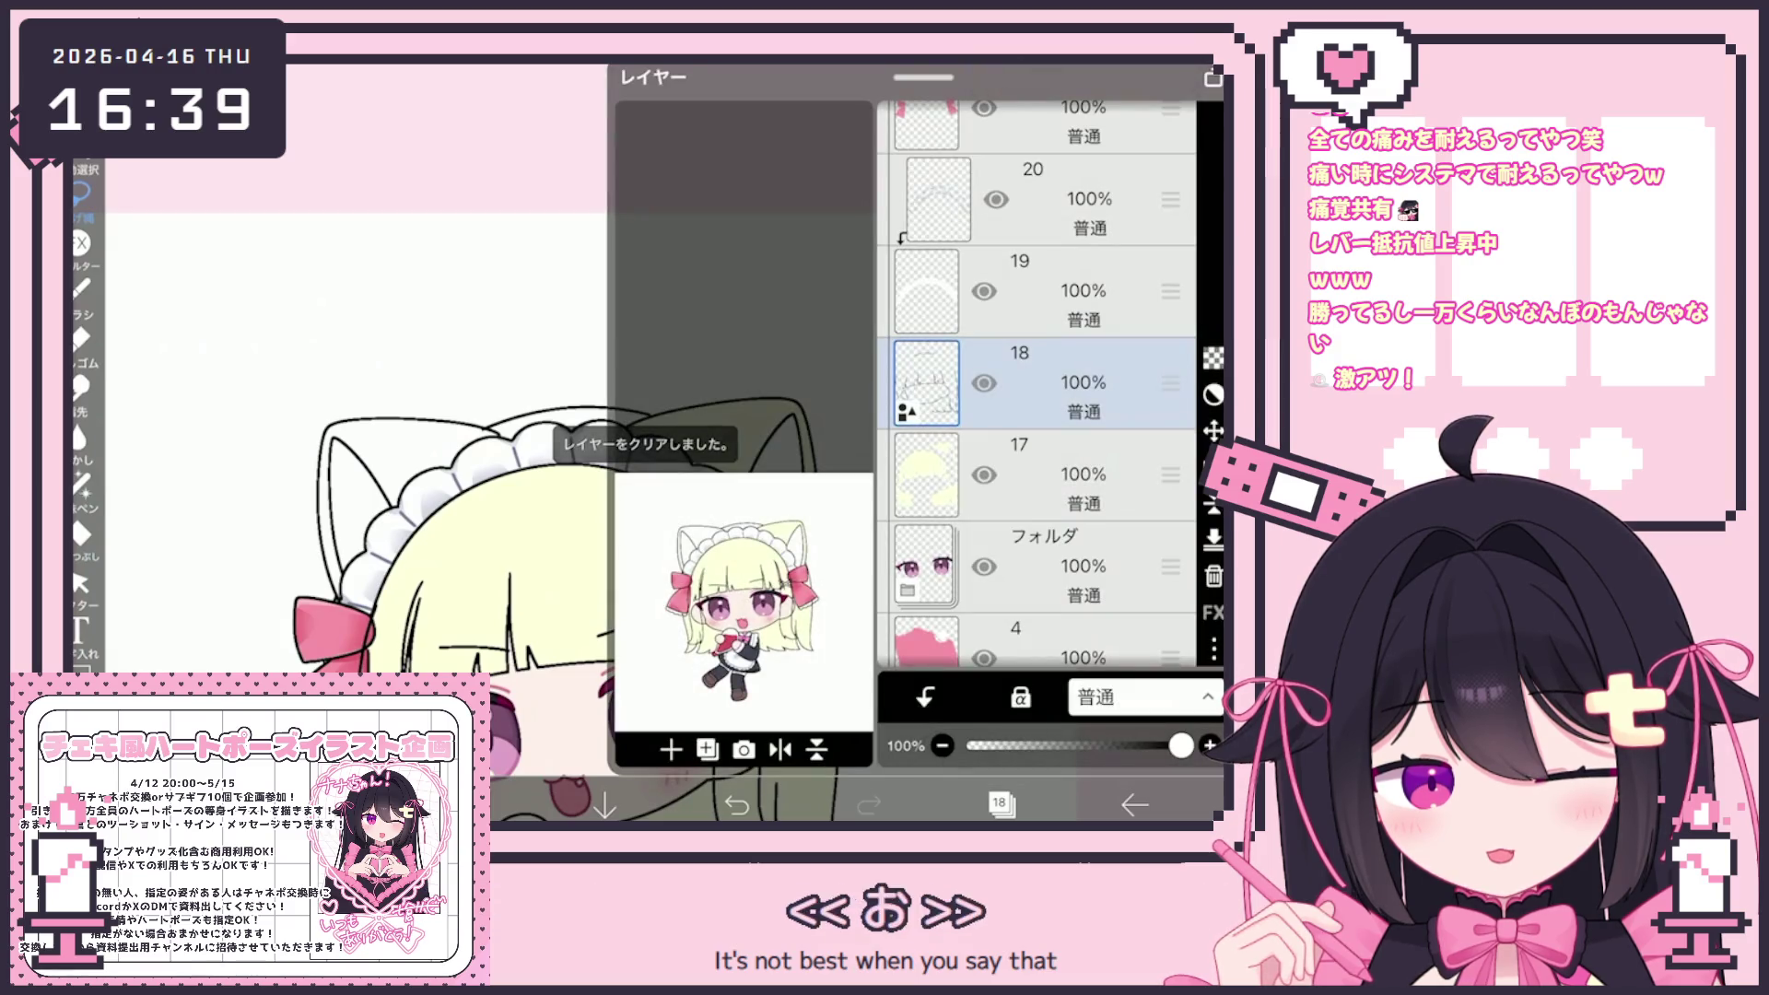
pyautogui.click(473, 805)
pyautogui.click(473, 805)
pyautogui.click(341, 805)
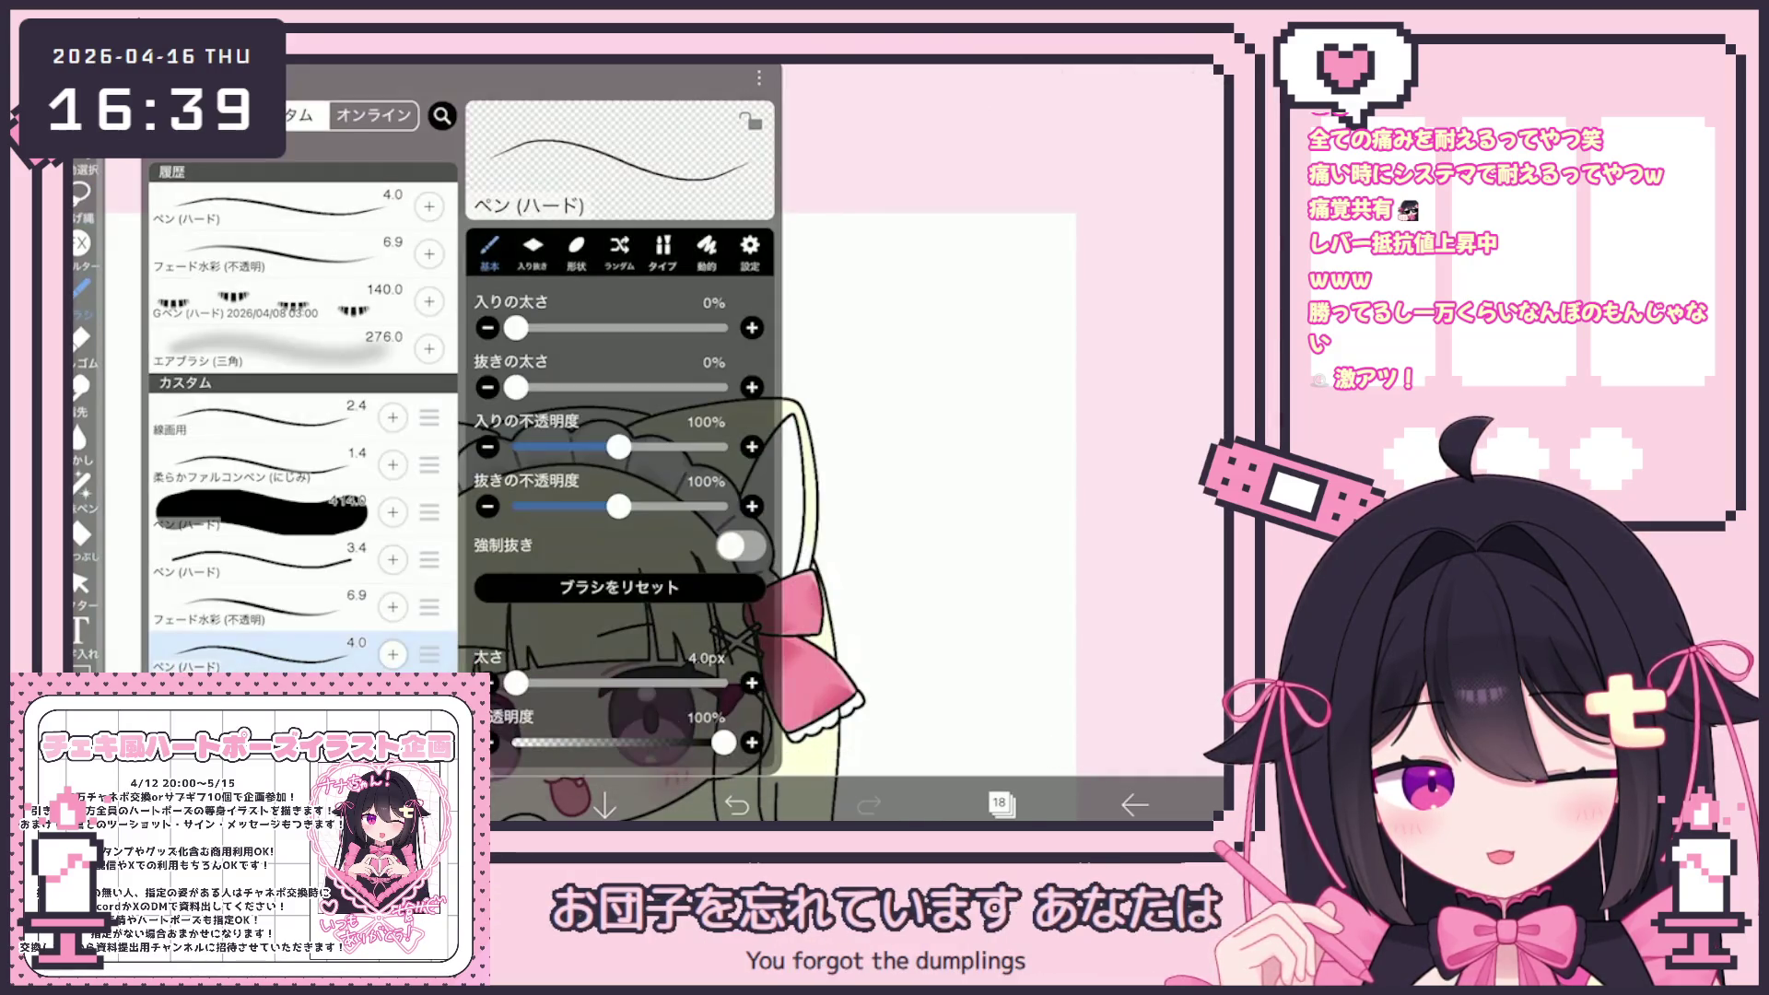
pyautogui.click(341, 804)
pyautogui.click(1000, 805)
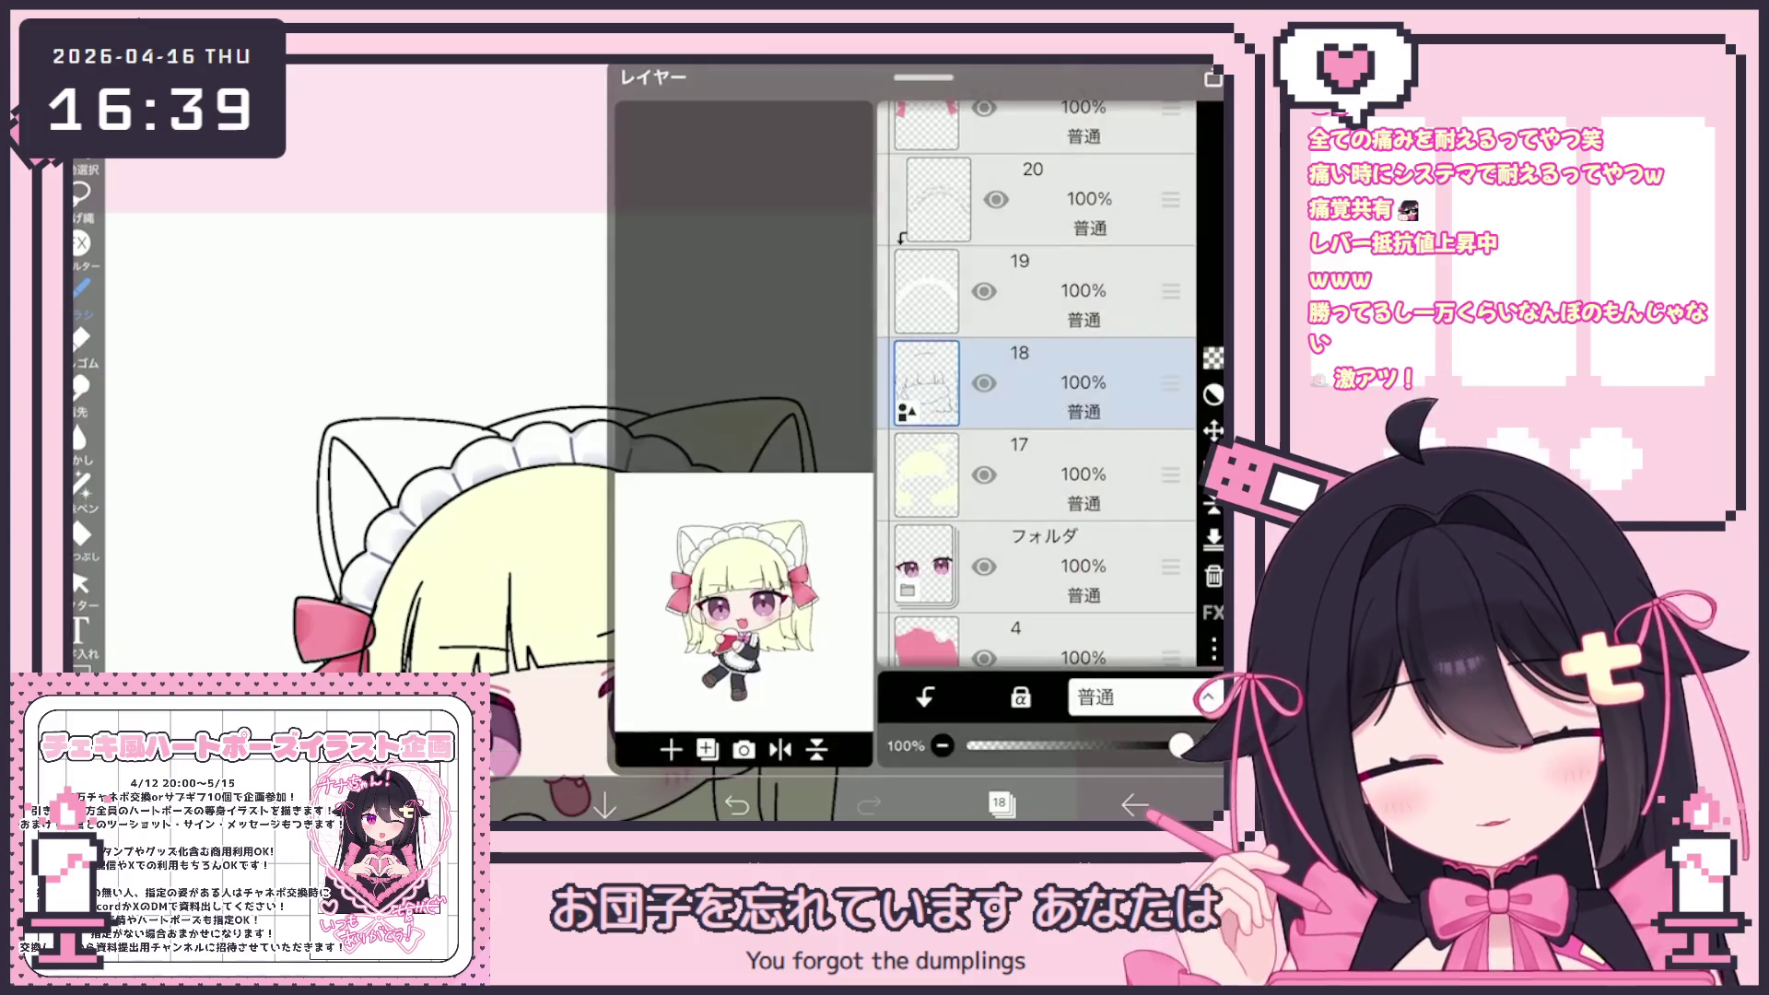
pyautogui.click(1000, 805)
pyautogui.scroll(3, 590, 460)
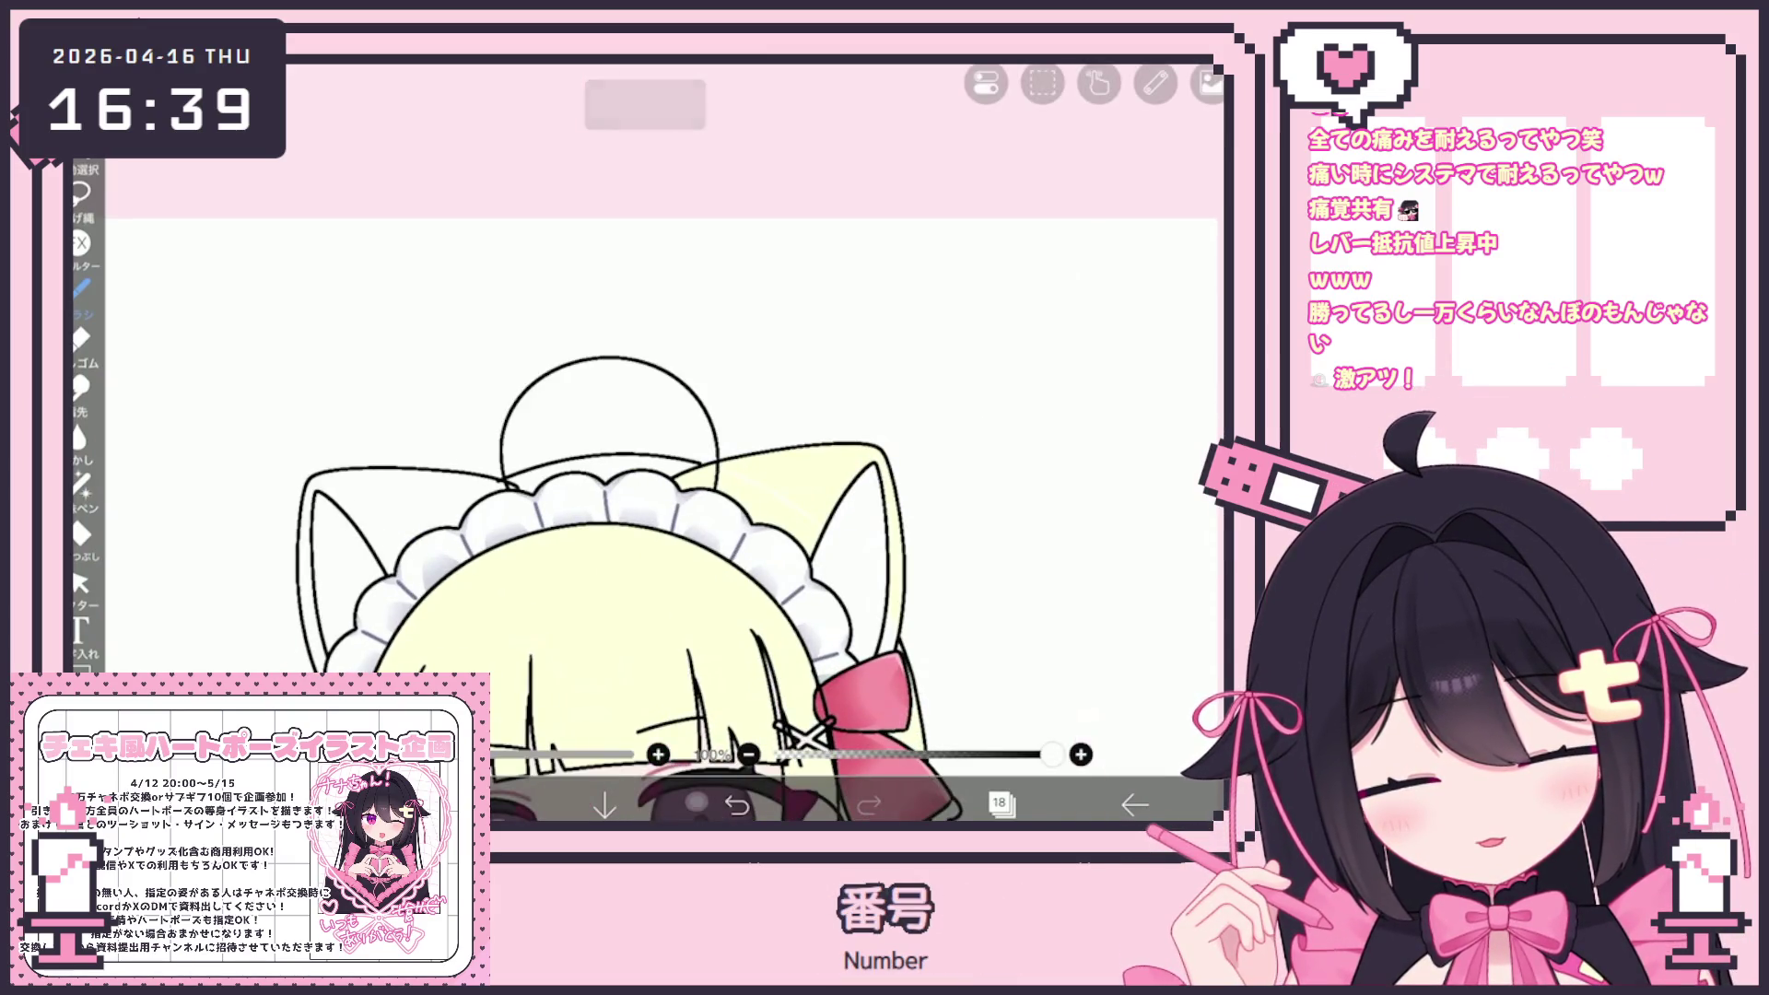
# Draw the dome arc rising above the headband, undoing and redoing strokes until it fits
pyautogui.scroll(-3, 677, 534)
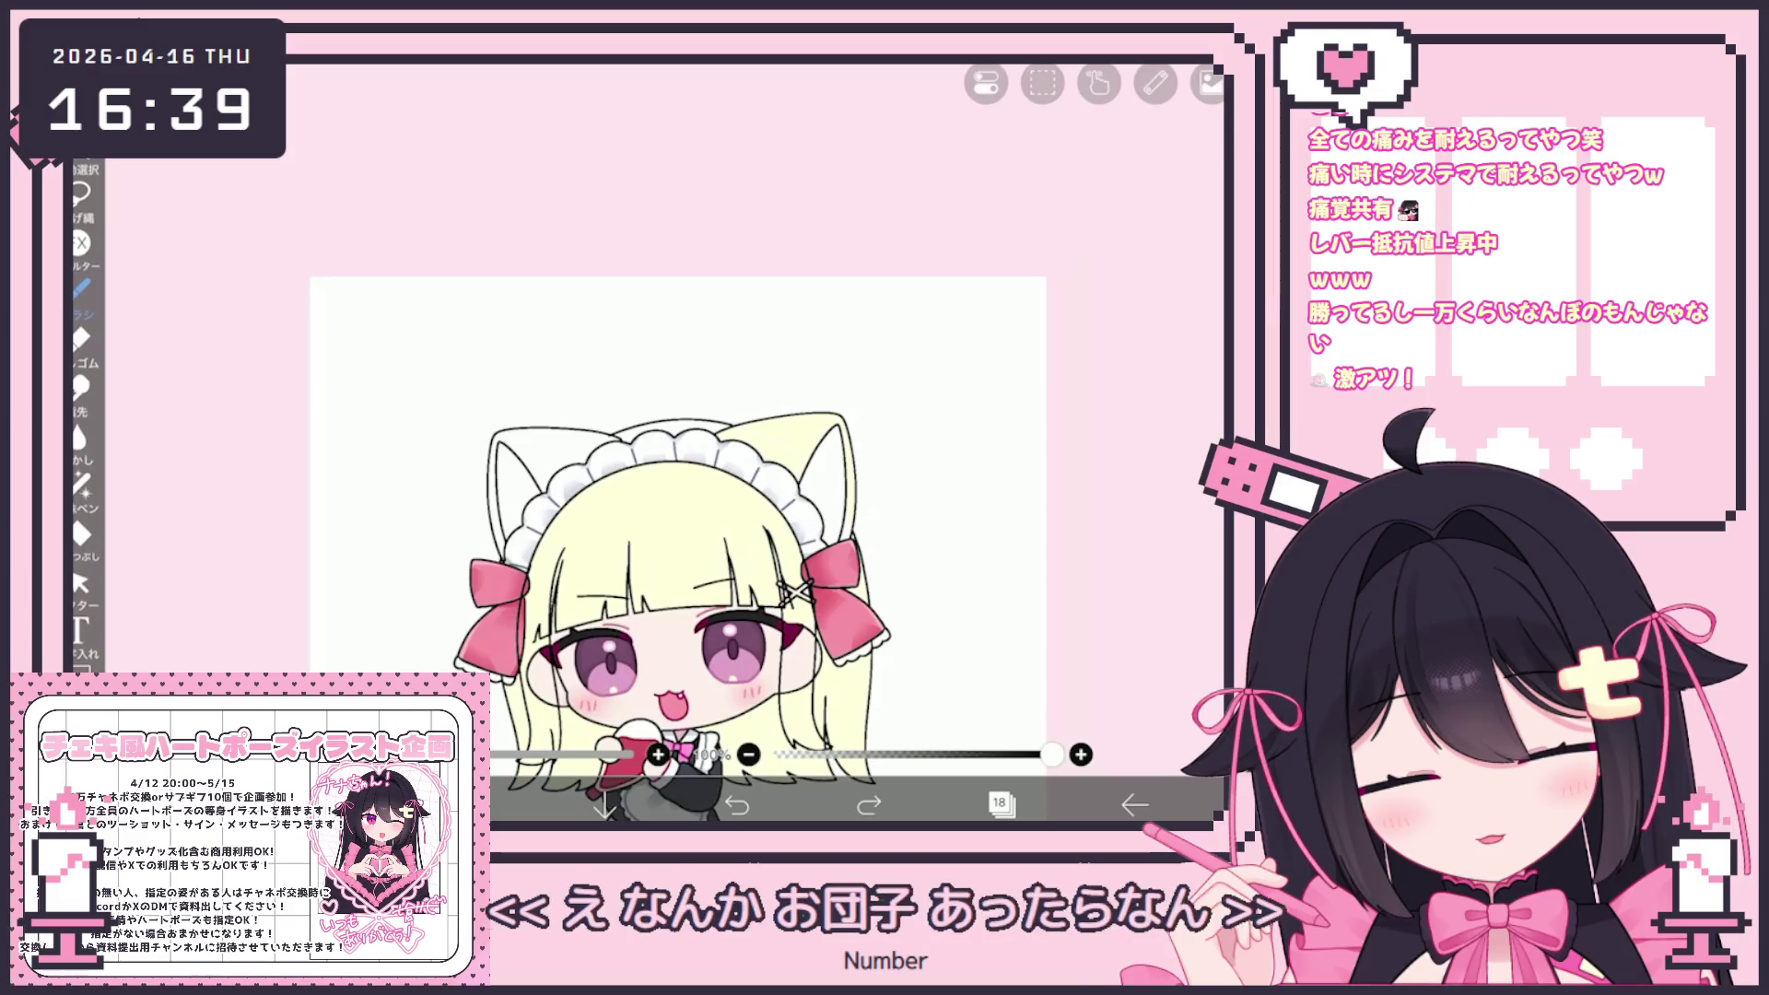
pyautogui.scroll(5, 677, 516)
pyautogui.scroll(-2, 663, 461)
pyautogui.hotkey('ctrl', 'shift', 'z')
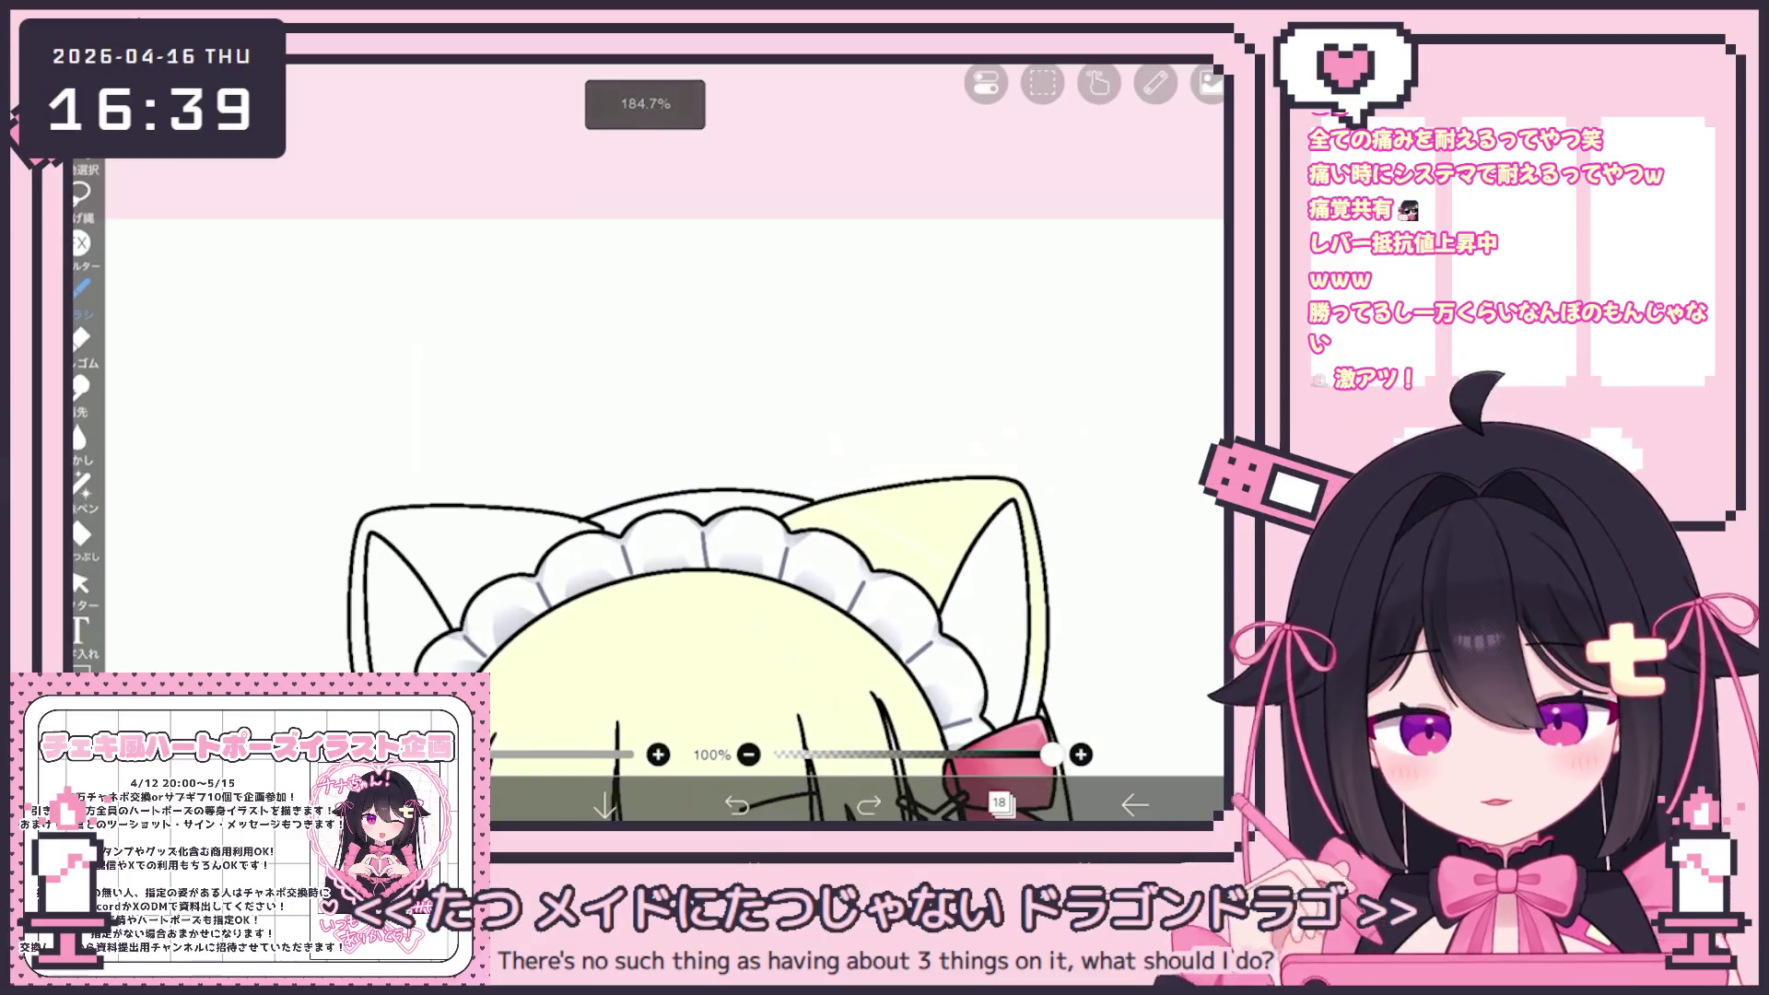
pyautogui.hotkey('ctrl', 'z')
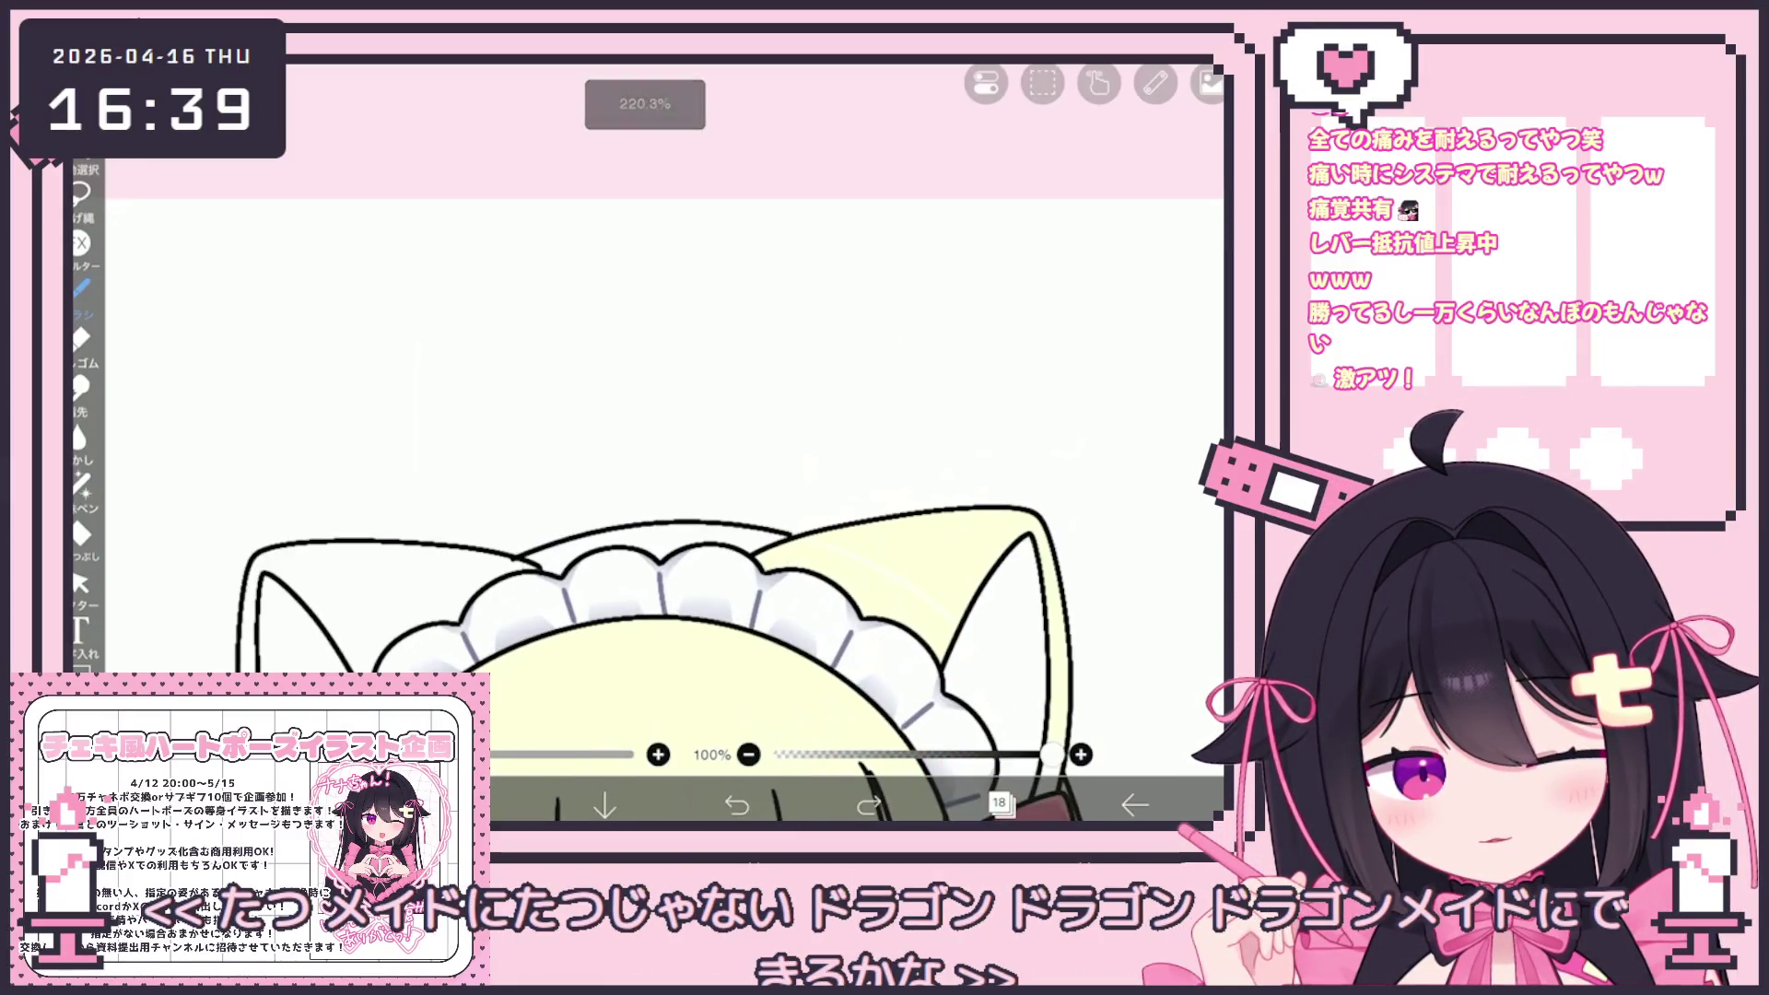
pyautogui.moveTo(513, 556); pyautogui.dragTo(581, 432)
pyautogui.scroll(3, 695, 461)
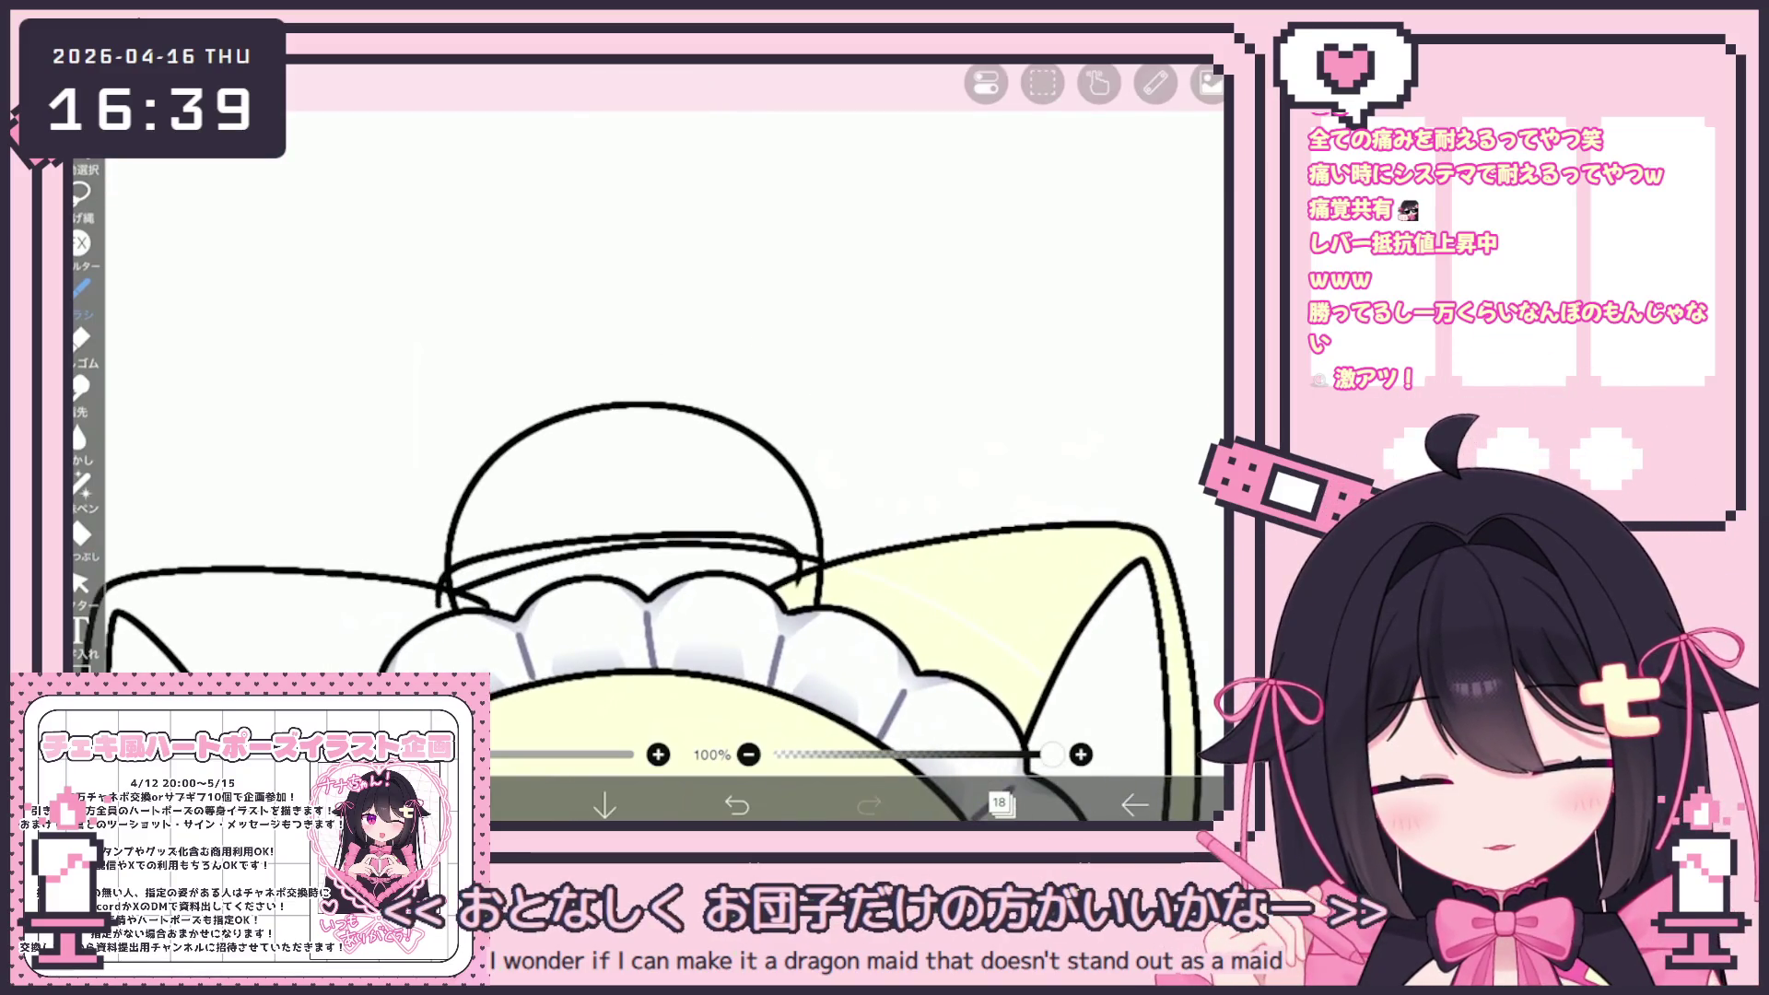
pyautogui.hotkey('ctrl', 'z')
pyautogui.scroll(-1, 664, 461)
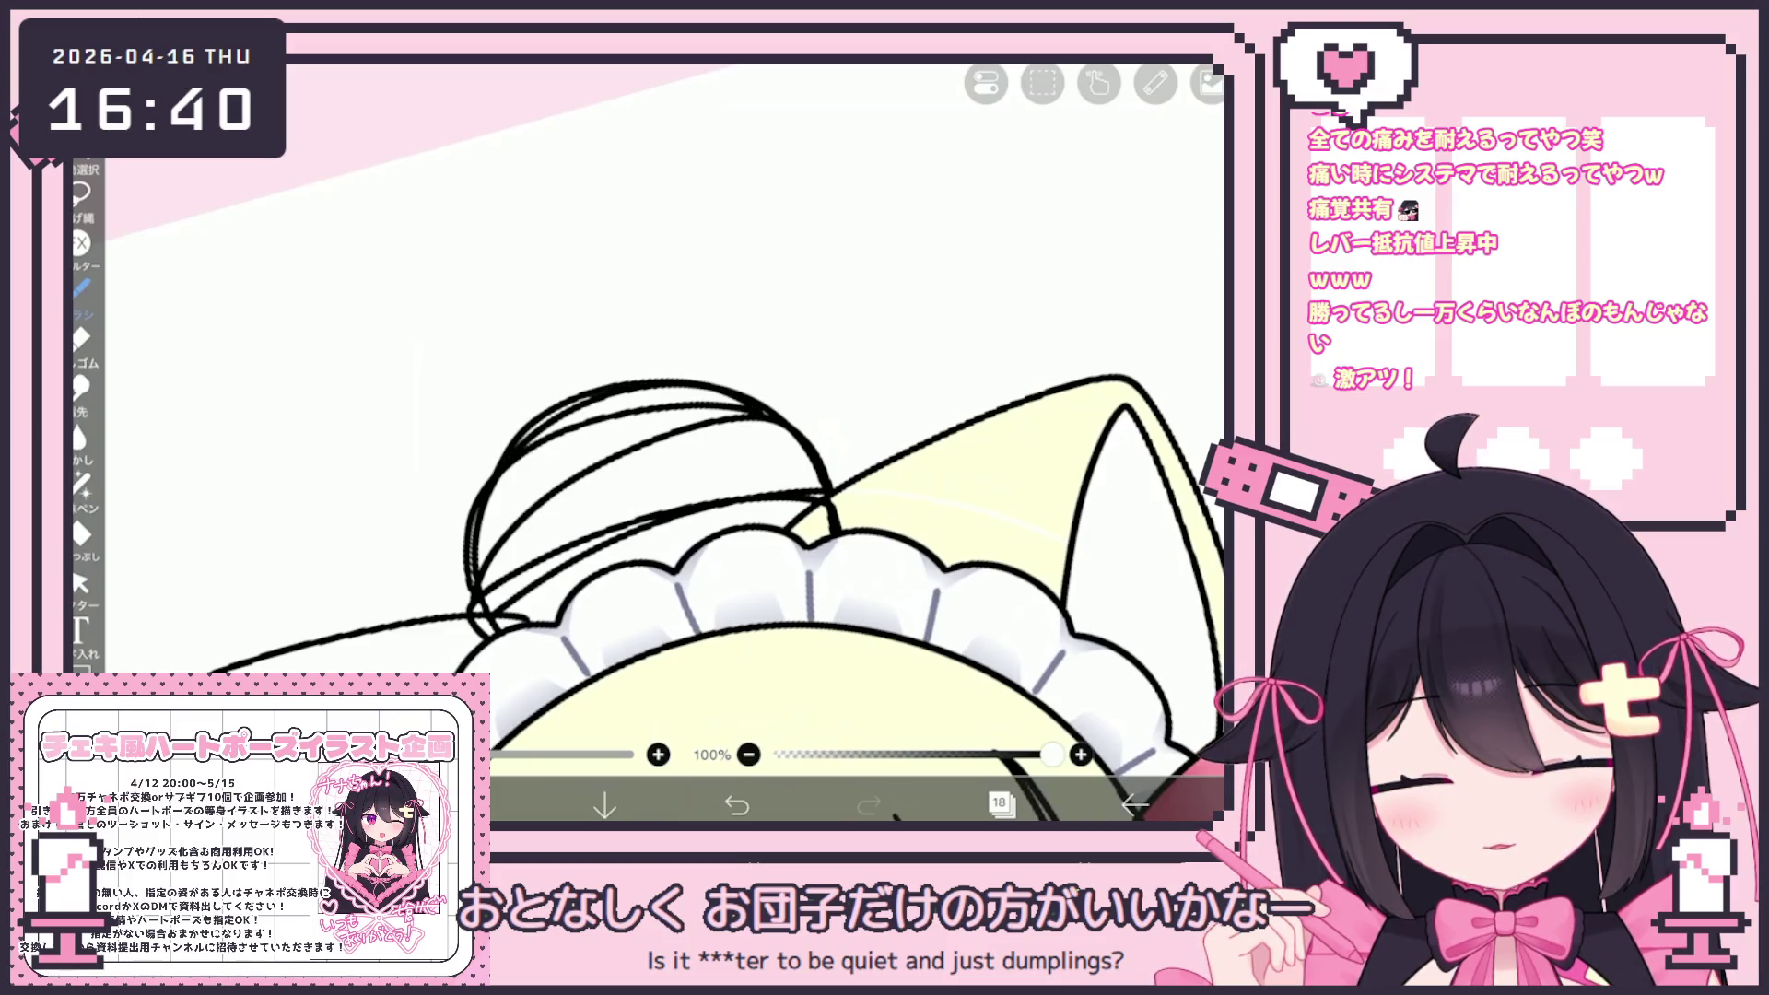
# Select and adjust the dome strokes with the vector select tool, undoing an accidental delete
pyautogui.click(80, 583)
pyautogui.click(611, 394)
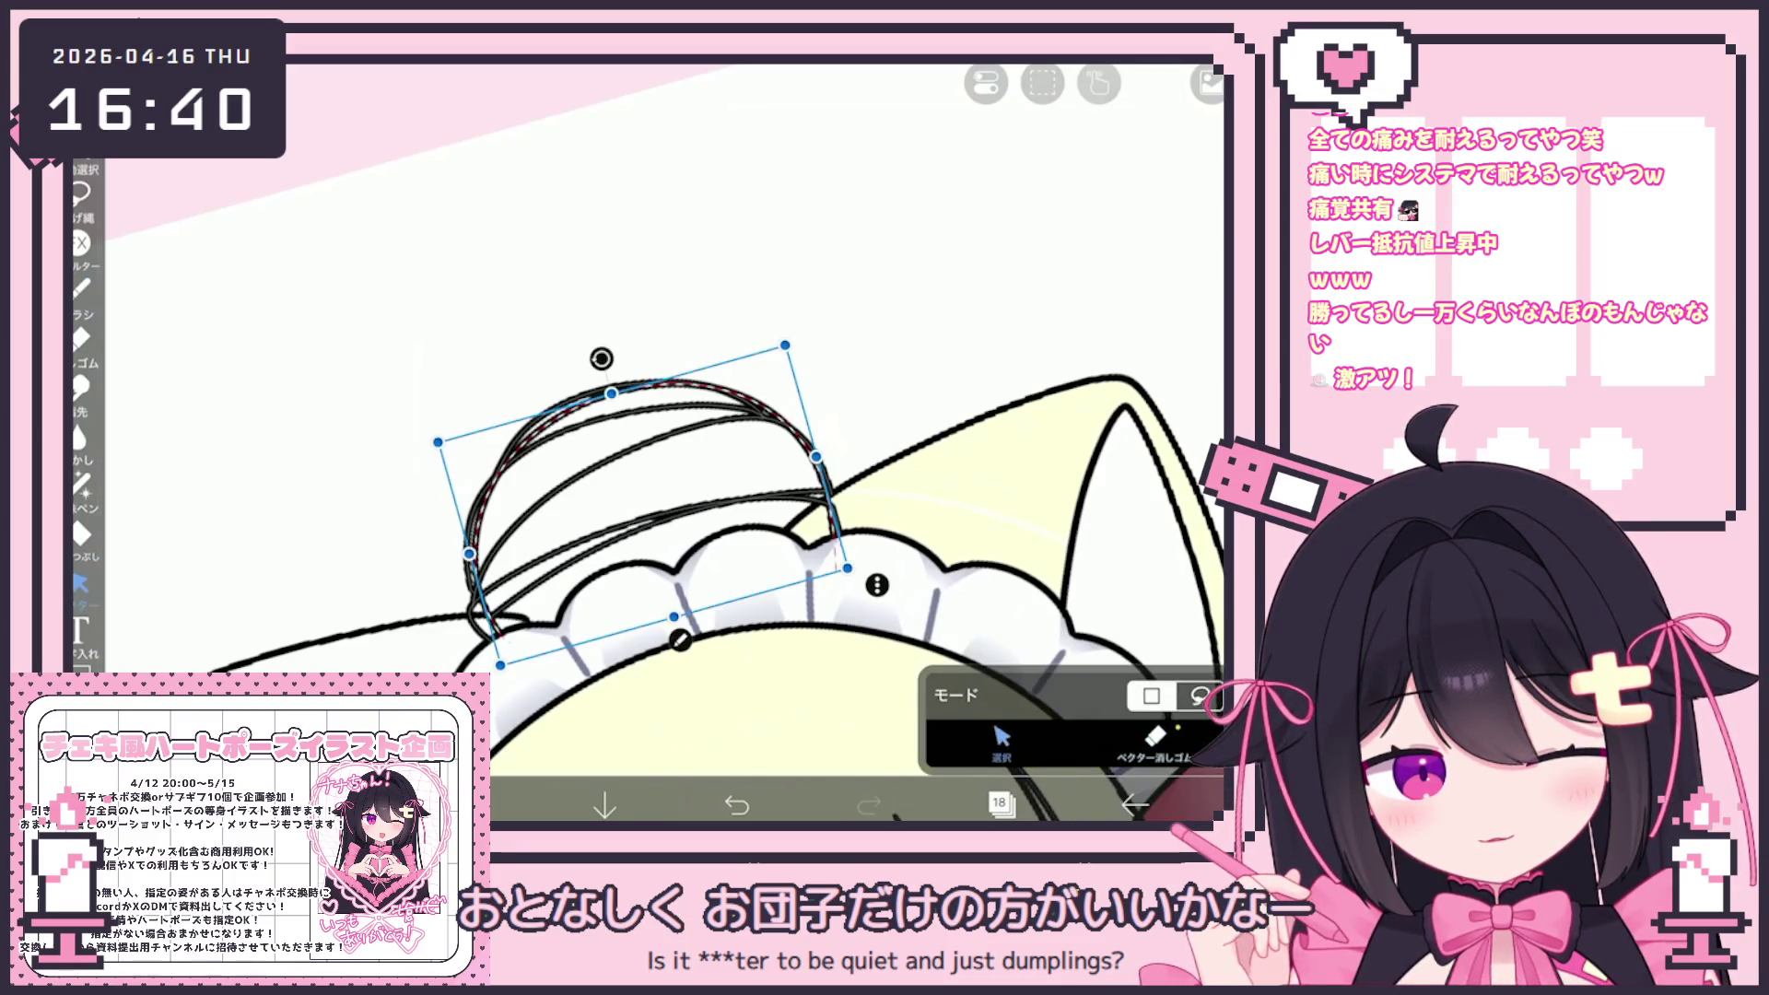
pyautogui.press('Delete')
pyautogui.scroll(-5, 733, 461)
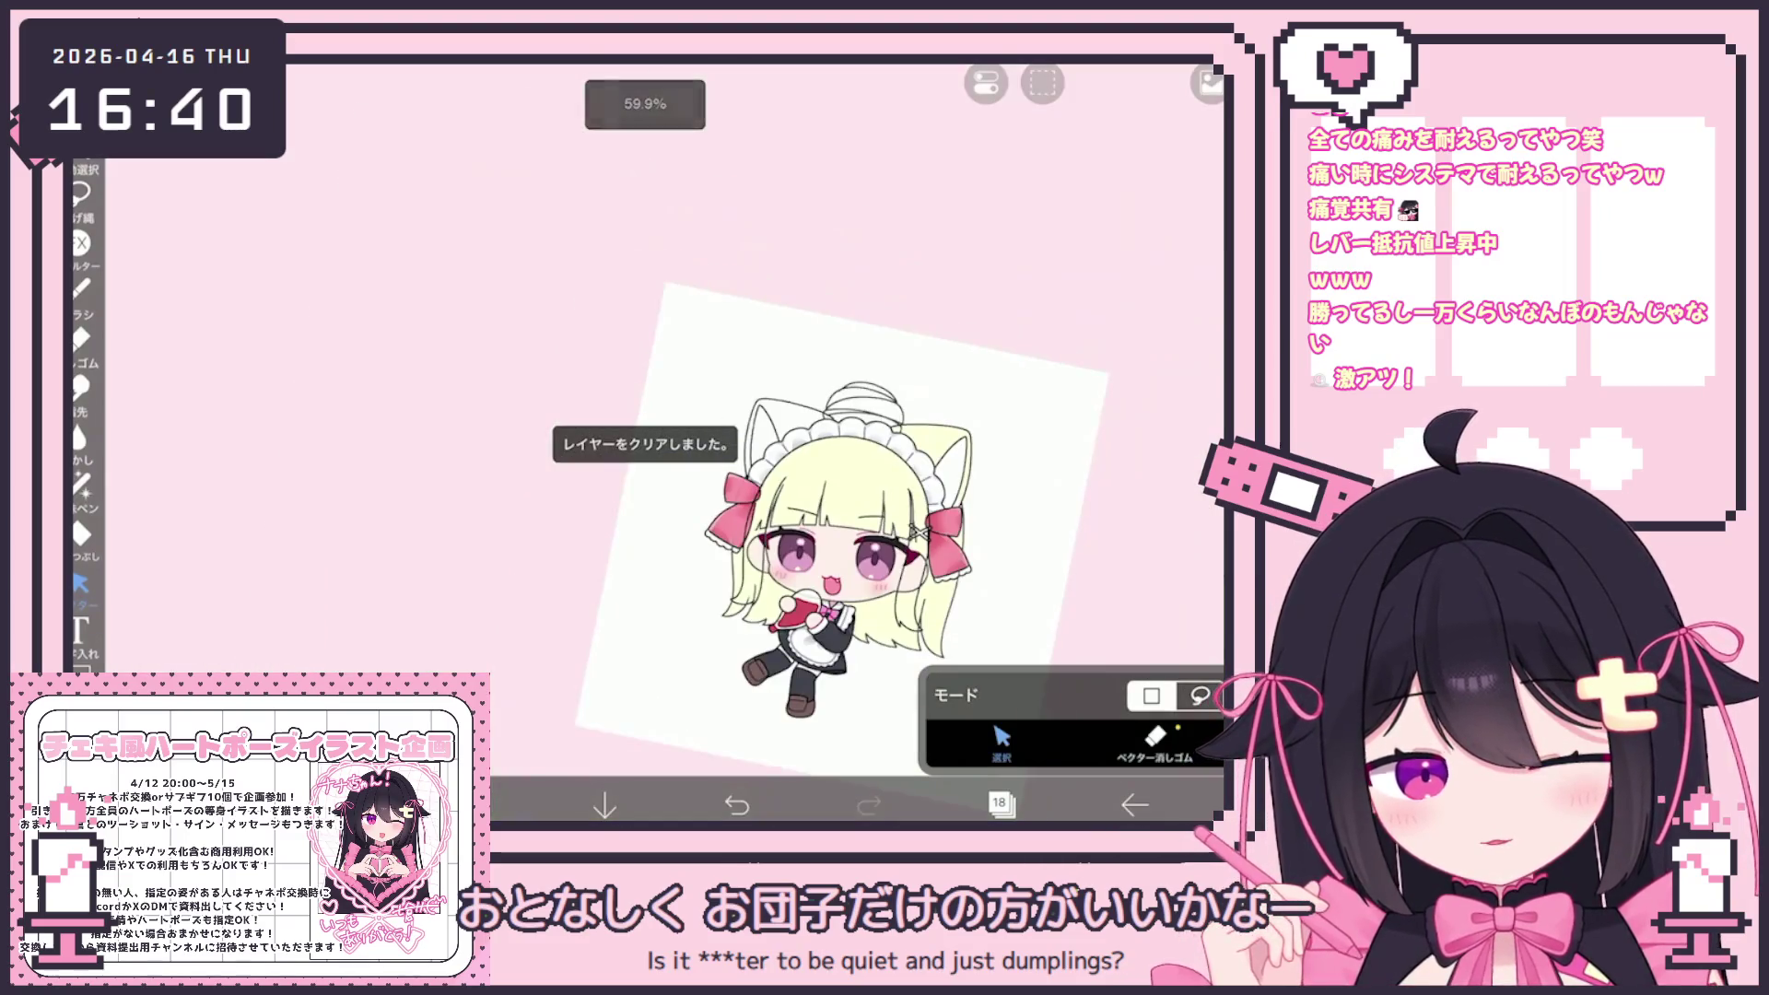
pyautogui.scroll(5, 733, 461)
pyautogui.hotkey('ctrl', 'z')
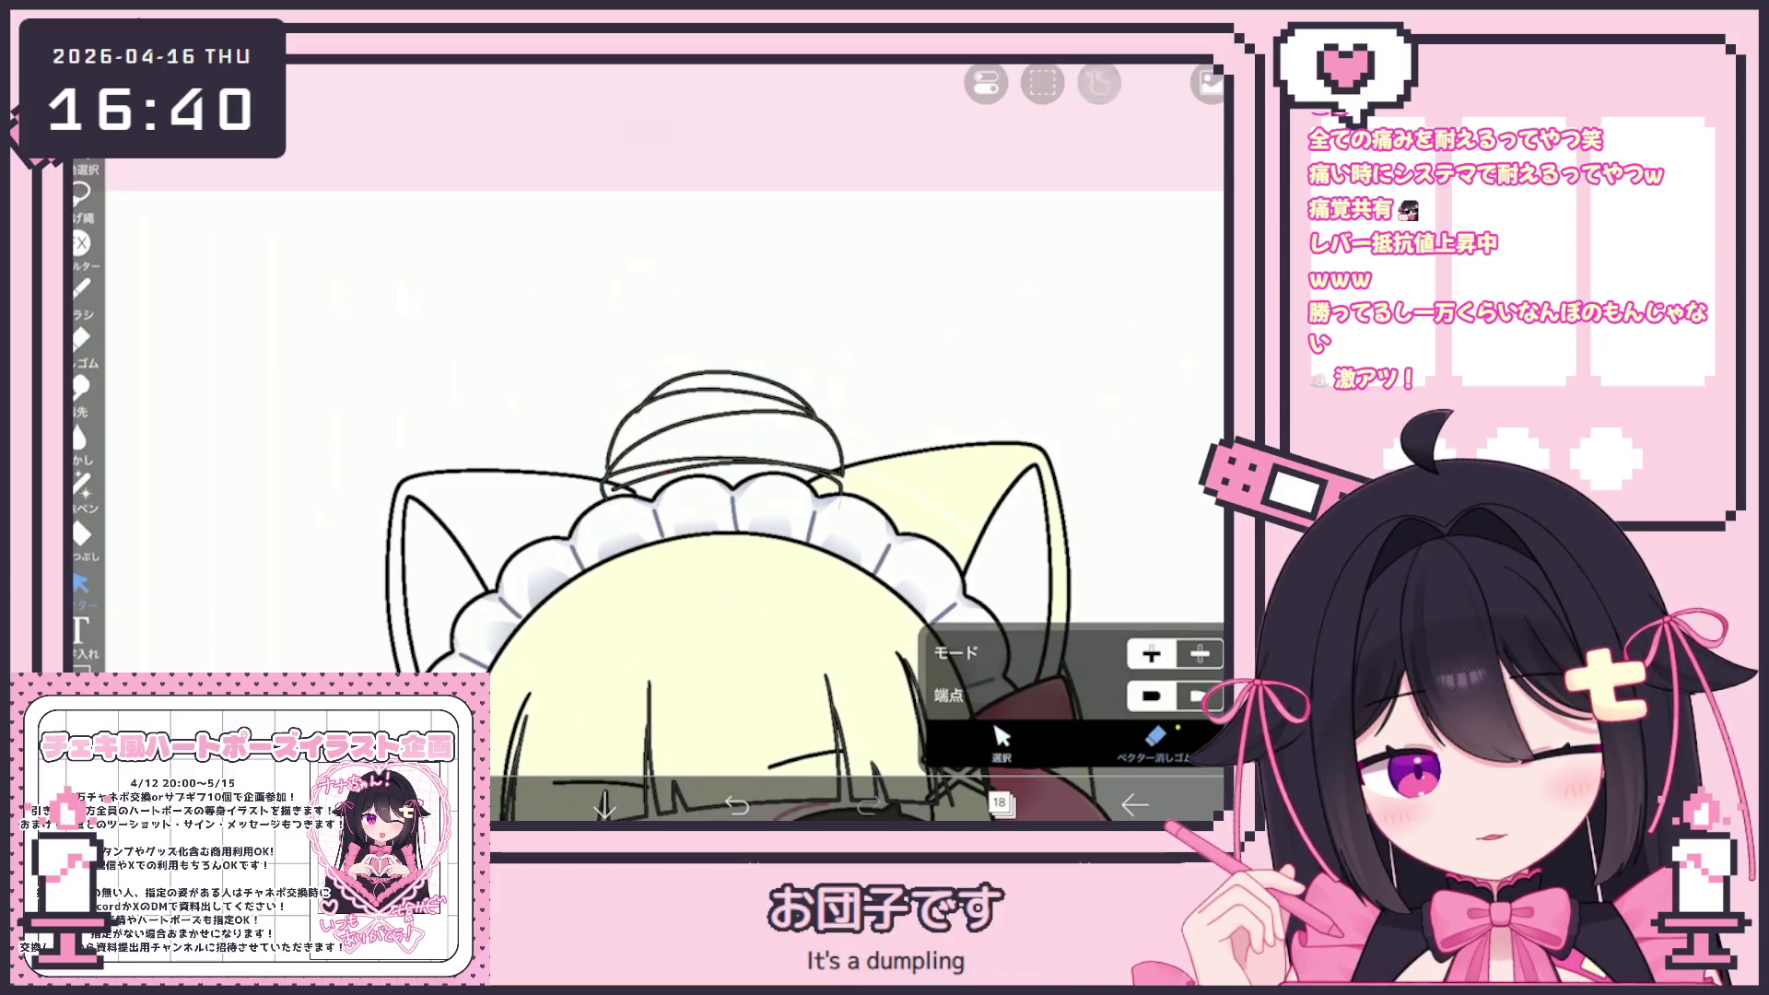
pyautogui.scroll(2, 664, 442)
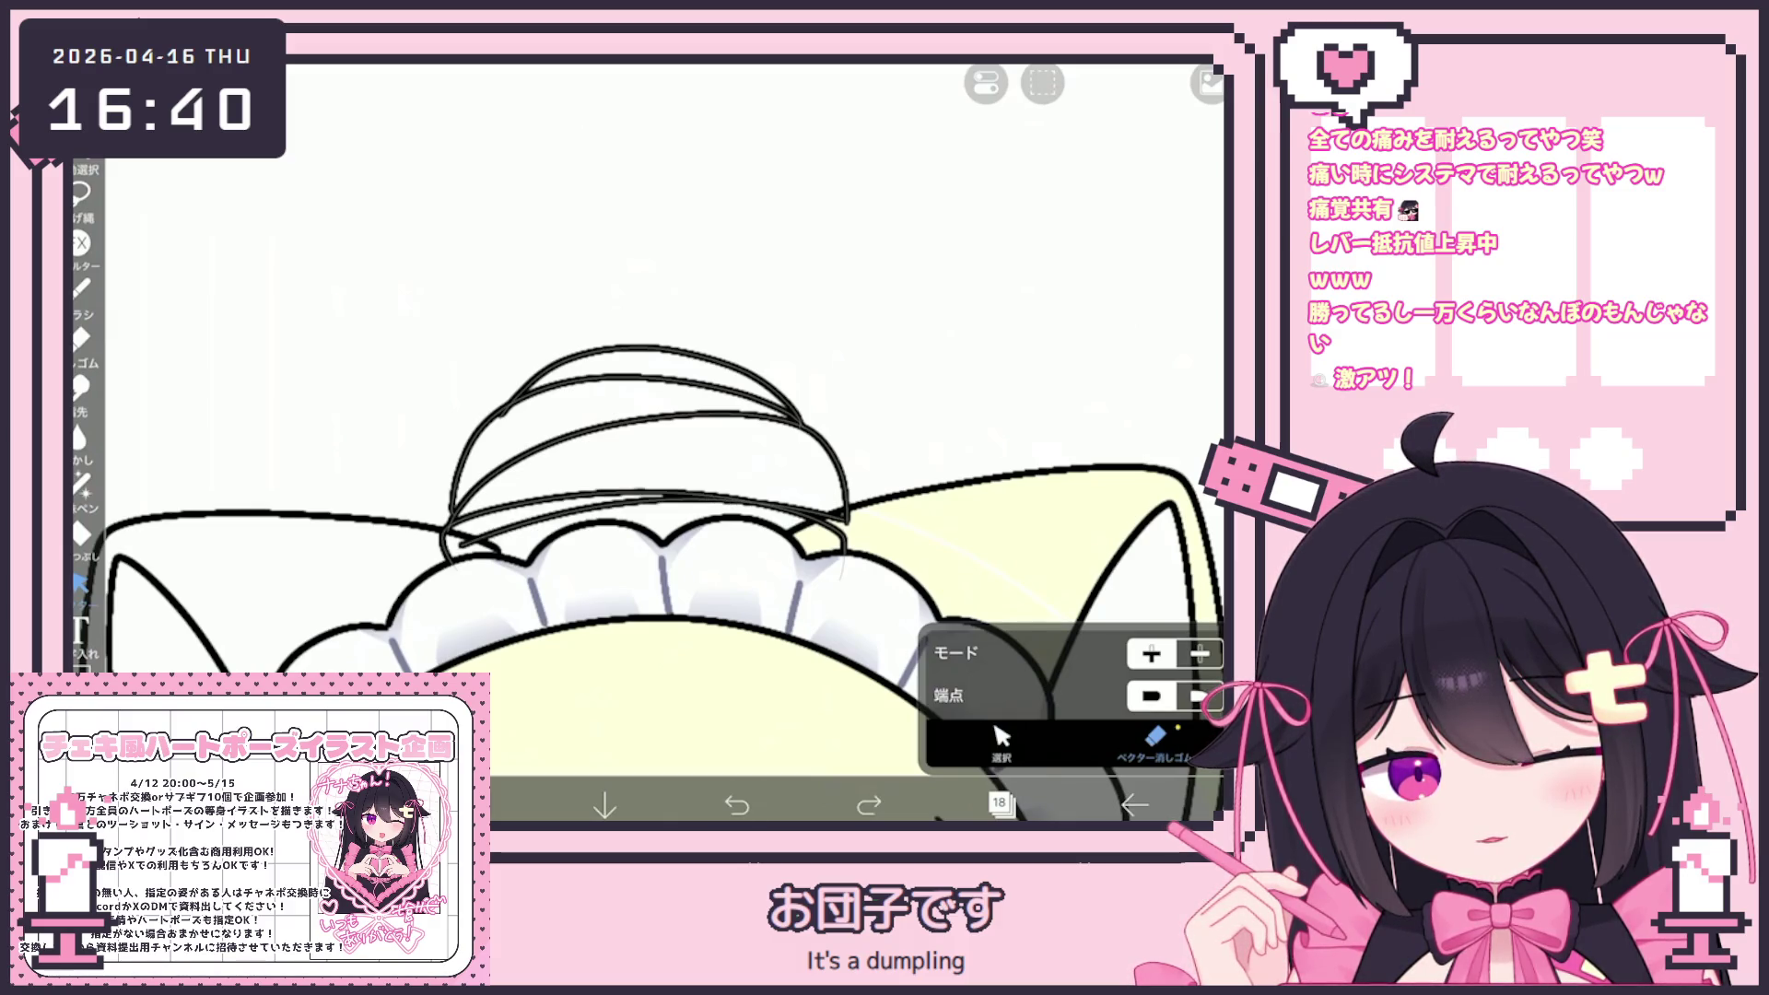
pyautogui.click(81, 288)
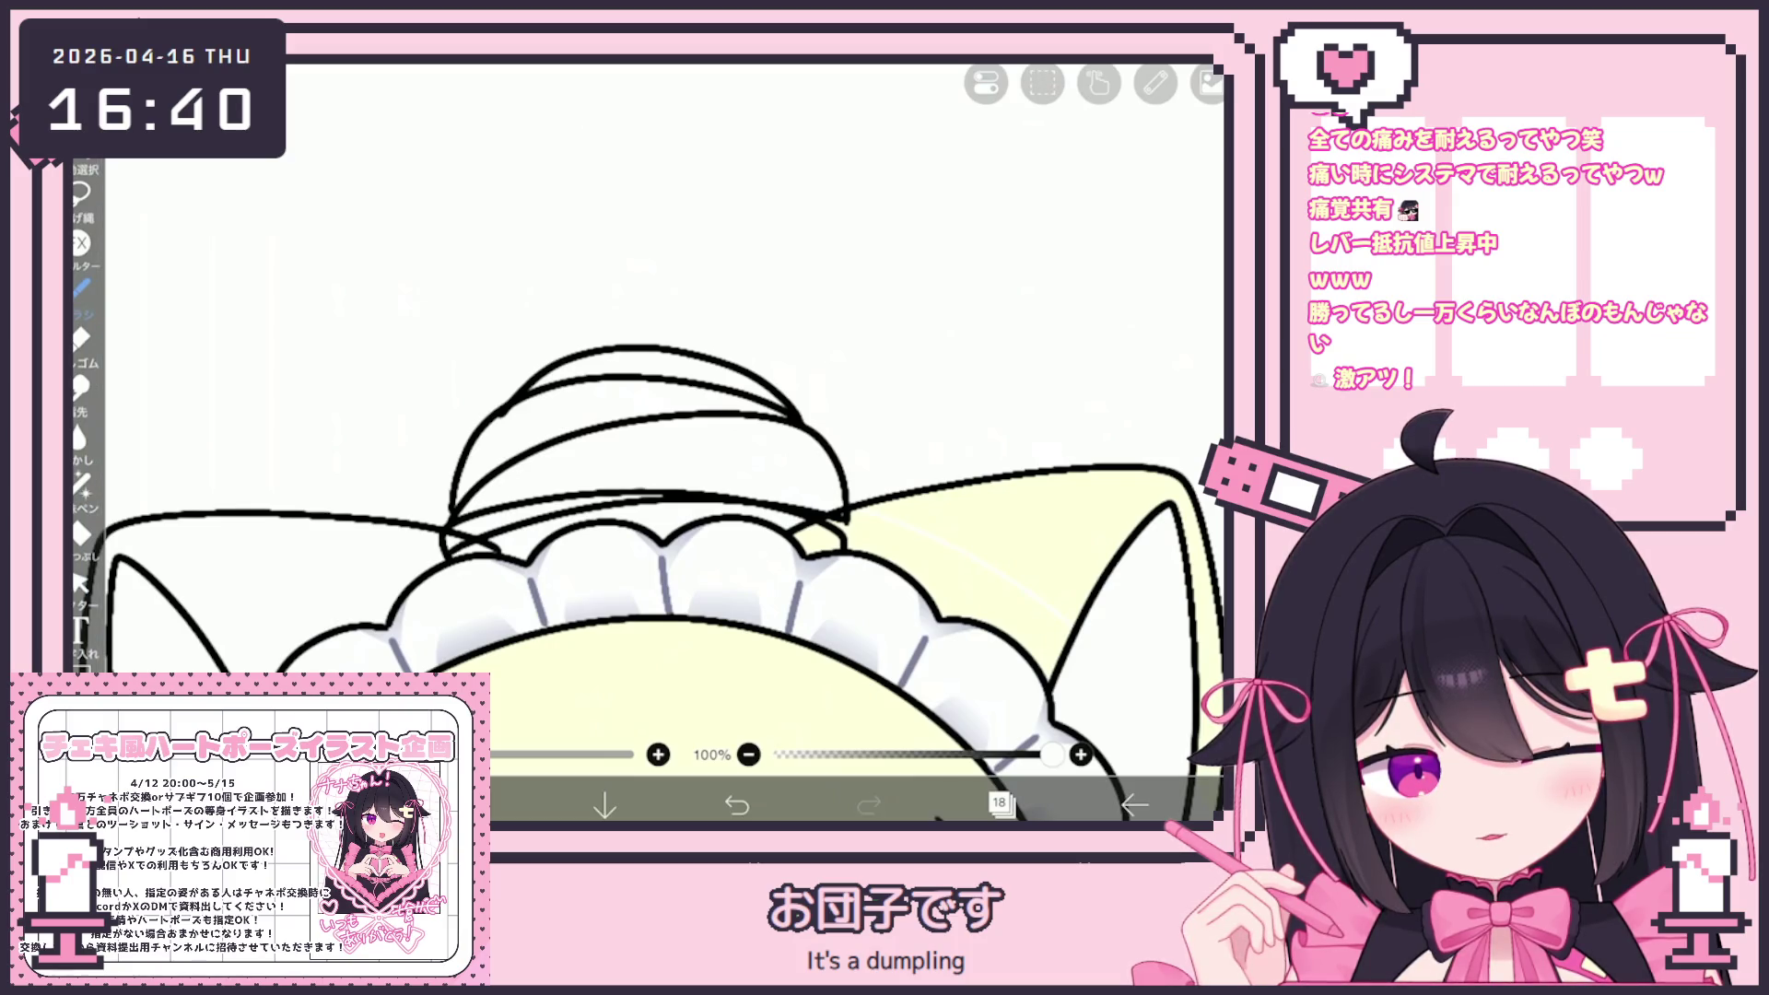
pyautogui.scroll(-5, 746, 535)
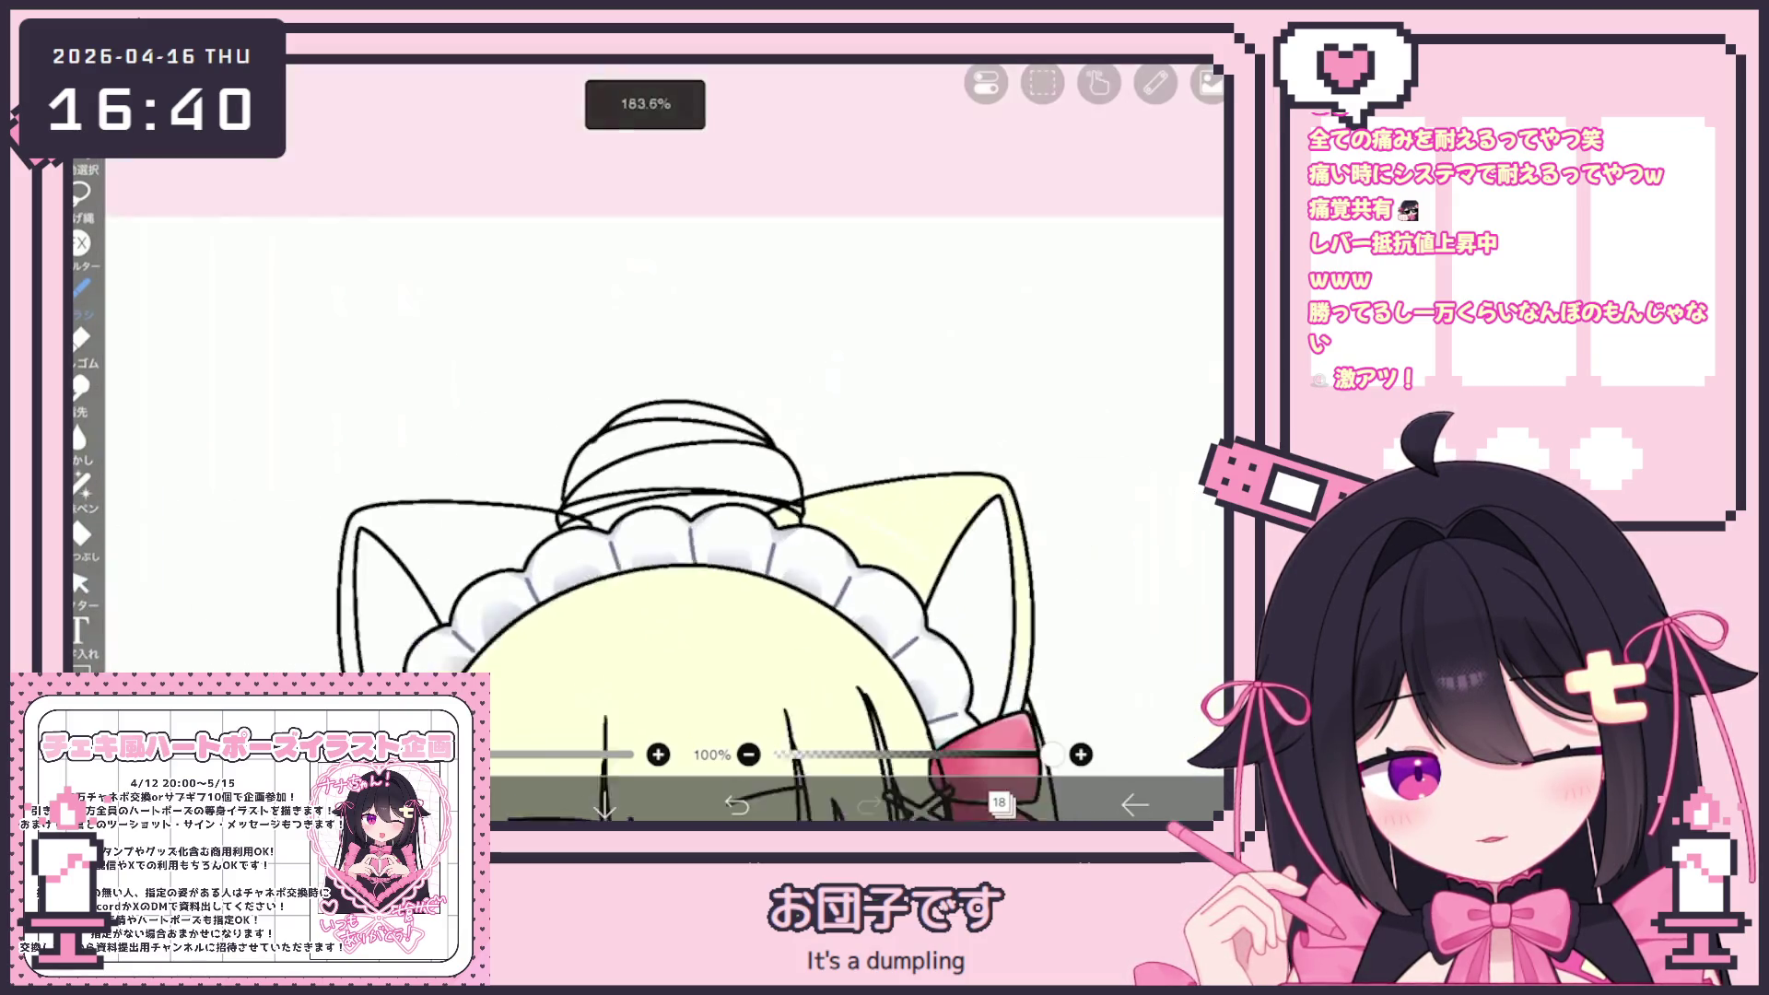
pyautogui.click(81, 582)
pyautogui.scroll(3, 746, 535)
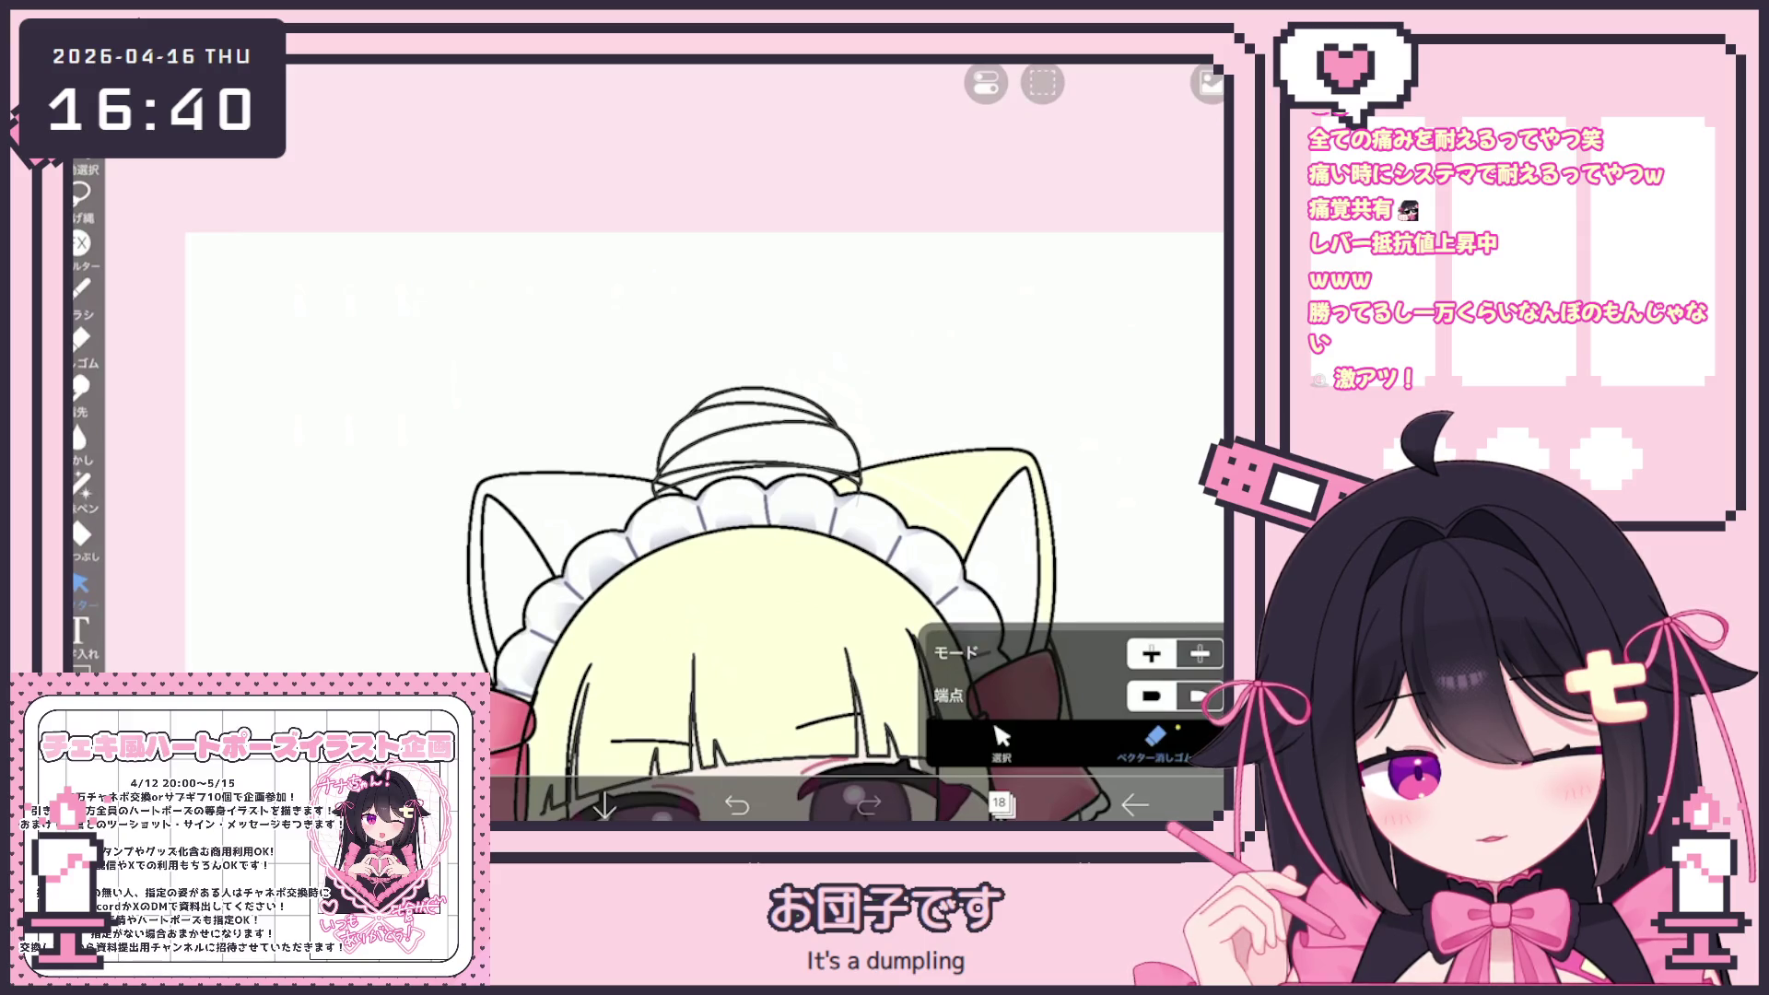
pyautogui.scroll(-5, 701, 516)
pyautogui.click(1000, 805)
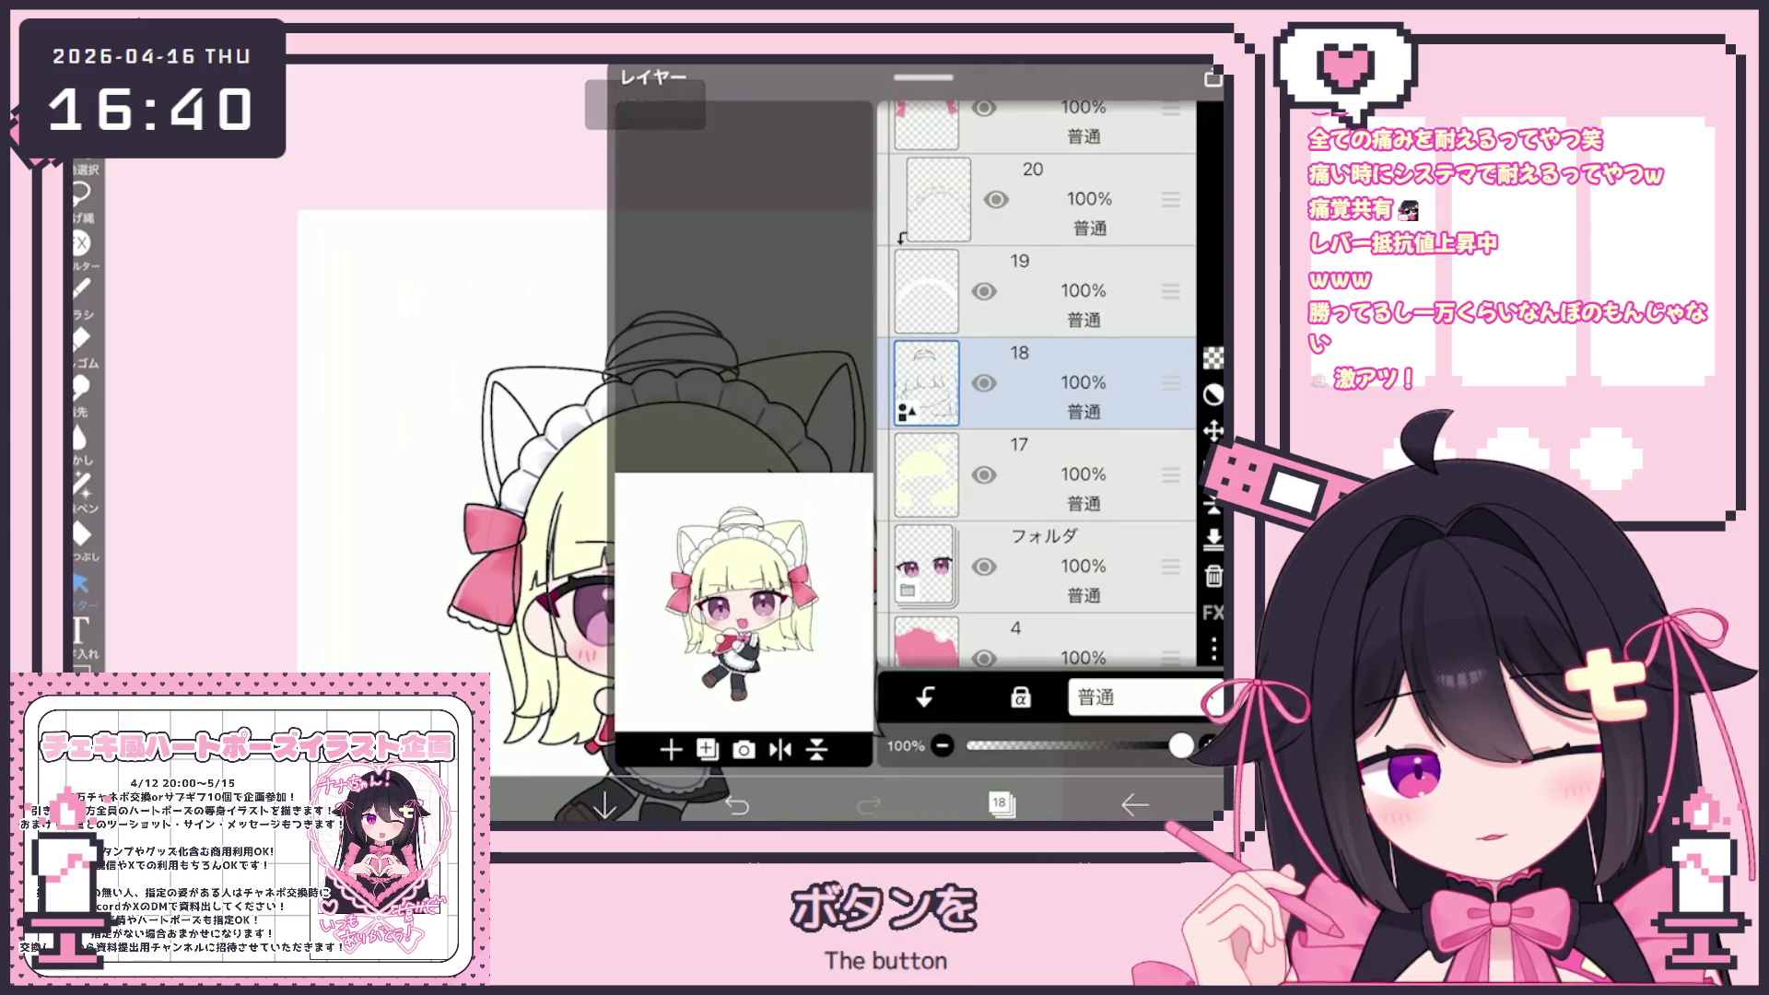
# Make layer 18, just above hair colour layer 17, the current layer
pyautogui.scroll(7, 1036, 382)
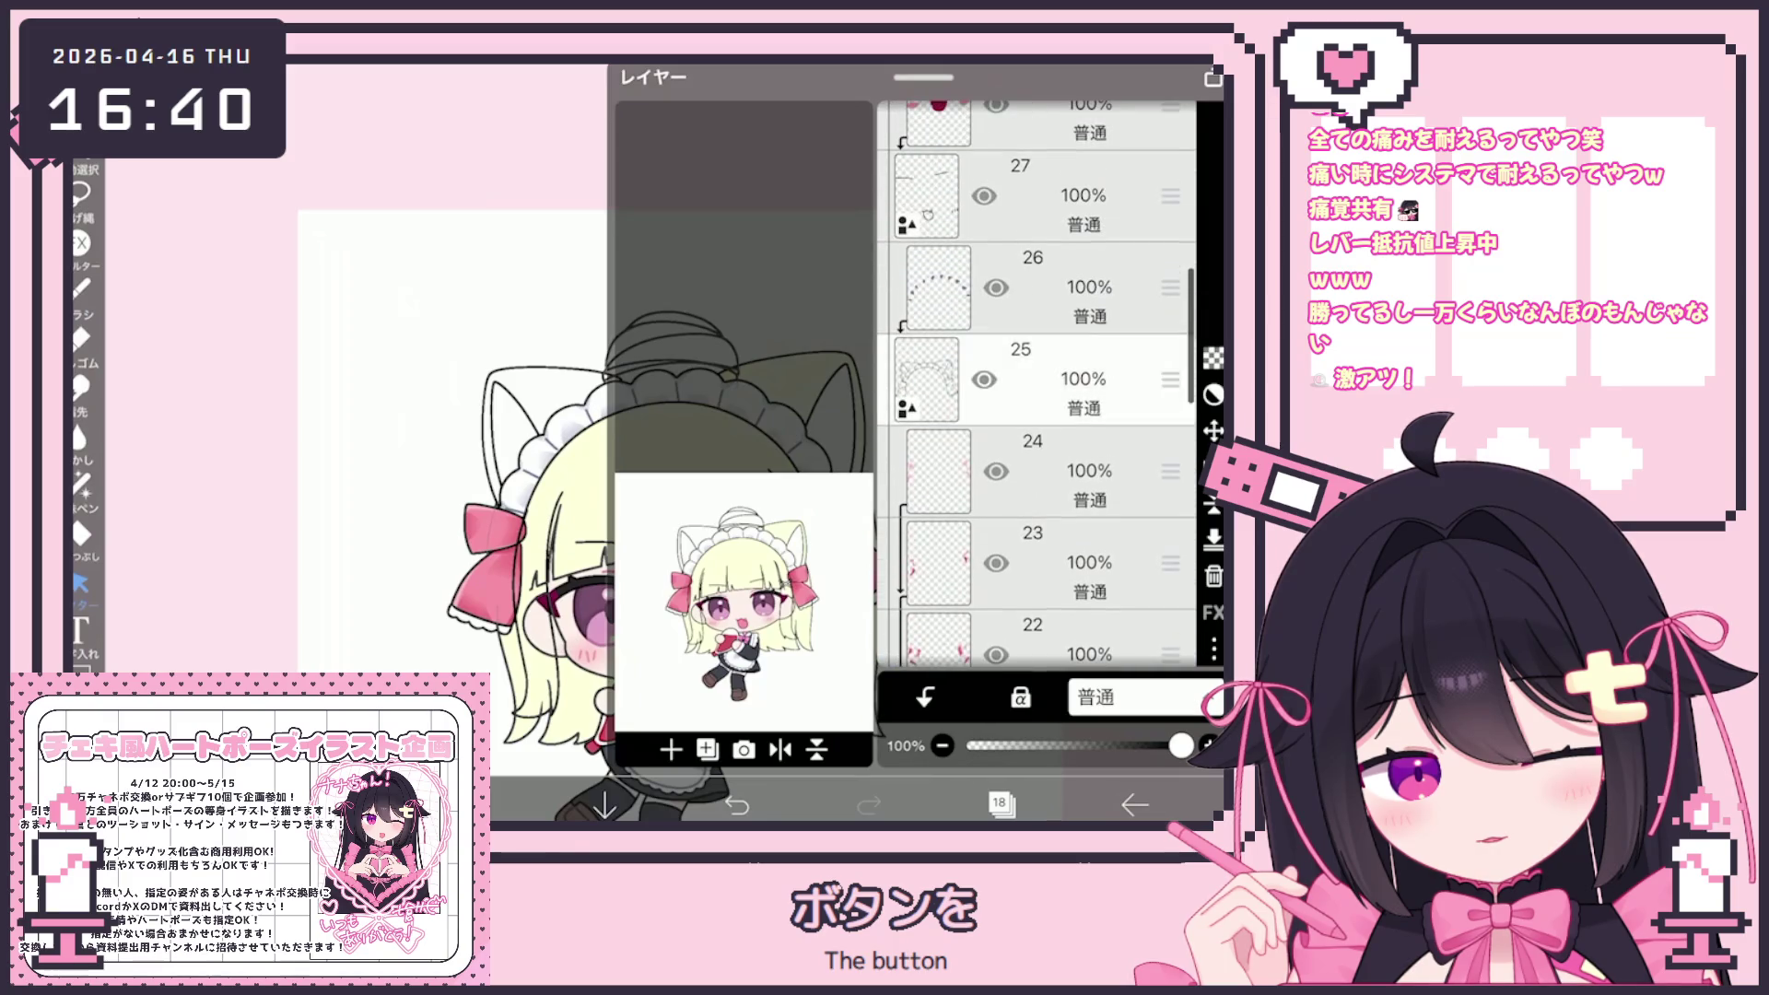
pyautogui.click(1041, 378)
pyautogui.scroll(-7, 1037, 383)
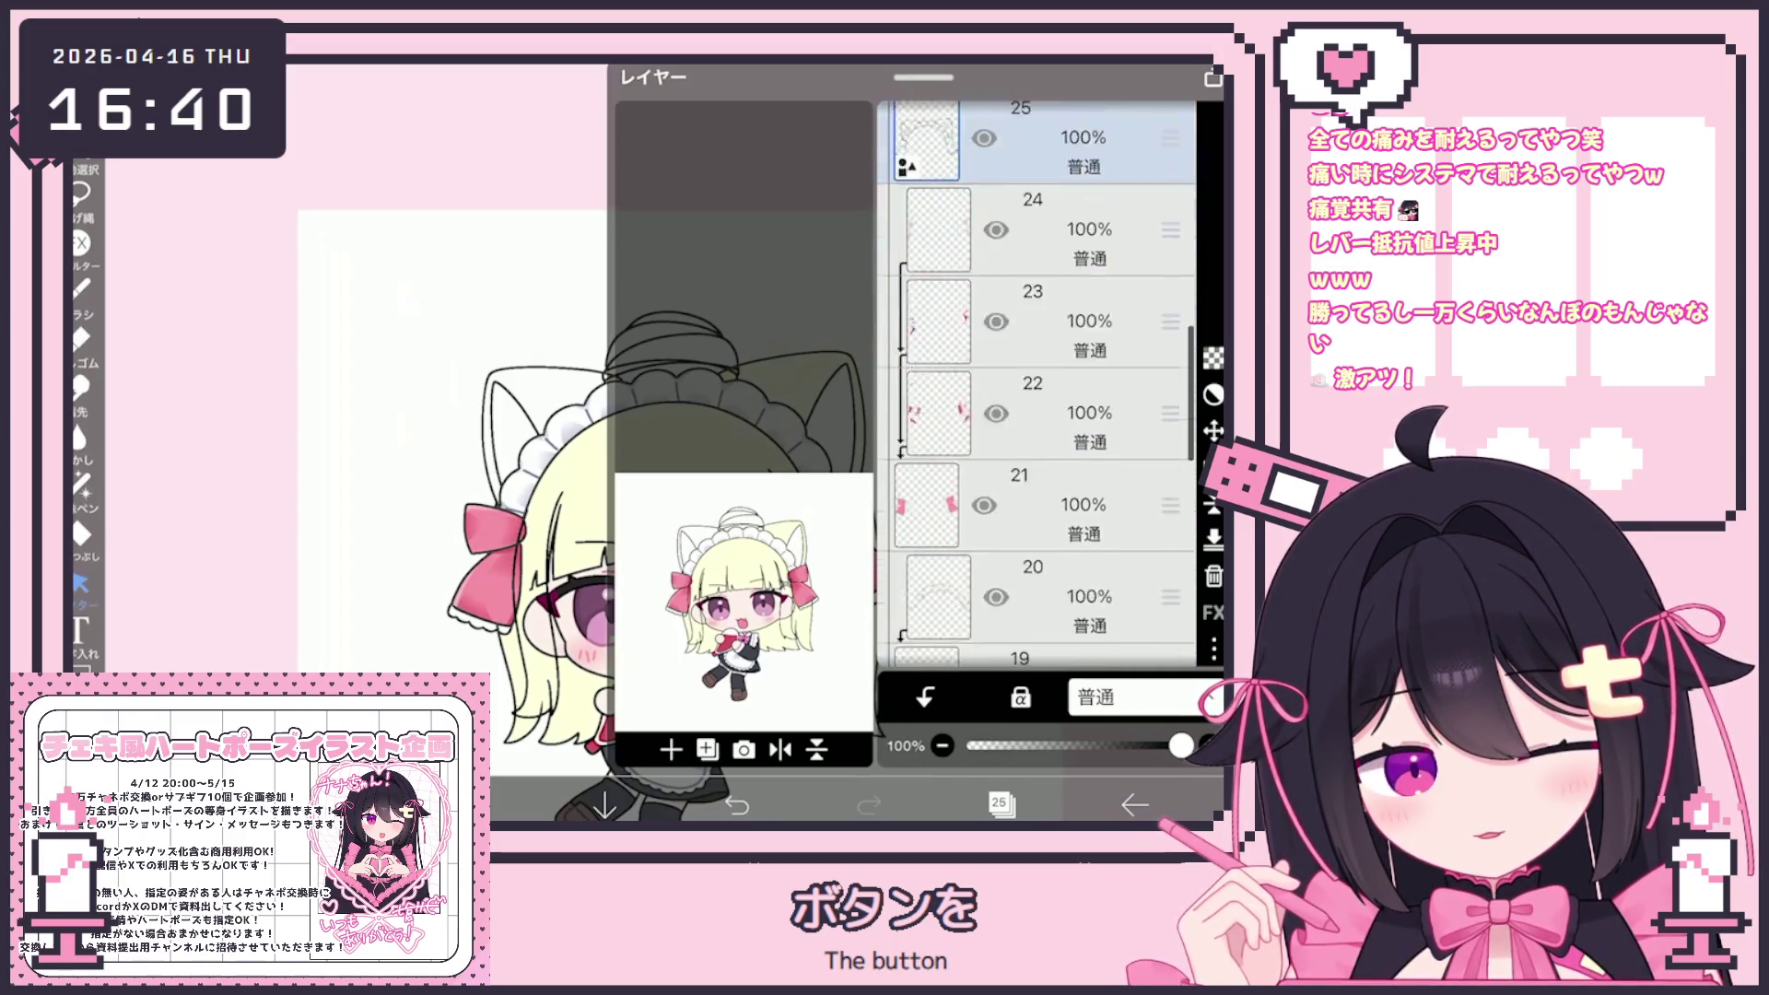
pyautogui.click(1042, 433)
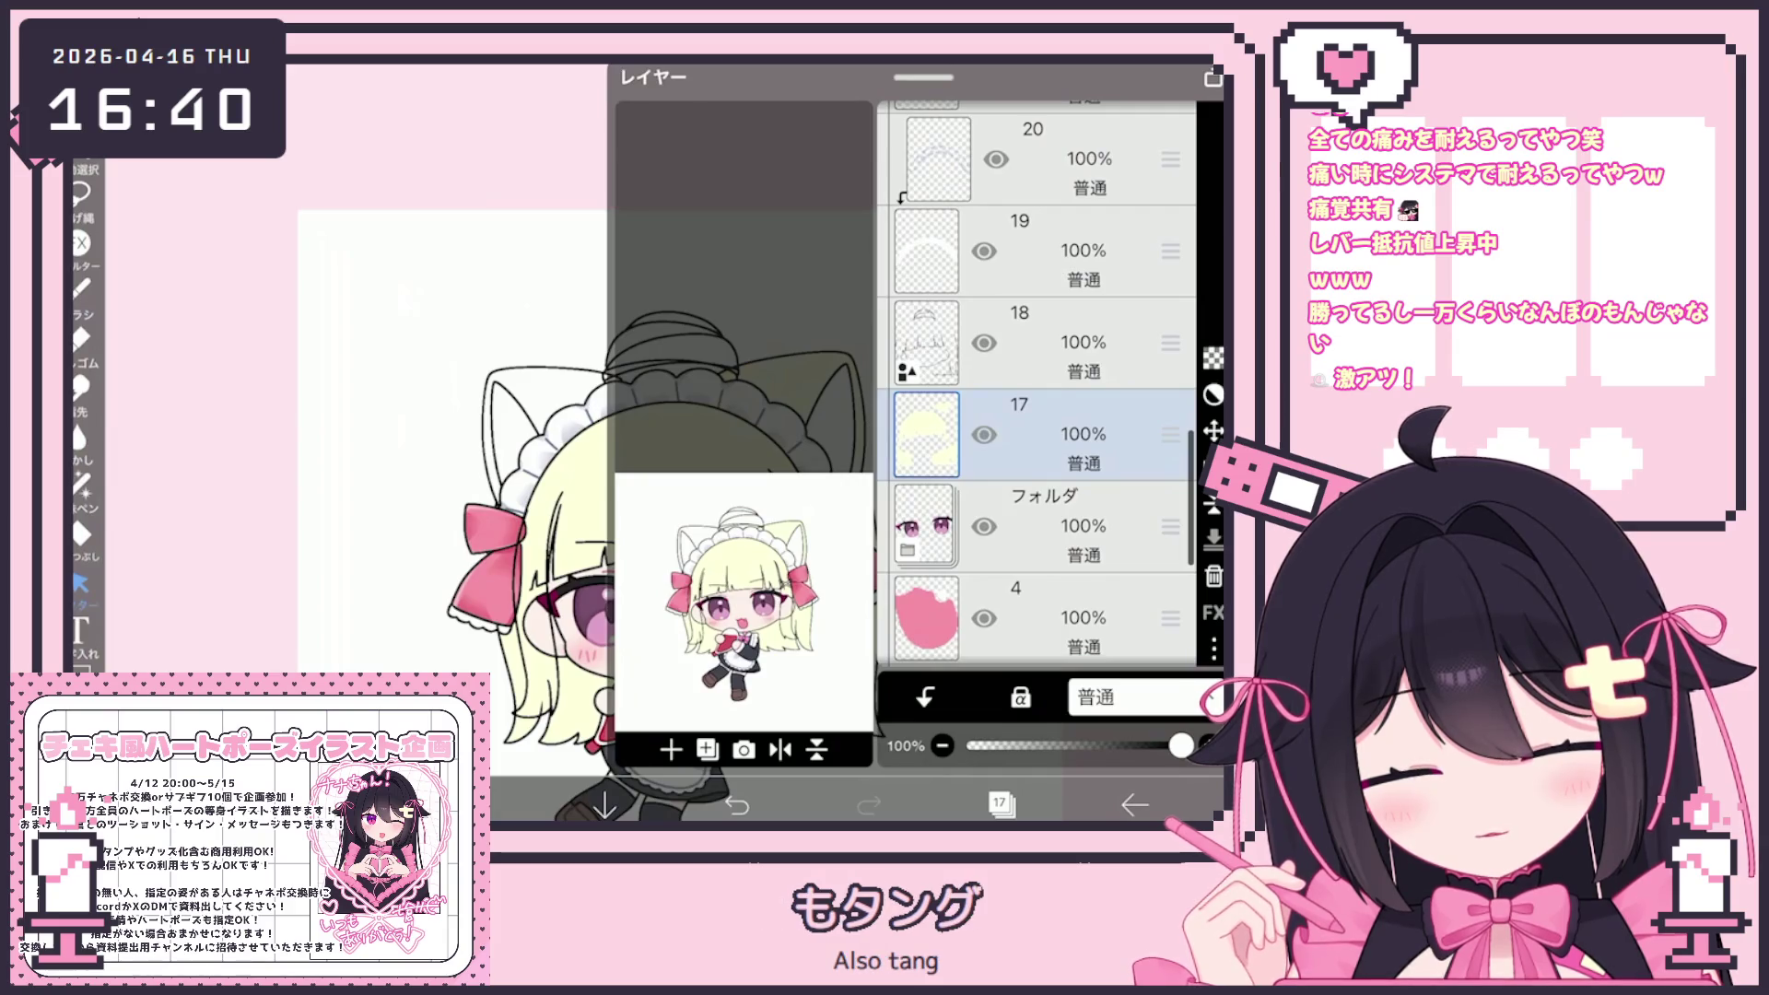
pyautogui.click(1042, 342)
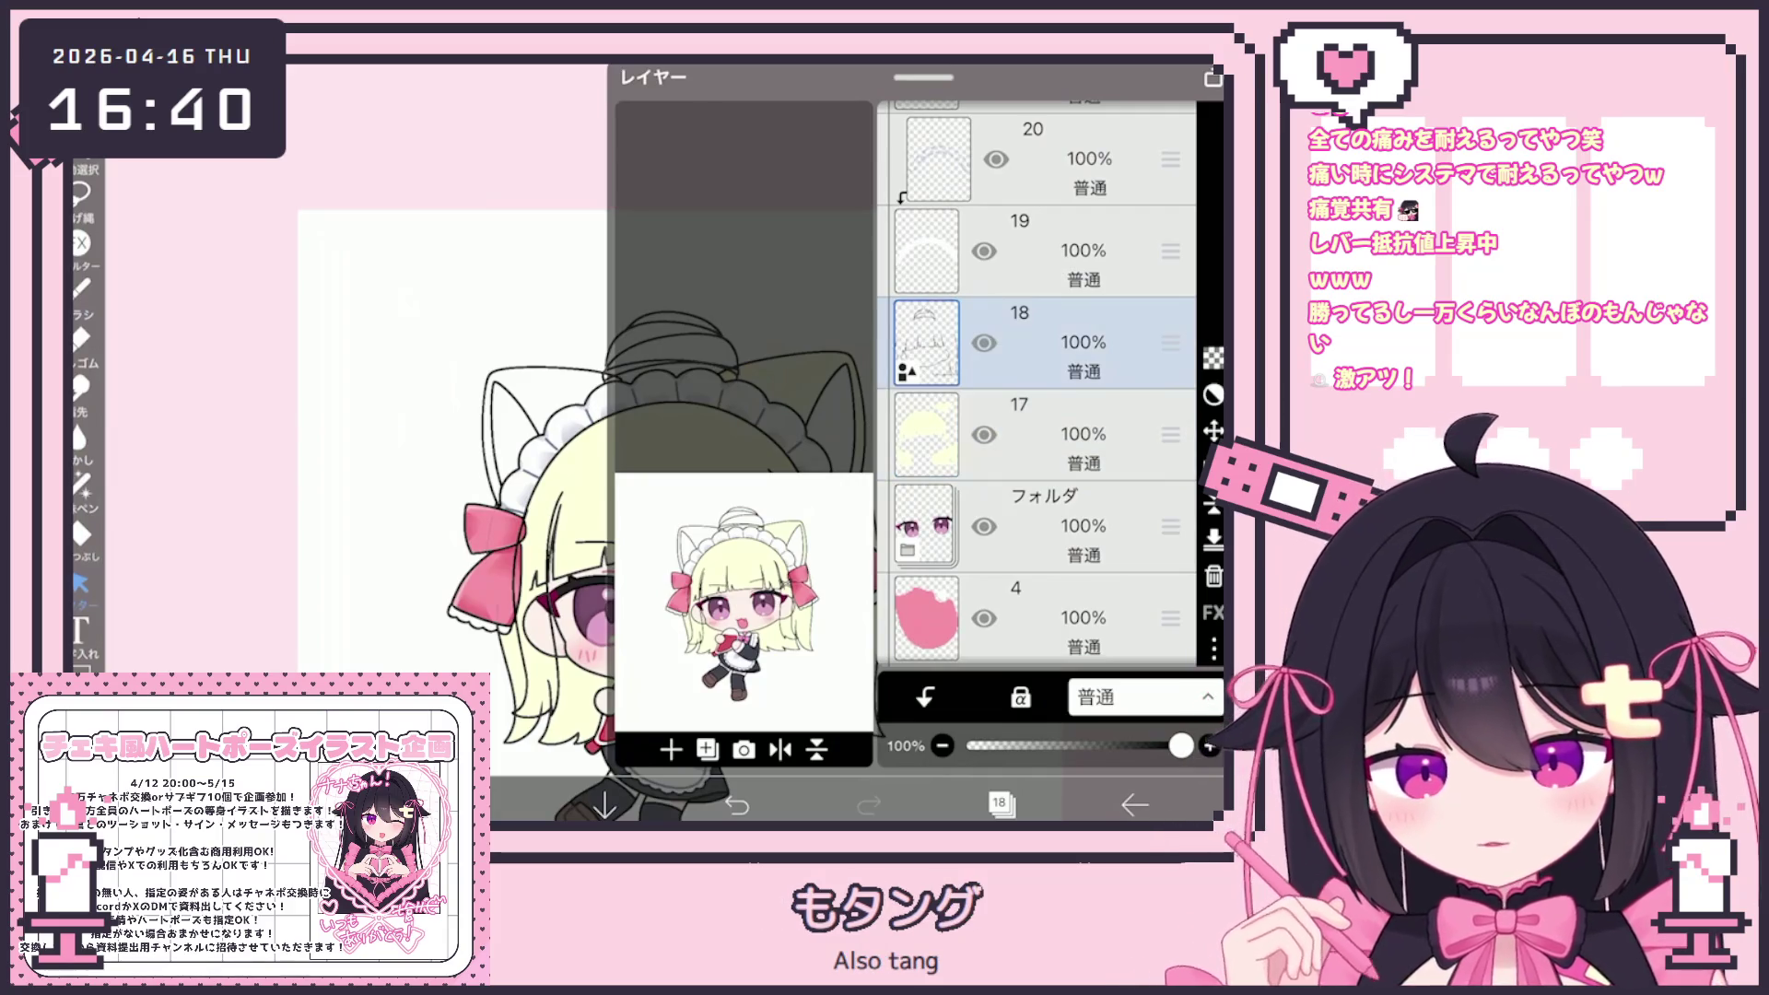
pyautogui.press('Escape')
# Erase all contents of layer 18, then reselect hair colour layer 17
pyautogui.scroll(5, 645, 442)
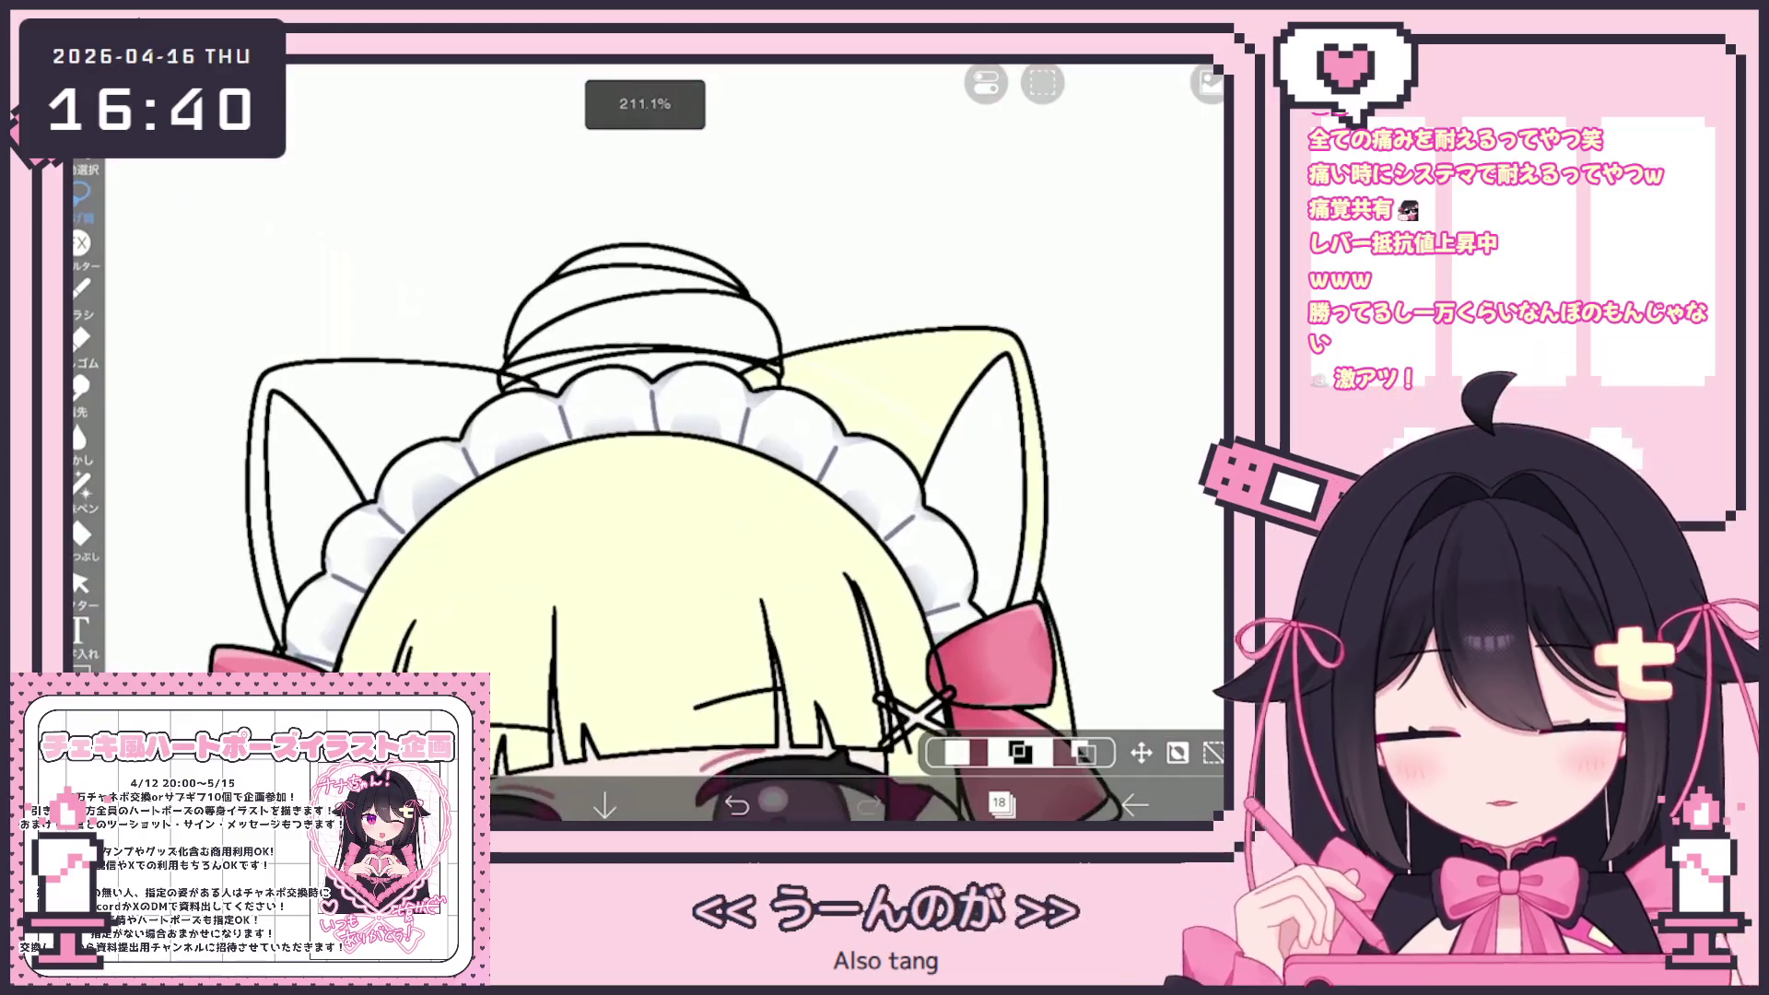
pyautogui.scroll(5, 790, 342)
pyautogui.scroll(-2, 645, 443)
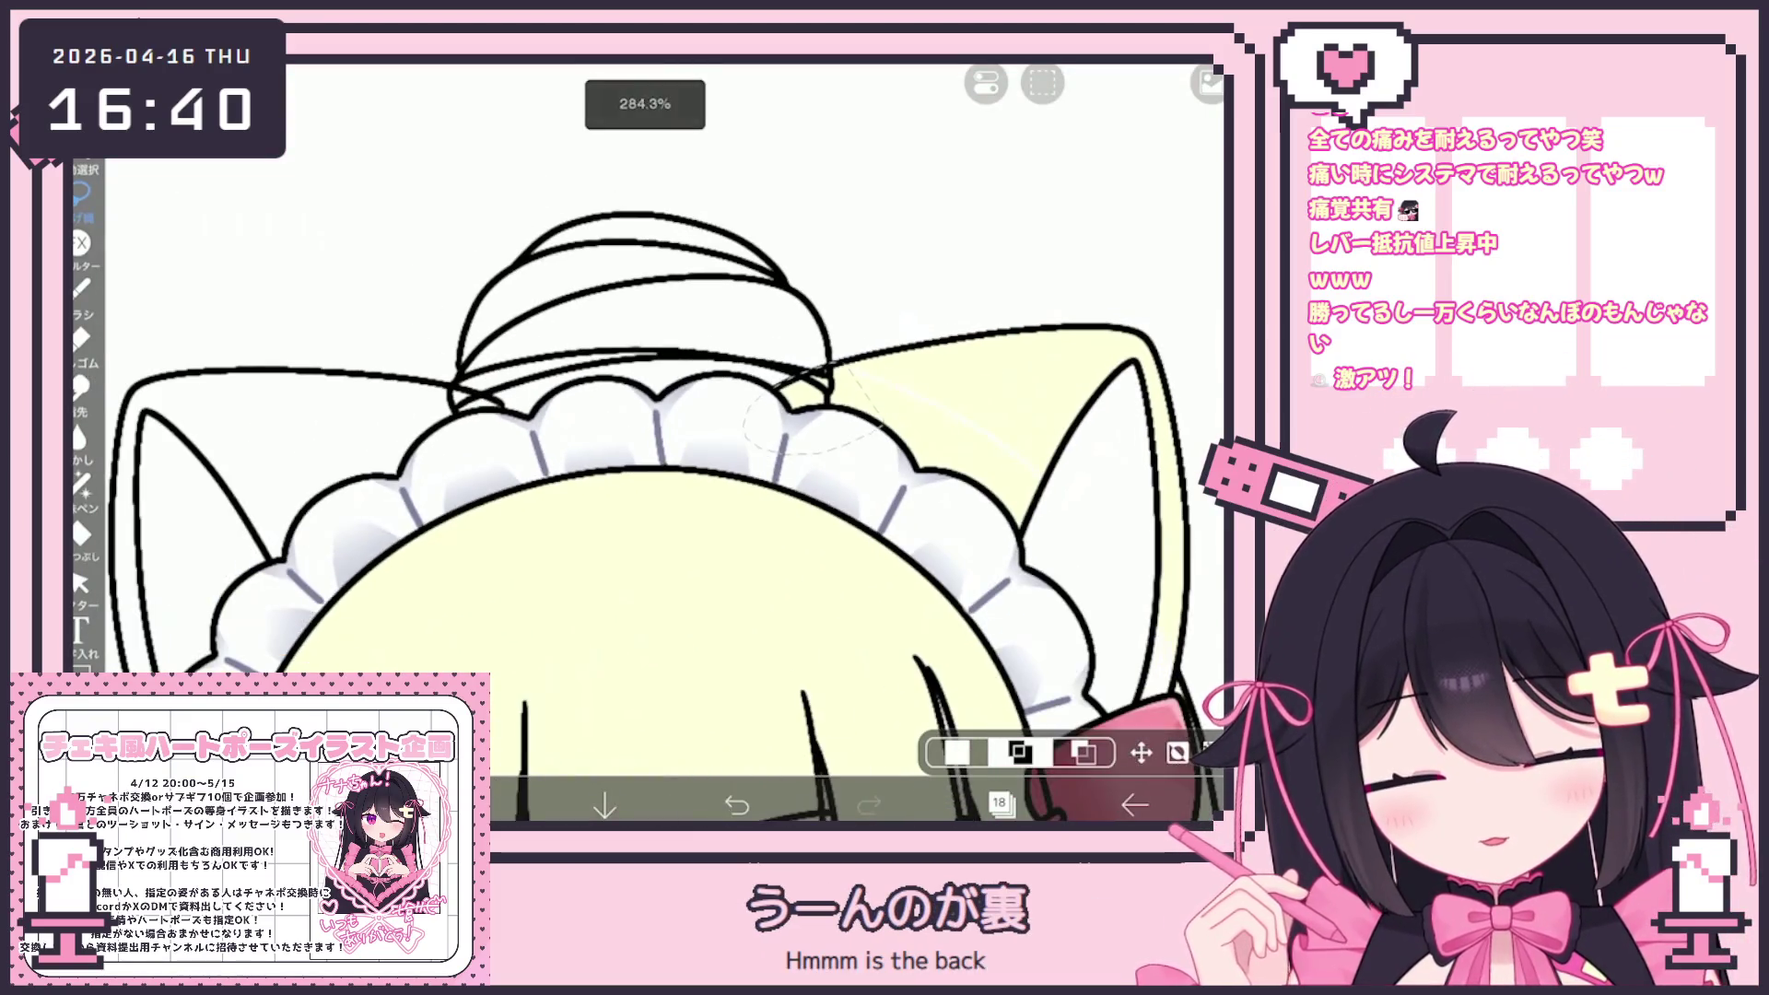
pyautogui.press('Delete')
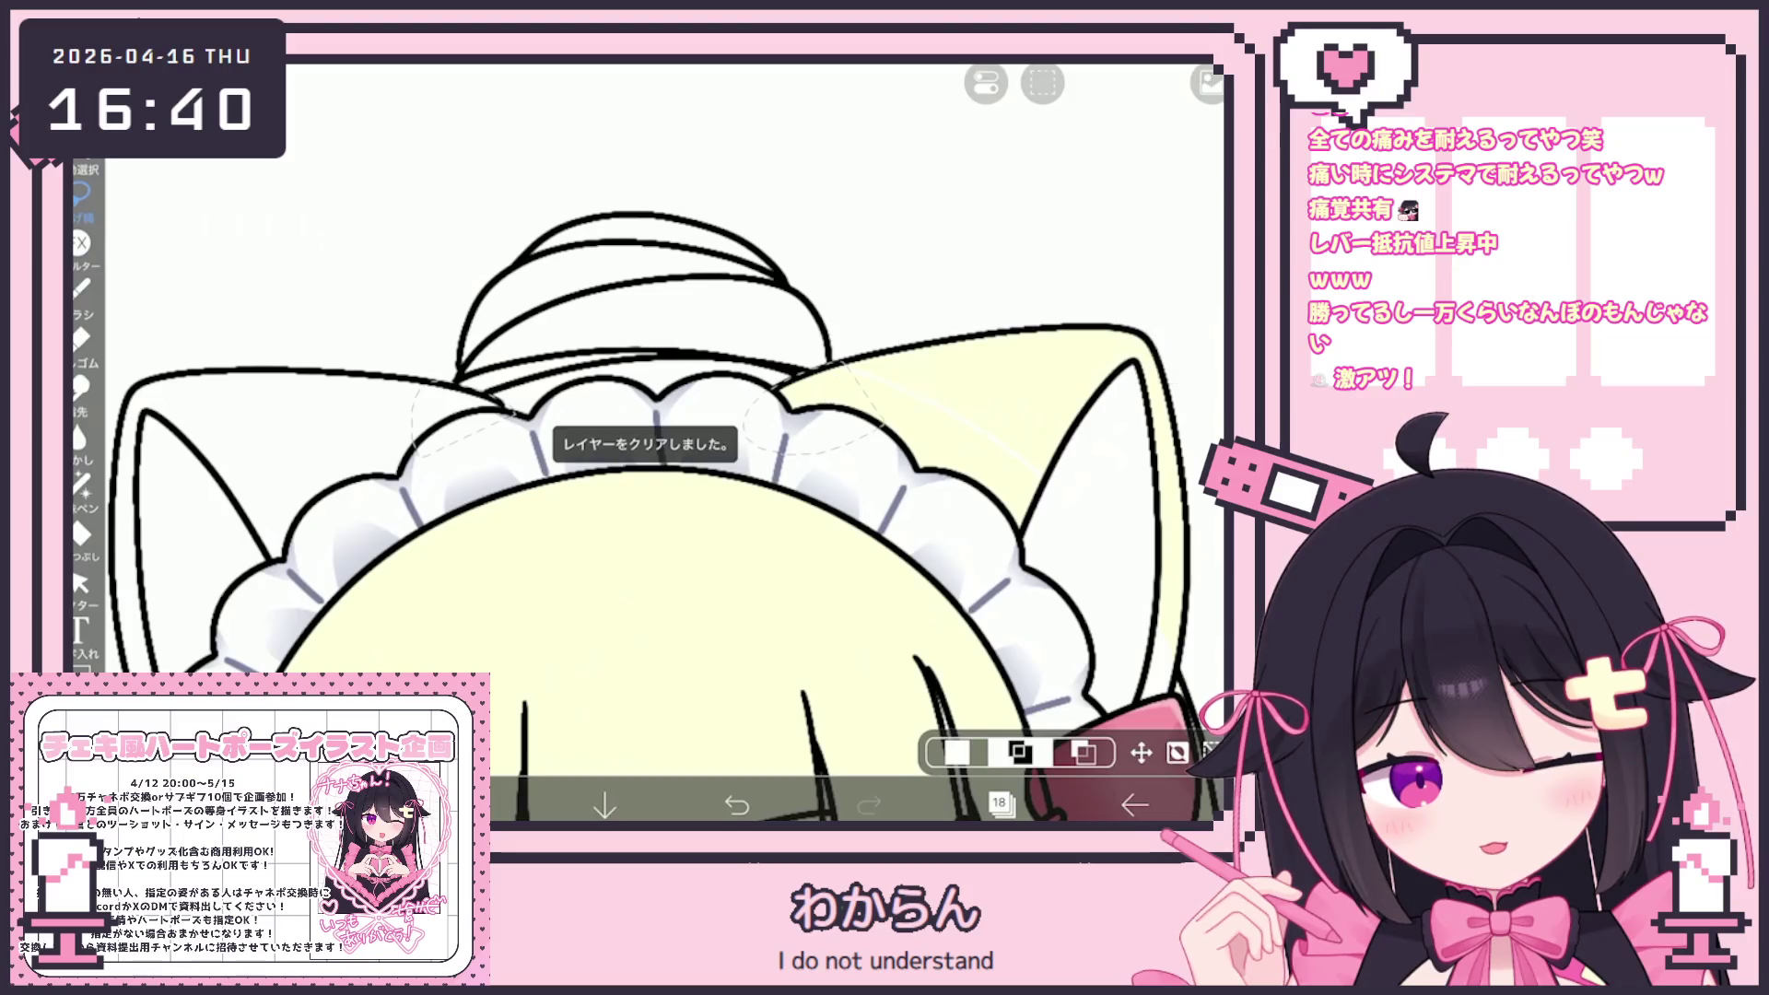
pyautogui.scroll(-5, 663, 442)
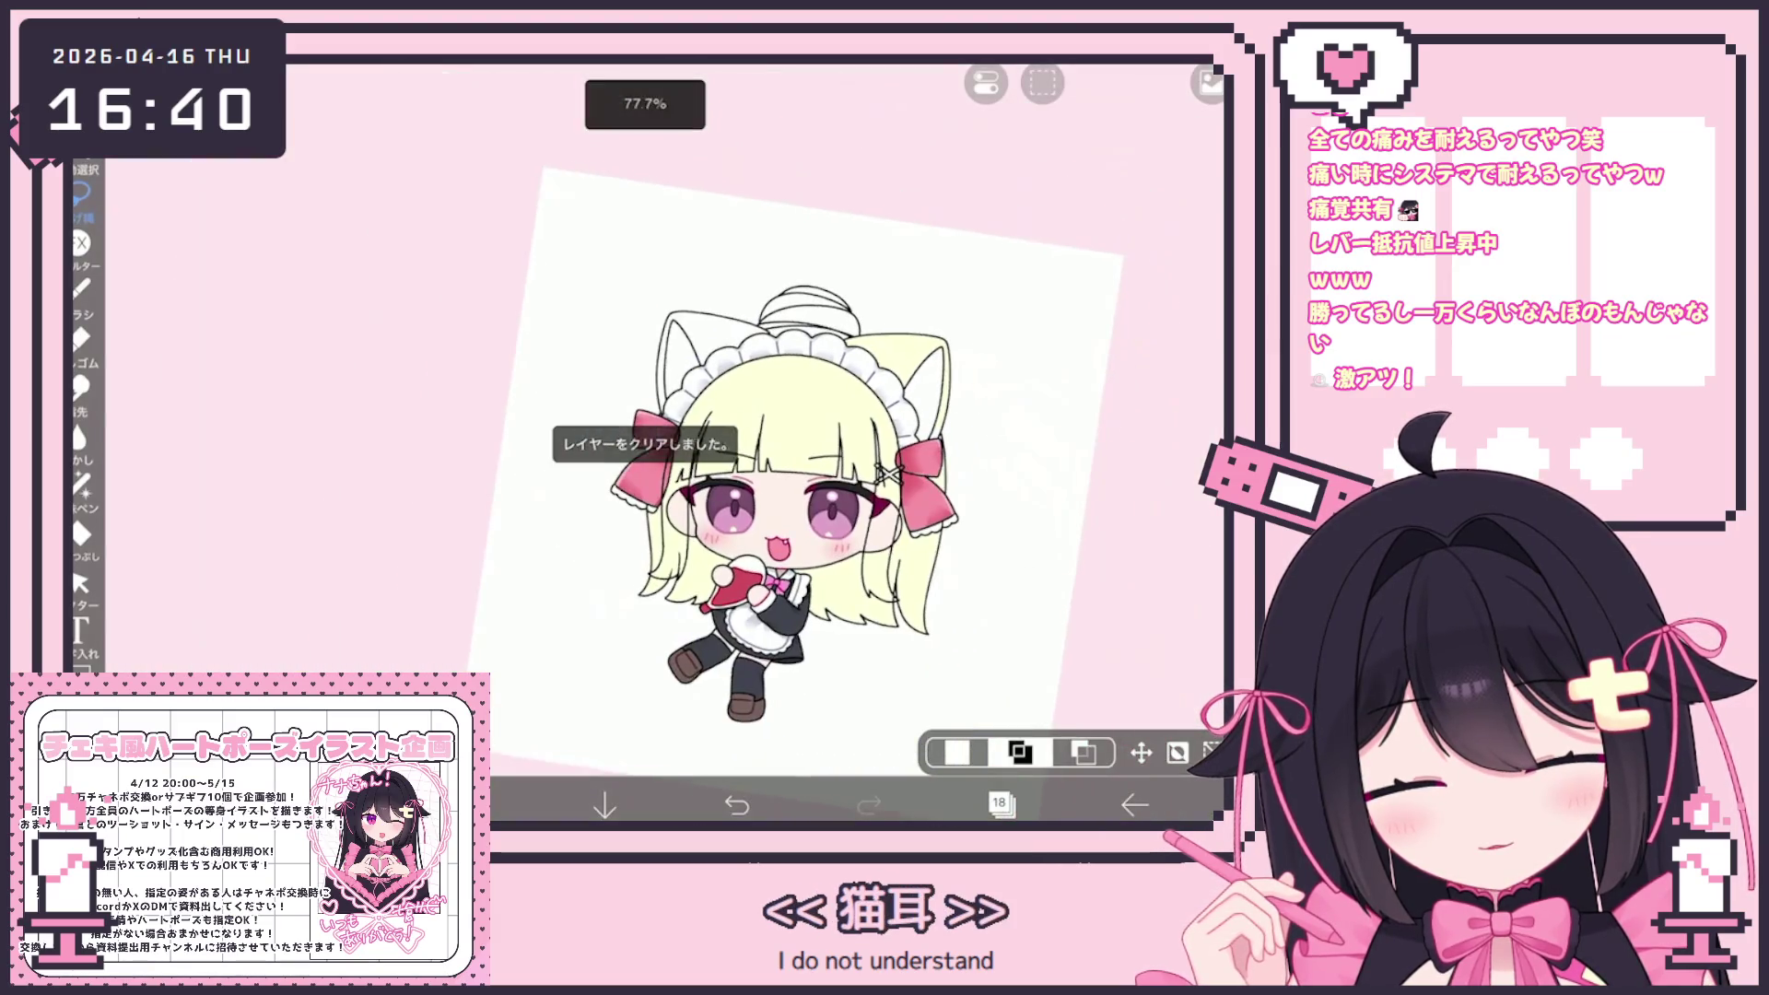
pyautogui.click(1000, 805)
pyautogui.click(1032, 474)
# Switch to Lasso Fill and add a new empty layer above layer 18
pyautogui.click(81, 533)
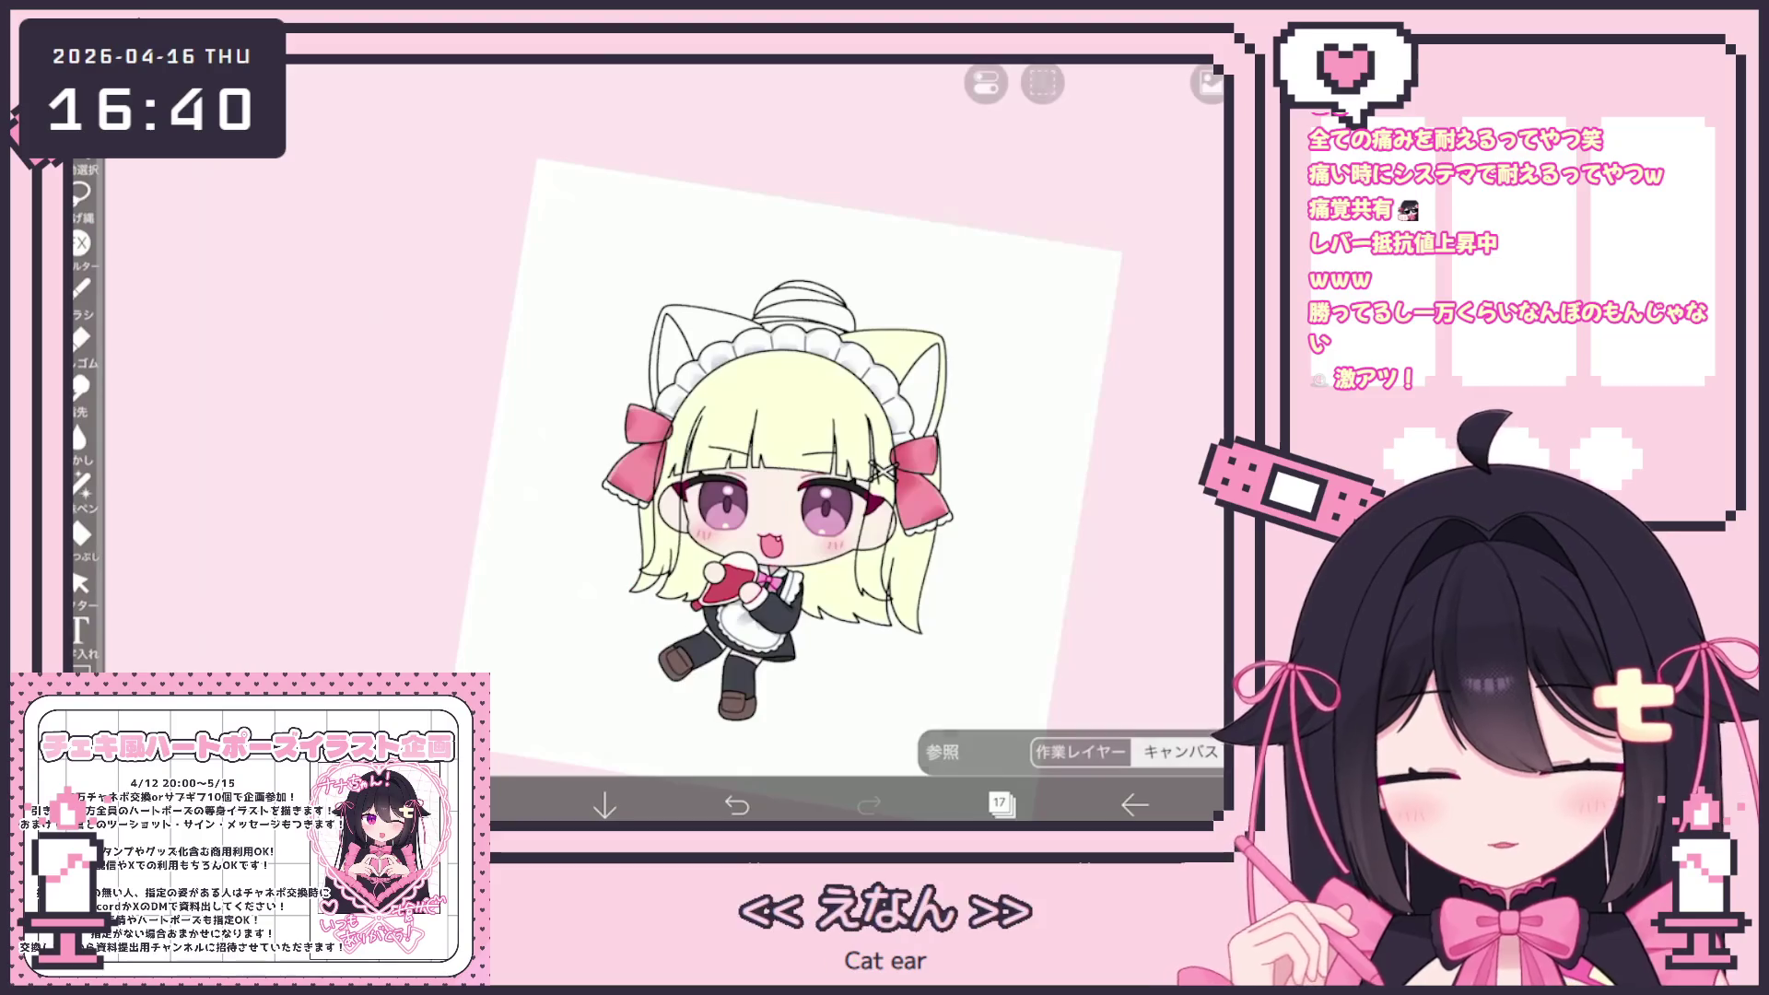
pyautogui.scroll(5, 783, 516)
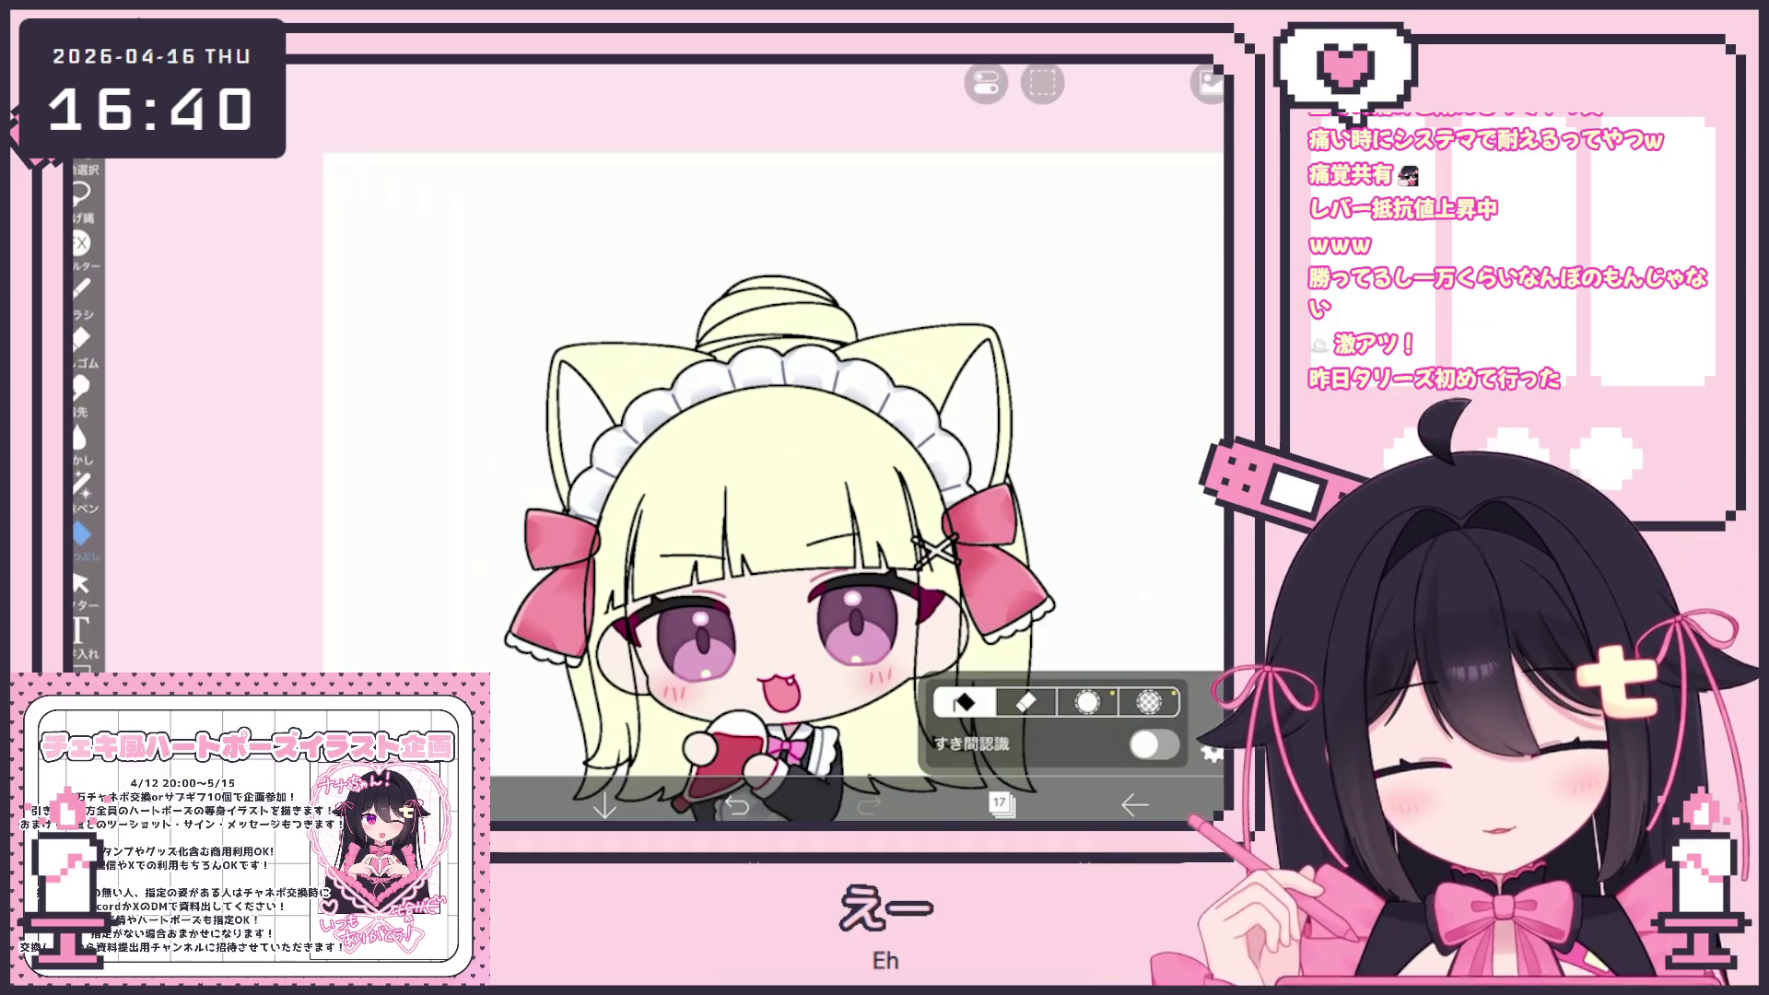
pyautogui.click(81, 483)
pyautogui.scroll(5, 783, 461)
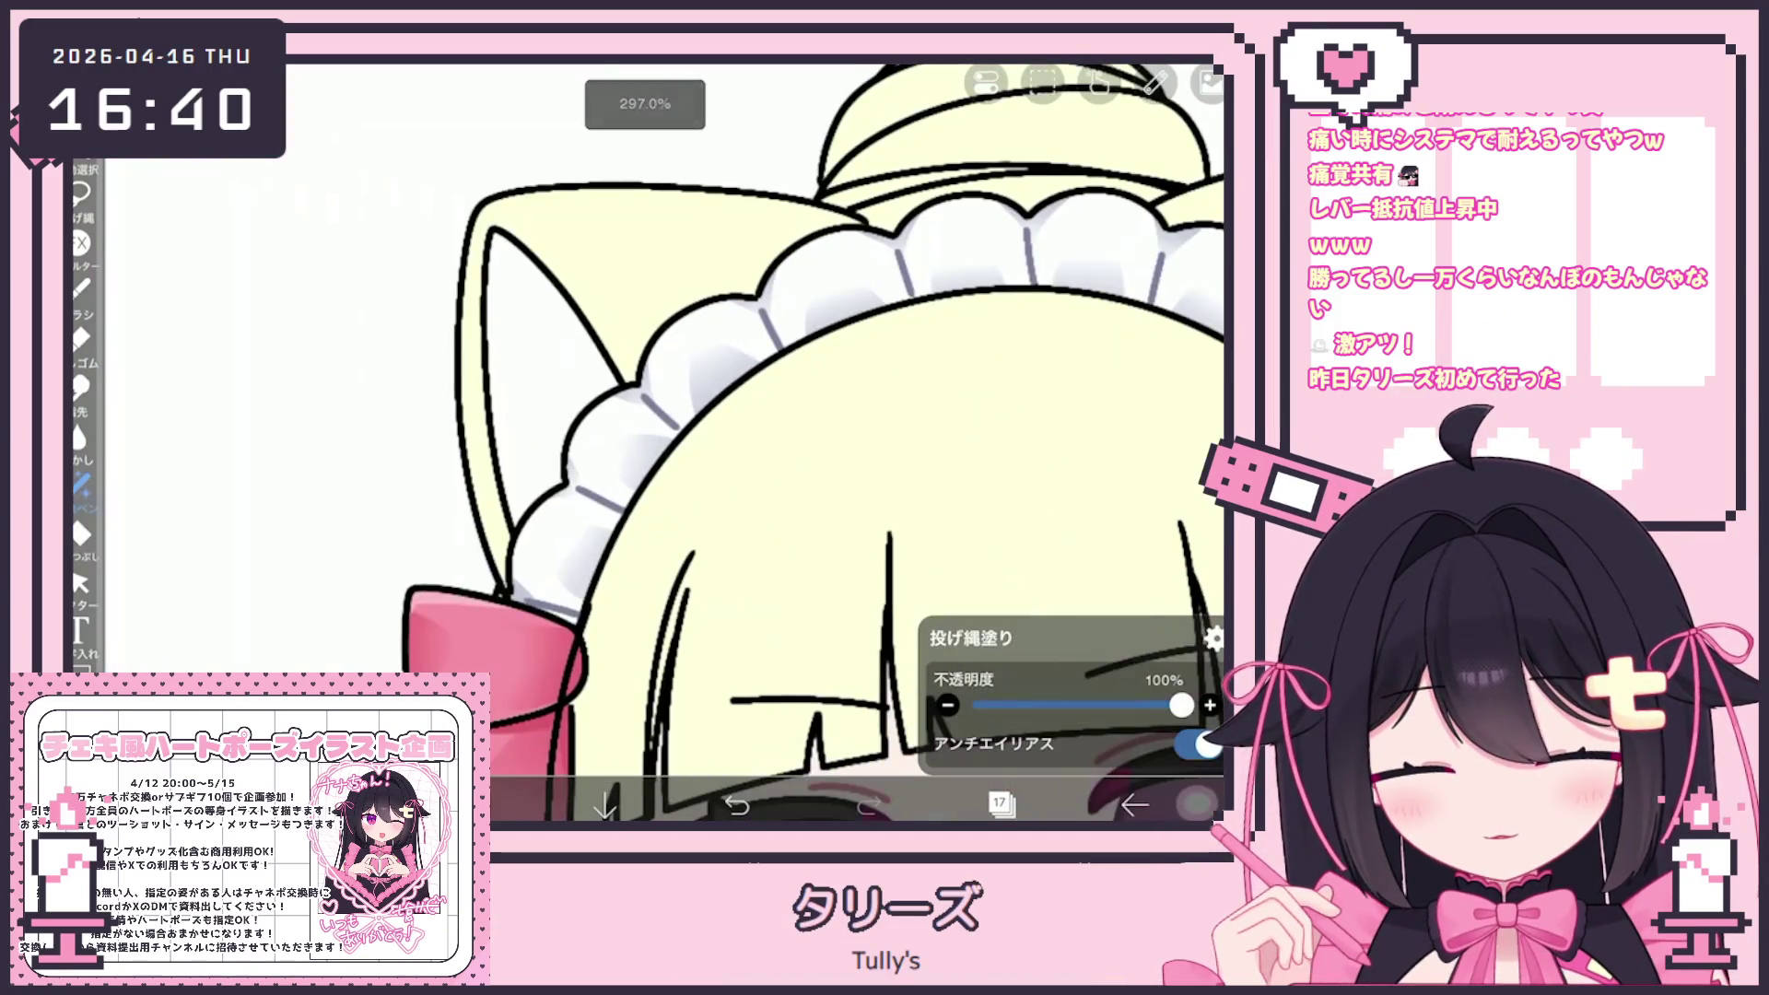
pyautogui.scroll(-6, 783, 460)
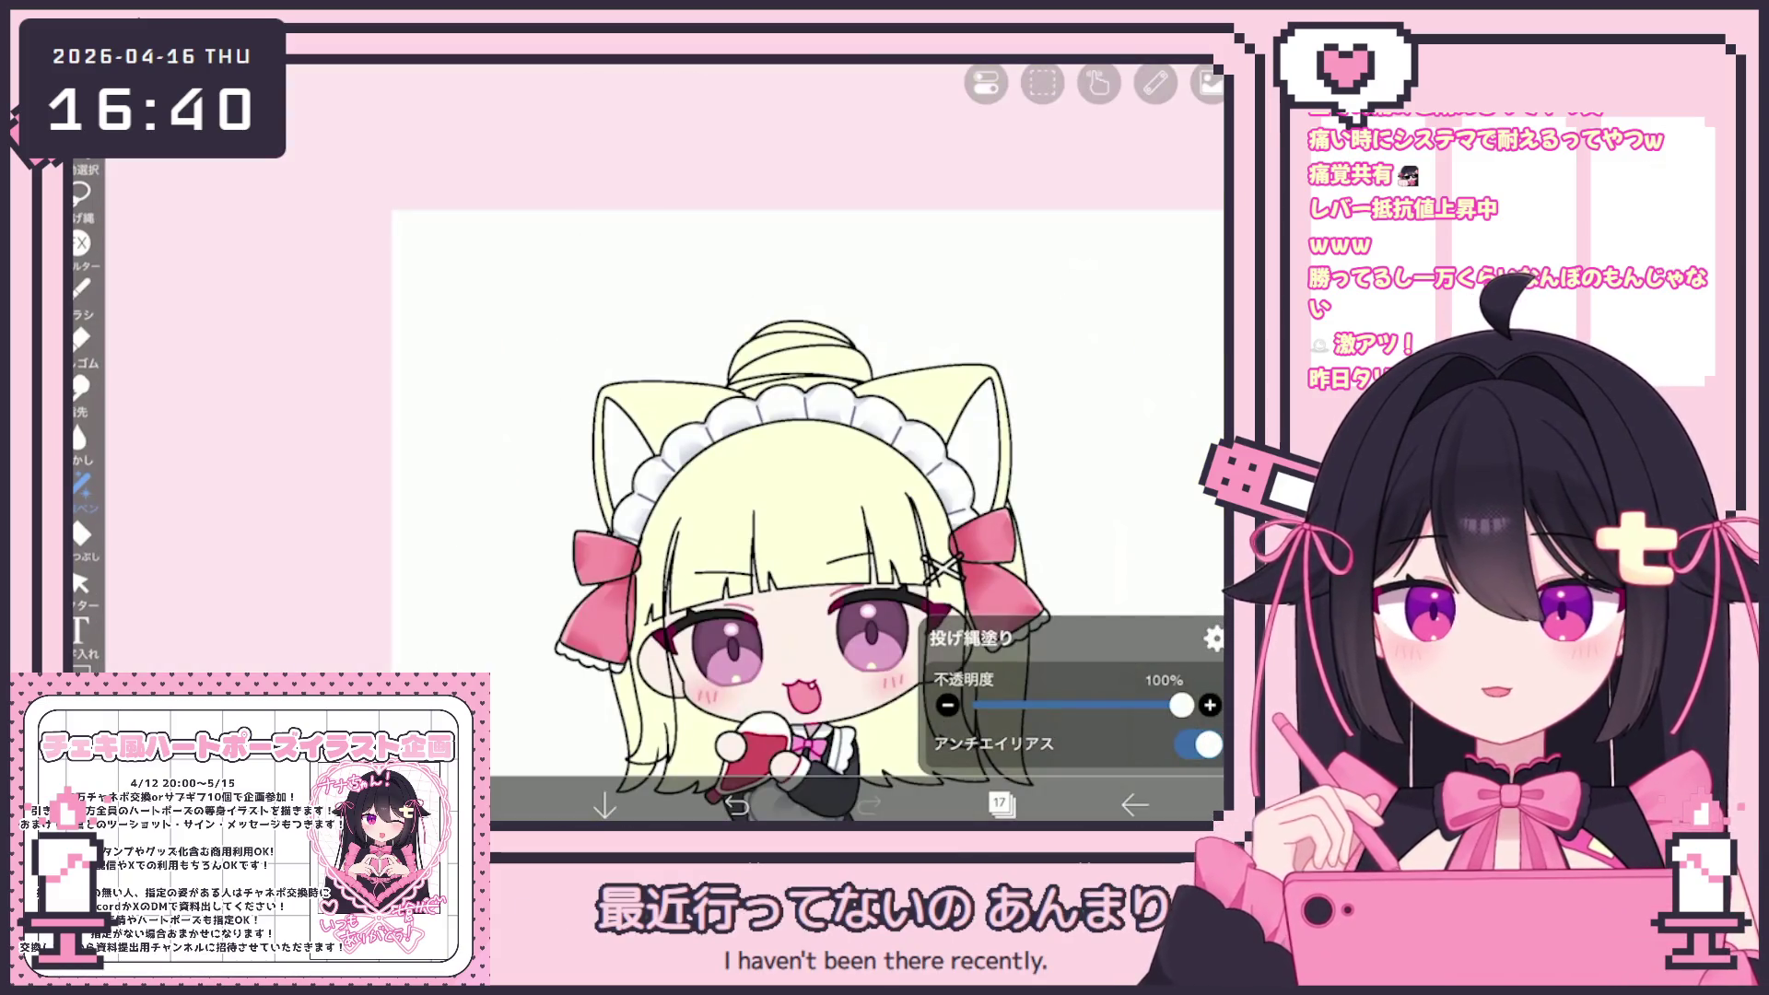
pyautogui.moveTo(793, 461); pyautogui.dragTo(668, 401)
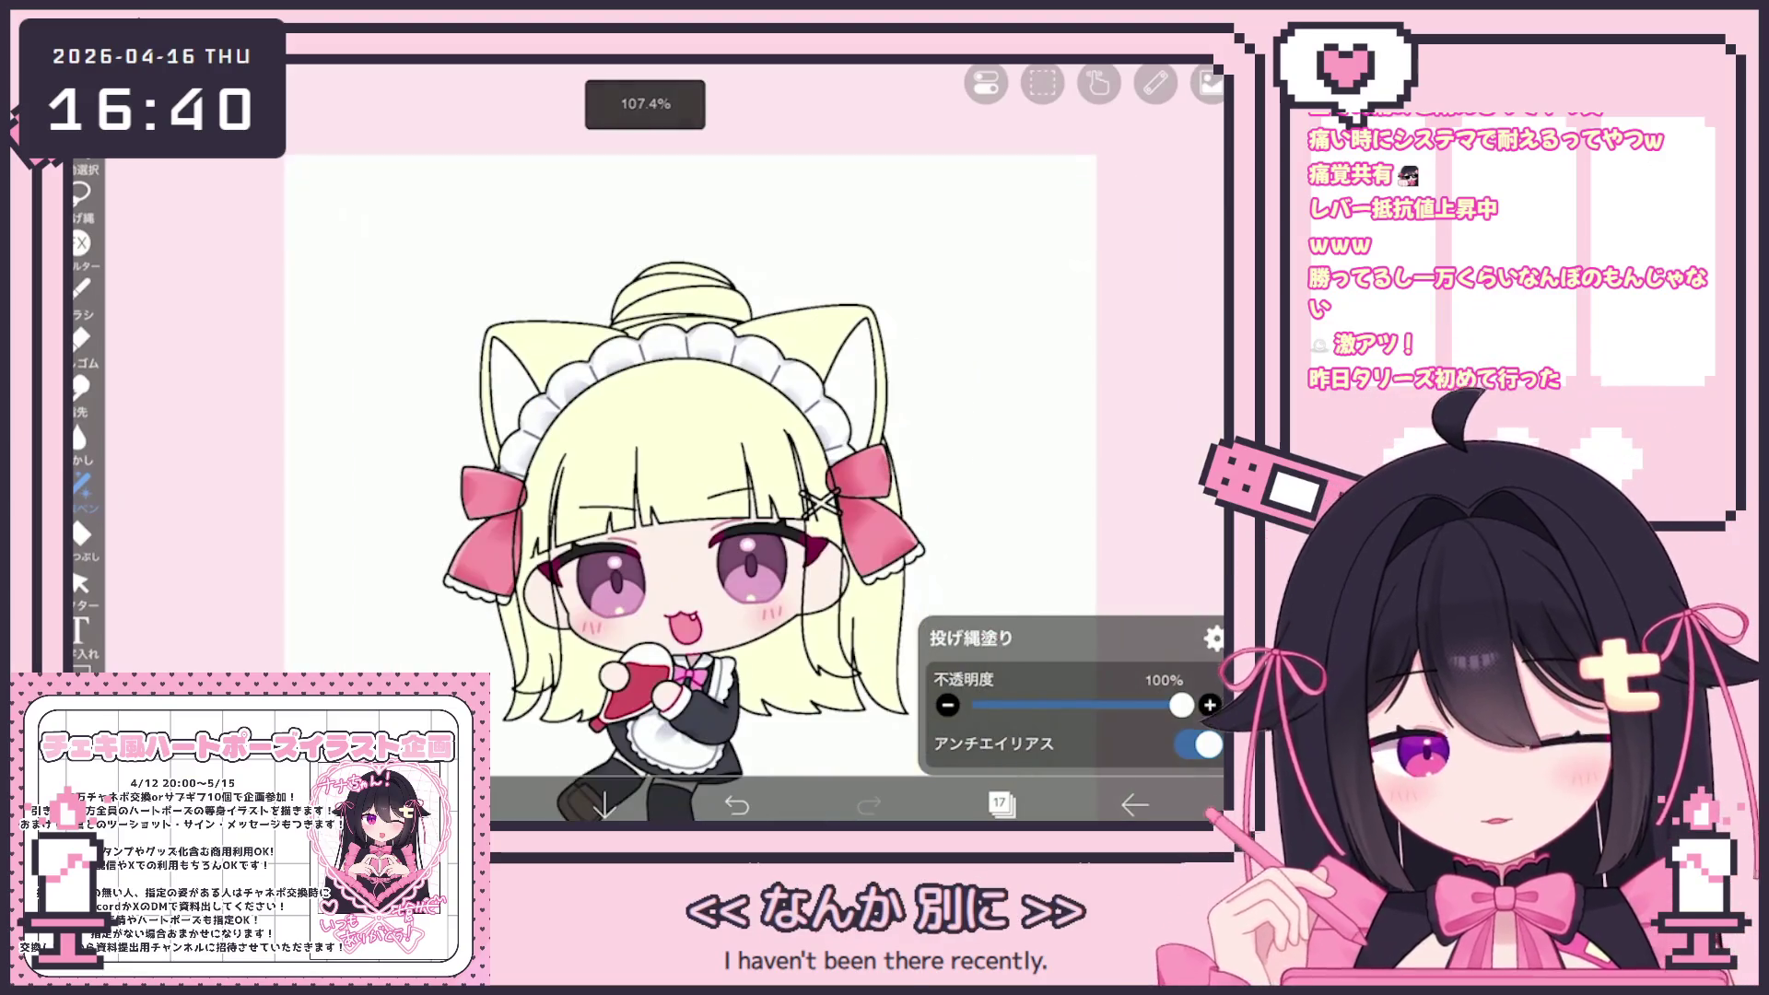
pyautogui.click(1002, 805)
pyautogui.click(1060, 261)
# Clip the new layer to the one below and pick pinkish beige #E3B099
pyautogui.click(926, 697)
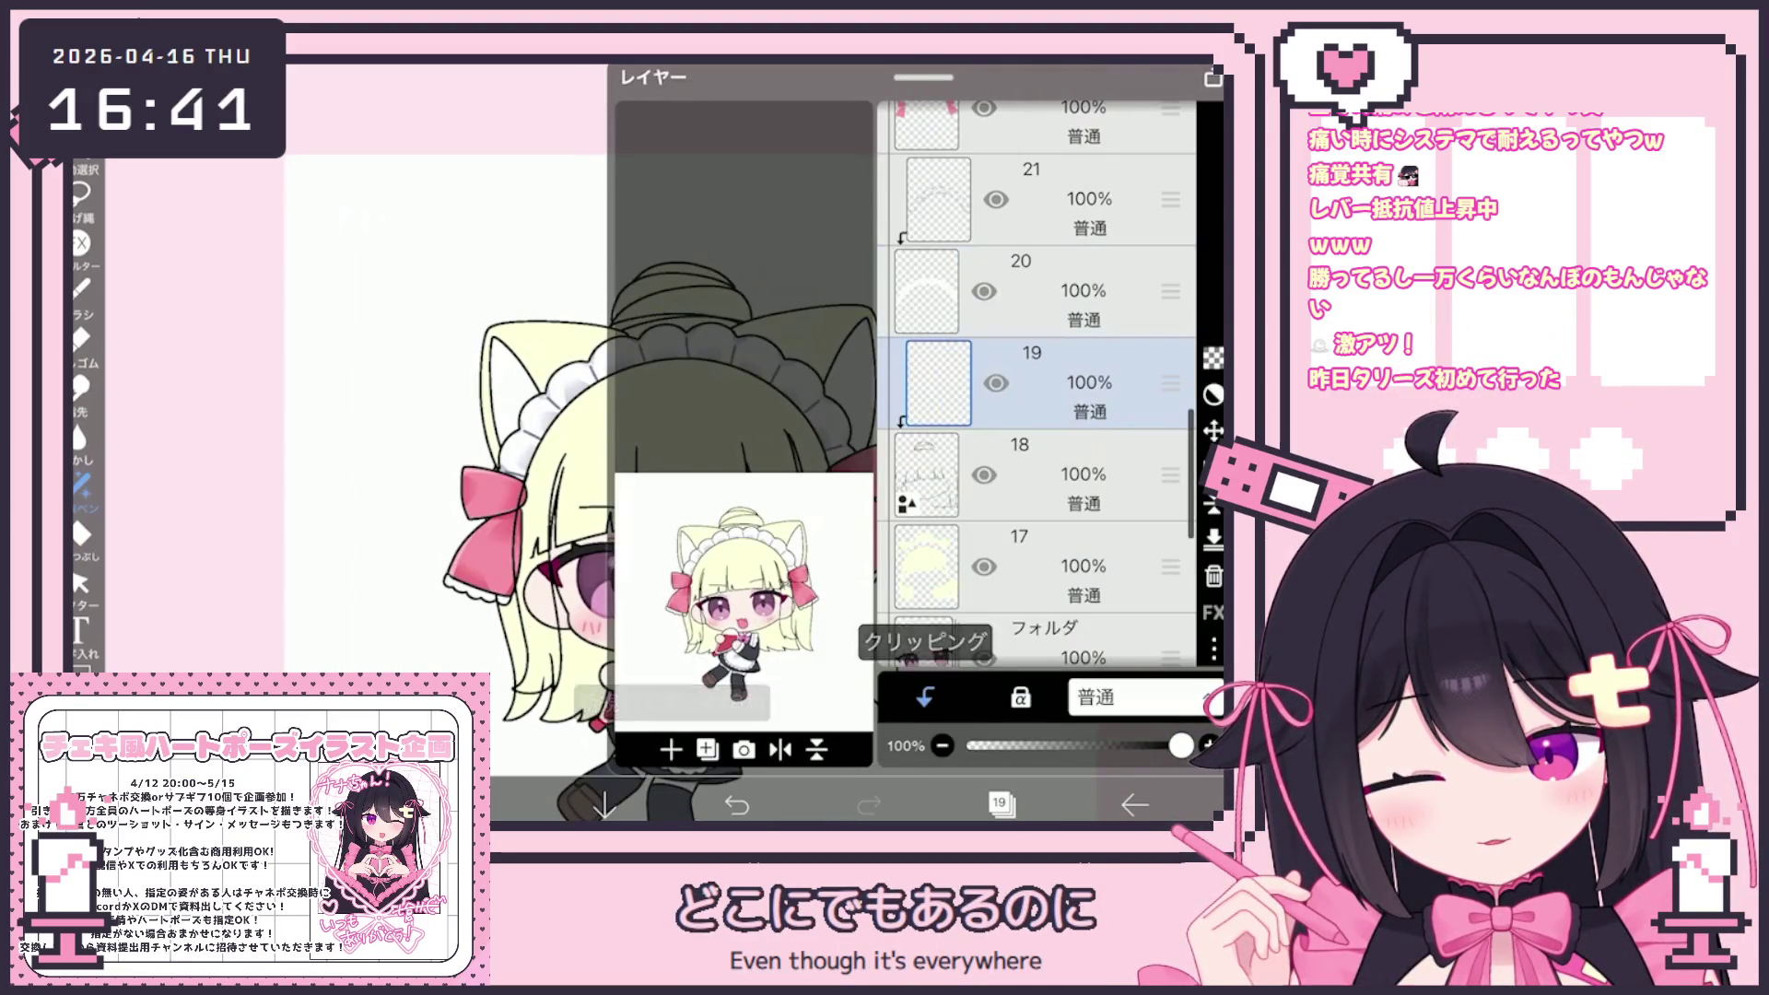
pyautogui.click(1003, 804)
pyautogui.click(81, 195)
pyautogui.click(543, 804)
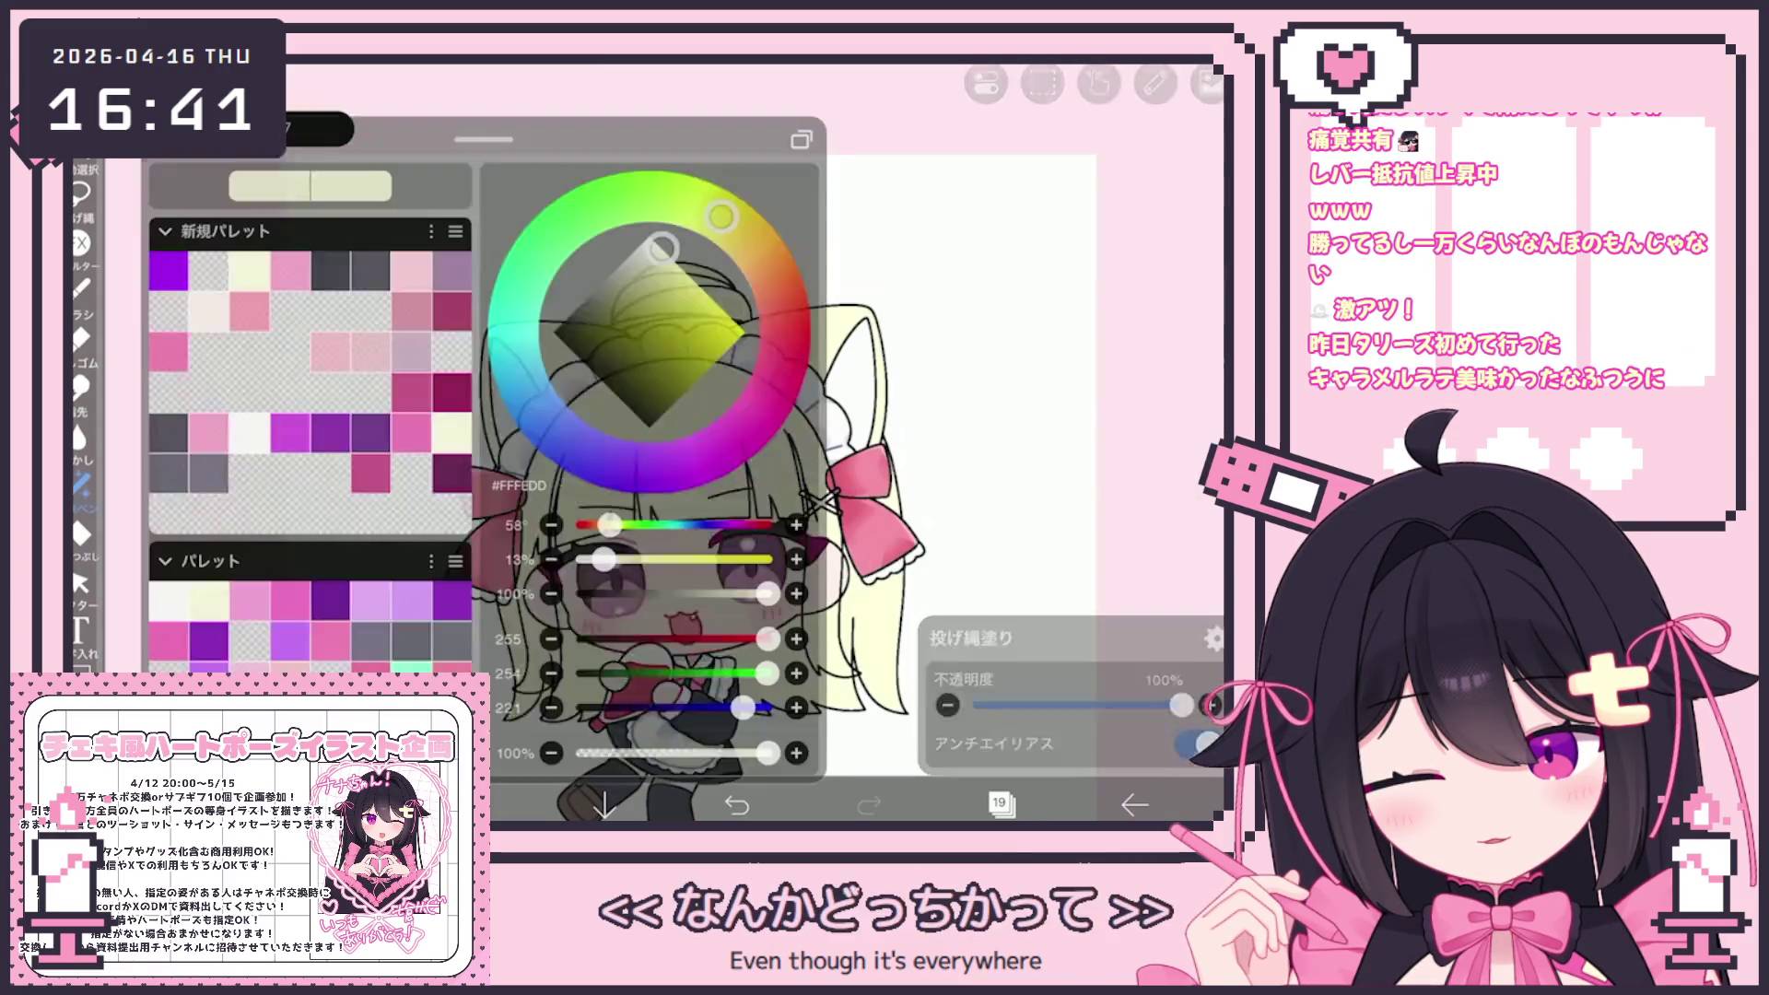
pyautogui.click(670, 269)
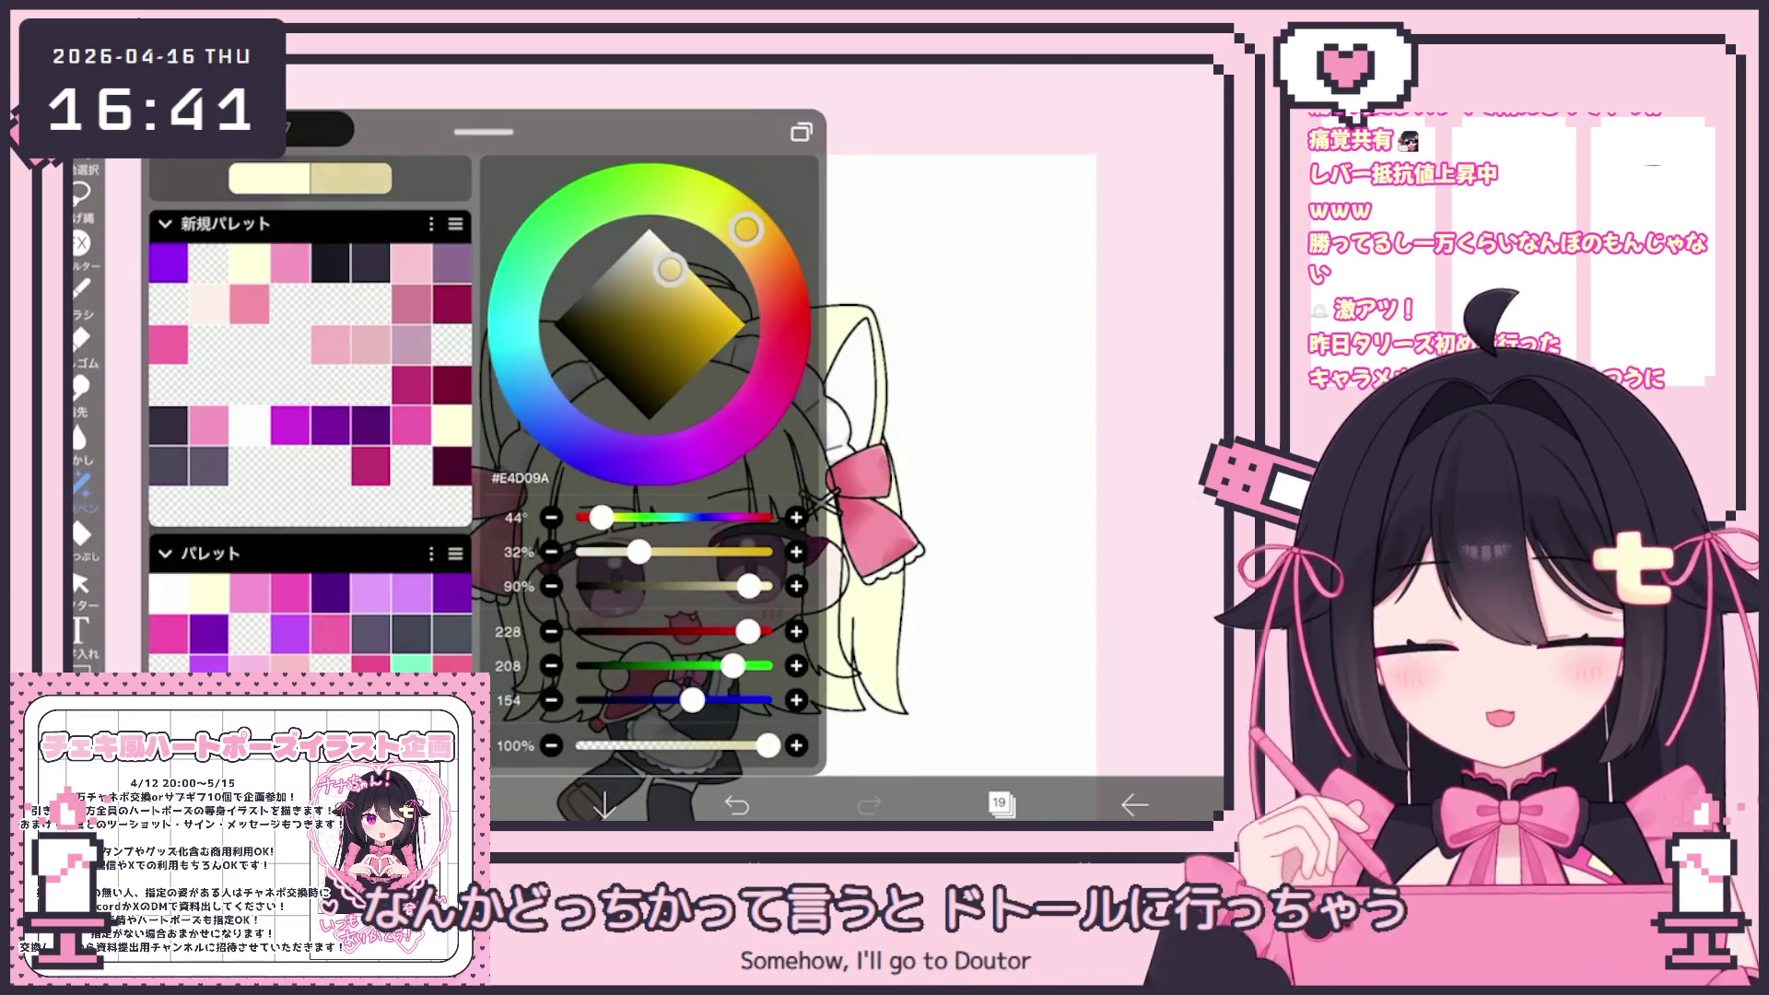
pyautogui.moveTo(747, 229); pyautogui.dragTo(777, 278)
pyautogui.click(544, 804)
# Lasso-fill curved pinkish-beige shading strokes across the hair bun, undoing the rough ones
pyautogui.scroll(5, 700, 442)
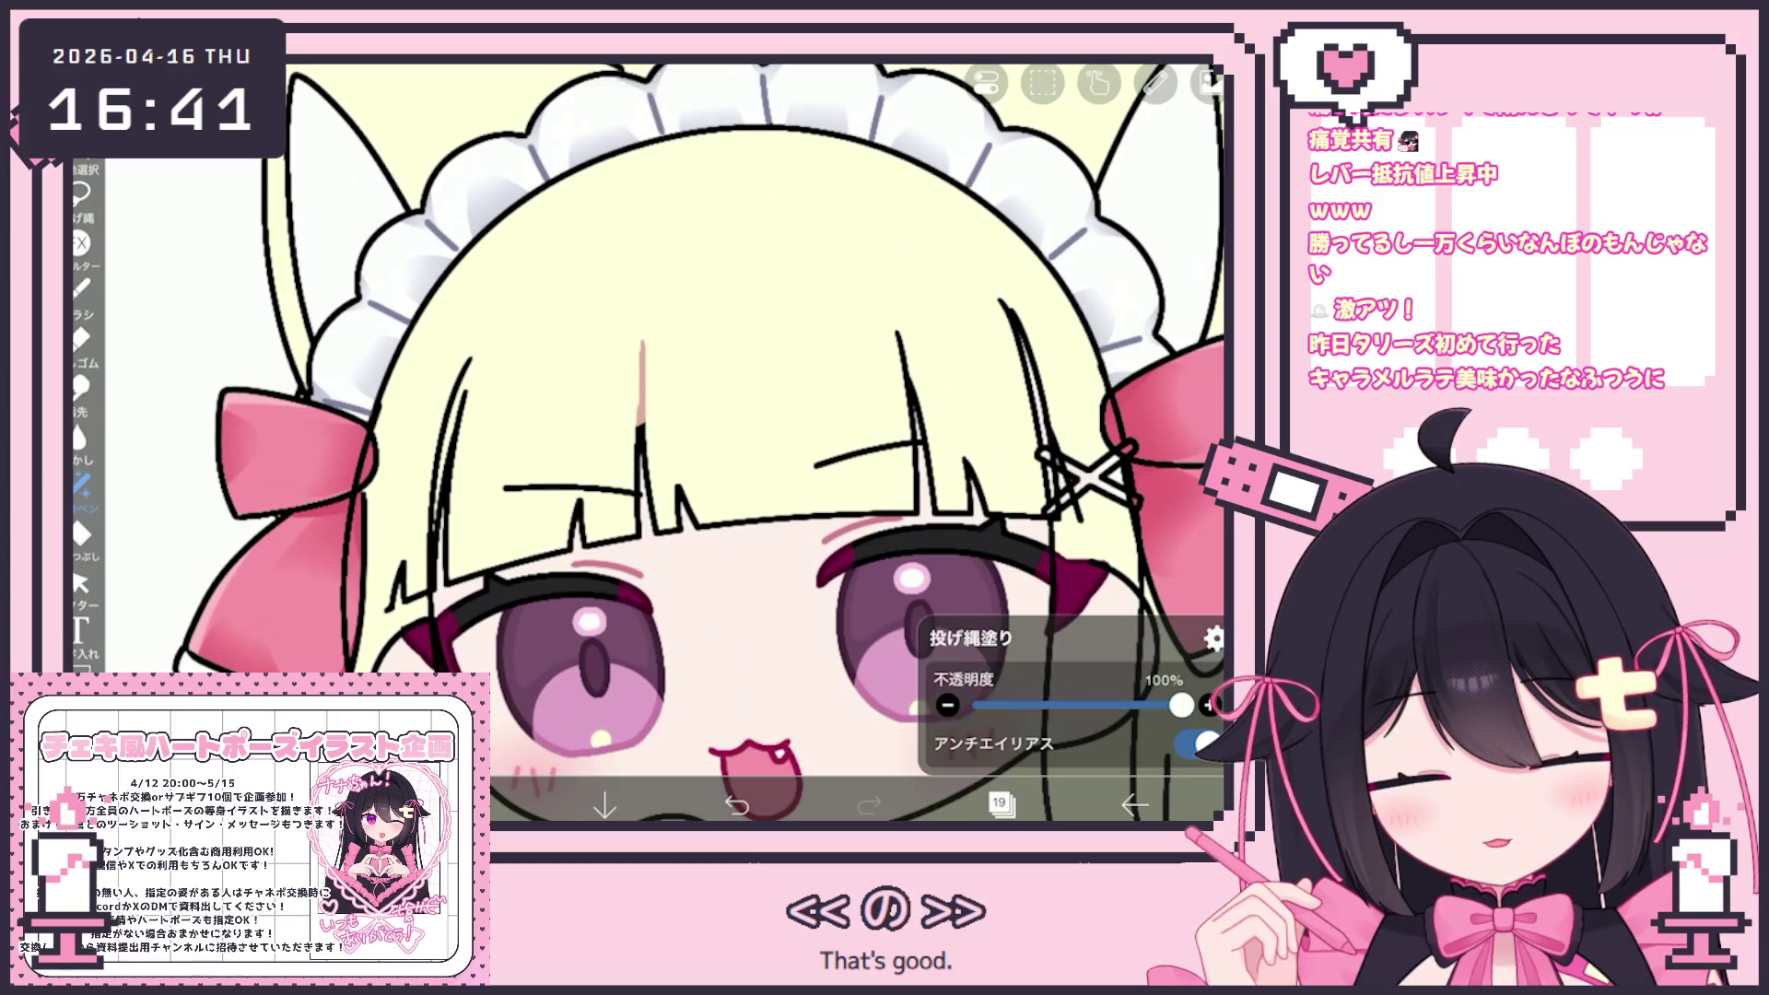
pyautogui.scroll(-3, 700, 442)
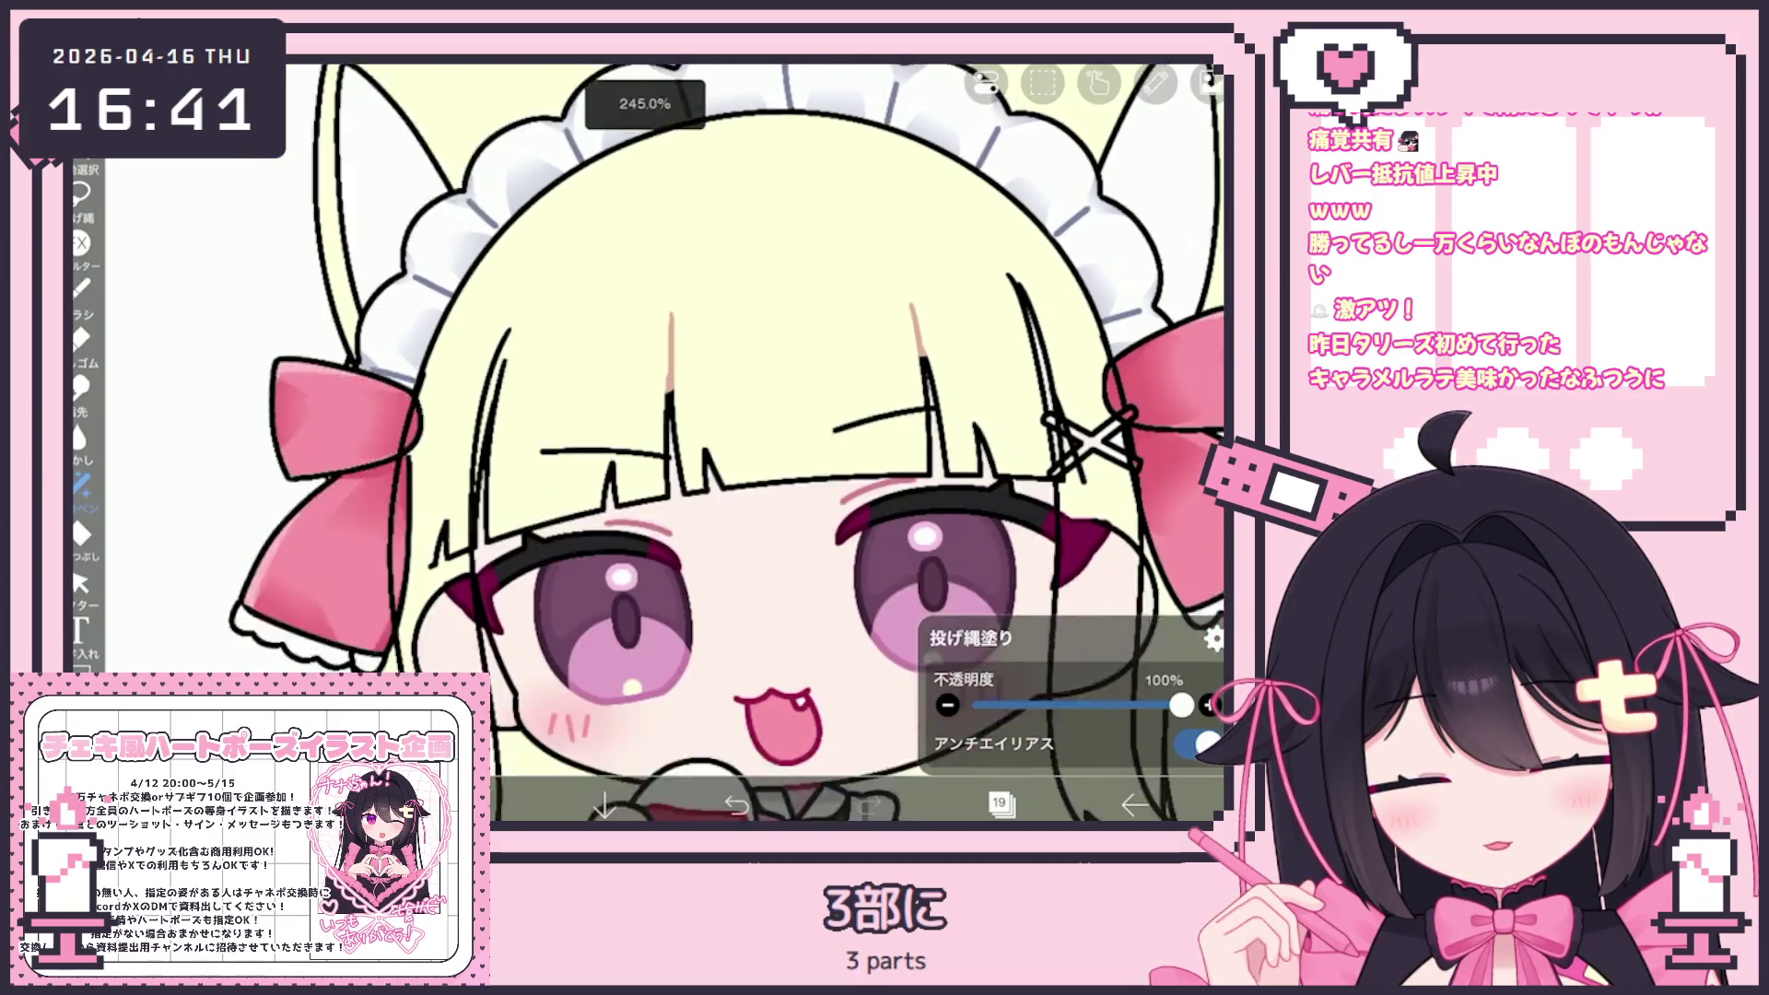
pyautogui.scroll(2, 701, 442)
pyautogui.scroll(-3, 664, 442)
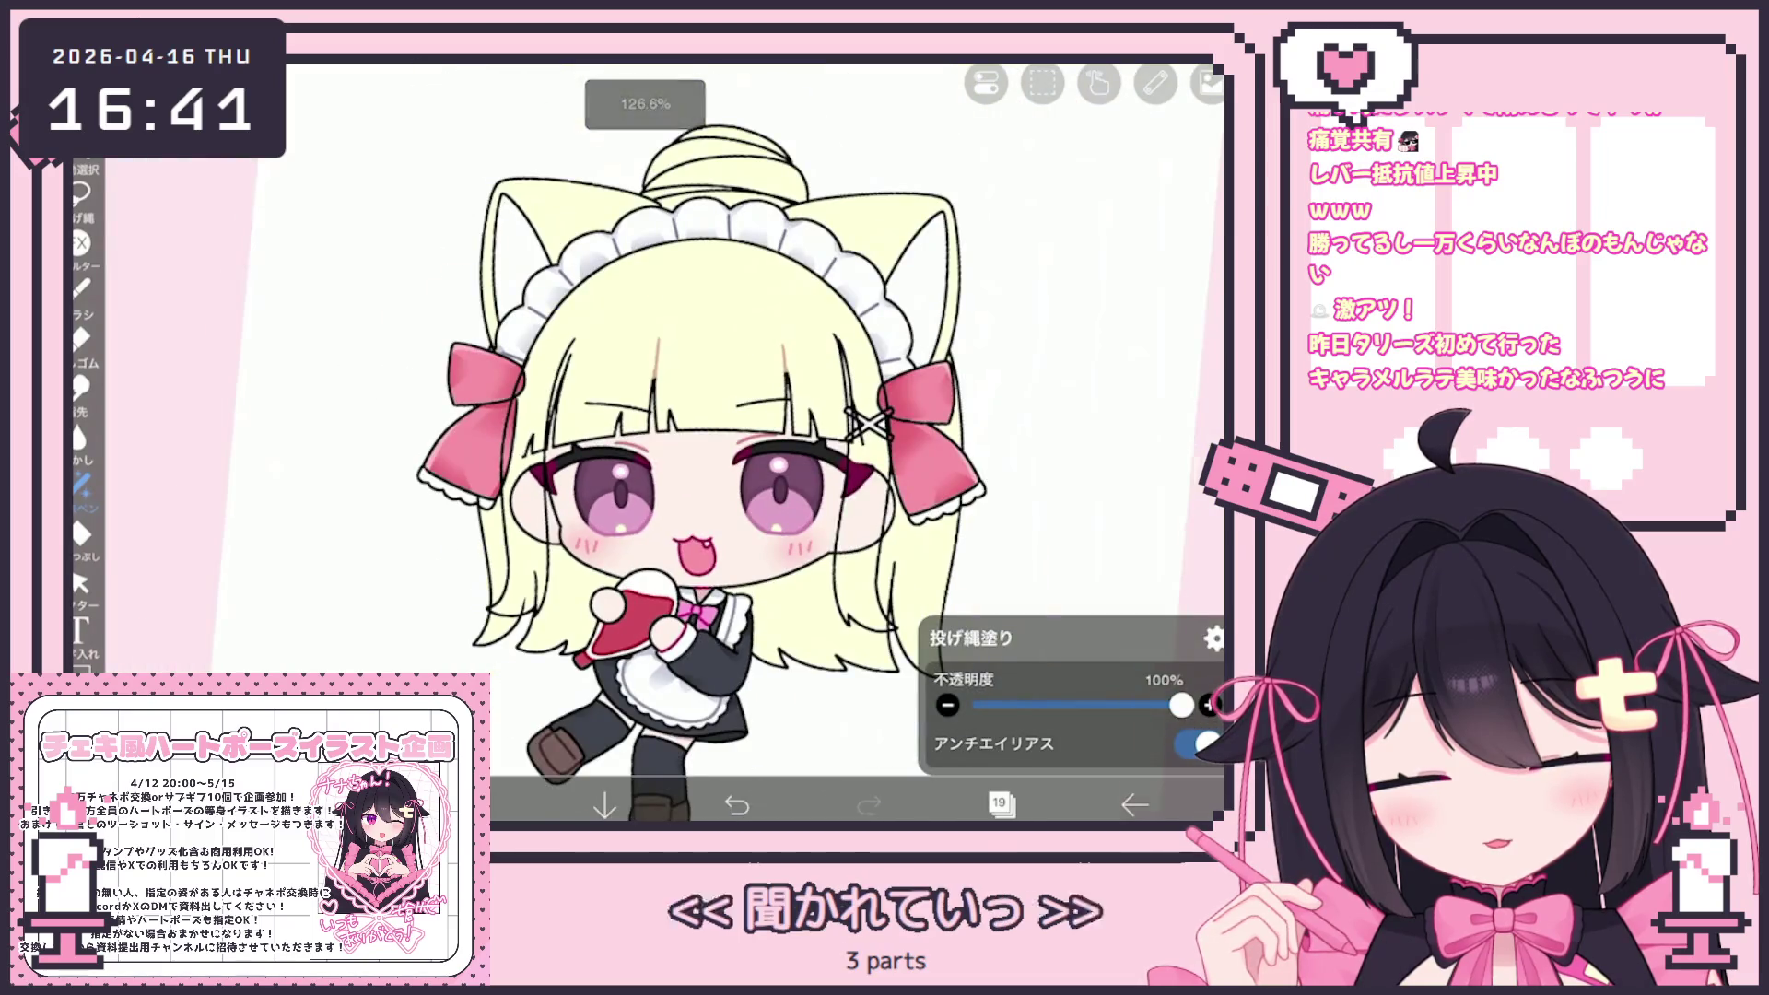
pyautogui.scroll(3, 664, 442)
pyautogui.scroll(-2, 645, 443)
pyautogui.scroll(4, 645, 369)
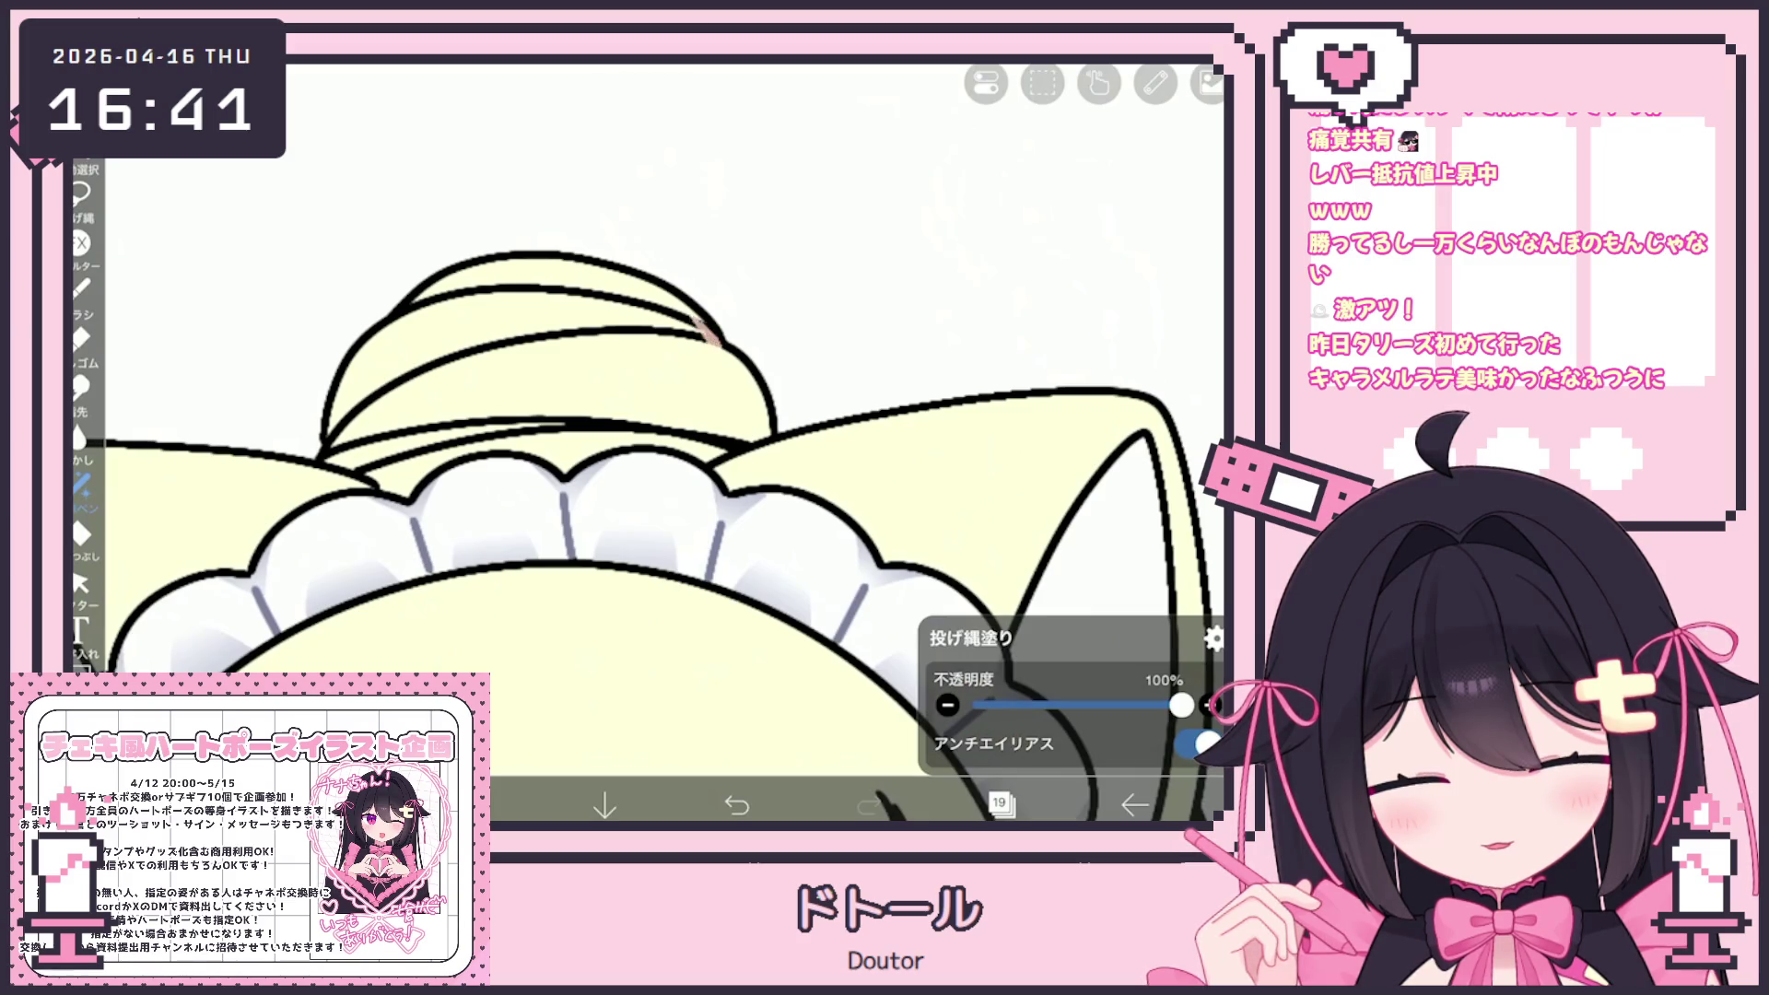
pyautogui.scroll(1, 645, 442)
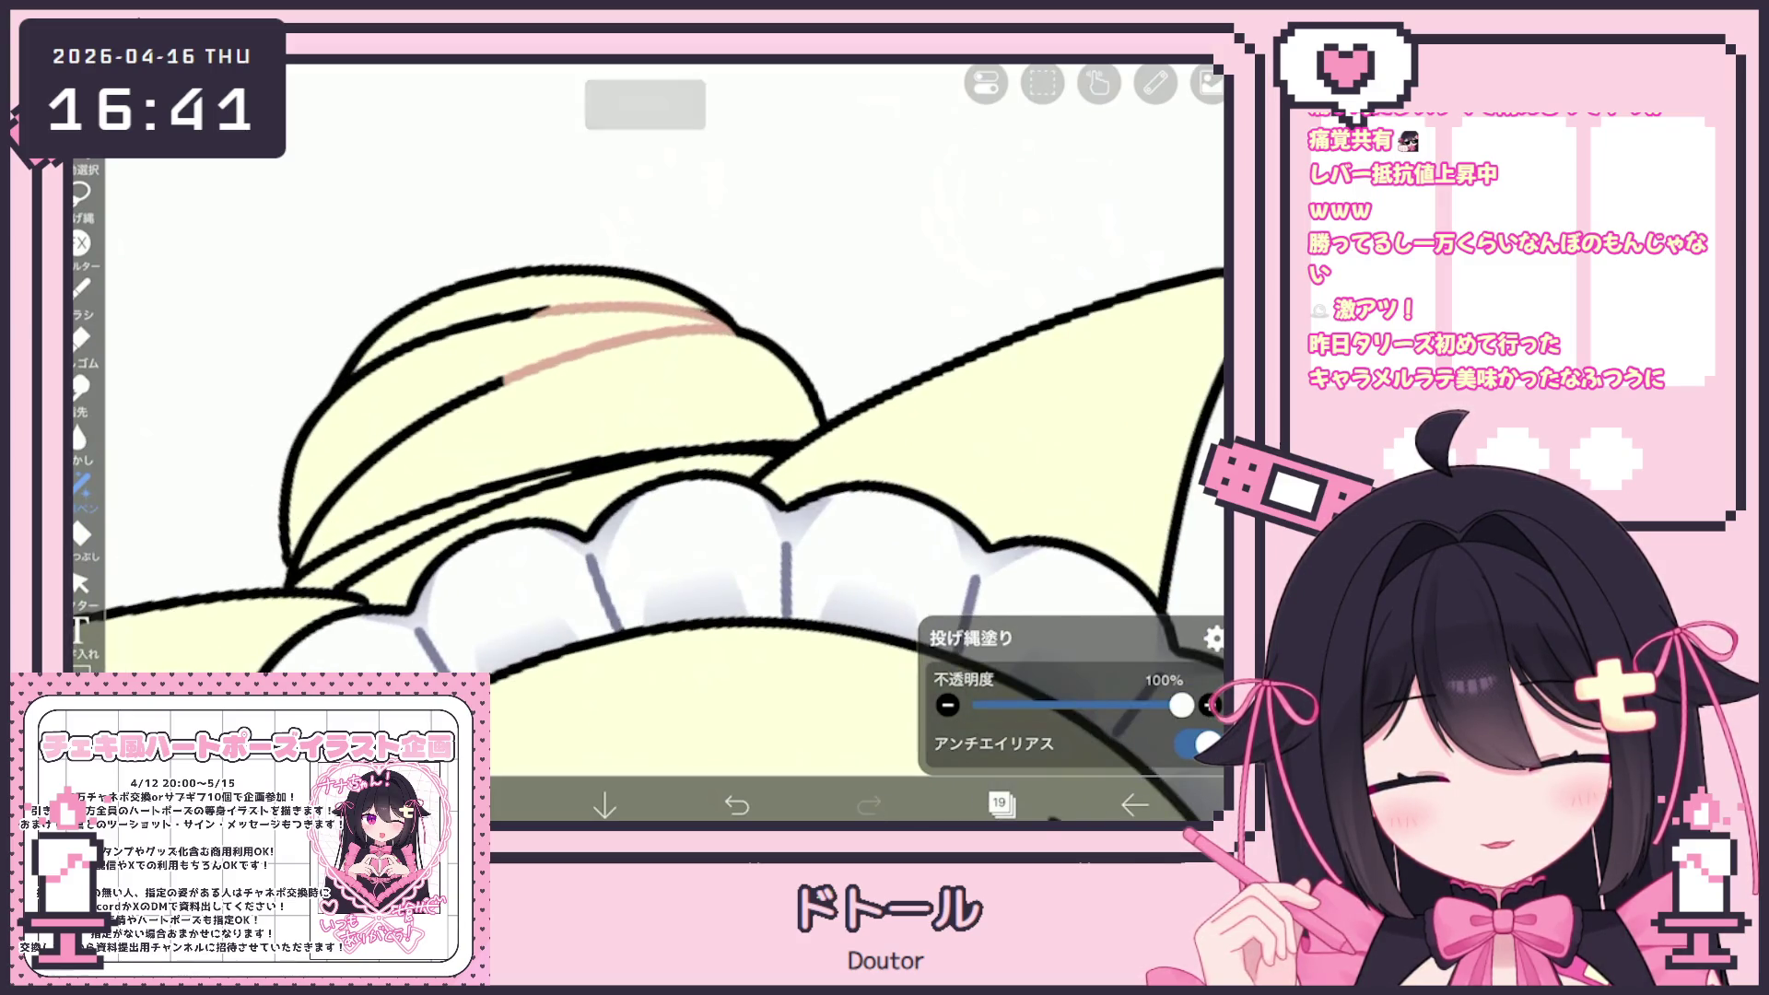
pyautogui.moveTo(304, 581); pyautogui.dragTo(765, 447)
pyautogui.scroll(1, 645, 442)
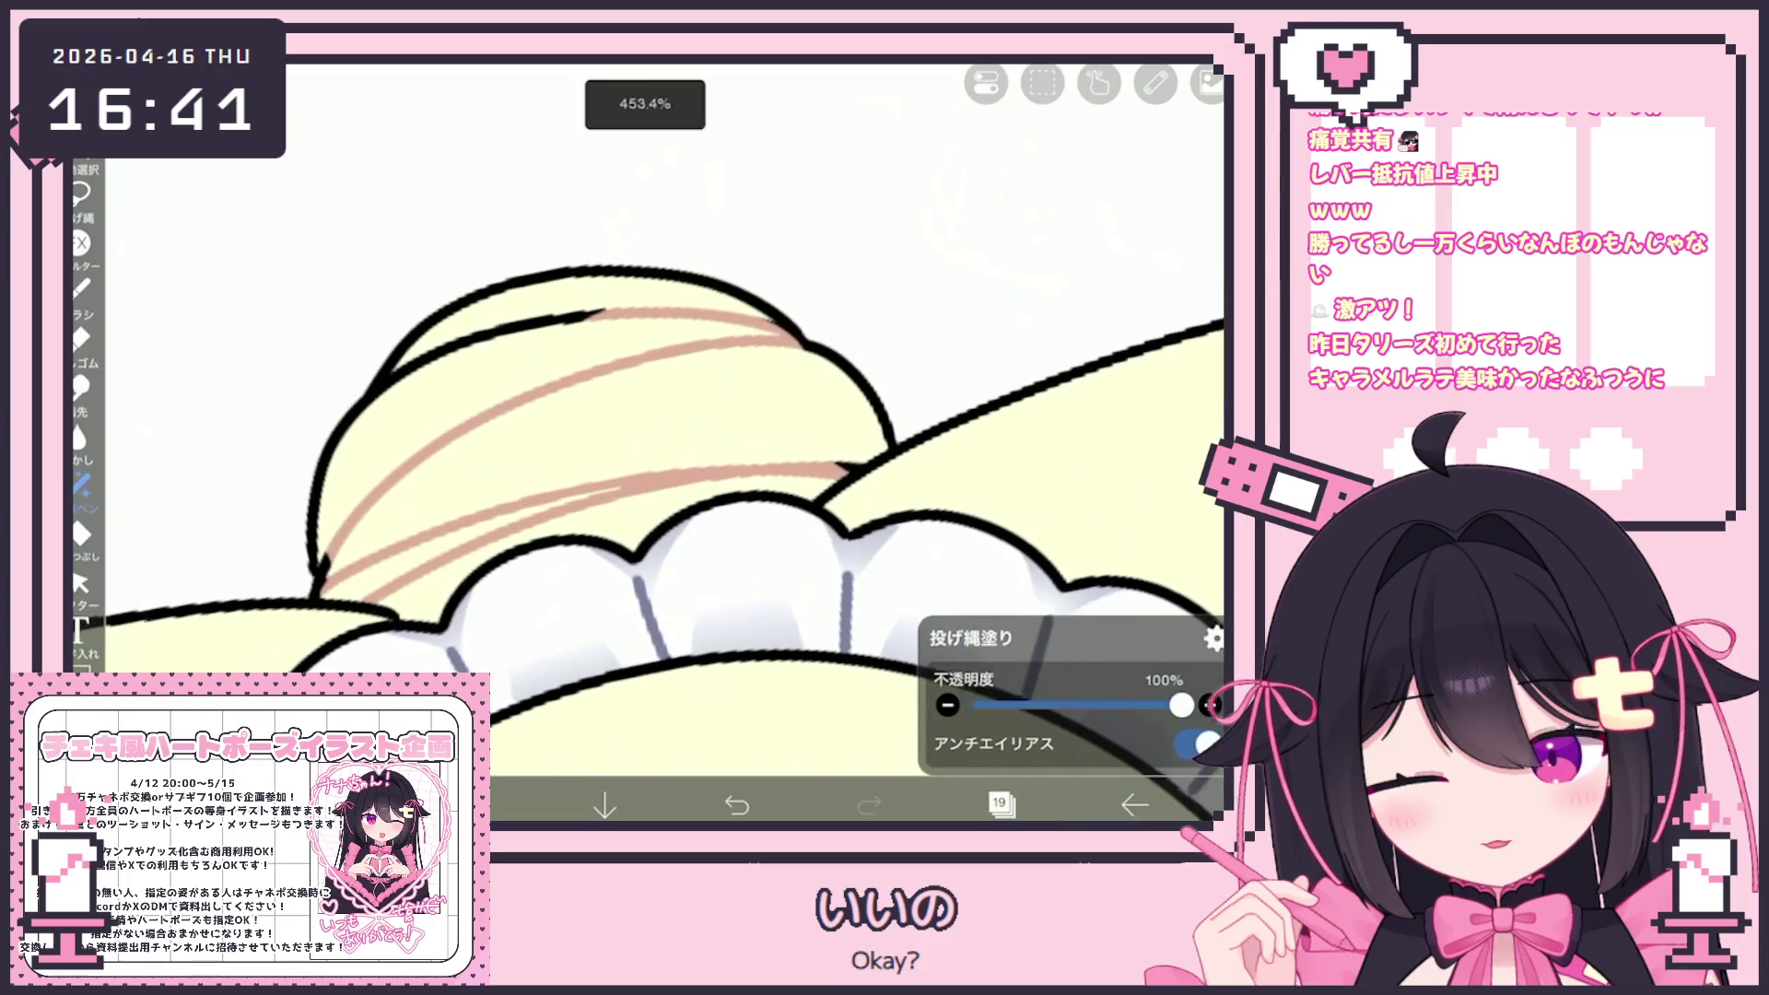
pyautogui.hotkey('ctrl', 'z')
pyautogui.hotkey('ctrl', 'z')
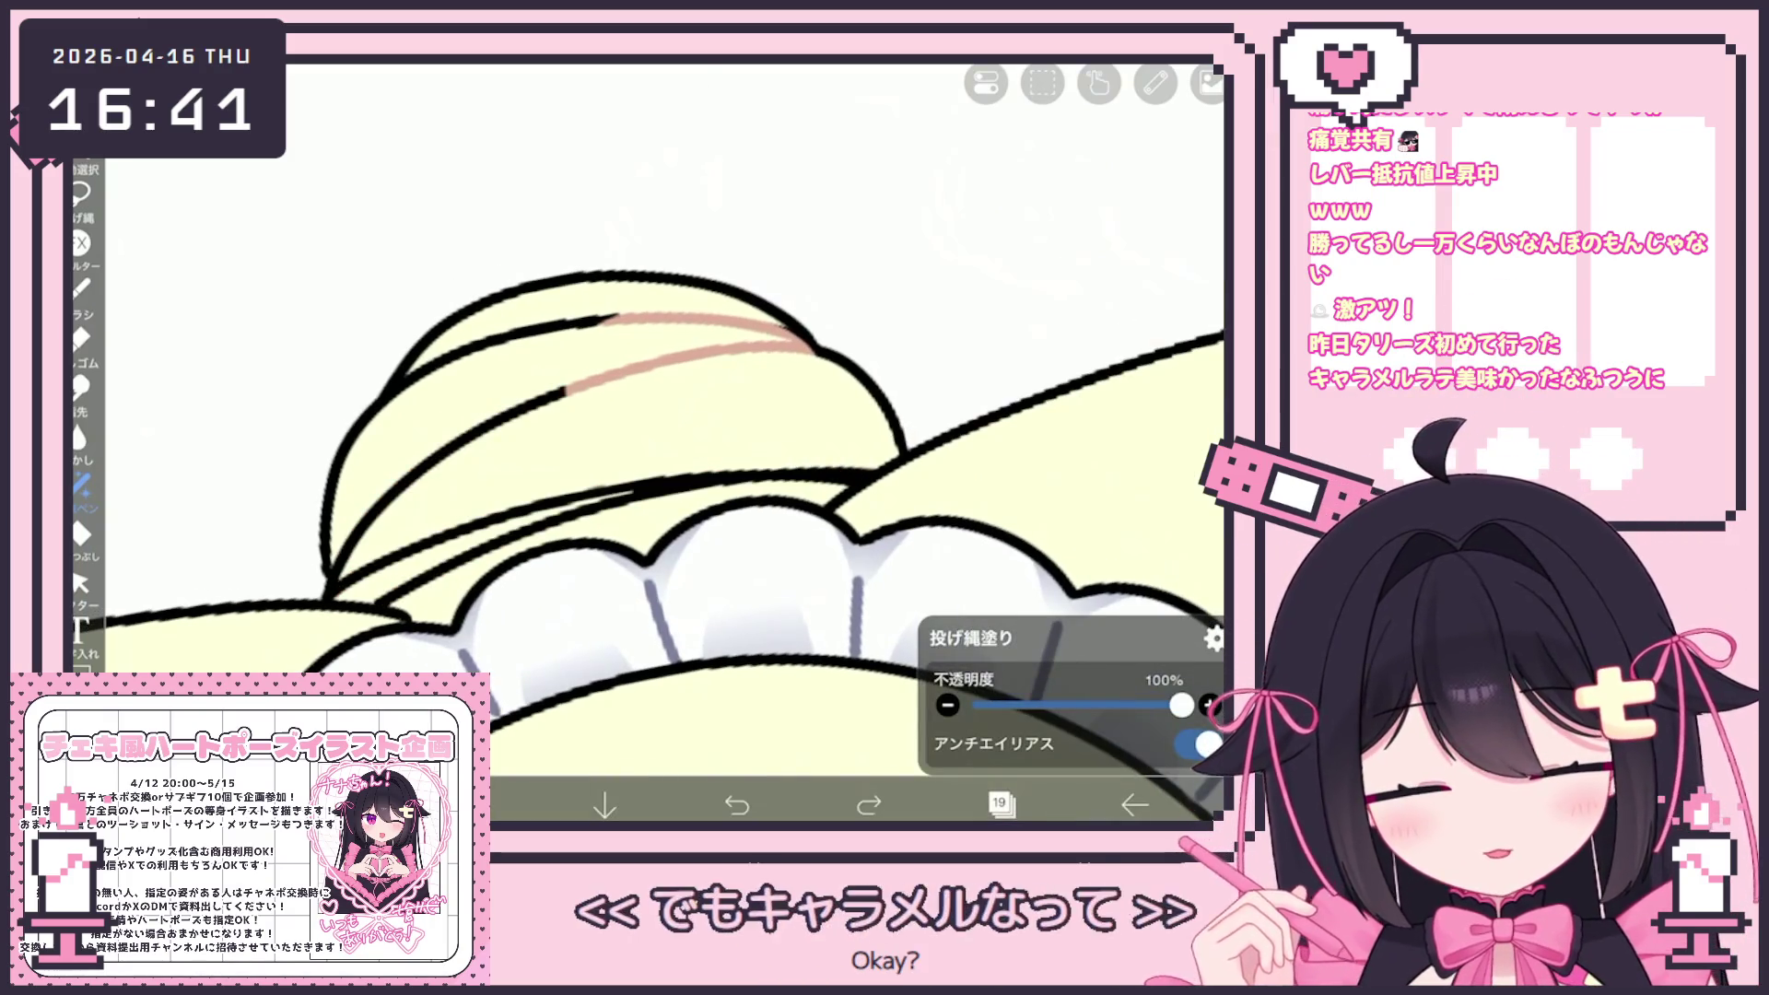
pyautogui.moveTo(346, 562); pyautogui.dragTo(871, 471)
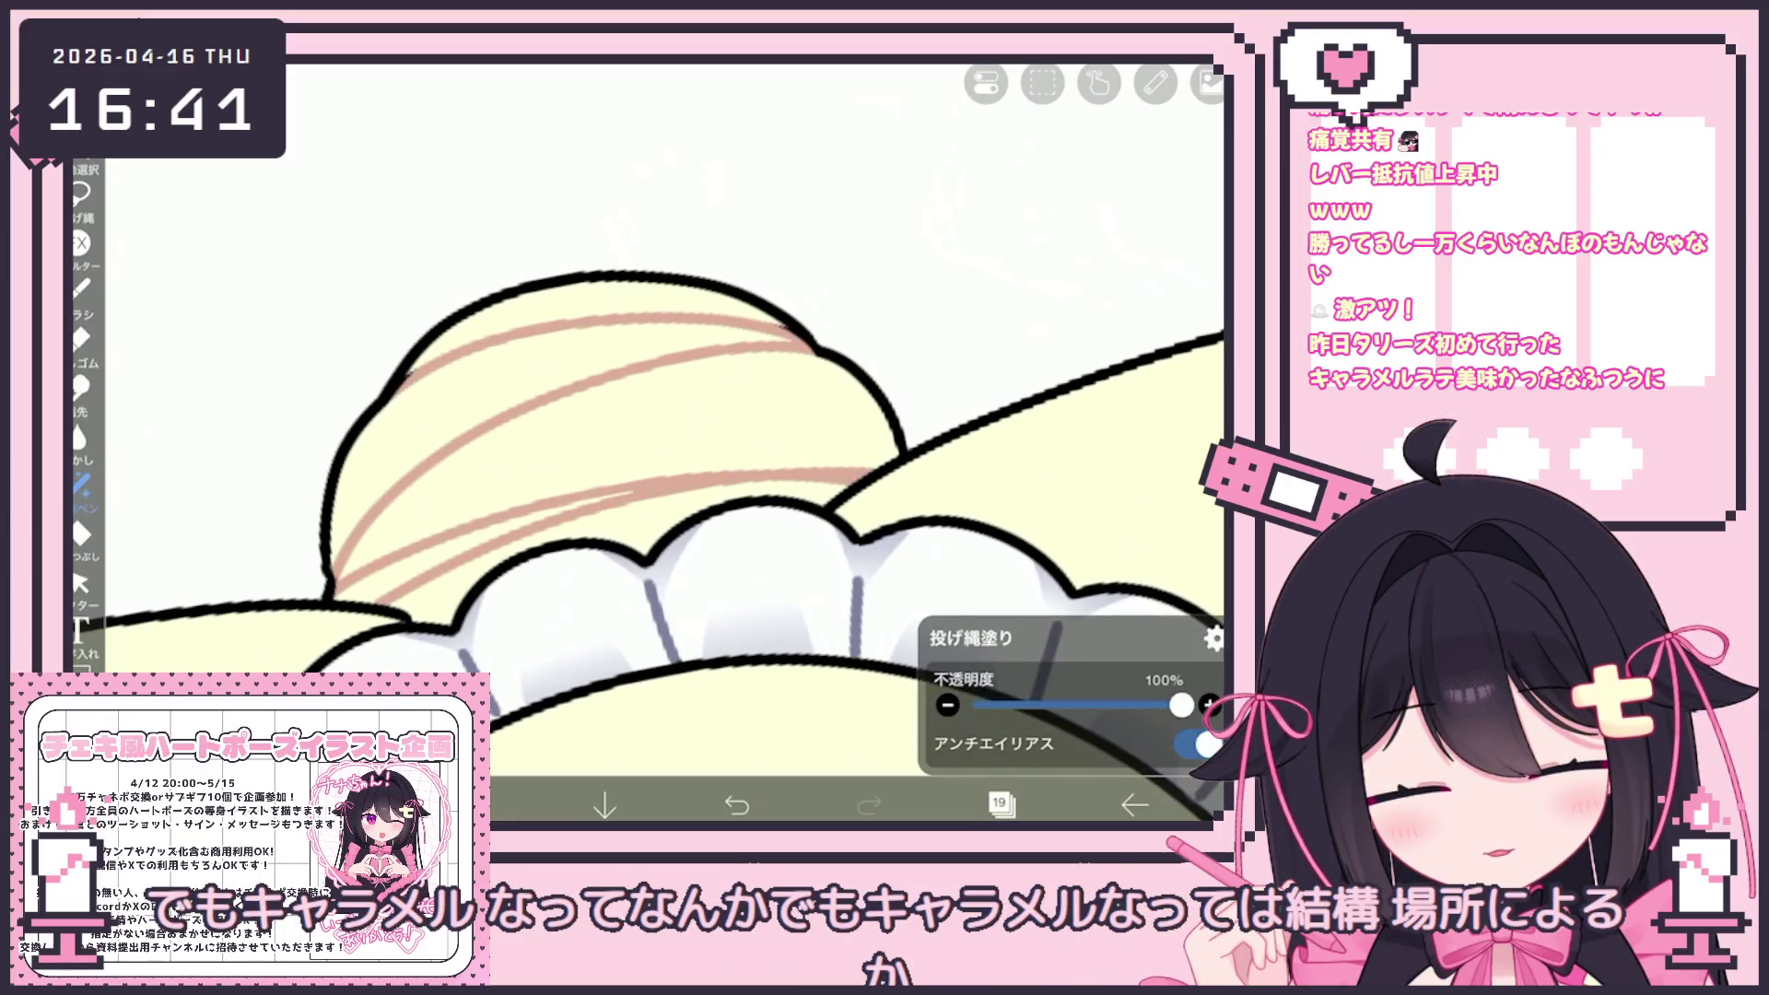
pyautogui.scroll(-5, 645, 443)
pyautogui.scroll(5, 645, 442)
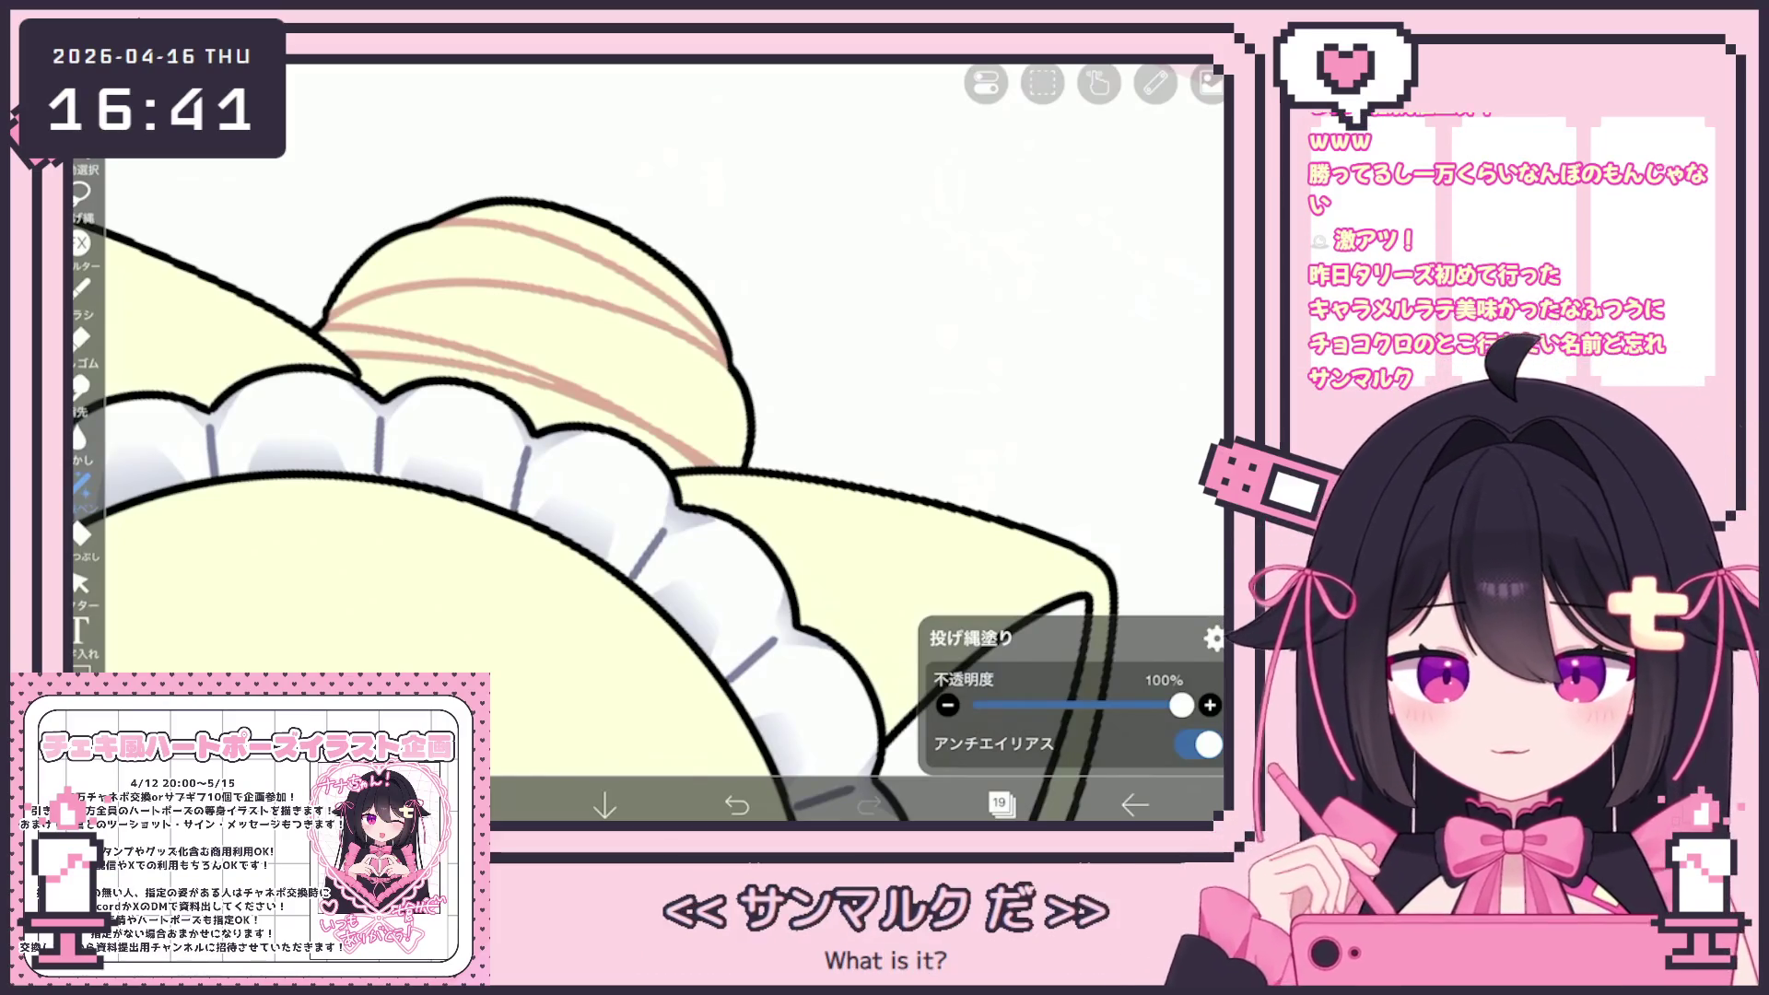
pyautogui.scroll(-3, 645, 442)
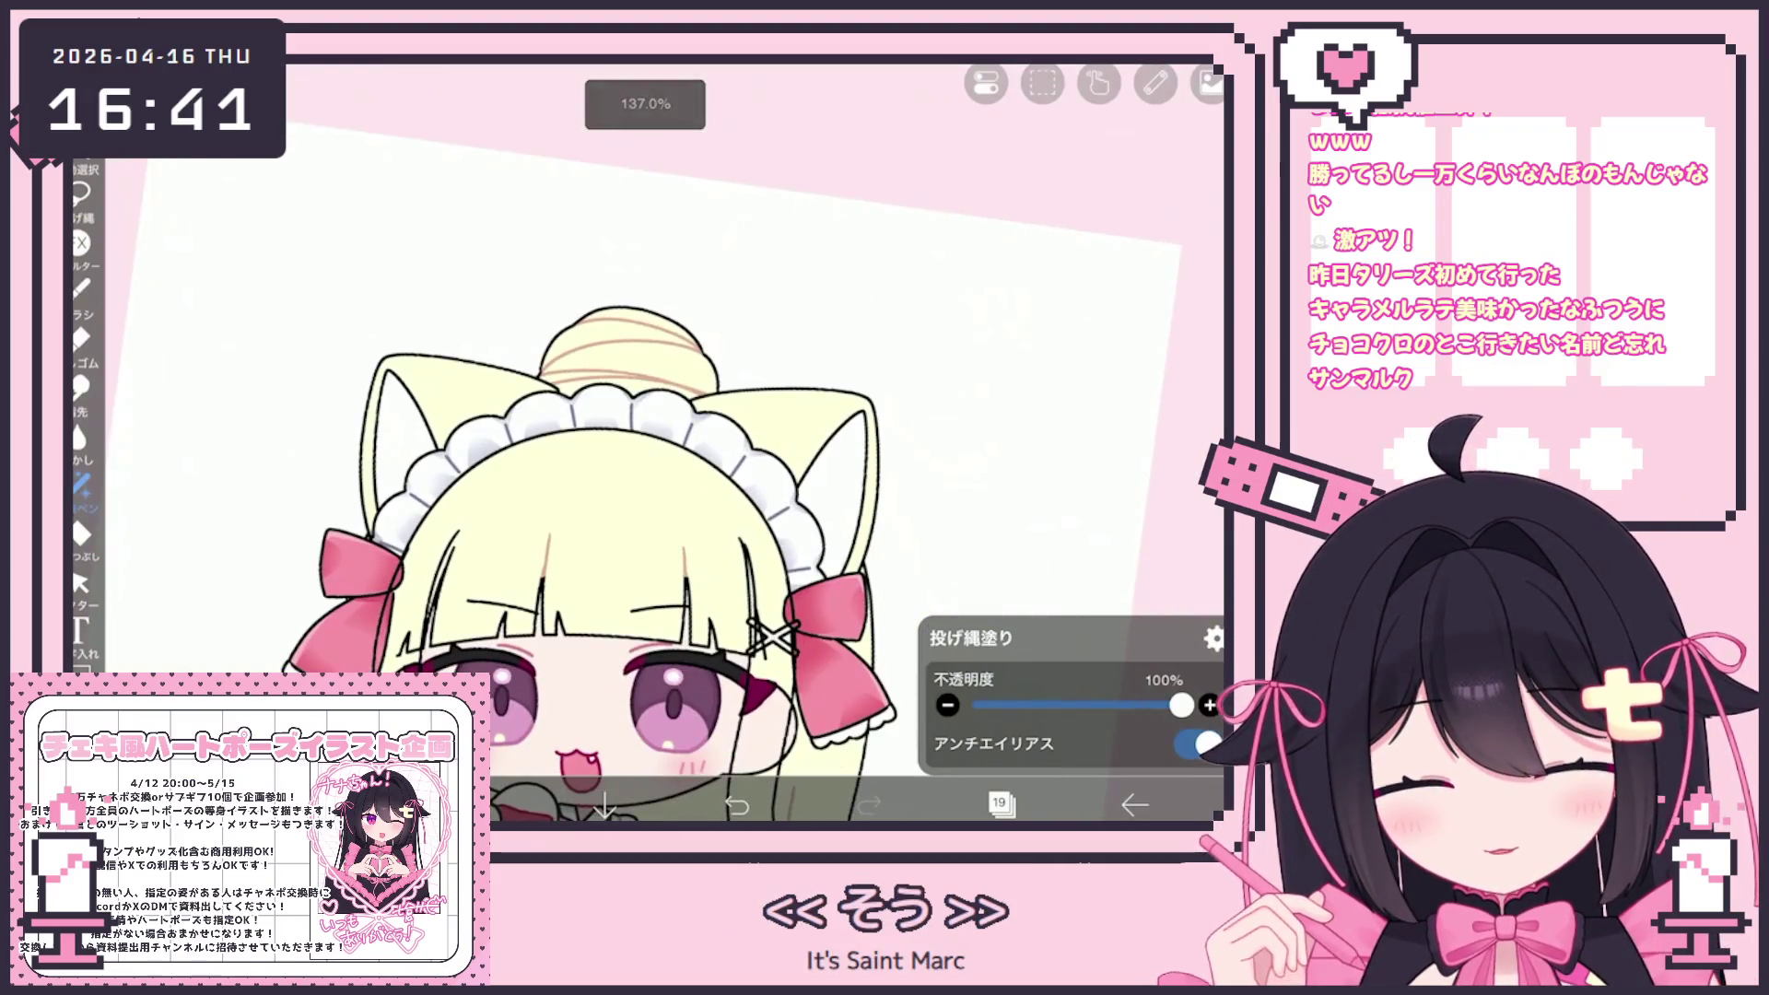
pyautogui.click(1000, 805)
pyautogui.scroll(10, 1037, 382)
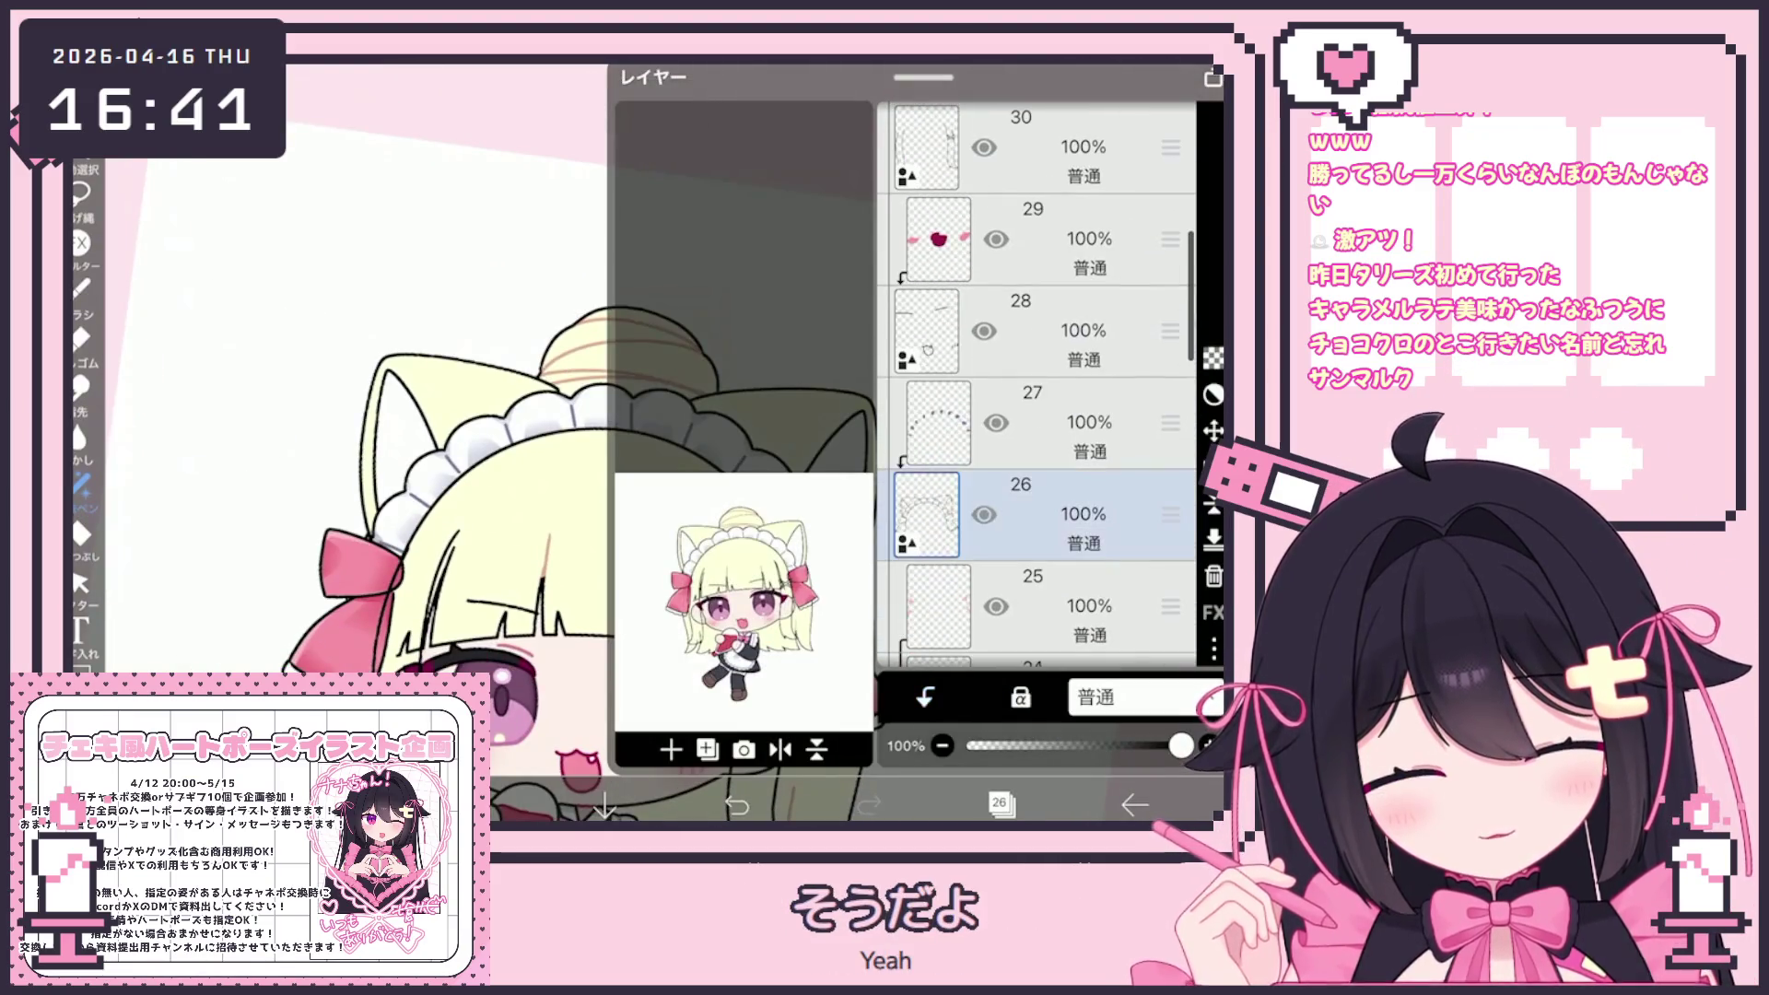
# On layer 28, shade along the cat ear's inner edge and ruffle
pyautogui.click(1059, 422)
pyautogui.click(1059, 330)
pyautogui.click(1000, 804)
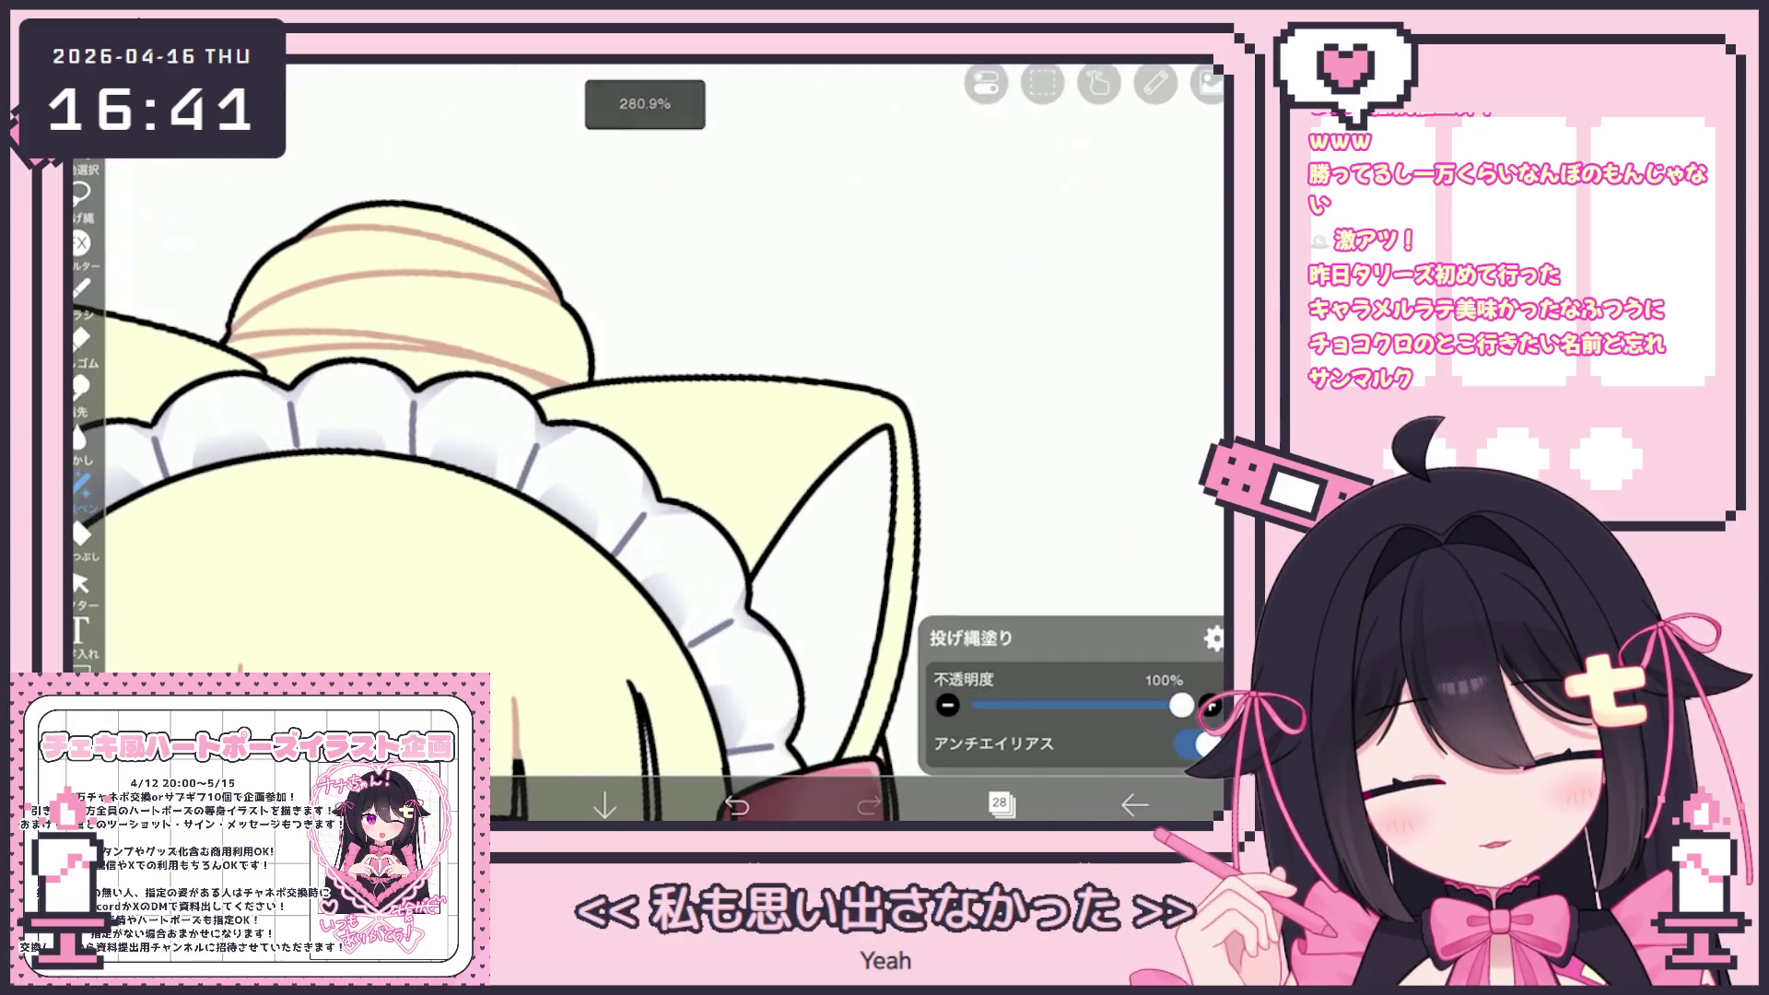
pyautogui.moveTo(862, 438)
pyautogui.mouseDown()
pyautogui.moveTo(894, 521)
pyautogui.moveTo(885, 645)
pyautogui.moveTo(764, 709)
pyautogui.moveTo(862, 438)
pyautogui.mouseUp()
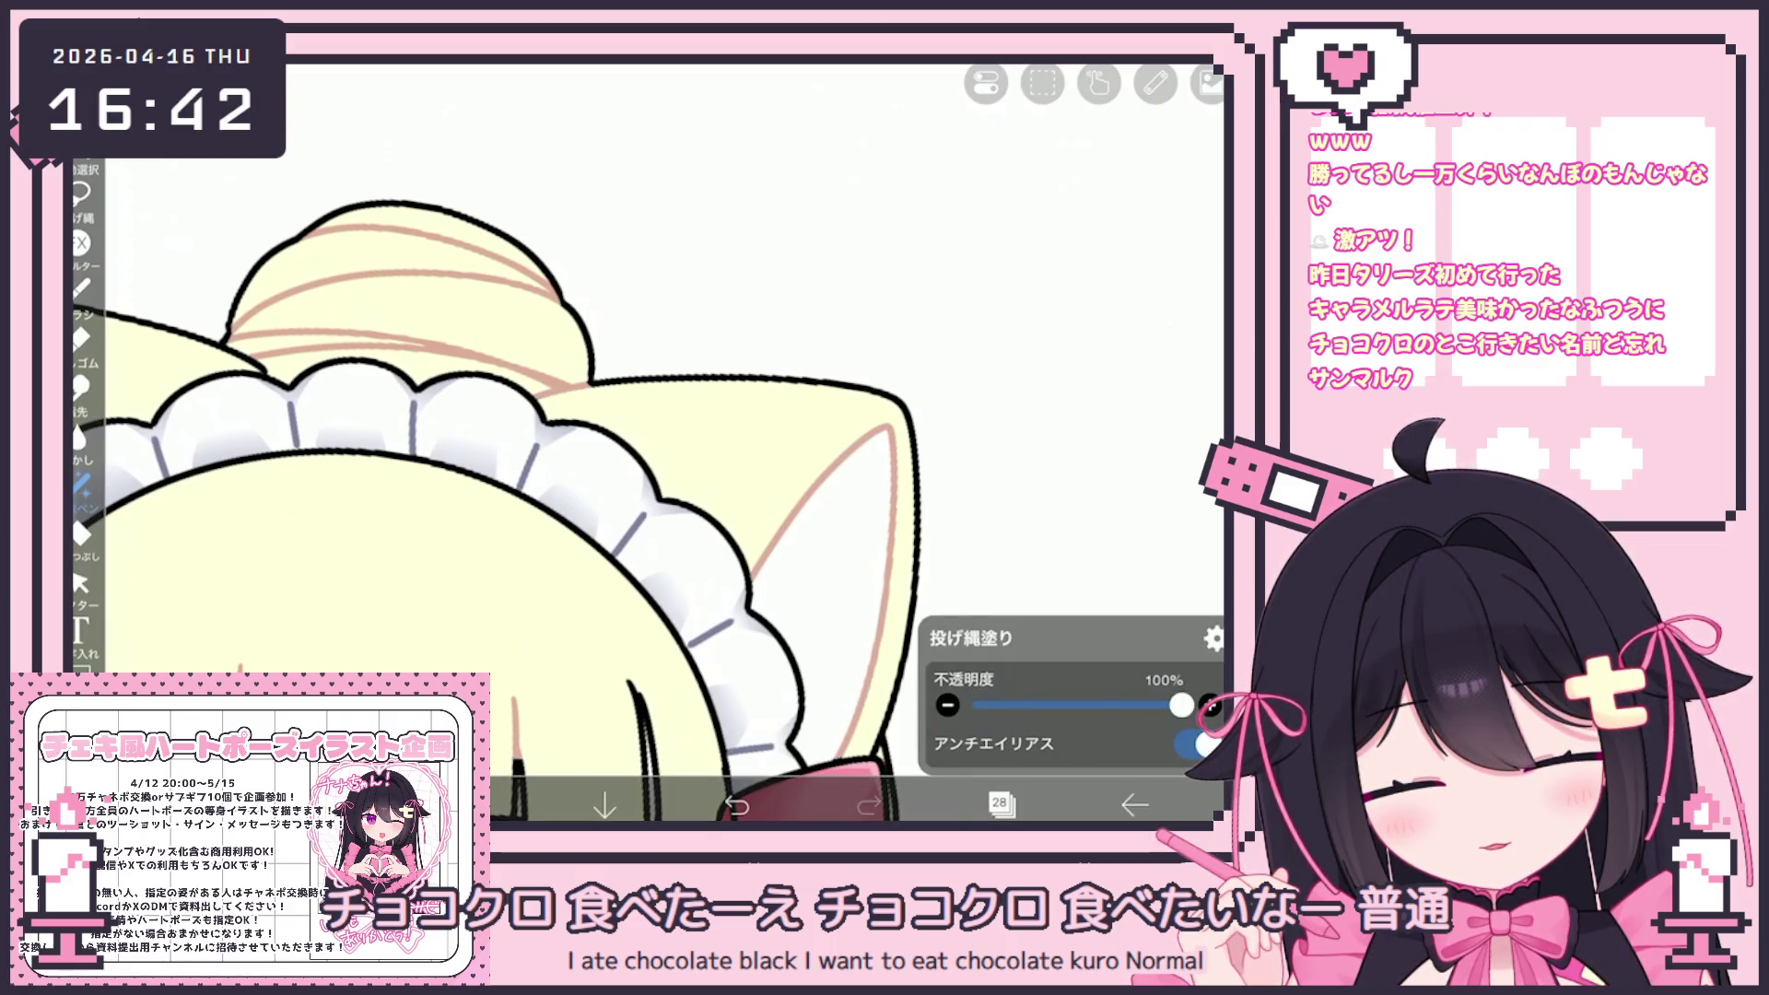
pyautogui.scroll(-2, 716, 536)
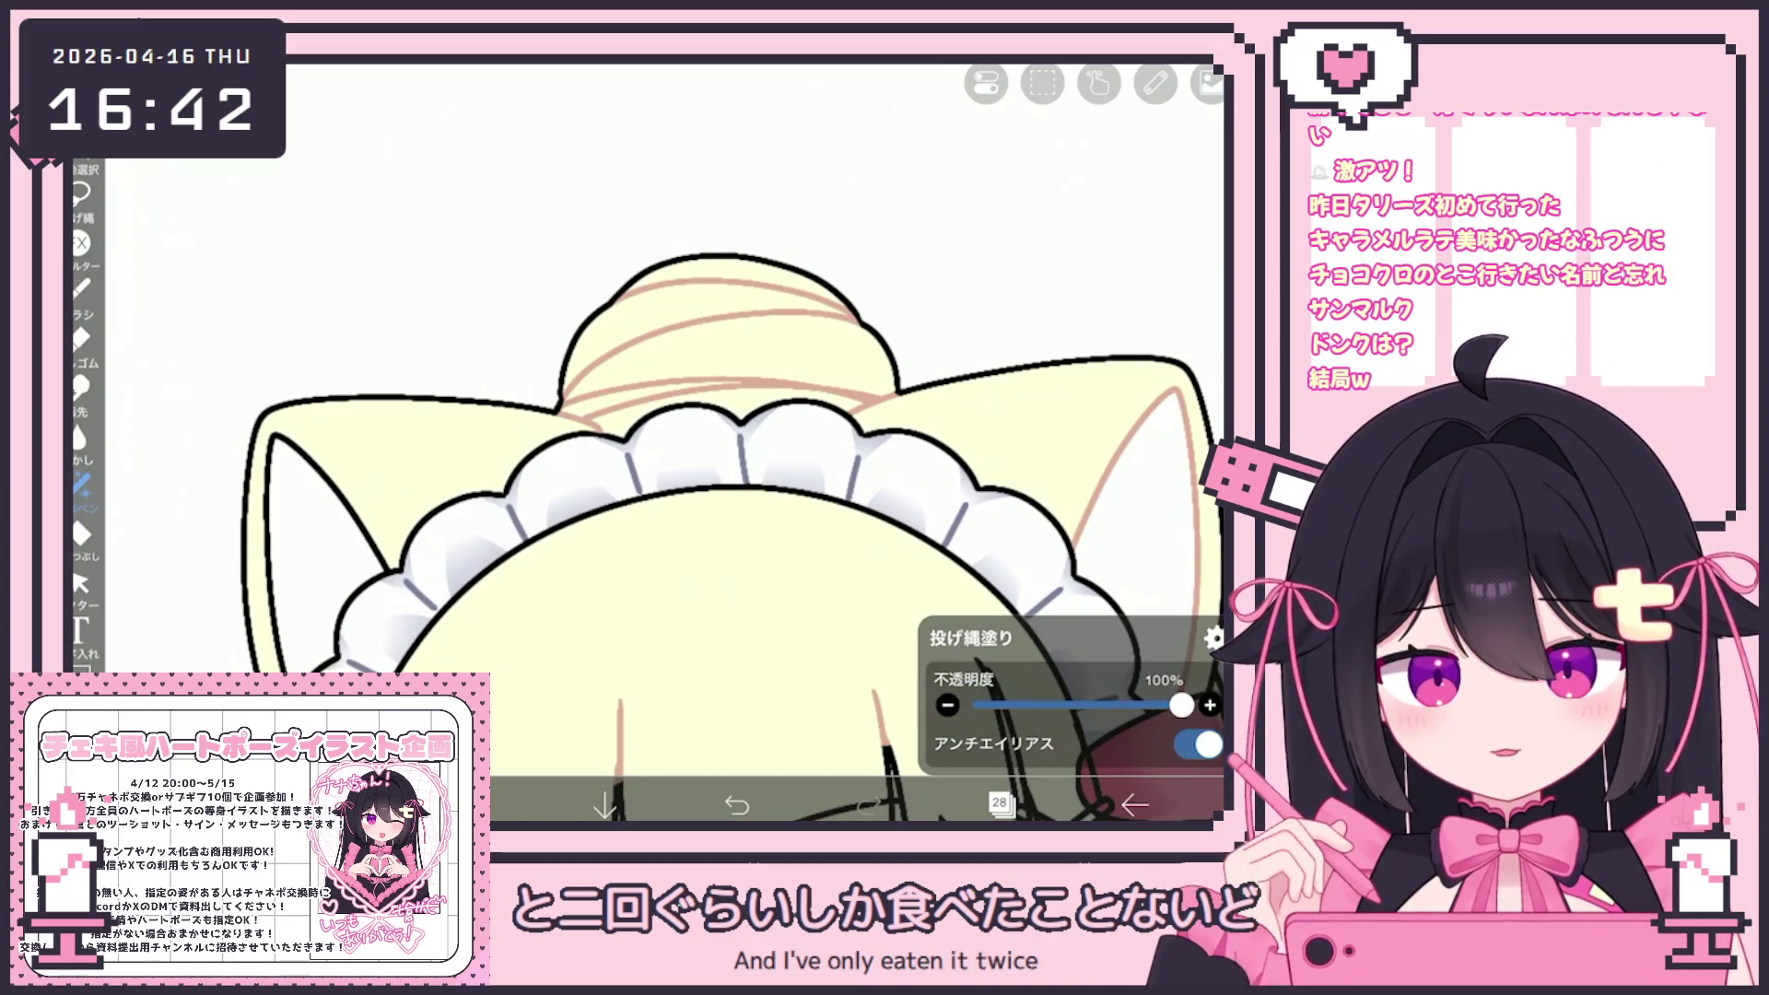
pyautogui.moveTo(728, 461); pyautogui.dragTo(950, 387)
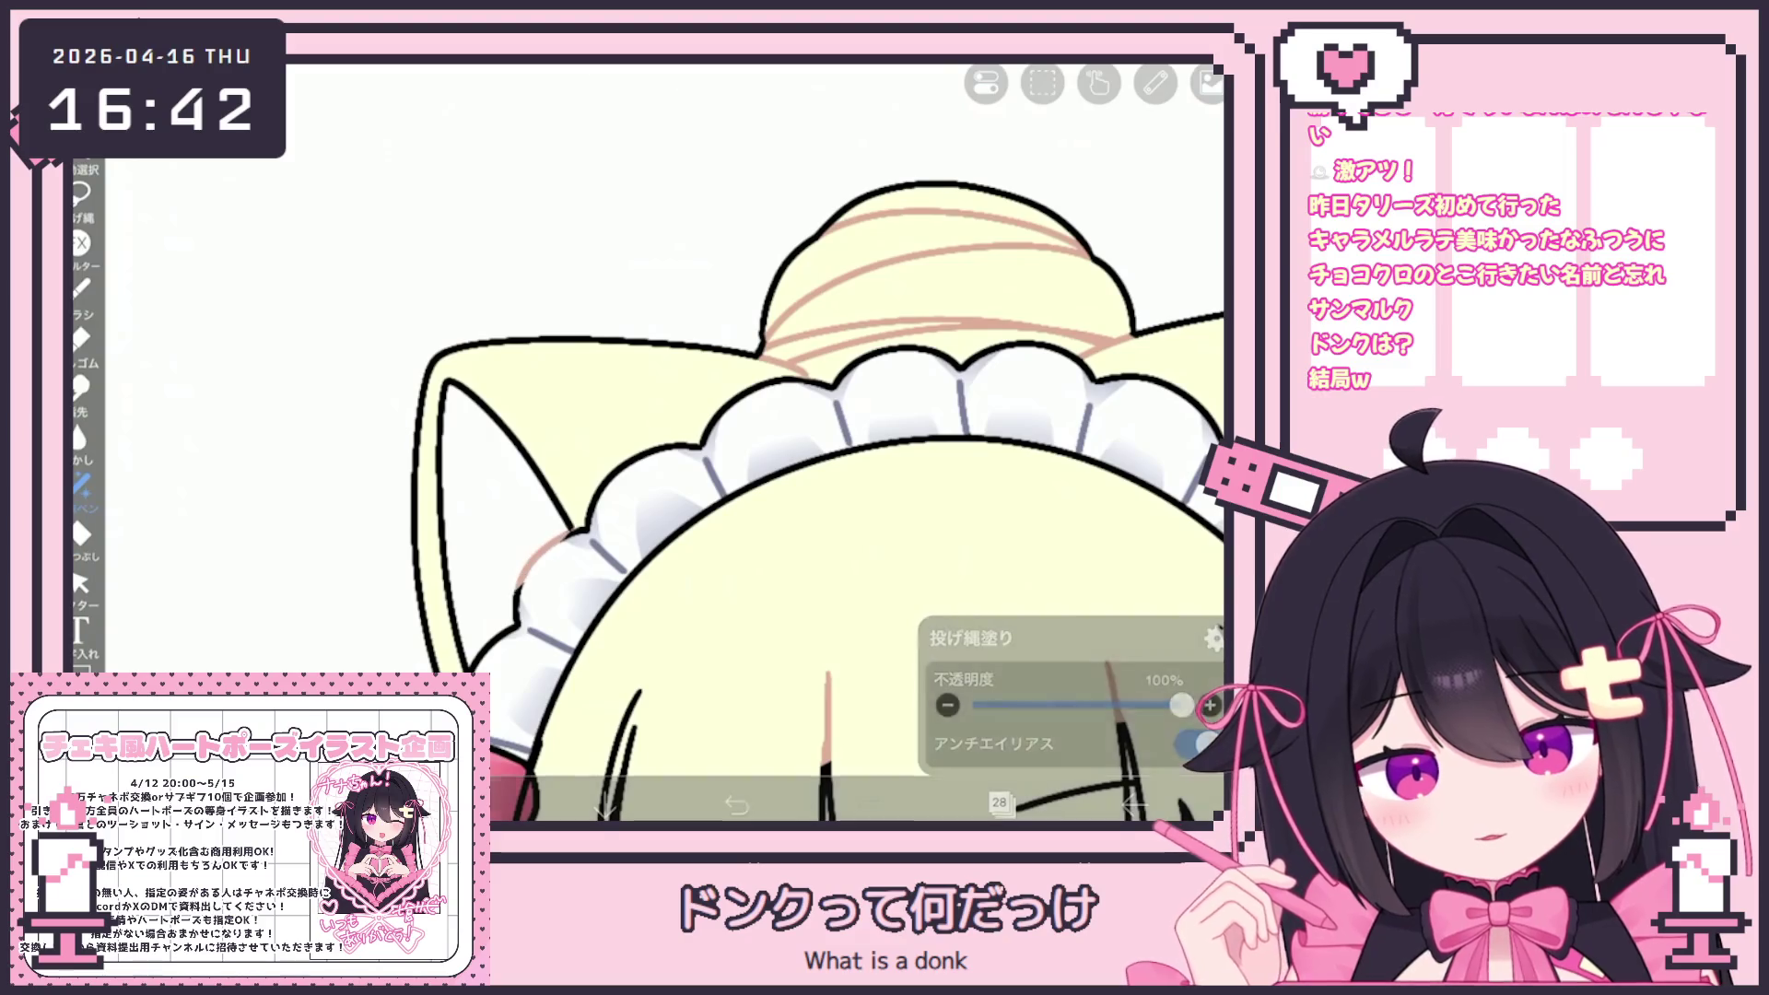
pyautogui.moveTo(829, 516); pyautogui.dragTo(921, 323)
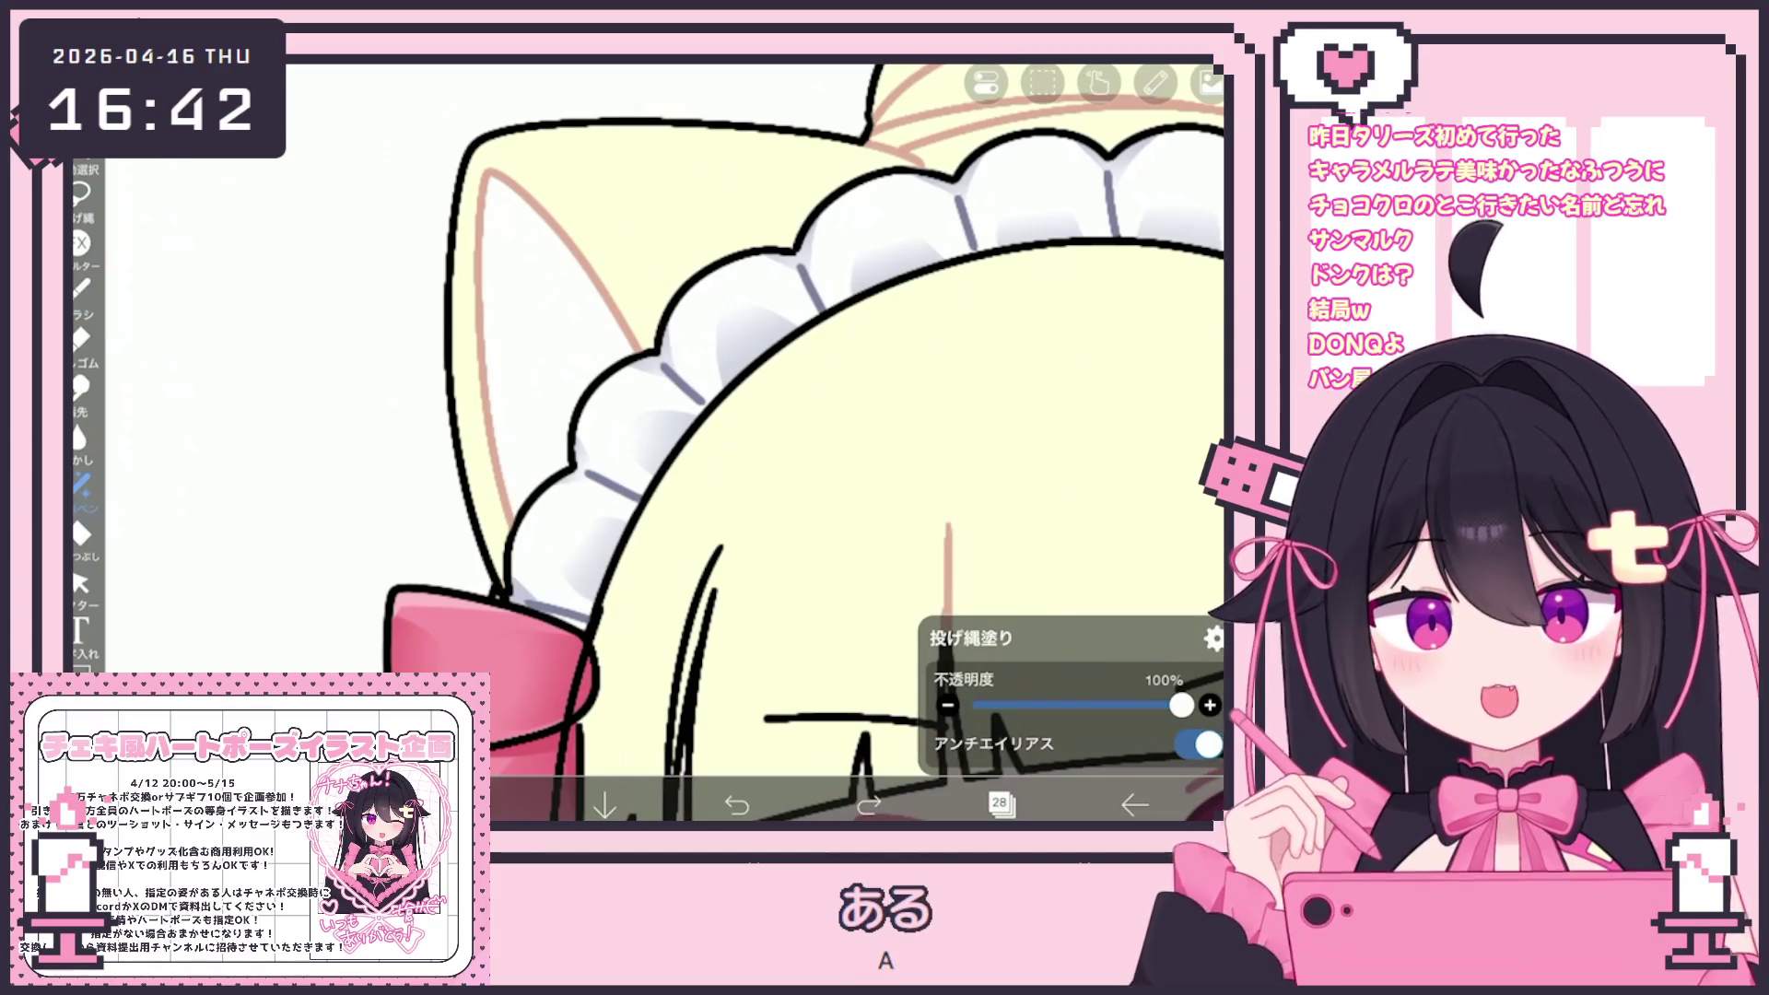
pyautogui.scroll(-3, 802, 442)
pyautogui.scroll(-3, 802, 461)
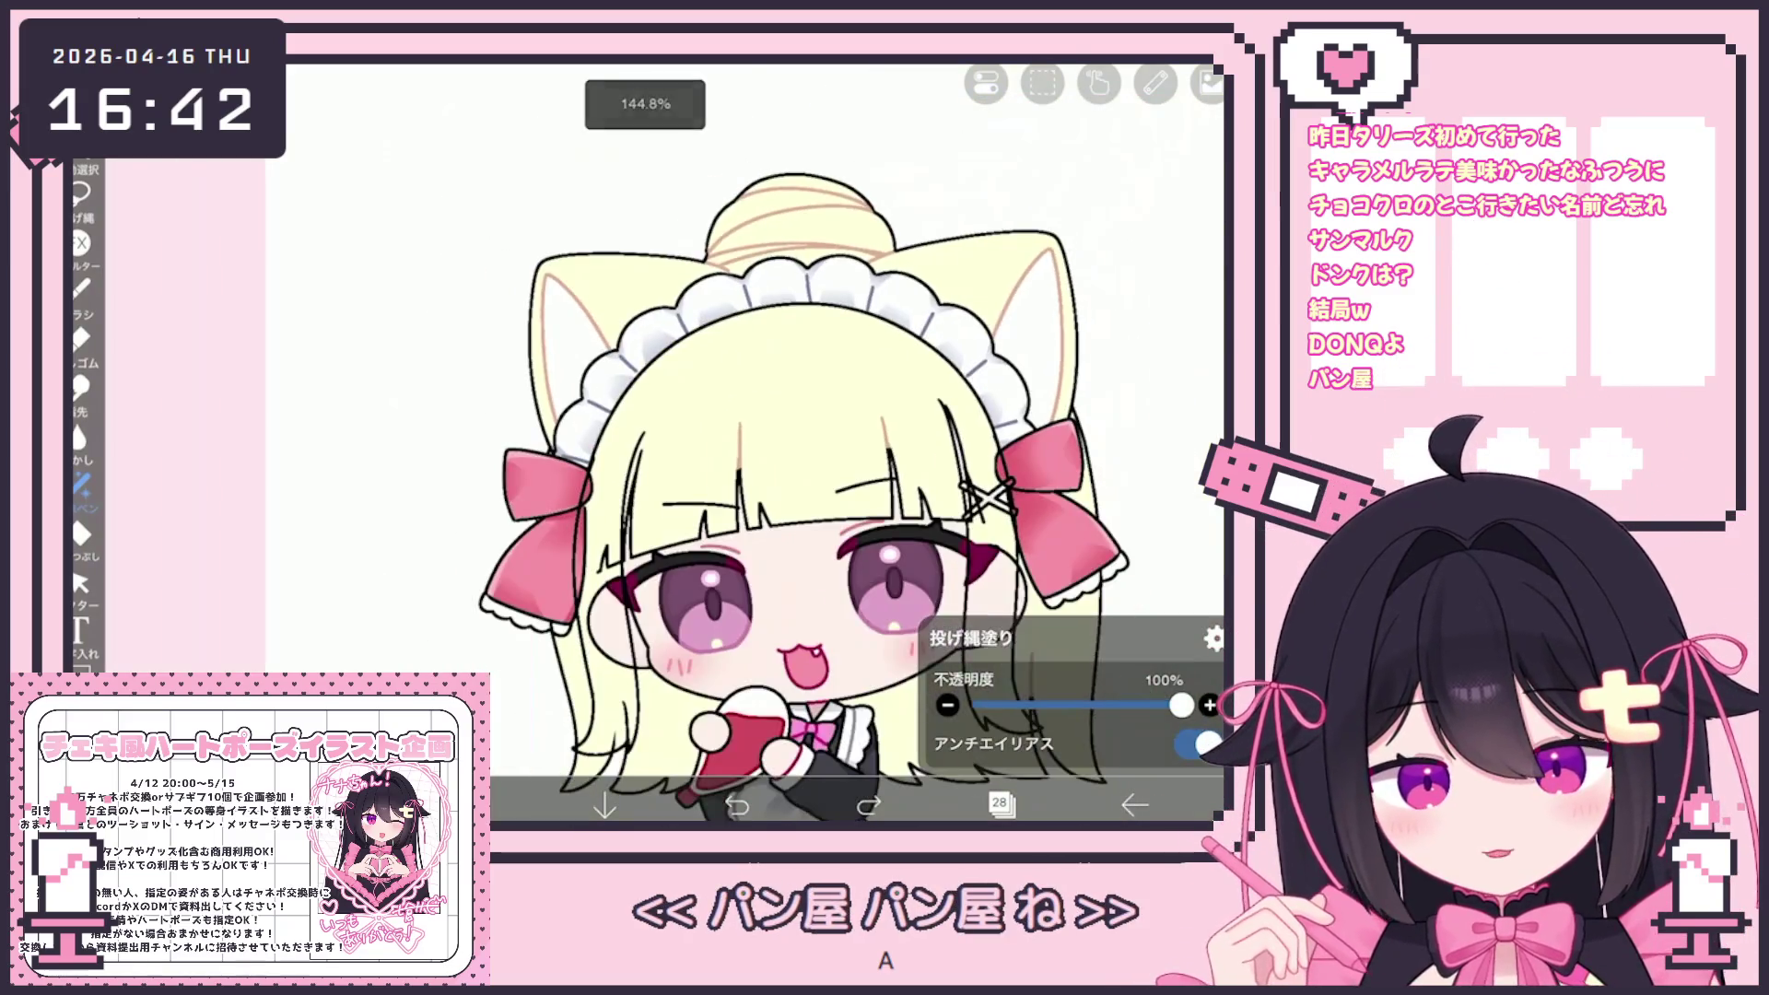
# Scroll past the フォルダ folder, select layer 18, and return to the full canvas
pyautogui.click(999, 803)
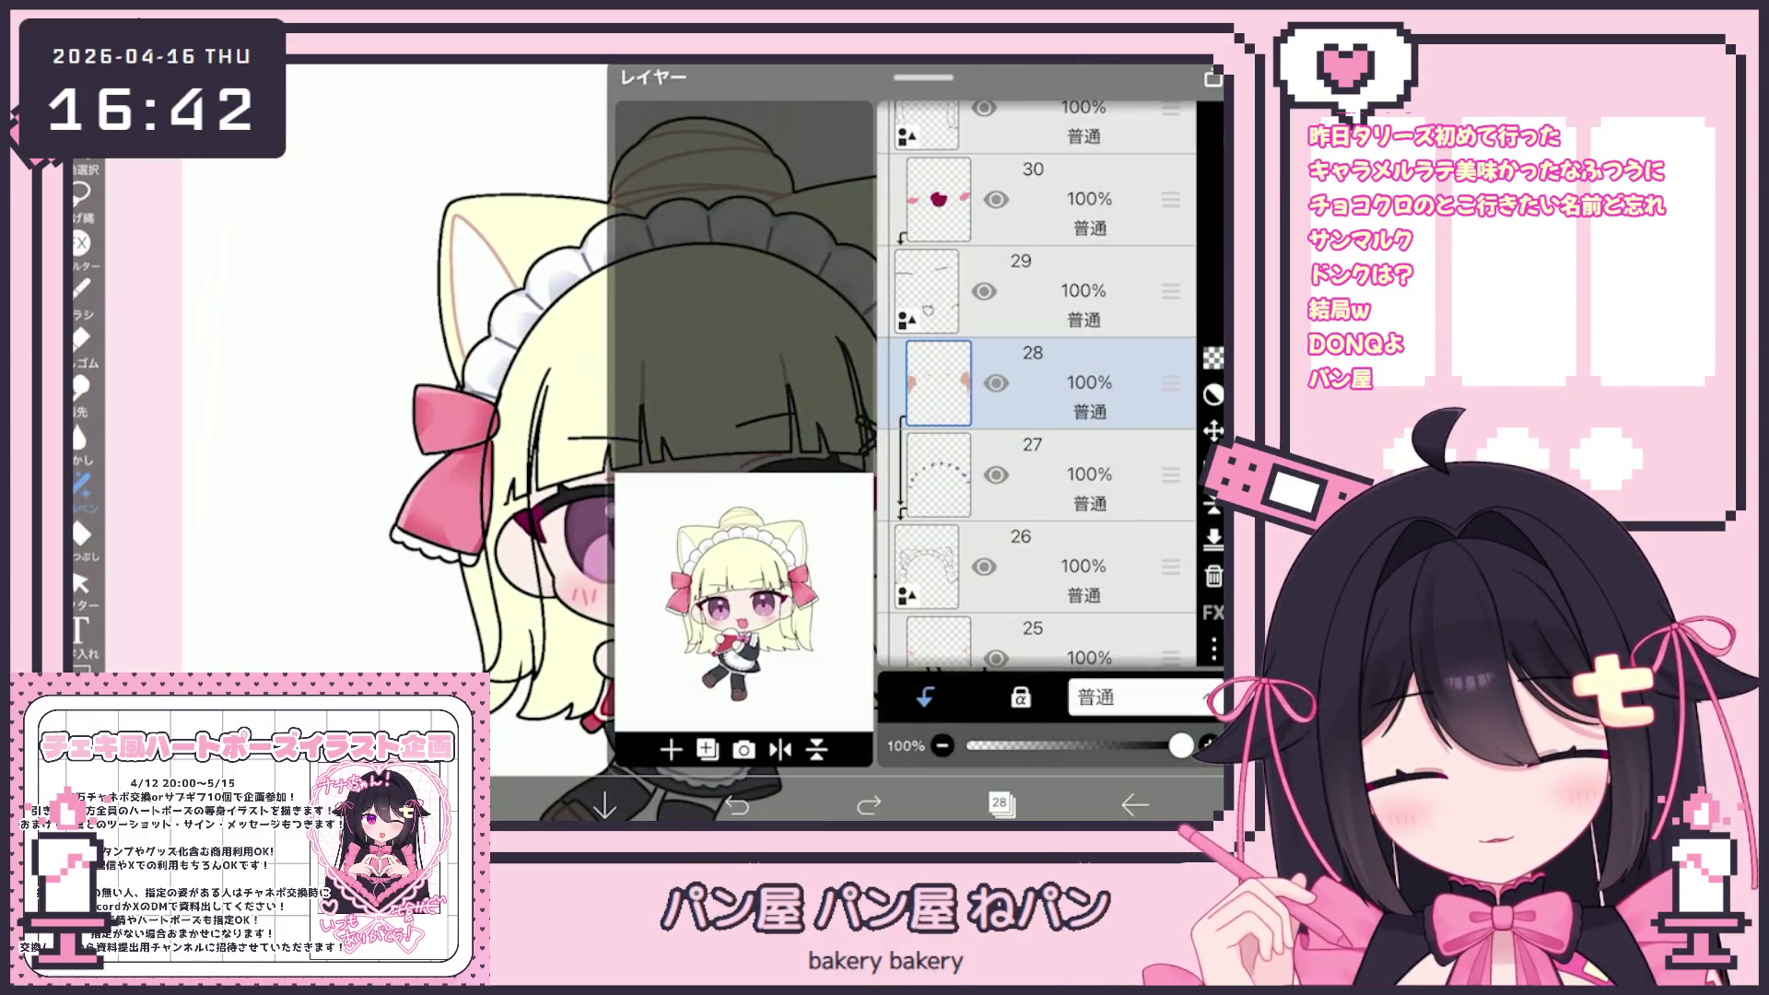
pyautogui.scroll(-5, 1037, 382)
pyautogui.click(1042, 428)
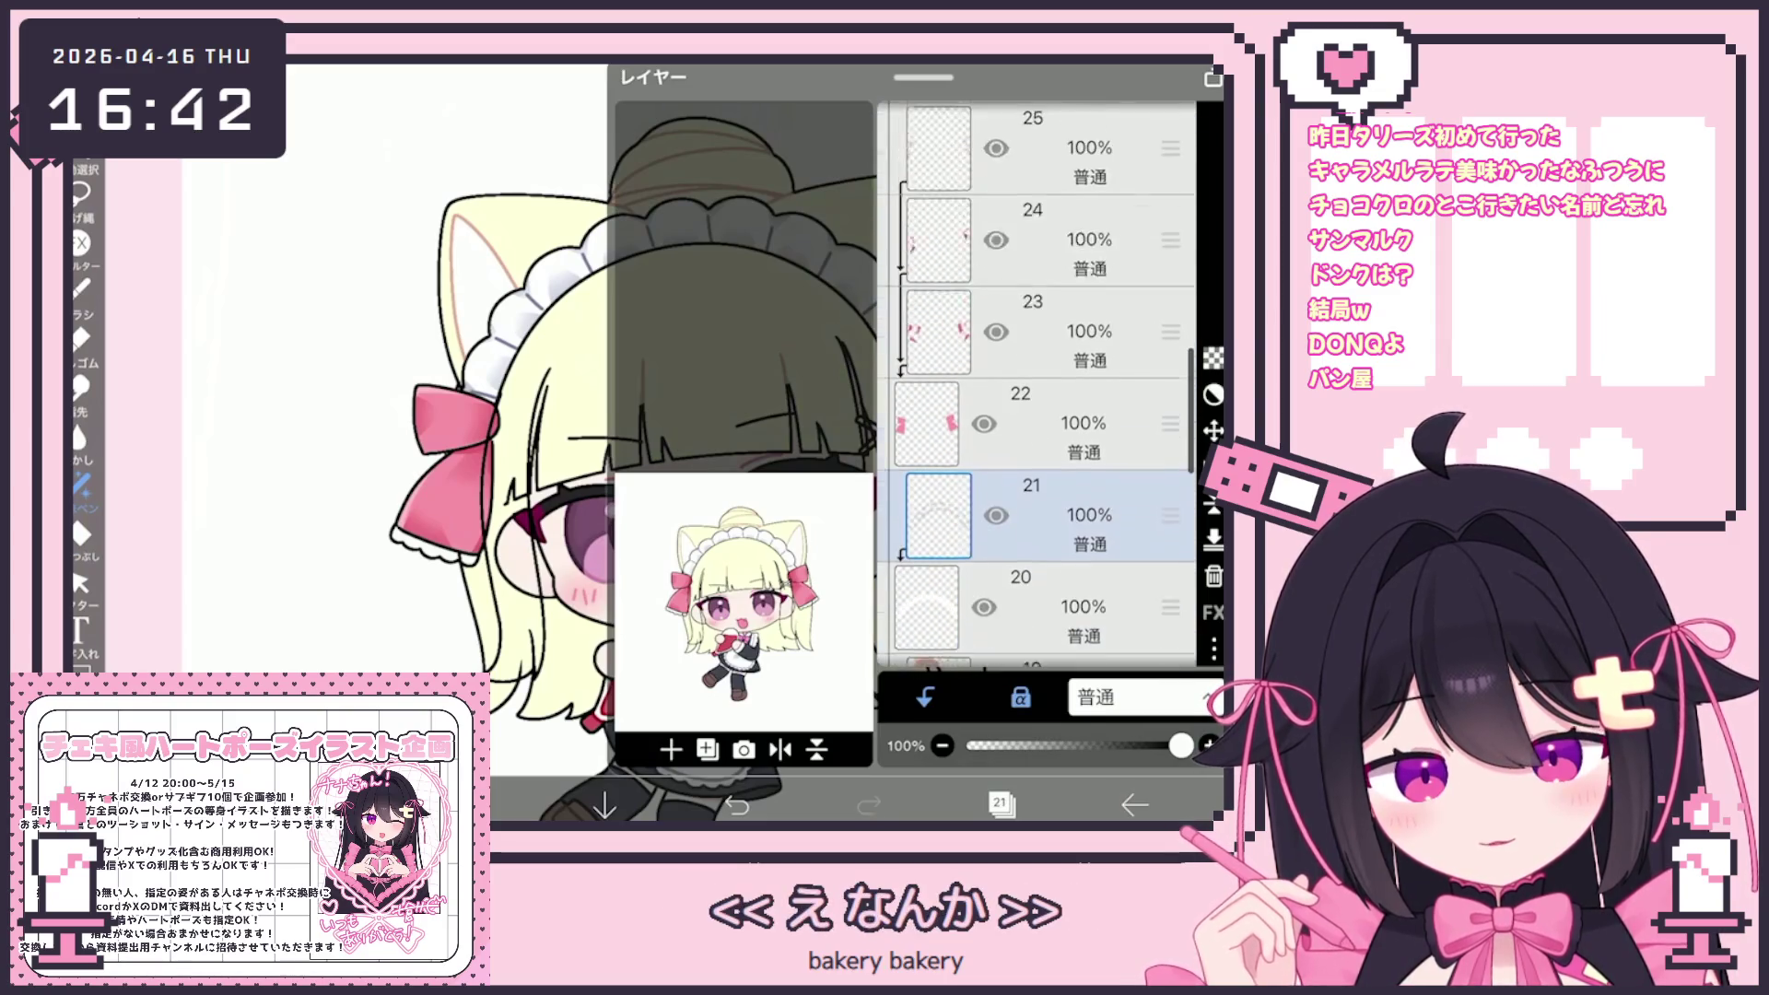
pyautogui.scroll(-3, 1037, 383)
pyautogui.scroll(-1, 1037, 383)
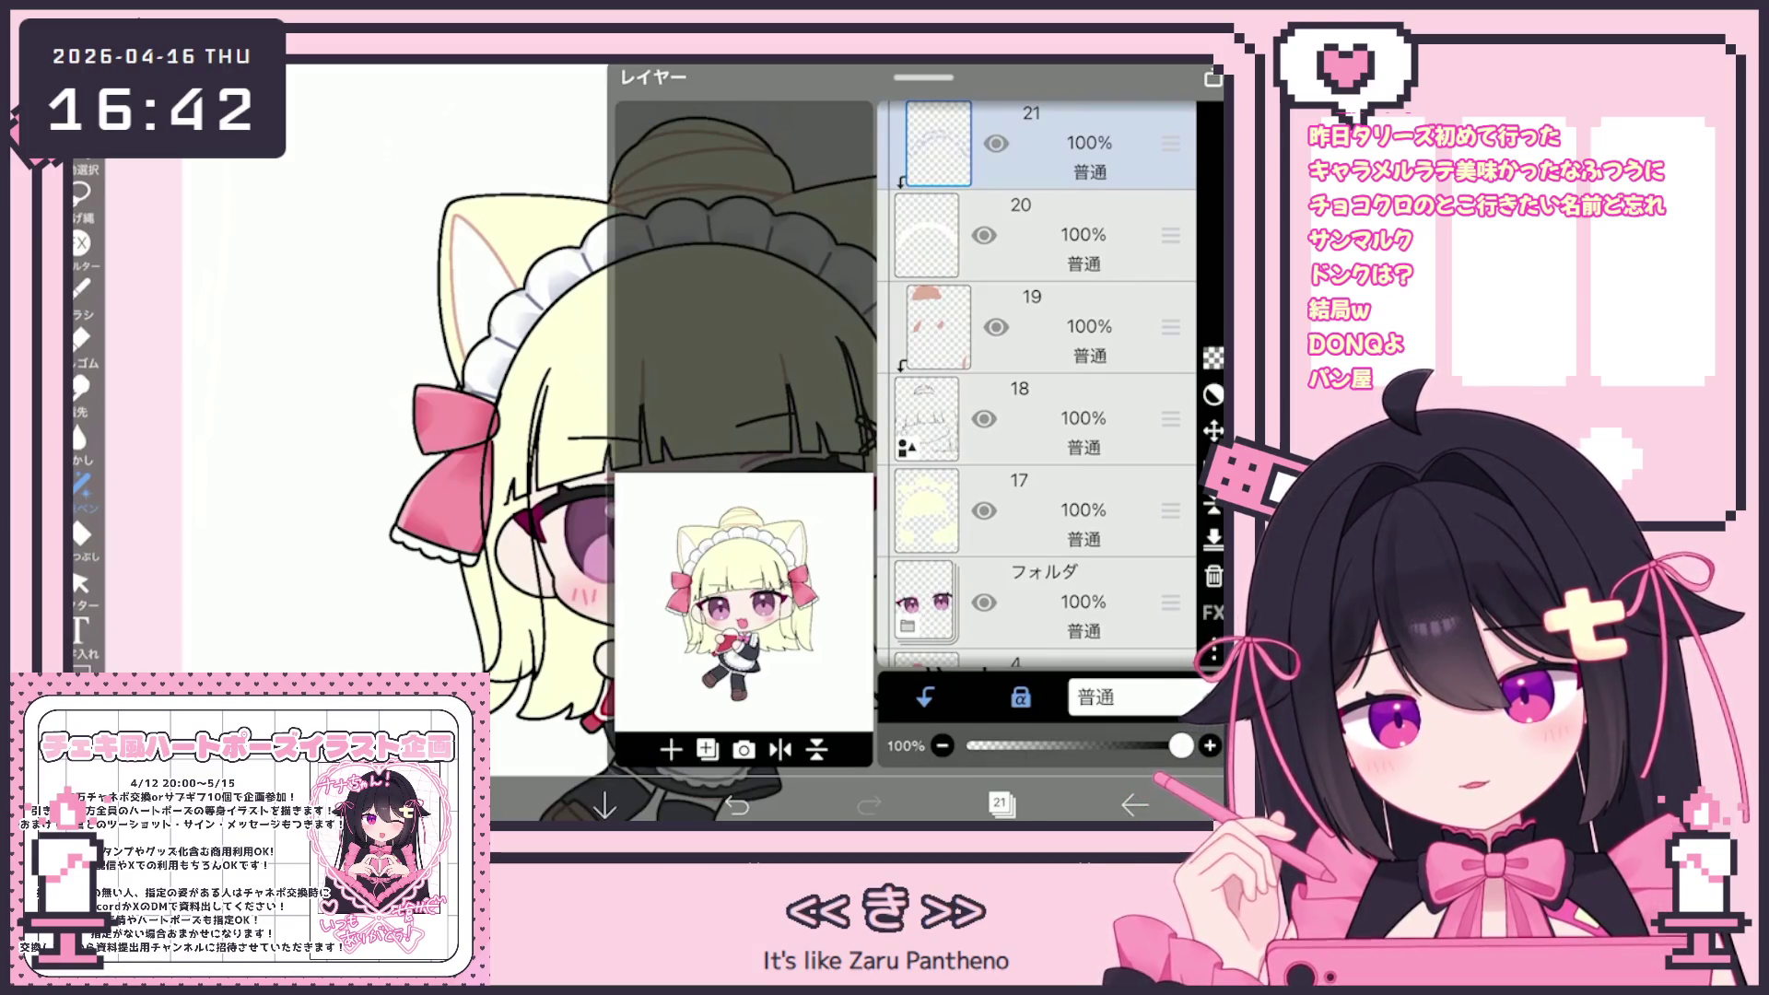
pyautogui.scroll(-2, 1037, 383)
pyautogui.click(1041, 451)
pyautogui.click(1041, 360)
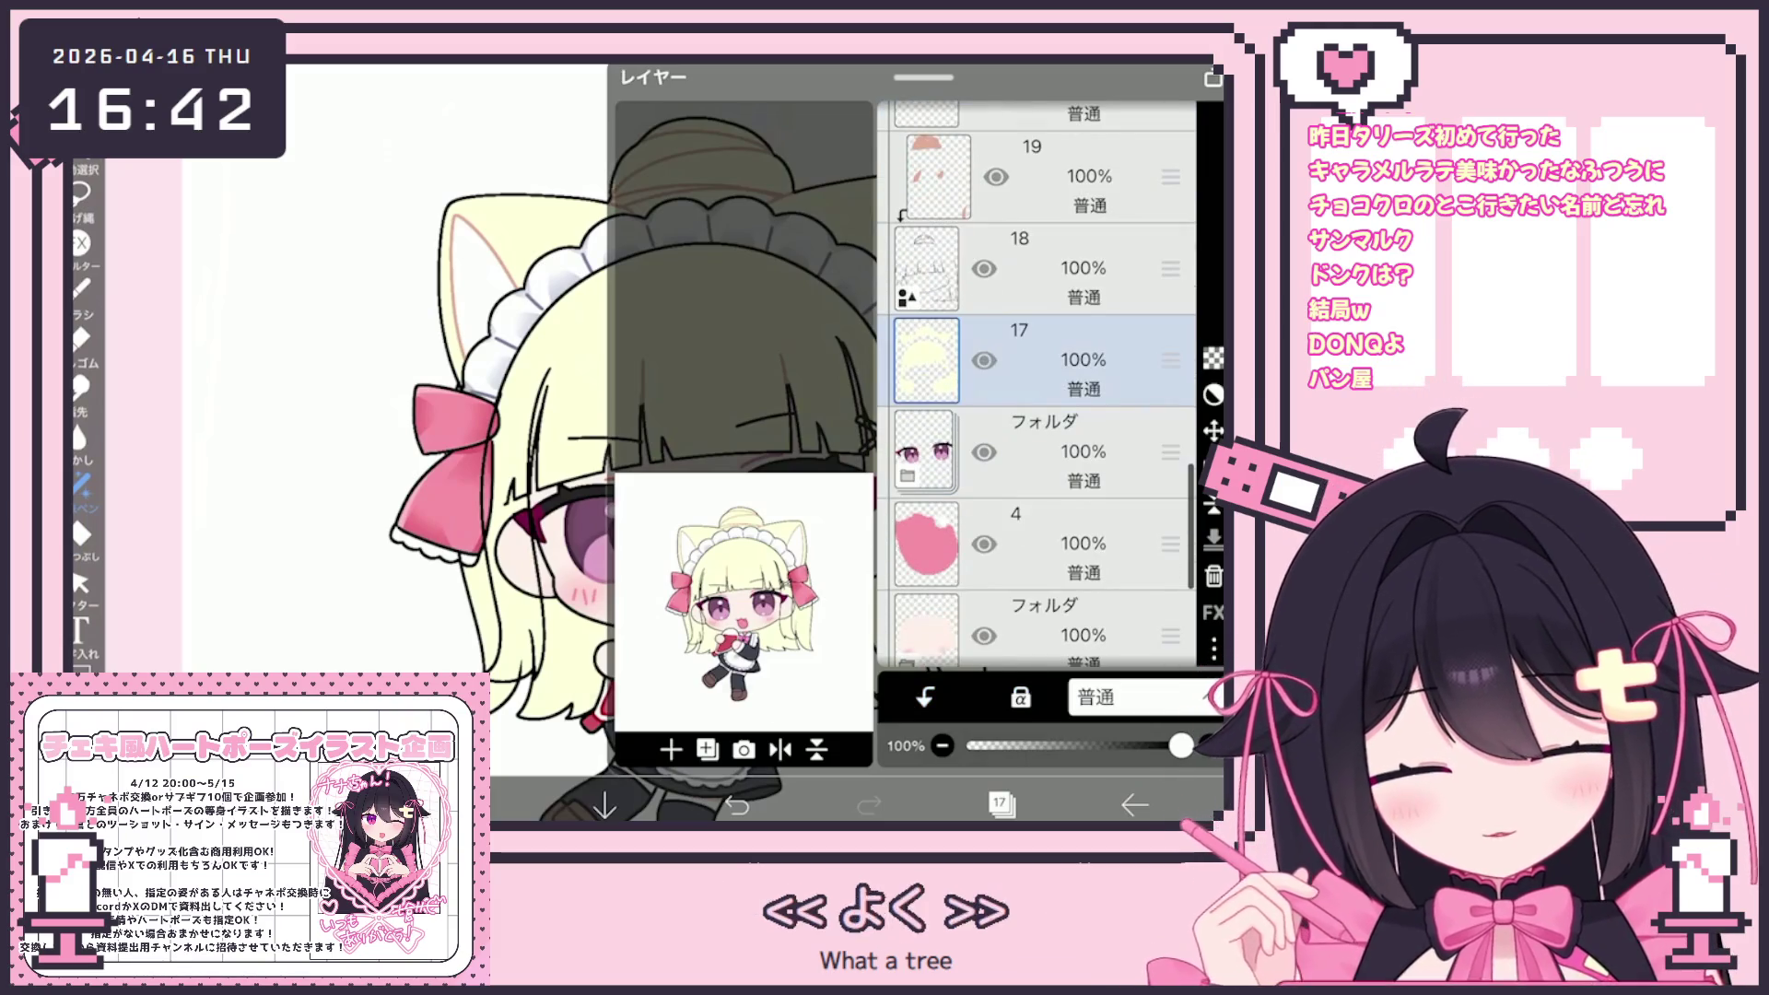
pyautogui.scroll(1, 1037, 383)
pyautogui.click(1041, 383)
pyautogui.click(1002, 804)
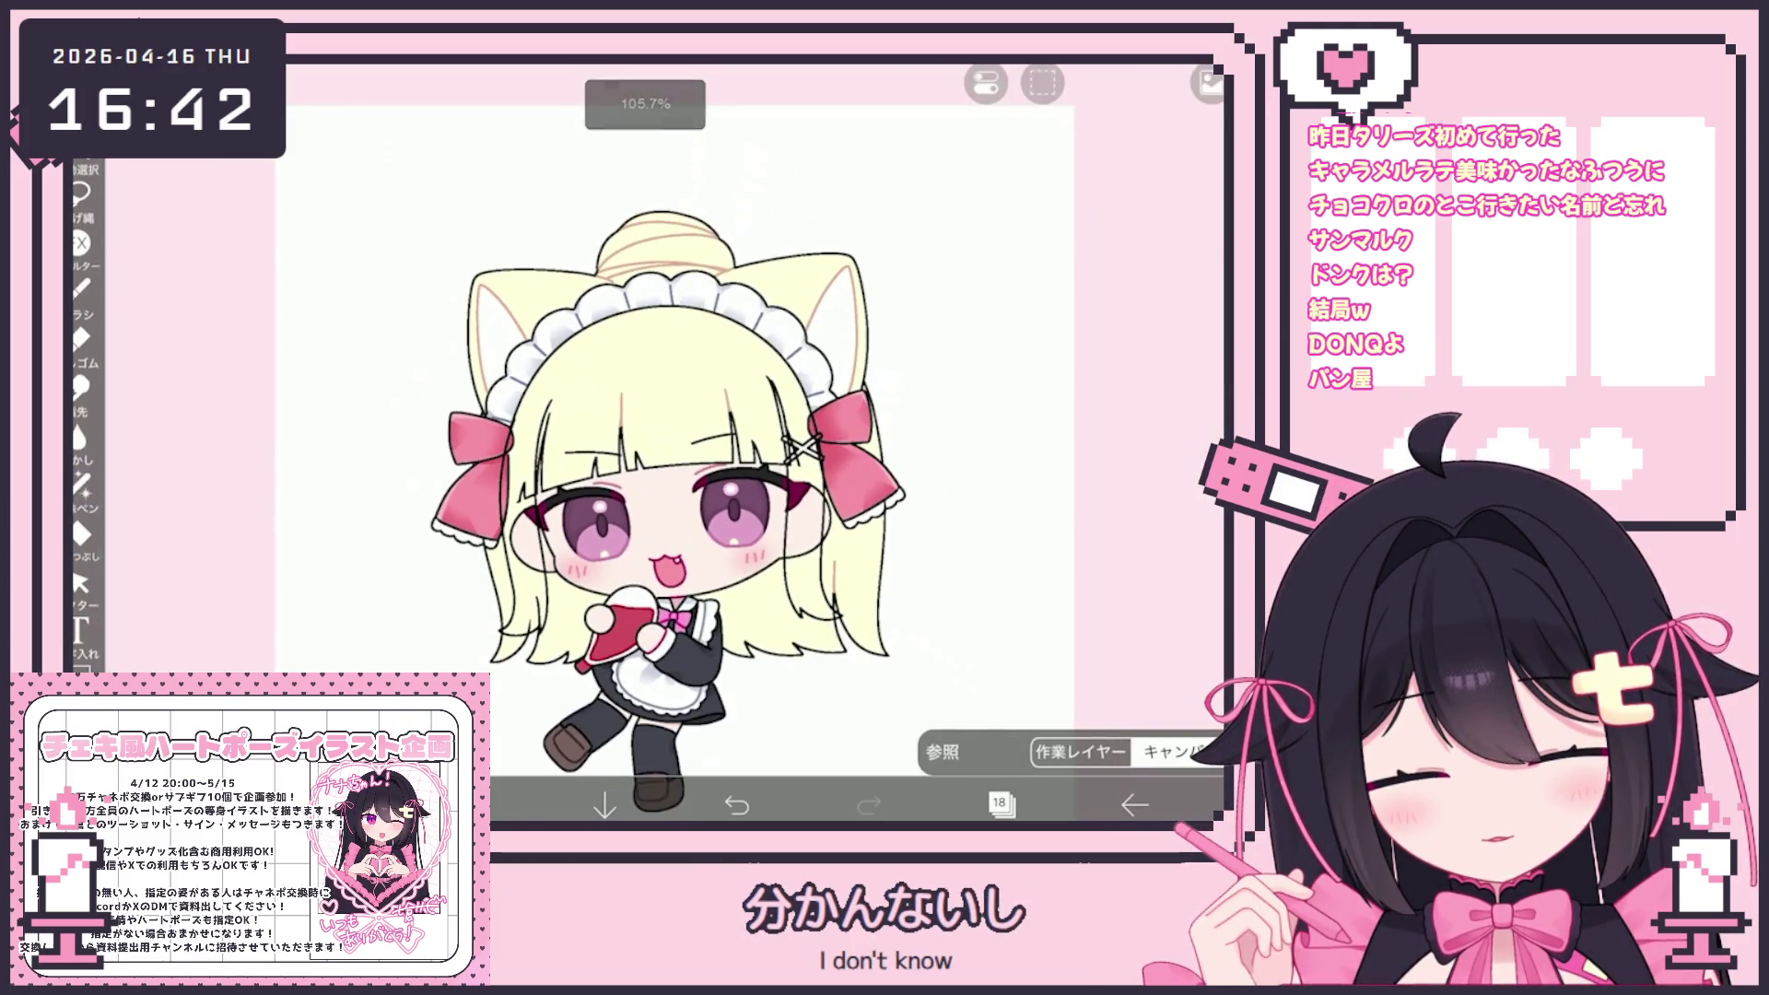
# Switch to the Fill bucket tool, ready to fill with pale pink #FFE2F1
pyautogui.scroll(2, 673, 443)
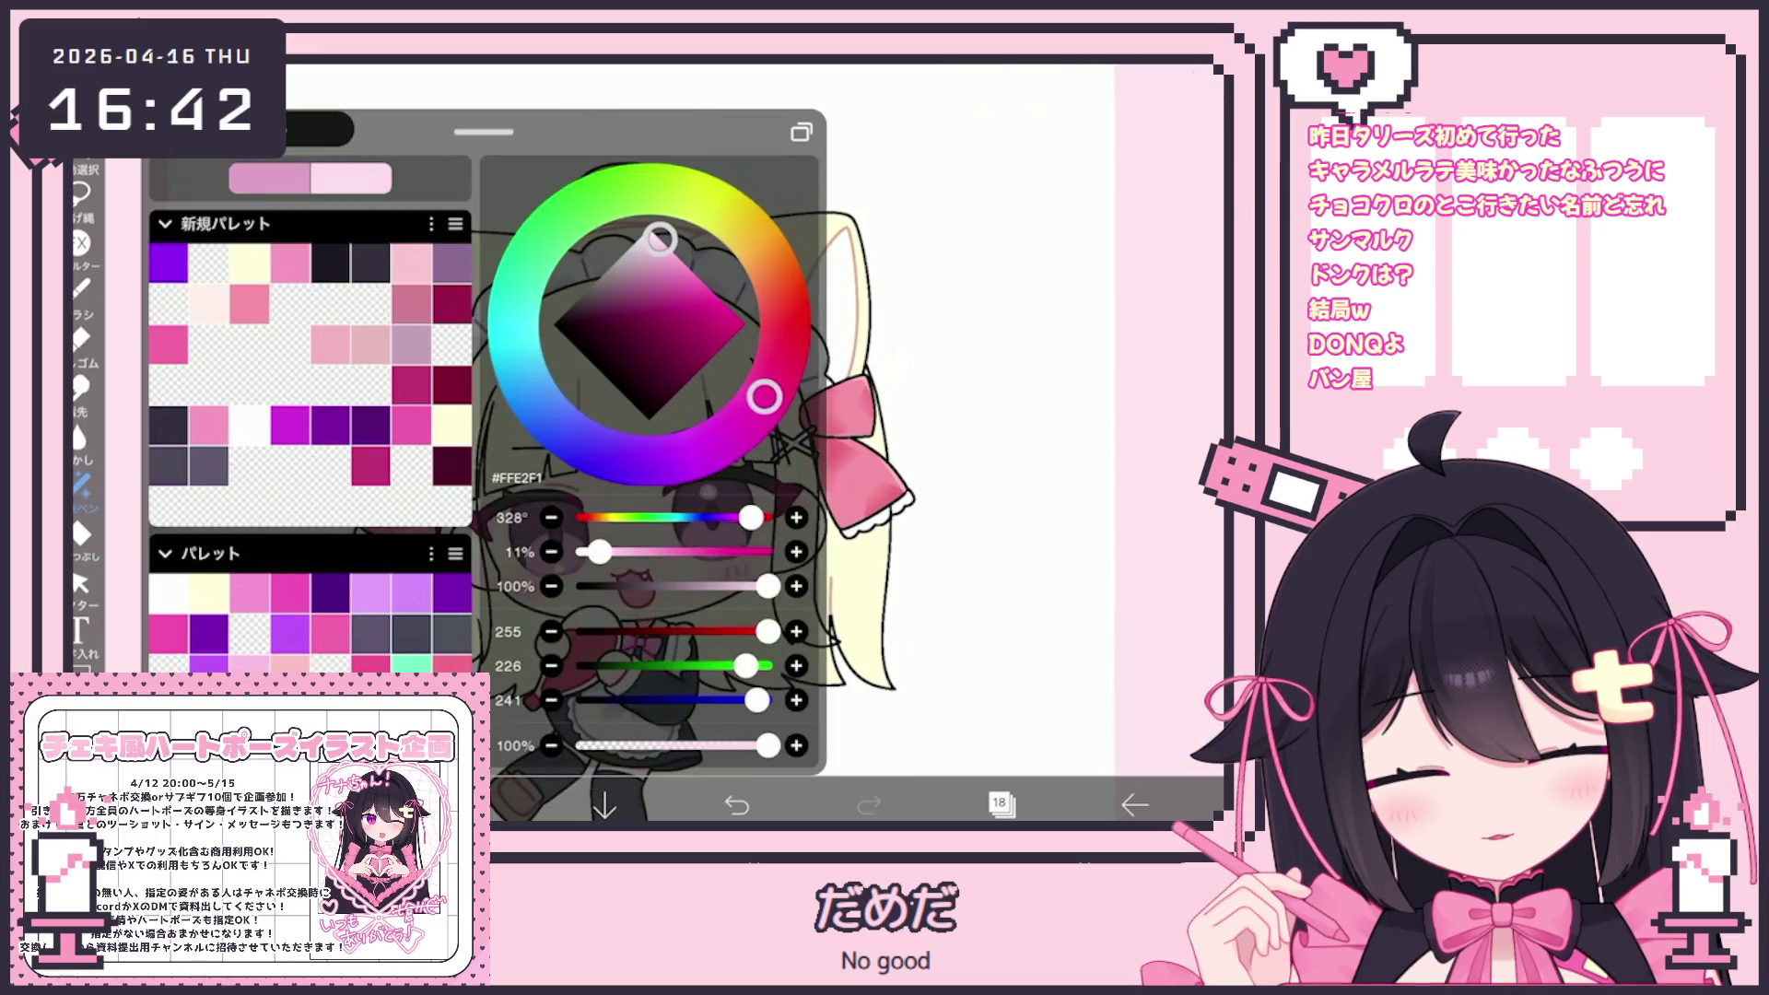
pyautogui.click(81, 535)
pyautogui.scroll(-3, 645, 442)
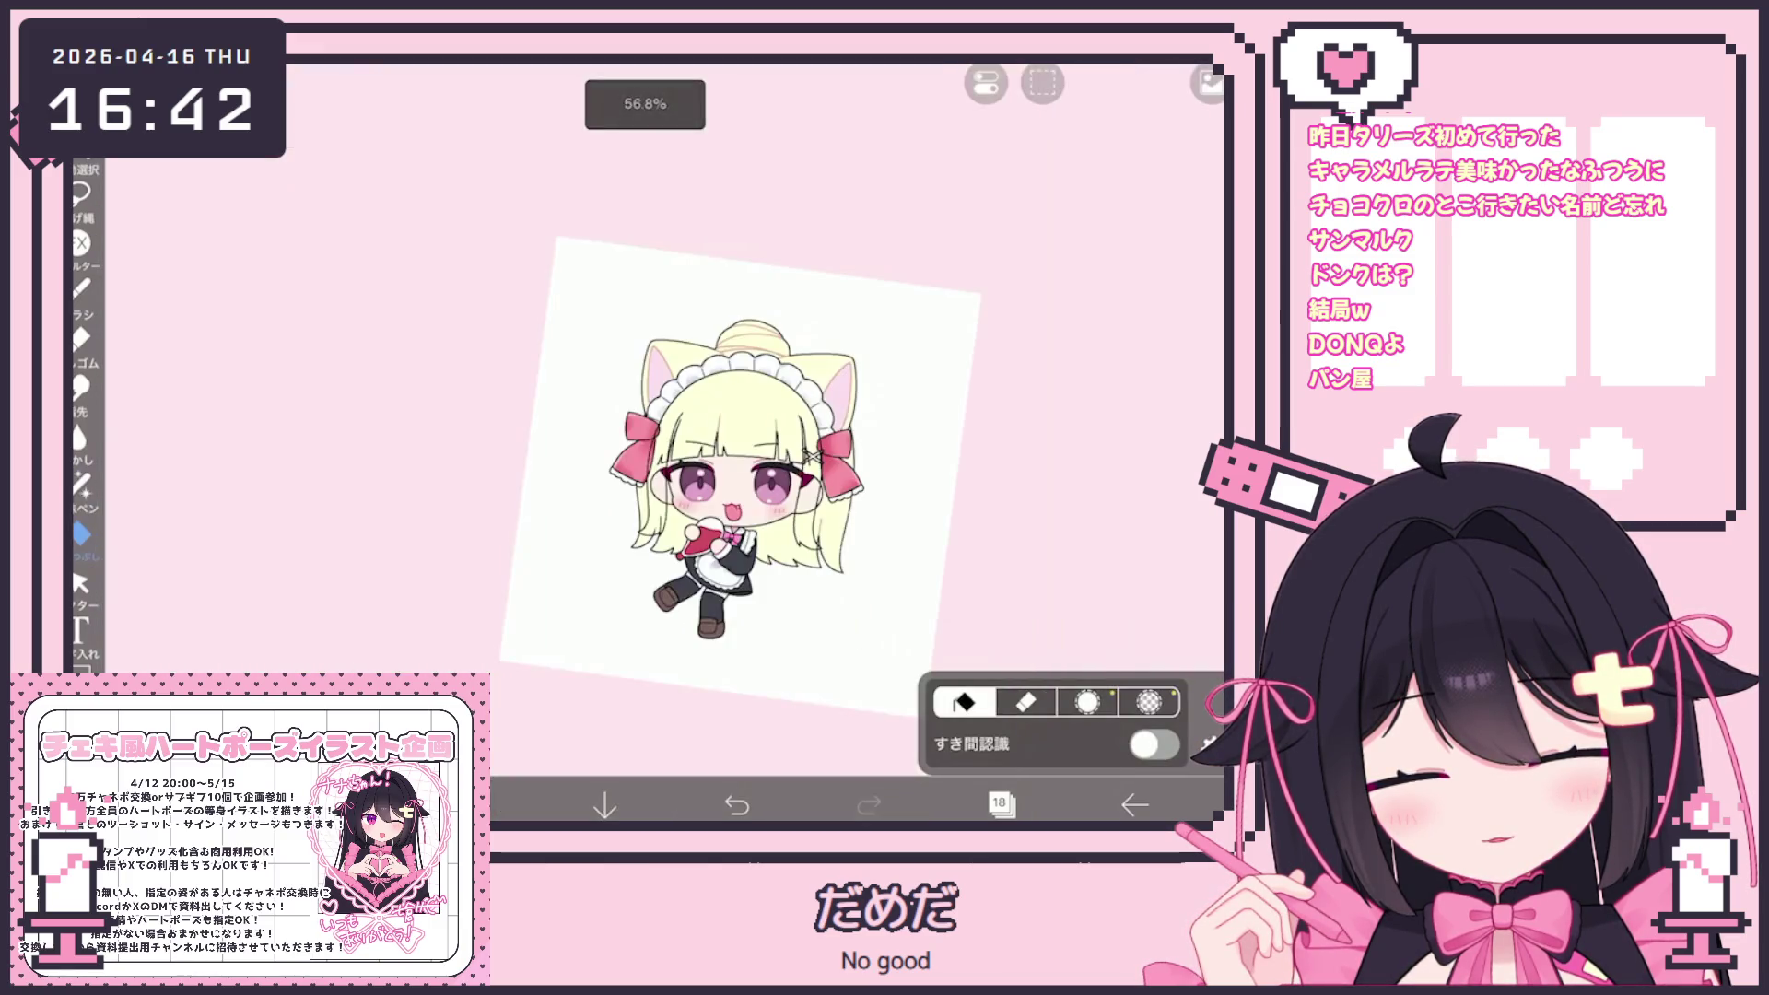
pyautogui.scroll(3, 645, 442)
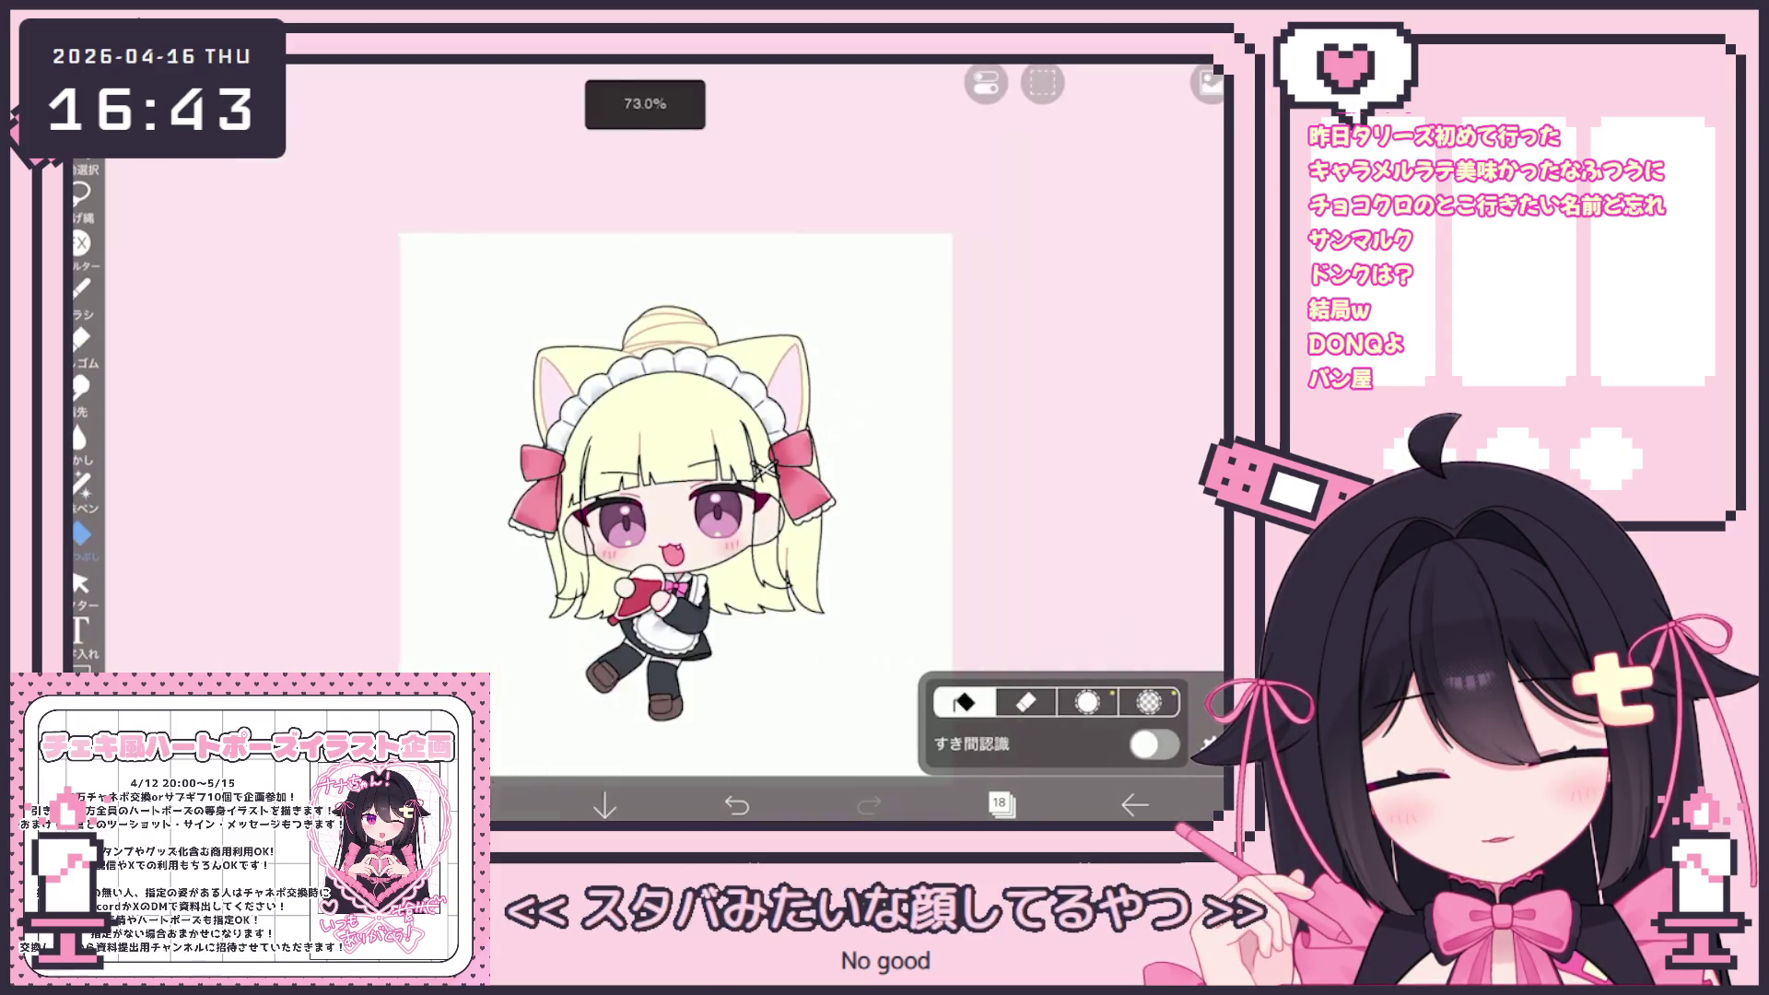
pyautogui.scroll(-3, 599, 443)
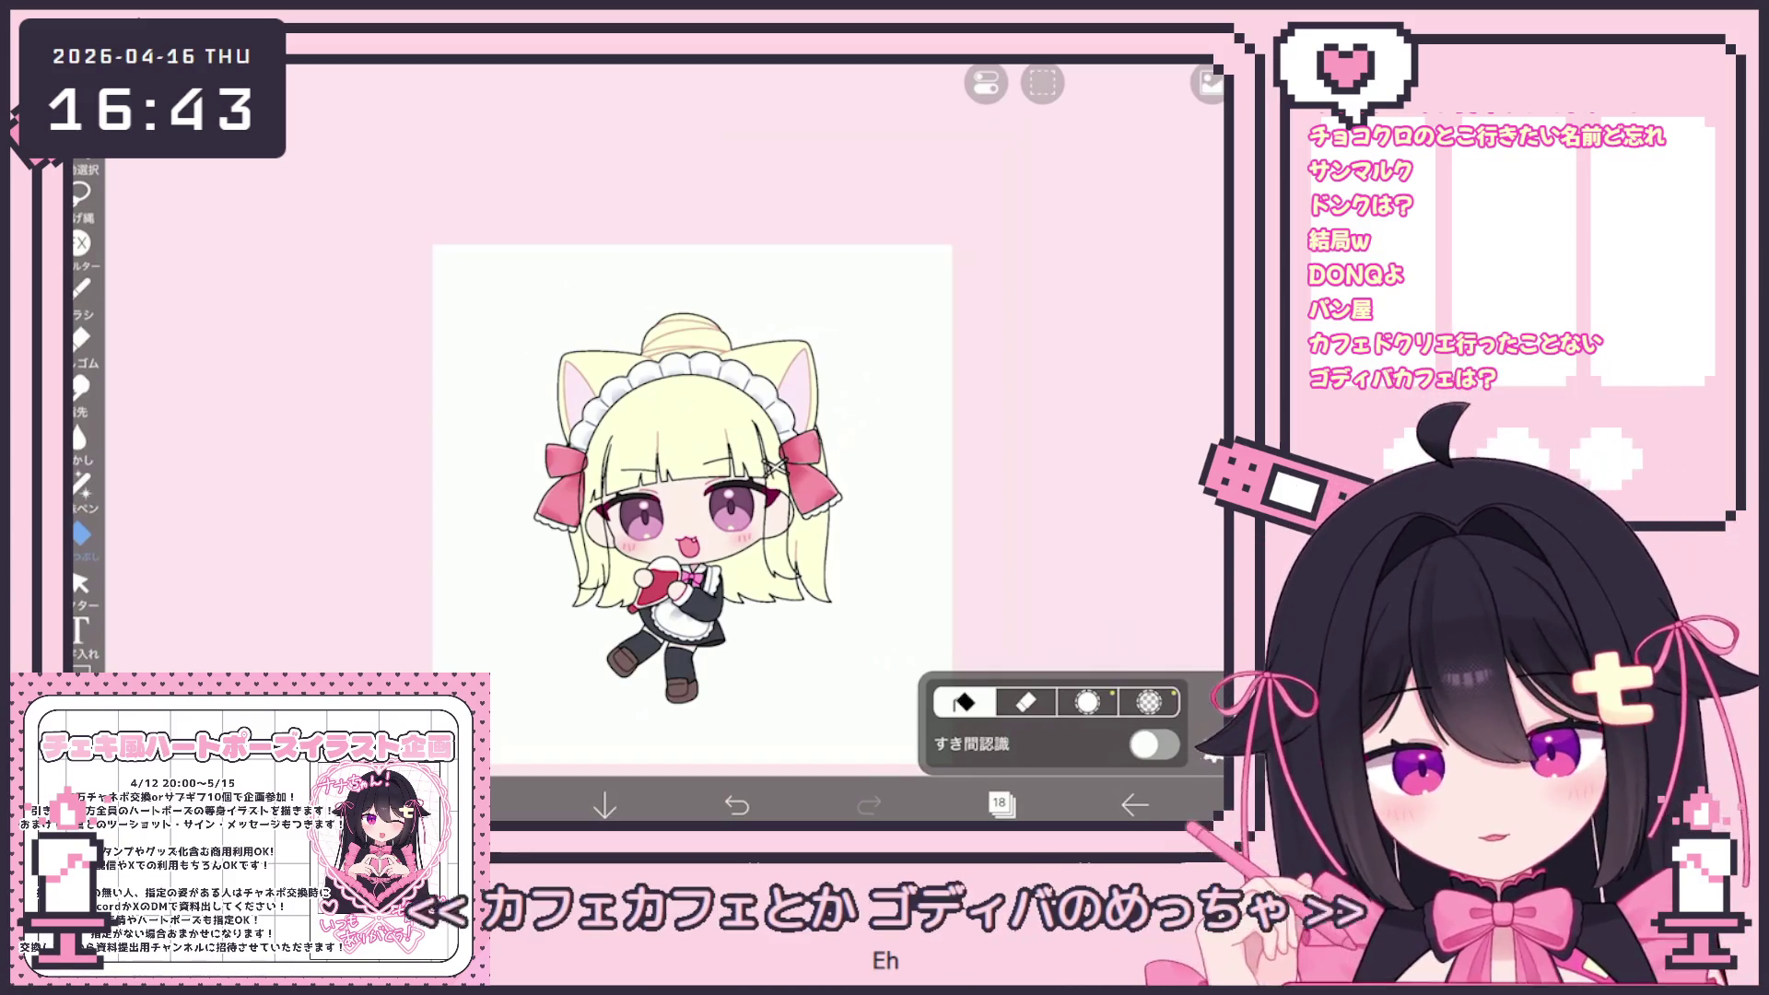
pyautogui.click(1002, 805)
# Select layer 27 and bring up the colour chooser
pyautogui.scroll(5, 1037, 387)
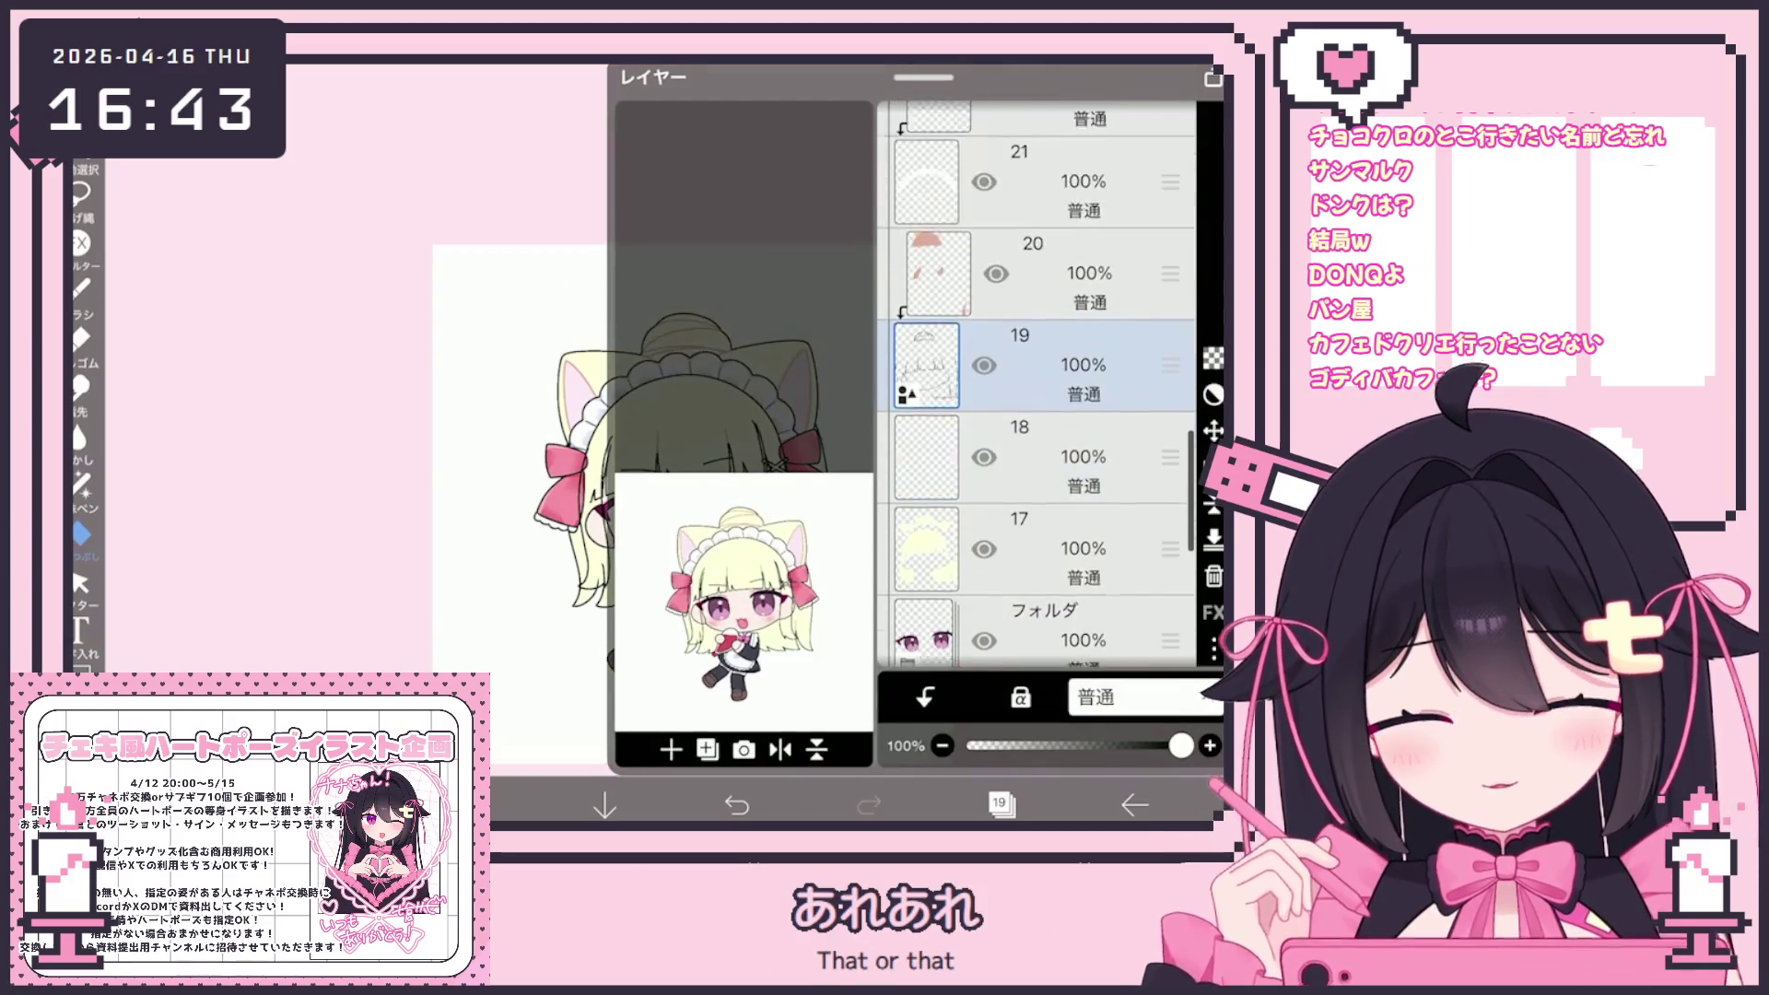
pyautogui.scroll(4, 1037, 387)
pyautogui.click(1027, 407)
pyautogui.click(1027, 502)
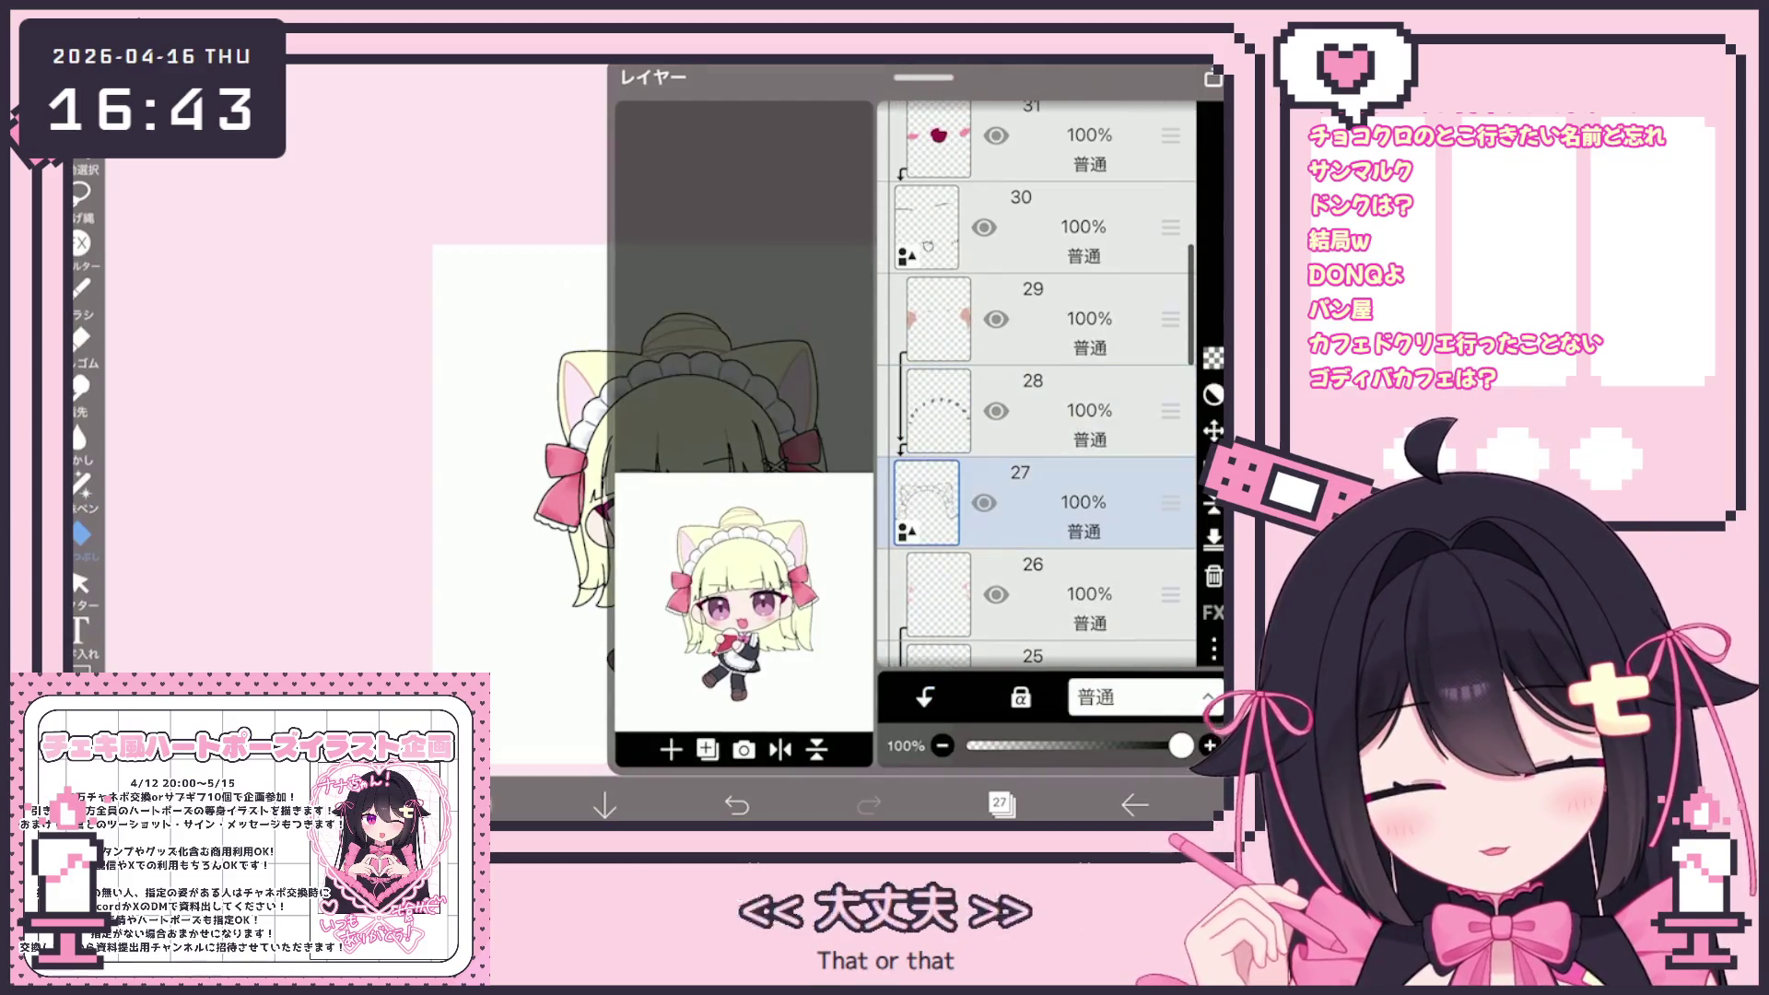
pyautogui.click(472, 804)
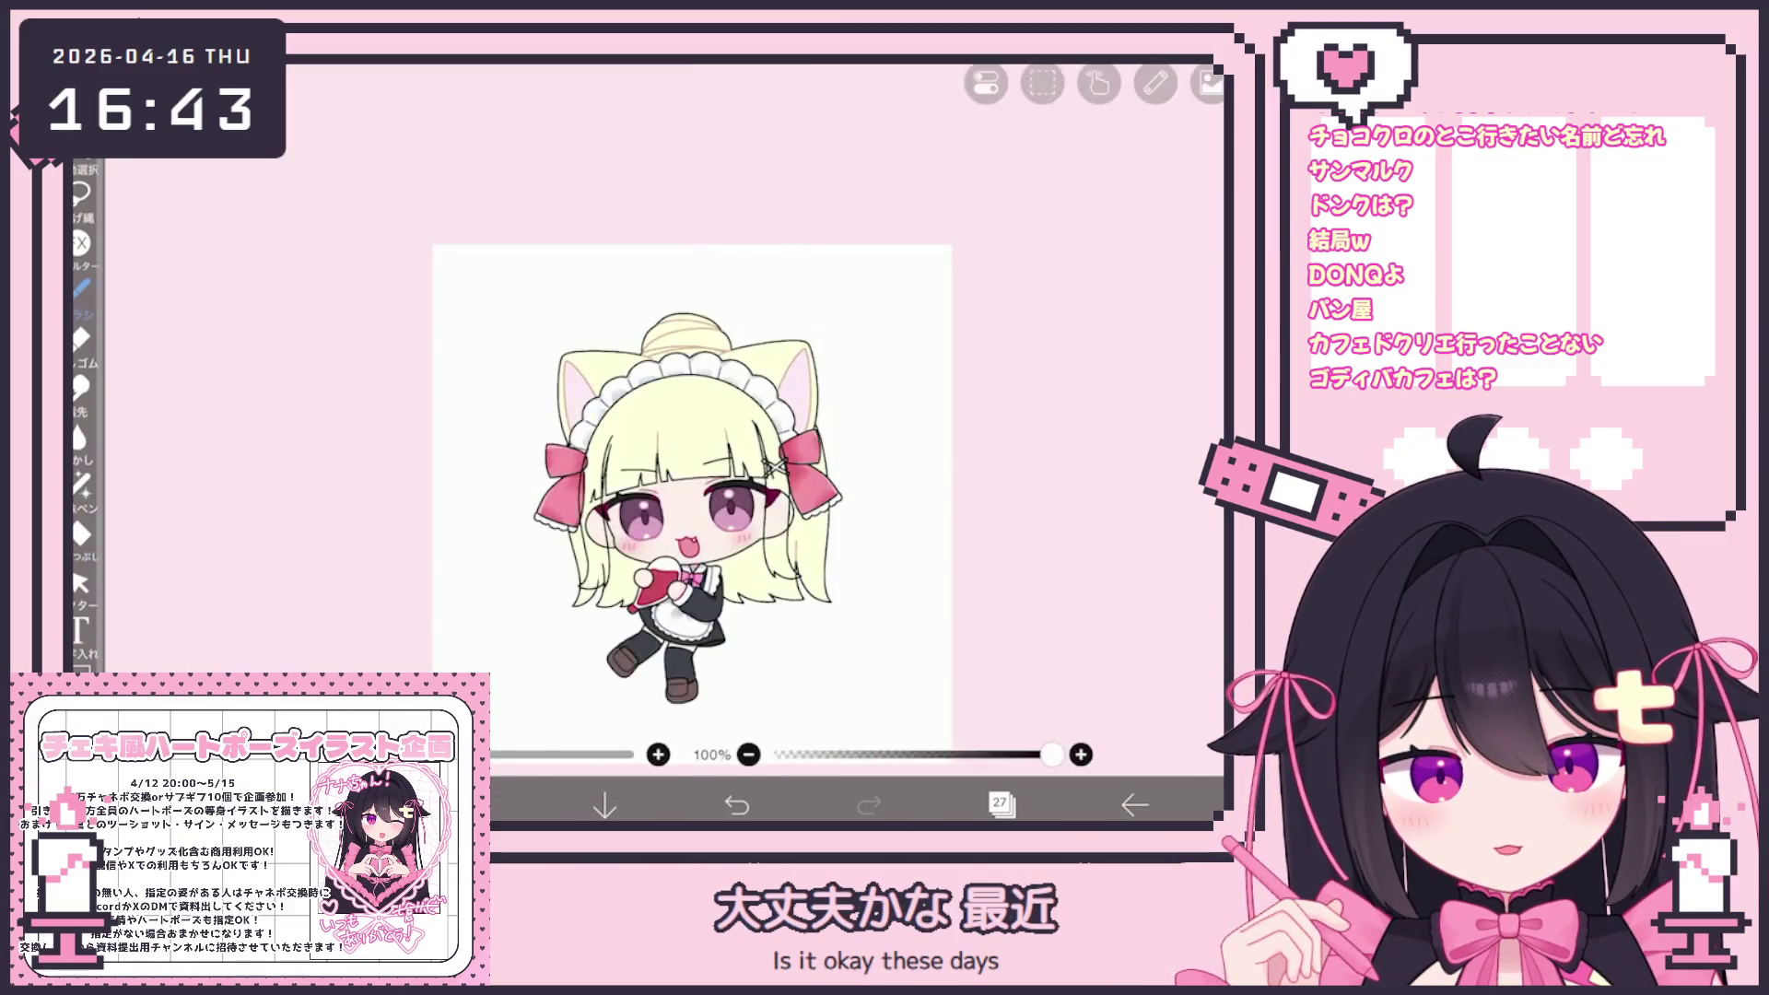
pyautogui.scroll(5, 645, 368)
pyautogui.scroll(3, 645, 369)
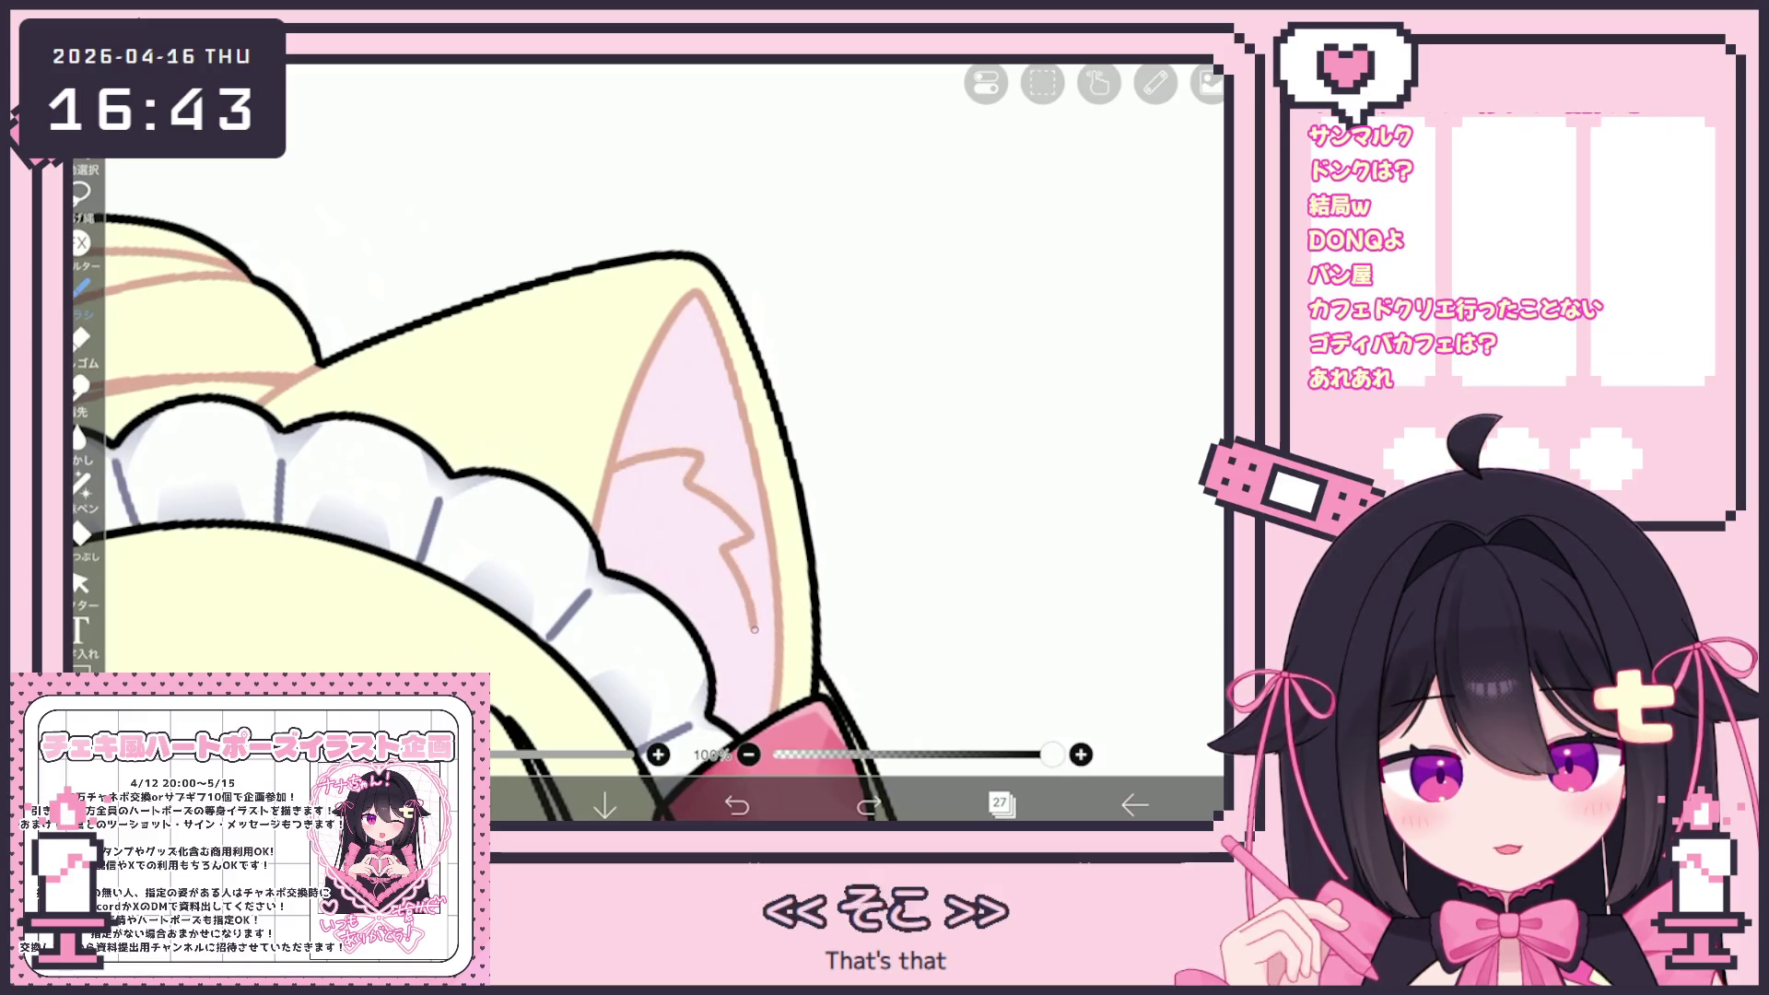
# Redraw the zigzag fur line inside the left cat ear, then undo the new stroke
pyautogui.hotkey('ctrl', 'z')
pyautogui.moveTo(645, 456); pyautogui.dragTo(747, 536)
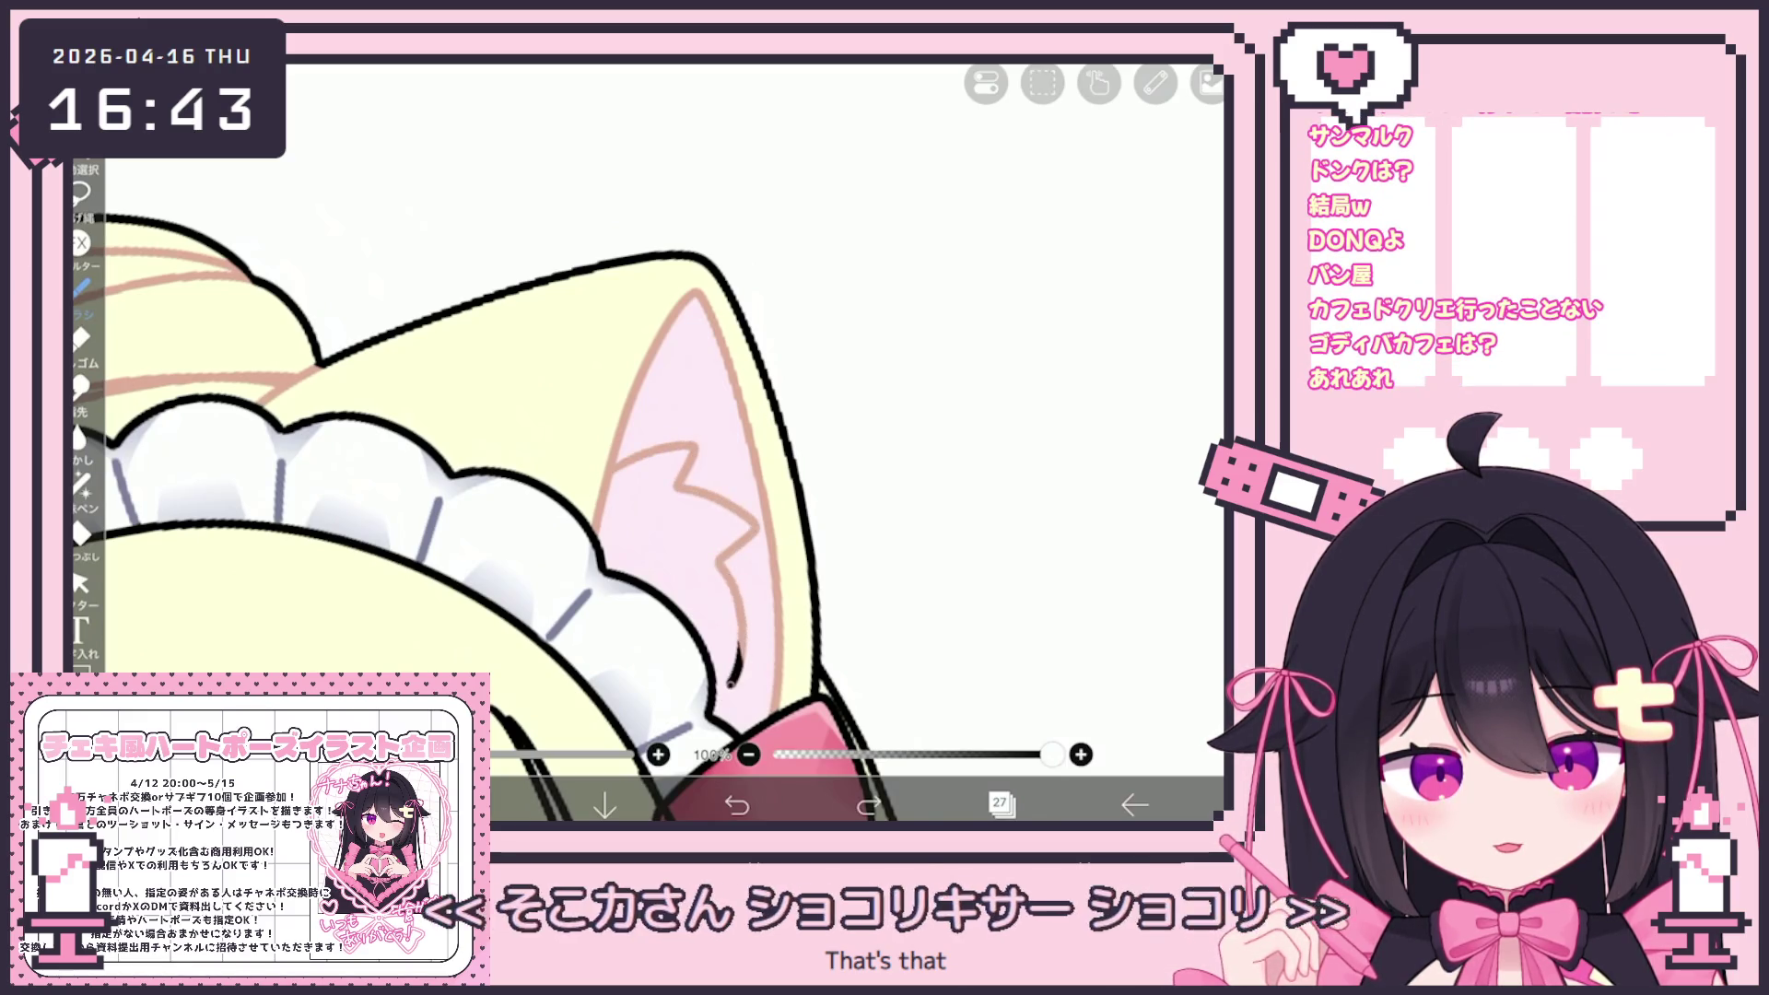
pyautogui.scroll(-3, 747, 537)
pyautogui.hotkey('ctrl', 'z')
pyautogui.scroll(3, 921, 507)
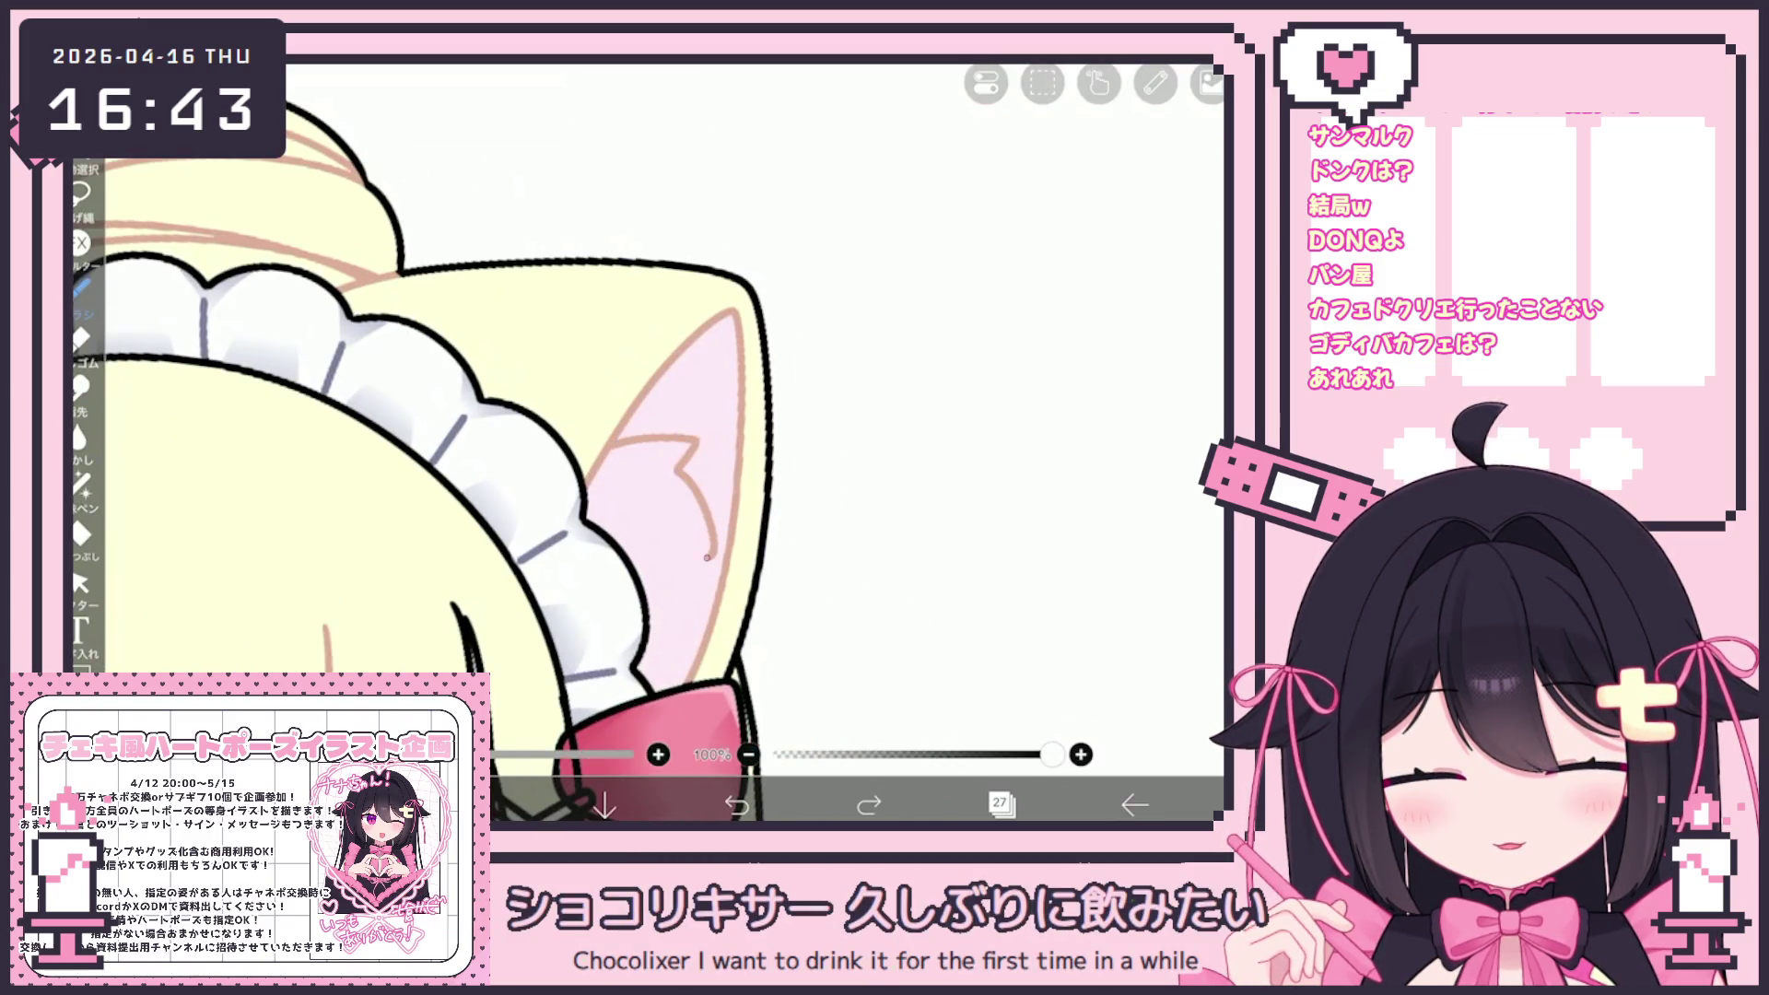
pyautogui.scroll(-2, 418, 576)
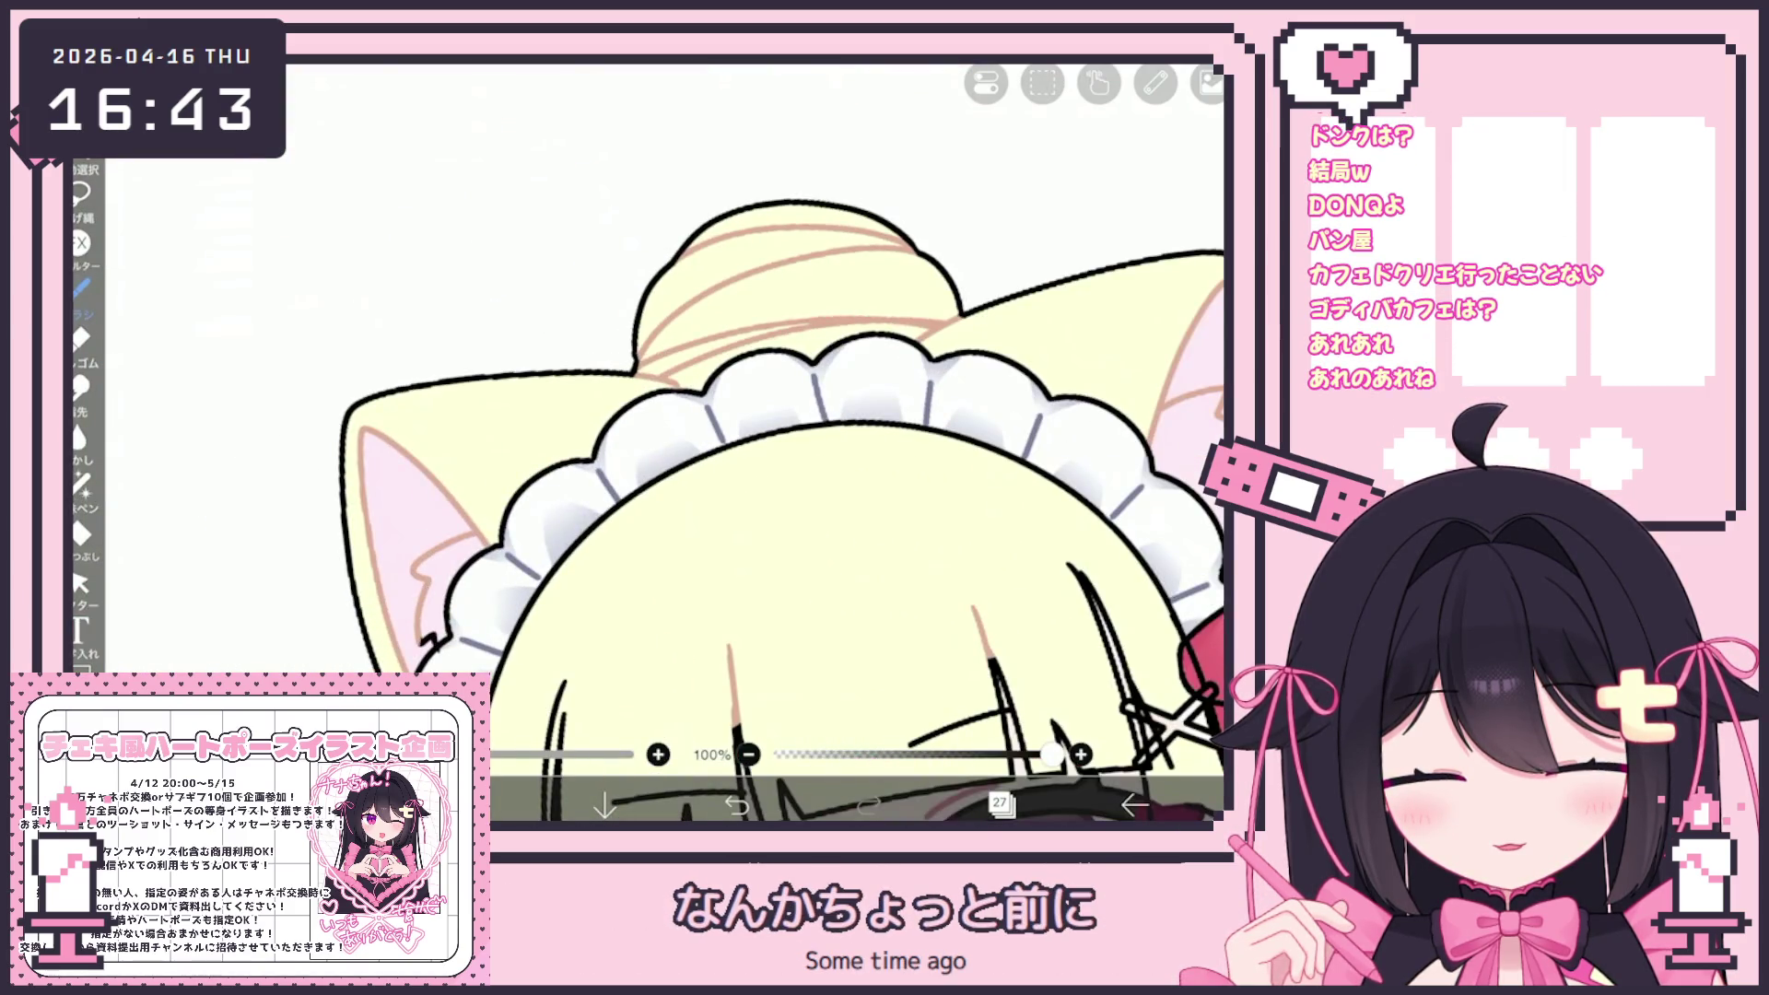
pyautogui.scroll(-3, 418, 576)
pyautogui.scroll(5, 661, 442)
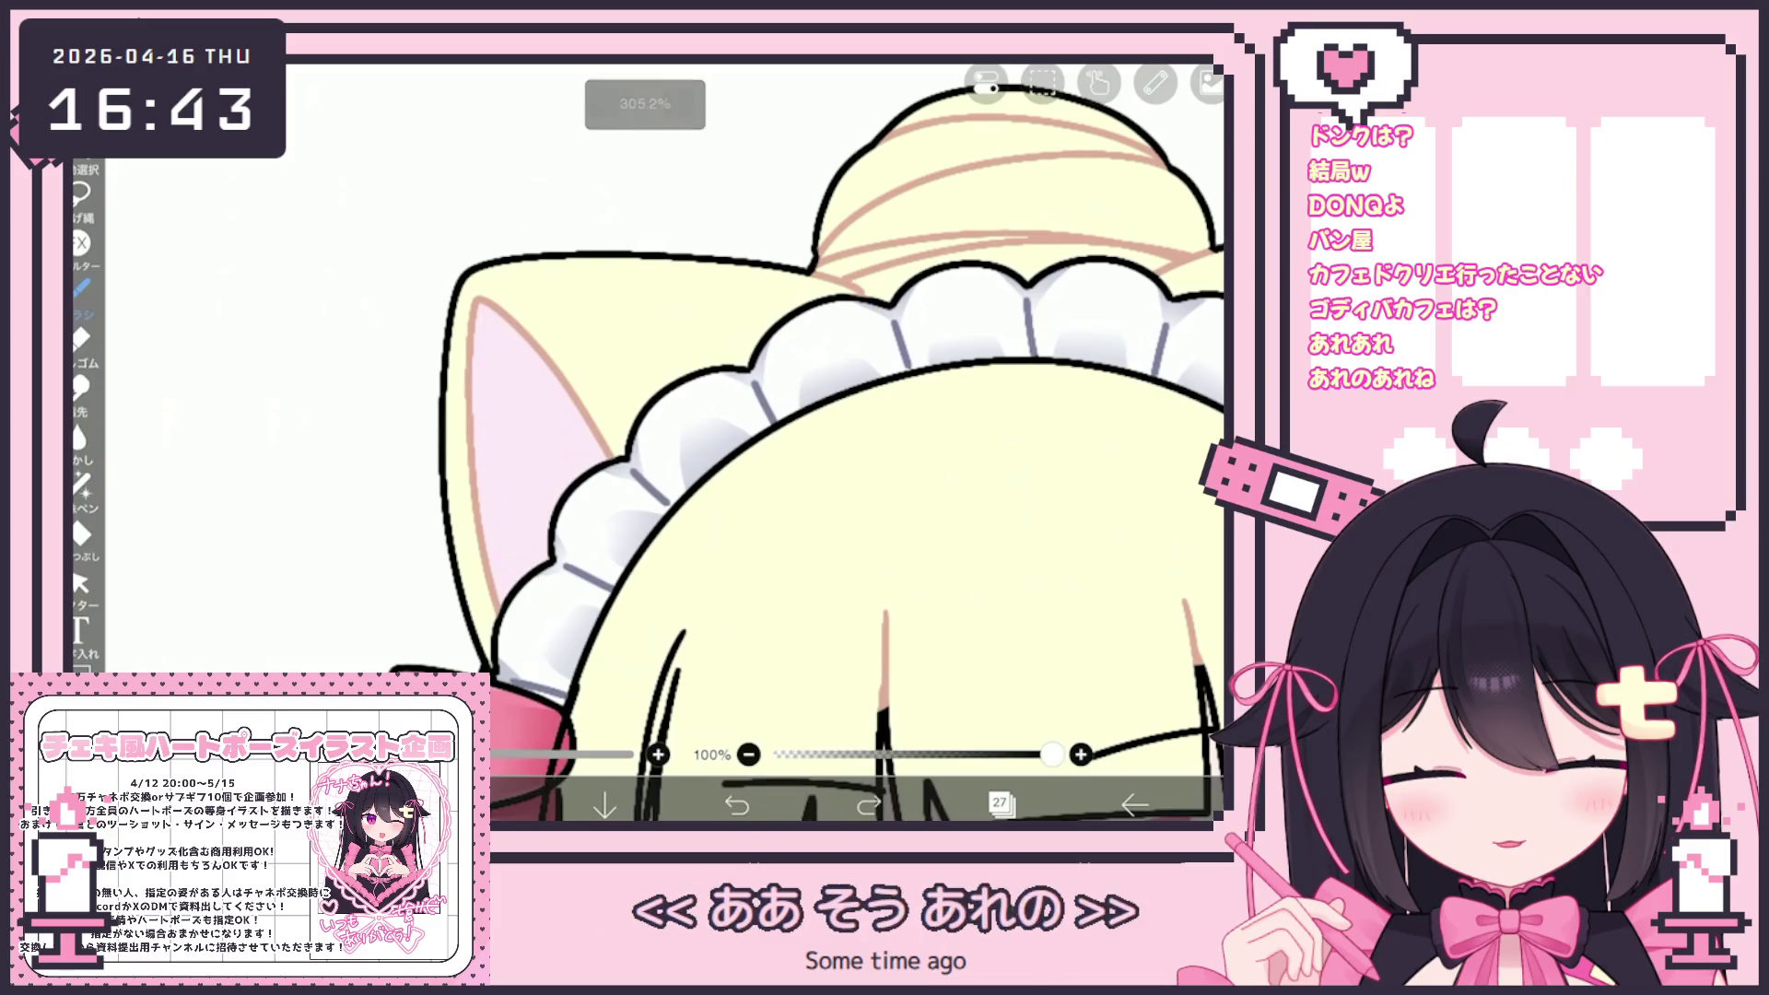
pyautogui.scroll(-5, 523, 548)
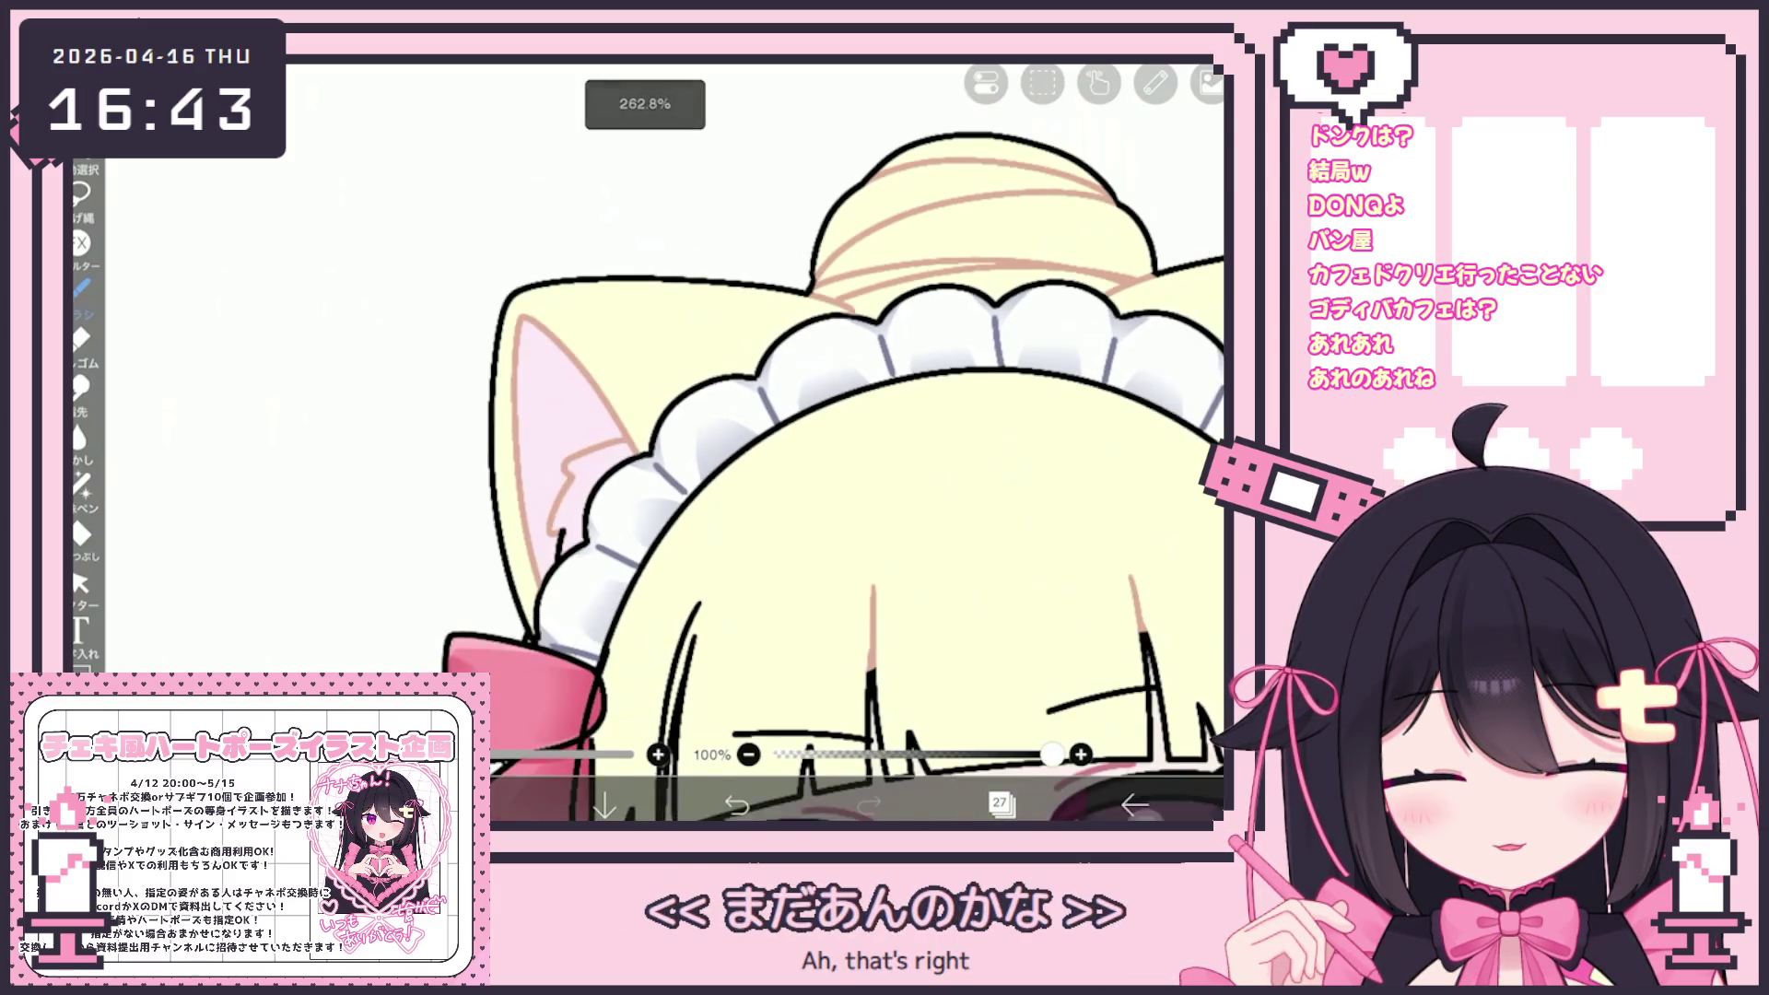
pyautogui.scroll(5, 622, 449)
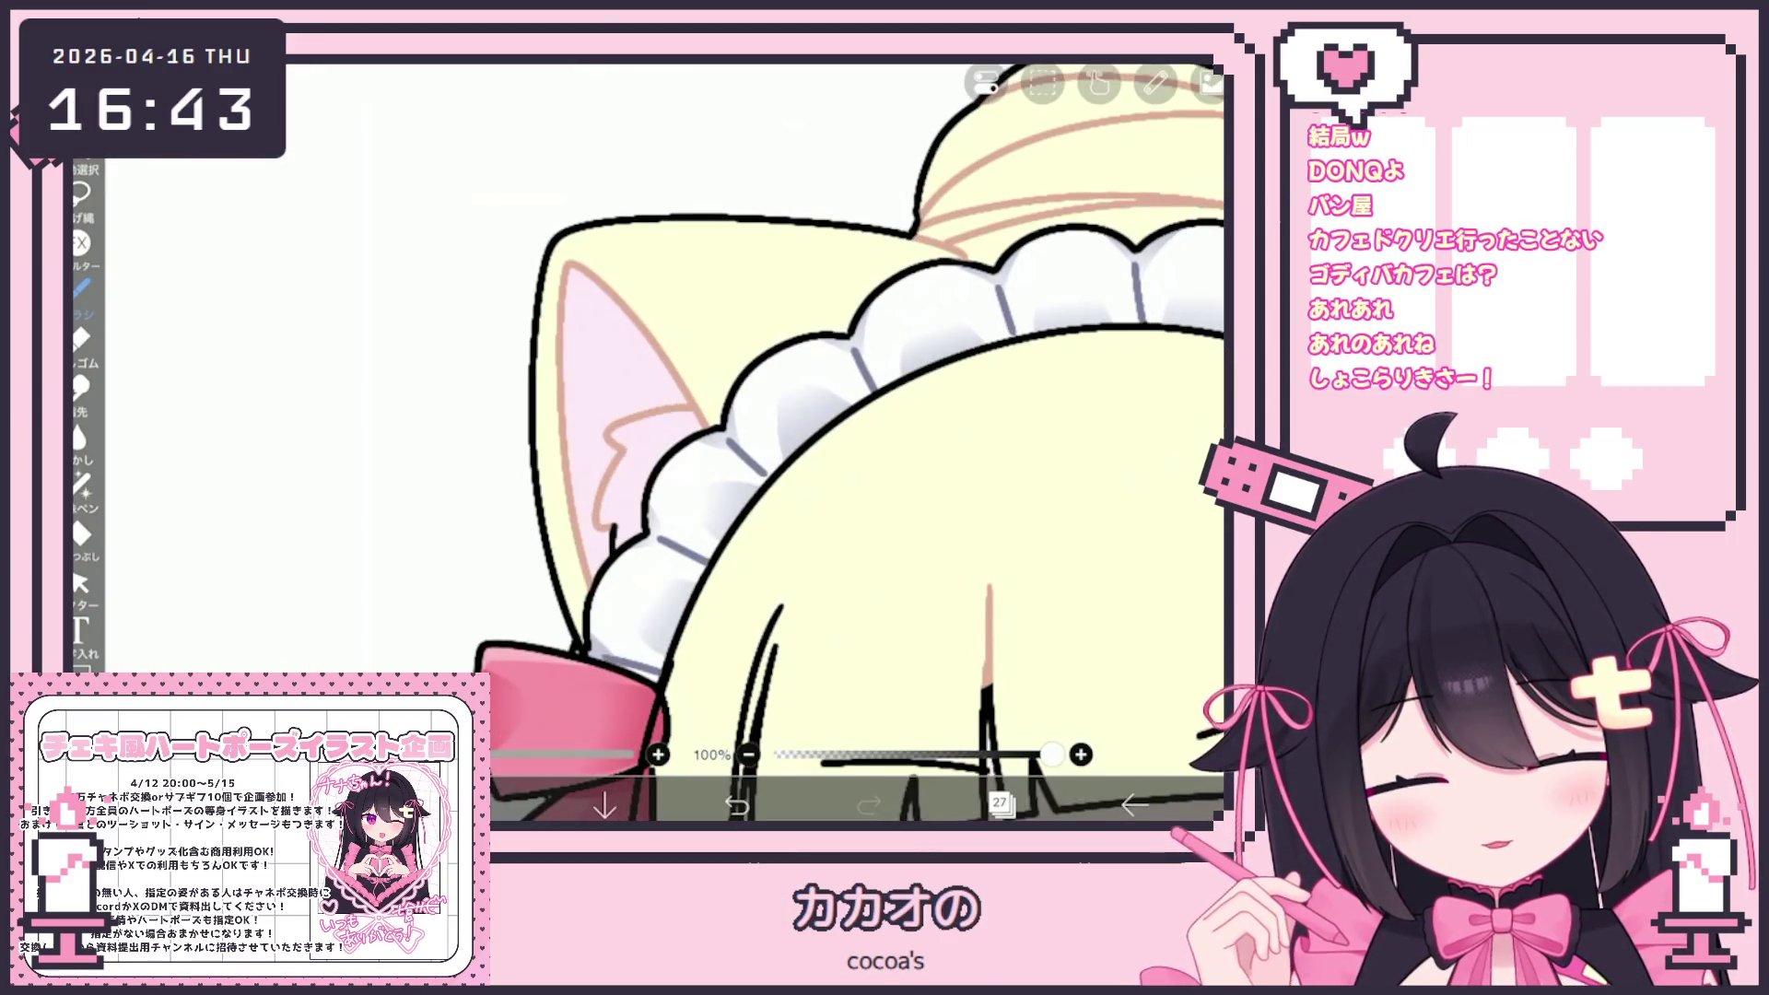
pyautogui.scroll(-5, 622, 448)
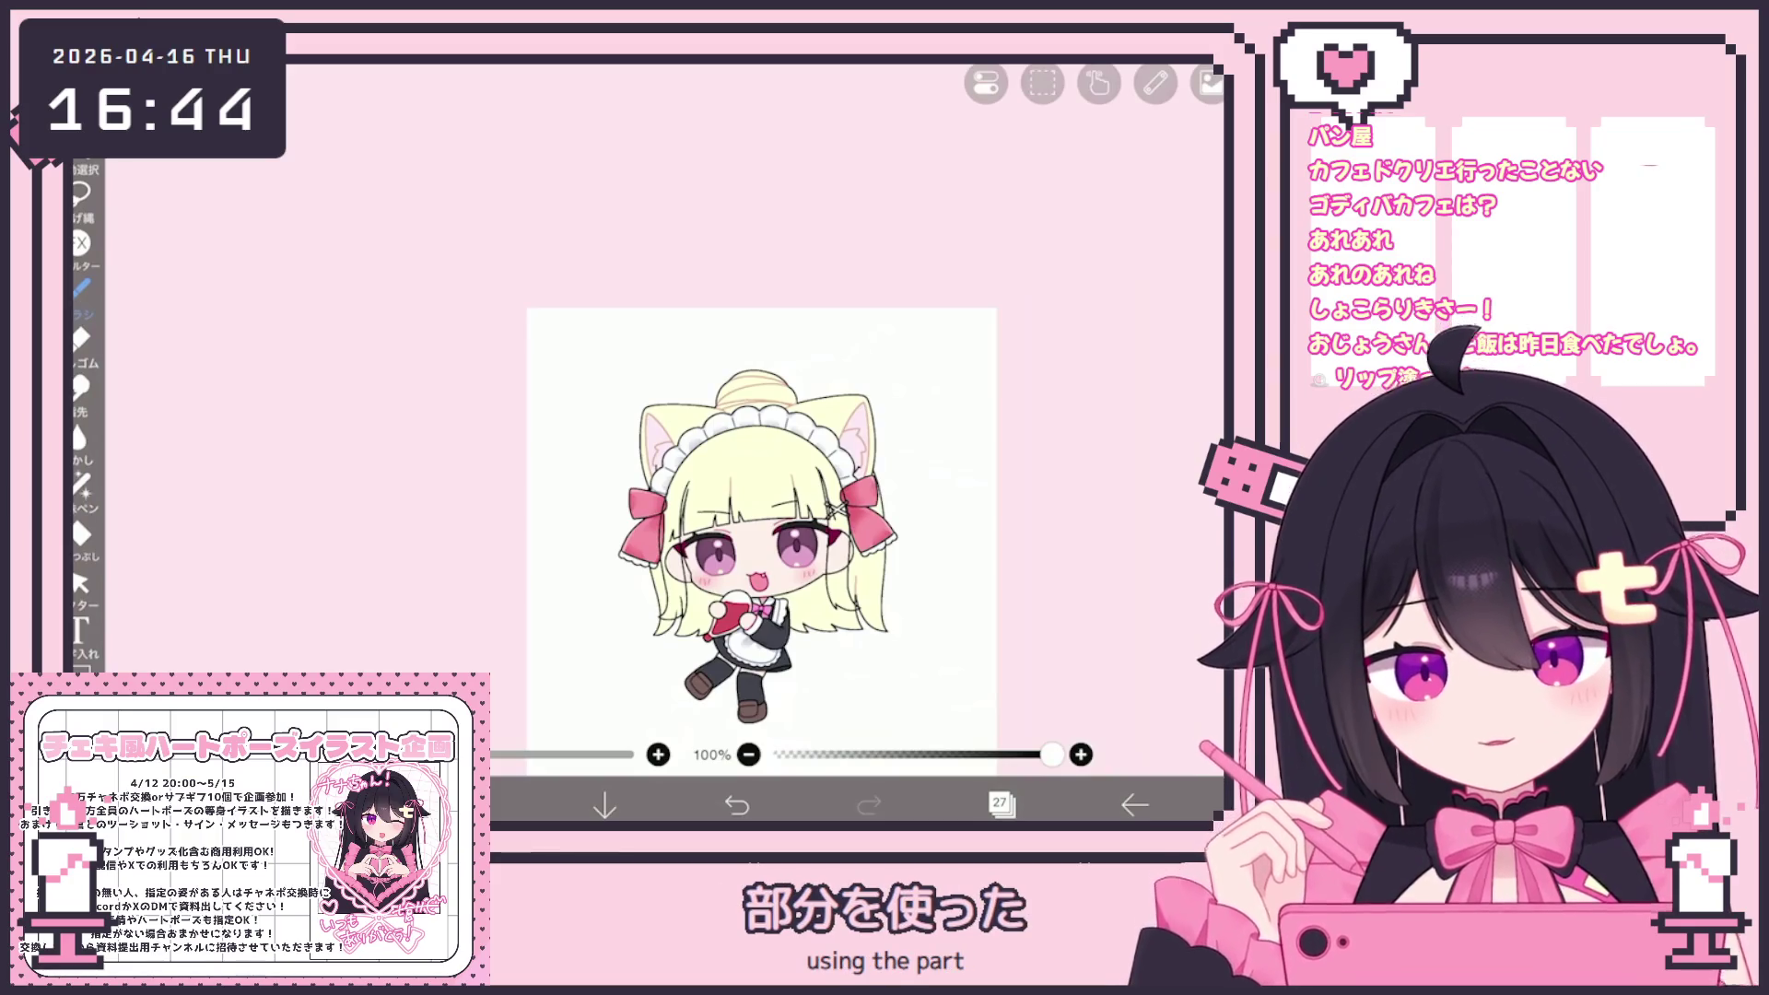
pyautogui.scroll(3, 761, 542)
pyautogui.click(999, 804)
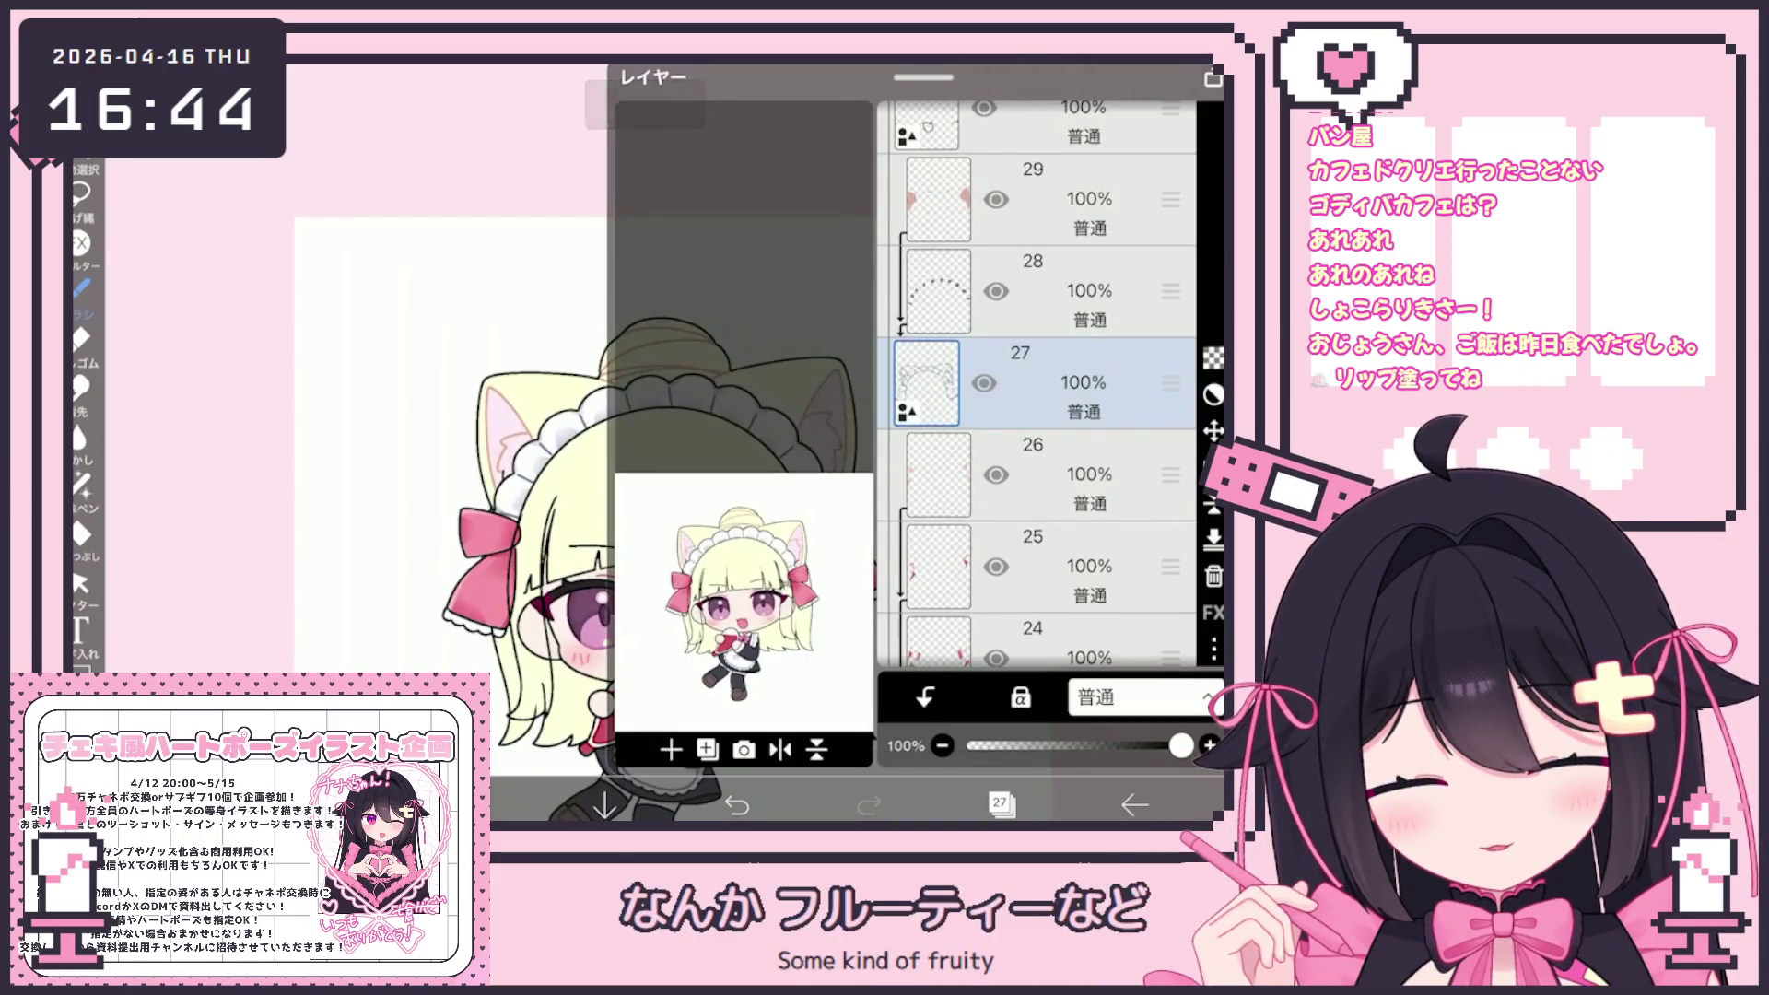
# Select layer 18 above hair layer 17 in the layer list
pyautogui.click(1088, 199)
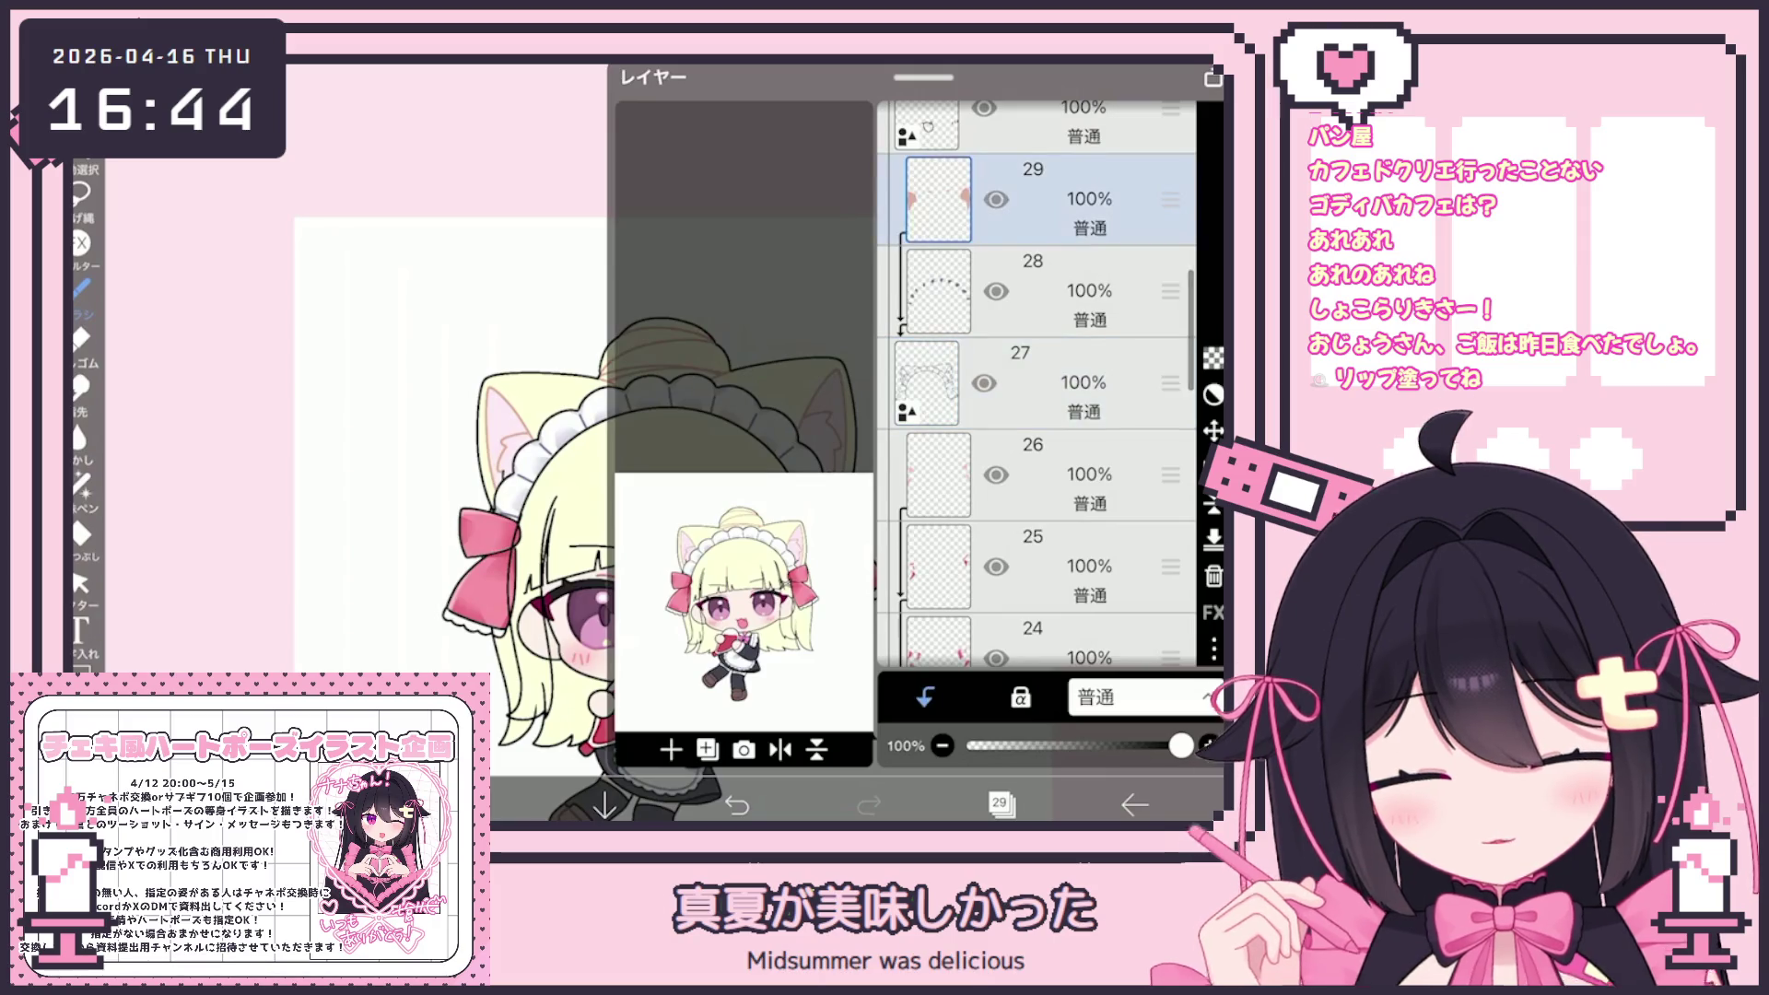
pyautogui.scroll(-5, 1037, 387)
pyautogui.click(1087, 507)
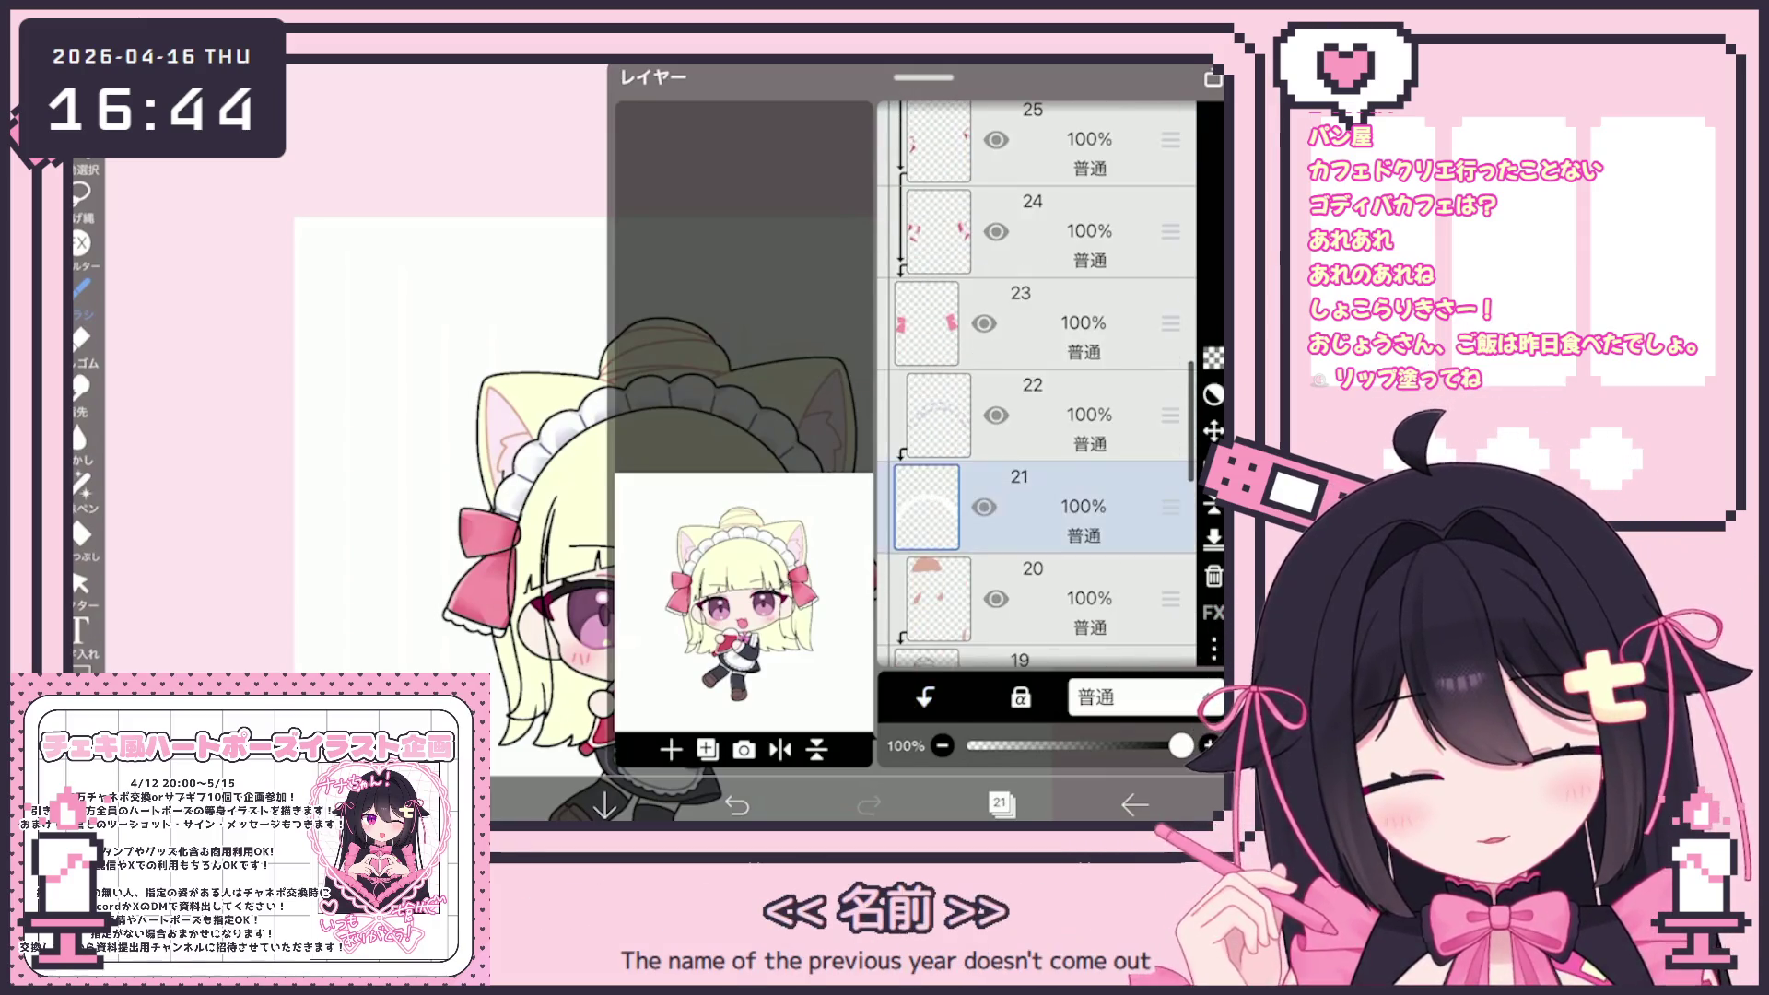
pyautogui.scroll(-3, 1037, 387)
pyautogui.click(1087, 493)
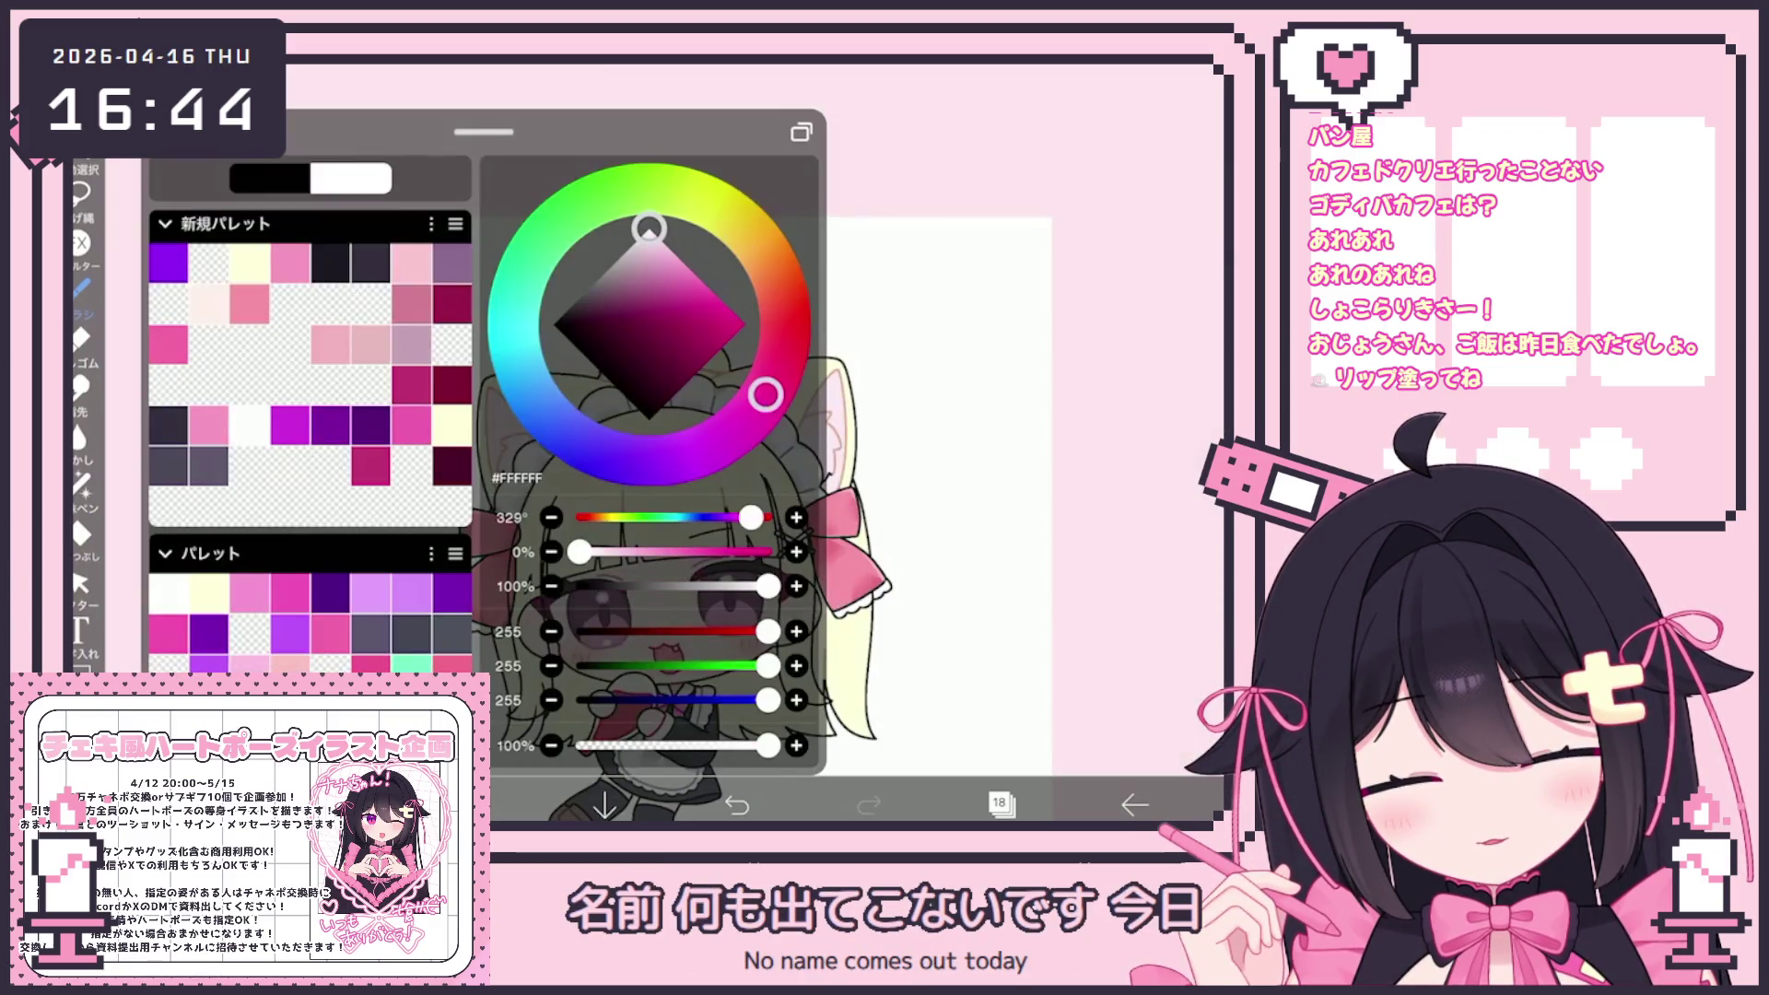
# Draw a short stroke beside the right ribbon and shading inside the right cat ear
pyautogui.click(81, 532)
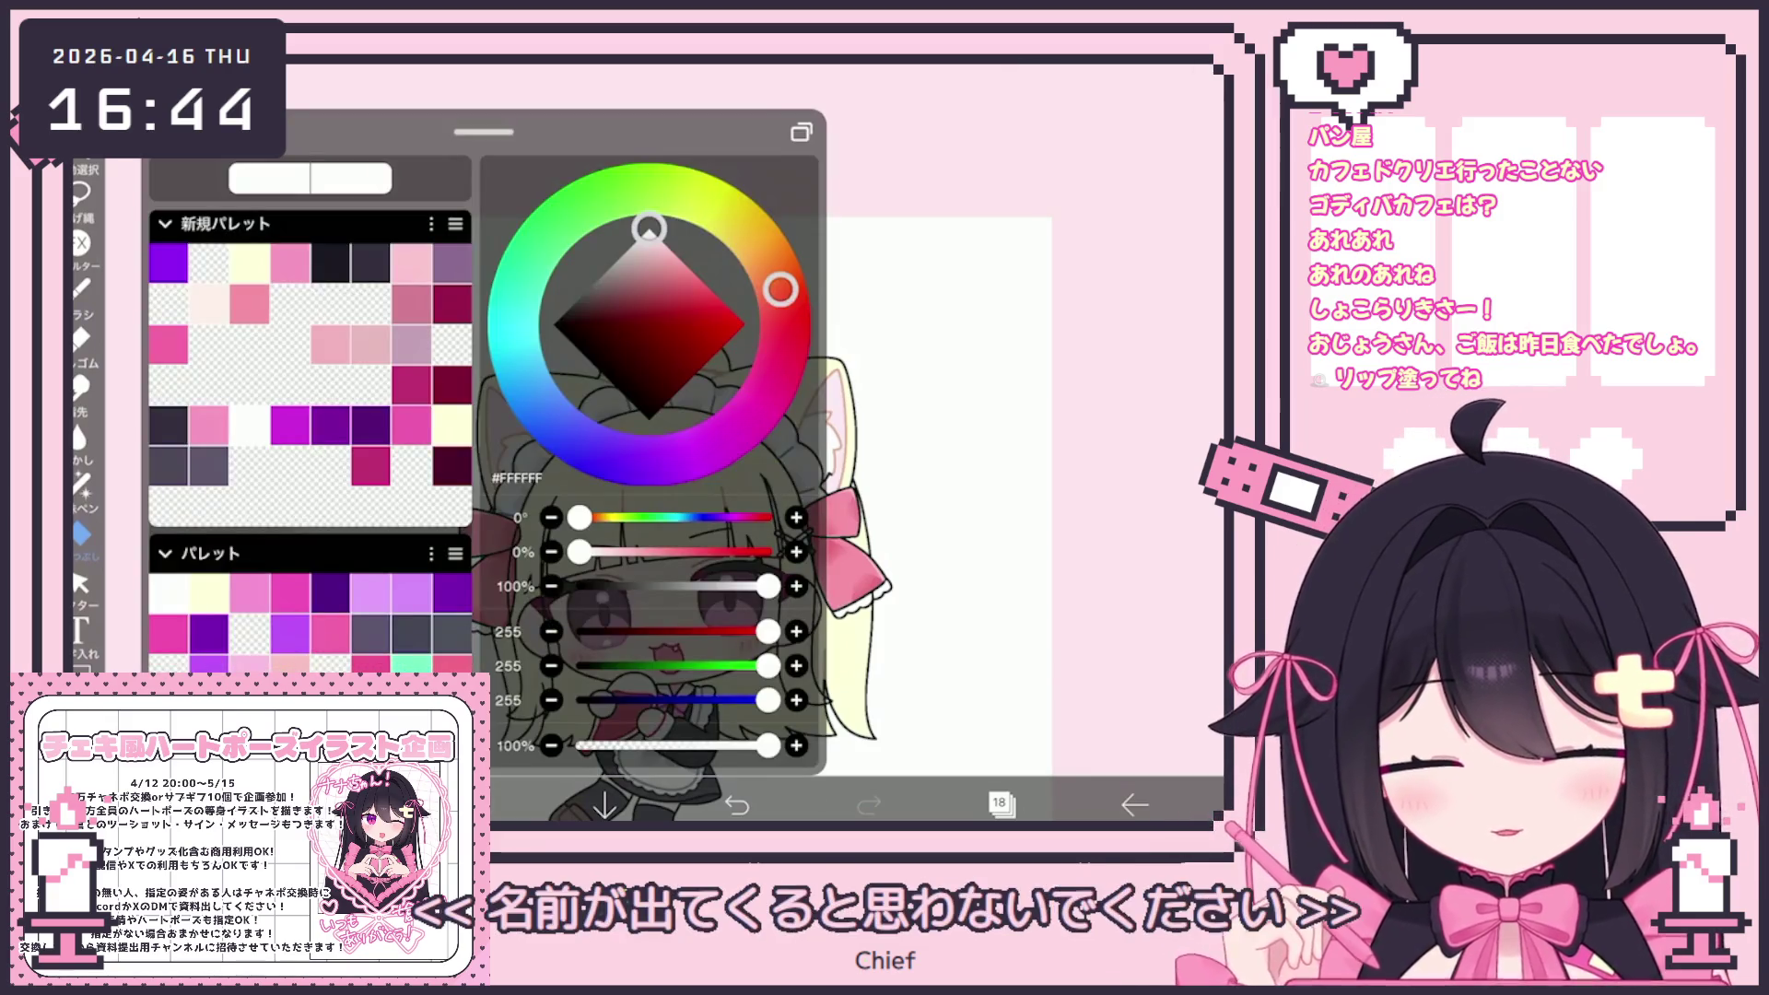
pyautogui.click(81, 288)
pyautogui.click(81, 287)
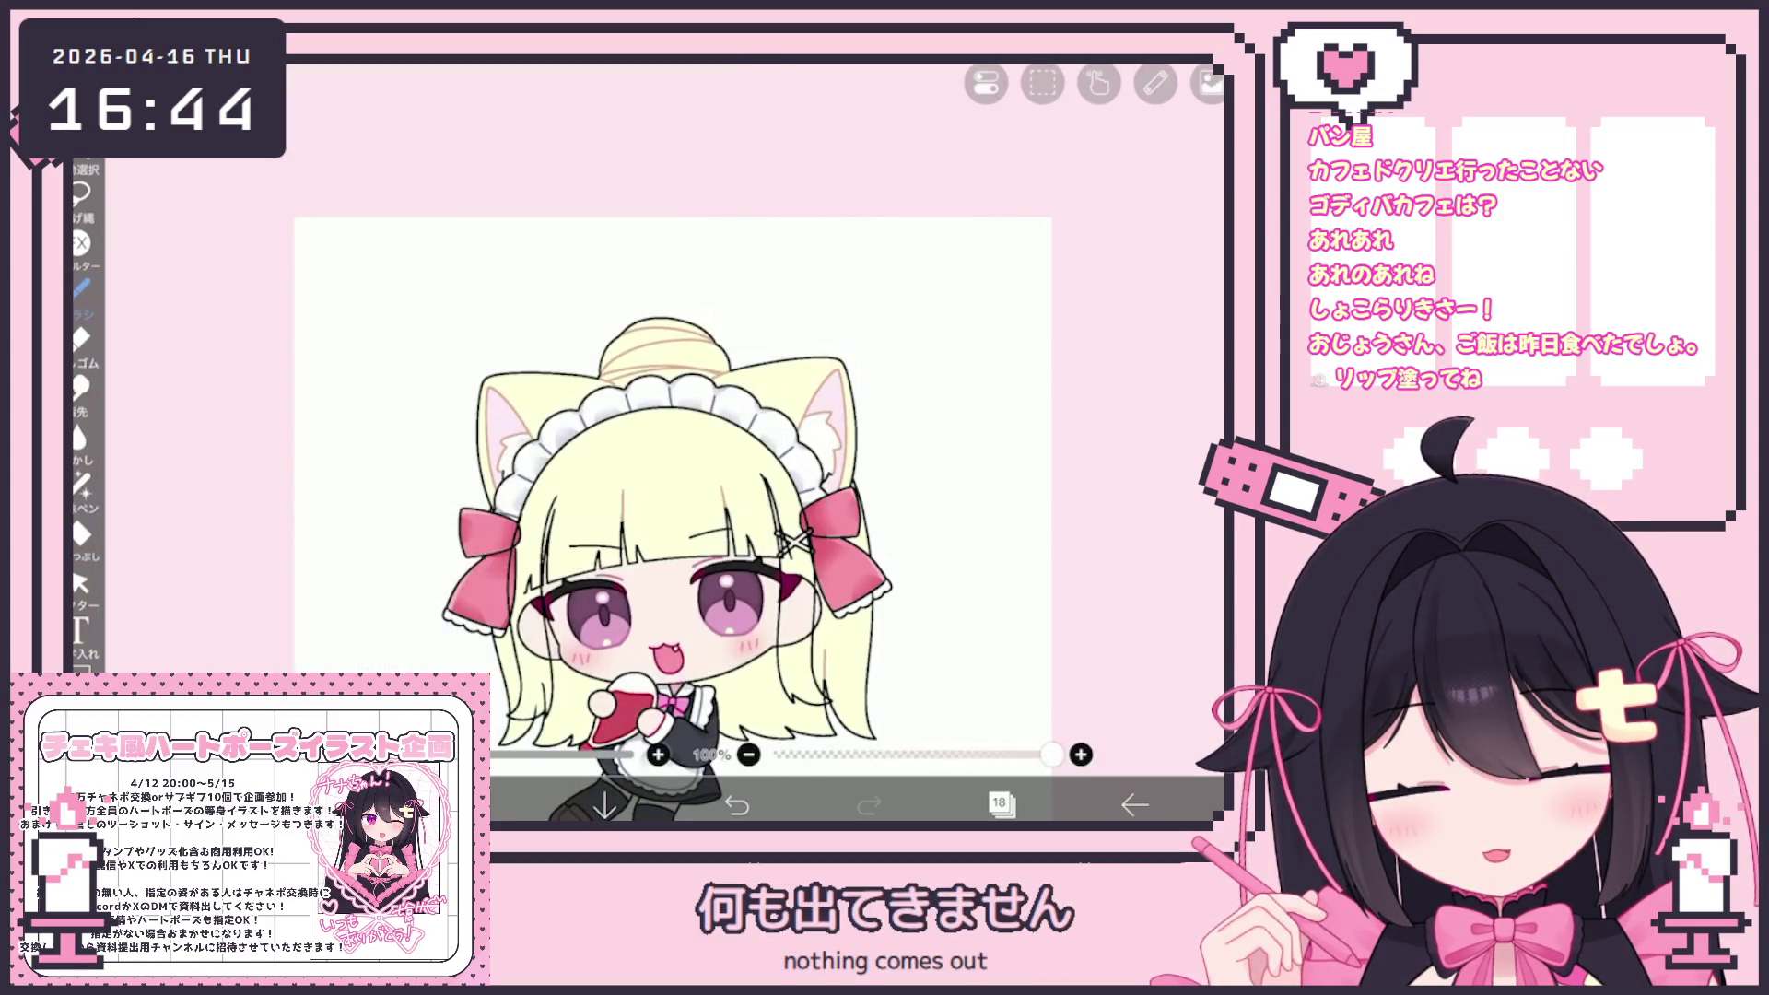
pyautogui.scroll(3, 673, 461)
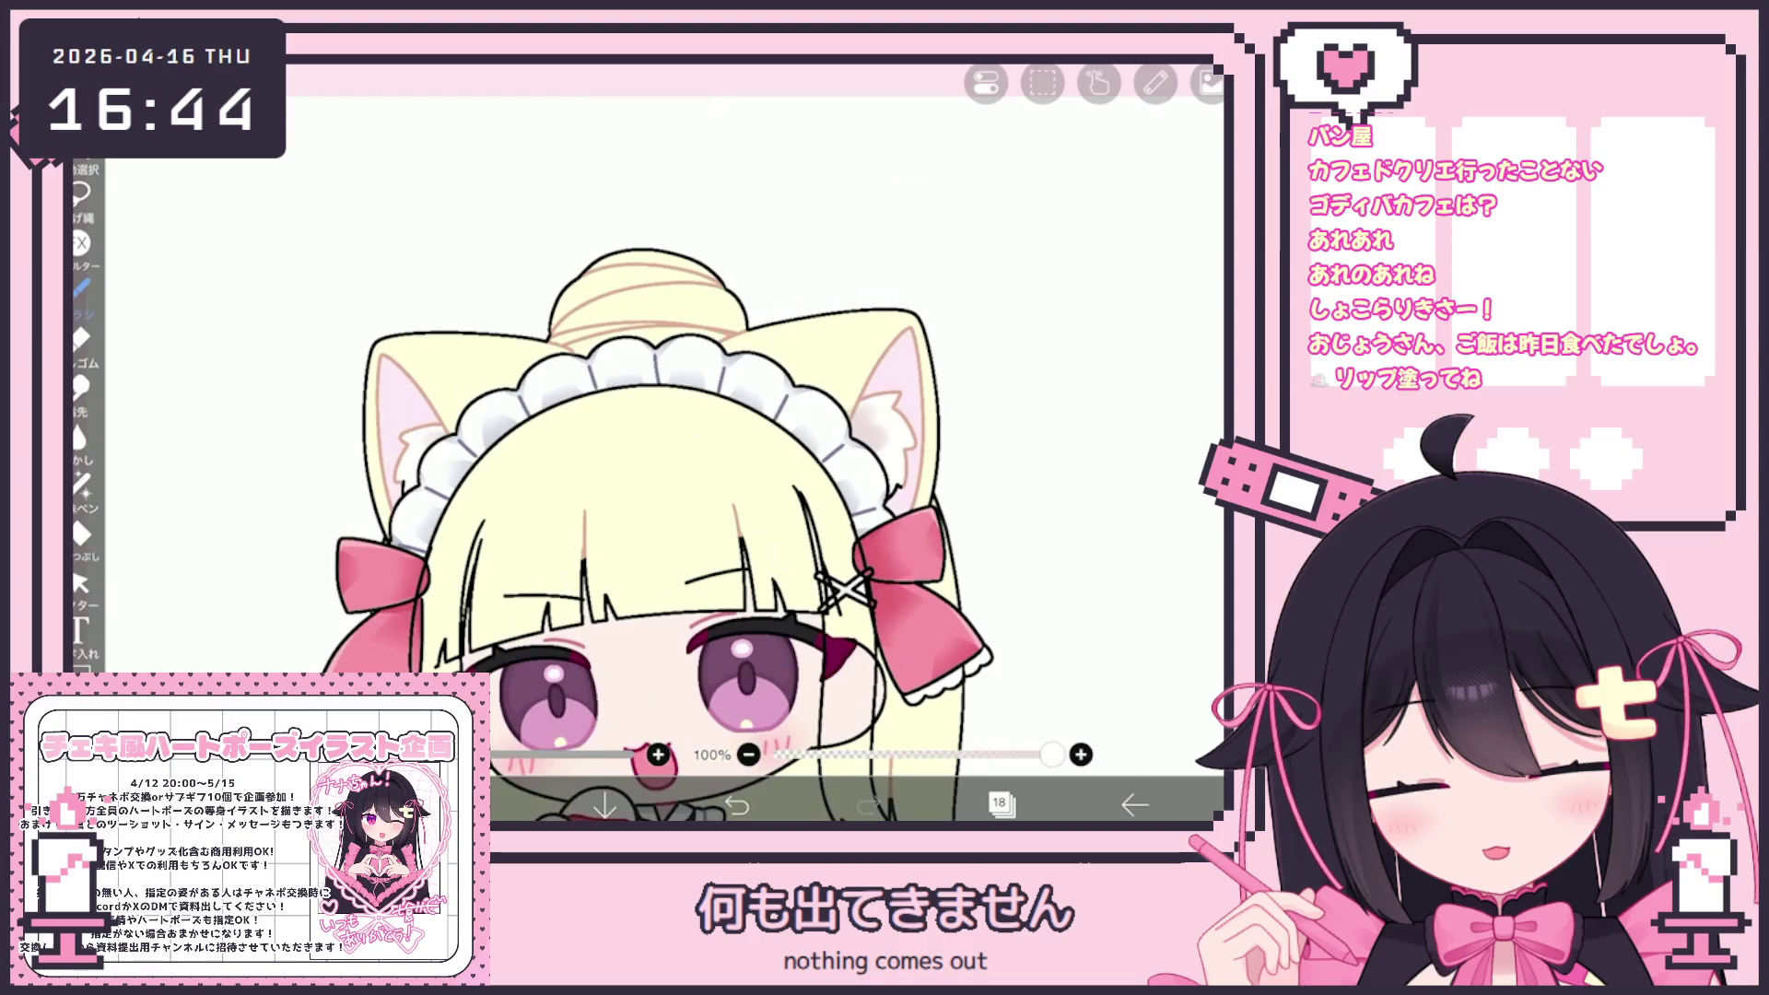
pyautogui.click(737, 805)
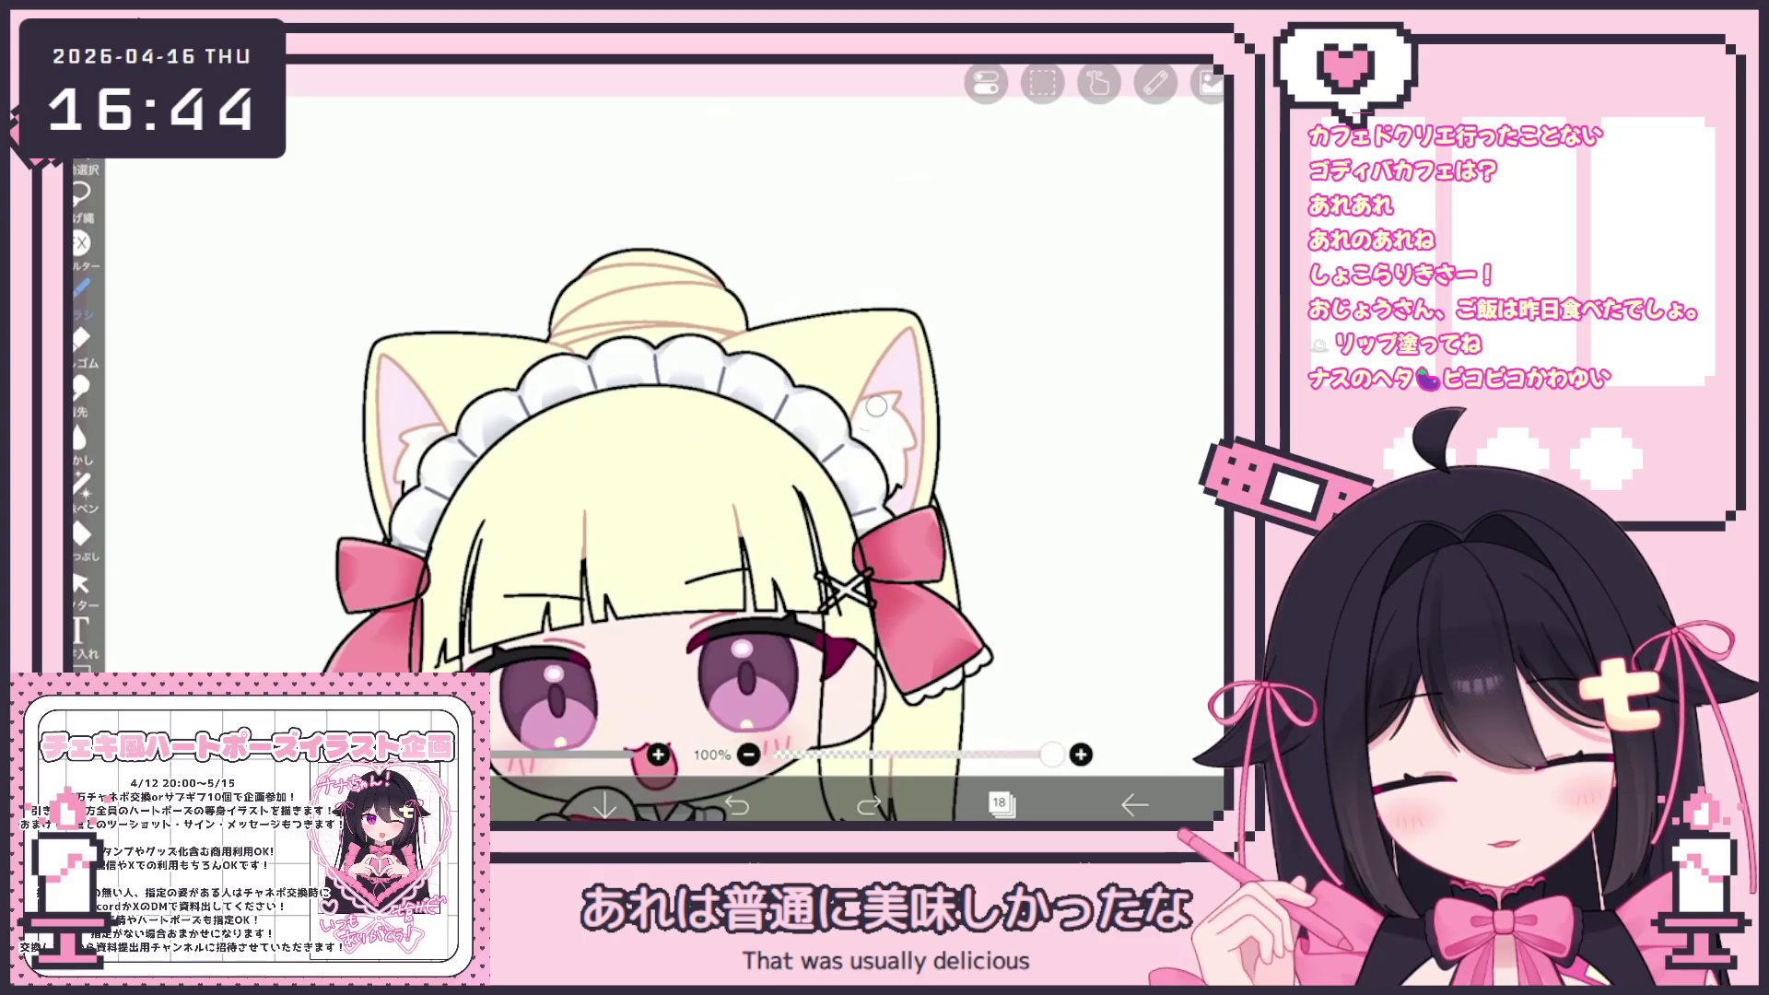
pyautogui.moveTo(834, 488); pyautogui.dragTo(839, 512)
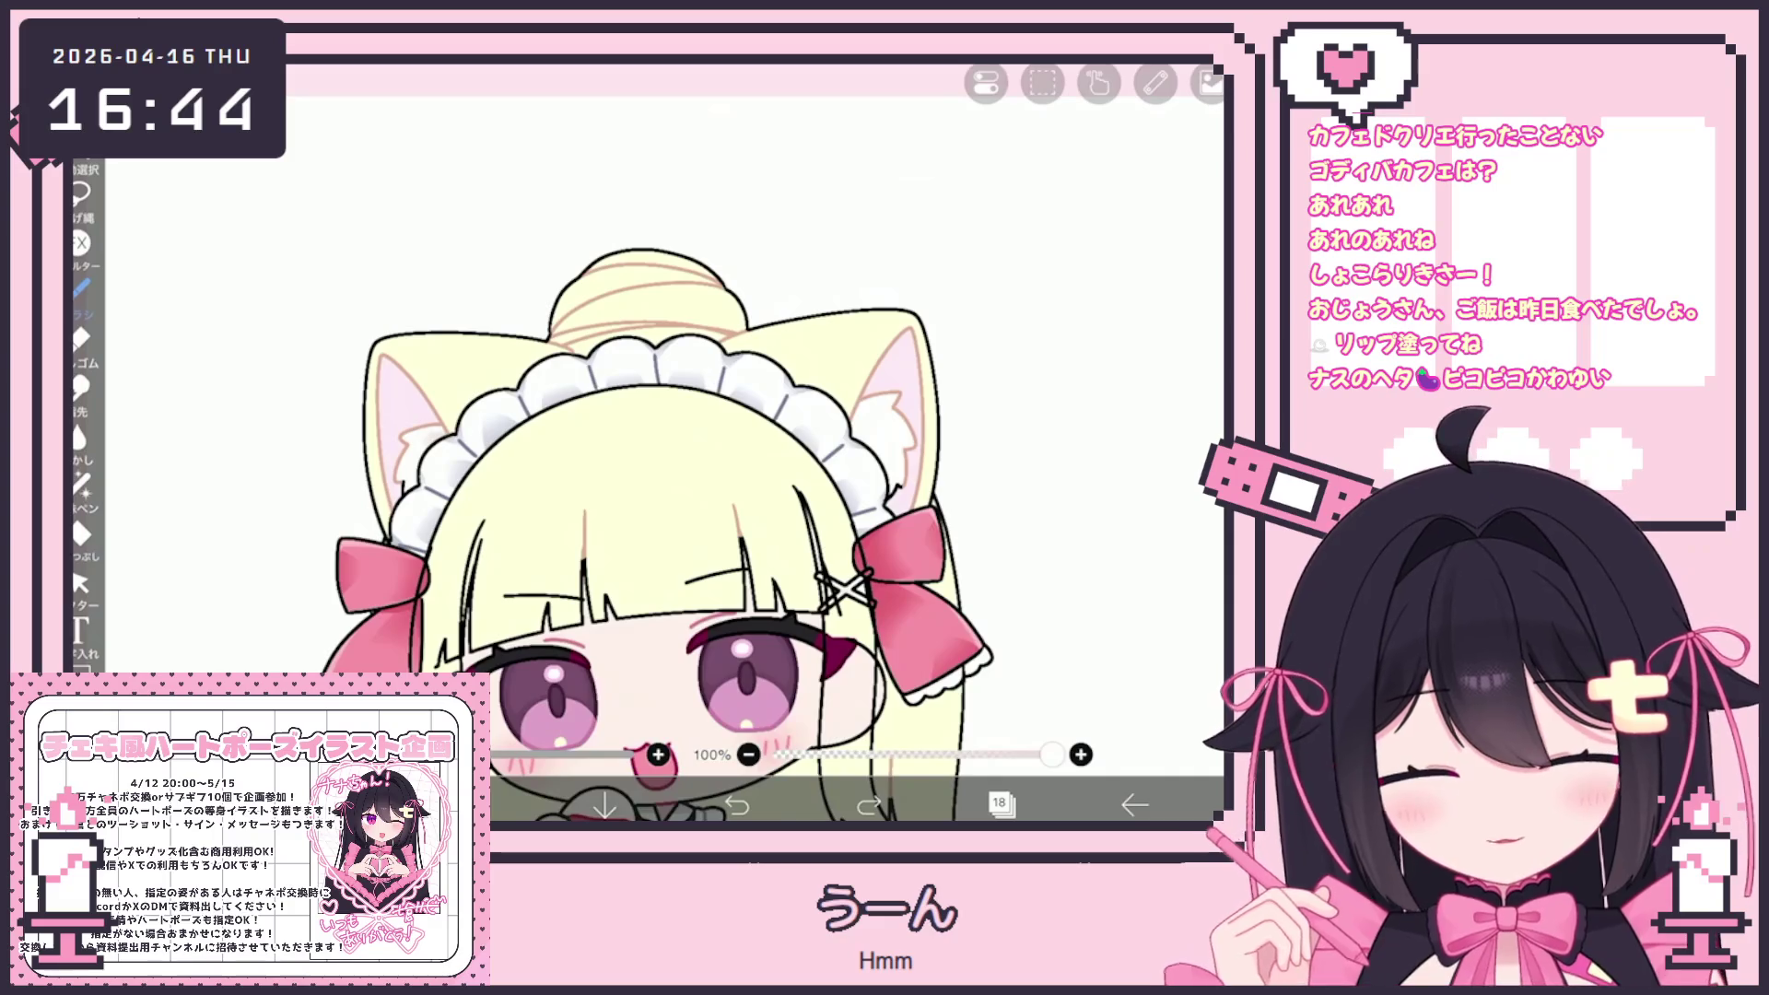
pyautogui.moveTo(896, 414); pyautogui.dragTo(855, 441)
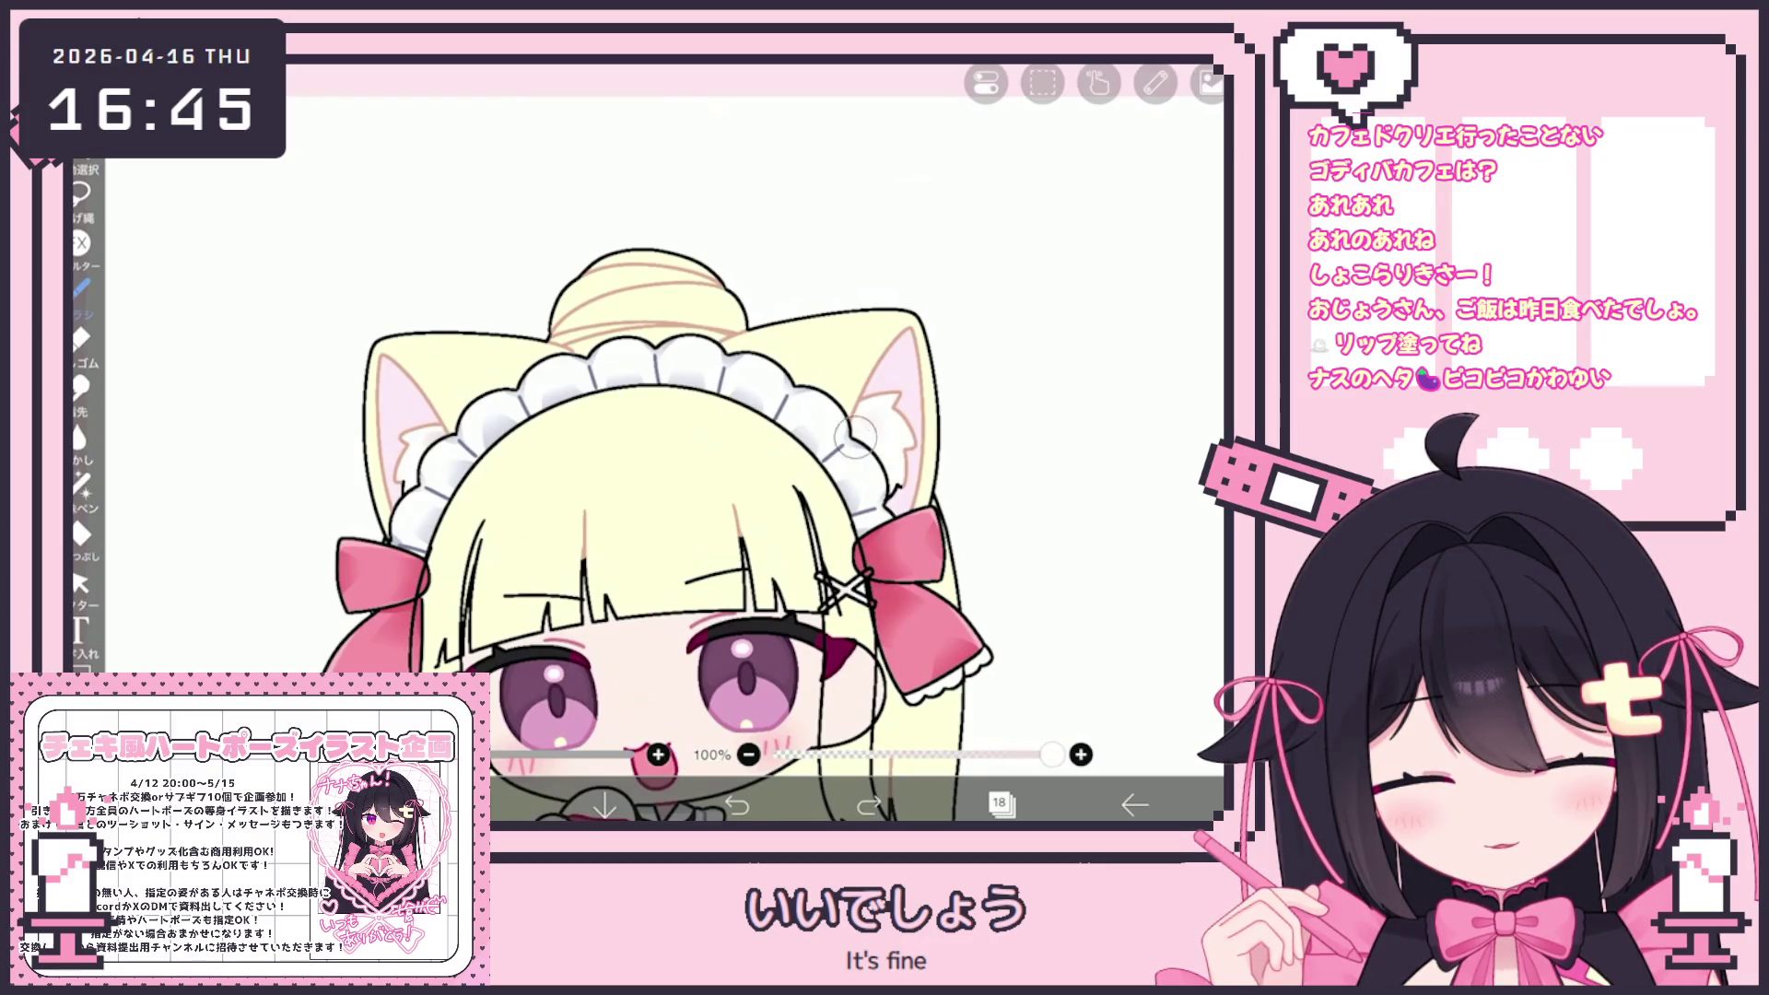
pyautogui.scroll(-3, 663, 442)
# Add layer 18 clipped to the hair layer and choose soft pink #FFBEB0
pyautogui.click(999, 804)
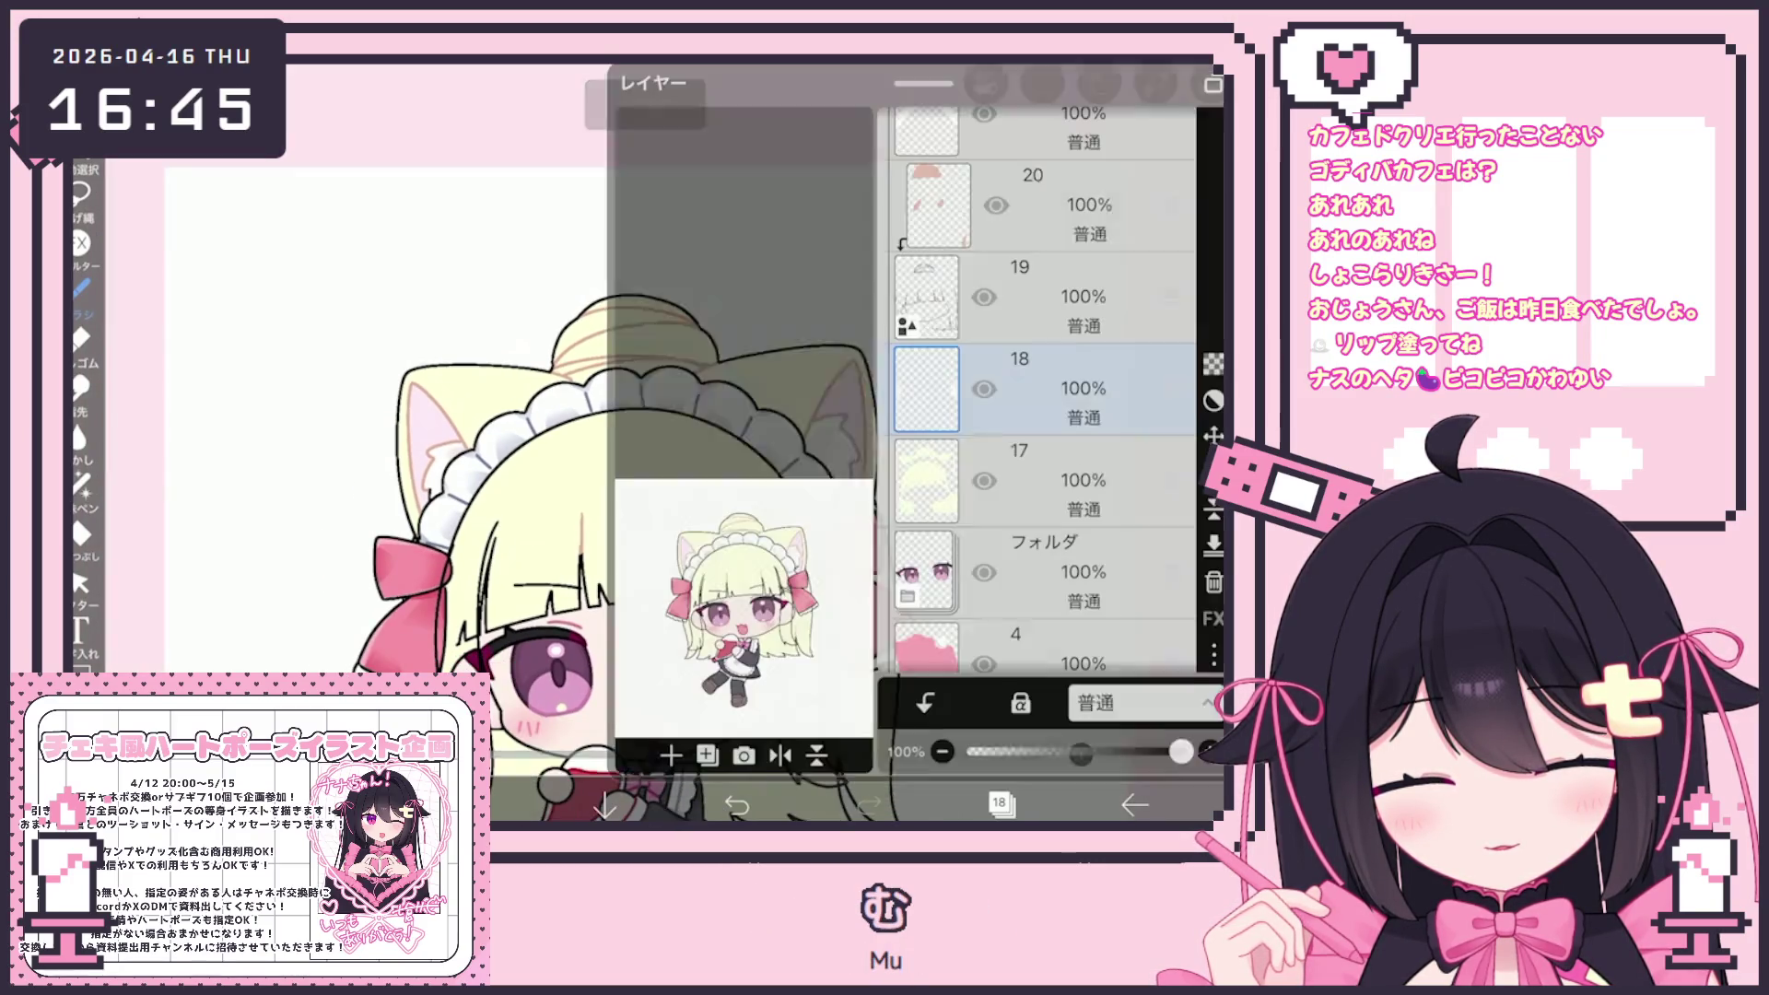
pyautogui.click(1059, 470)
pyautogui.click(671, 749)
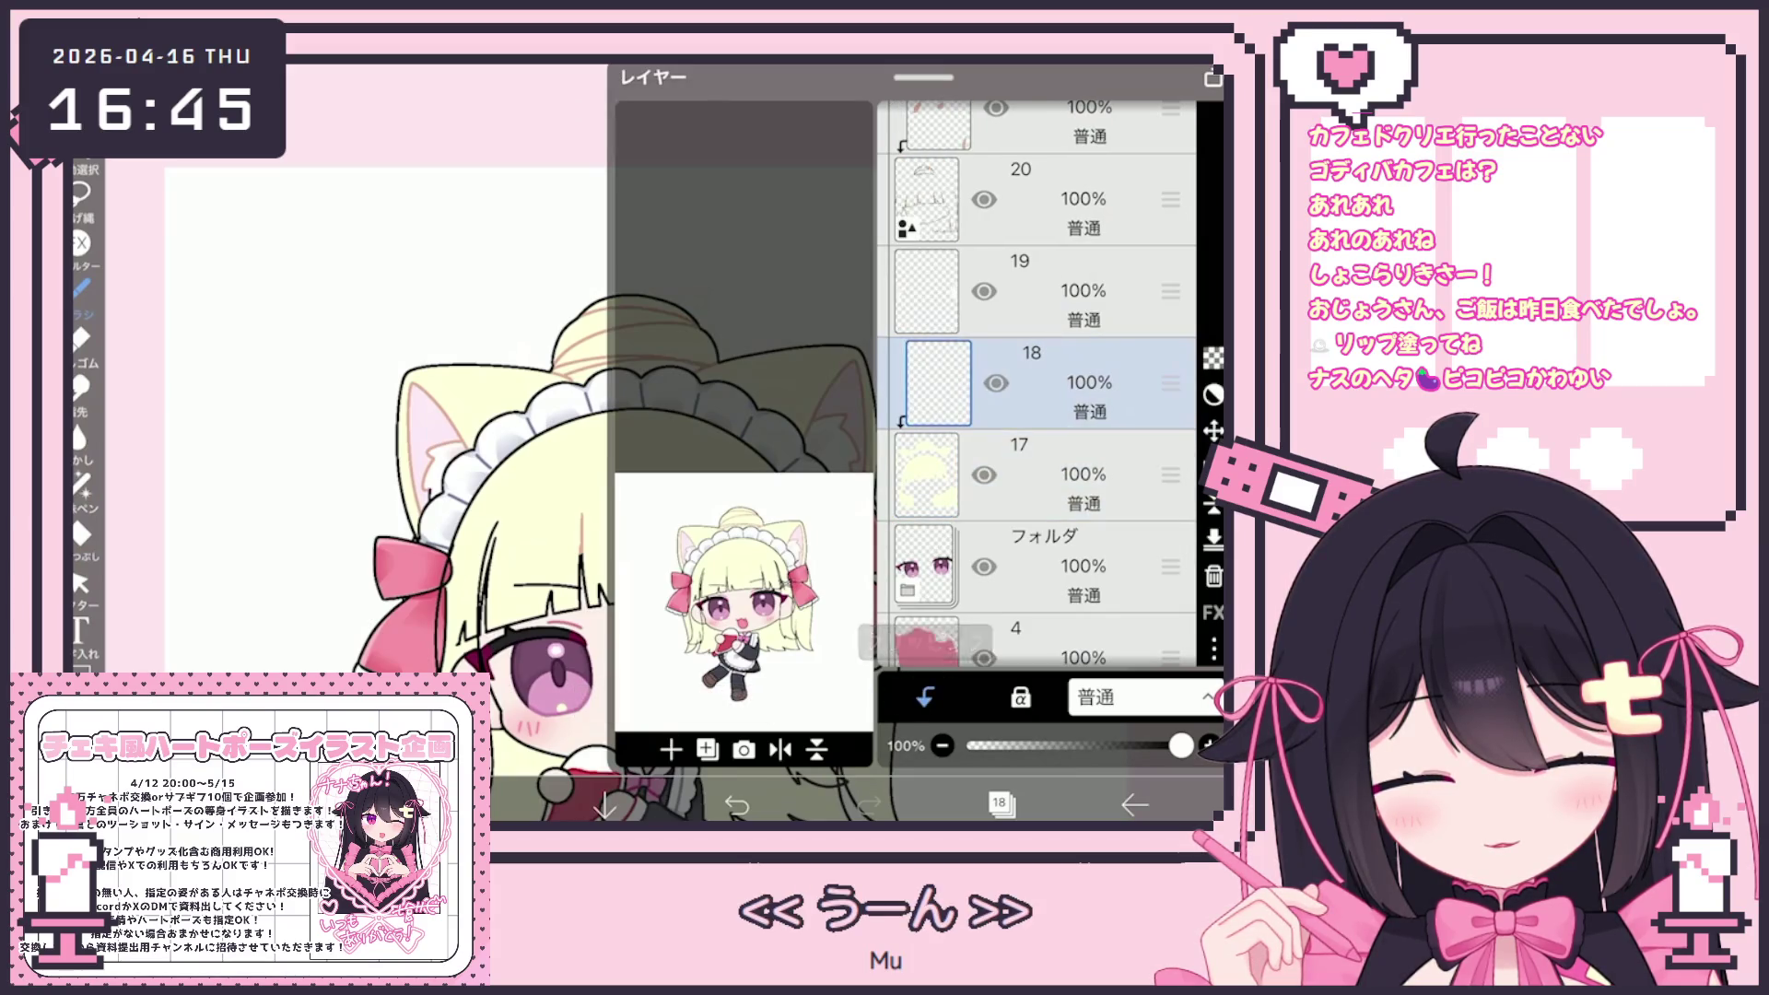
pyautogui.click(999, 805)
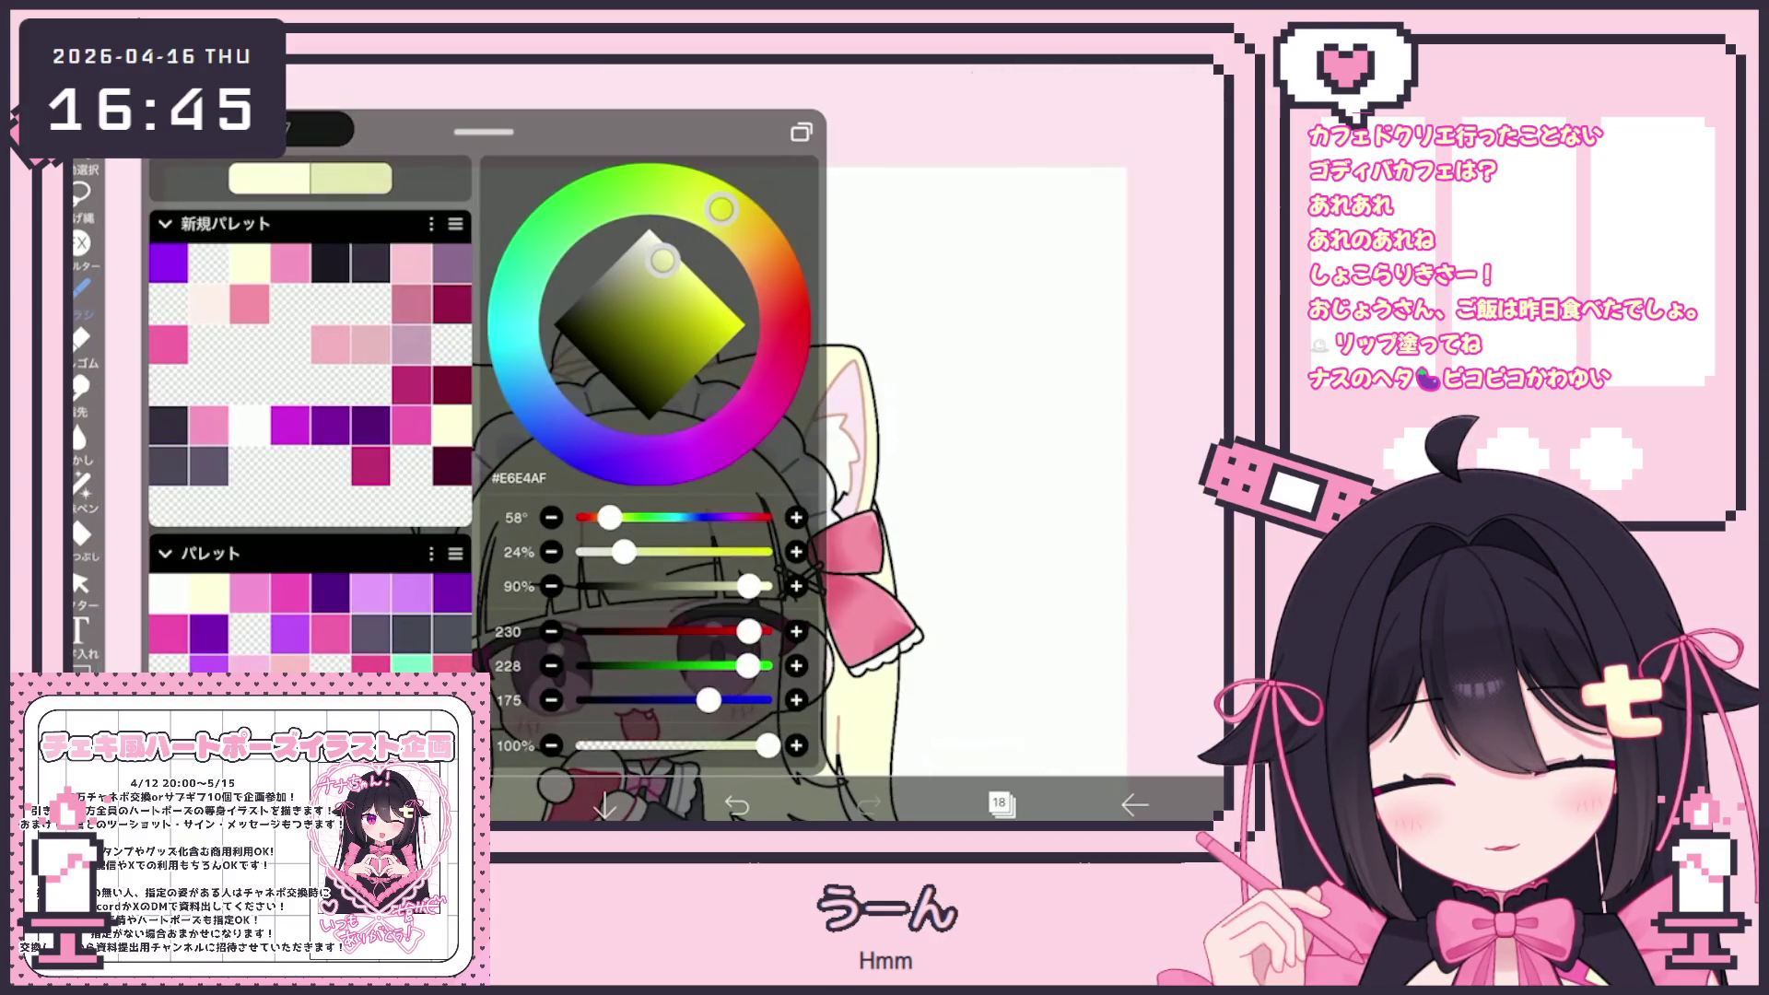
pyautogui.moveTo(662, 242)
pyautogui.mouseDown()
pyautogui.moveTo(663, 256)
pyautogui.moveTo(760, 241)
pyautogui.moveTo(773, 269)
pyautogui.mouseUp()
pyautogui.click(922, 461)
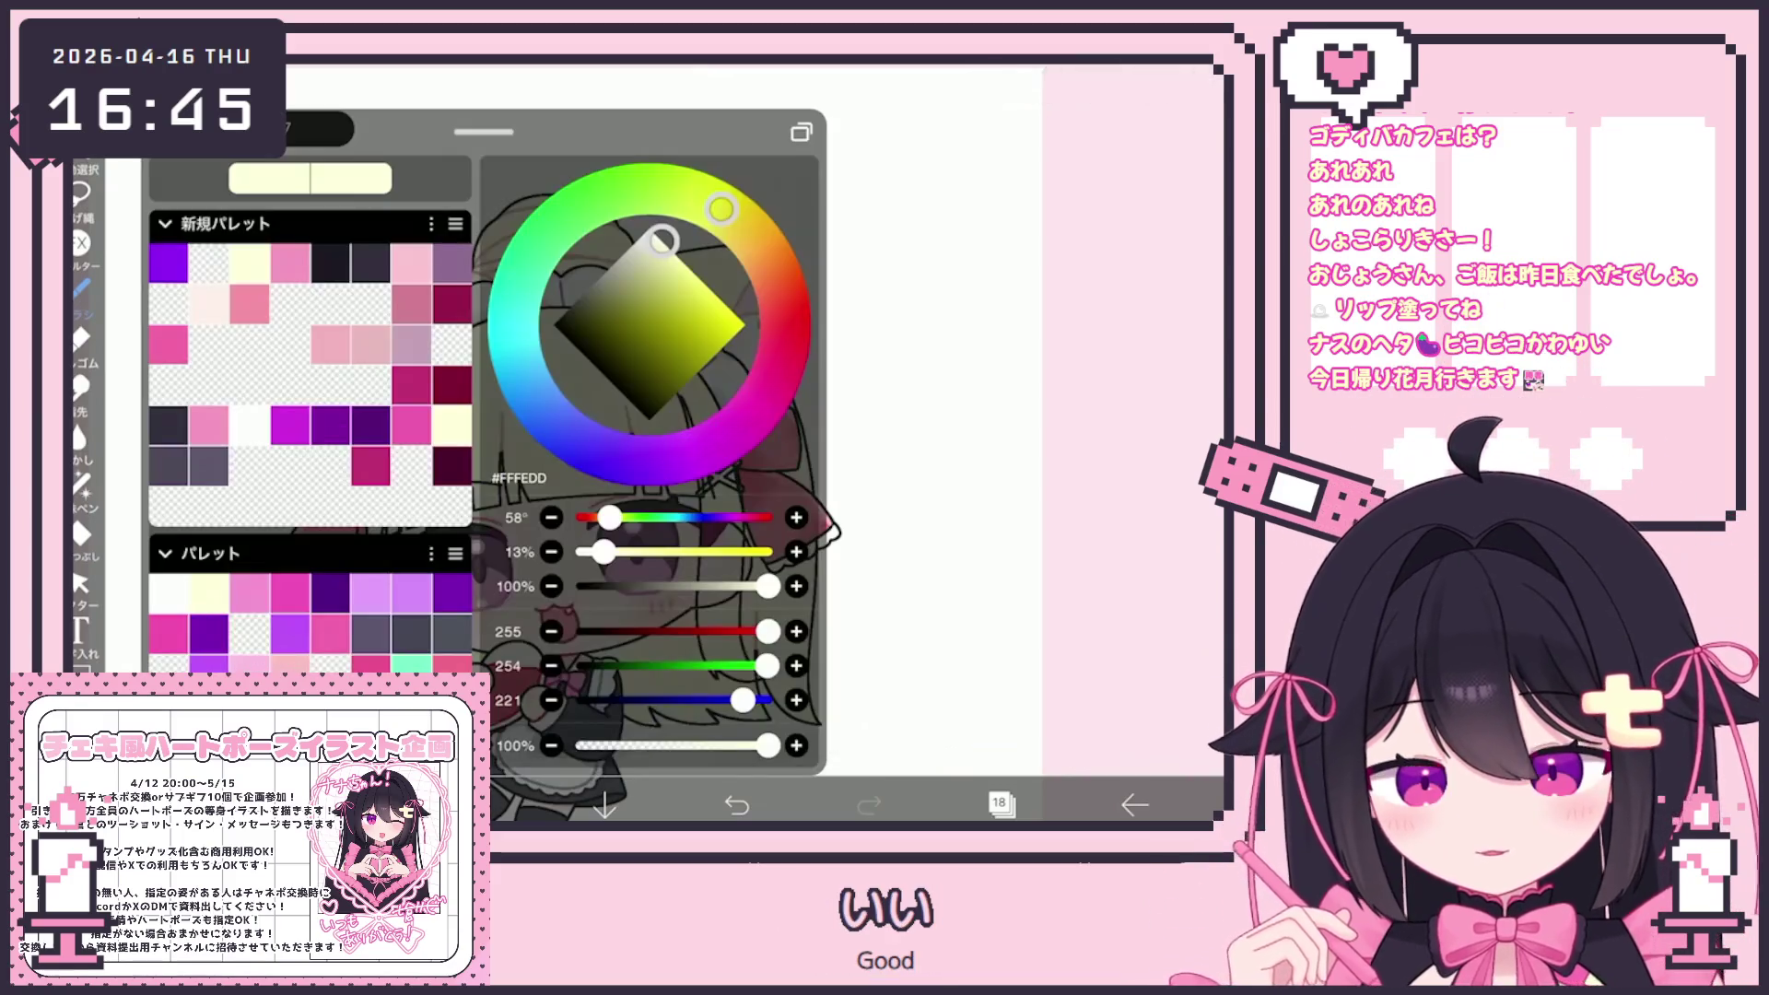
pyautogui.click(782, 298)
pyautogui.click(679, 258)
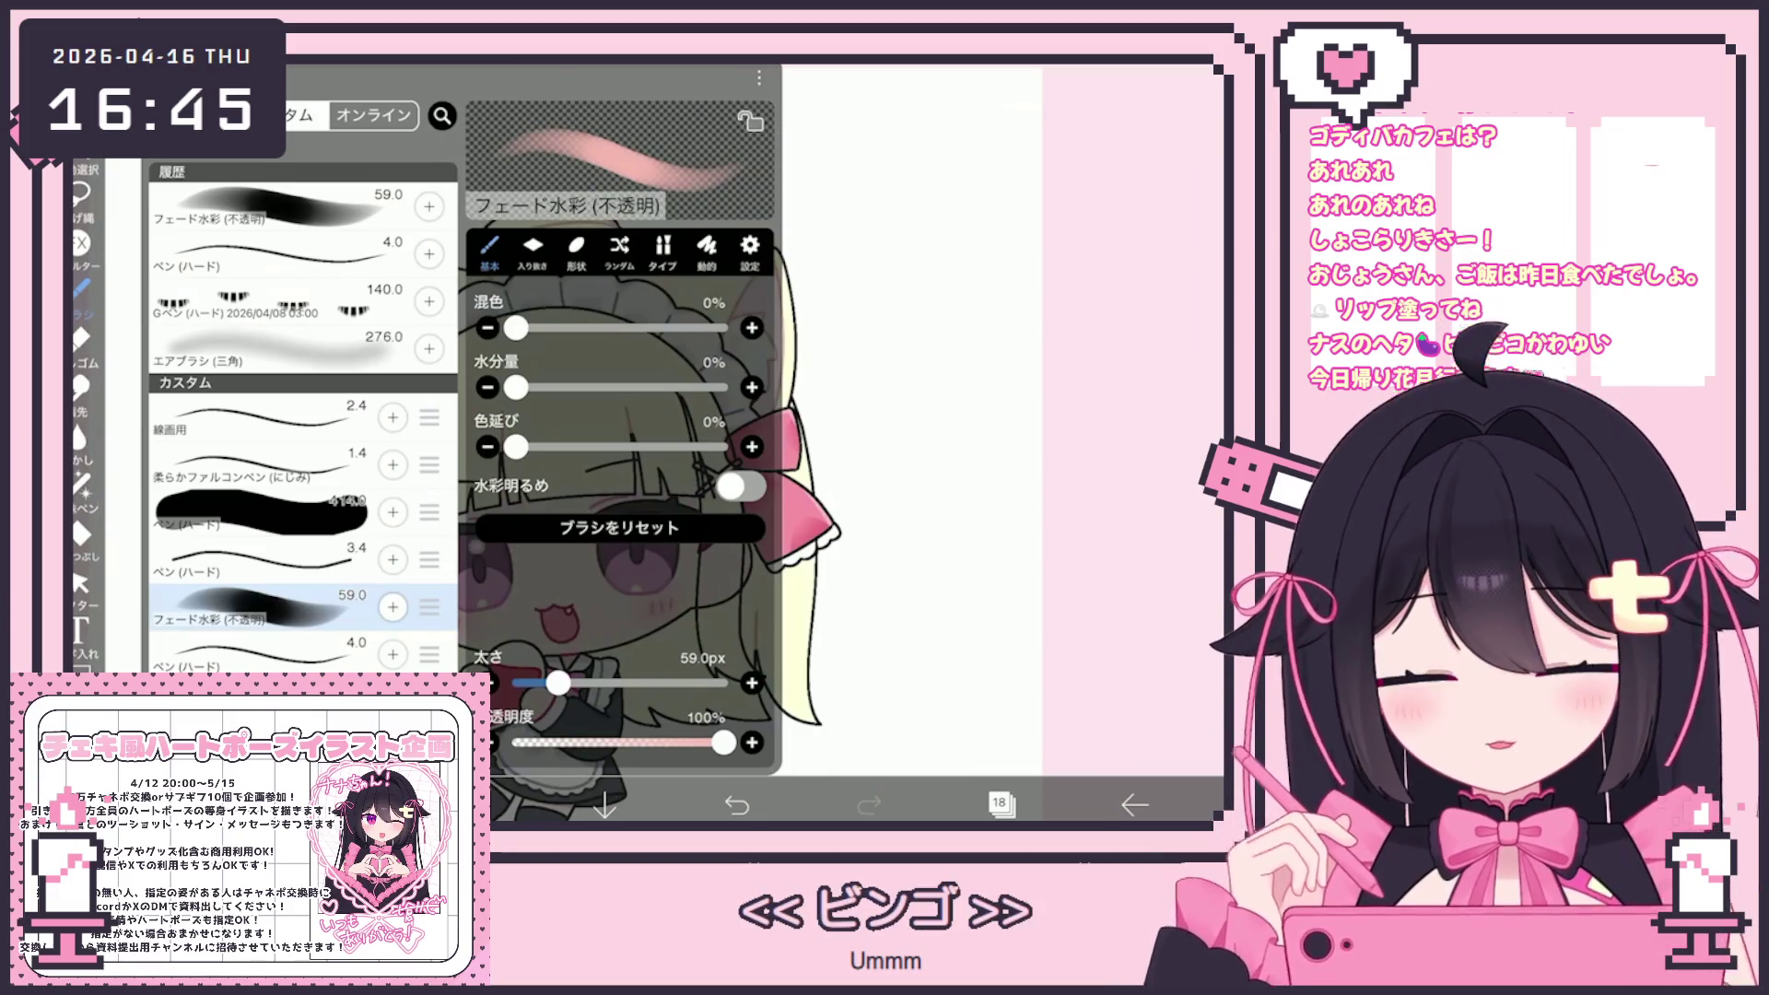
# Airbrush soft pink onto the hair ends, then add layer 19 clipped onto layer 18
pyautogui.click(276, 350)
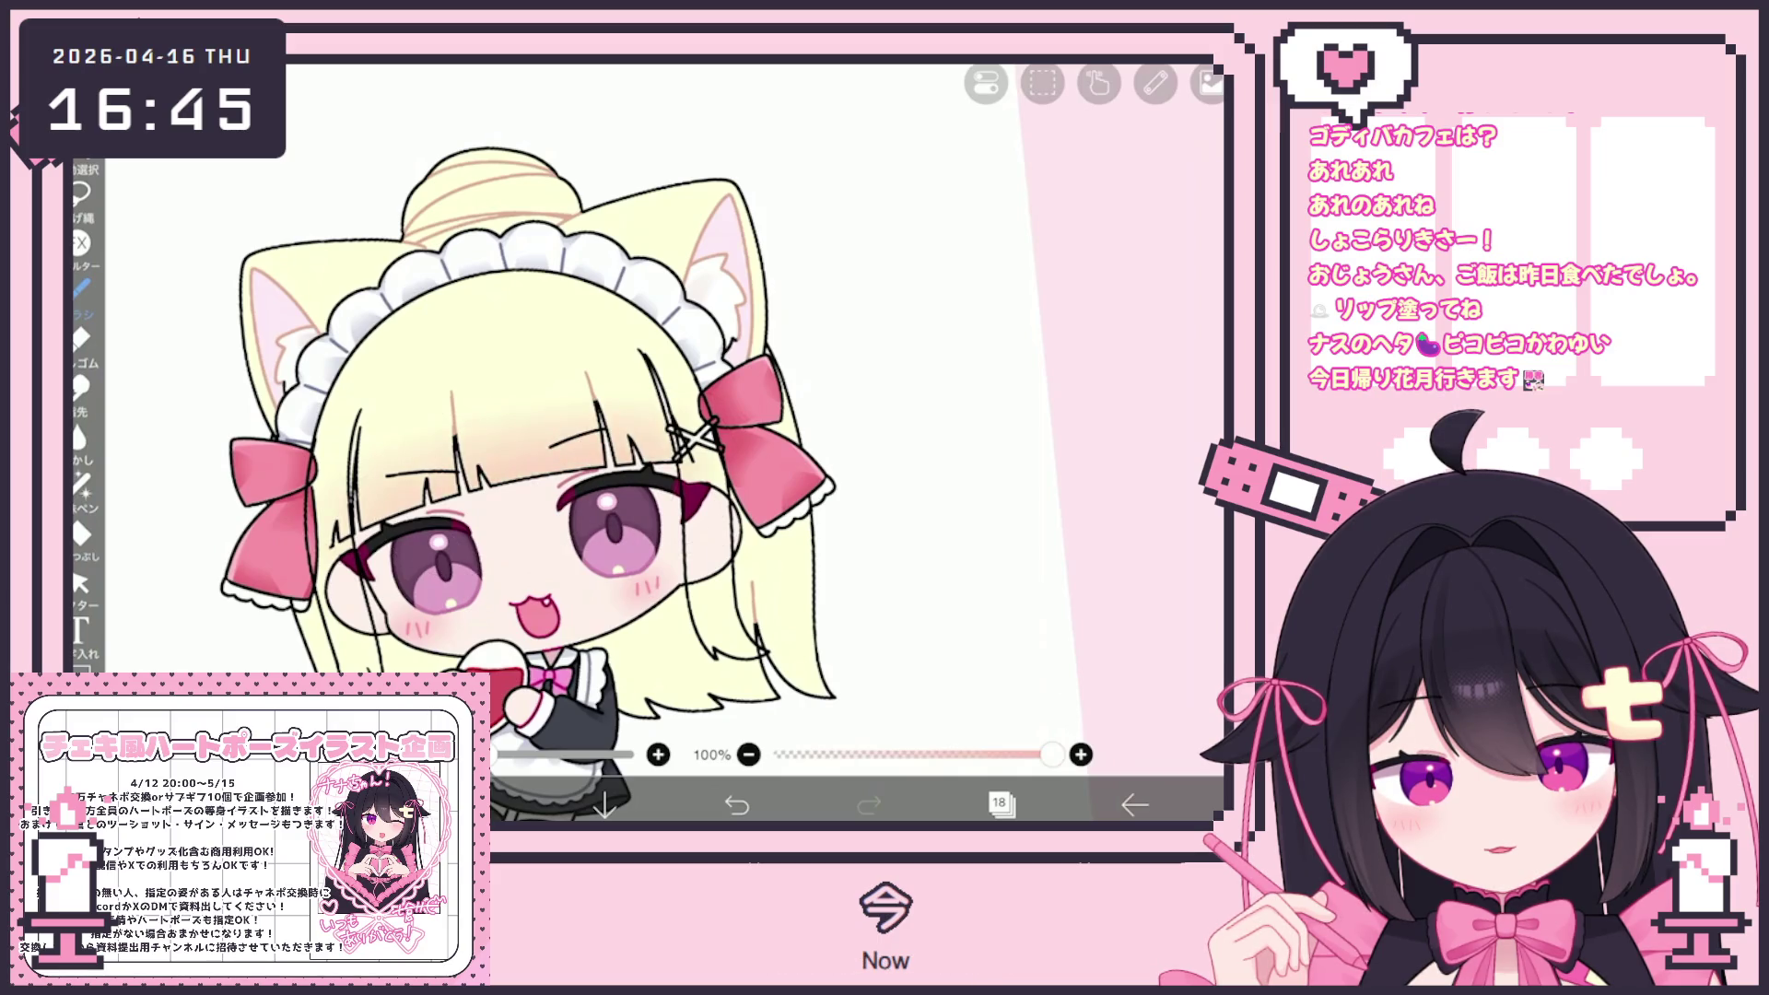
pyautogui.scroll(-1, 553, 414)
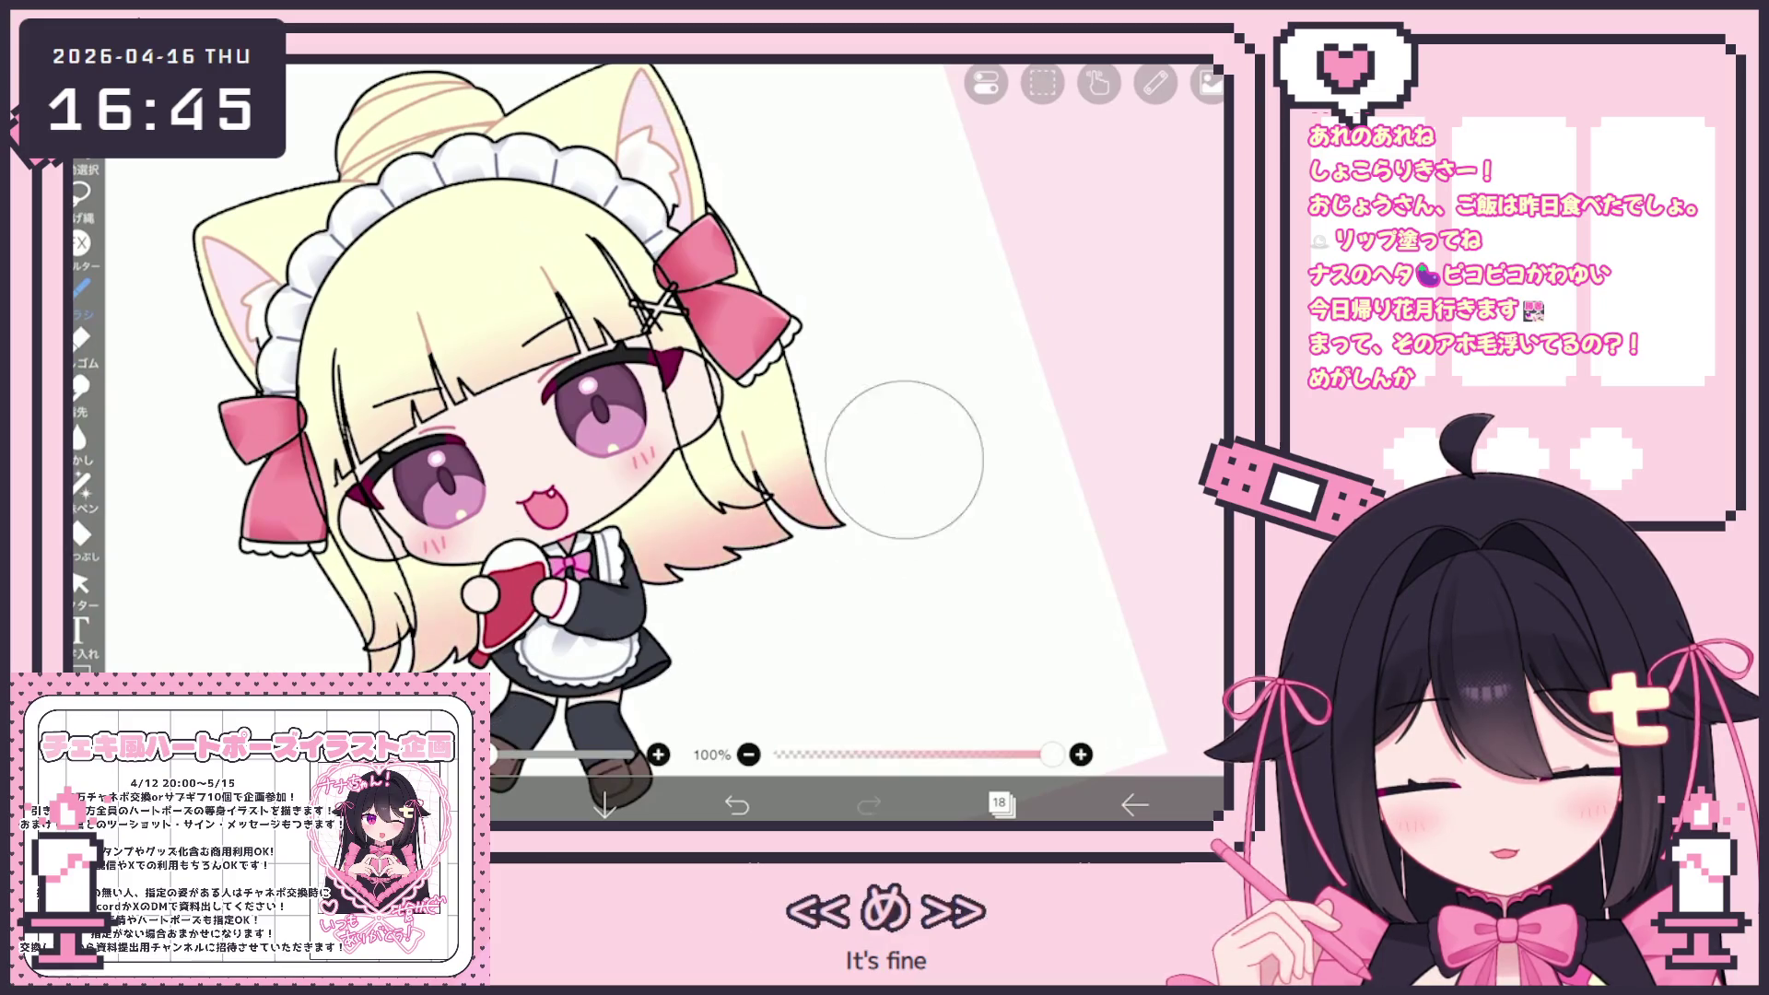
pyautogui.scroll(-3, 700, 415)
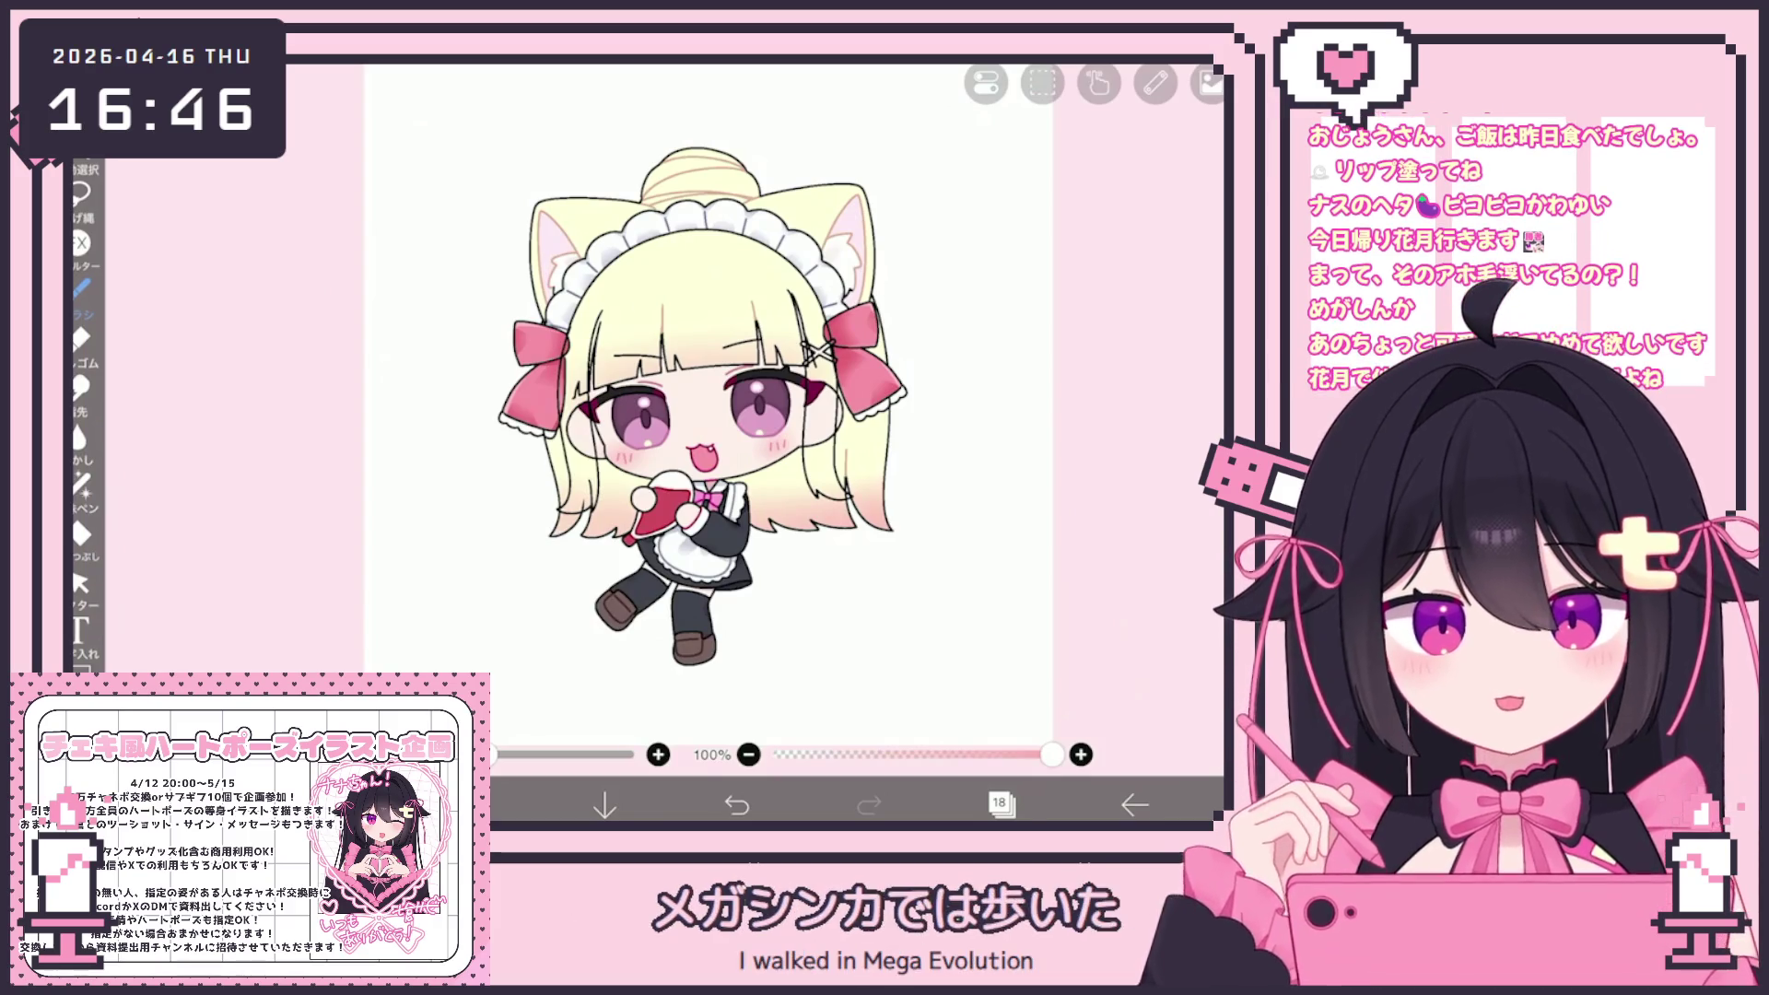
pyautogui.scroll(1, 701, 415)
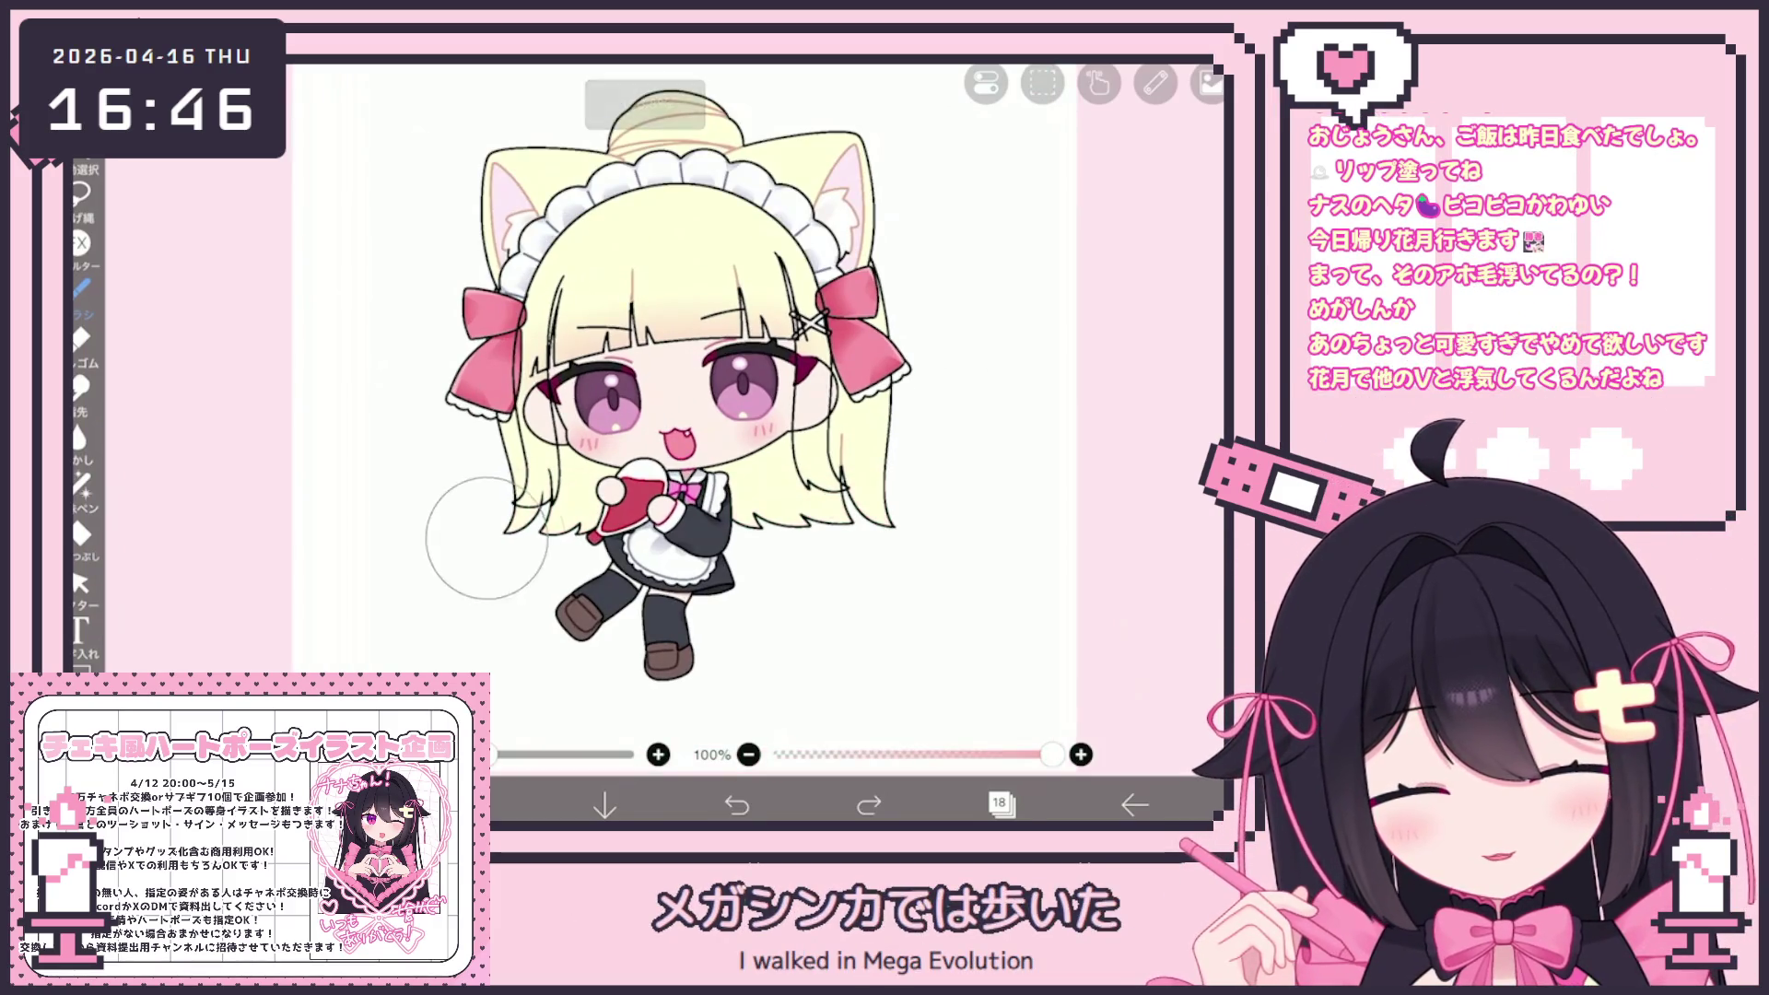
pyautogui.click(1000, 804)
pyautogui.click(924, 697)
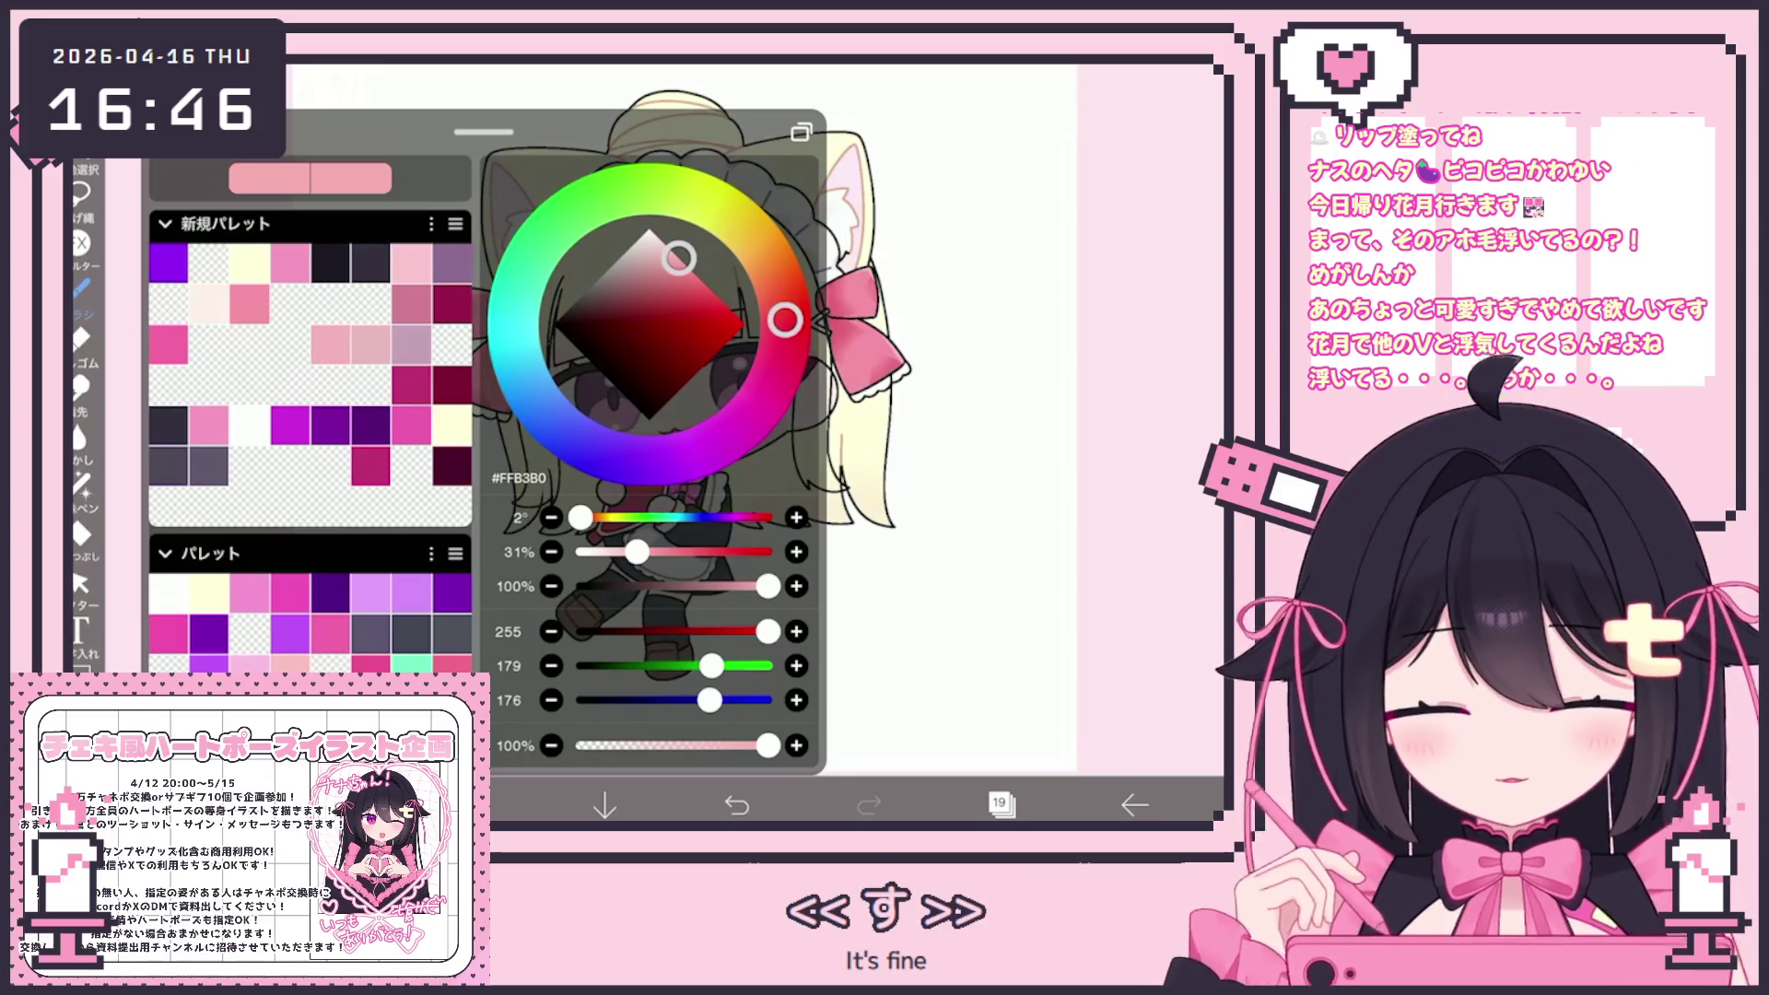
# Lasso-fill pale pink #F5CEC7 shadow shapes onto the lower-left and right hair strands
pyautogui.moveTo(679, 257); pyautogui.dragTo(657, 244)
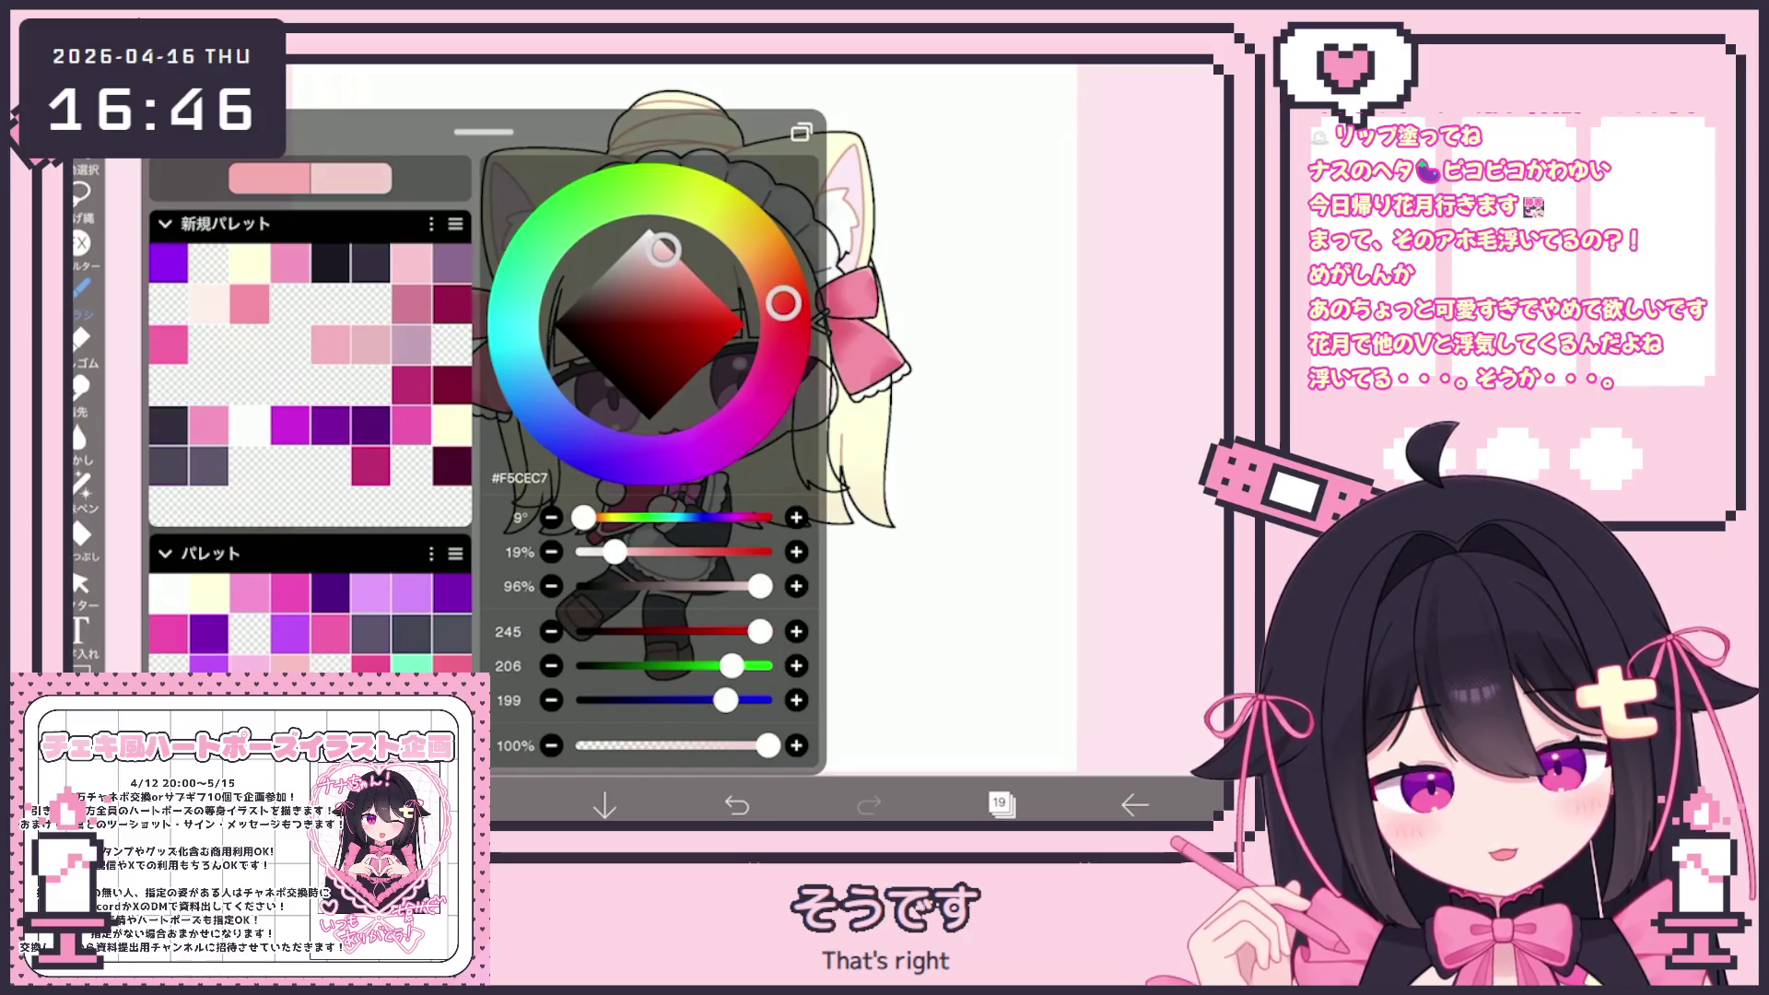
pyautogui.click(81, 532)
pyautogui.scroll(3, 645, 415)
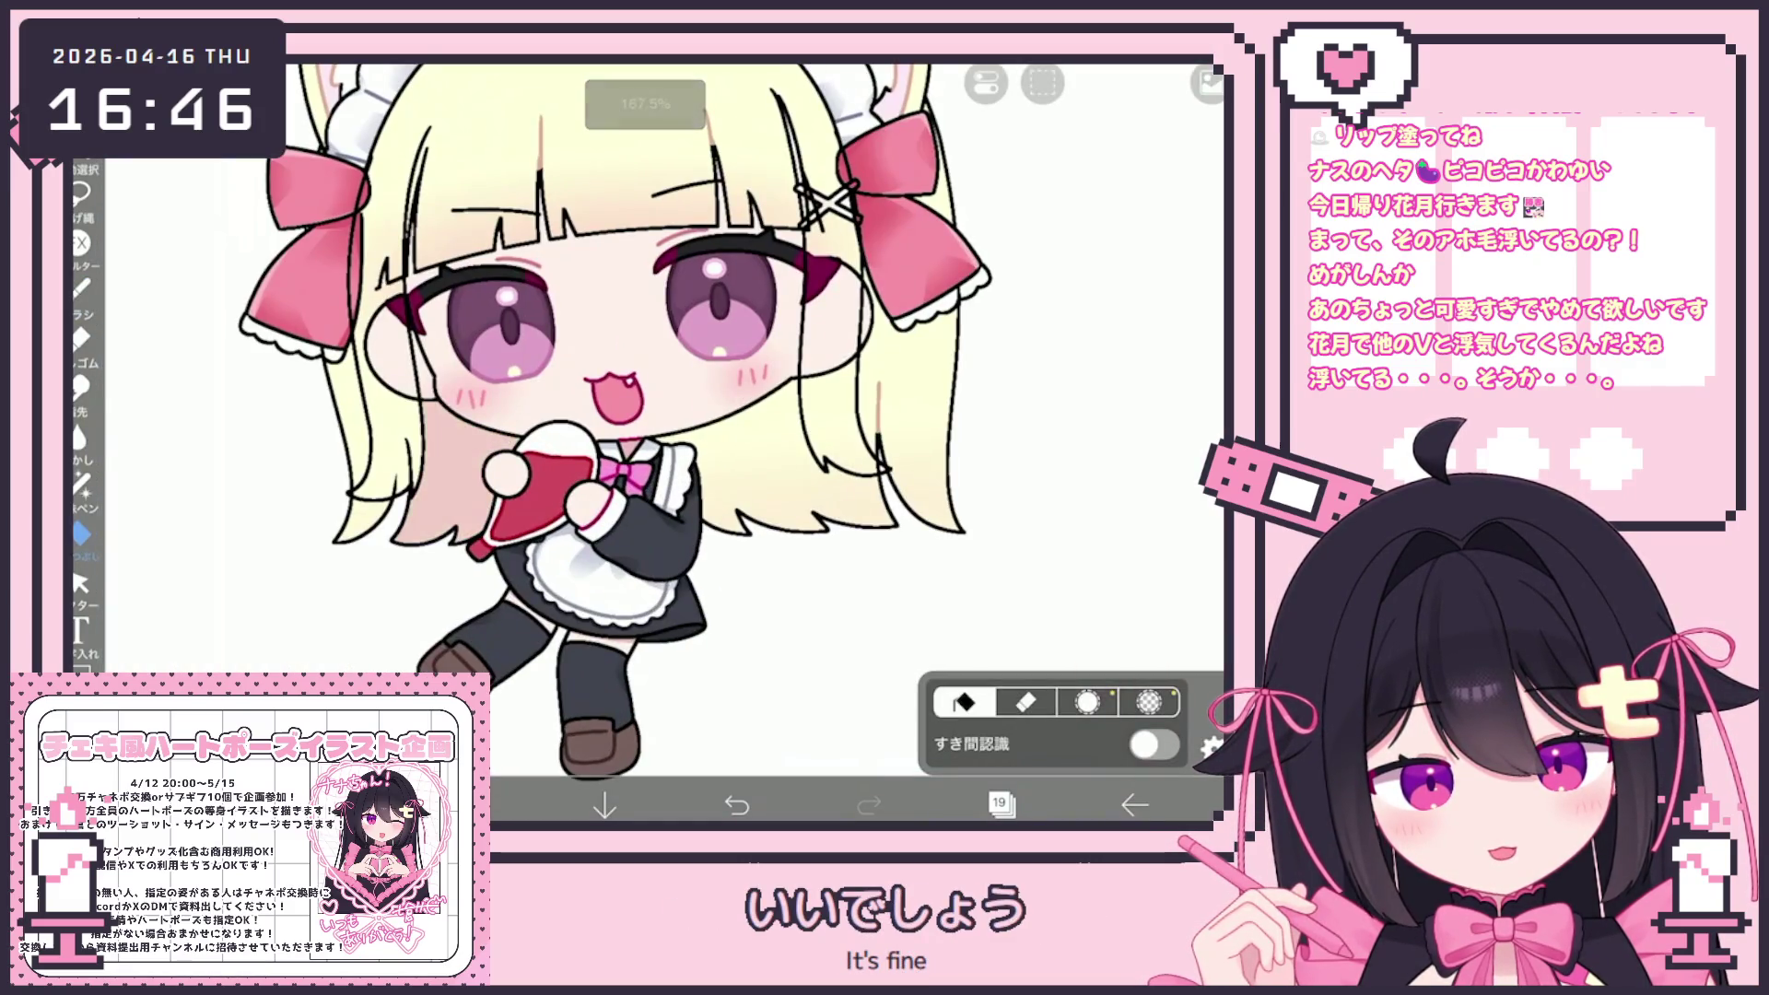
pyautogui.click(81, 483)
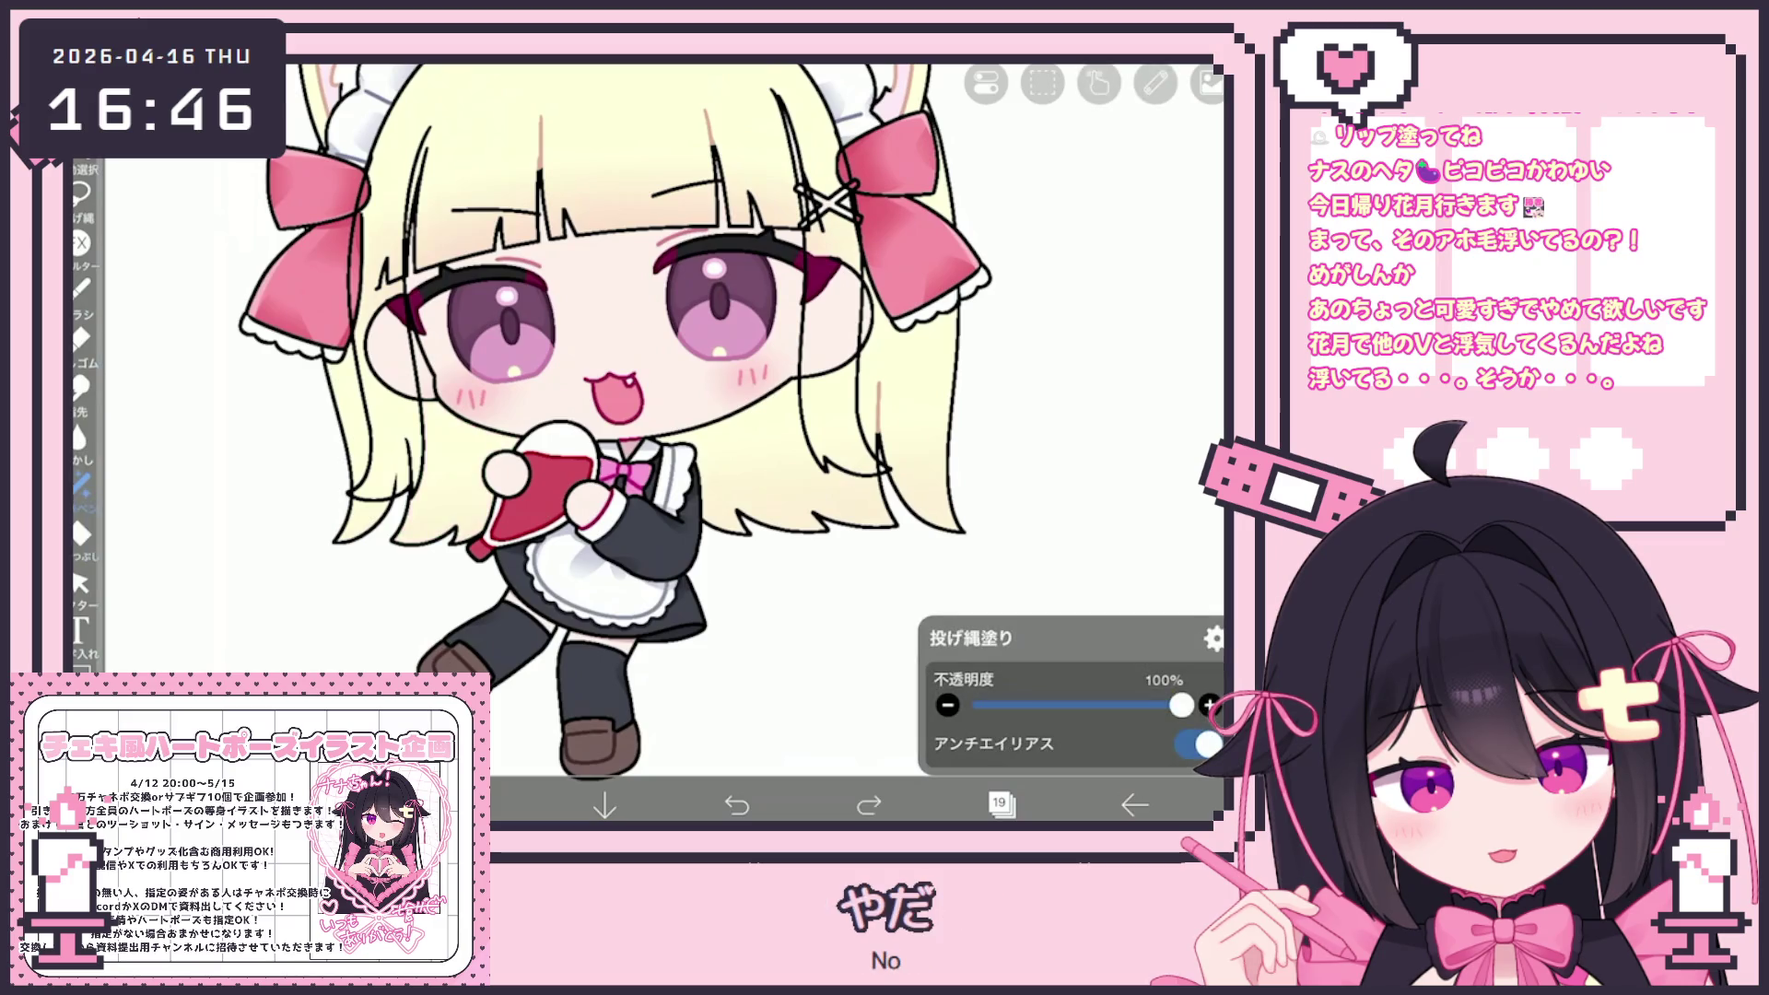
pyautogui.moveTo(413, 405)
pyautogui.mouseDown()
pyautogui.moveTo(415, 539)
pyautogui.moveTo(516, 405)
pyautogui.mouseUp()
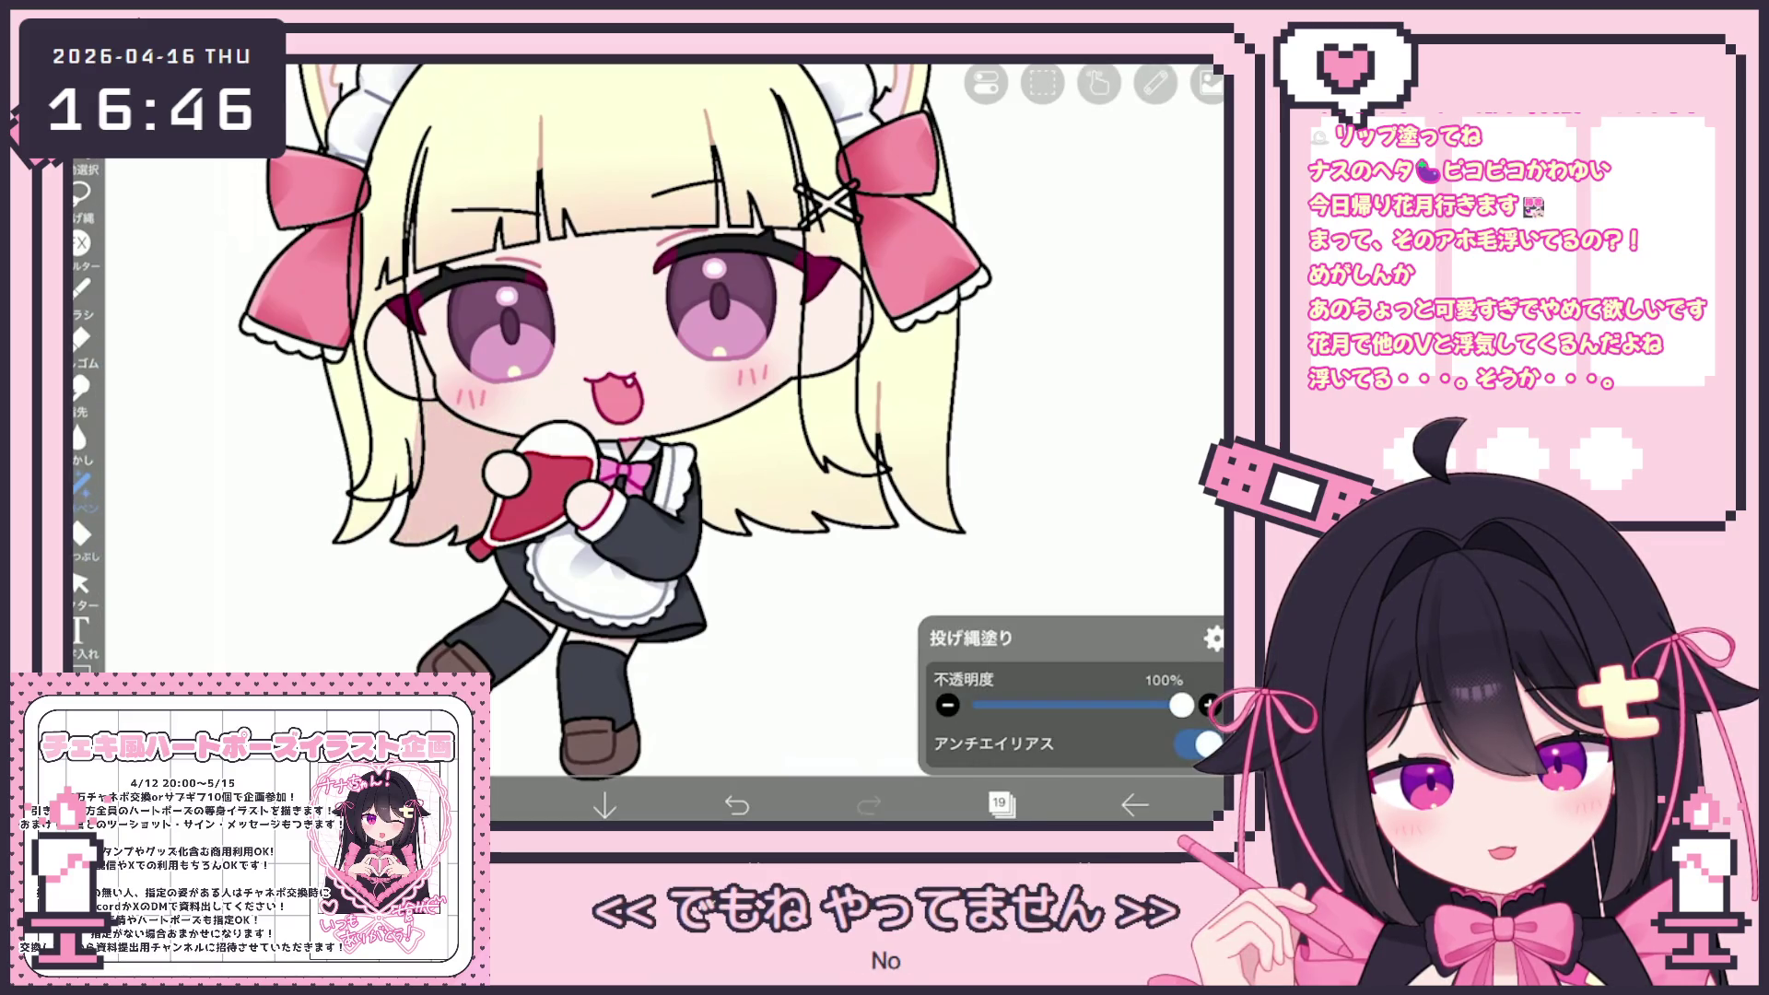
pyautogui.moveTo(875, 524)
pyautogui.mouseDown()
pyautogui.moveTo(705, 516)
pyautogui.moveTo(801, 382)
pyautogui.moveTo(863, 470)
pyautogui.mouseUp()
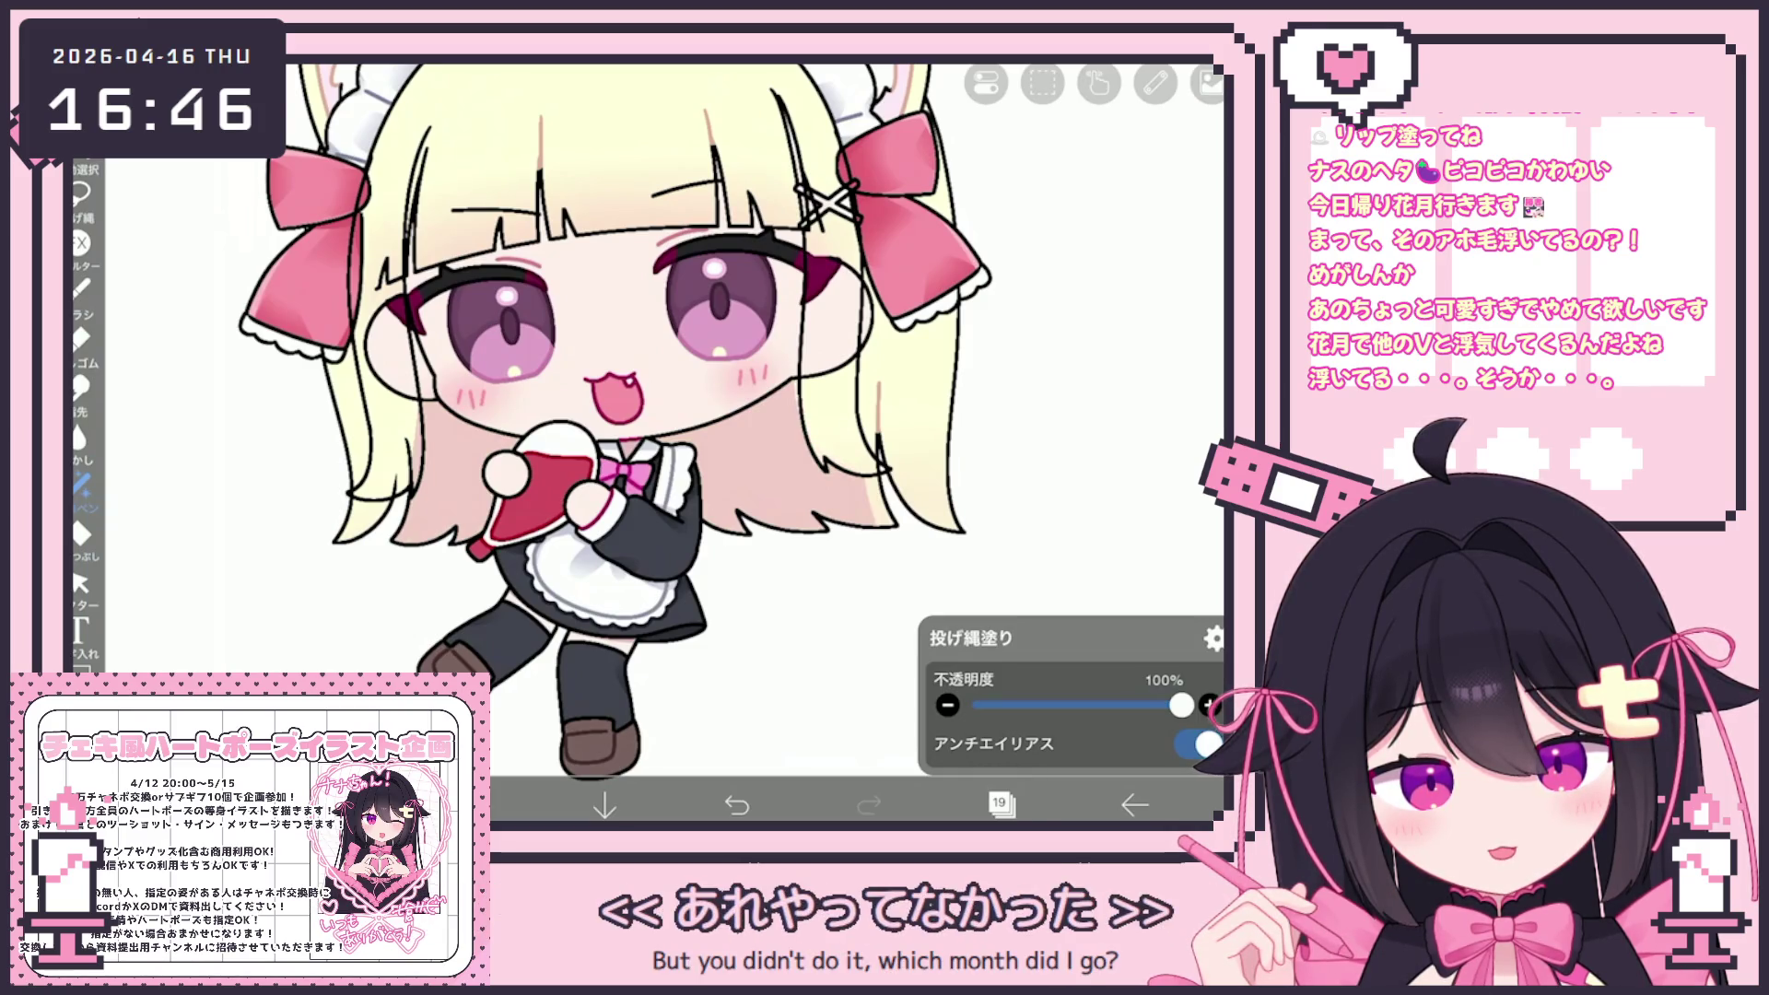
pyautogui.scroll(-3, 645, 414)
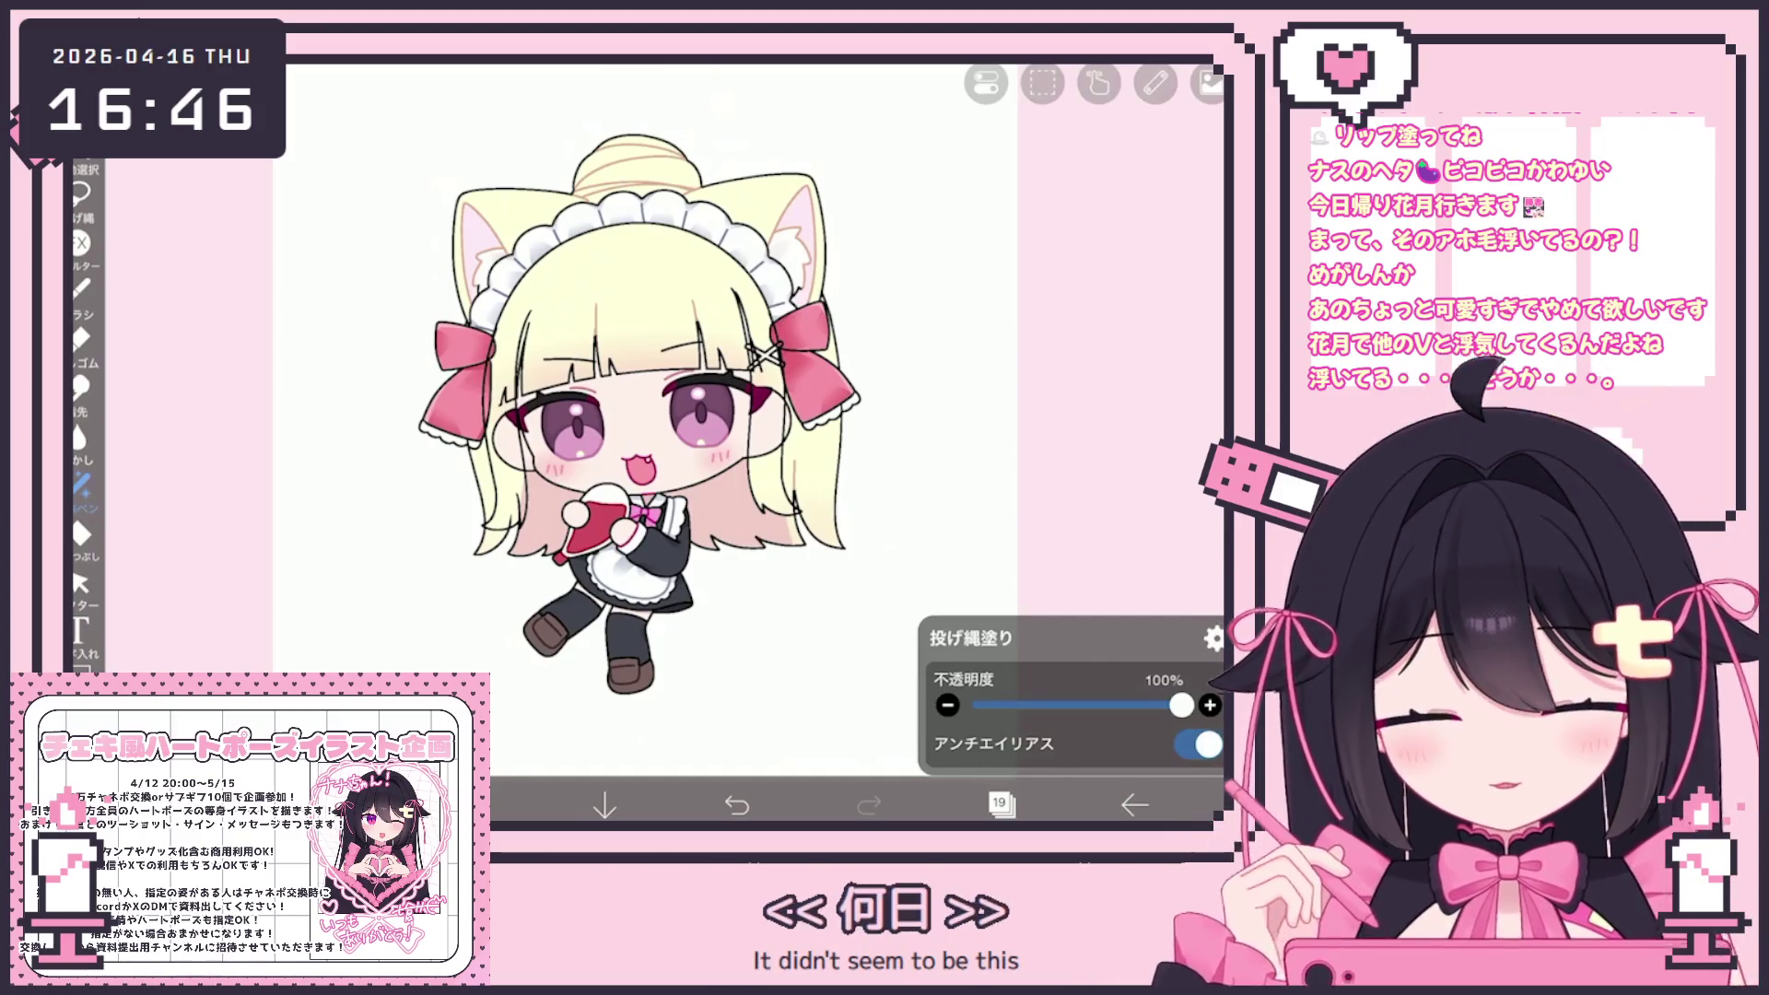
pyautogui.click(81, 291)
# Choose the Fade Watercolor brush, select layer 18, and eyedrop pale yellow #FFFEDD from the hair
pyautogui.click(277, 253)
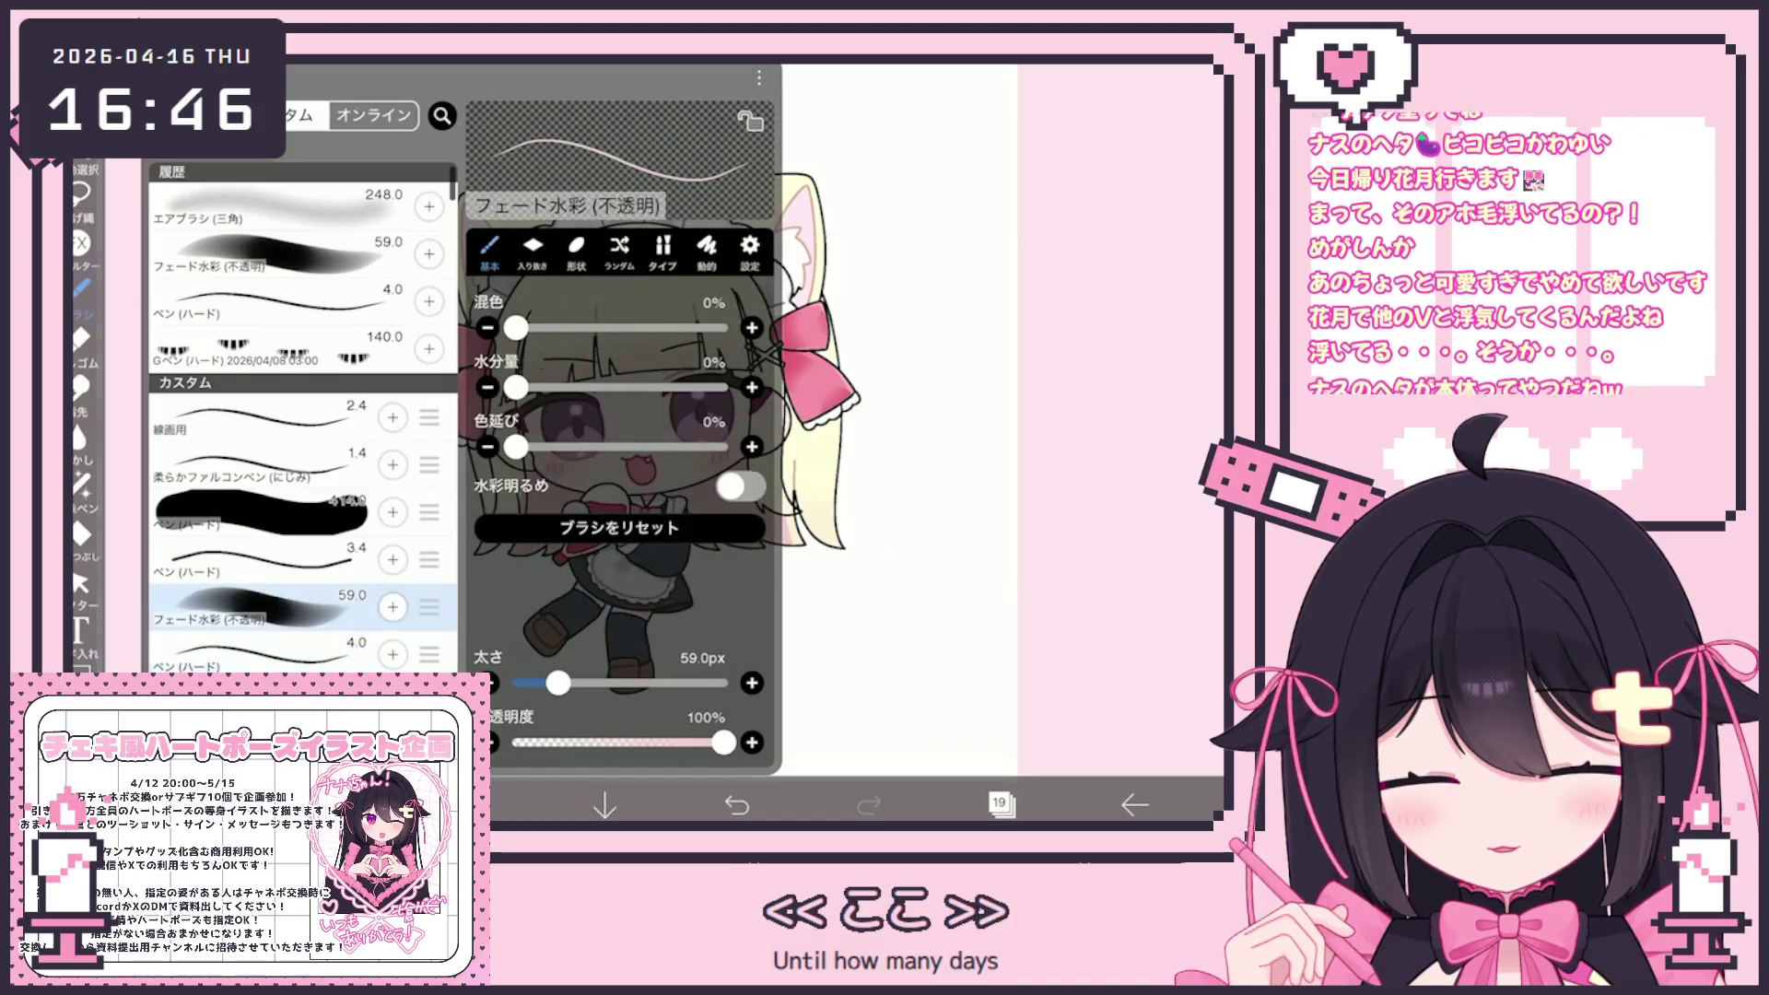
pyautogui.click(503, 634)
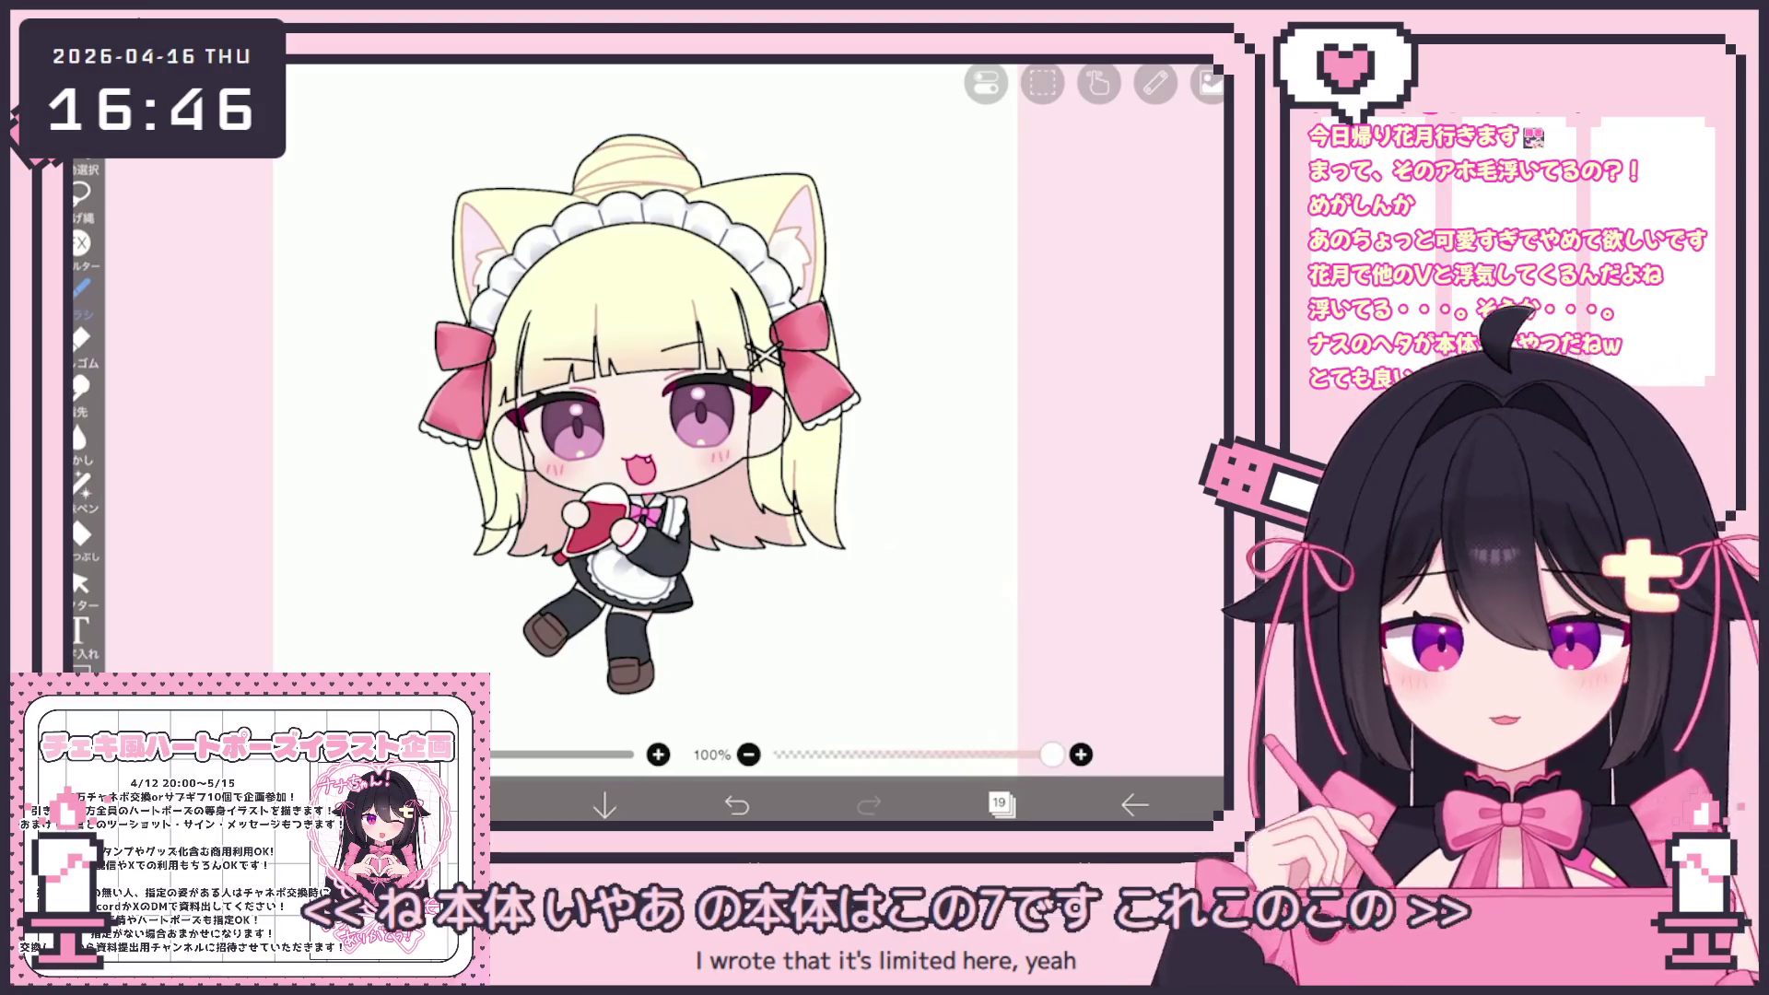
pyautogui.scroll(2, 608, 415)
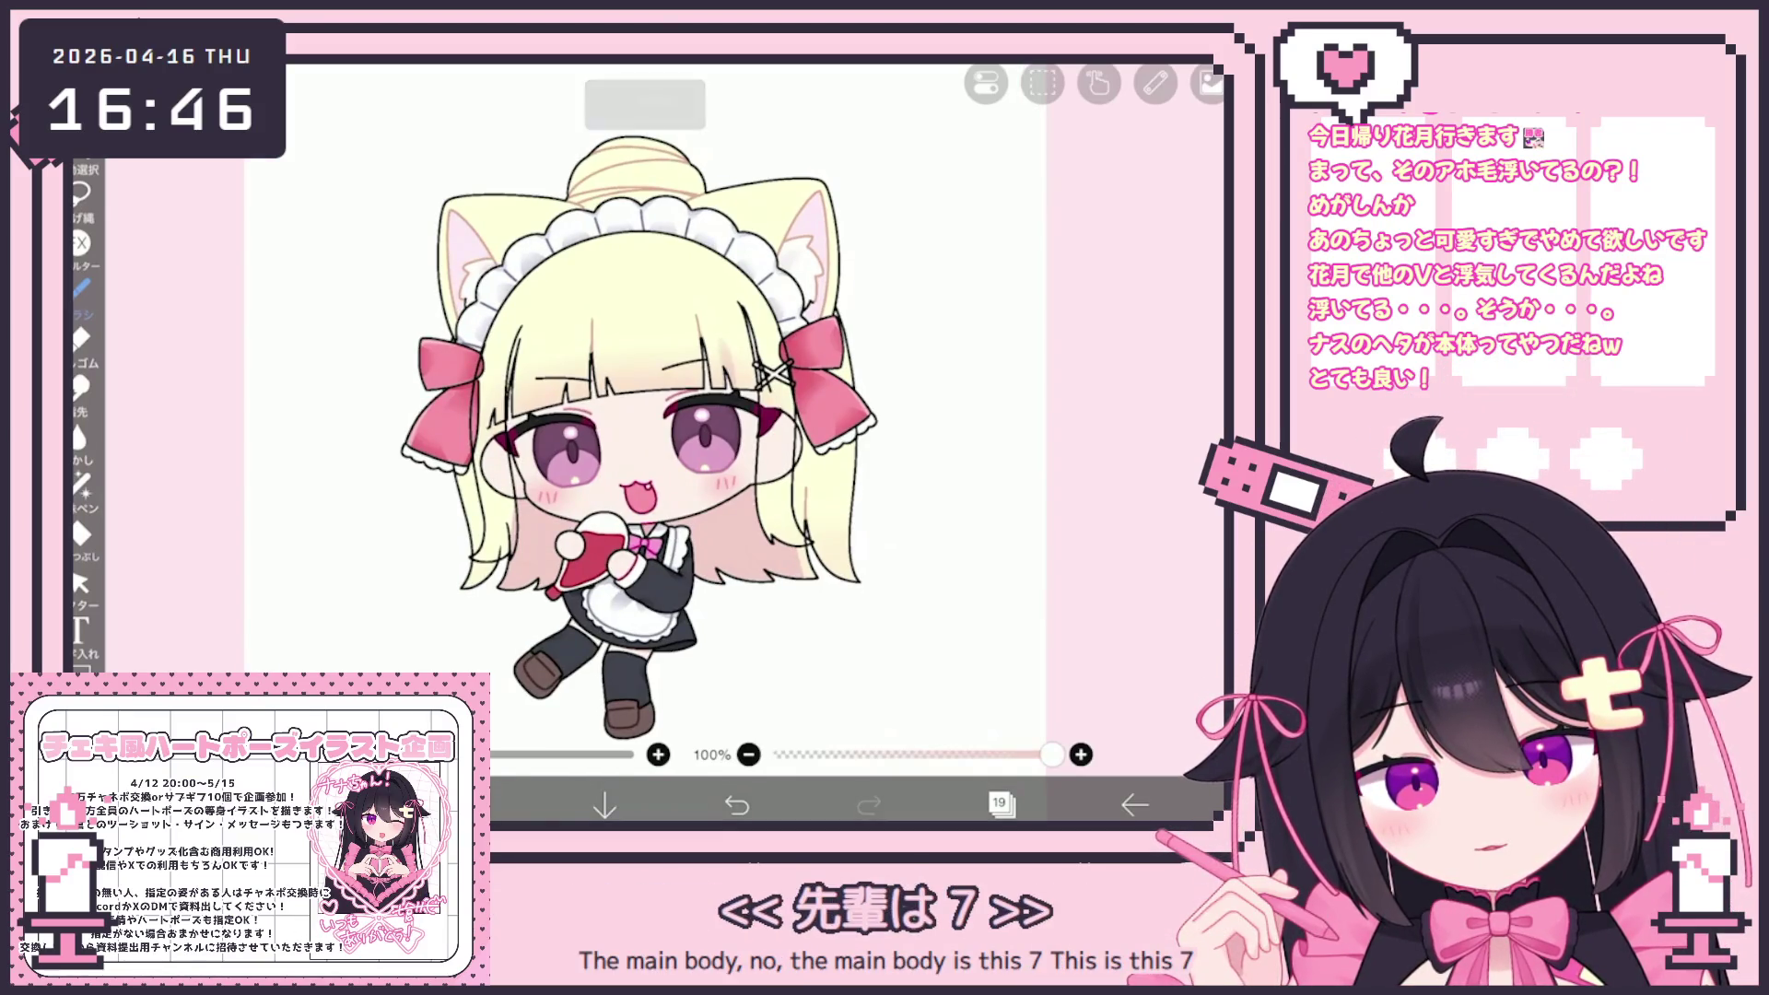
pyautogui.click(1000, 804)
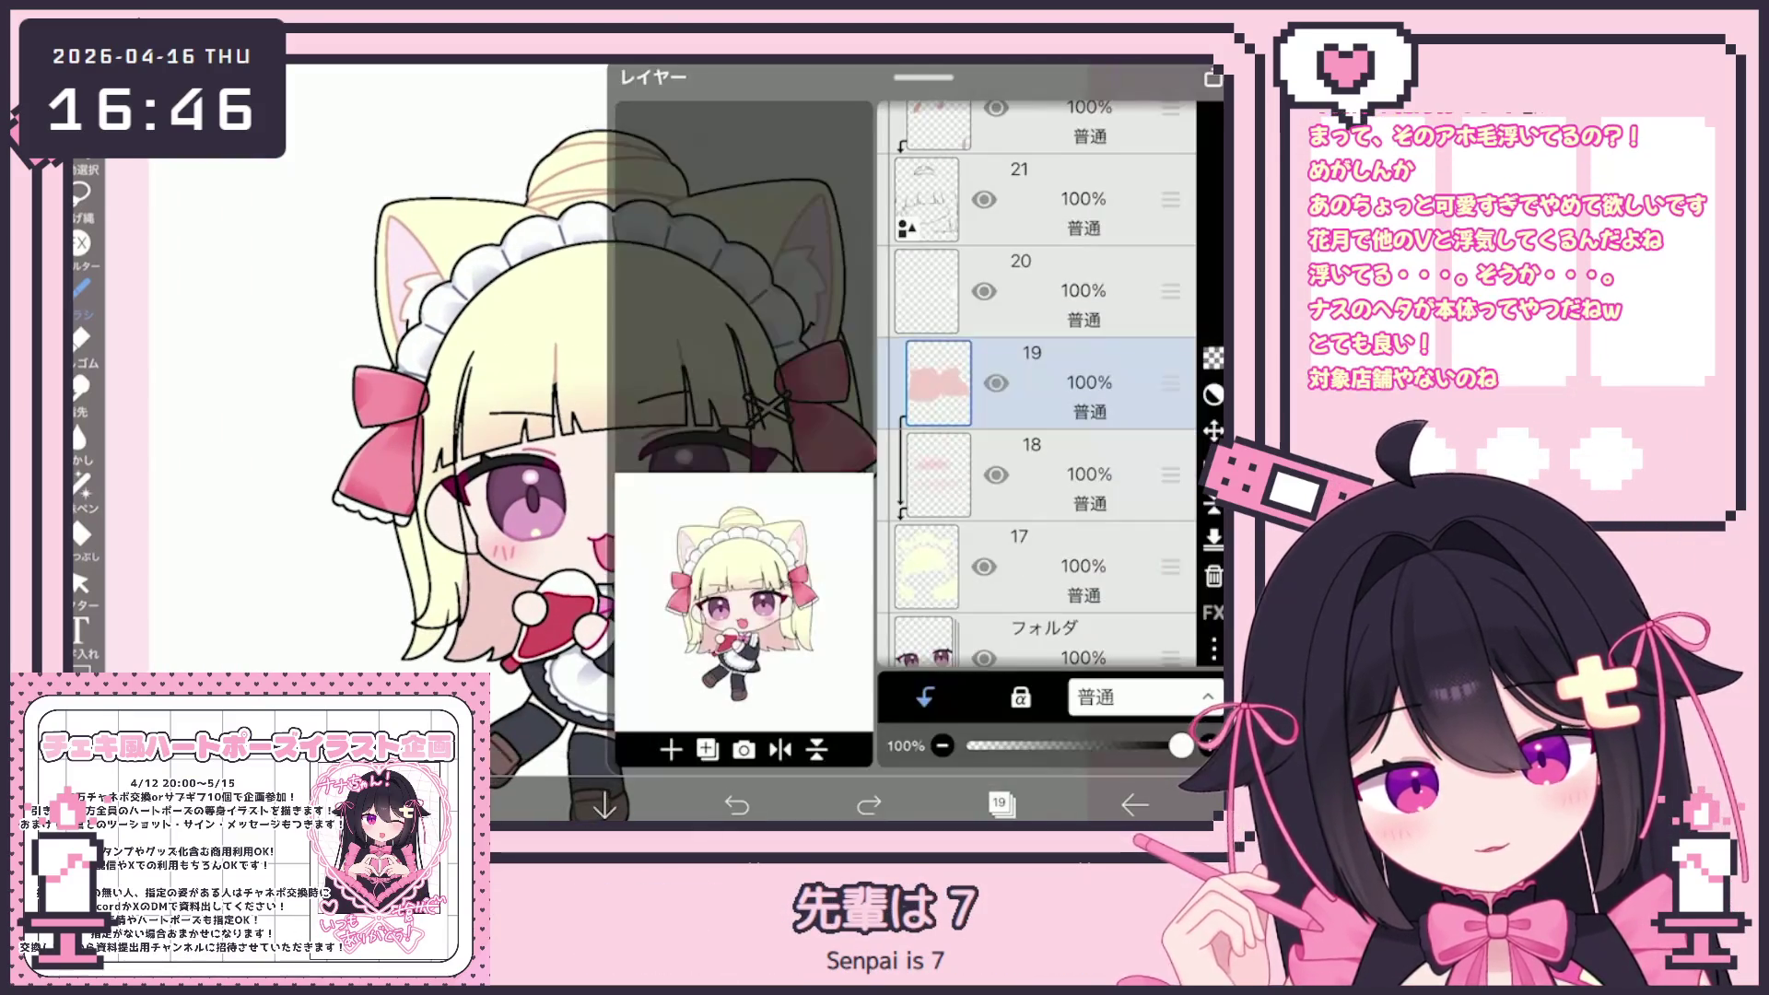
pyautogui.click(1041, 495)
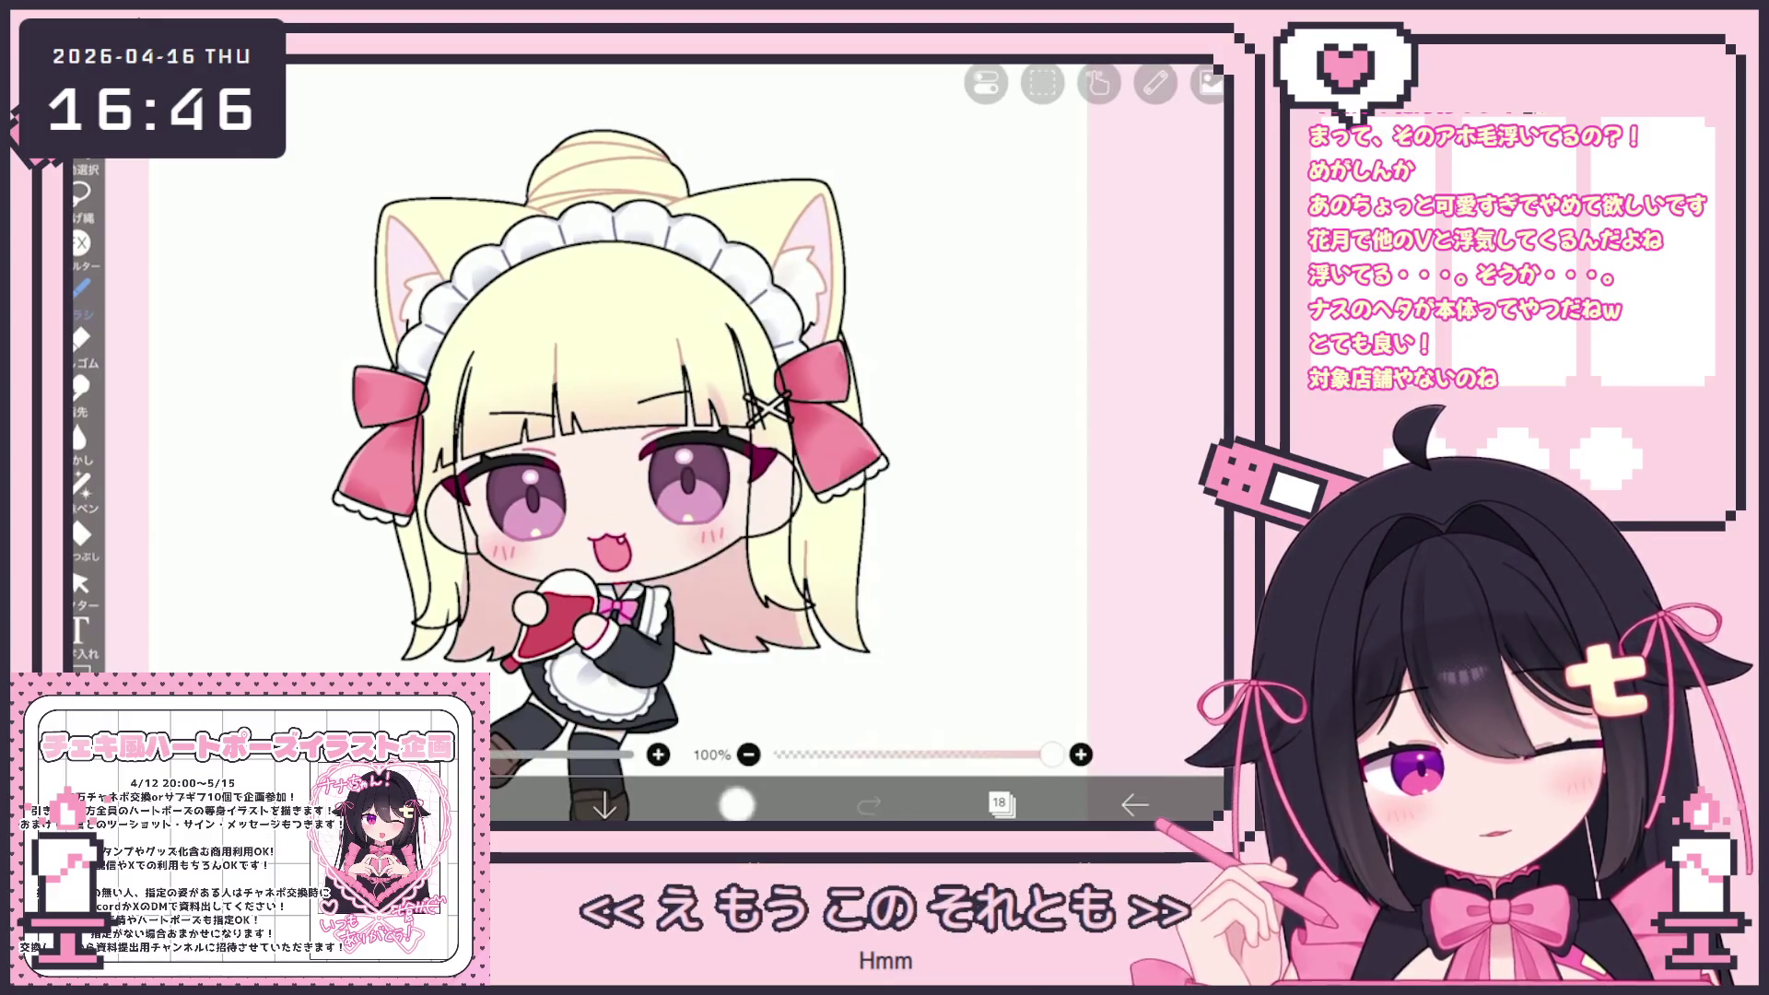
pyautogui.click(473, 805)
pyautogui.click(857, 553)
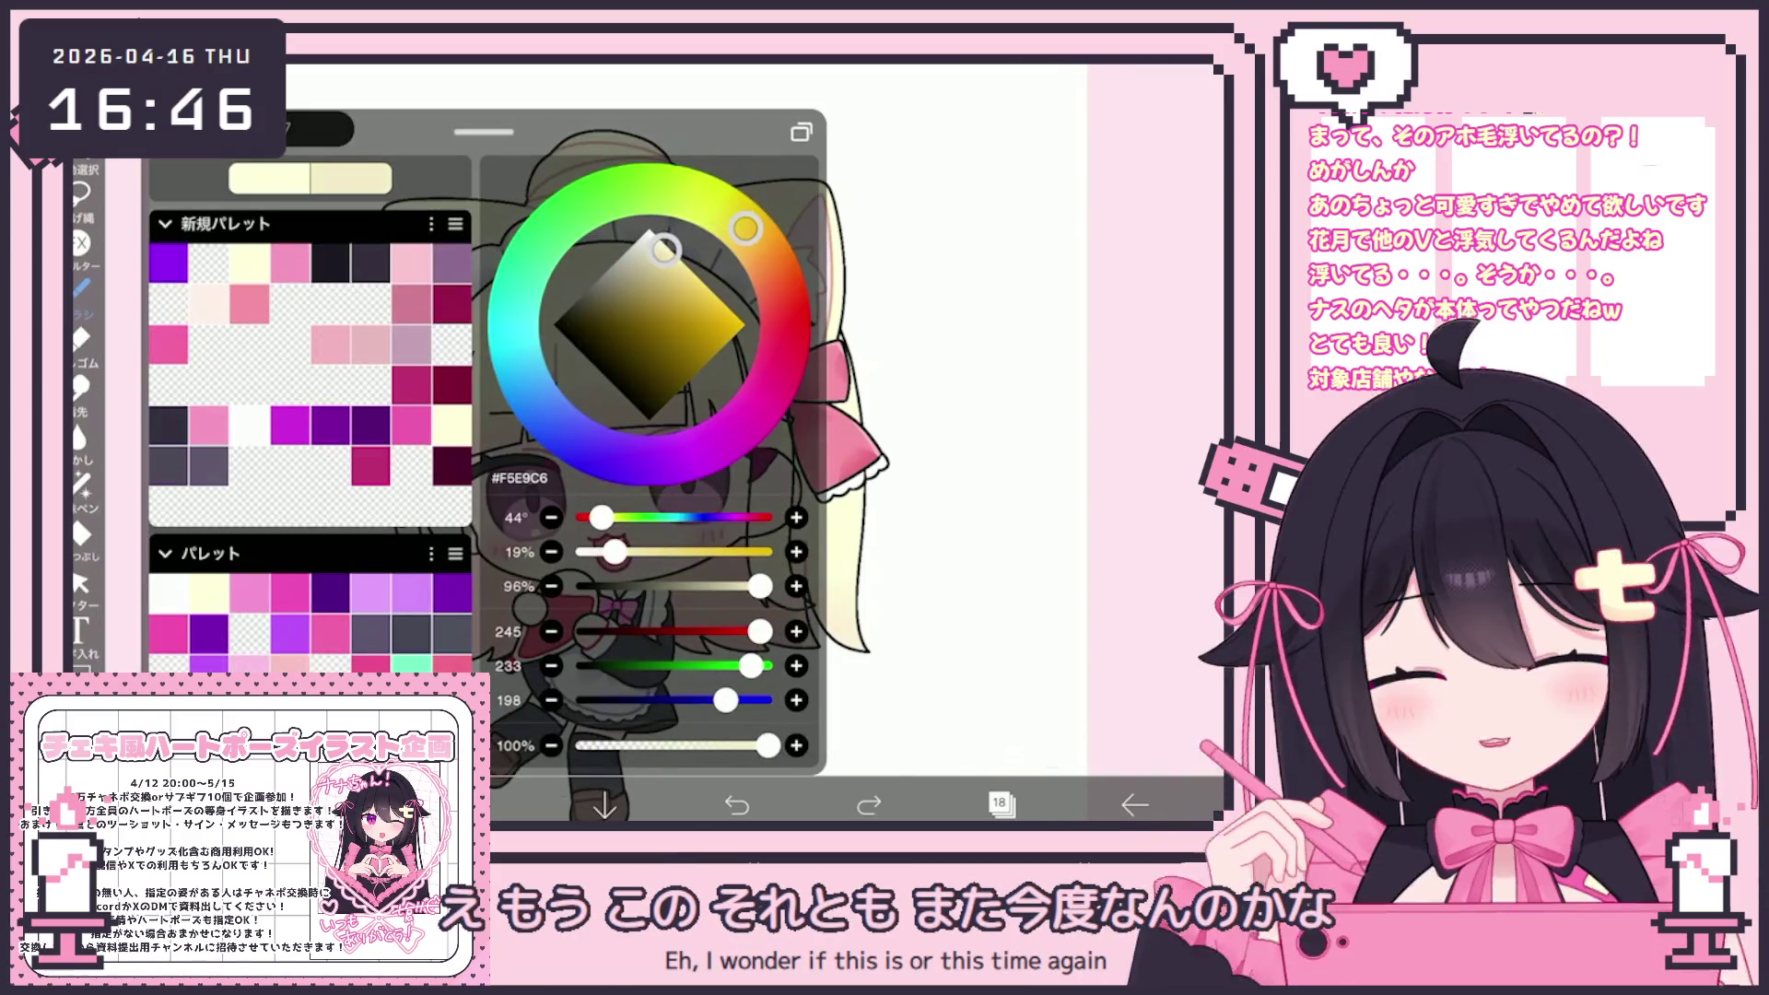
pyautogui.click(474, 804)
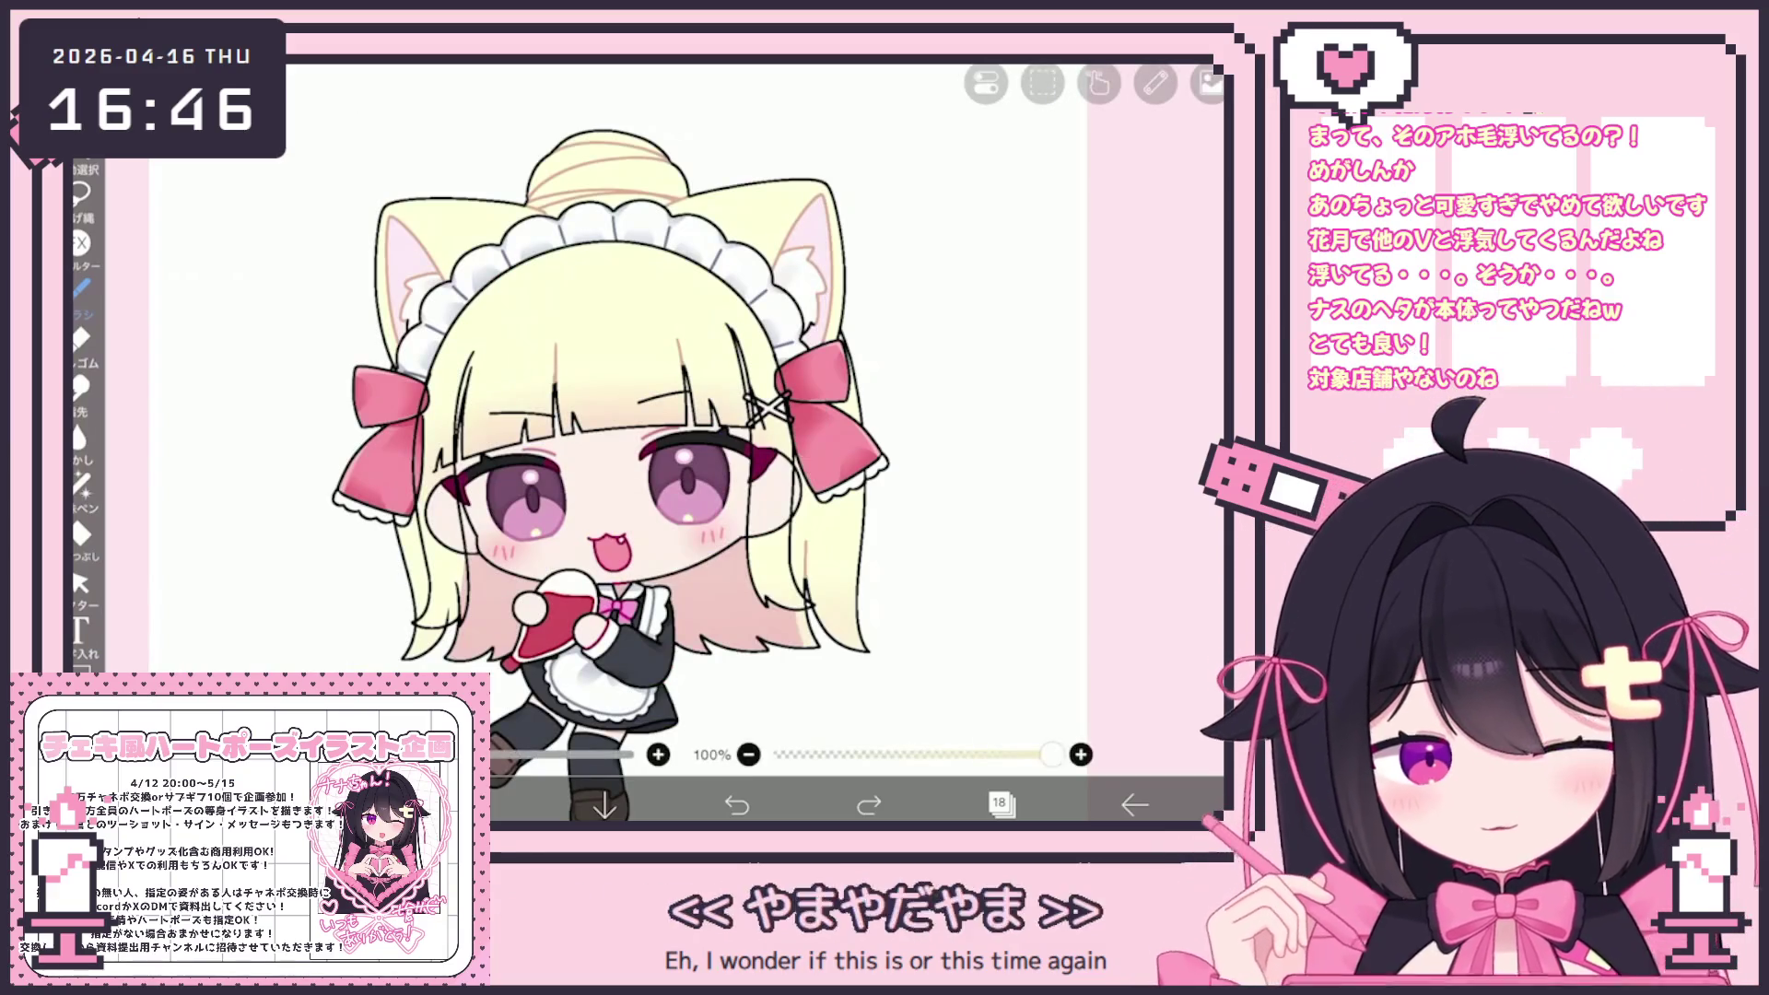
pyautogui.click(869, 804)
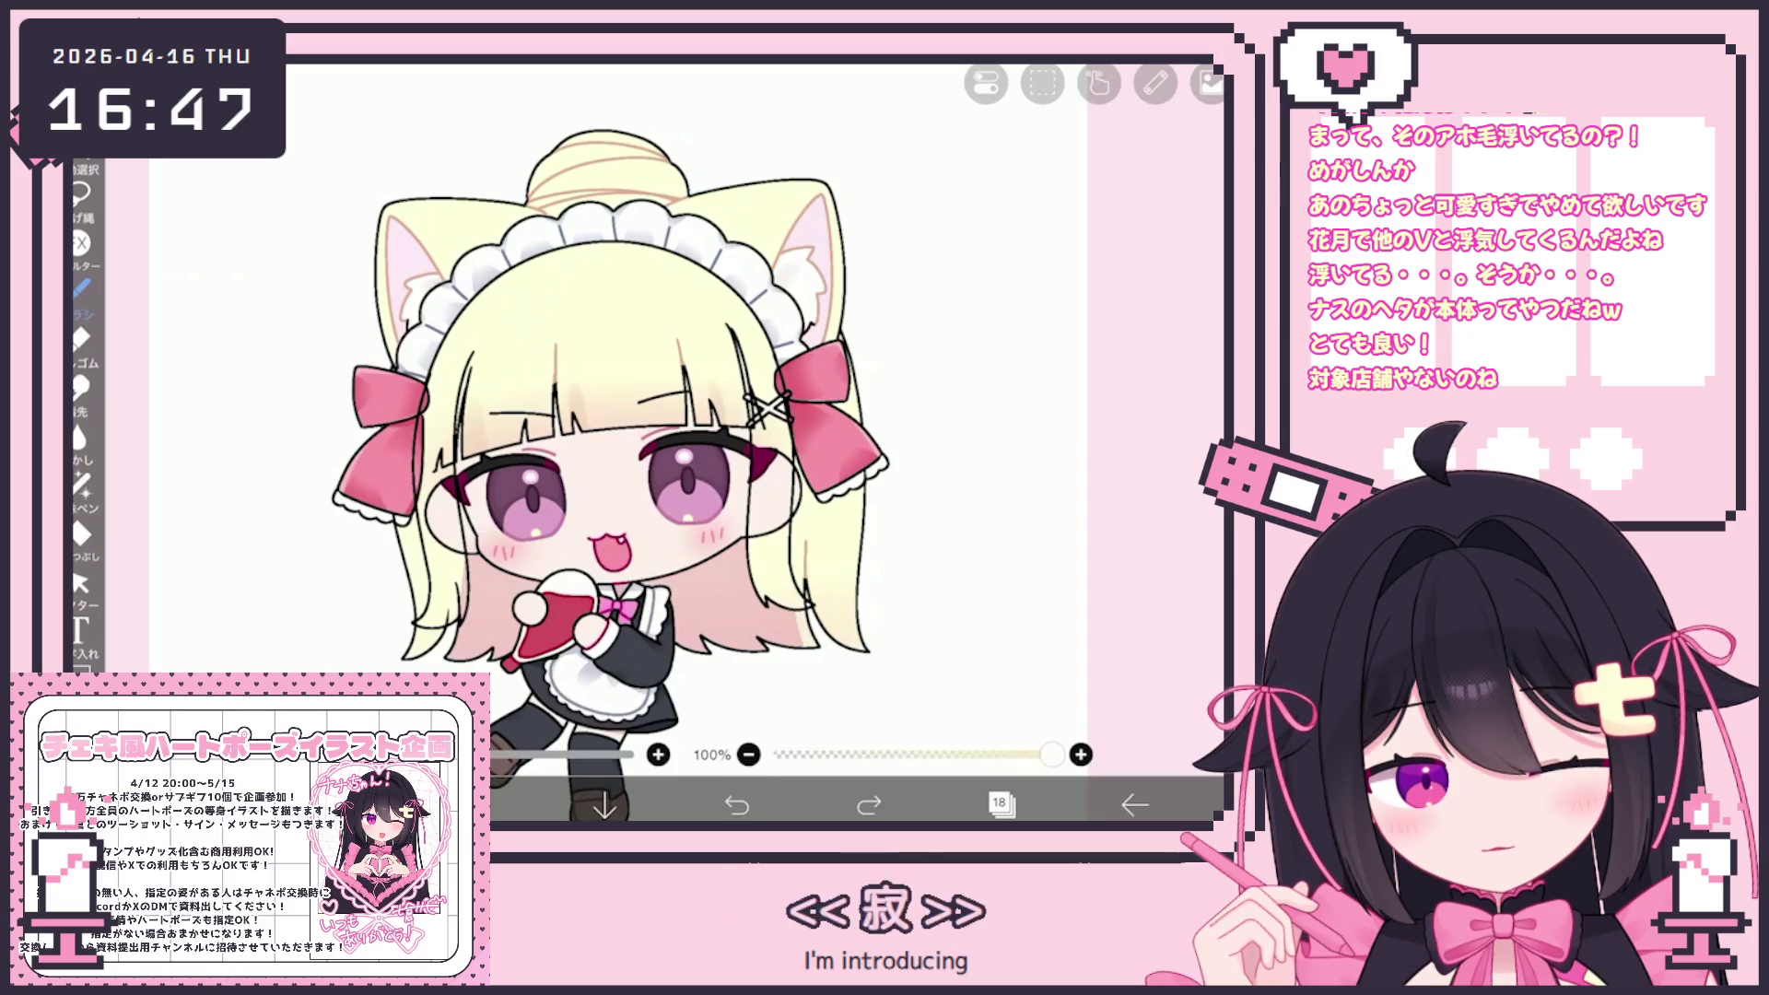
pyautogui.scroll(3, 558, 415)
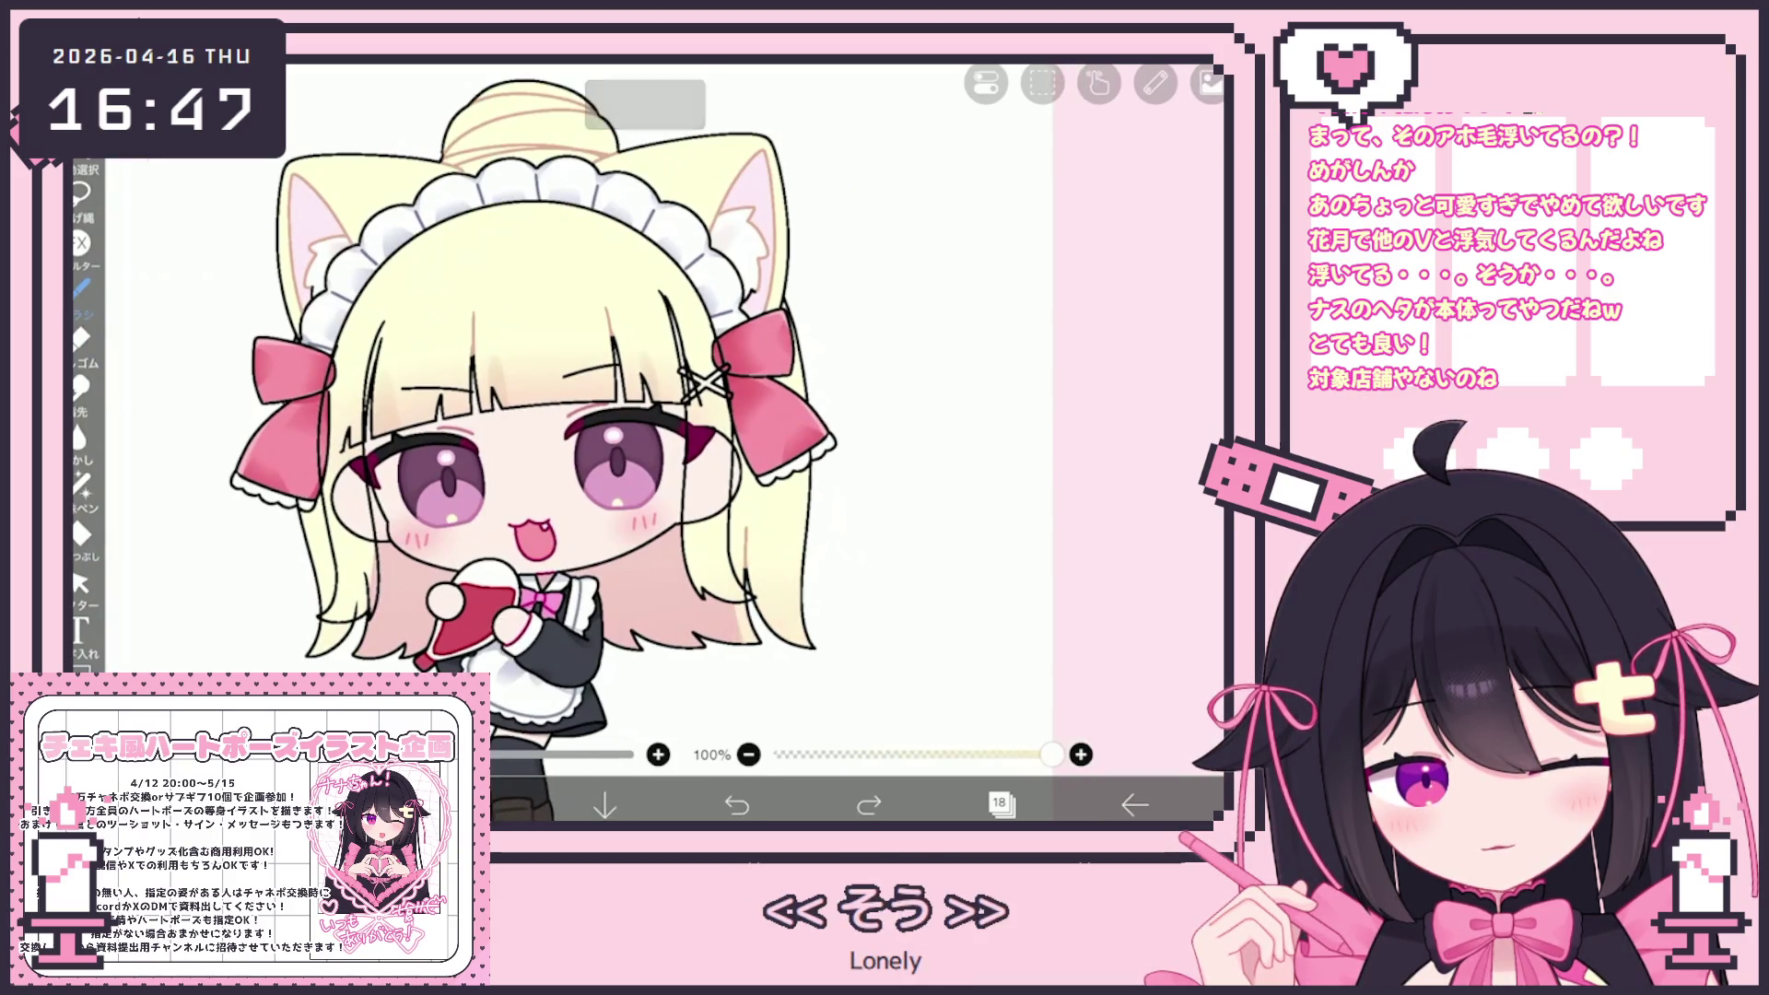
pyautogui.scroll(2, 558, 414)
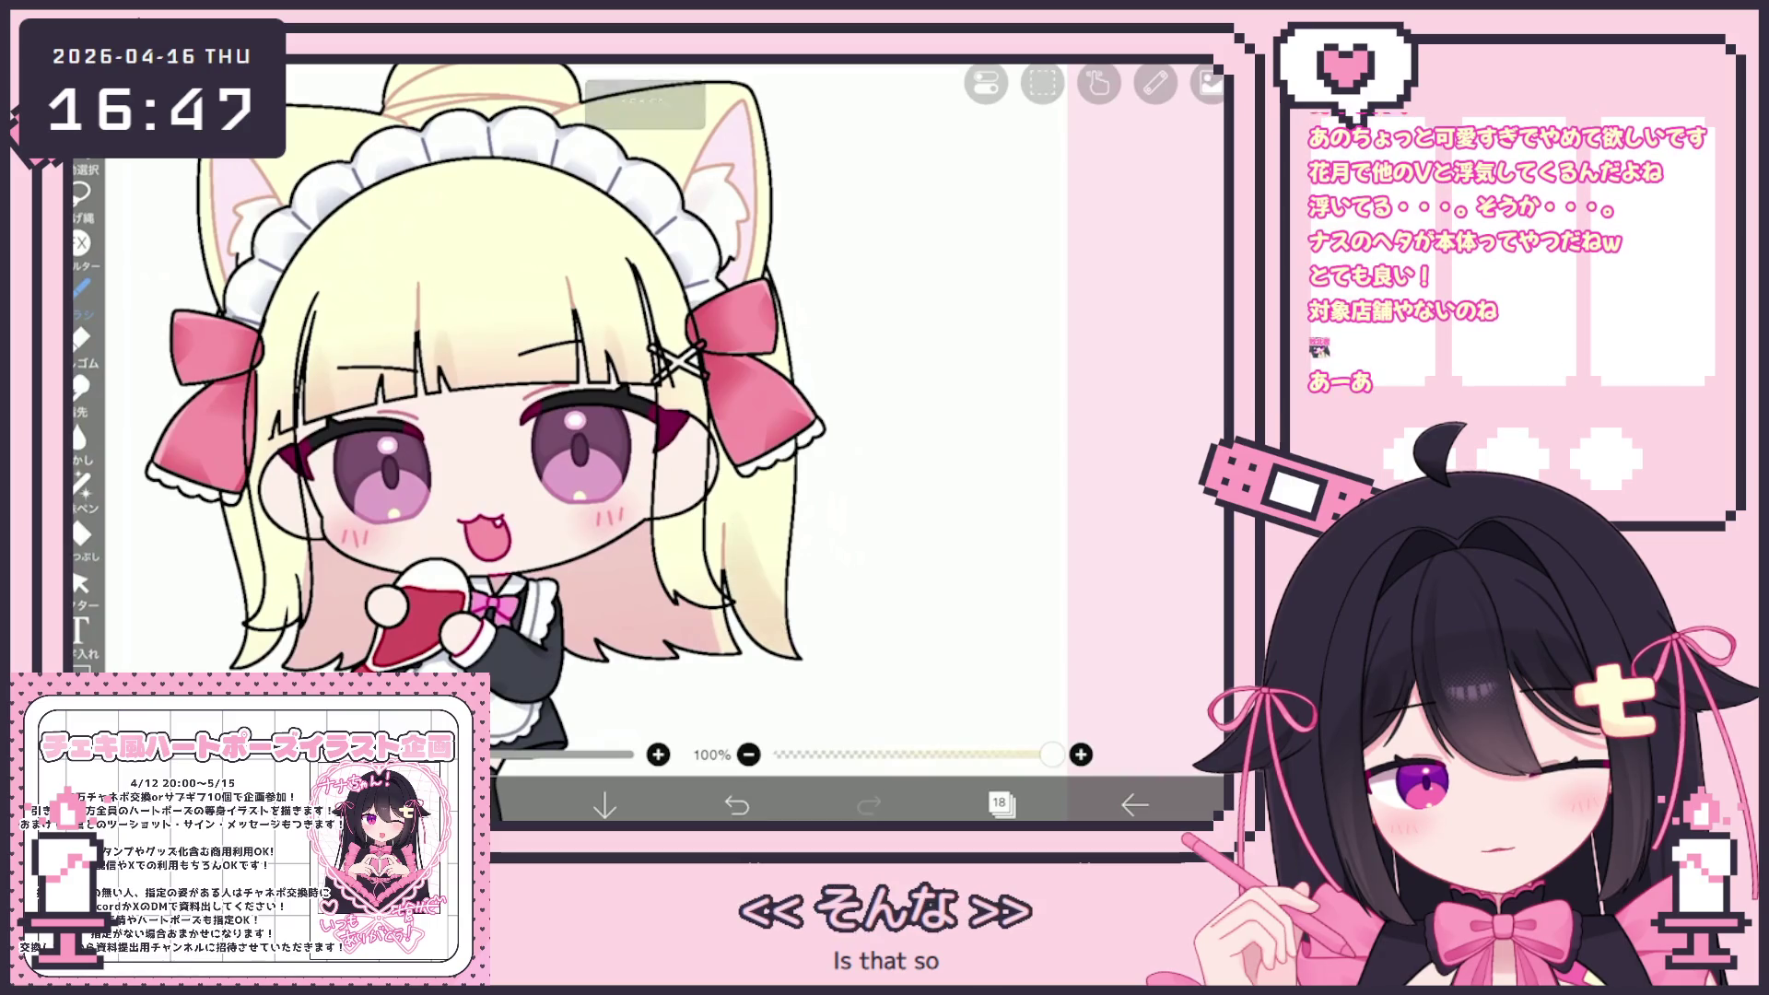
pyautogui.hotkey('ctrl', 'z')
pyautogui.moveTo(742, 580); pyautogui.dragTo(788, 652)
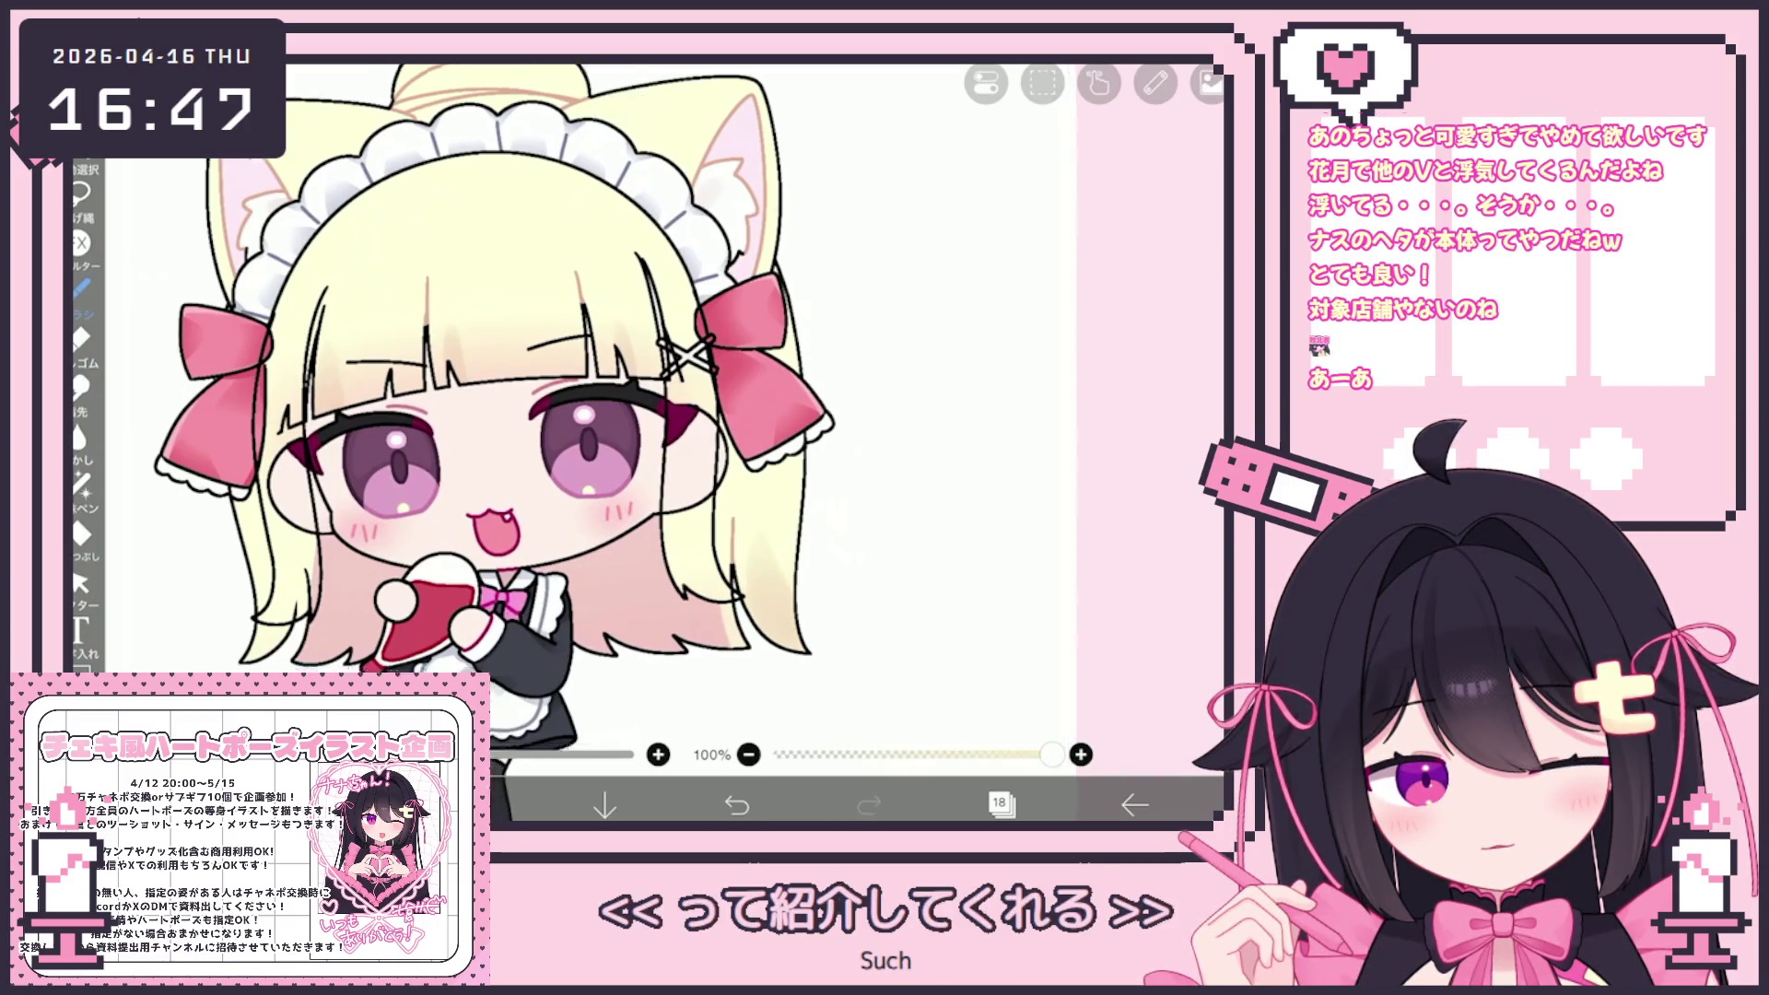
pyautogui.scroll(2, 519, 407)
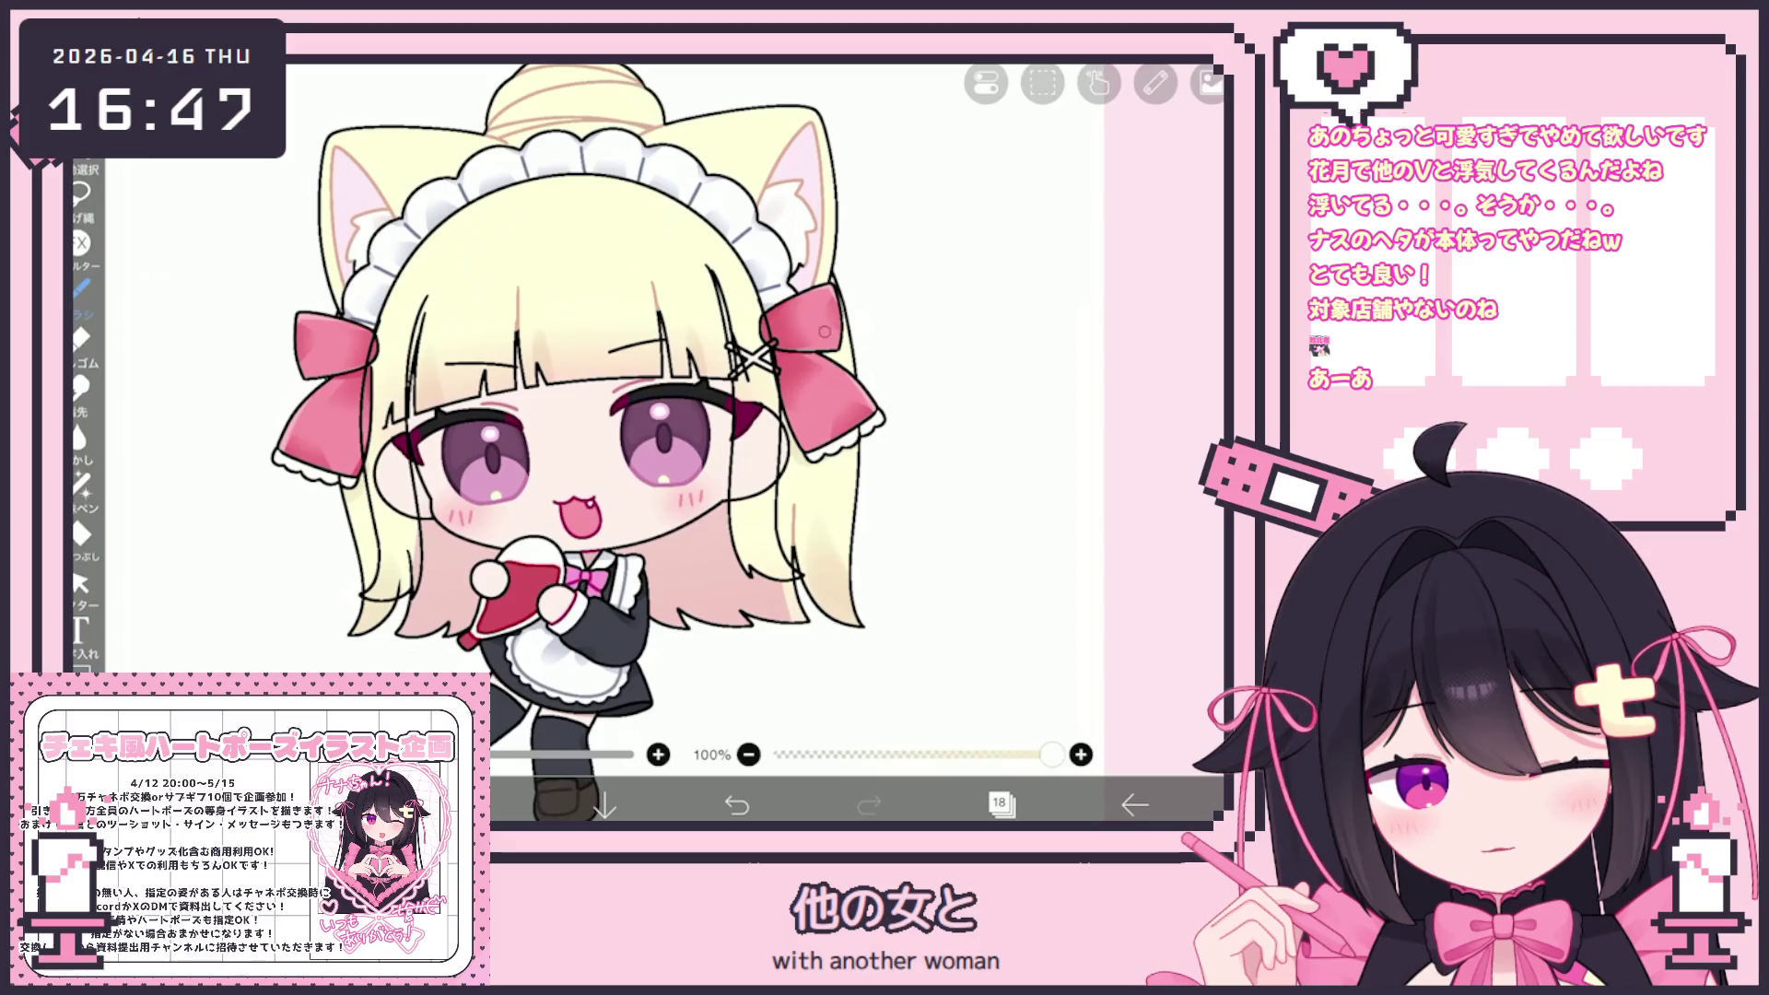
pyautogui.scroll(1, 595, 442)
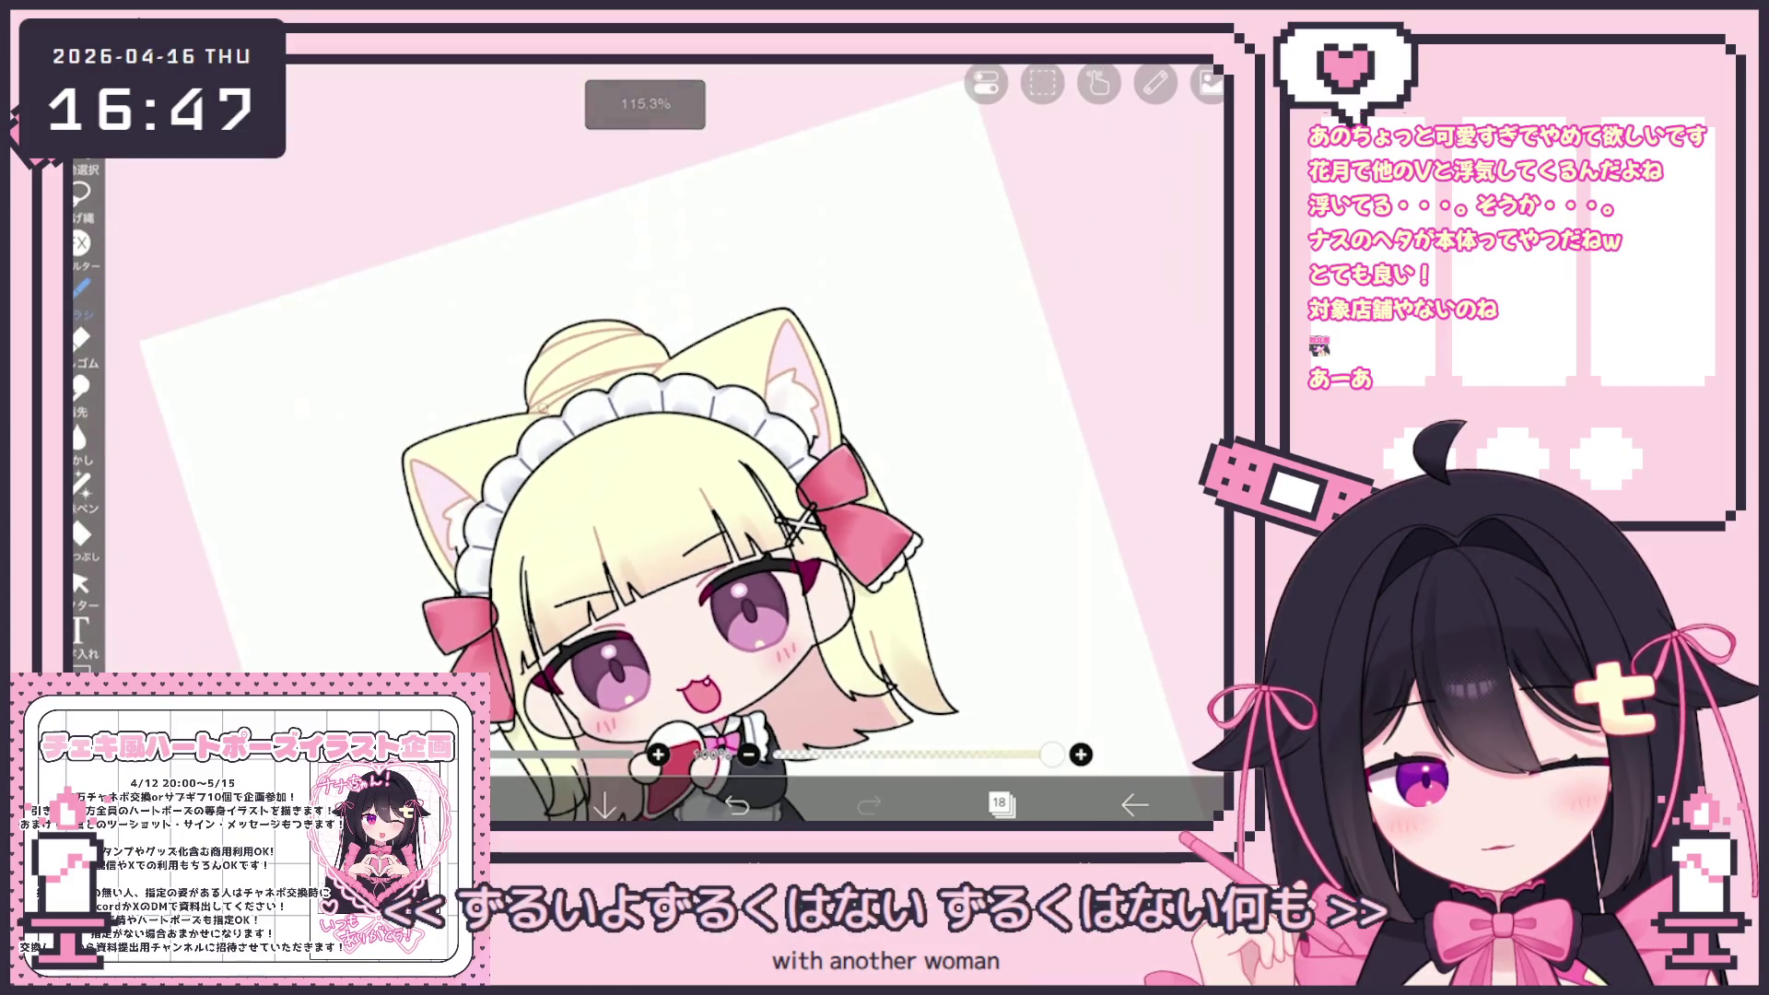
pyautogui.scroll(2, 645, 460)
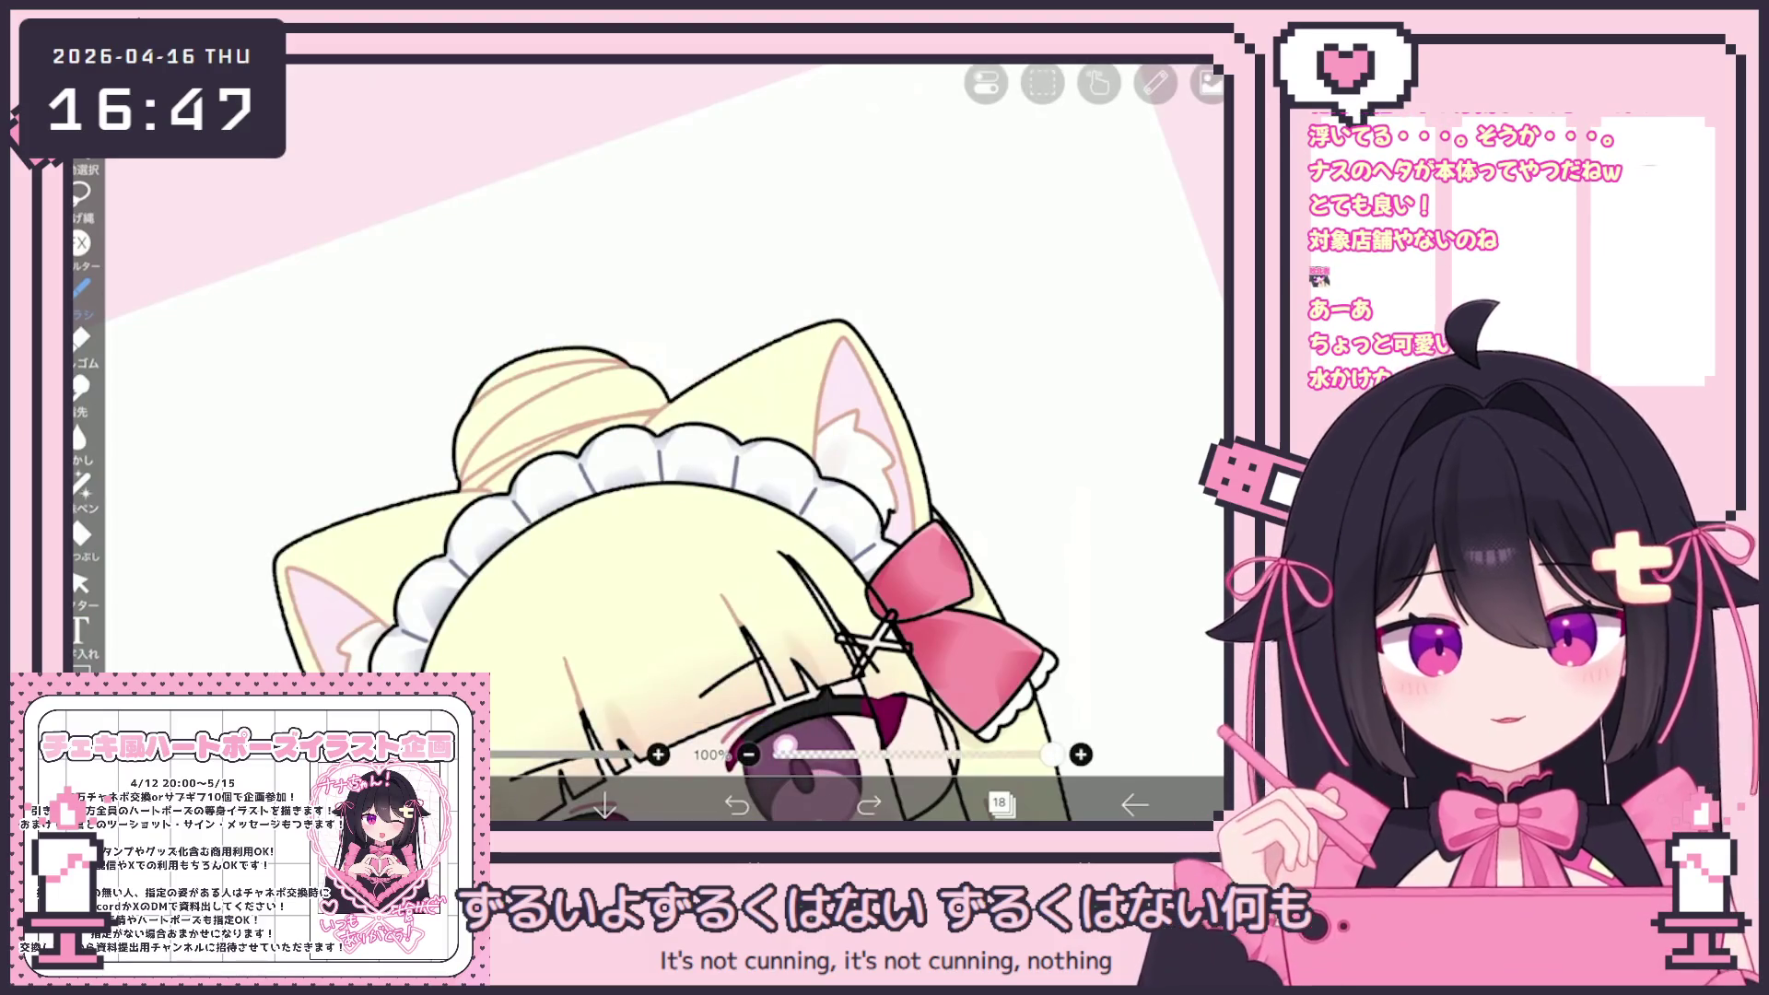
pyautogui.scroll(1, 709, 553)
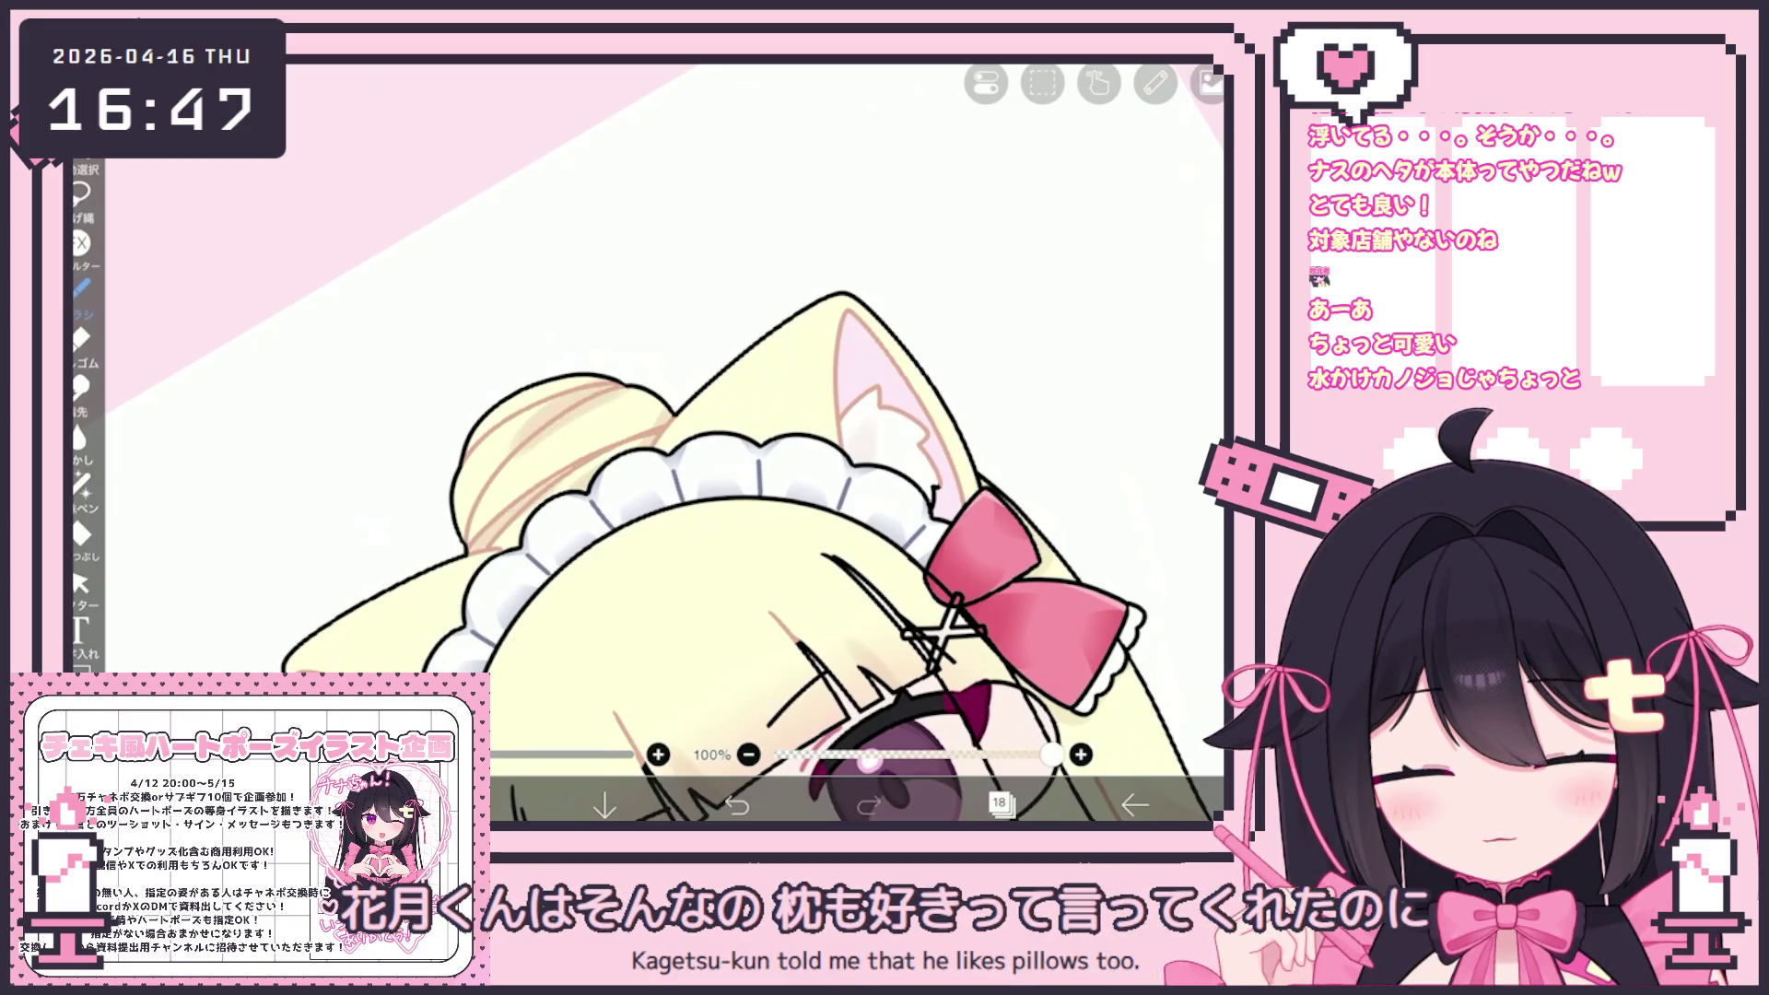
pyautogui.scroll(-3, 655, 442)
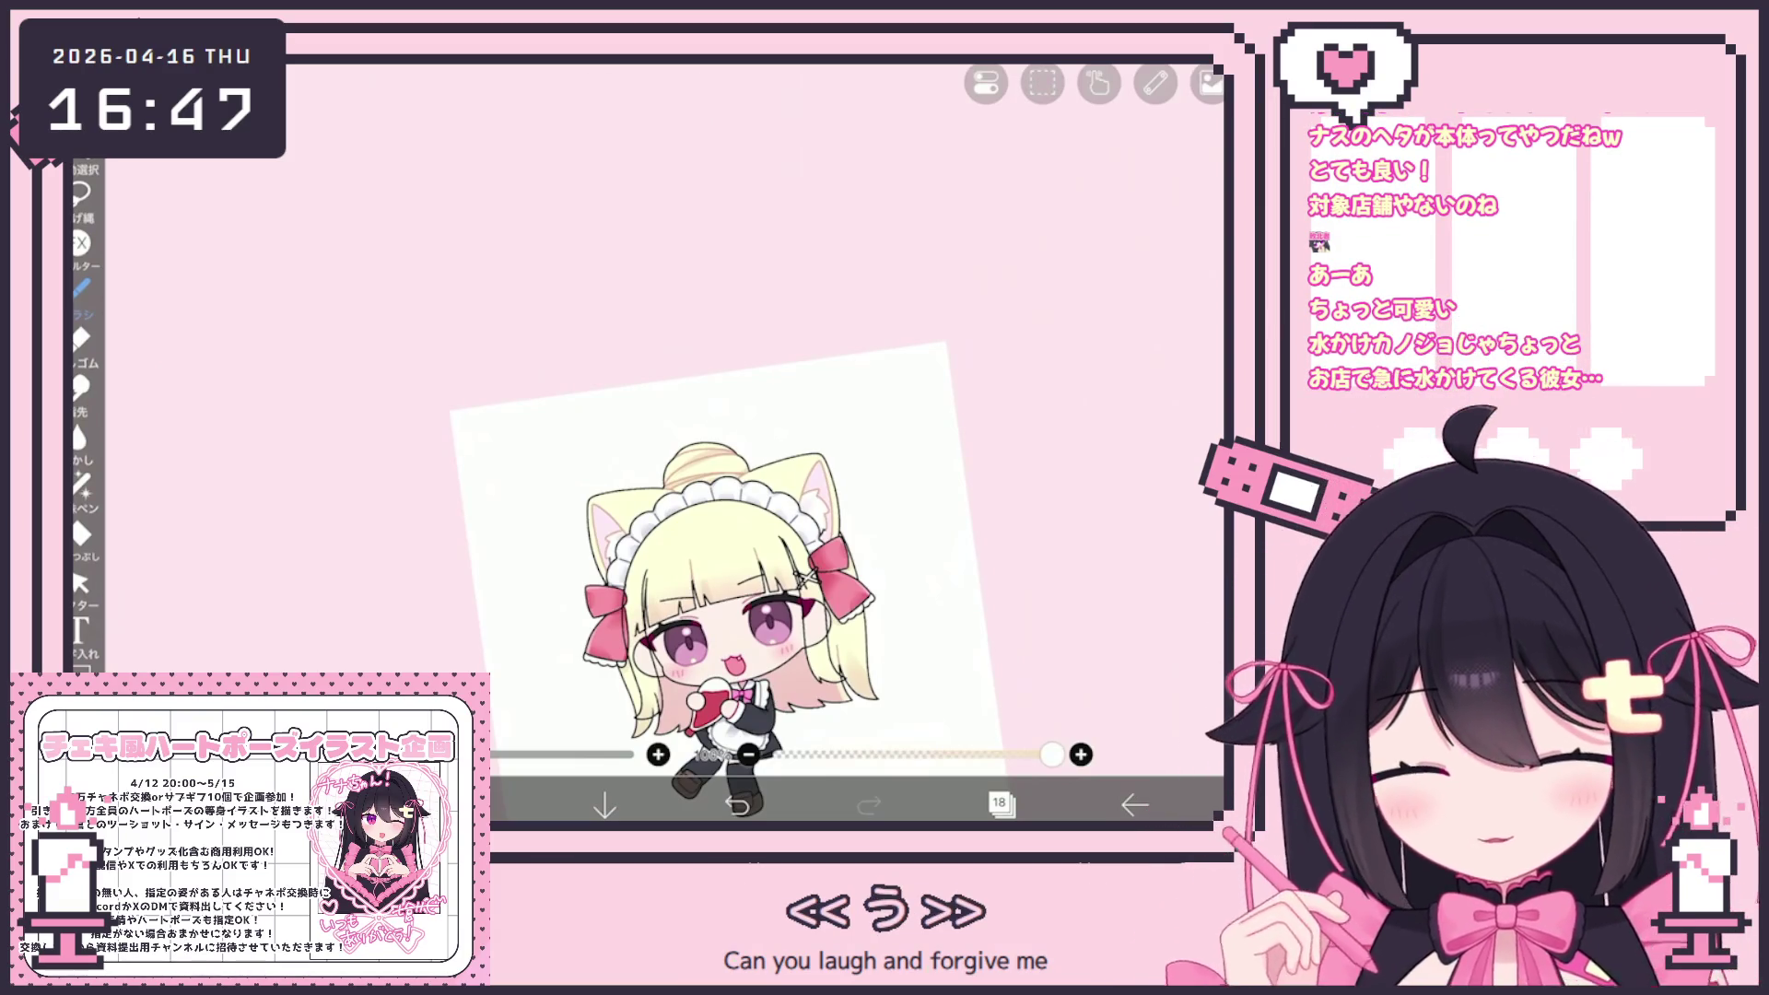
pyautogui.press('c')
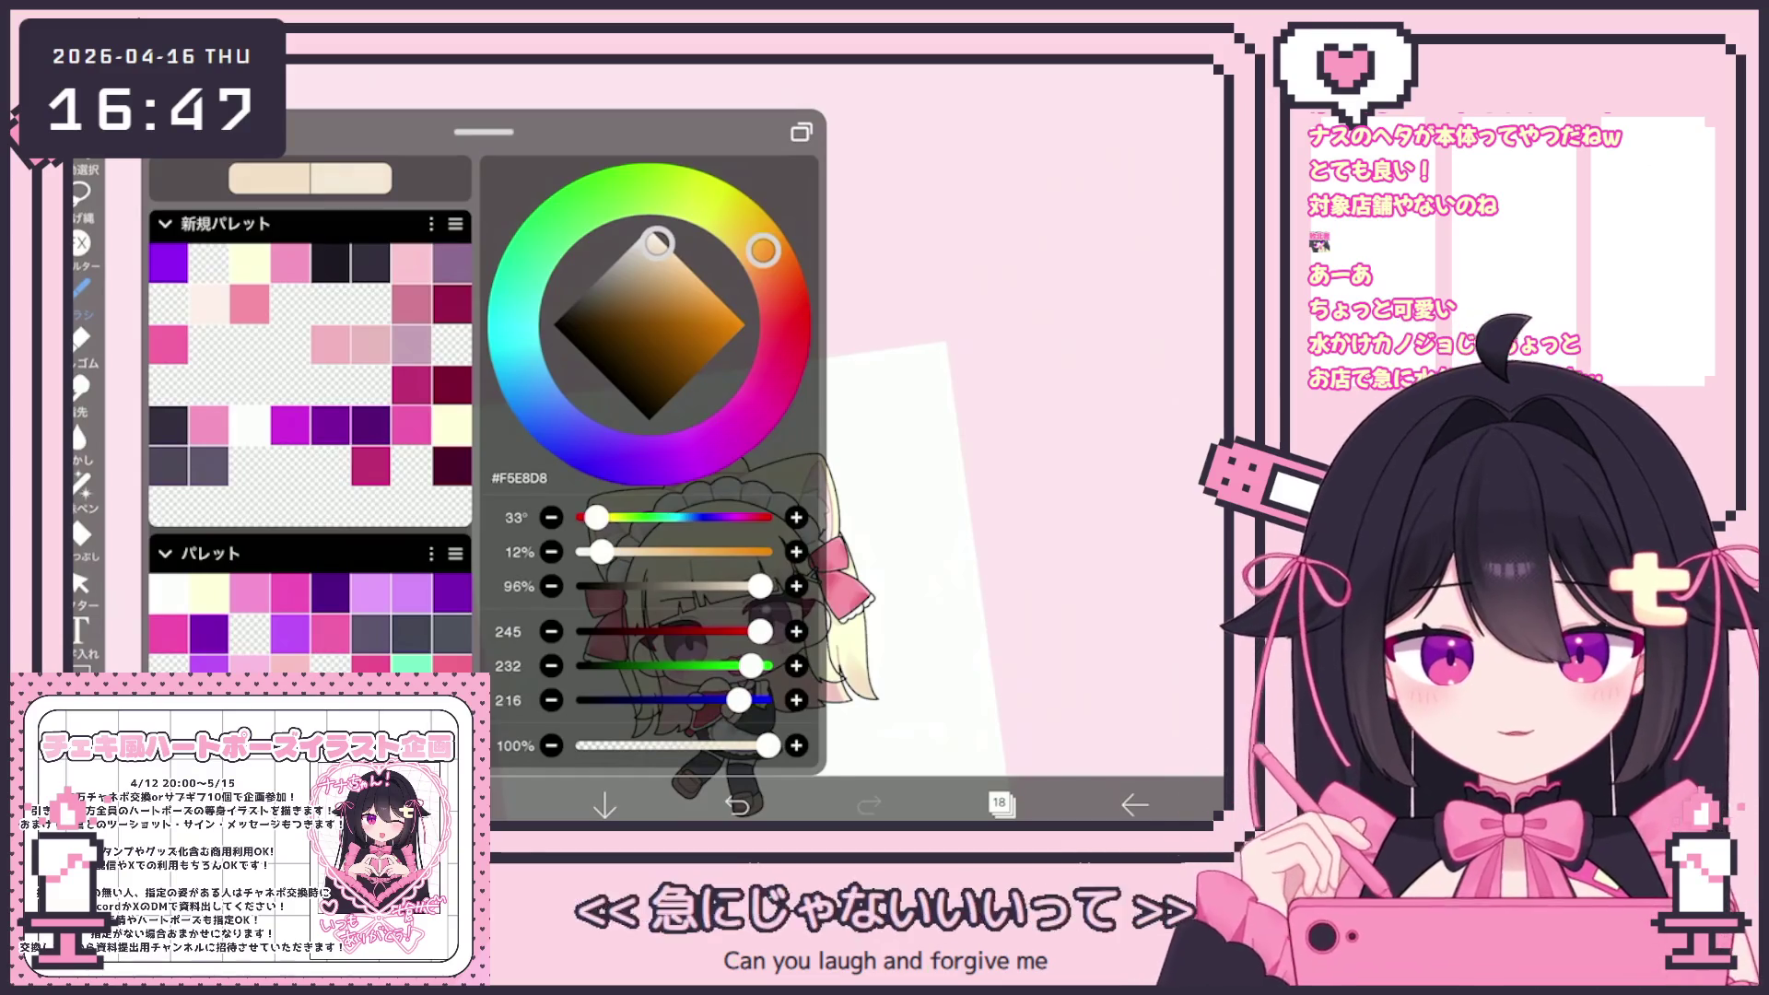
pyautogui.press('c')
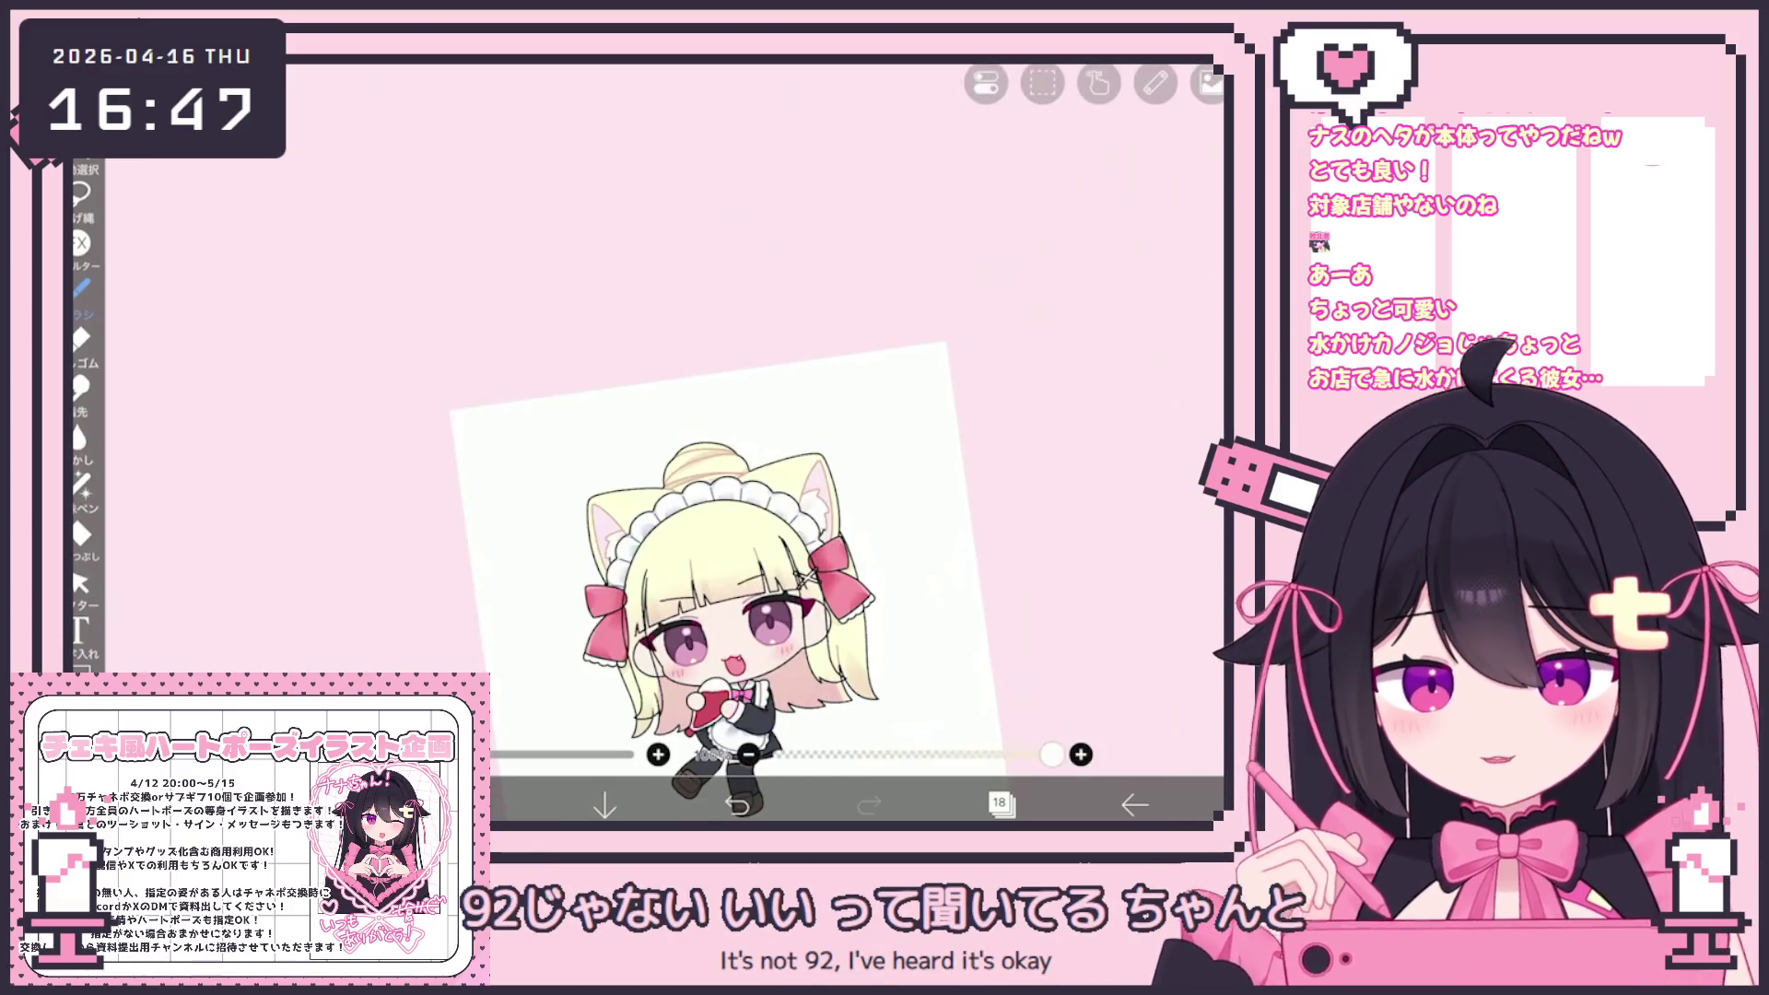
pyautogui.scroll(3, 689, 564)
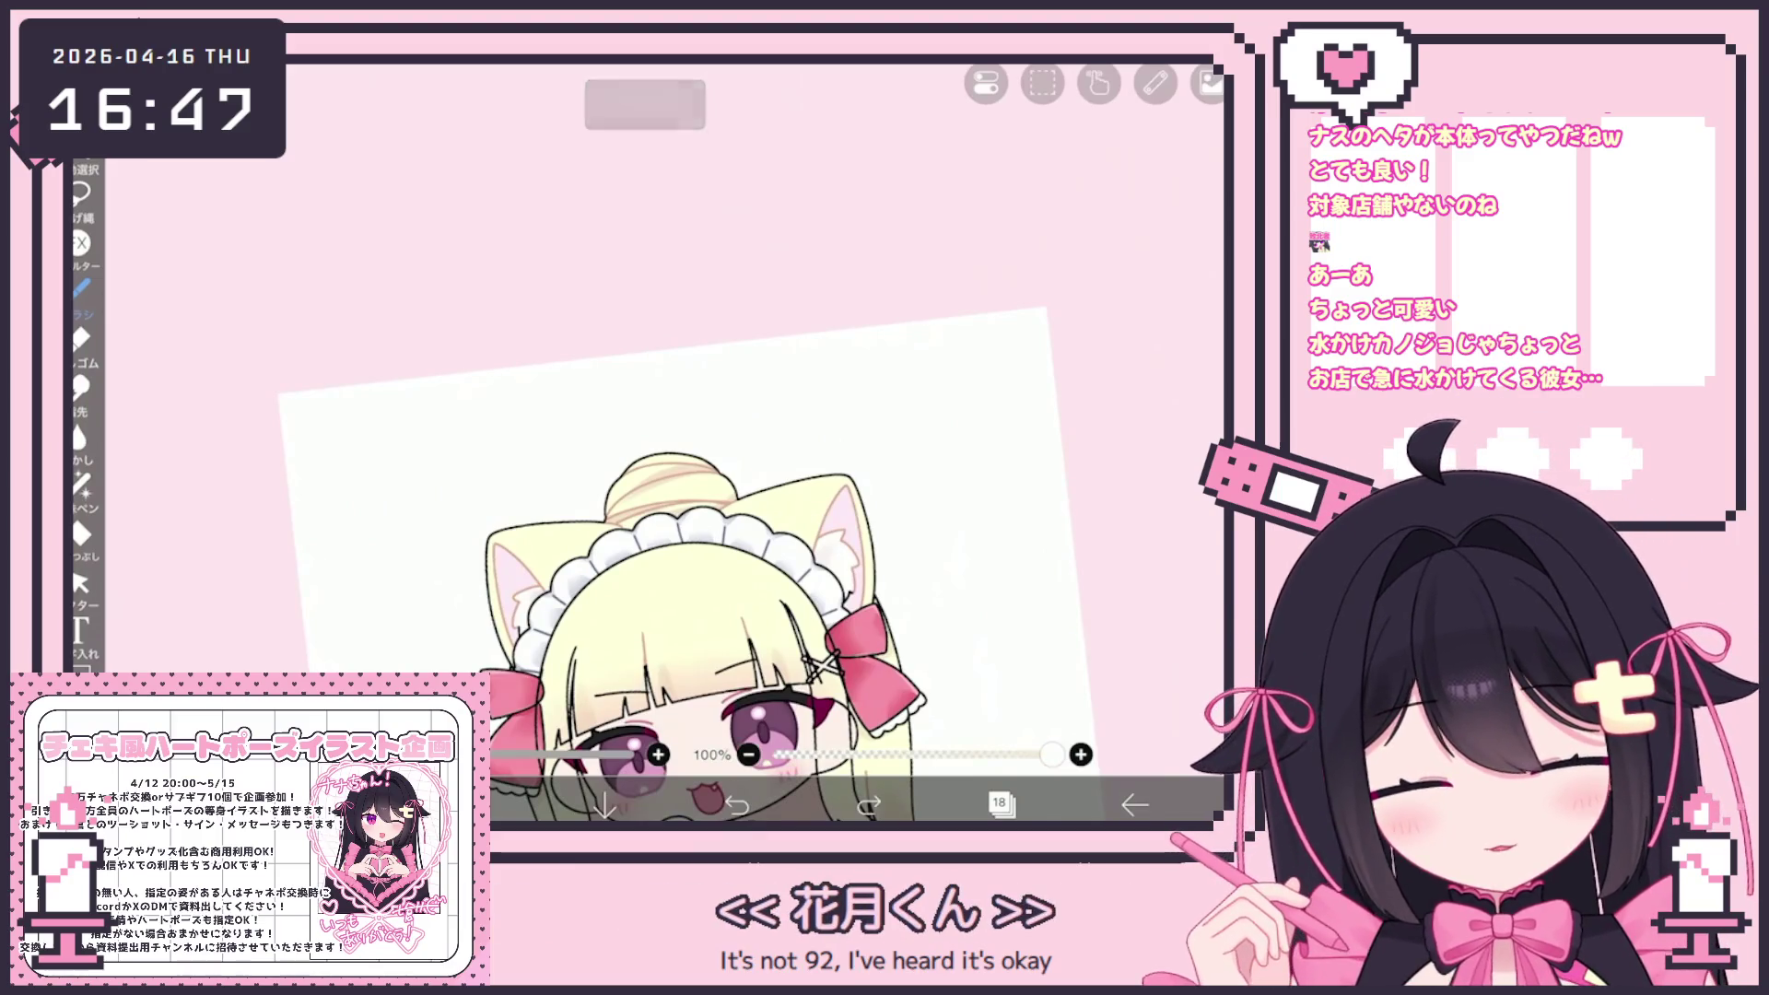
pyautogui.press('c')
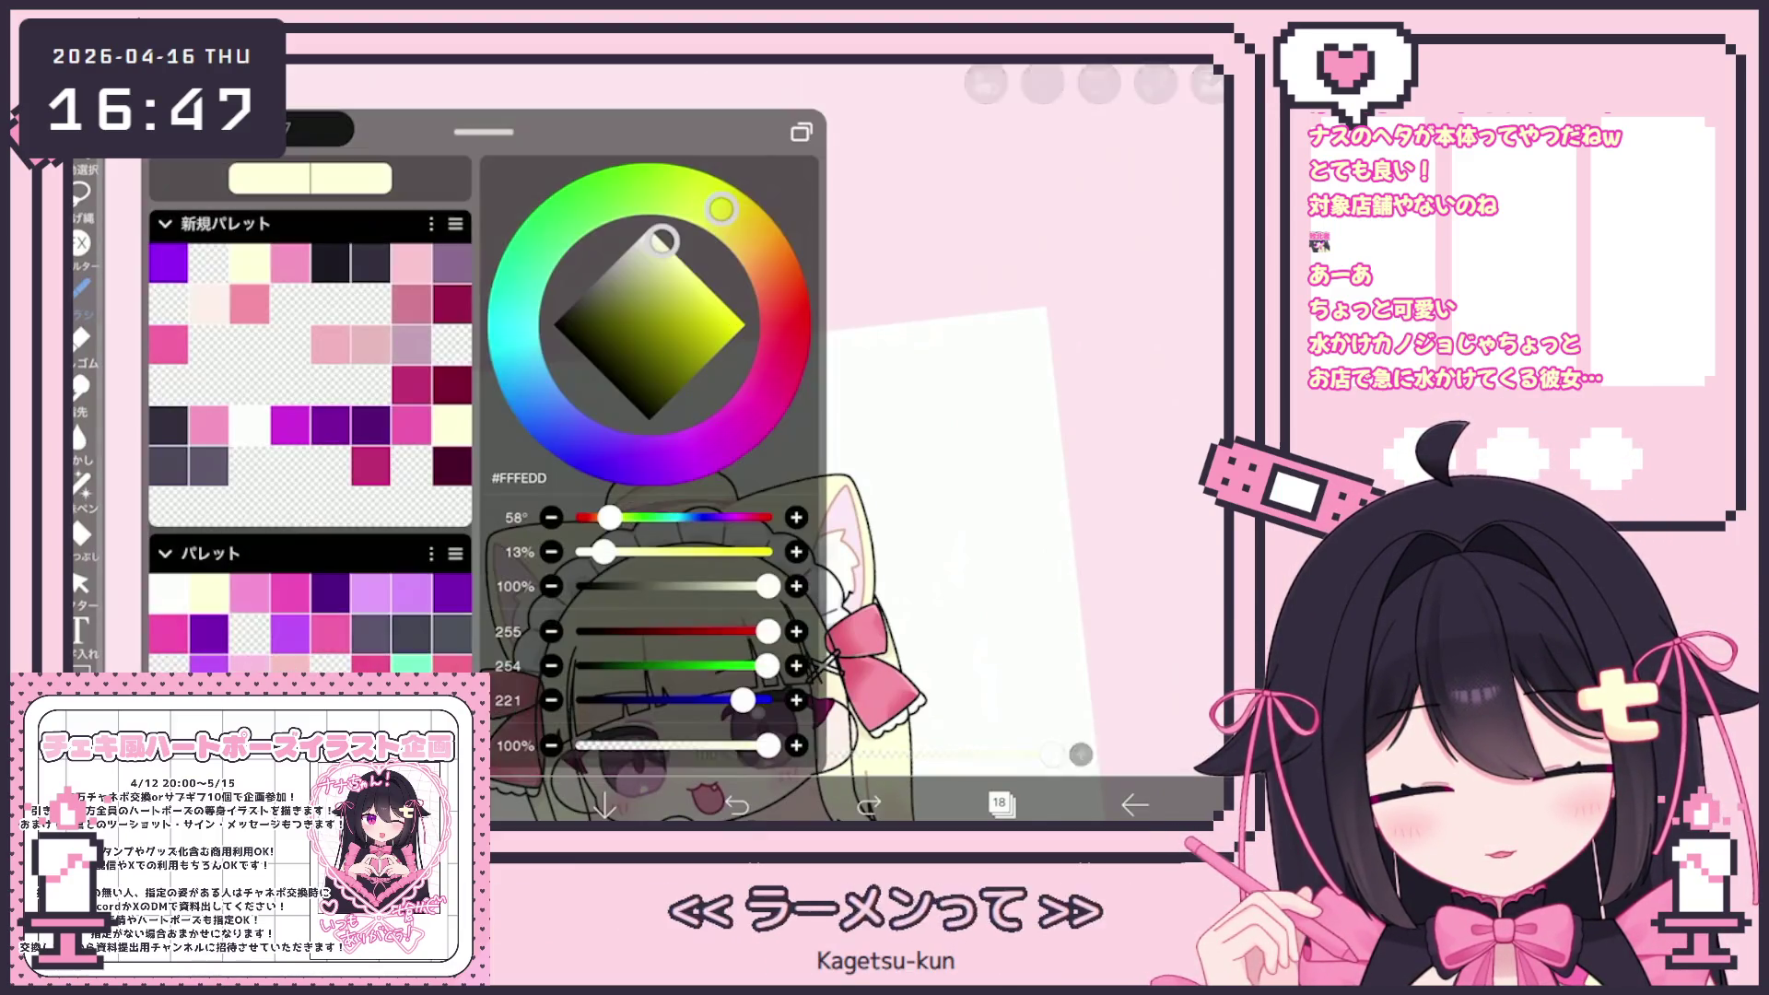
pyautogui.press('c')
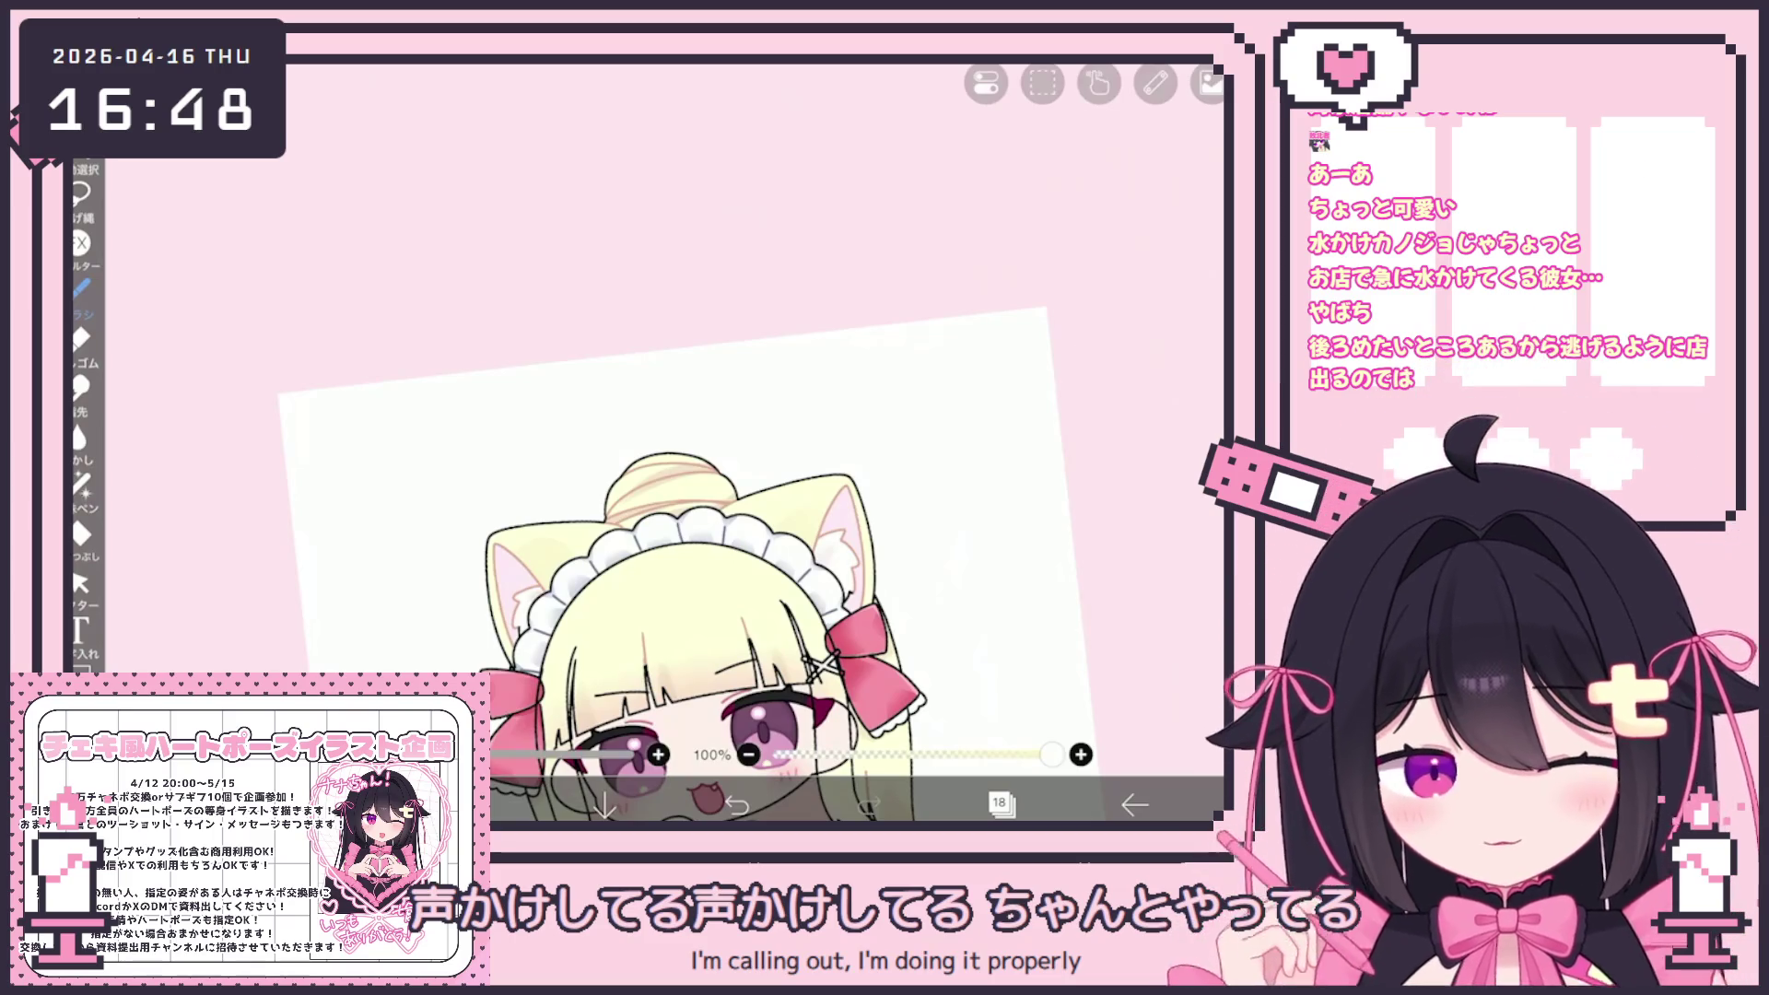
pyautogui.scroll(2, 647, 512)
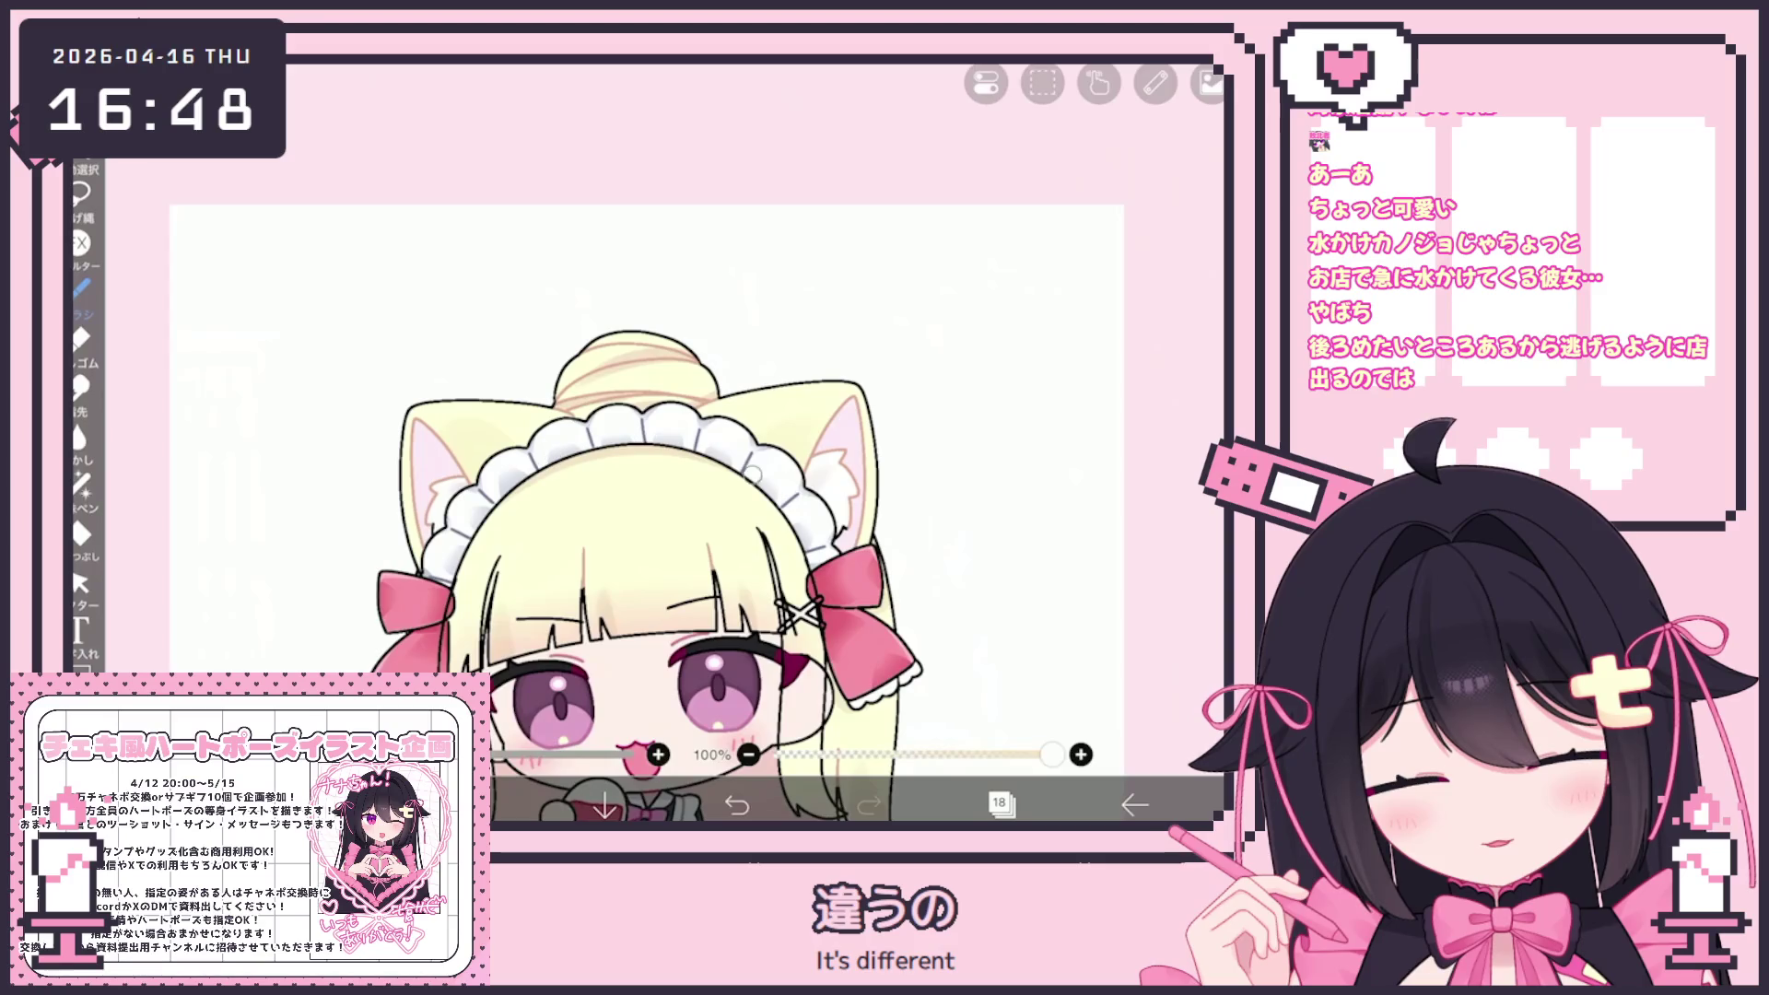
pyautogui.scroll(-5, 647, 513)
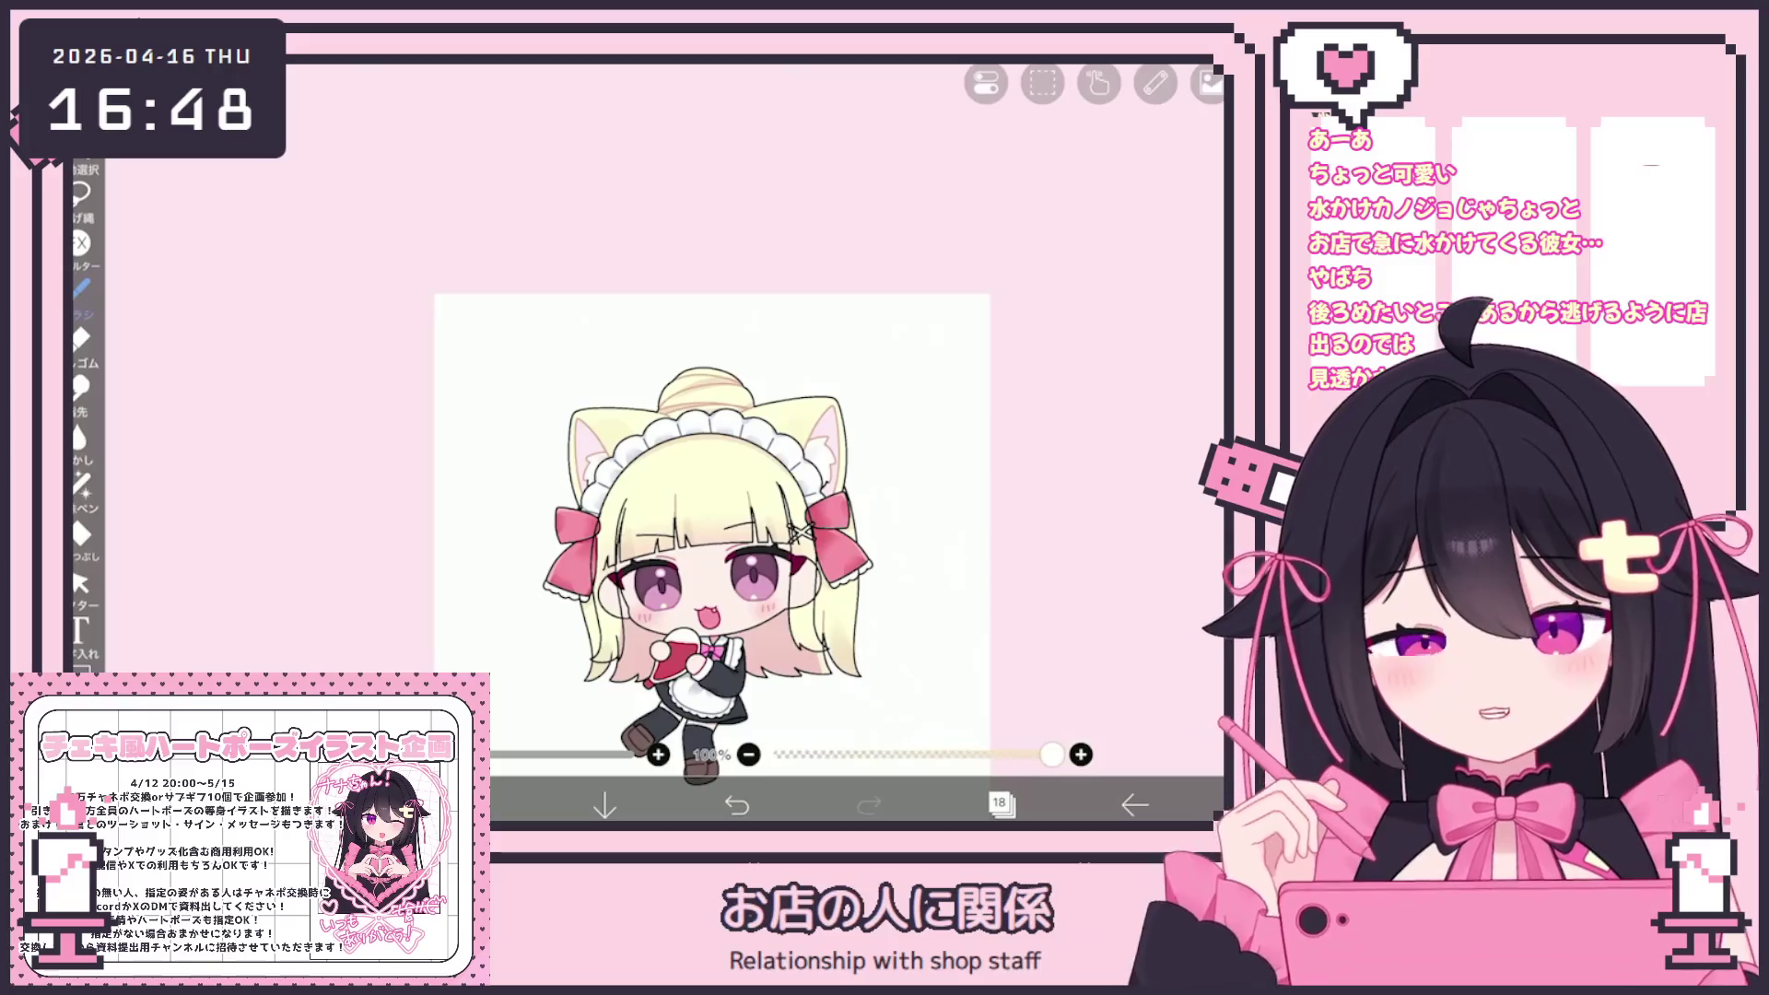
# Select hair layer 17 and add a new empty layer above it
pyautogui.click(999, 804)
pyautogui.click(926, 474)
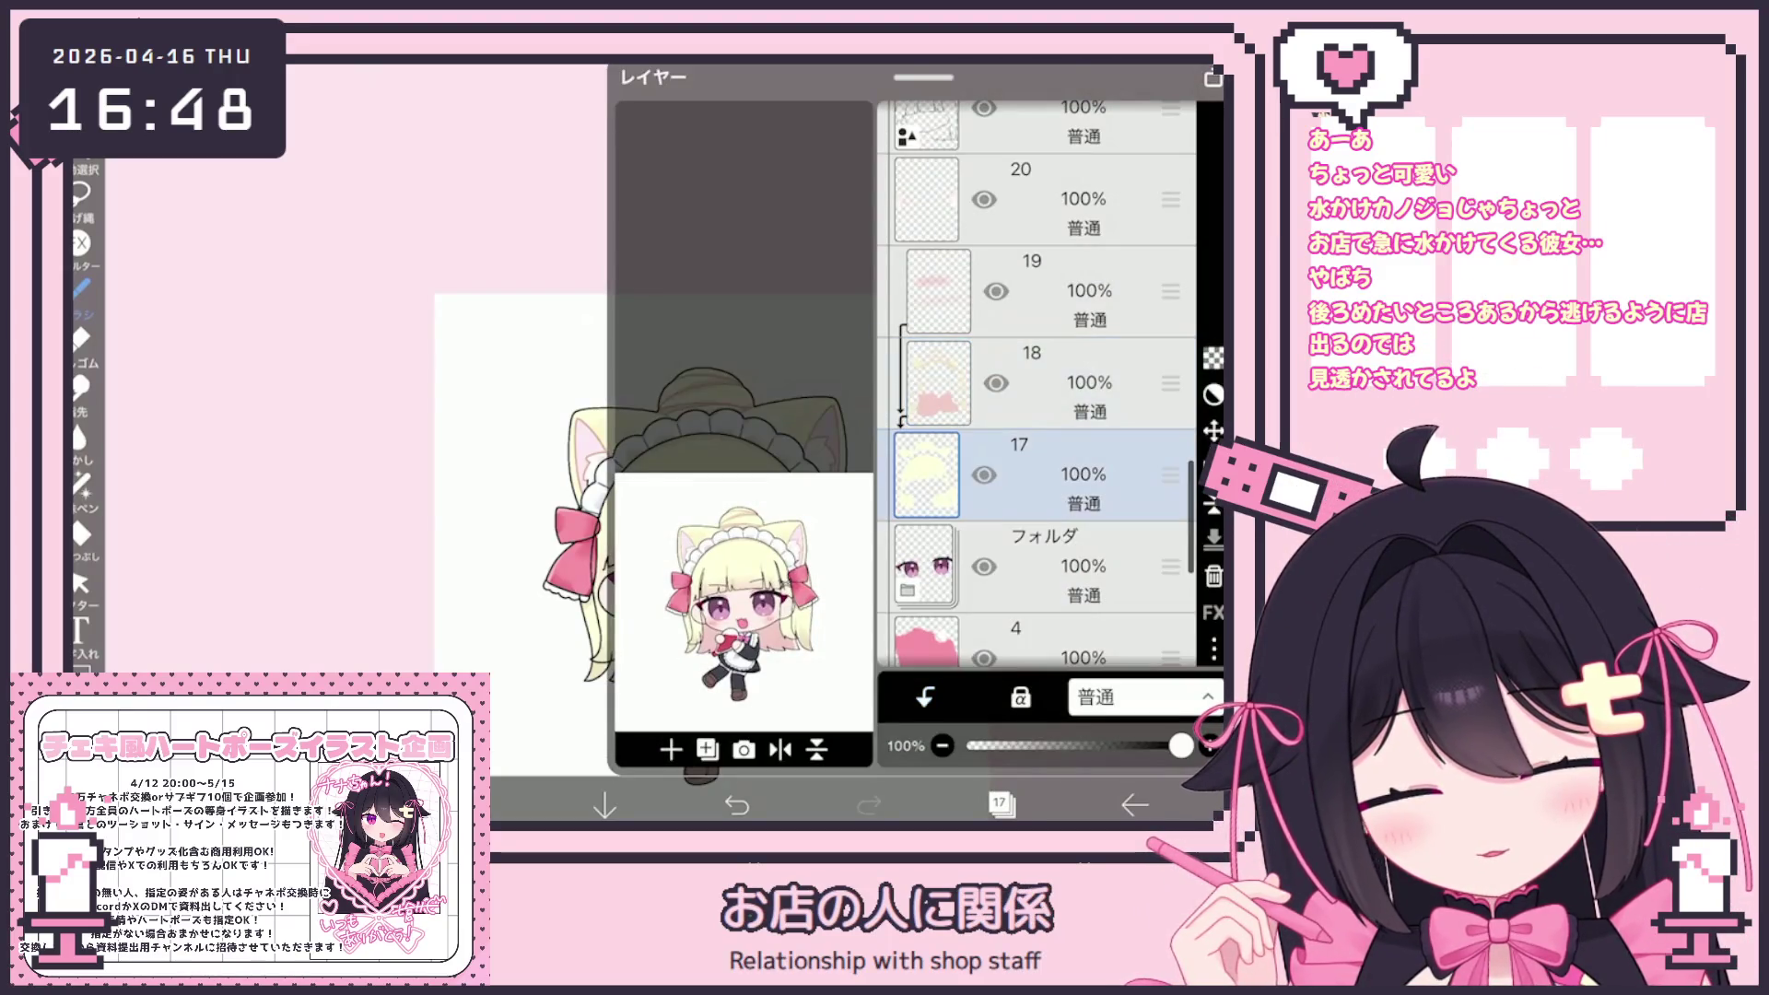
pyautogui.click(938, 291)
pyautogui.click(926, 475)
pyautogui.click(926, 382)
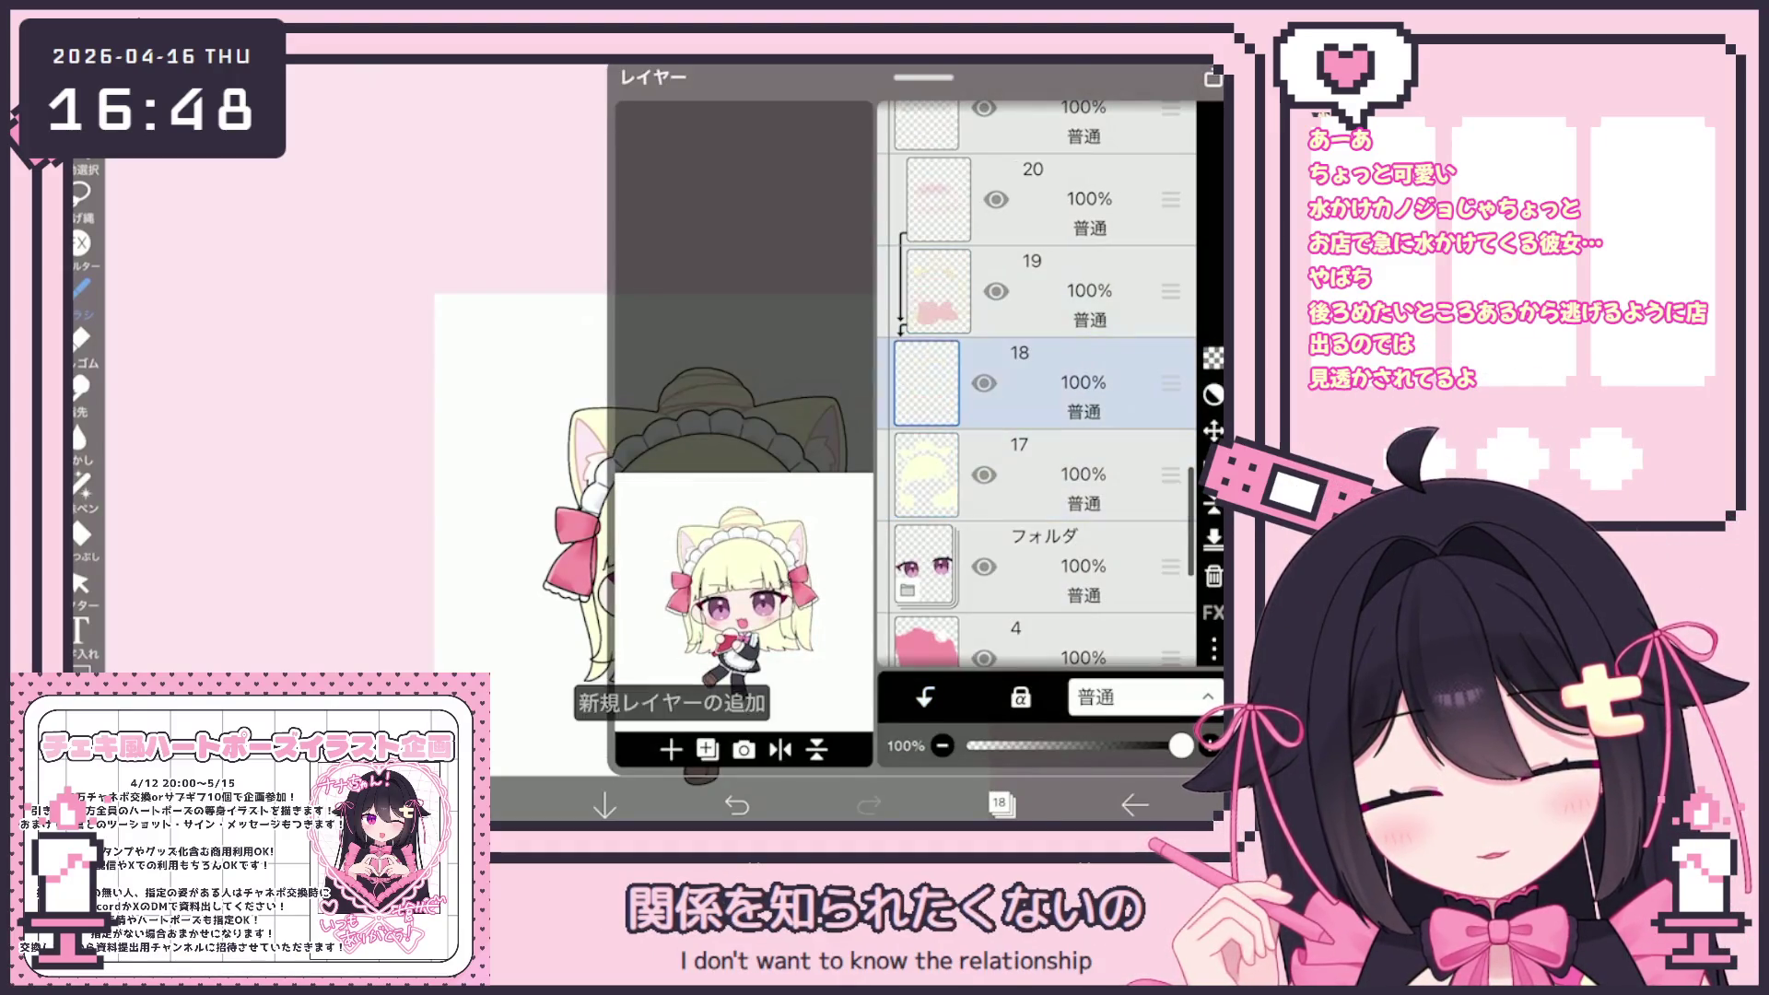
pyautogui.click(999, 805)
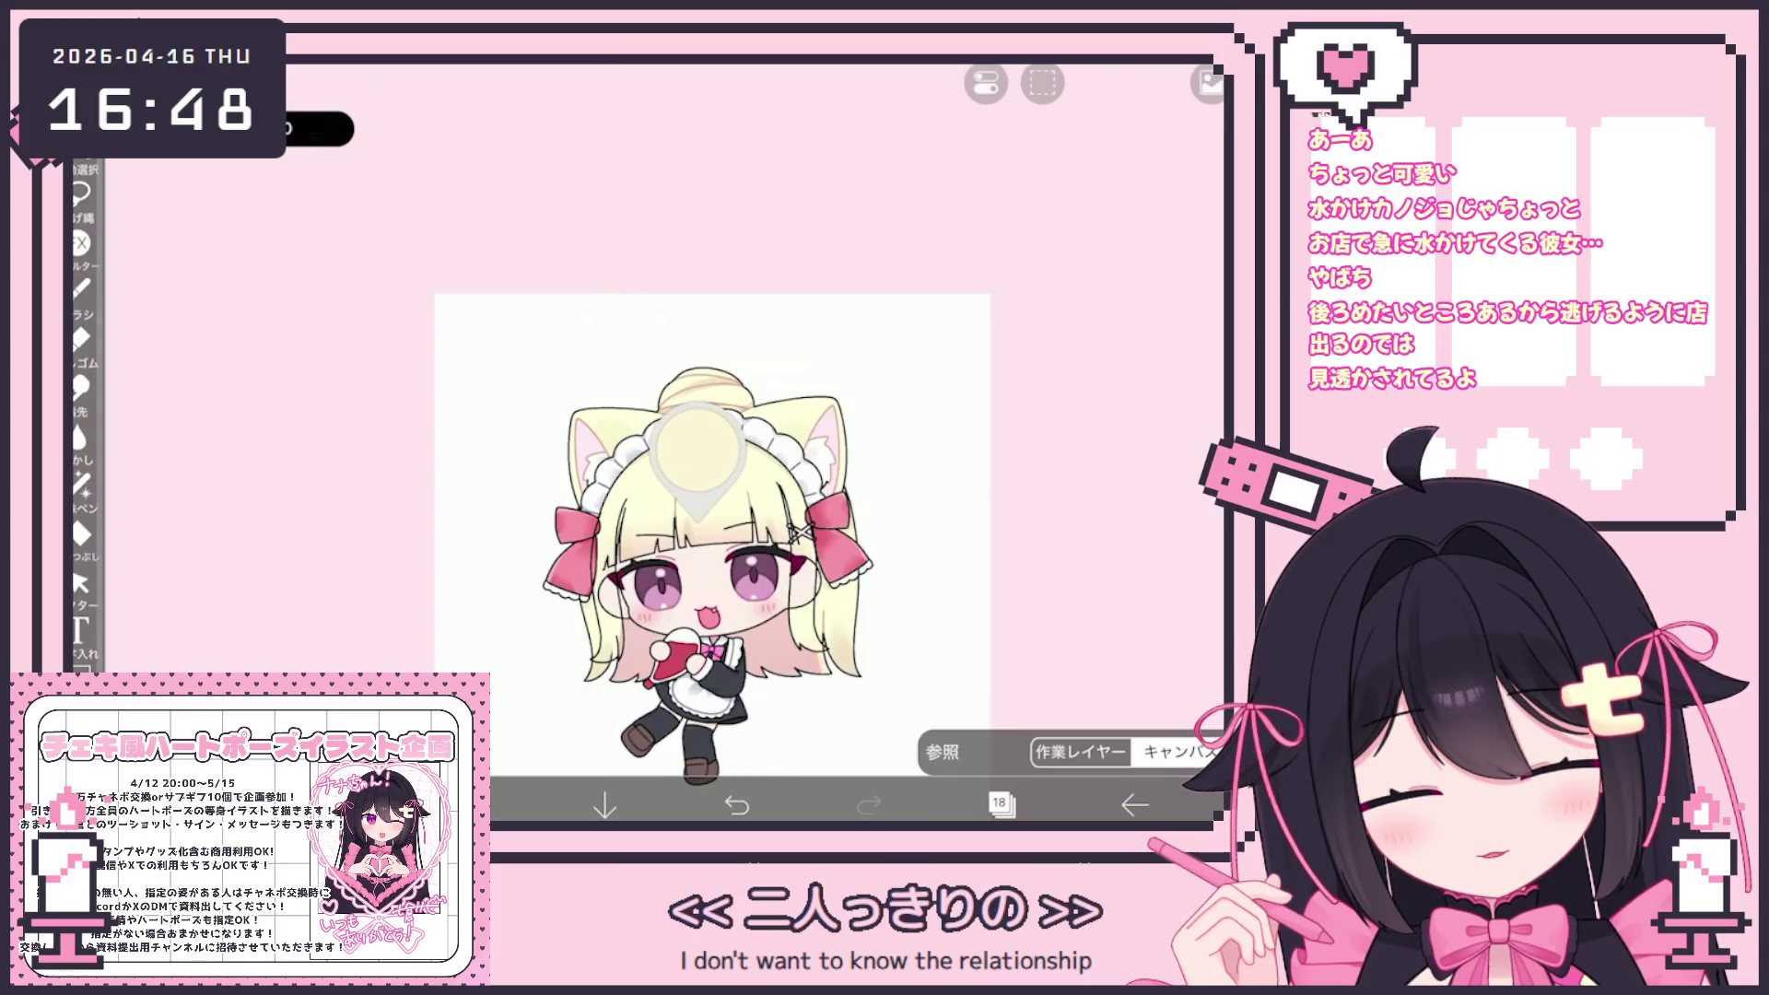
# Try a warmer pale cream colour, then clip the new layer and set it to Multiply (乗算)
pyautogui.click(473, 805)
pyautogui.click(659, 241)
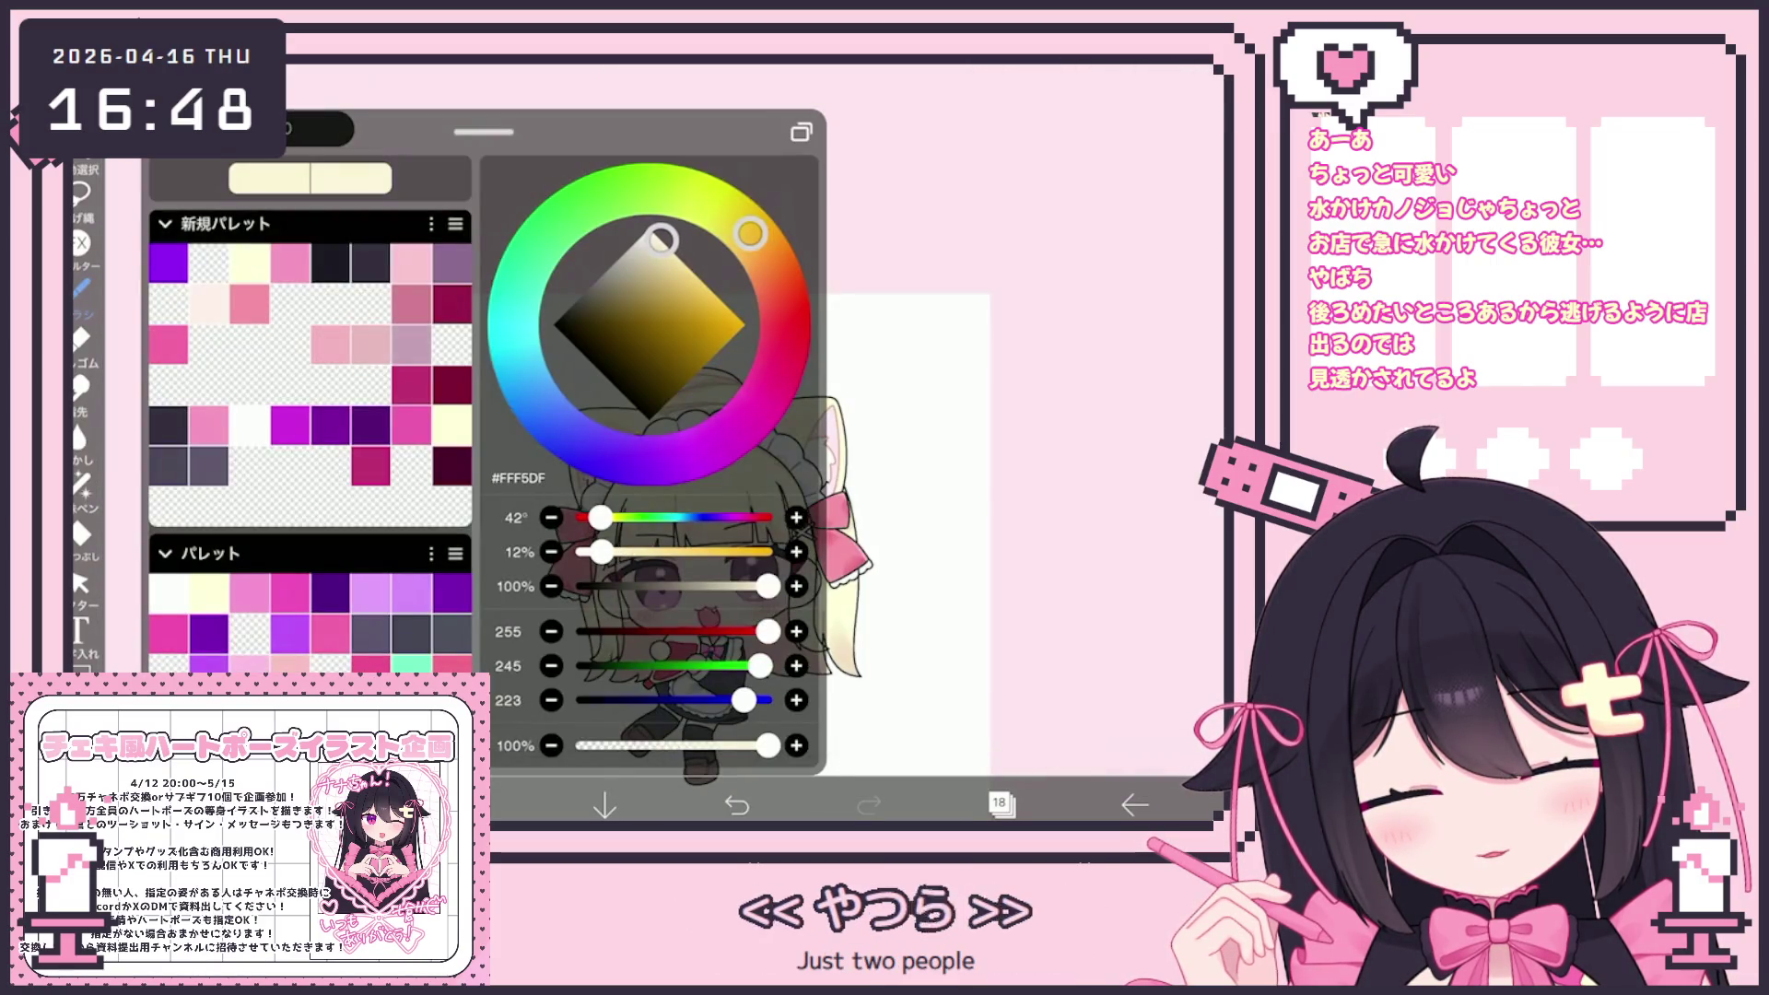
pyautogui.click(341, 804)
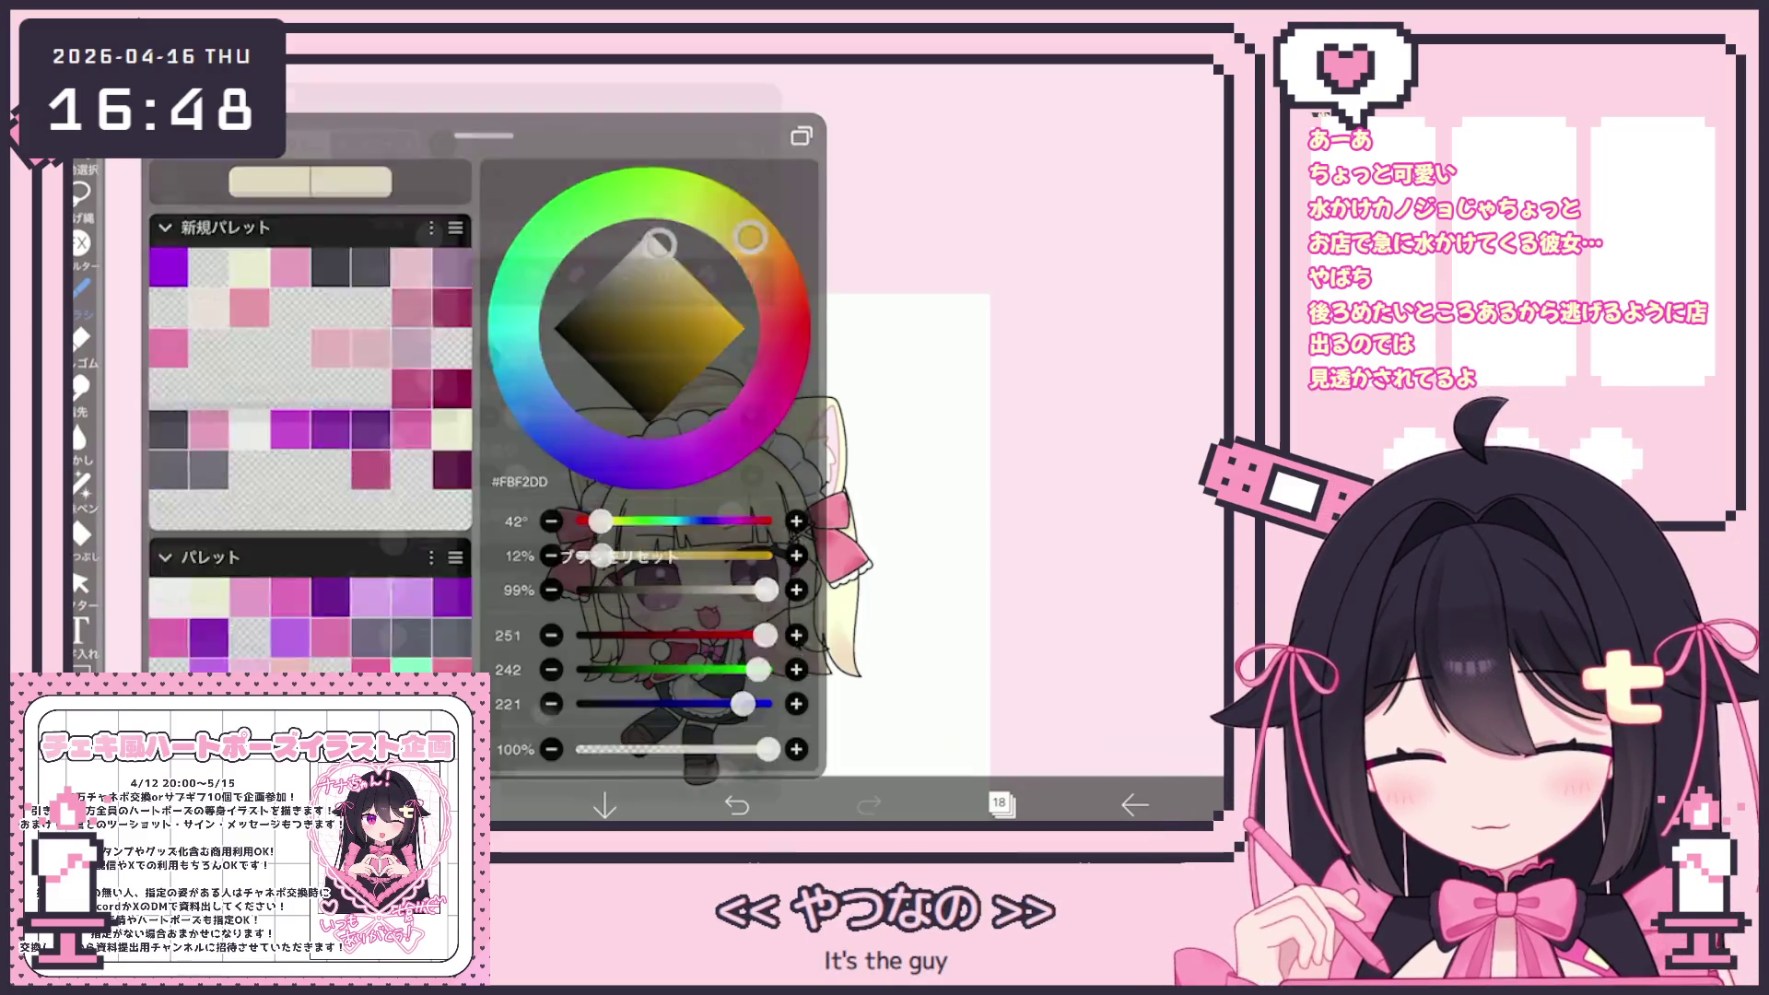
pyautogui.click(1001, 804)
pyautogui.click(1143, 698)
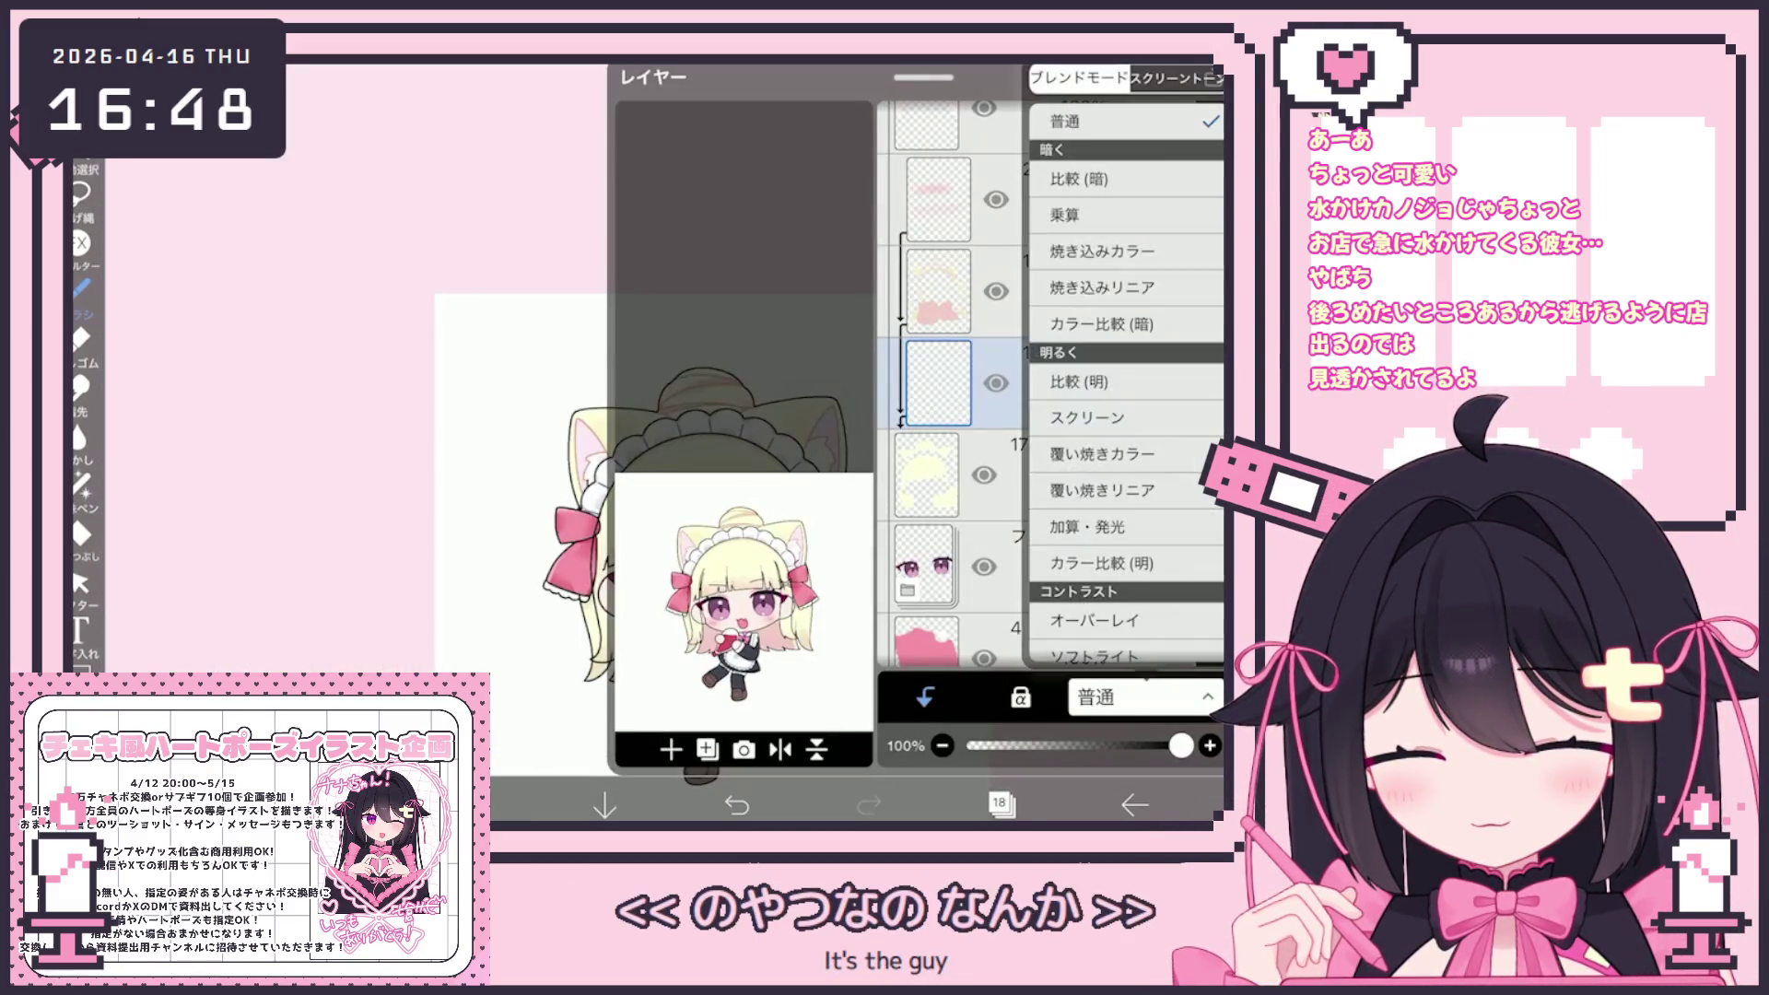
pyautogui.click(936, 245)
pyautogui.click(936, 178)
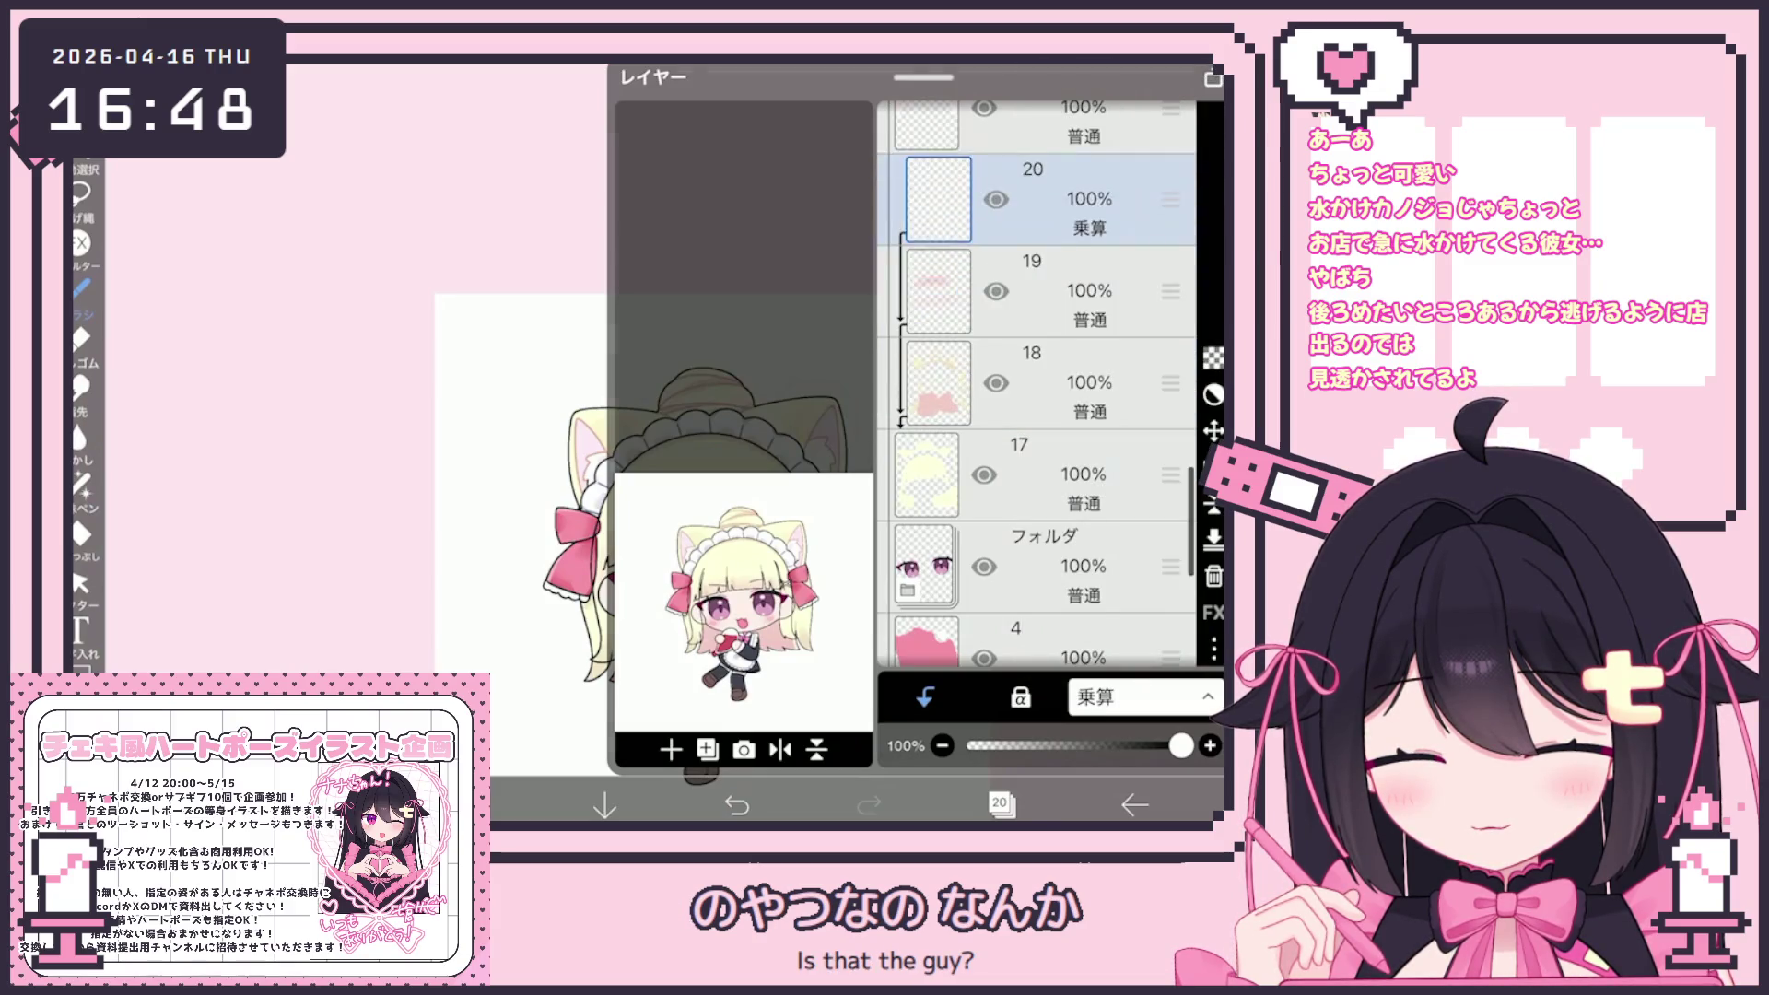
pyautogui.click(1001, 804)
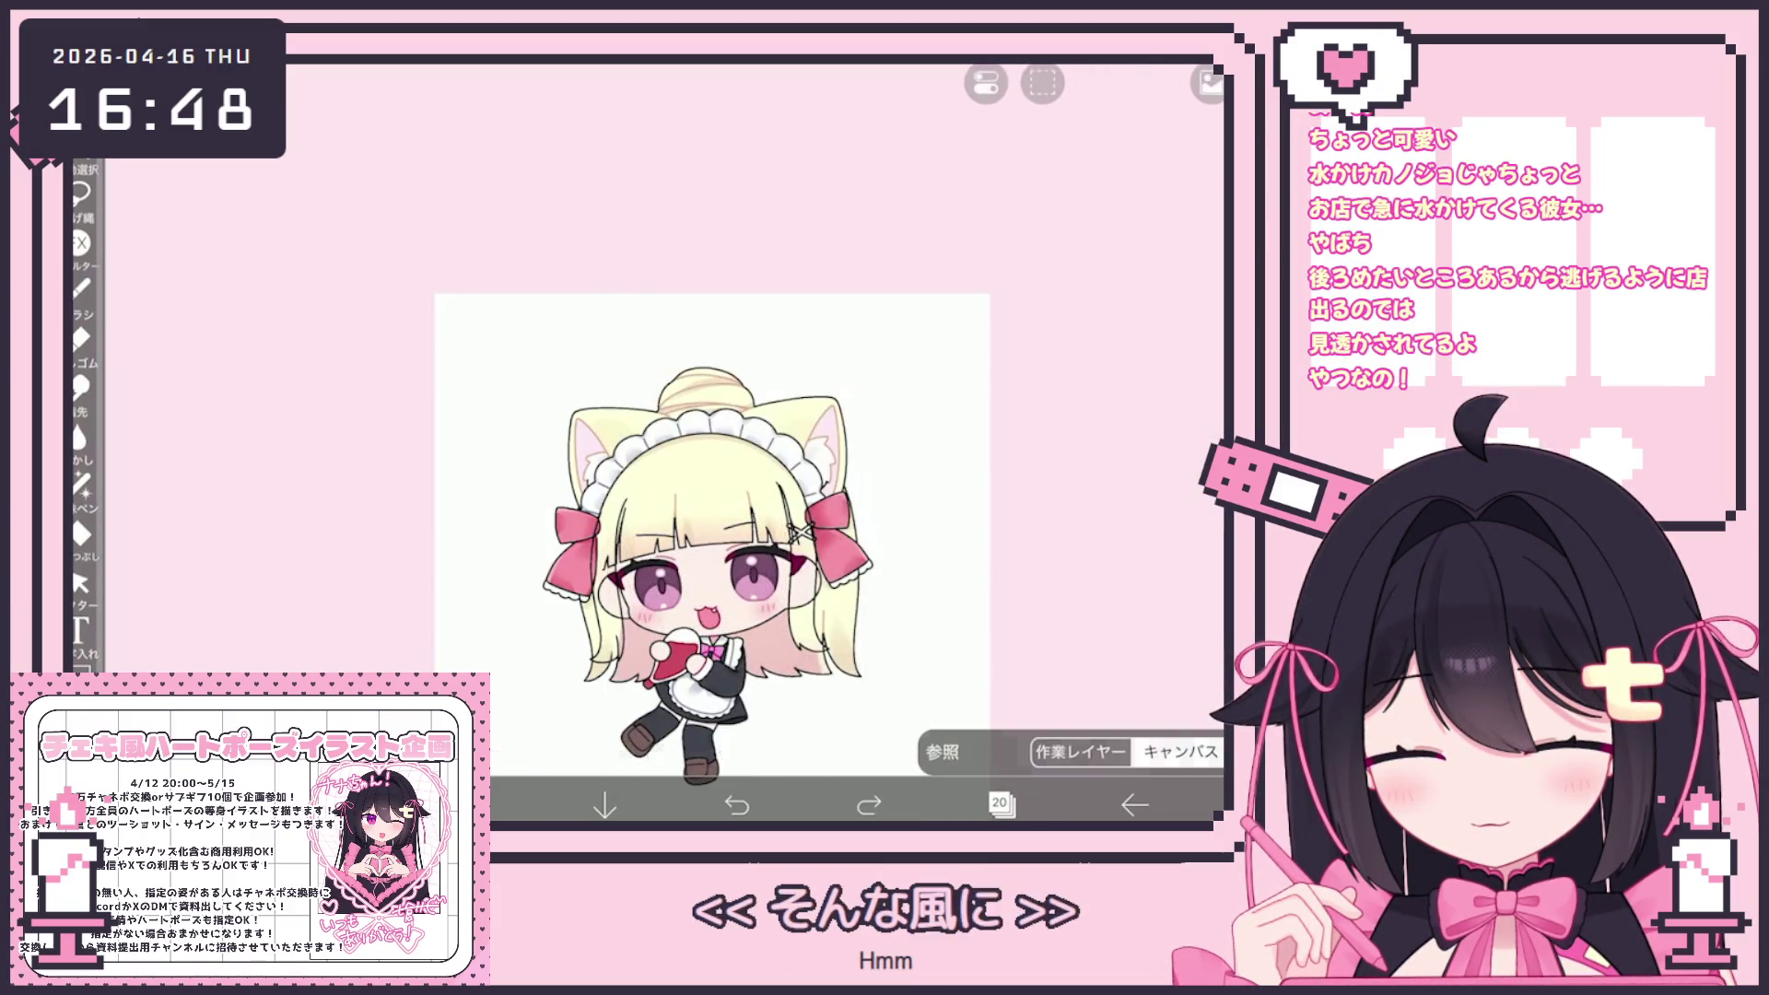
# Adjust the drawing colour to pale pink #FAEBE6 for the hair shading
pyautogui.click(471, 805)
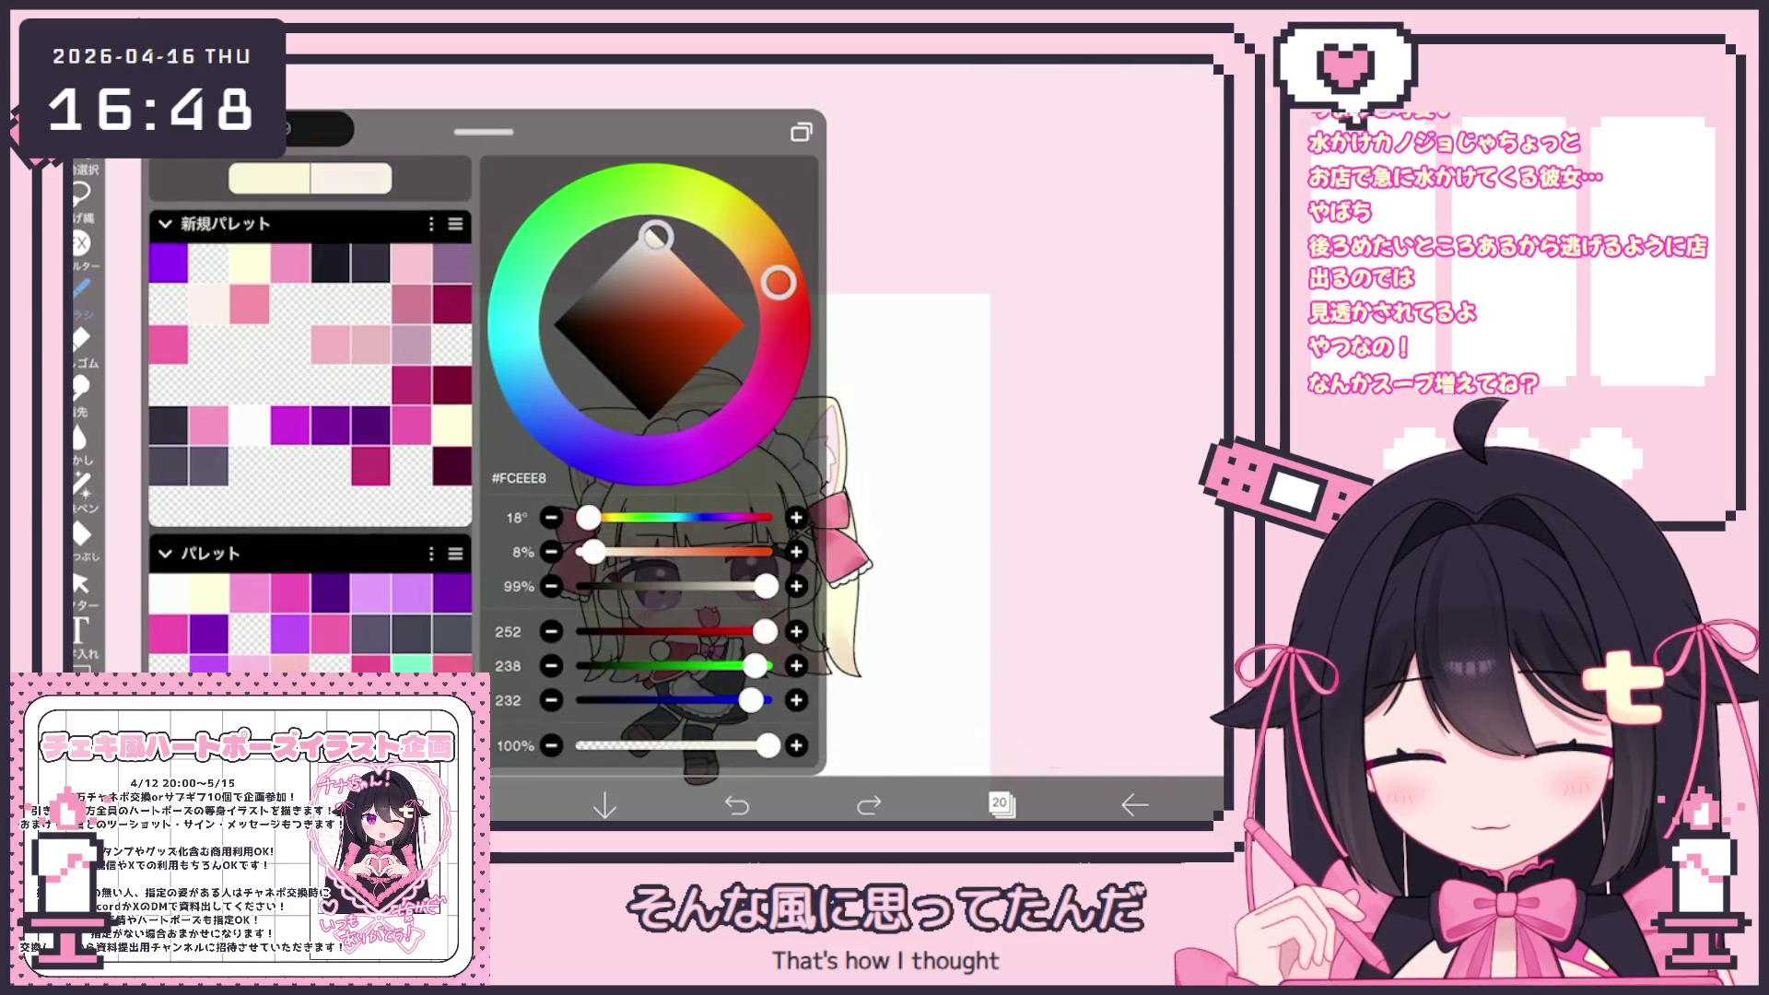
pyautogui.click(472, 805)
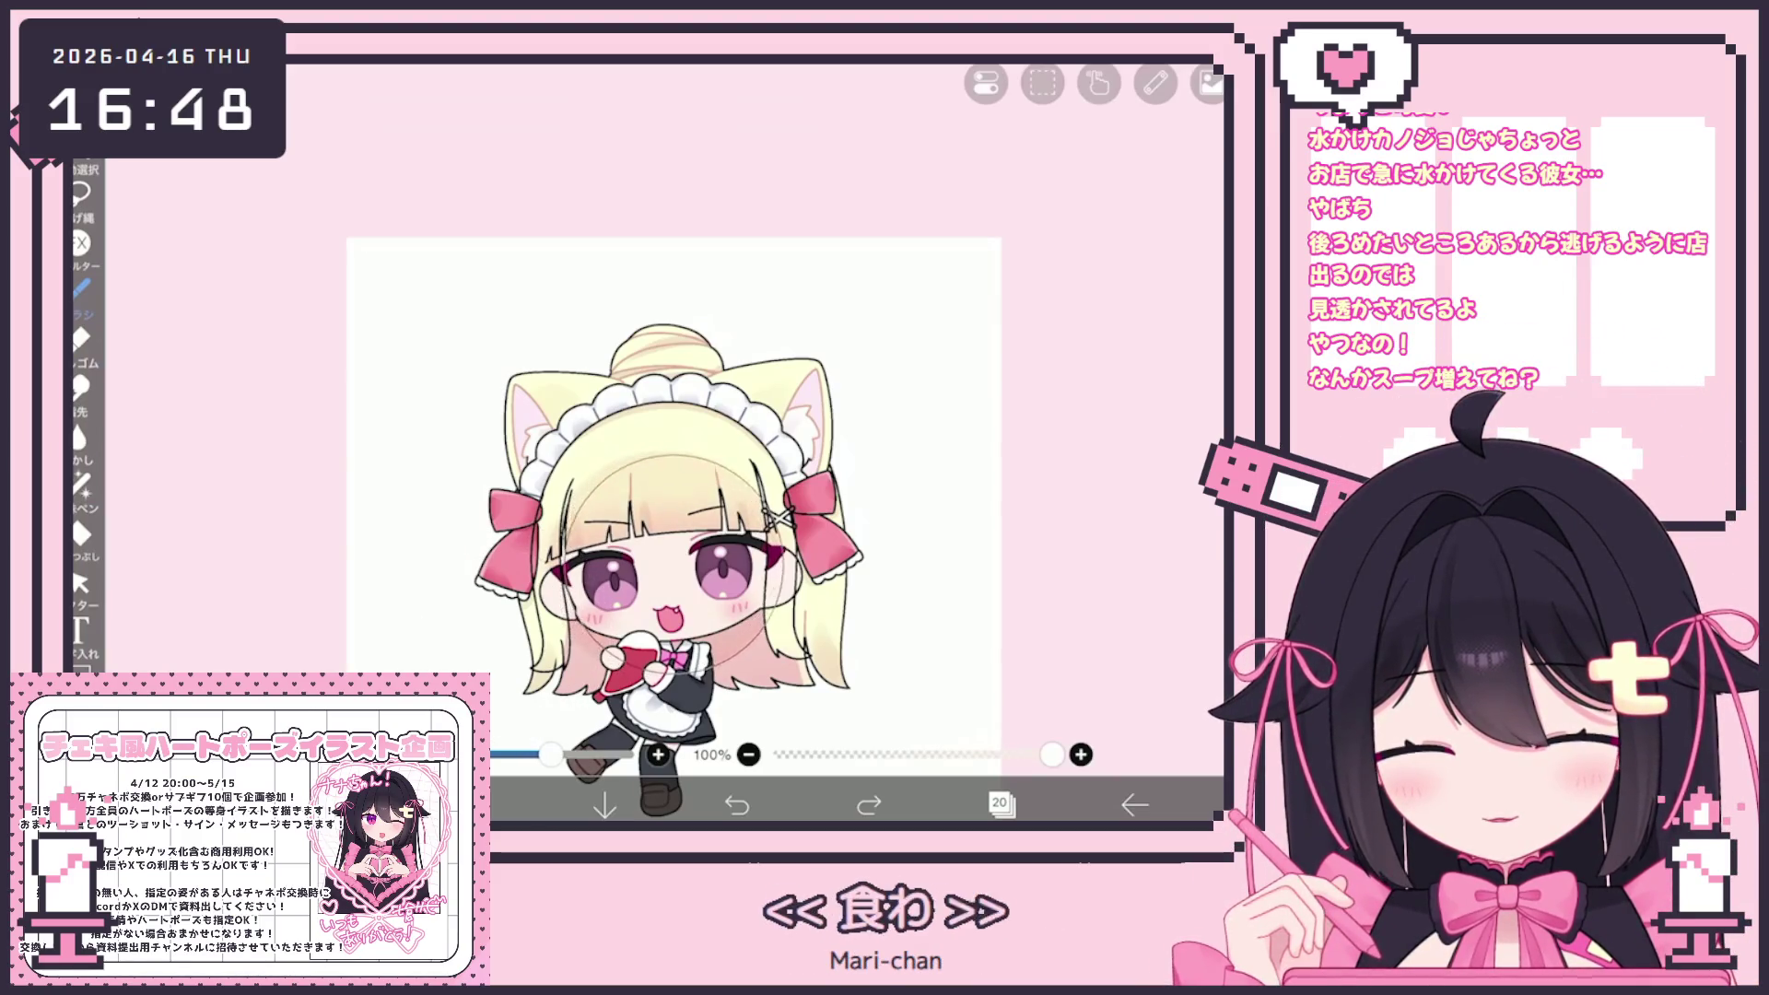
pyautogui.click(472, 805)
pyautogui.click(472, 804)
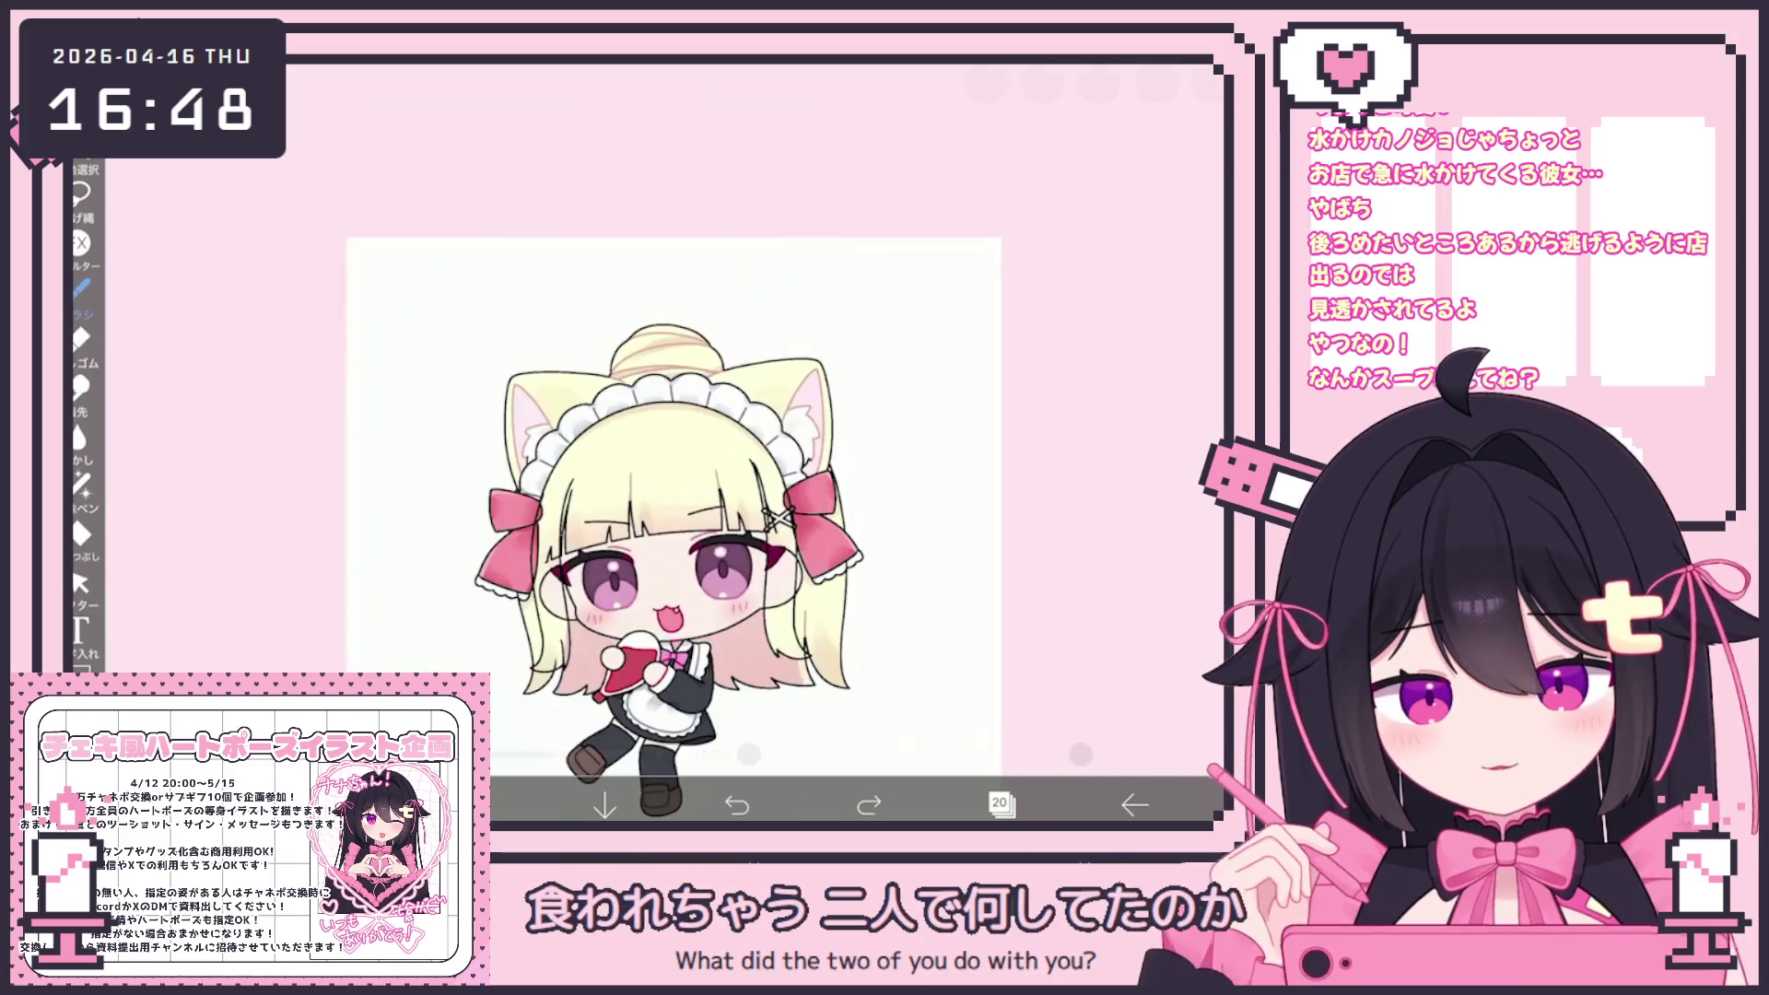
pyautogui.scroll(1, 636, 479)
pyautogui.click(472, 805)
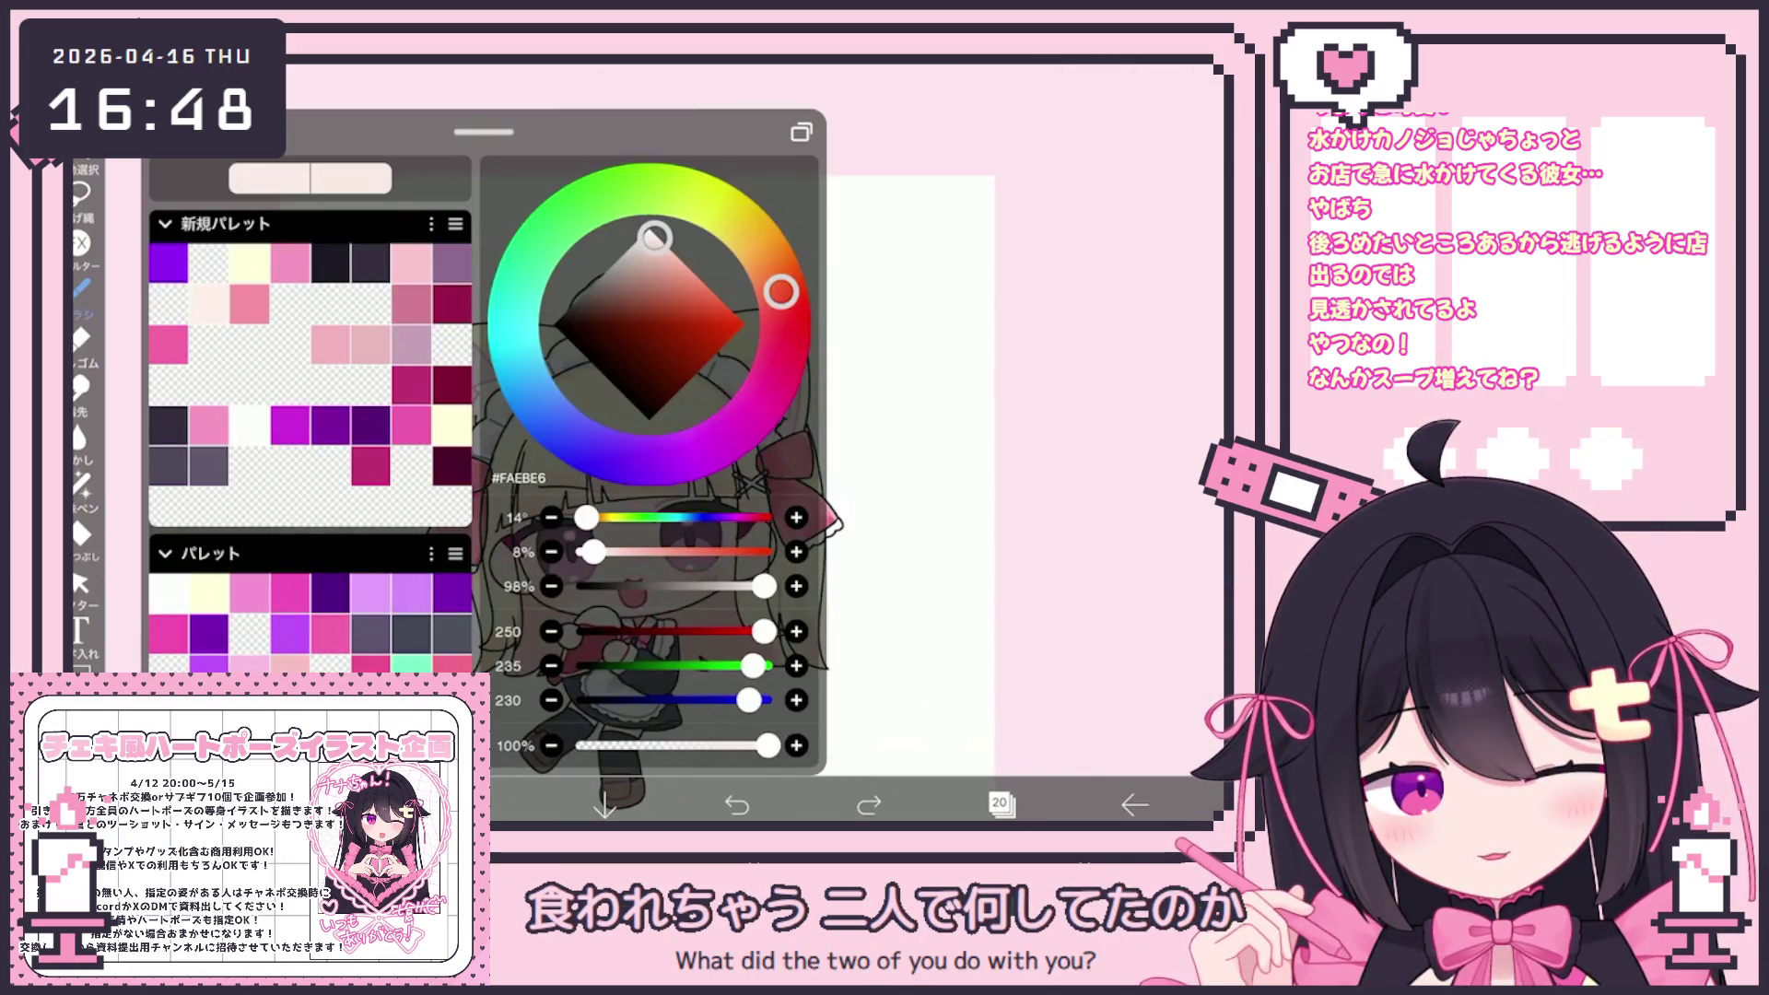
pyautogui.click(472, 804)
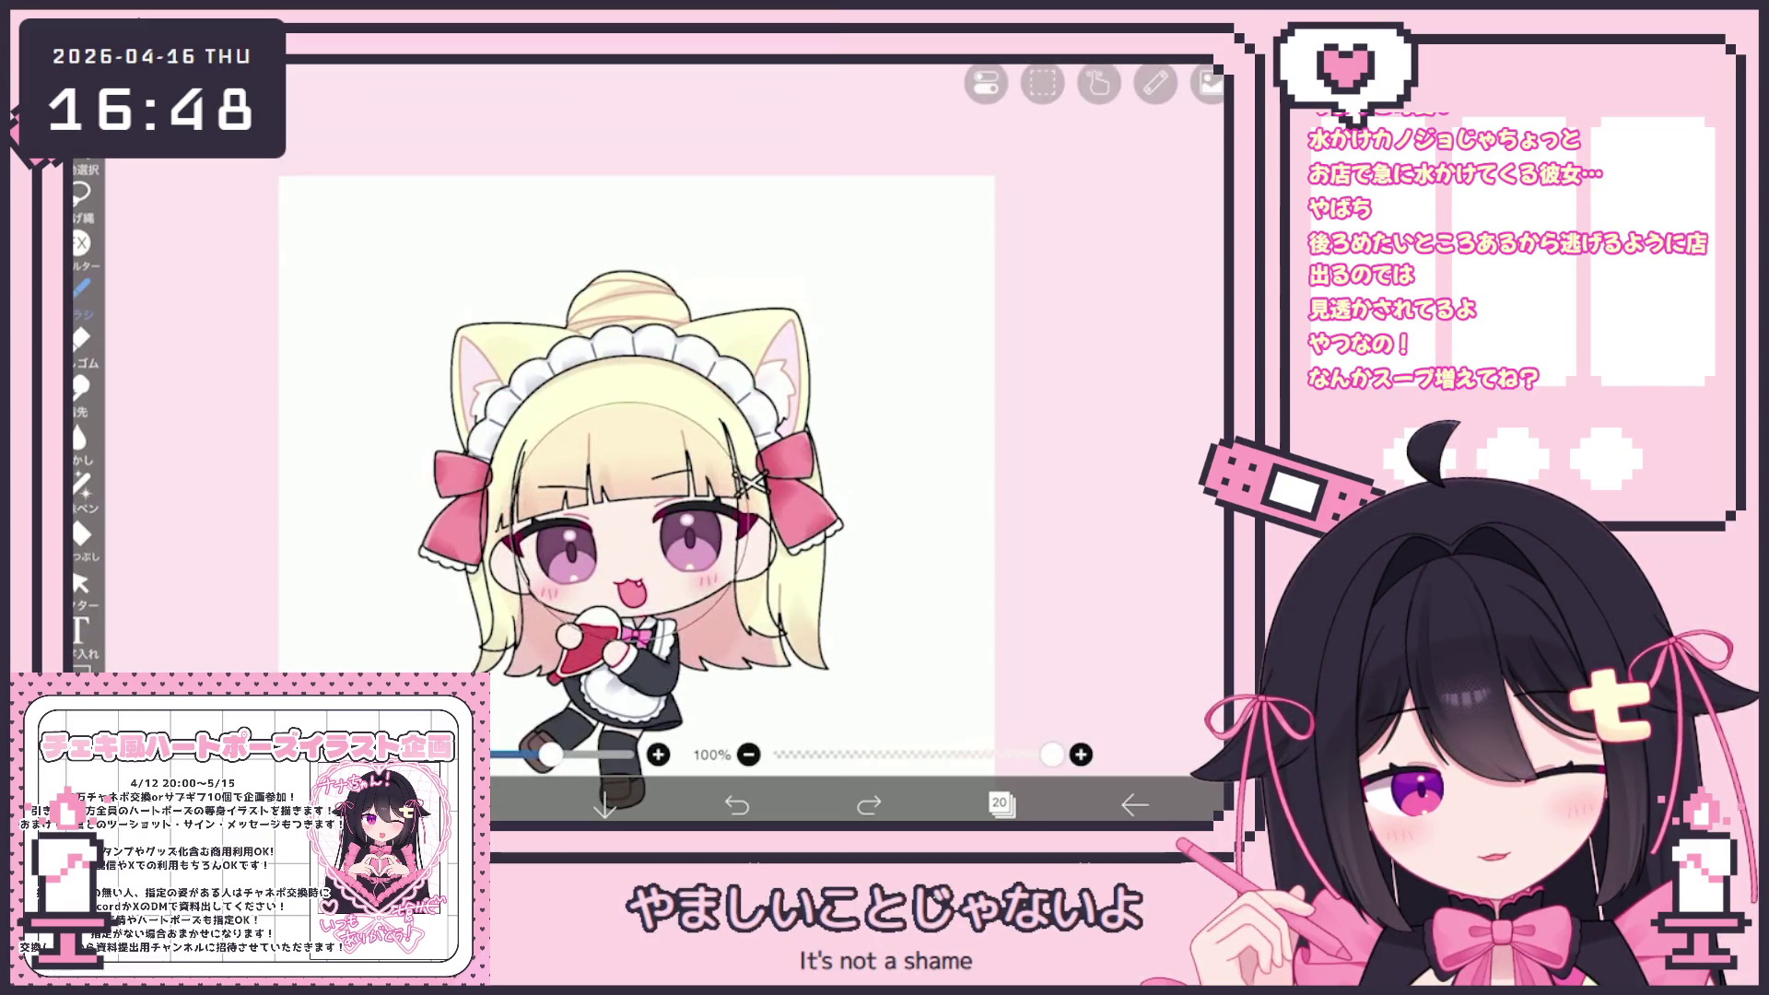
pyautogui.scroll(-3, 635, 498)
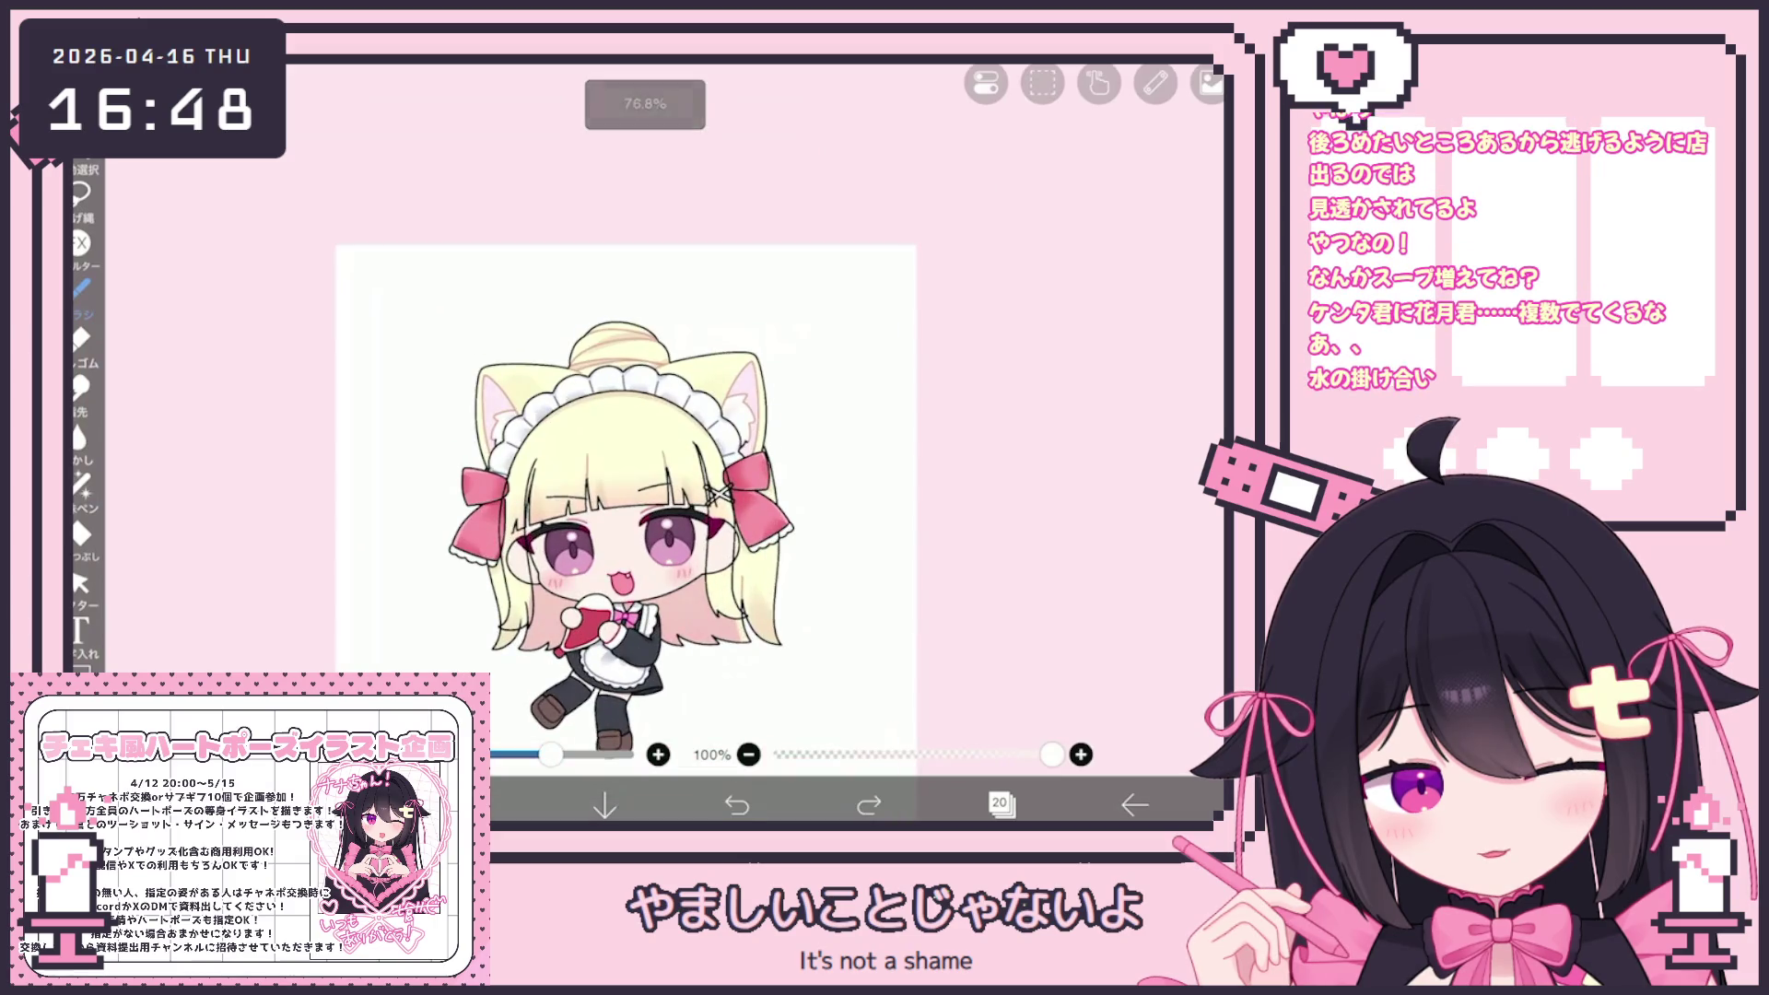
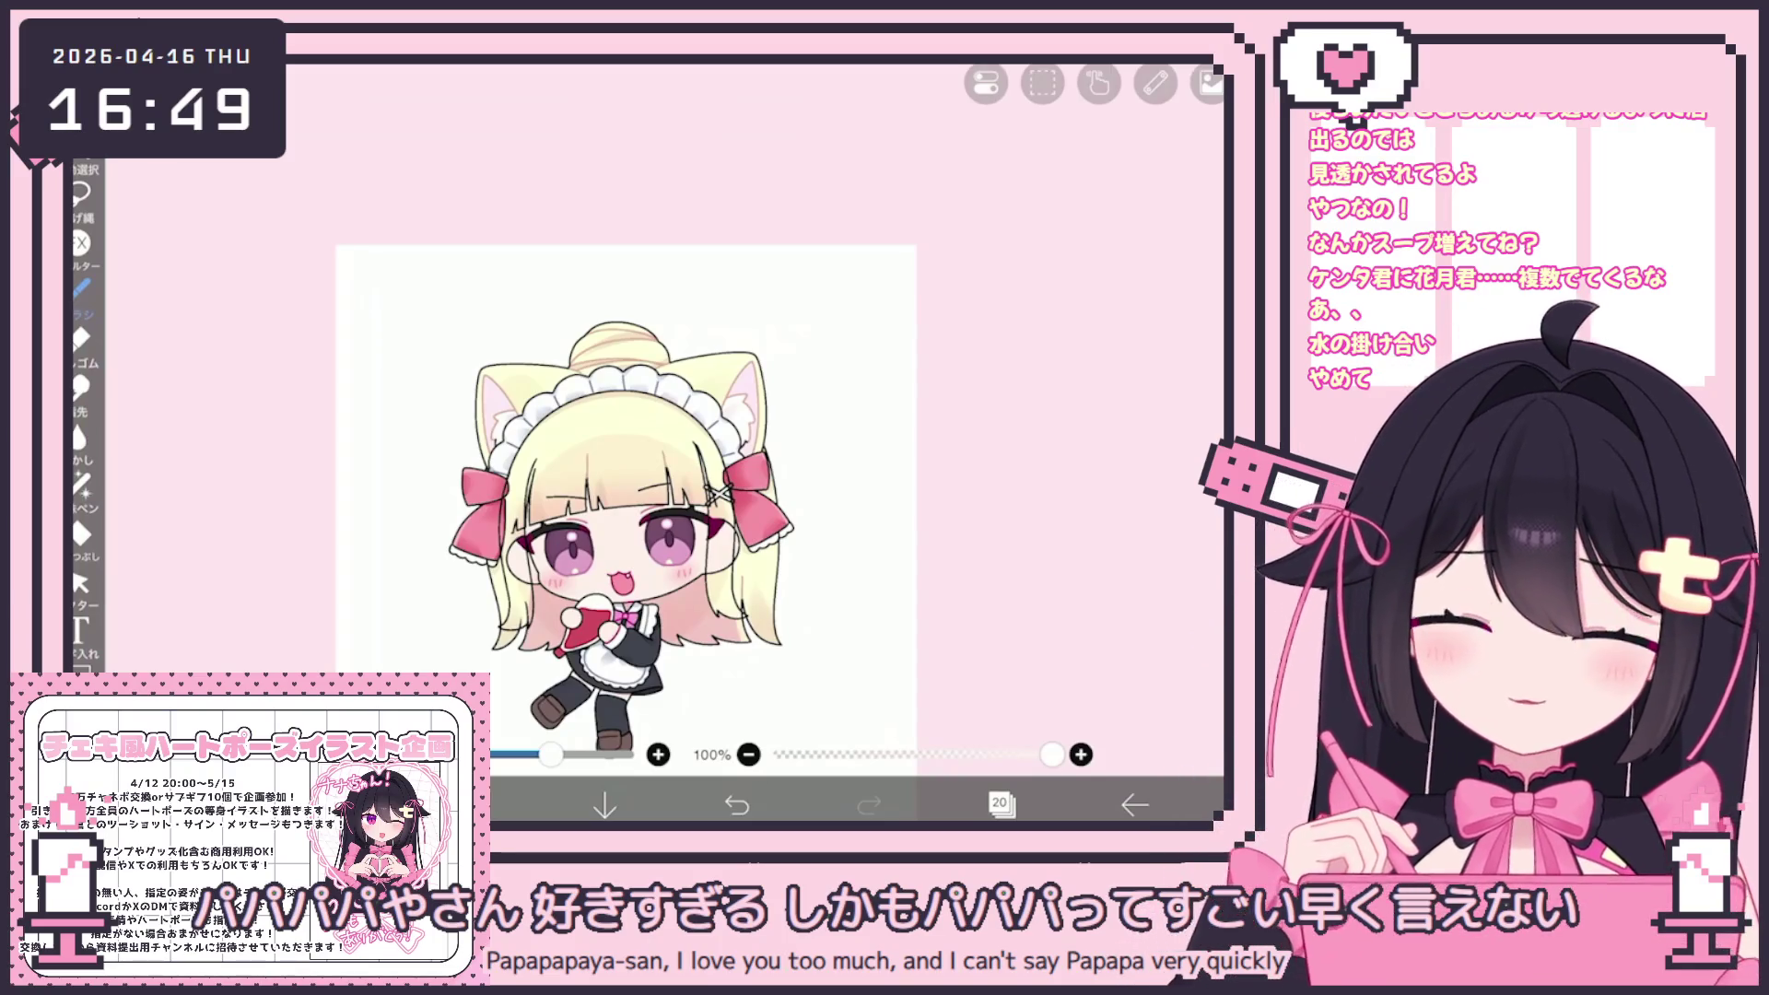
# Duplicate the multiply shading layer 20 and move the copy below layer 19
pyautogui.click(999, 805)
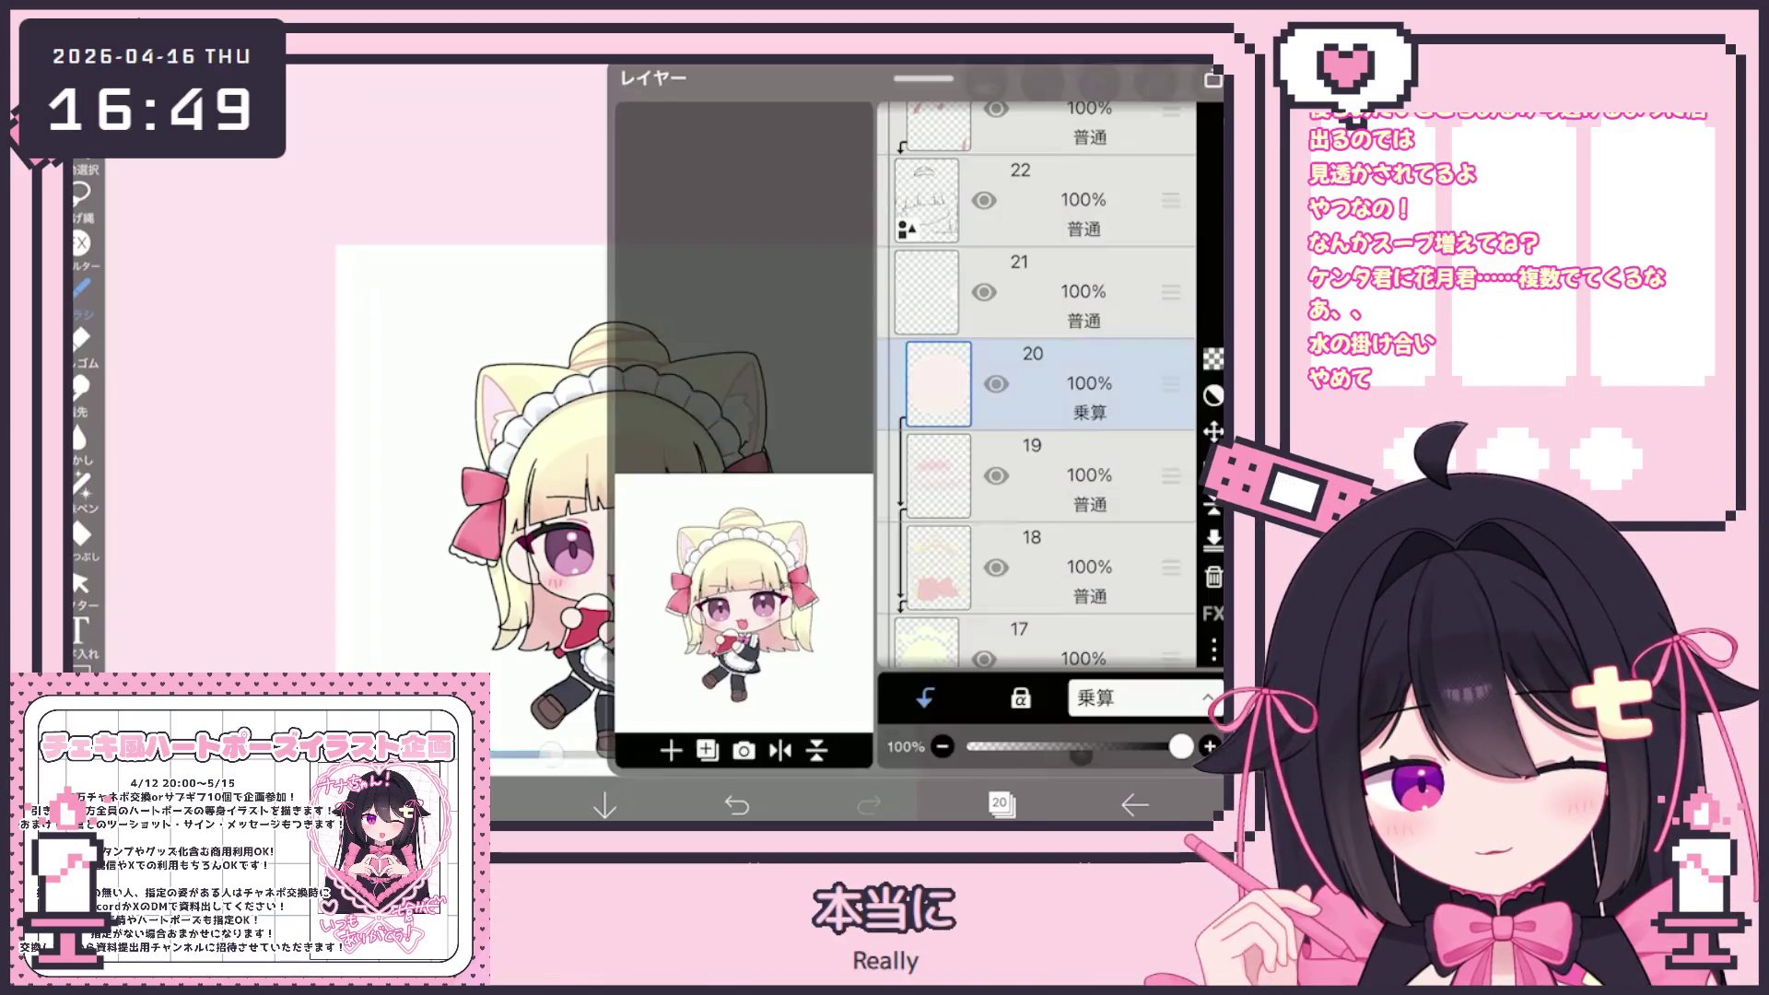
pyautogui.click(708, 749)
pyautogui.click(687, 660)
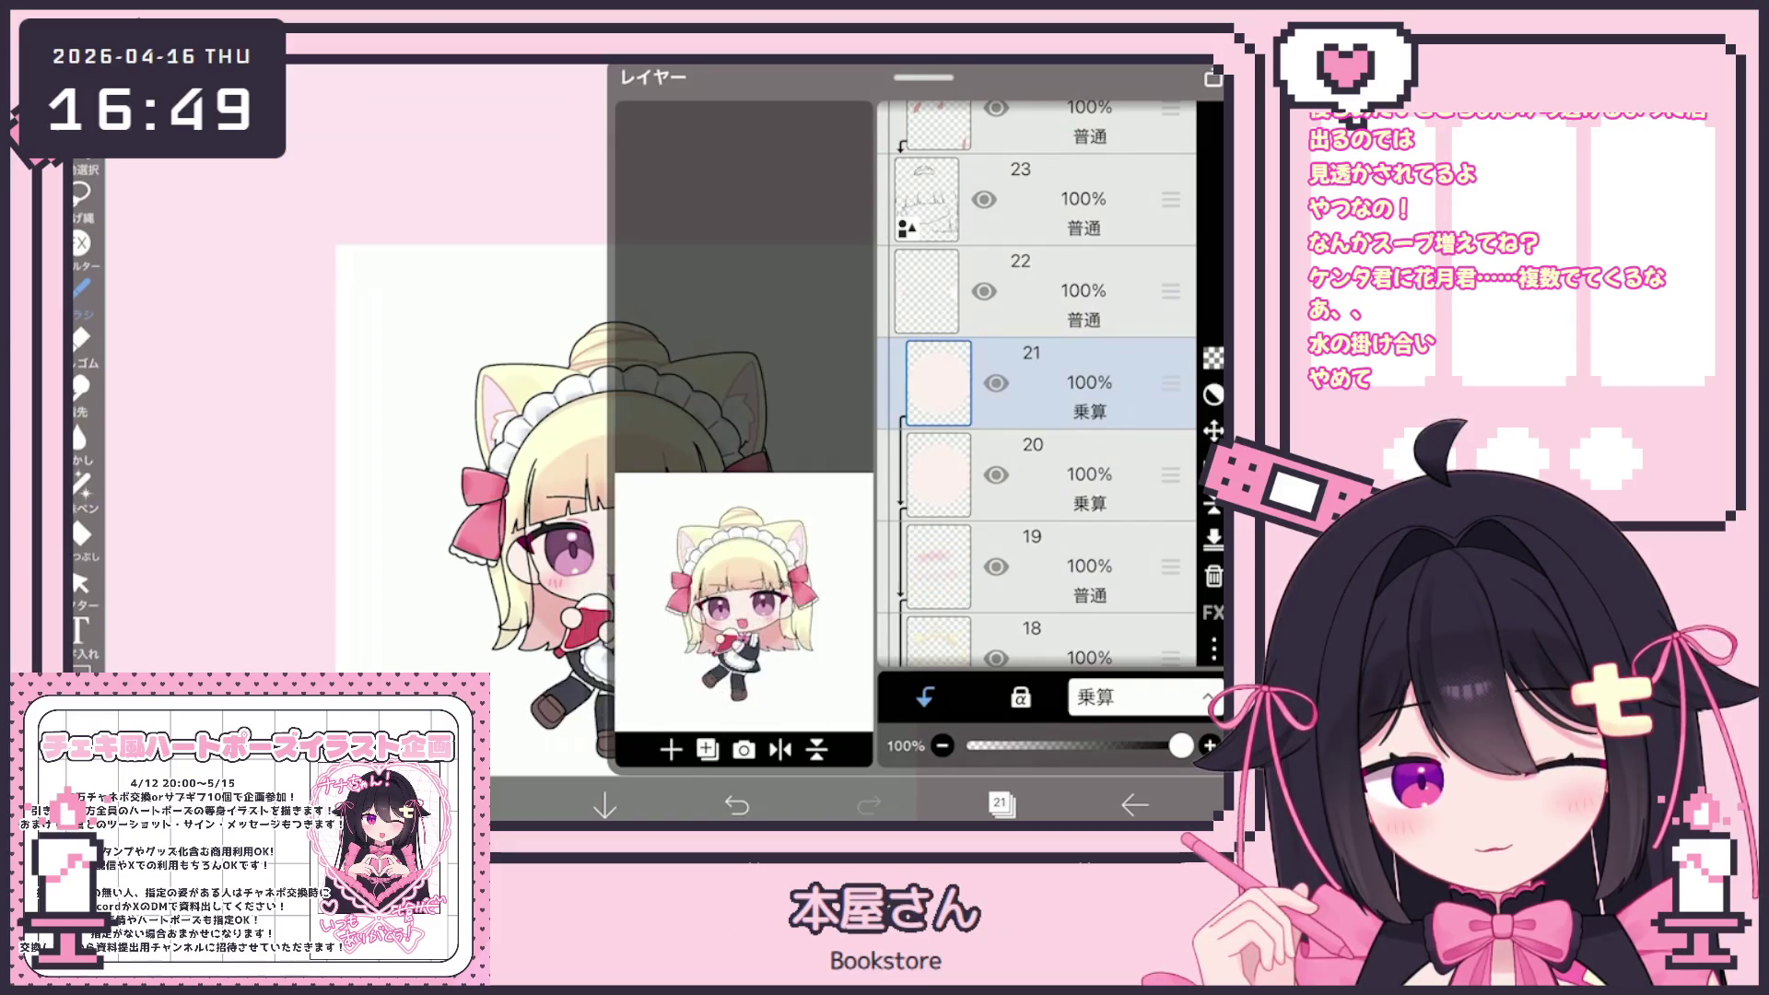
pyautogui.moveTo(1170, 382)
pyautogui.mouseDown()
pyautogui.moveTo(1170, 593)
pyautogui.moveTo(1171, 146)
pyautogui.moveTo(1170, 608)
pyautogui.moveTo(1171, 465)
pyautogui.mouseUp()
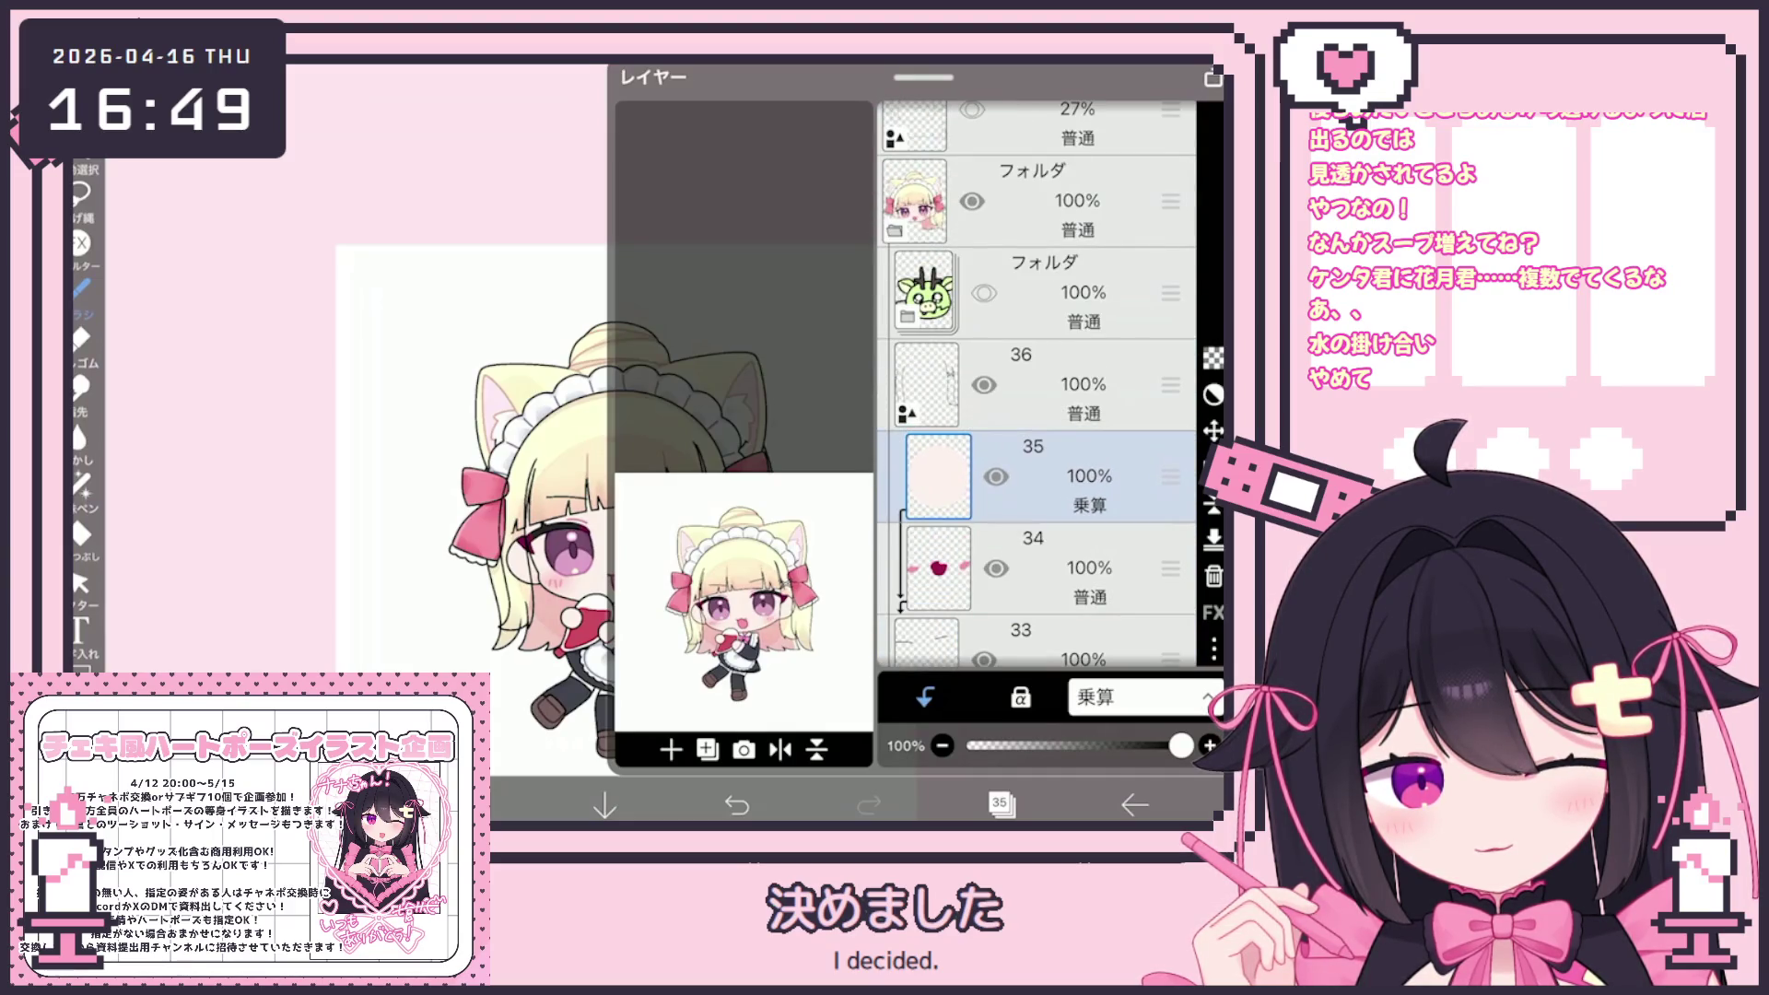
# Add blank layer 36, group it with layer 37 in a new folder, and select layer 36
pyautogui.click(708, 748)
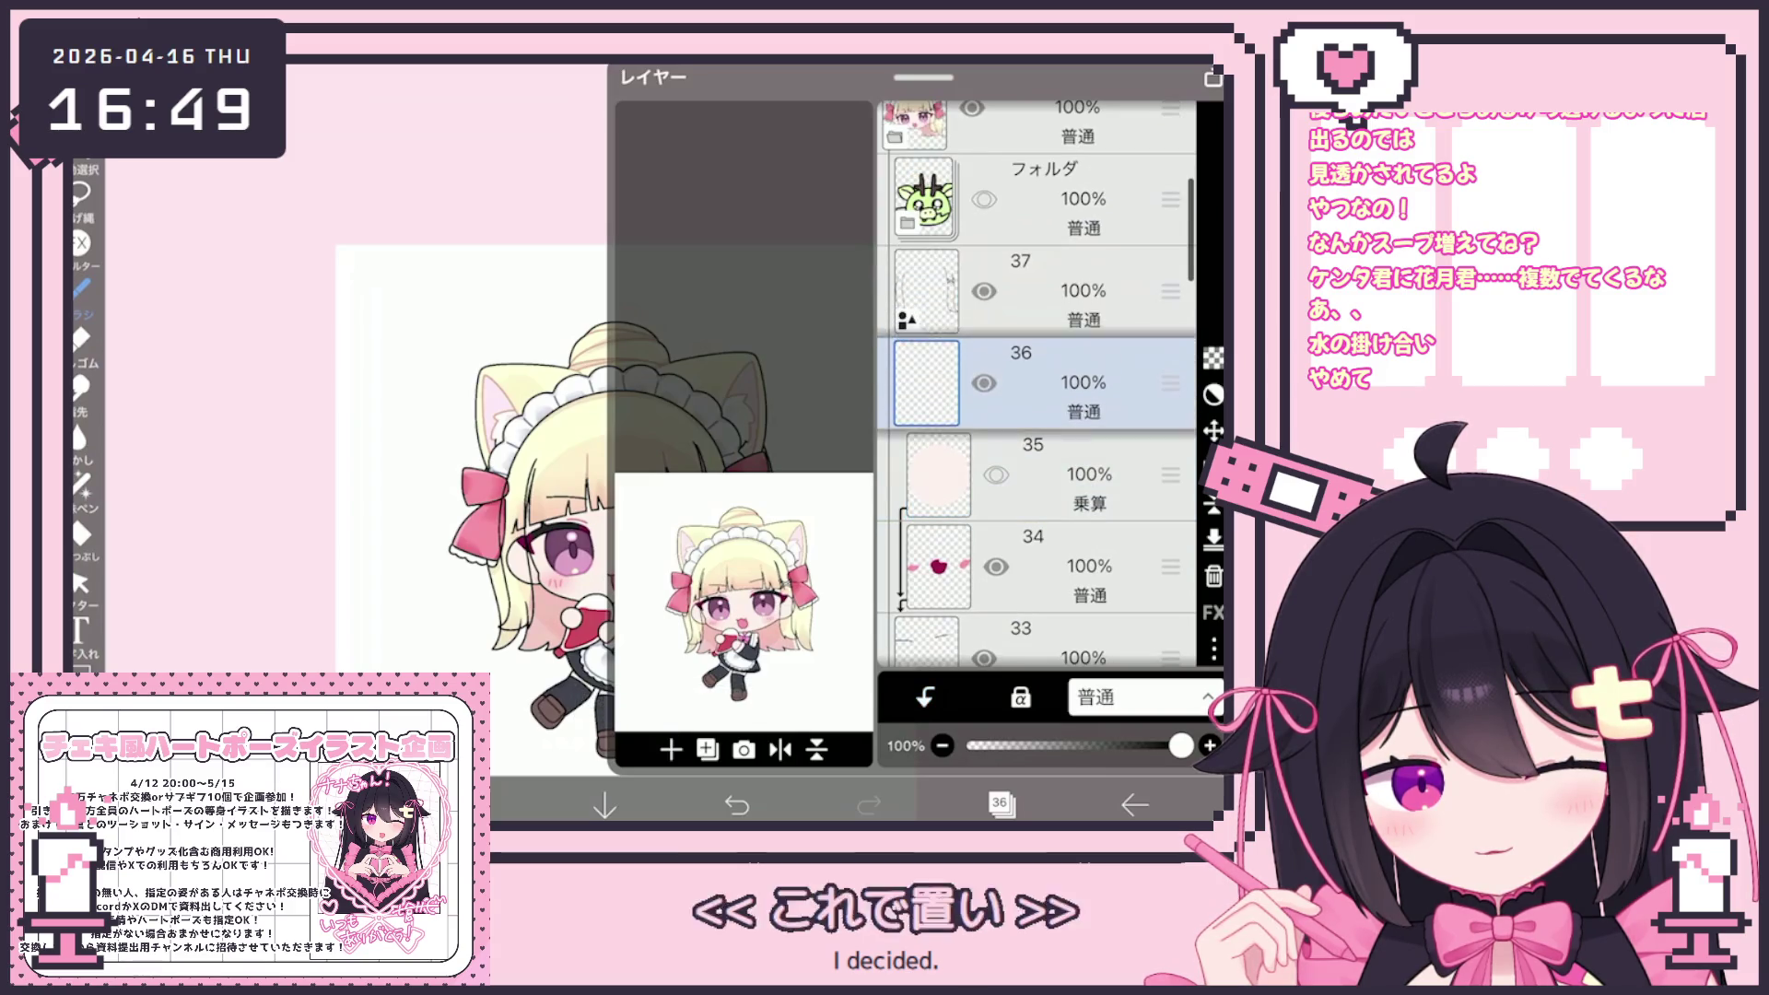
pyautogui.click(926, 291)
pyautogui.click(708, 748)
pyautogui.click(687, 550)
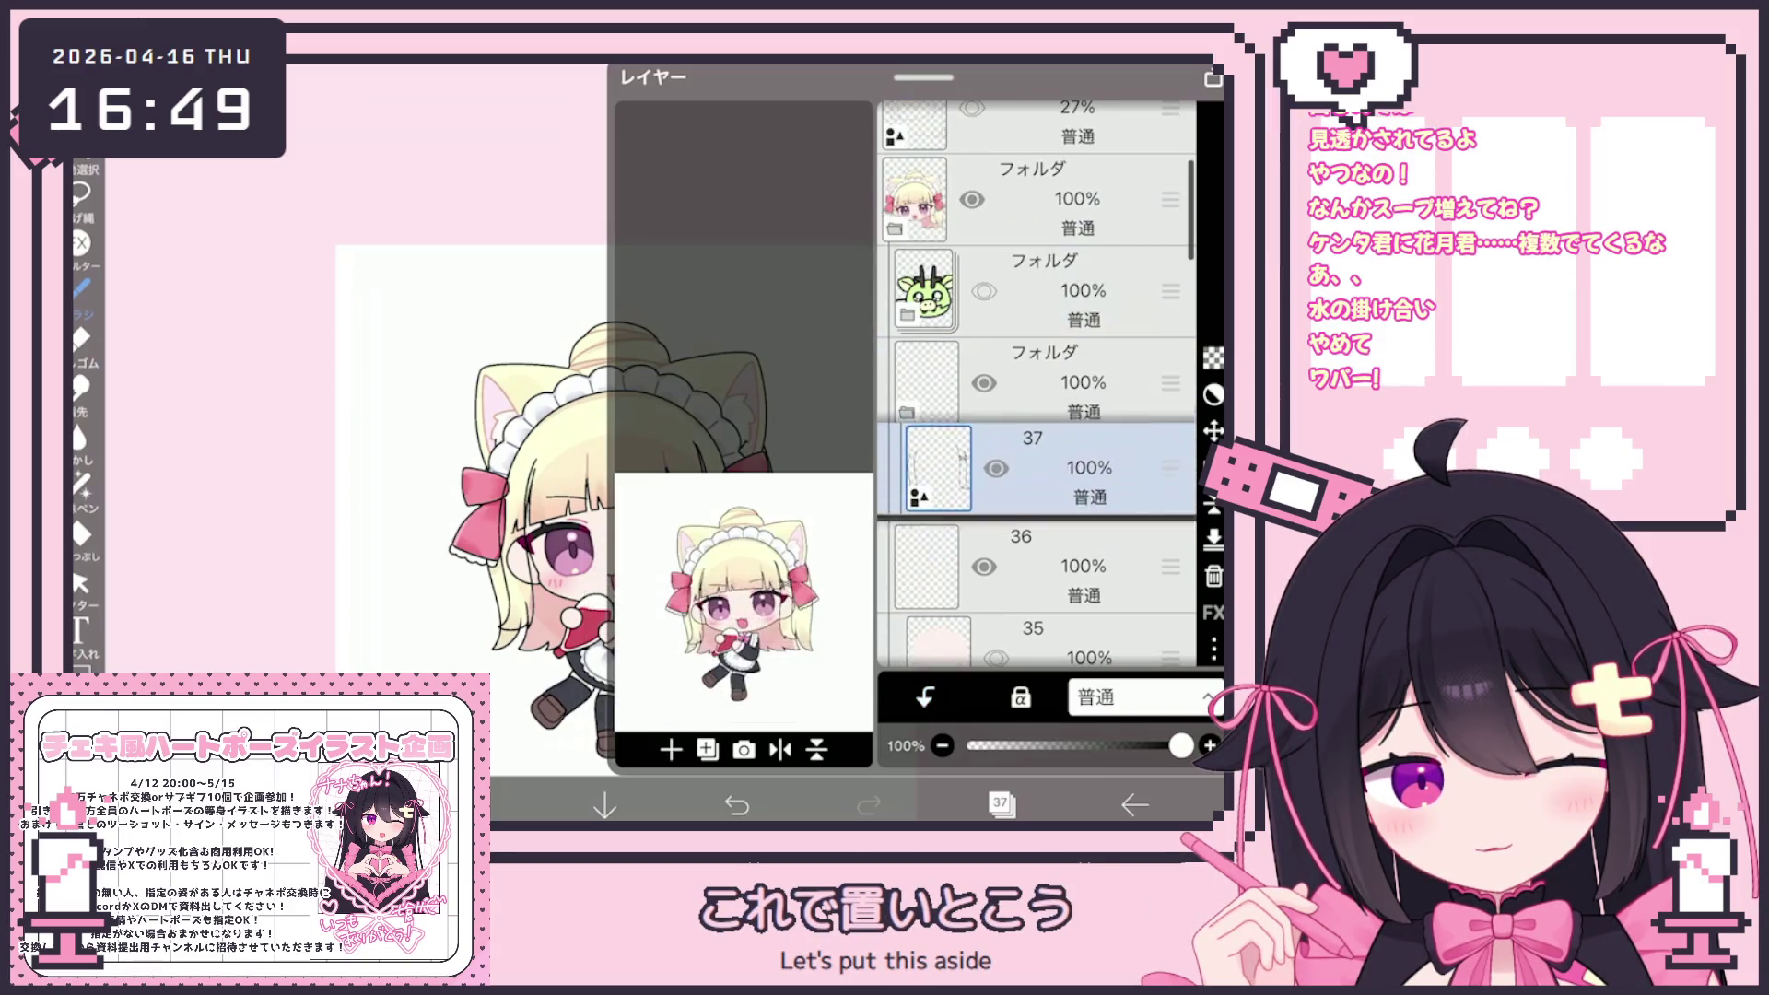
pyautogui.click(940, 558)
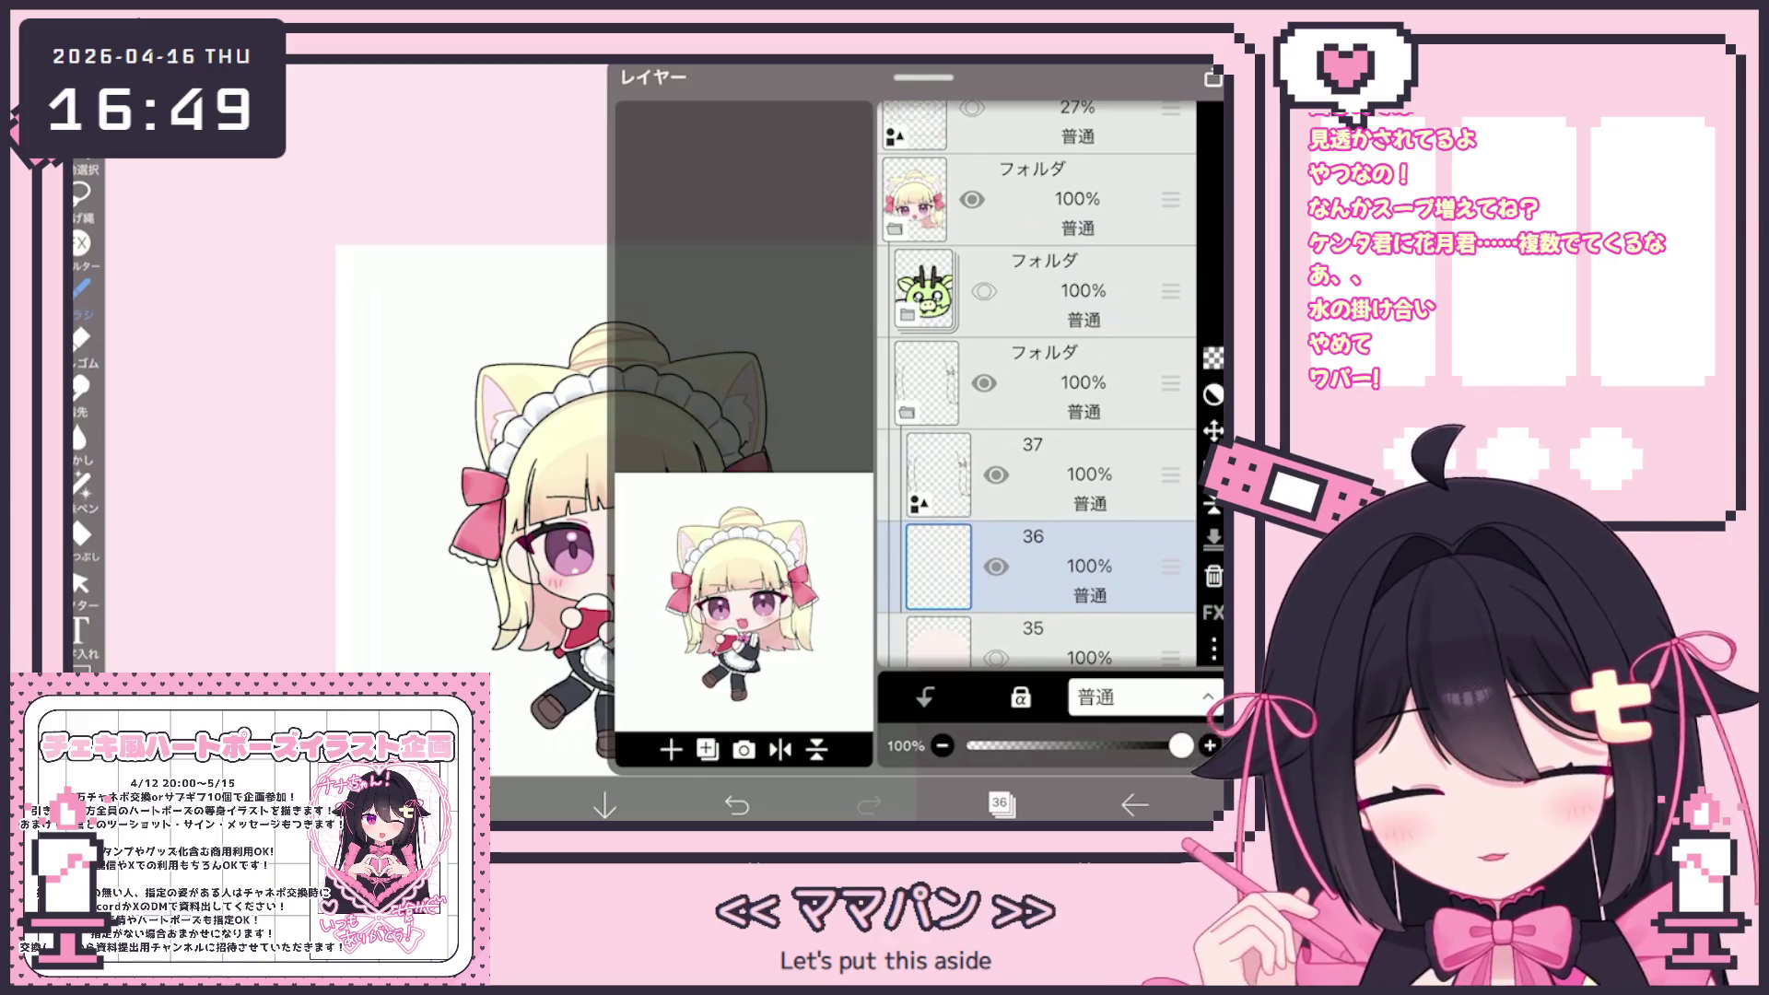
pyautogui.click(1000, 804)
pyautogui.click(81, 483)
# Return to the painting brush and zoom around the girl's face and bow
pyautogui.scroll(2, 623, 442)
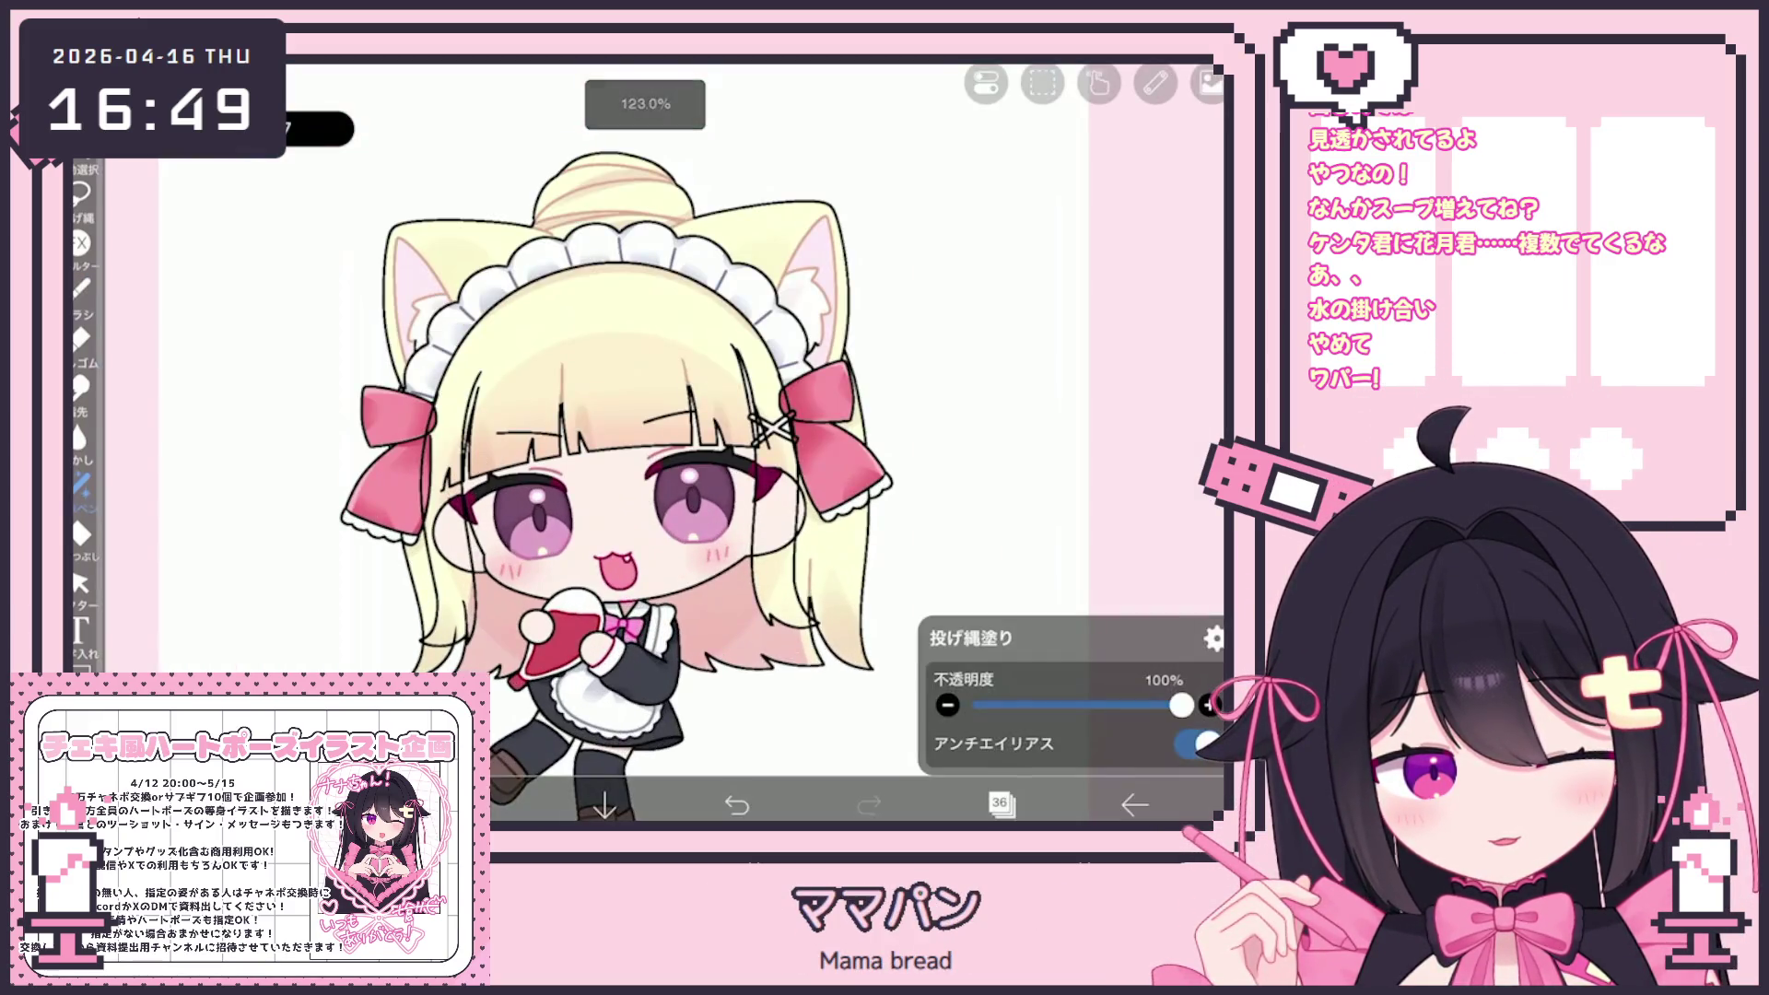
pyautogui.click(82, 290)
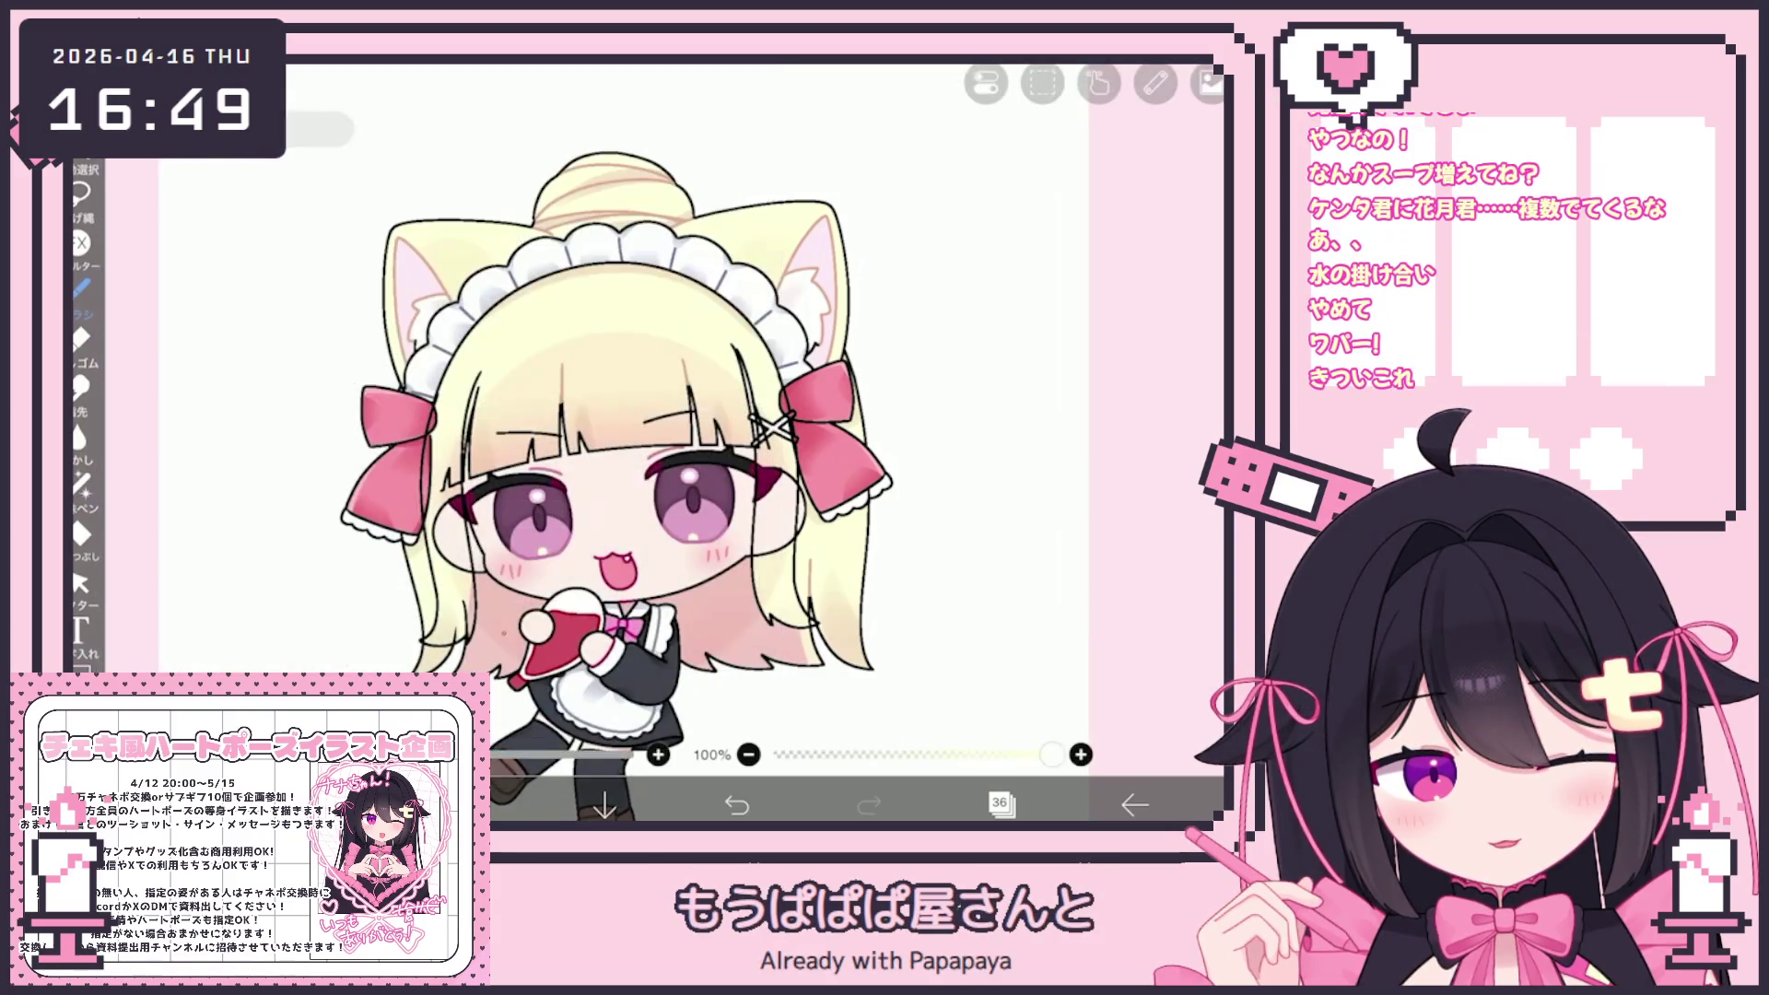
pyautogui.scroll(4, 593, 421)
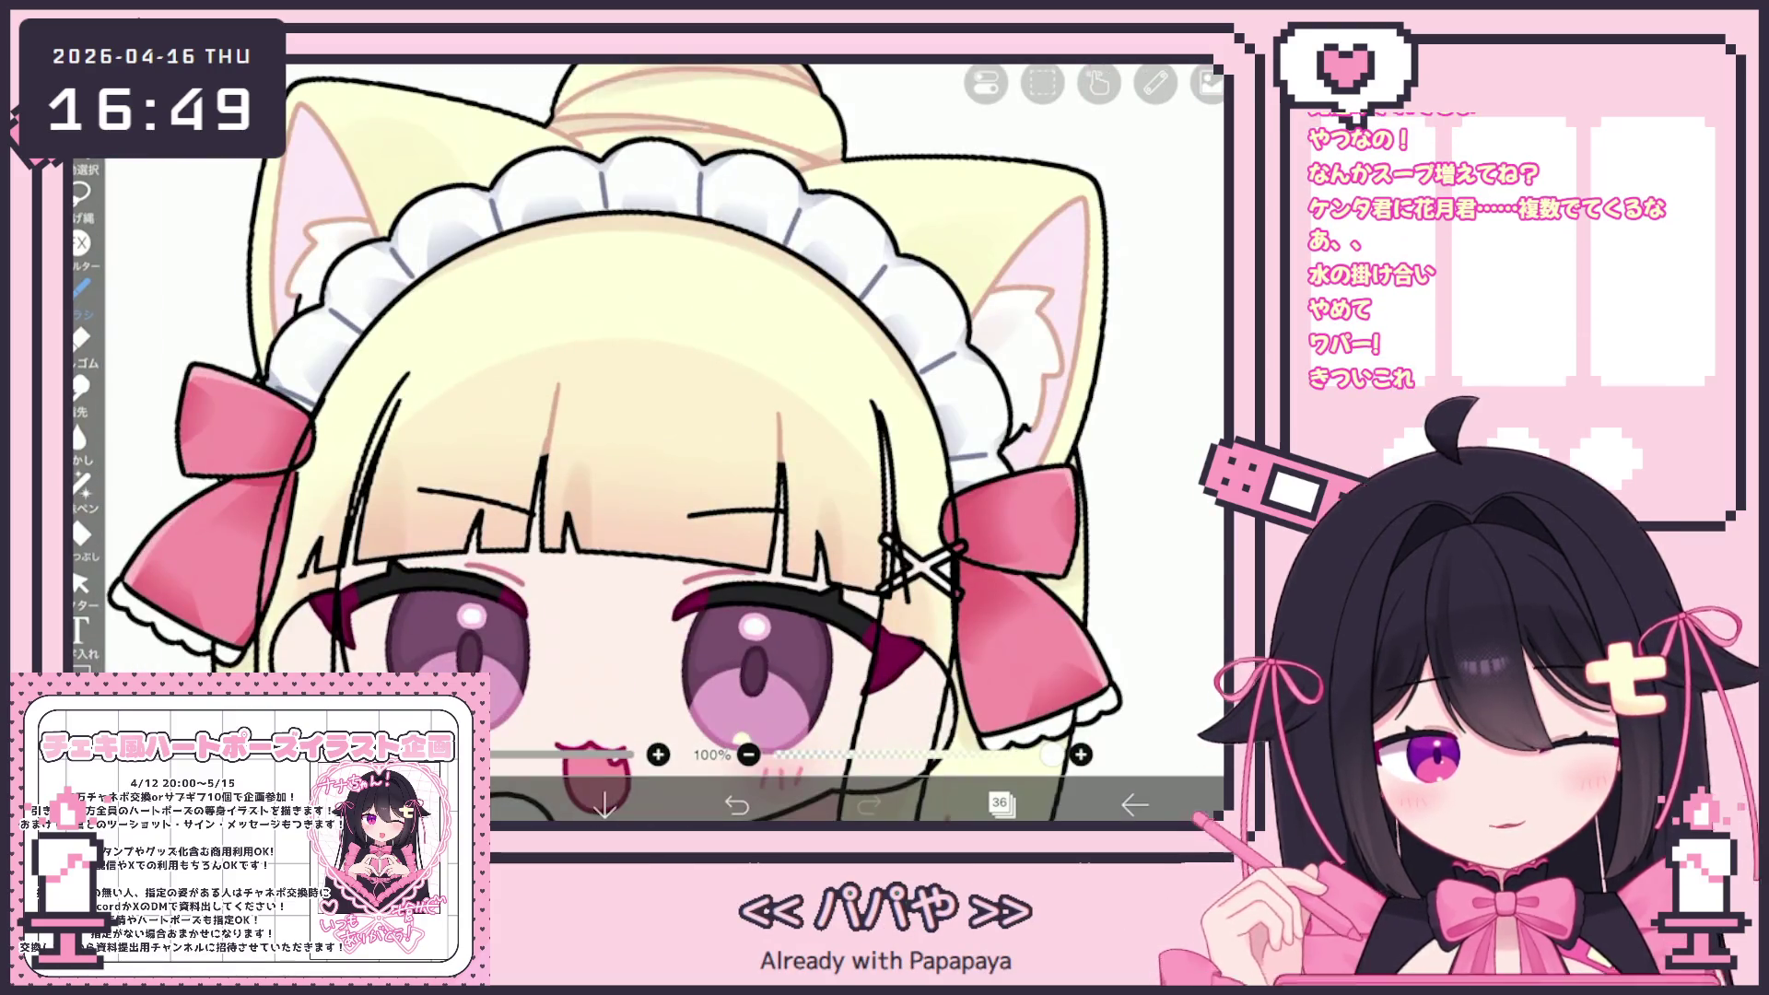
pyautogui.scroll(3, 664, 443)
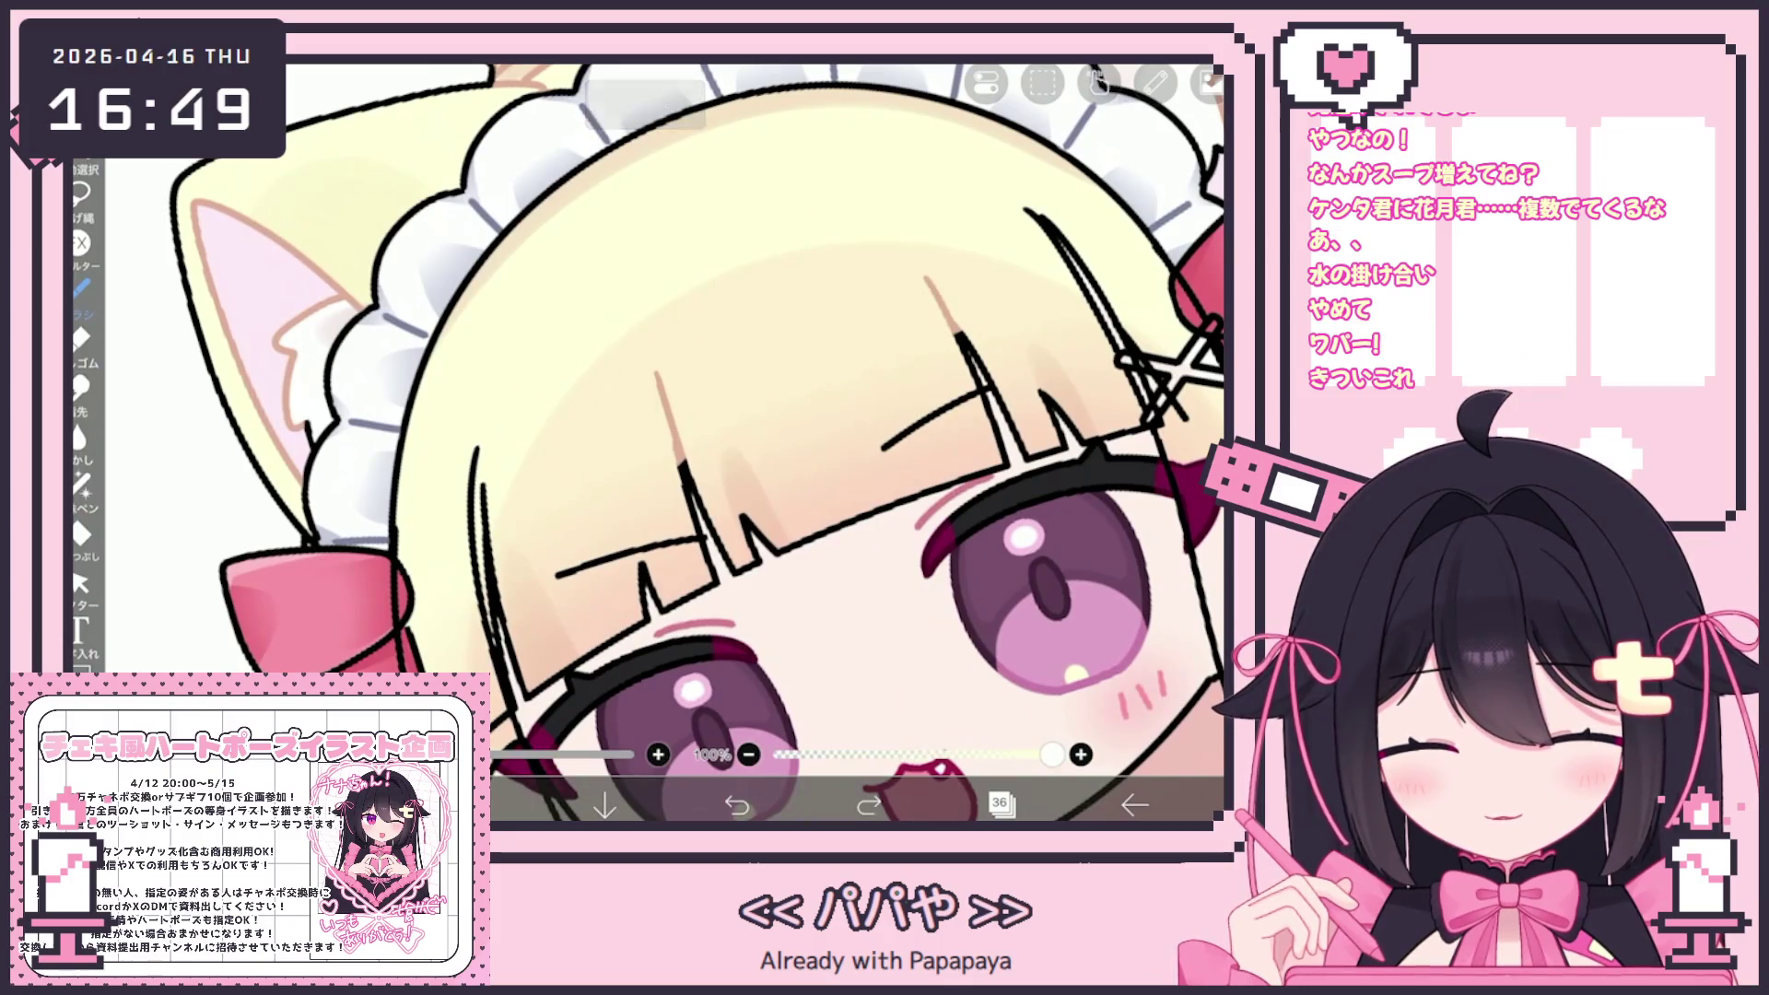
pyautogui.scroll(2, 645, 442)
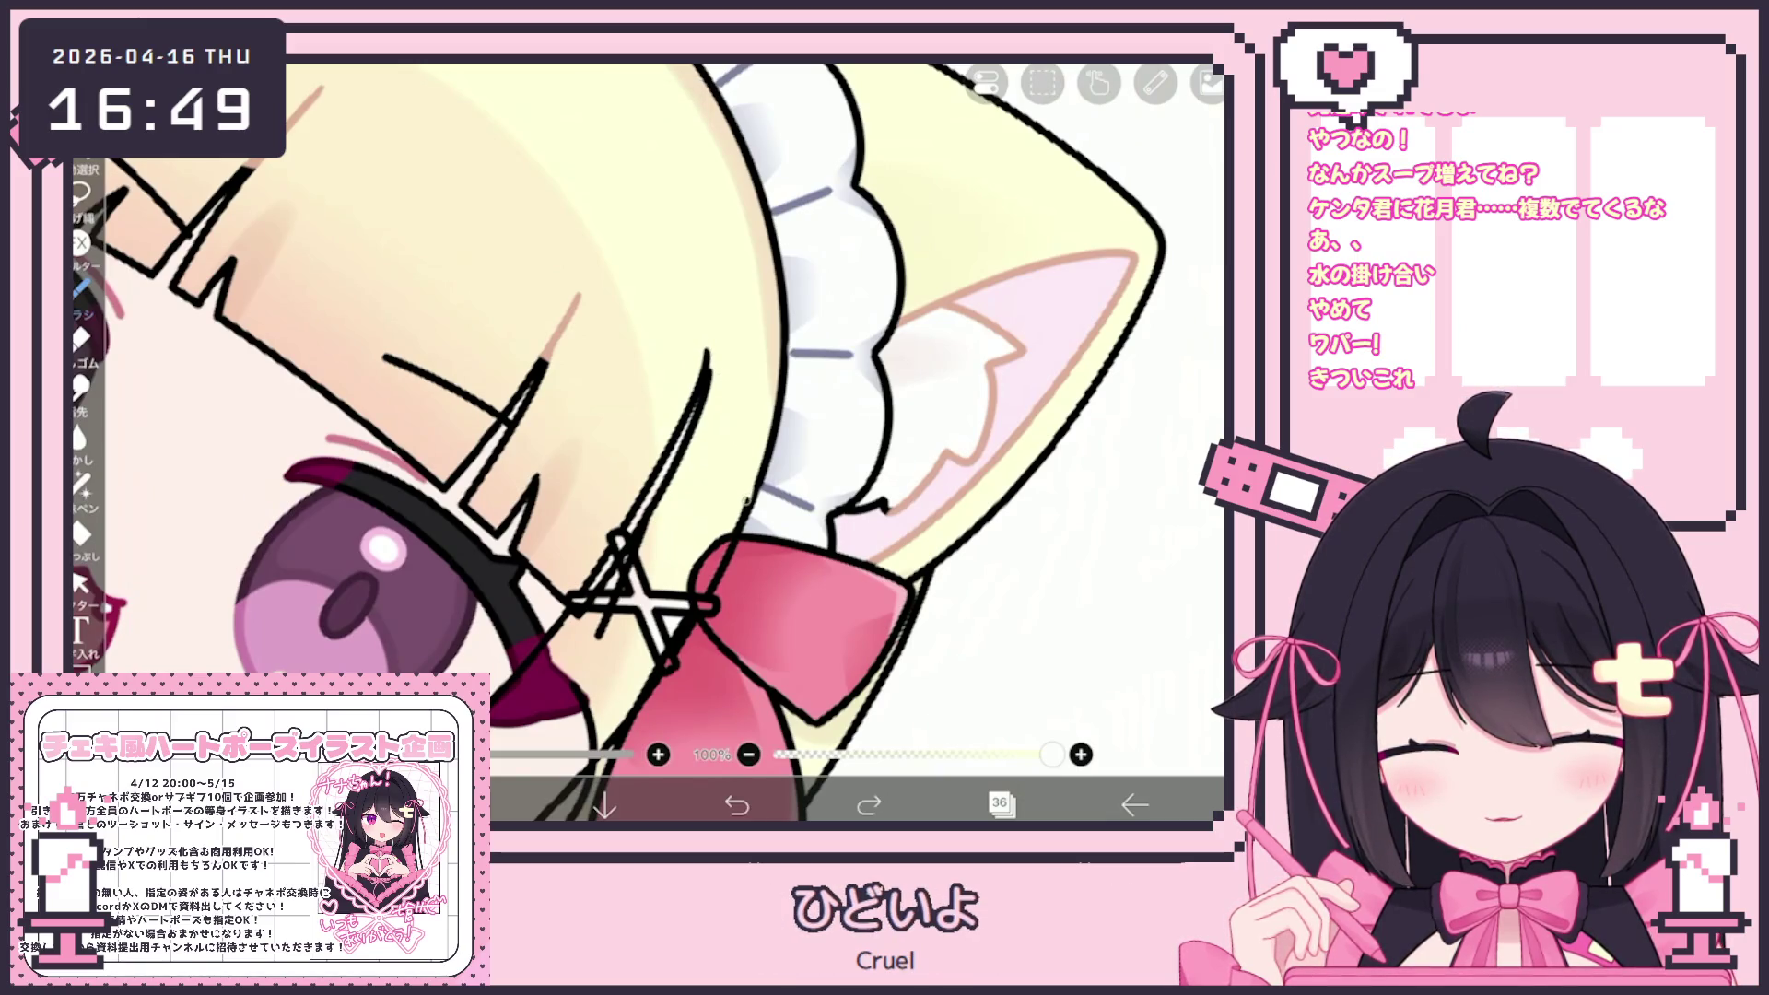
pyautogui.scroll(-1, 645, 442)
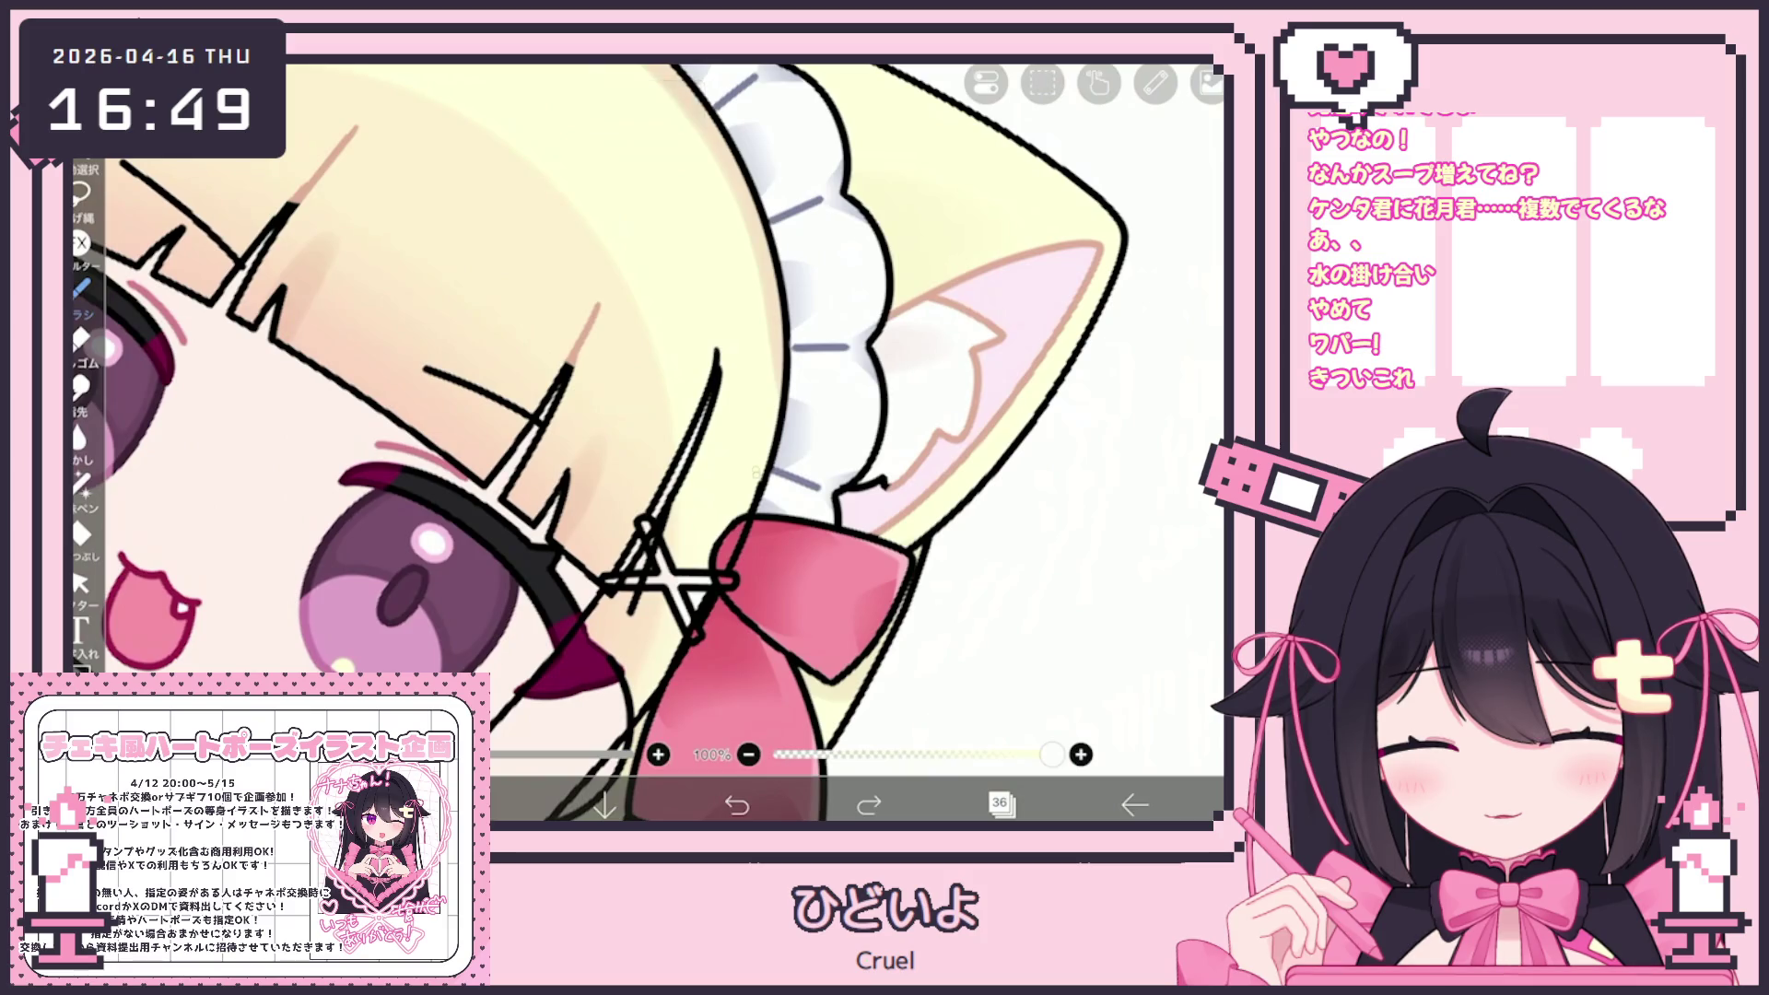
pyautogui.scroll(-3, 645, 442)
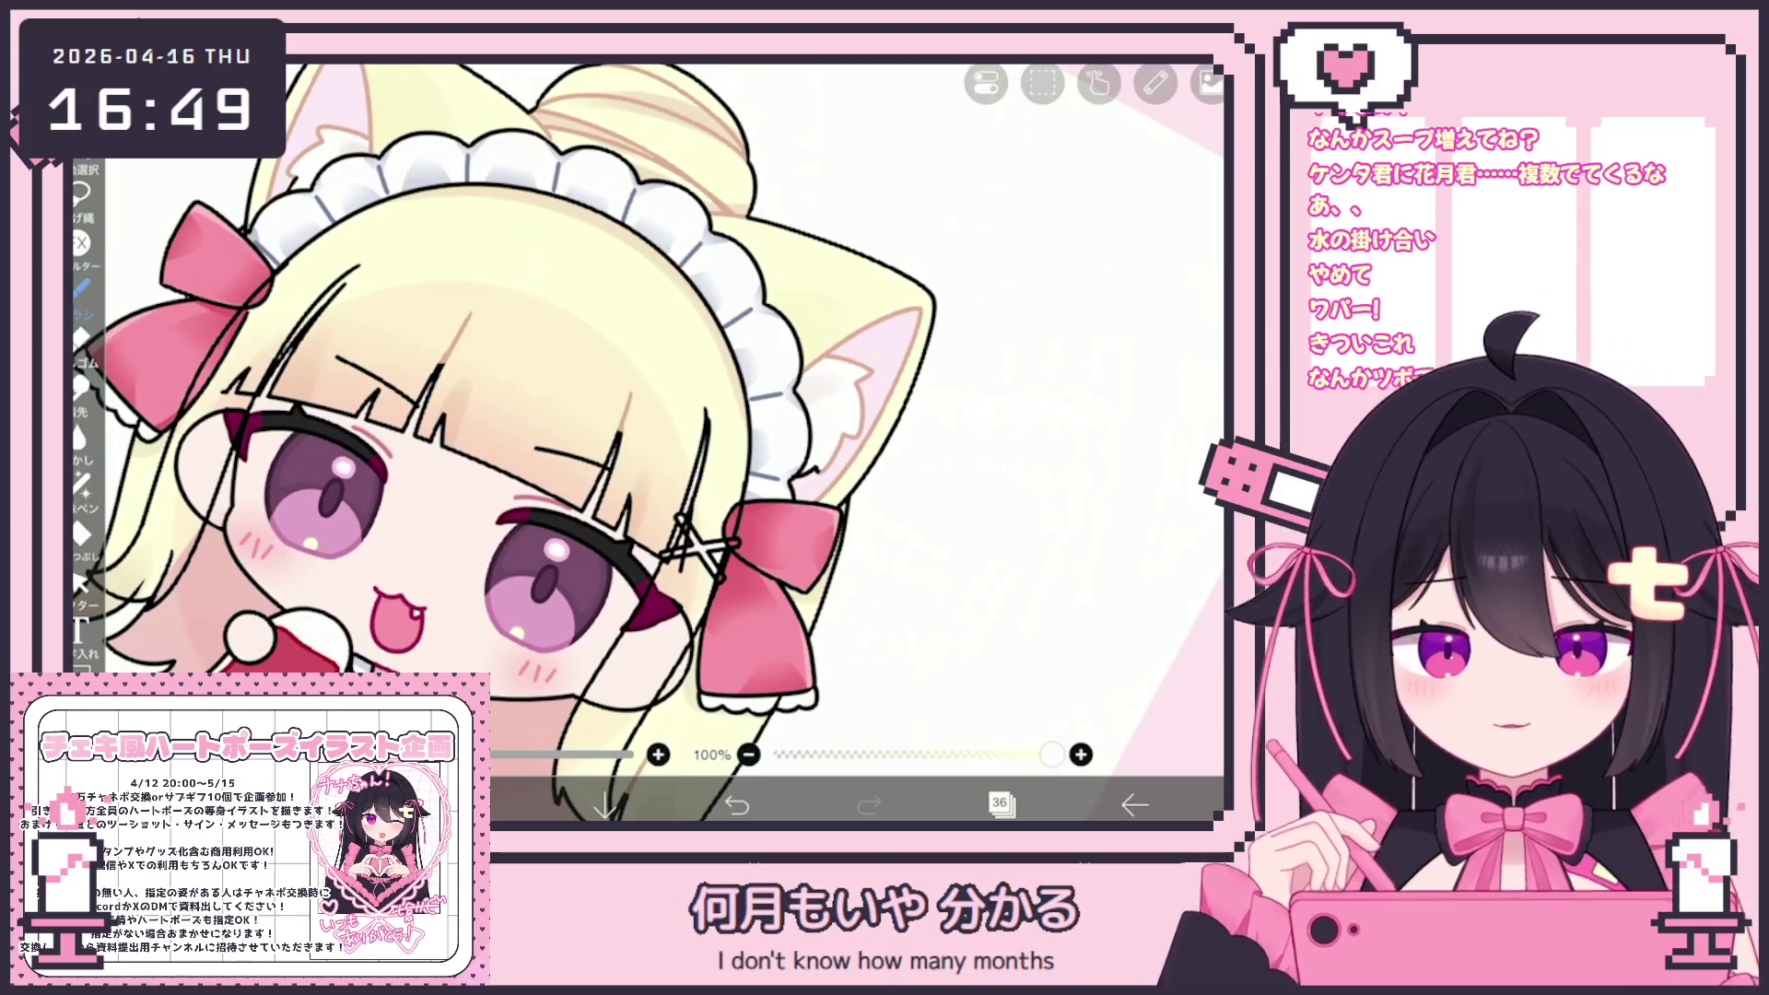
# Select the bucket fill and check its reference-layer setting
pyautogui.click(80, 532)
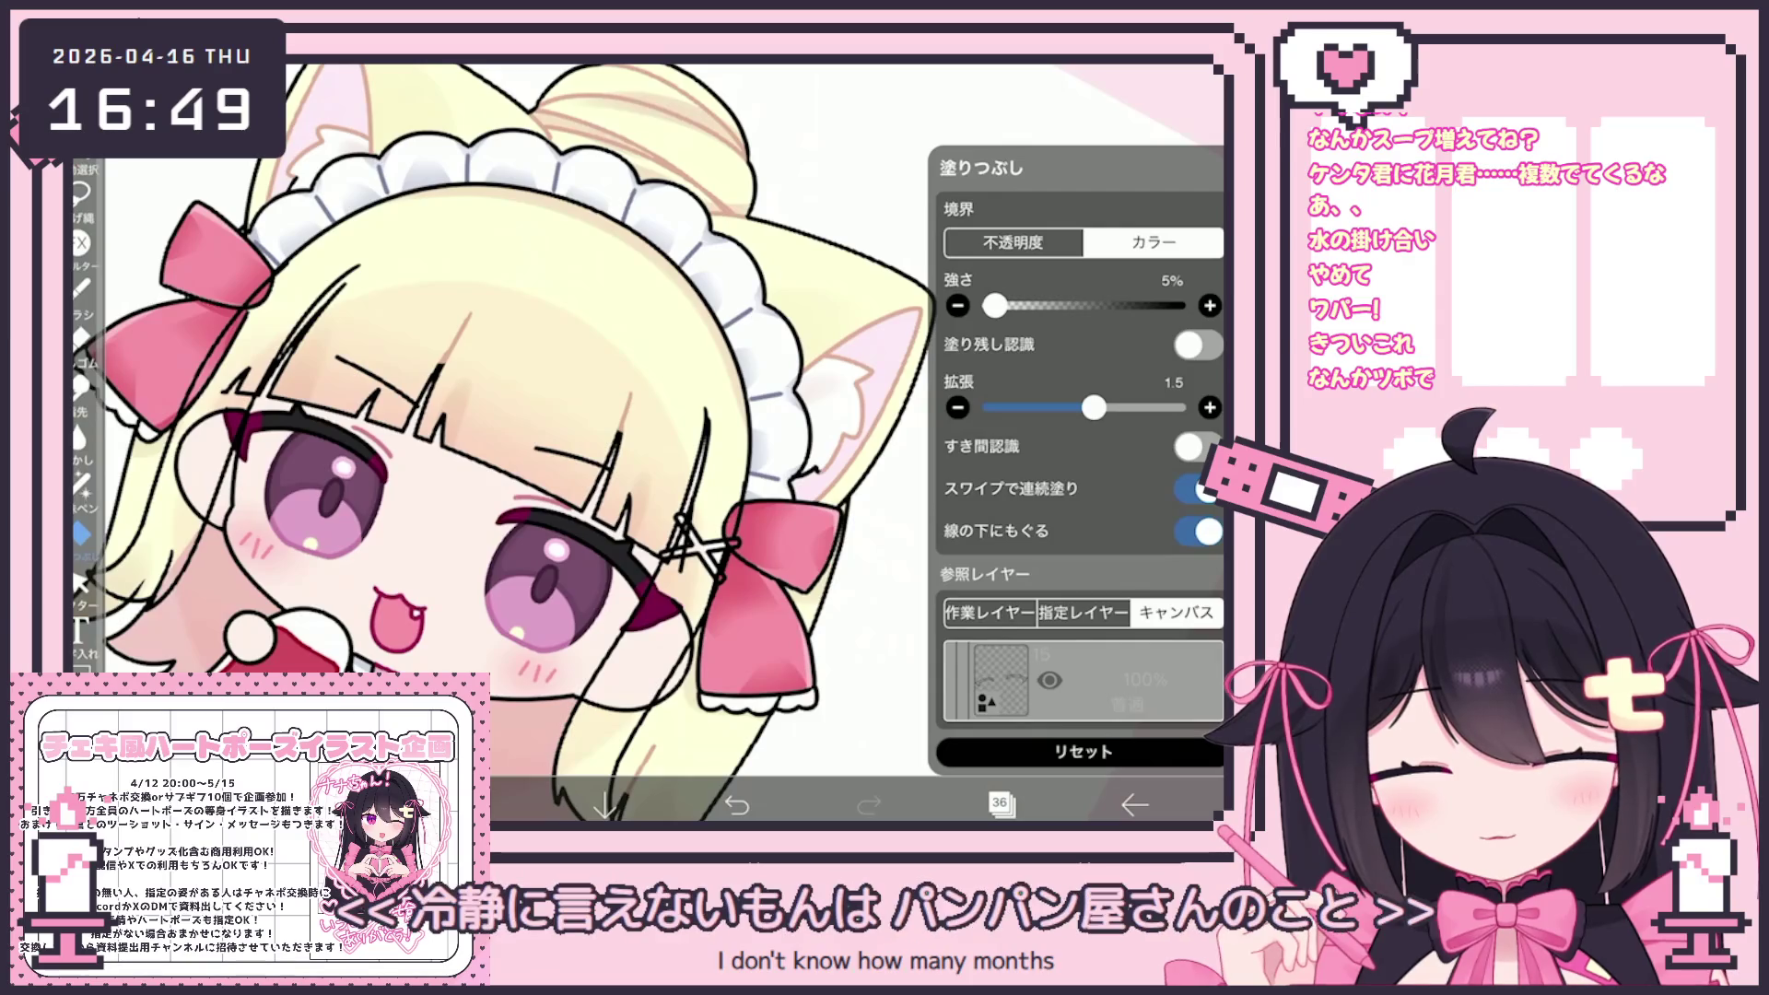
pyautogui.click(1078, 722)
pyautogui.scroll(10, 1083, 350)
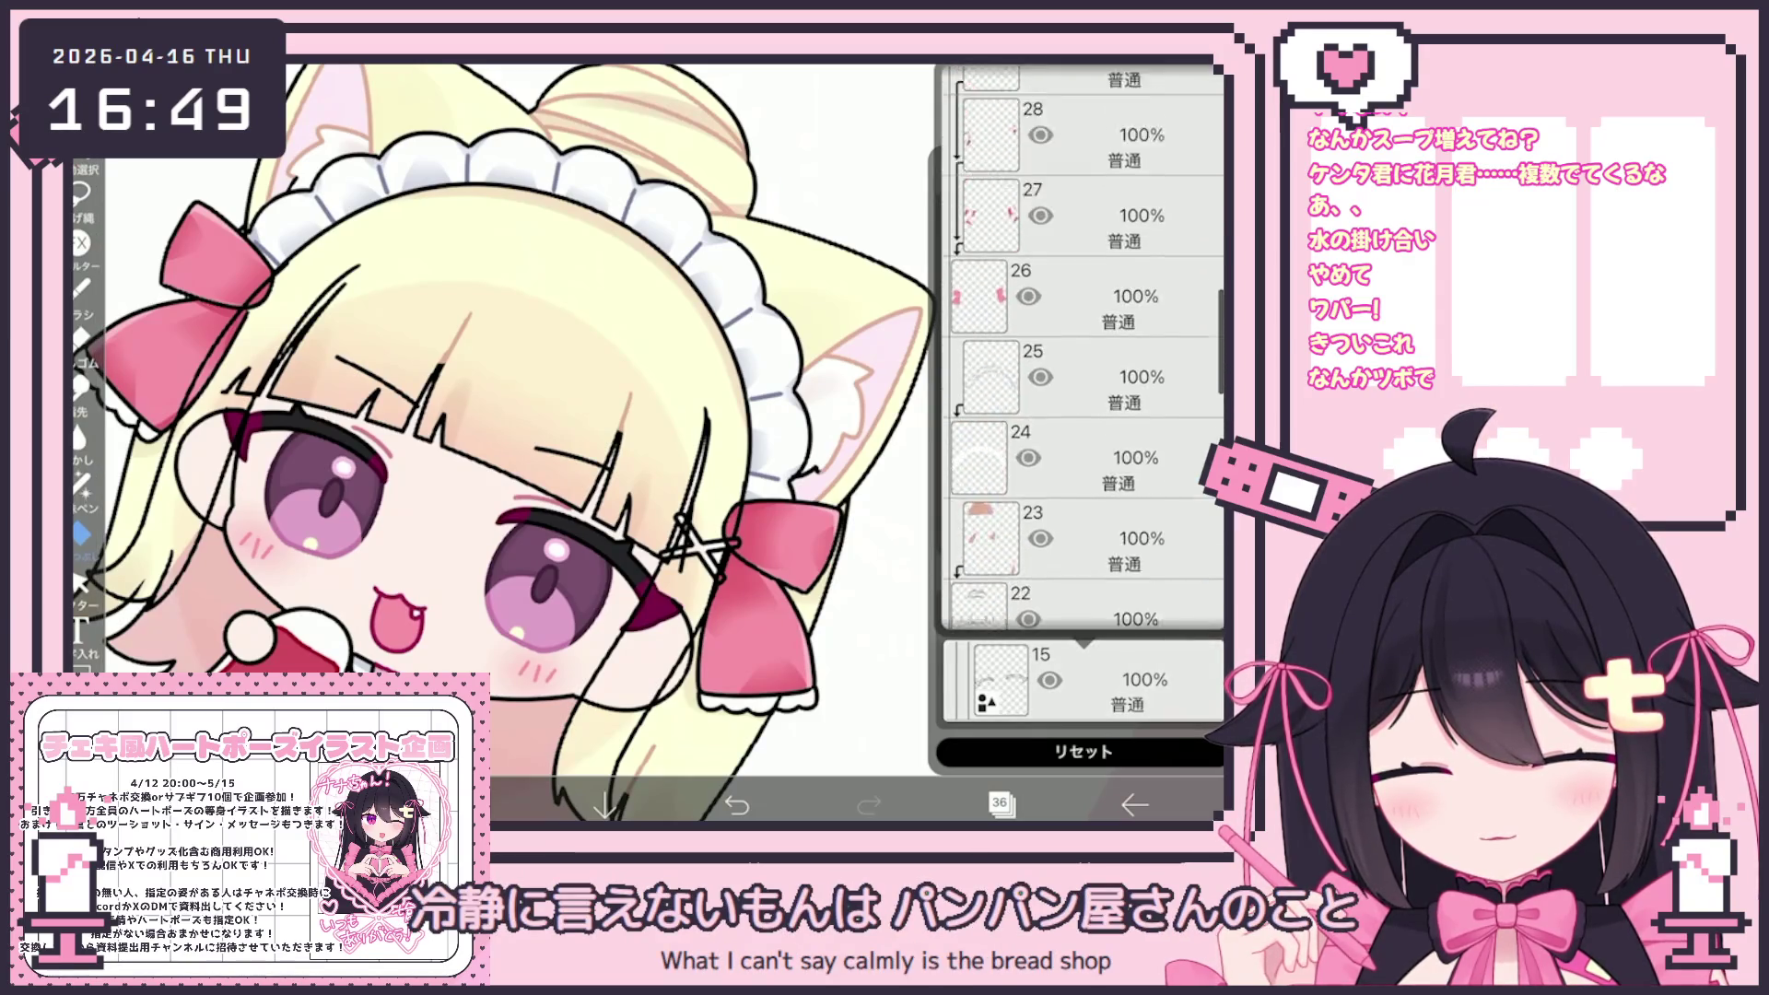
pyautogui.scroll(10, 1082, 351)
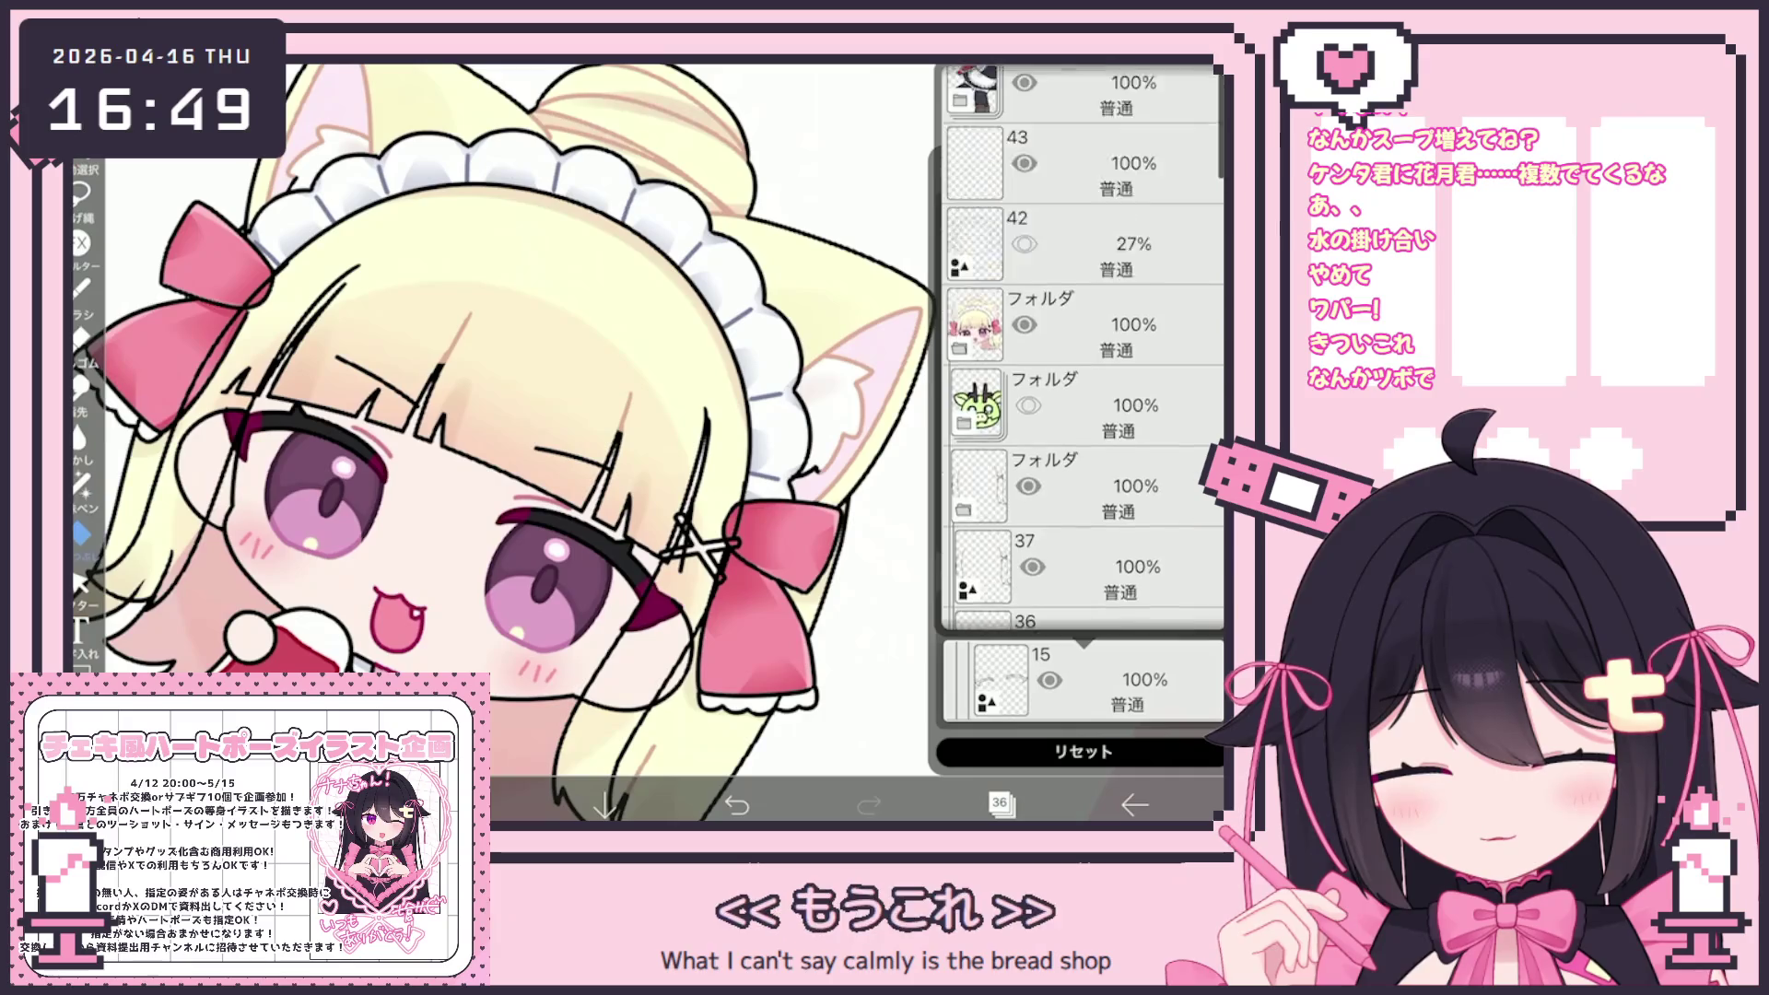
pyautogui.click(1083, 557)
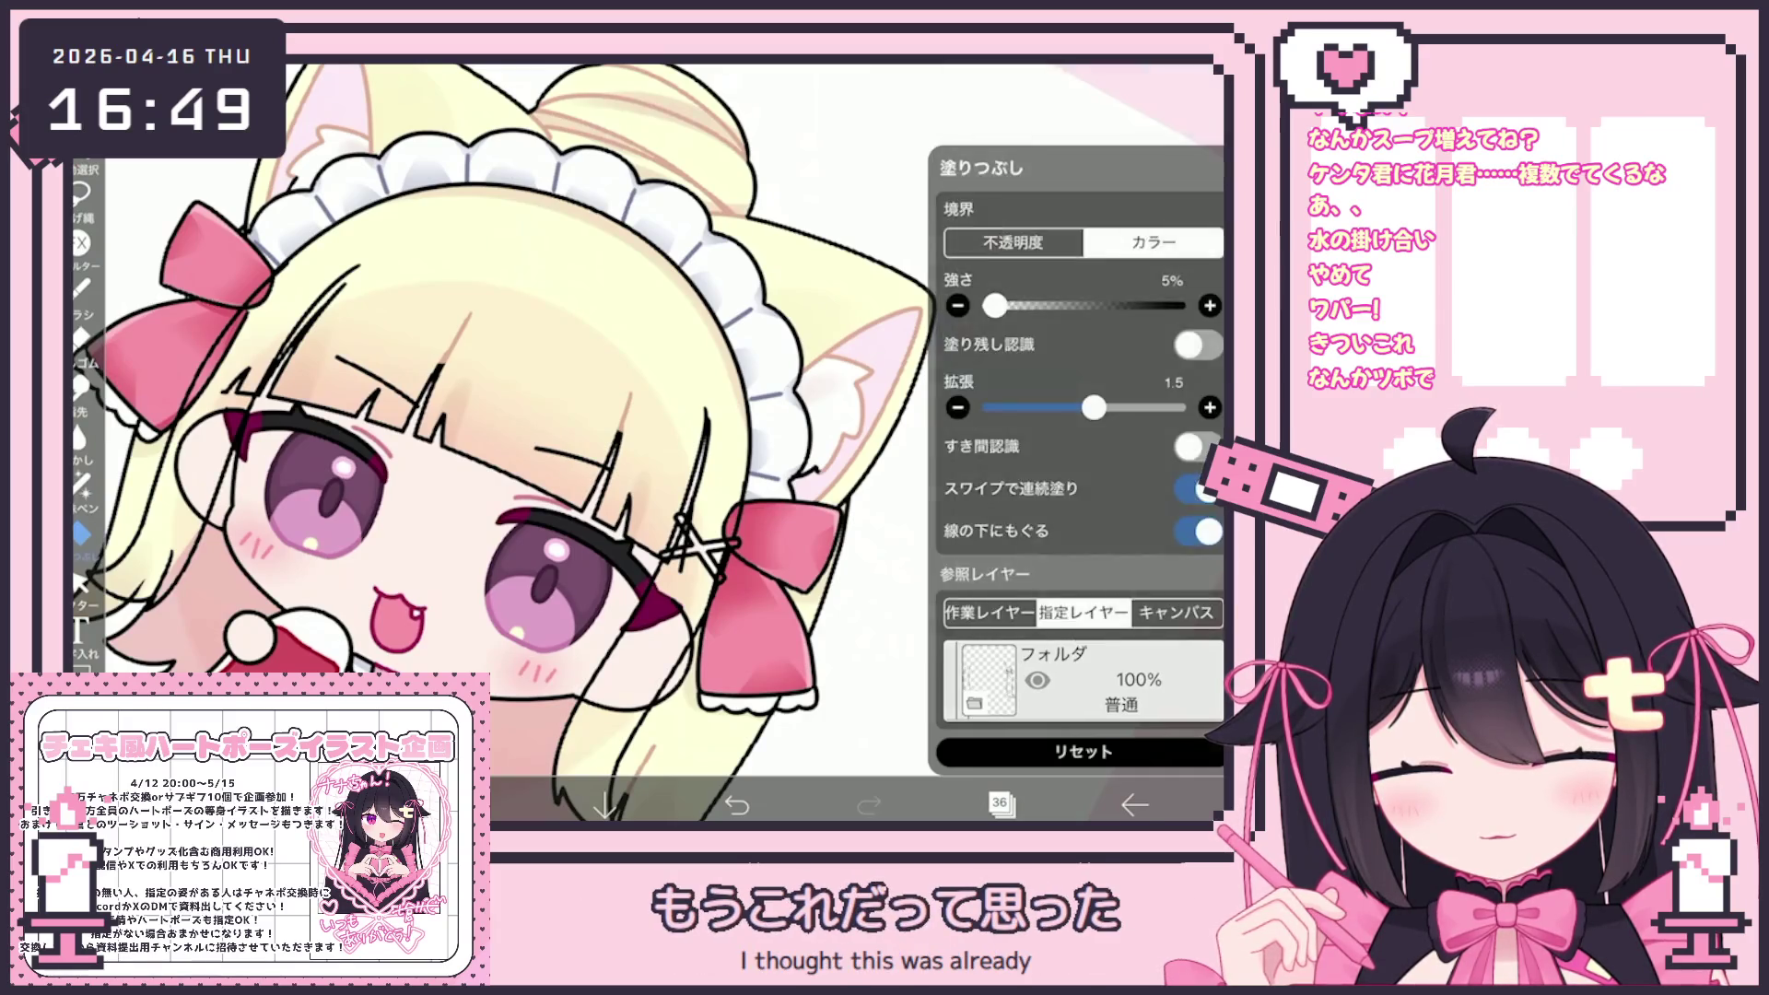
# Look over the canvas and bring the layer list back up
pyautogui.click(999, 804)
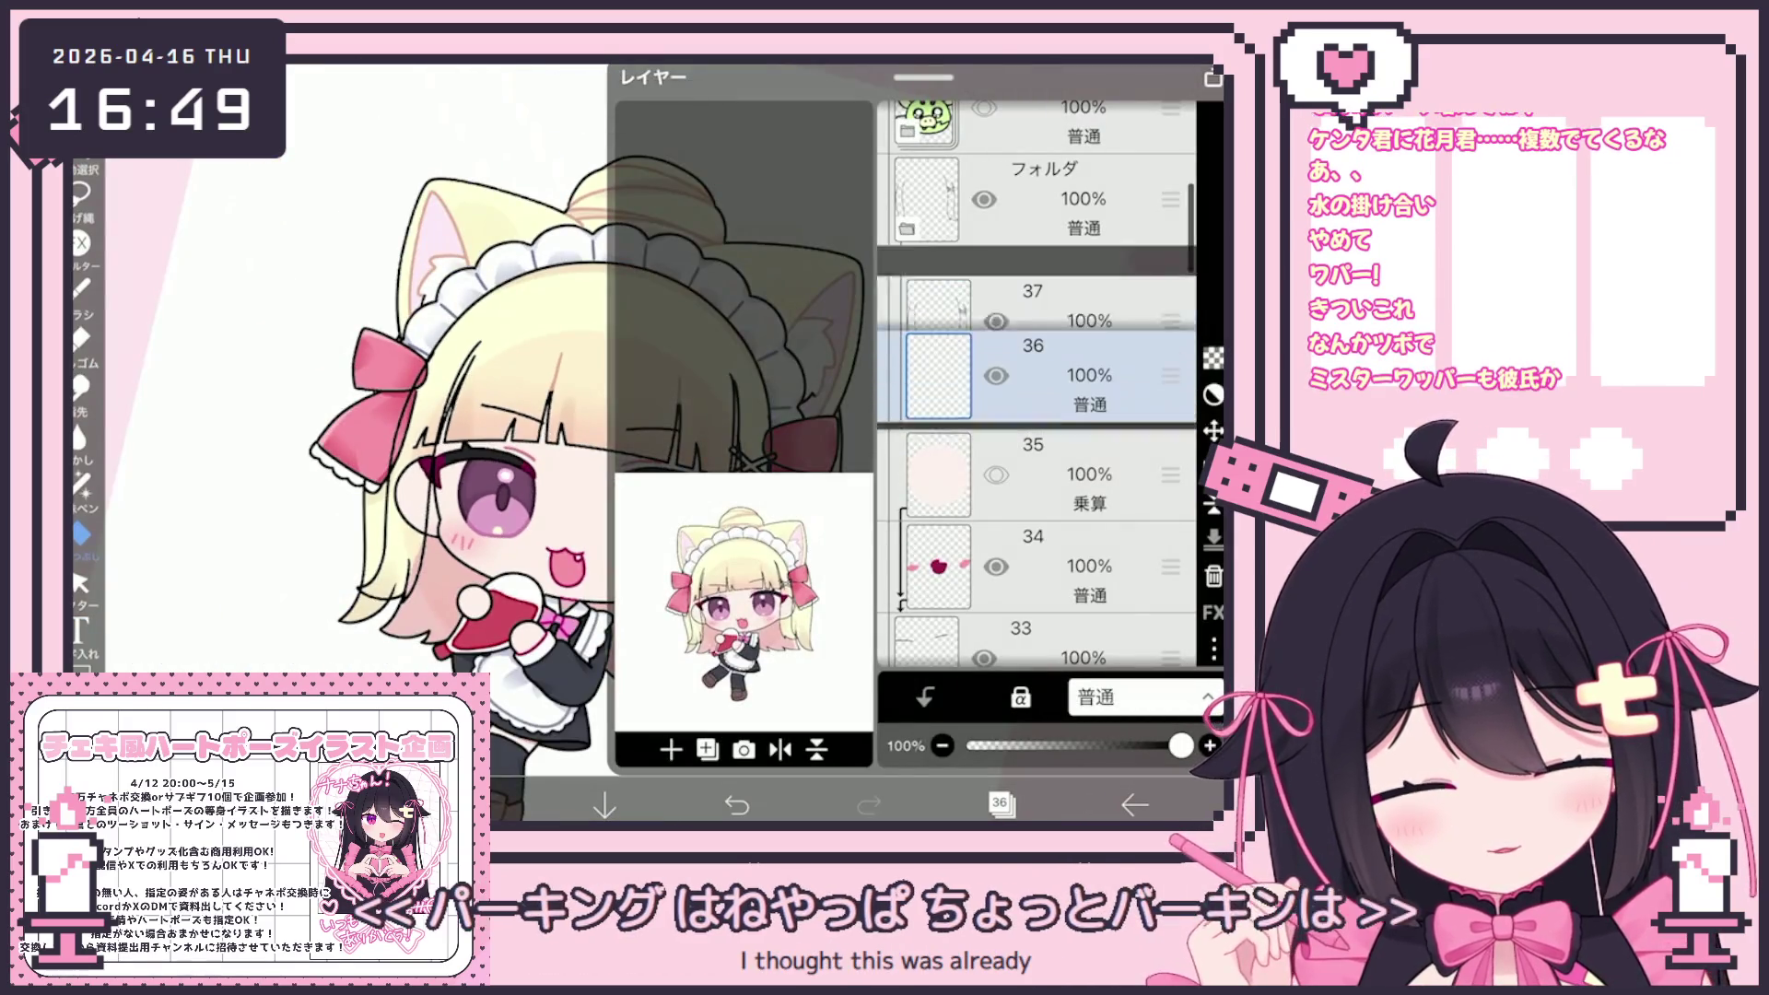
pyautogui.click(999, 804)
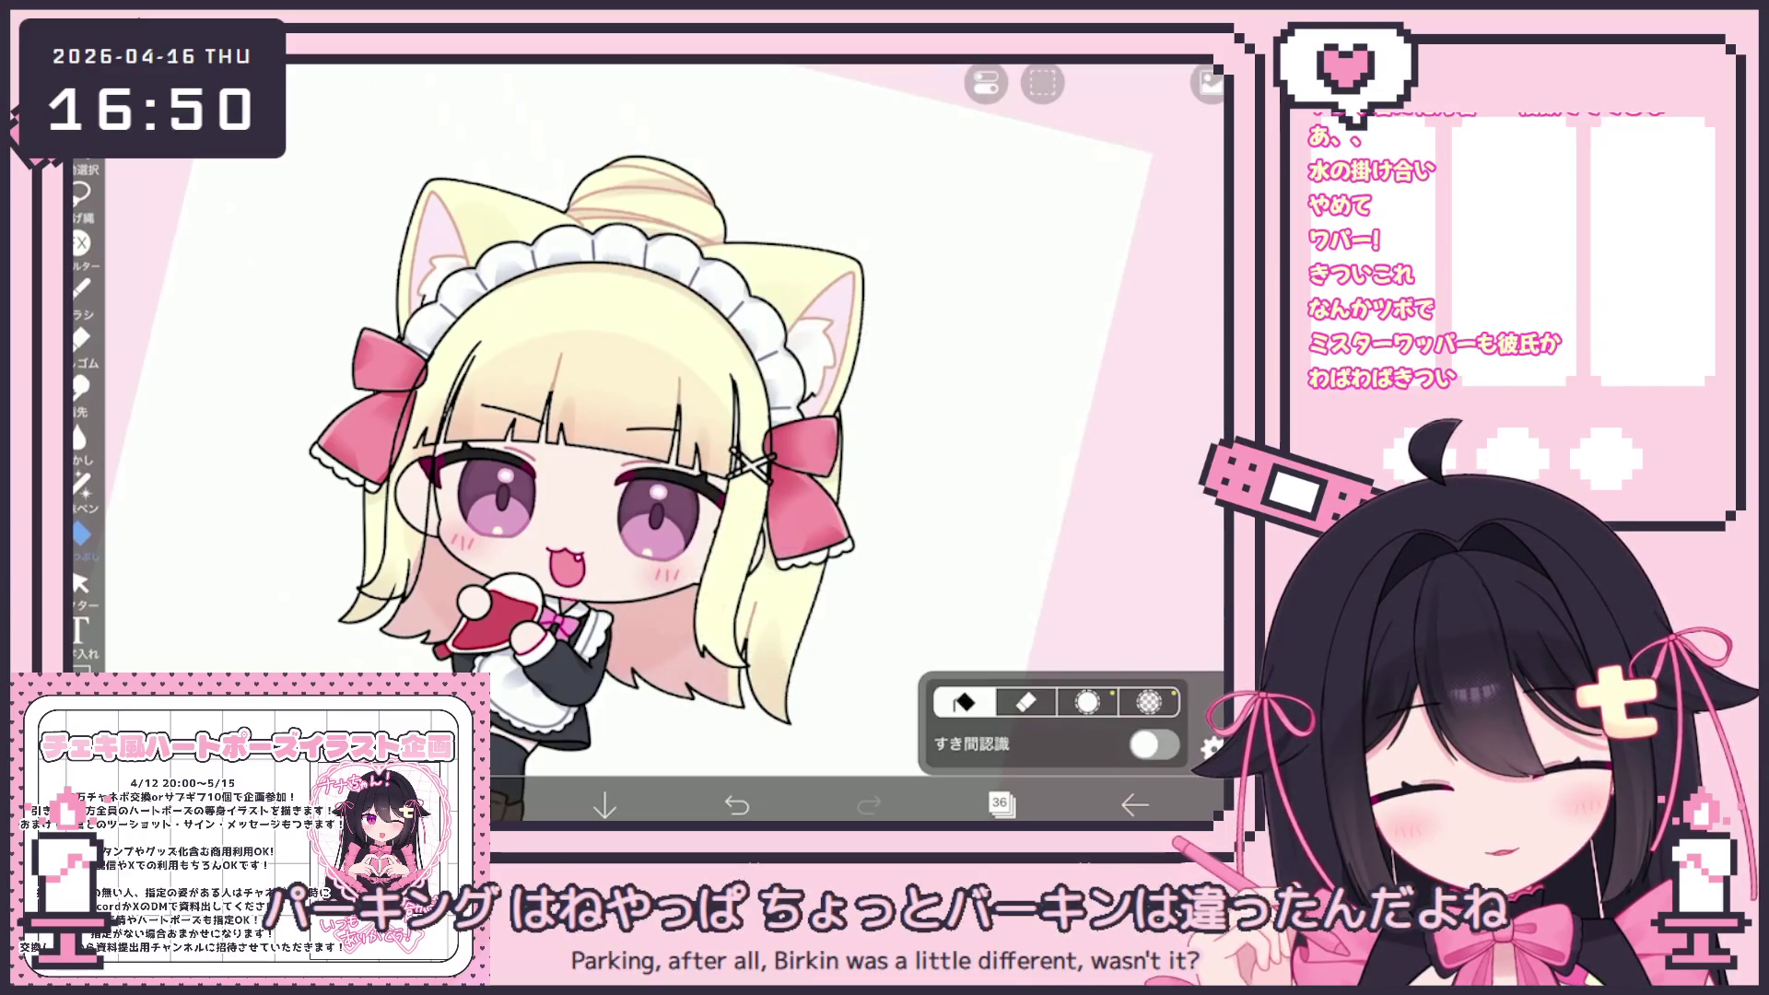
pyautogui.scroll(5, 783, 461)
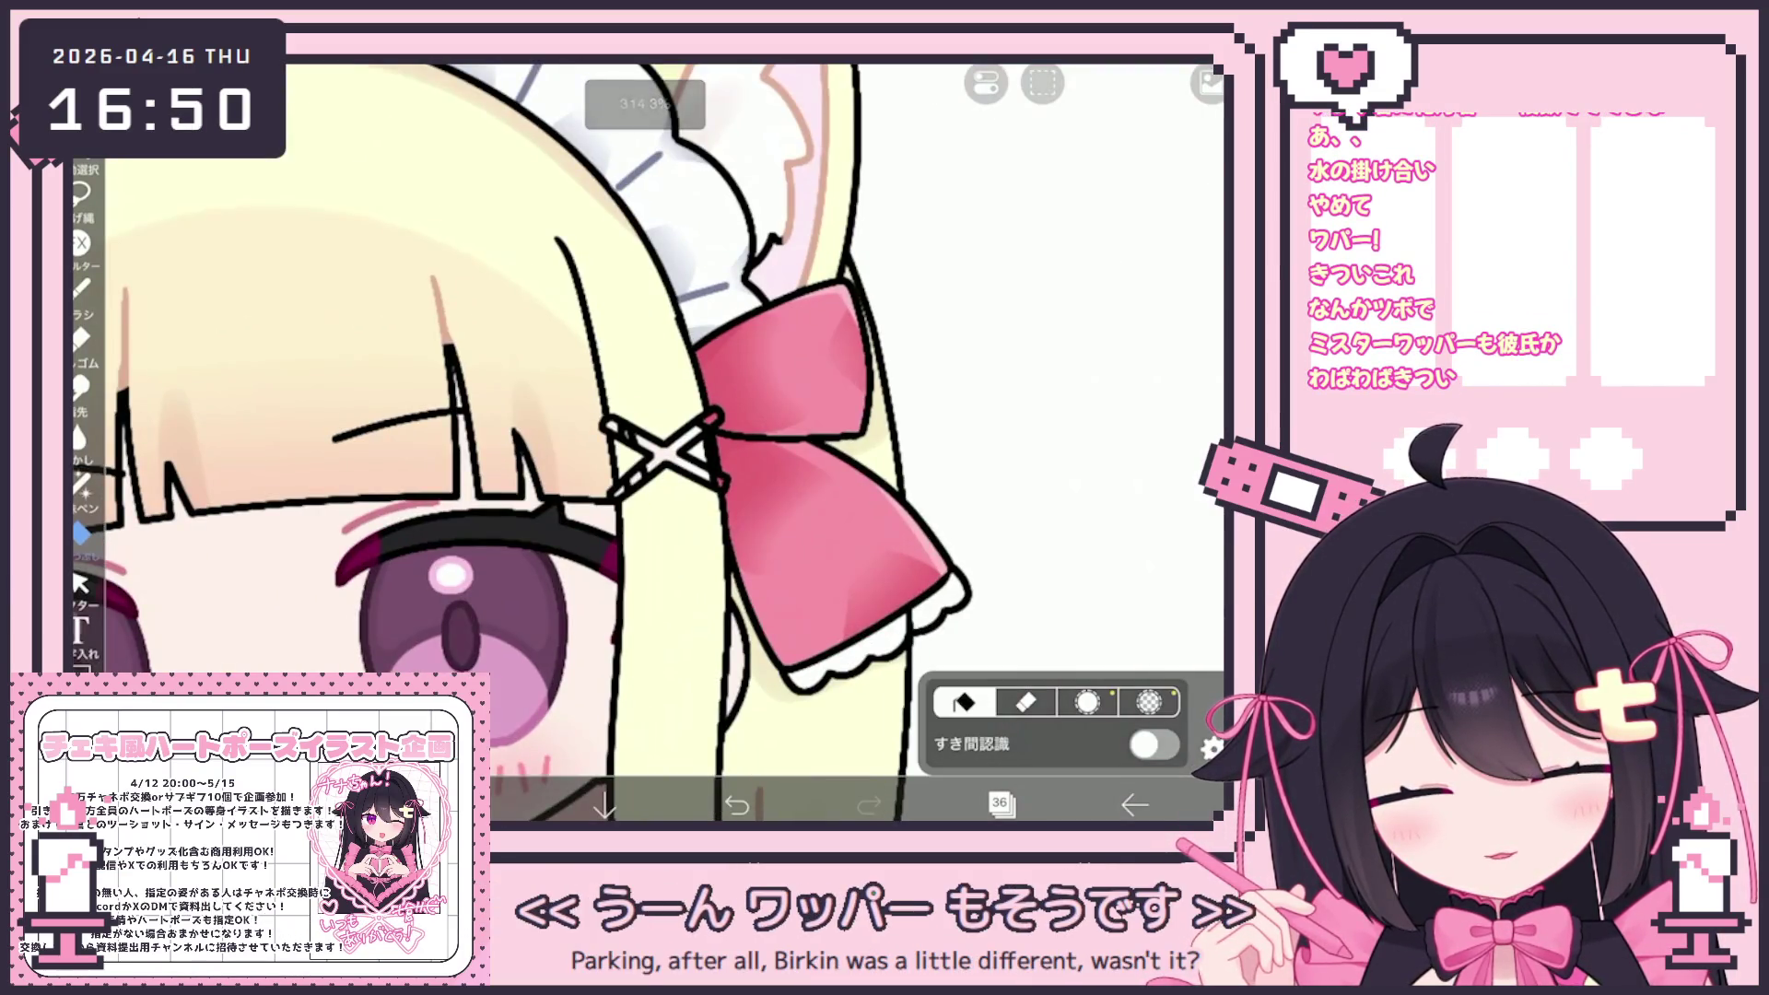
pyautogui.scroll(-5, 645, 442)
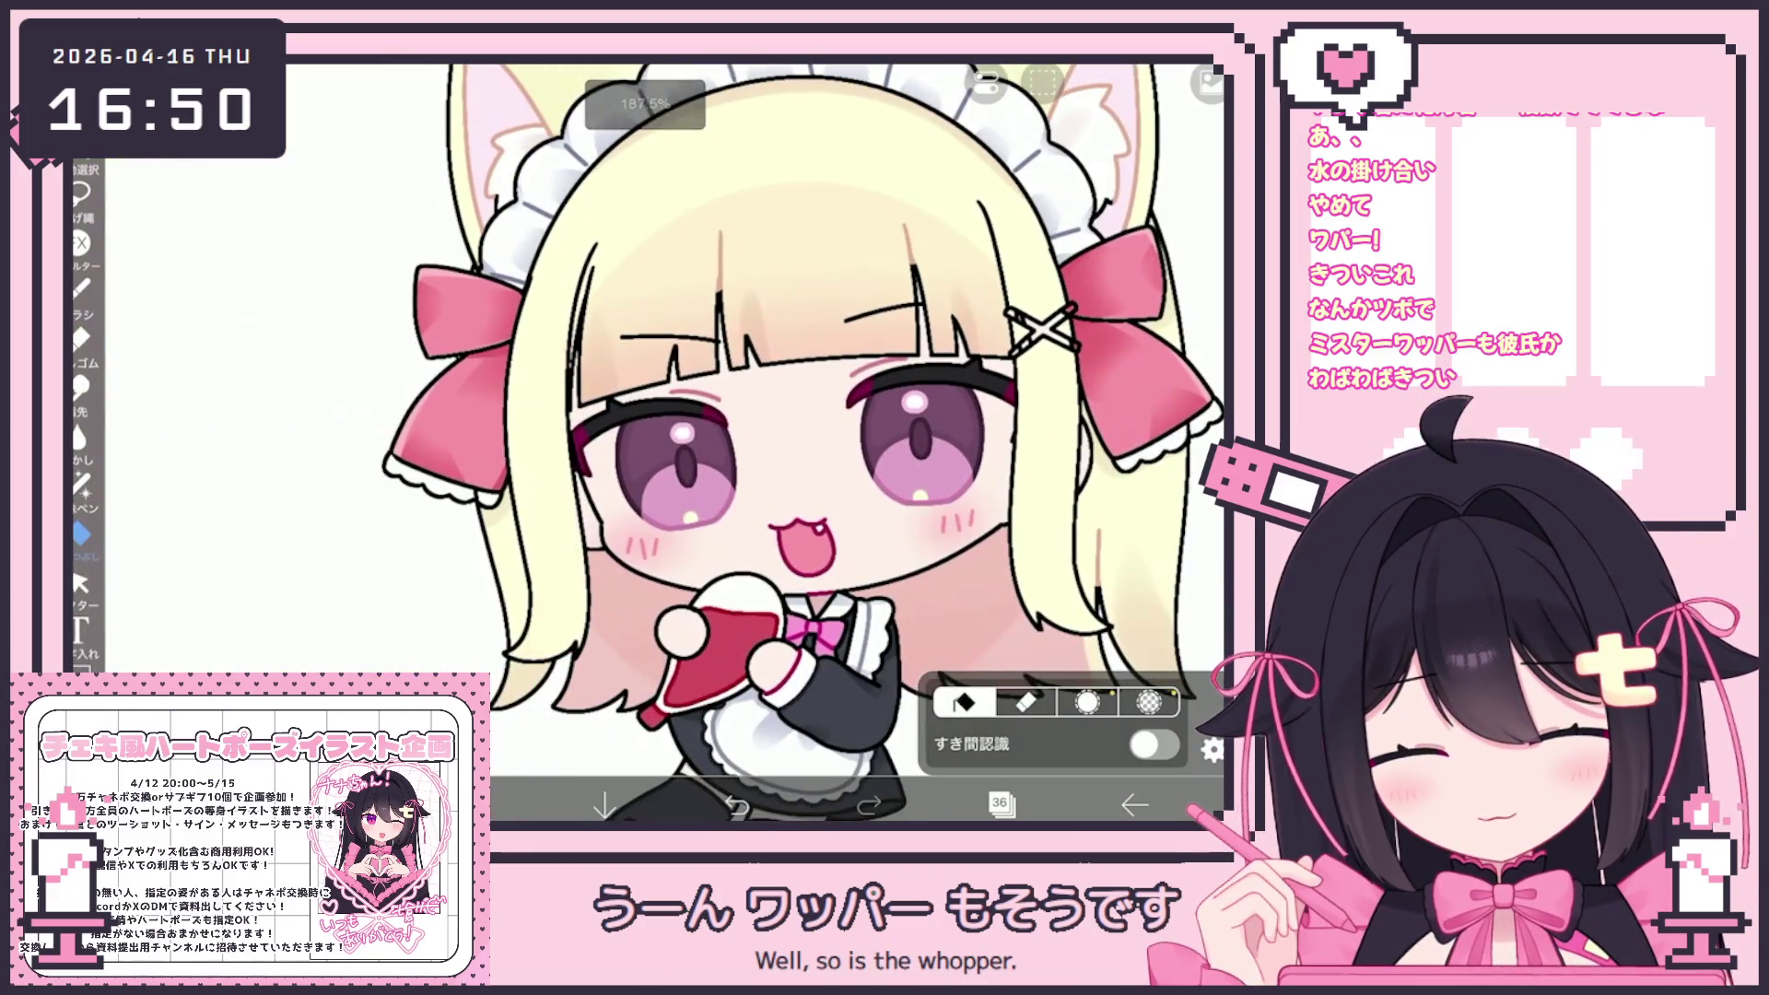
pyautogui.scroll(-5, 663, 442)
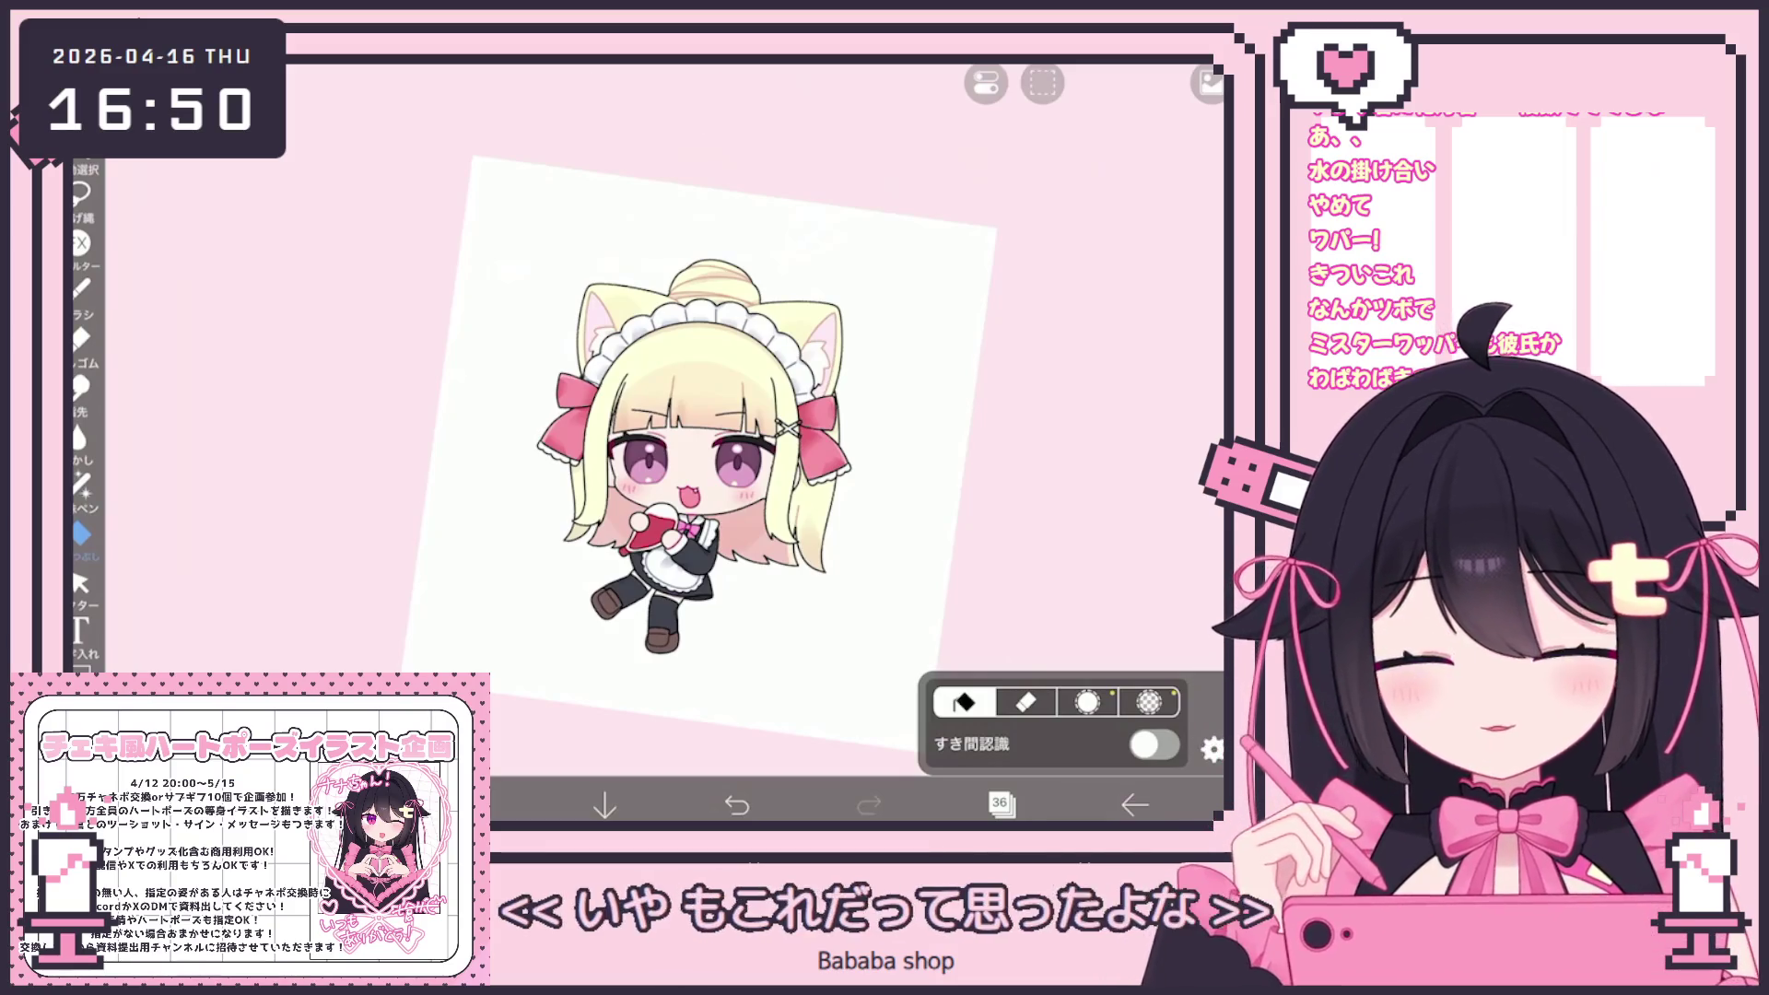
pyautogui.click(1000, 804)
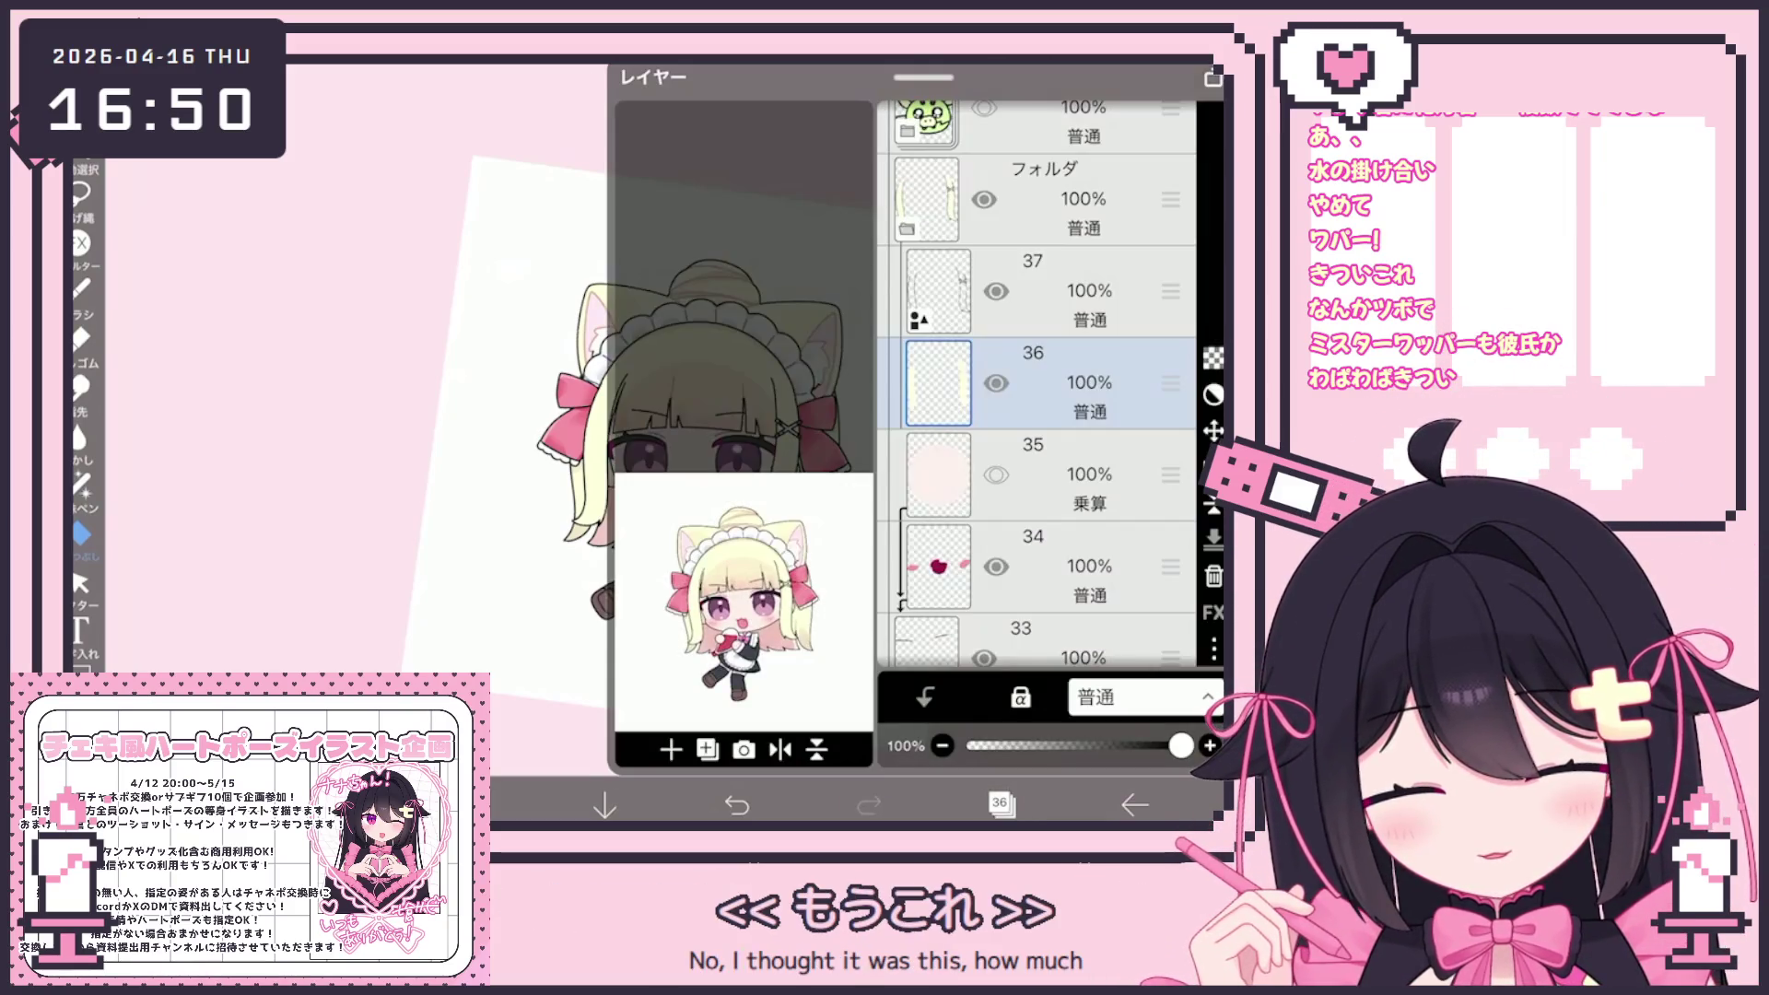
# Add an empty layer above layer 36 and choose the フェード水彩 (不透明) brush
pyautogui.click(671, 749)
pyautogui.click(1000, 804)
pyautogui.scroll(5, 590, 415)
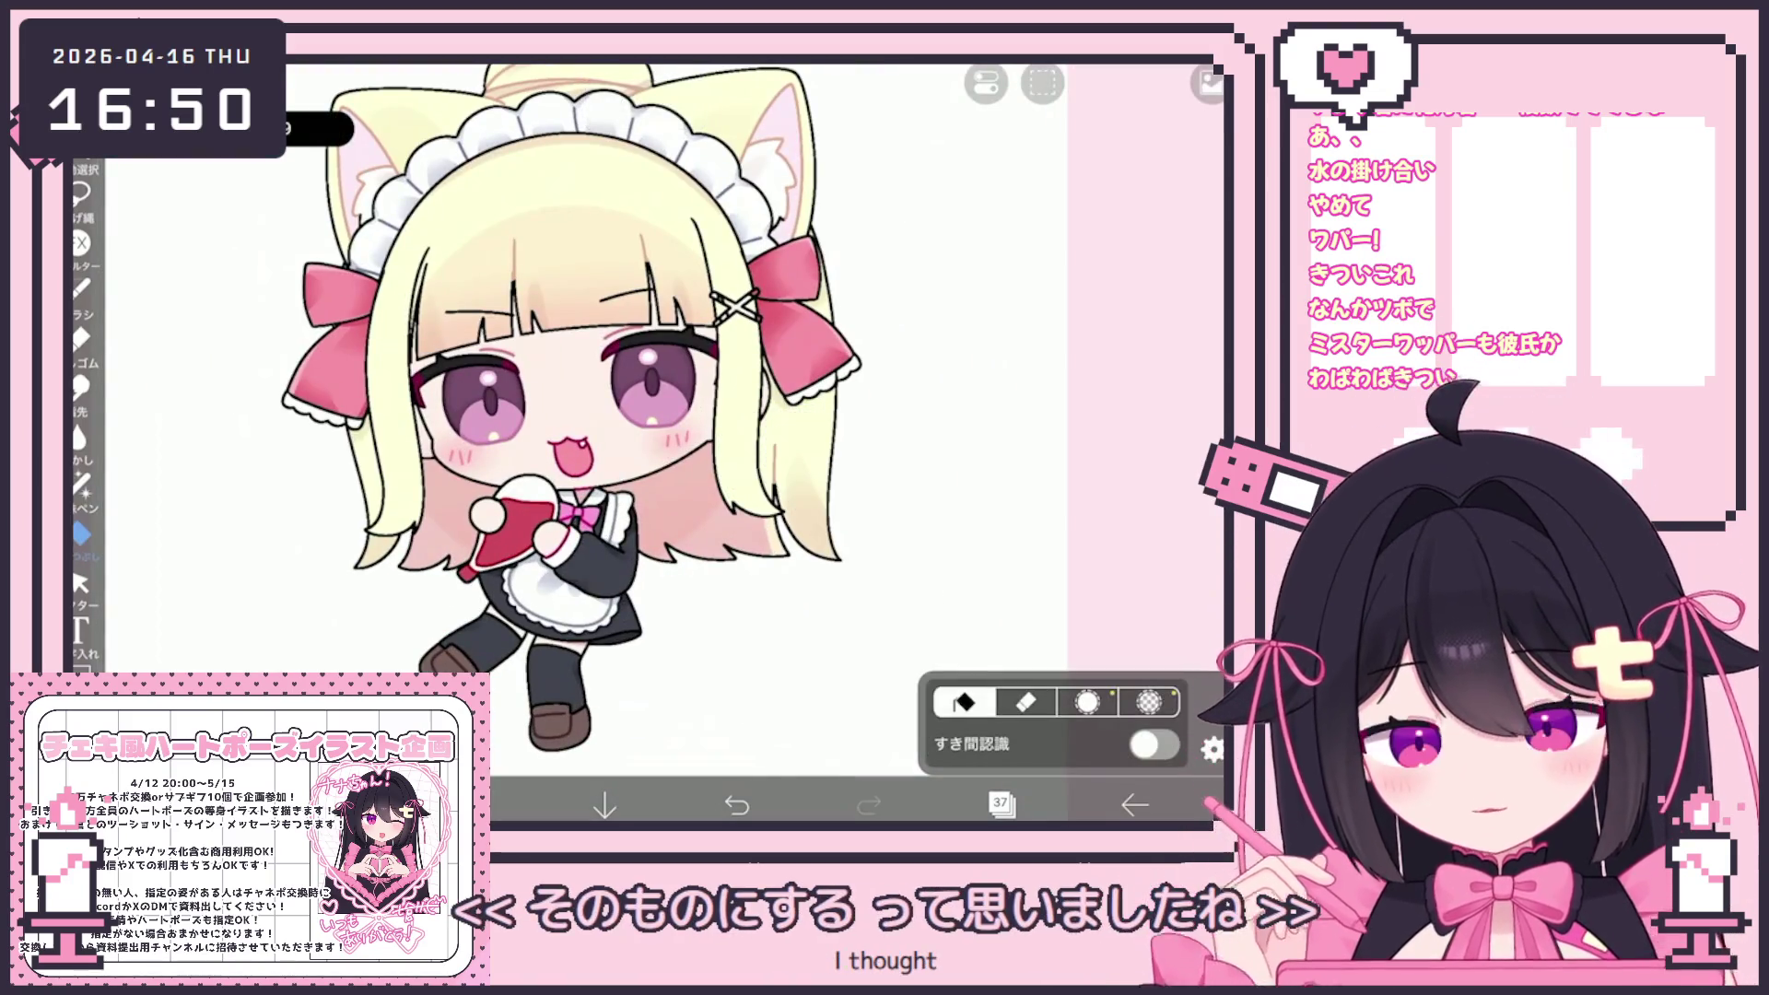
pyautogui.click(81, 288)
pyautogui.click(258, 609)
pyautogui.click(922, 415)
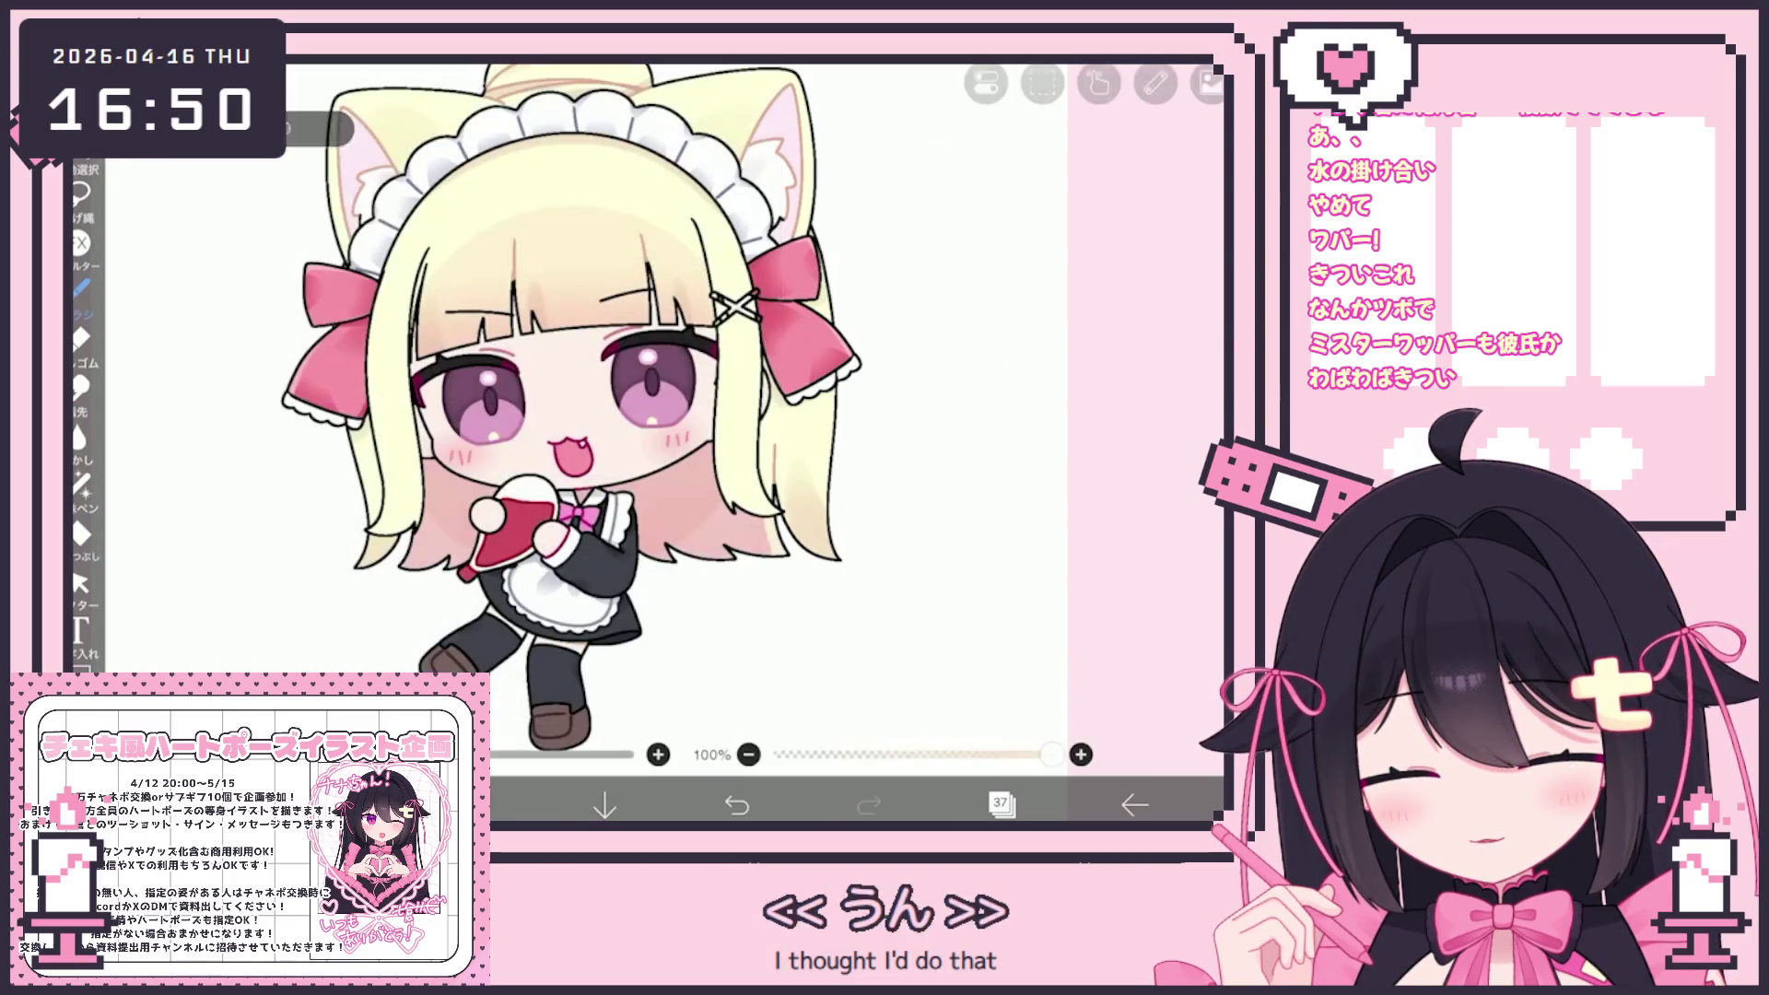
# Move the multiply shading layer above layer 36
pyautogui.scroll(1, 608, 443)
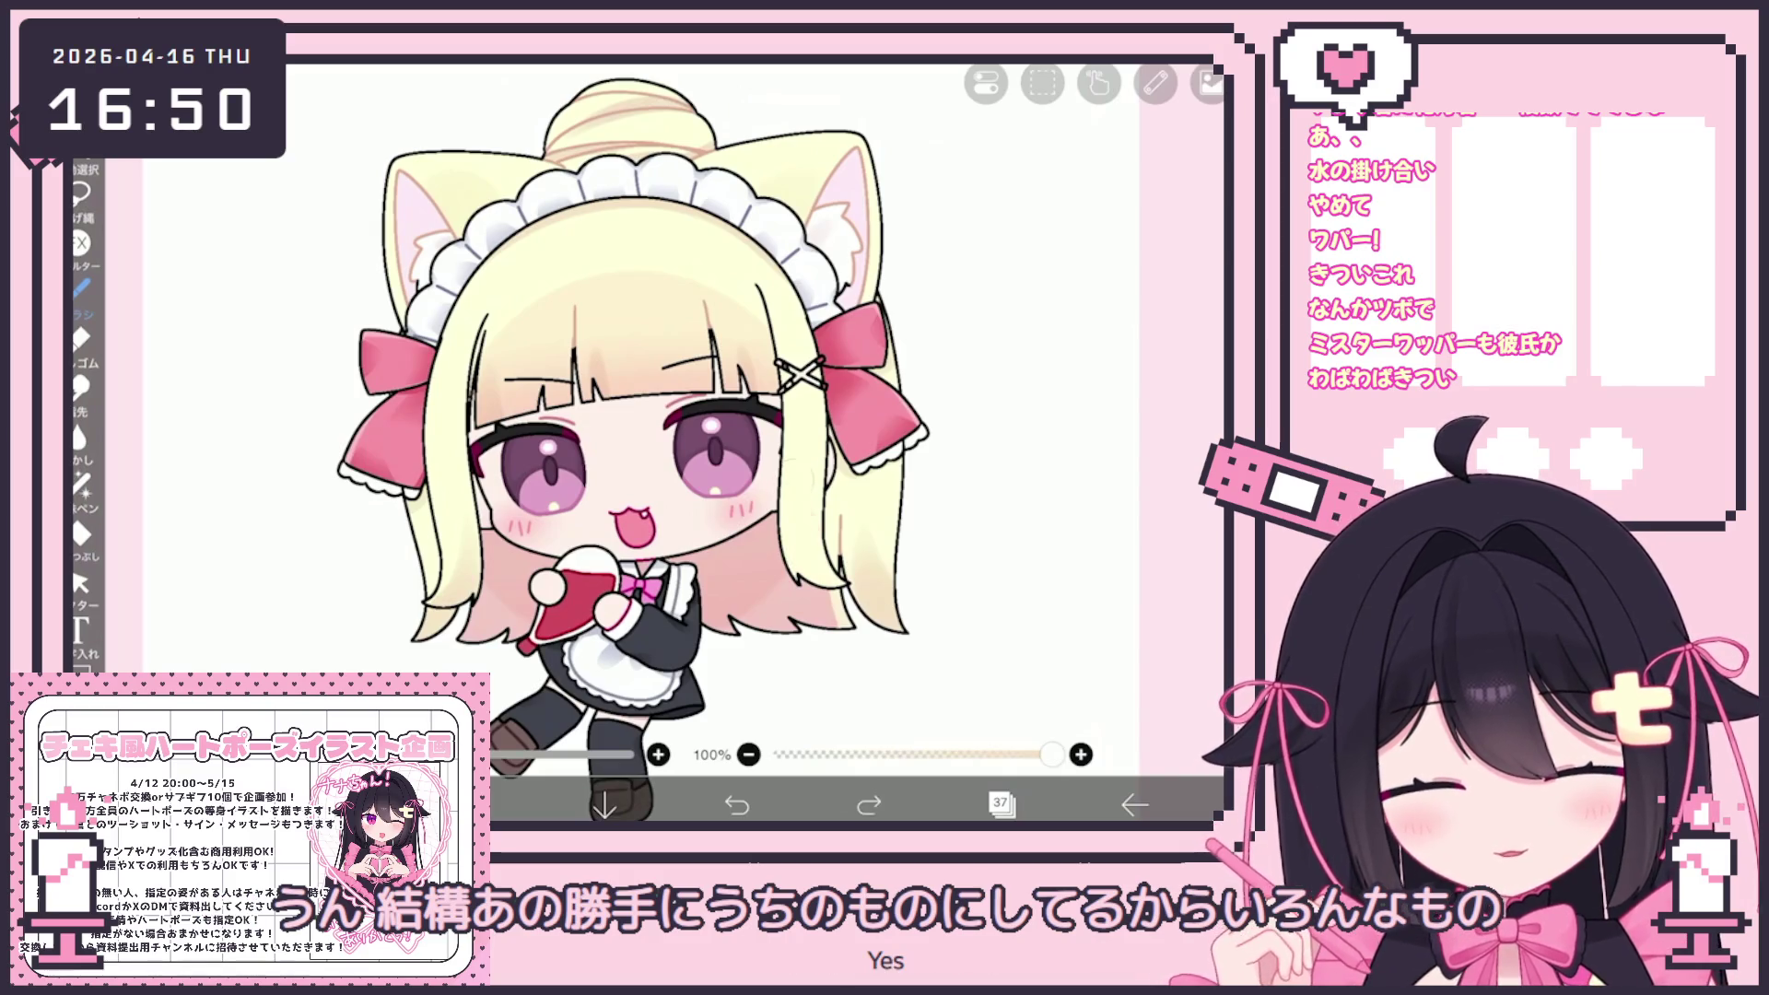
pyautogui.scroll(-2, 645, 442)
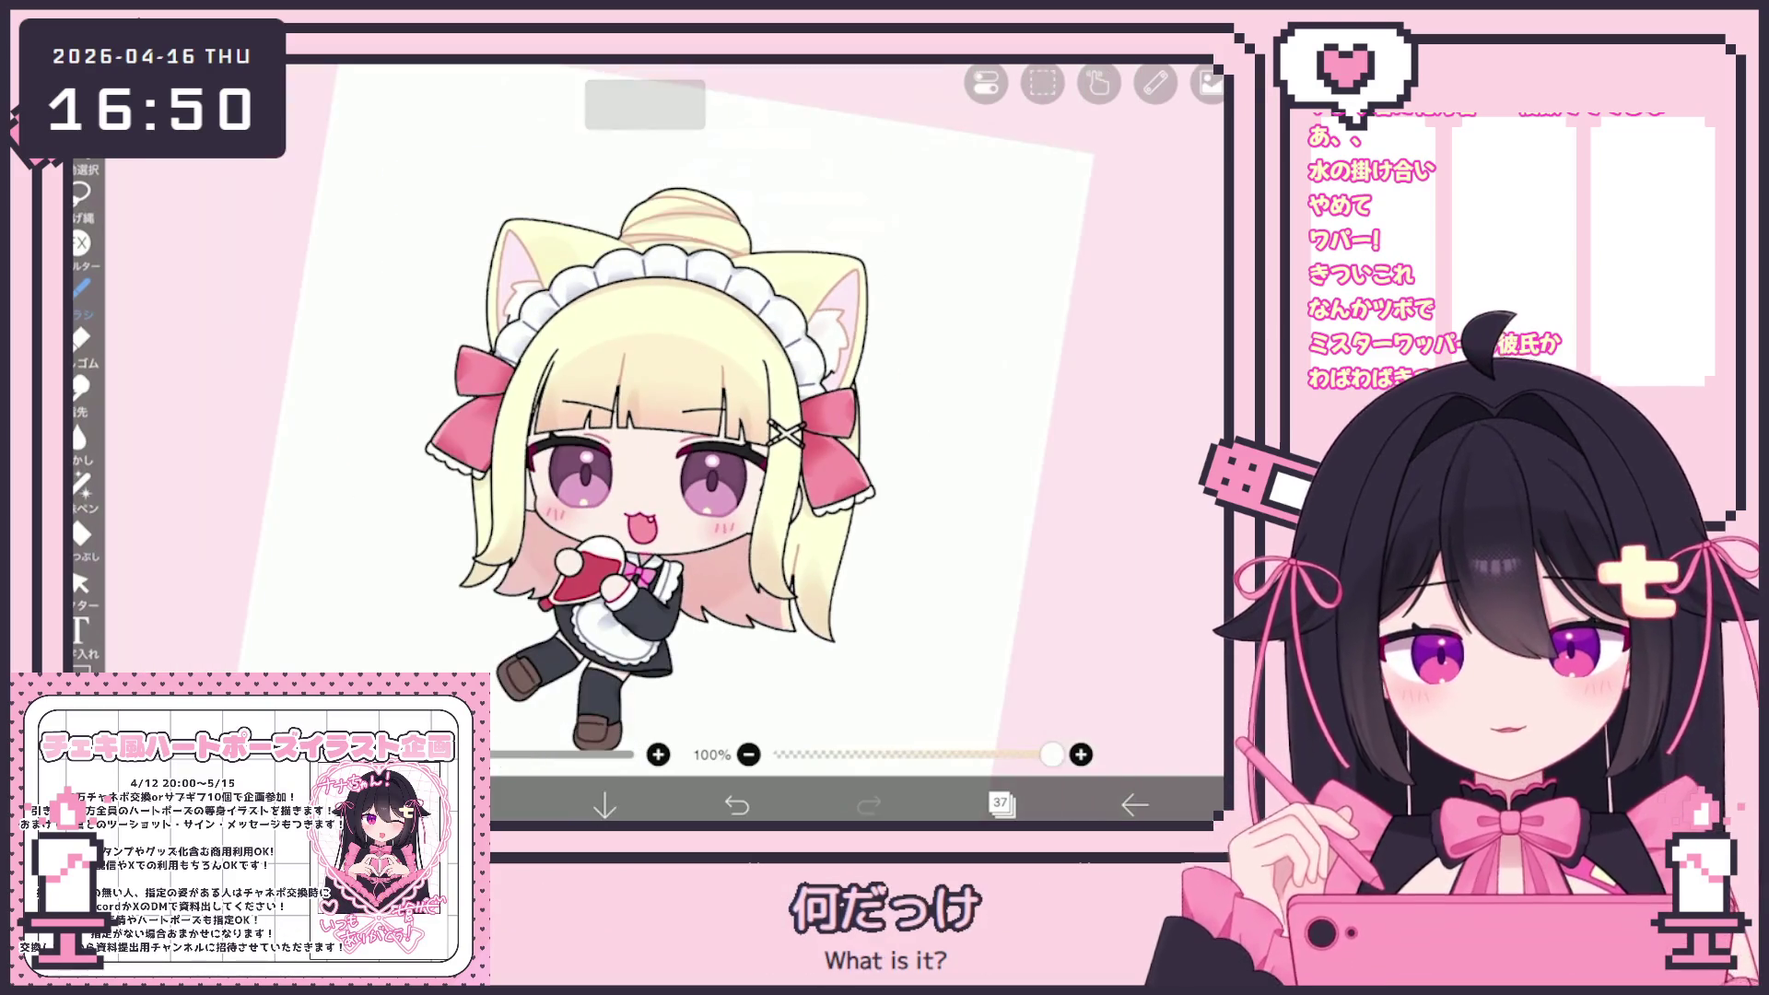
pyautogui.scroll(3, 590, 406)
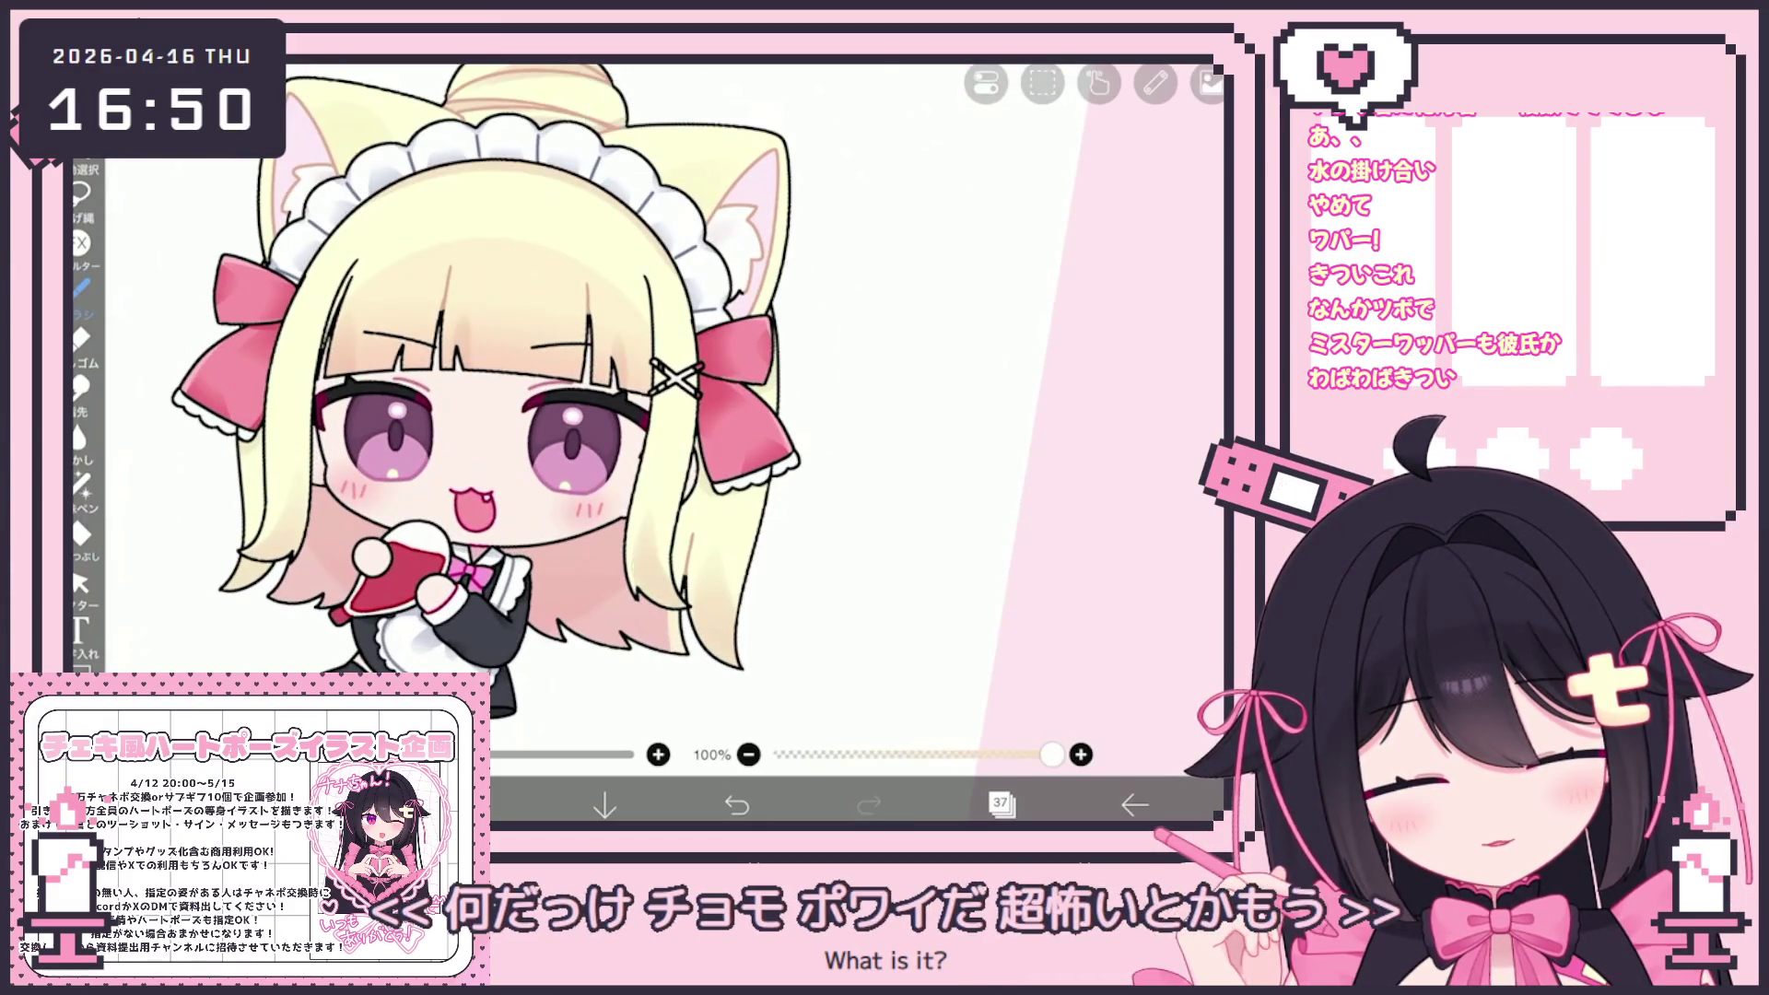
pyautogui.scroll(2, 581, 377)
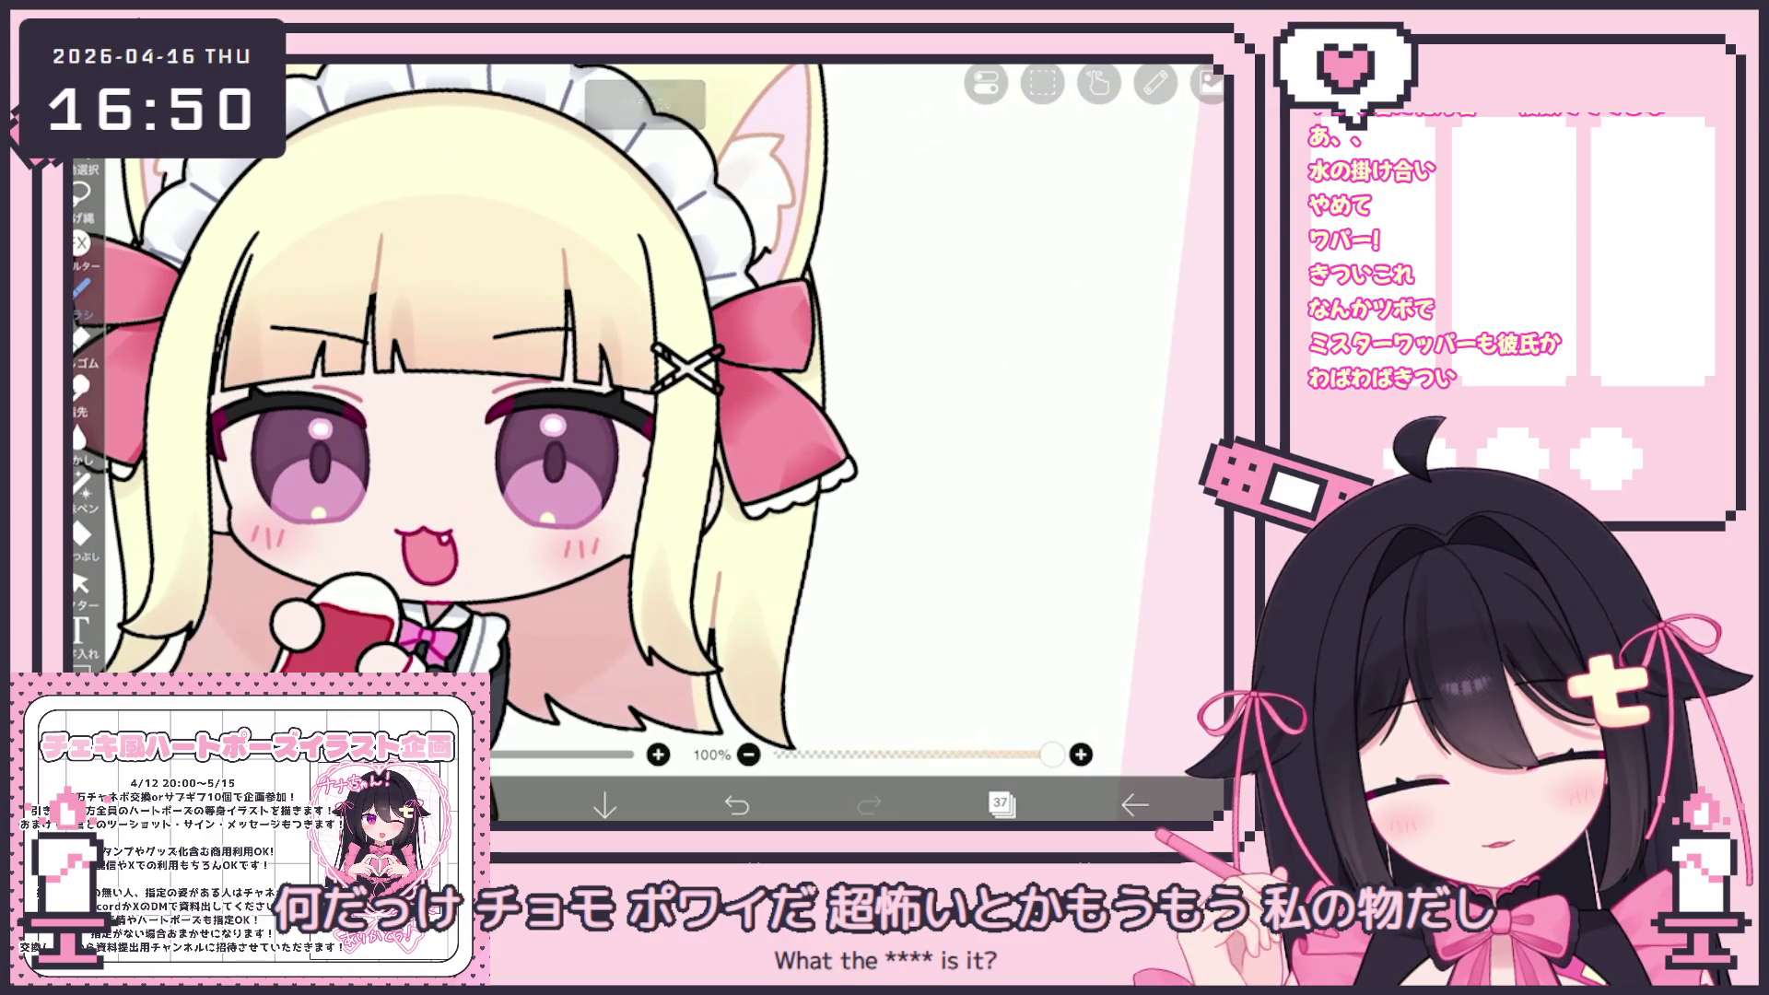
pyautogui.scroll(-2, 465, 406)
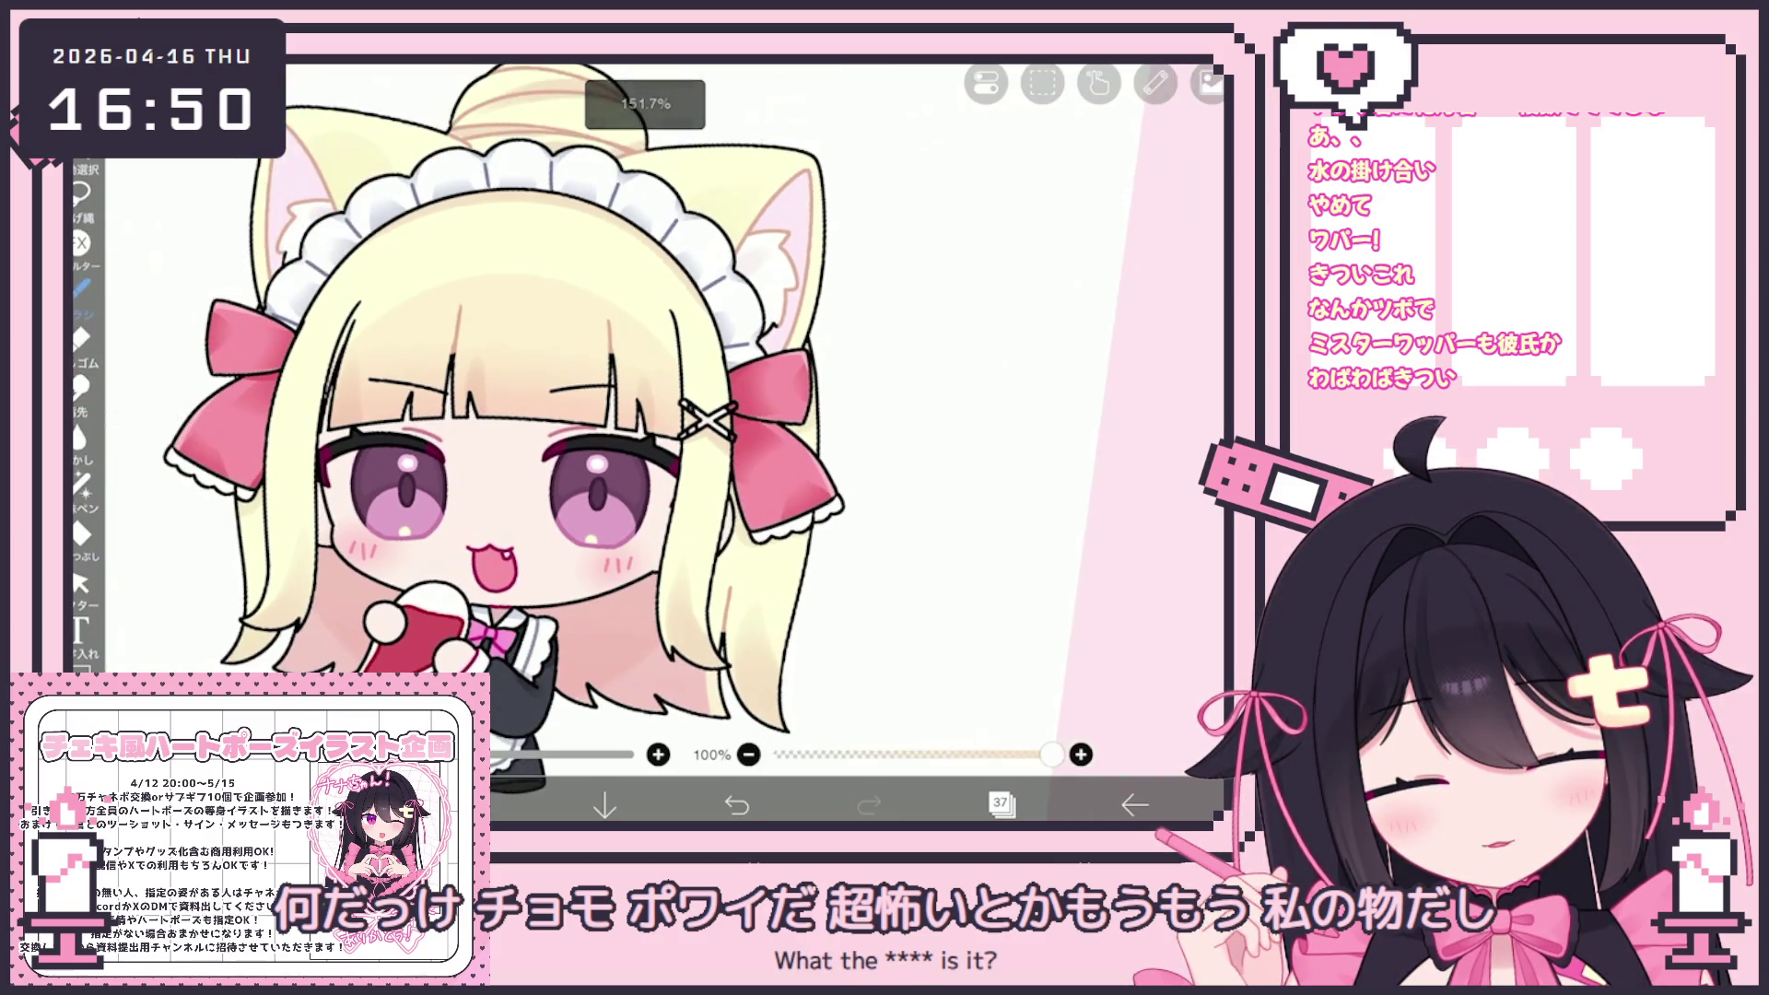
pyautogui.click(677, 404)
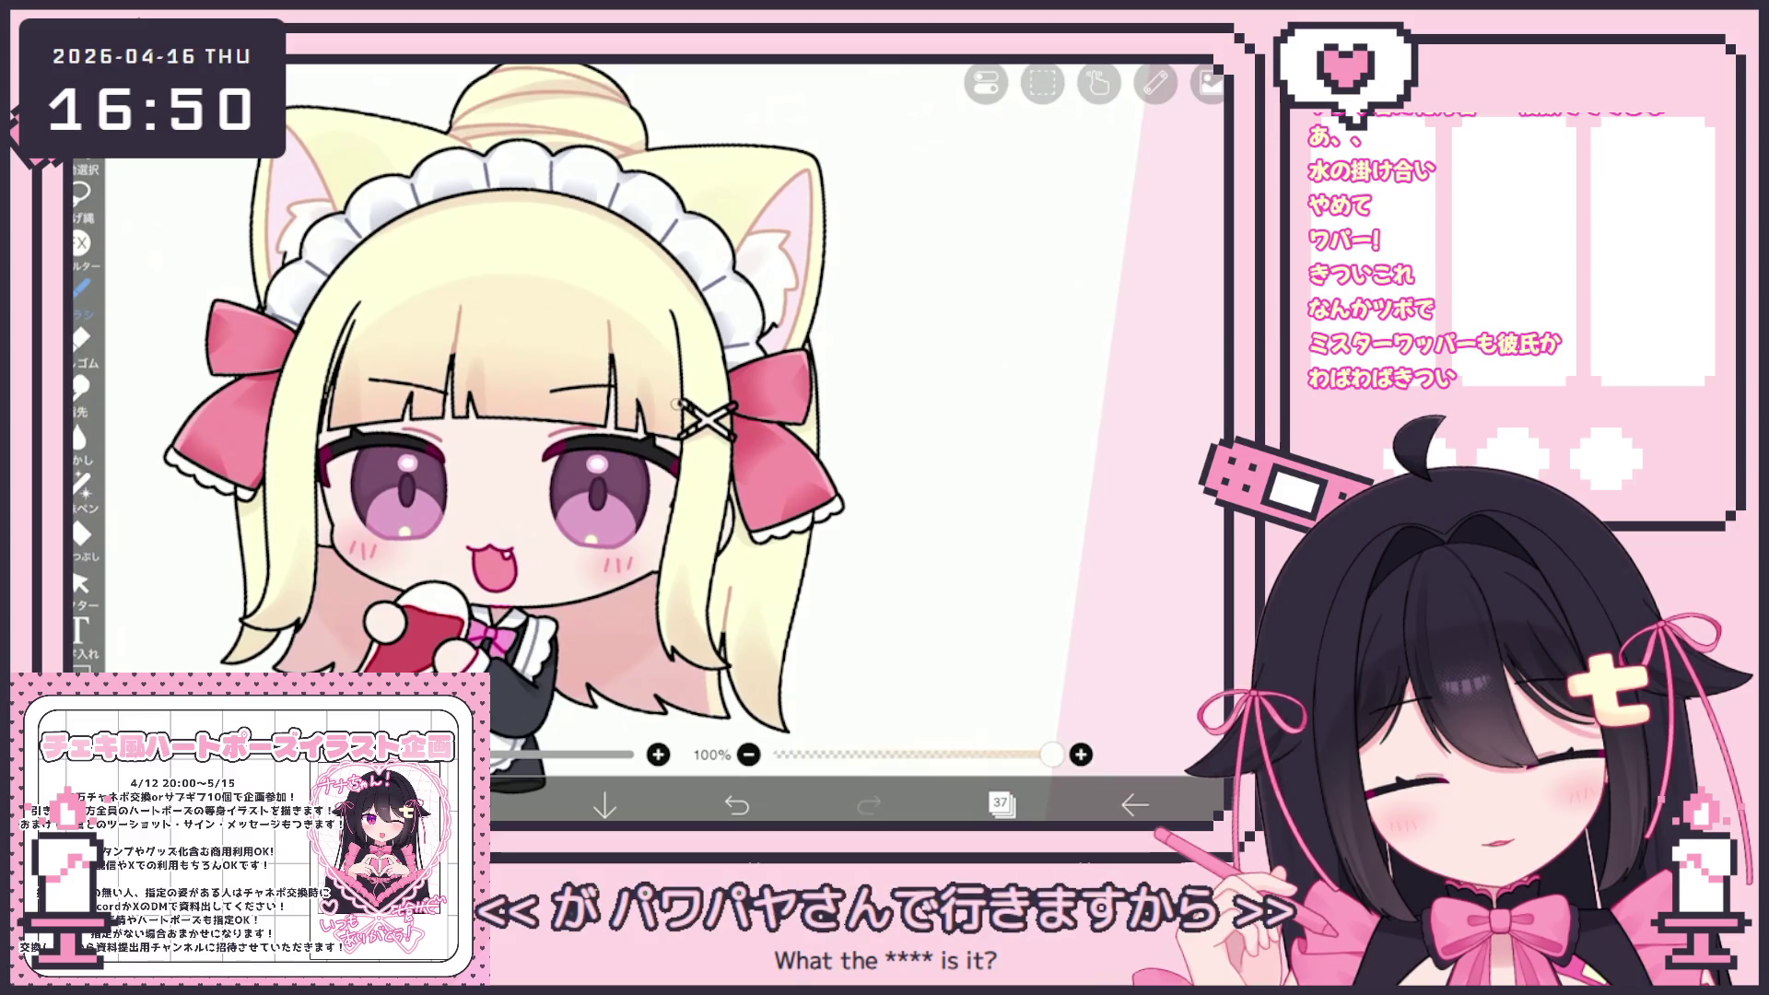
pyautogui.scroll(-2, 590, 415)
pyautogui.click(1001, 804)
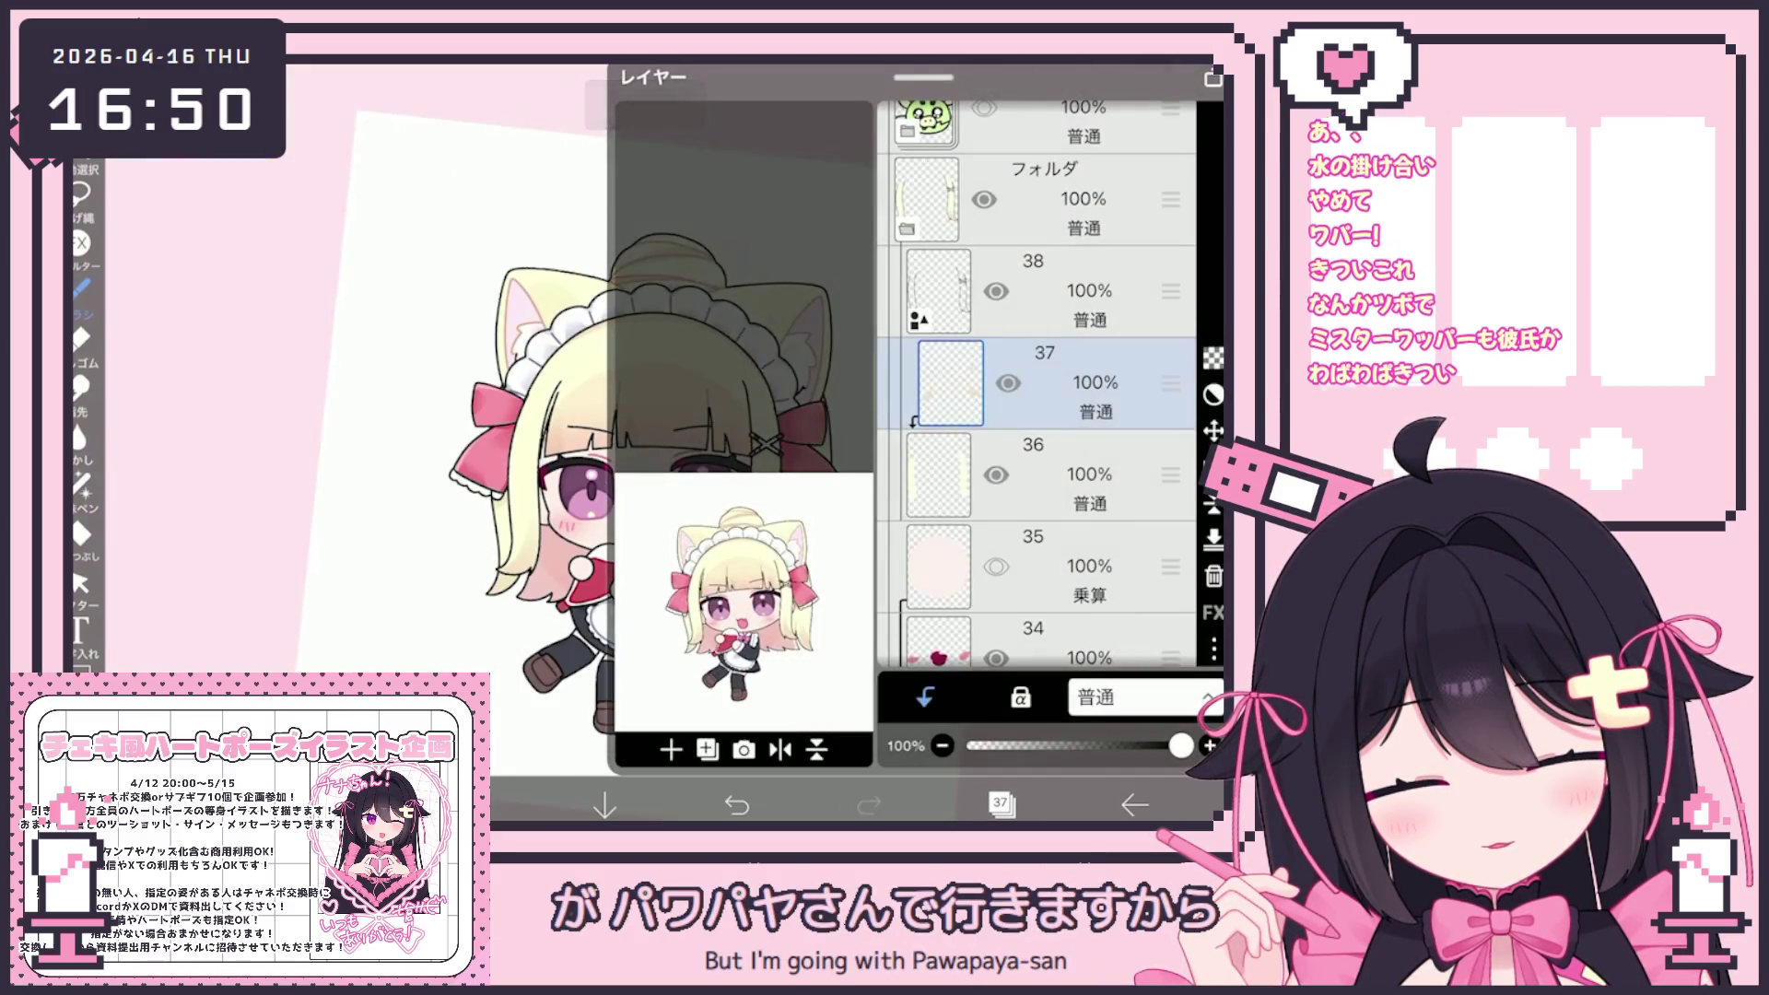
pyautogui.click(1087, 568)
pyautogui.scroll(-2, 1037, 387)
pyautogui.click(1050, 281)
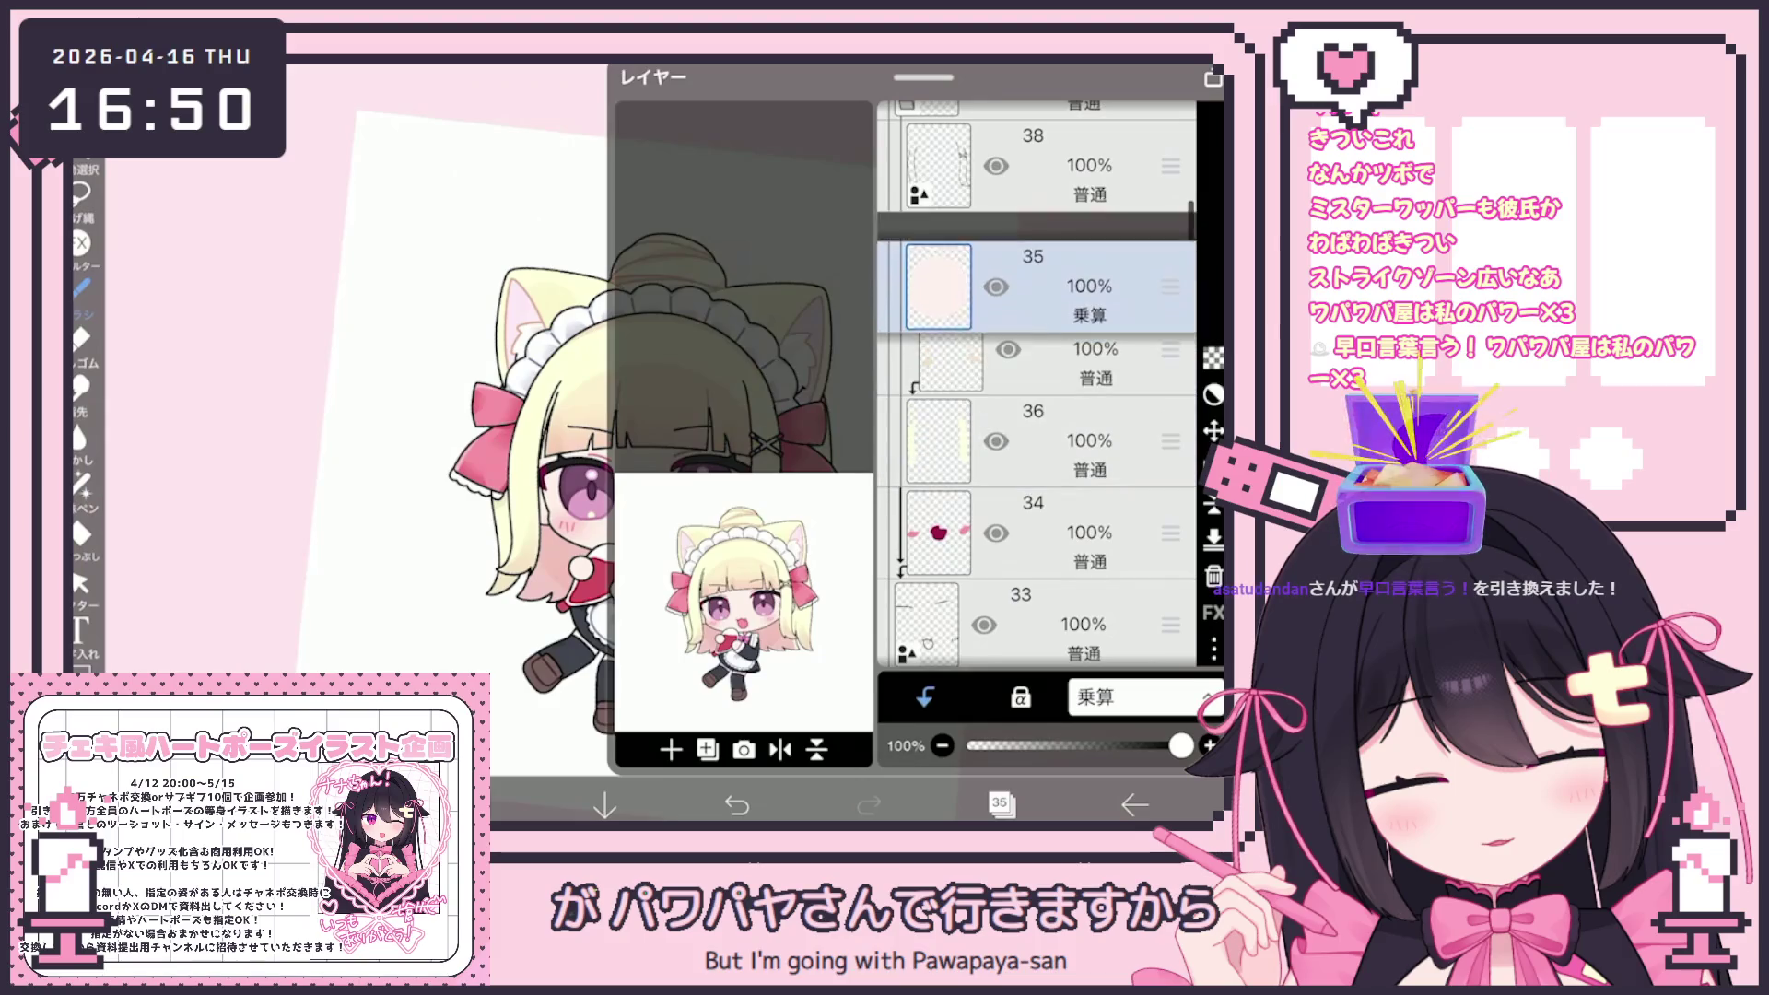
pyautogui.click(1001, 804)
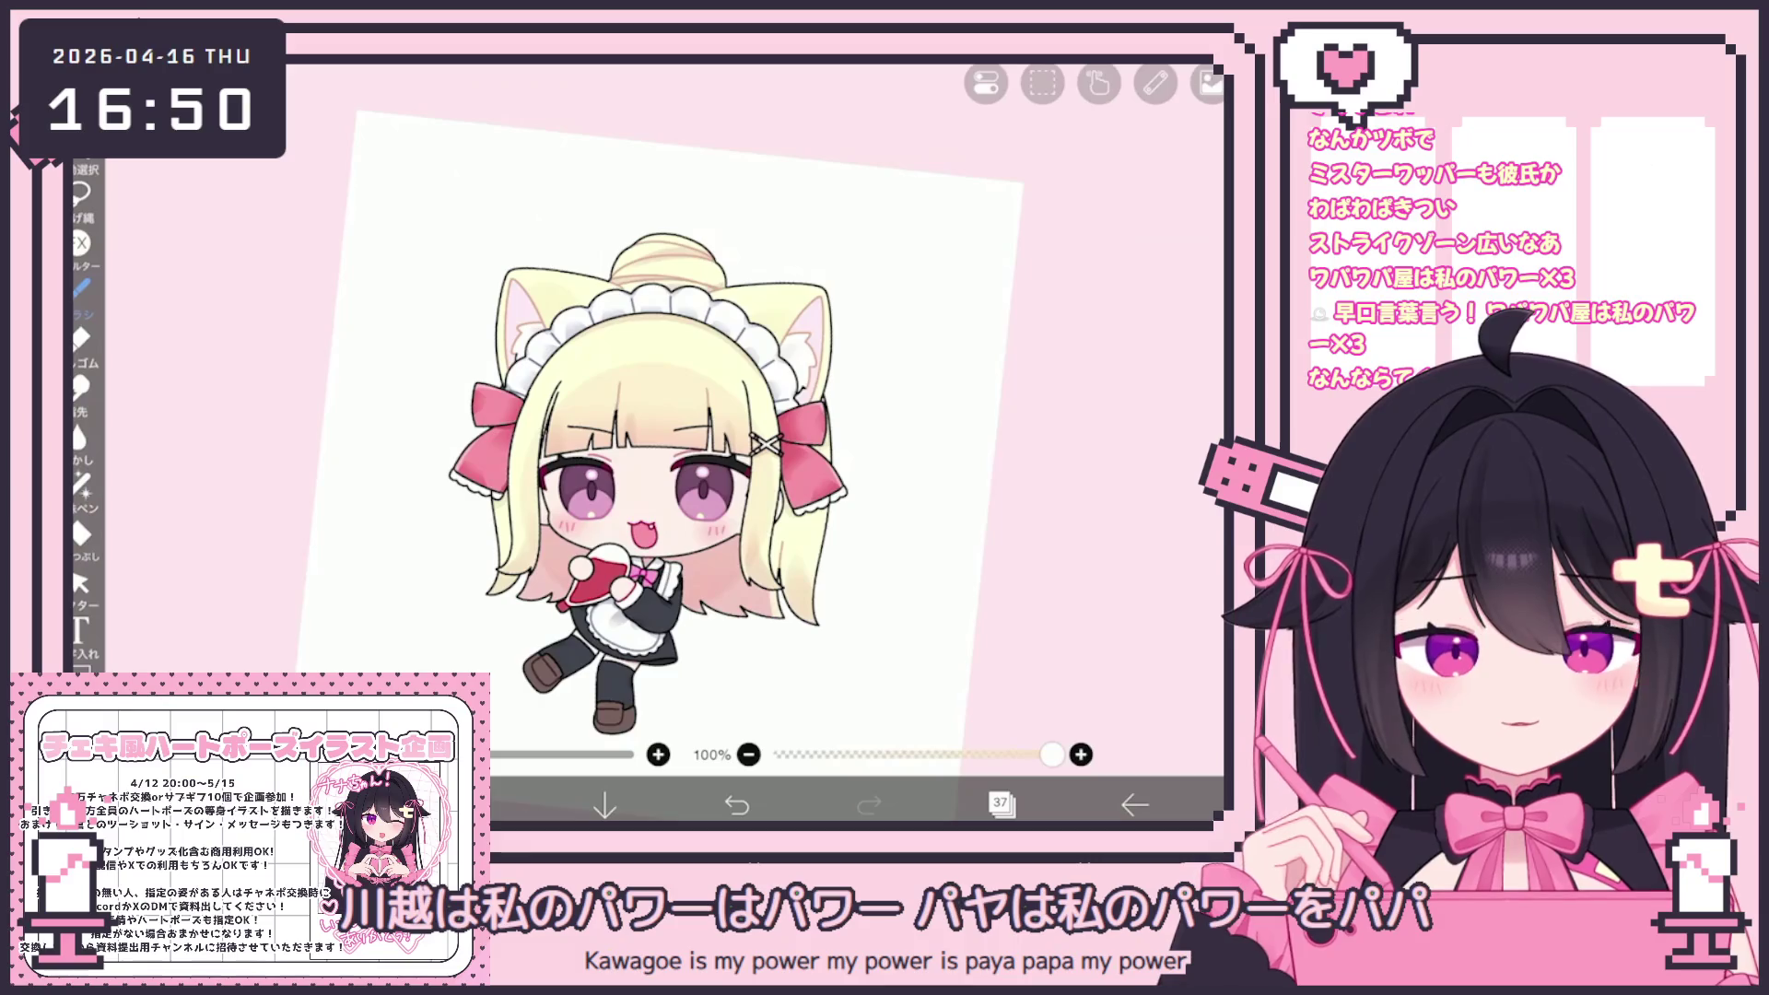
# Add a new layer 39 above layer 38 and clip it to the layer below
pyautogui.scroll(2, 645, 442)
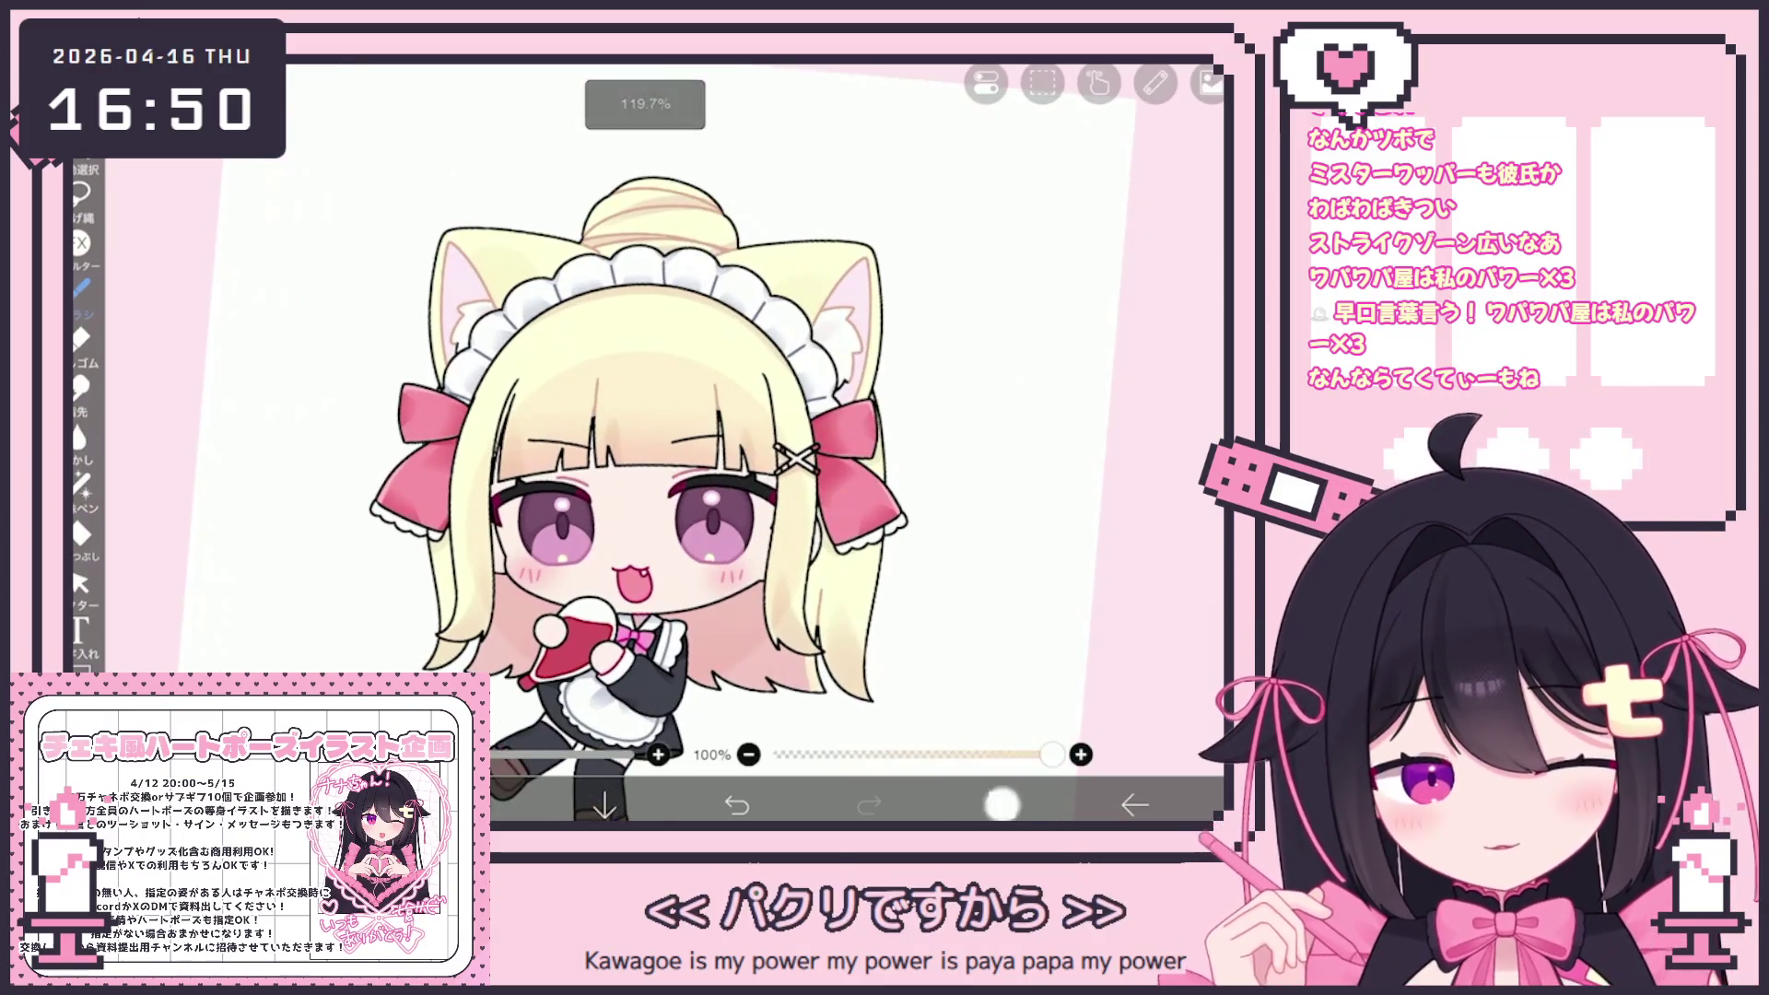
pyautogui.click(1001, 804)
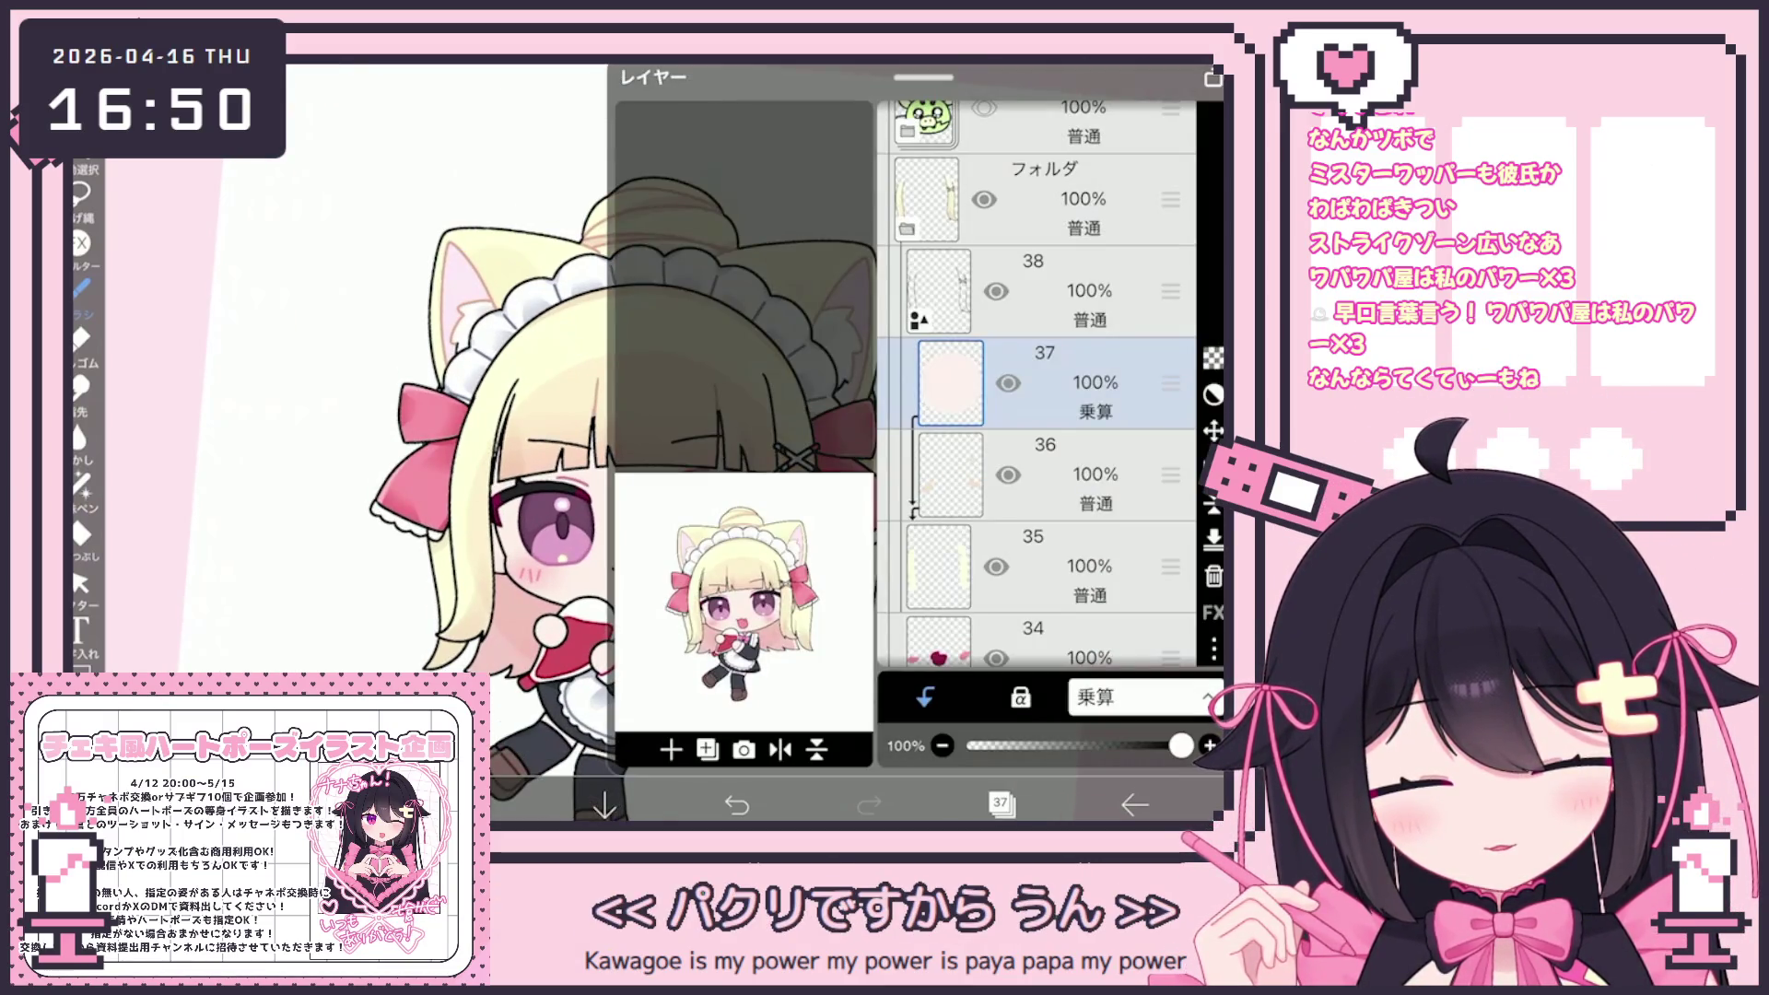
pyautogui.click(1088, 291)
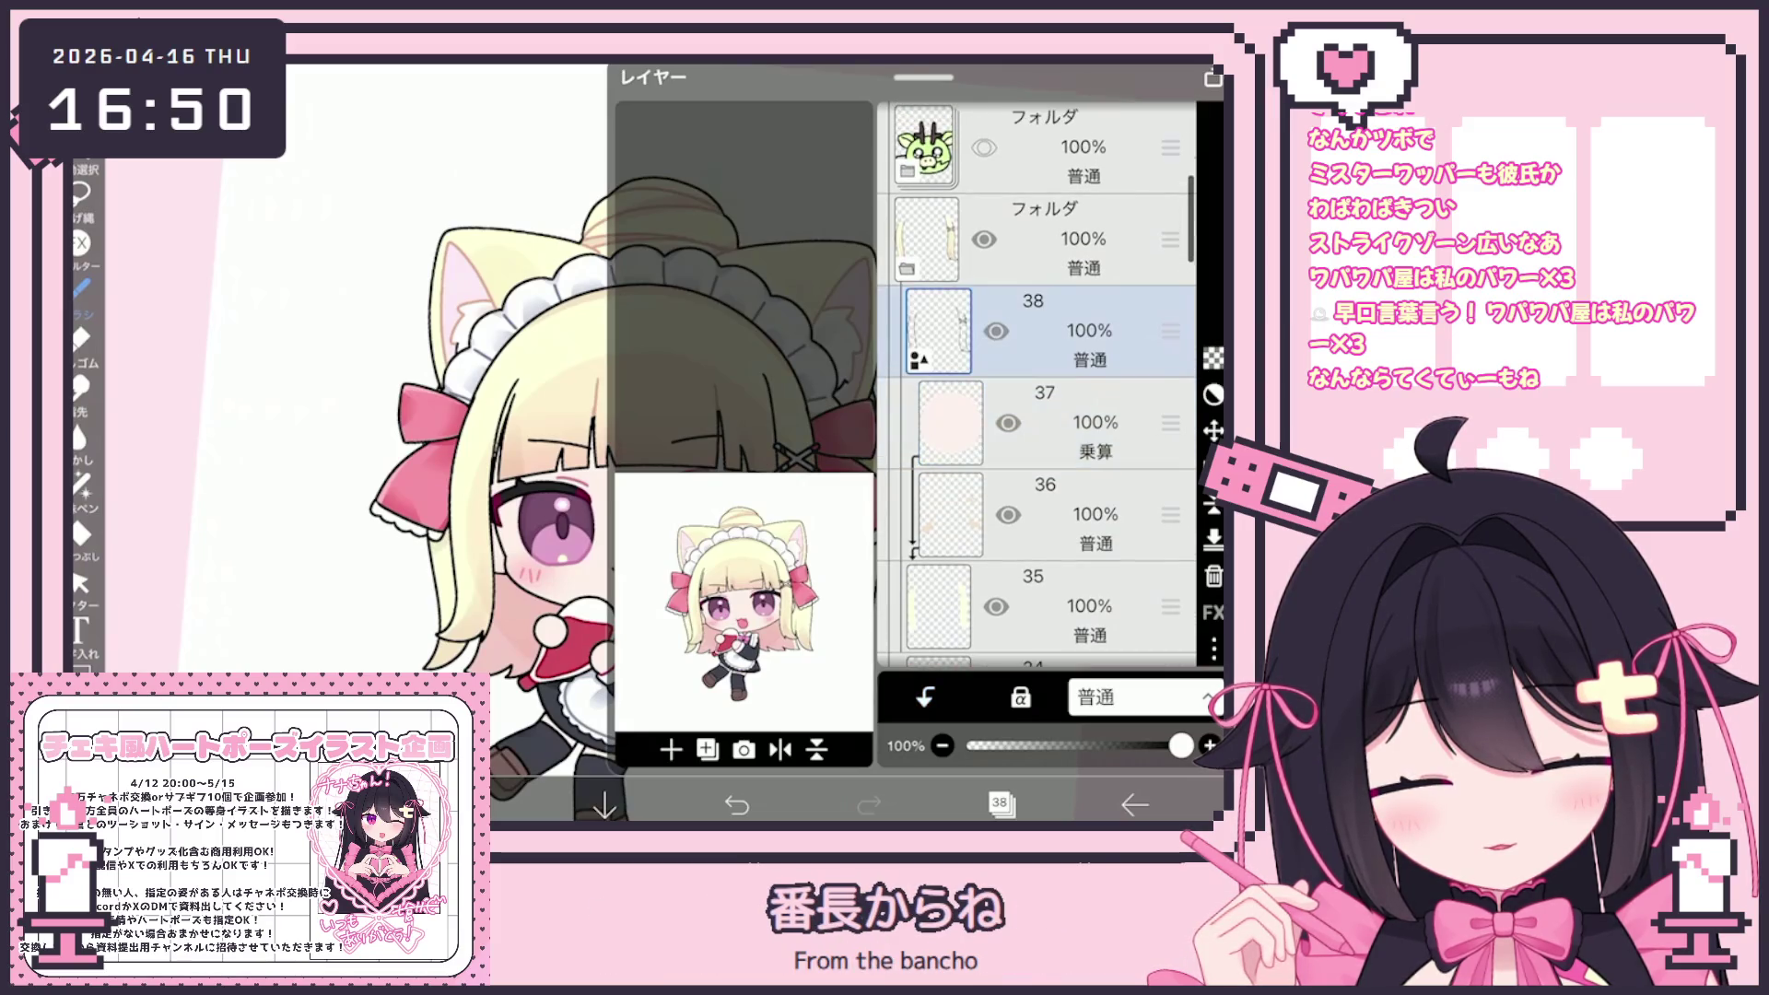
pyautogui.click(671, 749)
pyautogui.click(925, 698)
# Switch to lasso fill at 100% opacity with anti-aliasing and inspect the ribbons
pyautogui.click(1000, 804)
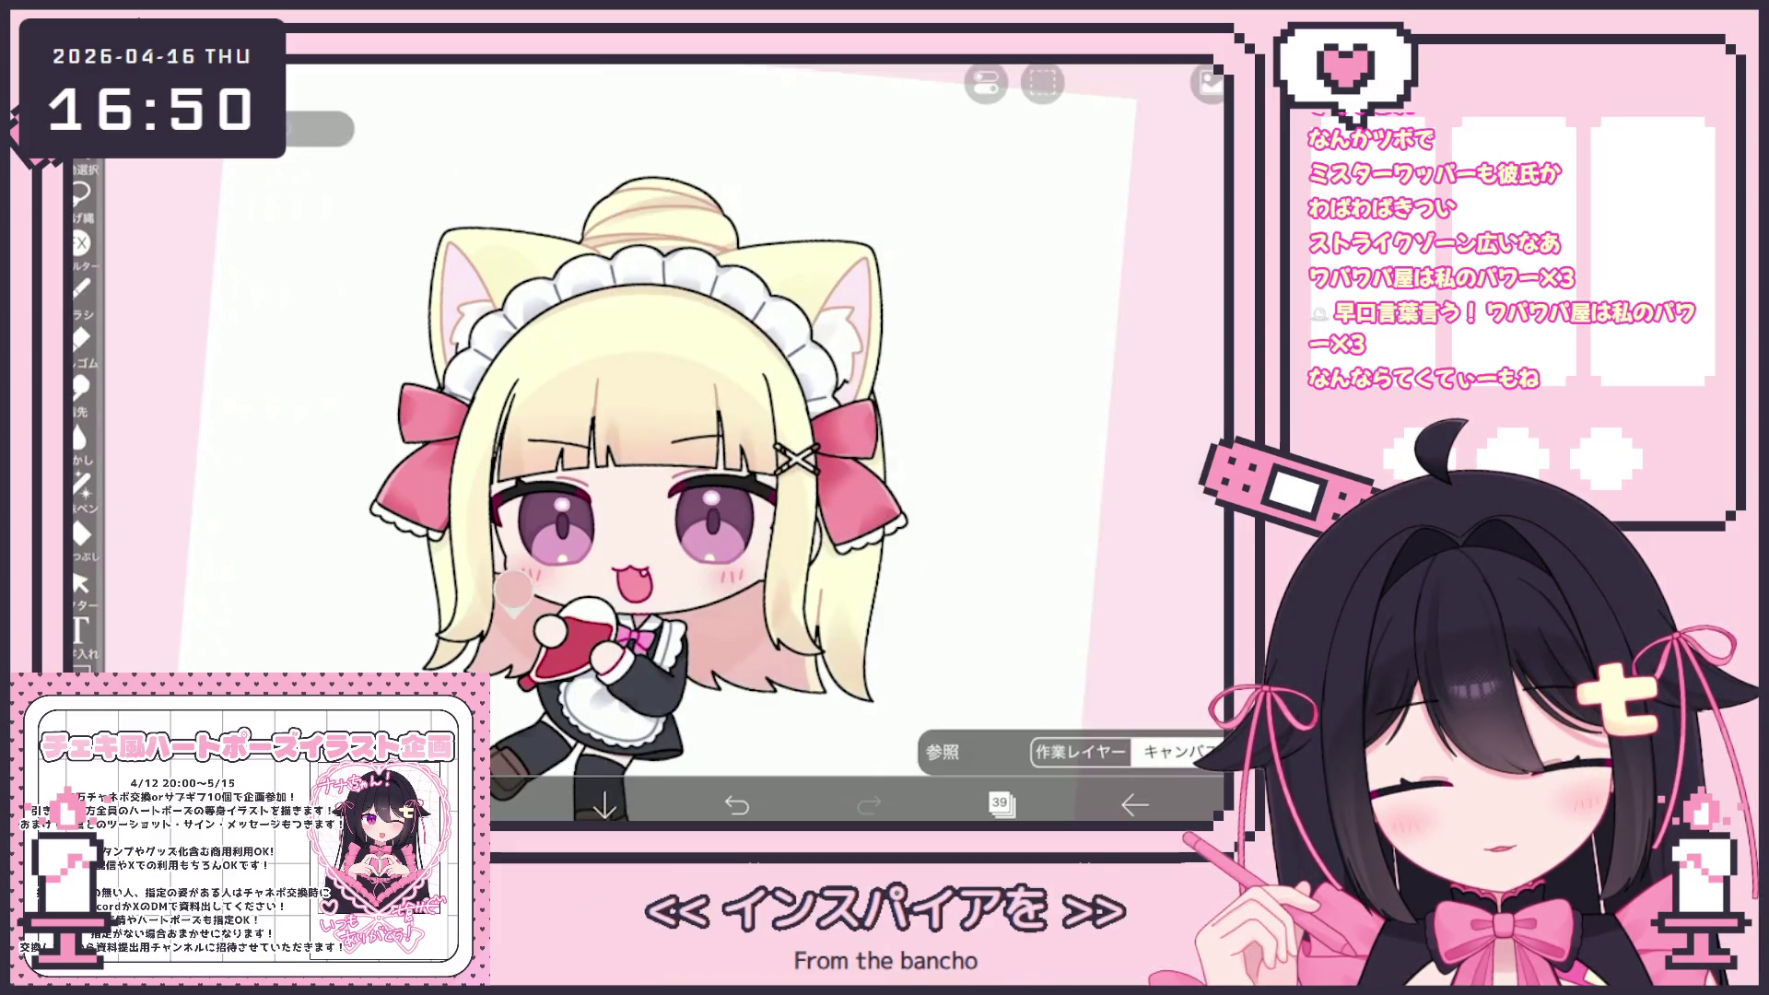
pyautogui.click(516, 803)
pyautogui.click(516, 803)
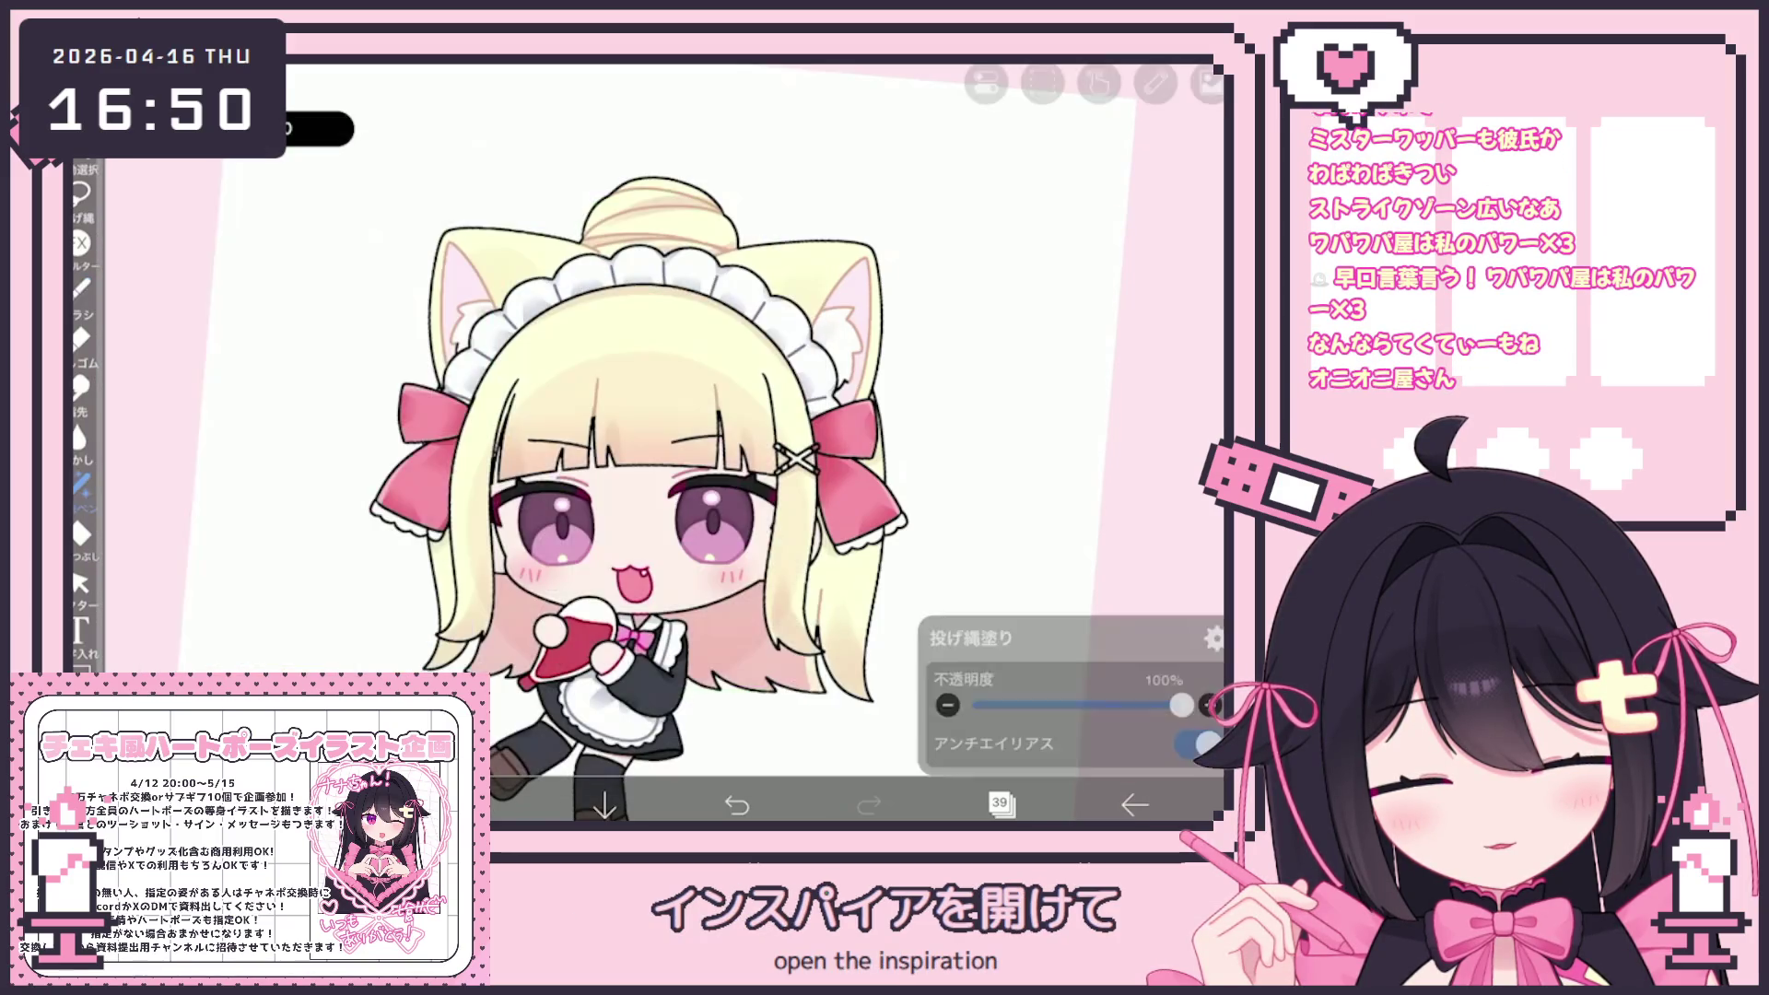
pyautogui.scroll(5, 737, 442)
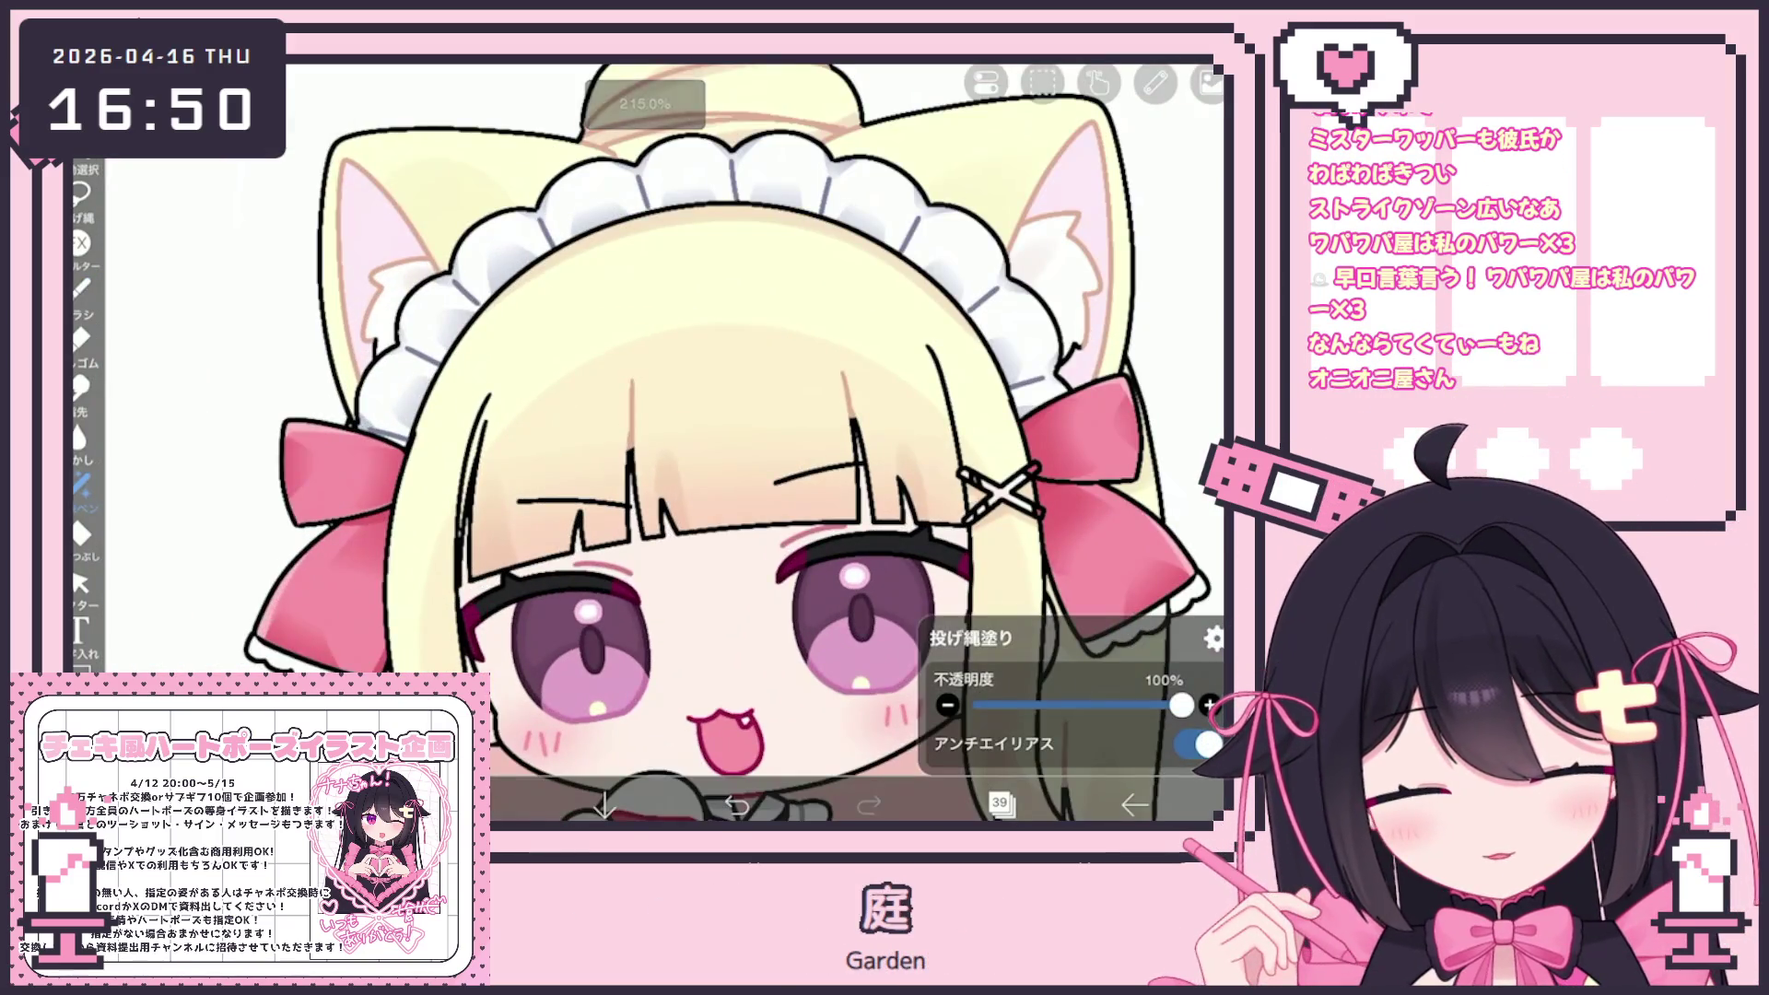
pyautogui.scroll(-3, 737, 442)
pyautogui.scroll(3, 738, 443)
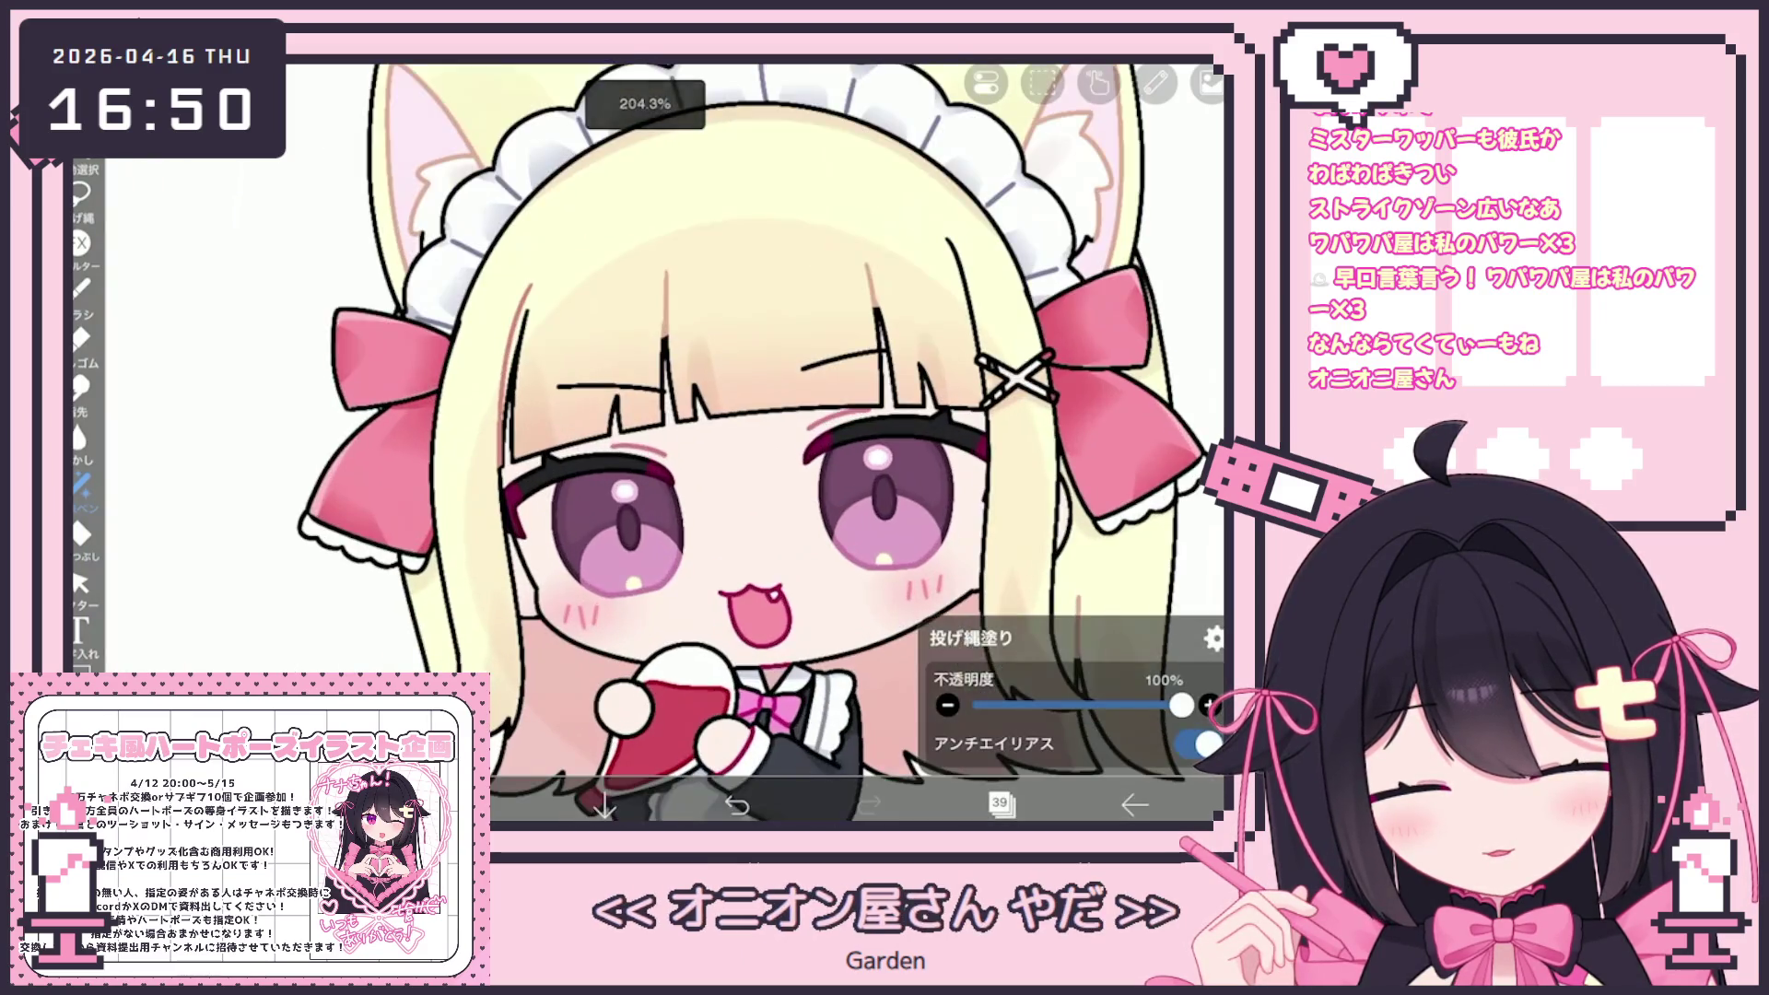
pyautogui.scroll(3, 737, 442)
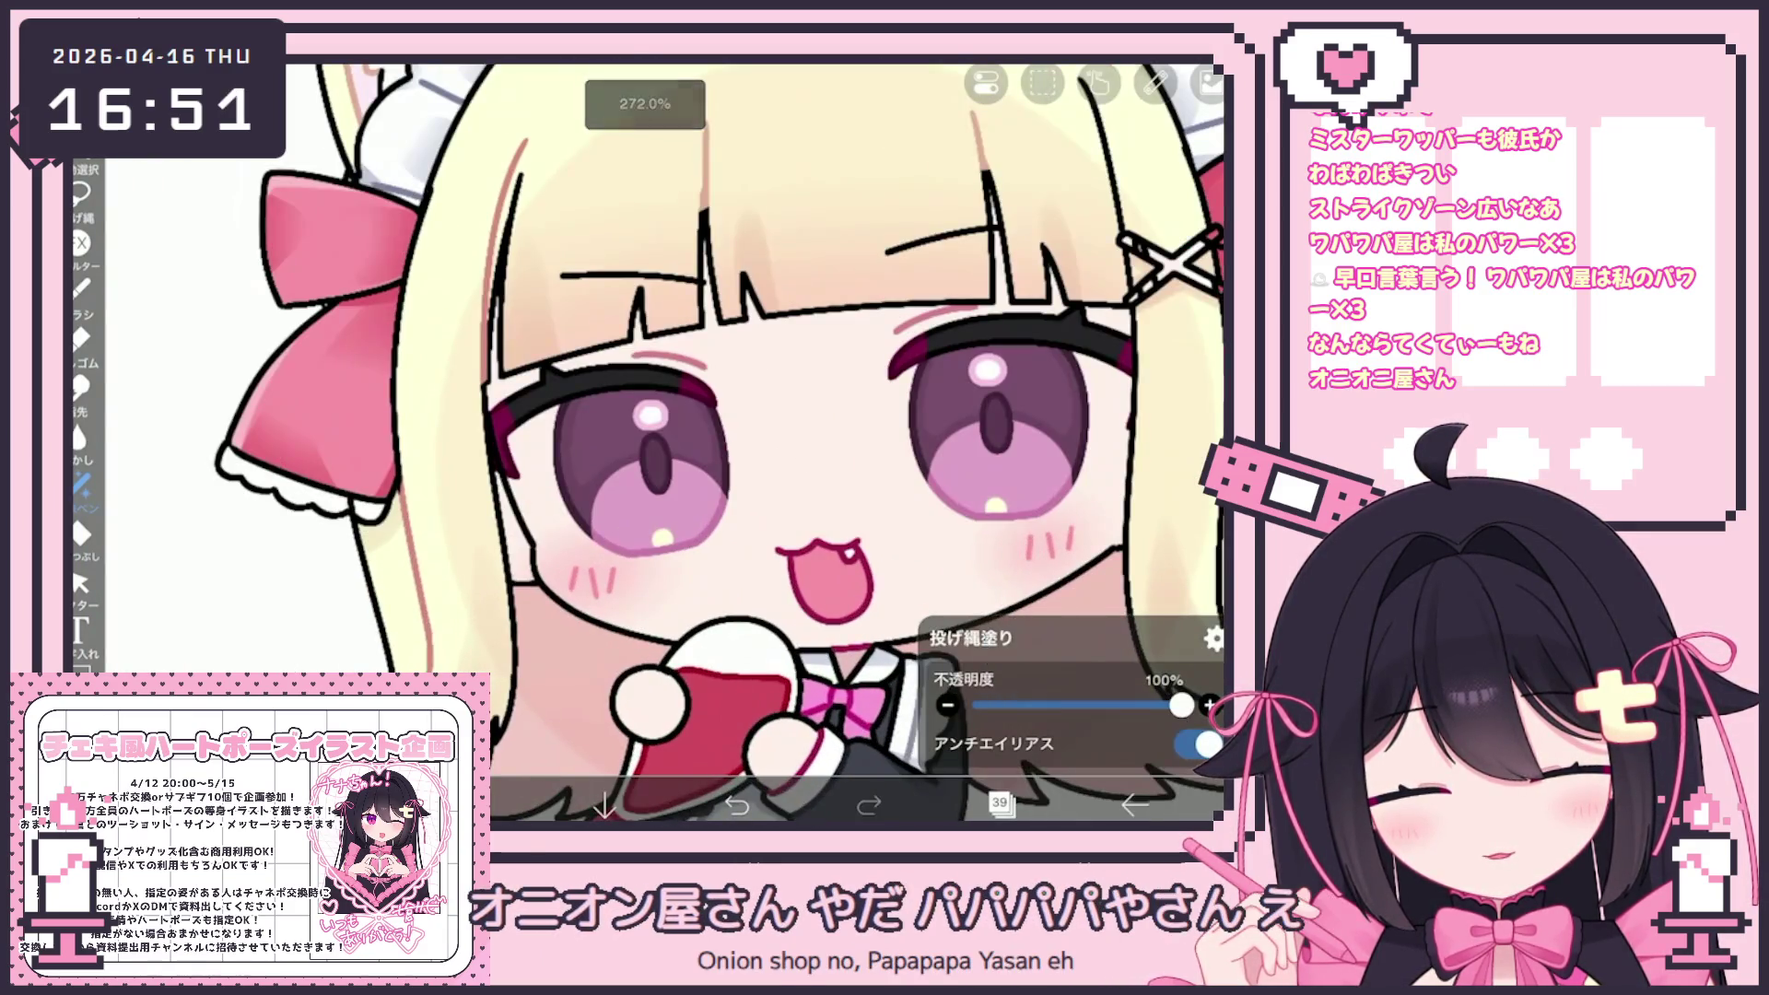
pyautogui.scroll(2, 737, 442)
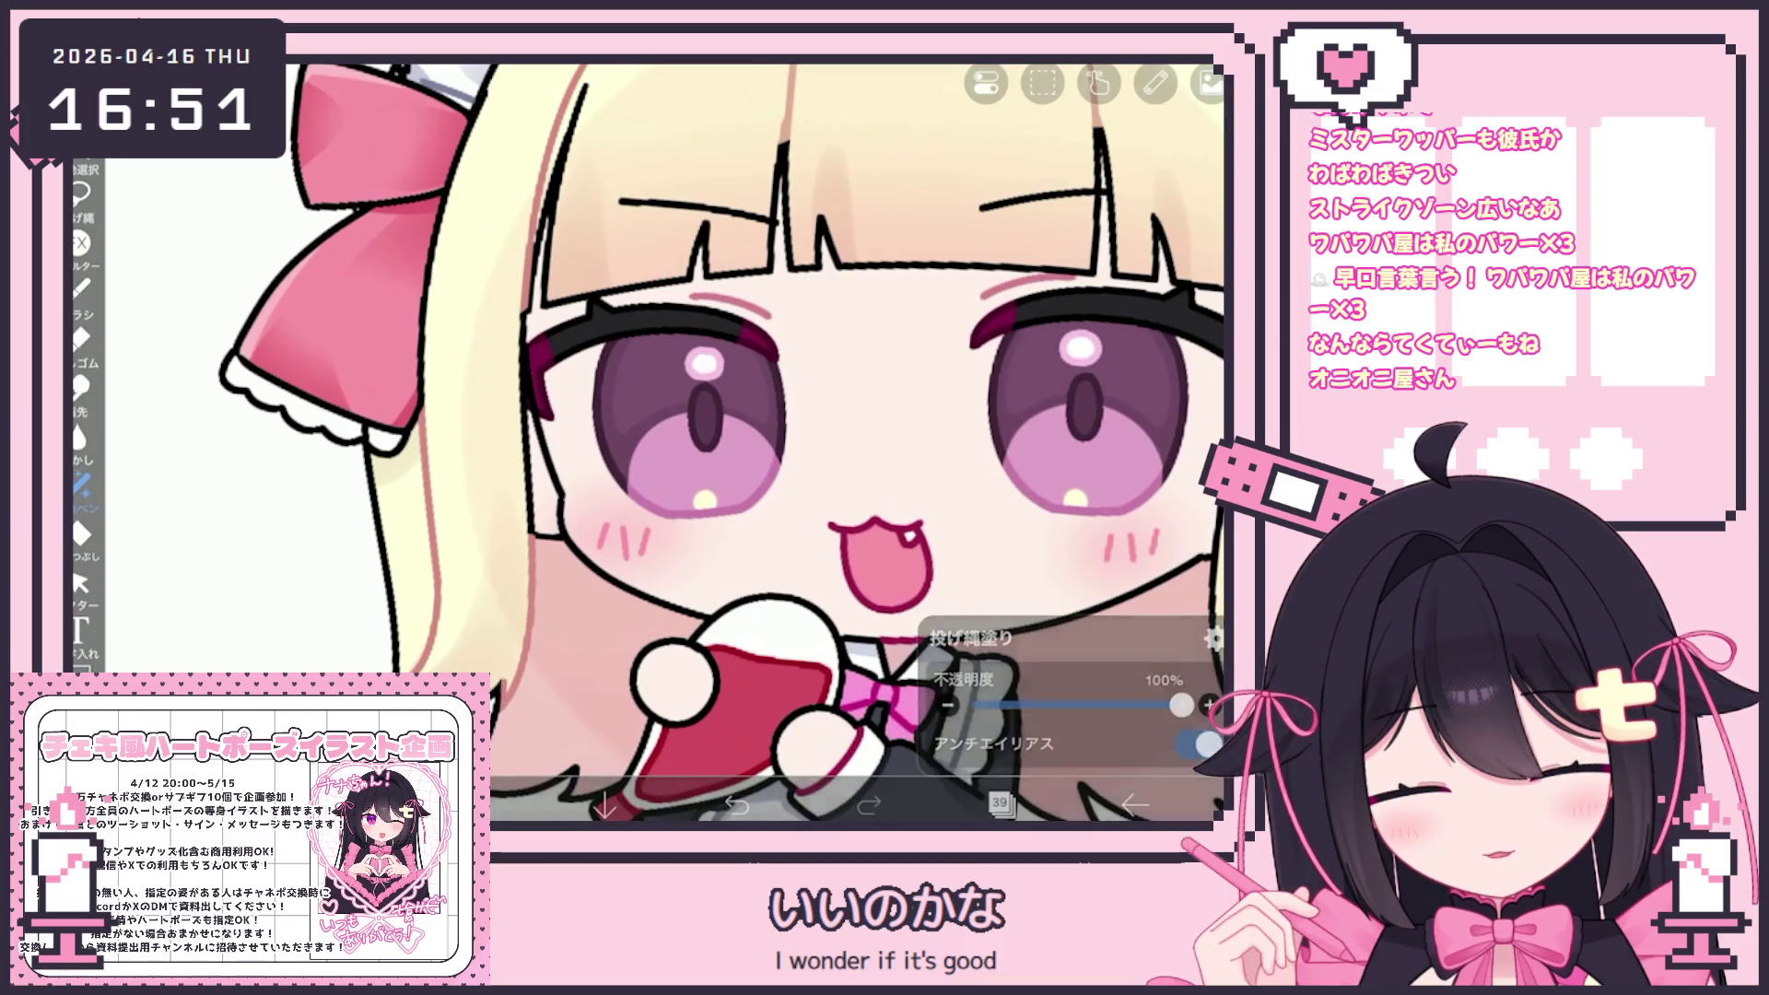
pyautogui.scroll(-5, 645, 442)
pyautogui.scroll(5, 645, 442)
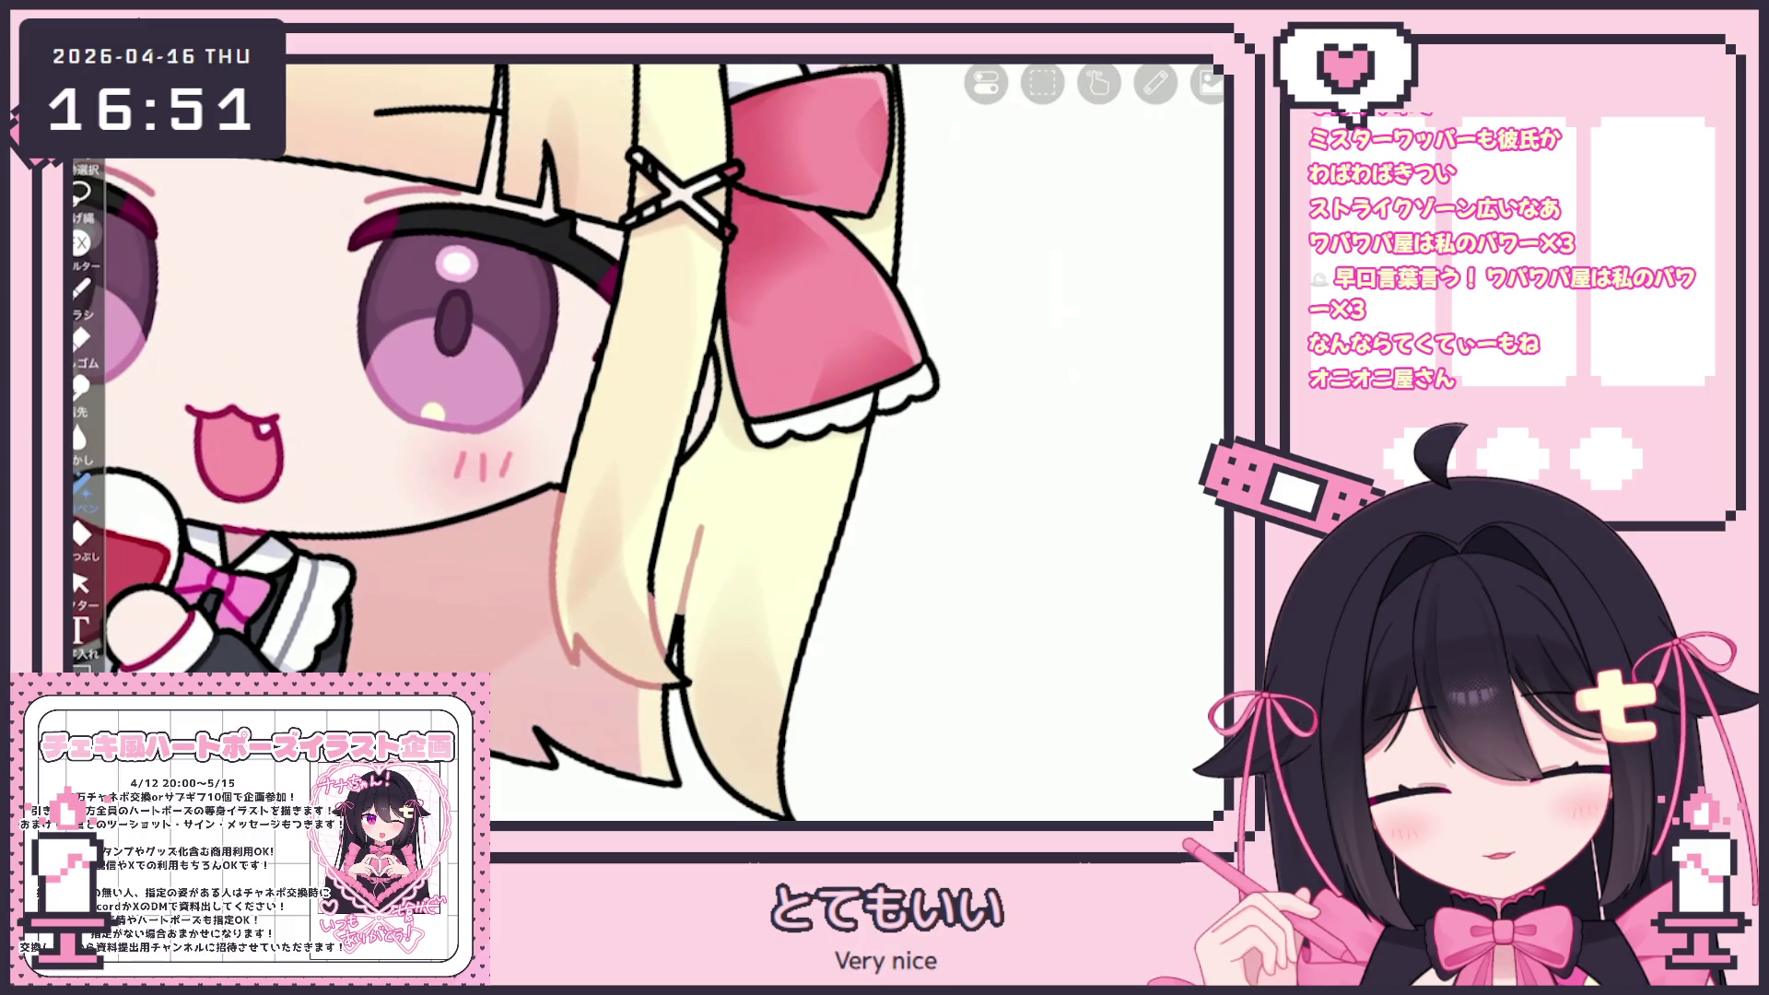
pyautogui.scroll(3, 645, 442)
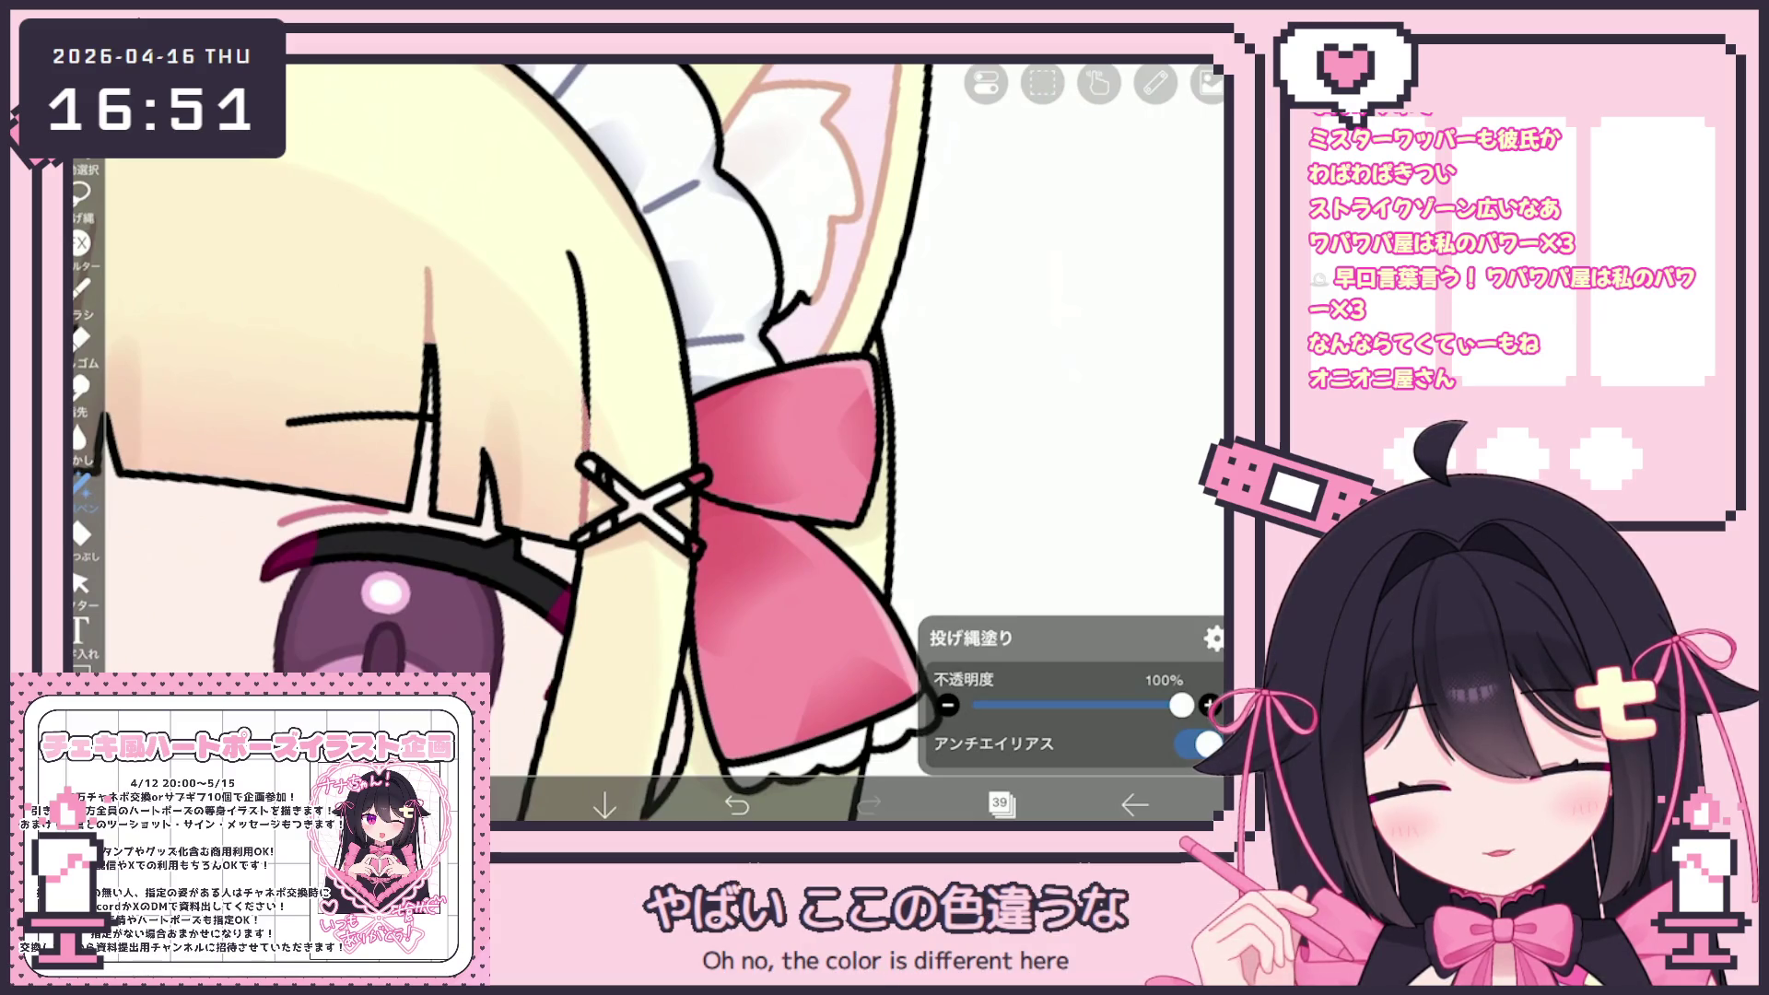
pyautogui.scroll(-5, 645, 442)
pyautogui.scroll(5, 784, 461)
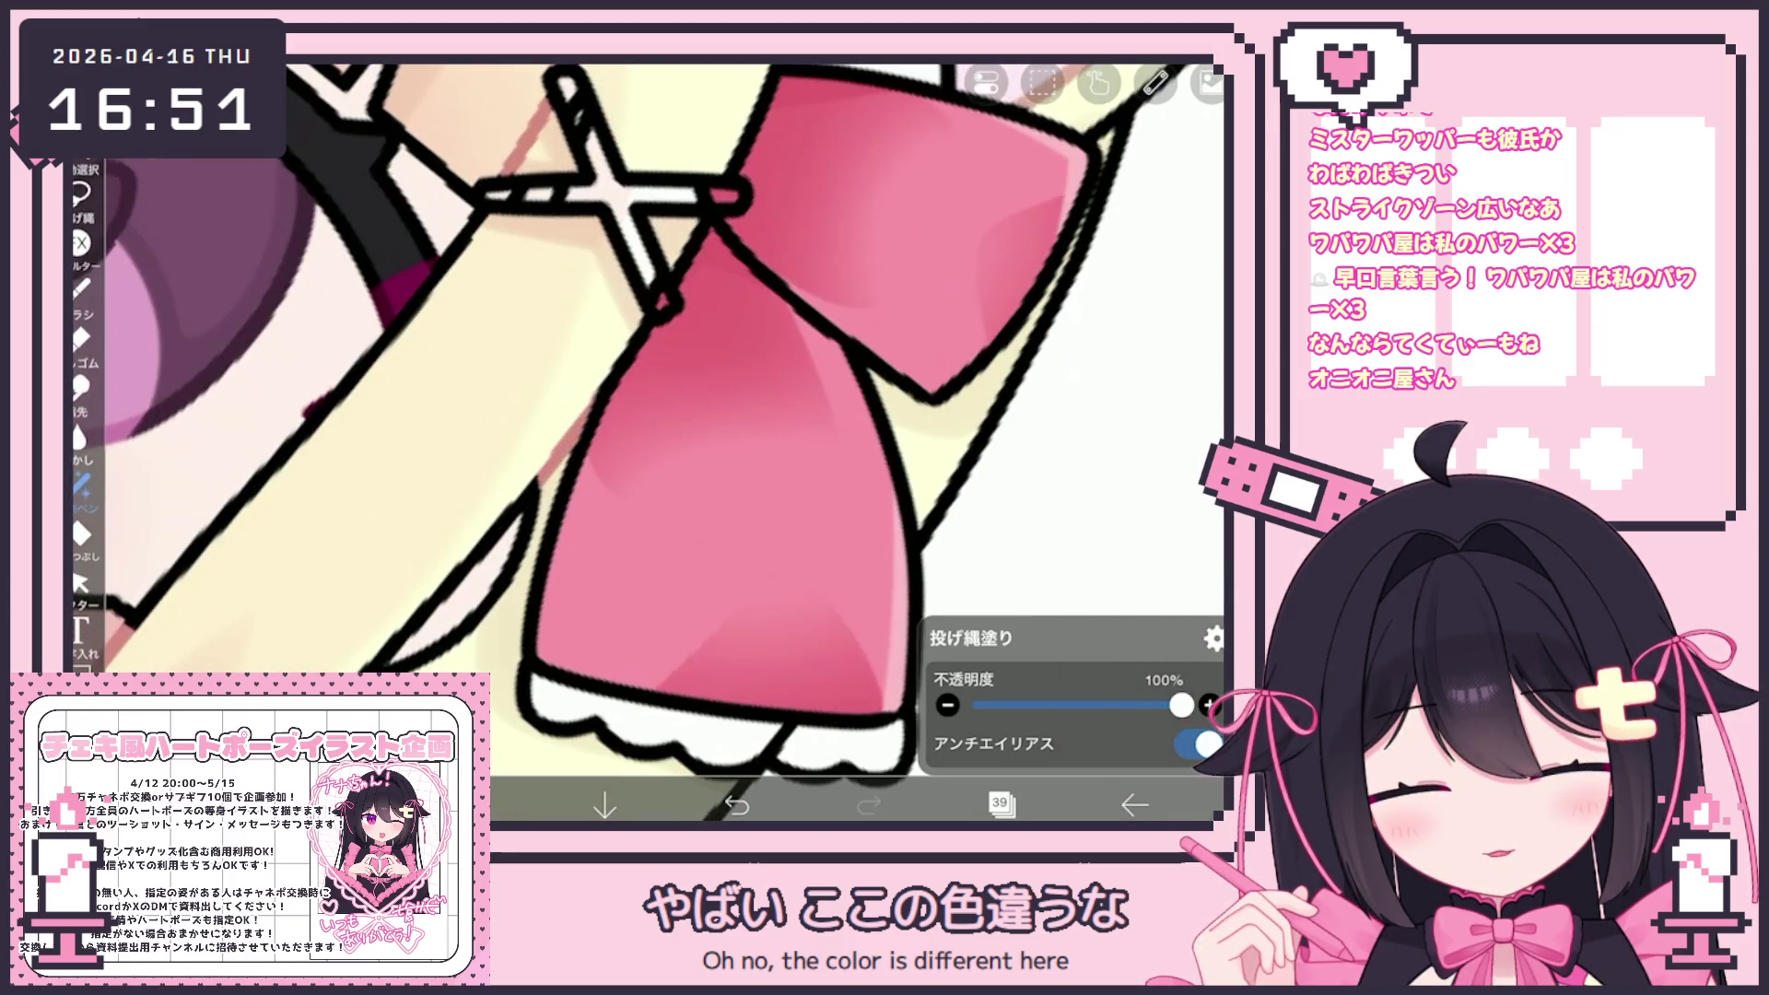
pyautogui.scroll(-5, 645, 442)
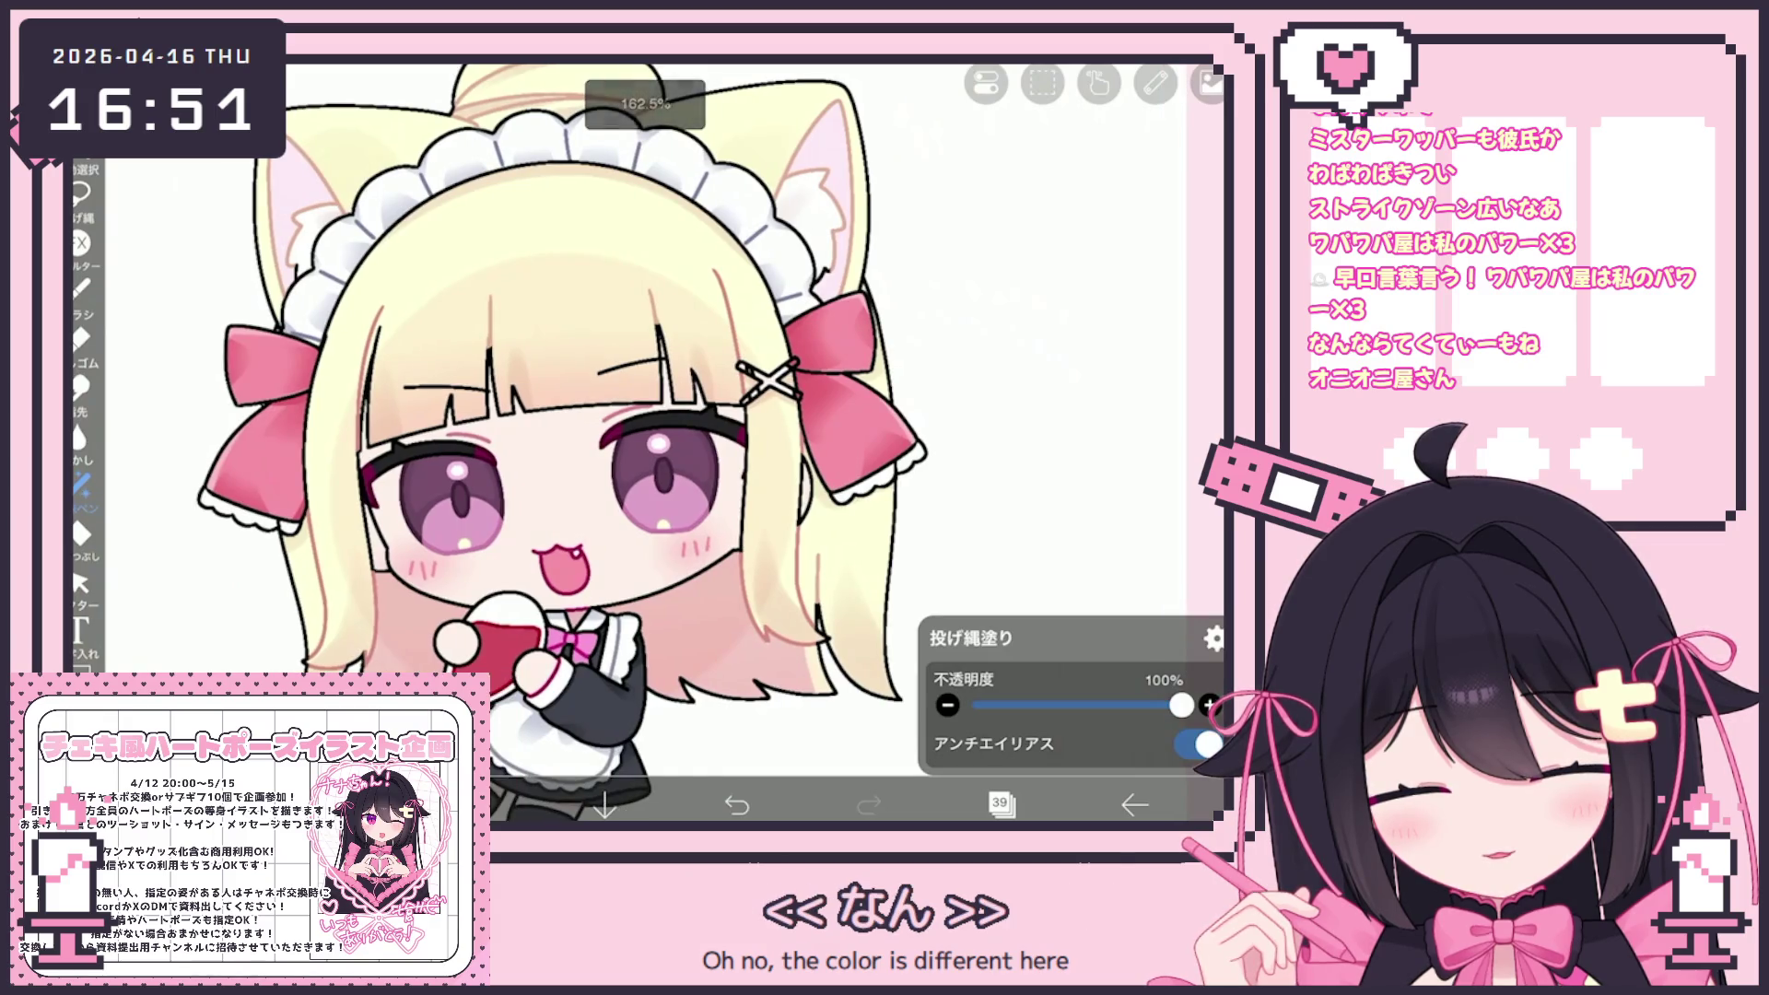
# Check the layer list, then bring up the colour choices
pyautogui.click(1000, 805)
pyautogui.click(1000, 804)
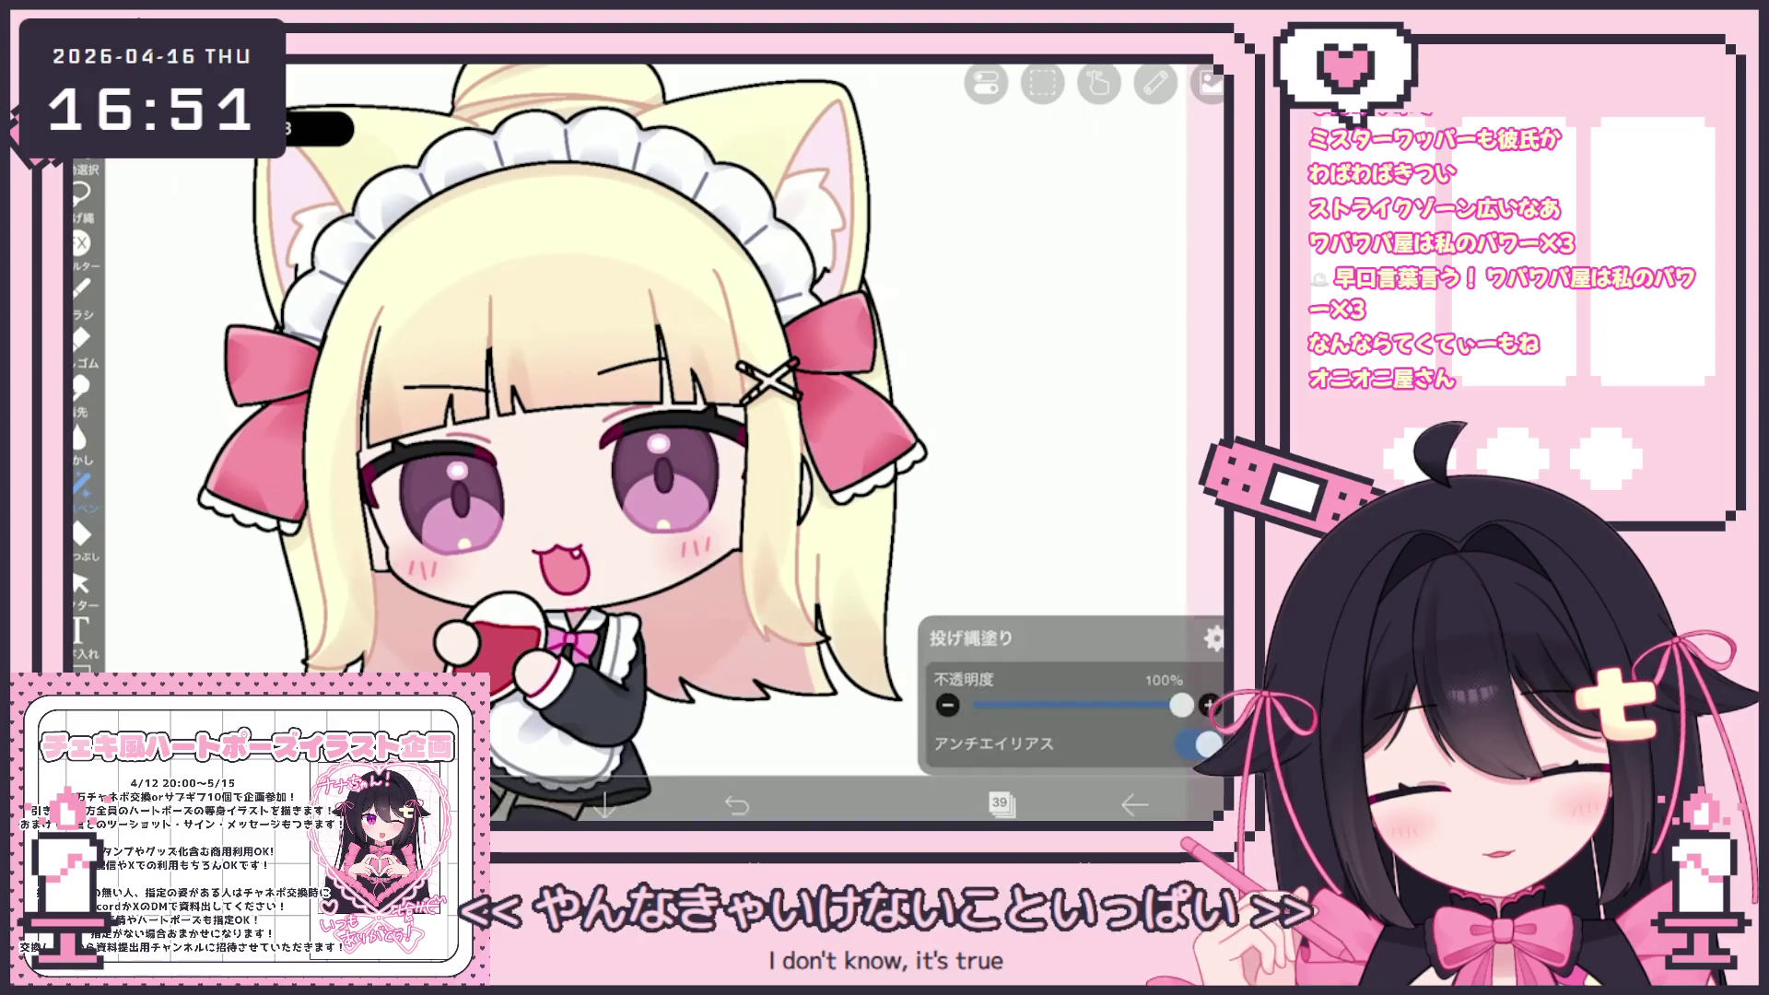
pyautogui.scroll(-5, 645, 443)
pyautogui.click(472, 805)
# Look at the colour choices, then make layer 23 the working layer
pyautogui.click(473, 804)
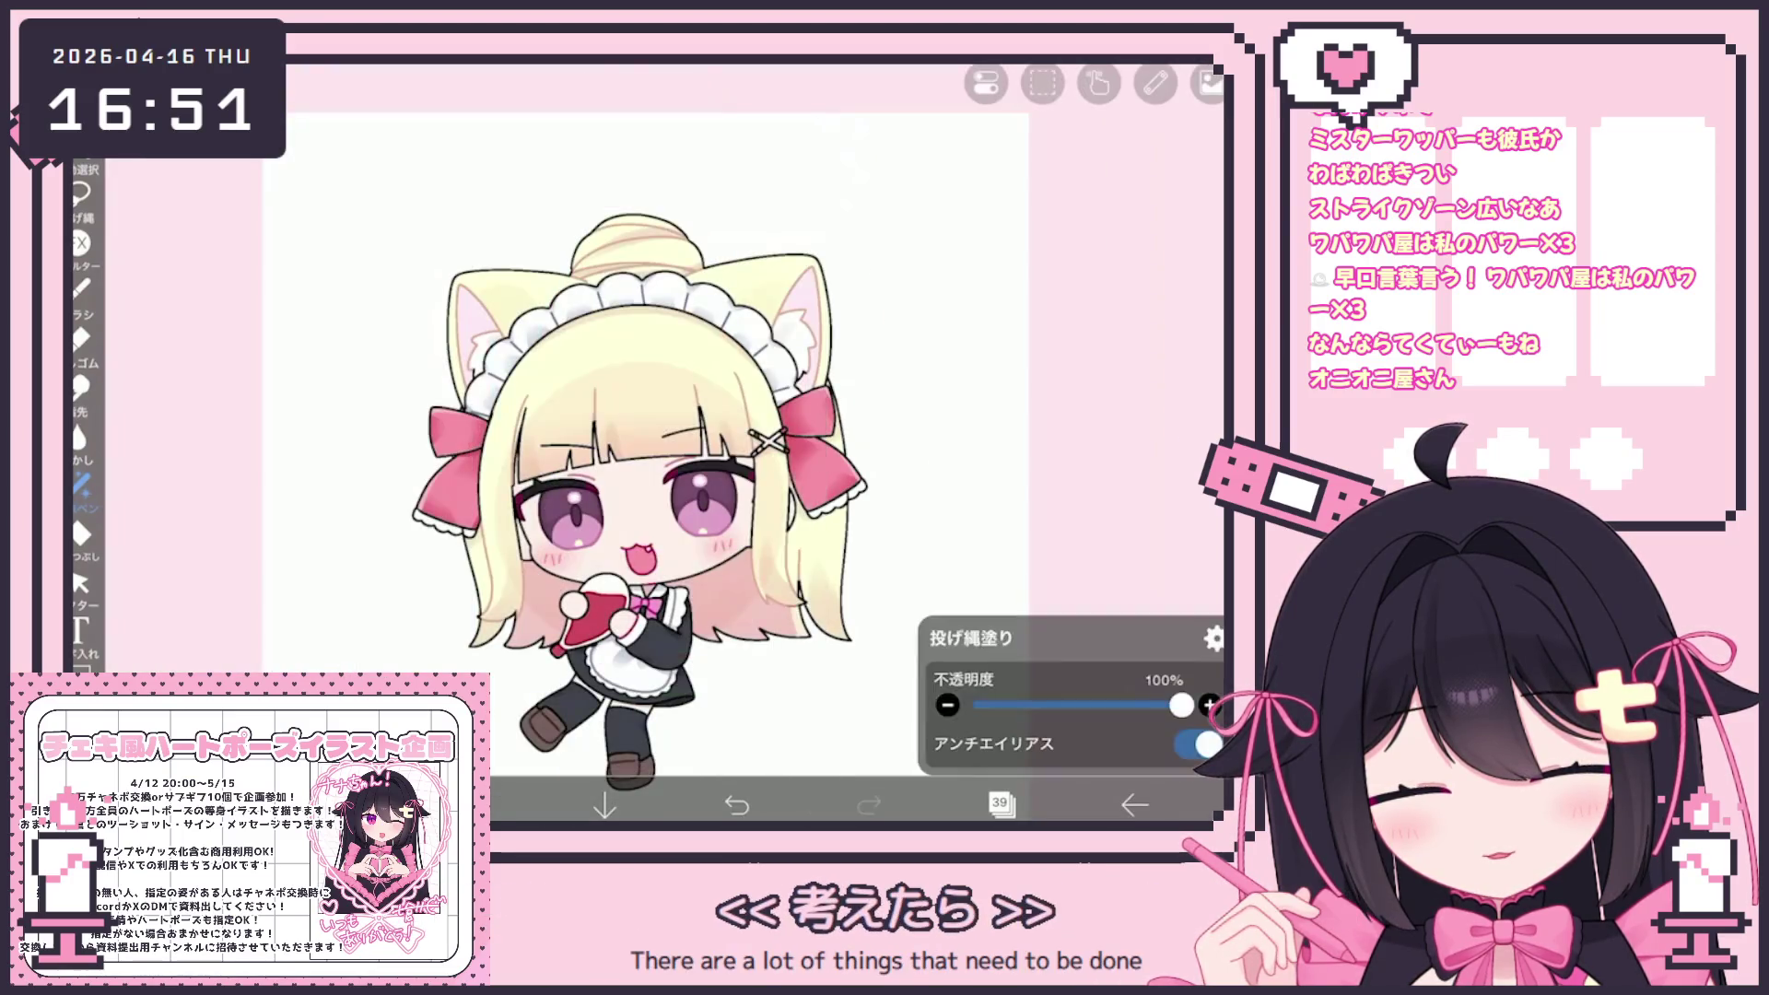
pyautogui.scroll(3, 572, 460)
pyautogui.click(473, 804)
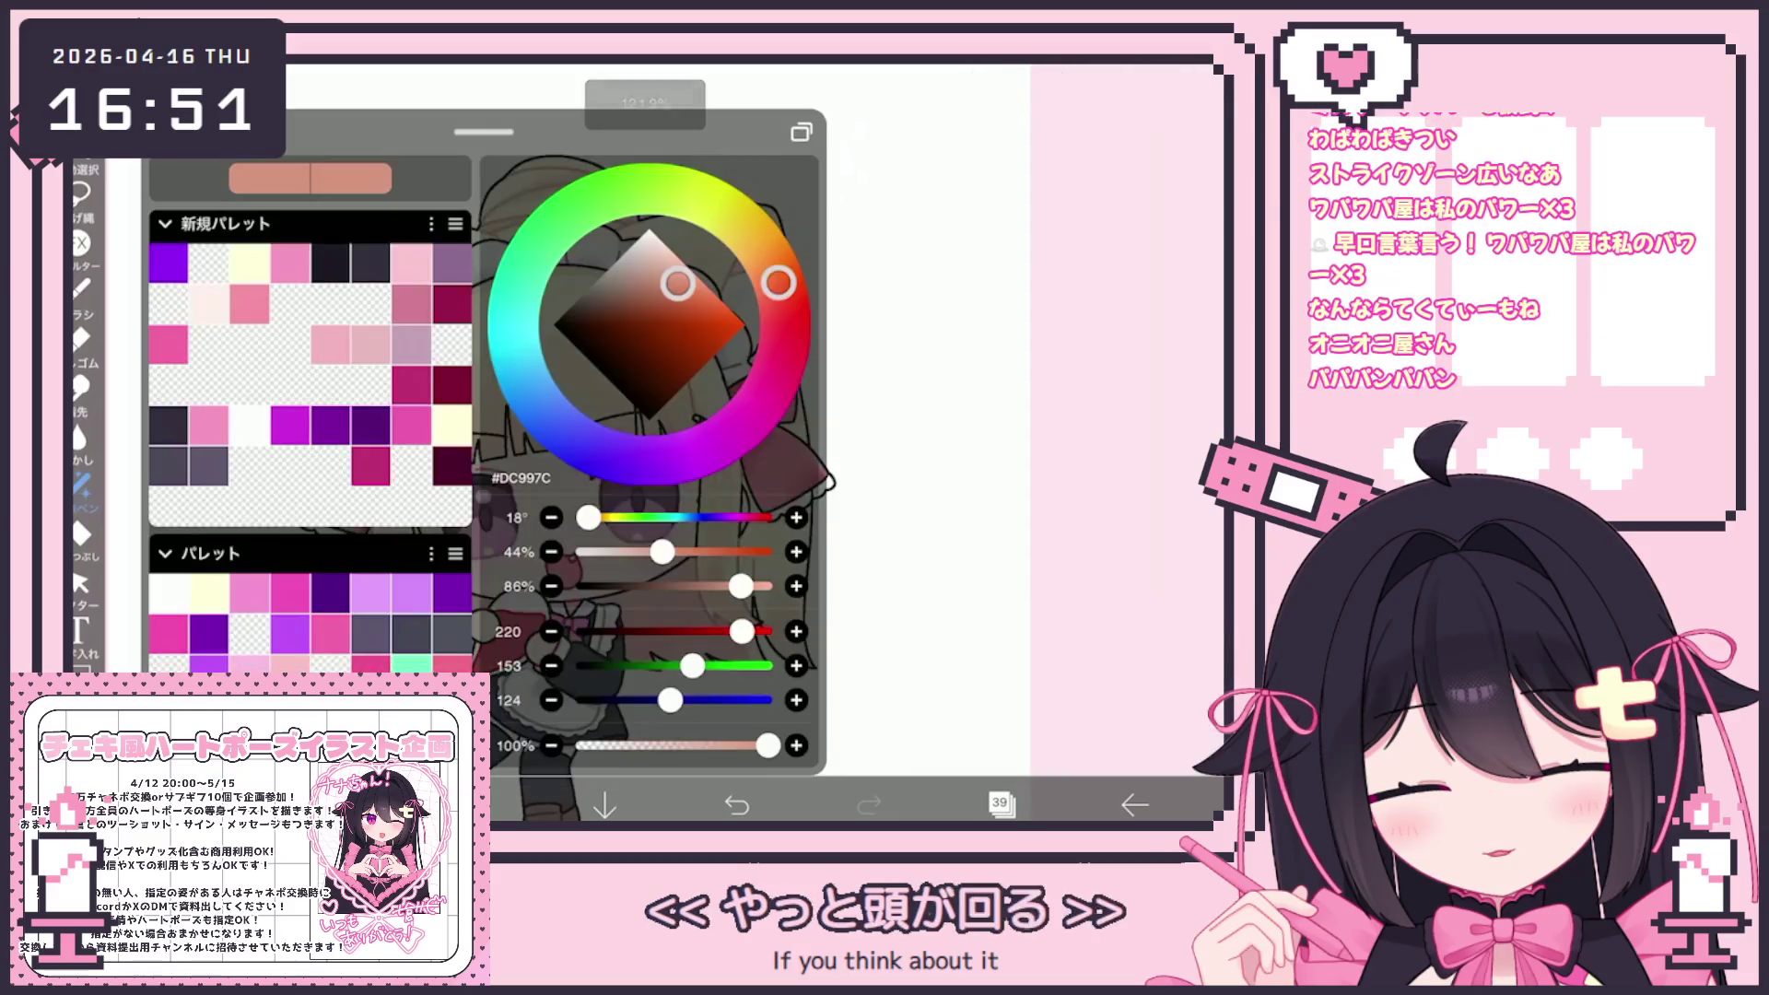
pyautogui.click(473, 804)
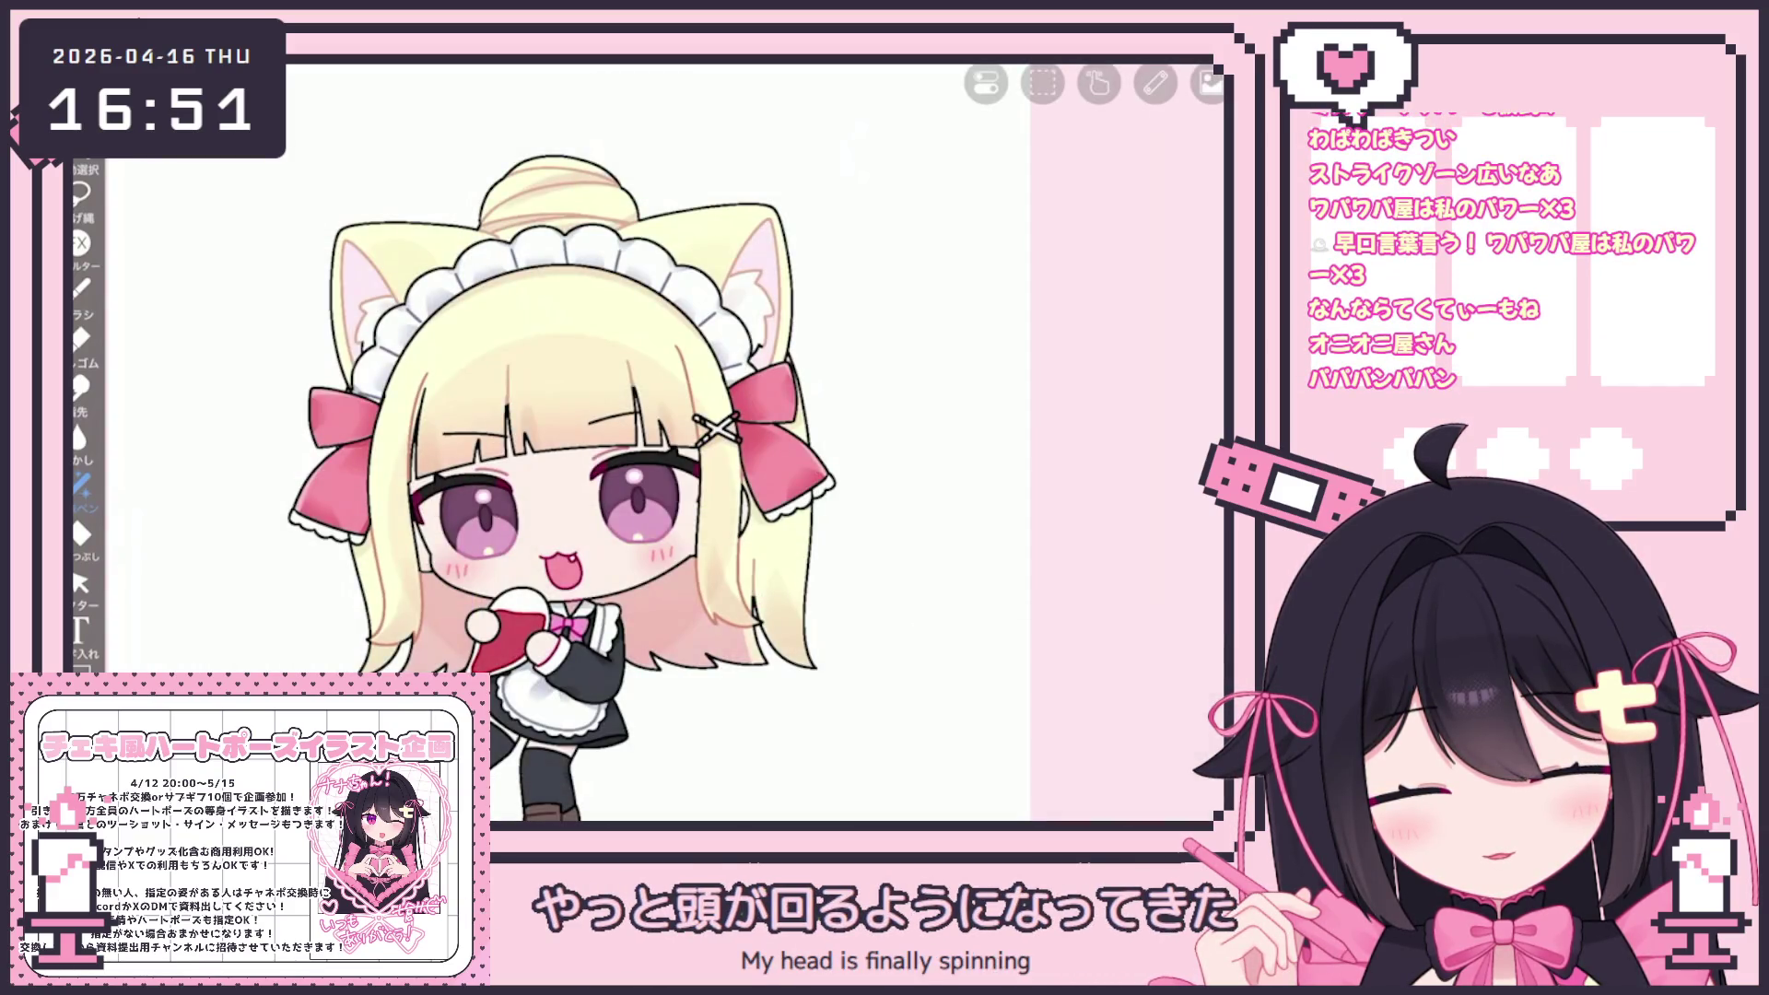
pyautogui.click(1000, 805)
pyautogui.scroll(-5, 1037, 387)
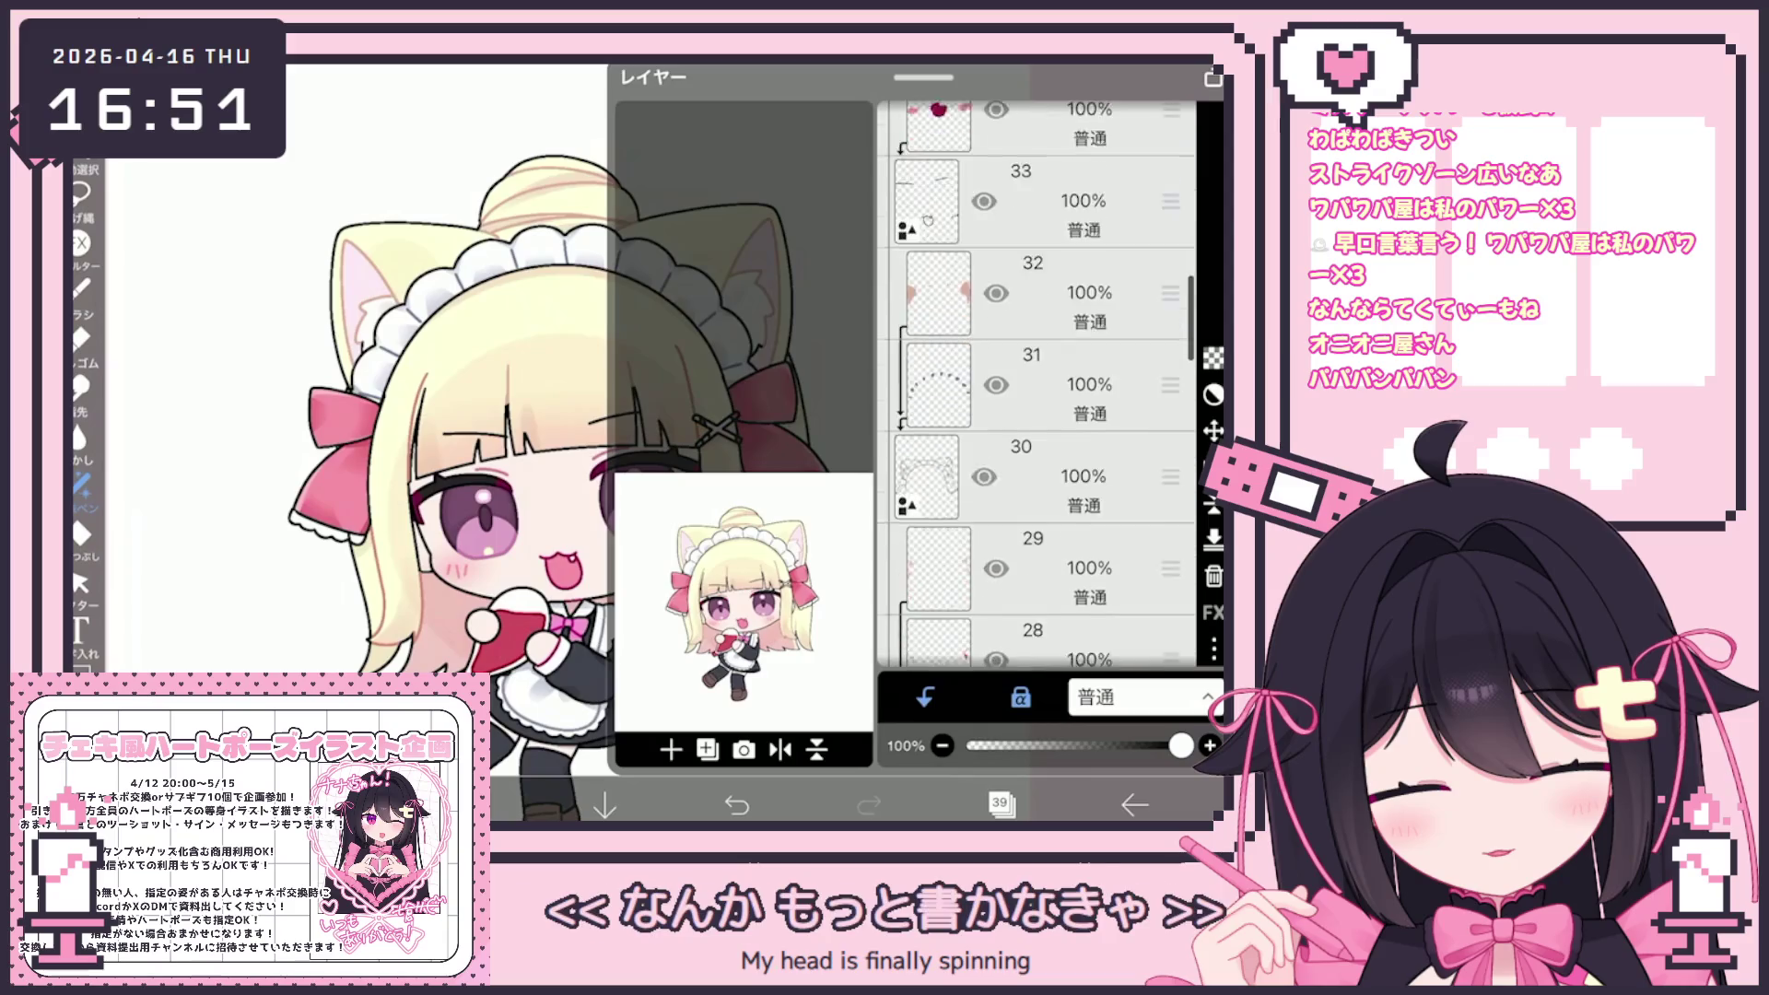
pyautogui.click(1037, 434)
pyautogui.scroll(-5, 1037, 387)
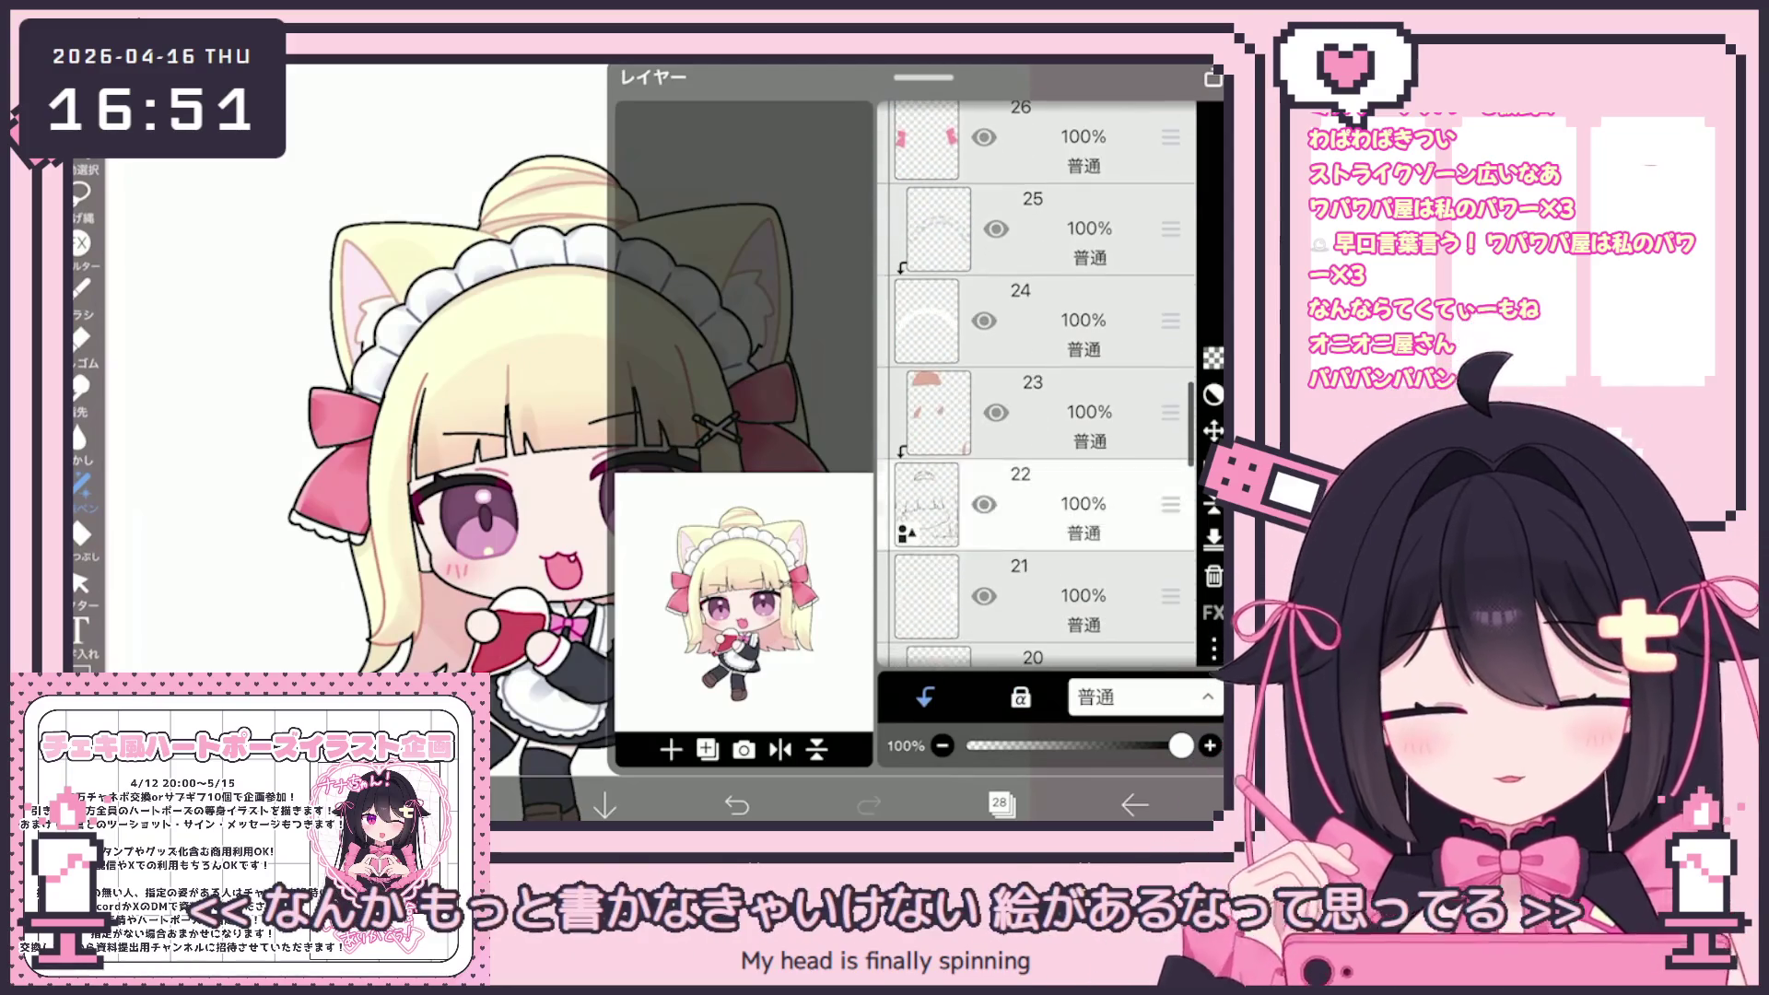
pyautogui.click(1037, 504)
pyautogui.click(1037, 412)
pyautogui.click(1000, 805)
# Switch to lasso fill, zoom out to full view, and reopen the layer list
pyautogui.scroll(5, 646, 415)
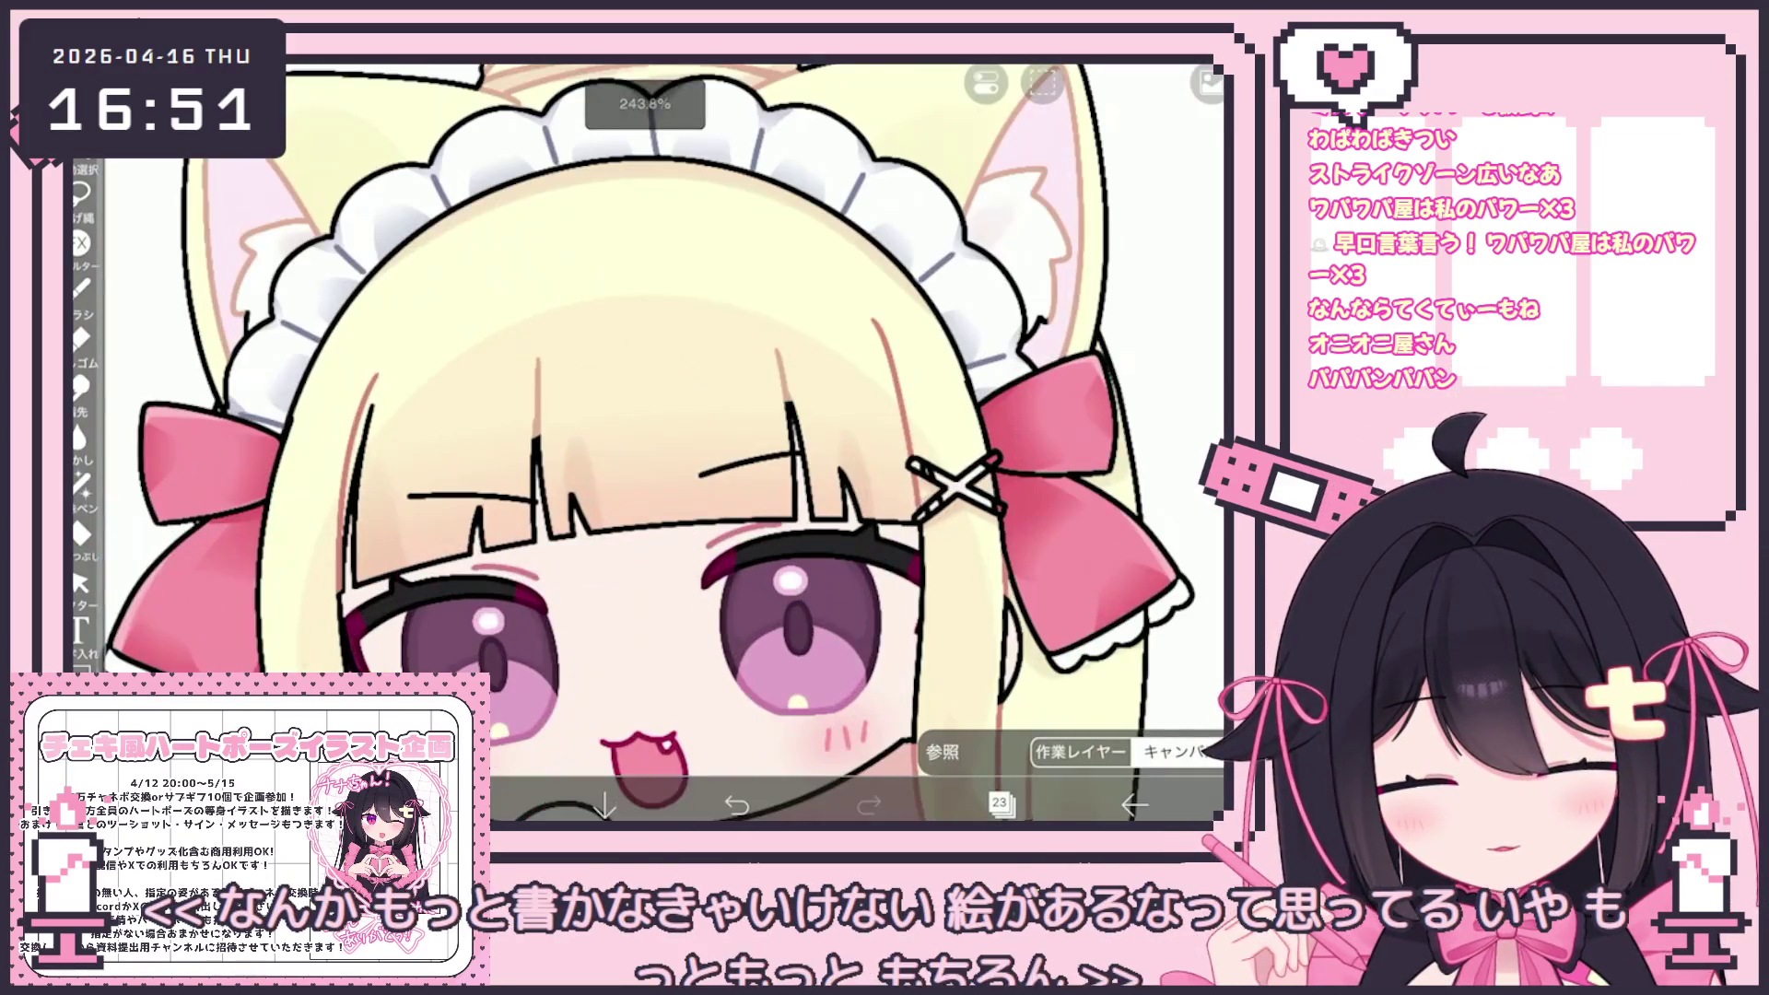
pyautogui.click(81, 483)
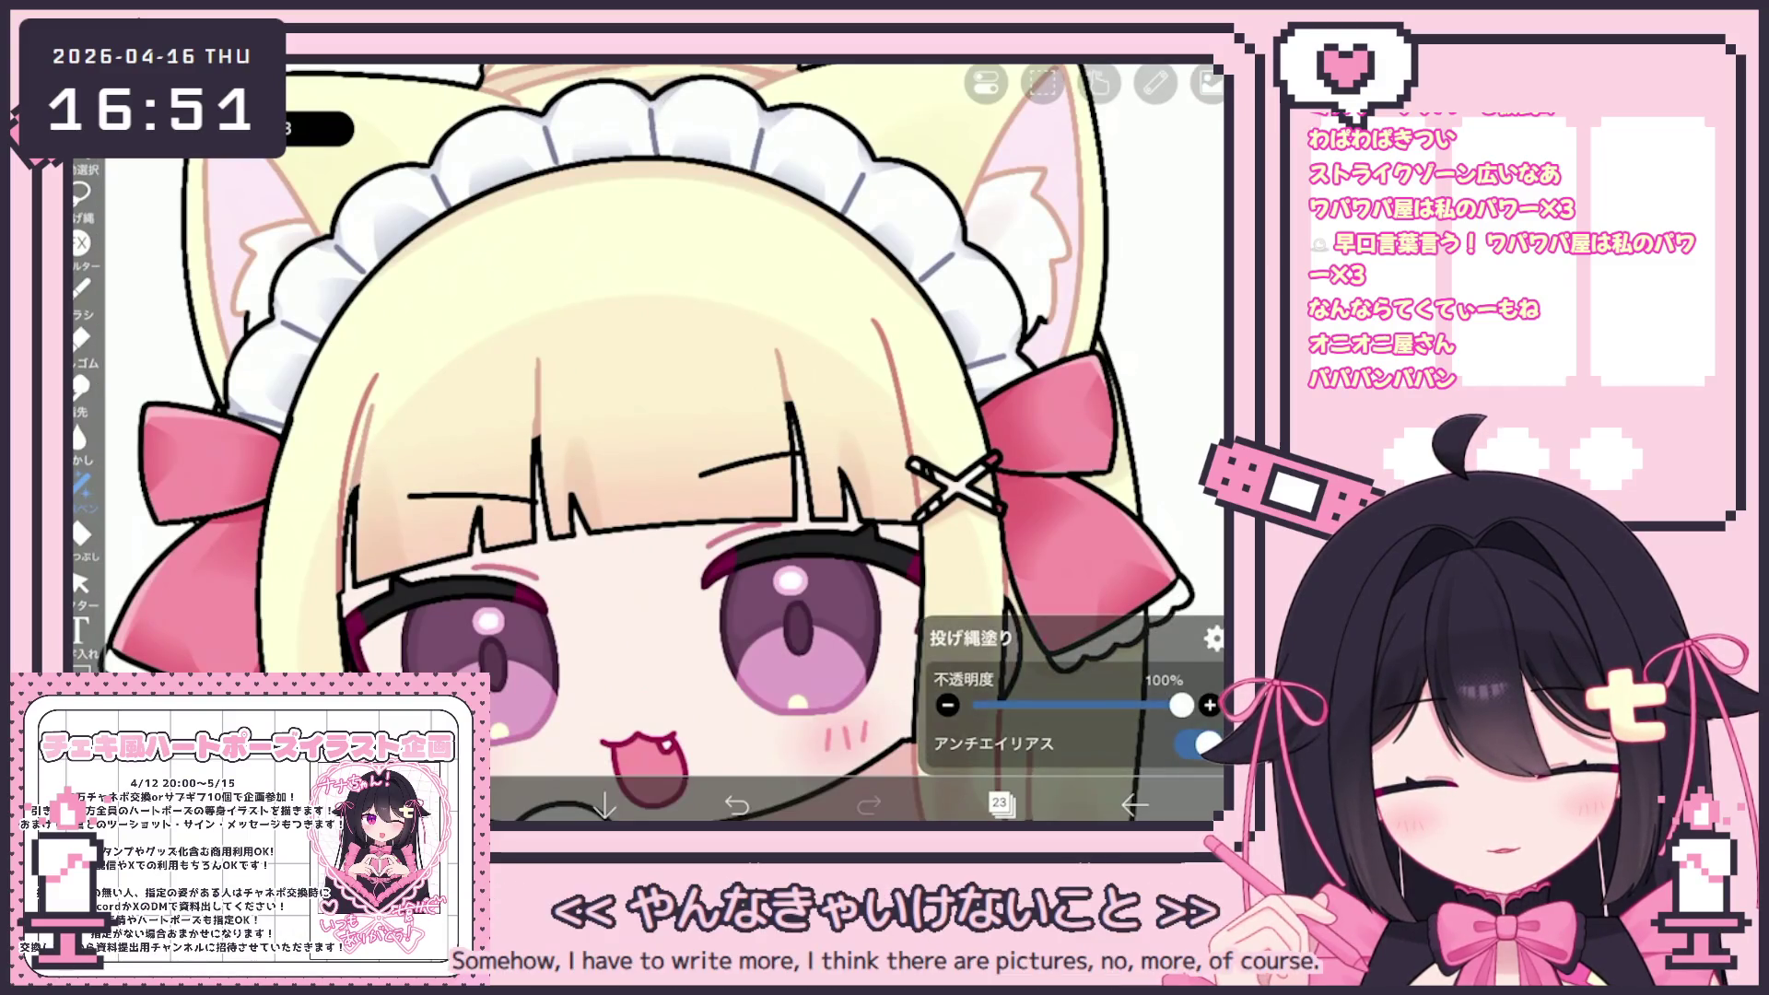
pyautogui.scroll(-5, 645, 415)
pyautogui.scroll(4, 645, 415)
pyautogui.scroll(-3, 645, 415)
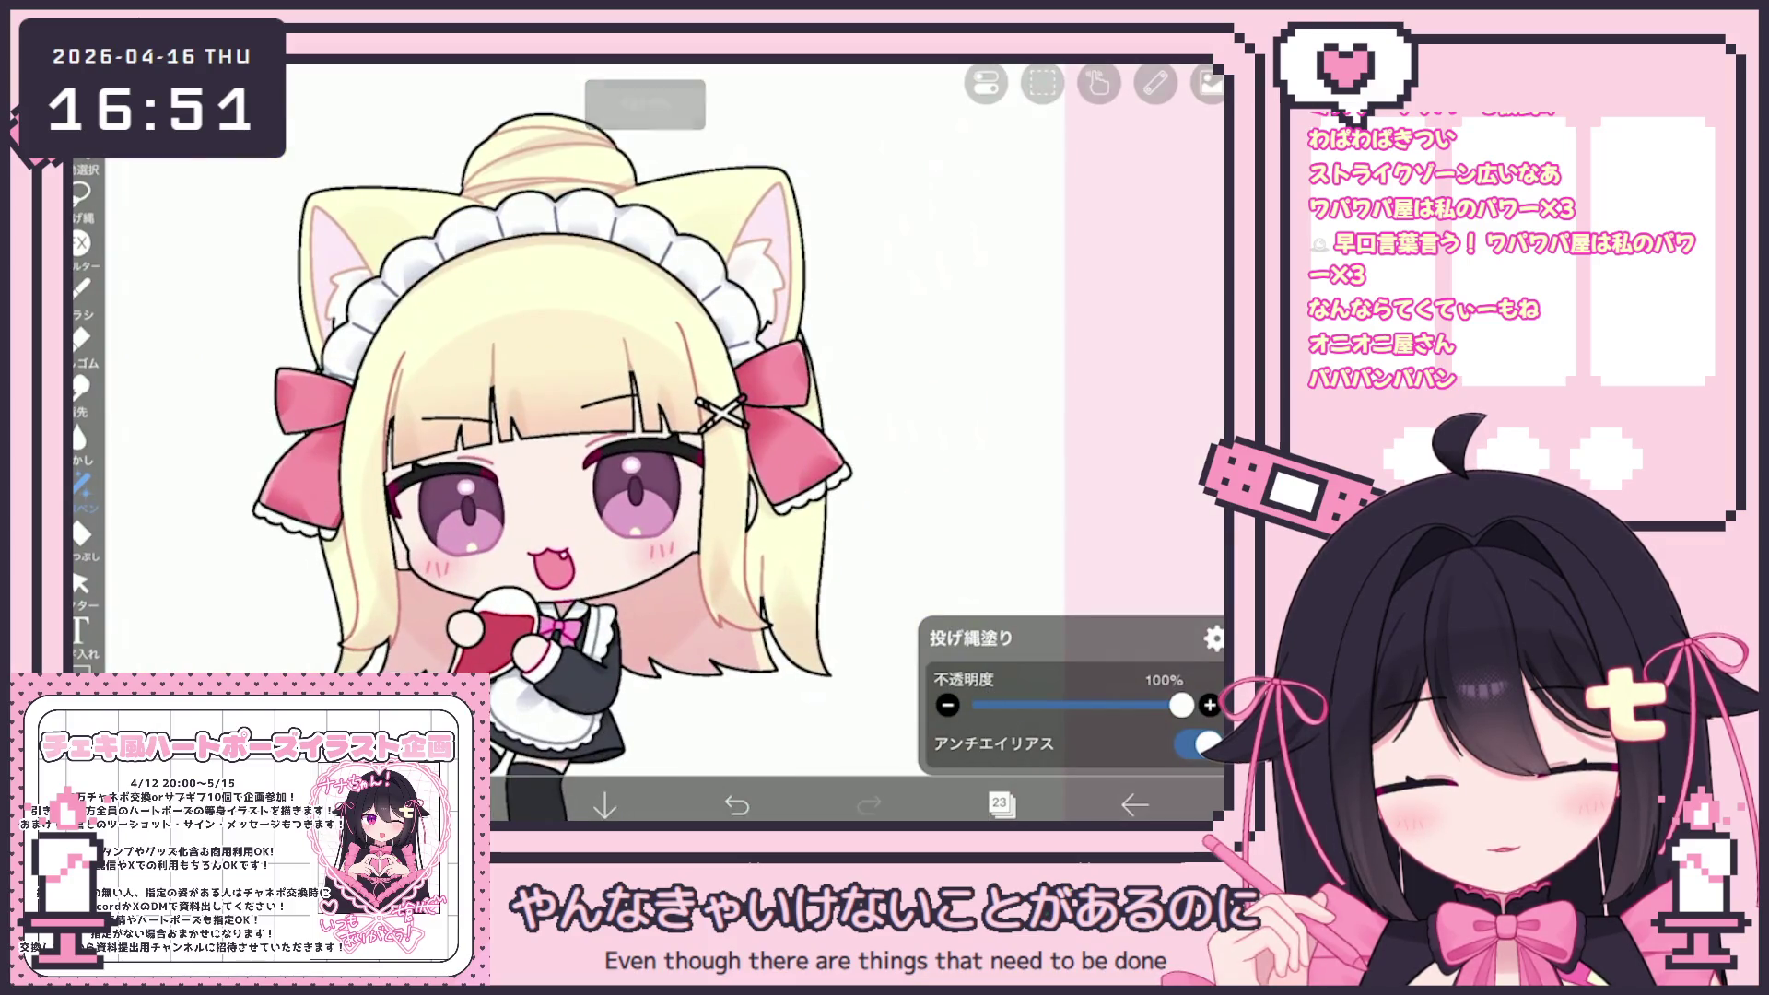
pyautogui.scroll(-3, 645, 415)
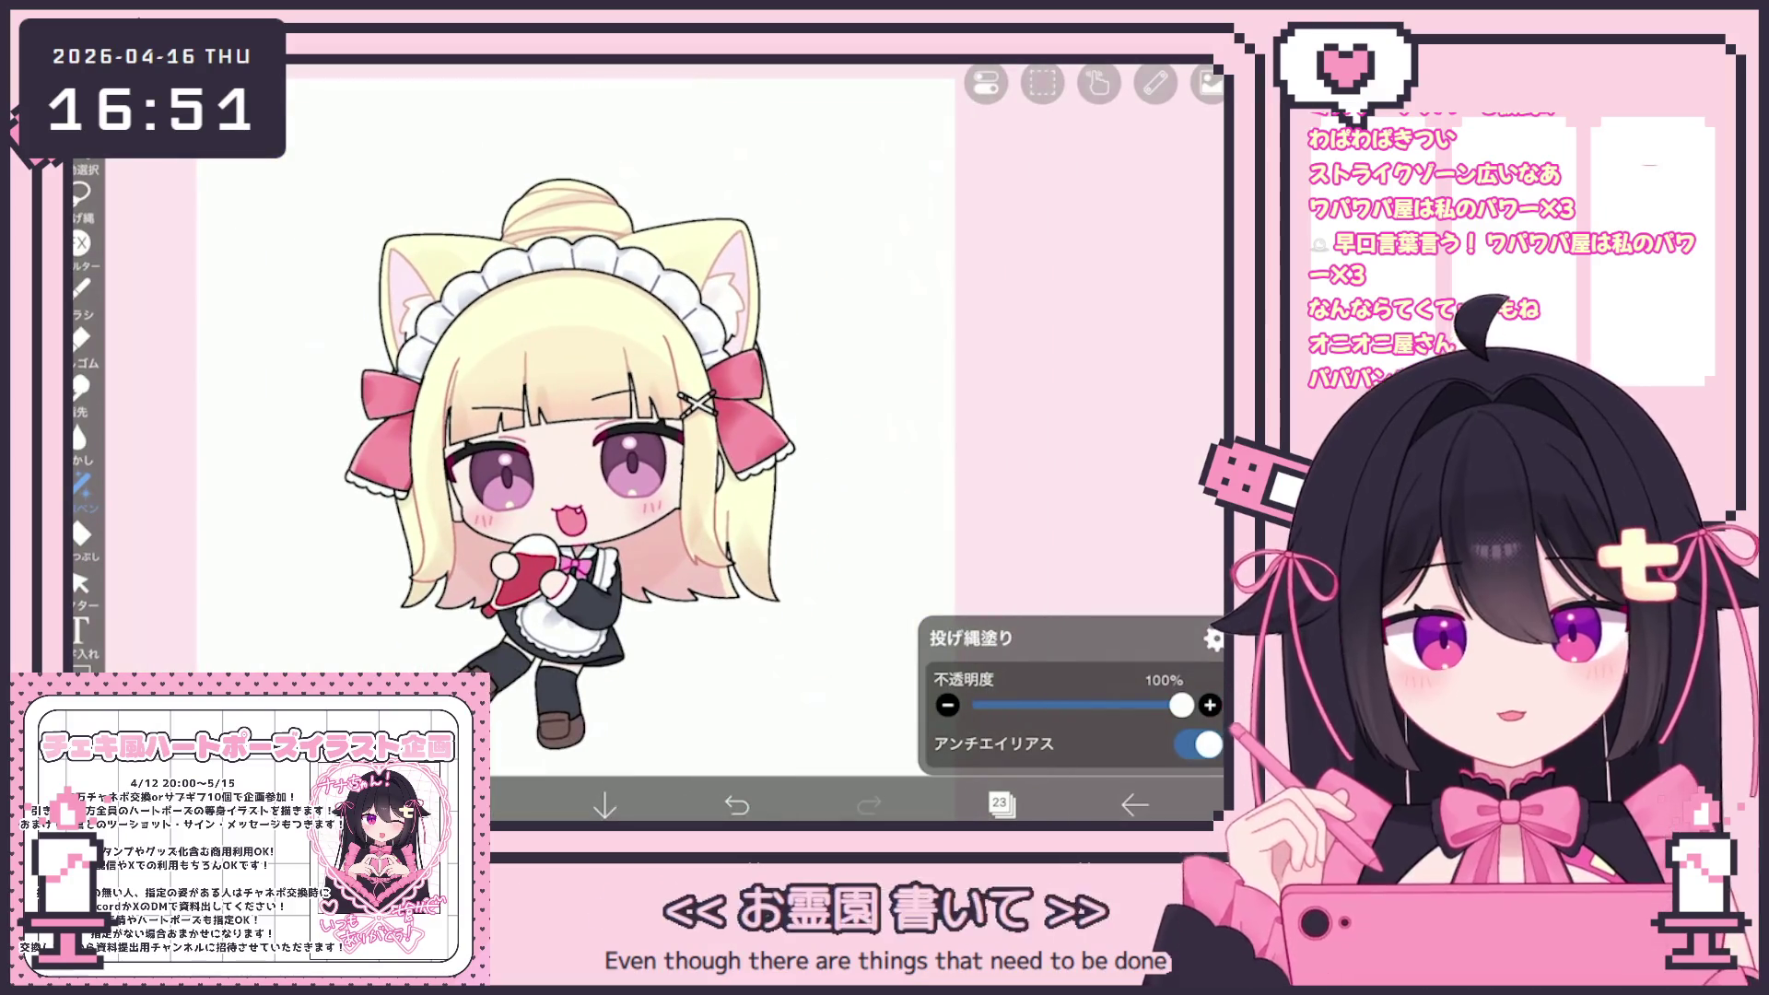
pyautogui.click(1000, 804)
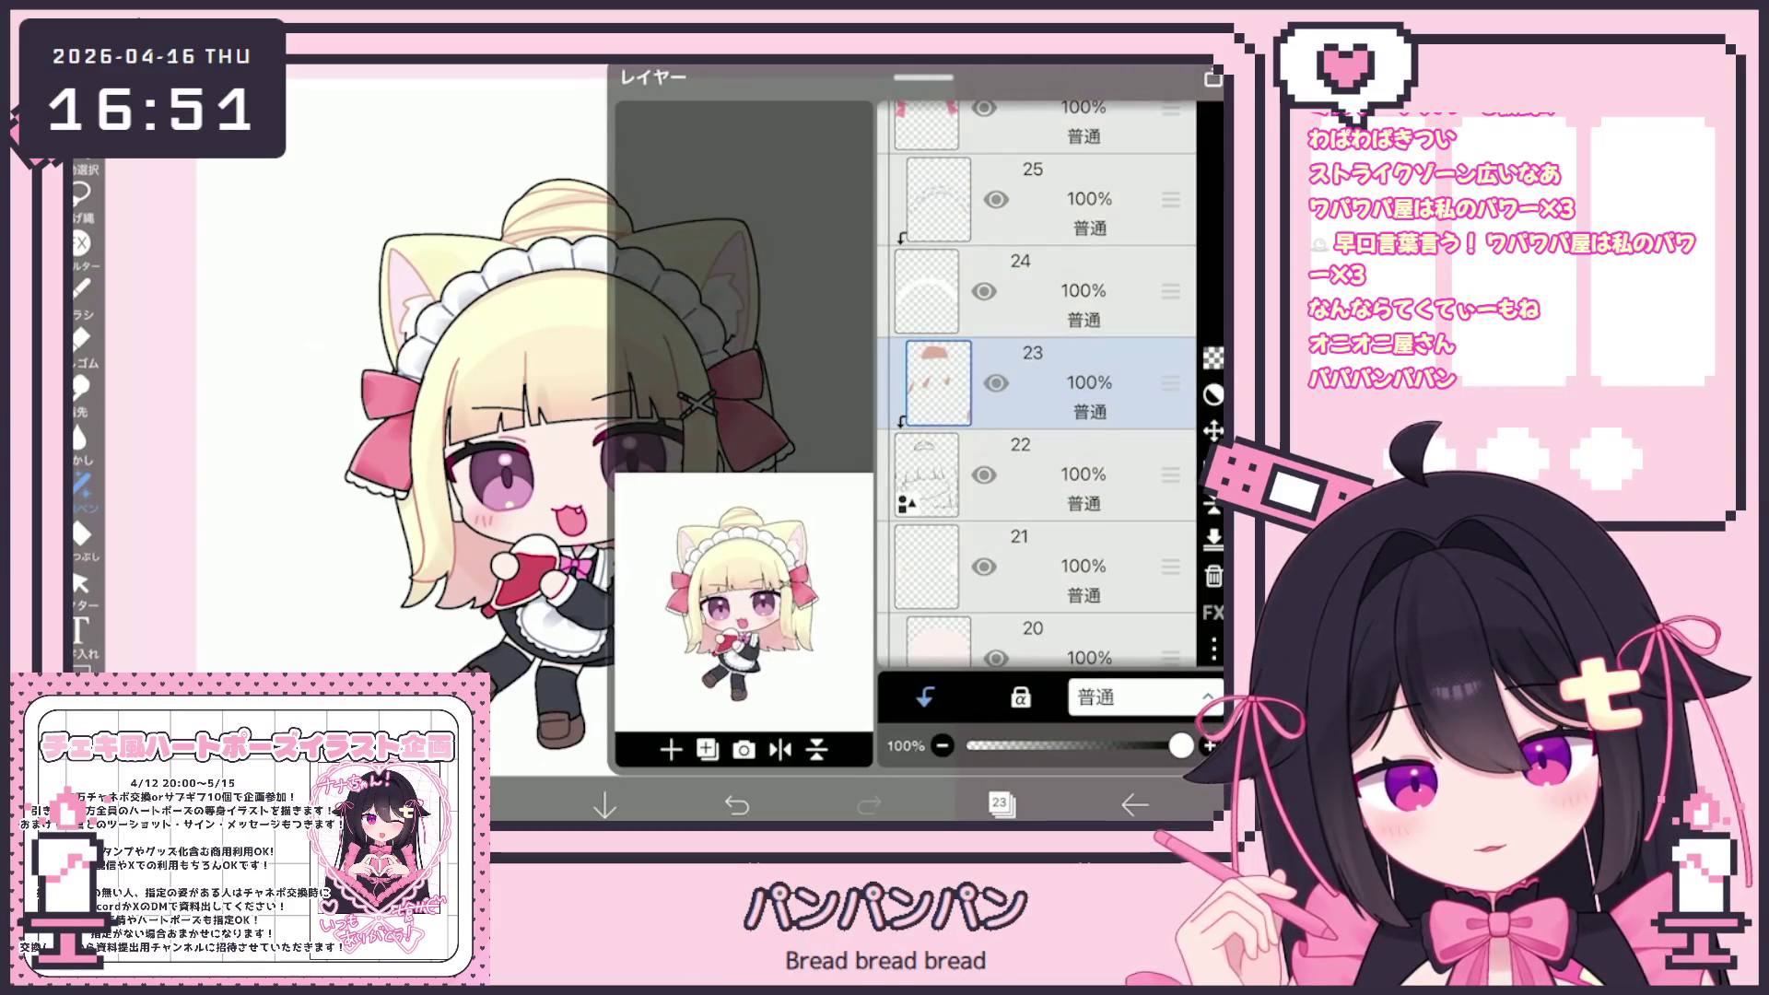
# Select layer 3 in the lower folder and add a clipped empty layer 4 above it
pyautogui.click(473, 805)
pyautogui.scroll(5, 645, 442)
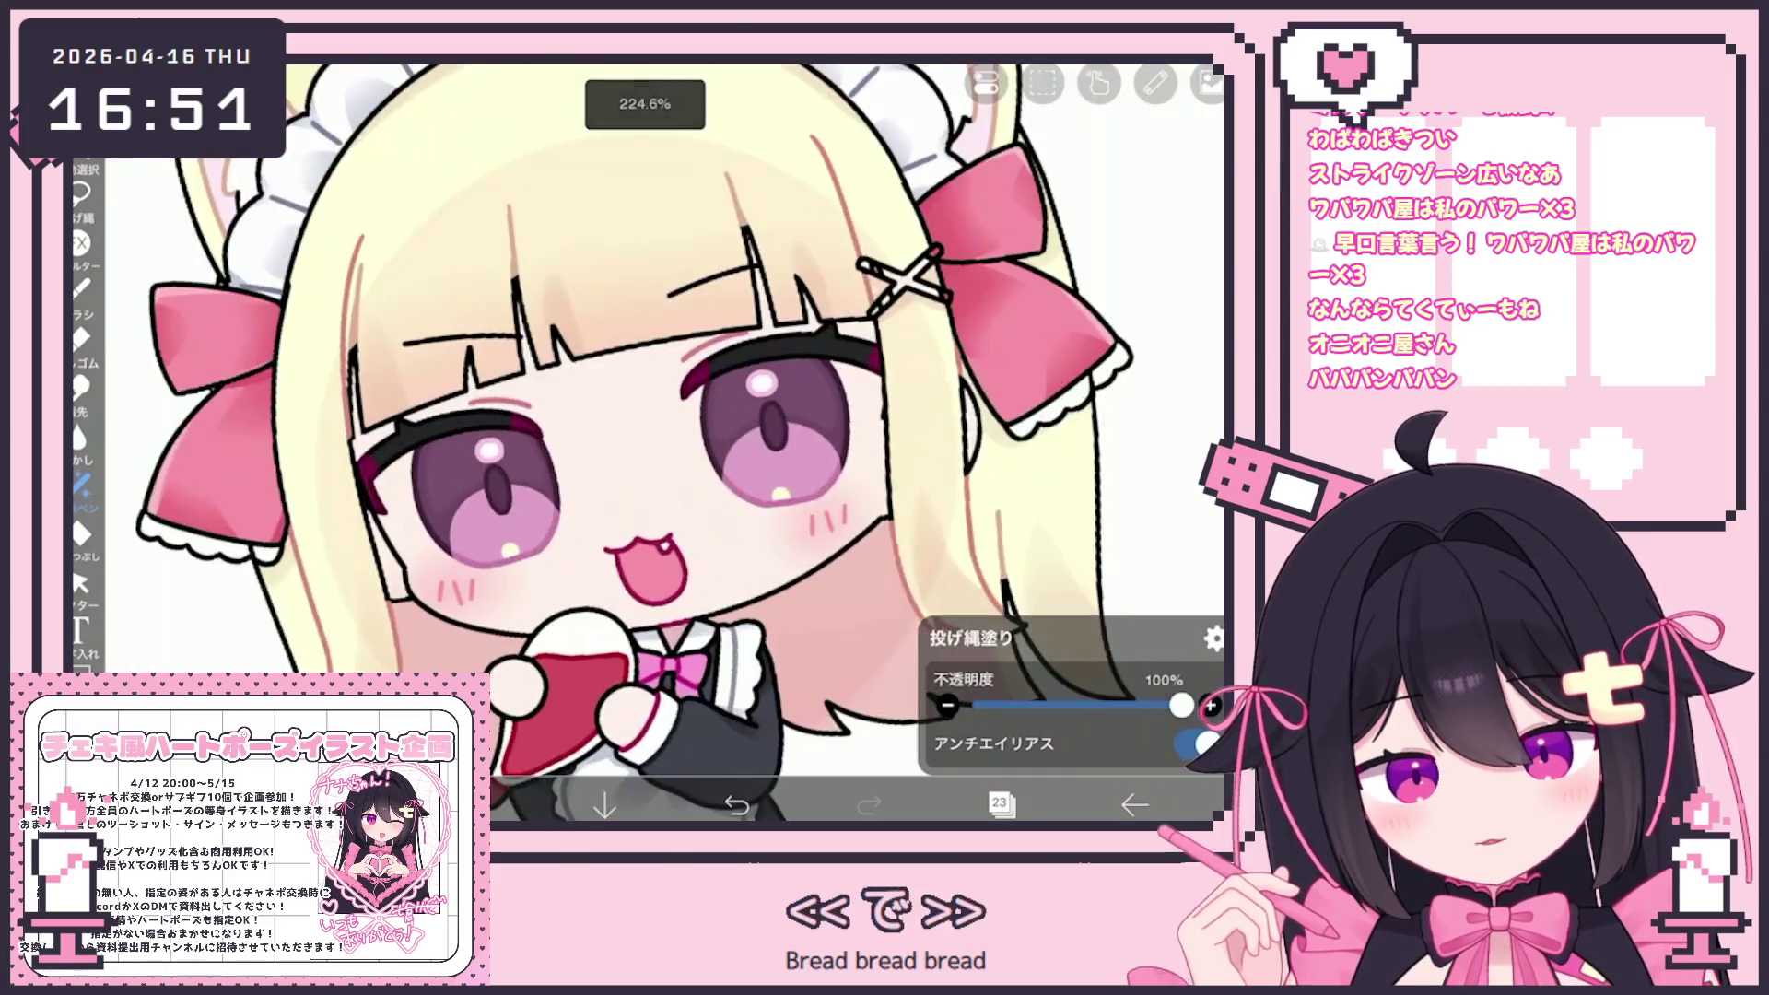
pyautogui.scroll(3, 645, 415)
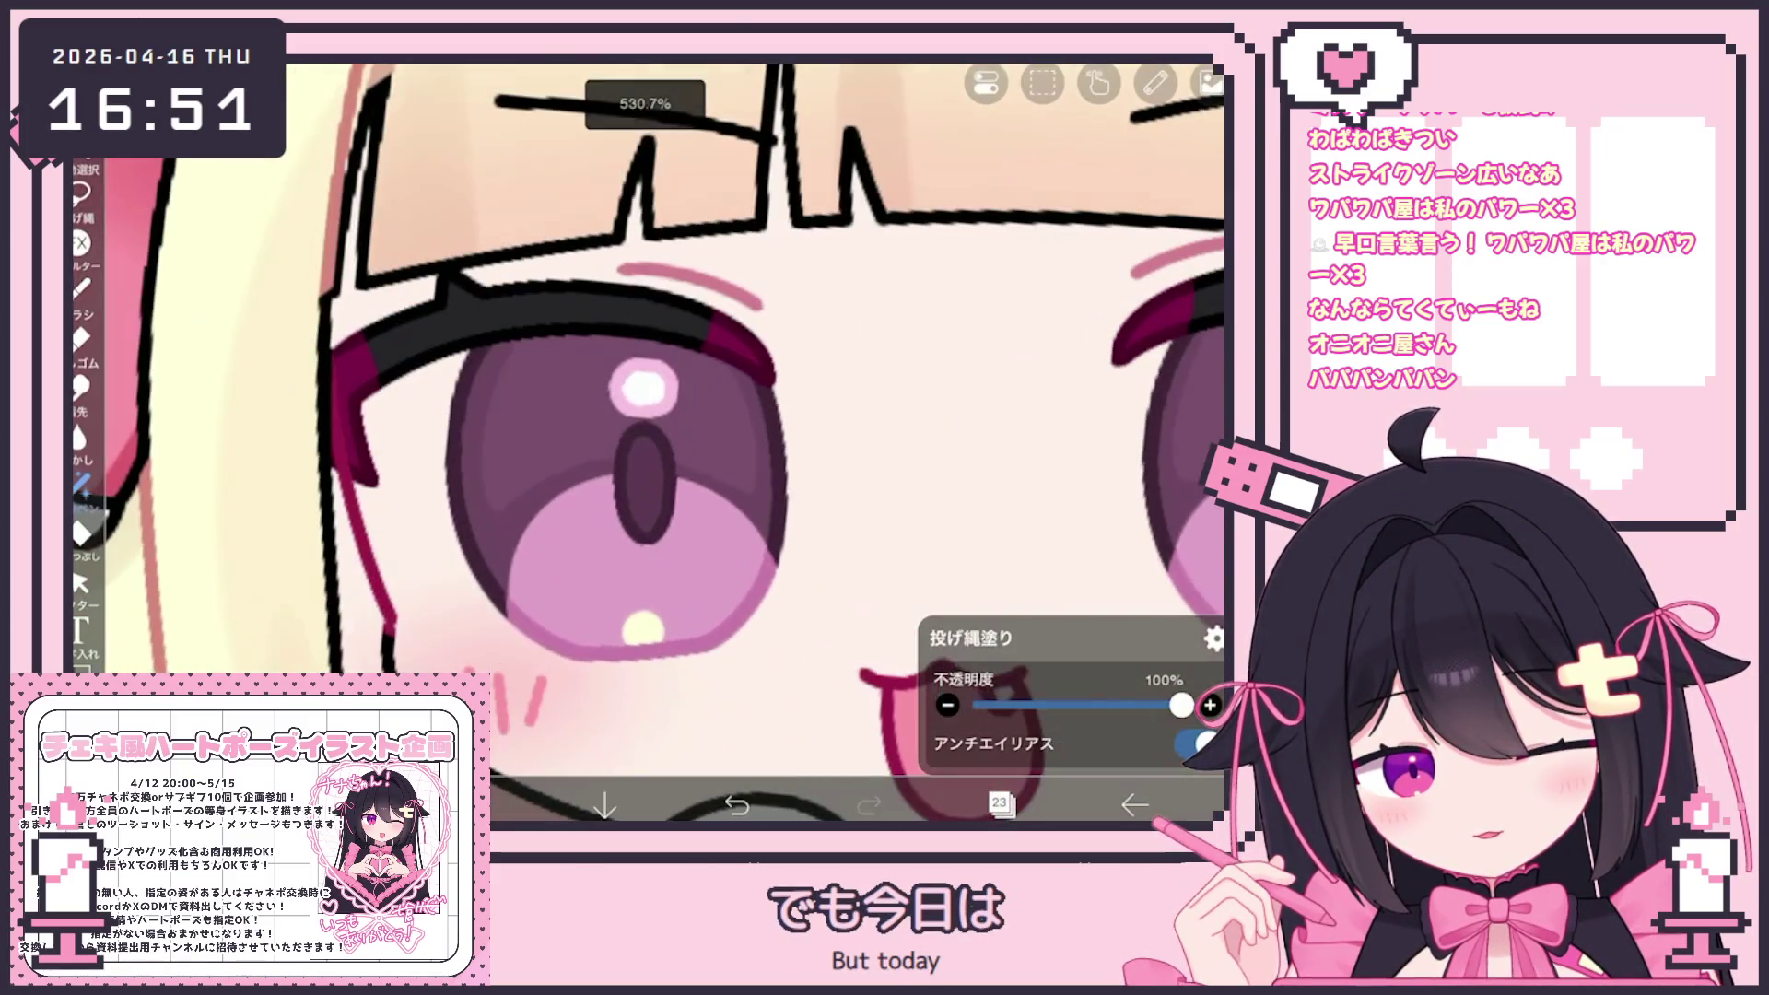
pyautogui.scroll(-5, 646, 414)
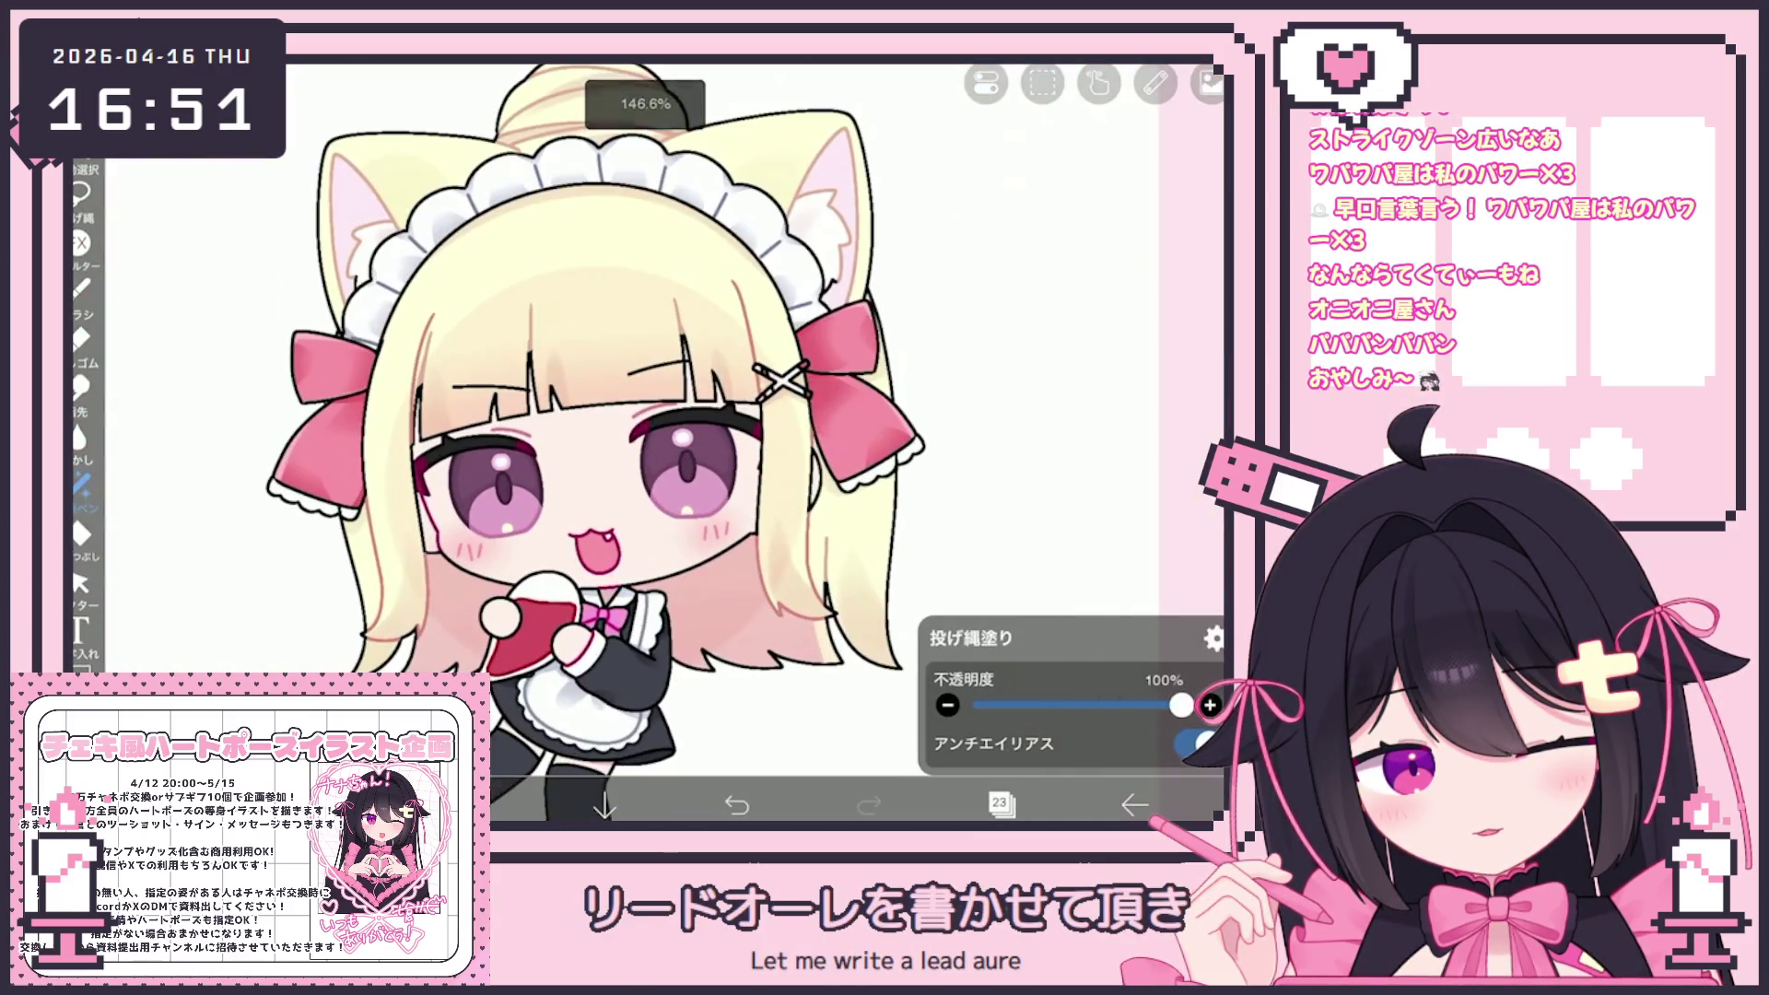
pyautogui.click(1001, 805)
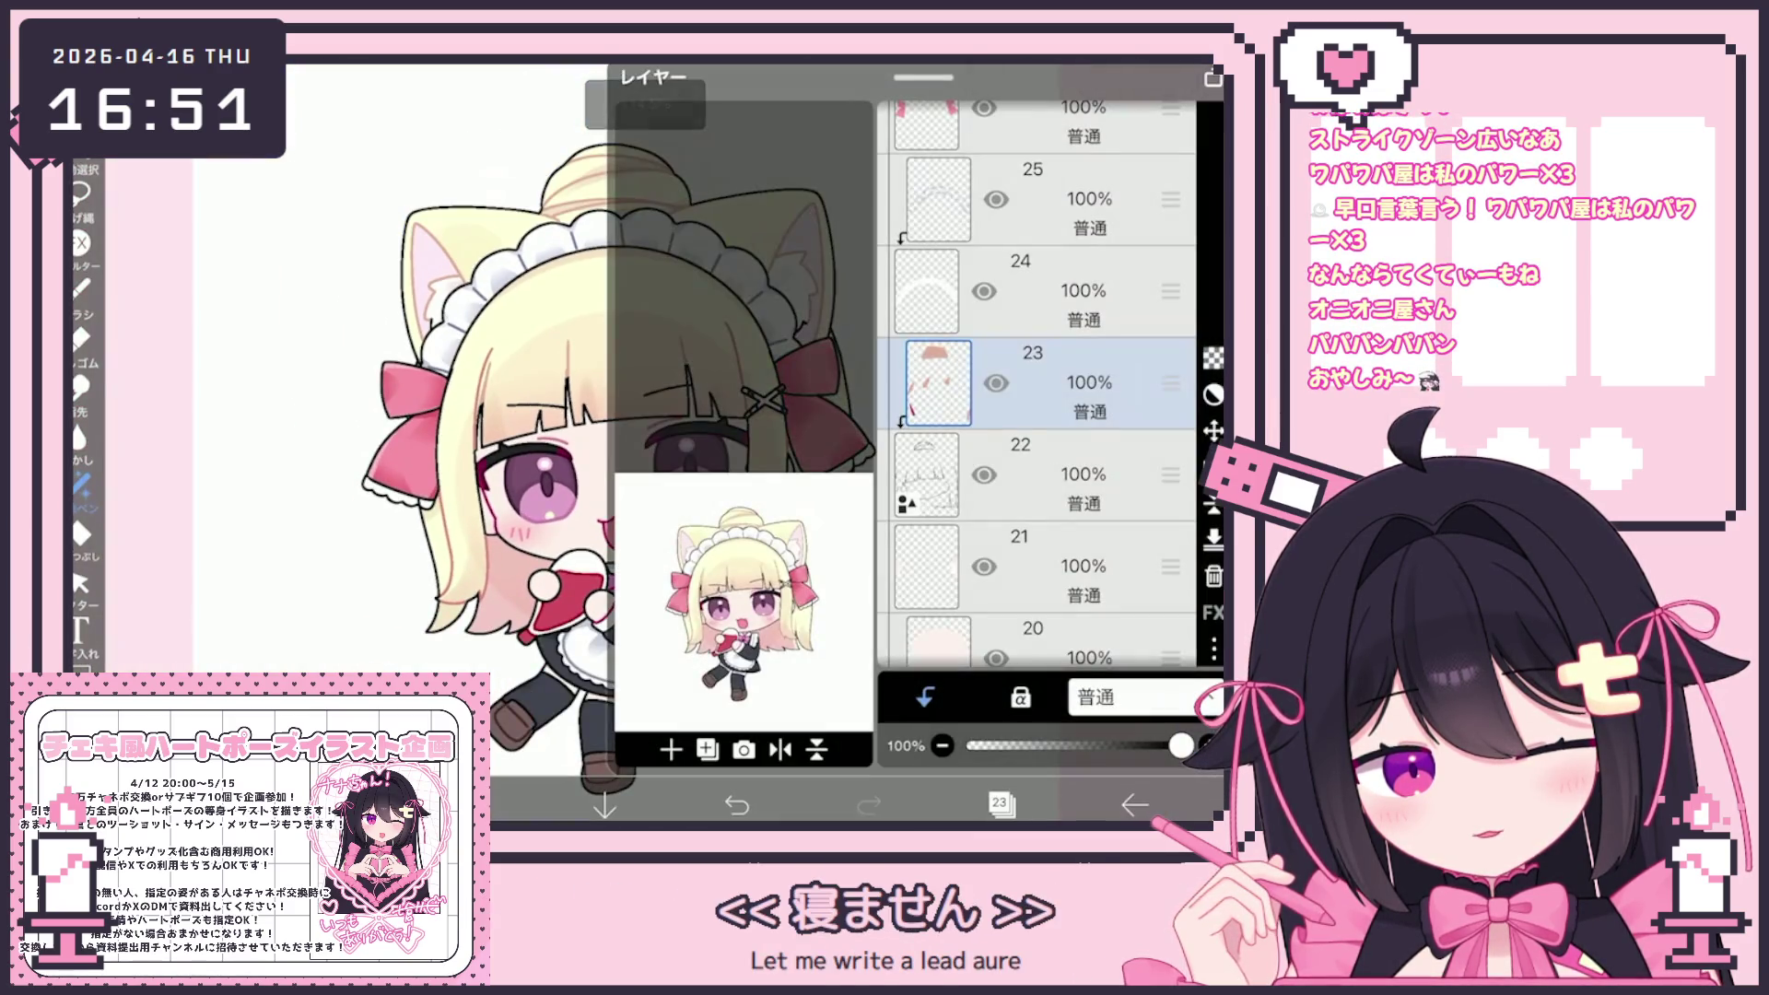
pyautogui.scroll(-6, 1036, 384)
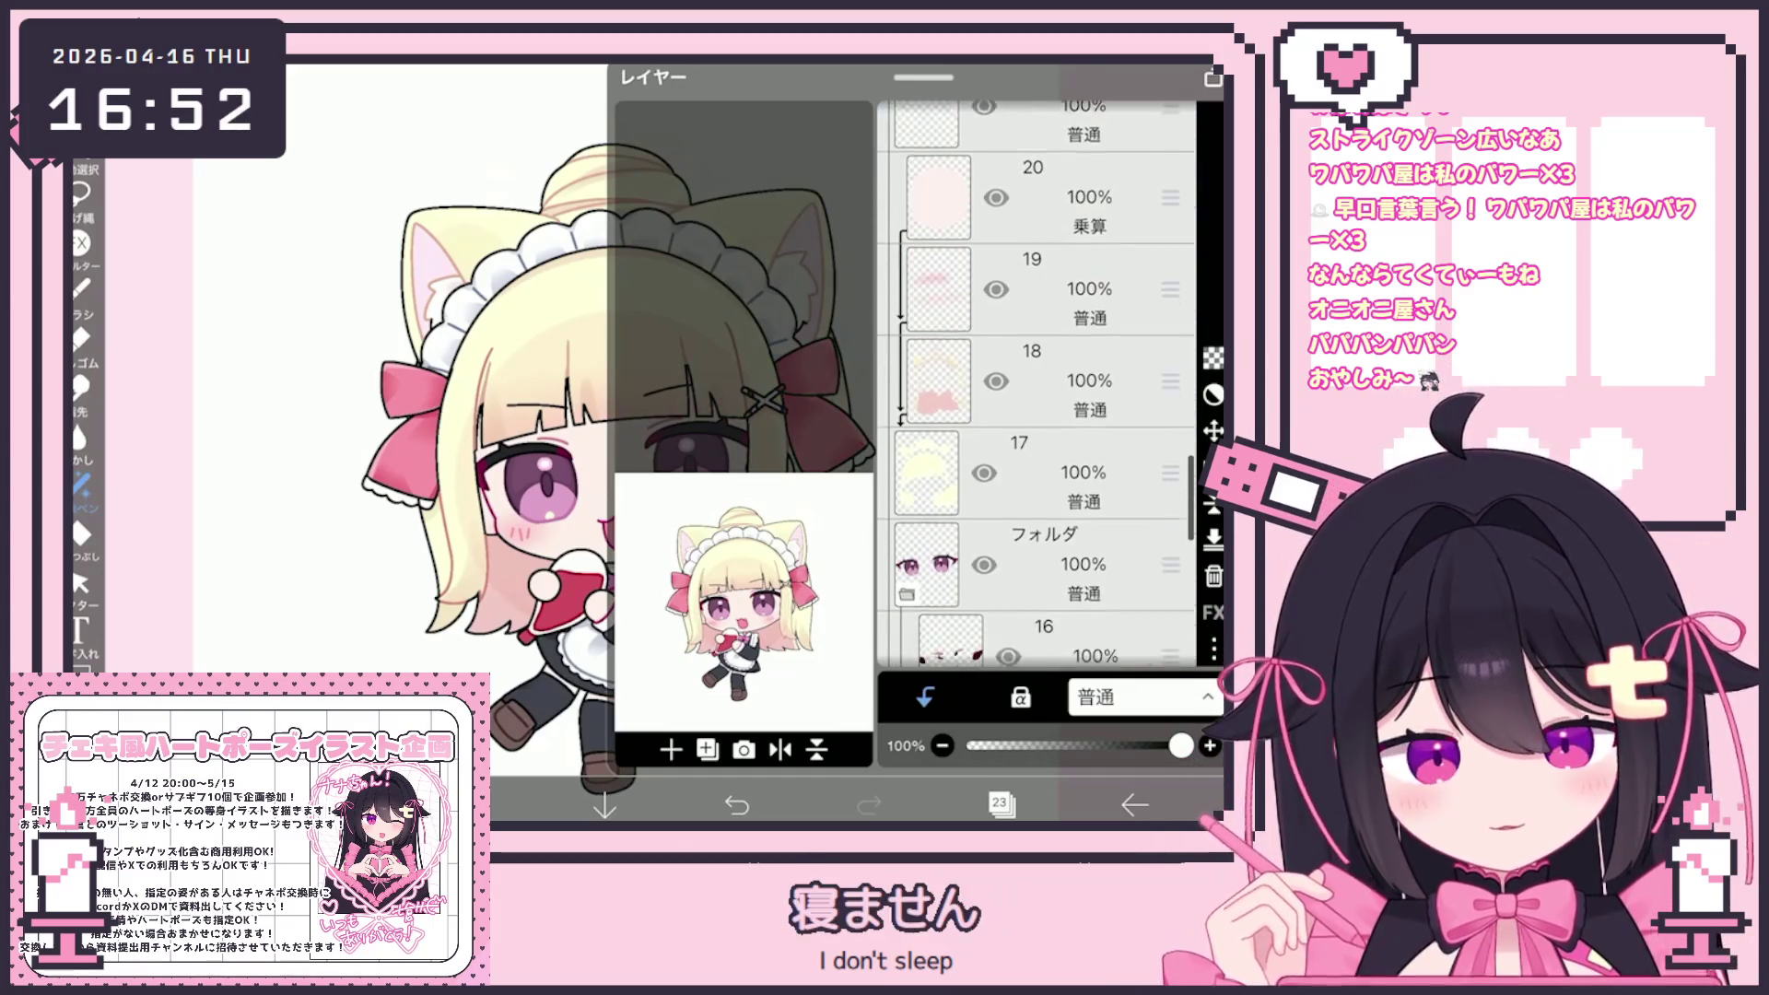
pyautogui.scroll(-2, 1036, 384)
pyautogui.click(1041, 382)
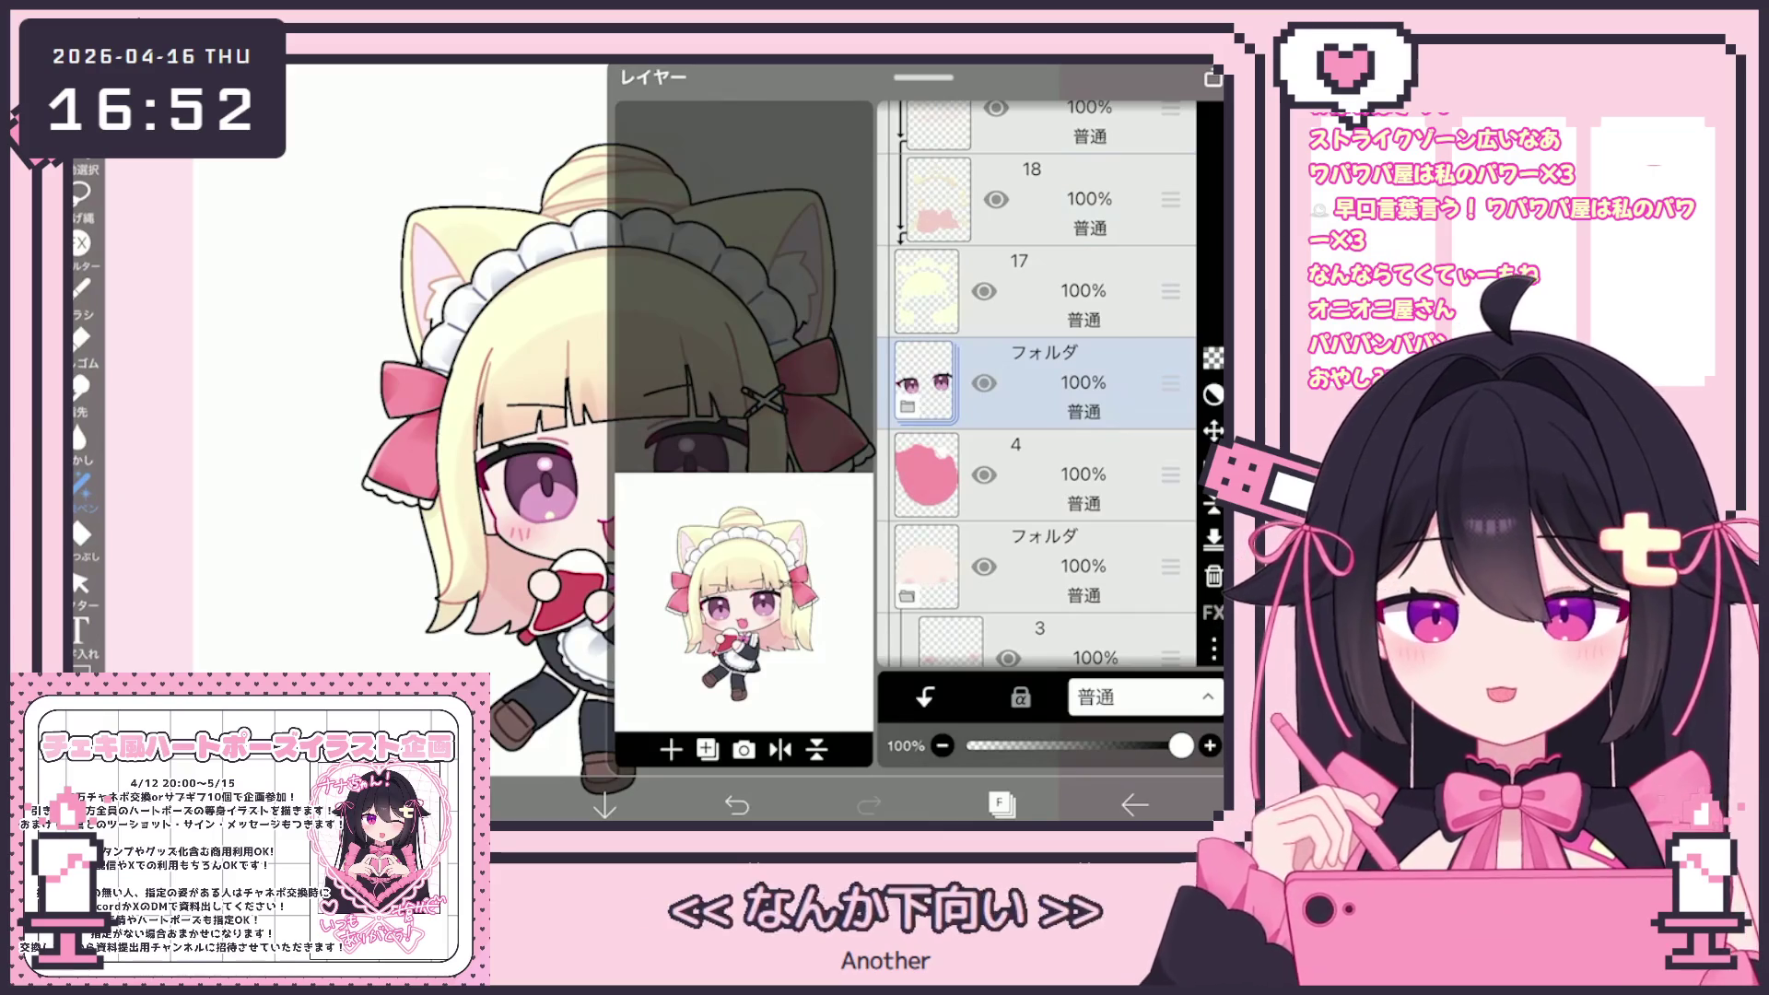
pyautogui.scroll(-2, 1037, 382)
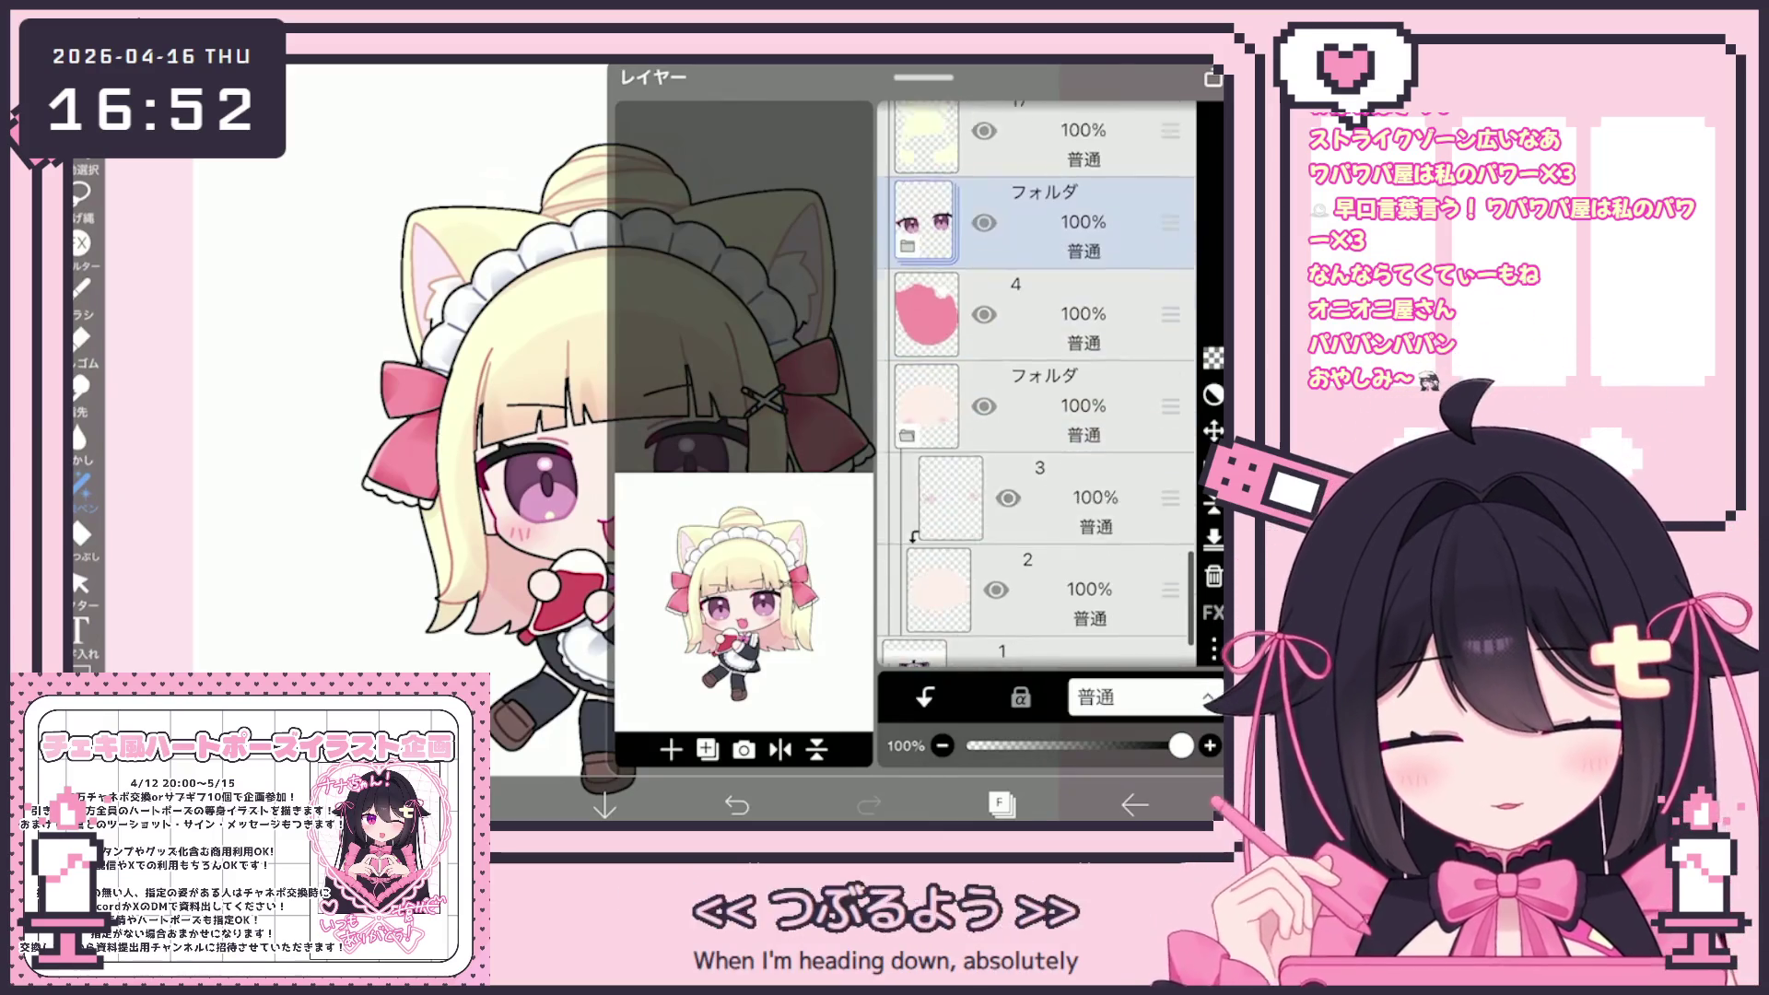
pyautogui.click(1041, 479)
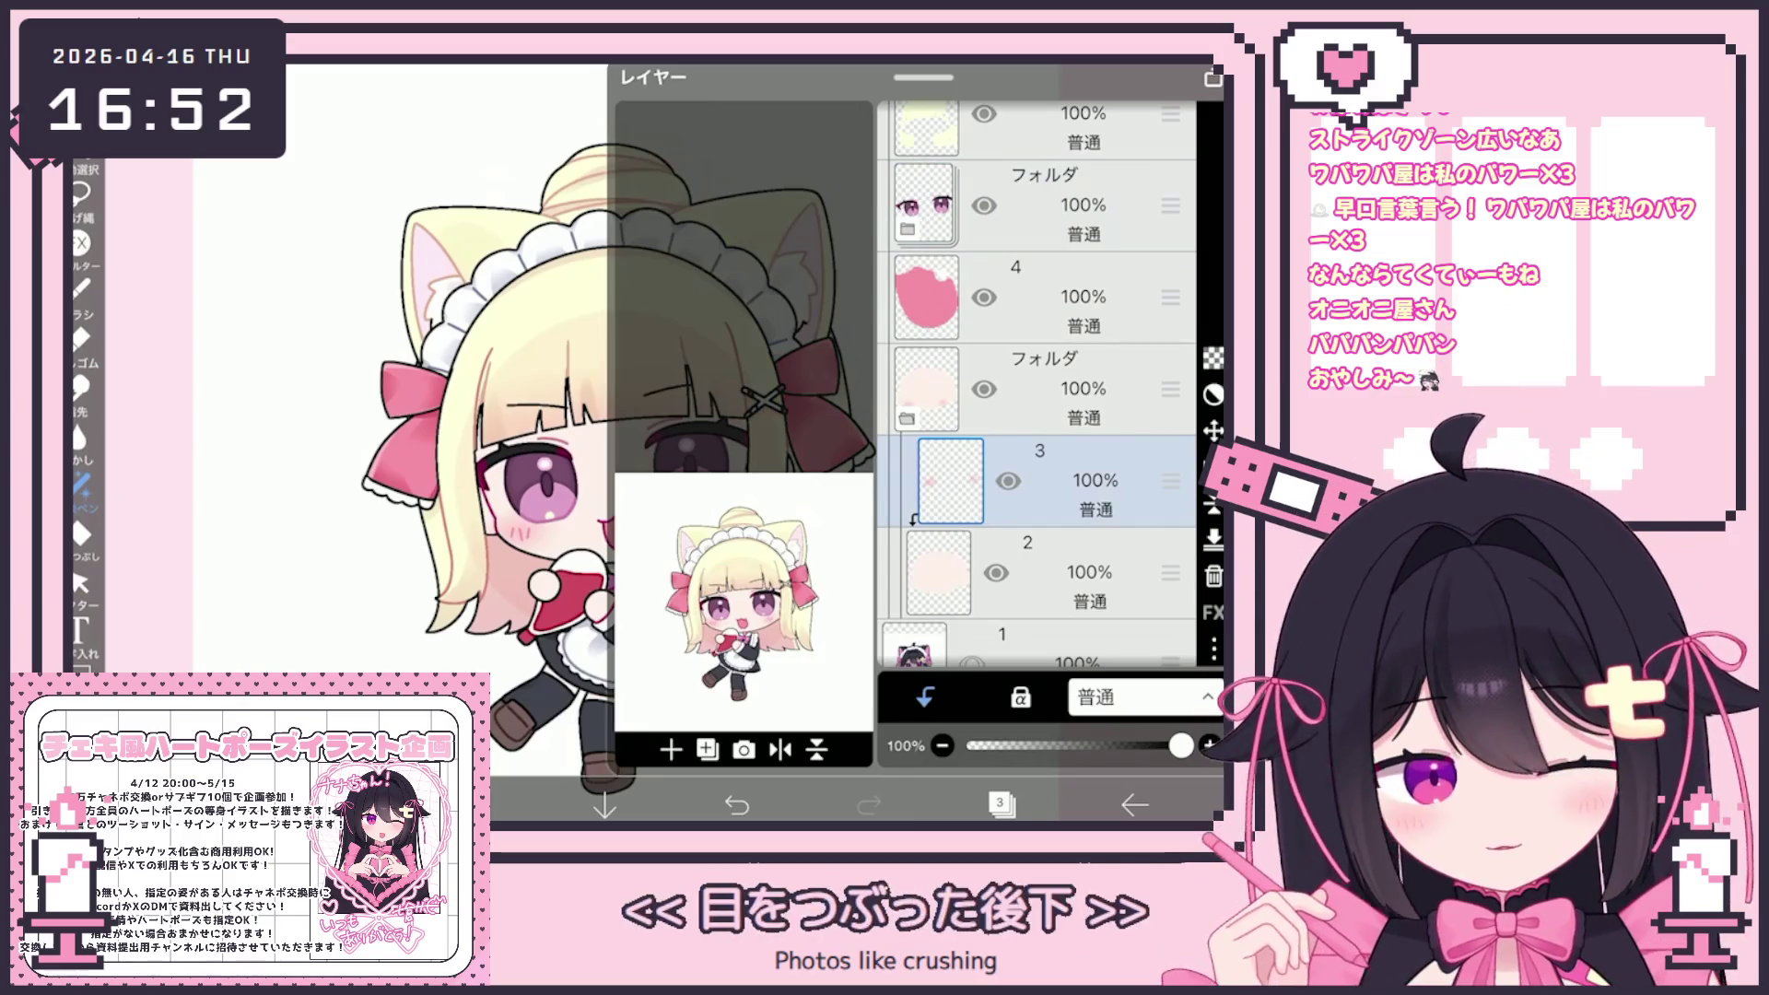
pyautogui.click(671, 749)
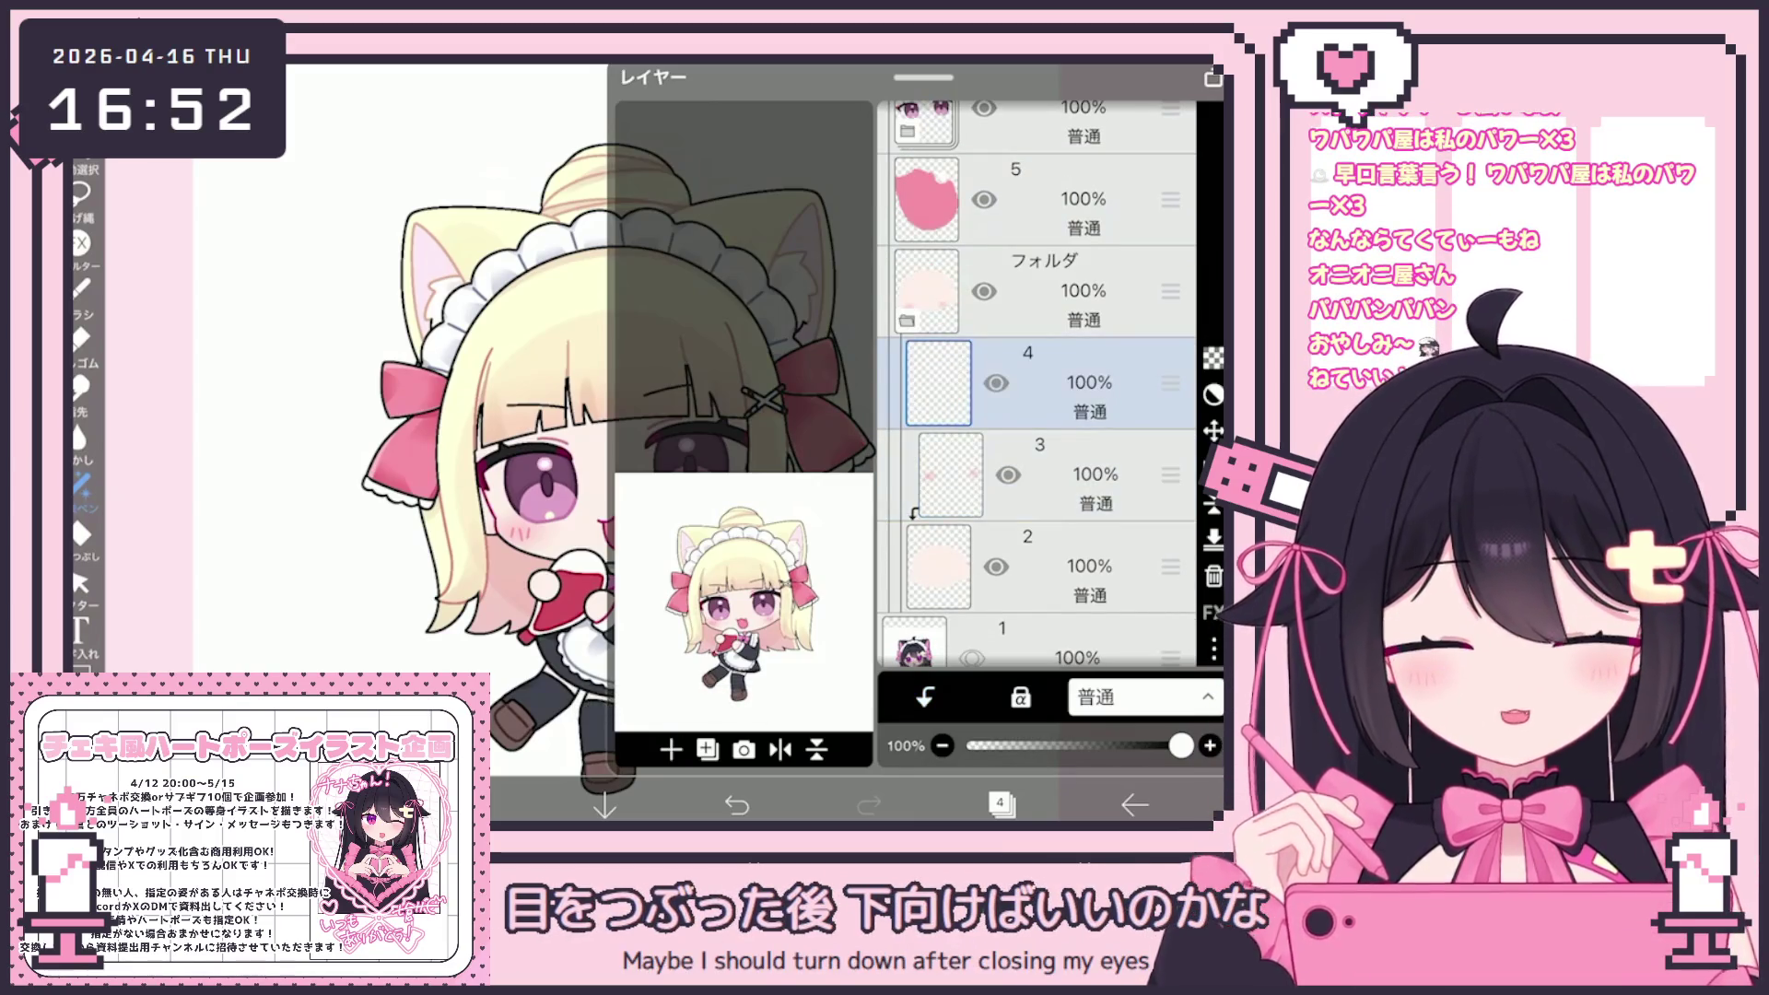
pyautogui.click(925, 697)
pyautogui.click(81, 535)
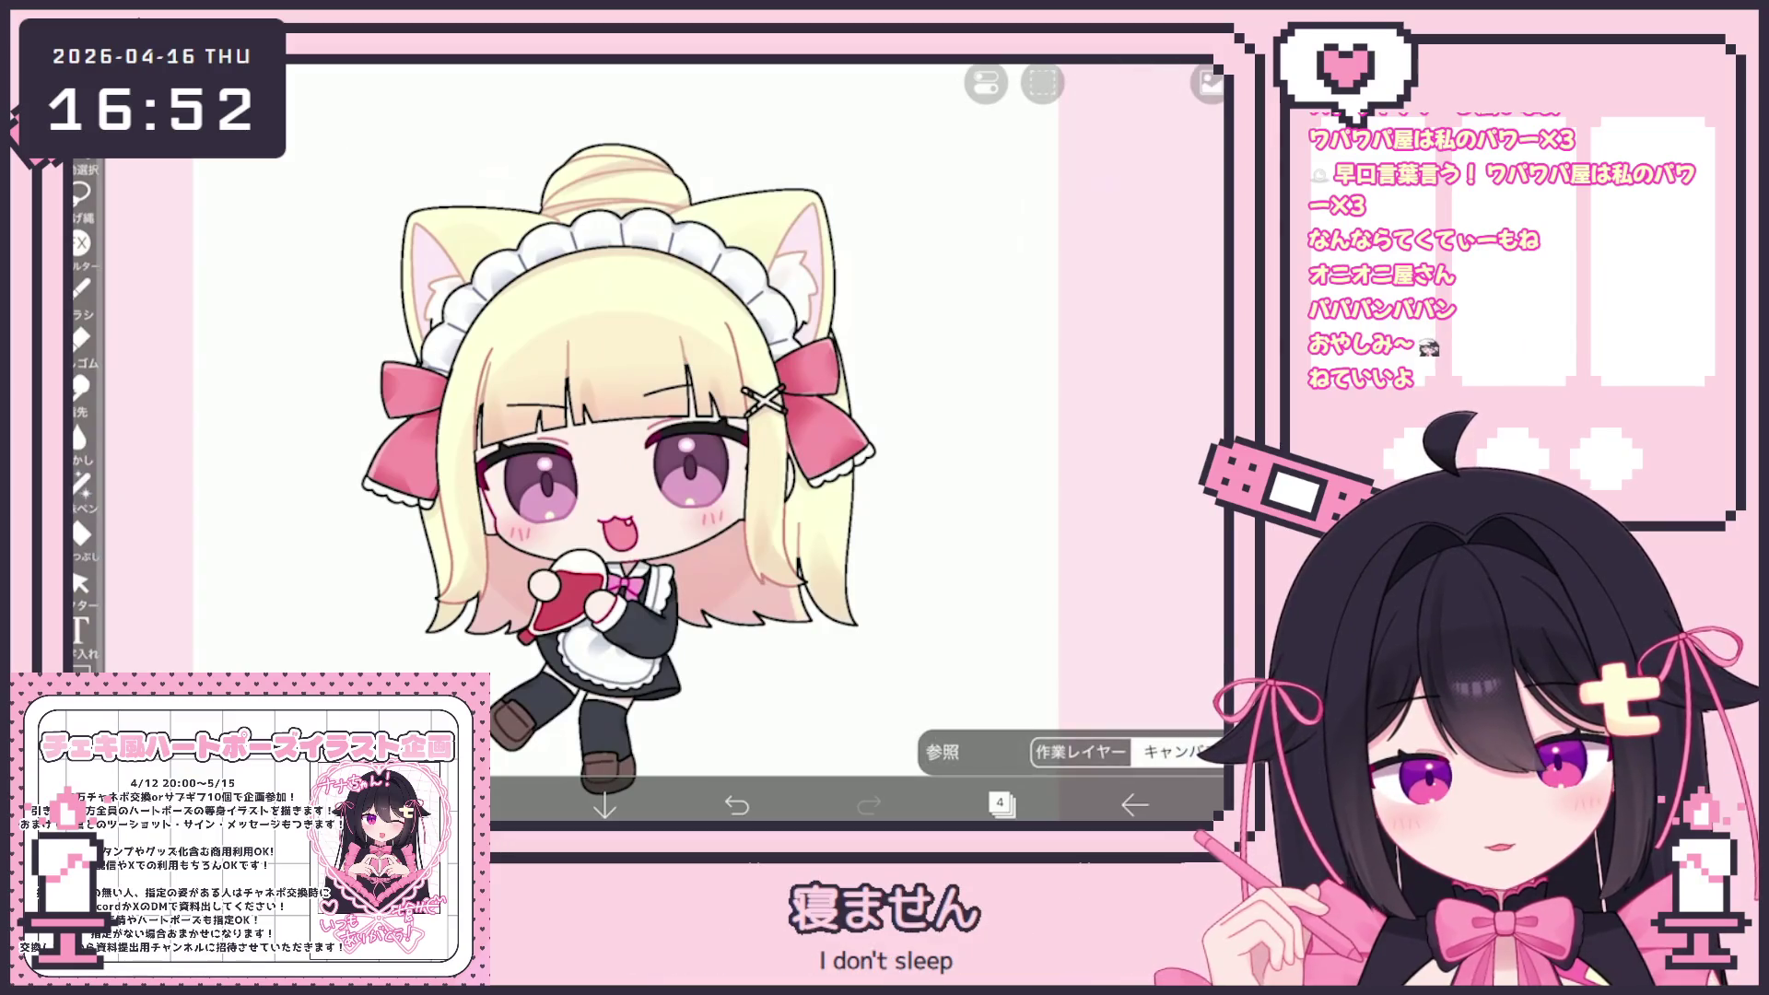
# Choose the opaque fade watercolour brush フェード水彩 (不透明) and zoom in on the face
pyautogui.click(81, 287)
pyautogui.click(81, 287)
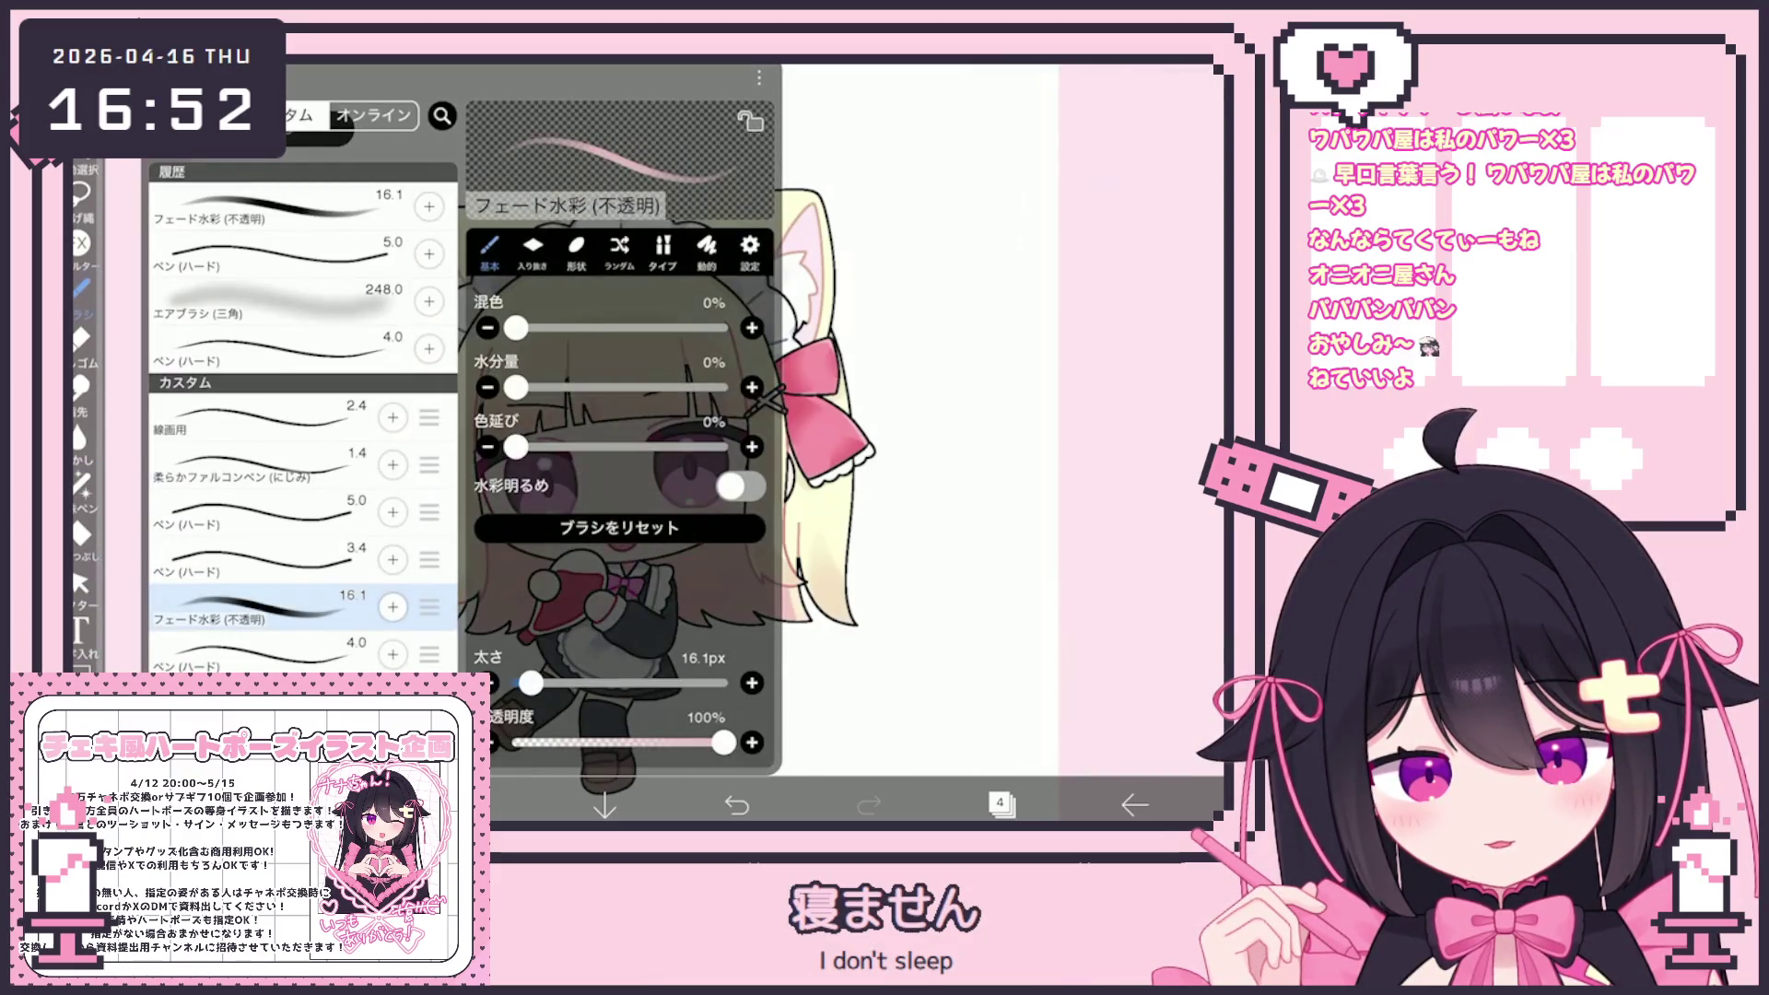
pyautogui.scroll(5, 645, 442)
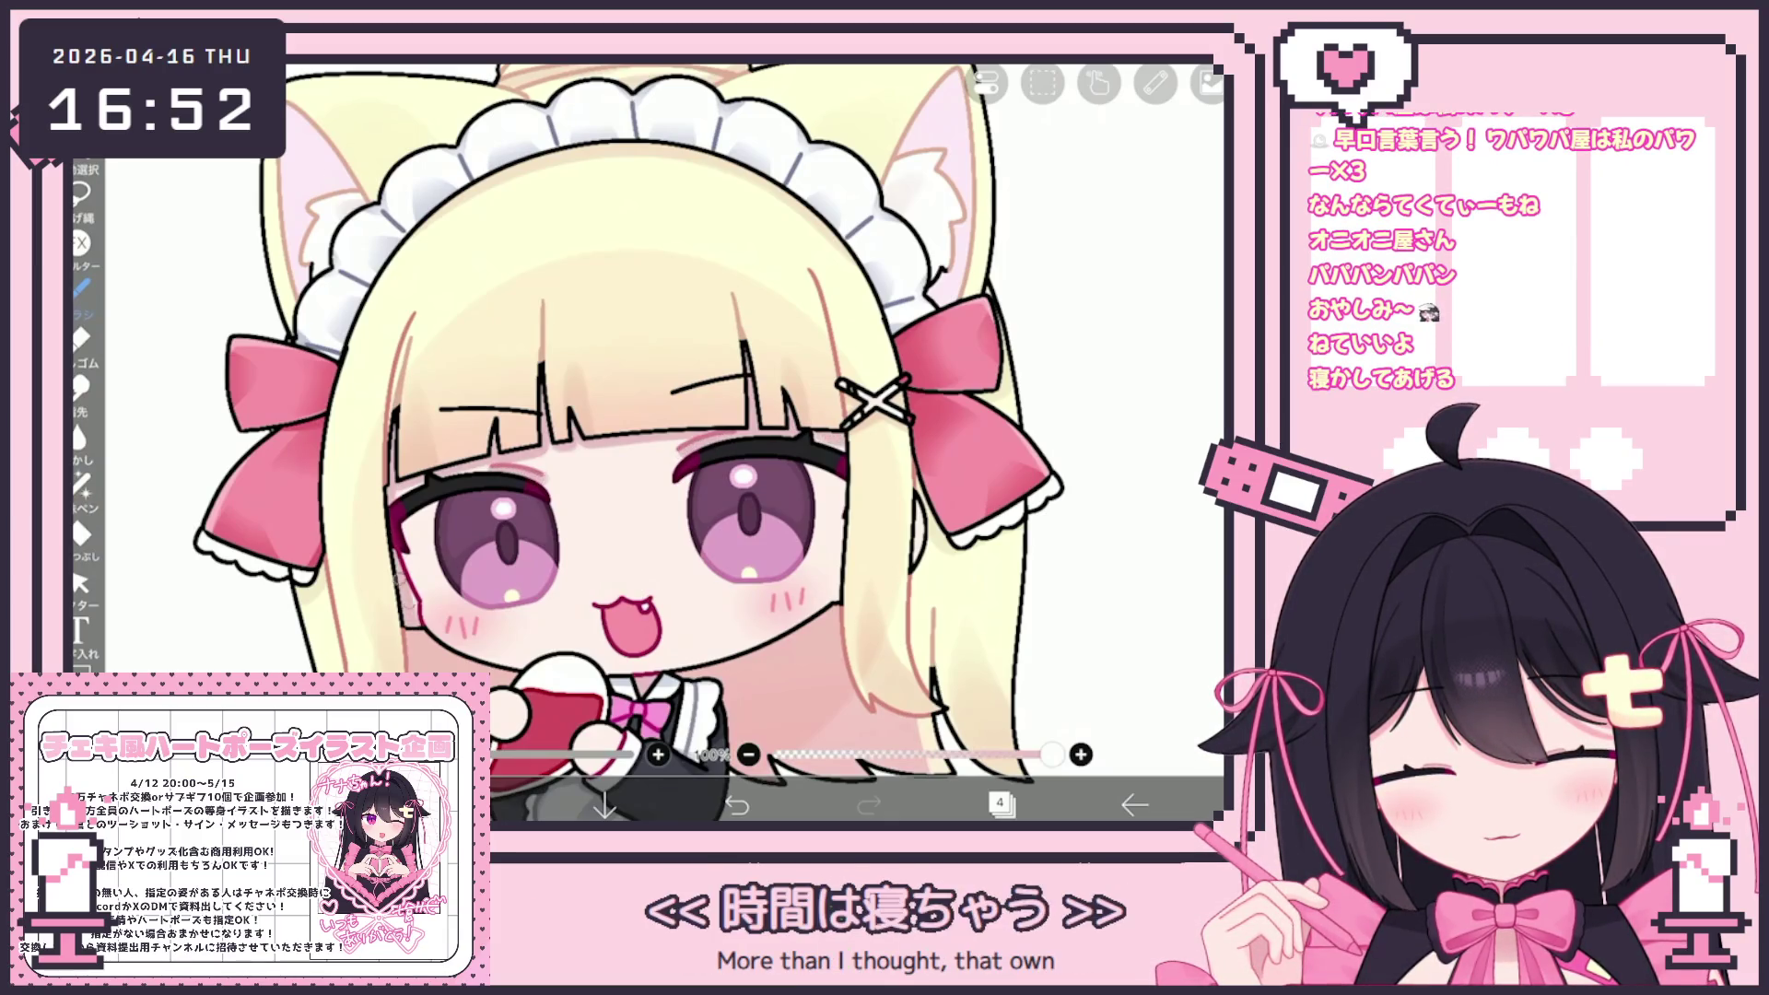
pyautogui.scroll(-3, 663, 415)
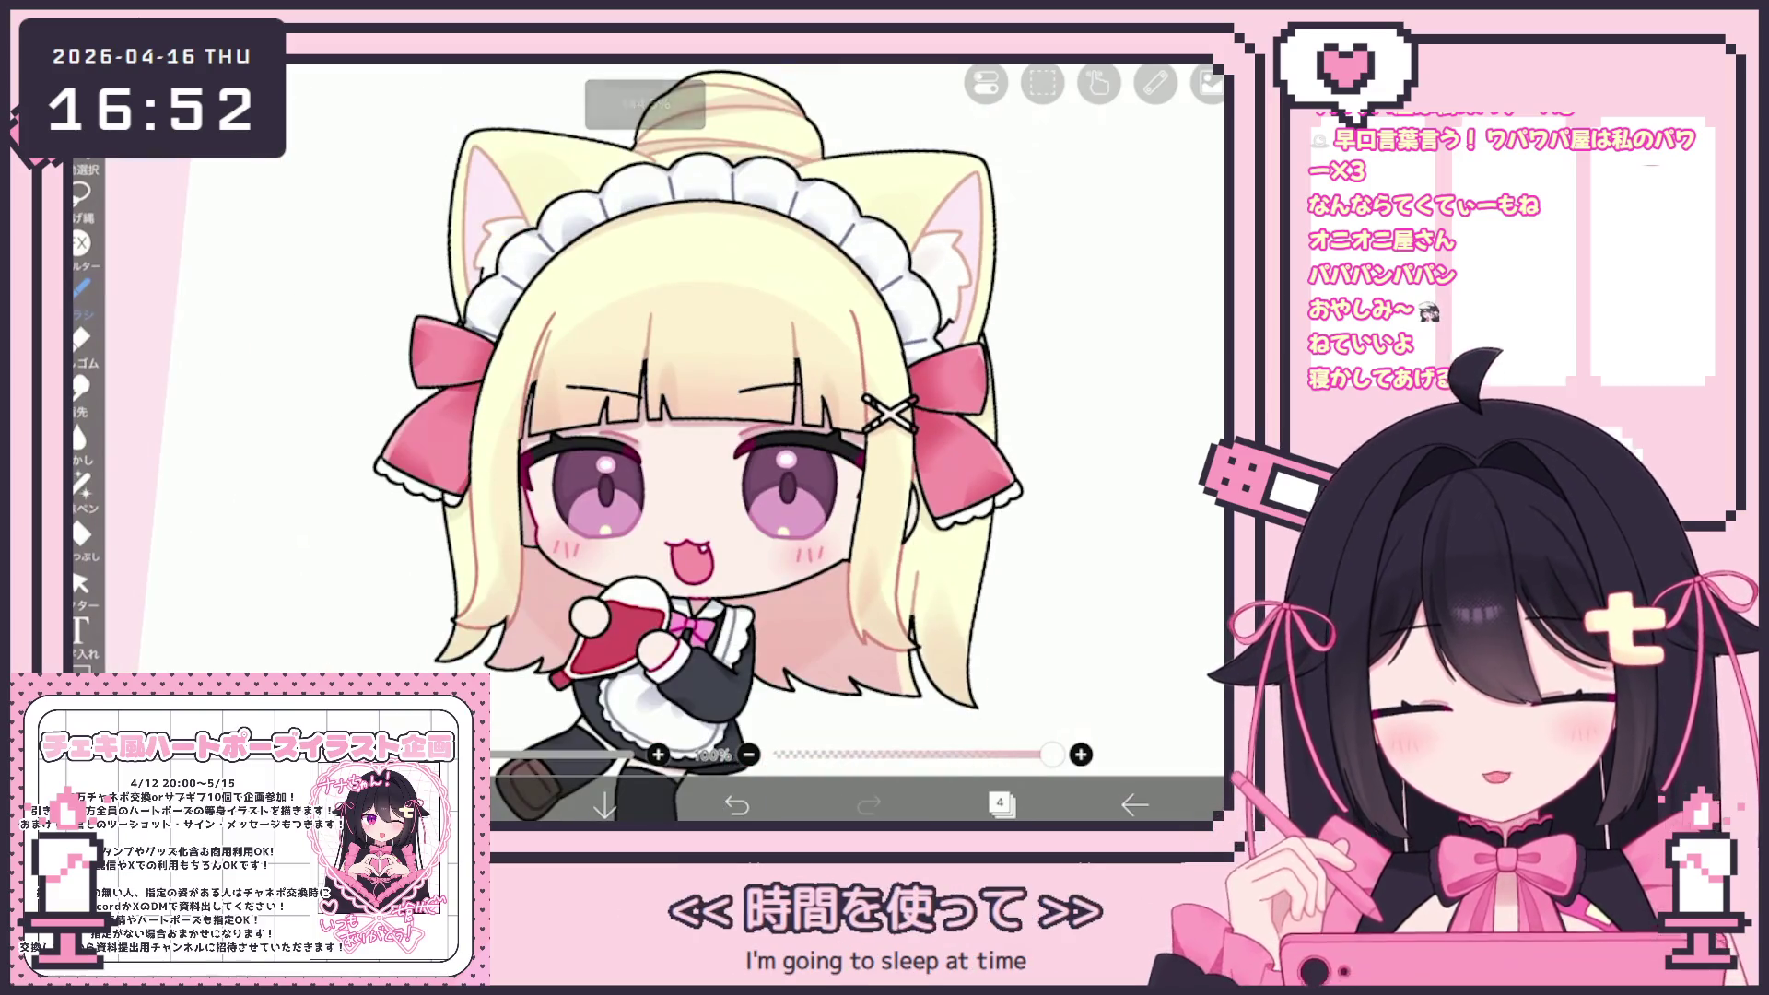
# Undo and then redo the small touch at the left eye's edge
pyautogui.click(1000, 805)
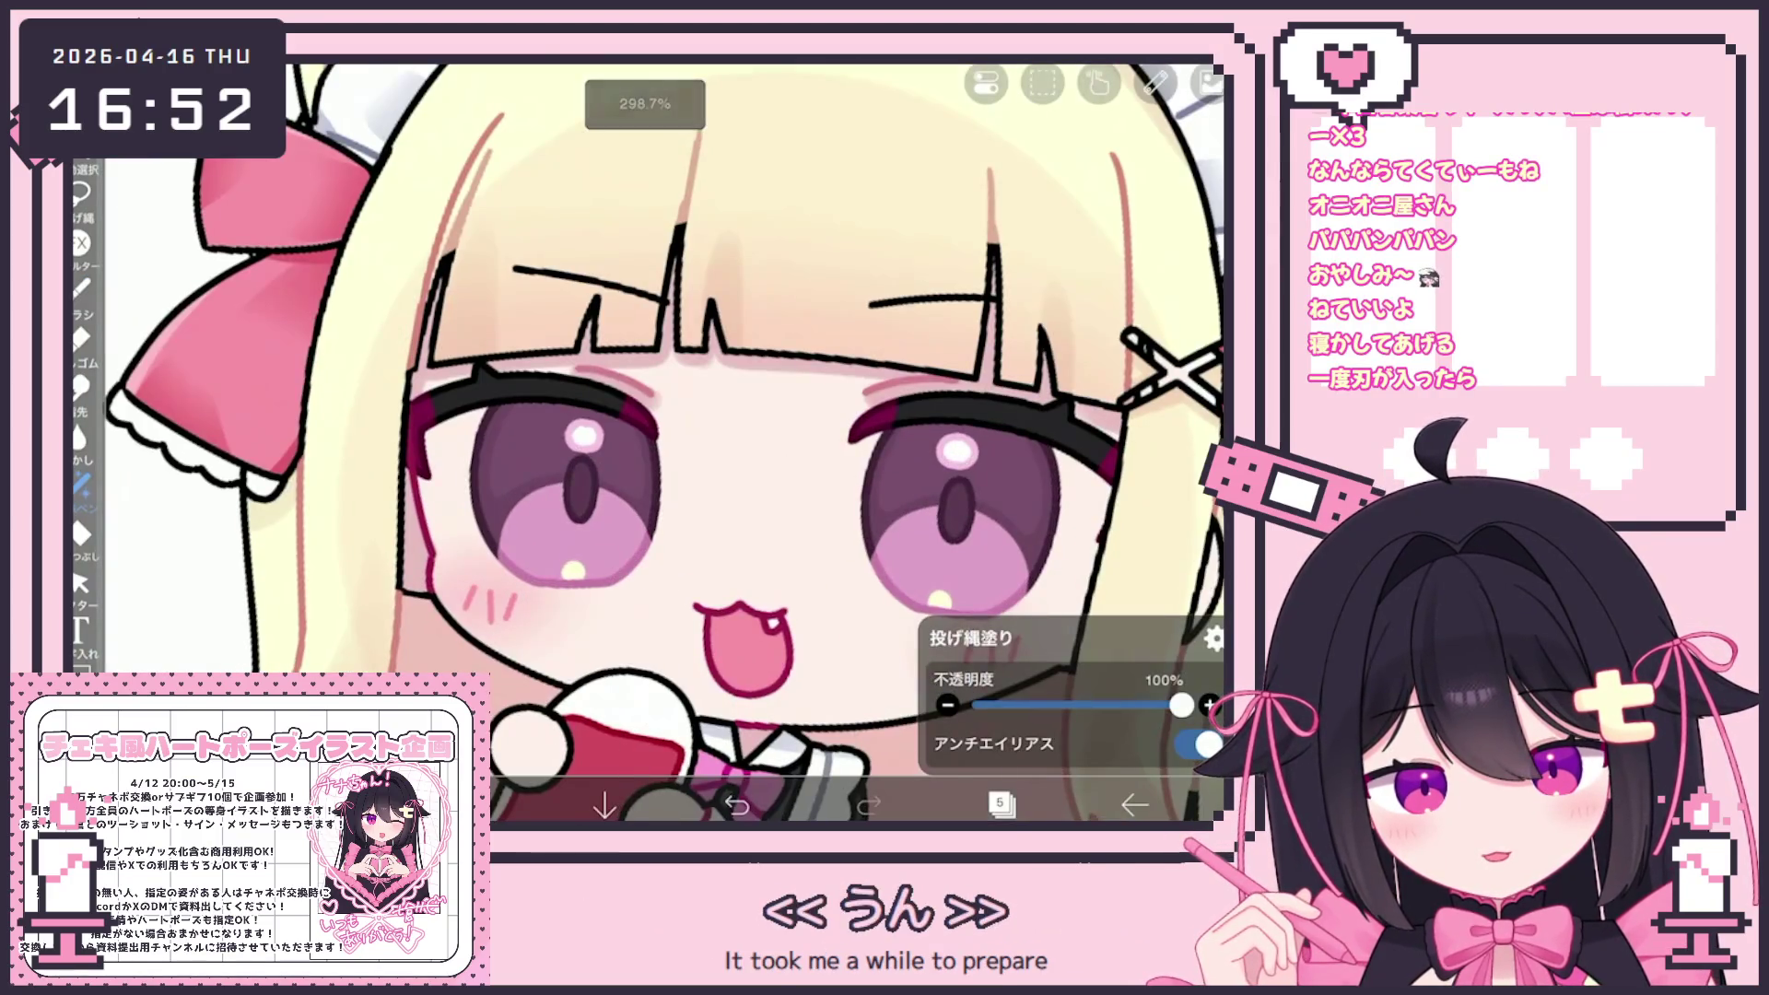
pyautogui.hotkey('ctrl', 'z')
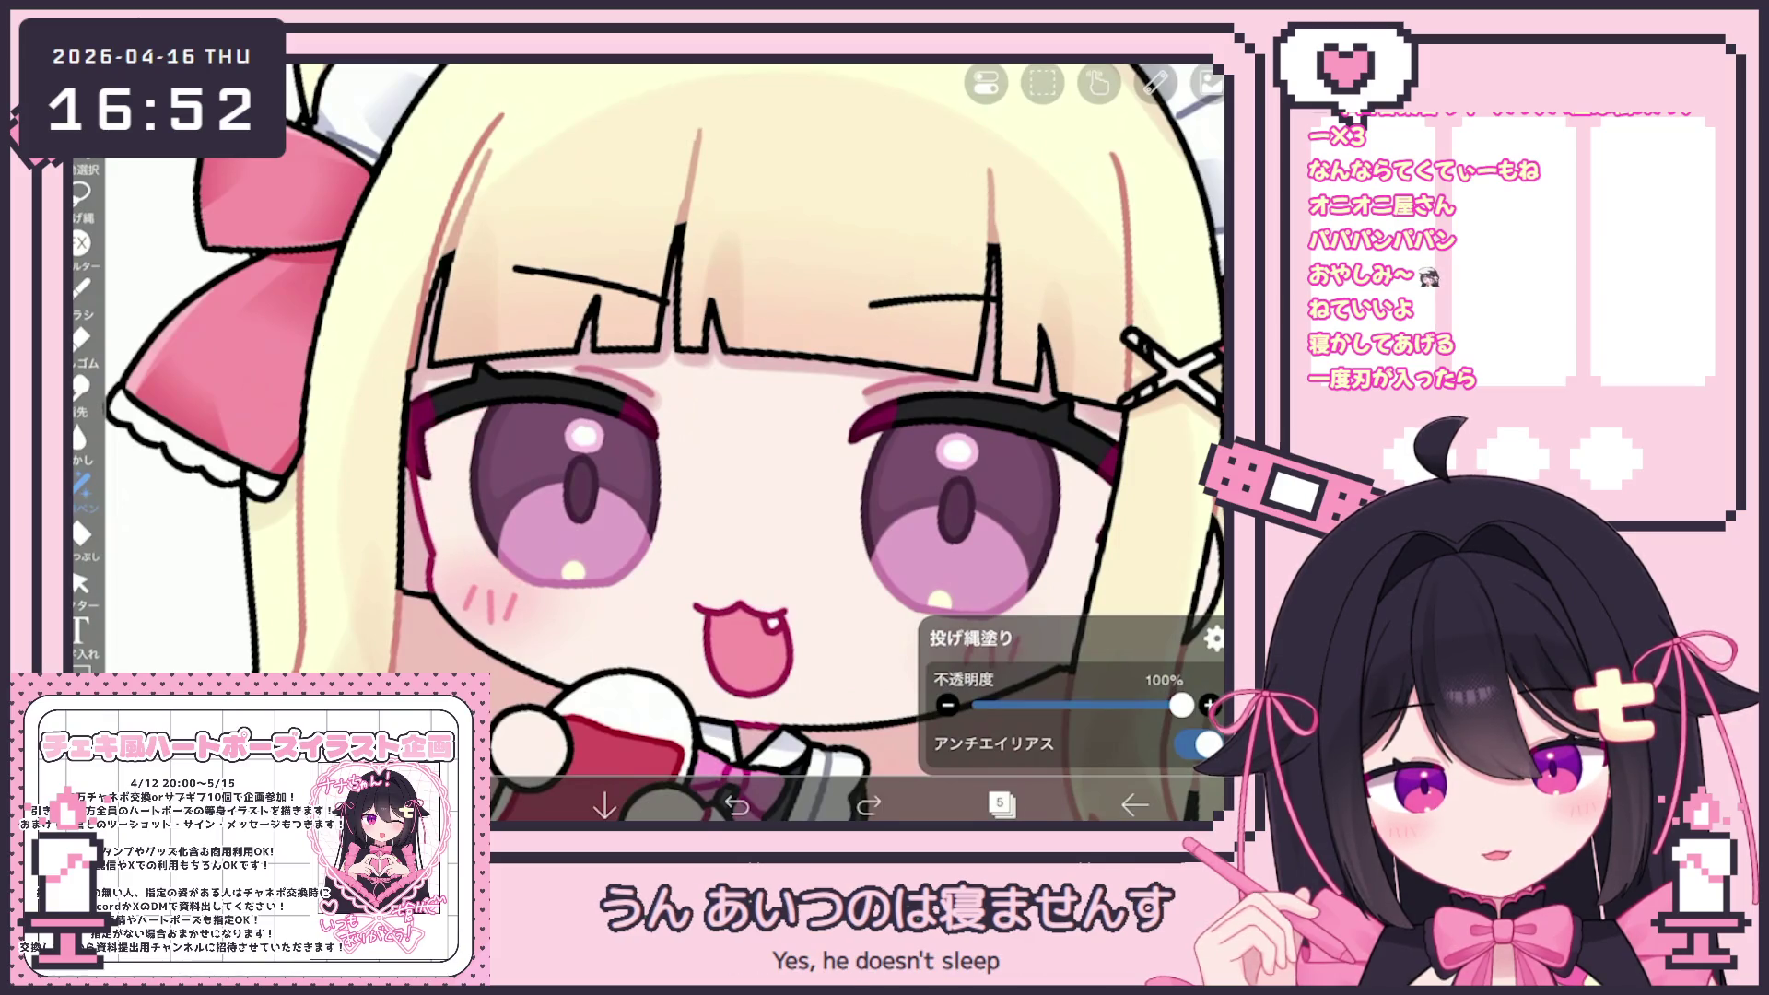
pyautogui.hotkey('ctrl', 'y')
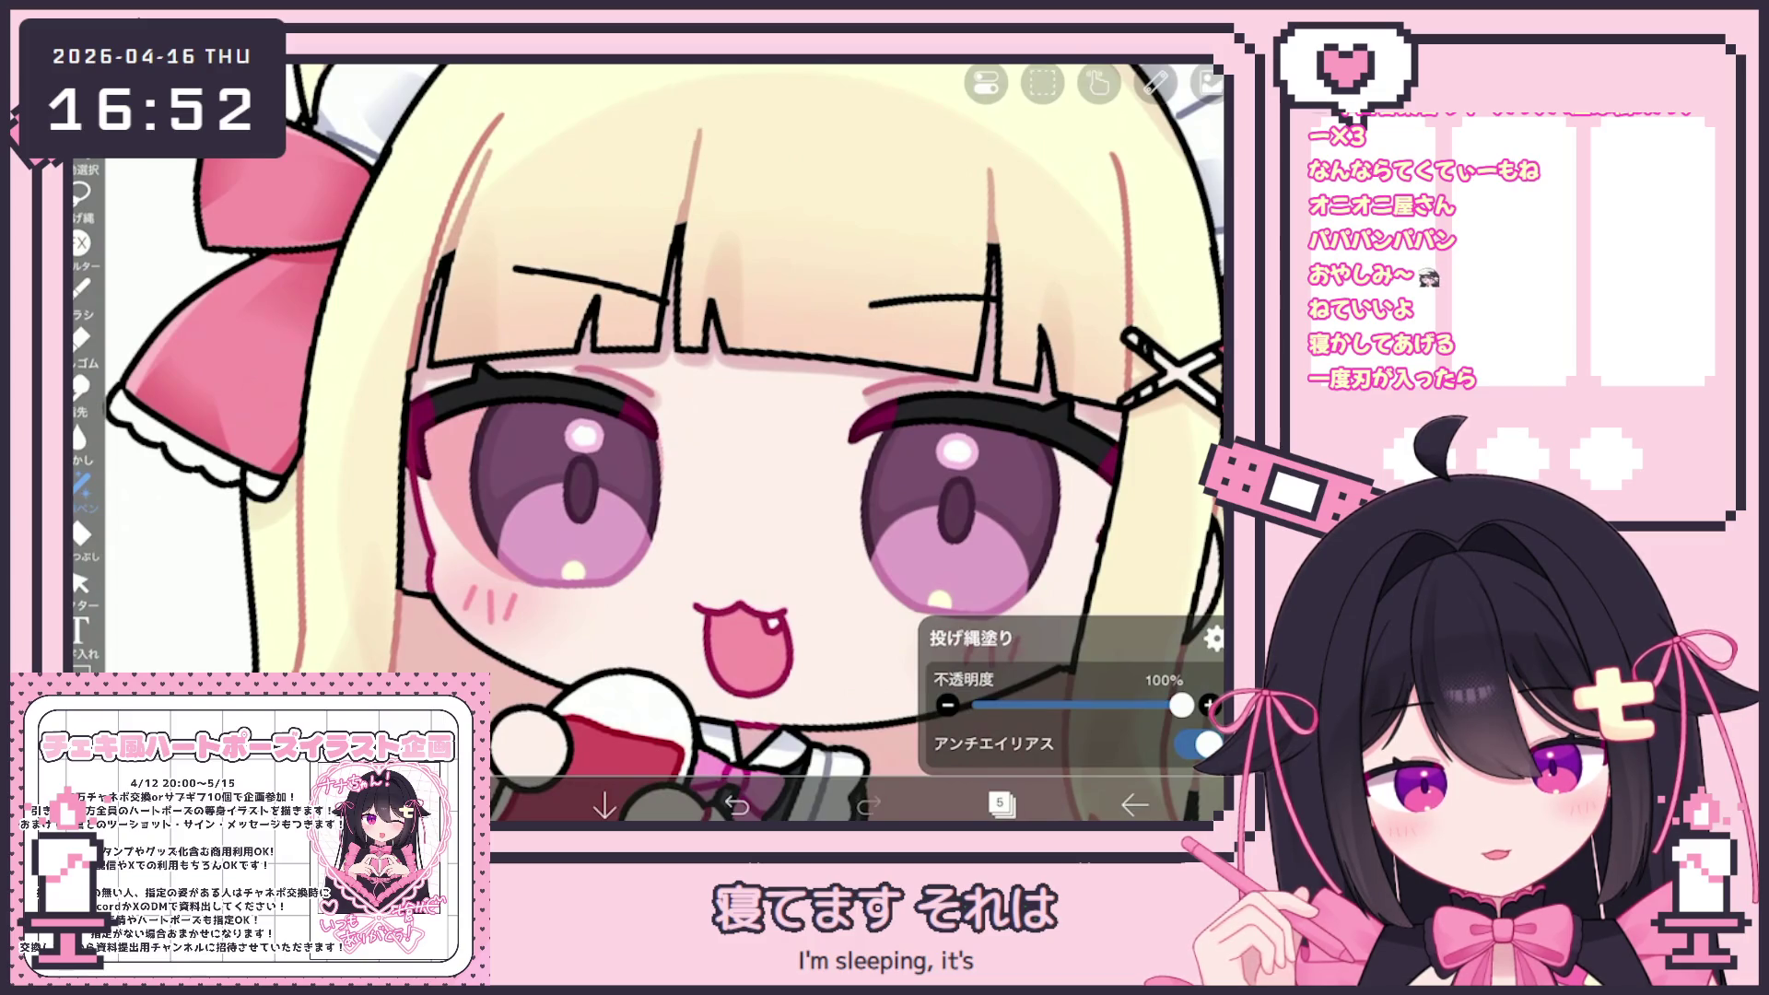
pyautogui.hscroll(5, 663, 442)
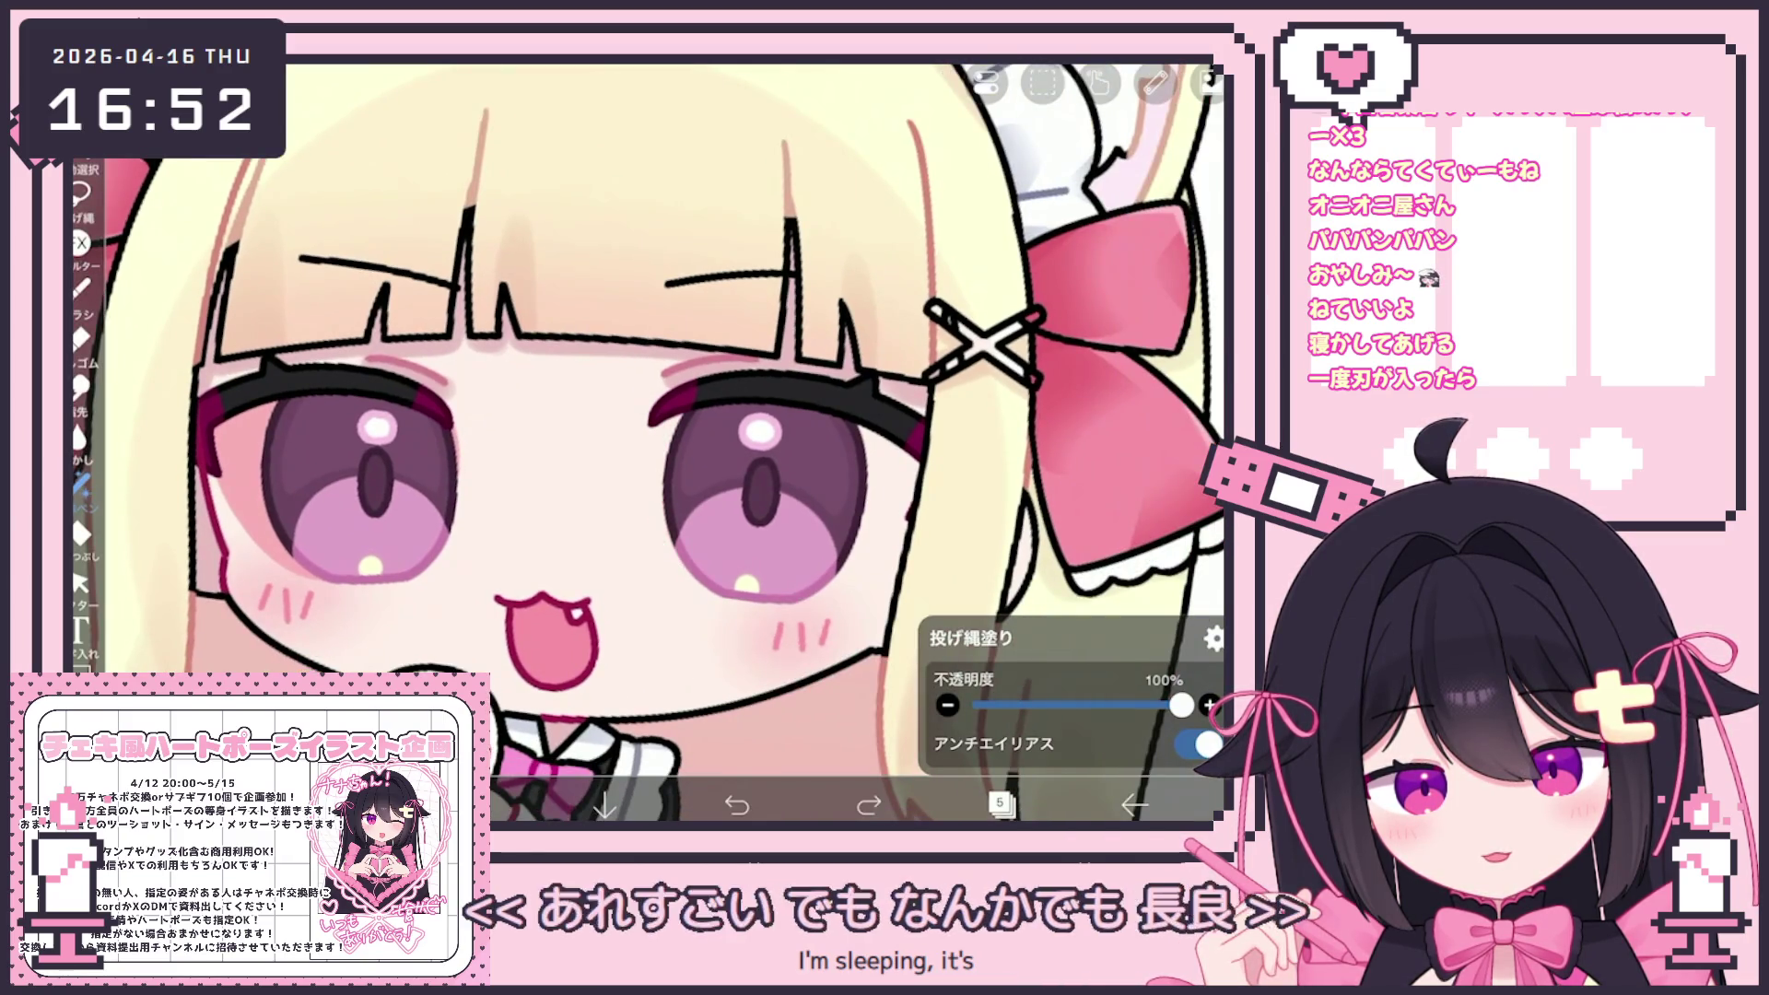